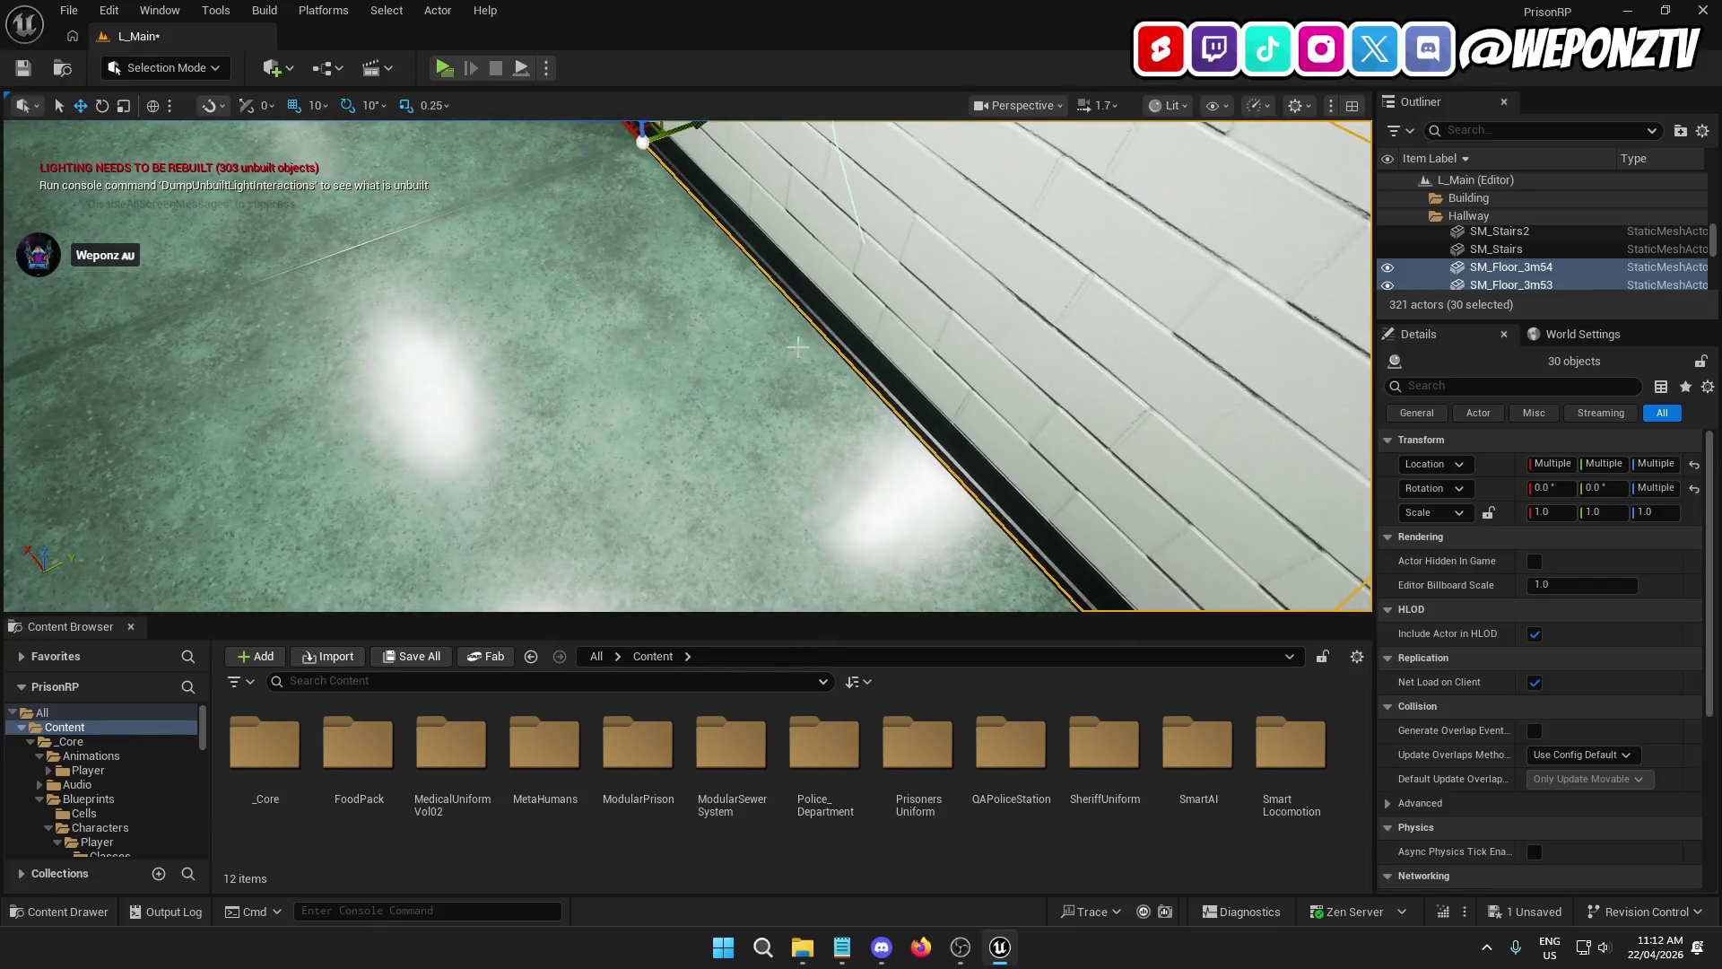
Step: Delete the hallway wall piece SM_Wall_3m73 and save the level
left_click(908, 255)
key("Delete")
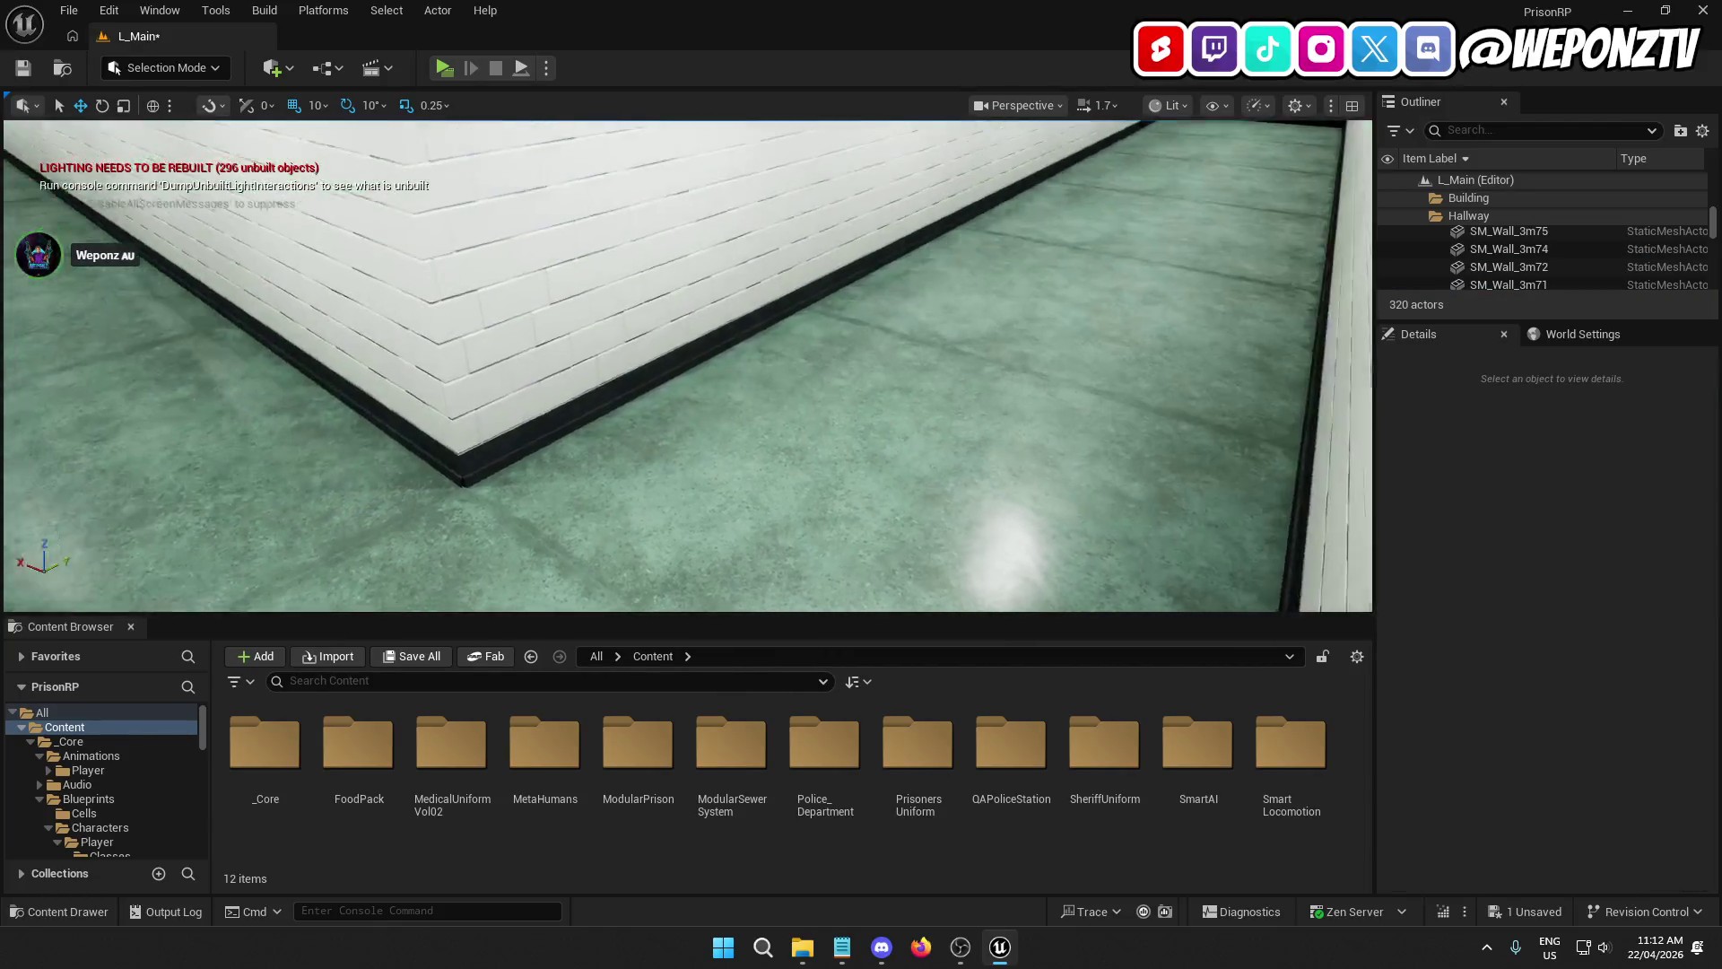
left_click_drag(900, 312, 900, 311)
left_click(592, 419)
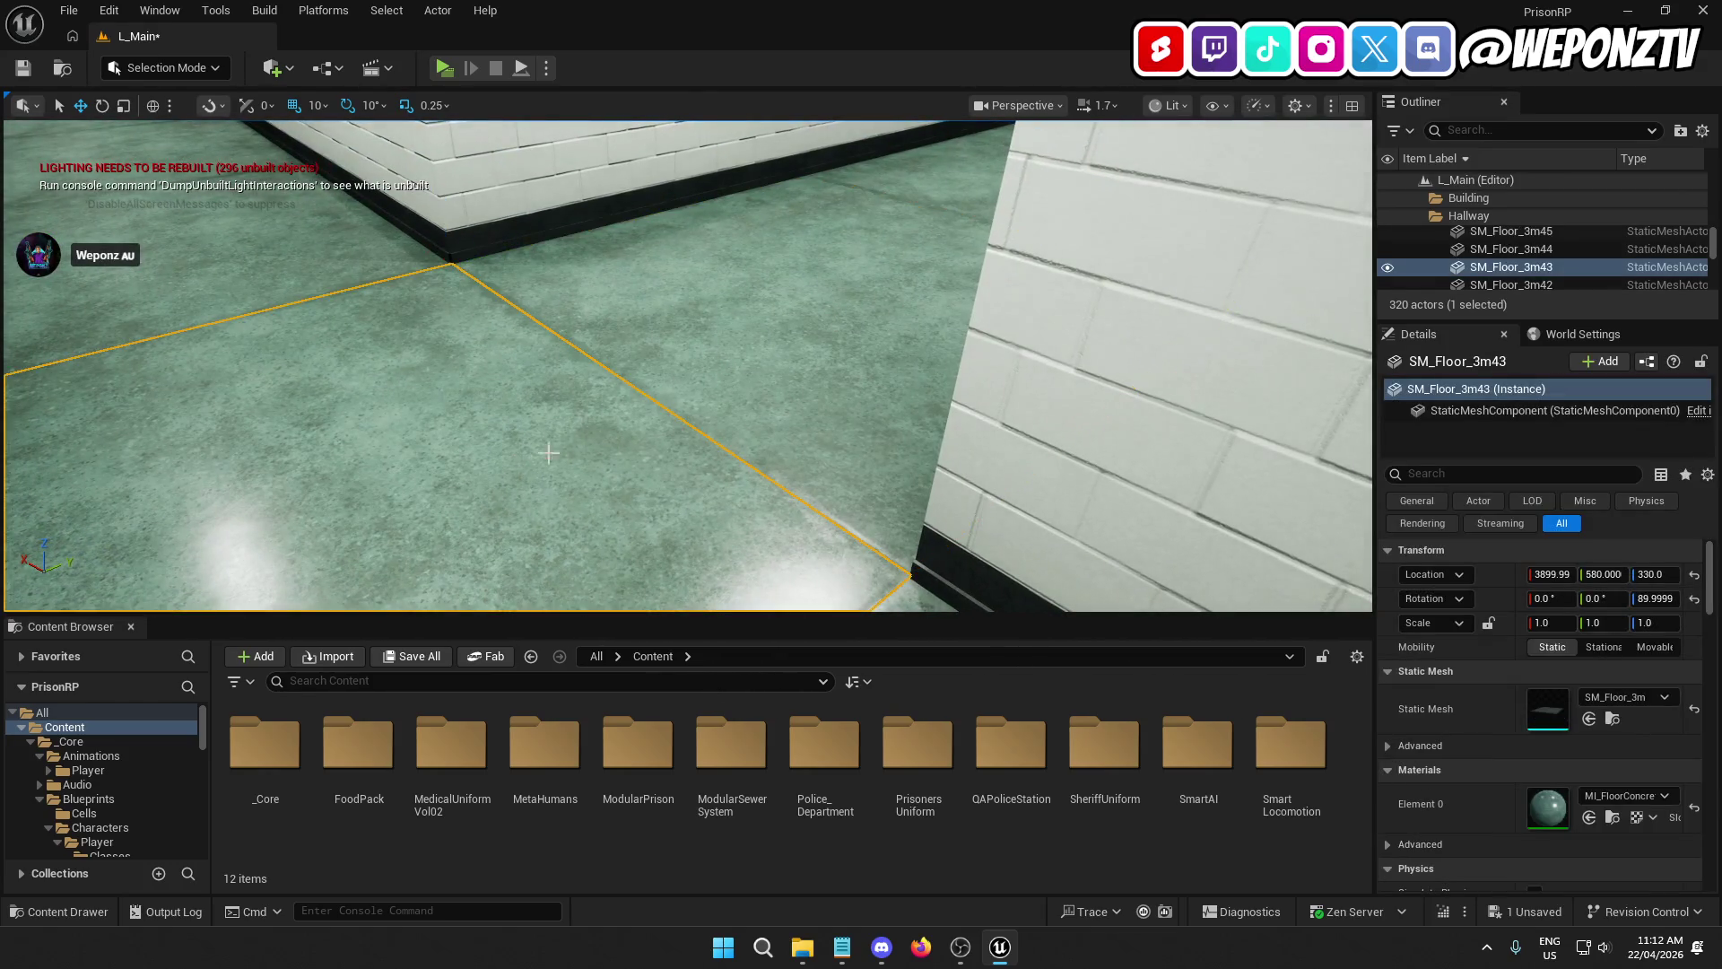
left_click_drag(548, 453, 576, 461)
left_click(576, 461)
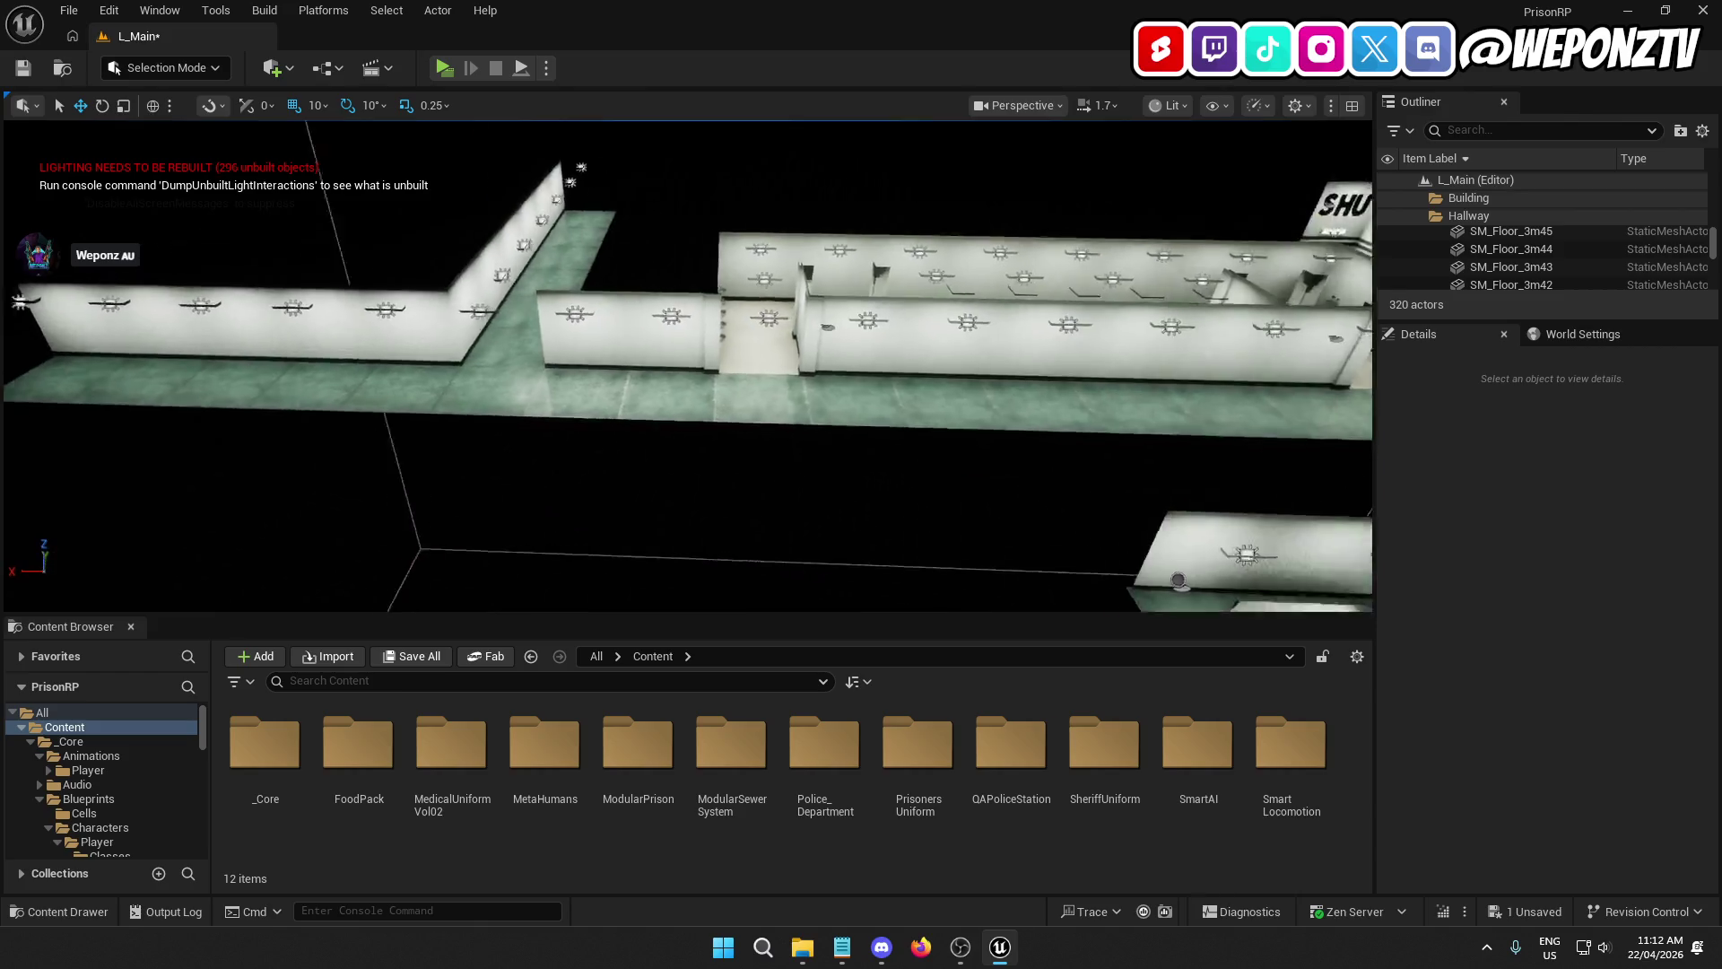
left_click_drag(434, 359, 434, 359)
left_click(23, 68)
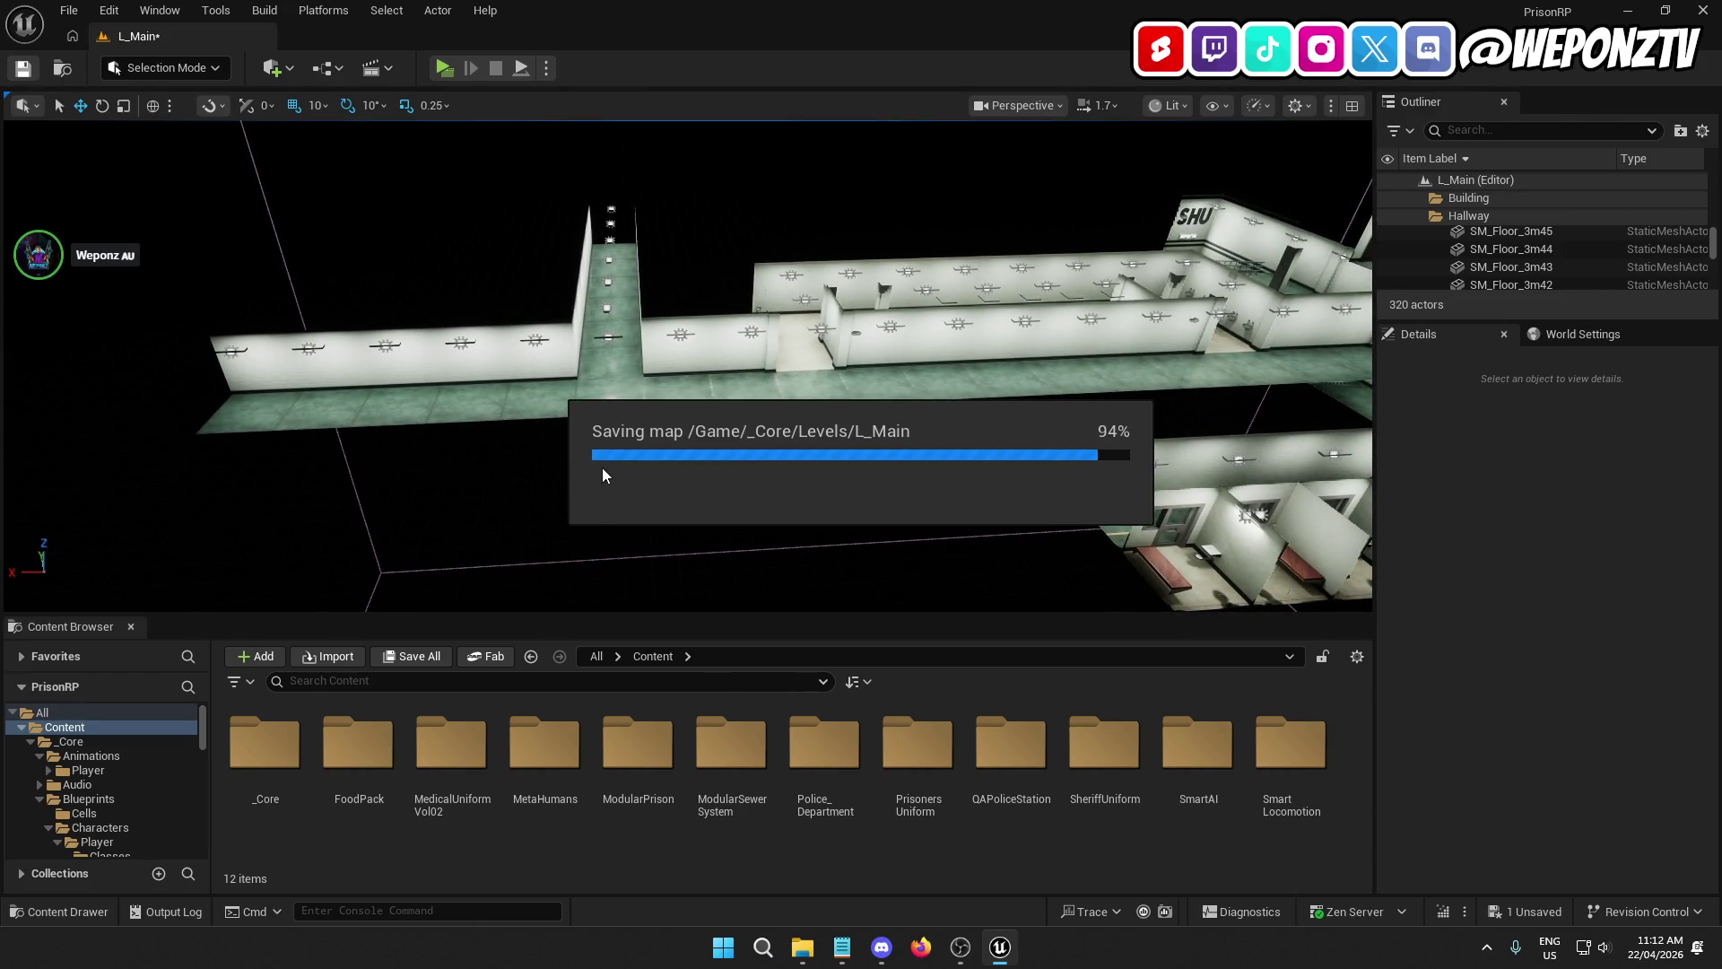
Step: Alt-drag copies of the two columns beside the showers doorway, then save L_Main
left_click_drag(837, 412, 837, 412)
left_click(821, 269)
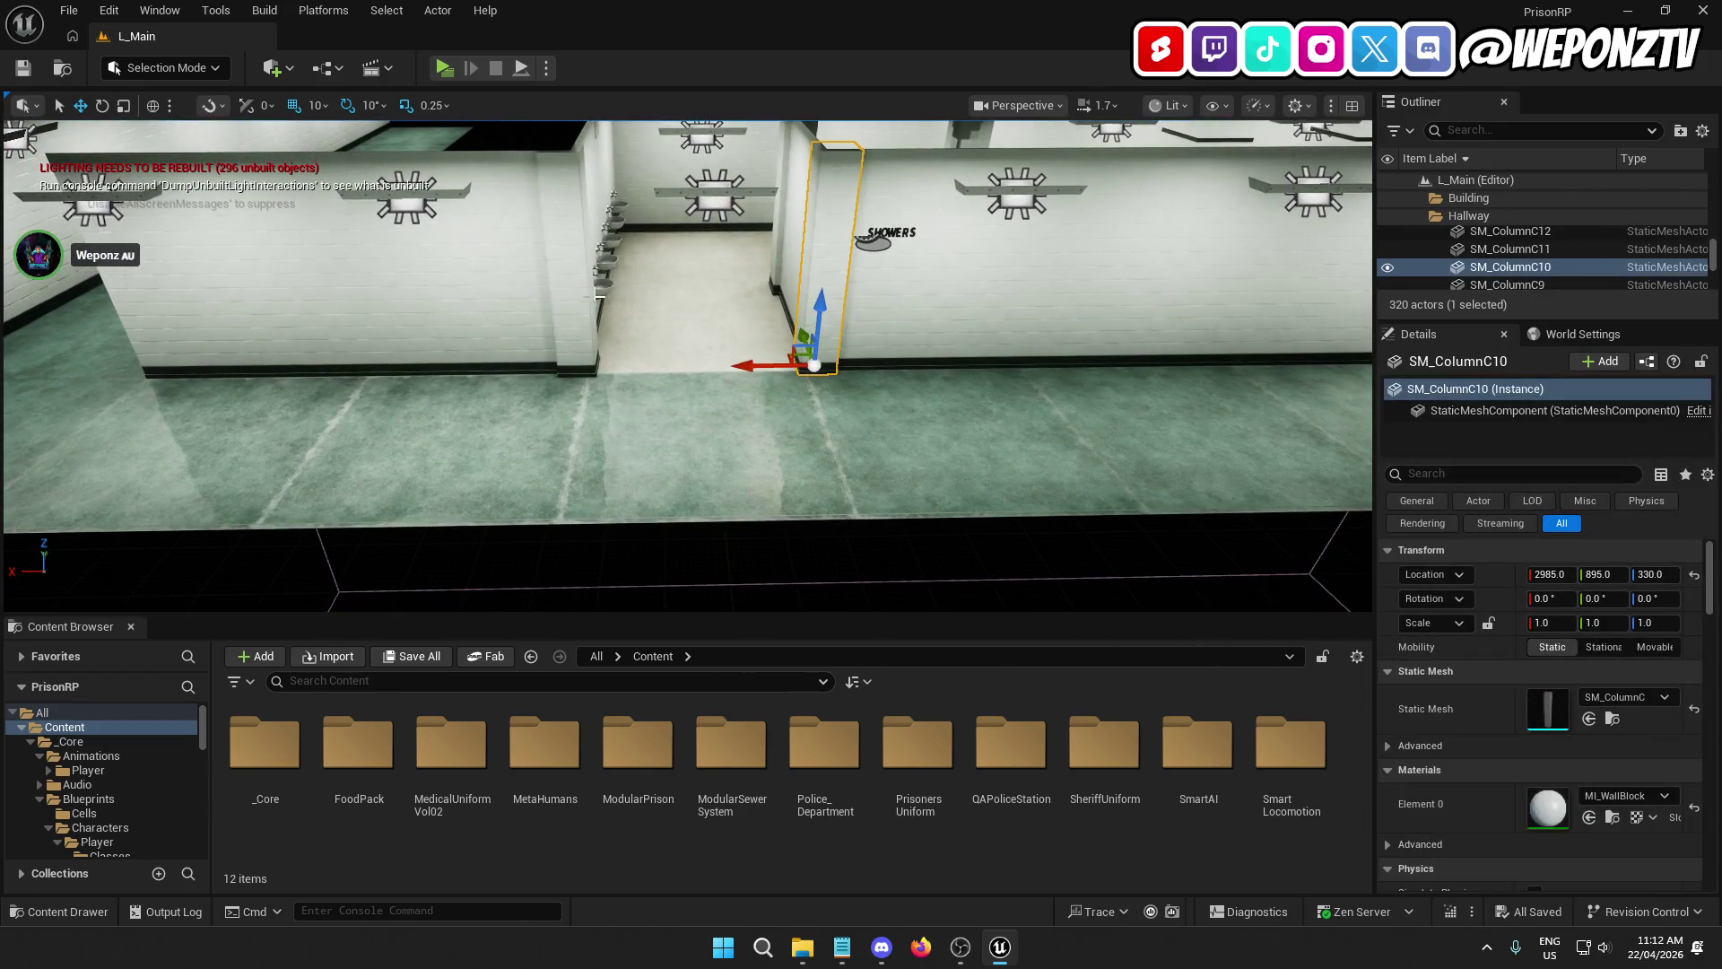
left_click(577, 294, "ctrl")
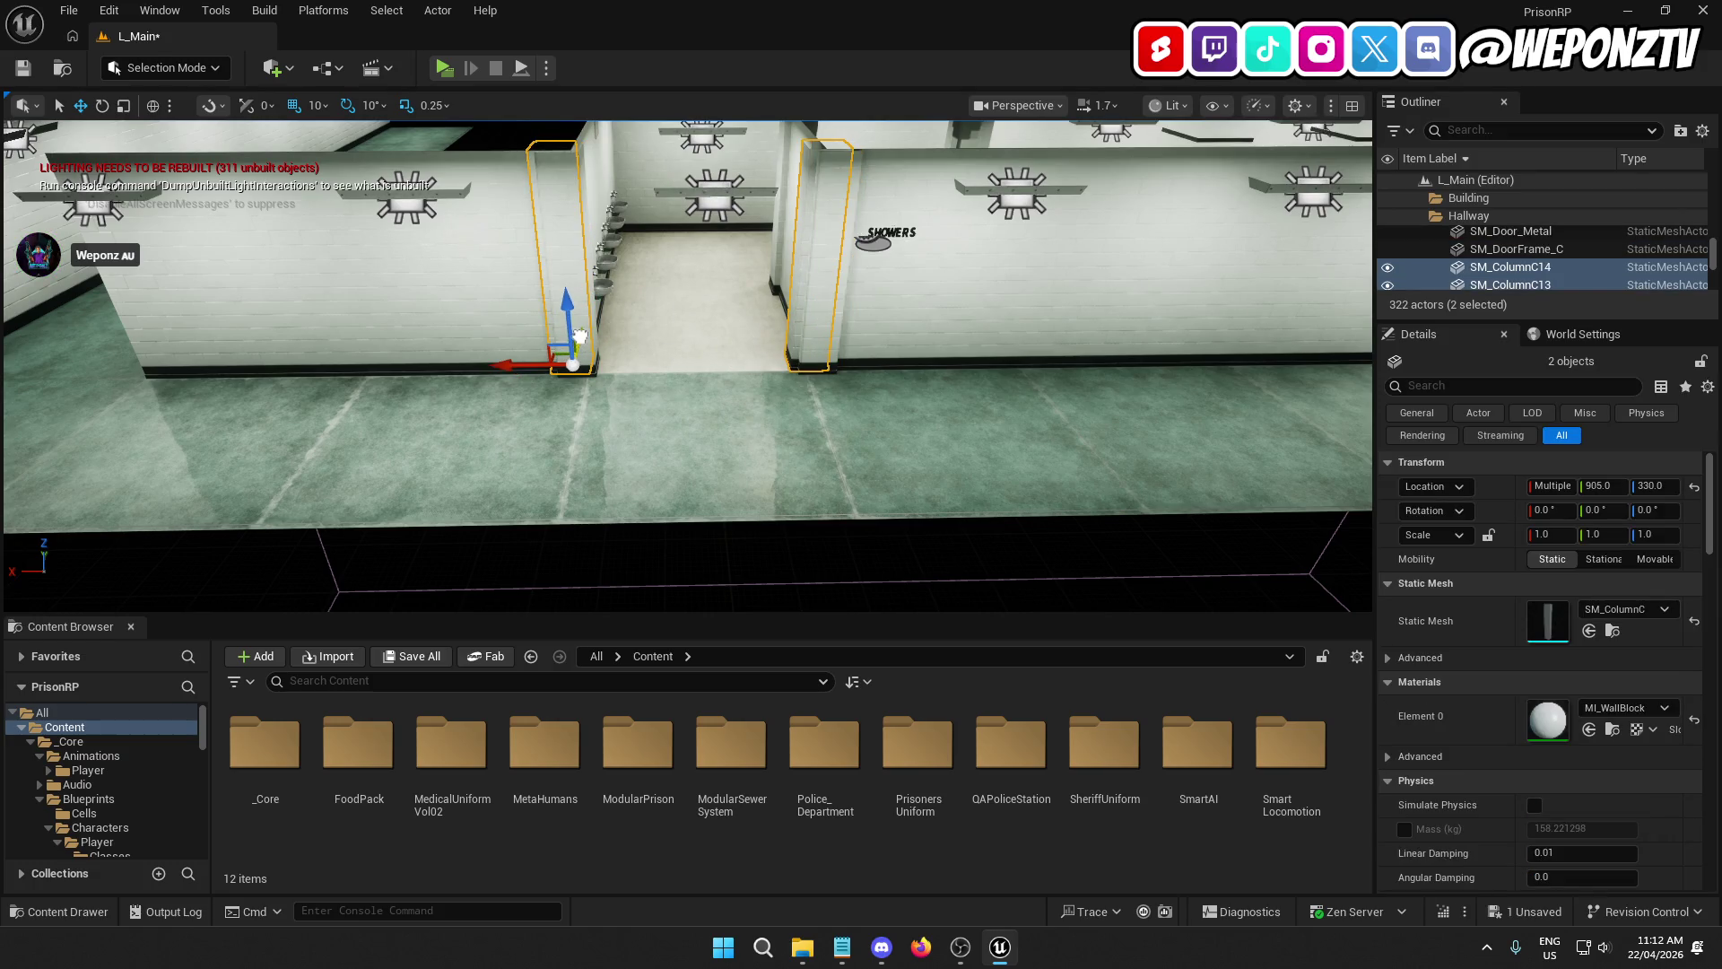
left_click_drag(632, 369, 888, 333)
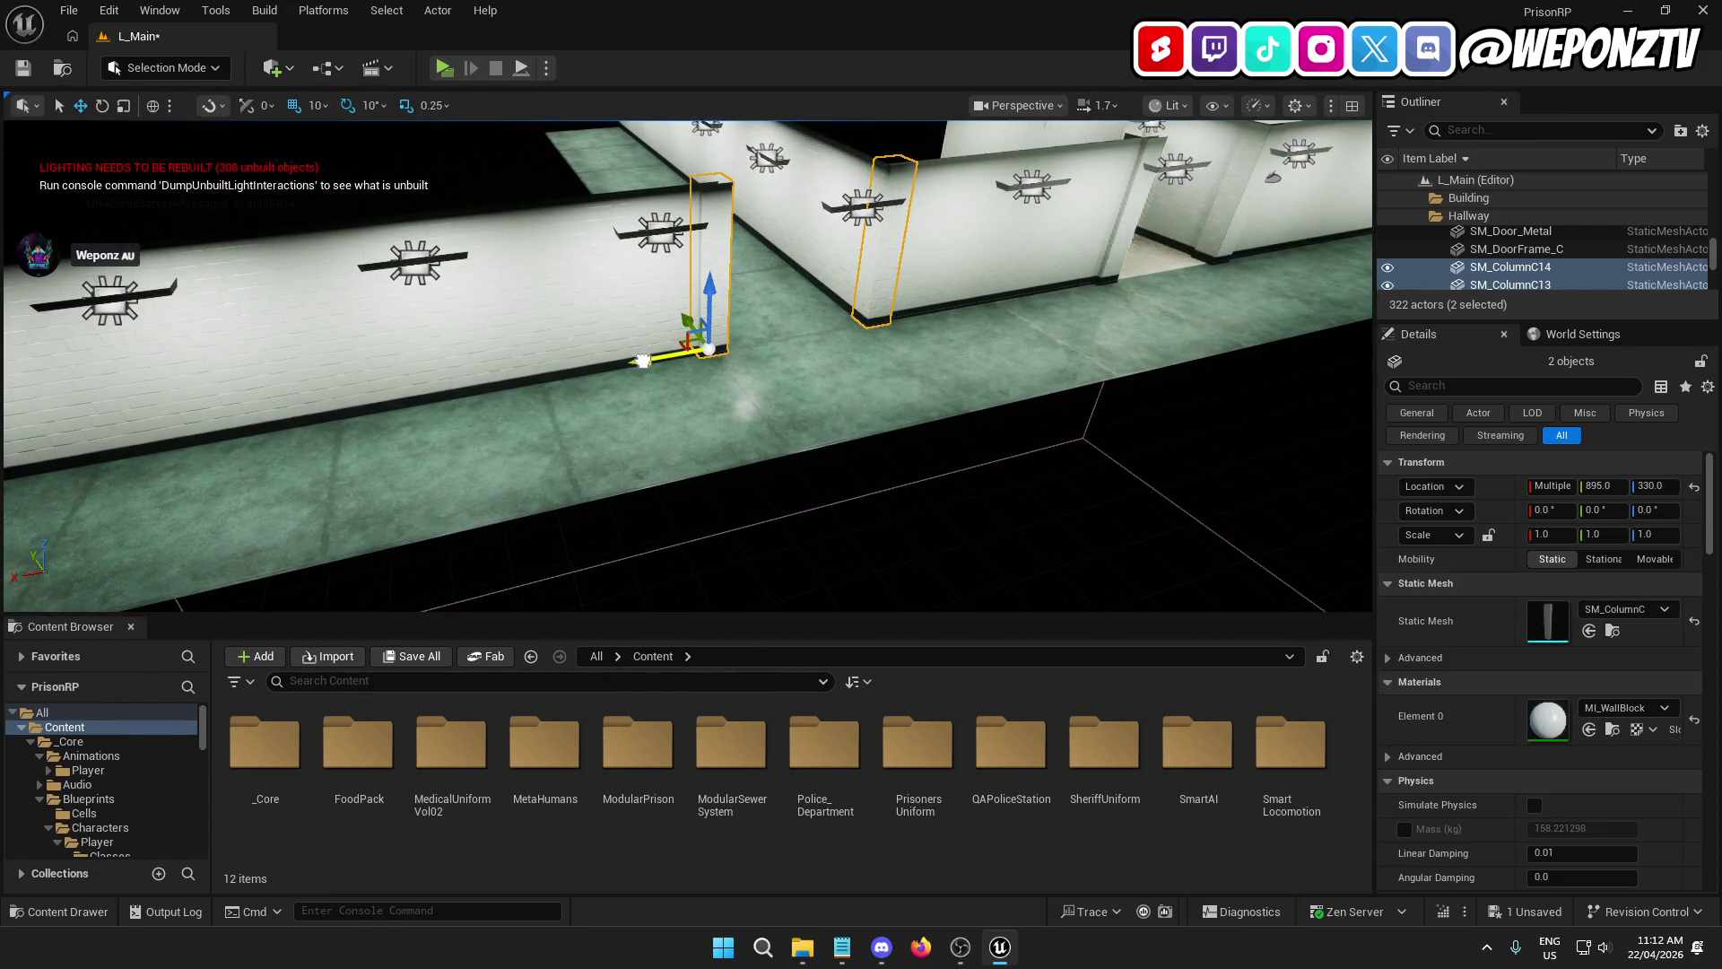
mouse_move(643, 360)
left_mouse_down()
mouse_move(1123, 488)
mouse_move(678, 362)
mouse_move(503, 377)
mouse_move(431, 421)
mouse_move(769, 527)
left_mouse_up()
left_click(769, 526)
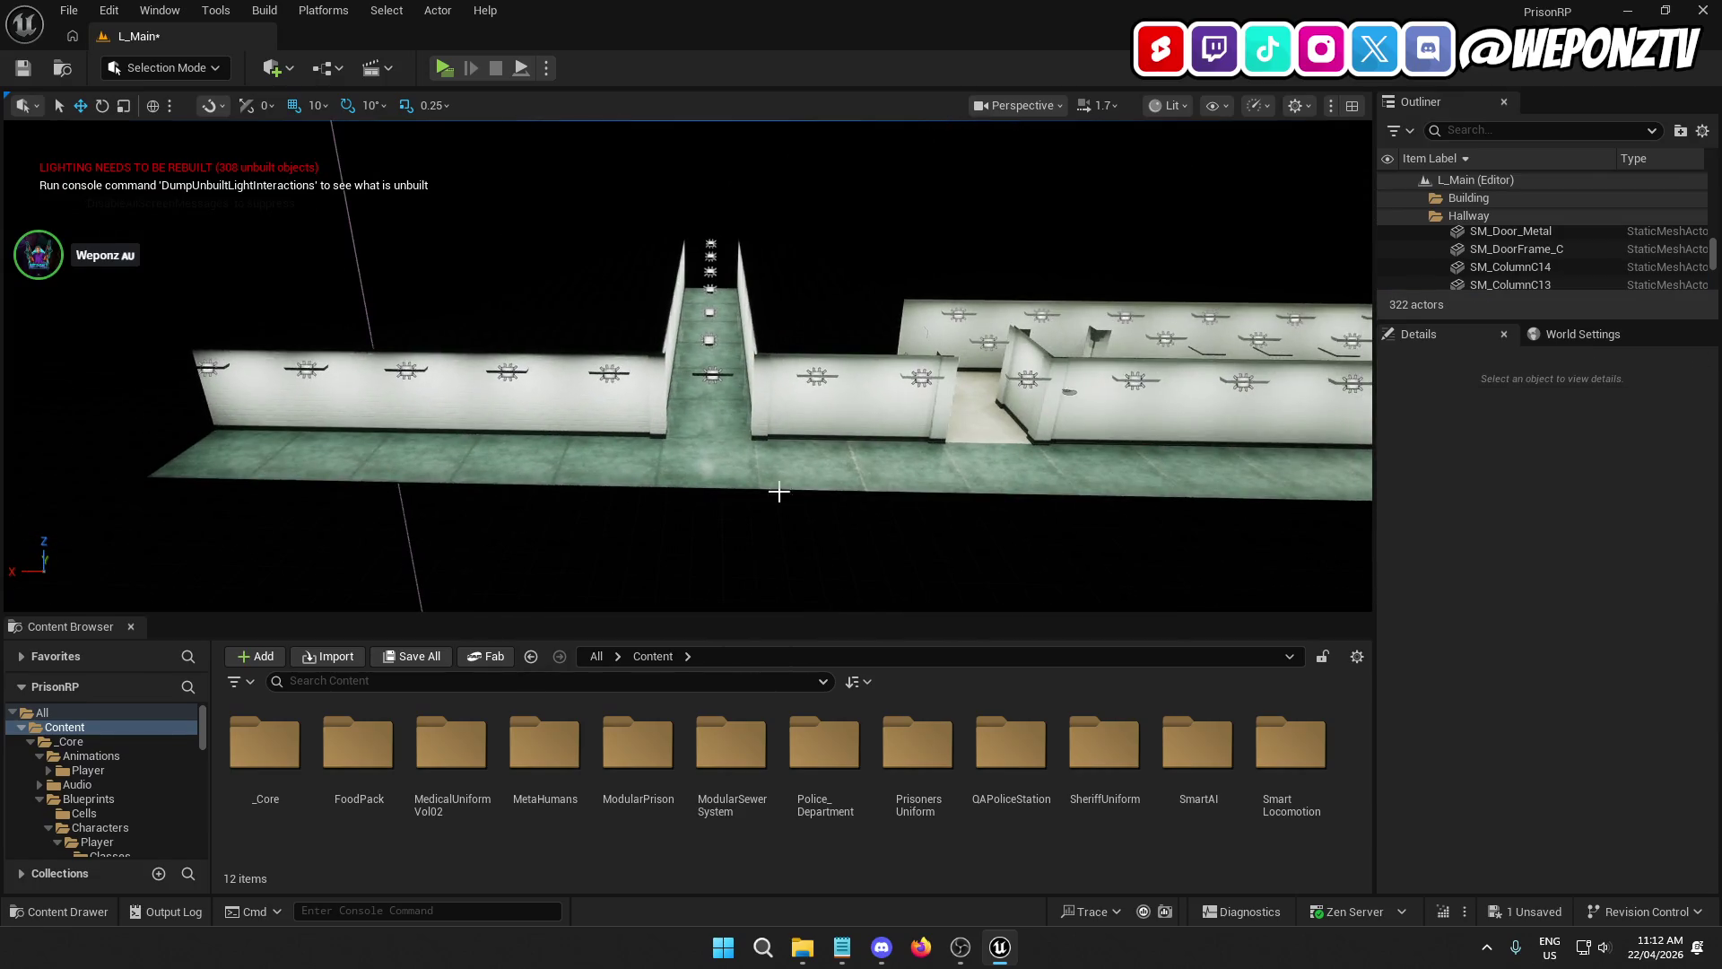
left_click(20, 70)
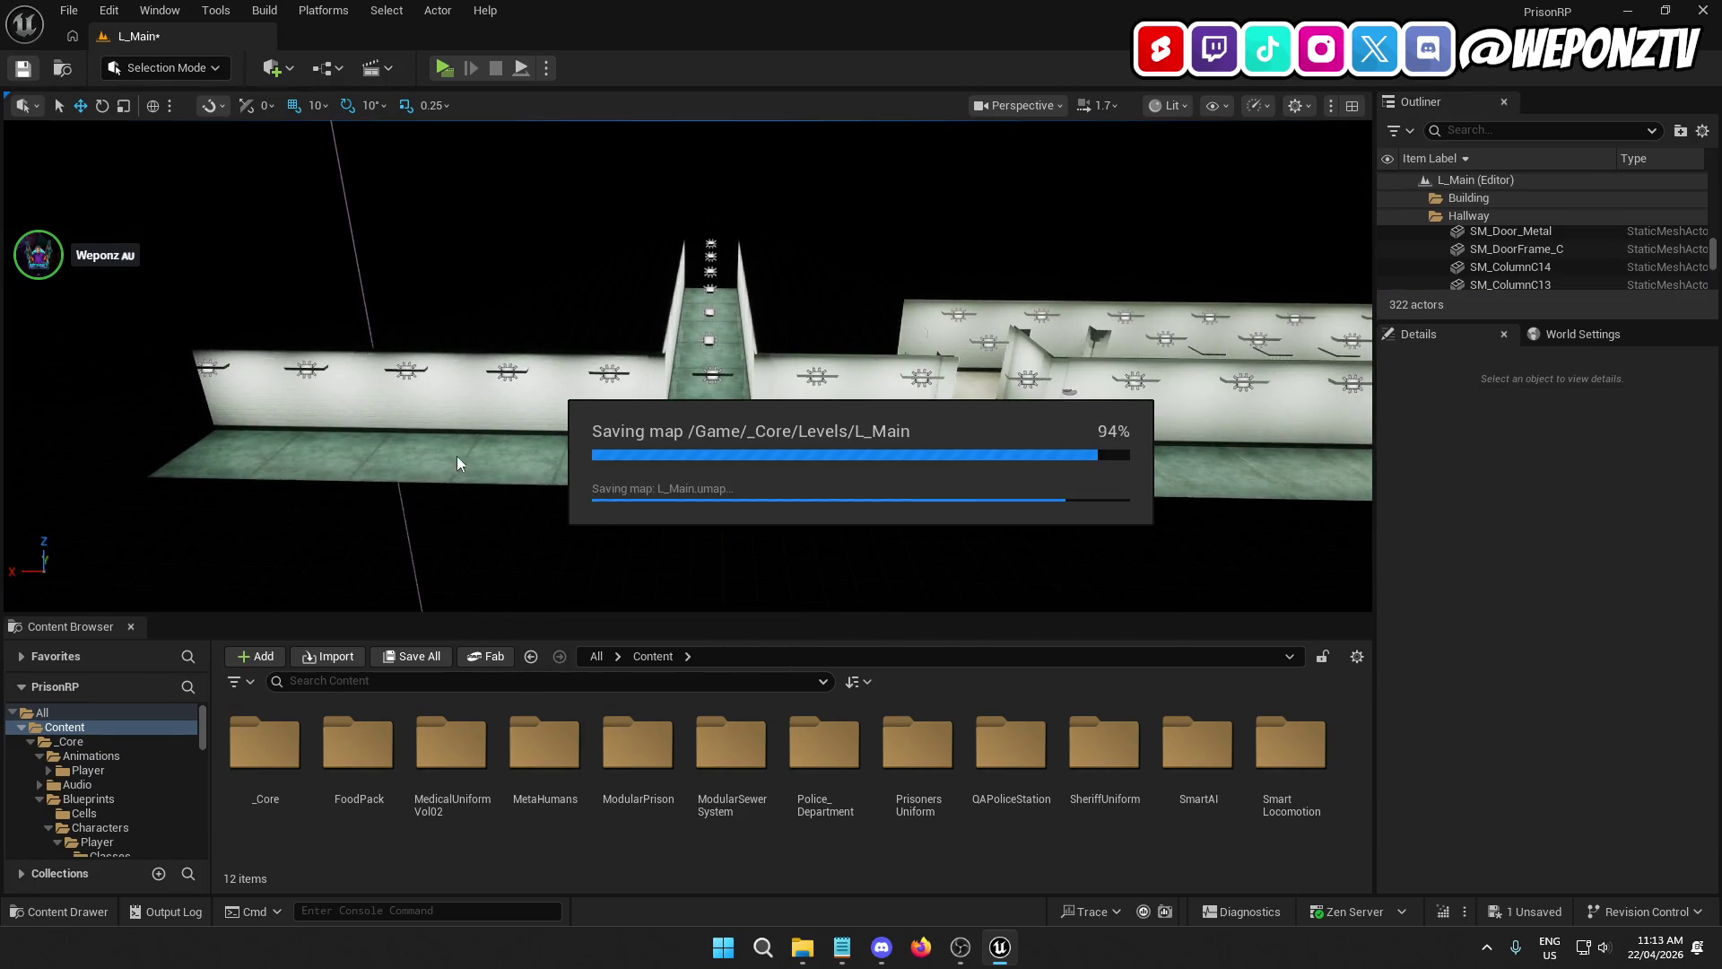
Step: Start the hallway selection with its floor, left wall and a ceiling lamp
mouse_move(625, 498)
left_mouse_down()
mouse_move(556, 431)
mouse_move(625, 499)
left_mouse_up()
mouse_move(577, 432)
left_mouse_down()
mouse_move(565, 488)
mouse_move(614, 437)
mouse_move(687, 429)
mouse_move(680, 373)
mouse_move(663, 390)
left_mouse_up()
left_click(680, 373)
left_click(501, 440, "ctrl")
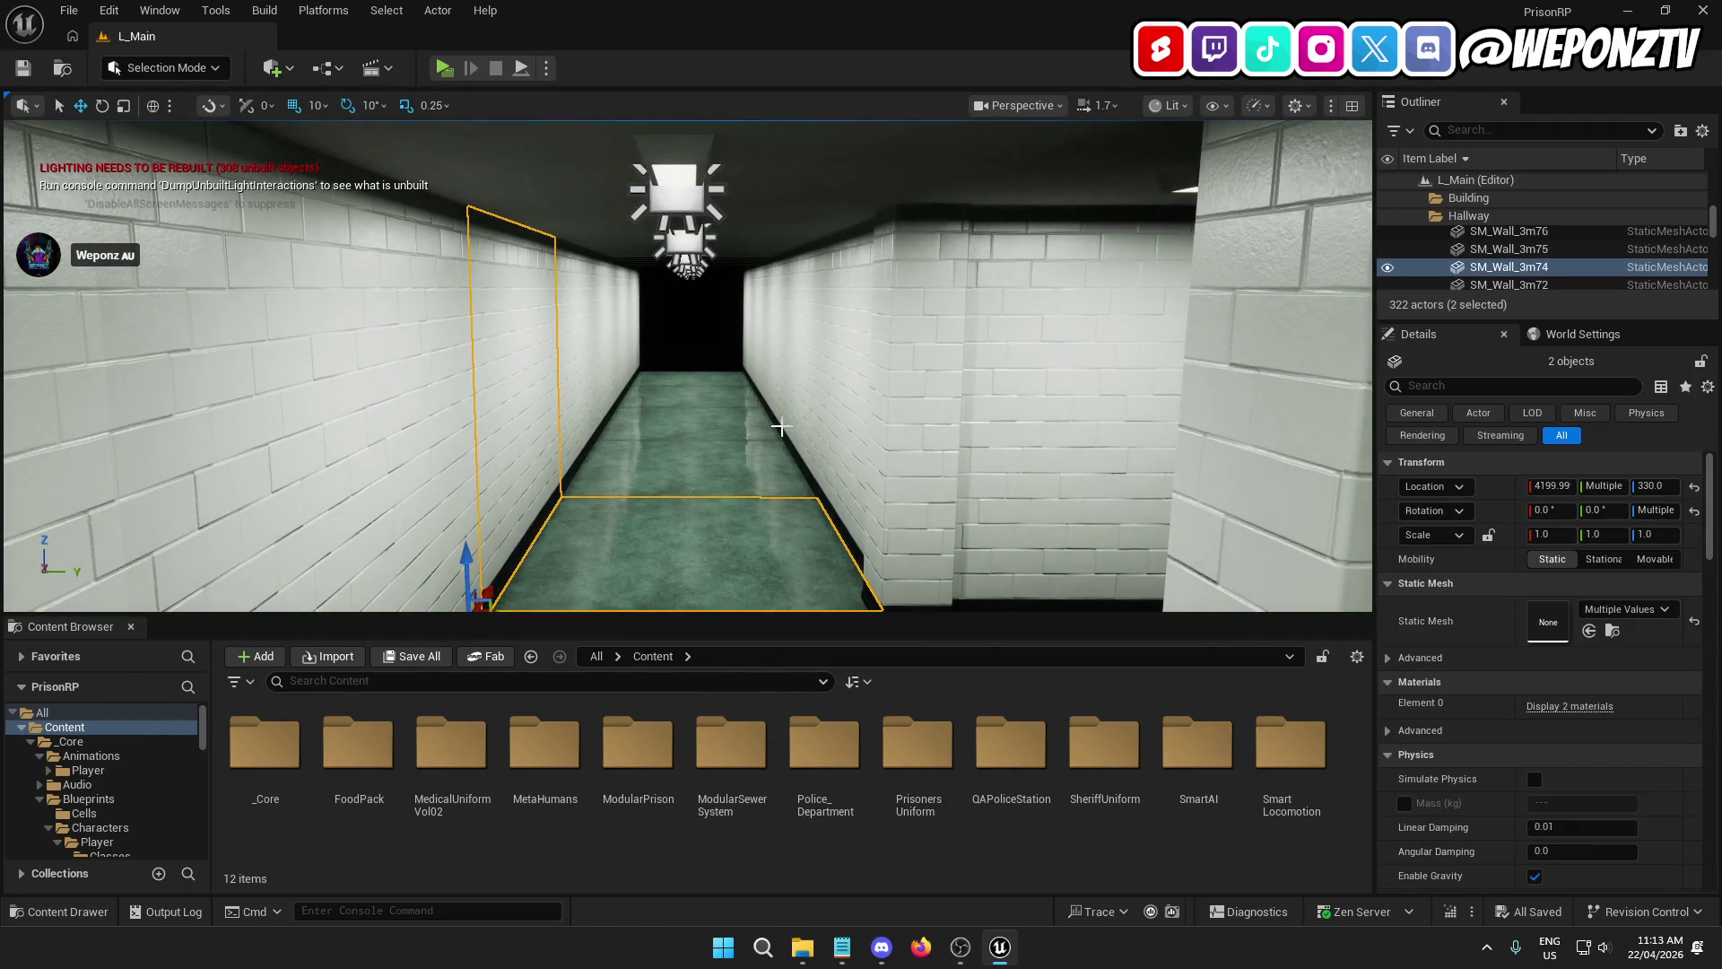
left_click(668, 200, "ctrl")
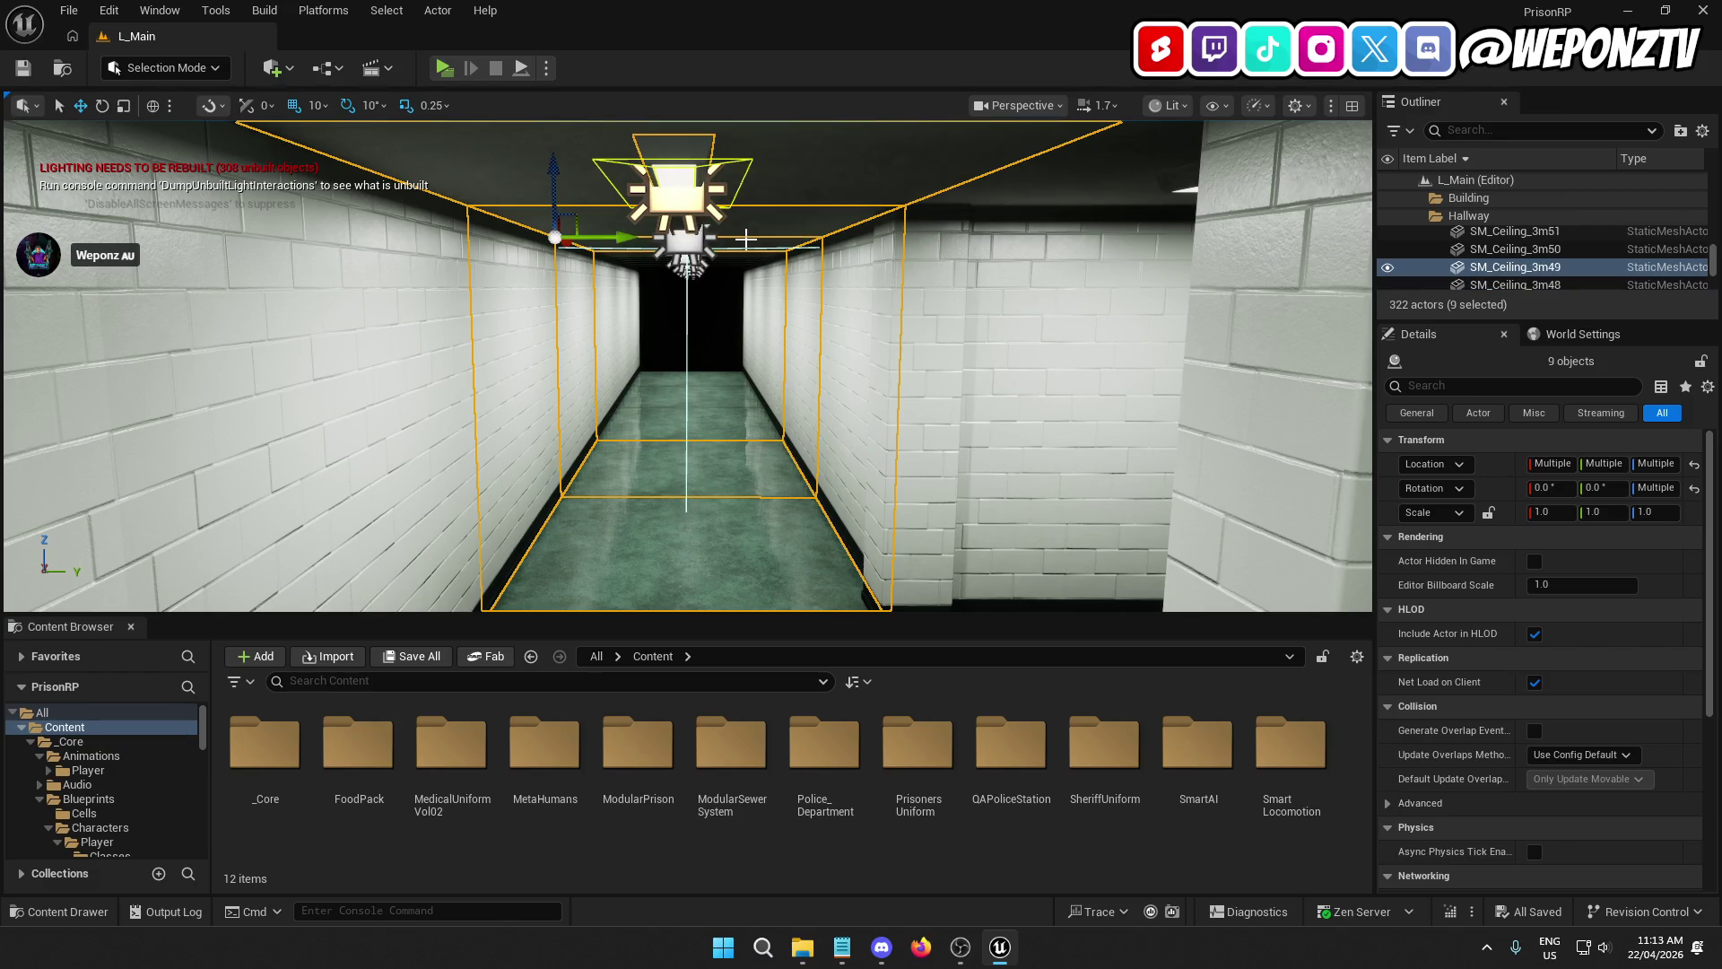
Step: Add the remaining wall pieces and ceiling lamps until the selection holds 25 pieces
mouse_move(702, 293)
left_mouse_down()
mouse_move(703, 189)
mouse_move(628, 189)
mouse_move(609, 206)
mouse_move(702, 225)
mouse_move(710, 322)
left_mouse_up()
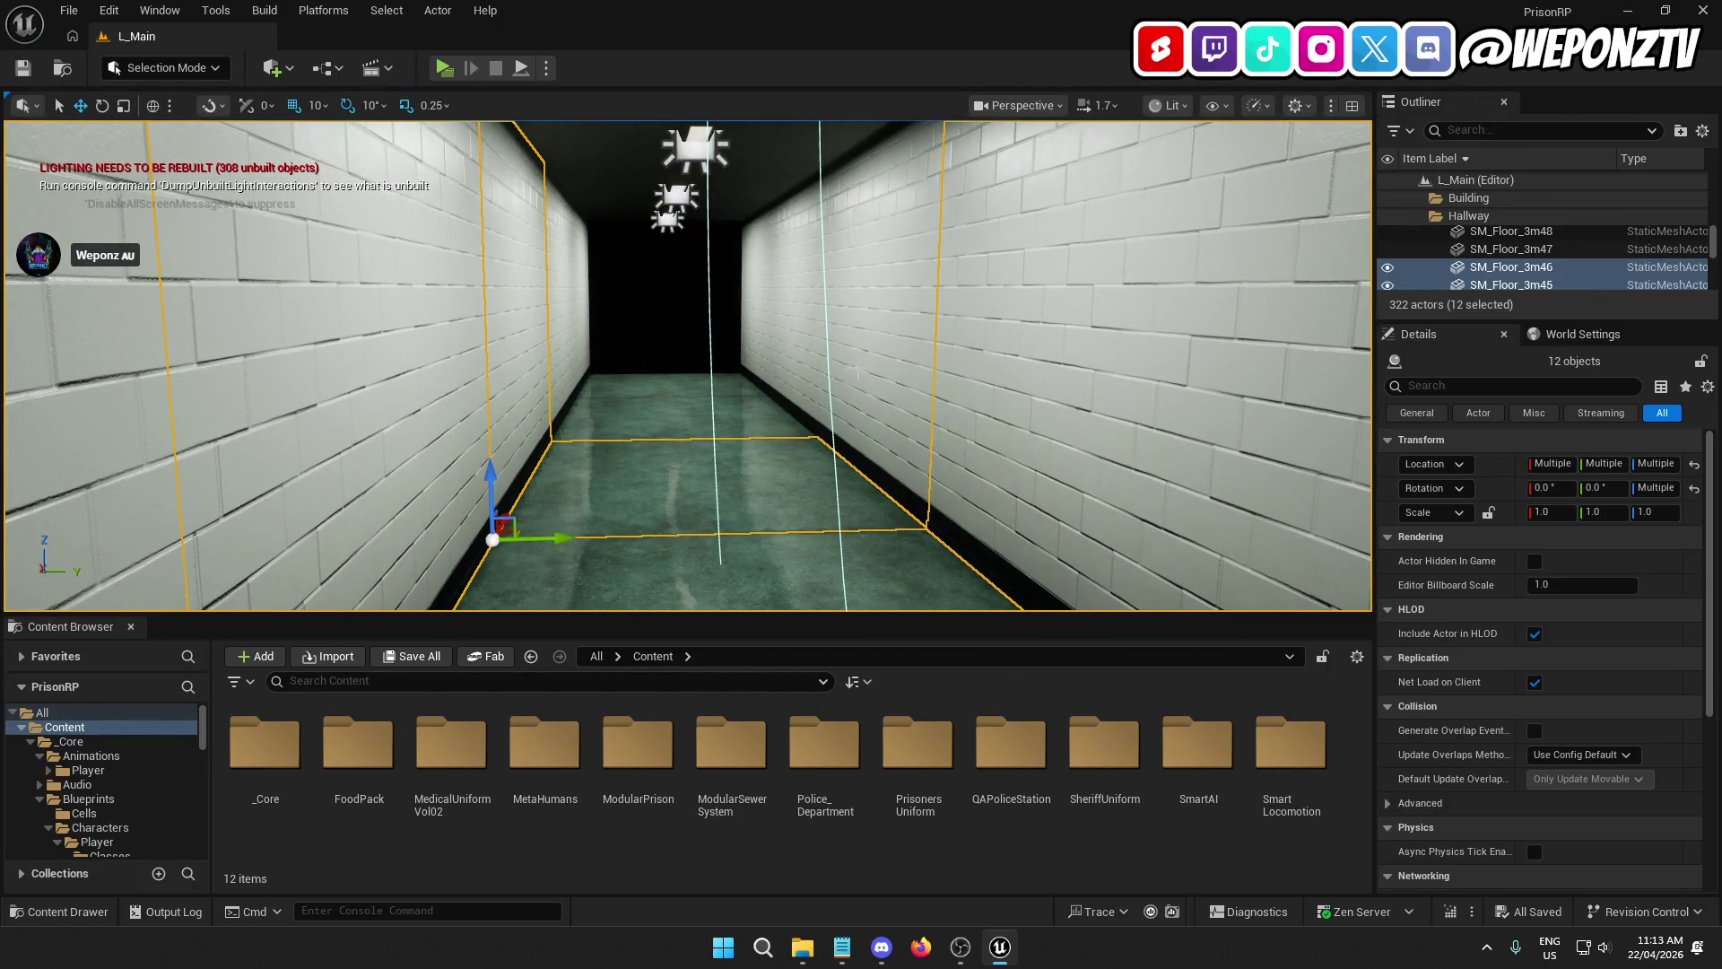
left_click_drag(711, 321, 808, 273)
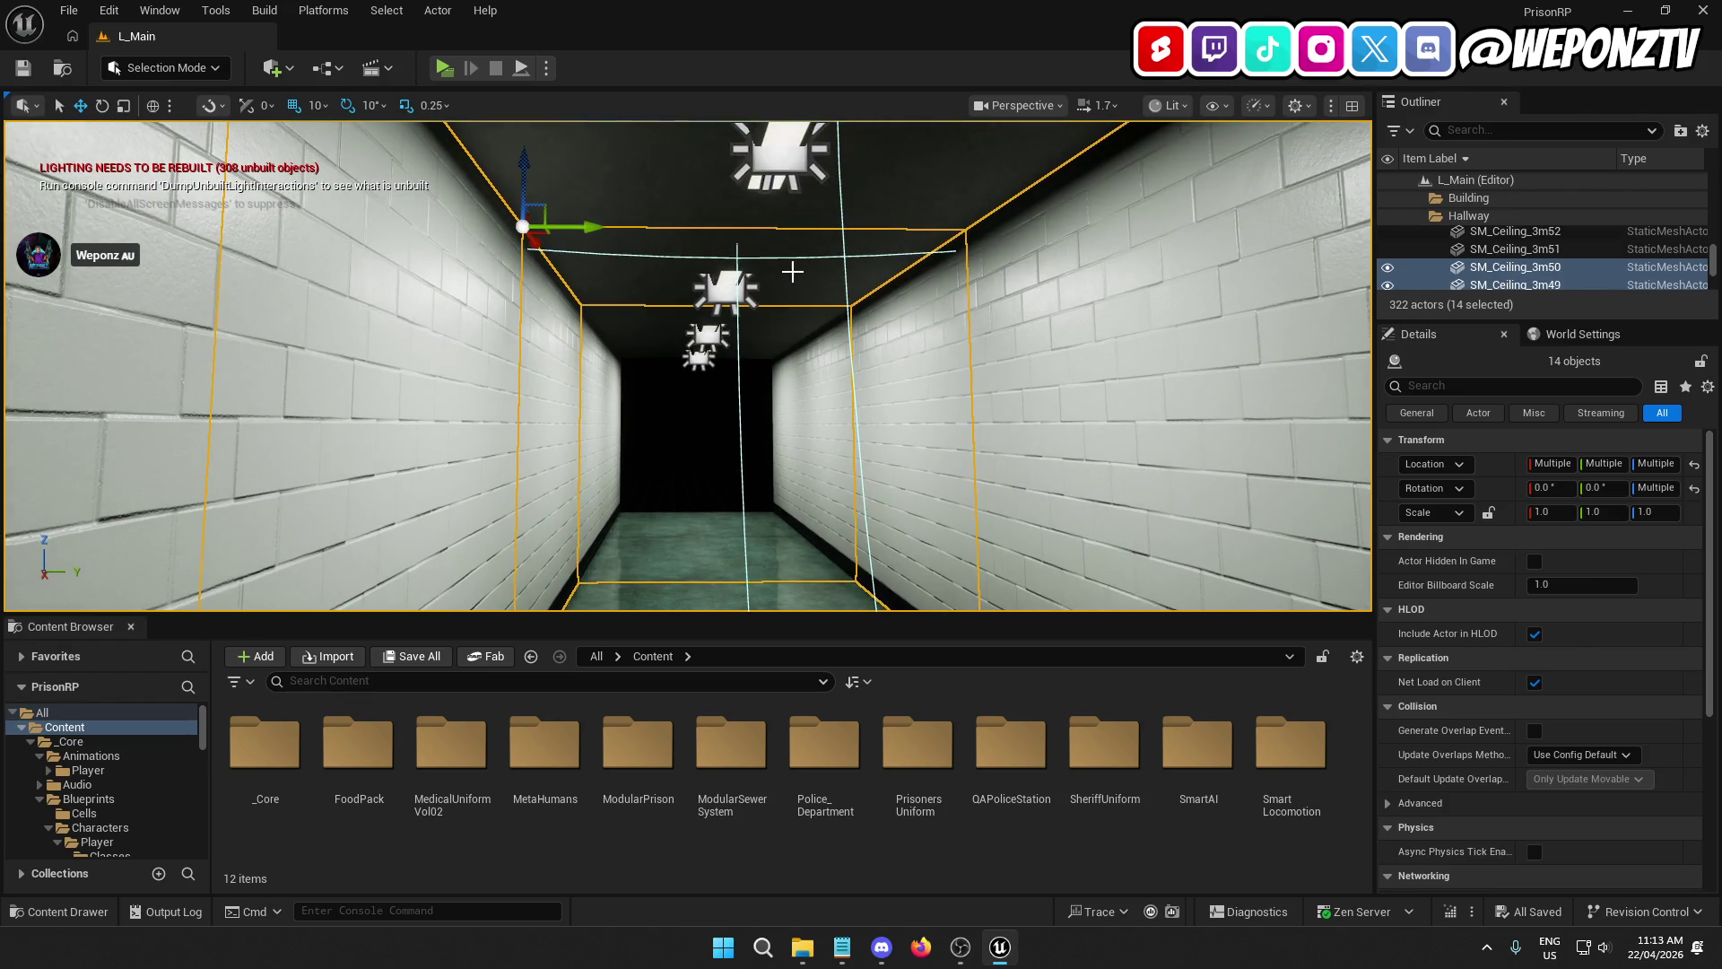
left_click_drag(757, 324, 661, 405)
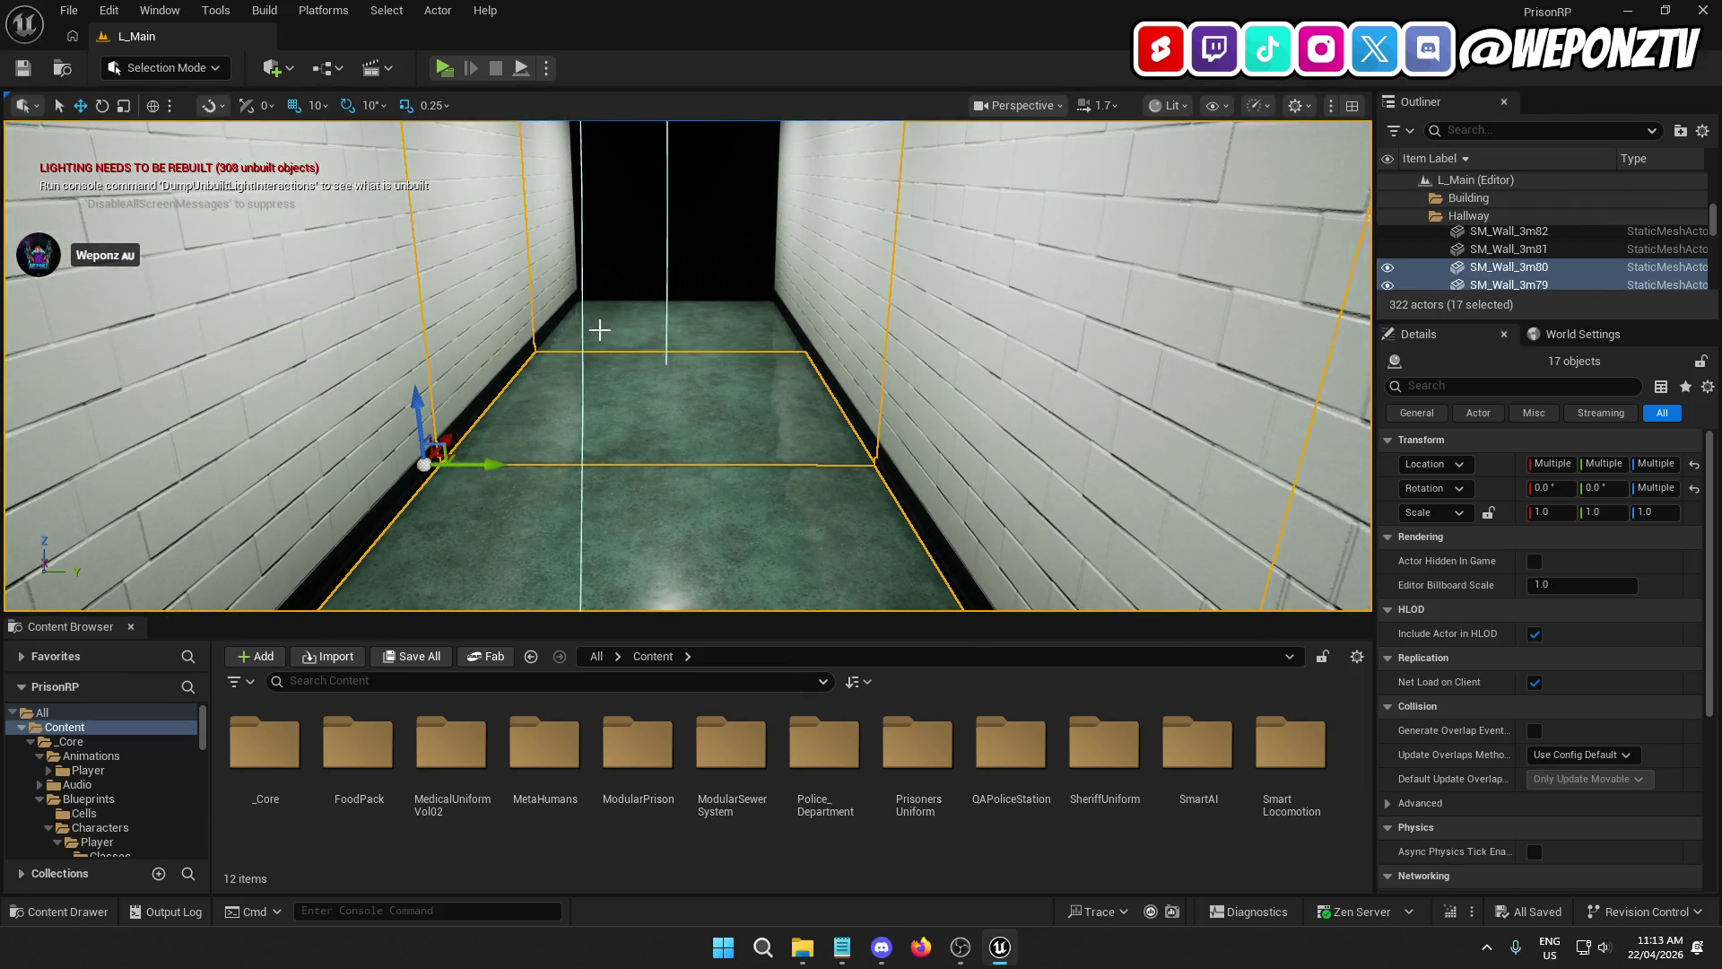
left_click(866, 310, "ctrl")
left_click_drag(866, 310, 771, 278)
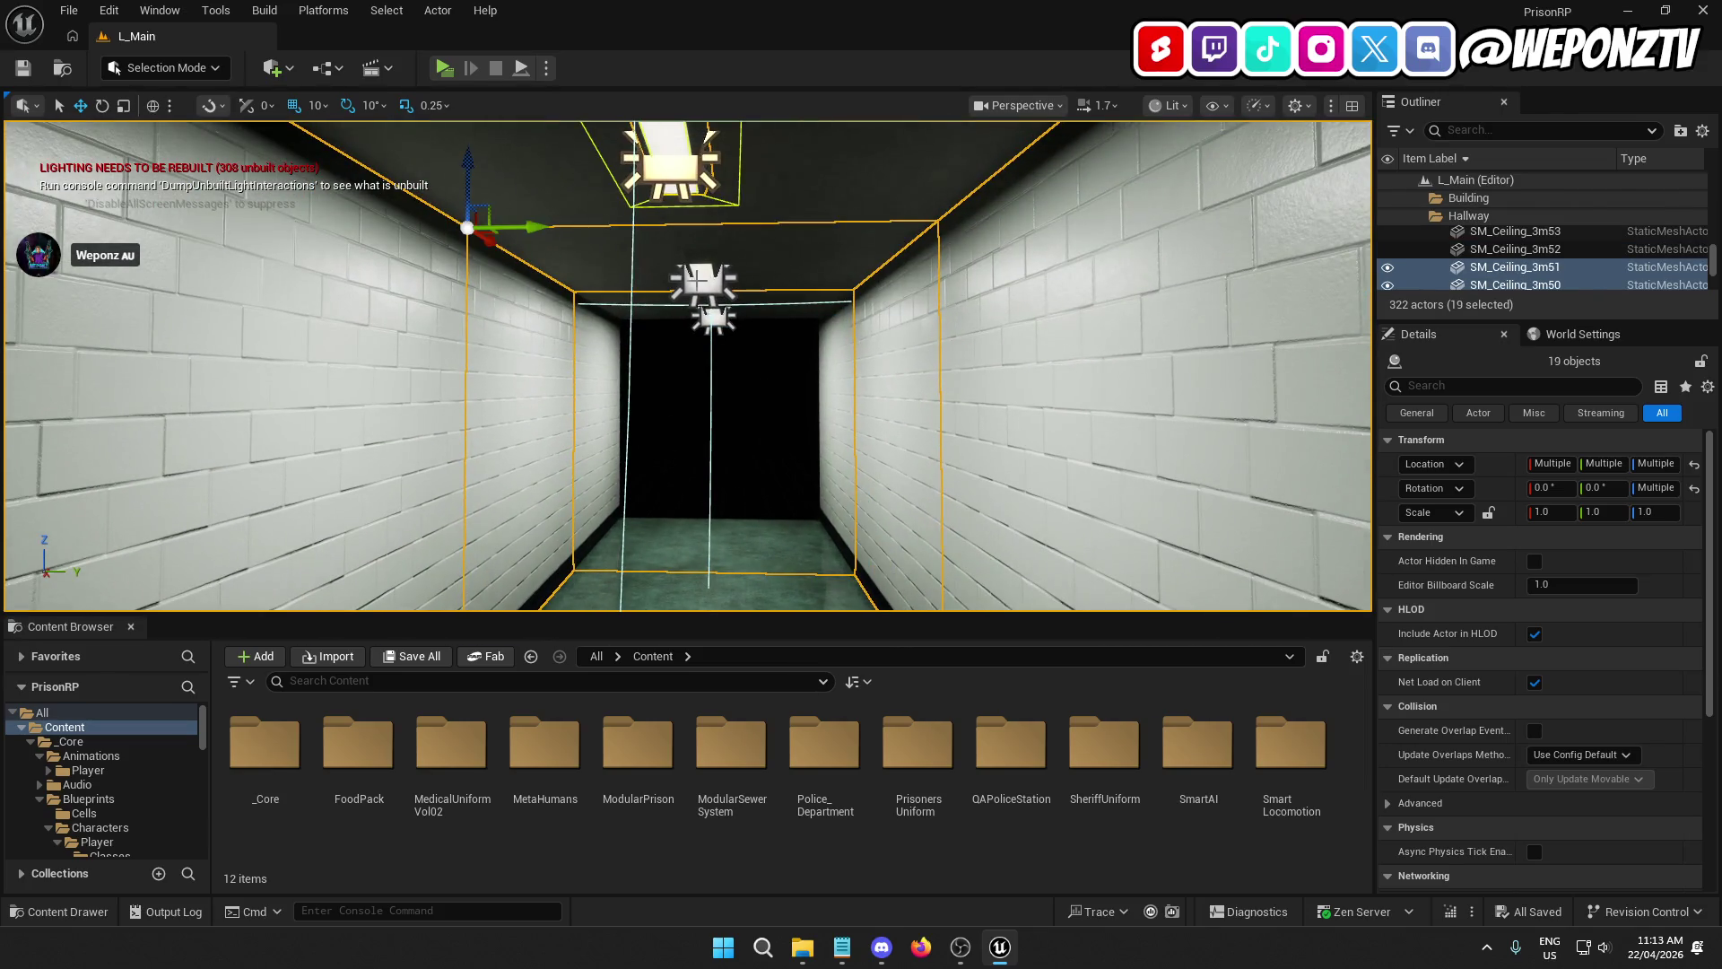
mouse_move(744, 370)
left_mouse_down()
mouse_move(717, 350)
mouse_move(717, 287)
mouse_move(733, 350)
left_mouse_up()
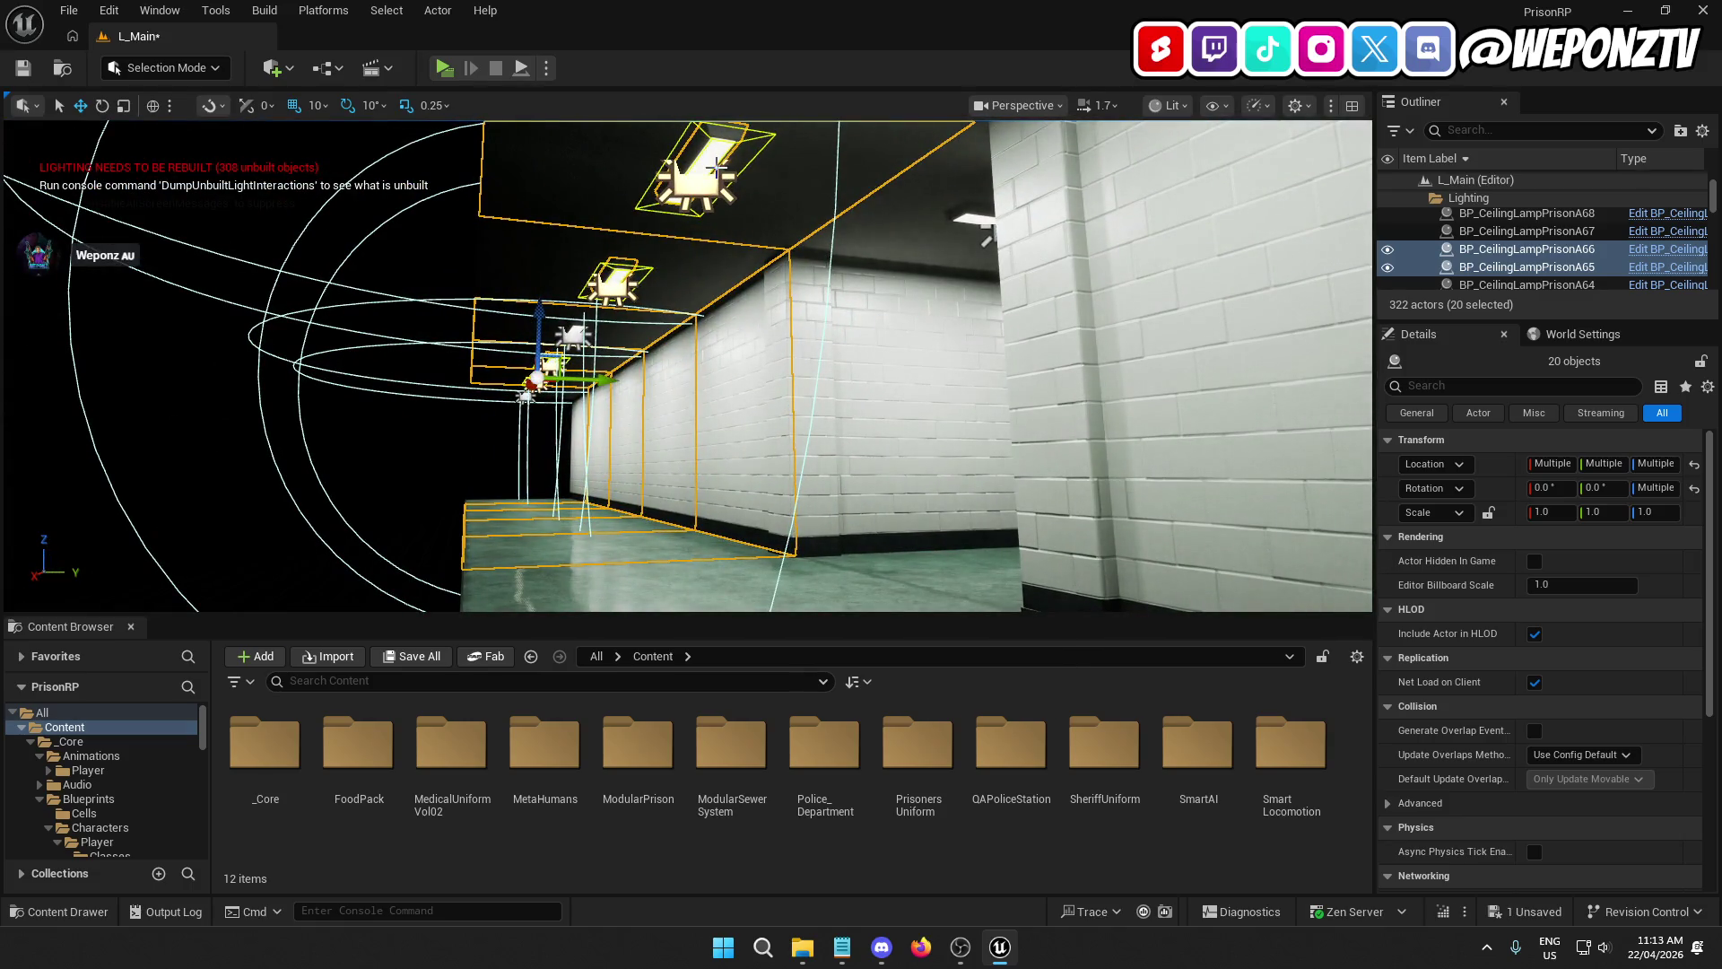
mouse_move(803, 251)
left_mouse_down()
mouse_move(747, 193)
mouse_move(754, 221)
mouse_move(691, 194)
mouse_move(681, 215)
mouse_move(771, 226)
mouse_move(753, 156)
mouse_move(637, 193)
mouse_move(643, 401)
left_mouse_up()
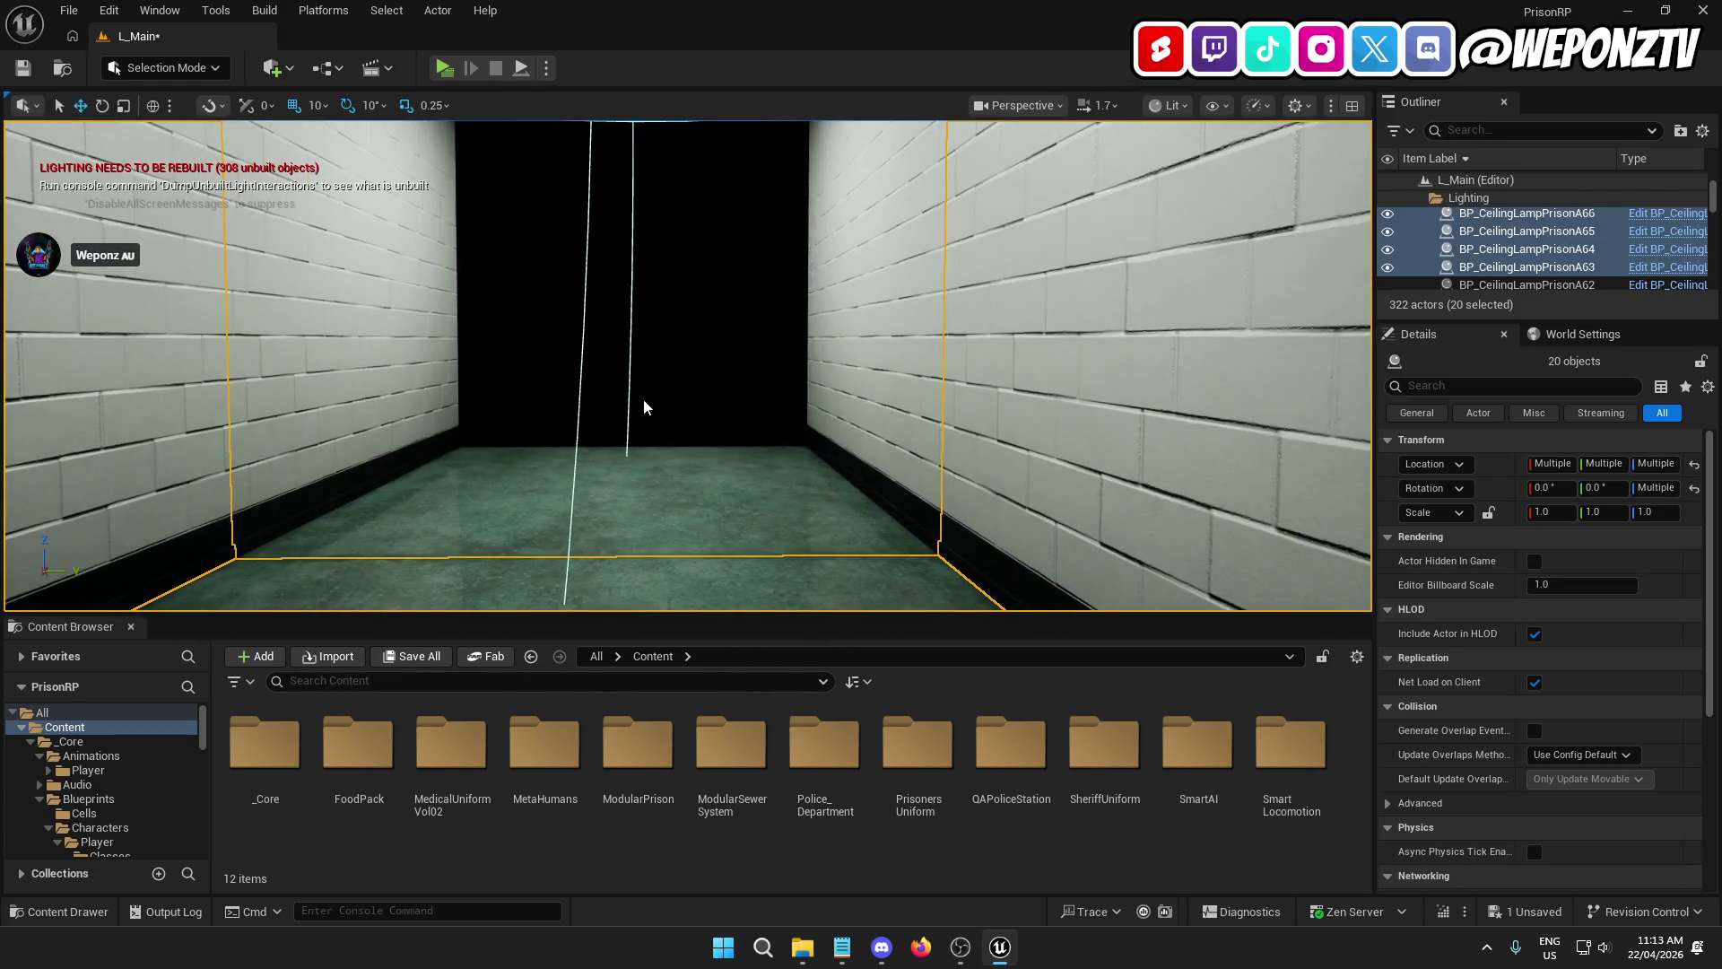
left_click(867, 267, "ctrl")
mouse_move(709, 305)
left_mouse_down()
mouse_move(708, 269)
mouse_move(708, 305)
left_mouse_up()
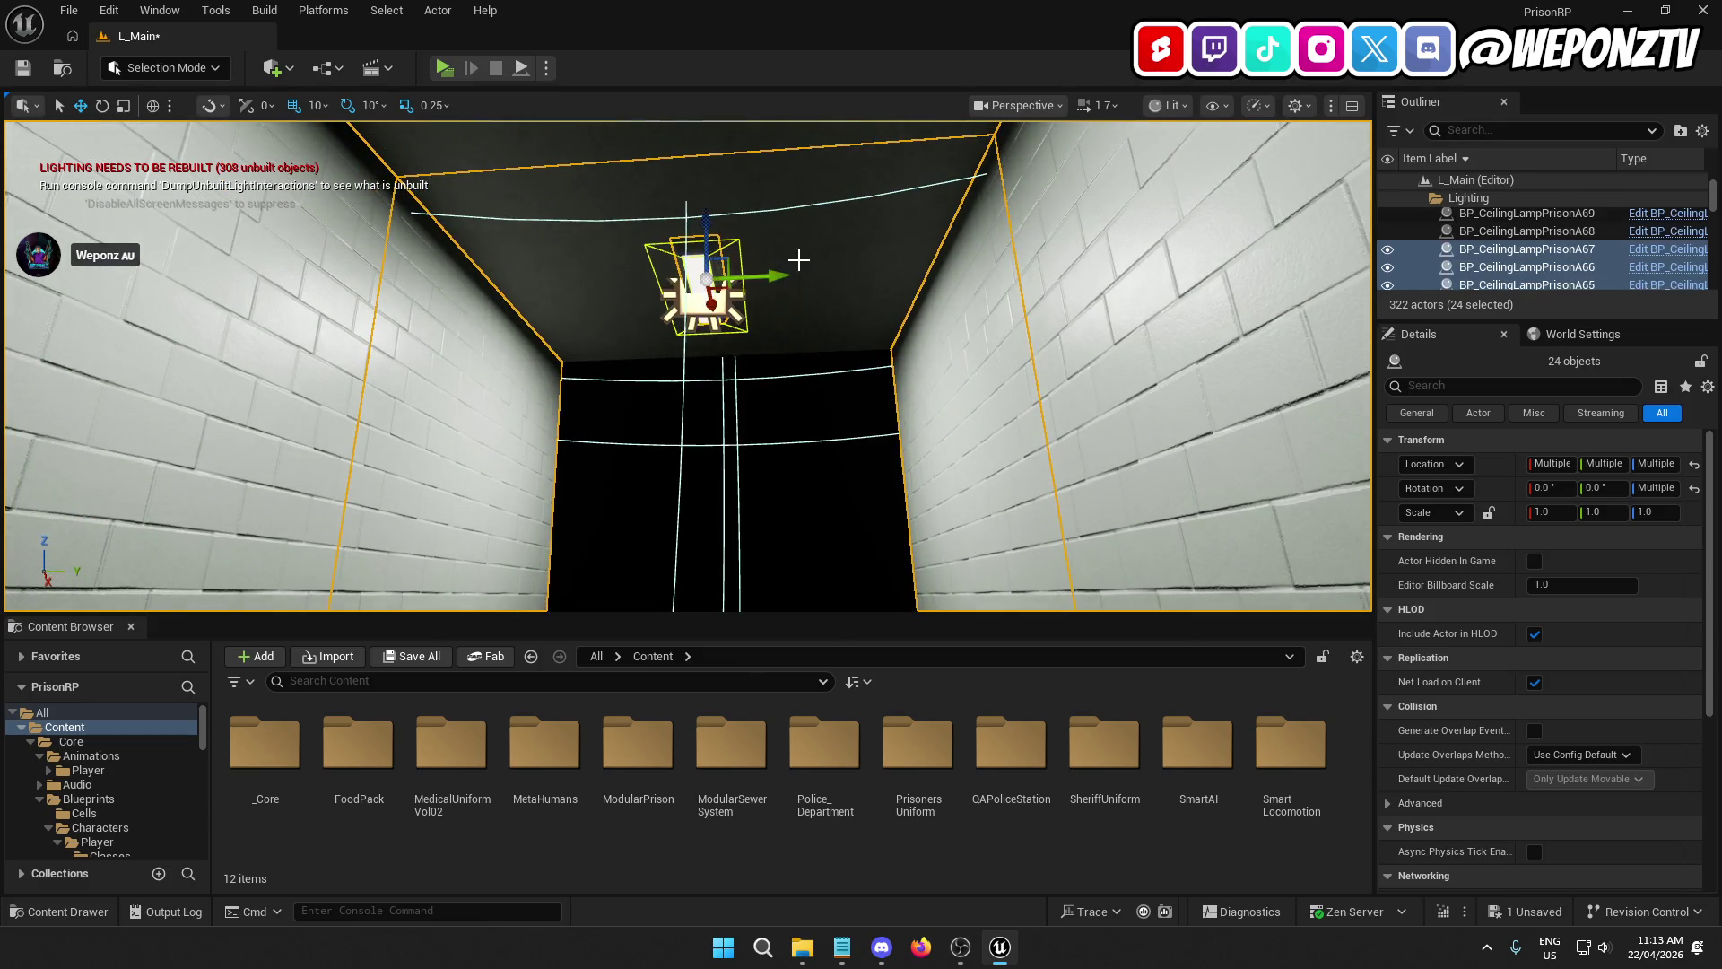
Step: Frame the 25-piece section, duplicate it with Ctrl+D, and slide the copy past the hallway's end
key("f")
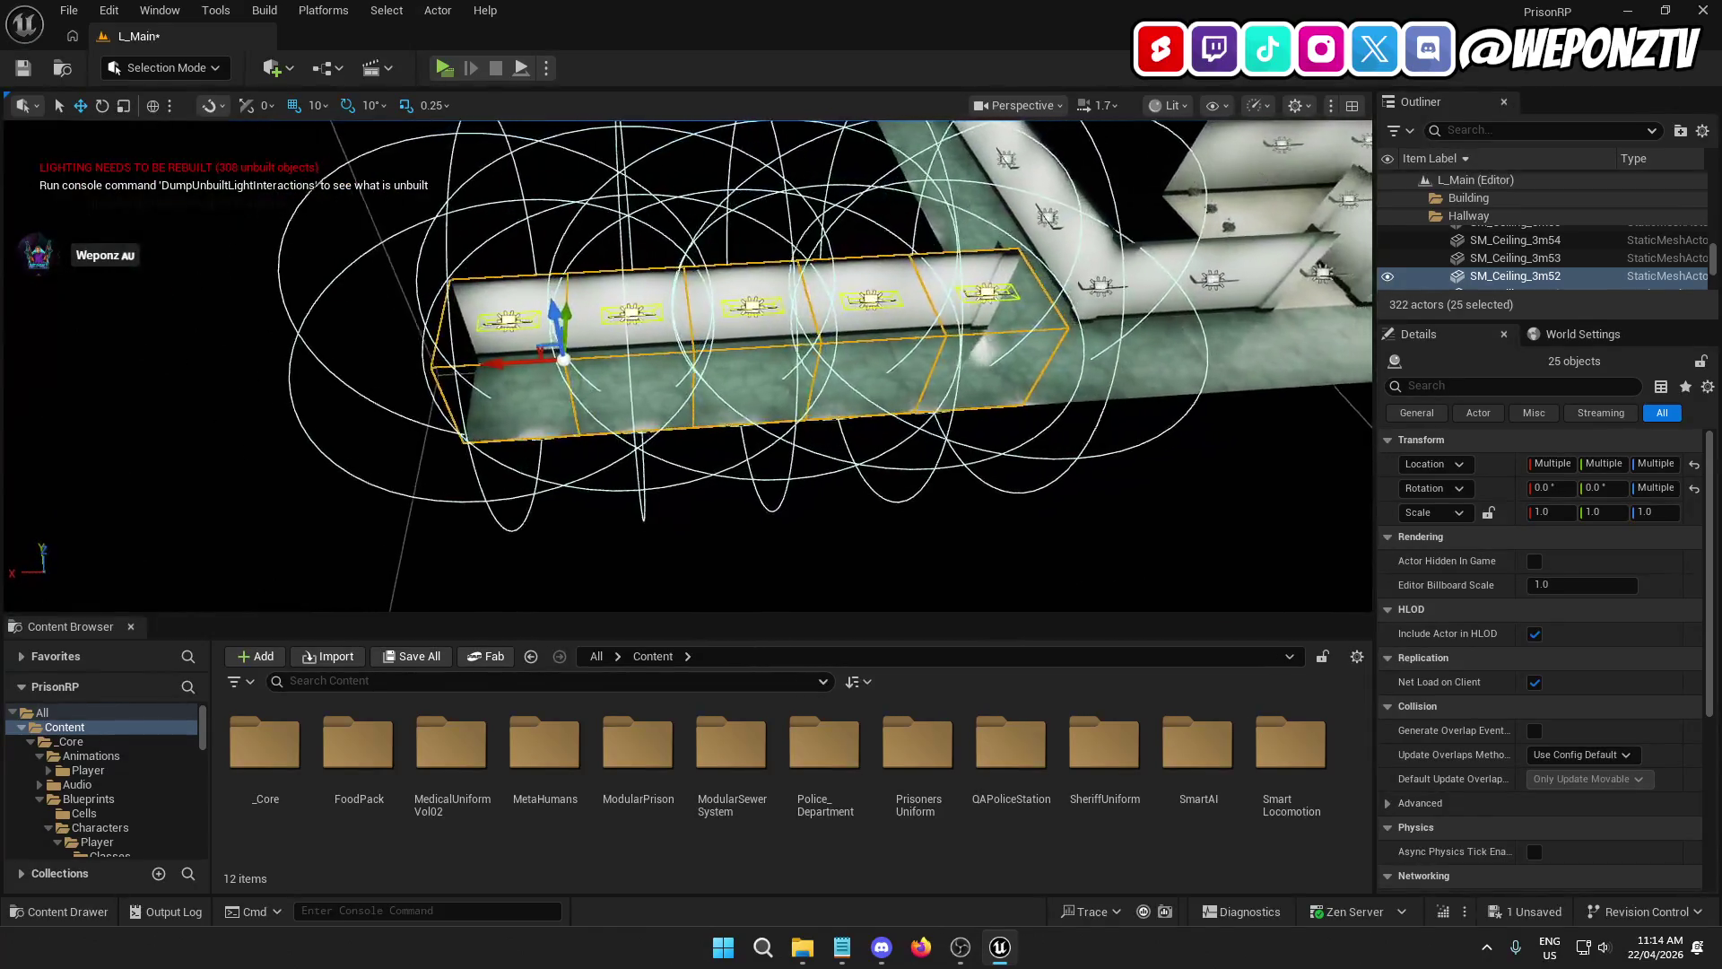
key("ctrl+d")
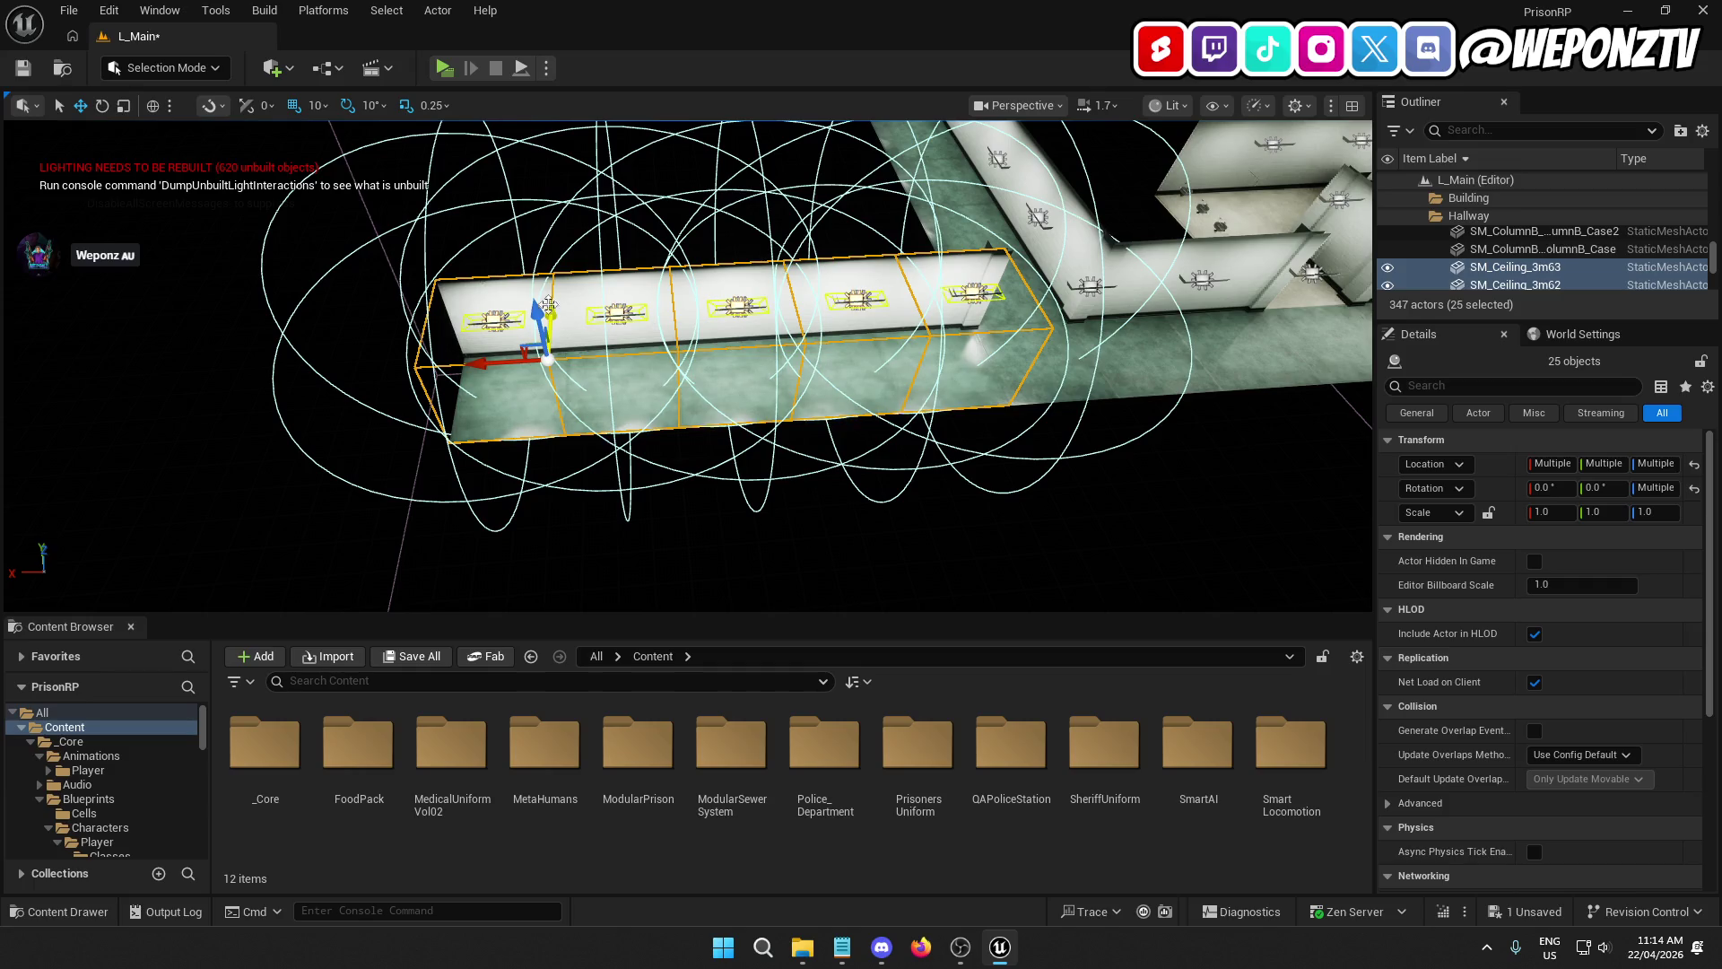
left_click_drag(484, 363, 63, 377)
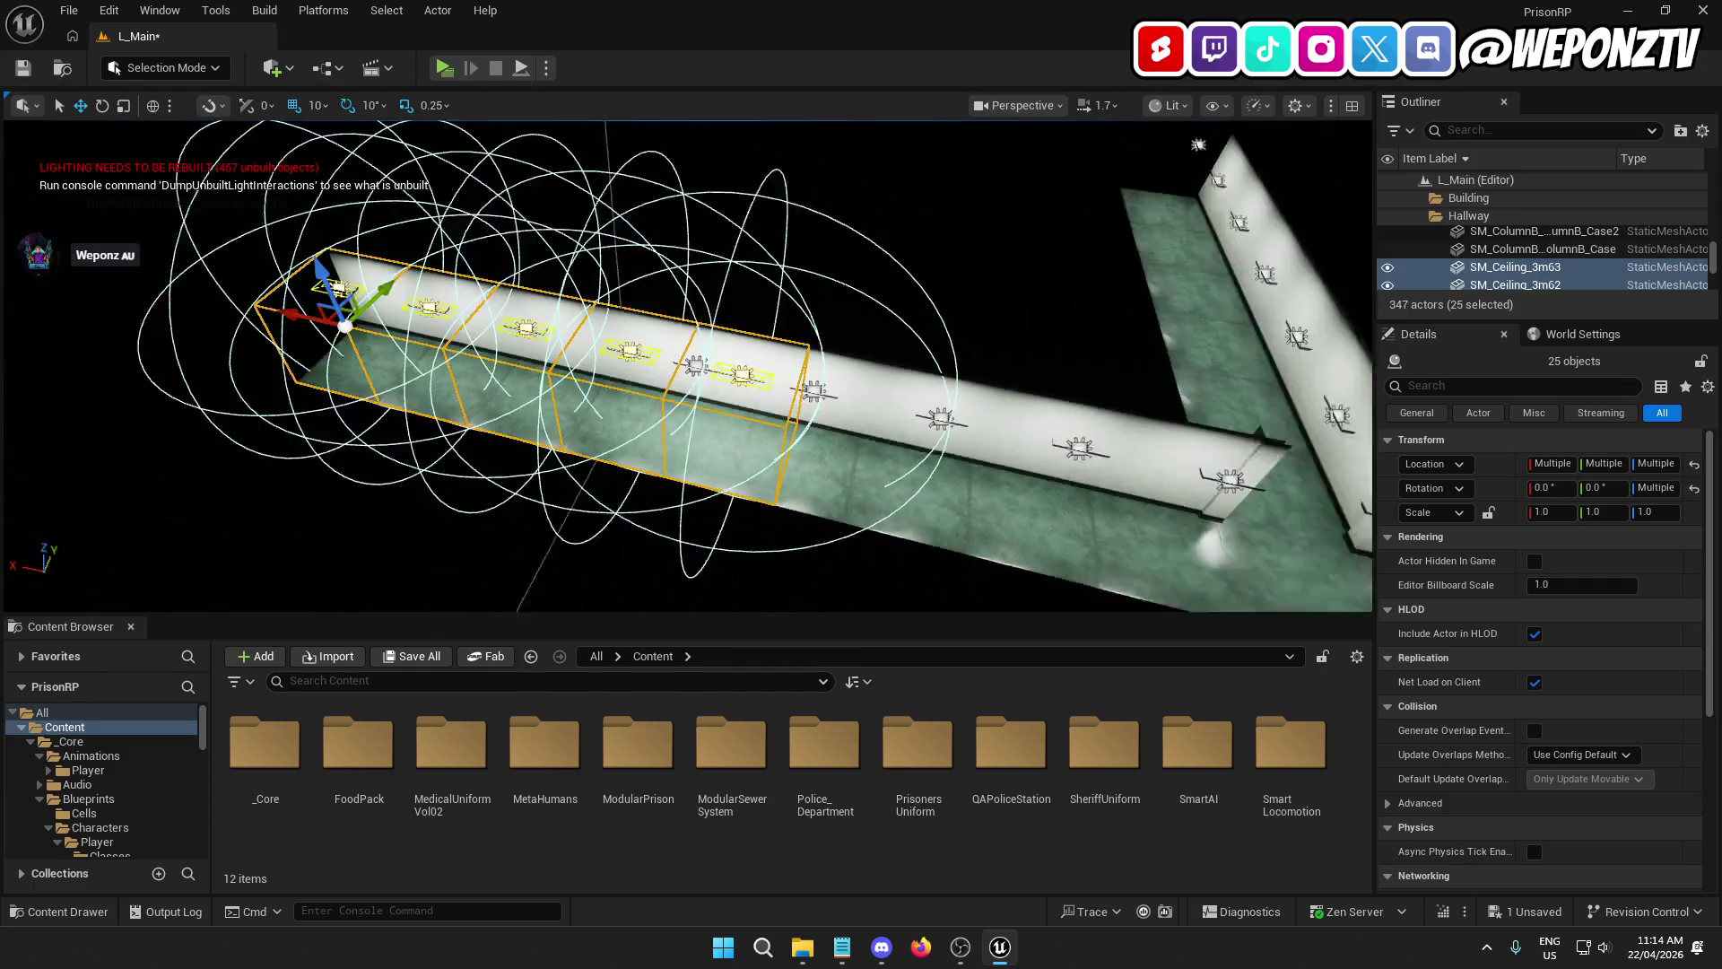
left_click_drag(341, 305, 197, 265)
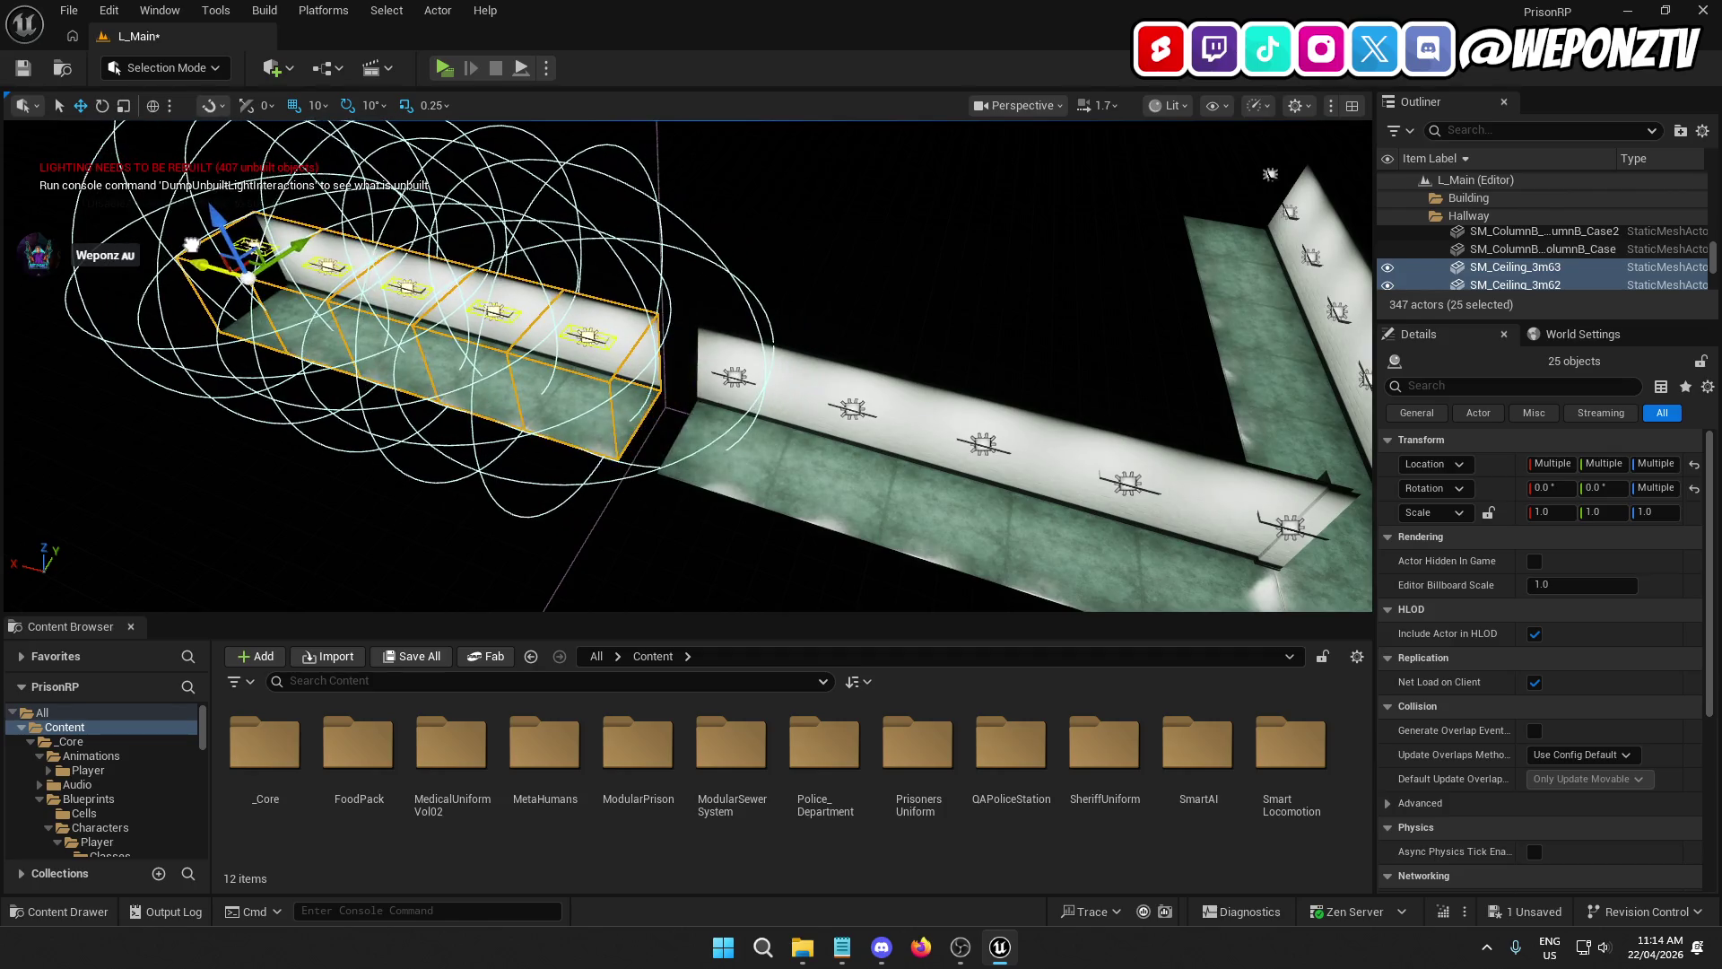
scroll(198, 265, "up", 5)
scroll(571, 443, "up", 5)
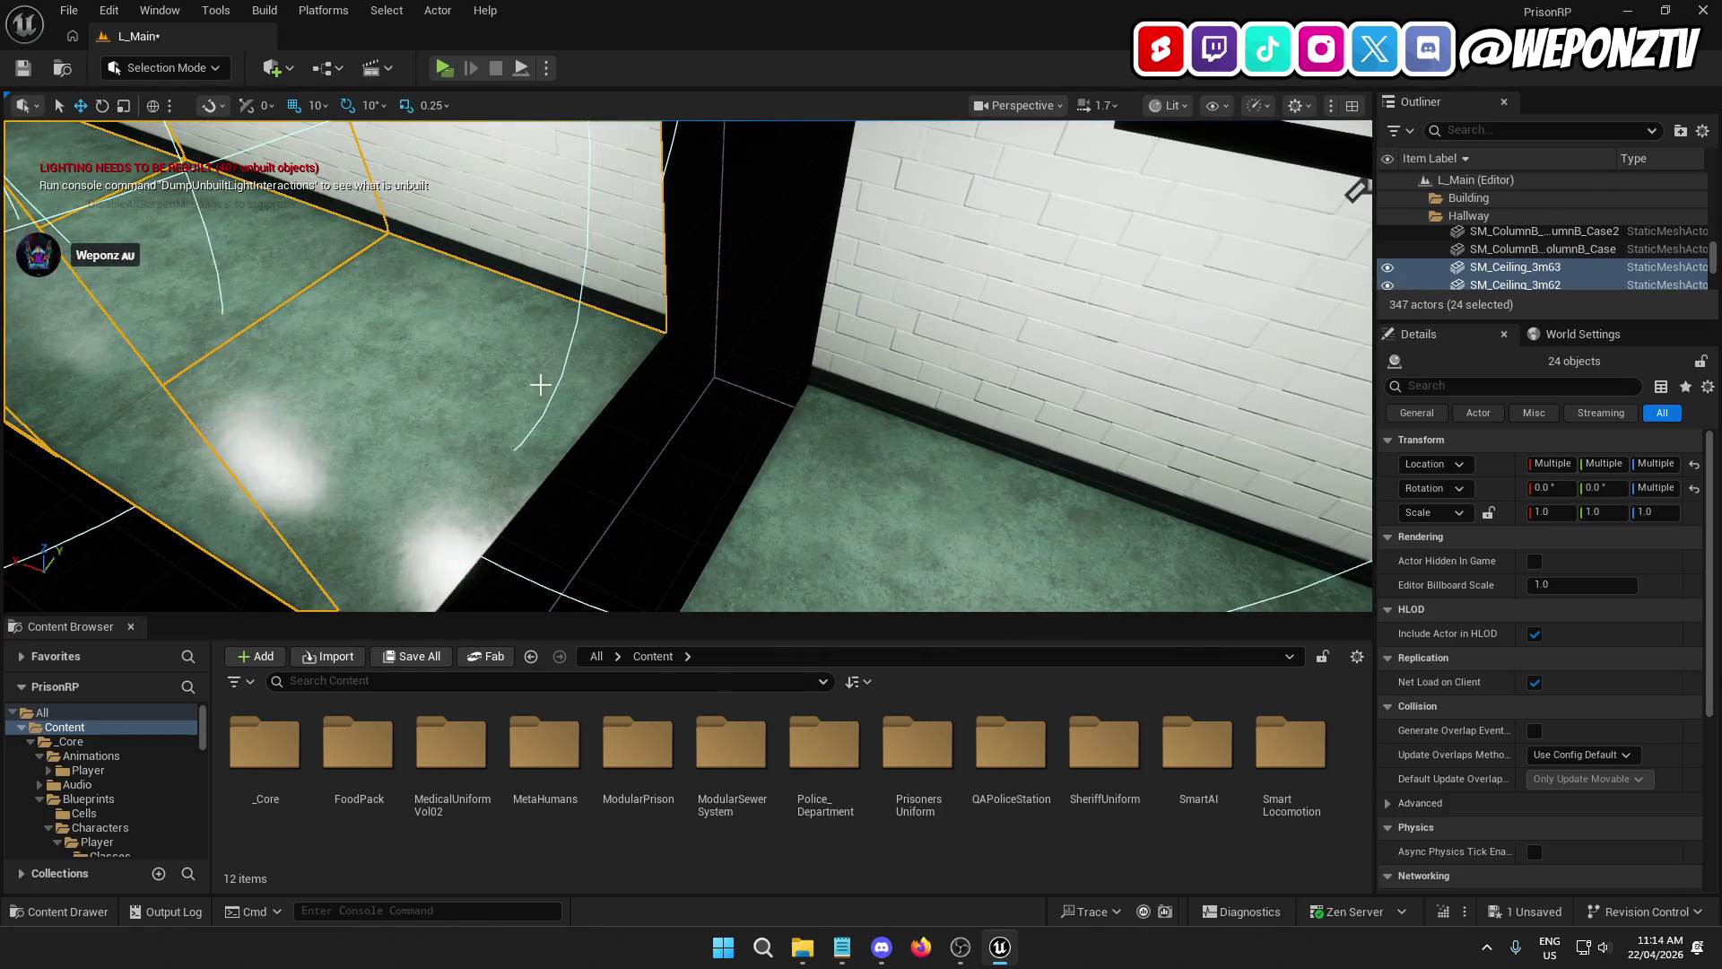
mouse_move(510, 358)
left_mouse_down()
mouse_move(388, 415)
mouse_move(457, 474)
left_mouse_up()
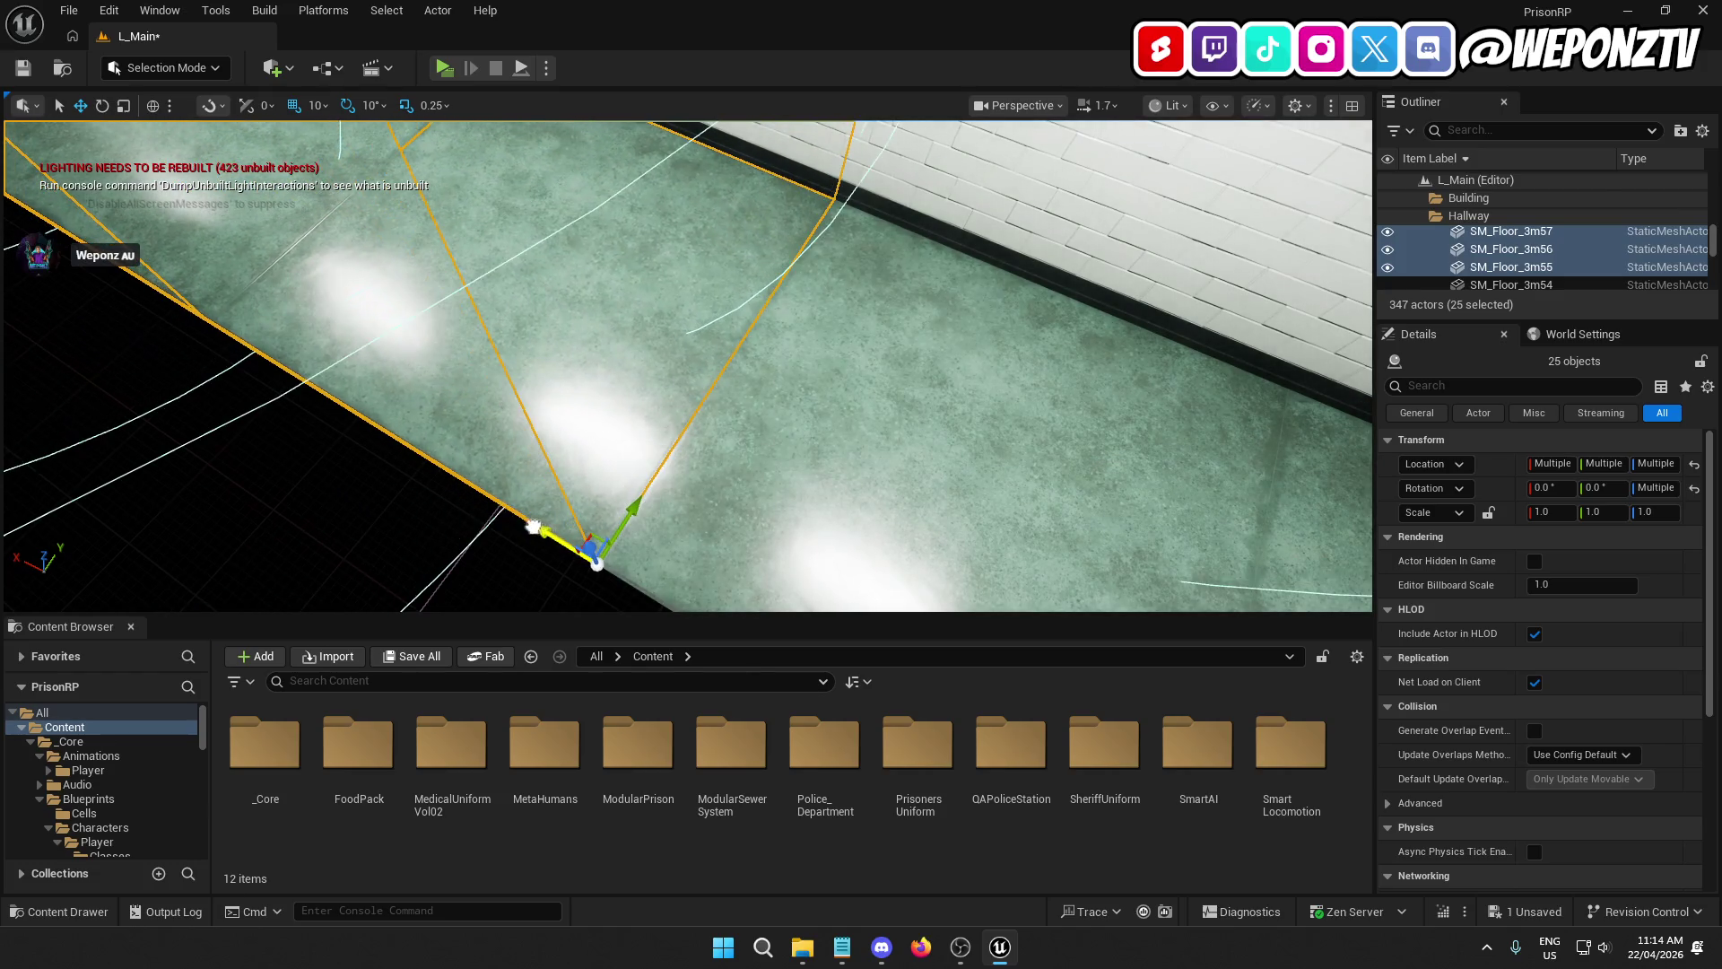
left_click(405, 537)
mouse_move(404, 536)
left_mouse_down()
mouse_move(341, 583)
mouse_move(269, 547)
mouse_move(152, 431)
left_mouse_up()
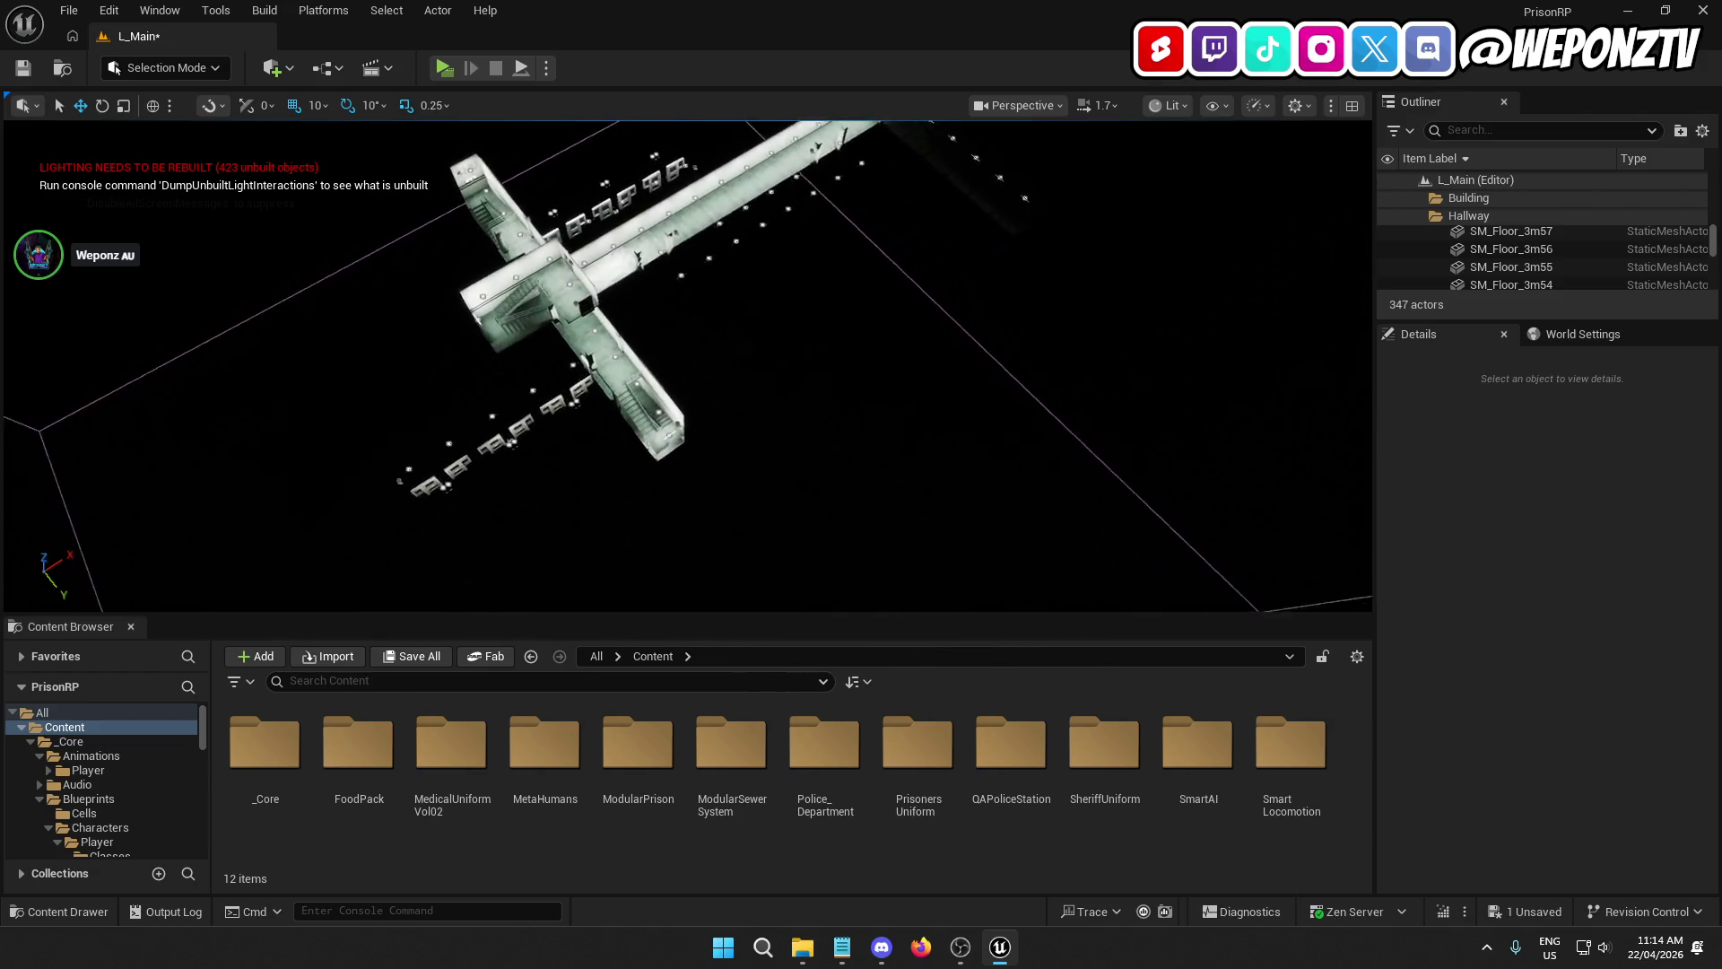
left_click_drag(153, 430, 72, 350)
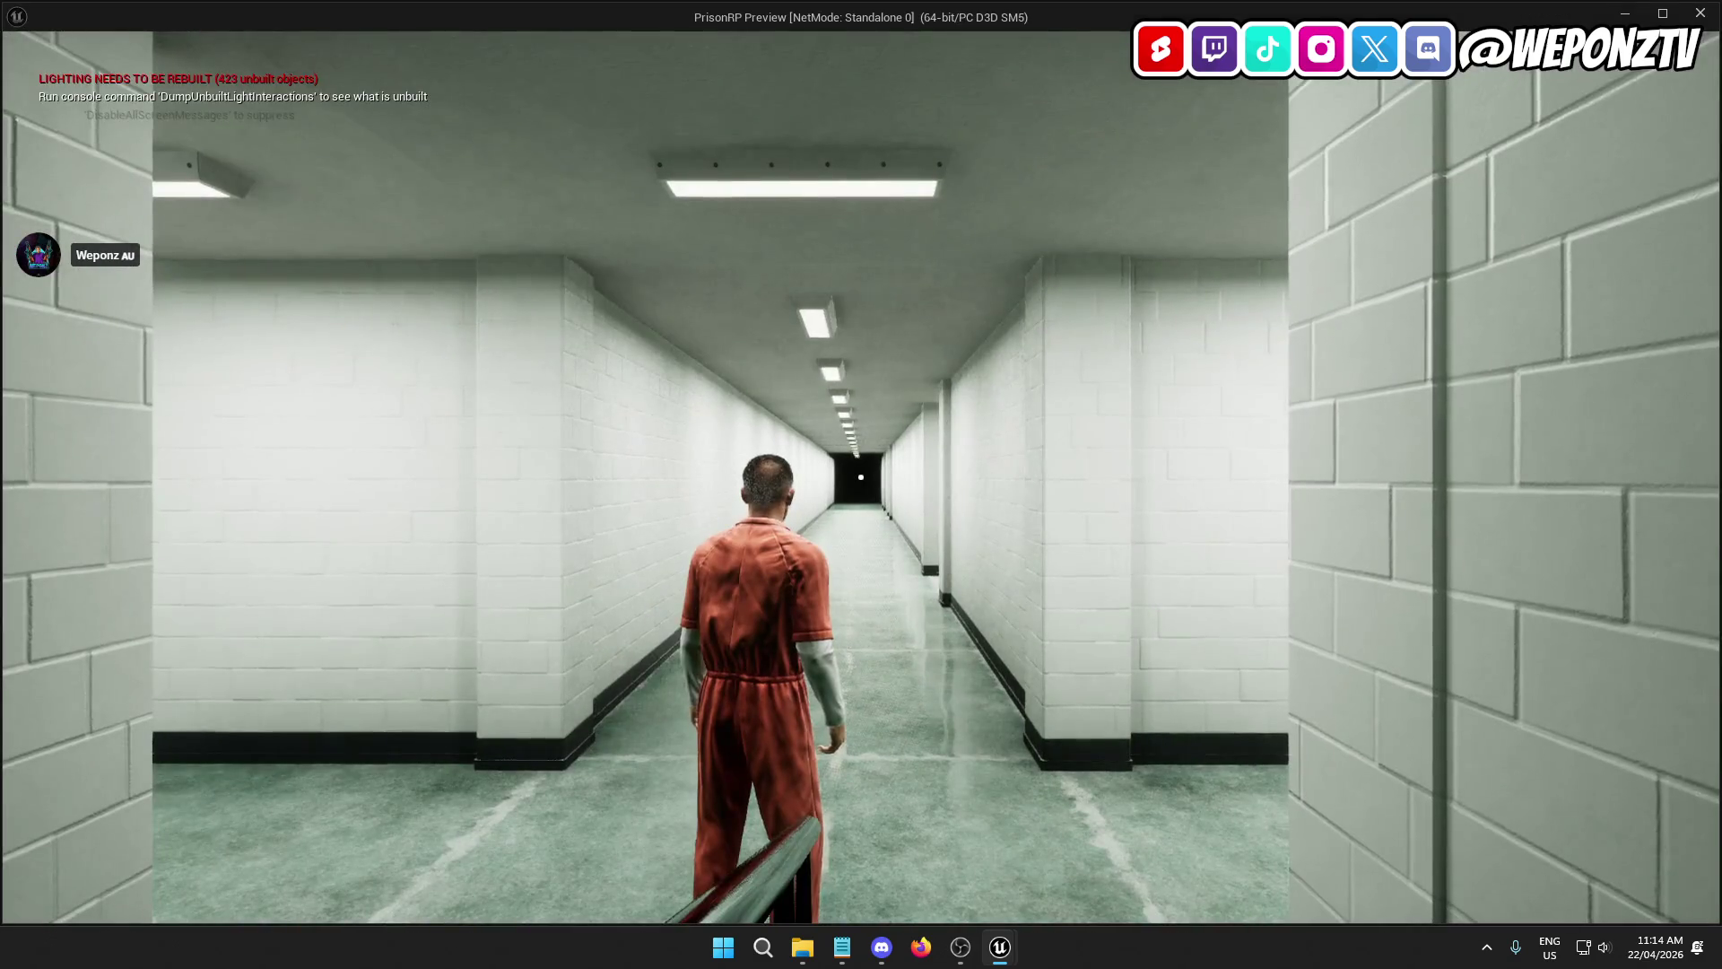
Step: Show frame-rate stats with the 'stat fps' console command
key("grave")
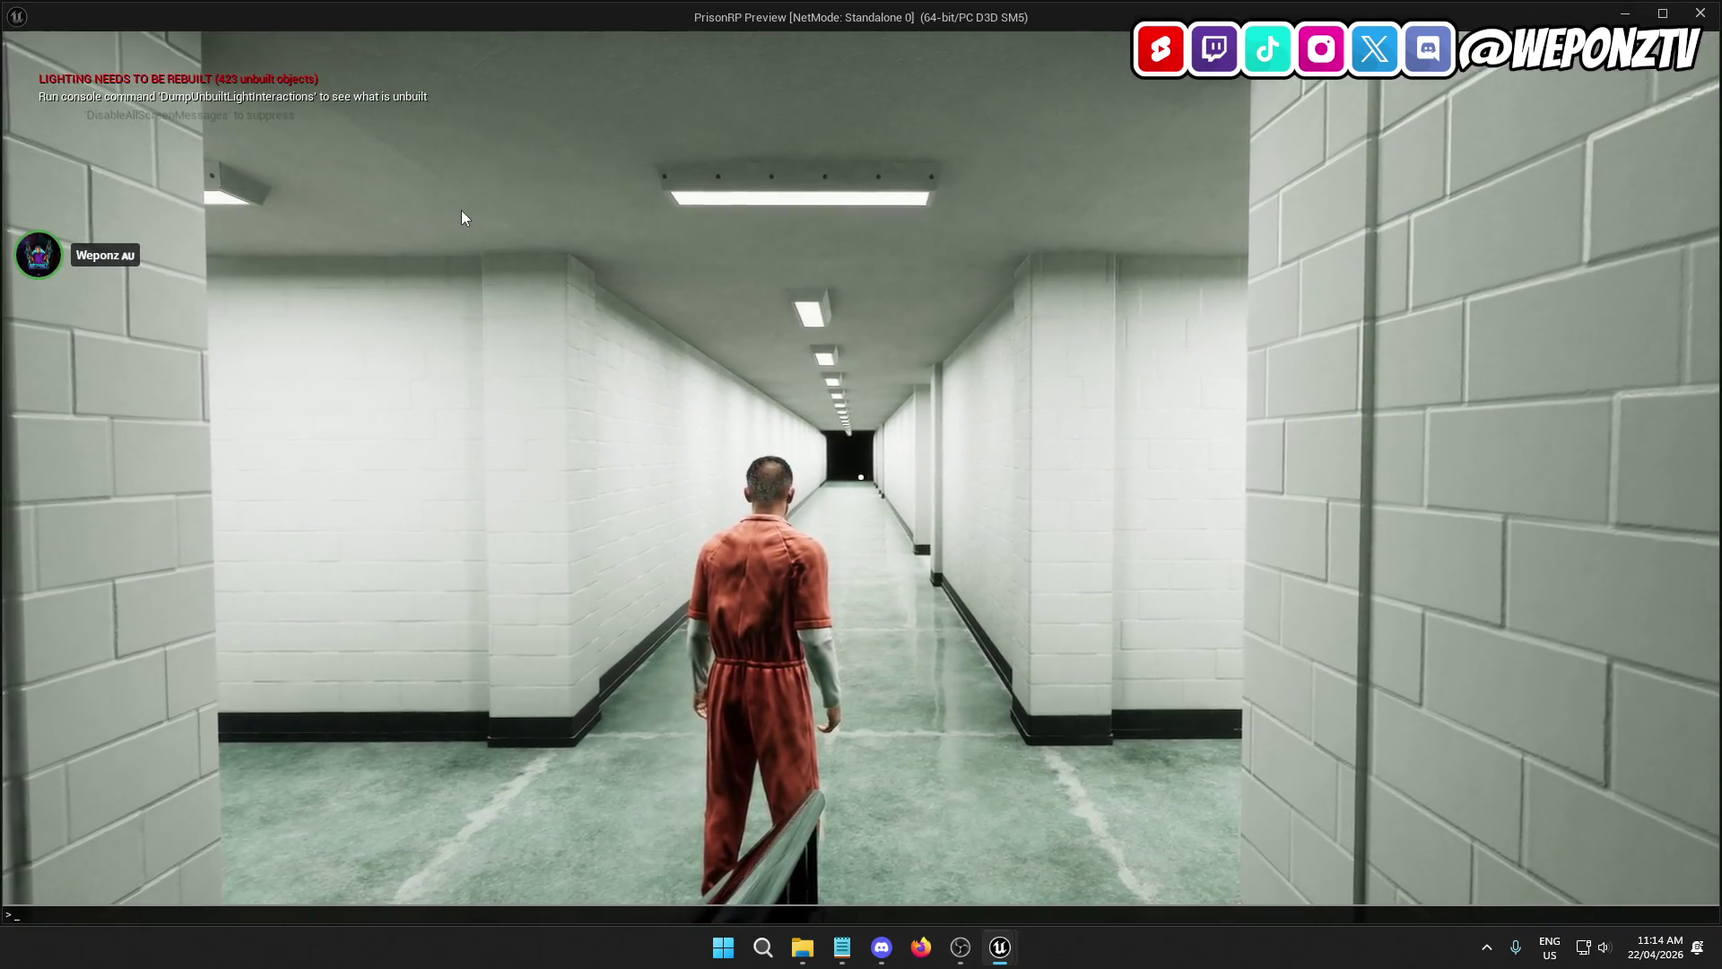
type("stat fps")
key("Return")
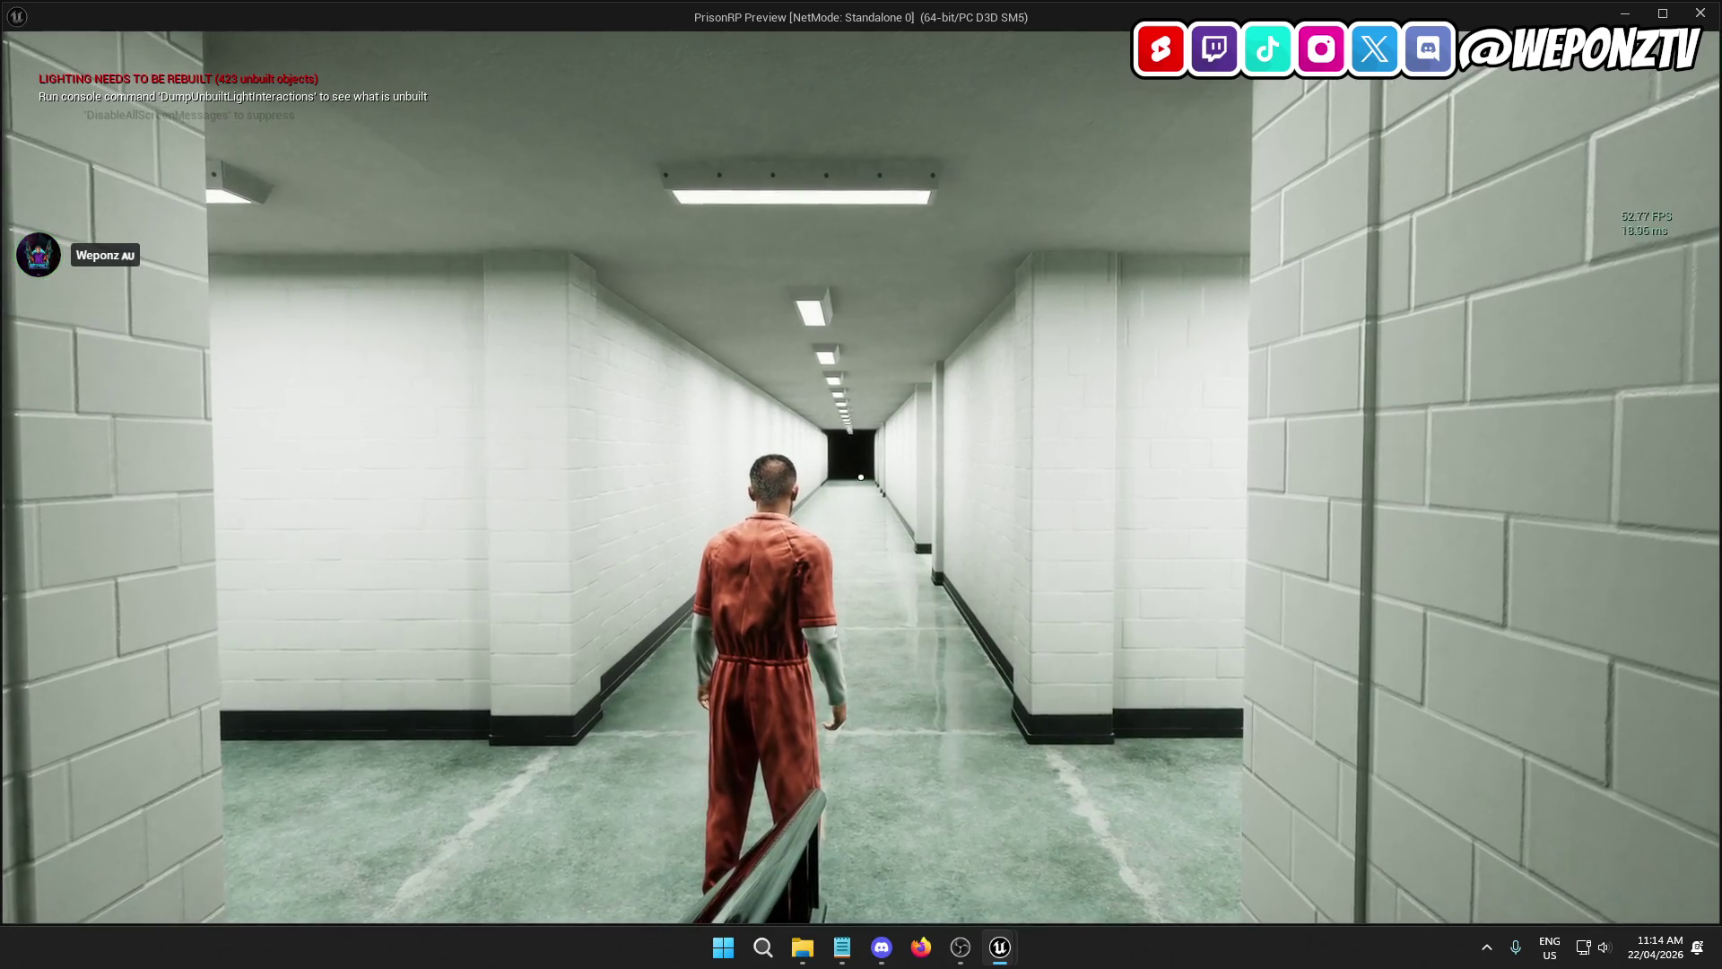
Step: Walk the prisoner down the long corridor to SHU and exit the preview
key("w")
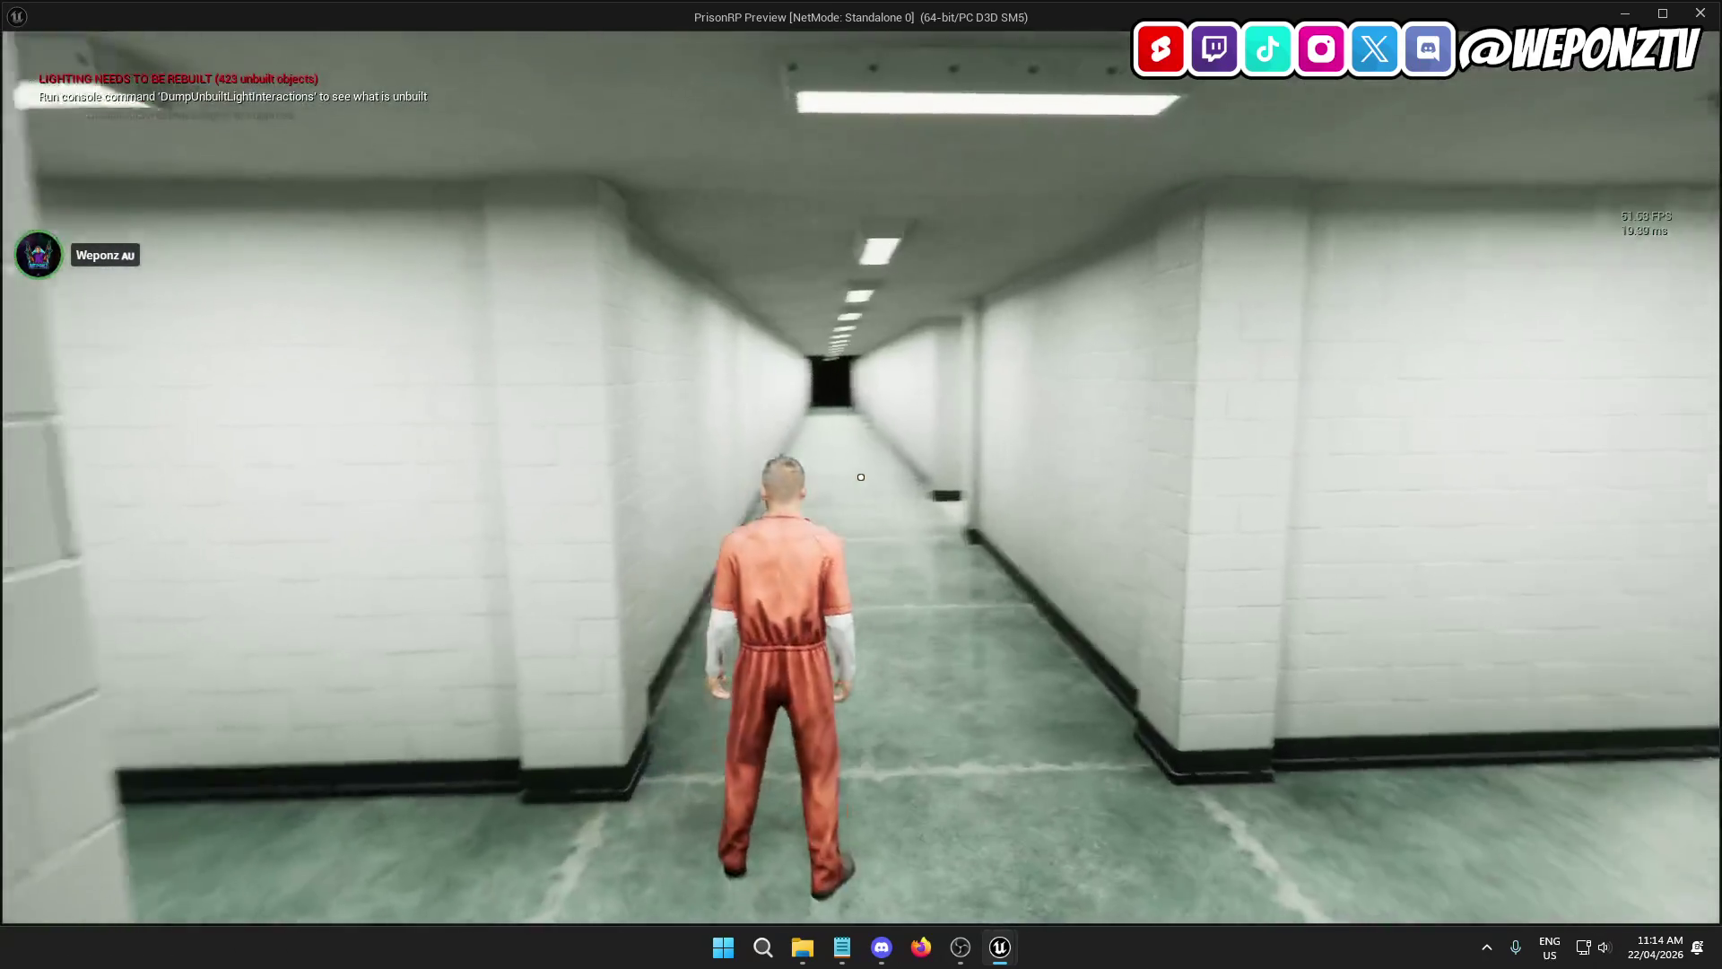
key("w")
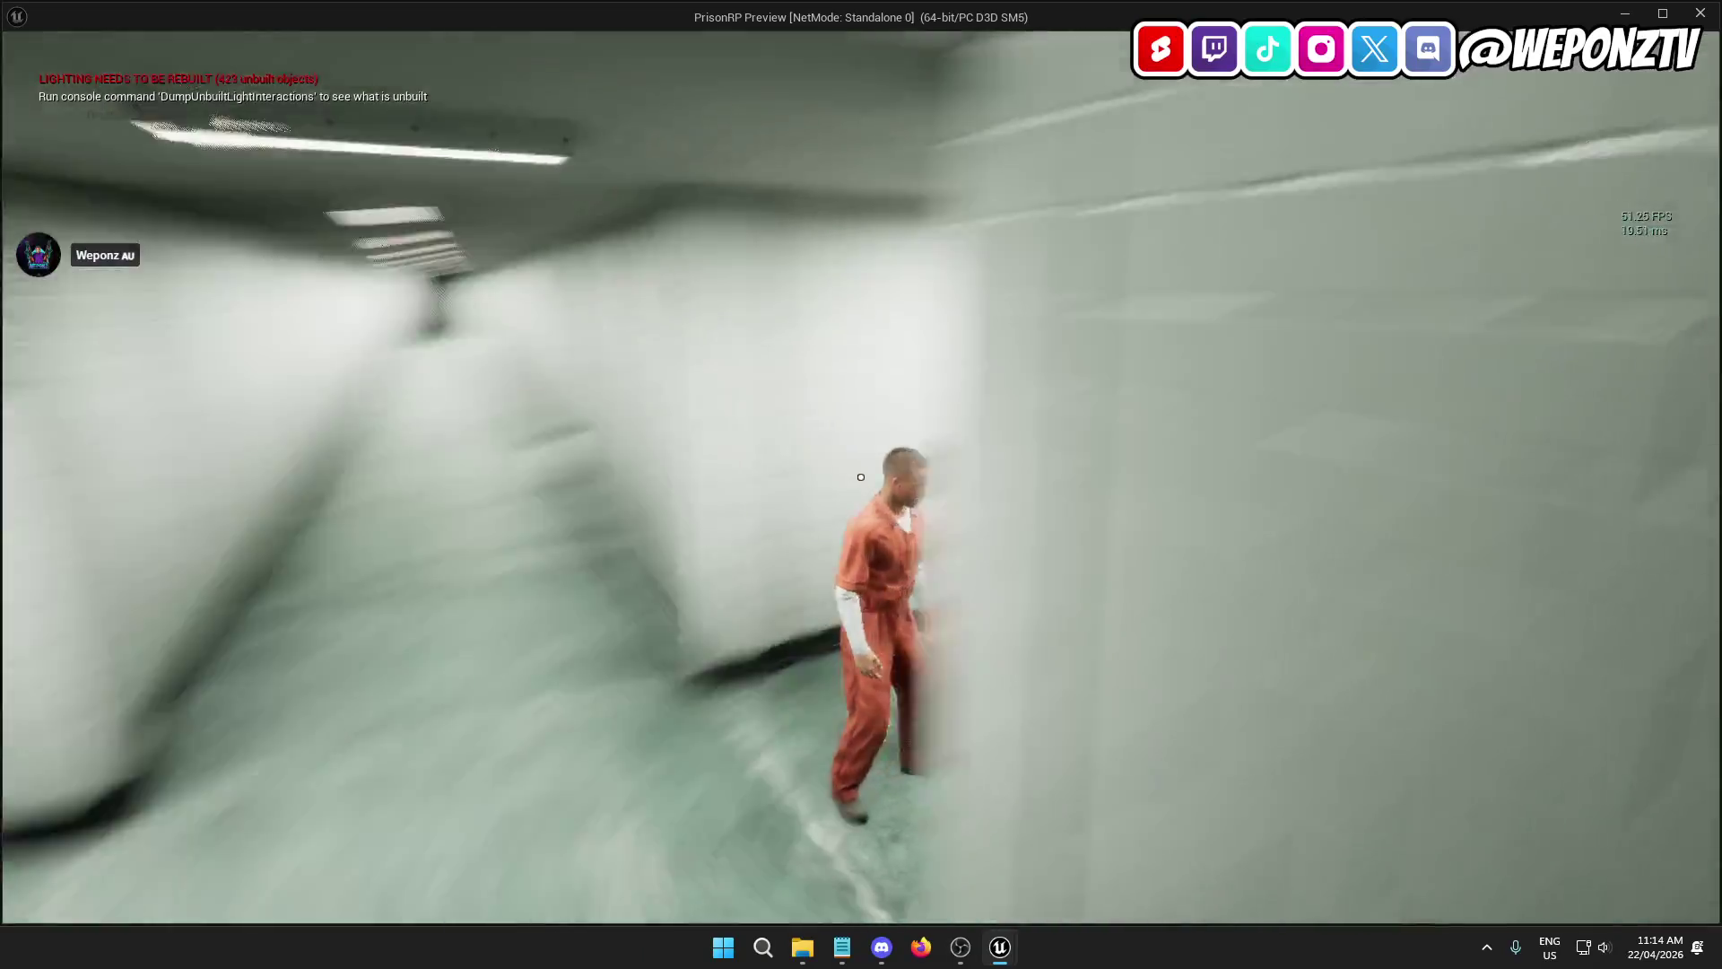
key("w")
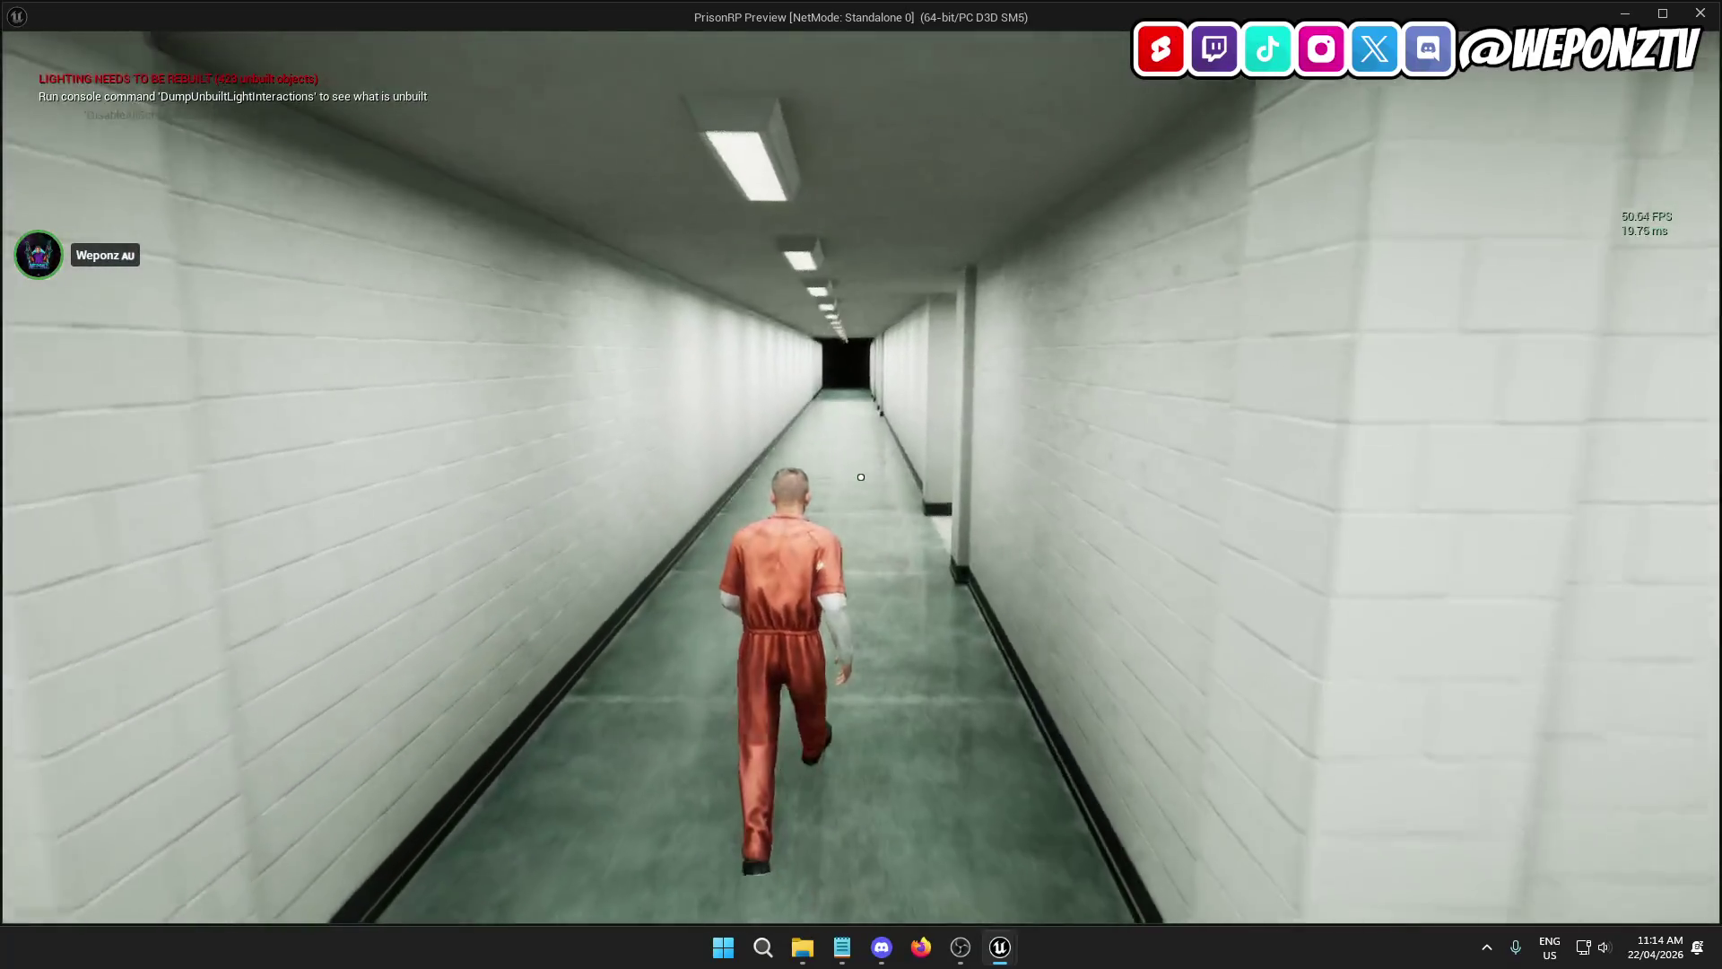
key("w")
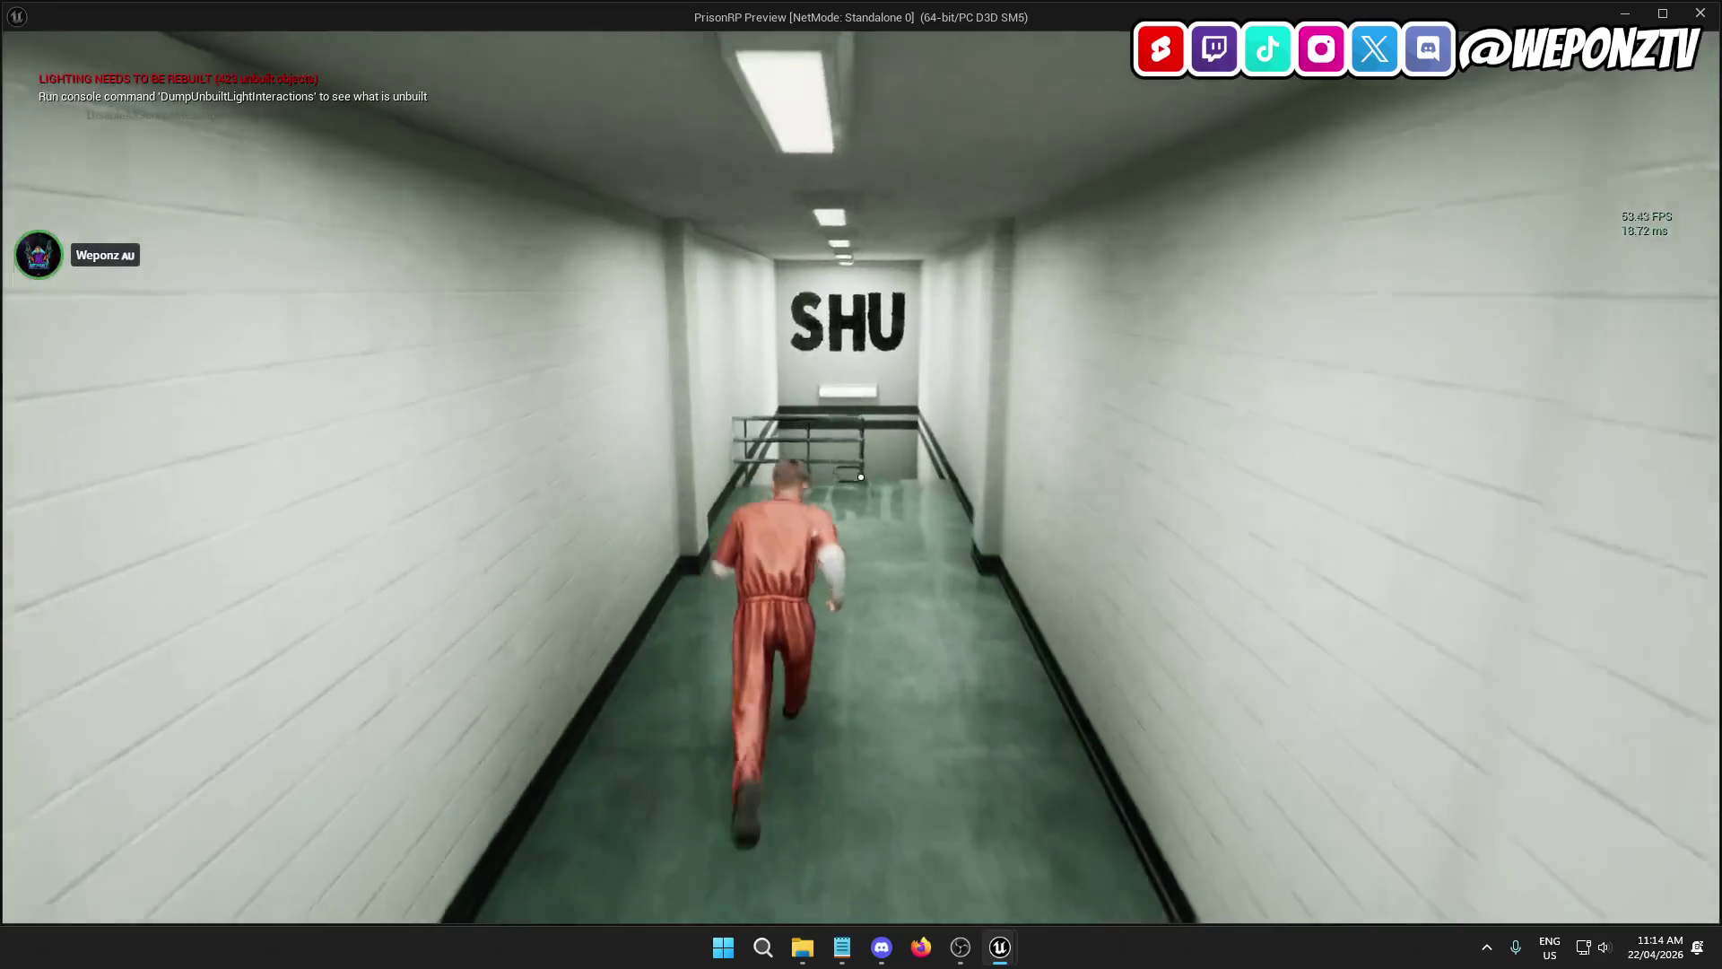
key("Escape")
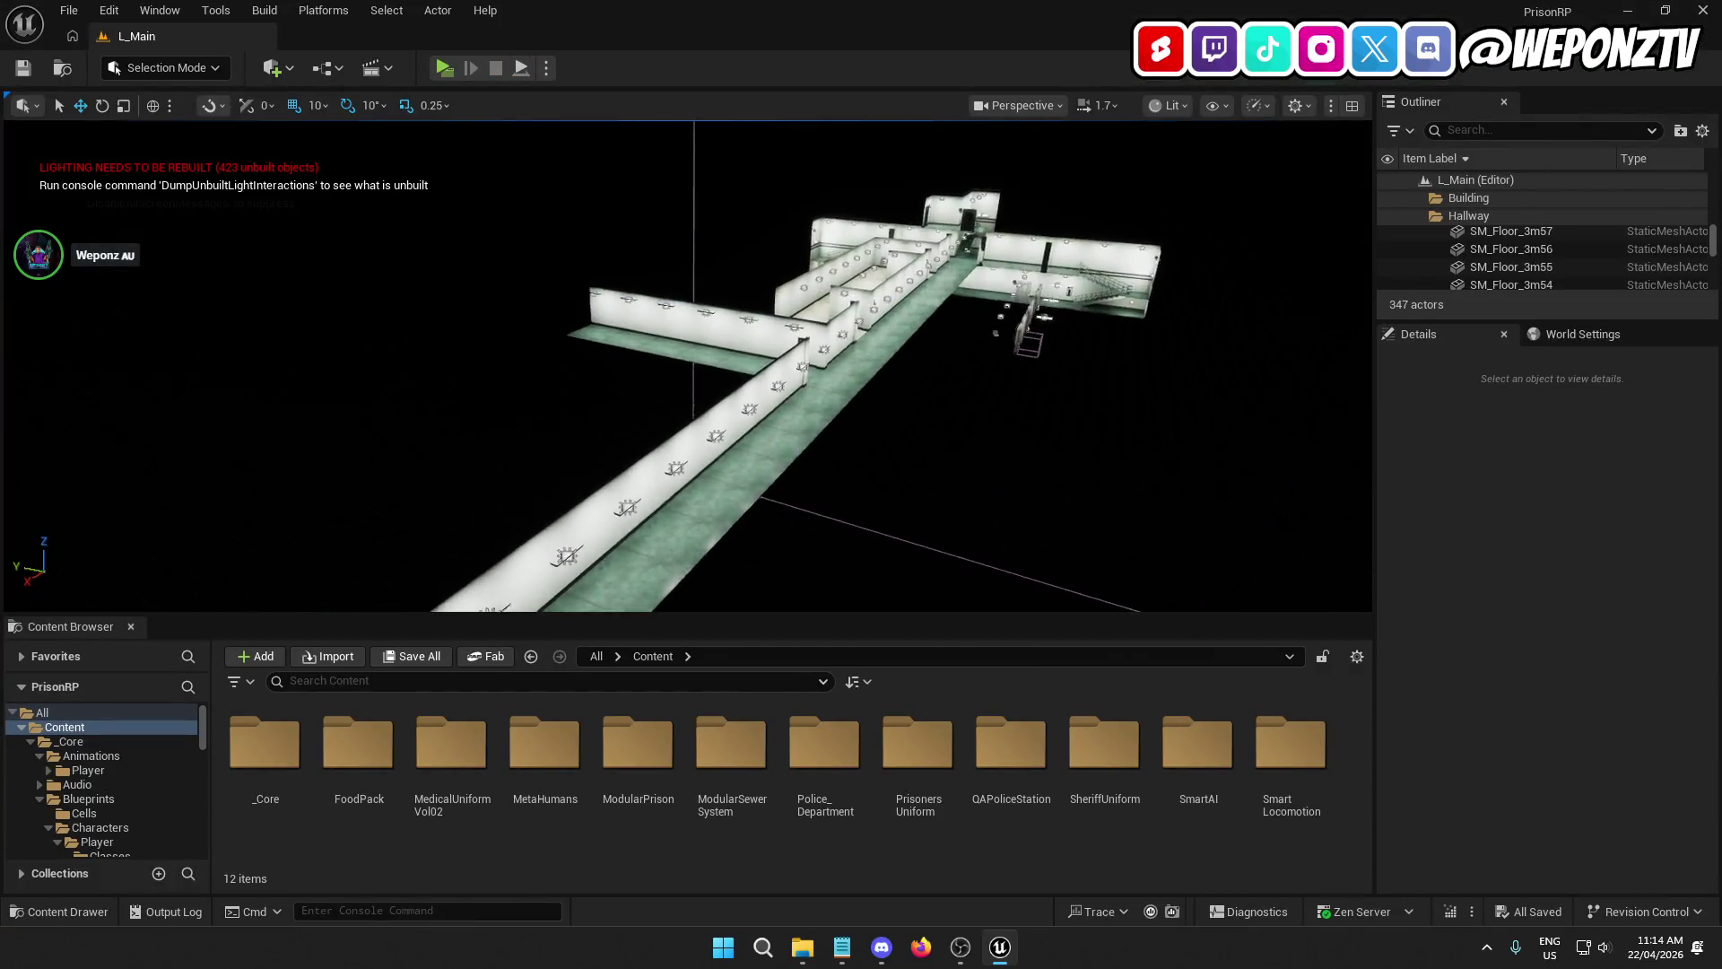
Step: Fly through the lit brick corridors and select wall piece SM_Wall_3m78 at the junction
scroll(687, 368, "up", 10)
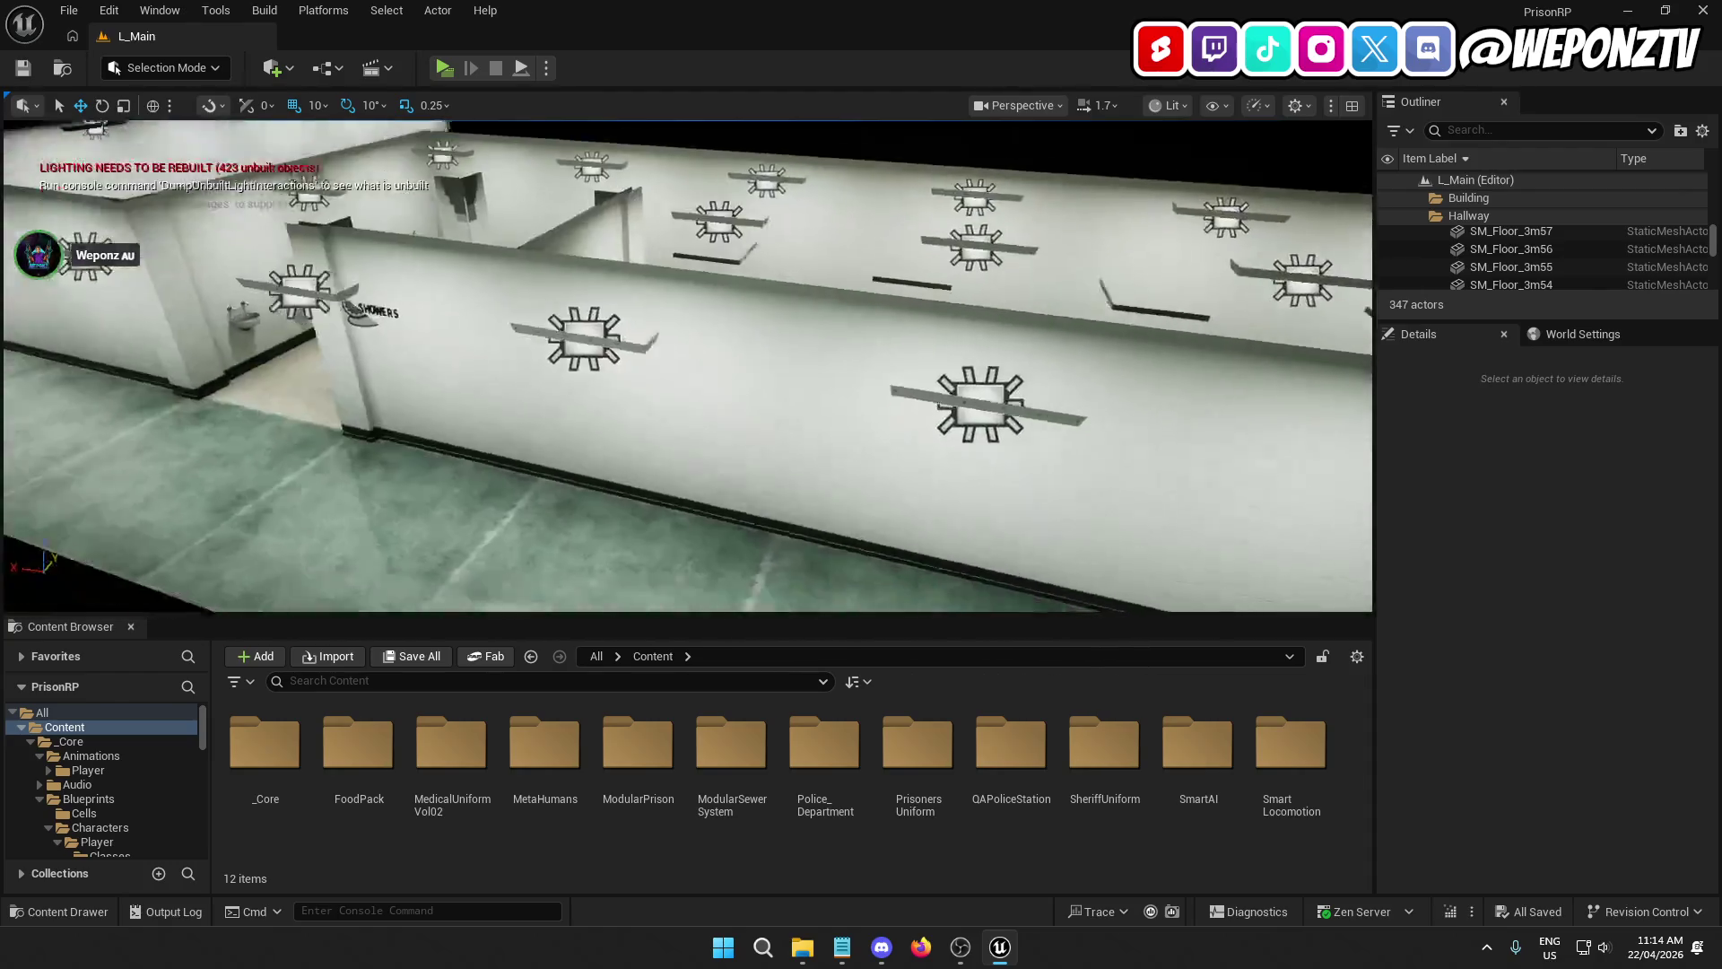
scroll(687, 368, "down", 5)
scroll(687, 367, "up", 10)
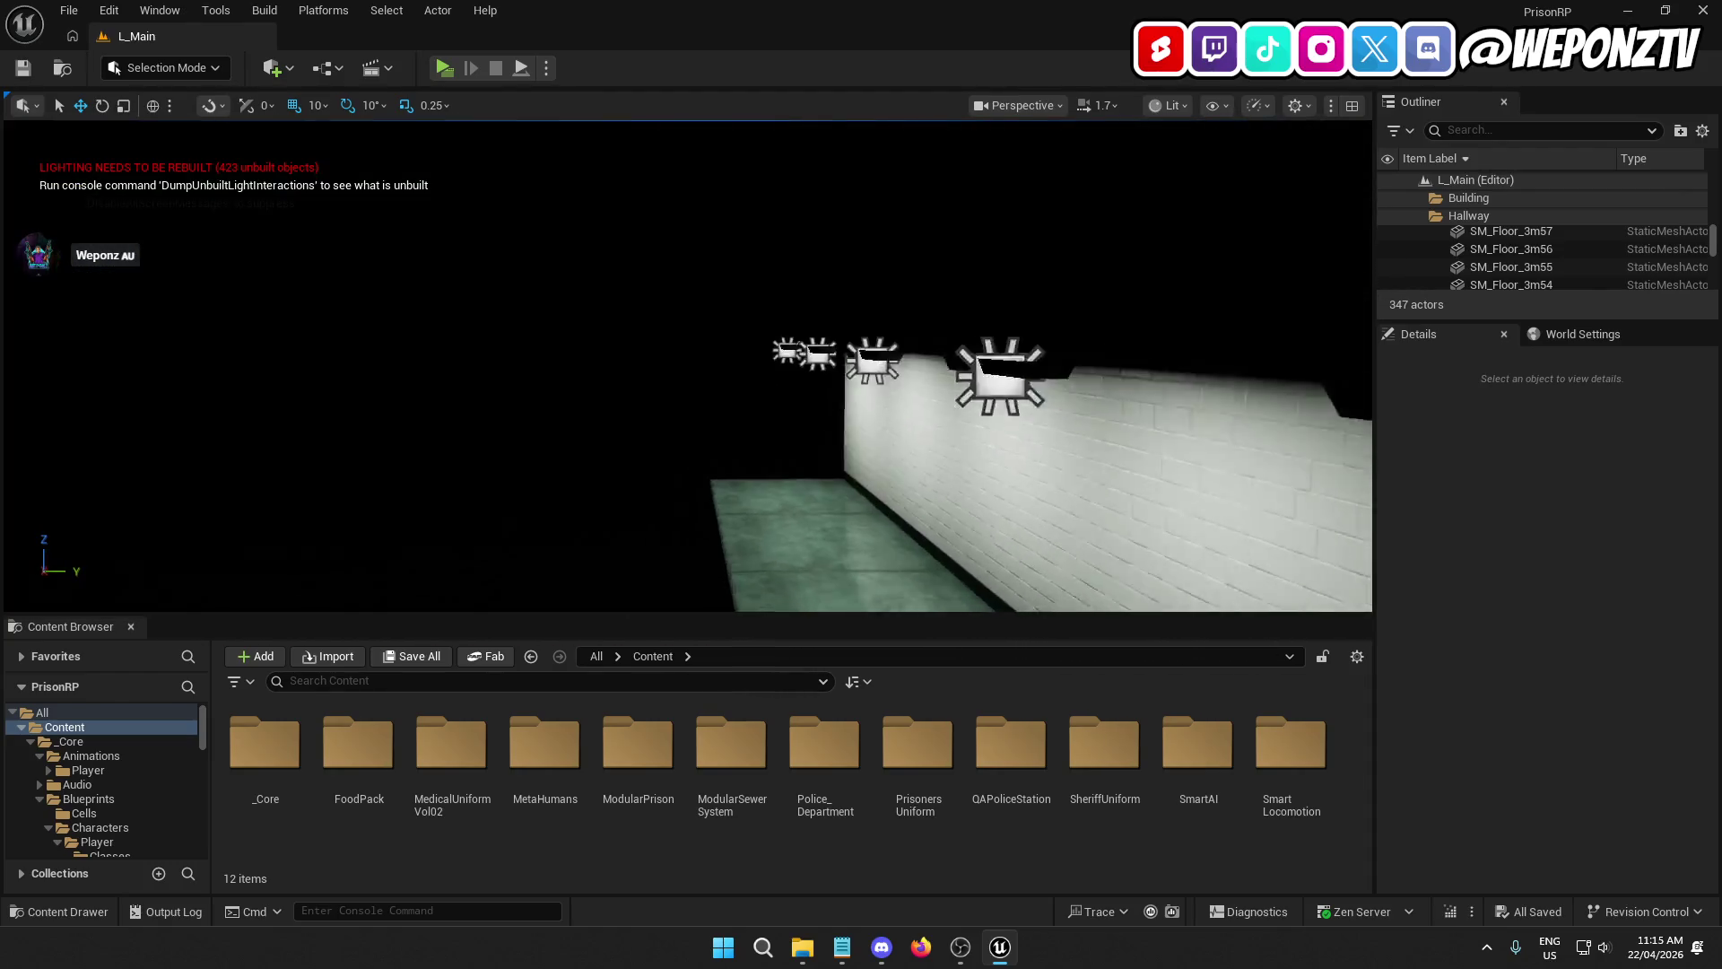
mouse_move(910, 329)
left_mouse_down()
mouse_move(897, 341)
mouse_move(888, 323)
mouse_move(901, 358)
mouse_move(910, 329)
left_mouse_up()
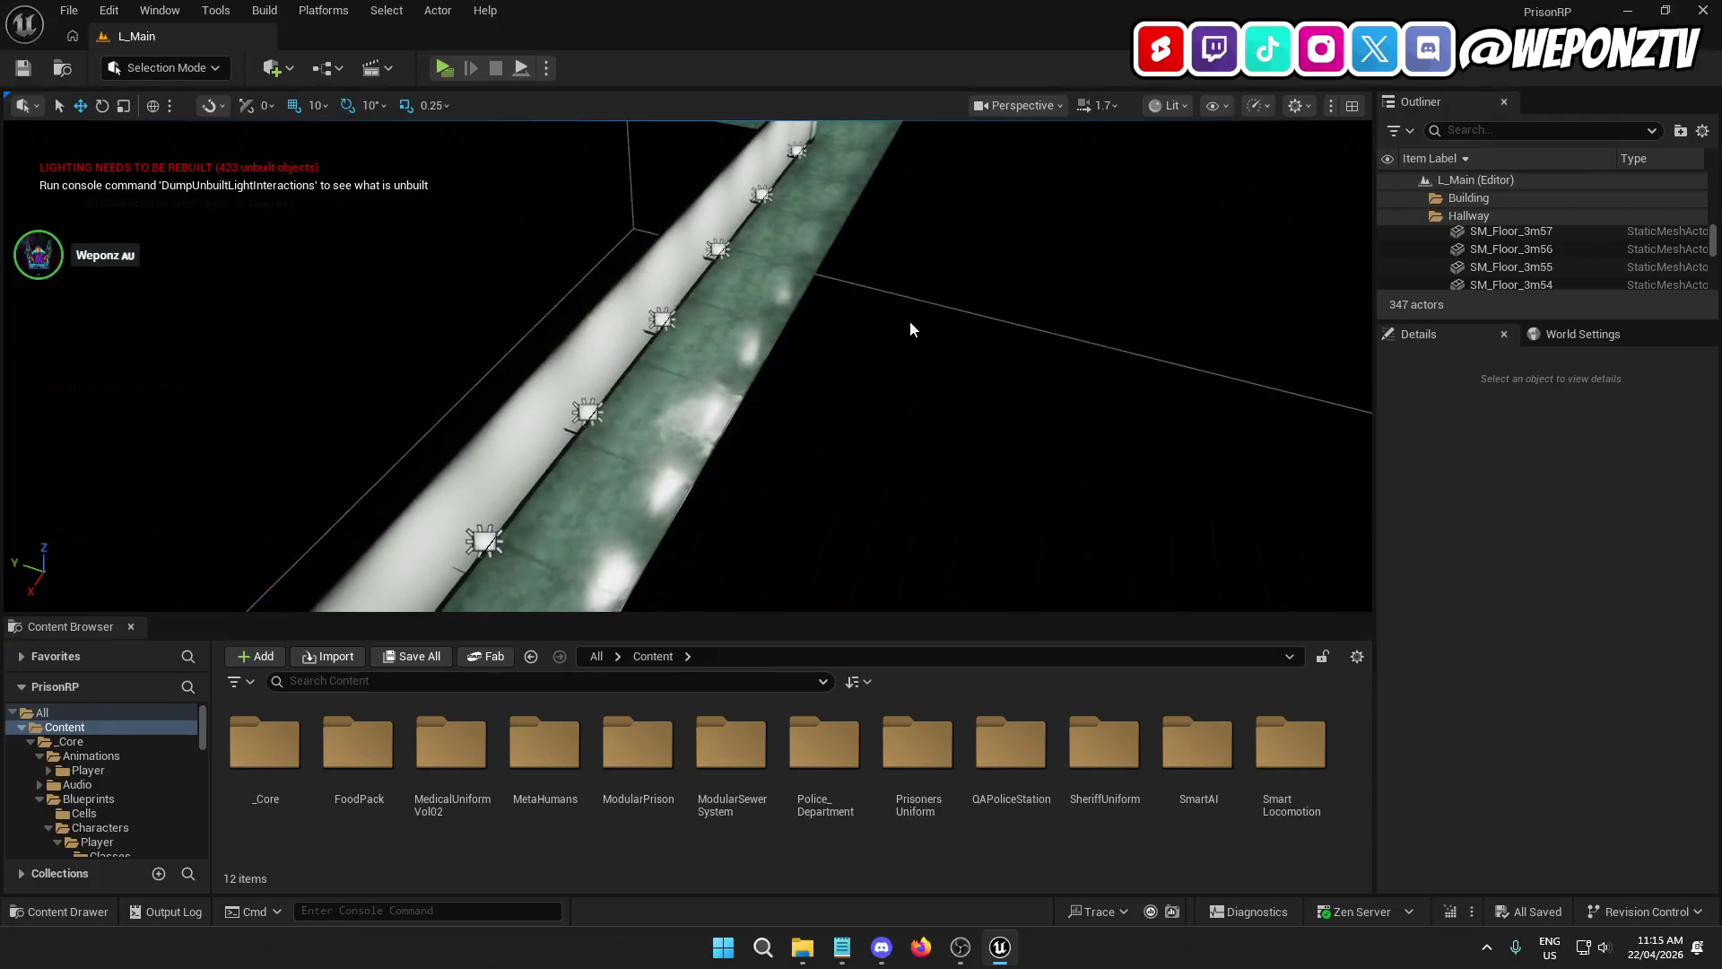
scroll(808, 250, "down", 5)
scroll(808, 251, "up", 10)
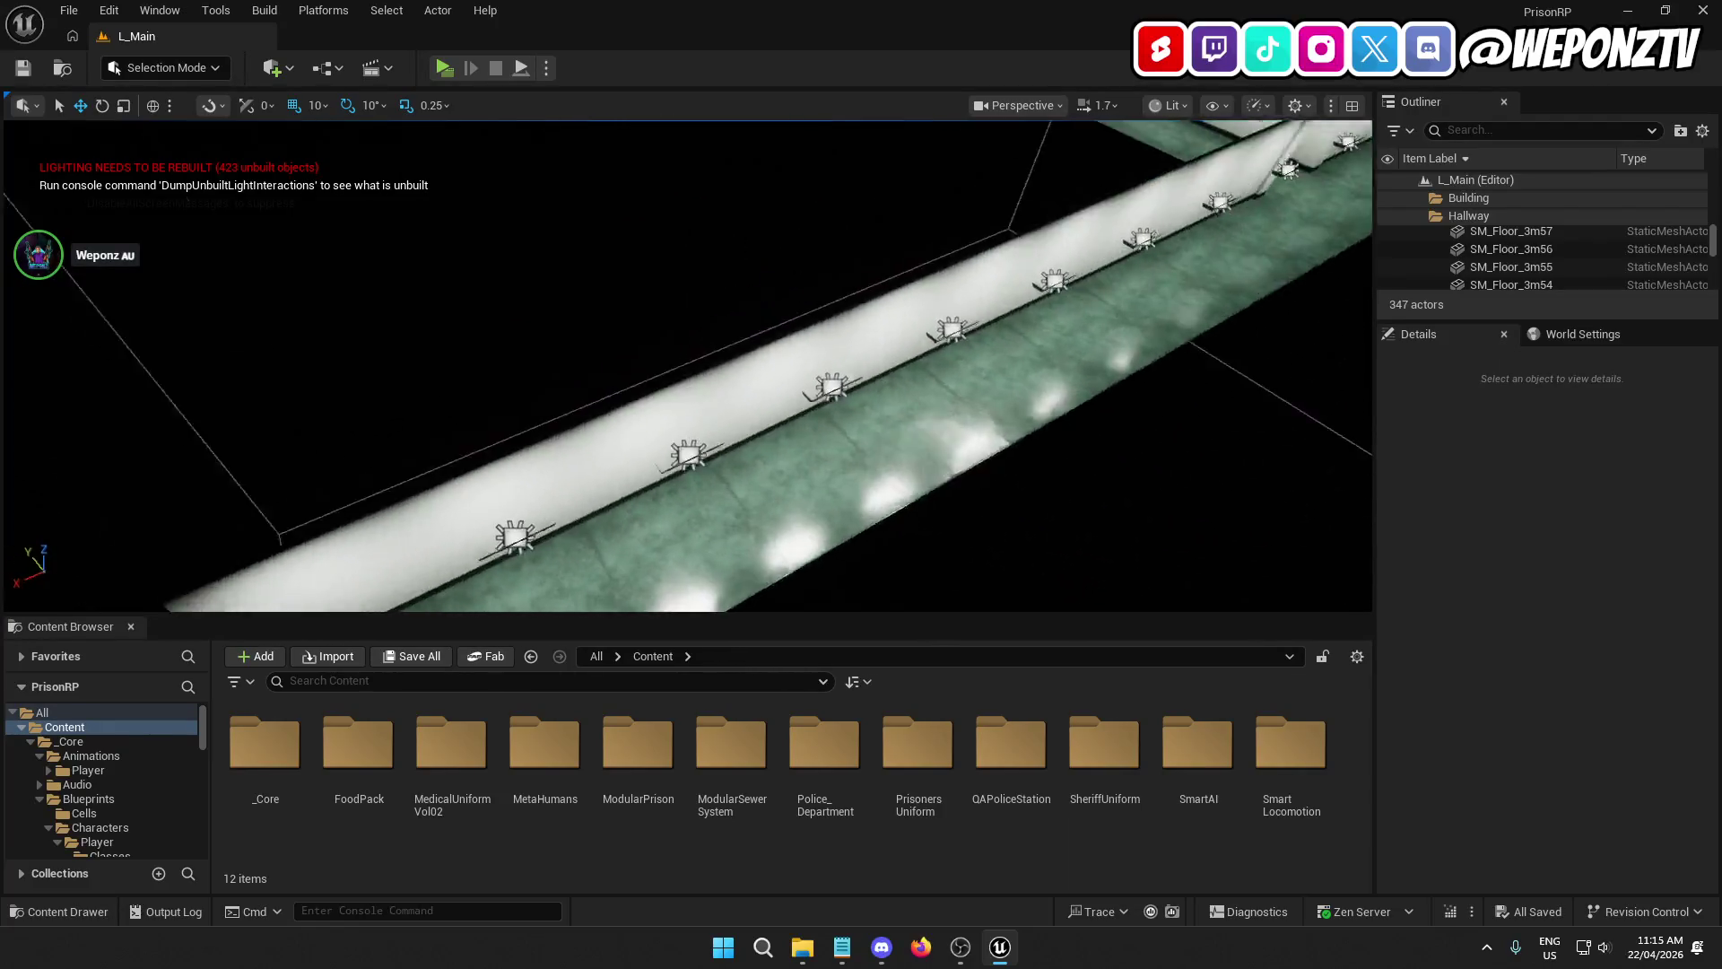
mouse_move(687, 368)
left_mouse_down()
mouse_move(687, 314)
mouse_move(681, 421)
mouse_move(691, 394)
mouse_move(708, 457)
left_mouse_up()
mouse_move(957, 262)
left_mouse_down()
mouse_move(982, 273)
mouse_move(957, 262)
left_mouse_up()
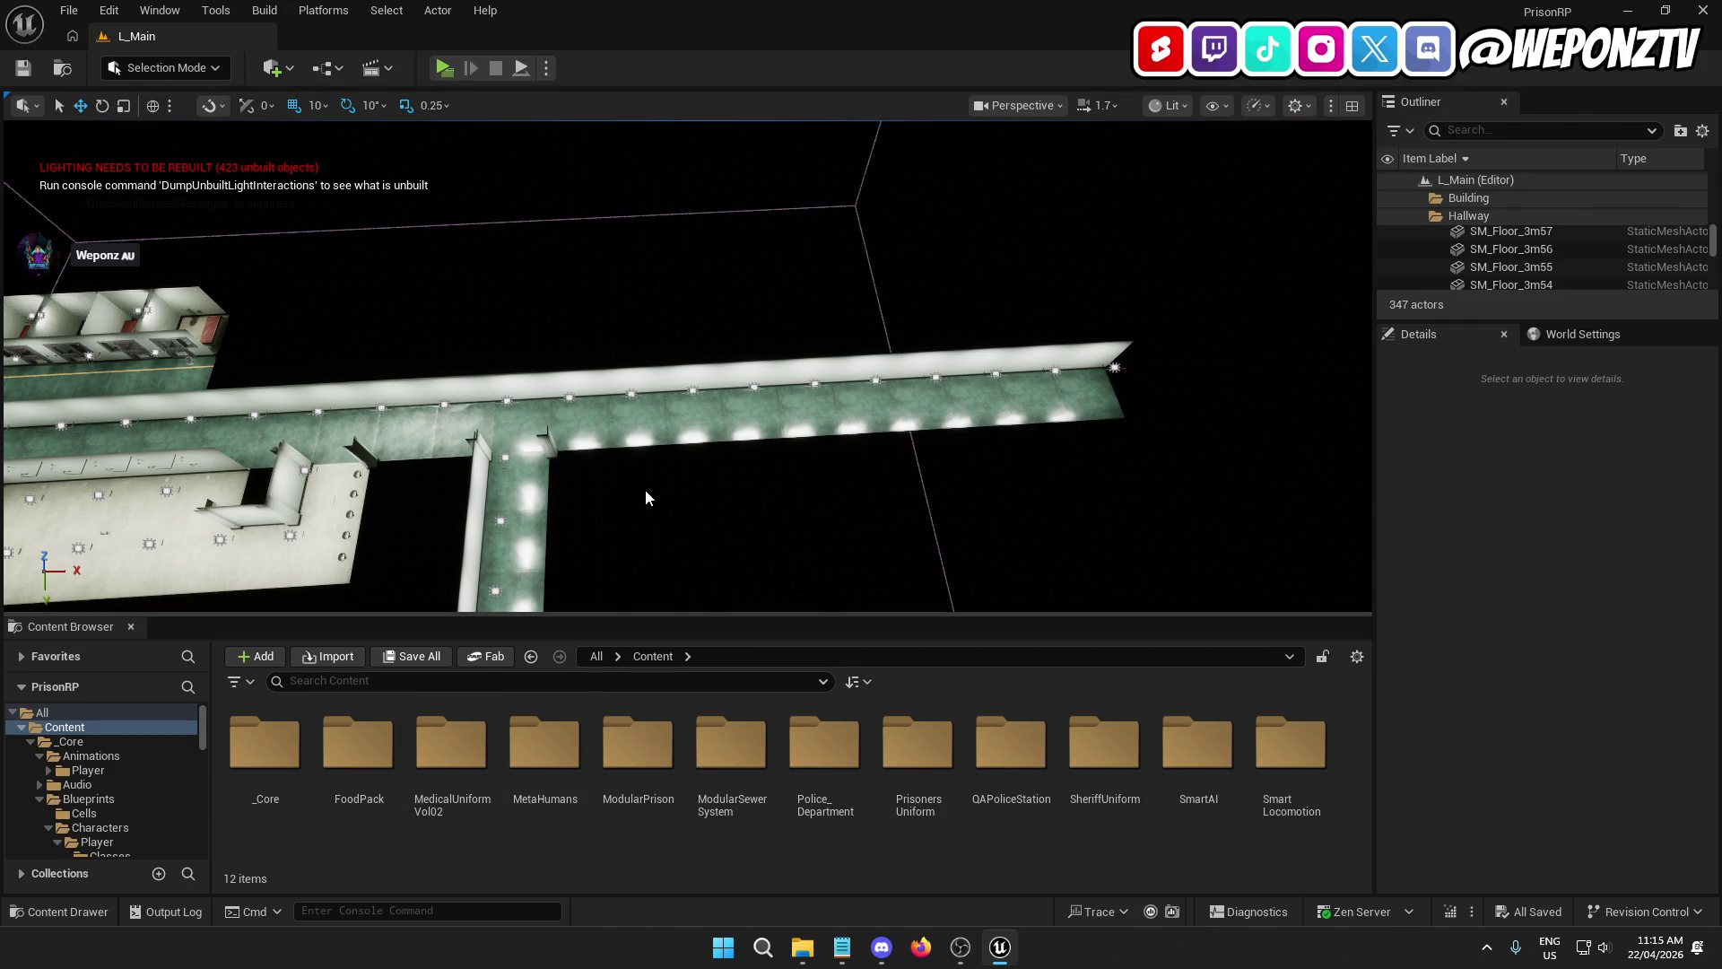
scroll(645, 490, "up", 3)
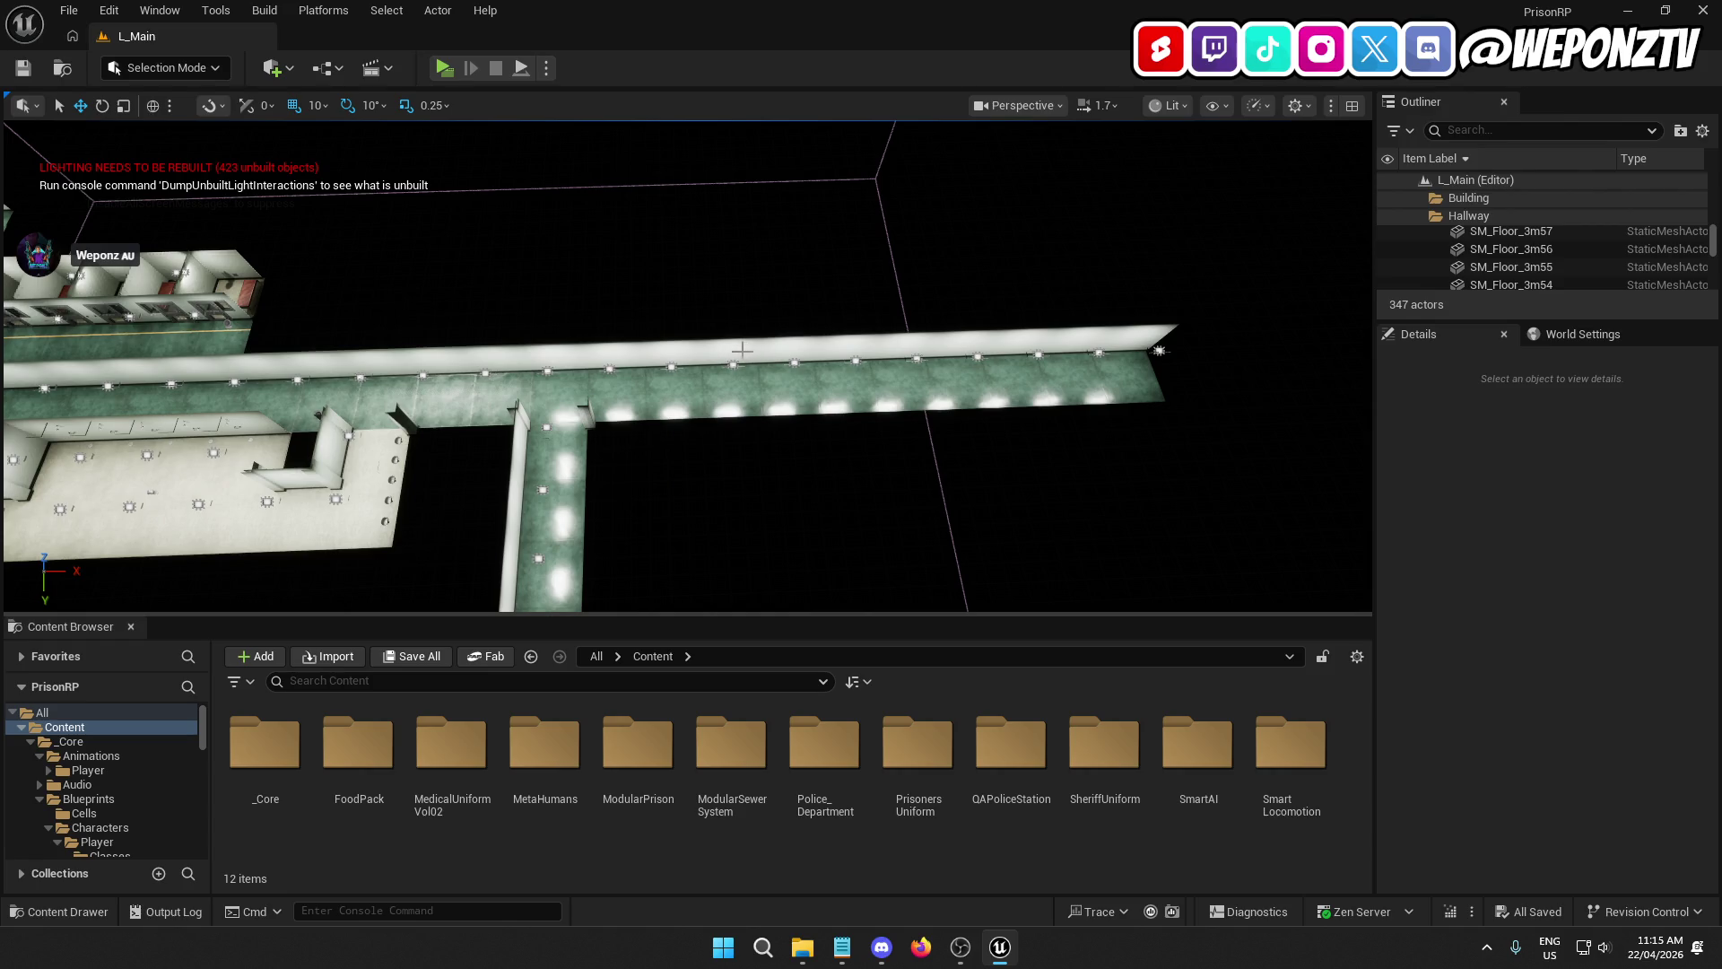
left_click(742, 350)
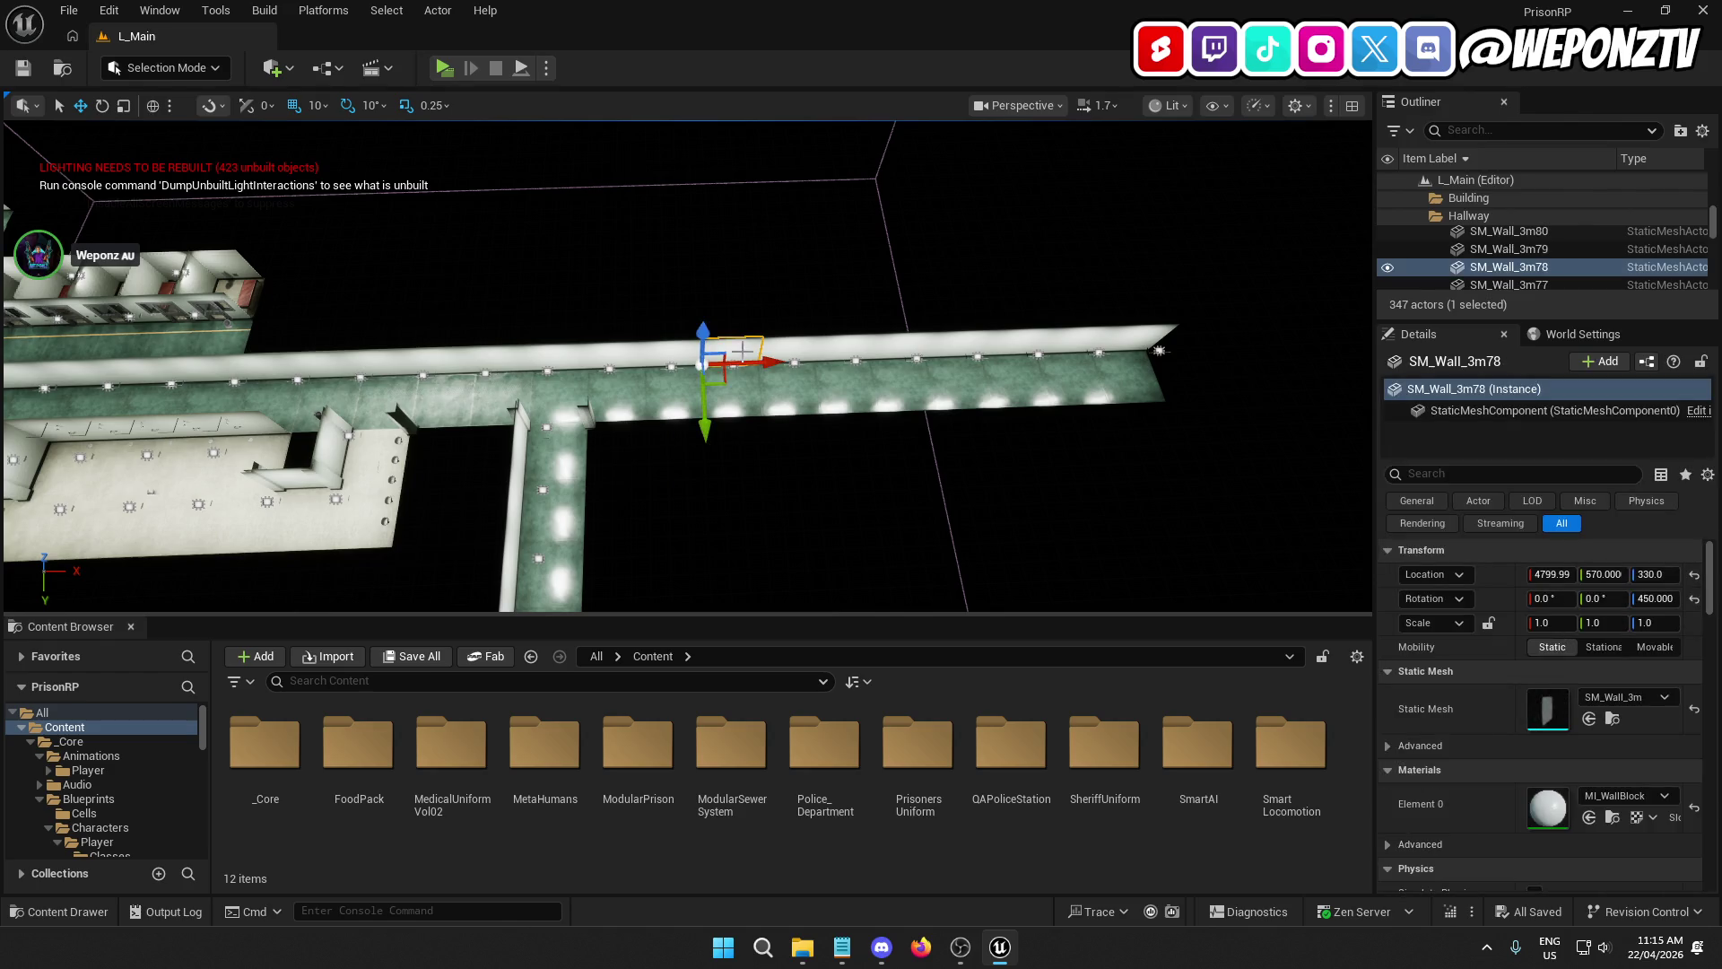
Step: Delete SM_Wall_3m78 and fly into the hallway to inspect the opened gap
key("Delete")
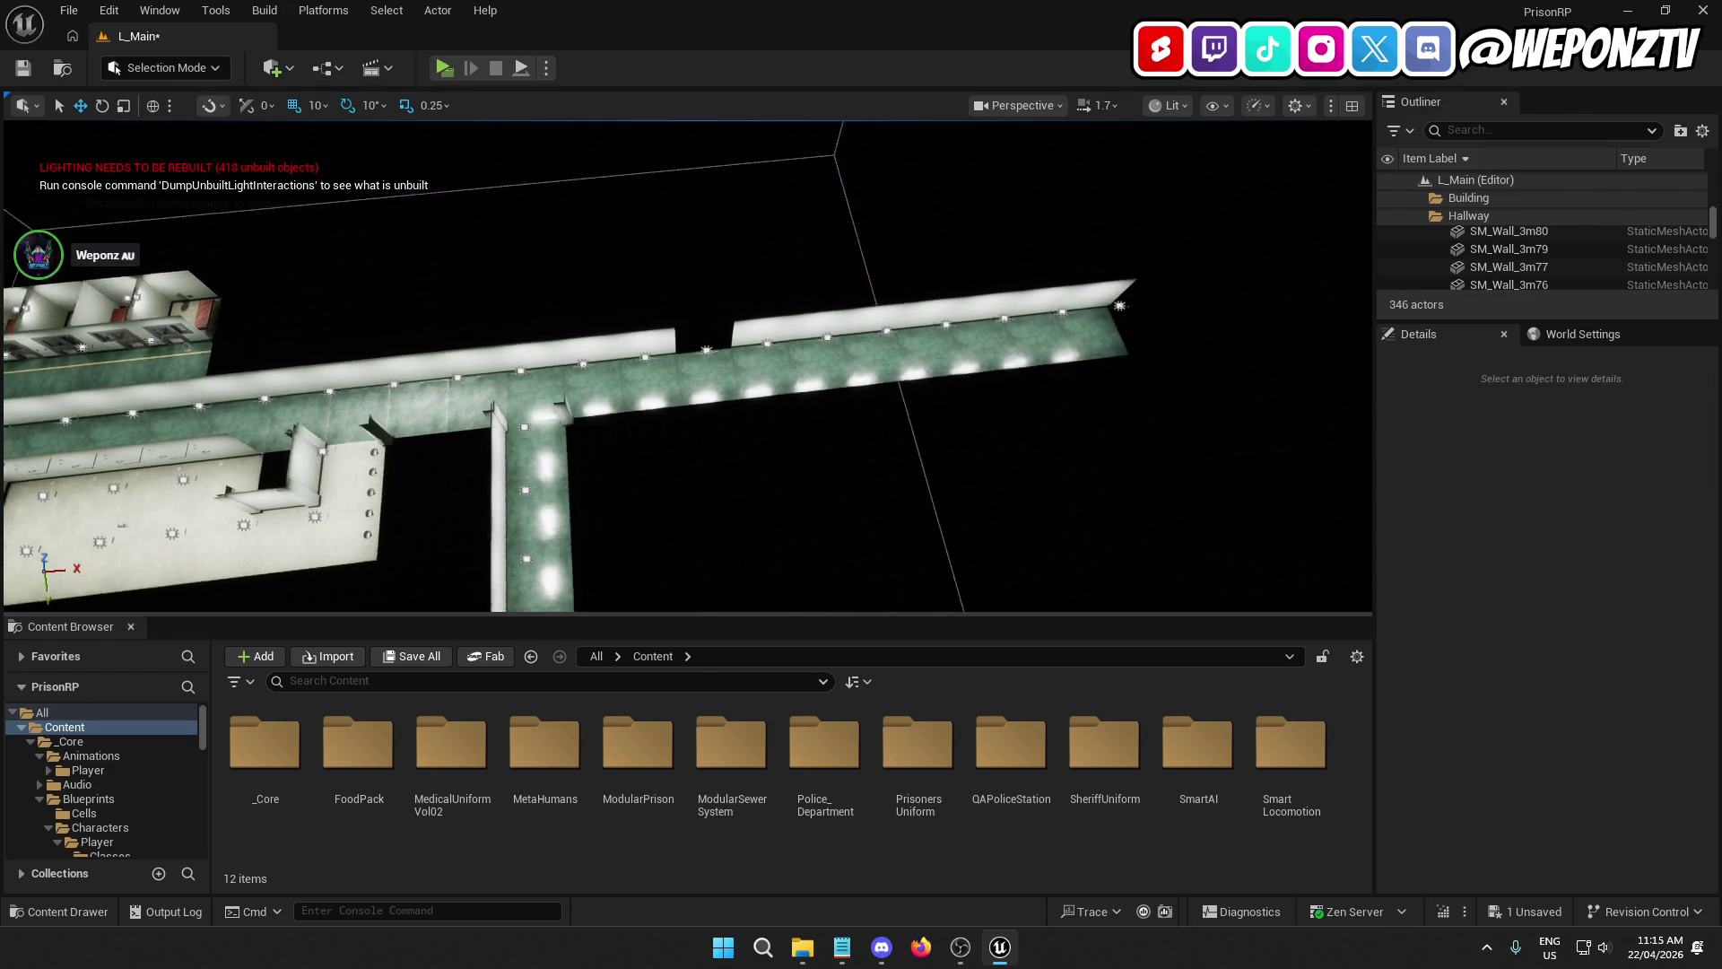
left_click_drag(687, 366, 687, 592)
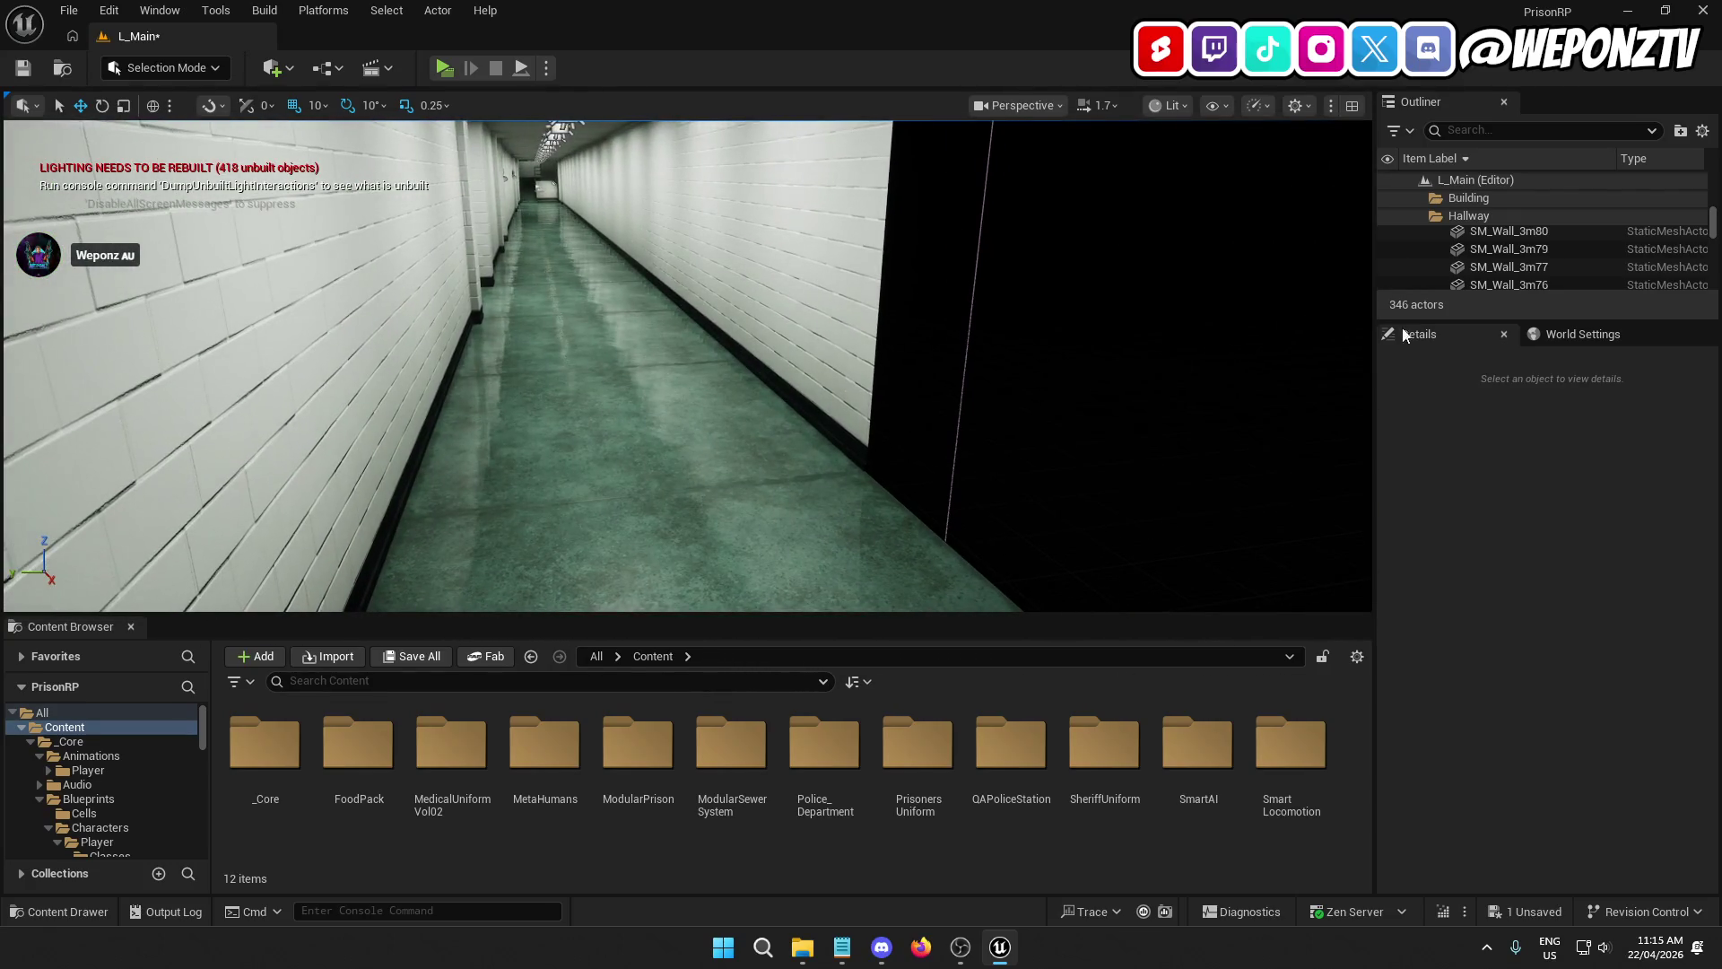
left_click_drag(1714, 229, 1719, 338)
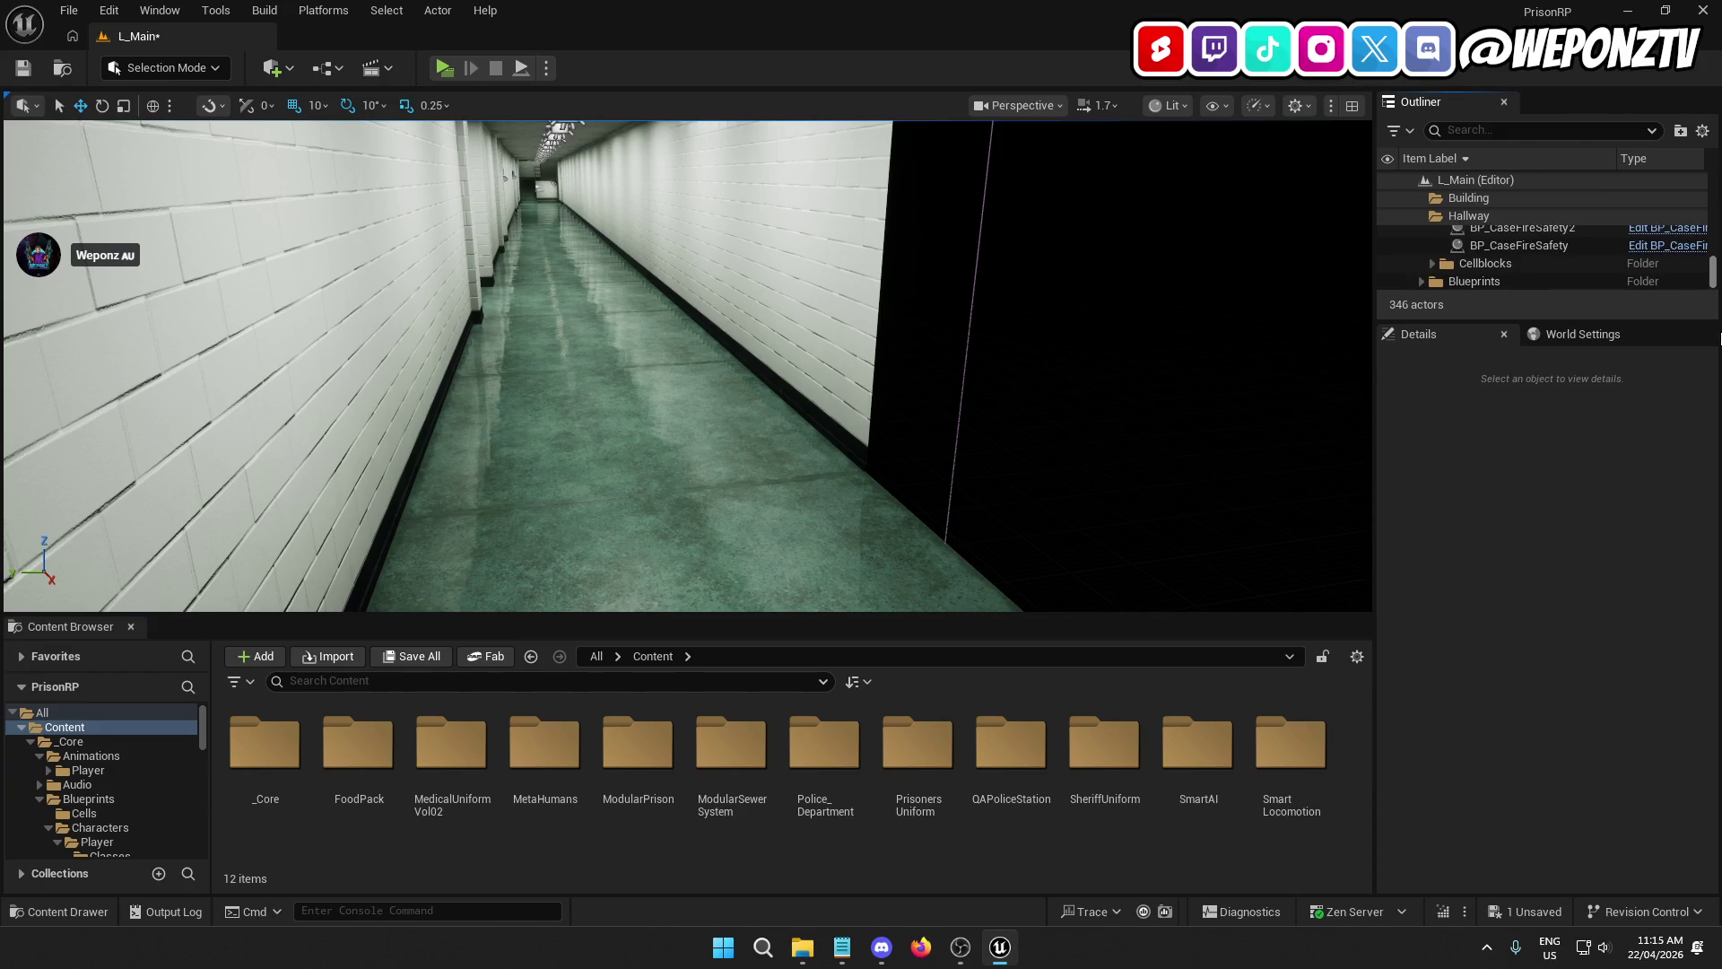
scroll(1719, 269, "up", 5)
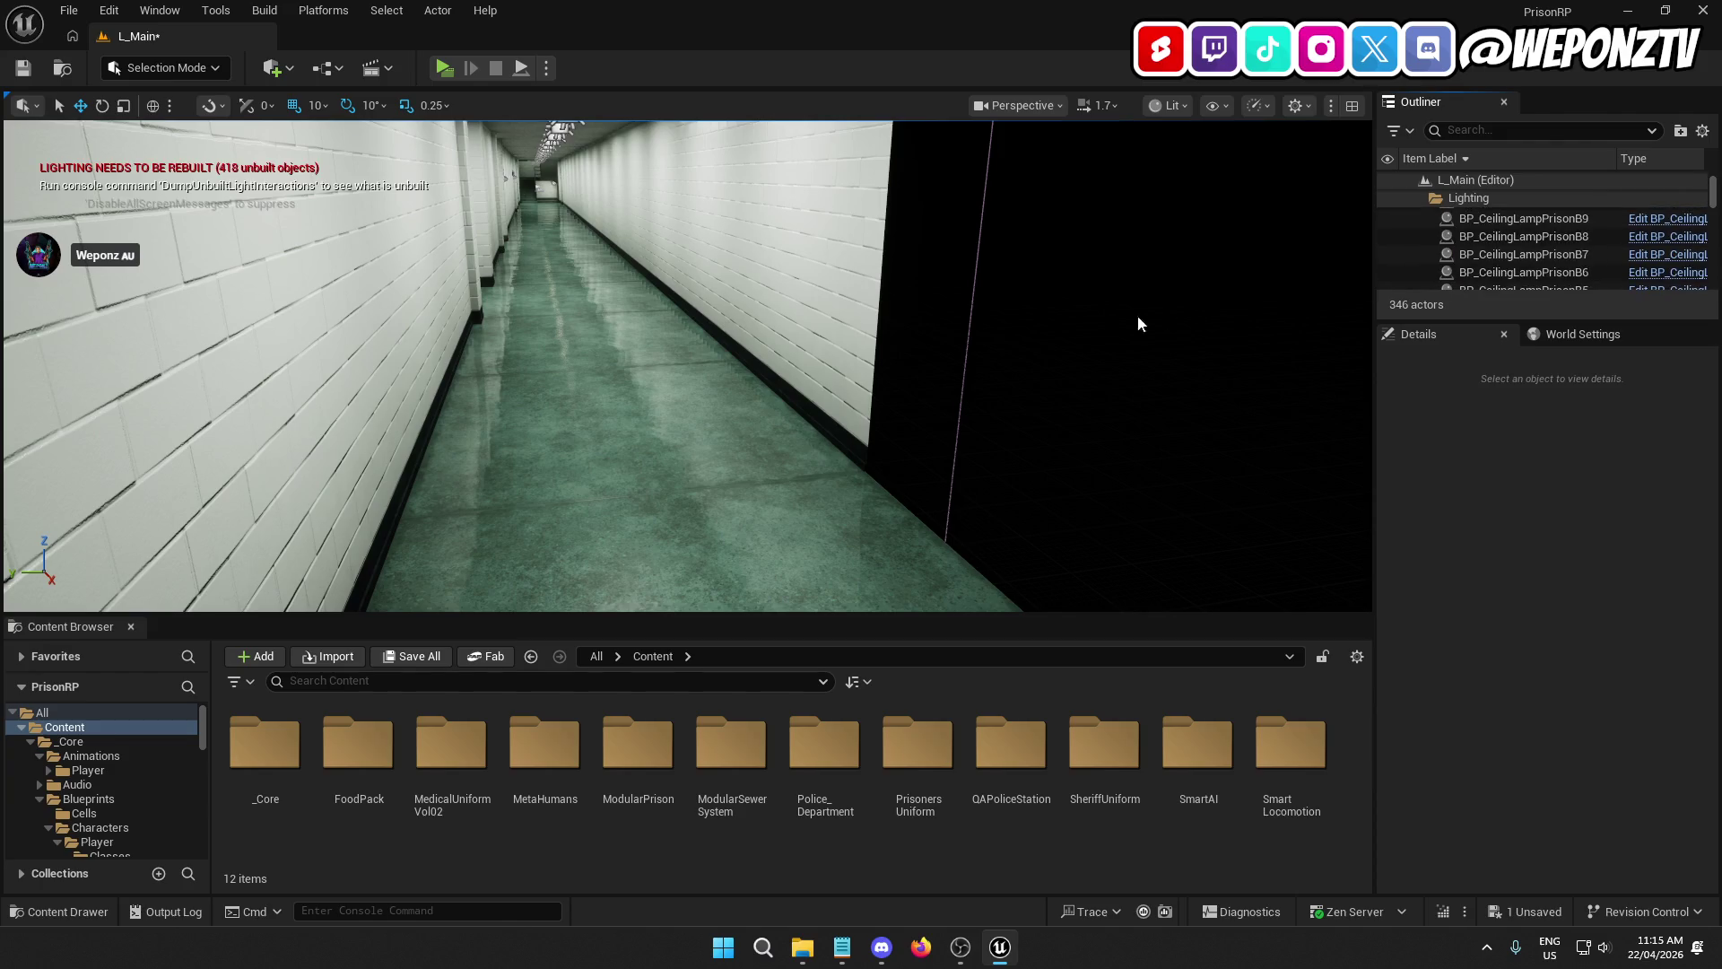
left_click_drag(1138, 327, 1138, 296)
Step: Duplicate the SHU2 door wall SM_Wall_3m_door2 and move the copy to X 5020
left_click_drag(794, 330, 794, 330)
left_click(794, 330)
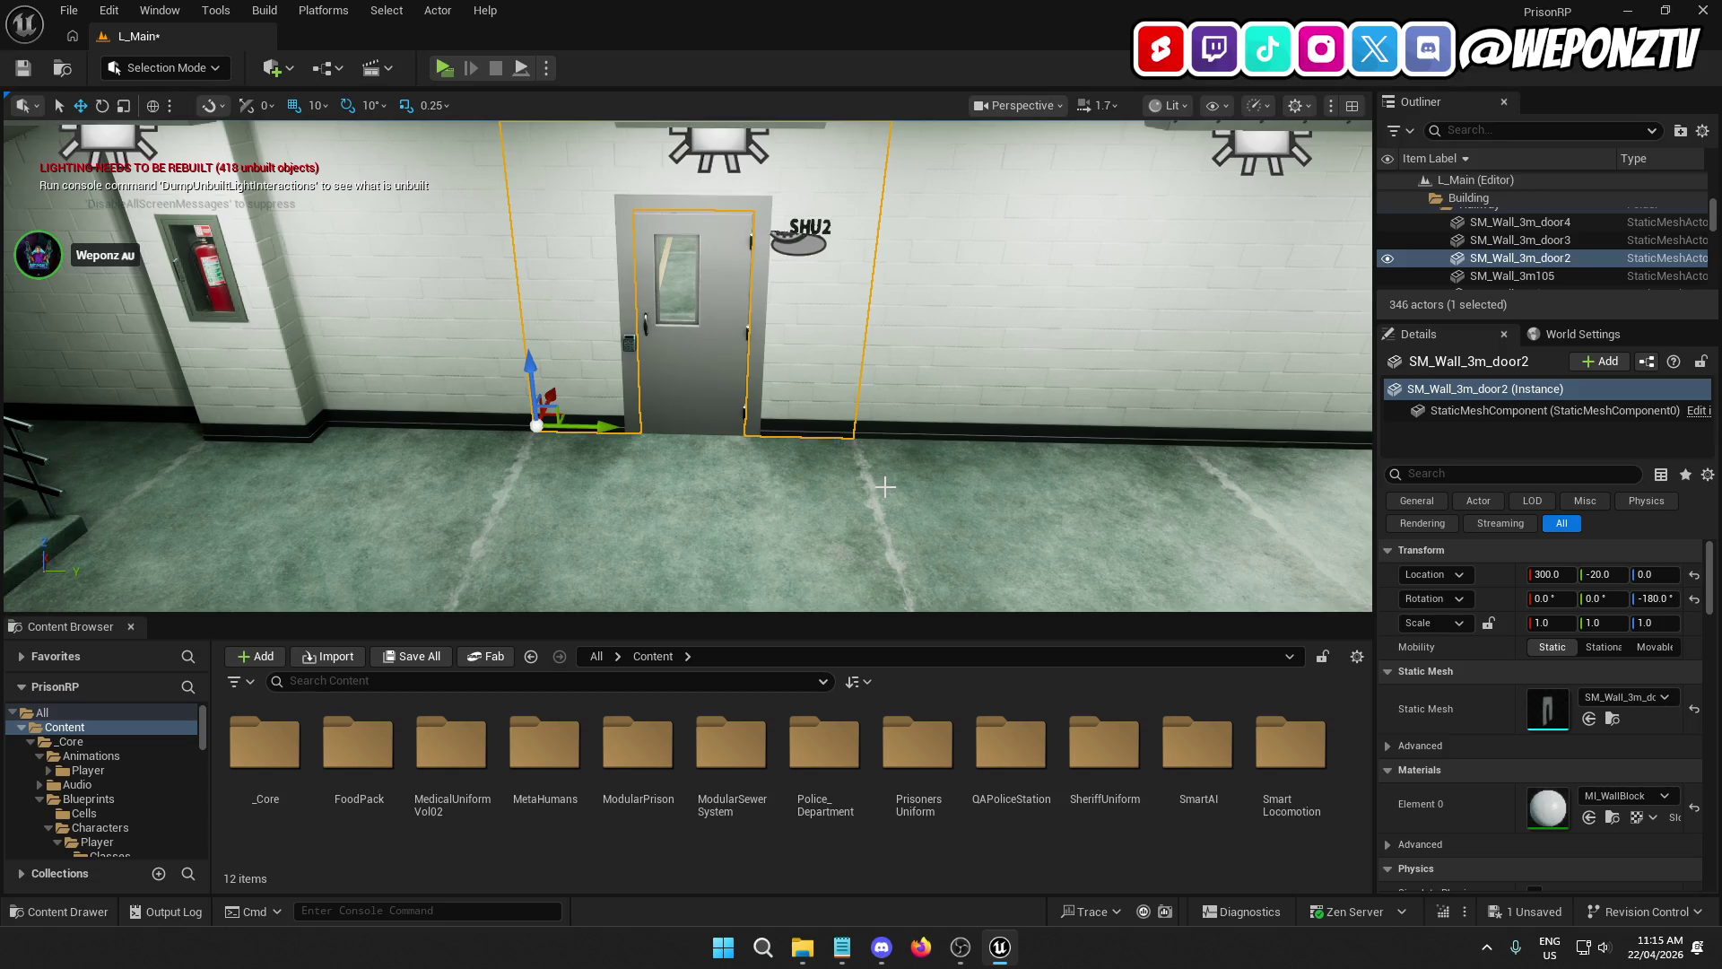
key("ctrl+d")
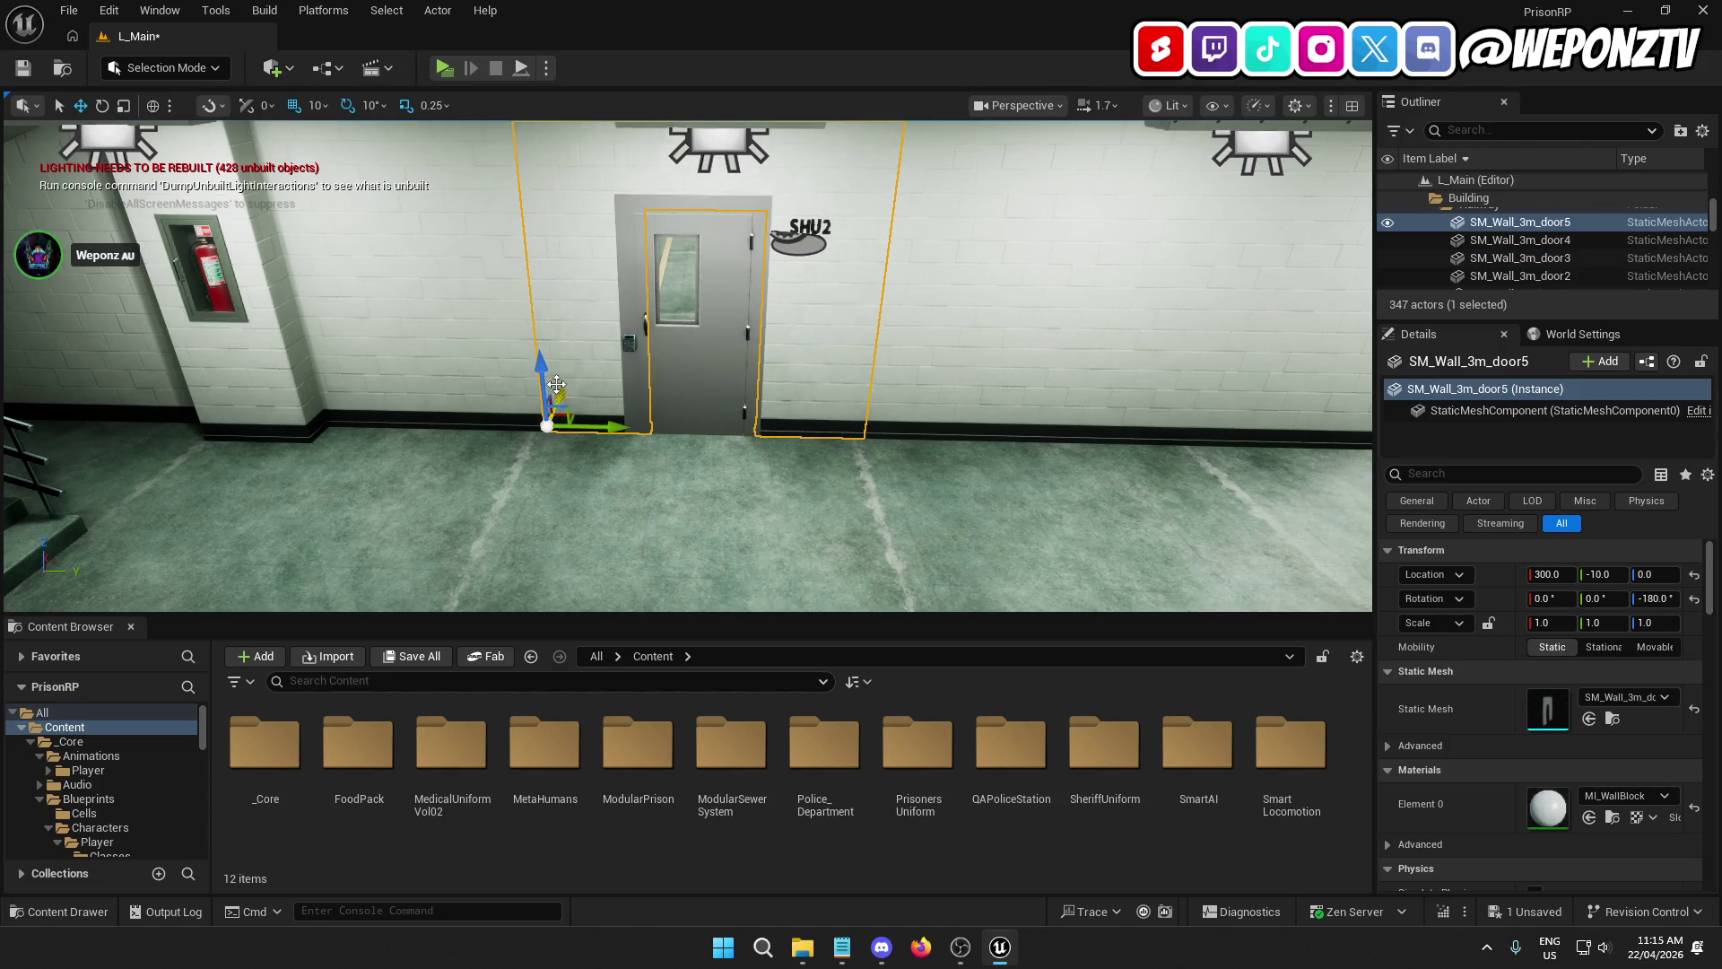
mouse_move(551, 321)
left_mouse_down()
mouse_move(679, 329)
mouse_move(561, 232)
mouse_move(529, 260)
mouse_move(385, 287)
mouse_move(395, 300)
left_mouse_up()
left_click_drag(527, 301, 1166, 170)
key("f")
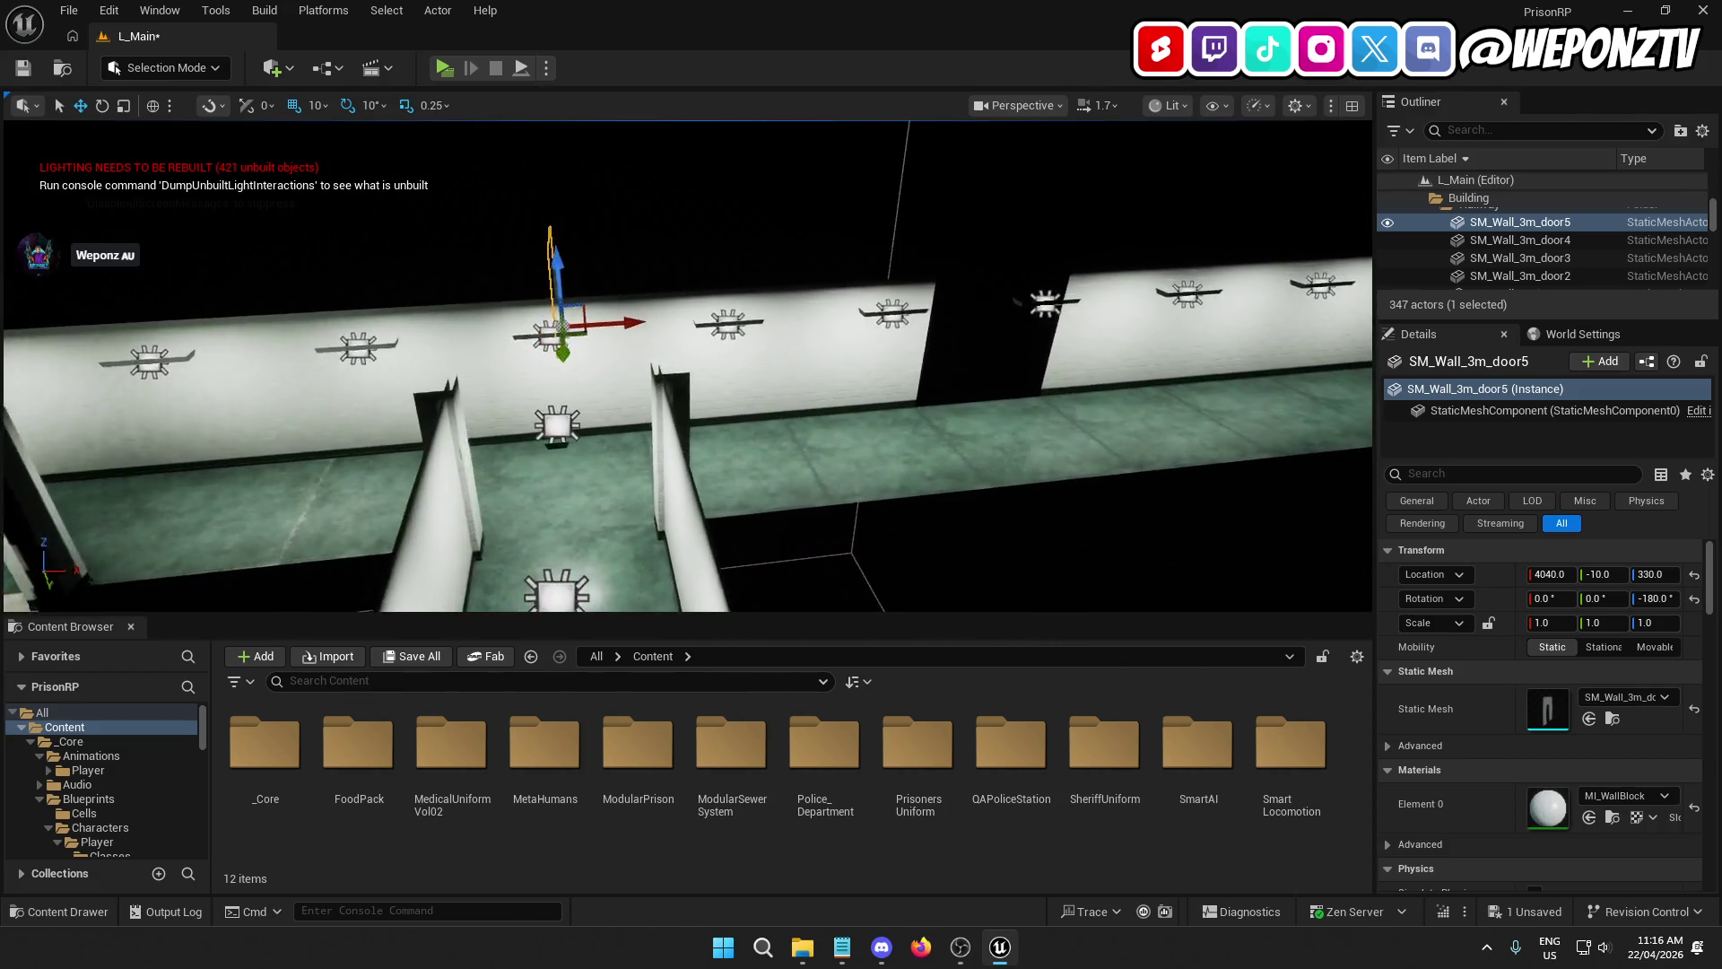
mouse_move(625, 322)
left_mouse_down()
mouse_move(946, 316)
mouse_move(985, 421)
left_mouse_up()
key("f")
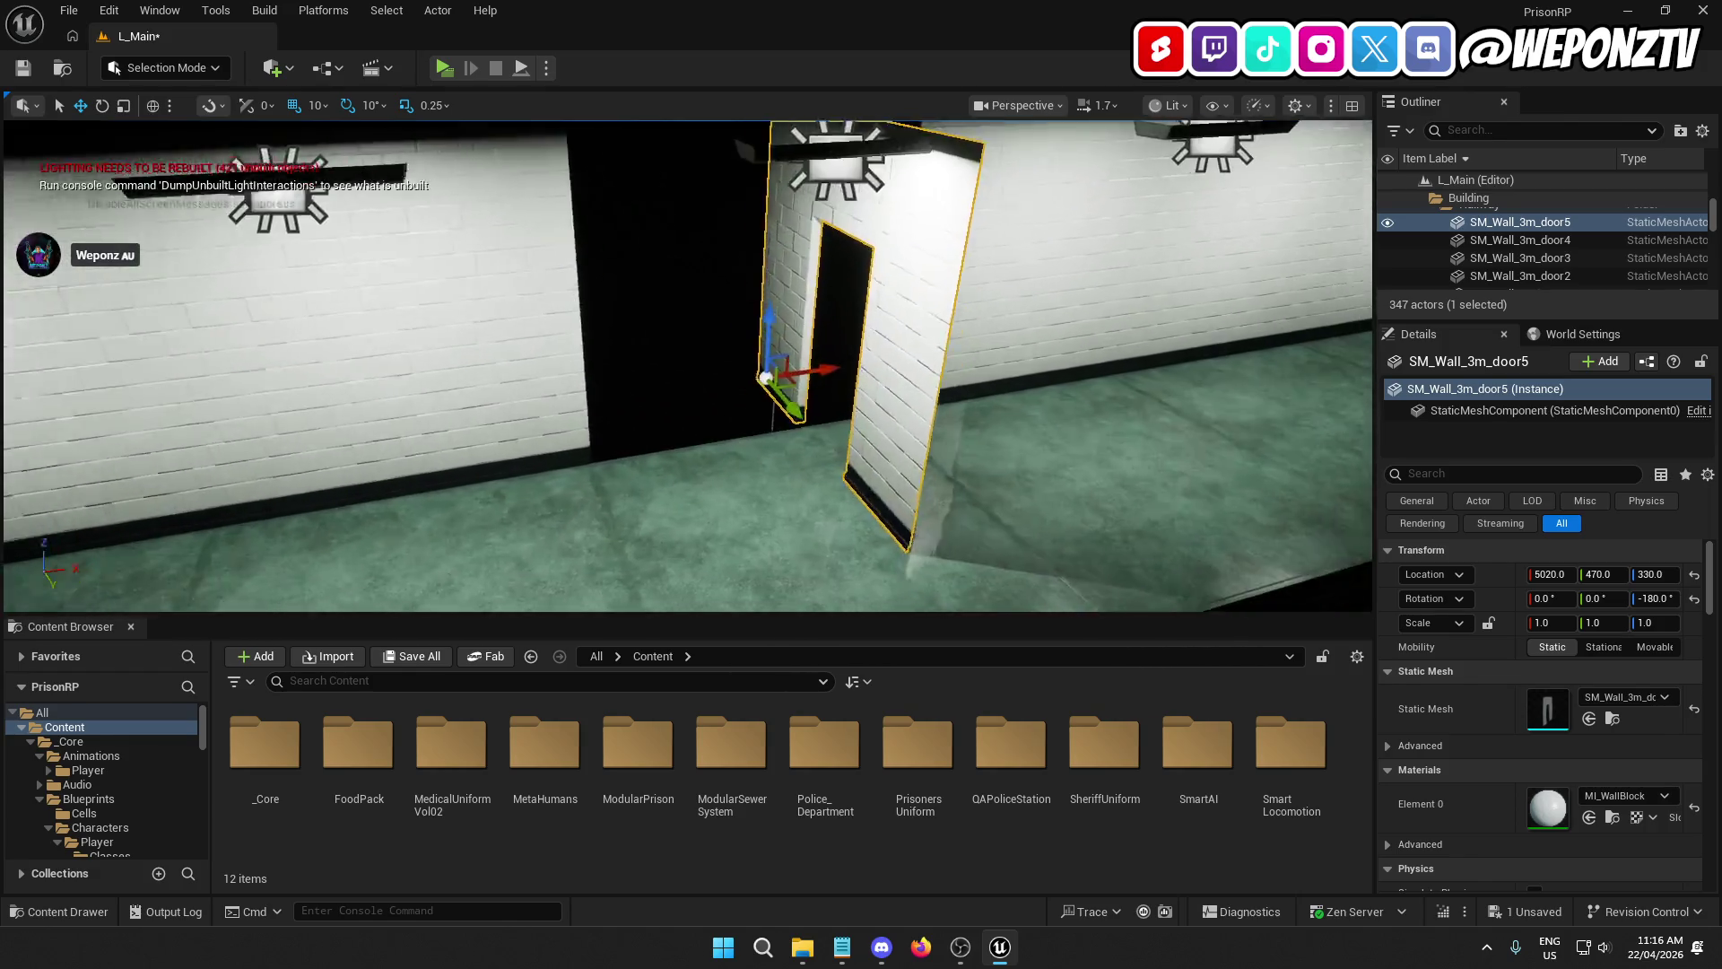
Step: Give the door copy a 90° yaw, slide it into the corridor gap, and save L_Main
left_click(1658, 597)
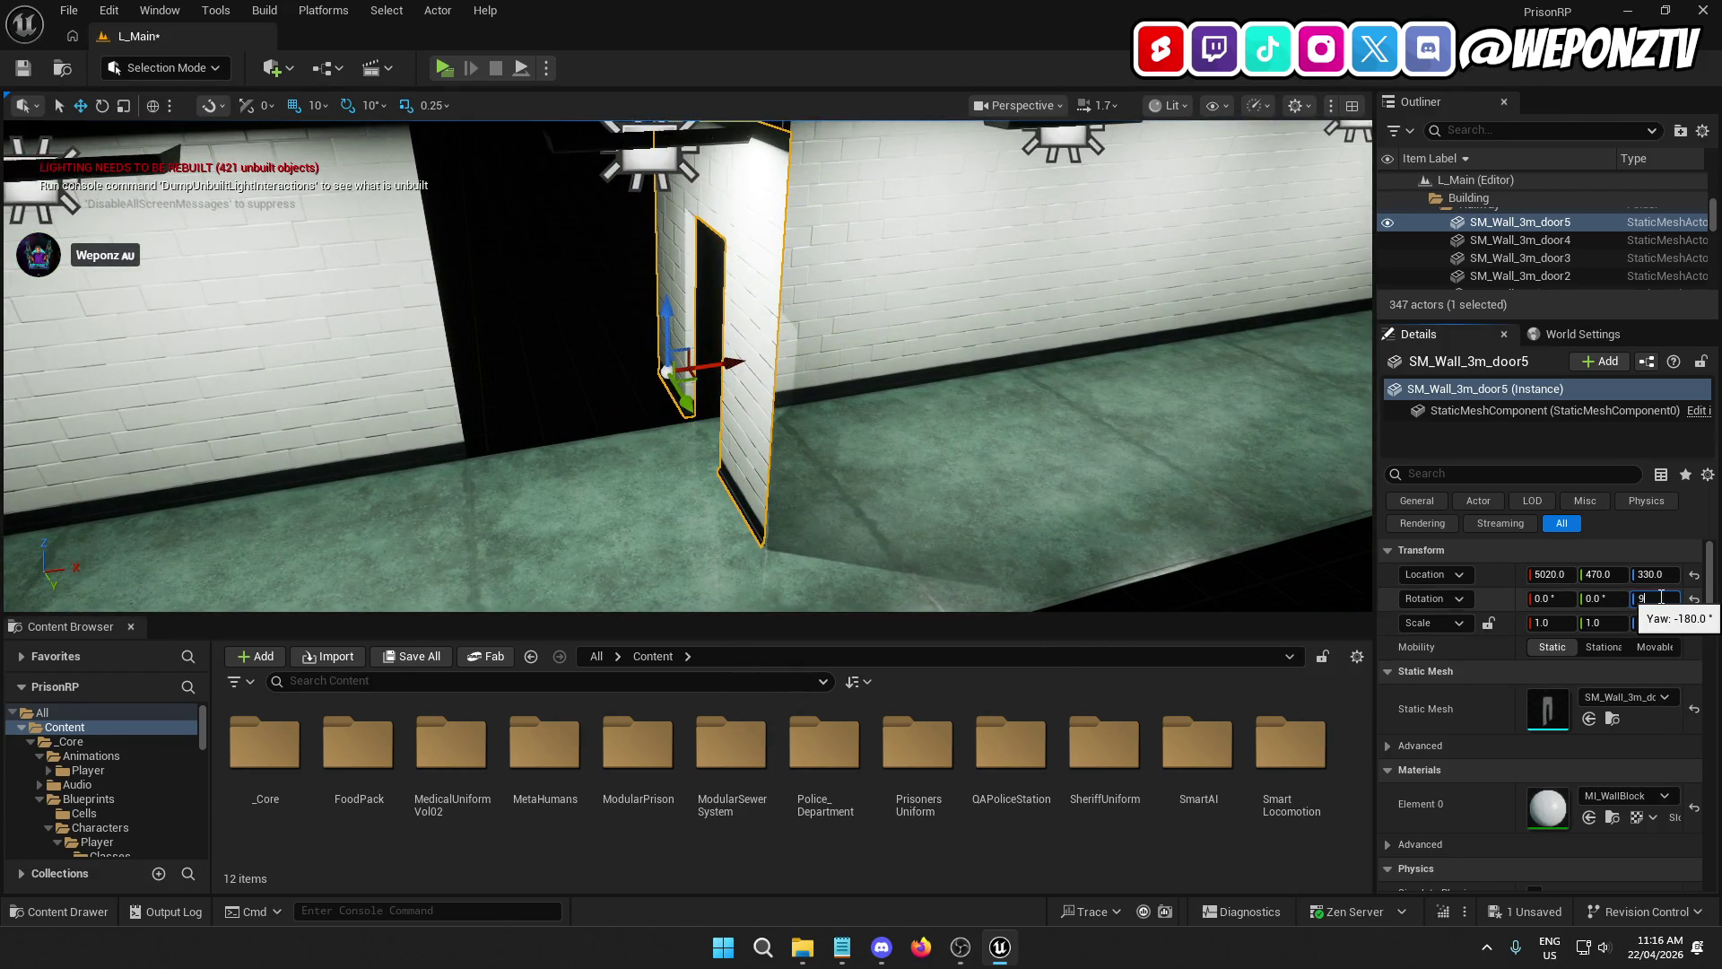
type("0")
key("Return")
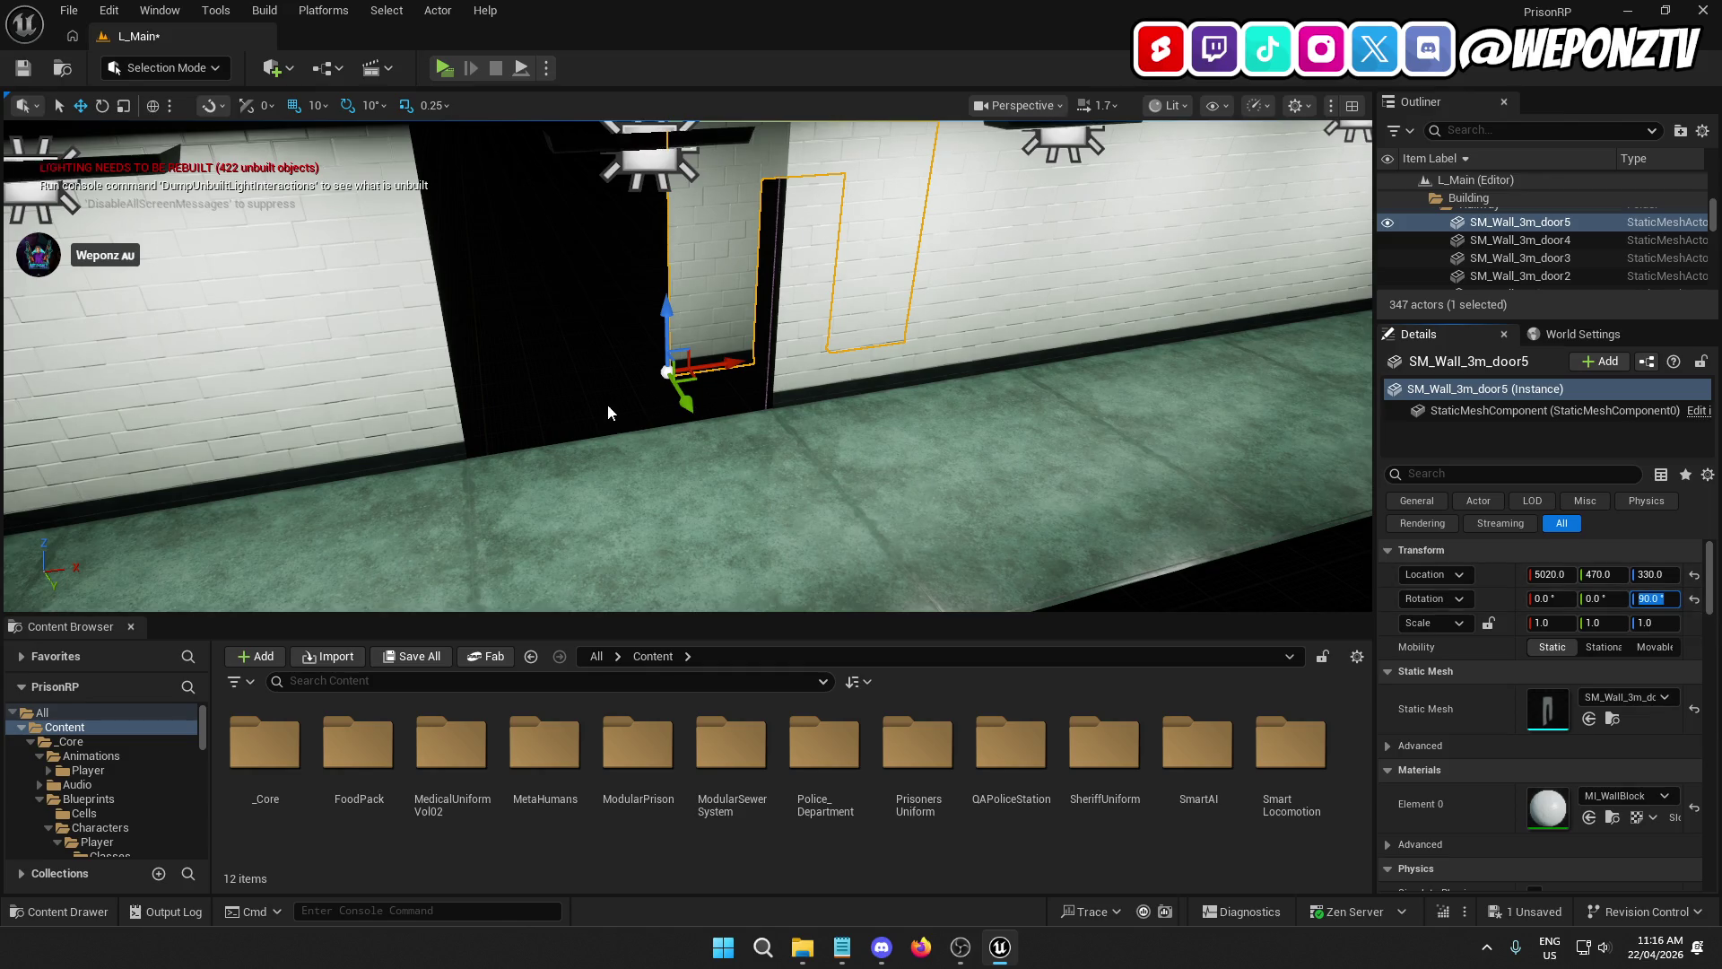
mouse_move(688, 397)
left_mouse_down()
mouse_move(731, 445)
mouse_move(556, 432)
left_mouse_up()
left_click(599, 368)
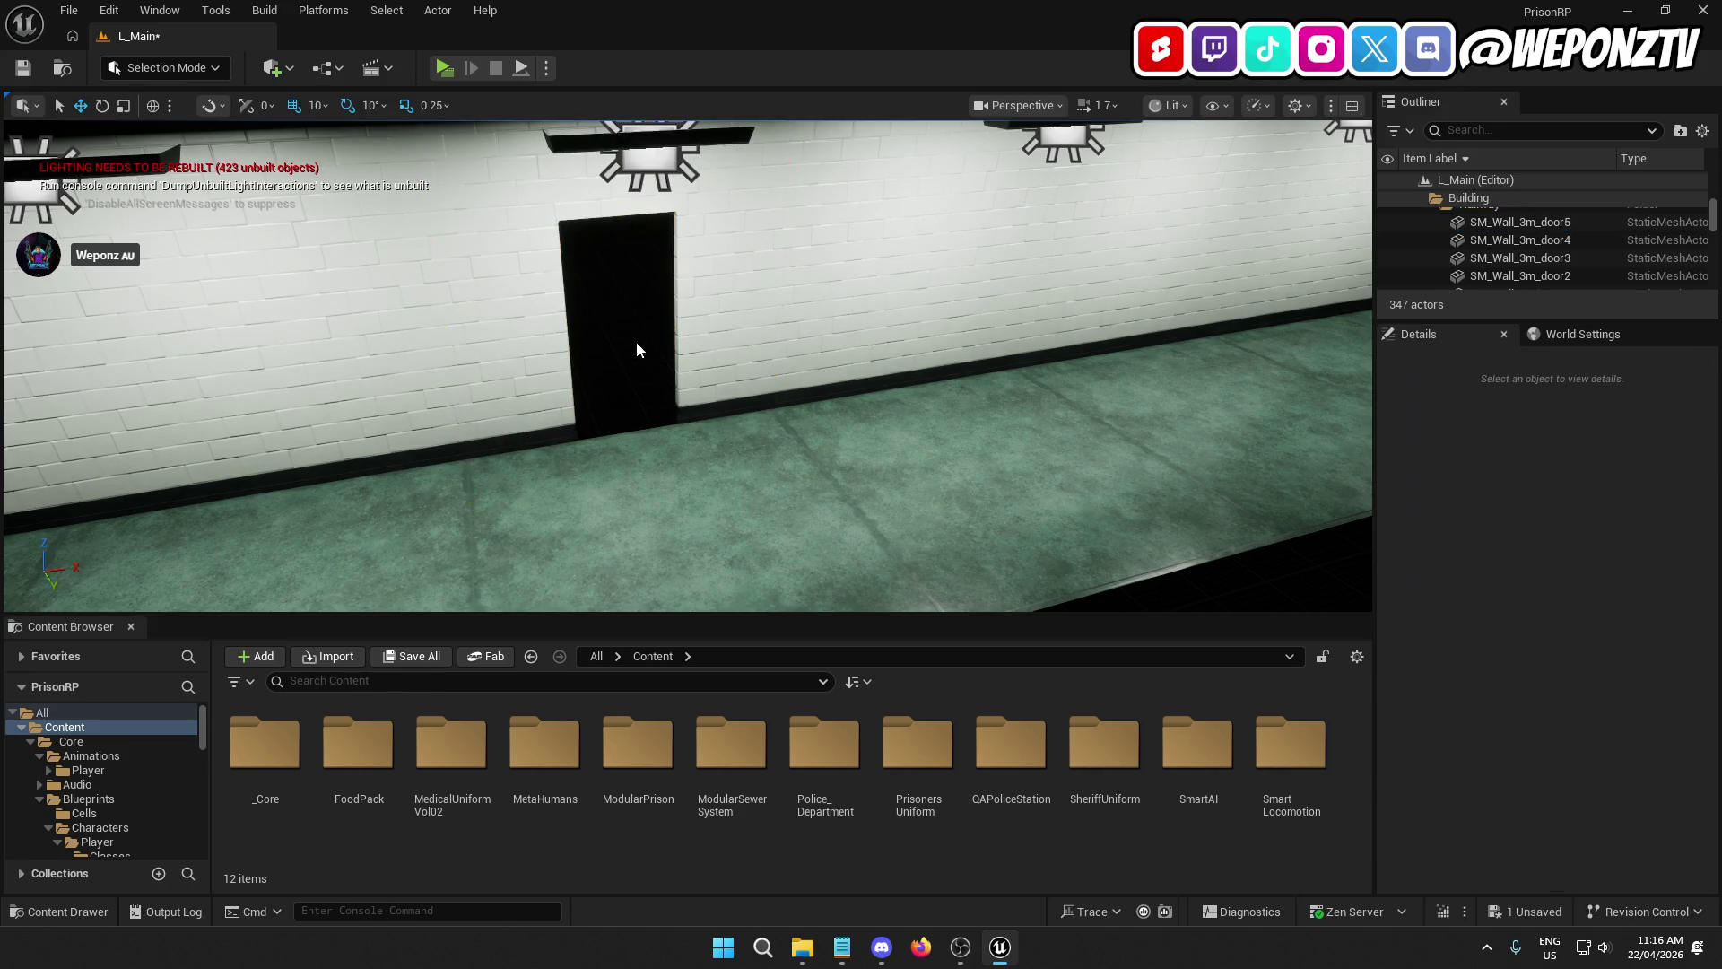
scroll(637, 349, "down", 10)
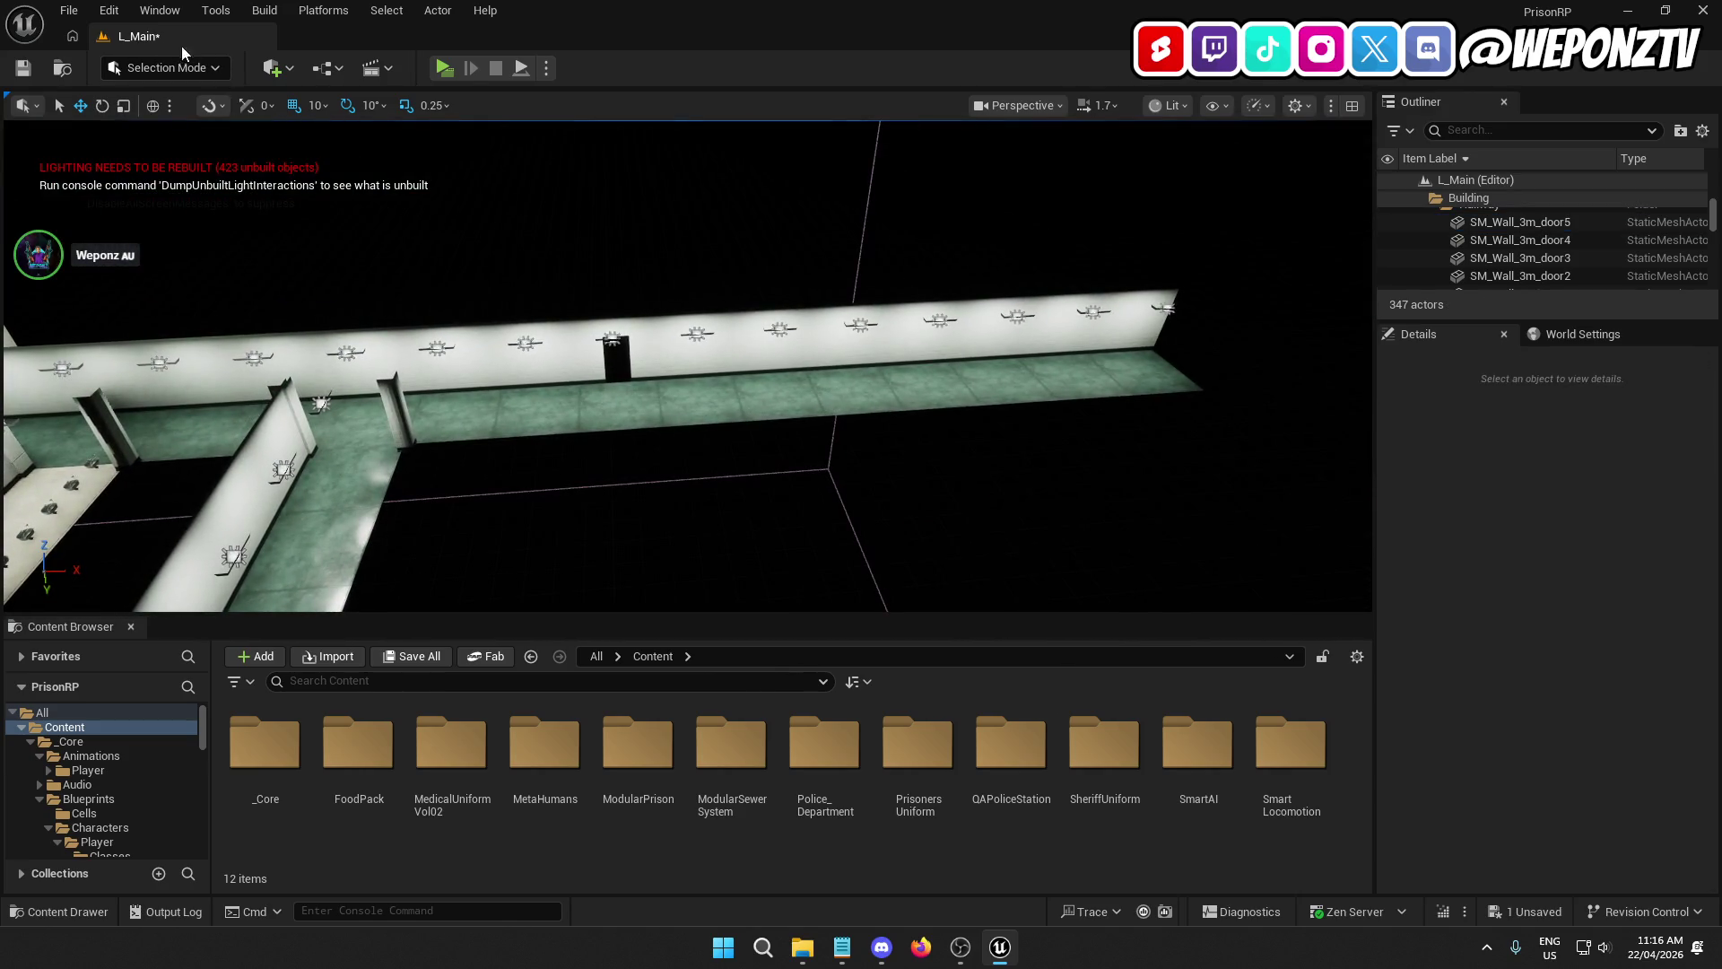
left_click(23, 68)
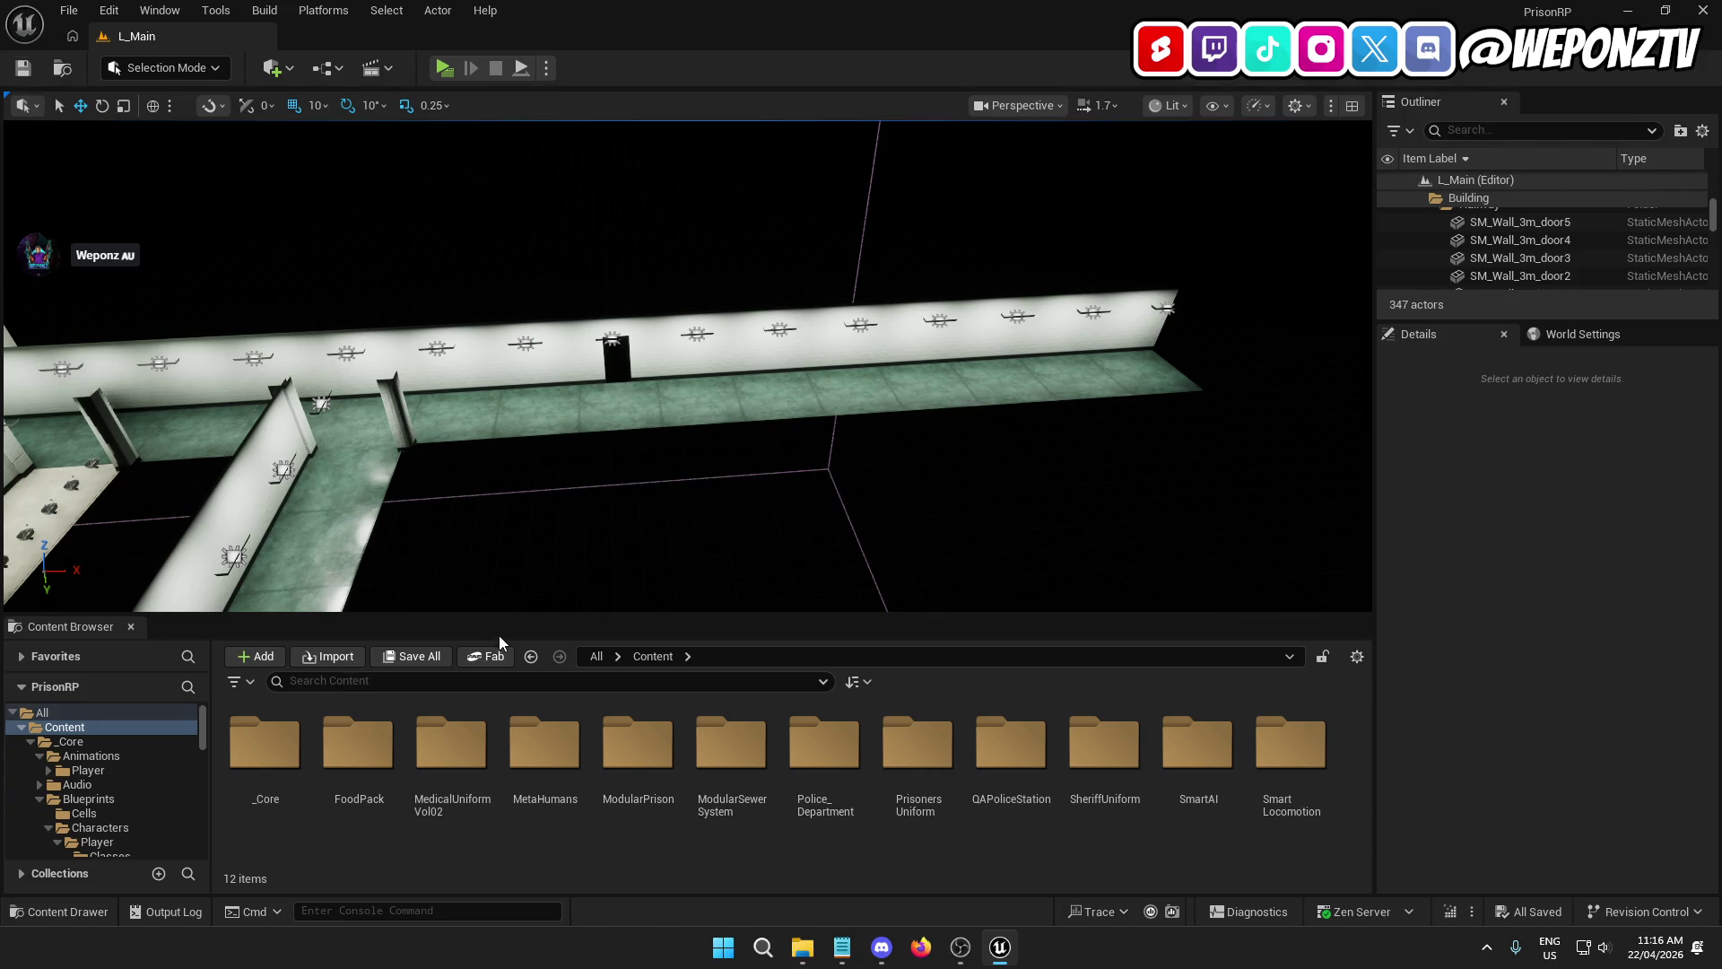
Step: Open the QA_Holding_Cells_B level from Content/QAPoliceStation/Maps
left_click(595, 663)
double_click(278, 763)
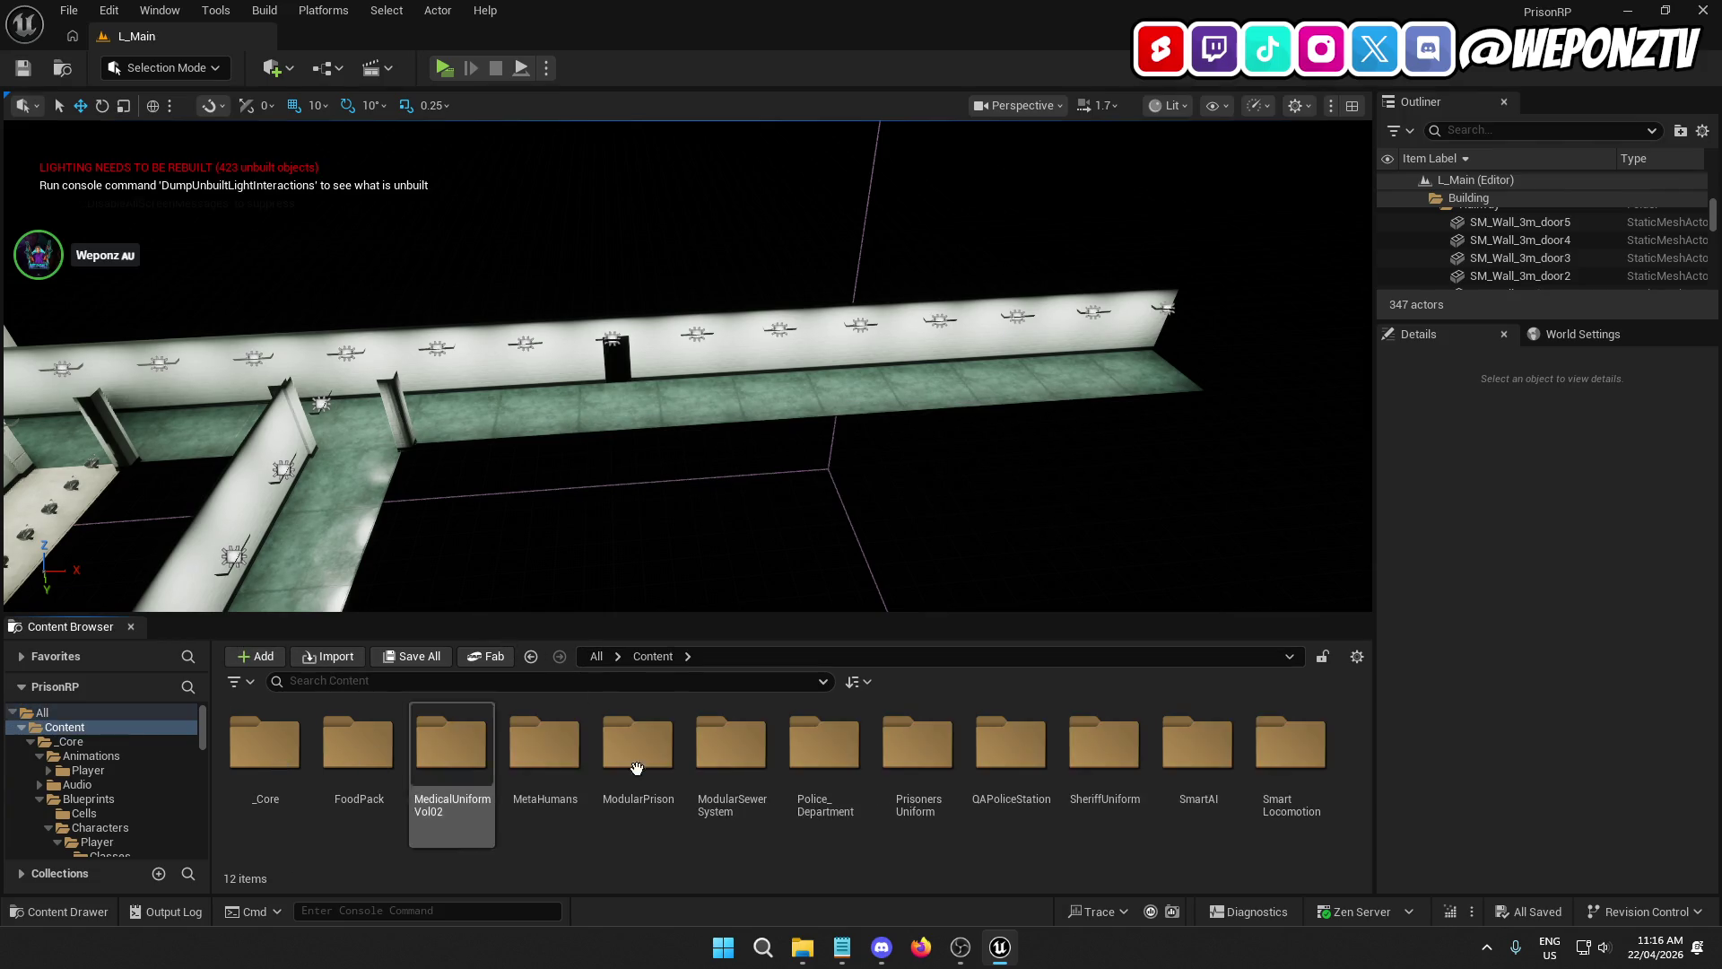
double_click(1031, 749)
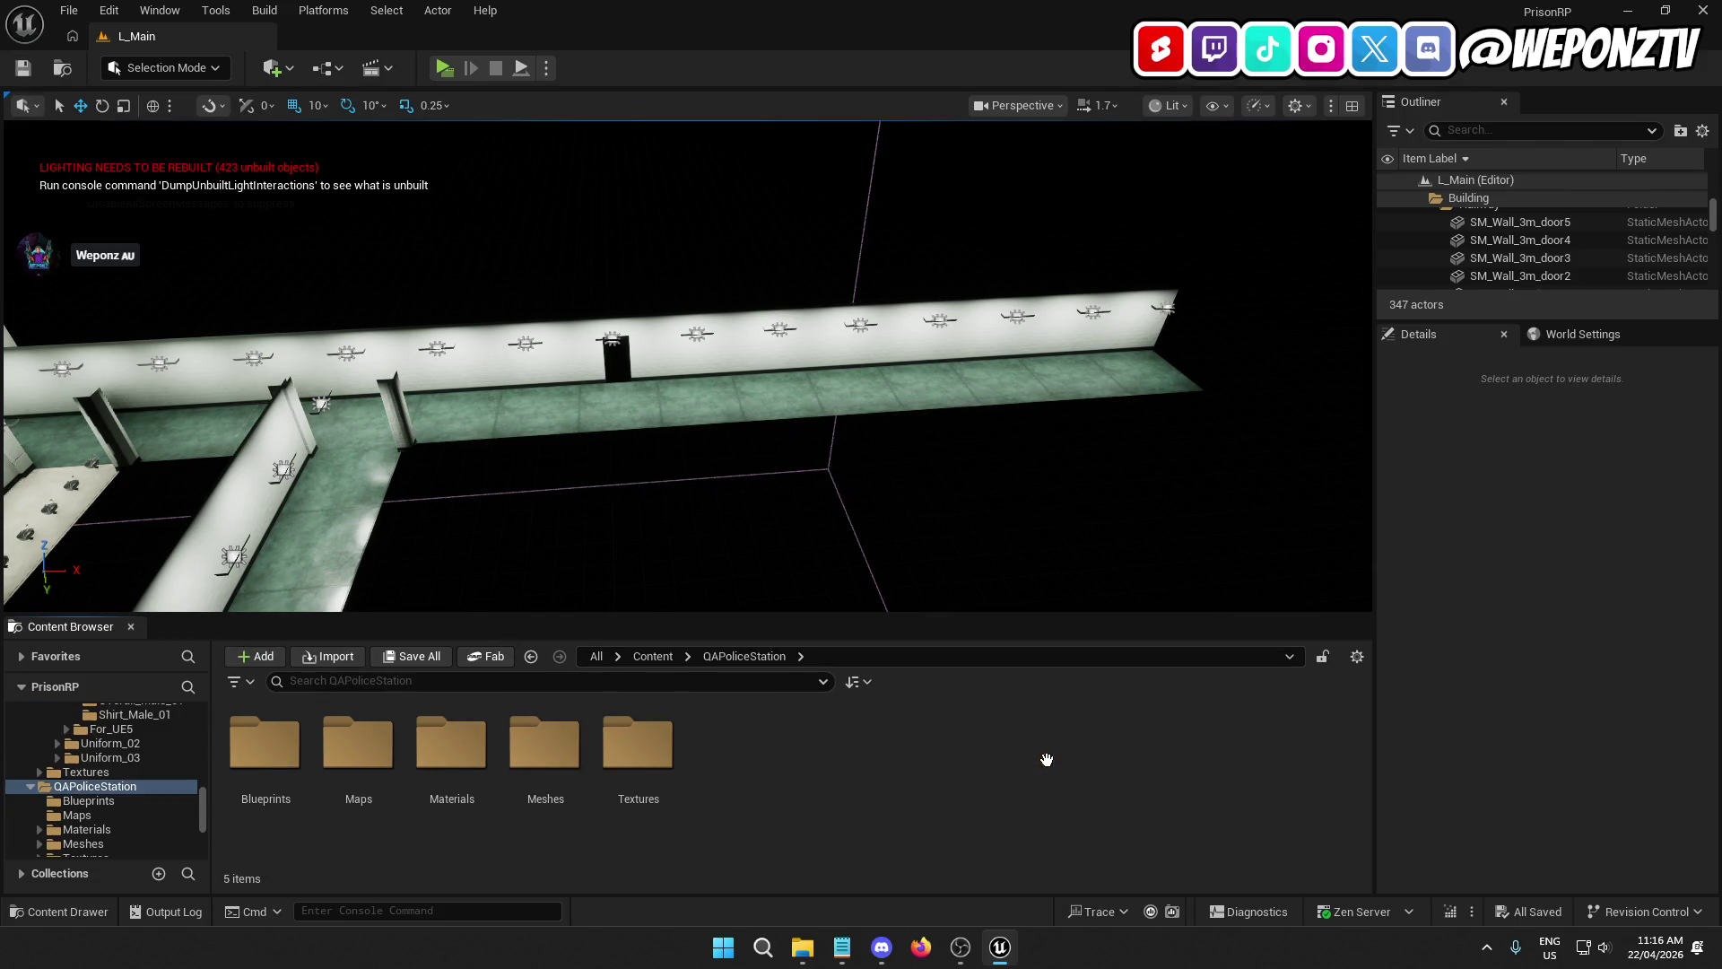
double_click(359, 742)
double_click(240, 741)
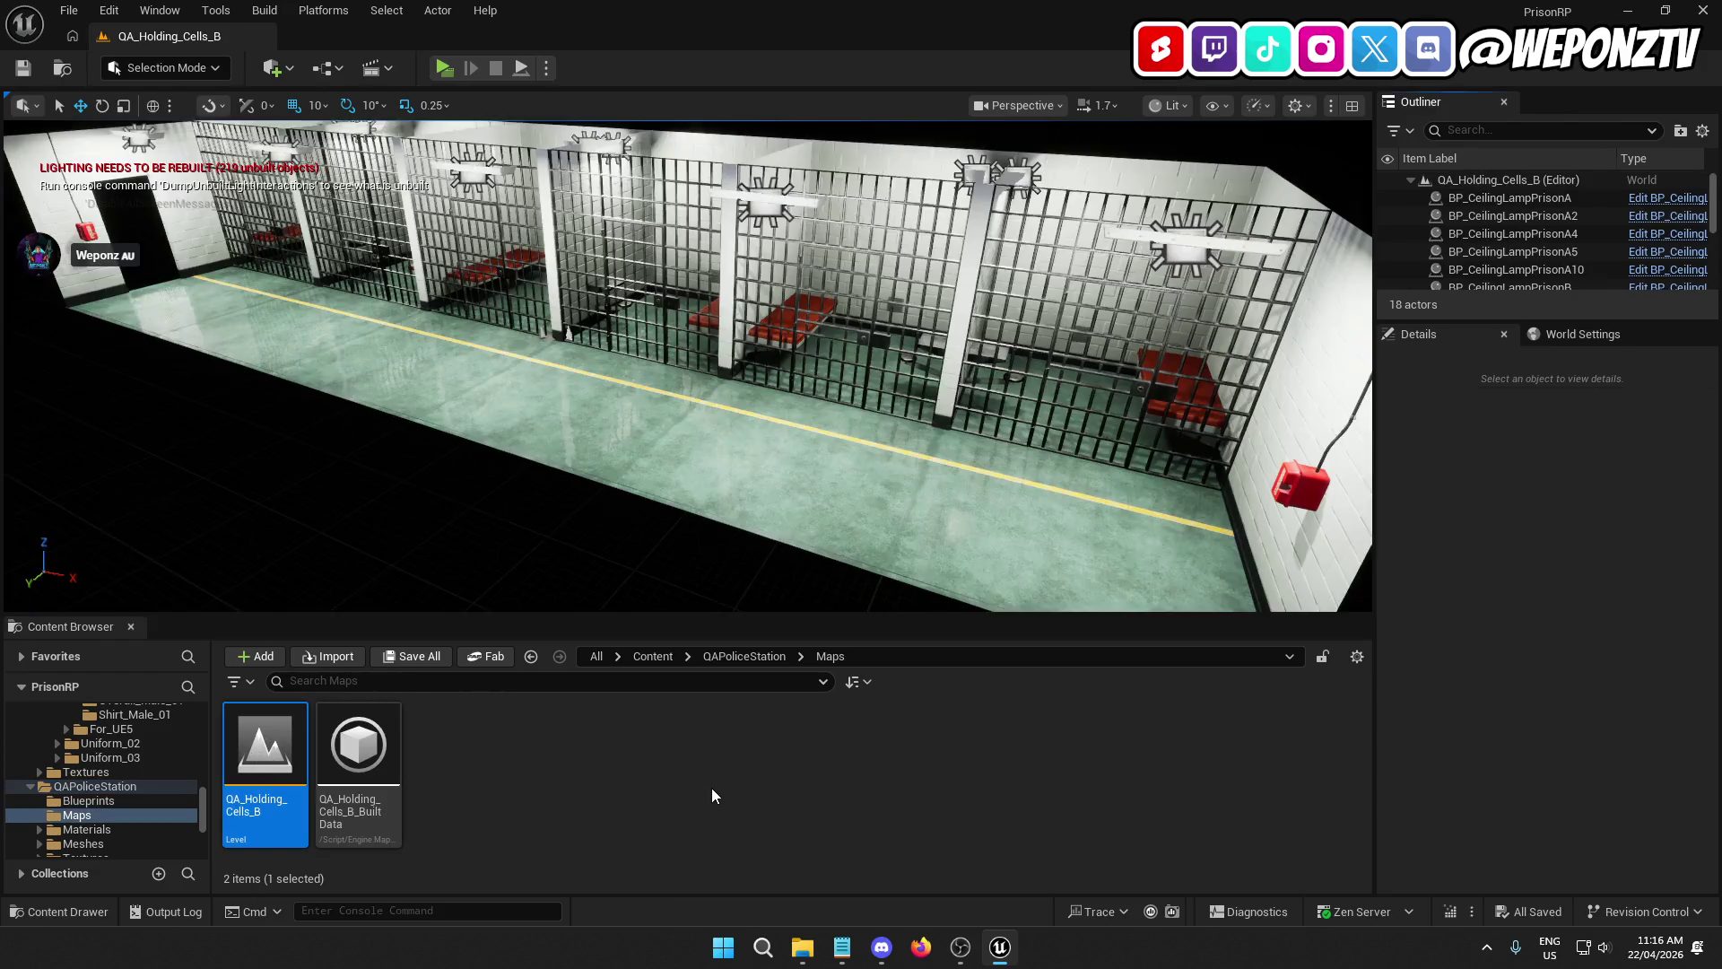
Step: Select all 18 actors in QA_Holding_Cells_B and copy them
scroll(656, 436, "down", 5)
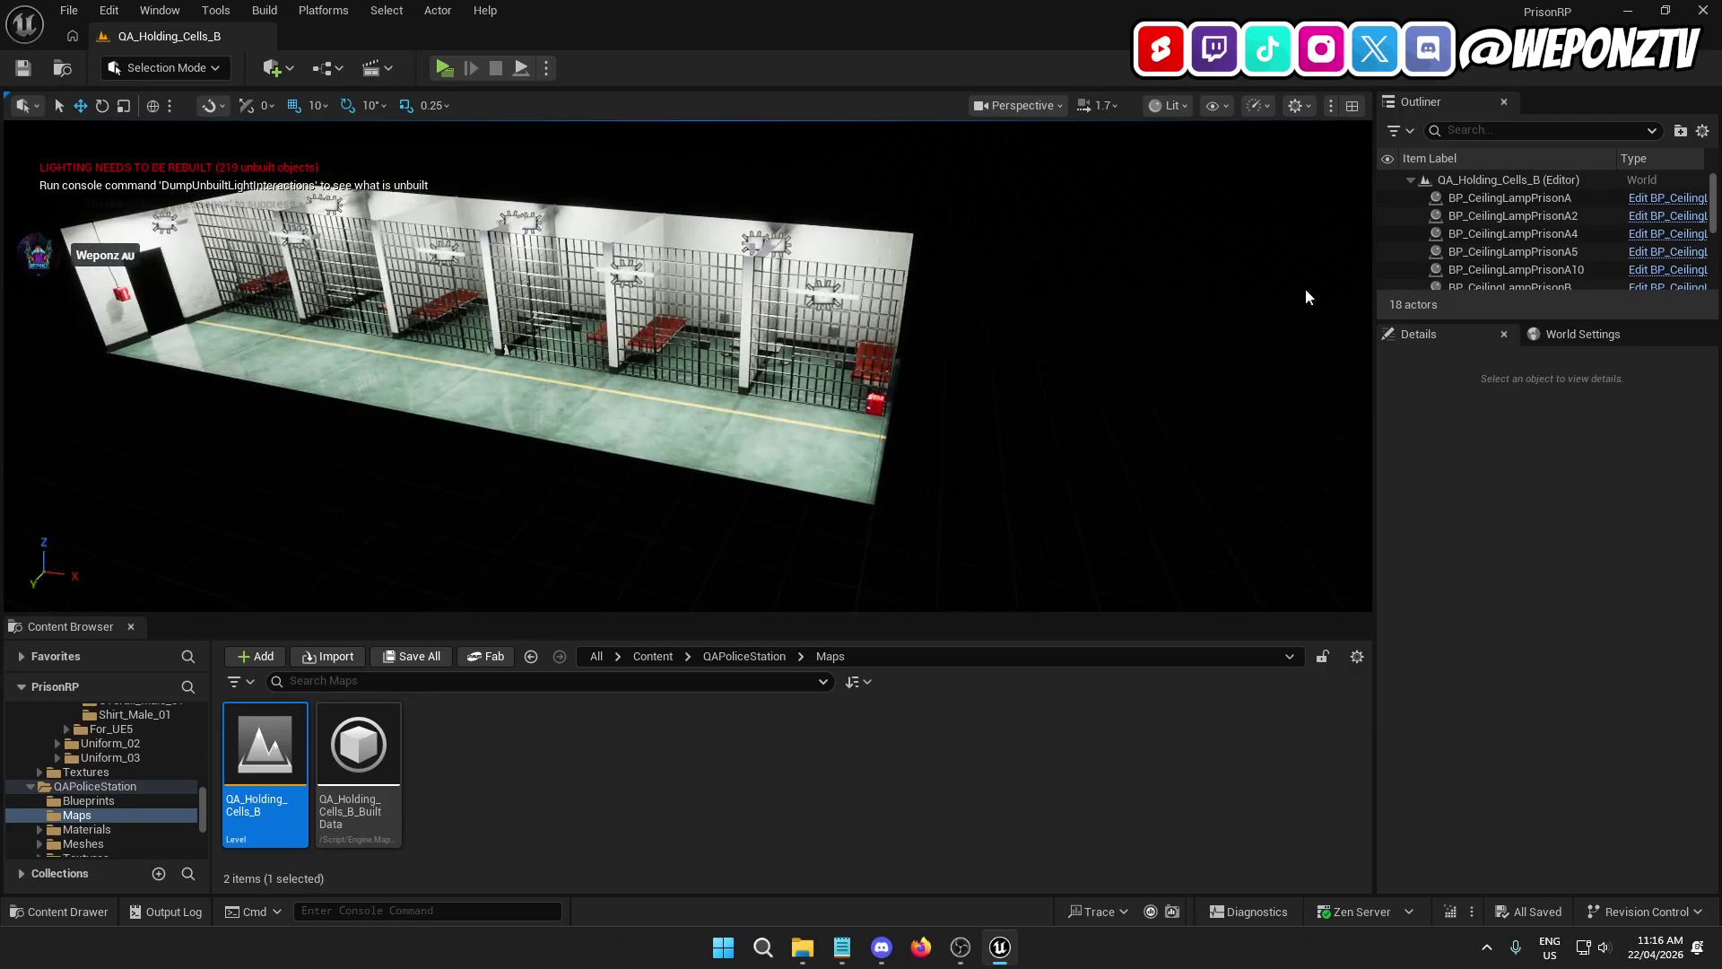
left_click(1494, 242)
key("ctrl+a")
left_click(1502, 182, "ctrl")
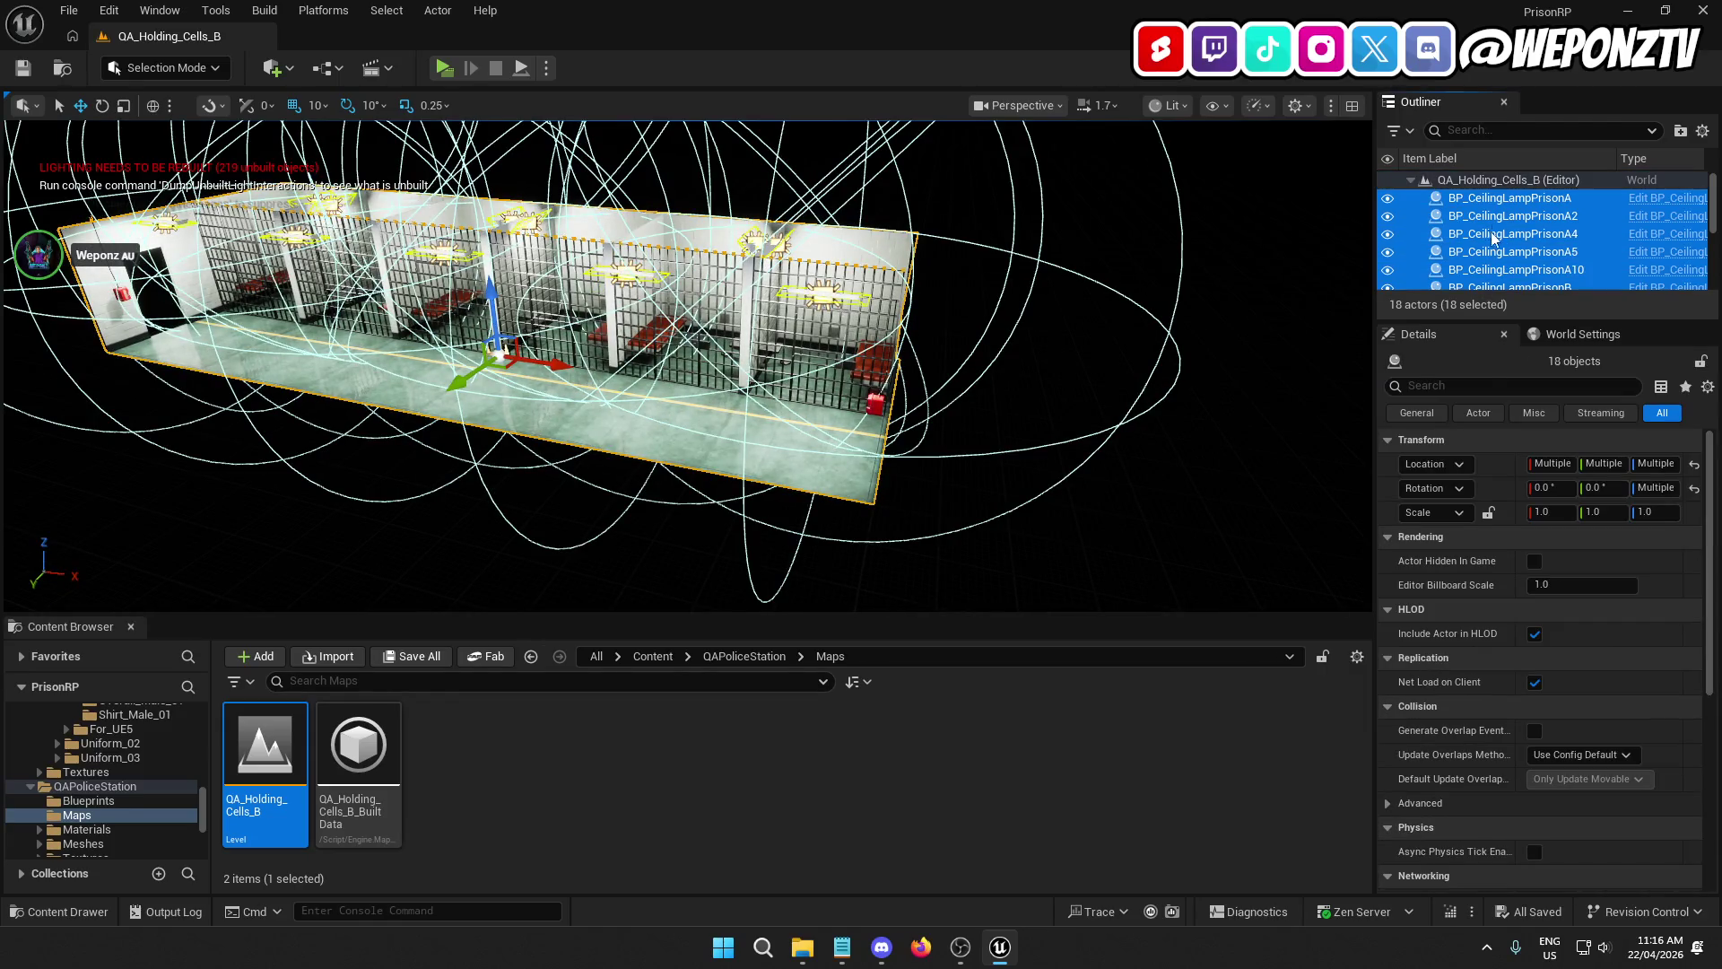
right_click(1491, 231)
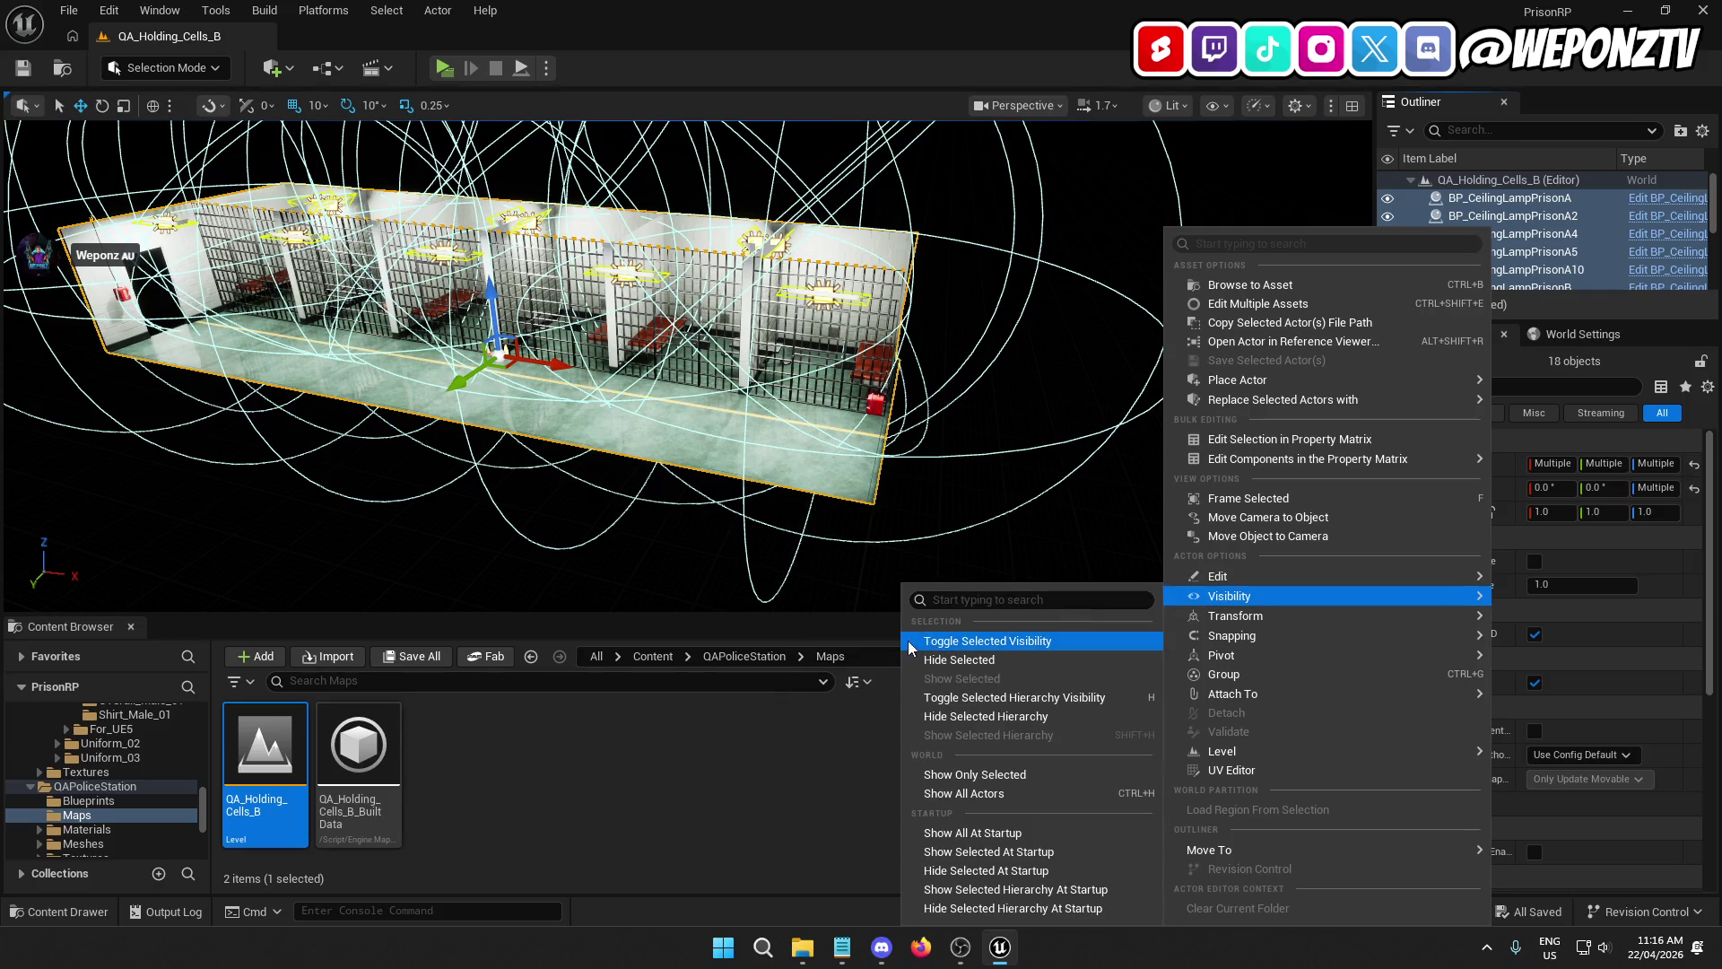
mouse_move(1210, 575)
left_click(839, 608)
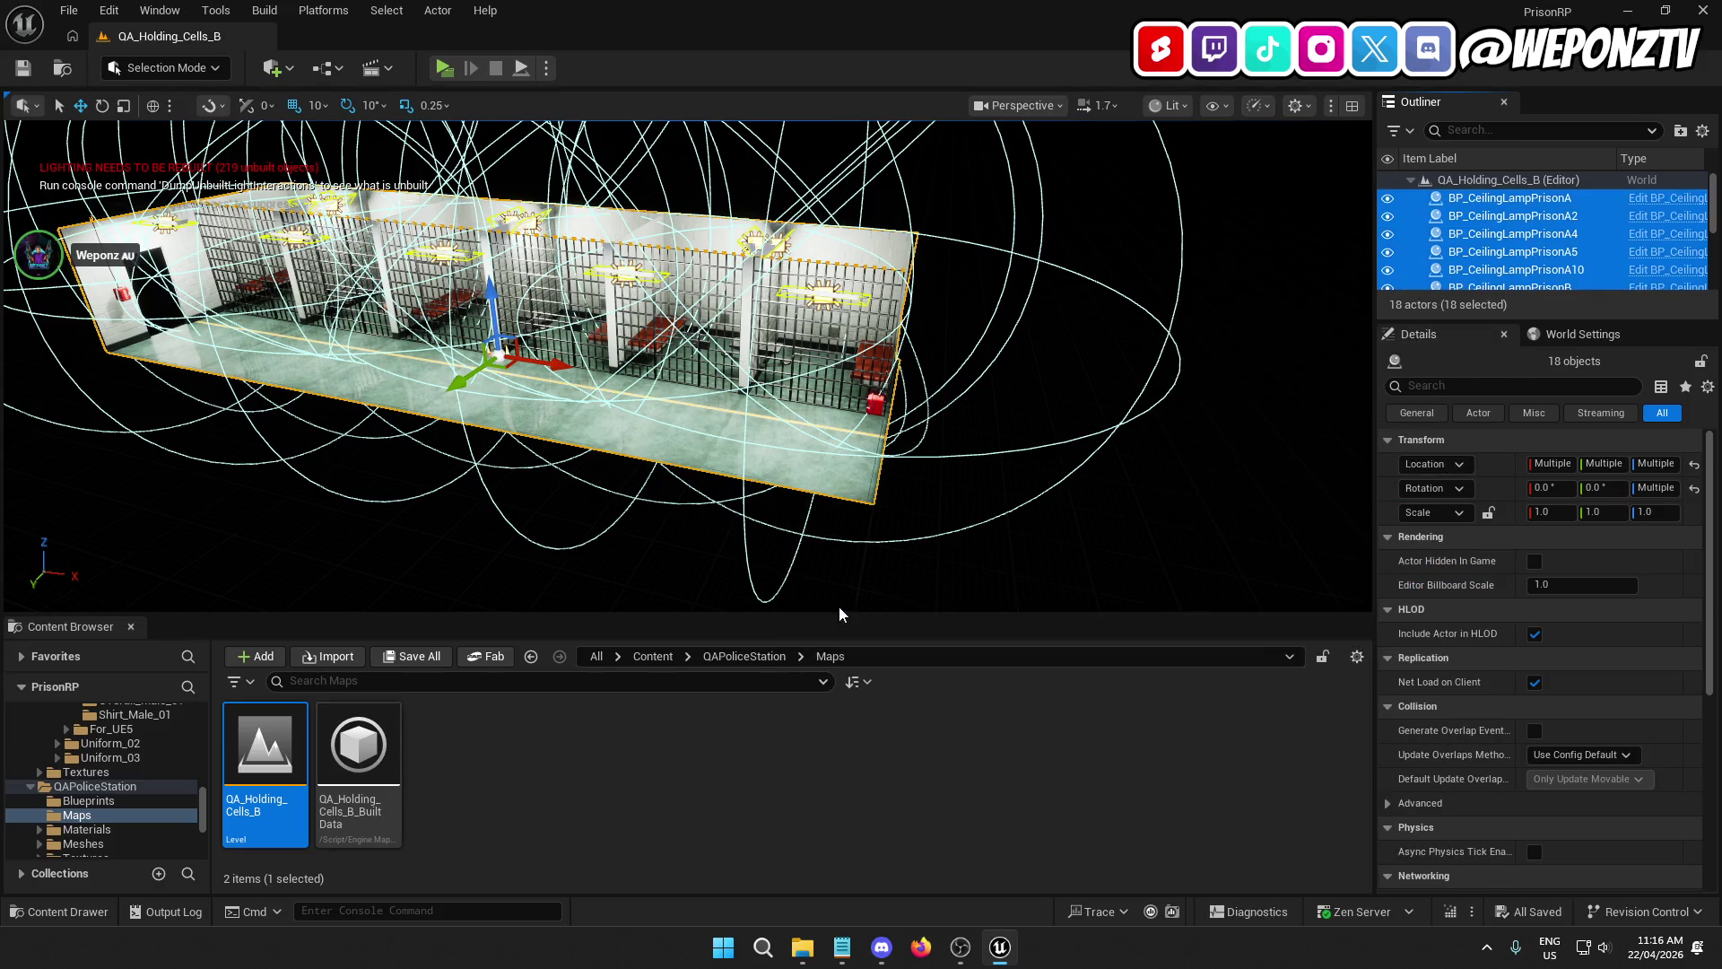
Step: Return to the Content root and reopen L_Main from _Core/Levels
left_click(654, 656)
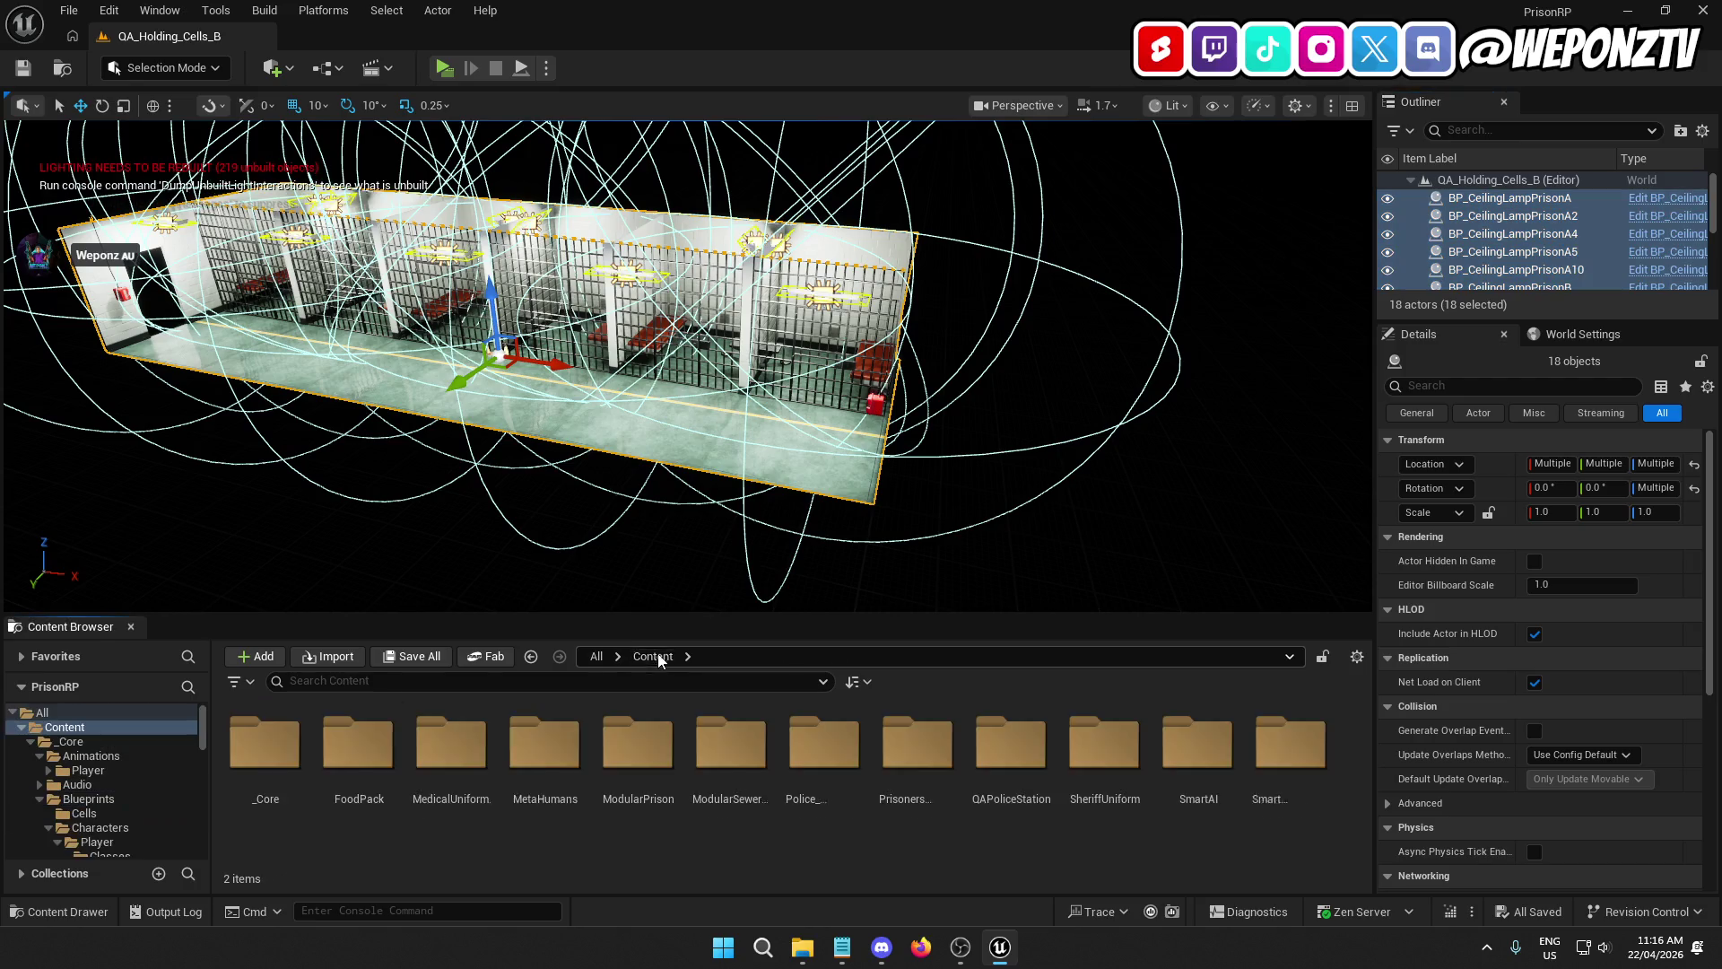
double_click(298, 759)
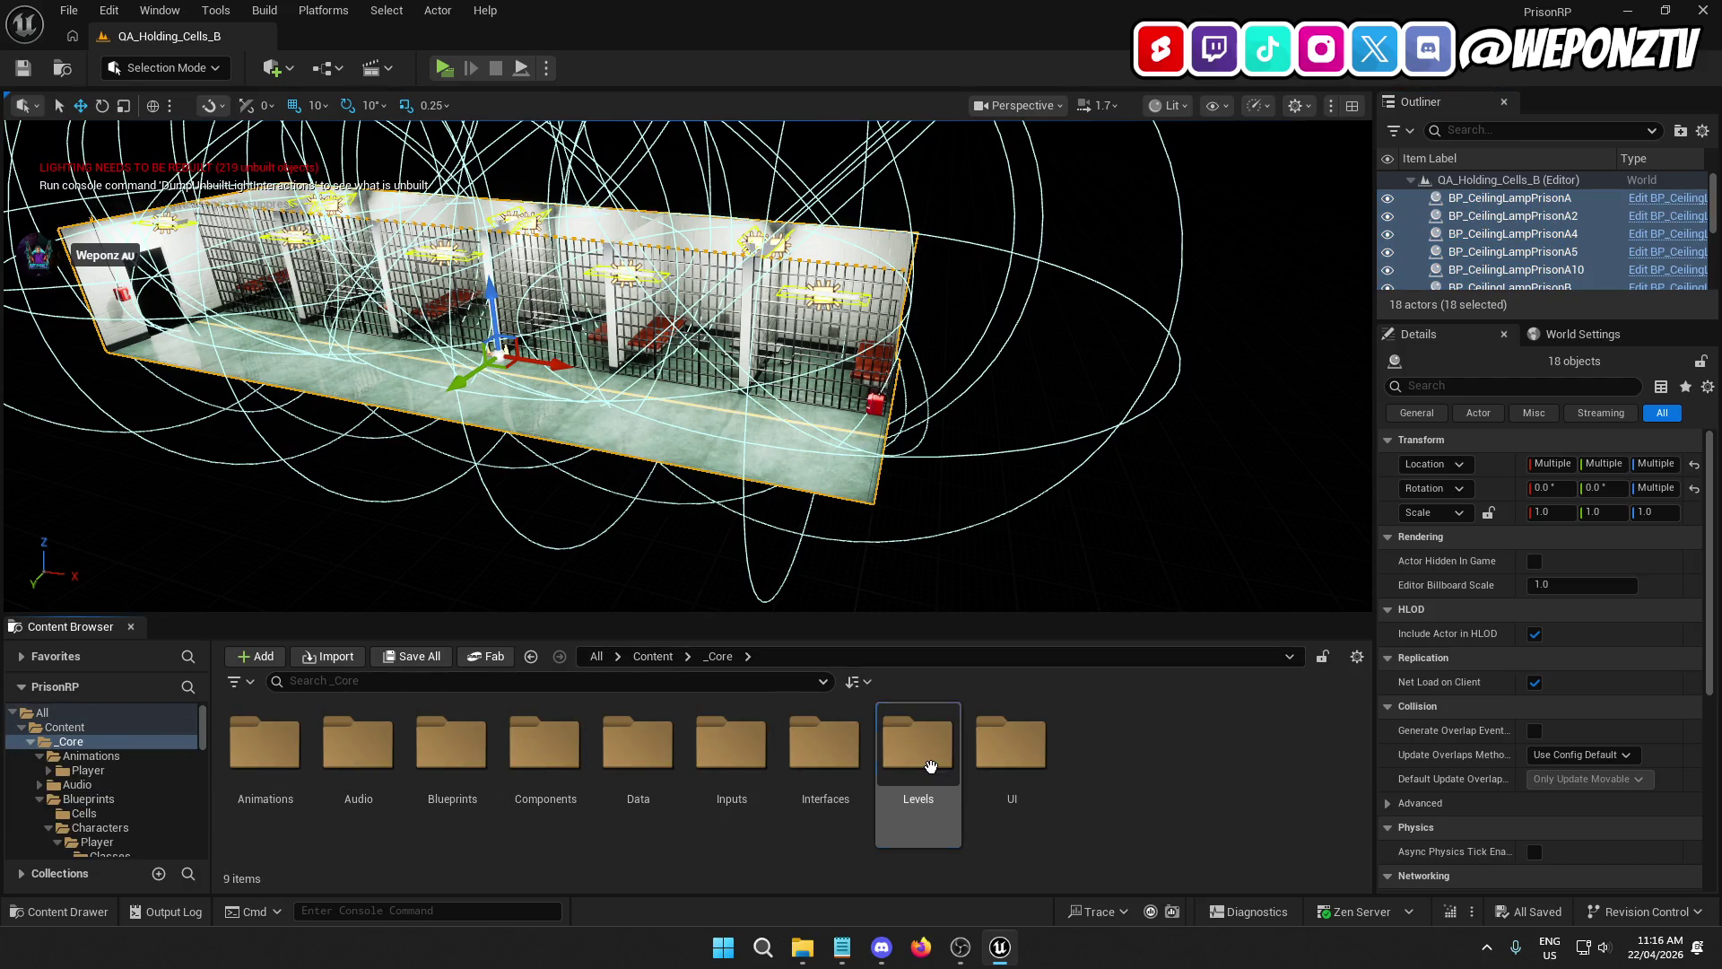
double_click(924, 761)
double_click(355, 759)
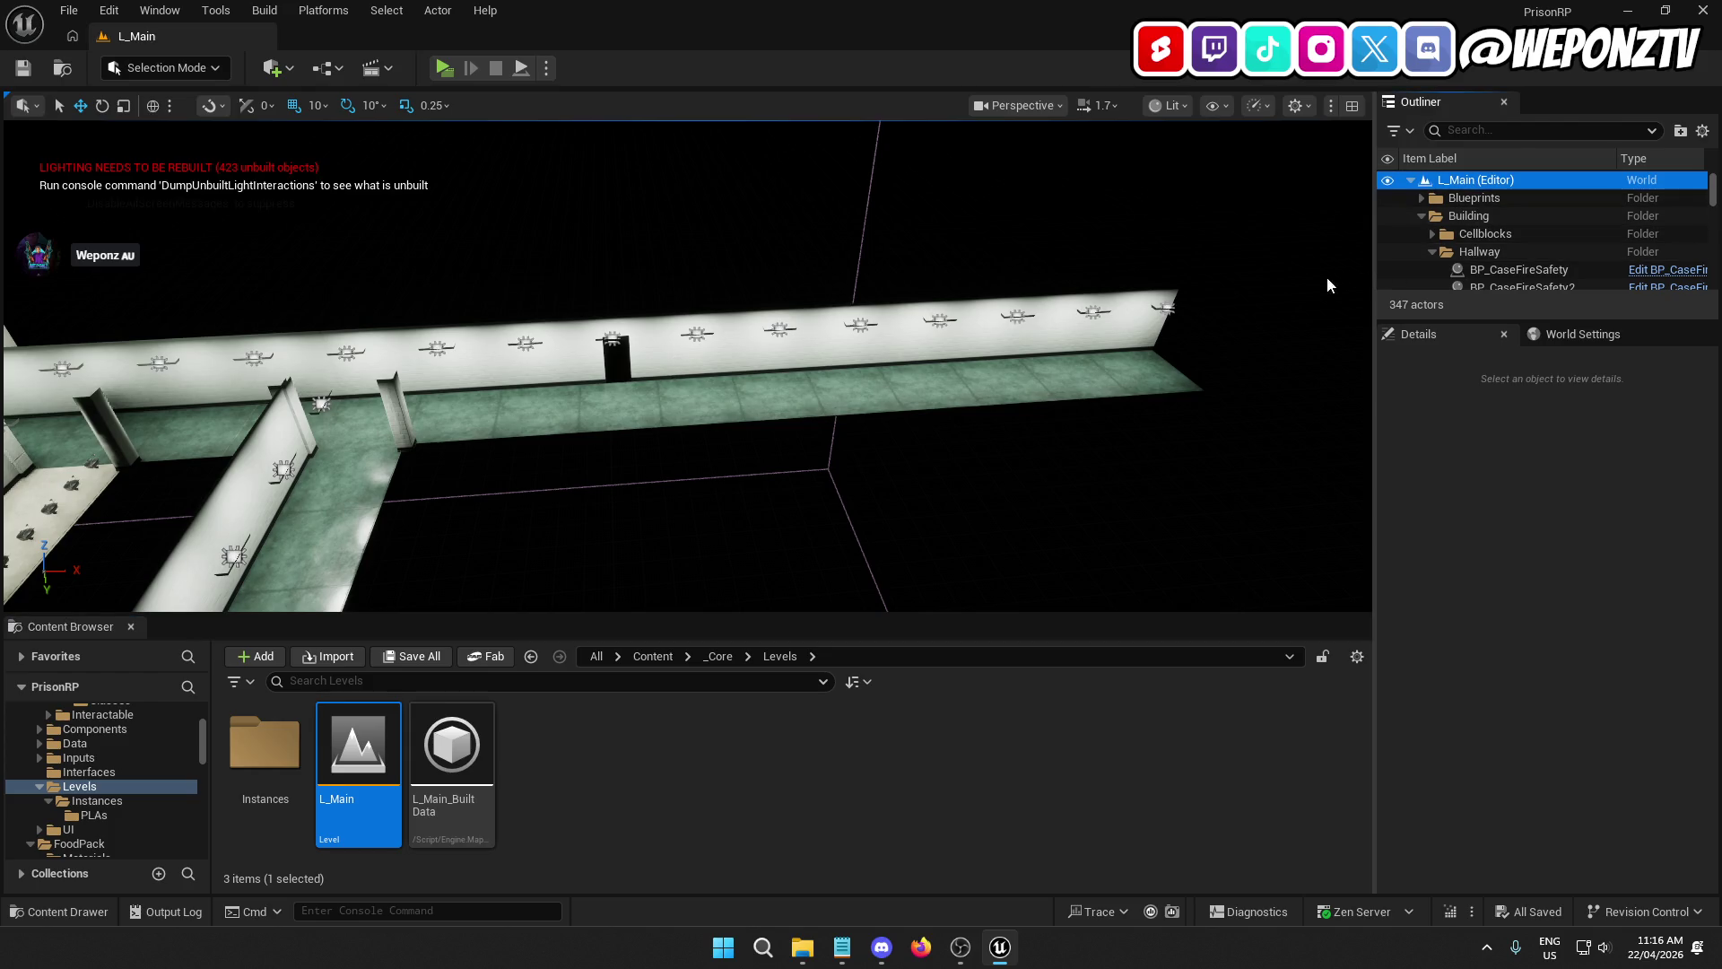
Step: Paste the 18 cell actors into L_Main, move them beside the right-centre corridor, and frame them
key("ctrl+v")
key("d")
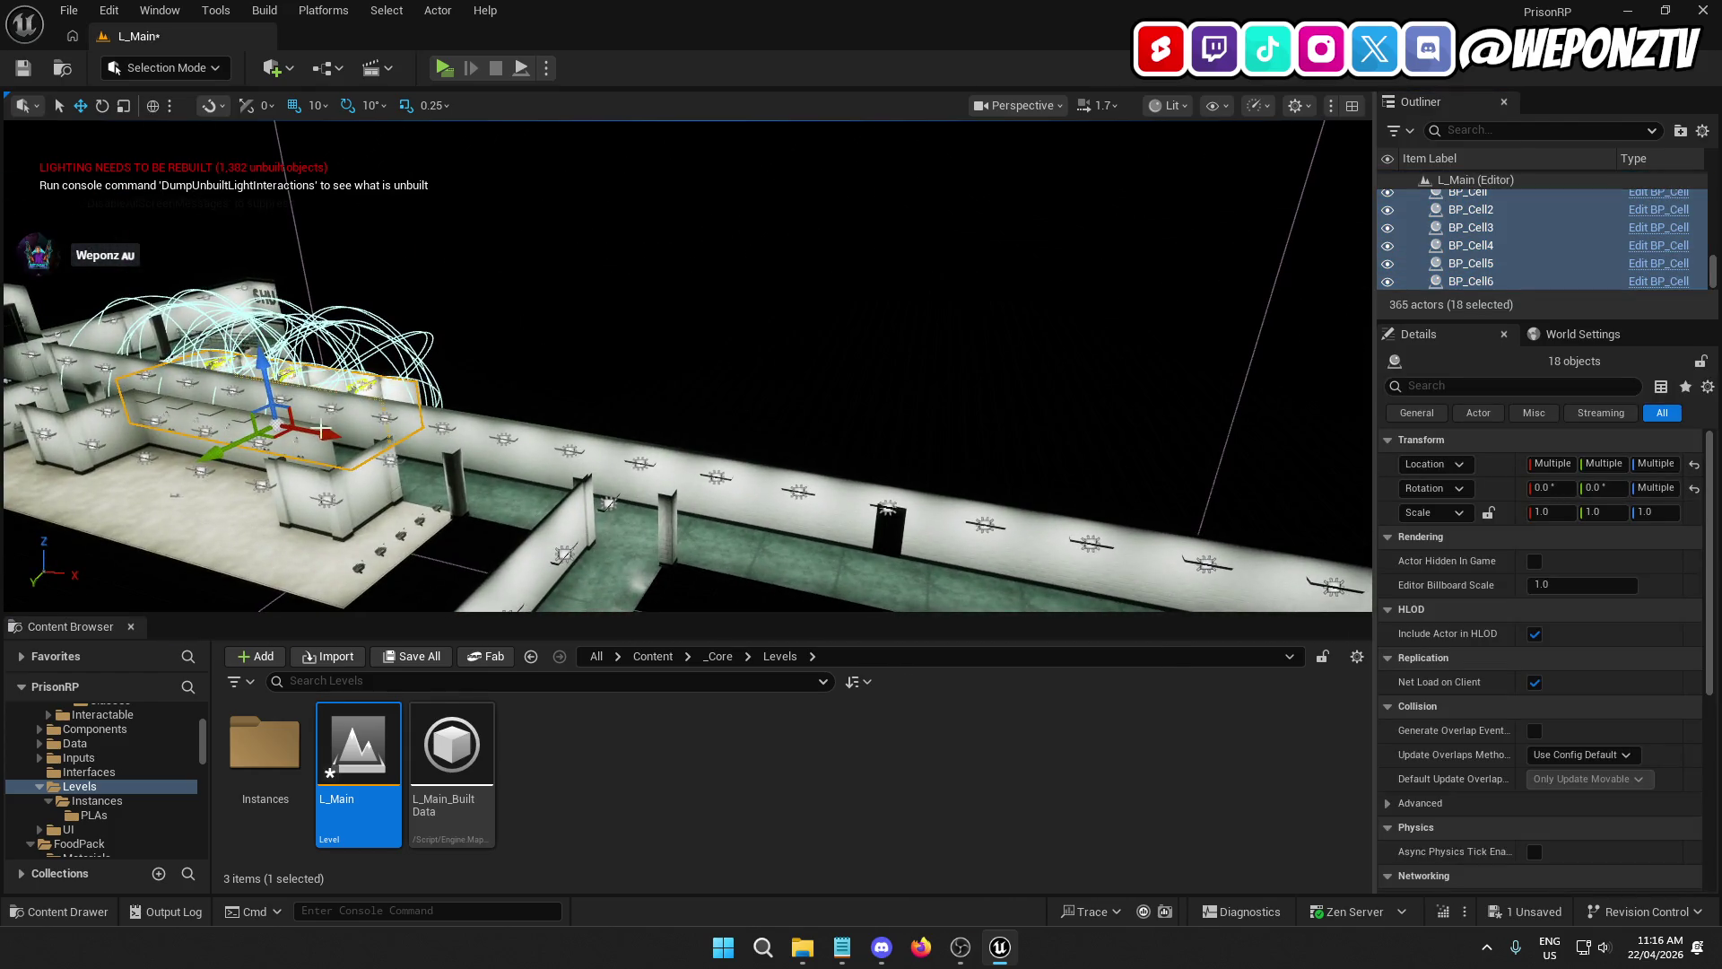
mouse_move(321, 431)
left_mouse_down()
mouse_move(1032, 575)
mouse_move(1005, 574)
left_mouse_up()
key("d")
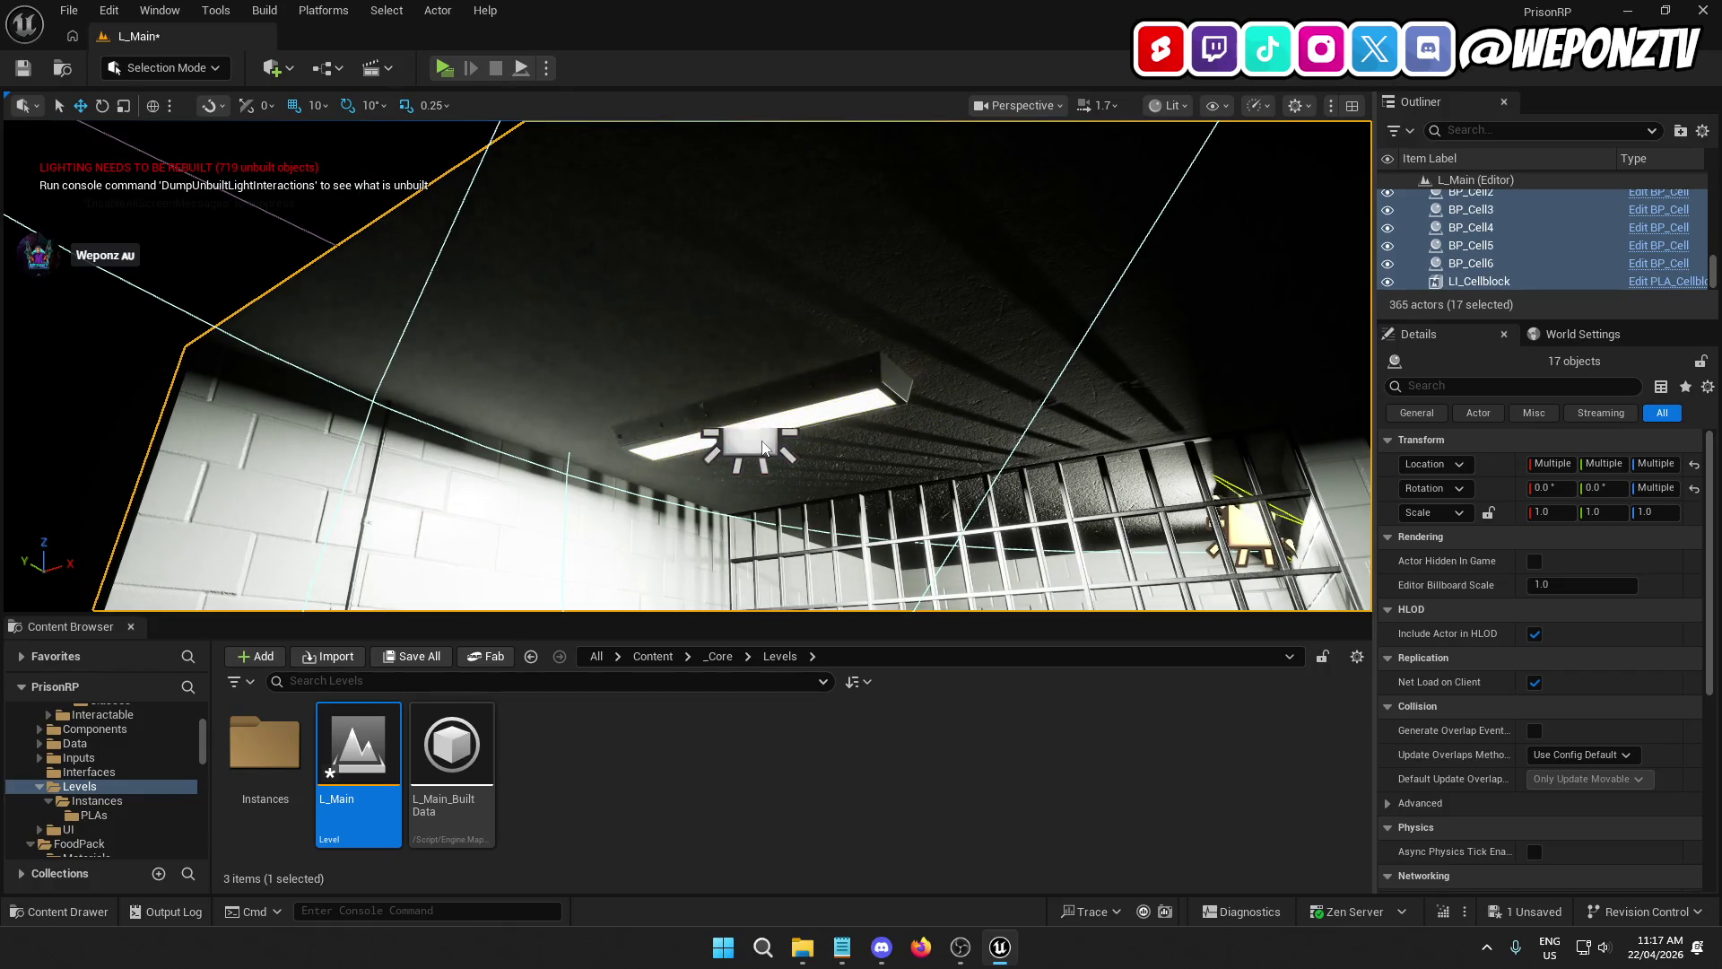
left_click(763, 446, "ctrl")
key("f")
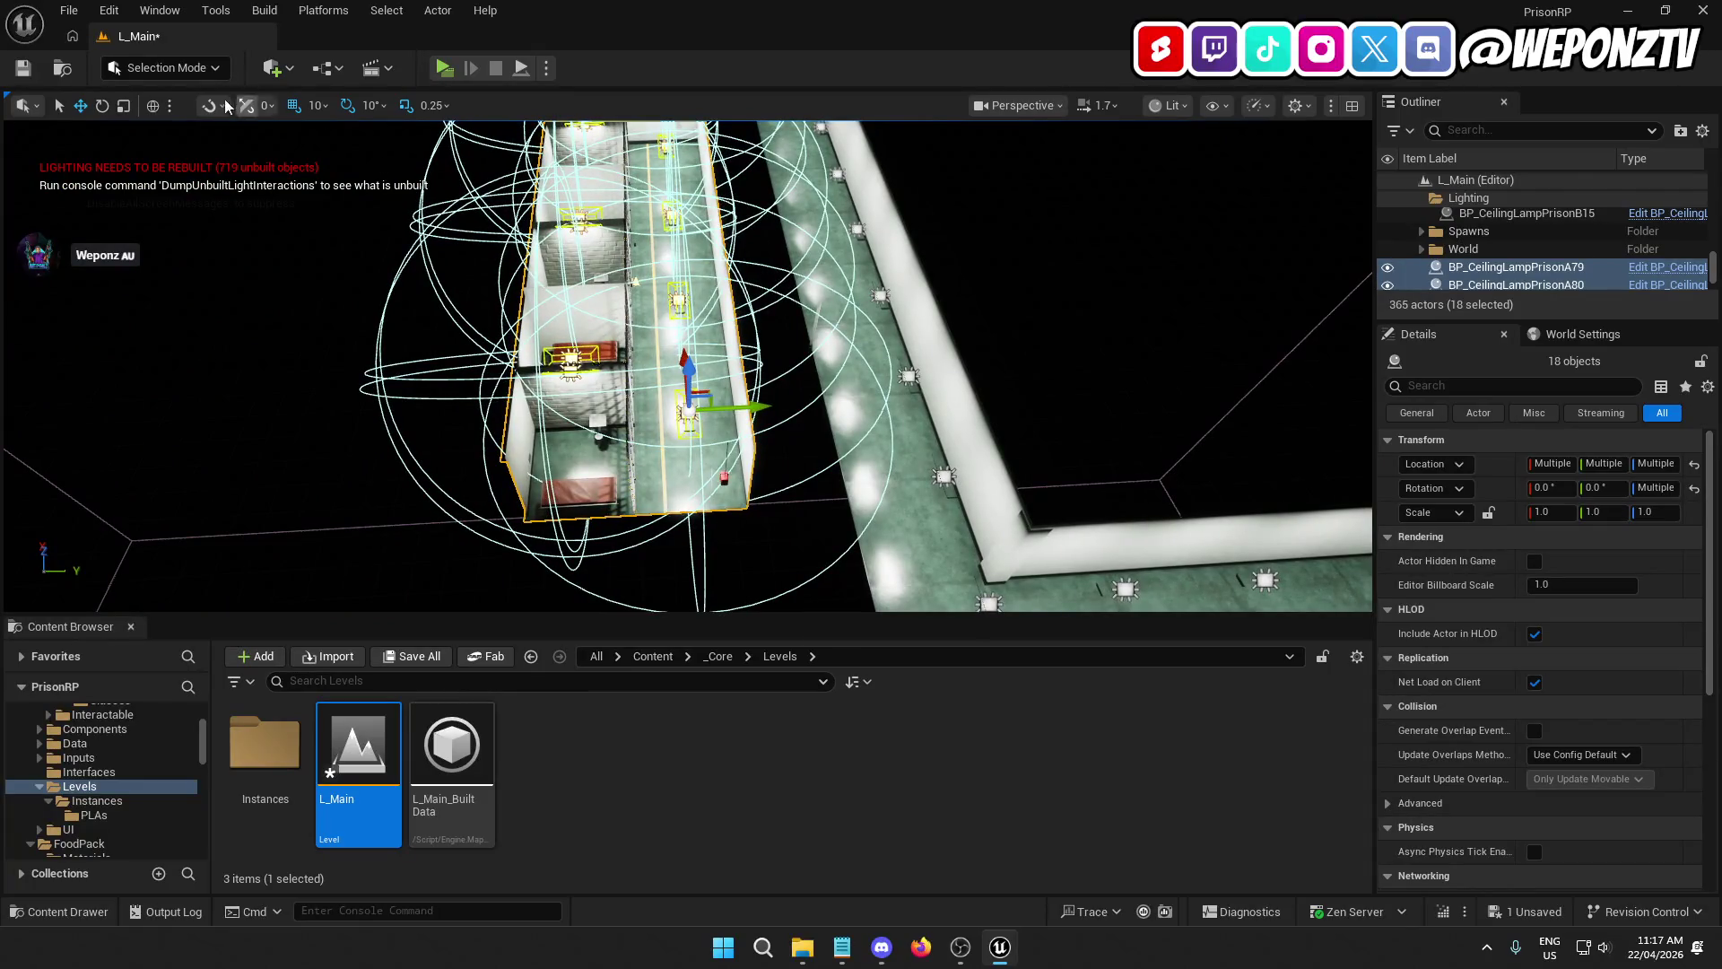
Step: Rotate the cellblock −90° in yaw, then fly inside to check it lines up with the doorway
left_click(102, 106)
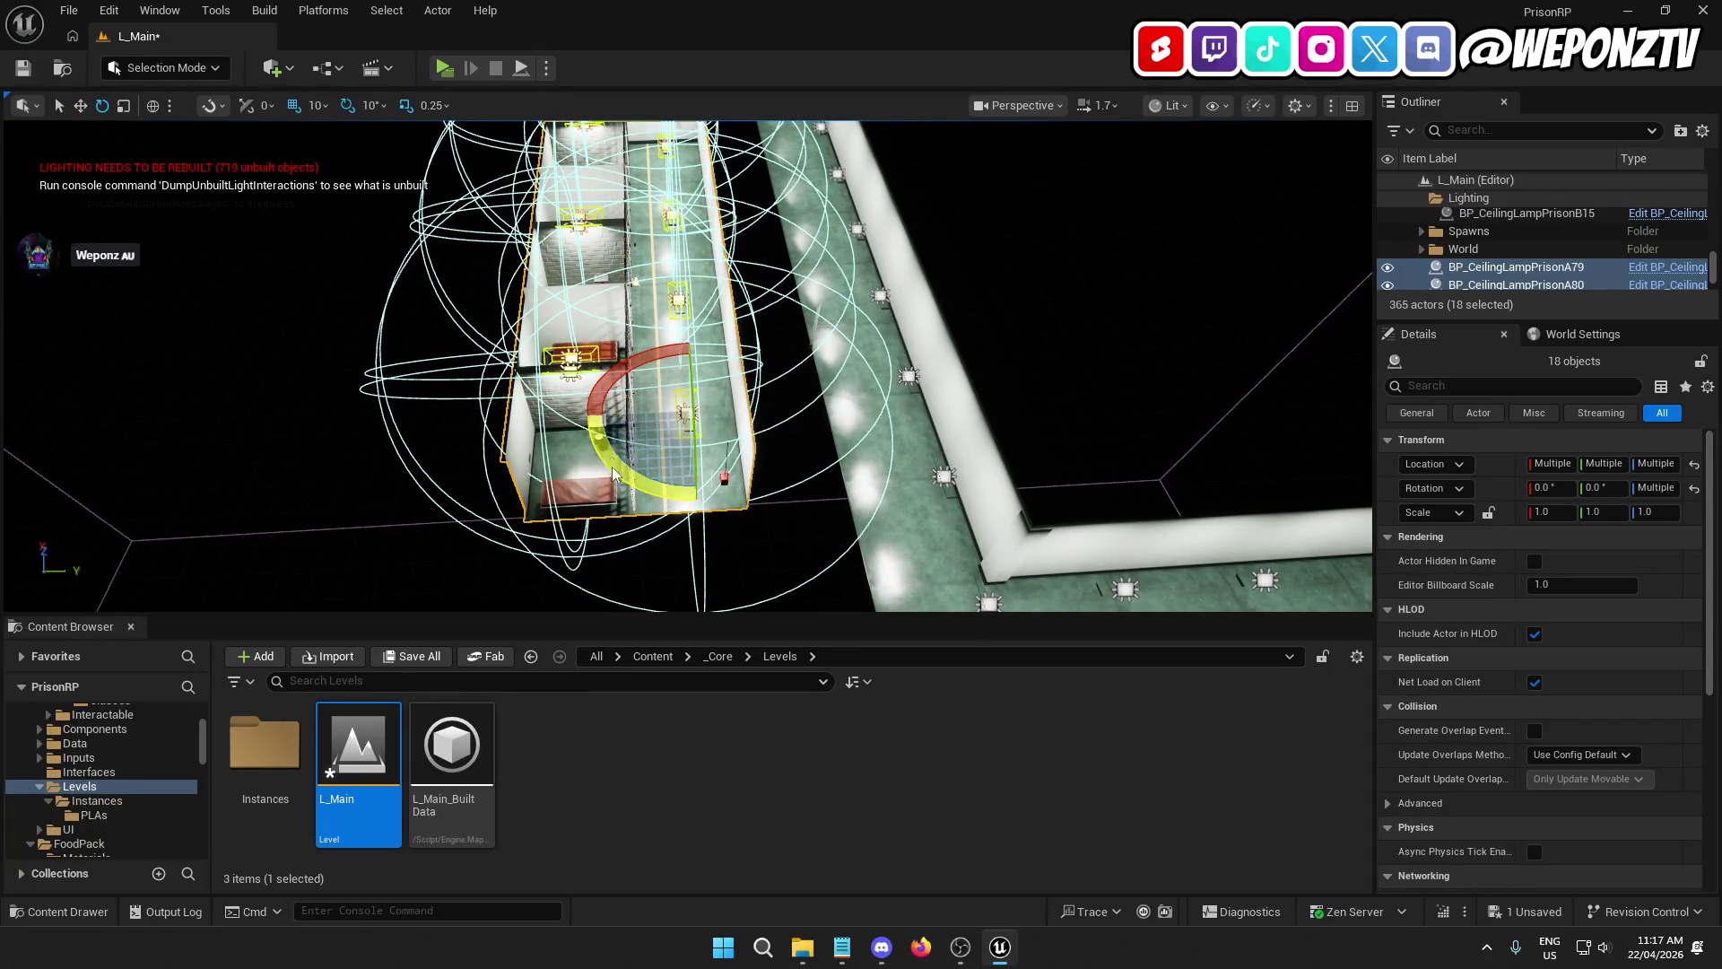
mouse_move(614, 472)
left_mouse_down()
mouse_move(556, 426)
mouse_move(585, 419)
mouse_move(490, 278)
left_mouse_up()
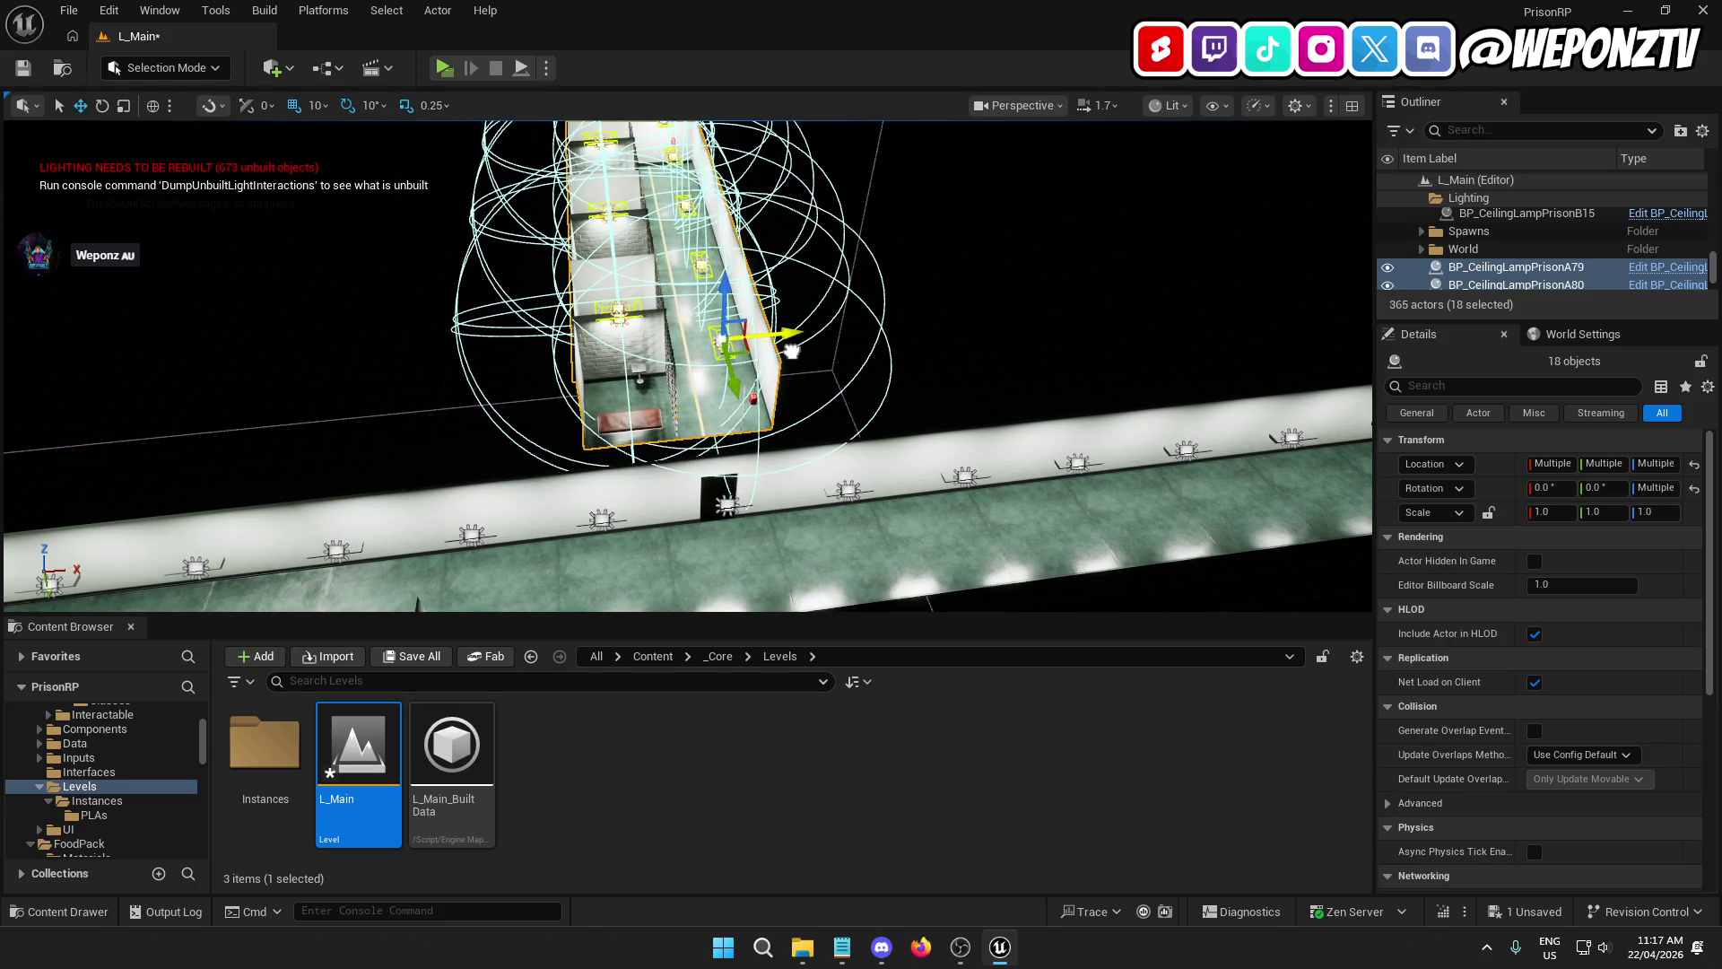
left_click_drag(791, 350, 681, 296)
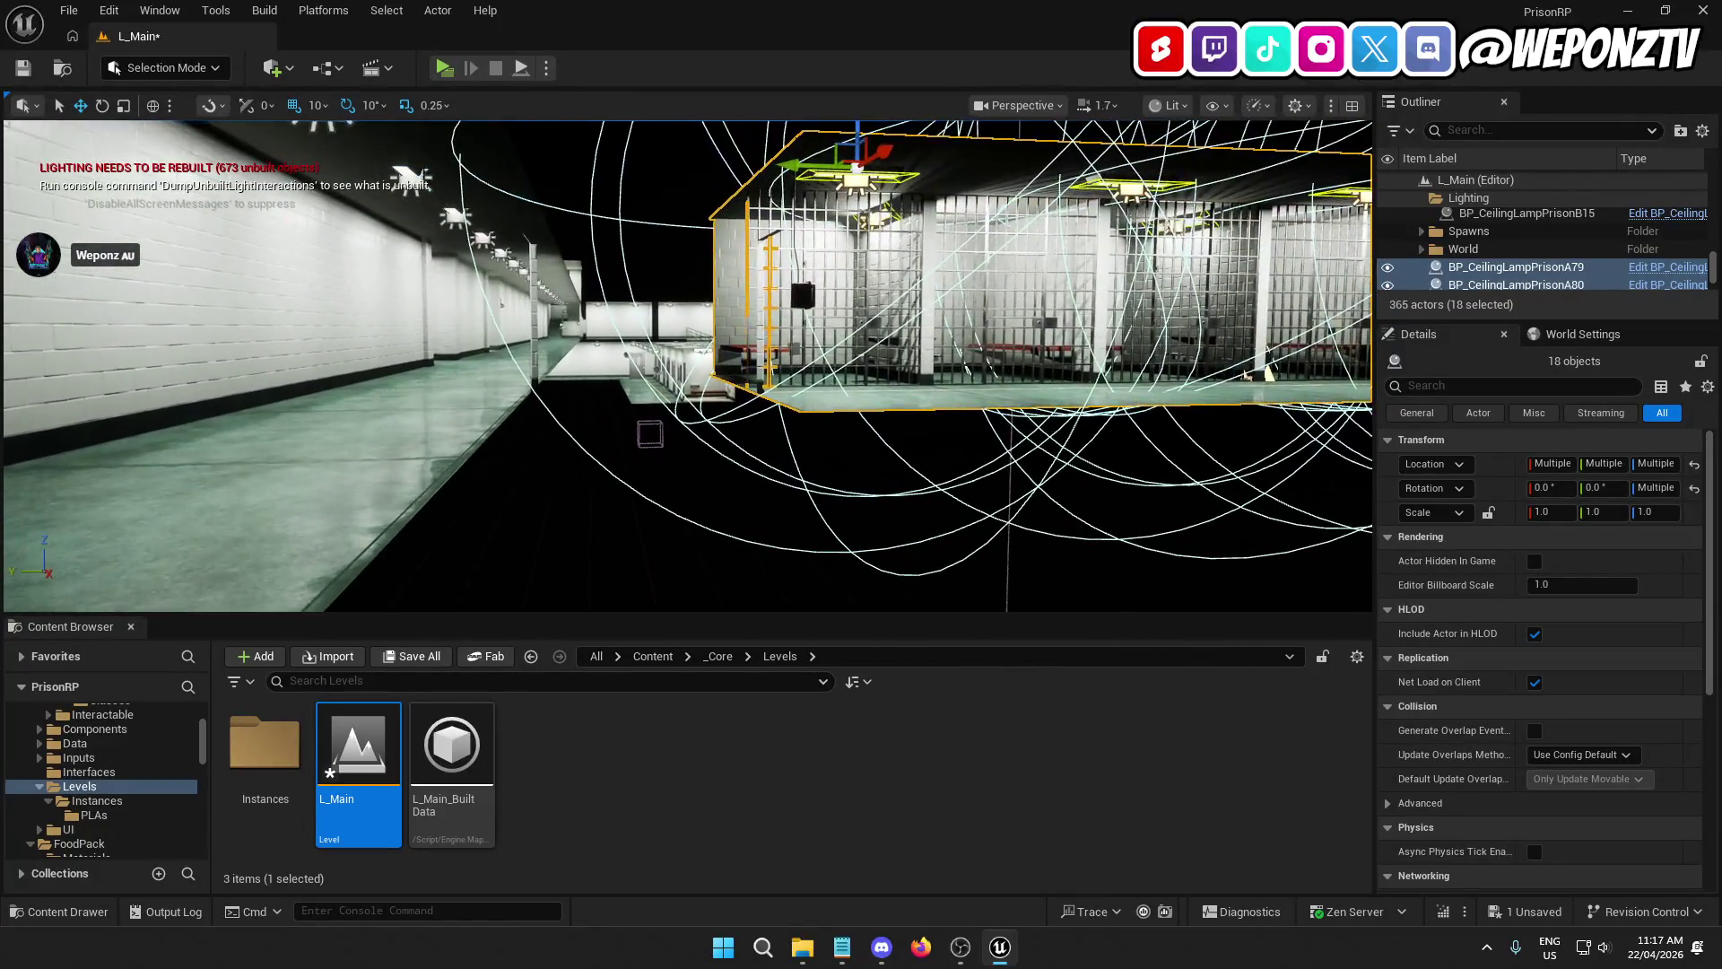
mouse_move(789, 173)
left_mouse_down()
mouse_move(843, 166)
mouse_move(700, 174)
mouse_move(700, 206)
mouse_move(673, 166)
left_mouse_up()
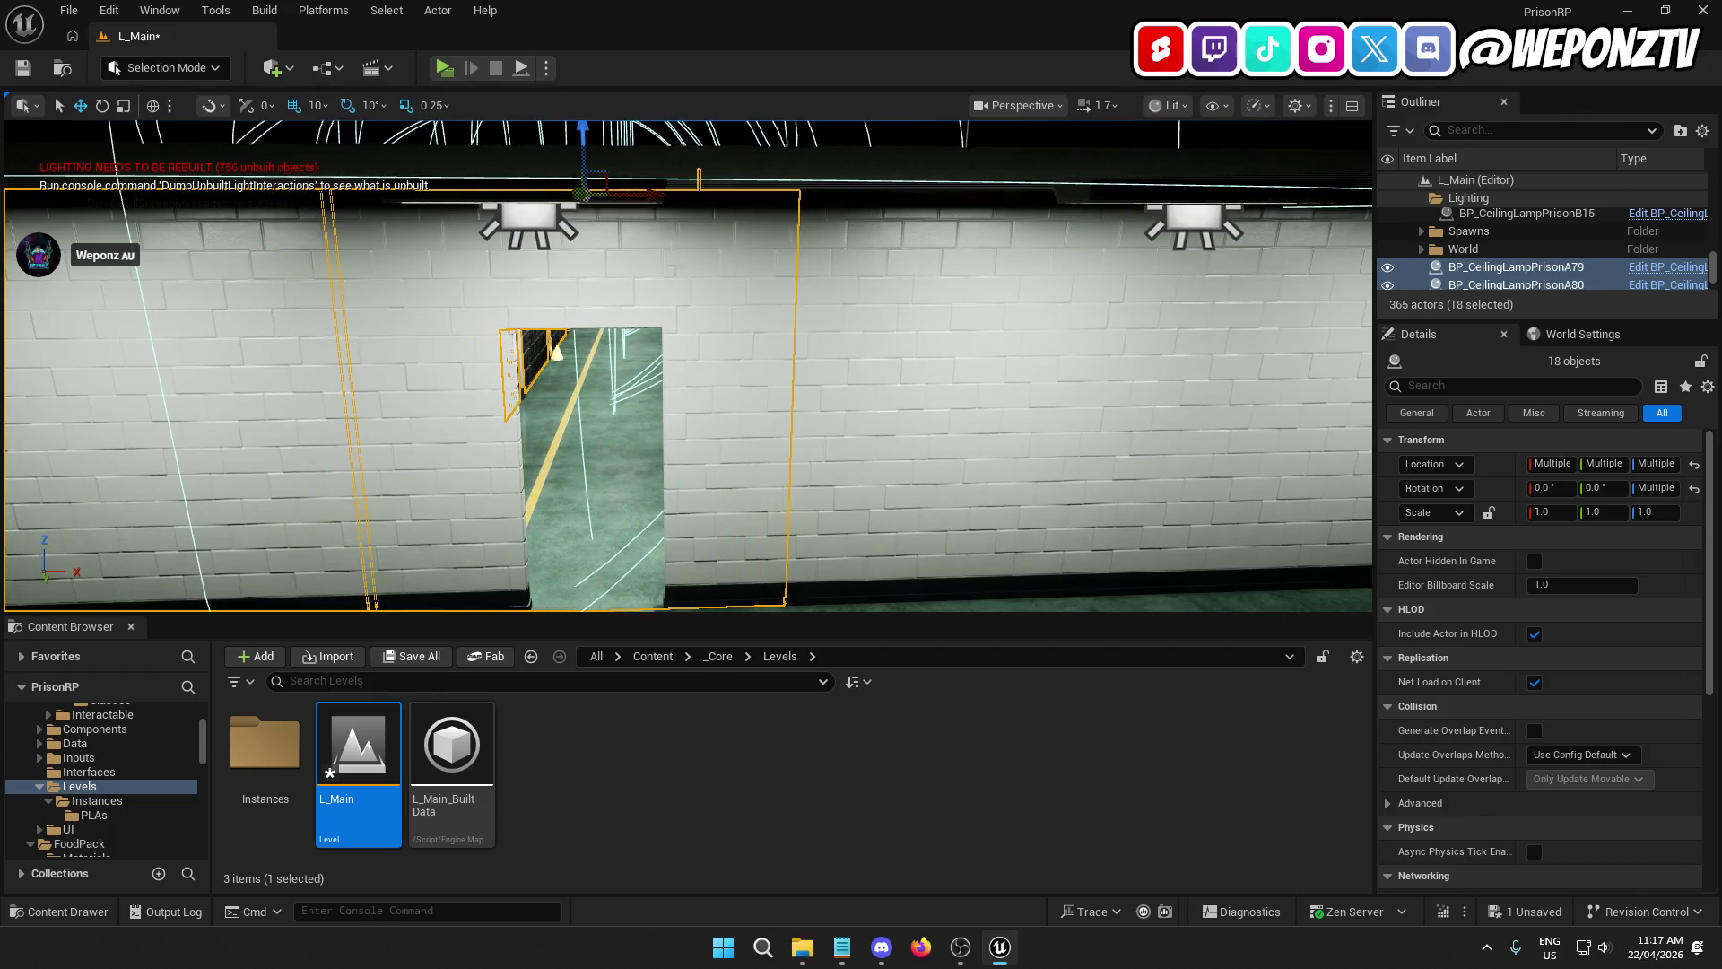
mouse_move(673, 165)
left_mouse_down()
mouse_move(642, 171)
mouse_move(684, 307)
mouse_move(565, 235)
left_mouse_up()
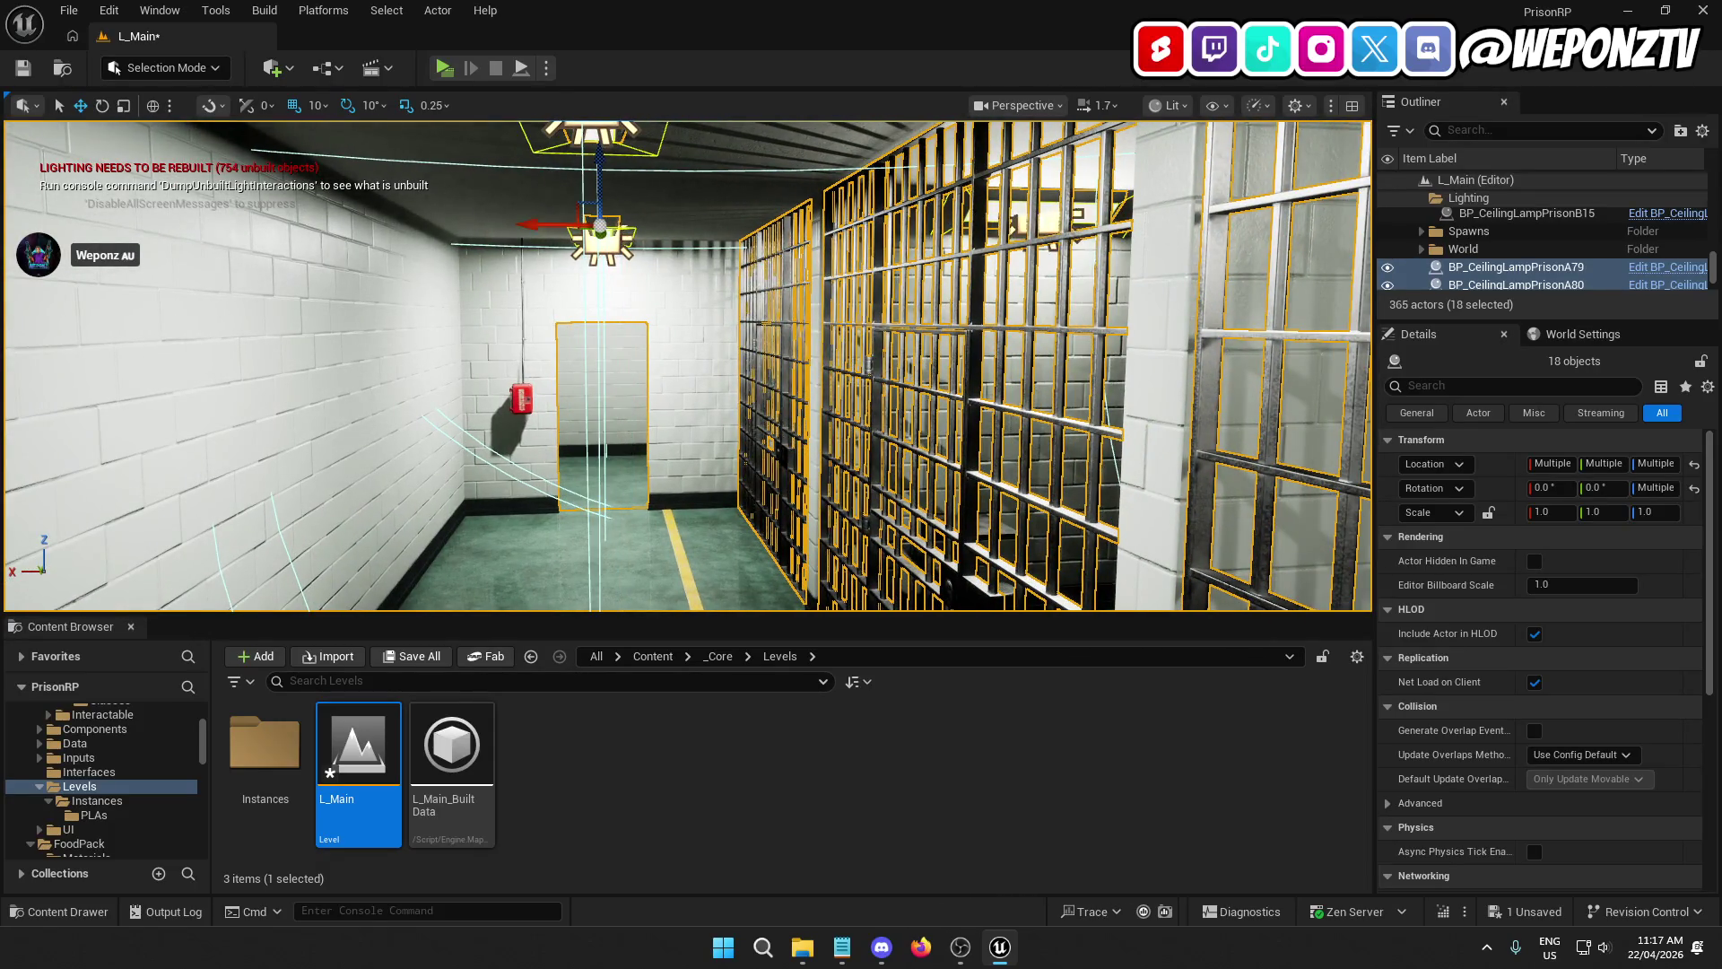
mouse_move(565, 236)
left_mouse_down()
mouse_move(547, 183)
mouse_move(467, 206)
mouse_move(516, 211)
mouse_move(495, 200)
left_mouse_up()
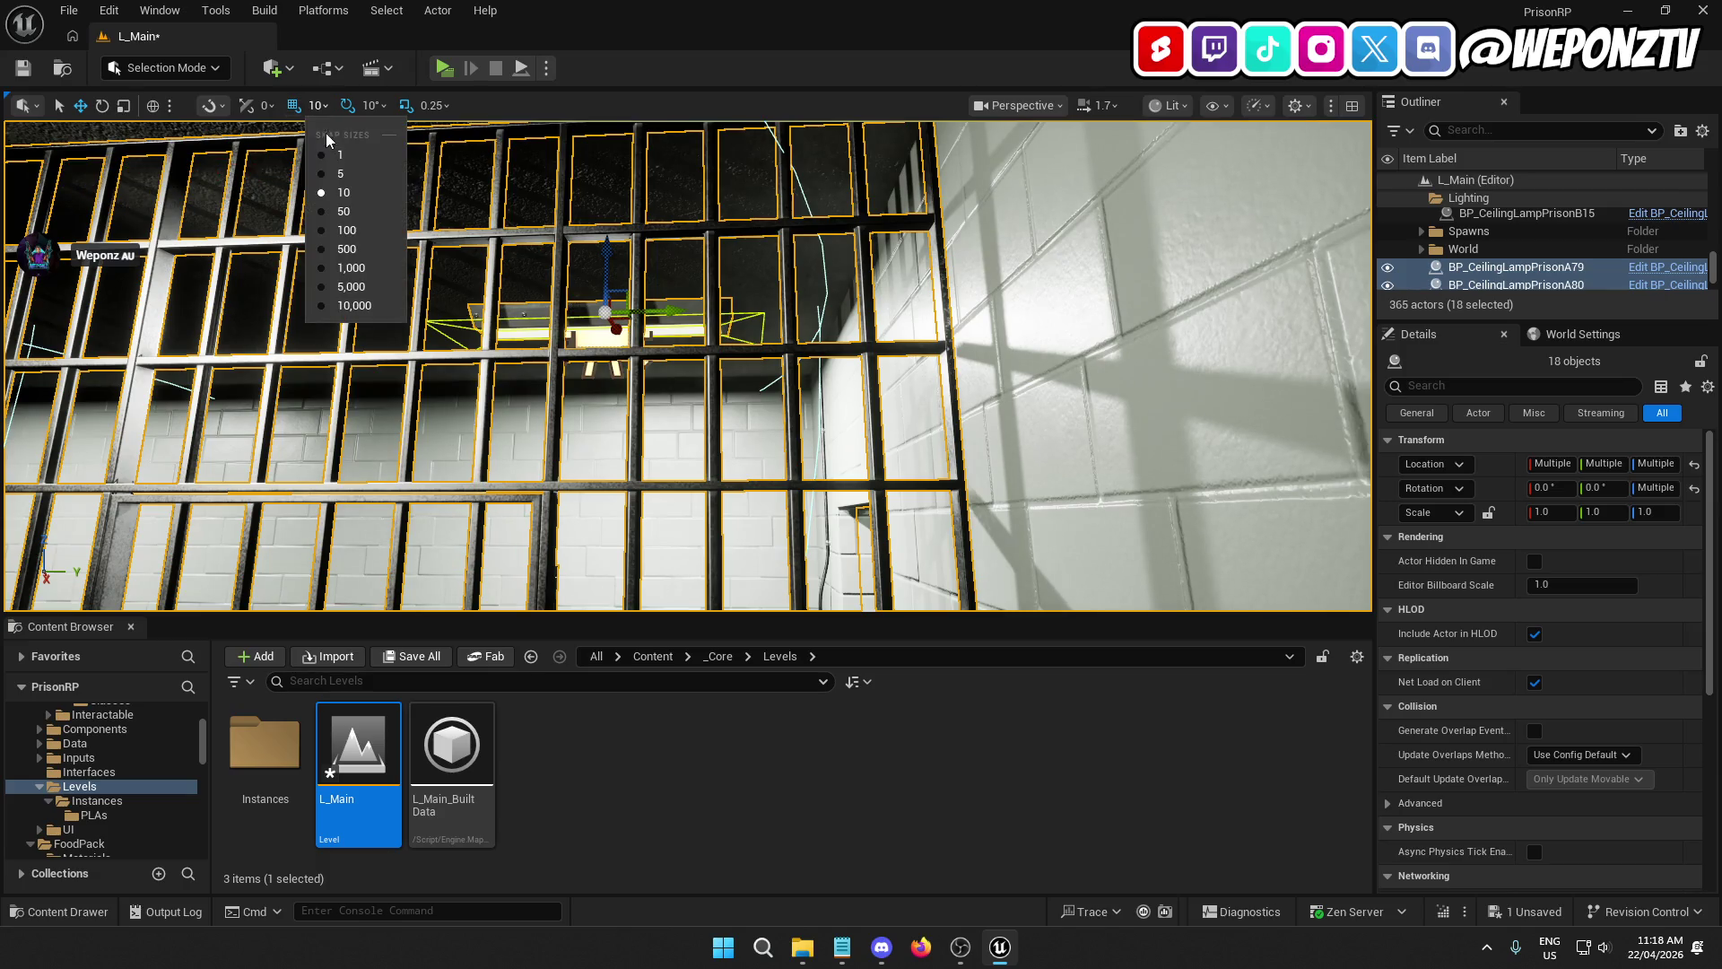
Step: Set the location grid snap to 5 units and look over the wall near the red box
left_click(341, 177)
left_click_drag(340, 180, 340, 179)
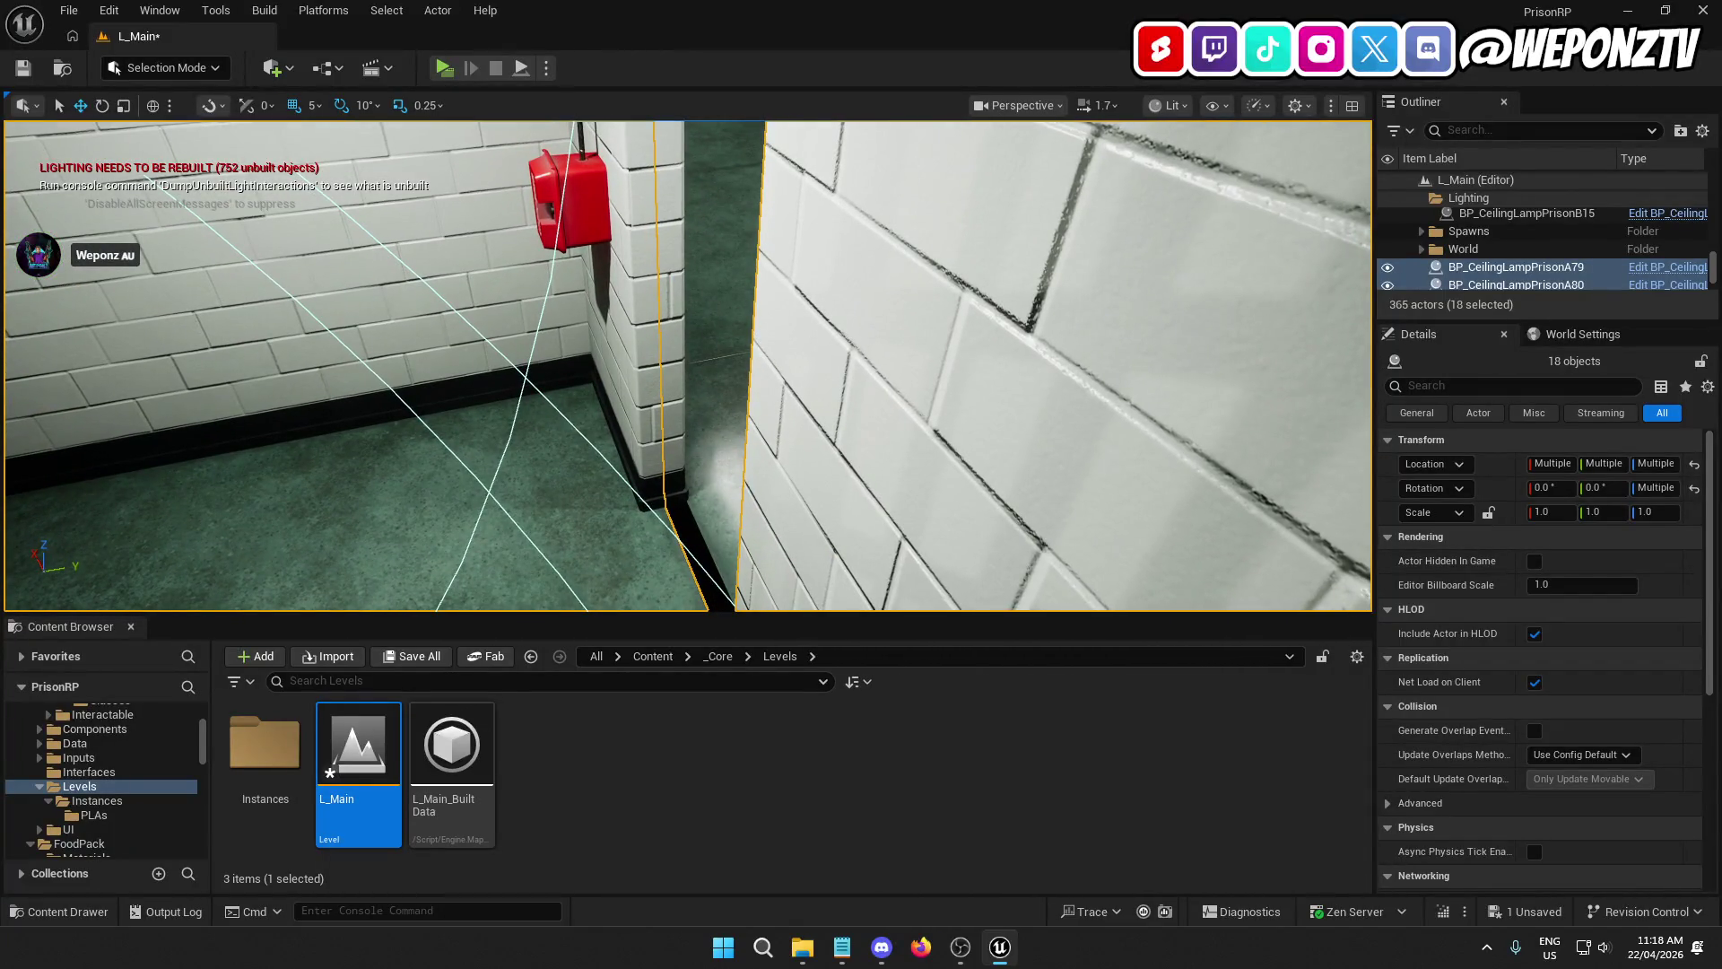
left_click_drag(341, 180, 341, 179)
Step: Select wall piece SM_Wall_3m_door5, then the LI_Cellblock level instance, to check alignment
left_click(664, 359)
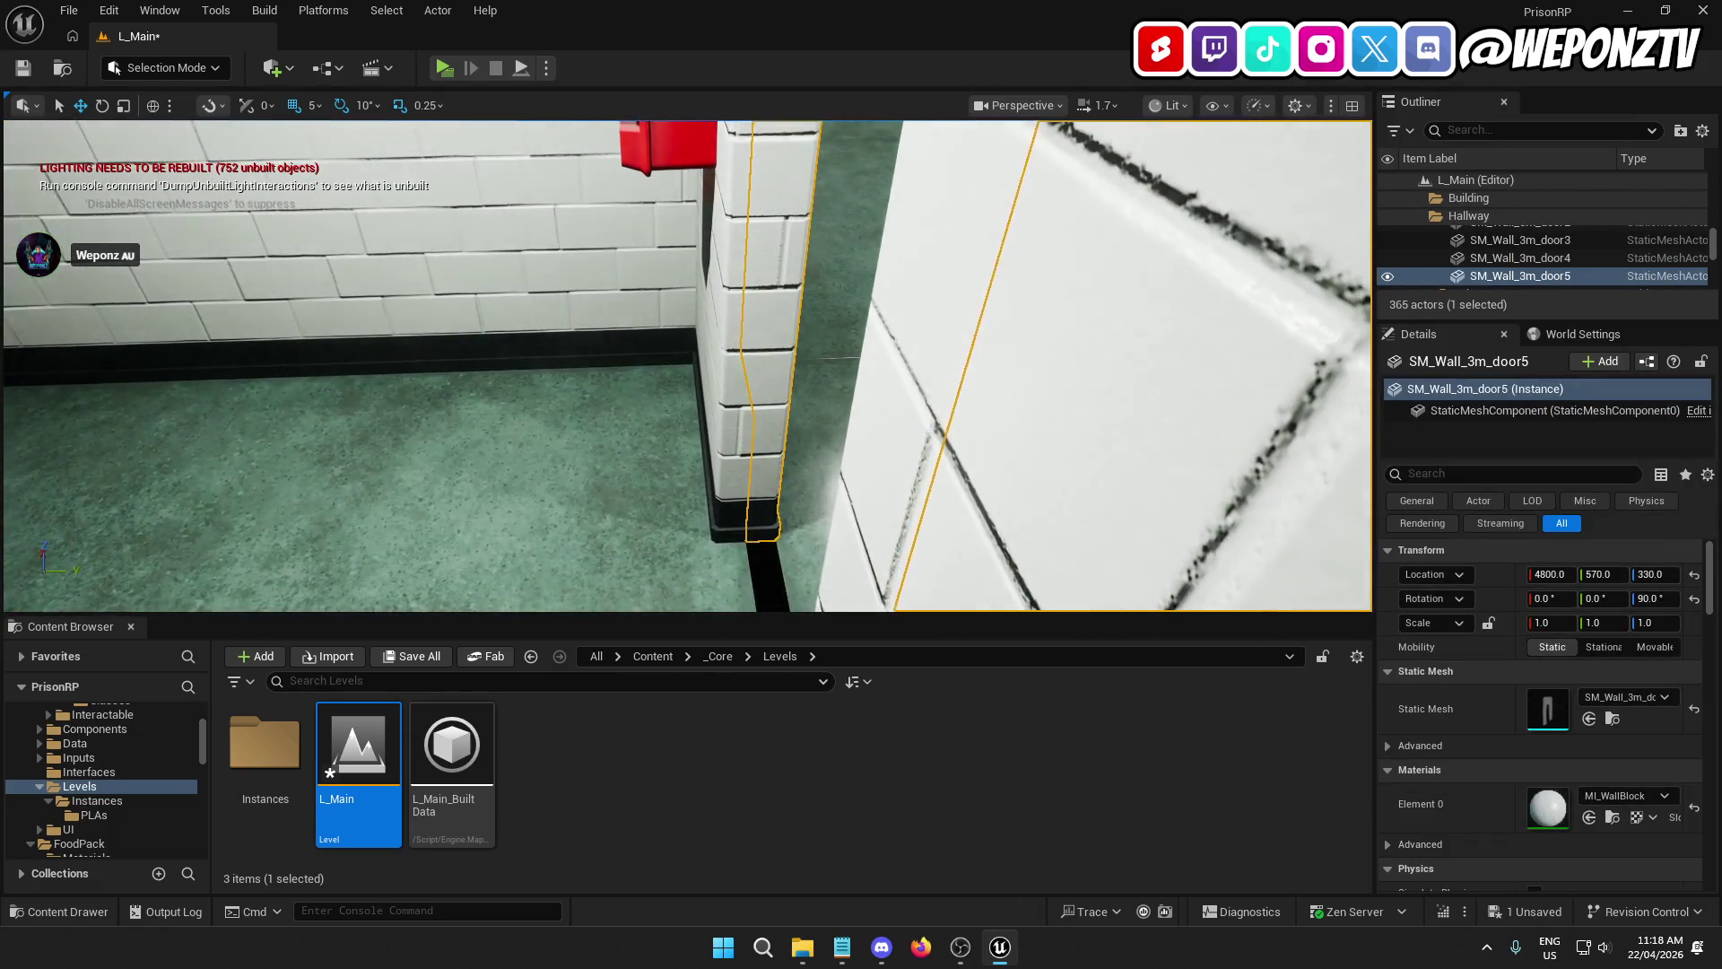
left_click(728, 426)
left_click_drag(728, 426, 728, 426)
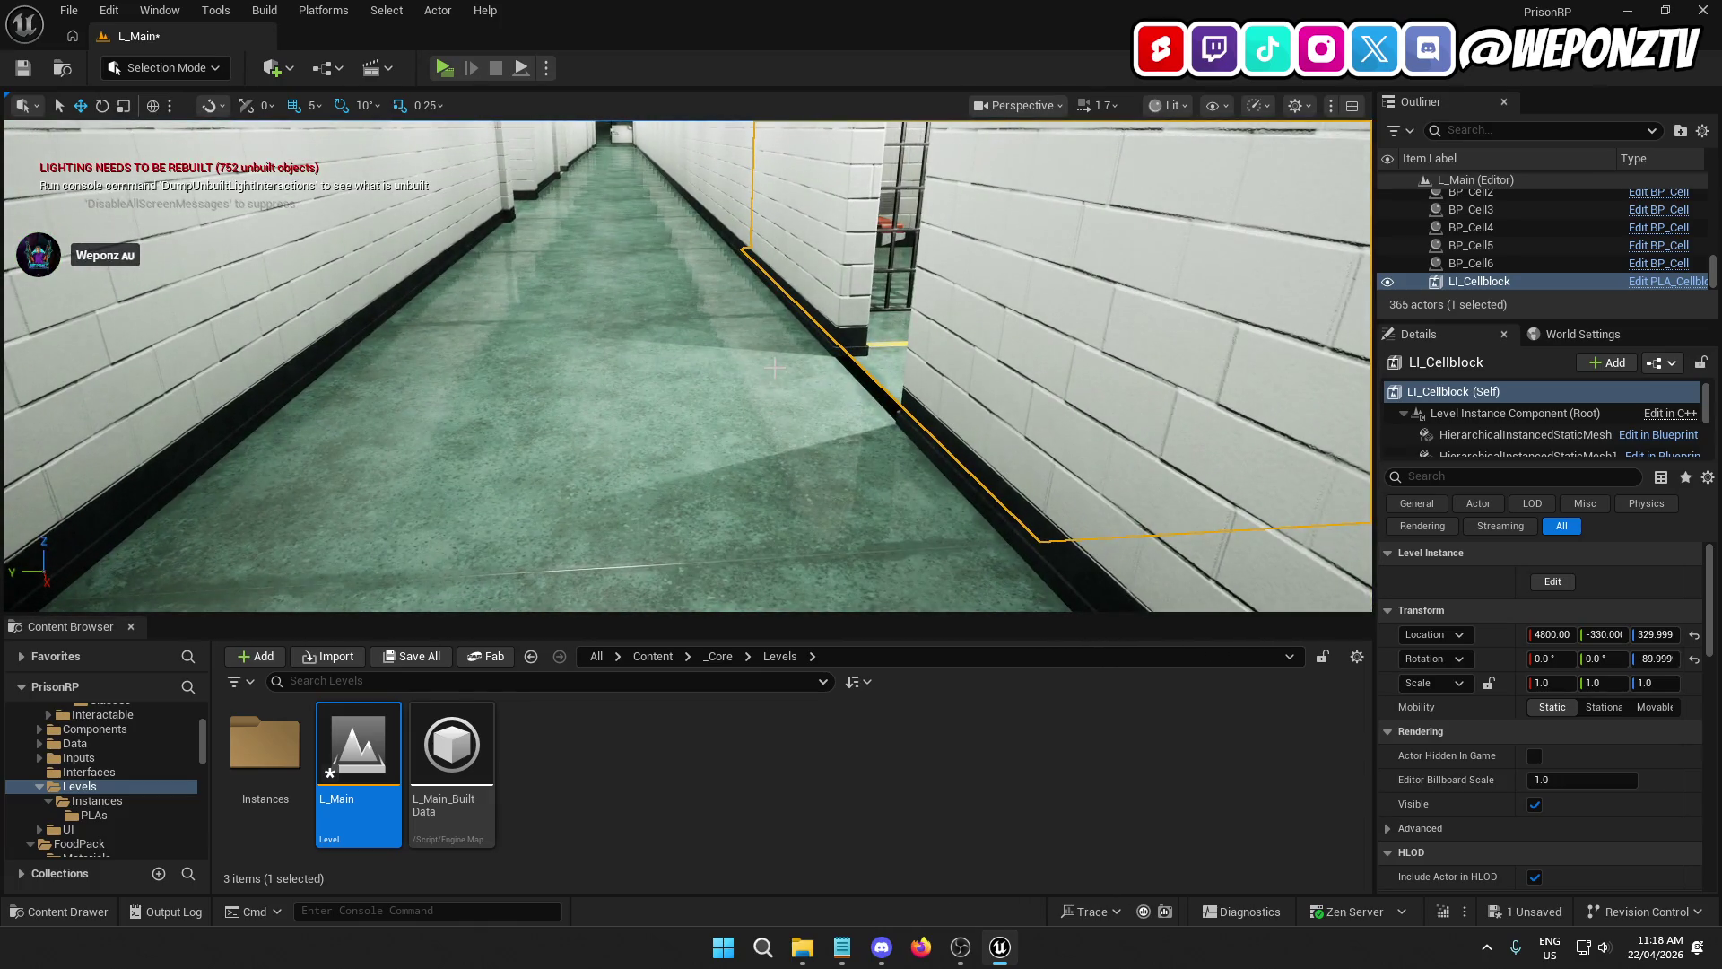
Step: Inspect floor tile SM_Floor_3m46 and the wall pillar near the cellblock
left_click(775, 365)
left_click_drag(774, 365, 759, 422)
left_click(759, 354)
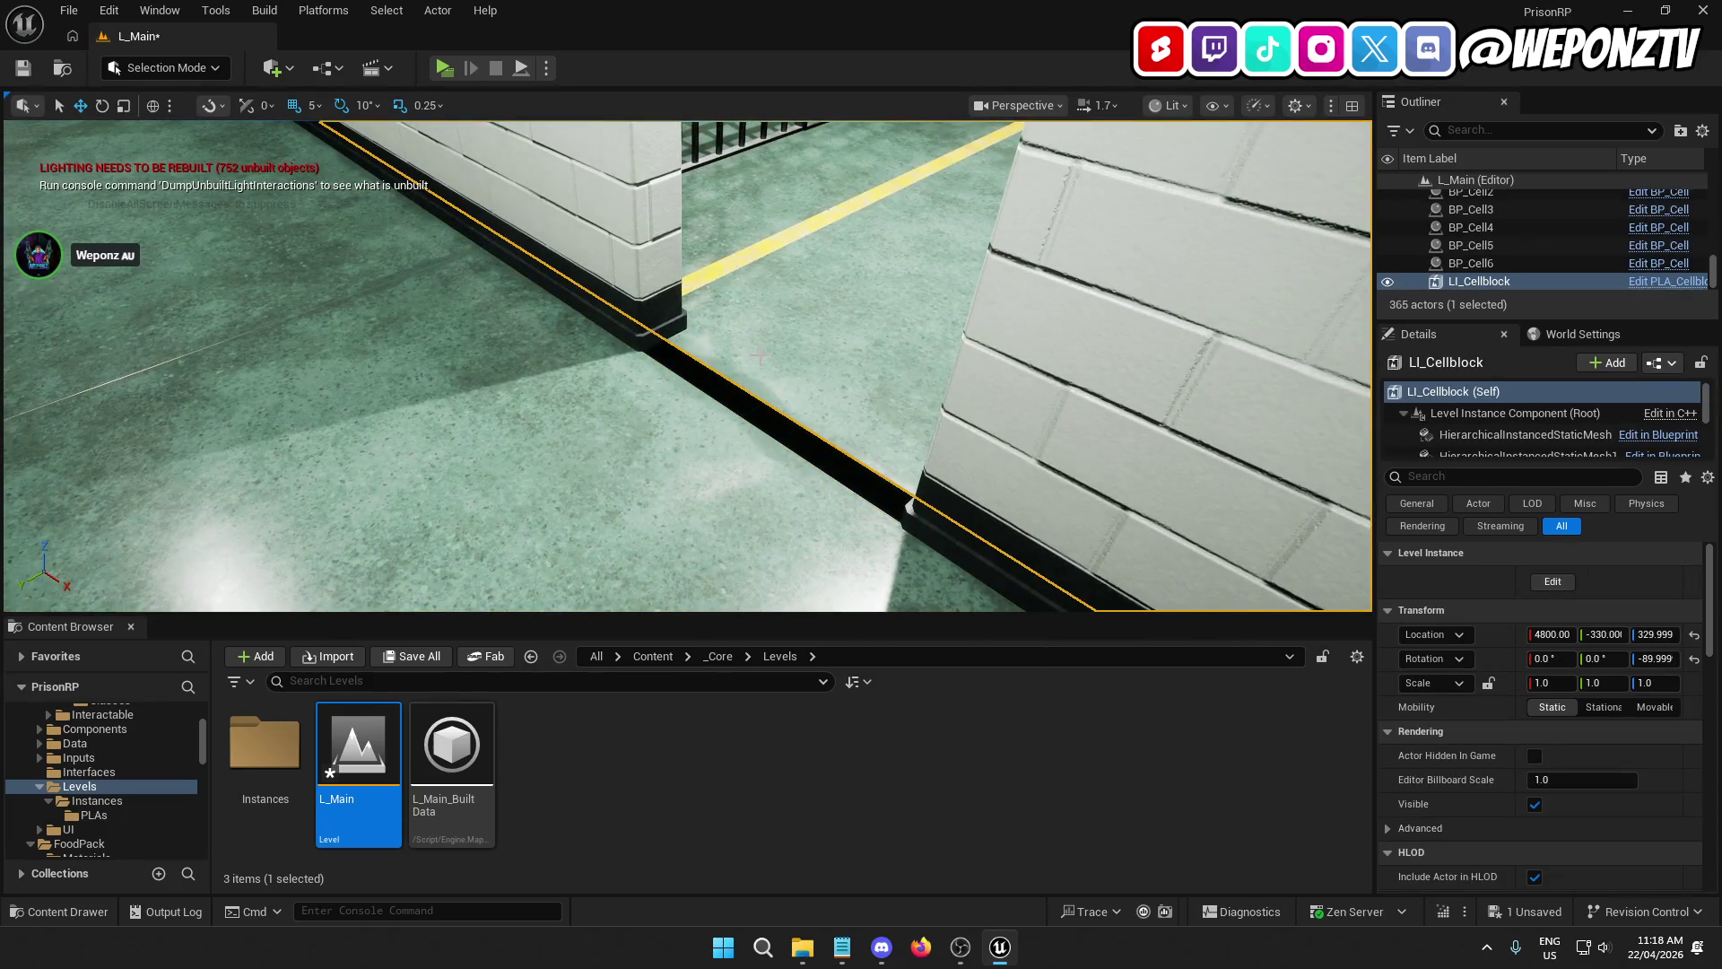
scroll(825, 265, "down", 3)
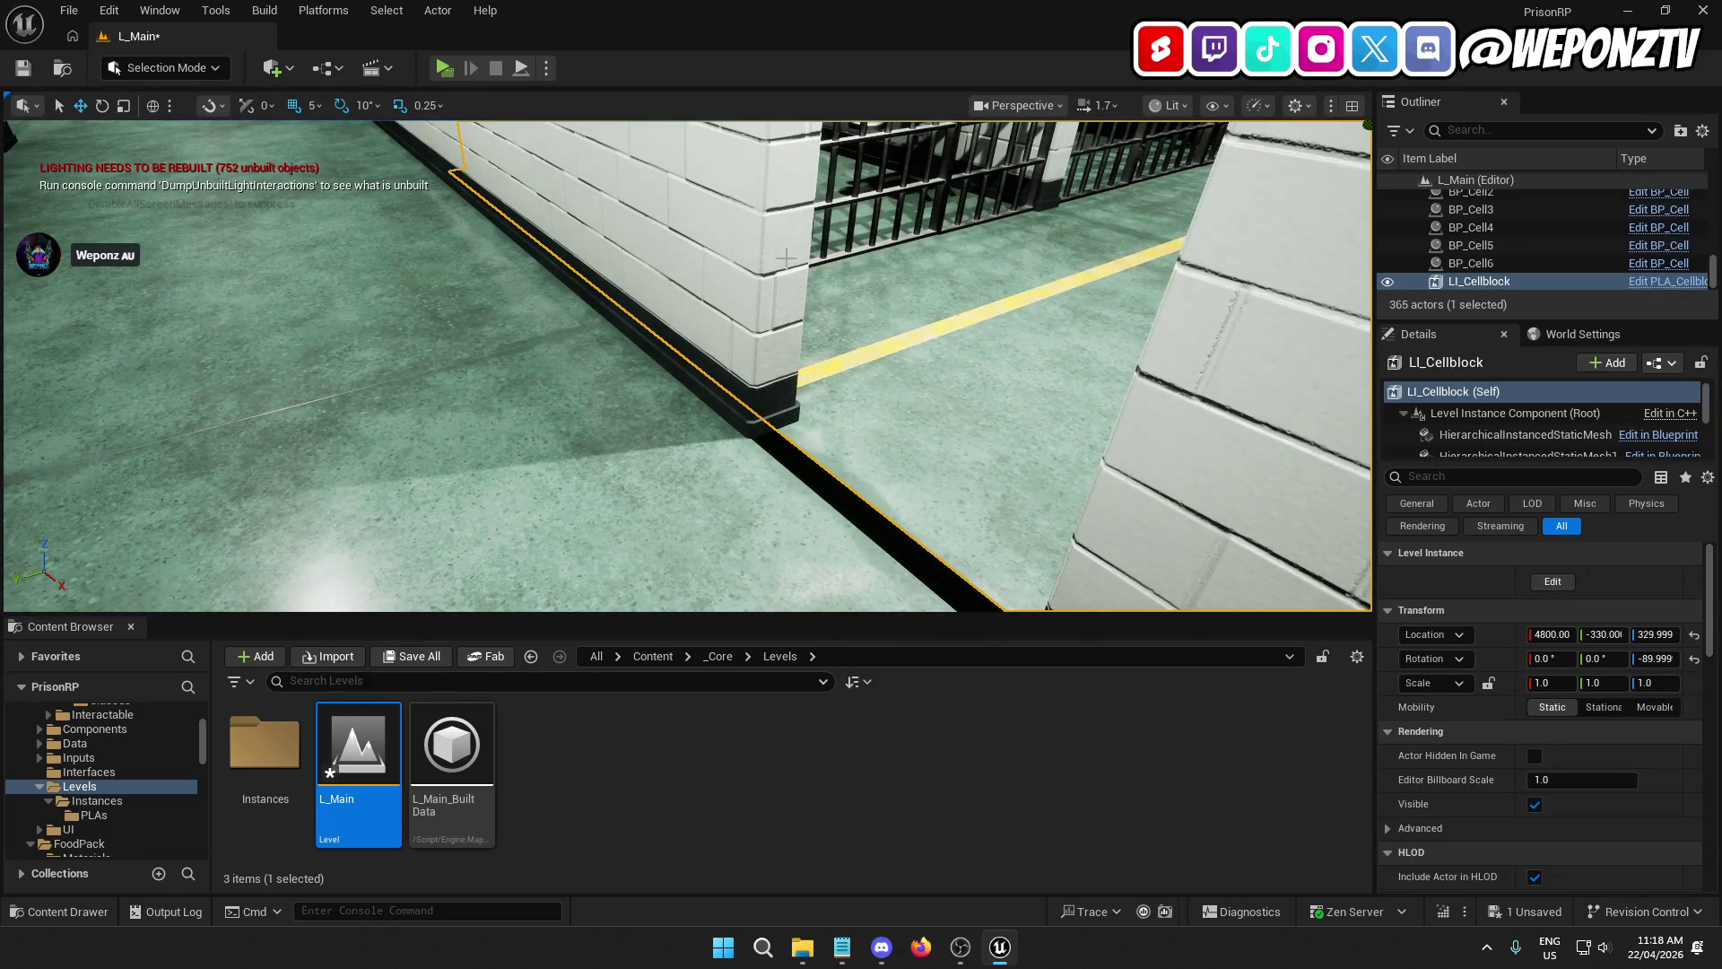
mouse_move(687, 366)
left_mouse_down()
mouse_move(573, 354)
mouse_move(551, 413)
left_mouse_up()
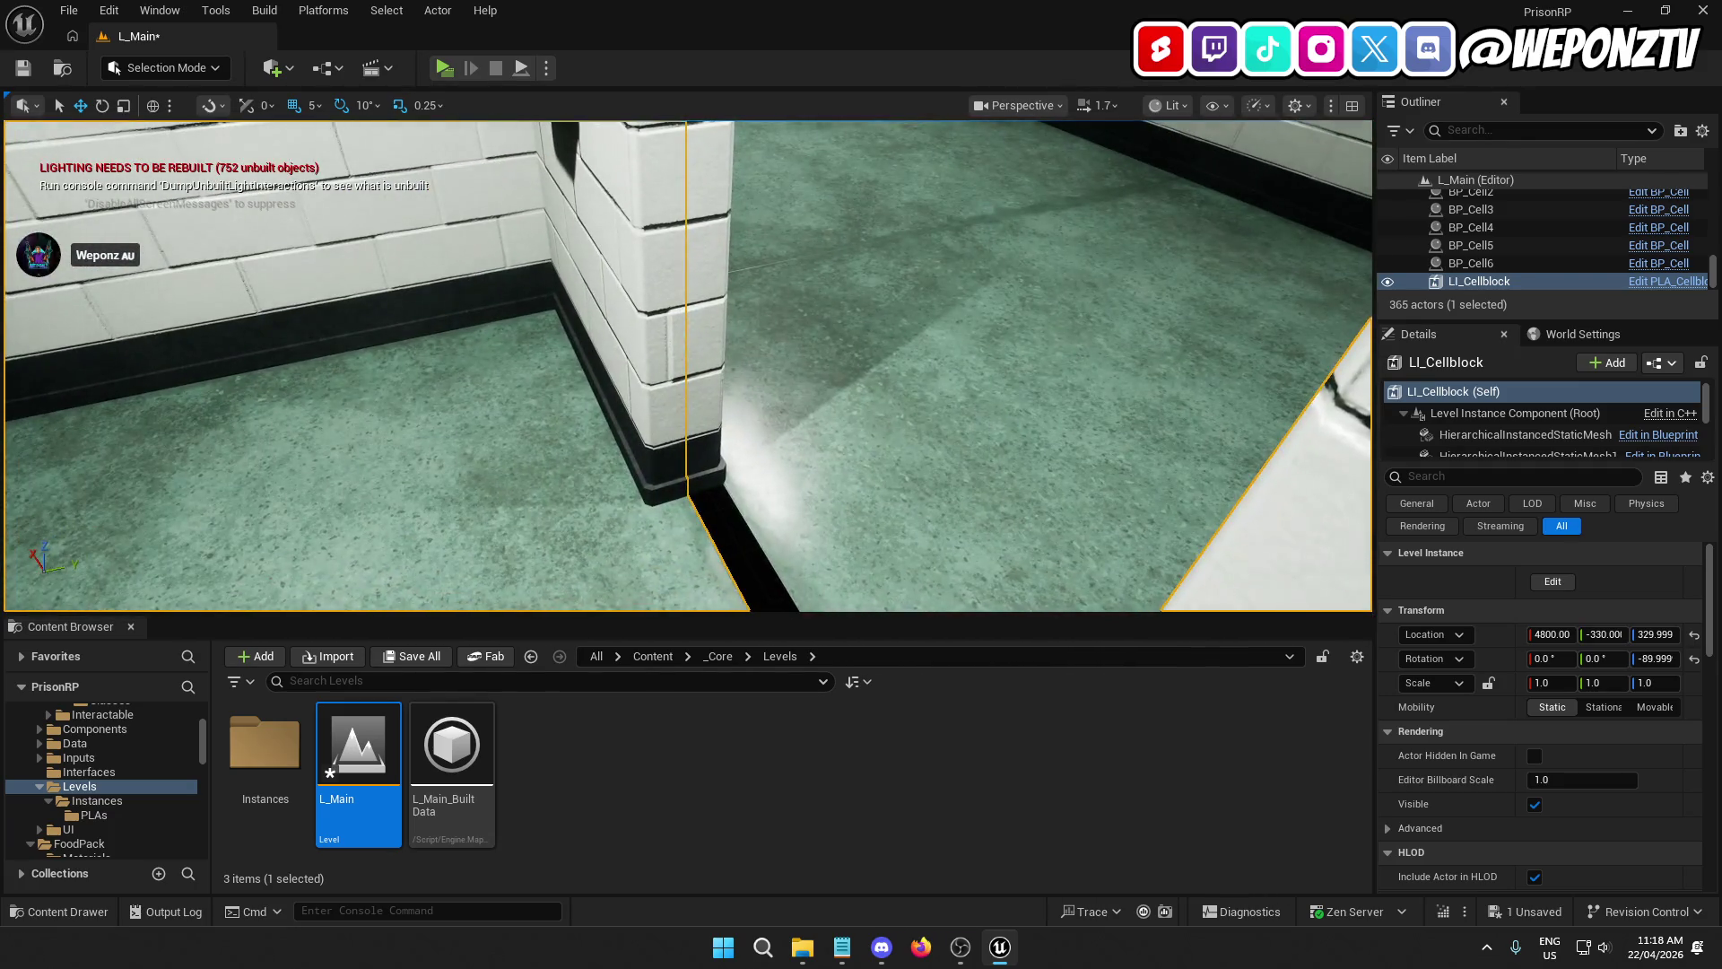
left_click(725, 345)
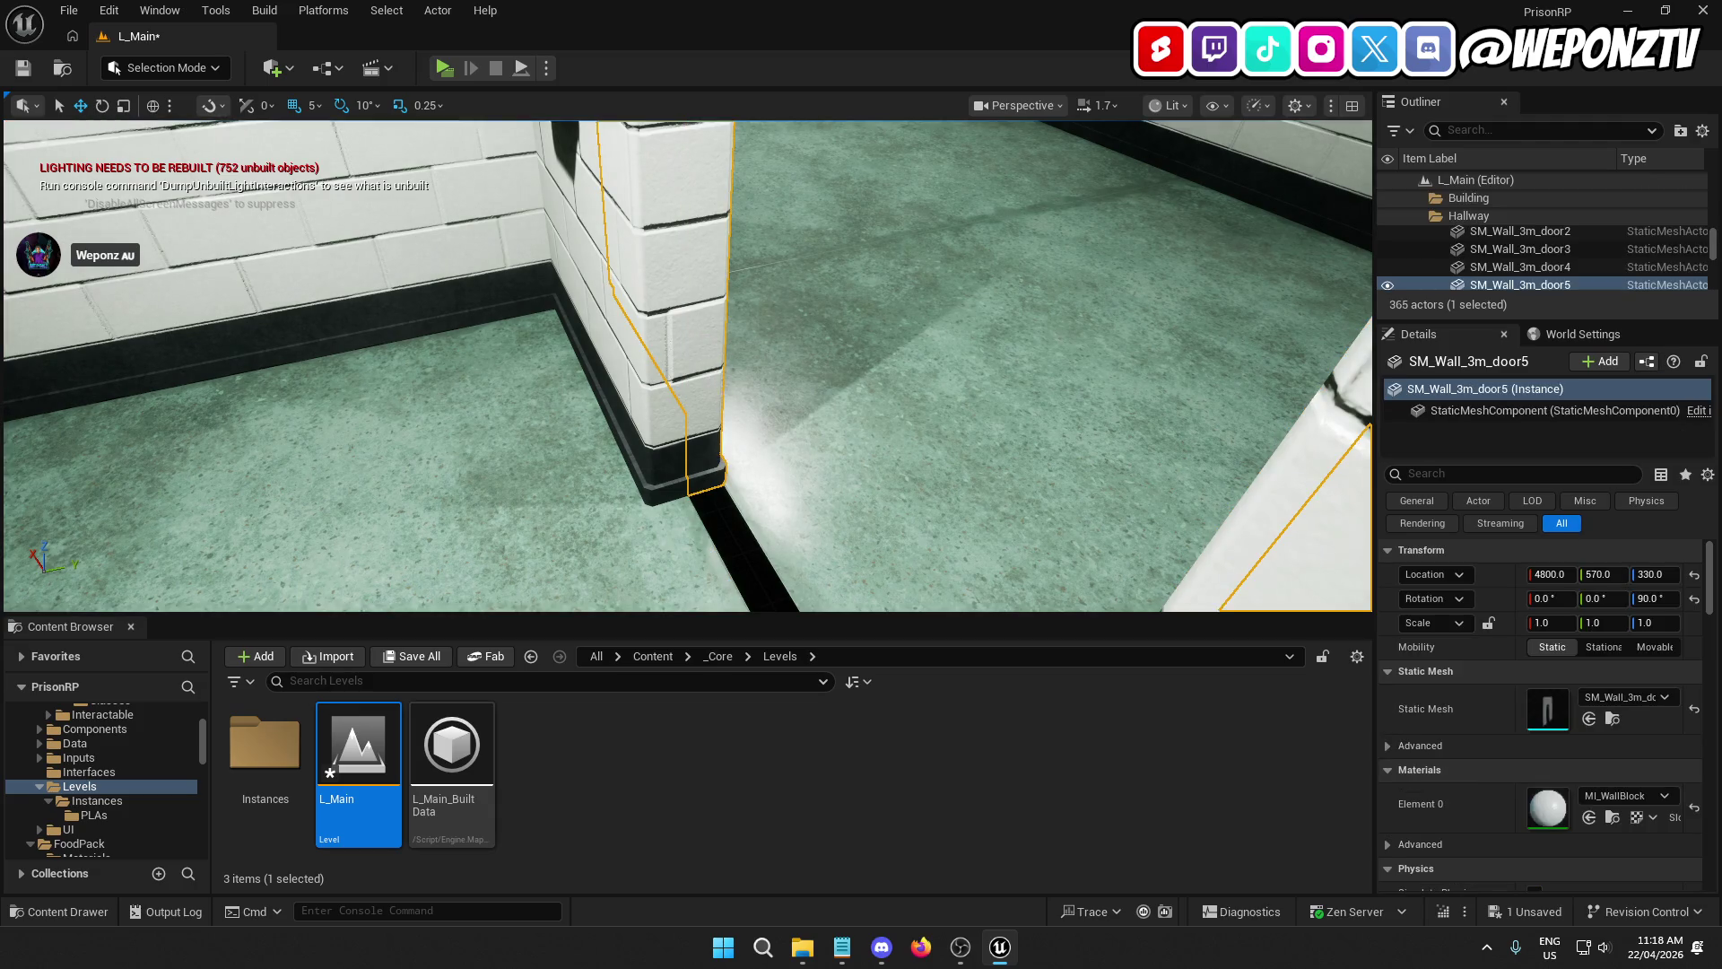
Step: Set LI_Cellblock's location to X 4800 and Y -331
left_click(679, 509)
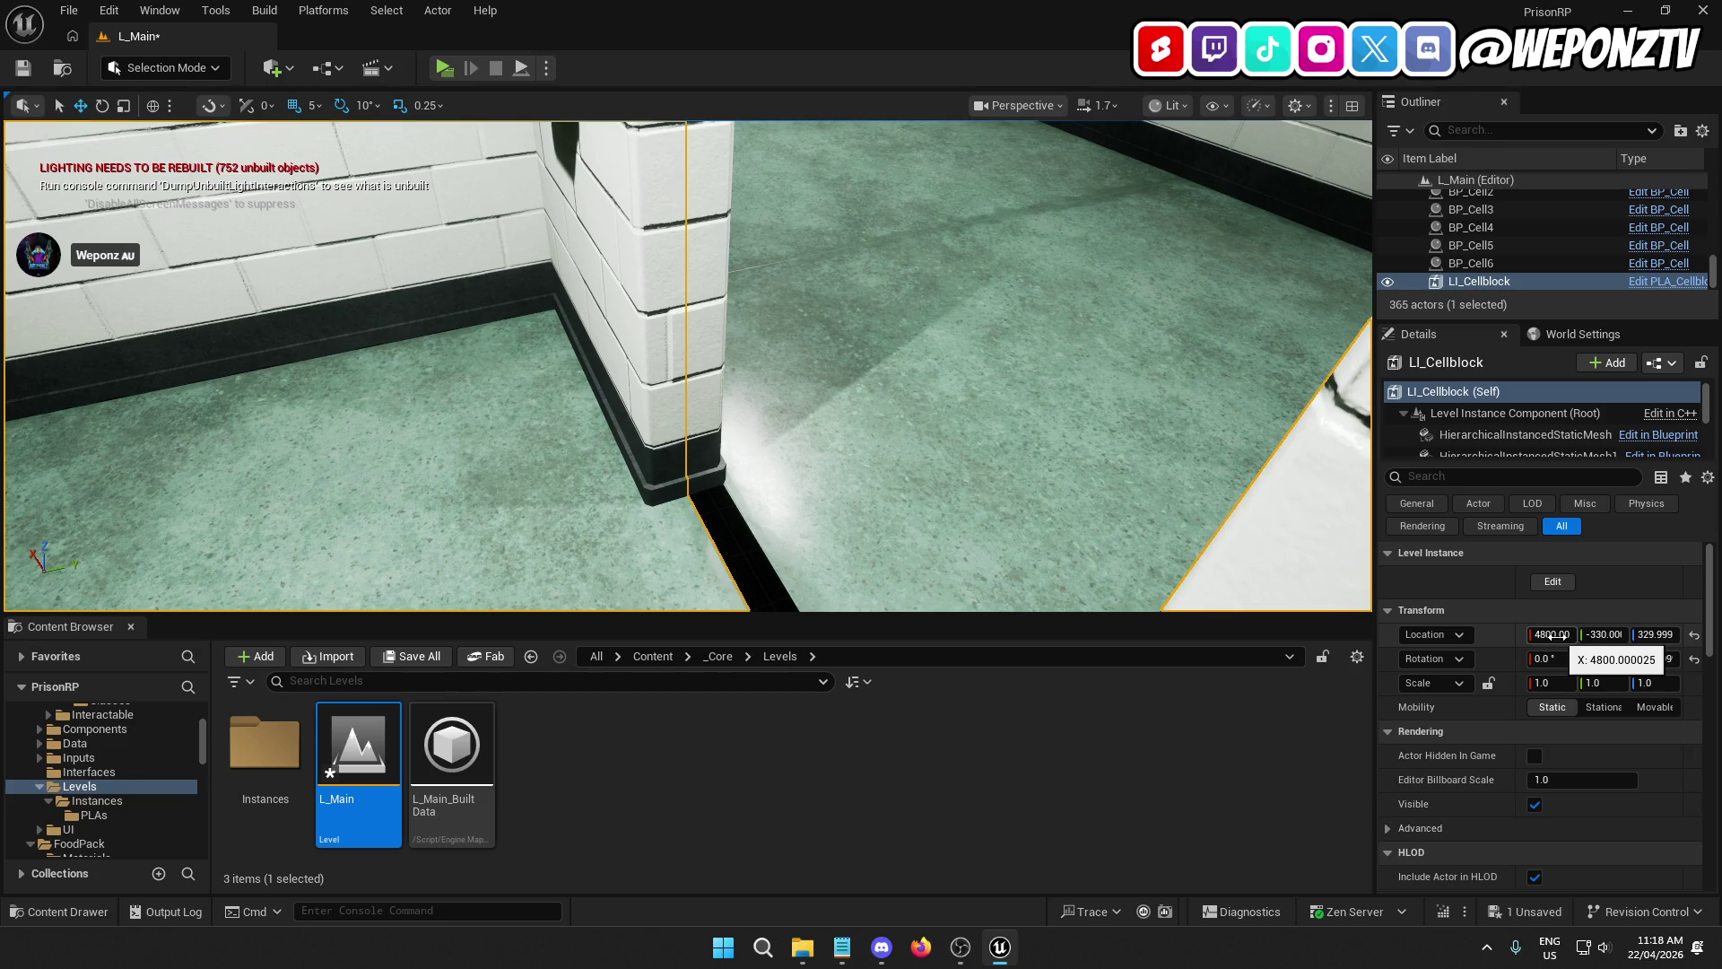
scroll(1557, 636, "down", 1)
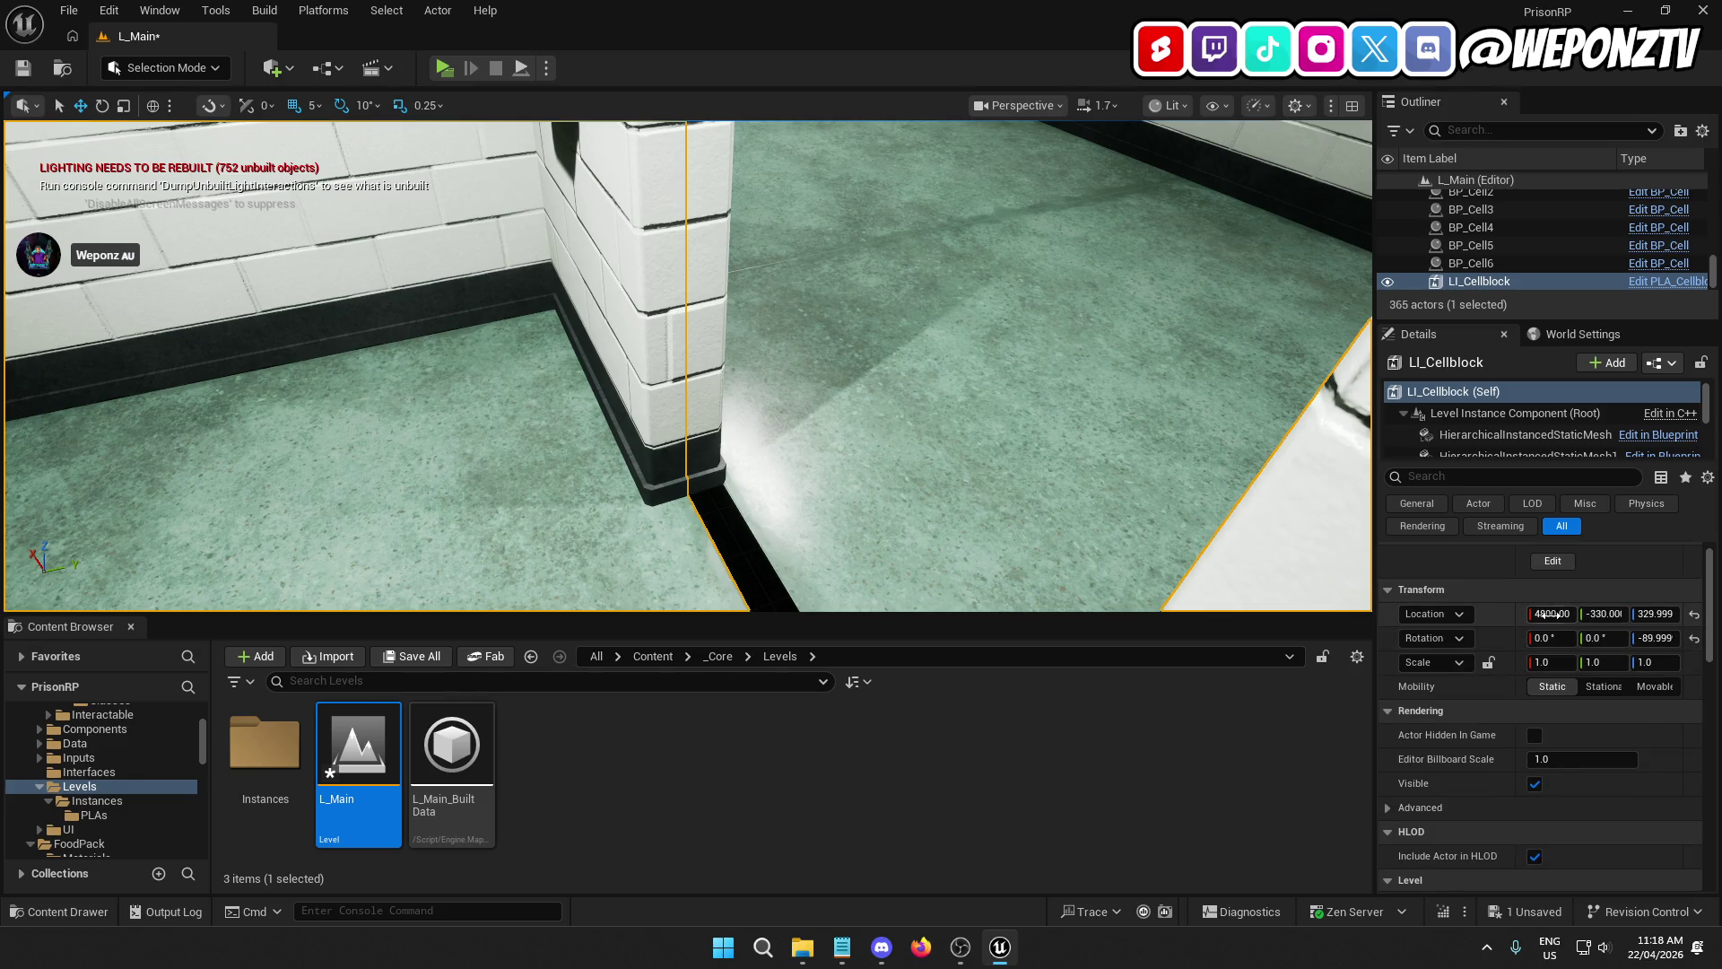
type("4800")
key("Return")
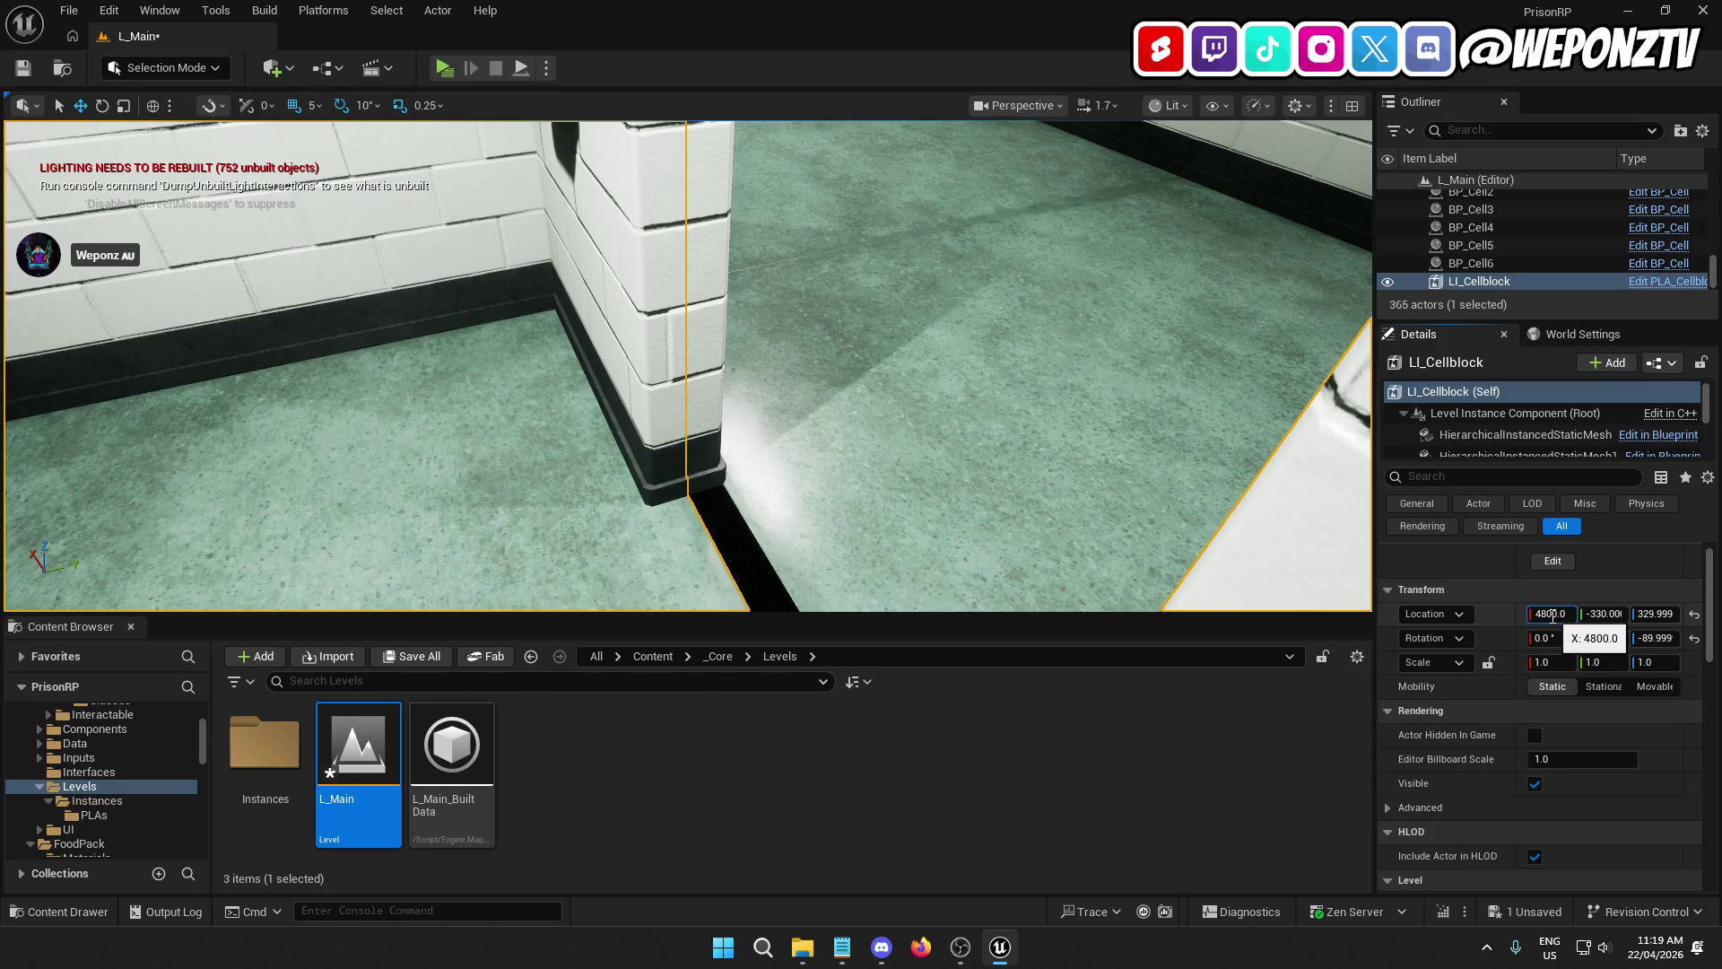
left_click(1602, 615)
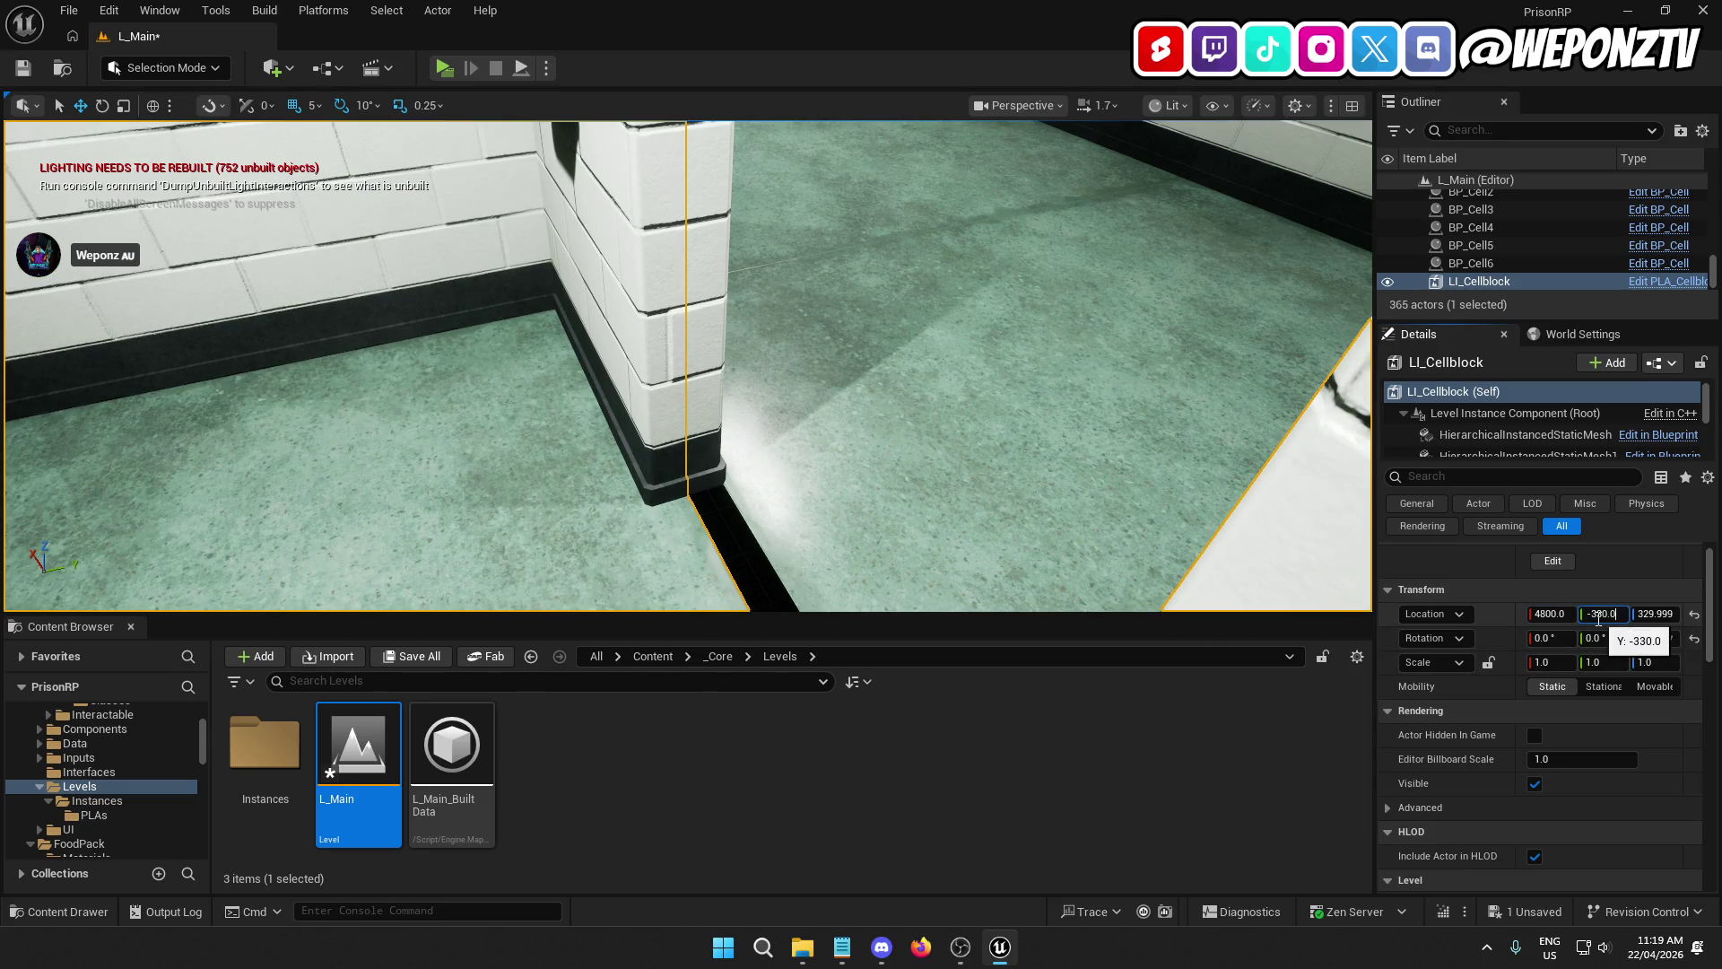
type("-331")
key("Return")
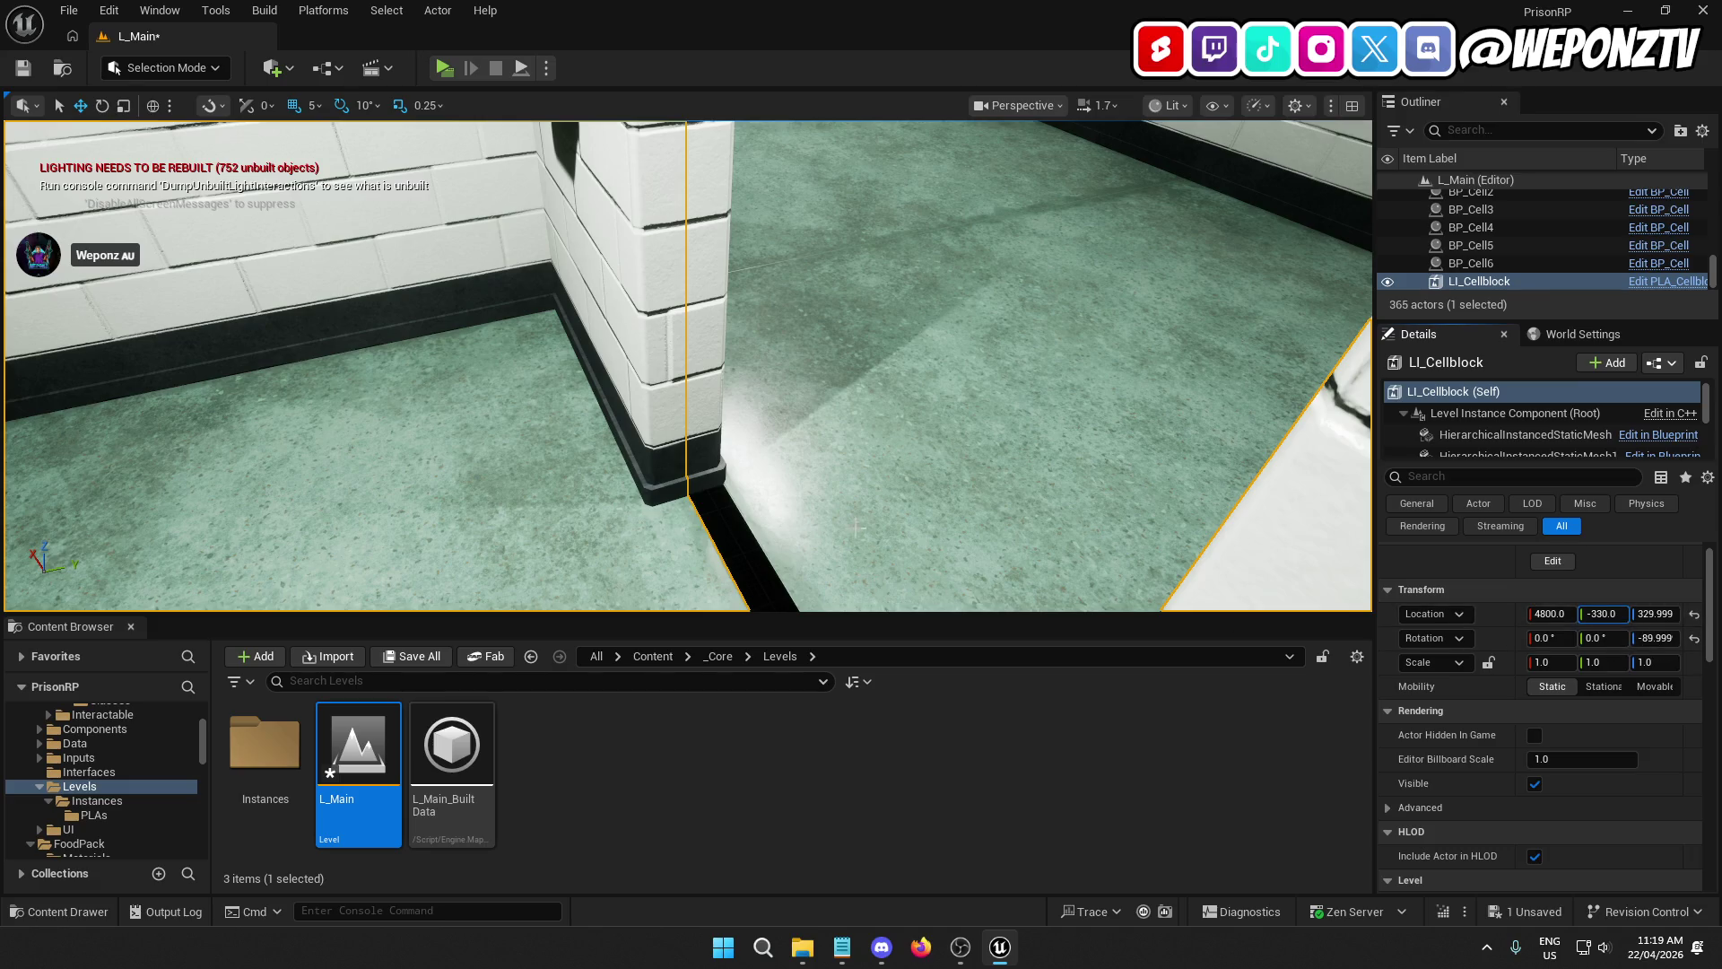
Step: Select floor tile SM_Floor_3m46 to check its new position at Y 570
left_click(861, 514)
mouse_move(731, 538)
left_mouse_down()
mouse_move(834, 529)
mouse_move(781, 489)
mouse_move(672, 471)
mouse_move(624, 497)
mouse_move(652, 509)
mouse_move(573, 489)
left_mouse_up()
left_click(807, 503)
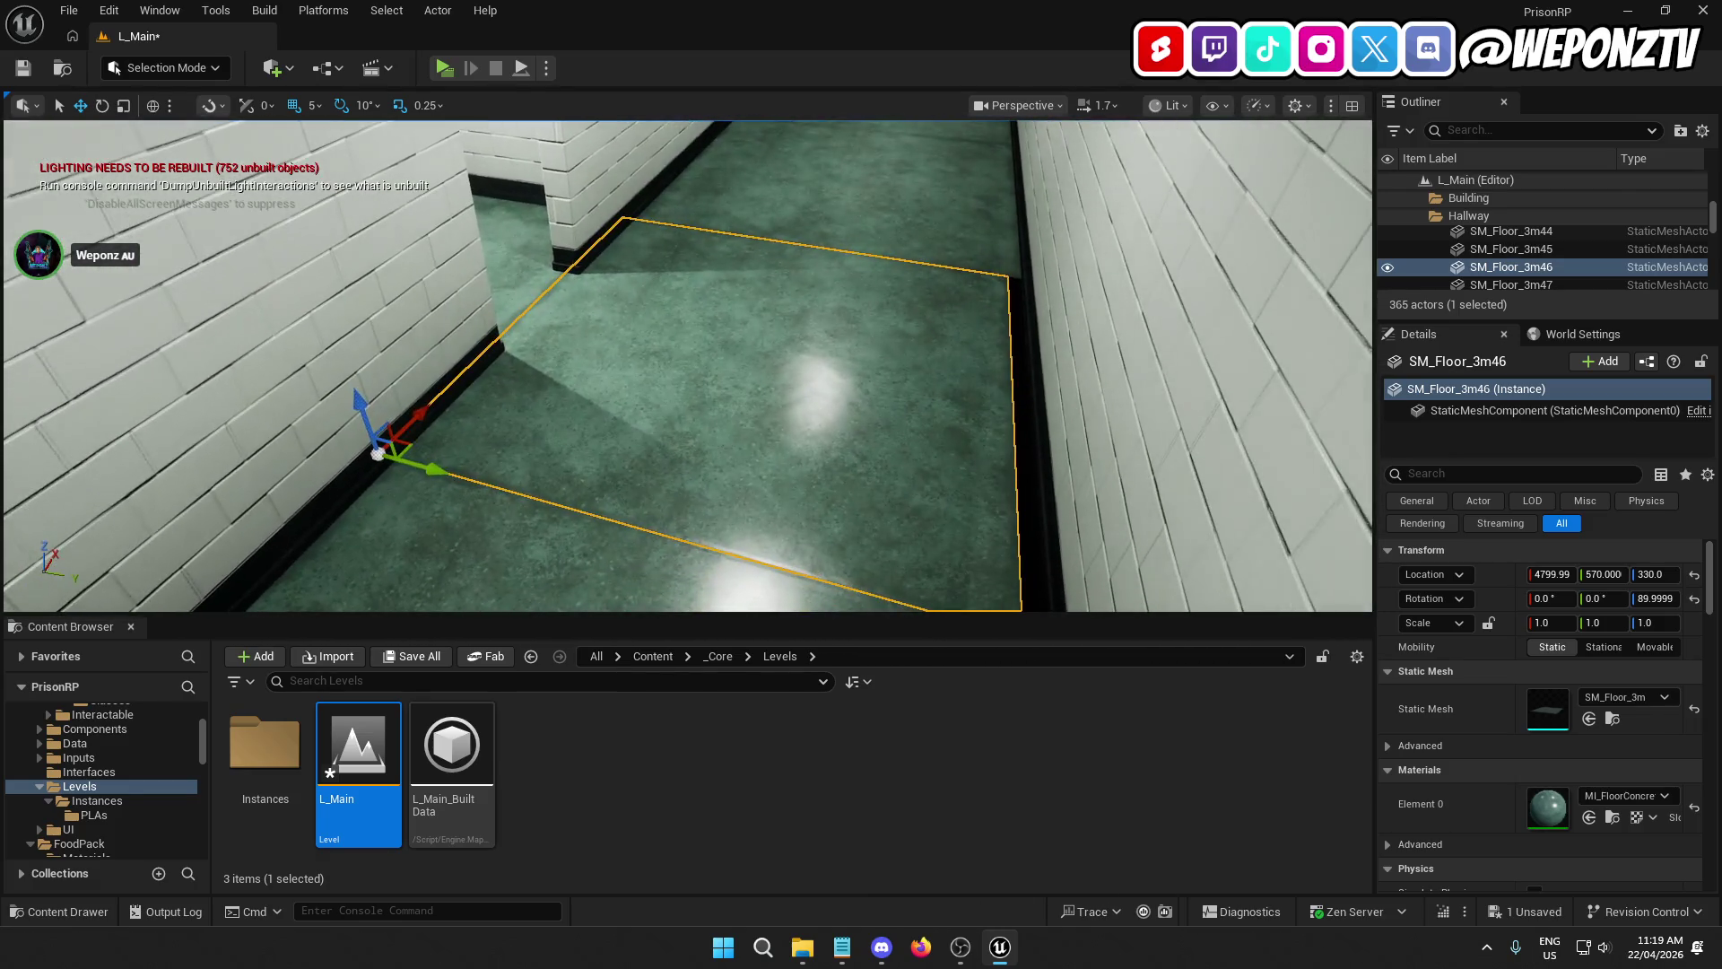
Step: Undo the floor tile's test move, deselect it, and save L_Main
key("ctrl+z")
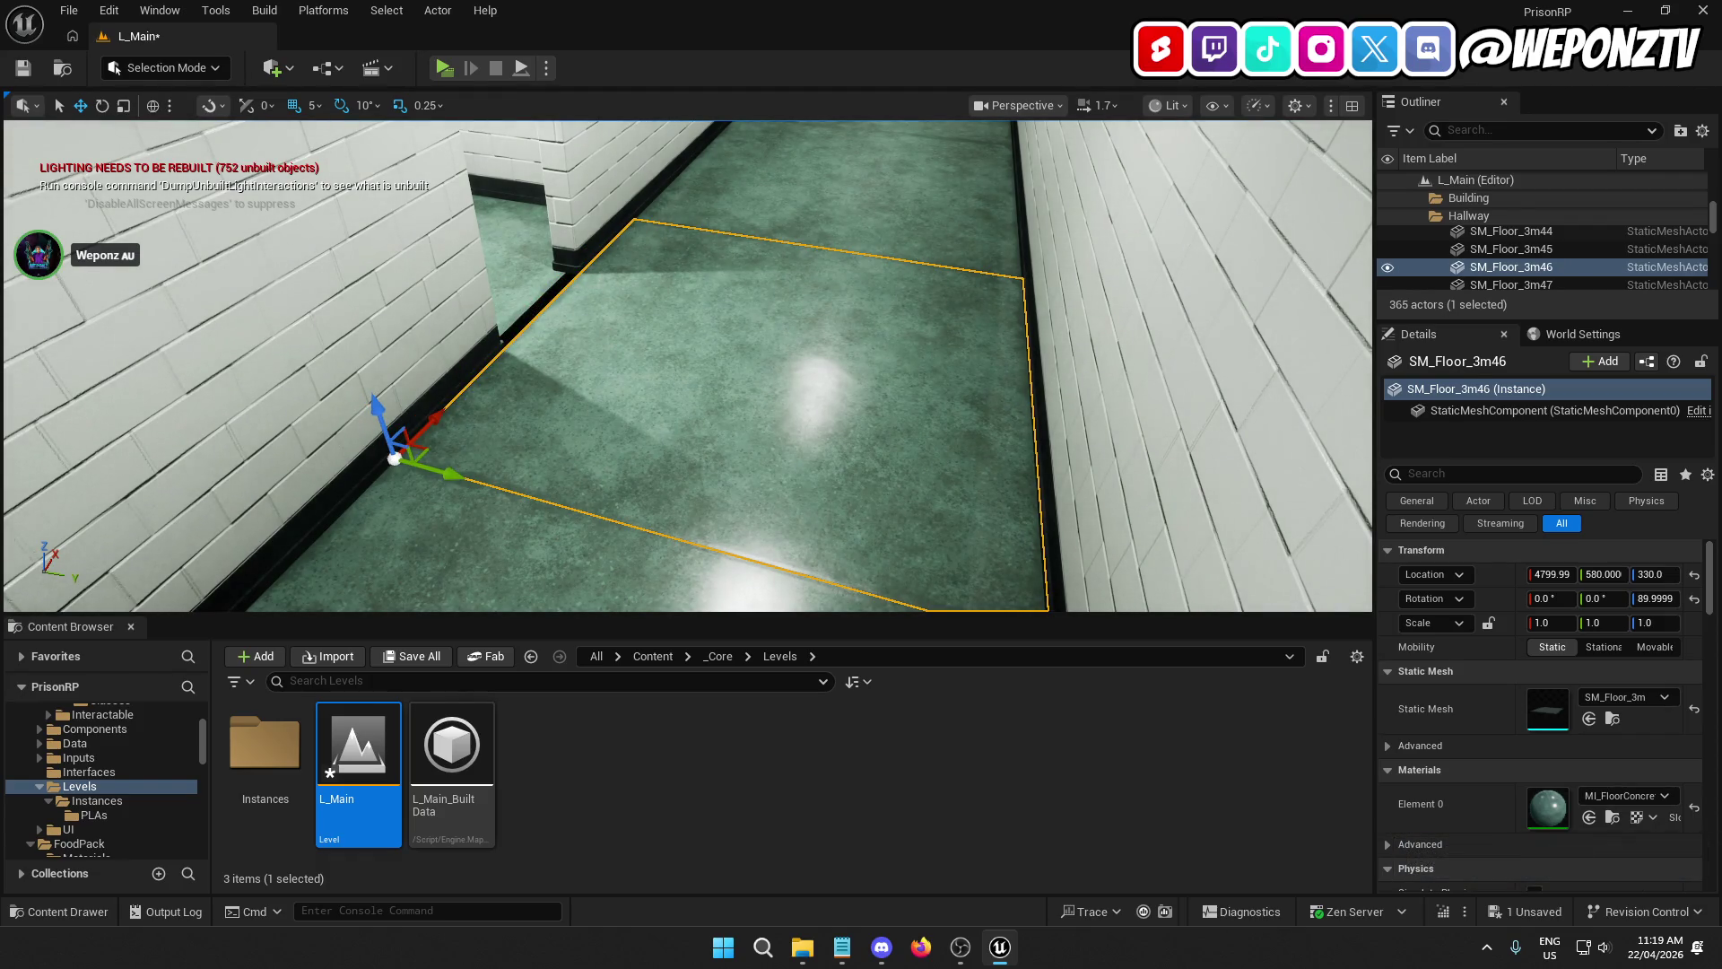
left_click_drag(595, 395, 603, 374)
left_click(595, 395)
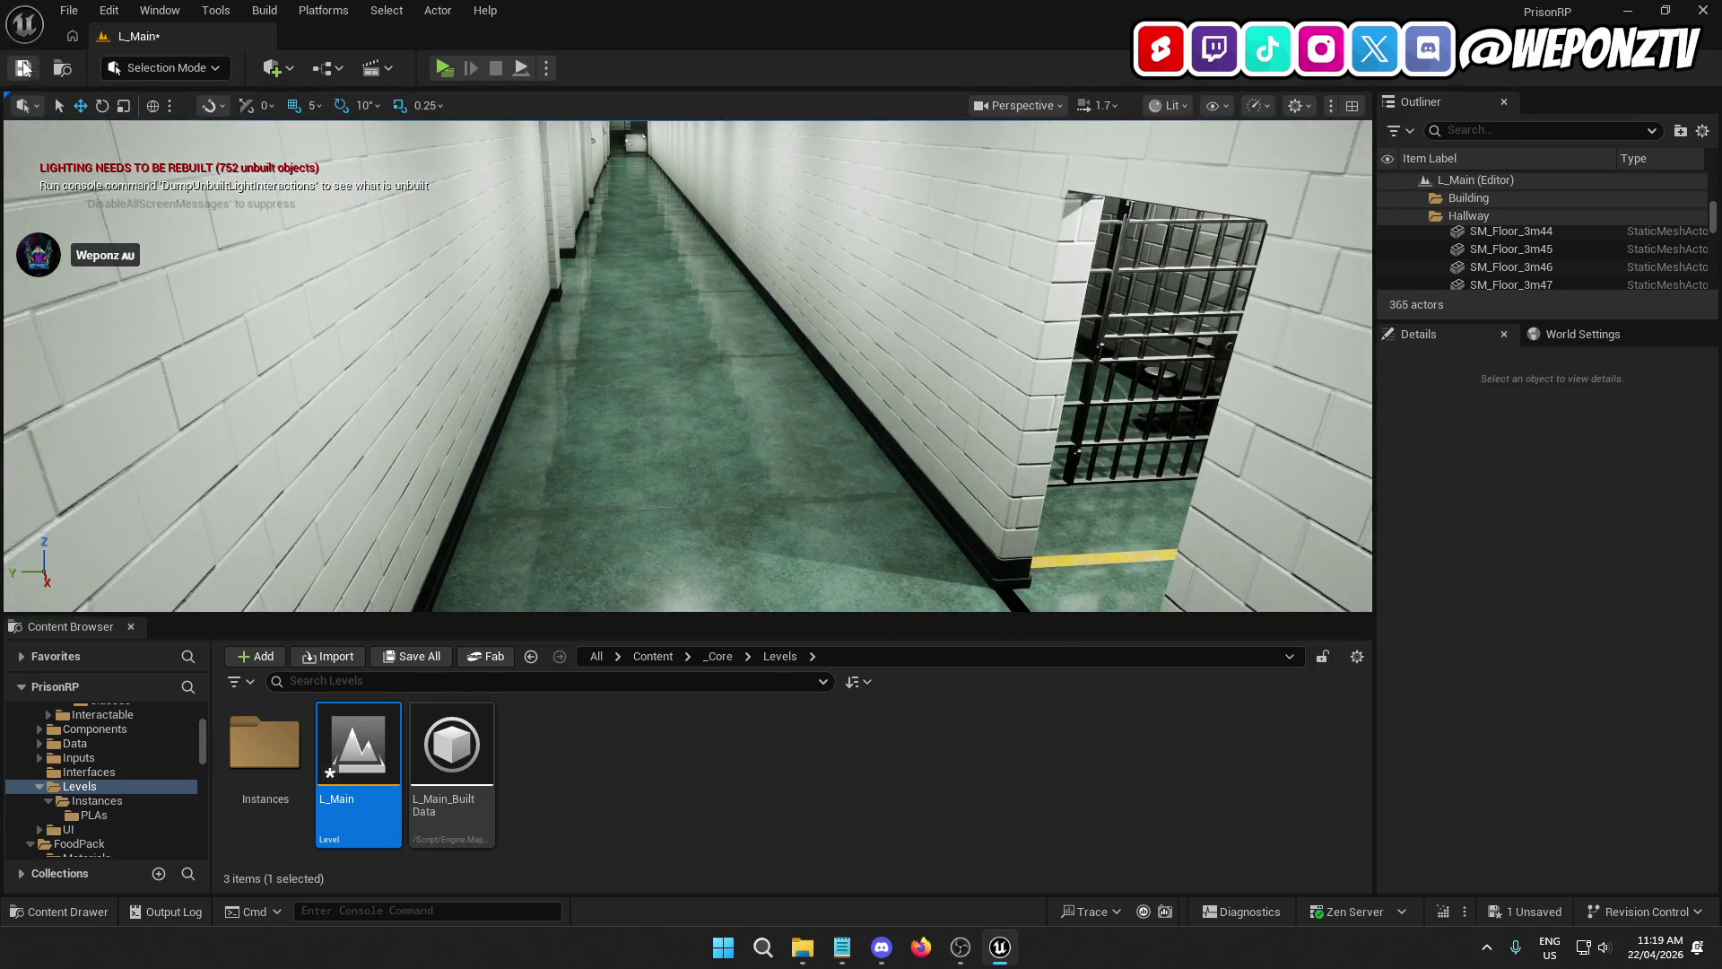
left_click(25, 68)
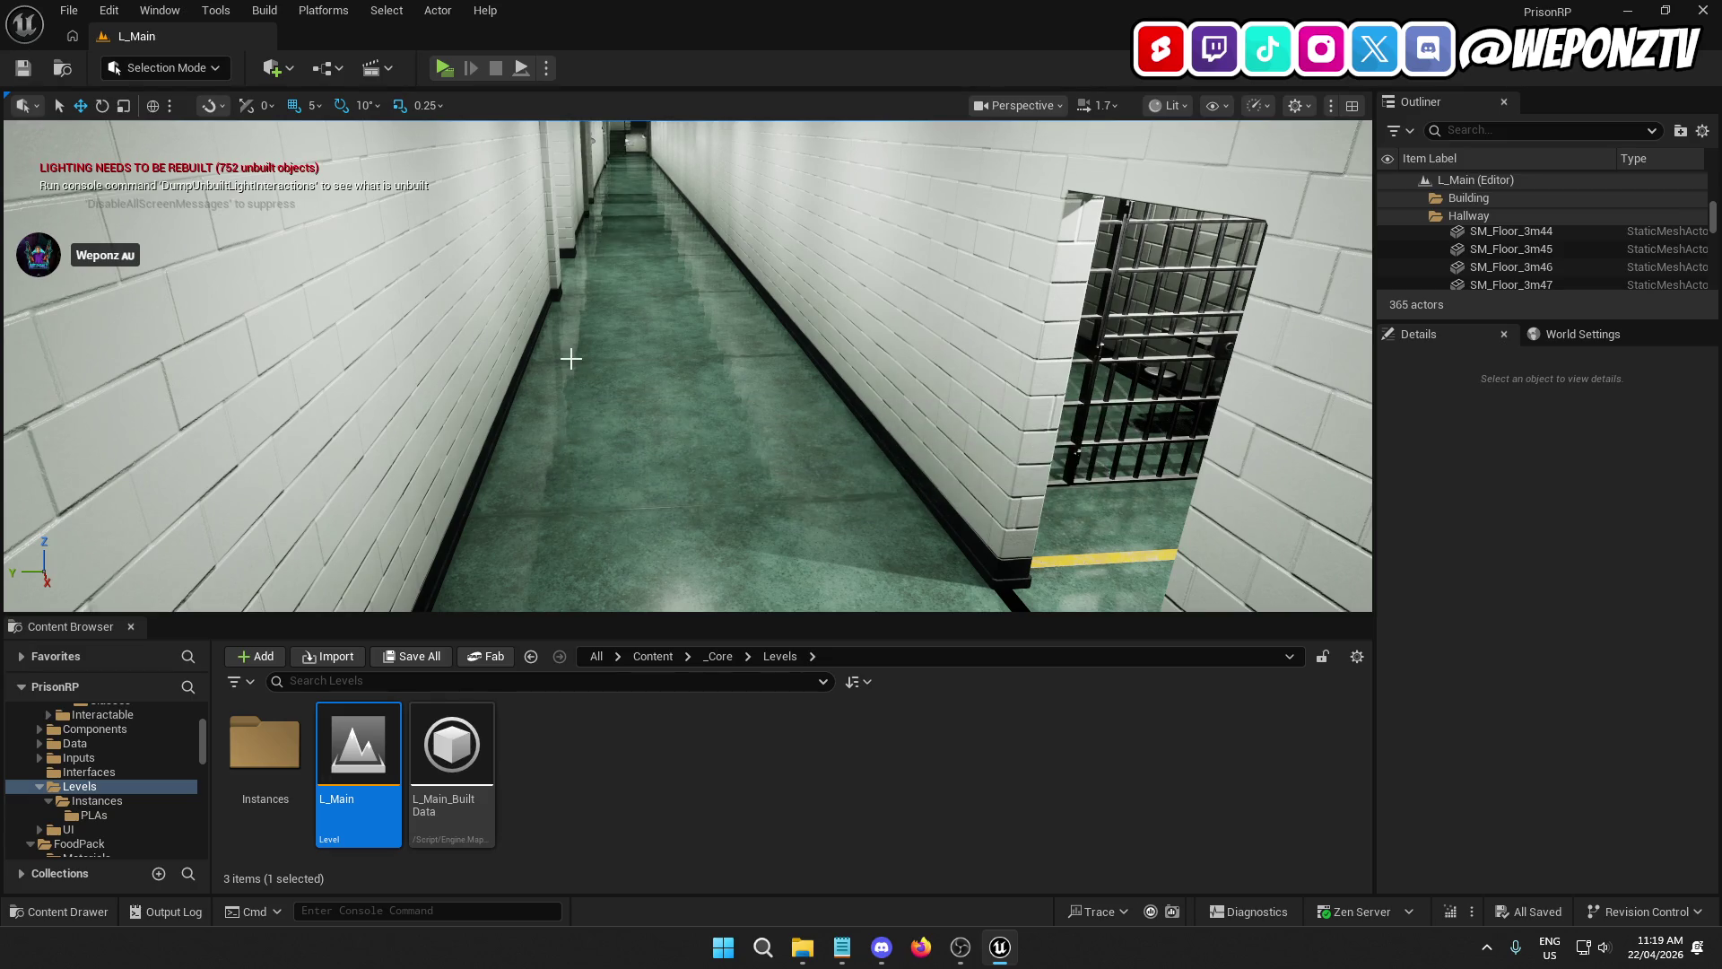
left_click_drag(699, 356, 699, 356)
left_click_drag(571, 600, 571, 600)
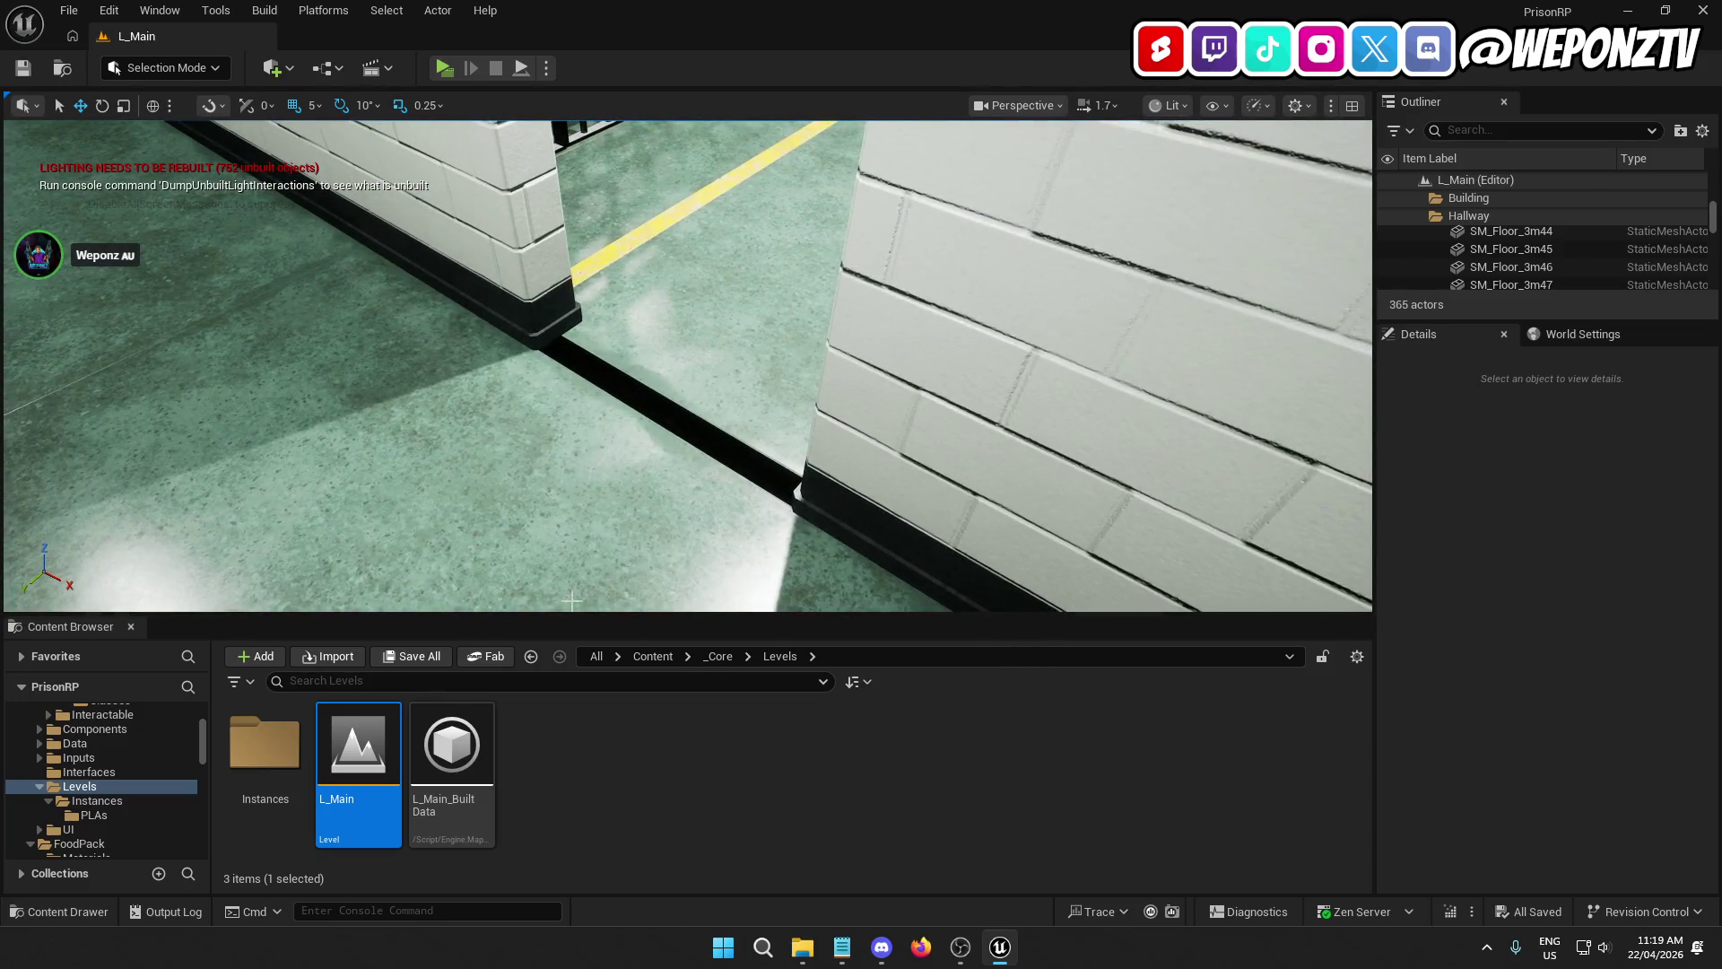
Step: Browse to the QAPoliceStation > Meshes > Modules folder and scroll down to the SM_Plinth meshes
left_click(657, 658)
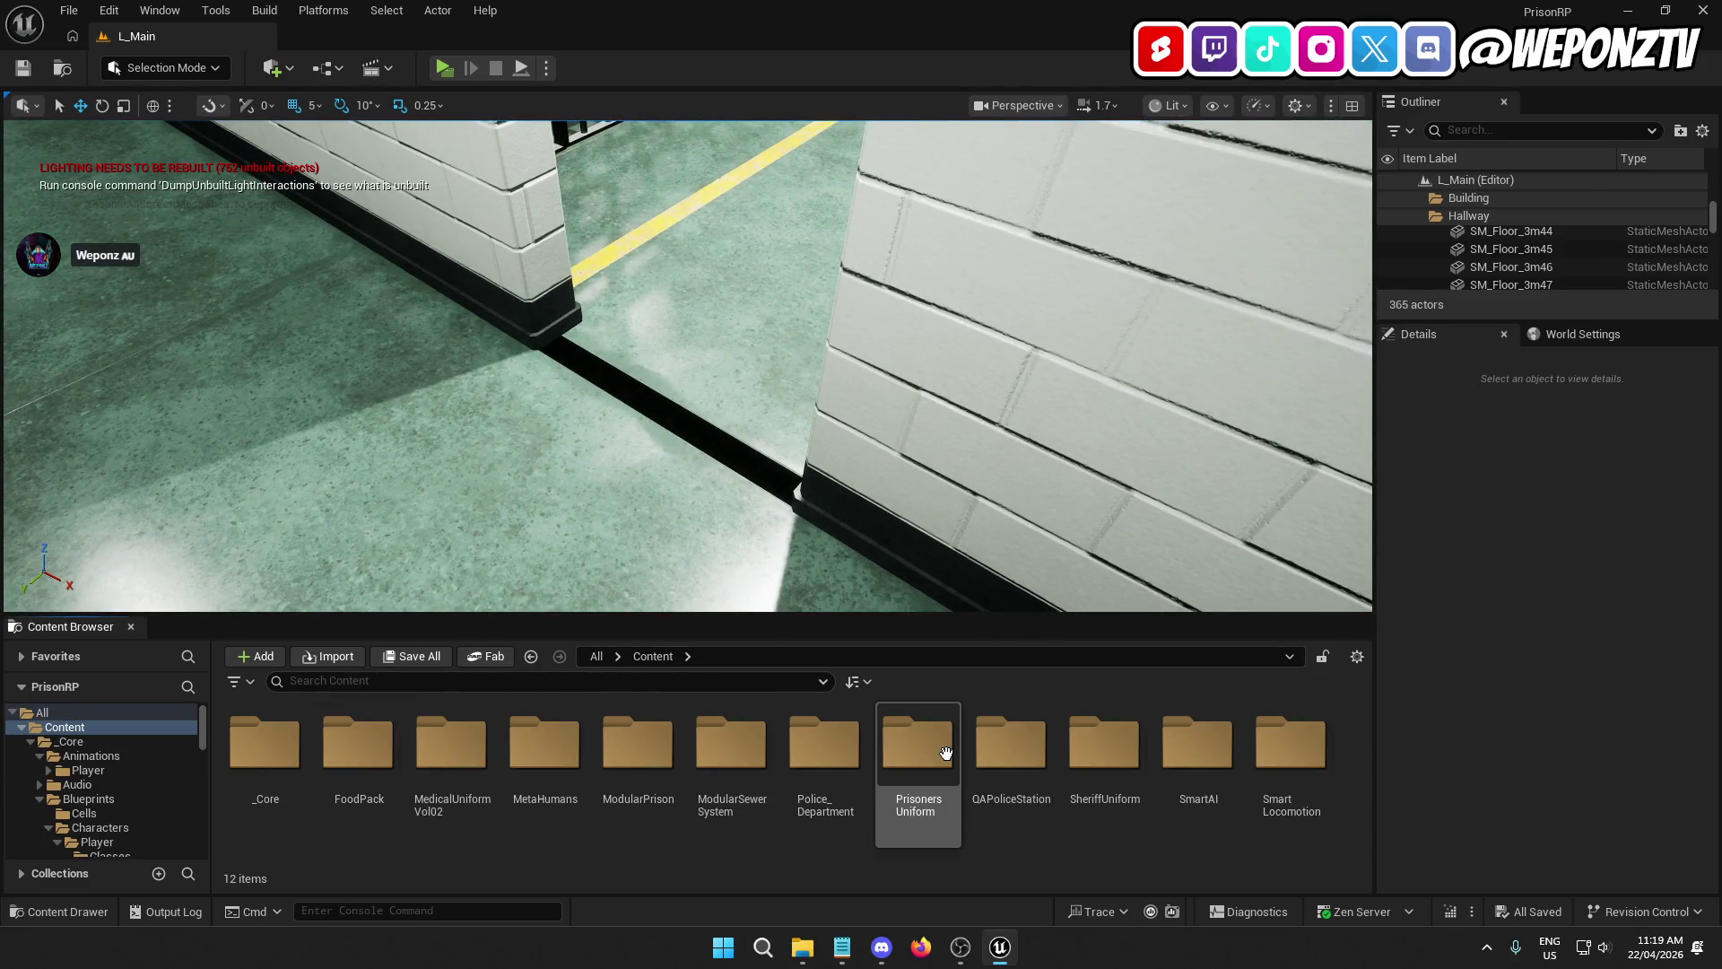
double_click(1026, 756)
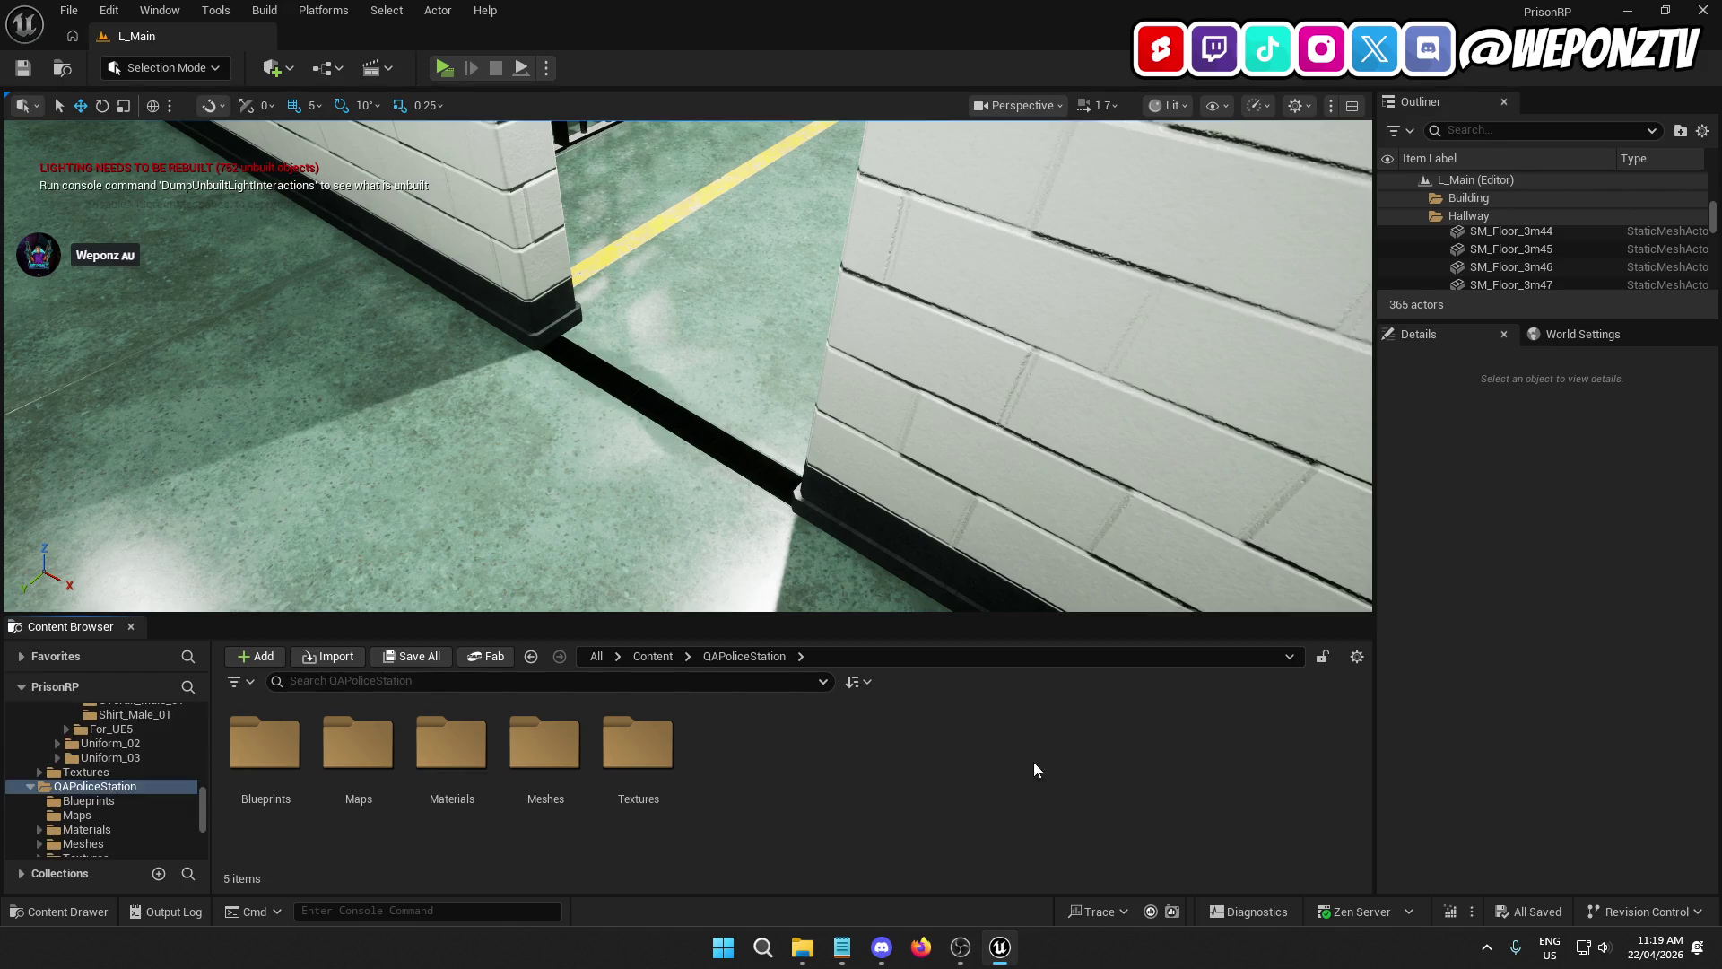
double_click(558, 741)
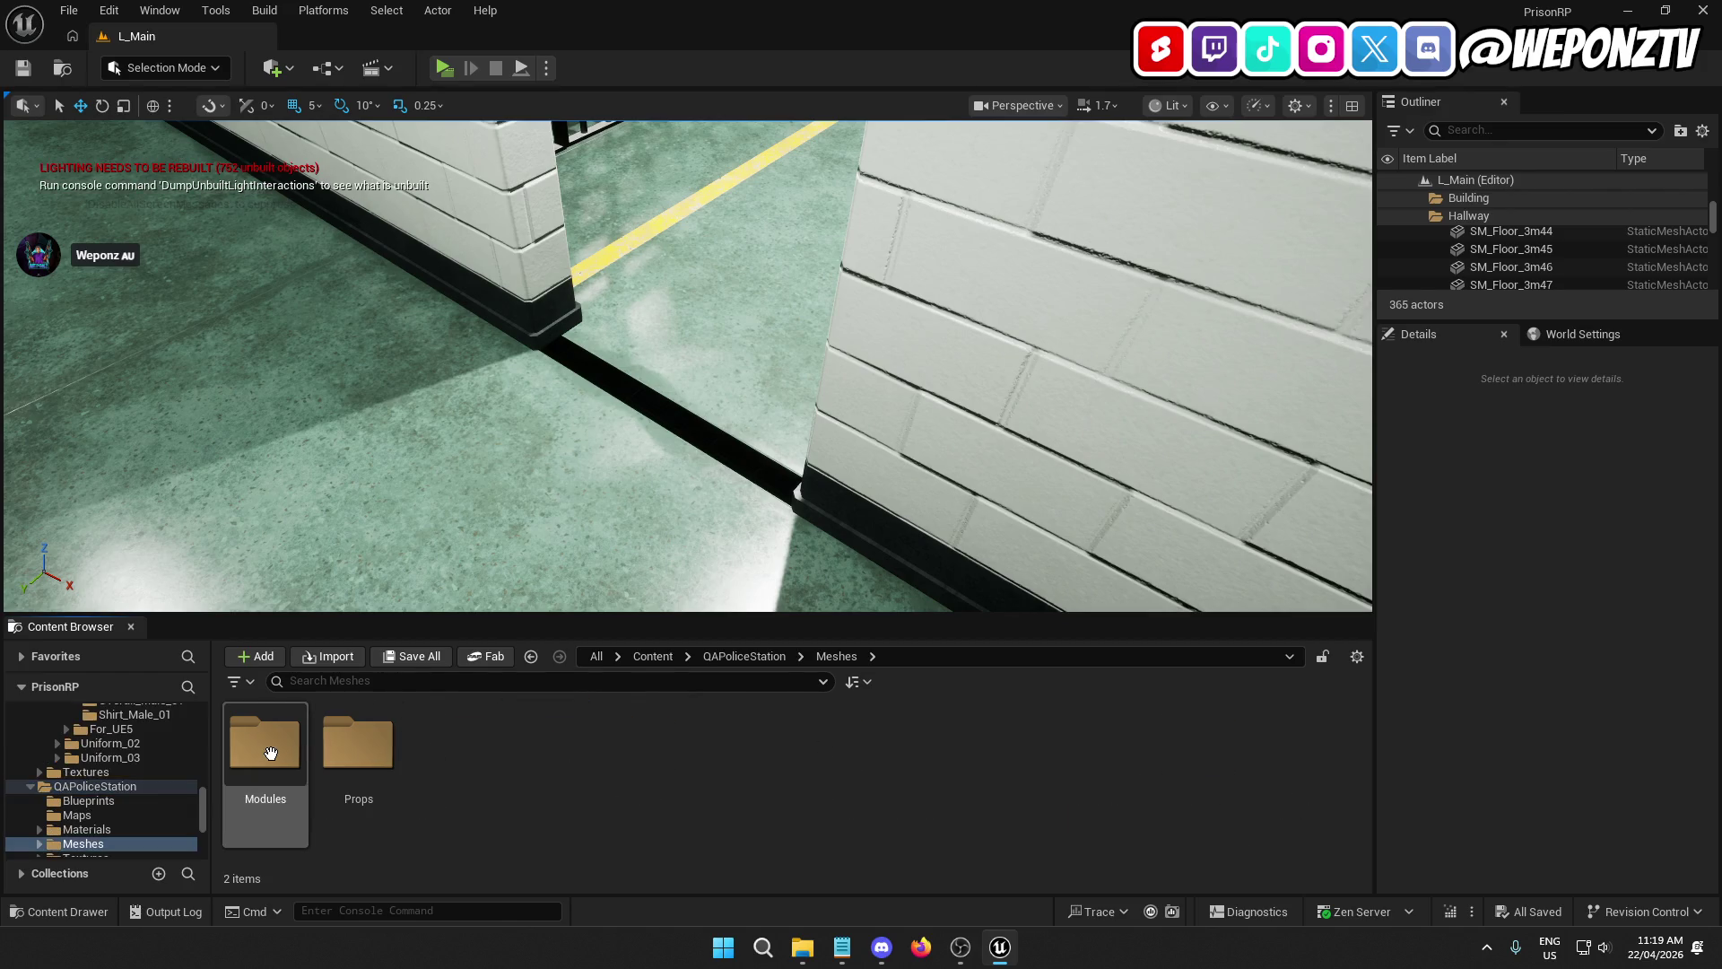
double_click(266, 754)
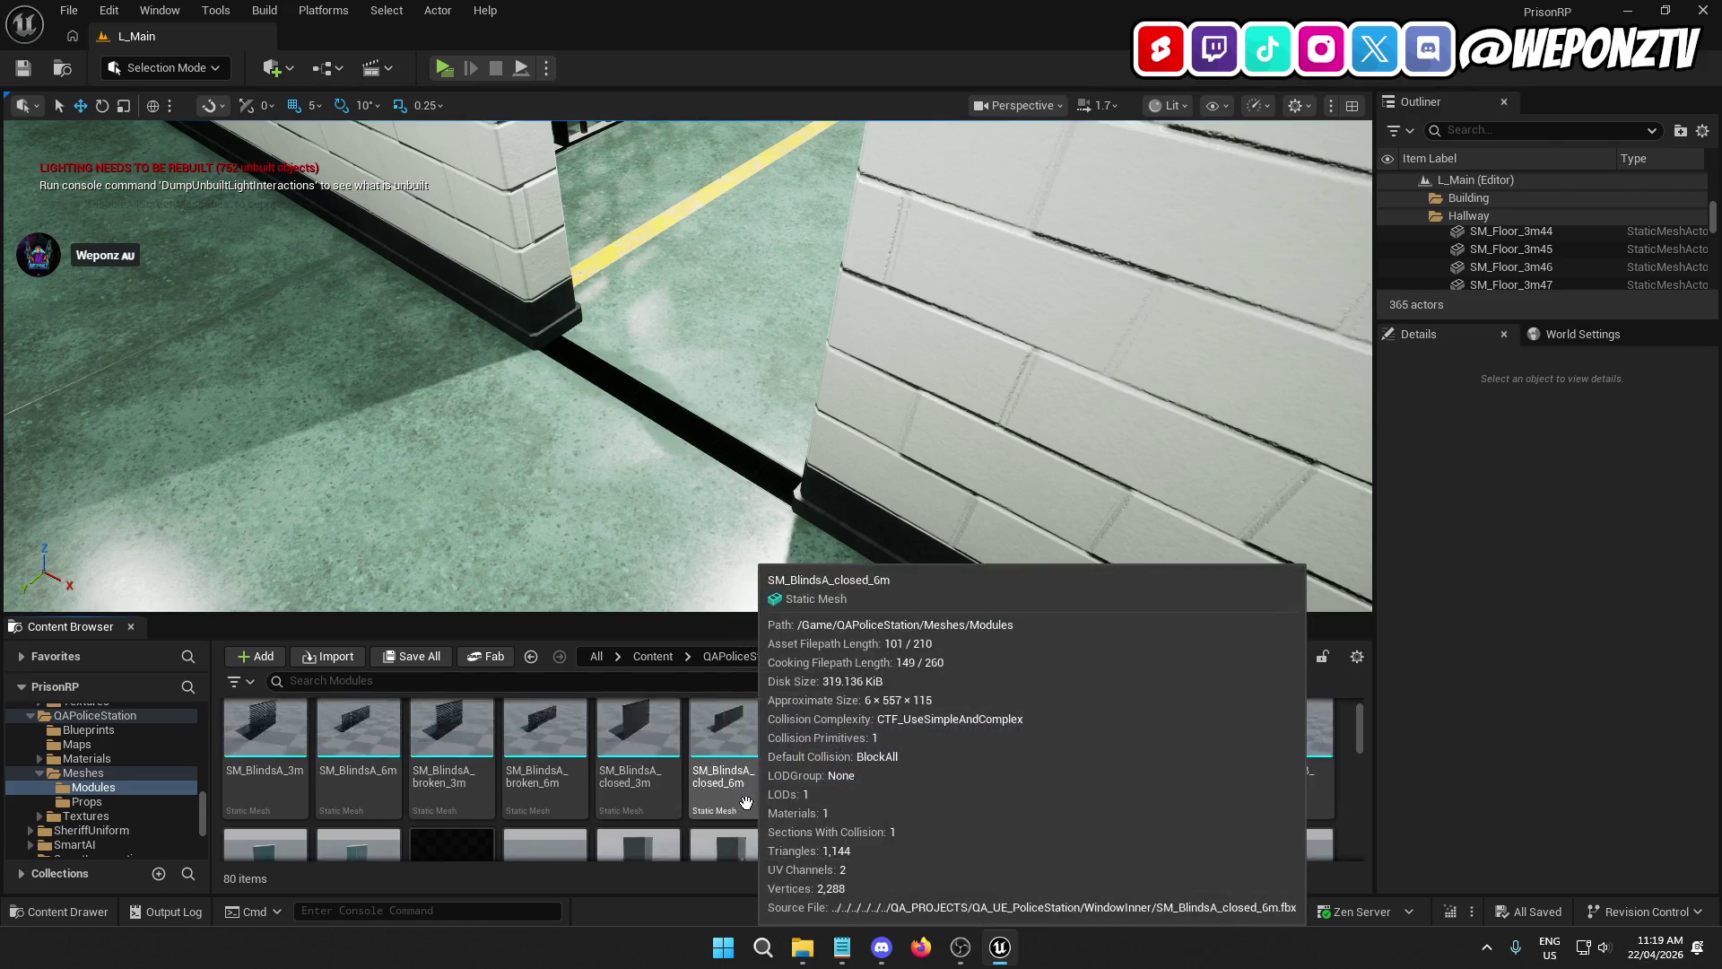
scroll(901, 767, "down", 1)
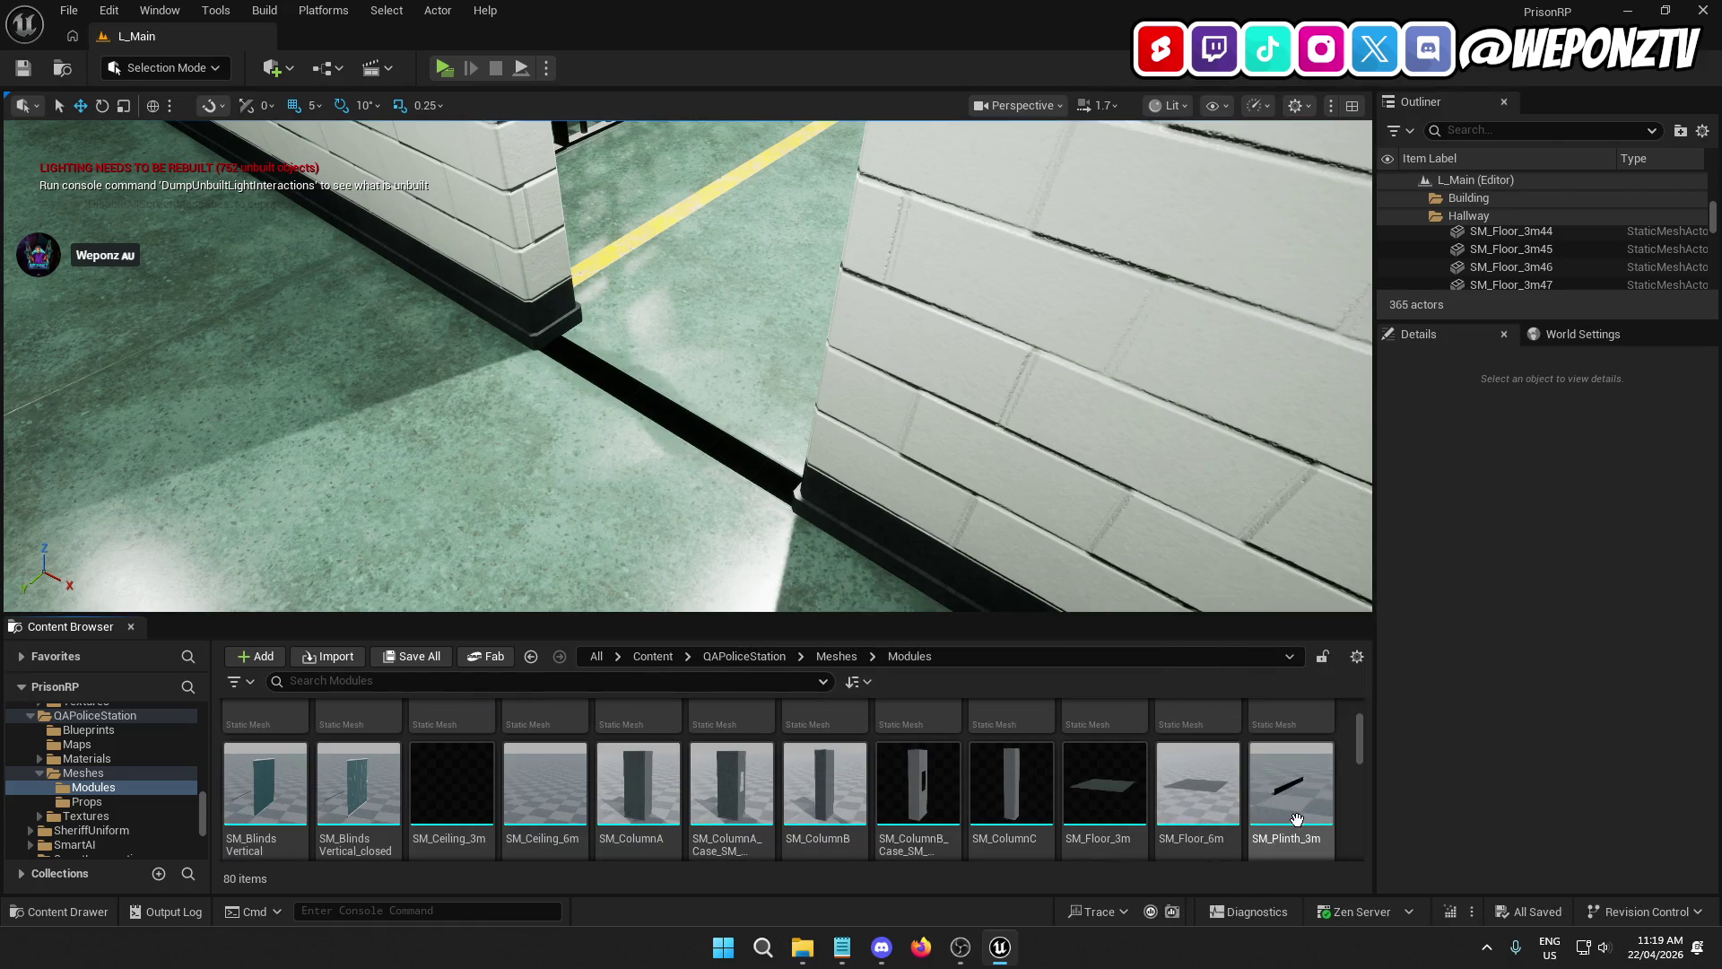
Step: Drag an SM_Plinth_3m into the level beside the cellblock
mouse_move(1298, 812)
left_mouse_down()
mouse_move(645, 488)
mouse_move(991, 396)
left_mouse_up()
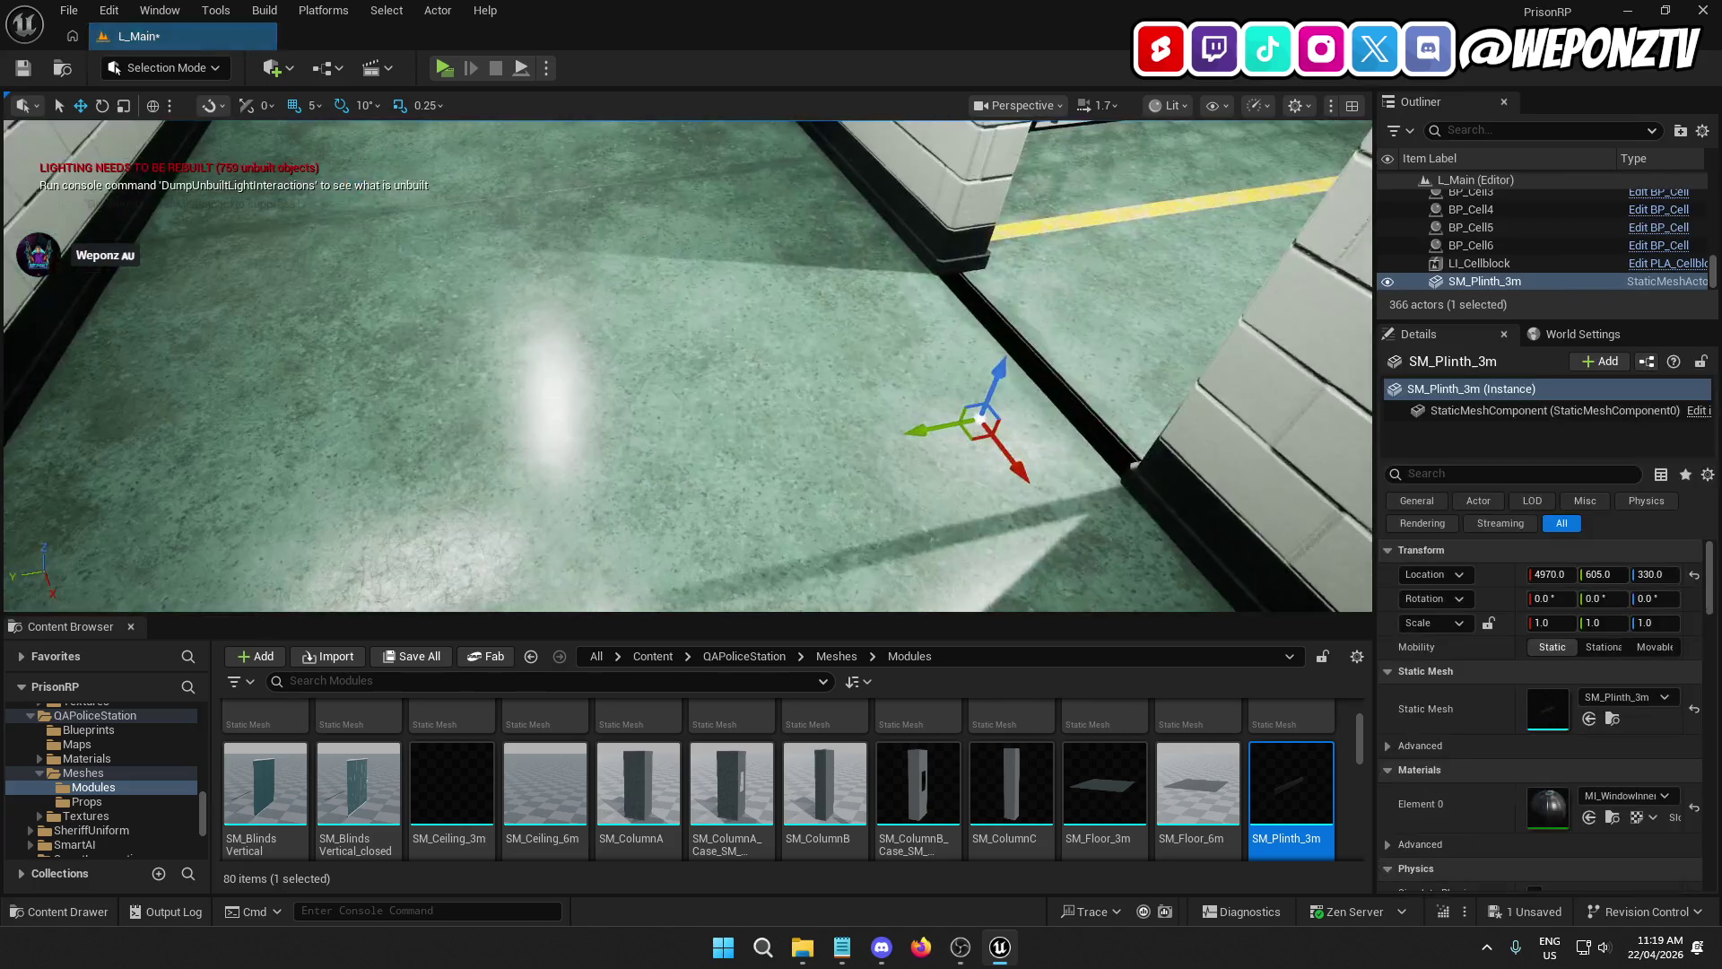
left_click_drag(687, 365, 605, 387)
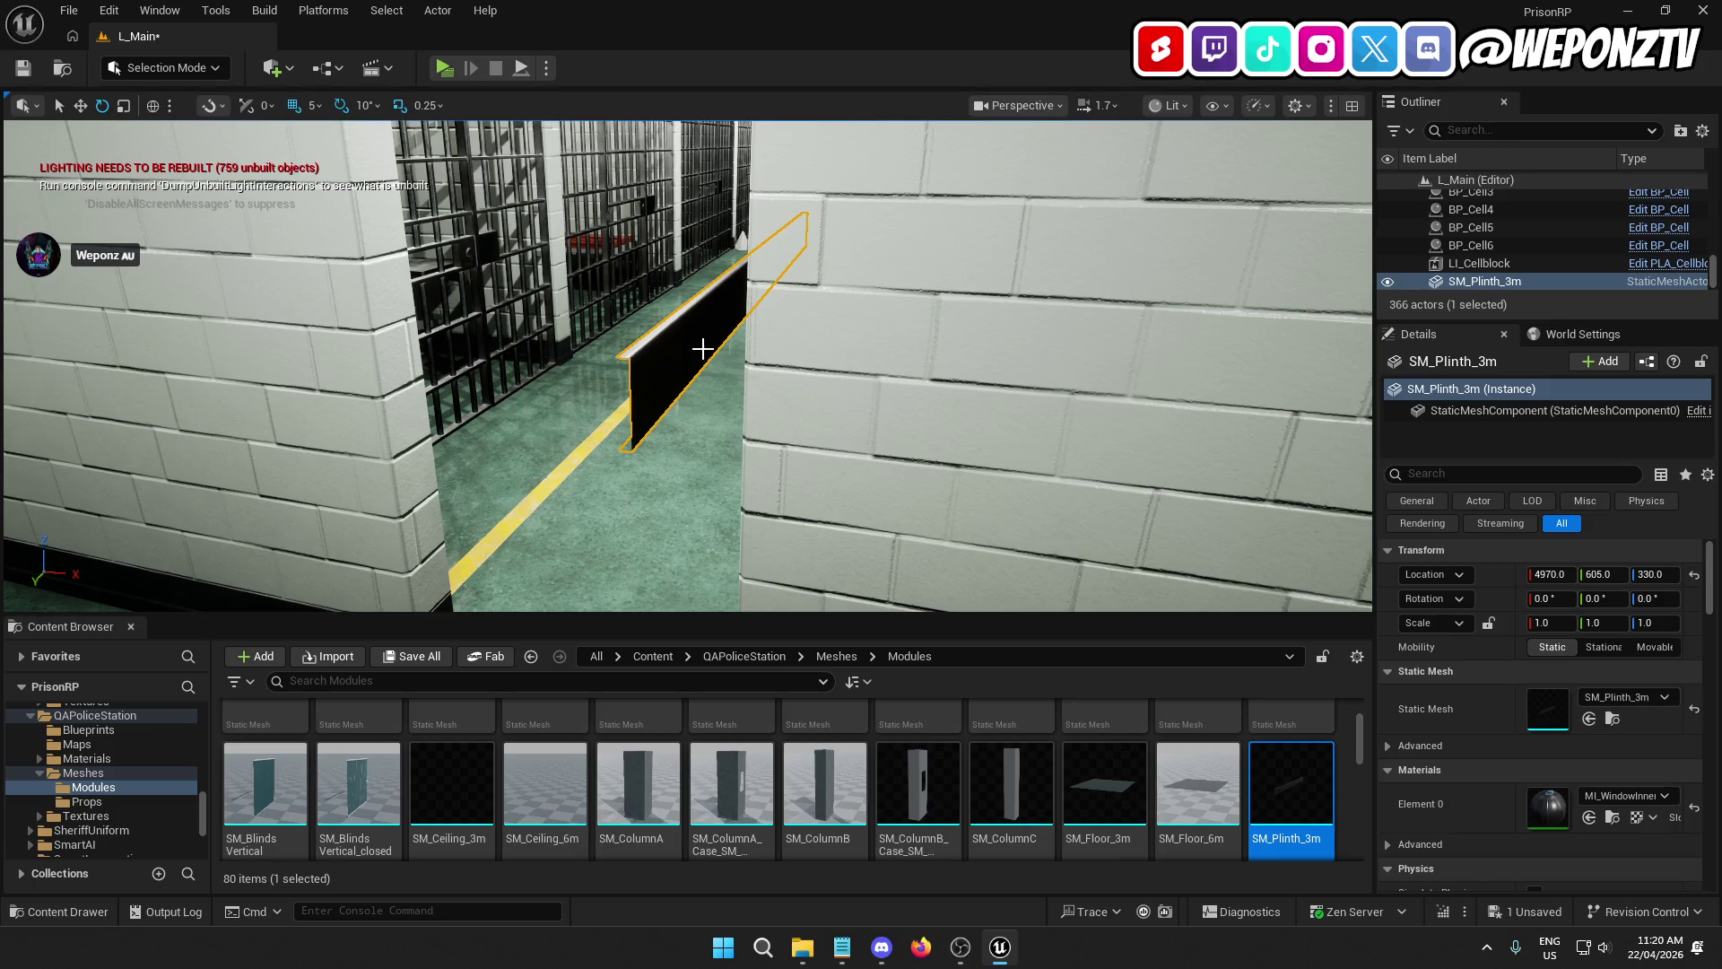
scroll(780, 754, "down", 2)
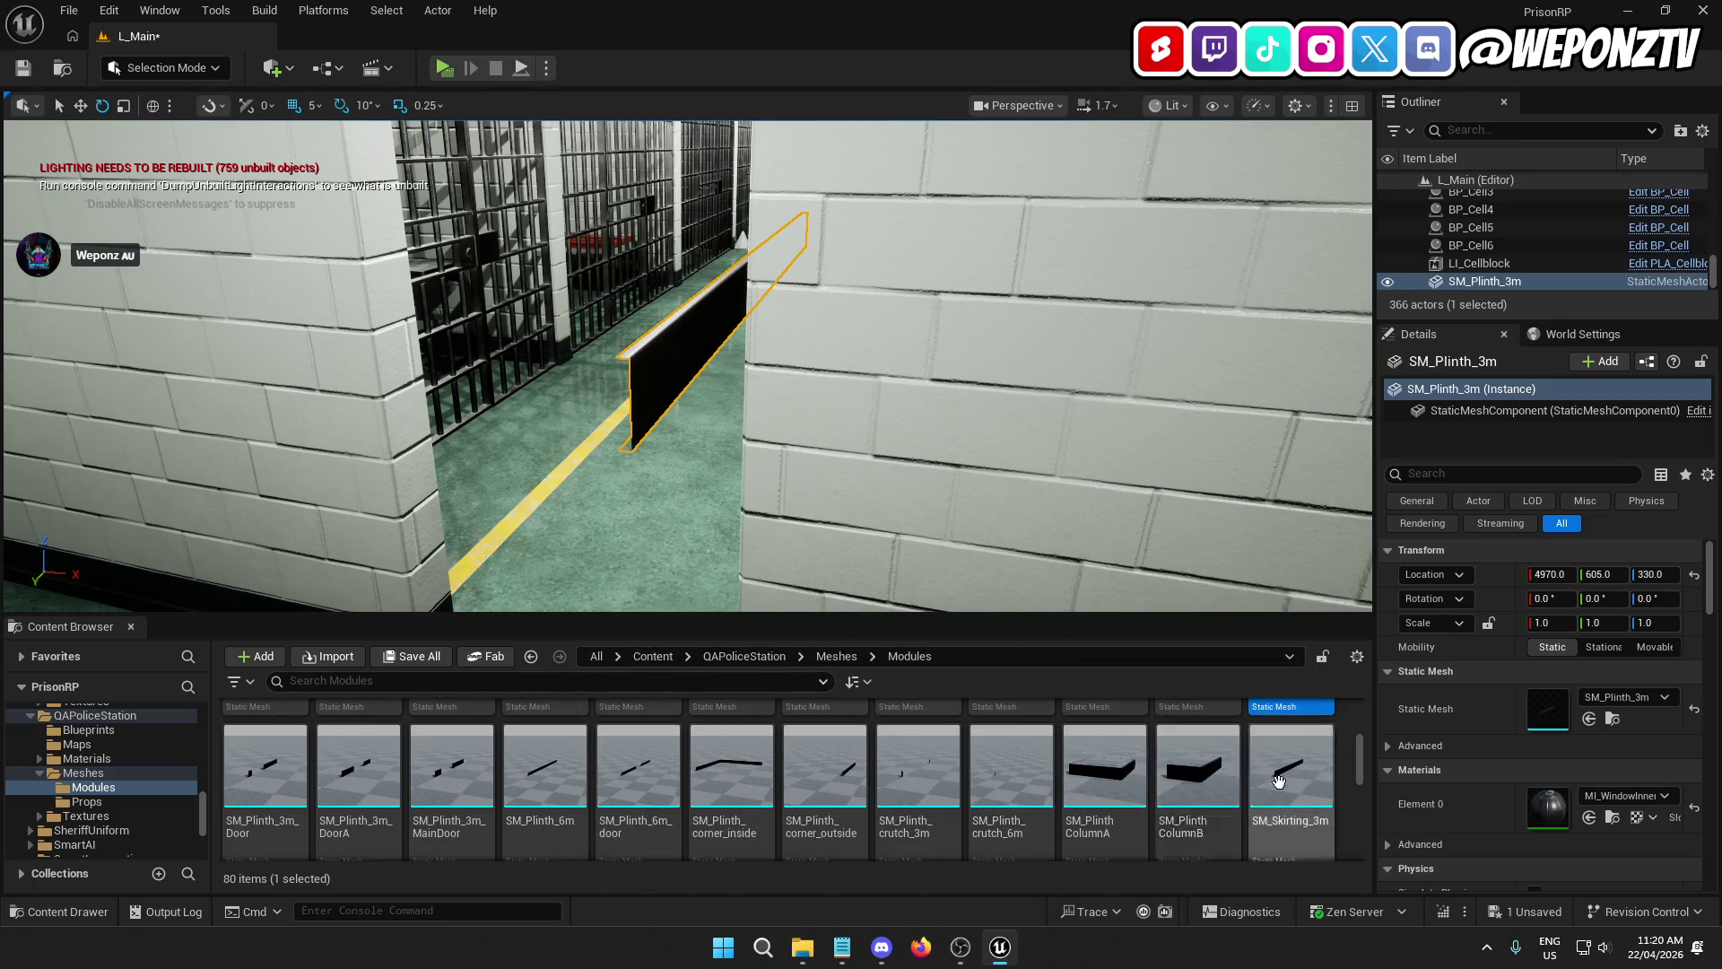
Step: Try an SM_Skirting_3m piece, delete it, and browse further through the module meshes
mouse_move(1278, 780)
left_mouse_down()
mouse_move(758, 664)
mouse_move(499, 576)
left_mouse_up()
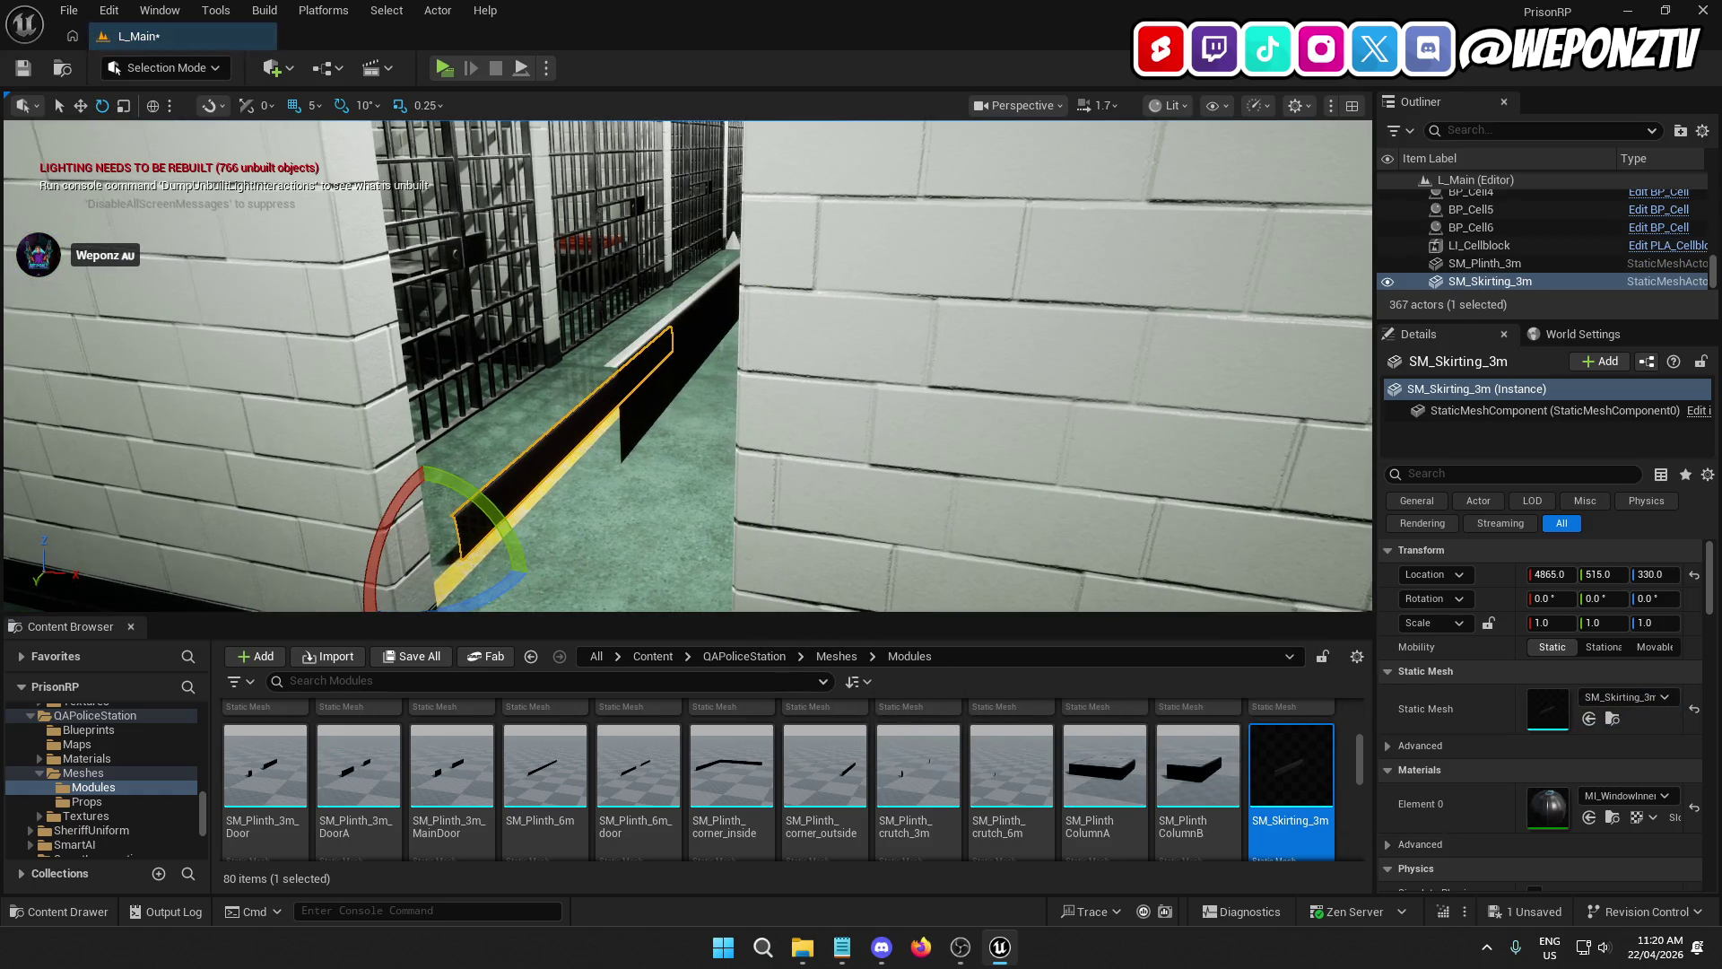
key("Delete")
scroll(908, 752, "down", 2)
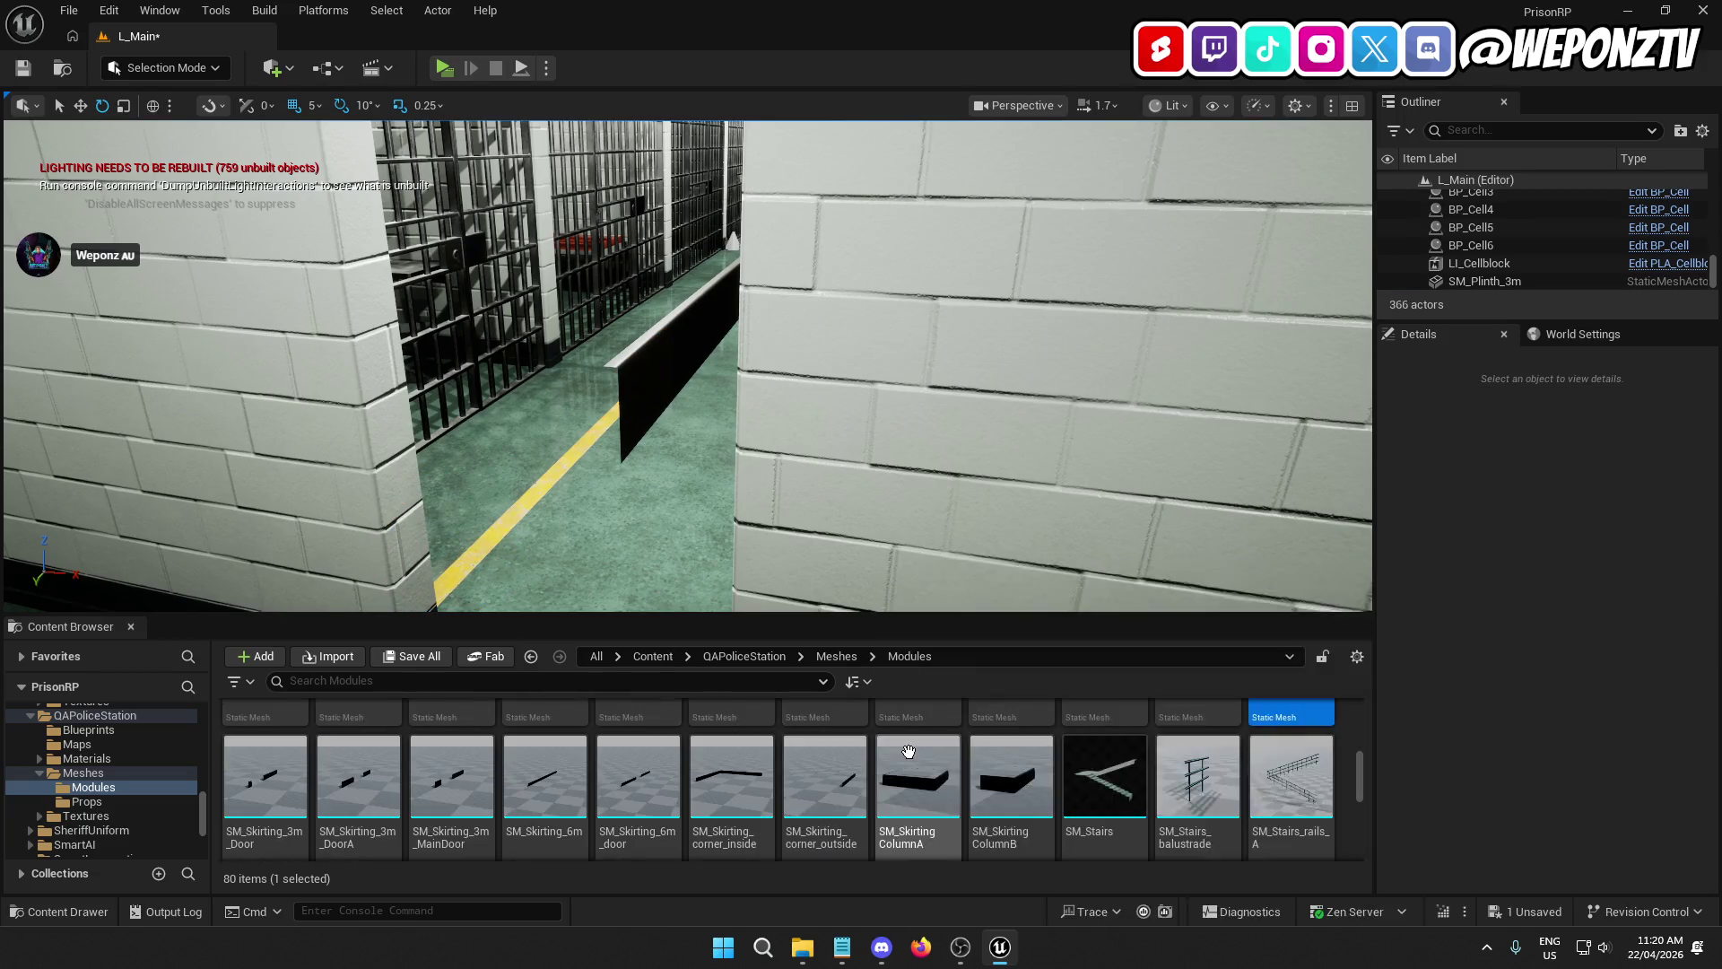
scroll(1155, 741, "down", 2)
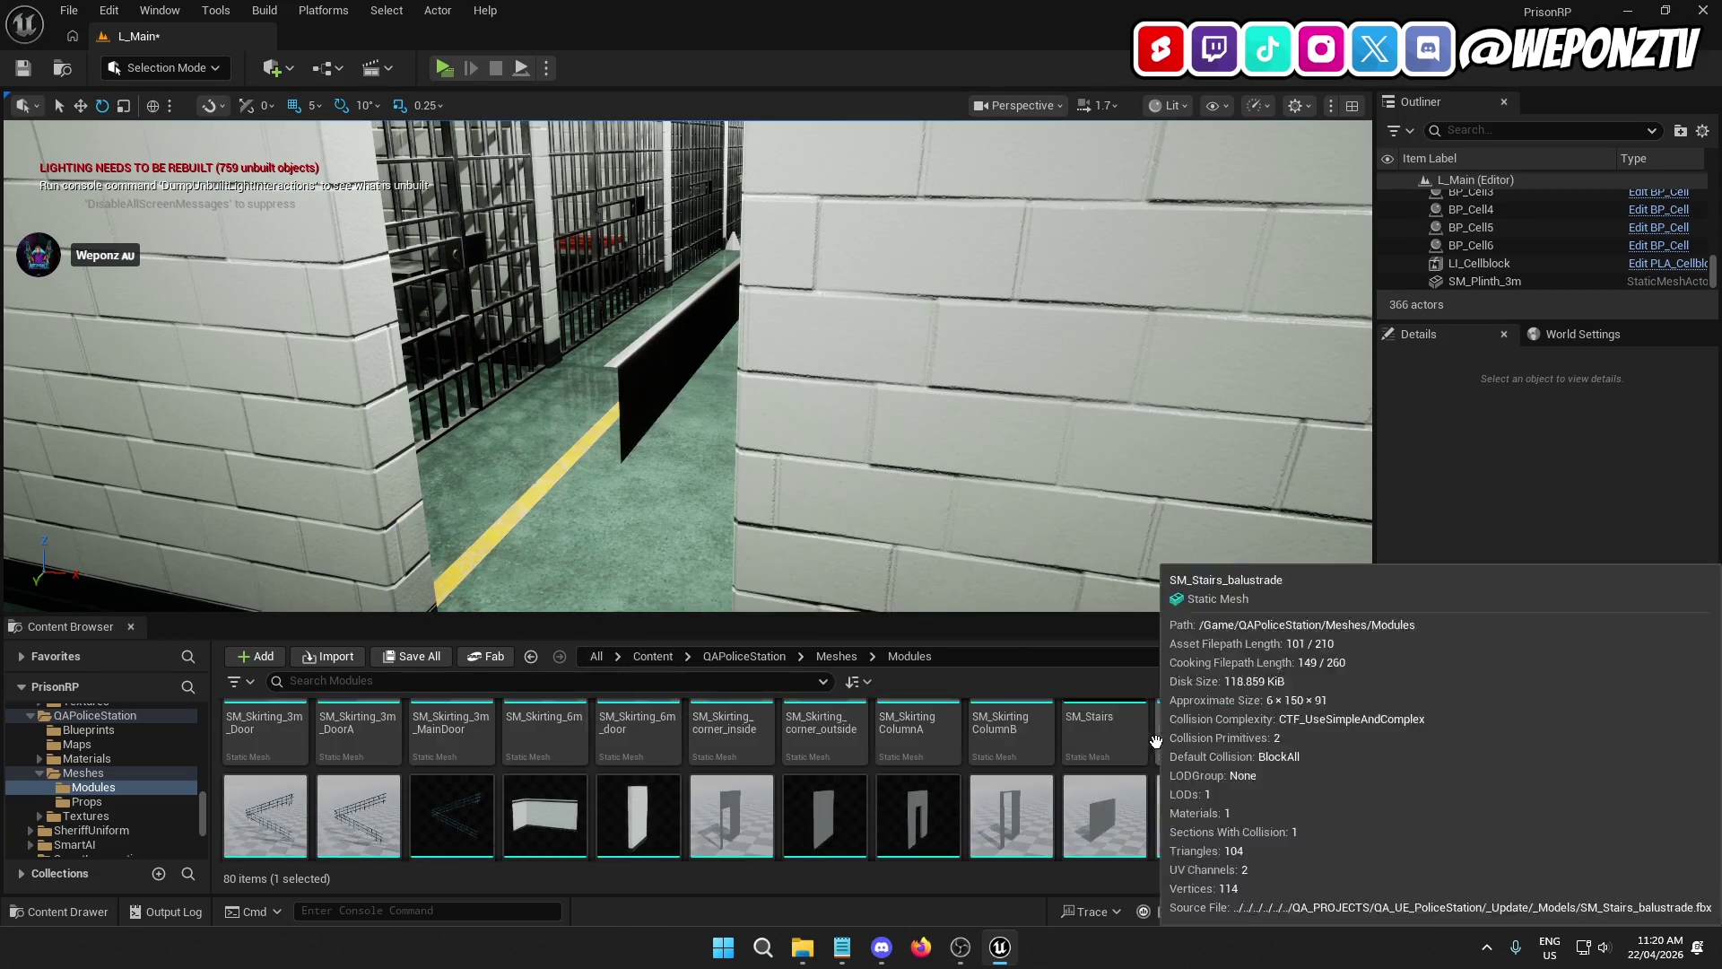
scroll(1153, 739, "down", 3)
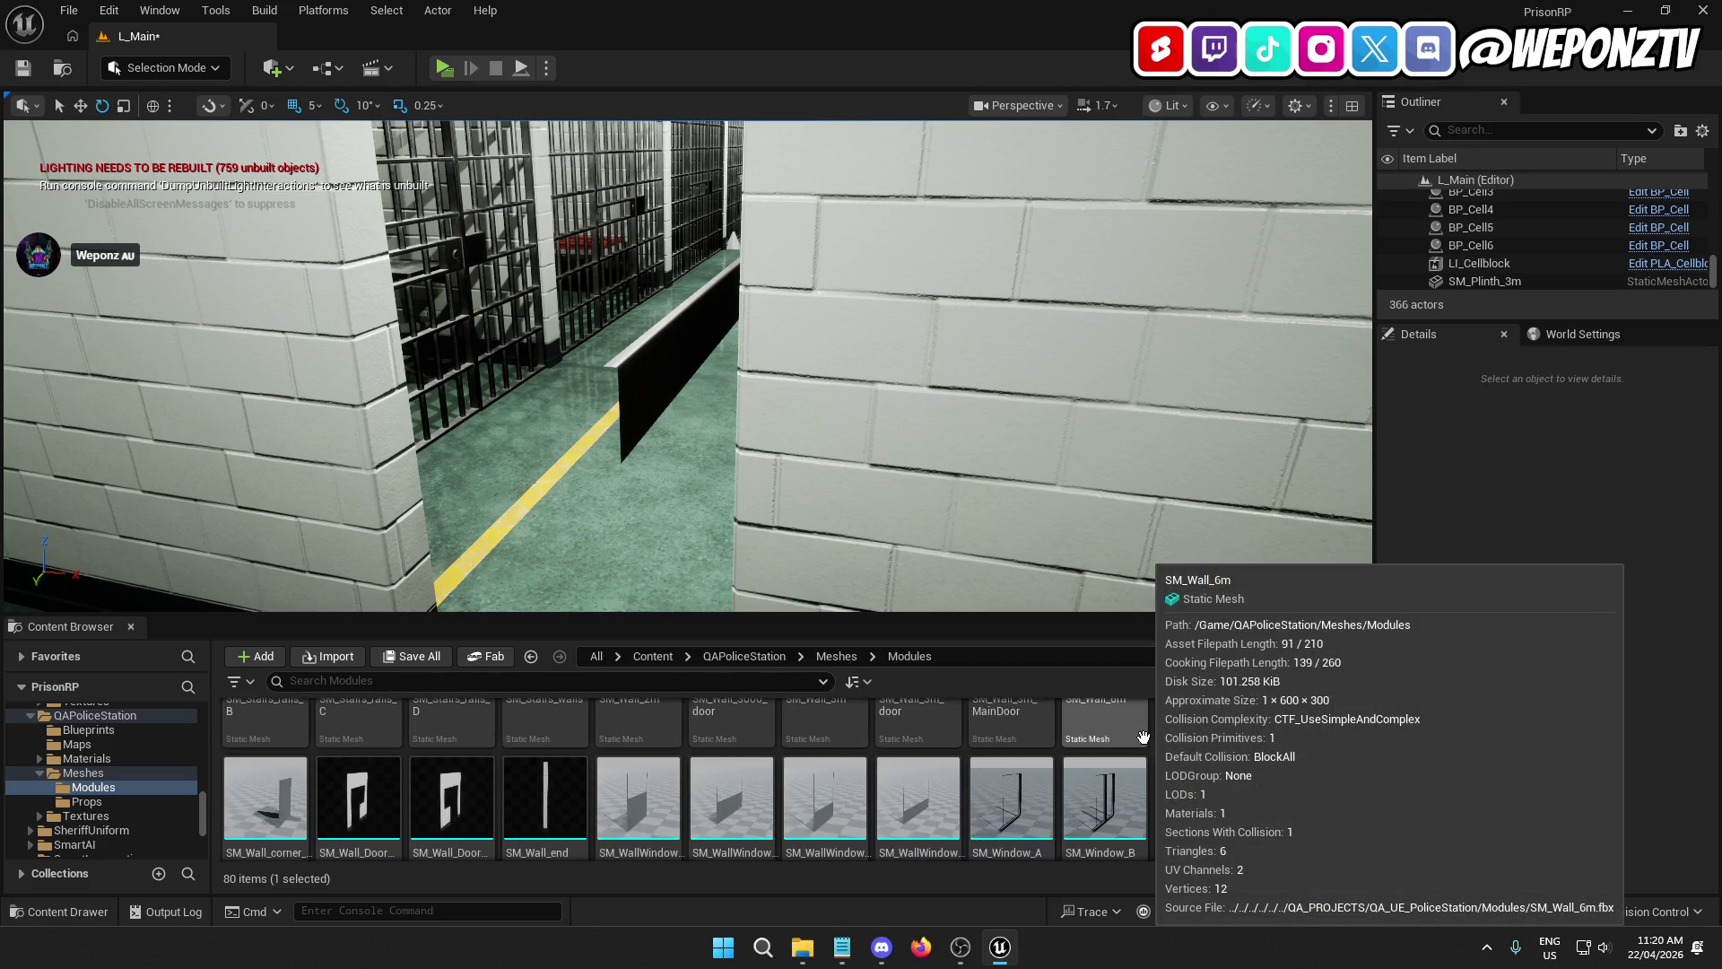
scroll(1145, 739, "down", 5)
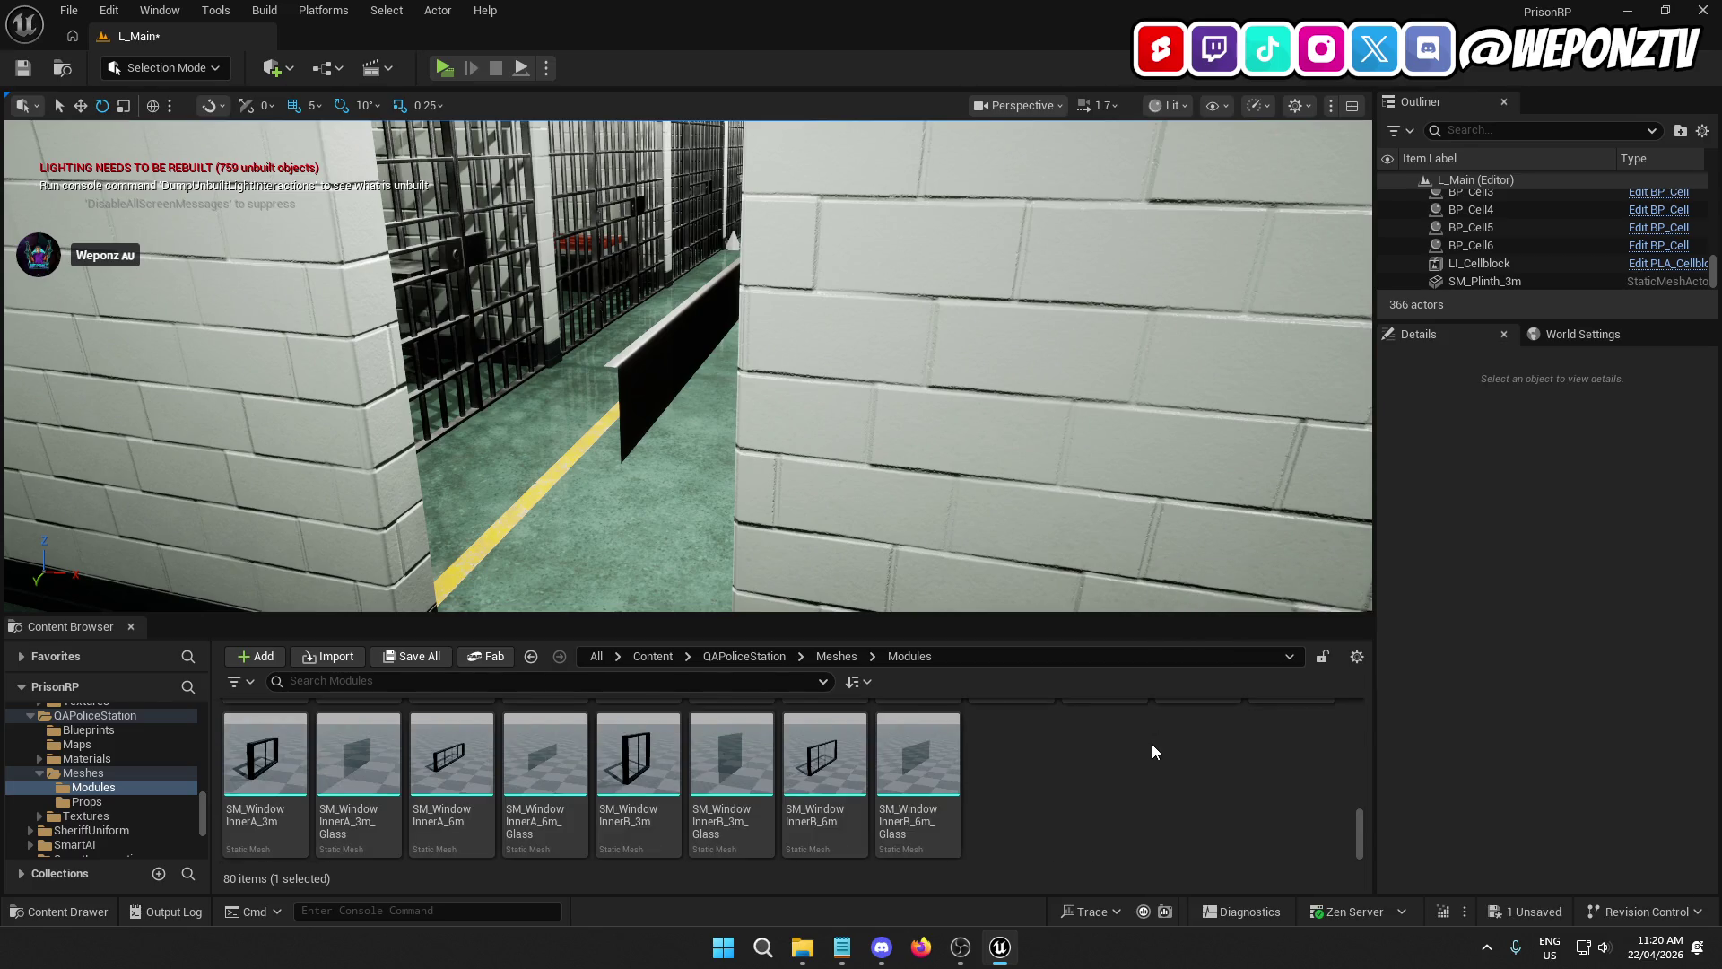
mouse_move(1031, 403)
left_mouse_down()
mouse_move(852, 421)
mouse_move(924, 422)
mouse_move(861, 448)
mouse_move(834, 417)
mouse_move(735, 466)
mouse_move(628, 430)
left_mouse_up()
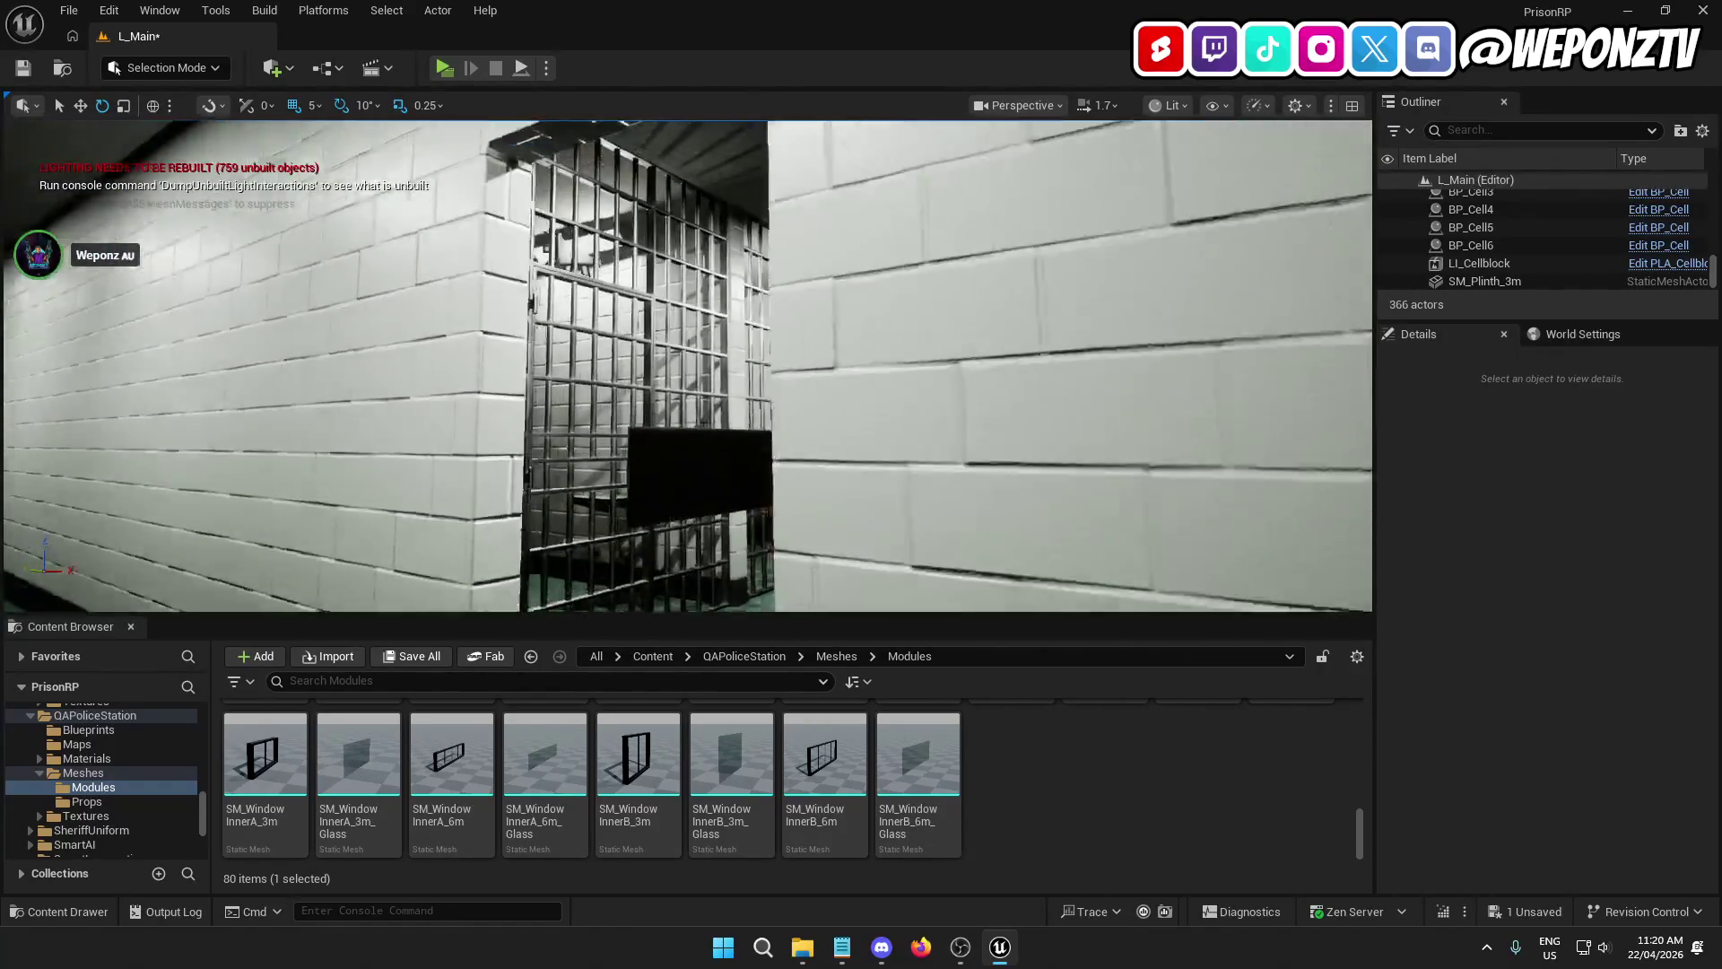
Step: Rotate the placed plinth -90° around its vertical axis
left_click(661, 376)
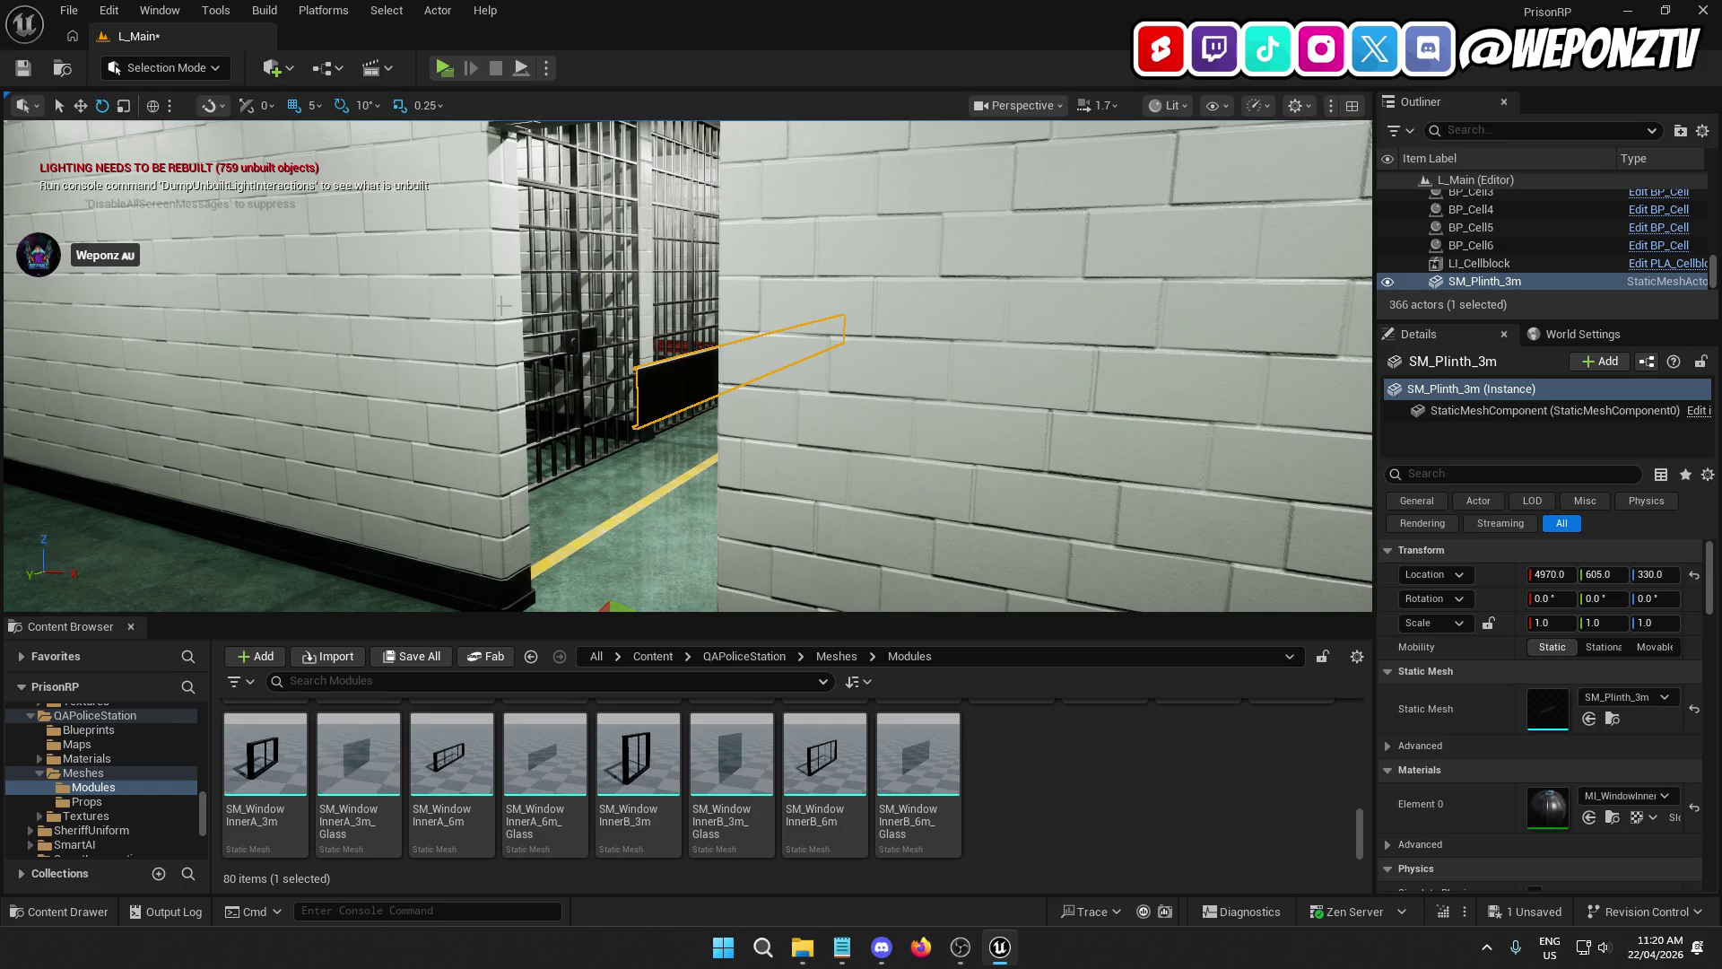
mouse_move(502, 305)
left_mouse_down()
mouse_move(635, 482)
mouse_move(556, 482)
mouse_move(598, 468)
left_mouse_up()
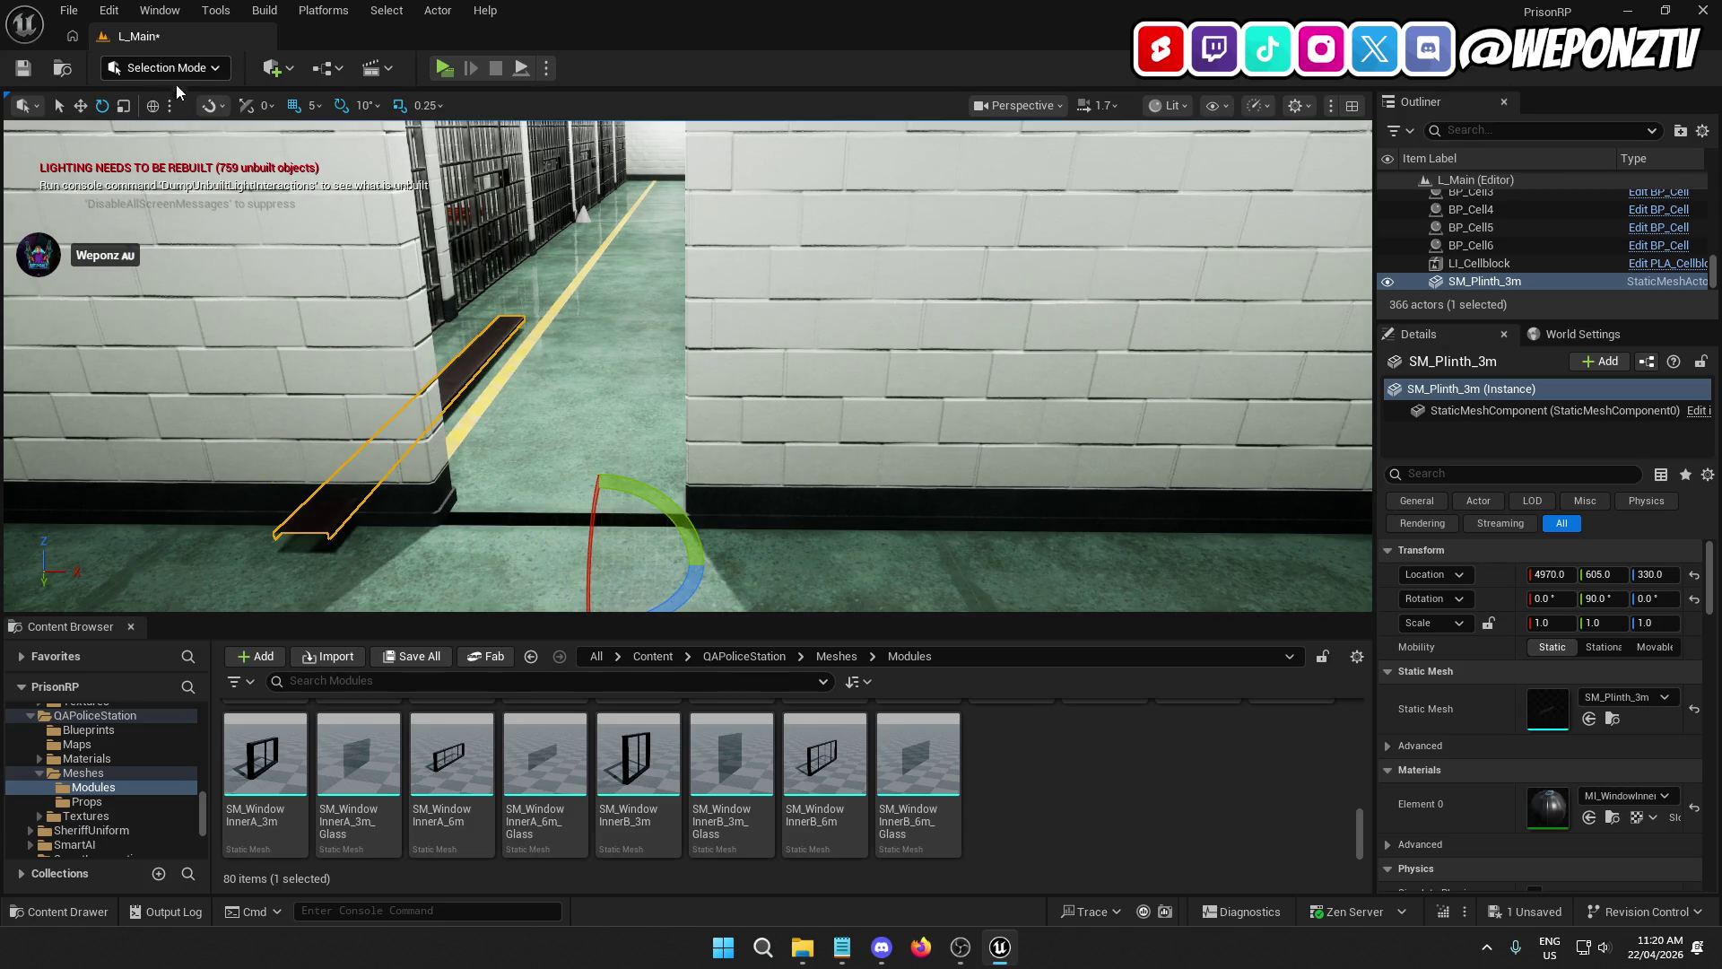
mouse_move(668, 587)
left_mouse_down()
mouse_move(718, 549)
mouse_move(663, 509)
mouse_move(618, 511)
left_mouse_up()
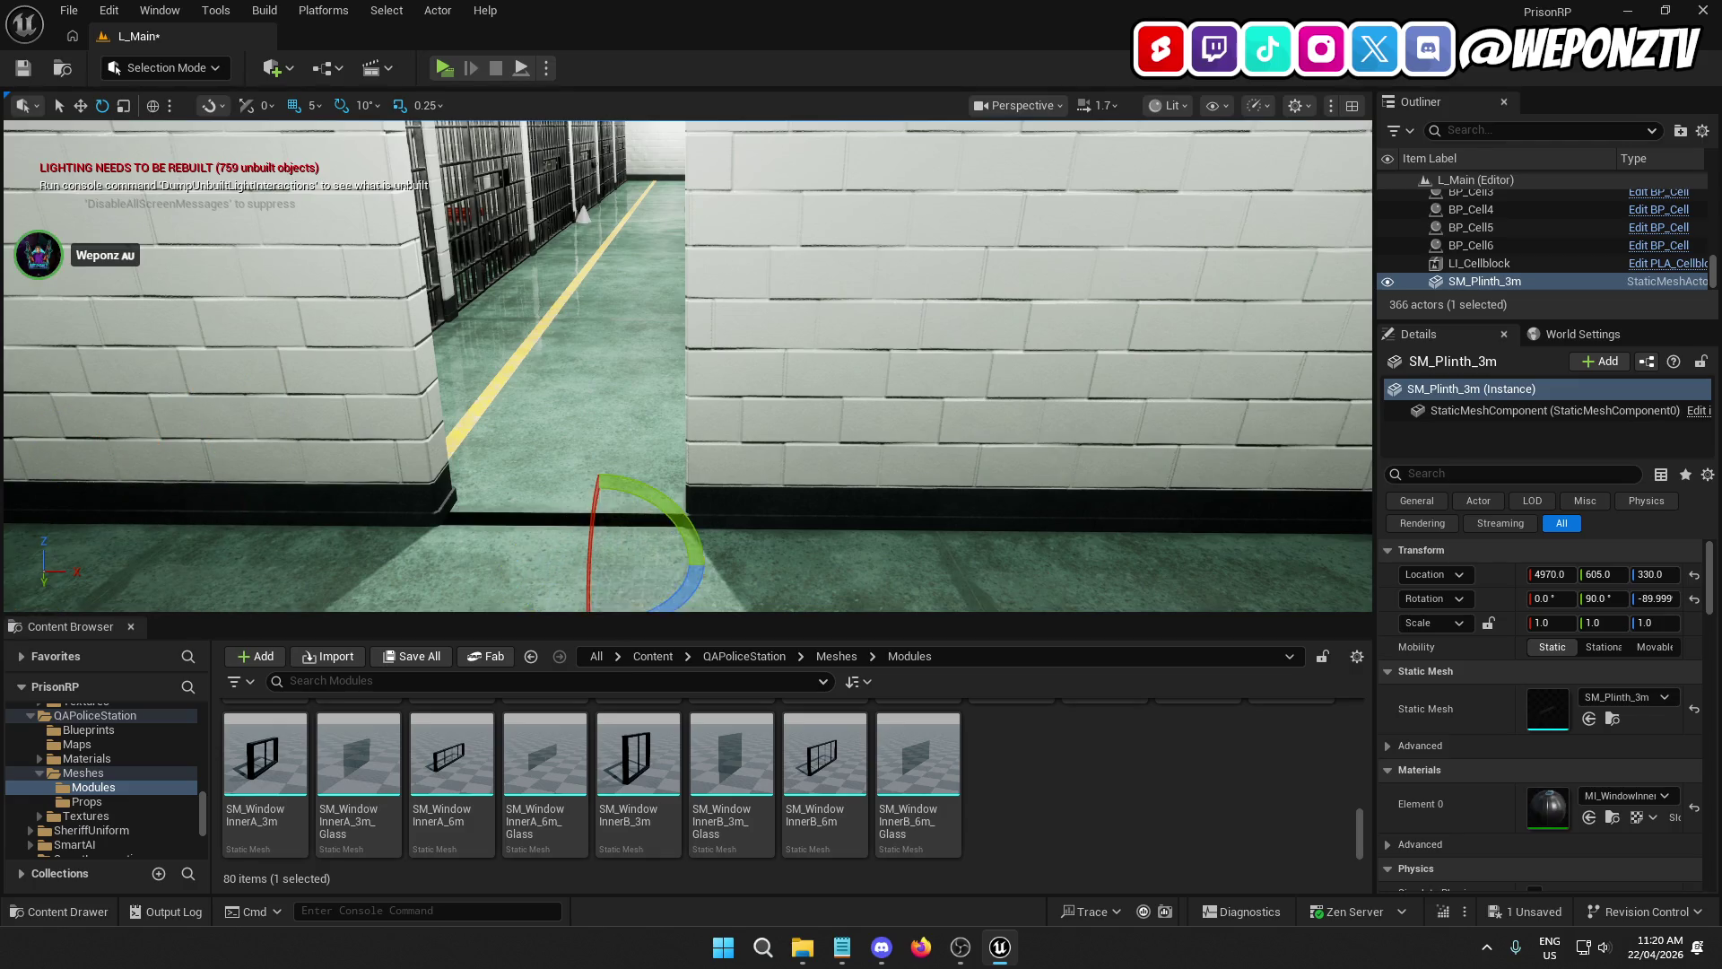
key("f")
Step: With grid snap at 1, move the plinth to 5085, 460, 318 along the corridor wall base
left_click(81, 106)
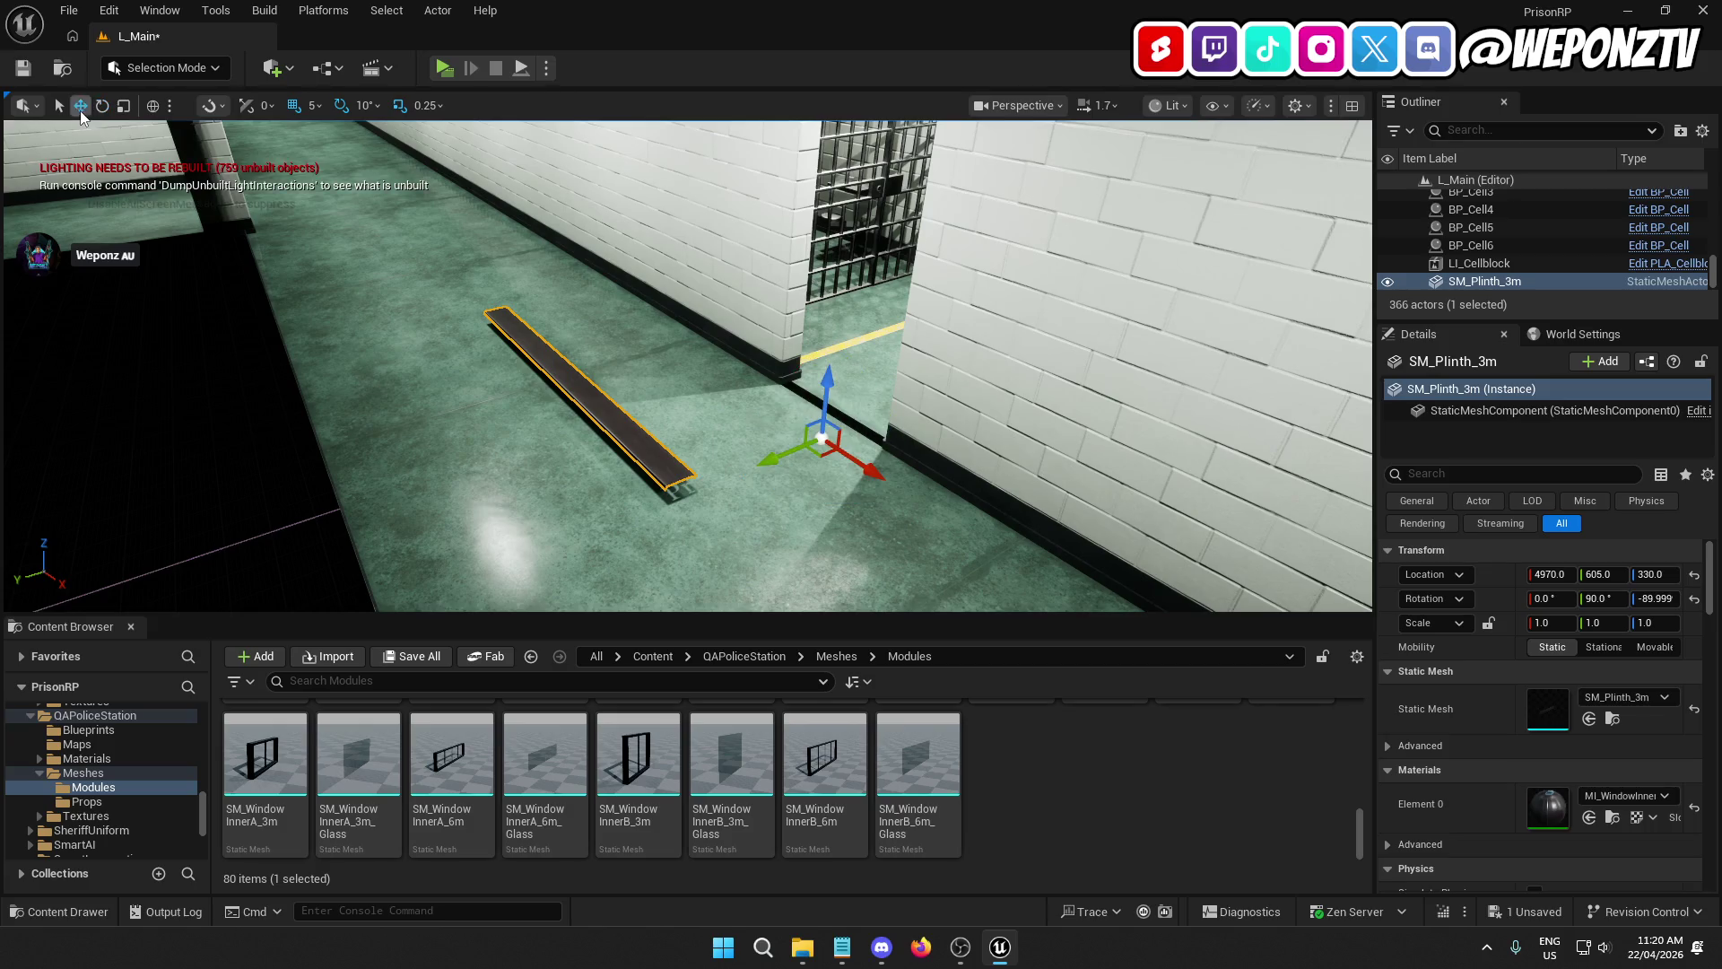
left_click_drag(877, 478, 1059, 592)
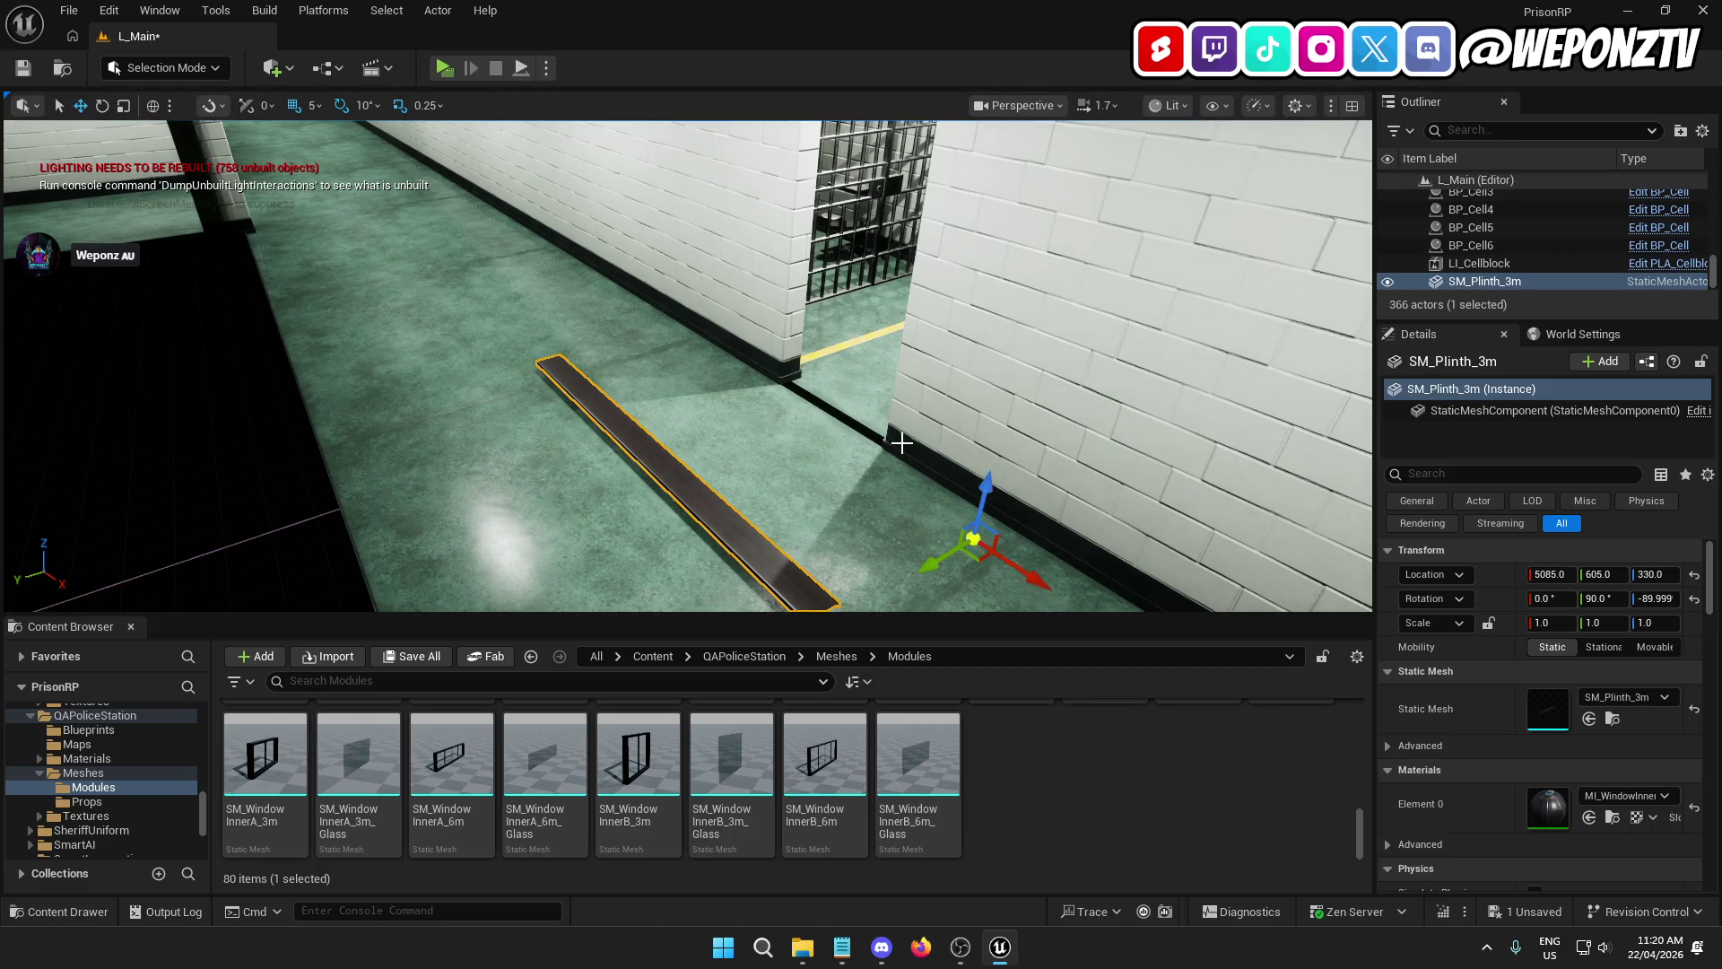
mouse_move(619, 224)
left_mouse_down()
mouse_move(593, 212)
mouse_move(607, 230)
left_mouse_up()
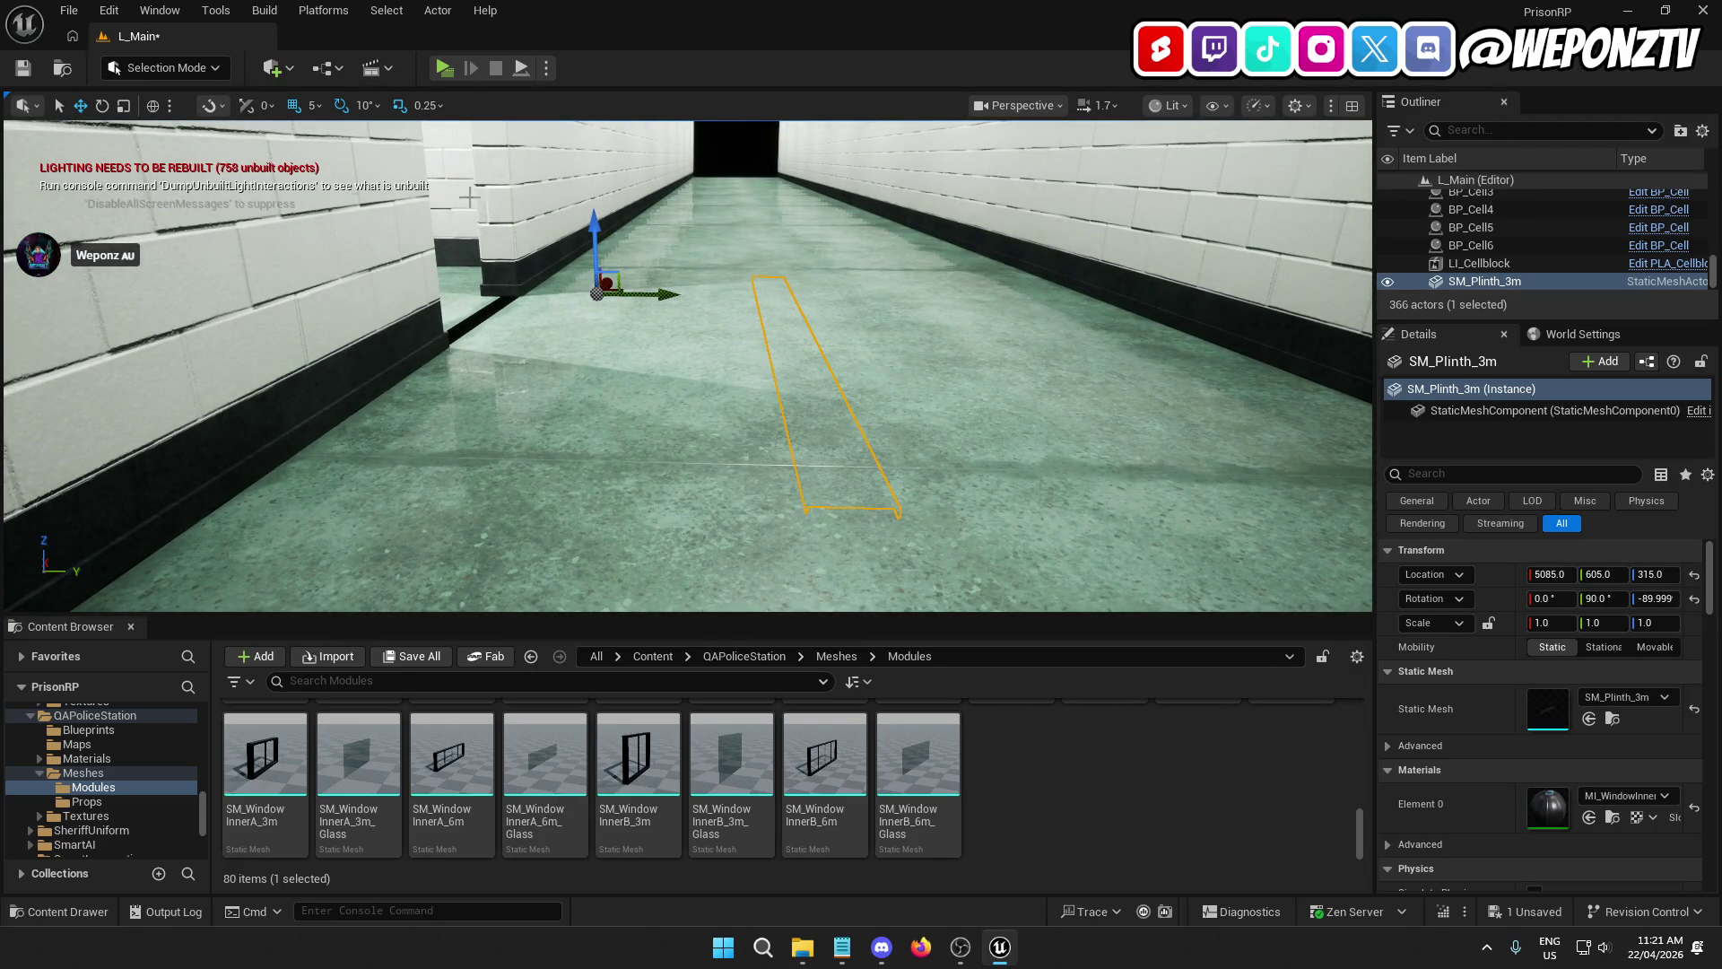
left_click(314, 105)
left_click(332, 134)
left_click_drag(595, 228, 597, 229)
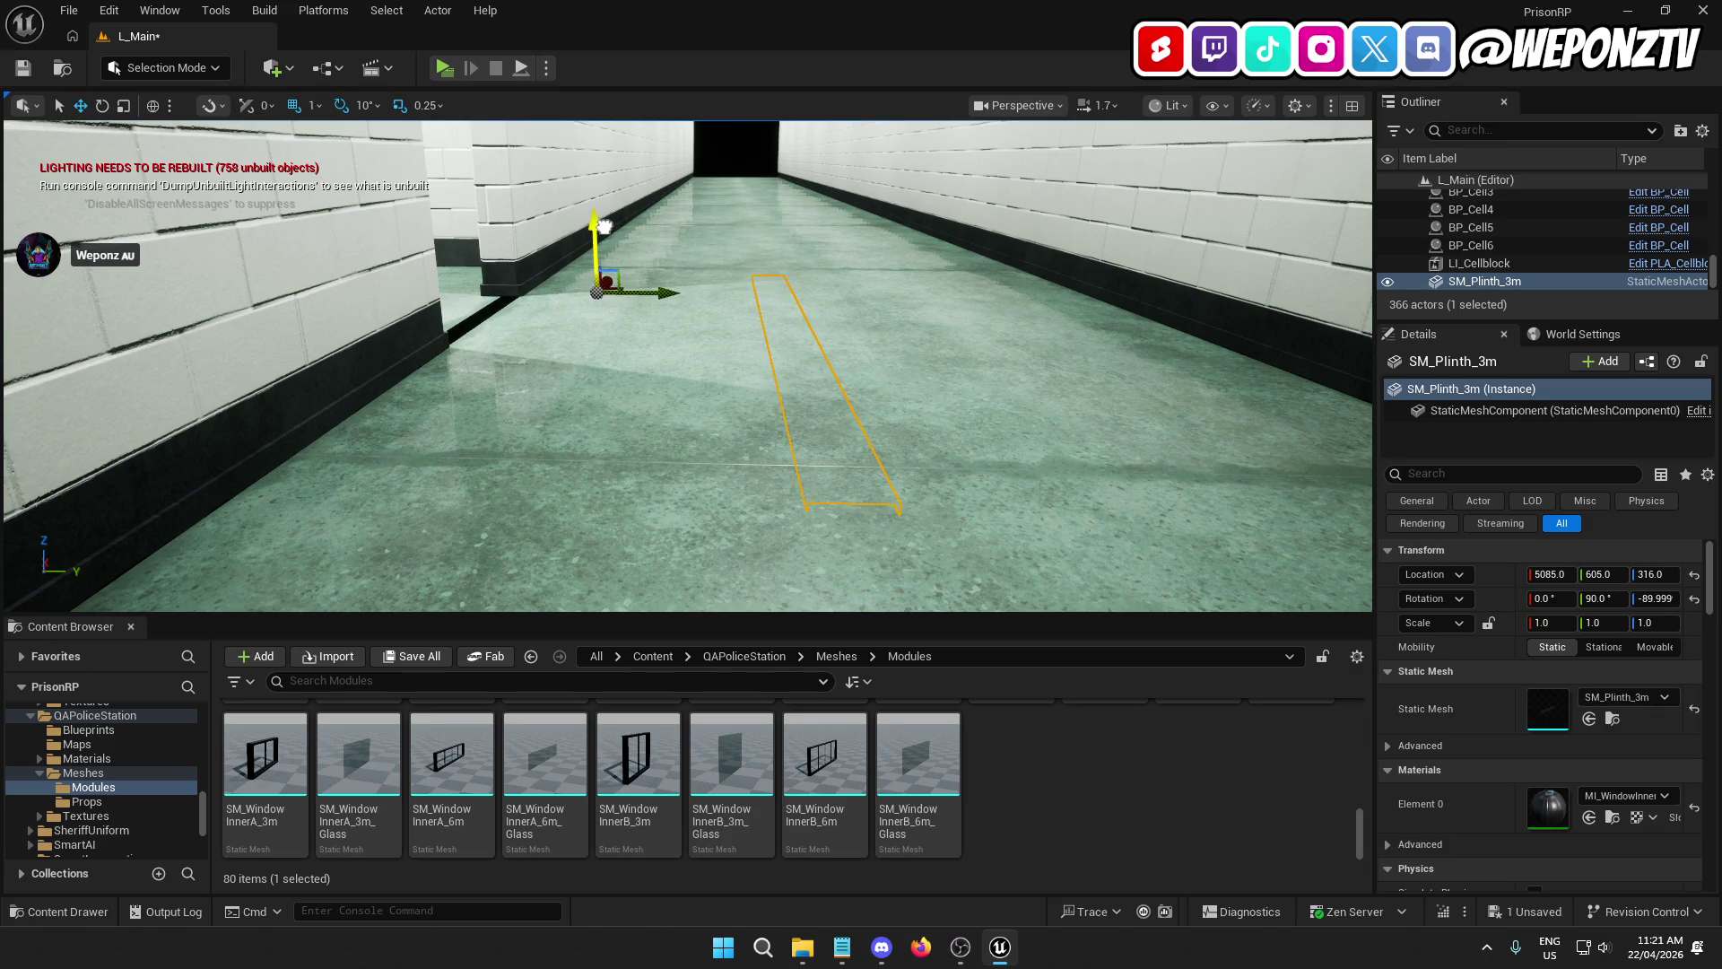
left_click_drag(607, 224, 609, 222)
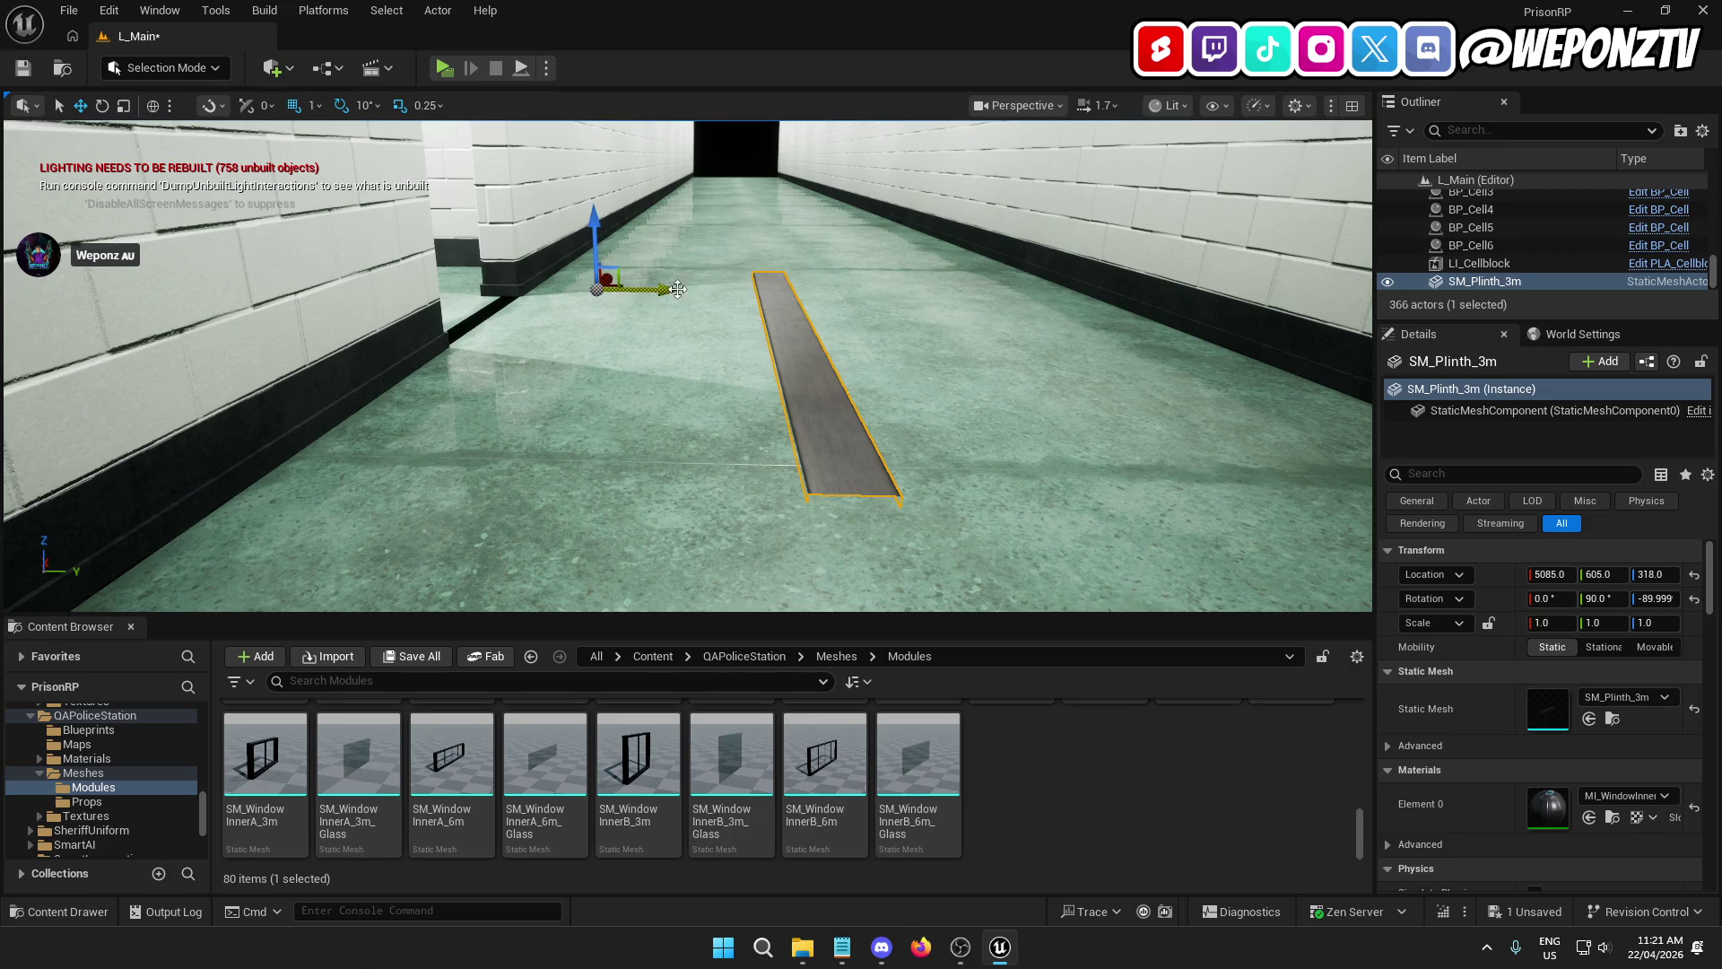
left_click_drag(677, 289, 455, 273)
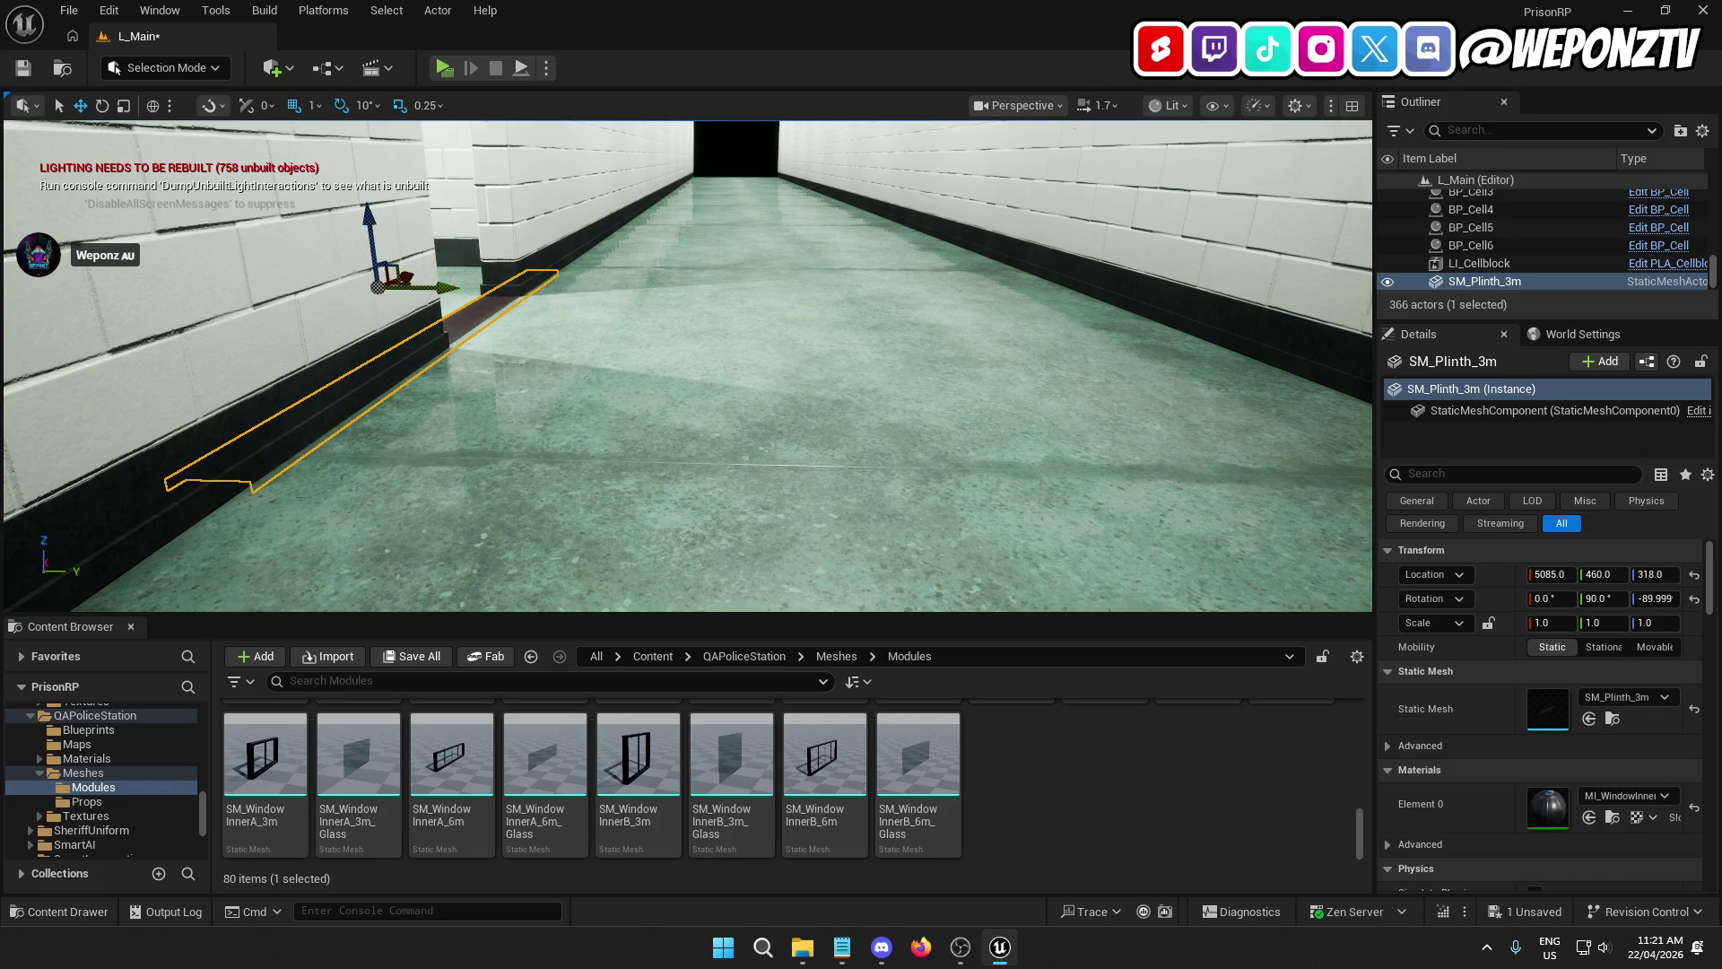
mouse_move(686, 366)
left_mouse_down()
mouse_move(682, 413)
mouse_move(627, 489)
left_mouse_up()
key("f")
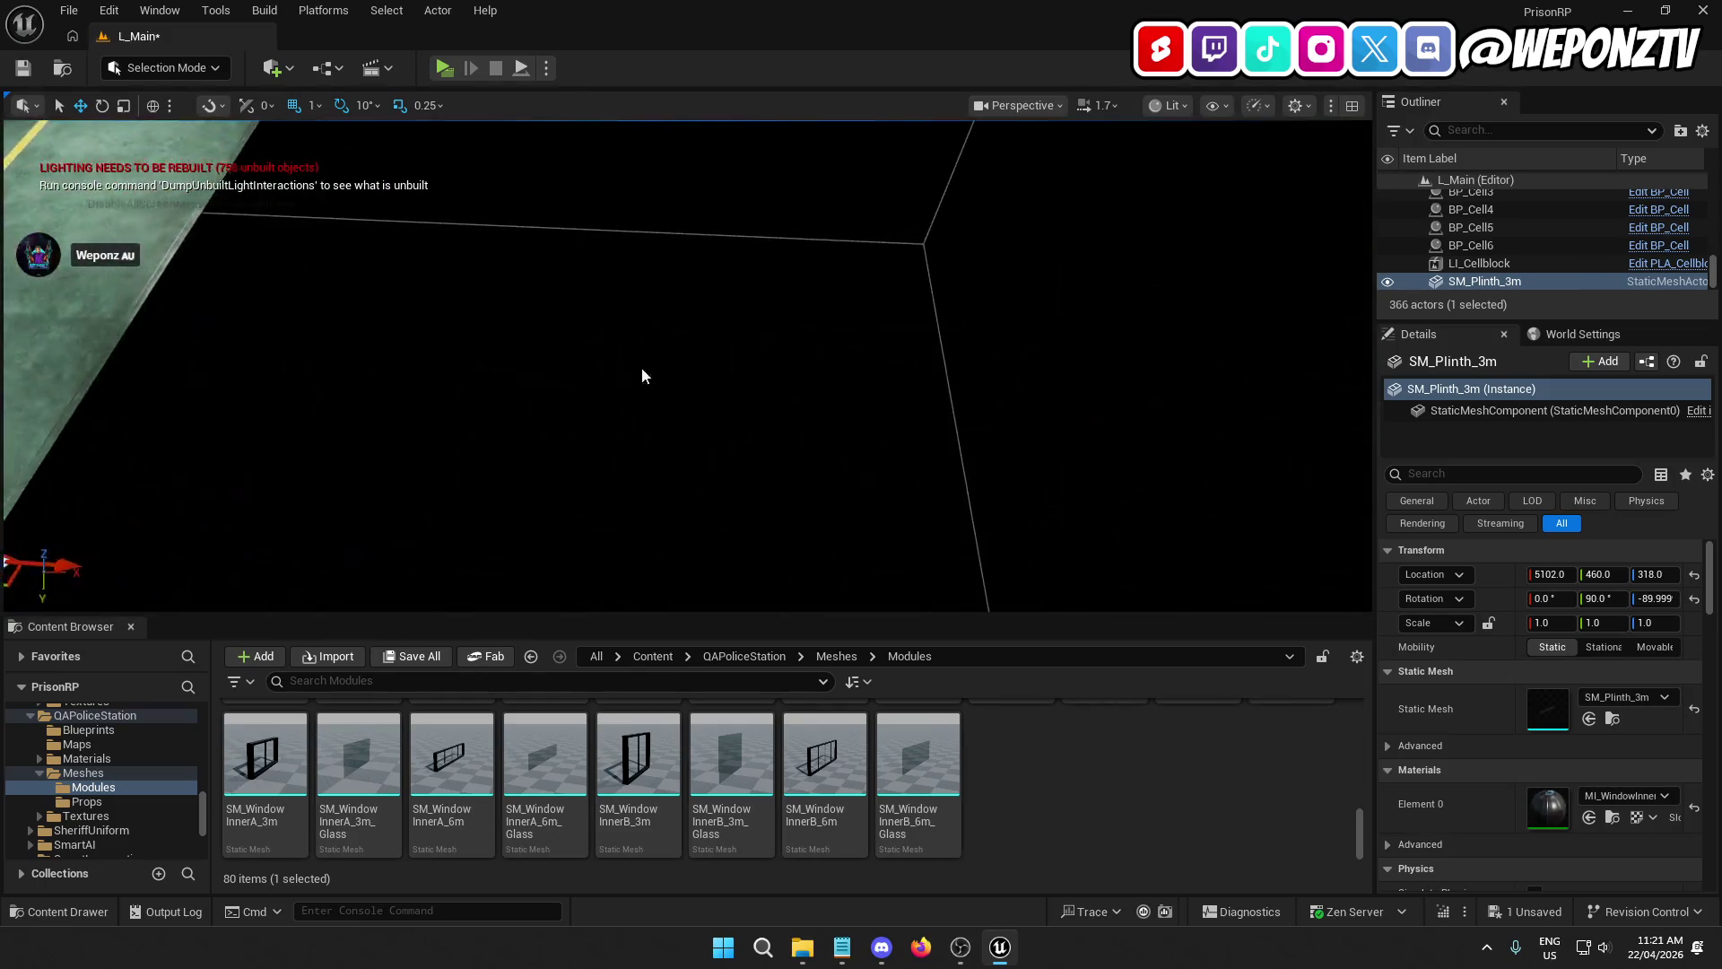
left_click(642, 375)
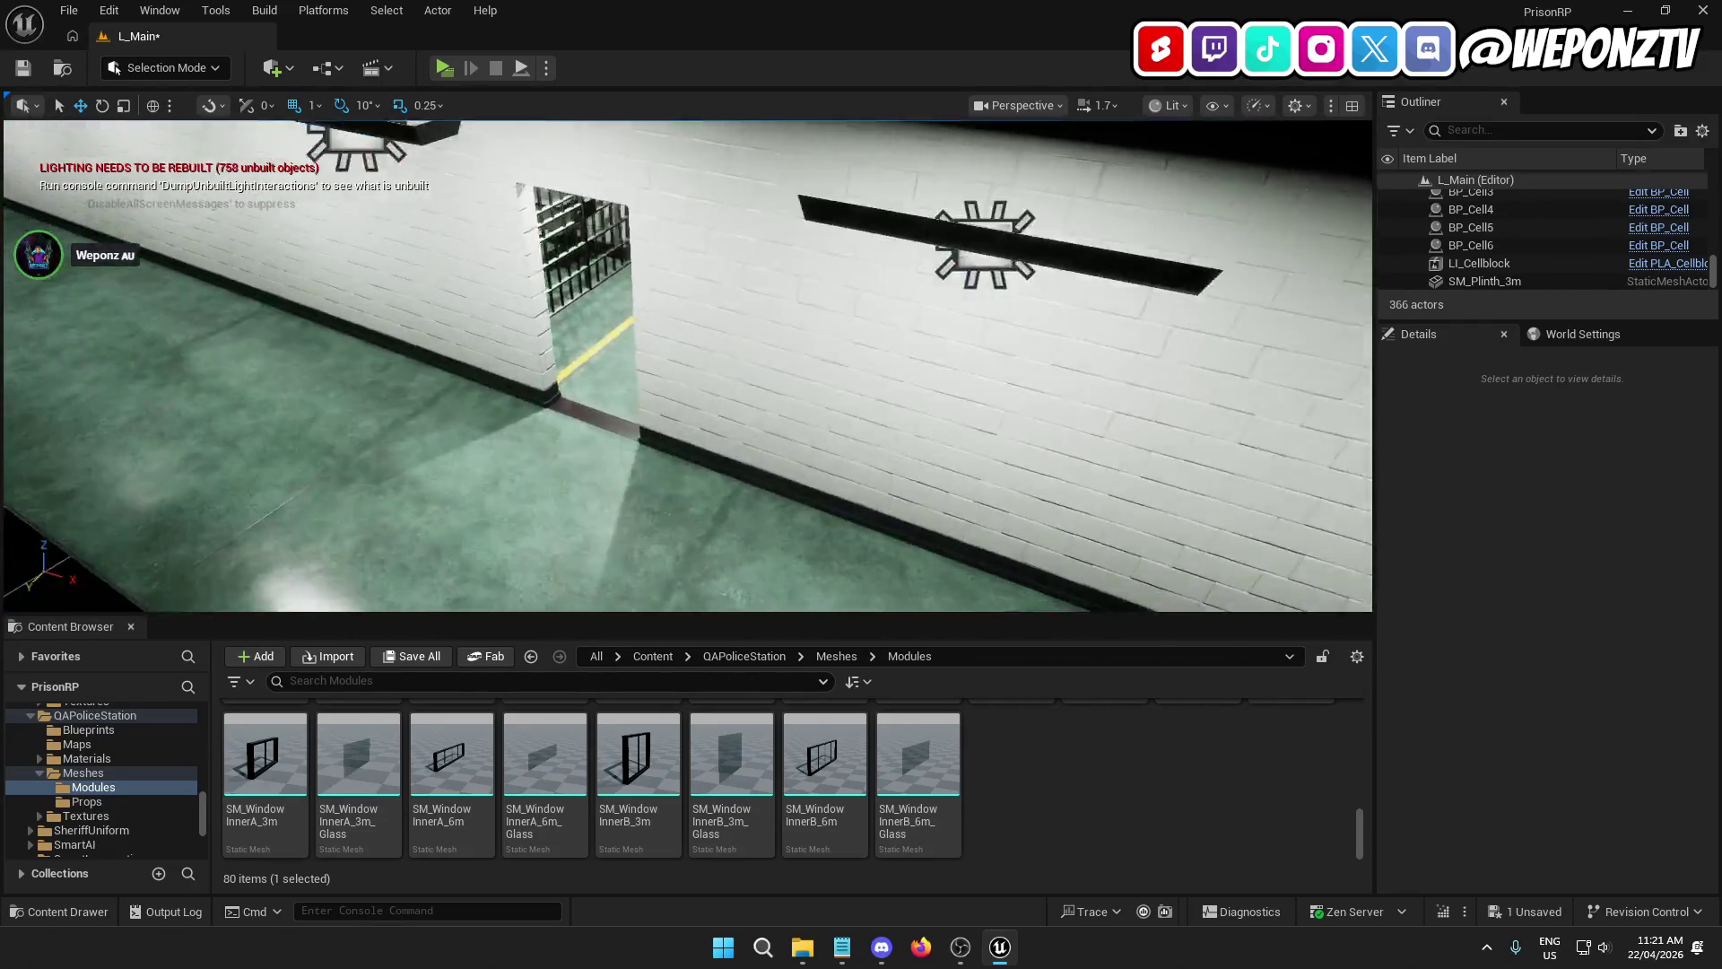
key("w")
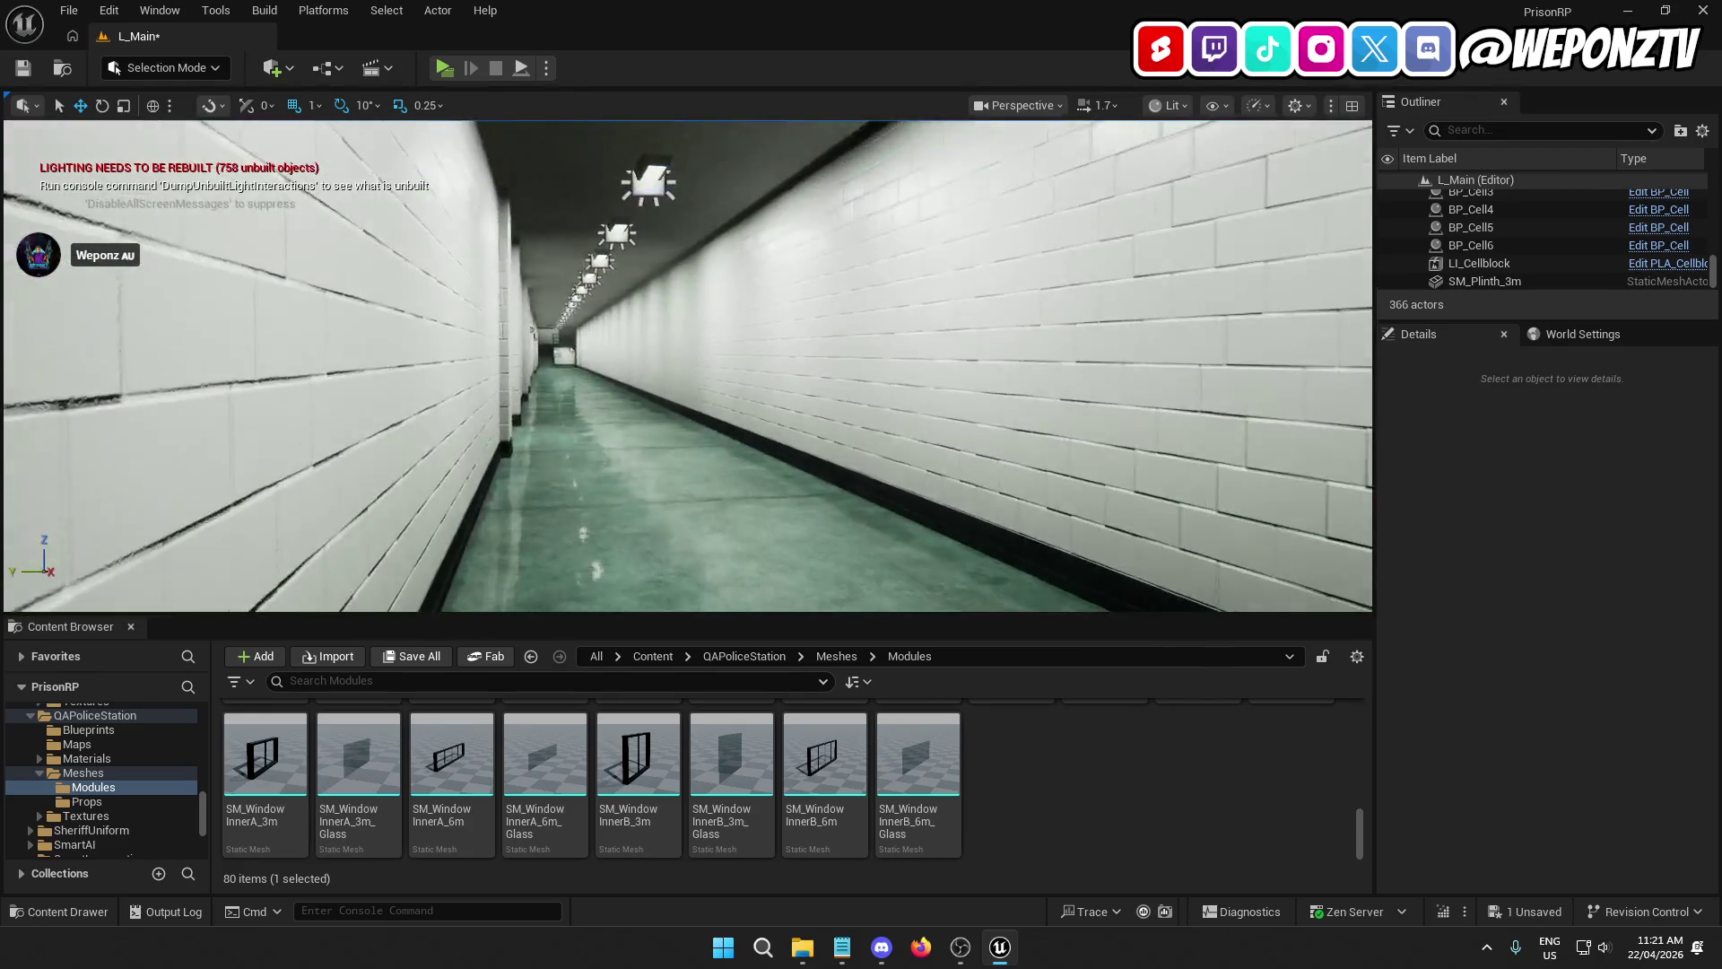
left_click(673, 260)
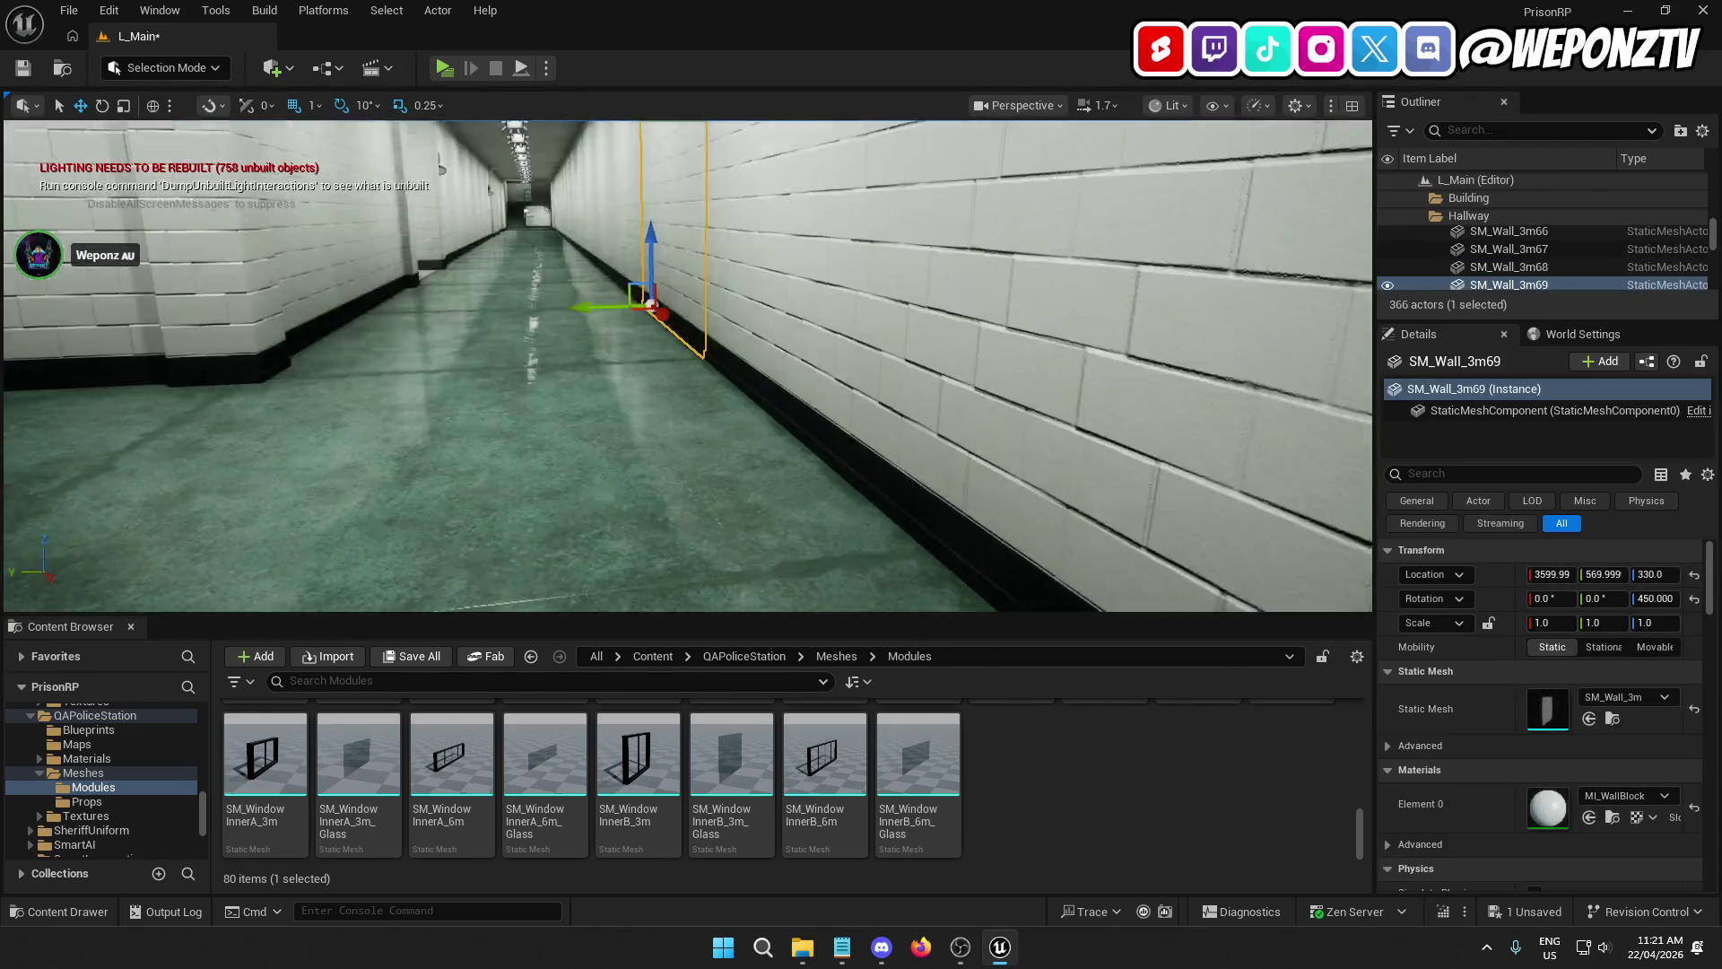
left_click(843, 359)
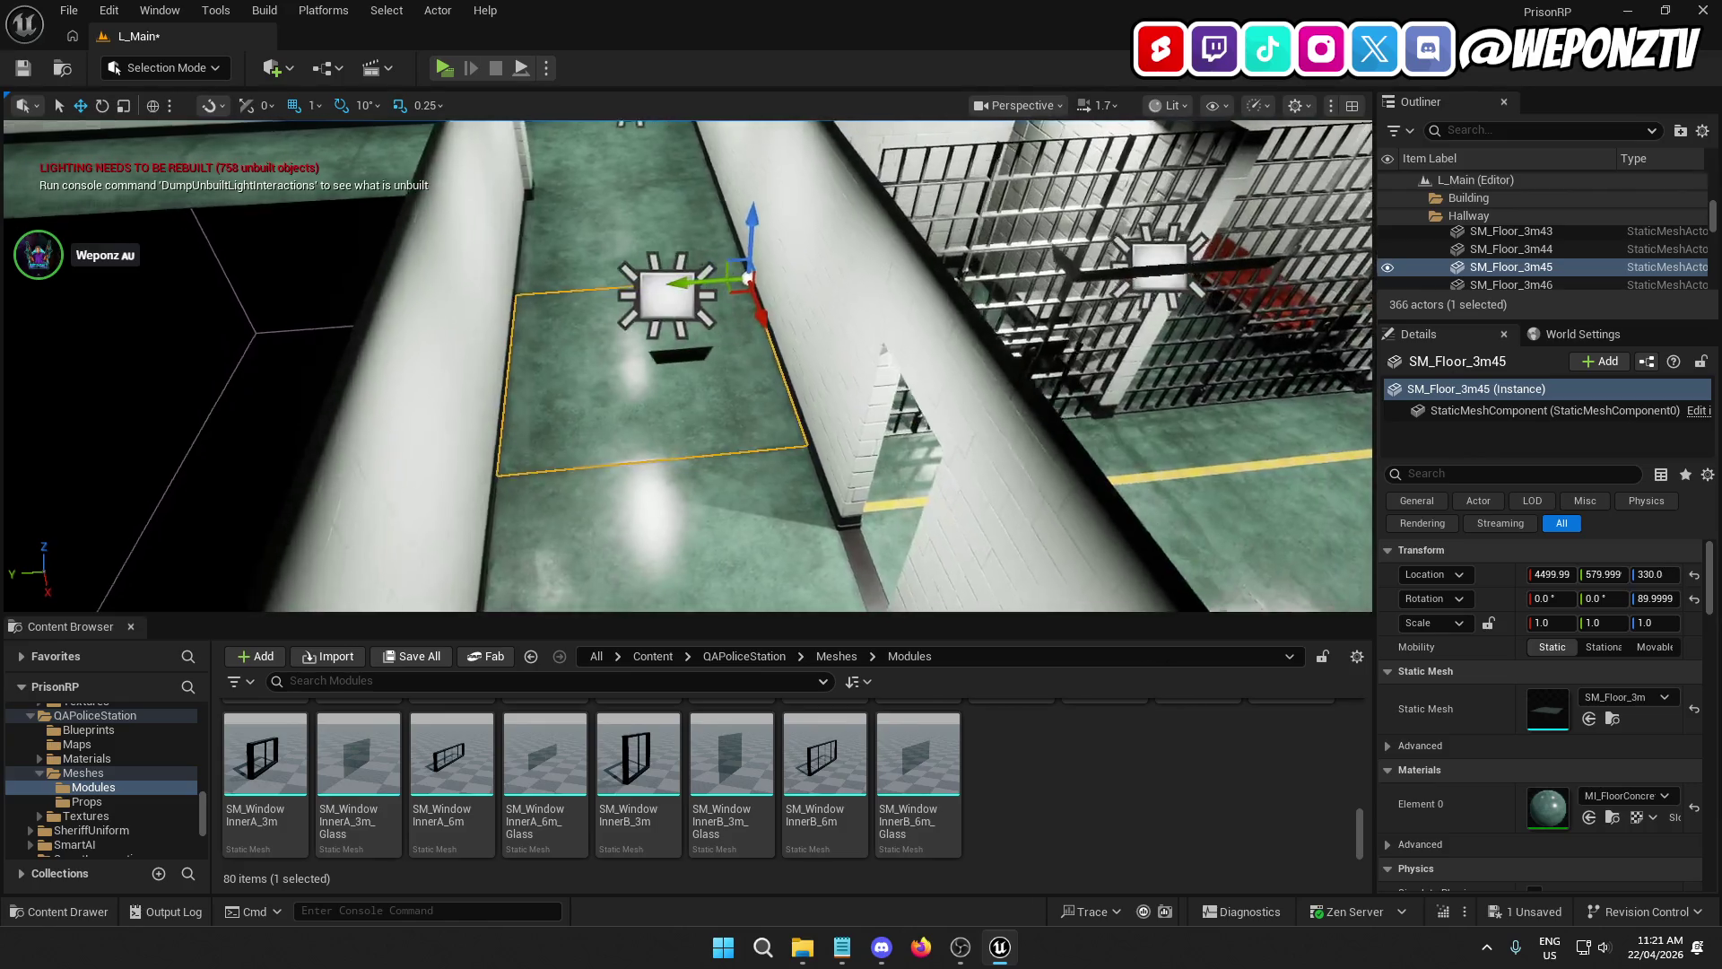
left_click(762, 358)
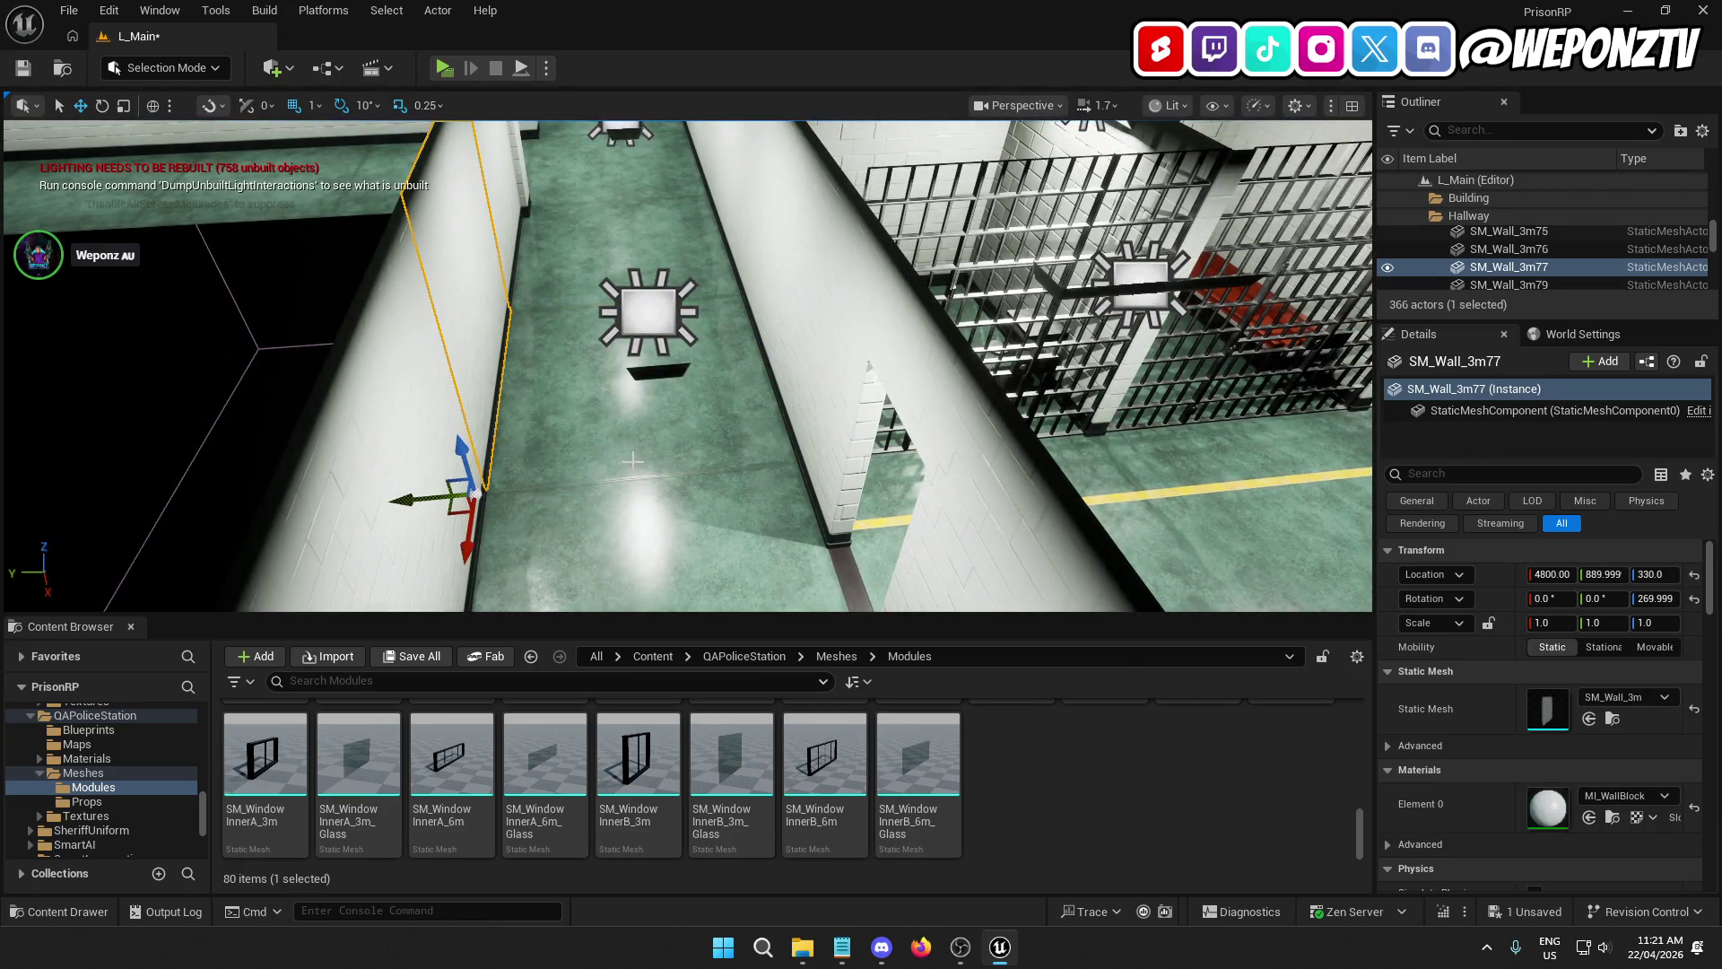
scroll(776, 408, "down", 3)
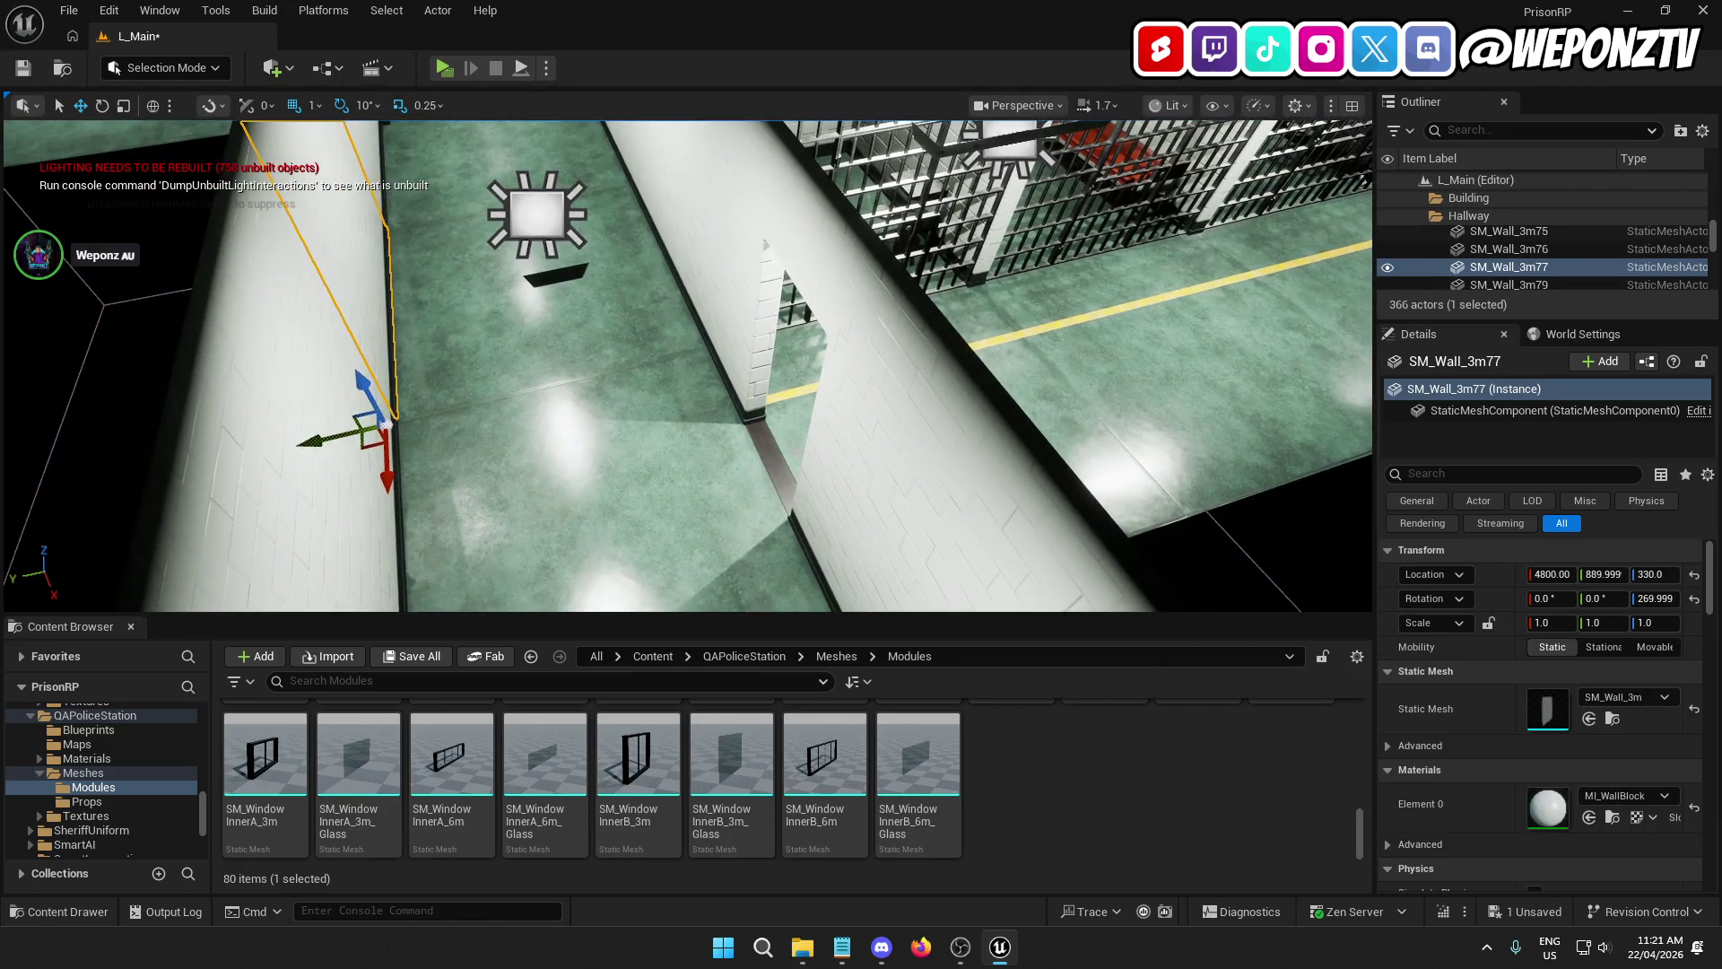
left_click(706, 441)
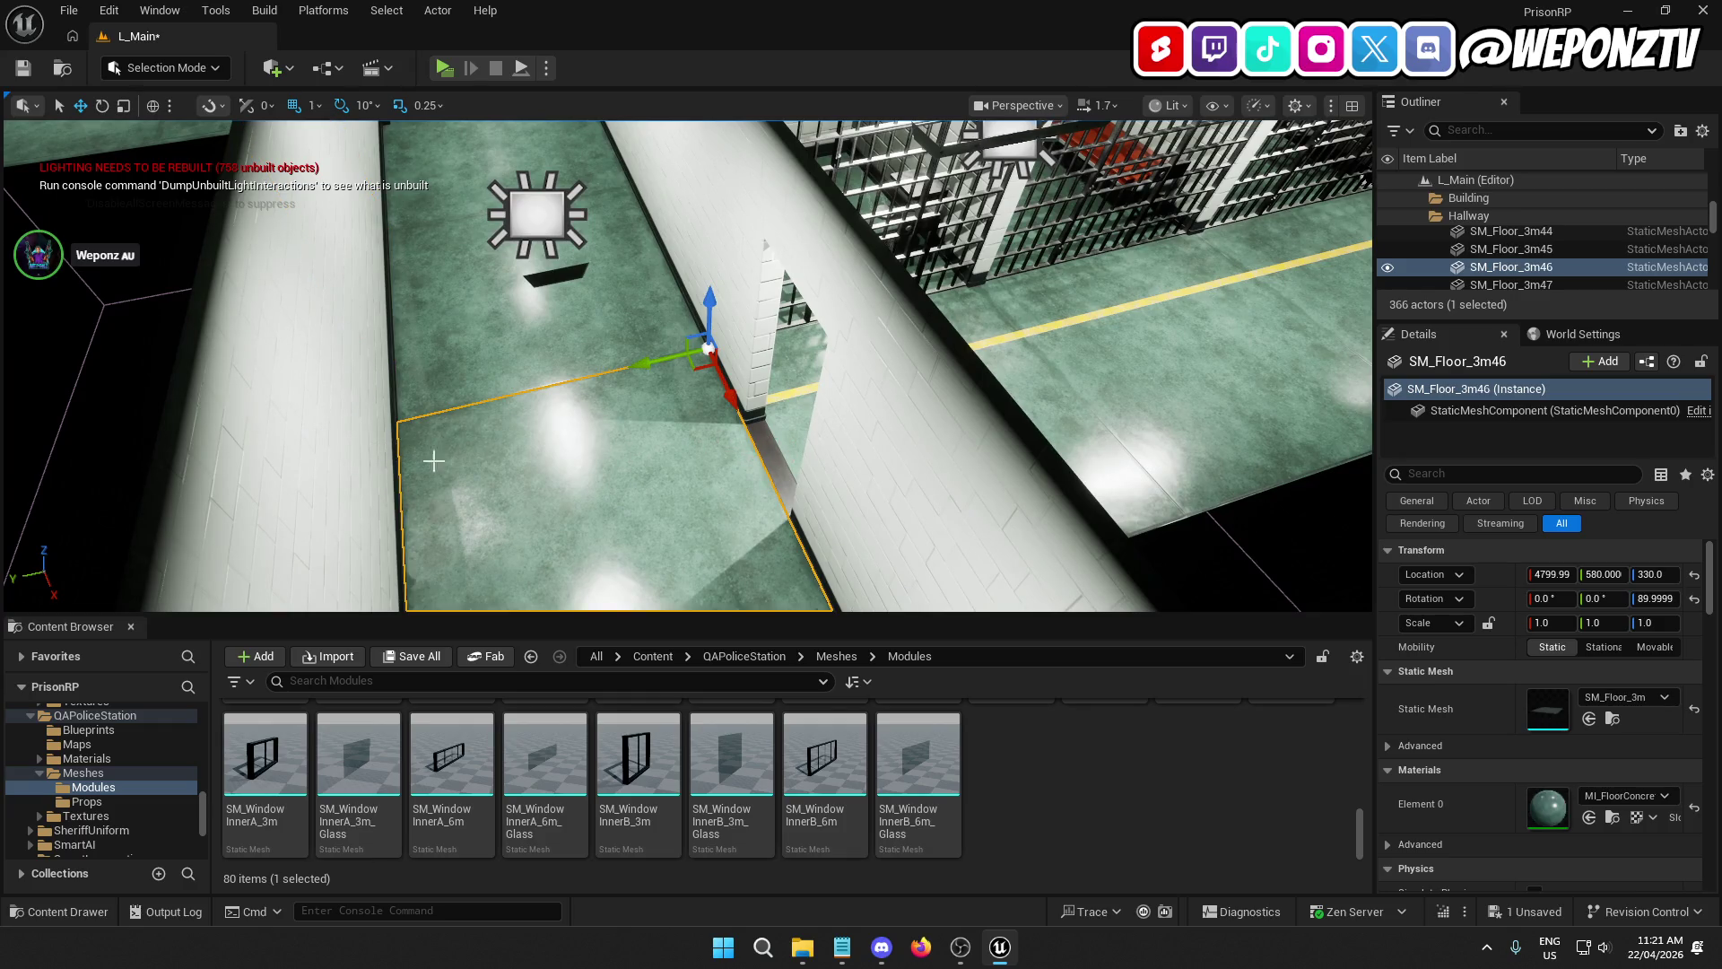
left_click(1214, 545)
scroll(1214, 545, "down", 5)
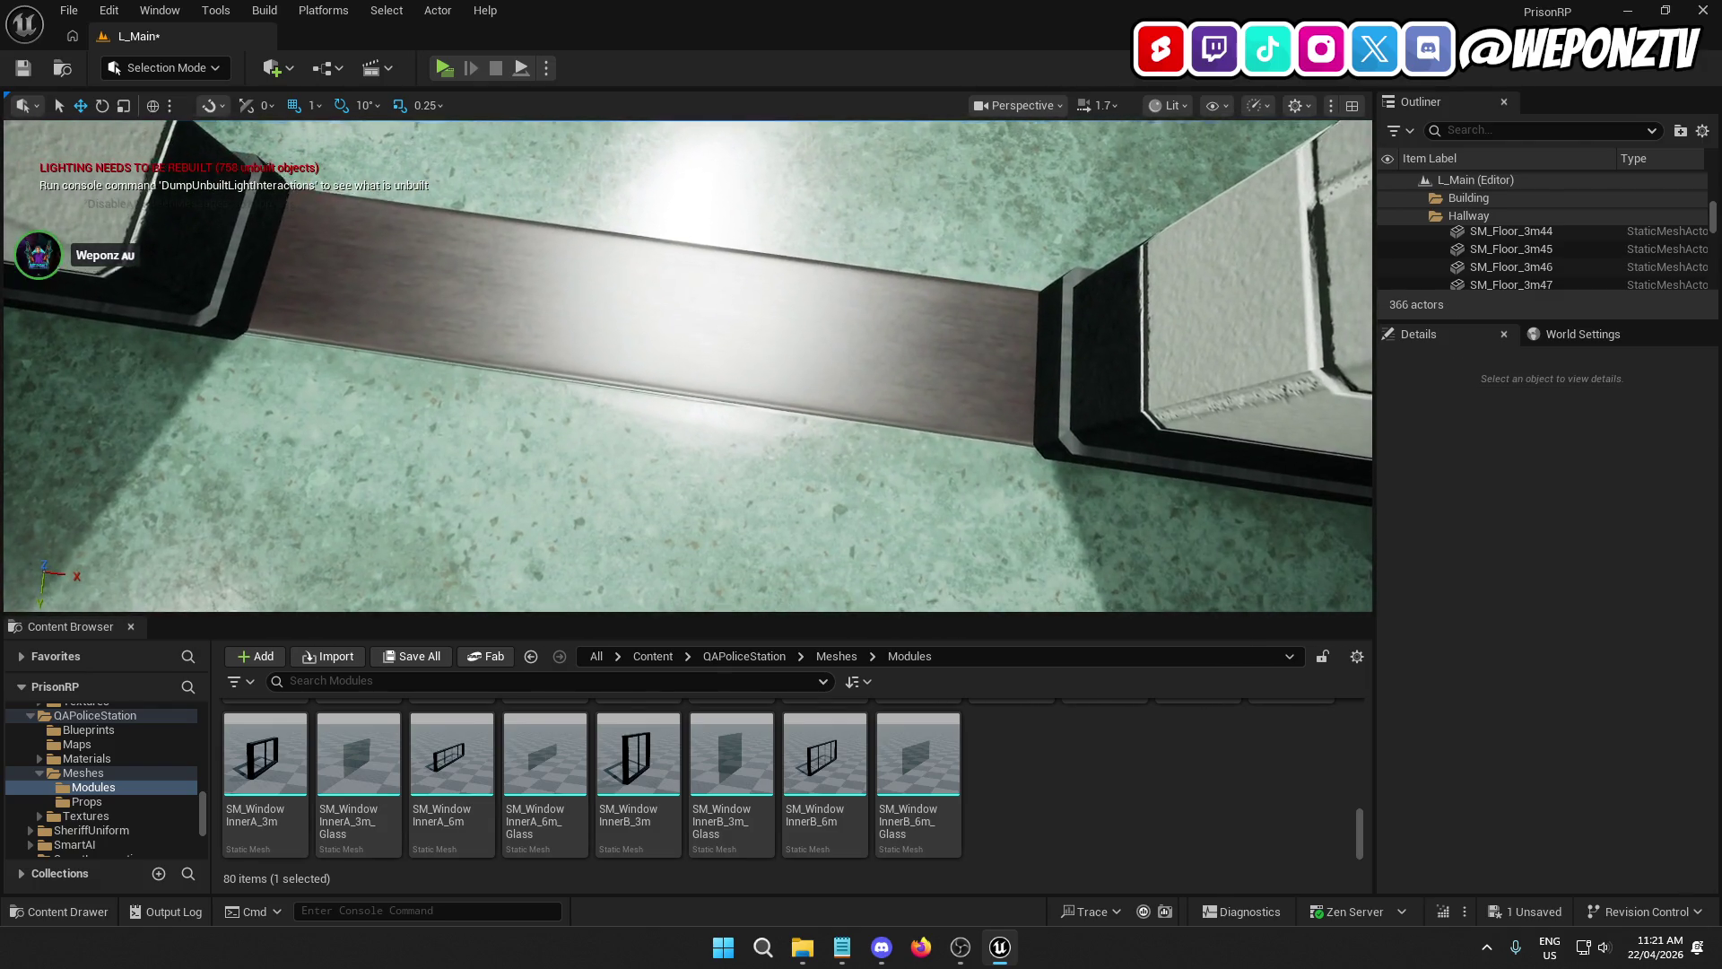
mouse_move(687, 404)
left_mouse_down()
mouse_move(687, 314)
mouse_move(552, 296)
mouse_move(628, 296)
mouse_move(627, 394)
mouse_move(646, 408)
mouse_move(574, 359)
mouse_move(973, 473)
left_mouse_up()
left_click(826, 411)
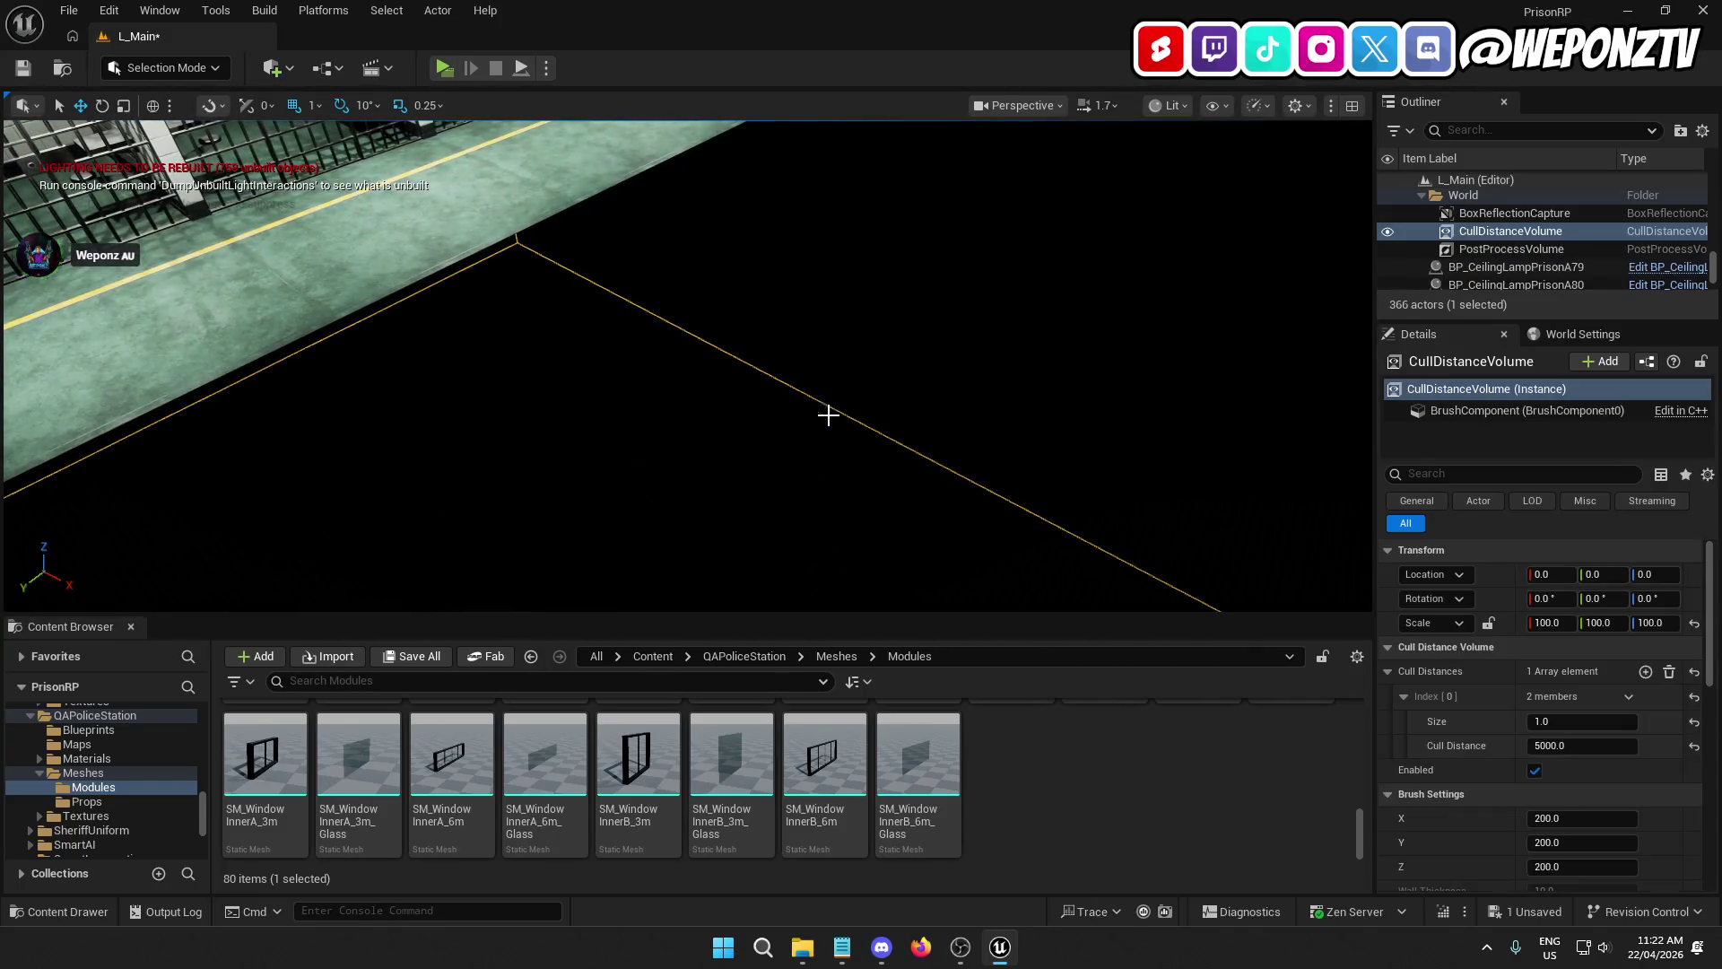
mouse_move(826, 412)
left_mouse_down()
mouse_move(826, 386)
mouse_move(826, 430)
mouse_move(798, 408)
mouse_move(753, 443)
left_mouse_up()
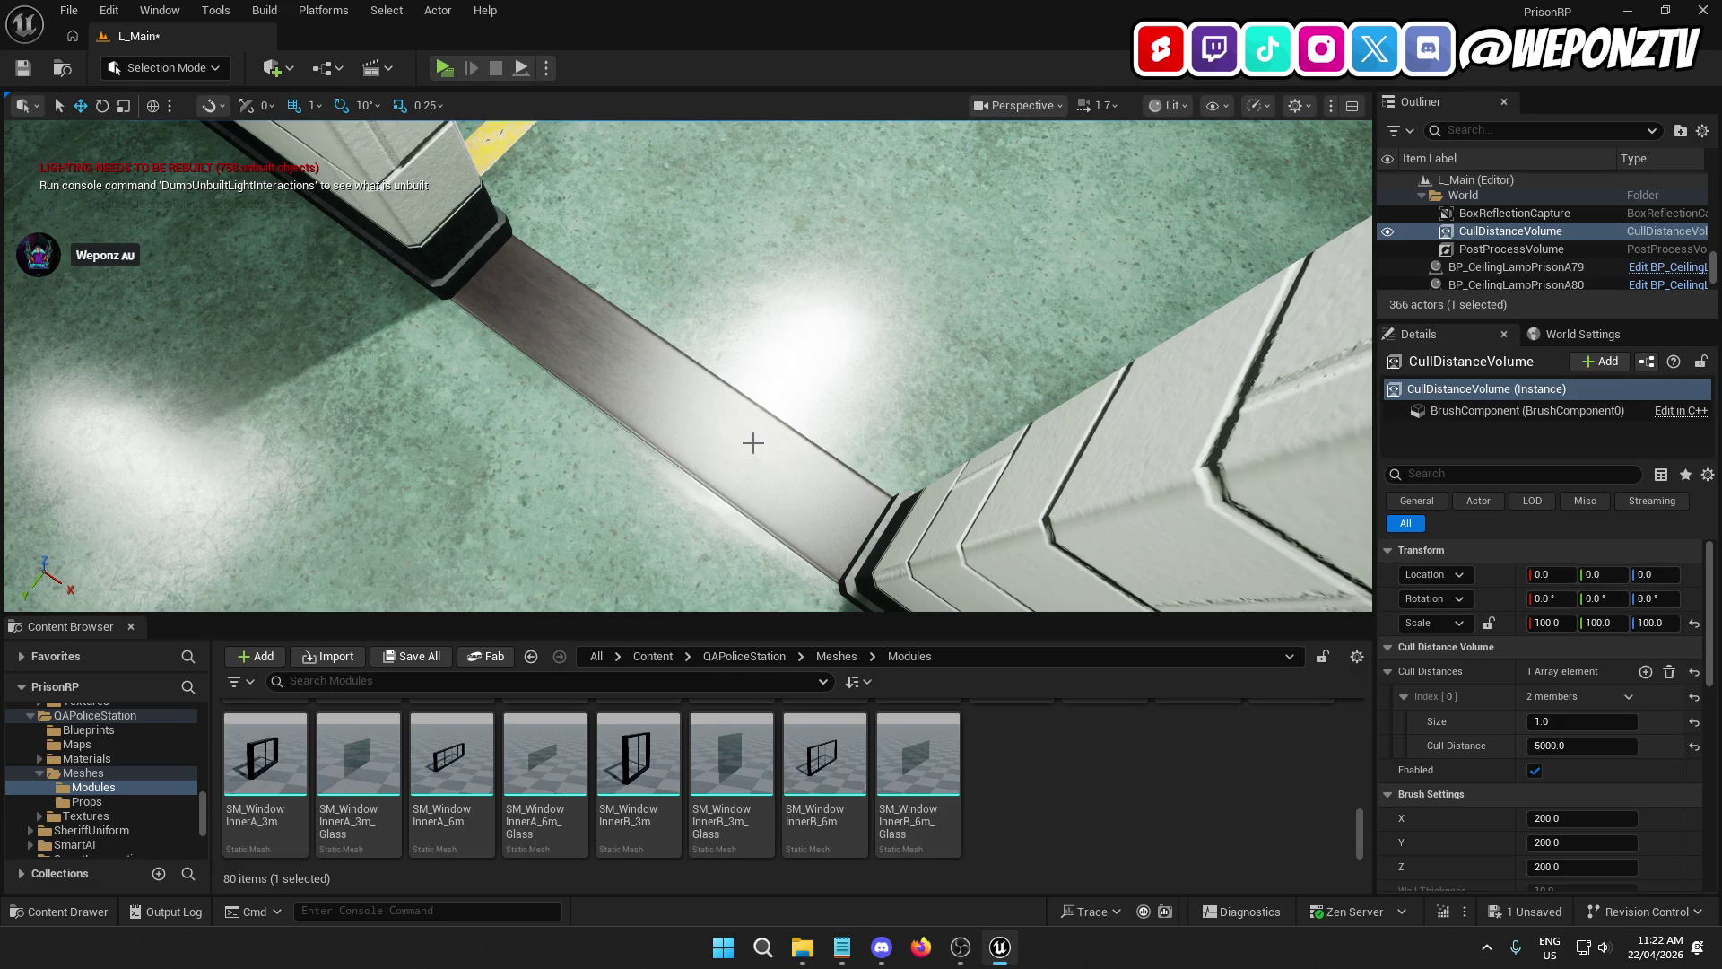
scroll(1612, 223, "down", 2)
scroll(1613, 223, "up", 2)
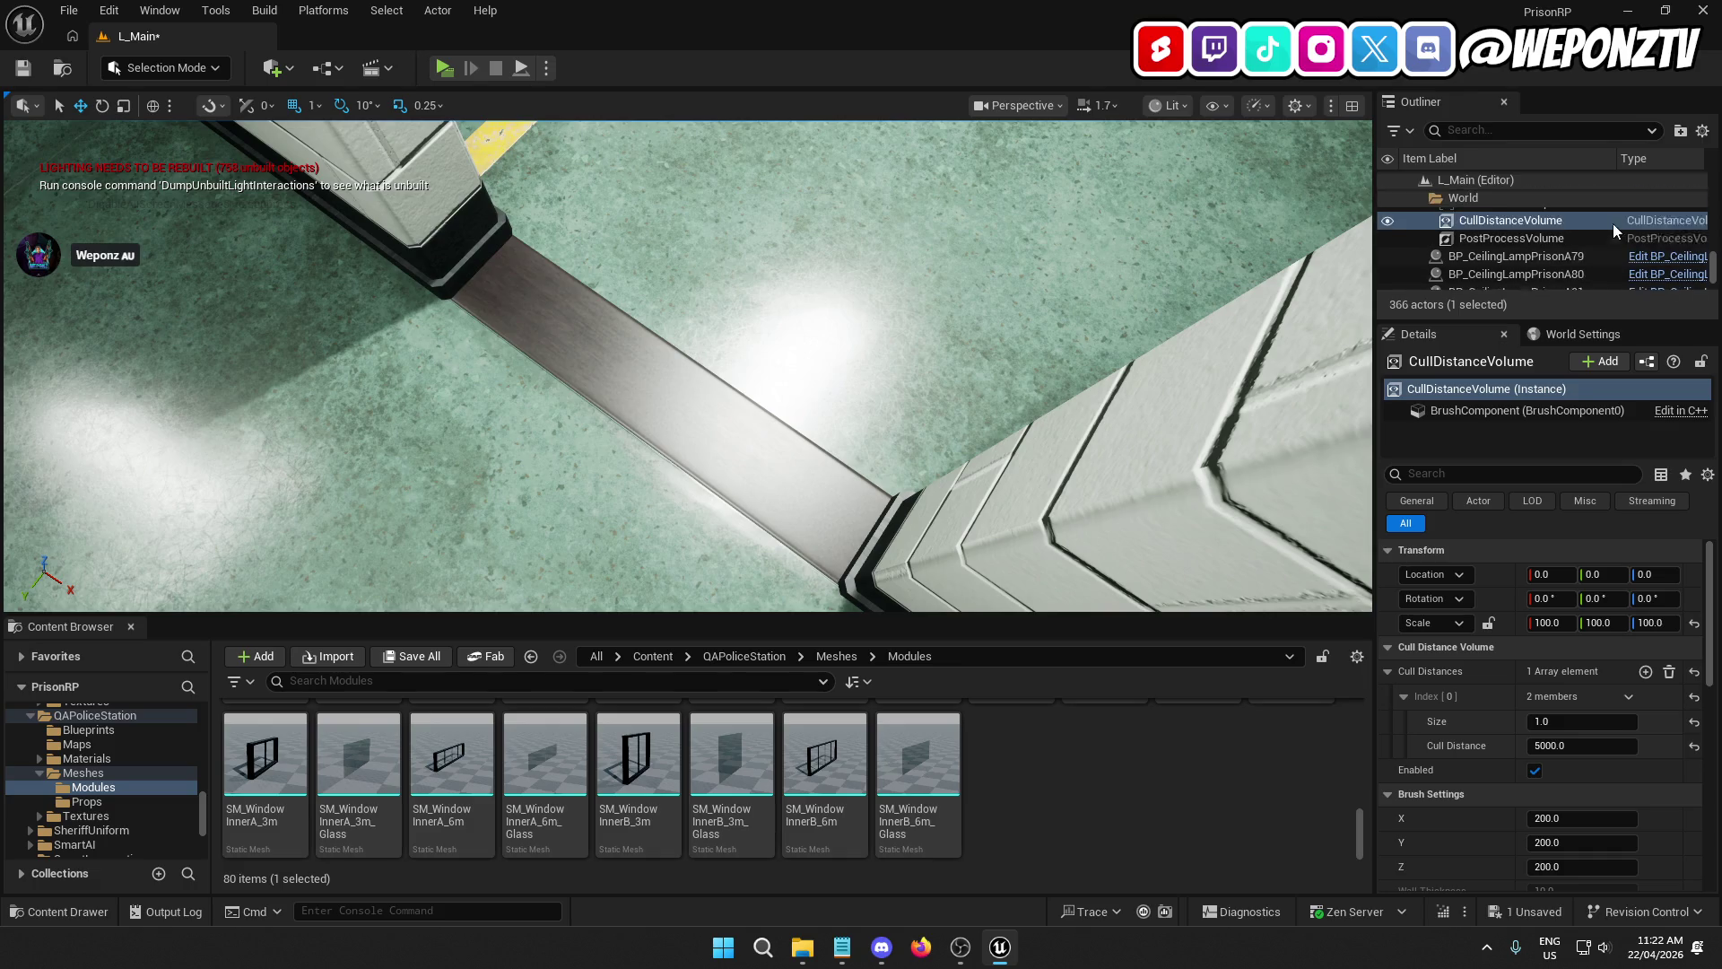
left_click(1543, 272)
scroll(1559, 266, "down", 5)
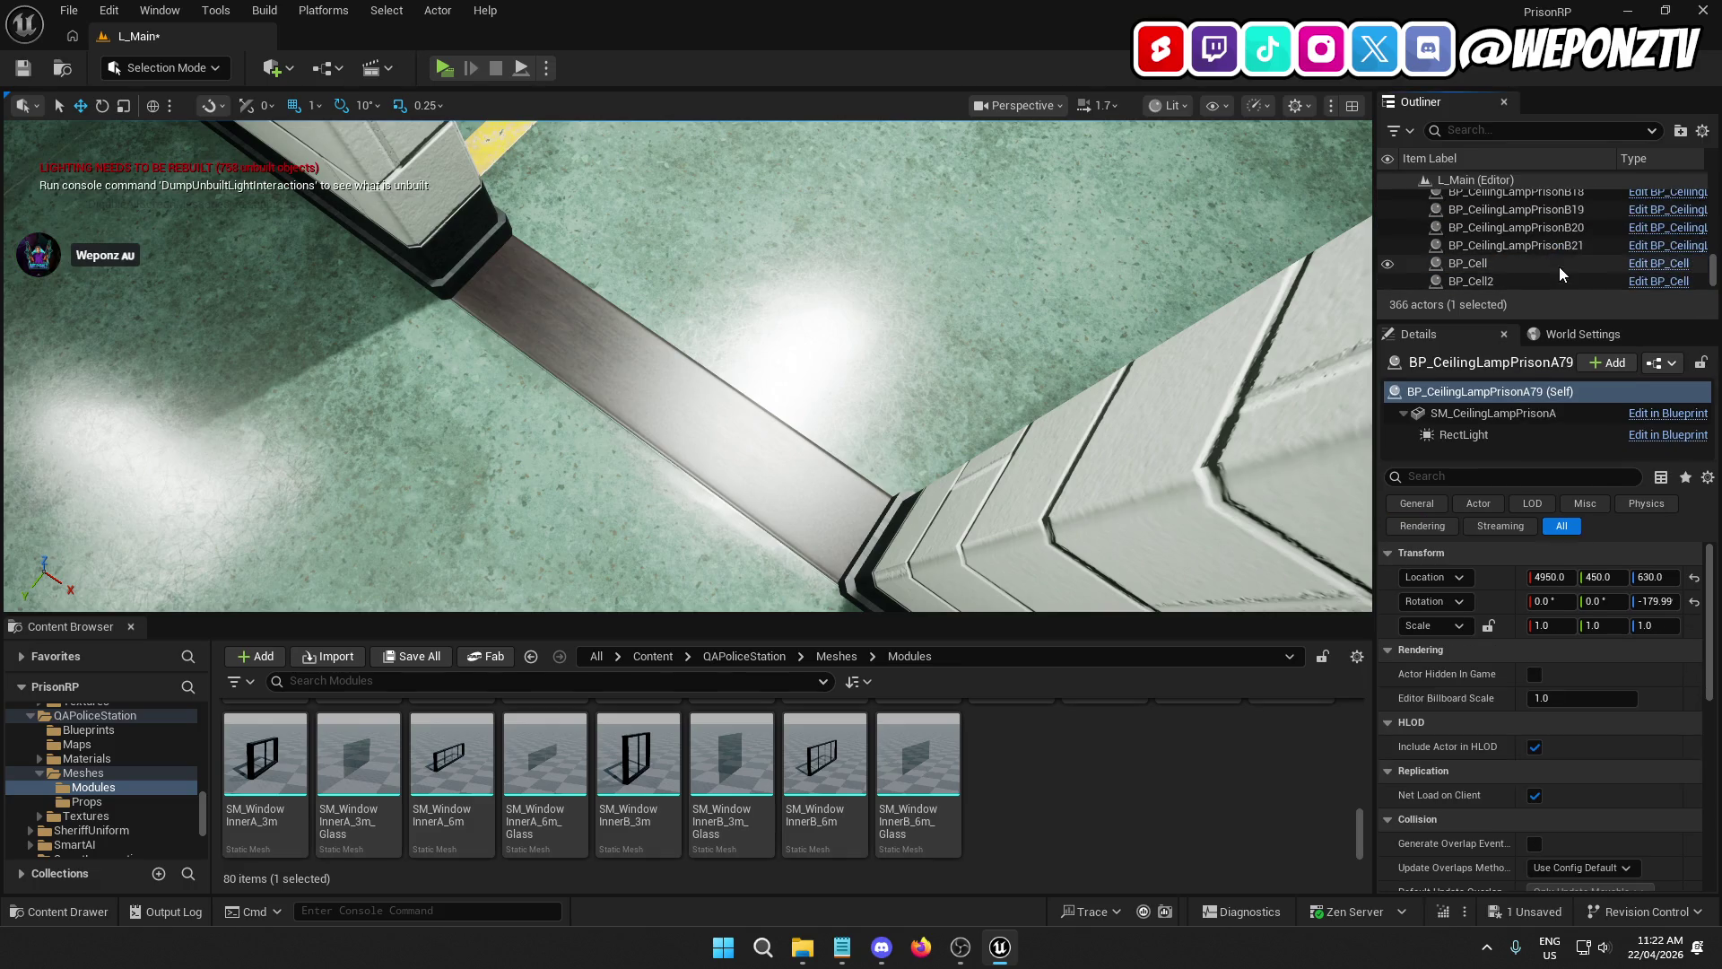
scroll(1559, 266, "up", 1)
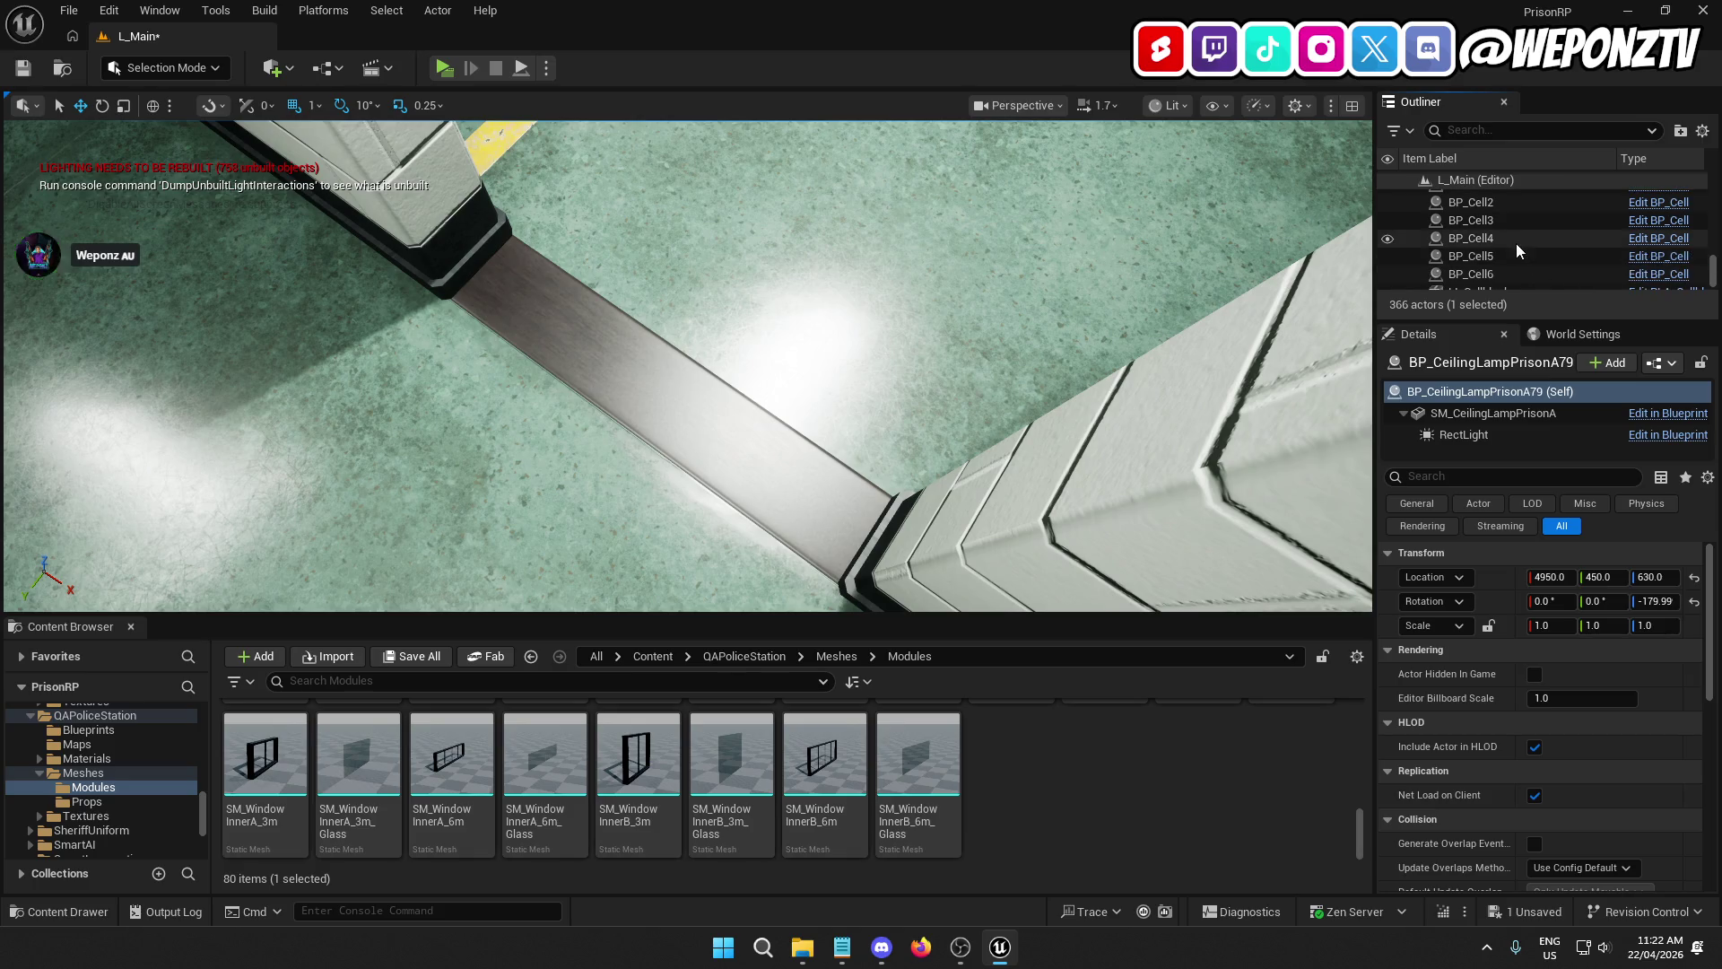
left_click(1536, 277)
scroll(1544, 284, "down", 1)
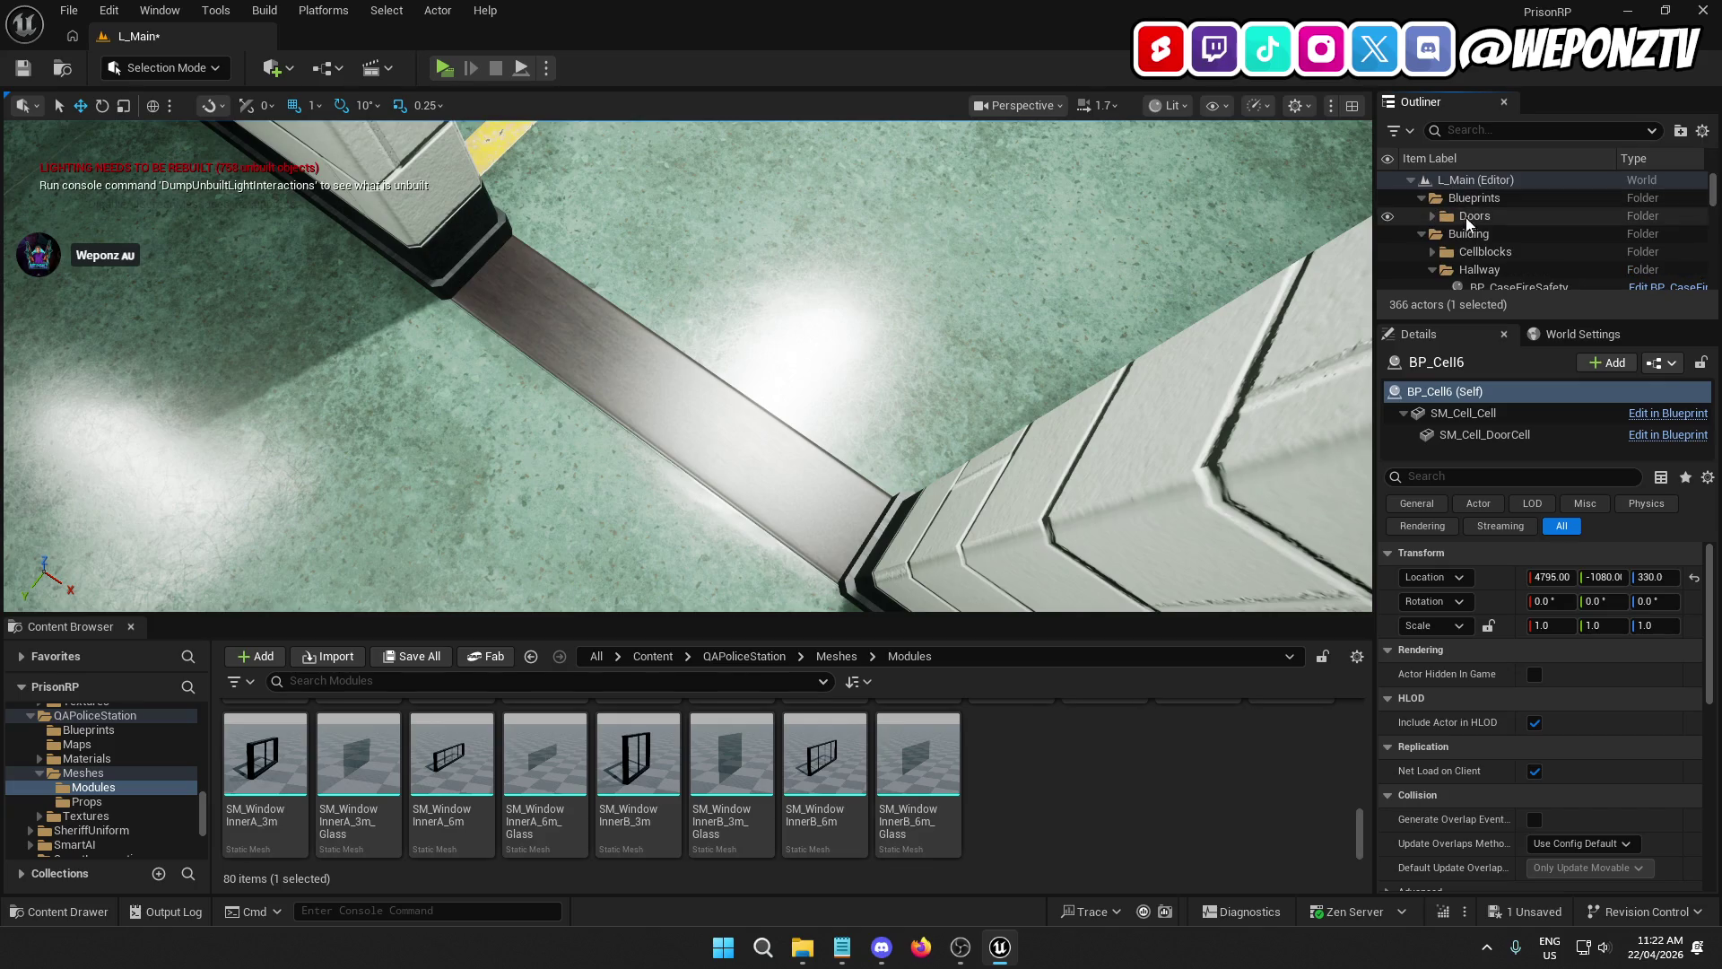
Step: Create a new Outliner folder named Cells
left_click(1468, 224)
left_click(1680, 132)
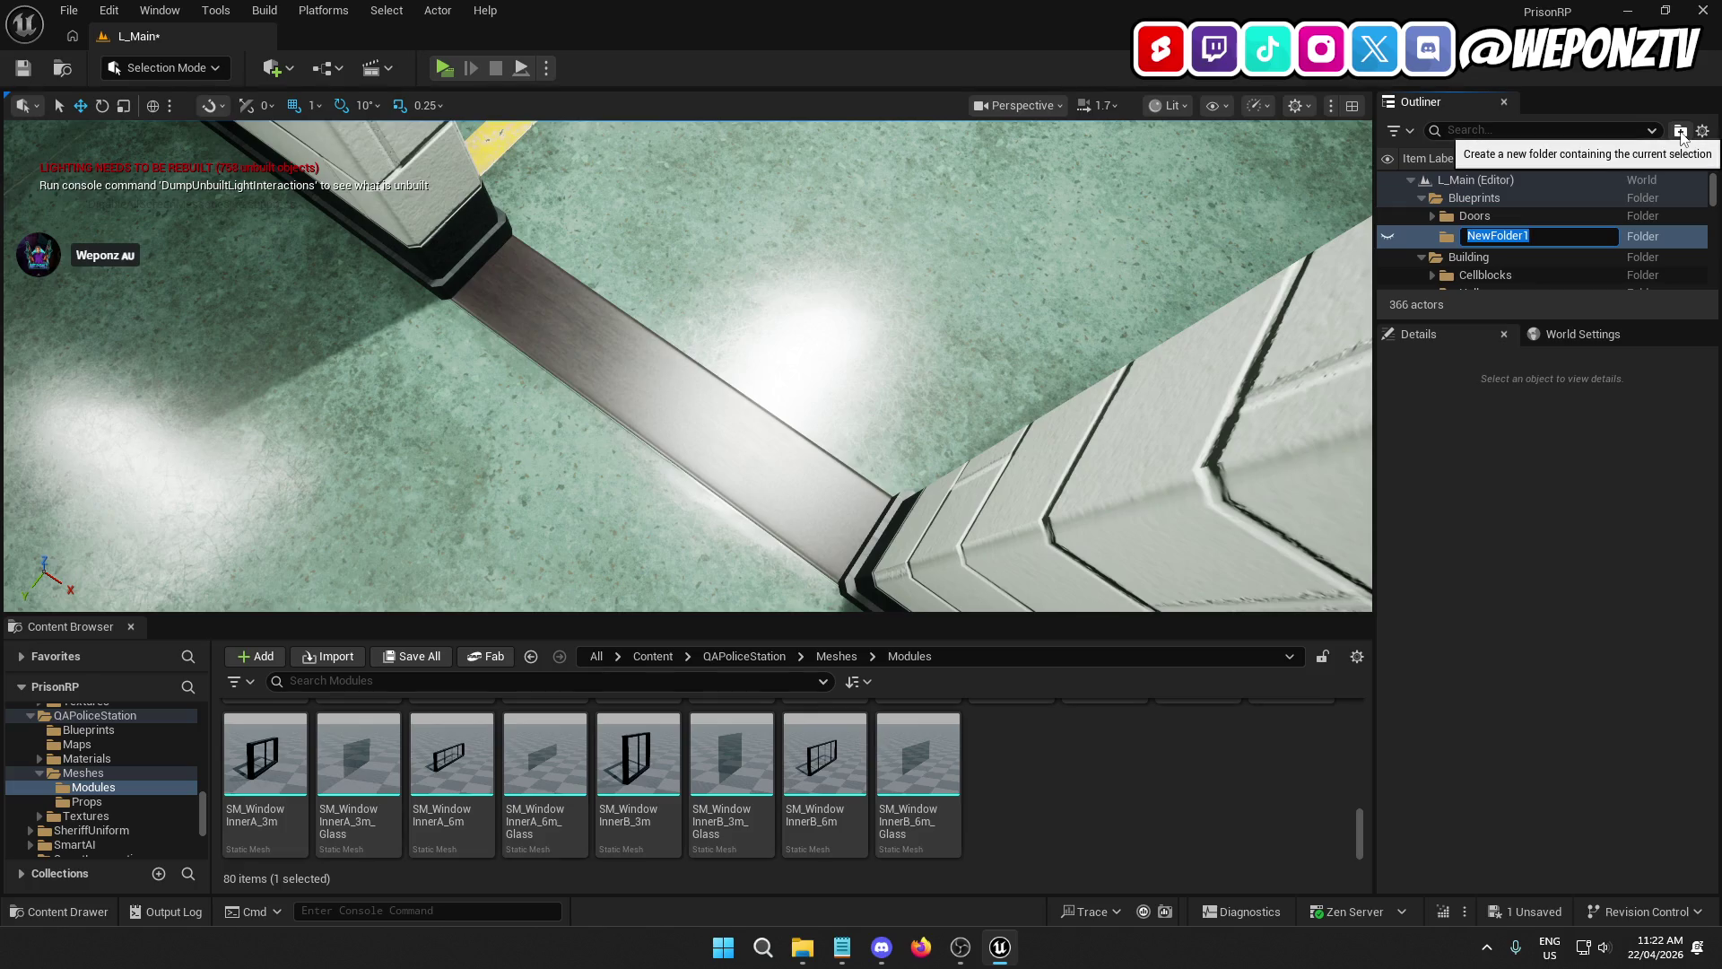
type("Cells")
key("Return")
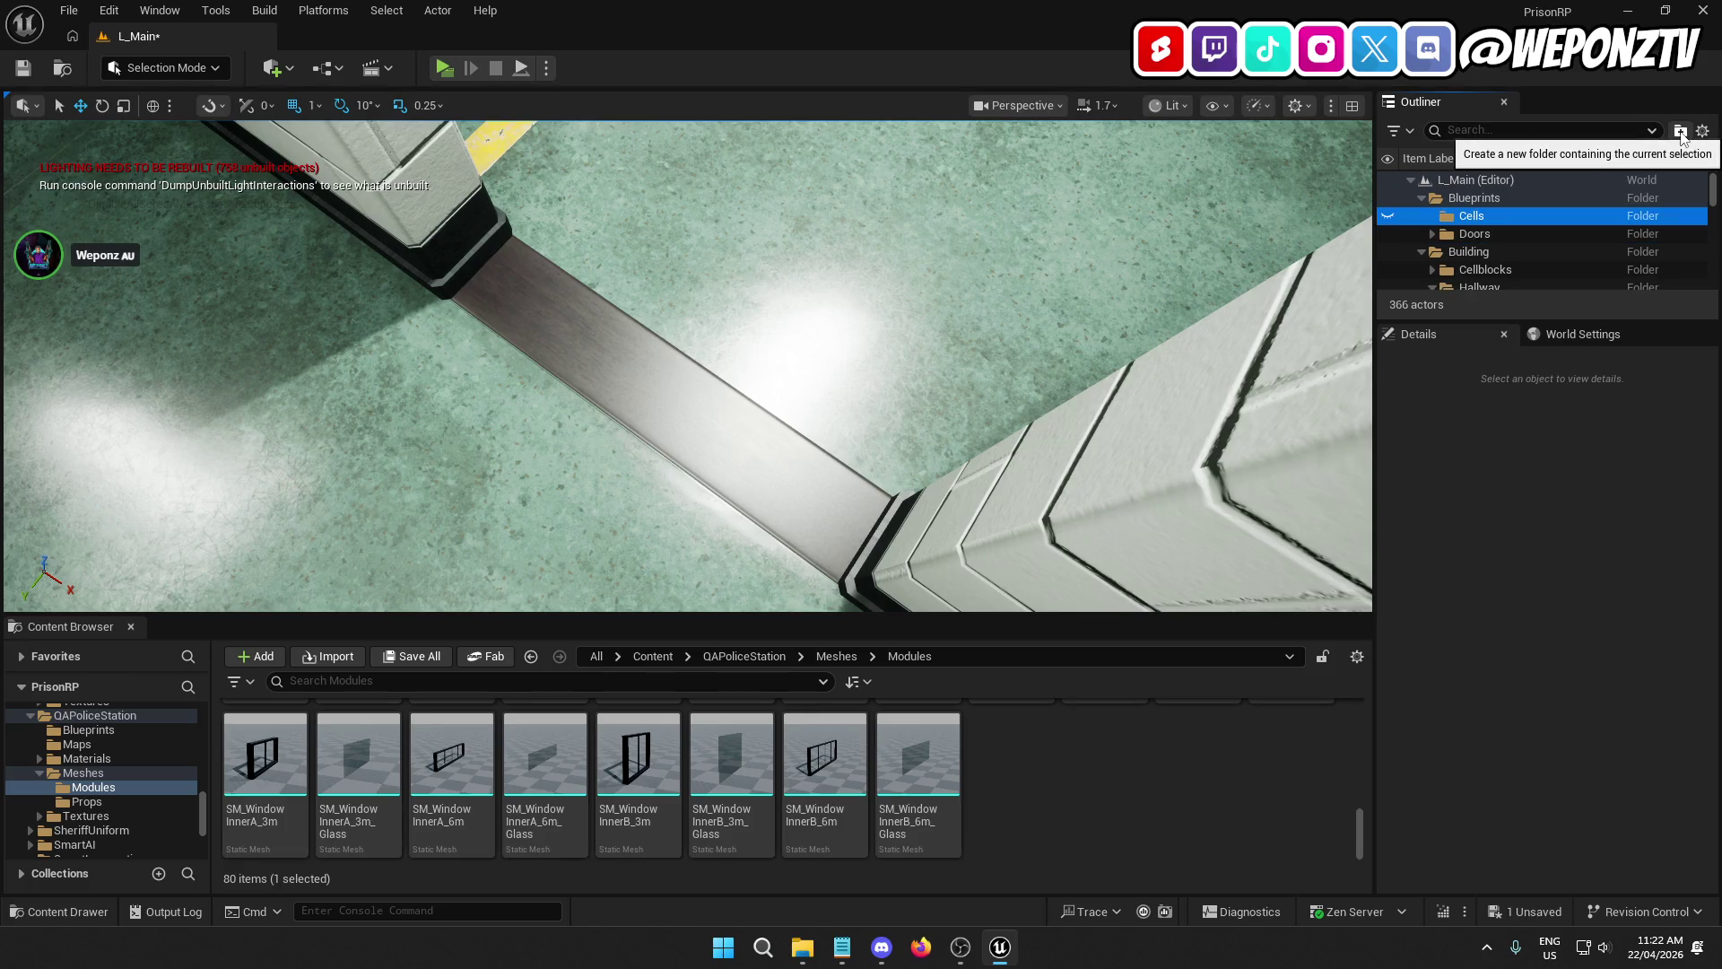
scroll(1542, 242, "down", 10)
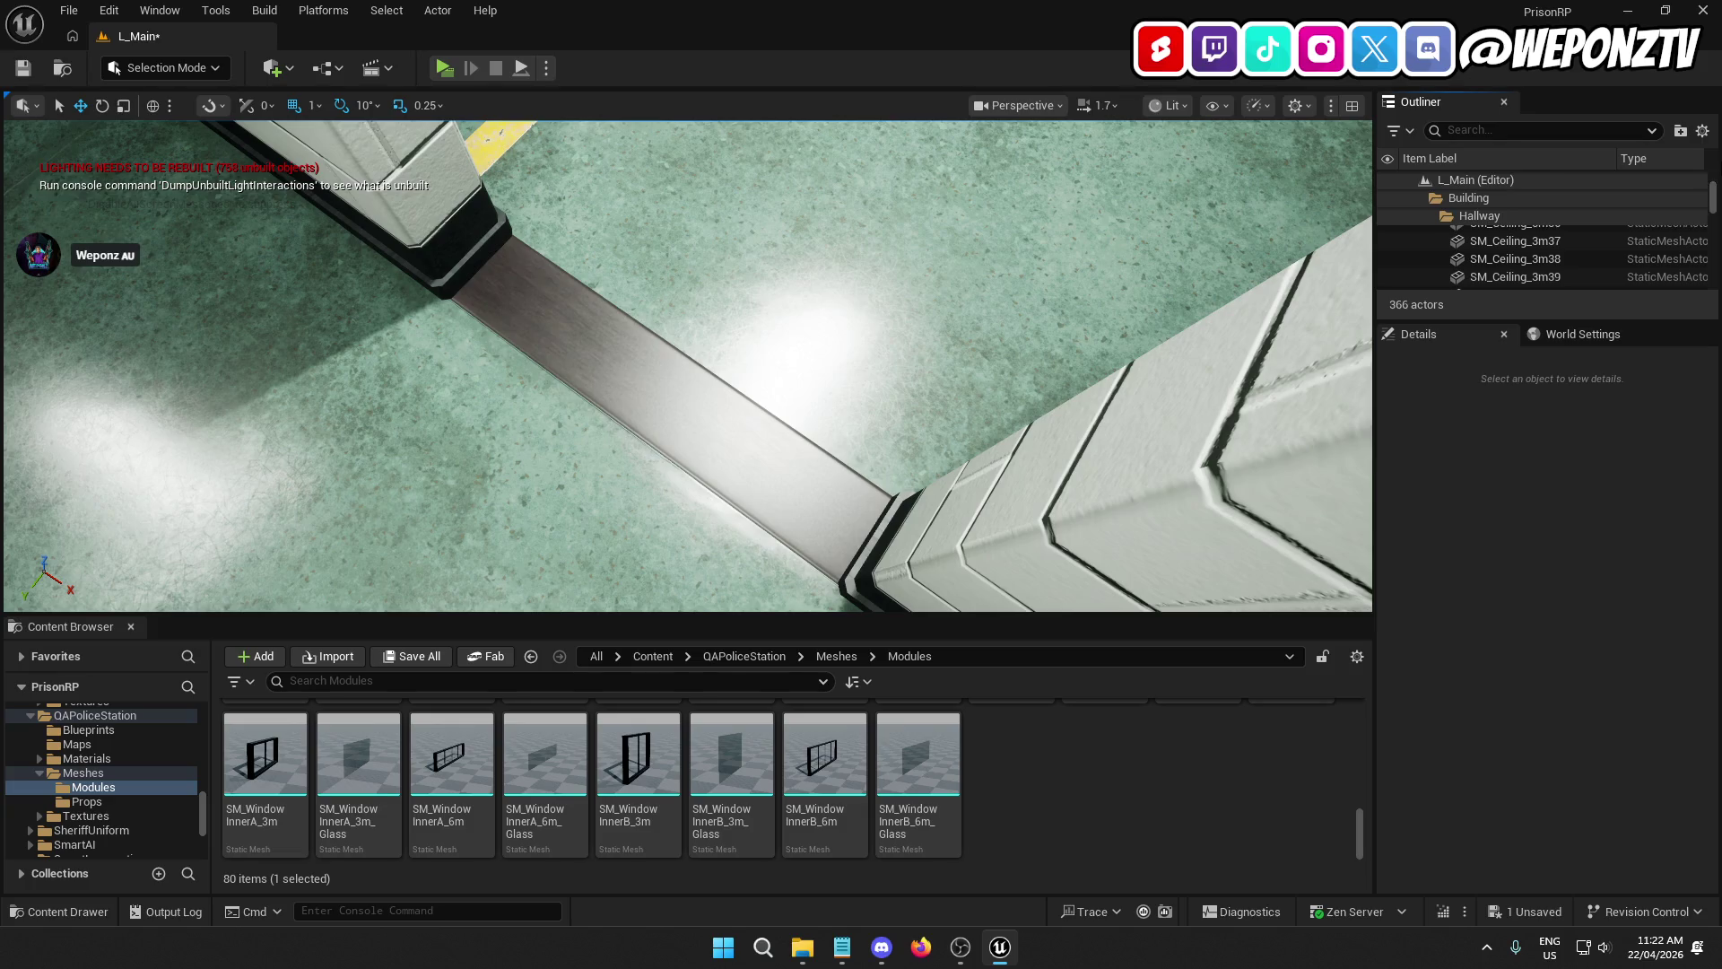
left_click_drag(1718, 199, 1713, 274)
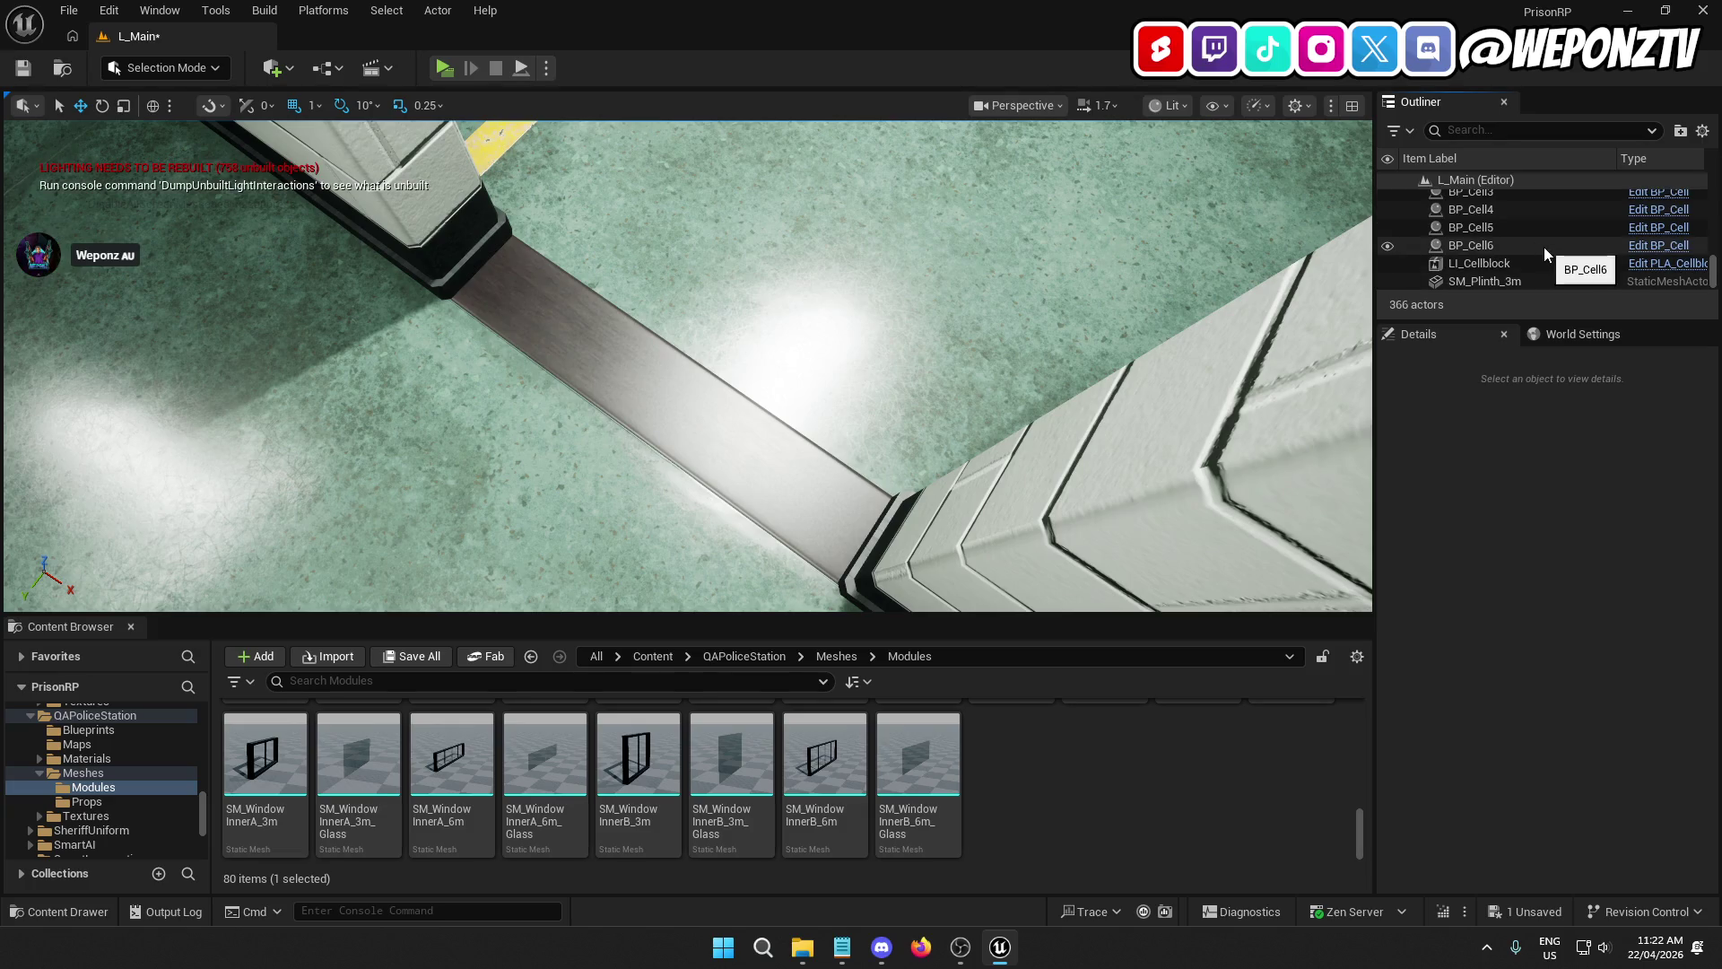
scroll(1506, 260, "up", 3)
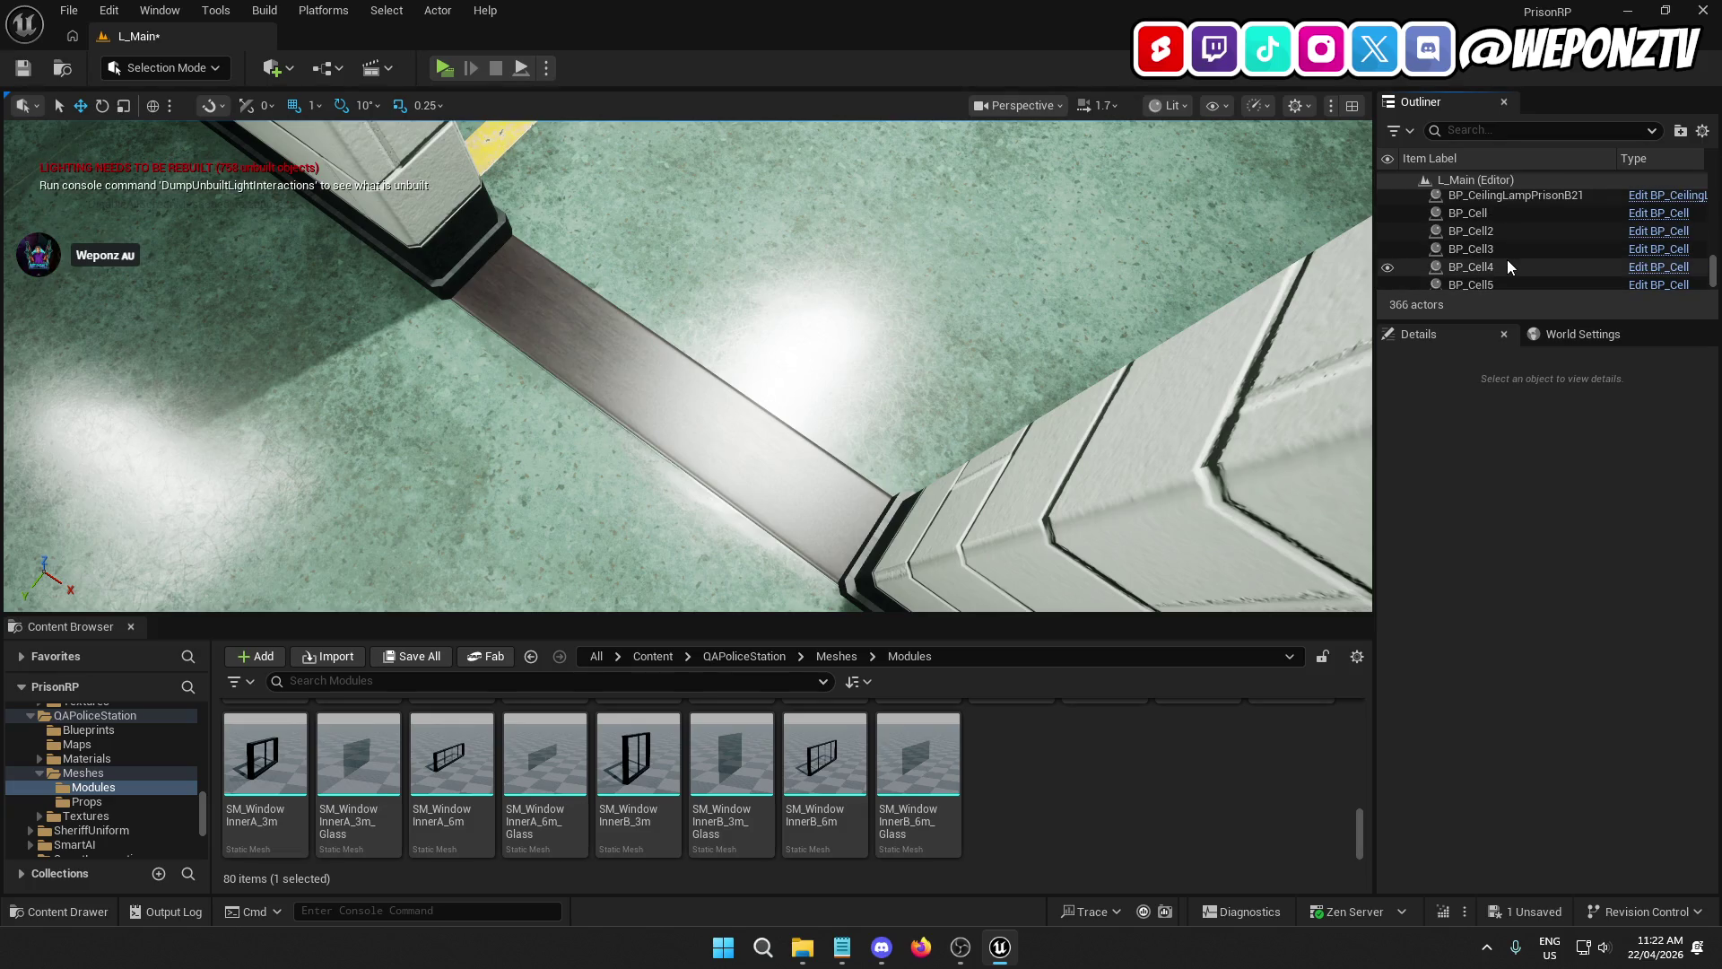
Step: Move BP_Cell through BP_Cell6 into the Cells folder
left_click(1488, 217)
scroll(1498, 237, "down", 3)
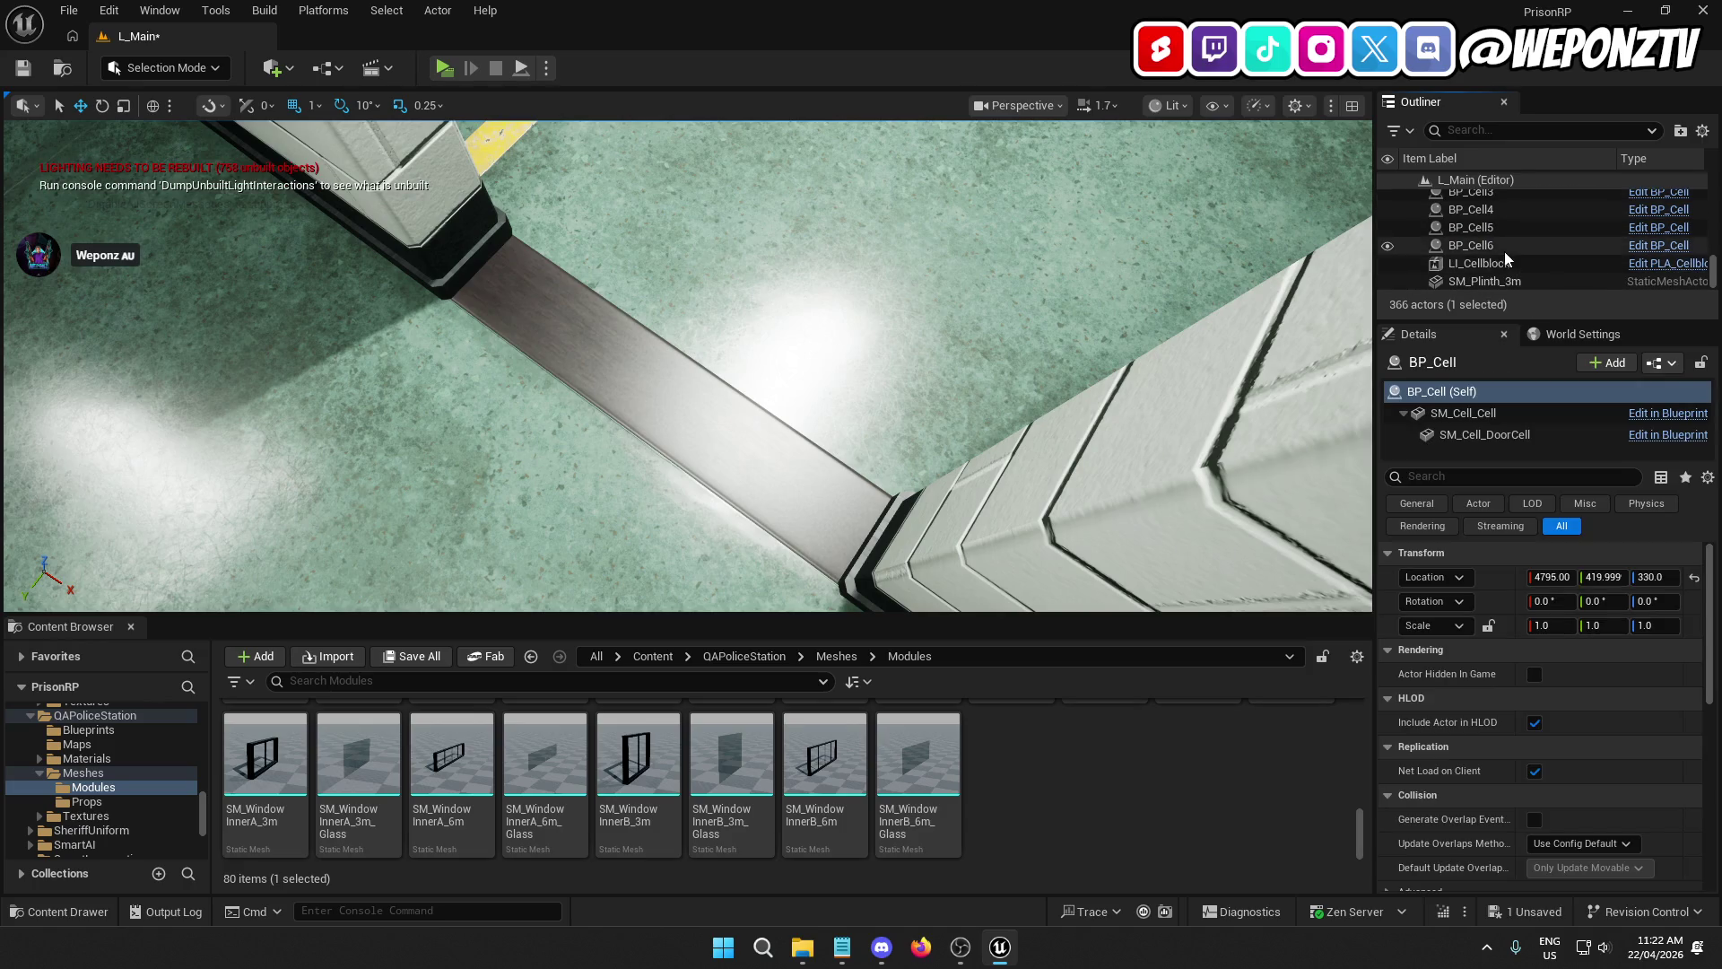
left_click(1488, 245, "shift")
right_click(1507, 247)
mouse_move(1226, 850)
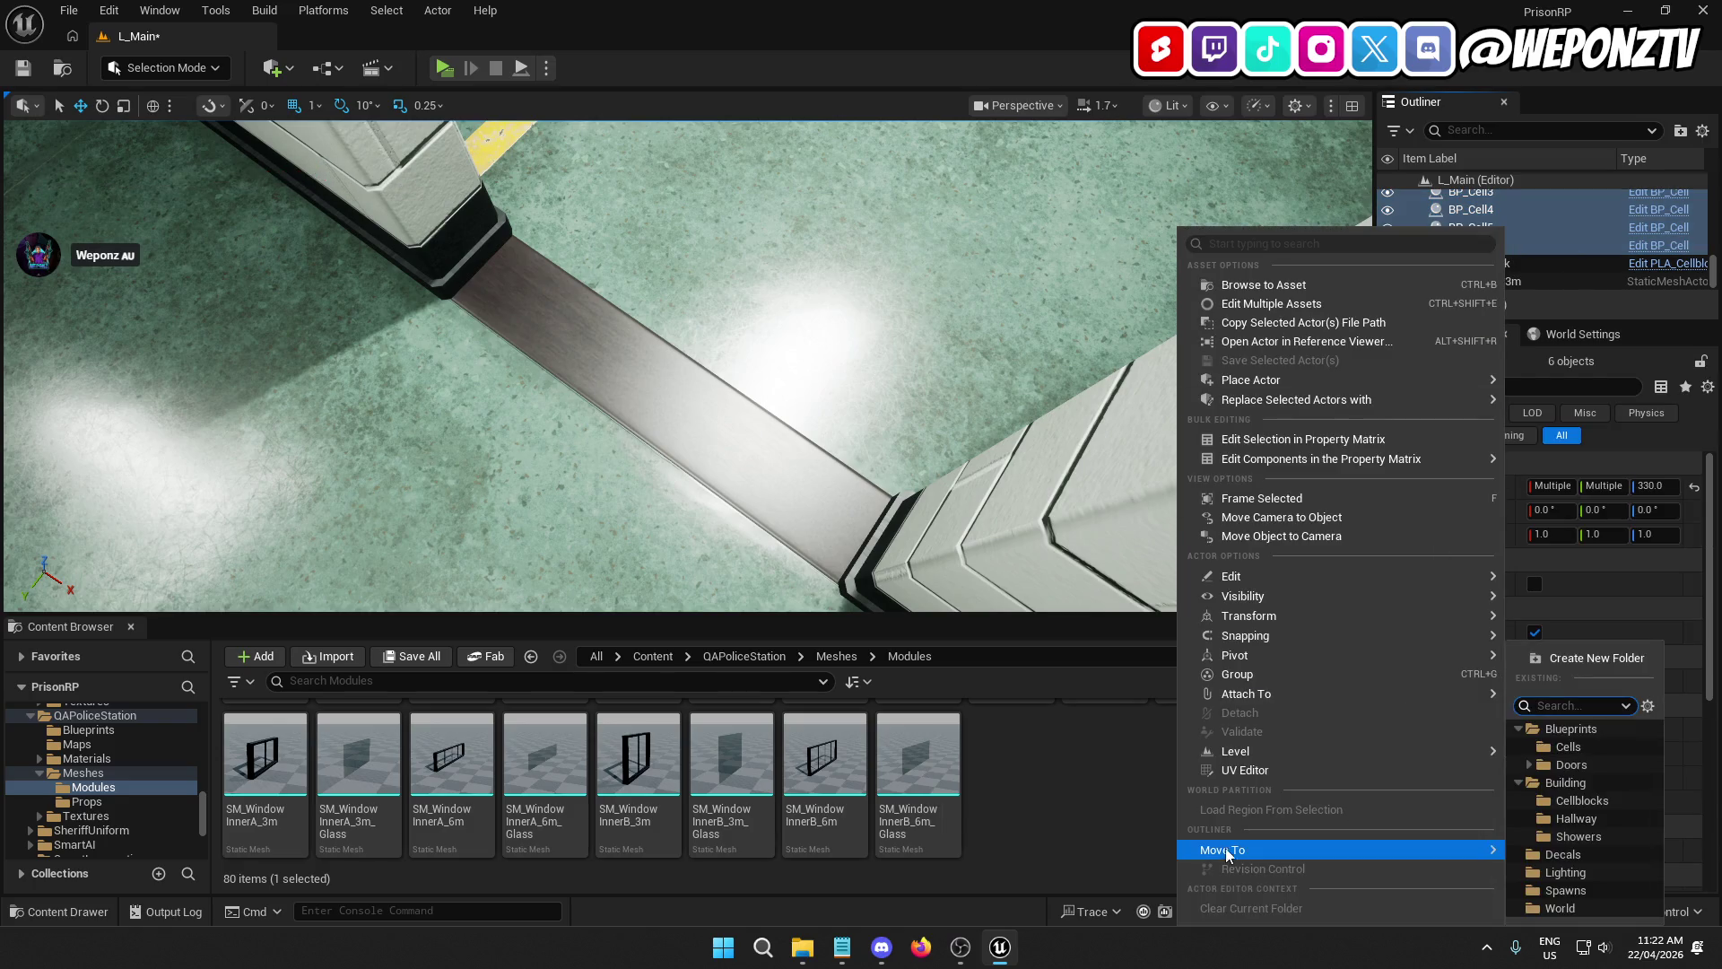
left_click(1577, 764)
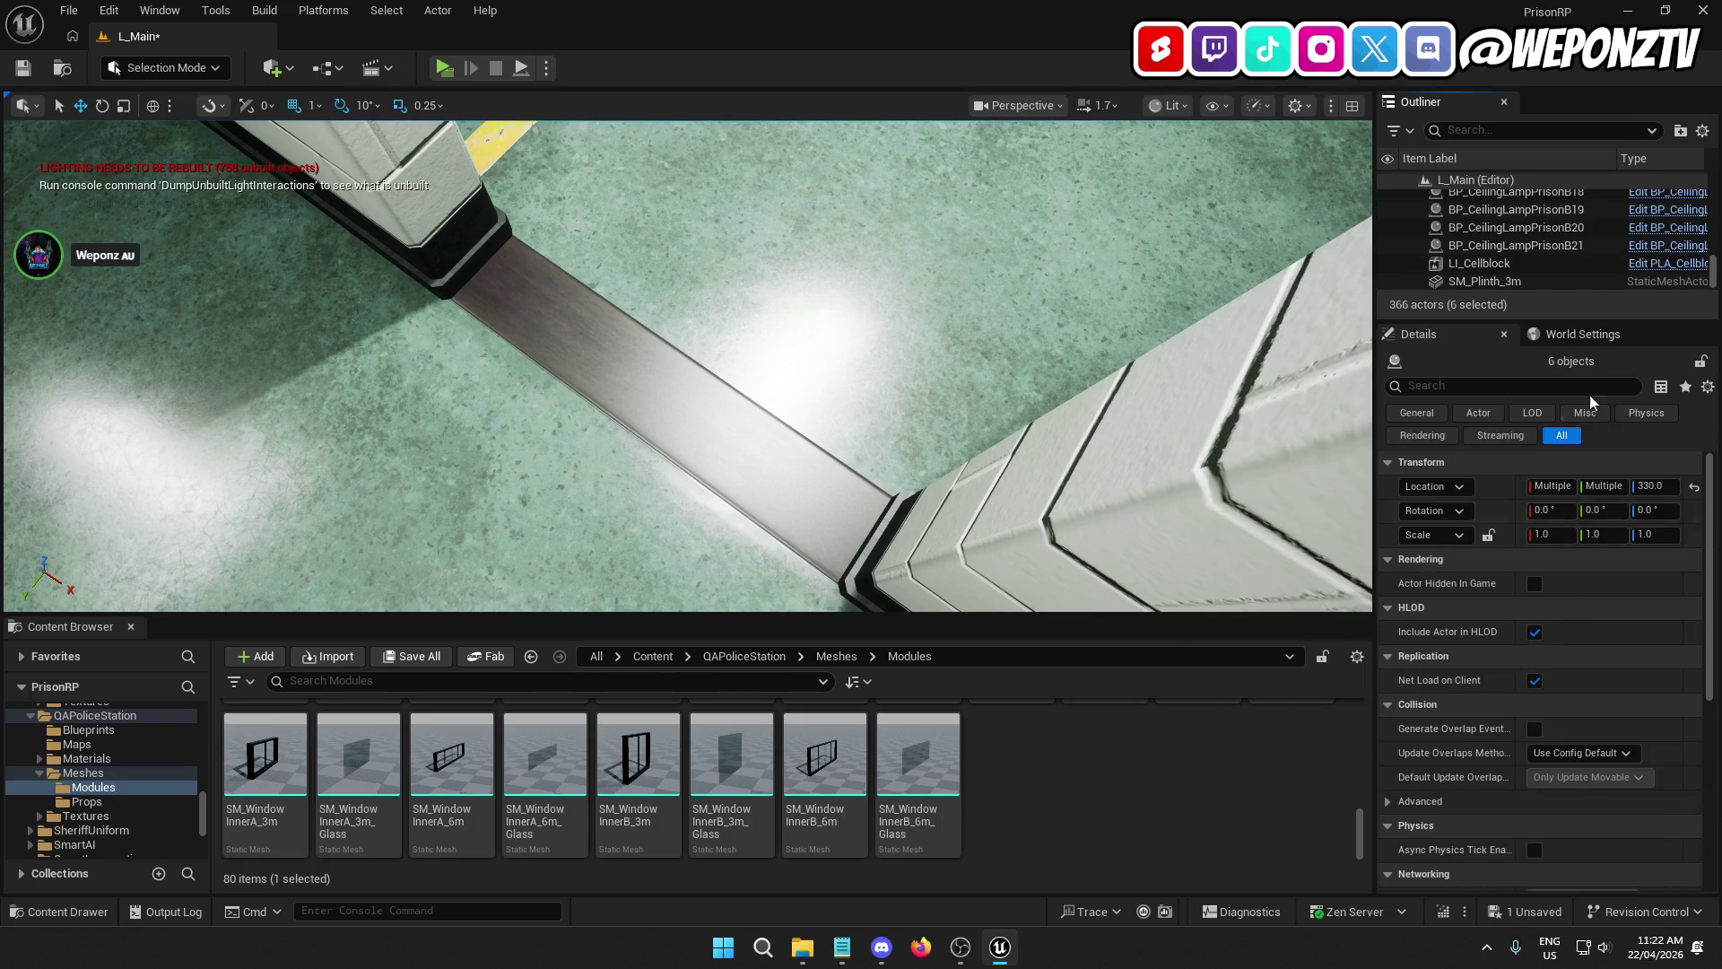
Step: Move the ceiling lamps A79 through B21 into the Lighting folder
left_click(1546, 245)
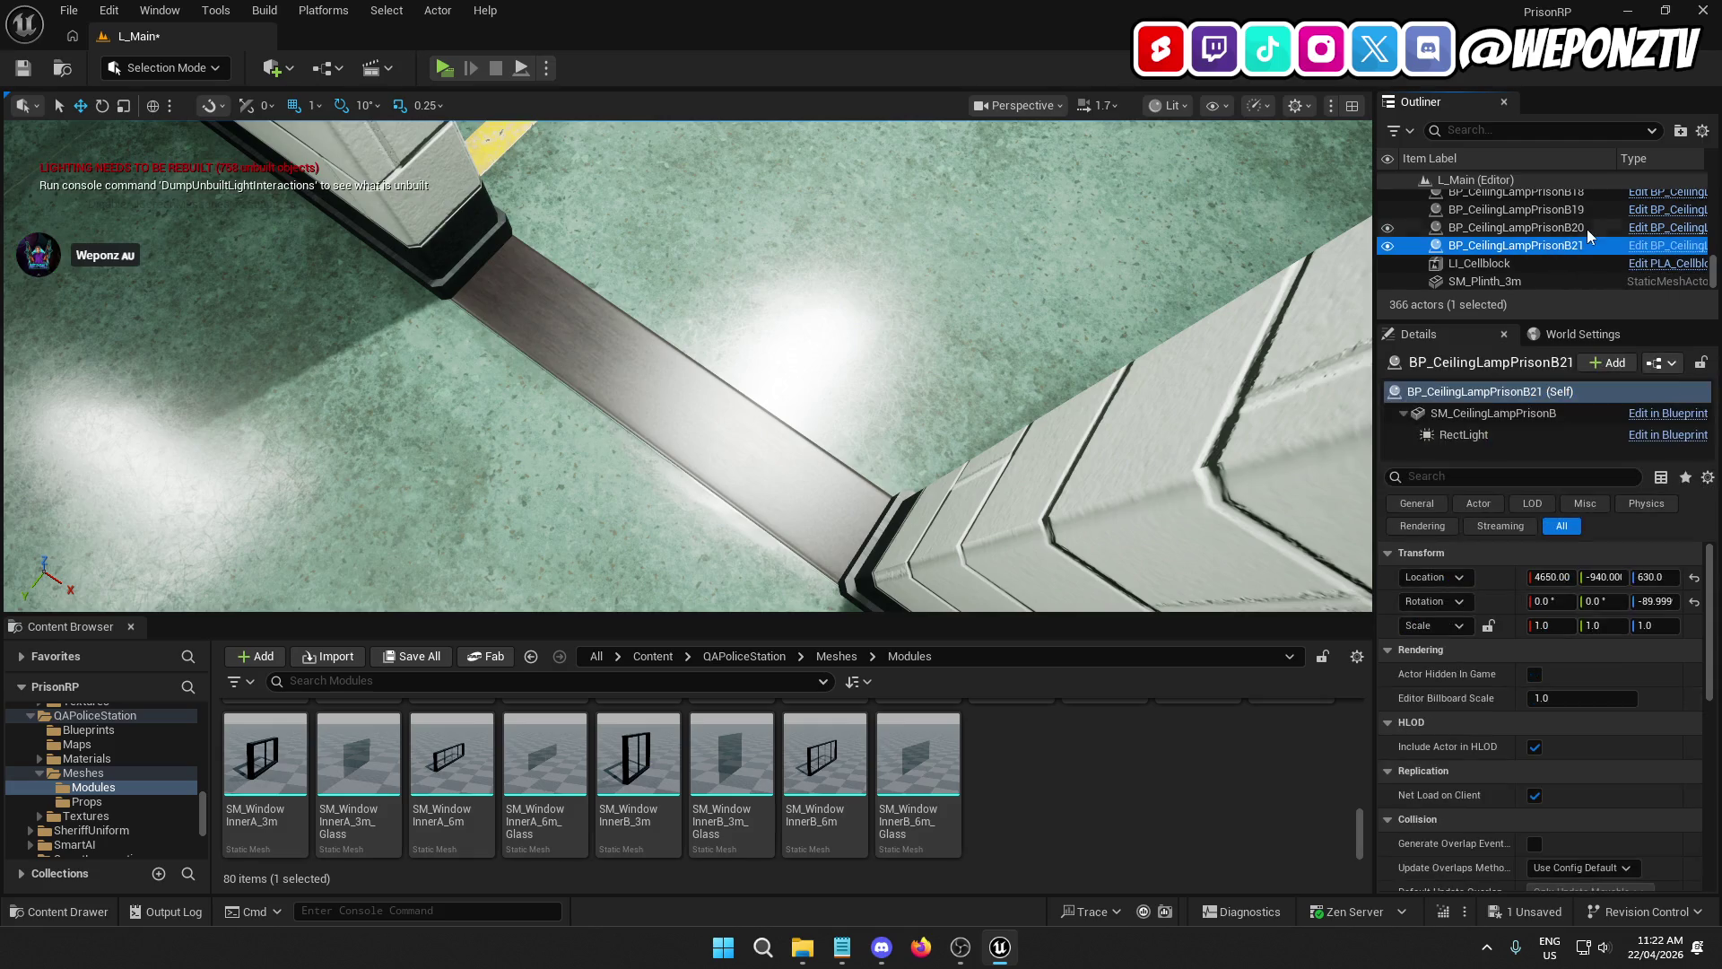
scroll(1568, 229, "up", 2)
scroll(1568, 228, "up", 3)
left_click(1568, 262, "shift")
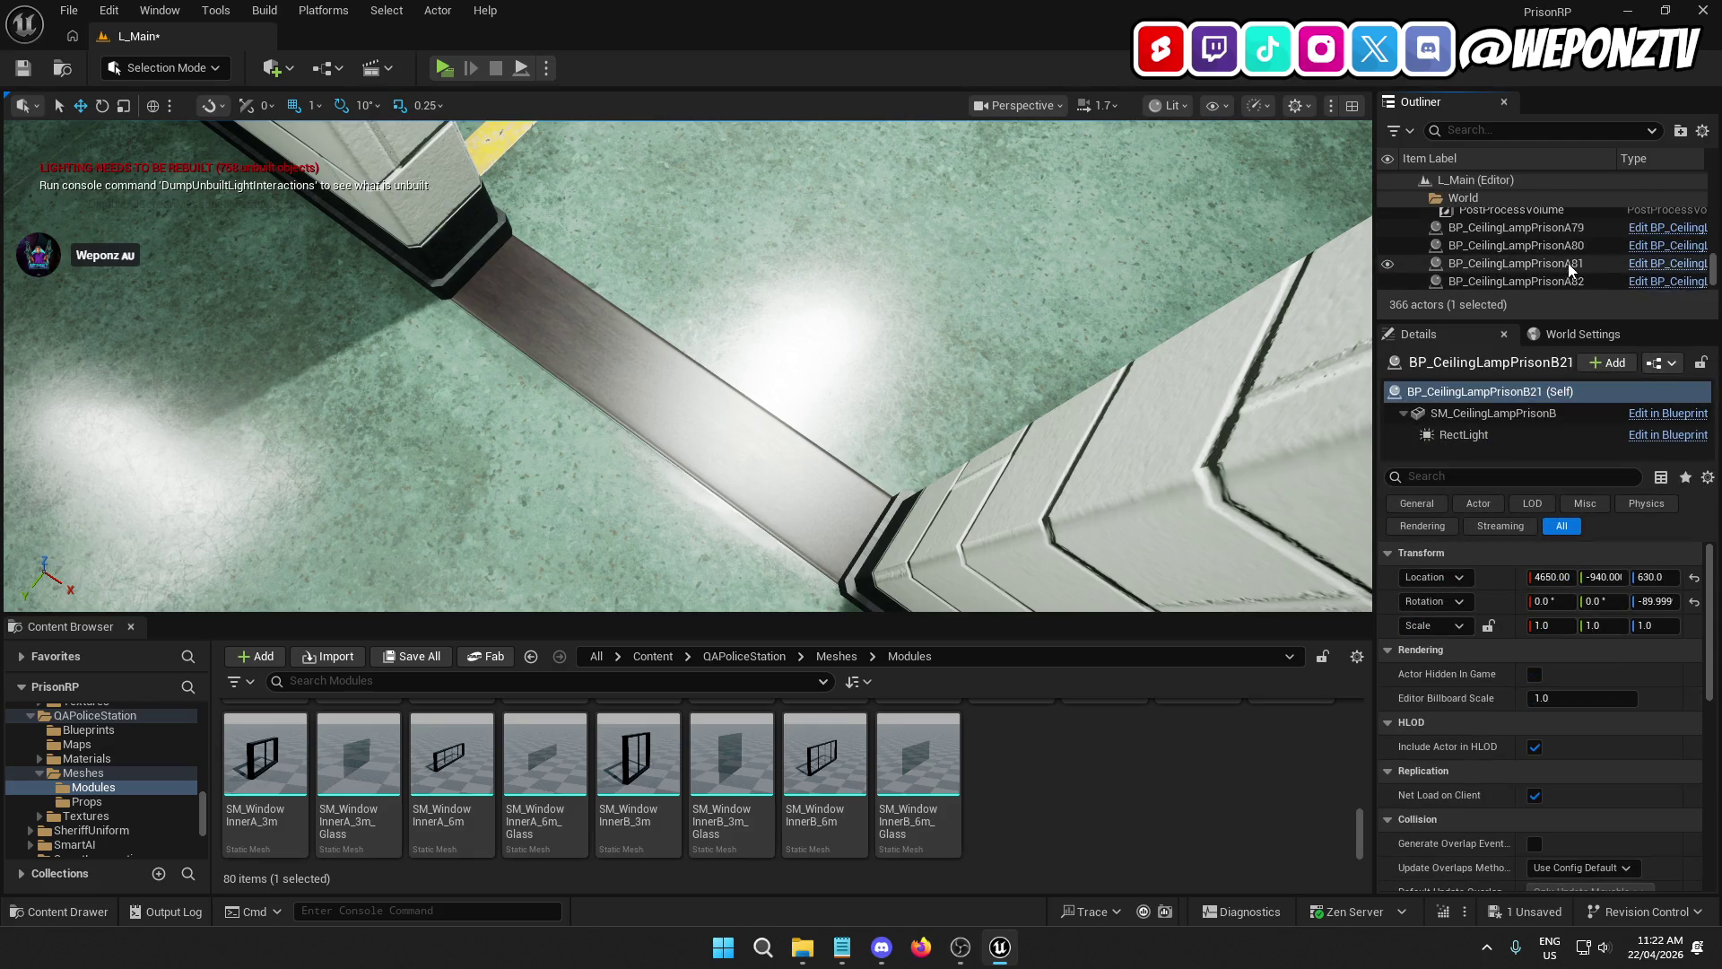
scroll(1516, 235, "down", 1)
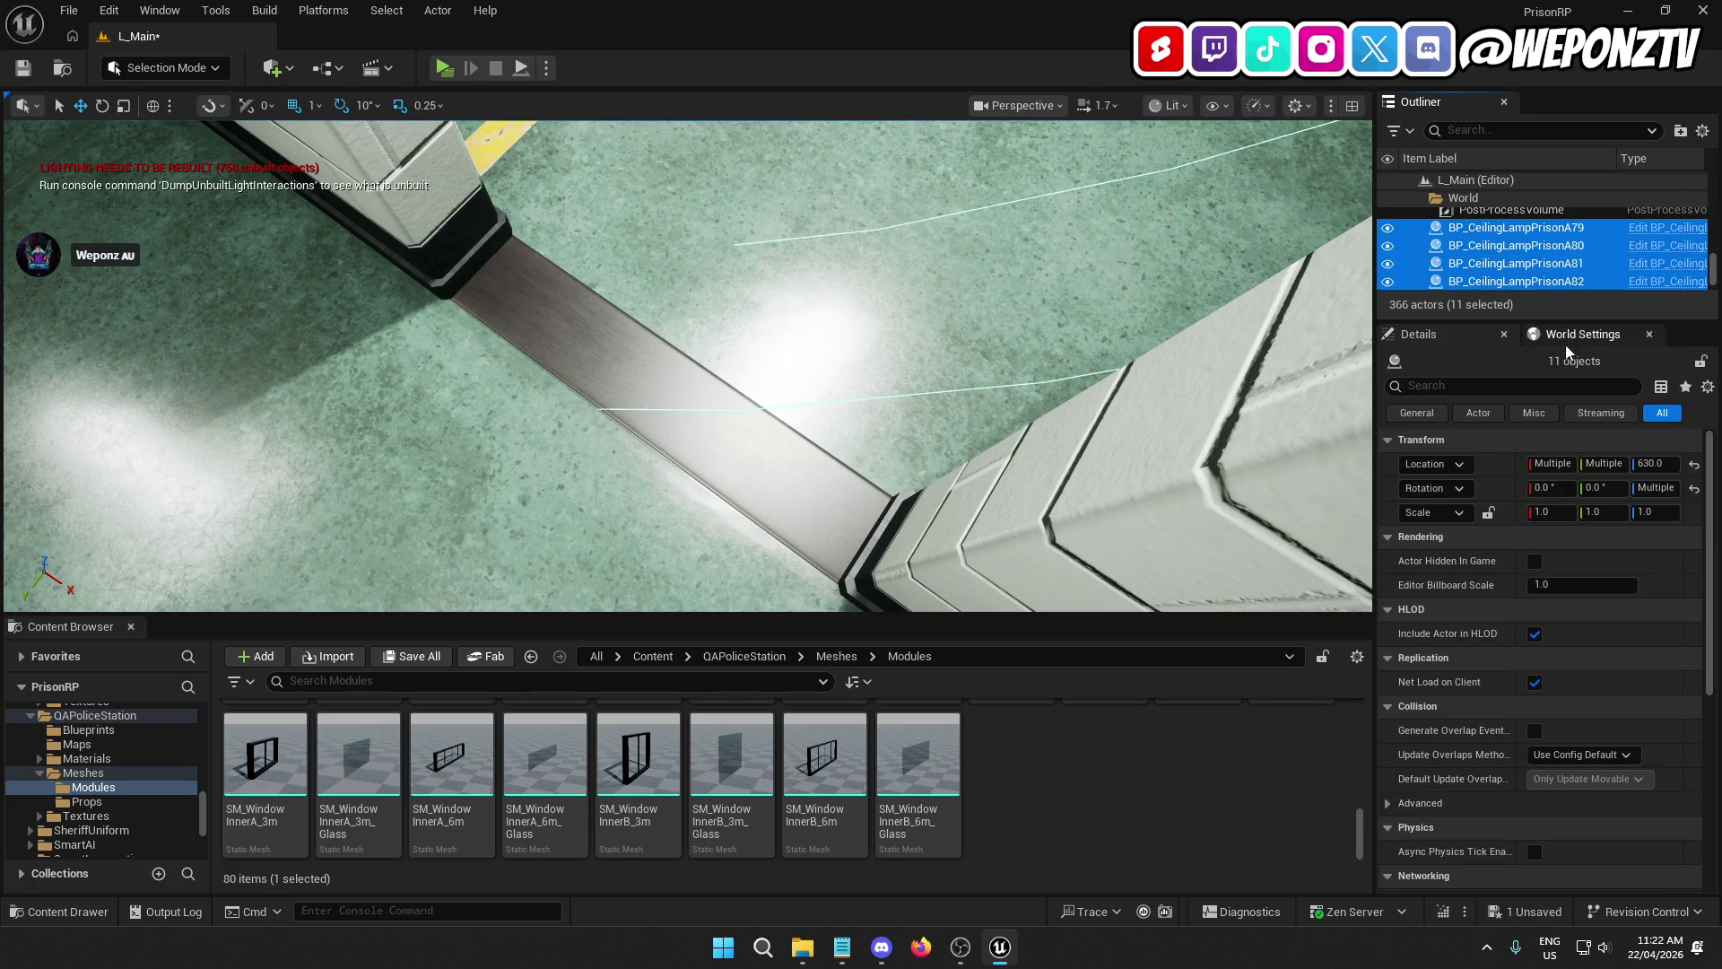
scroll(1535, 256, "down", 2)
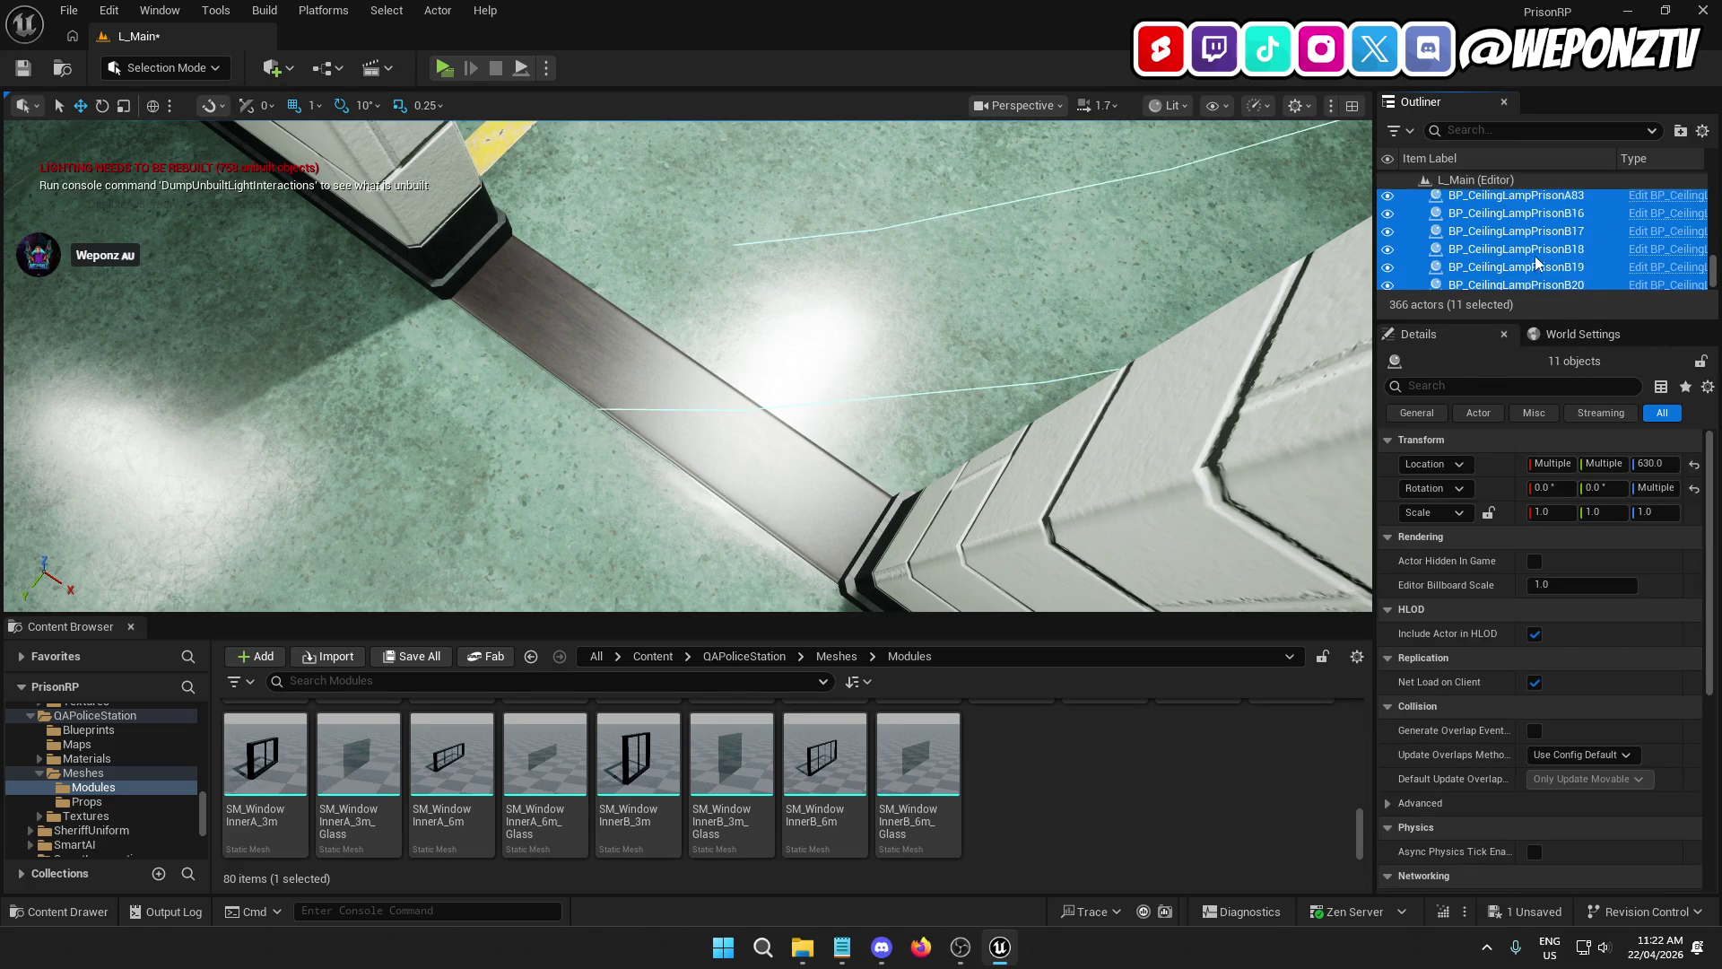
scroll(1535, 256, "down", 2)
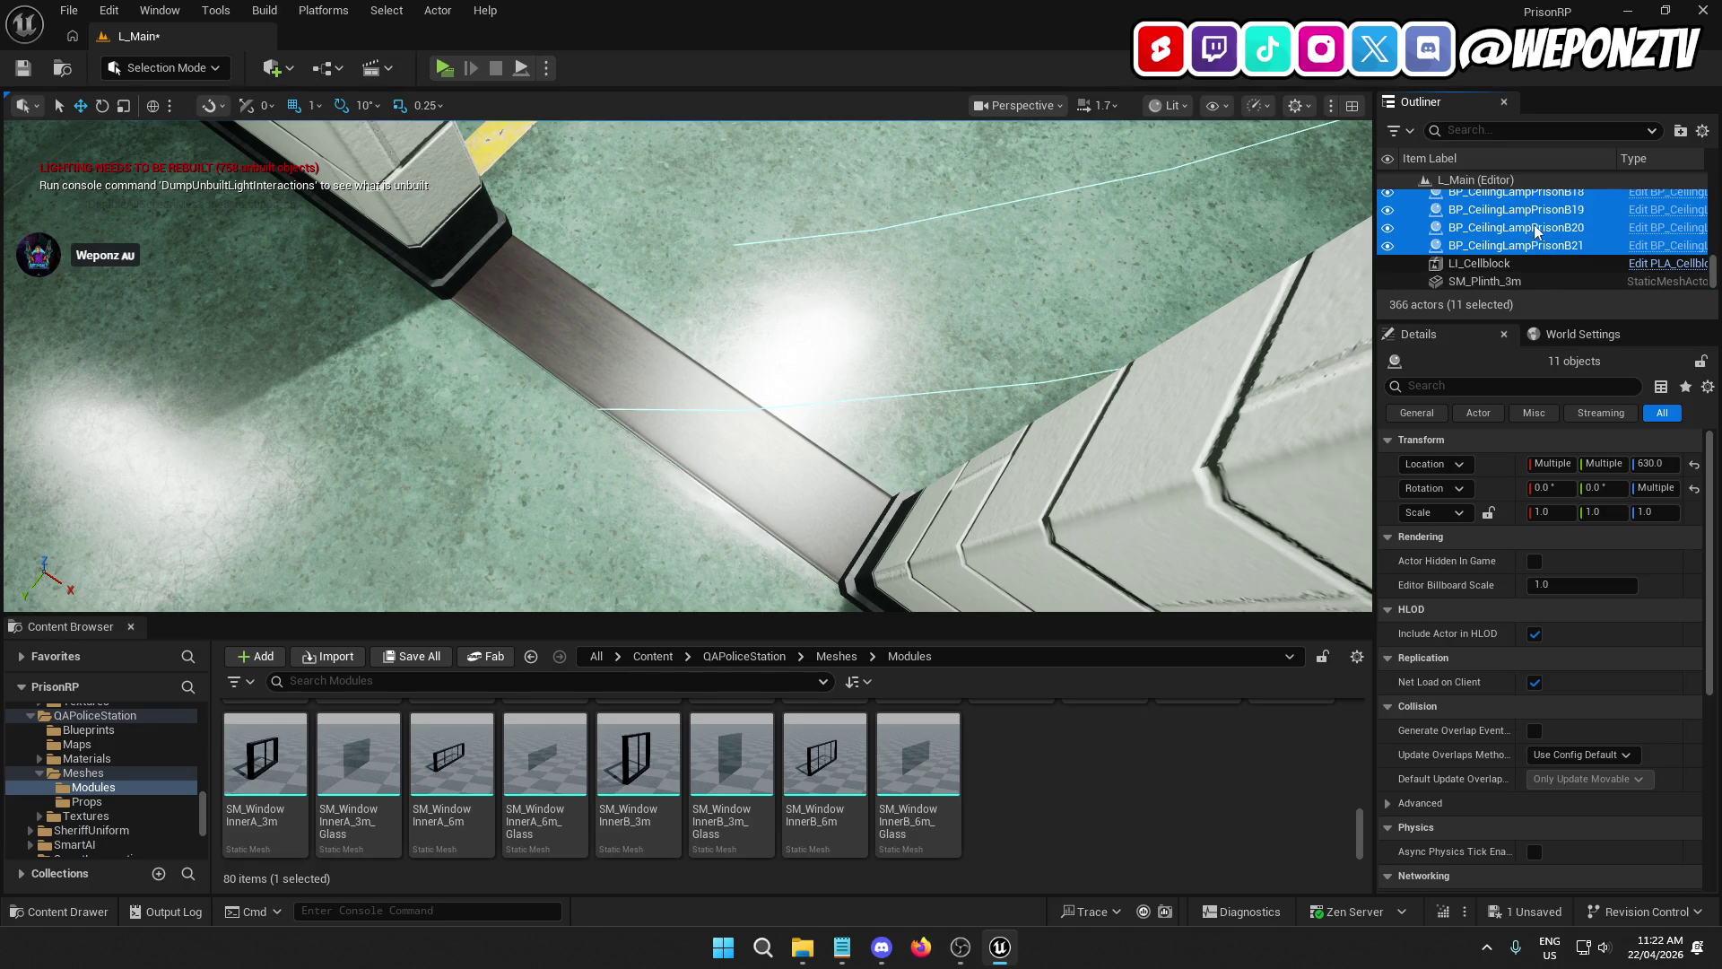
right_click(1535, 224)
mouse_move(1428, 839)
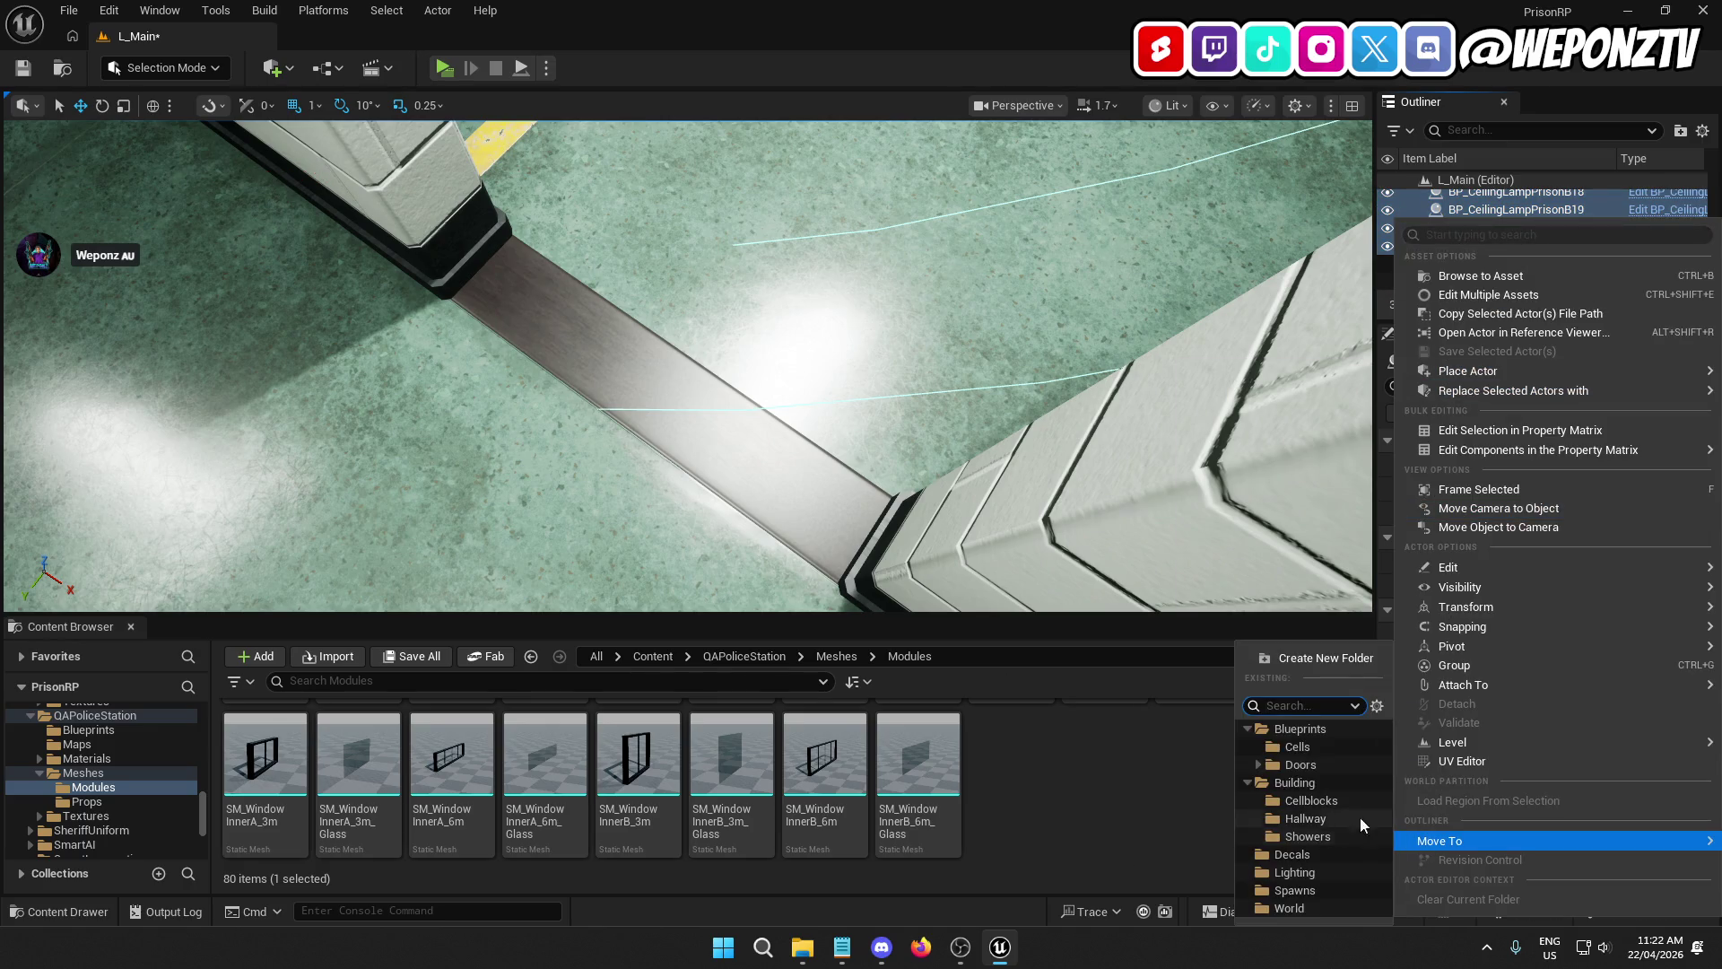
left_click(1310, 874)
Step: Move LI_Cellblock into the Cellblocks folder
left_click(1496, 263)
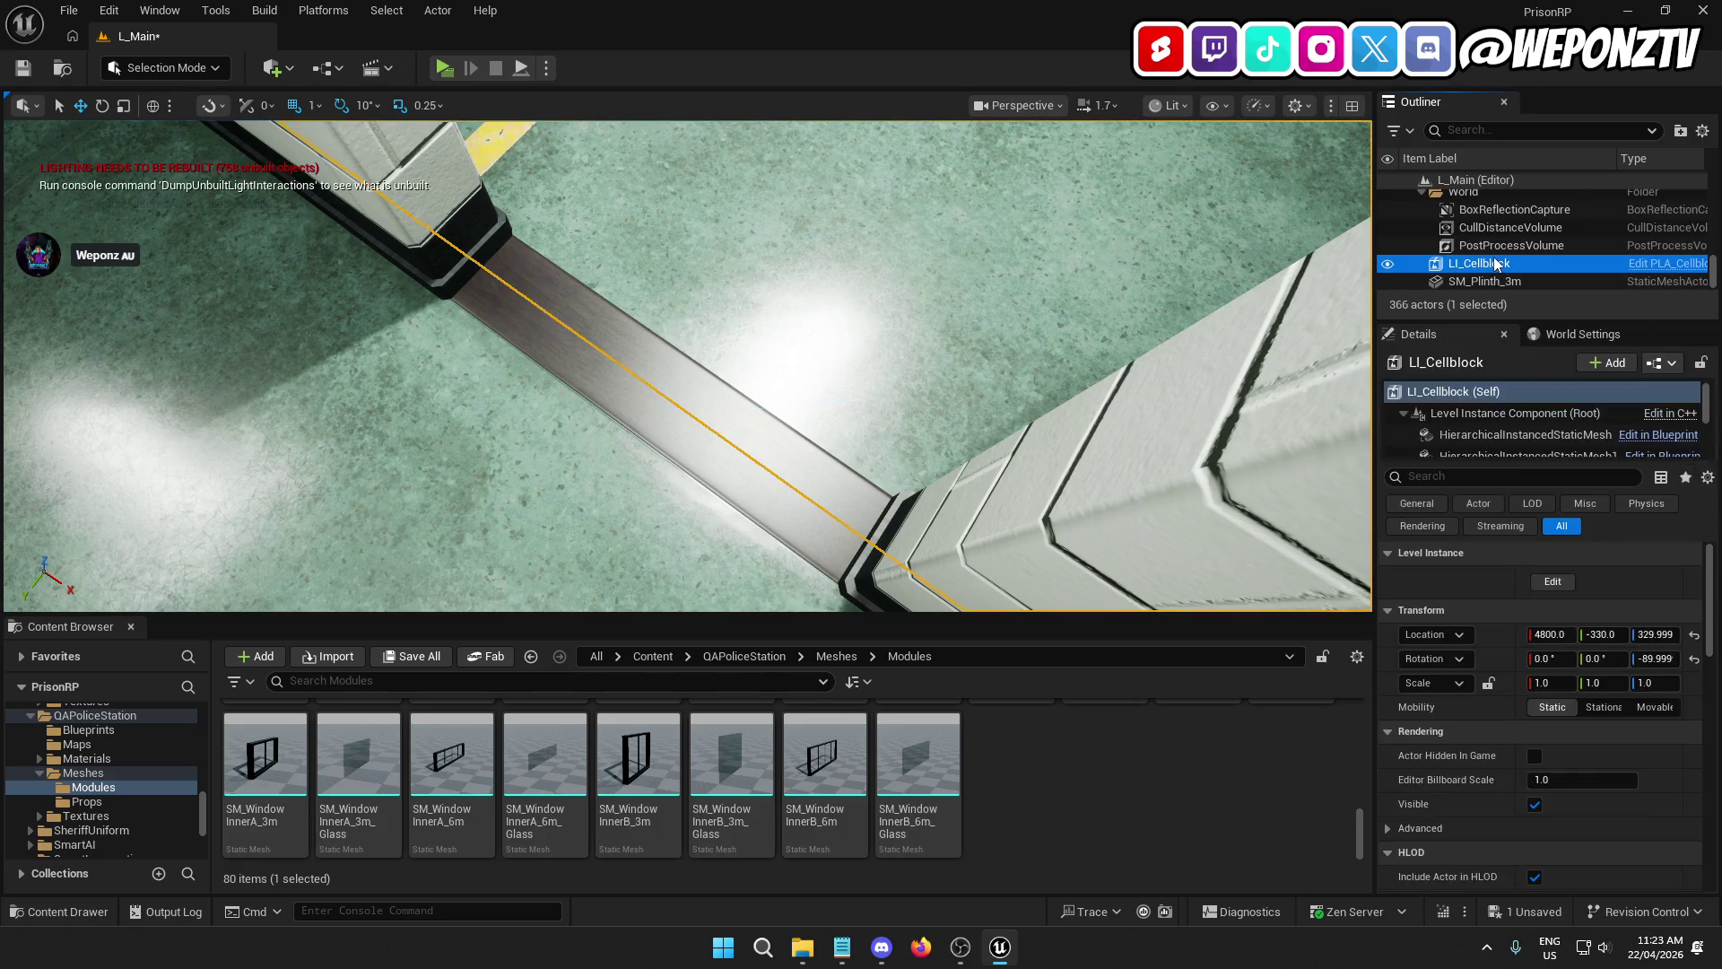
right_click(1496, 263)
mouse_move(1465, 841)
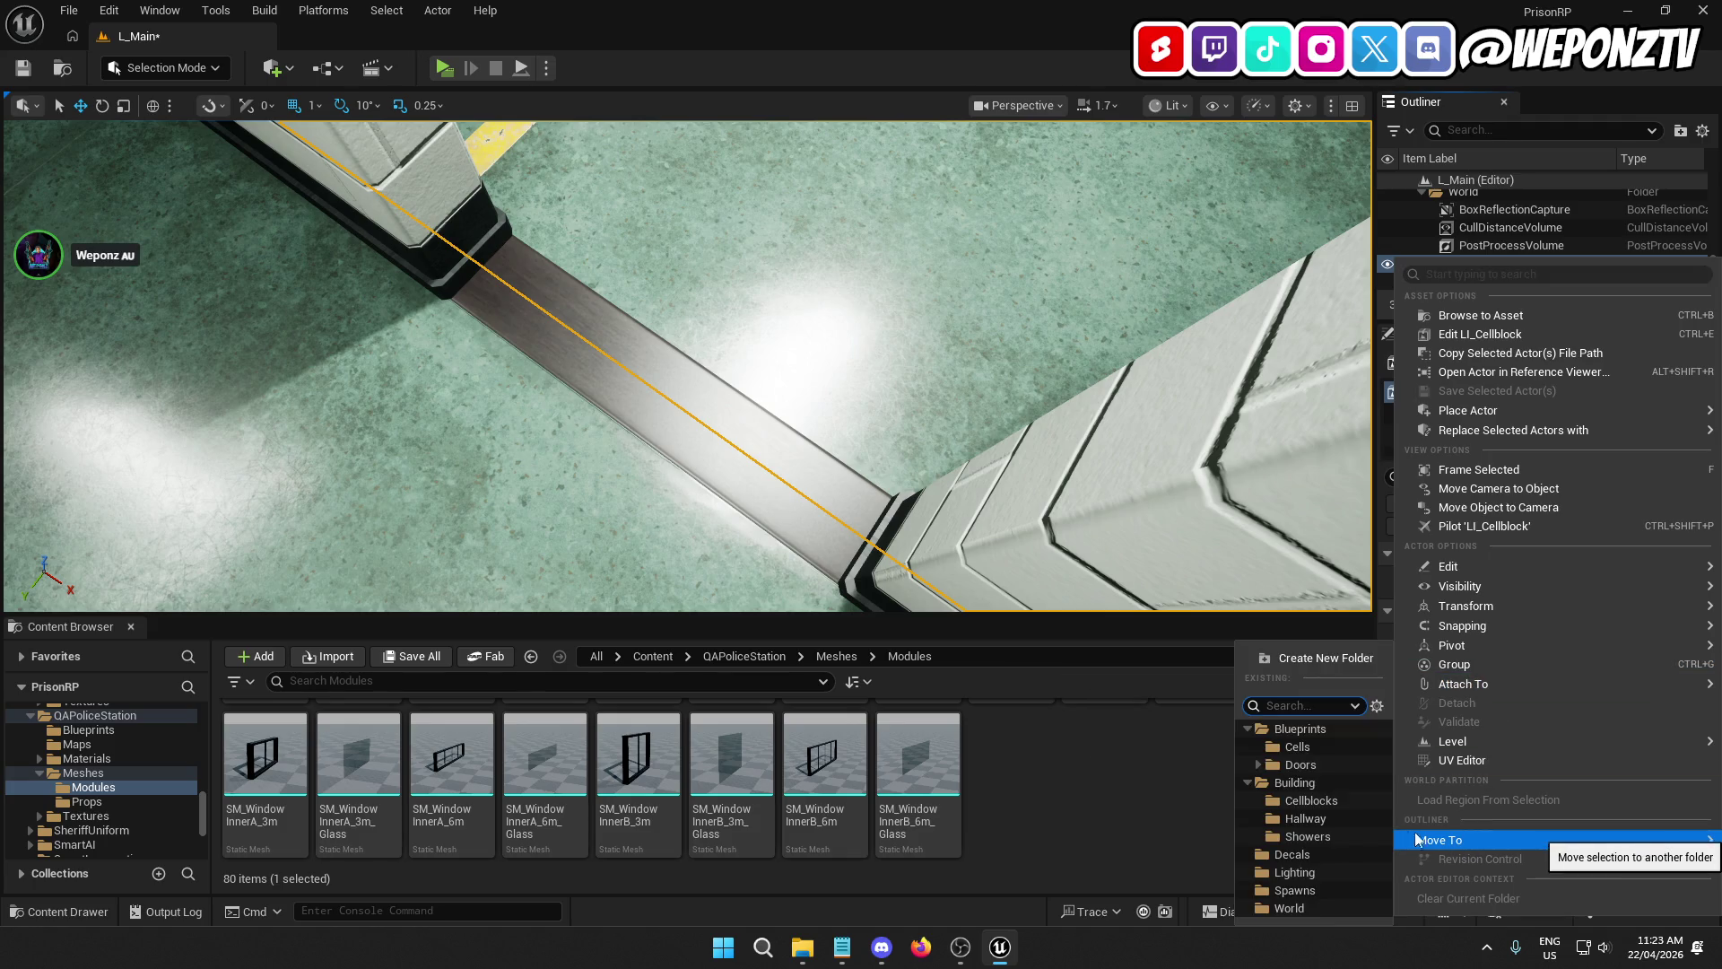
left_click(1318, 804)
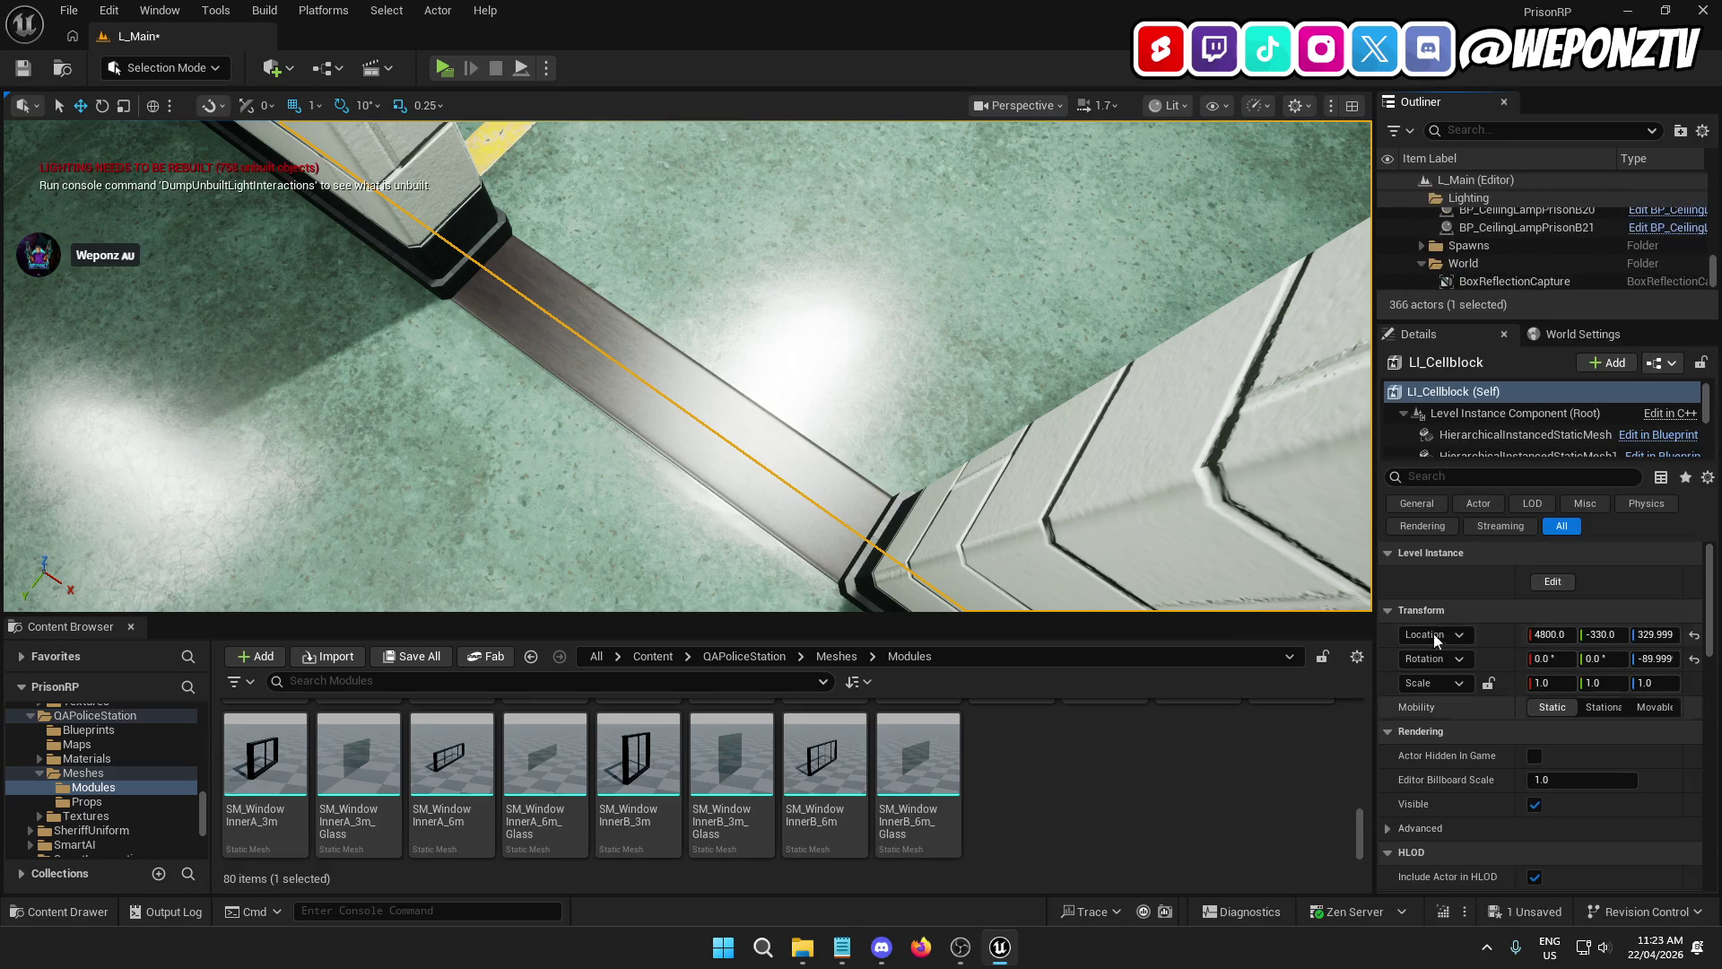
Step: Collapse the Cells folder and rename LI_Cellblock to LI_CellblockA
scroll(1558, 280, "up", 5)
scroll(1560, 269, "up", 10)
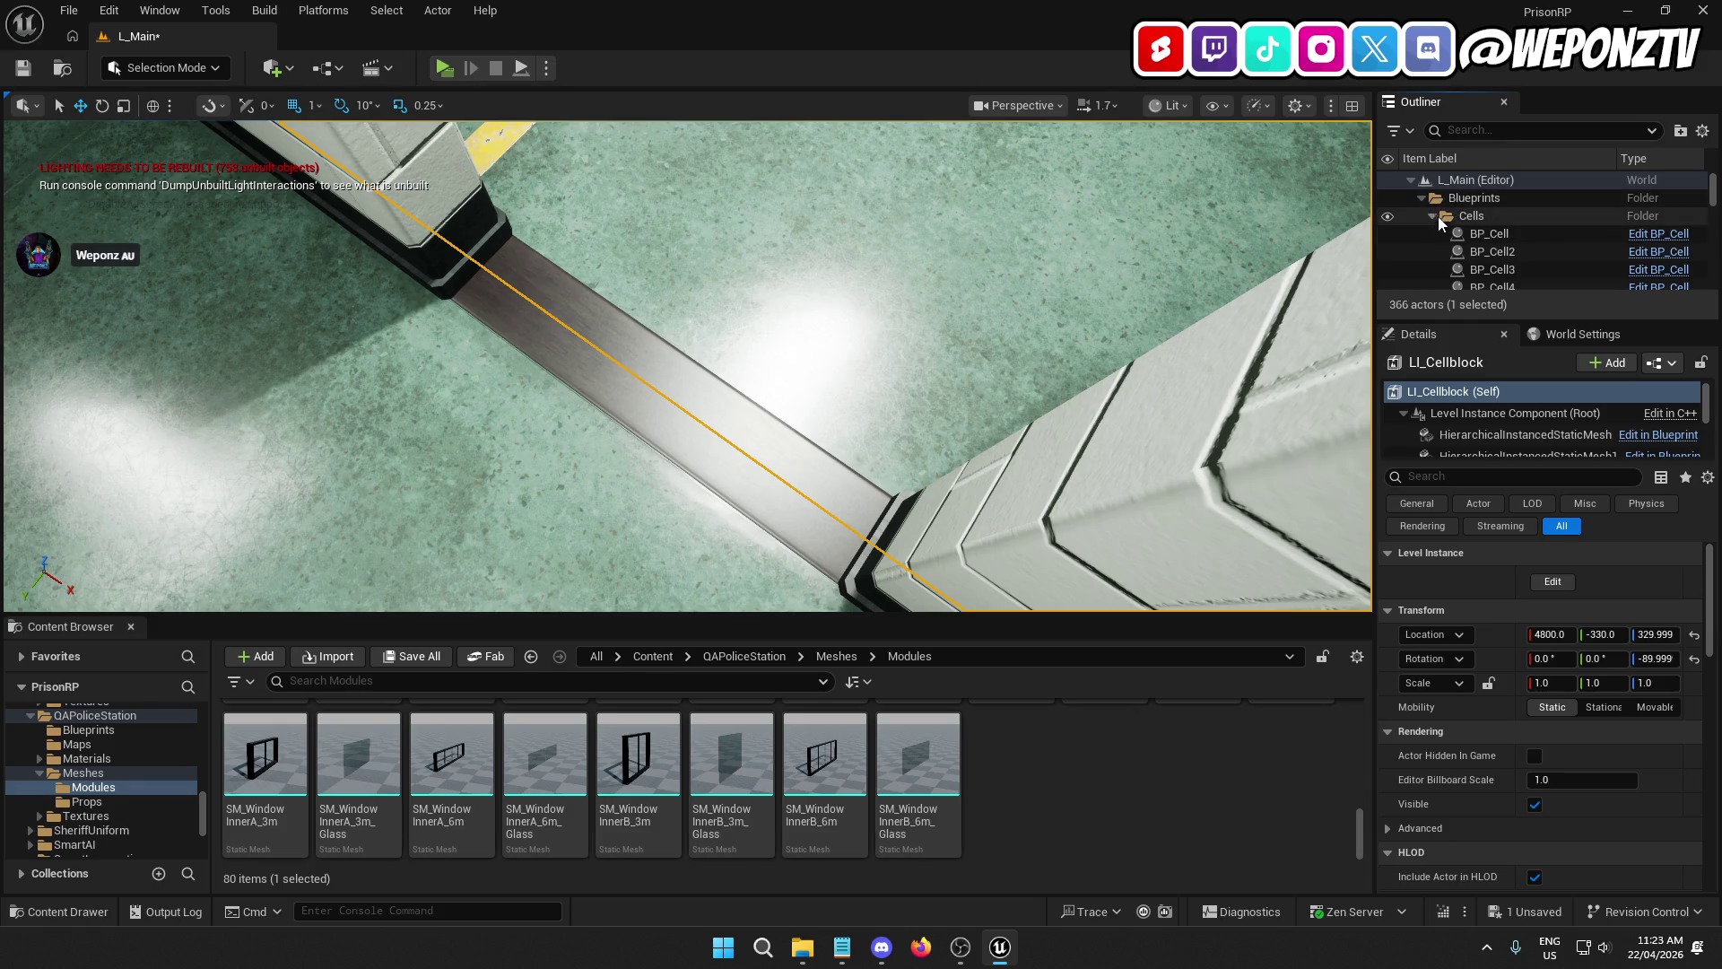
left_click(1433, 217)
scroll(1489, 246, "down", 3)
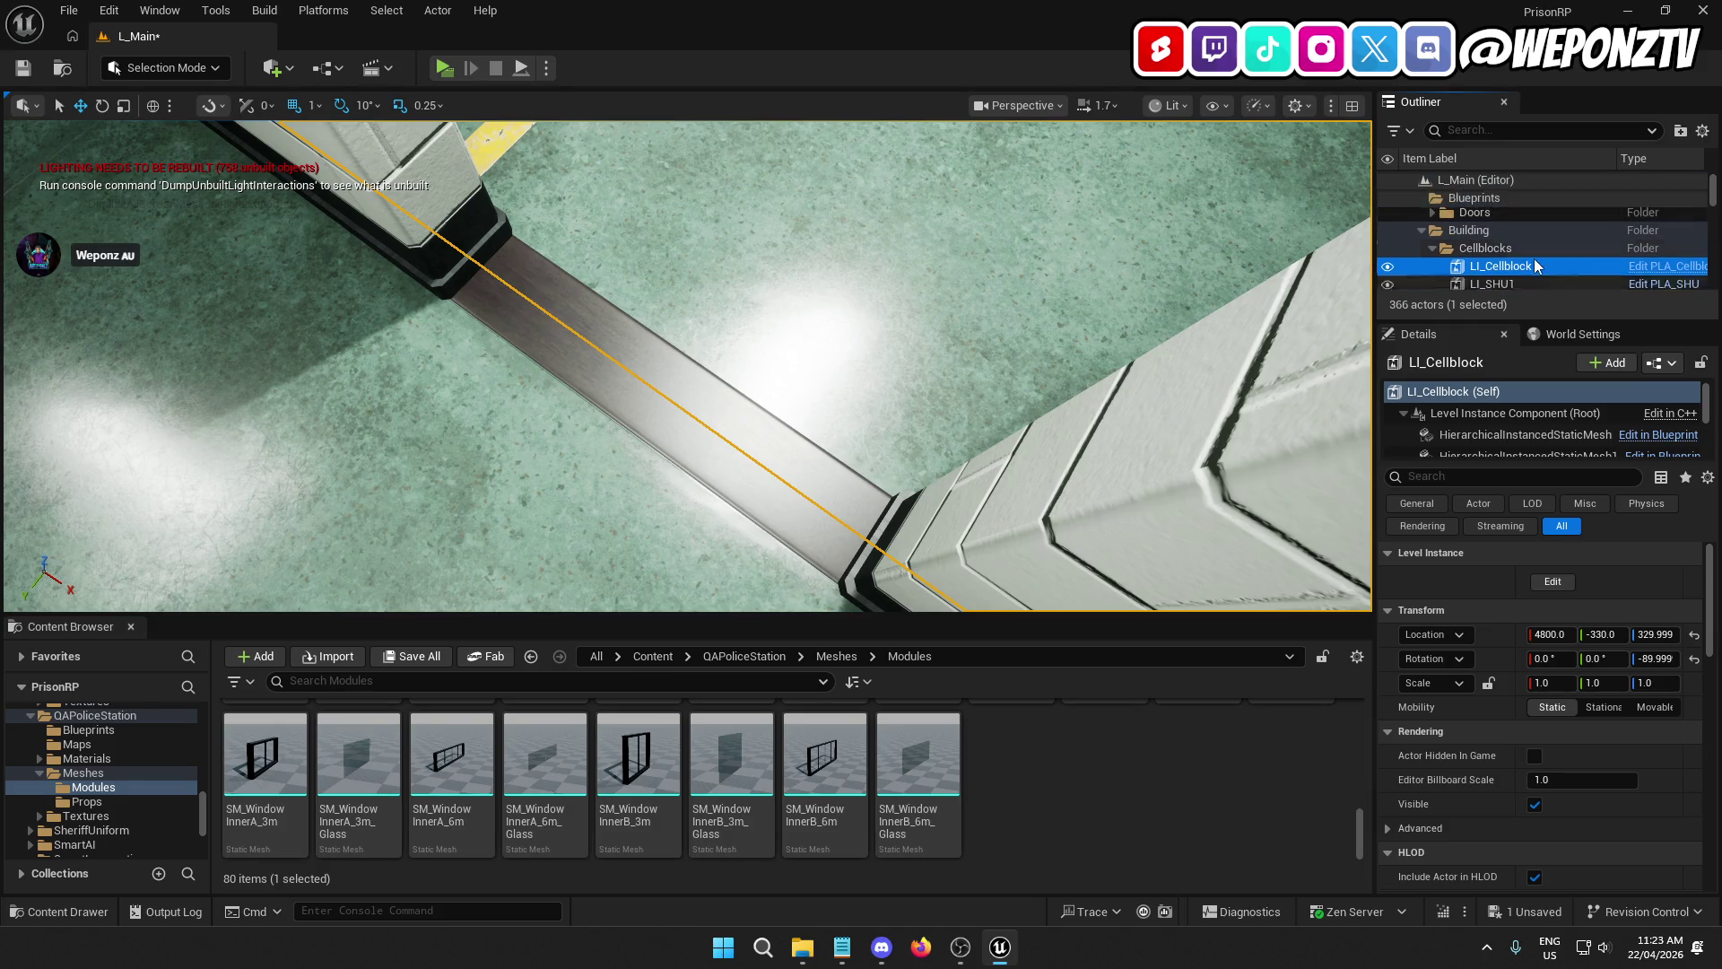
left_click(1535, 217)
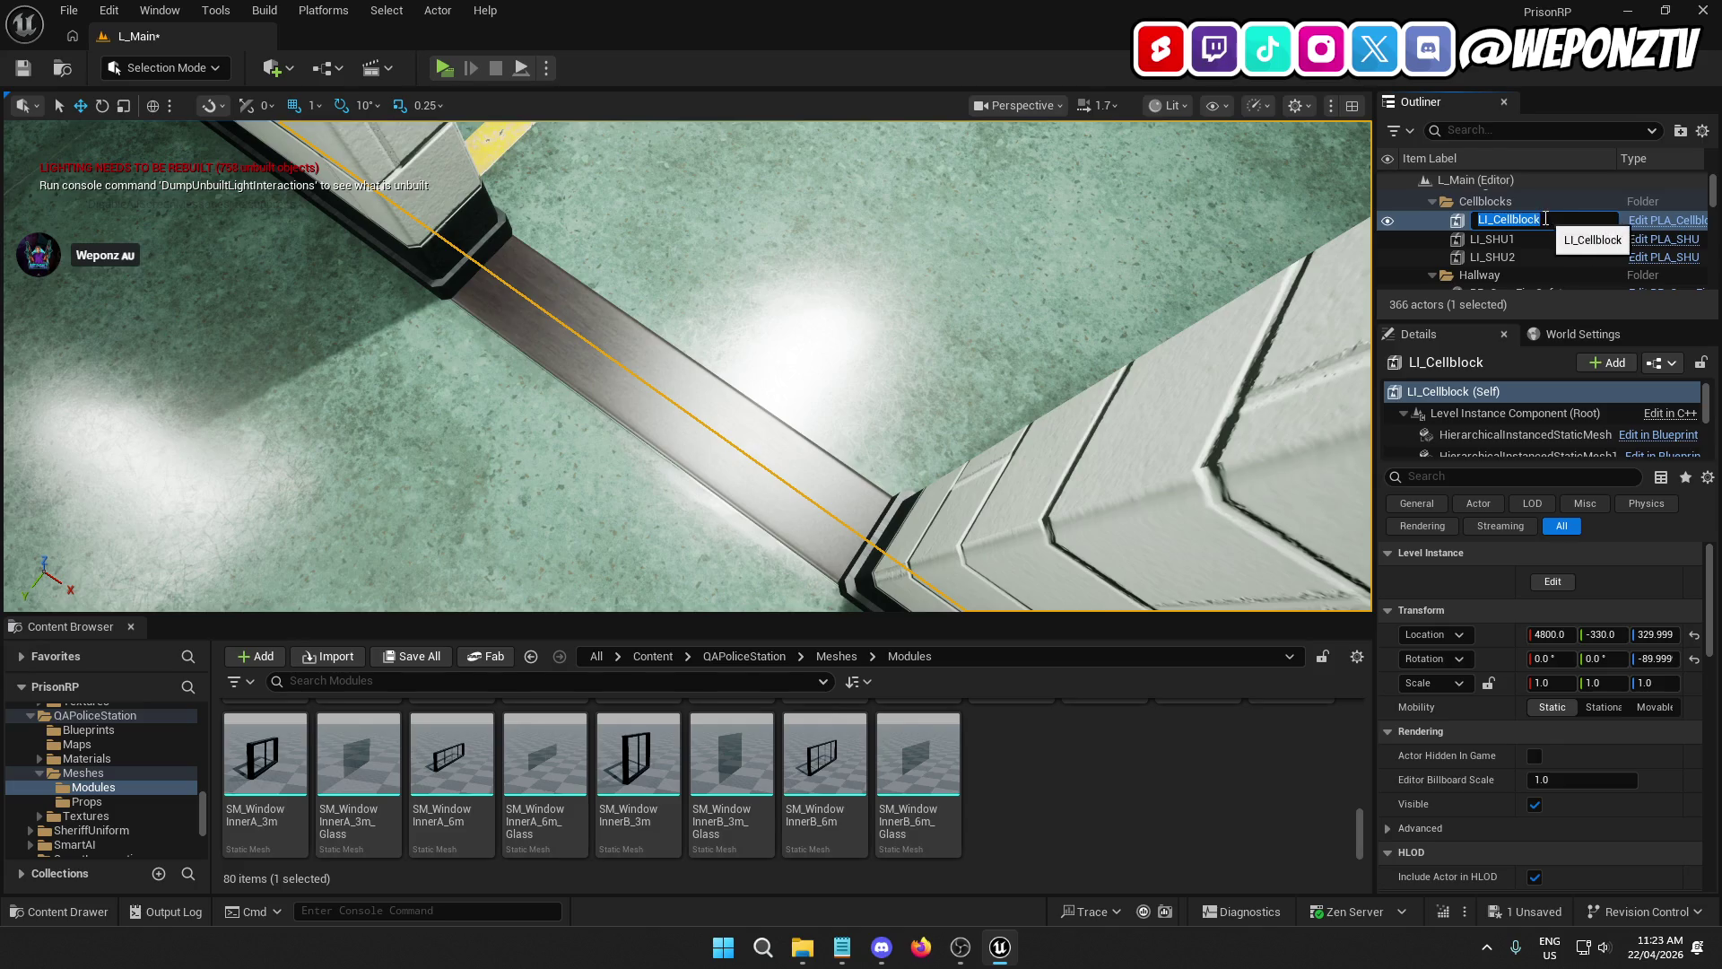
type("1A")
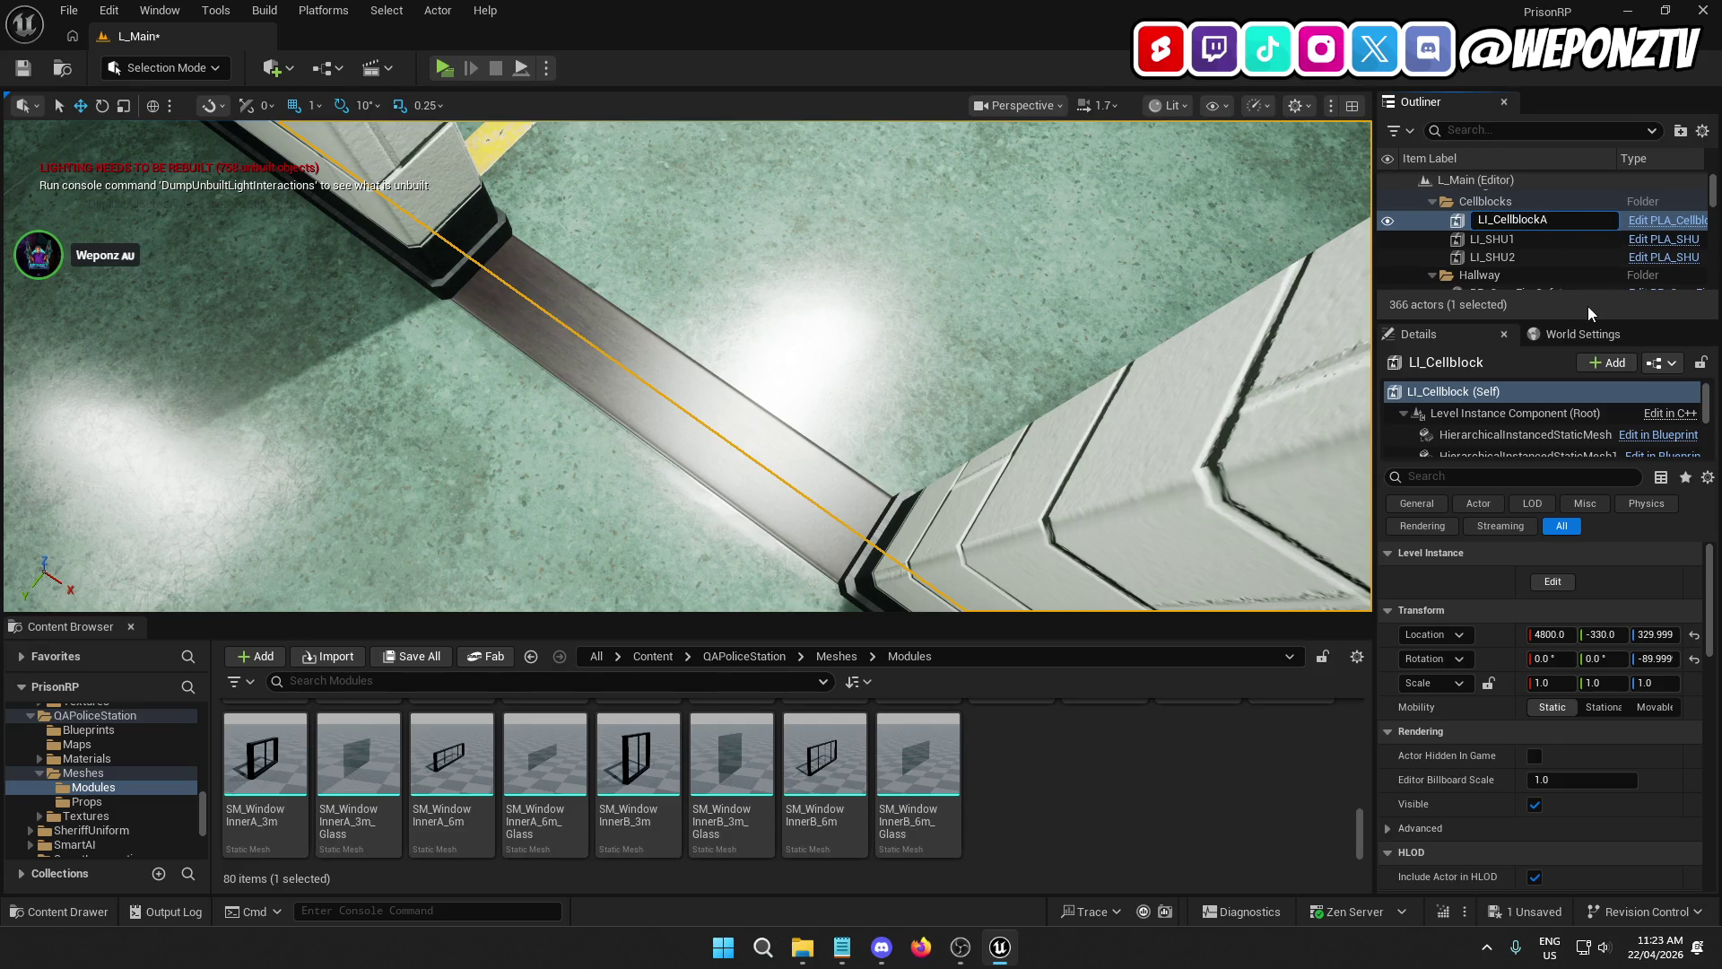
key("Return")
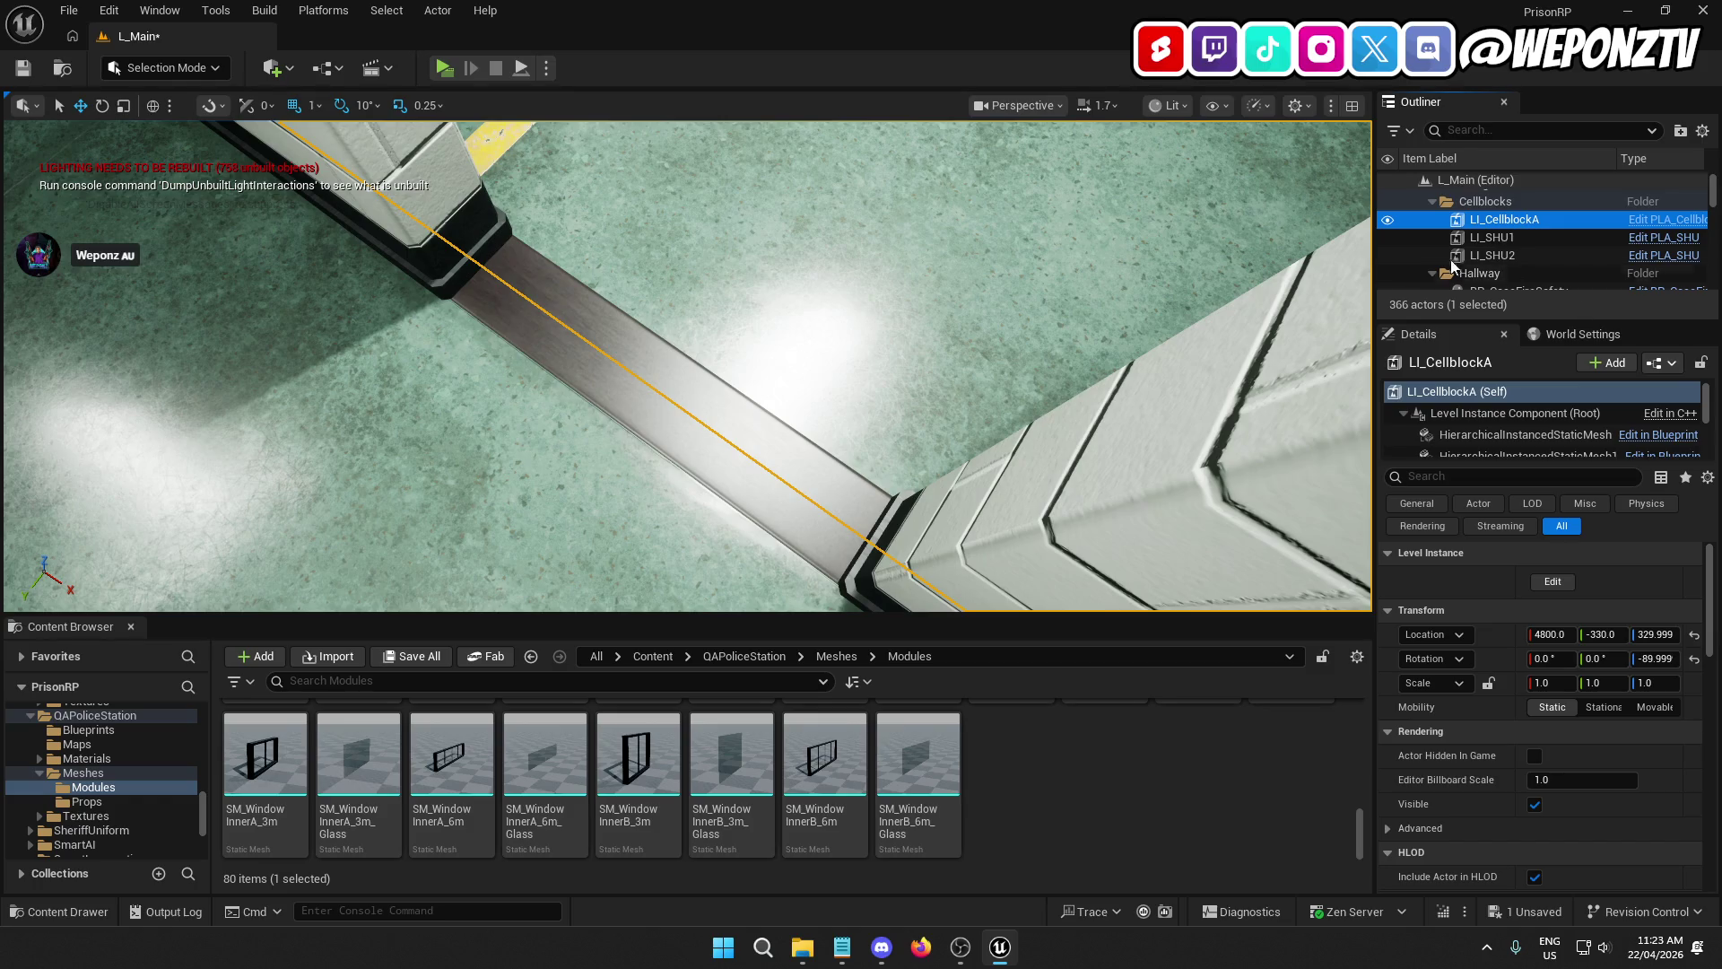
Step: Select the SM_Plinth_3m floor strip for filing in the Outliner
left_click_drag(866, 332, 938, 351)
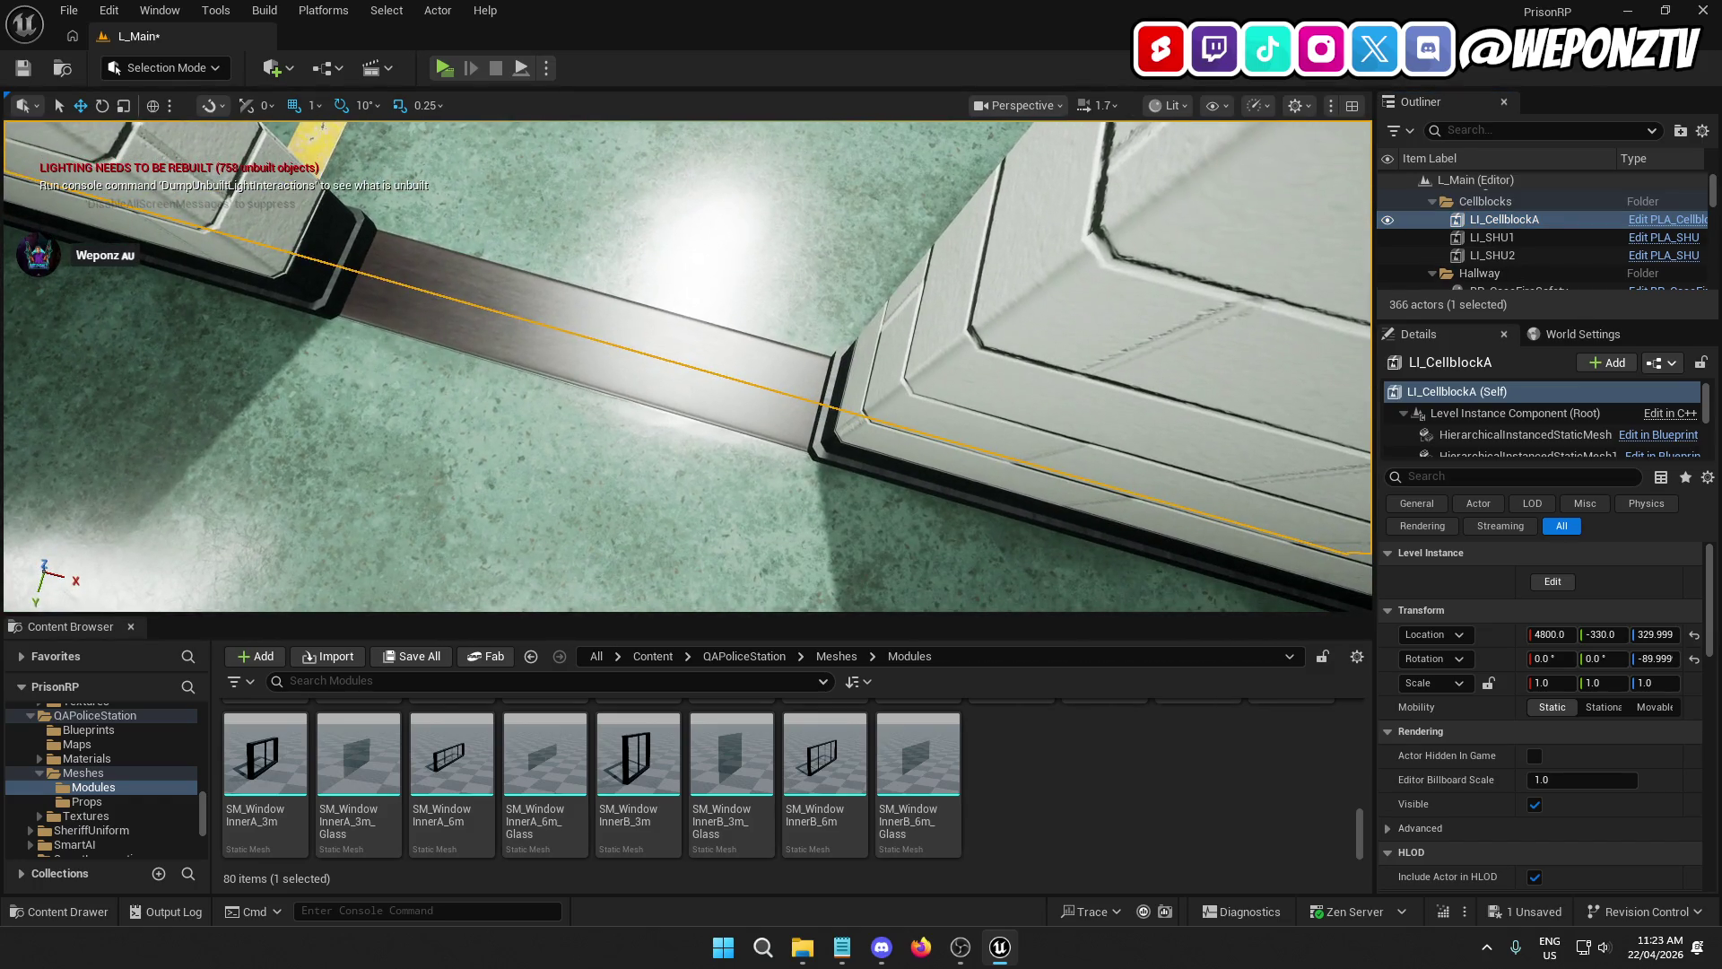
left_click(709, 353)
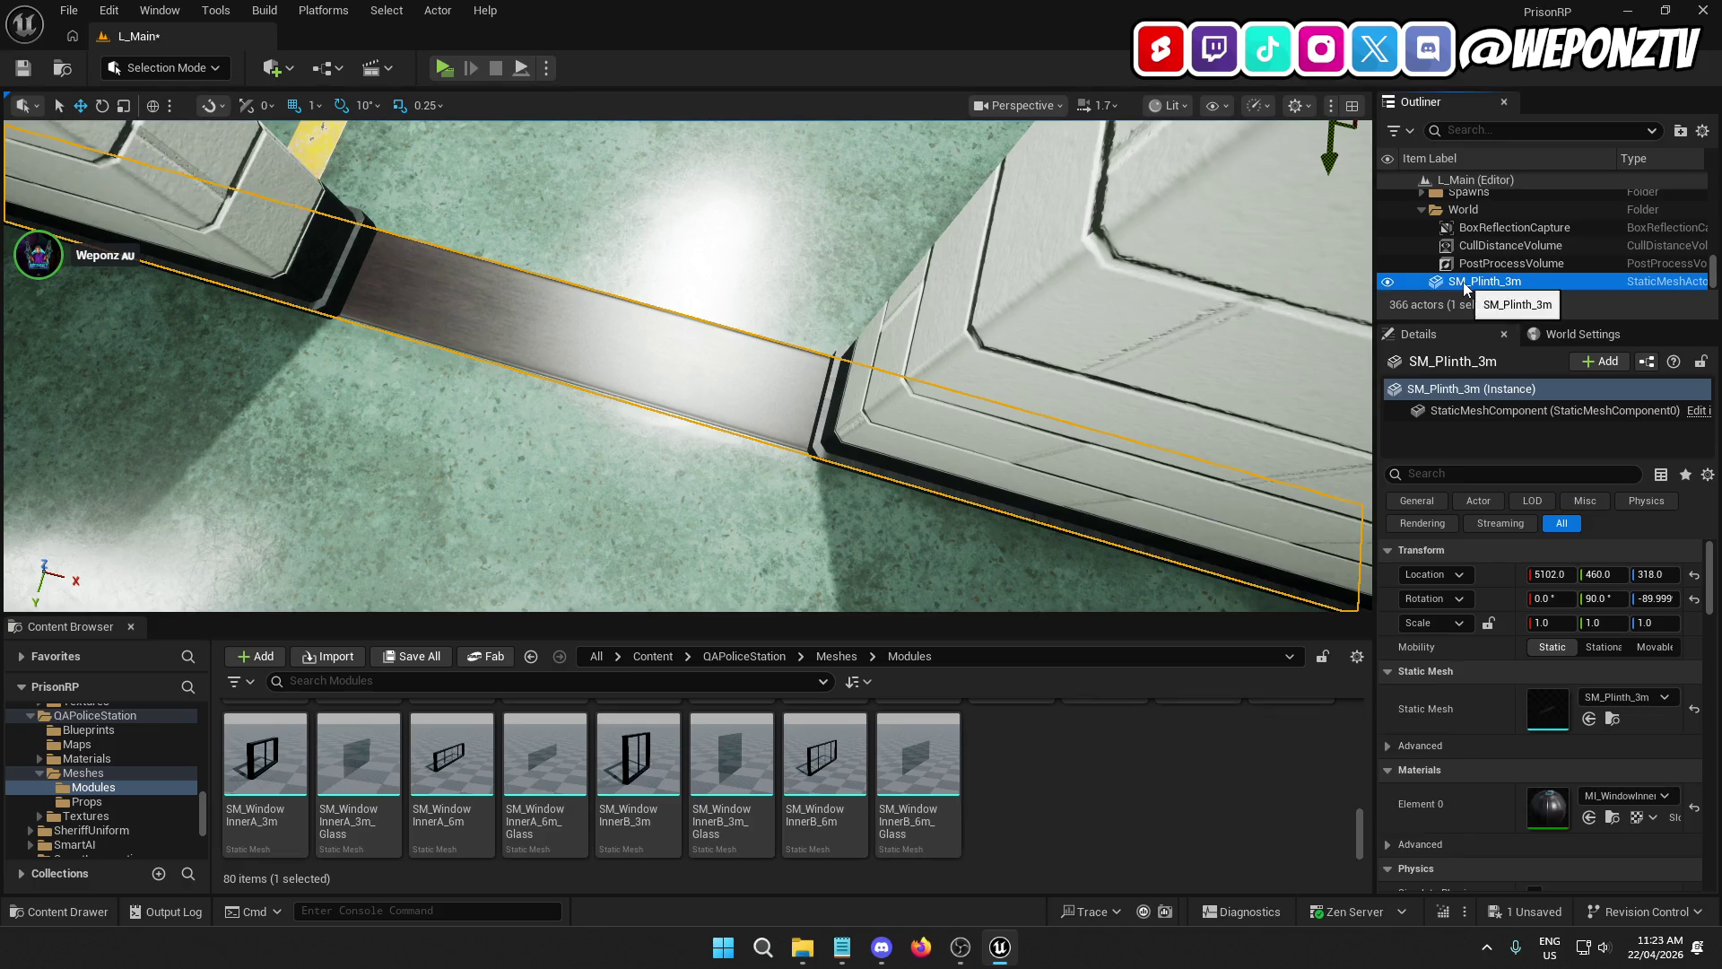
right_click(1460, 282)
mouse_move(1279, 853)
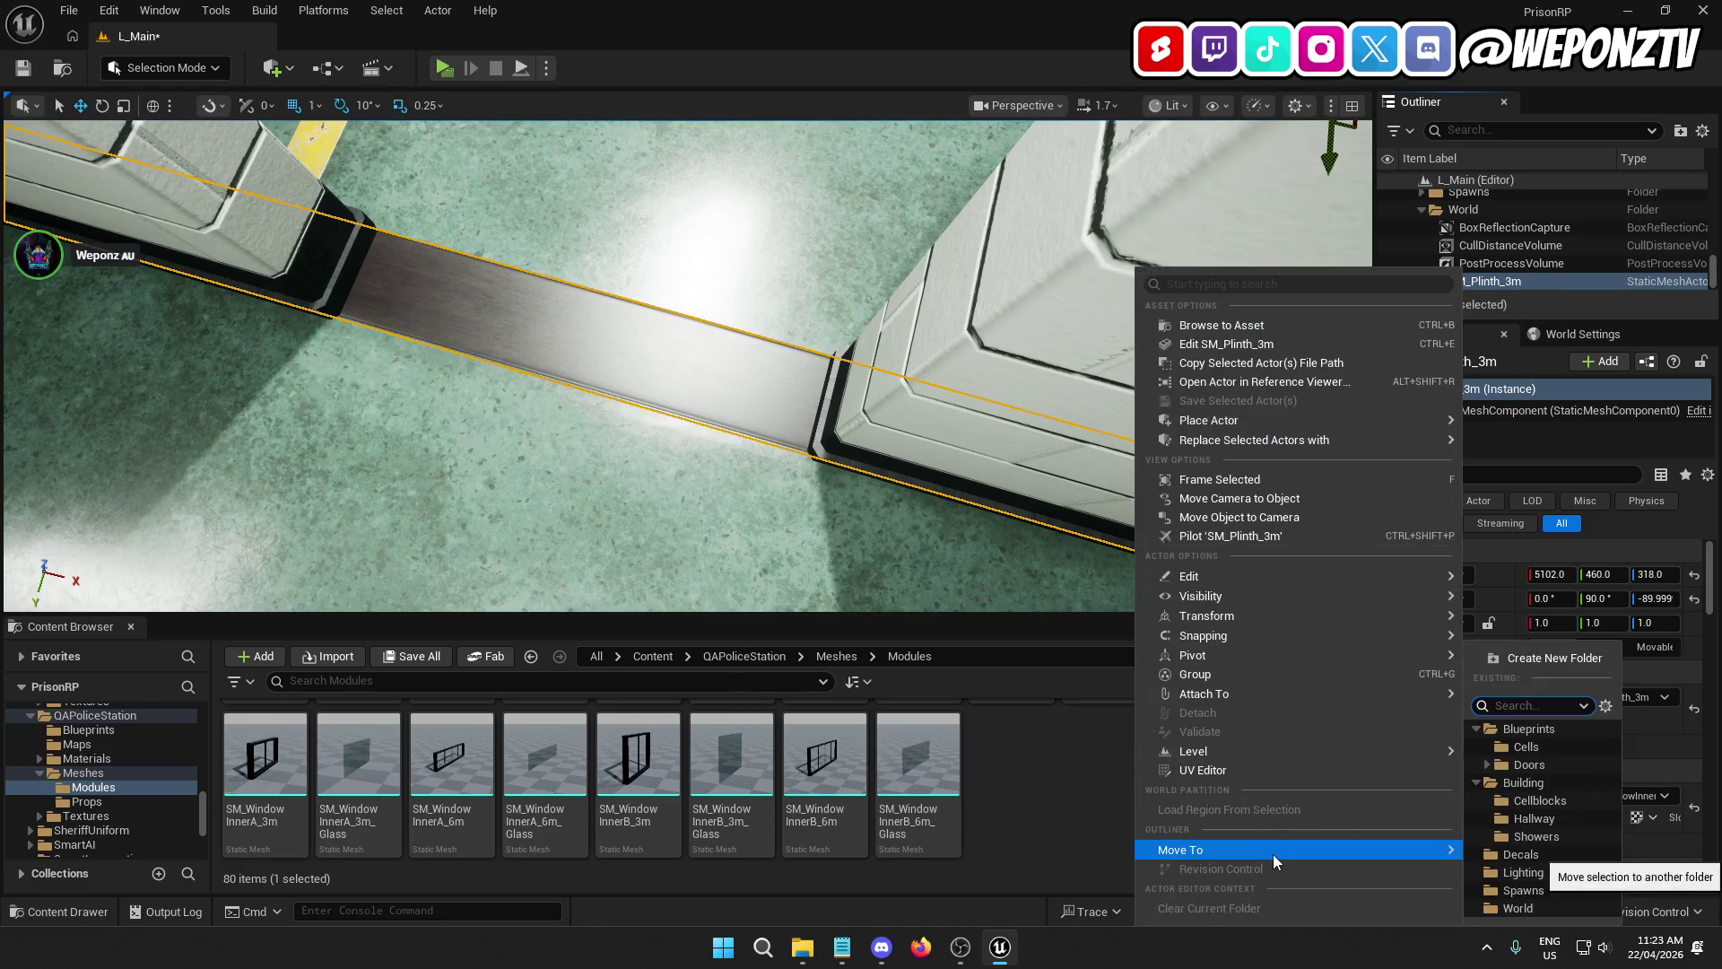
Step: Move SM_Plinth_3m into the Hallway folder and focus the view on it
left_click(1542, 818)
key("f")
scroll(688, 366, "down", 10)
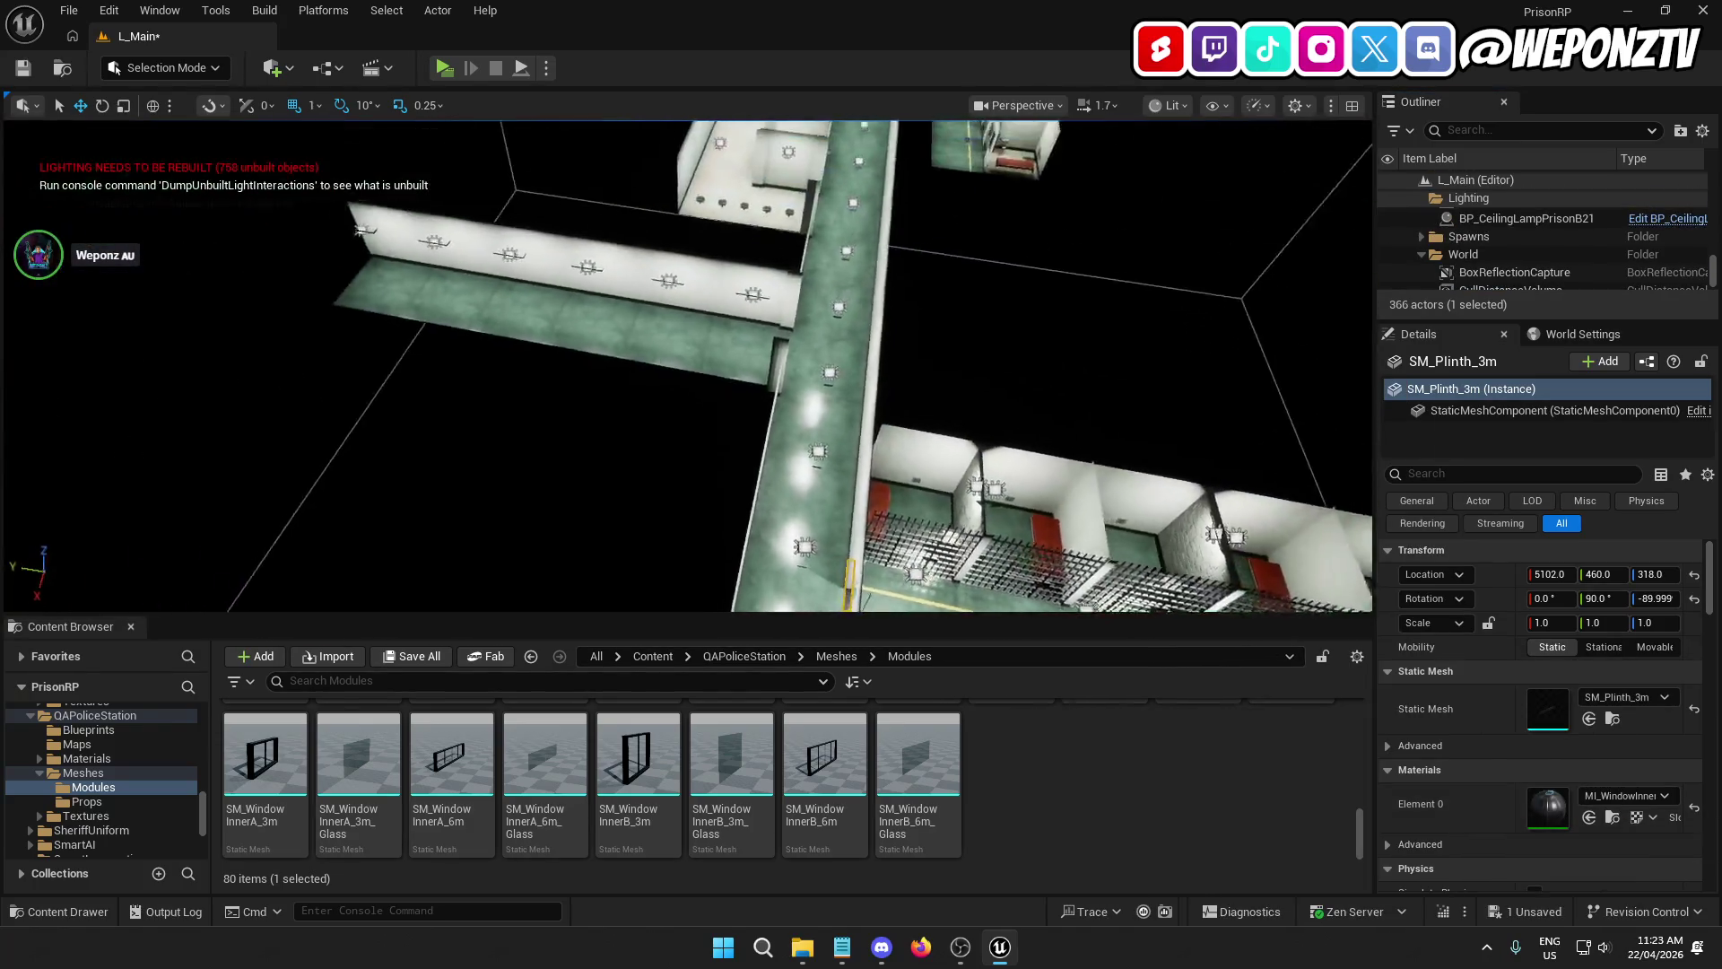
left_click_drag(861, 323, 875, 289)
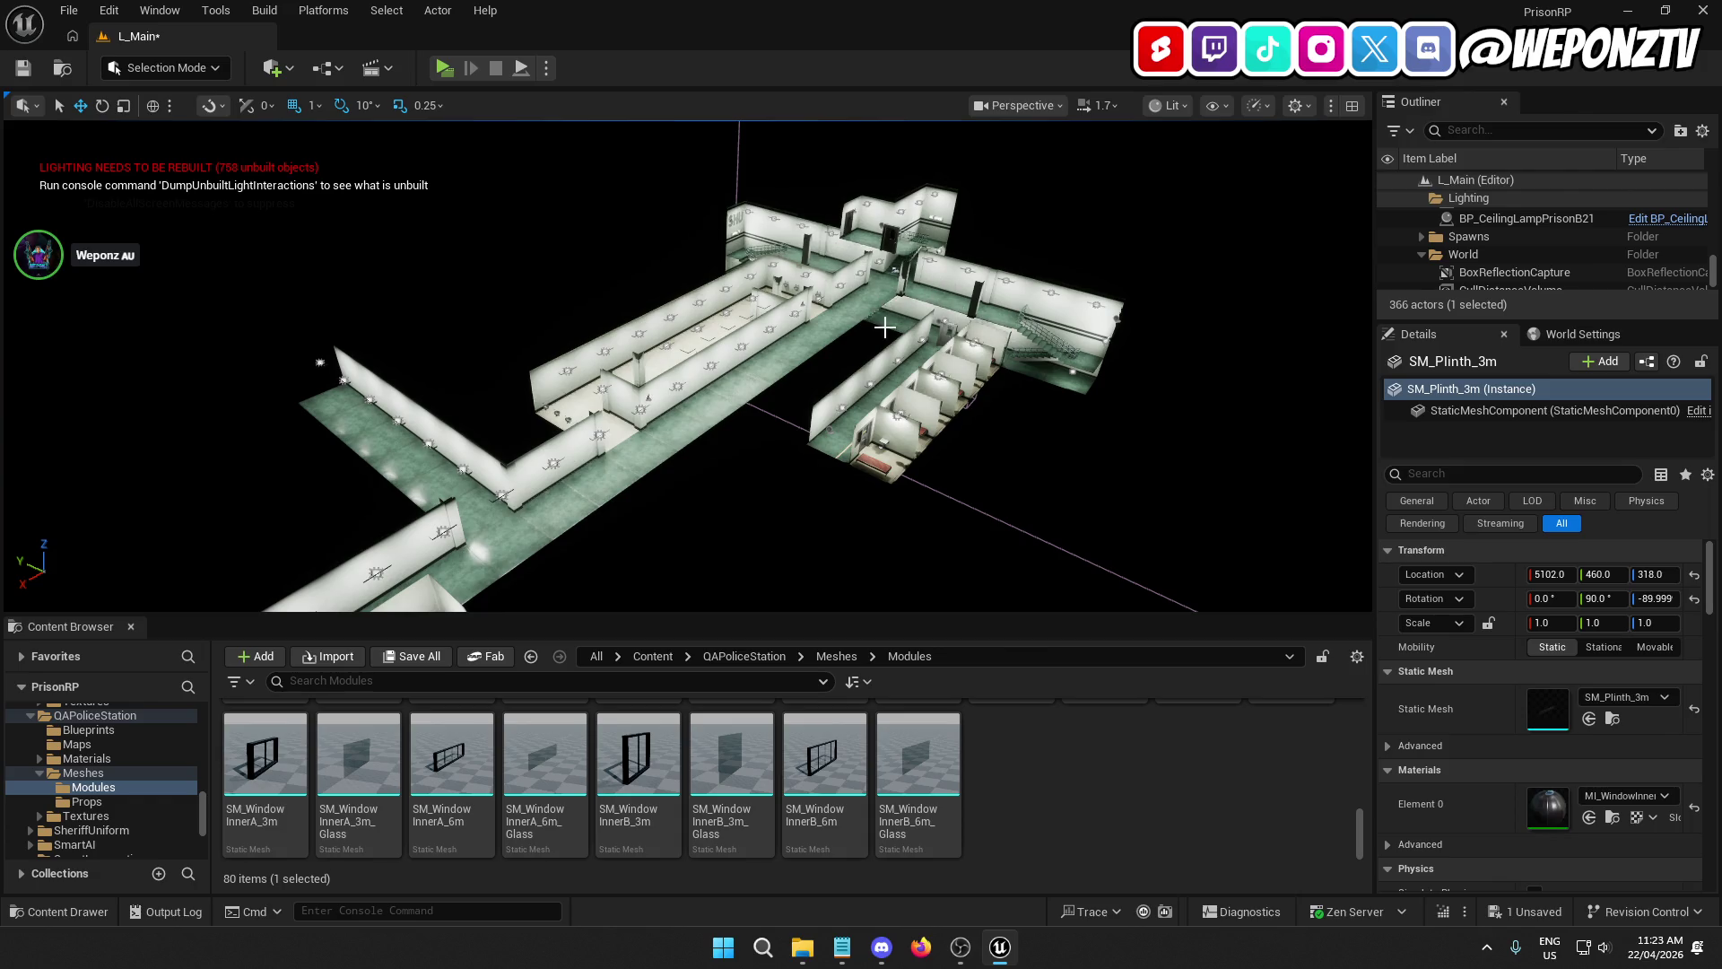
key("f")
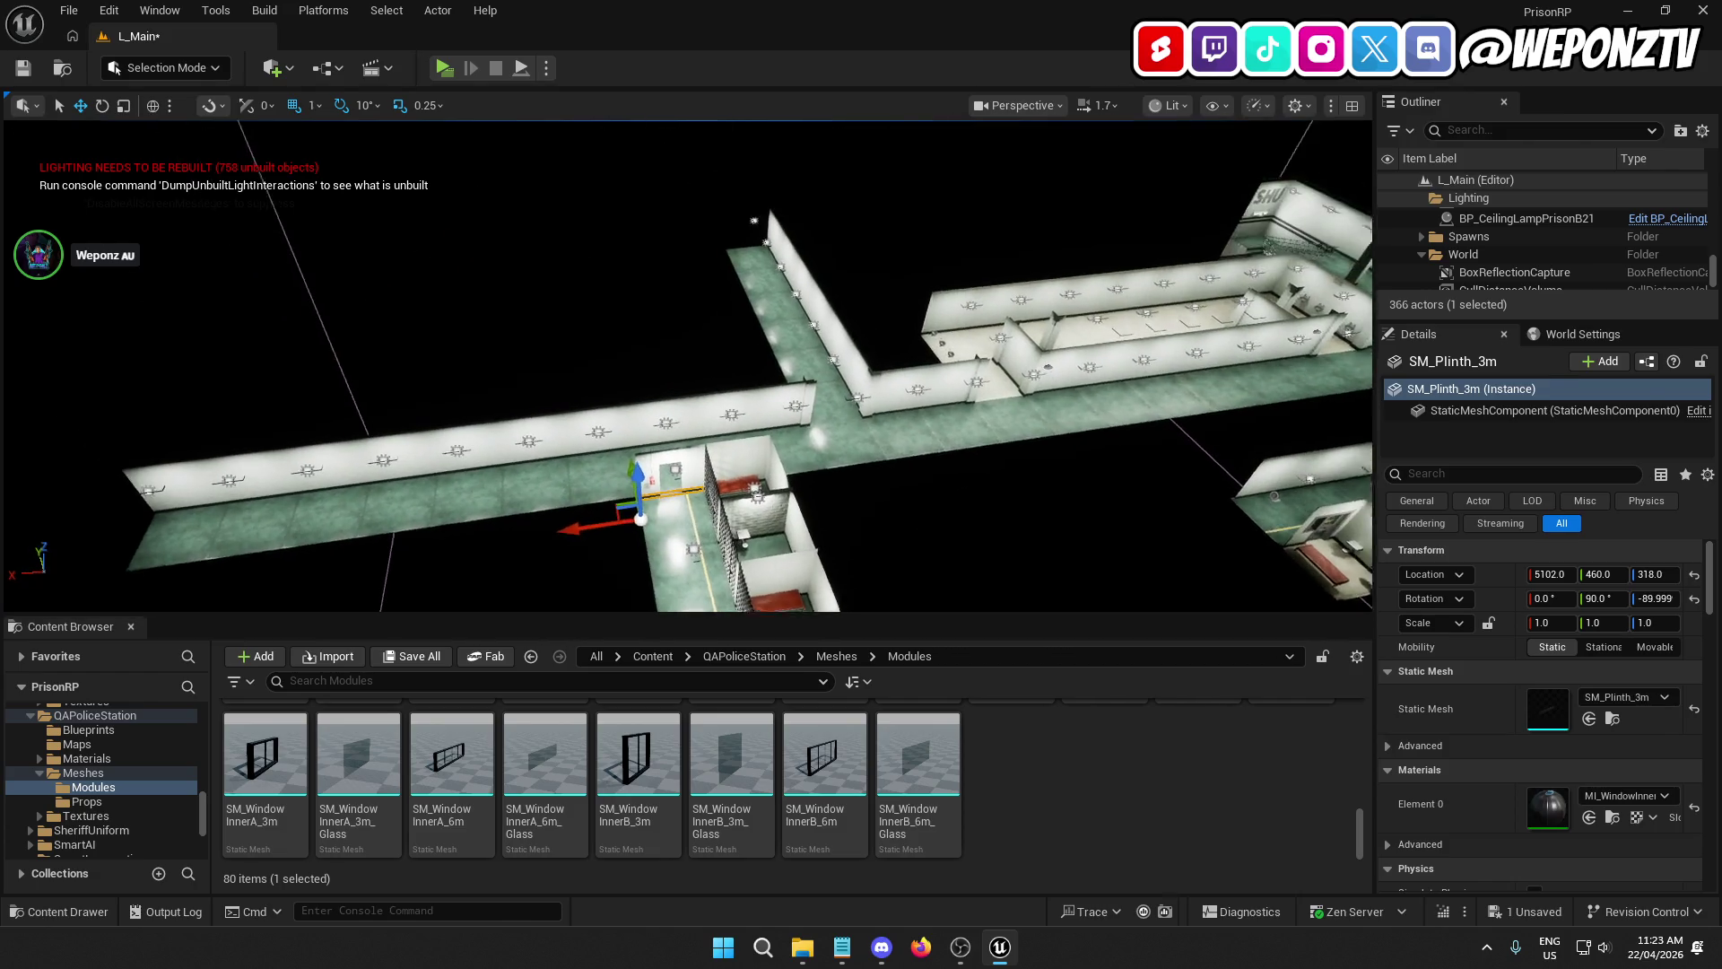
Step: Clear the selection and fly through the corridors to the SHU2 door by the stairwell
right_click(859, 310)
left_click(920, 261)
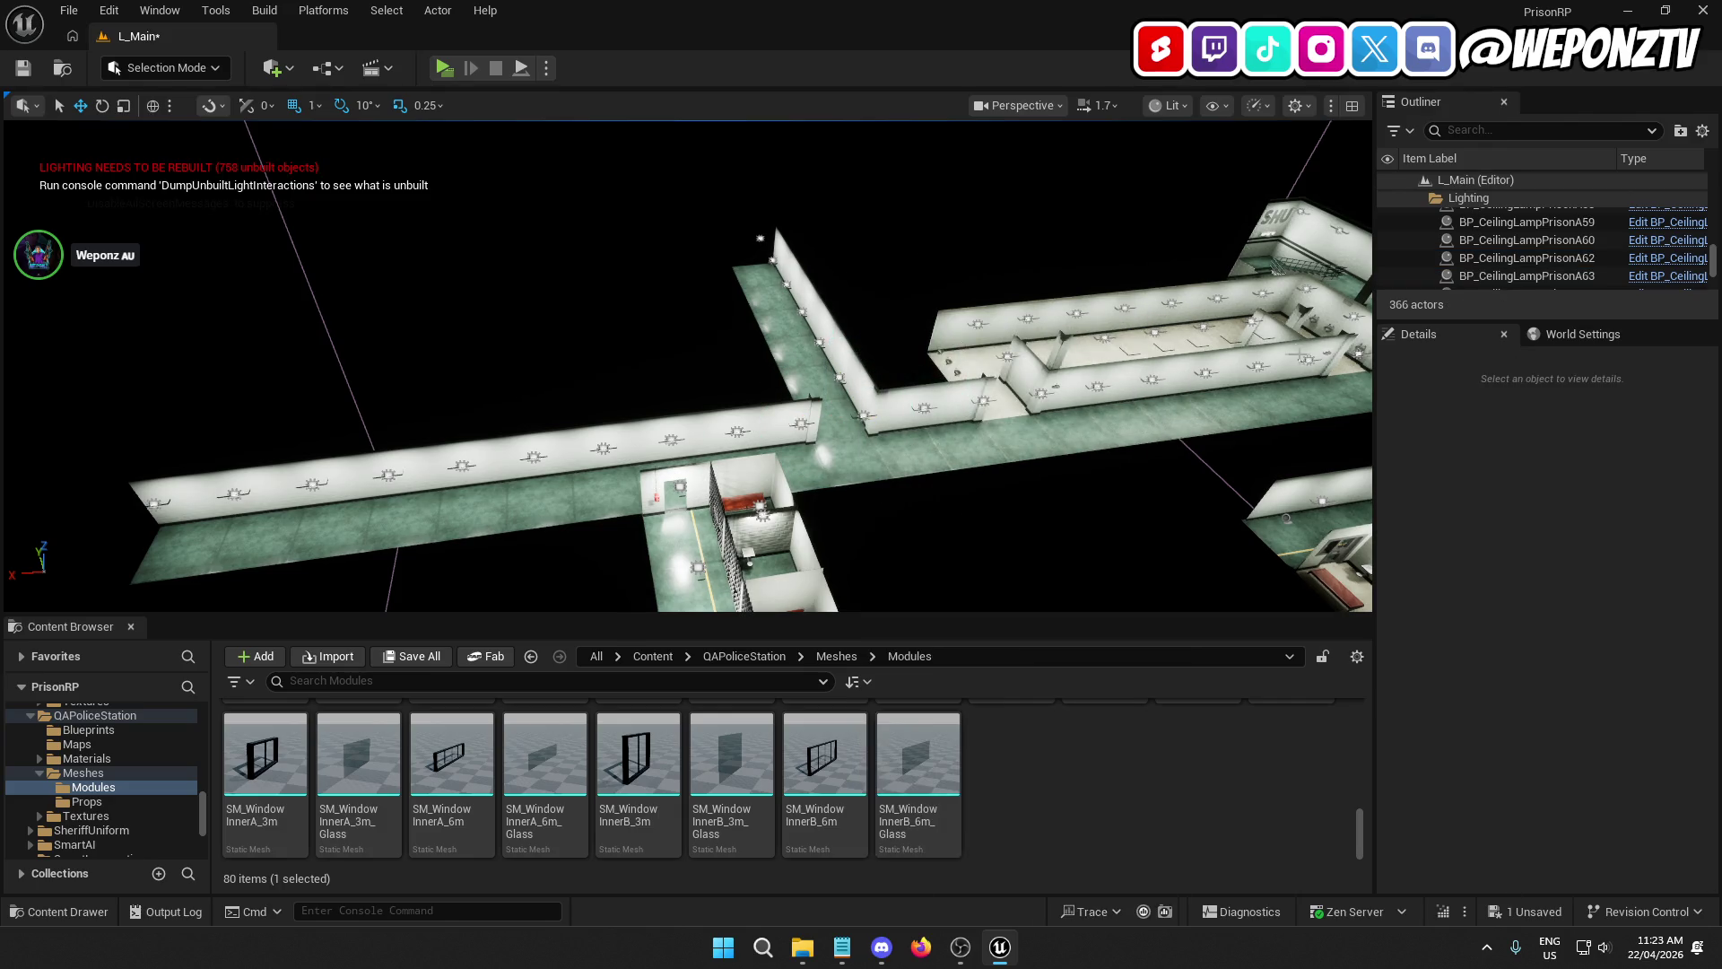
mouse_move(920, 261)
left_mouse_down()
mouse_move(789, 293)
mouse_move(789, 368)
left_mouse_up()
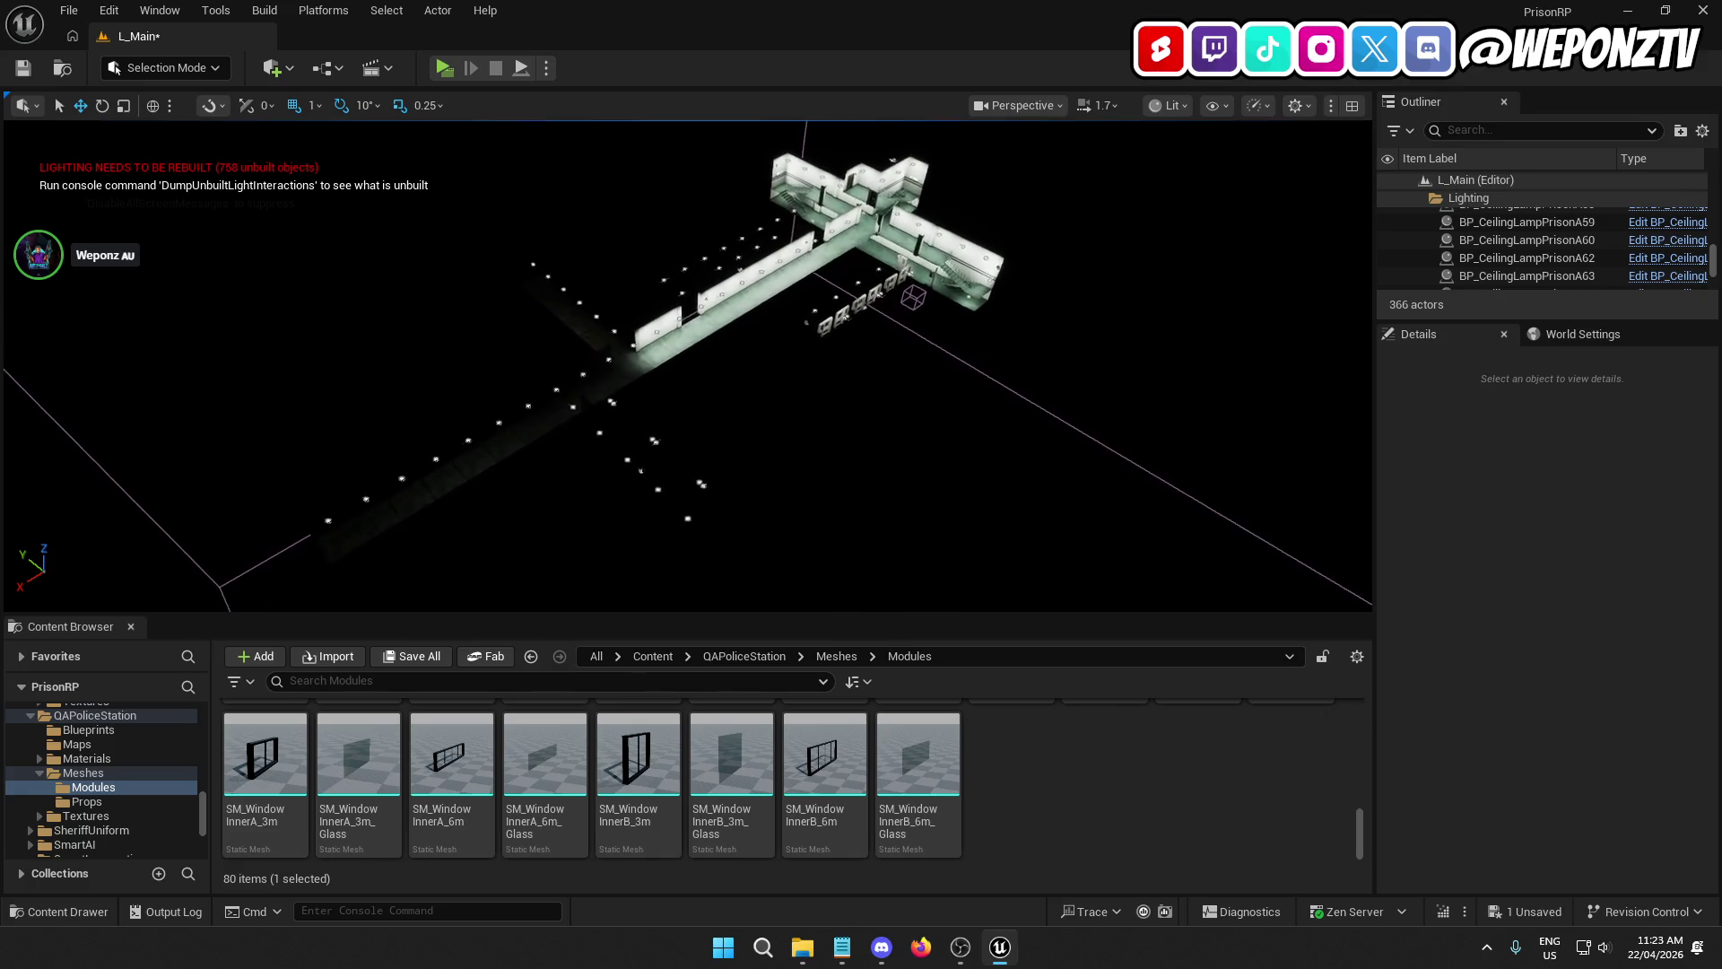
scroll(687, 366, "up", 10)
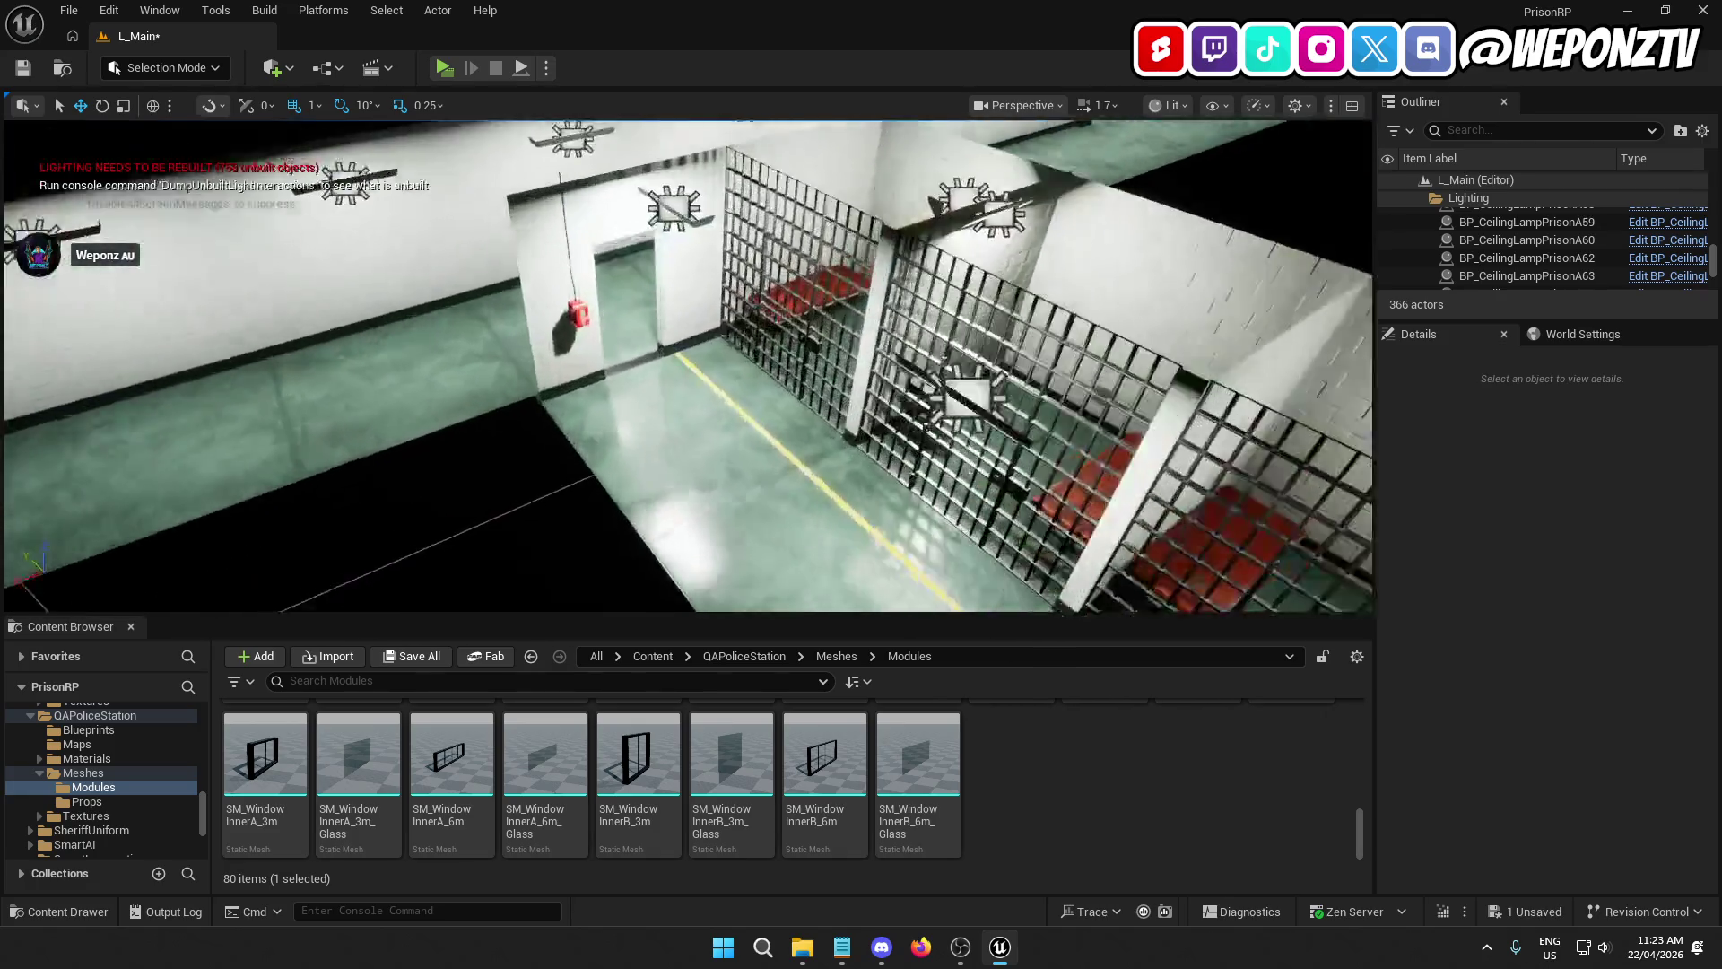
mouse_move(687, 366)
left_mouse_down()
mouse_move(663, 377)
mouse_move(709, 363)
mouse_move(708, 403)
mouse_move(708, 313)
mouse_move(708, 394)
mouse_move(587, 115)
left_mouse_up()
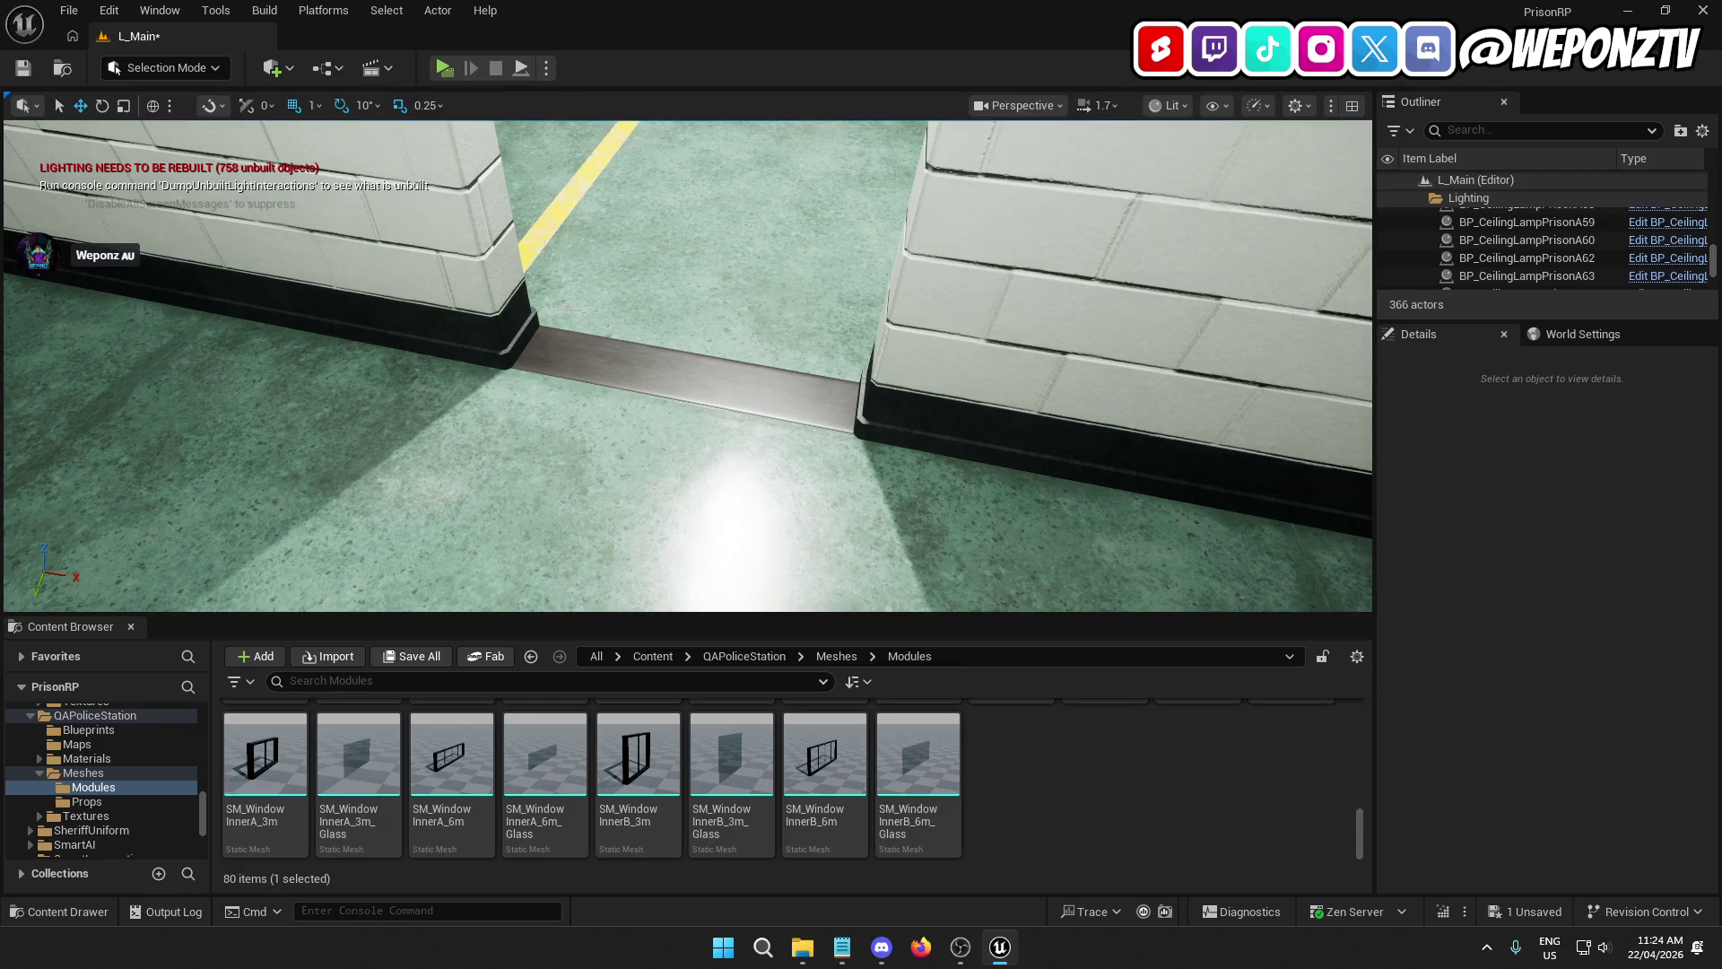
mouse_move(362, 137)
left_mouse_down()
mouse_move(161, 157)
mouse_move(153, 179)
mouse_move(121, 148)
left_mouse_up()
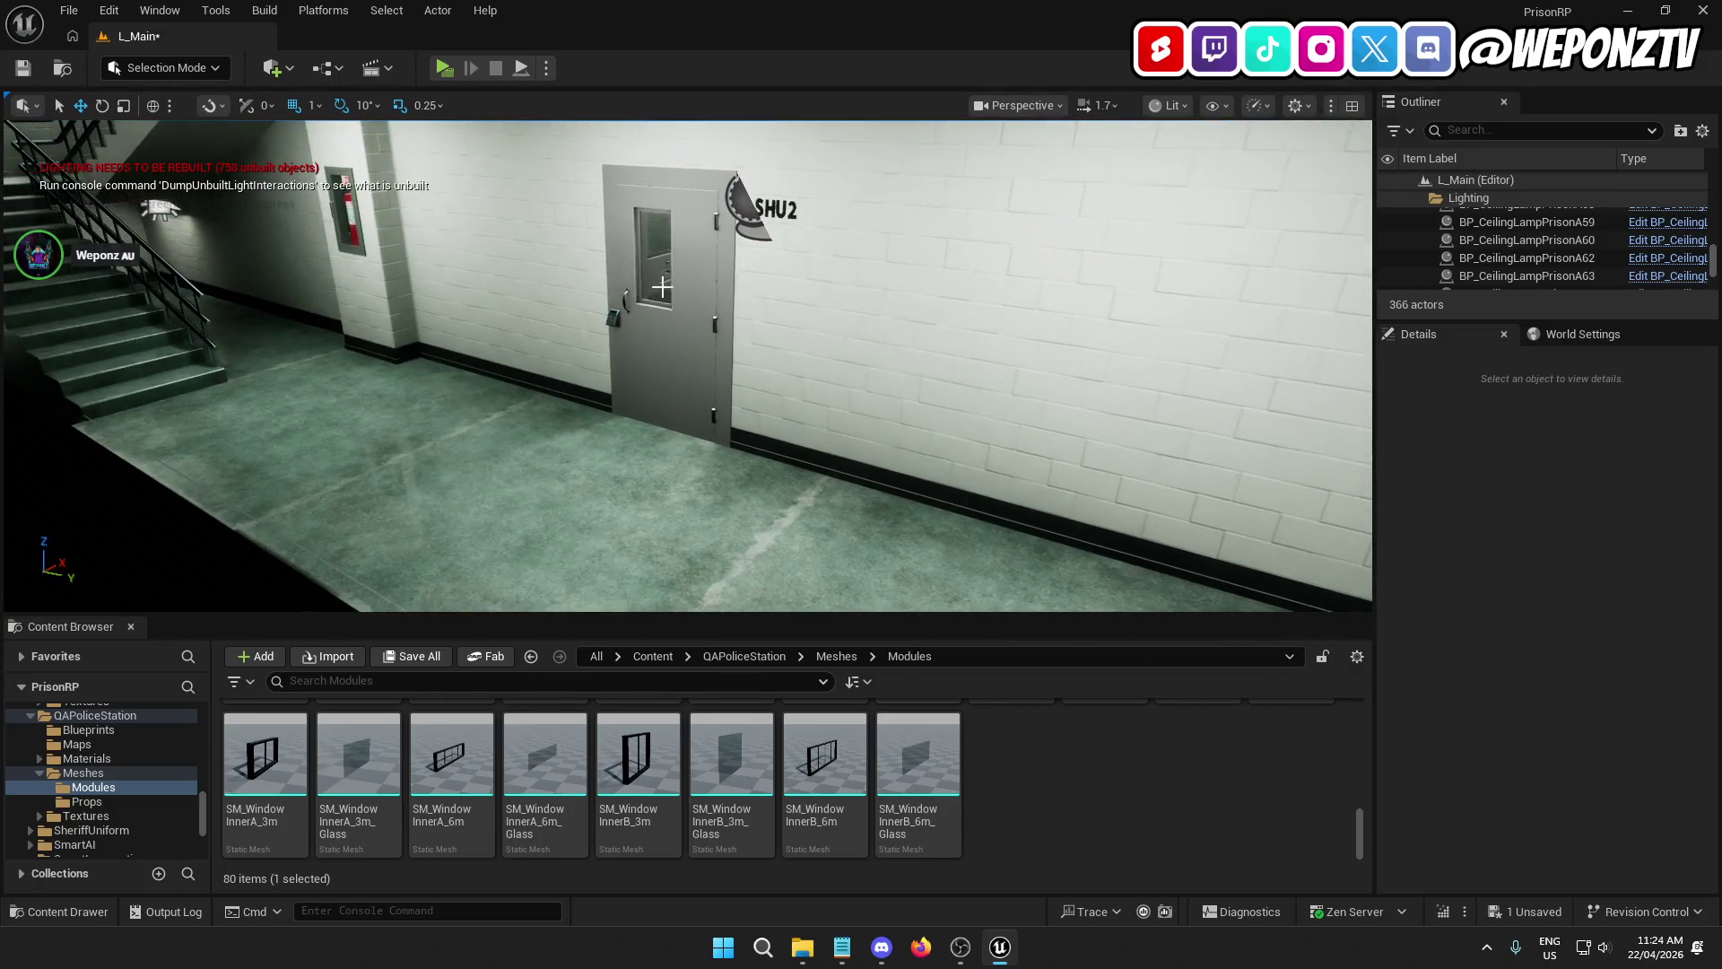
Step: Select the SHU2 door and set the grid snap size to 10
left_click(694, 291)
key("ctrl+d")
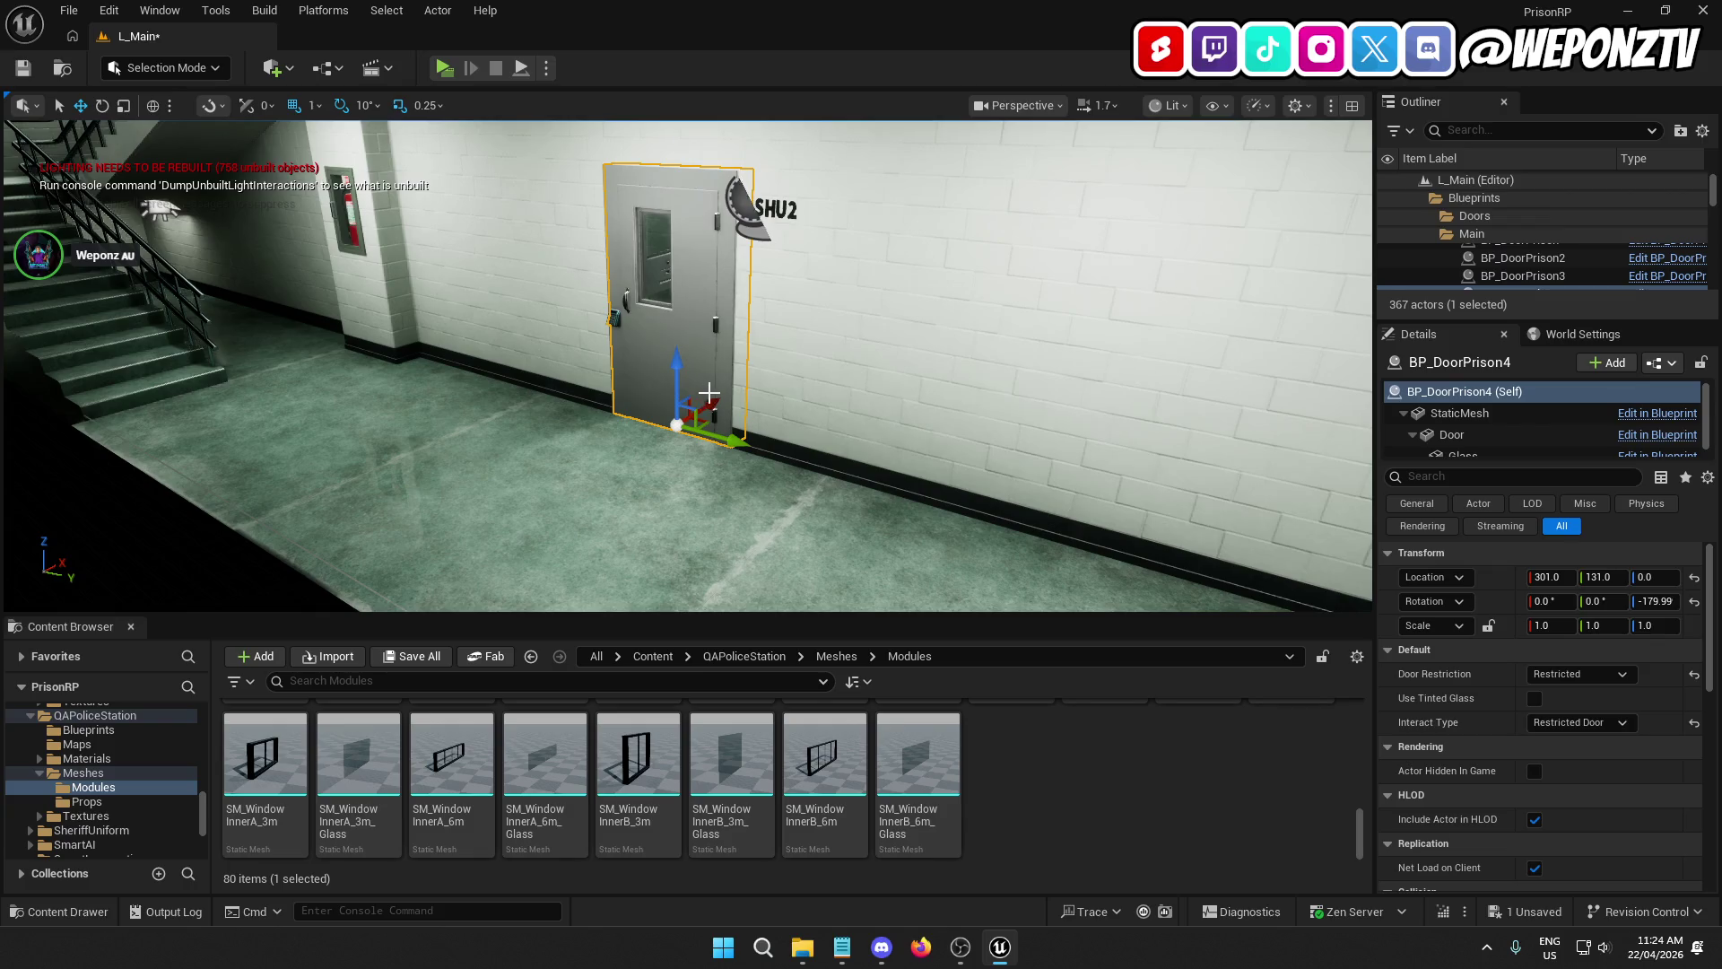
key("ctrl+z")
left_click(316, 107)
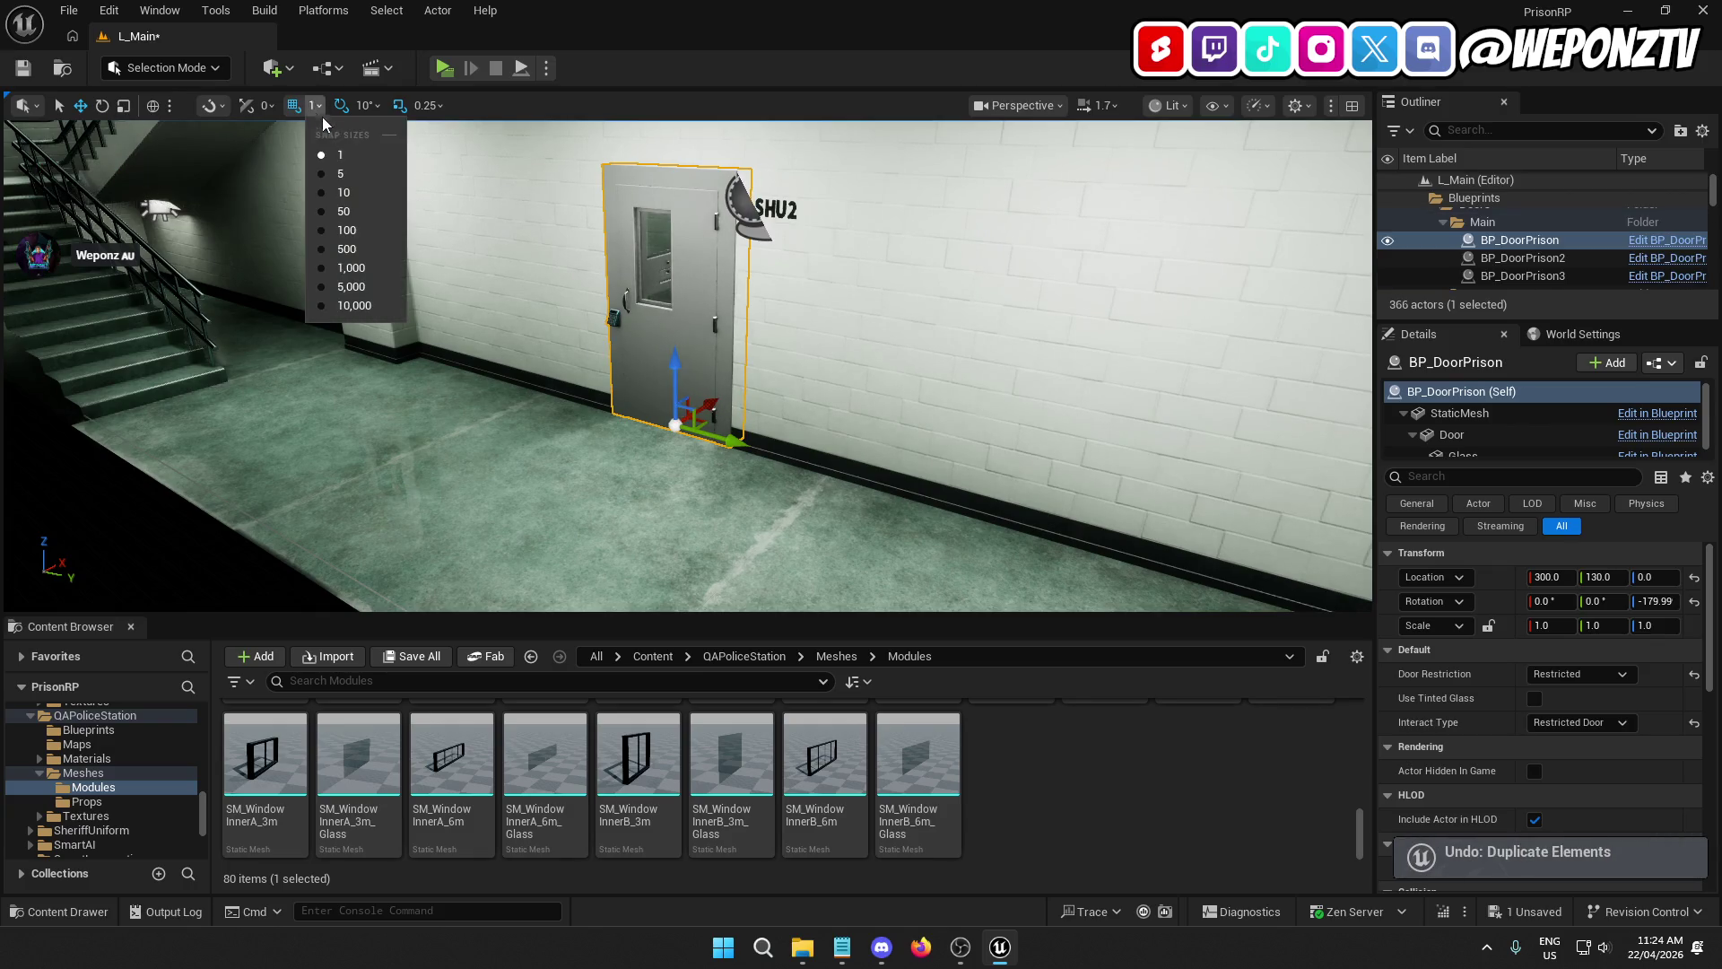
left_click(346, 192)
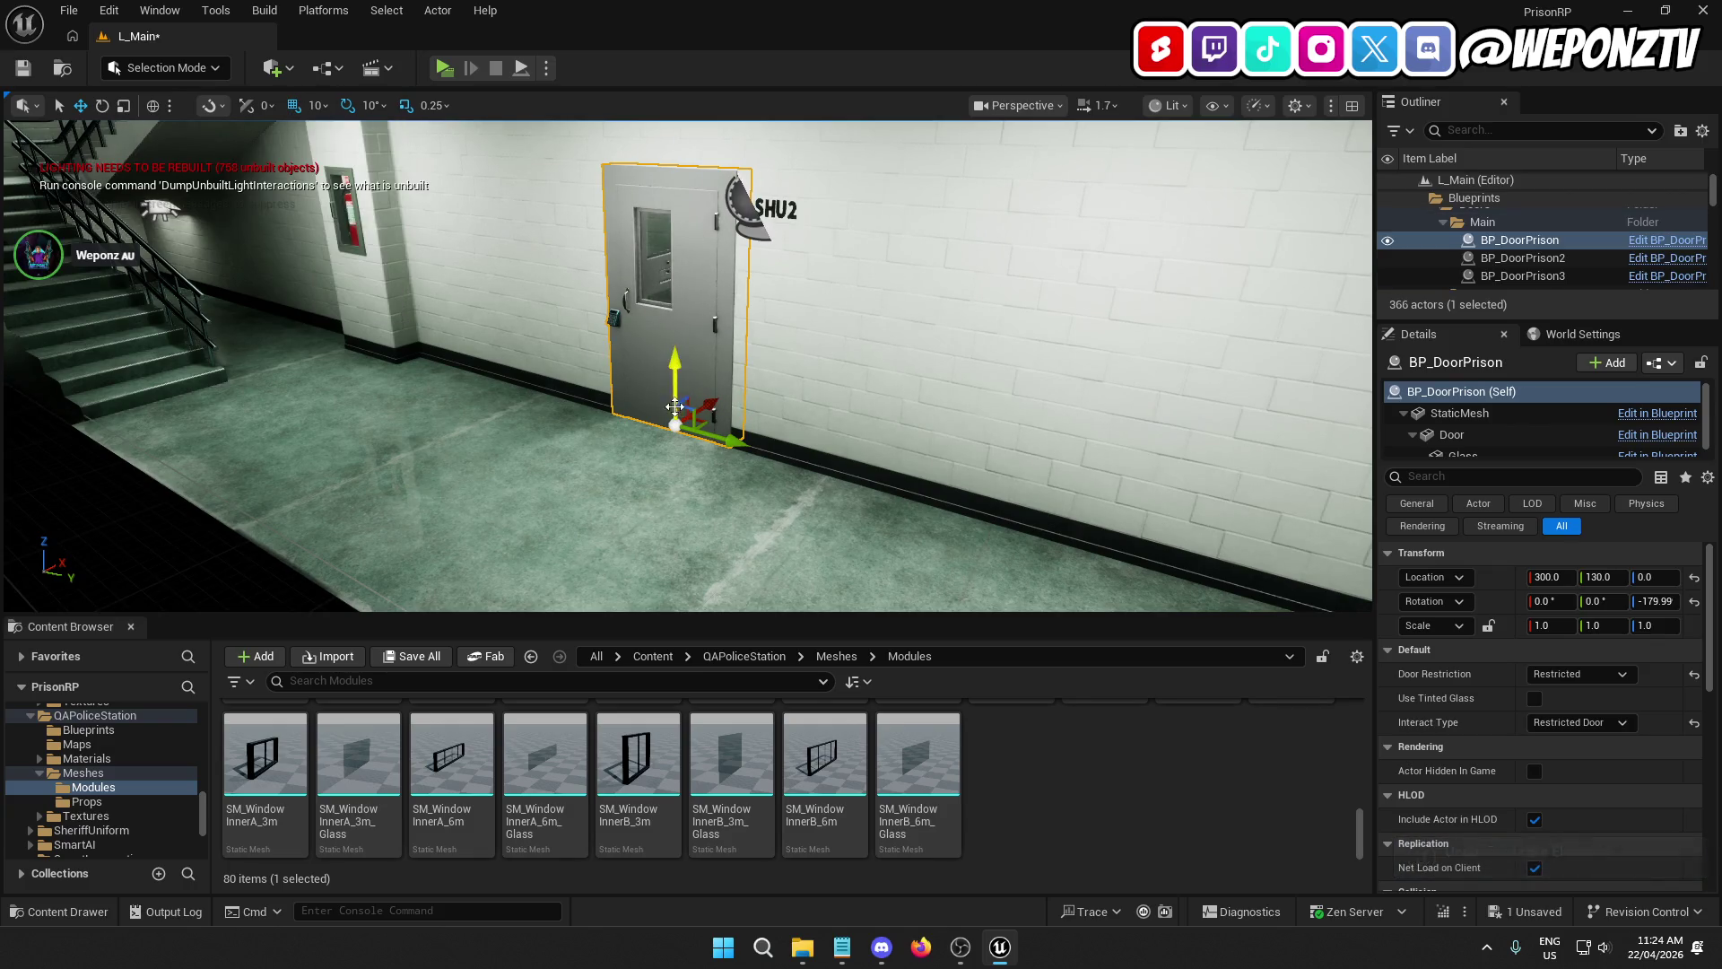
Step: Duplicate the SHU2 door, keep it at X 300, and raise the copy to Z 330
key("ctrl+d")
left_click_drag(725, 400, 689, 179)
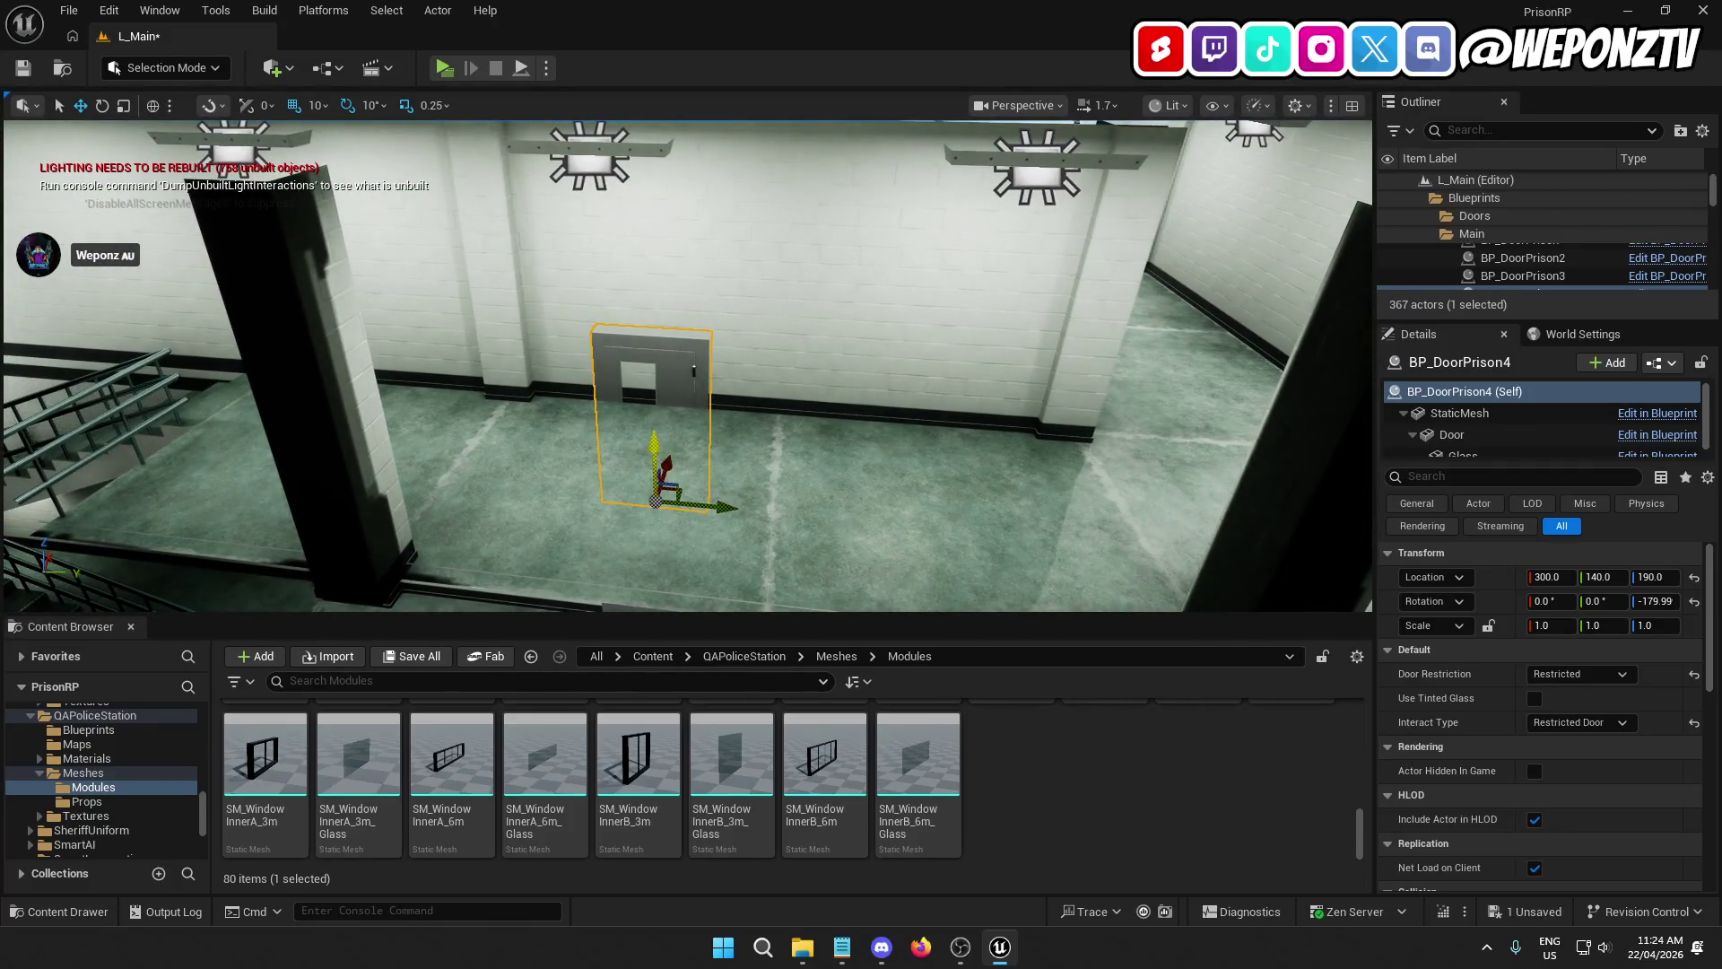
left_click_drag(660, 476, 664, 340)
scroll(665, 358, "up", 10)
Step: Dismiss context menus on nearby floor, wall and level areas, clear the selection, and save L_Main
right_click(668, 404)
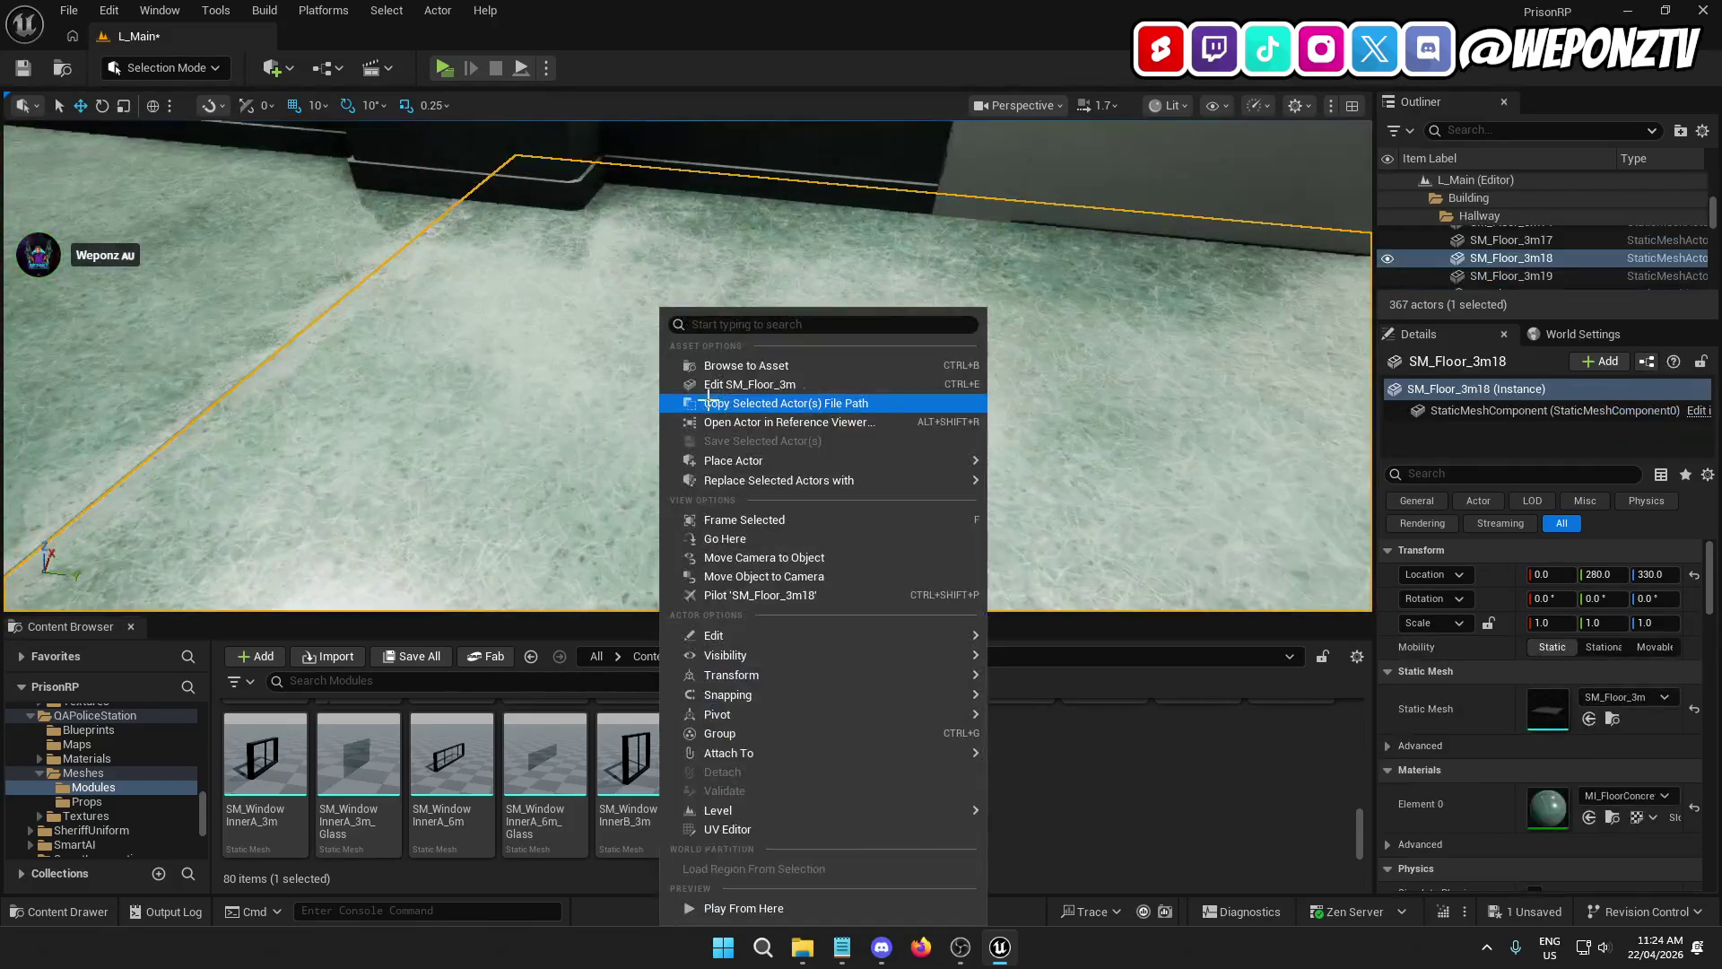
type("s")
key("Escape")
scroll(708, 395, "down", 15)
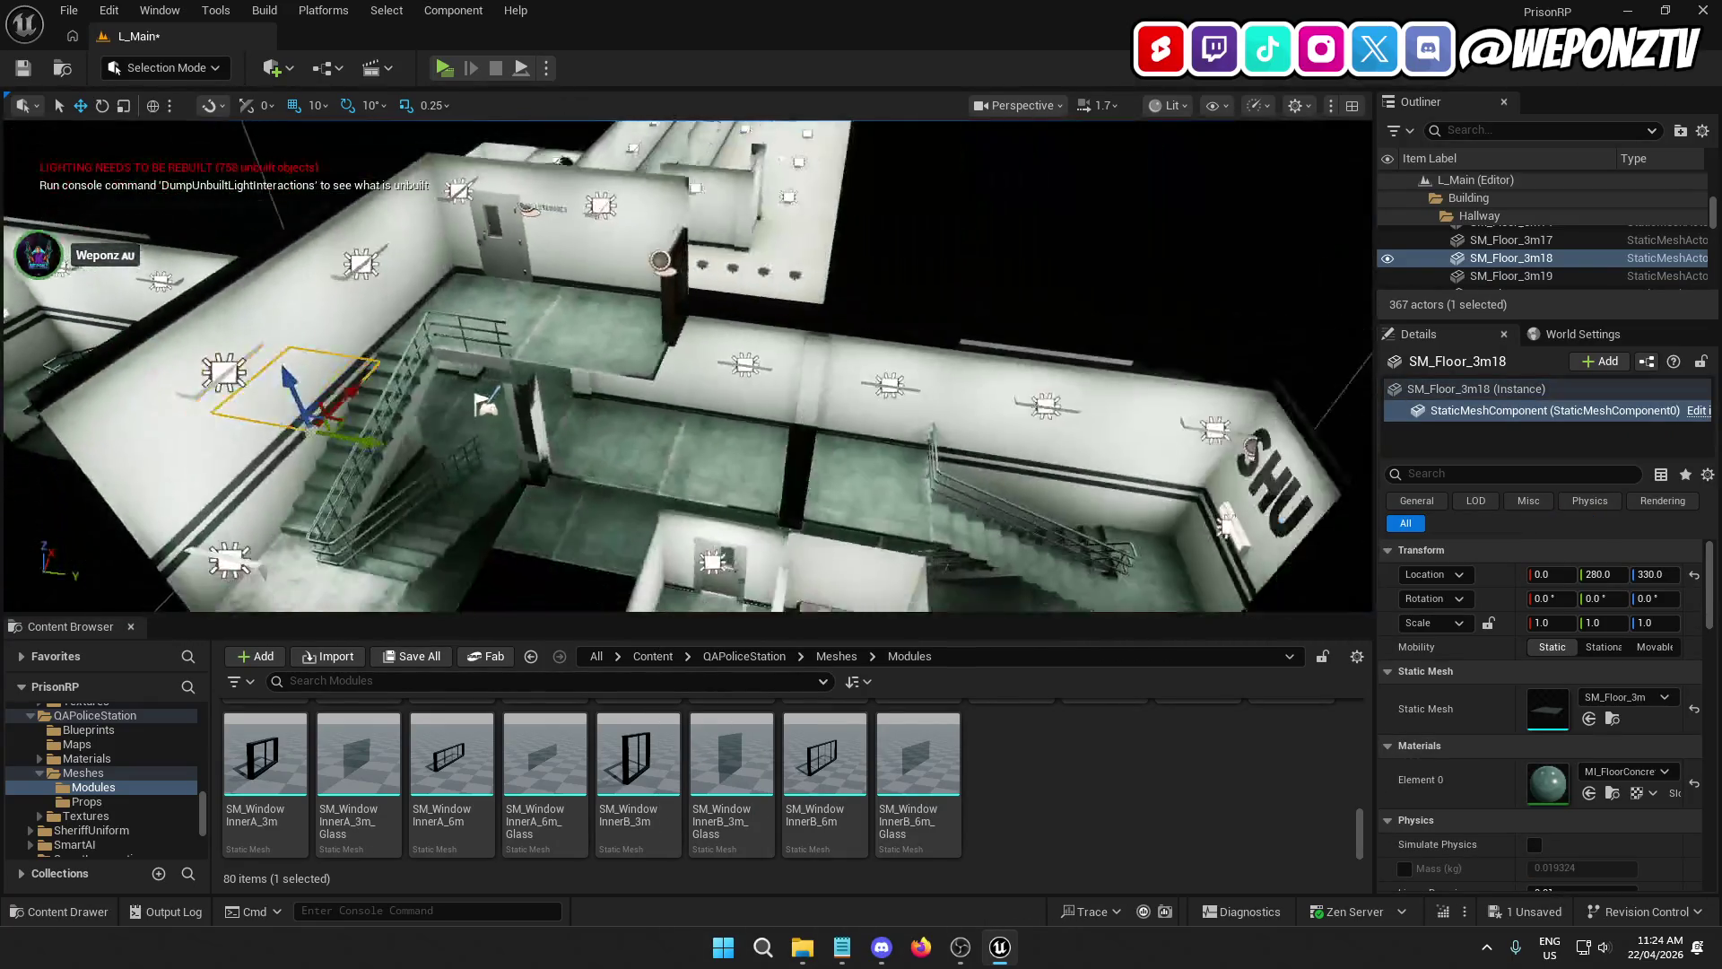
right_click(717, 309)
key("Escape")
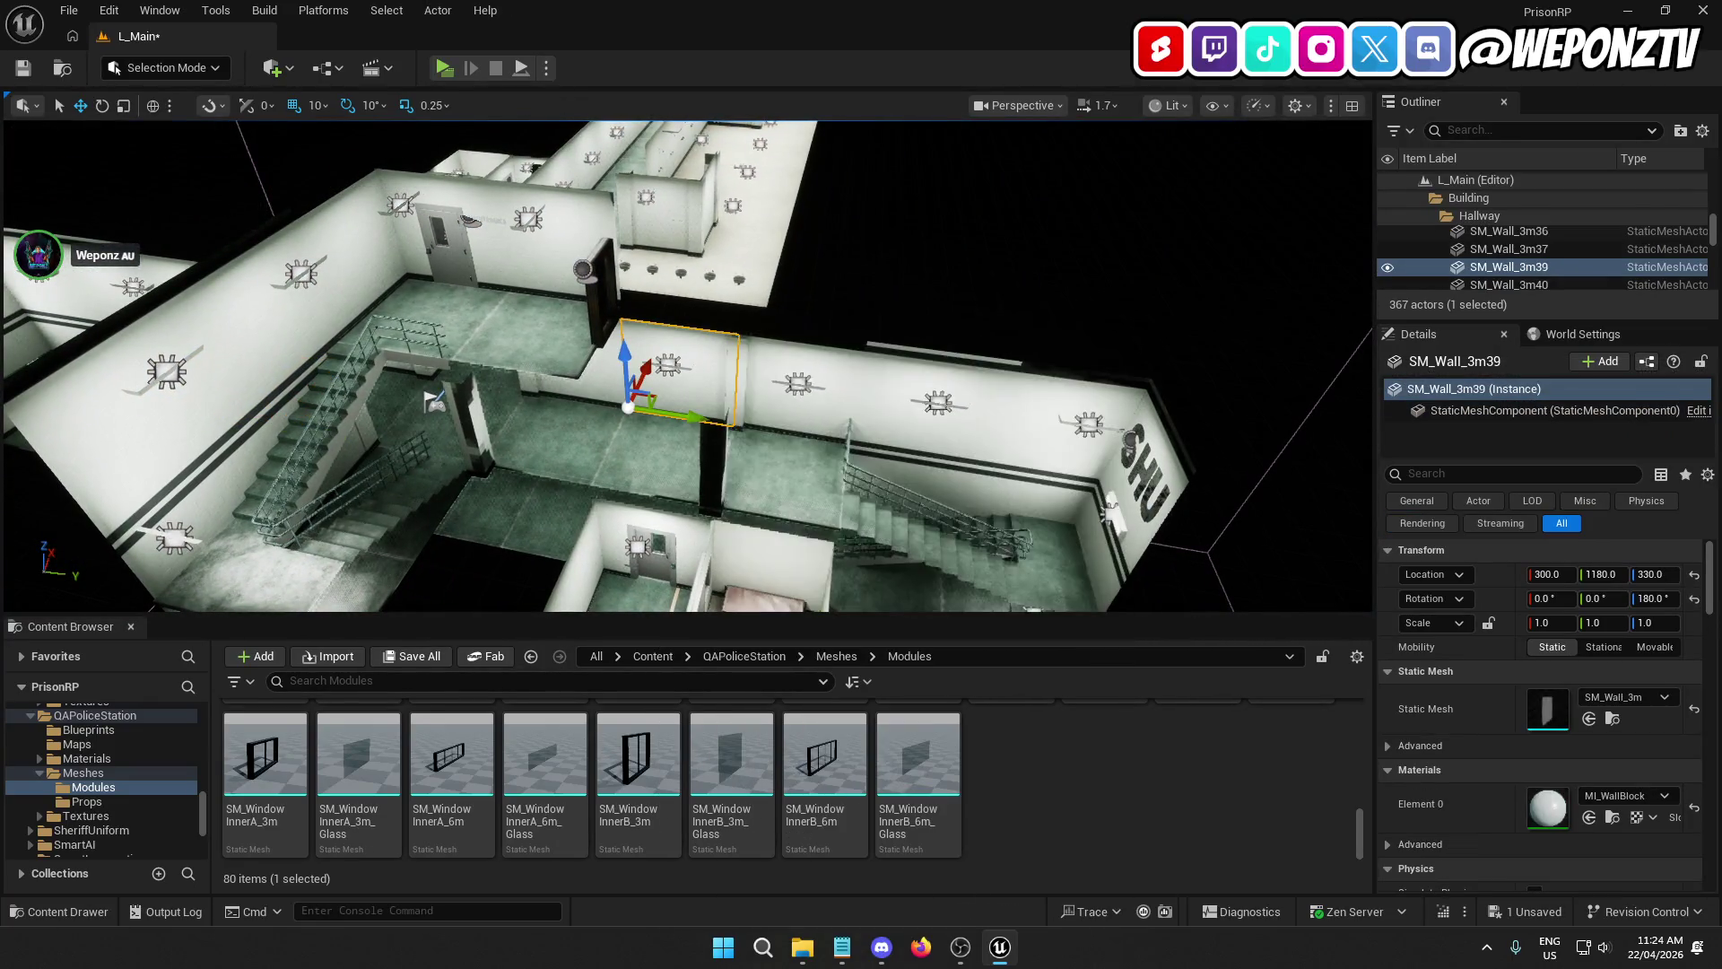
key("Escape")
right_click(897, 268)
key("Escape")
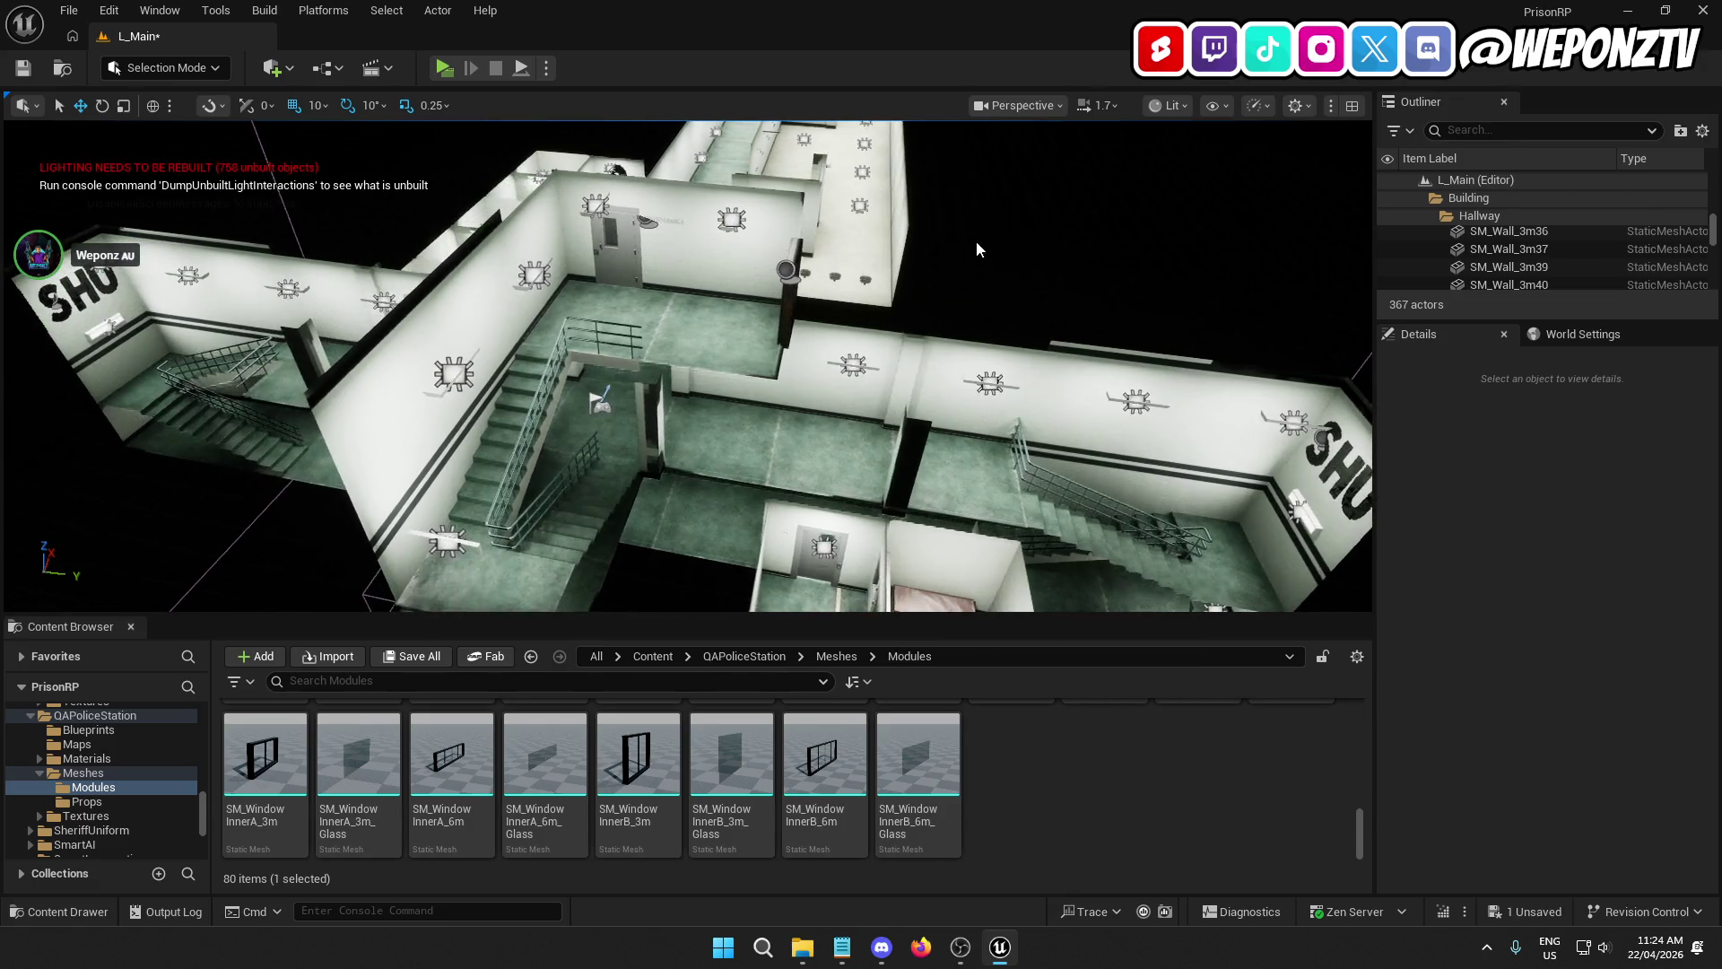
right_click(983, 263)
key("Escape")
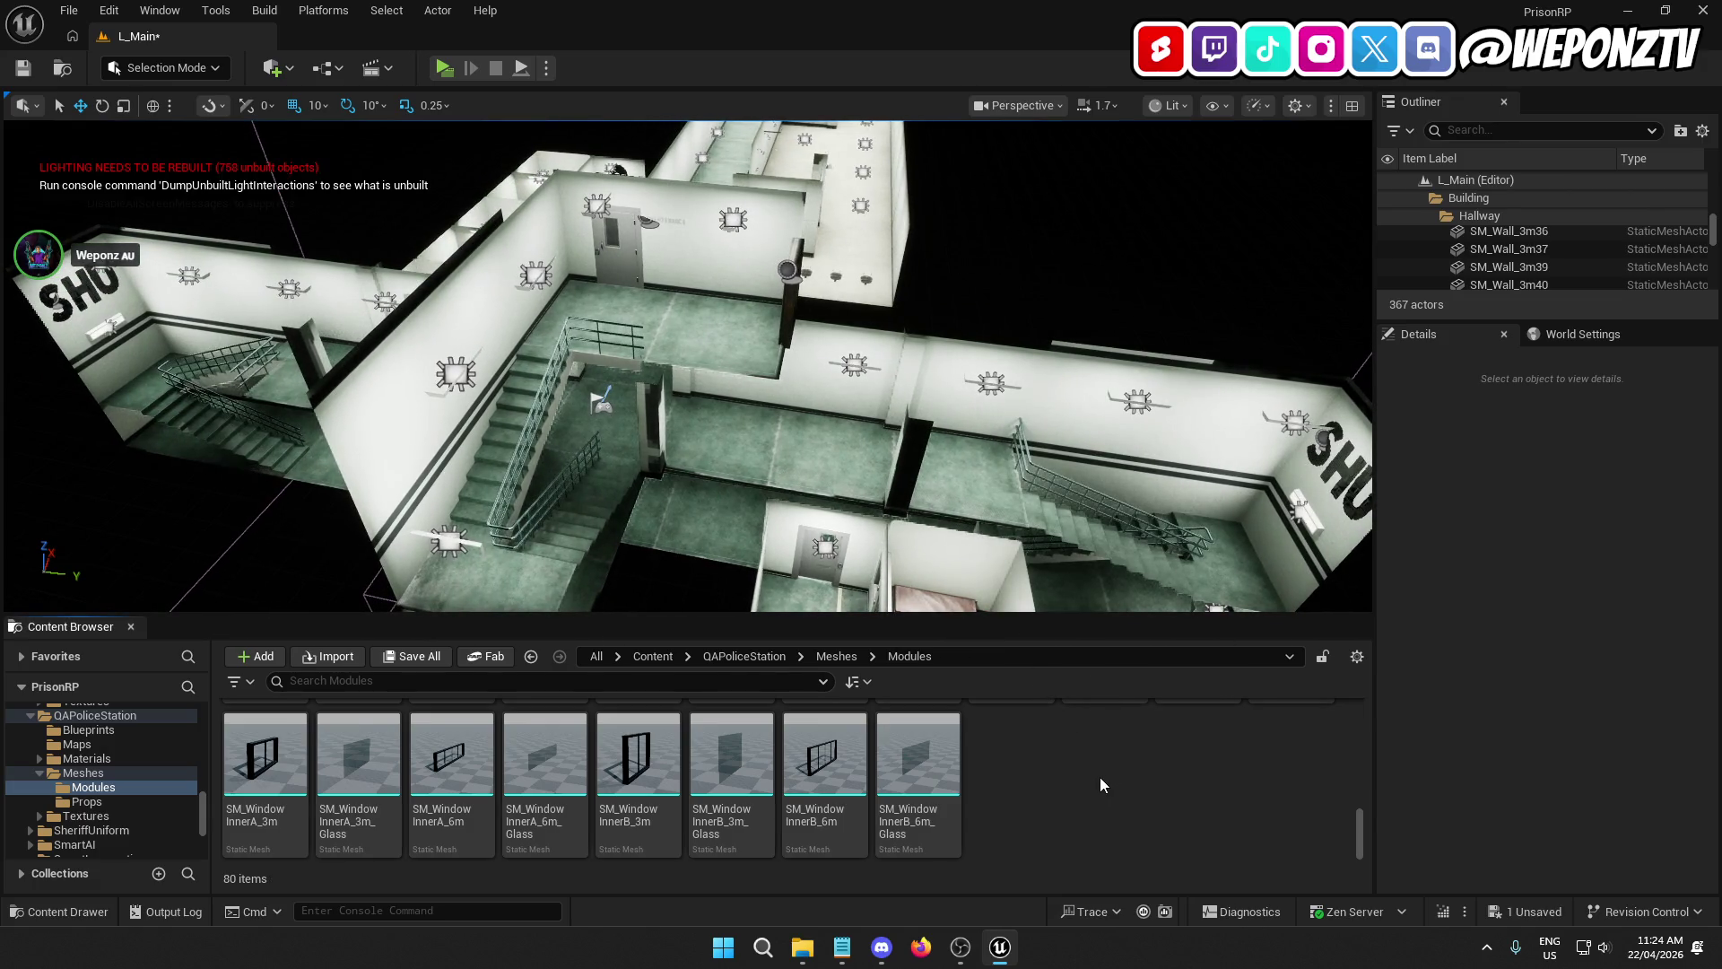
right_click(680, 585)
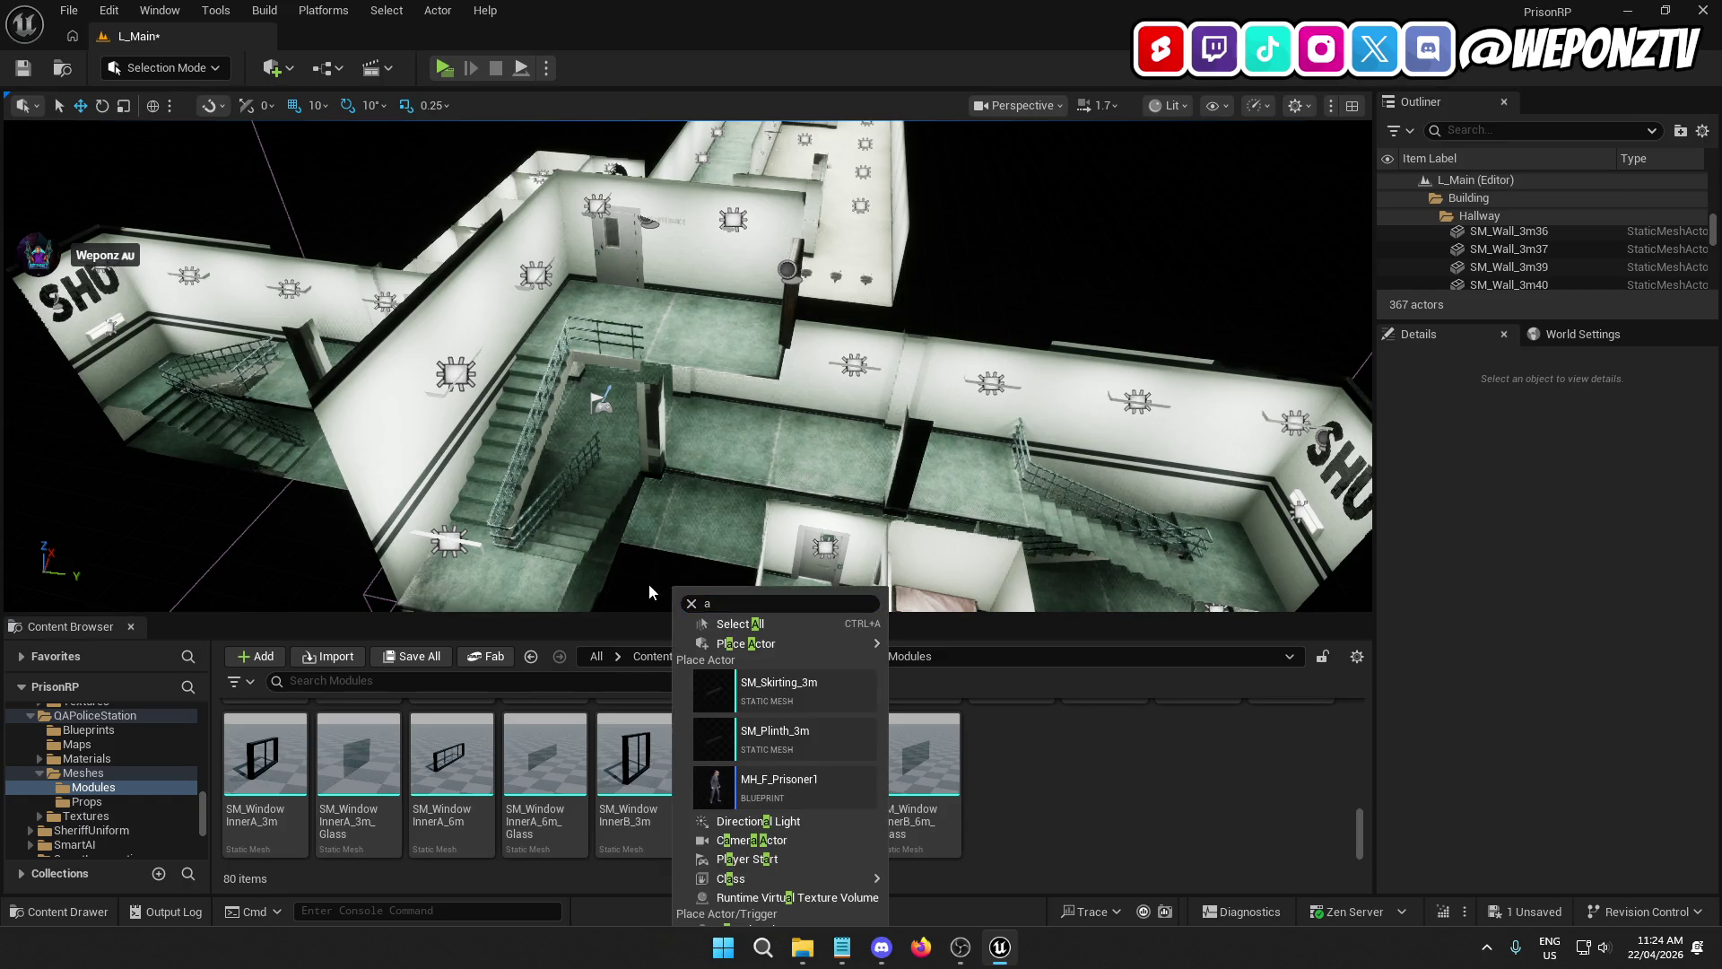
key("Escape")
left_click(22, 68)
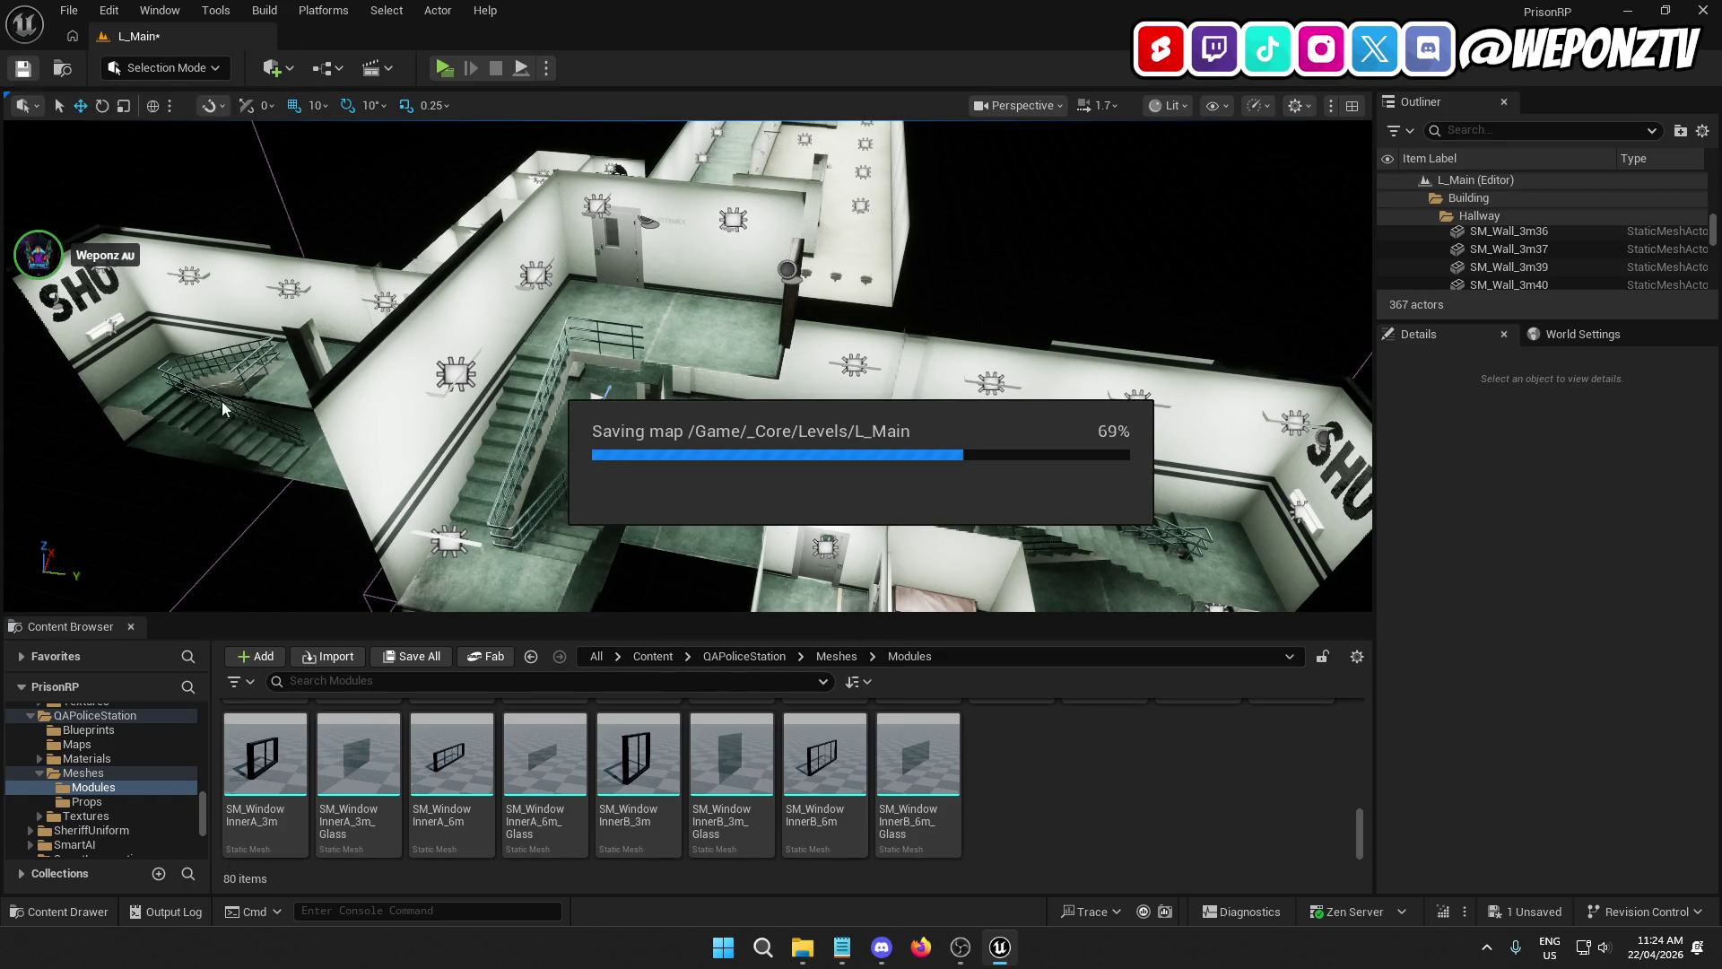
Step: Open the QA_Holding_Cells_B map from QAPoliceStation > Maps
left_click(653, 655)
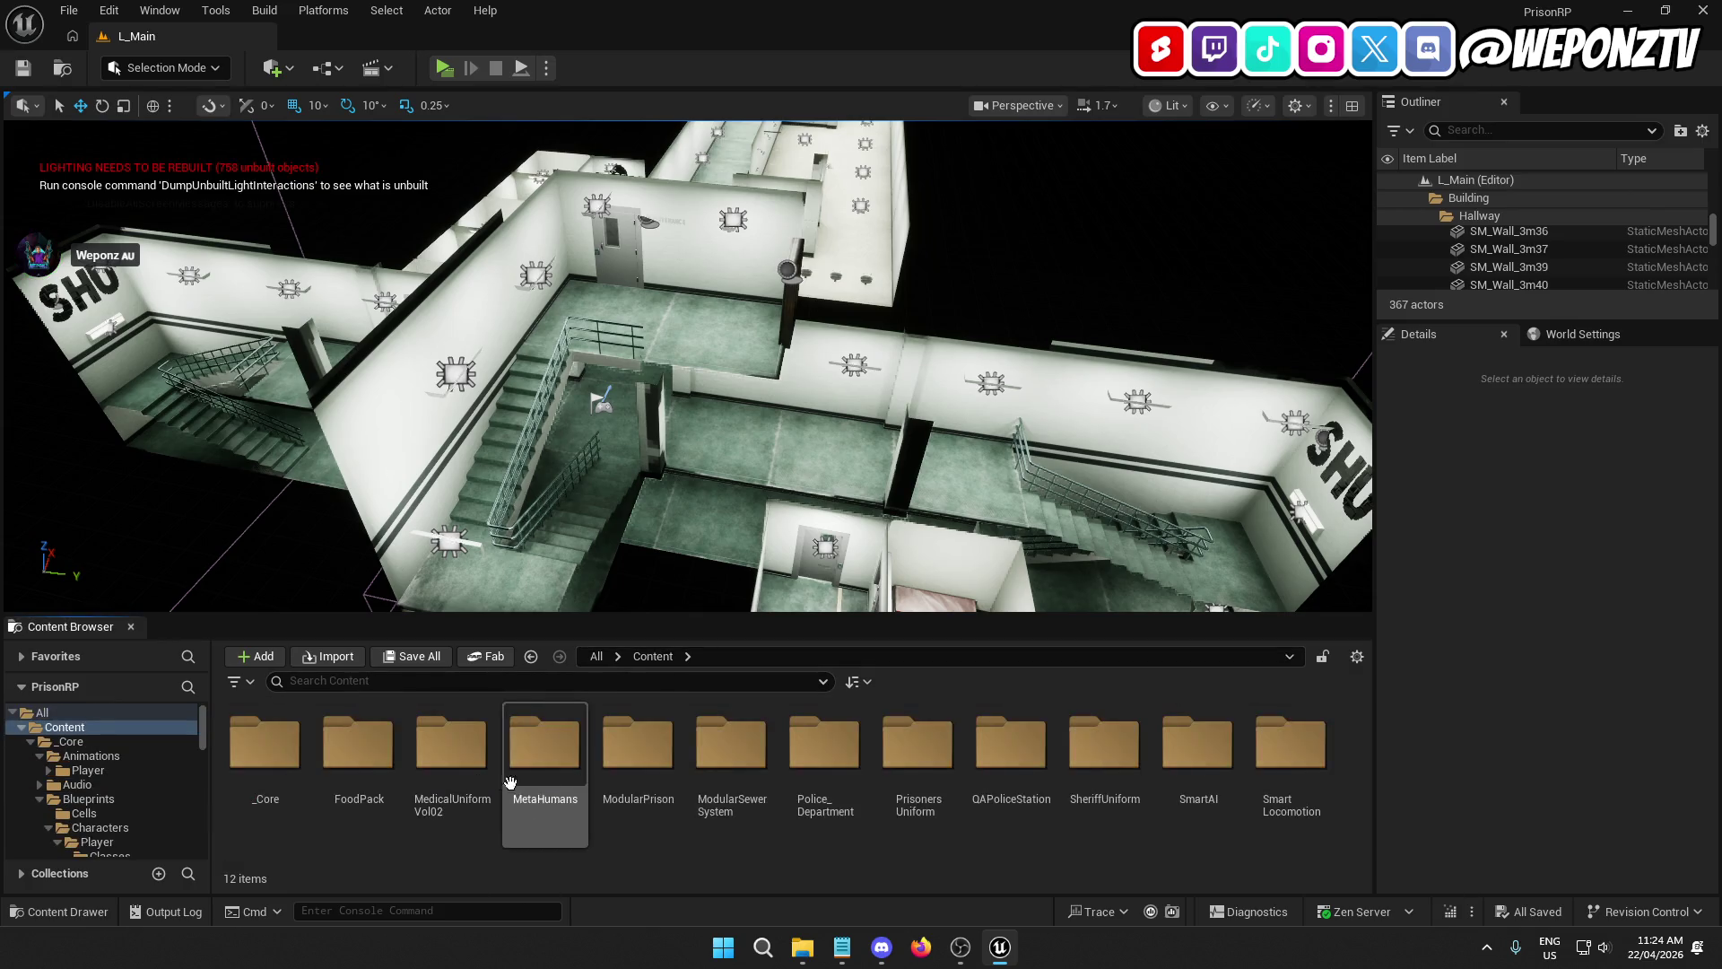
double_click(1013, 771)
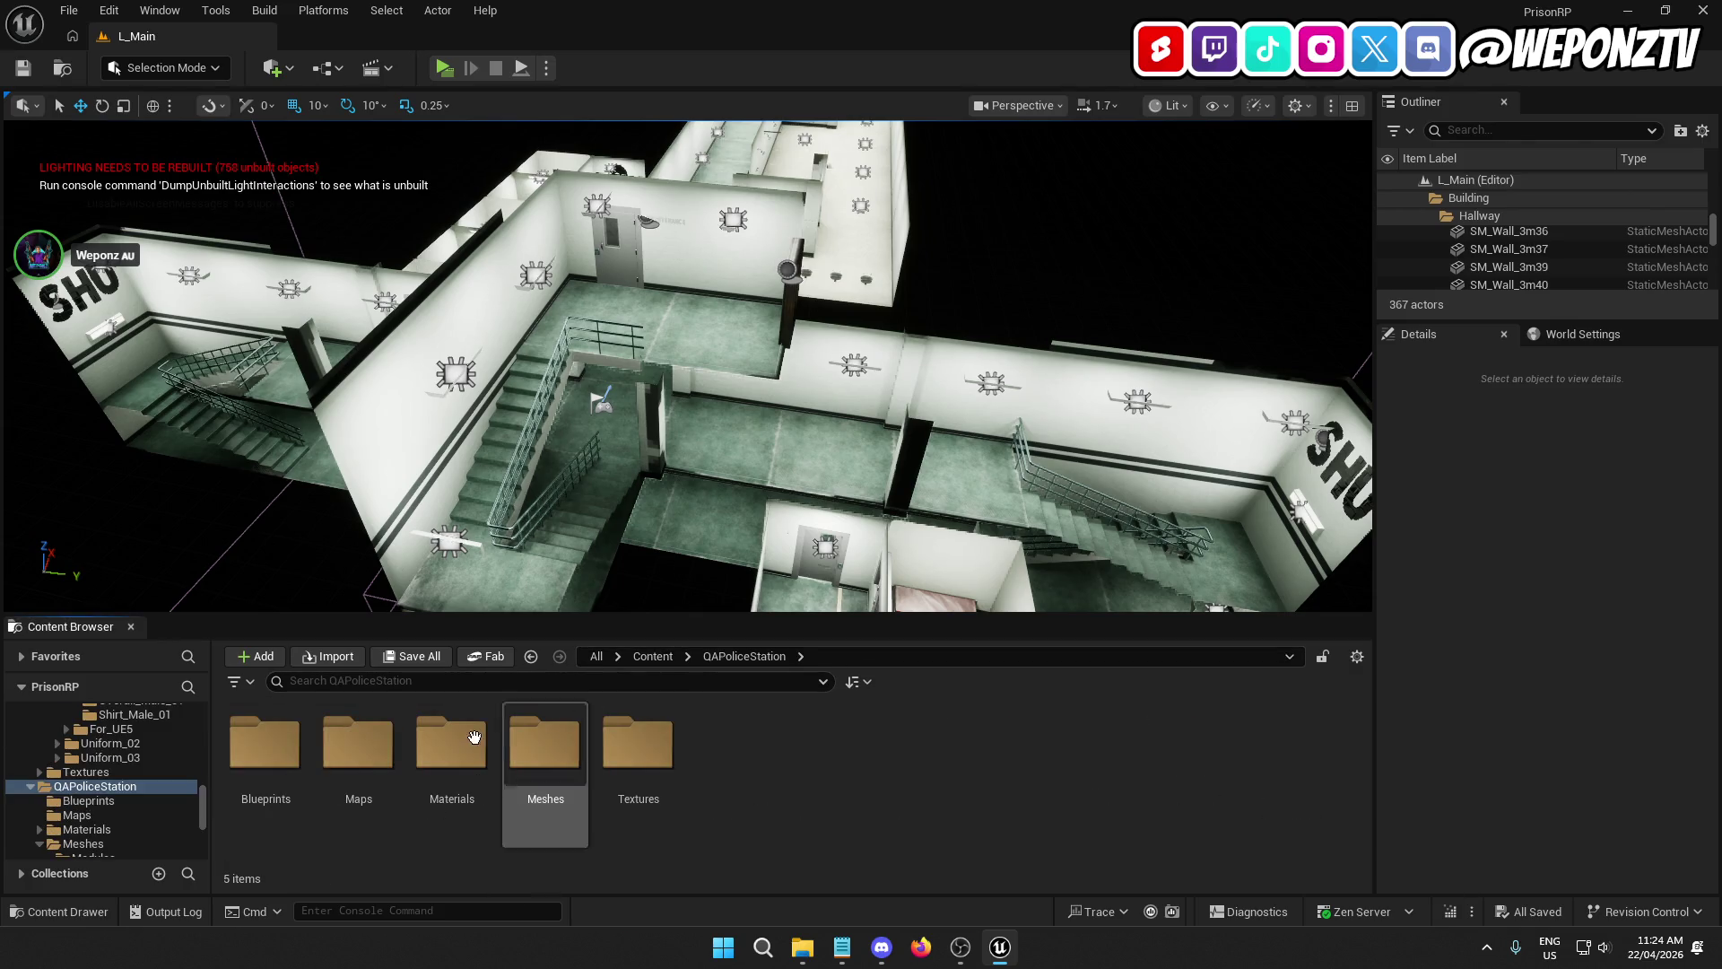
double_click(345, 753)
double_click(278, 755)
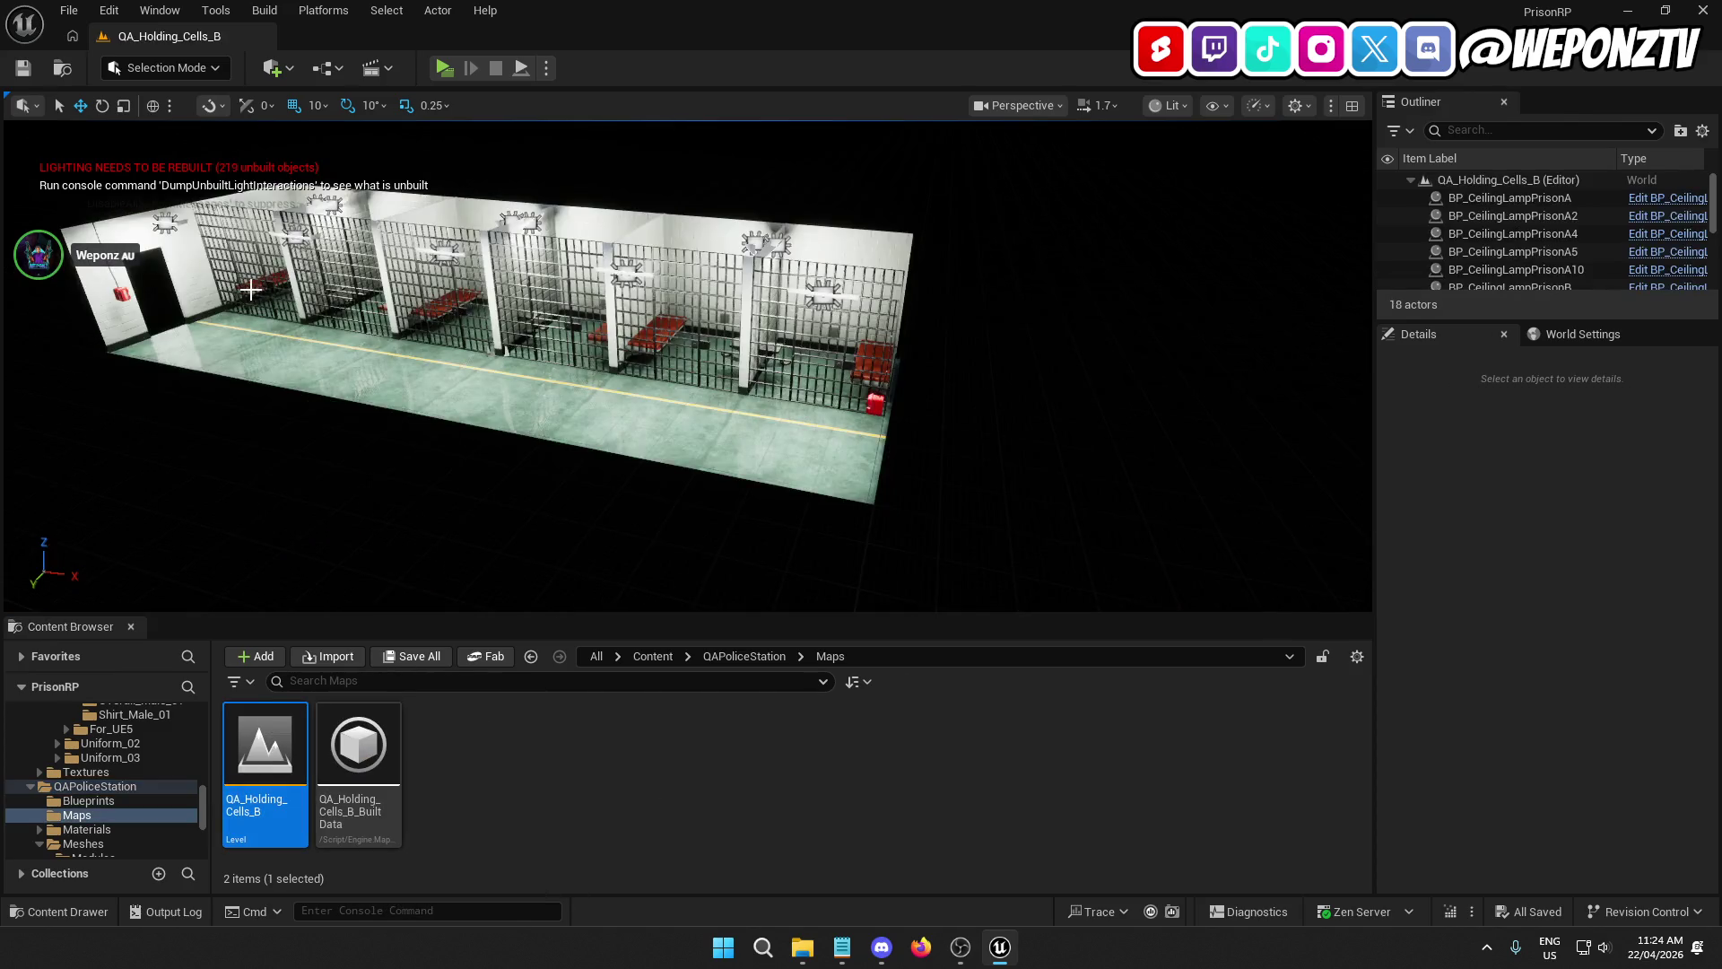
Step: Reopen L_Main from the Content > _Core > Levels folder
left_click(596, 659)
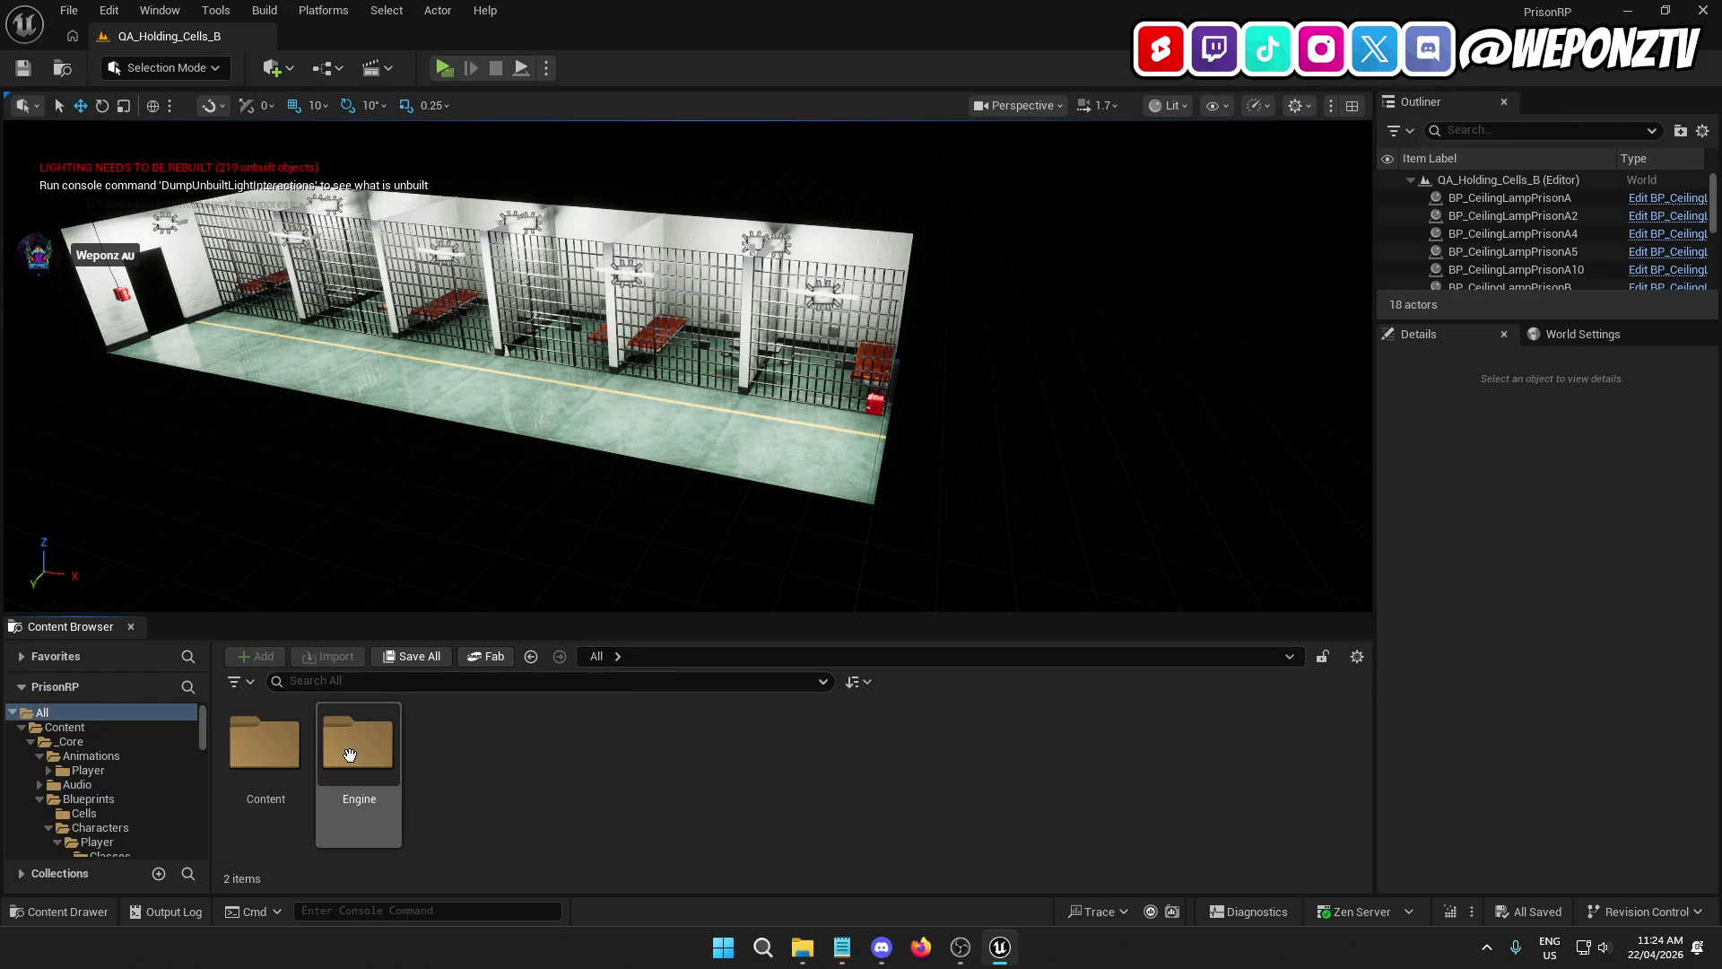
left_click(266, 773)
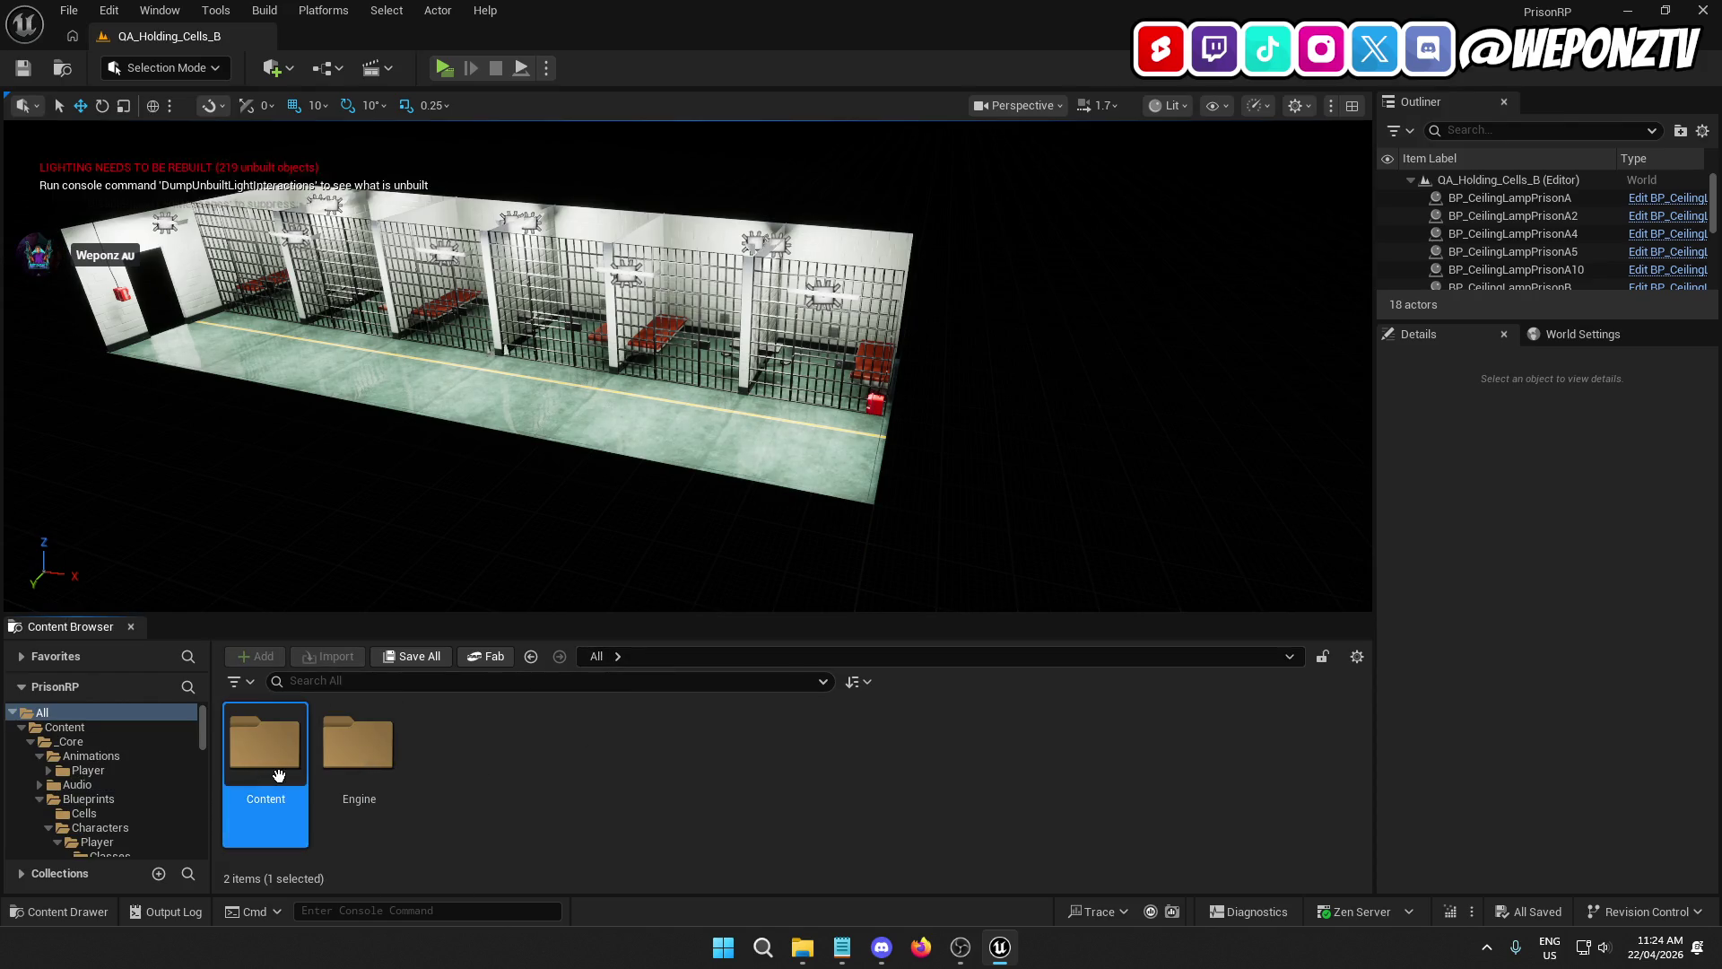
double_click(267, 773)
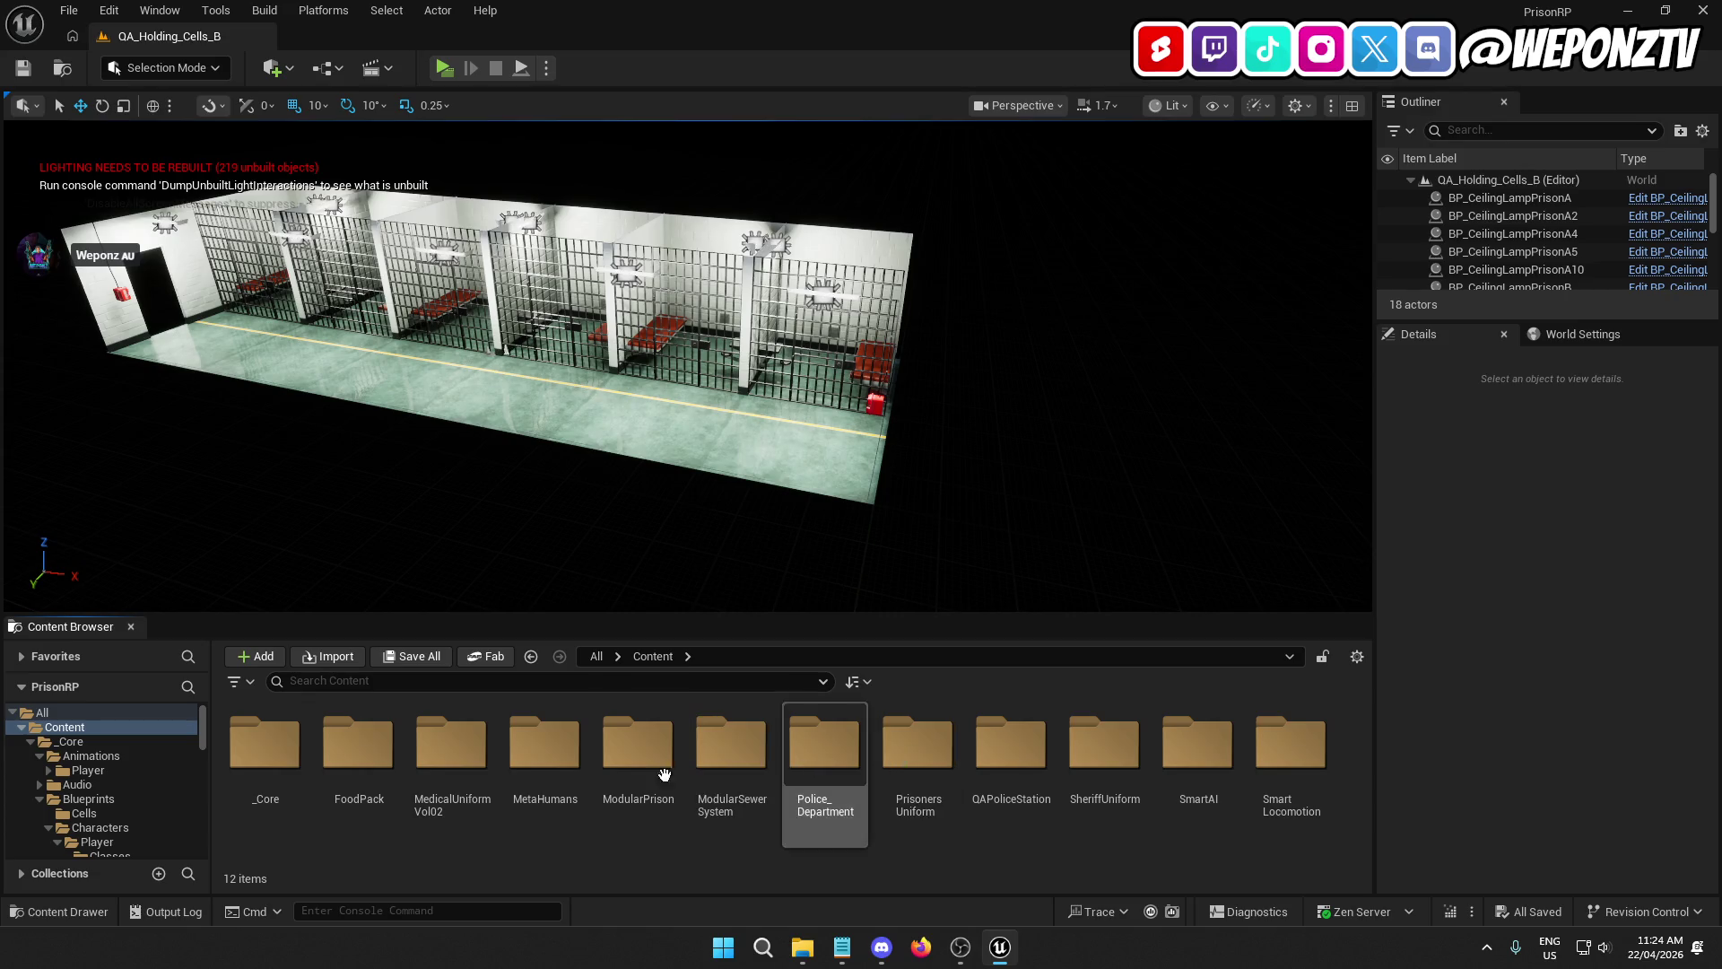
double_click(296, 749)
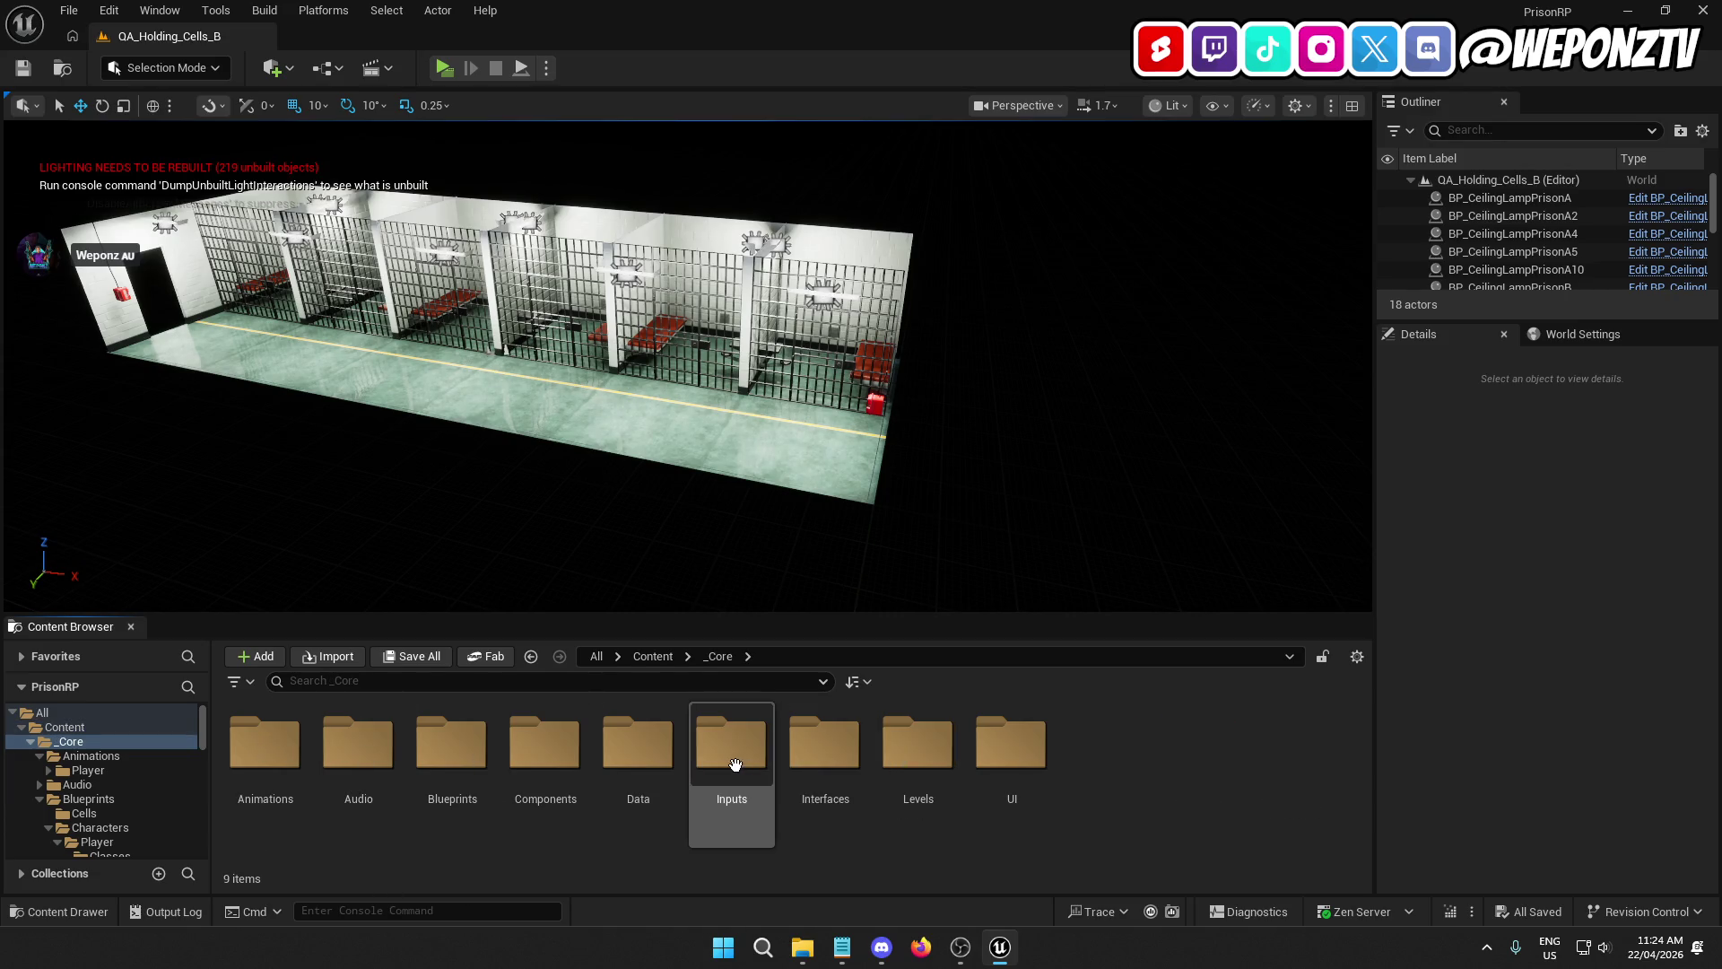
left_click(933, 739)
double_click(933, 739)
double_click(357, 763)
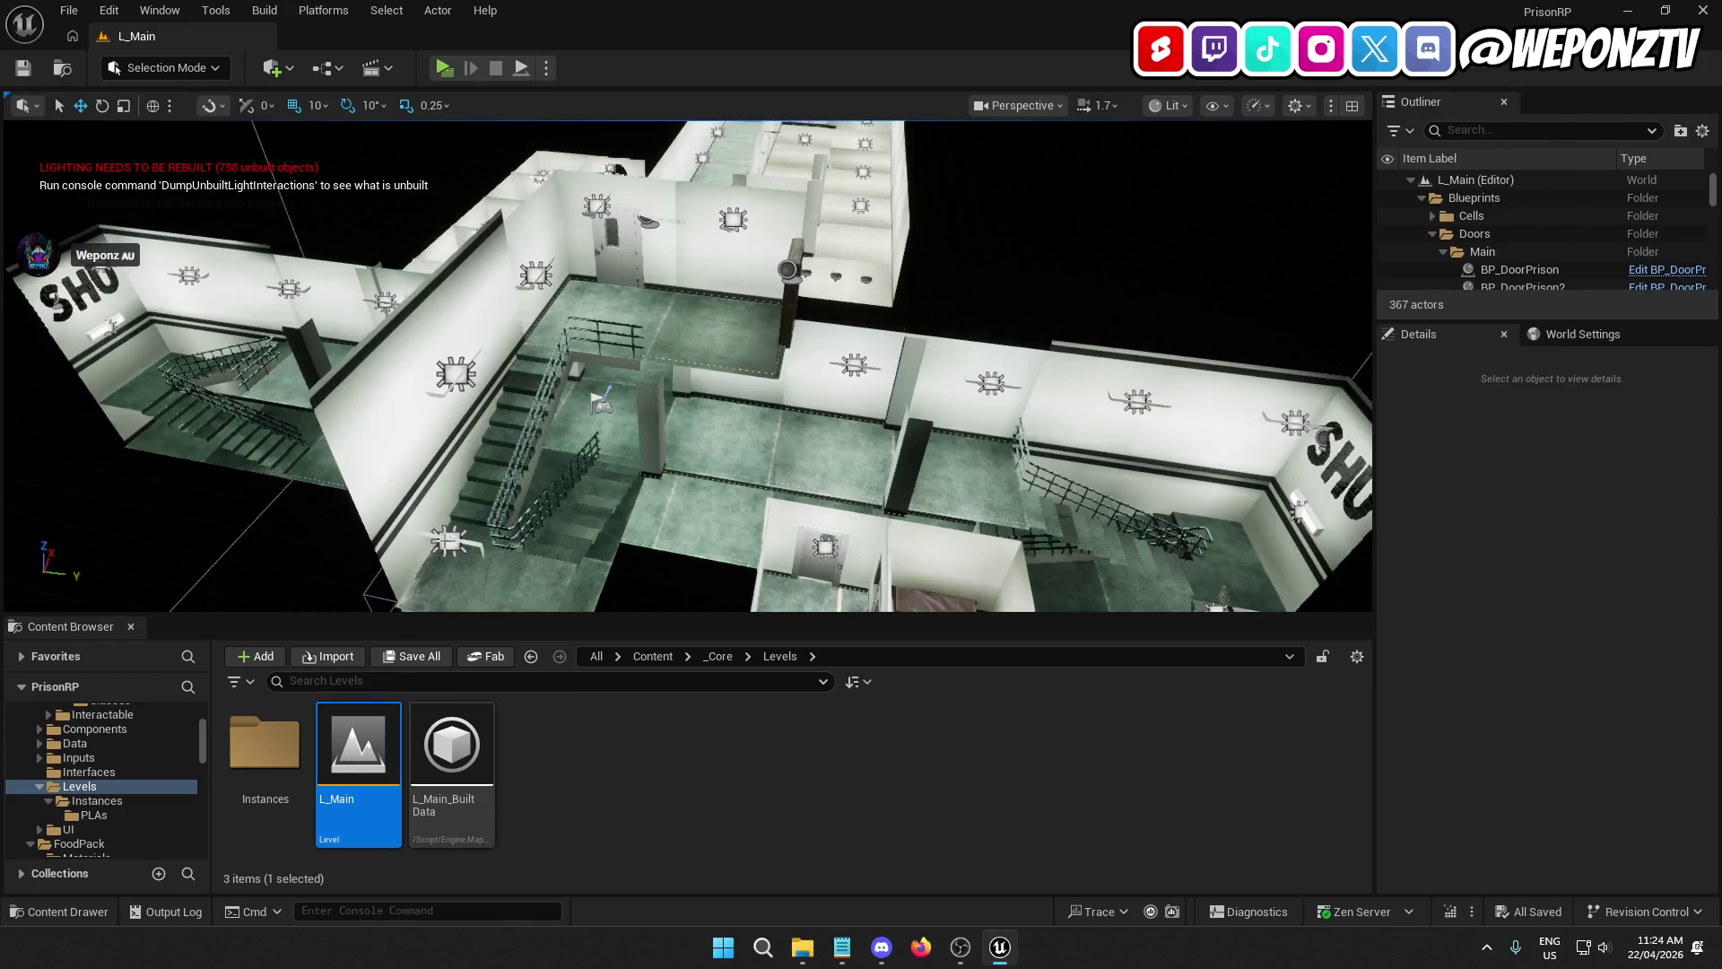
Step: Select BP_DoorPrison4 and slide it along Y into the stairwell corridor
left_click_drag(565, 433, 565, 434)
left_click_drag(443, 499, 443, 500)
left_click_drag(401, 395, 401, 396)
left_click(640, 308)
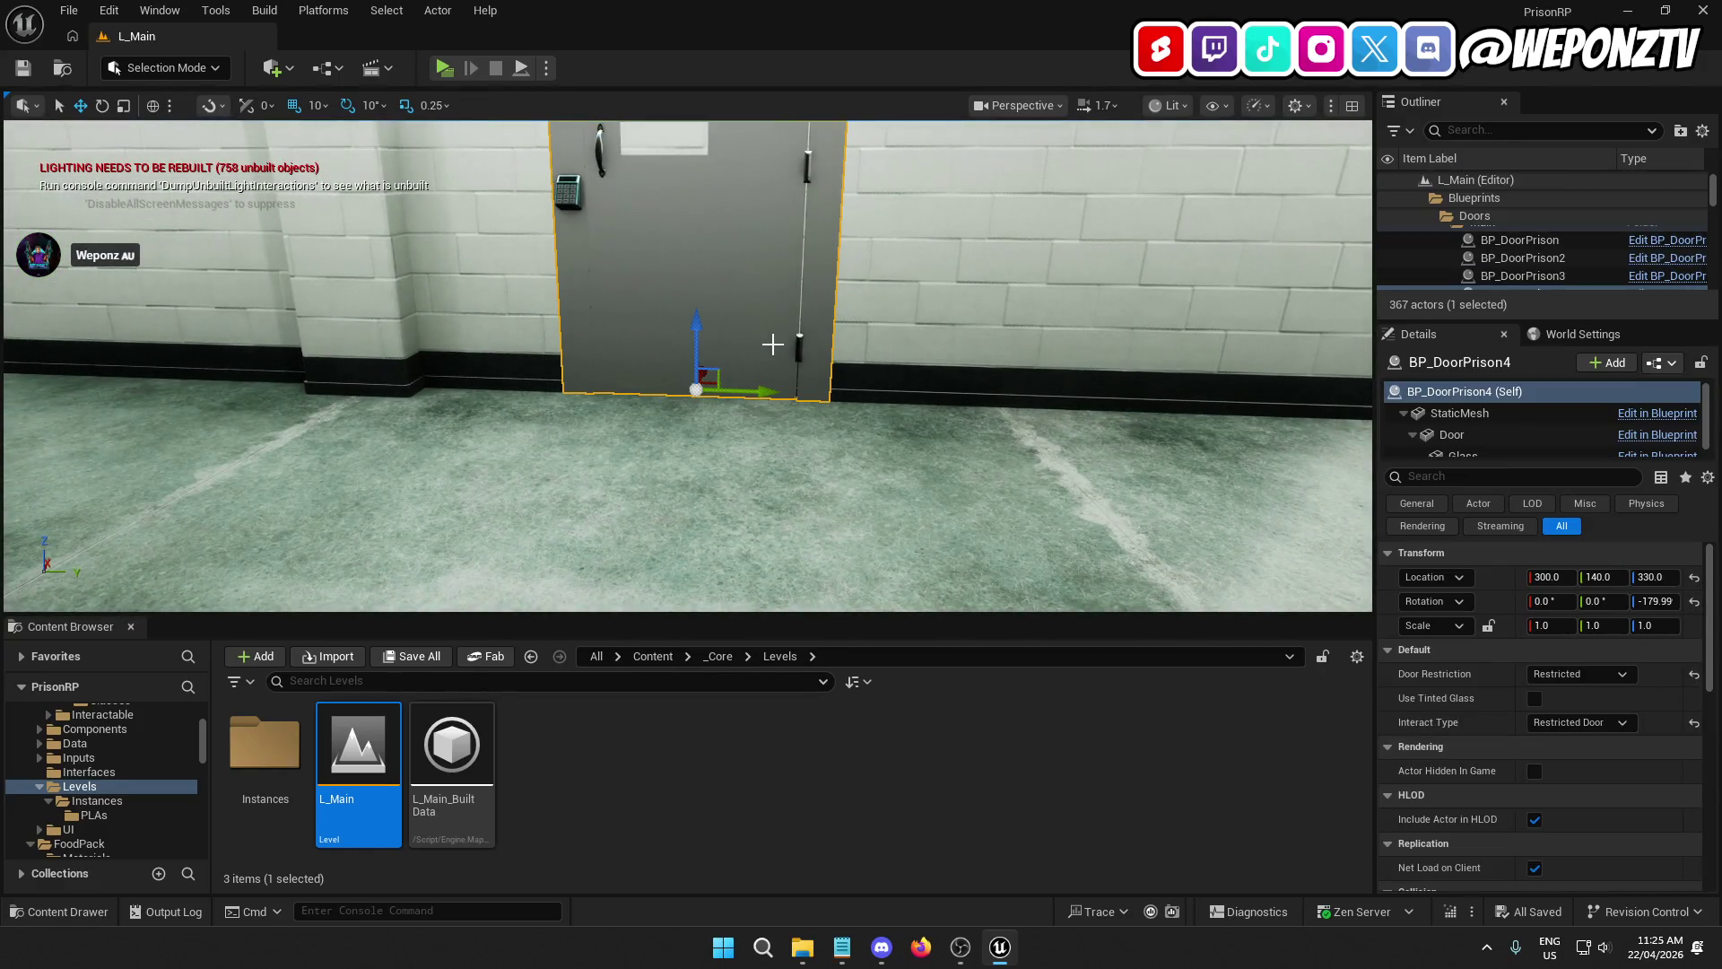
left_click_drag(772, 344, 772, 344)
left_click_drag(619, 384, 897, 401)
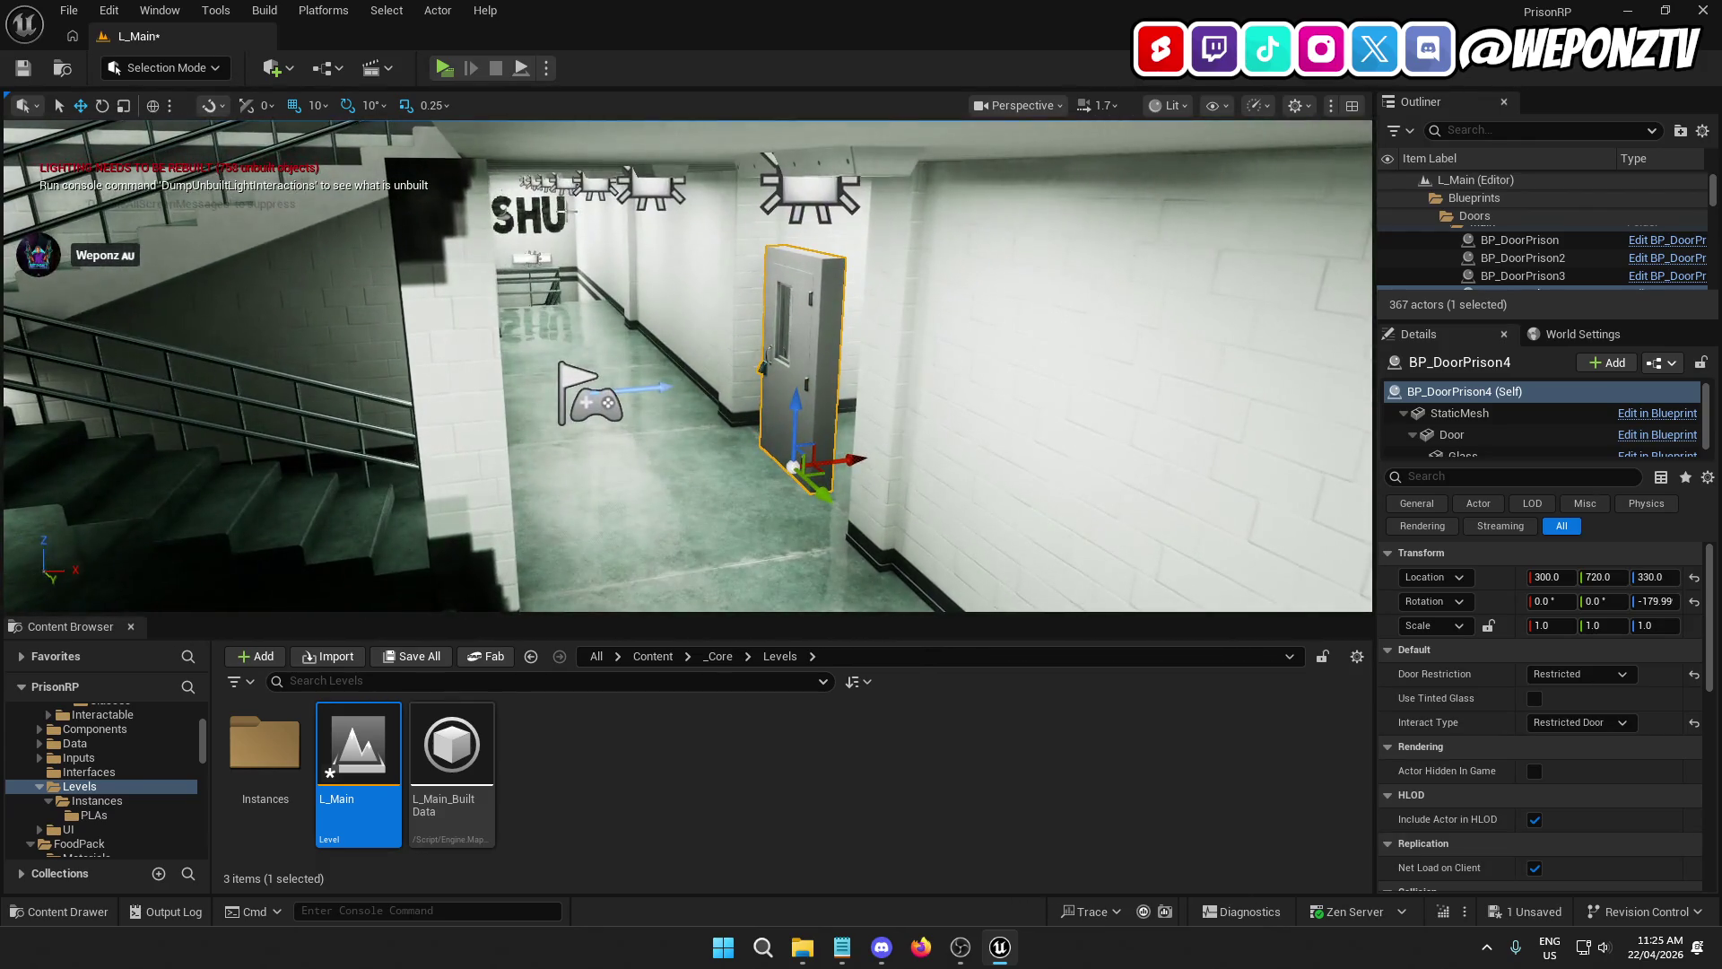
Step: Rotate the door 80 degrees to face the hall and save L_Main
left_click(103, 106)
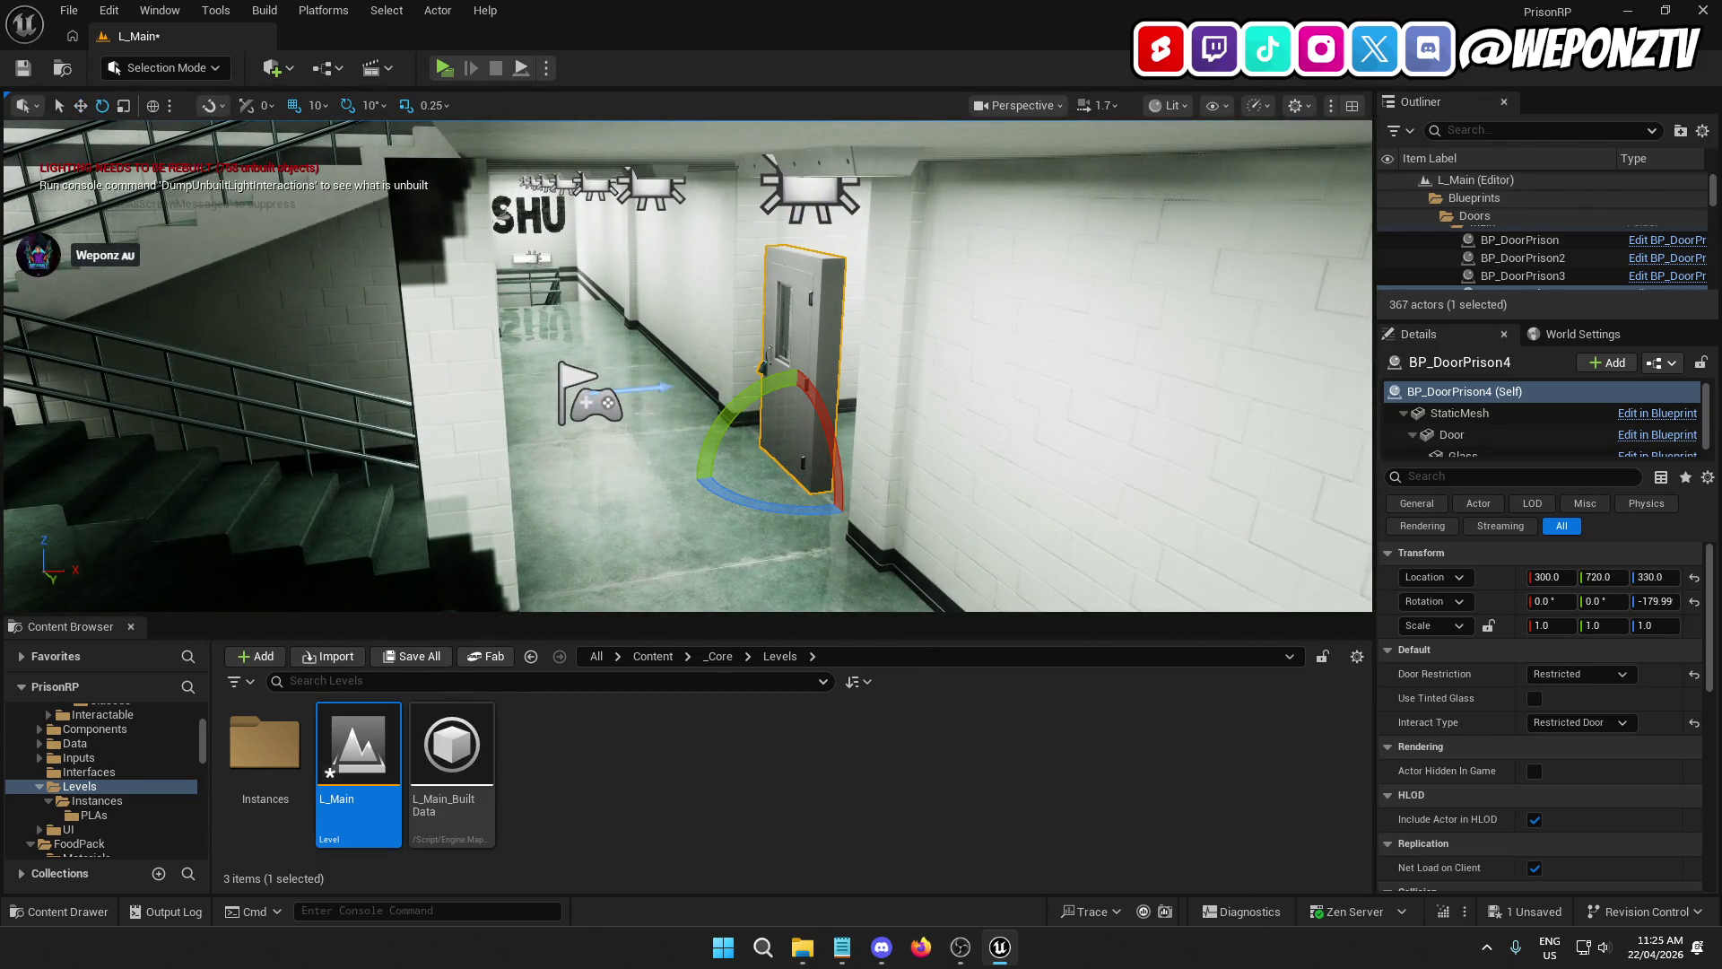
left_click_drag(728, 498, 628, 476)
right_click(615, 461)
type("s")
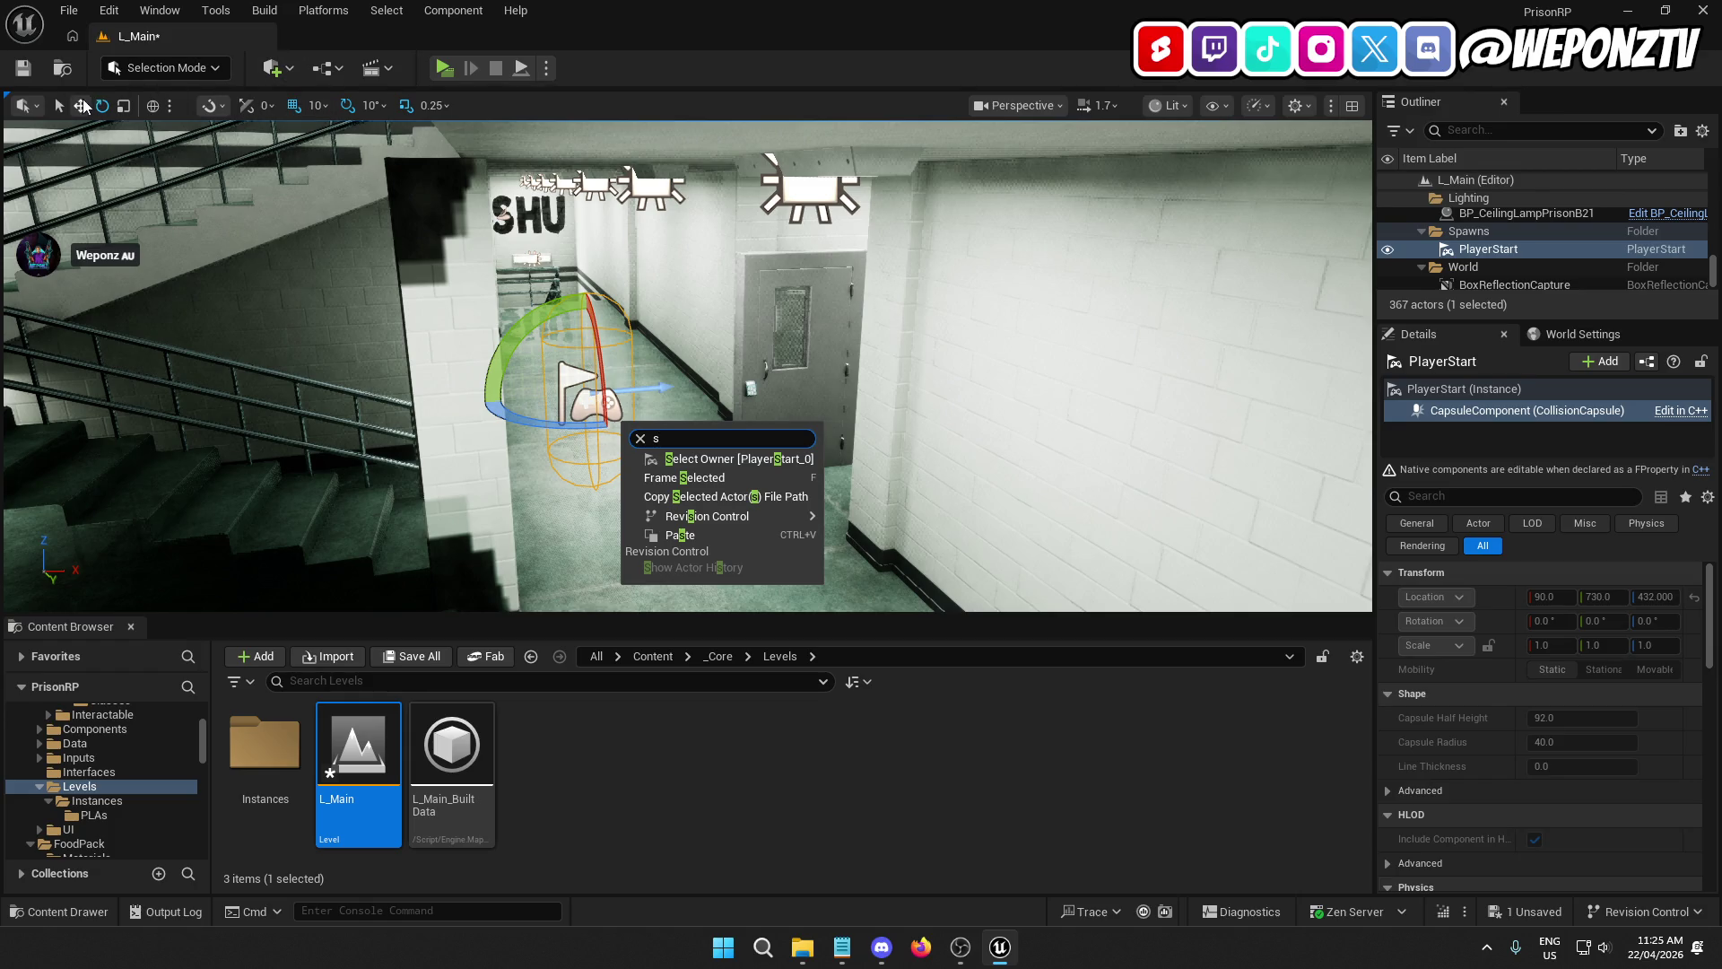
left_click(81, 106)
right_click(668, 377)
type("s")
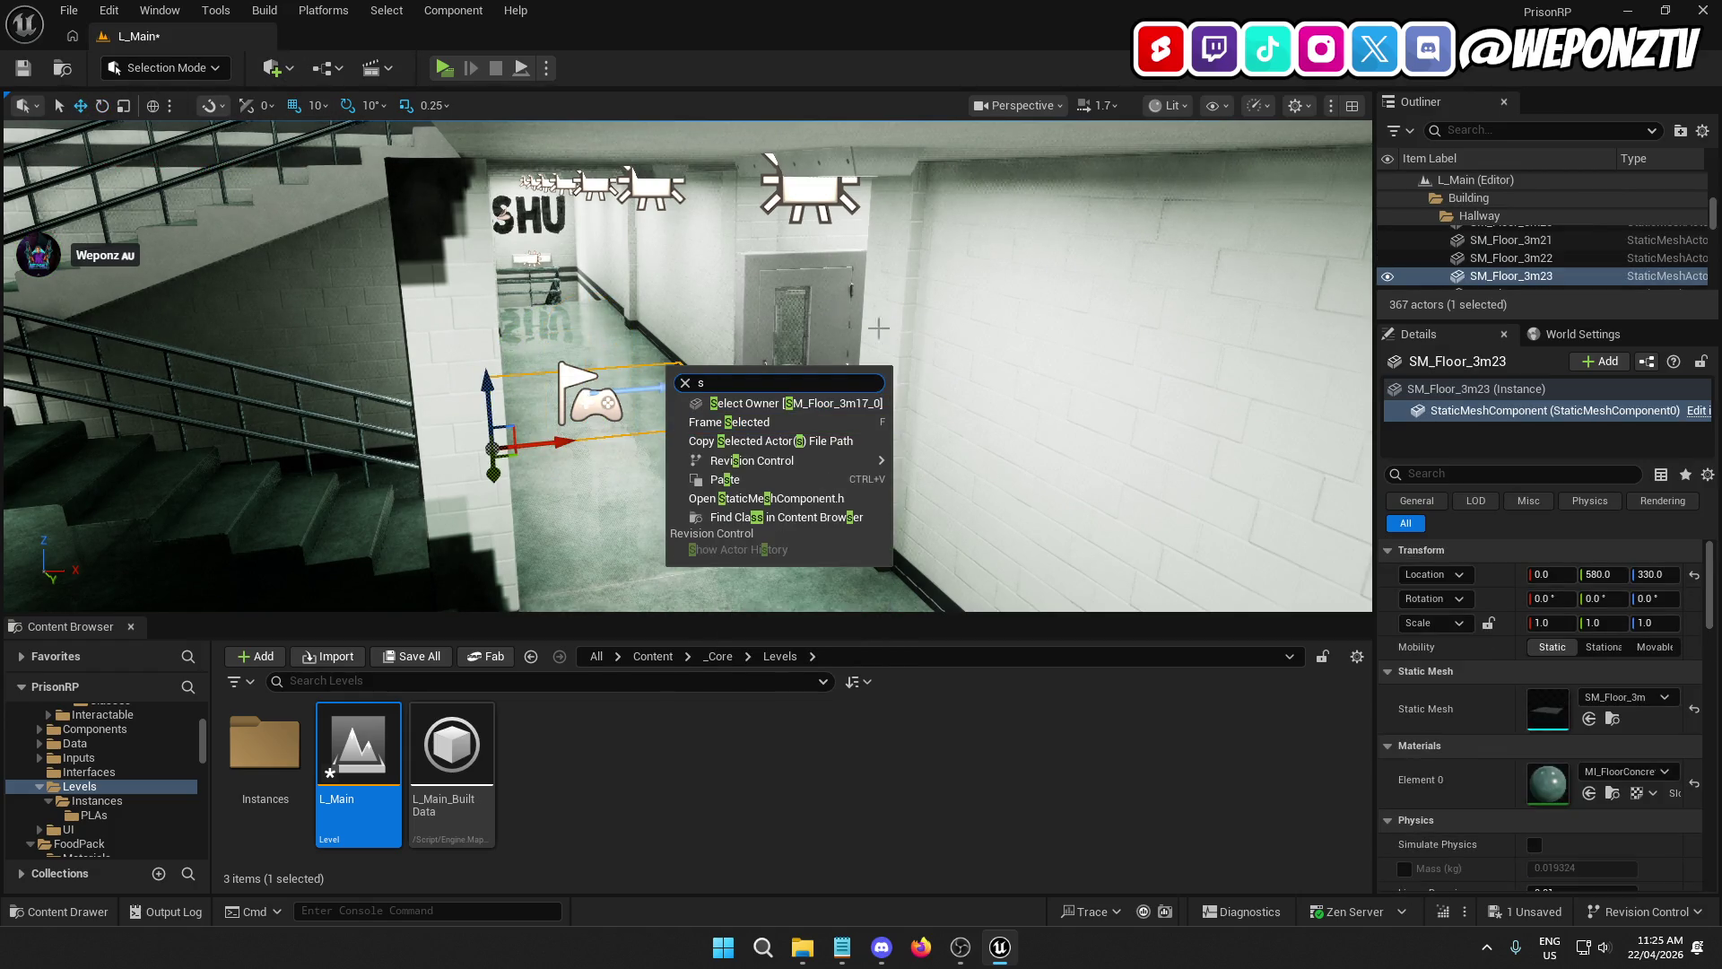
key("Escape")
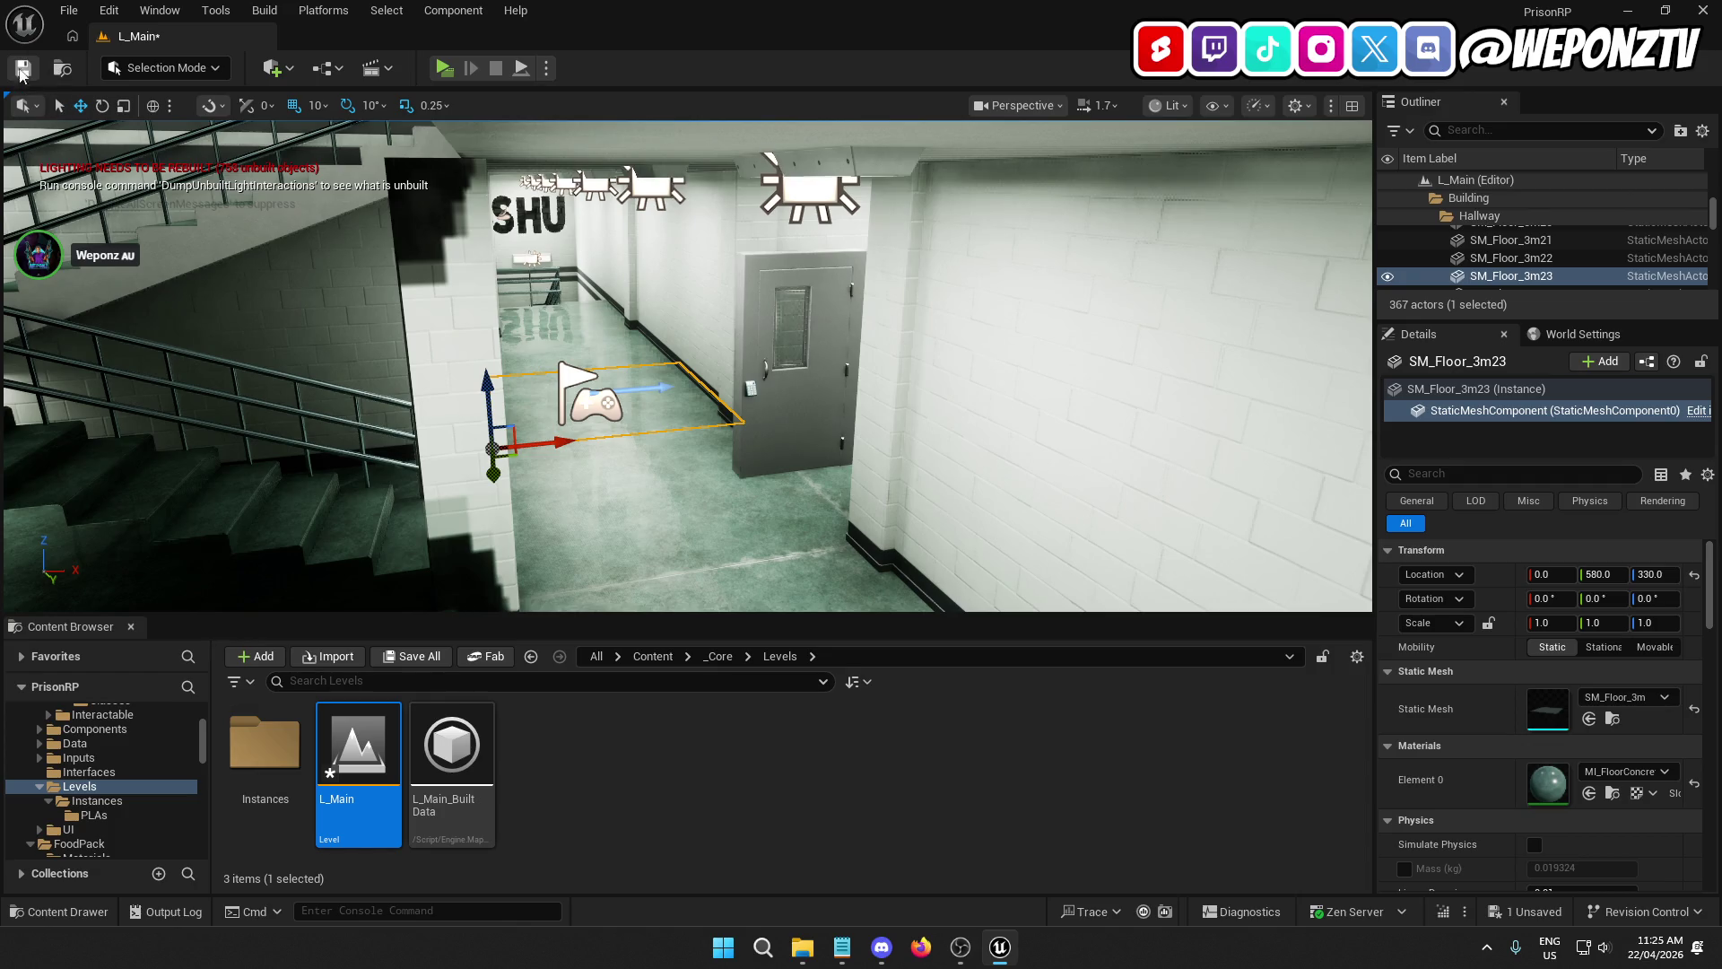
left_click(21, 72)
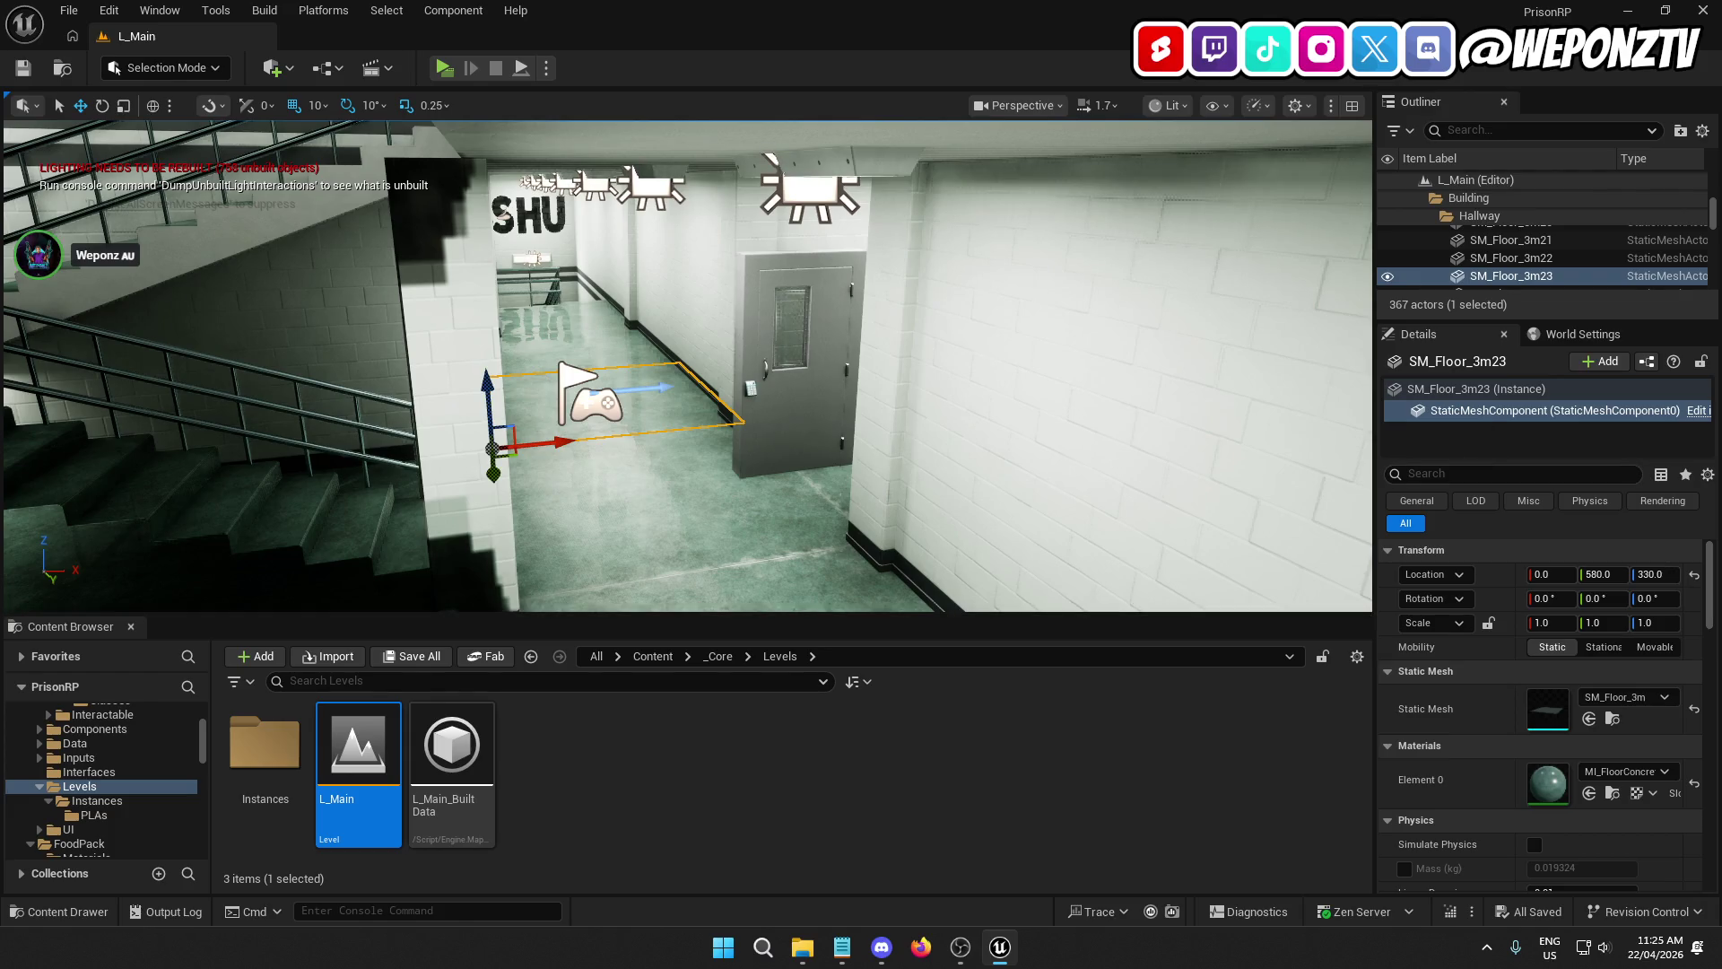
left_click(1701, 11)
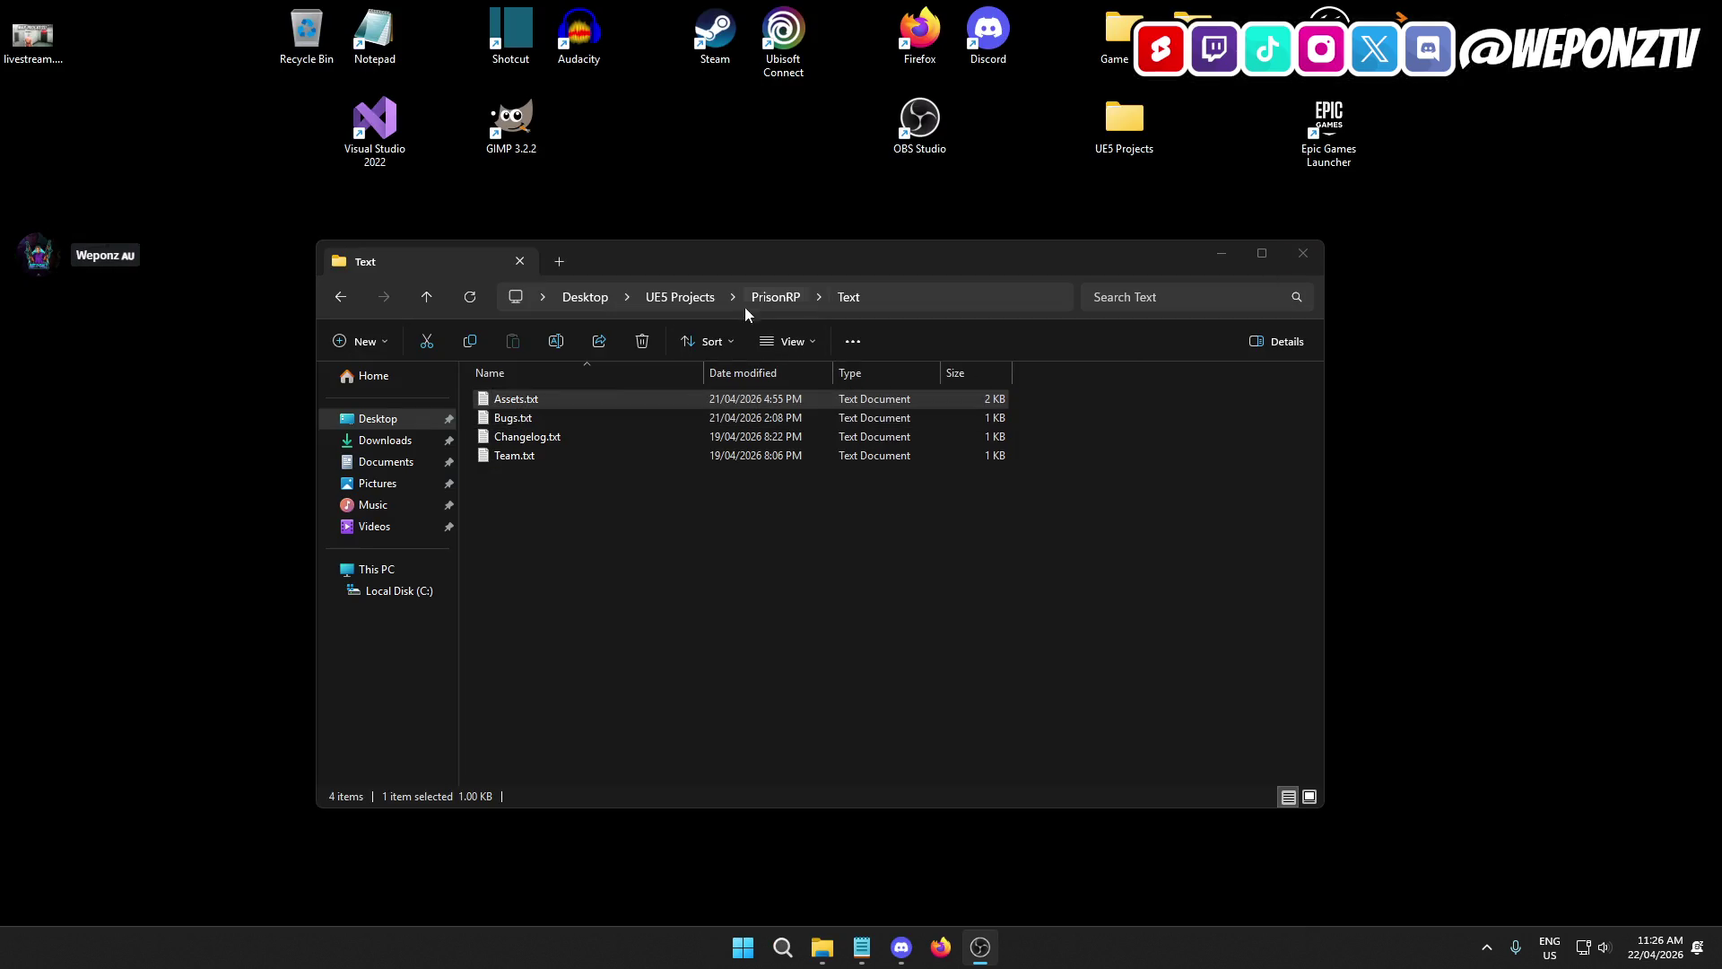
Step: Go up to the PrisonRP project folder and launch PrisonRP.uproject to reopen the editor
left_click(772, 294)
left_click(518, 535)
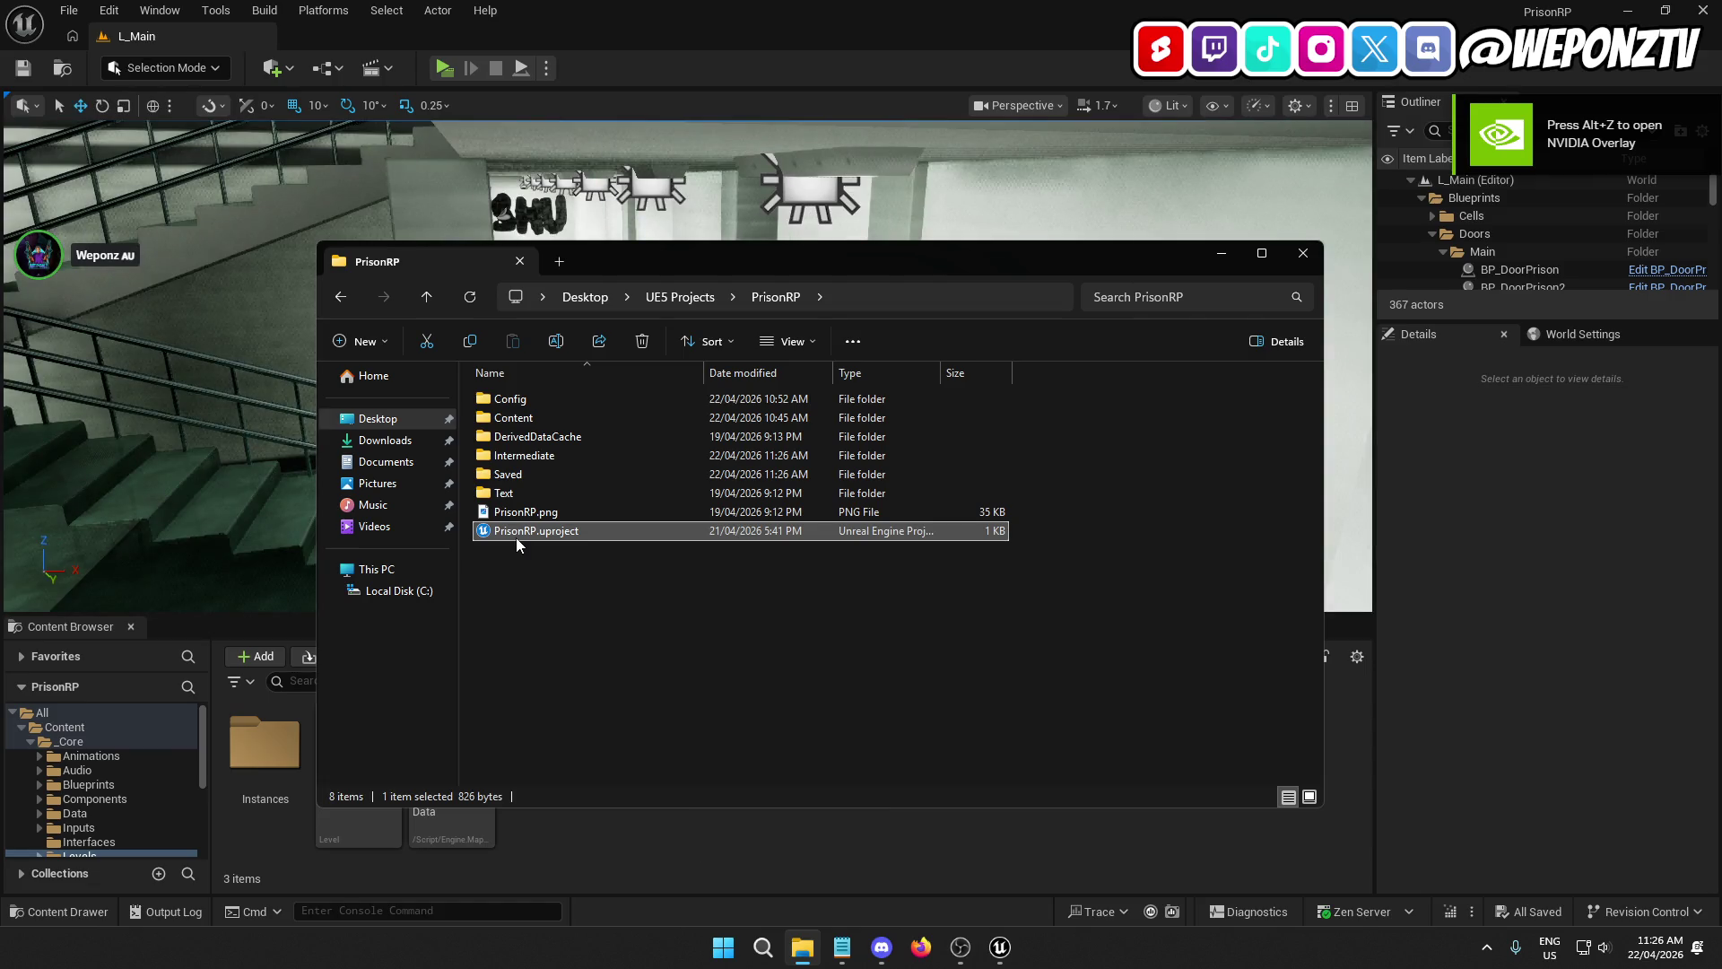
left_click(1303, 254)
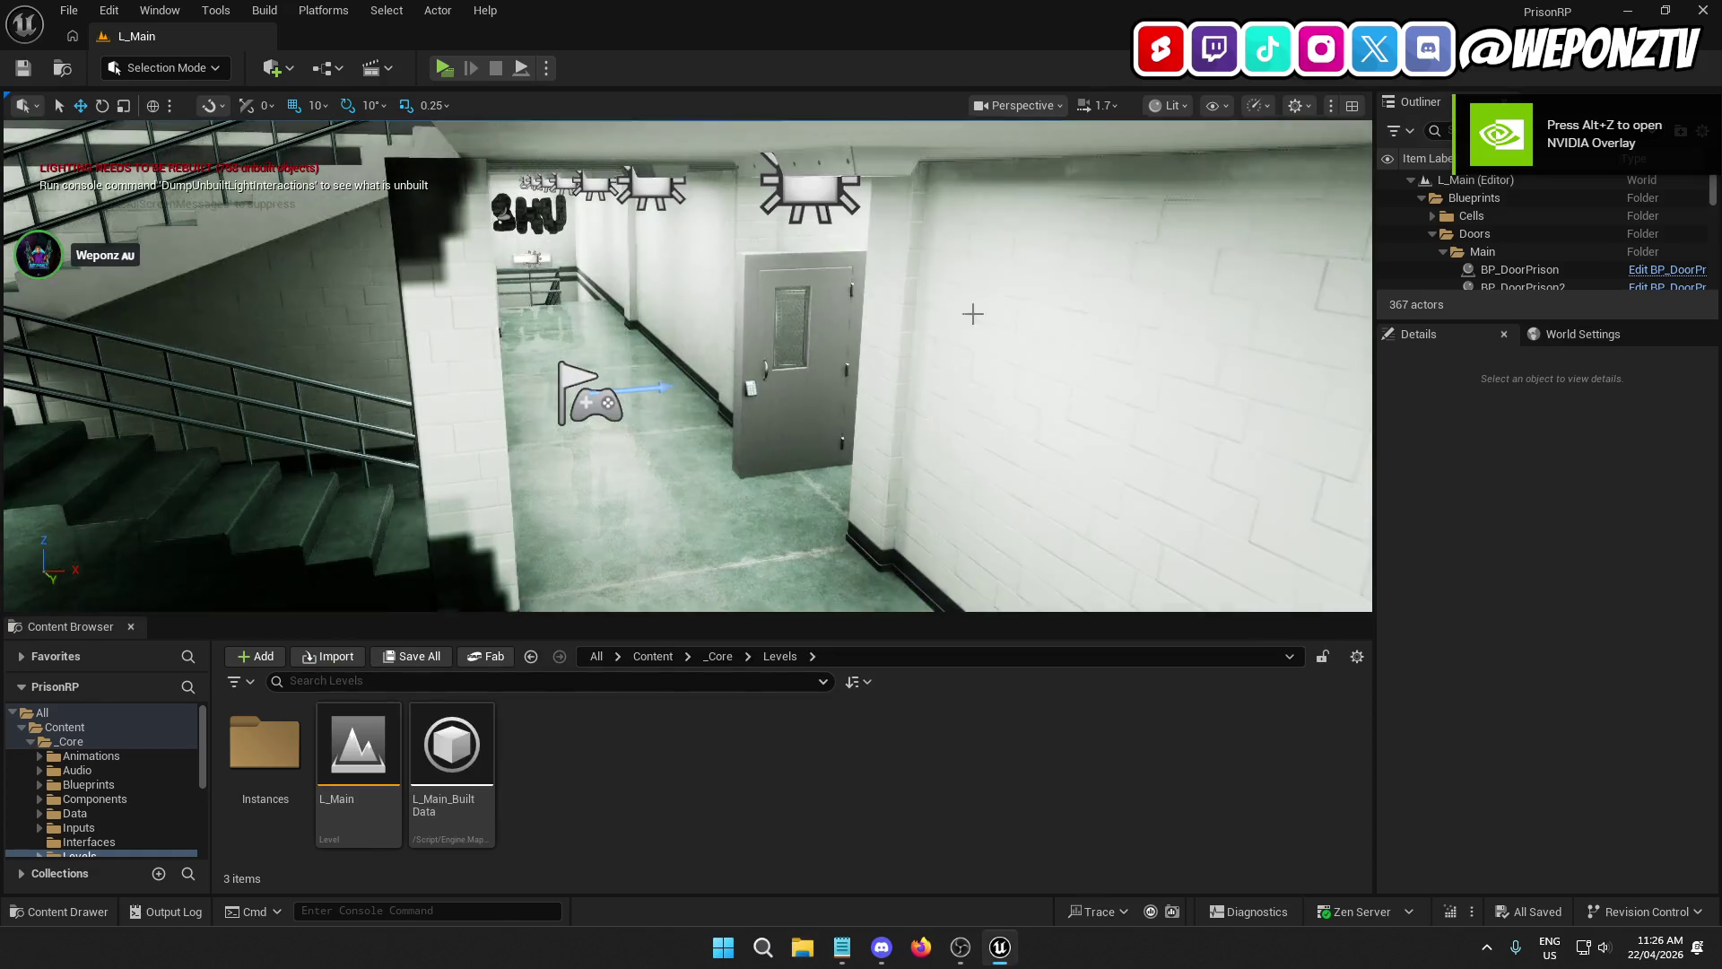
Step: Slide BP_DoorPrison4 sideways along Y, then along X to about 2350
left_click(823, 352)
left_click_drag(849, 463, 1336, 422)
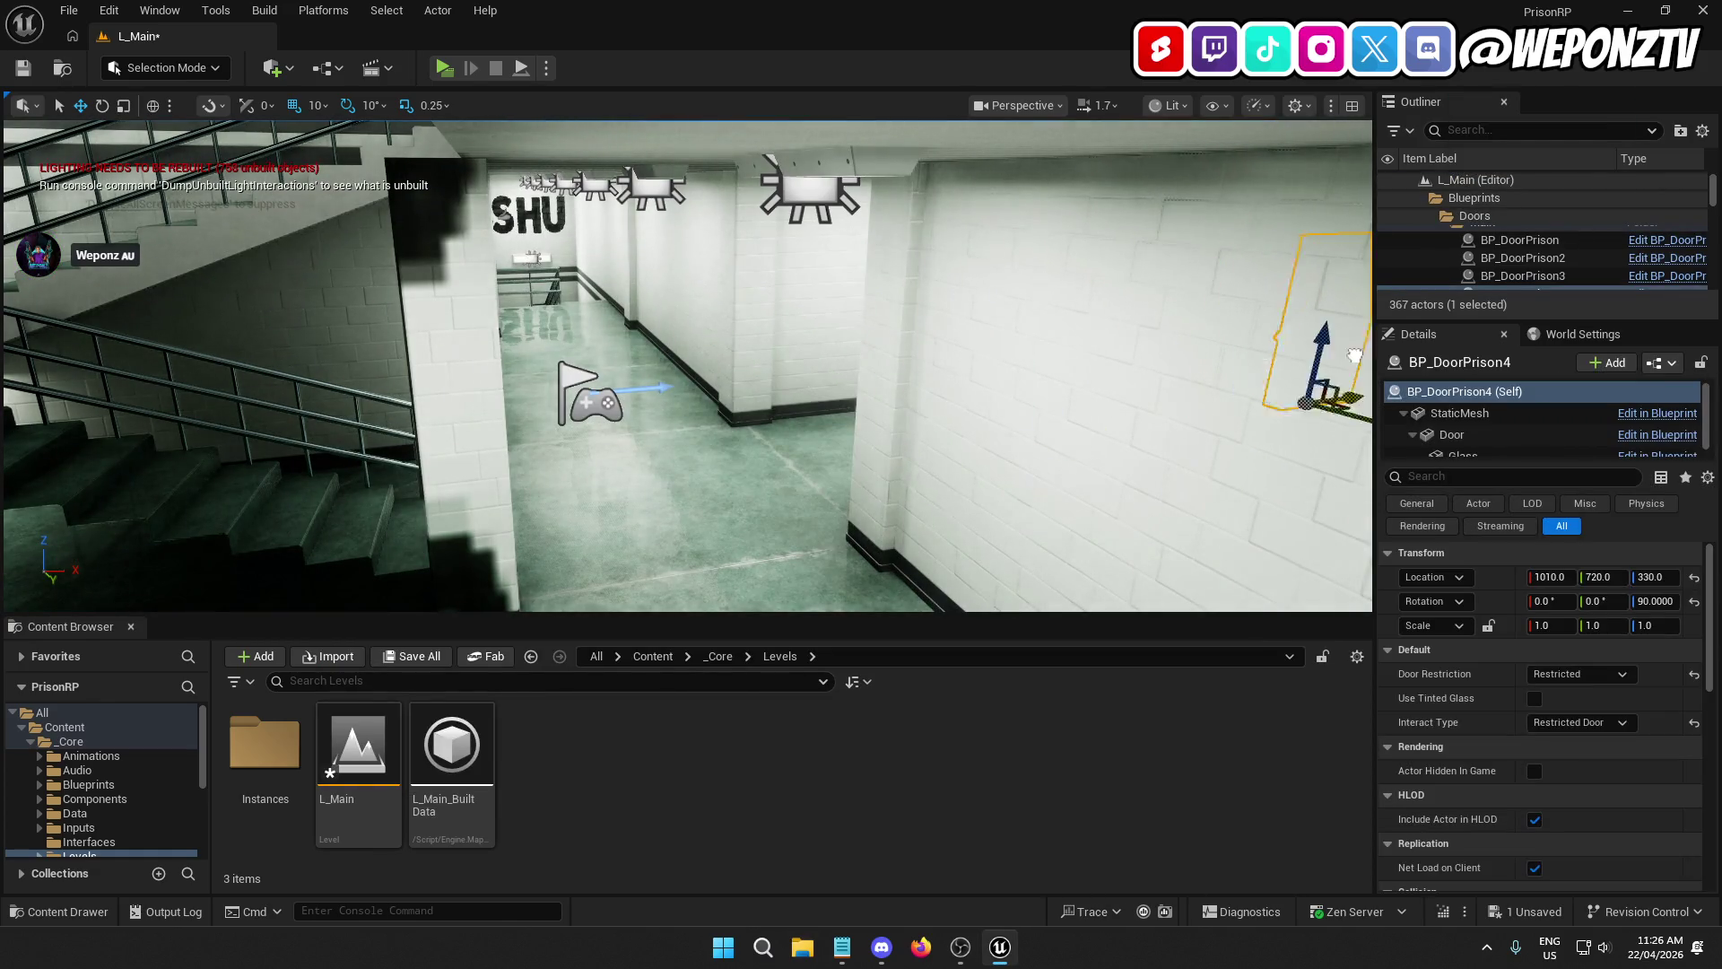
right_click(1101, 385)
type("ds")
right_click(935, 360)
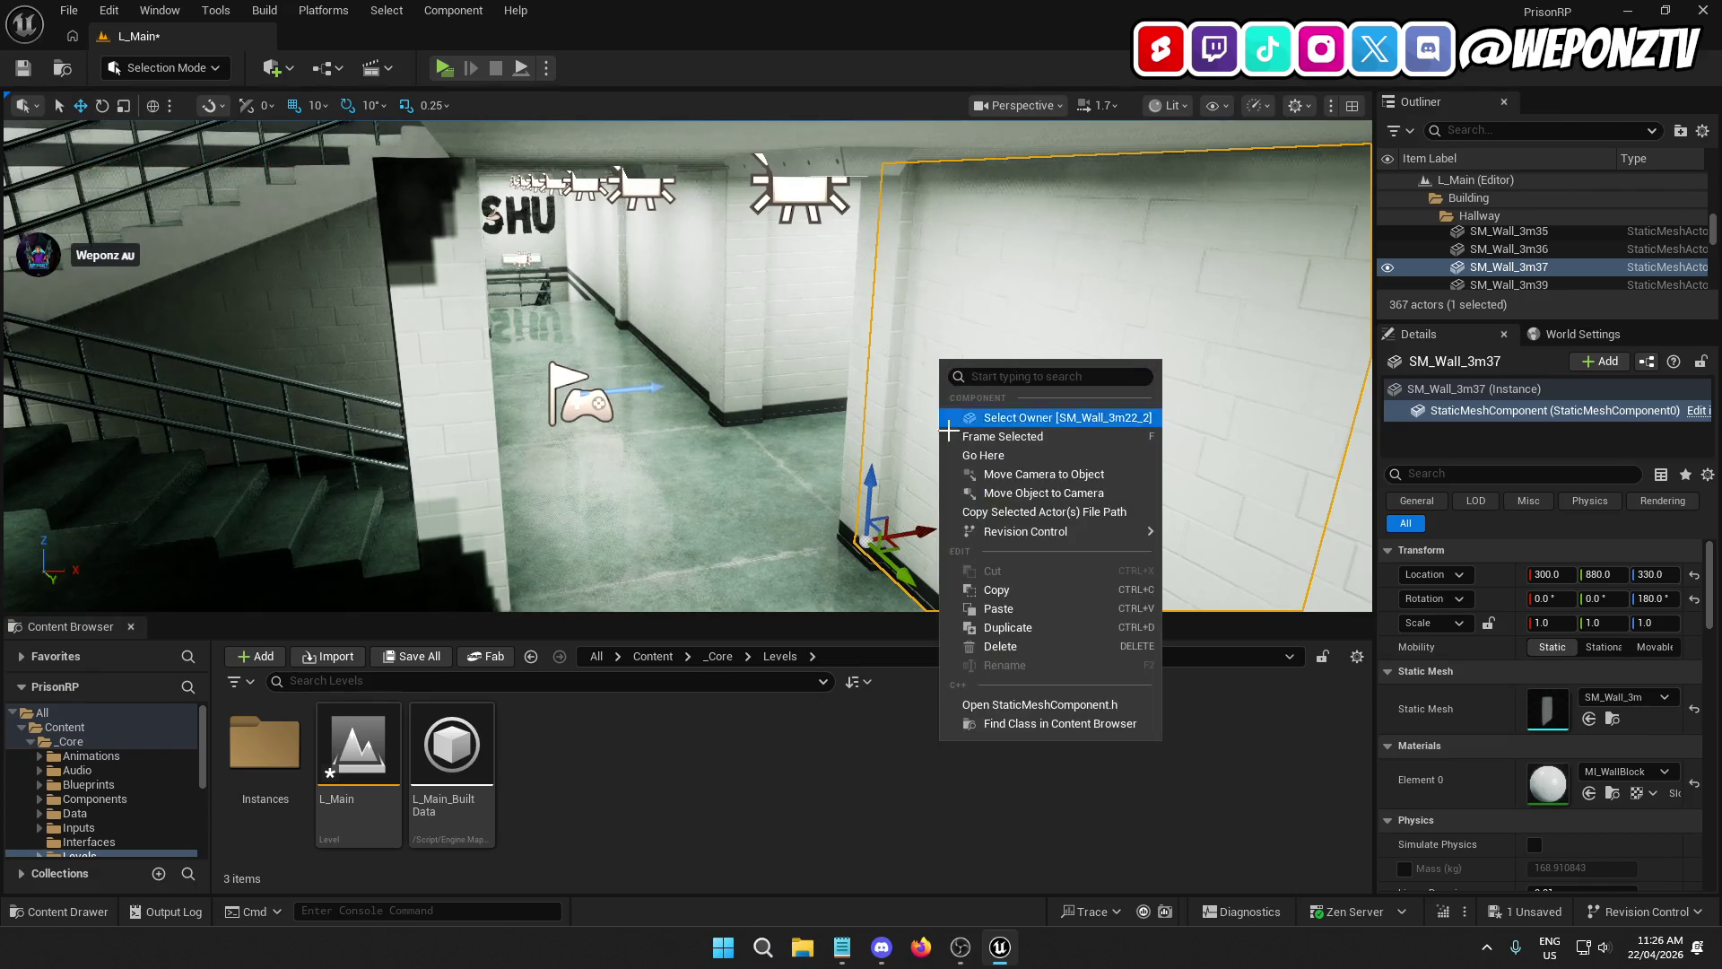
key("Escape")
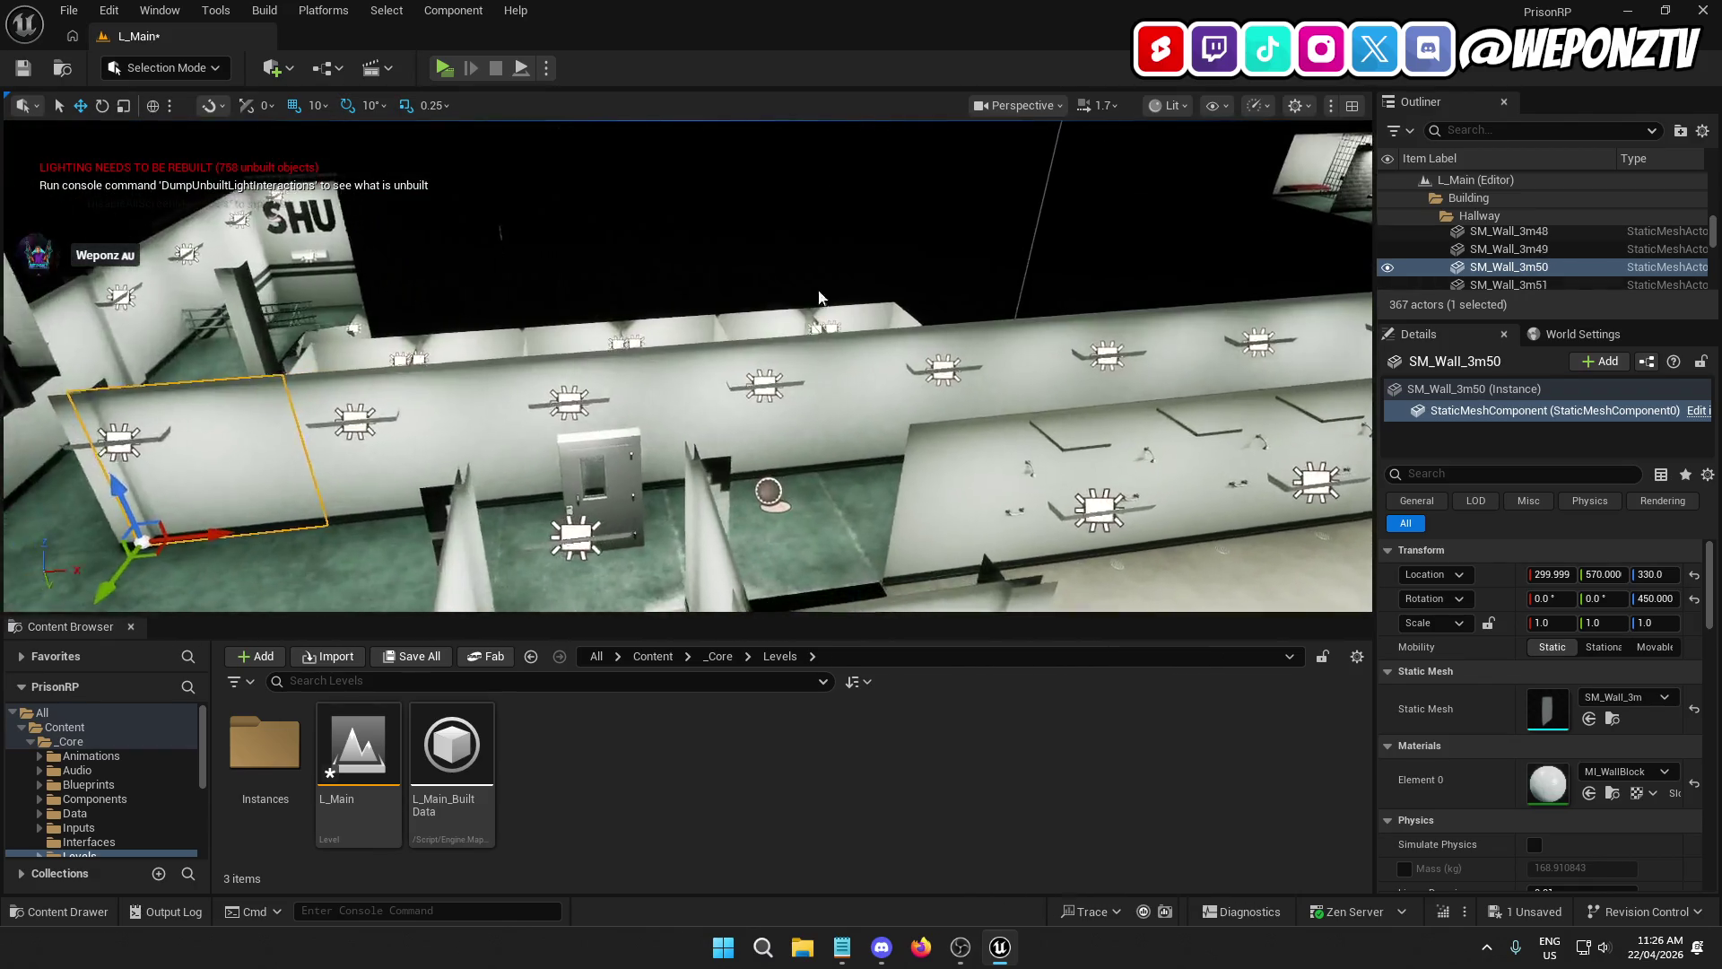
left_click(588, 480)
left_click_drag(646, 543, 1467, 449)
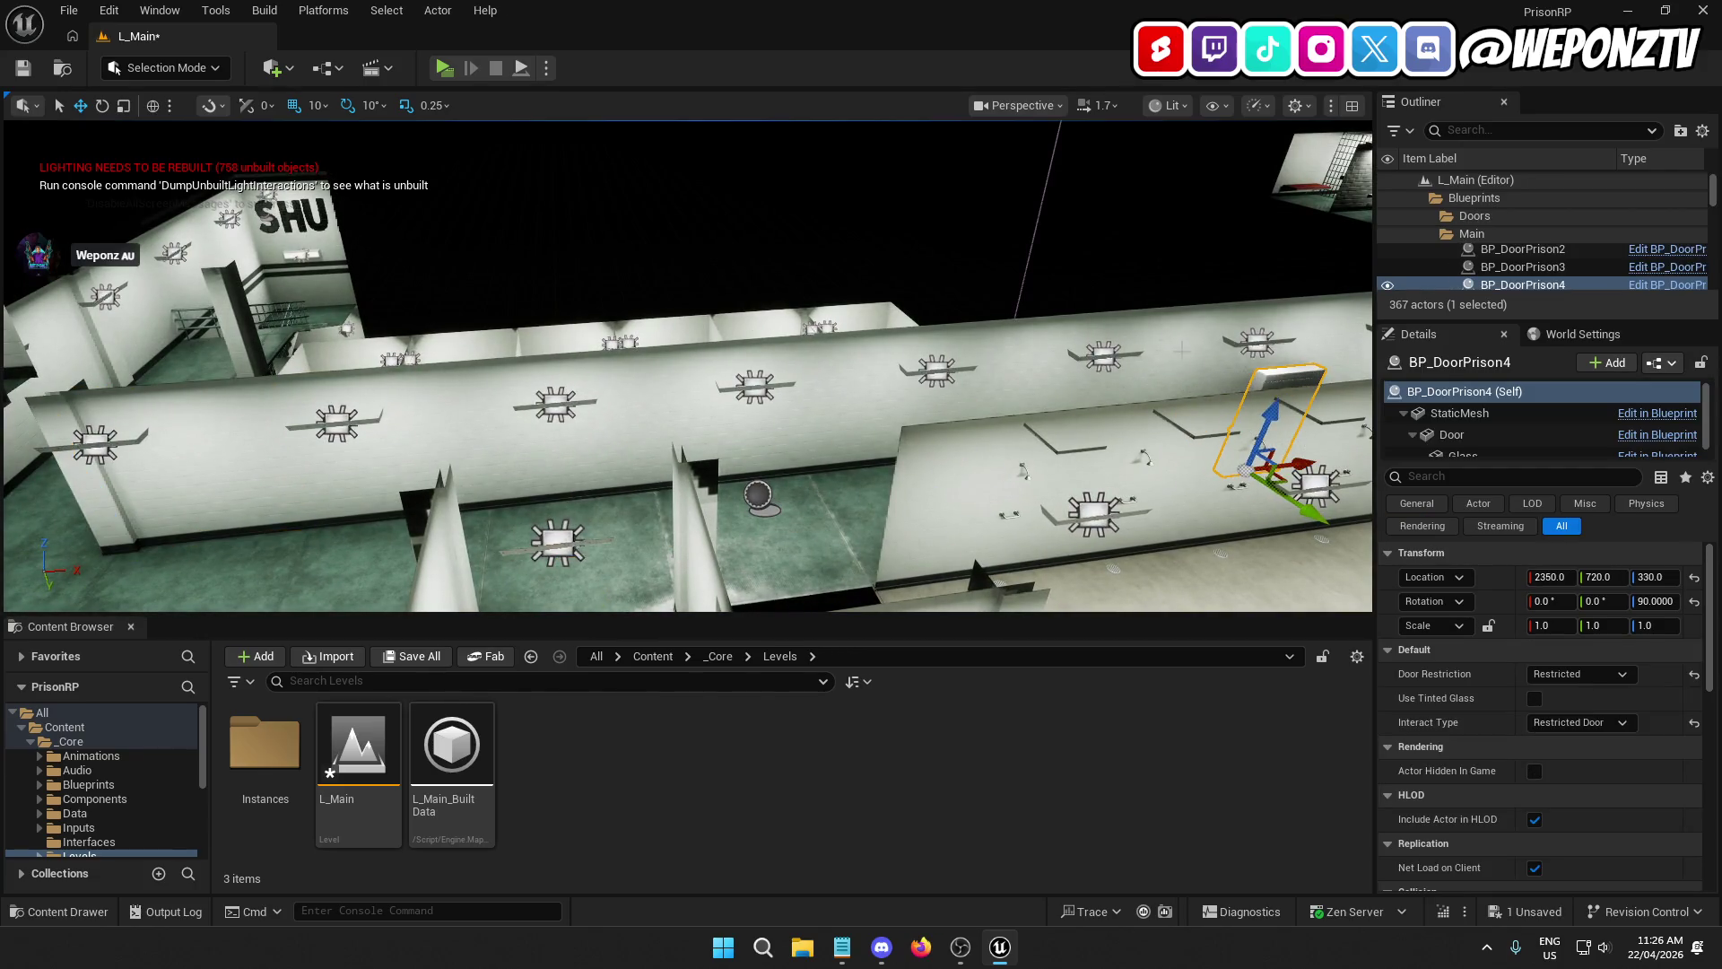
right_click(1144, 216)
type("s")
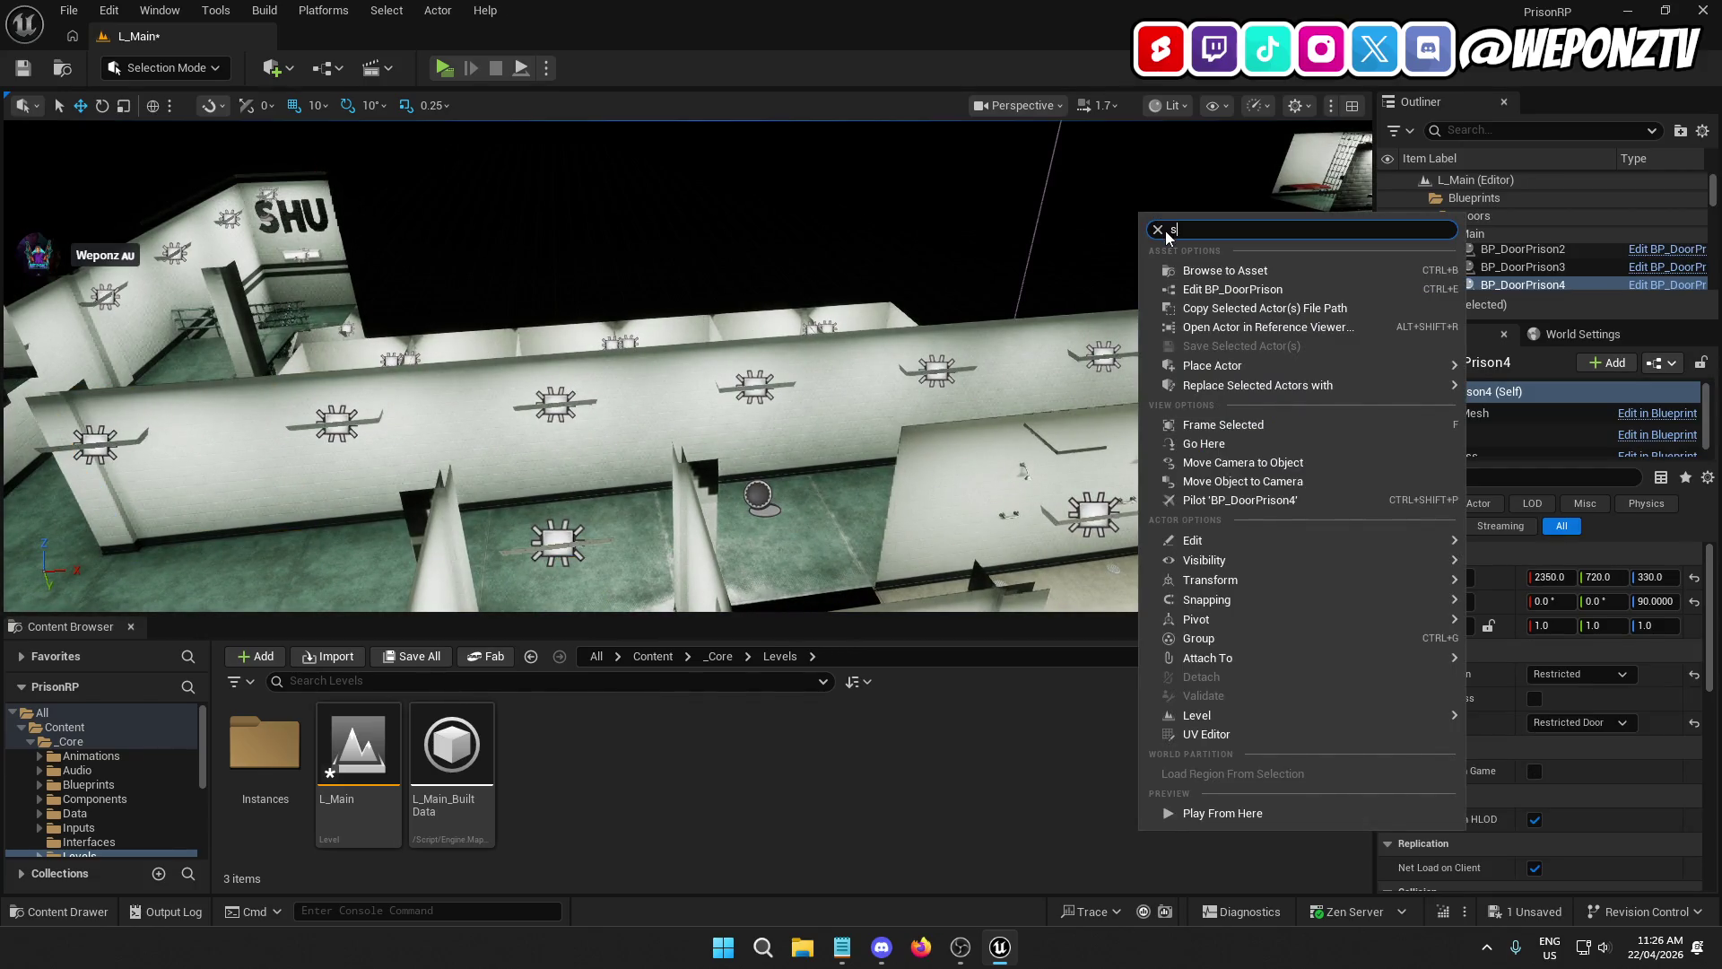
key("Escape")
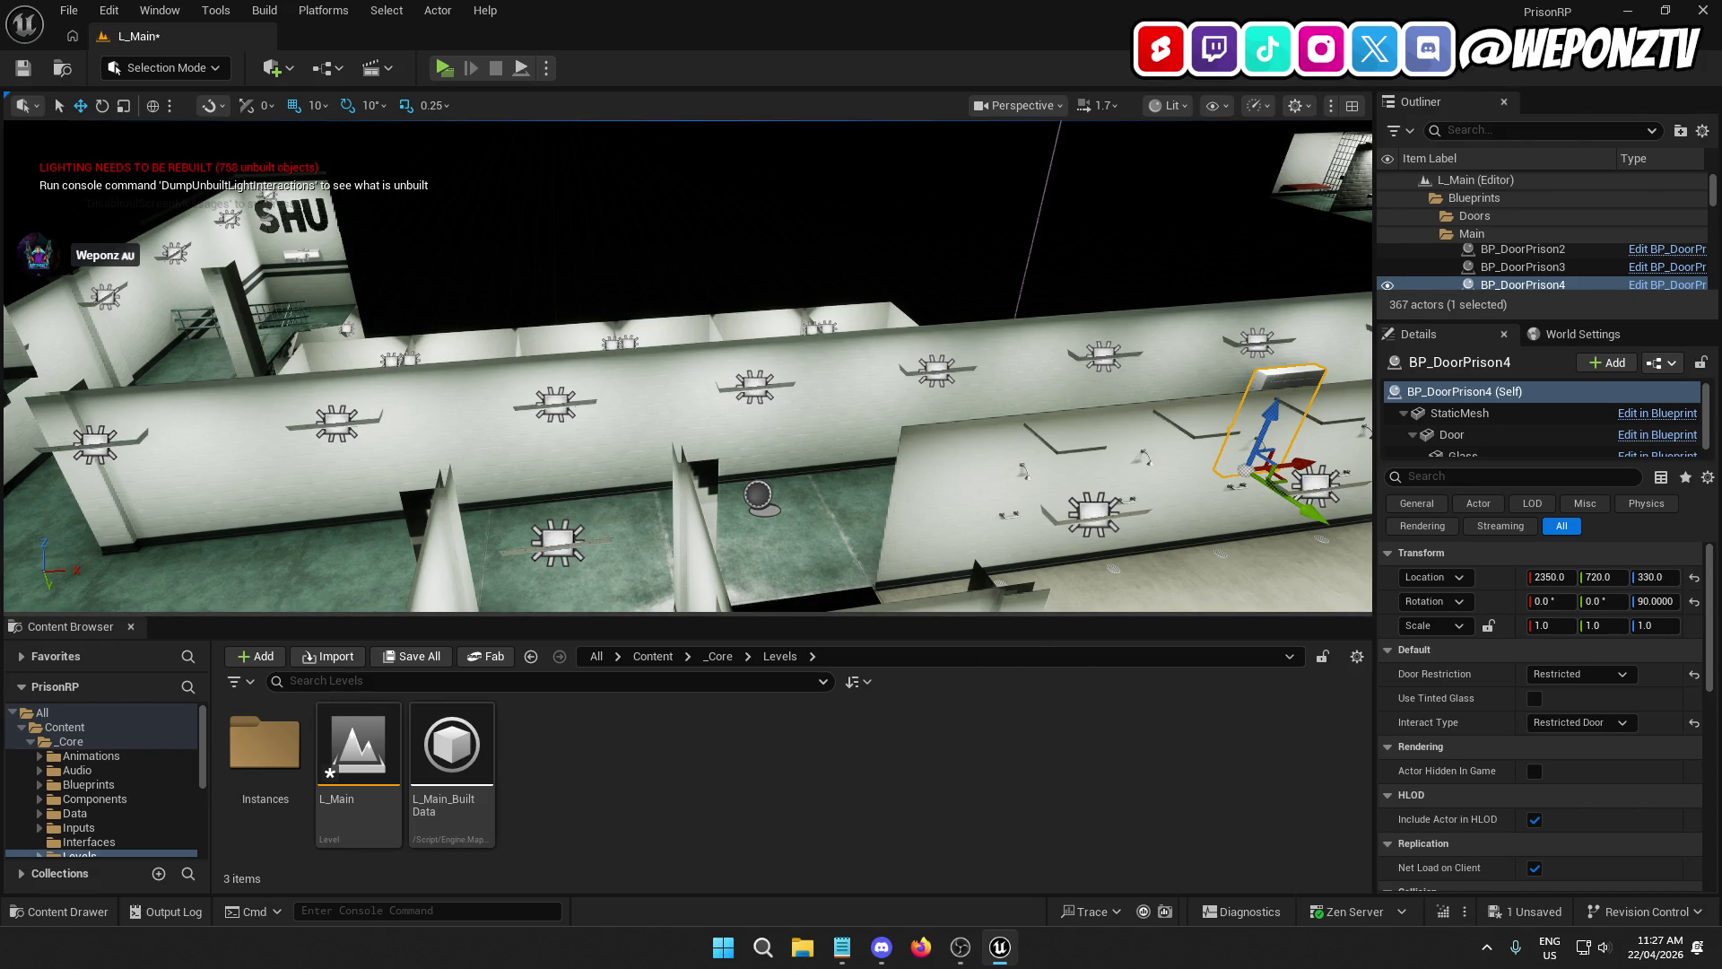
Step: Keep moving the door along X past 3330 into the far corridor doorway
right_click(737, 517)
key("Escape")
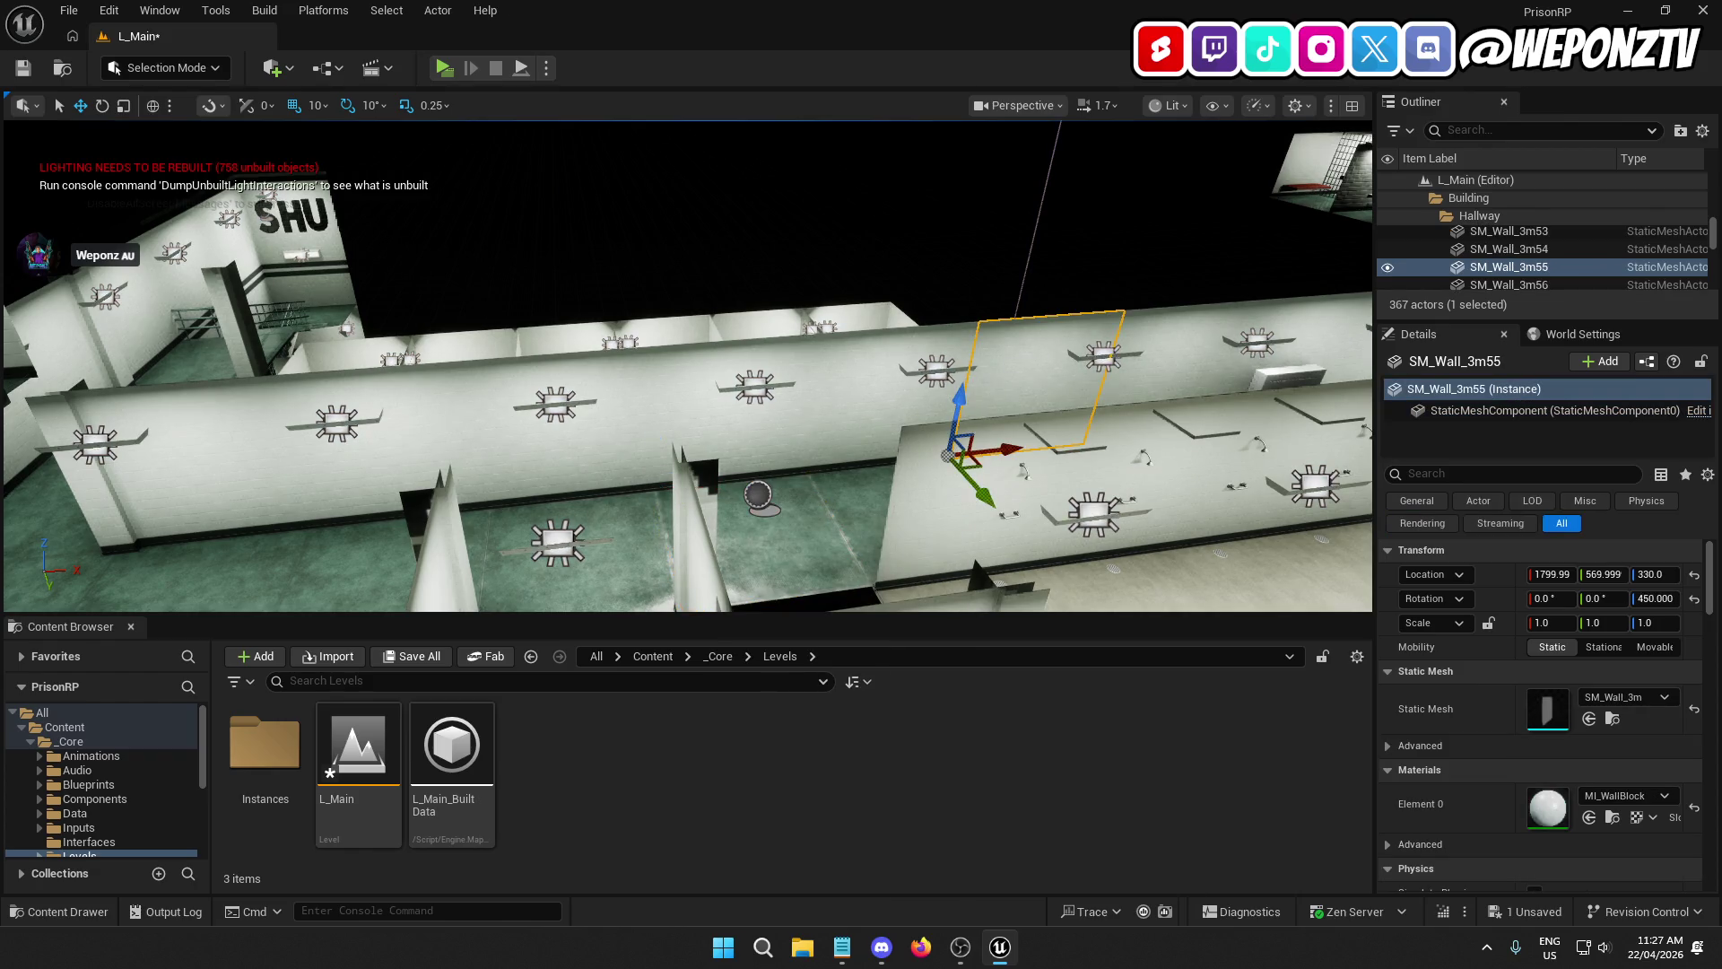
right_click(1060, 266)
key("Escape")
left_click_drag(1060, 266, 950, 323)
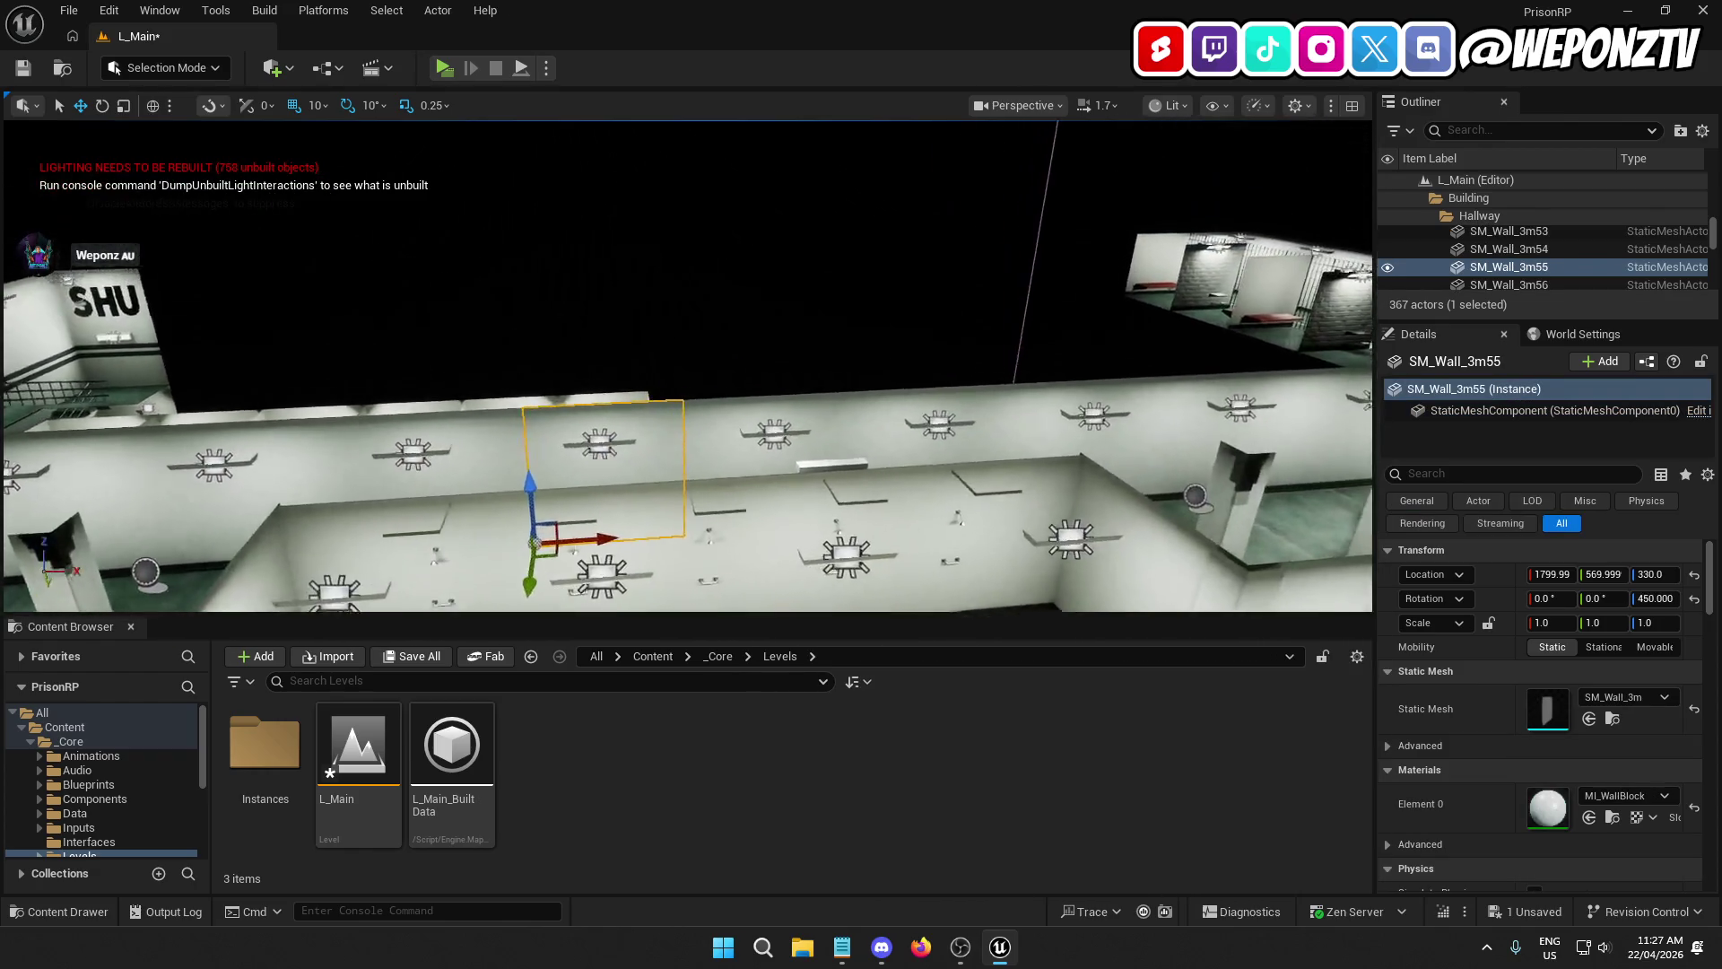
mouse_move(575, 436)
left_mouse_down()
mouse_move(529, 403)
mouse_move(575, 437)
left_mouse_up()
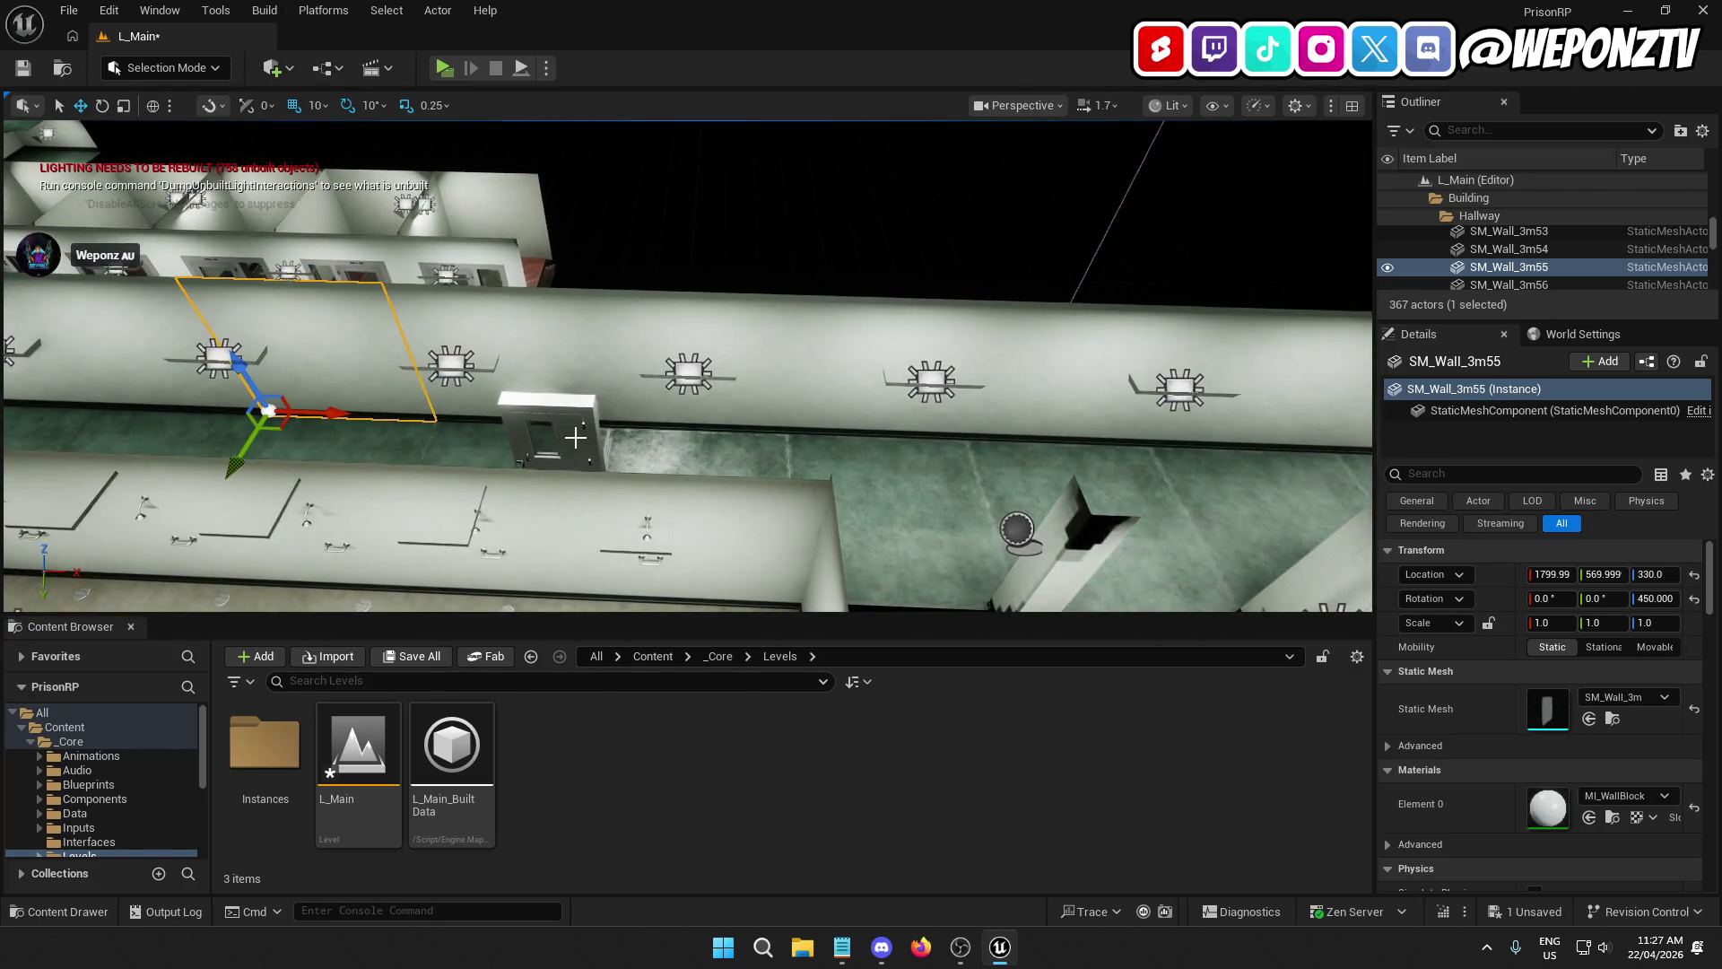
left_click(578, 441)
left_click_drag(638, 500, 1291, 488)
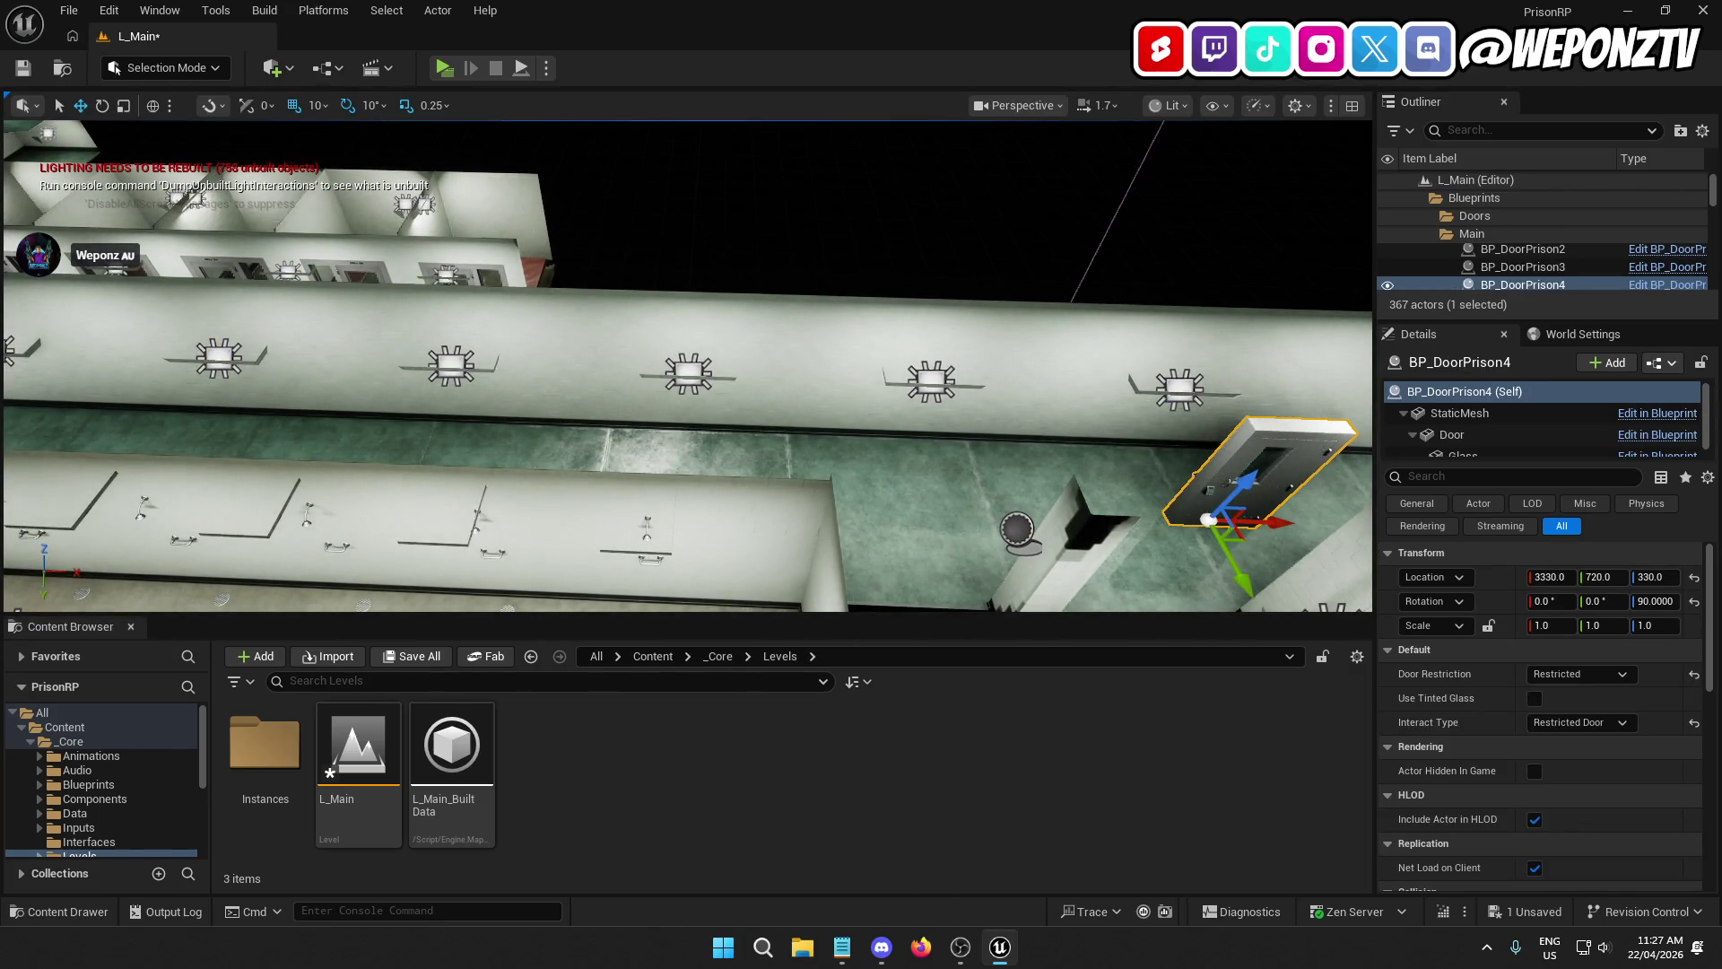
left_click_drag(505, 576, 1327, 543)
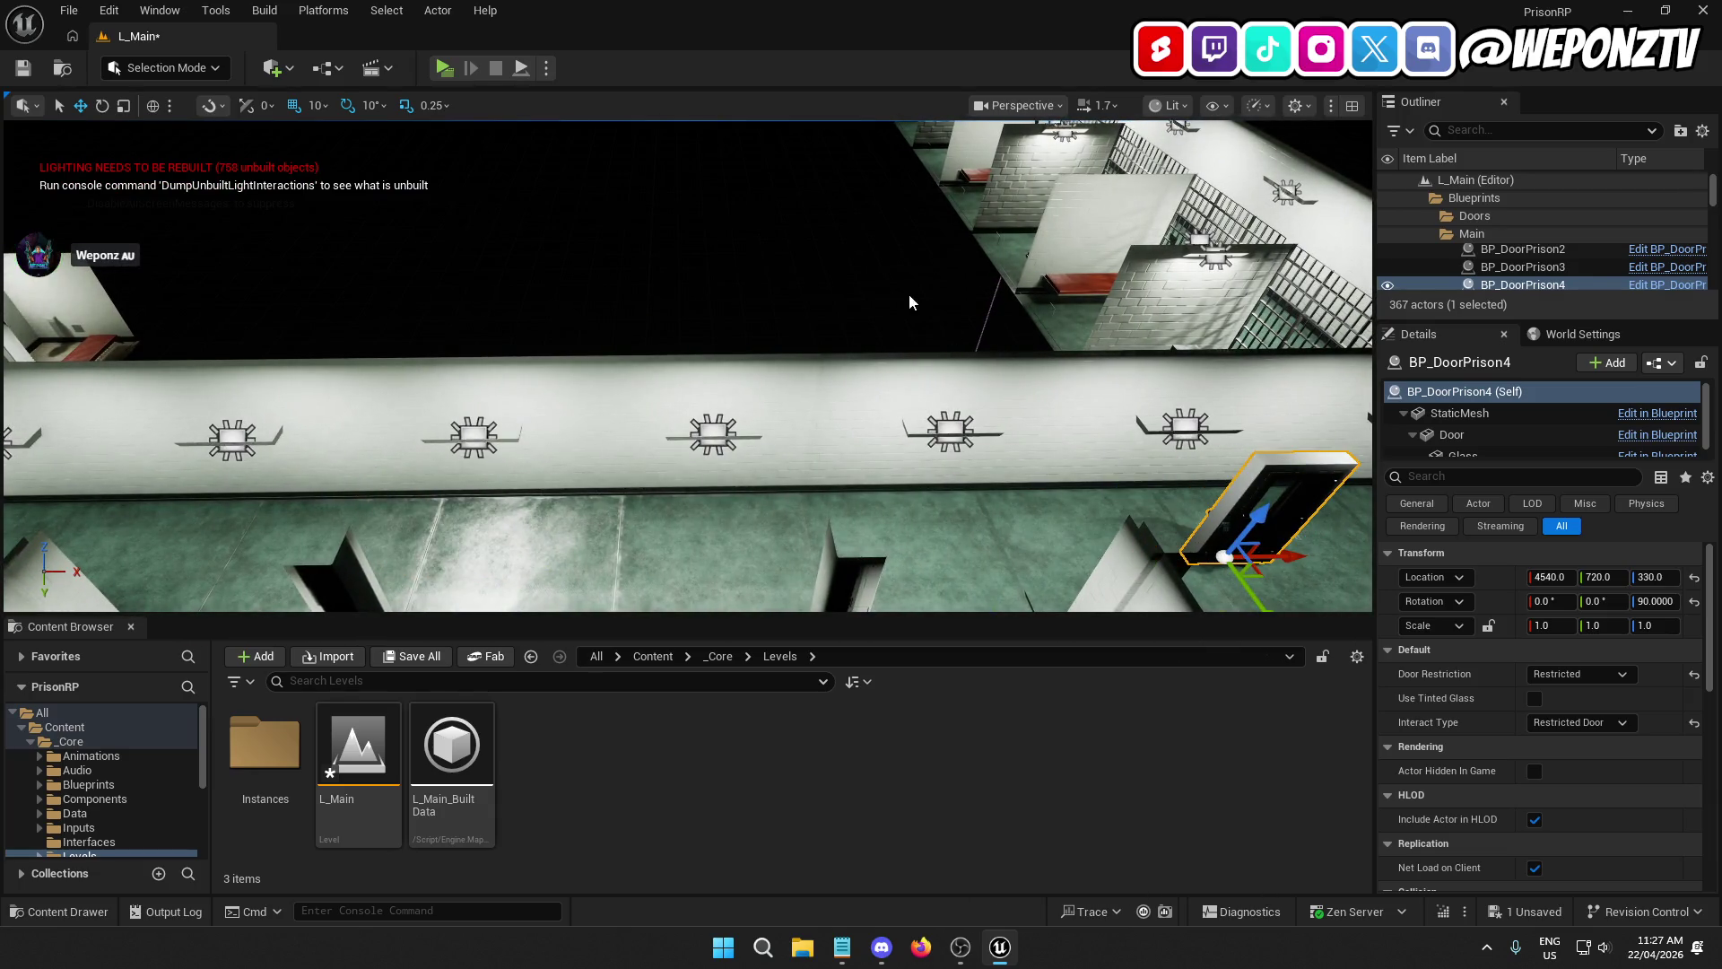
mouse_move(538, 557)
left_mouse_down()
mouse_move(807, 561)
mouse_move(550, 493)
mouse_move(386, 356)
mouse_move(484, 339)
mouse_move(592, 373)
mouse_move(628, 296)
mouse_move(574, 359)
mouse_move(628, 386)
mouse_move(612, 473)
mouse_move(696, 492)
mouse_move(617, 505)
left_mouse_up()
Step: Nudge the door to 4950, 570 and set its Door leaf yaw to -120°
left_click_drag(605, 430, 619, 432)
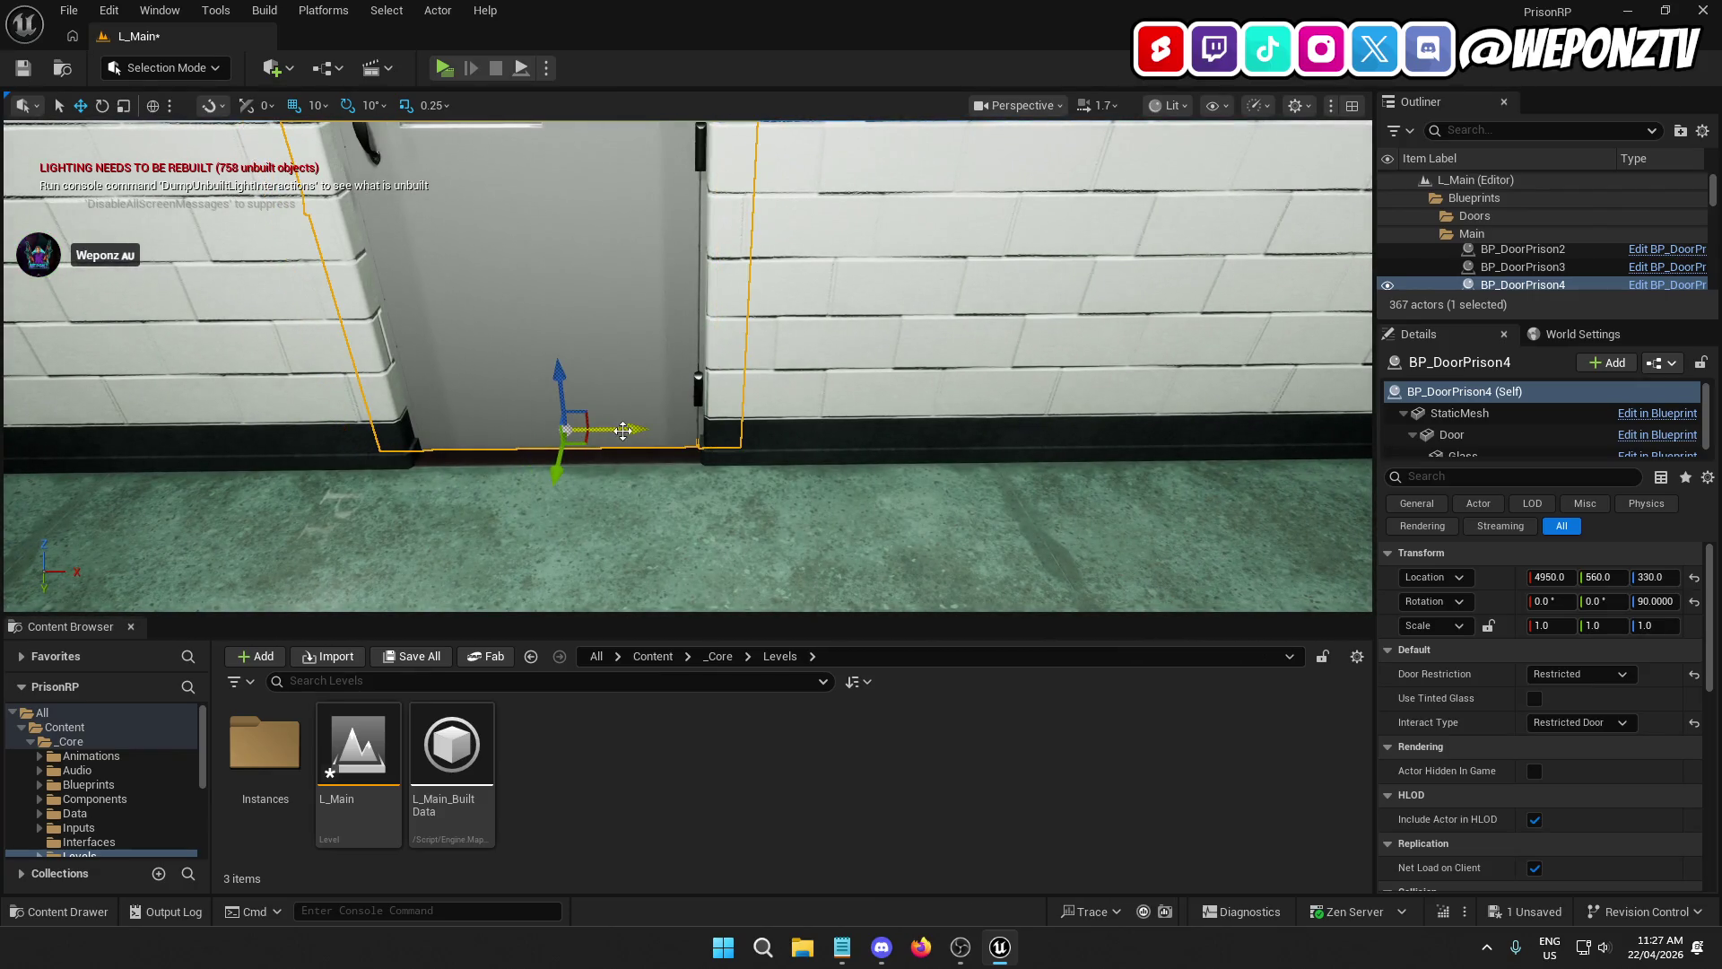
left_click_drag(558, 481, 549, 491)
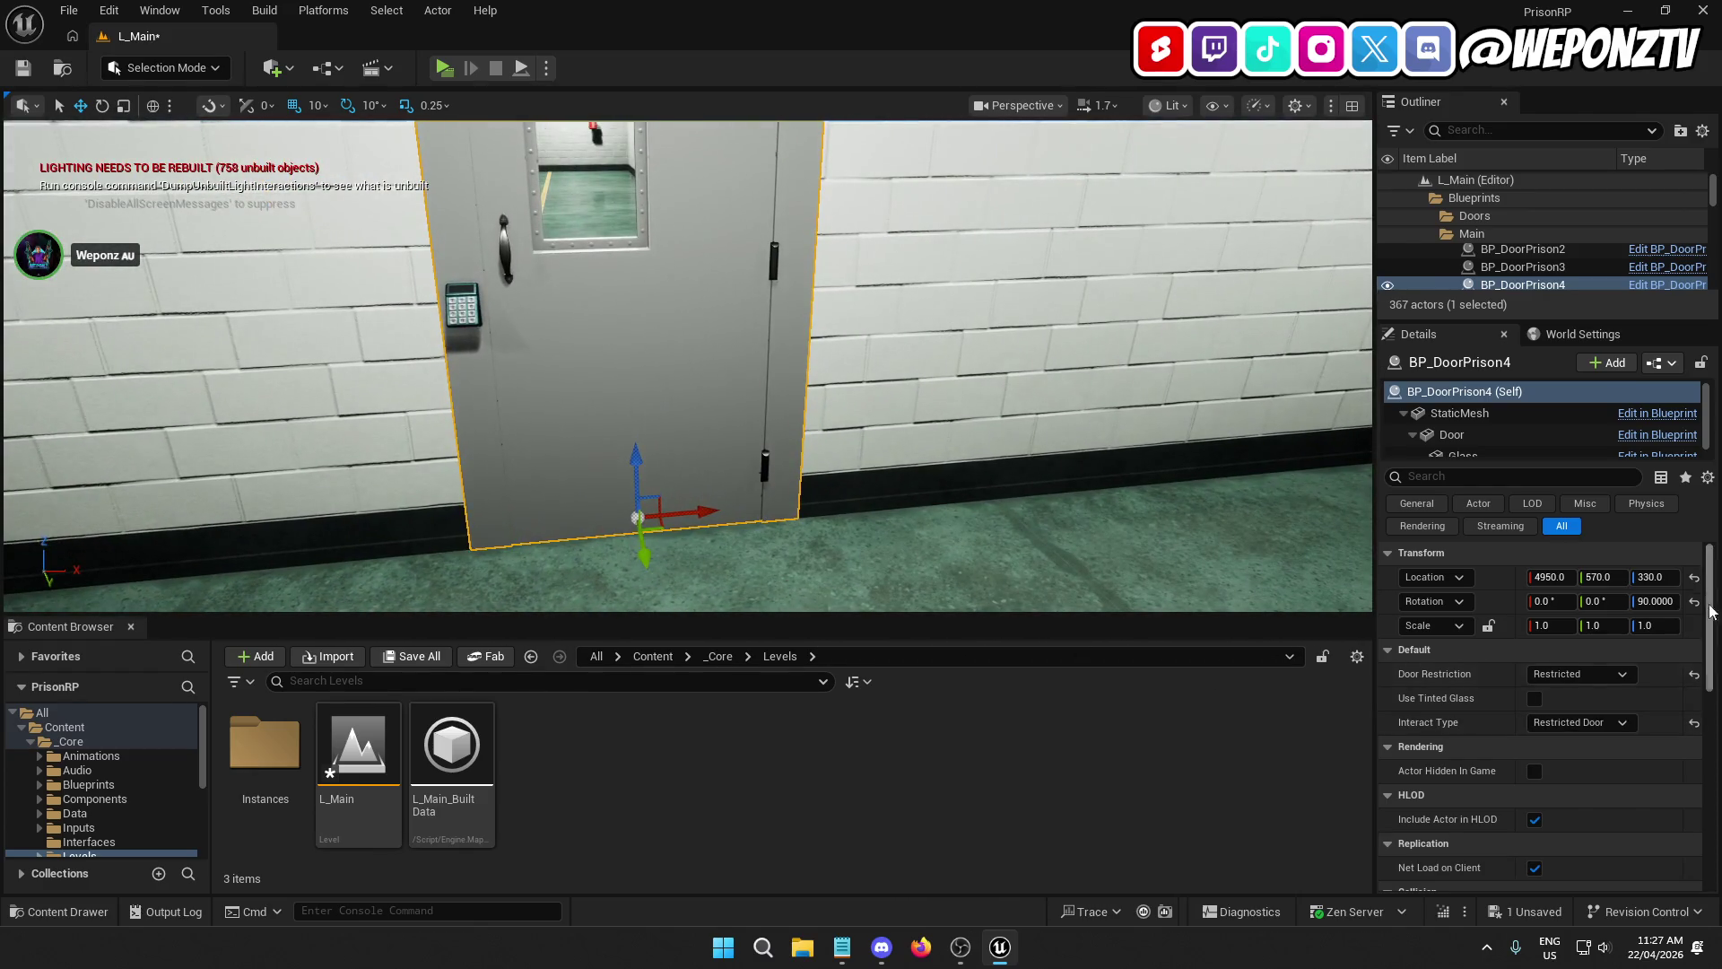
left_click(1522, 430)
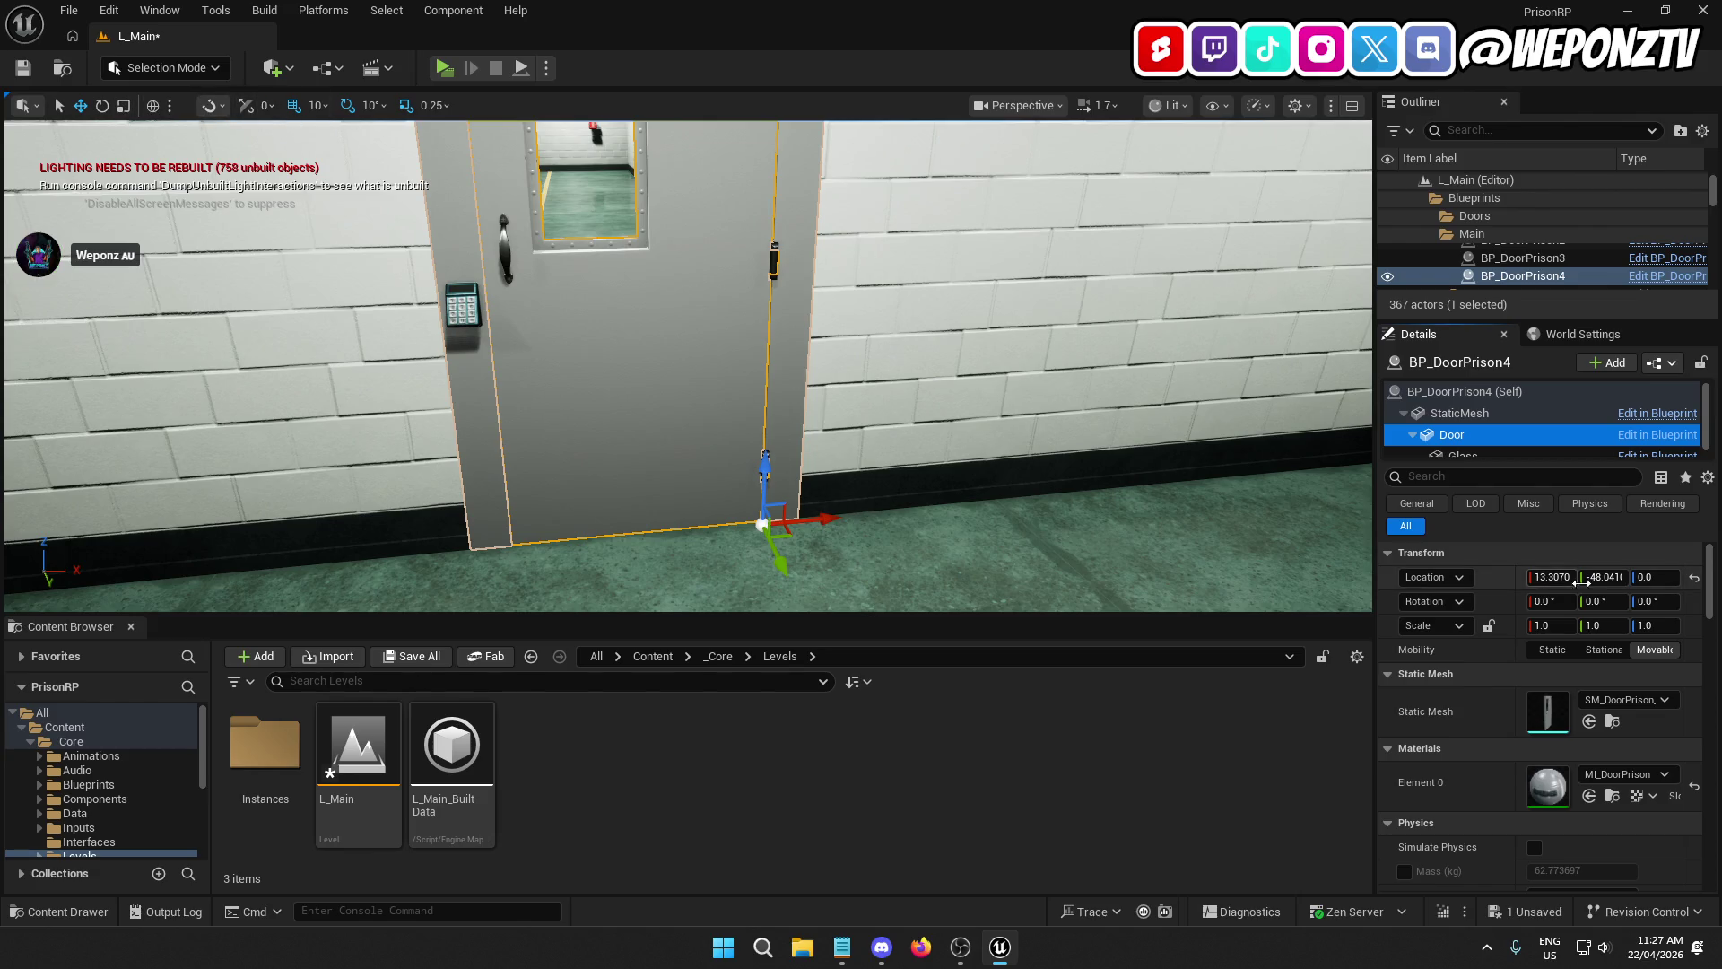
left_click(1658, 601)
type("-120")
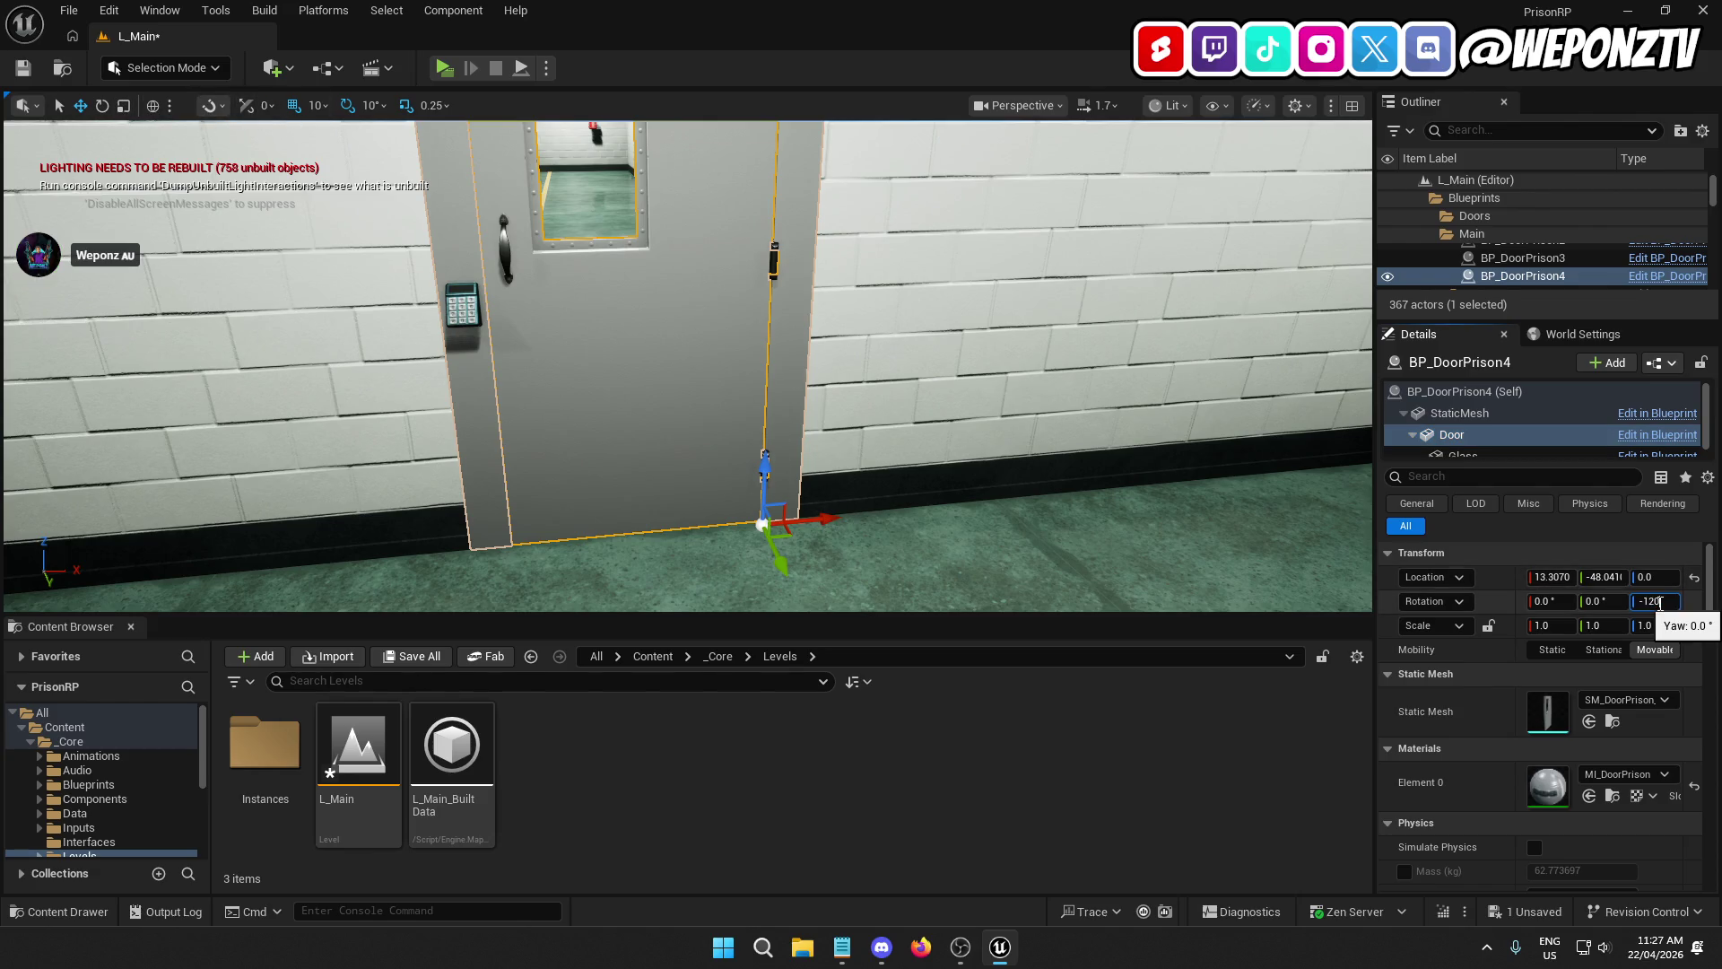
key("Return")
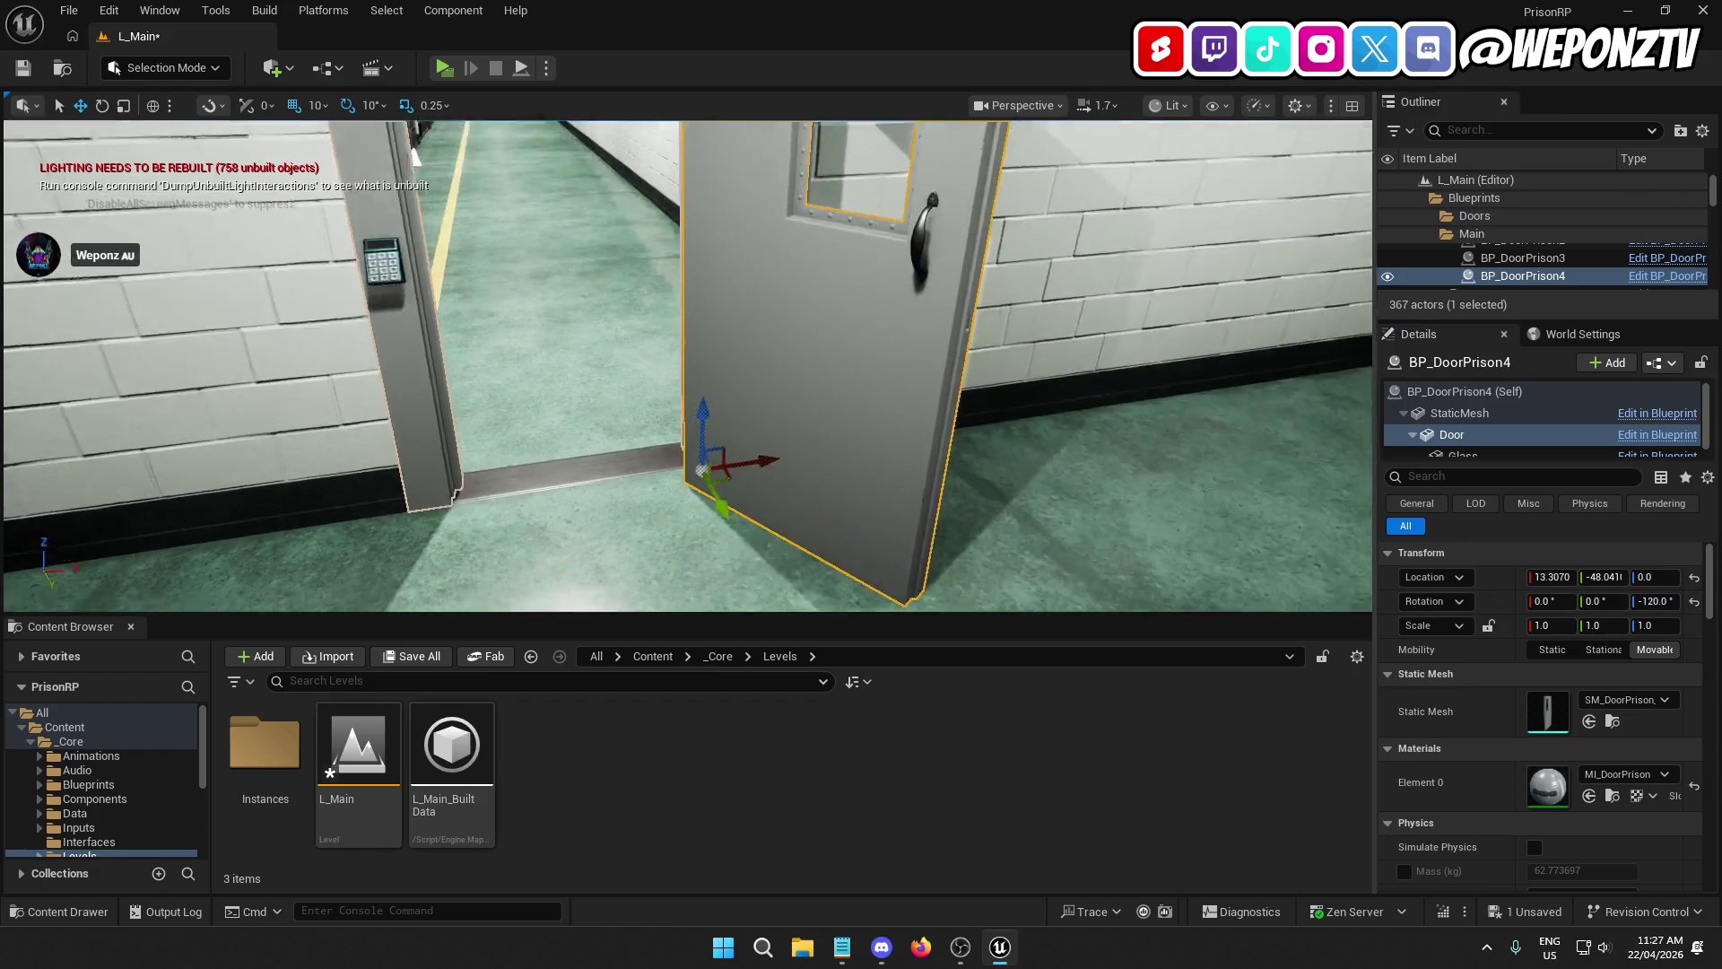
key("w")
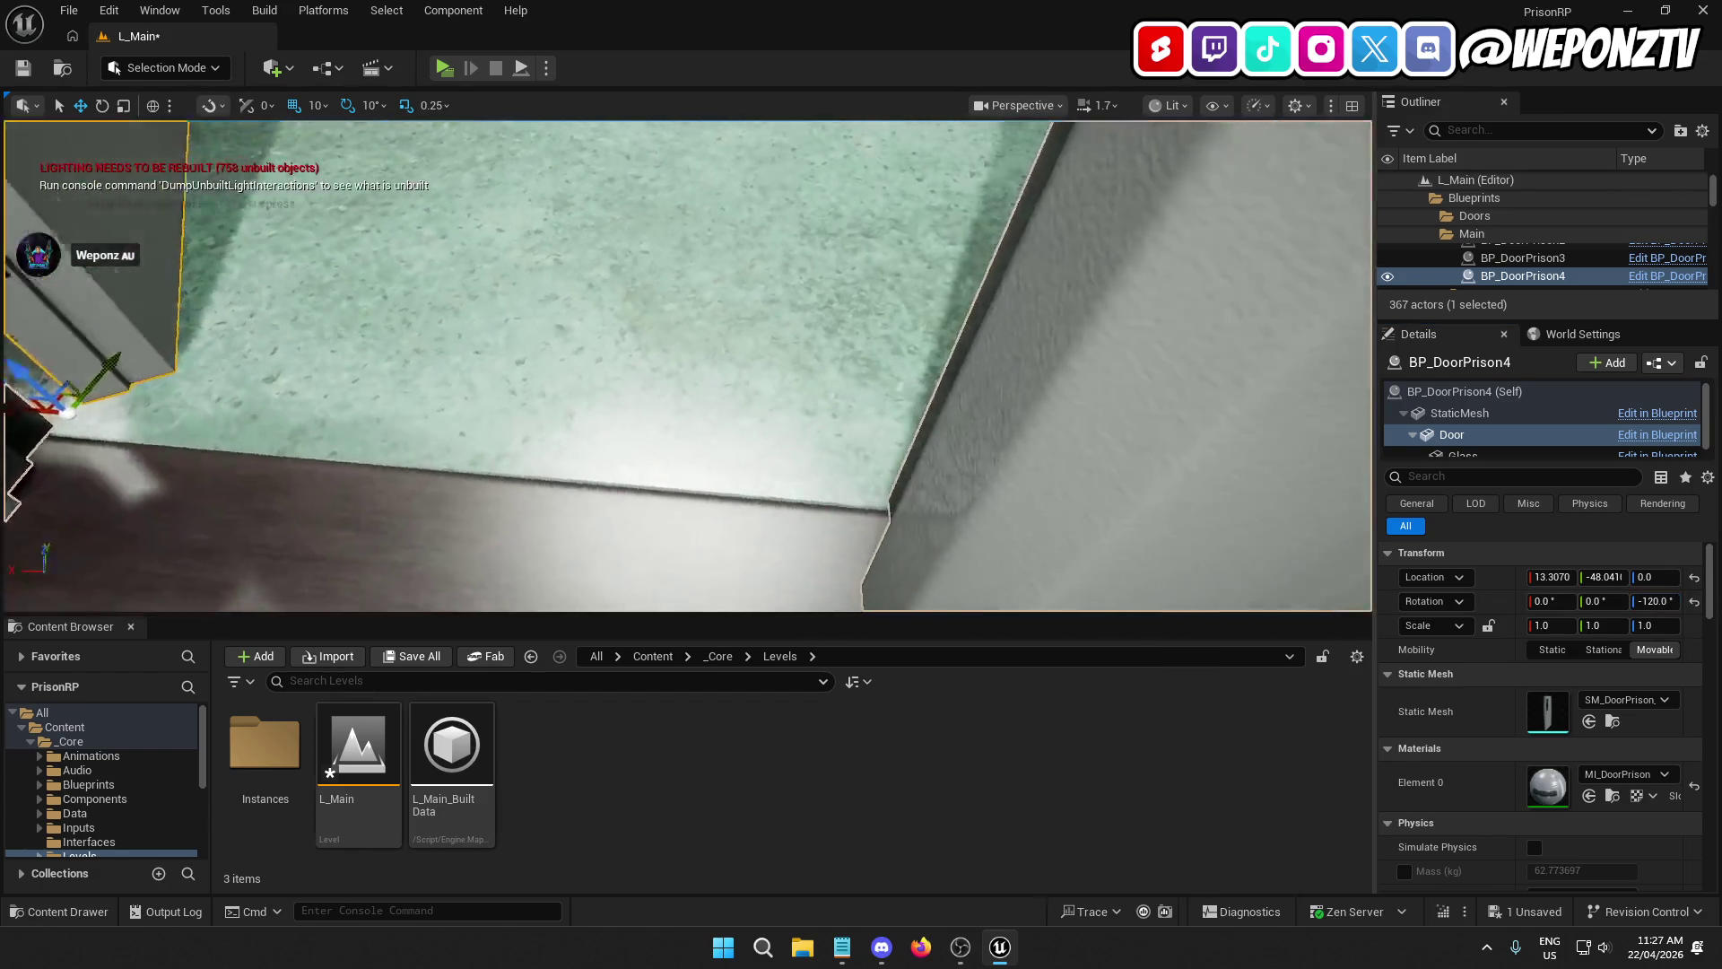
key("w")
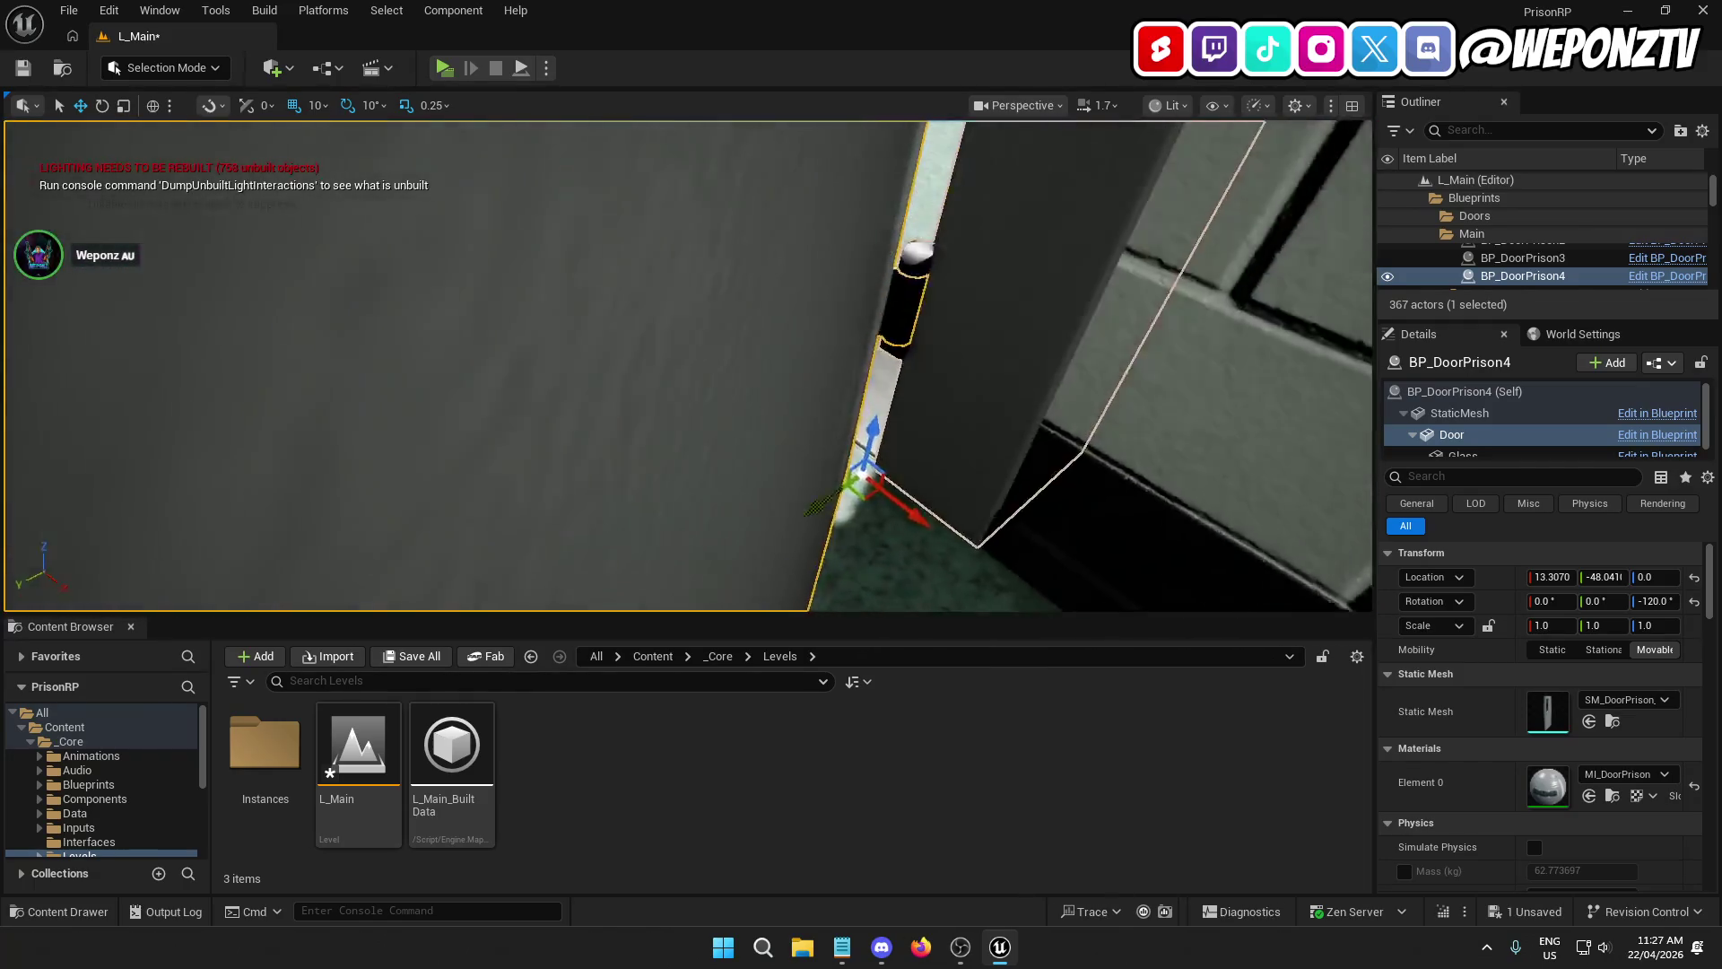
key("w")
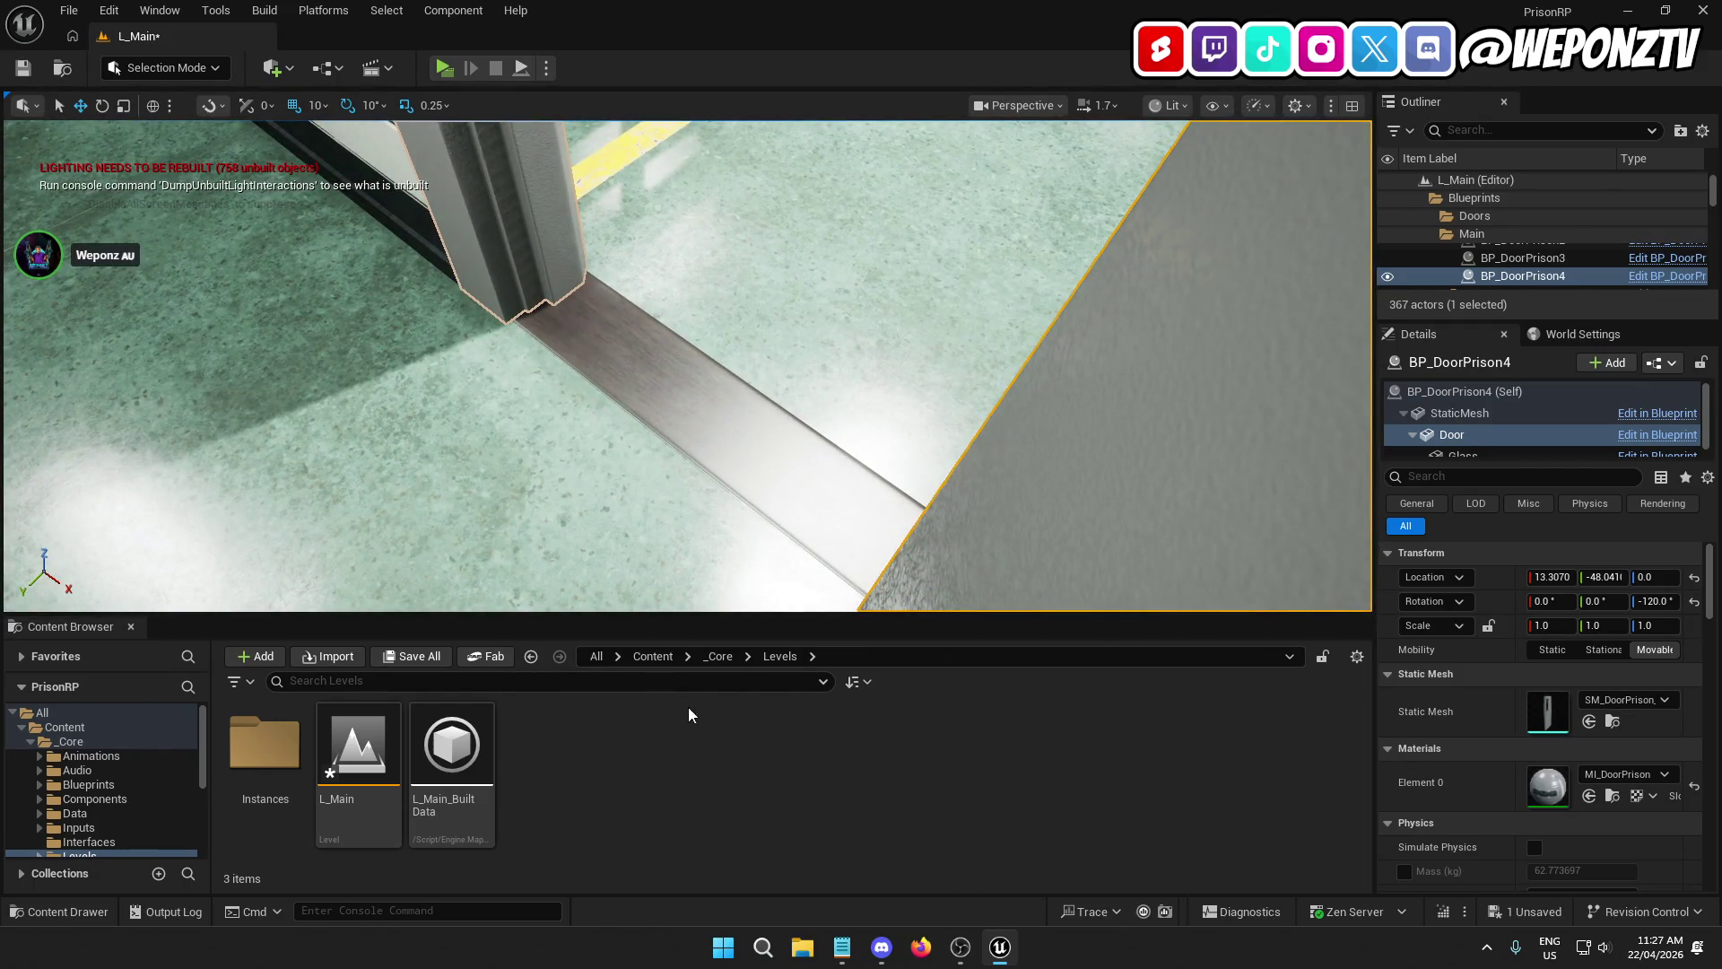
left_click(69, 10)
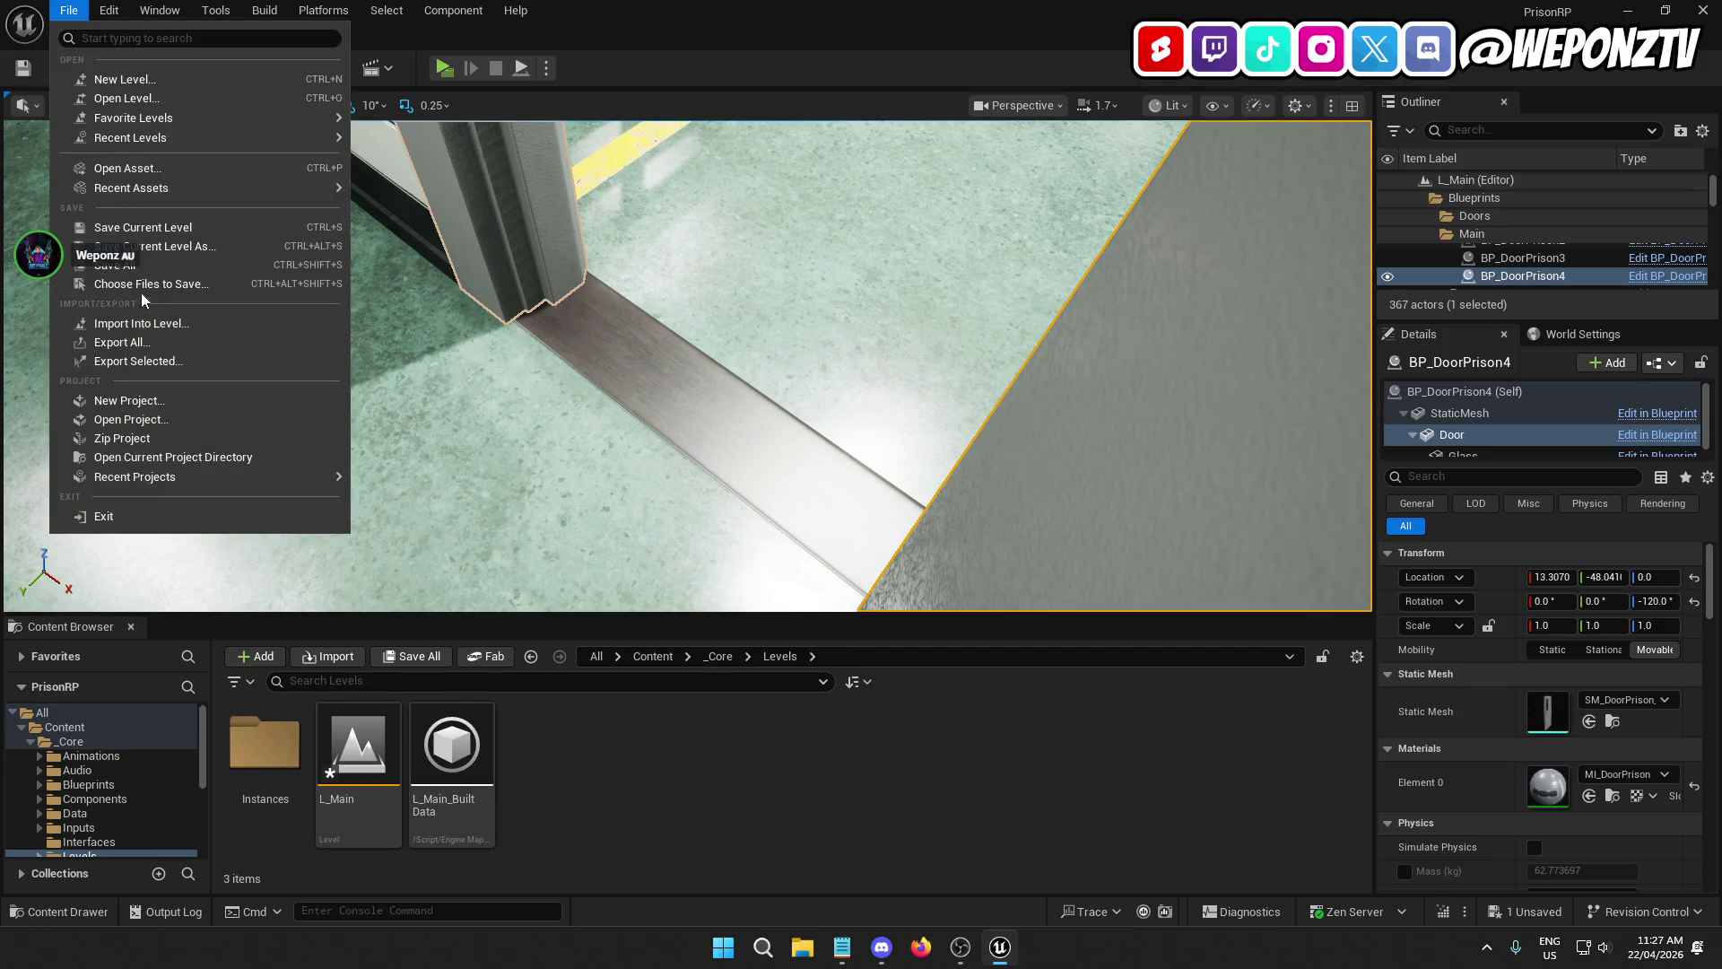
Step: Save L_Main and browse the QAPoliceStation Meshes > Modules folder
left_click(144, 265)
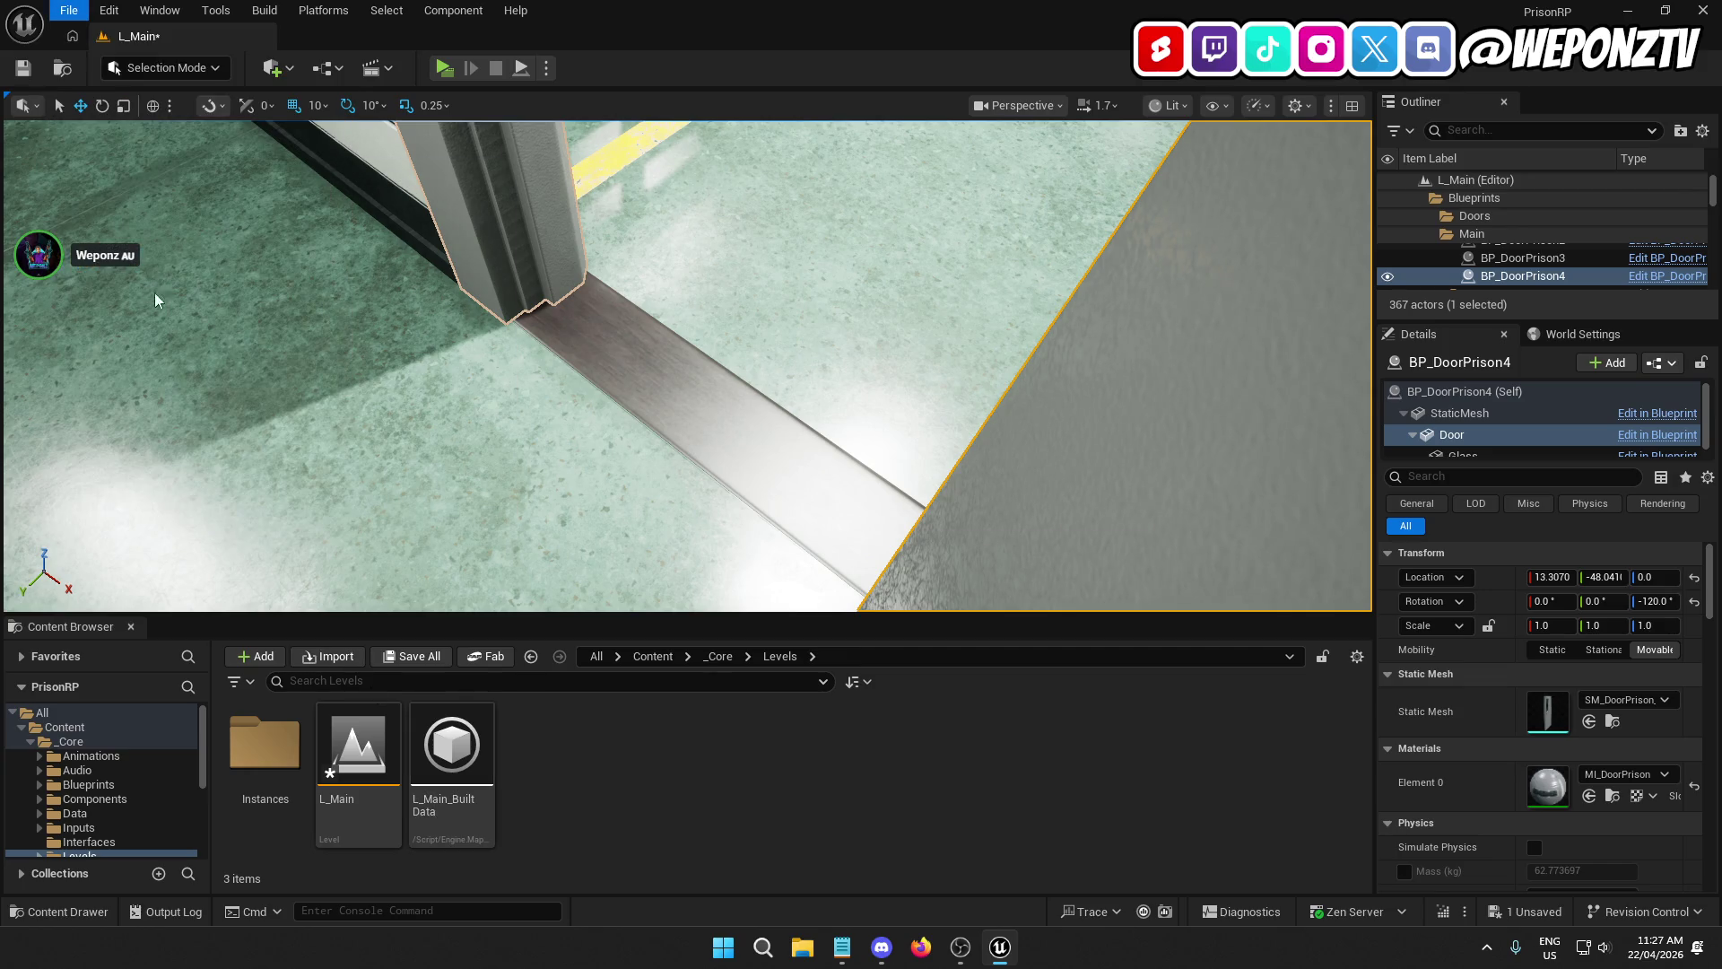
left_click(660, 658)
double_click(1011, 754)
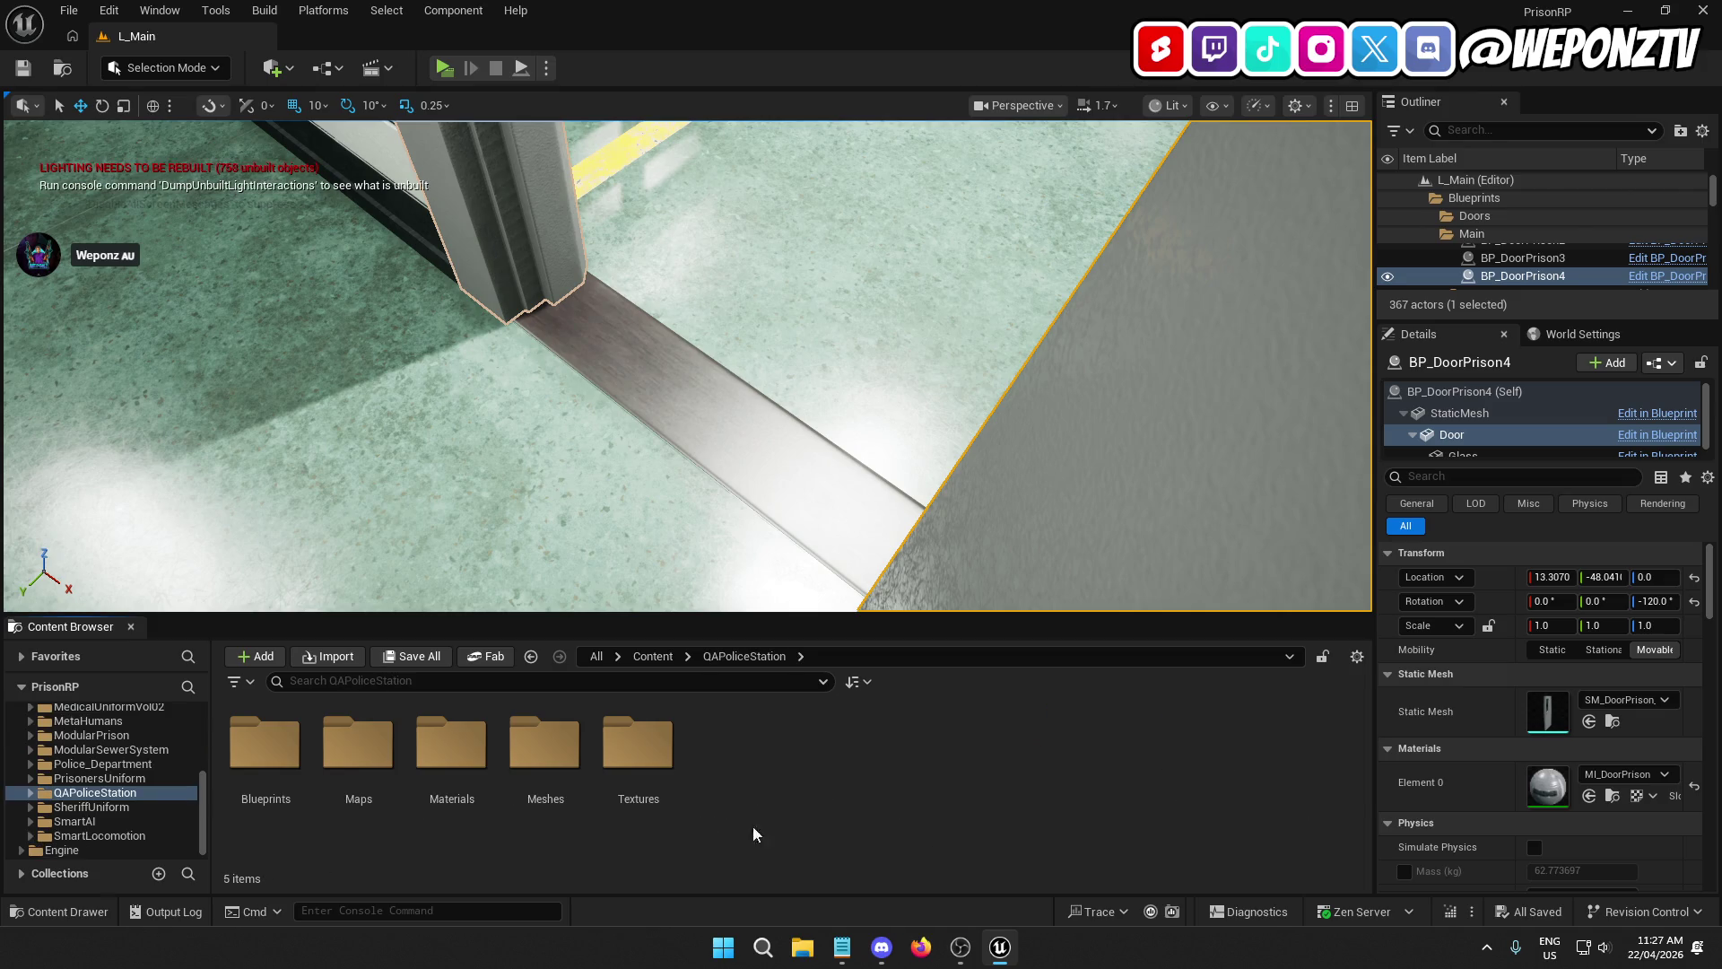
double_click(545, 744)
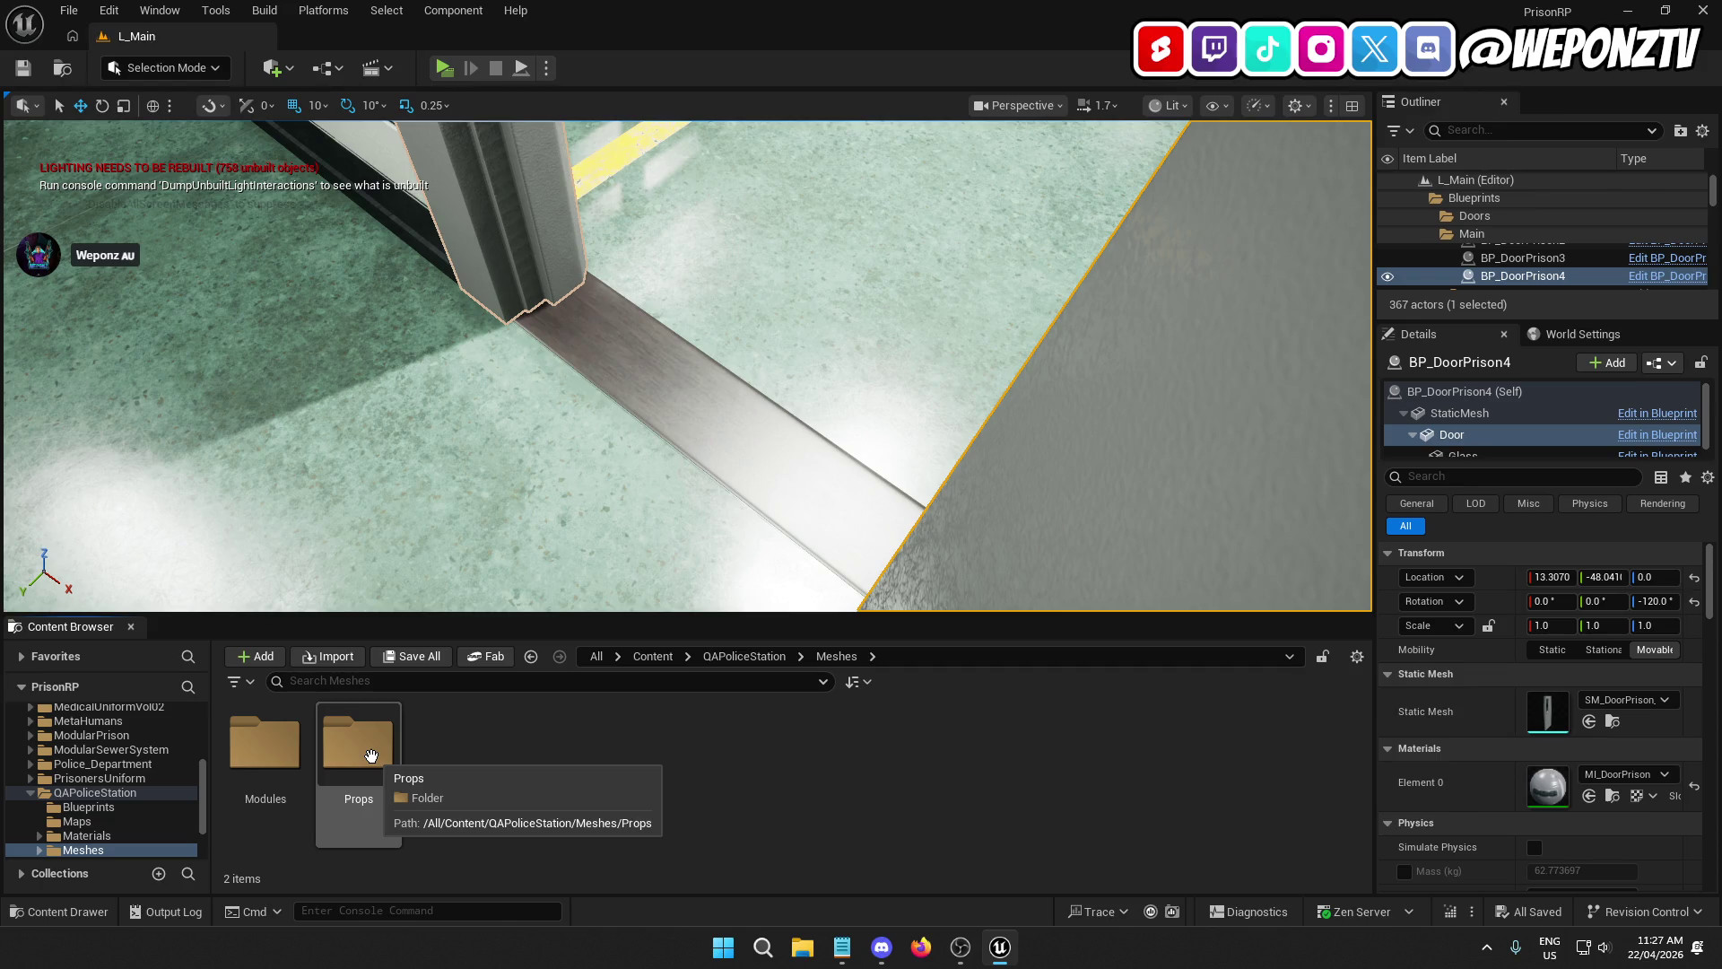
double_click(264, 745)
scroll(761, 763, "down", 1)
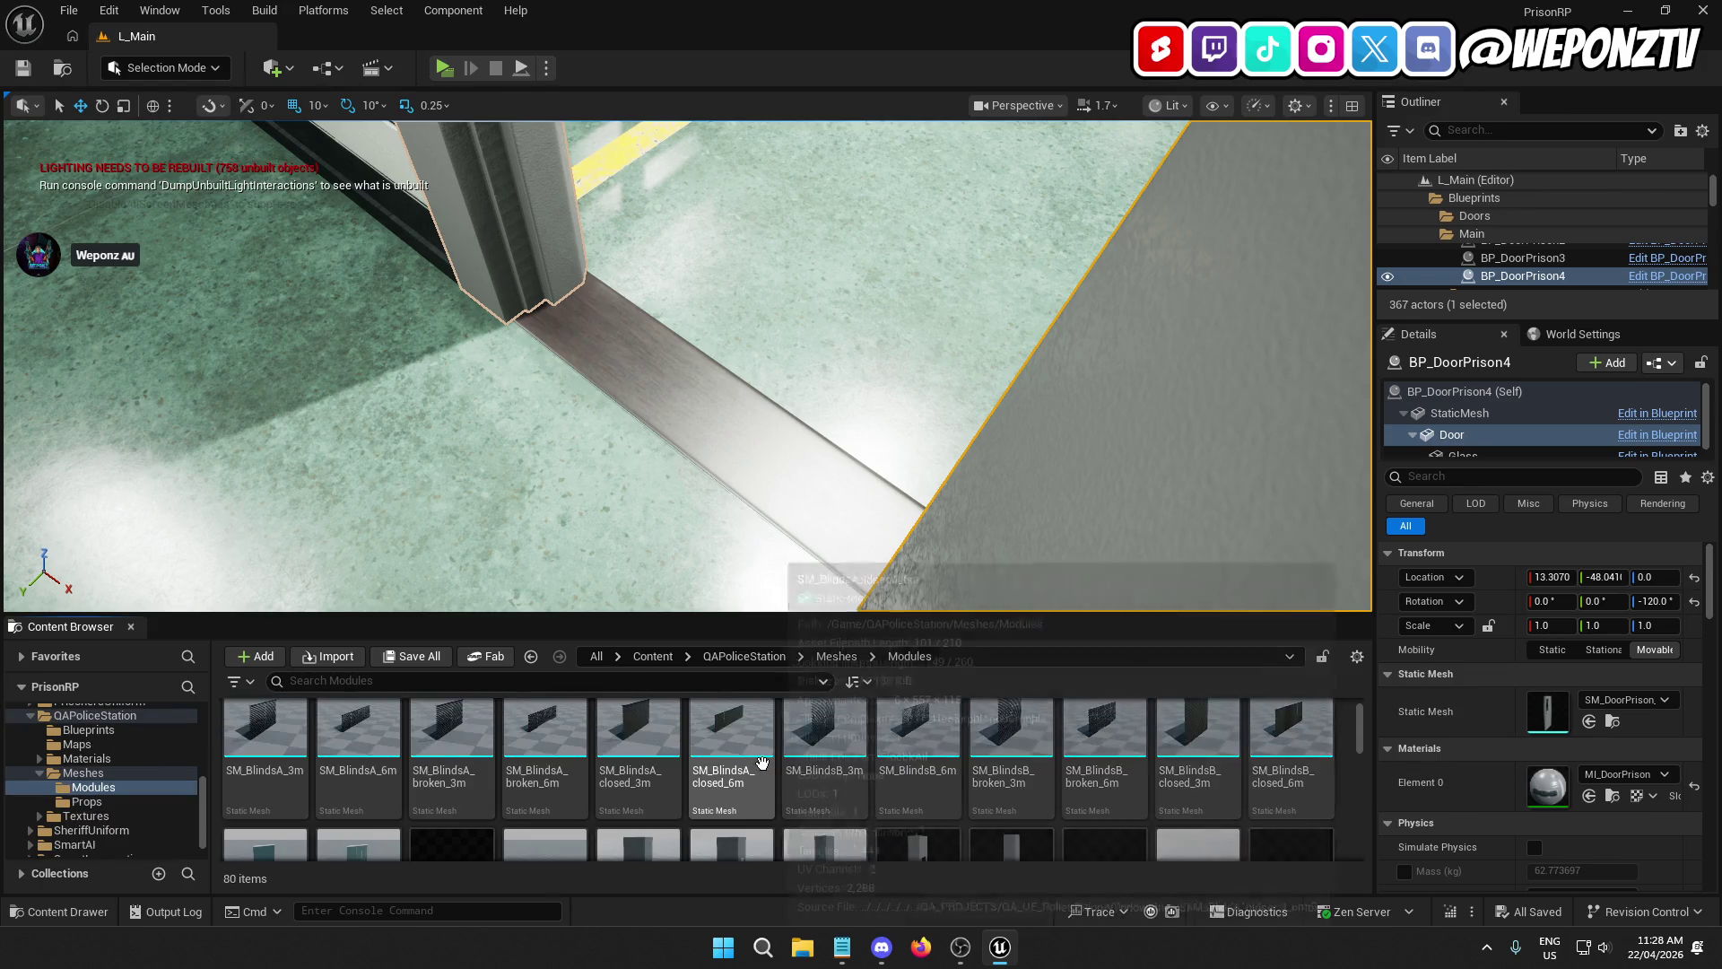
scroll(761, 763, "down", 5)
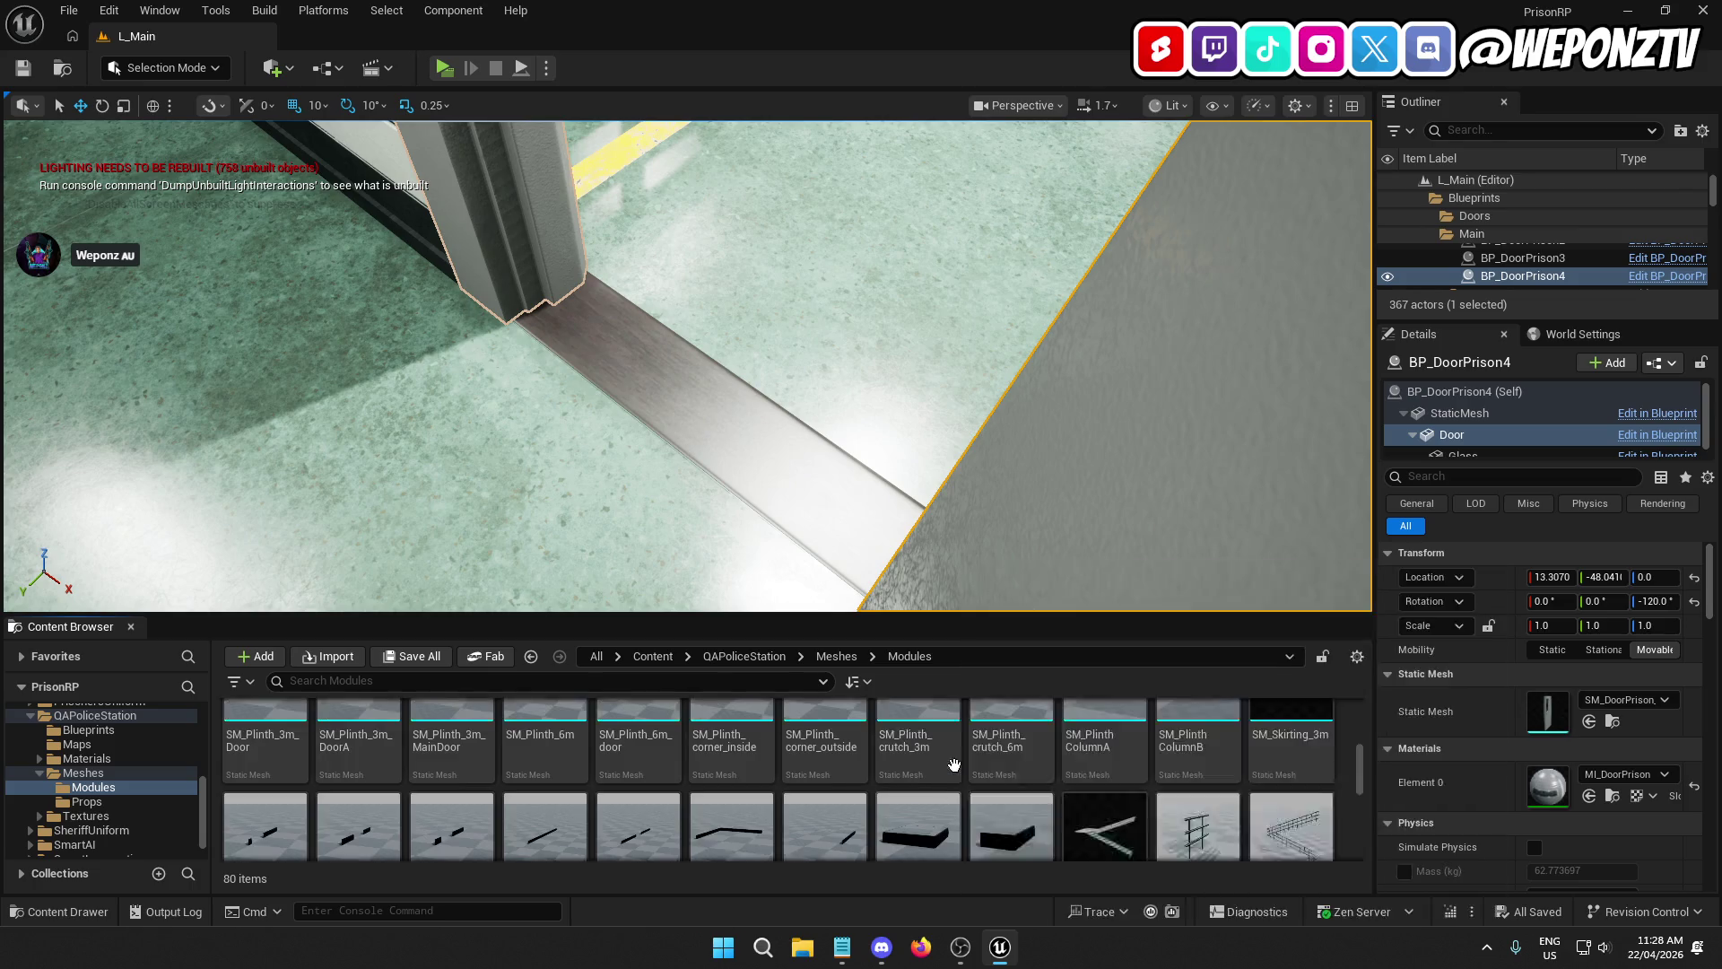
scroll(954, 764, "down", 2)
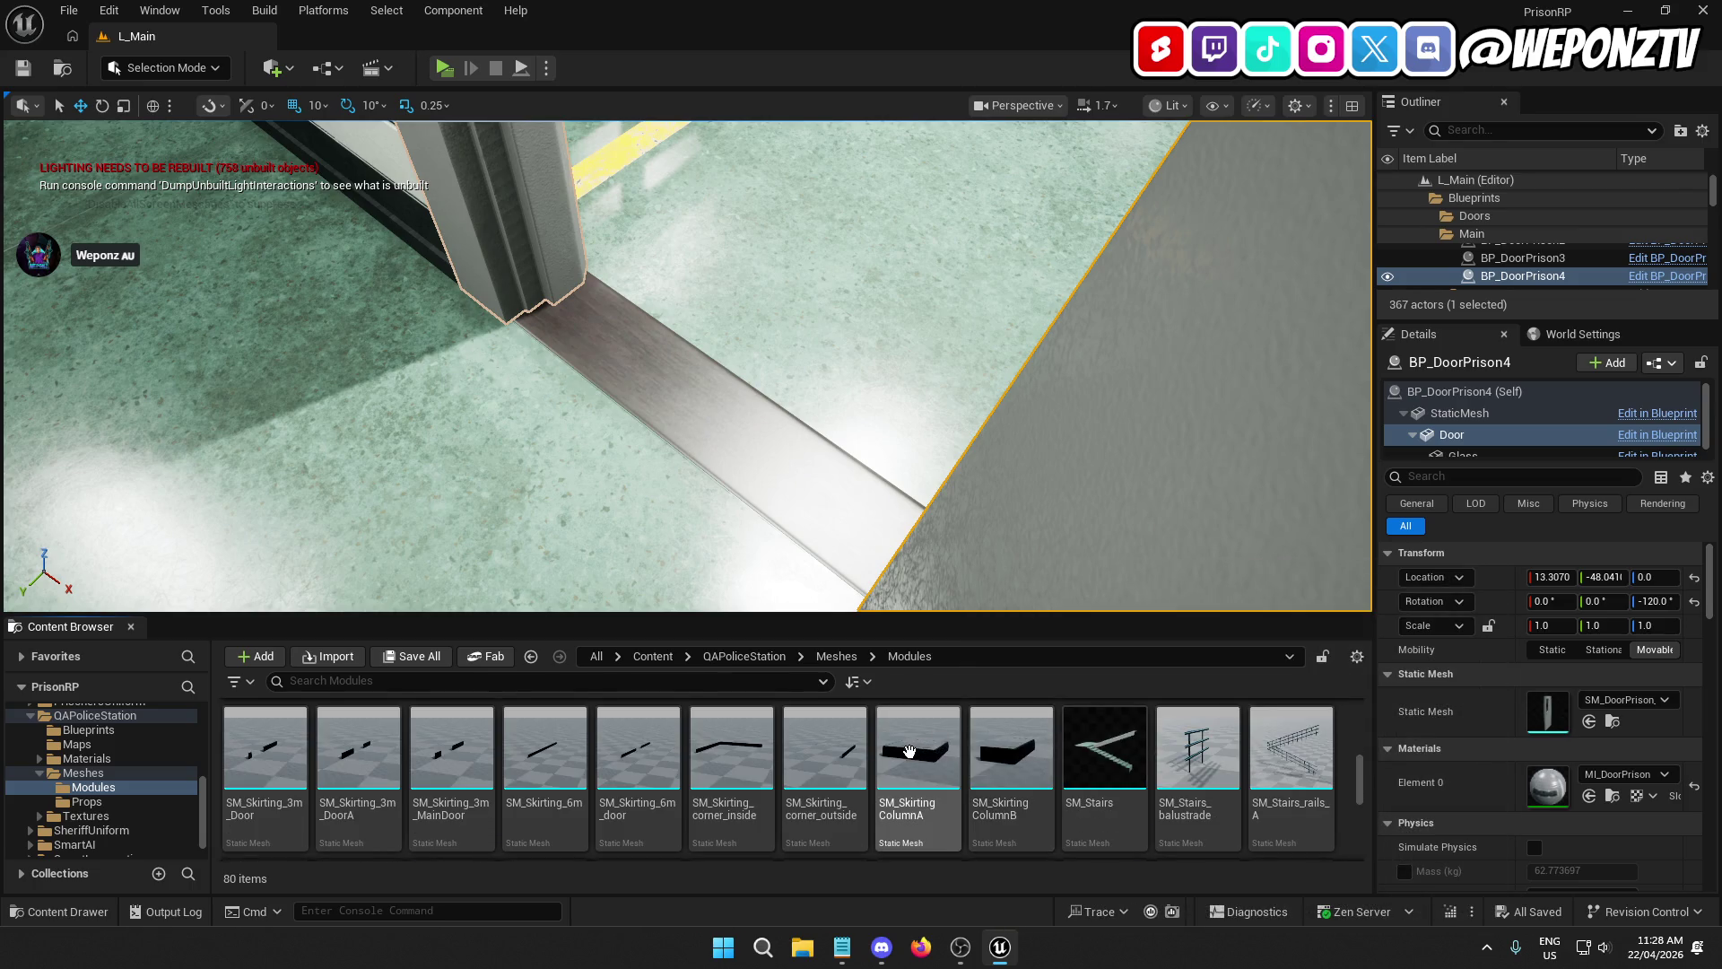
scroll(908, 751, "up", 2)
scroll(904, 757, "down", 3)
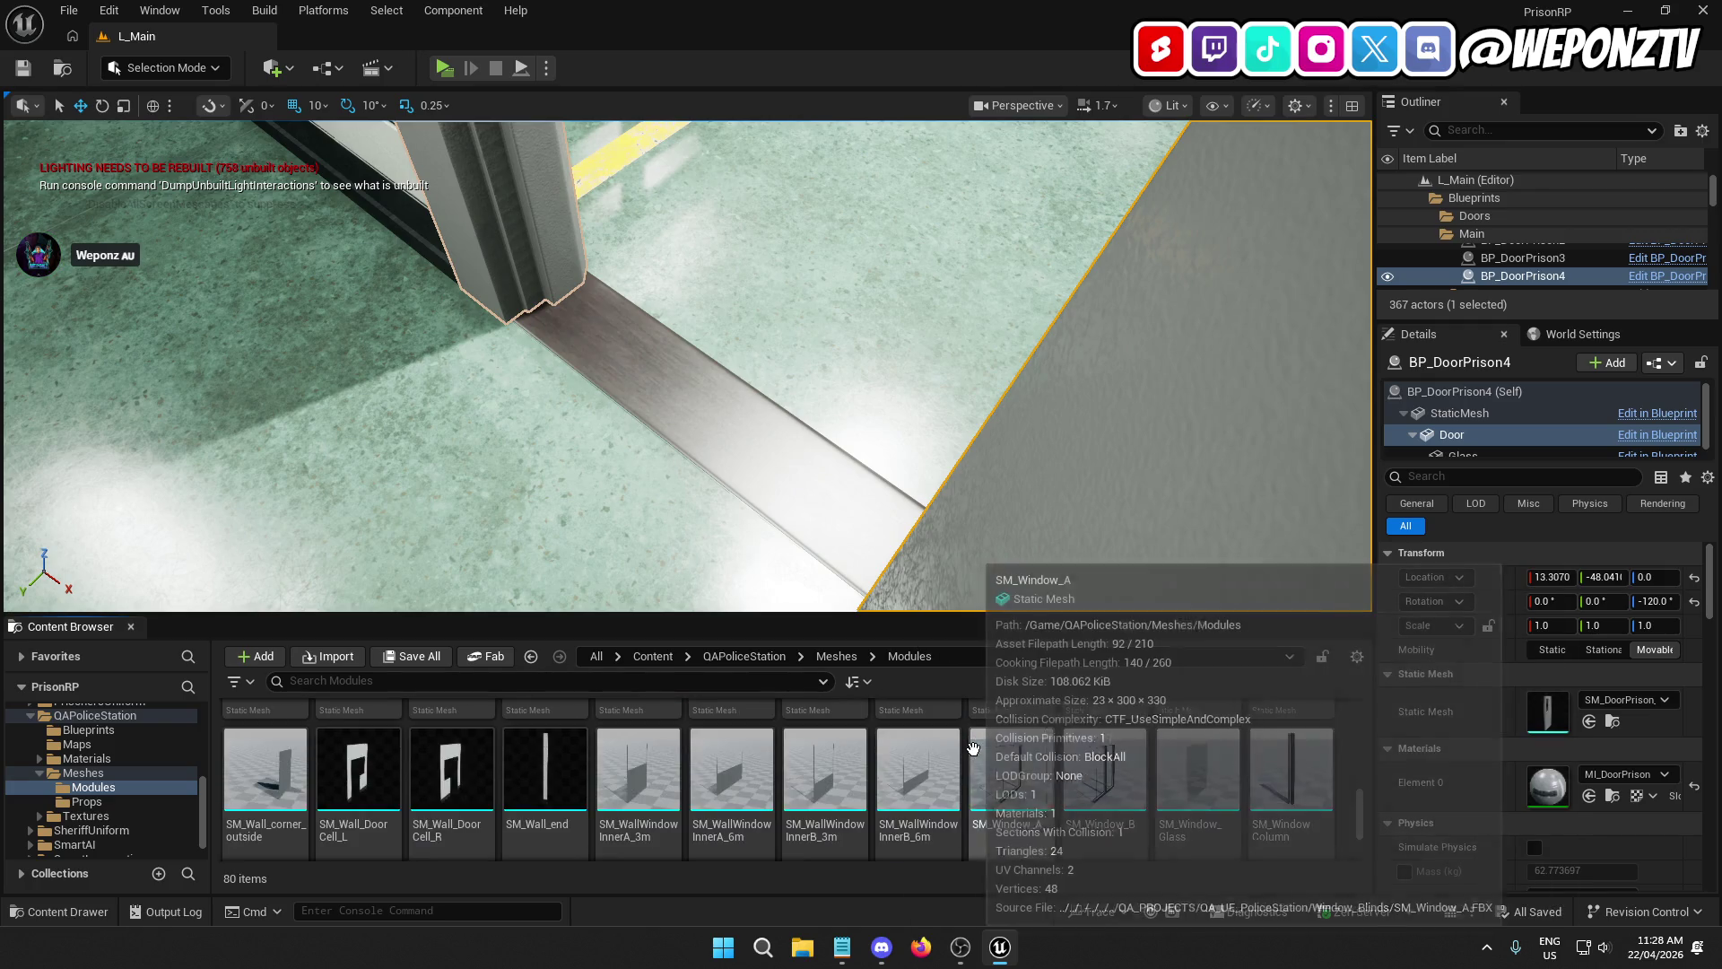
scroll(897, 740, "down", 3)
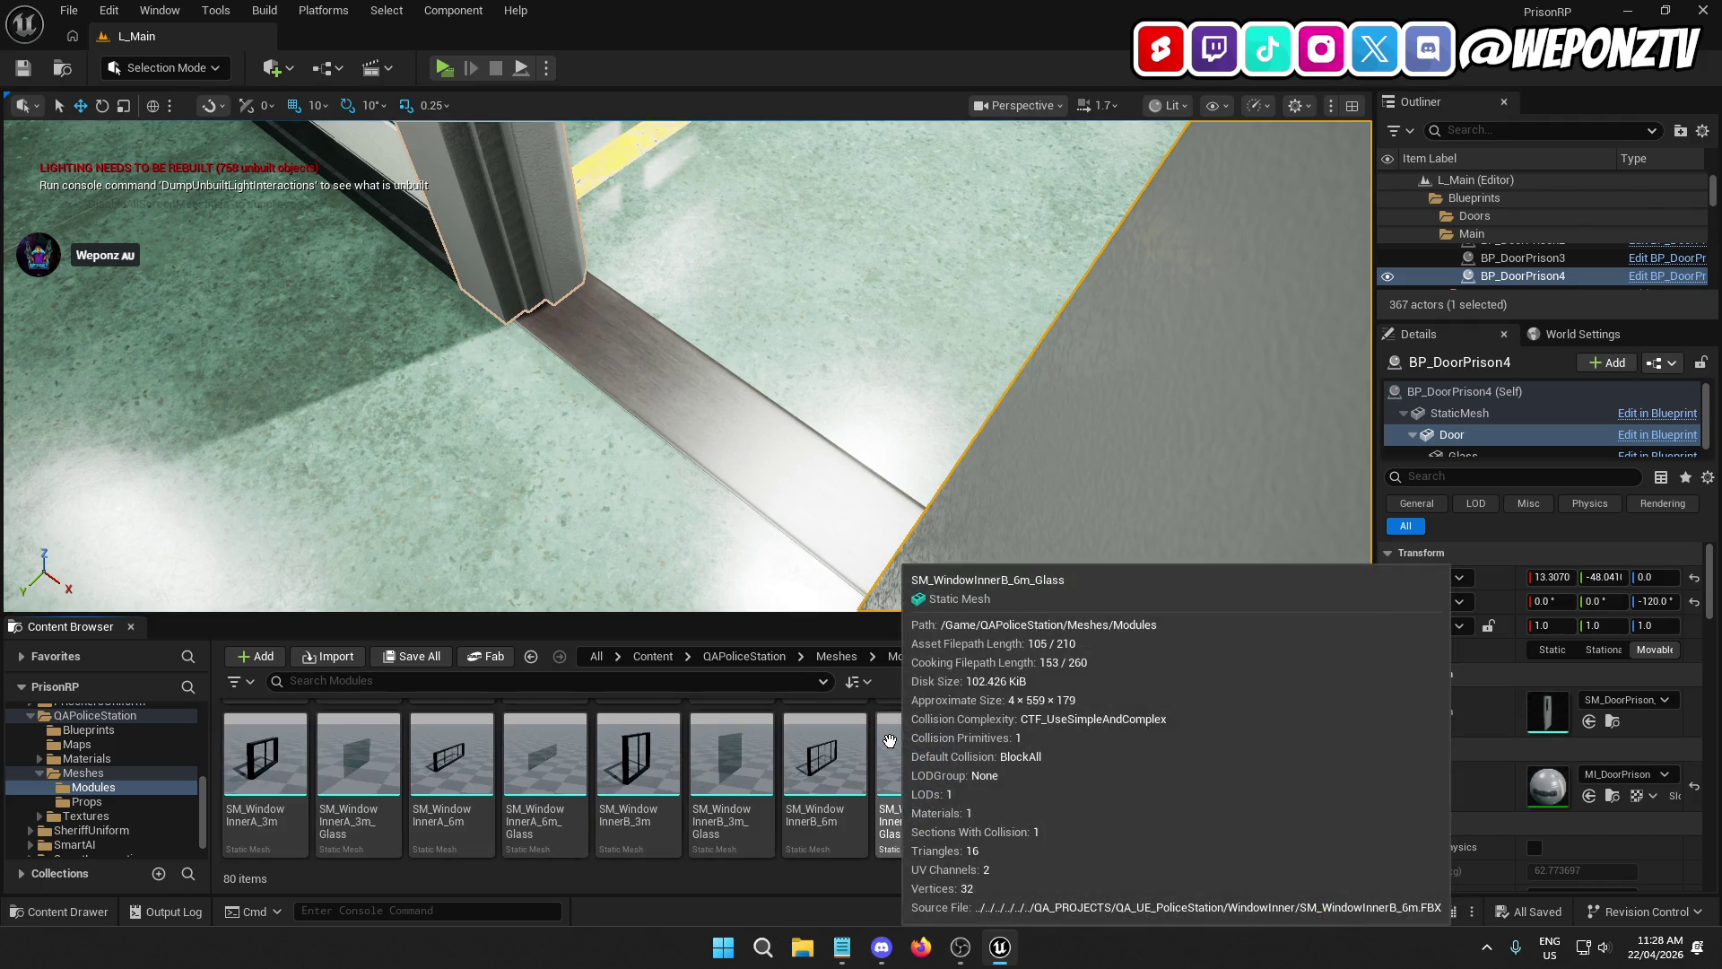
Step: Open Police_Department > Models > Construction and open the SM_Beam_01 mesh
left_click(653, 656)
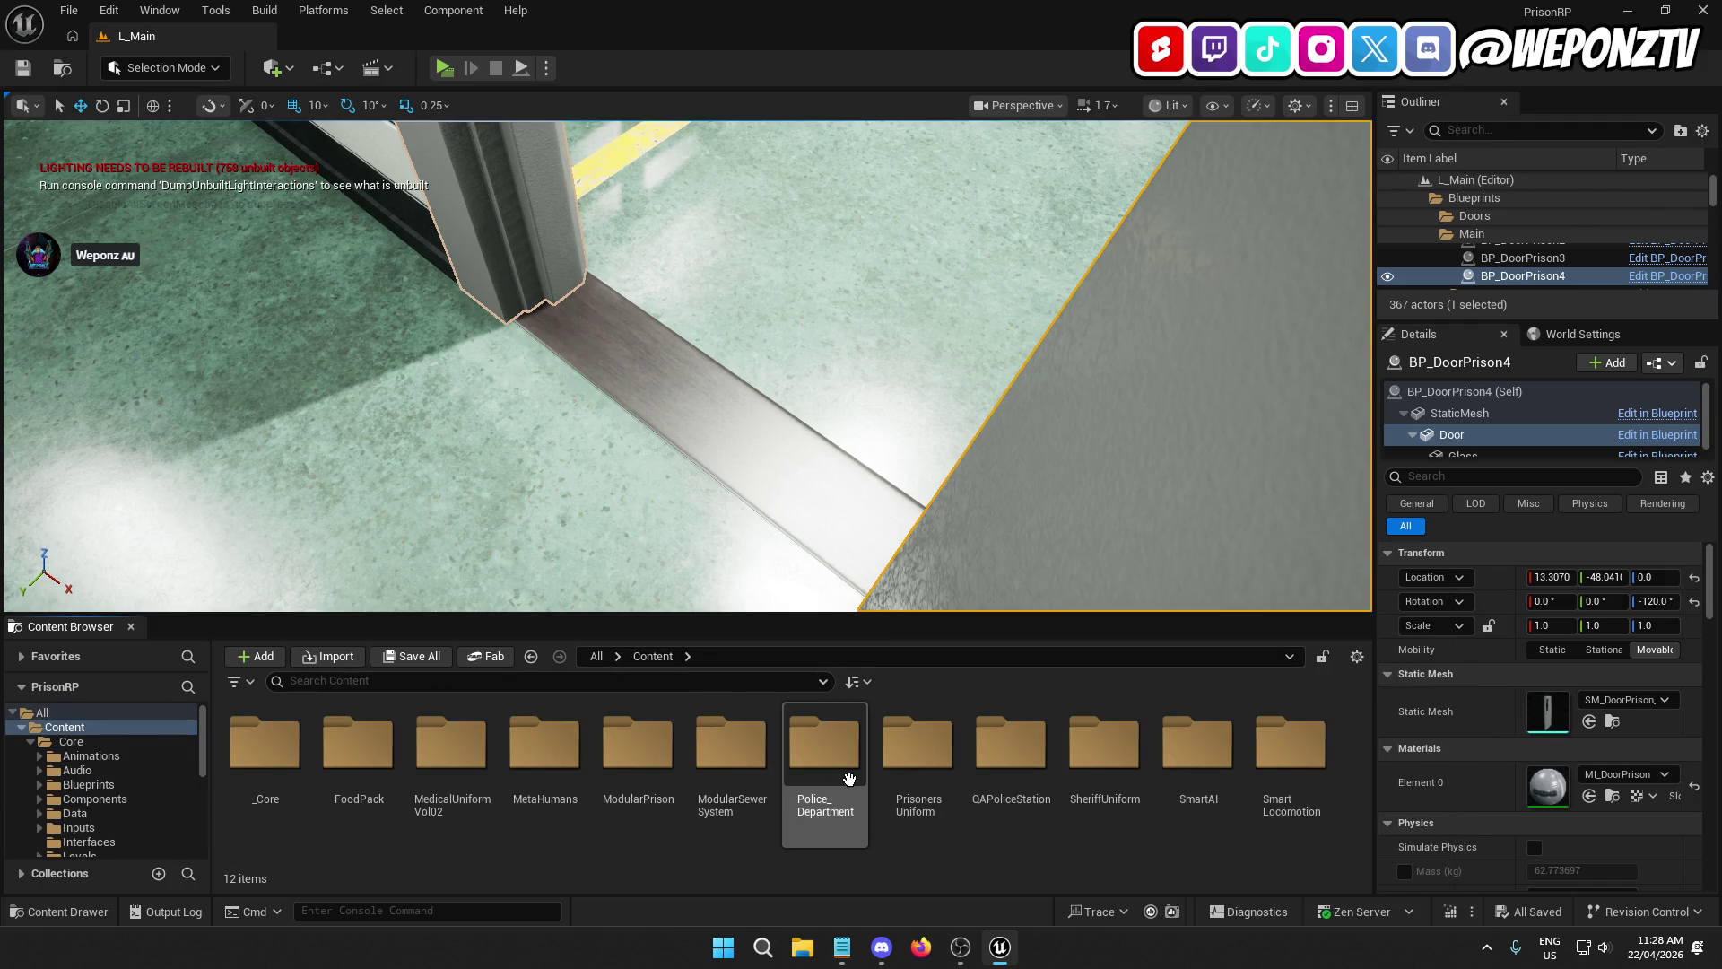
double_click(823, 749)
double_click(458, 746)
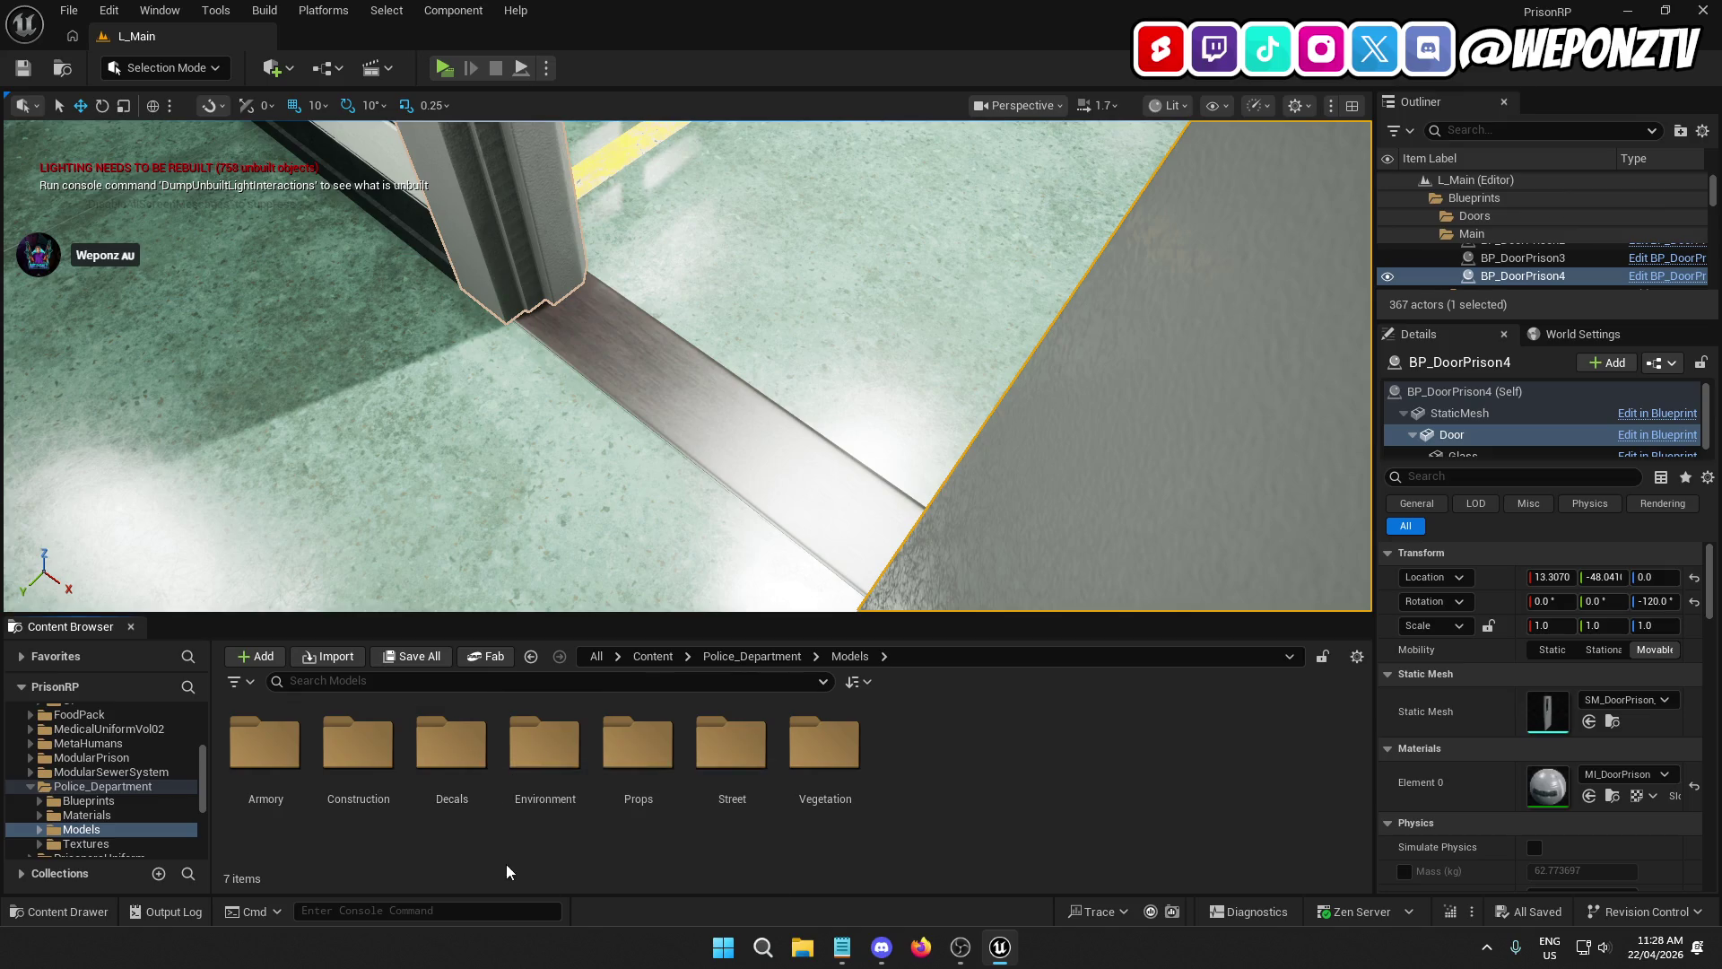
double_click(358, 744)
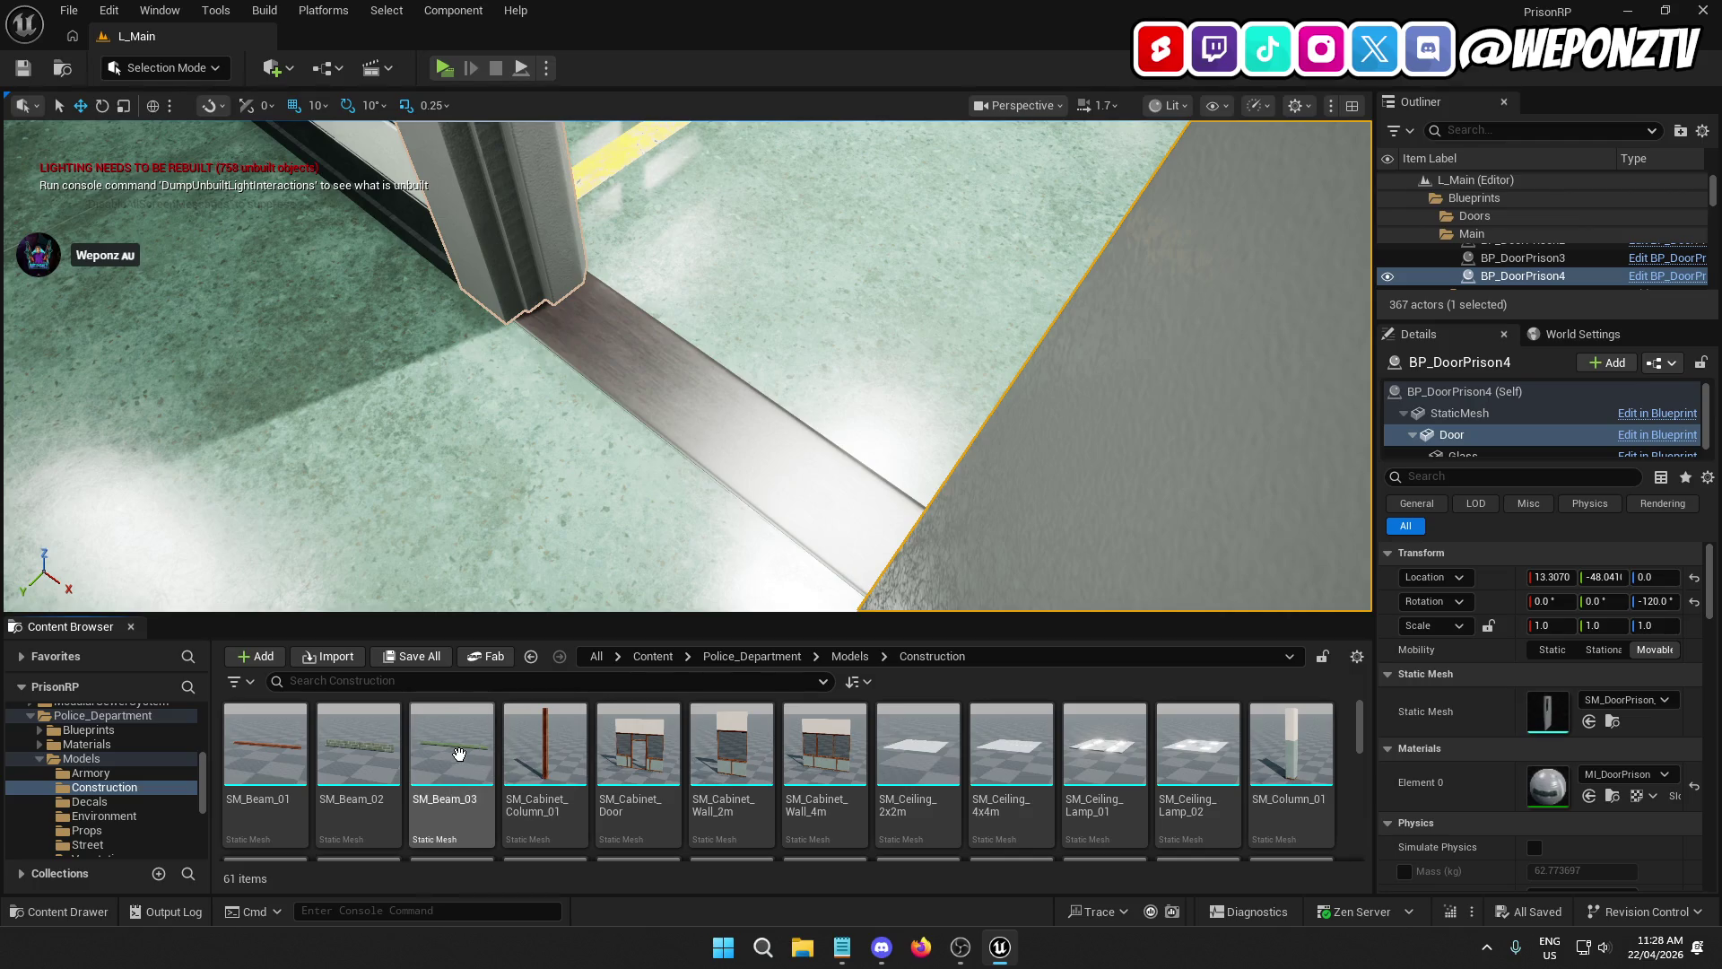
mouse_move(451, 756)
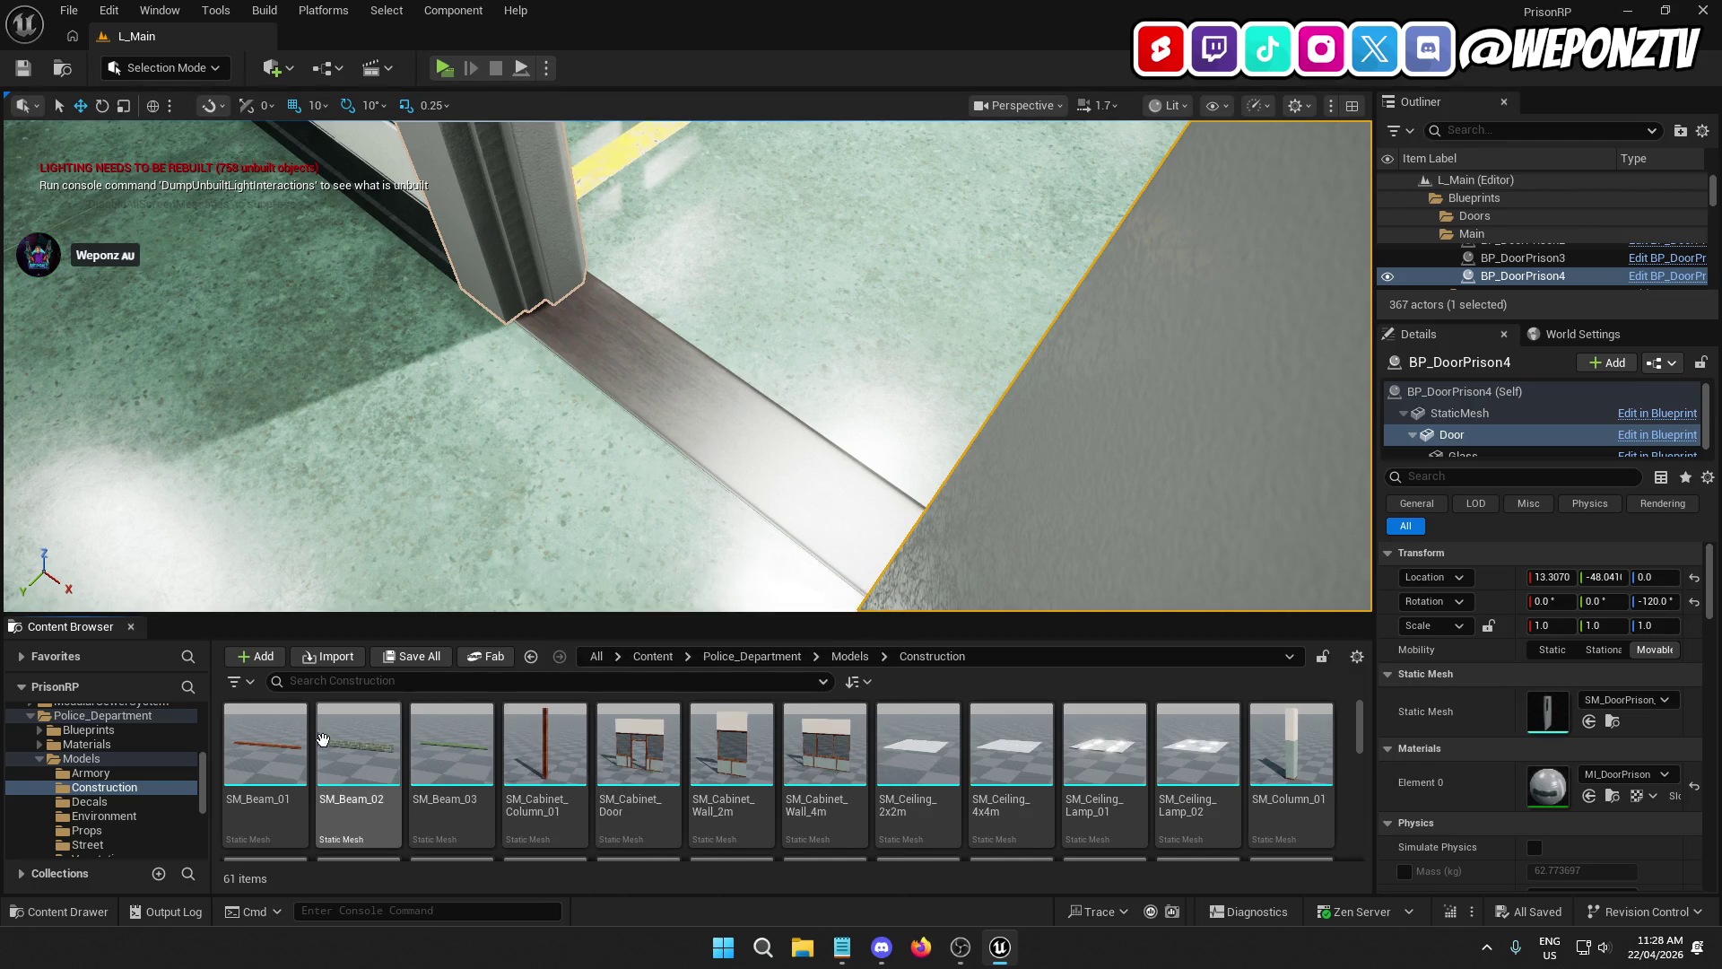
left_click(291, 738)
key("Return")
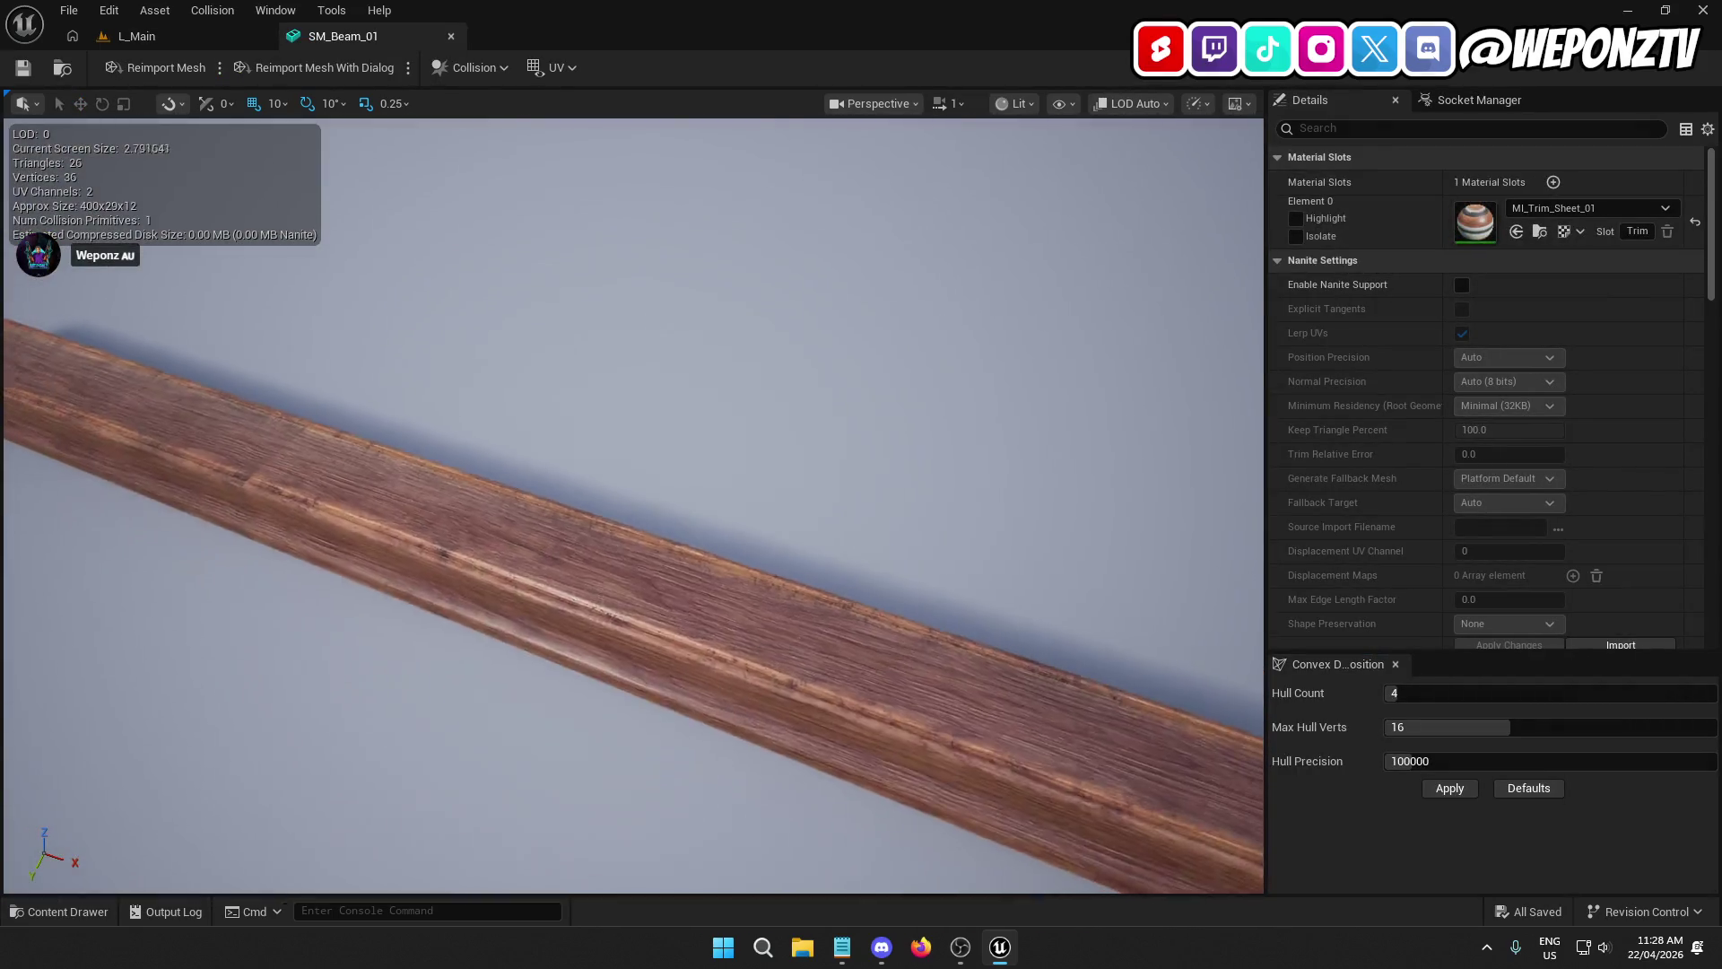
left_click(147, 37)
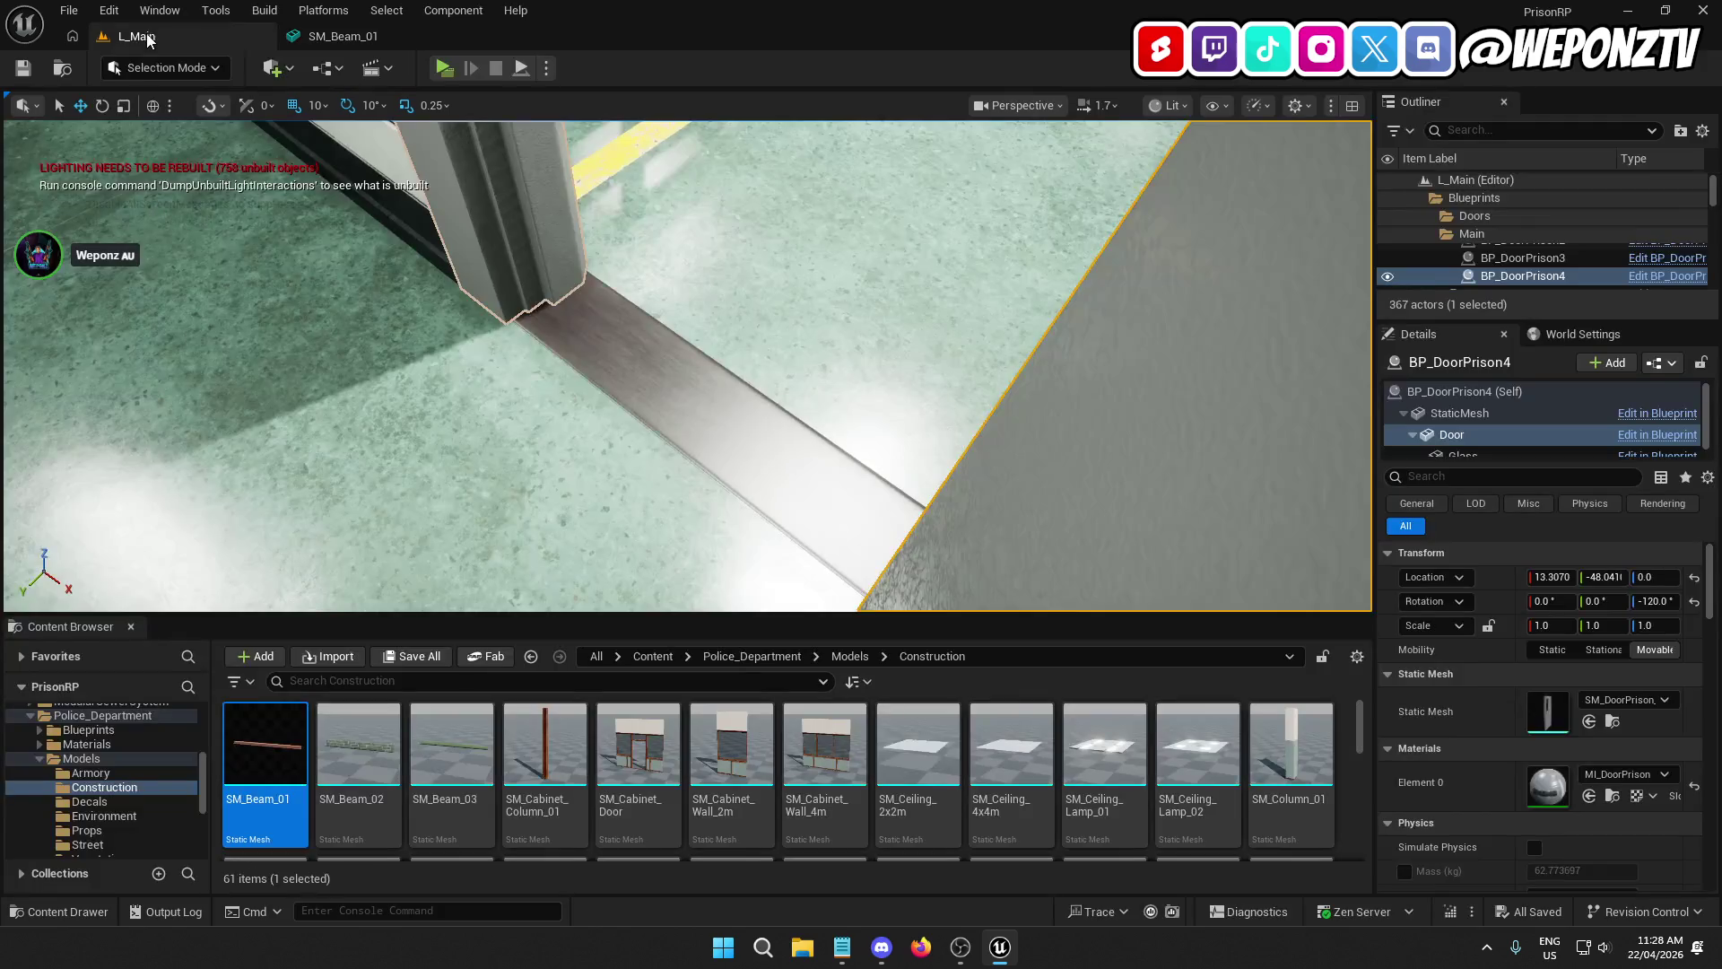
left_click(474, 713)
key("Return")
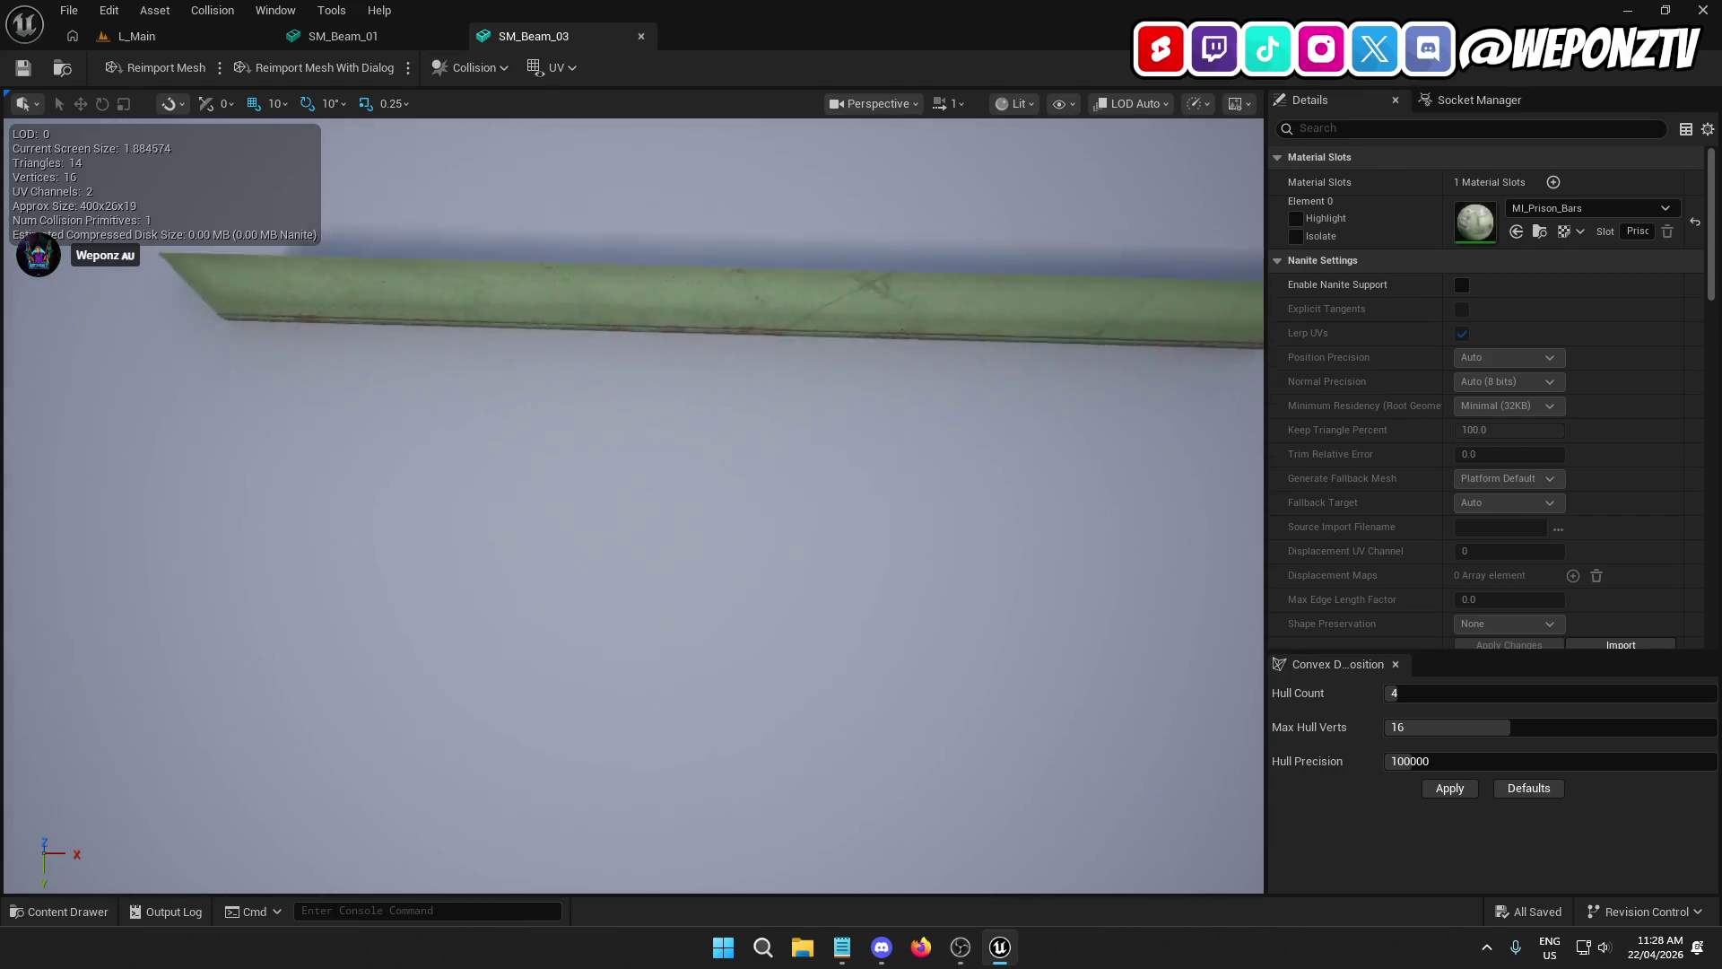
left_click(207, 38)
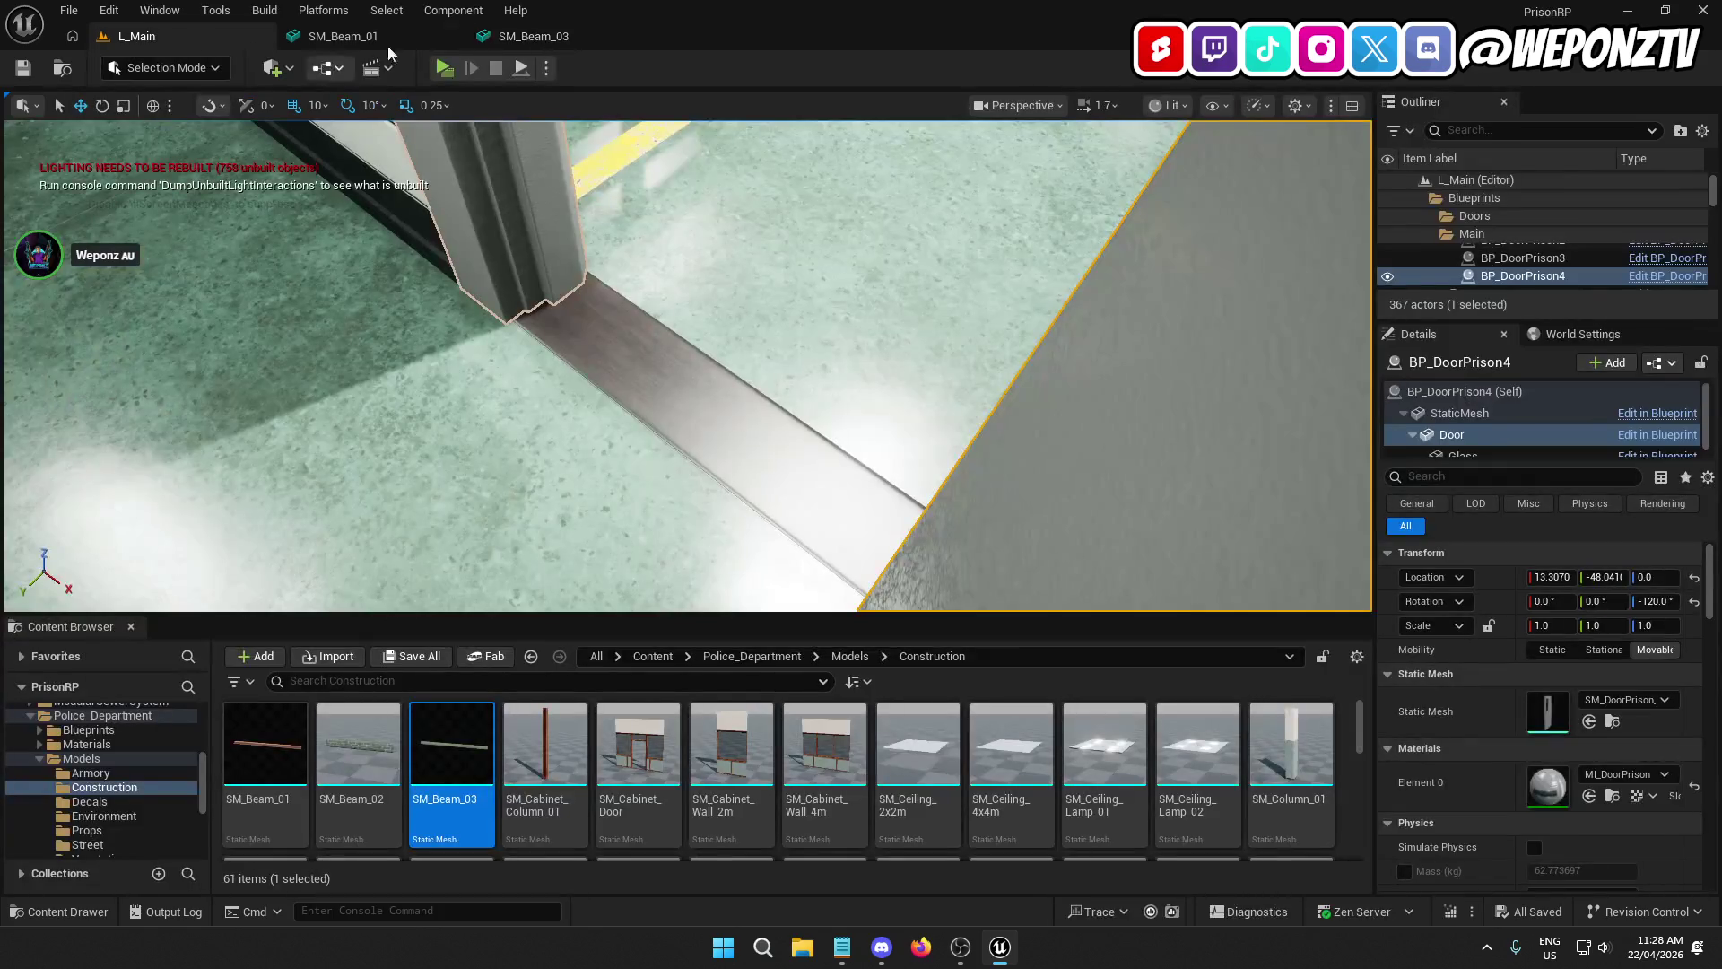
left_click(453, 34)
left_click(454, 34)
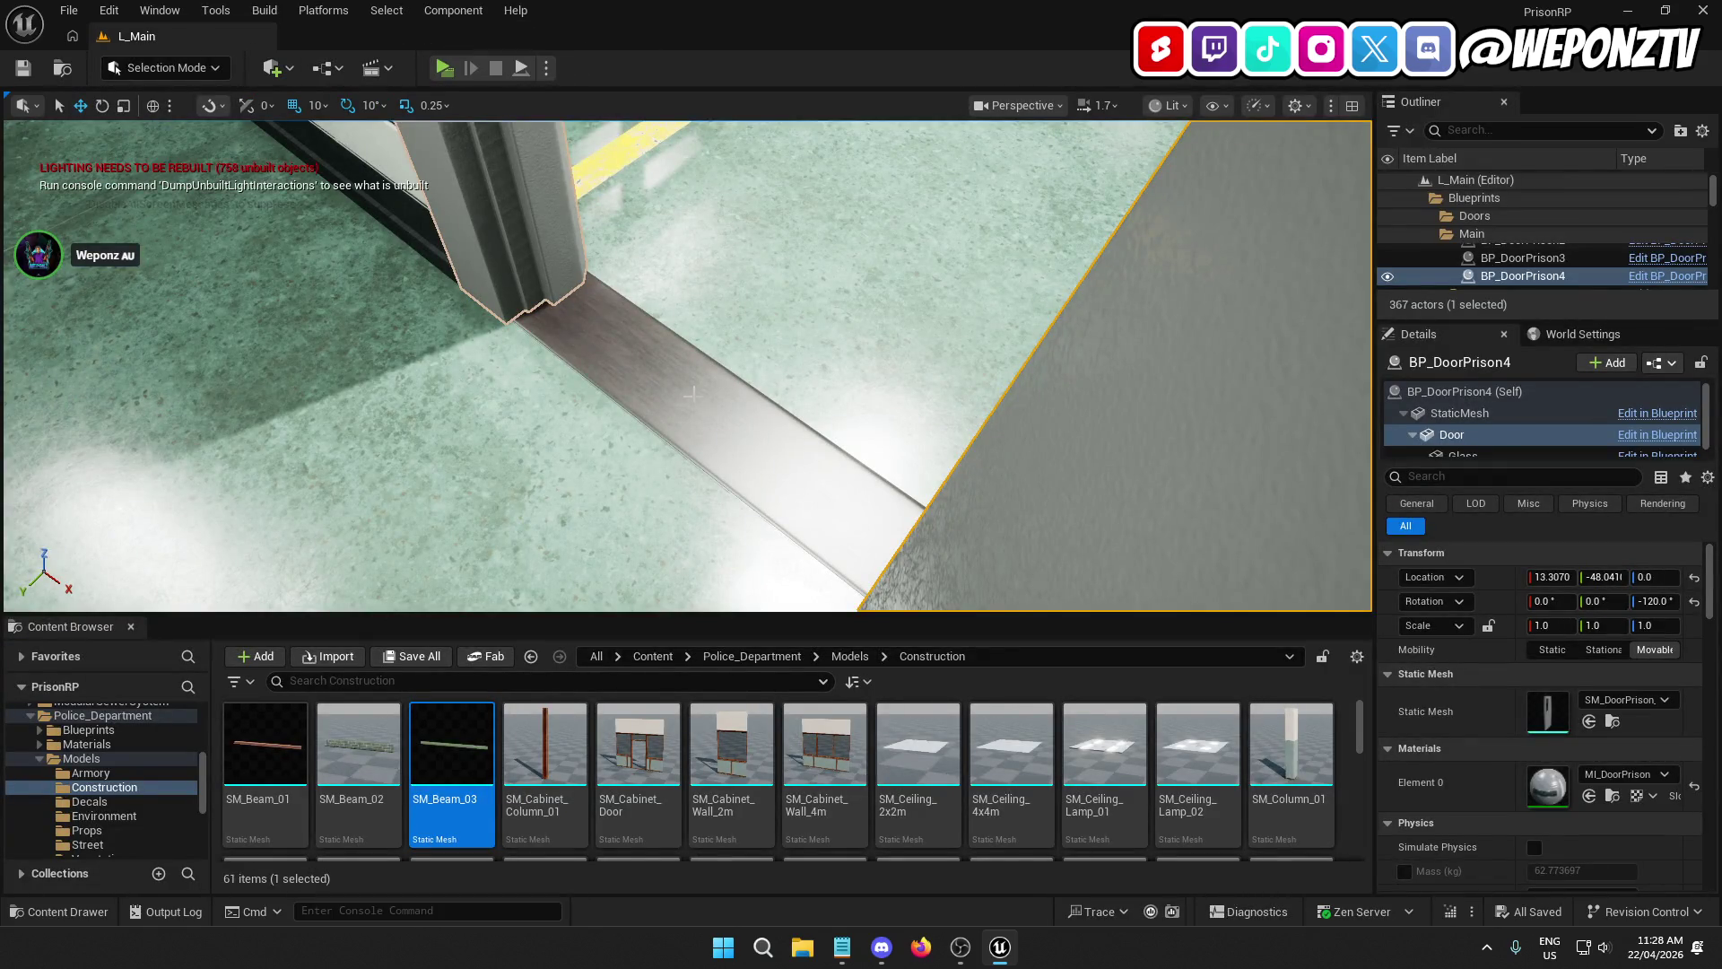
scroll(915, 760, "down", 5)
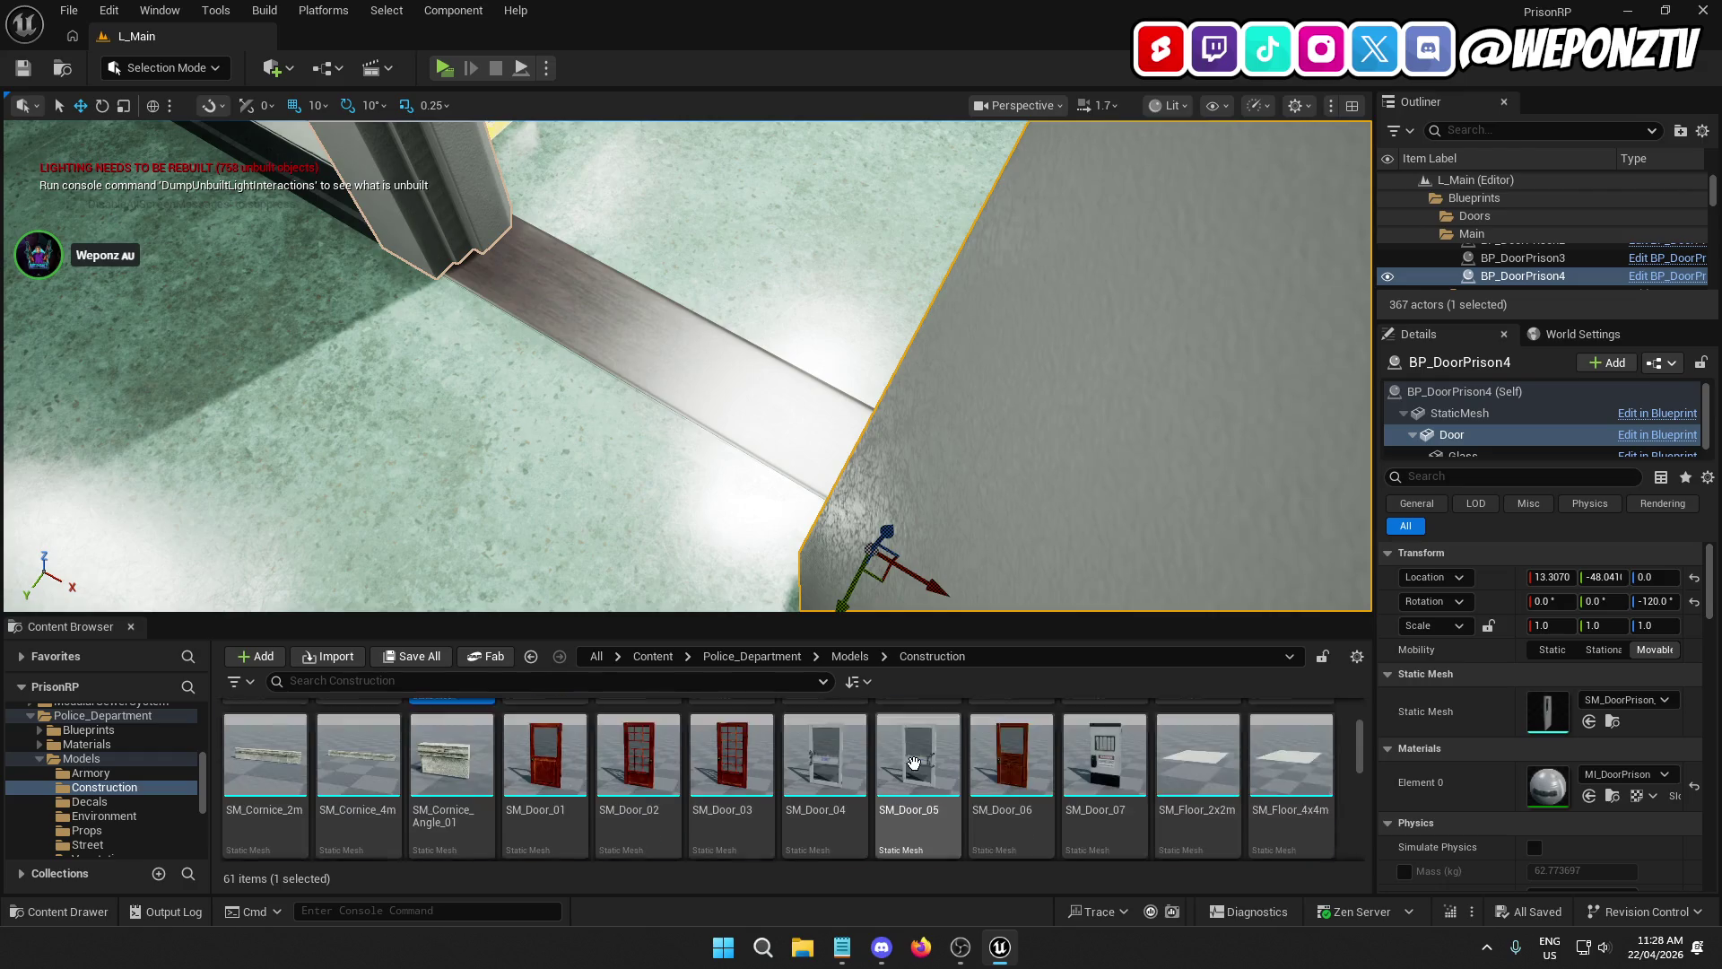
scroll(916, 760, "down", 8)
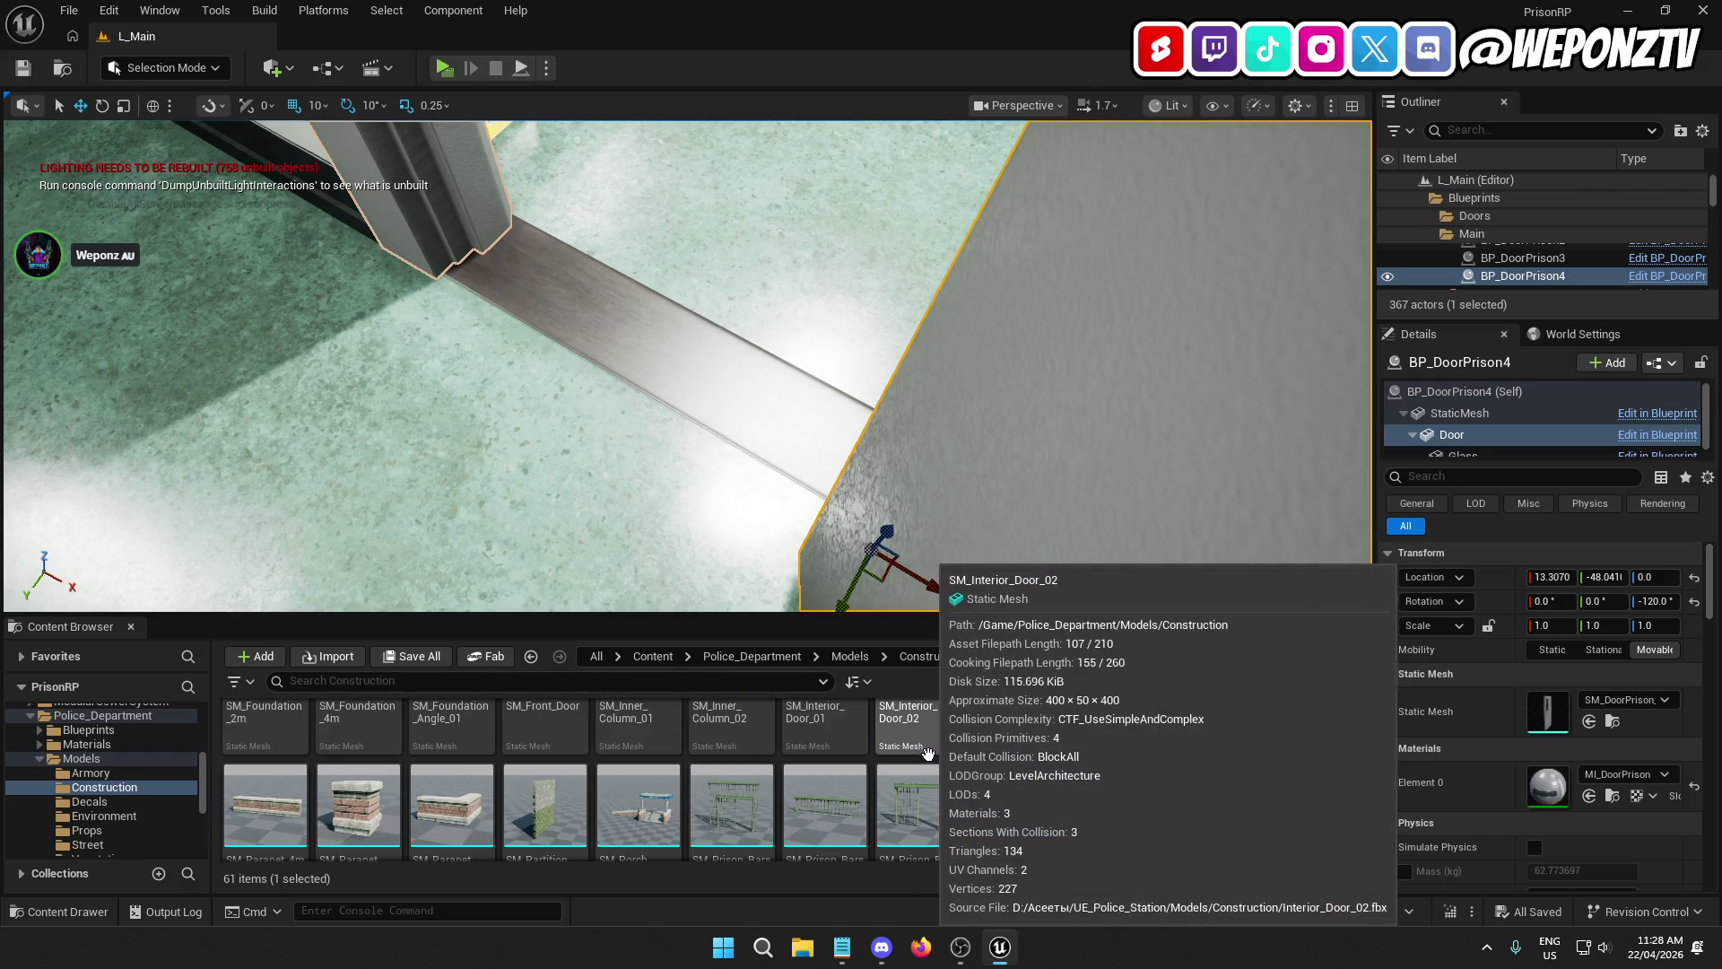
scroll(1132, 787, "down", 5)
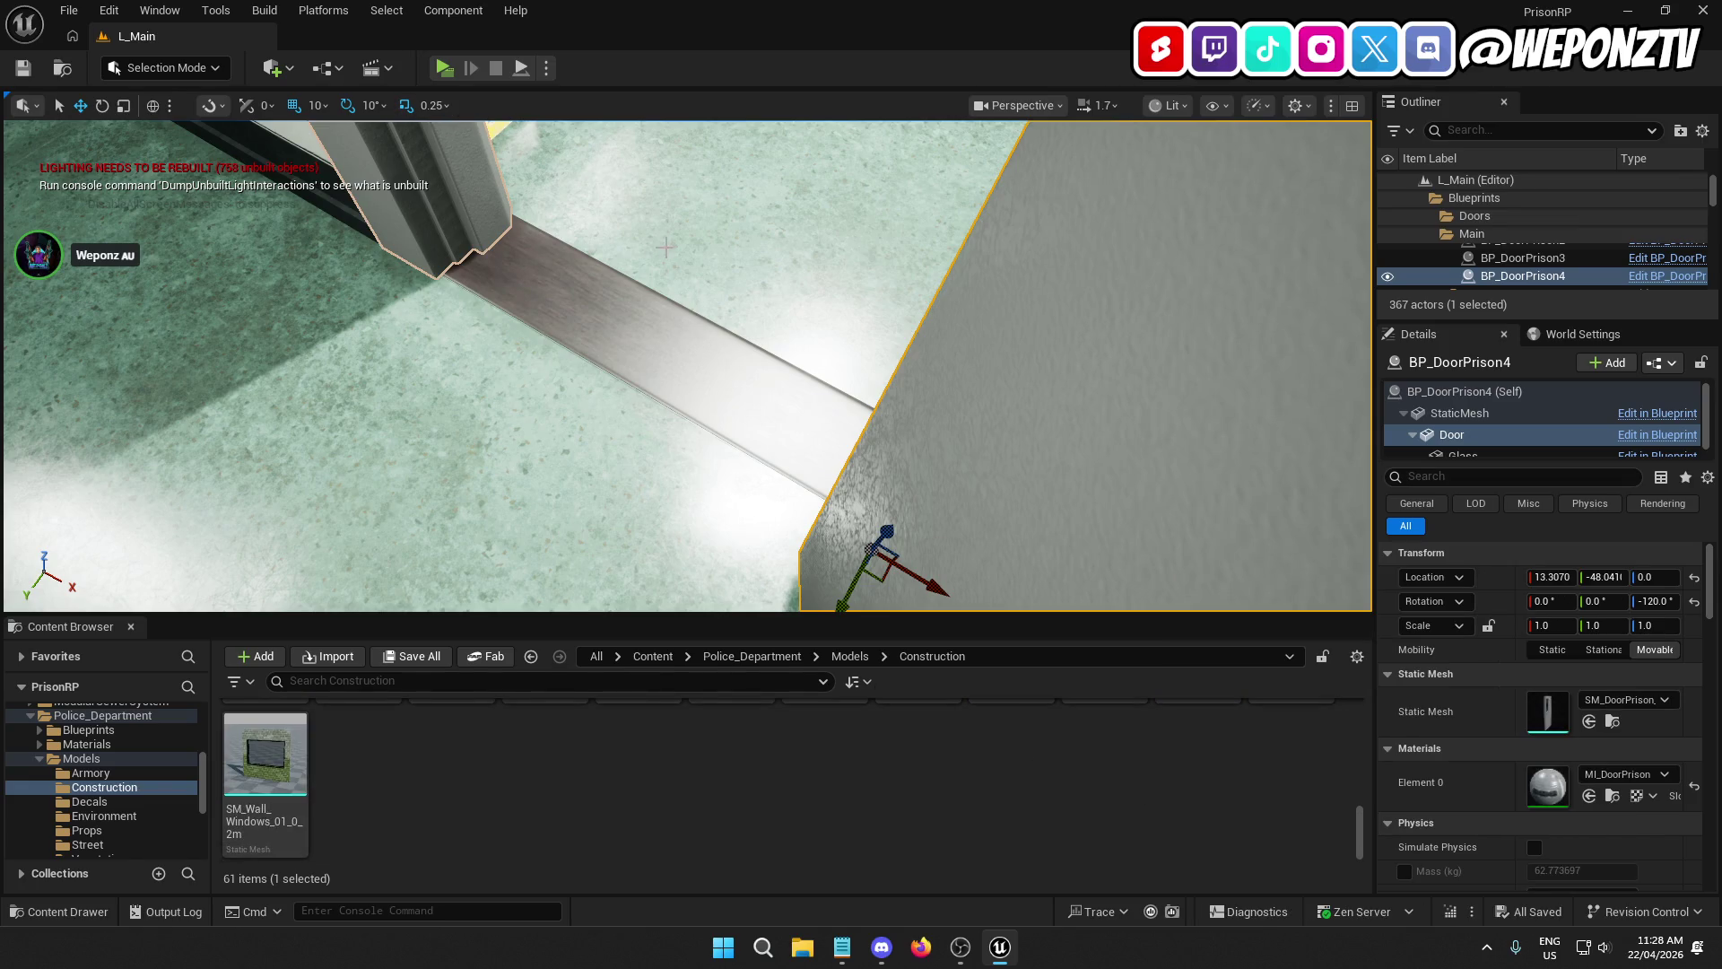
scroll(618, 311, "down", 10)
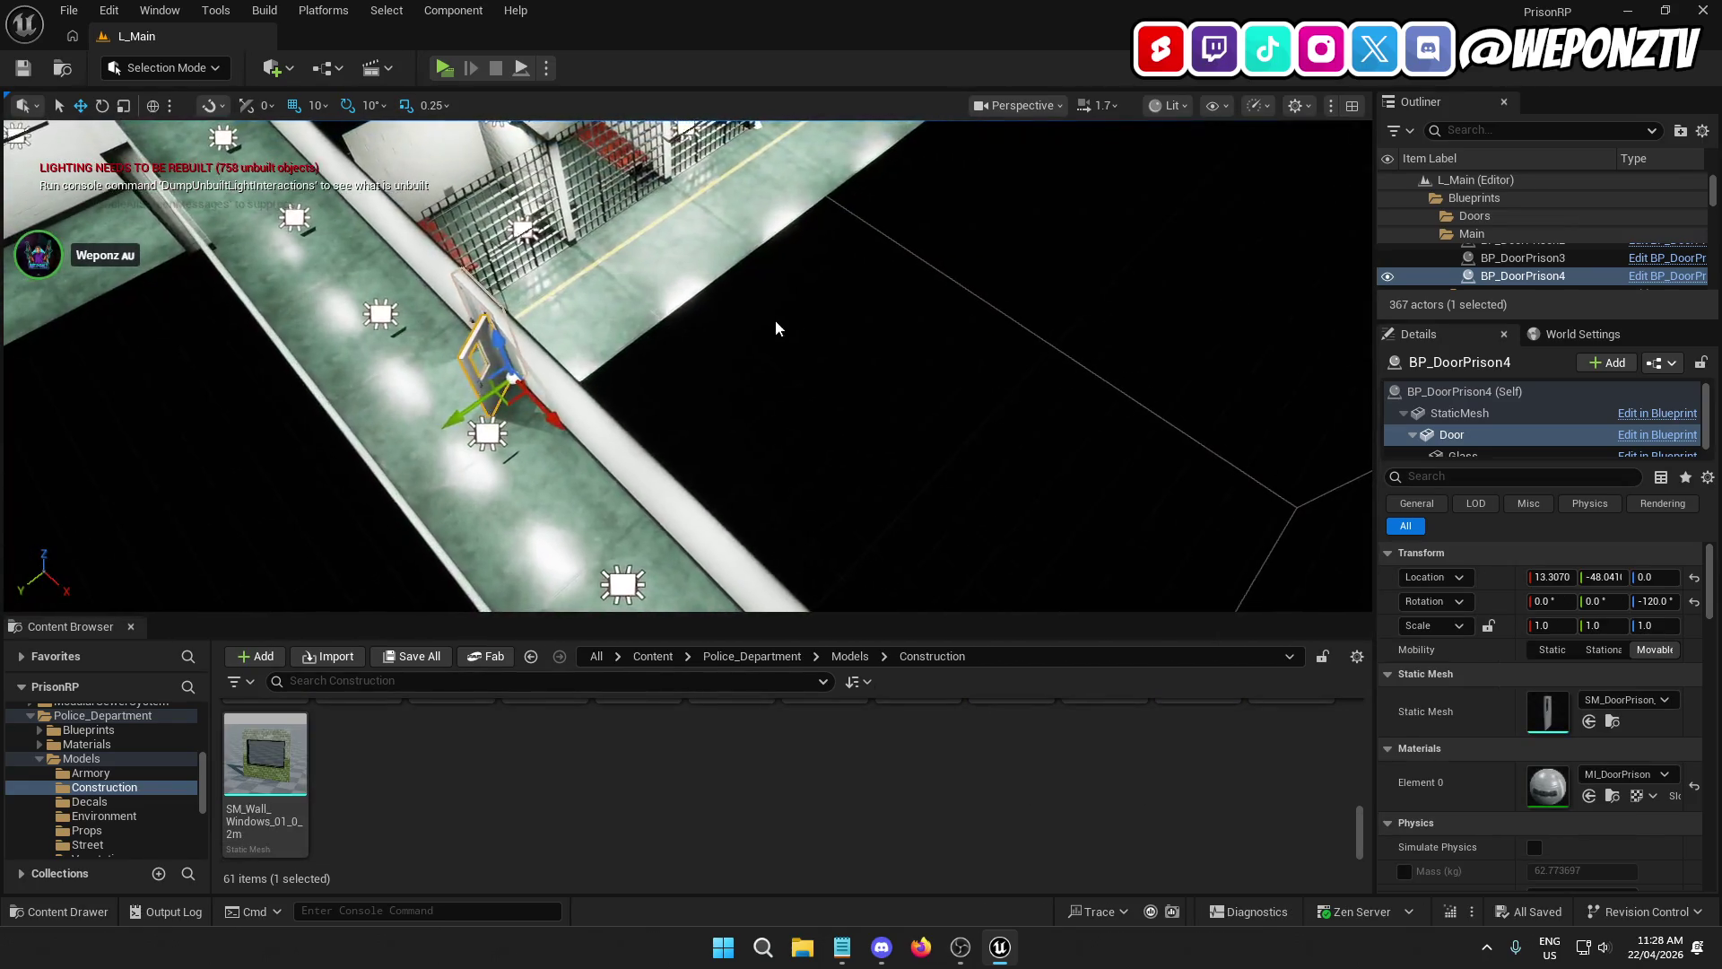
right_click(747, 348)
left_click(648, 254)
right_click(597, 213)
left_click(1011, 299)
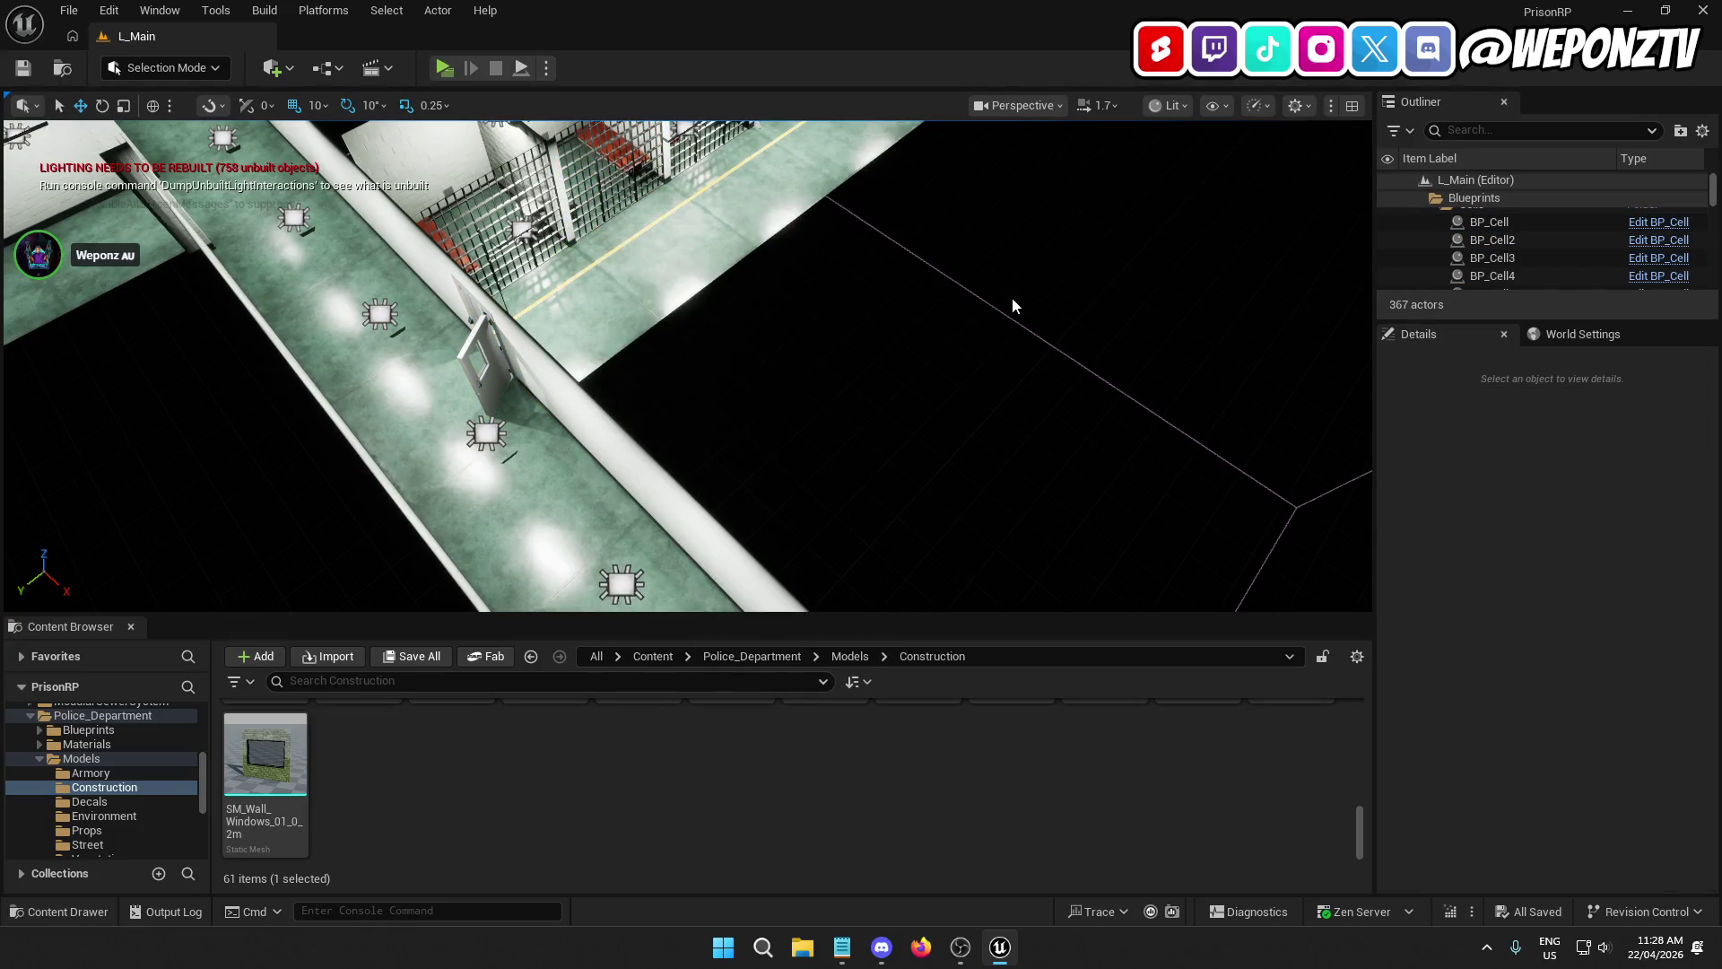
right_click(874, 368)
scroll(875, 368, "up", 3)
right_click(788, 290)
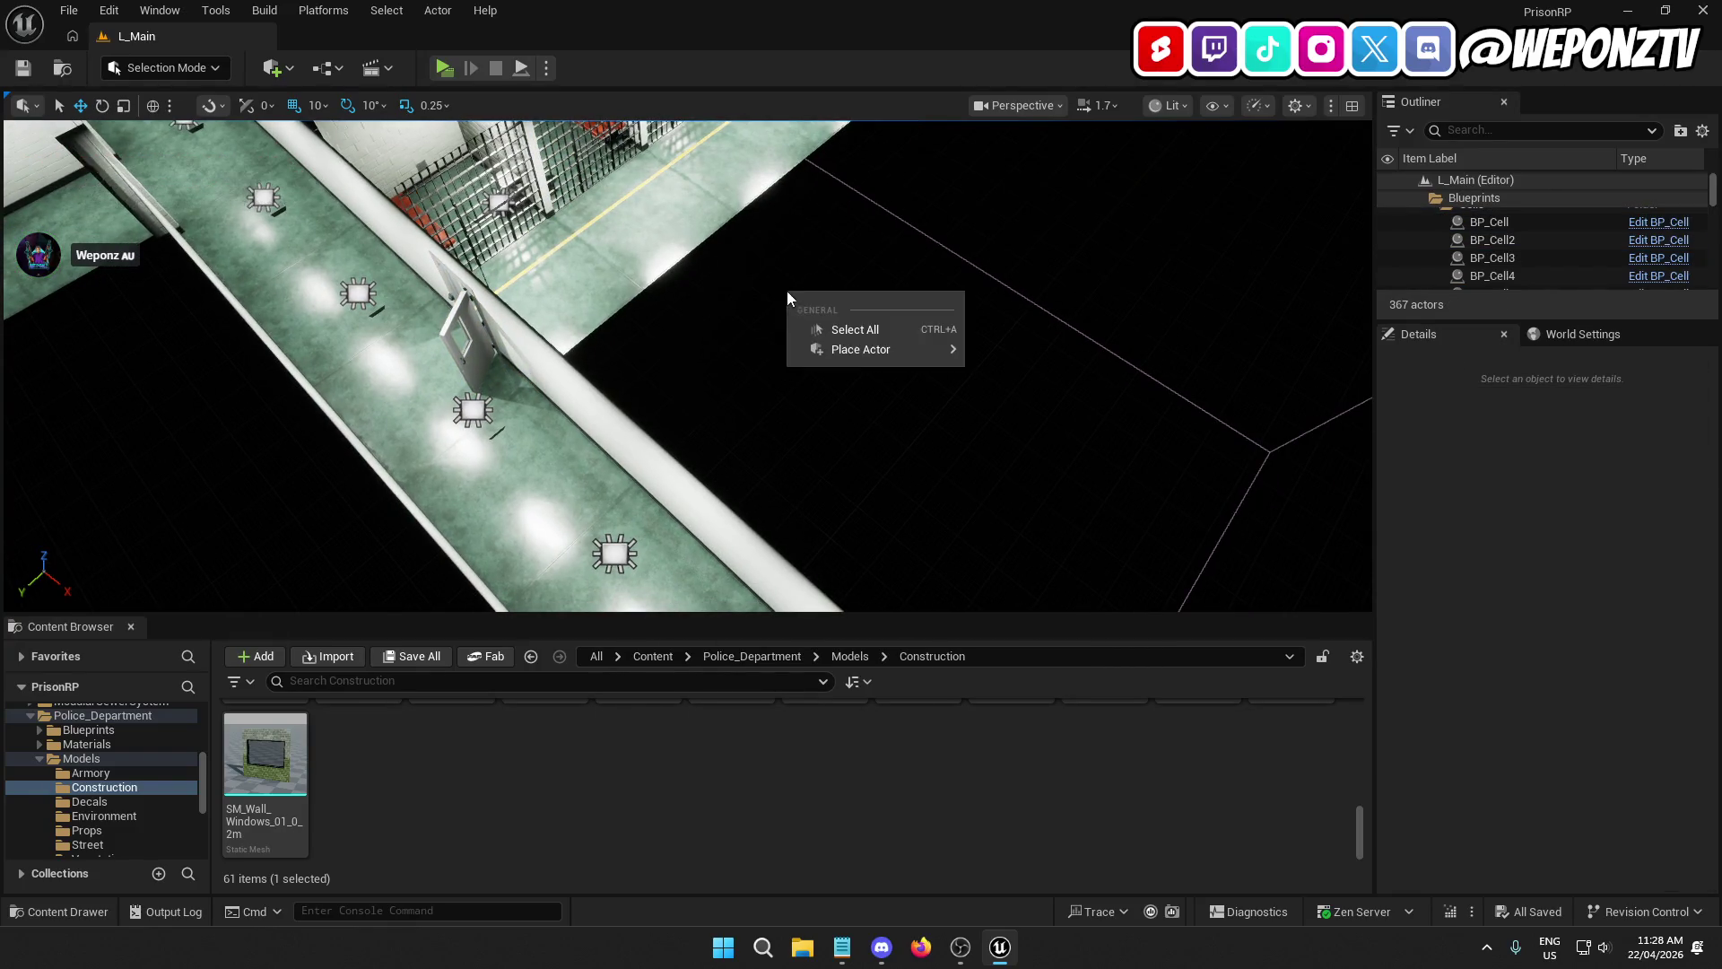
key("Escape")
right_click(691, 205)
key("Escape")
left_click(675, 337)
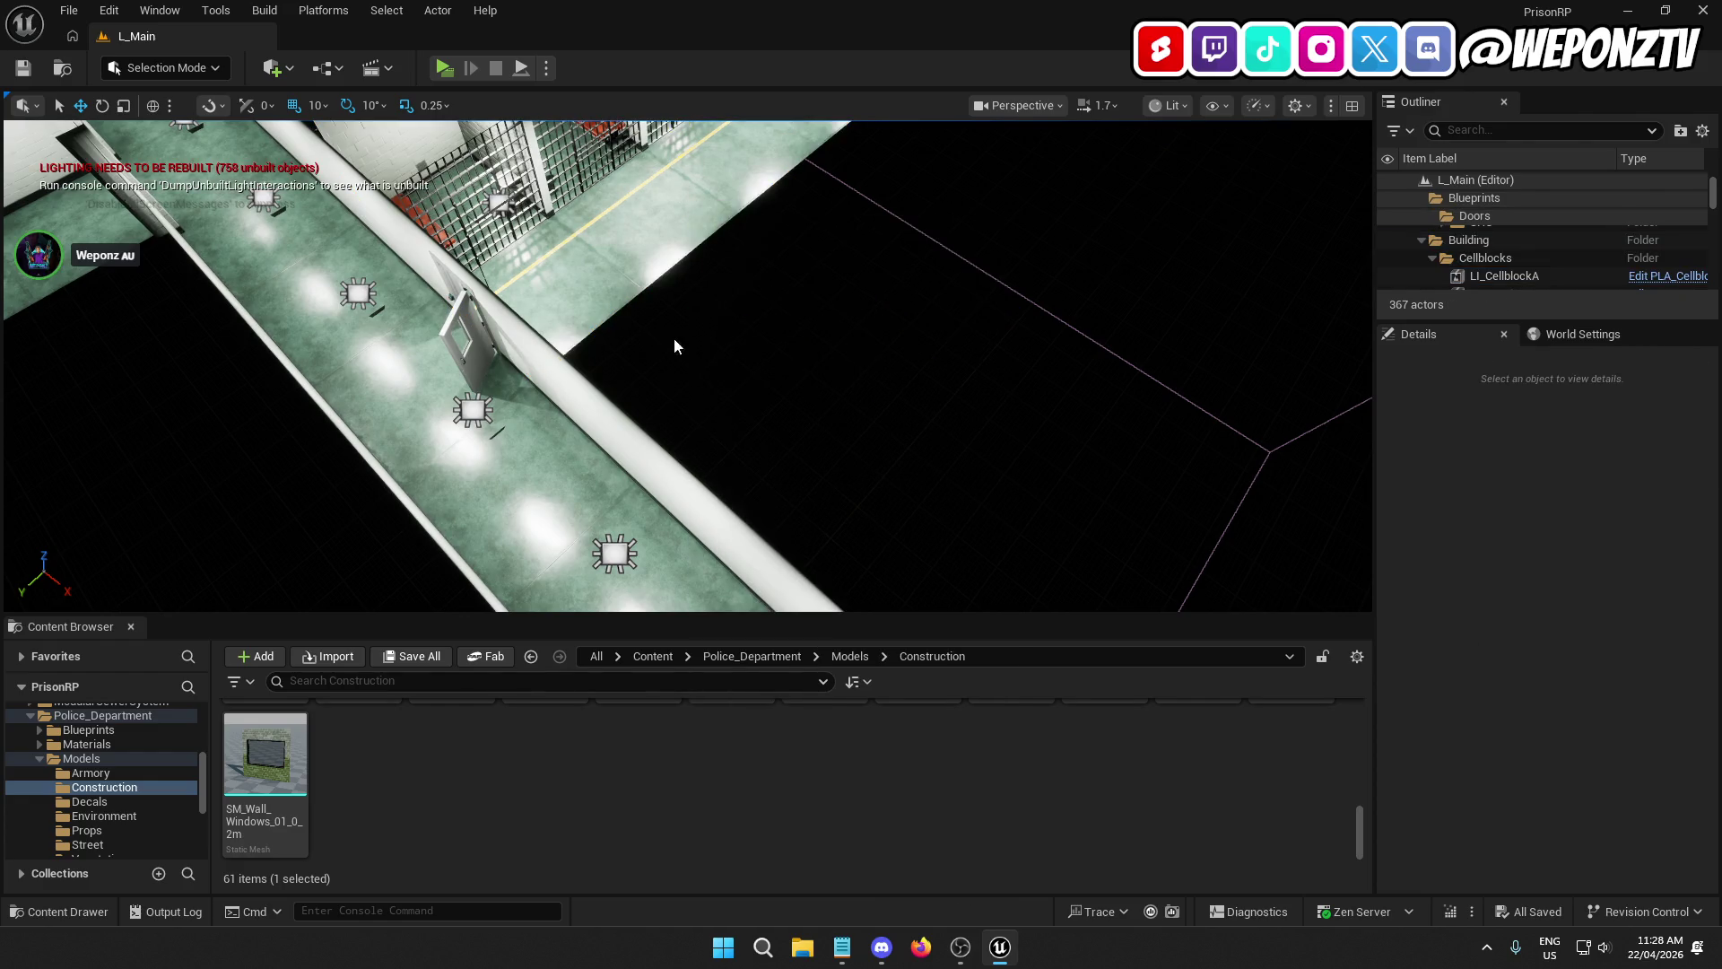
scroll(620, 448, "down", 5)
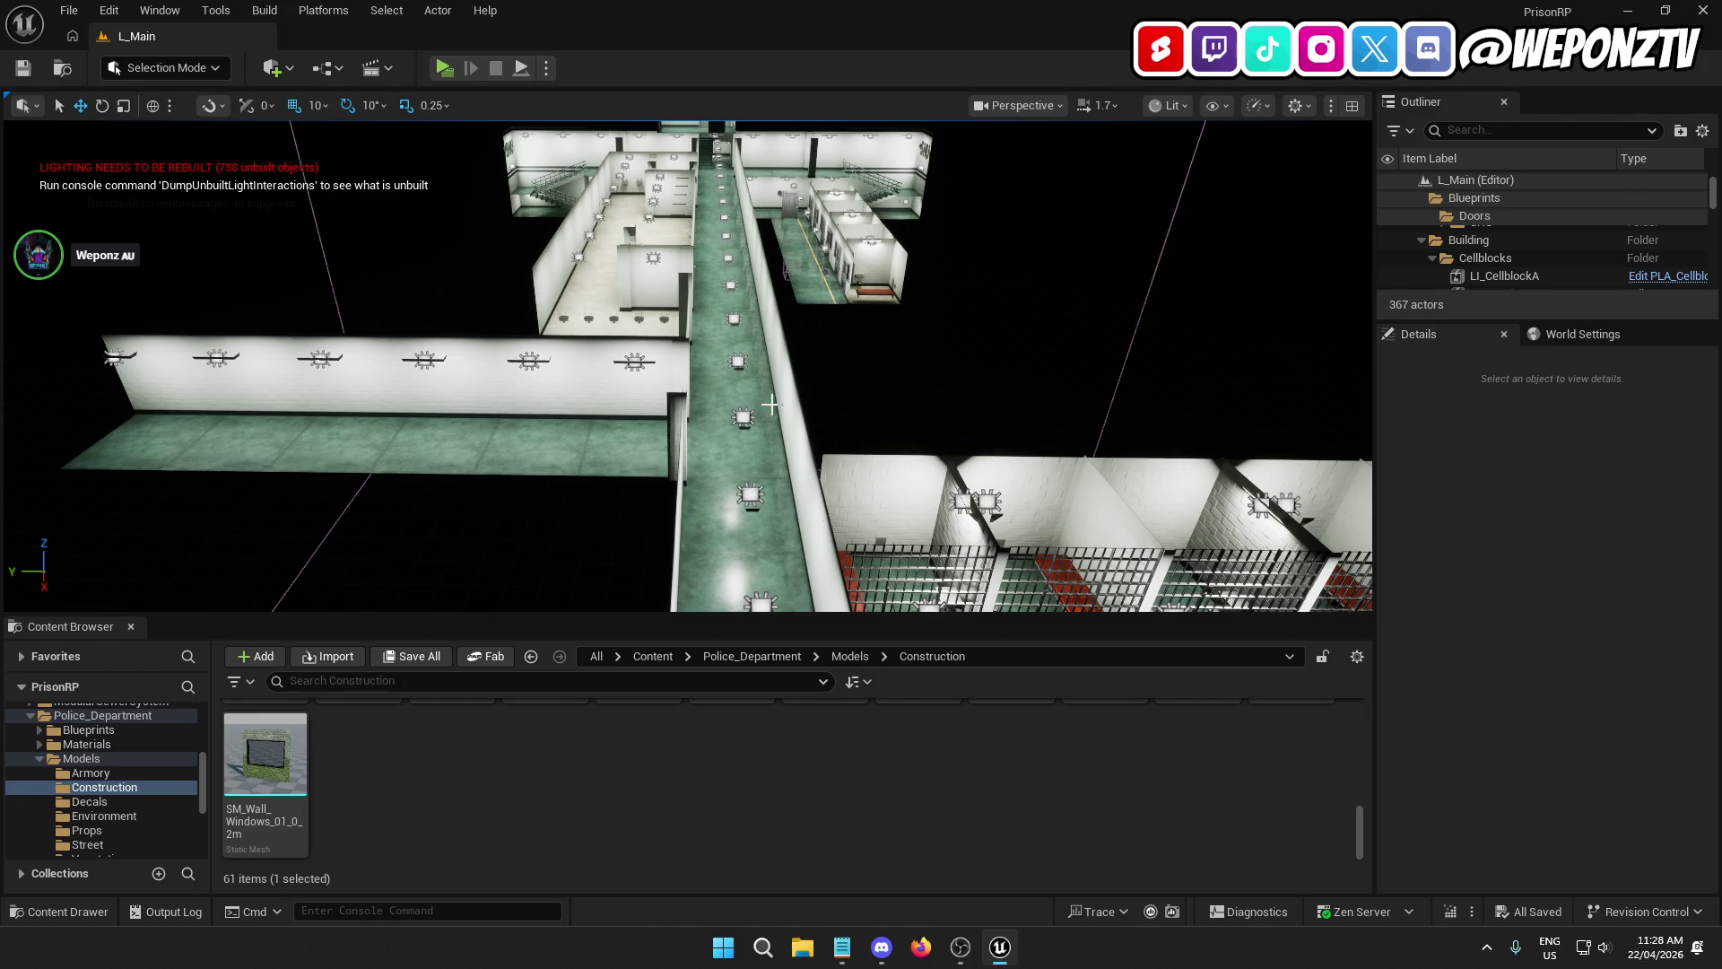
scroll(770, 405, "up", 10)
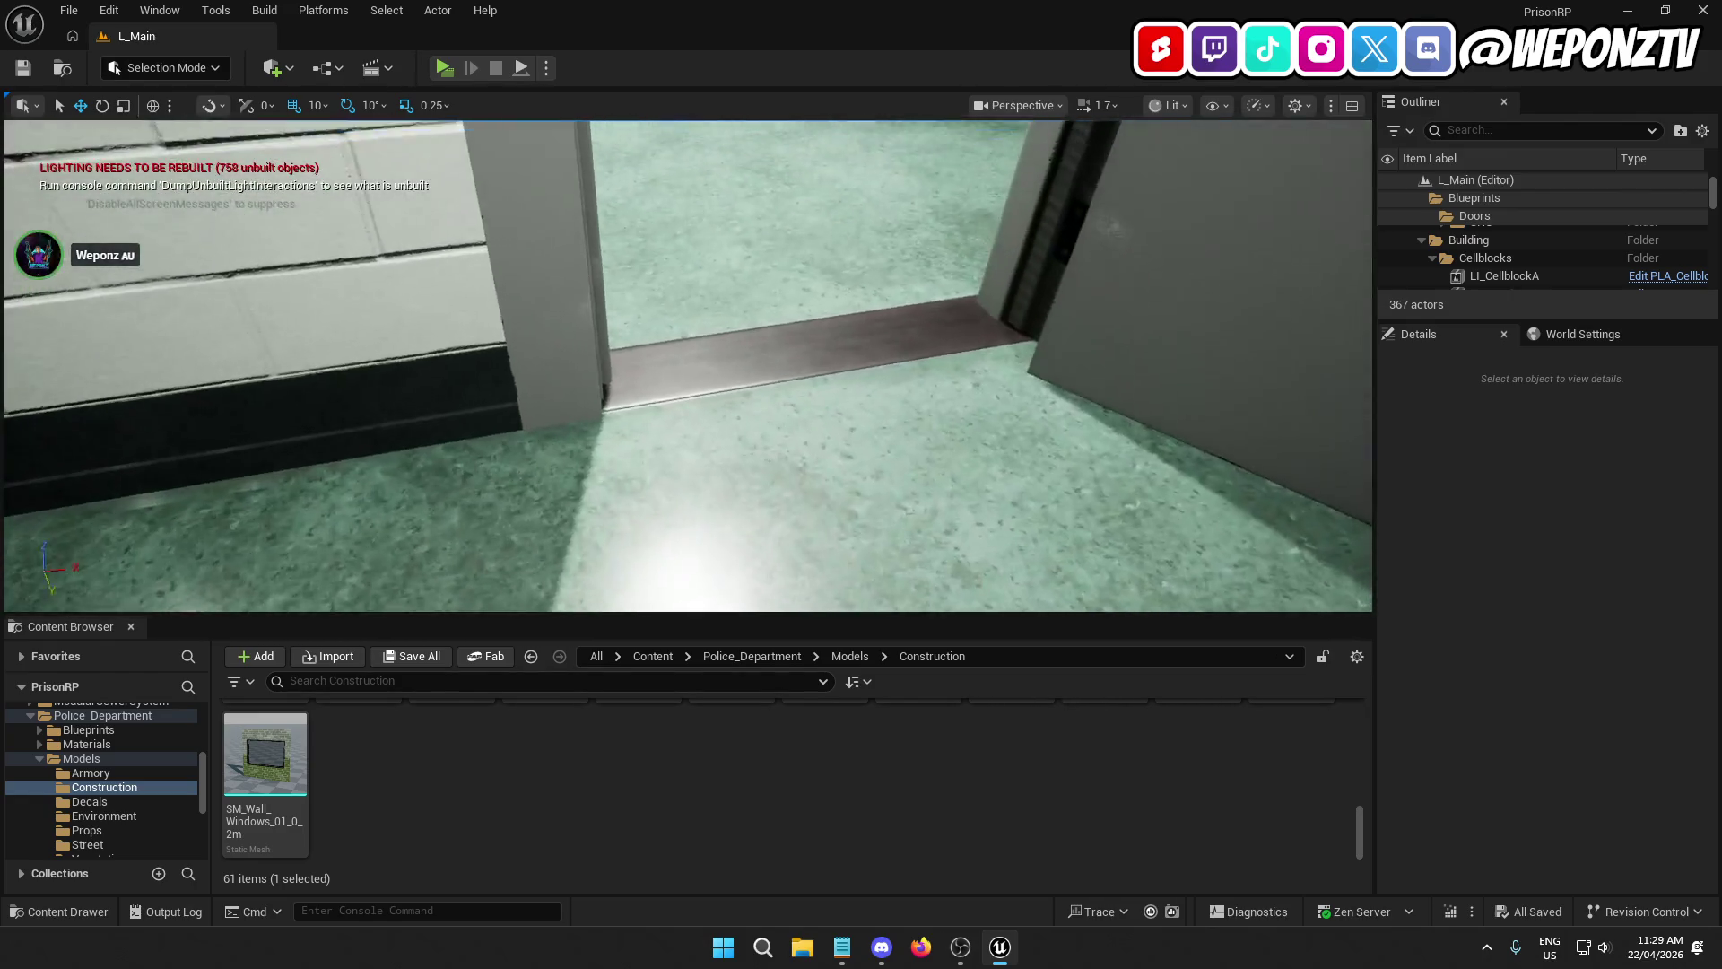
Step: Select BP_DoorPrison4 and set Door Restriction to None and Interact Type to Prison Door
scroll(768, 403, "down", 5)
left_click(799, 338)
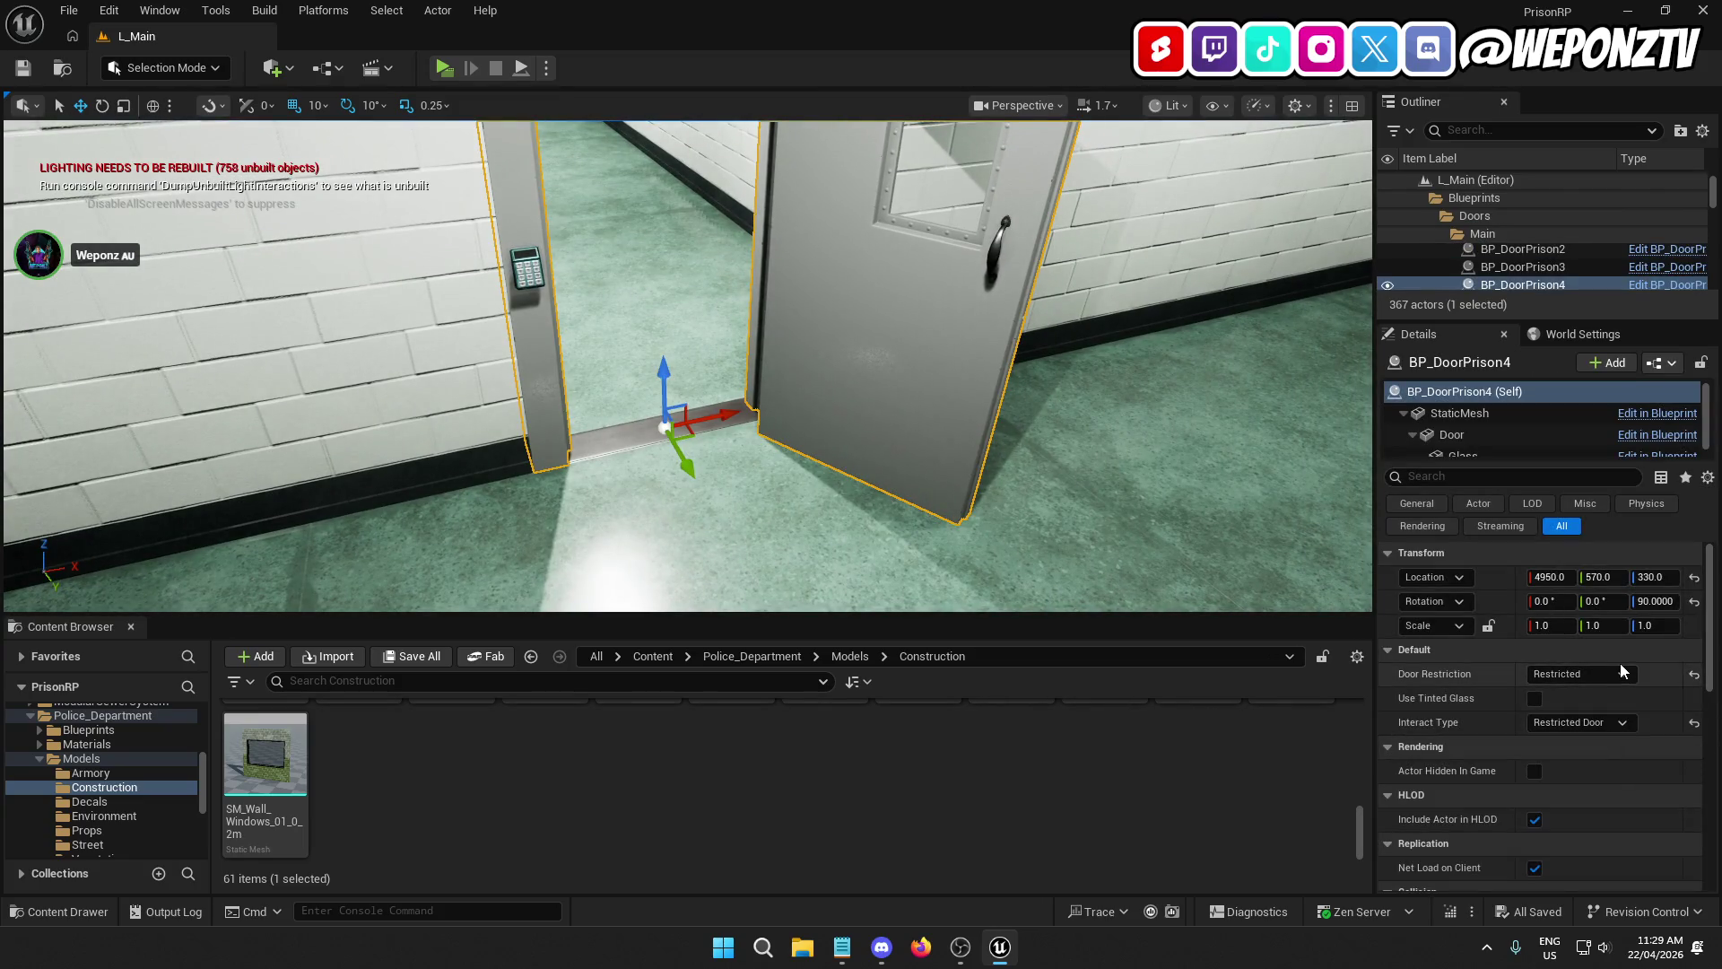
left_click(1591, 680)
left_click(1588, 693)
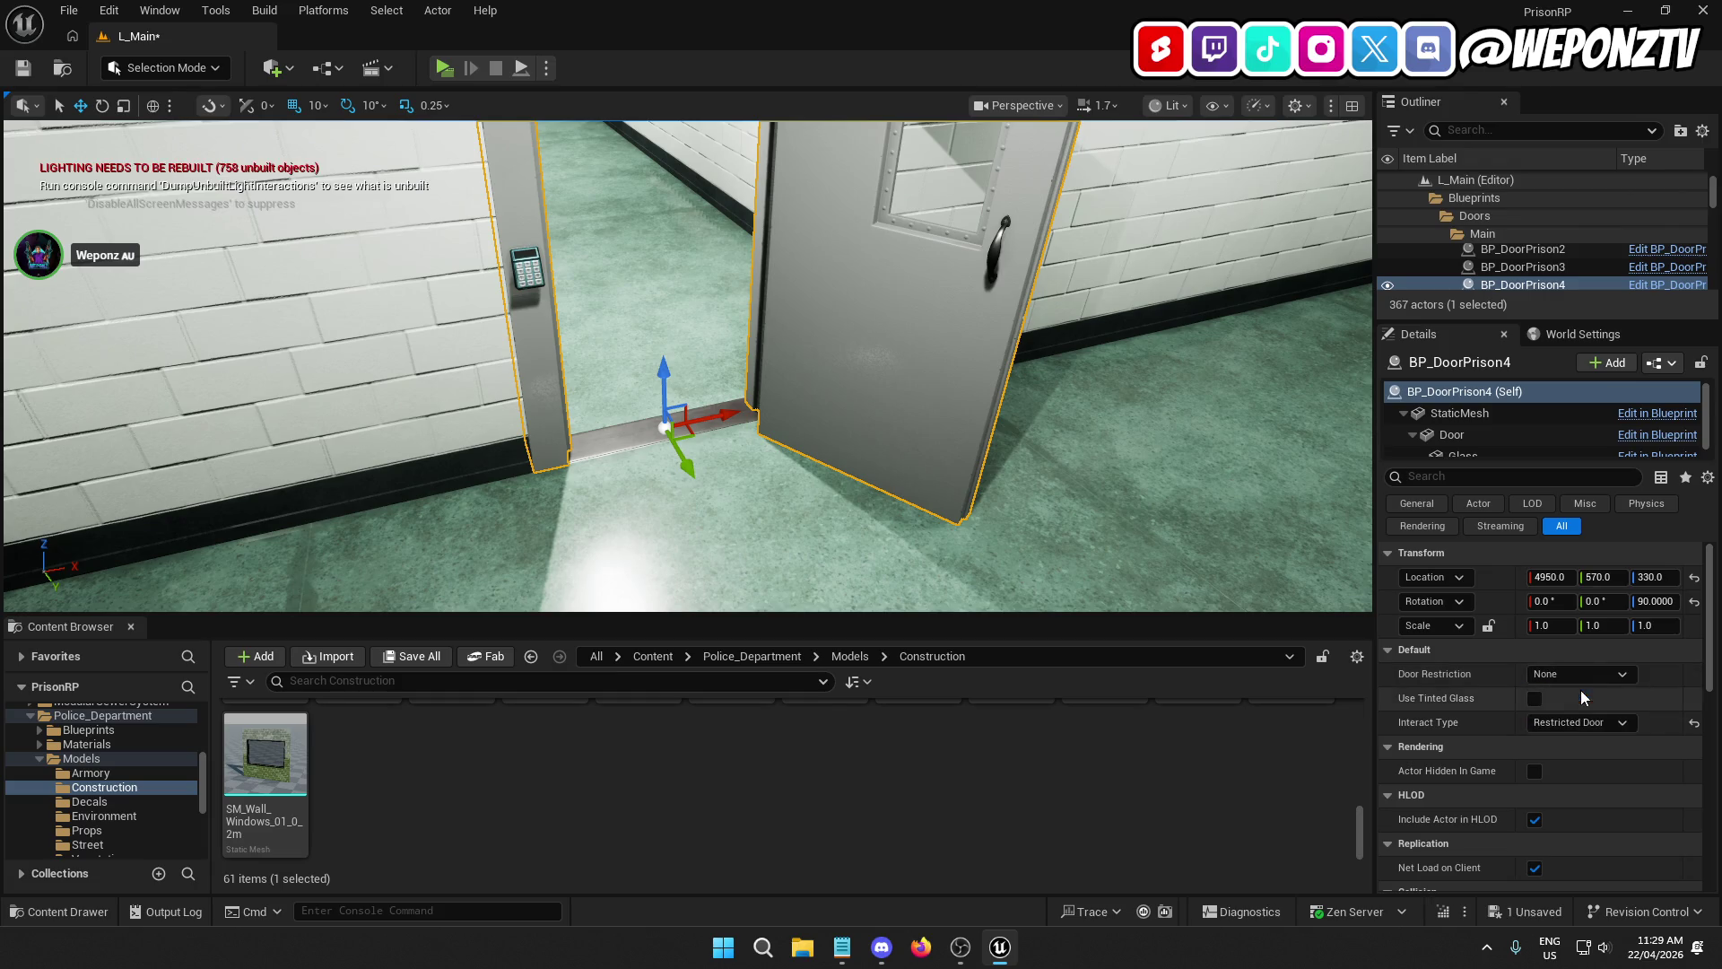
left_click(1603, 728)
left_click(1611, 754)
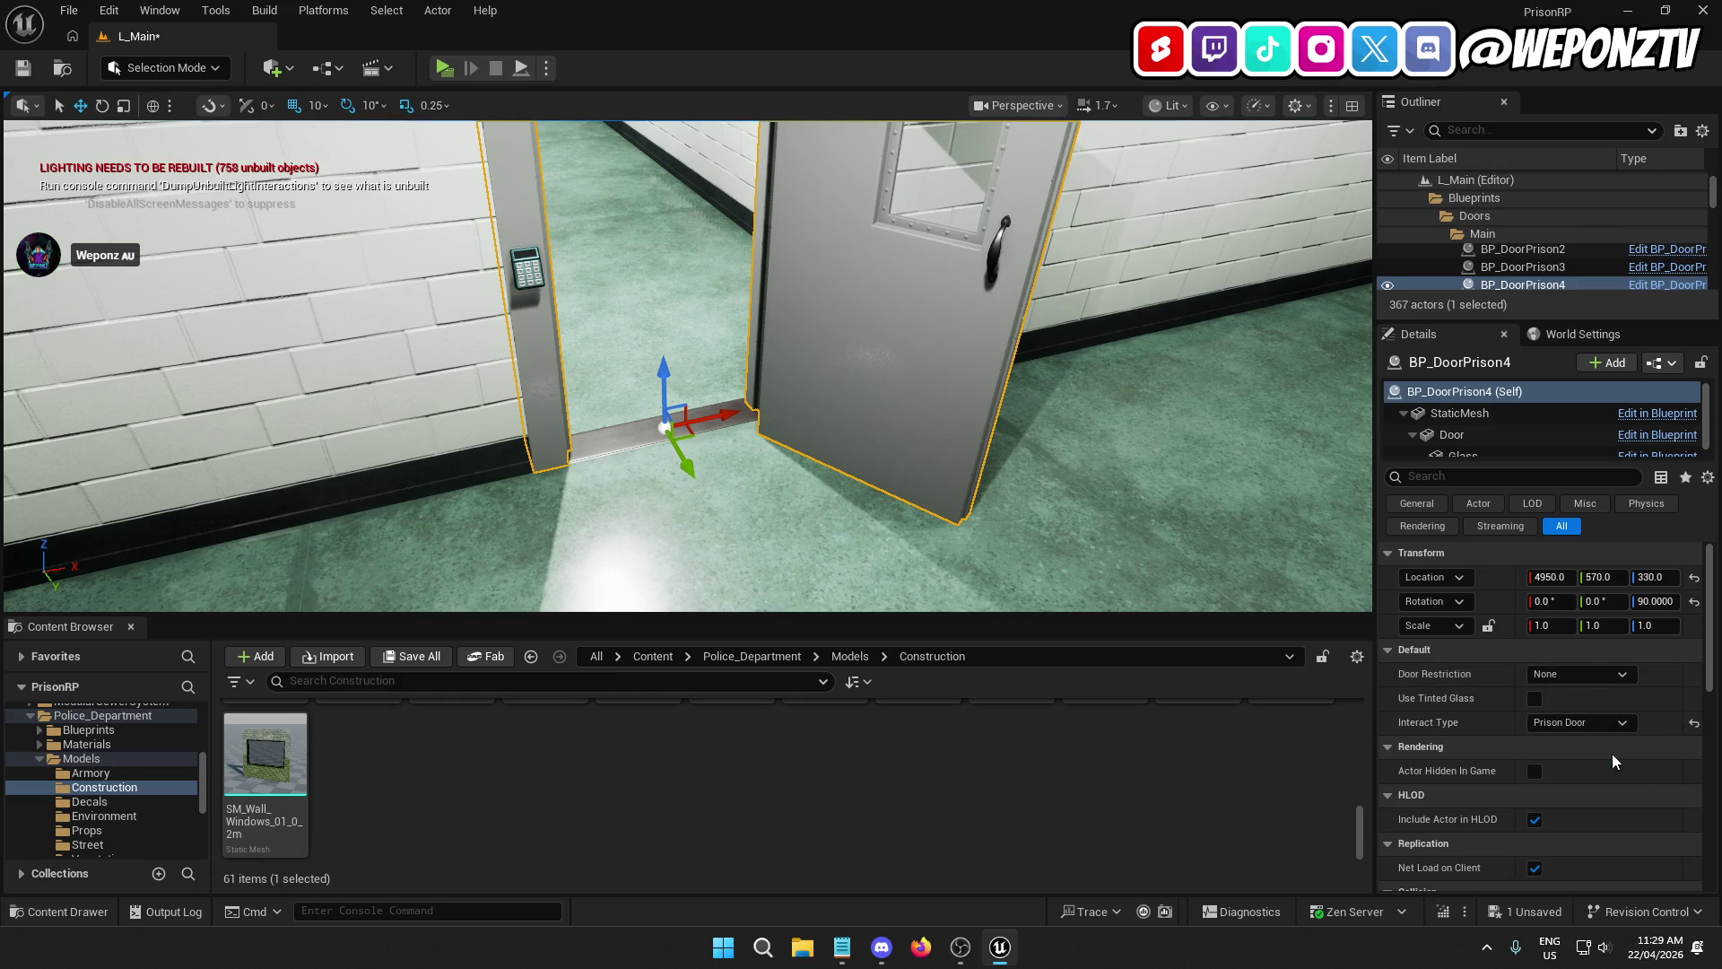
Step: Frame the door's Door component, deselect it, and launch a standalone play test
left_click(1694, 602)
key("ctrl+z")
left_click(1451, 434)
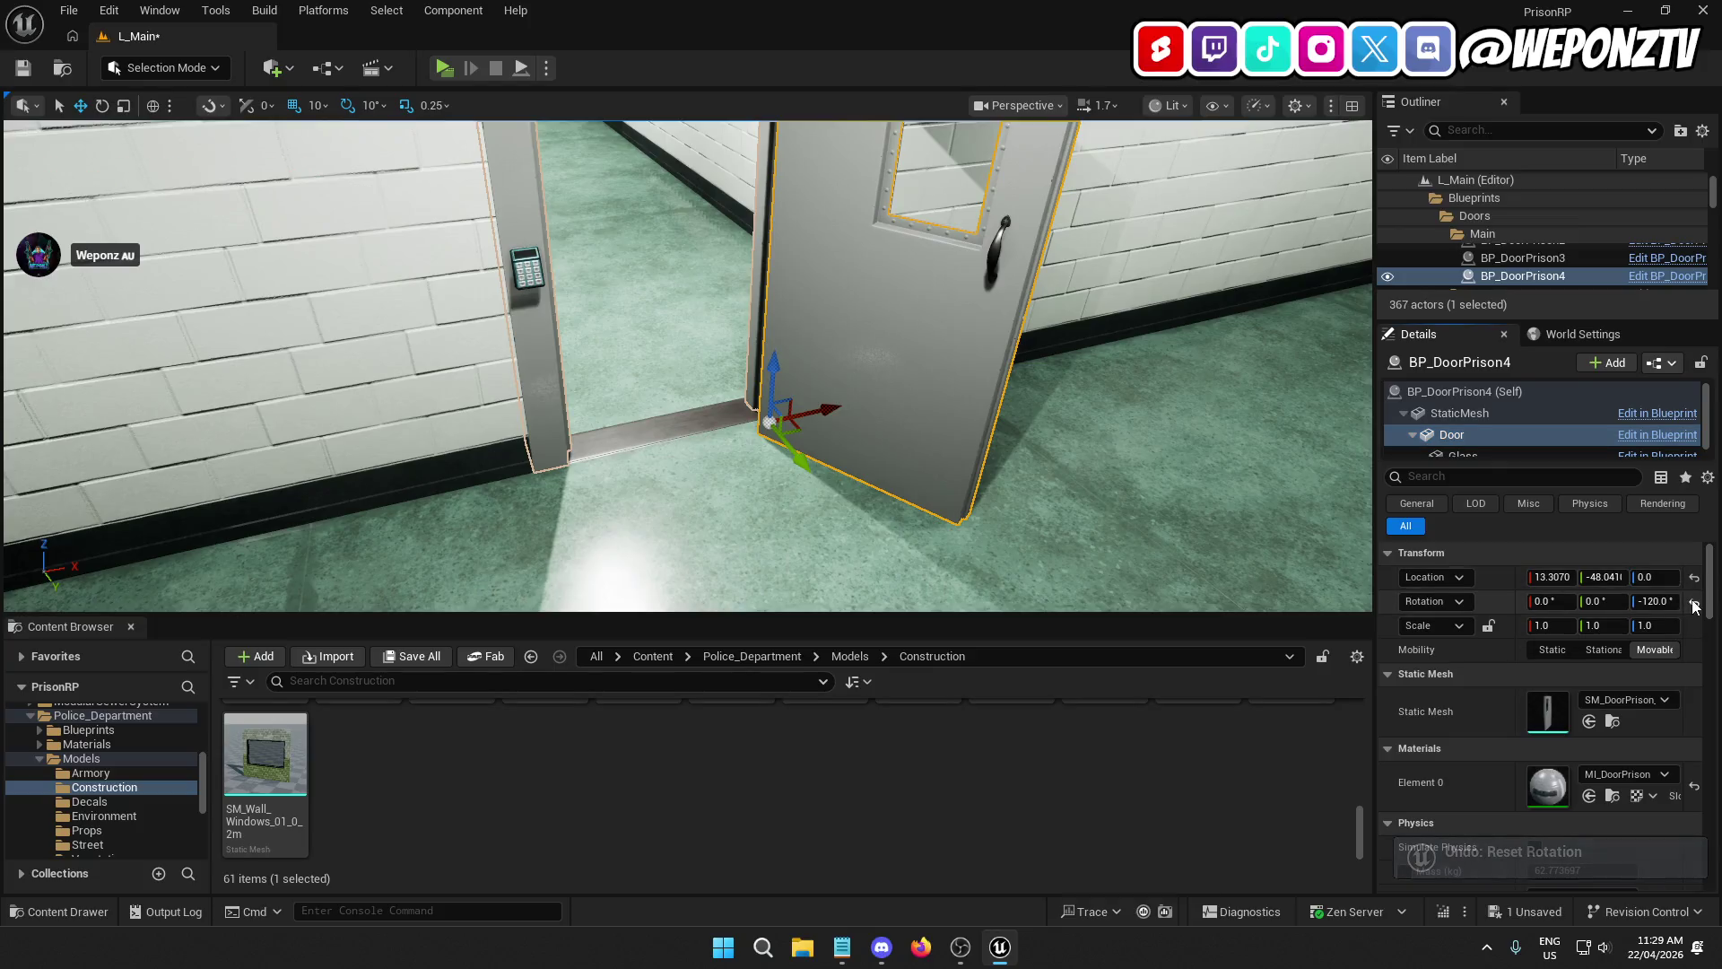
key("f")
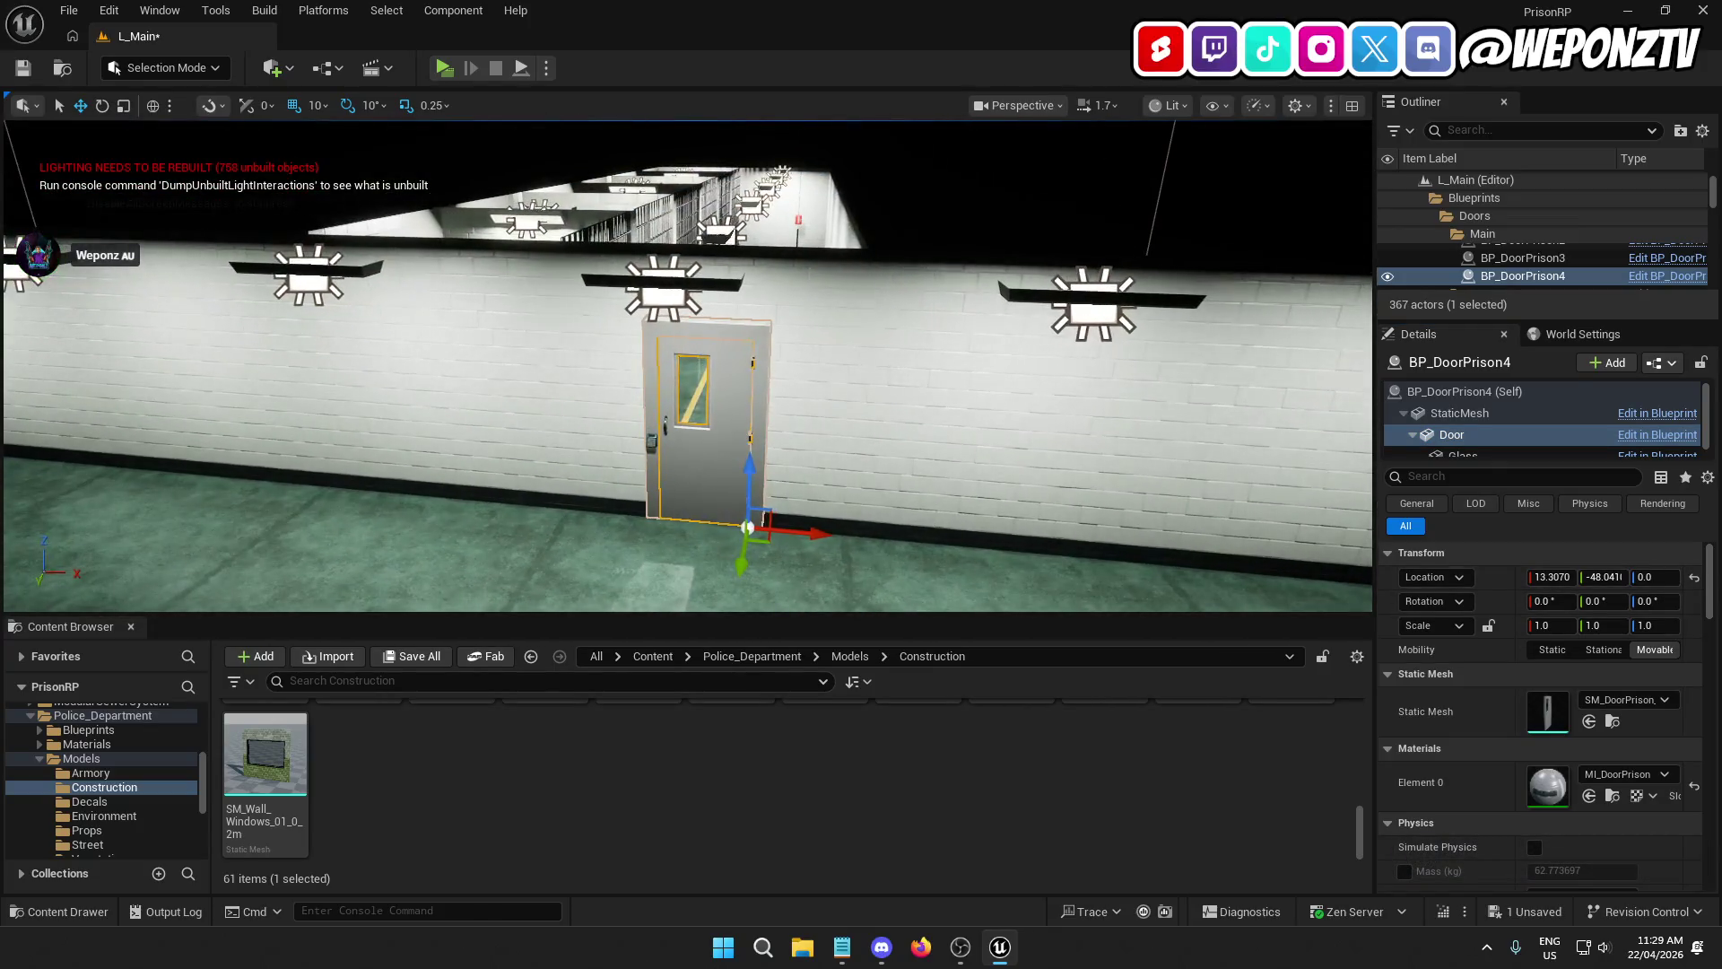
key("Escape")
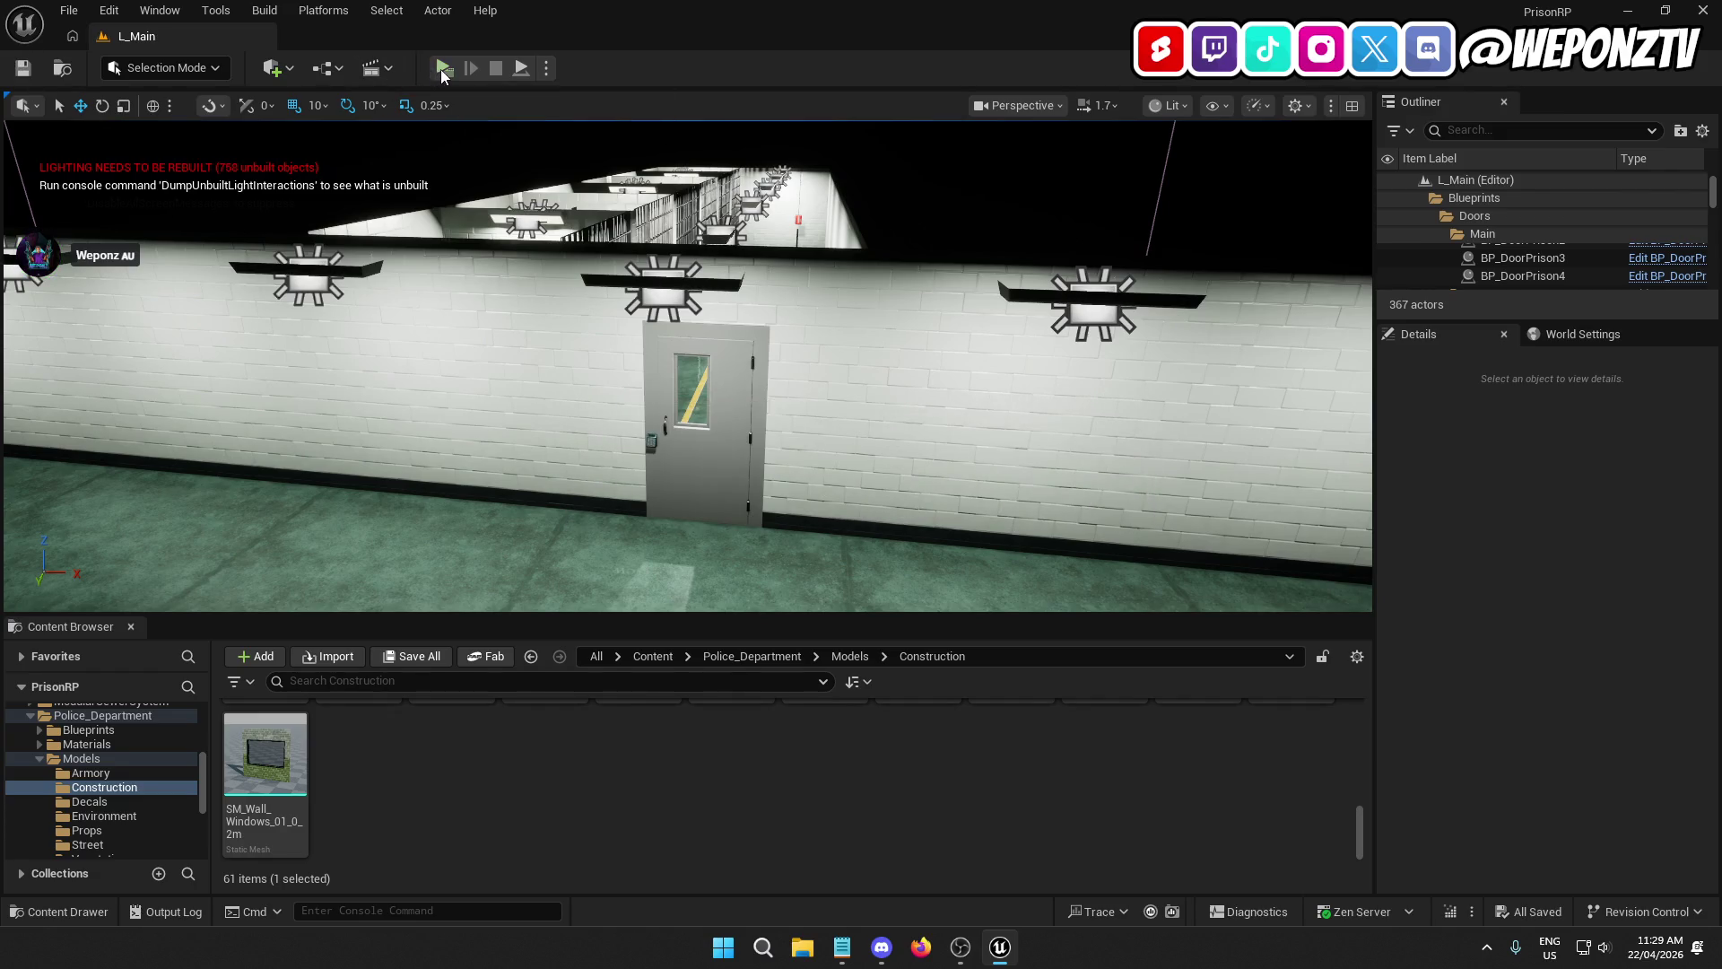
key("alt+p")
key("w")
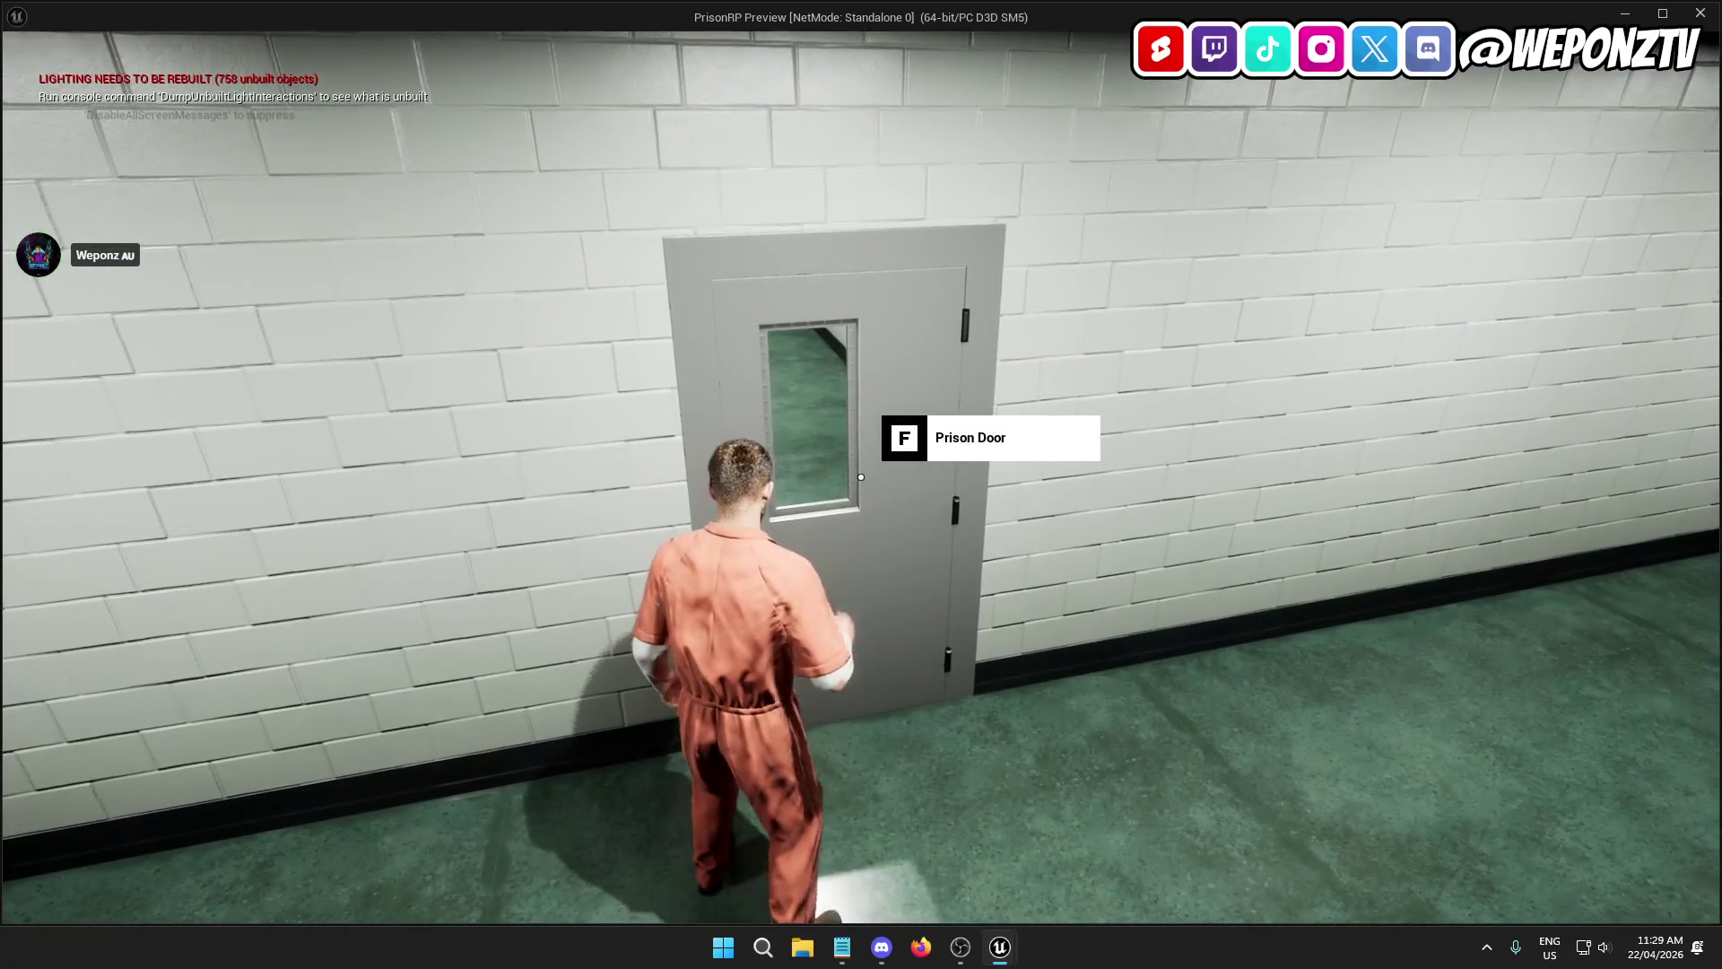
key("f")
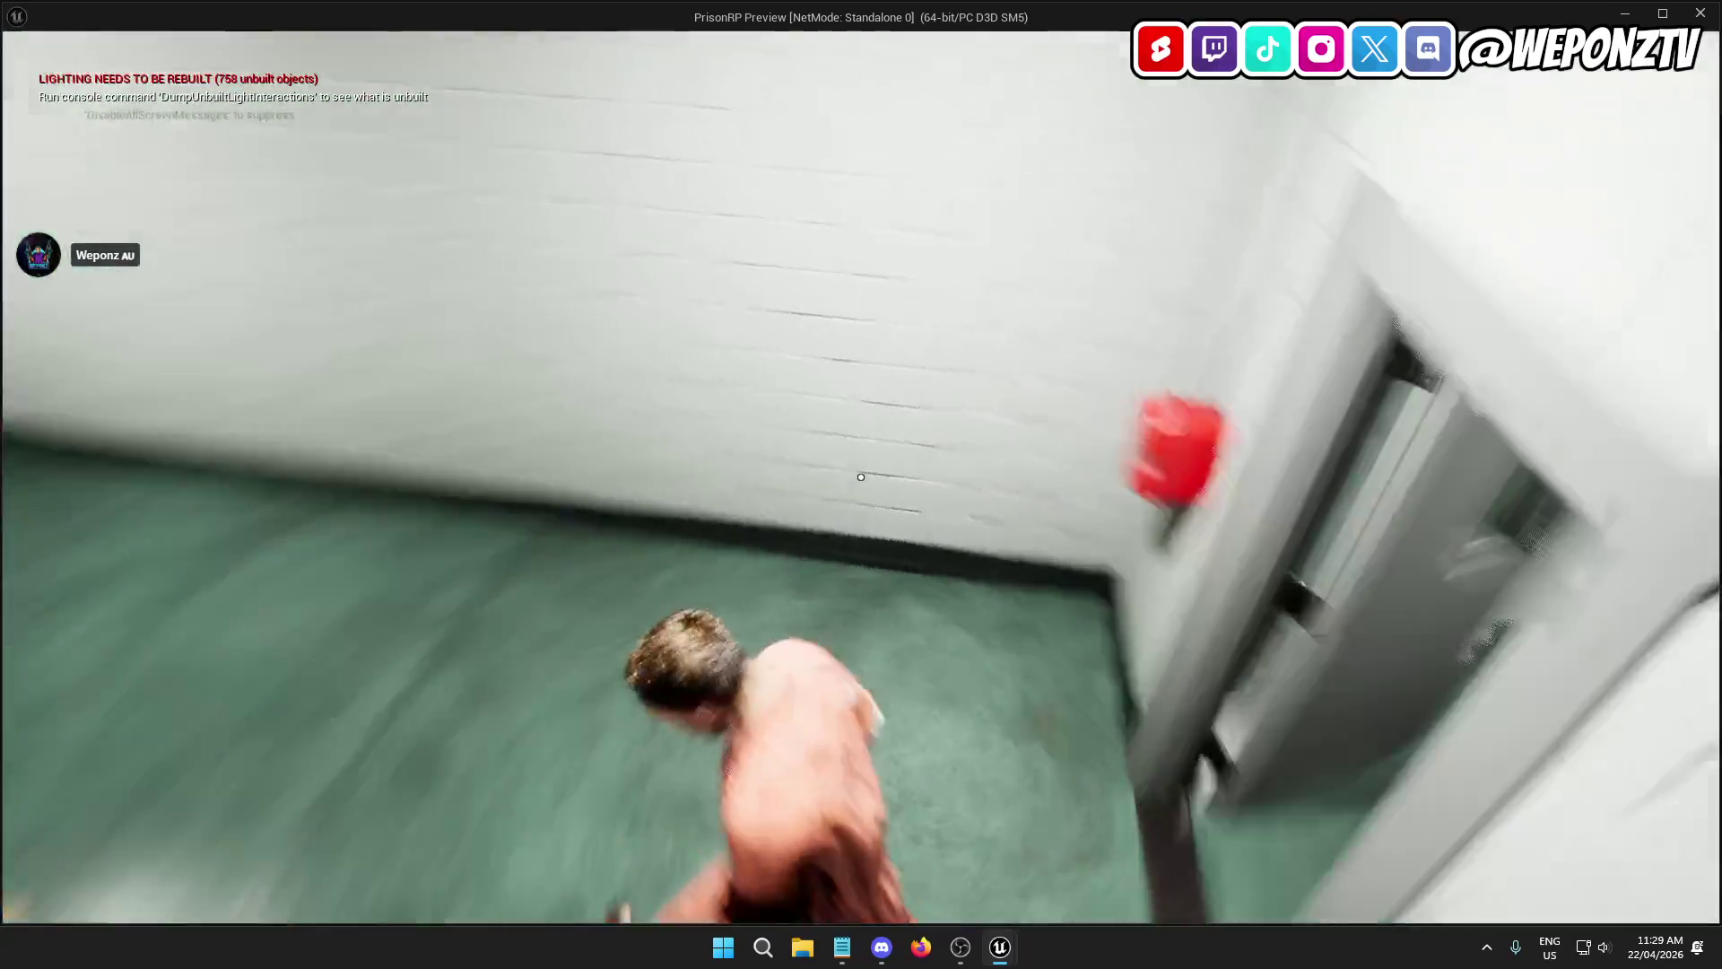
key("f")
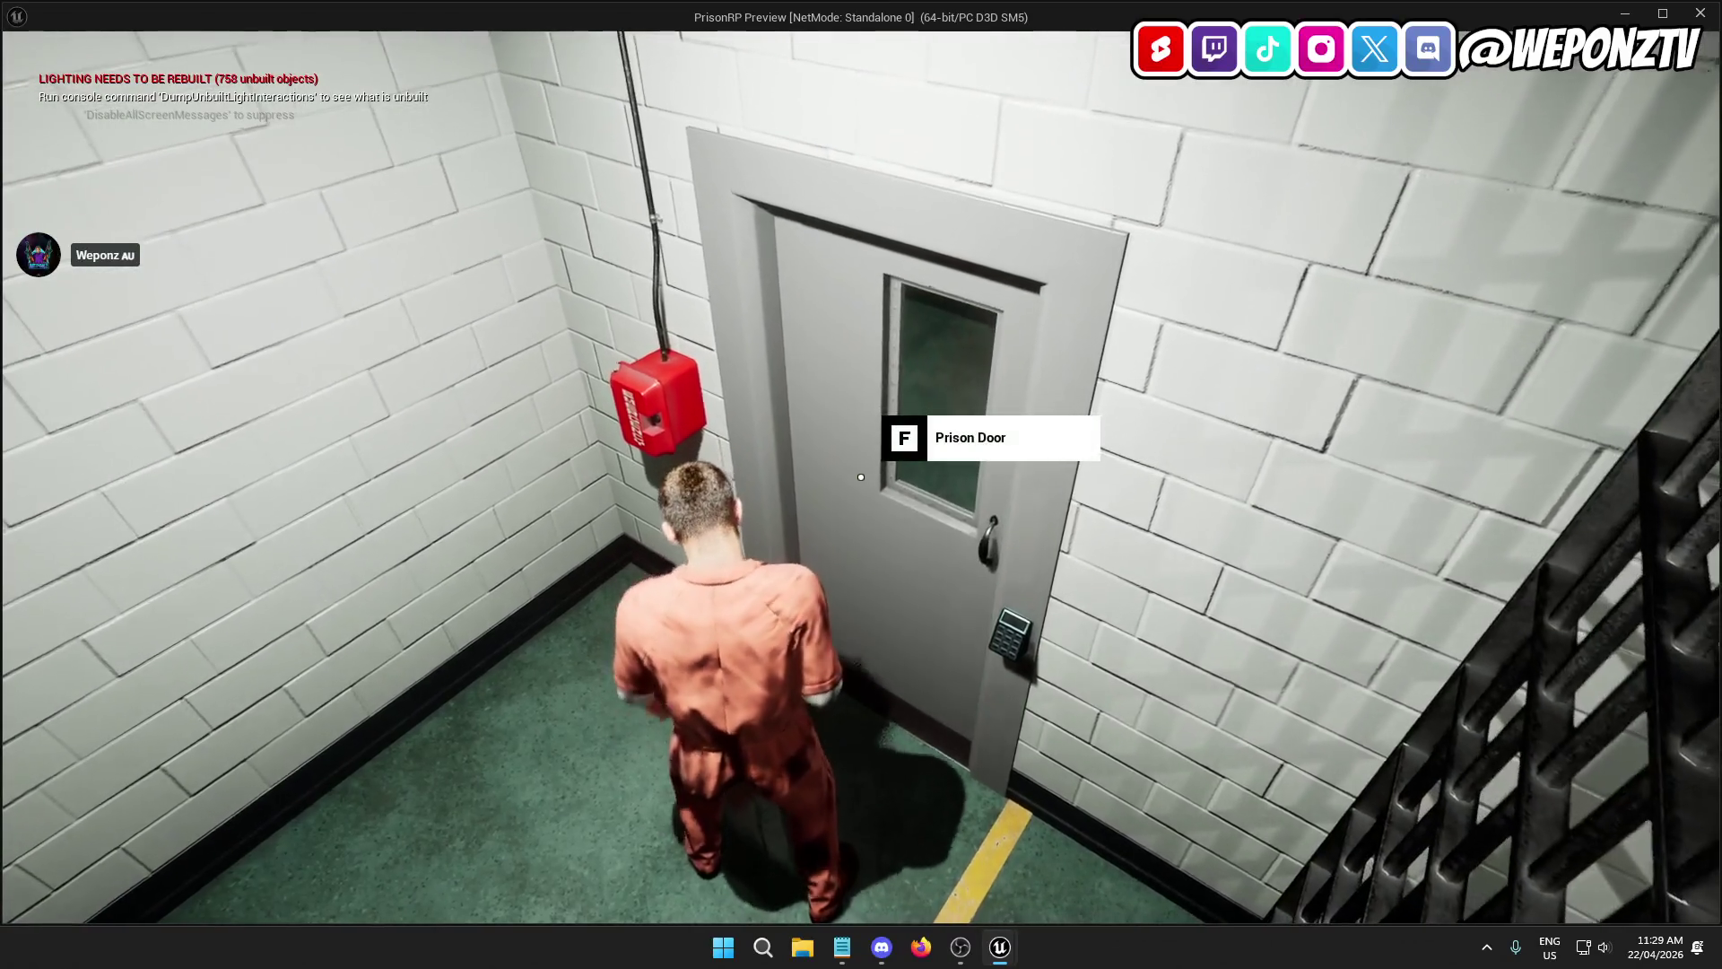
key("f")
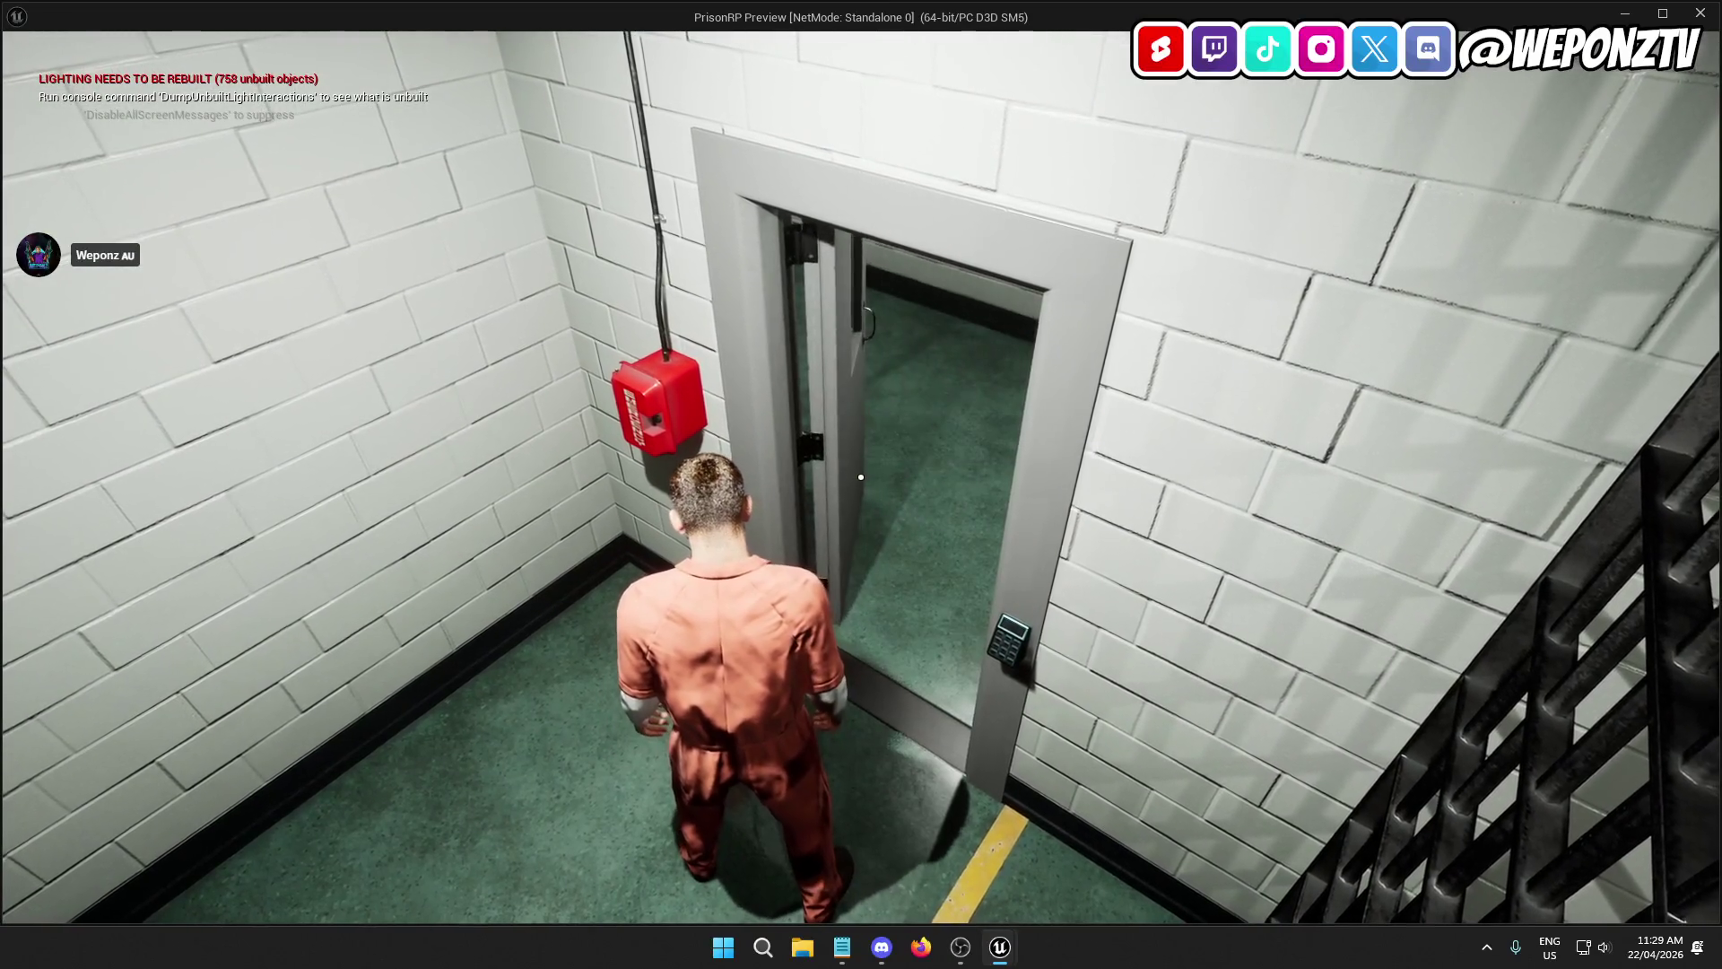
key("Escape")
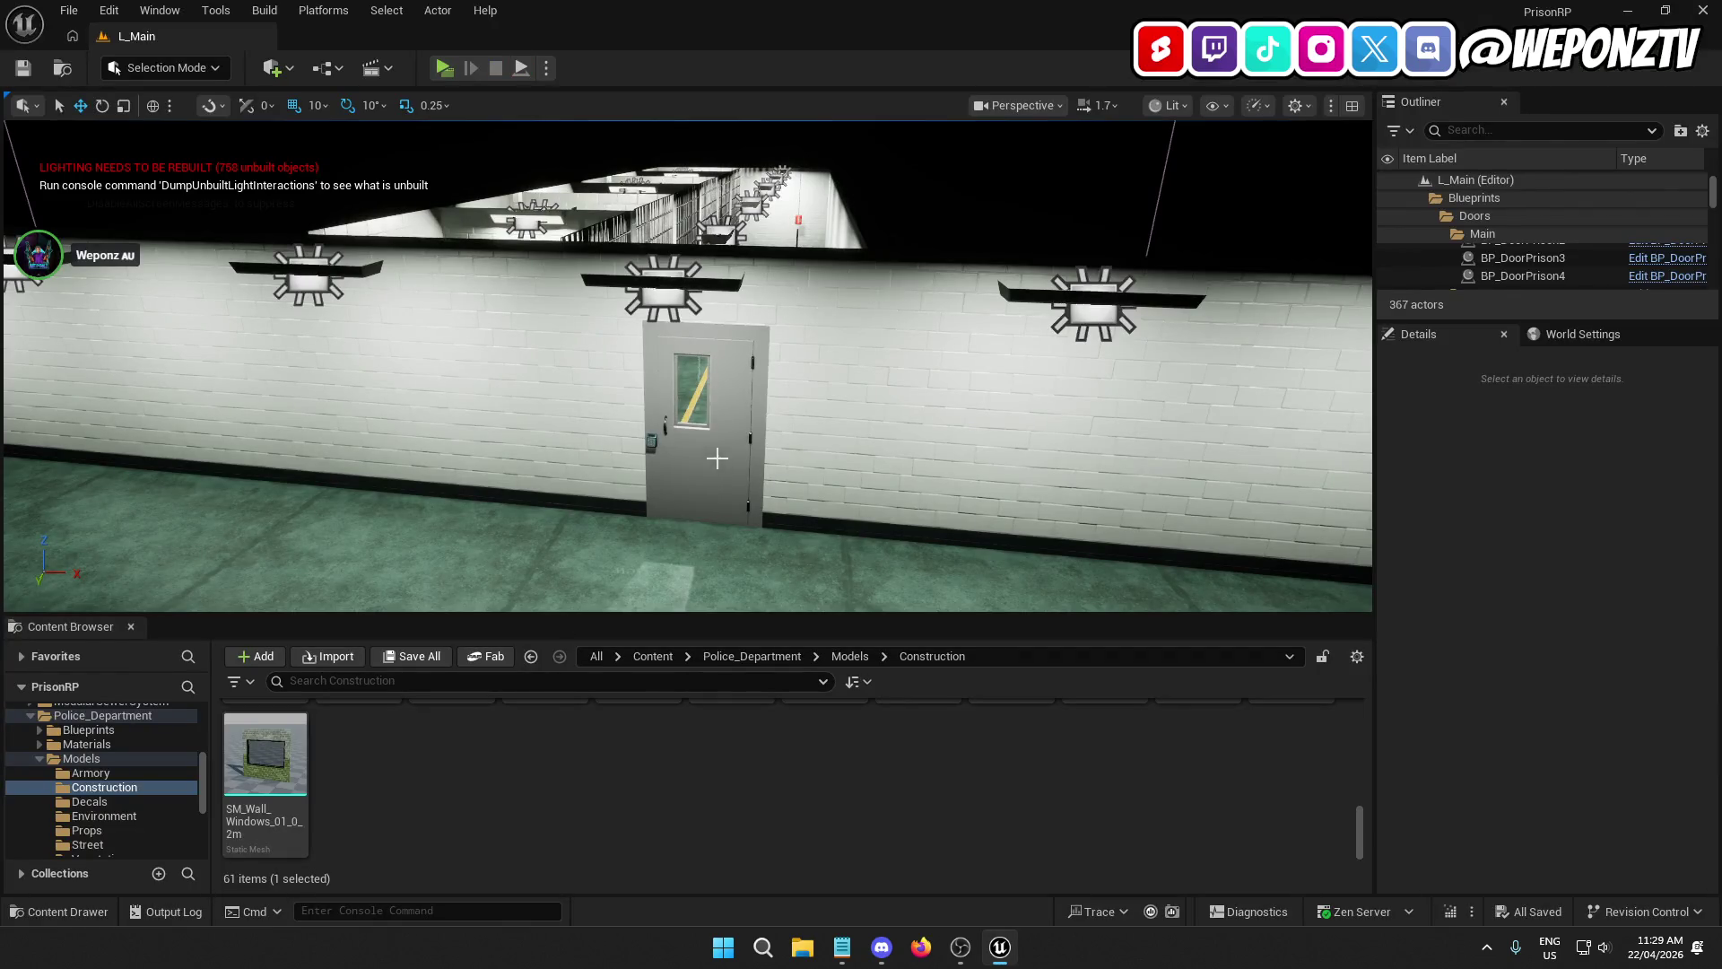
Step: Select BP_DoorPrison4 and open its BP_DoorPrison blueprint with Ctrl+E
left_click(716, 459)
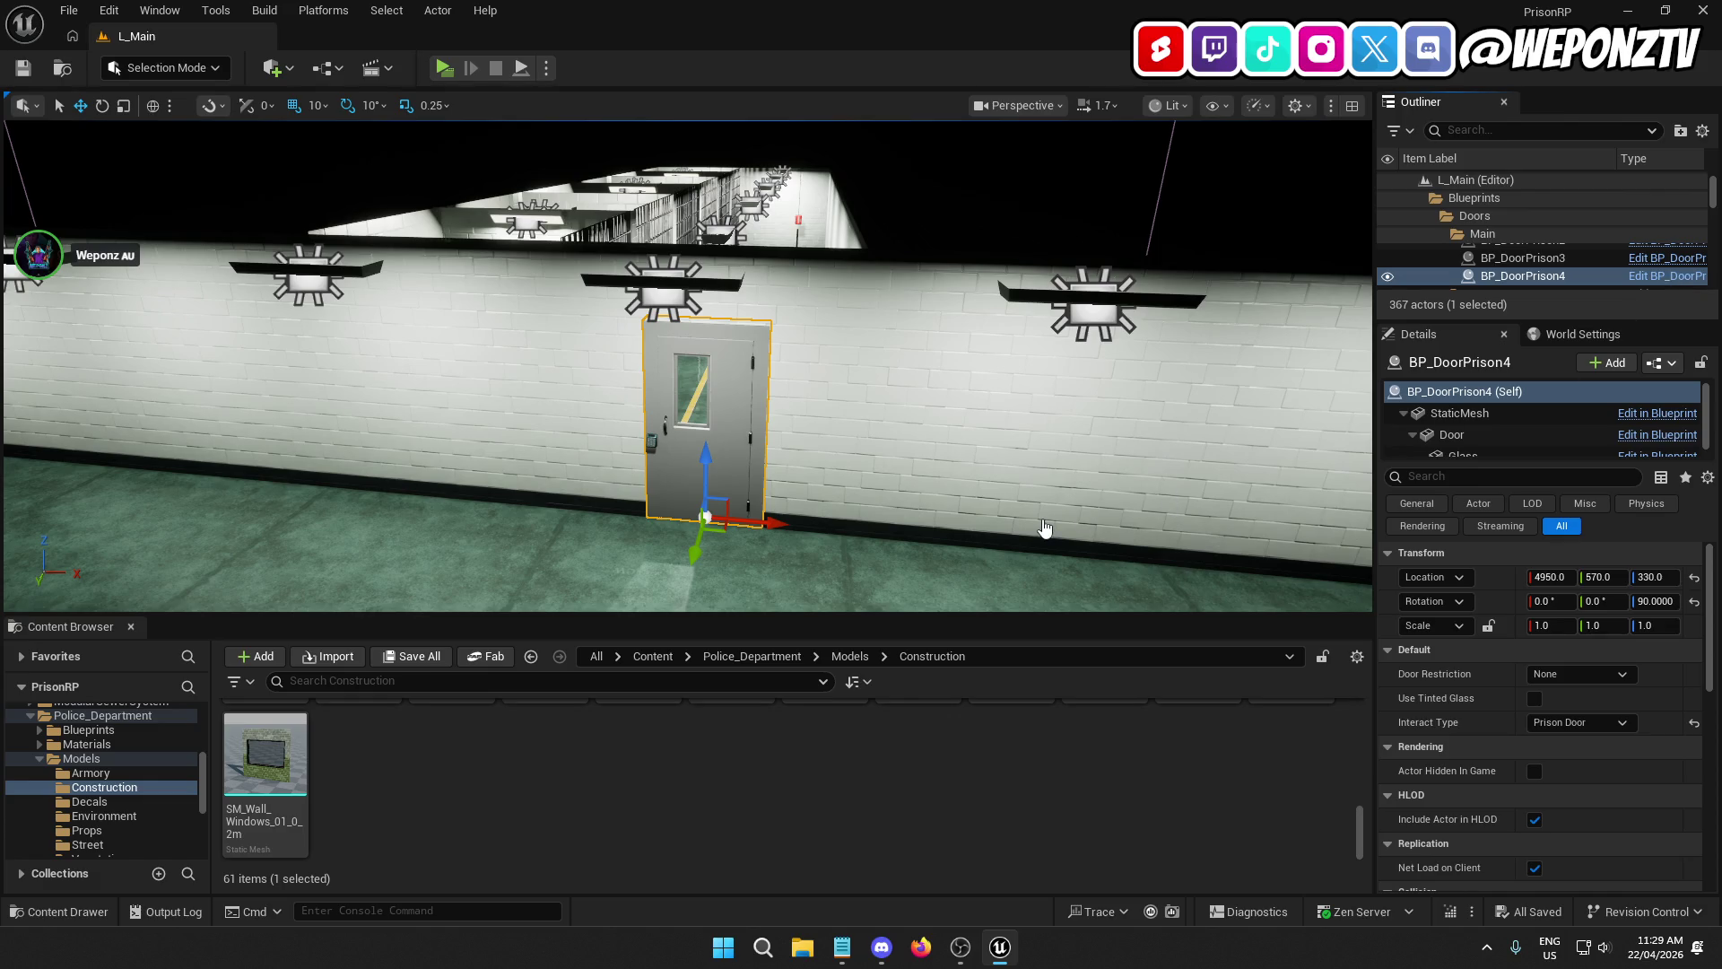
key("ctrl+e")
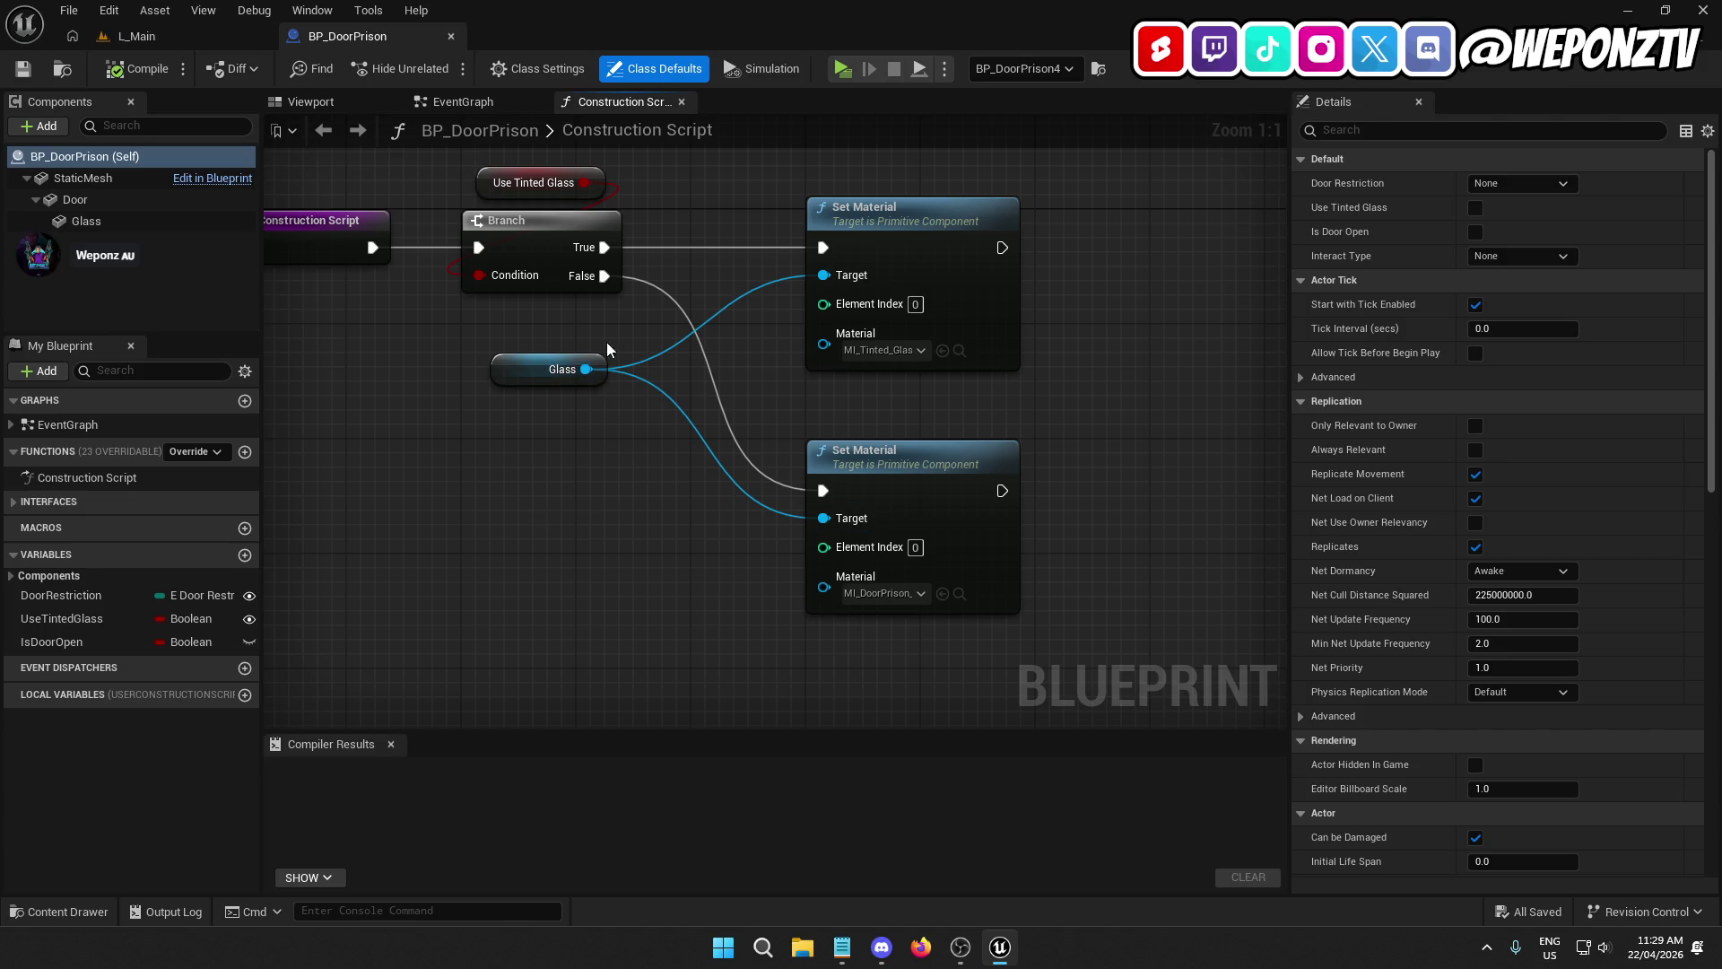
Step: Open the Event Graph and locate the door timeline and Lerp nodes
mouse_move(368, 358)
left_mouse_down()
mouse_move(537, 478)
mouse_move(515, 435)
left_mouse_up()
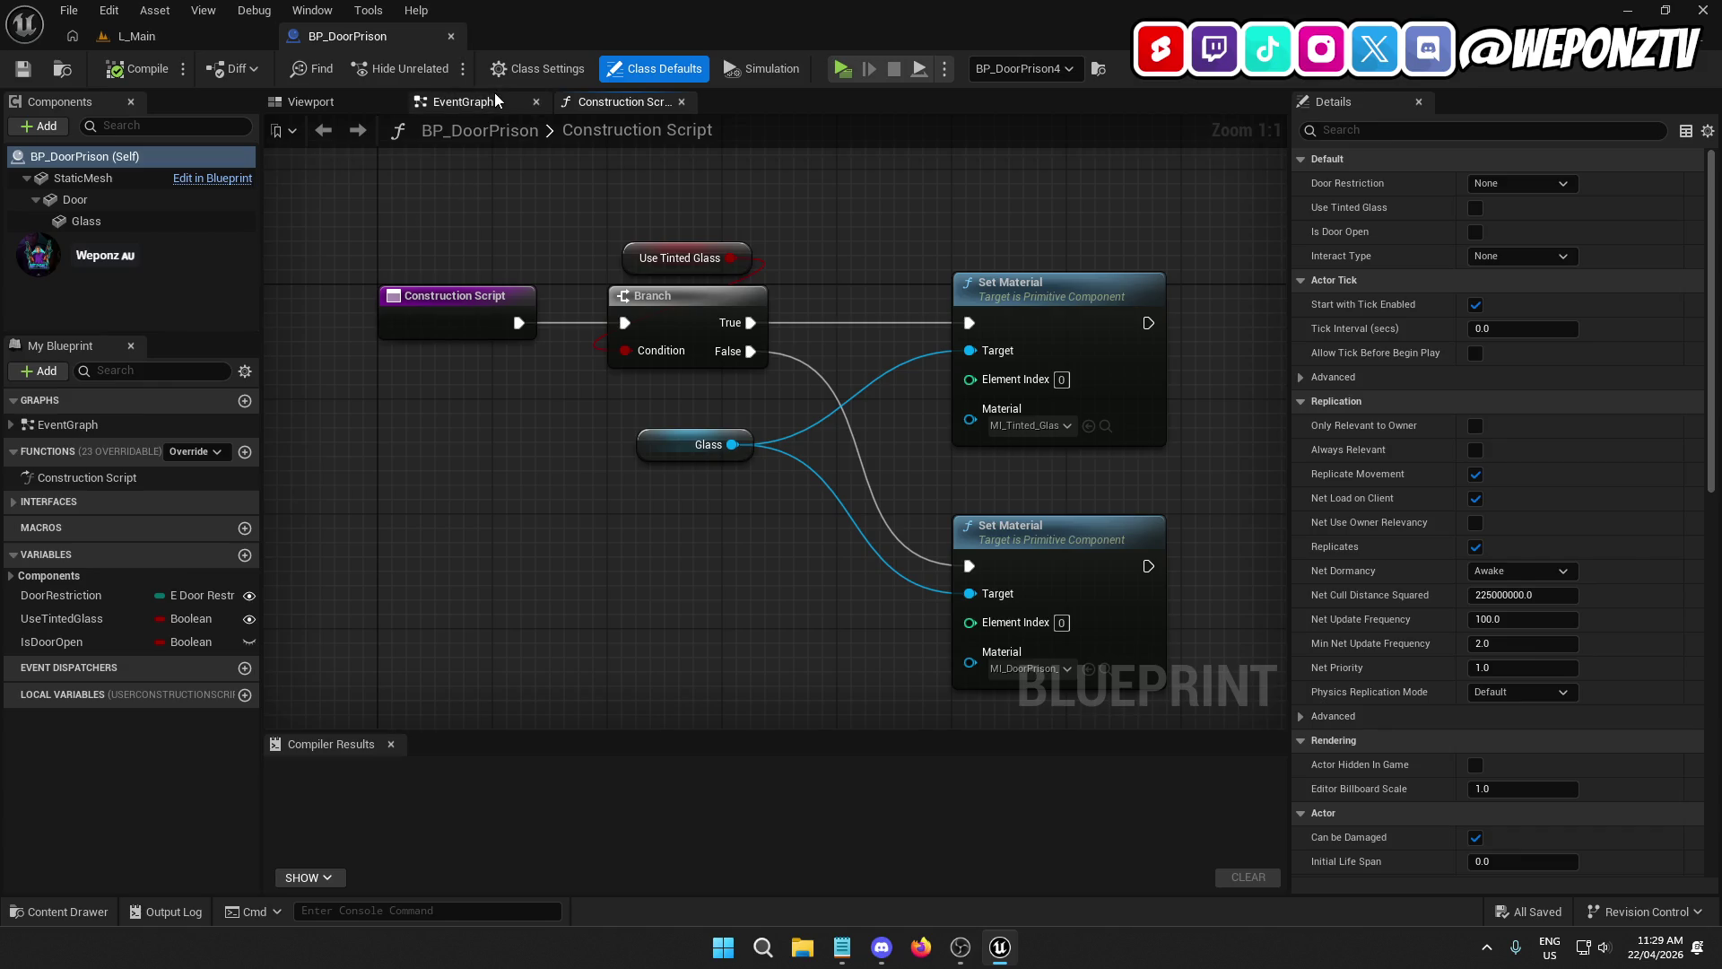
left_click(493, 102)
mouse_move(814, 394)
left_mouse_down()
mouse_move(755, 493)
mouse_move(665, 527)
mouse_move(563, 530)
mouse_move(494, 484)
mouse_move(363, 489)
left_mouse_up()
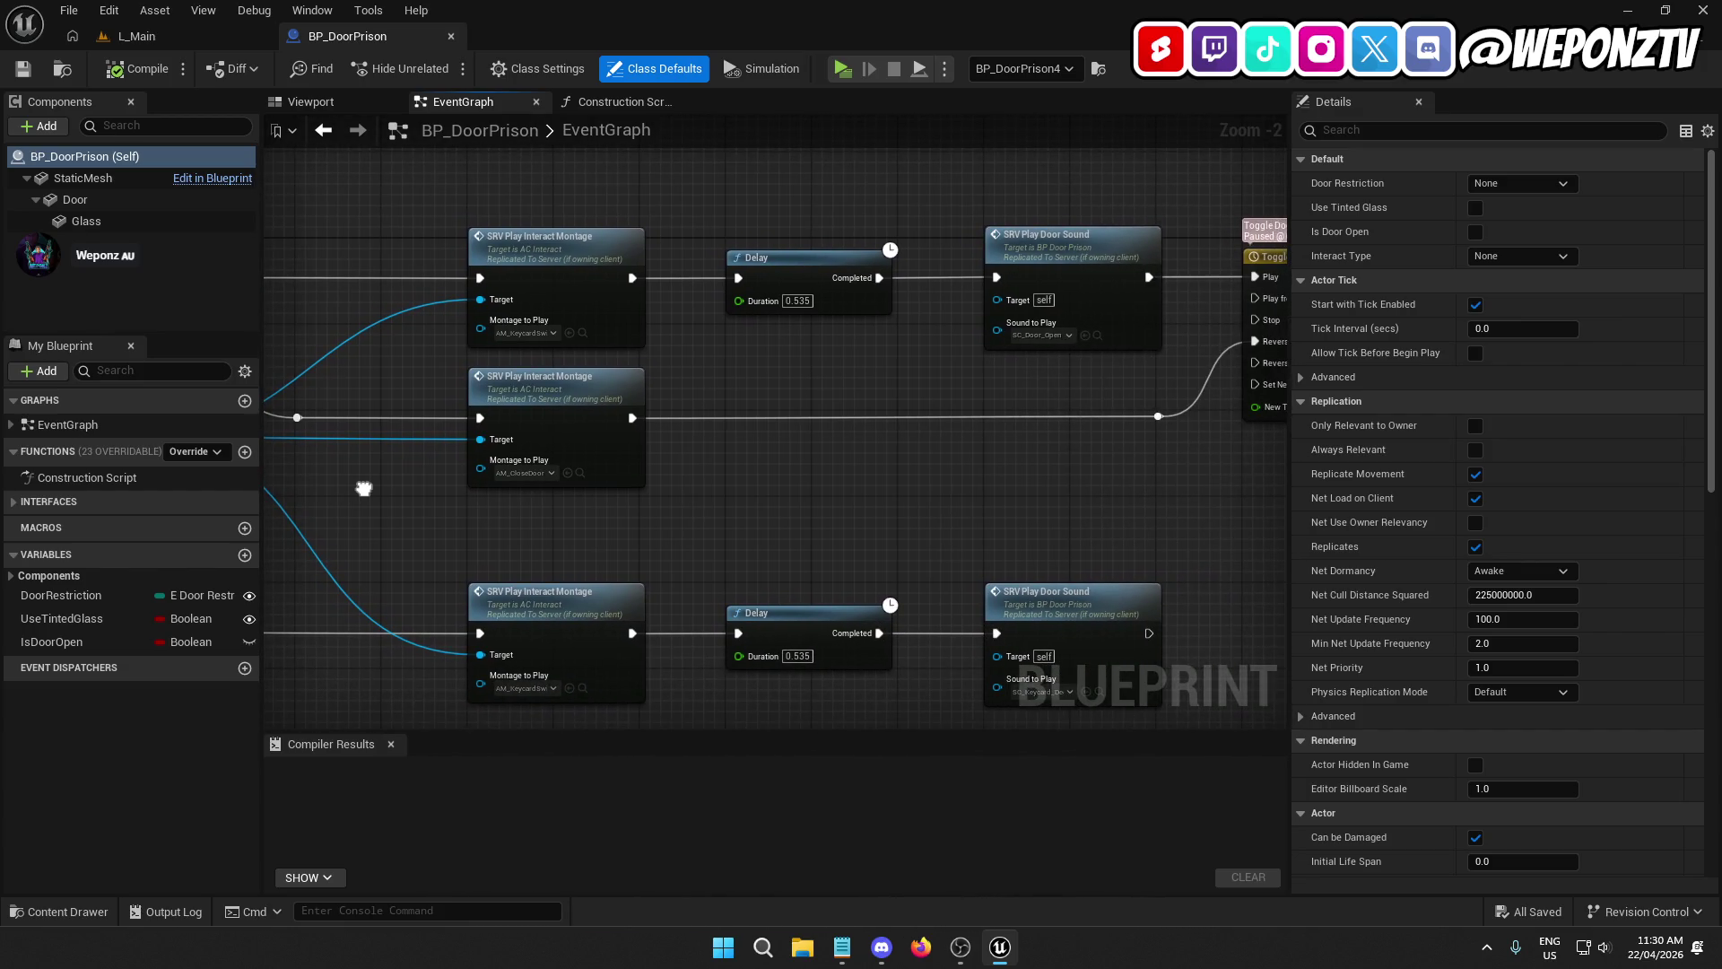
mouse_move(363, 489)
left_mouse_down()
mouse_move(270, 462)
mouse_move(575, 489)
mouse_move(819, 265)
mouse_move(718, 411)
mouse_move(853, 326)
mouse_move(904, 329)
mouse_move(972, 414)
mouse_move(404, 480)
left_mouse_up()
scroll(538, 480, "down", 2)
scroll(972, 414, "up", 2)
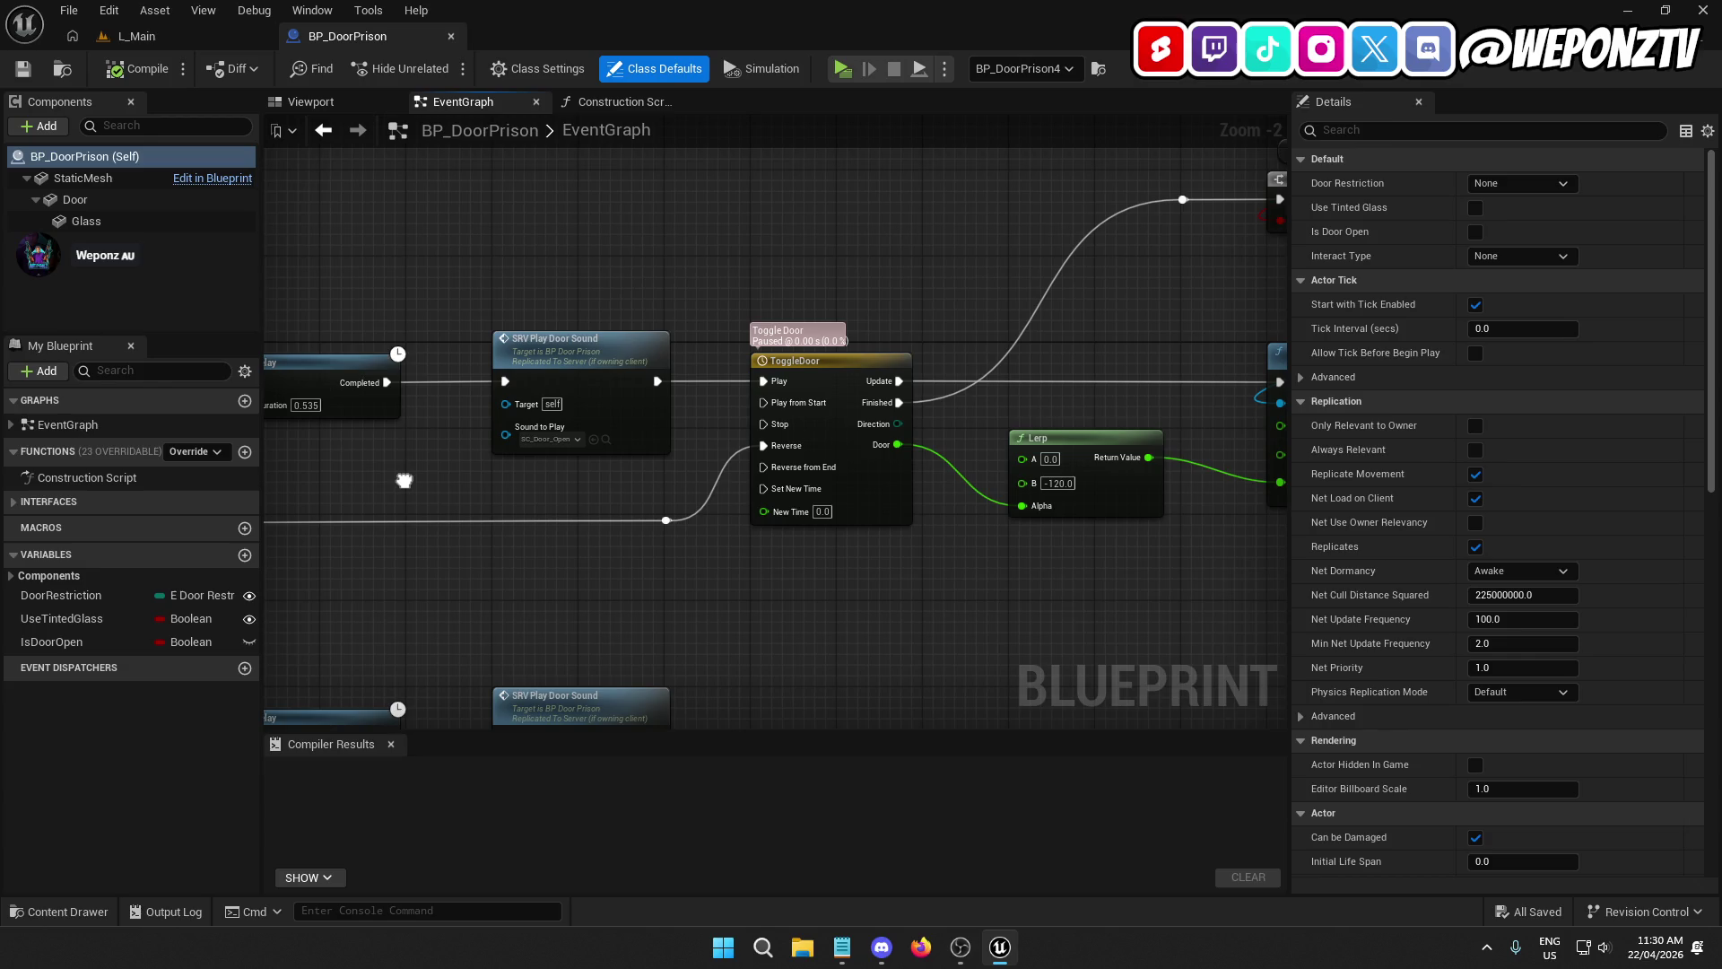
Step: Box-select the ToggleDoor timeline and the nodes after it and shift them right
left_click_drag(953, 554, 752, 499)
scroll(752, 498, "down", 2)
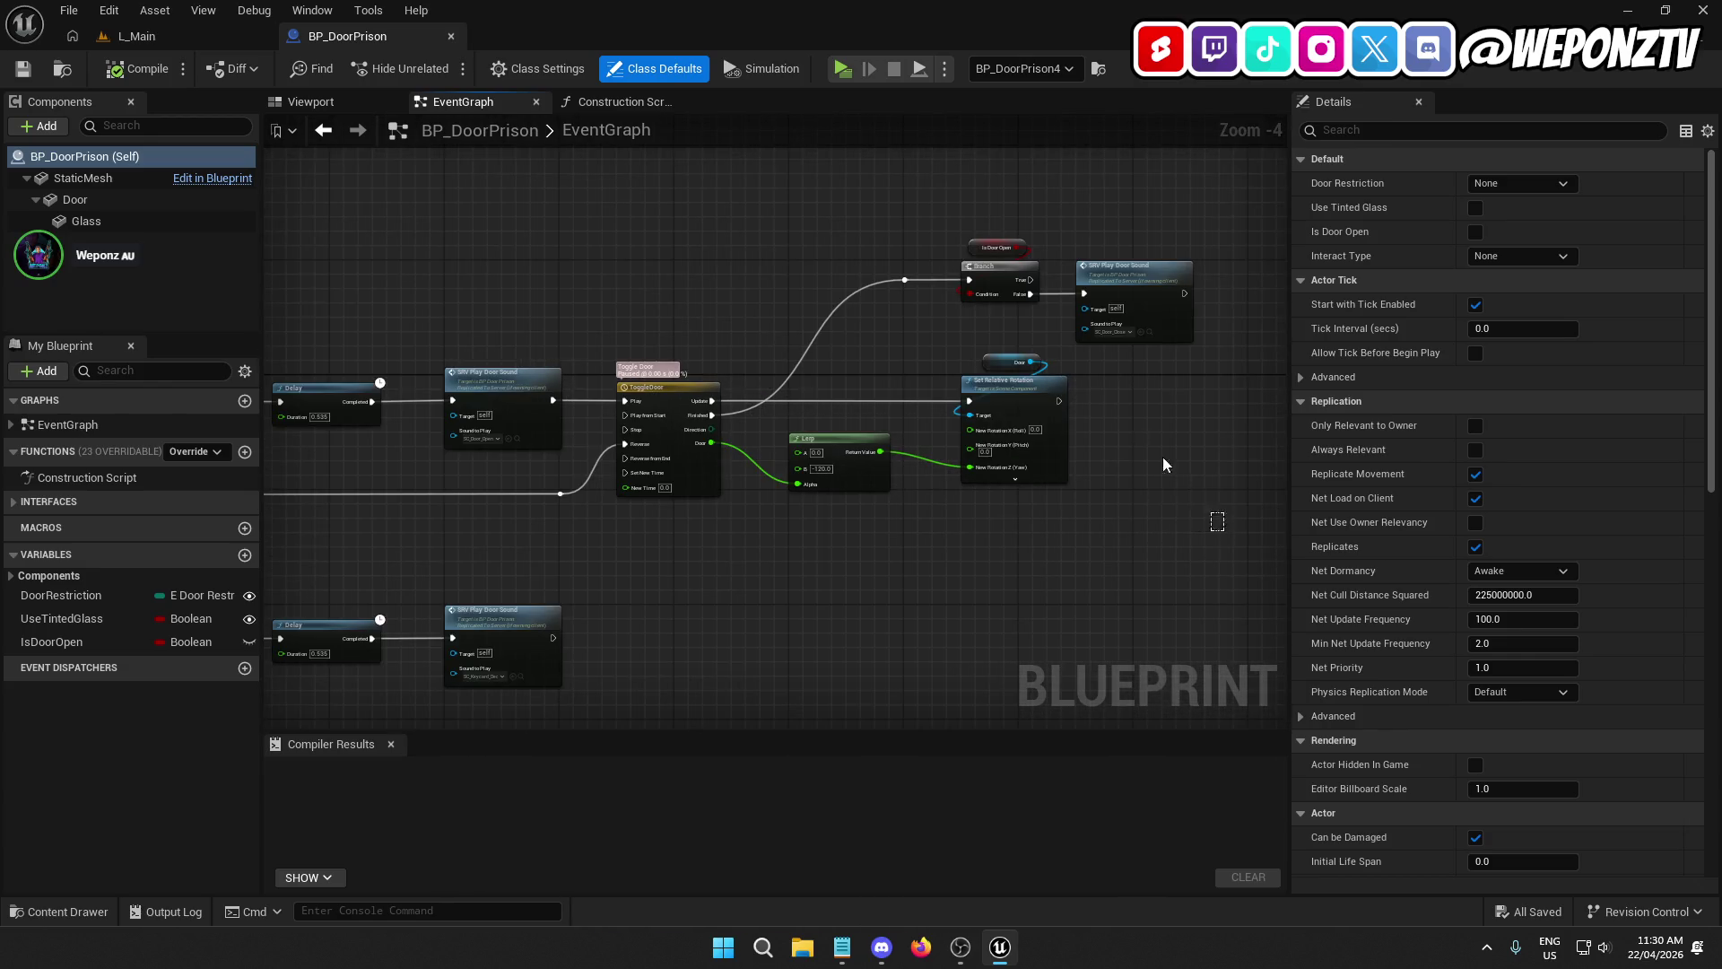
left_click_drag(628, 222, 628, 222)
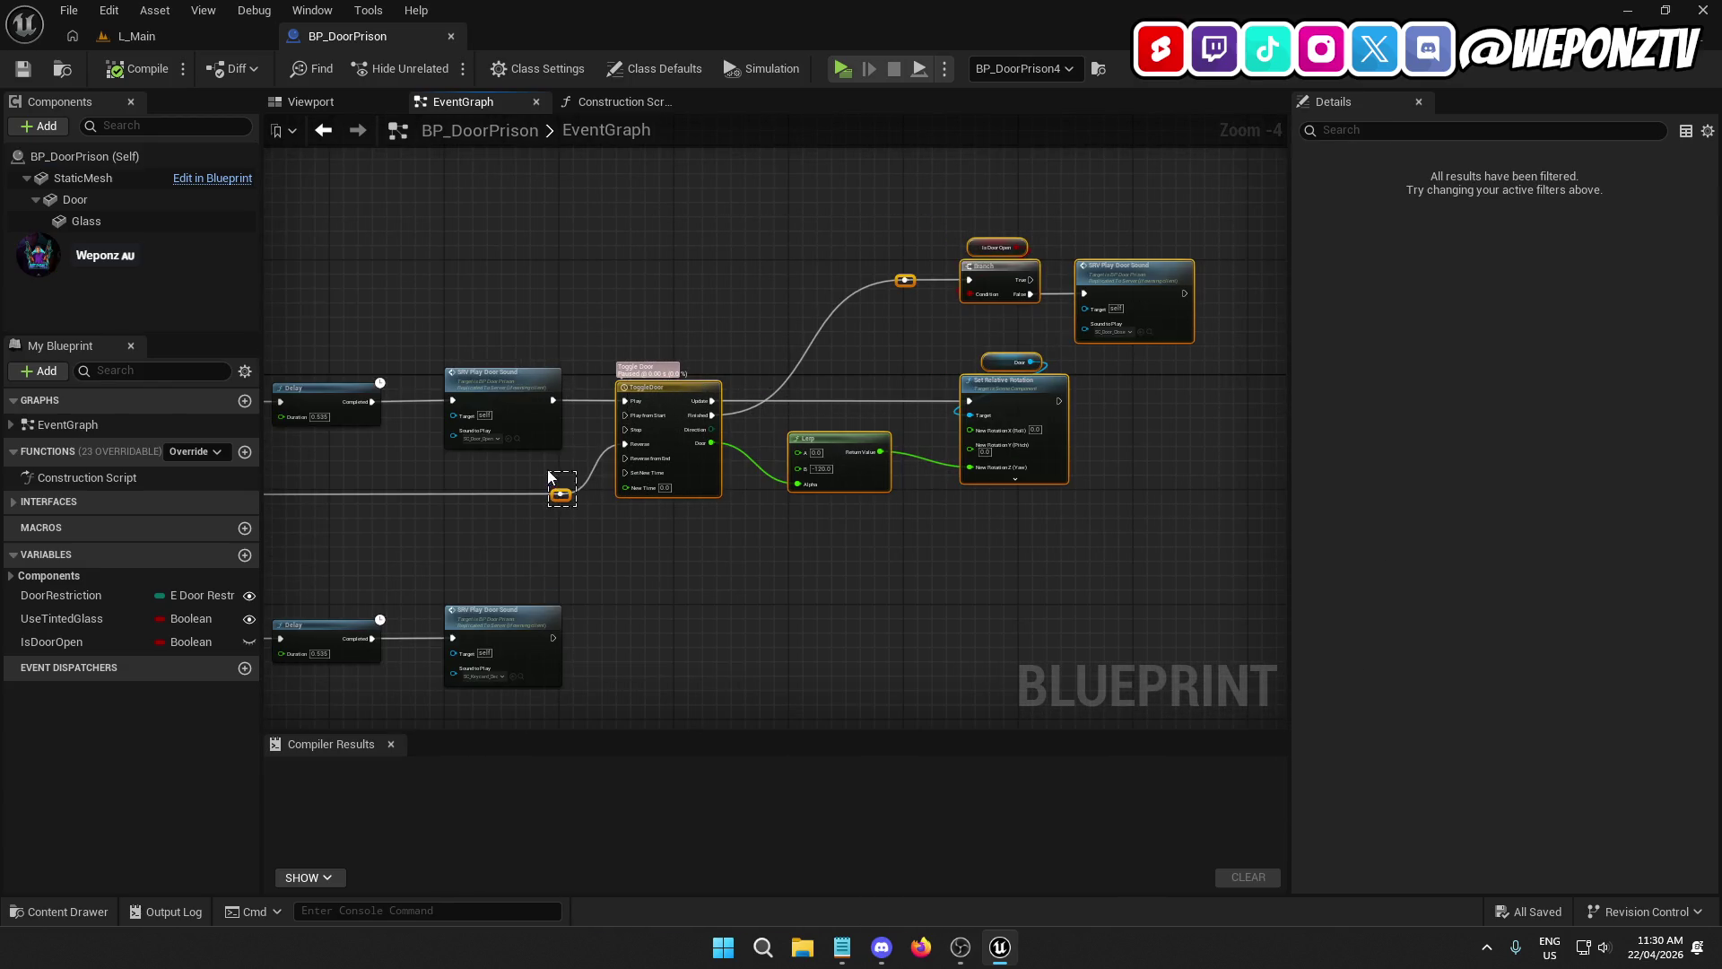
mouse_move(672, 424)
left_mouse_down()
mouse_move(931, 398)
mouse_move(917, 402)
left_mouse_up()
Step: Duplicate the SRV Play Door Sound node and place the copy before the timeline
scroll(900, 406, "up", 3)
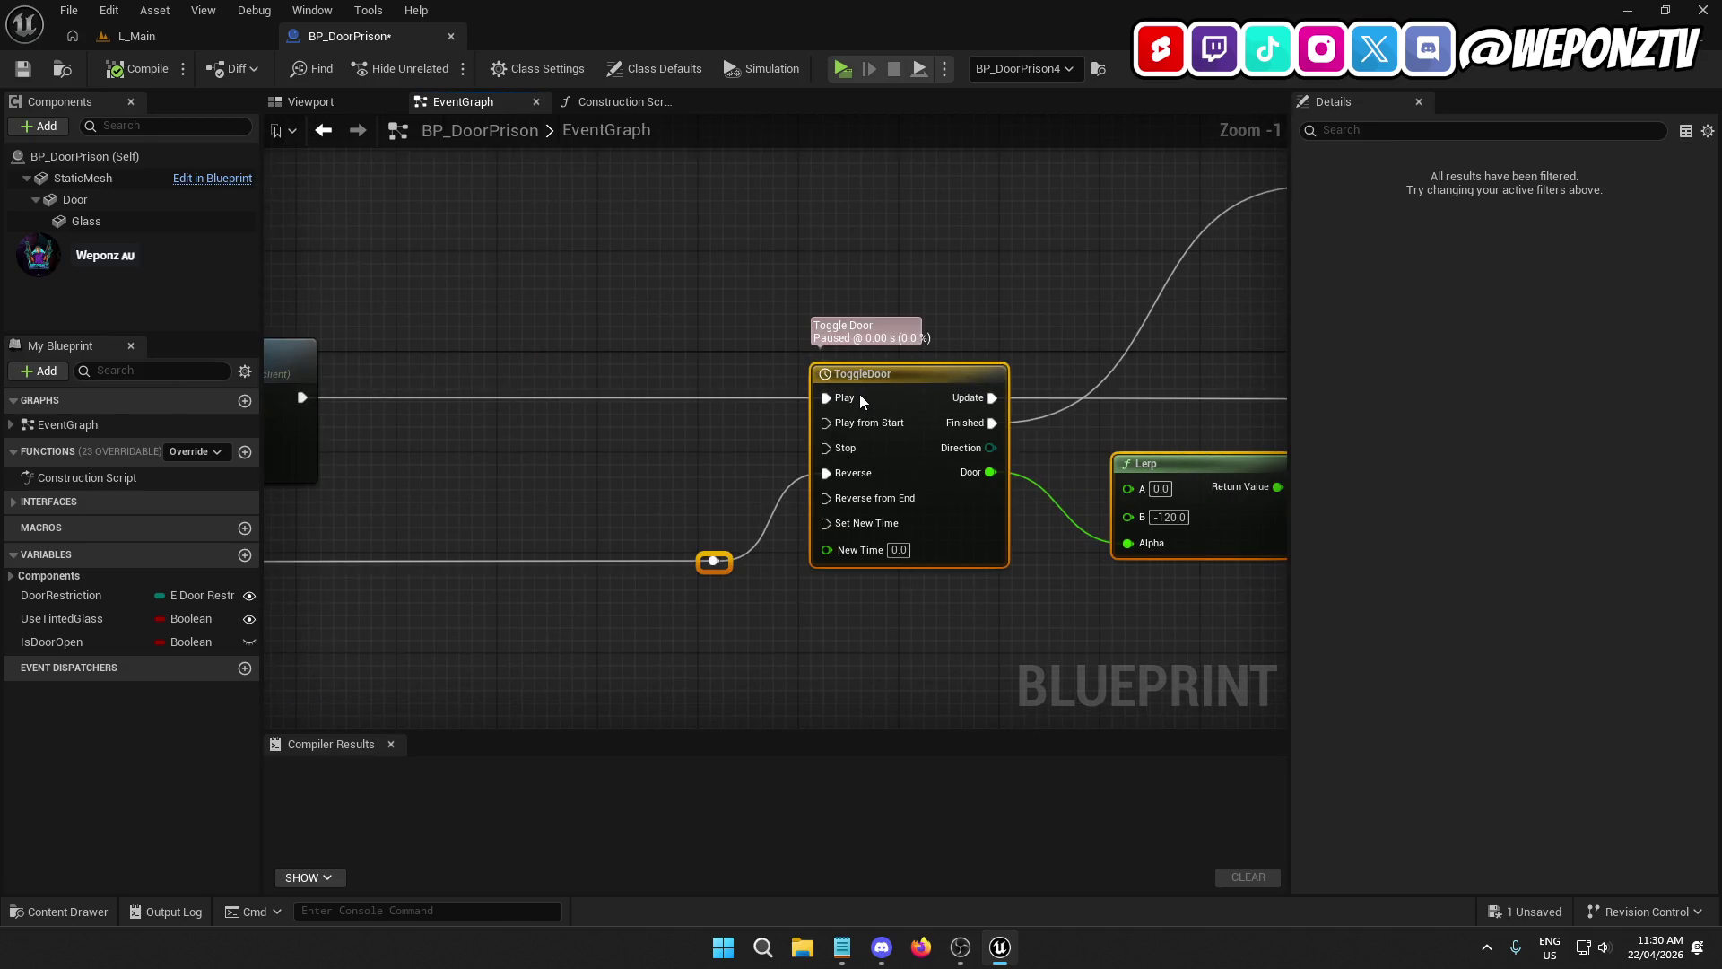
left_click_drag(764, 395, 1059, 265)
left_click(659, 305)
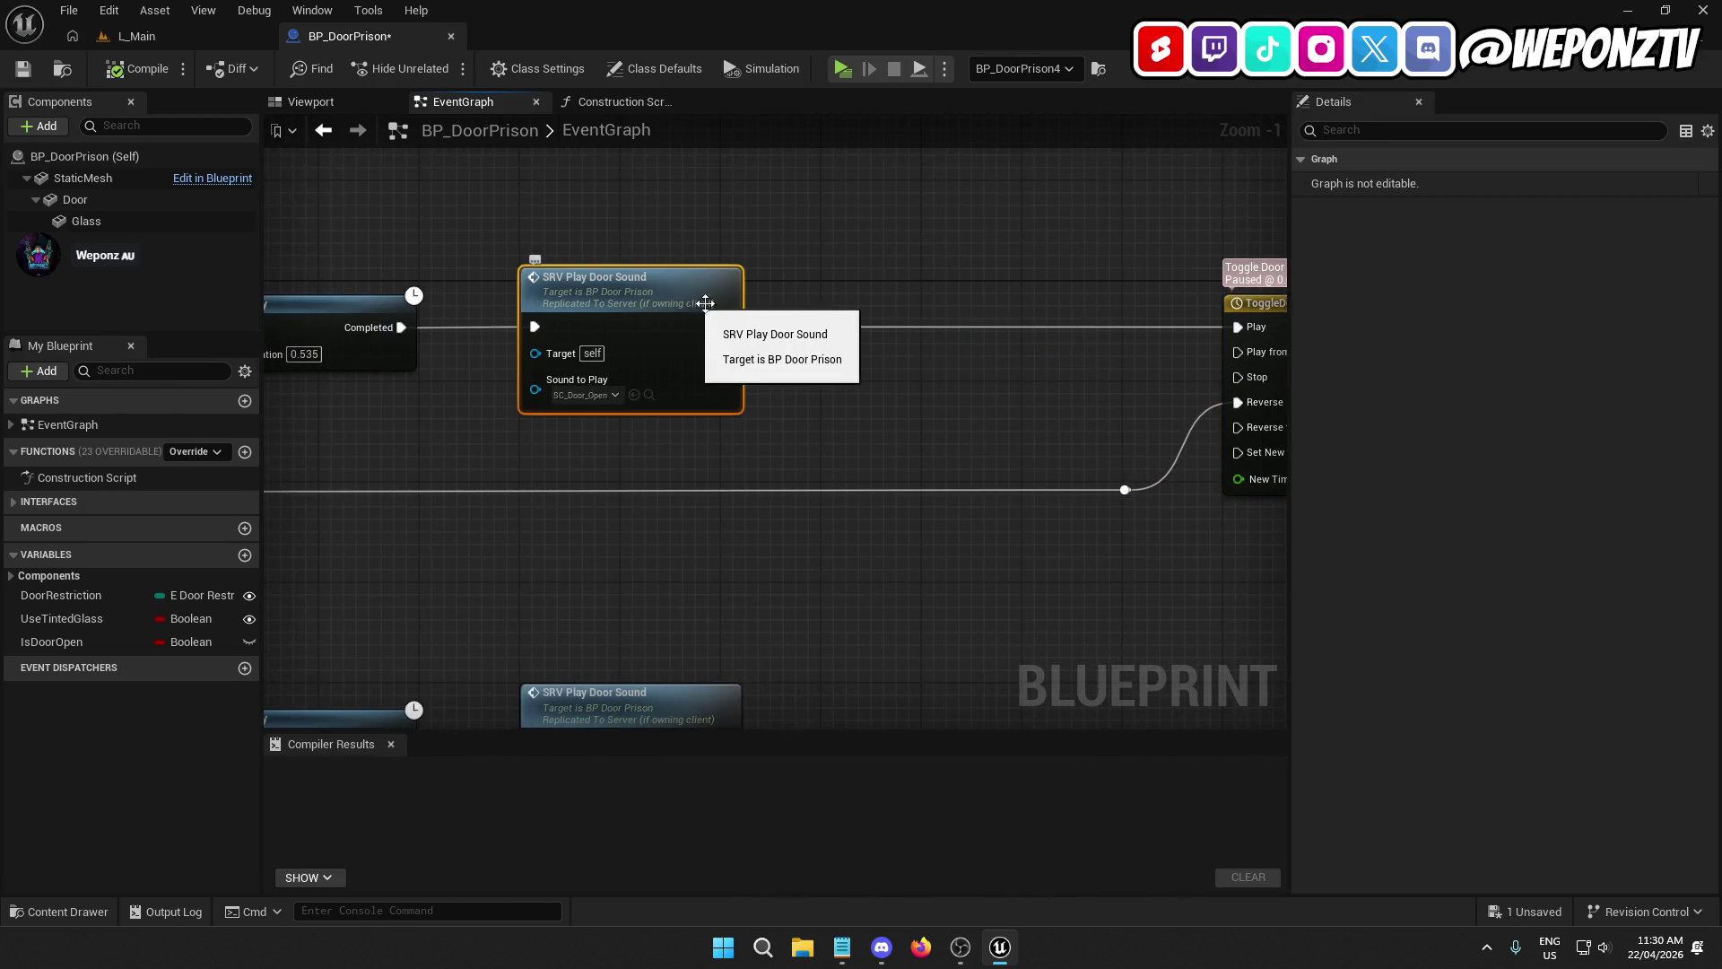
key("ctrl+d")
left_click_drag(843, 321, 871, 305)
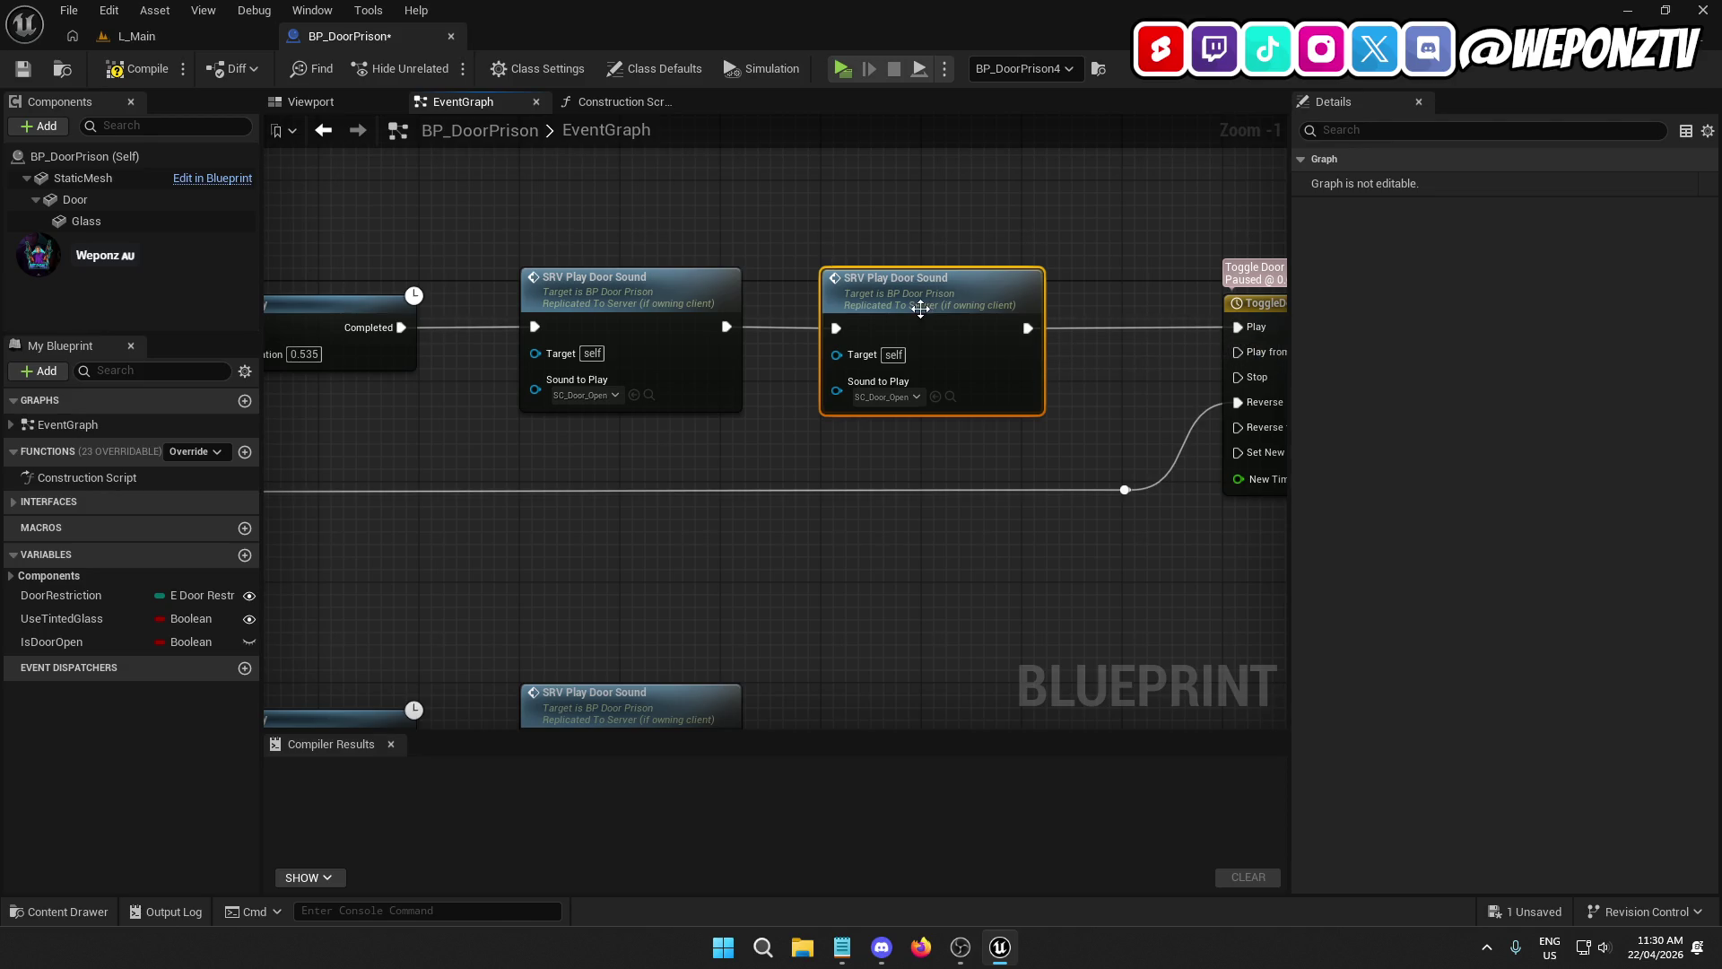
left_click(744, 483)
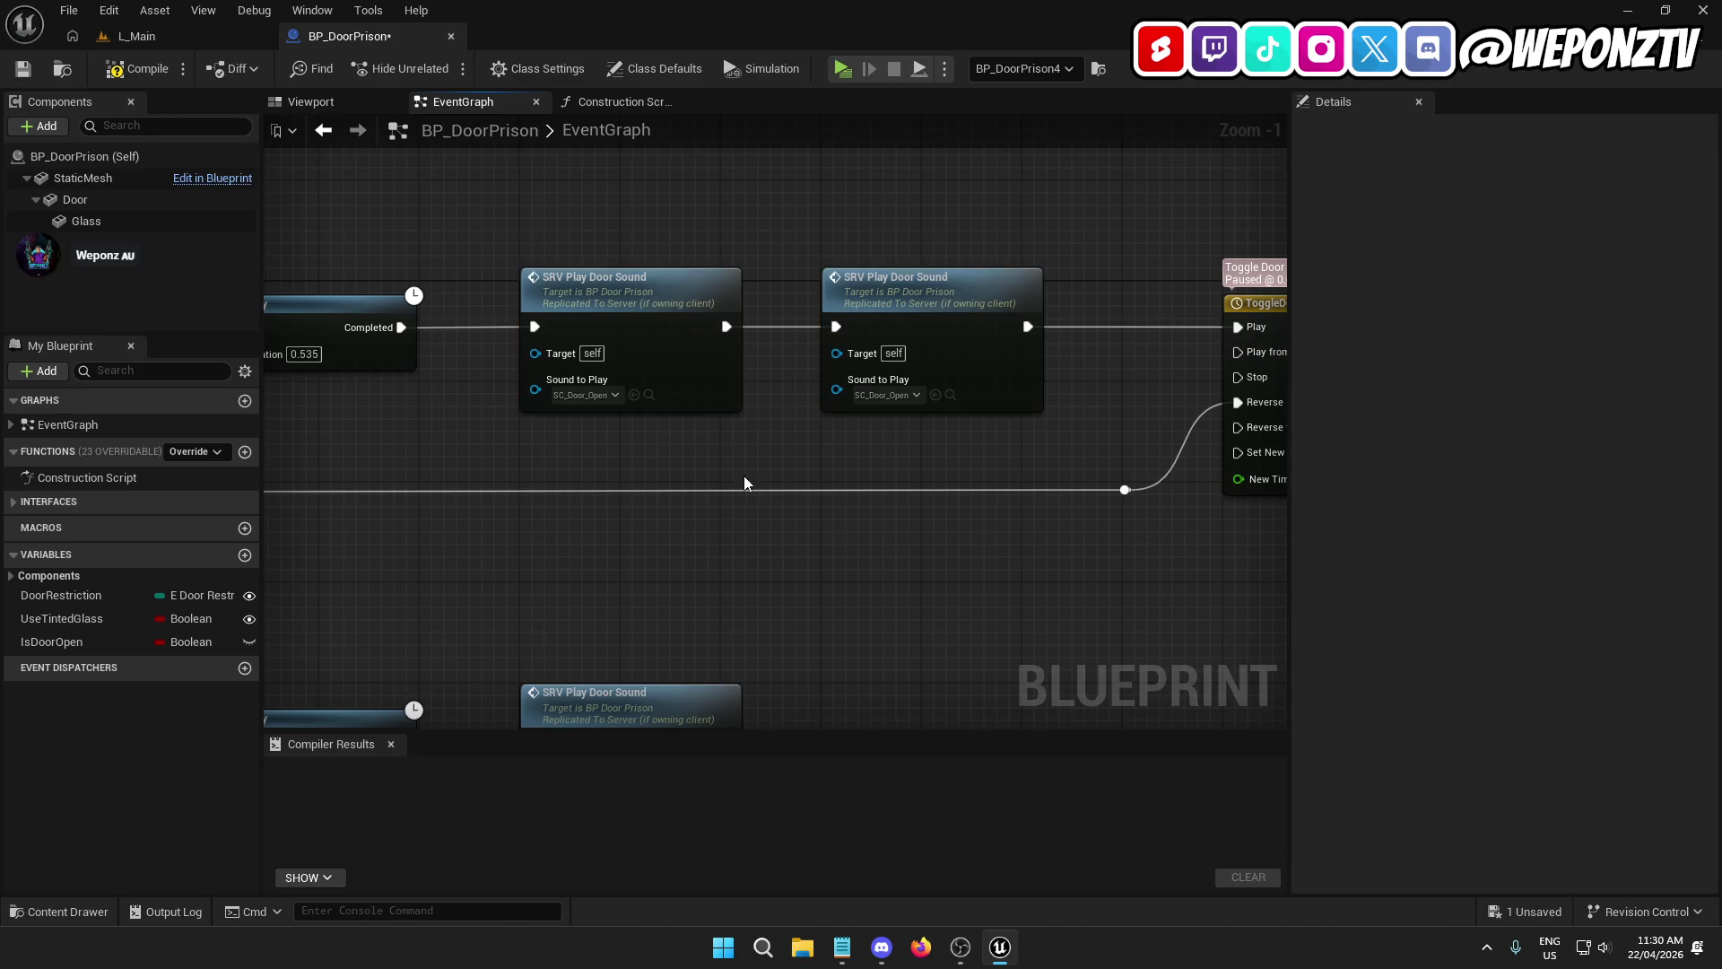
Step: Set the first Play Door Sound node's sound to SC_Keycard_Swipe
left_click_drag(594, 412, 594, 412)
left_click(591, 403)
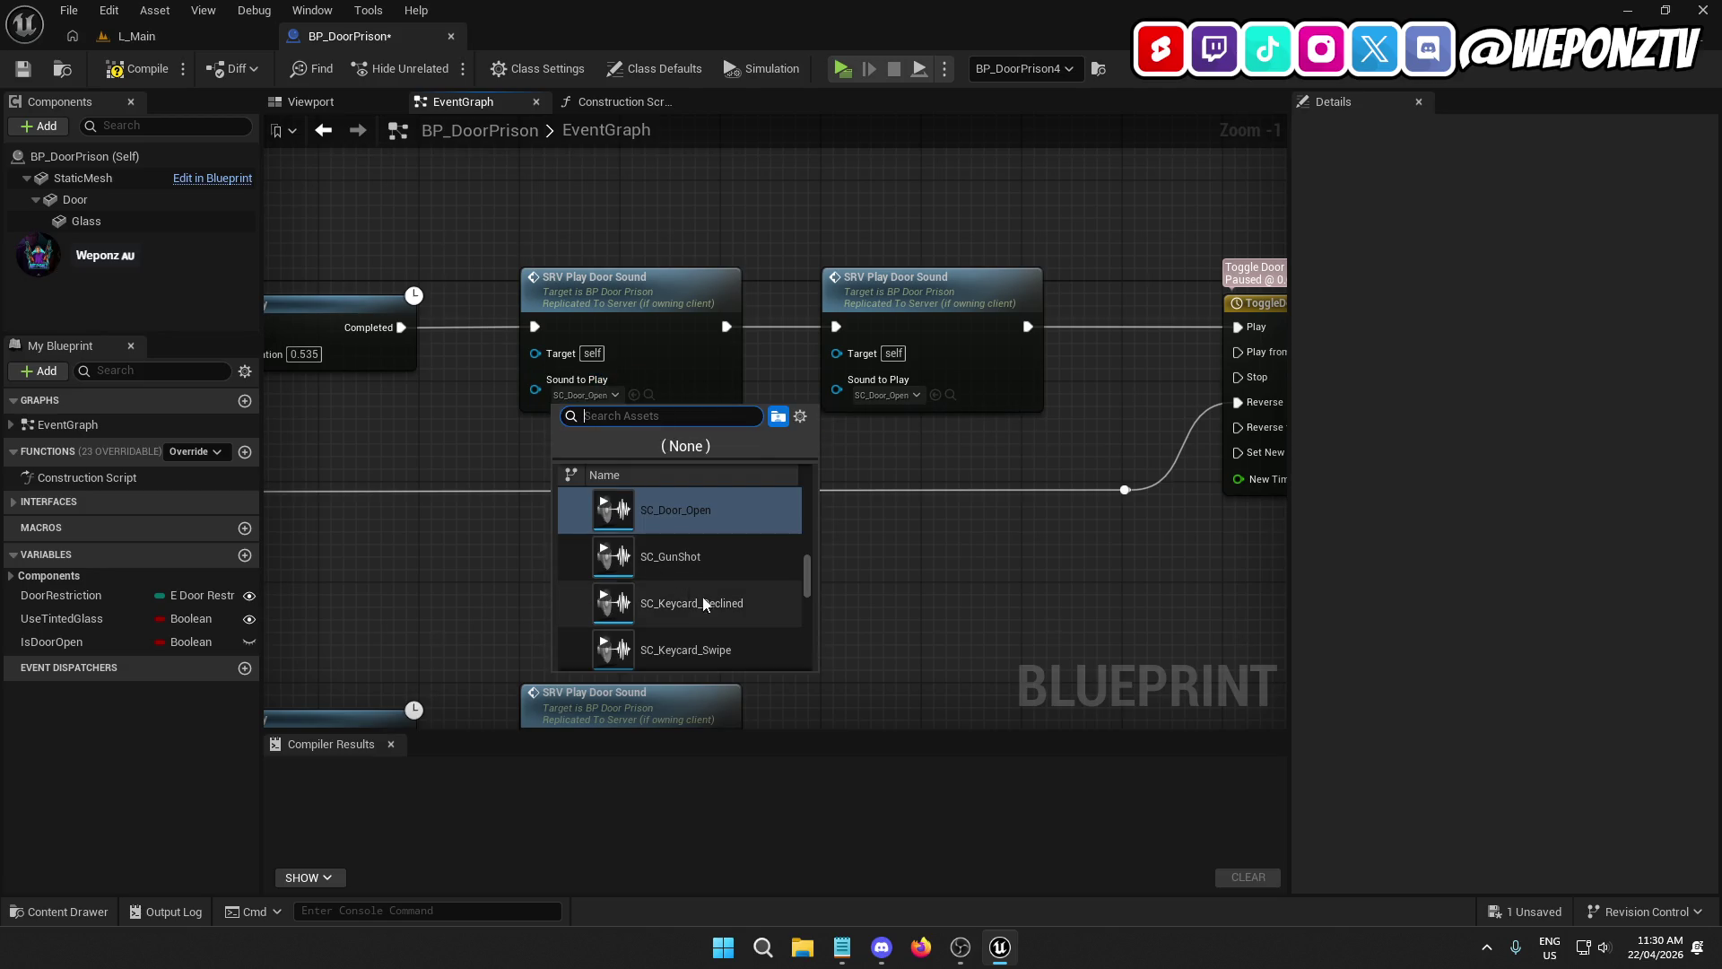
left_click(731, 650)
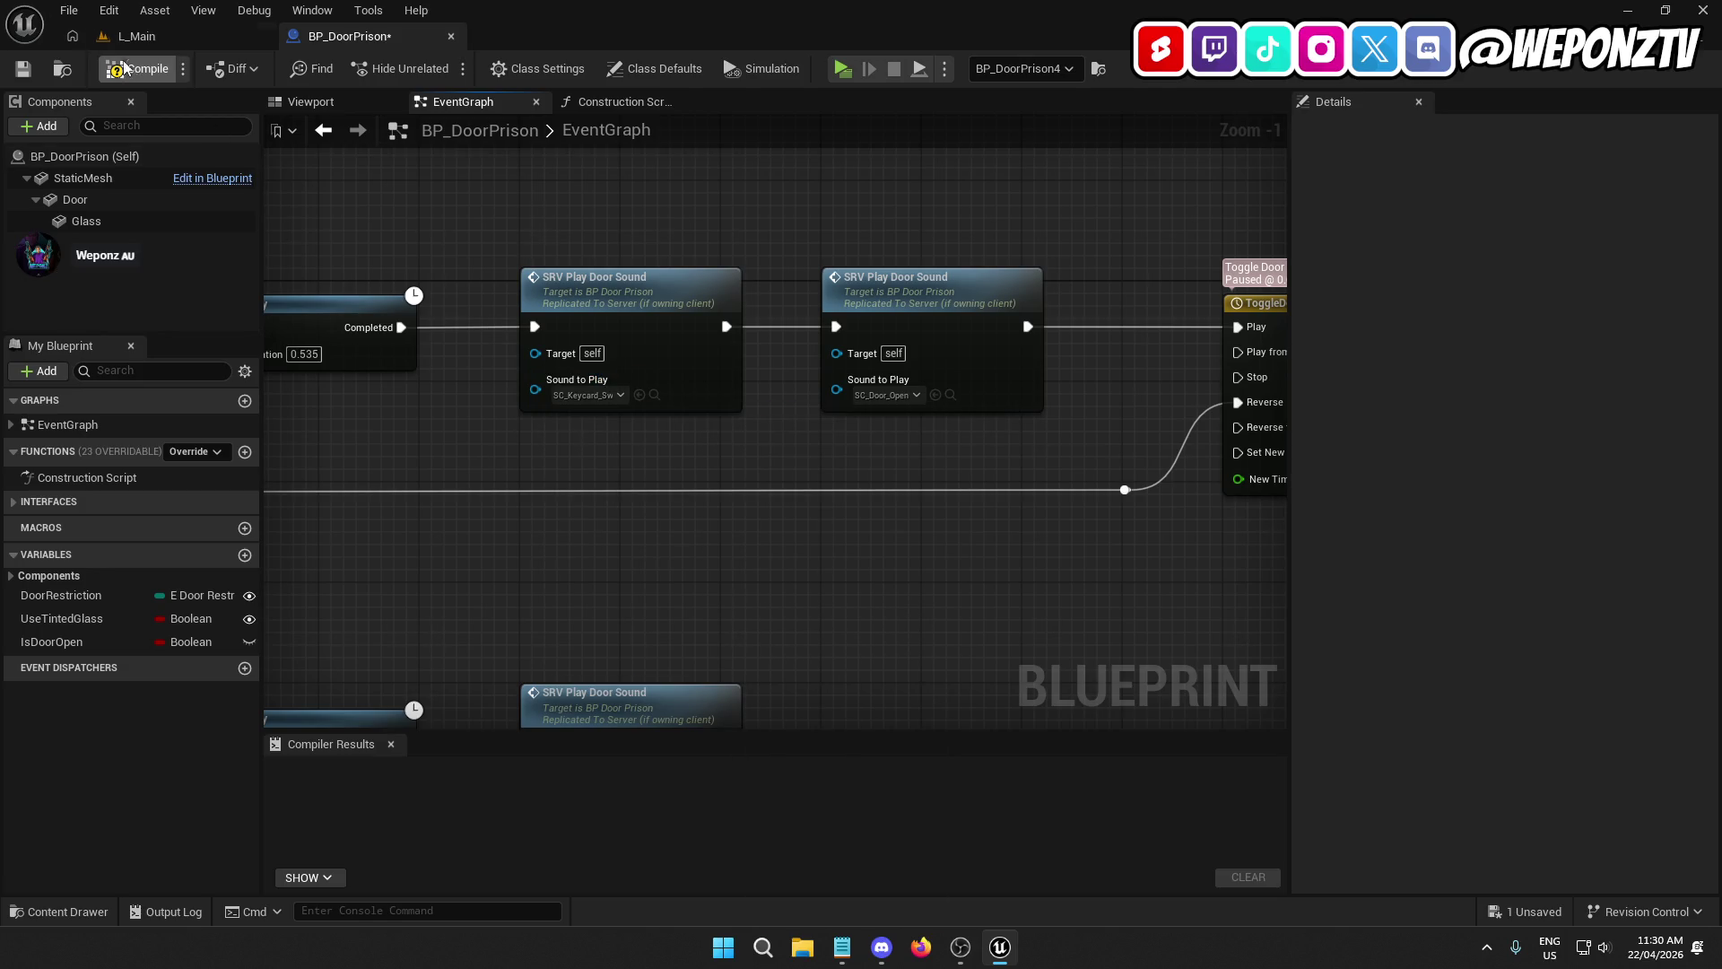
left_click(184, 40)
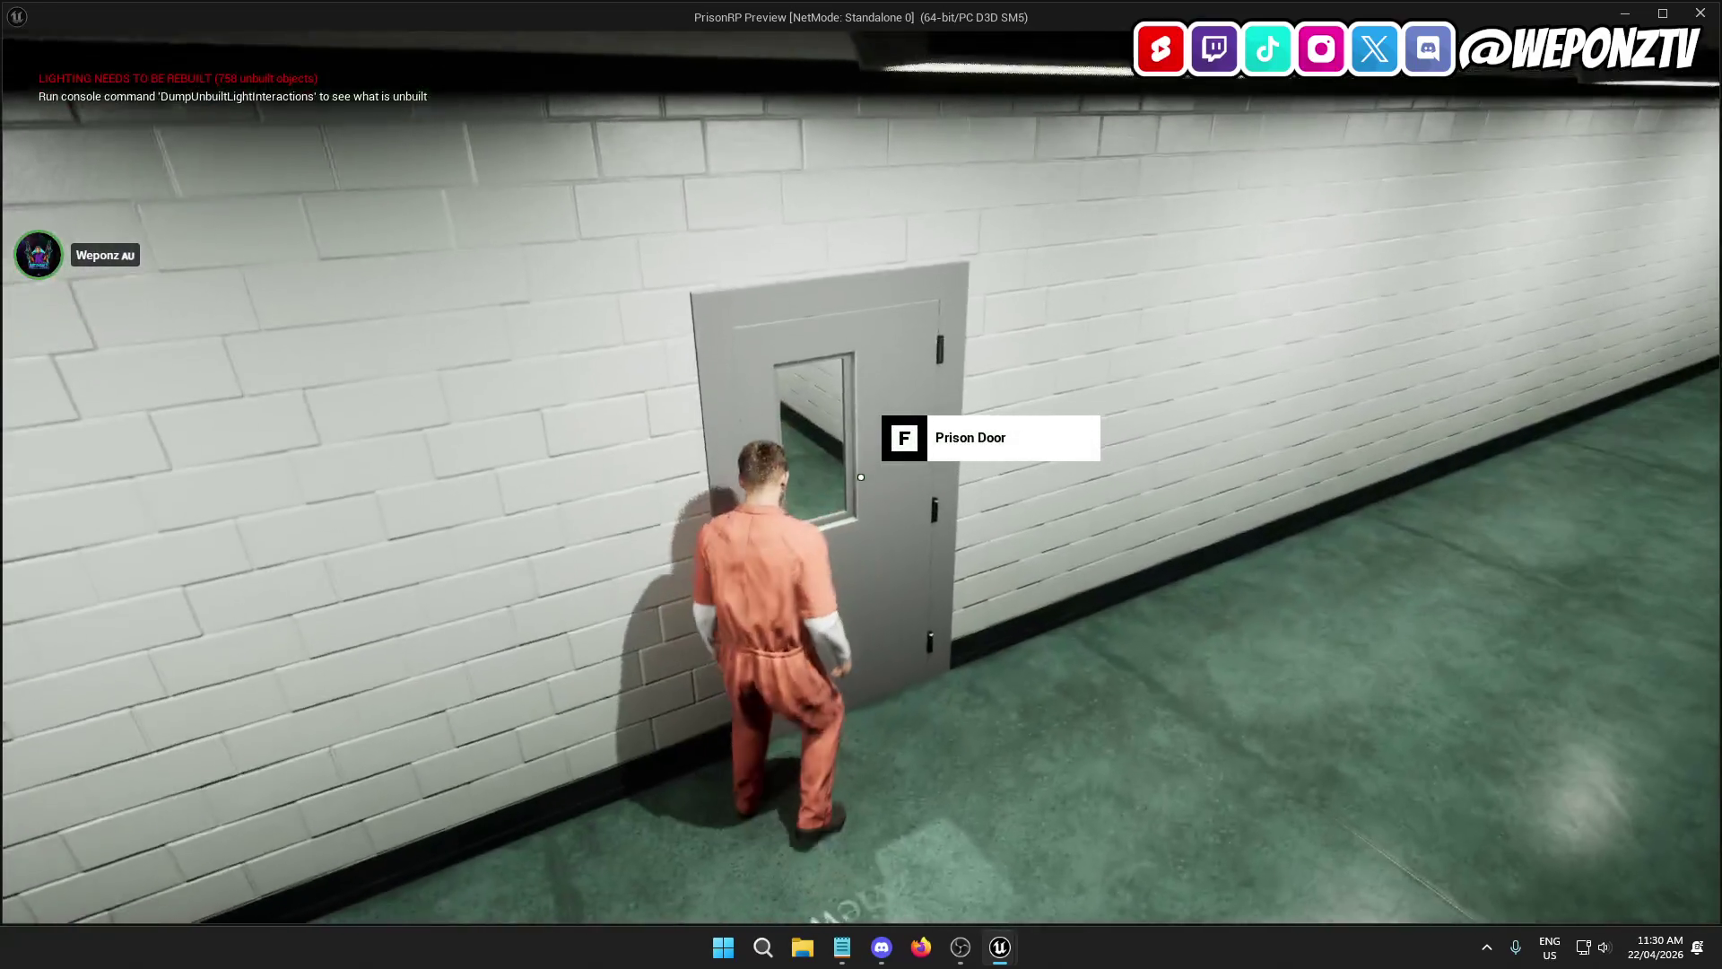
Step: Open and close the prison door with F in the preview, then stop the play test
key("f")
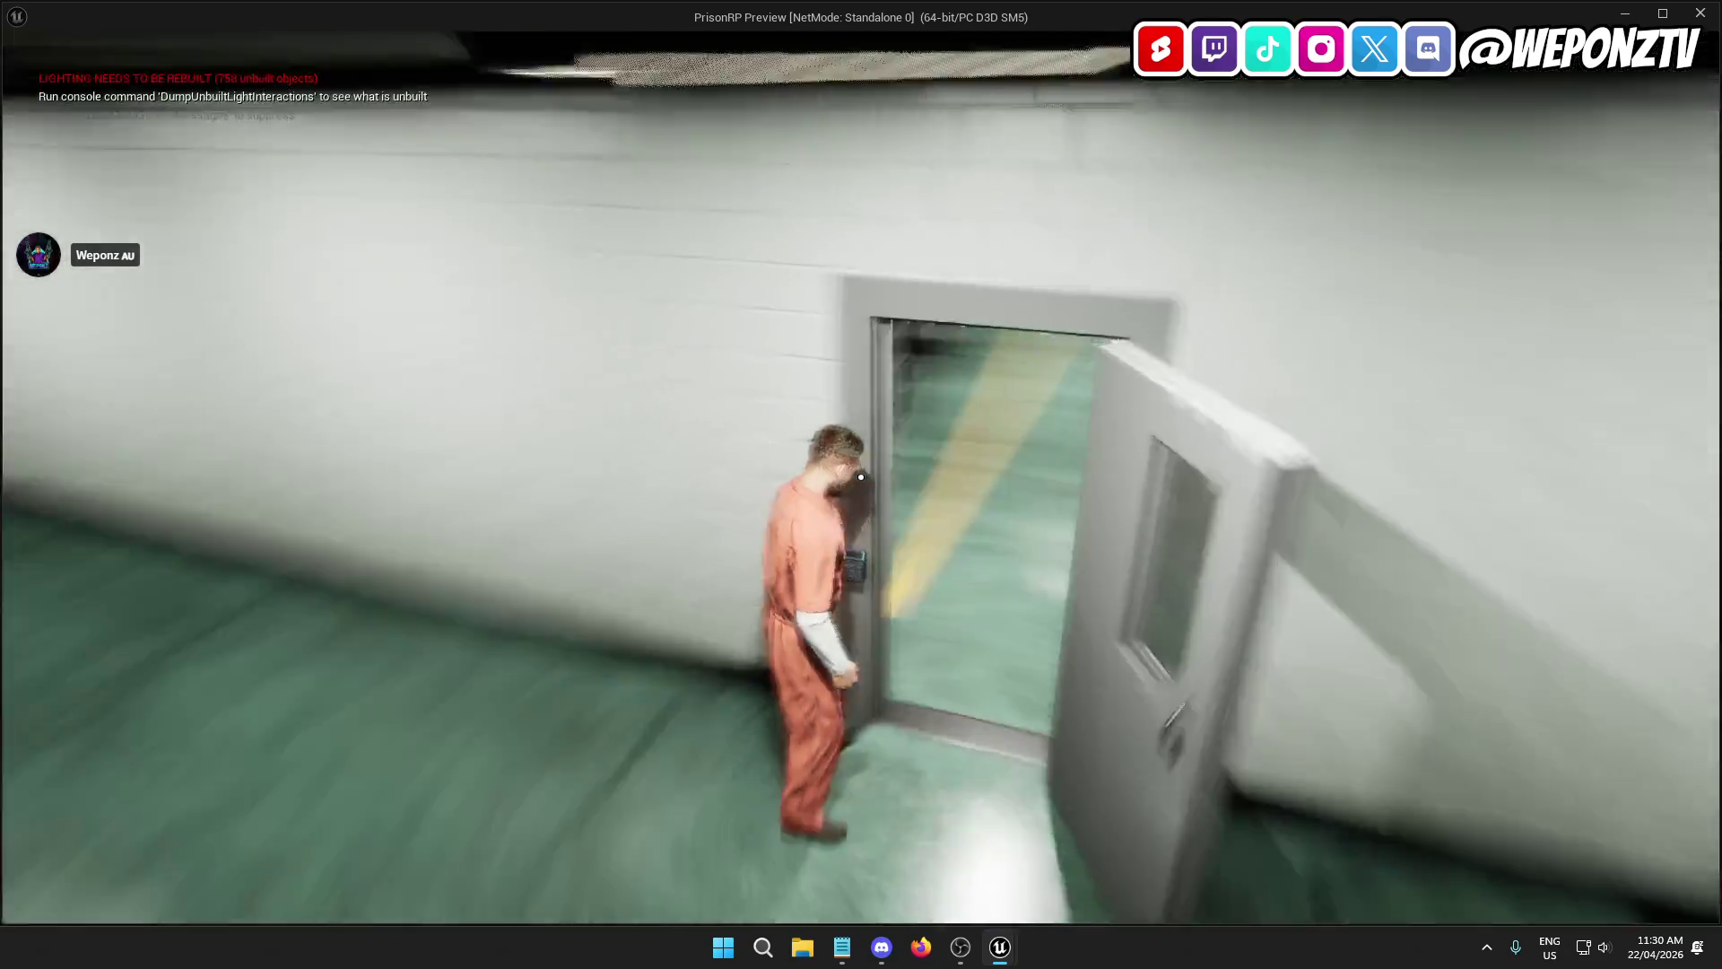
key("f")
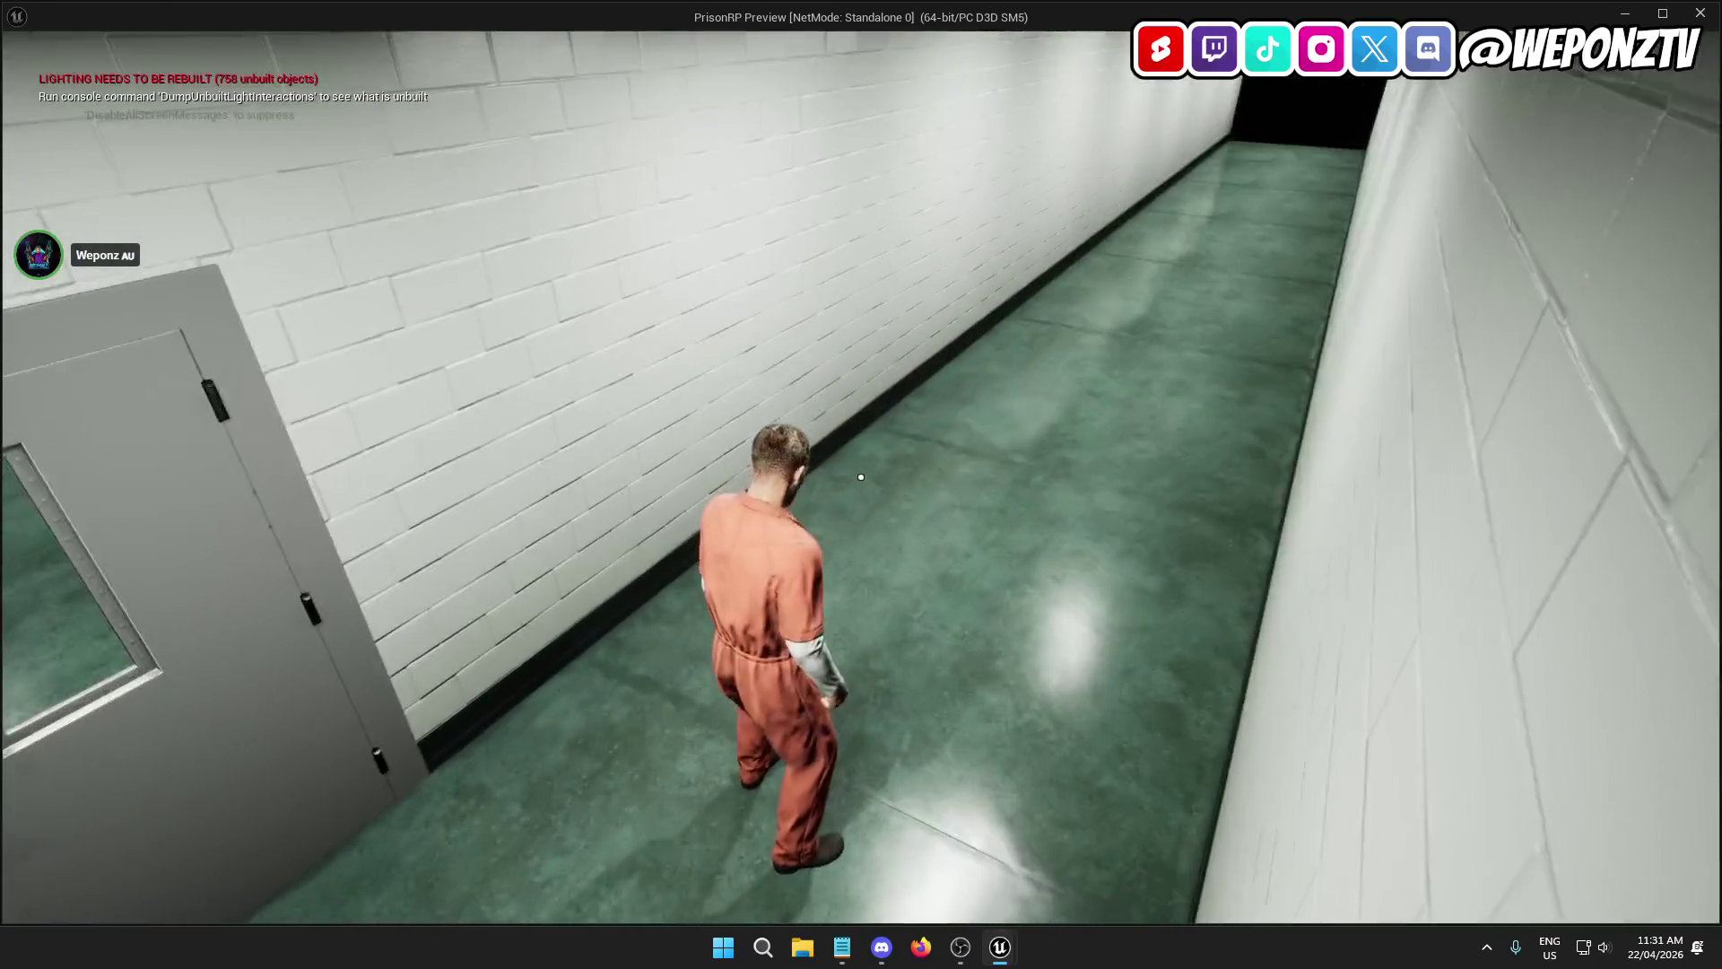
key("Escape")
left_click_drag(1073, 199, 1074, 296)
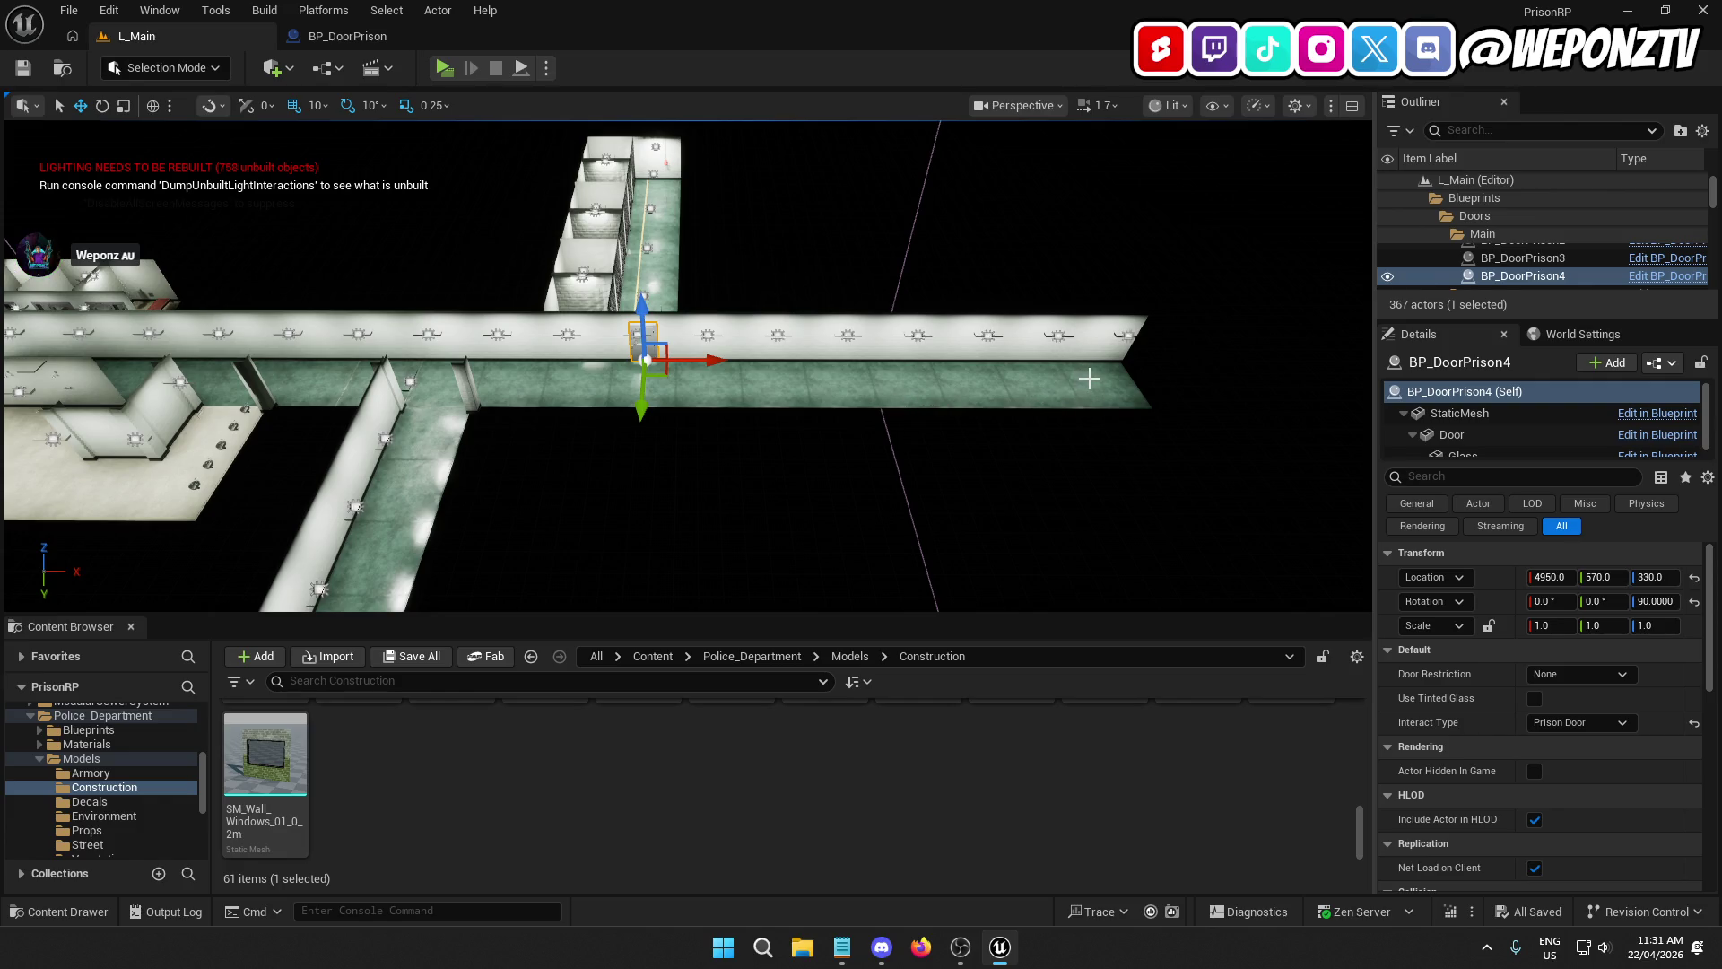
key("f")
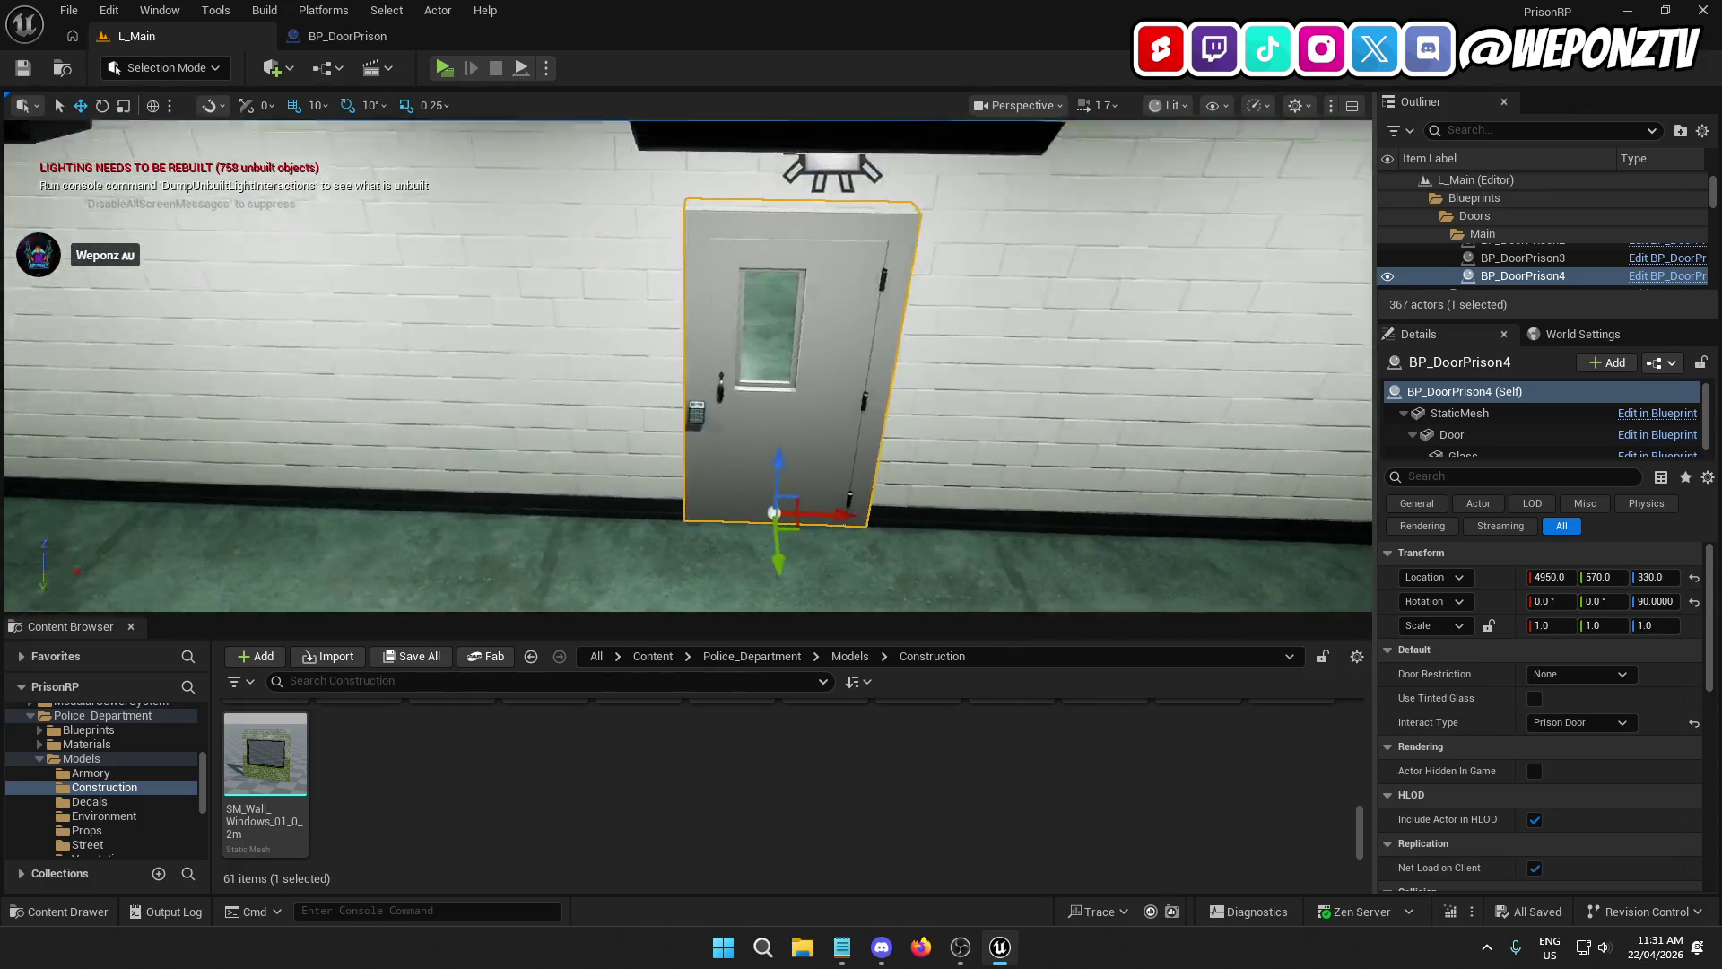
mouse_move(682, 358)
left_mouse_down()
mouse_move(565, 417)
mouse_move(709, 354)
mouse_move(879, 327)
mouse_move(753, 358)
left_mouse_up()
left_click(957, 335)
left_click_drag(957, 335, 957, 334)
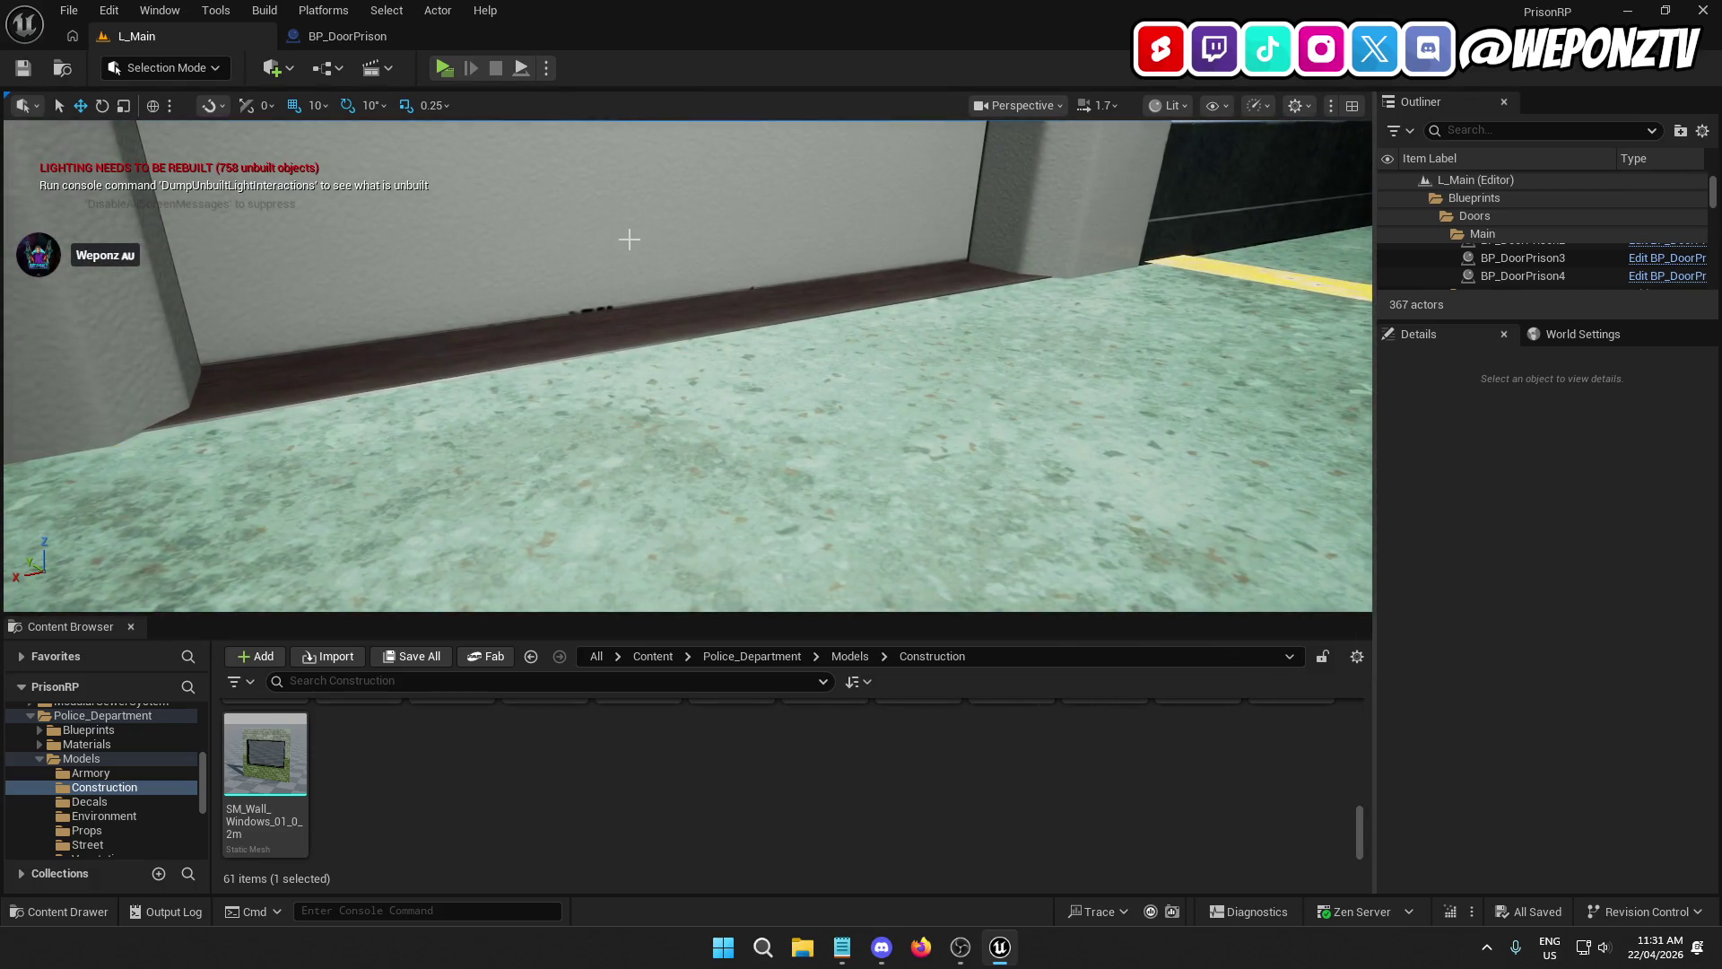
left_click(659, 278)
left_click(746, 313)
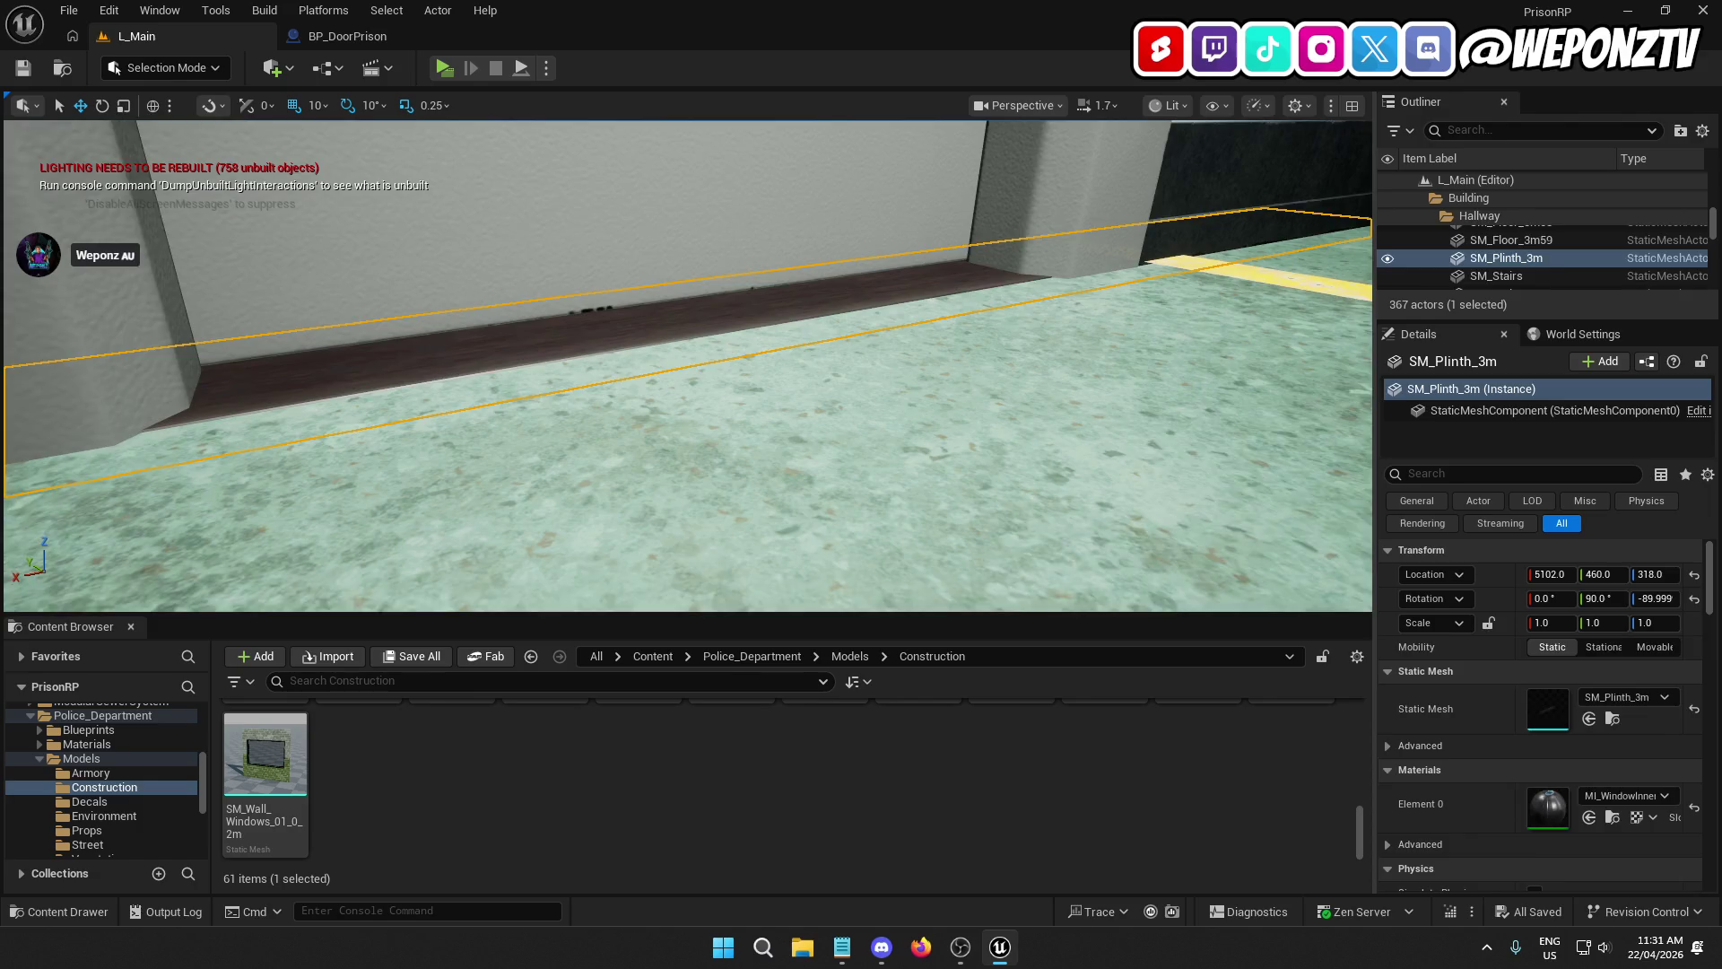
key("ctrl+z")
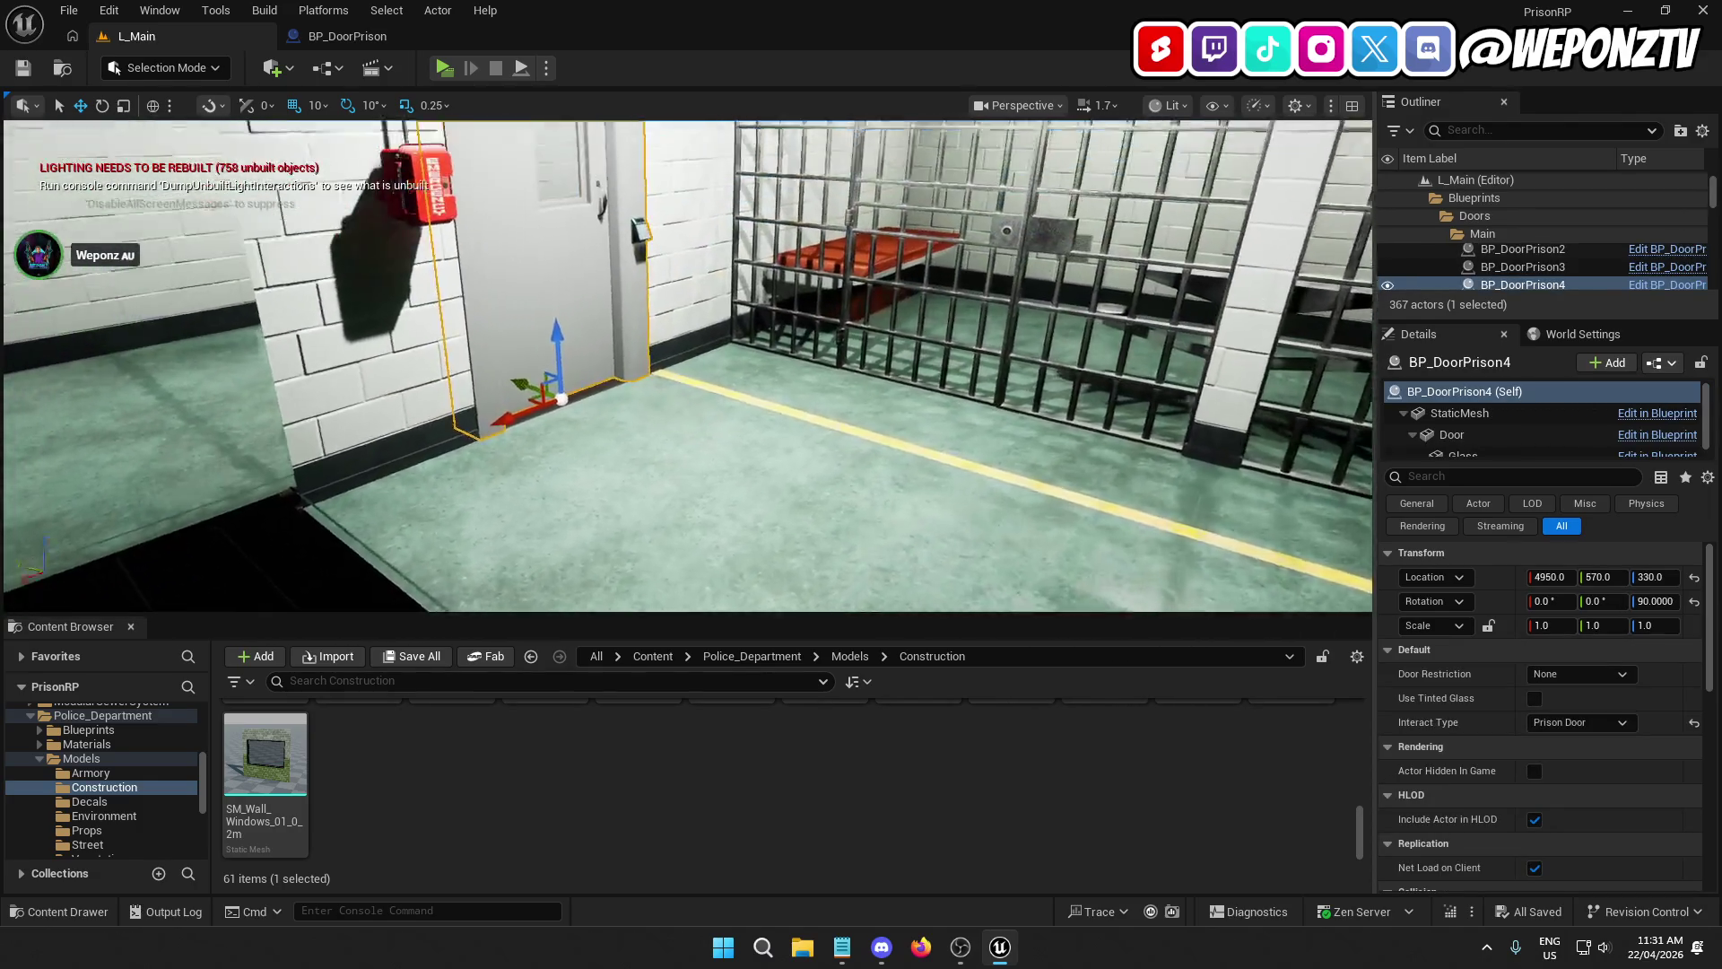
key("w")
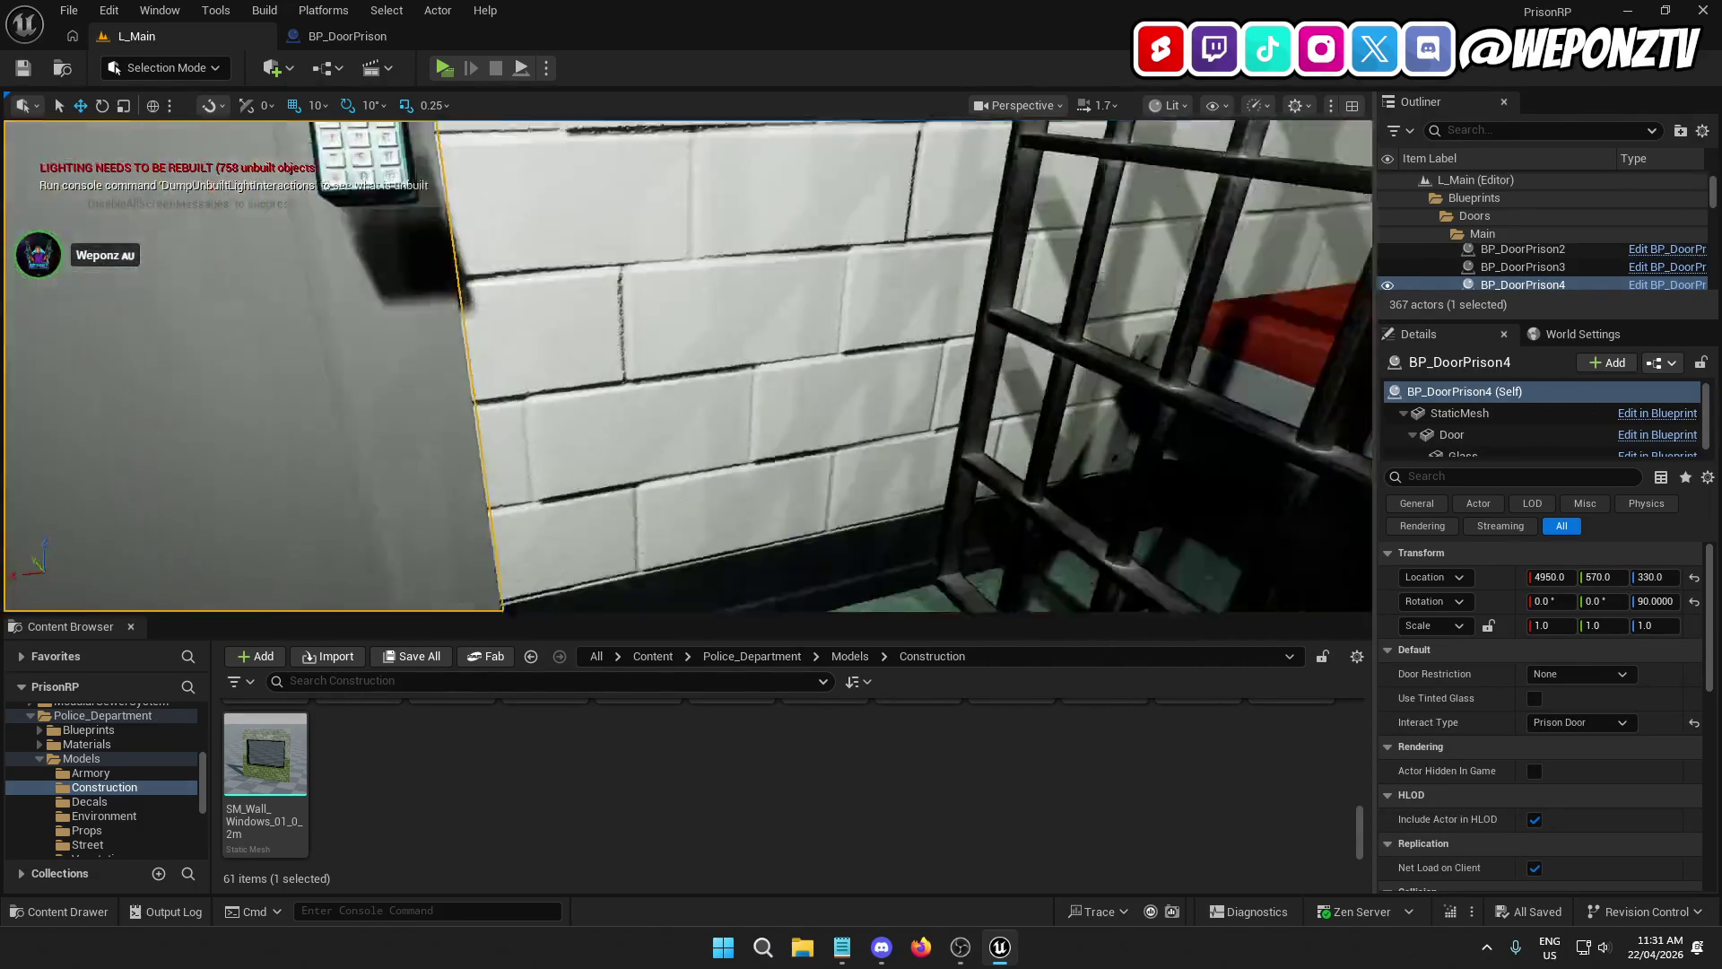
key("s")
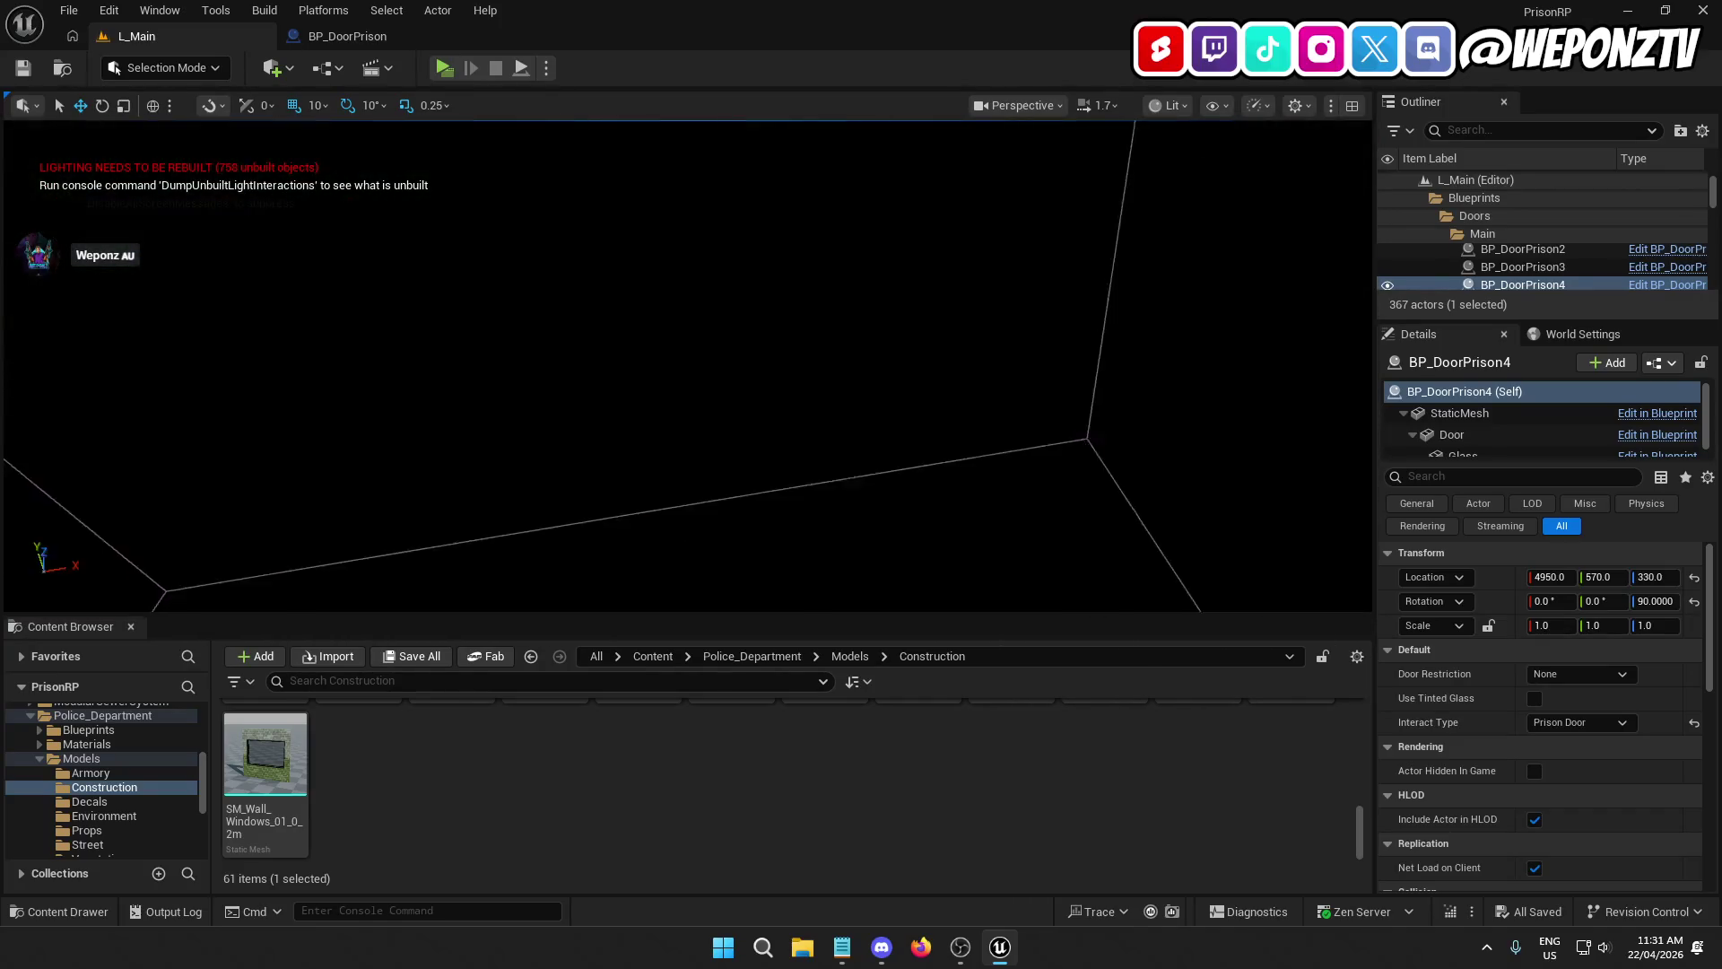
left_click(977, 342)
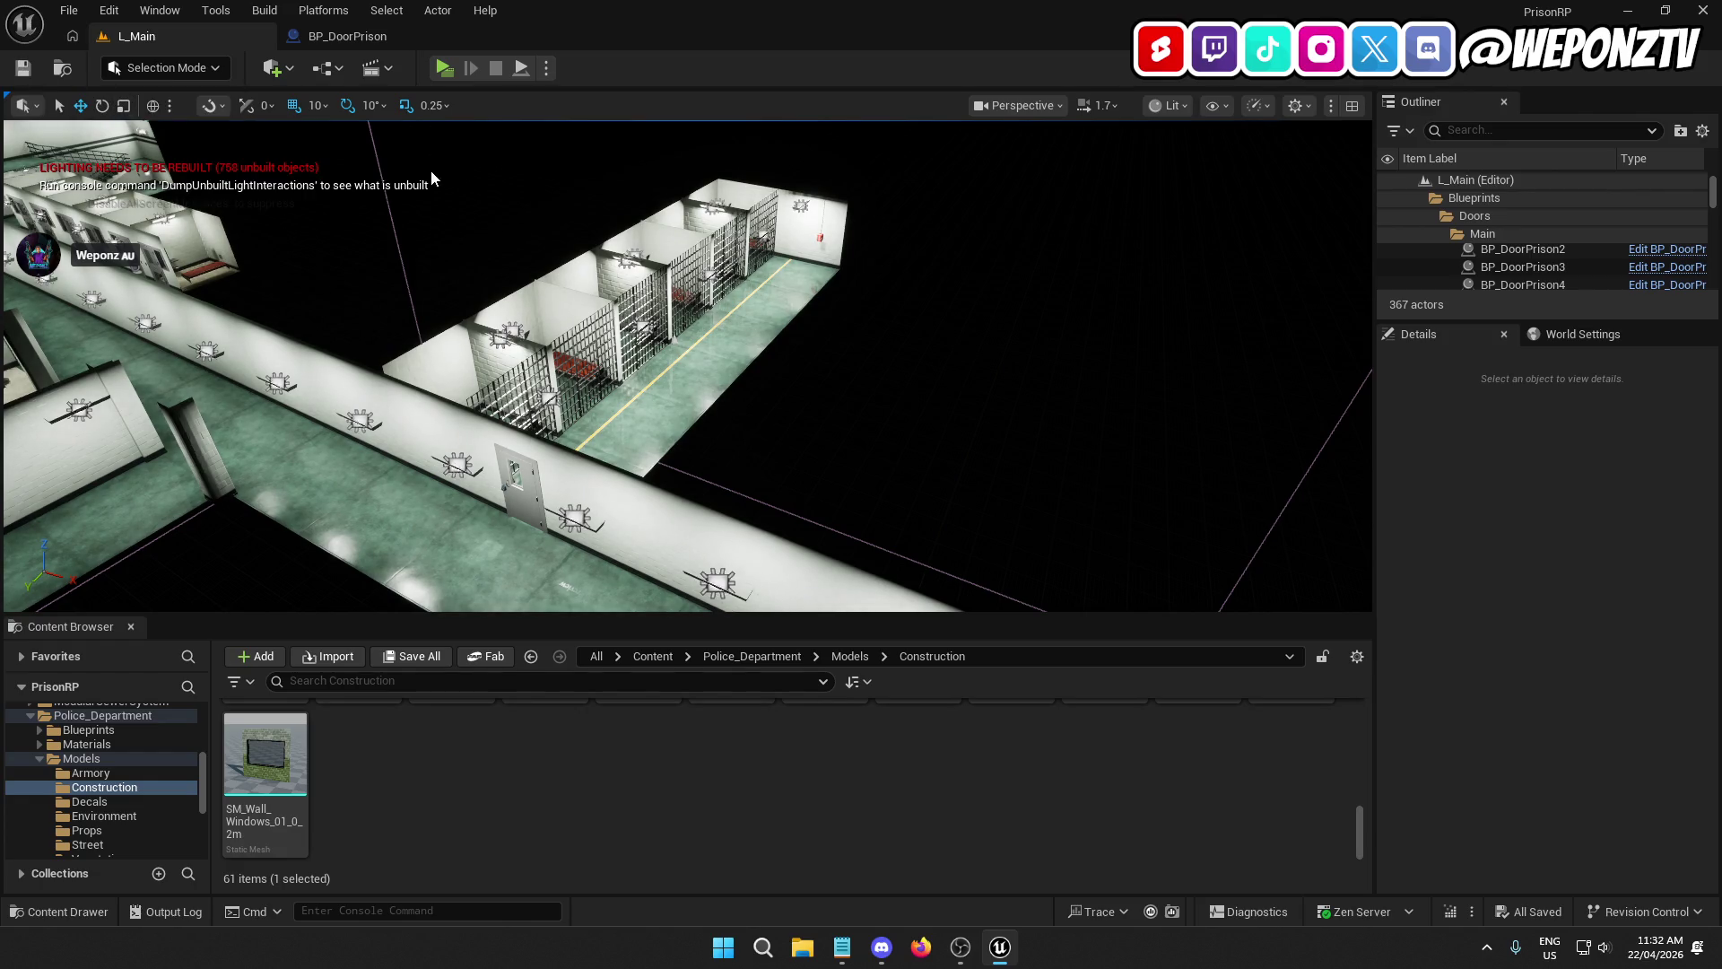
Step: Run Build All Levels to rebuild L_Main's lighting and dismiss the map check log
left_click(275, 14)
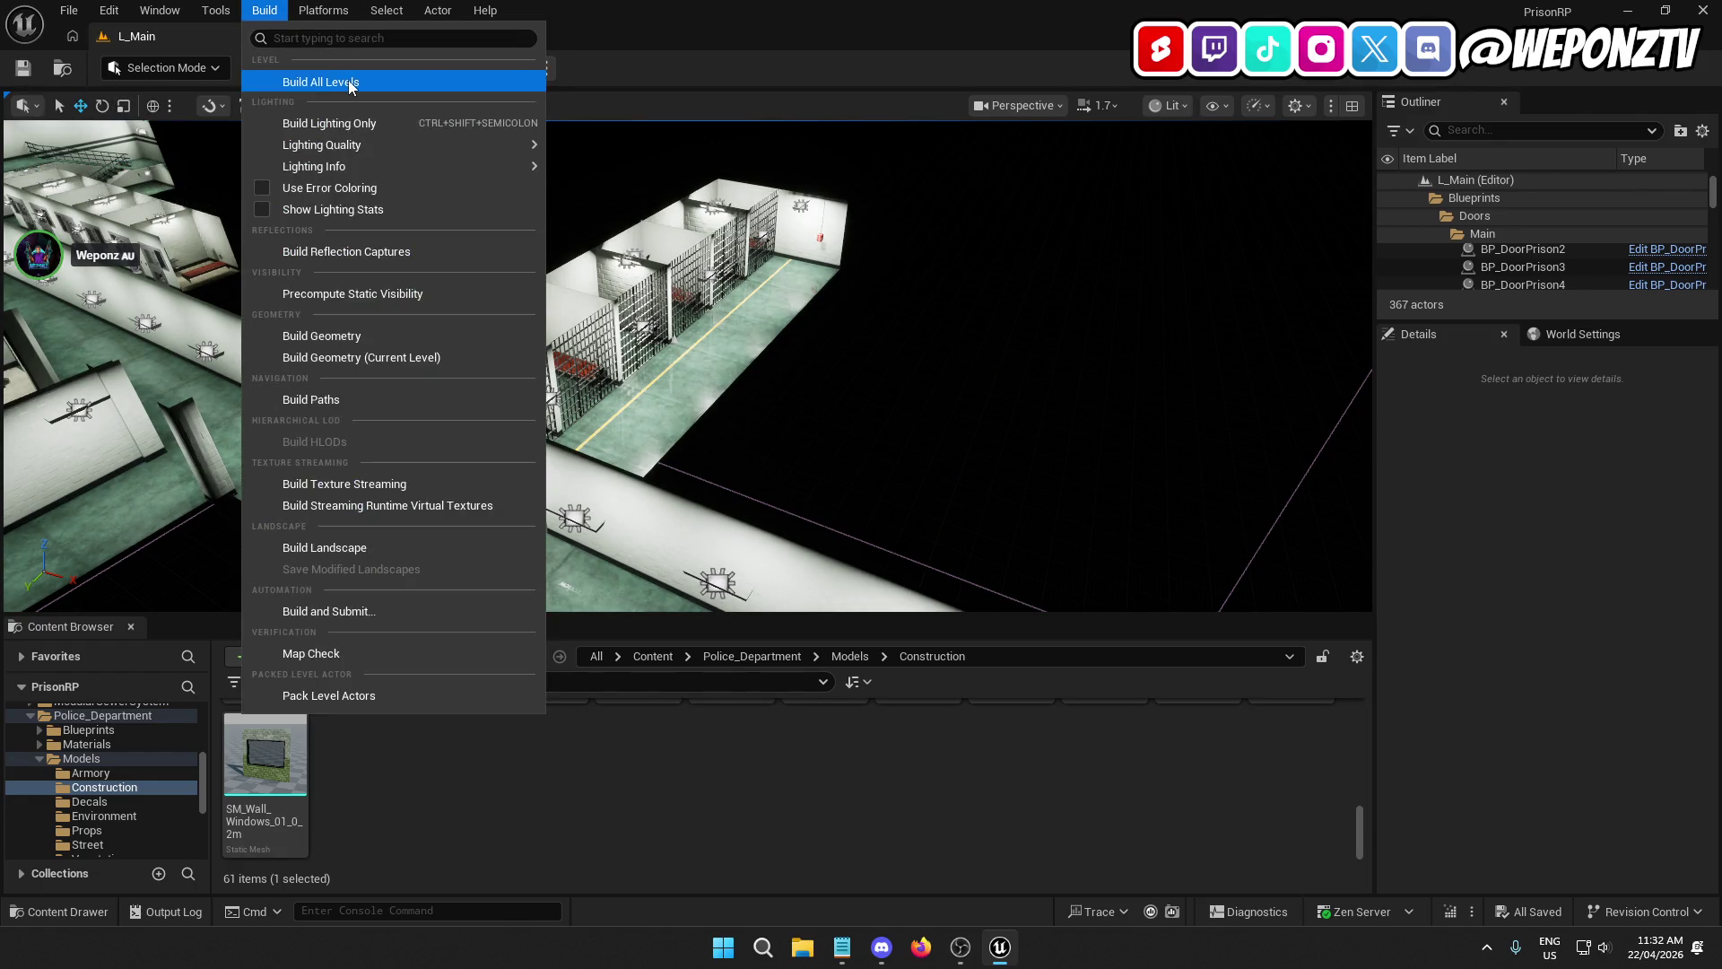
left_click(351, 84)
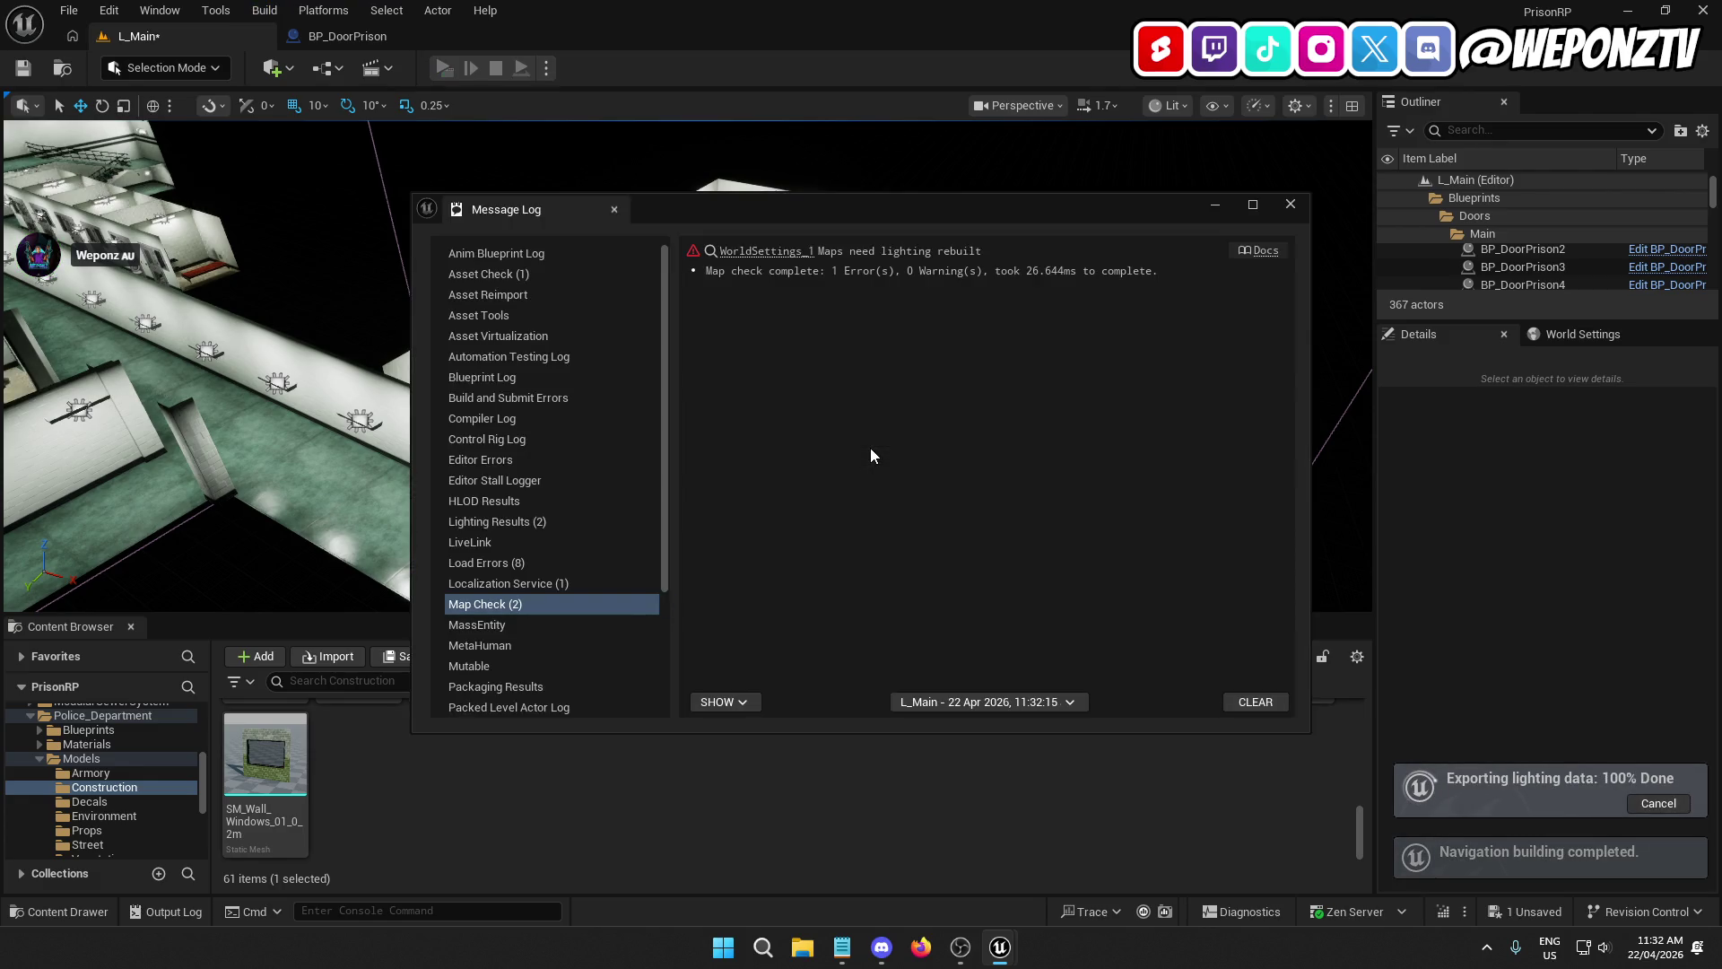
left_click(1290, 205)
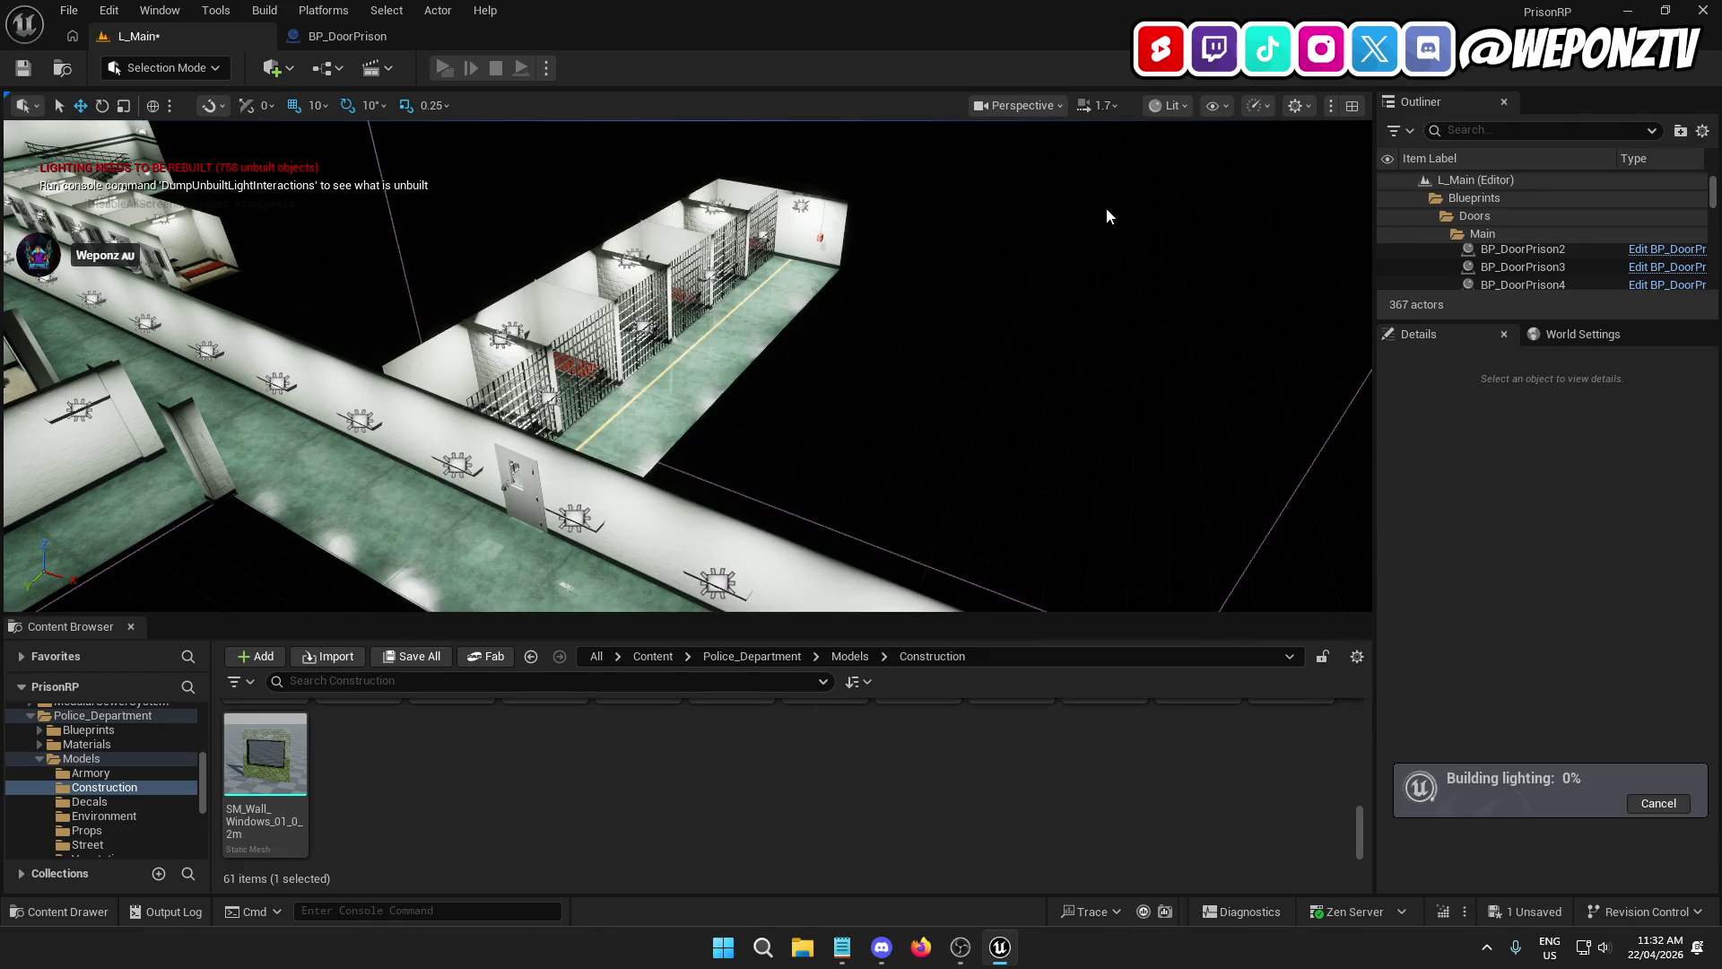
Step: Save all unsaved level changes, skipping the level file that failed to save
left_click(15, 71)
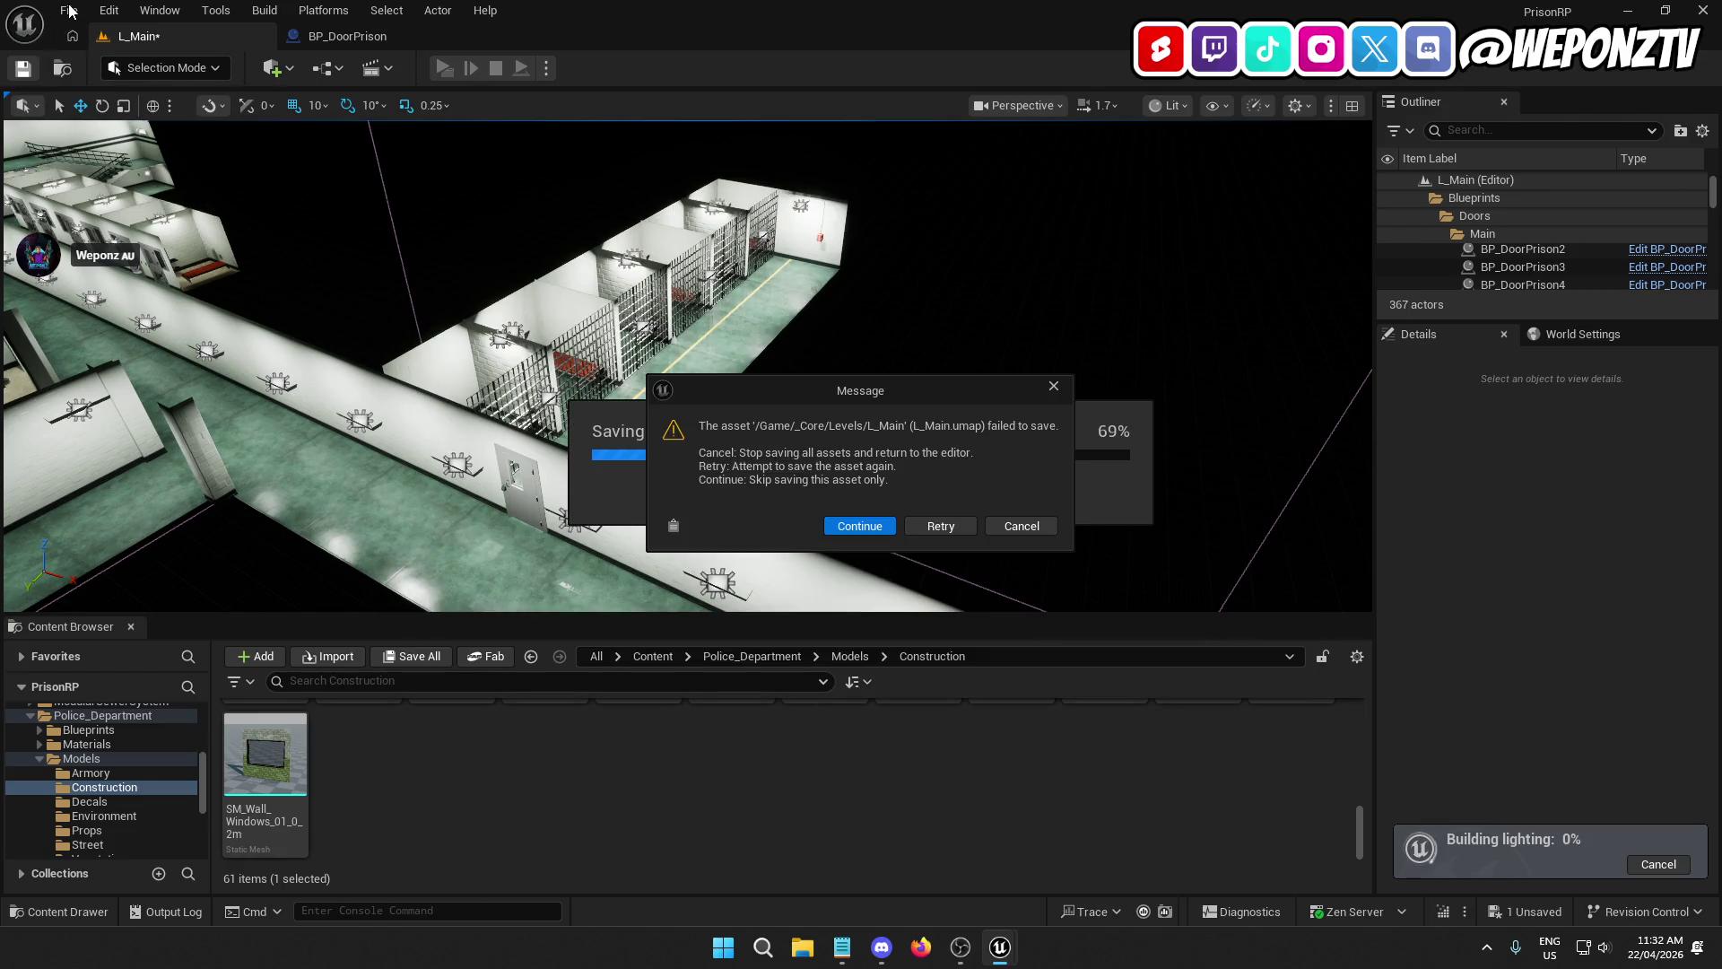
left_click(881, 528)
left_click(959, 514)
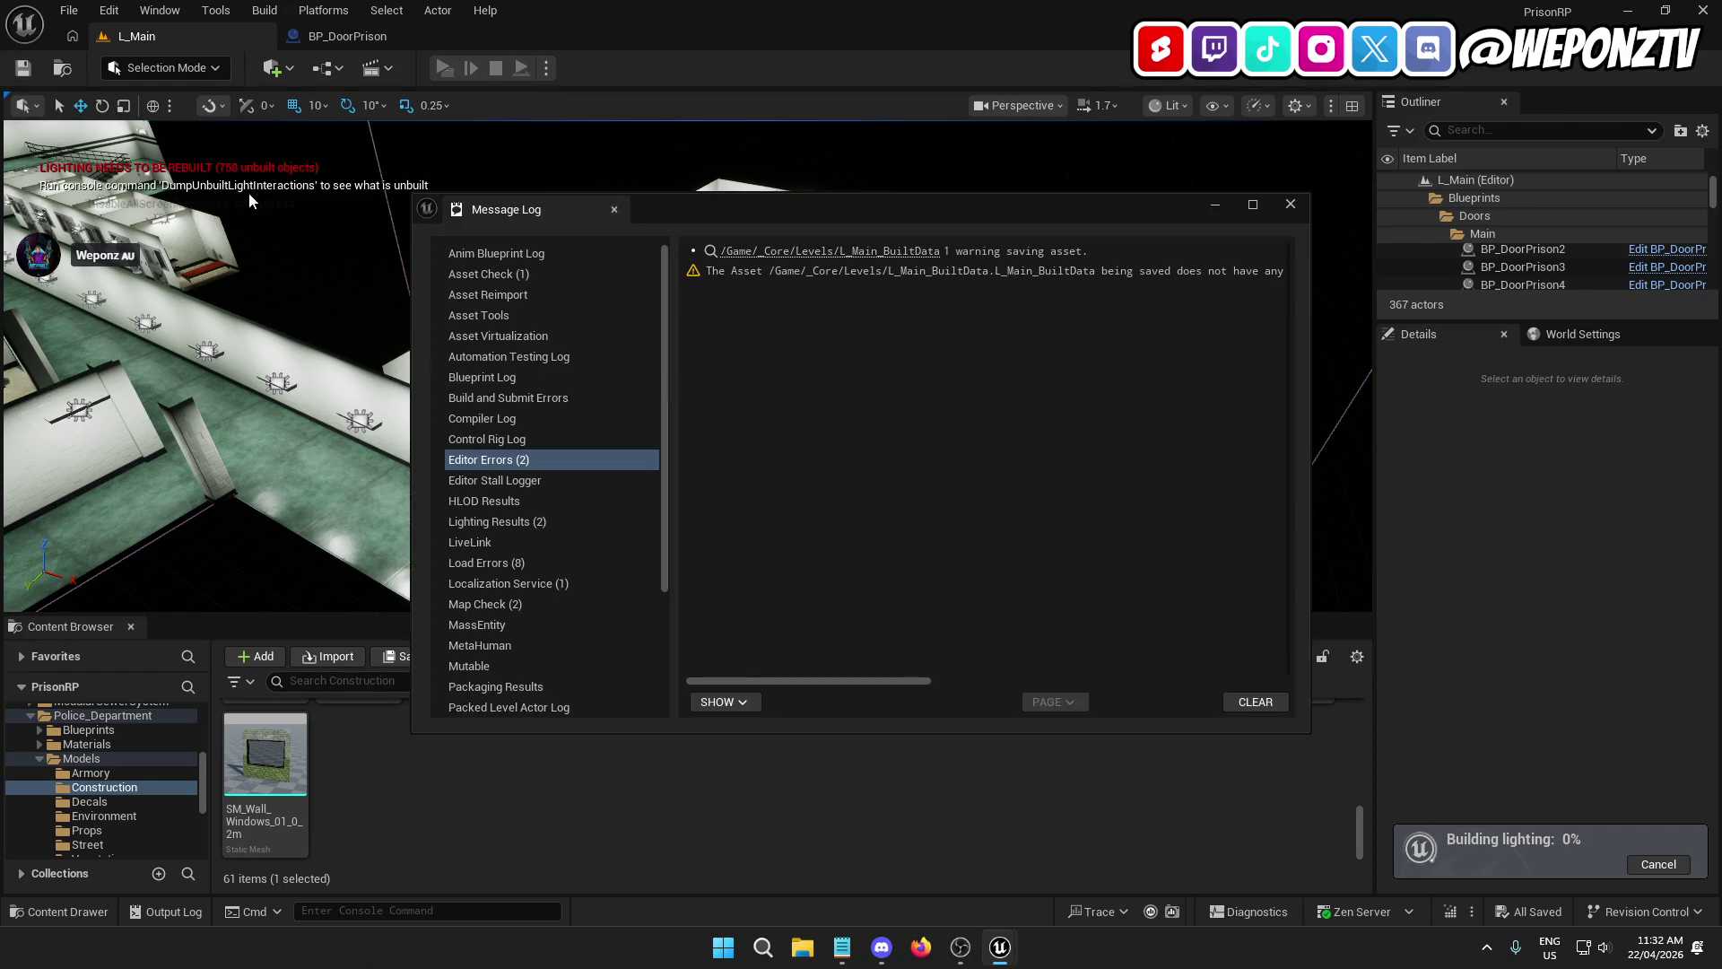
left_click(1292, 204)
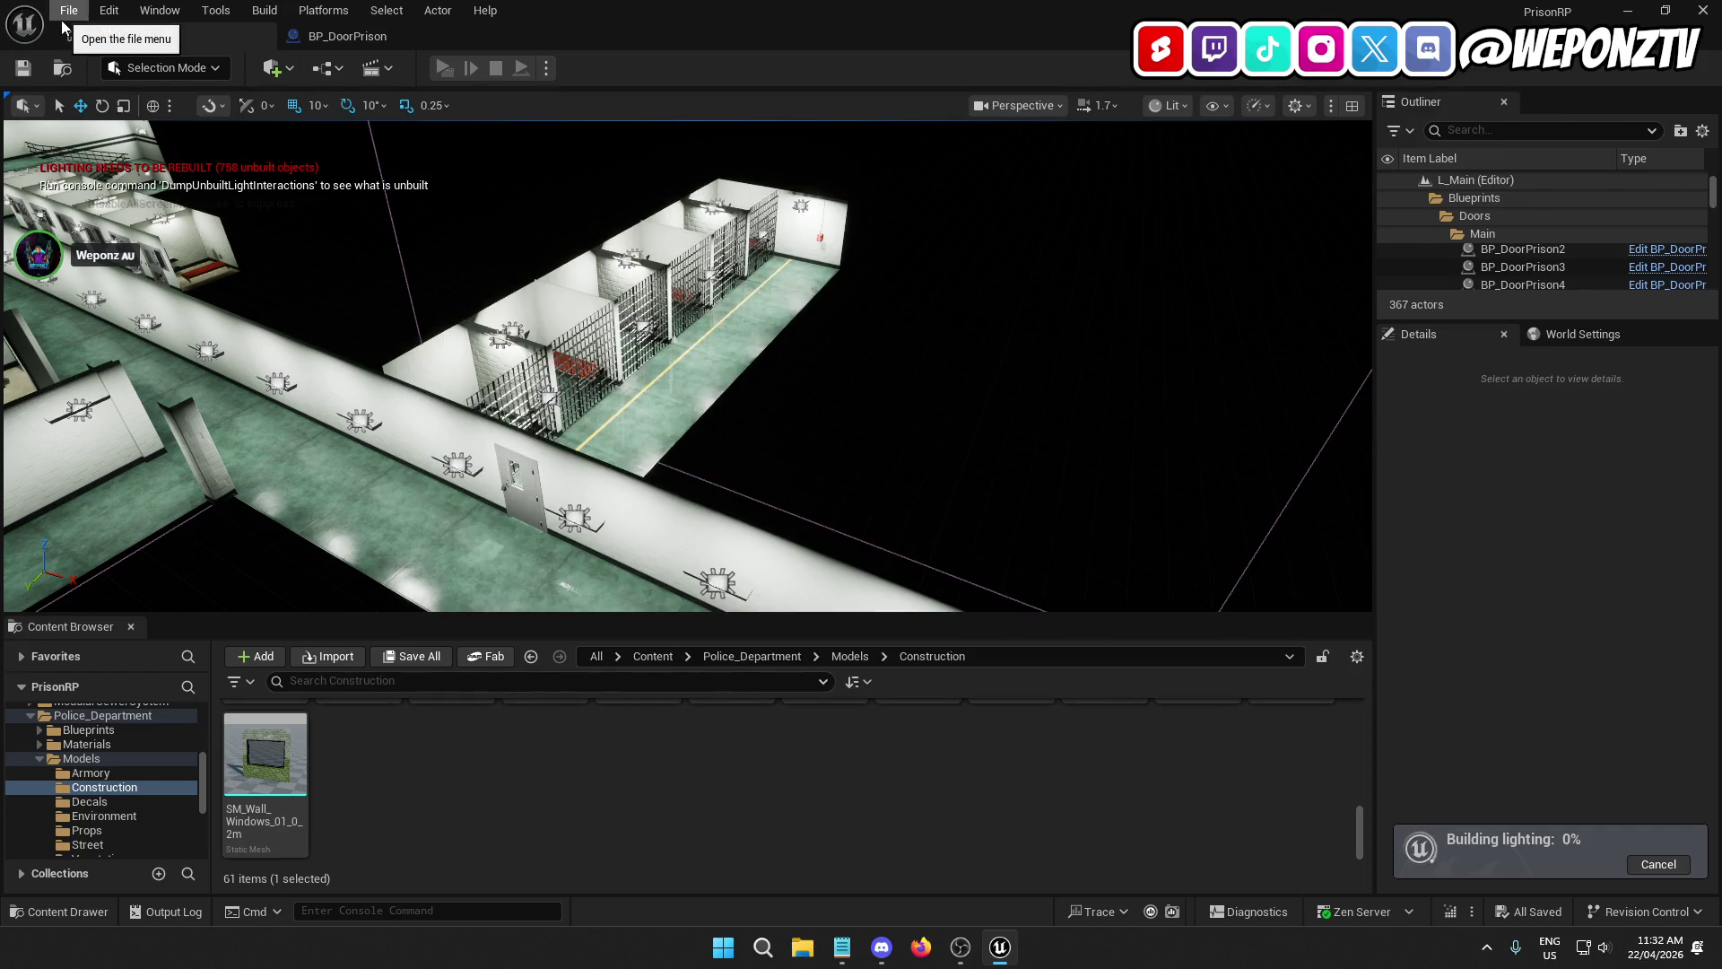
left_click(64, 16)
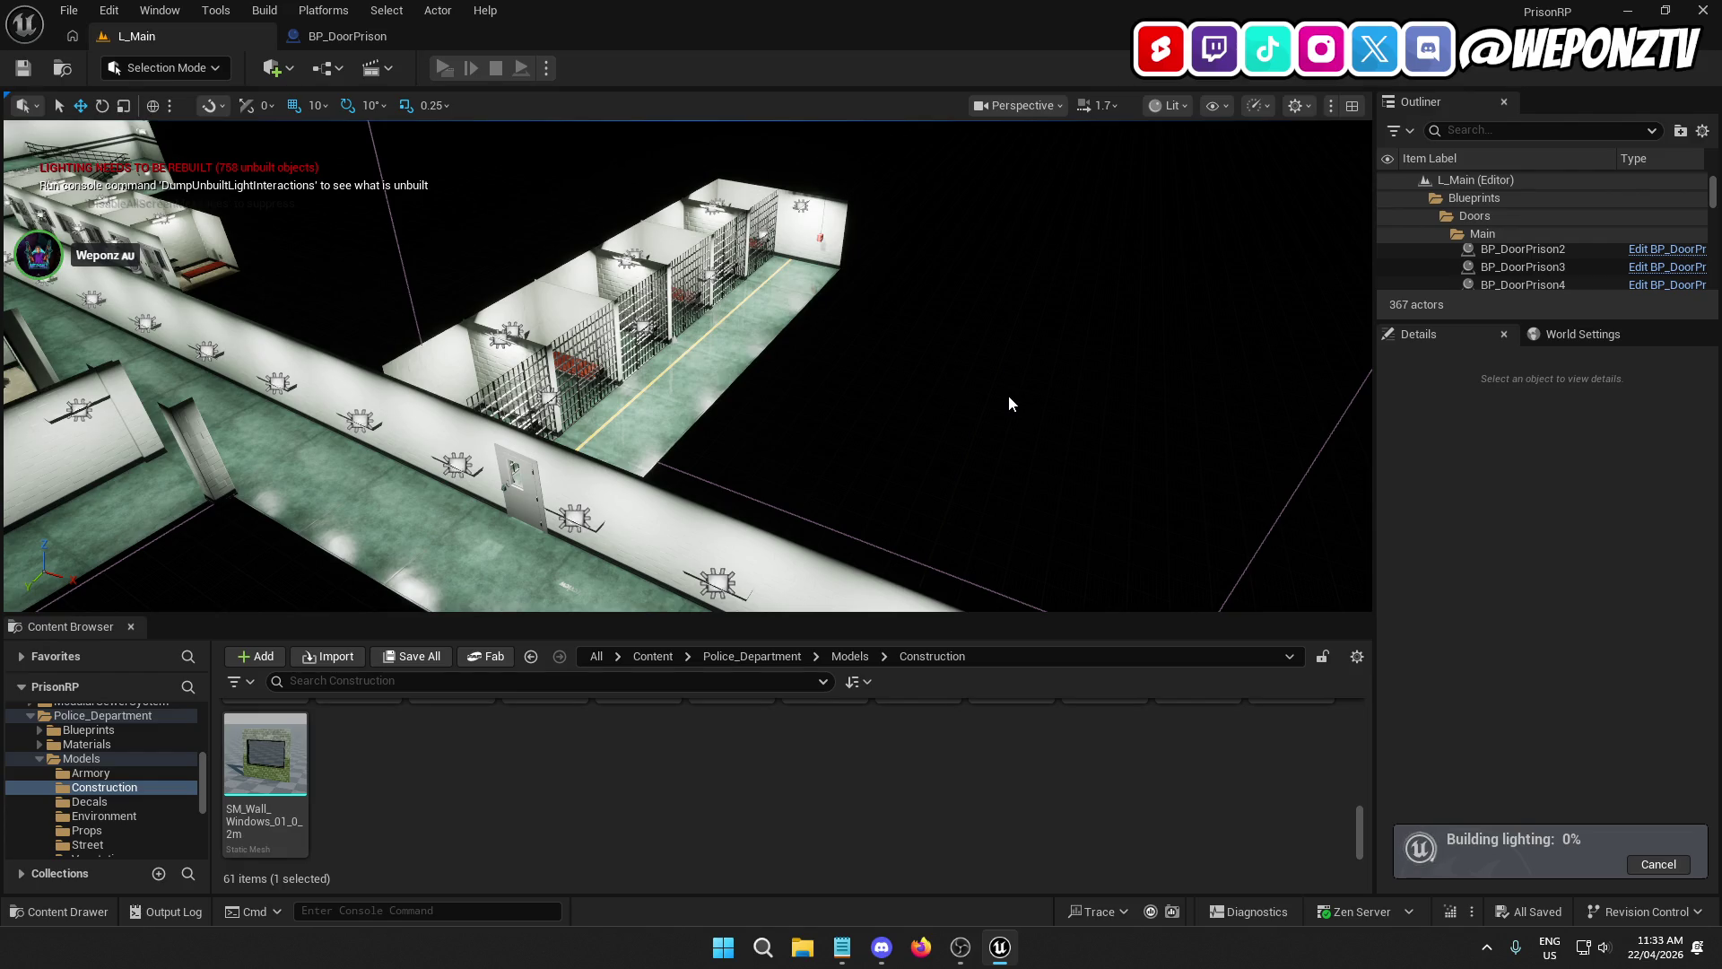
Step: Fly down into the main prison hallway at floor level and select the right-hand wall SM_Wall_3m77
left_click_drag(986, 375, 986, 375)
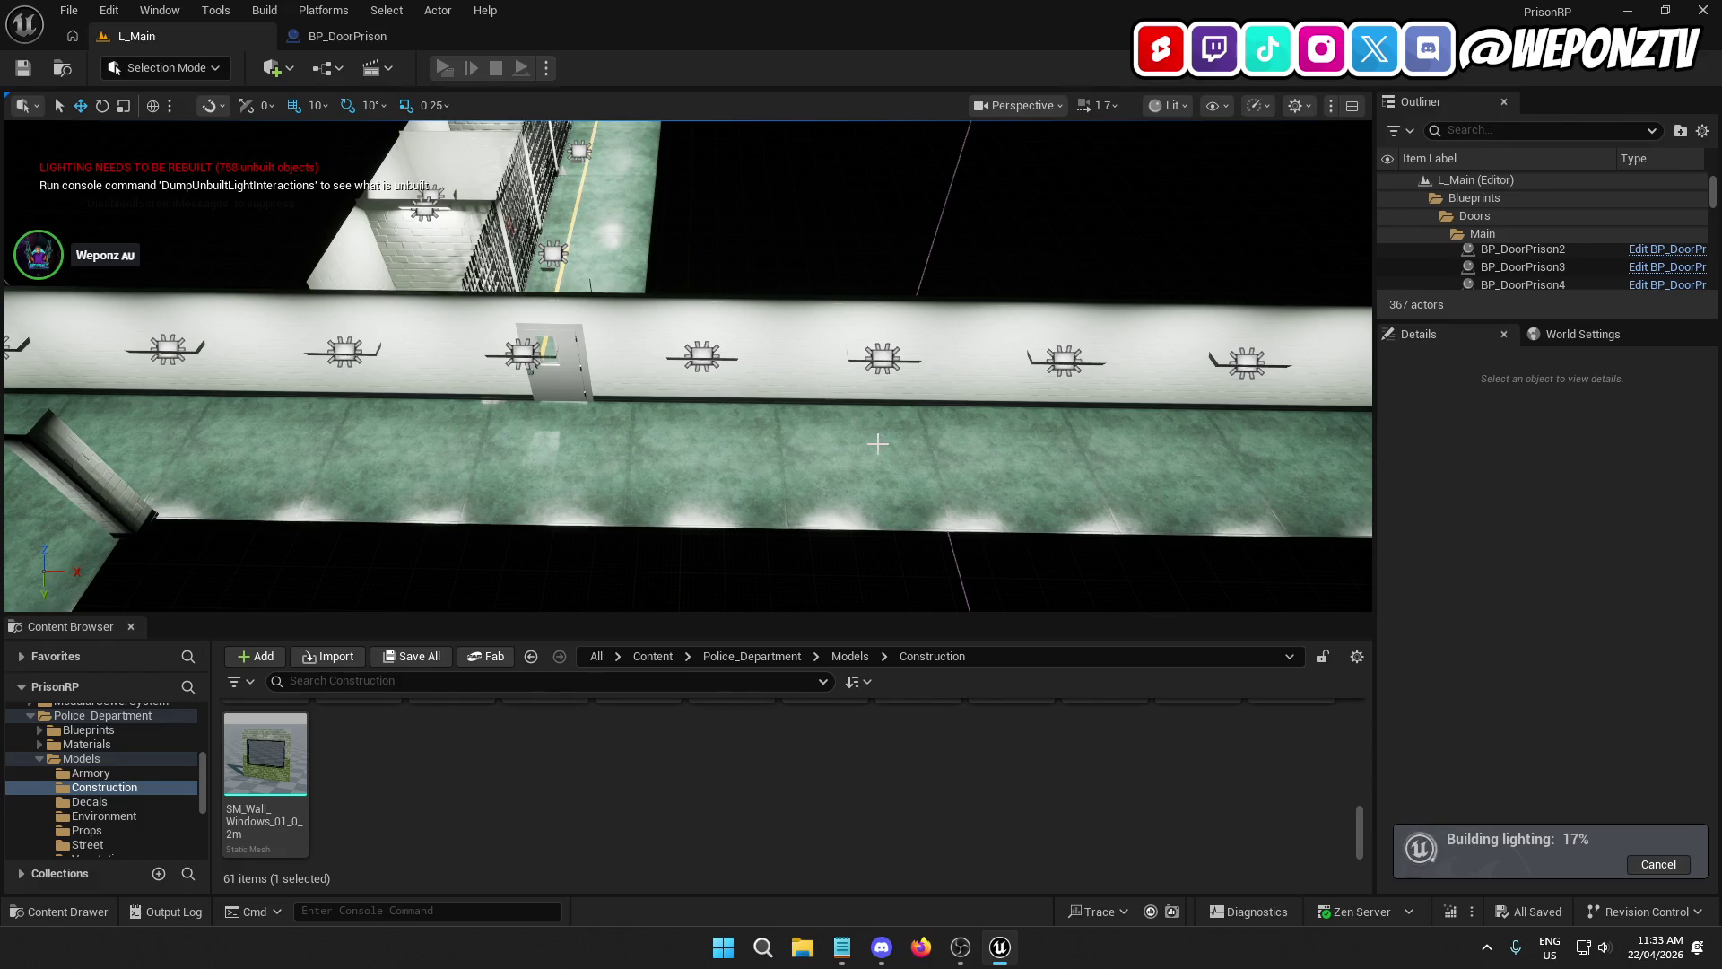
left_click_drag(826, 240, 825, 240)
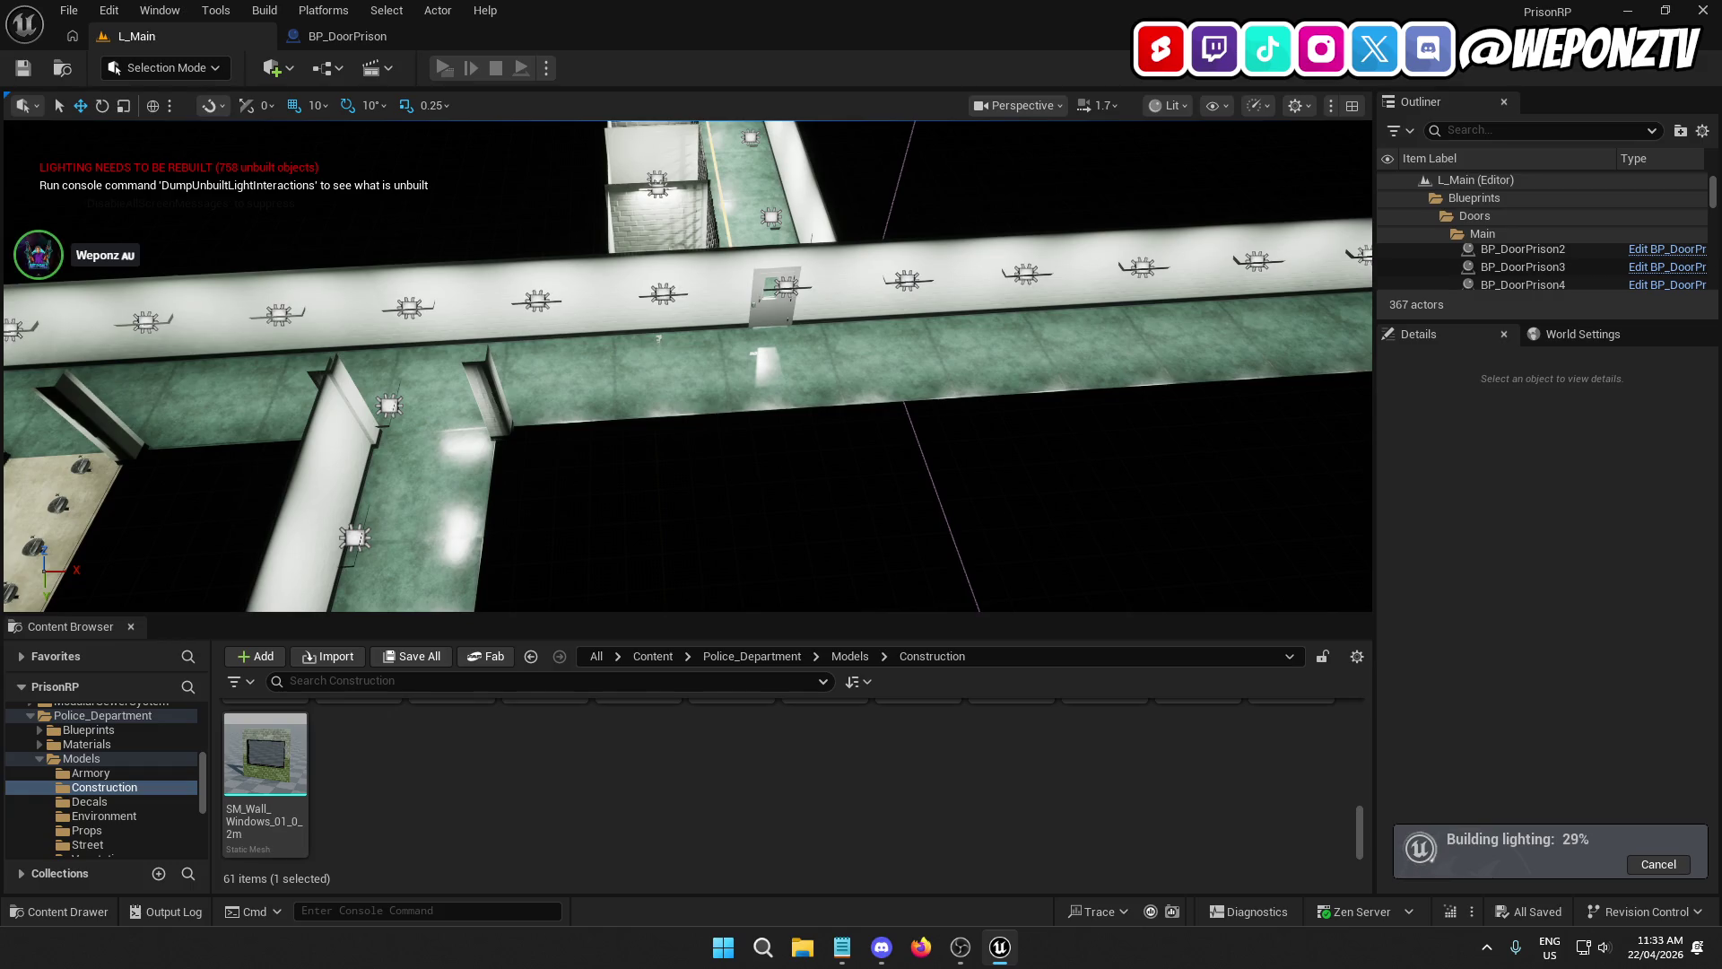
left_click_drag(695, 396, 721, 394)
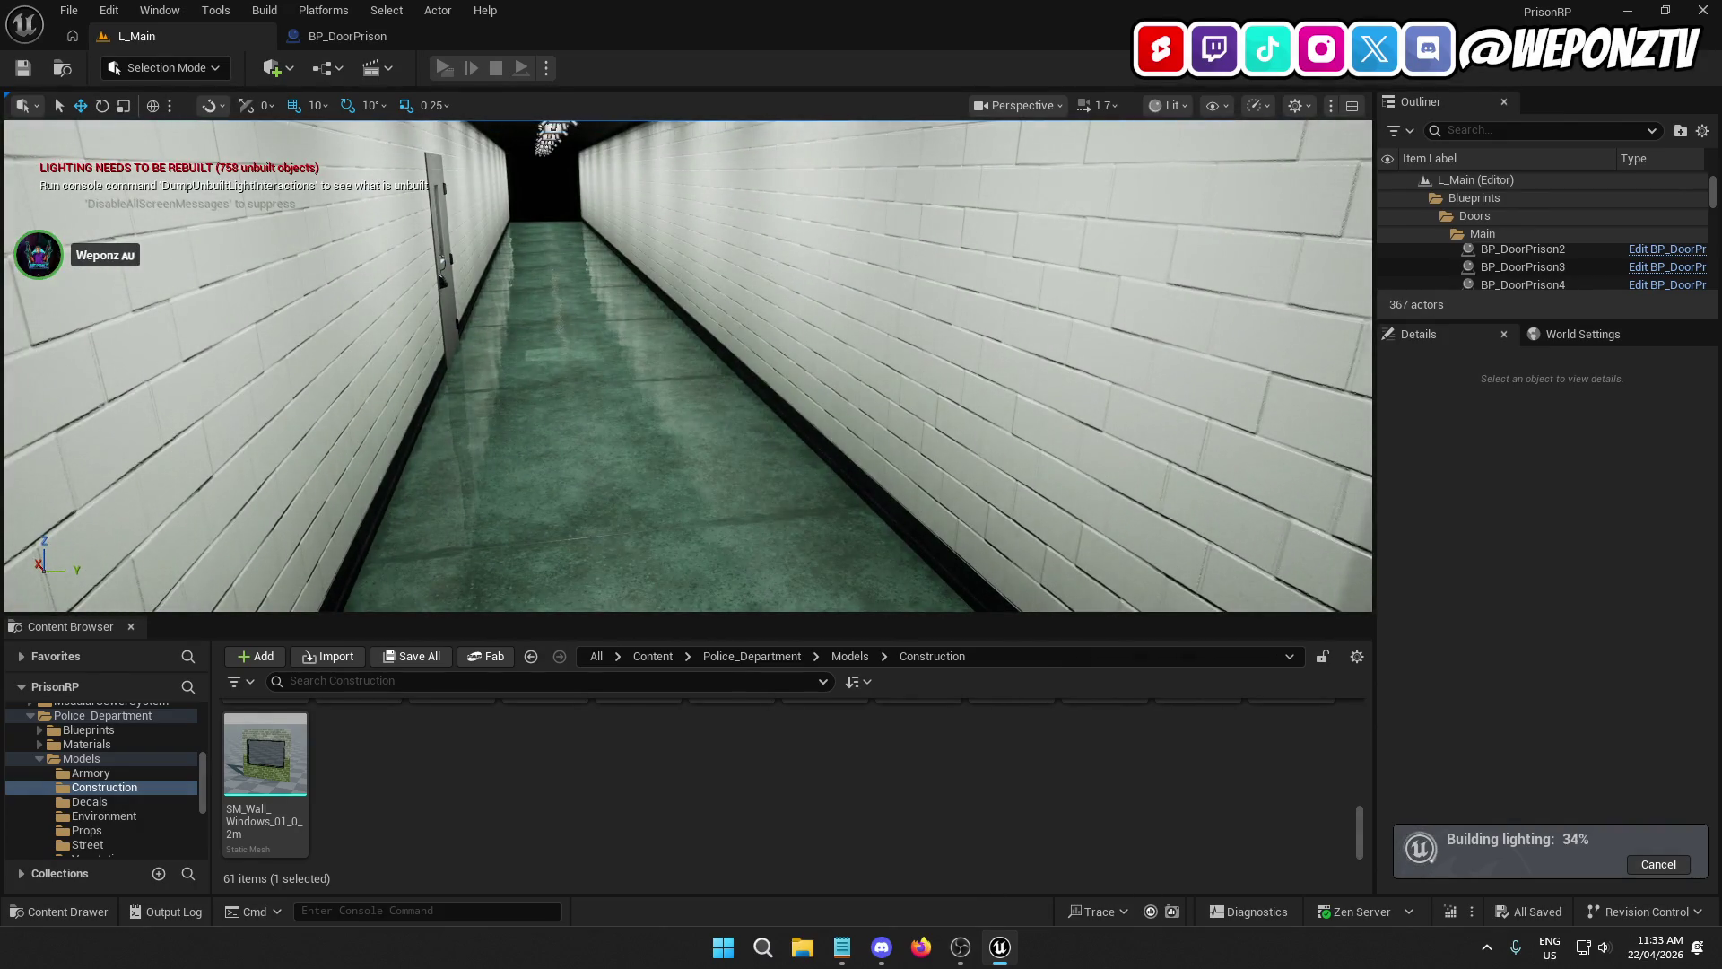
left_click(780, 271)
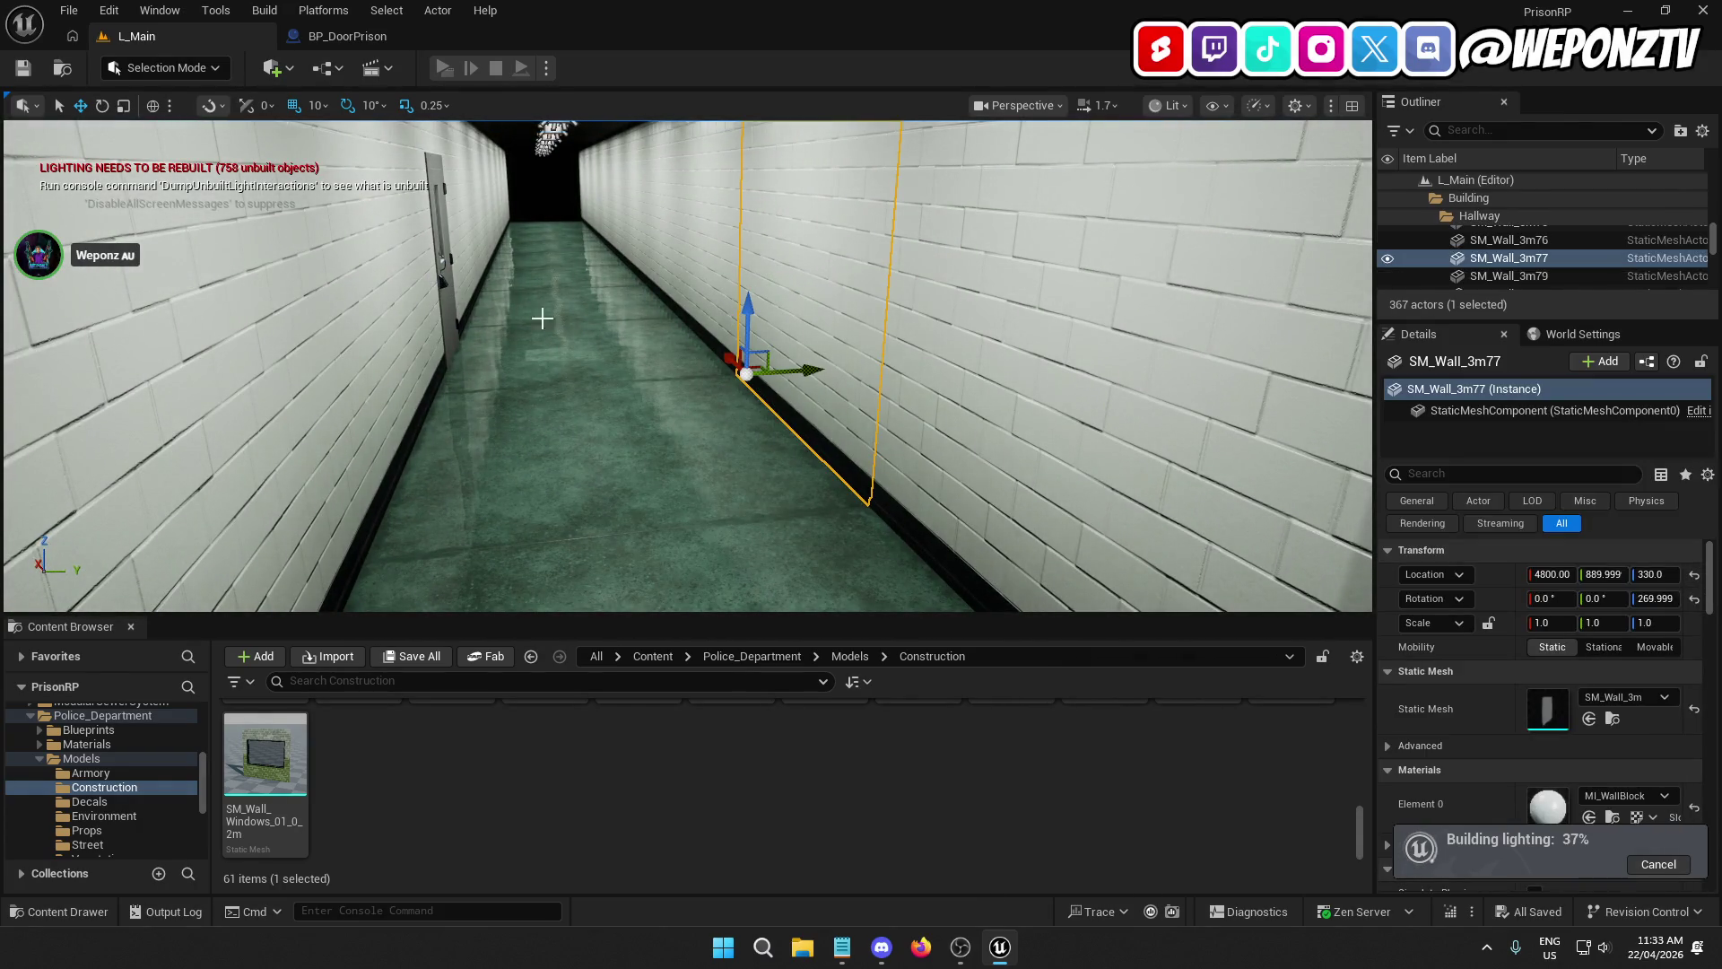
Step: Fly around the corridors, cells and doors while the lighting build finishes
left_click_drag(542, 317, 530, 328)
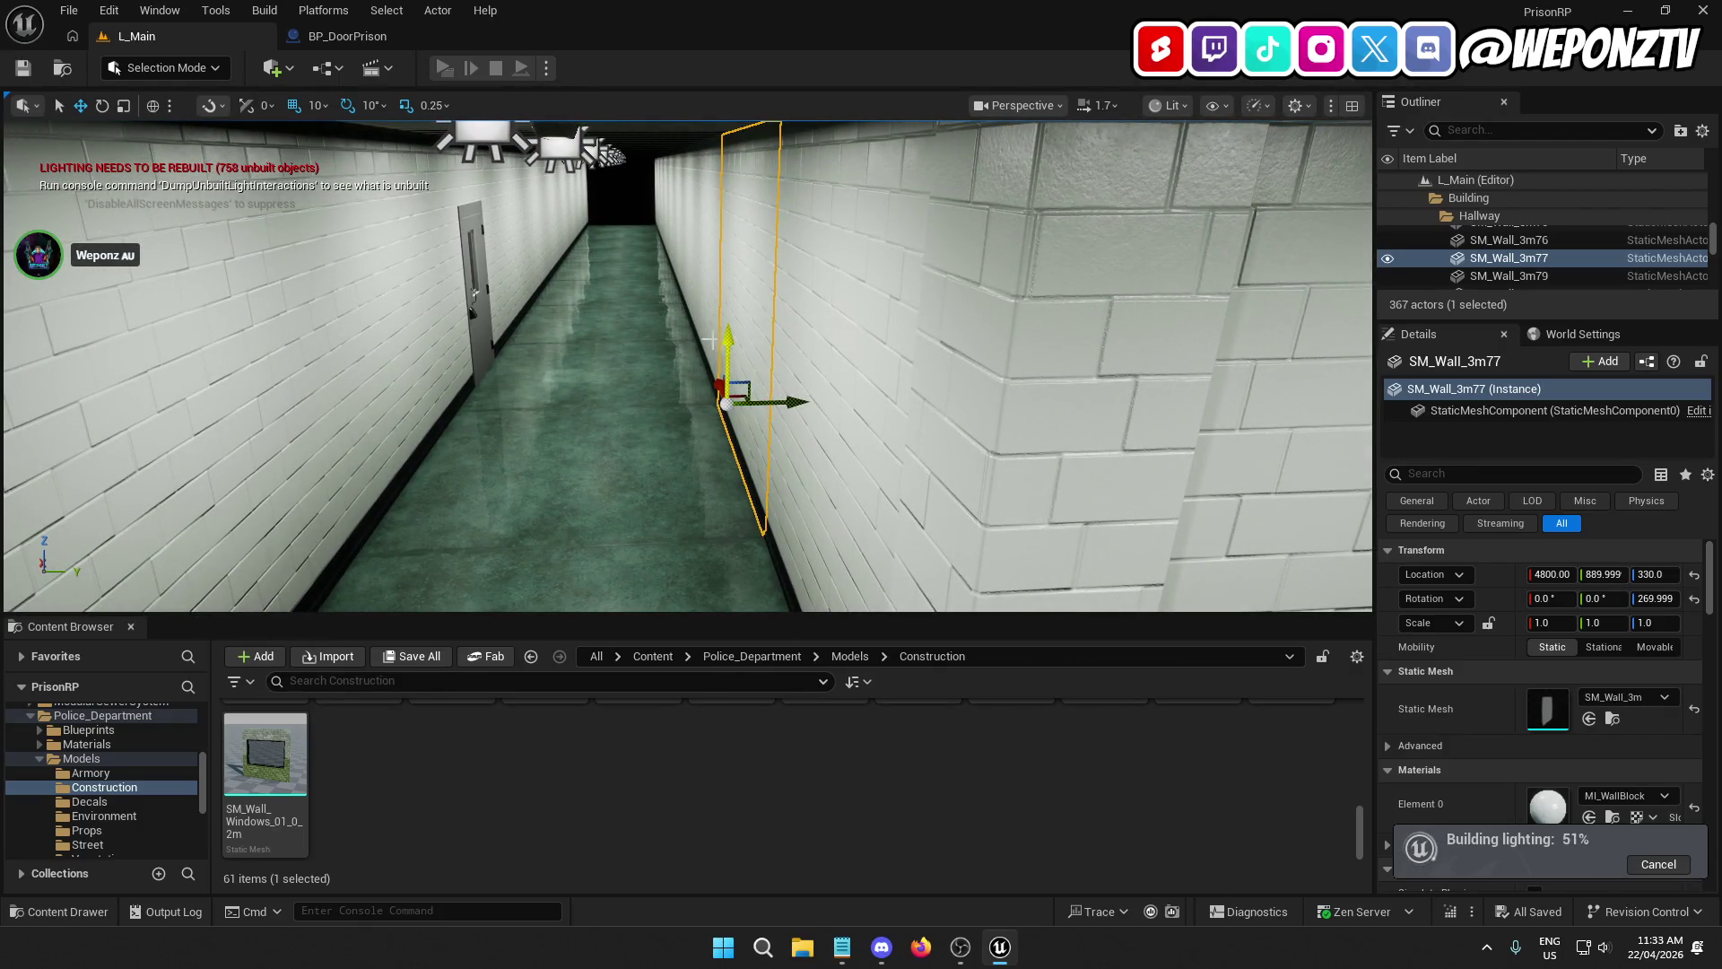
left_click_drag(710, 341, 710, 340)
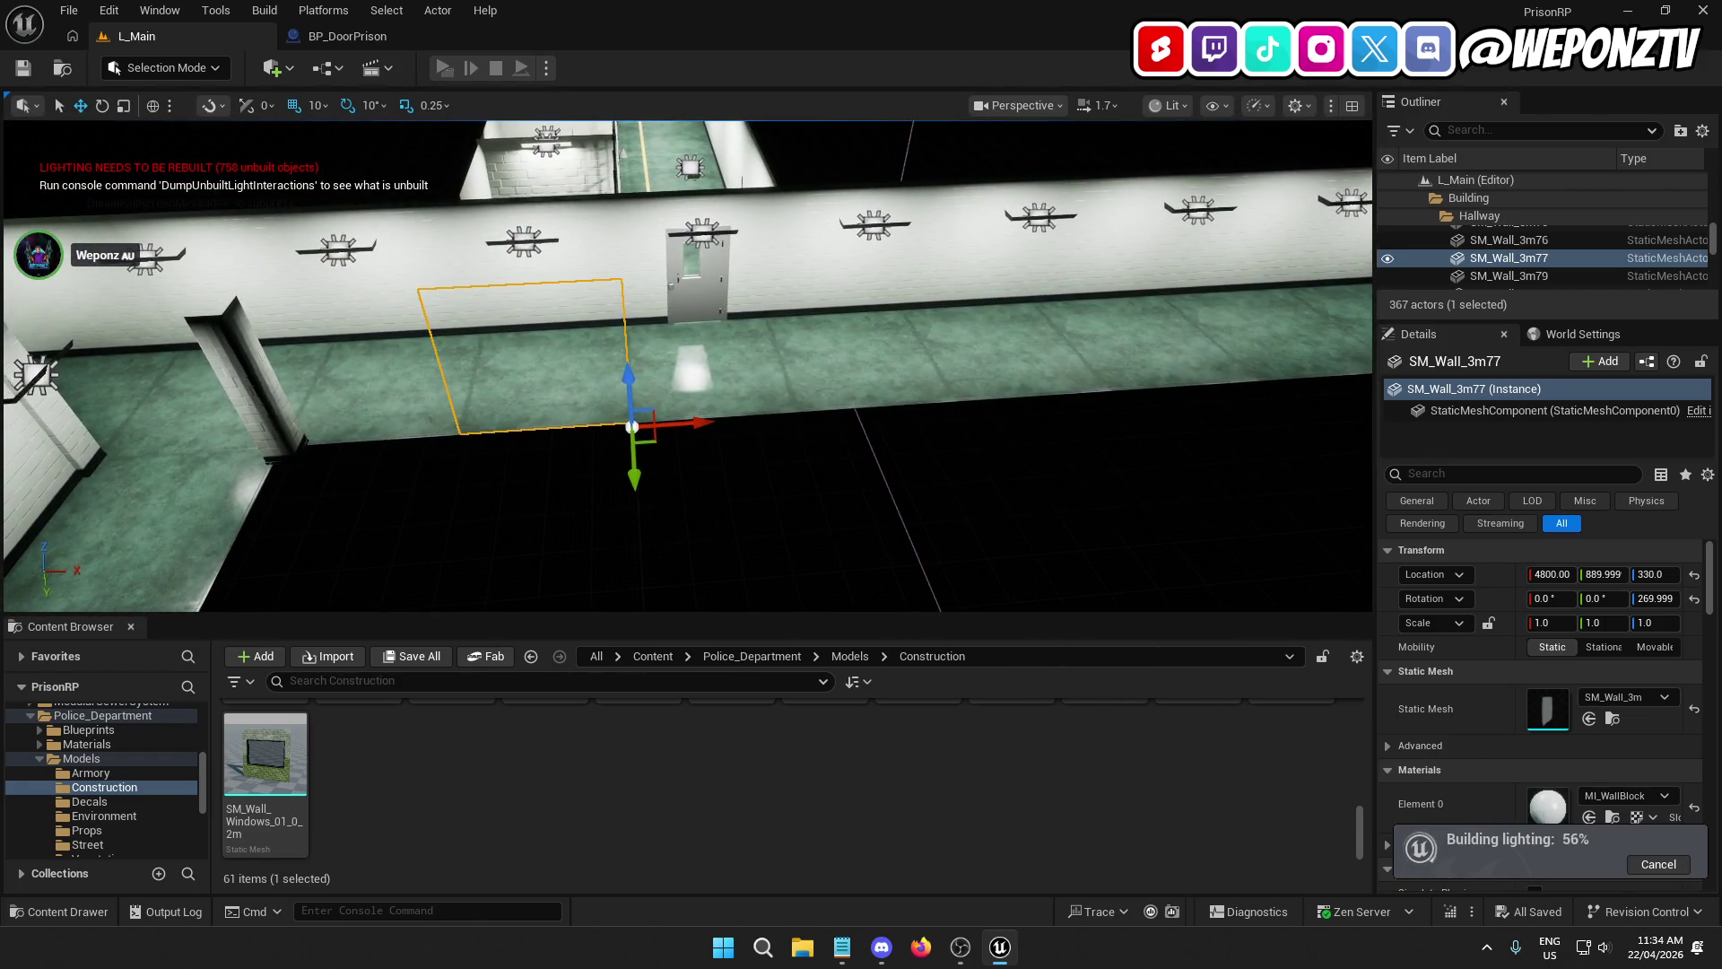
left_click_drag(711, 341, 710, 341)
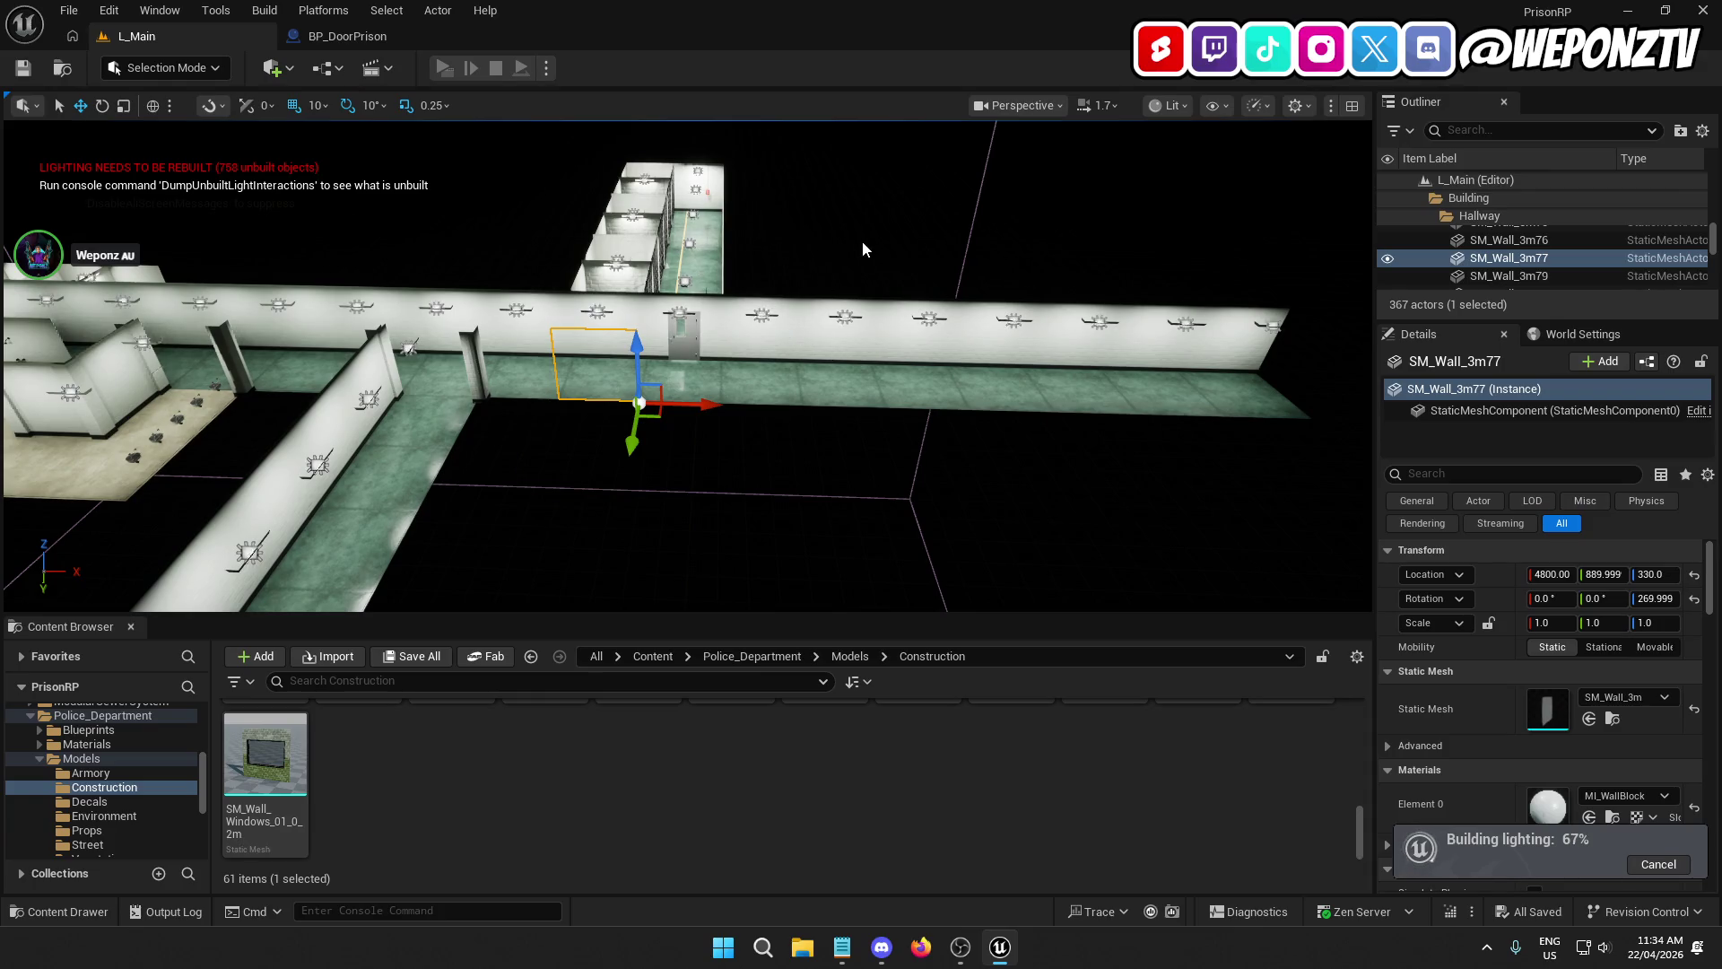
left_click_drag(710, 341, 710, 341)
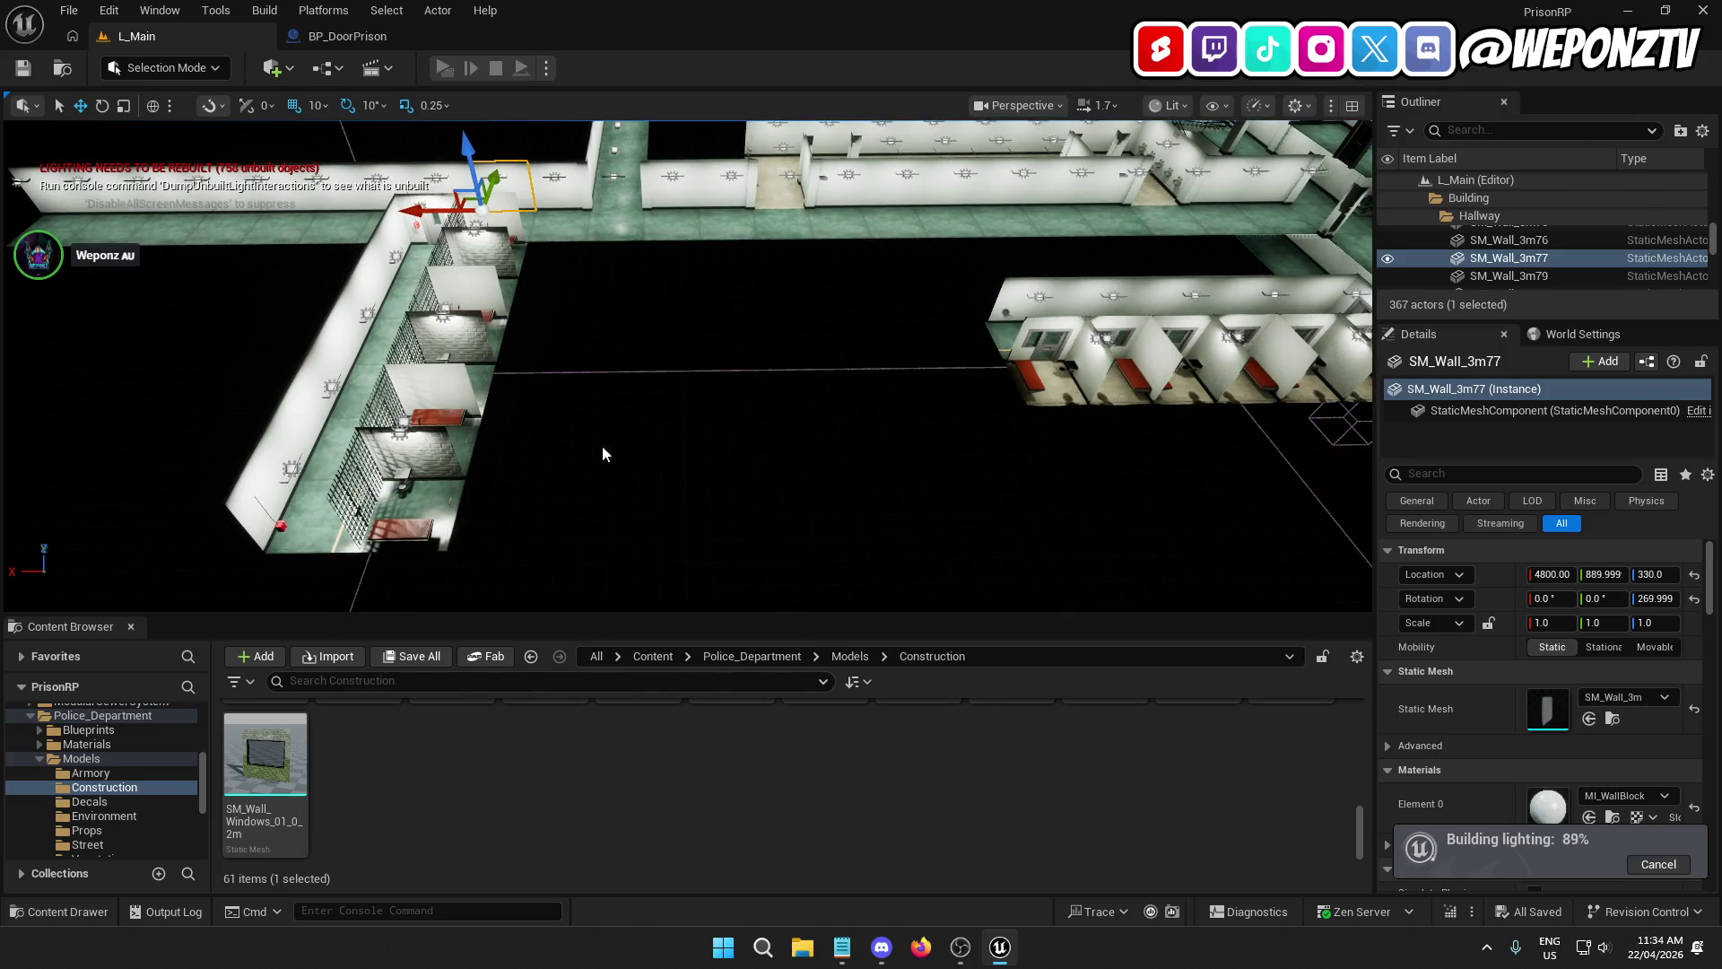
left_click_drag(708, 325, 708, 324)
left_click_drag(621, 163, 621, 163)
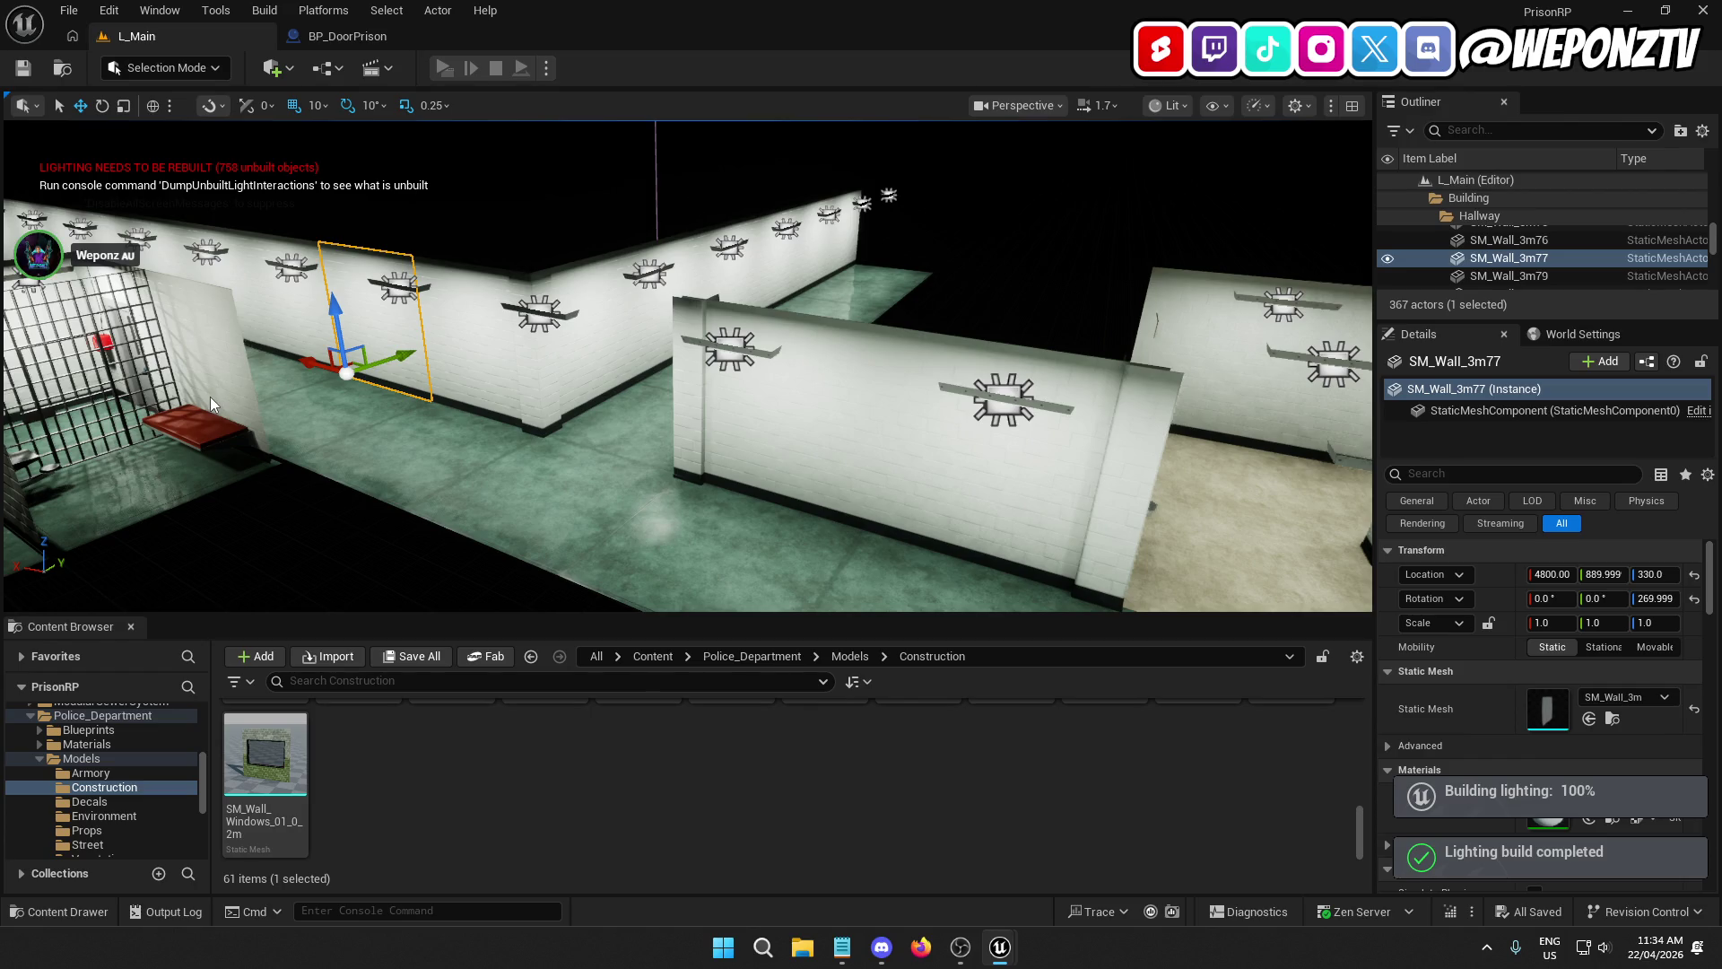
Step: Close the lighting results Message Log and save the L_Main map
scroll(477, 402, "up", 3)
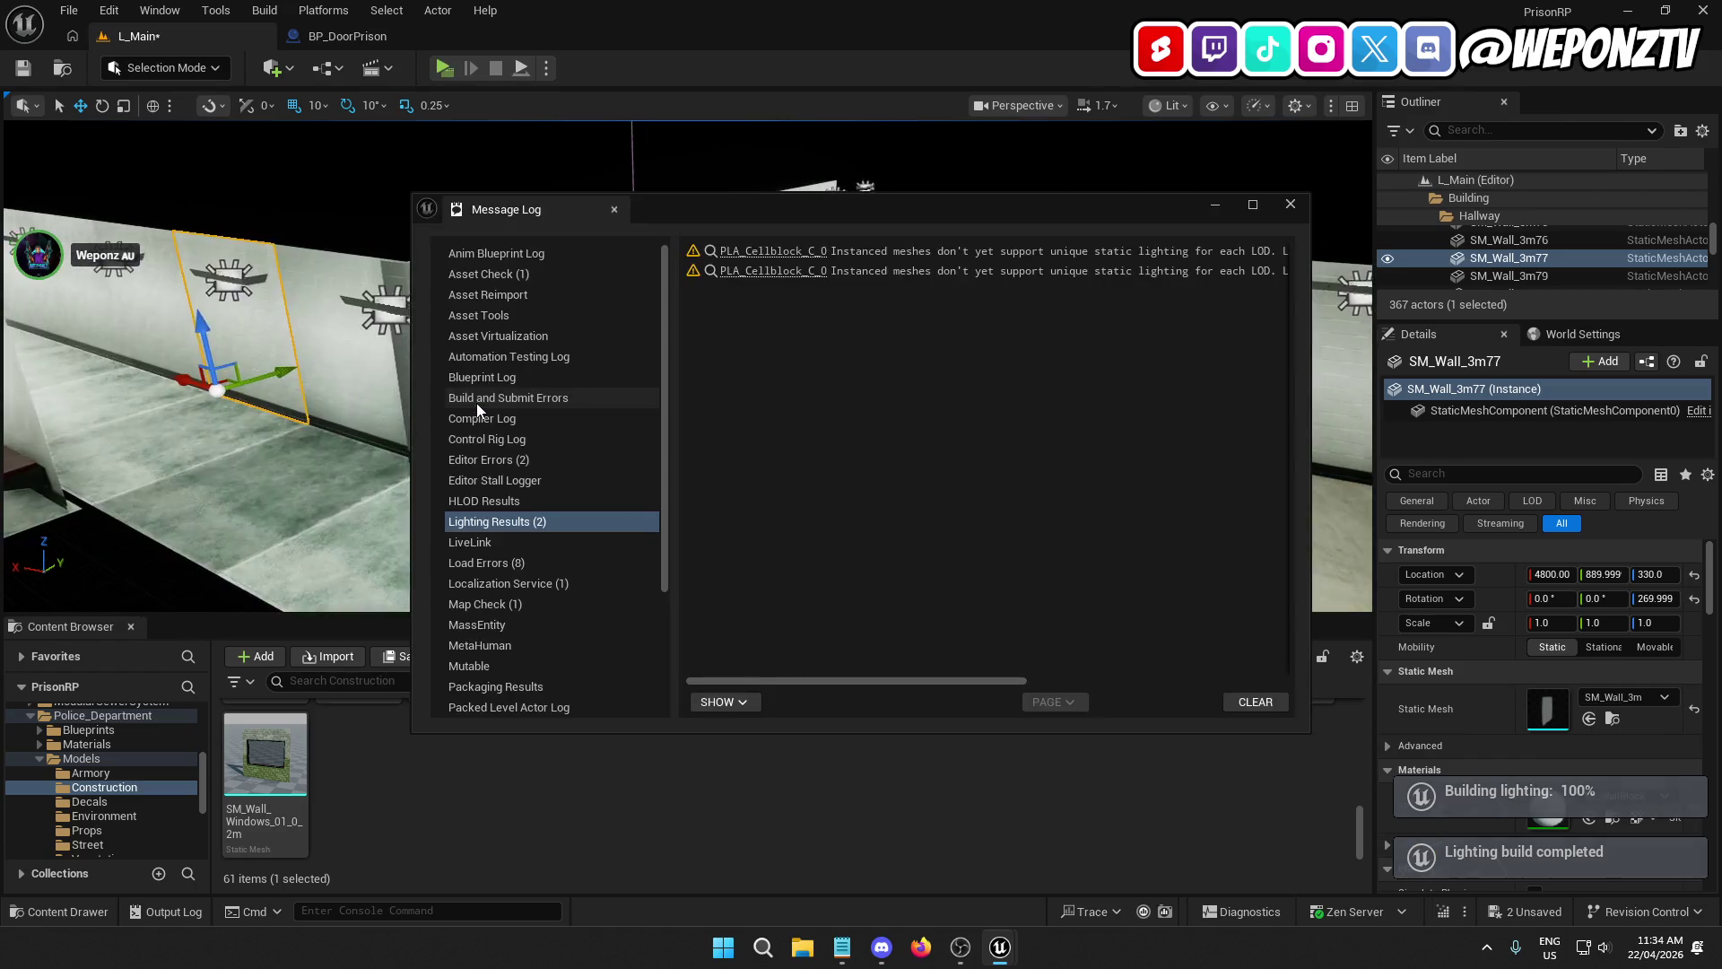
left_click(1290, 205)
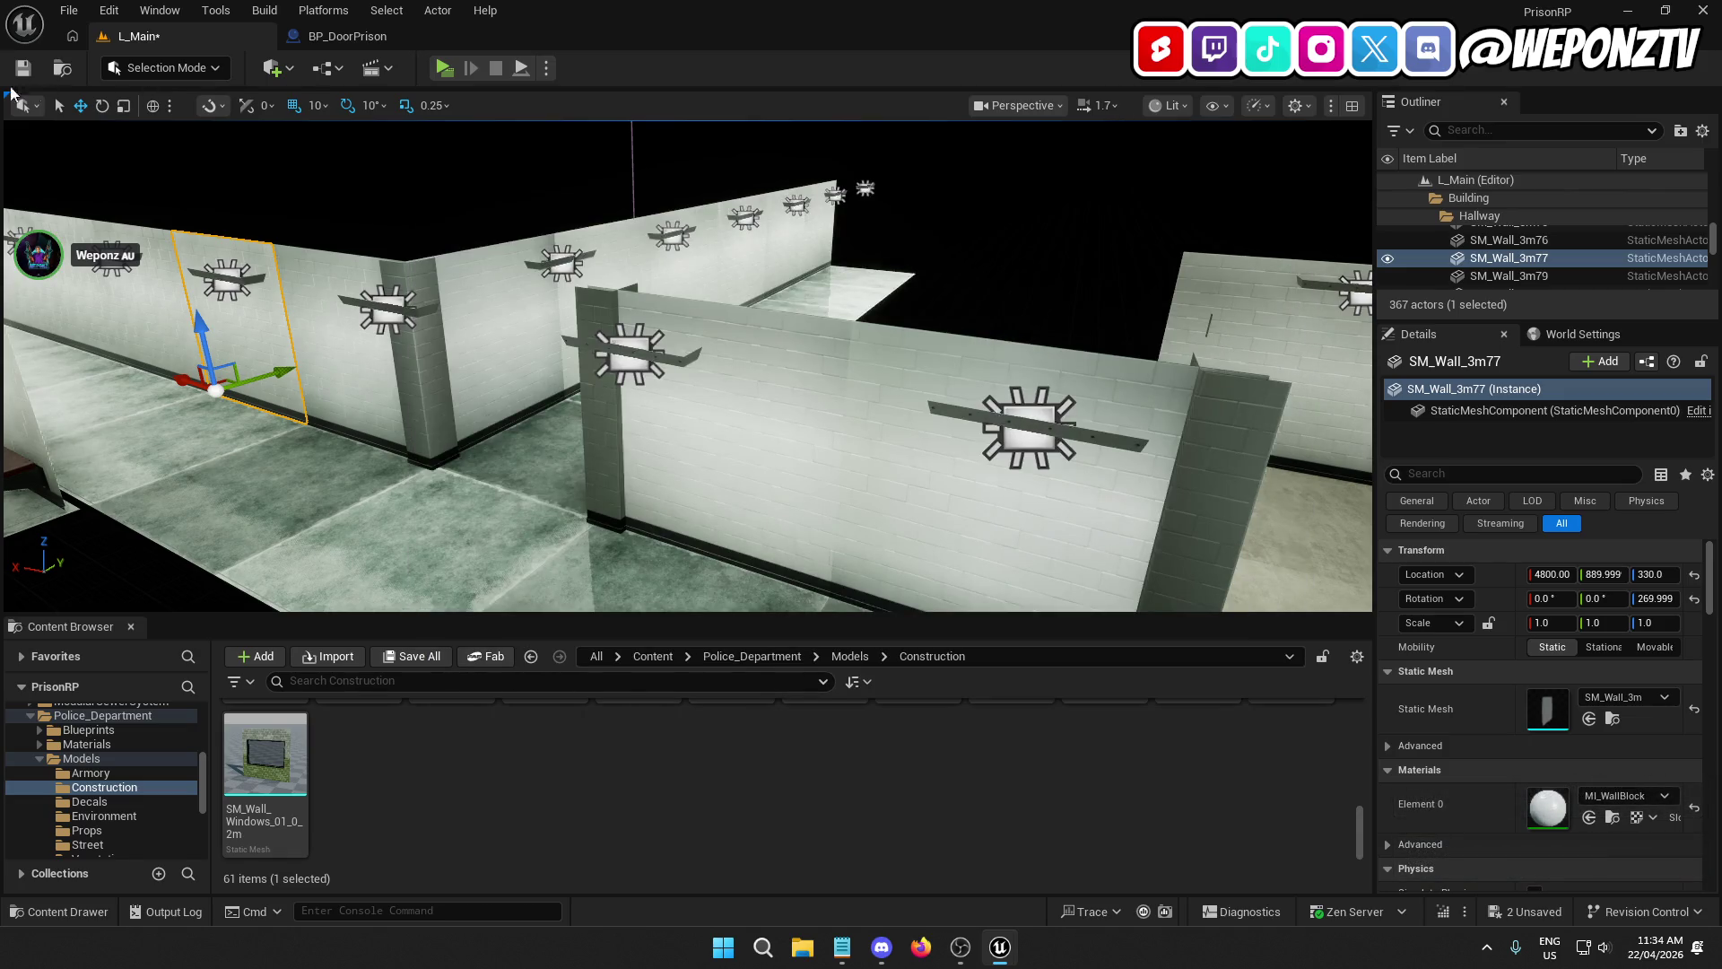
left_click(24, 67)
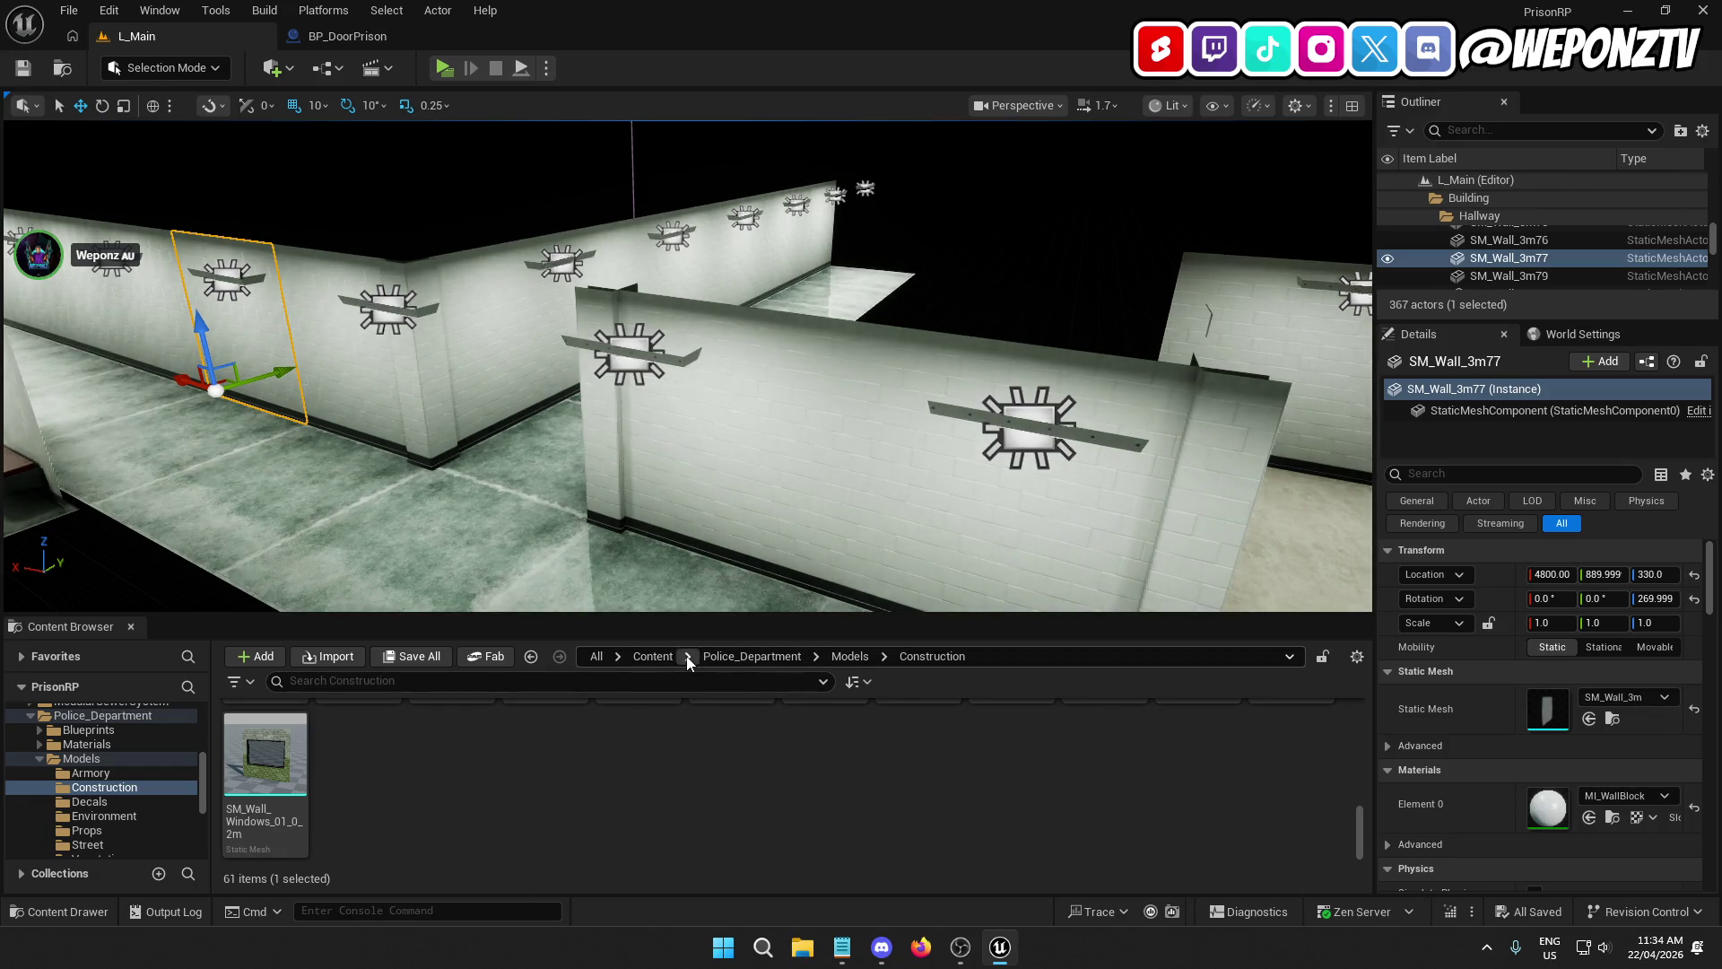
Step: Browse the Content Browser to QAPoliceStation > Meshes > Props
left_click(655, 658)
left_click(1018, 751)
double_click(1019, 751)
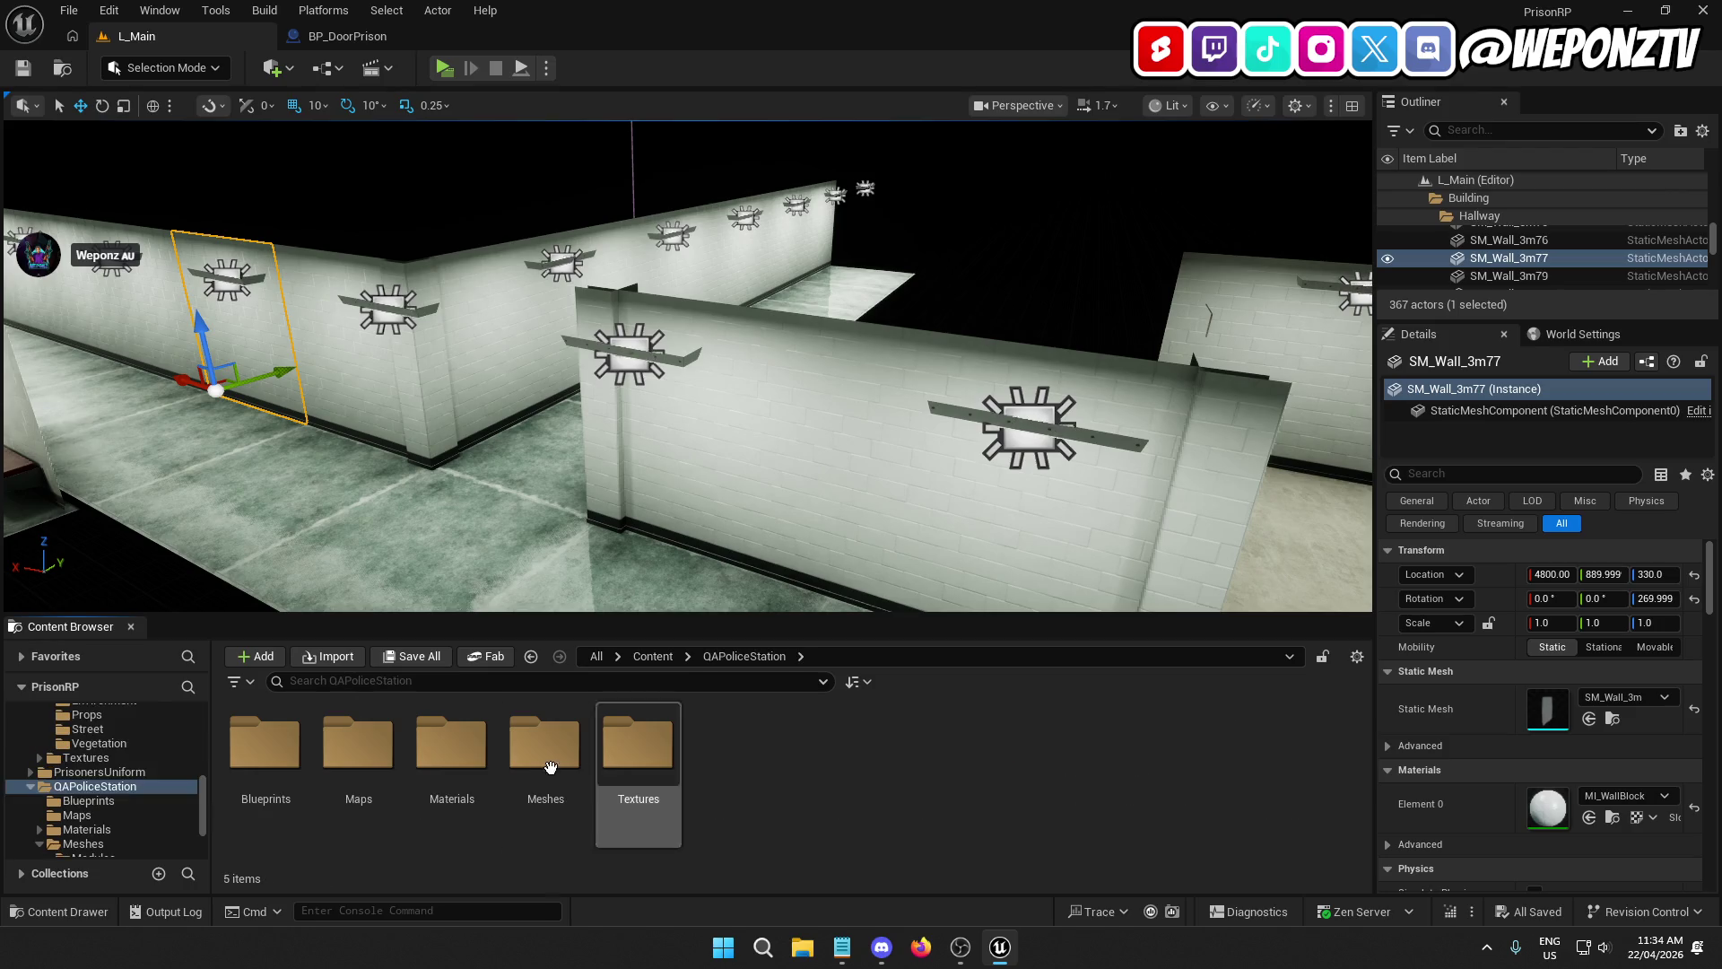
double_click(574, 756)
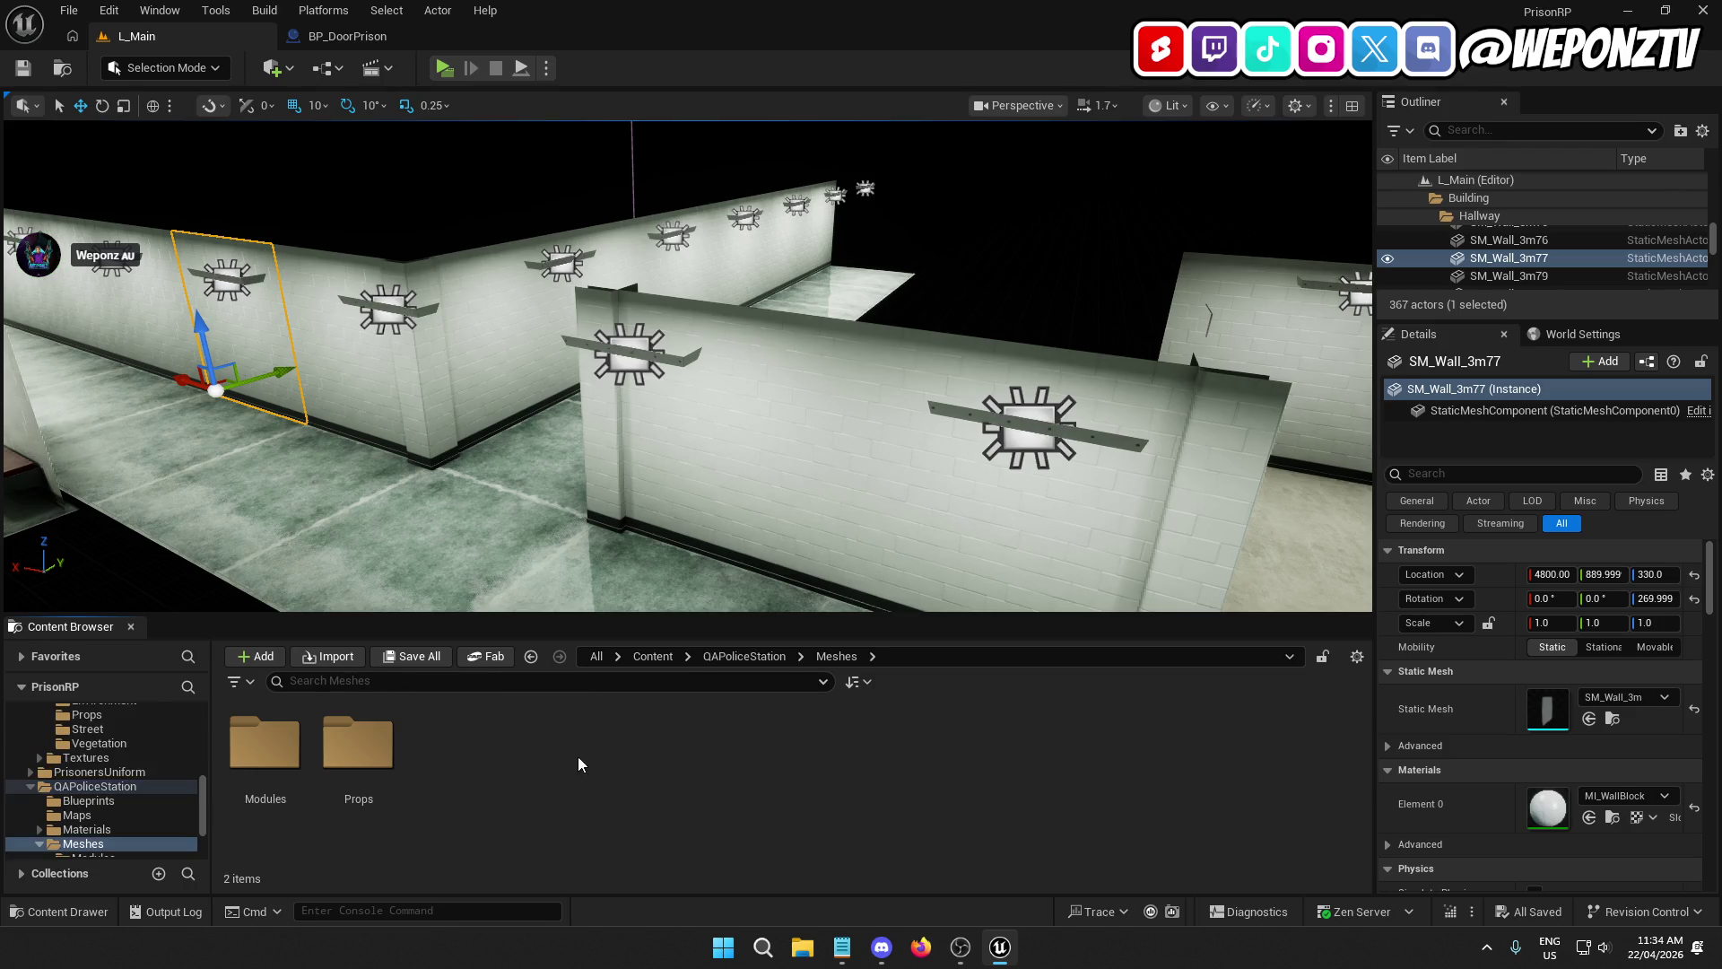
double_click(267, 743)
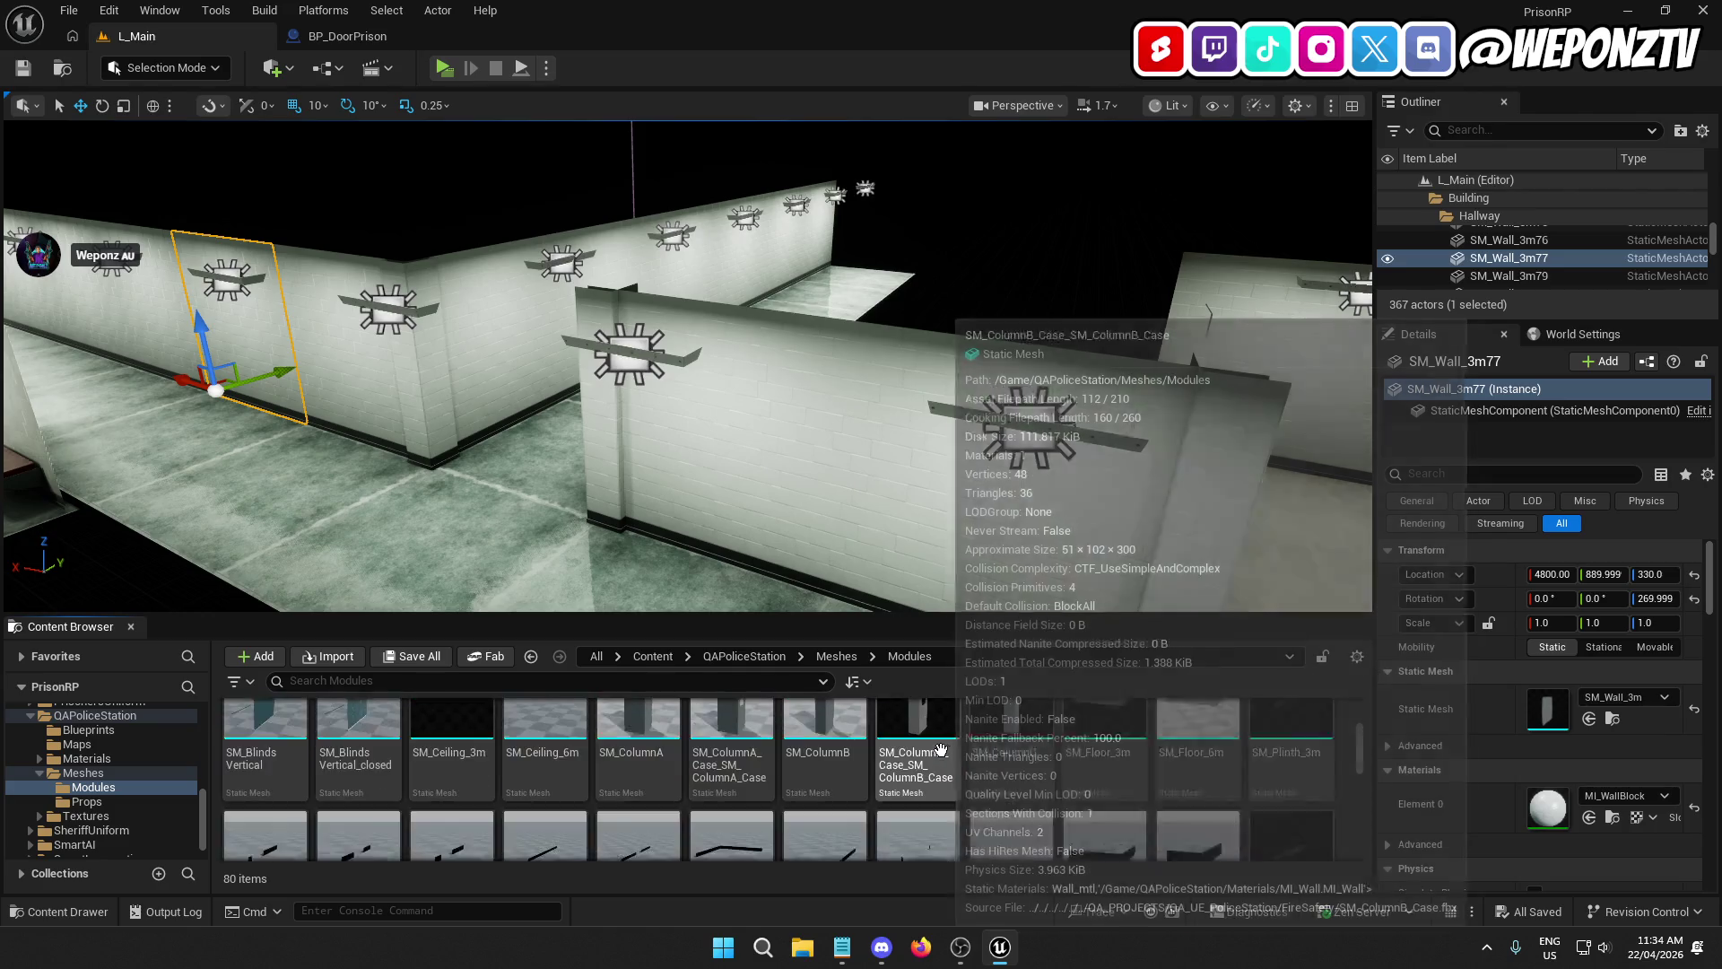
left_click(837, 657)
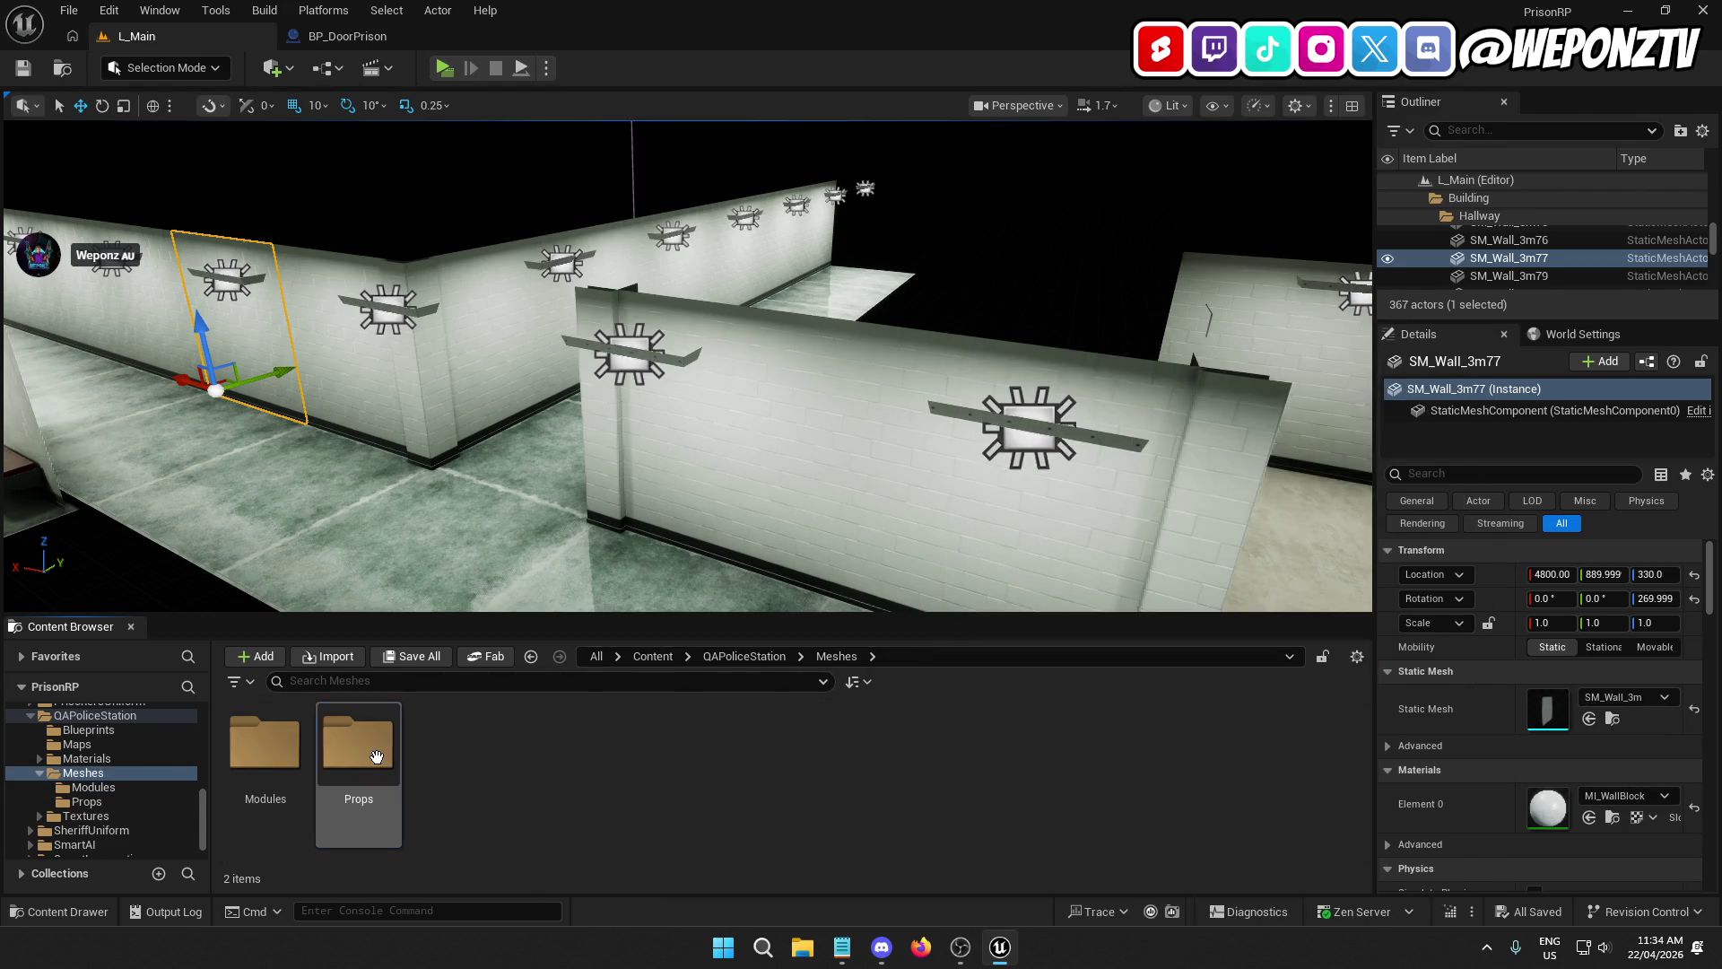
double_click(358, 742)
Step: Scroll down through the prop meshes to SM_Toilet and open it for preview
scroll(986, 771, "down", 5)
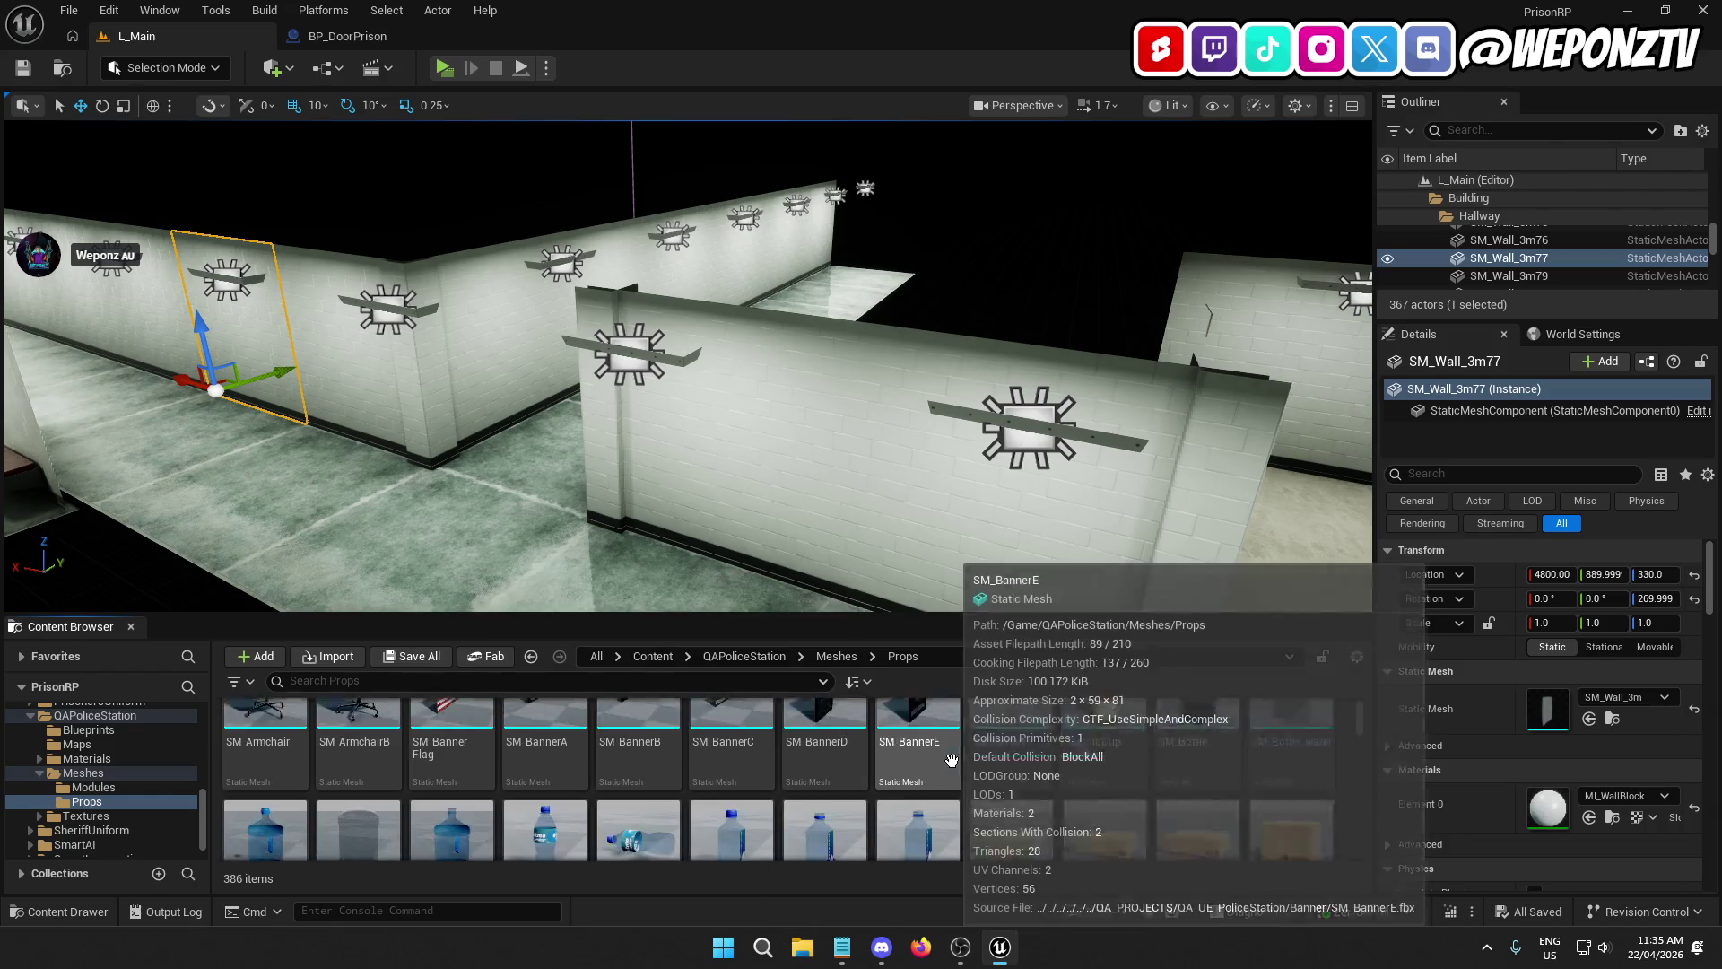
scroll(992, 756, "down", 5)
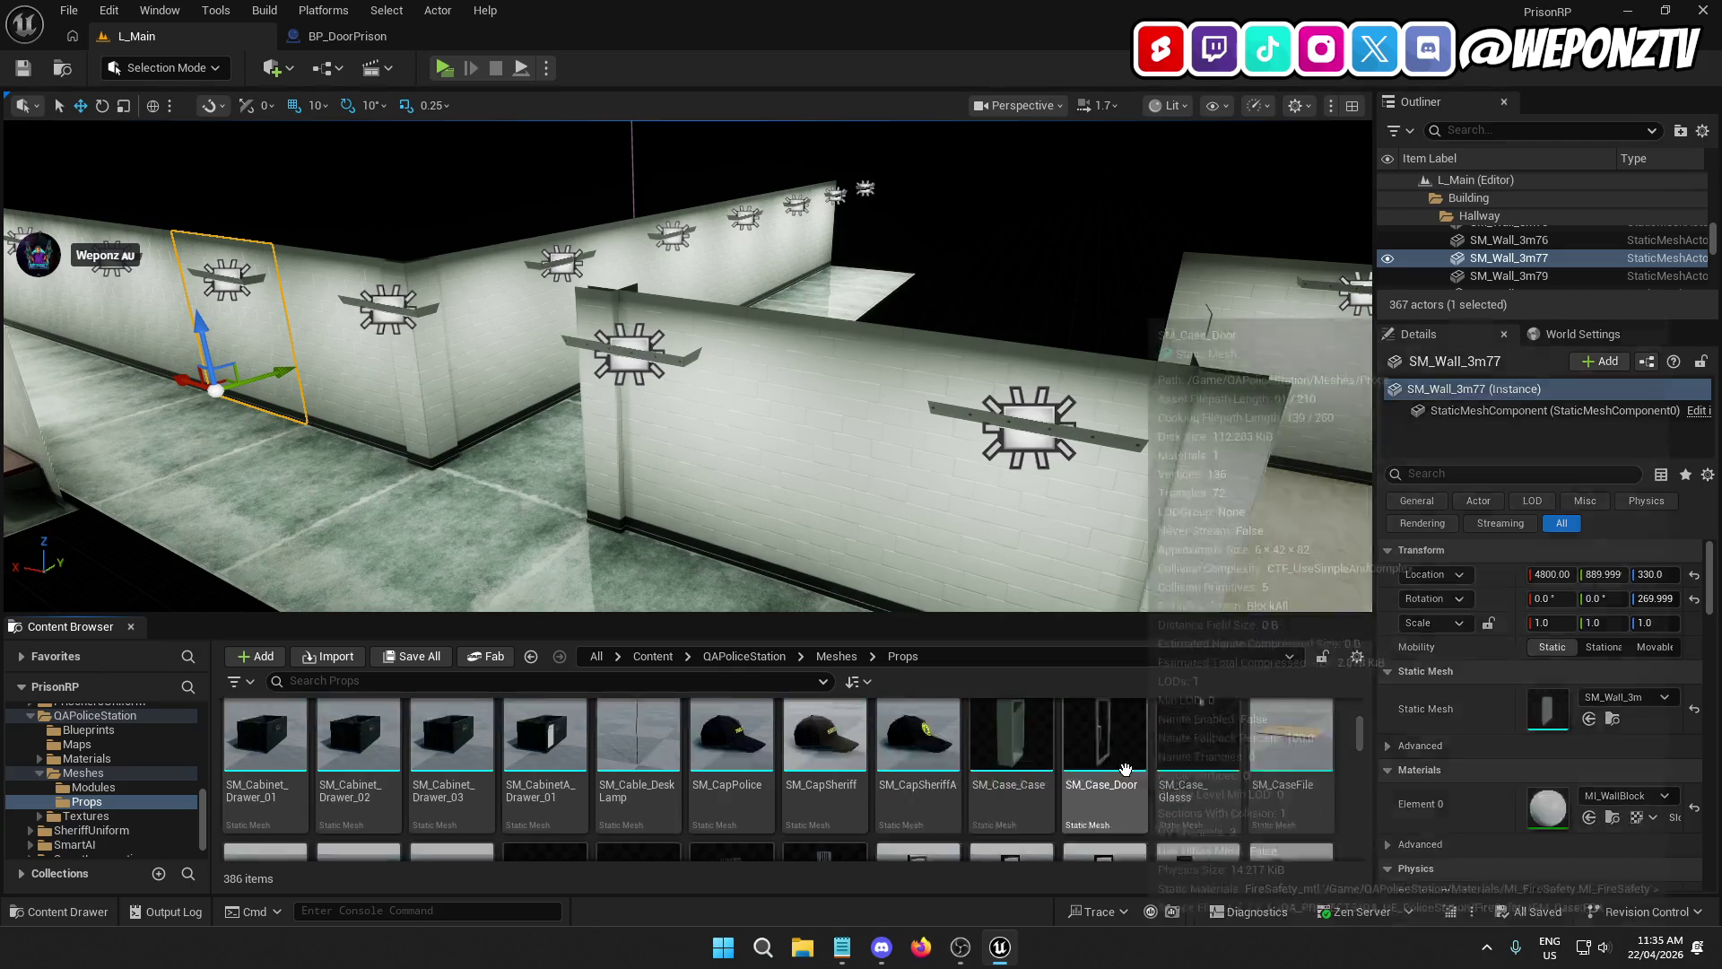
scroll(1299, 795, "down", 3)
scroll(981, 736, "down", 5)
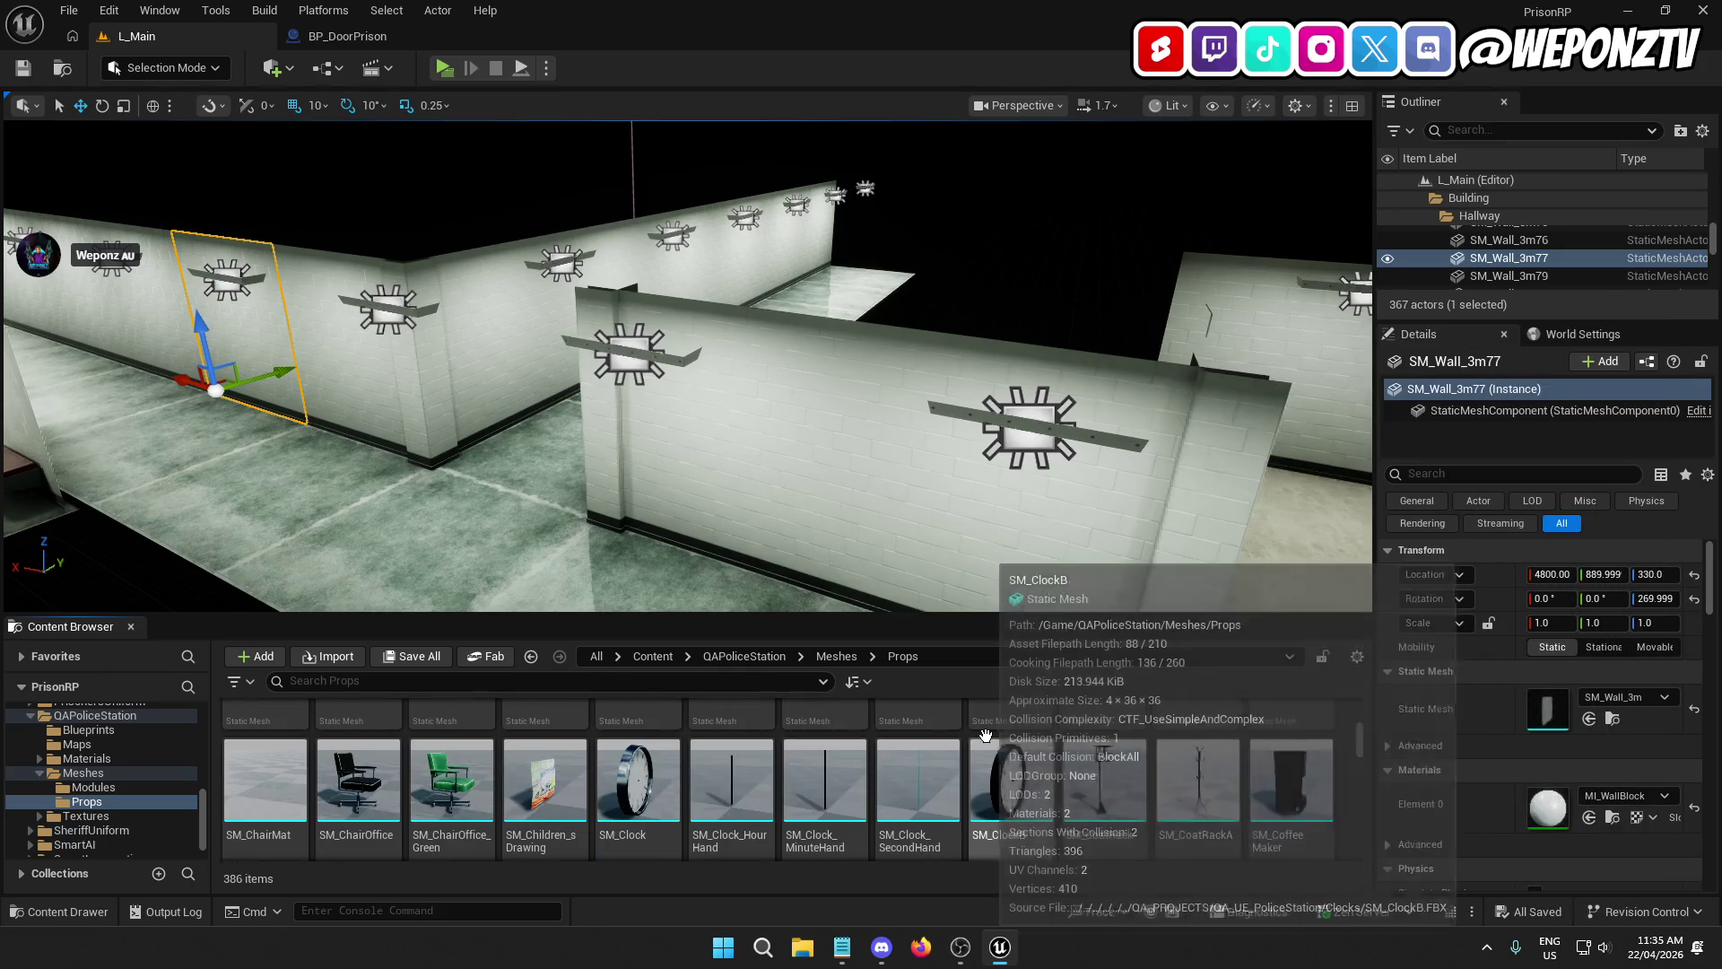
scroll(1051, 732, "down", 2)
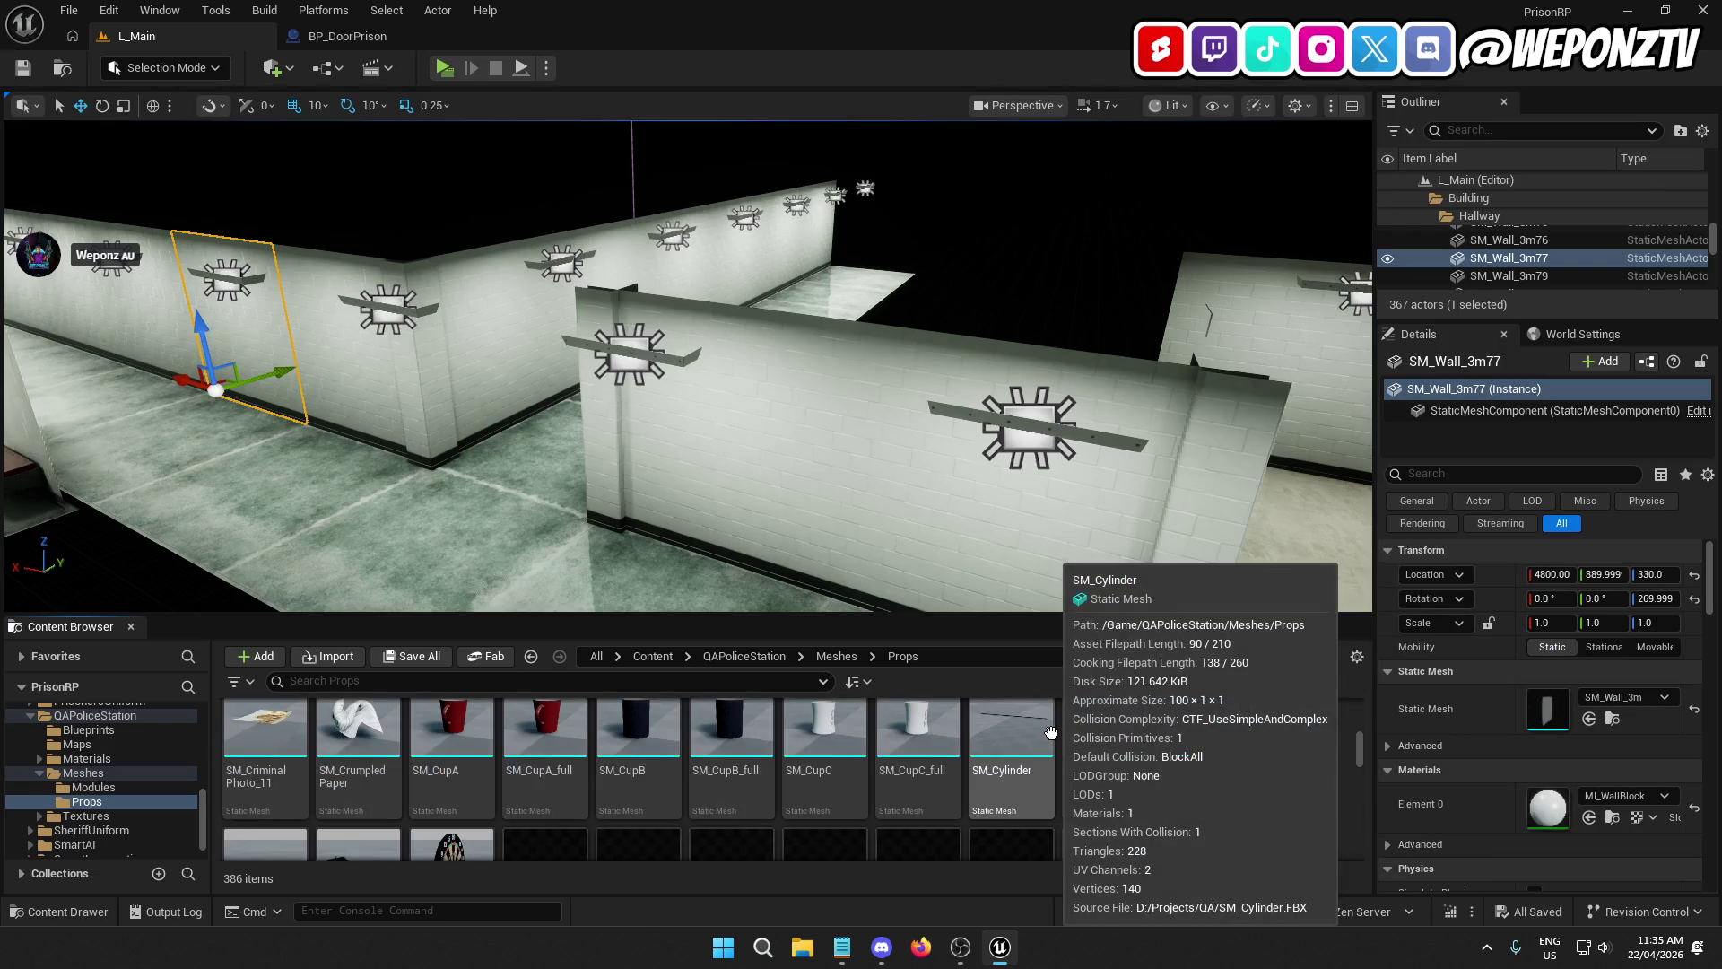
scroll(1067, 731, "down", 1)
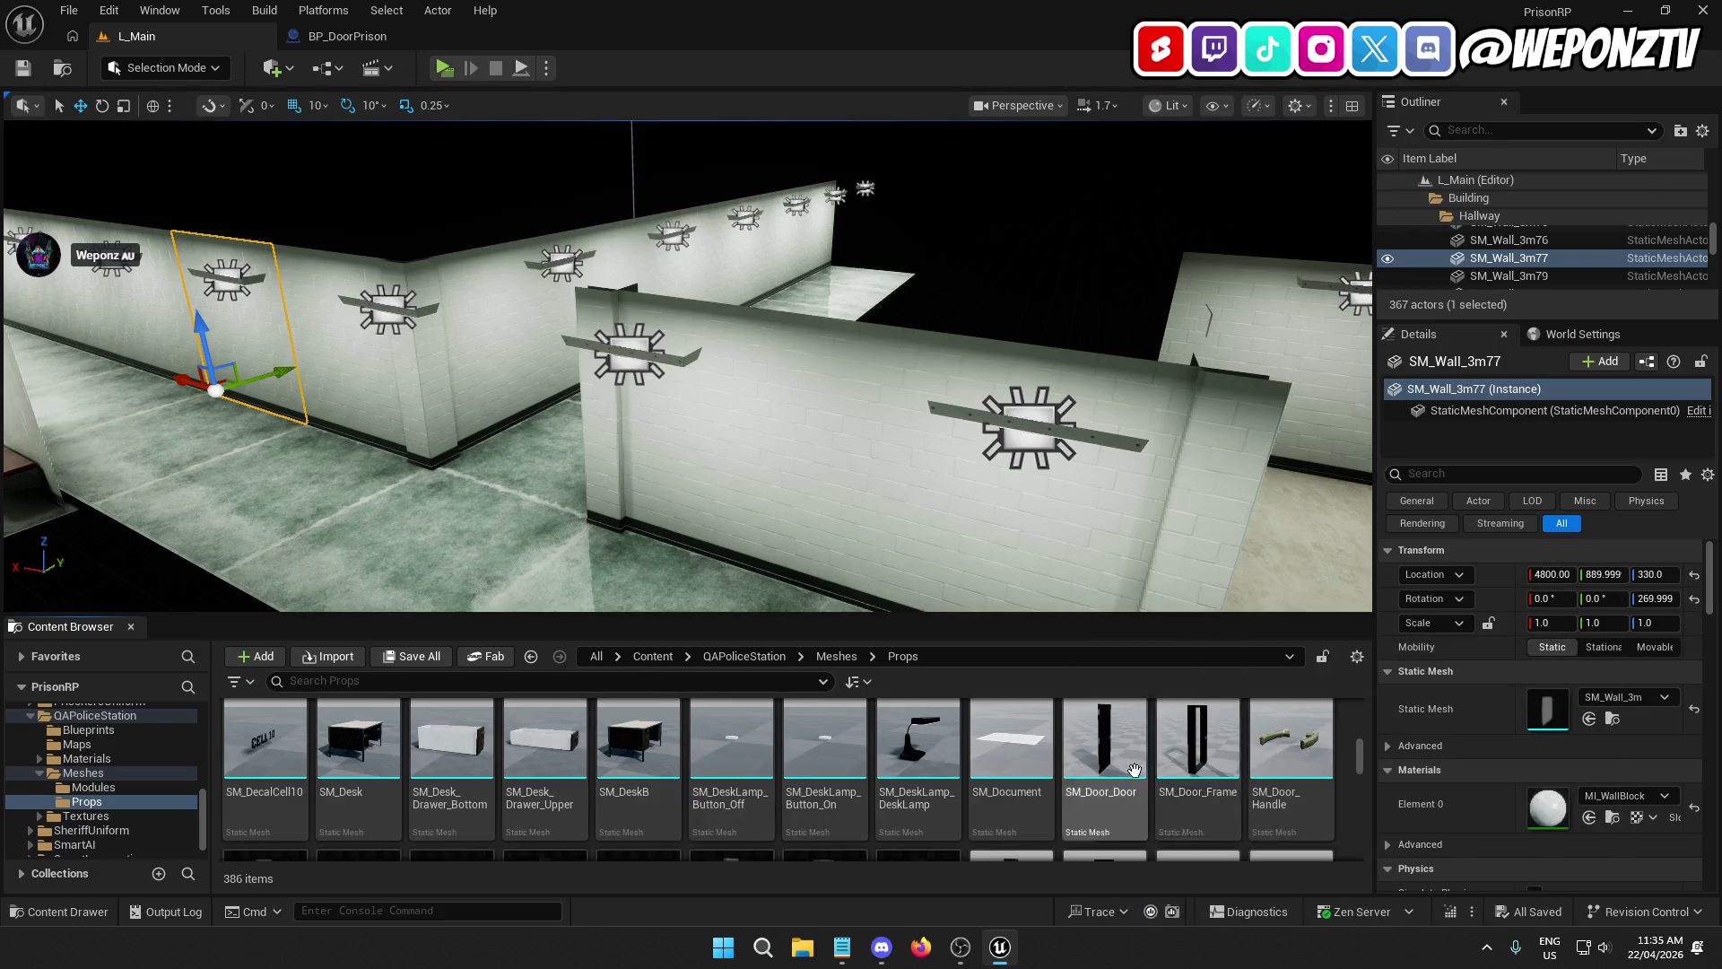
scroll(1152, 768, "down", 5)
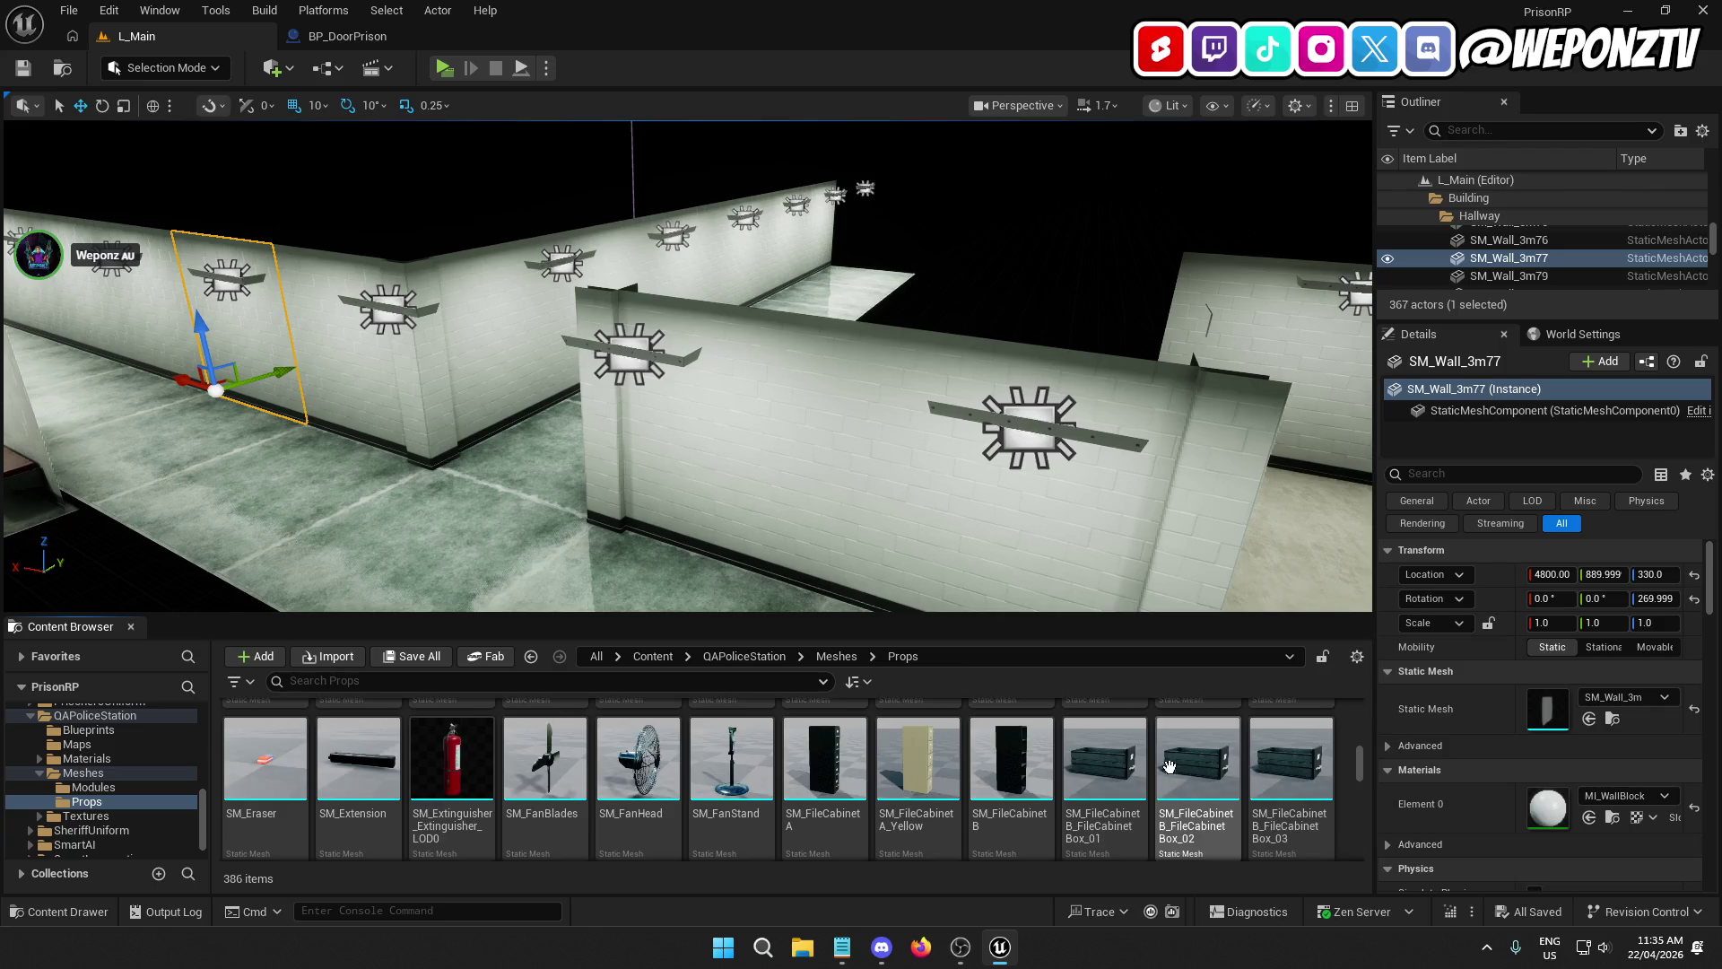
scroll(1130, 735, "down", 10)
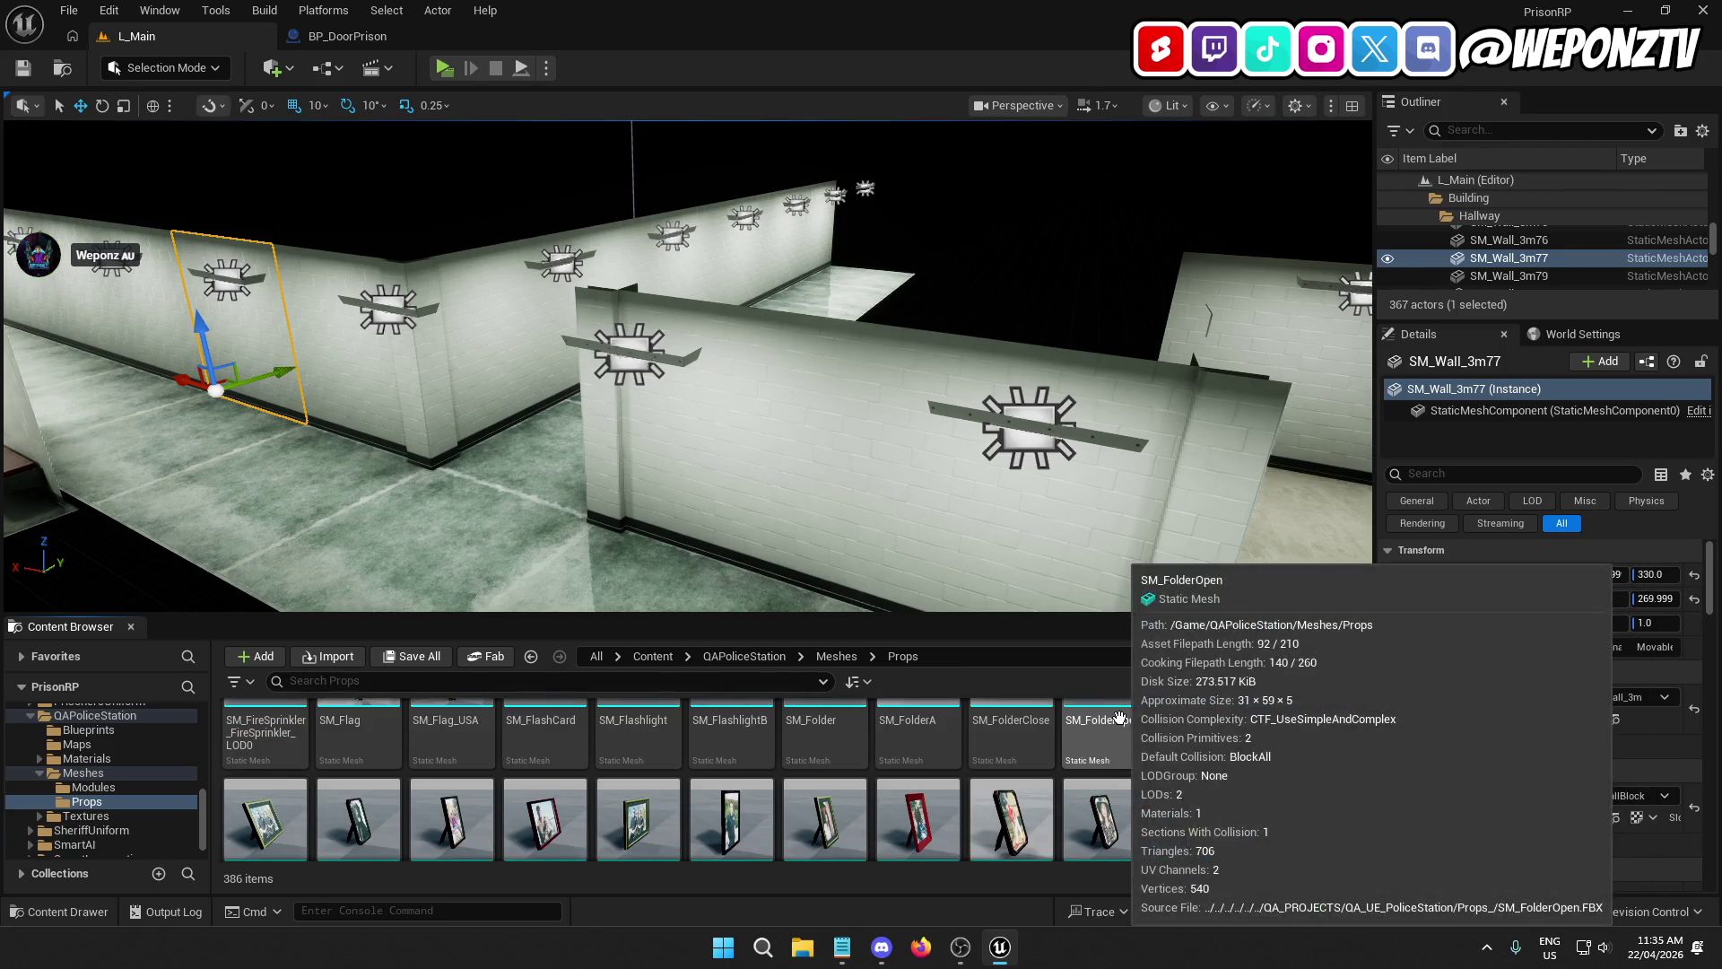
scroll(1121, 722, "down", 8)
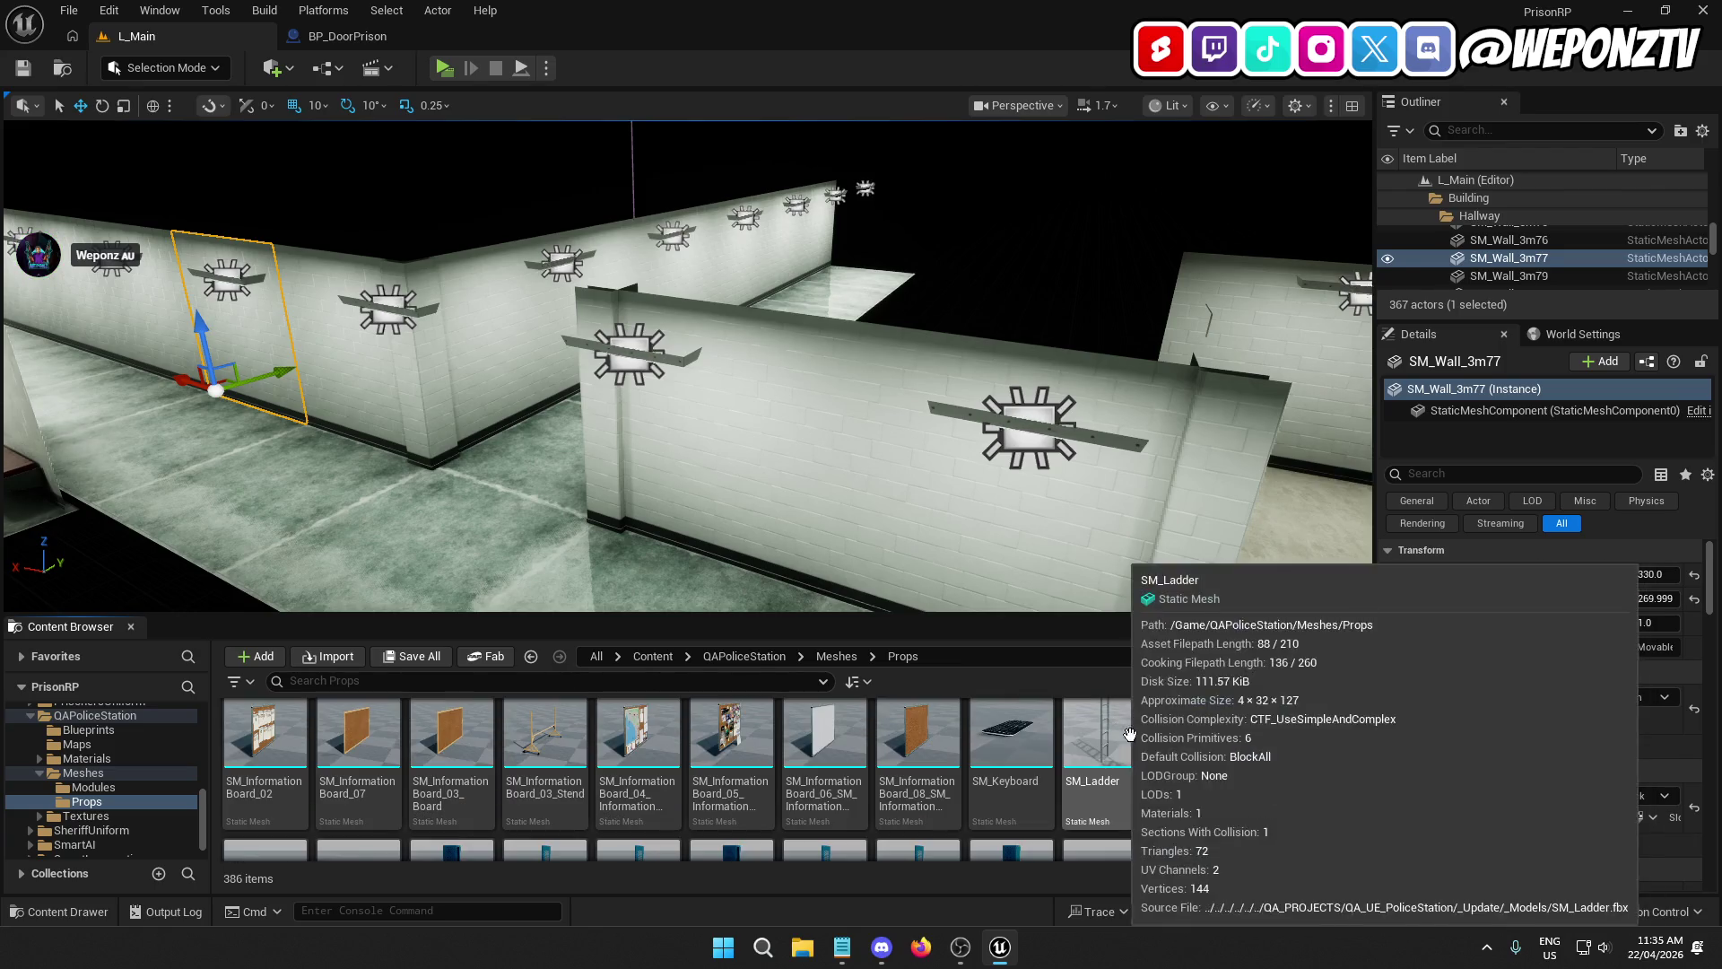
scroll(1126, 731, "down", 8)
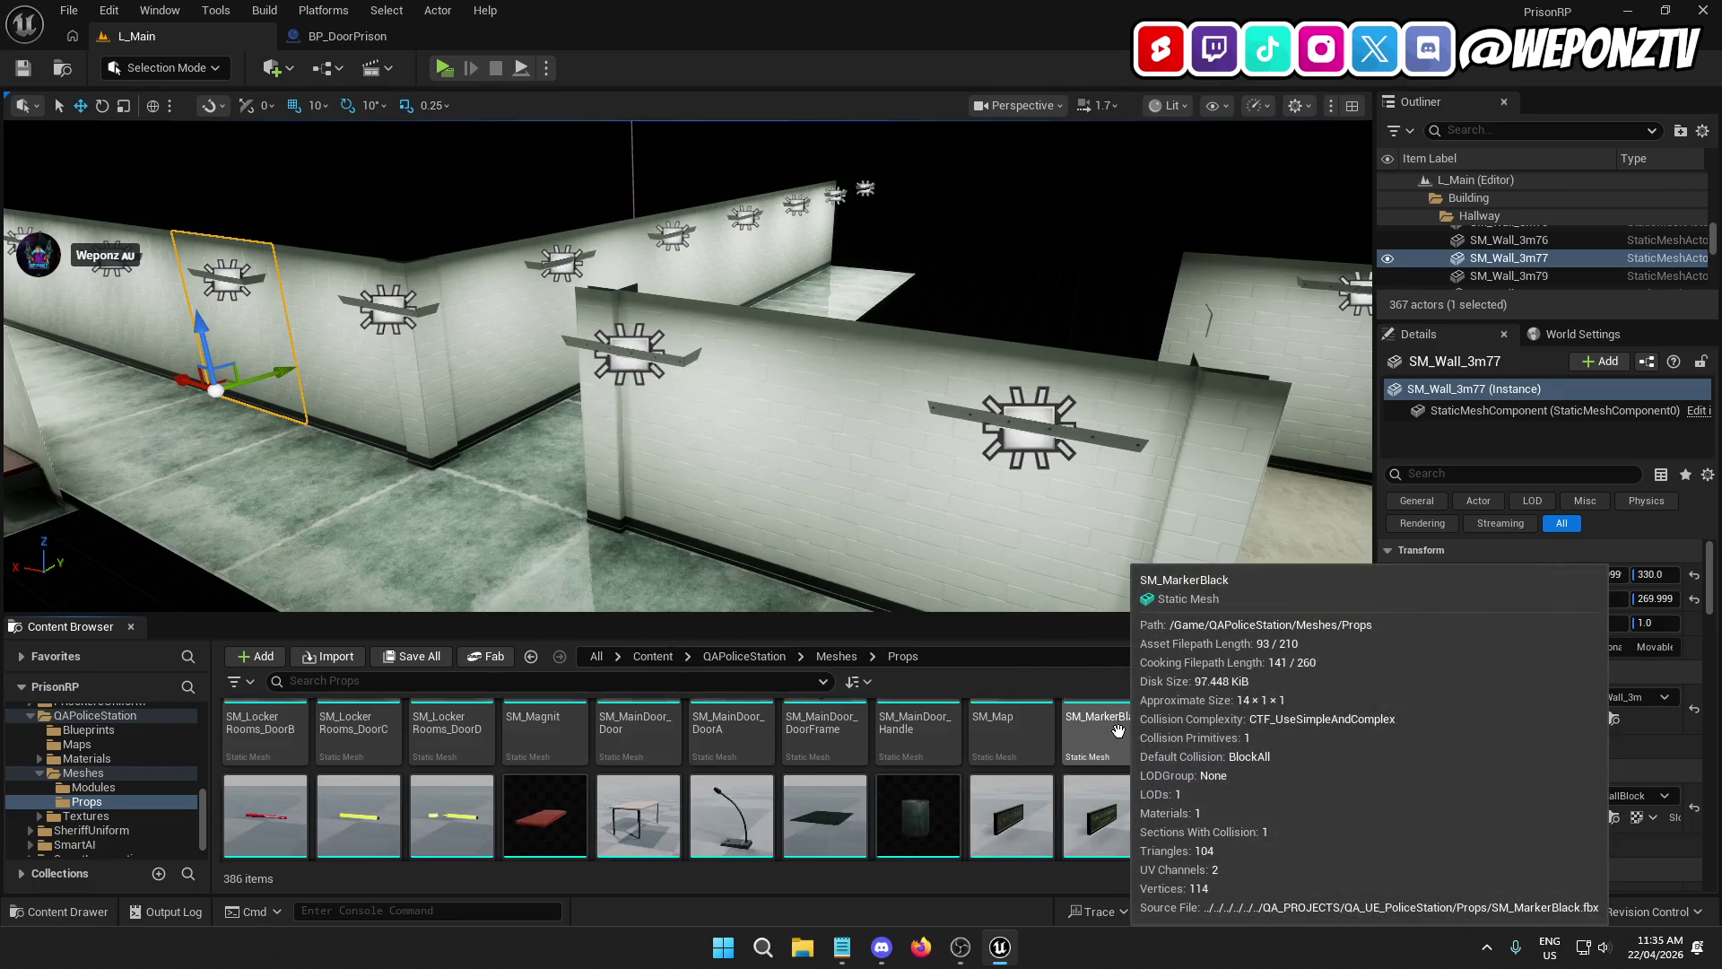
scroll(1112, 736, "down", 3)
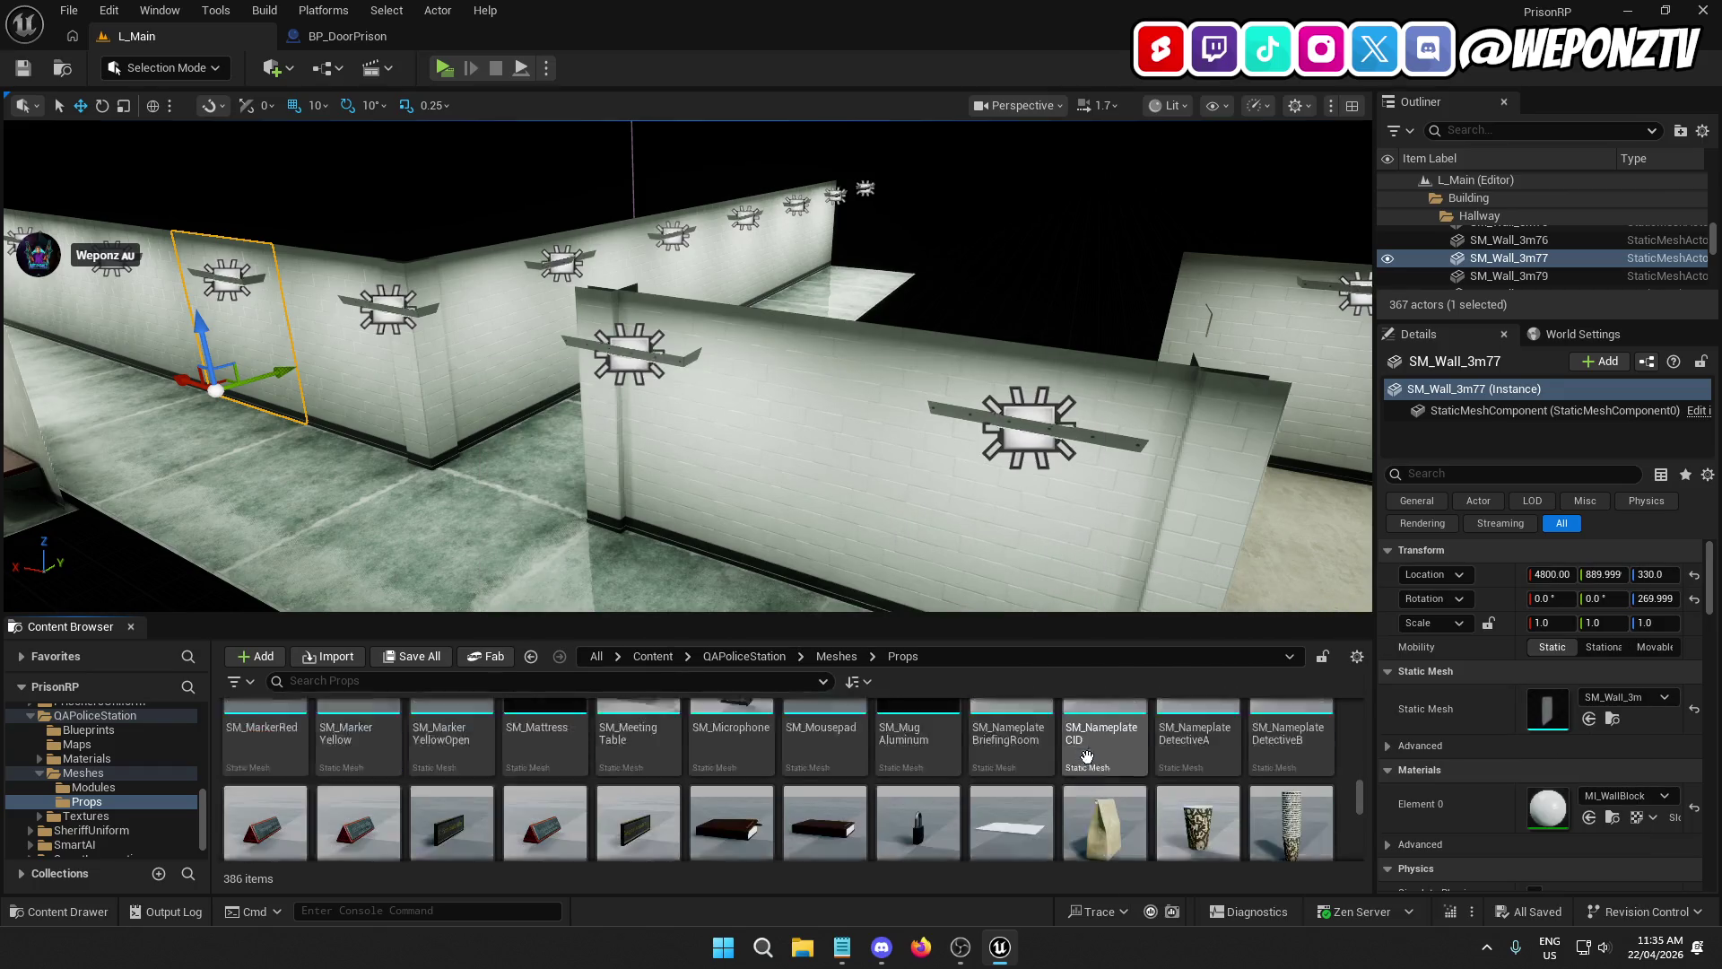
scroll(1076, 755, "down", 3)
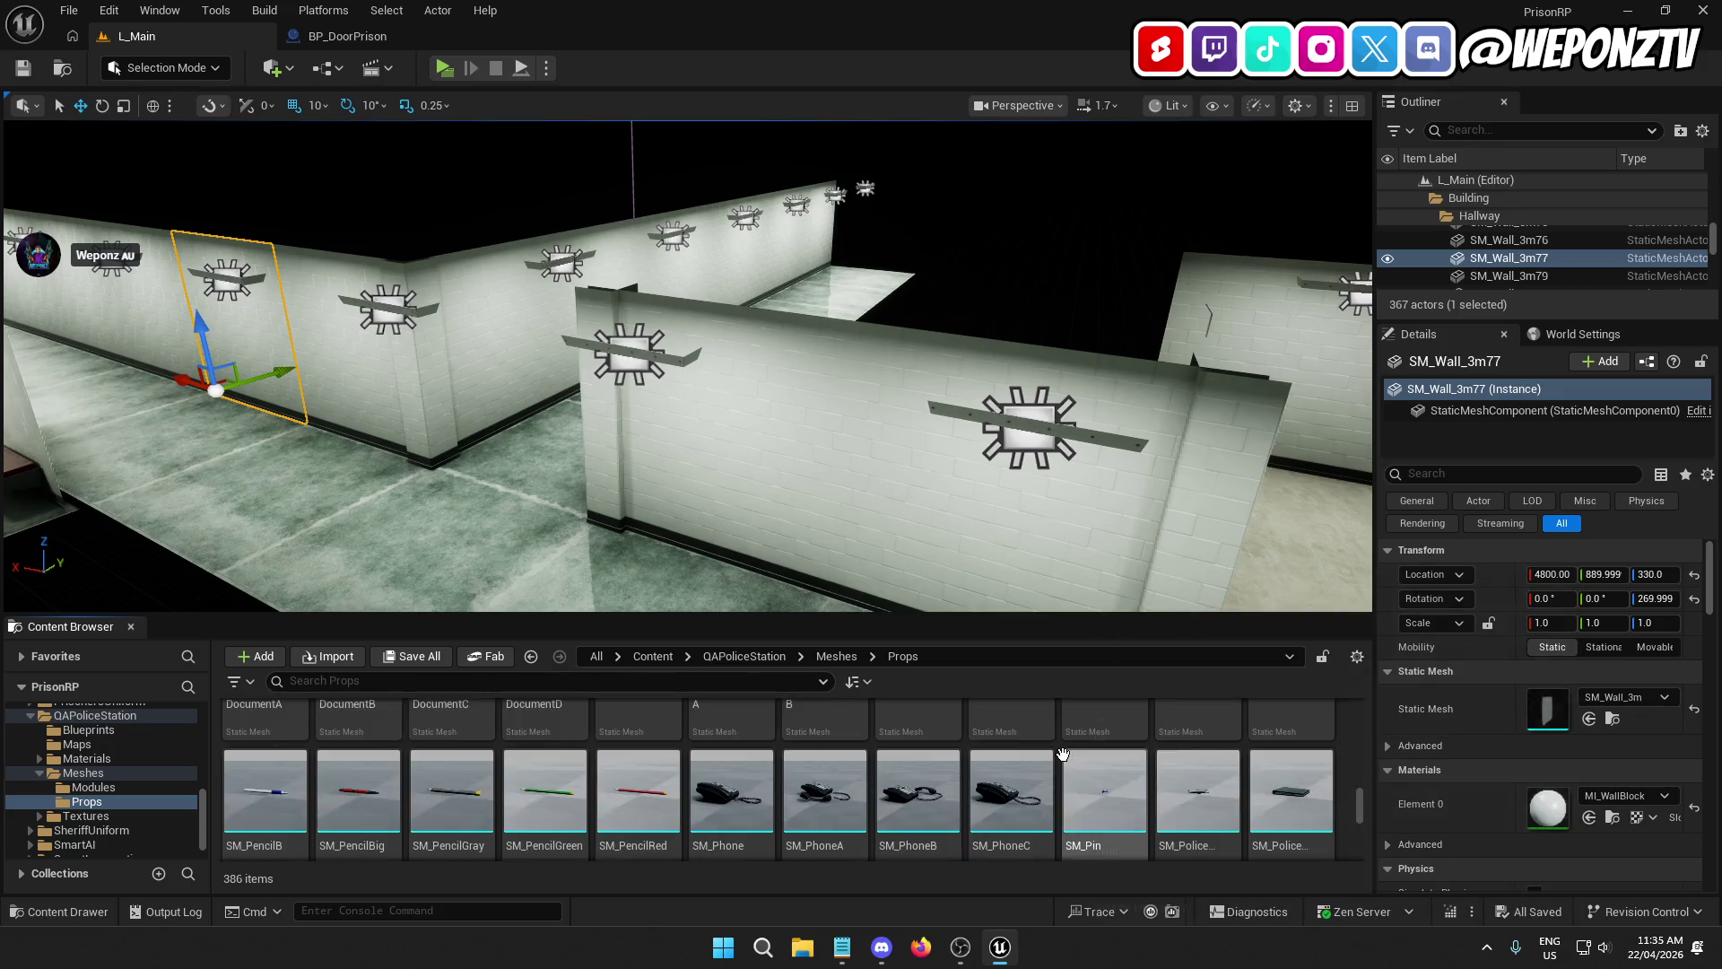
scroll(1063, 753, "down", 5)
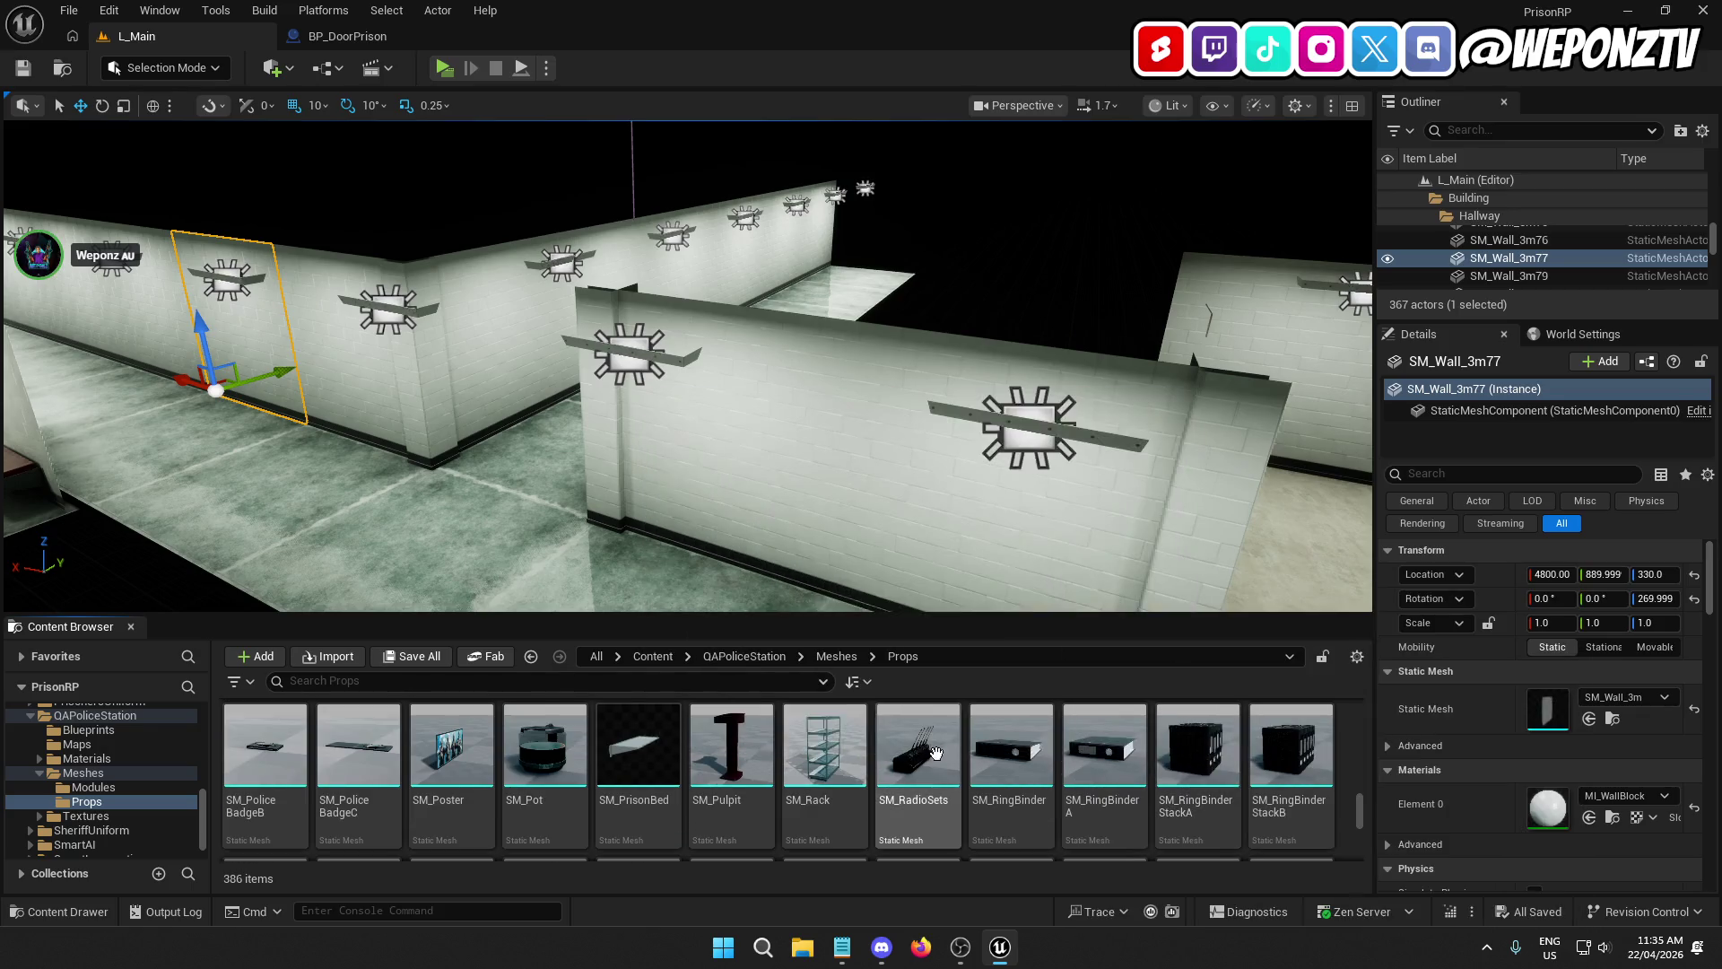
scroll(935, 752, "down", 5)
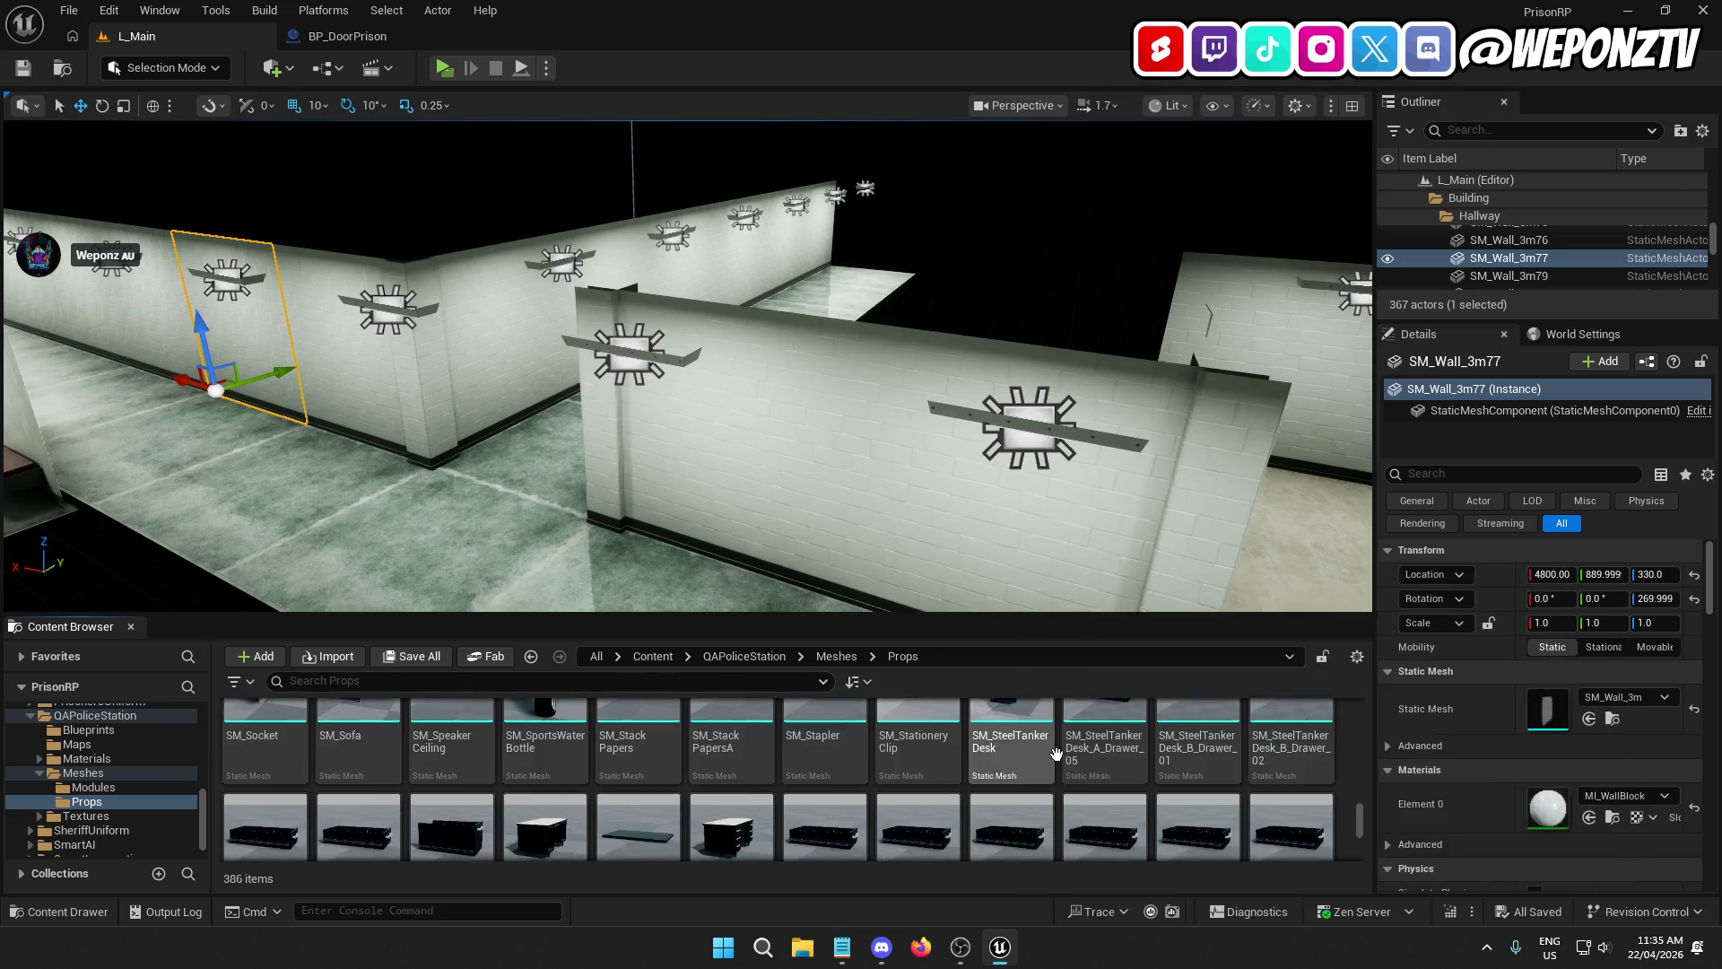
scroll(1055, 754, "down", 4)
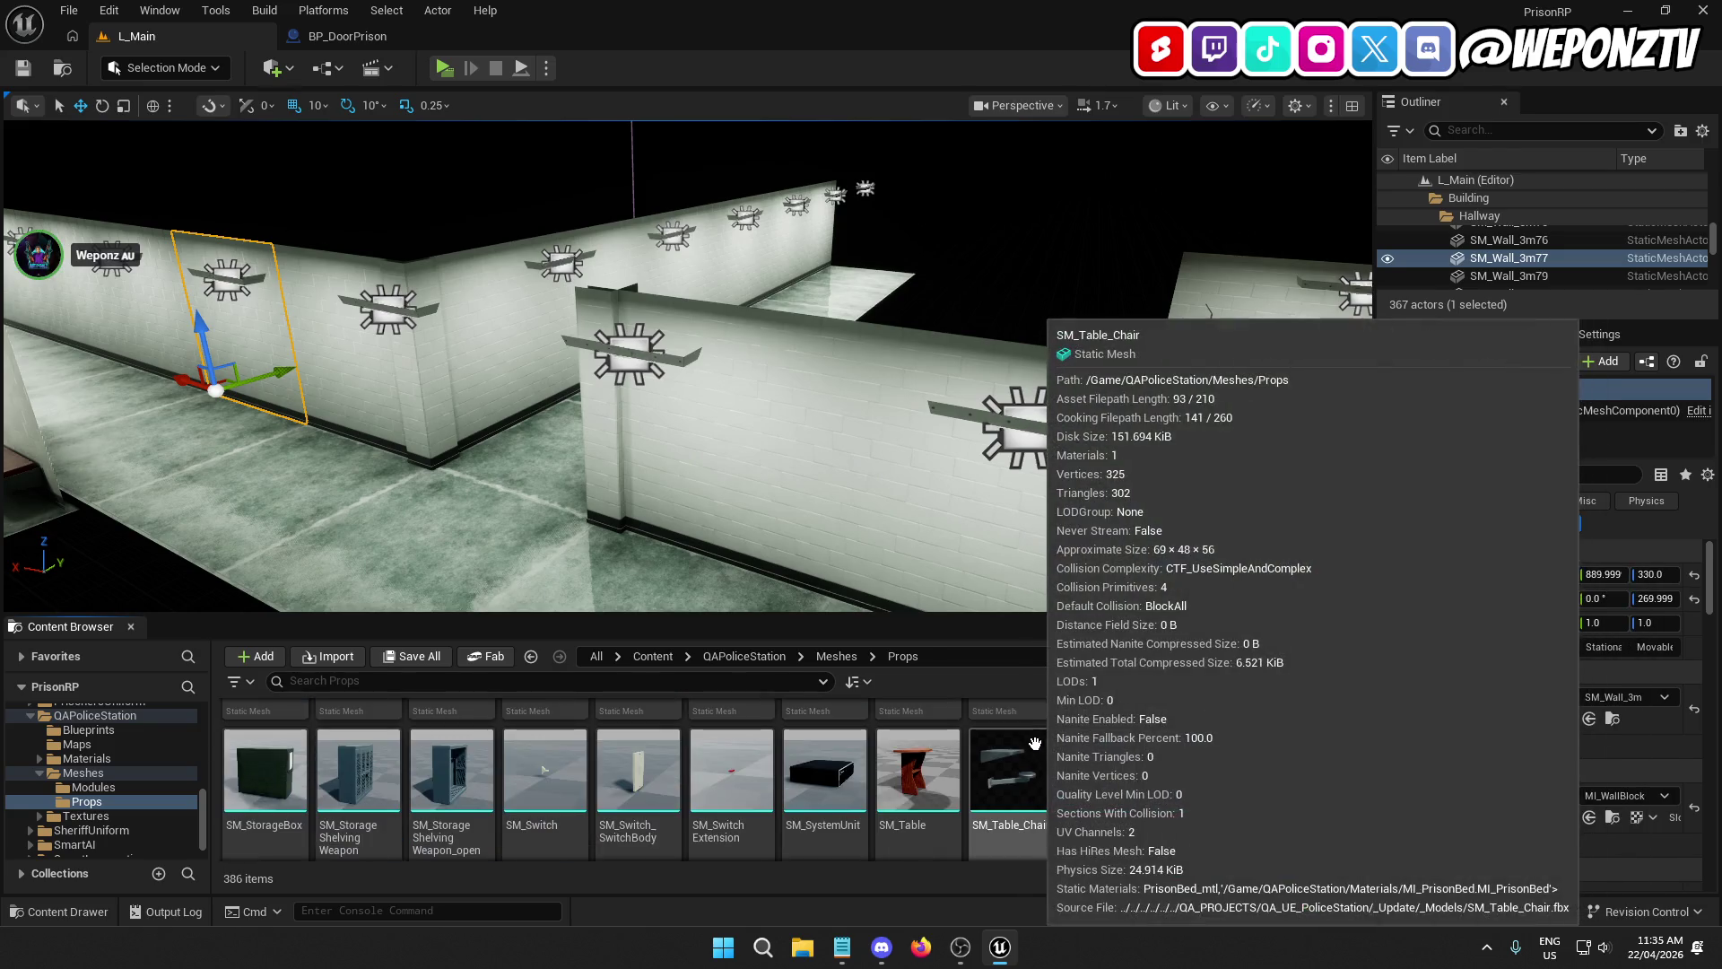
scroll(1034, 744, "down", 3)
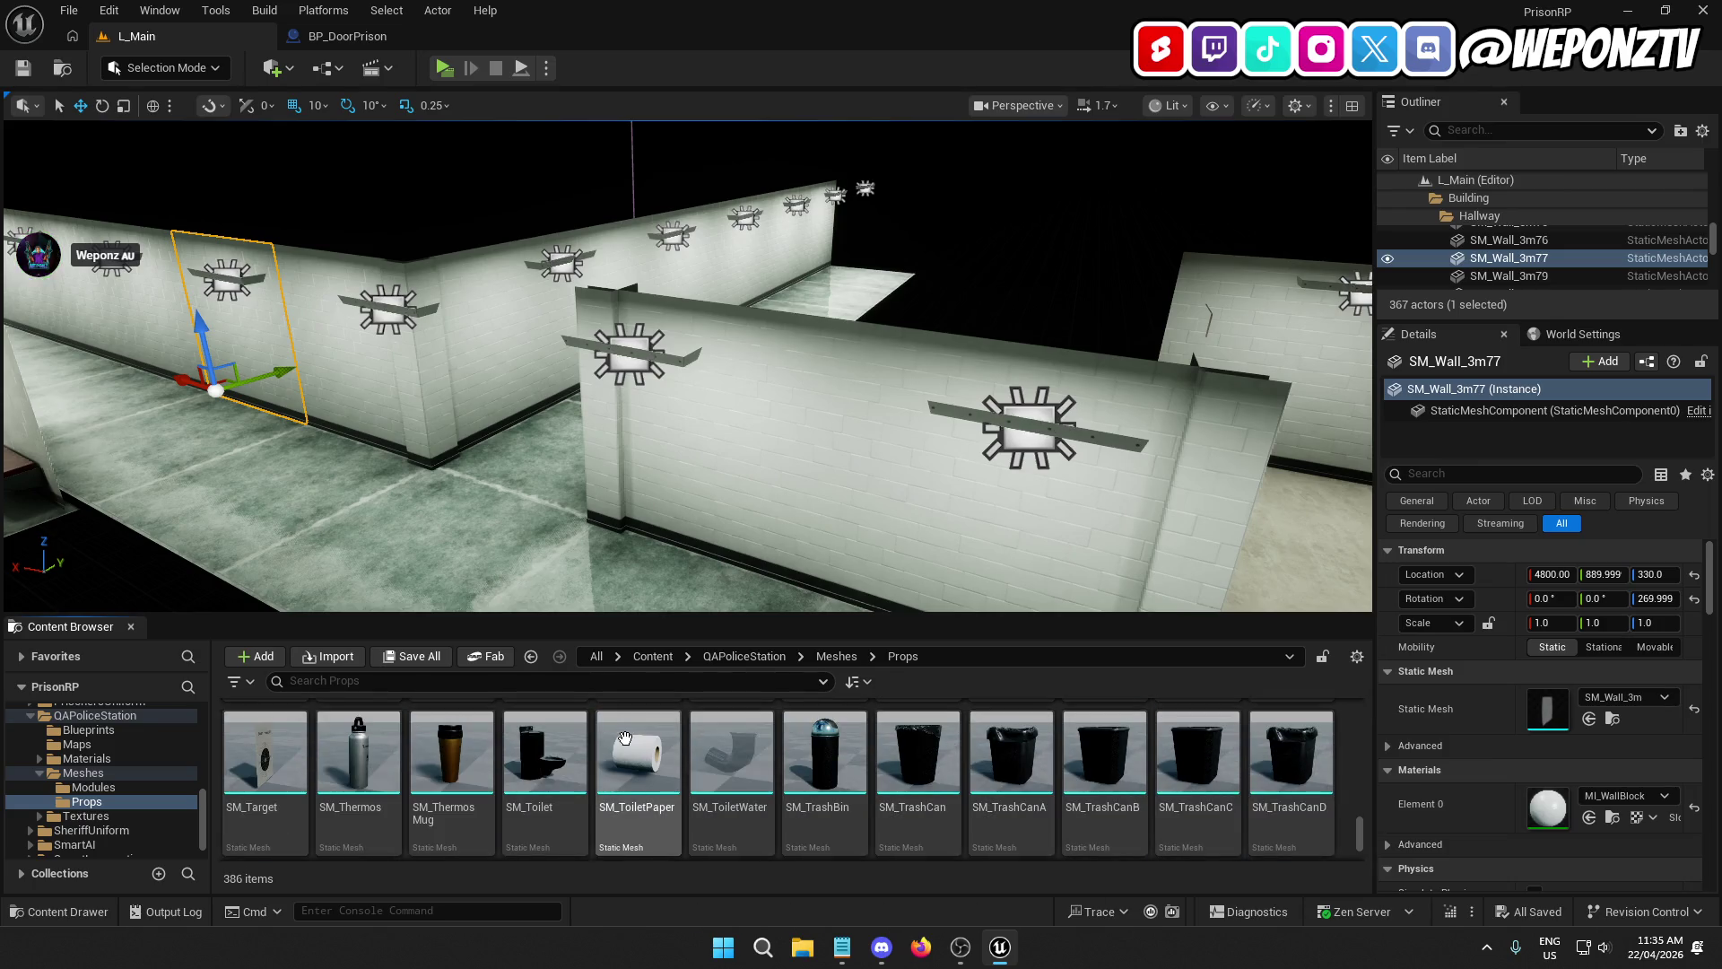
left_click(536, 742)
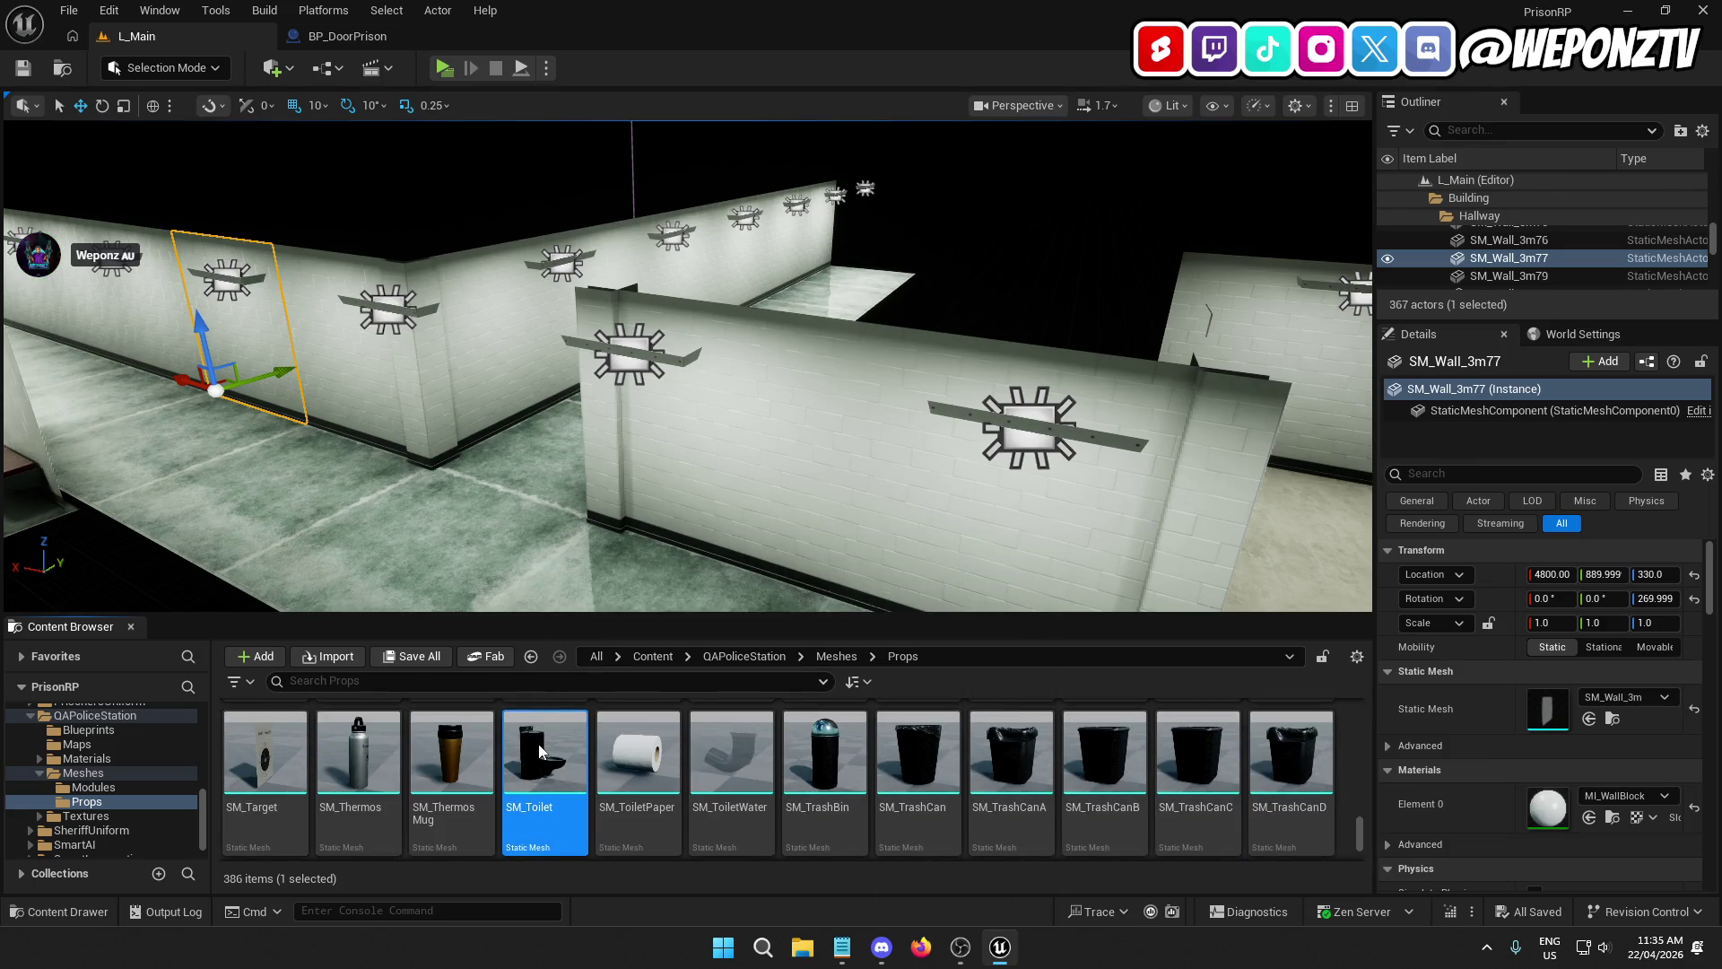
double_click(539, 751)
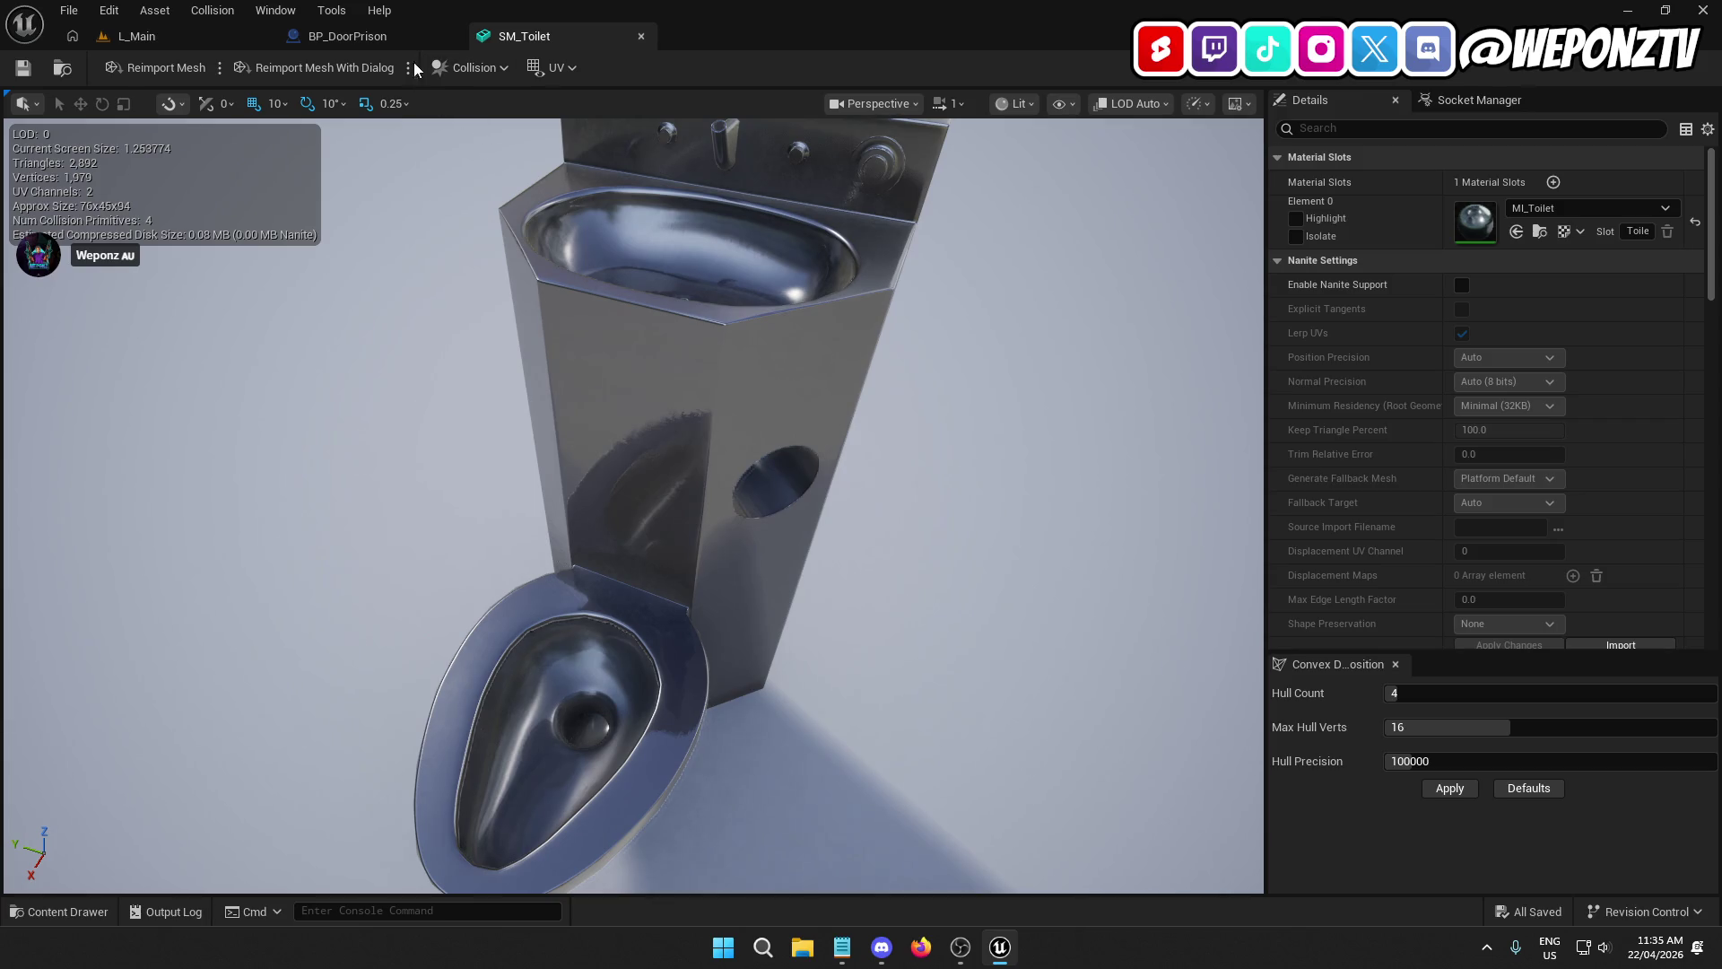
Step: Return to the L_Main level tab and deselect the wall piece
scroll(634, 416, "down", 5)
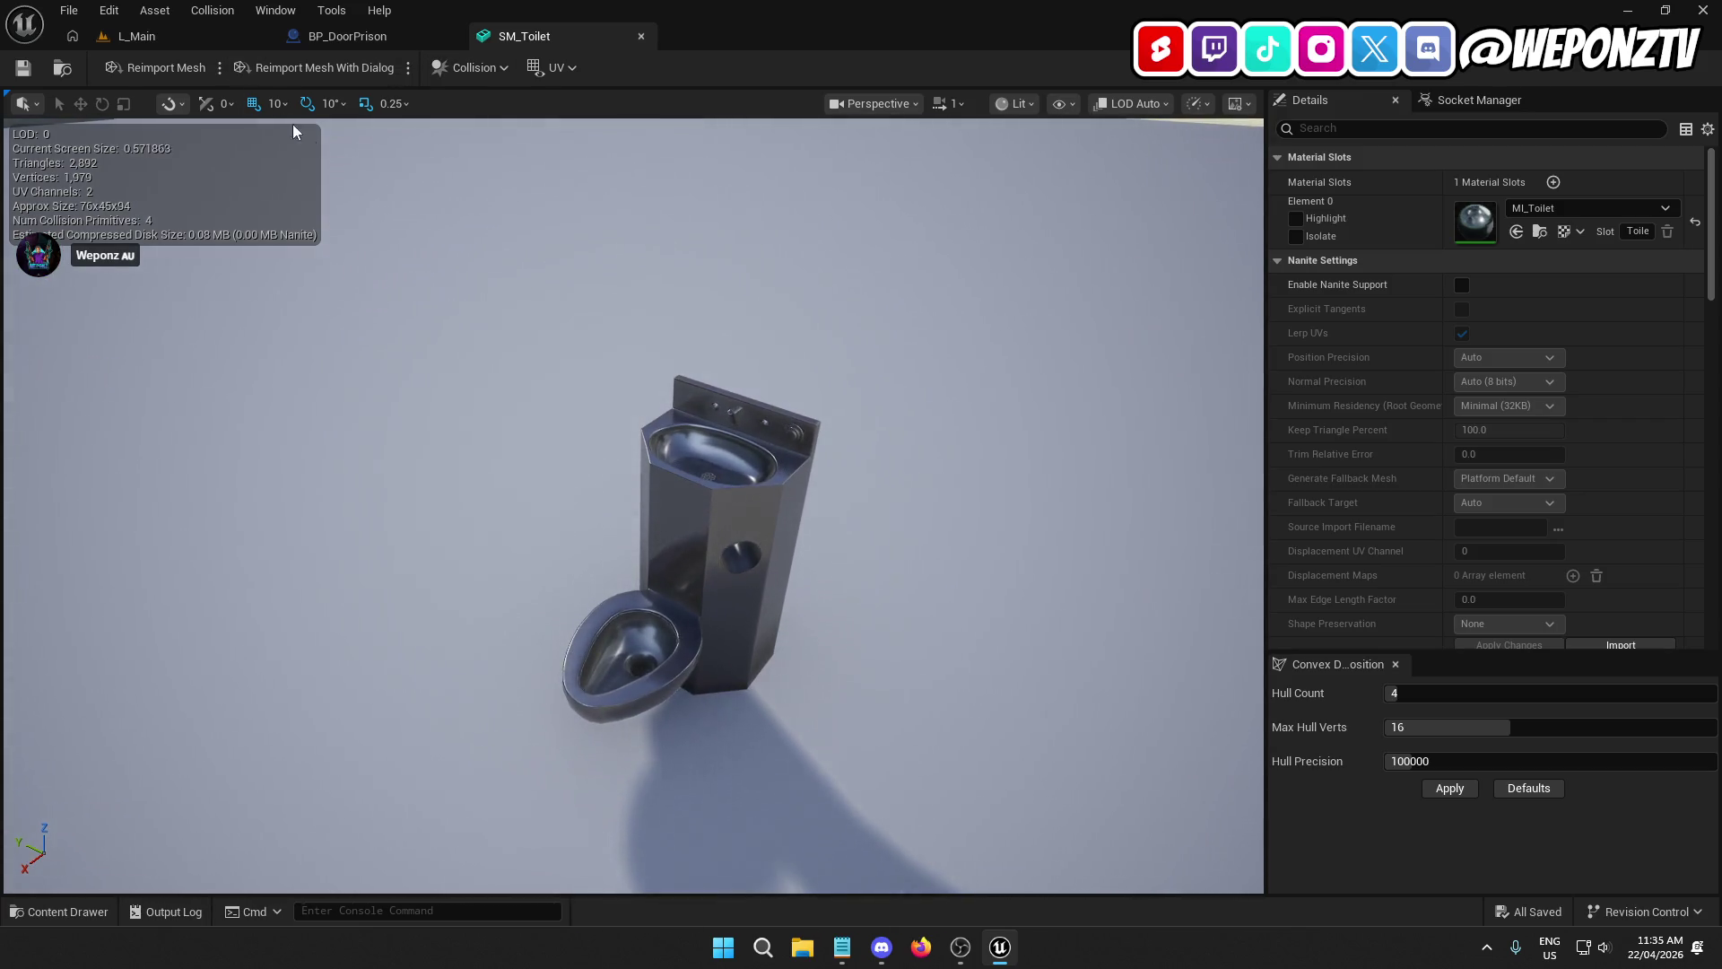
left_click(167, 39)
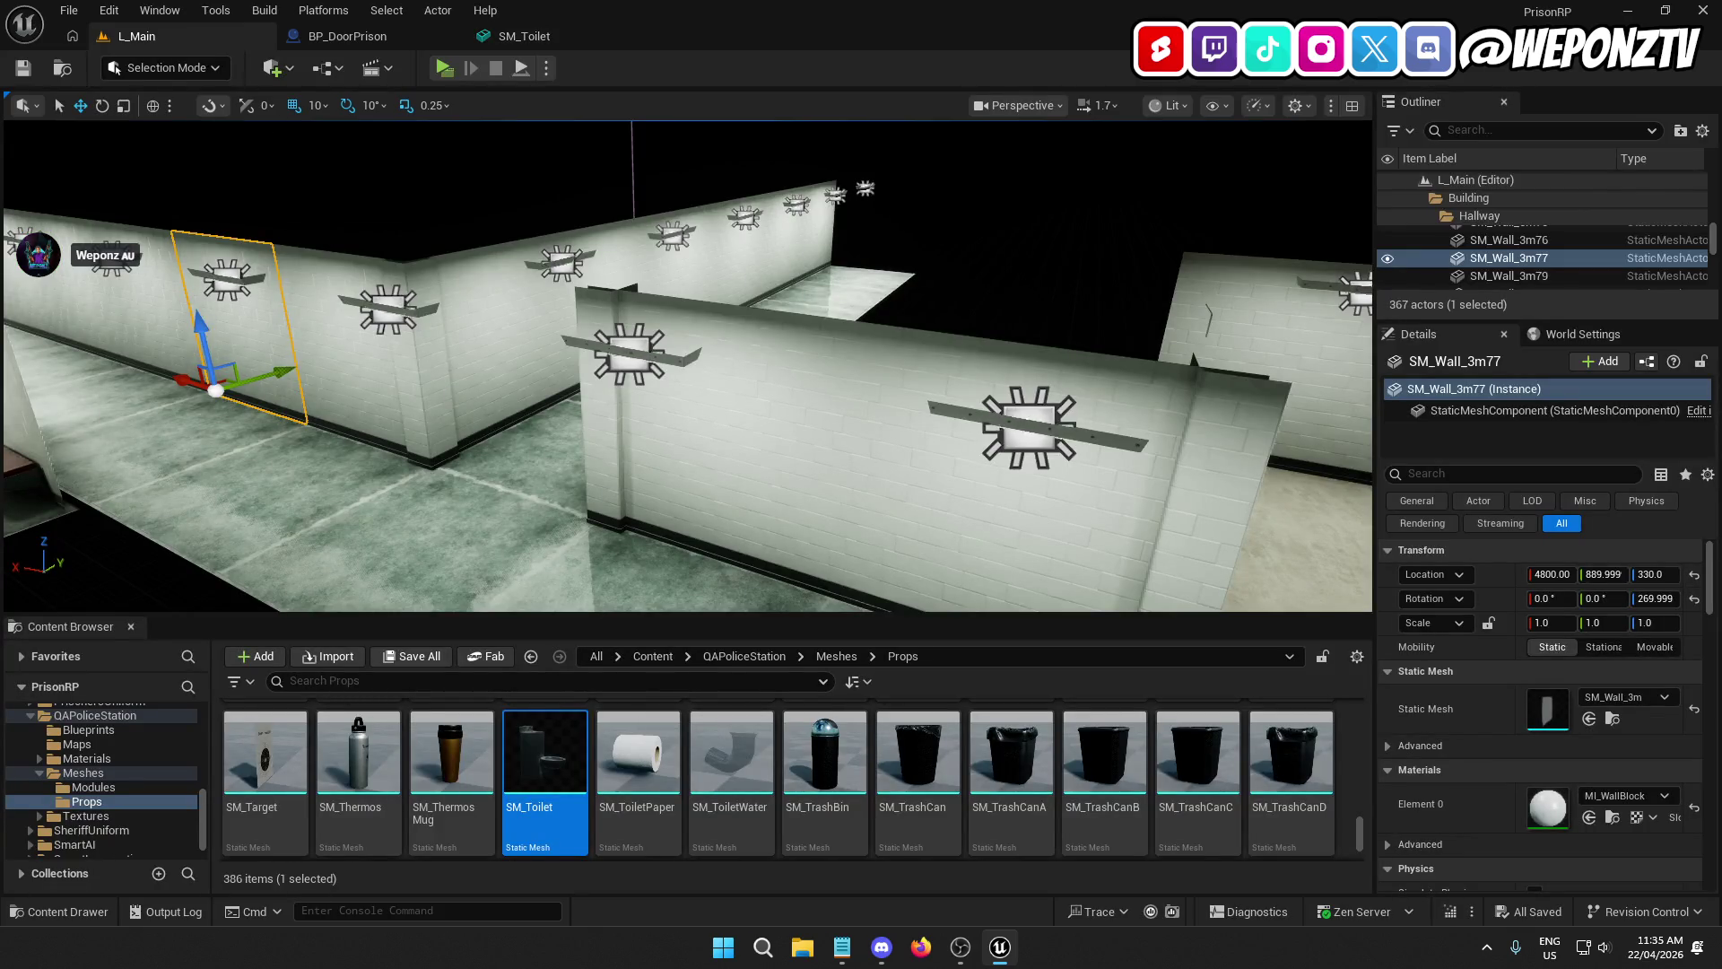
left_click(1072, 245)
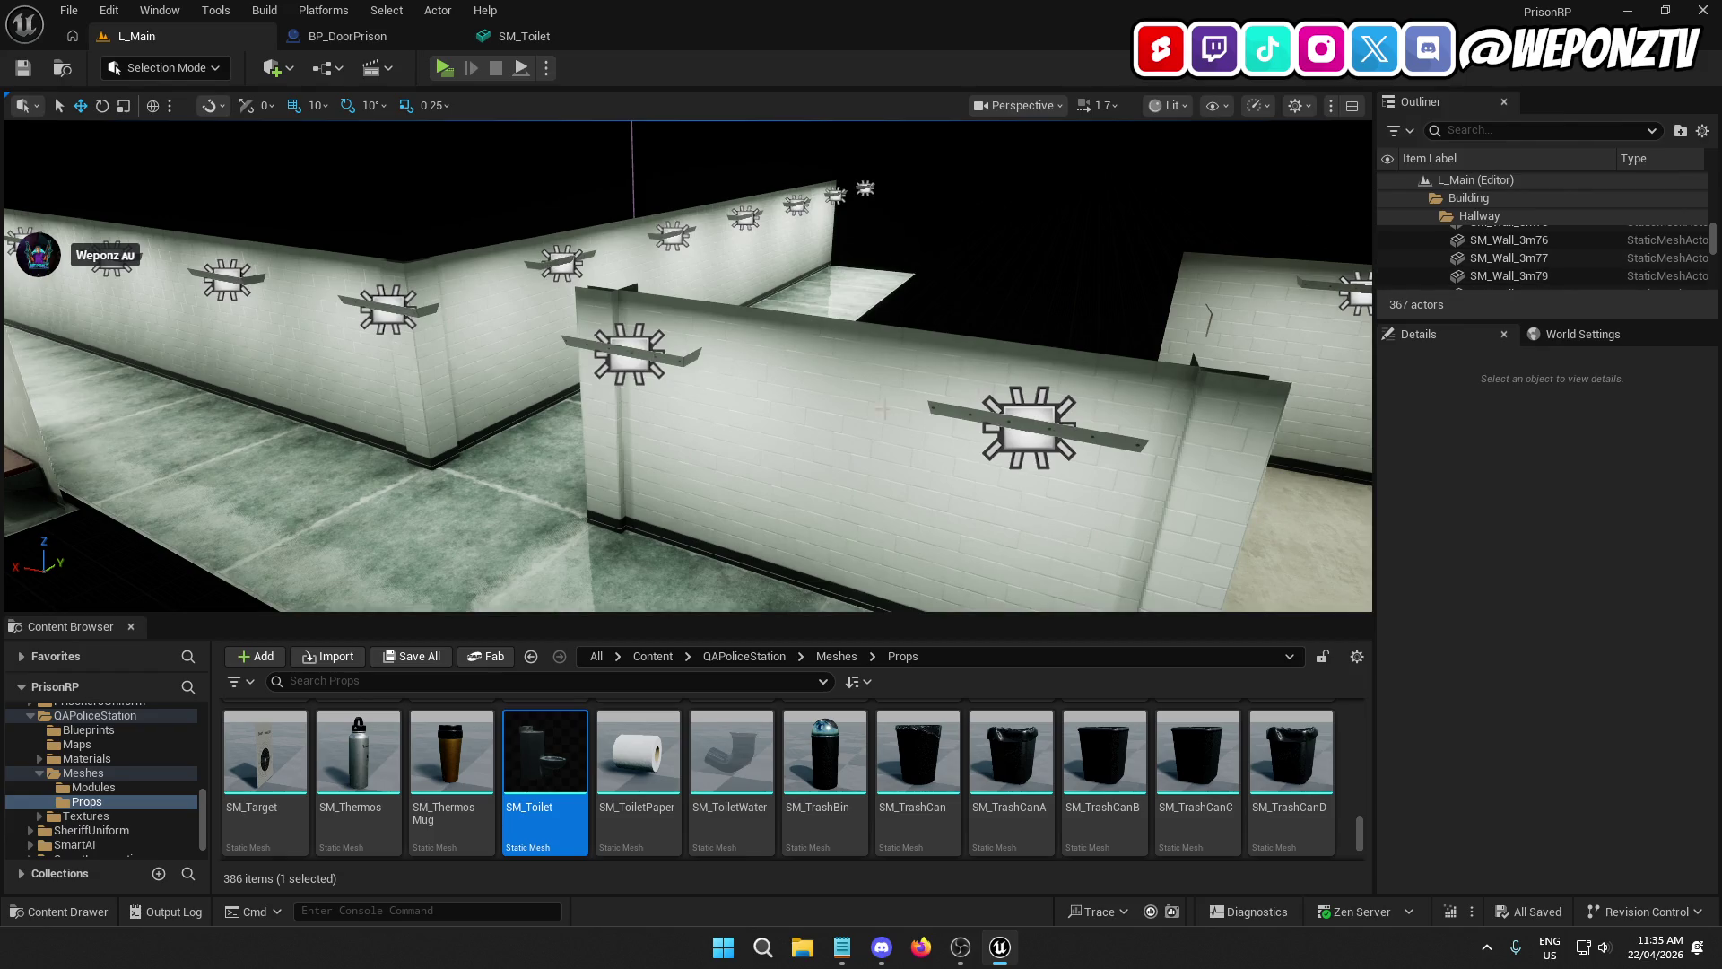
Step: Browse back to QAPoliceStation > Meshes > Props and scroll to SM_Toilet and the trash cans
left_click(654, 658)
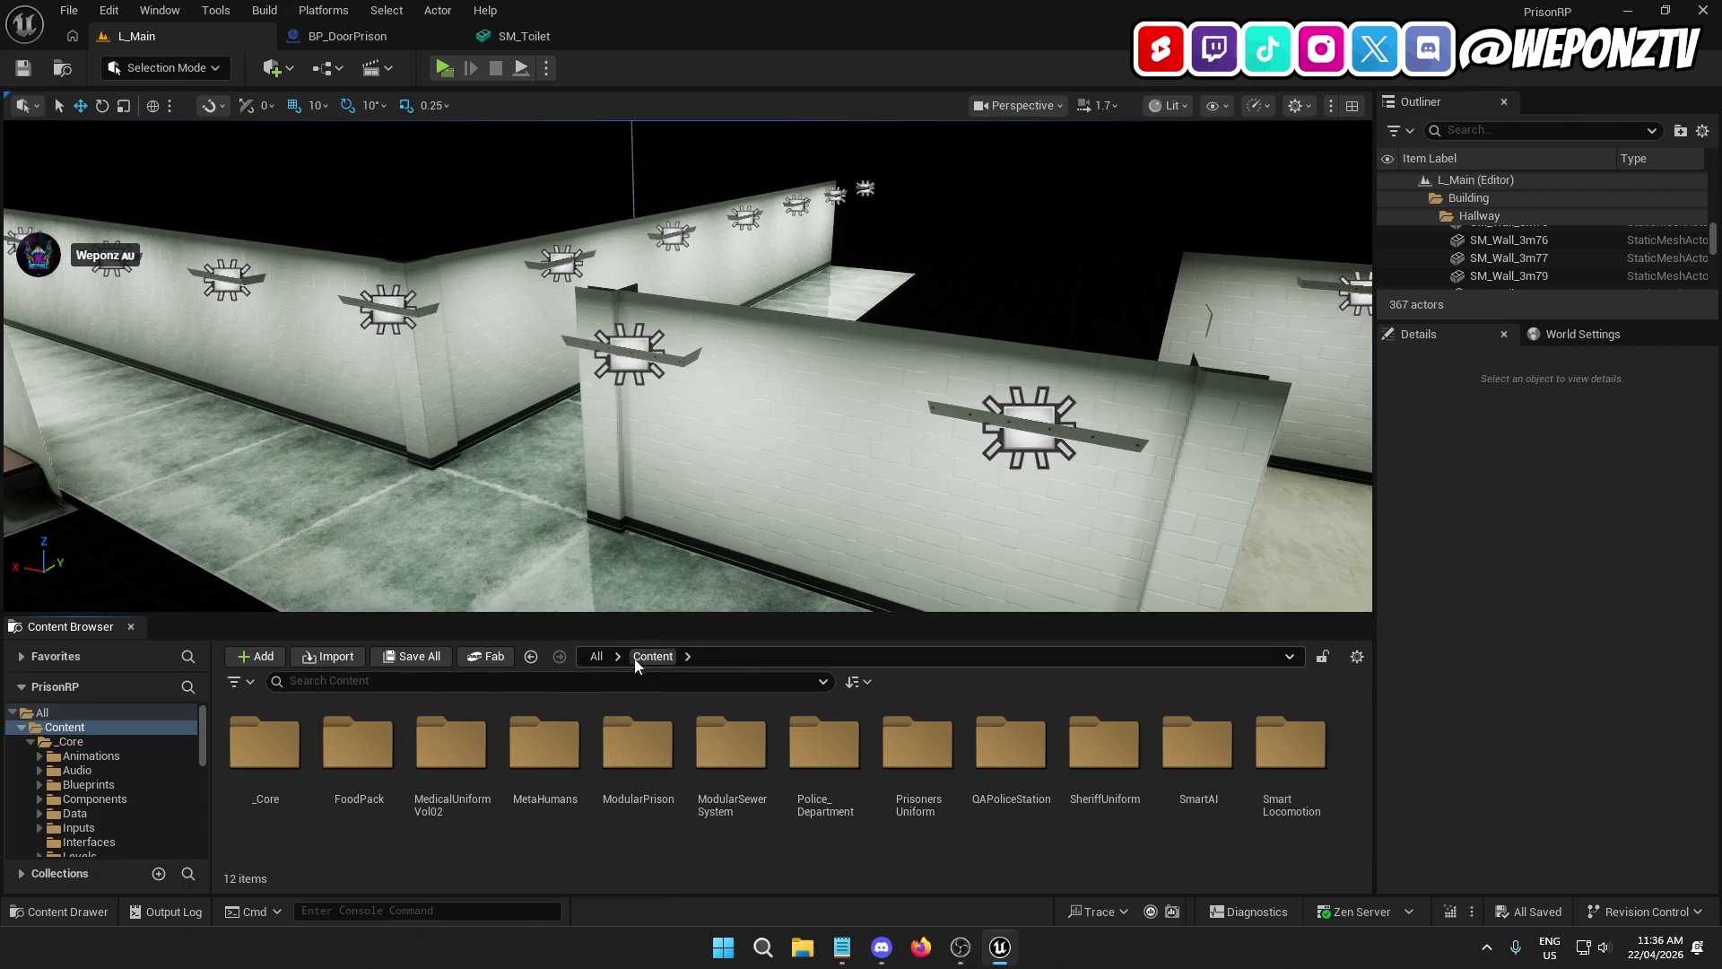
double_click(1011, 749)
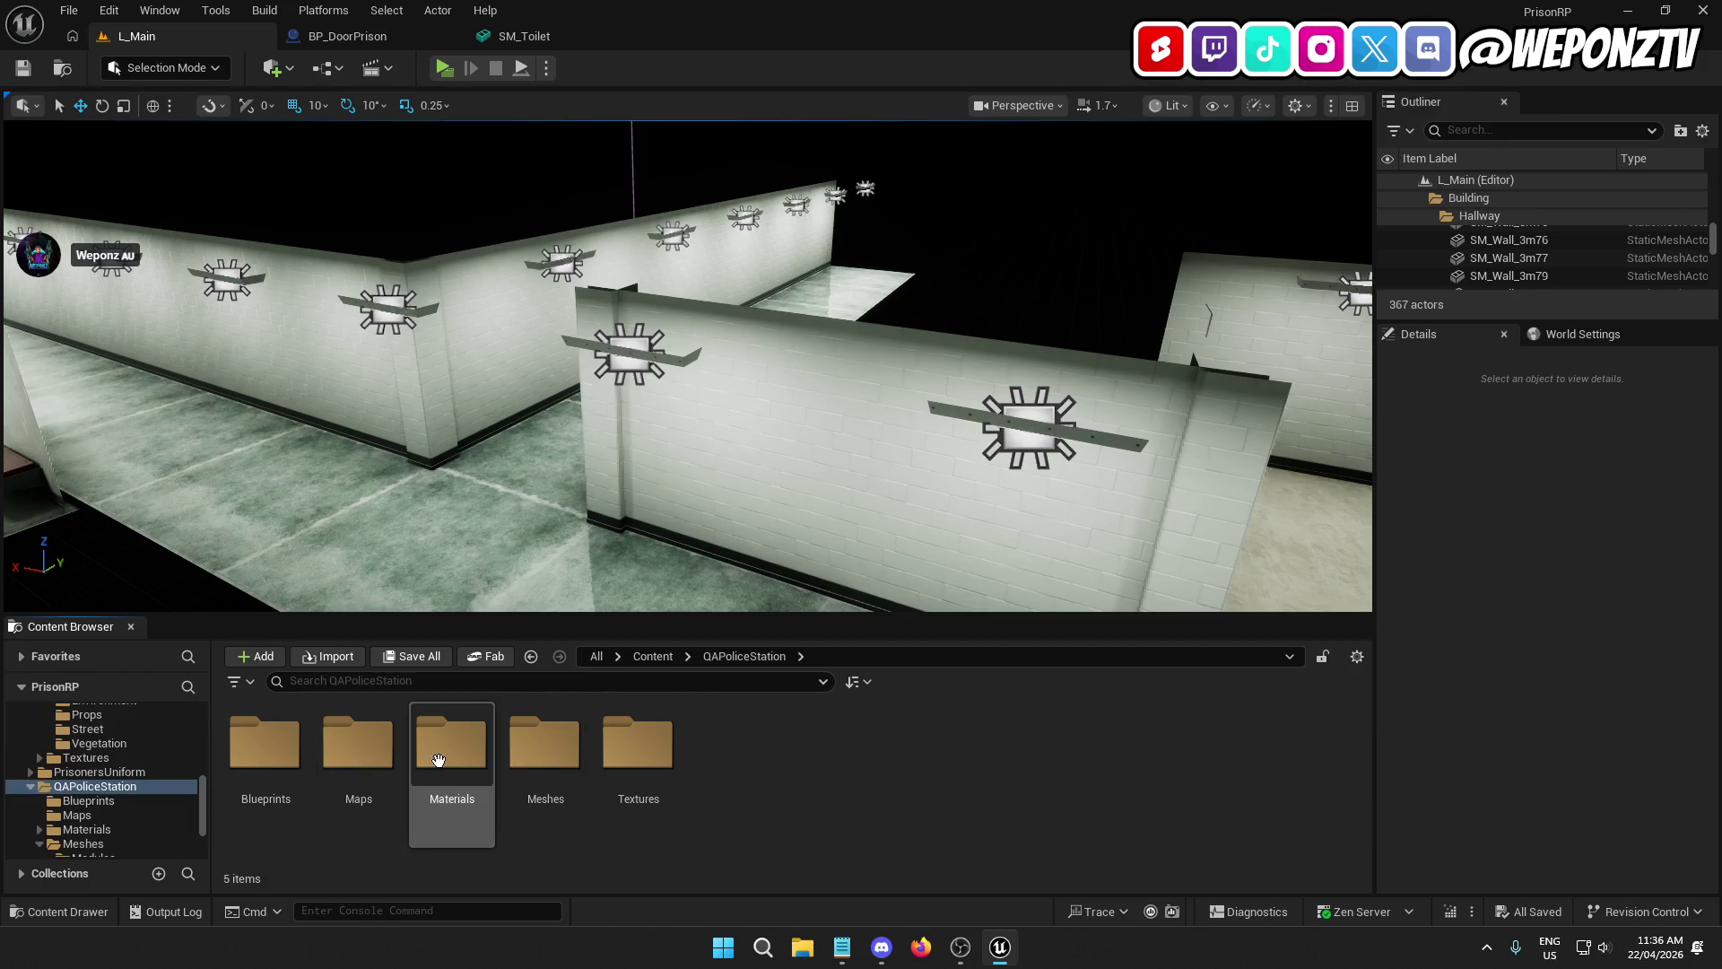
double_click(540, 765)
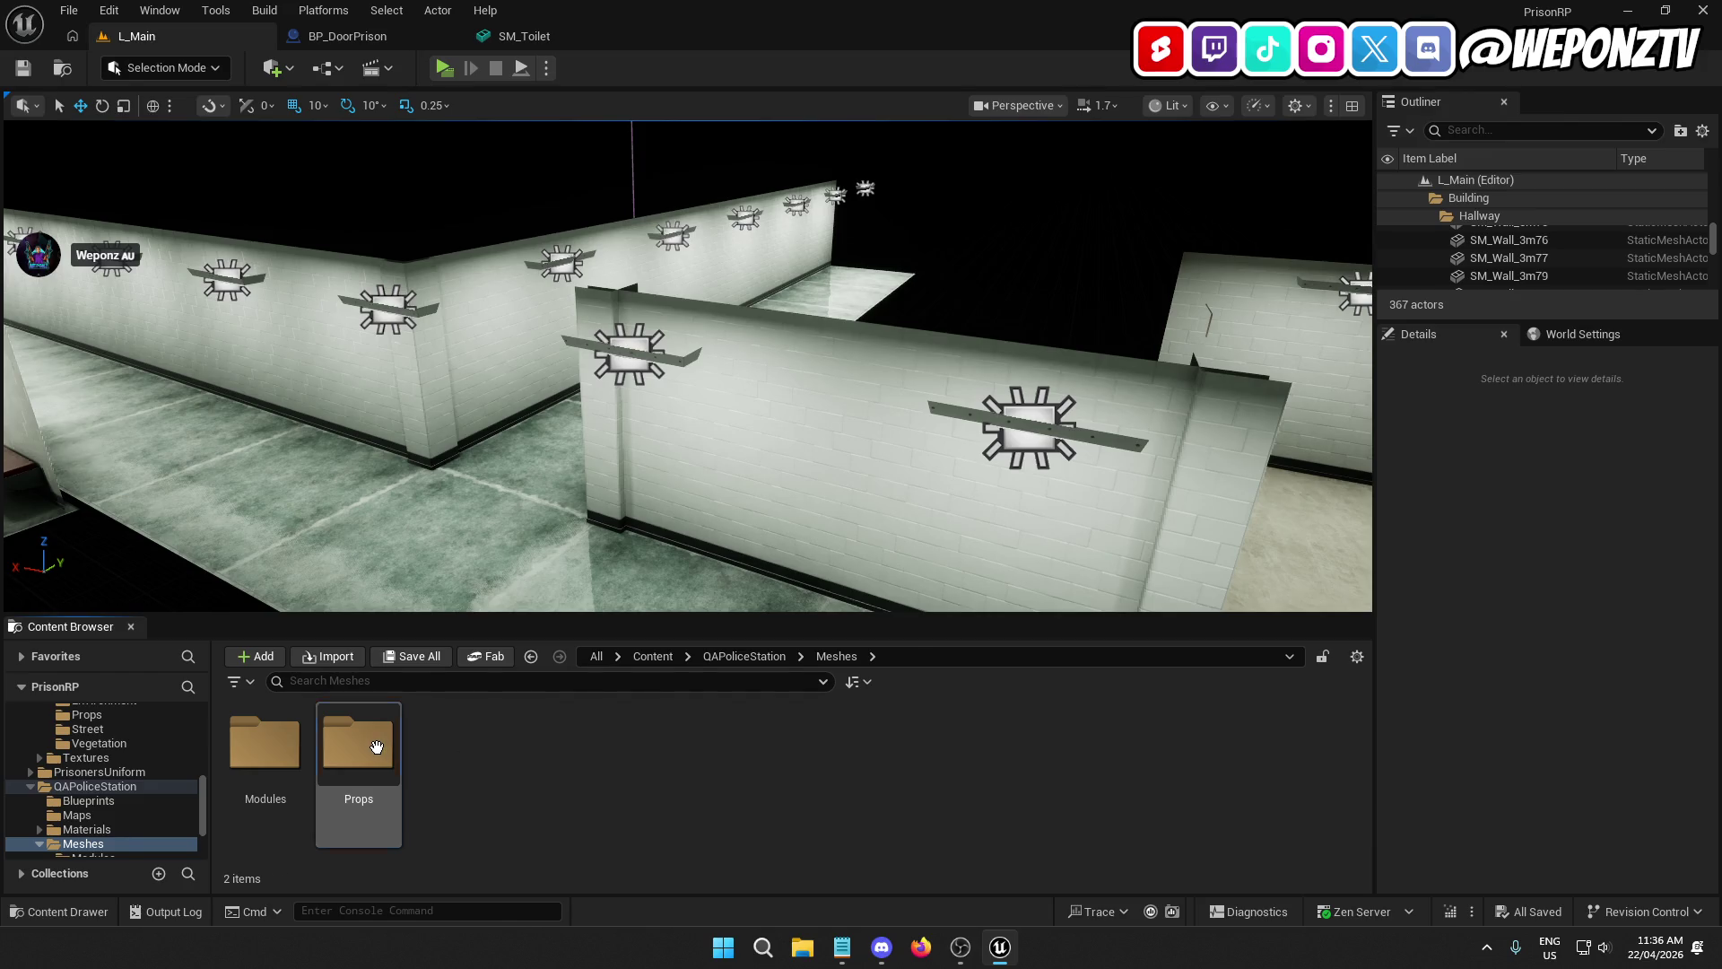
double_click(376, 746)
scroll(893, 771, "down", 15)
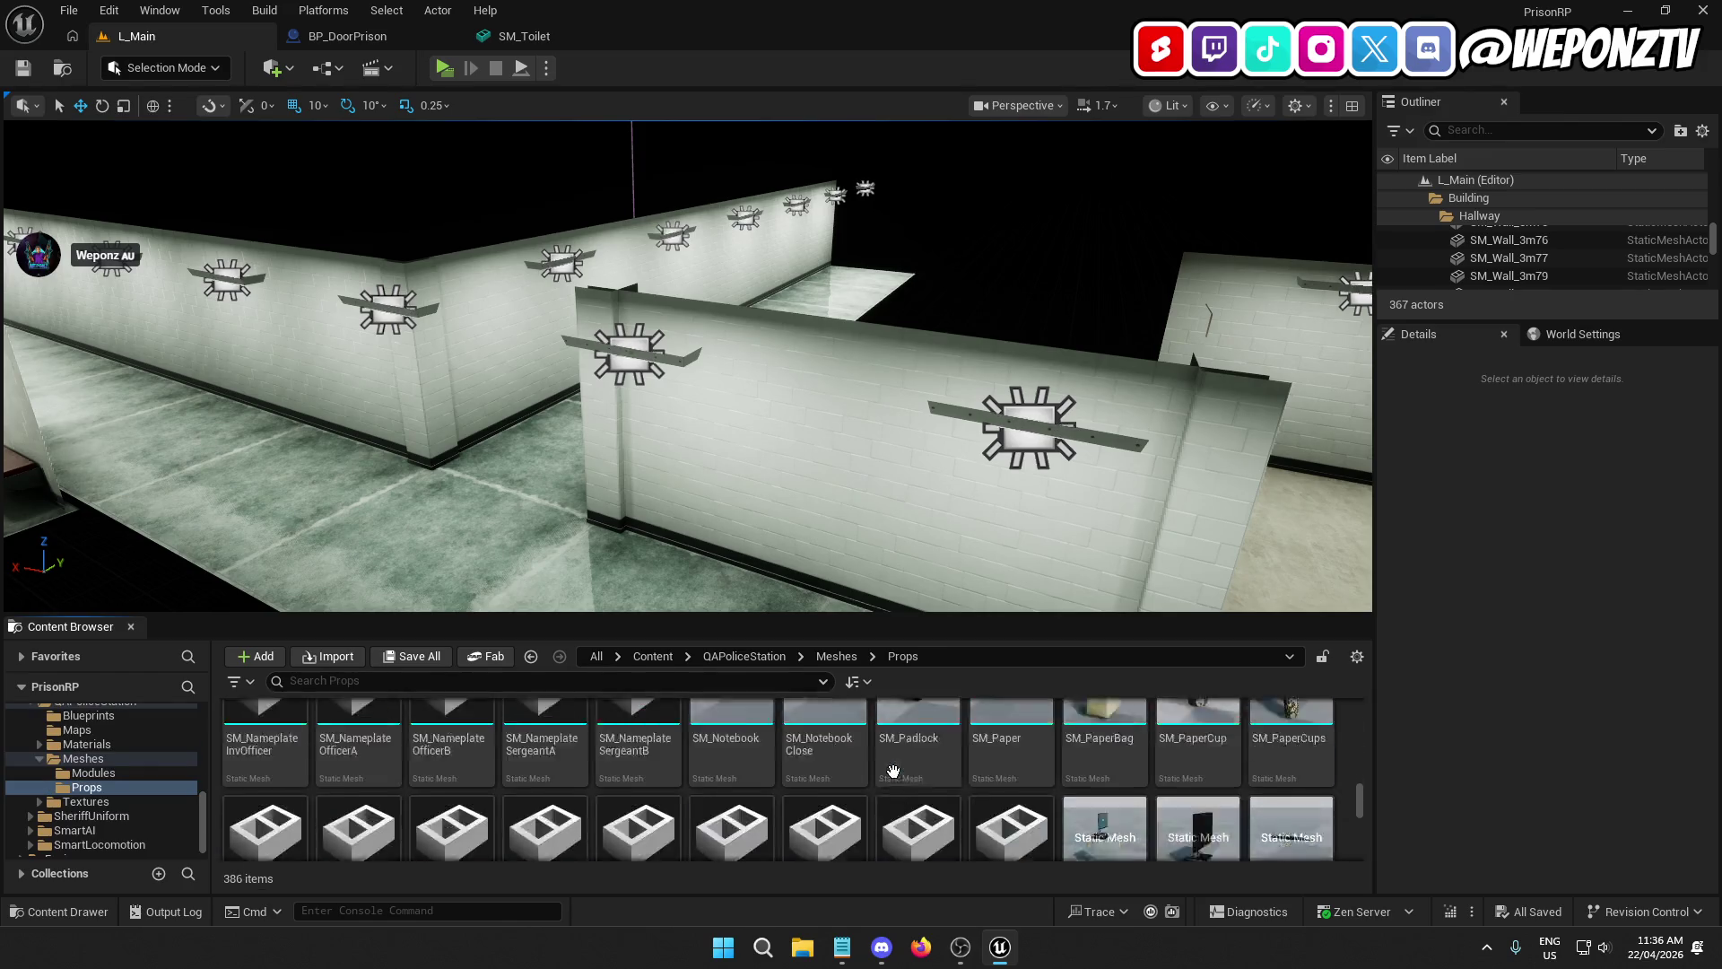
scroll(893, 772, "down", 10)
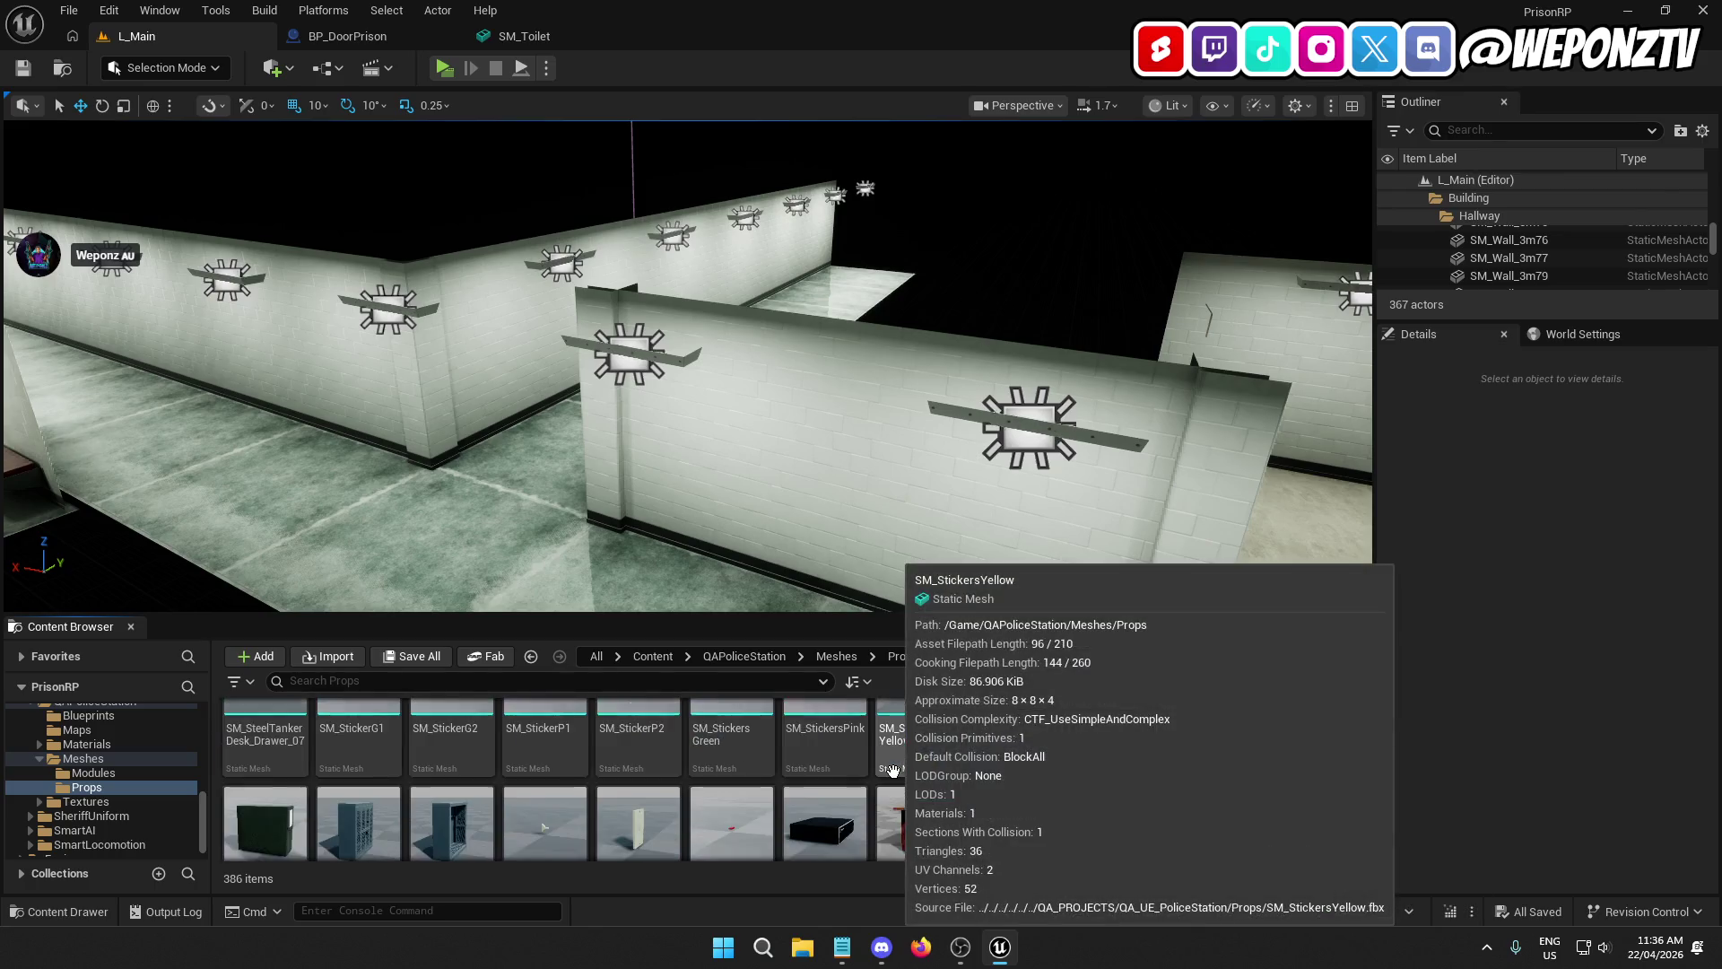
scroll(893, 771, "down", 5)
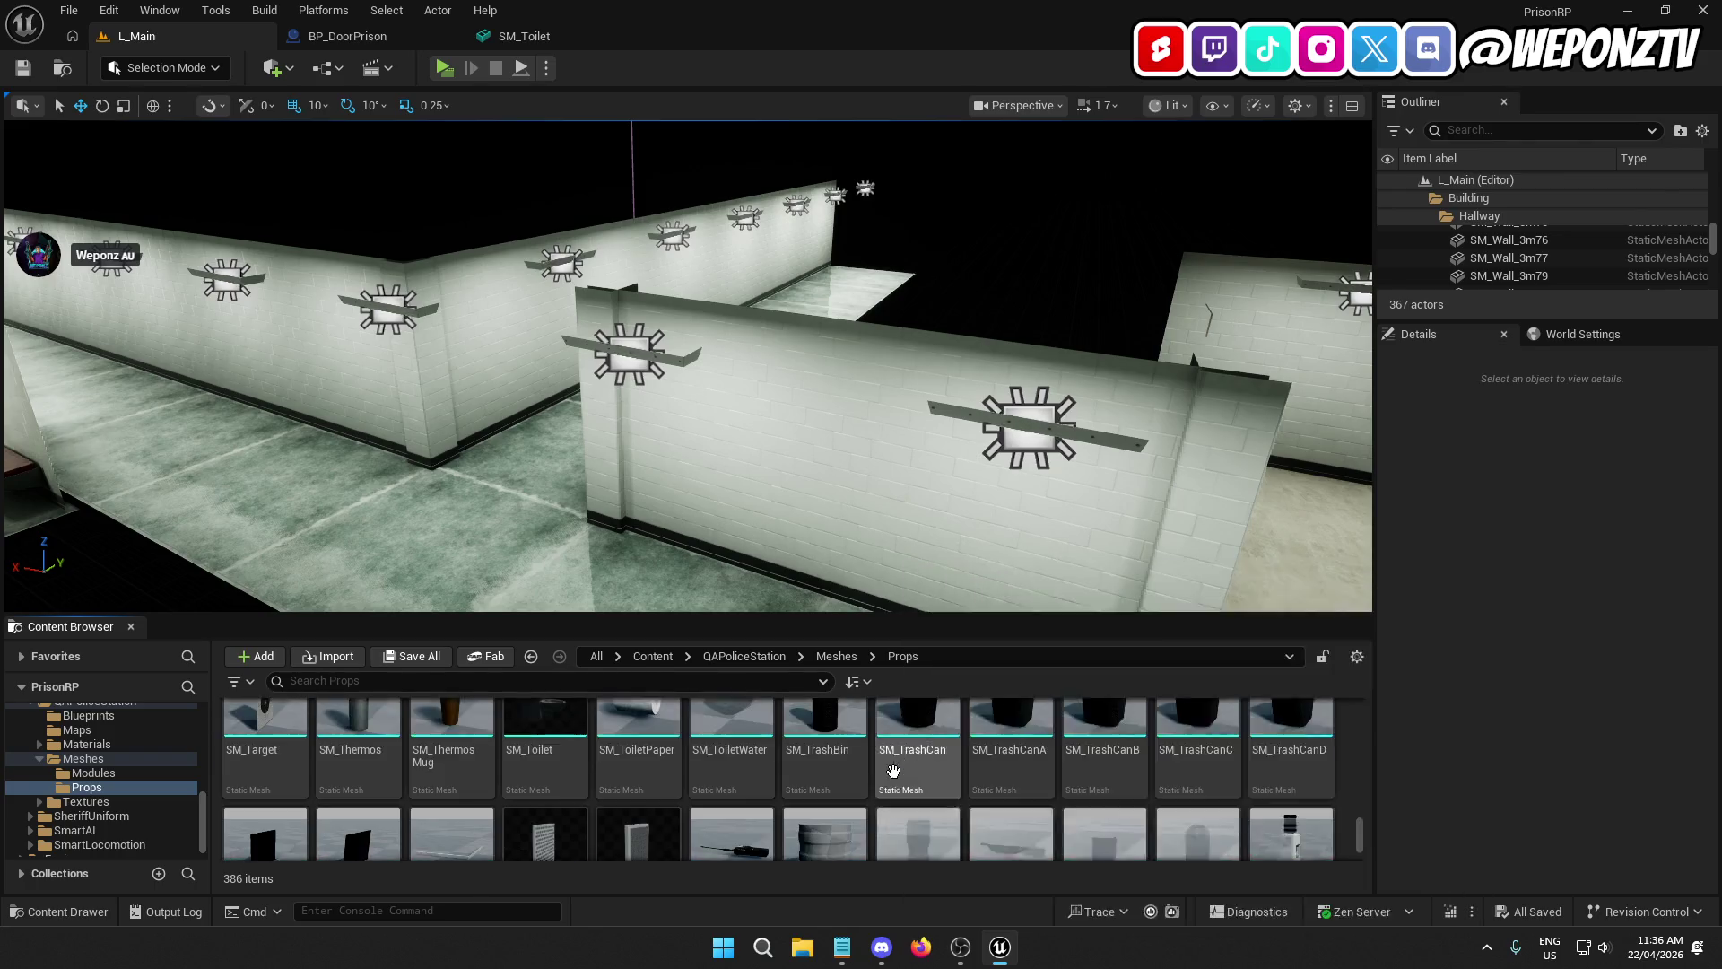
scroll(893, 772, "up", 1)
scroll(412, 408, "down", 5)
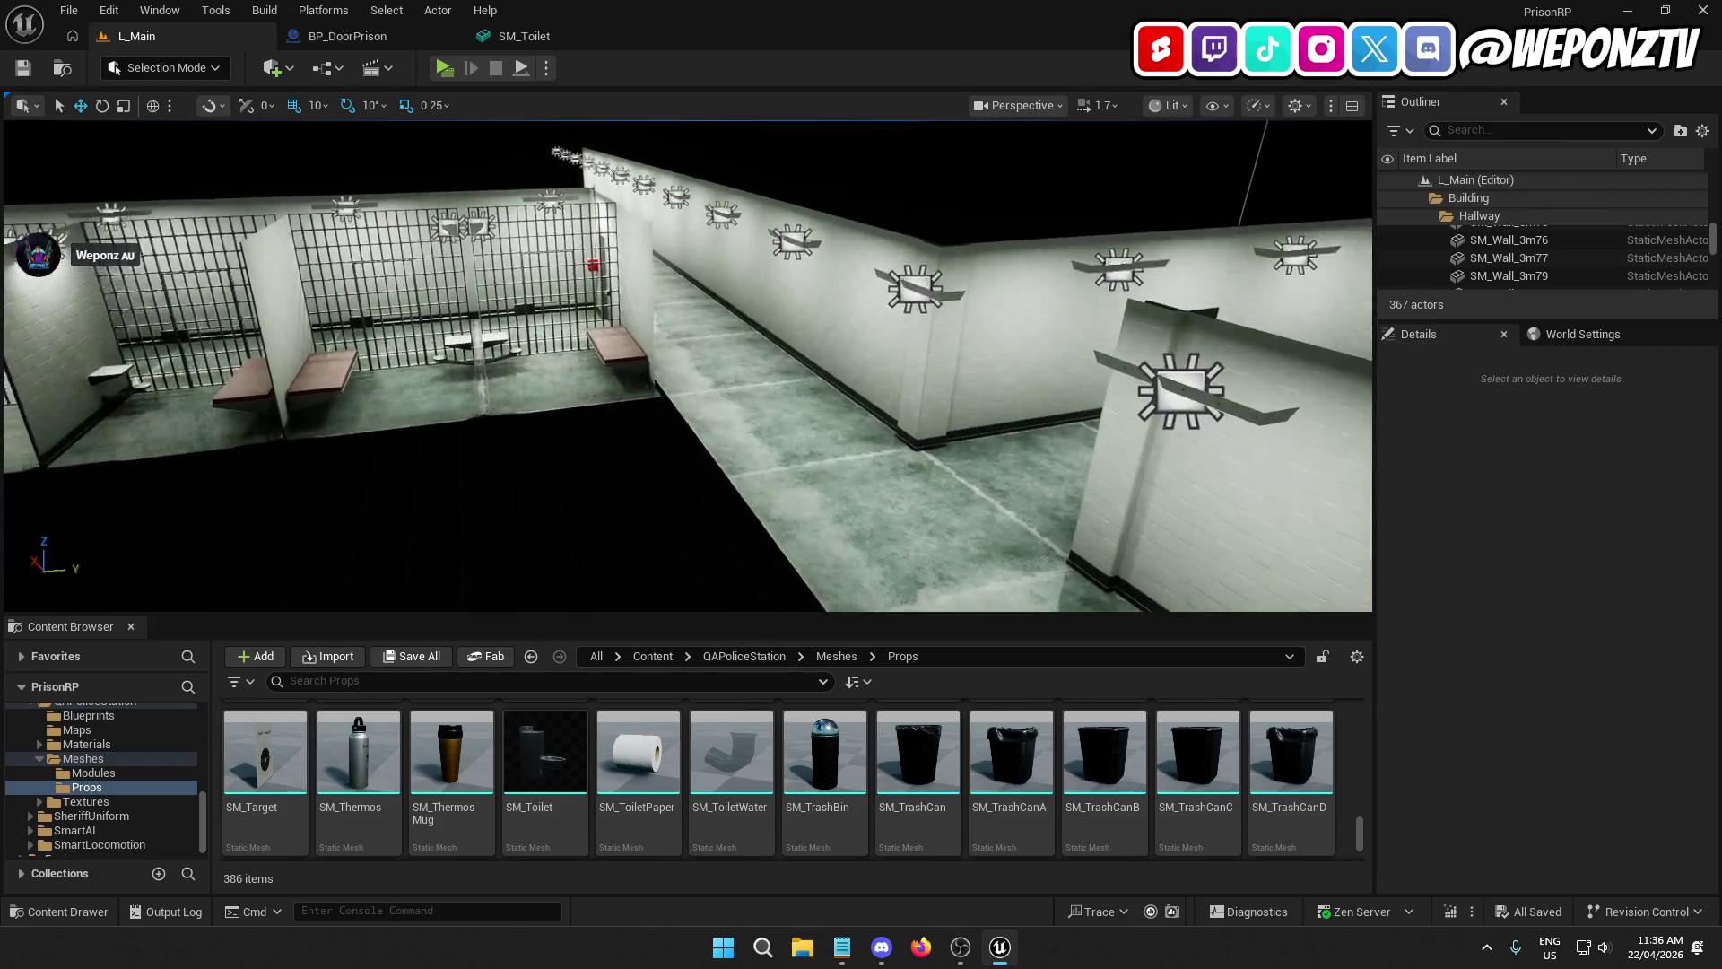
Step: Start editing the LI_CellblockA level instance and fly the view into a cell corner
right_click(405, 374)
key("Escape")
left_click(1553, 580)
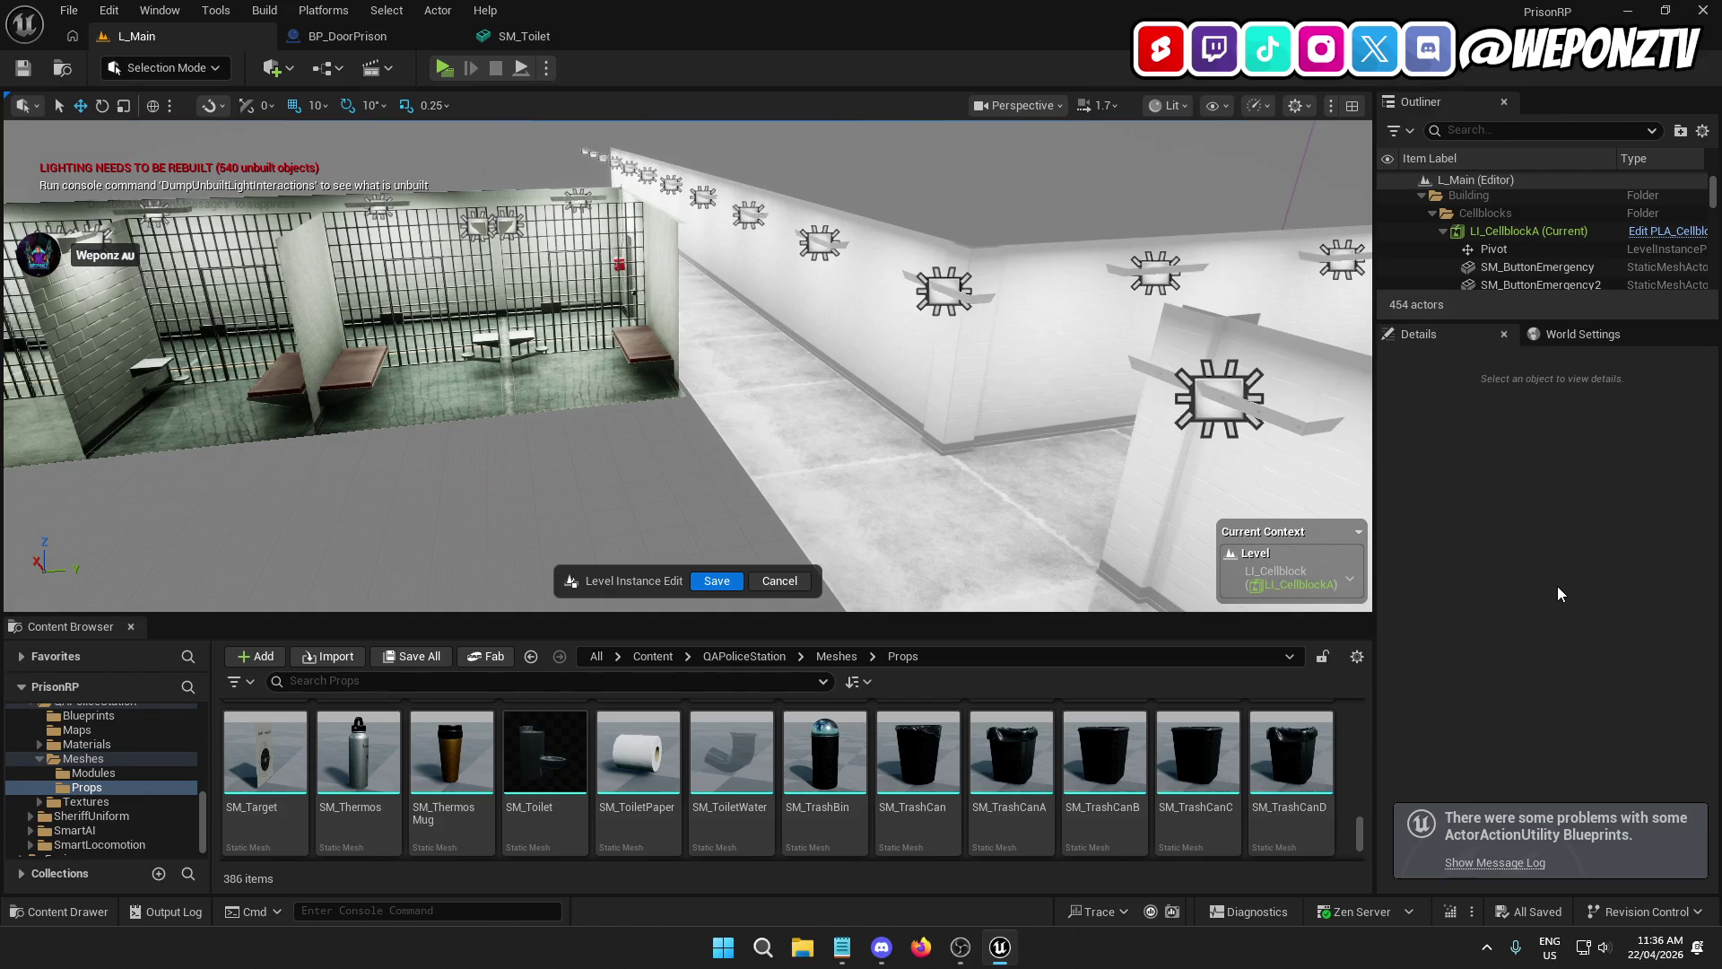
mouse_move(684, 503)
left_mouse_down()
mouse_move(681, 421)
mouse_move(646, 323)
mouse_move(646, 457)
left_mouse_up()
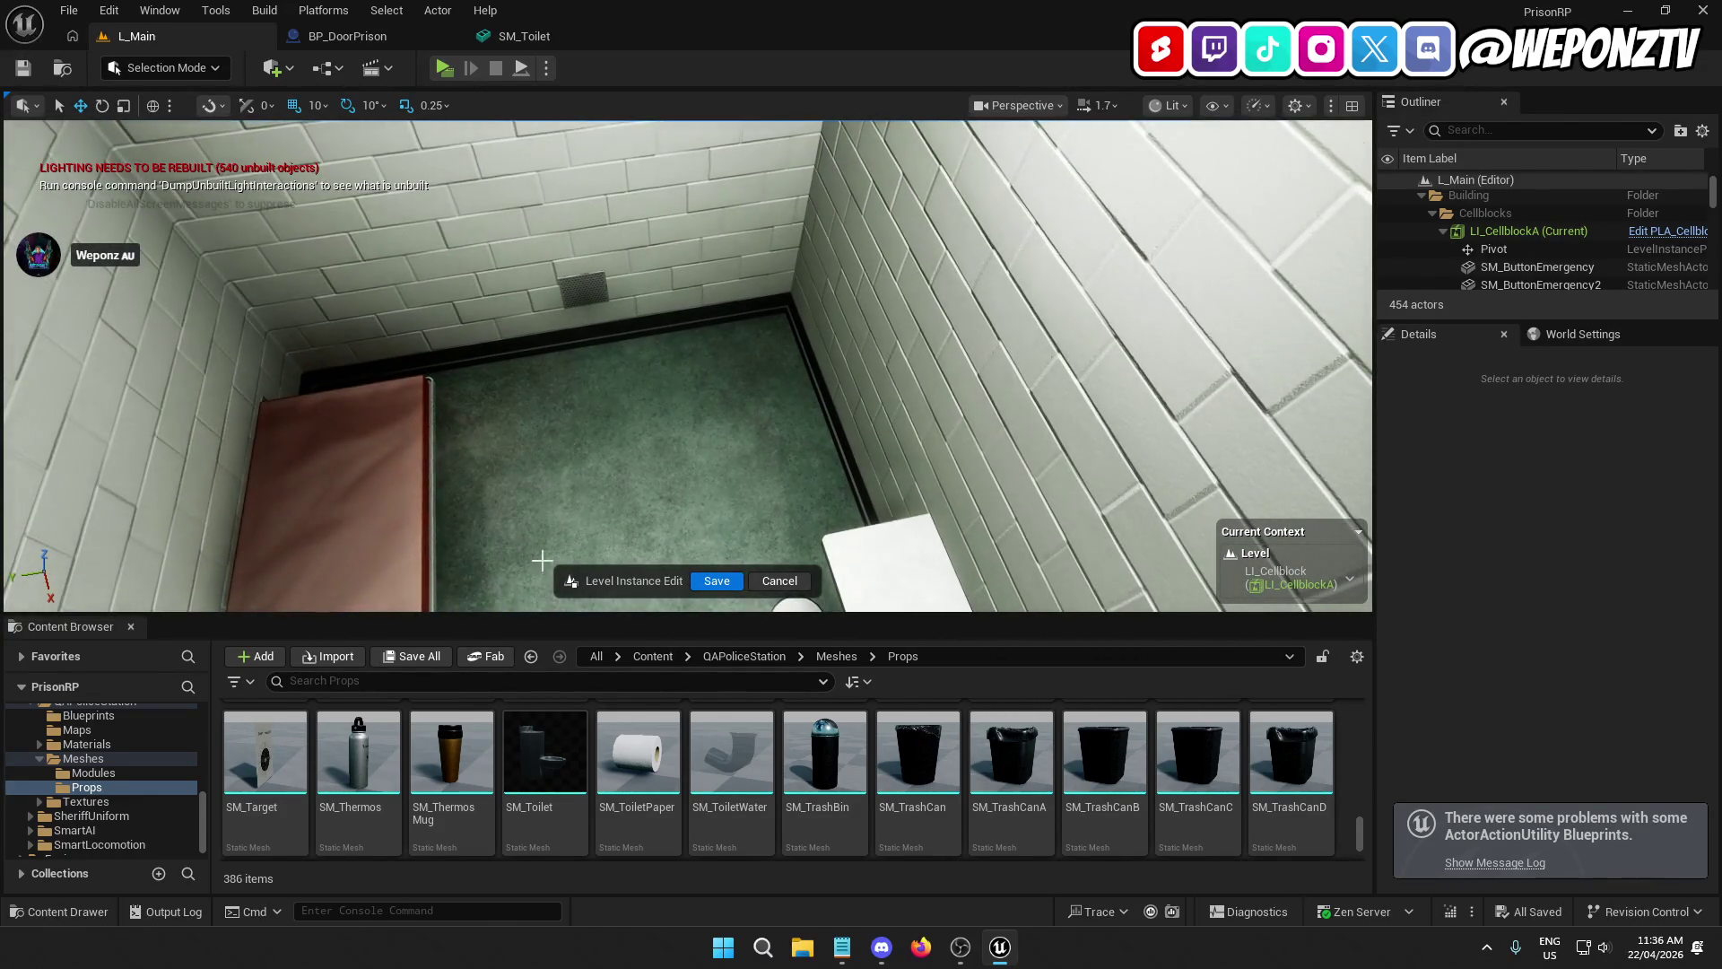
Step: Drop SM_Toilet into the cell and slide it along X and Y toward the back wall
mouse_move(518, 754)
left_mouse_down()
mouse_move(549, 769)
mouse_move(718, 502)
mouse_move(711, 308)
mouse_move(646, 341)
left_mouse_up()
scroll(738, 413, "down", 5)
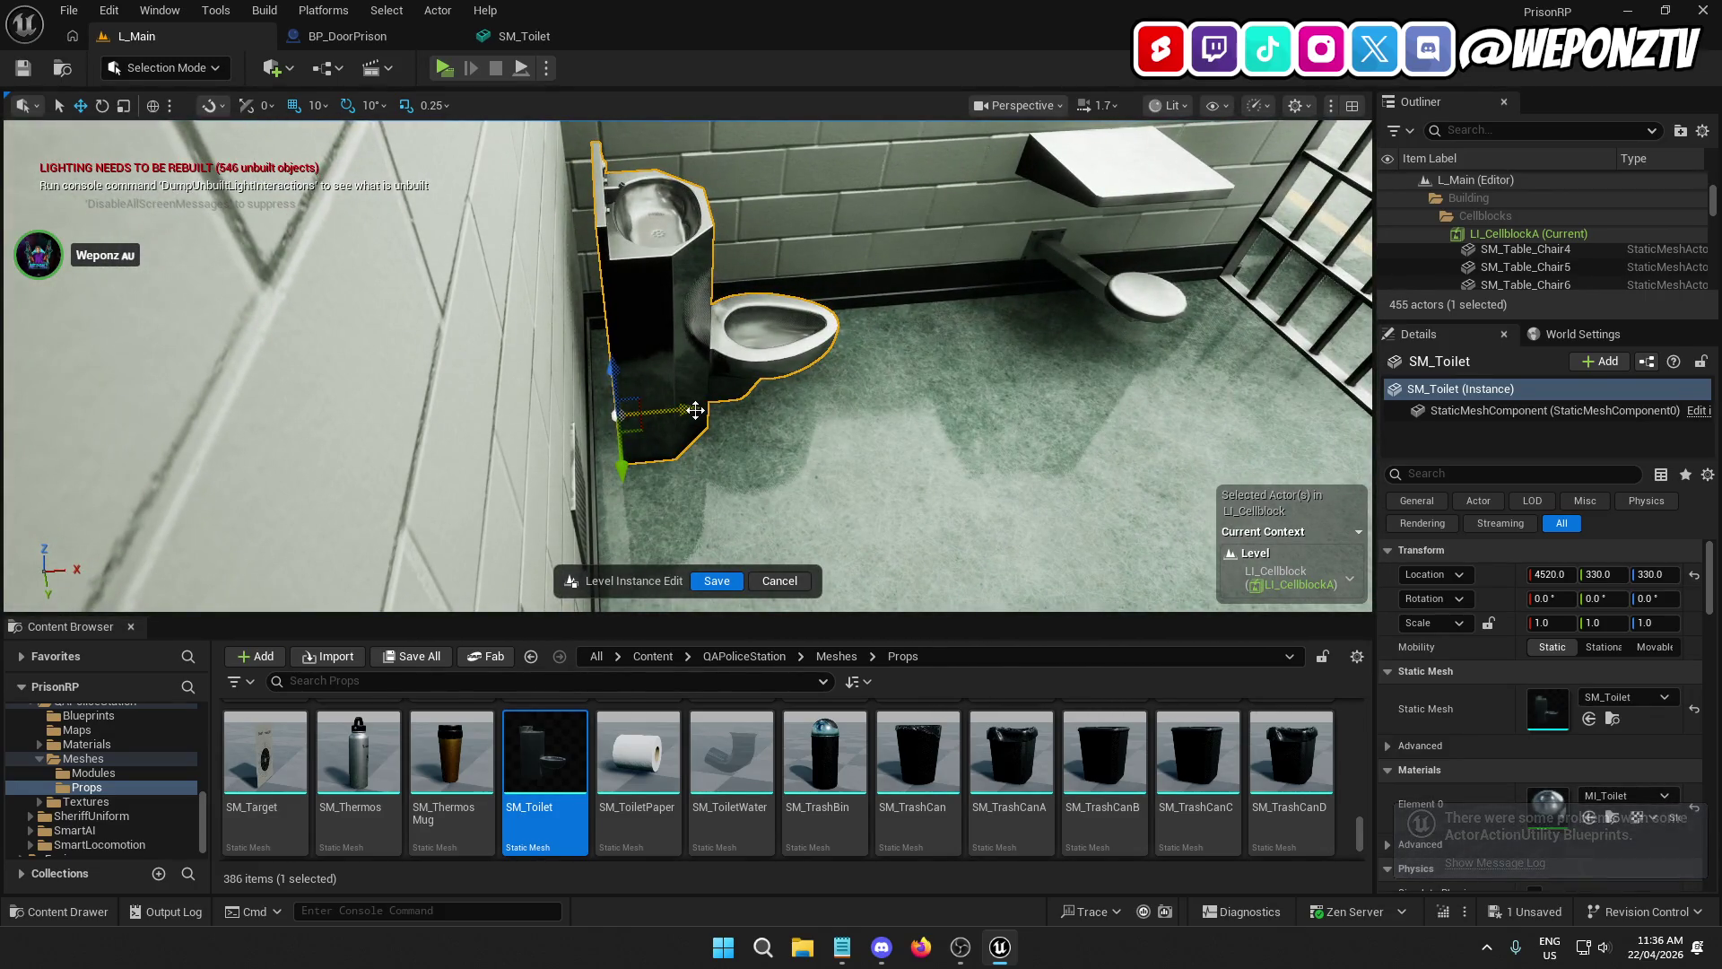
left_click_drag(686, 411, 678, 409)
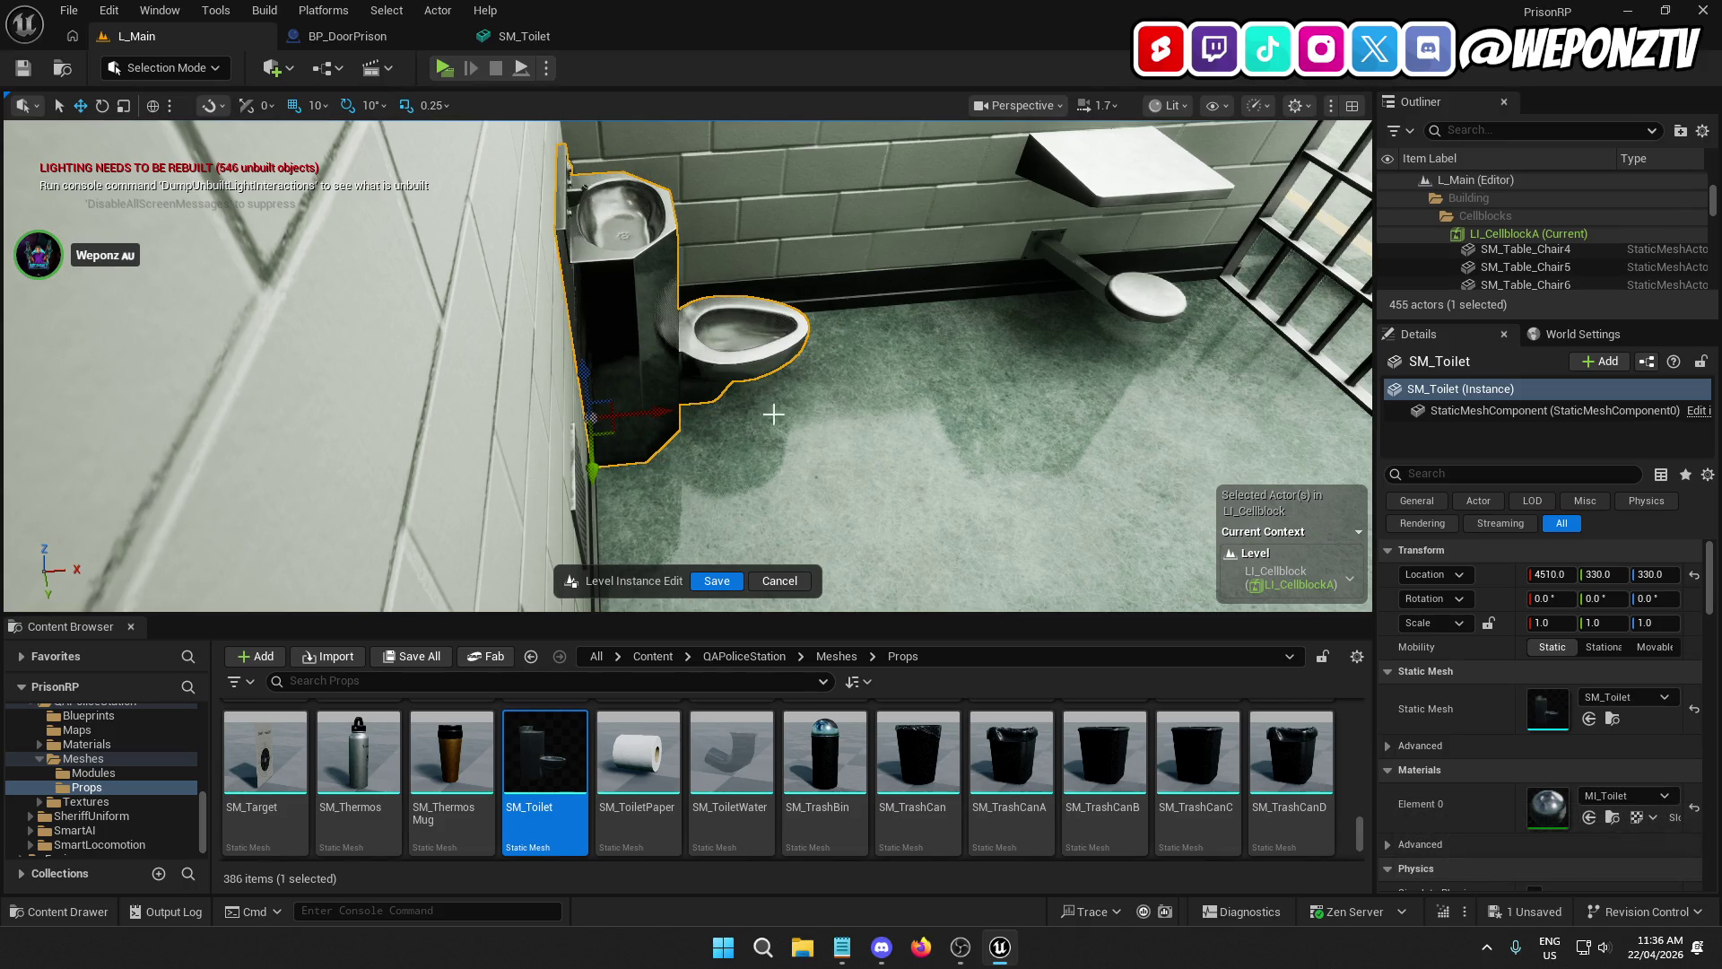
key("f")
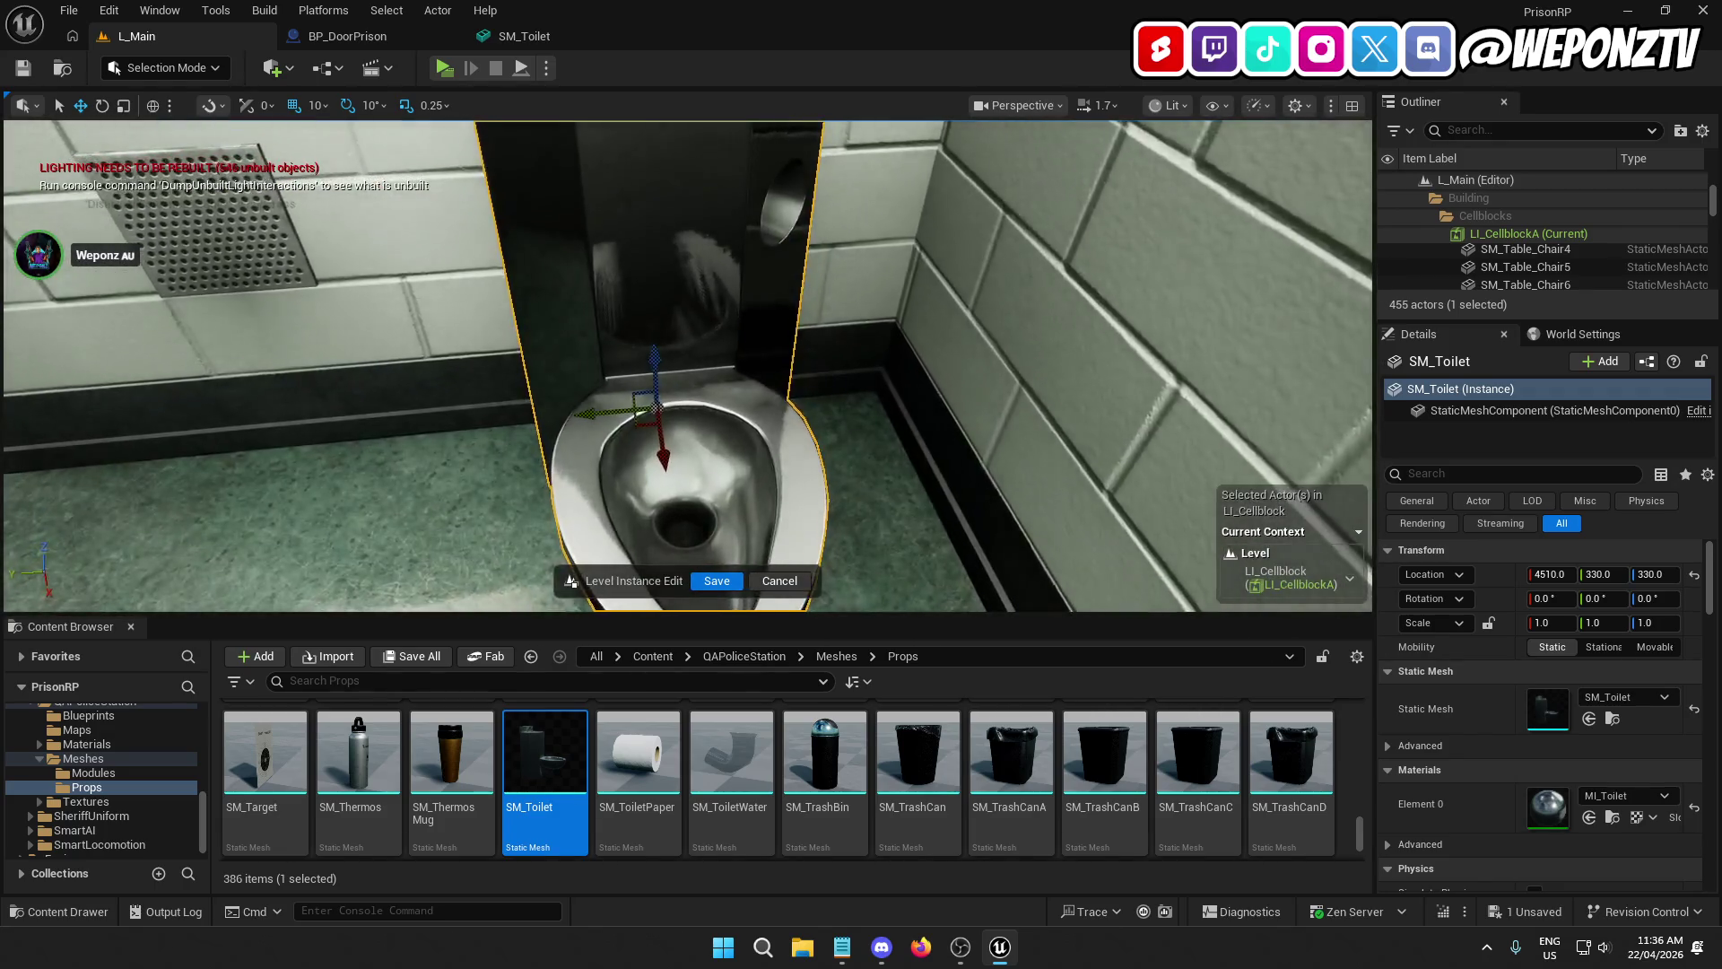
scroll(687, 366, "down", 5)
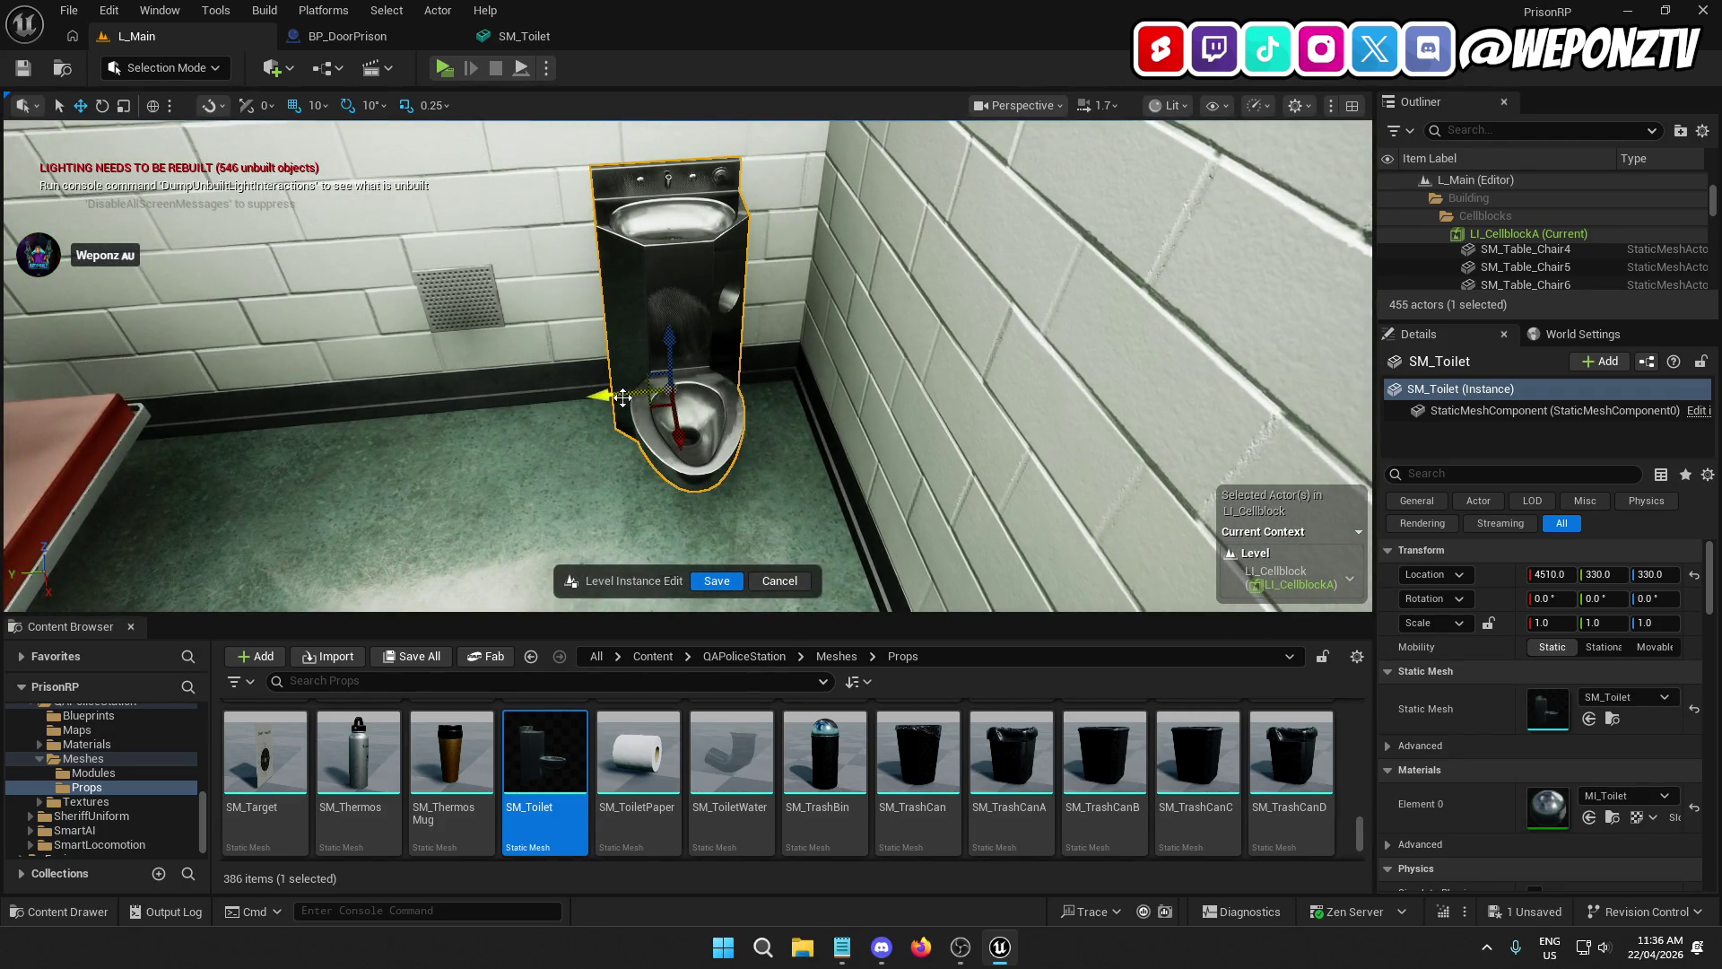
left_click_drag(602, 396, 678, 390)
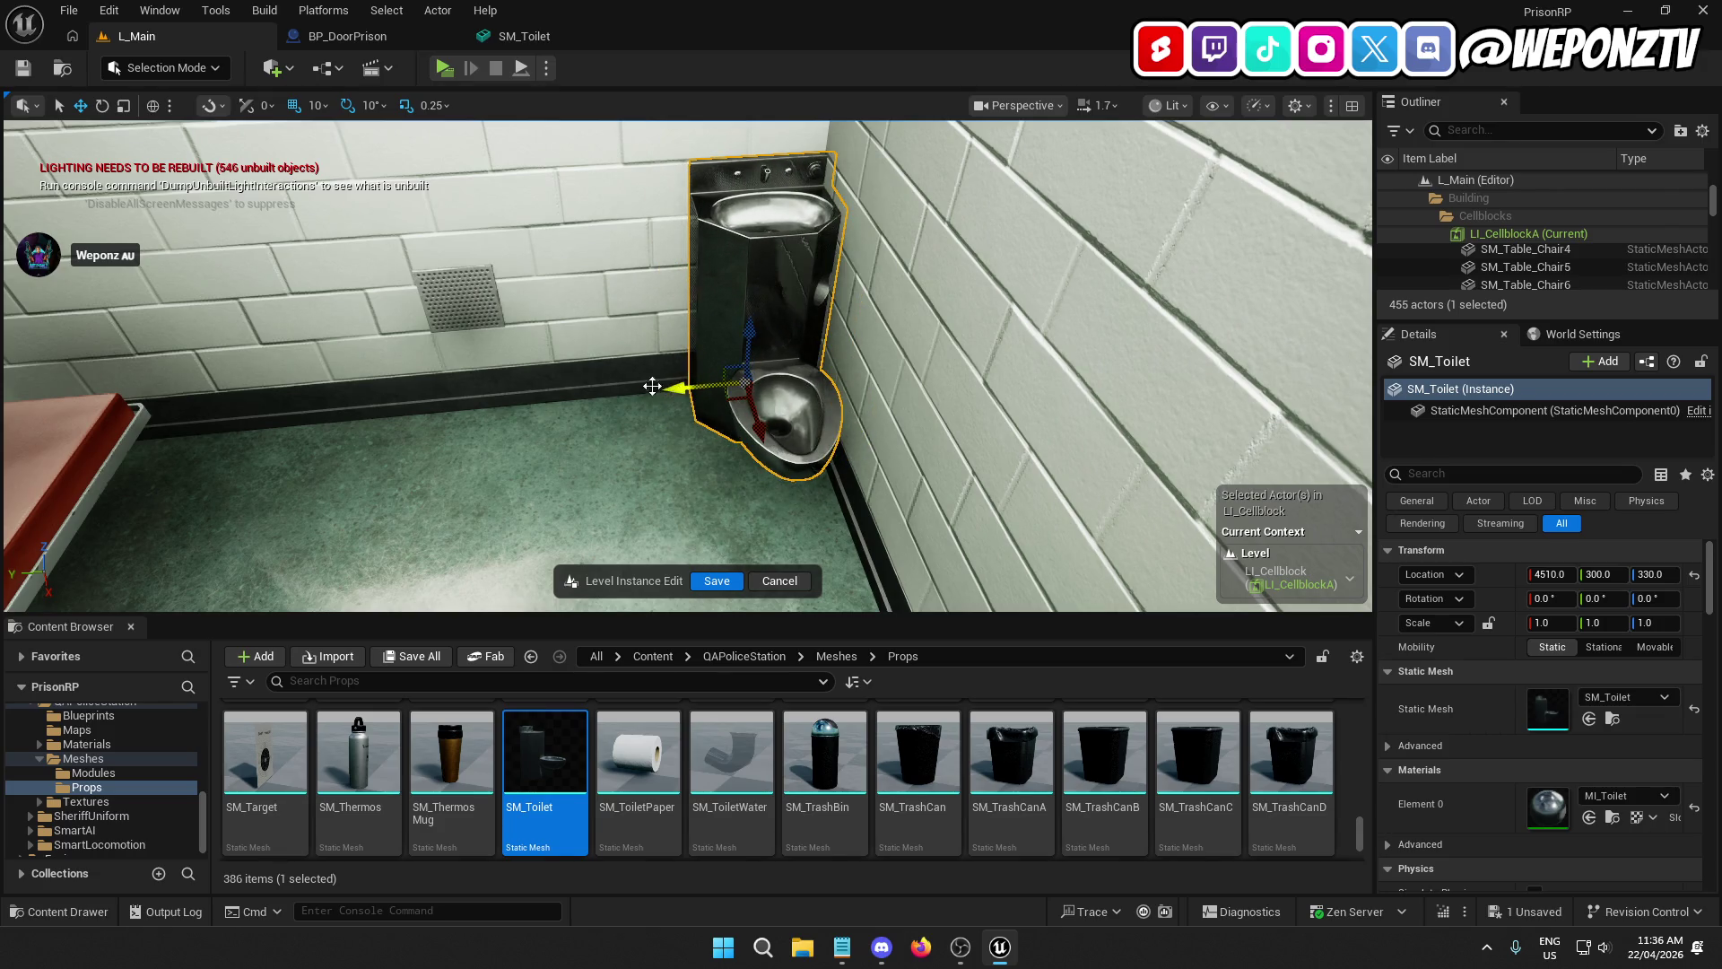
Step: Set grid snap to 5 and nudge the toilet to 4510, 335, 330
left_click(320, 106)
left_click(348, 176)
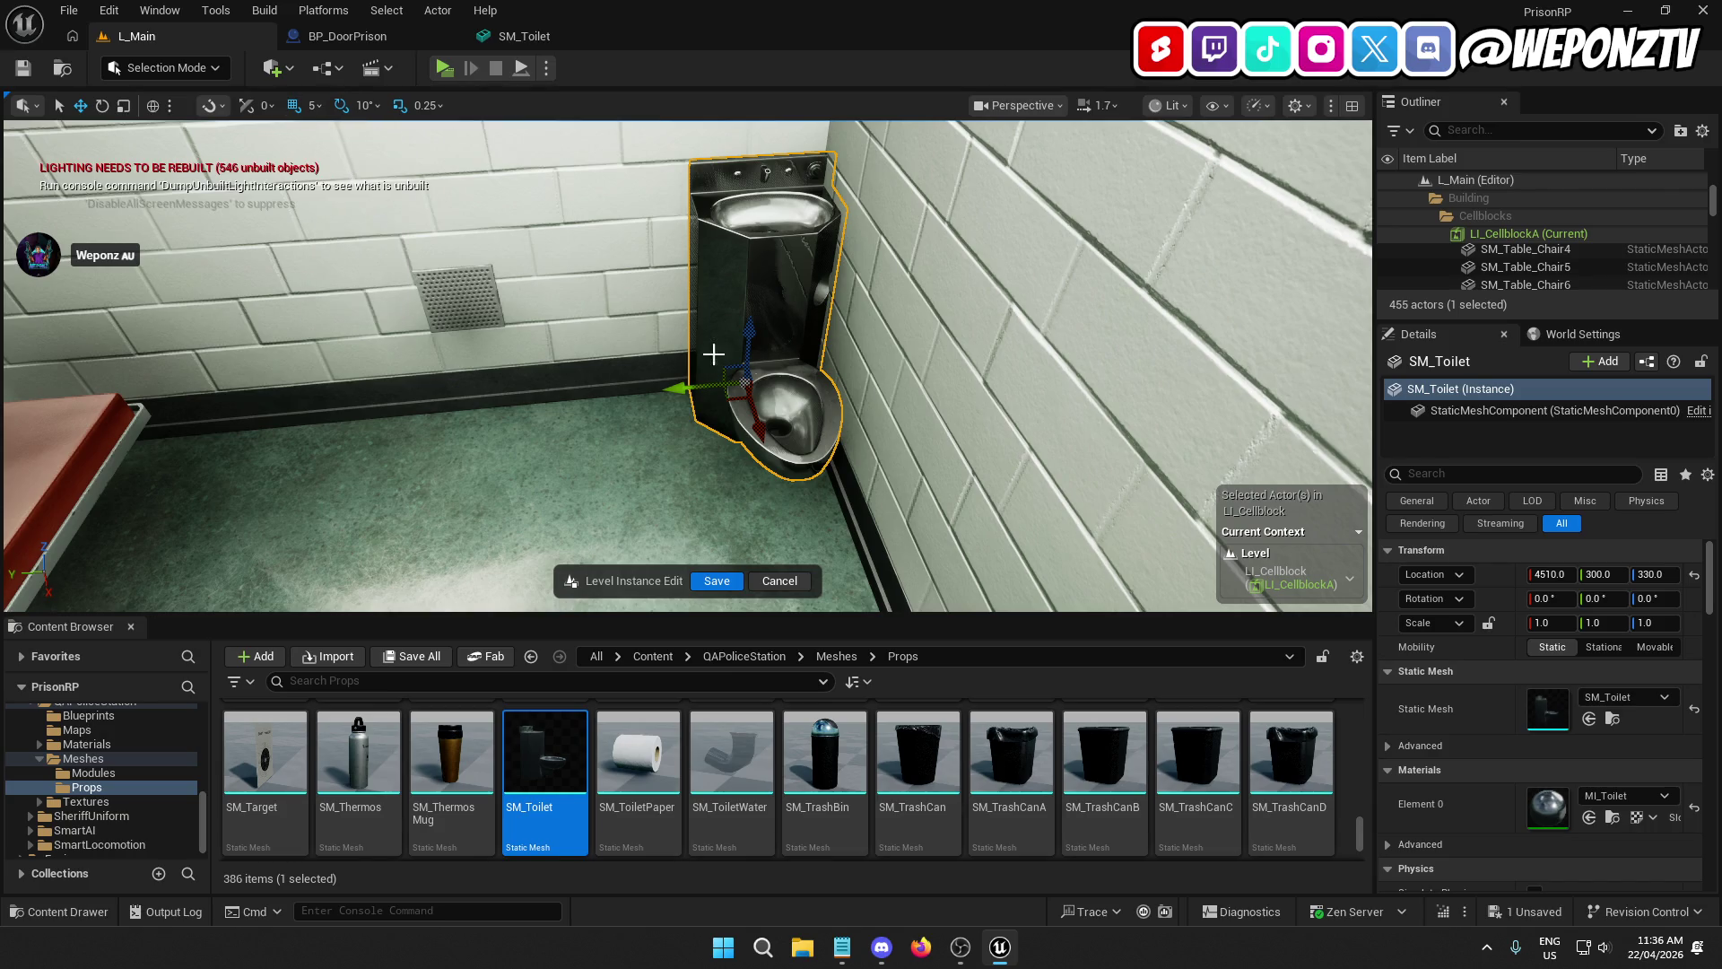
left_click_drag(675, 386, 587, 395)
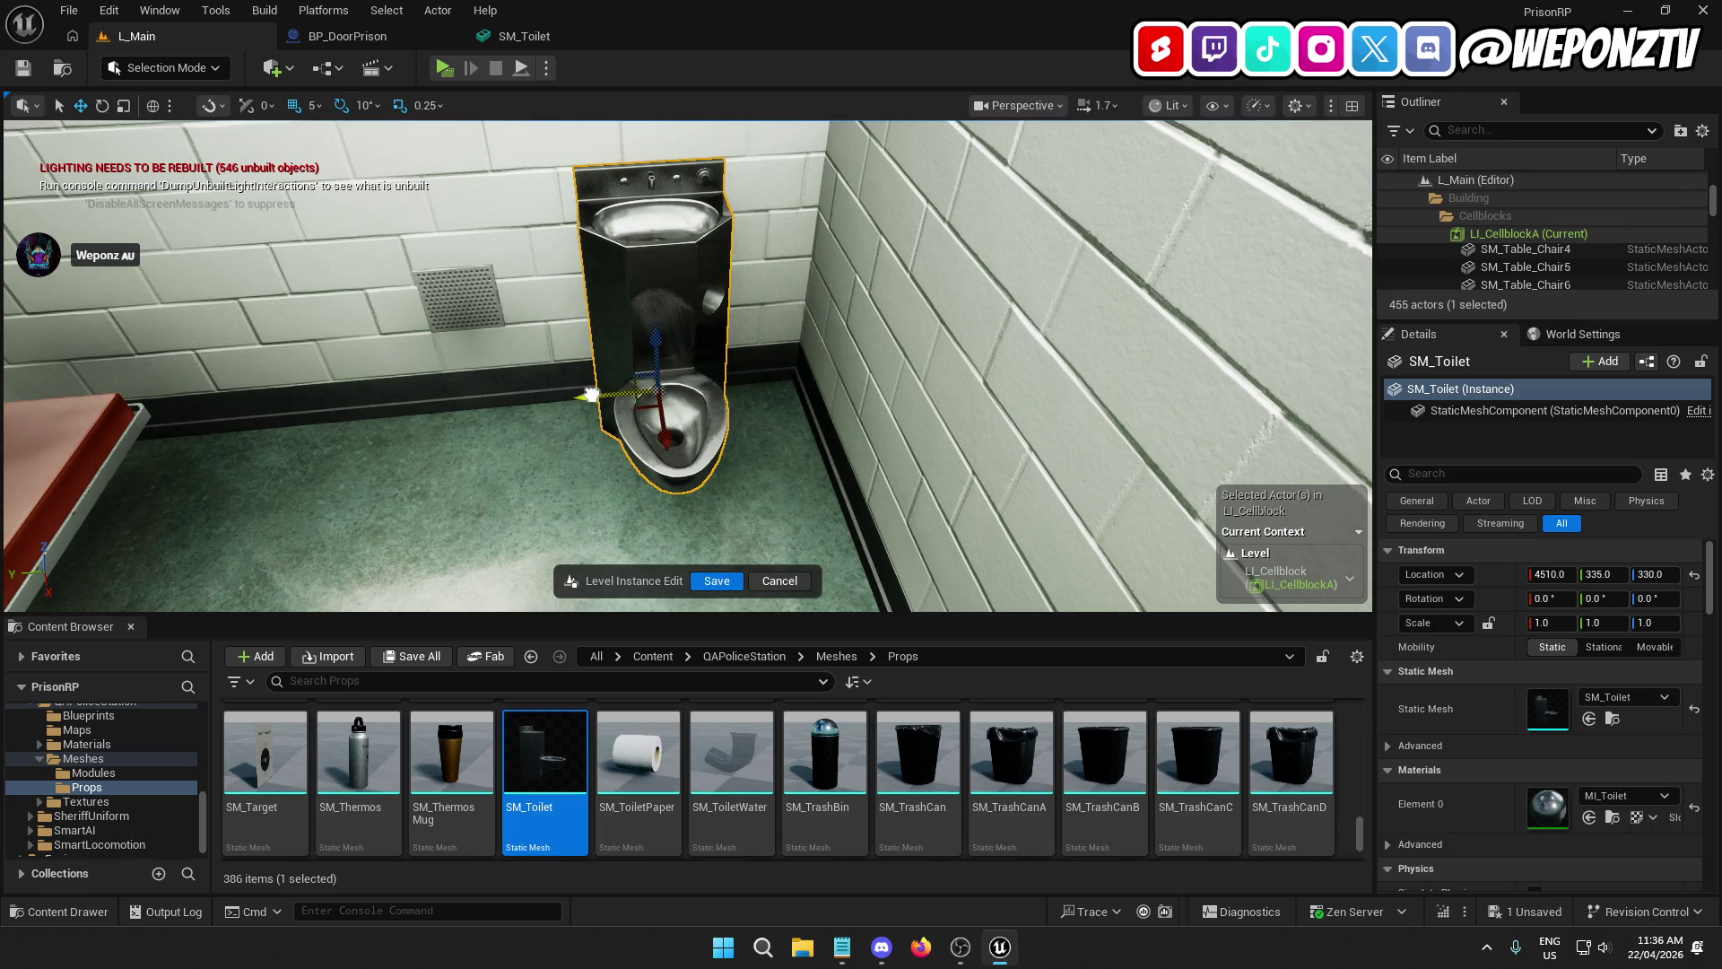
scroll(589, 395, "down", 10)
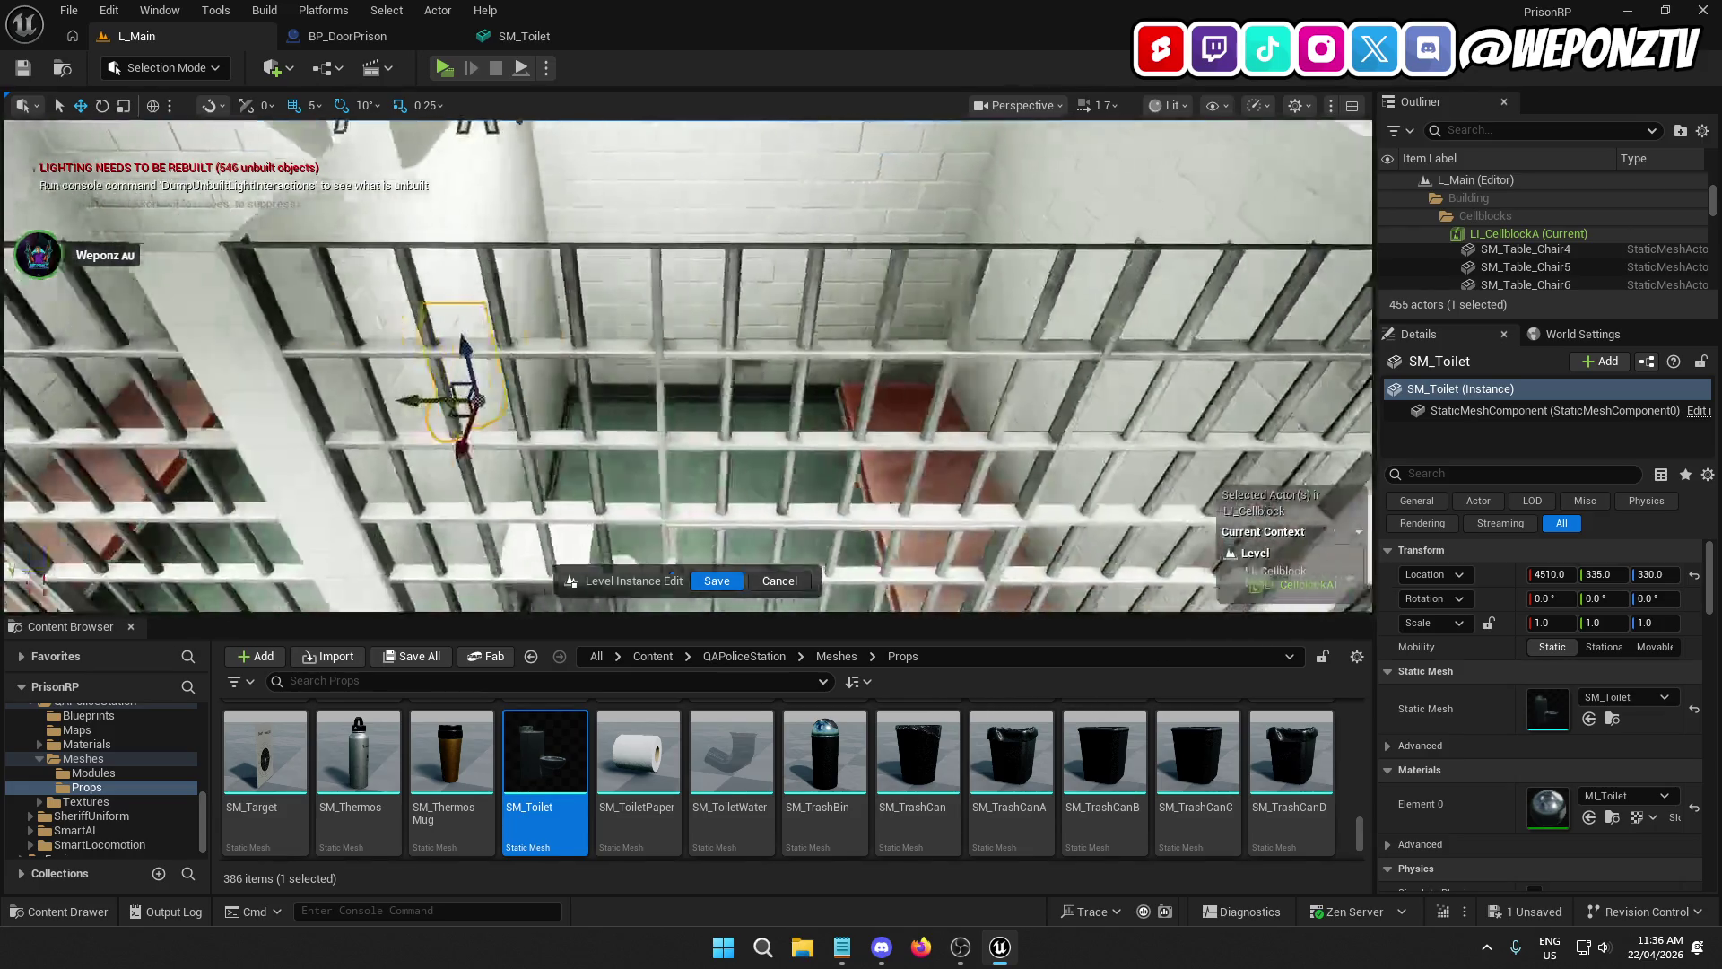
left_click_drag(589, 395, 538, 349)
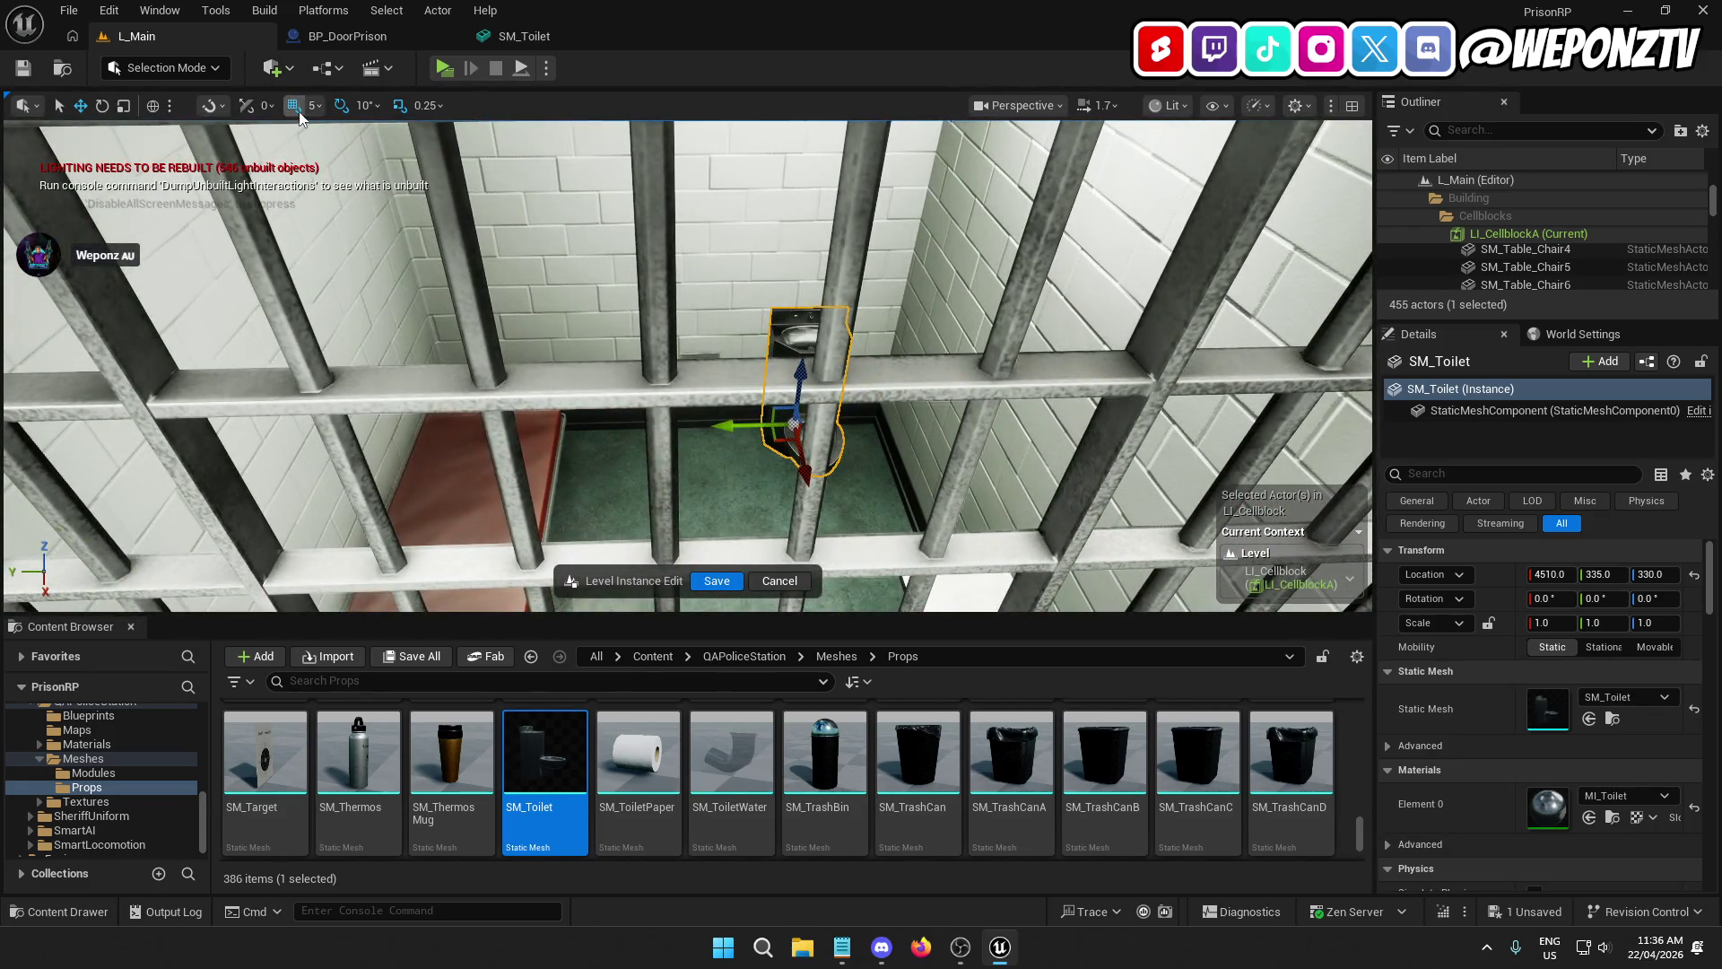
Step: Reset grid snap to 10 and duplicate the toilet into the neighbouring cell
left_click(320, 108)
left_click(356, 194)
mouse_move(682, 376)
left_mouse_down()
mouse_move(619, 359)
mouse_move(583, 322)
mouse_move(717, 371)
left_mouse_up()
key("ctrl+d")
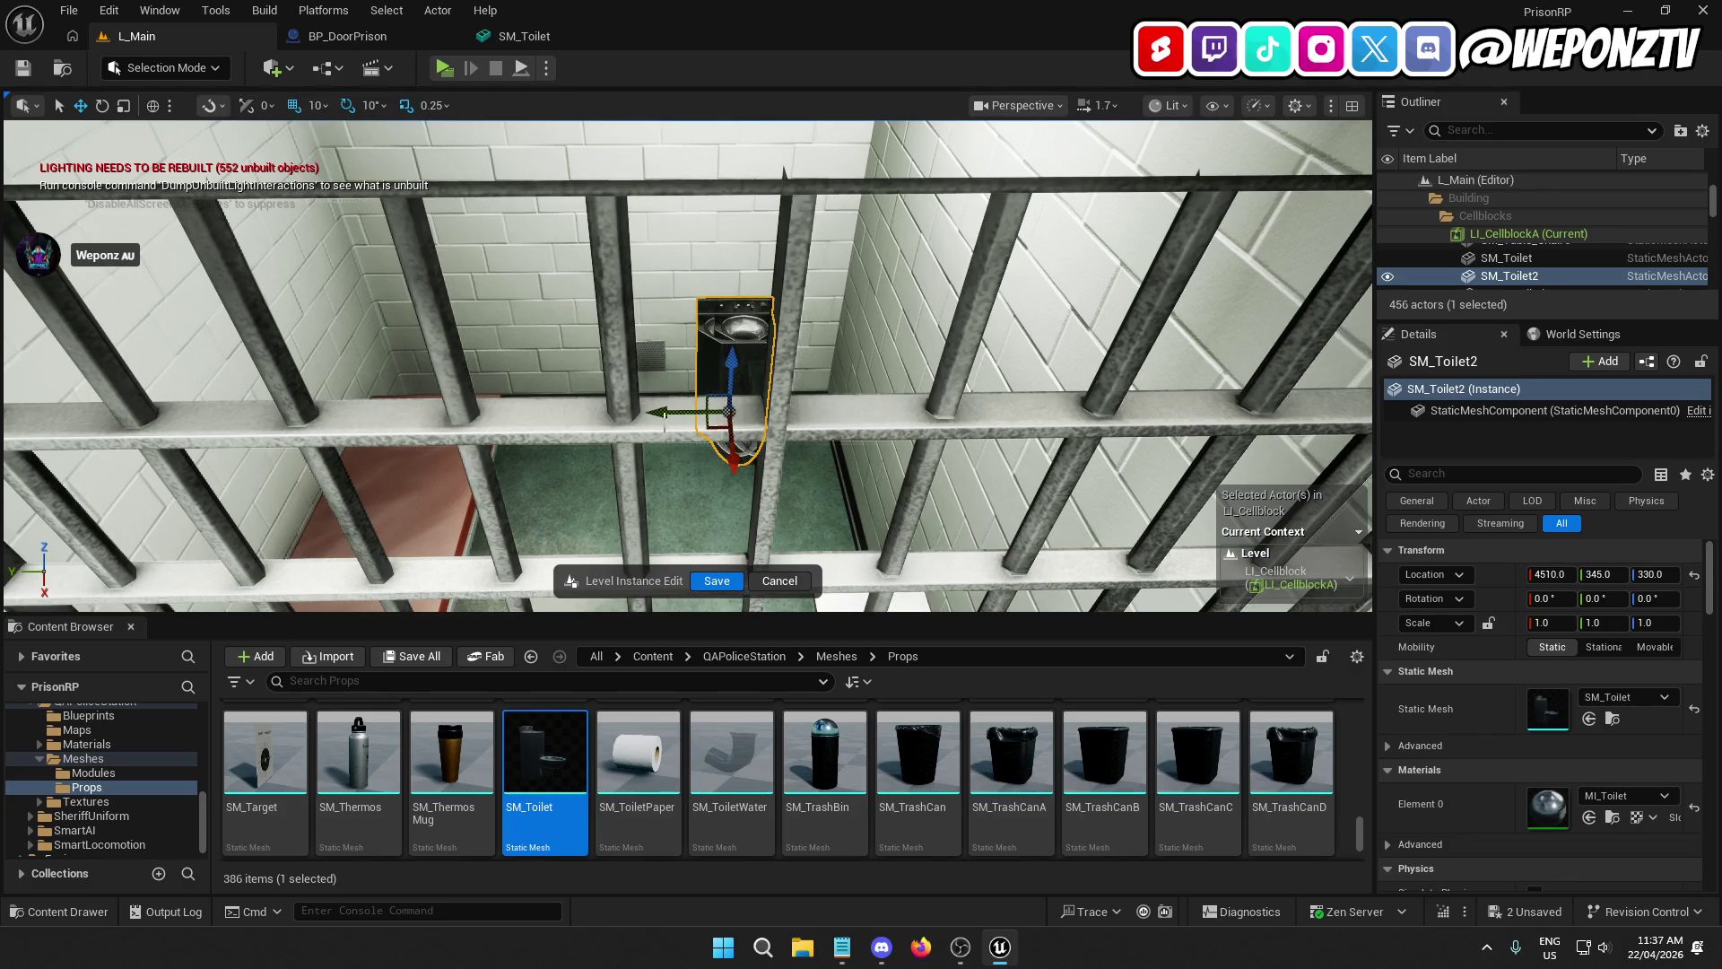
left_click_drag(771, 410, 807, 412)
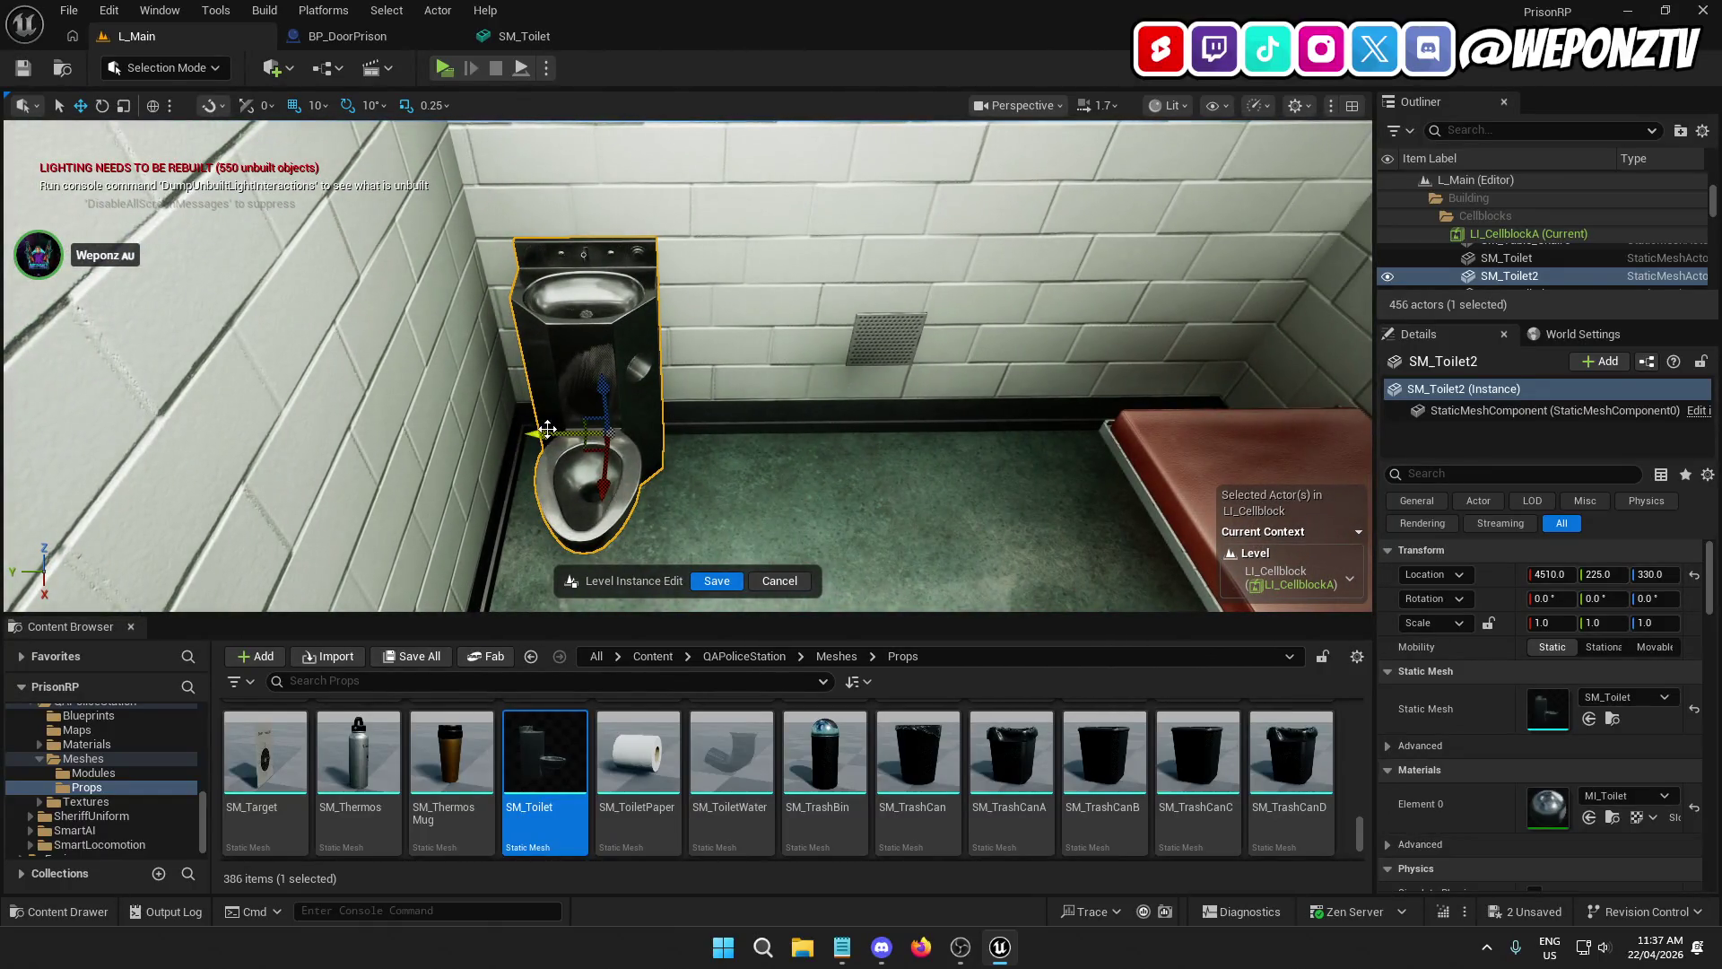
Step: Place more toilet copies along the back wall at Y -275 and Y -395
scroll(896, 447, "down", 6)
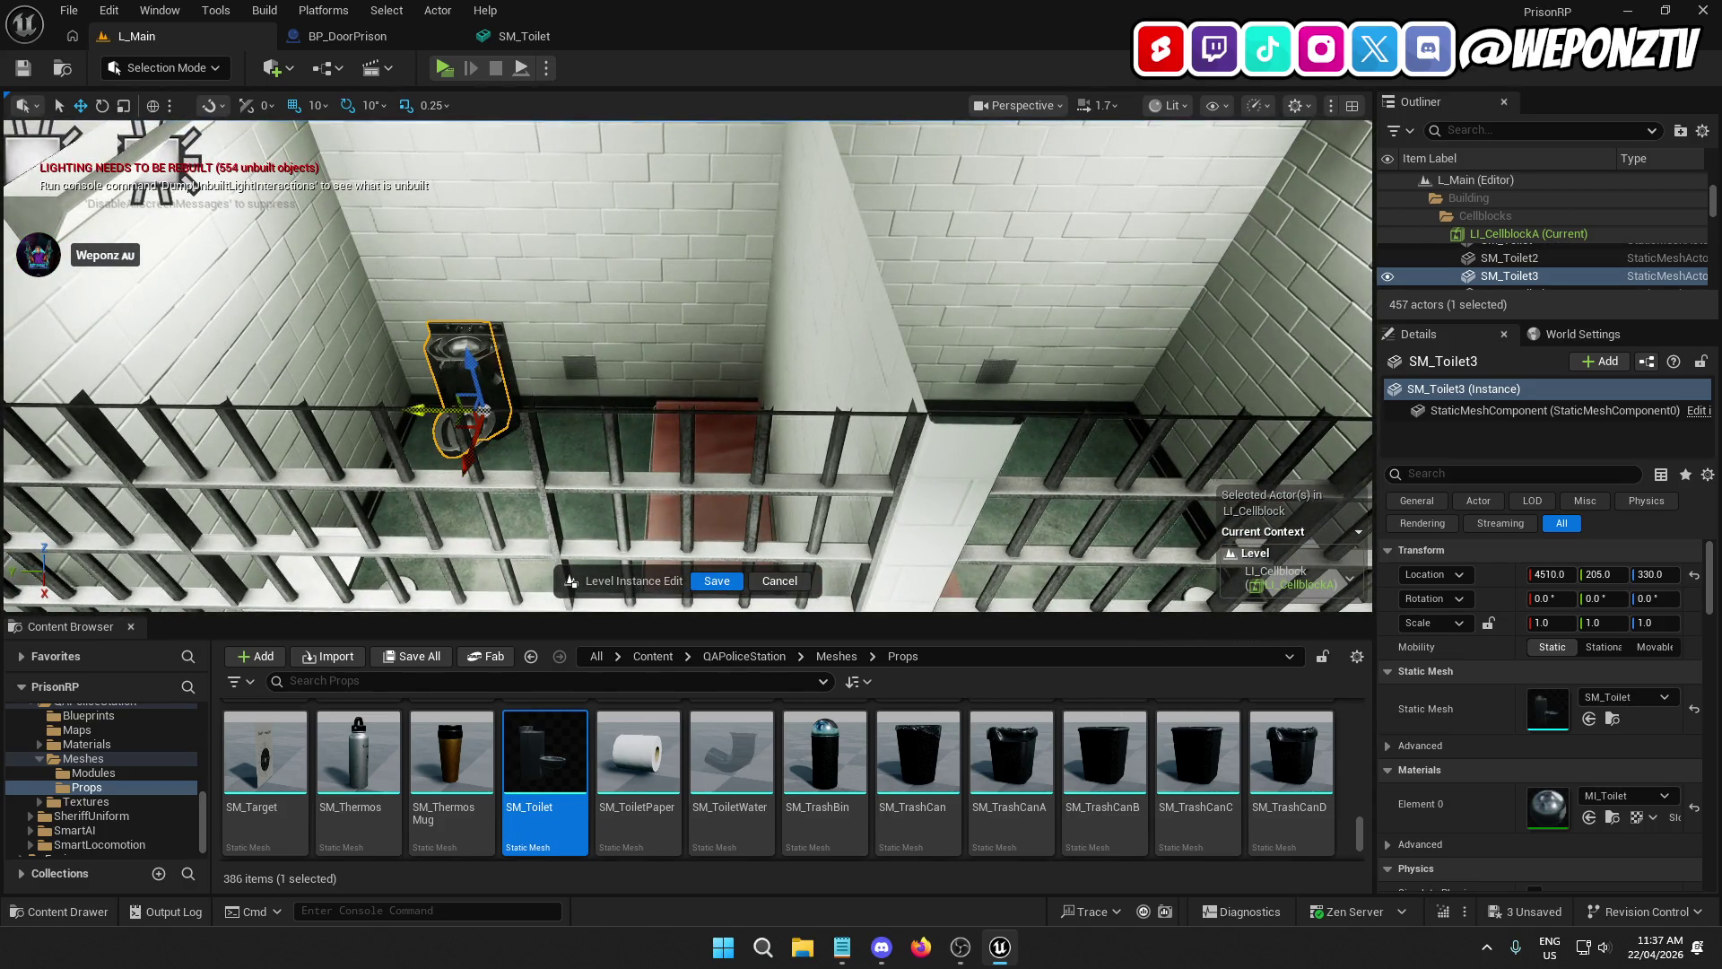
left_click_drag(770, 397, 717, 403)
key("f")
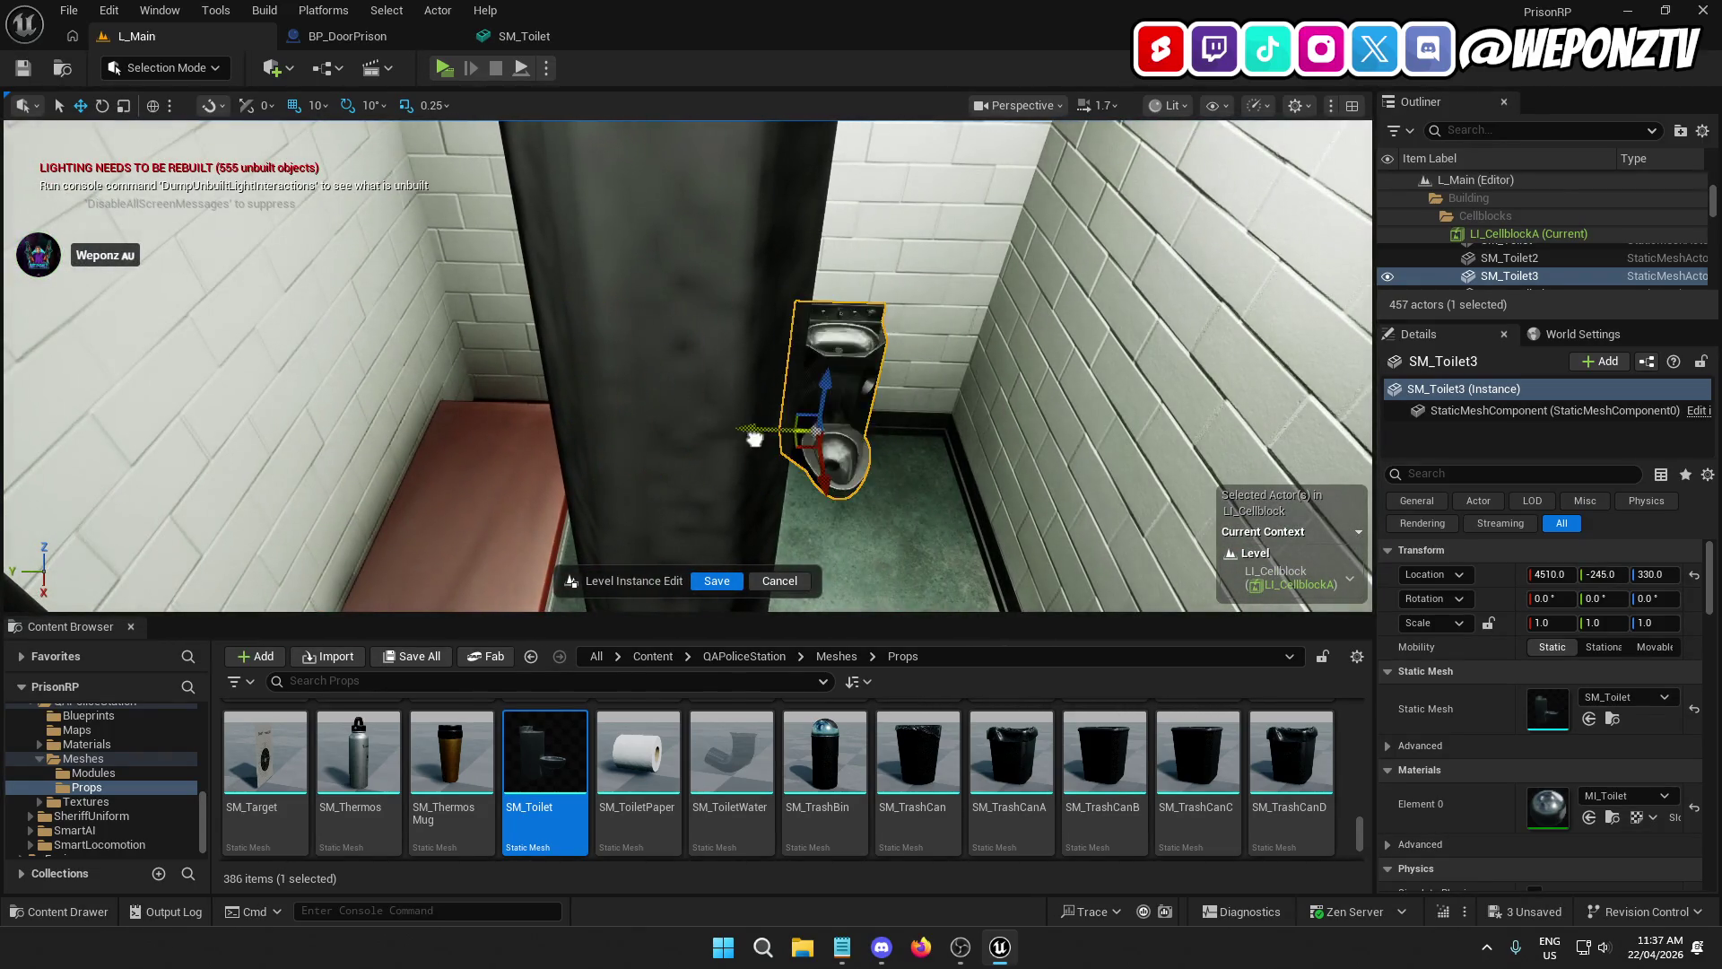
left_click_drag(754, 438, 731, 440)
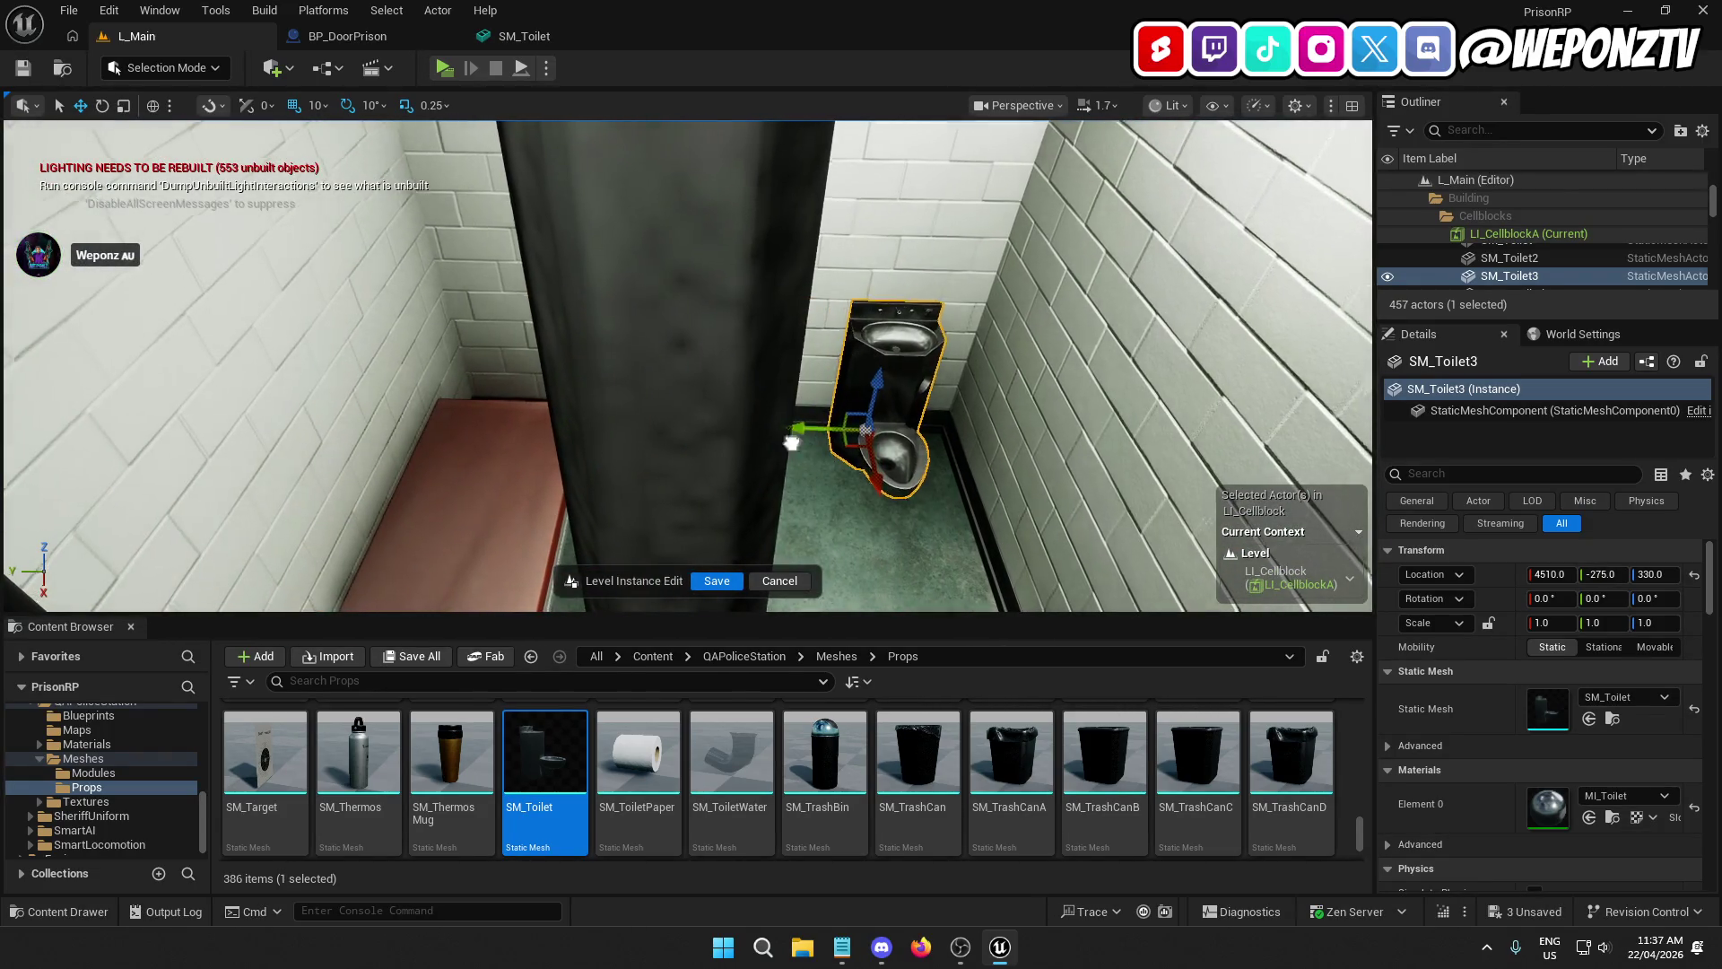
key("f")
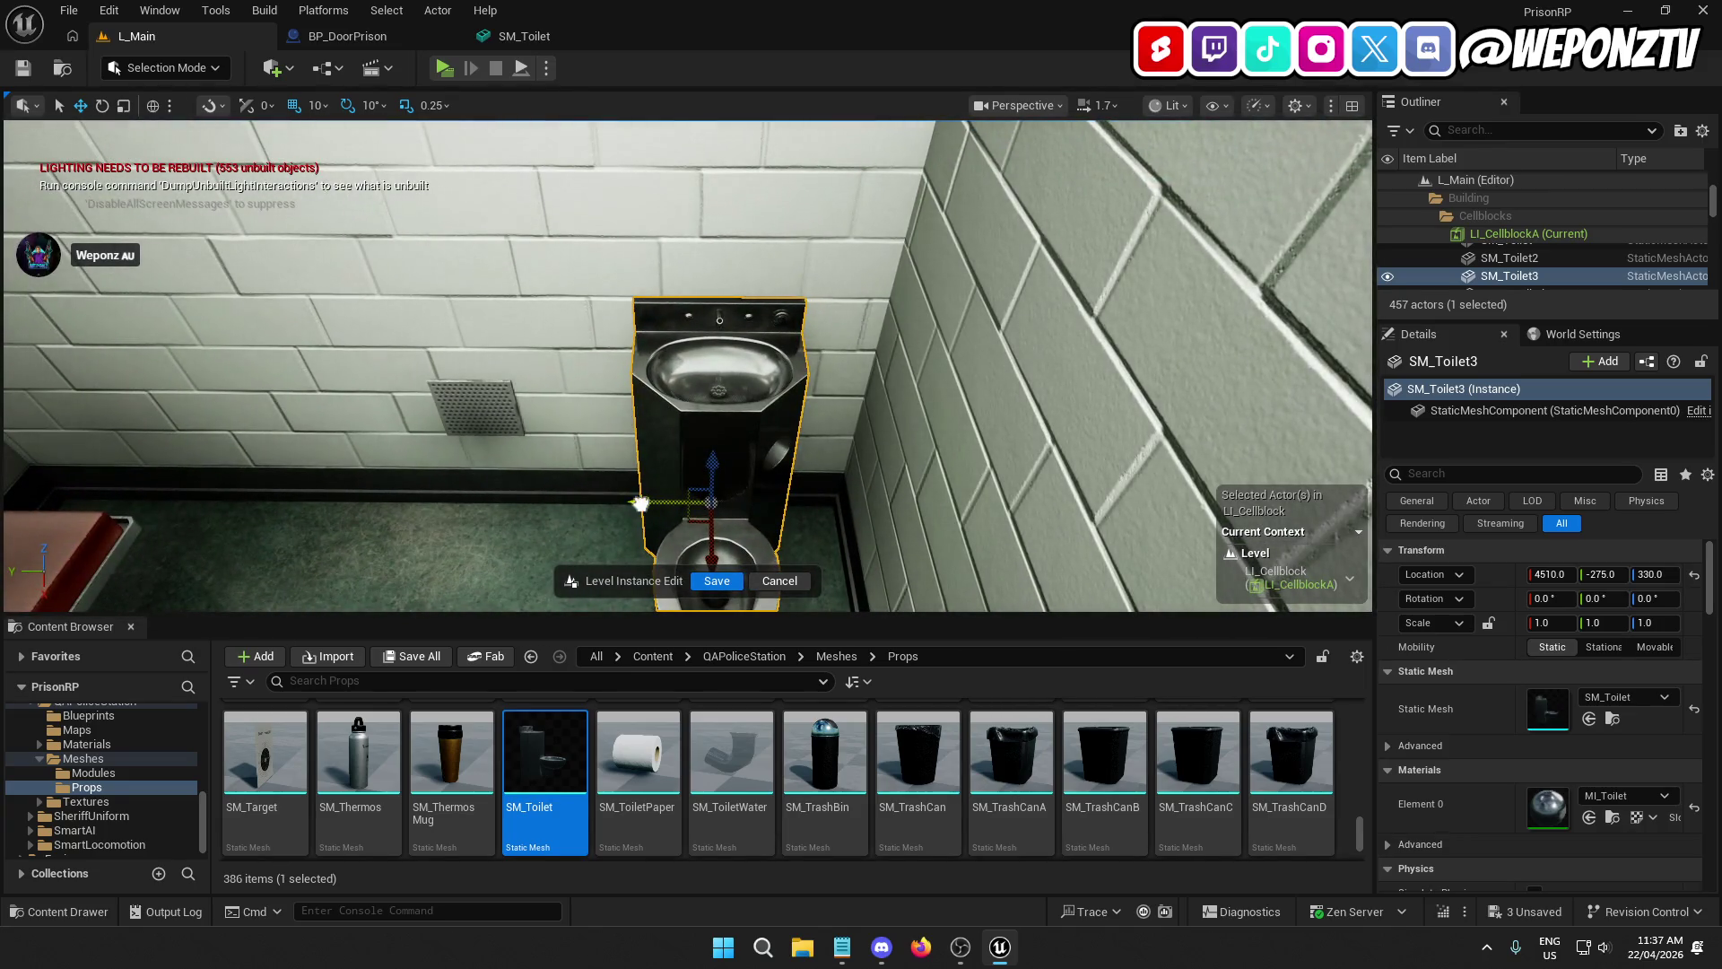
scroll(624, 500, "down", 5)
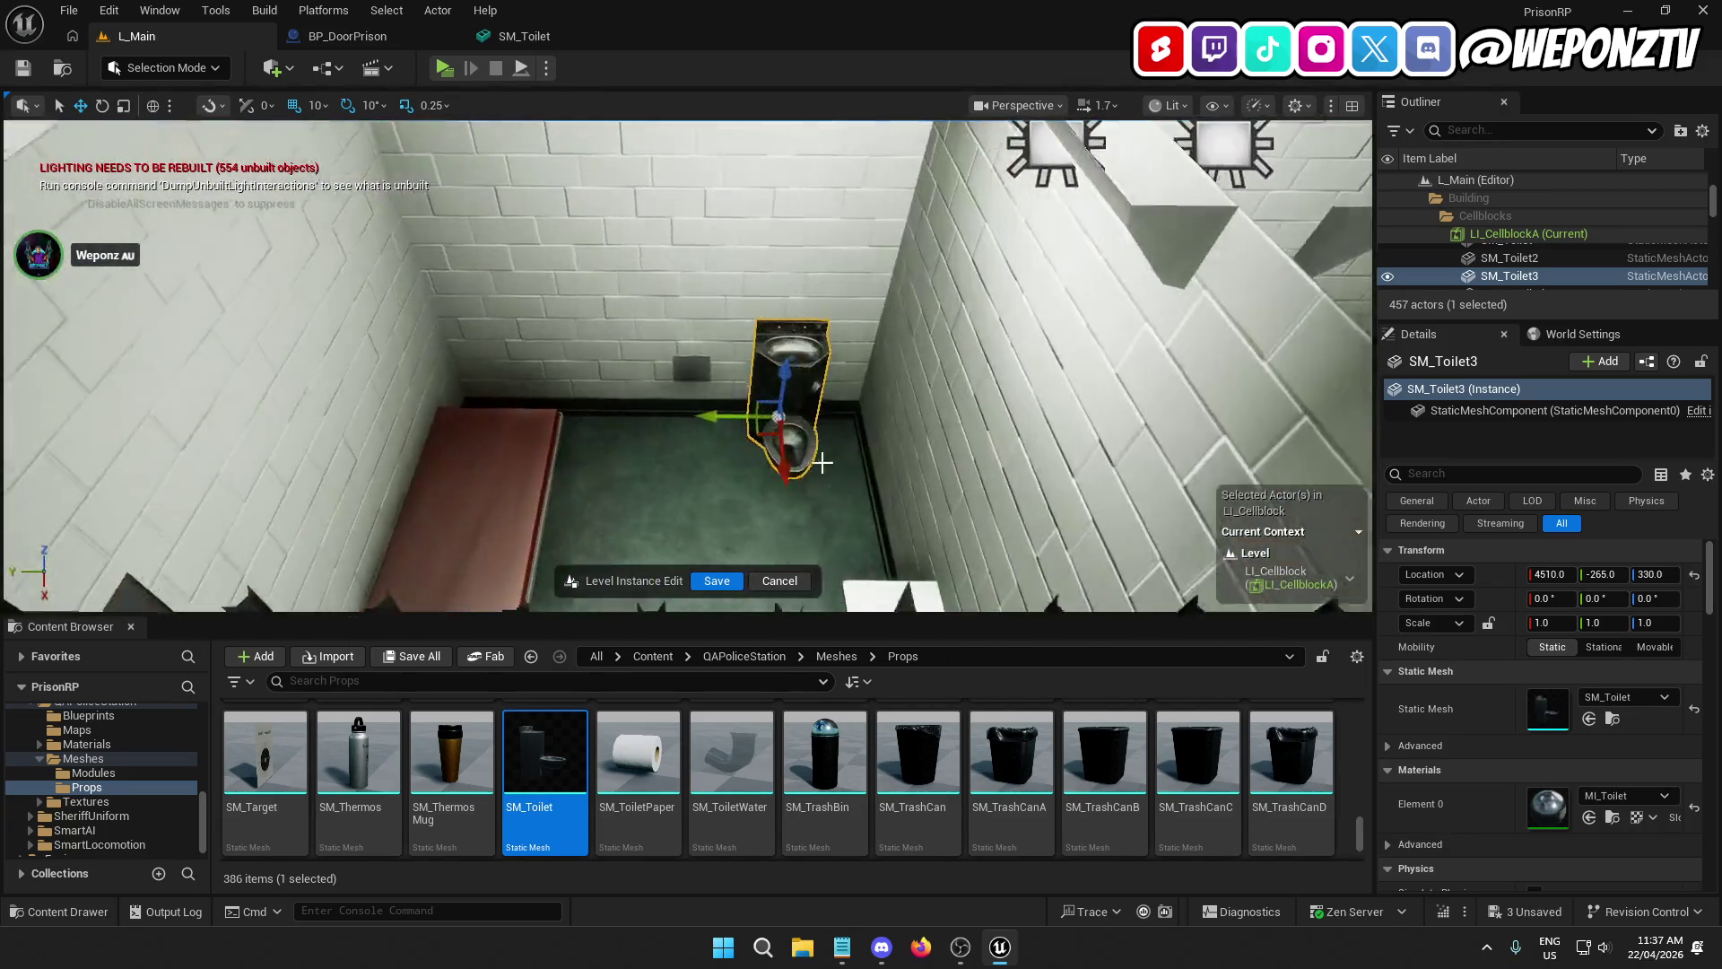
mouse_move(821, 461)
left_mouse_down()
mouse_move(753, 457)
mouse_move(905, 409)
left_mouse_up()
key("f")
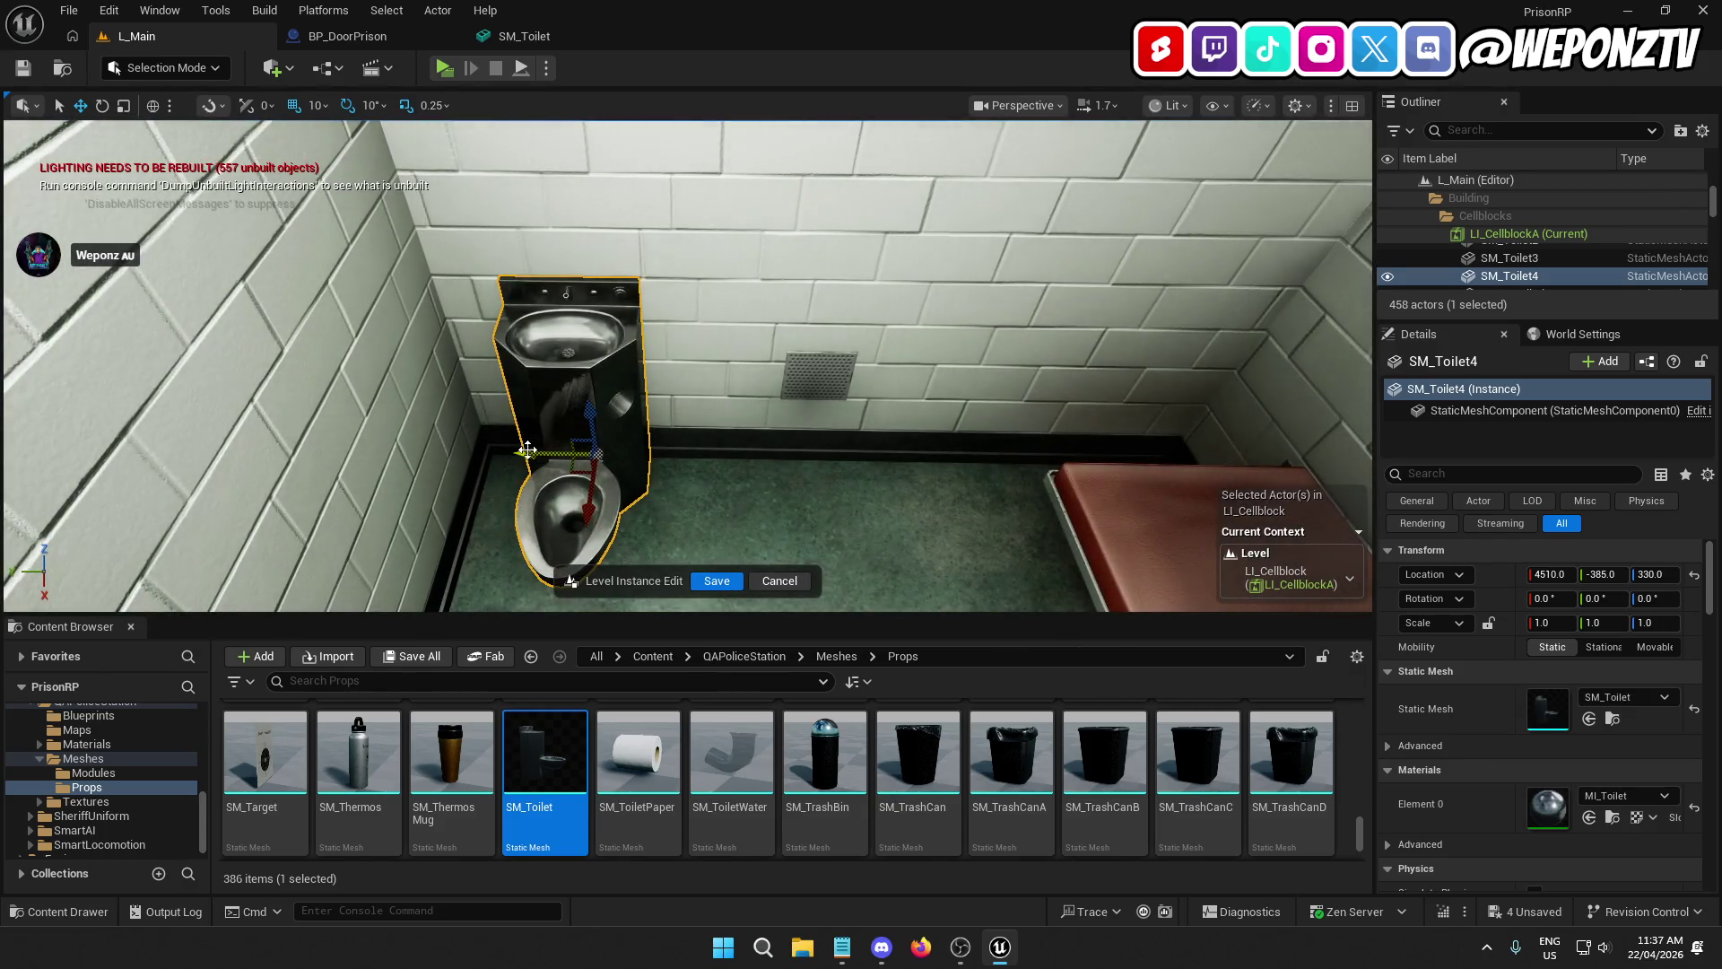
left_click_drag(528, 451, 548, 451)
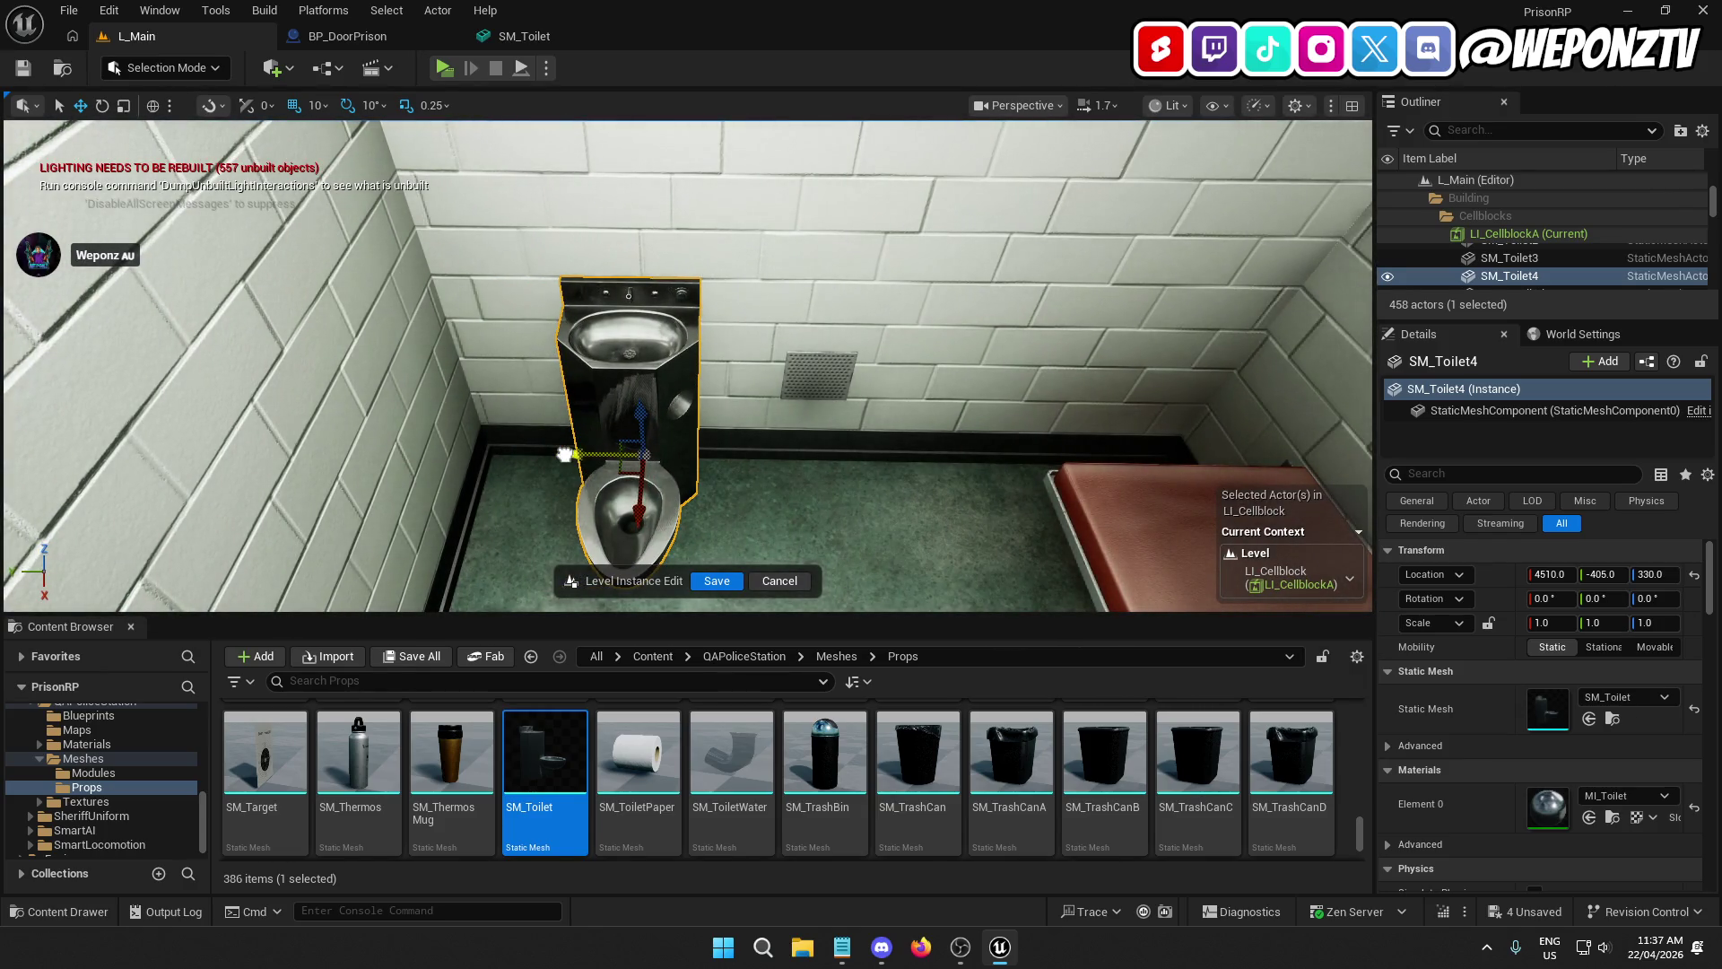
scroll(564, 453, "down", 5)
Step: Move another toilet copy into the next cell and save the Cellblock A level instance
right_click(703, 309)
scroll(657, 392, "down", 2)
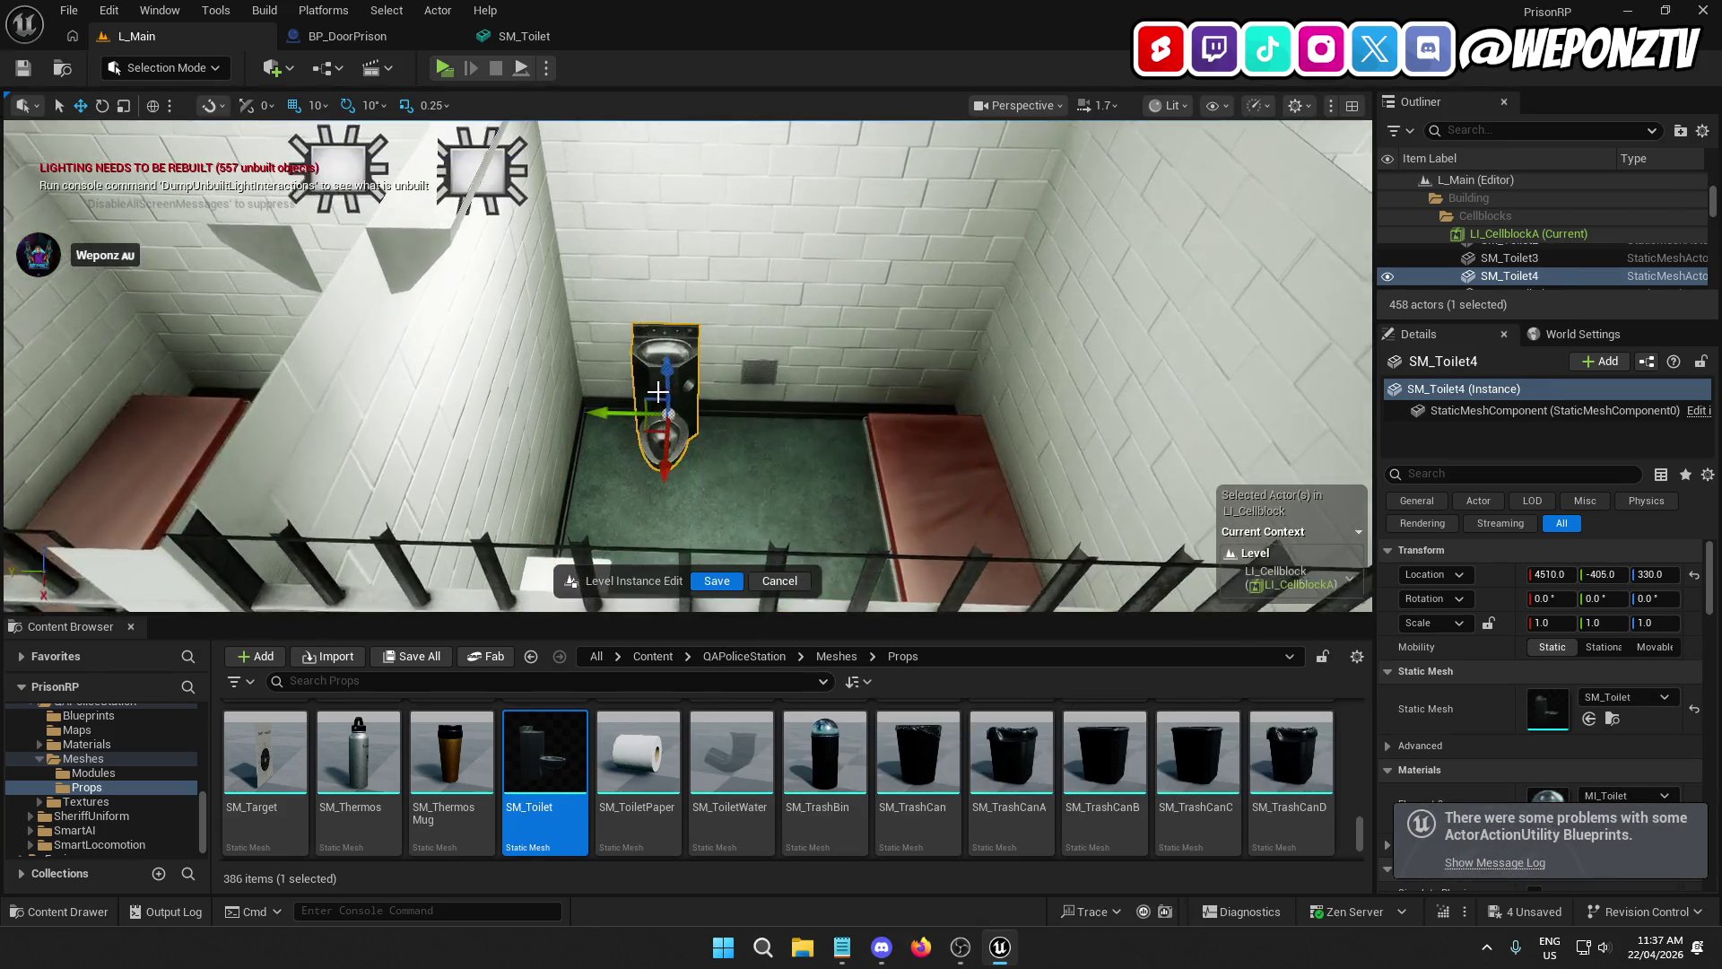
mouse_move(658, 392)
left_mouse_down()
mouse_move(658, 439)
mouse_move(610, 403)
mouse_move(583, 430)
left_mouse_up()
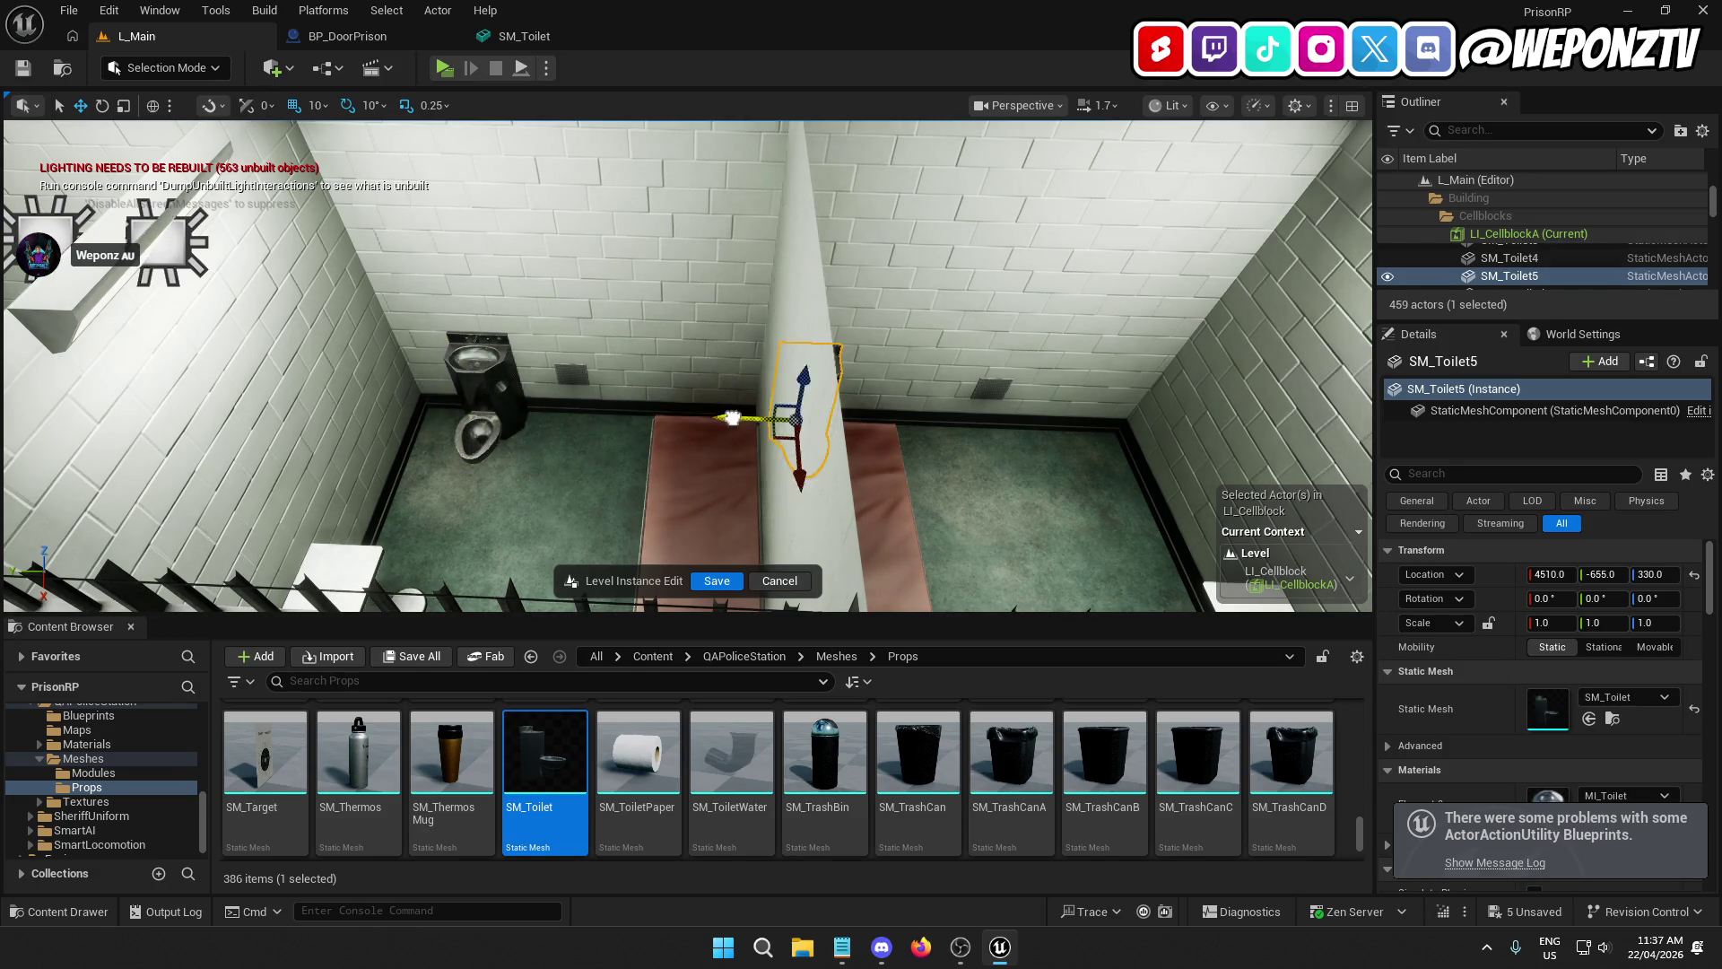
mouse_move(849, 419)
left_mouse_down()
mouse_move(986, 426)
mouse_move(987, 394)
mouse_move(932, 430)
mouse_move(948, 437)
left_mouse_up()
key("f")
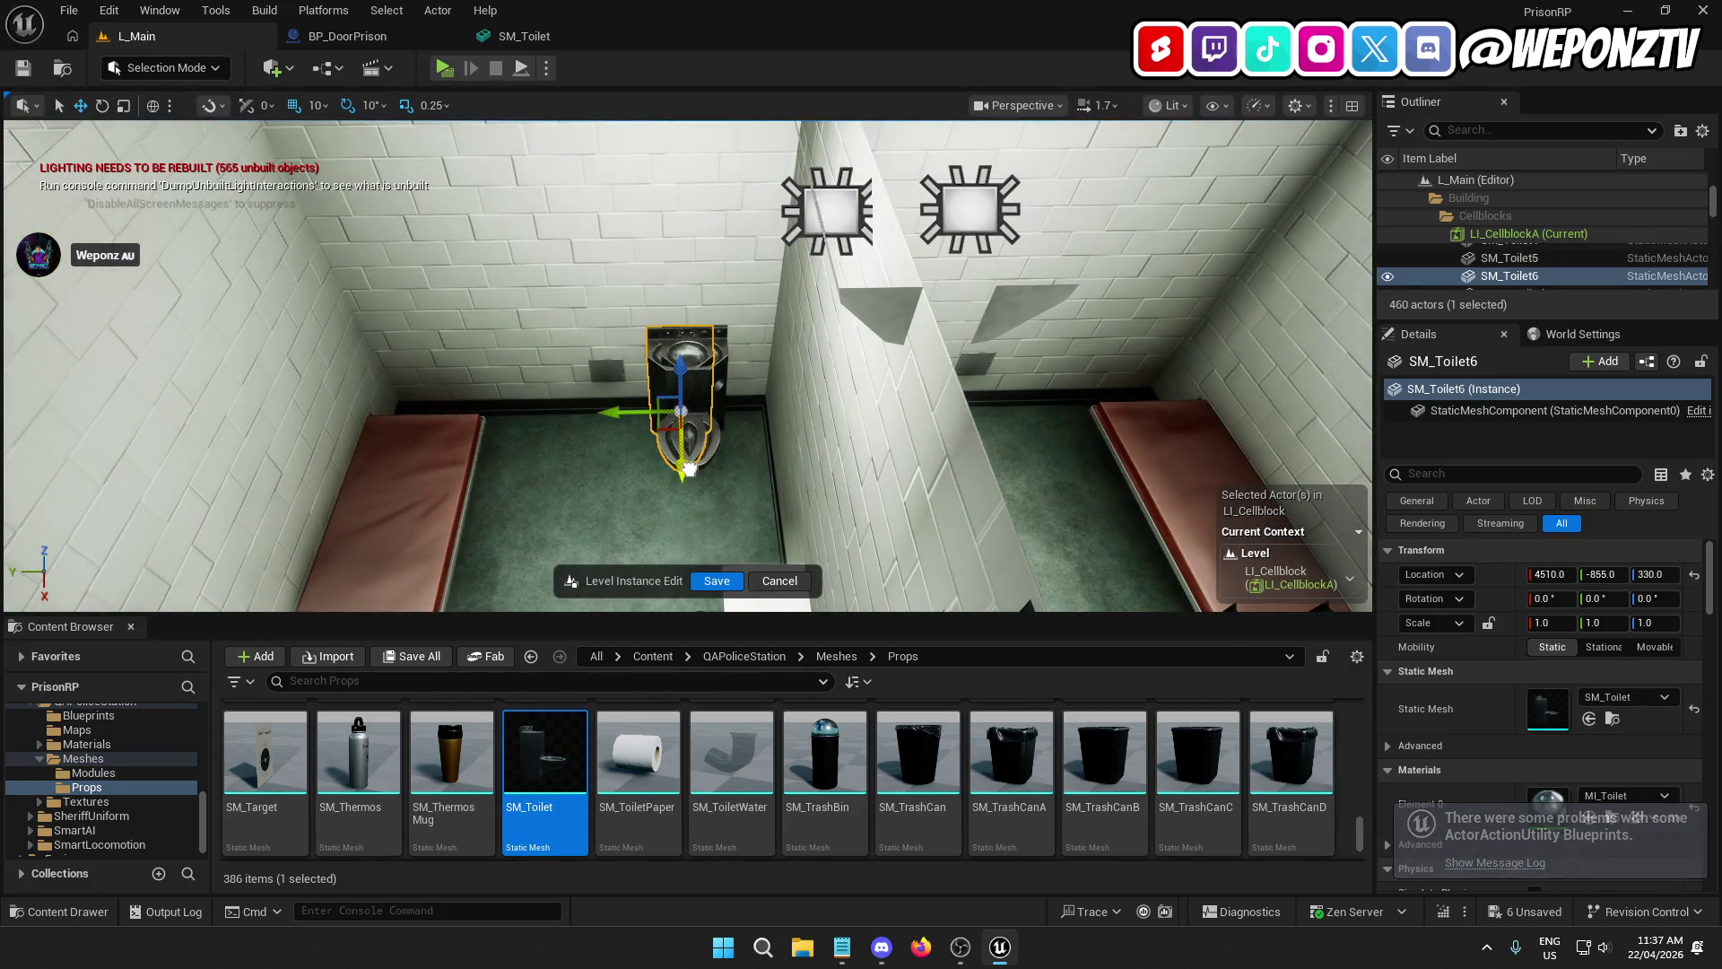
left_click_drag(827, 418, 834, 419)
left_click_drag(659, 386, 660, 386)
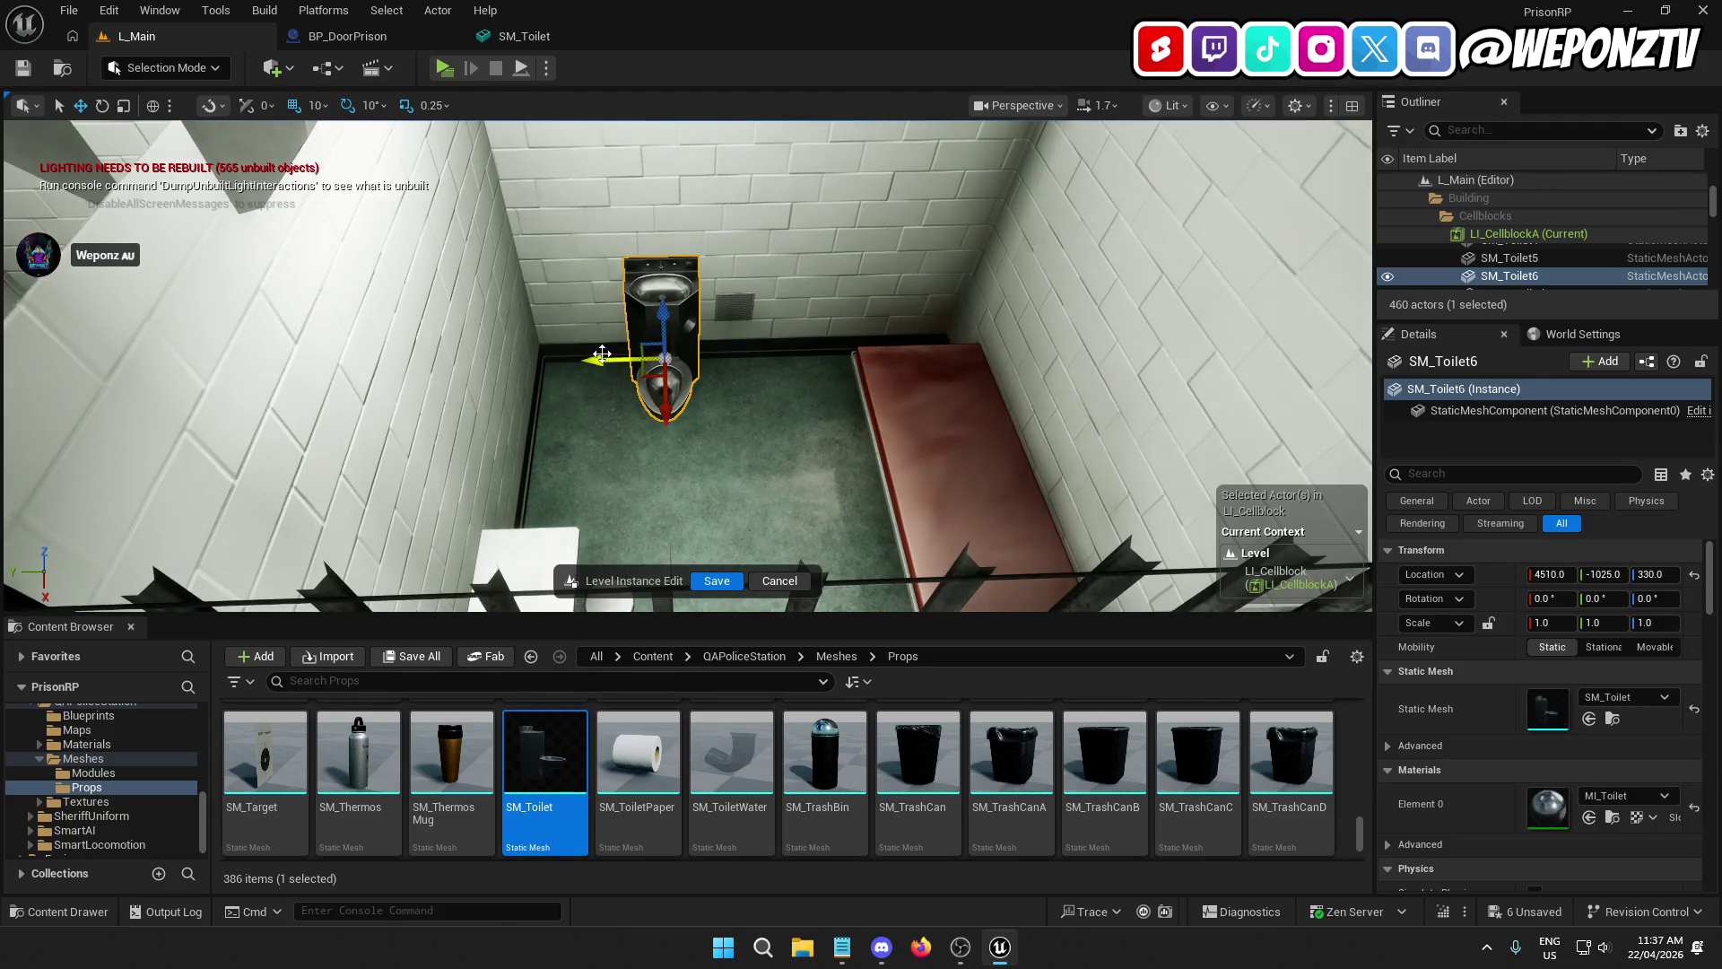
left_click(714, 582)
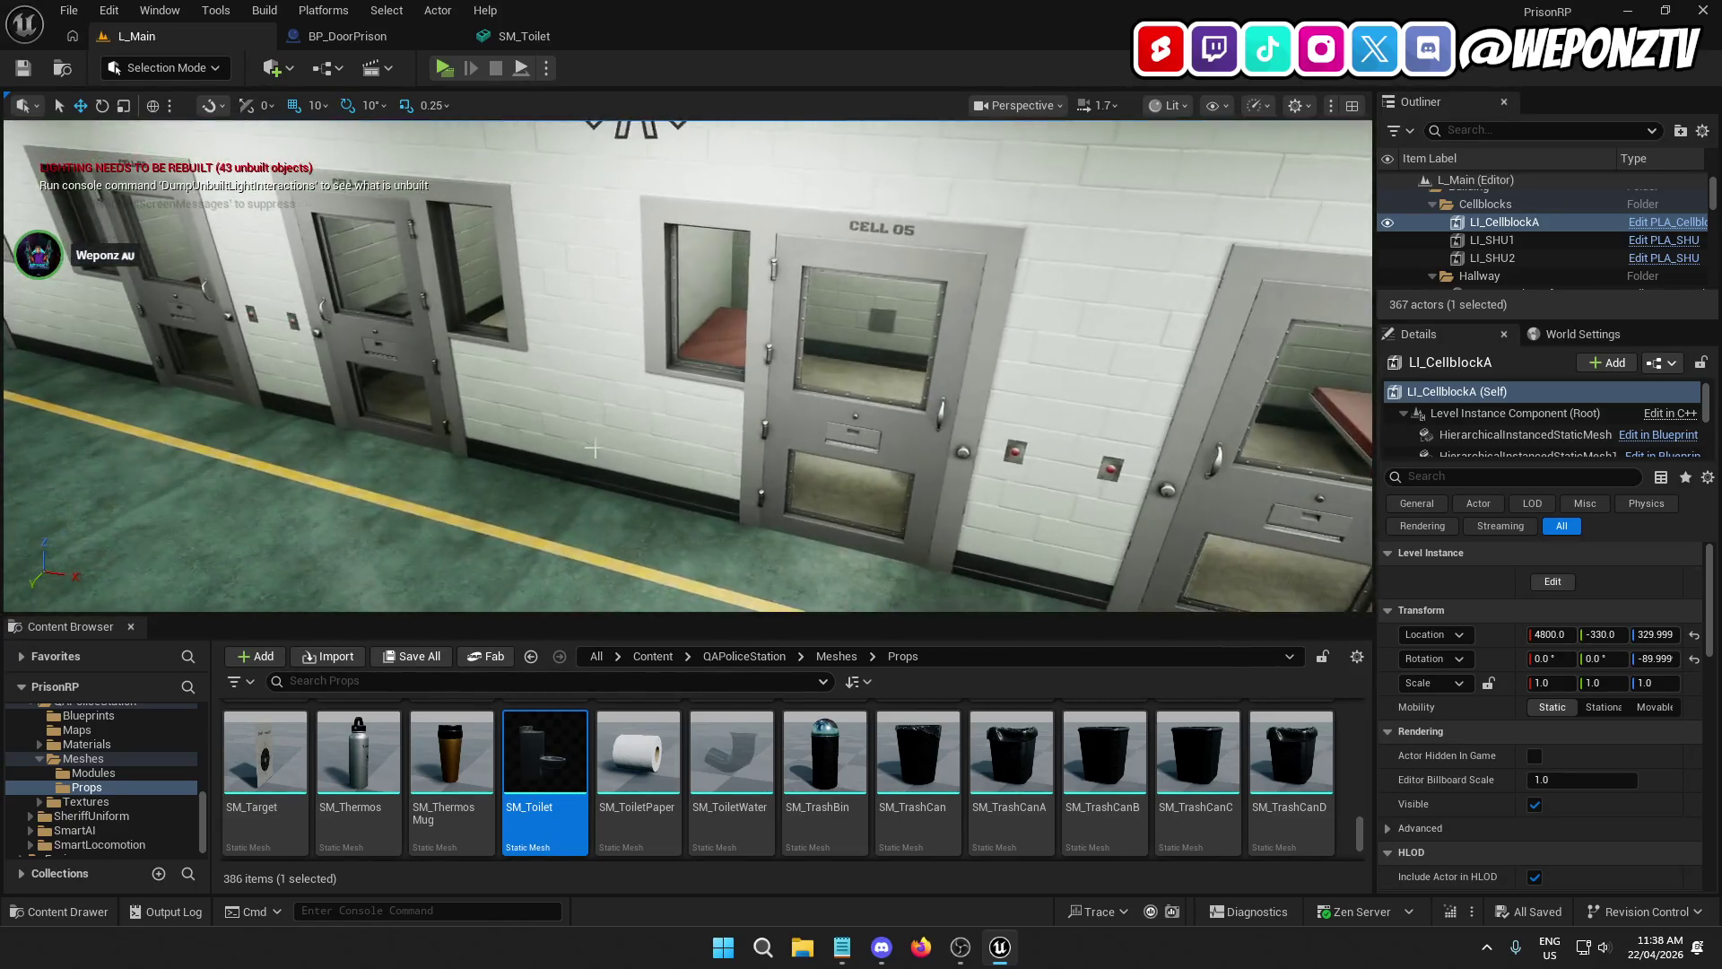
Step: Select LI_SHU1 in the Outliner and enter Level Instance edit mode
left_click(587, 449)
left_click(1549, 583)
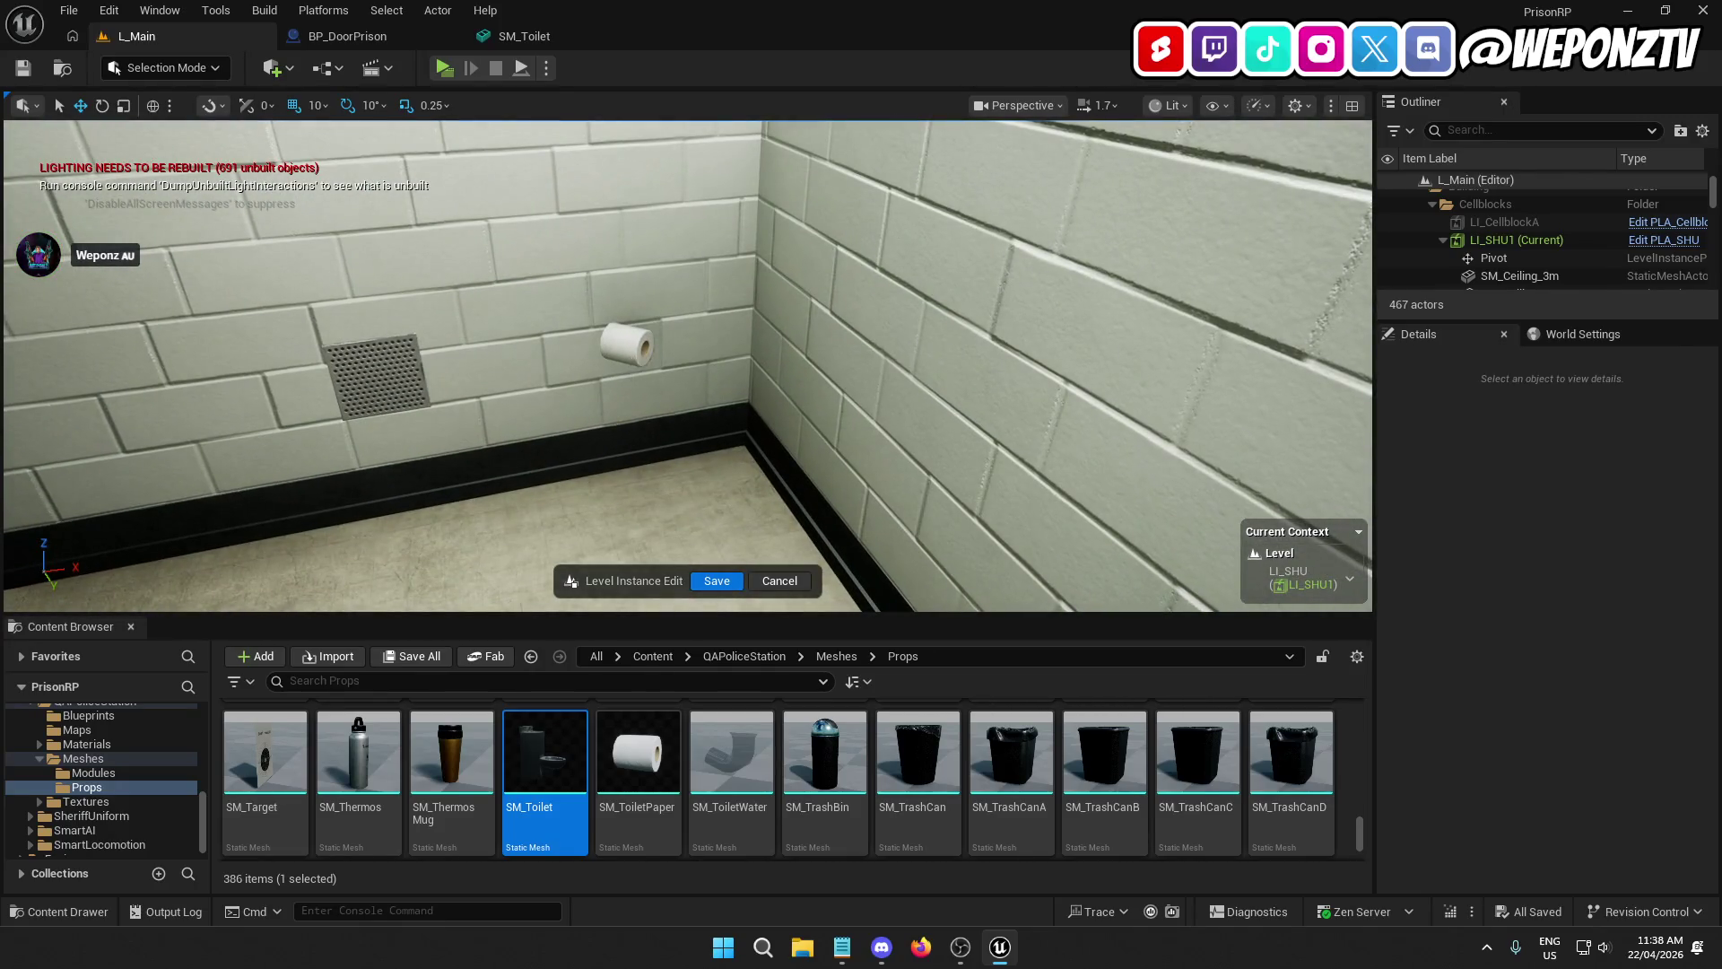
Step: Delete the three toilet-paper holders from the SHU cell walls
left_click(627, 350)
key("Delete")
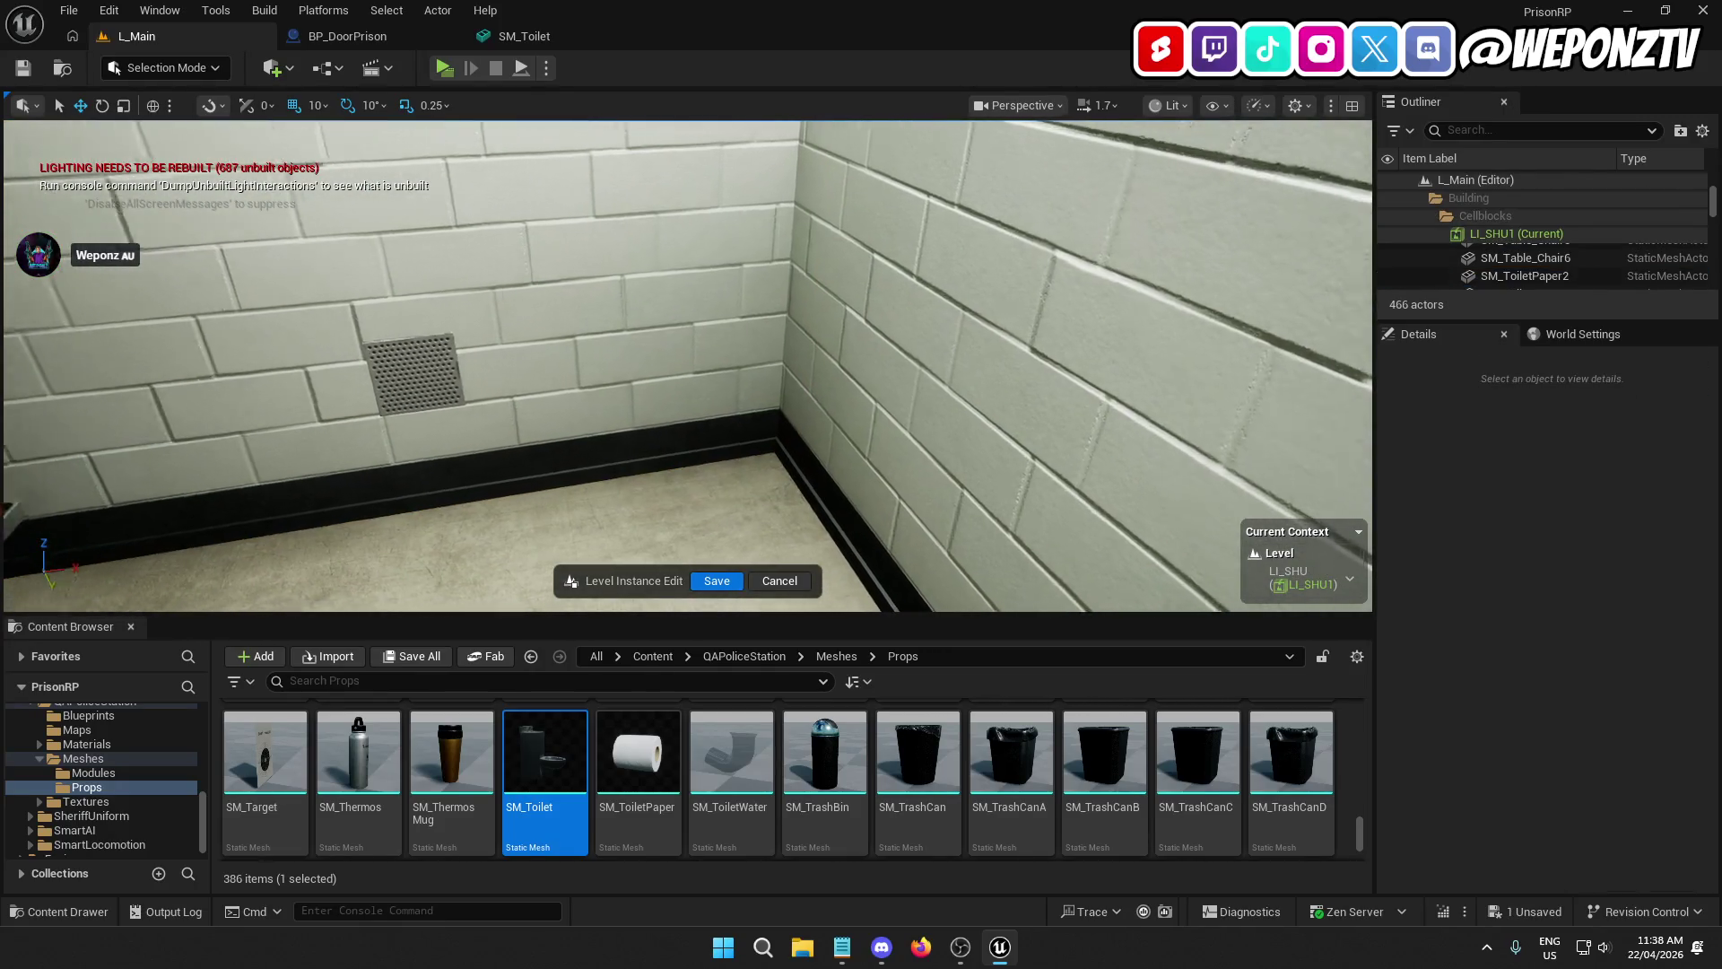
left_click(367, 300)
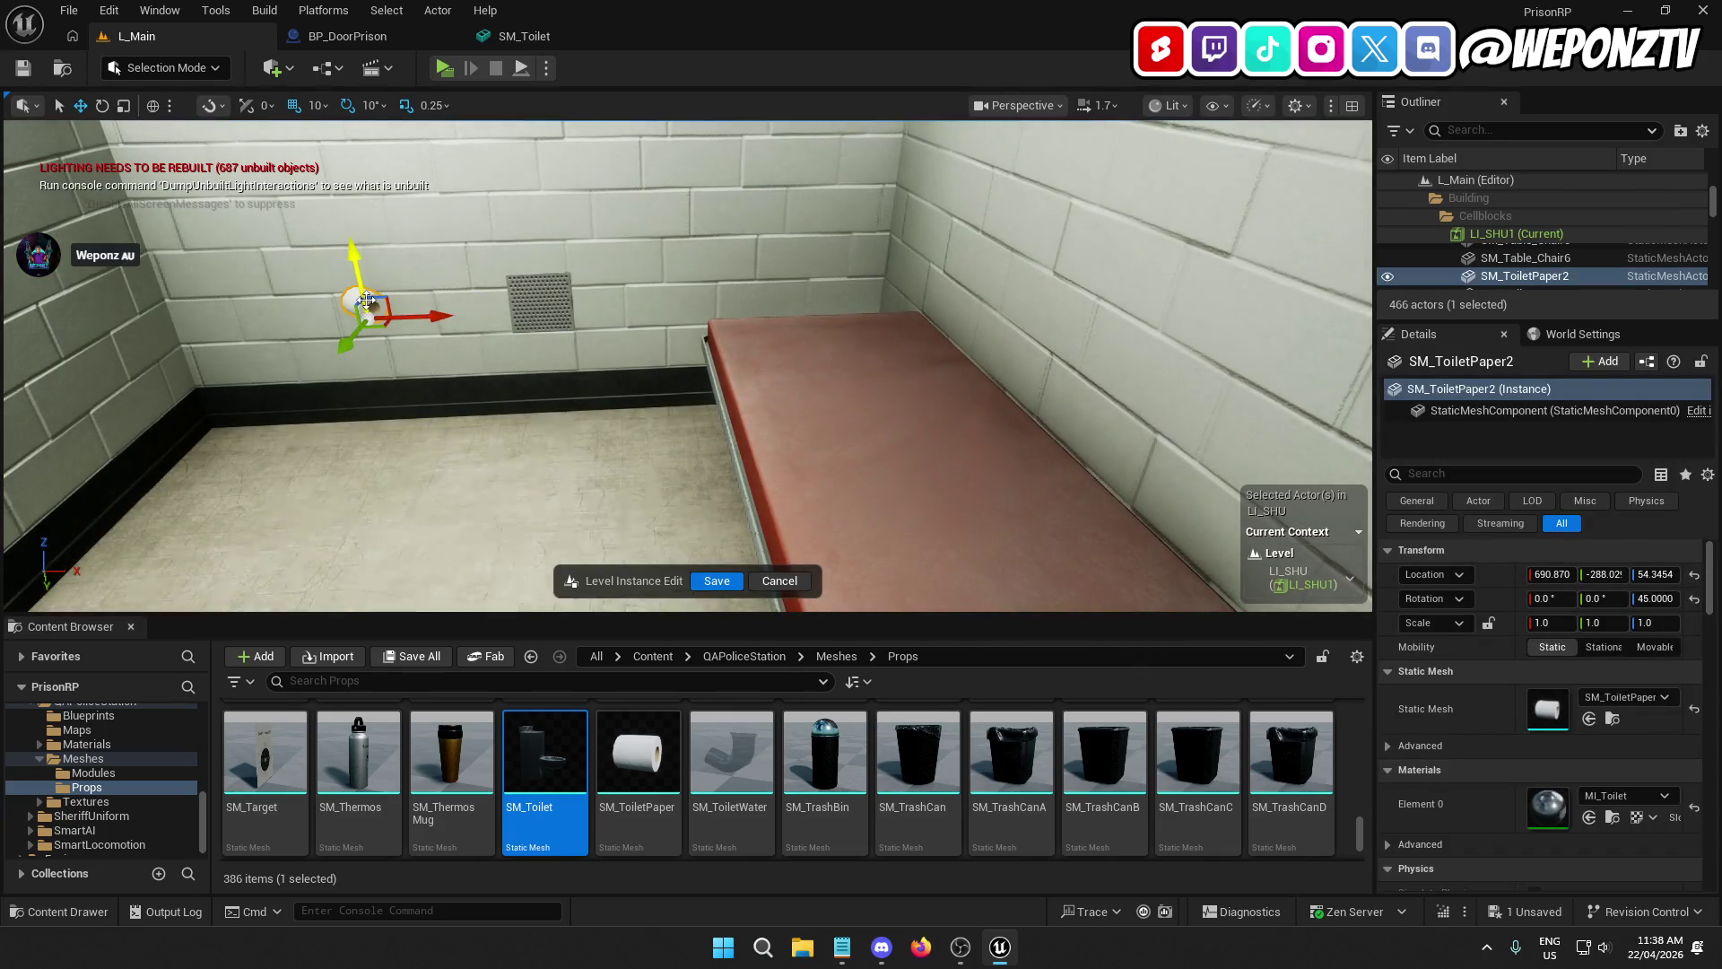
key("Delete")
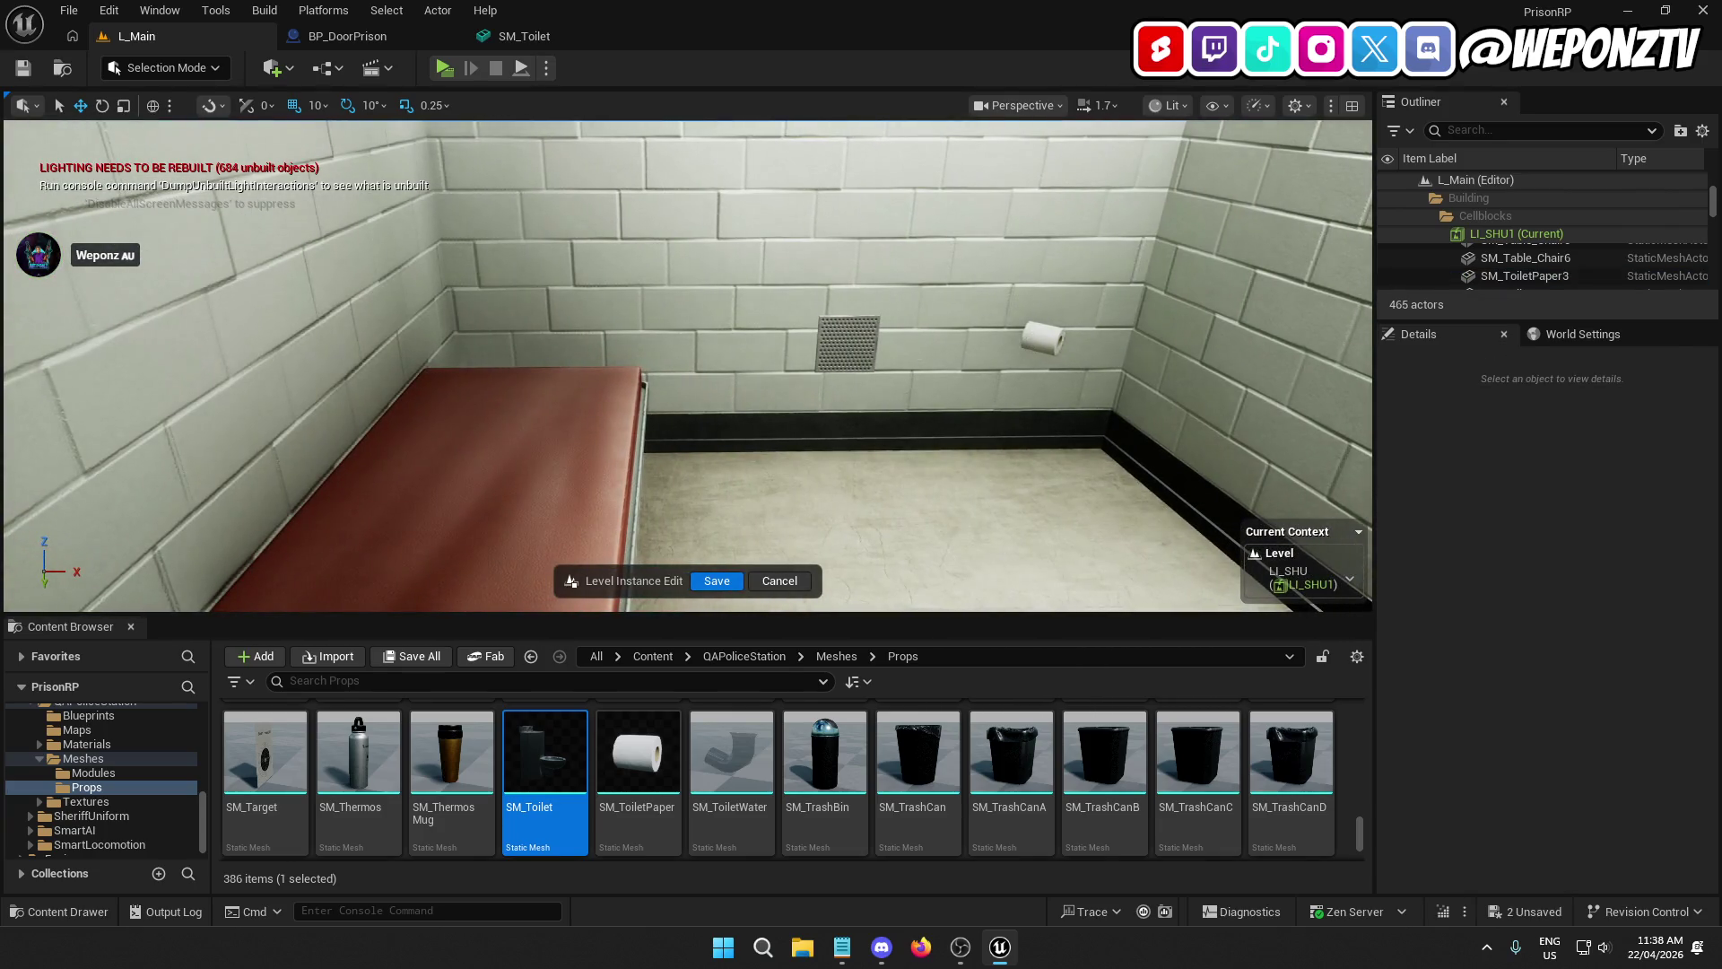
left_click(1042, 339)
key("Delete")
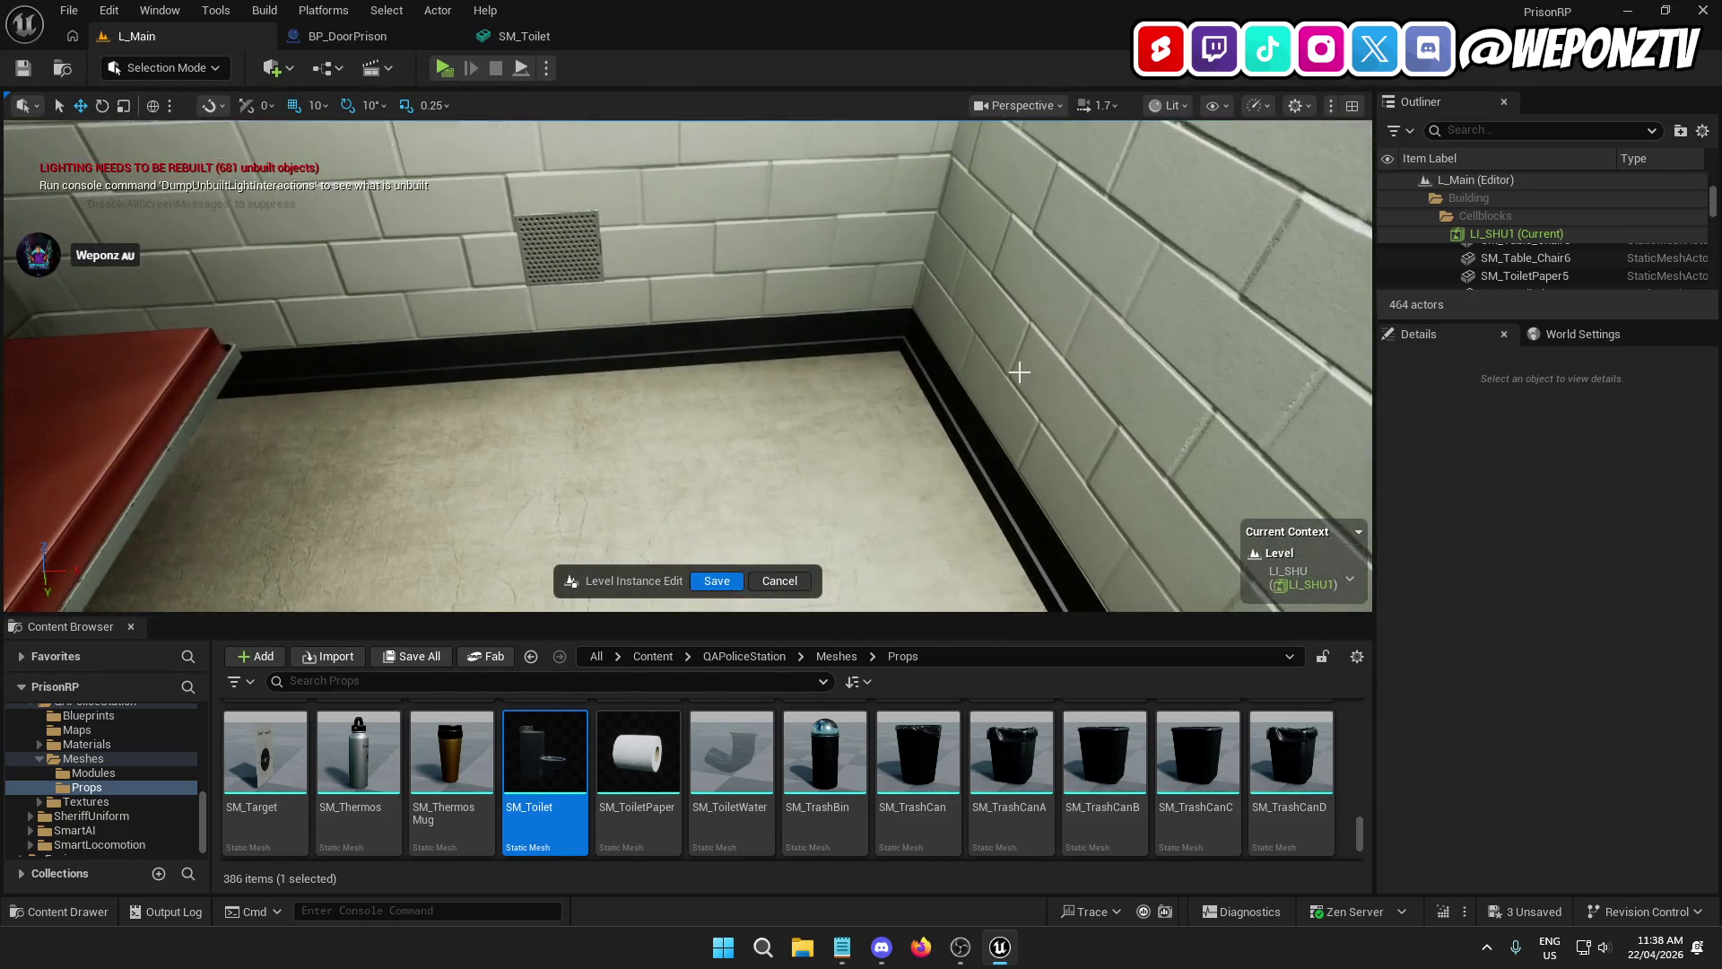
Step: Place SM_Toilet against the SHU cell wall with a 90° yaw and frame it beside the sink
mouse_move(545, 753)
left_mouse_down()
mouse_move(717, 444)
mouse_move(708, 404)
left_mouse_up()
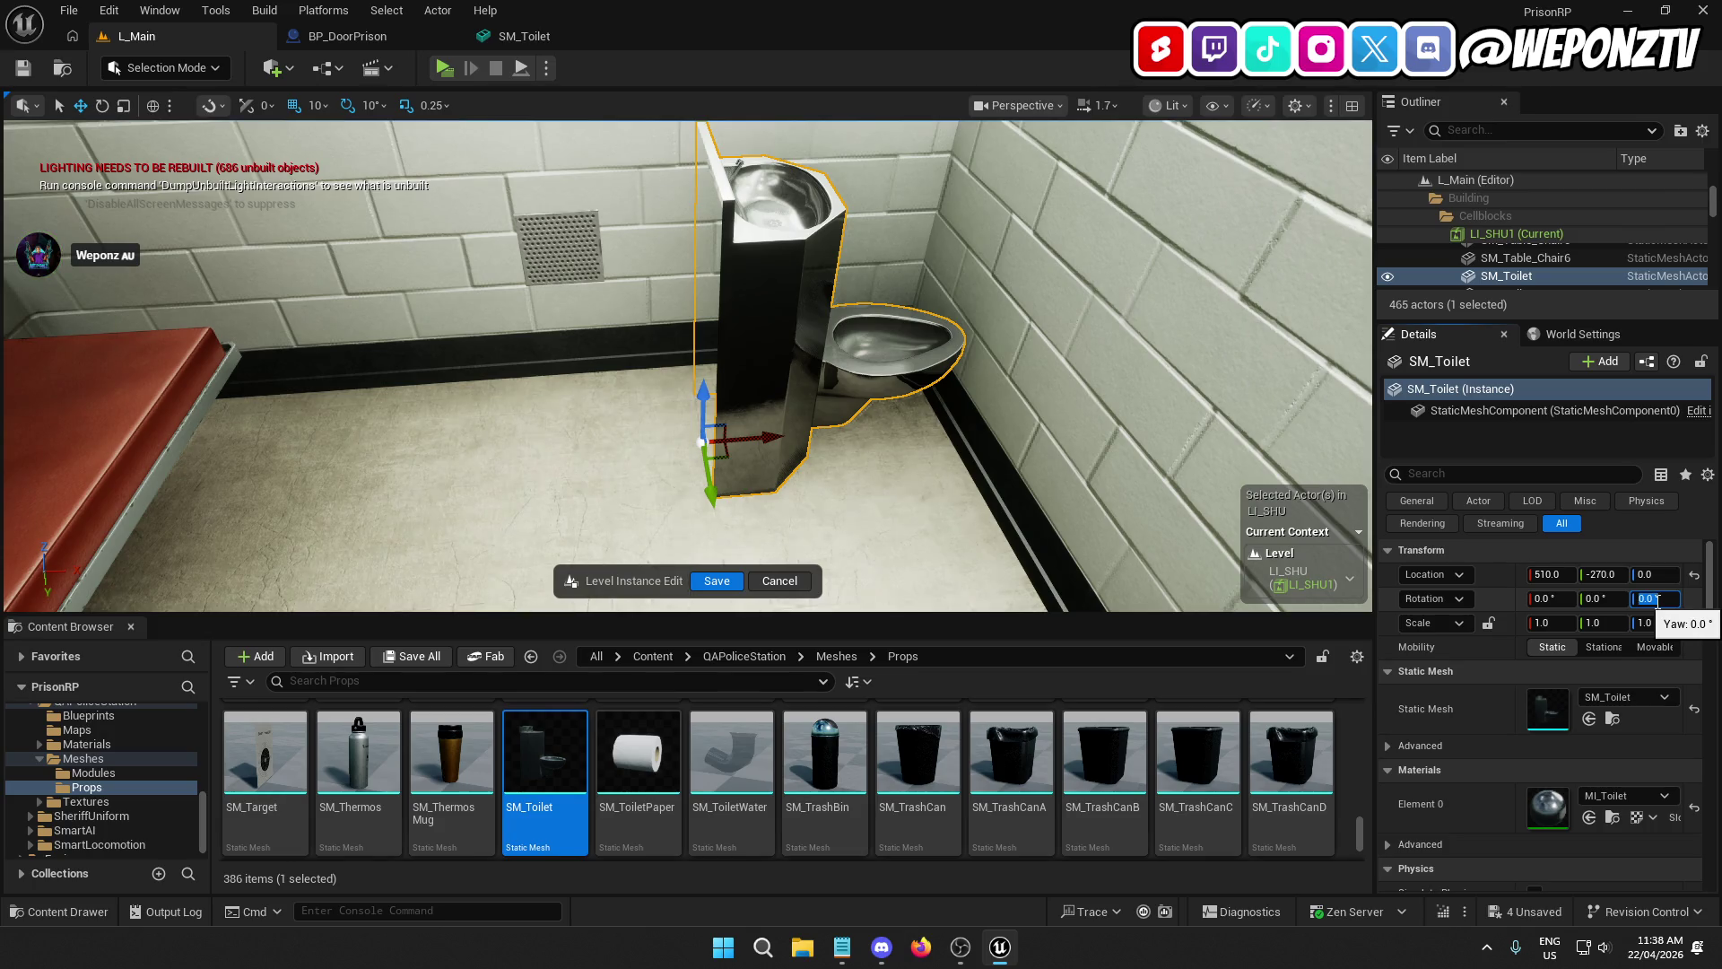
type("90")
key("Return")
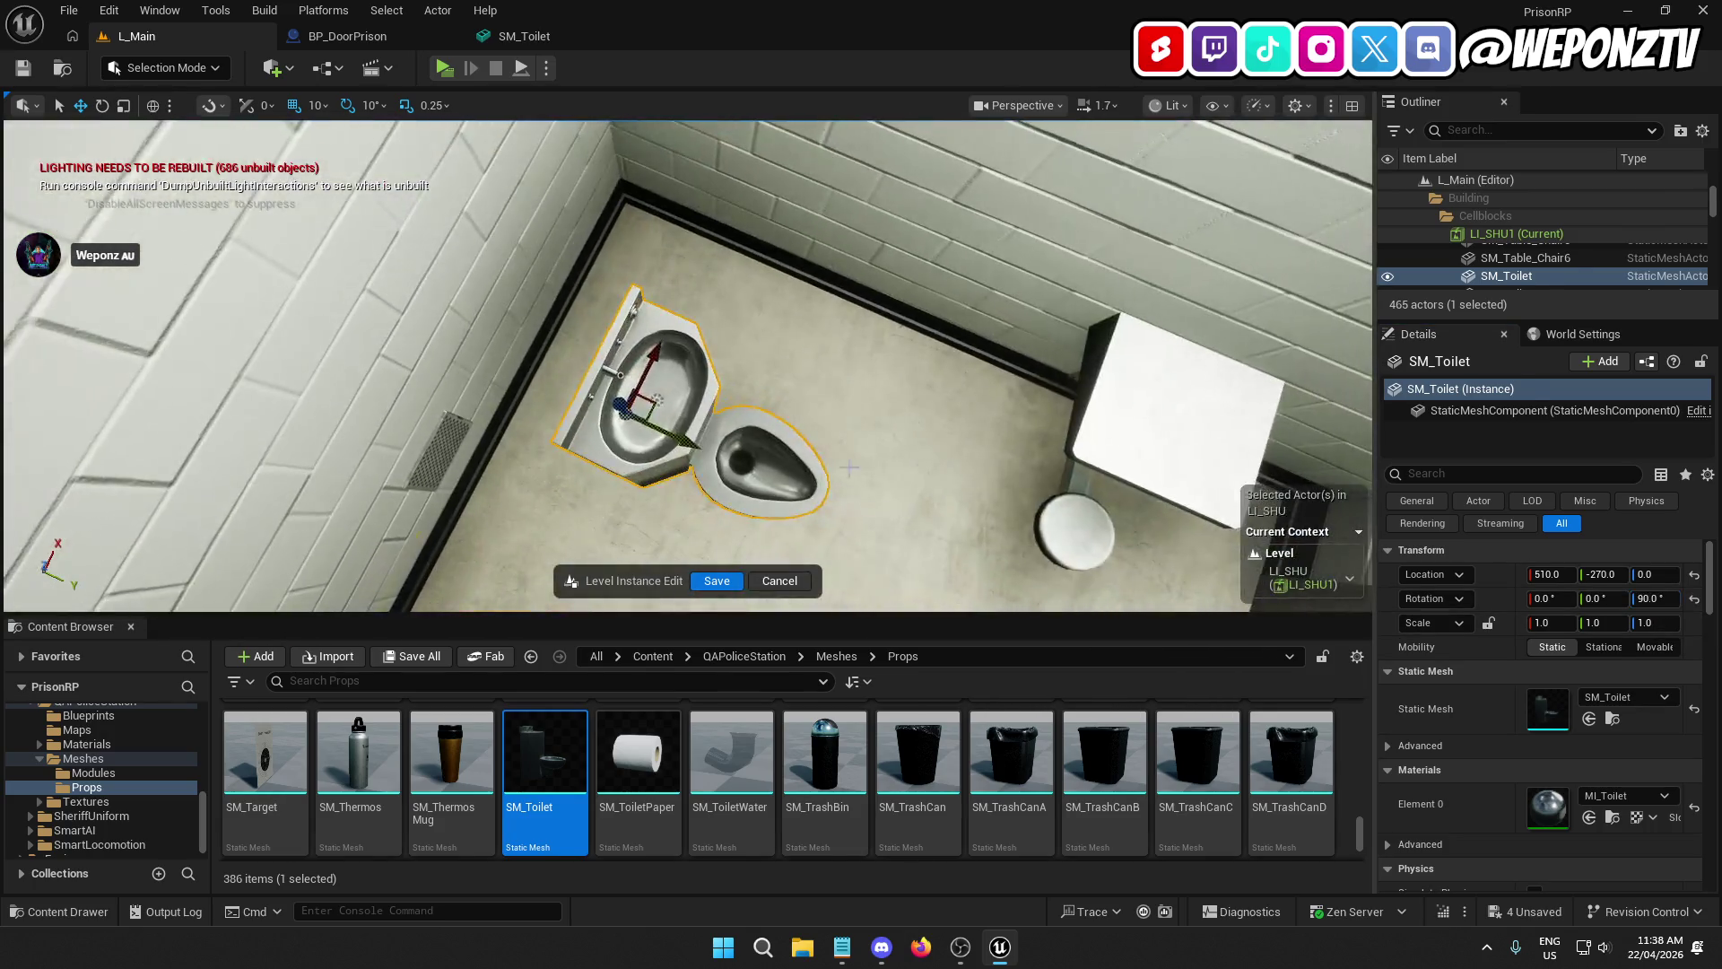
right_click(942, 316)
key("Escape")
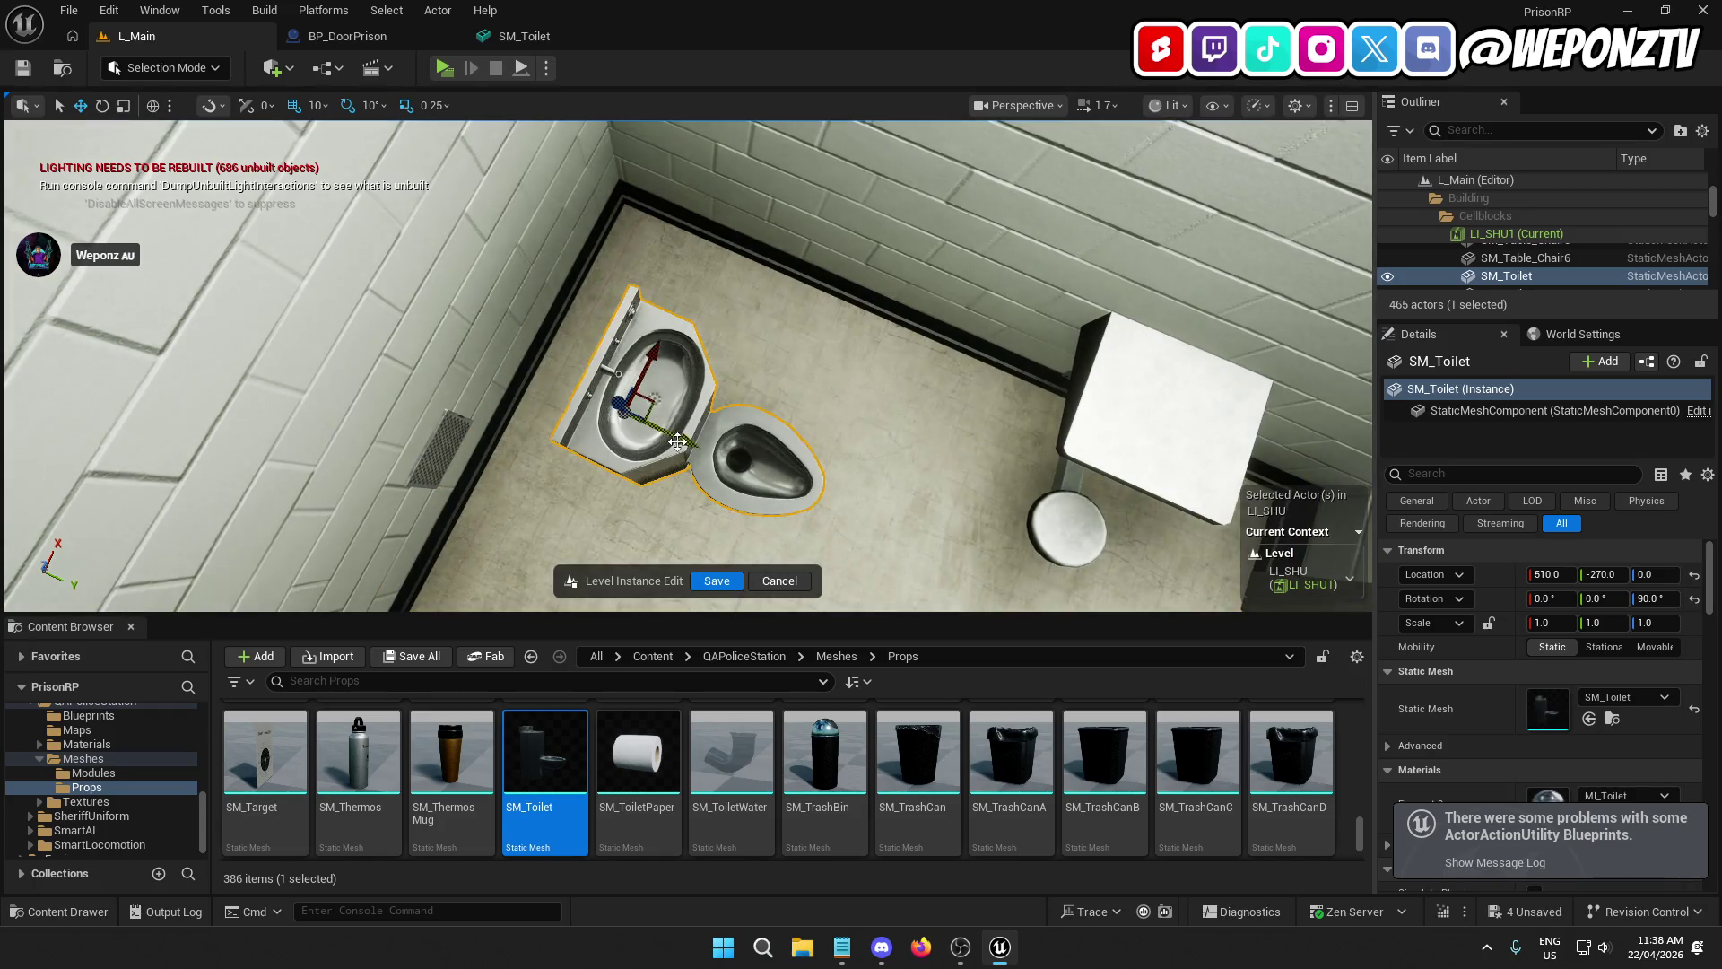
left_click_drag(583, 413, 708, 287)
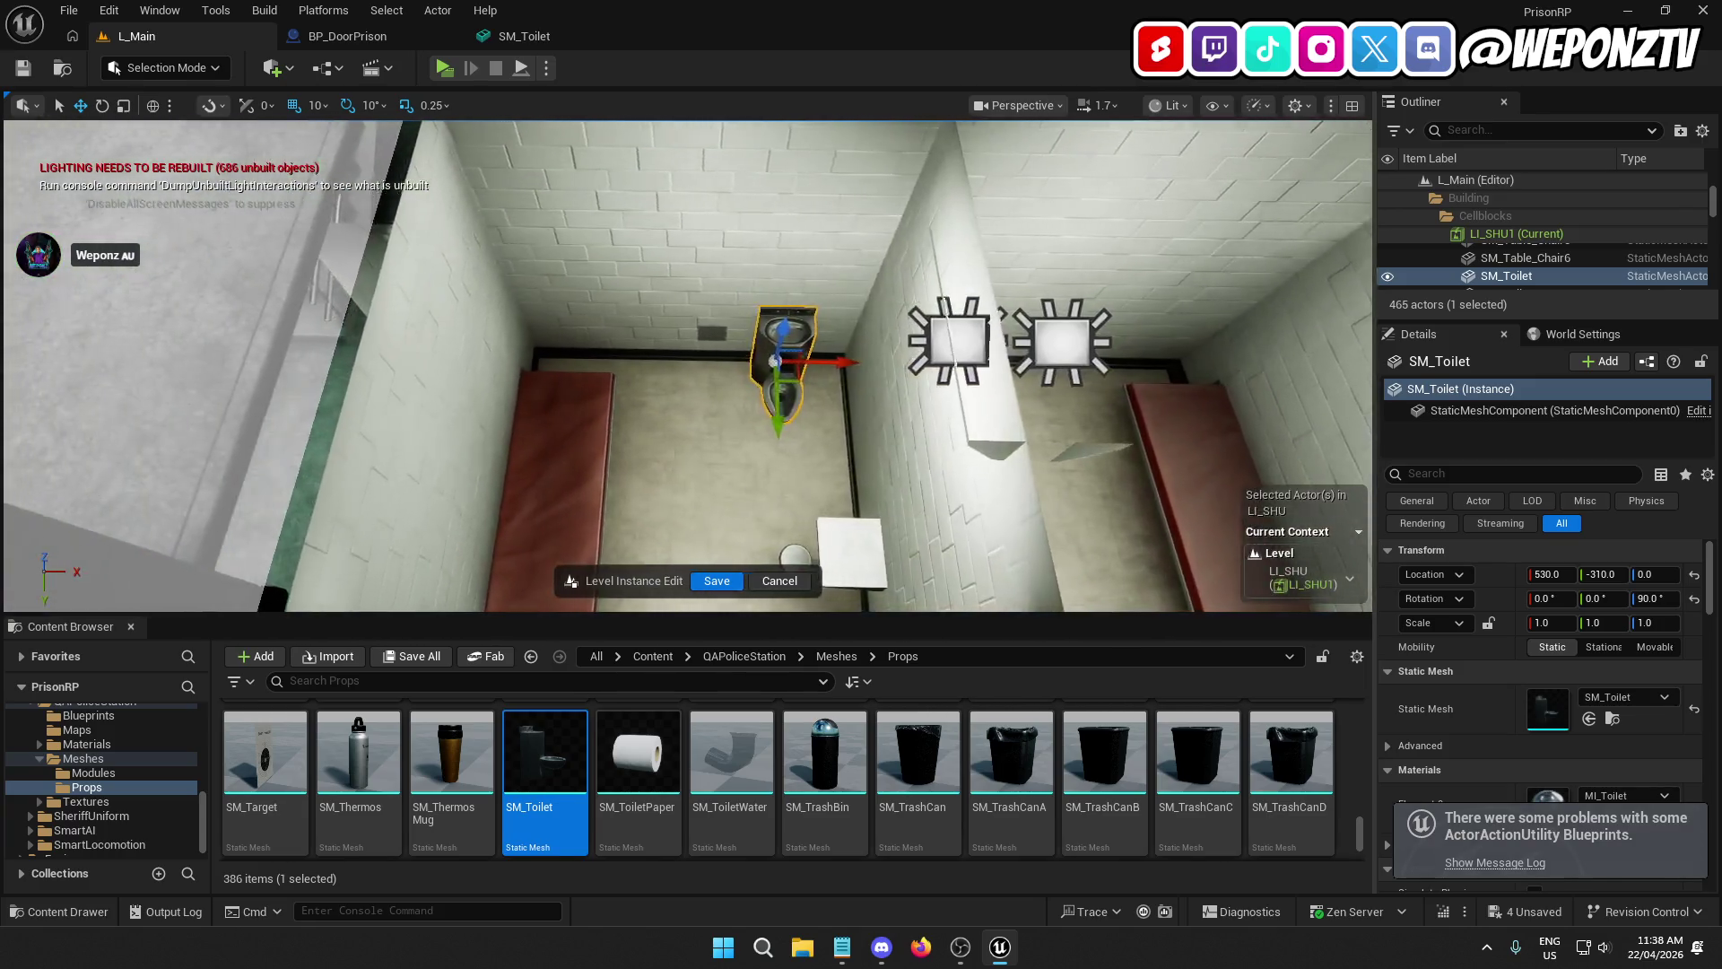
left_click_drag(708, 287, 712, 282)
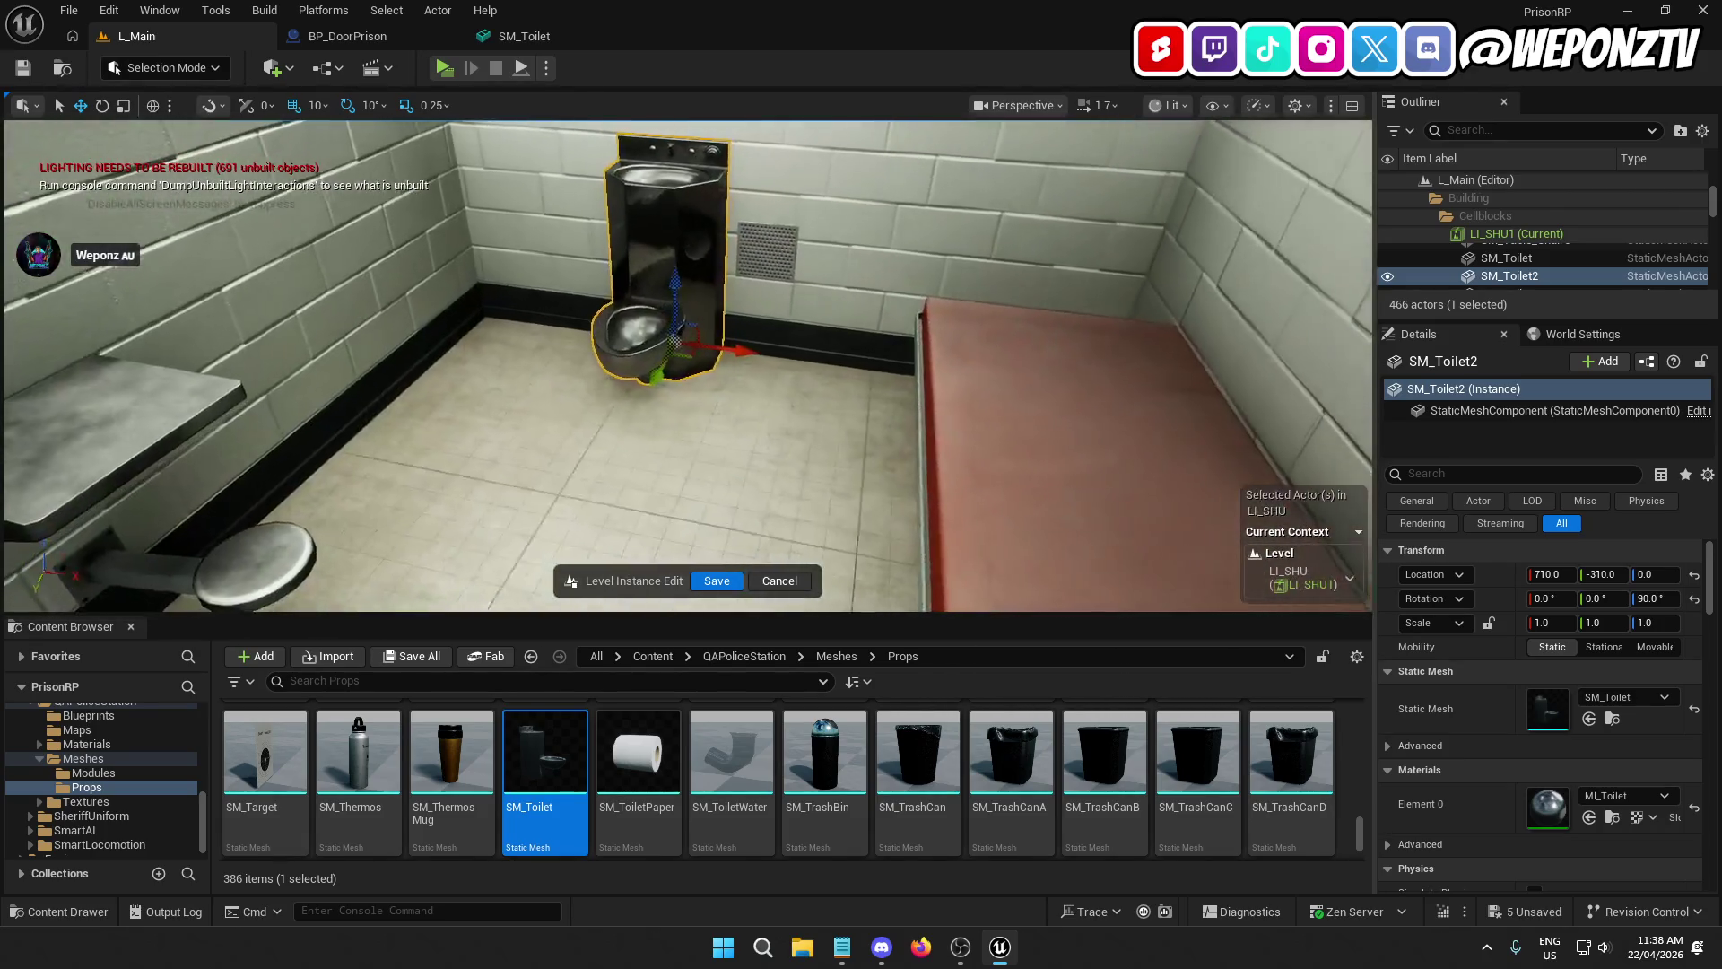
Step: Select the duplicated toilet and move it along X to 1230 at Y -310
mouse_move(681, 358)
left_mouse_down()
mouse_move(628, 359)
mouse_move(789, 359)
left_mouse_up()
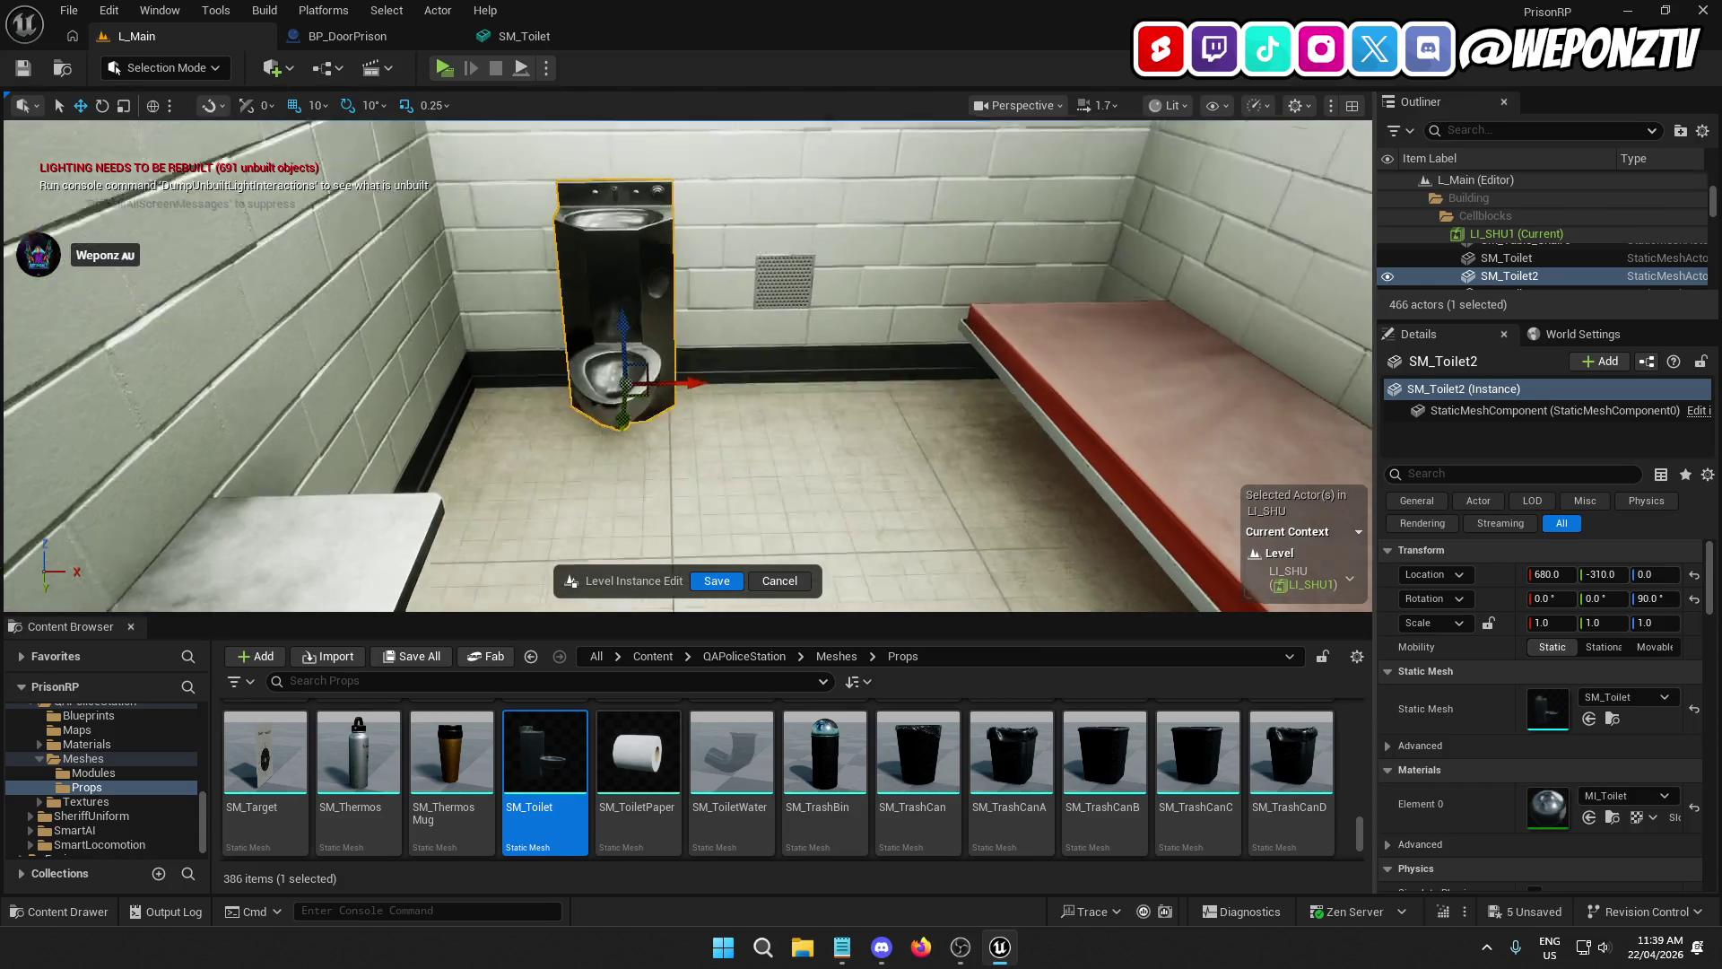
left_click_drag(790, 359, 682, 395)
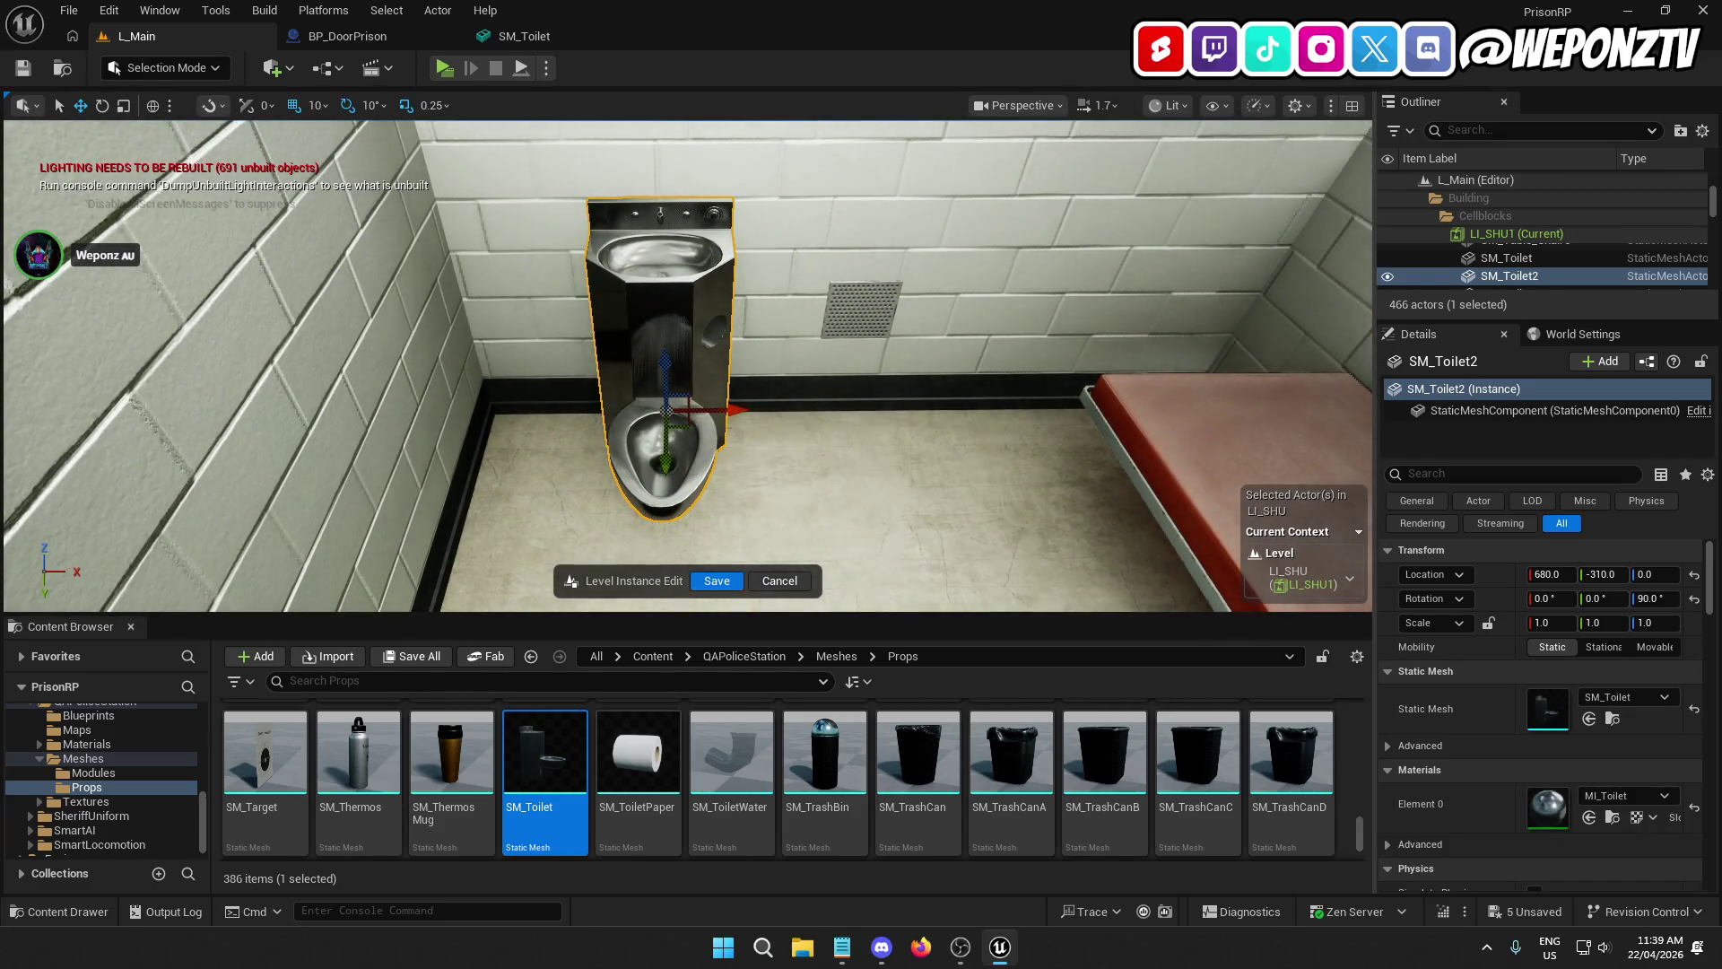
mouse_move(726, 487)
left_mouse_down()
mouse_move(726, 430)
mouse_move(726, 502)
mouse_move(725, 487)
left_mouse_up()
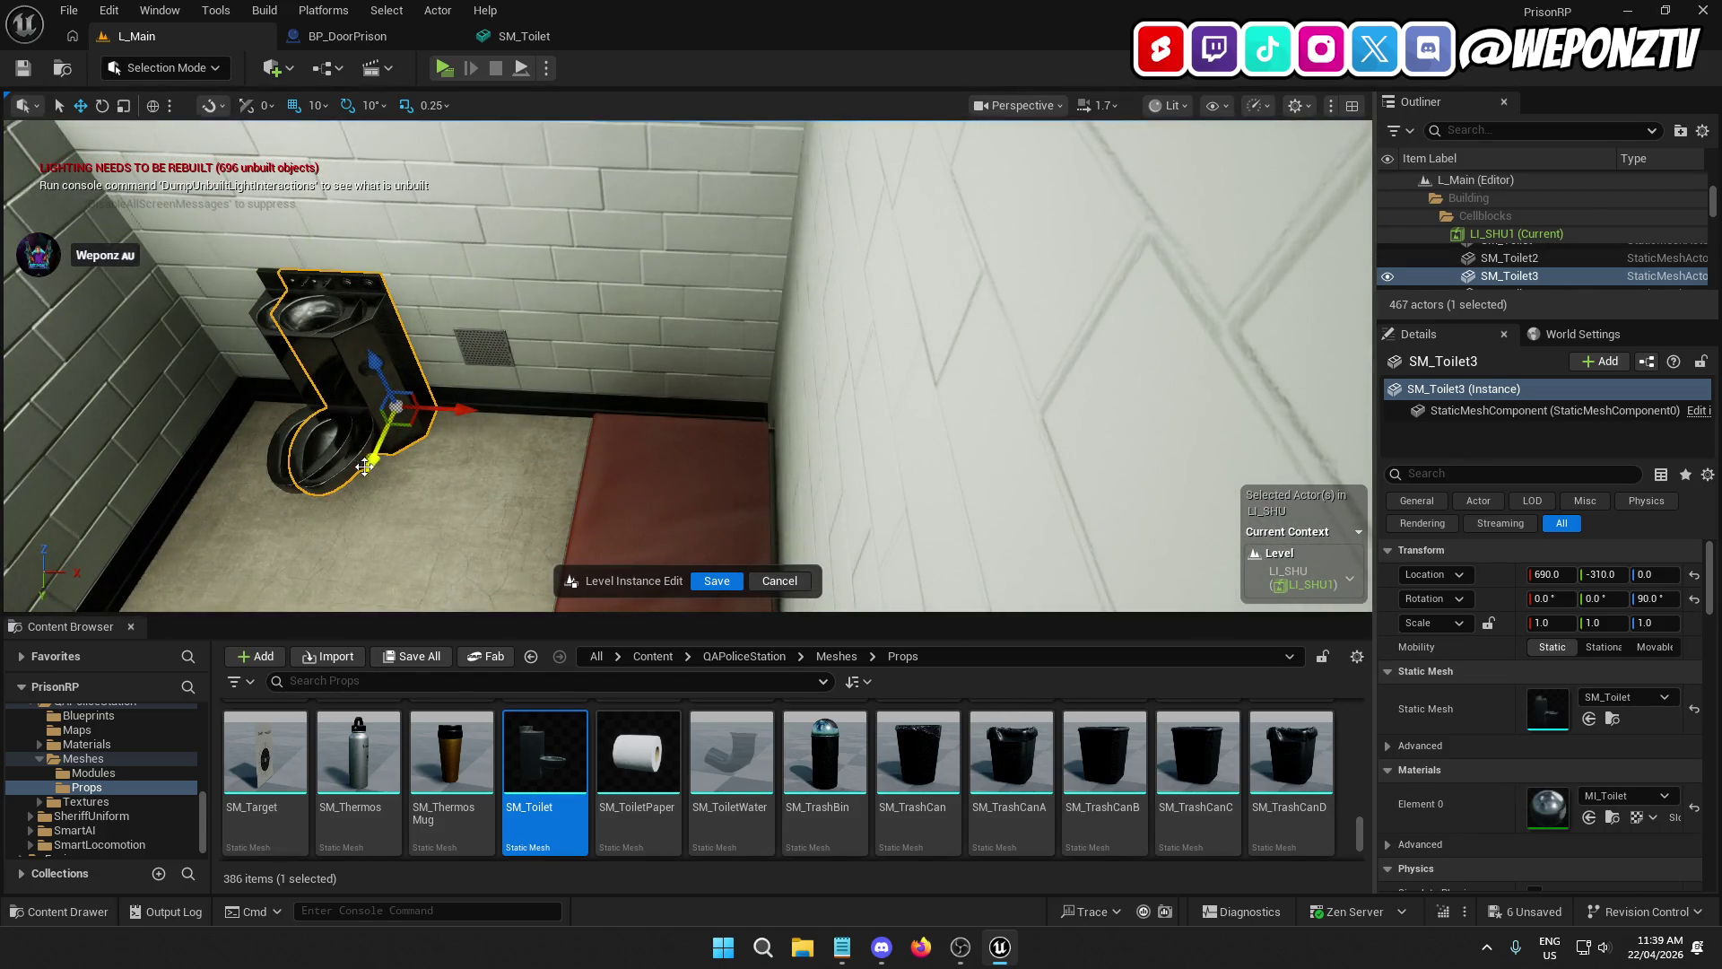
left_click_drag(864, 424, 666, 347)
right_click(665, 346)
left_click(700, 386)
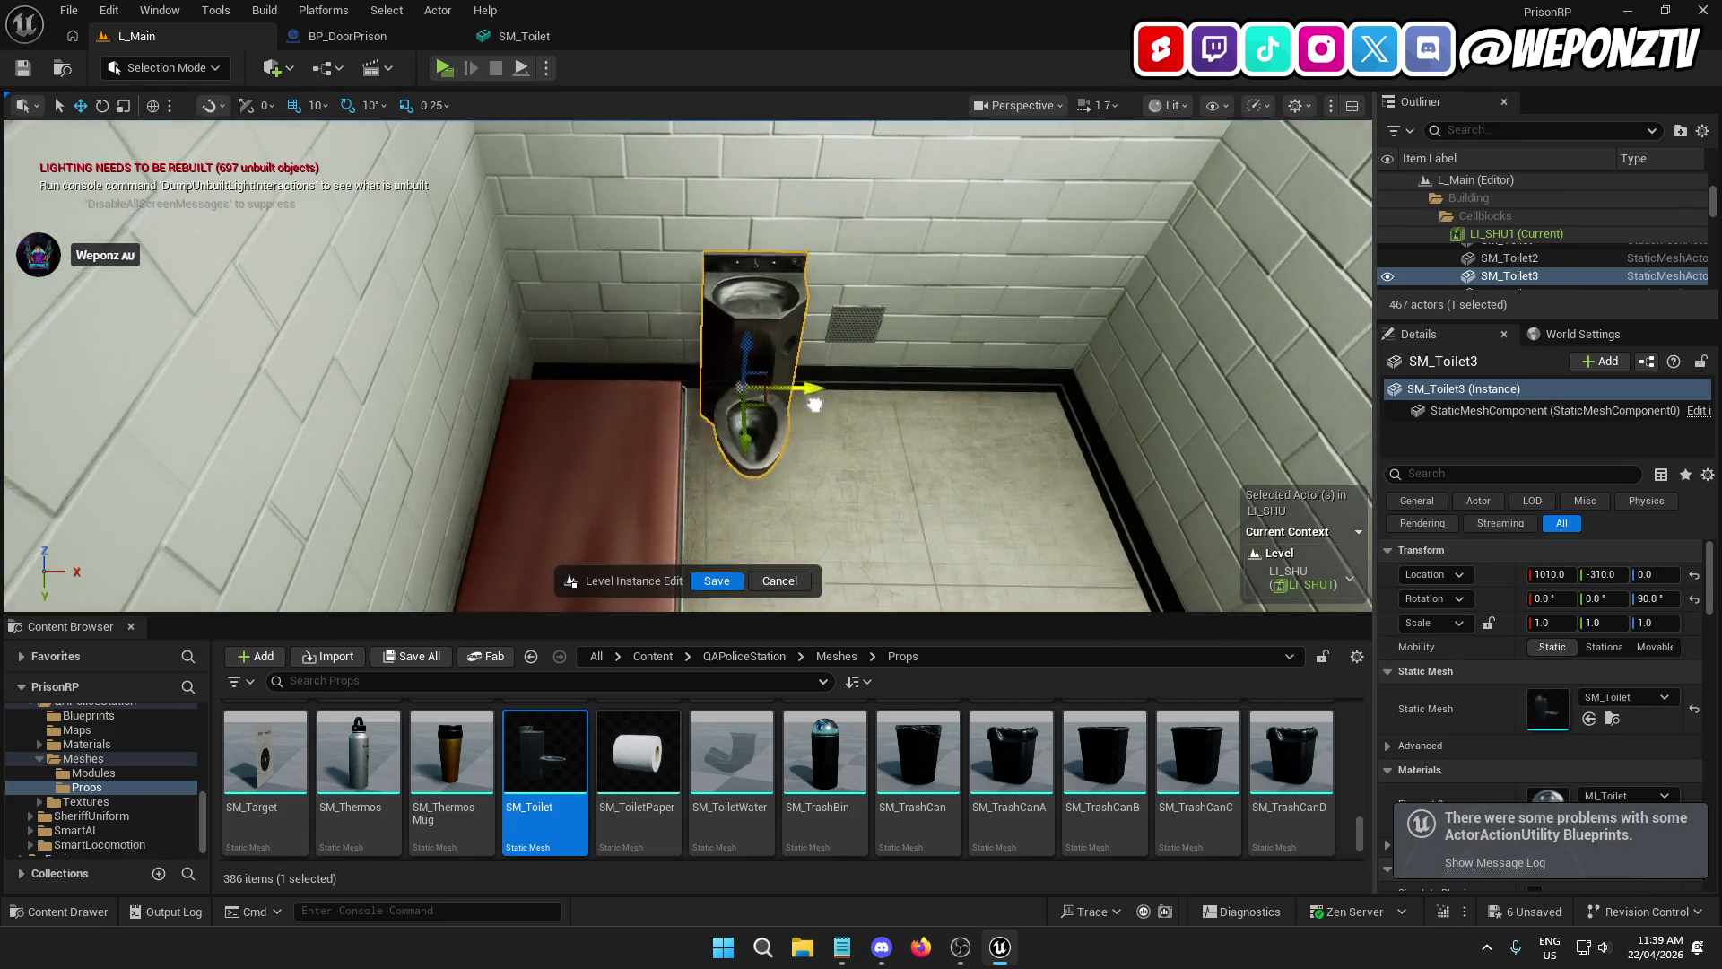
mouse_move(815, 405)
left_mouse_down()
mouse_move(1059, 404)
mouse_move(897, 385)
mouse_move(834, 458)
mouse_move(773, 438)
left_mouse_up()
mouse_move(834, 376)
left_mouse_down()
mouse_move(999, 369)
mouse_move(642, 338)
mouse_move(619, 362)
mouse_move(662, 368)
mouse_move(659, 565)
left_mouse_up()
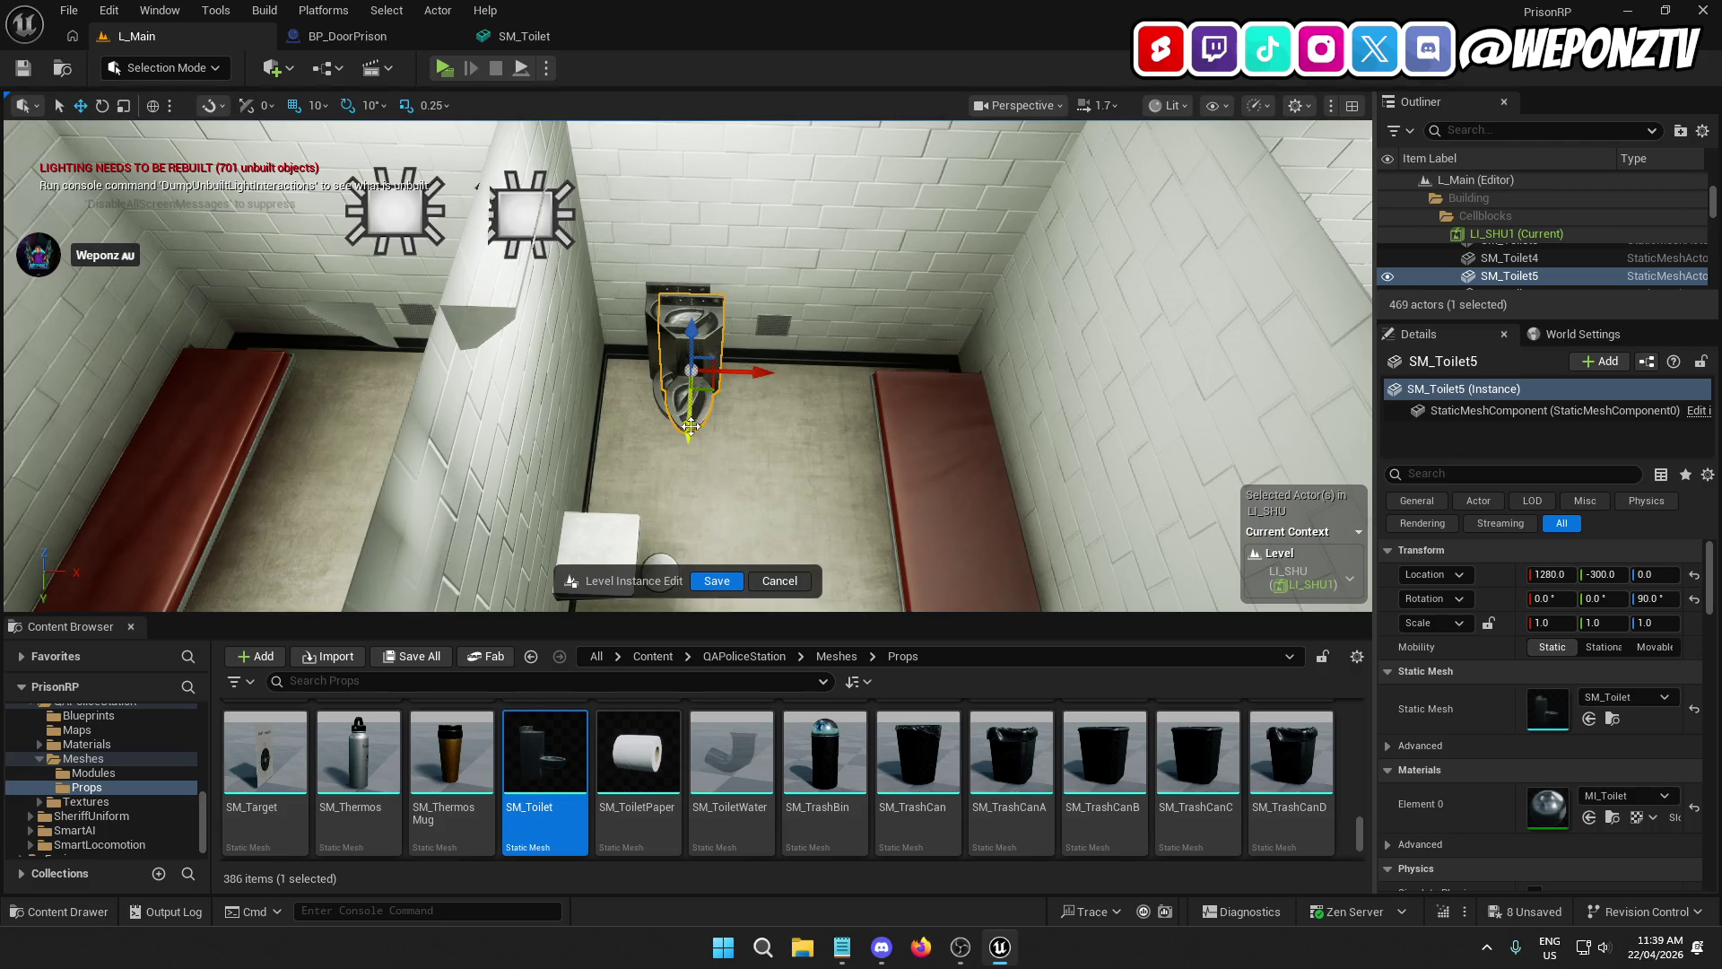
left_click_drag(690, 427, 696, 421)
Step: Move the toilet into the next cell, settling it at X 1870
left_click_drag(751, 364, 1132, 367)
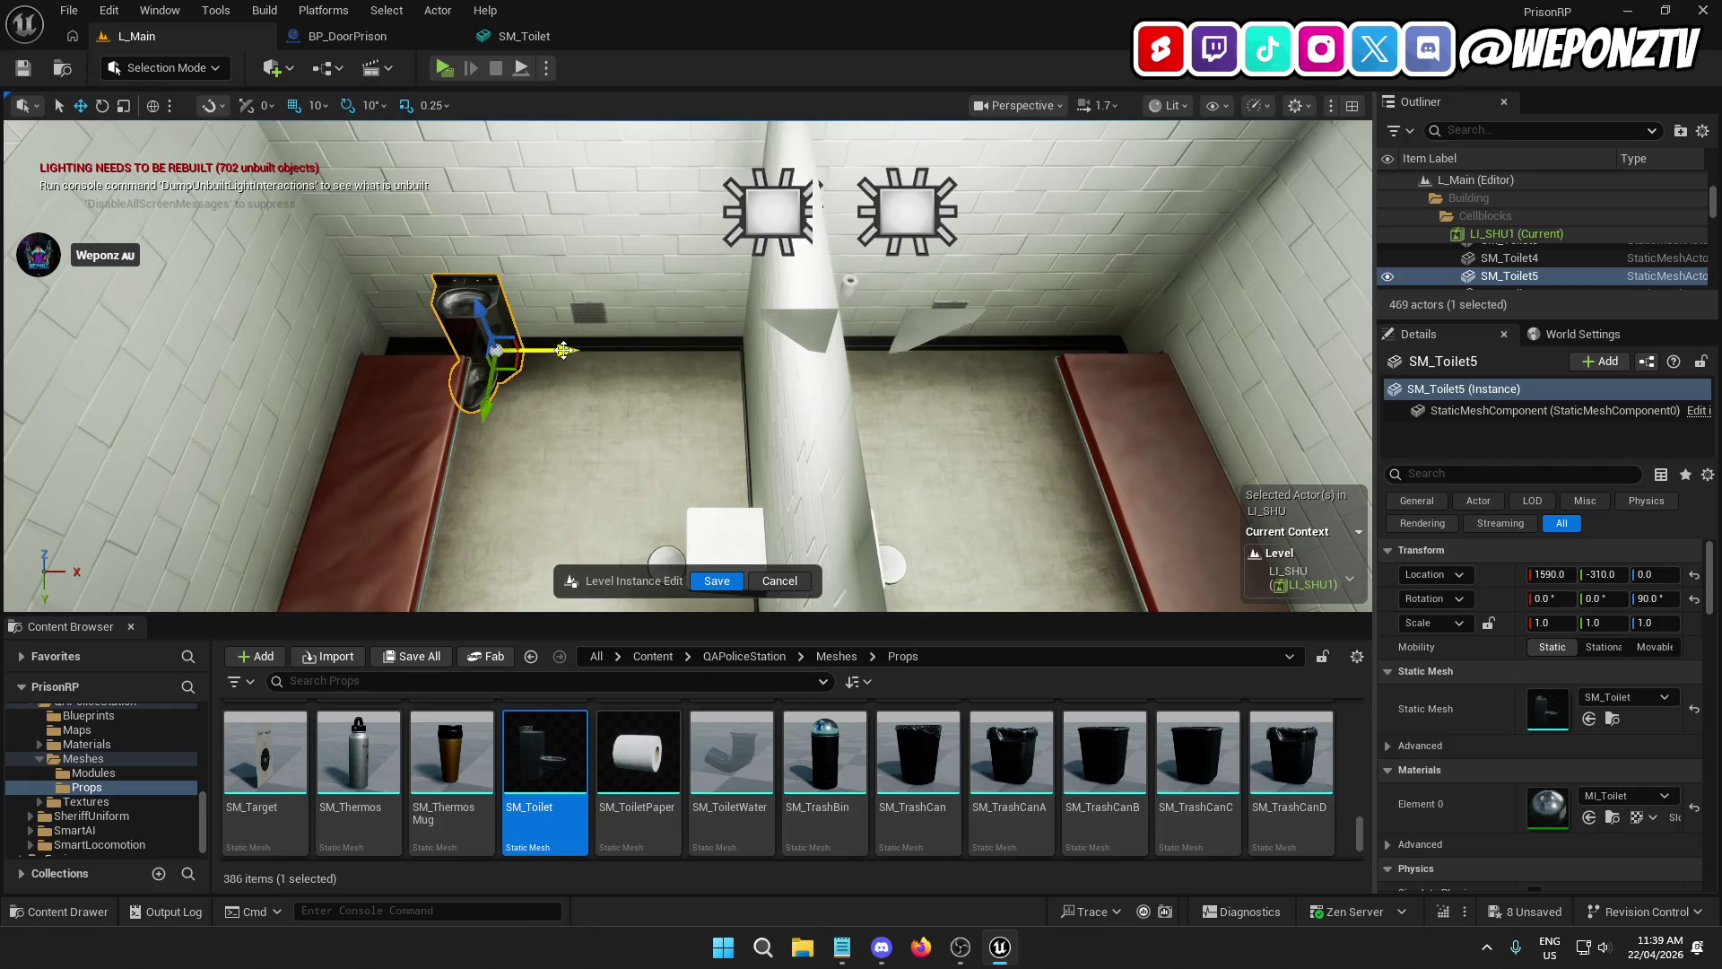
mouse_move(553, 350)
left_mouse_down()
mouse_move(748, 353)
mouse_move(725, 391)
mouse_move(702, 383)
left_mouse_up()
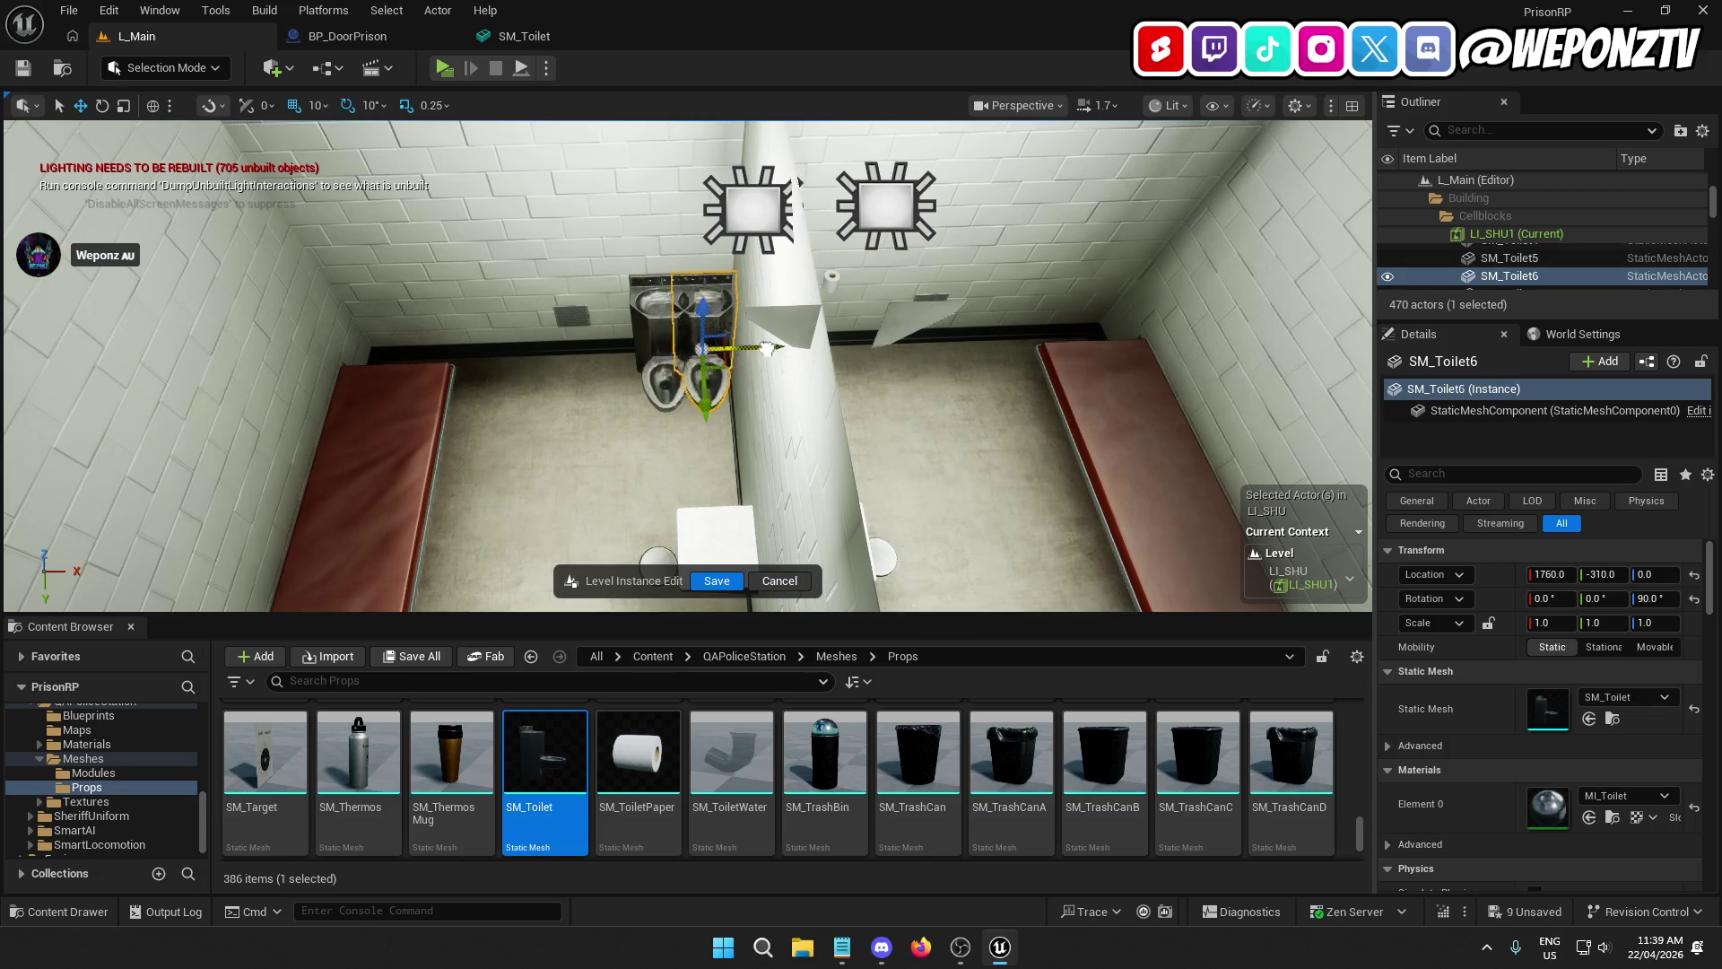
left_click_drag(766, 348, 865, 348)
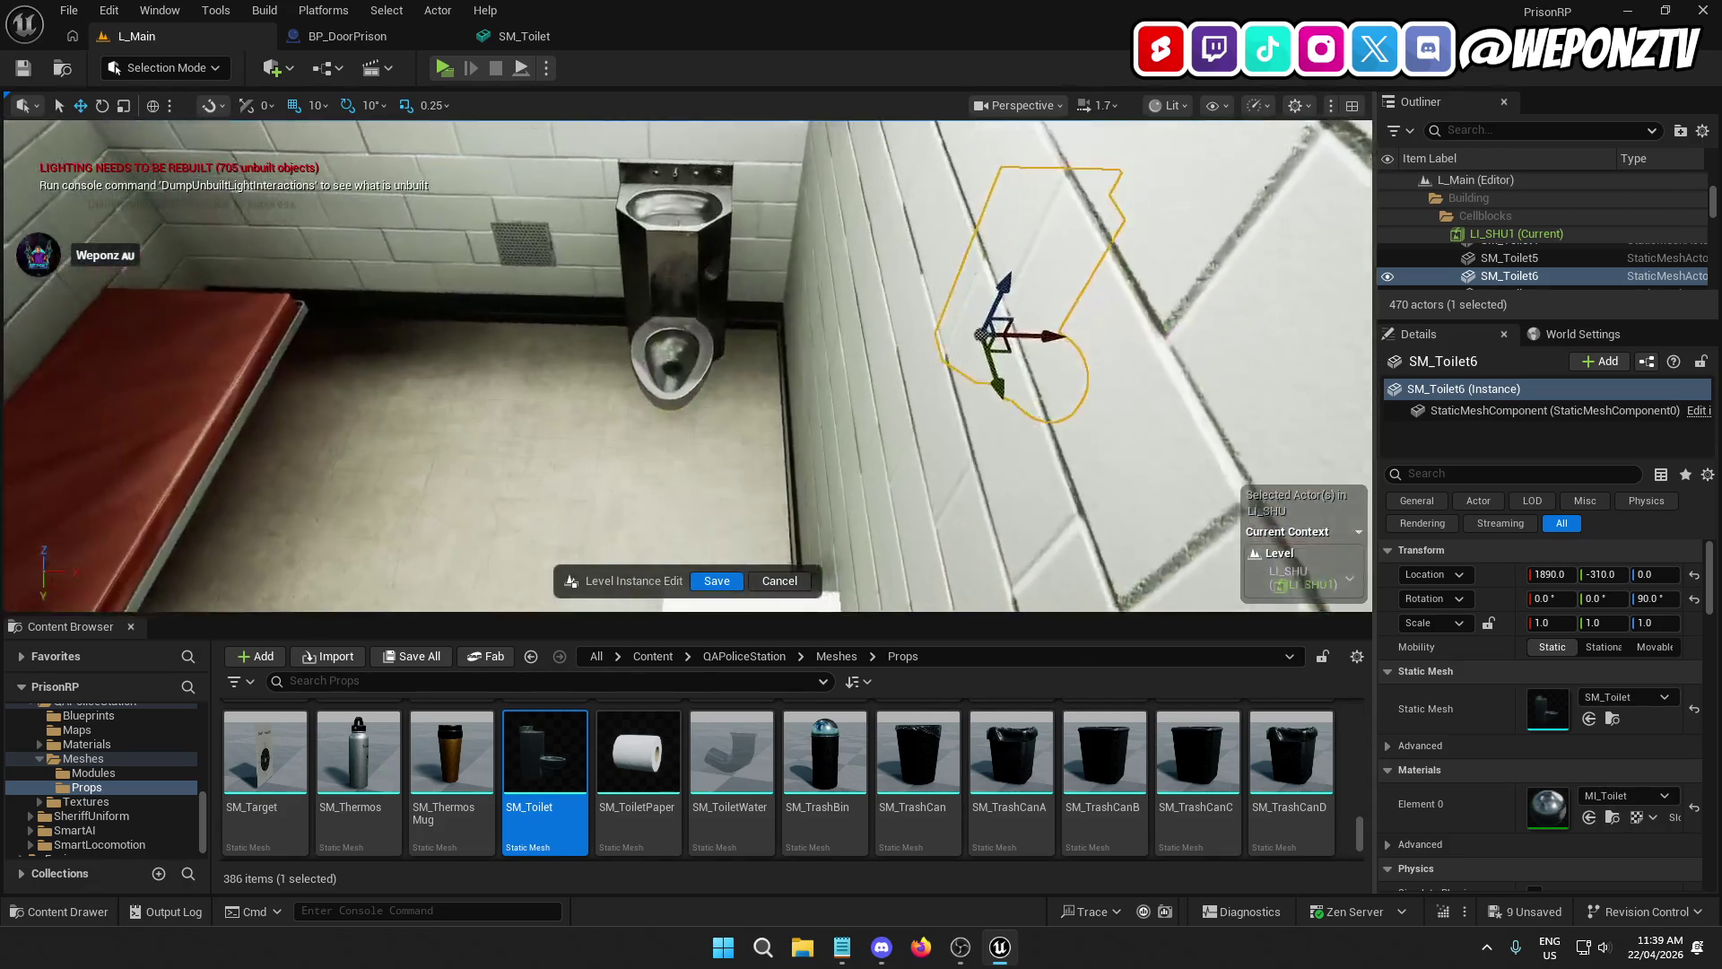
left_click_drag(807, 356, 787, 356)
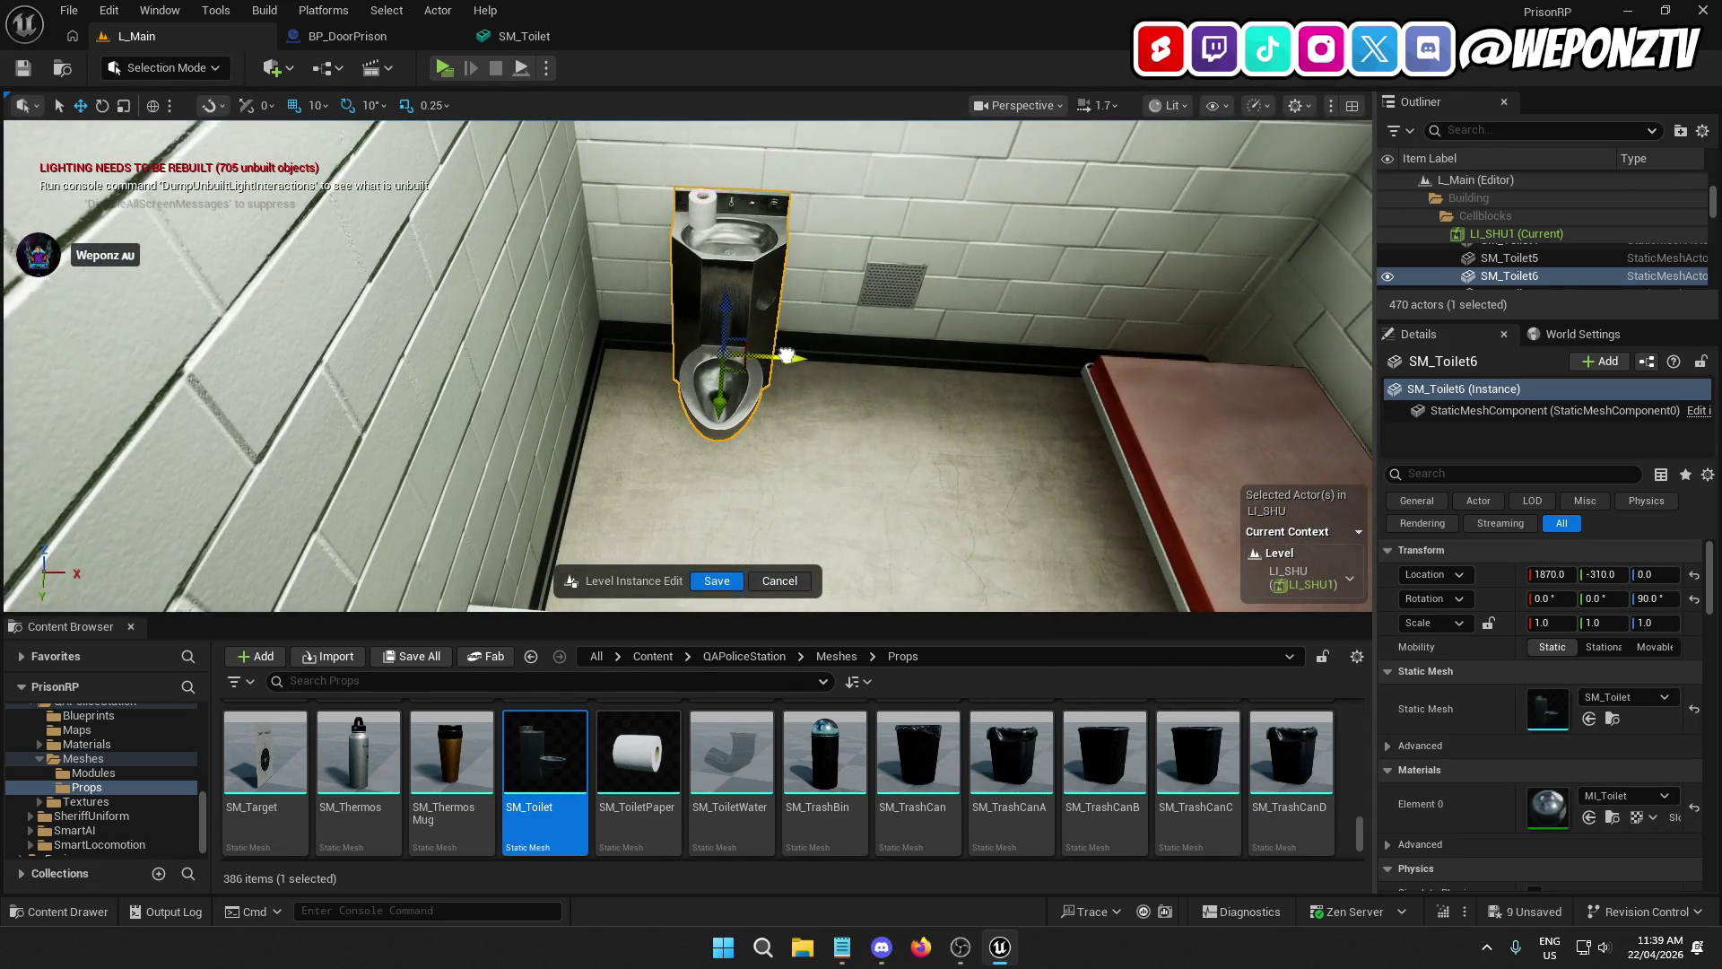
Step: Delete the toilet paper roll on the toilet and select the cell door wall piece
left_click(700, 220)
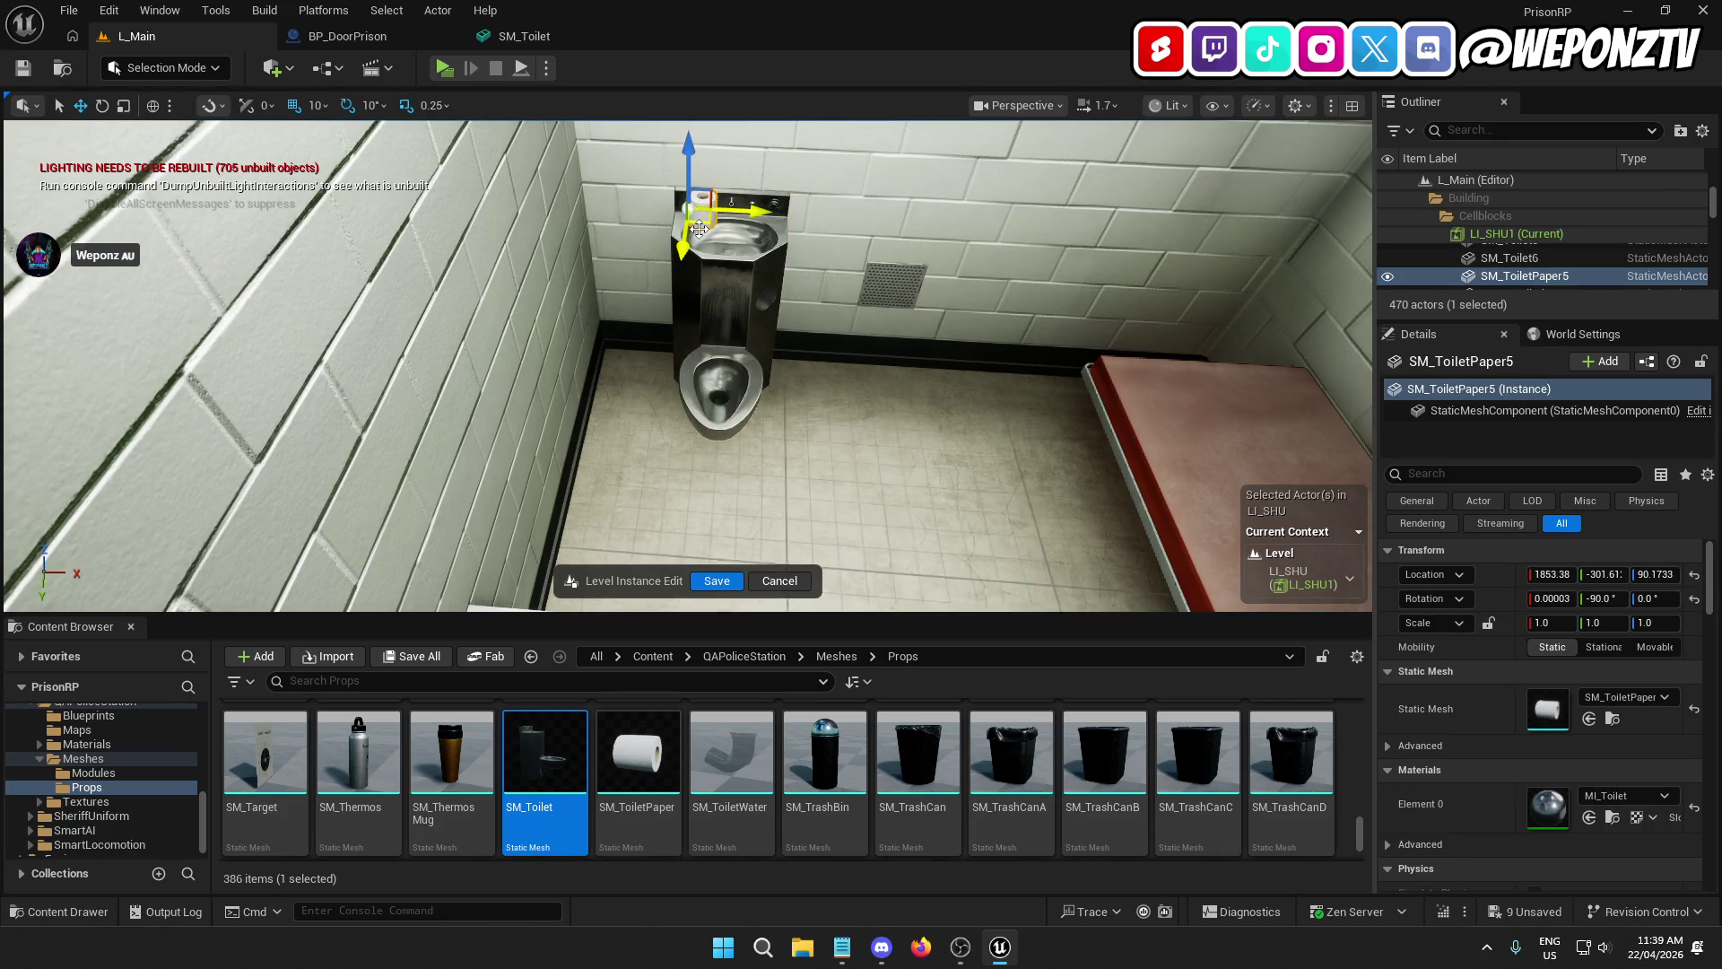
key("Delete")
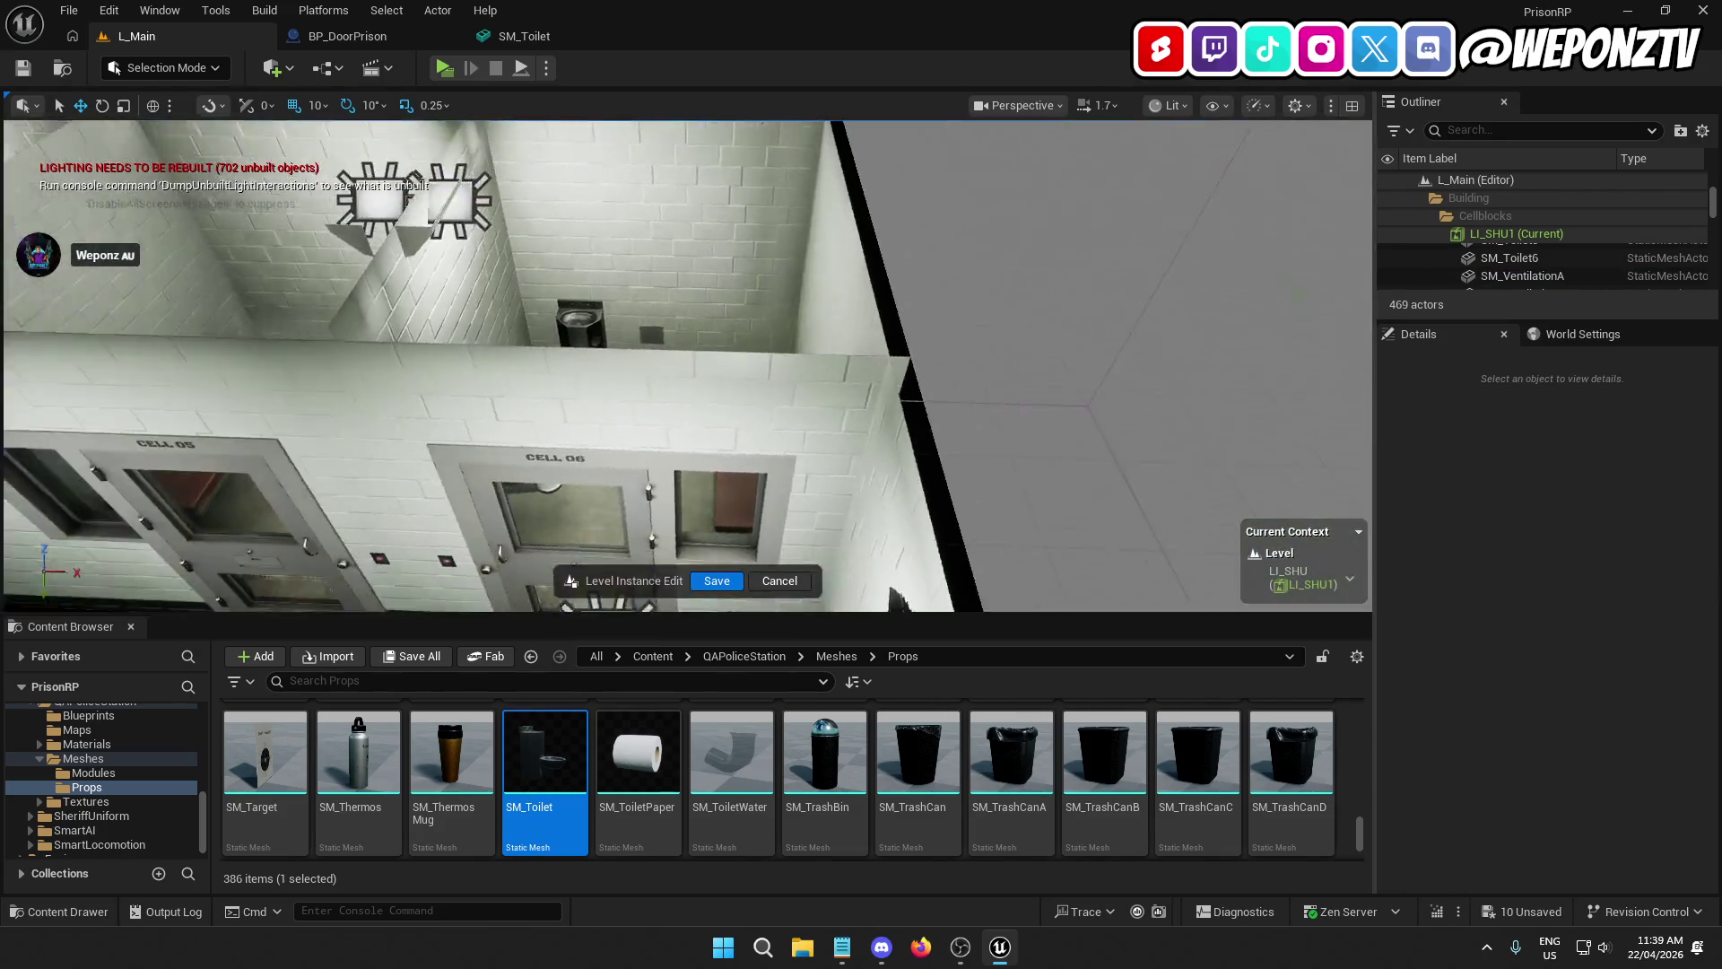
left_click(861, 323)
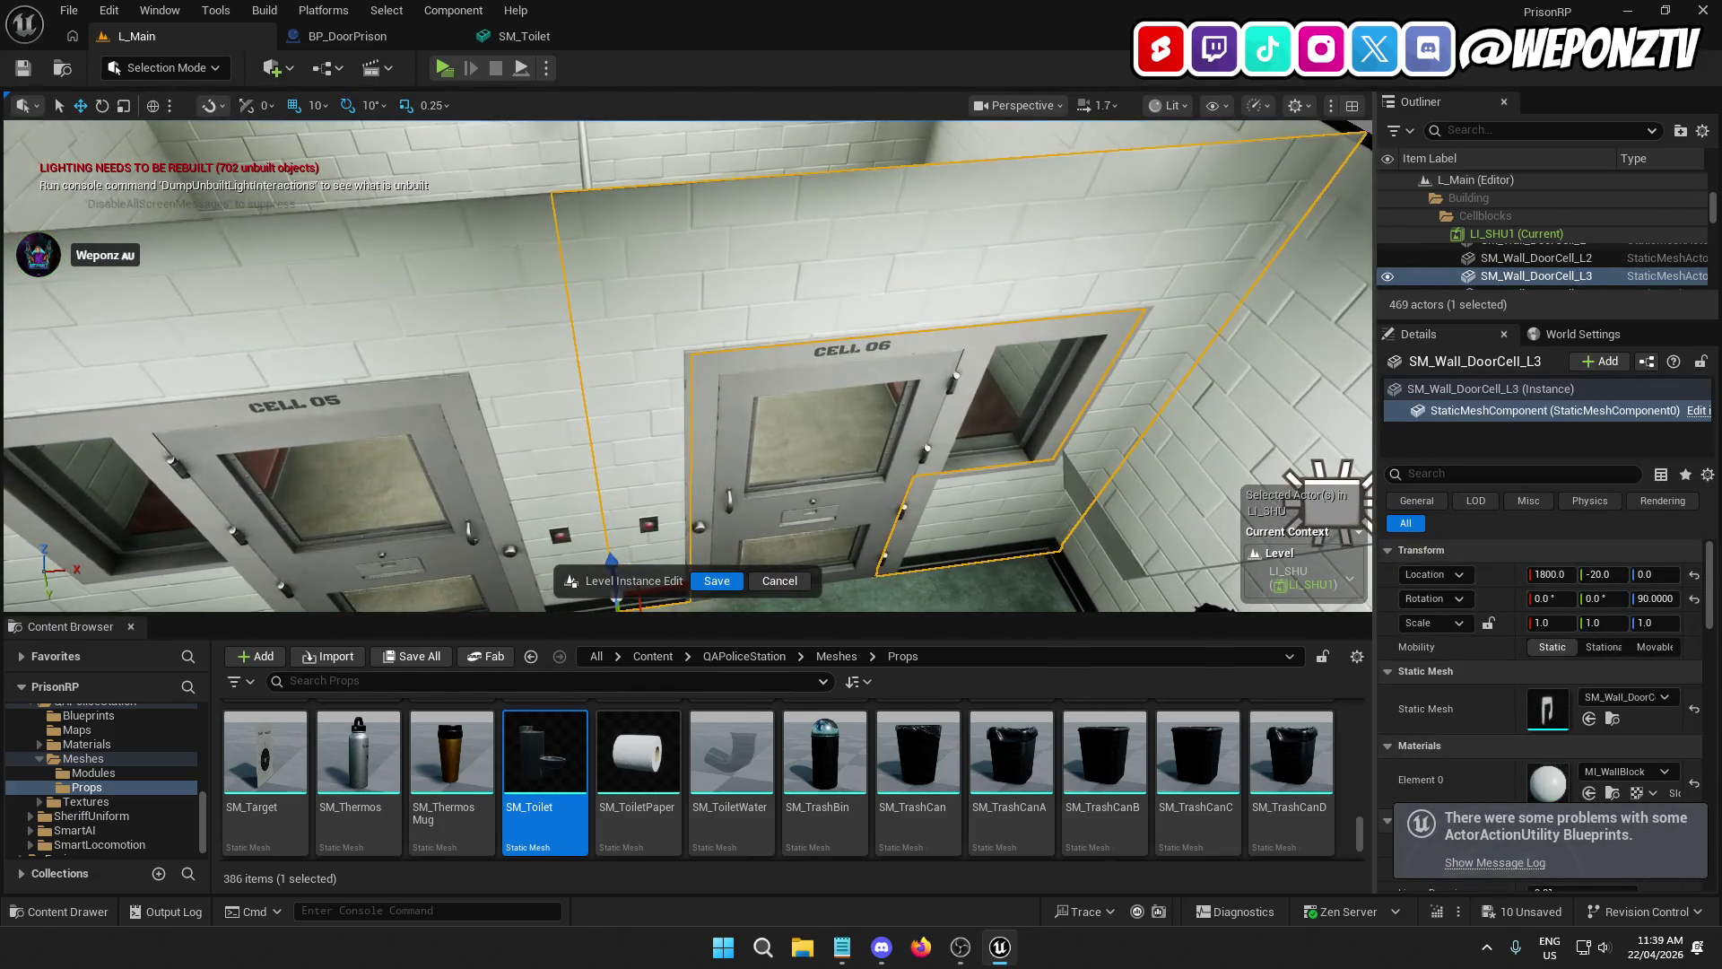
Step: Place SKM_Manny from SmartLocomotion > Characters > Mannequins_UE5 > Meshes into Cell 06
key("w")
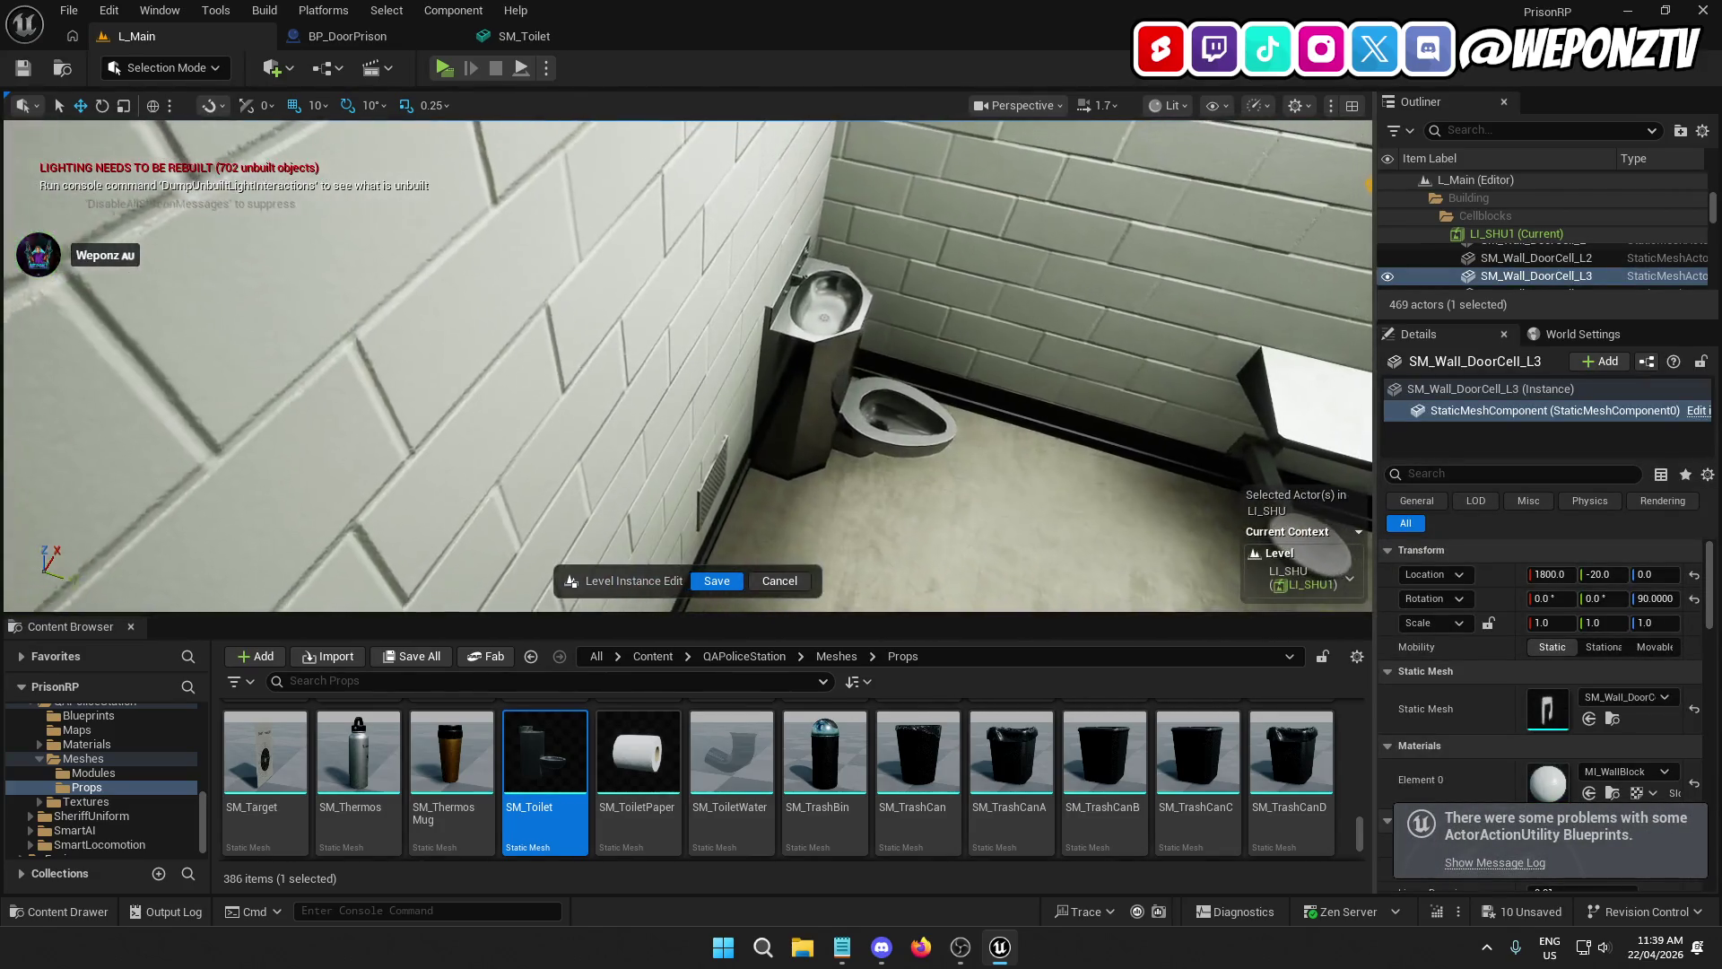
key("s")
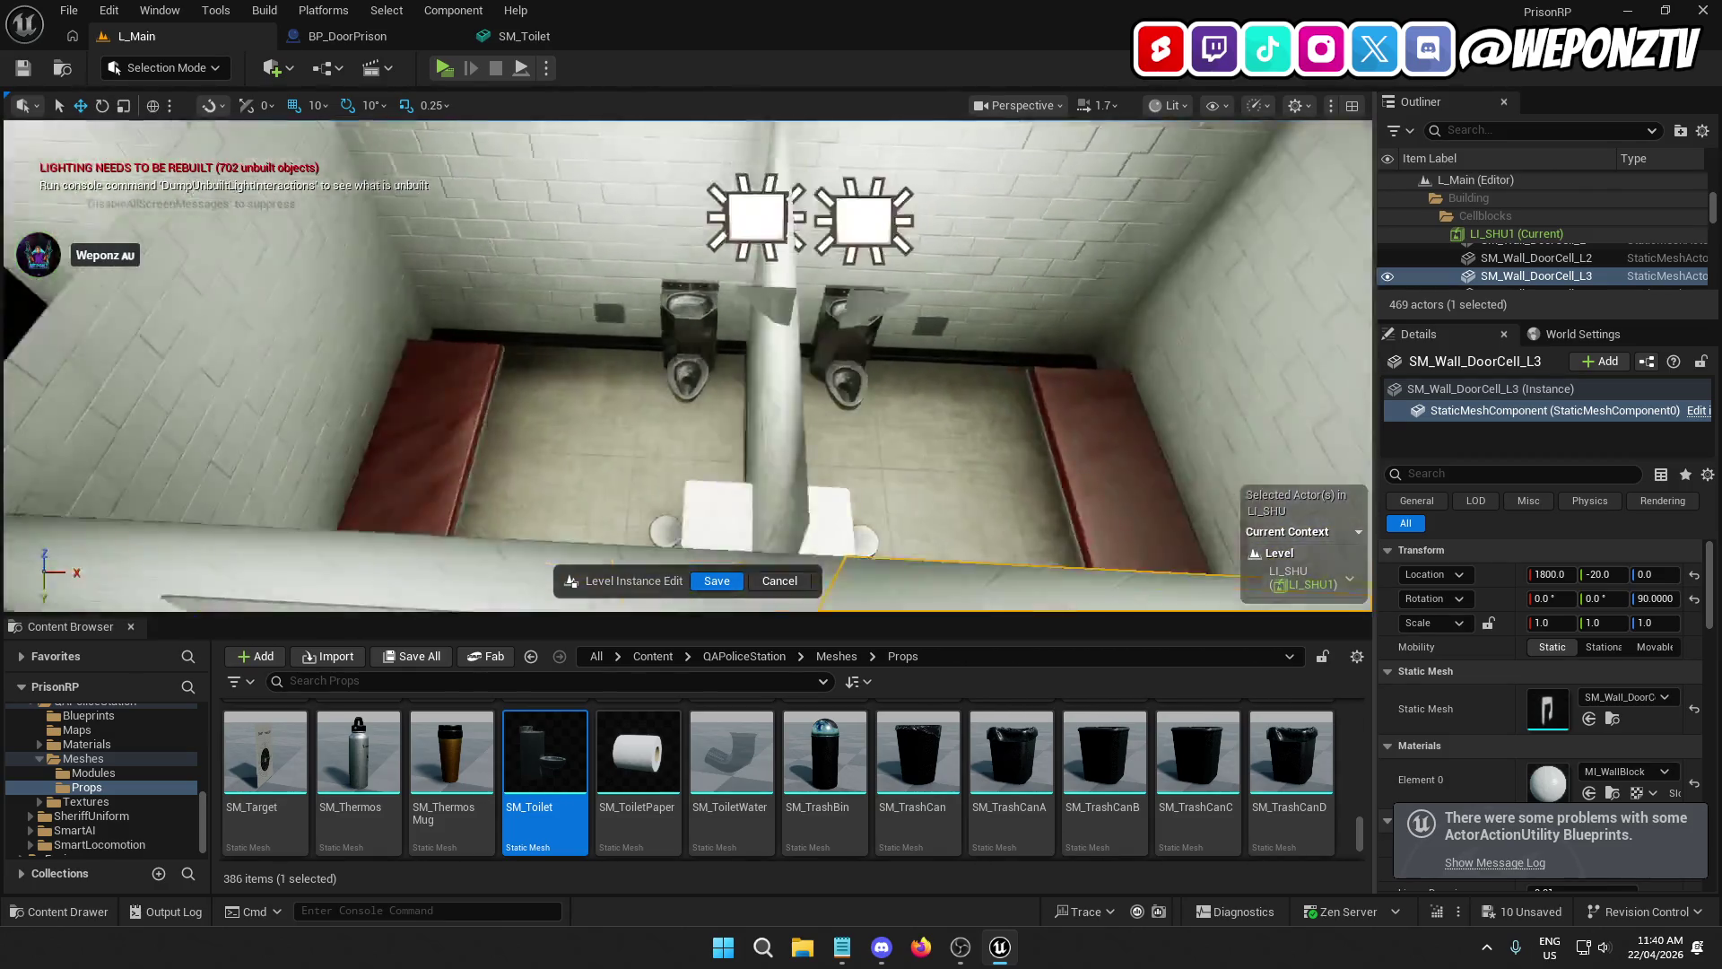
key("w")
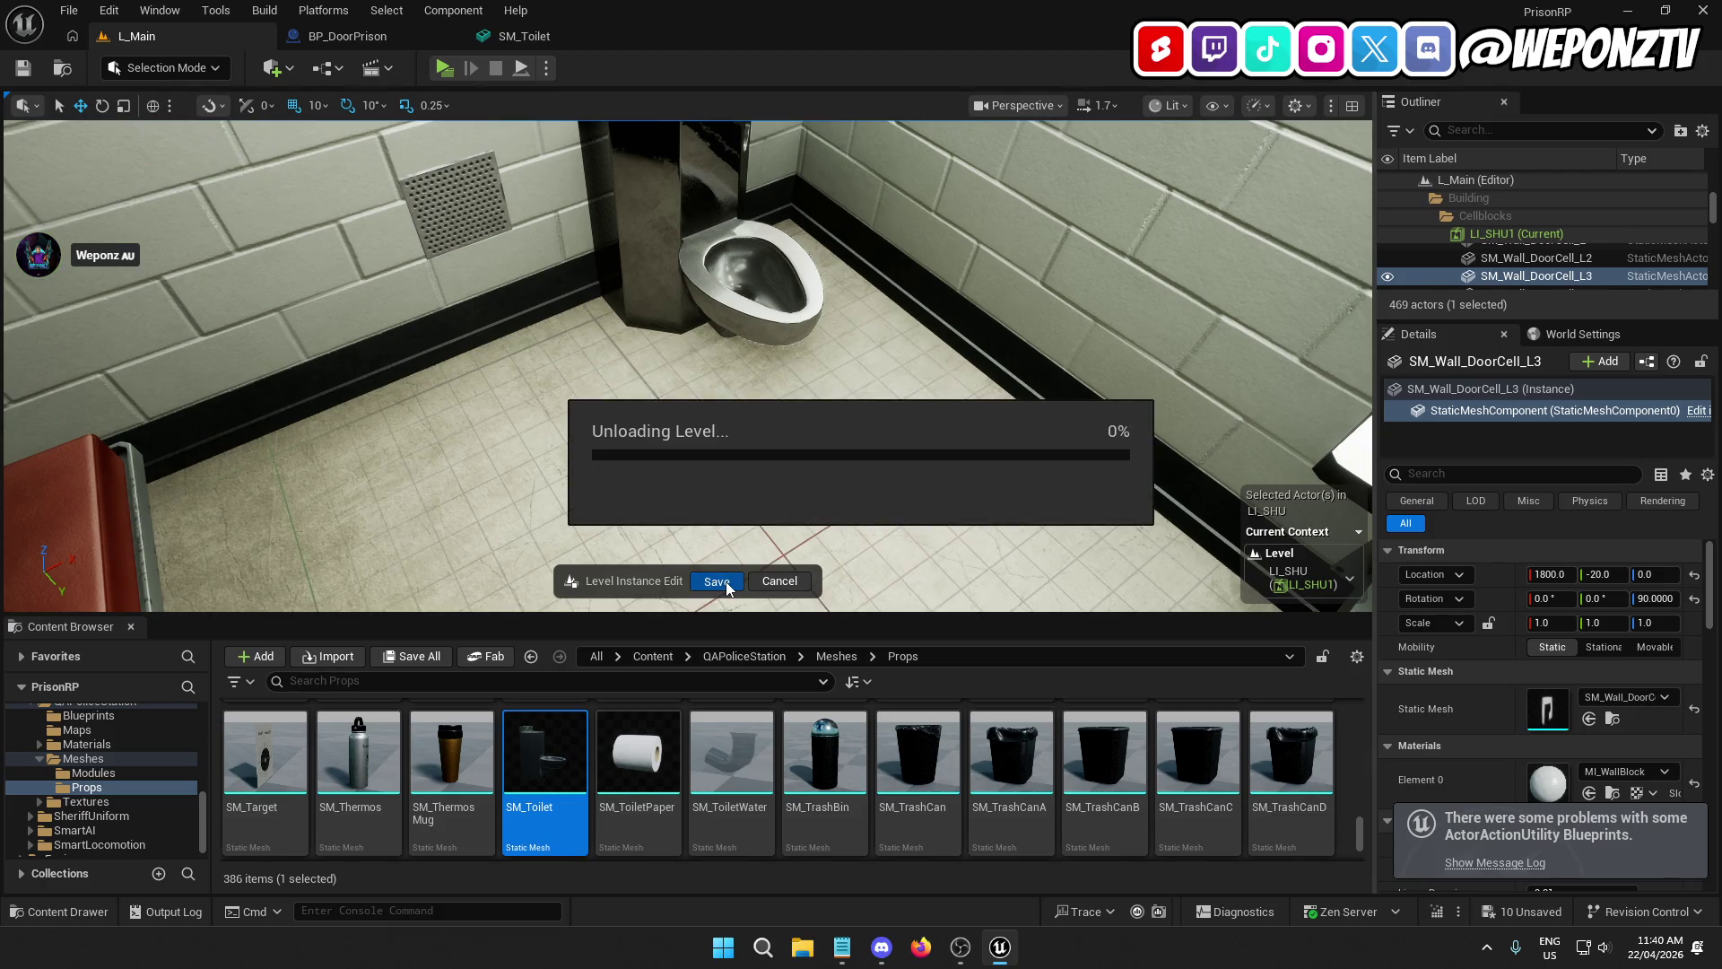
left_click(652, 656)
left_click(1258, 742)
double_click(1257, 742)
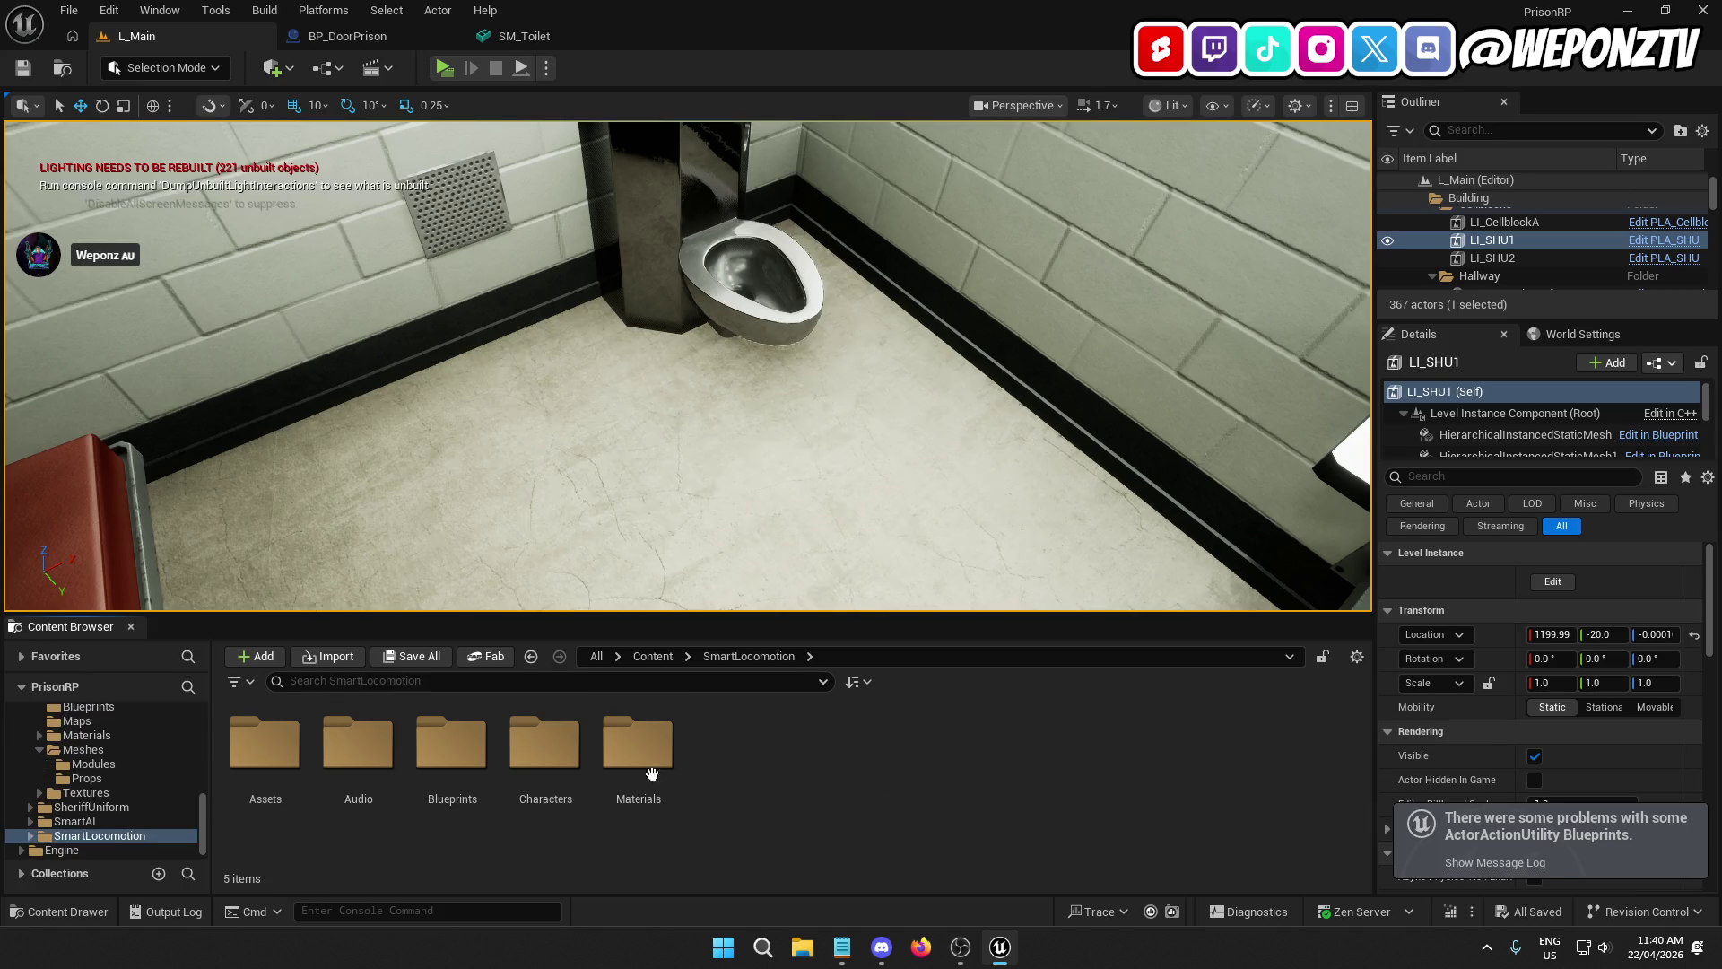
double_click(545, 744)
double_click(279, 759)
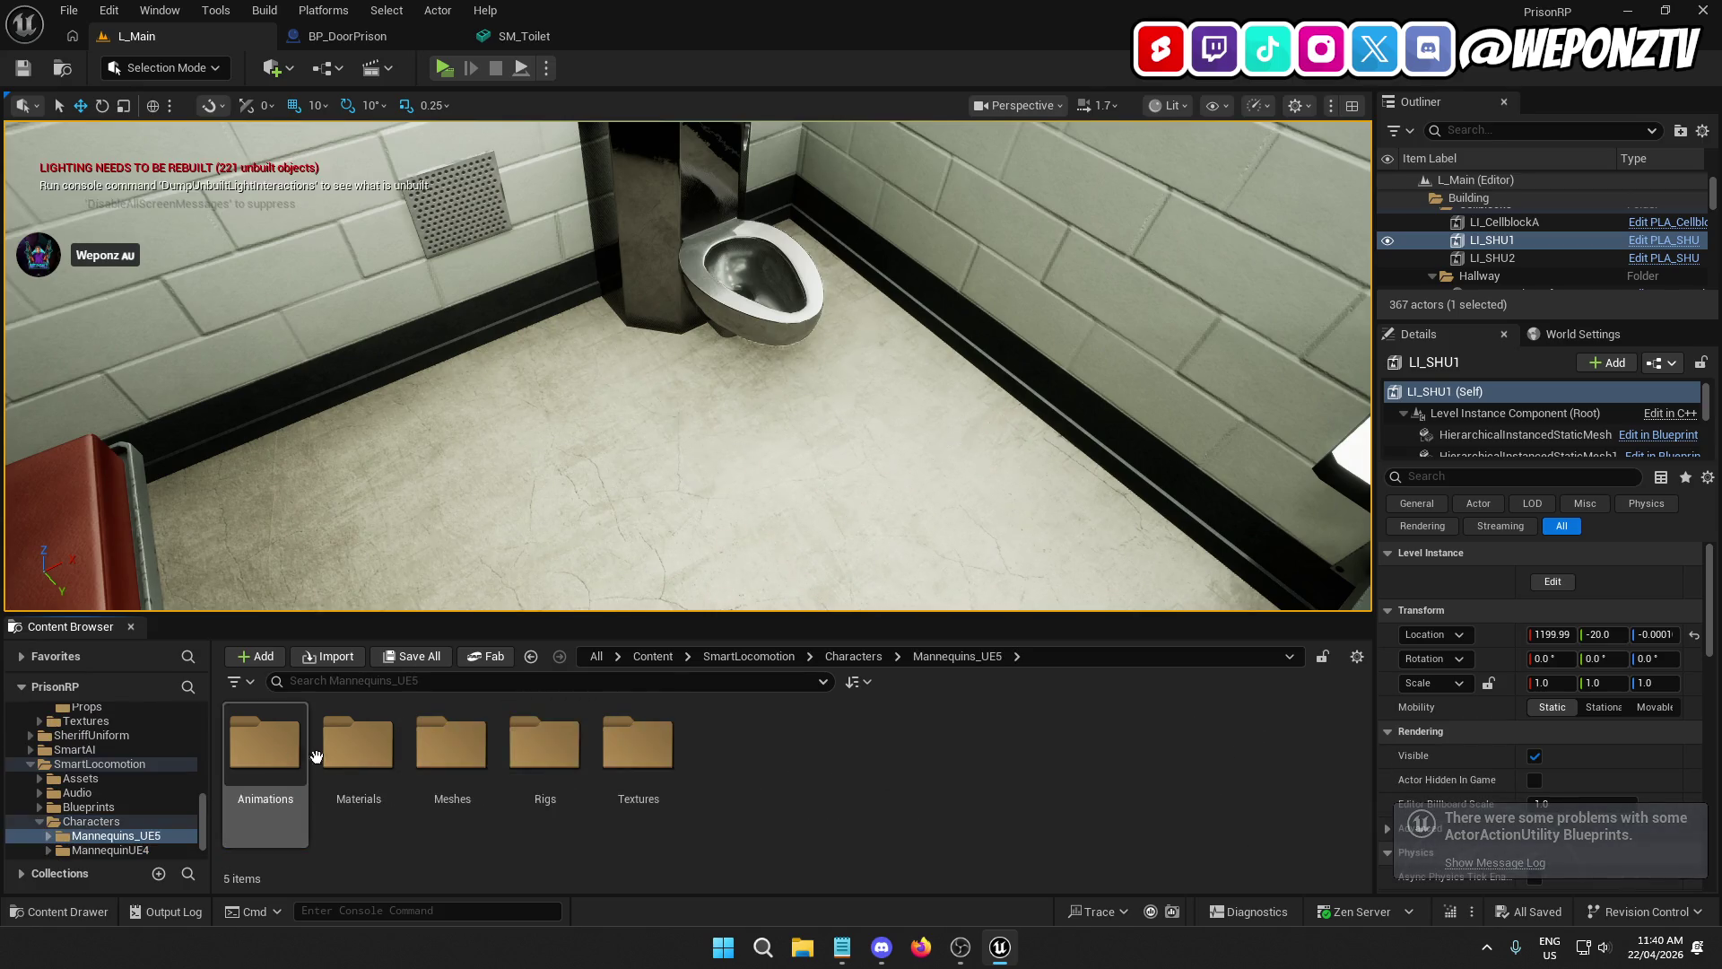
double_click(452, 744)
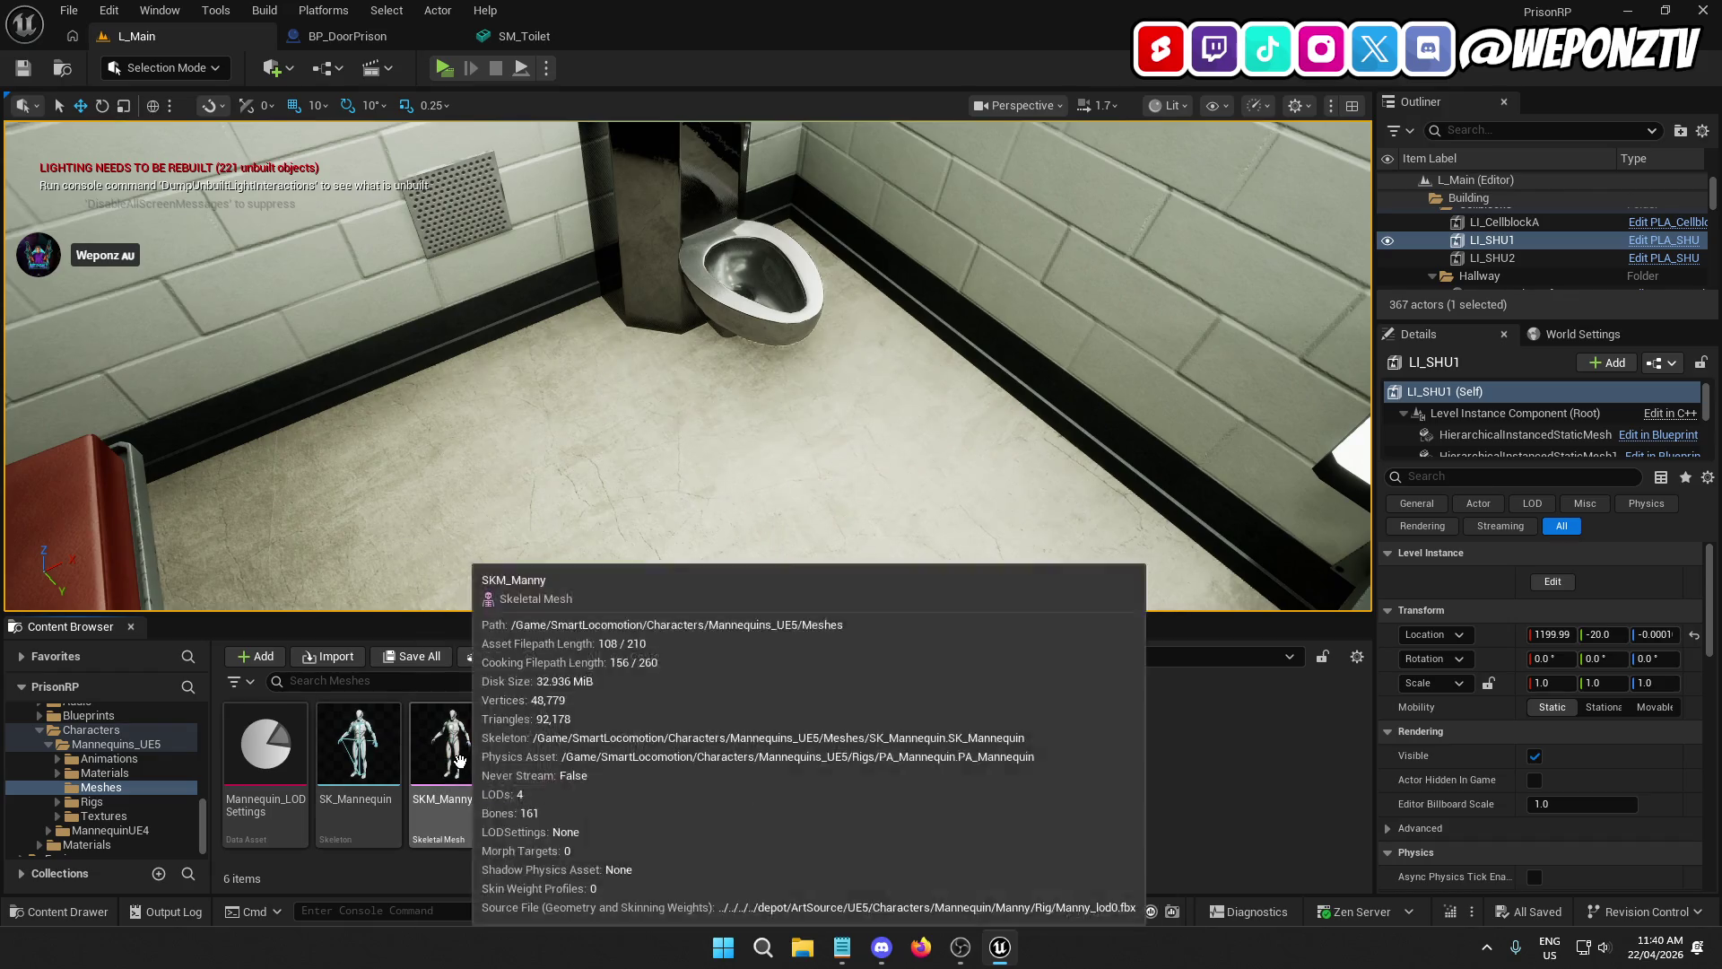
left_click_drag(452, 753, 550, 442)
key("f")
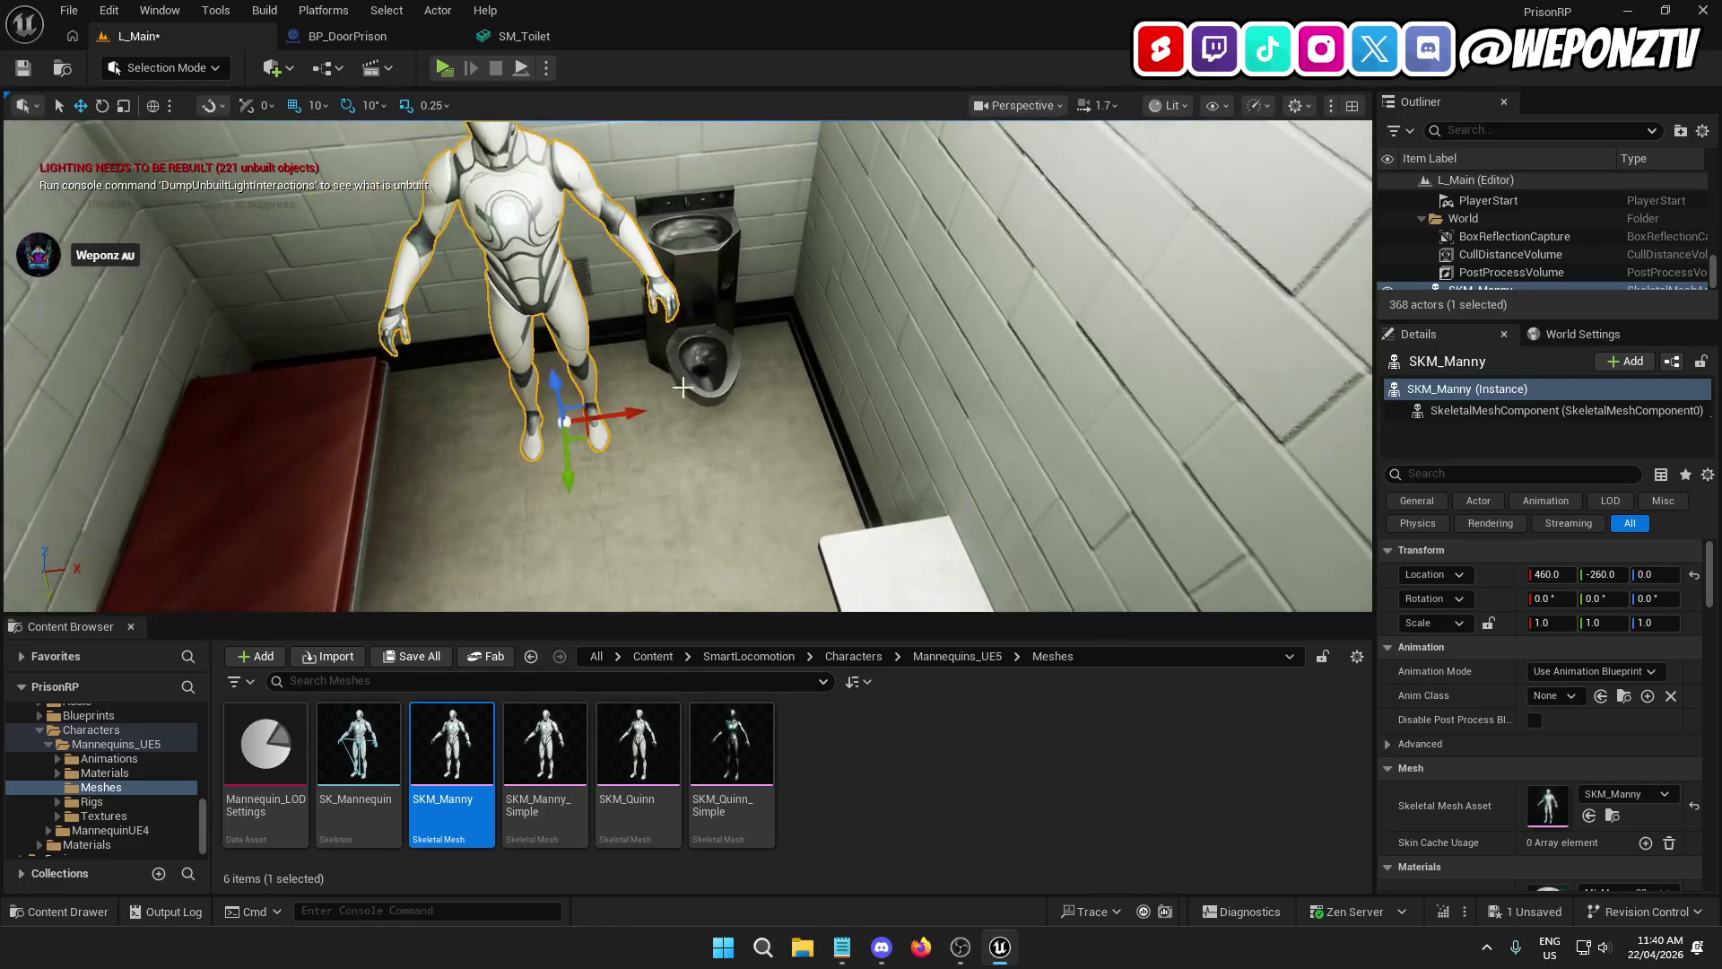
Step: Delete the first mannequin, save L_Main, and place SKM_Manny again on the cell floor
left_click(754, 280)
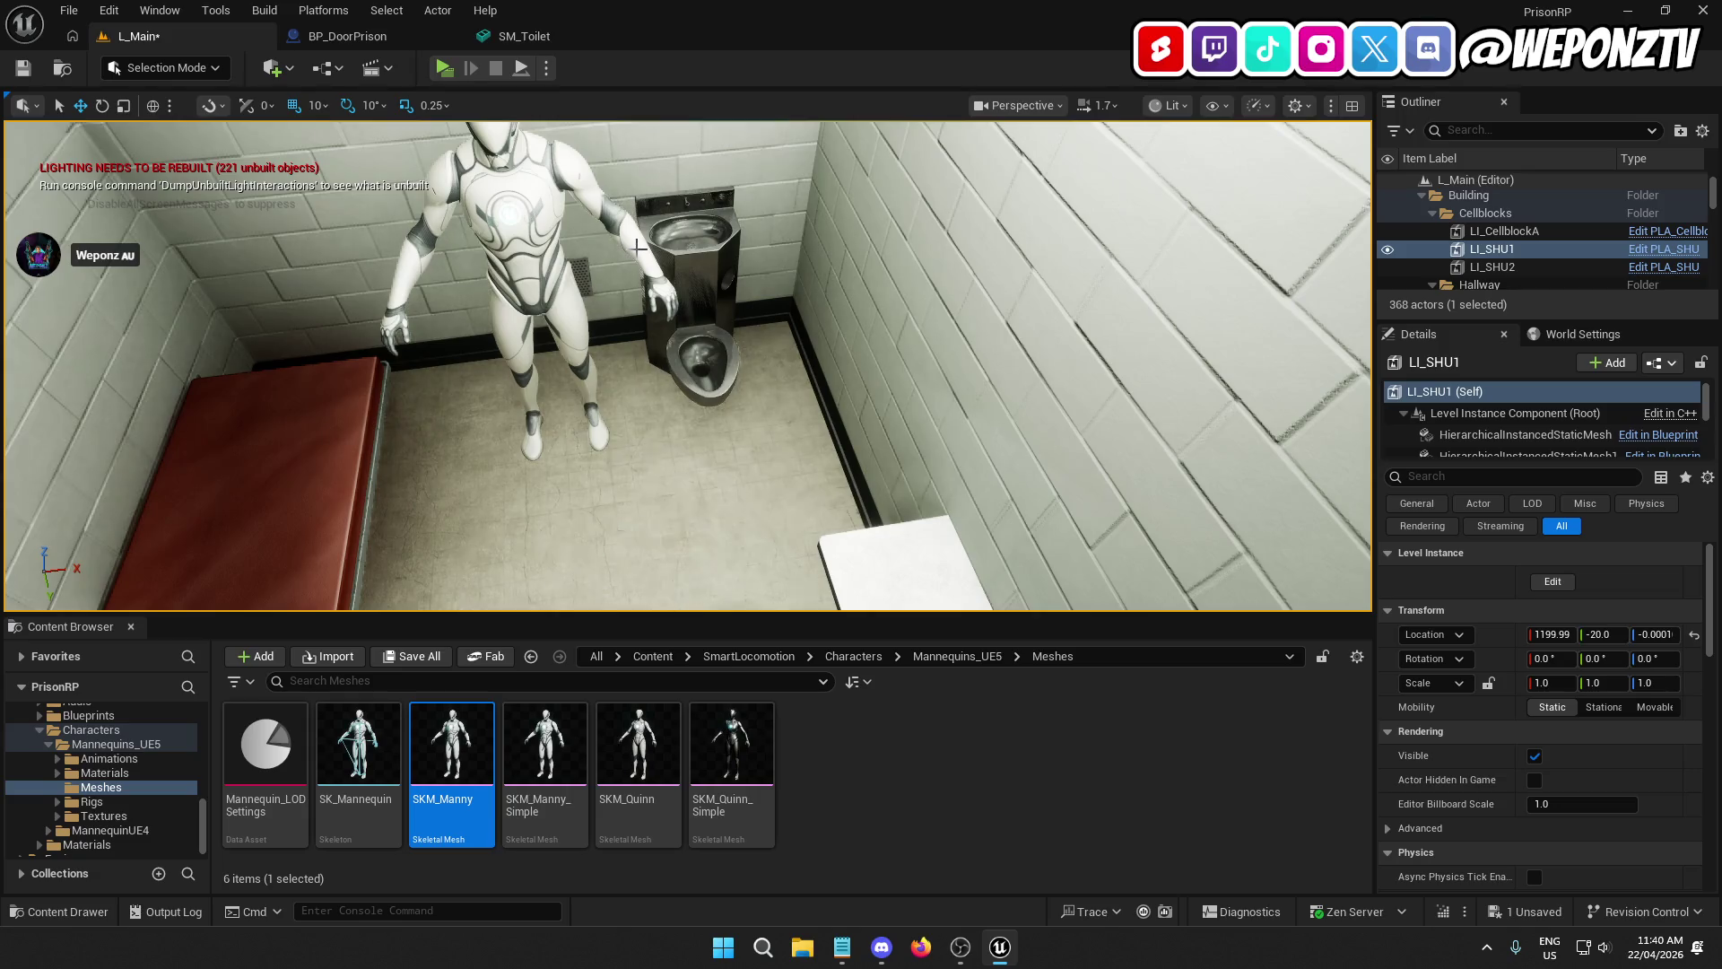
left_click(637, 247)
key("Delete")
left_click(688, 275)
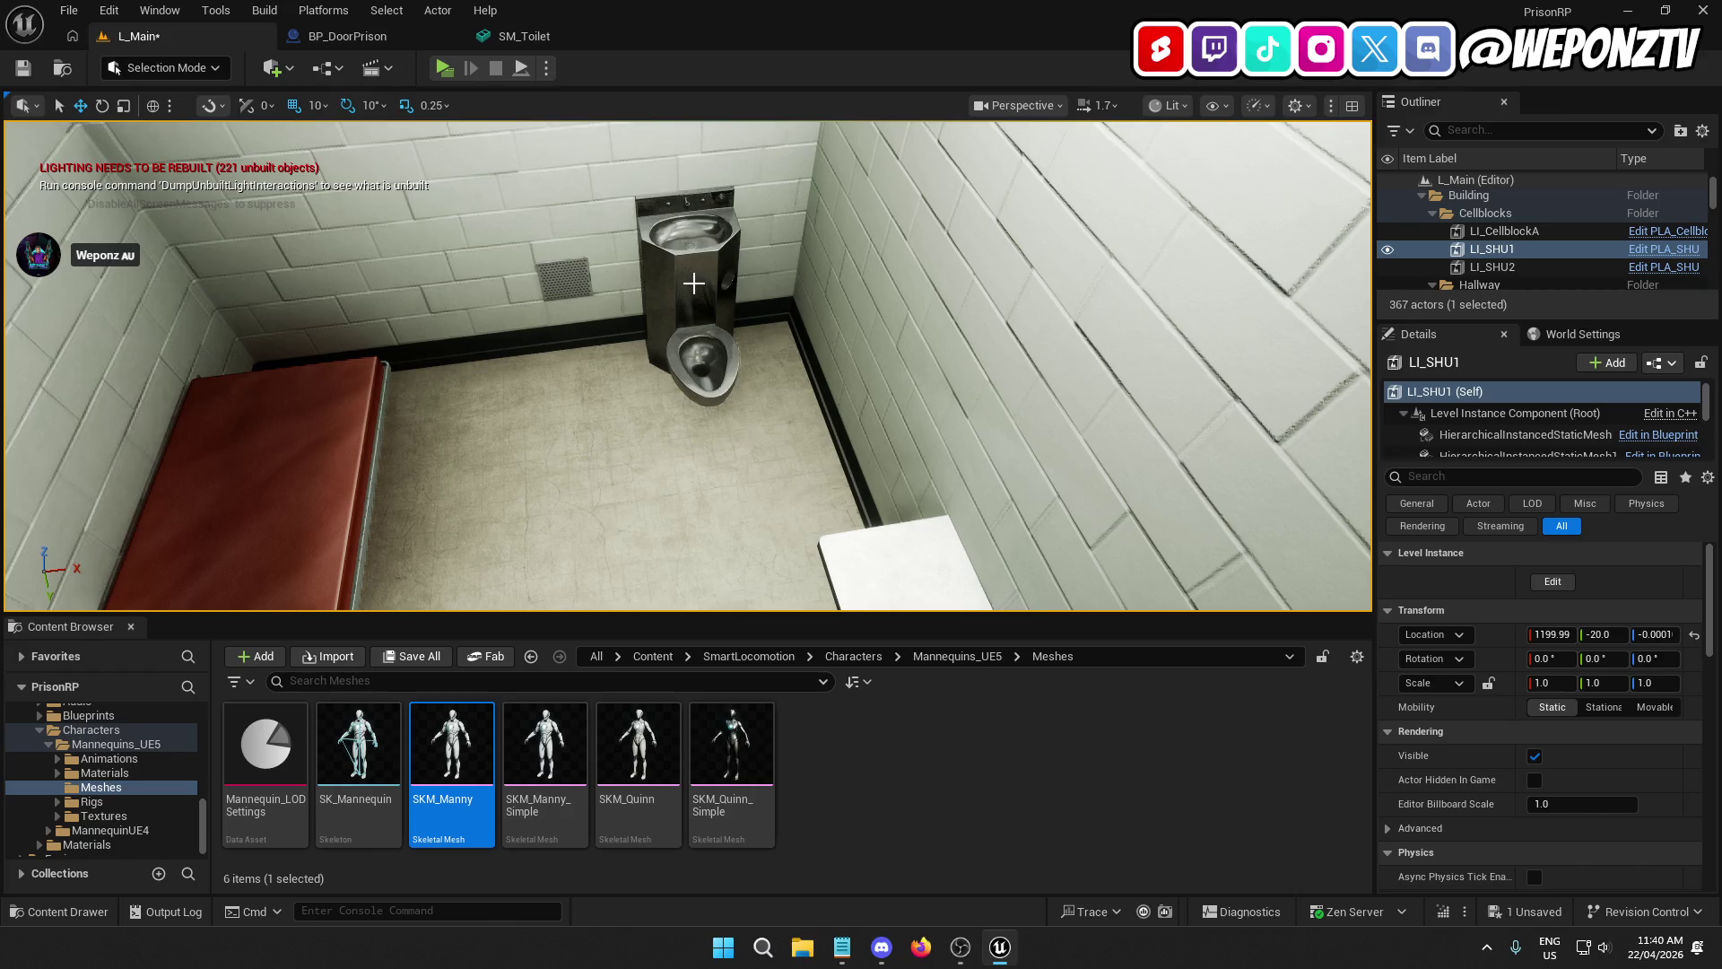
key("ctrl+s")
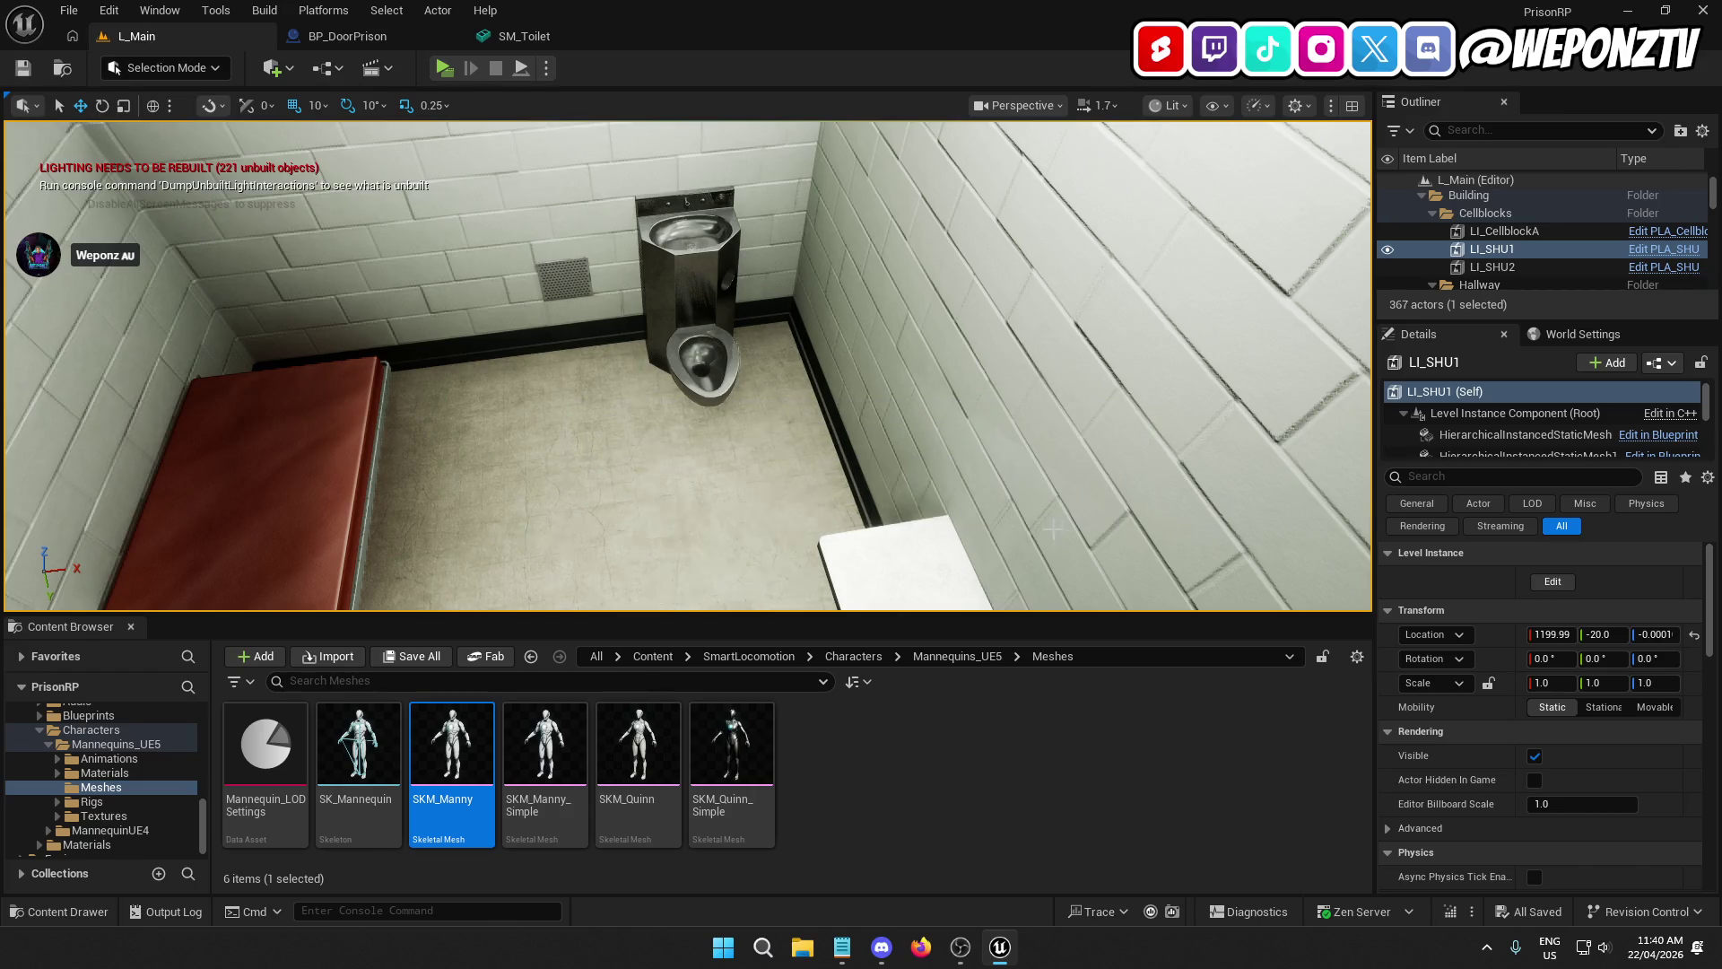
mouse_move(451, 753)
left_mouse_down()
mouse_move(426, 547)
mouse_move(443, 502)
mouse_move(526, 462)
left_mouse_up()
left_click(816, 419)
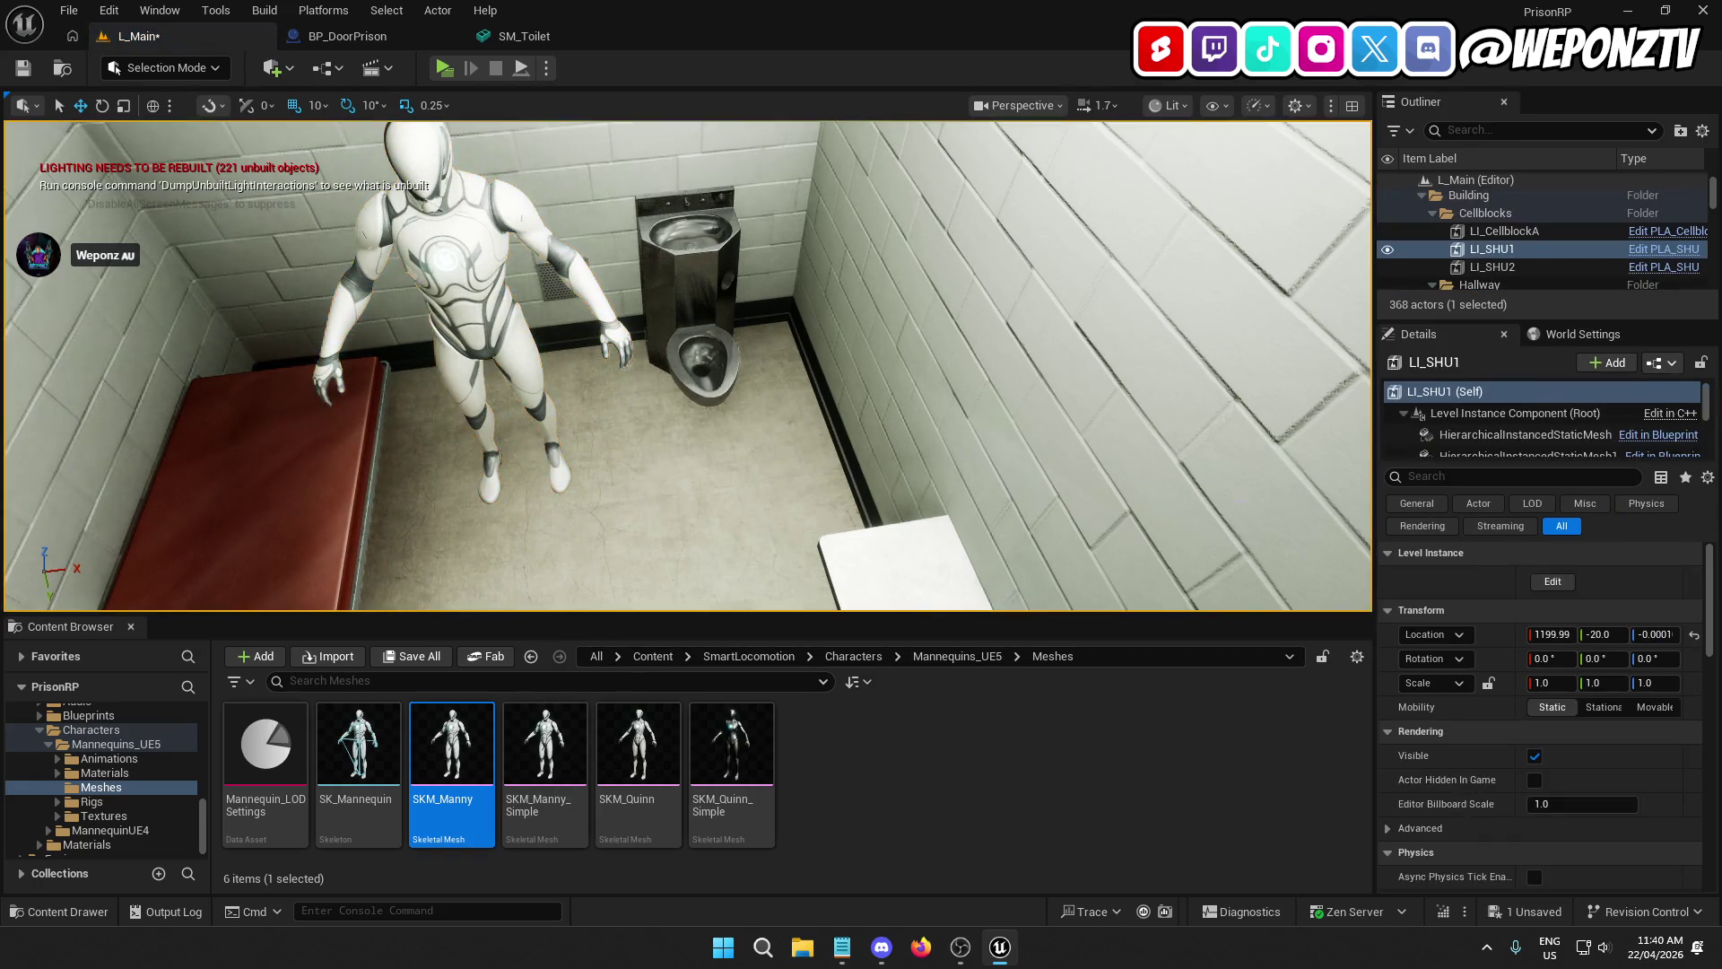
Step: Edit the LI_SHU1 cell instance, select all six toilets, and view them in Cell 01
left_click(1558, 576)
left_click(741, 336)
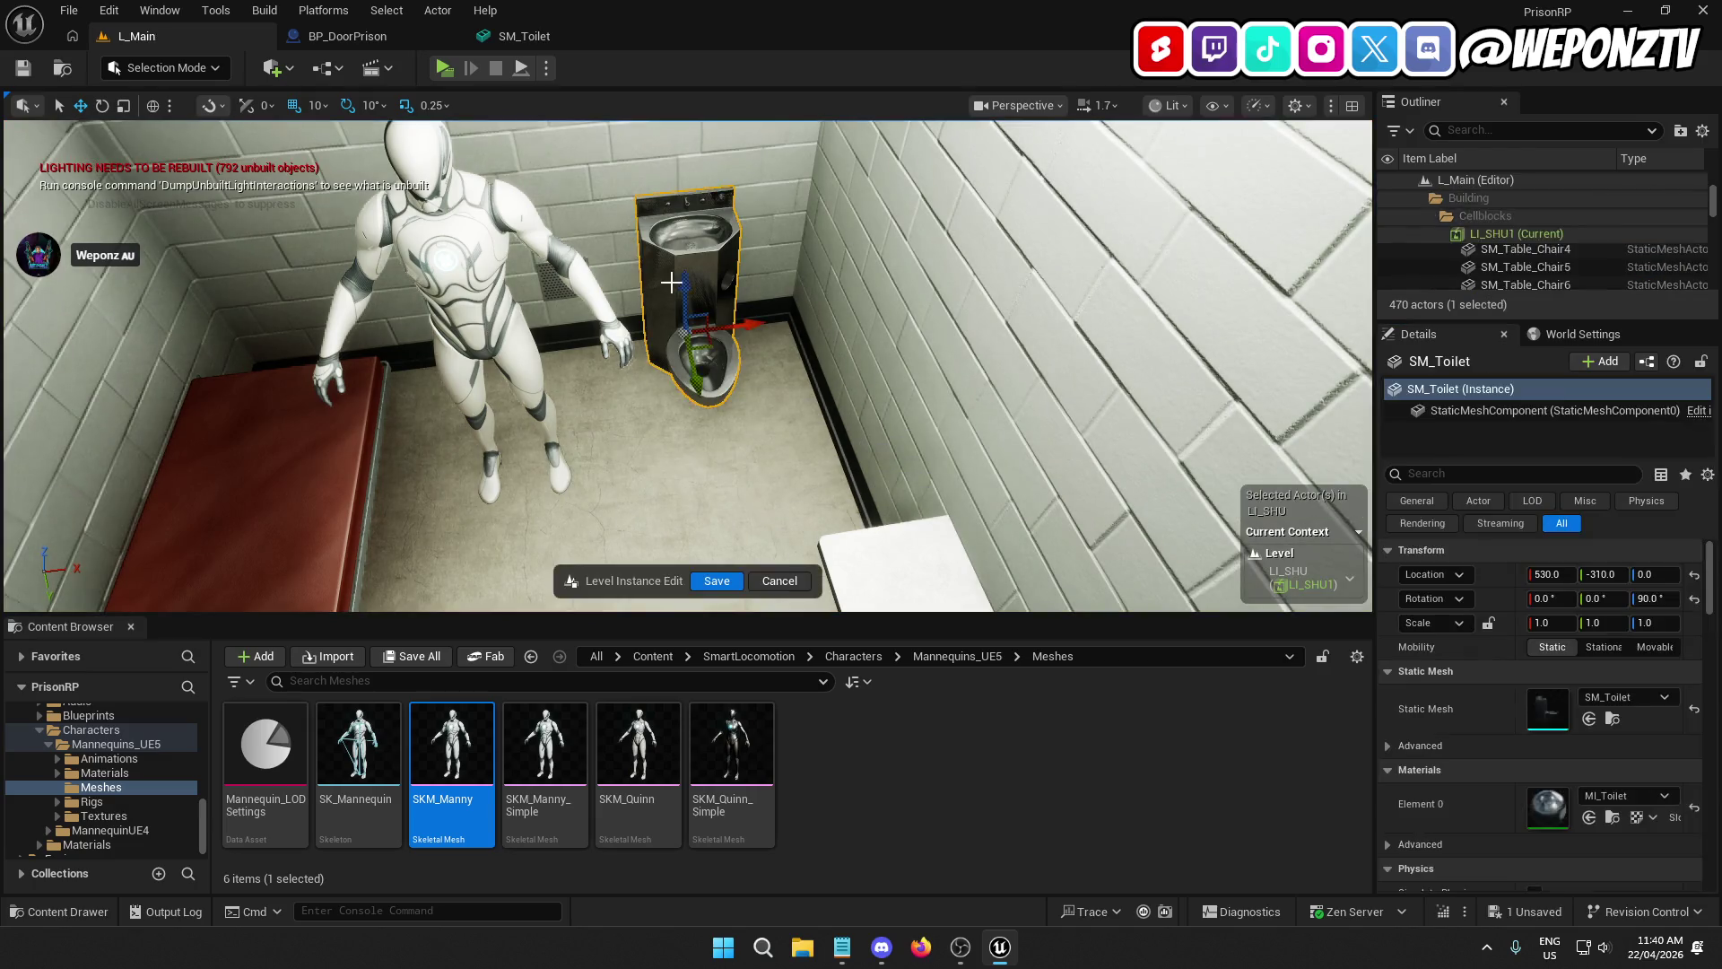
scroll(1569, 255, "down", 3)
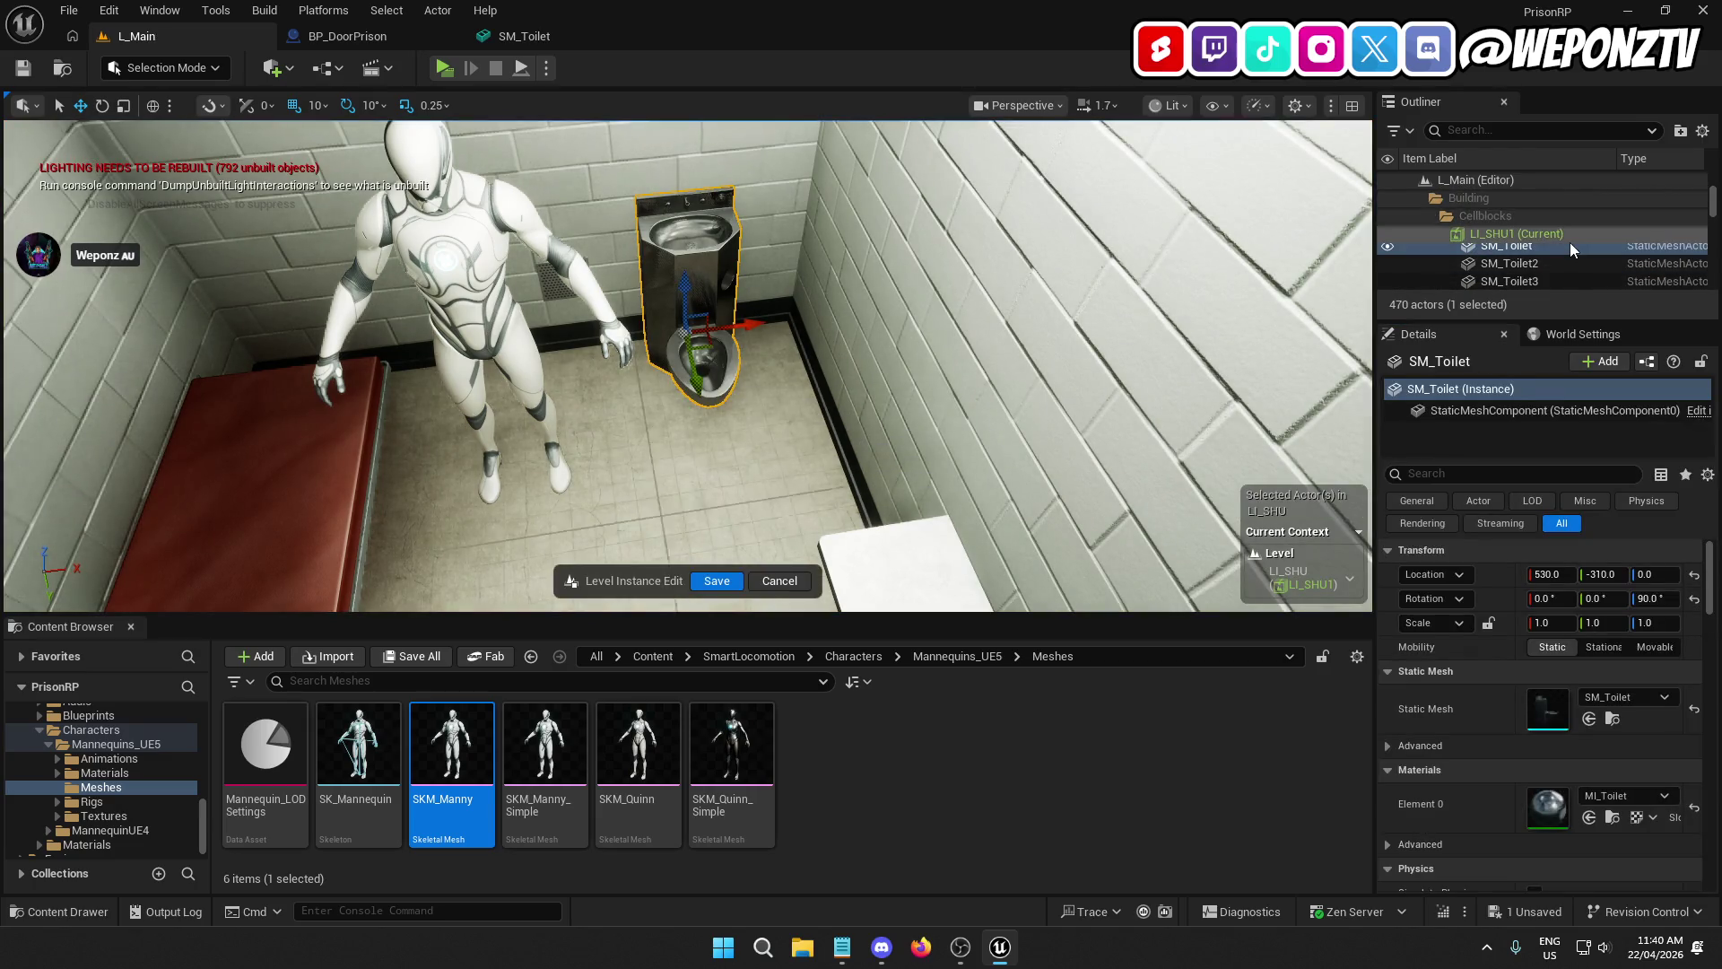
left_click(1567, 248, "shift")
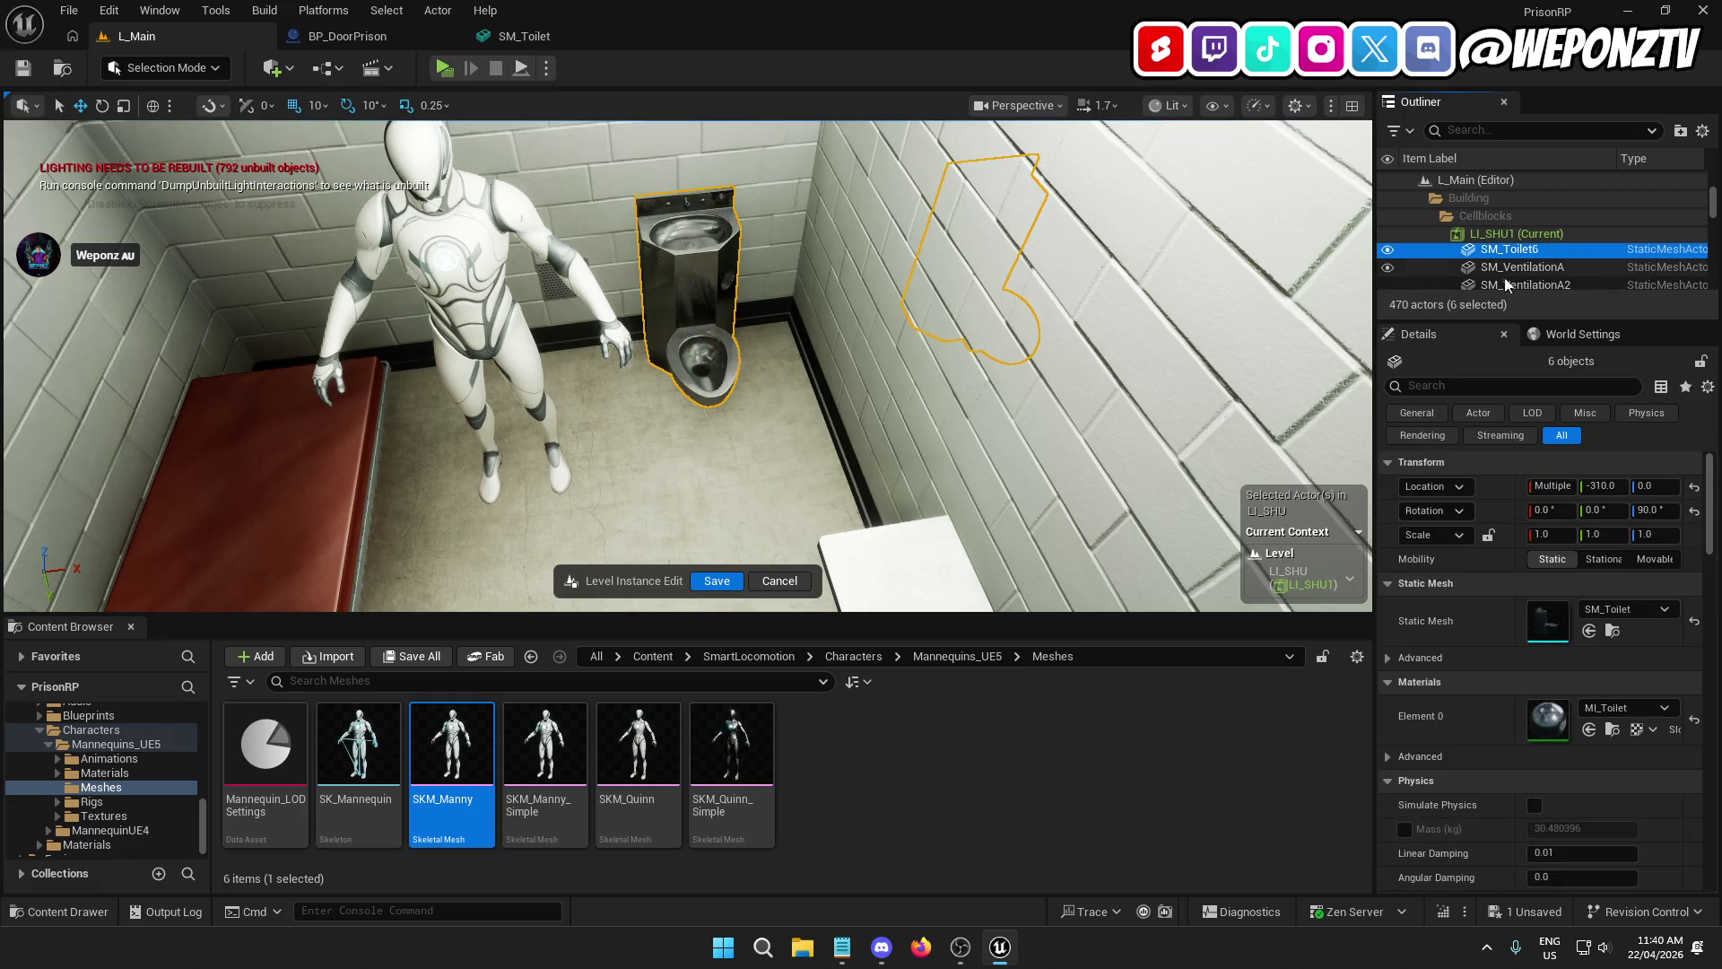
key("f")
scroll(687, 366, "up", 5)
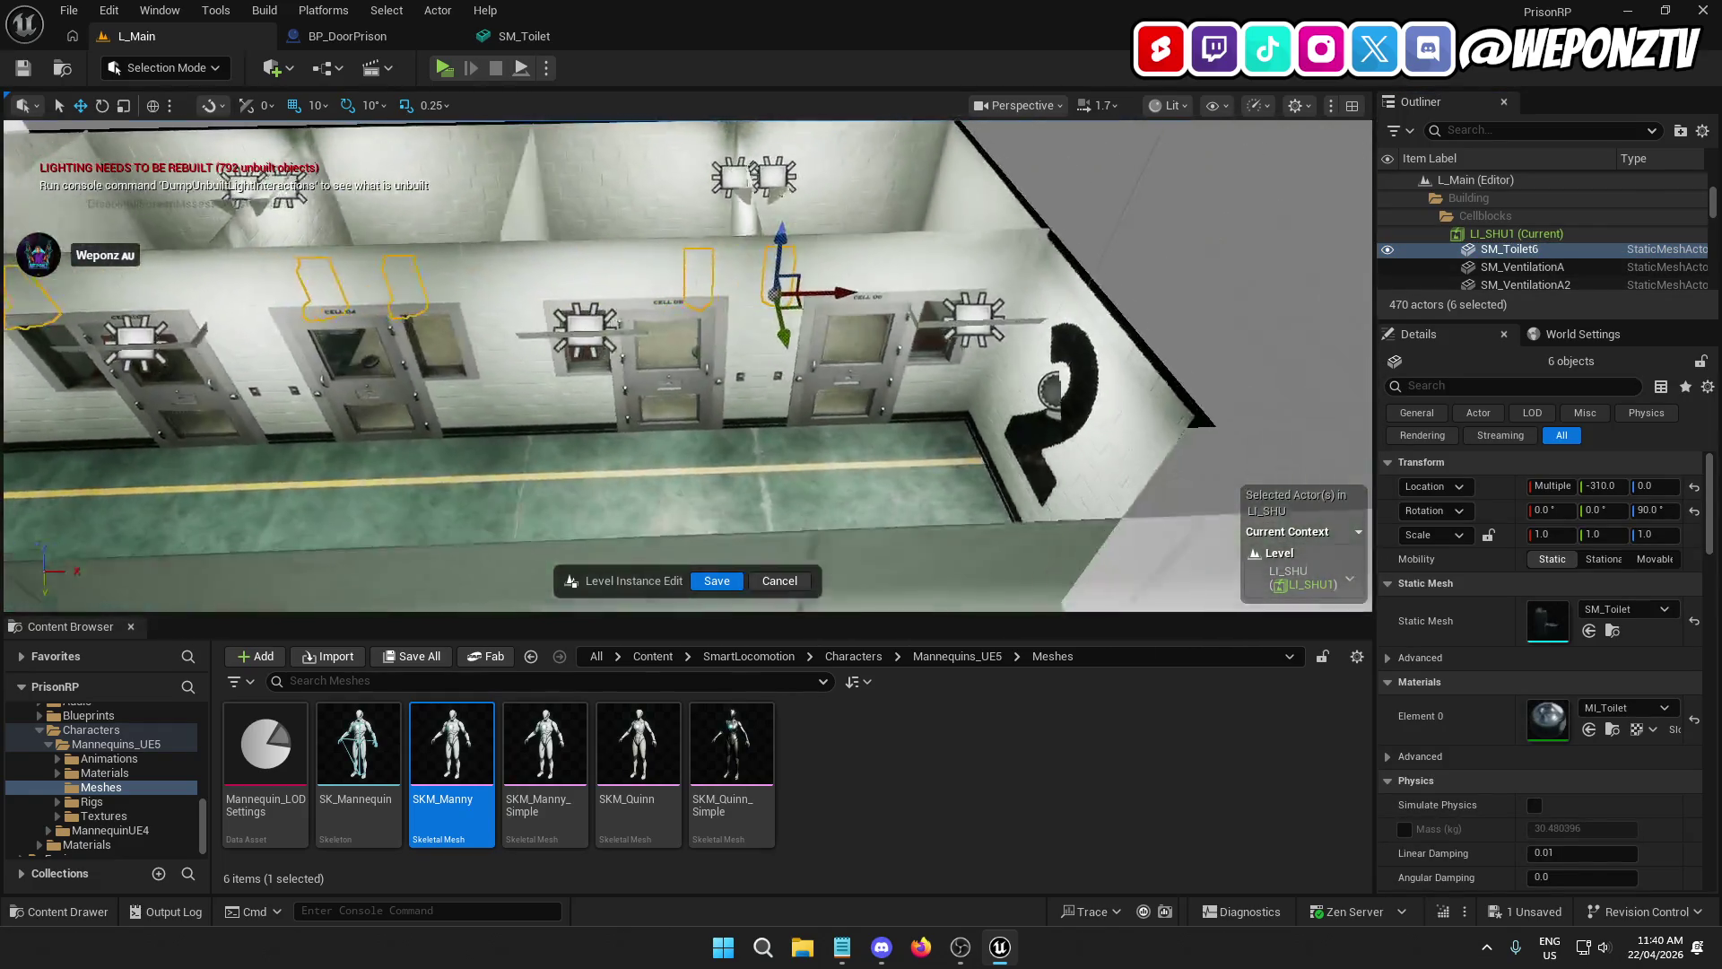
key("w")
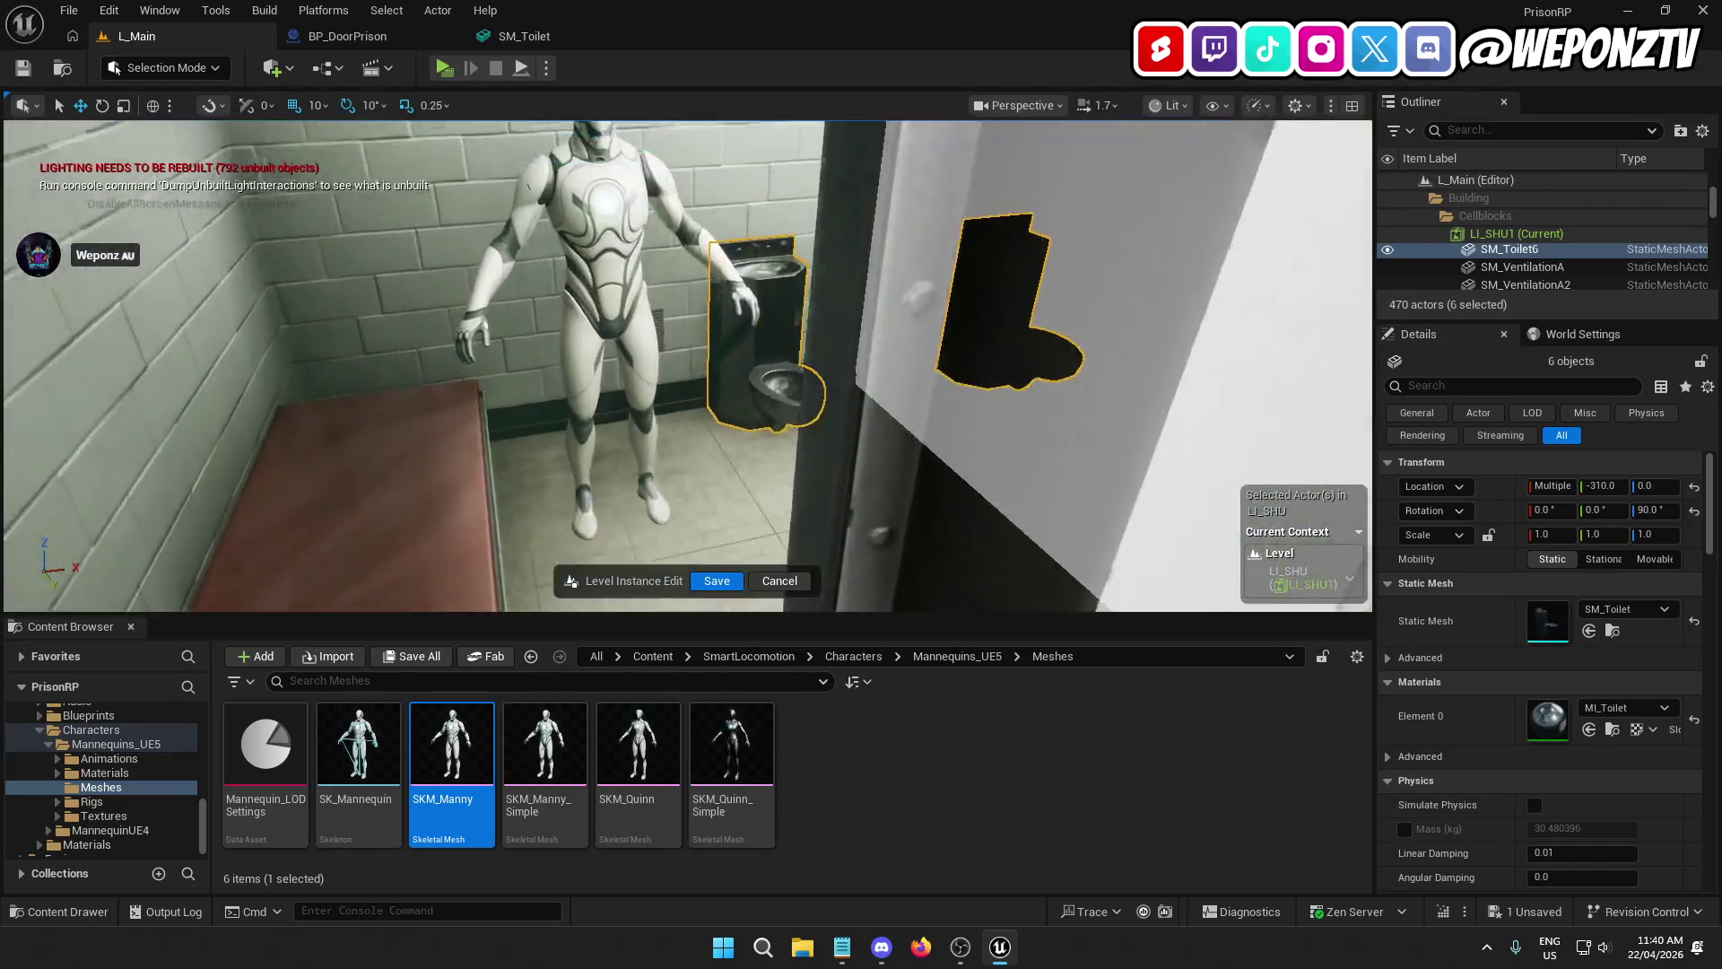
key("s")
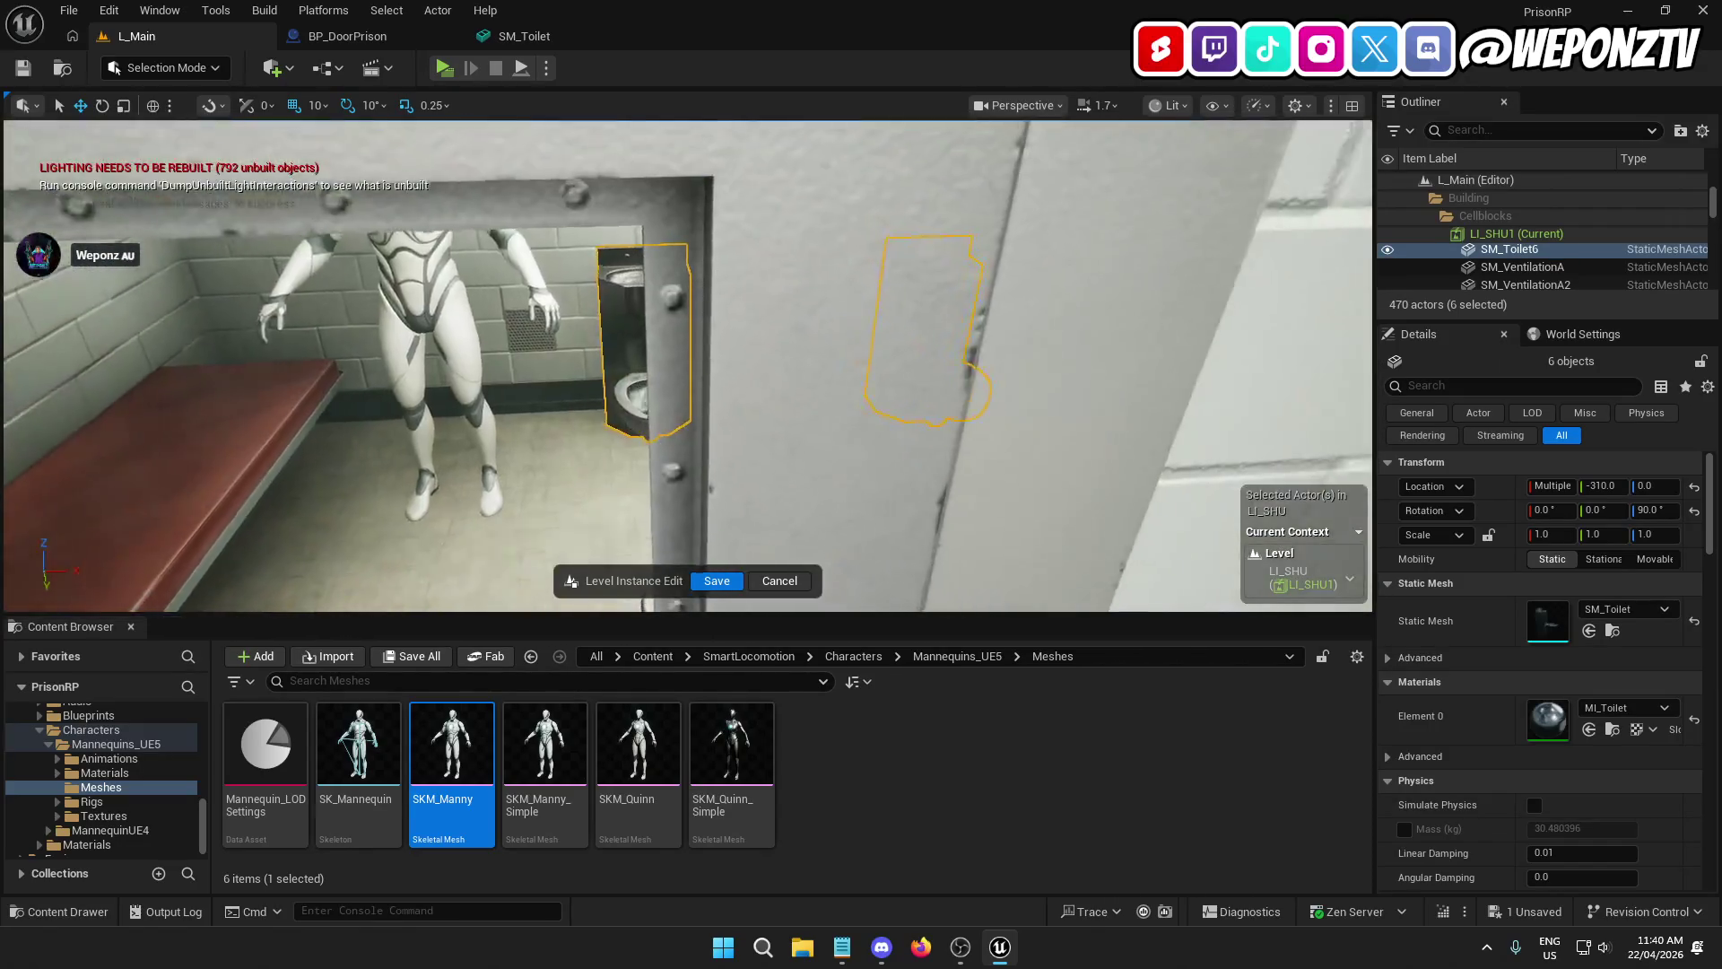
key("w")
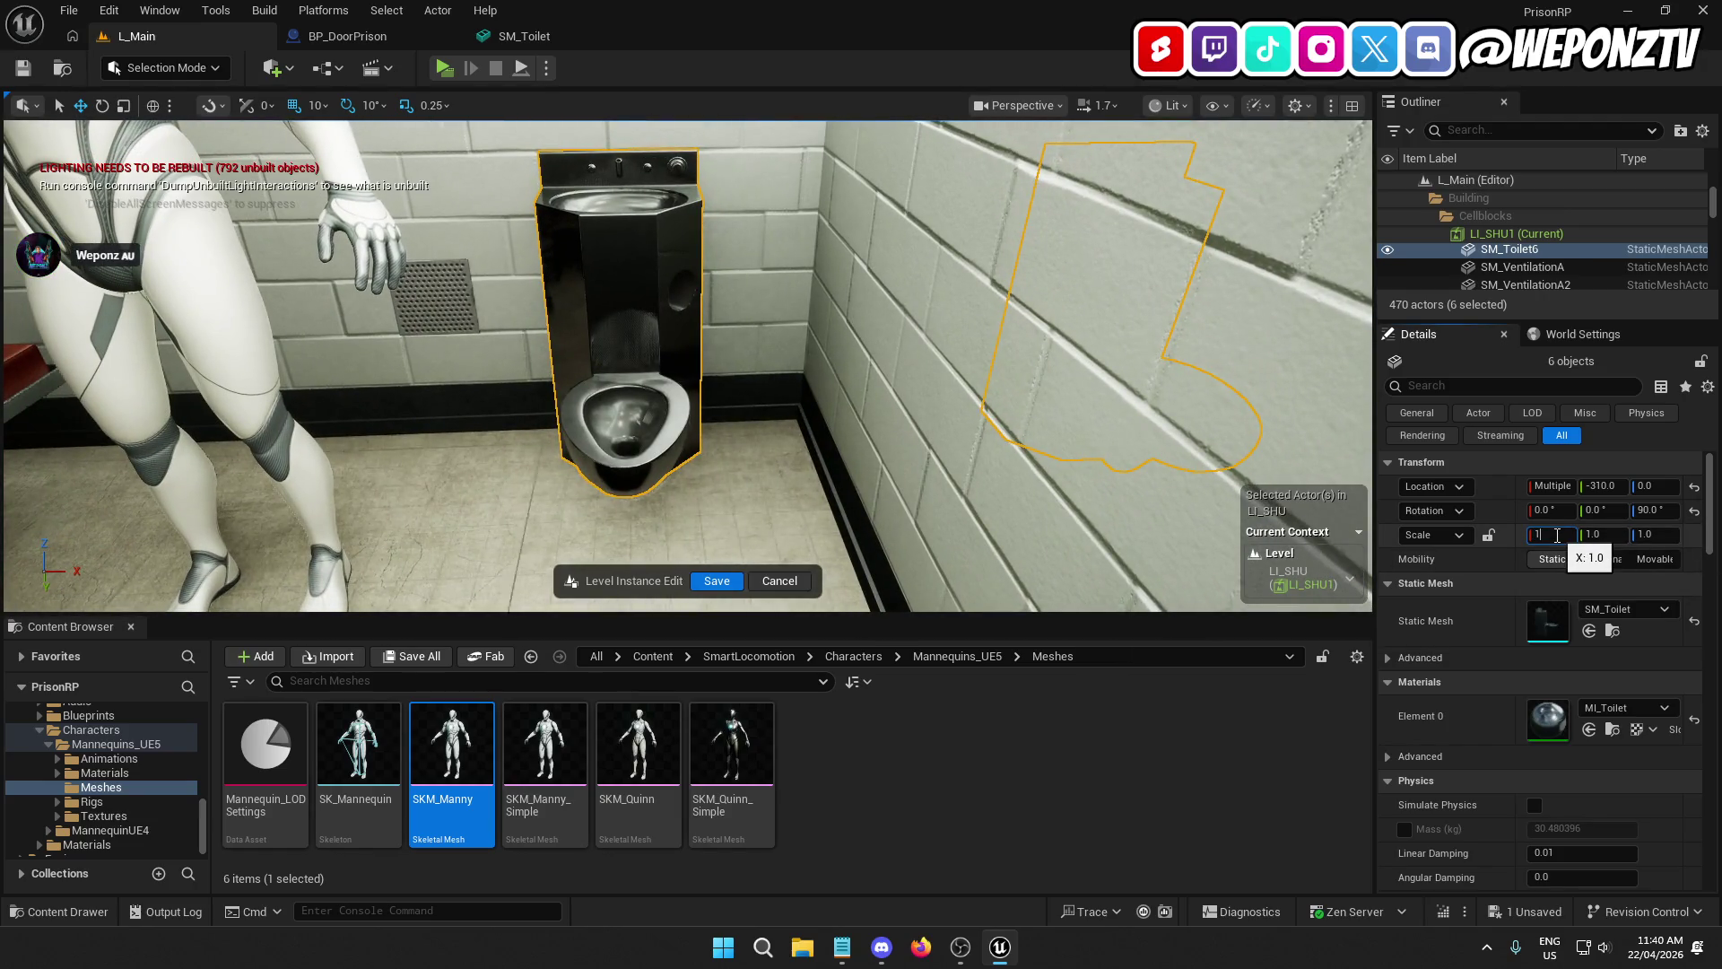
type(".5")
Step: Try a 1.5 X and Z scale on the toilets, comparing them with the mannequin
key("Return")
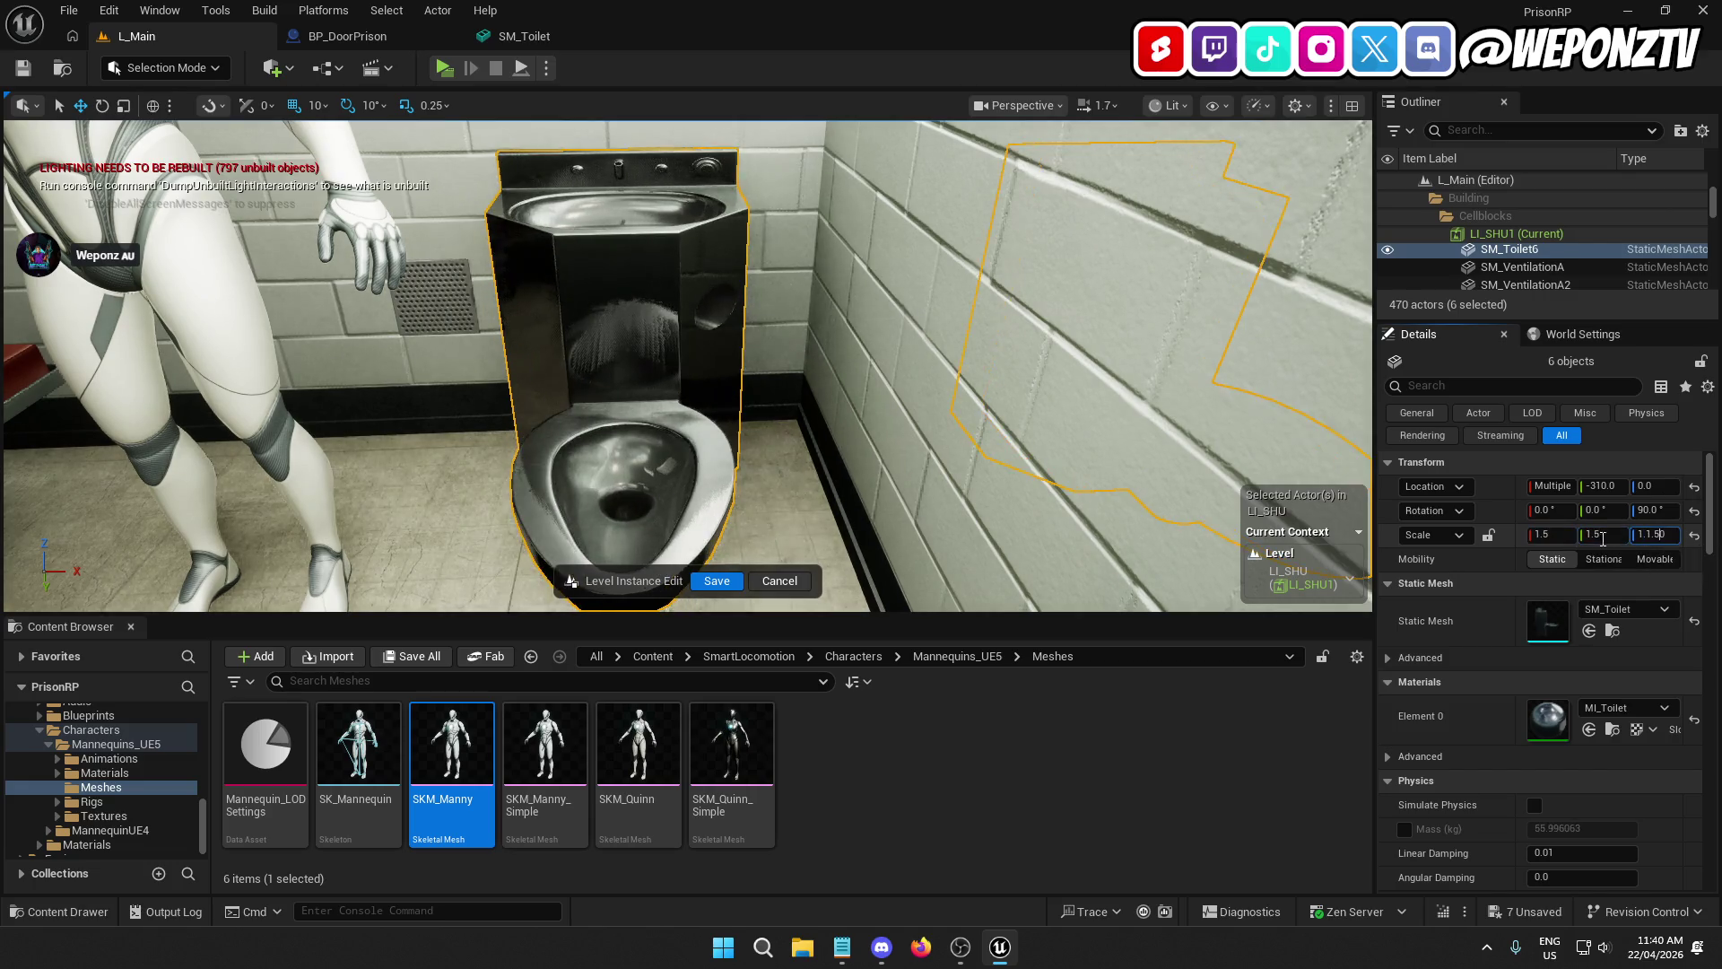
key("s")
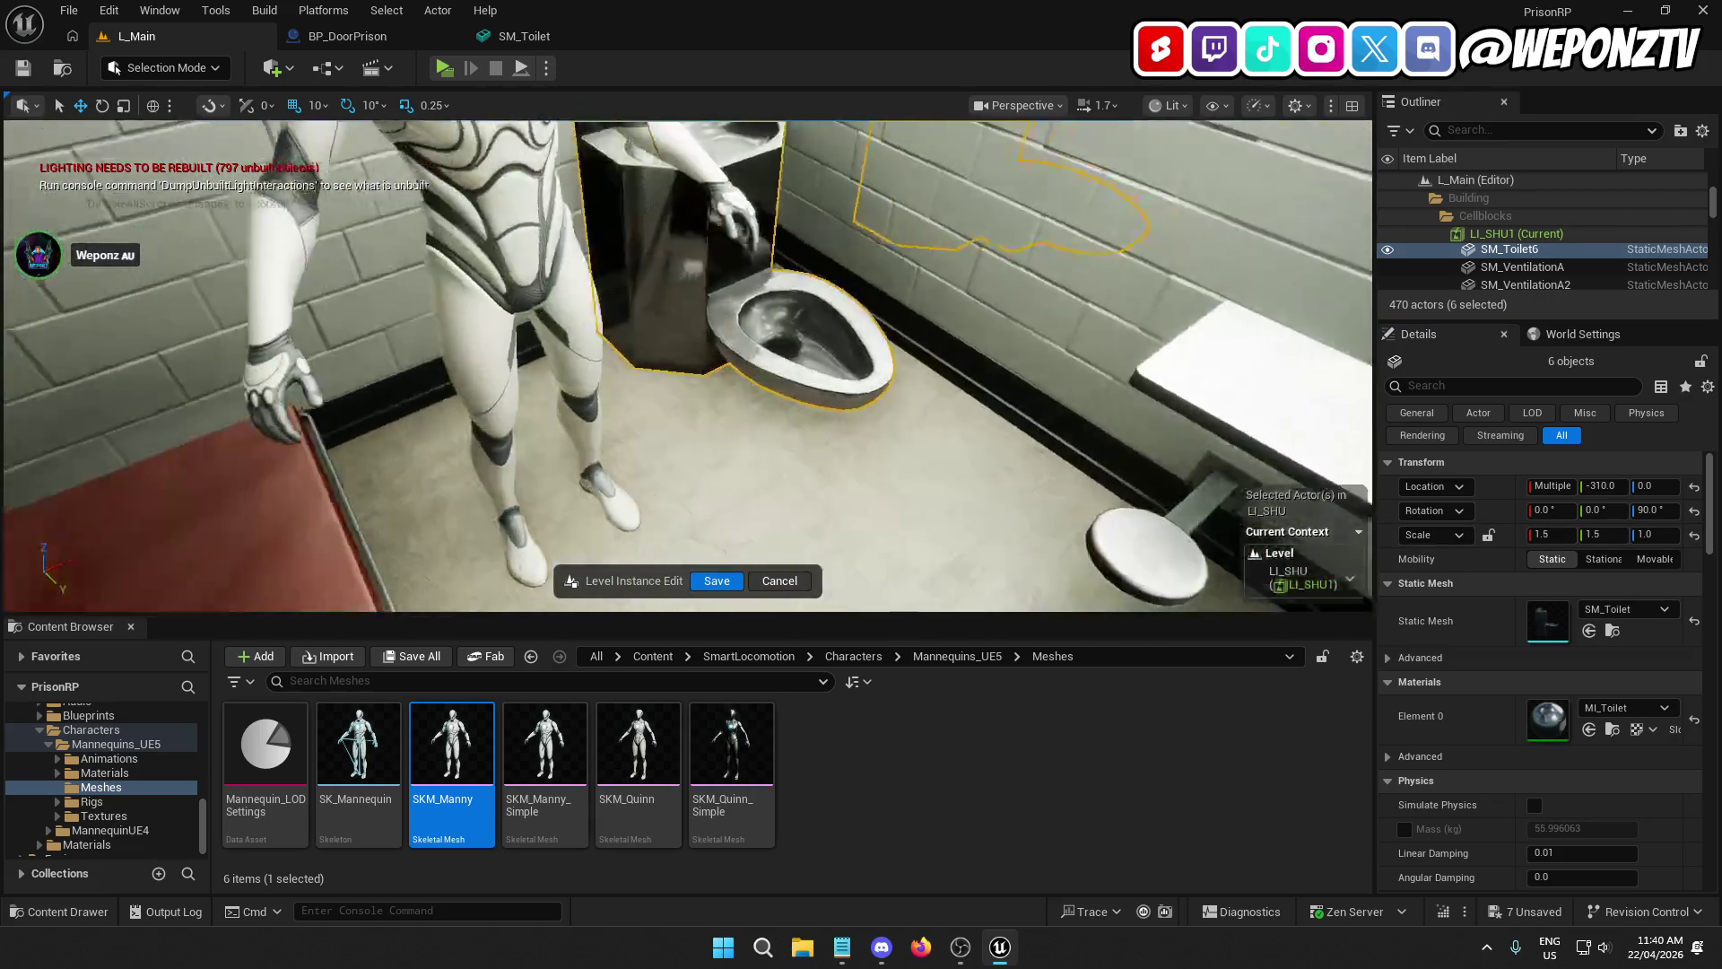
key("w")
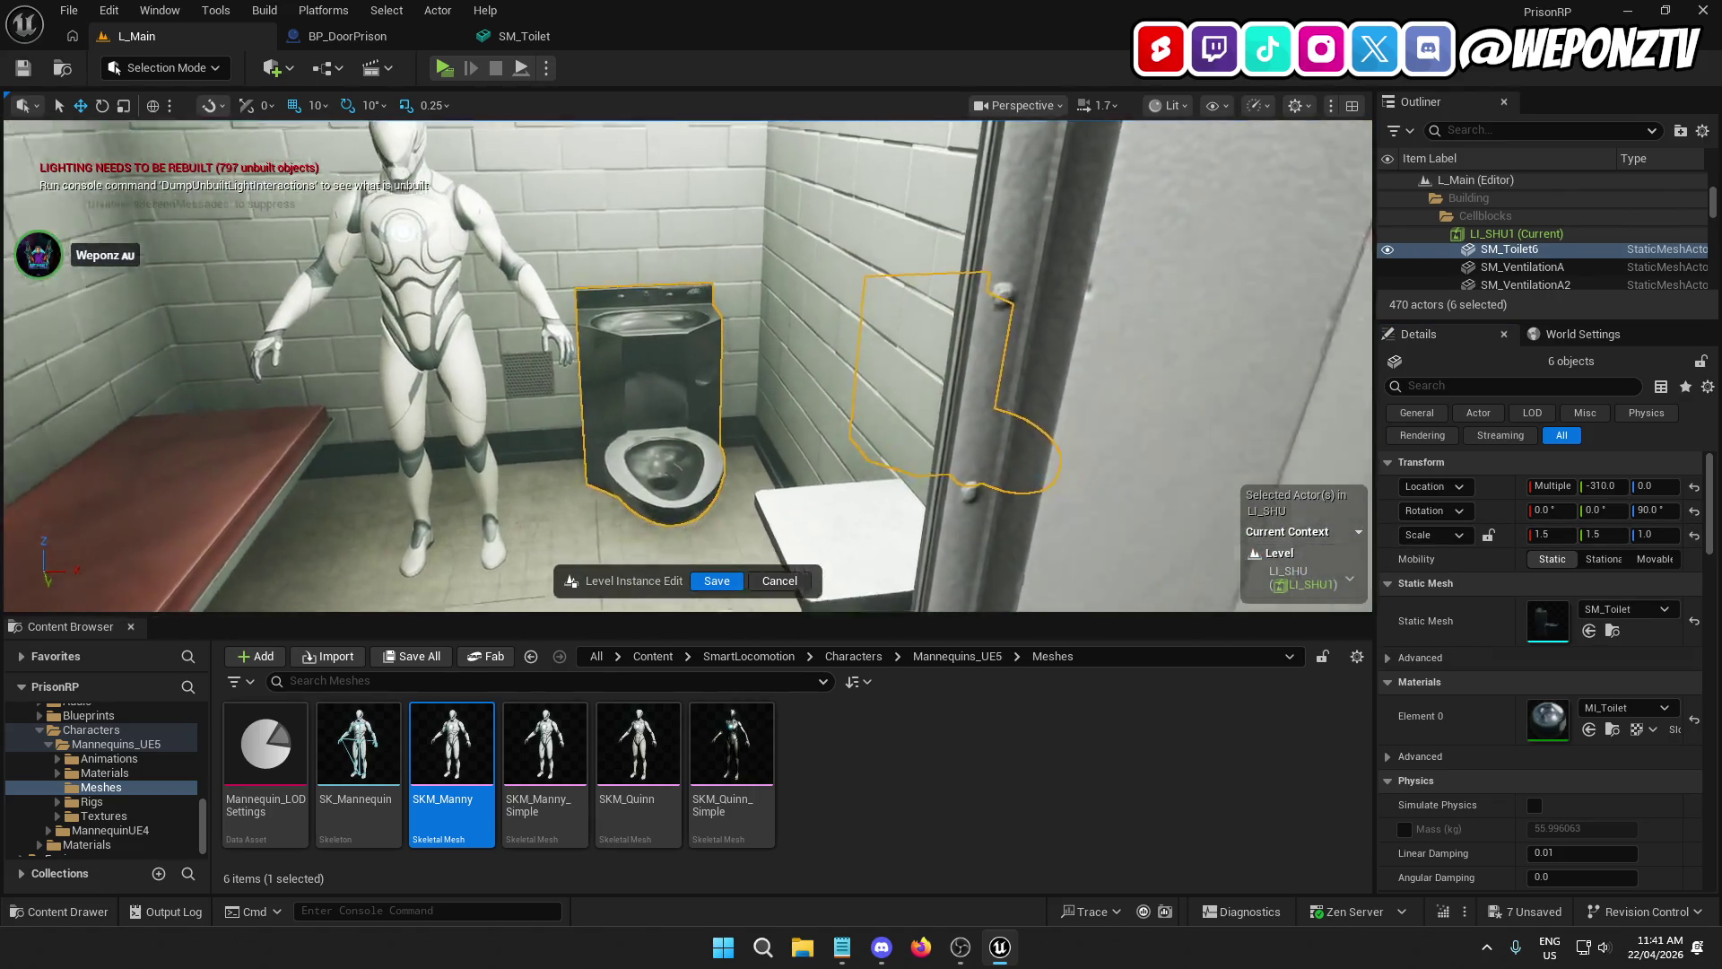
key("s")
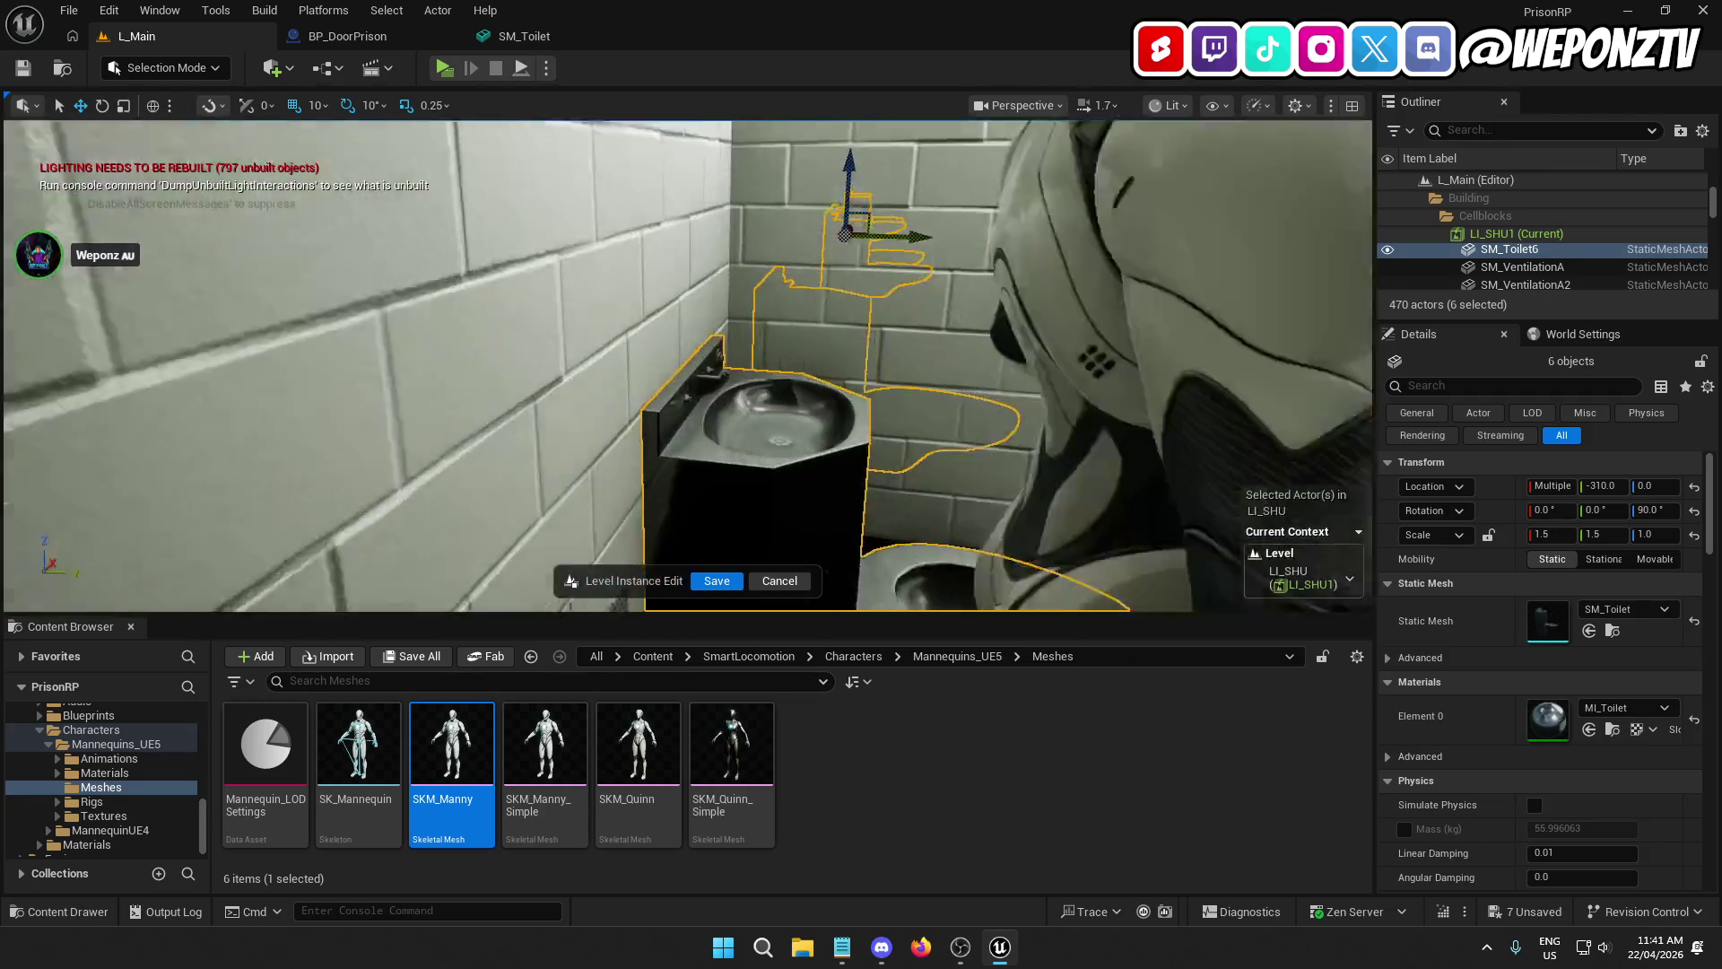
key("s")
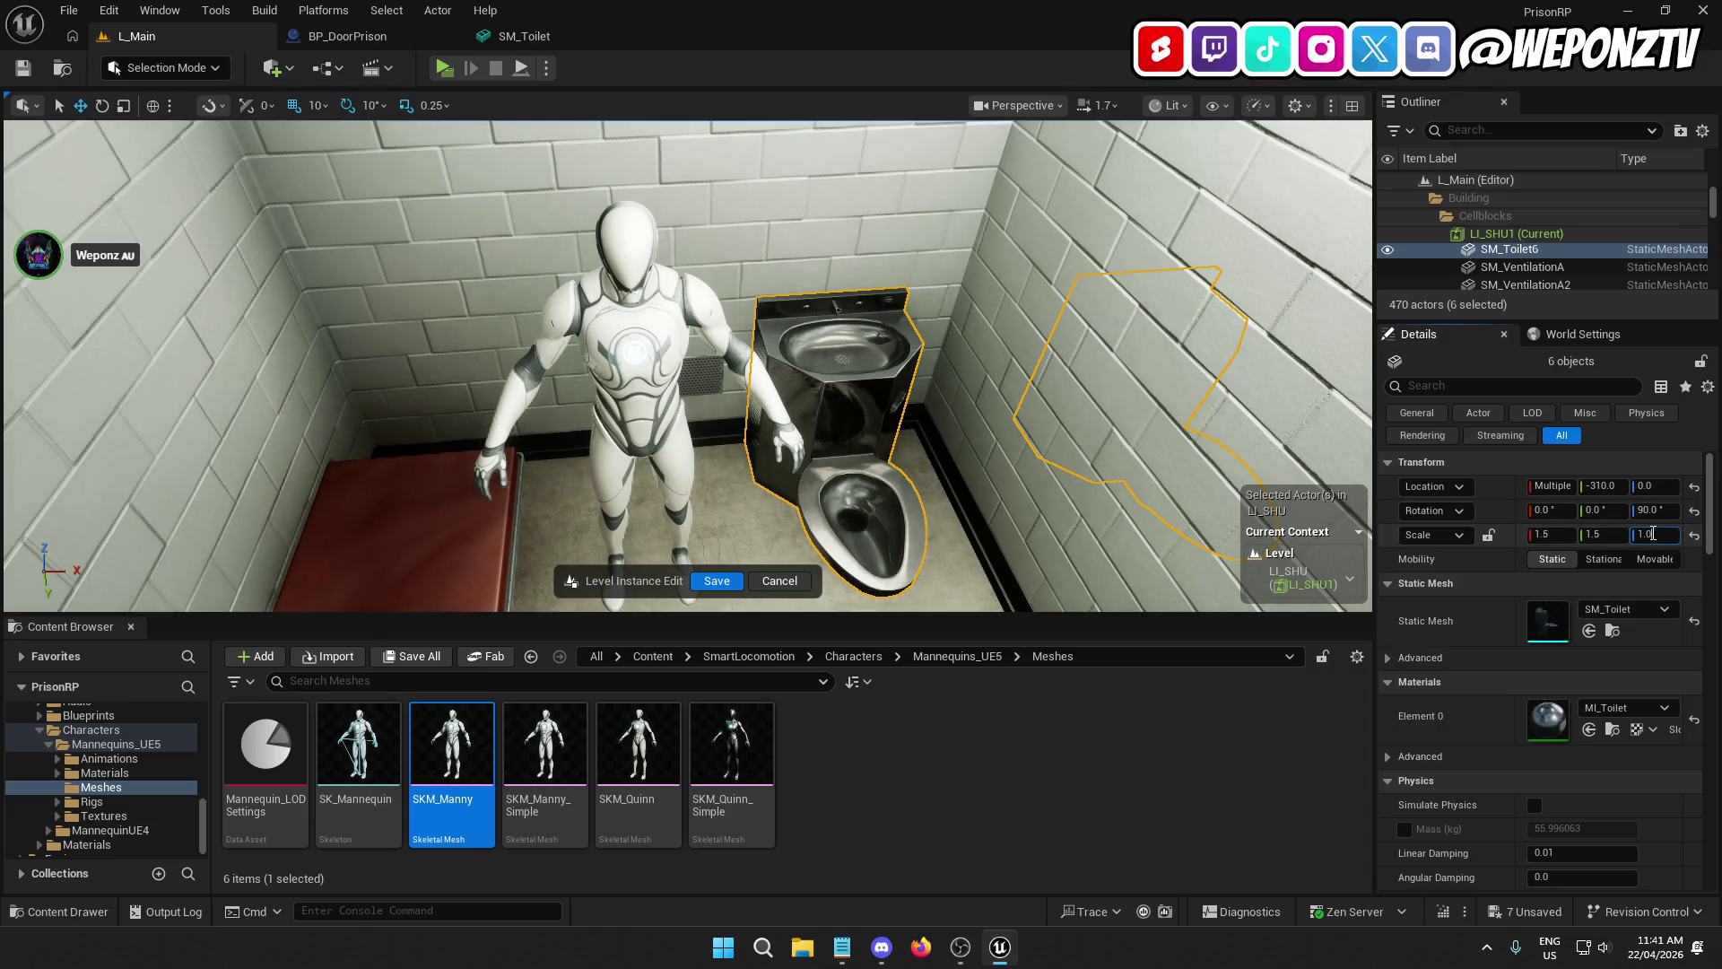
left_click(1655, 535)
type("1.5")
key("Return")
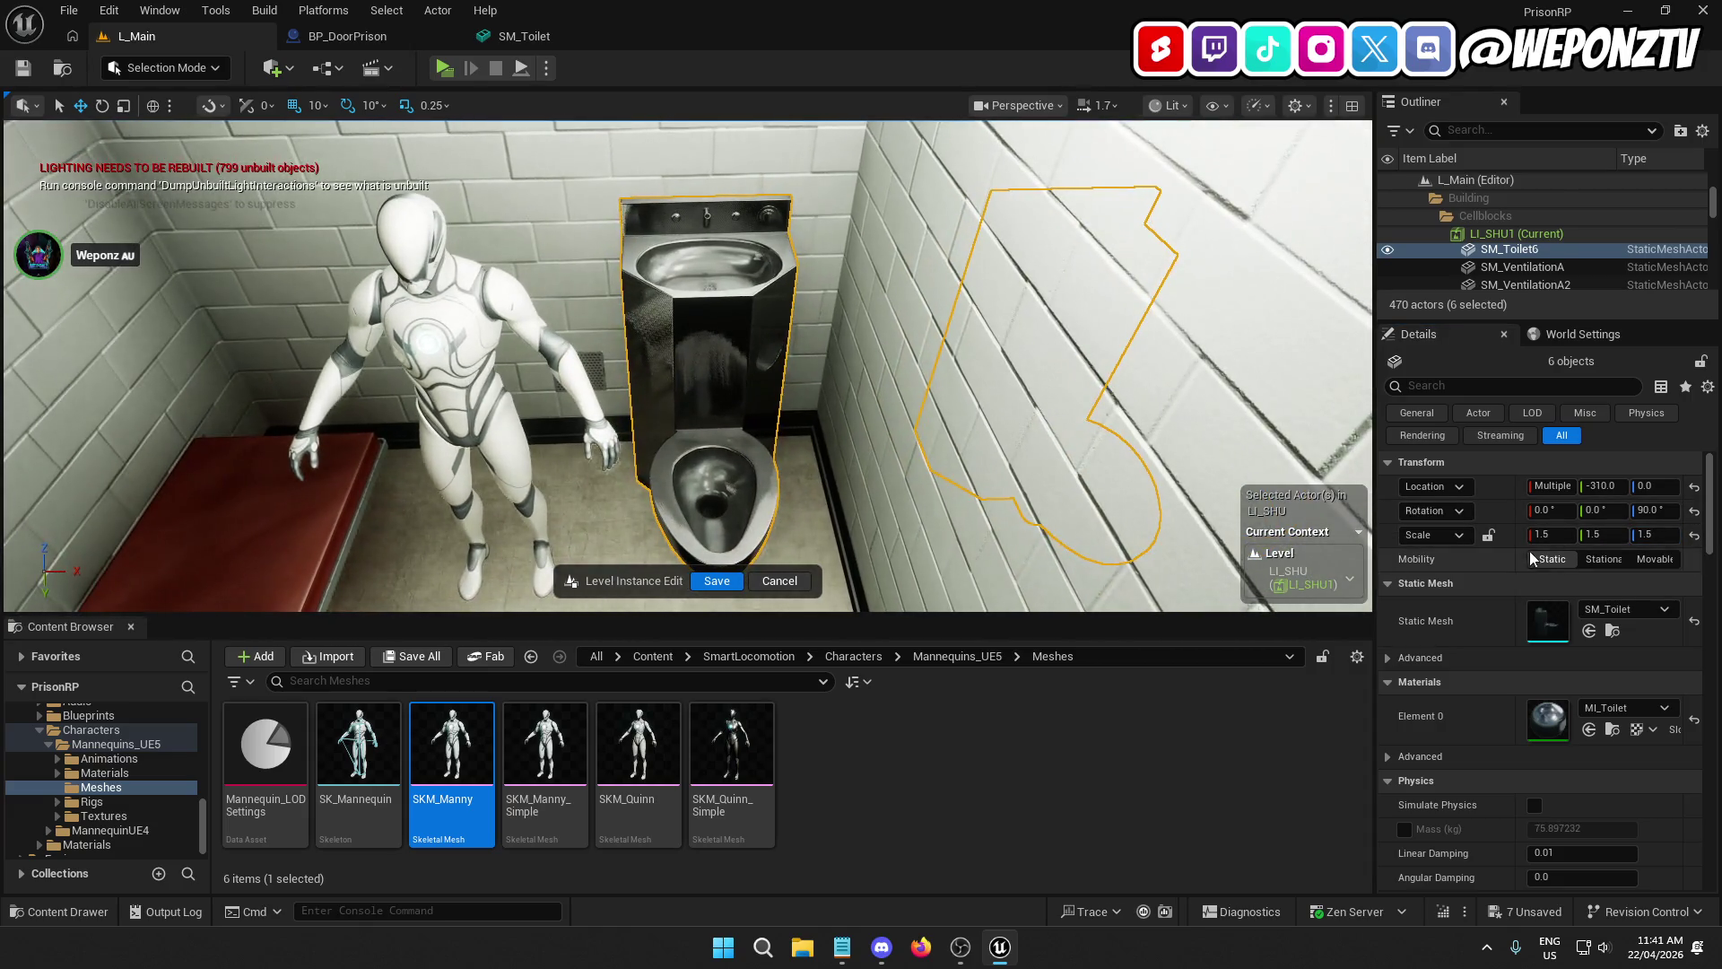
Step: Reduce the toilets' scale to 1.1 on X, Y and Z and judge the size
left_click(1533, 535)
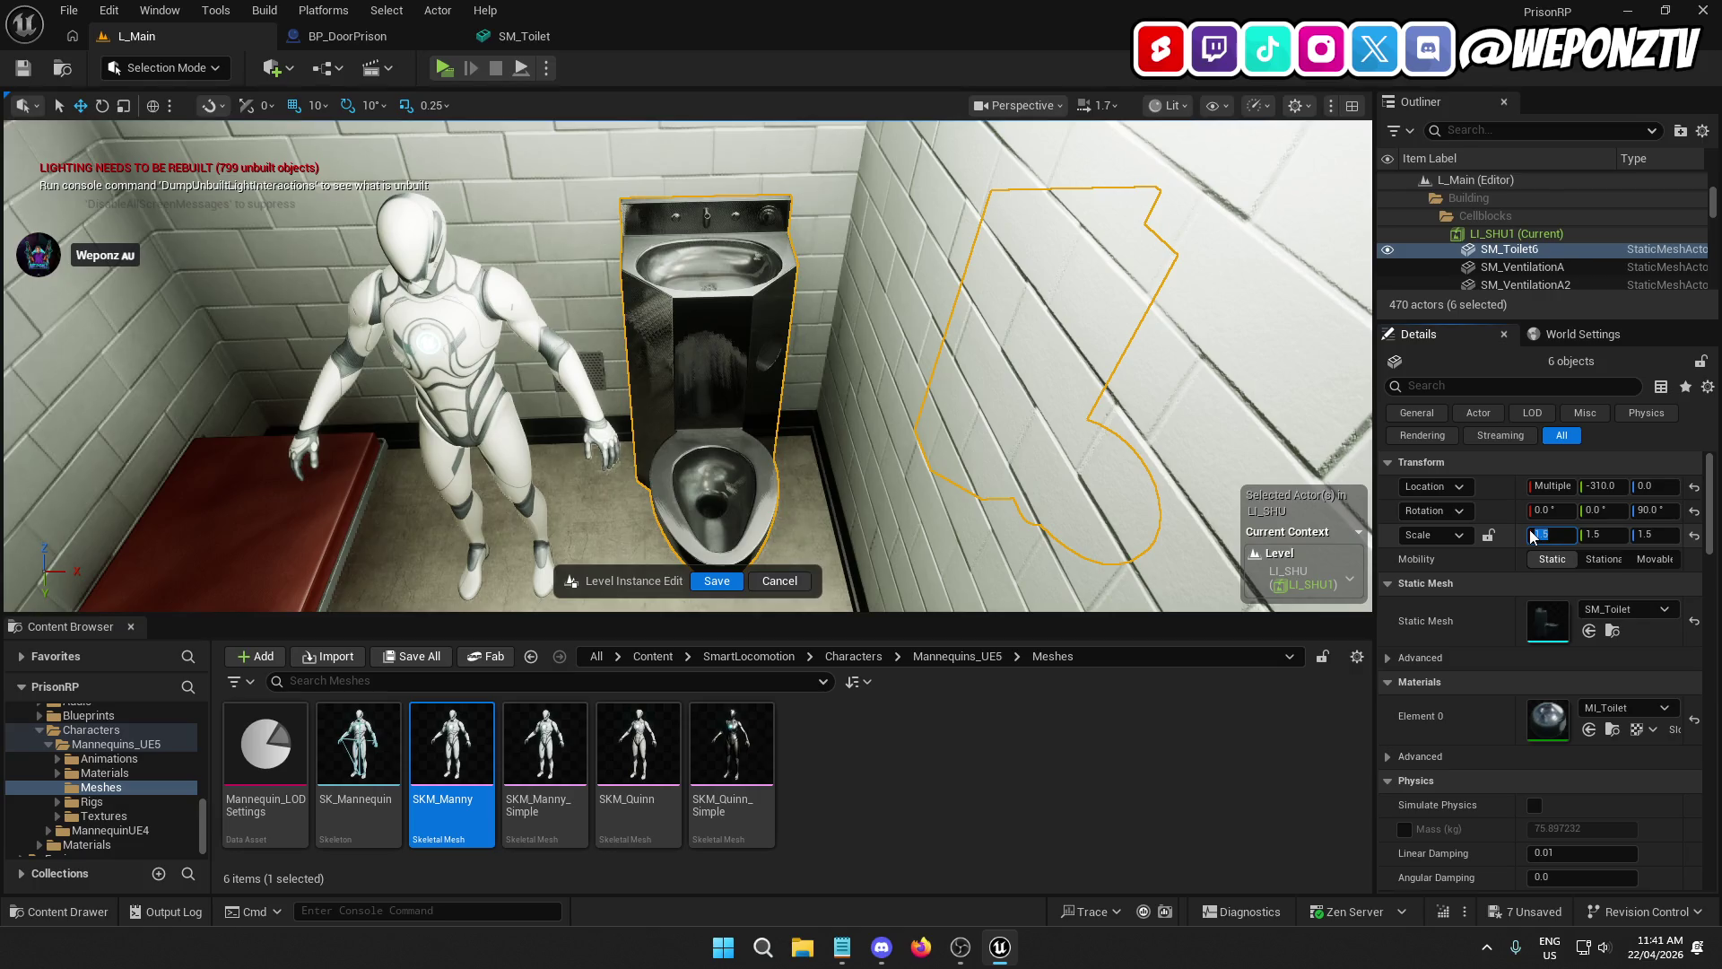
type("1.1")
key("Return")
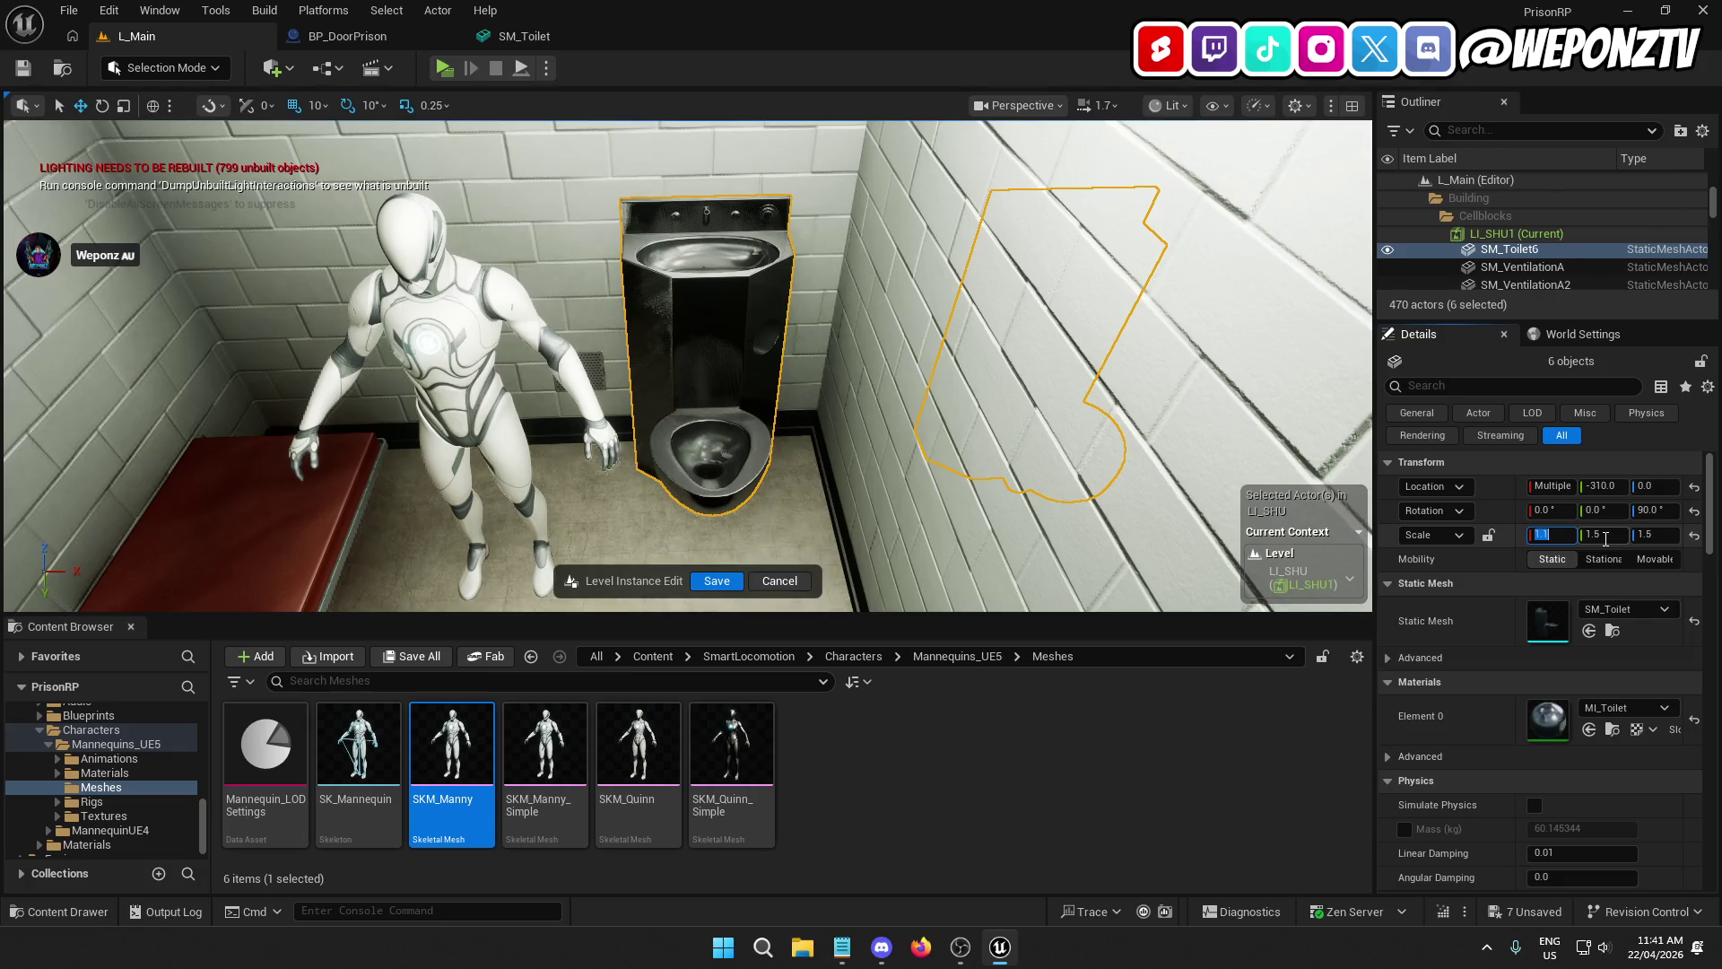
type("1.1")
key("Return")
left_click(1653, 536)
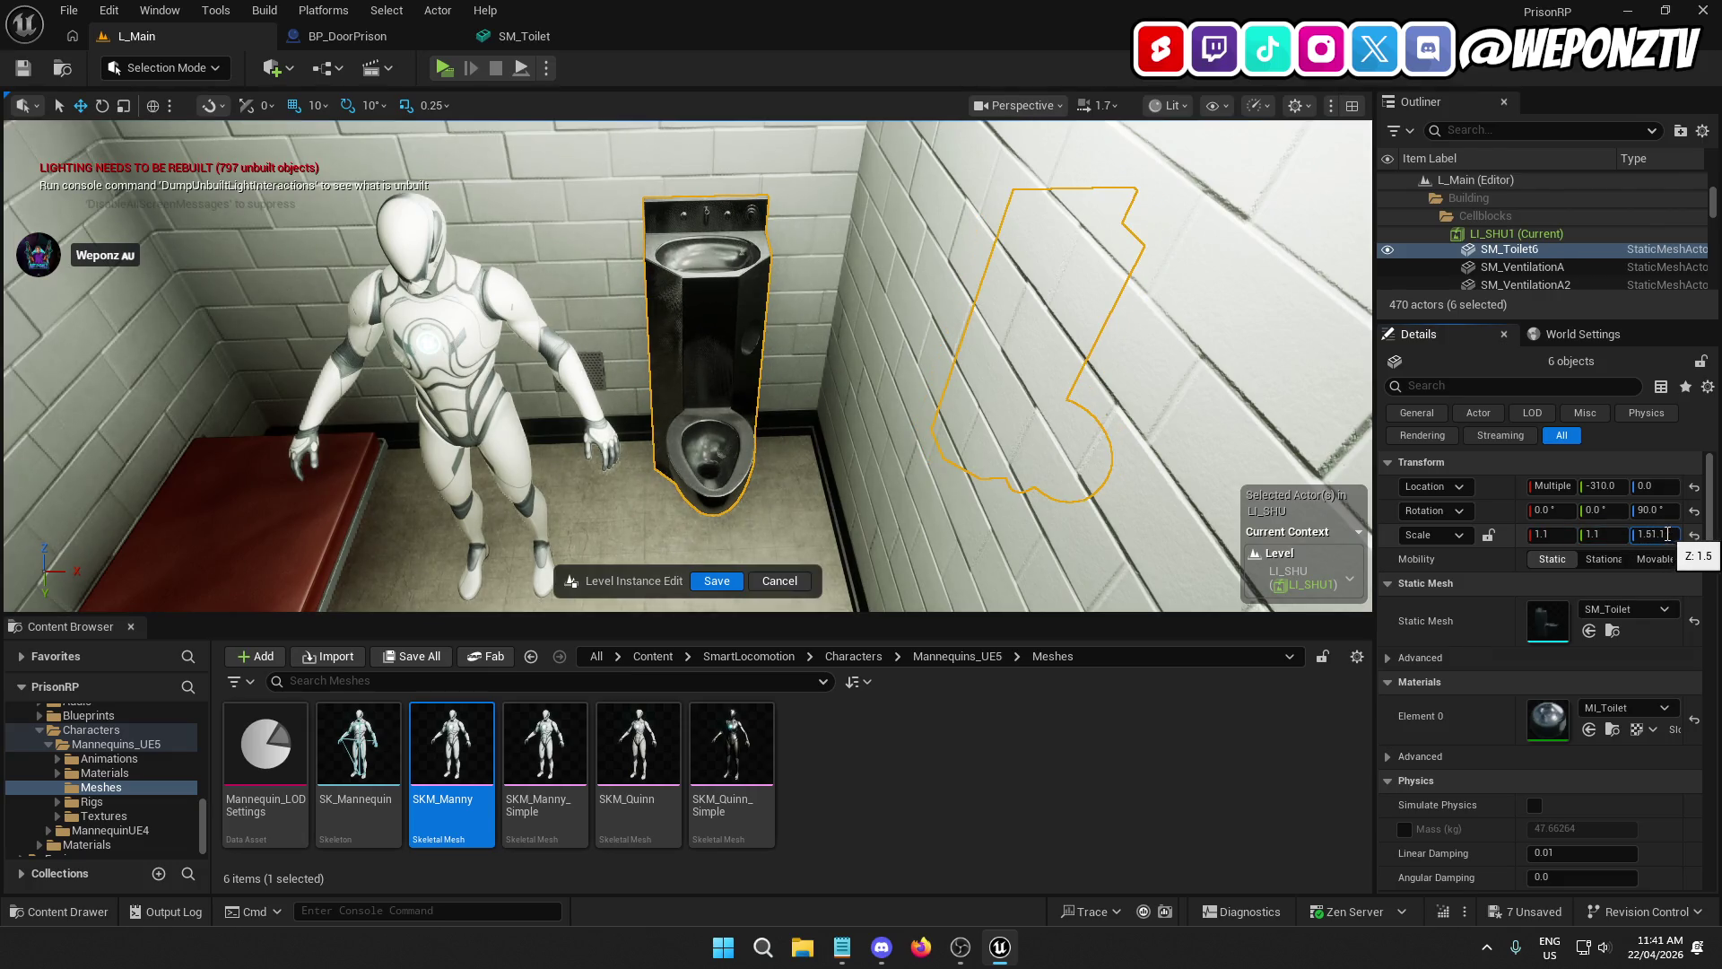
type("1.1")
key("Return")
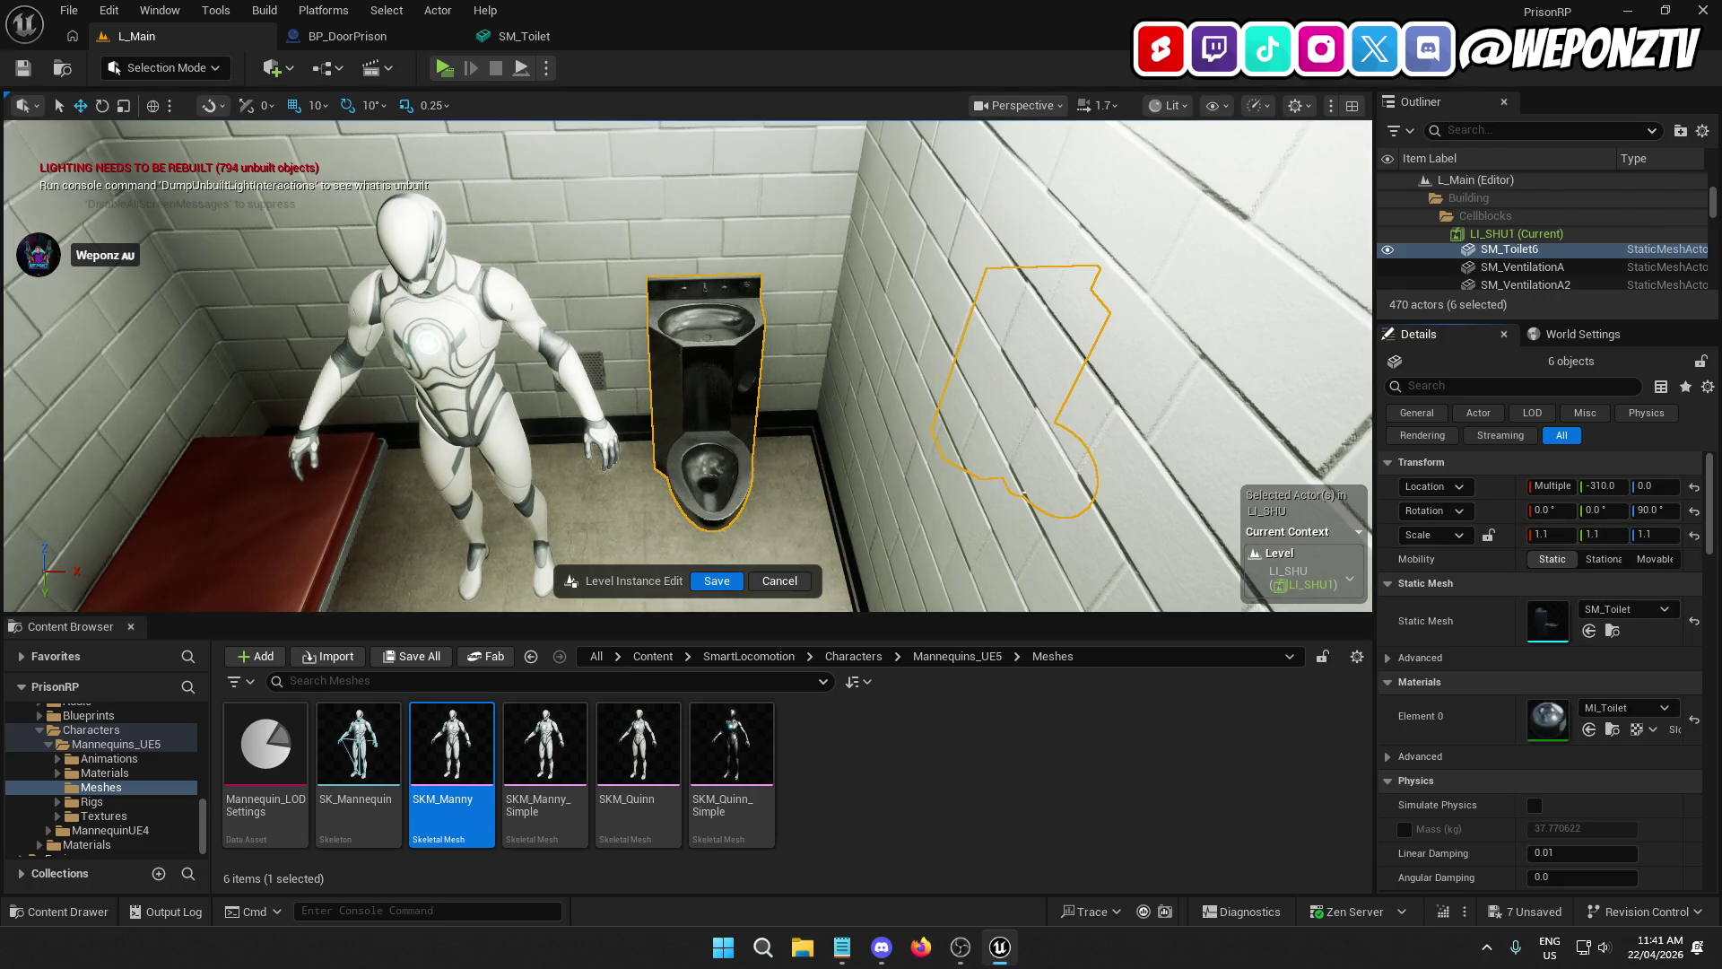
mouse_move(681, 376)
left_mouse_down()
mouse_move(646, 449)
mouse_move(610, 395)
mouse_move(648, 339)
left_mouse_up()
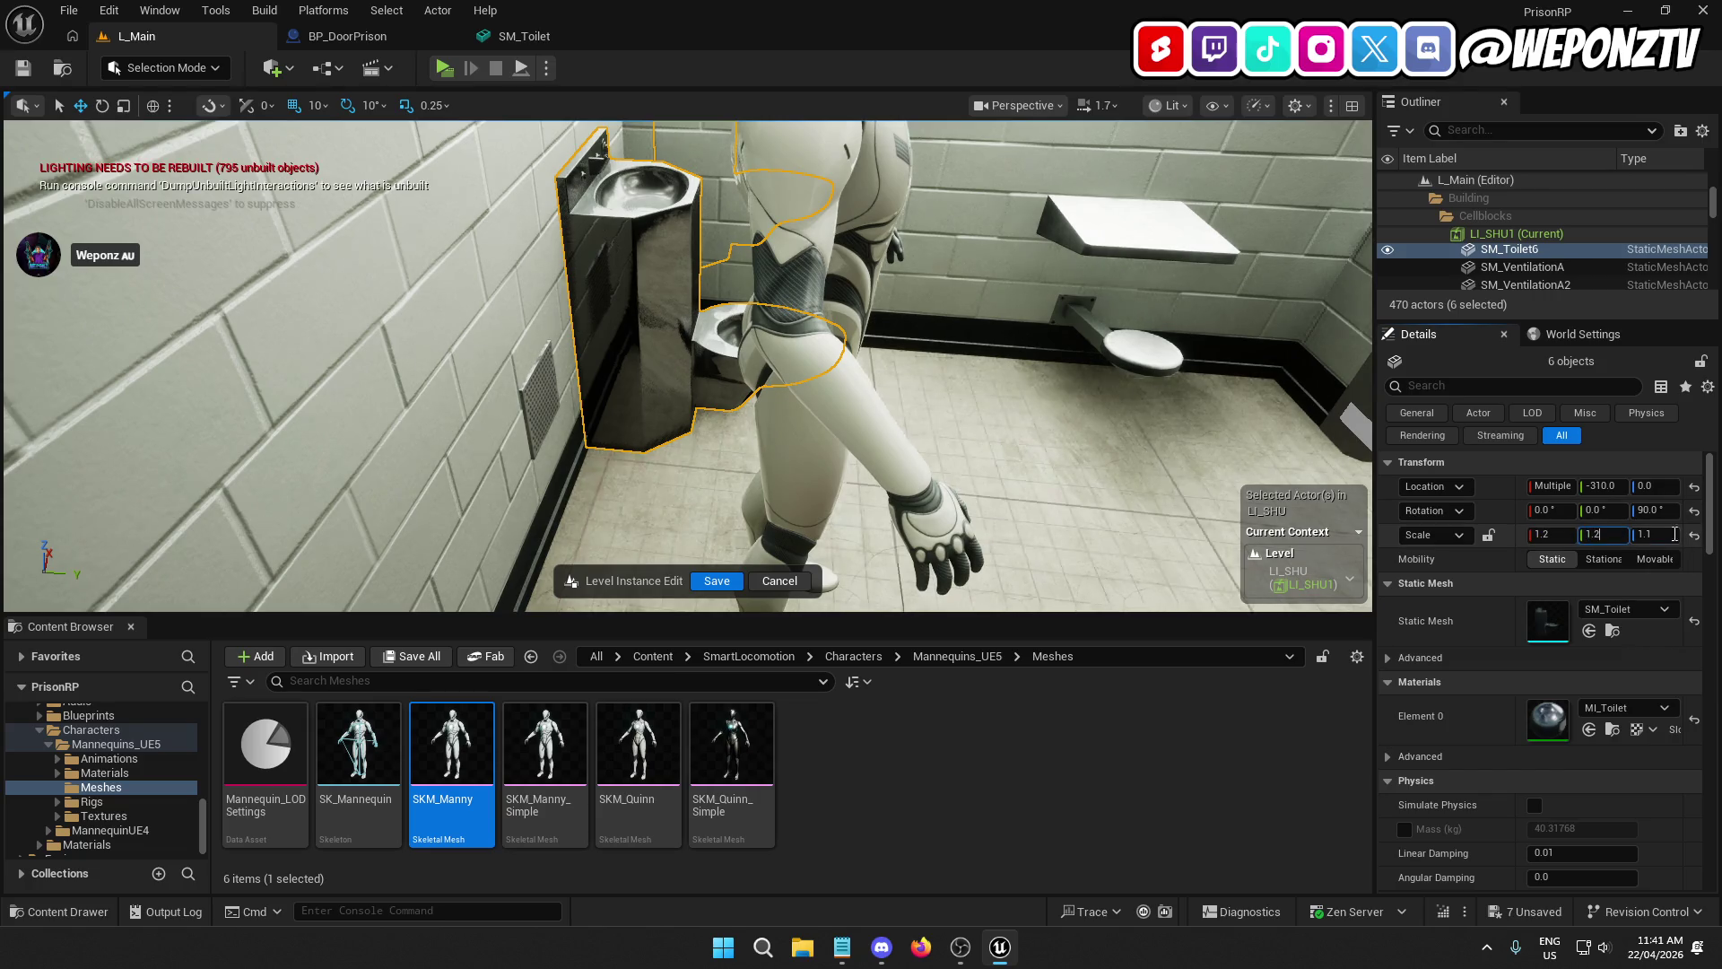
Step: Set the toilets' Z scale to 1.2 so all three axes match at 1.2
type("1.2")
key("Return")
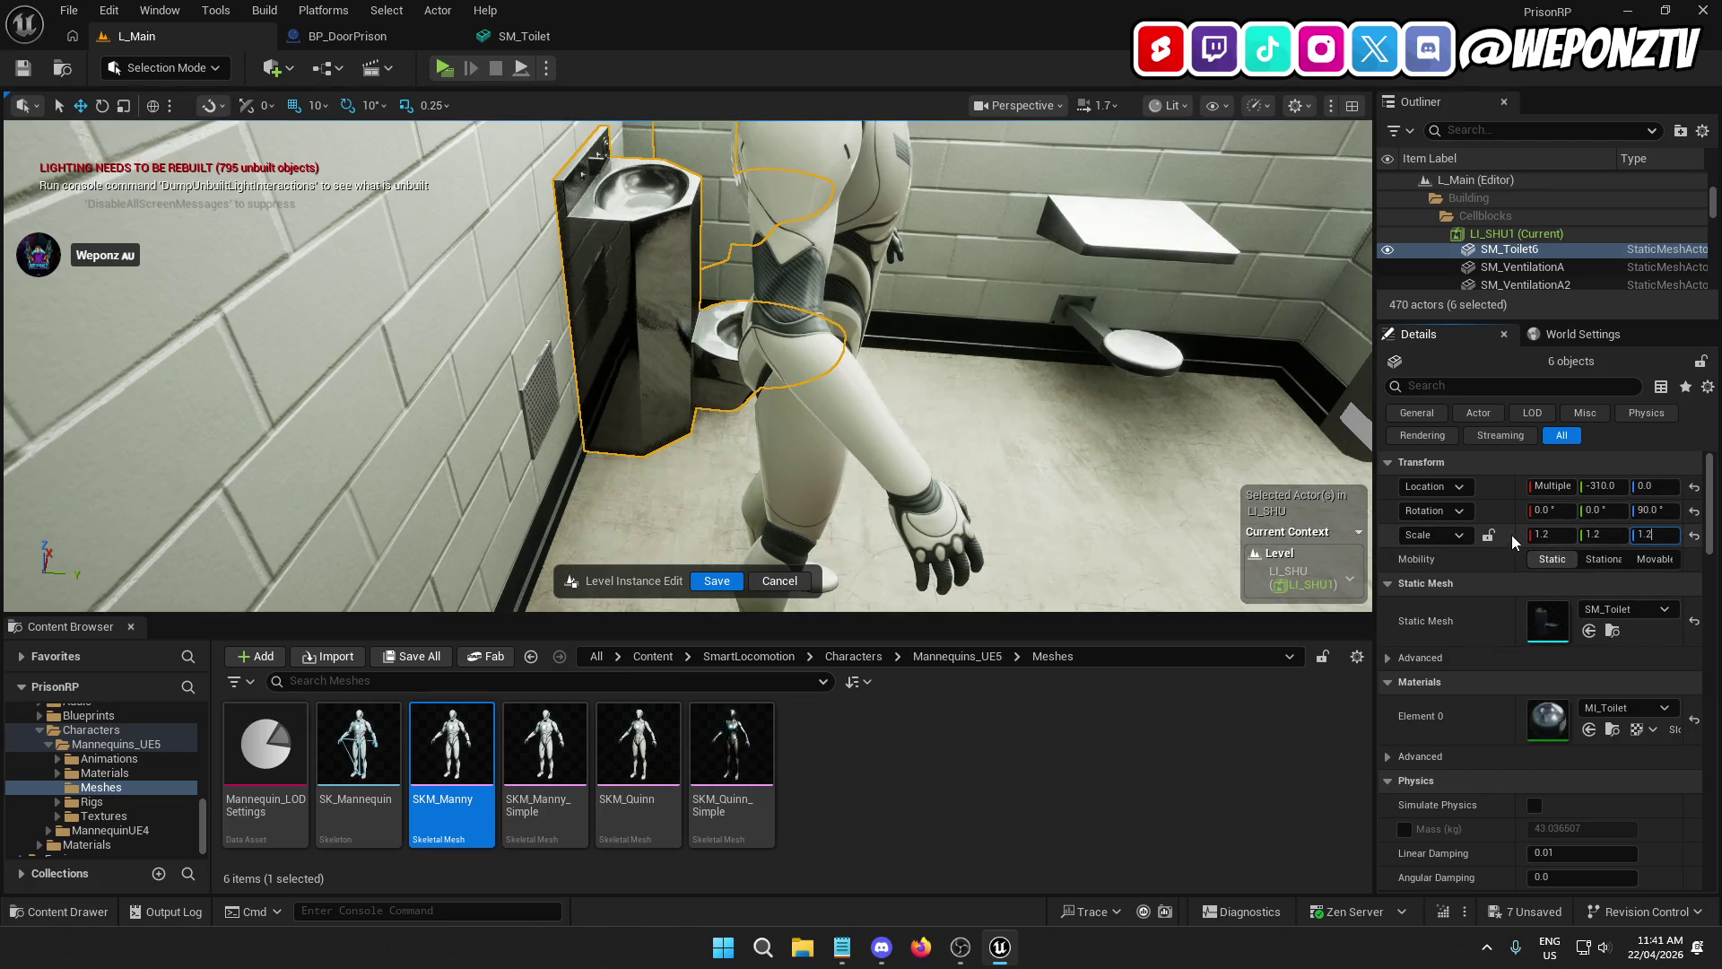
key("Return")
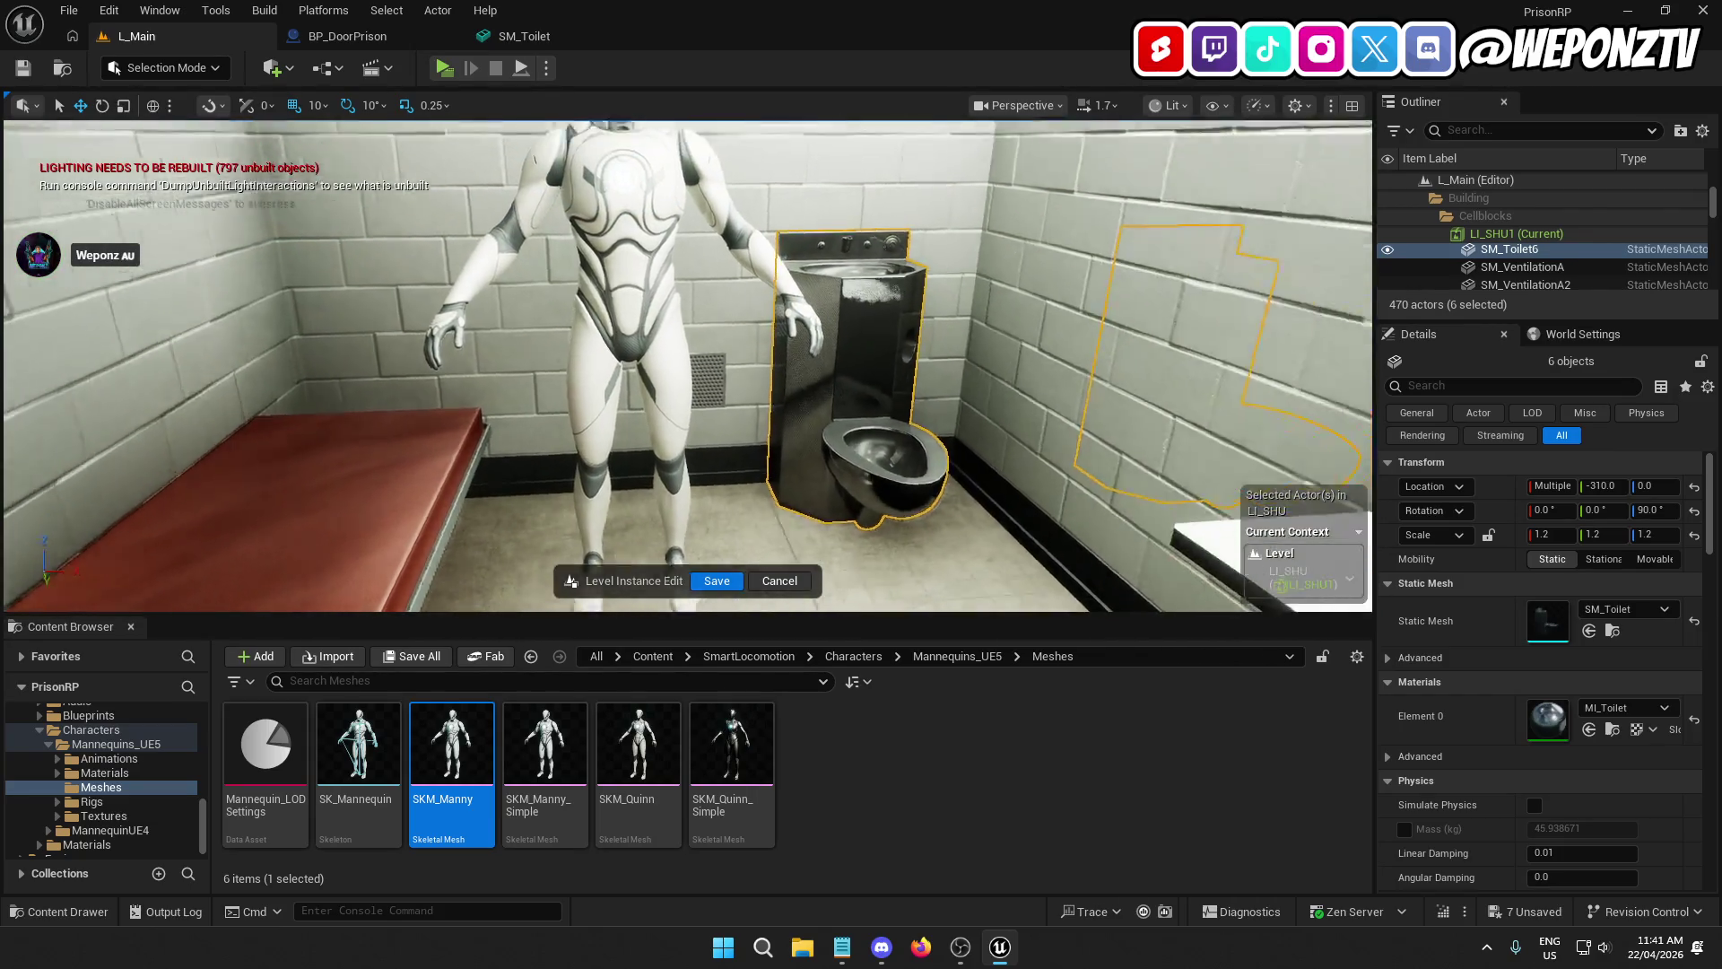
scroll(687, 365, "down", 10)
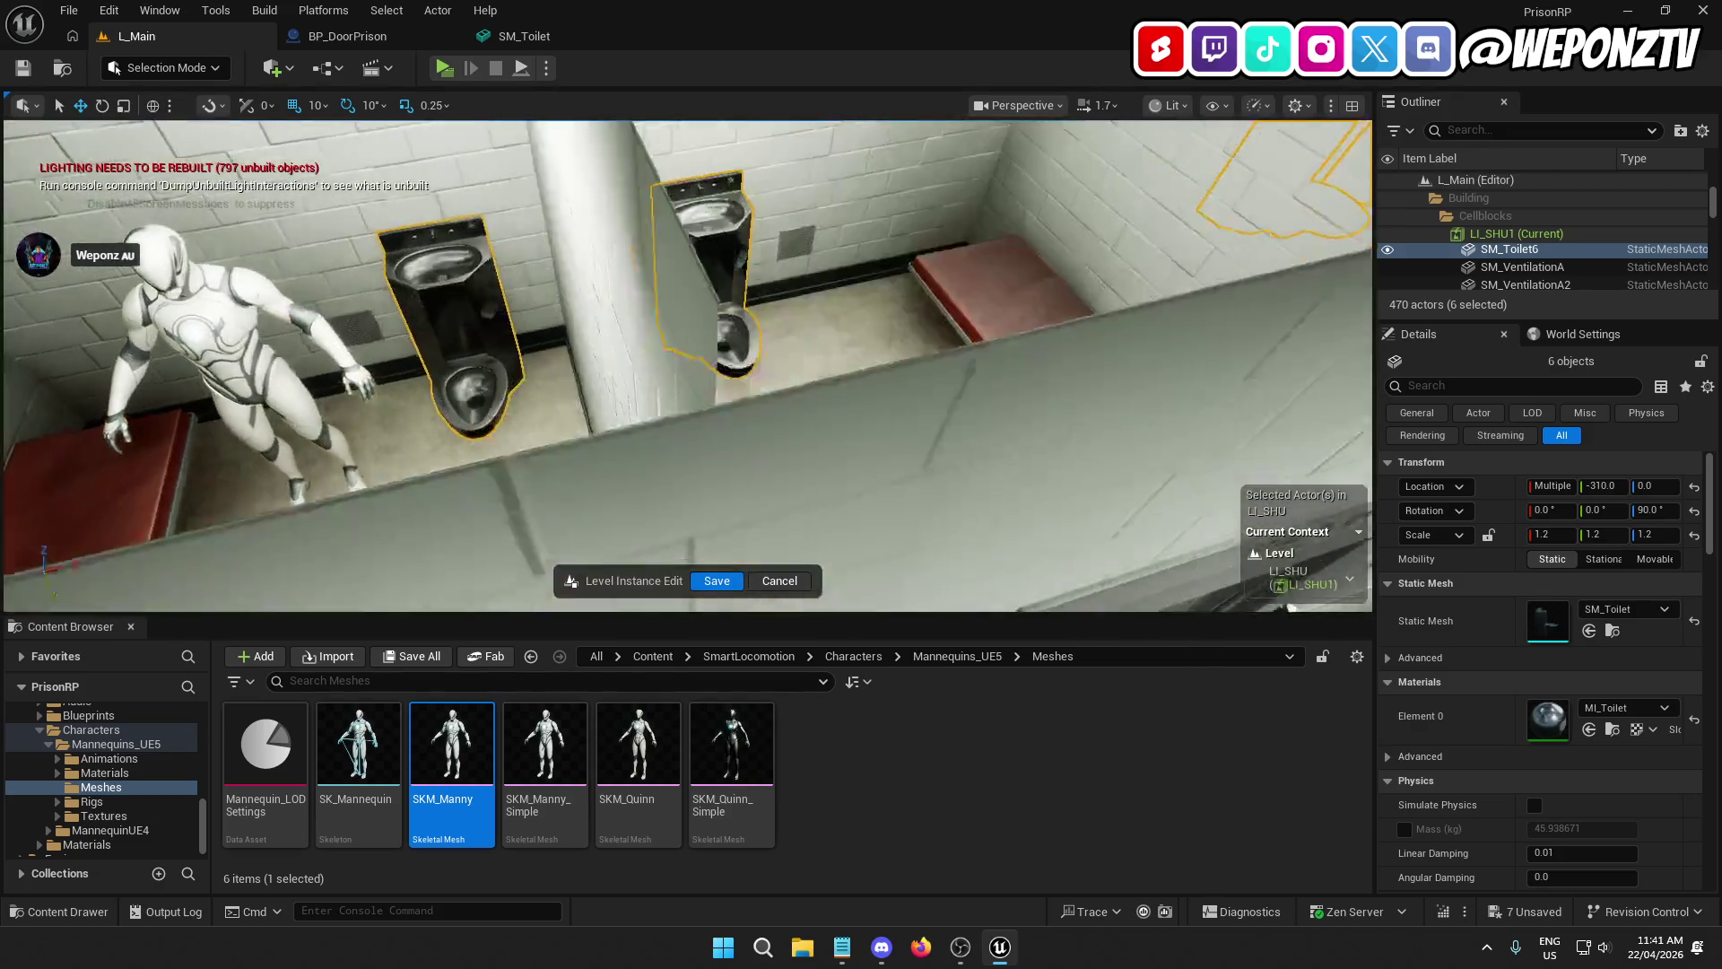
Step: Fly the view into cell 01 and select the wall table SM_Table_Chair6 beside the toilet
key("a")
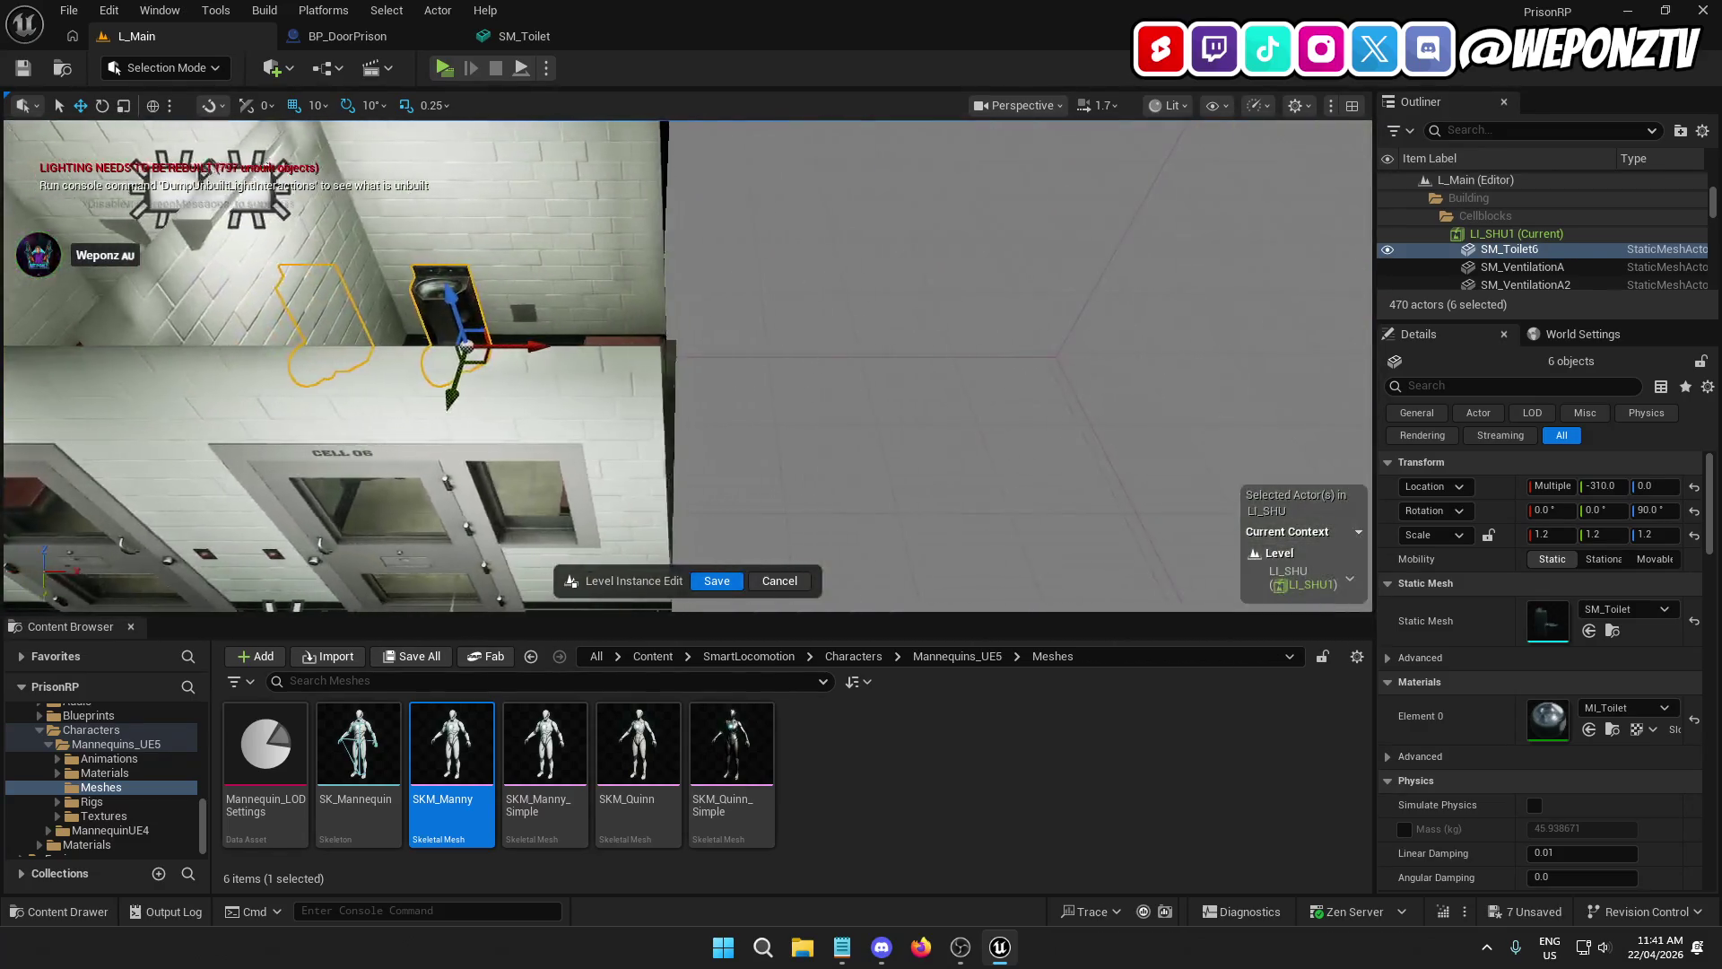
scroll(687, 366, "up", 10)
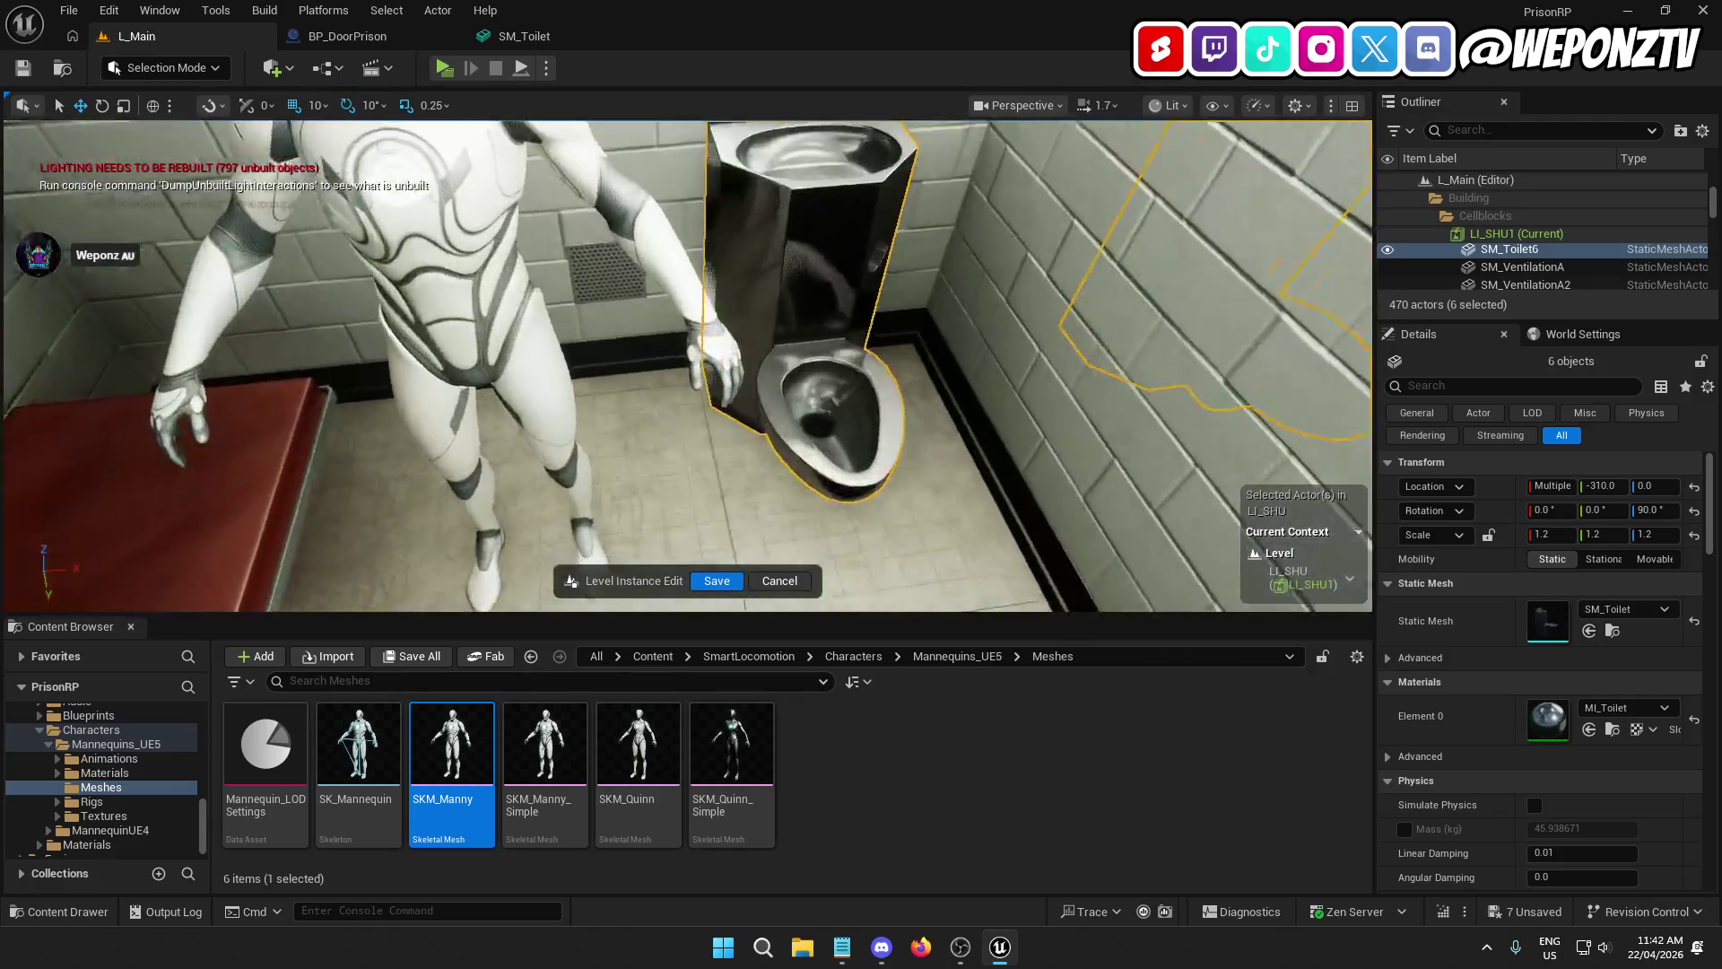
key("a")
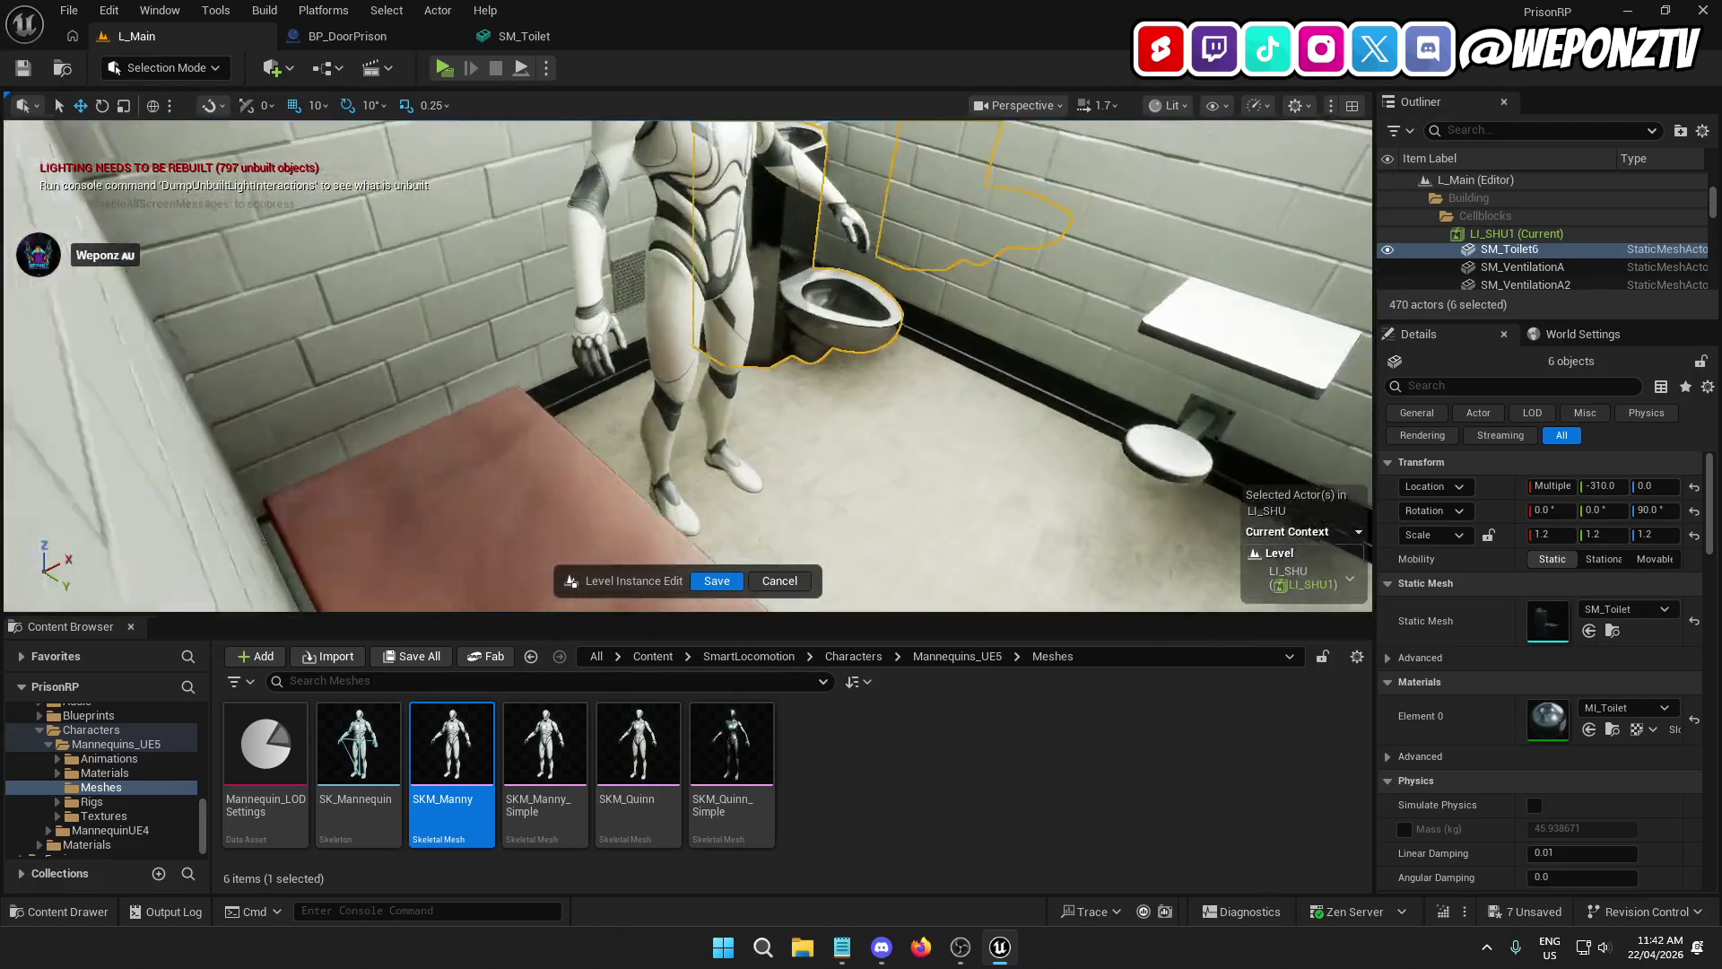
key("d")
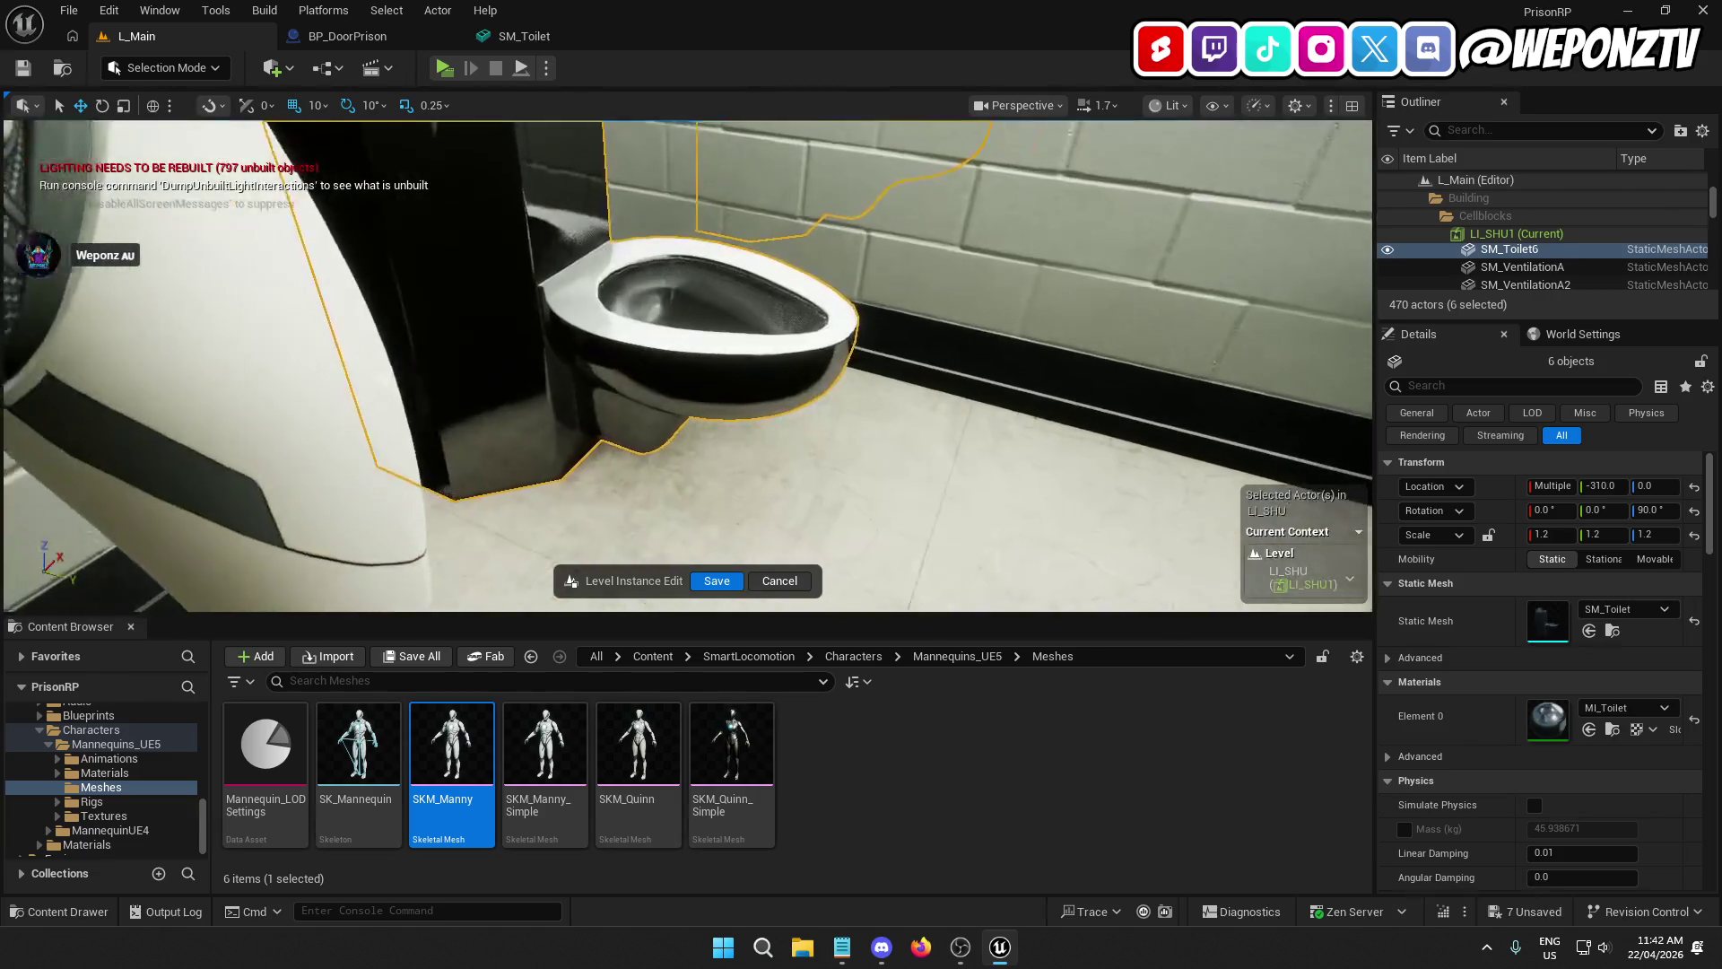
key("a")
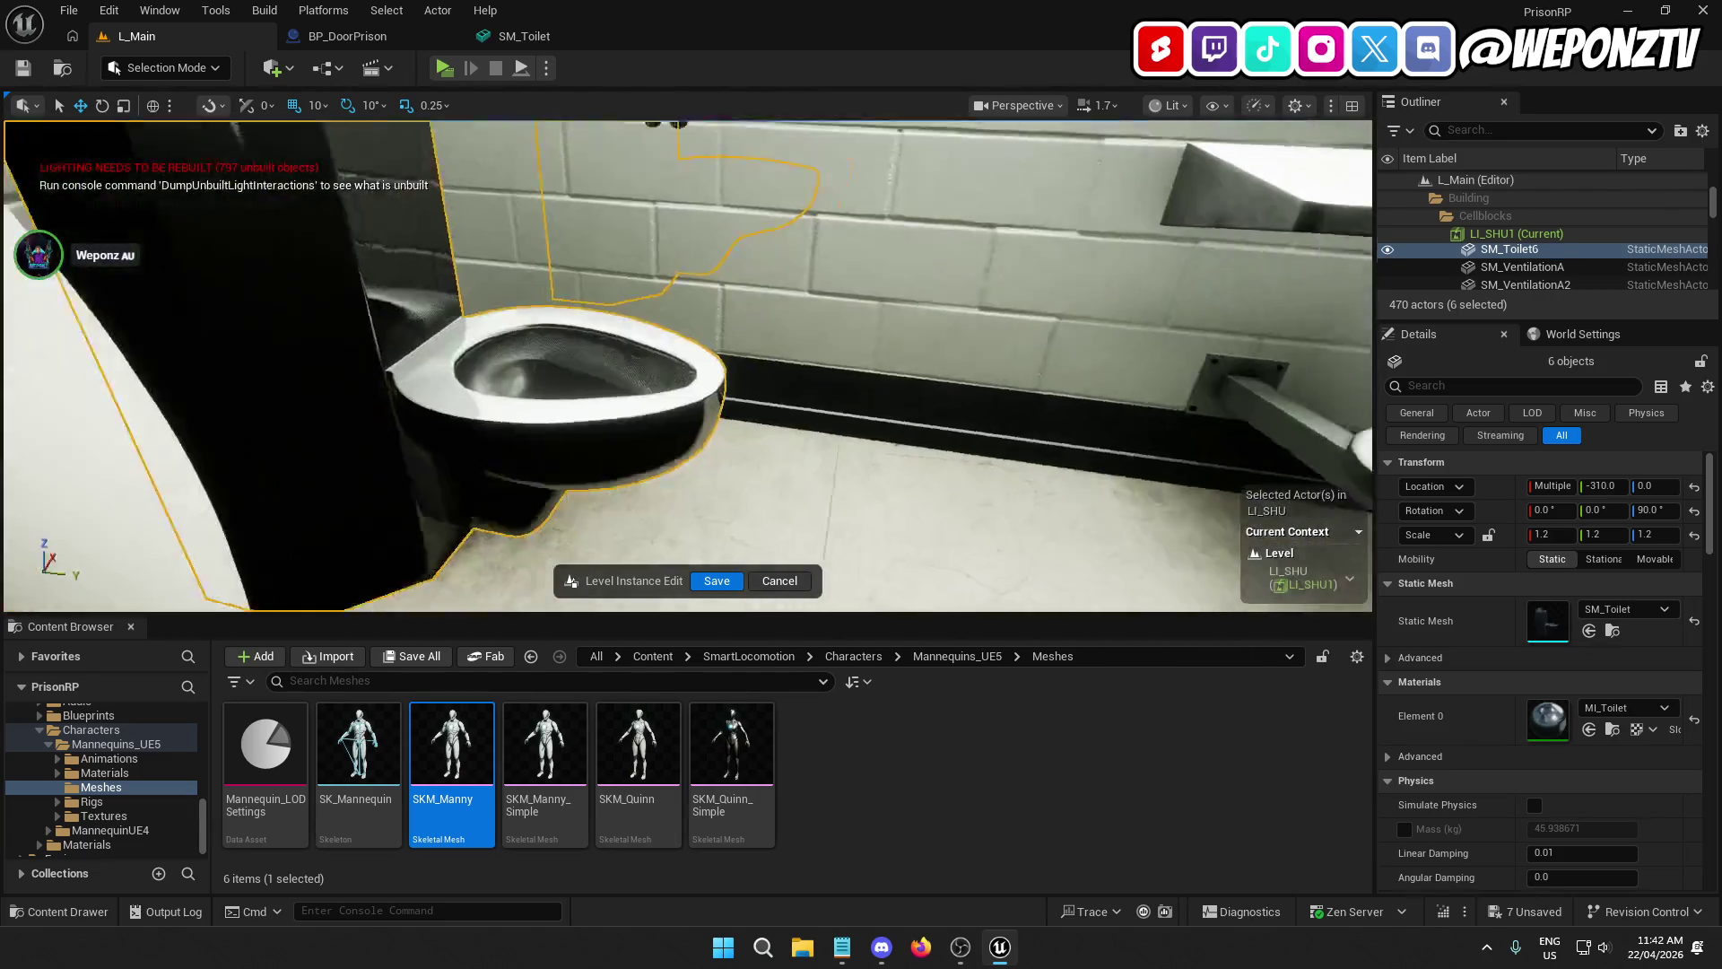
key("s")
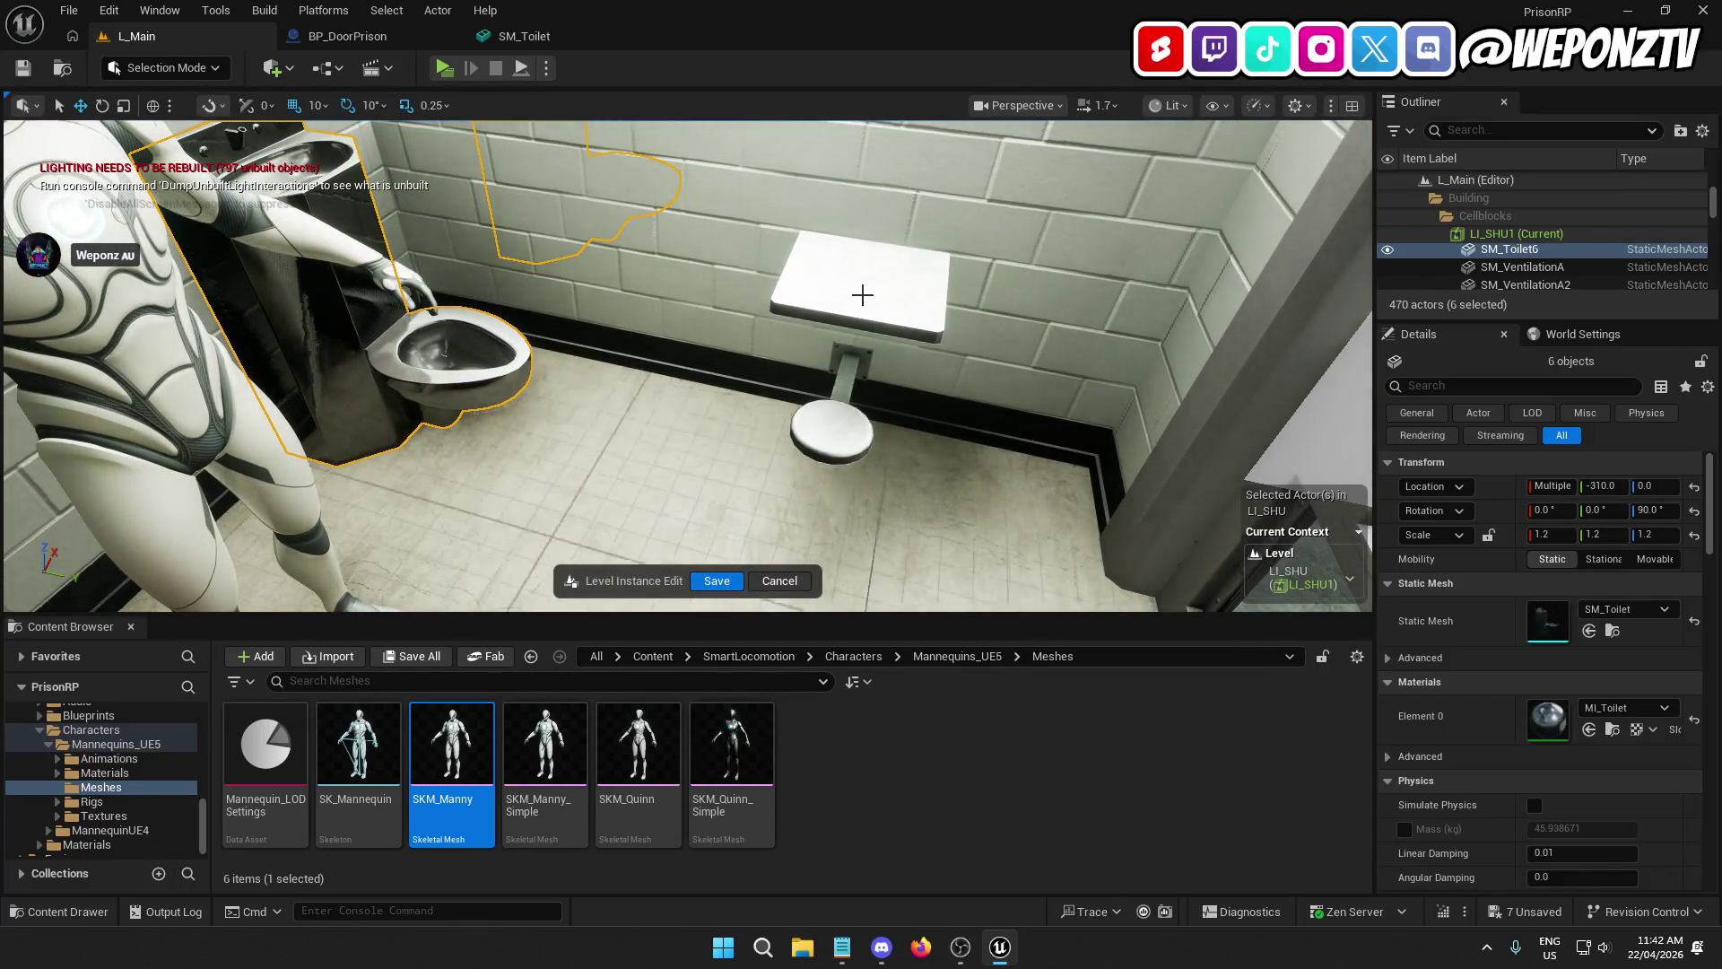
left_click(862, 295)
scroll(1534, 262, "up", 4)
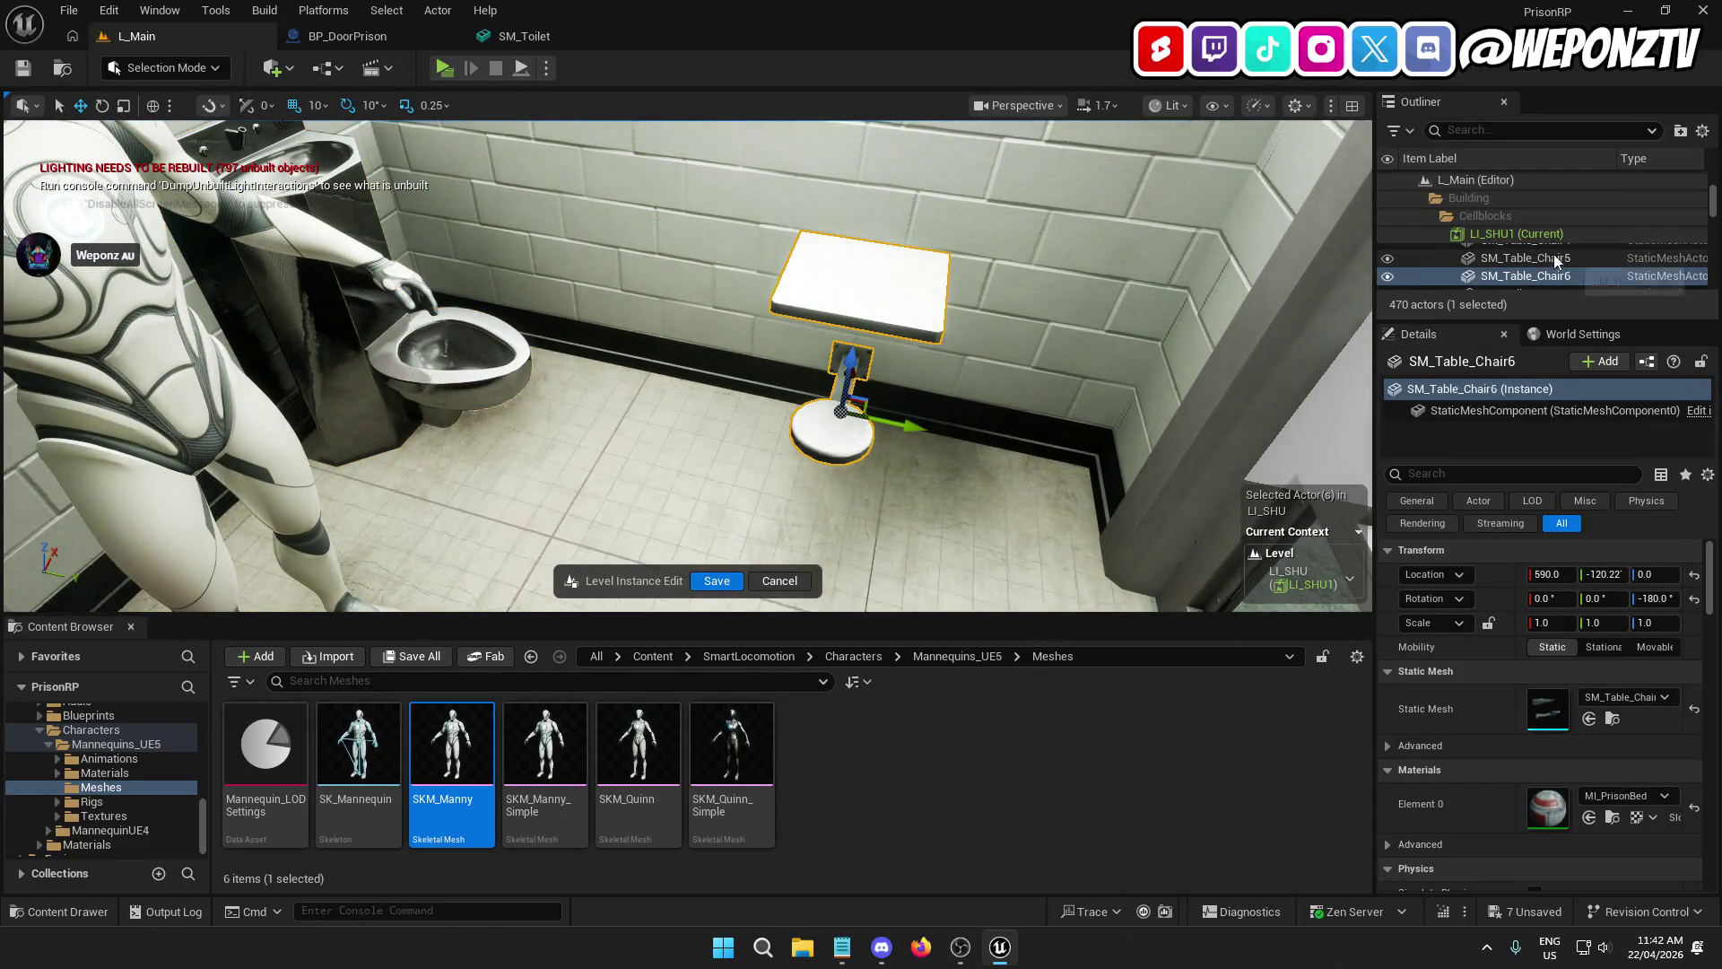
Step: Select SM_Table_Chair through SM_Table_Chair6 and scale them to 1.1 on X, Y and Z
scroll(1580, 246, "up", 1)
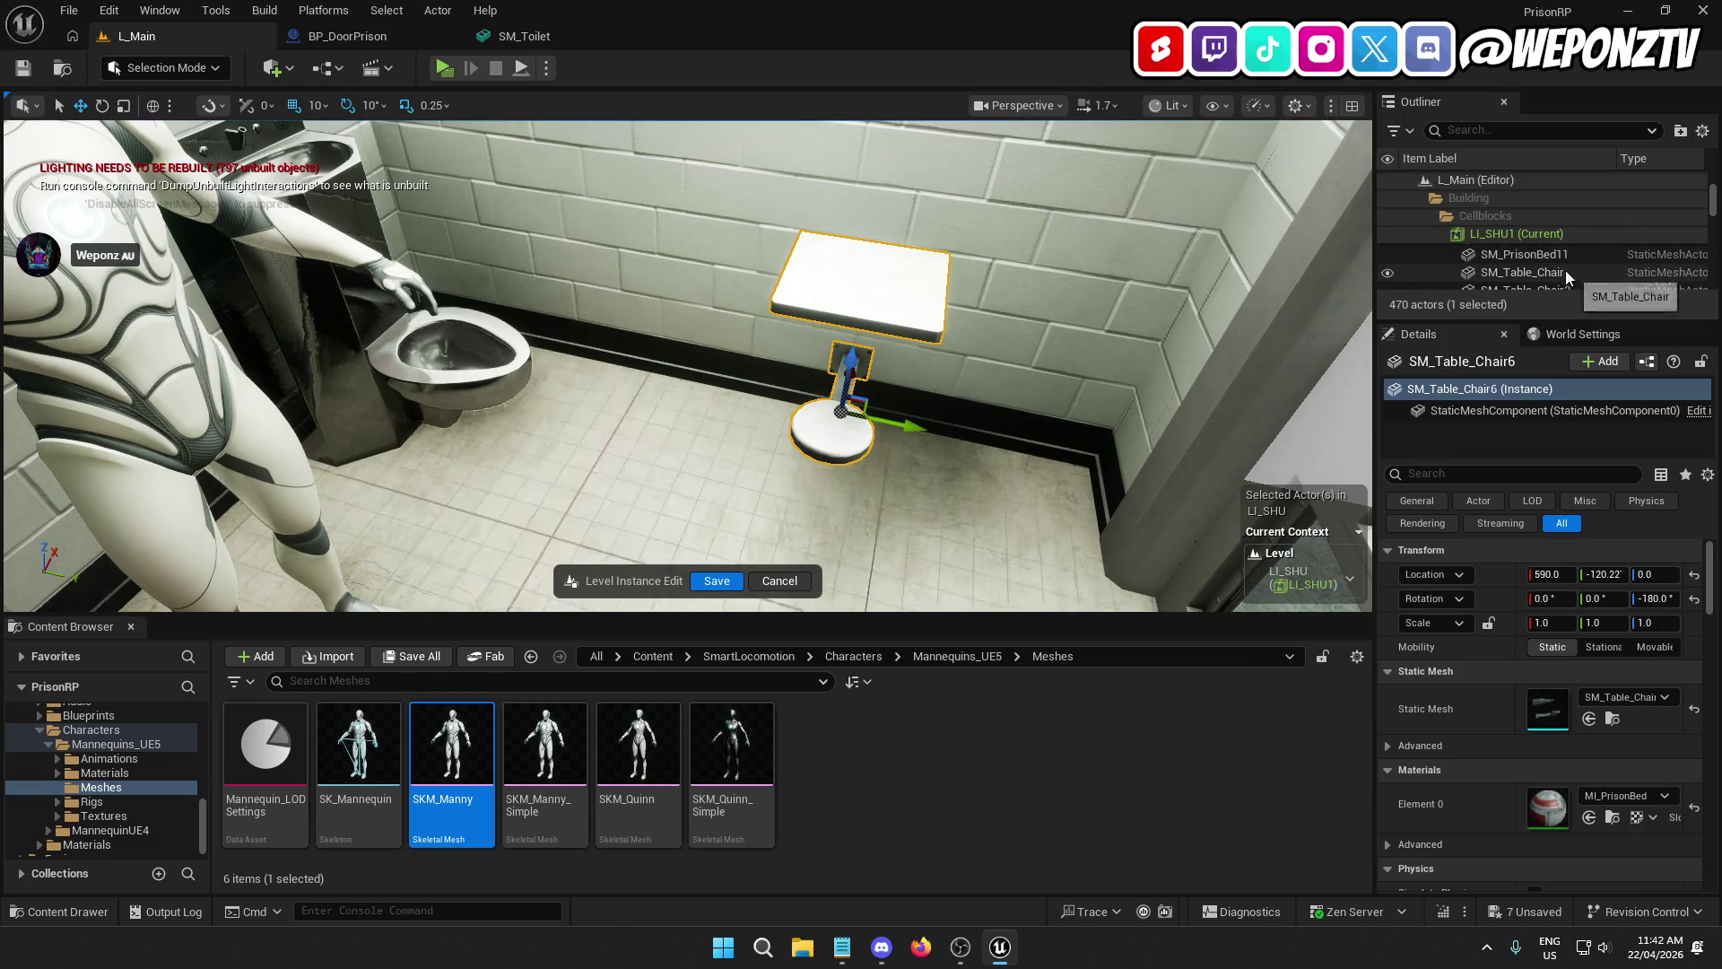
left_click(1561, 271, "shift")
left_click(1568, 535)
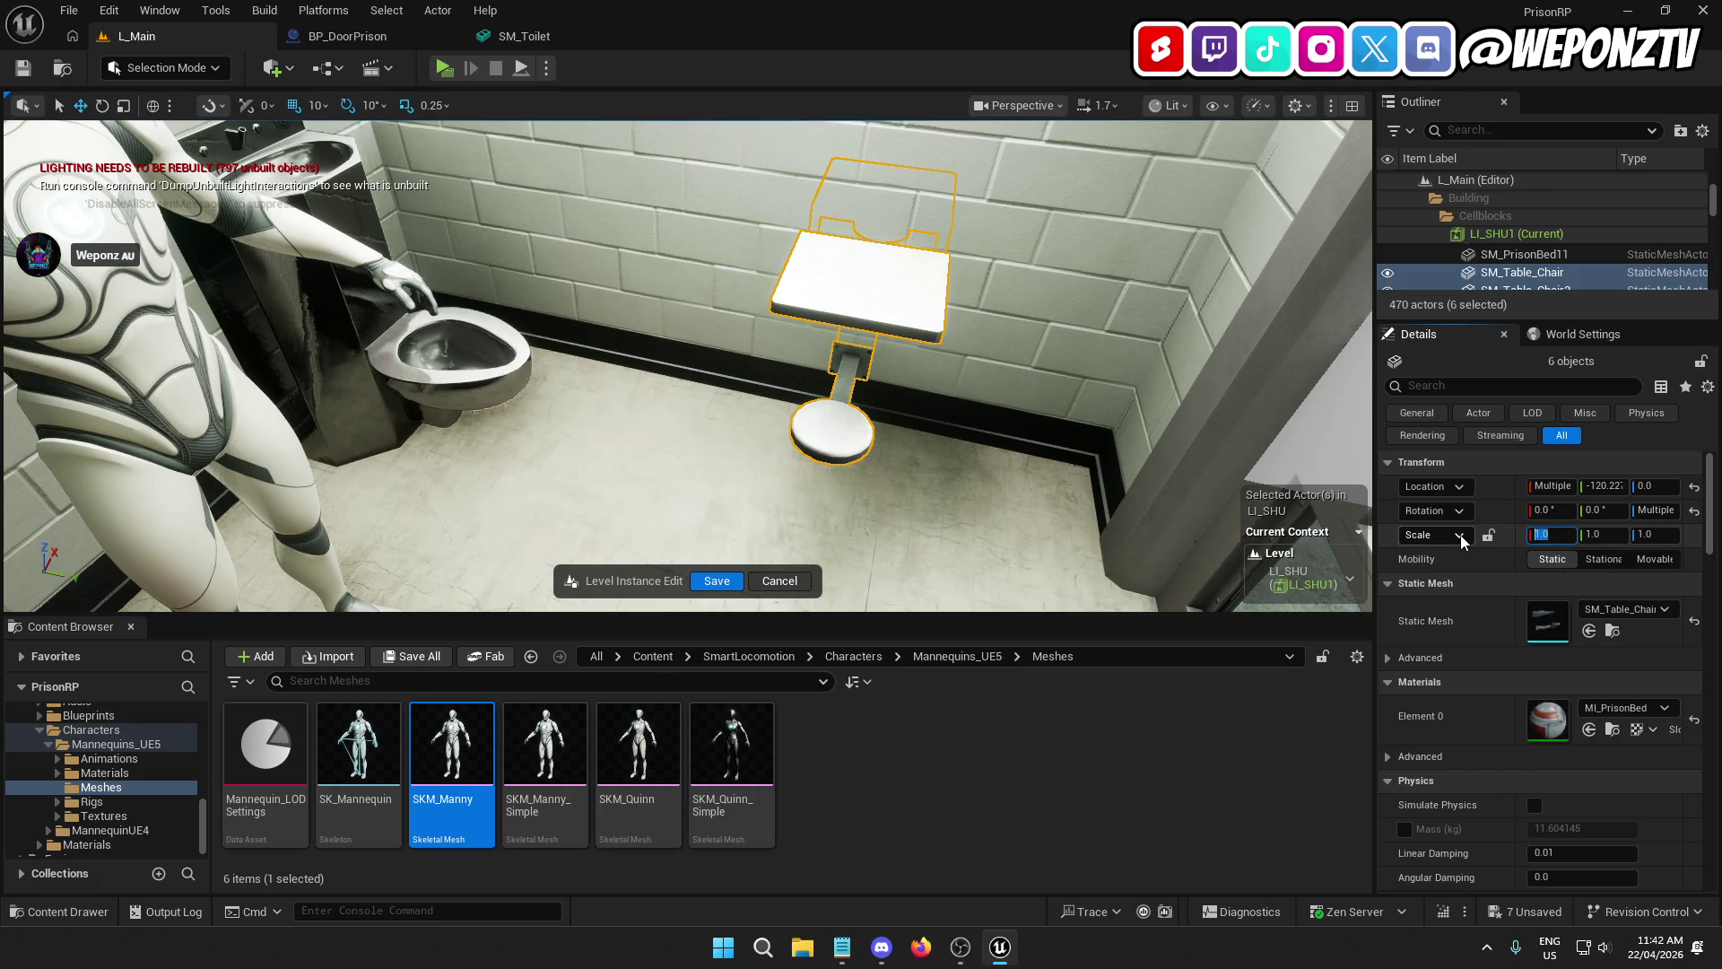
type("1.1")
key("Return")
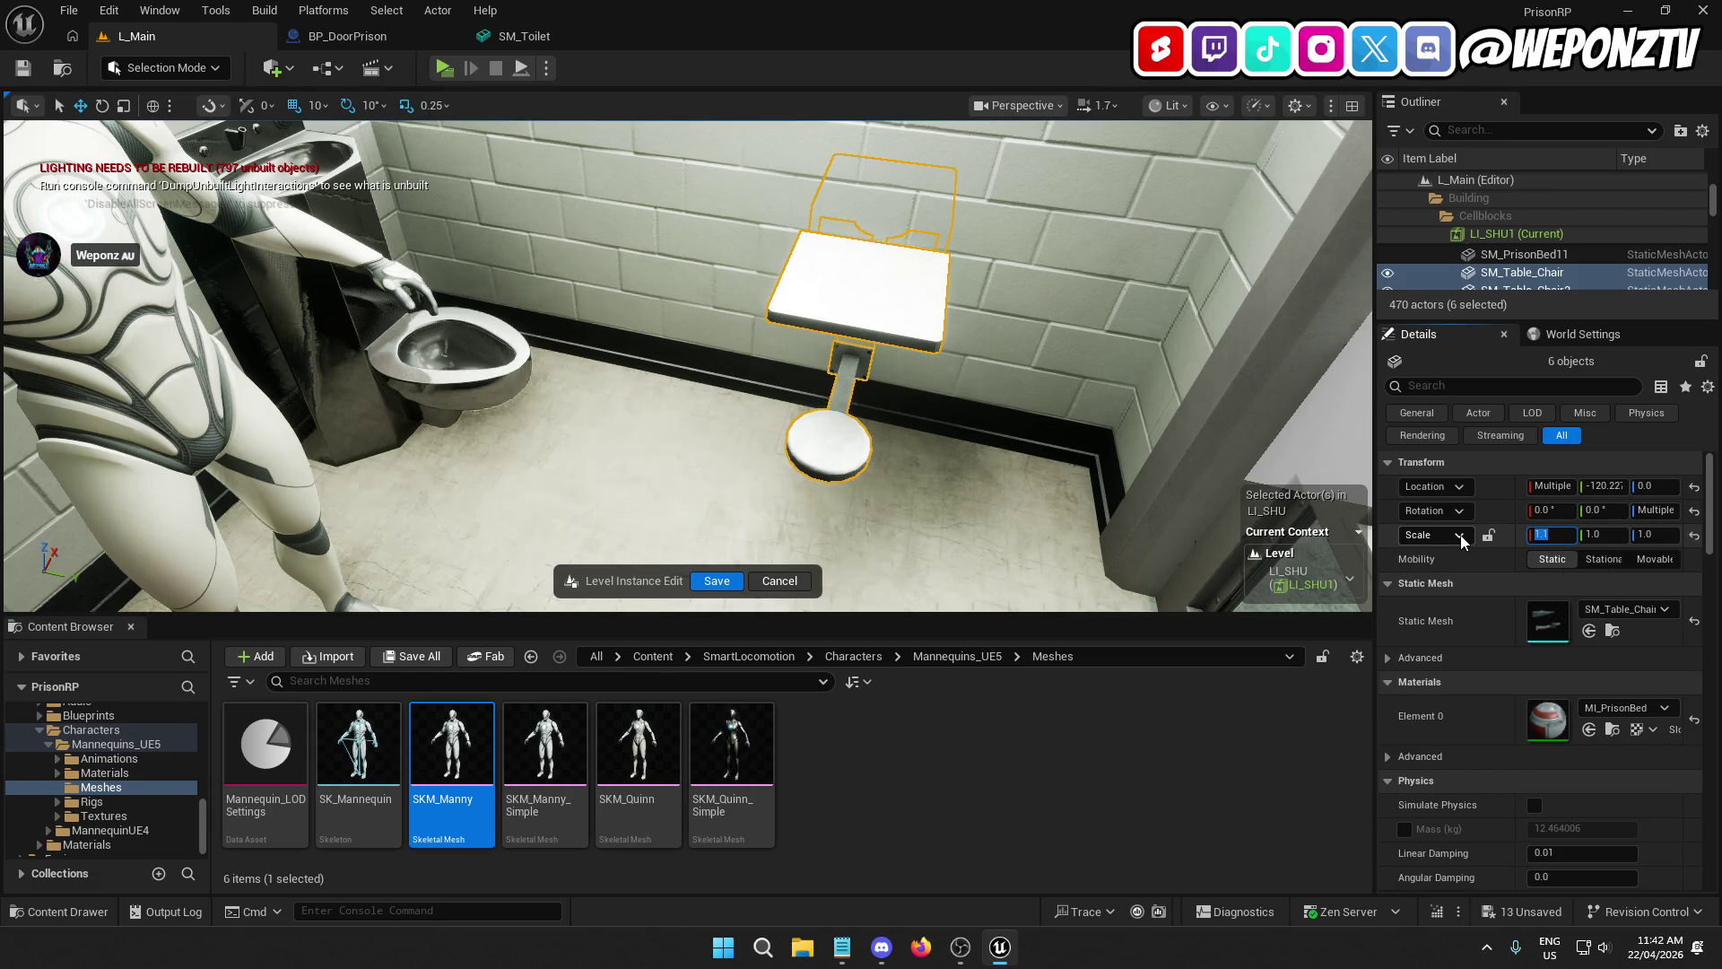
key("Tab")
type("1.1")
key("Tab")
type("1.1")
key("Return")
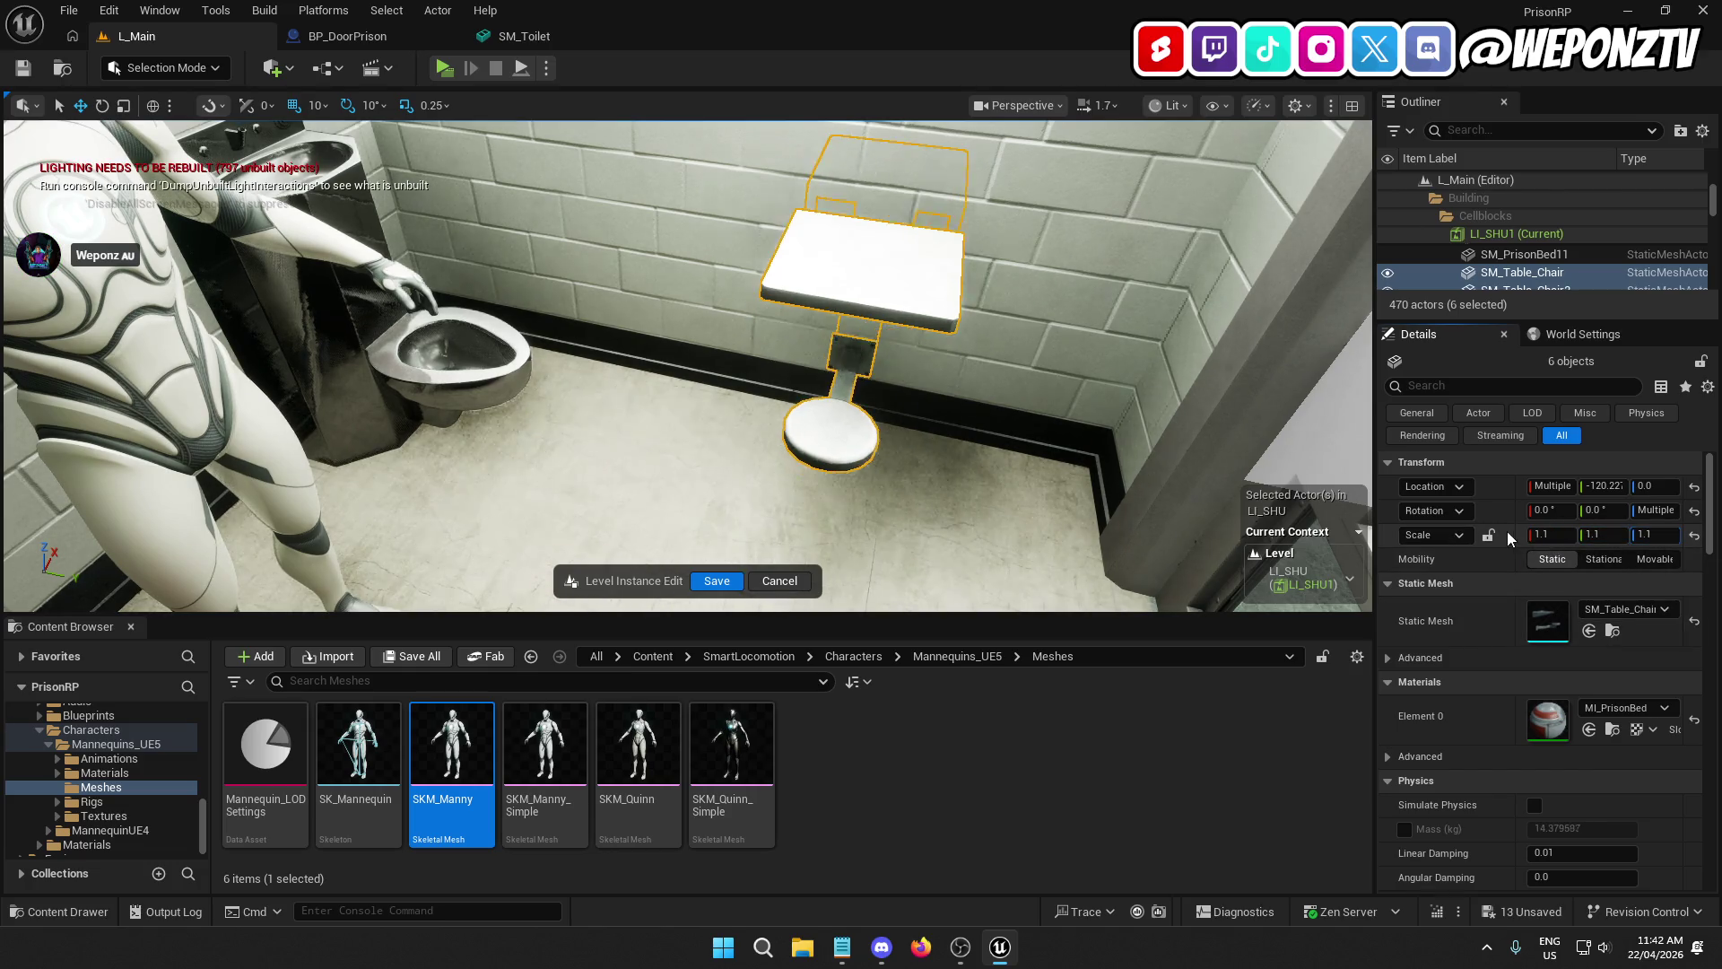
left_click_drag(1117, 515, 1090, 497)
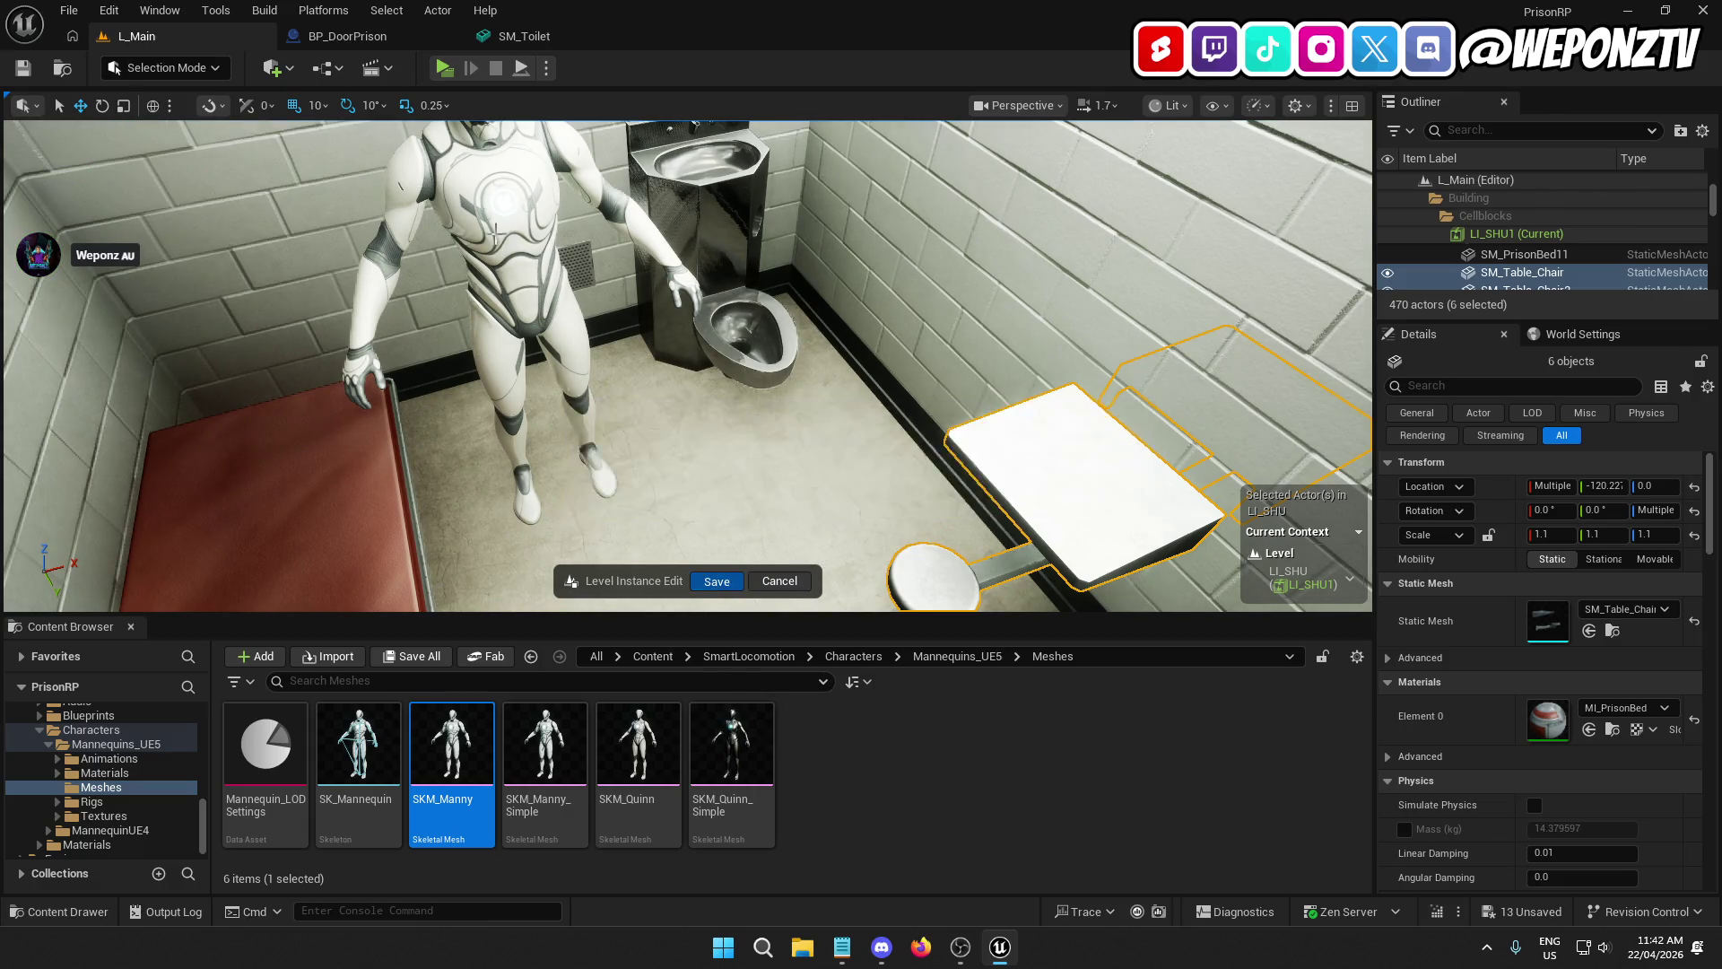
Step: Save the LI_SHU1 instance edits and fly the view across the level
left_click(716, 581)
scroll(617, 375, "up", 2)
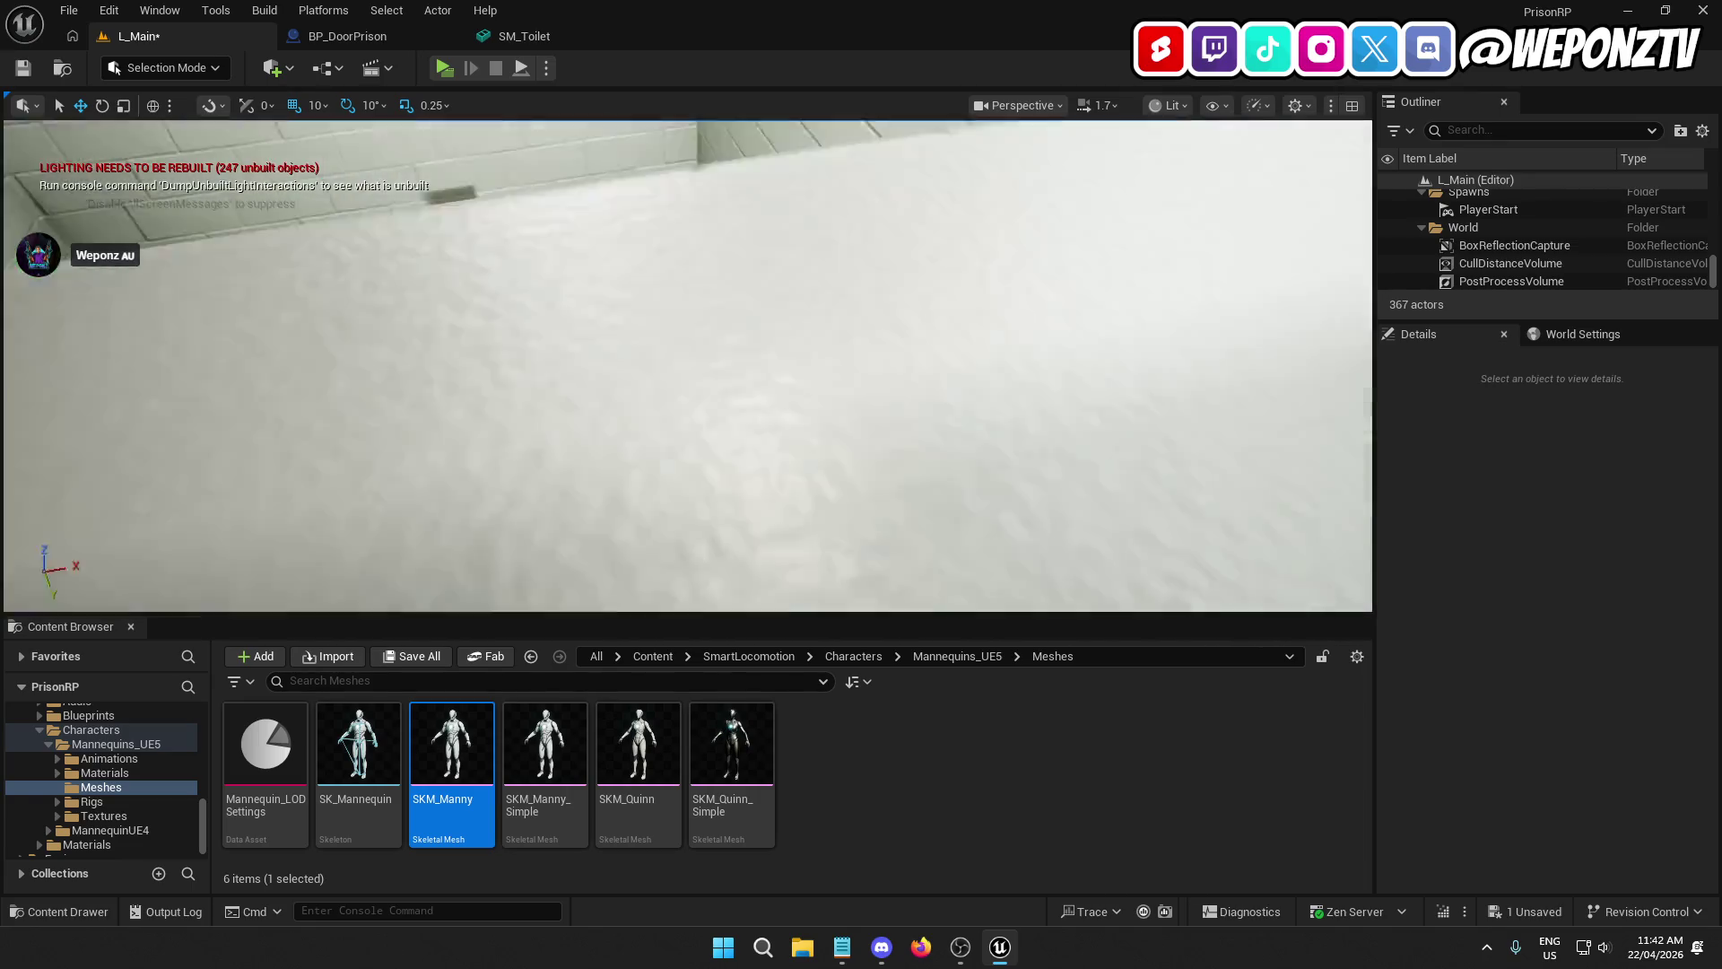
scroll(617, 375, "down", 3)
scroll(617, 375, "up", 3)
scroll(617, 375, "down", 3)
mouse_move(617, 375)
left_mouse_down()
mouse_move(628, 404)
mouse_move(686, 350)
mouse_move(617, 375)
left_mouse_up()
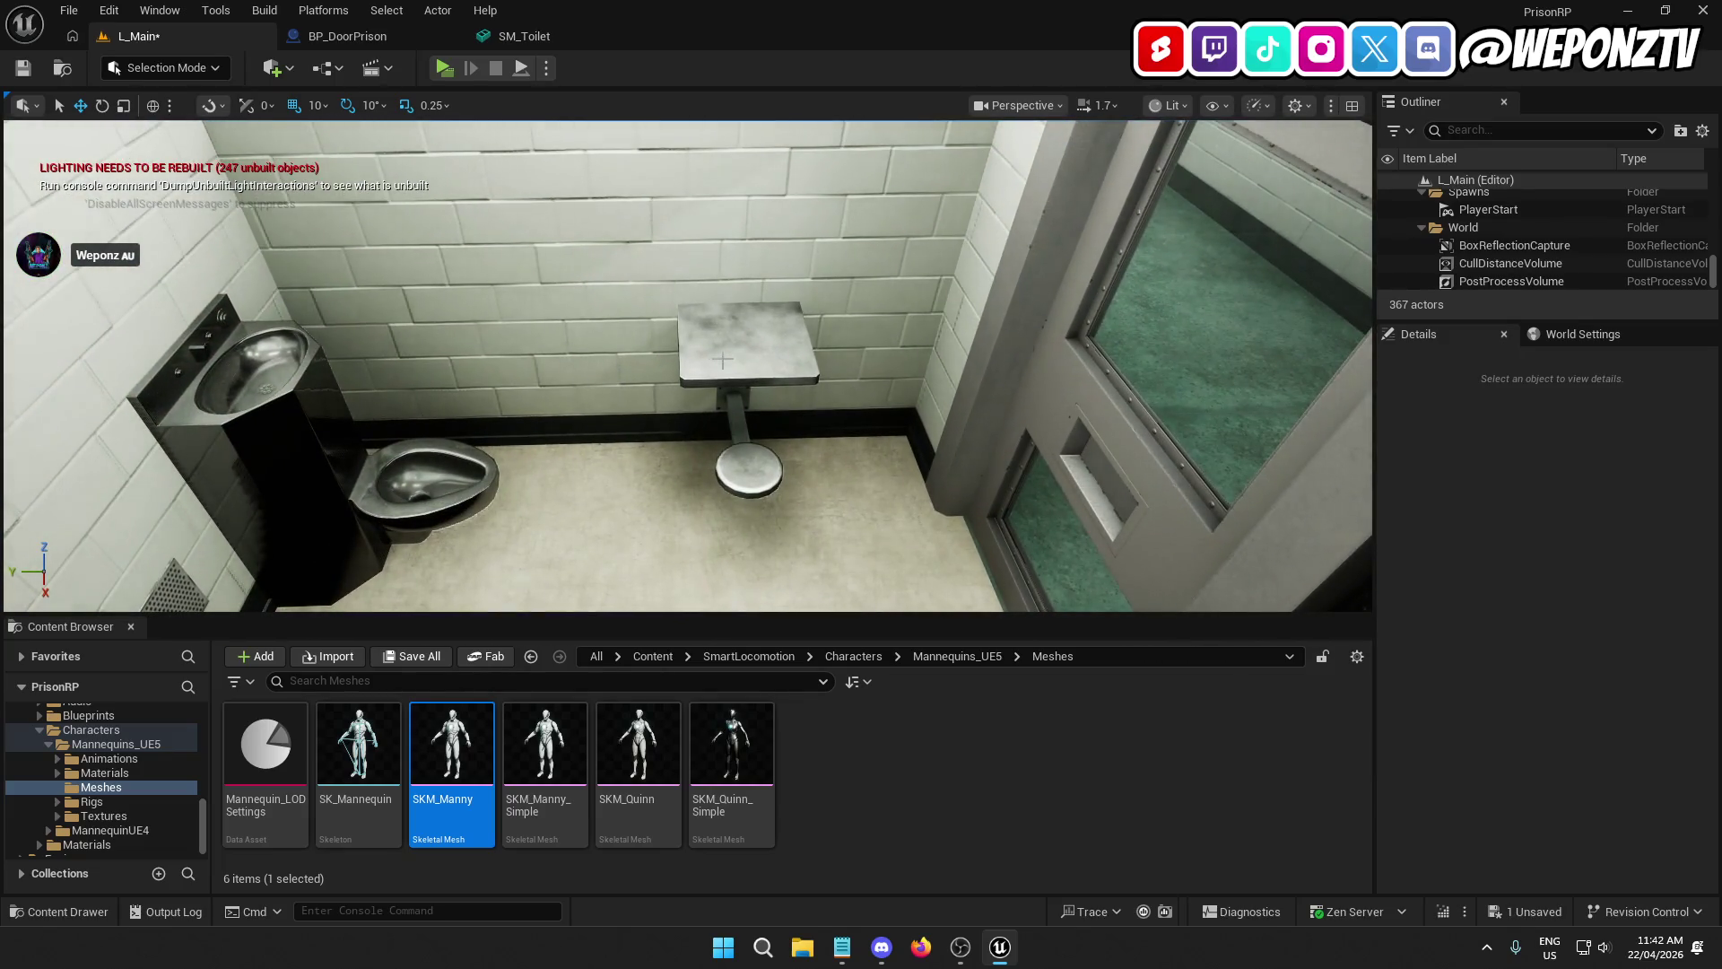
Step: Confirm the enlarged table in LI_SHU2, save that instance, then edit LI_CellblockA
left_click(767, 371)
left_click(1553, 581)
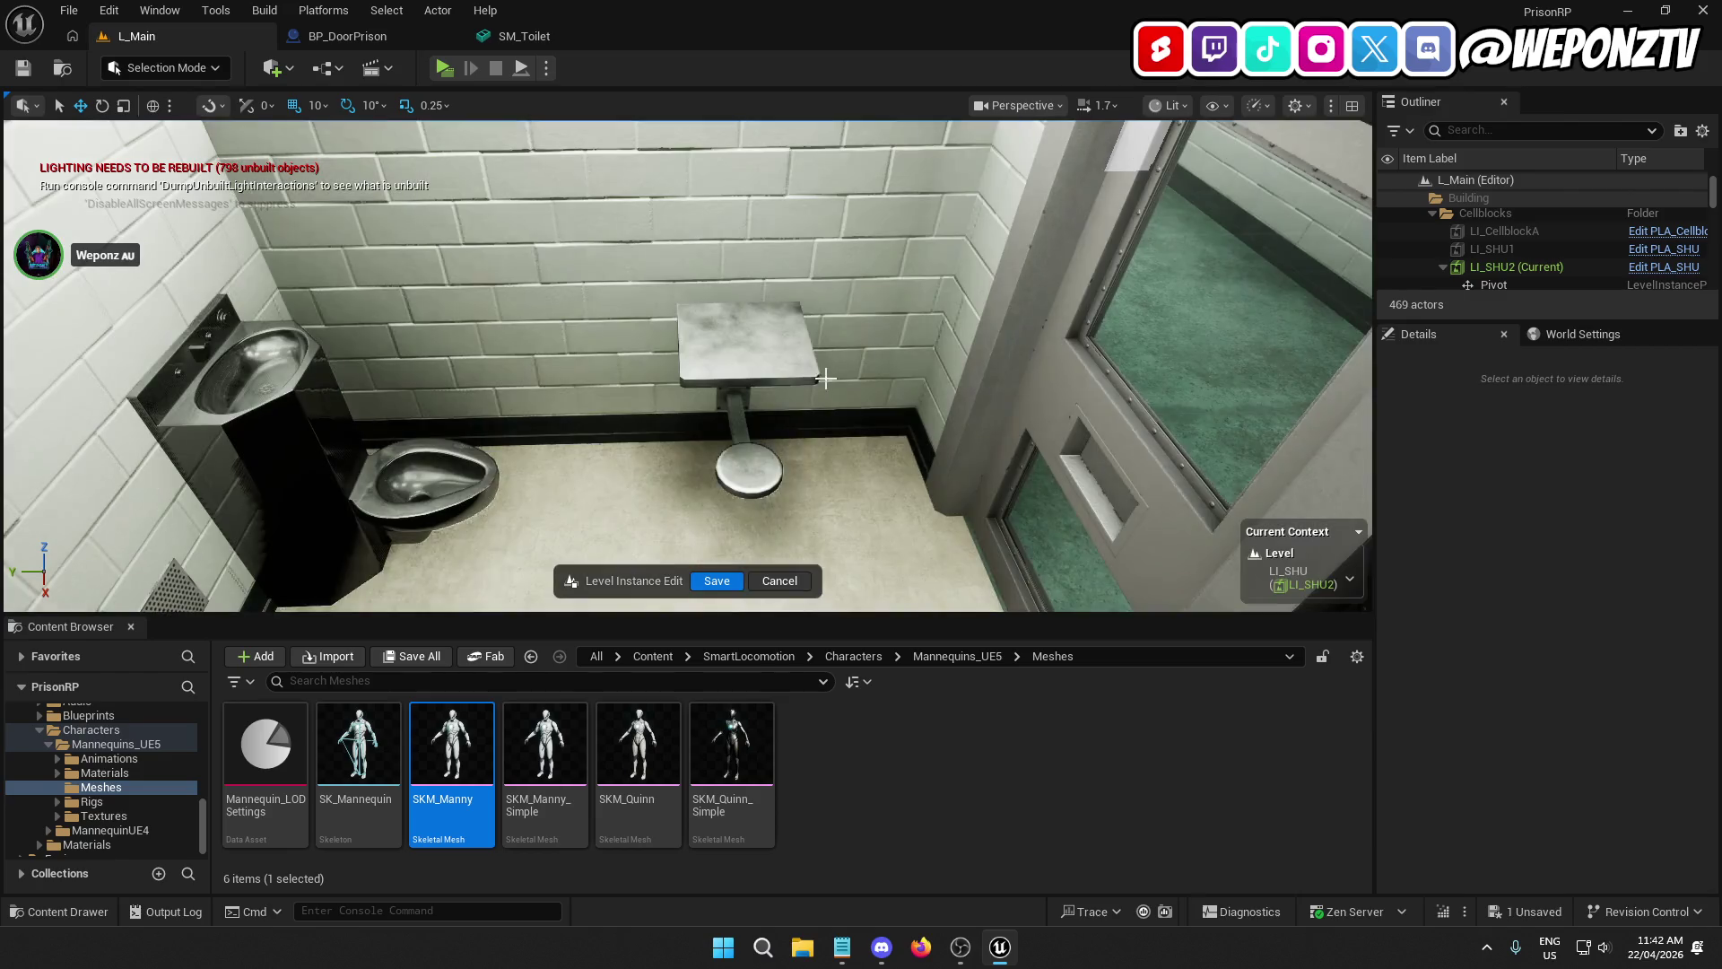
left_click(782, 346)
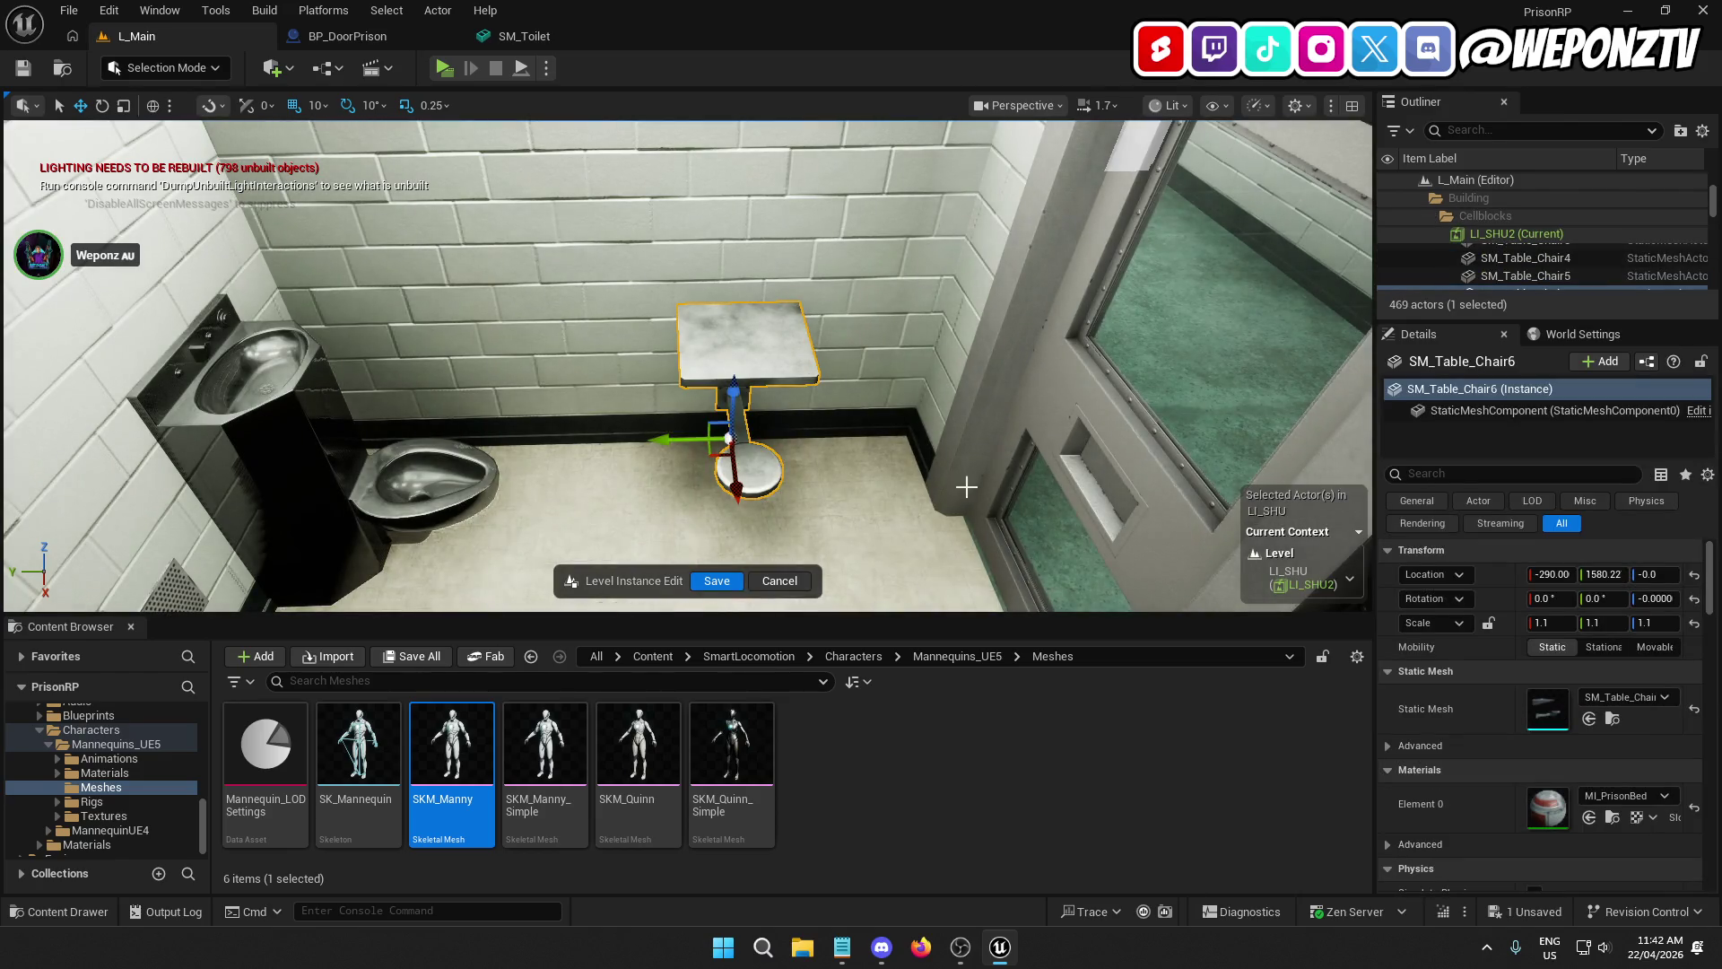
left_click(717, 582)
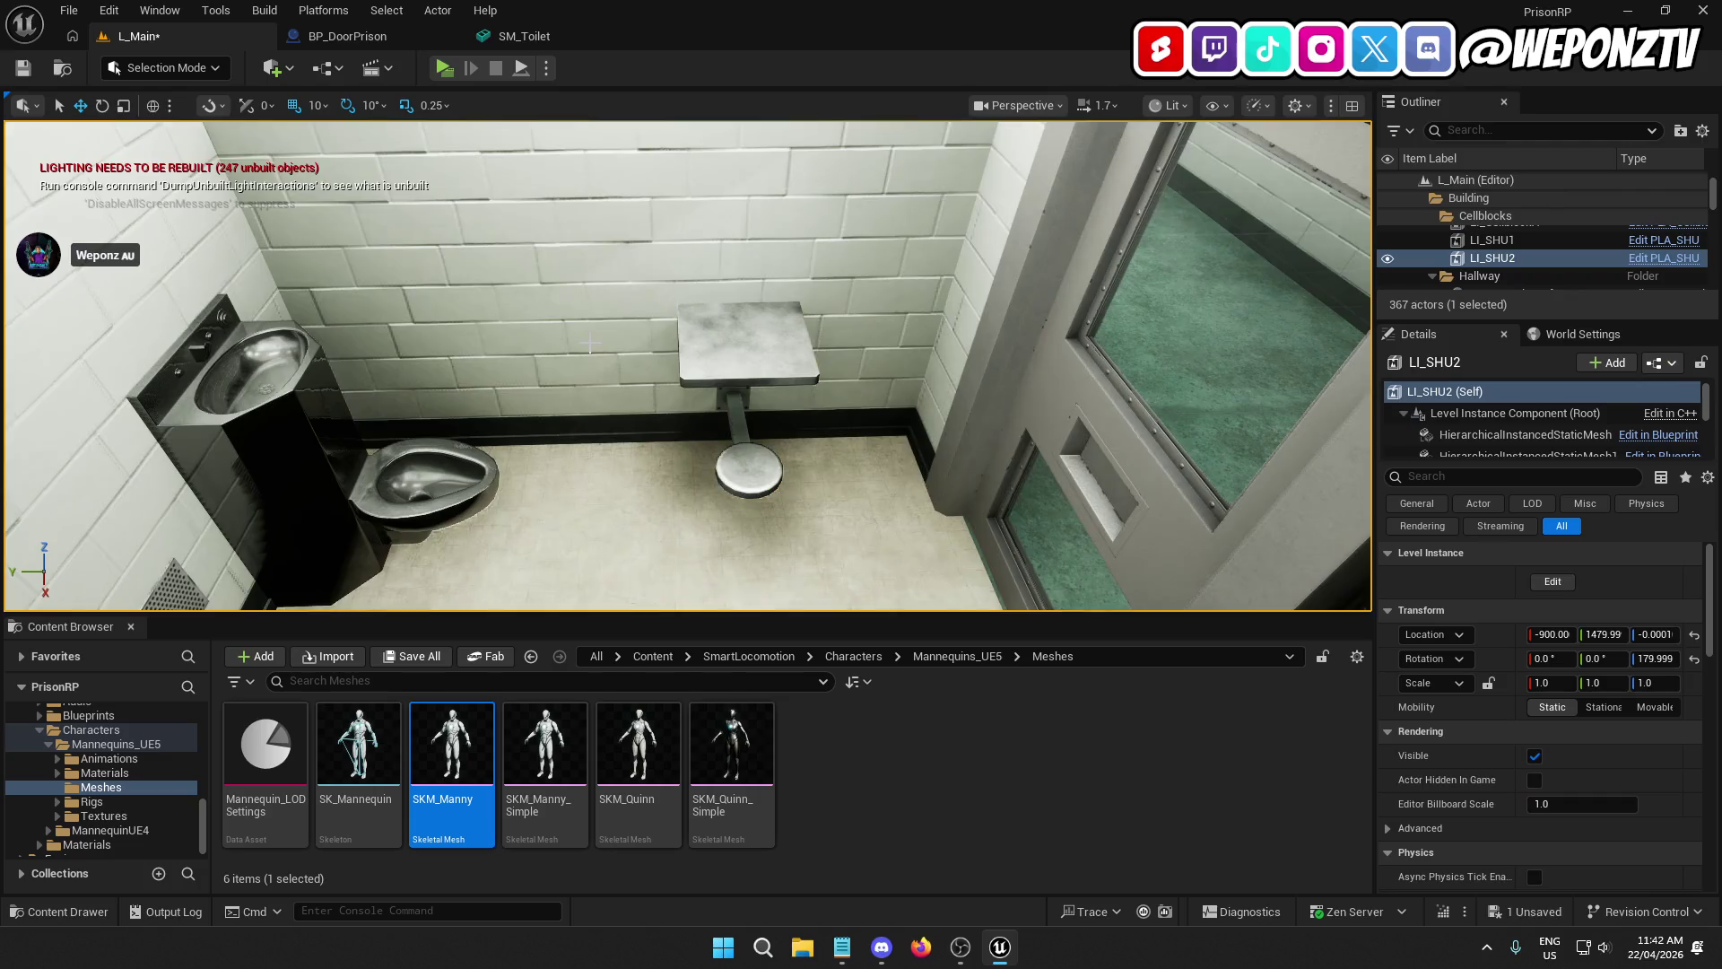
key("f")
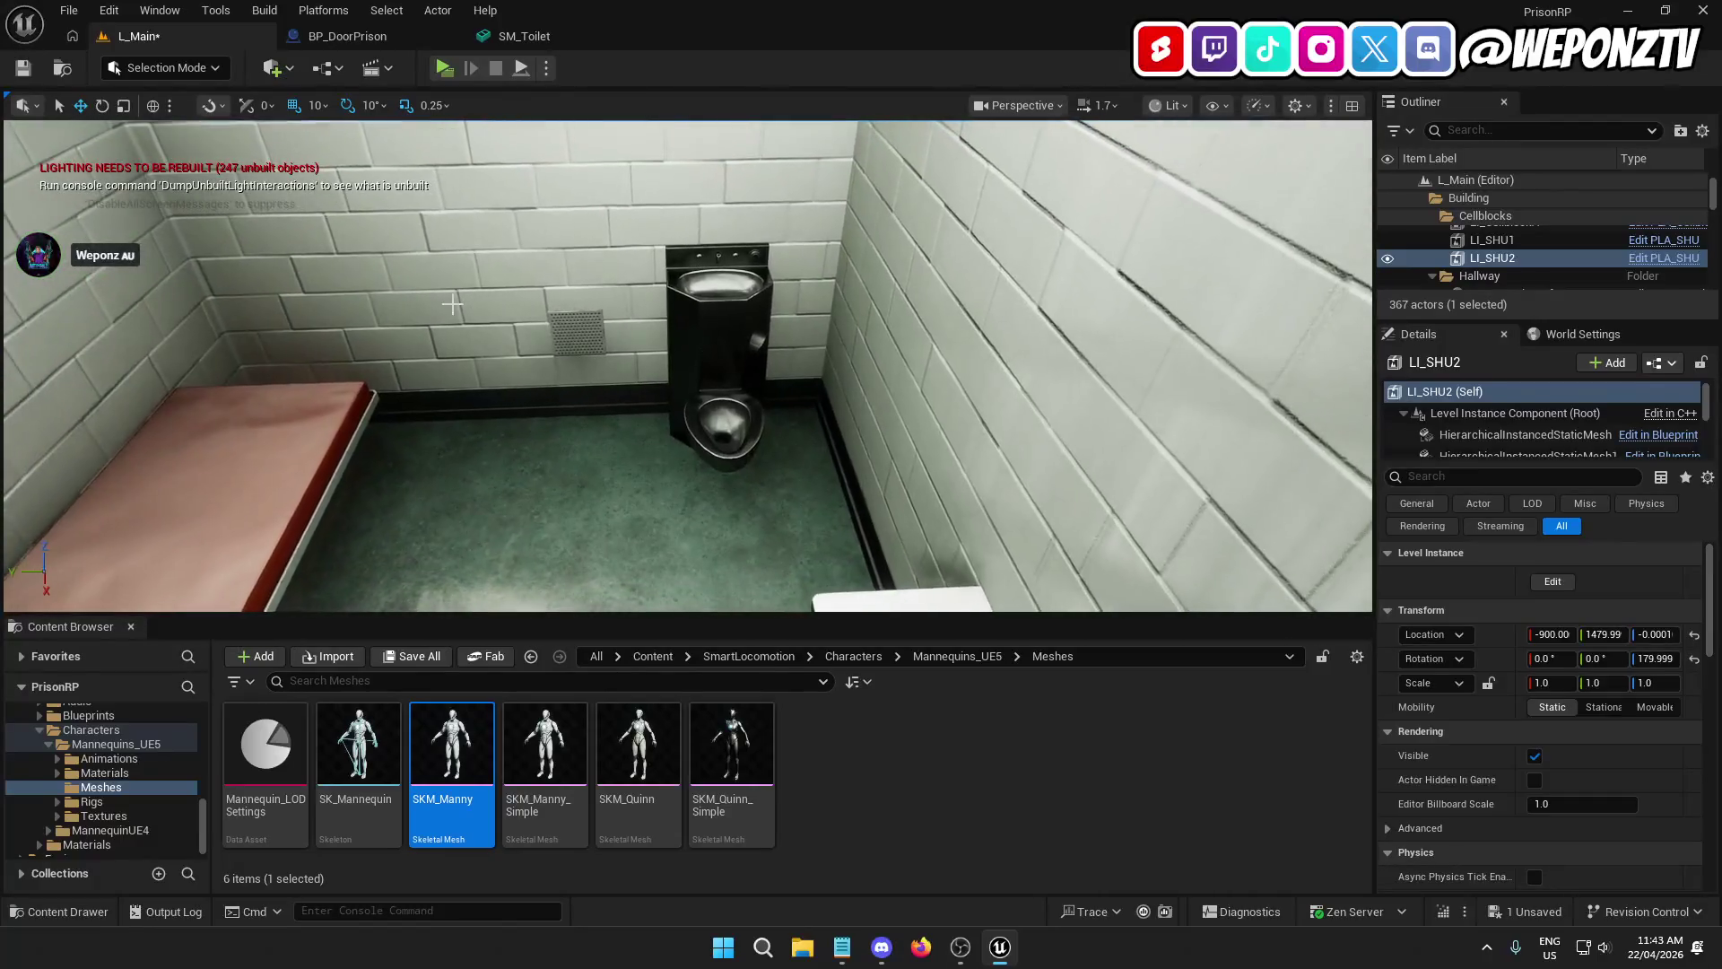
left_click(1504, 230)
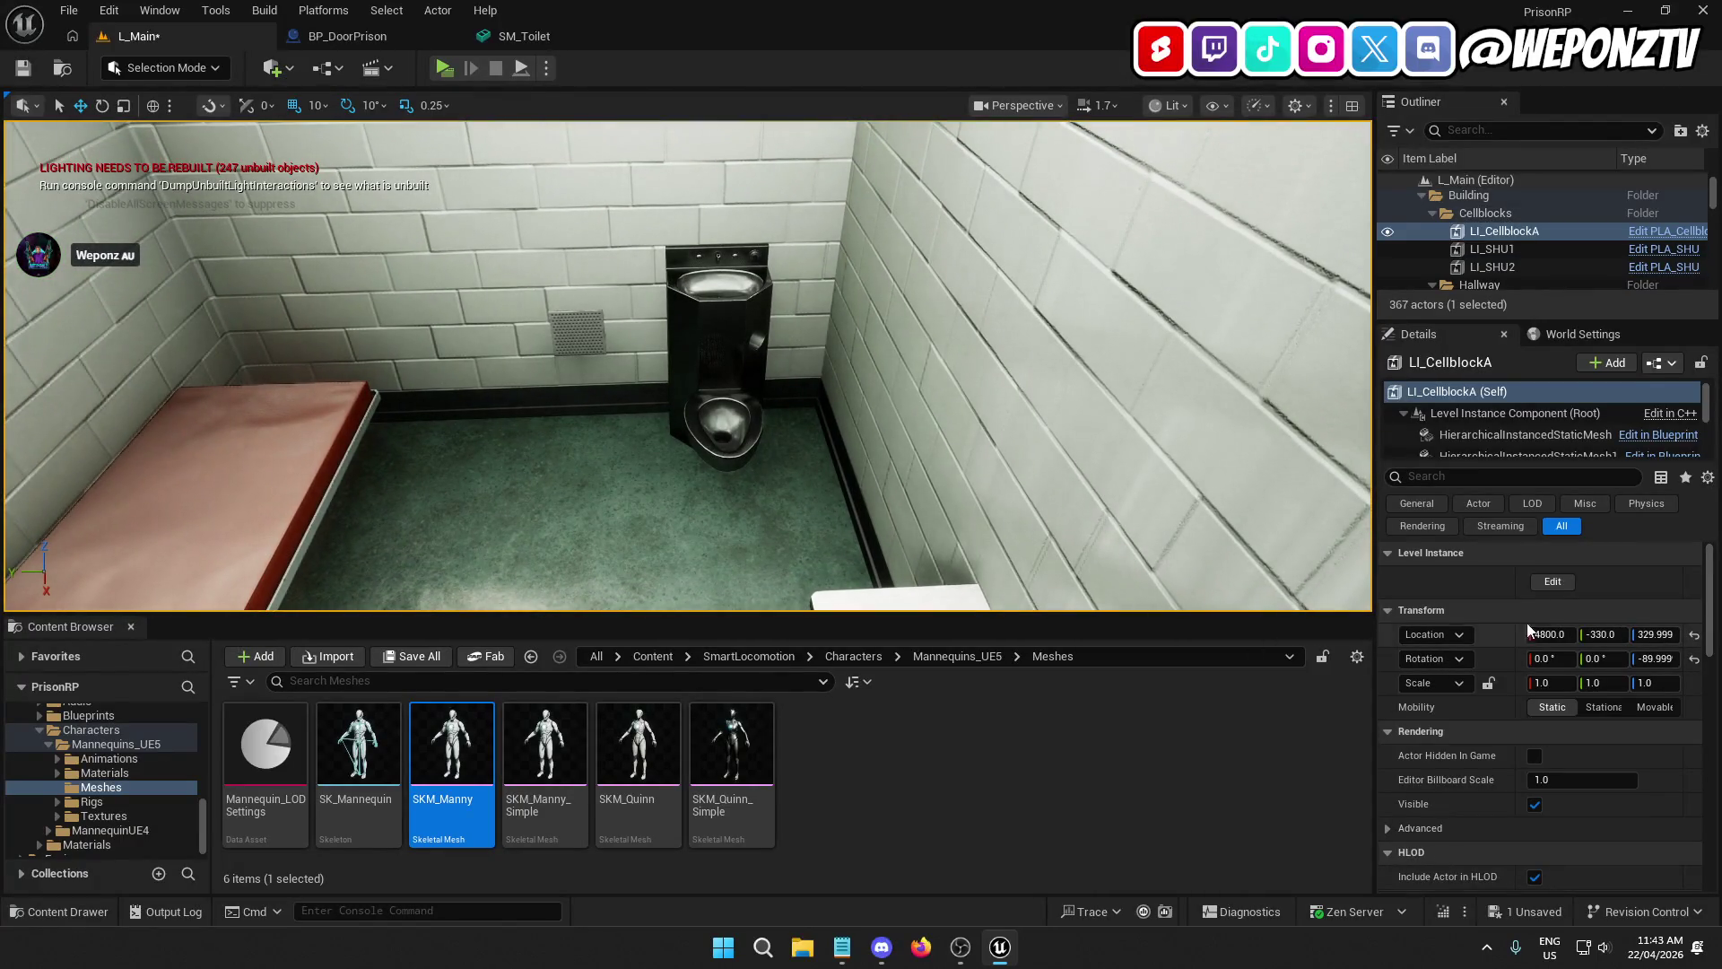
left_click(1553, 581)
Step: Select the six Cellblock A table-and-chair units and scale them to 1.1 on all axes
left_click(718, 377)
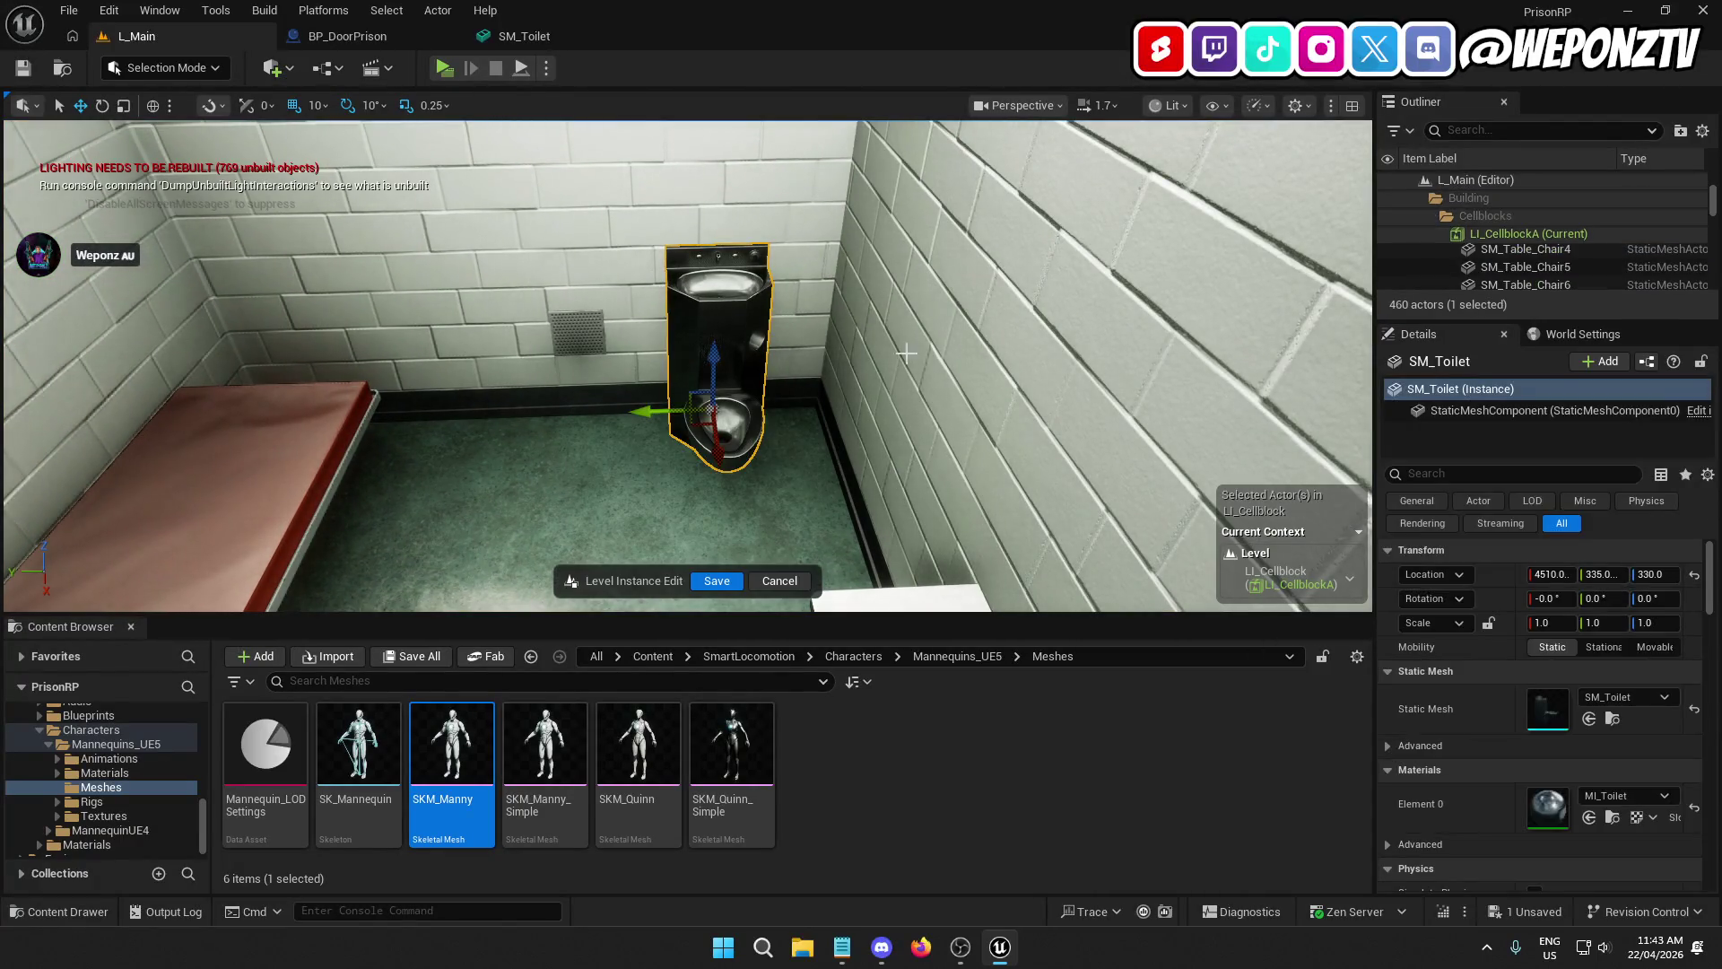
scroll(1541, 285, "up", 5)
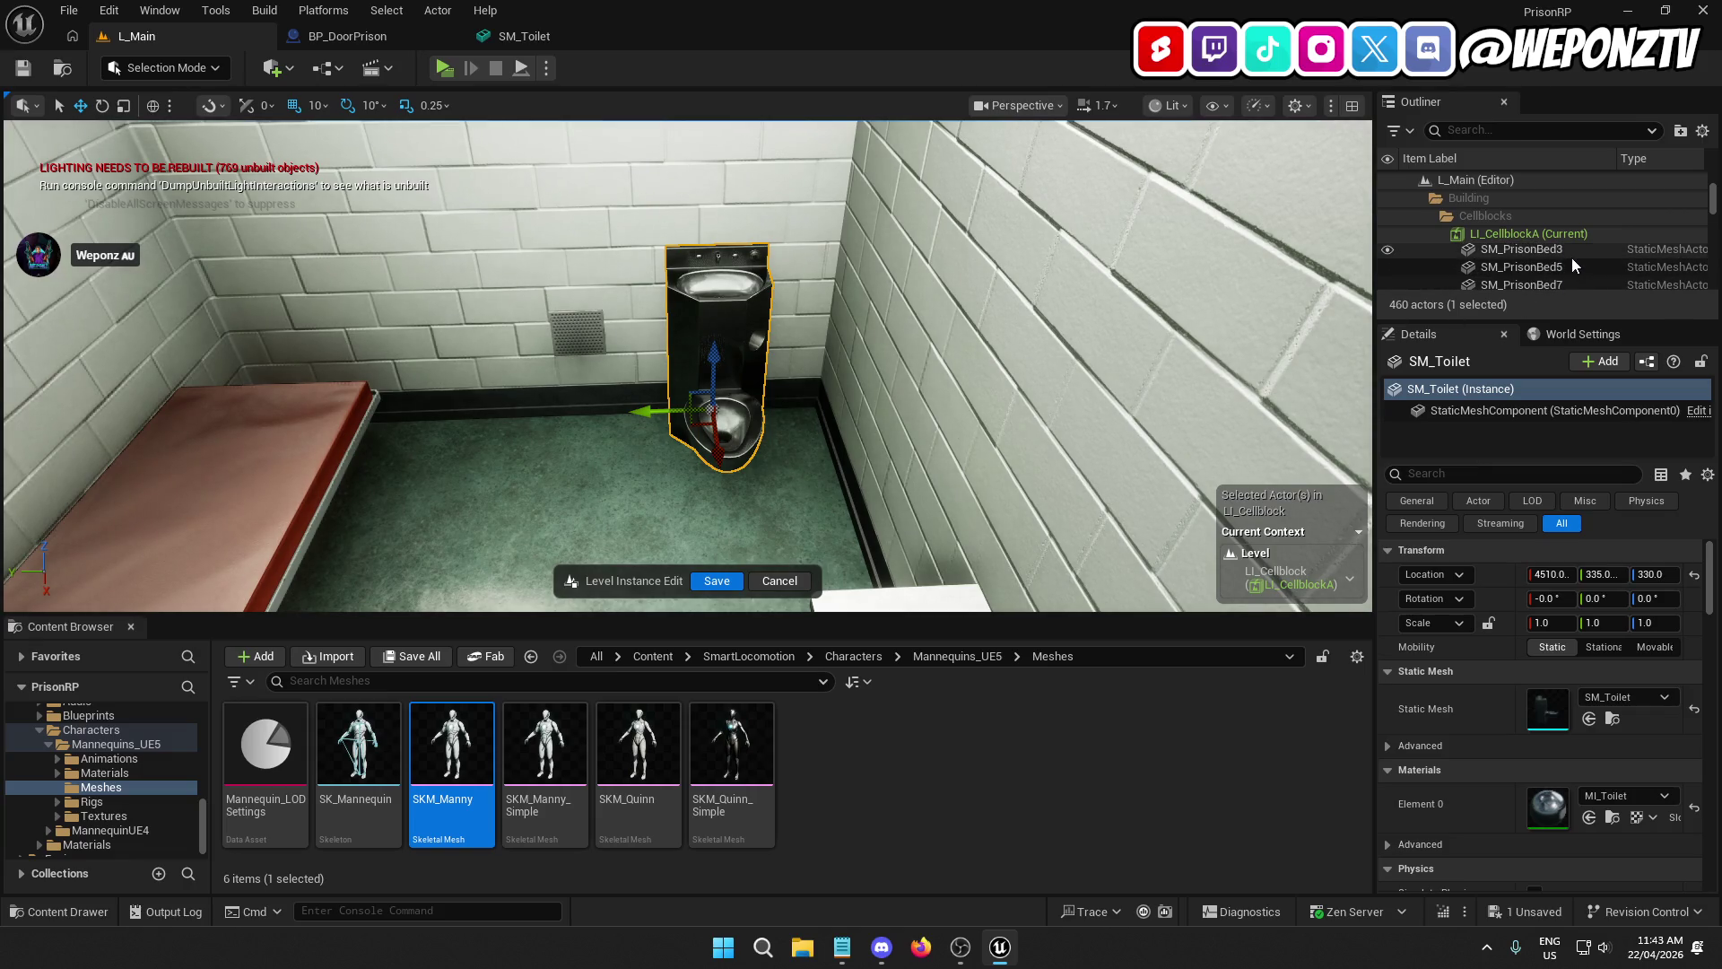
scroll(1576, 256, "down", 2)
left_click(1567, 255)
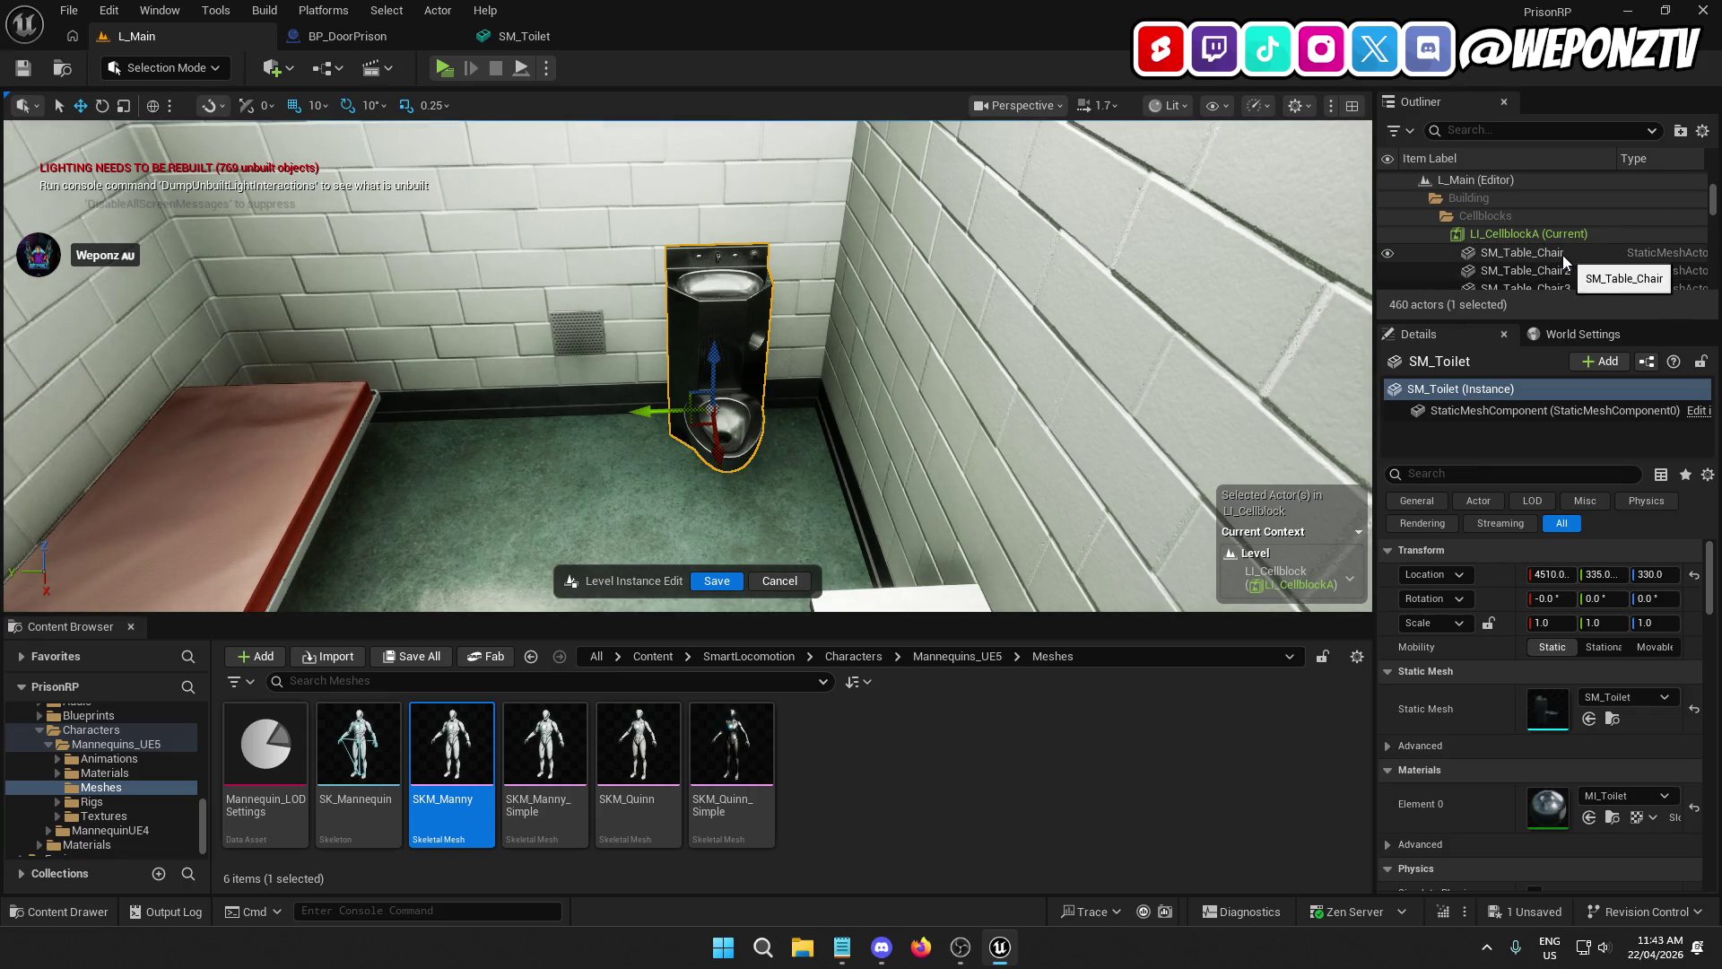
scroll(1558, 266, "down", 2)
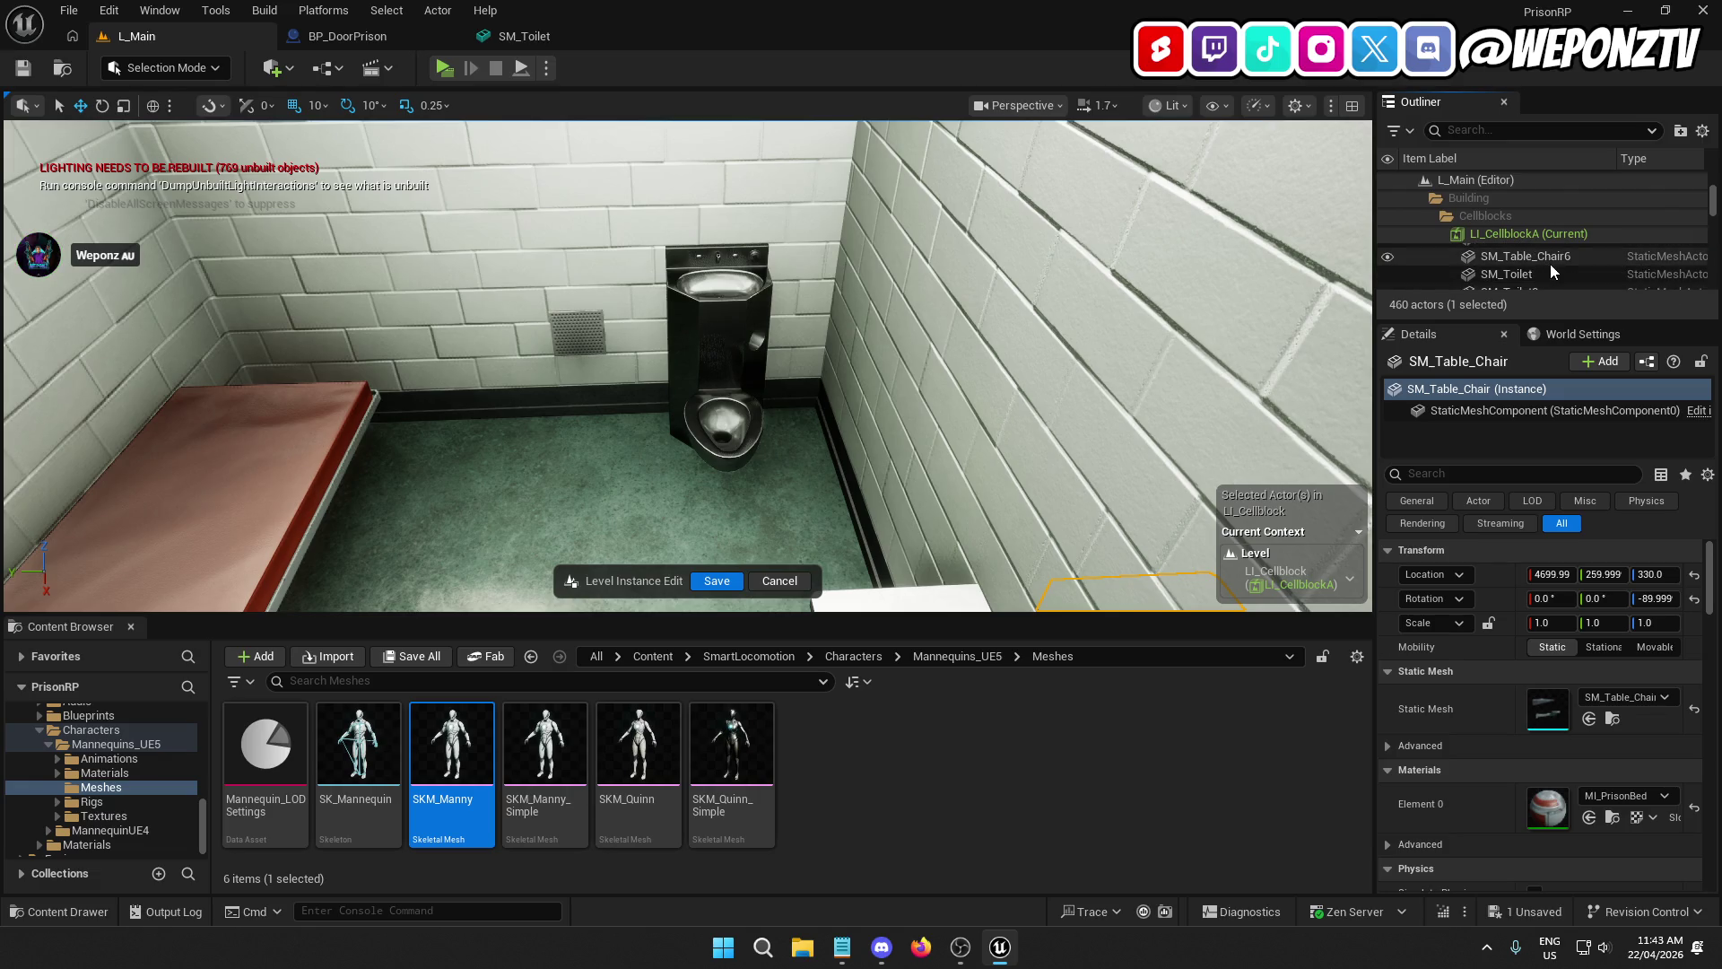
left_click(1548, 256, "shift")
left_click(1550, 533)
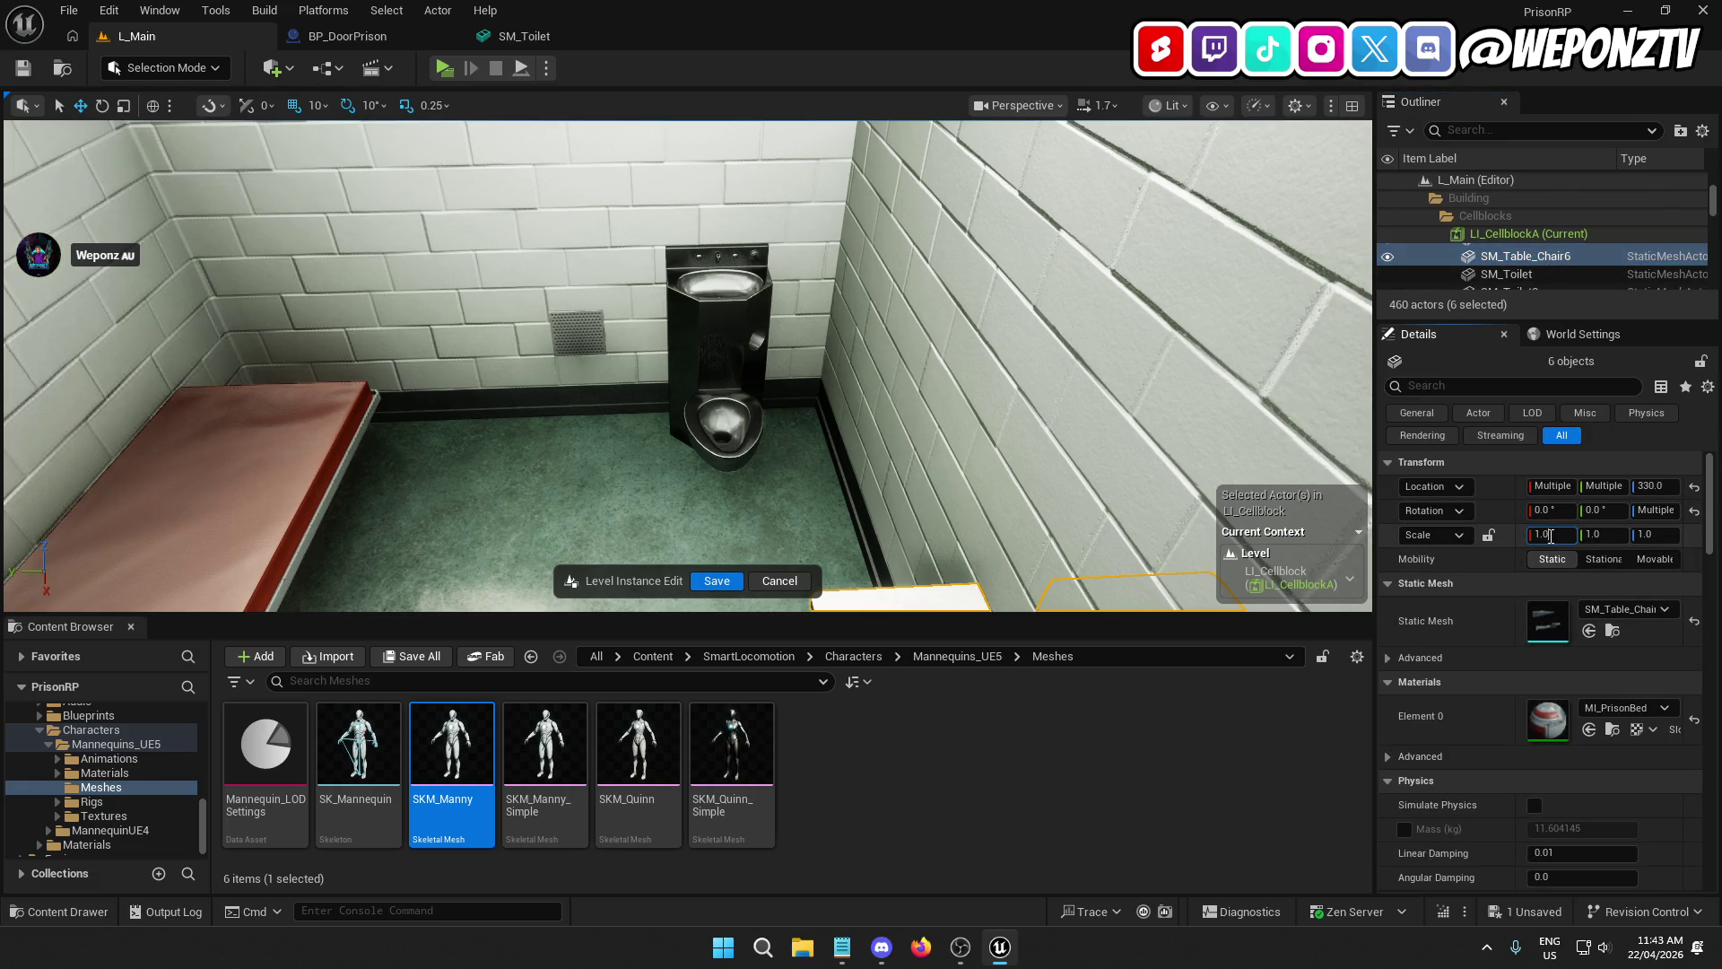
type("1.1")
key("Tab")
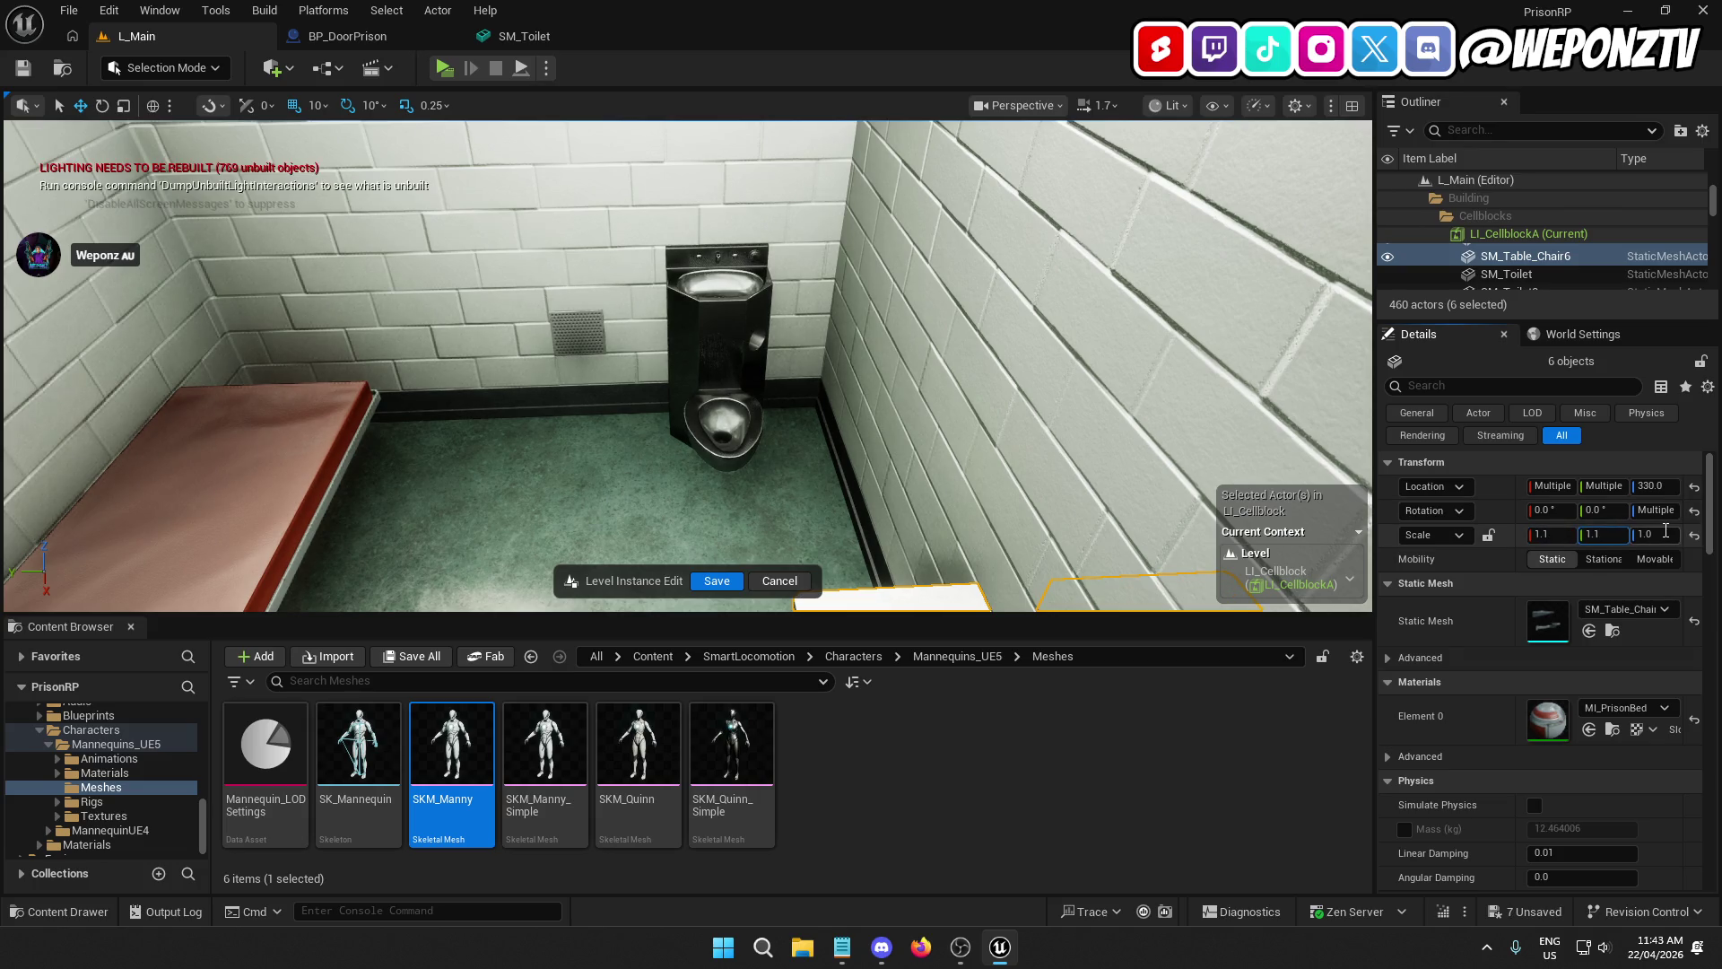
type("1.1")
key("Return")
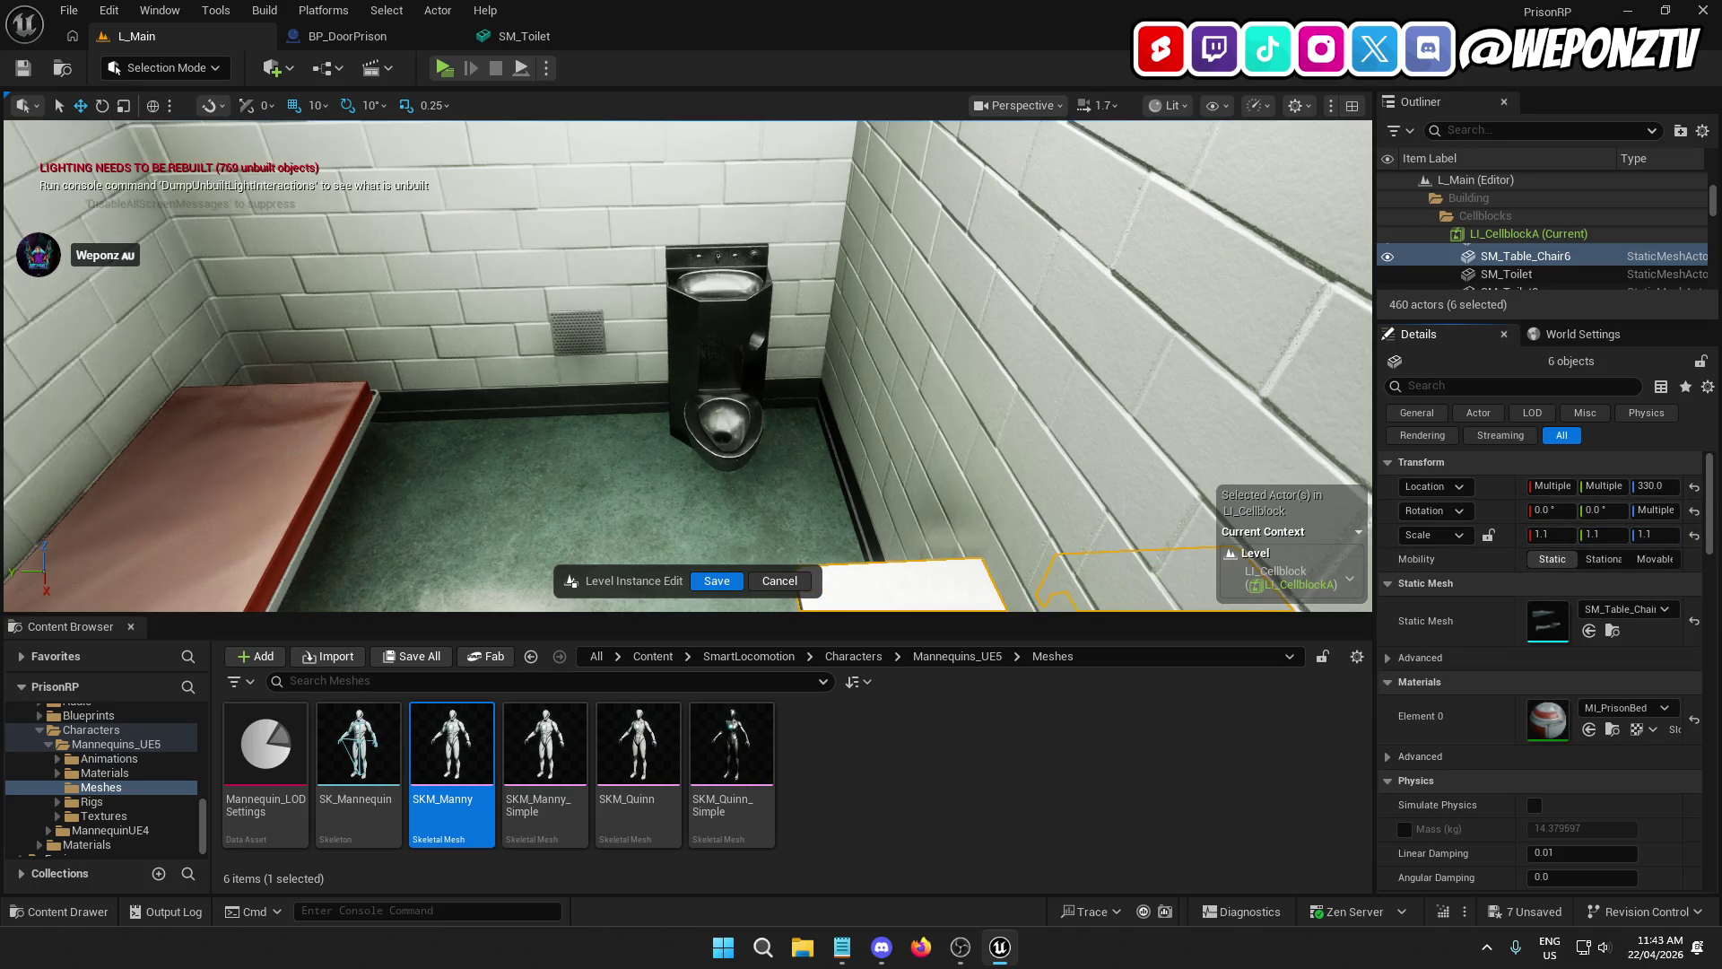
key("f")
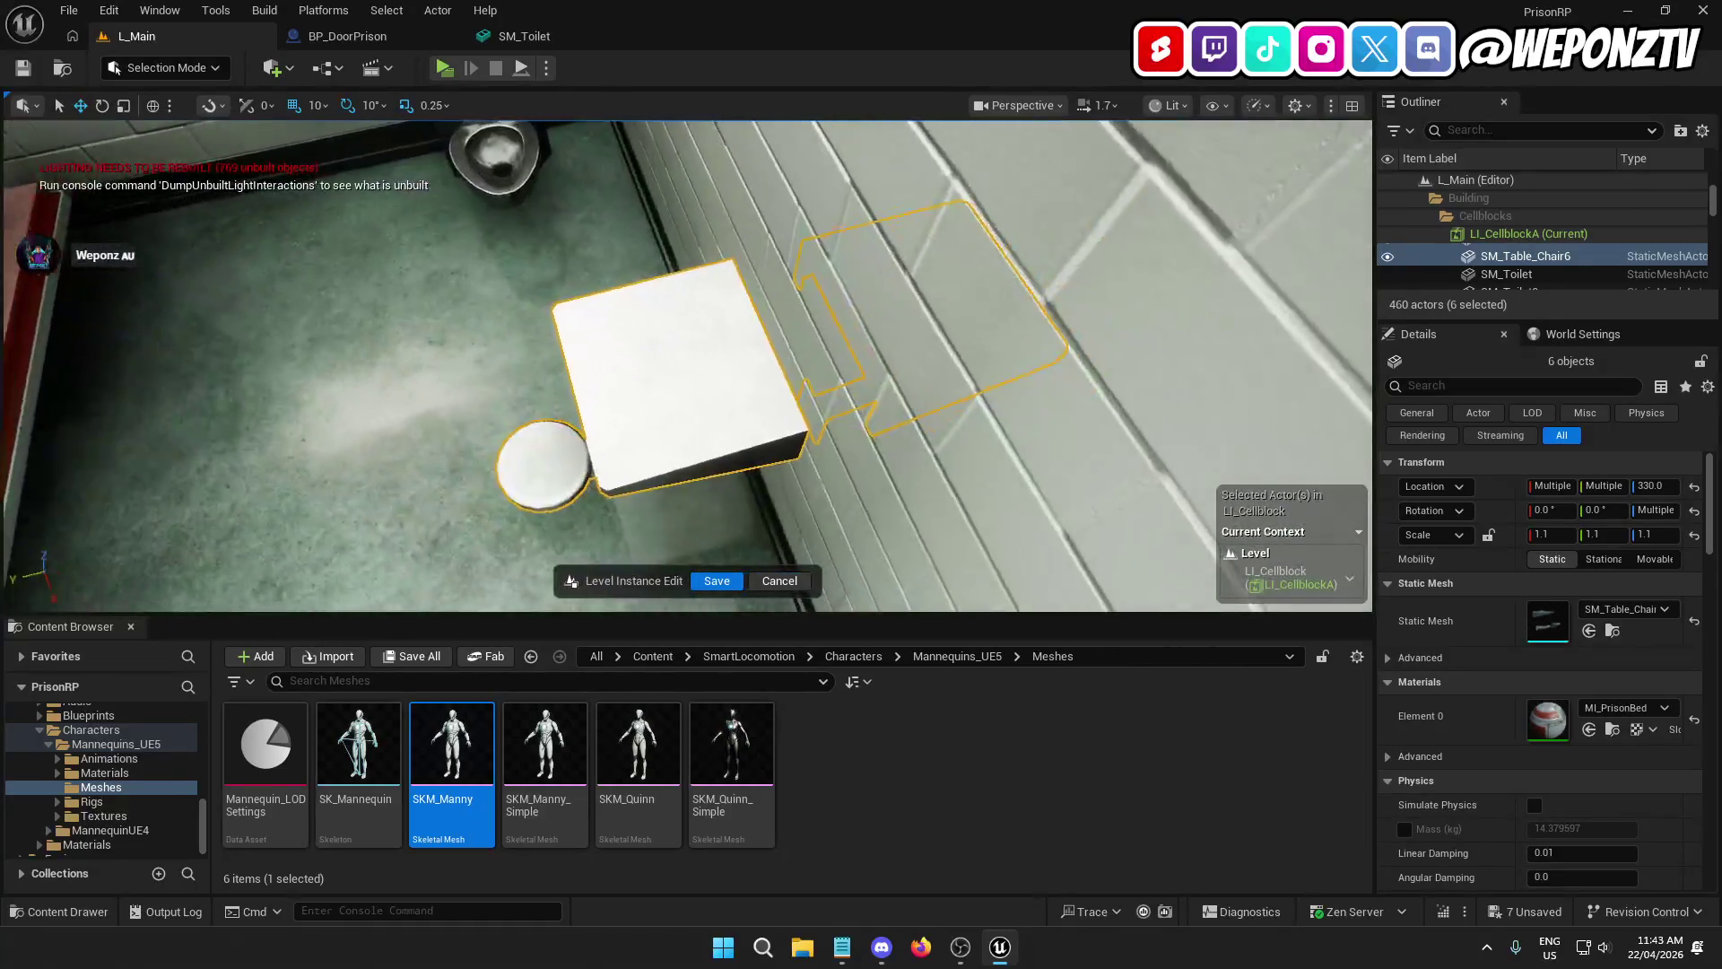
Step: Scale all six Cellblock A toilets to 1.1 and save the cellblock instance edits
left_click(732, 370)
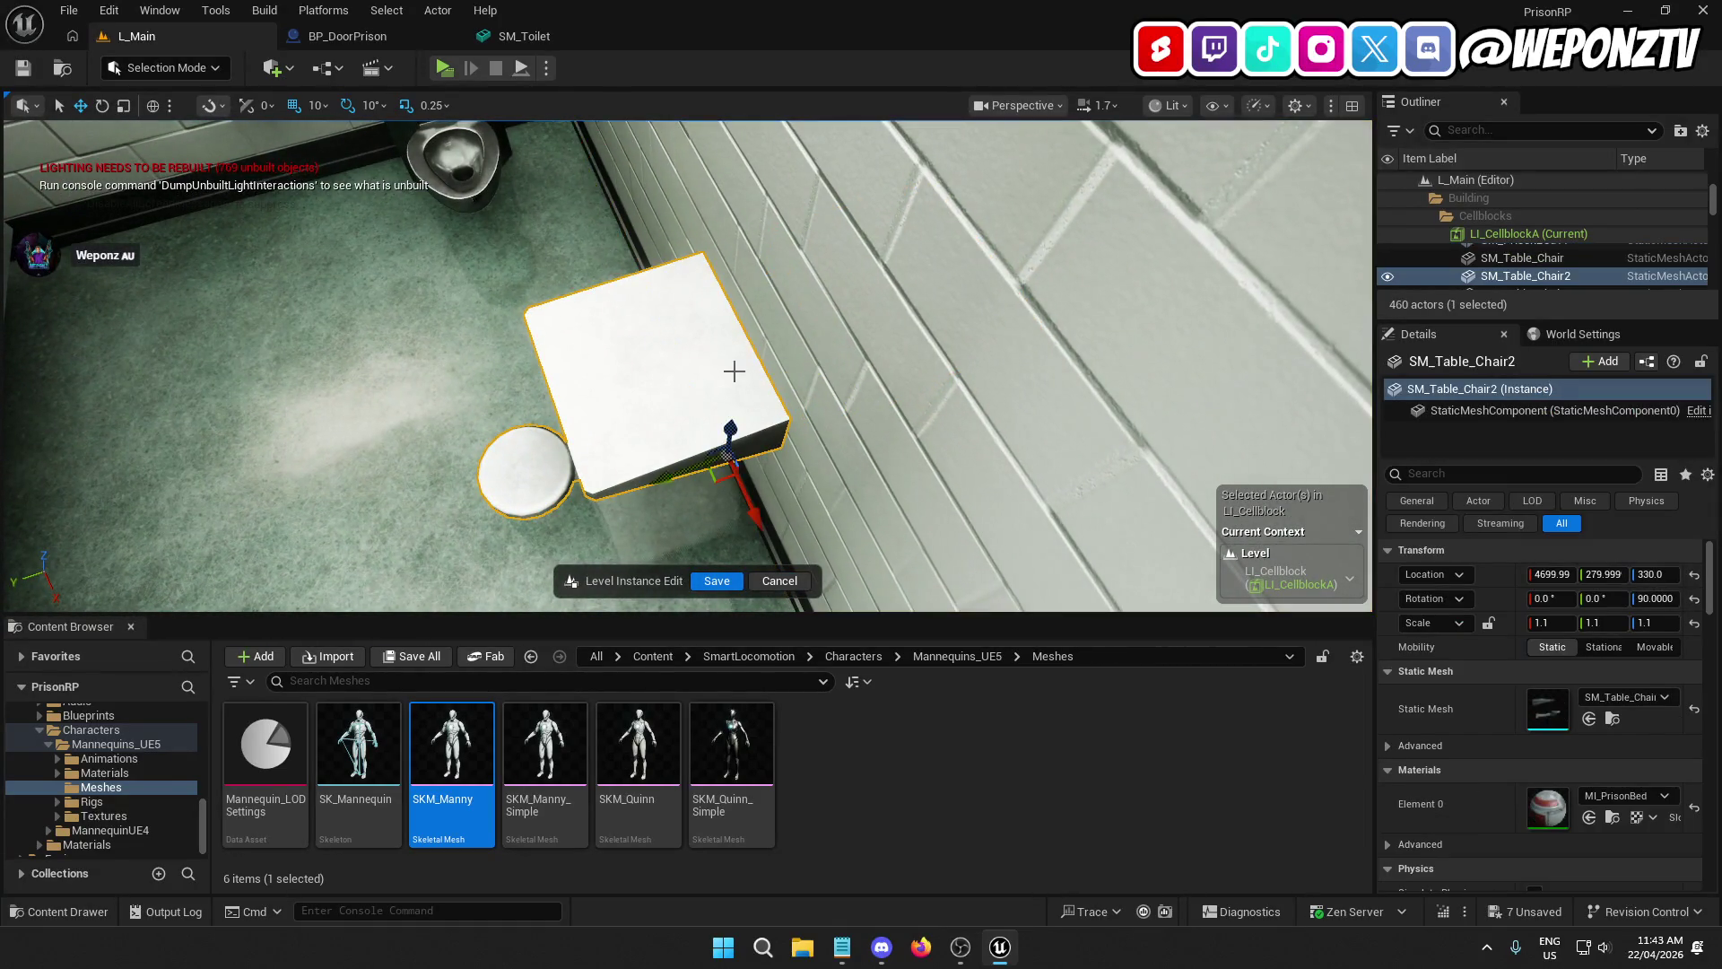
key("shift+e")
key("f")
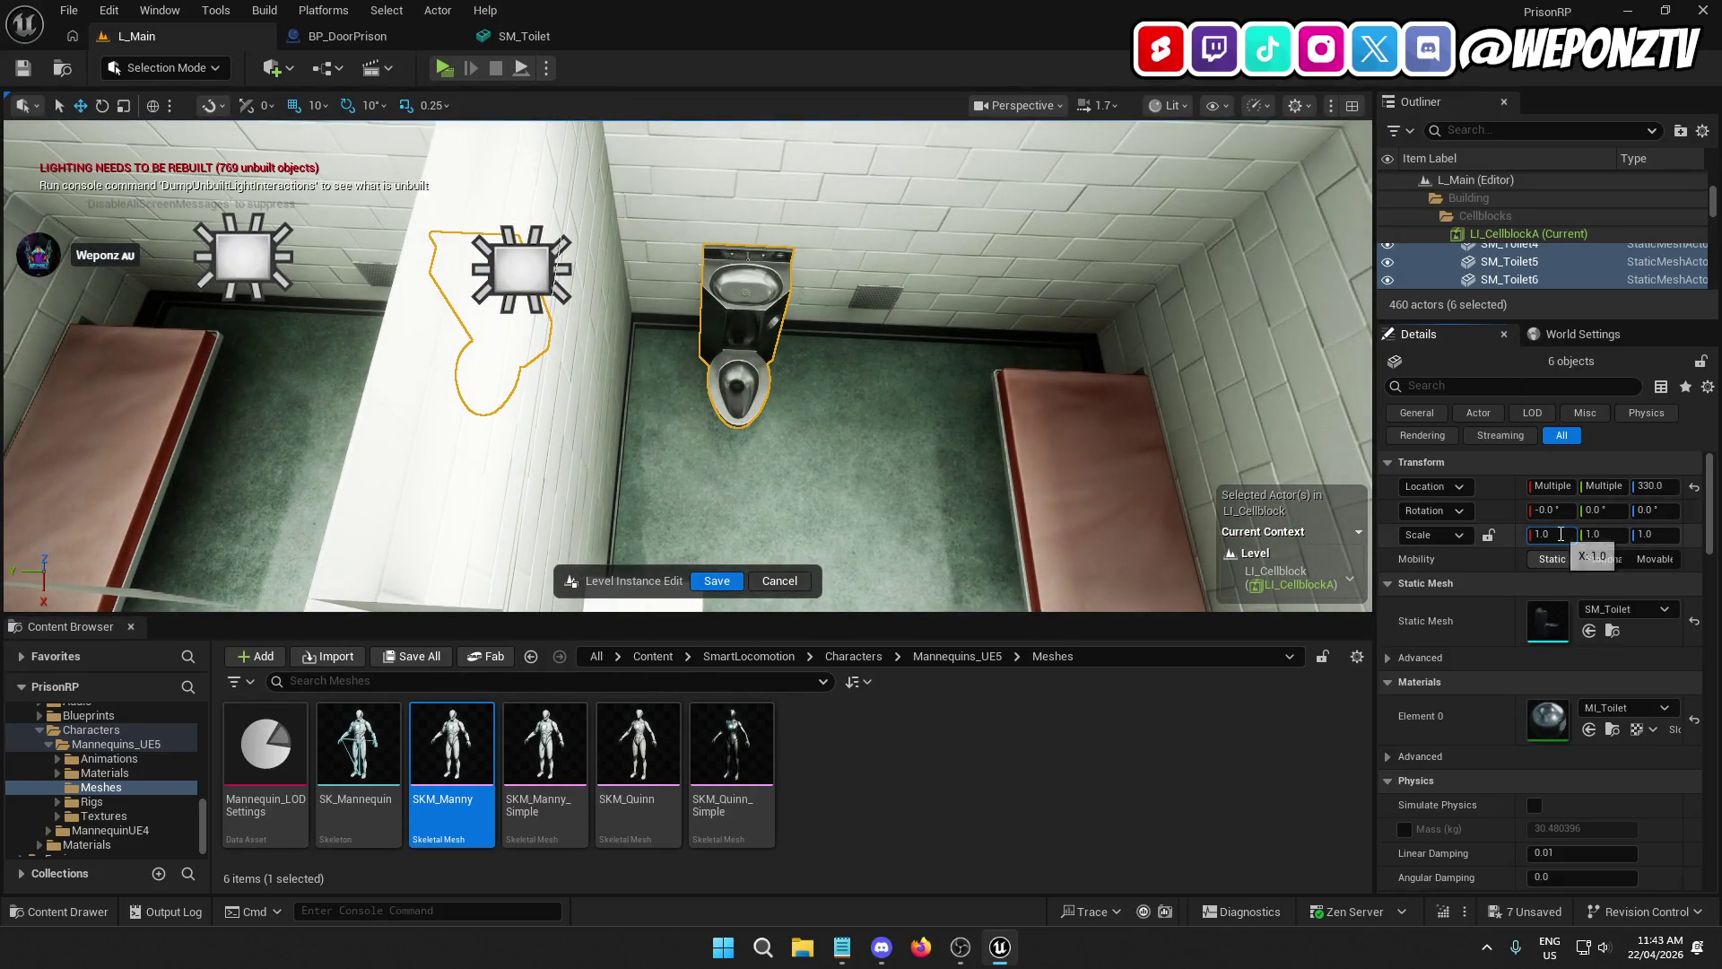
type("1.1")
left_click(1600, 537)
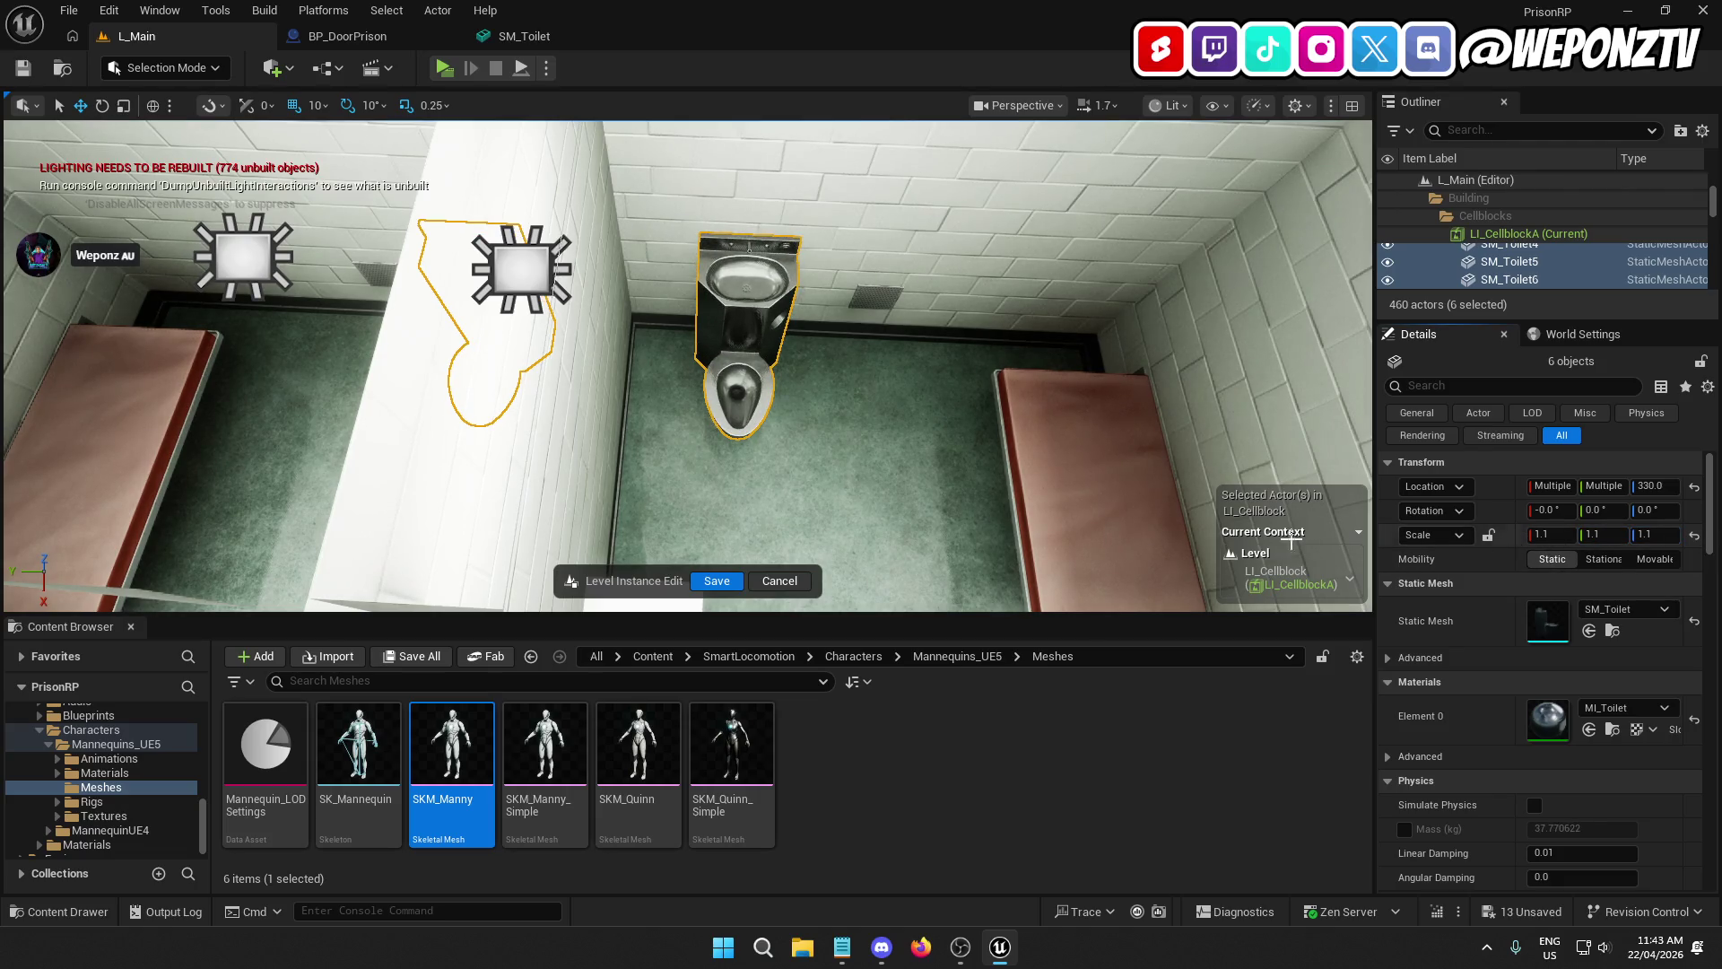
mouse_move(1291, 538)
left_mouse_down()
mouse_move(987, 475)
mouse_move(1058, 471)
mouse_move(1077, 431)
mouse_move(1058, 475)
left_mouse_up()
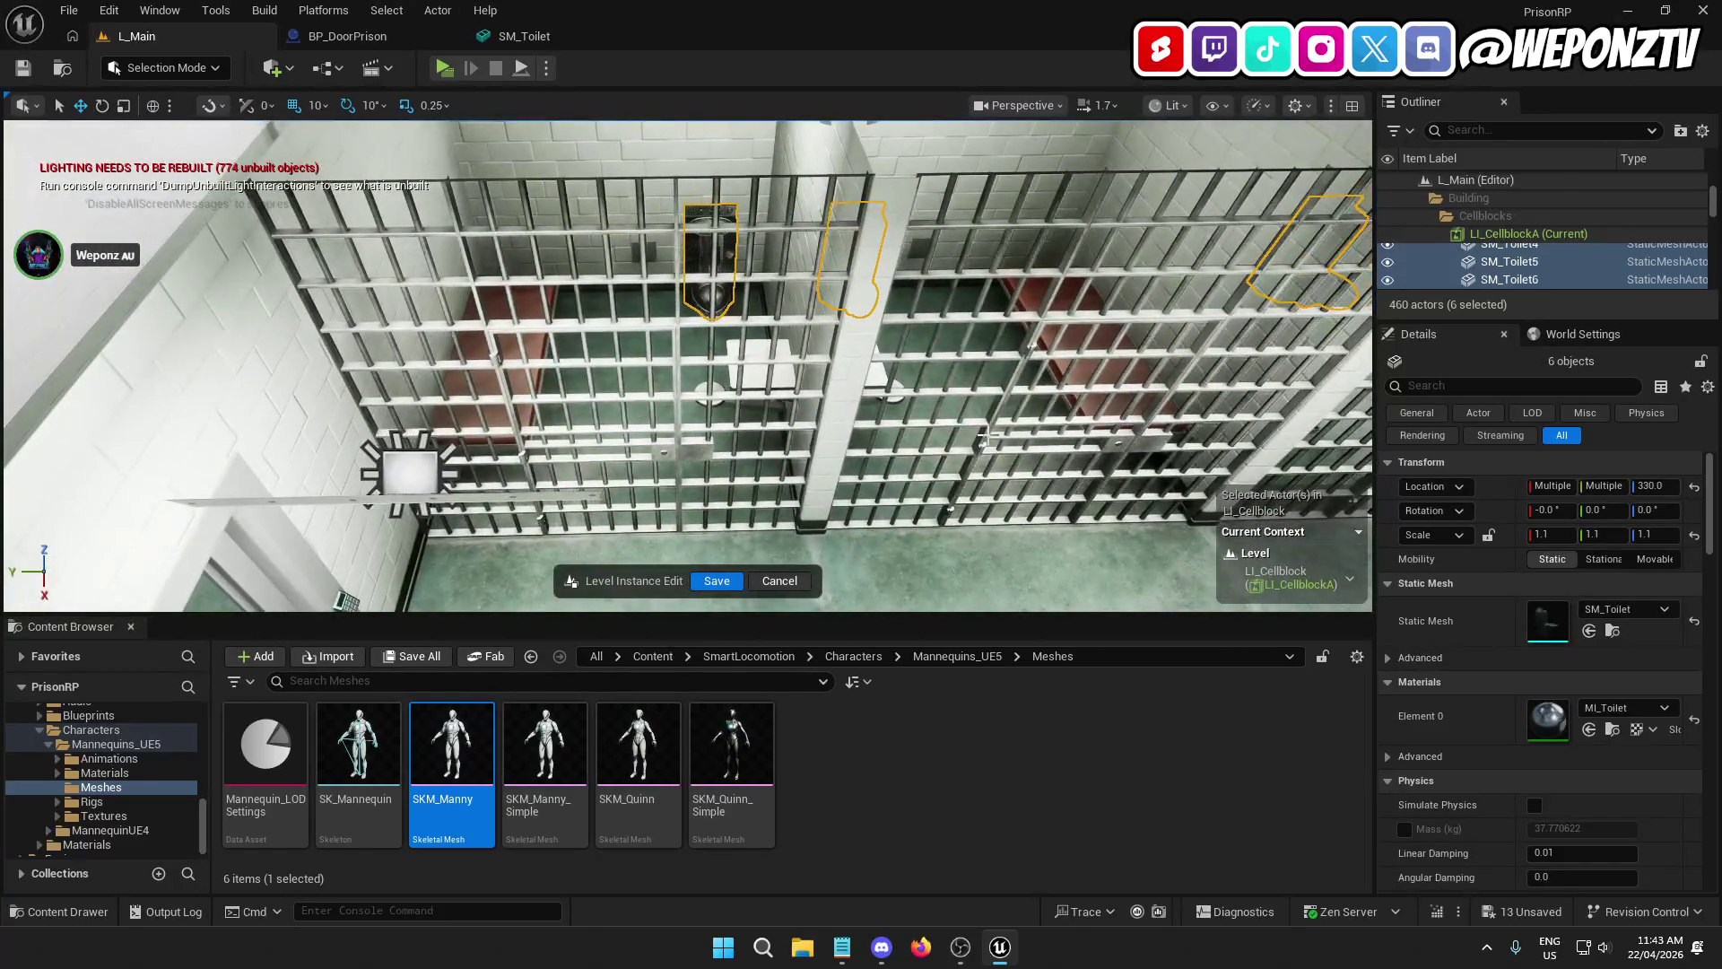
left_click(720, 583)
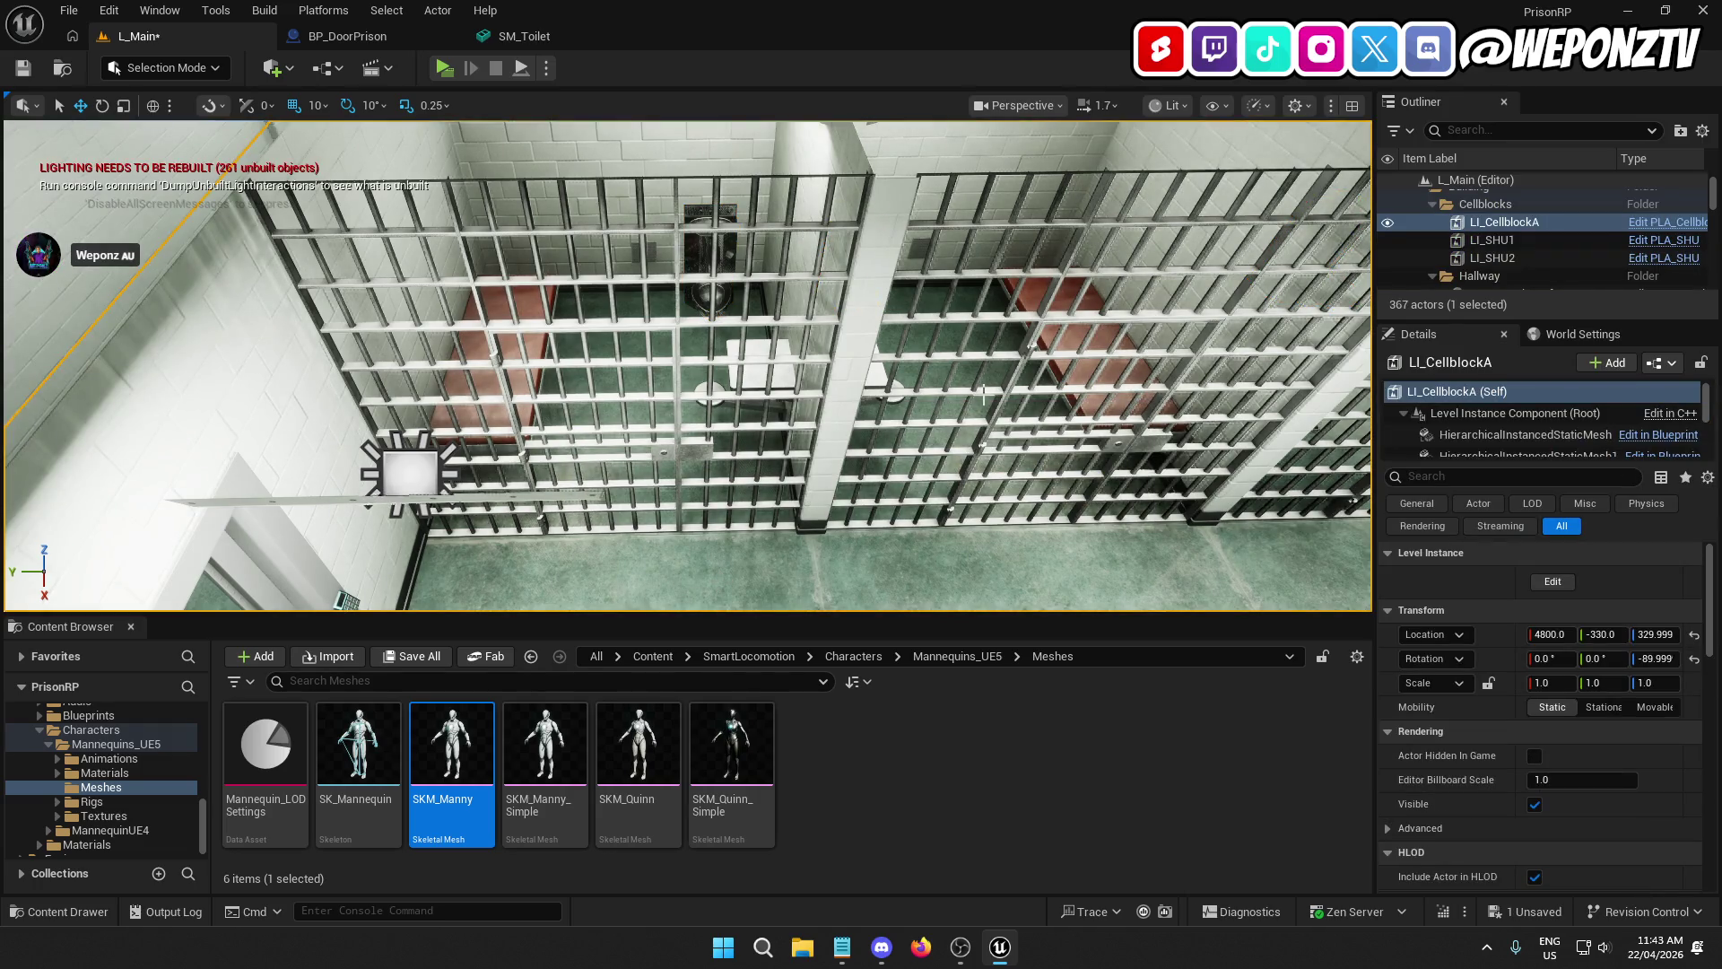
Step: Delete hallway wall SM_Wall_3m96 and drag a door wall copy into the gap at 5700, 570
key("f")
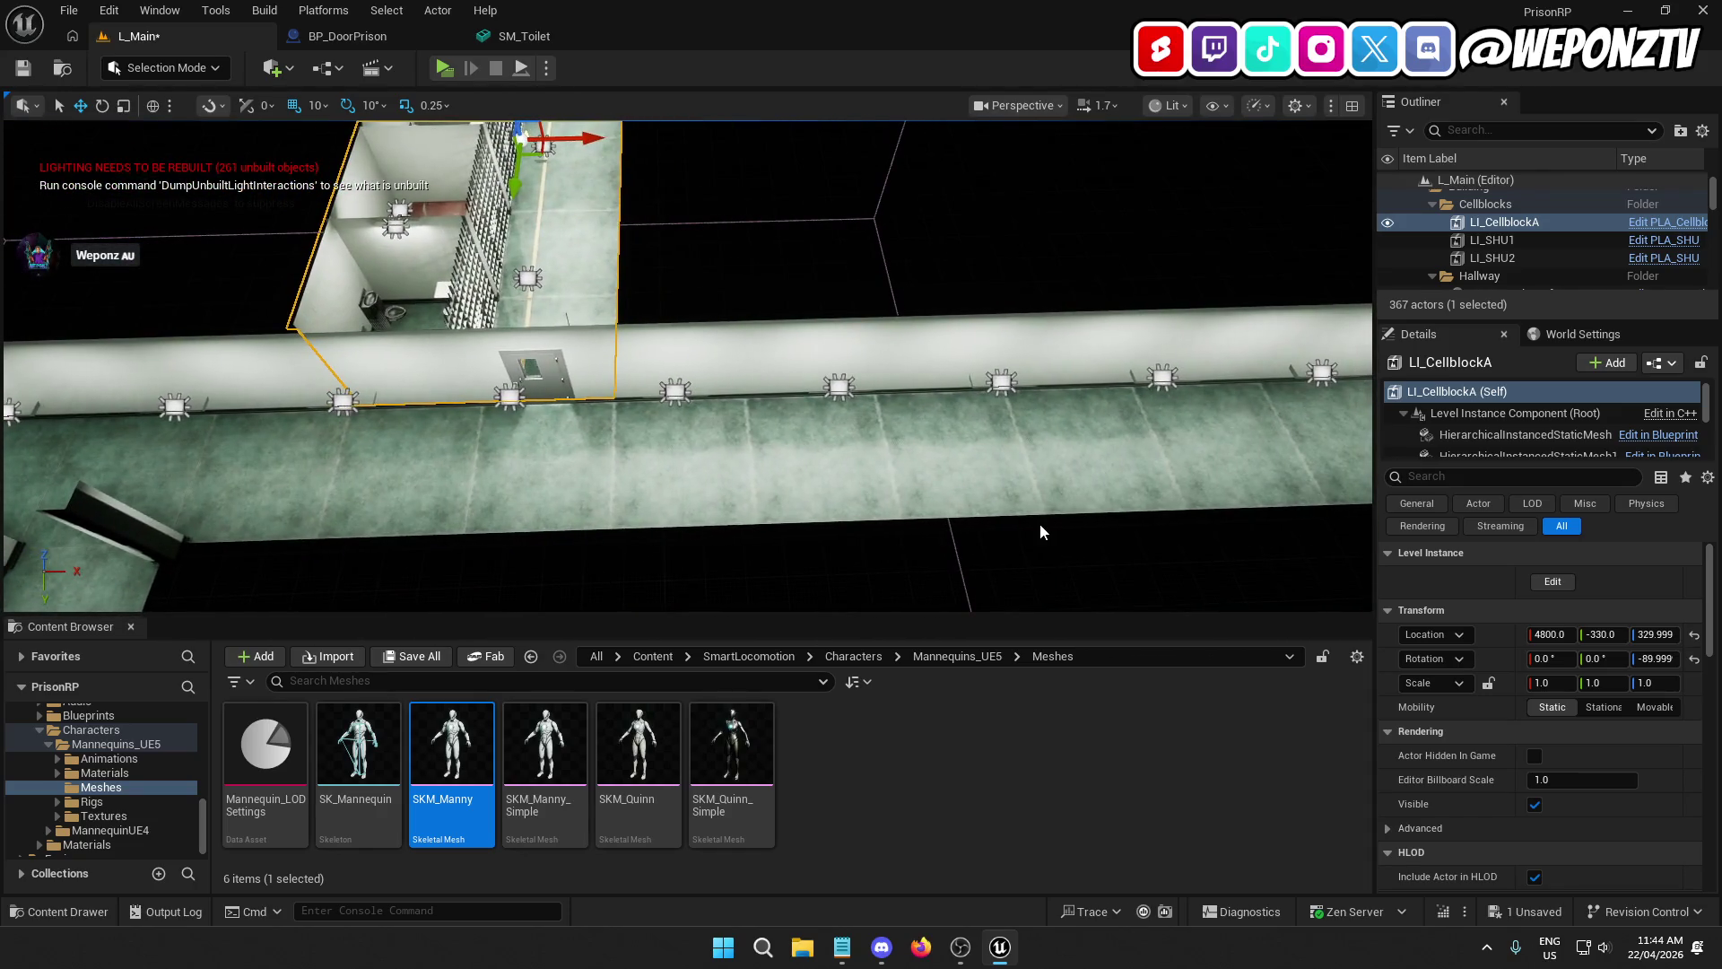
left_click(938, 365)
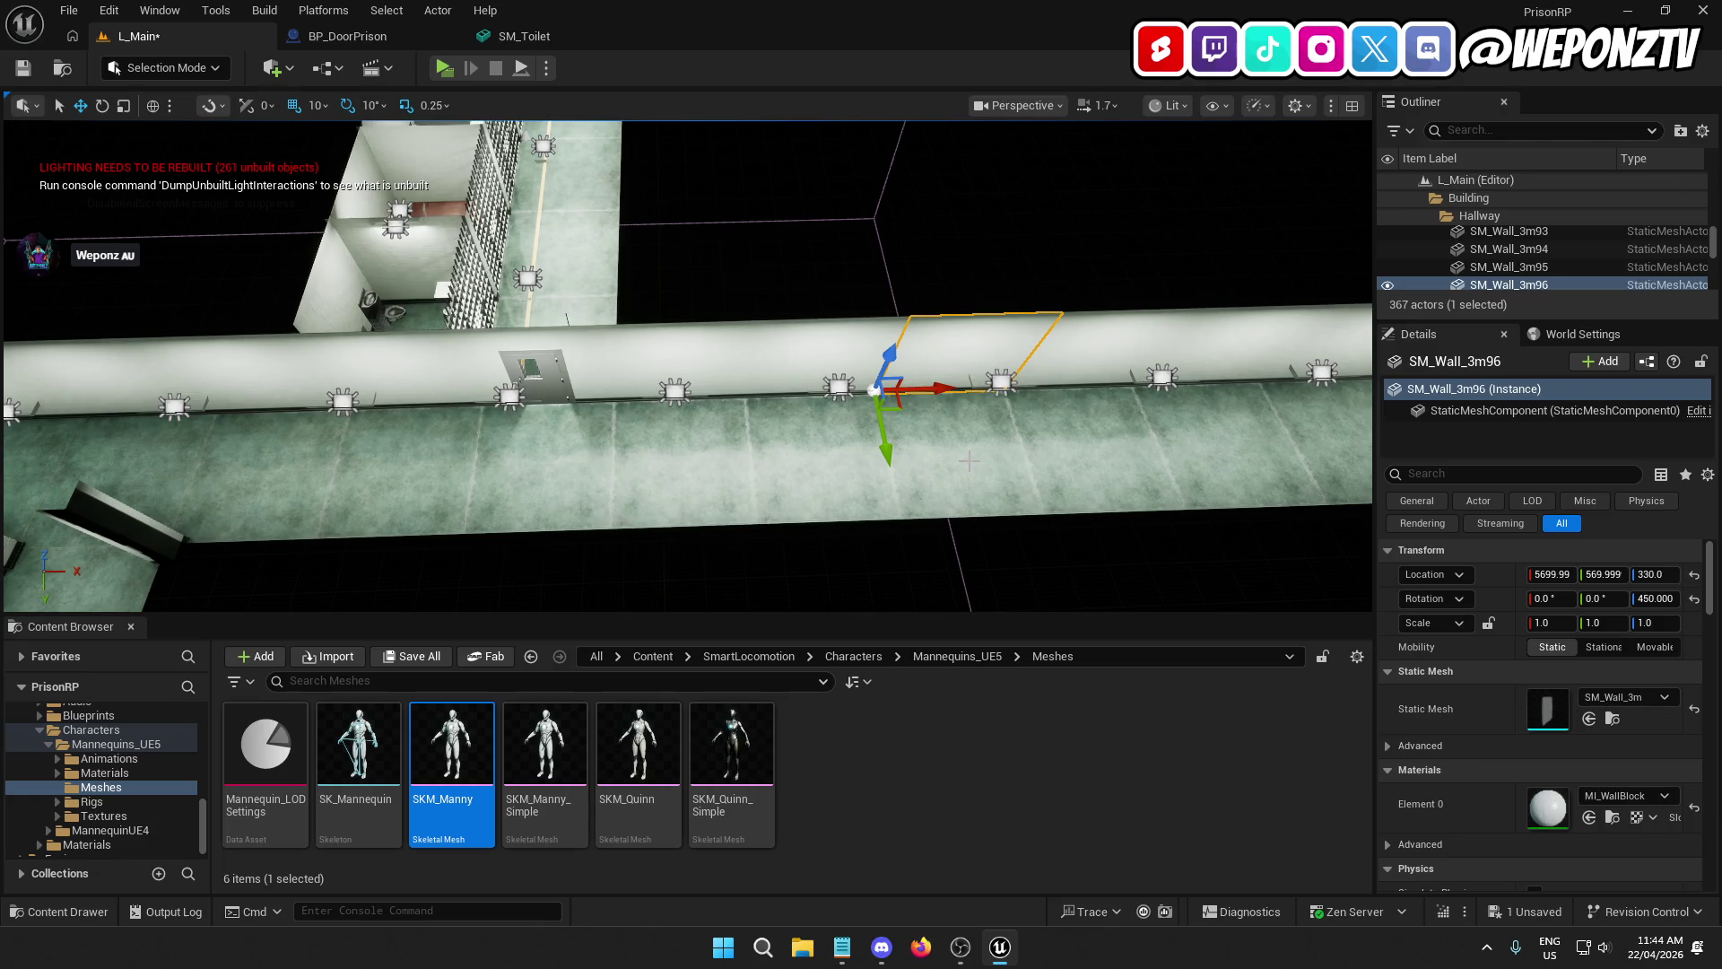
key("Delete")
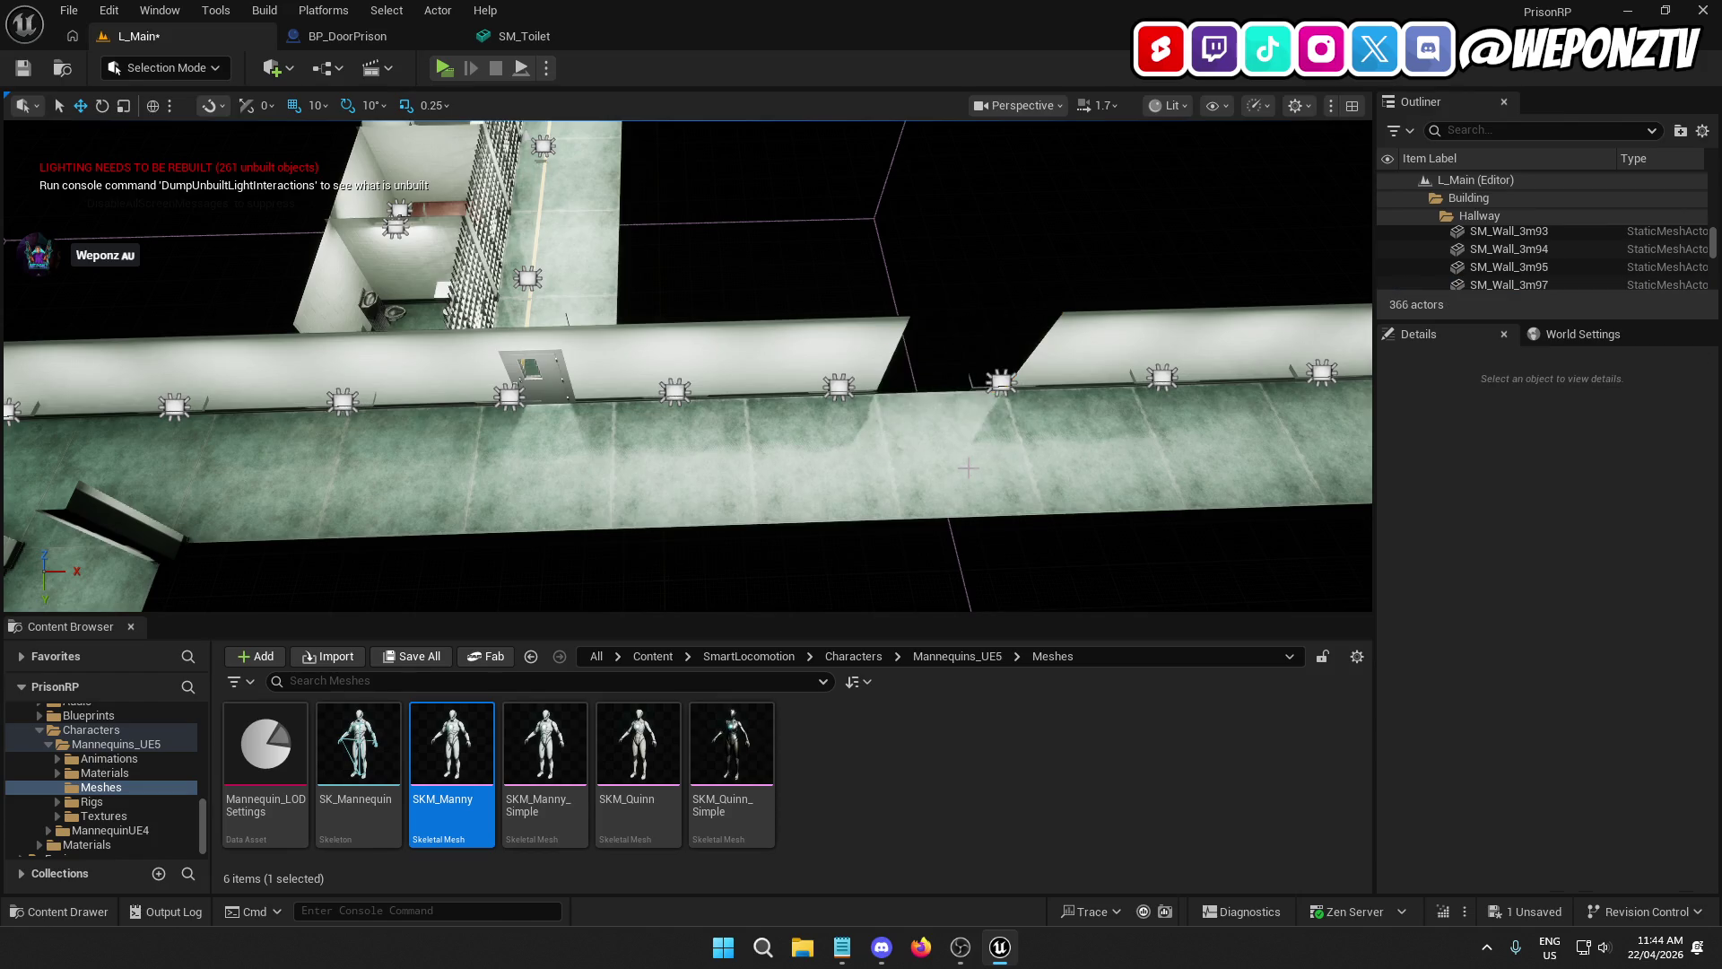
left_click(585, 368)
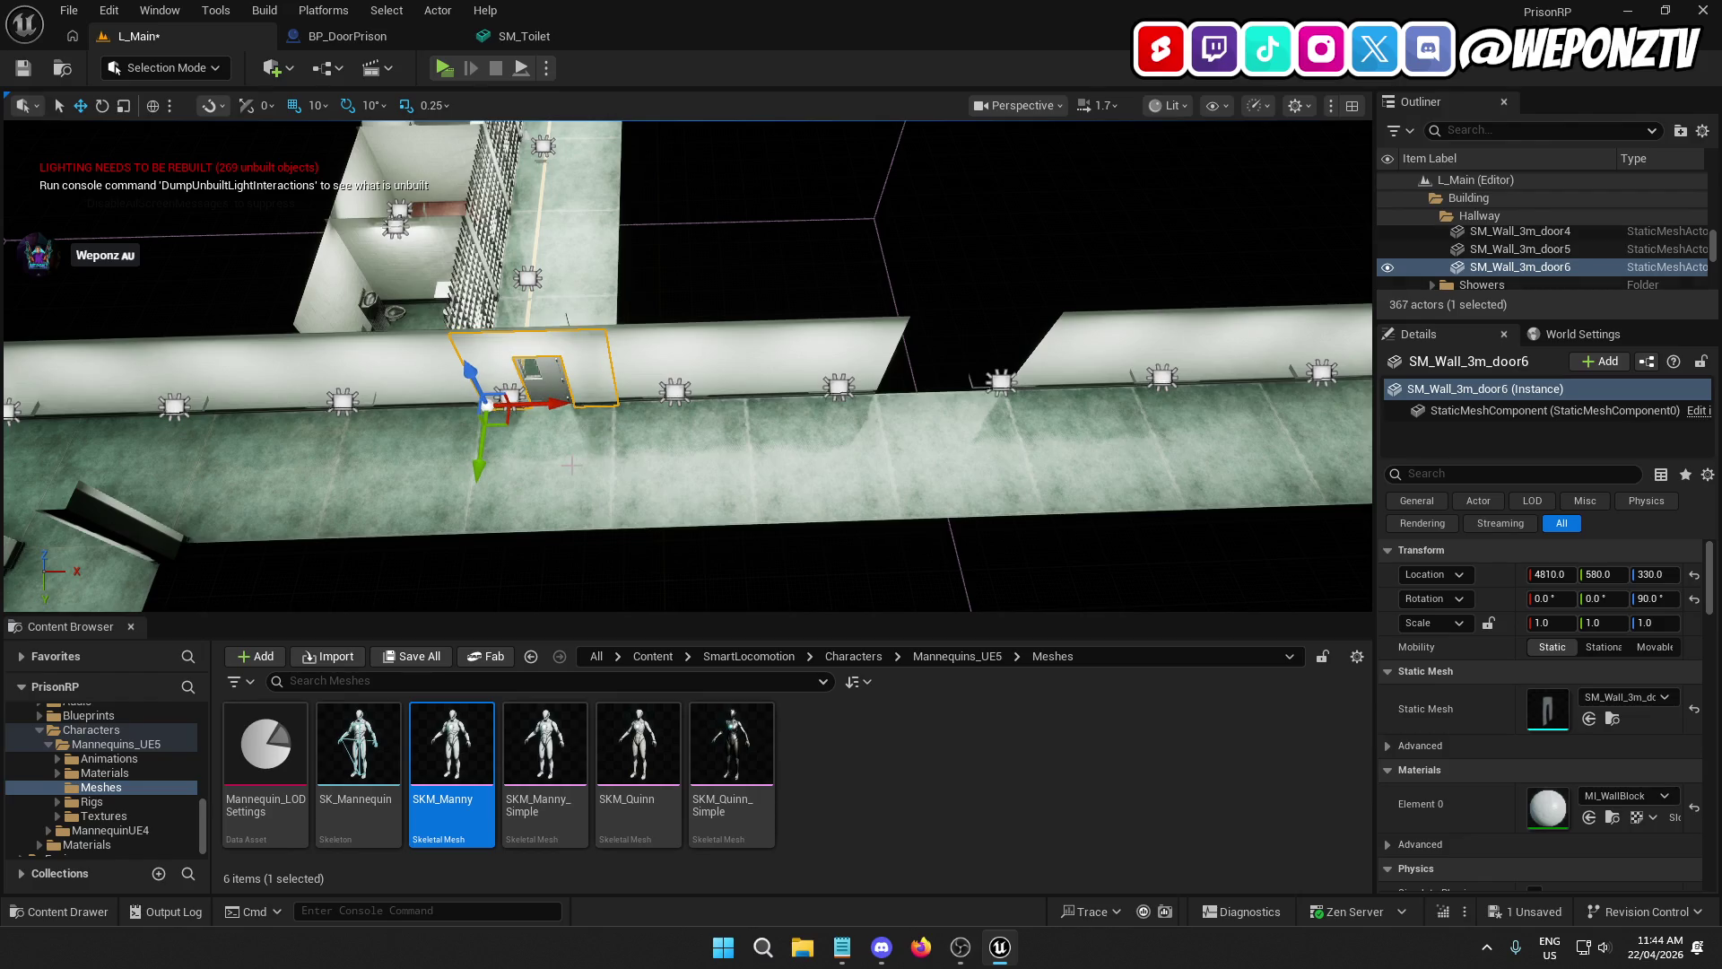
scroll(331, 504, "up", 5)
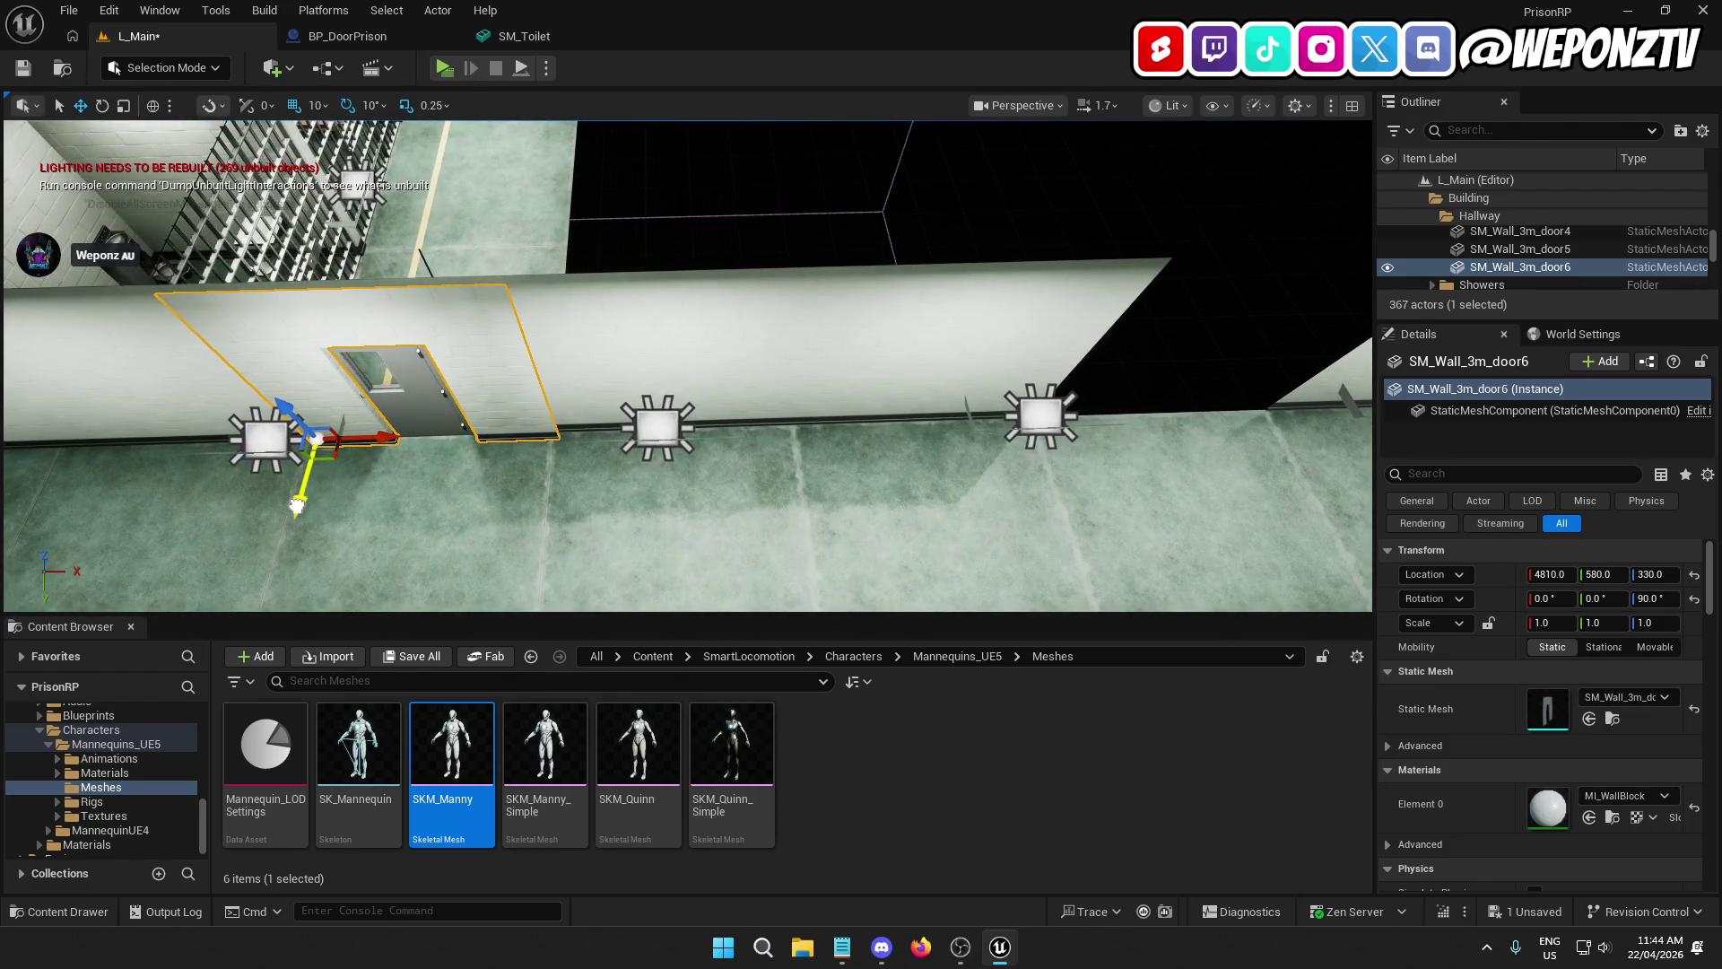
mouse_move(363, 438)
left_mouse_down()
mouse_move(1102, 433)
mouse_move(888, 376)
left_mouse_up()
key("Escape")
left_click(710, 350)
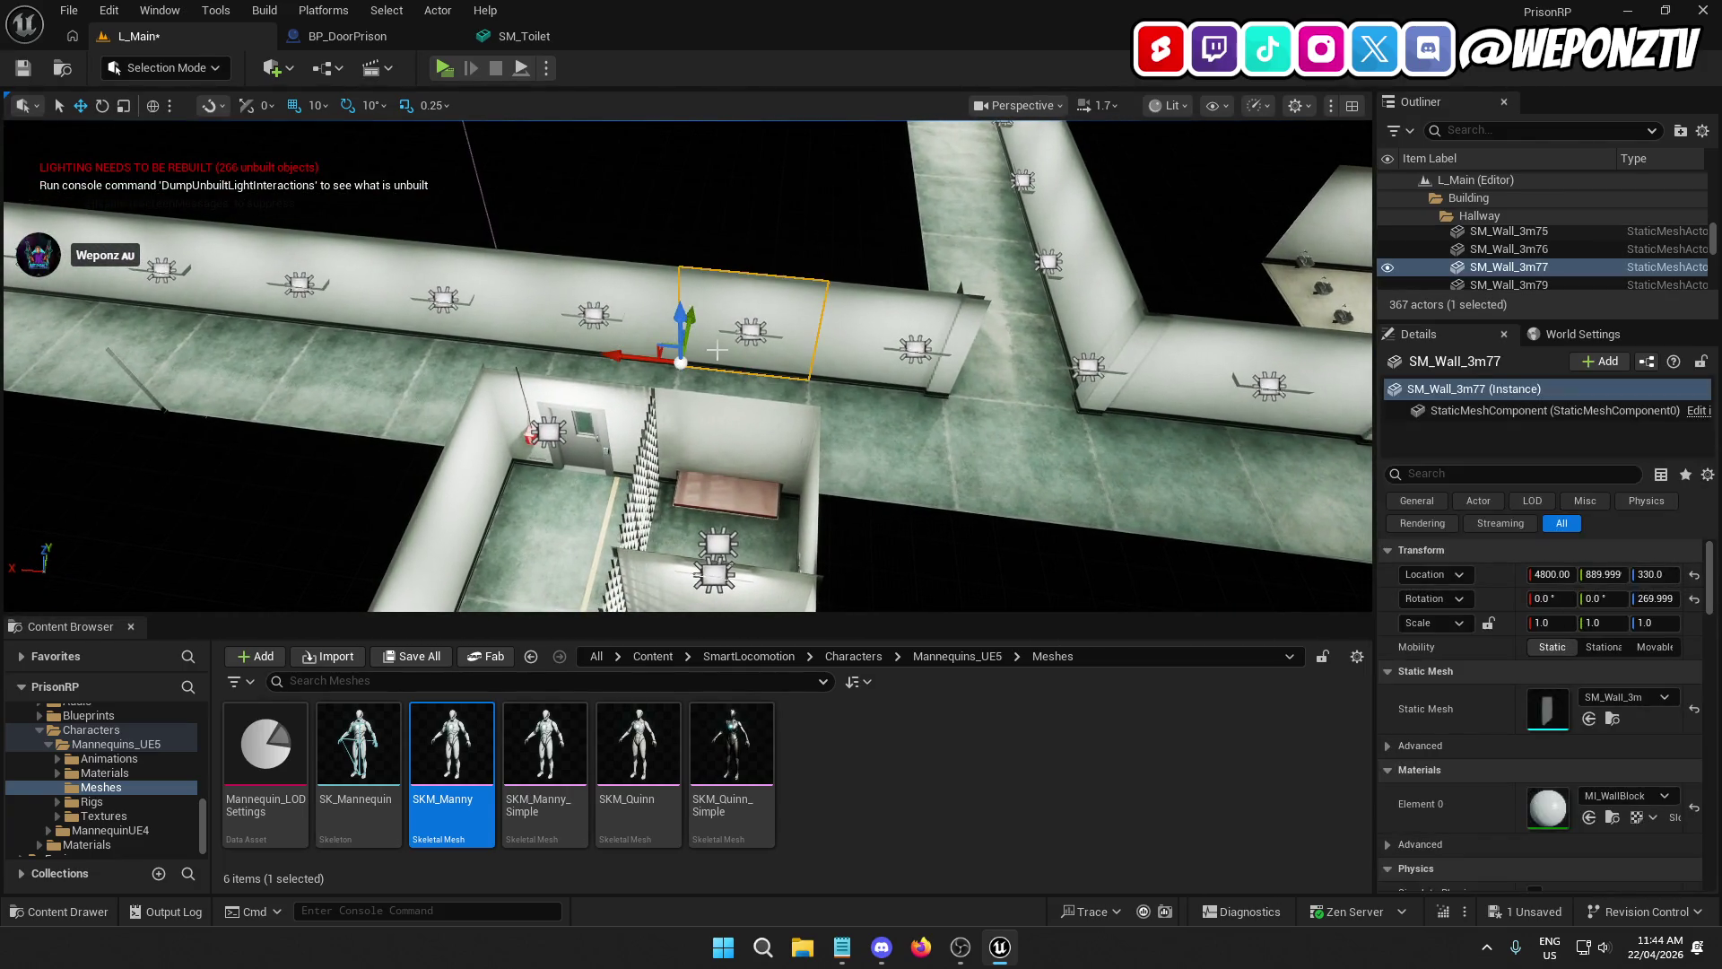
Step: Delete SM_Wall_3m77 and place a duplicated door wall at 4800, 890, rotated -90°
key("Delete")
mouse_move(718, 350)
left_mouse_down()
mouse_move(580, 306)
mouse_move(664, 301)
mouse_move(641, 294)
left_mouse_up()
left_click(682, 305)
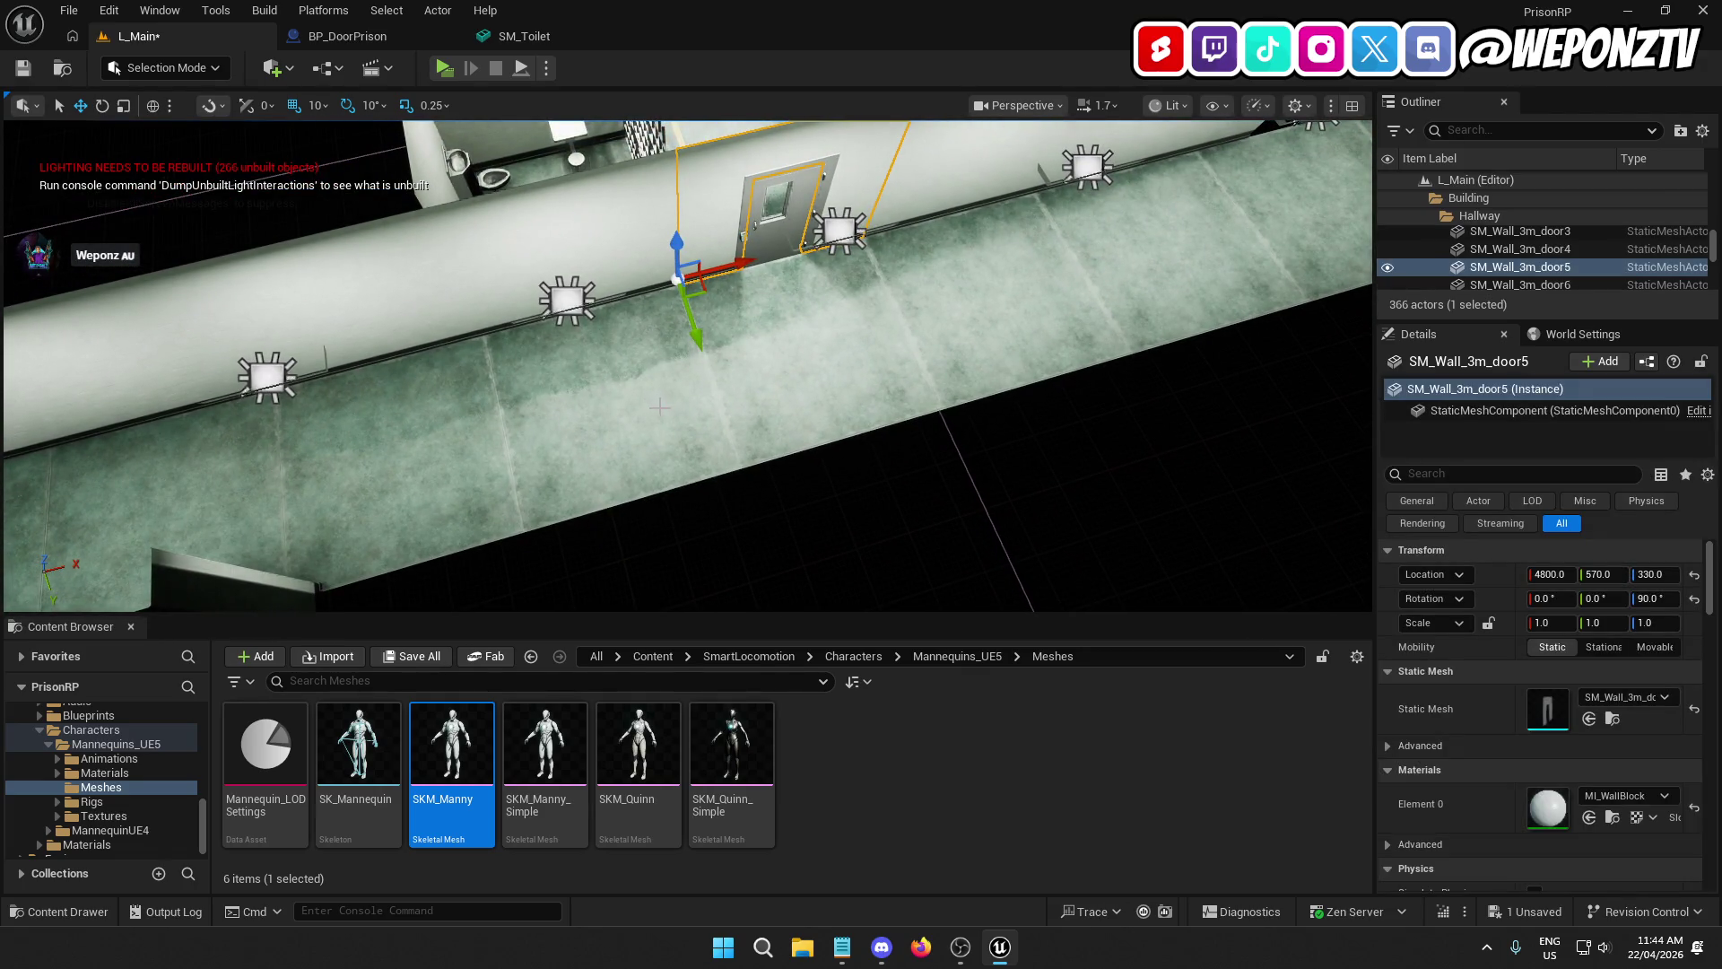
key("ctrl+d")
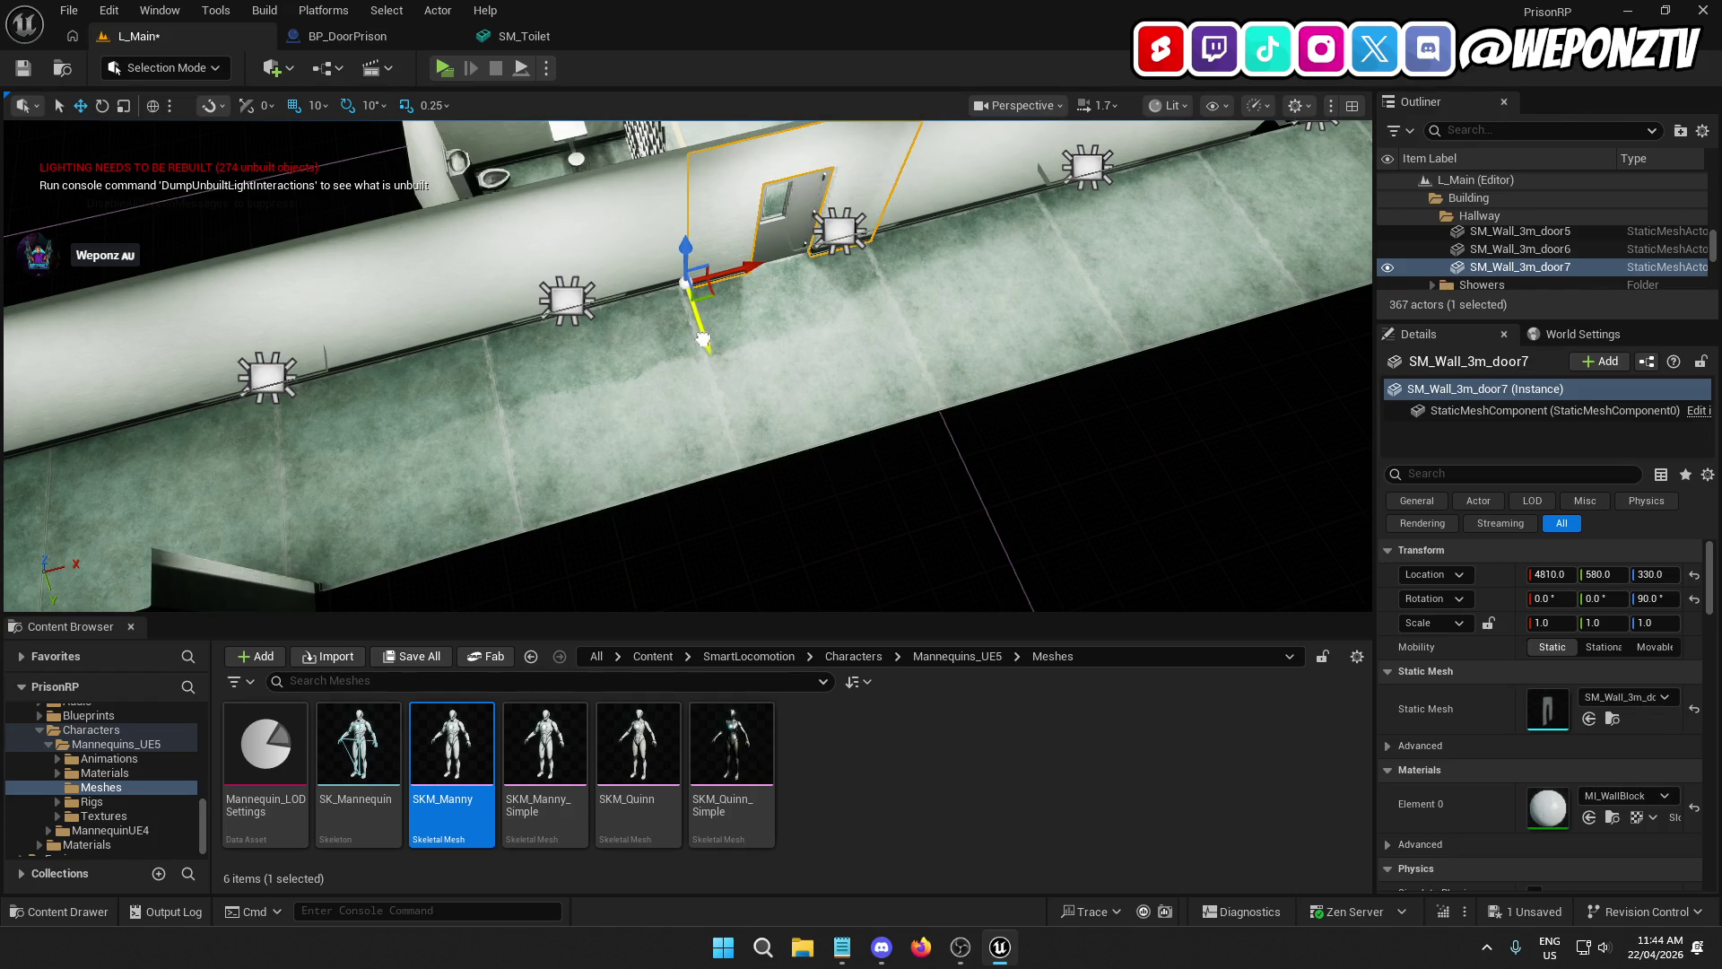
left_click_drag(702, 339, 698, 333)
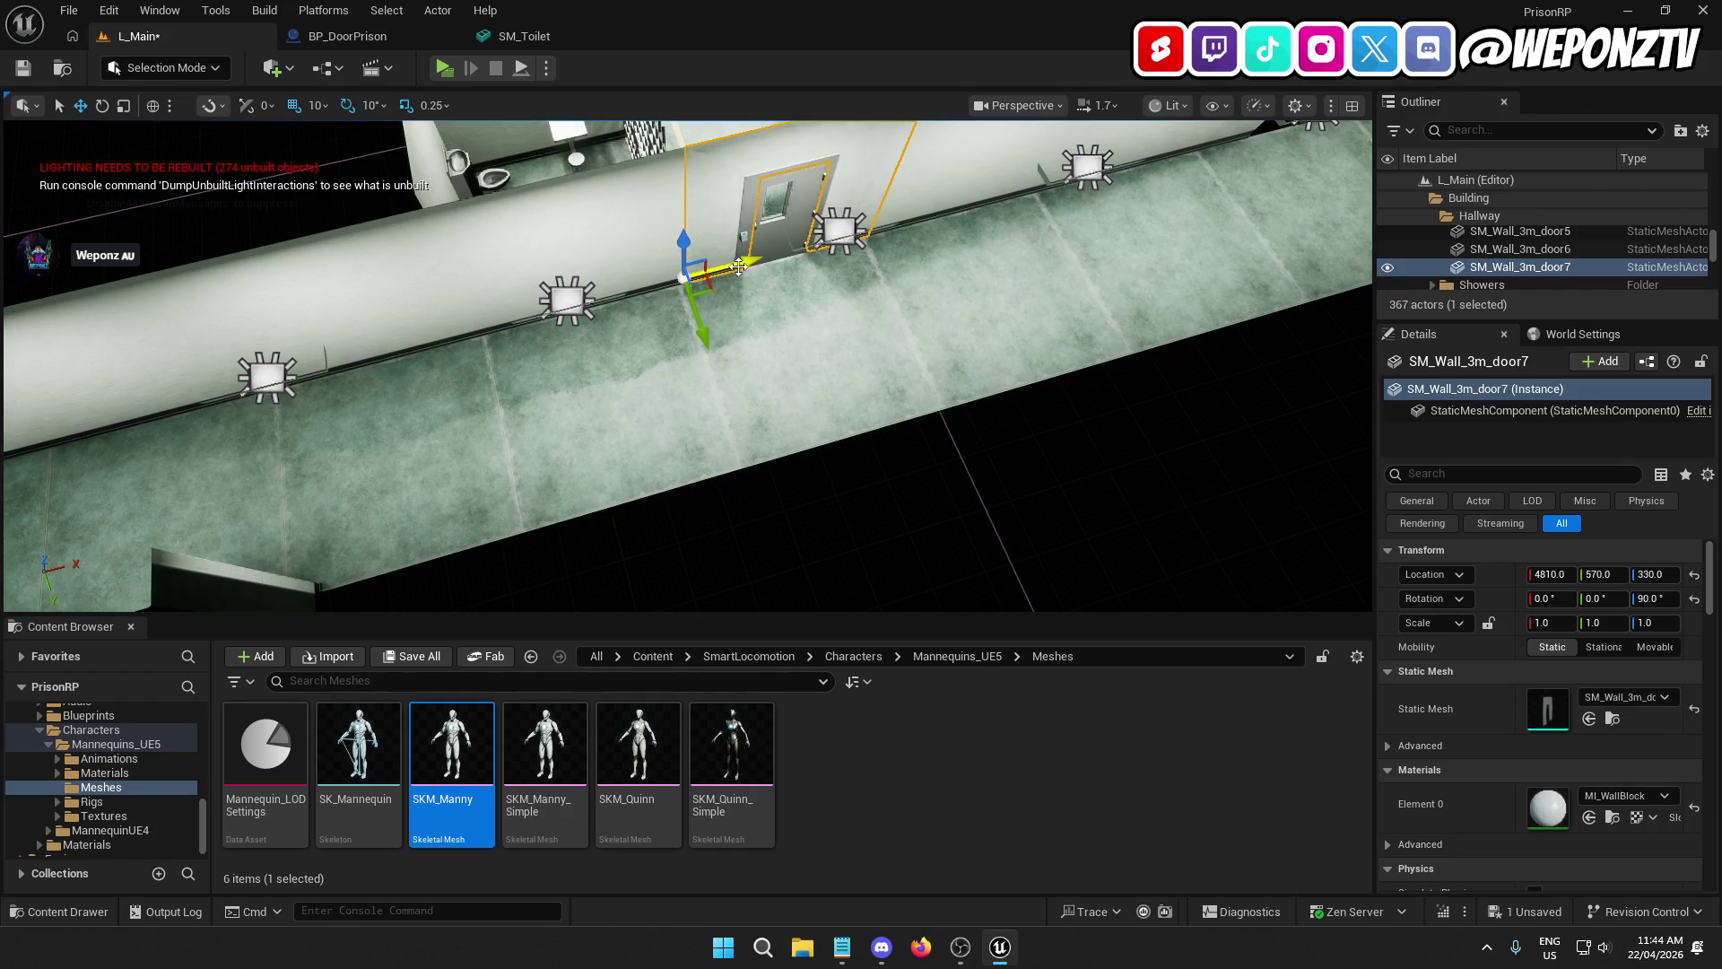
left_click_drag(739, 267, 735, 266)
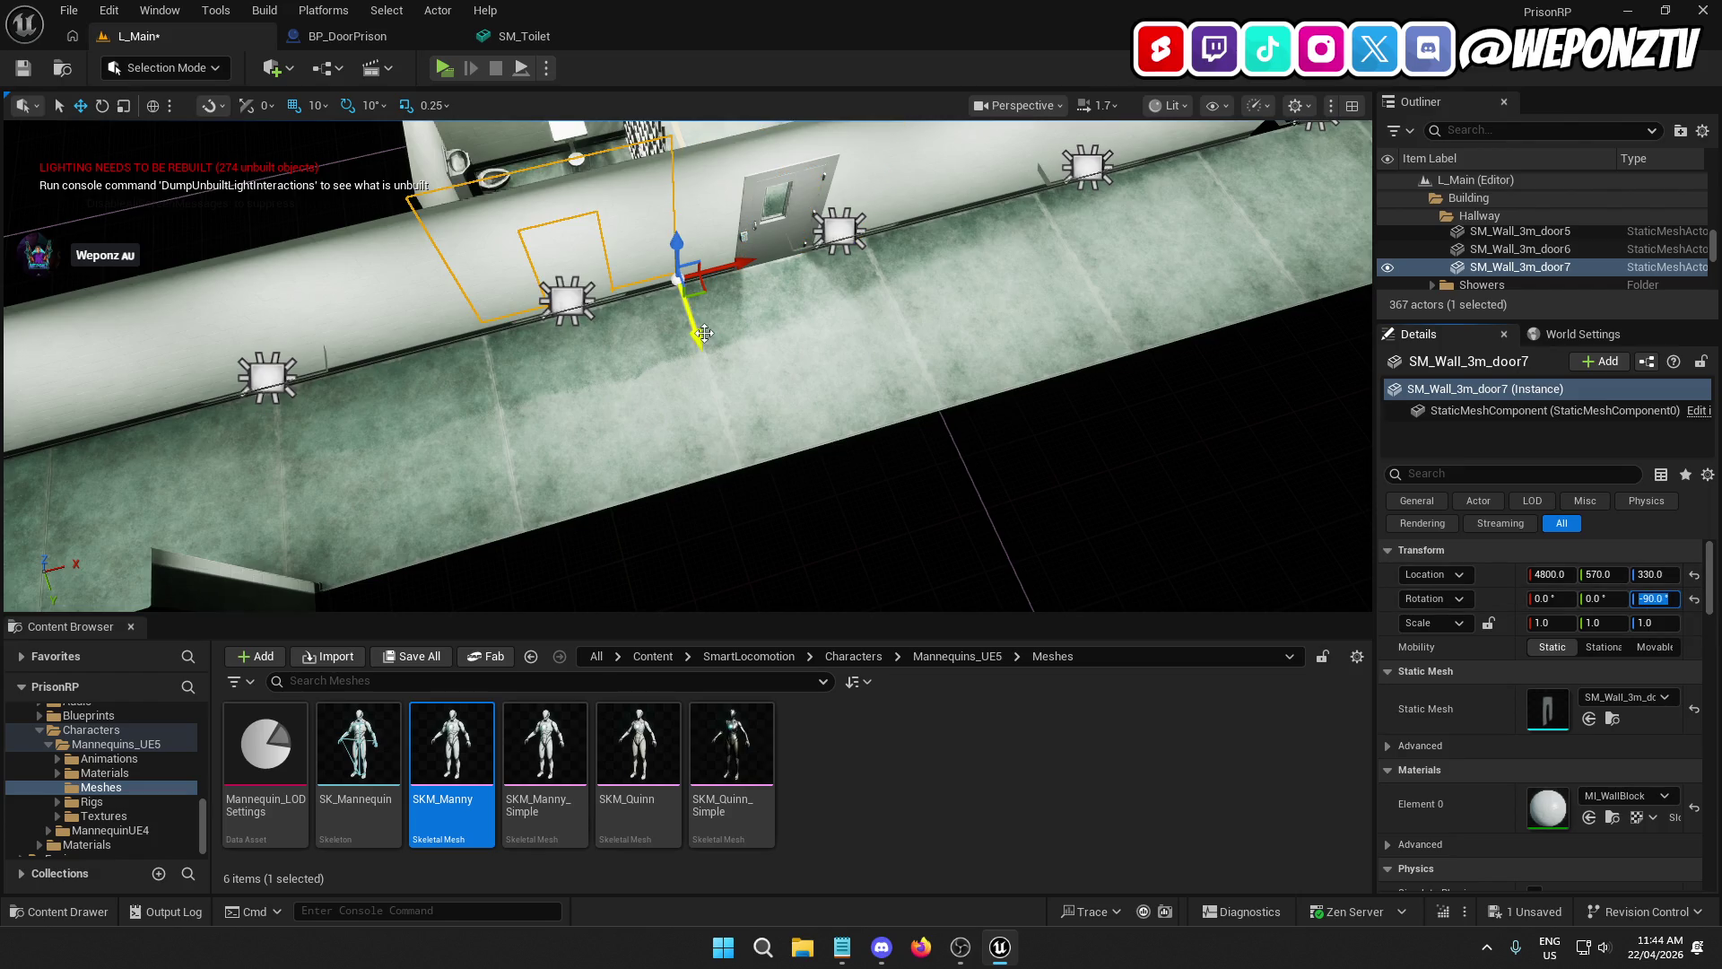
mouse_move(704, 333)
left_mouse_down()
mouse_move(775, 544)
mouse_move(786, 237)
left_mouse_up()
left_click(786, 238)
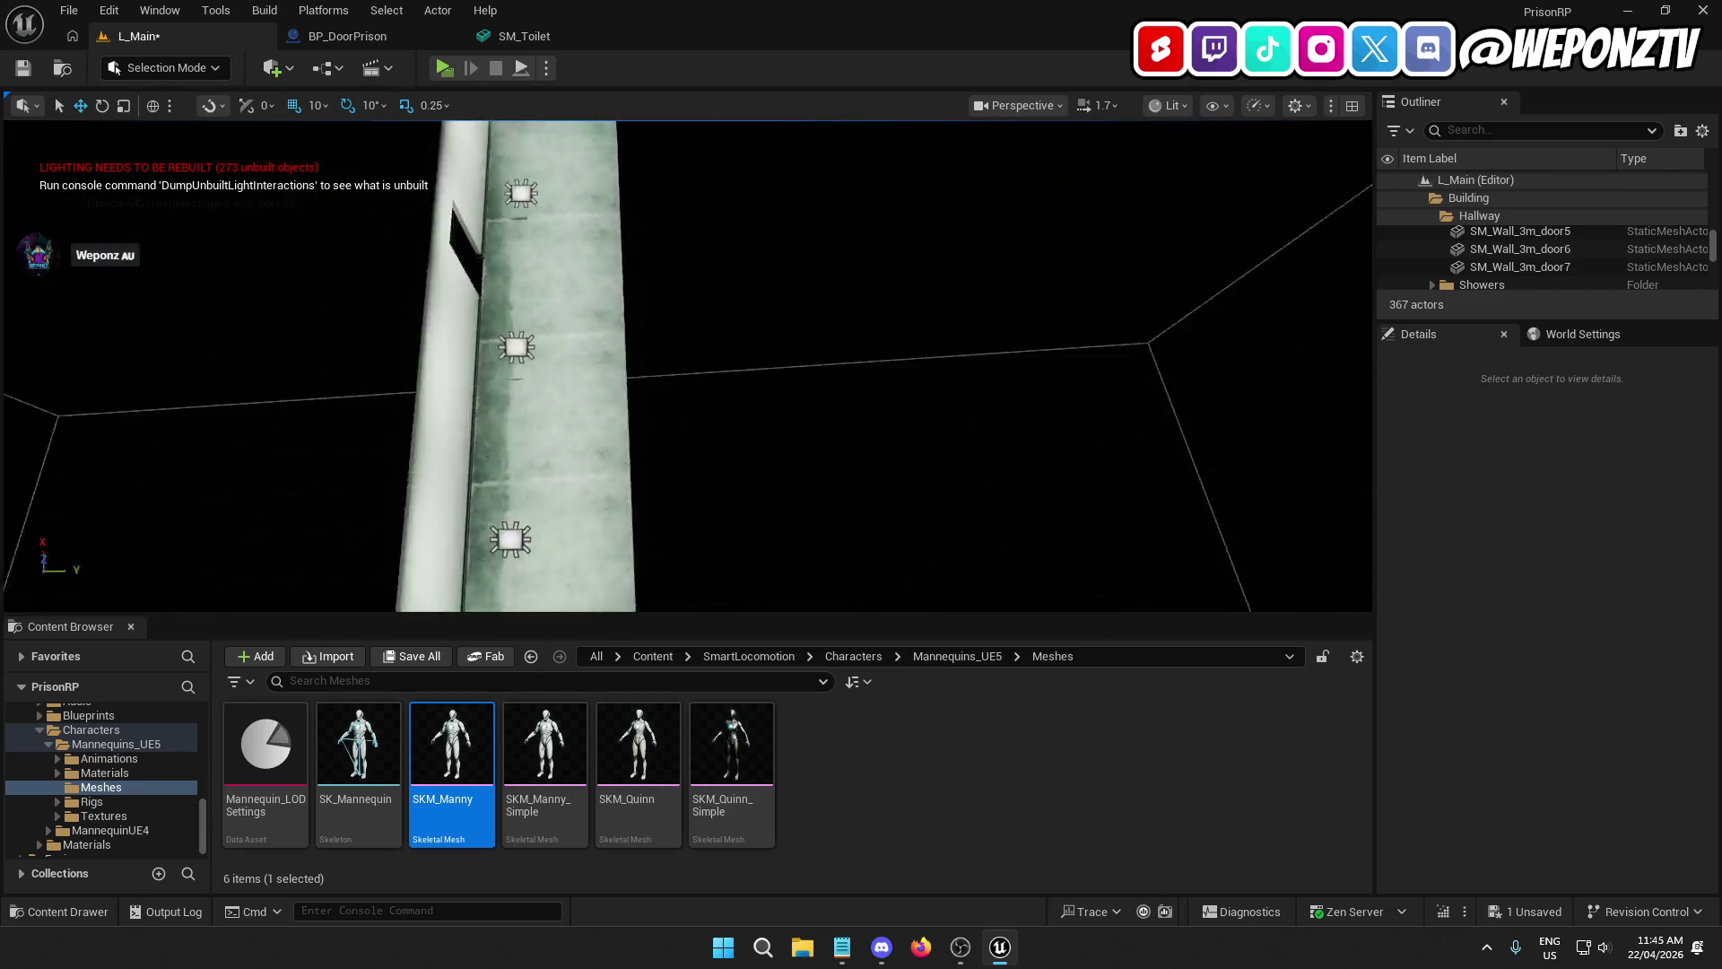
left_click_drag(747, 356, 747, 356)
Step: Delete SM_Wall_3m83 and move a copy of SM_Wall_3m_door7 to X 5700, Y 890
left_click(747, 356)
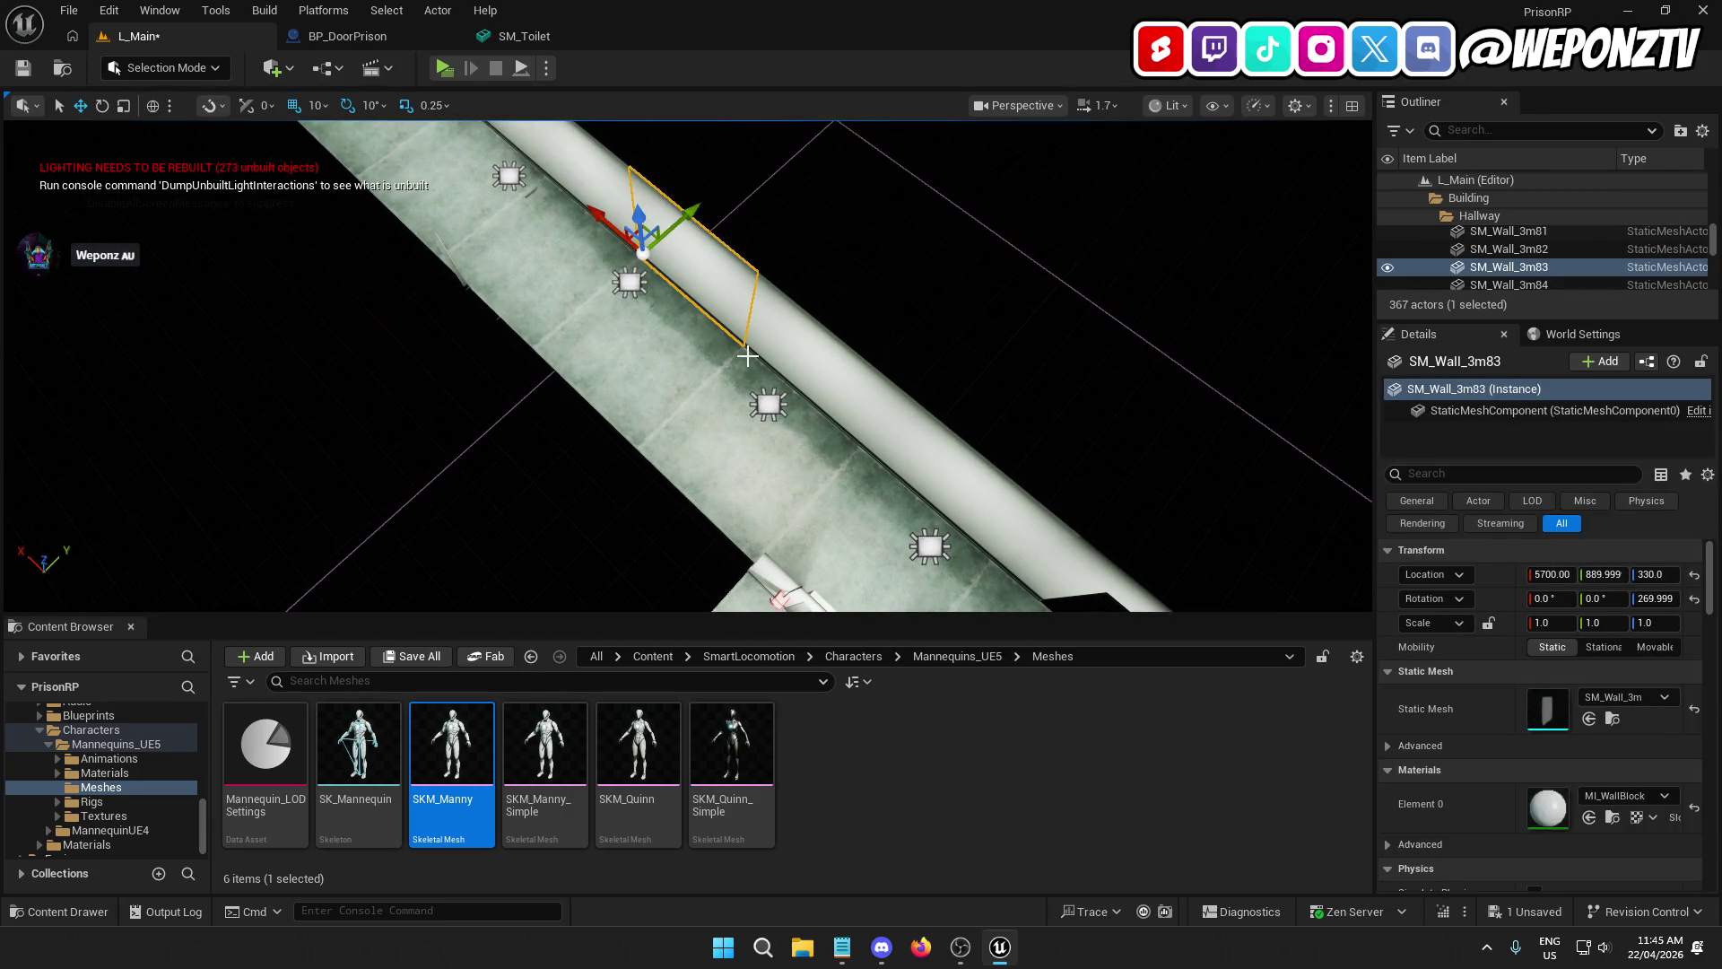
key("Delete")
left_click_drag(808, 307, 808, 308)
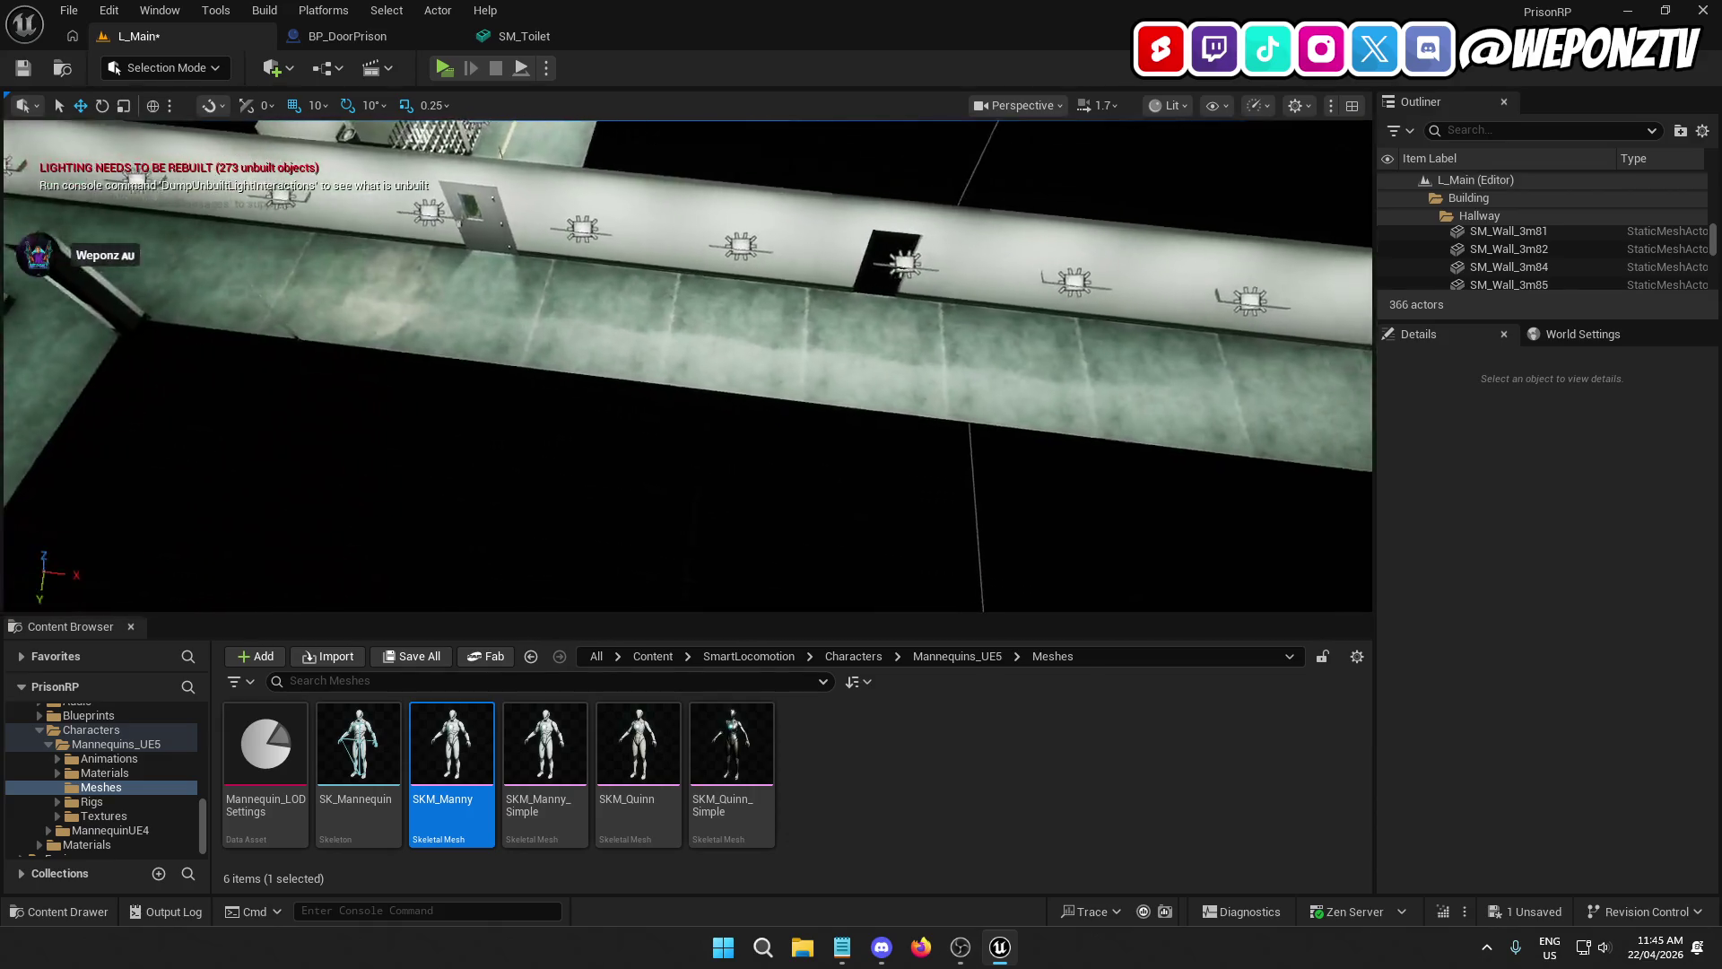
left_click_drag(810, 368, 810, 368)
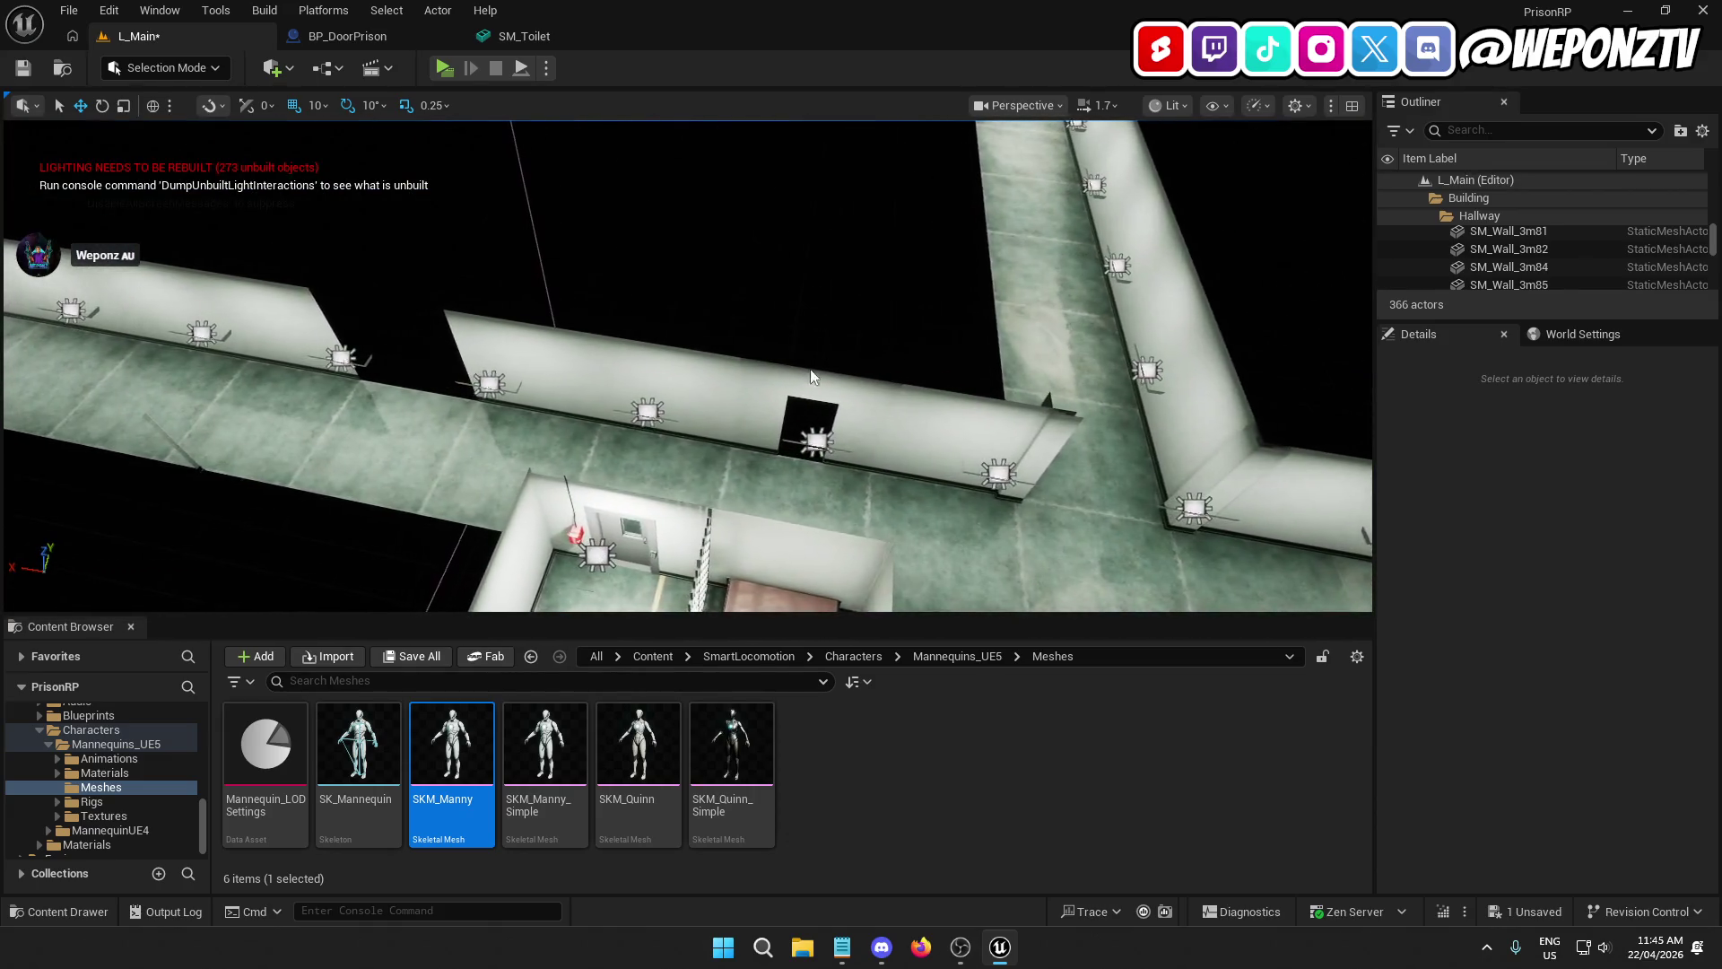
left_click(809, 369)
left_click_drag(734, 441, 739, 437)
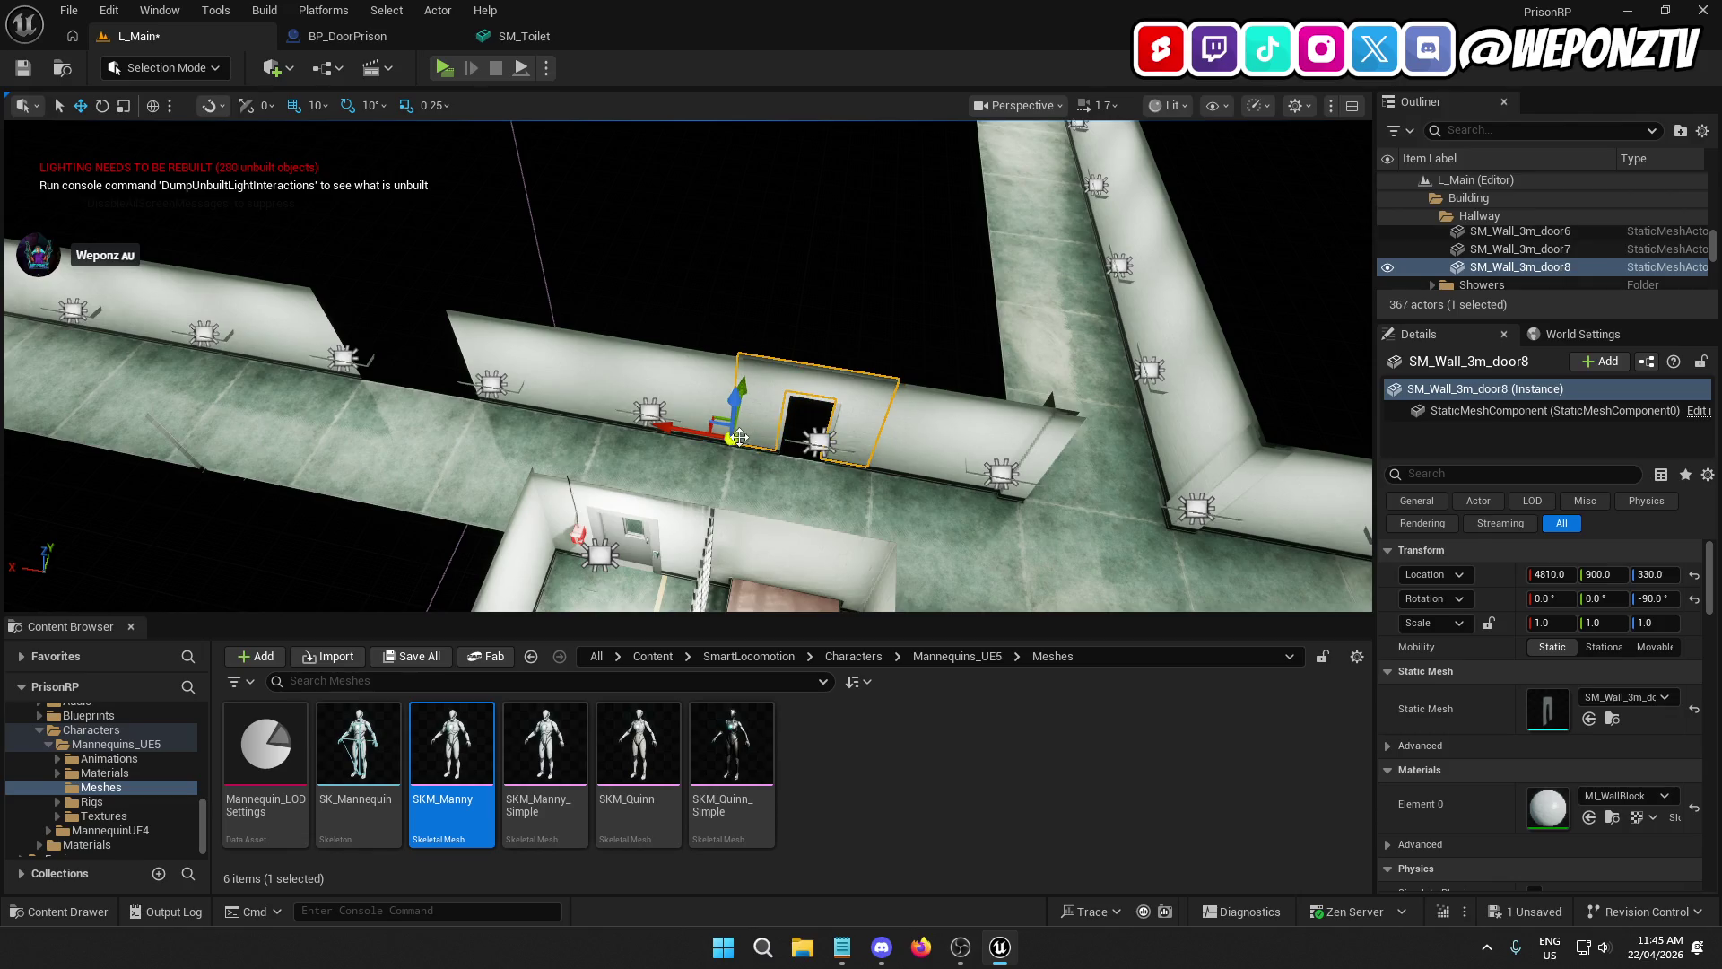
left_click_drag(745, 374, 742, 380)
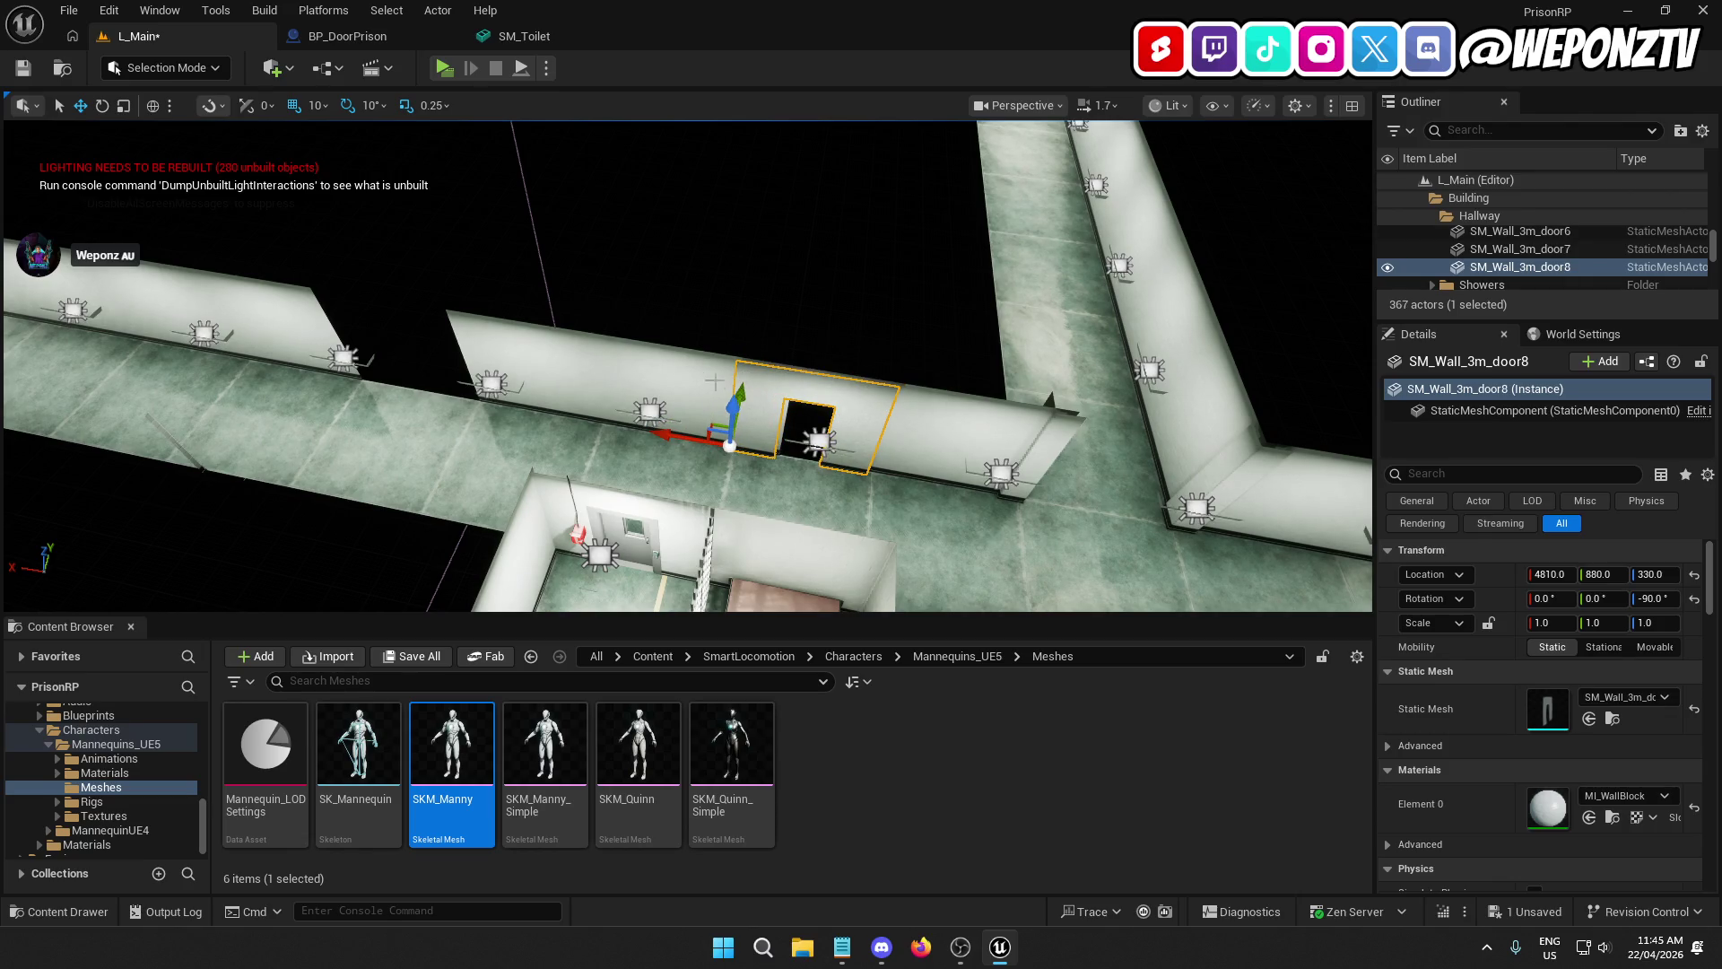
left_click_drag(663, 436, 481, 409)
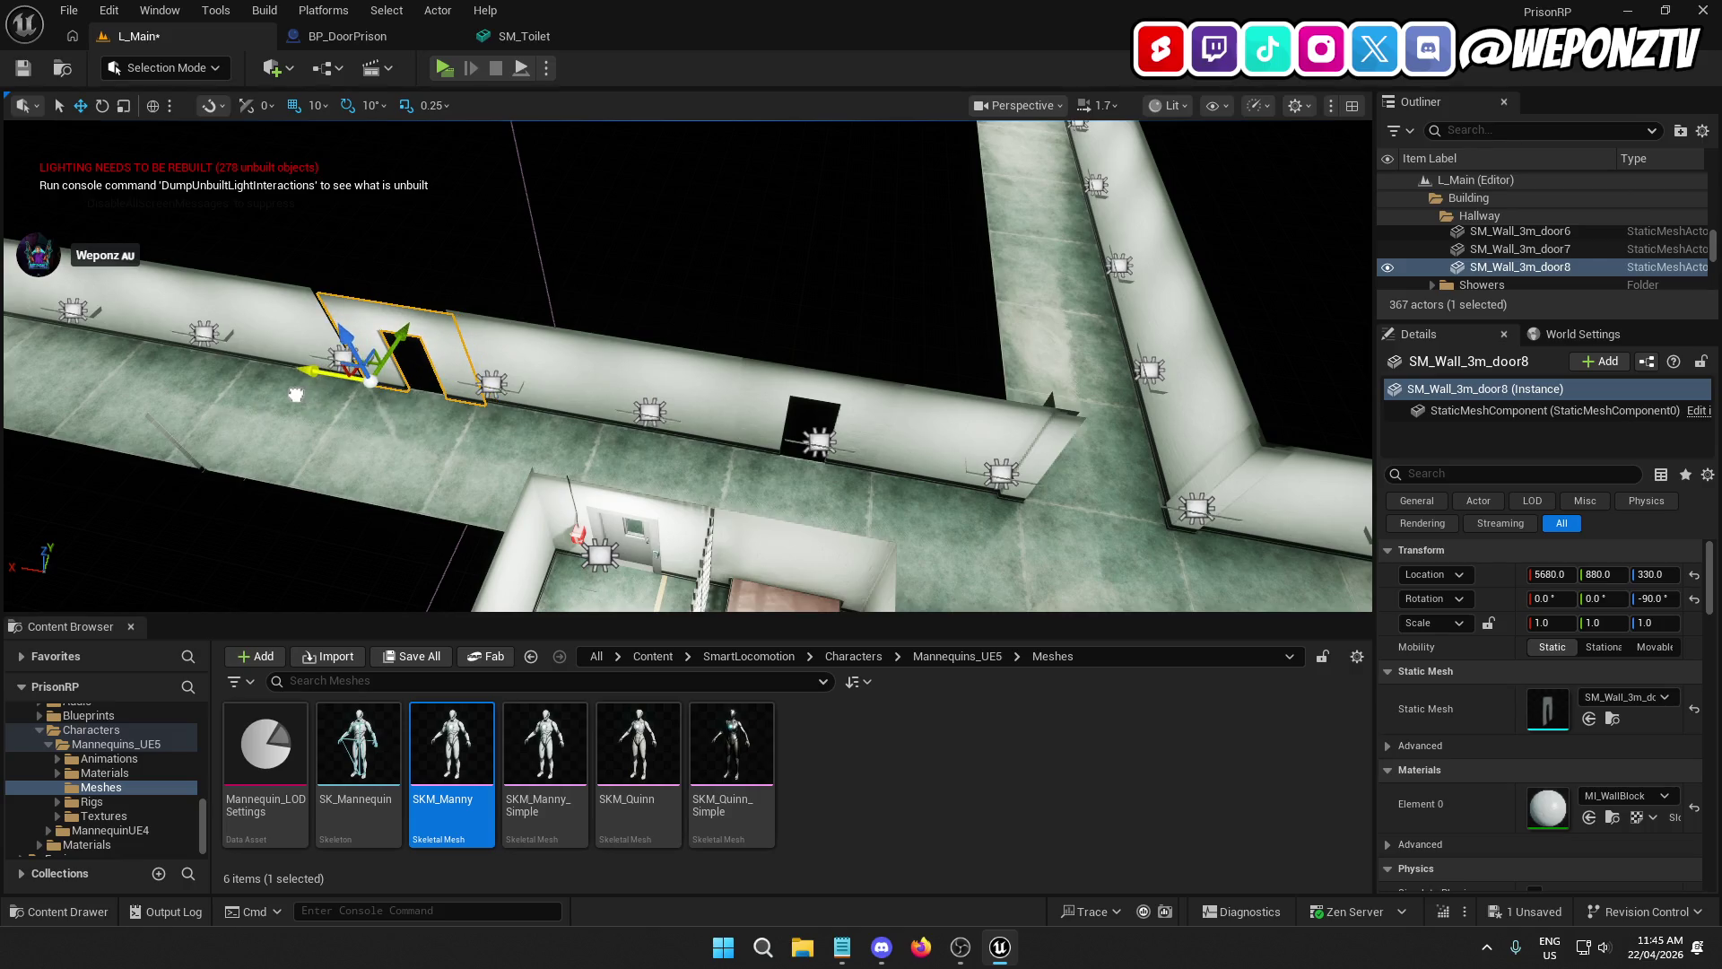
mouse_move(362, 421)
left_mouse_down()
mouse_move(386, 394)
mouse_move(362, 421)
mouse_move(454, 486)
left_mouse_up()
left_click_drag(593, 539, 584, 551)
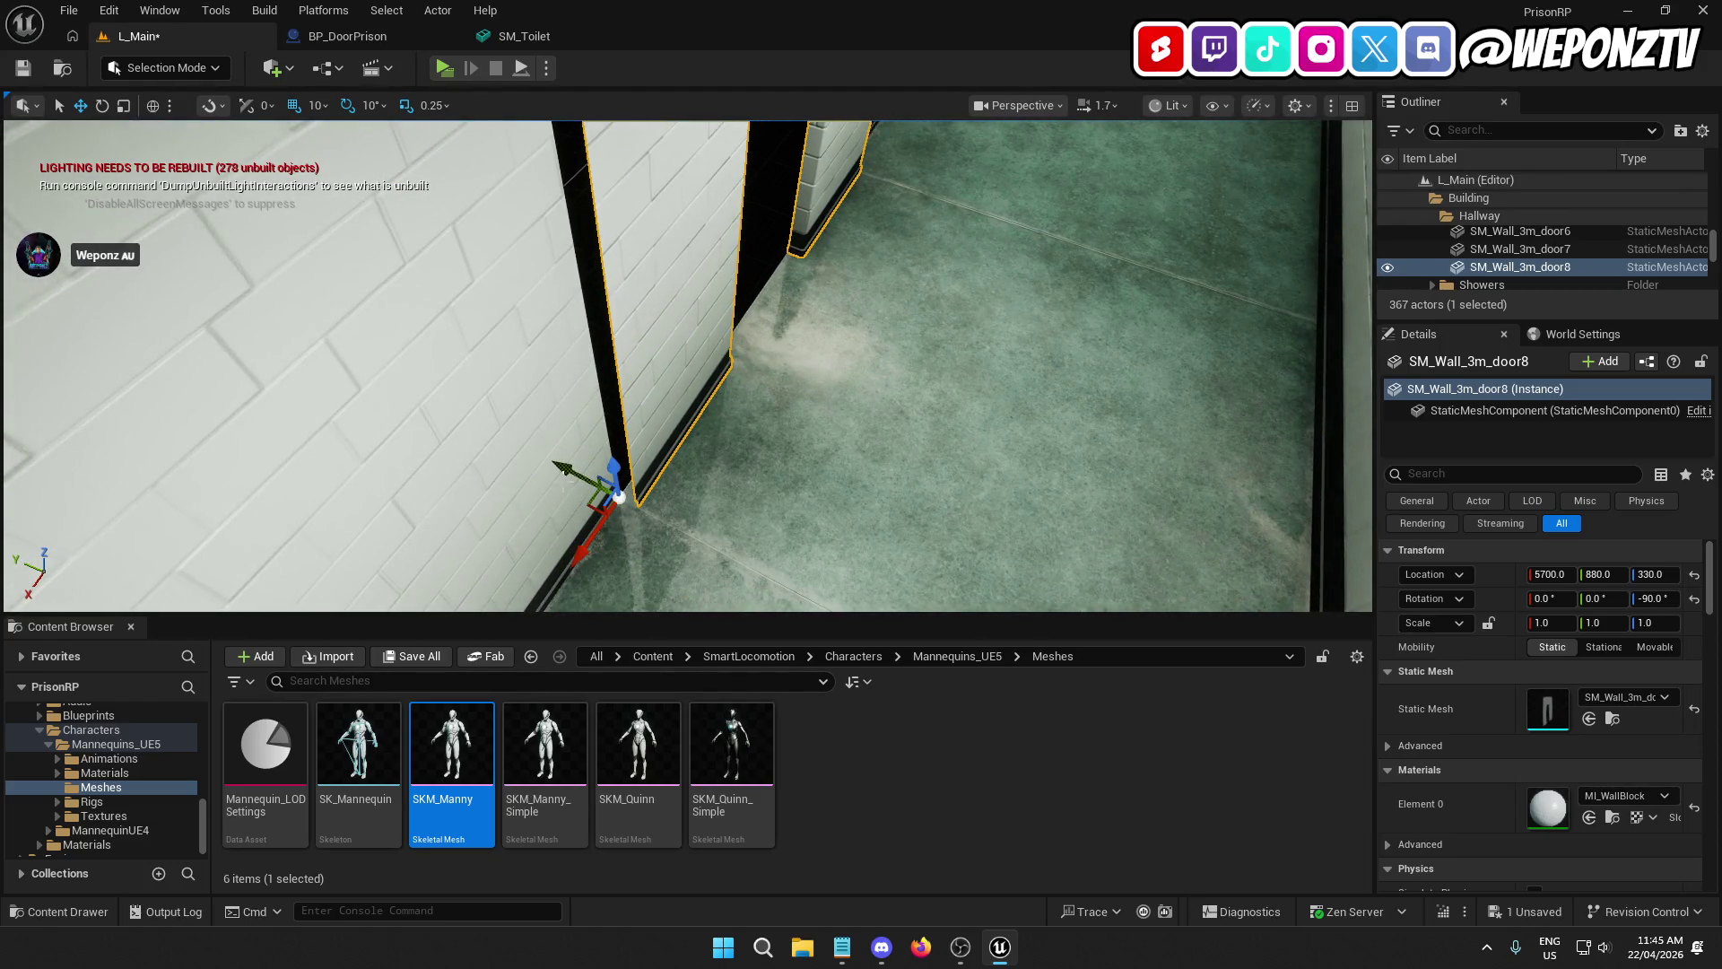
mouse_move(560, 465)
left_mouse_down()
mouse_move(544, 461)
mouse_move(592, 515)
mouse_move(574, 601)
mouse_move(430, 601)
mouse_move(611, 134)
left_mouse_up()
Step: Clear the selection and save the L_Main level
key("Escape")
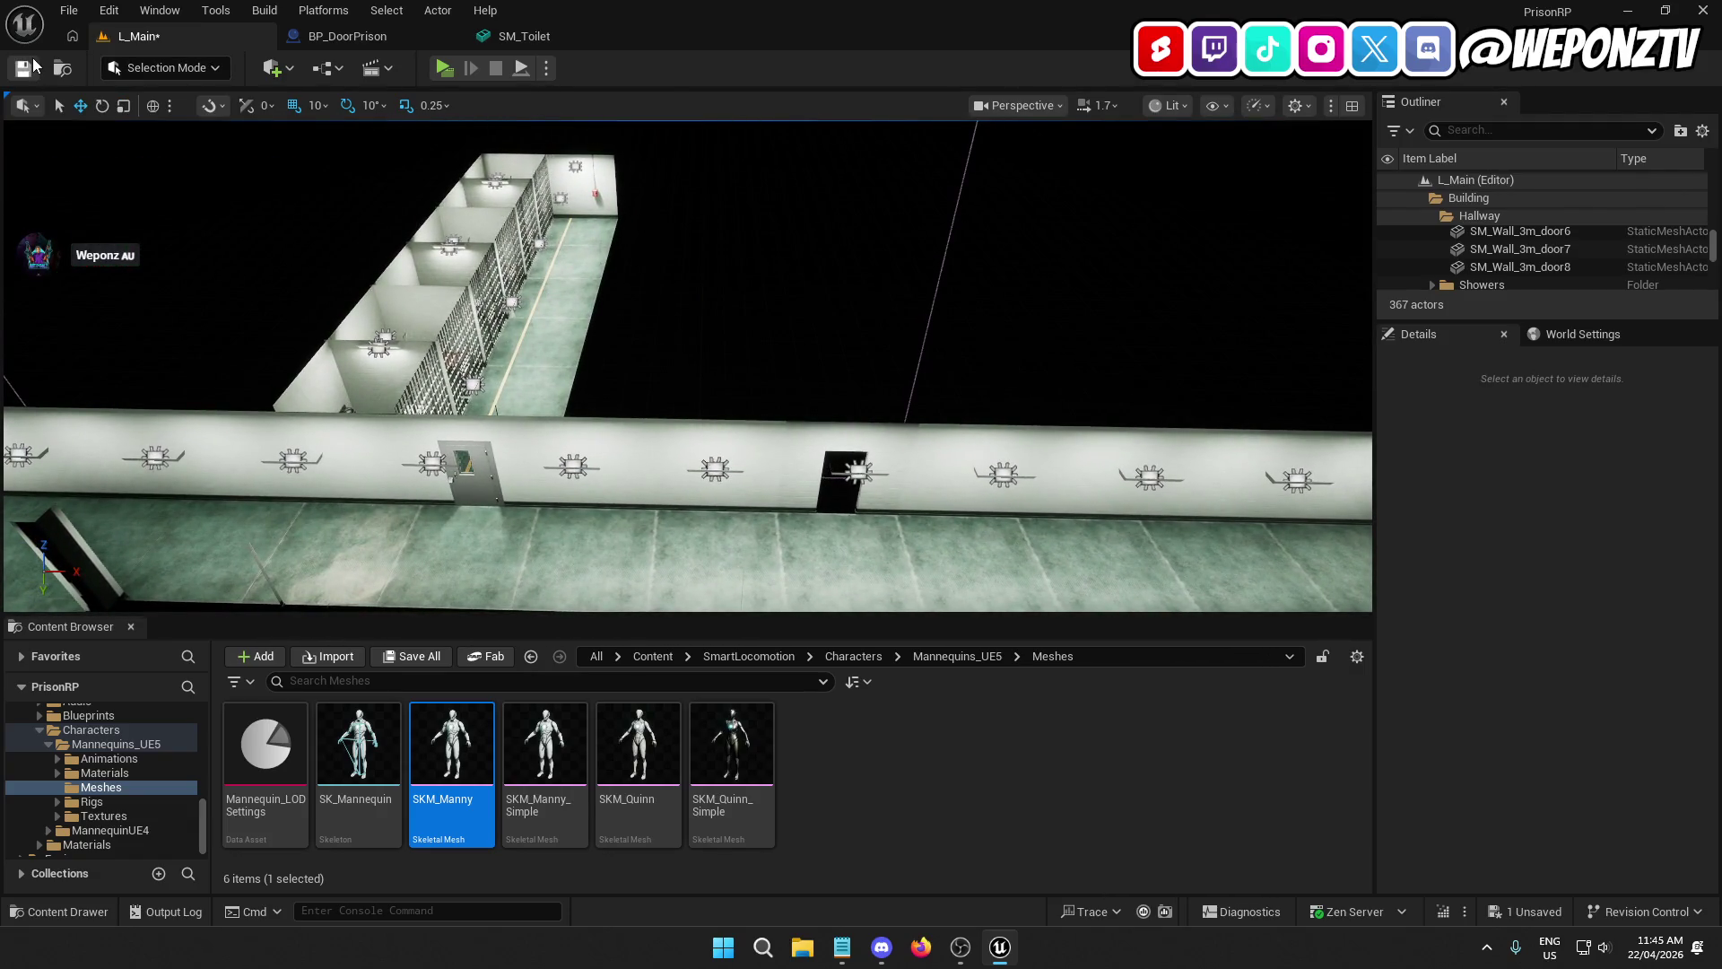
left_click(27, 66)
left_click_drag(730, 335, 691, 385)
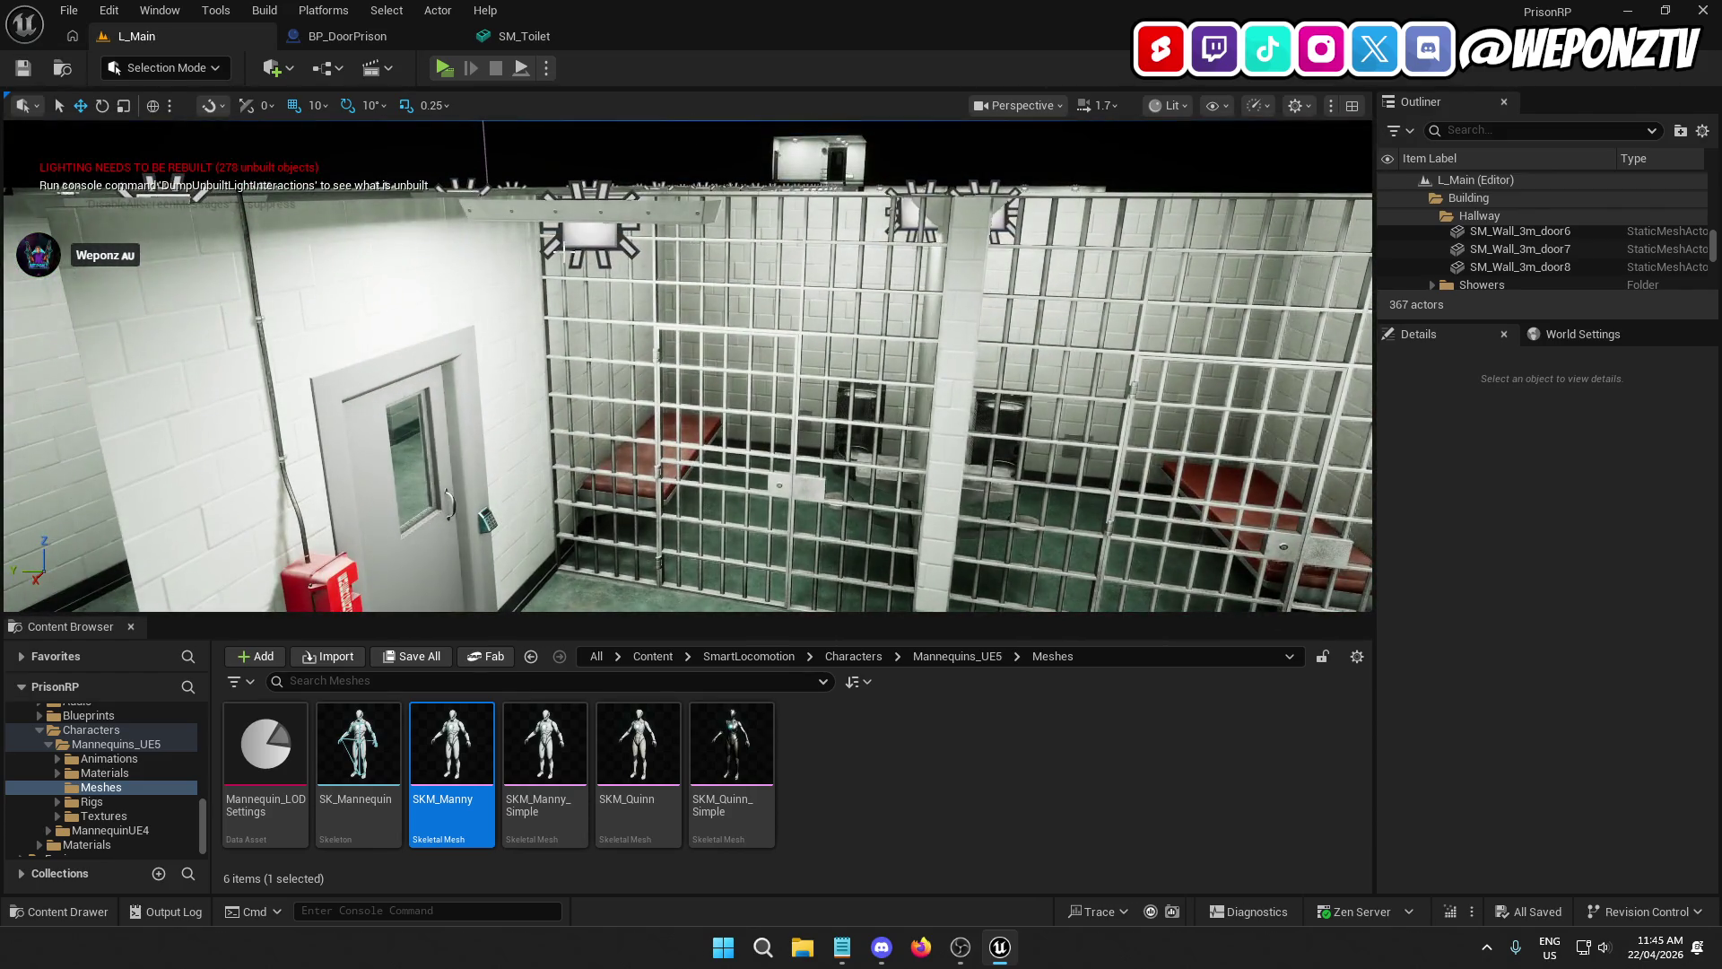
Step: Select Cellblock A's nine ceiling lamps and frame them in the viewport
left_click(578, 238)
left_click(909, 220, "ctrl")
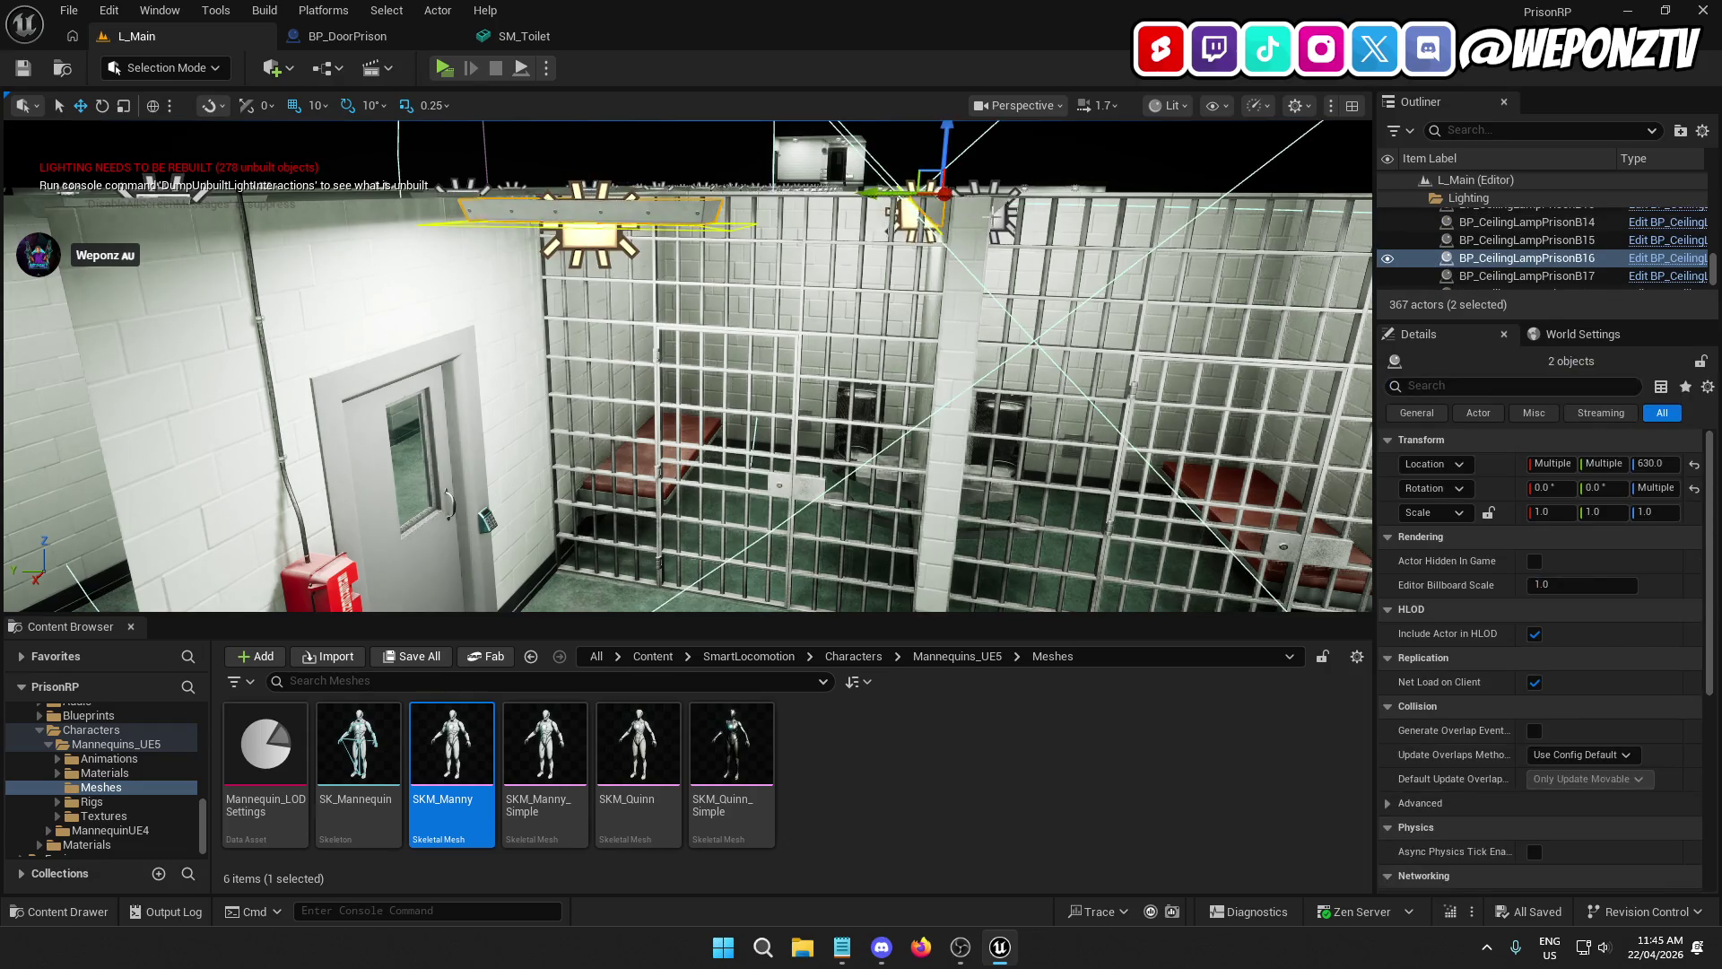
left_click(1000, 223, "ctrl")
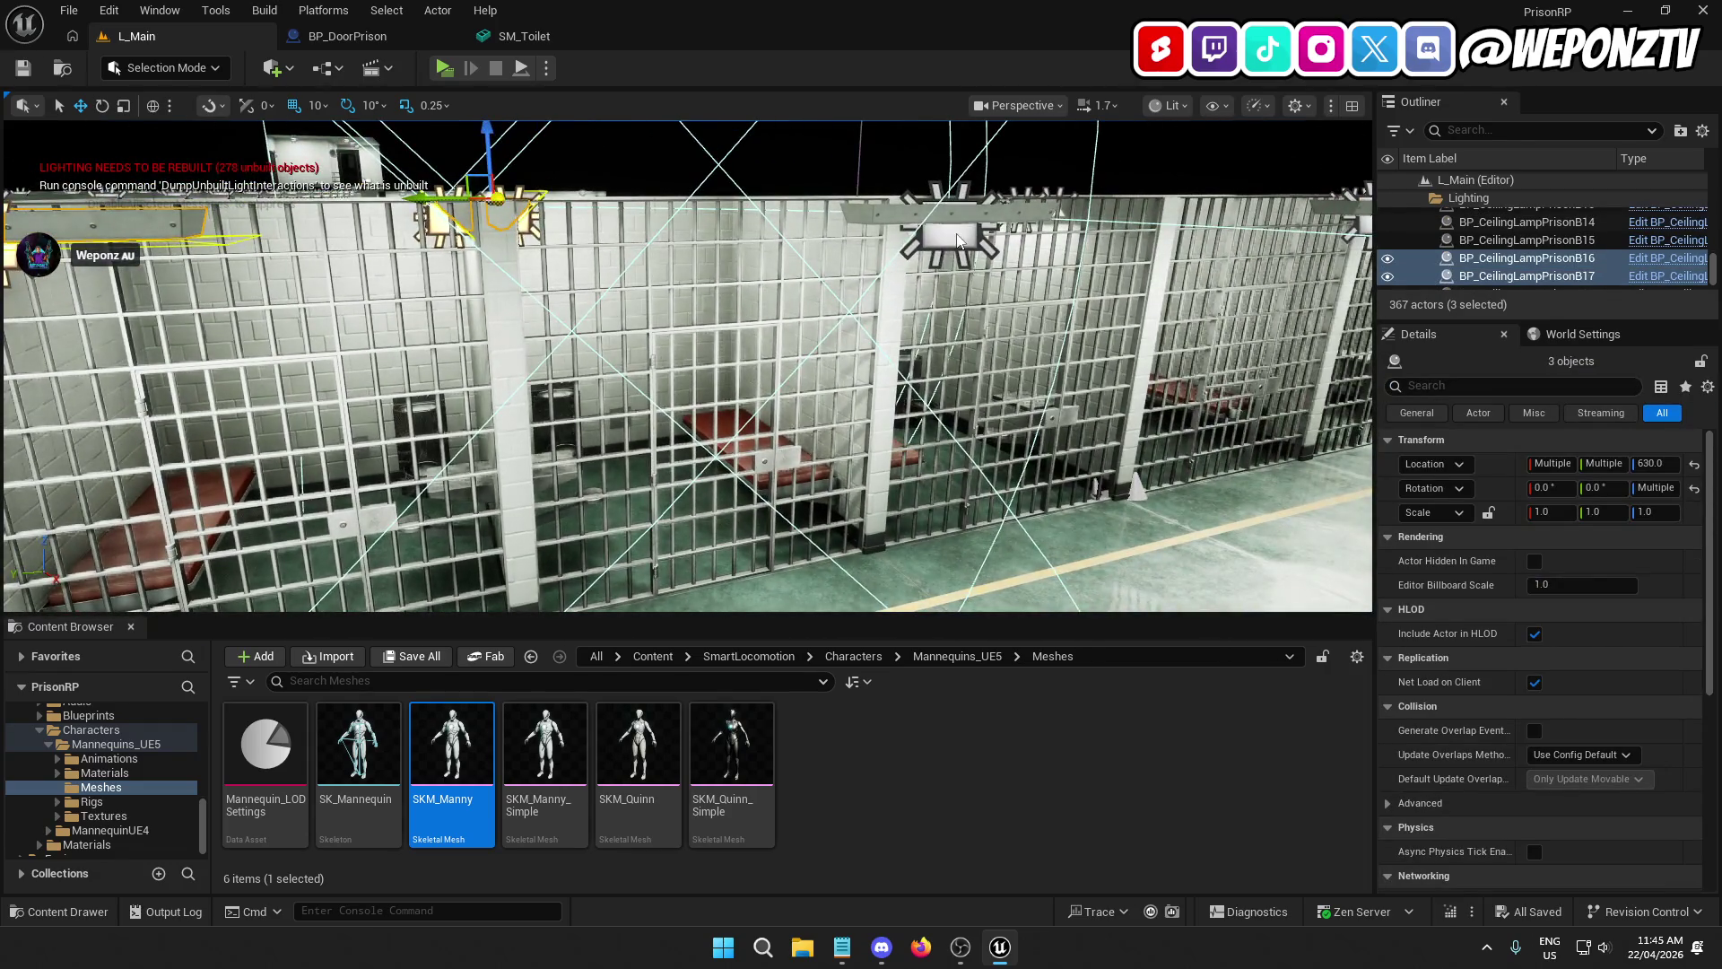
left_click(958, 240, "ctrl")
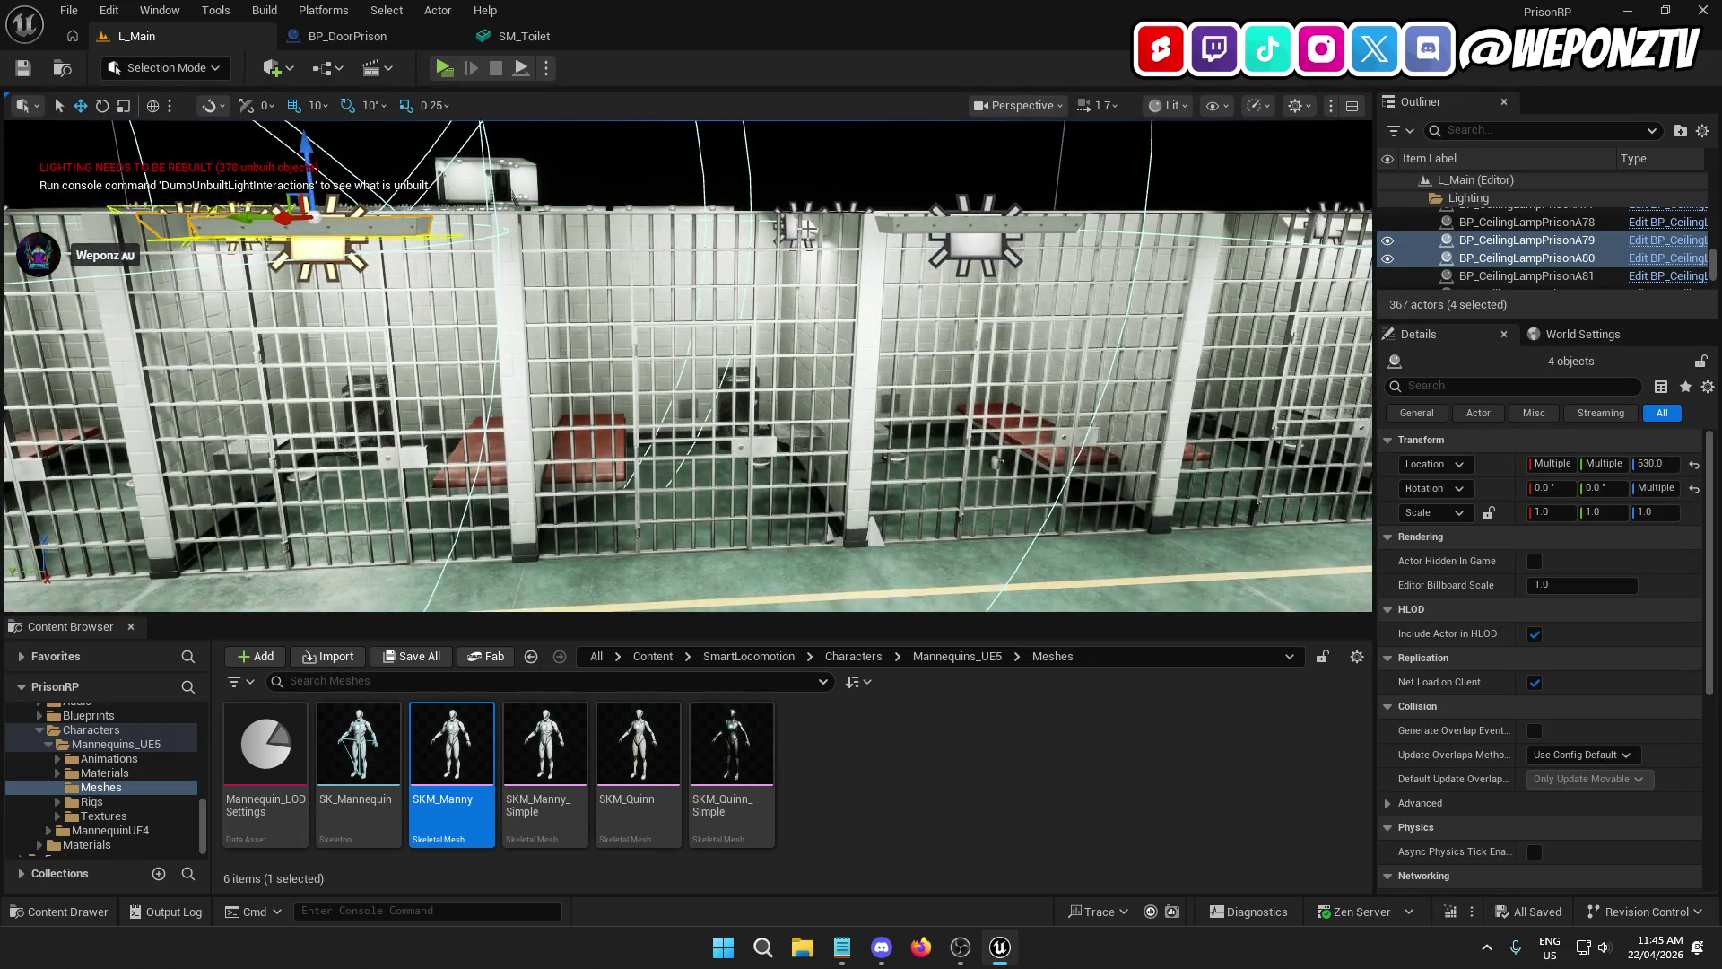
left_click(805, 230, "ctrl")
left_click(976, 231, "ctrl")
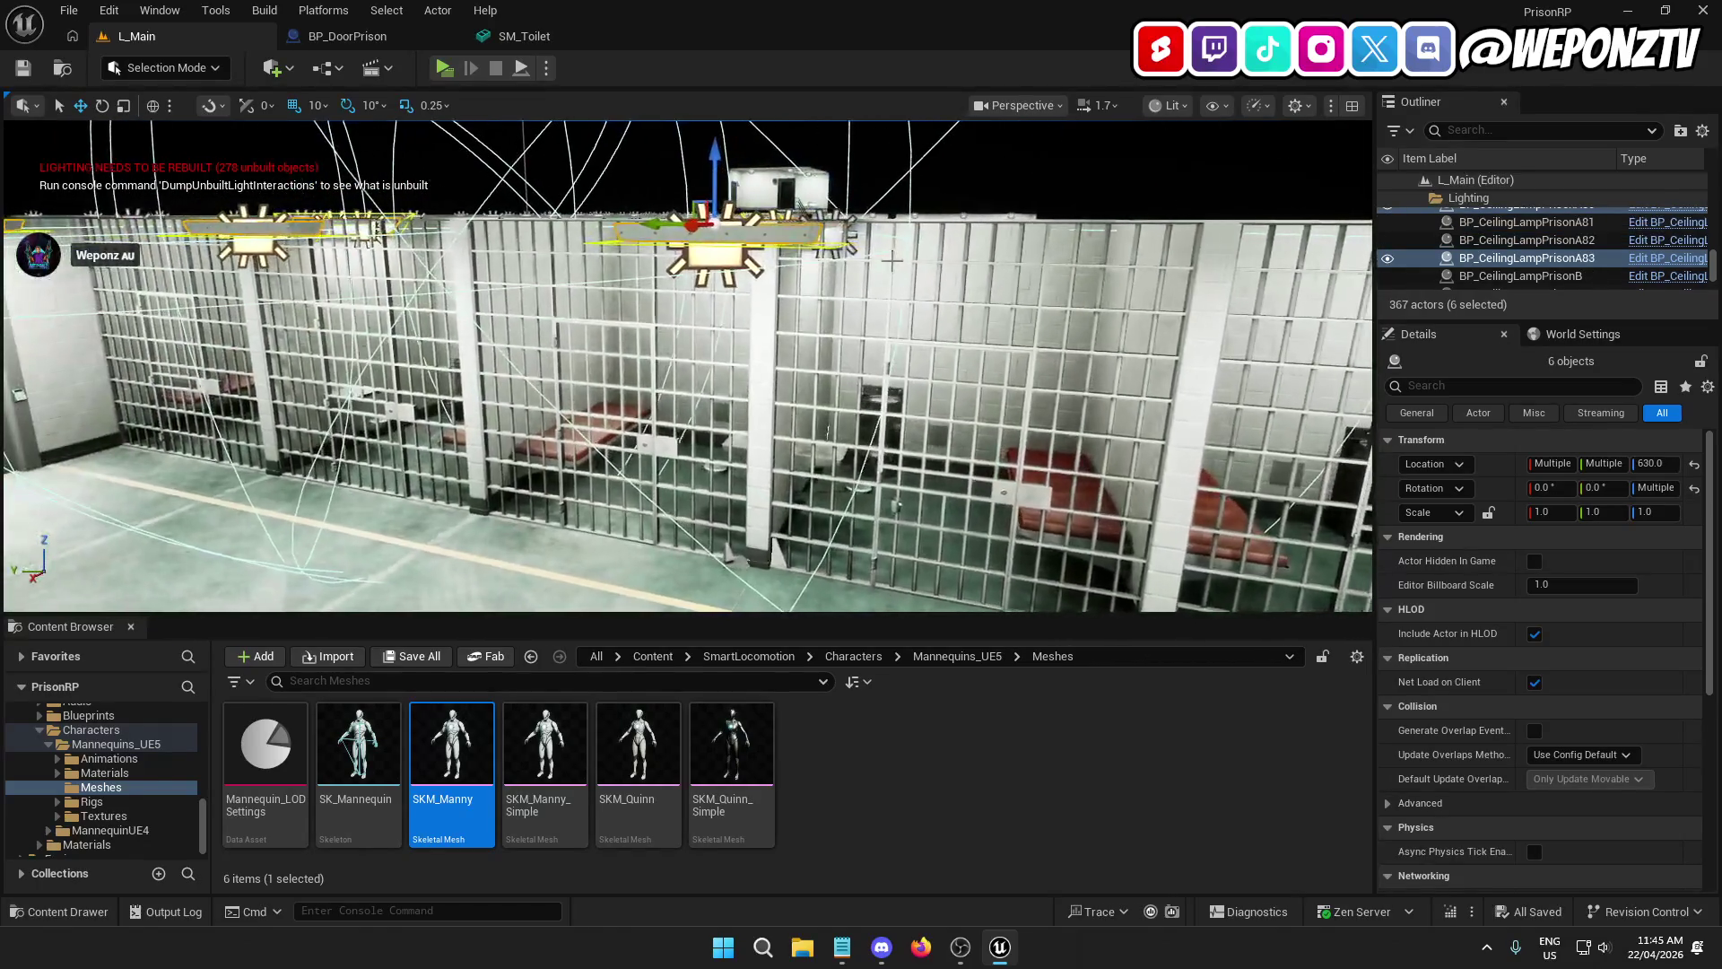
left_click(852, 235, "ctrl")
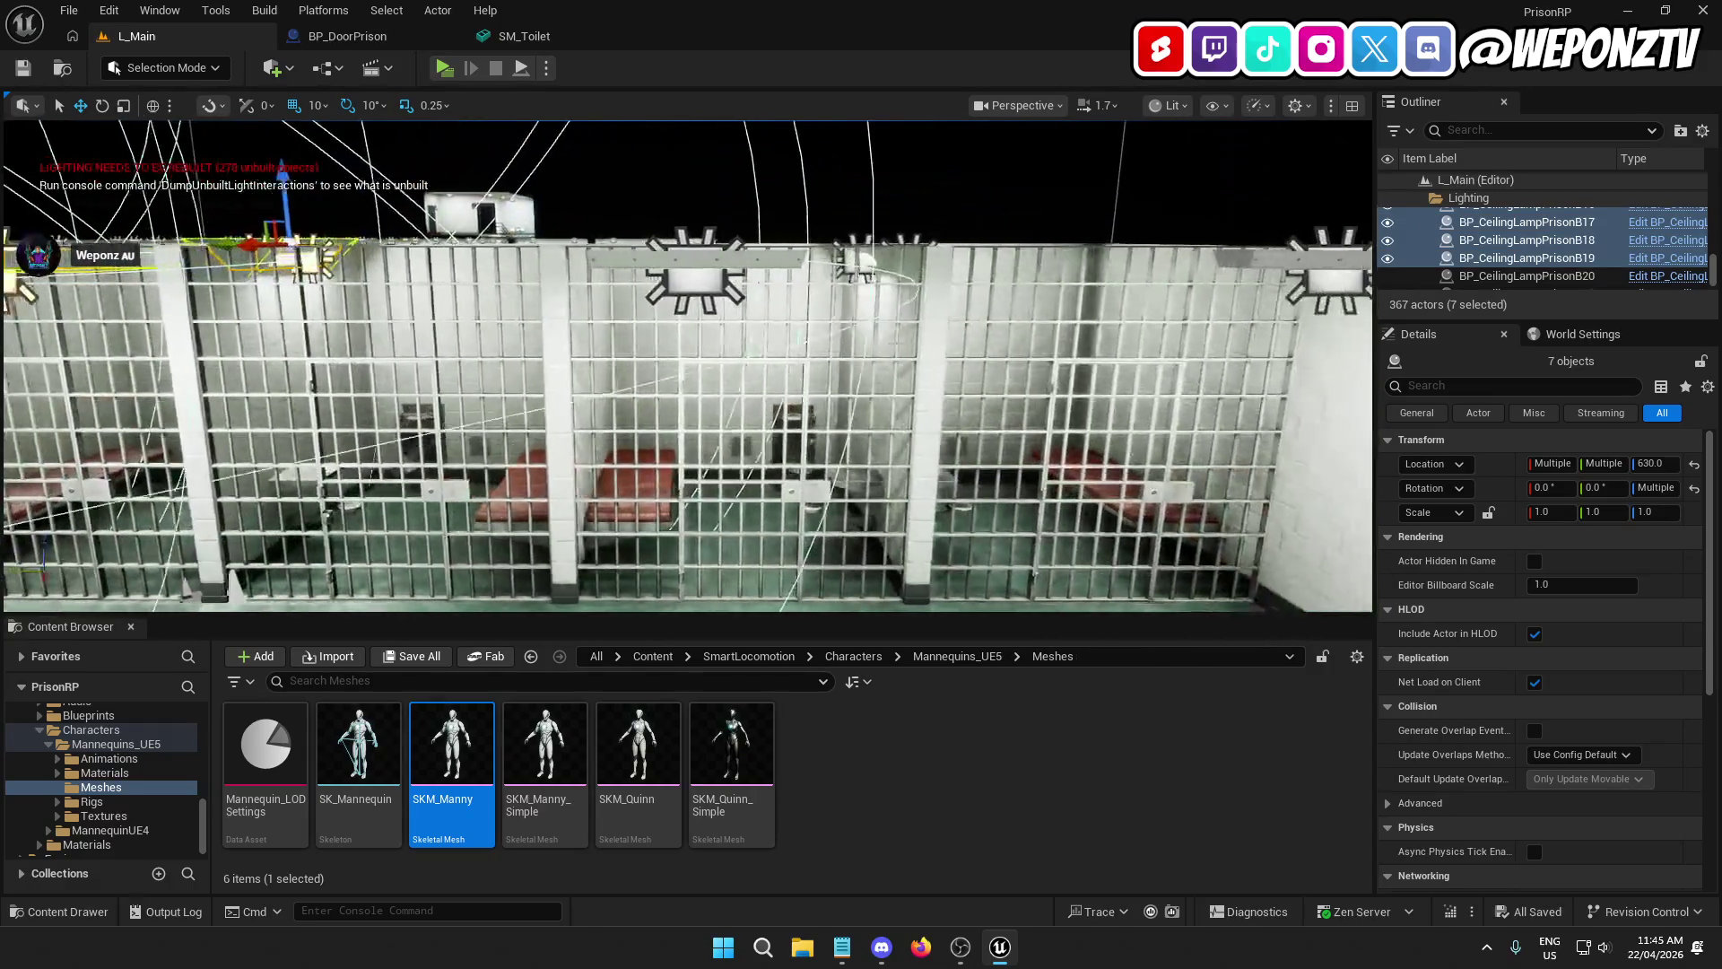
left_click(683, 285, "ctrl")
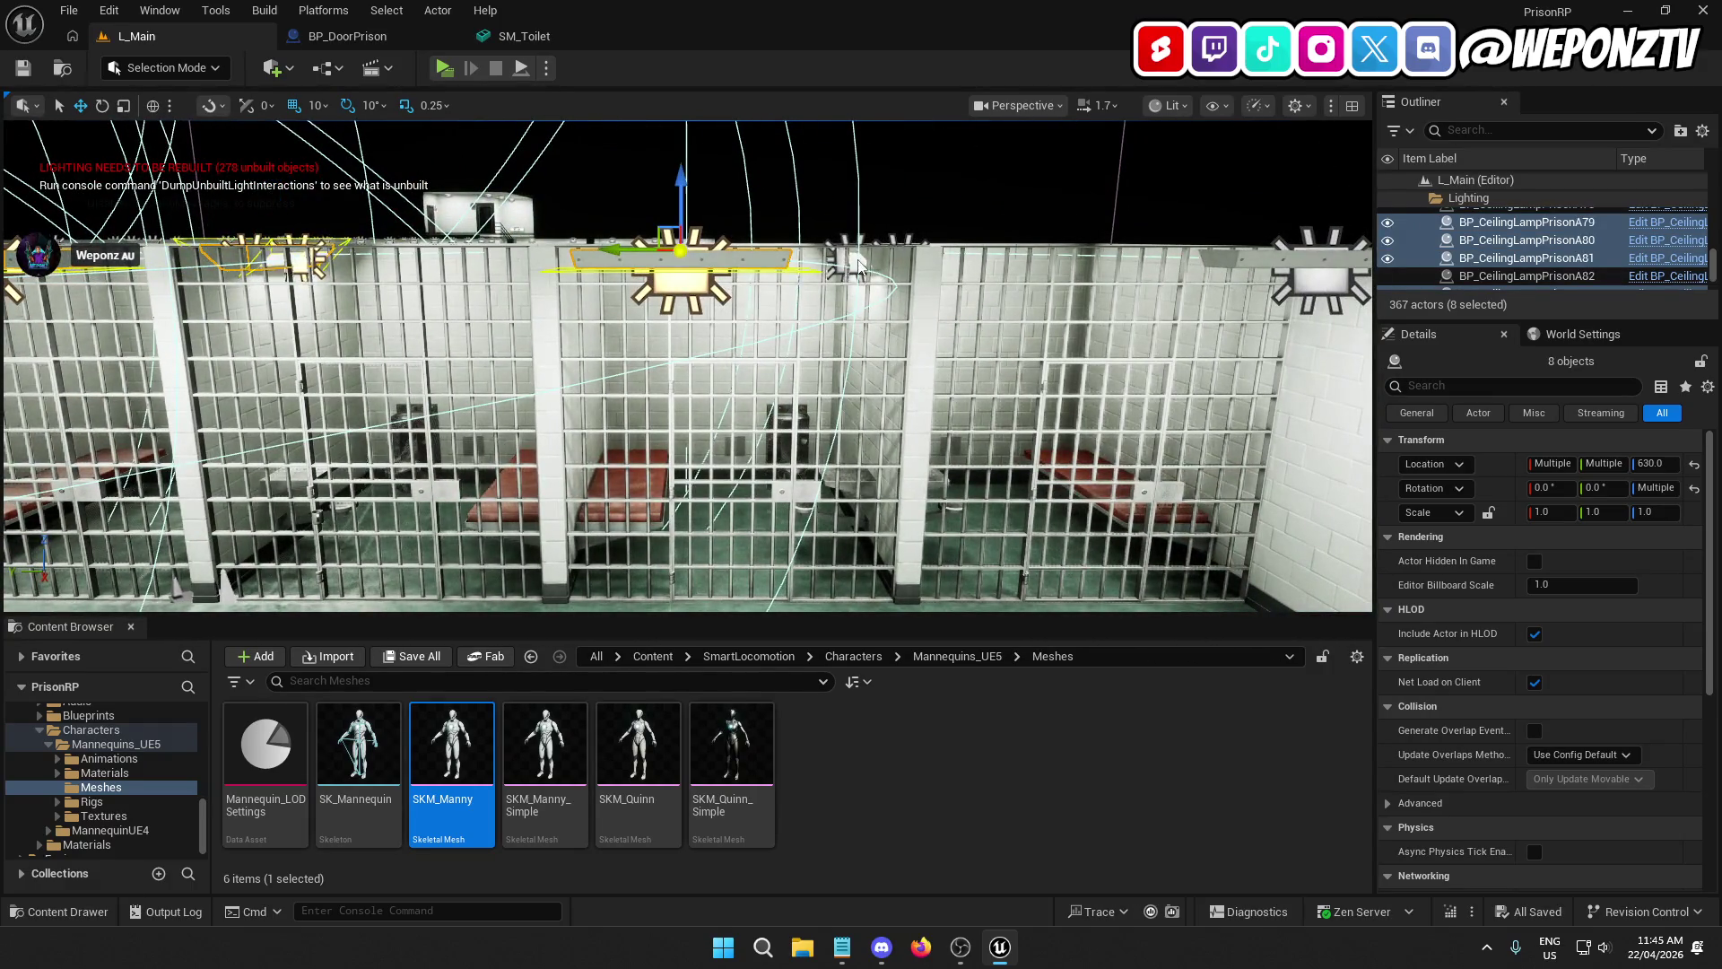
left_click(858, 265, "ctrl")
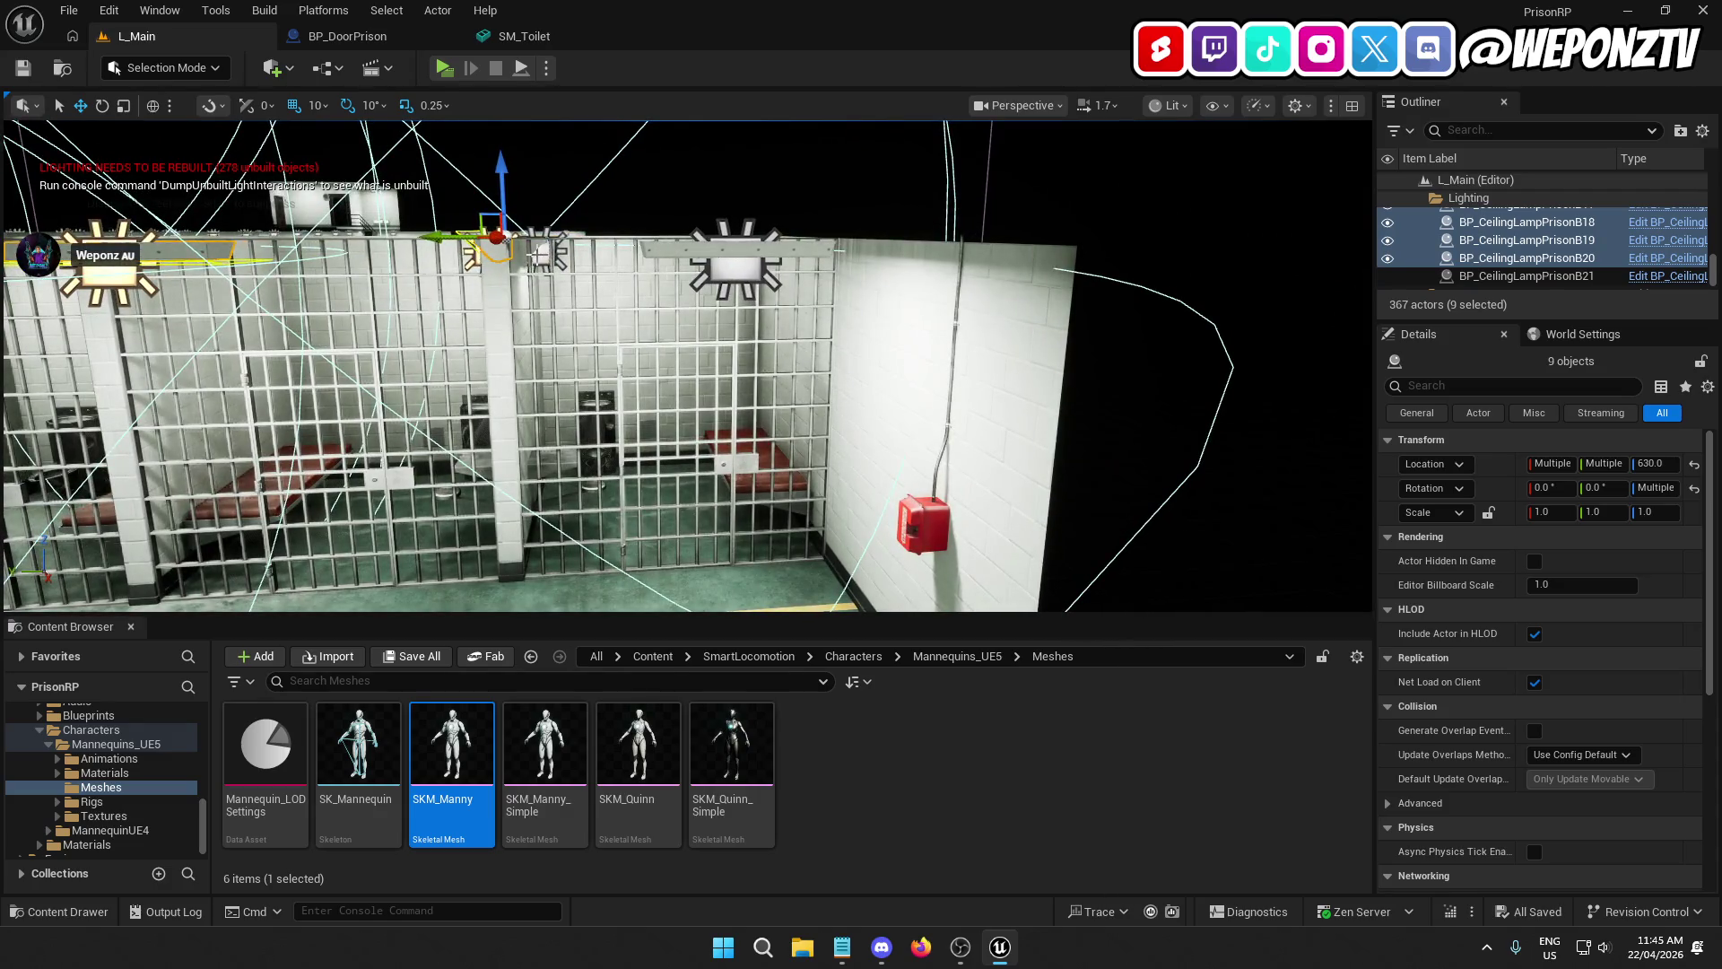
key("f")
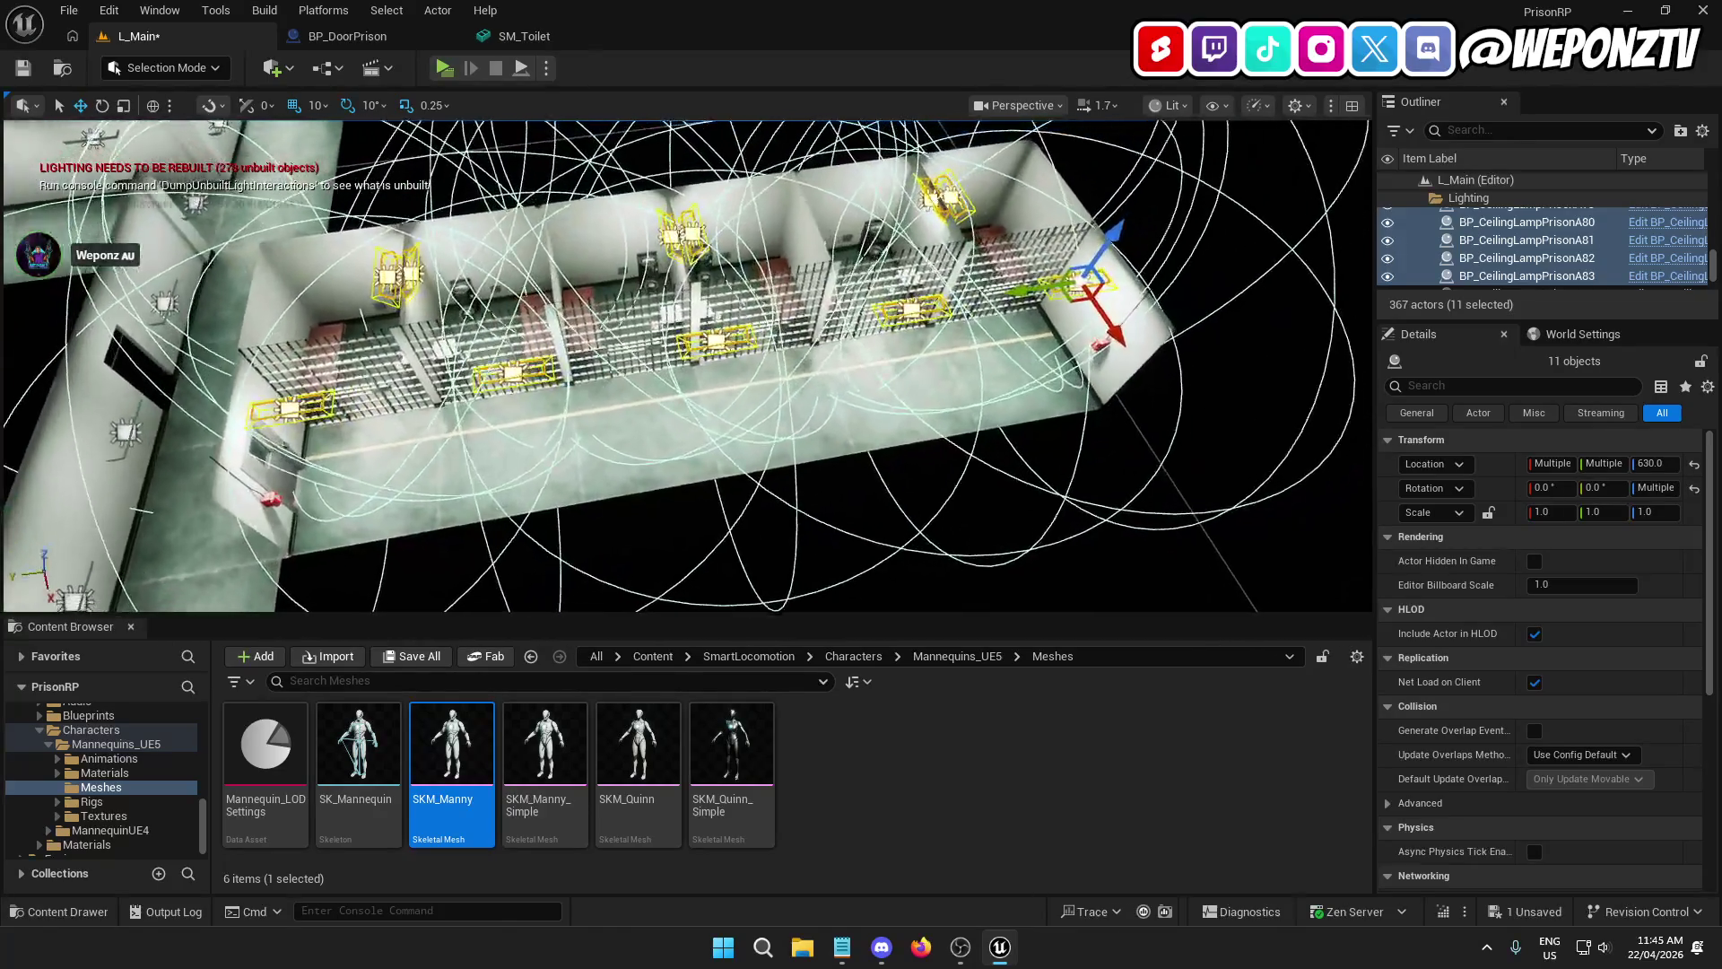
Step: Add the Cellblock A instance, duplicate it with its lamps, and slide the copy beside the original
left_click(566, 419, "ctrl")
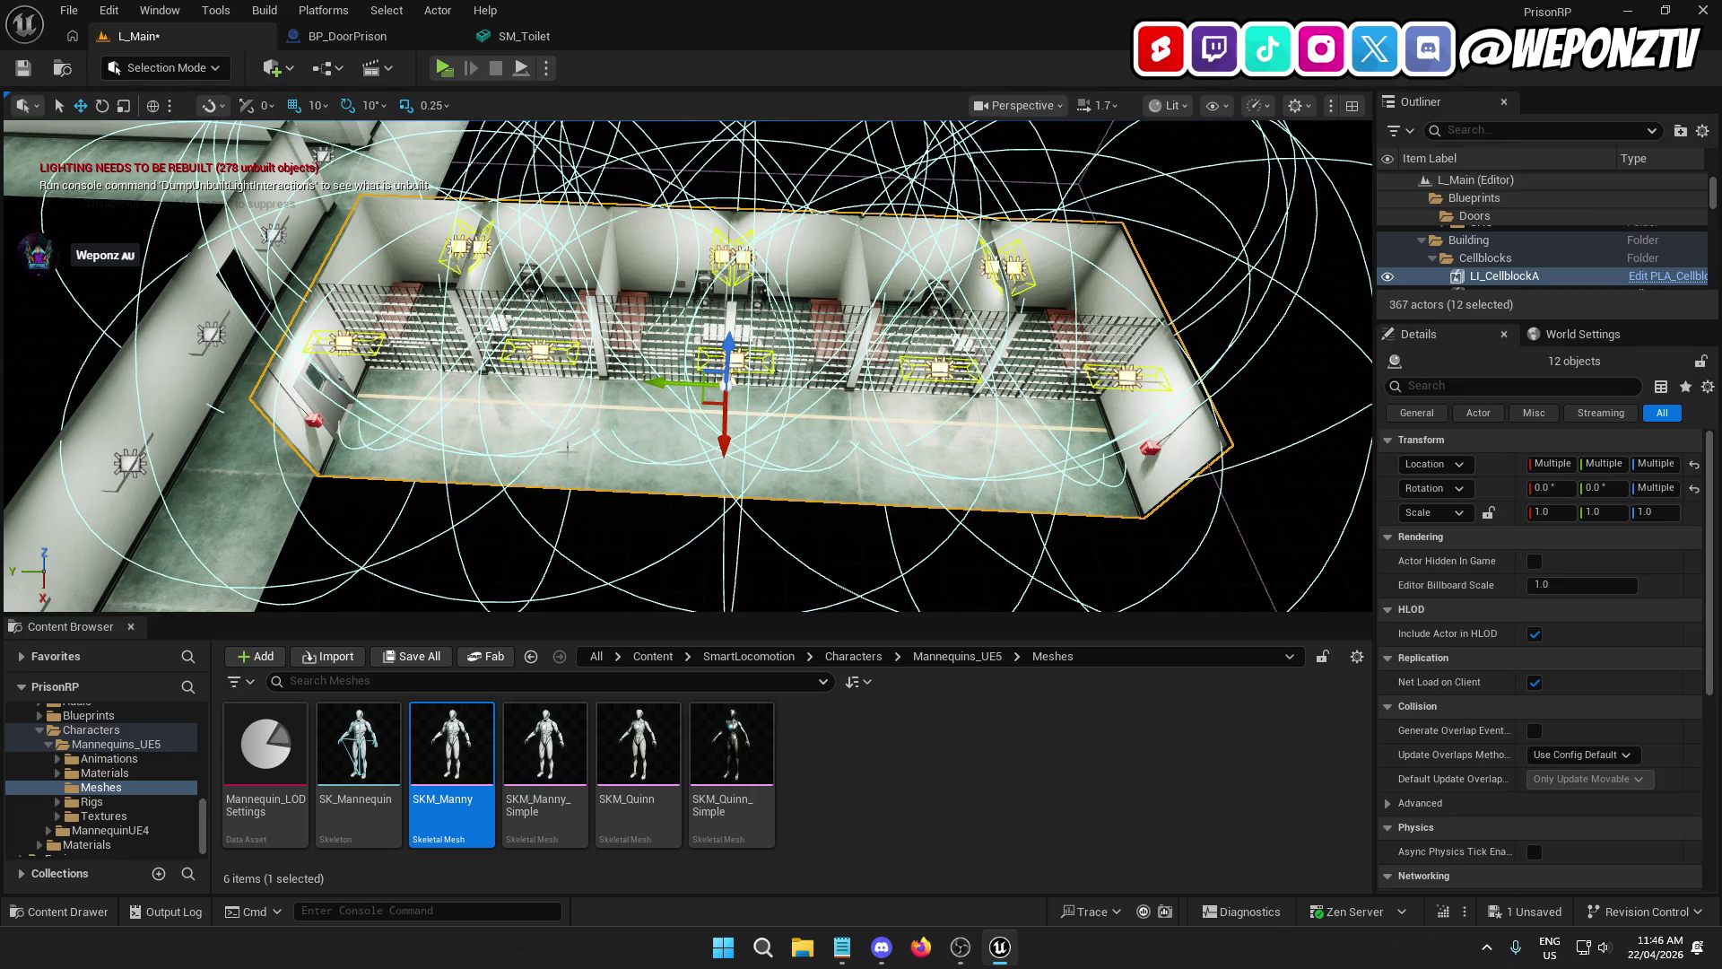
left_click_drag(560, 418, 458, 398)
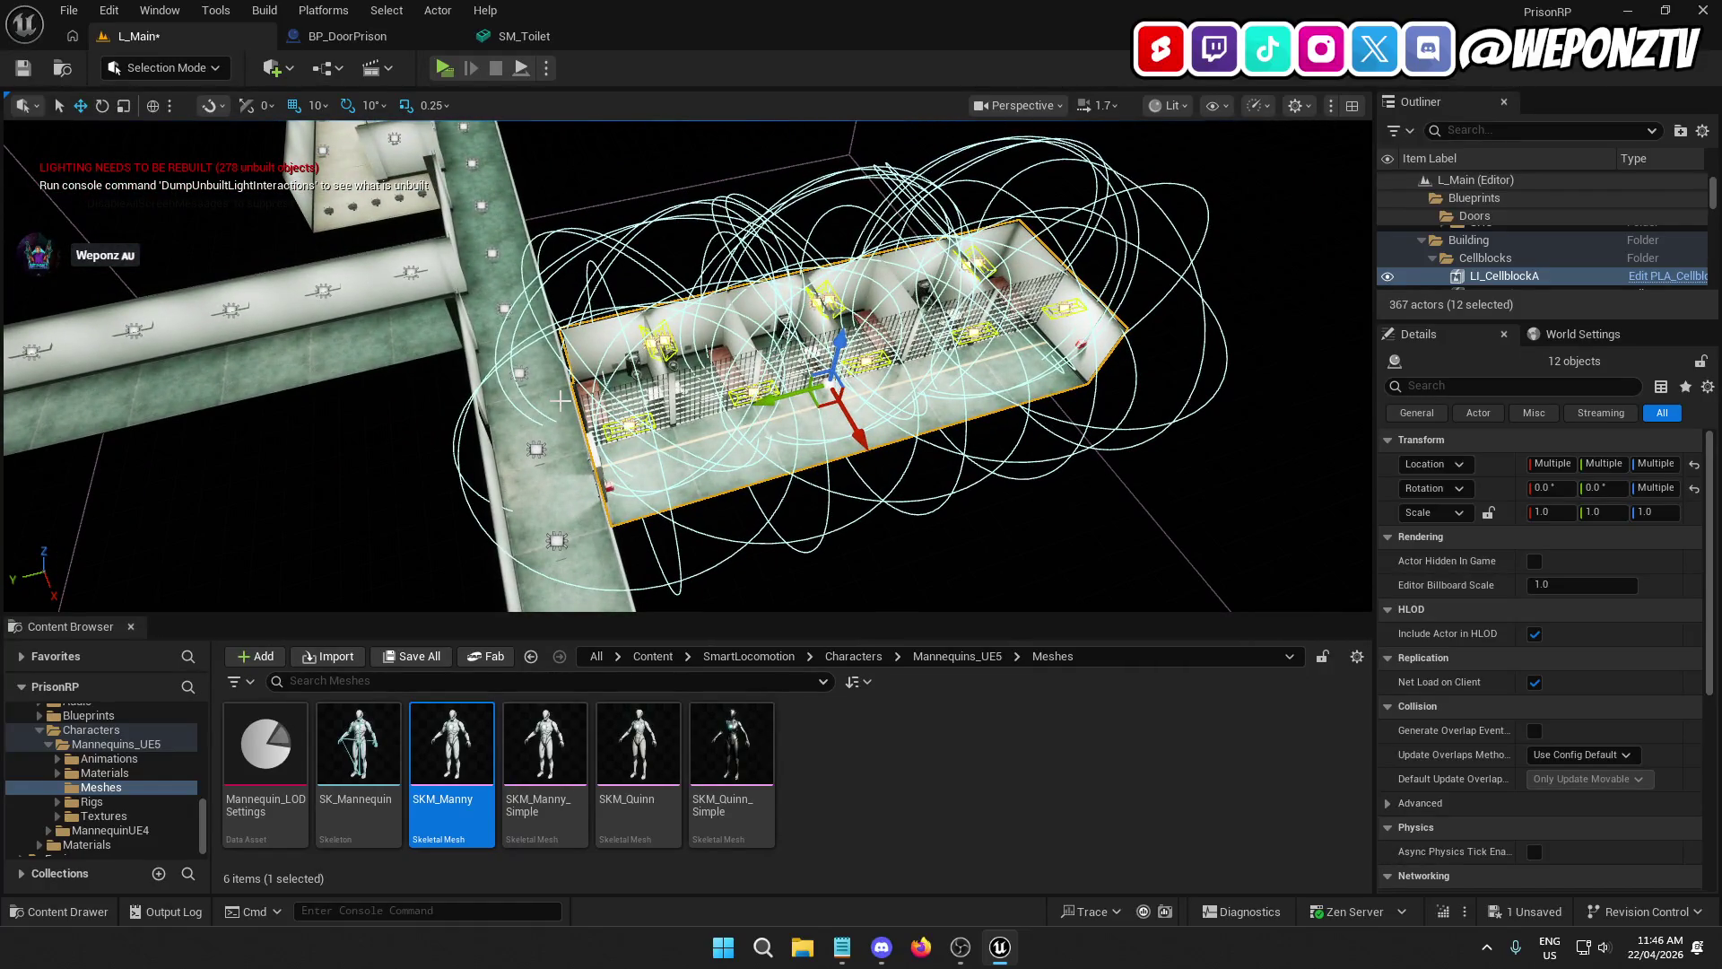
key("ctrl+d")
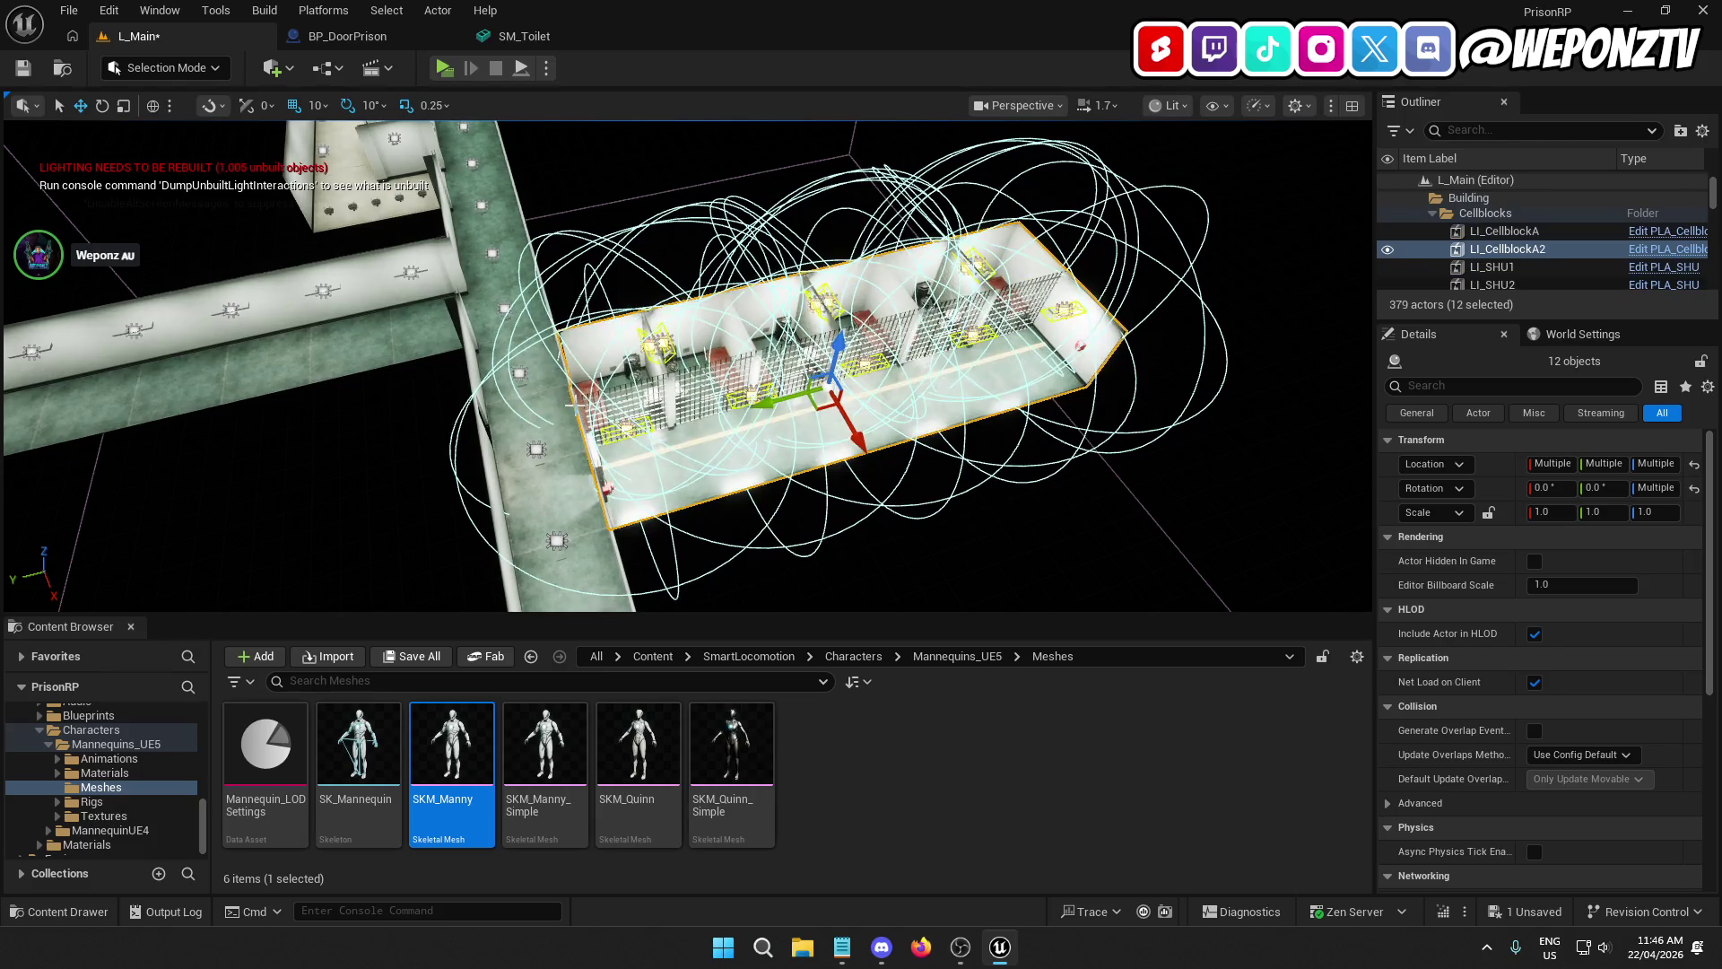
left_click_drag(601, 390, 601, 323)
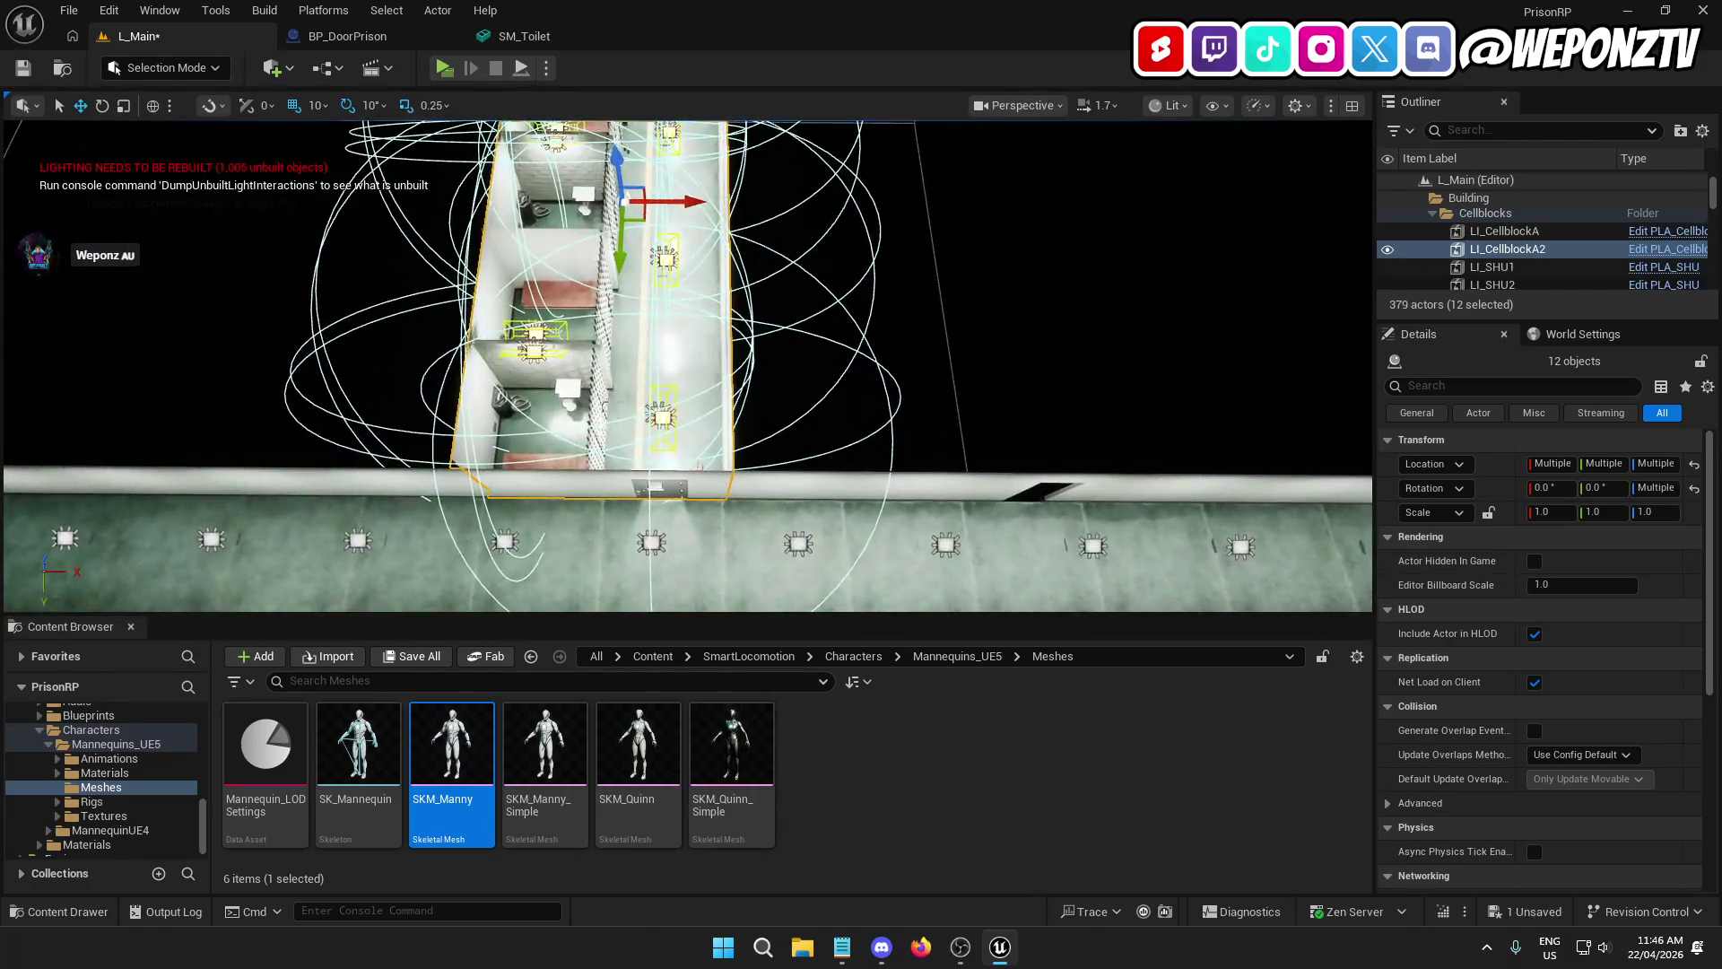
mouse_move(691, 204)
left_mouse_down()
mouse_move(984, 208)
mouse_move(985, 314)
mouse_move(984, 225)
mouse_move(965, 193)
left_mouse_up()
left_click(686, 168)
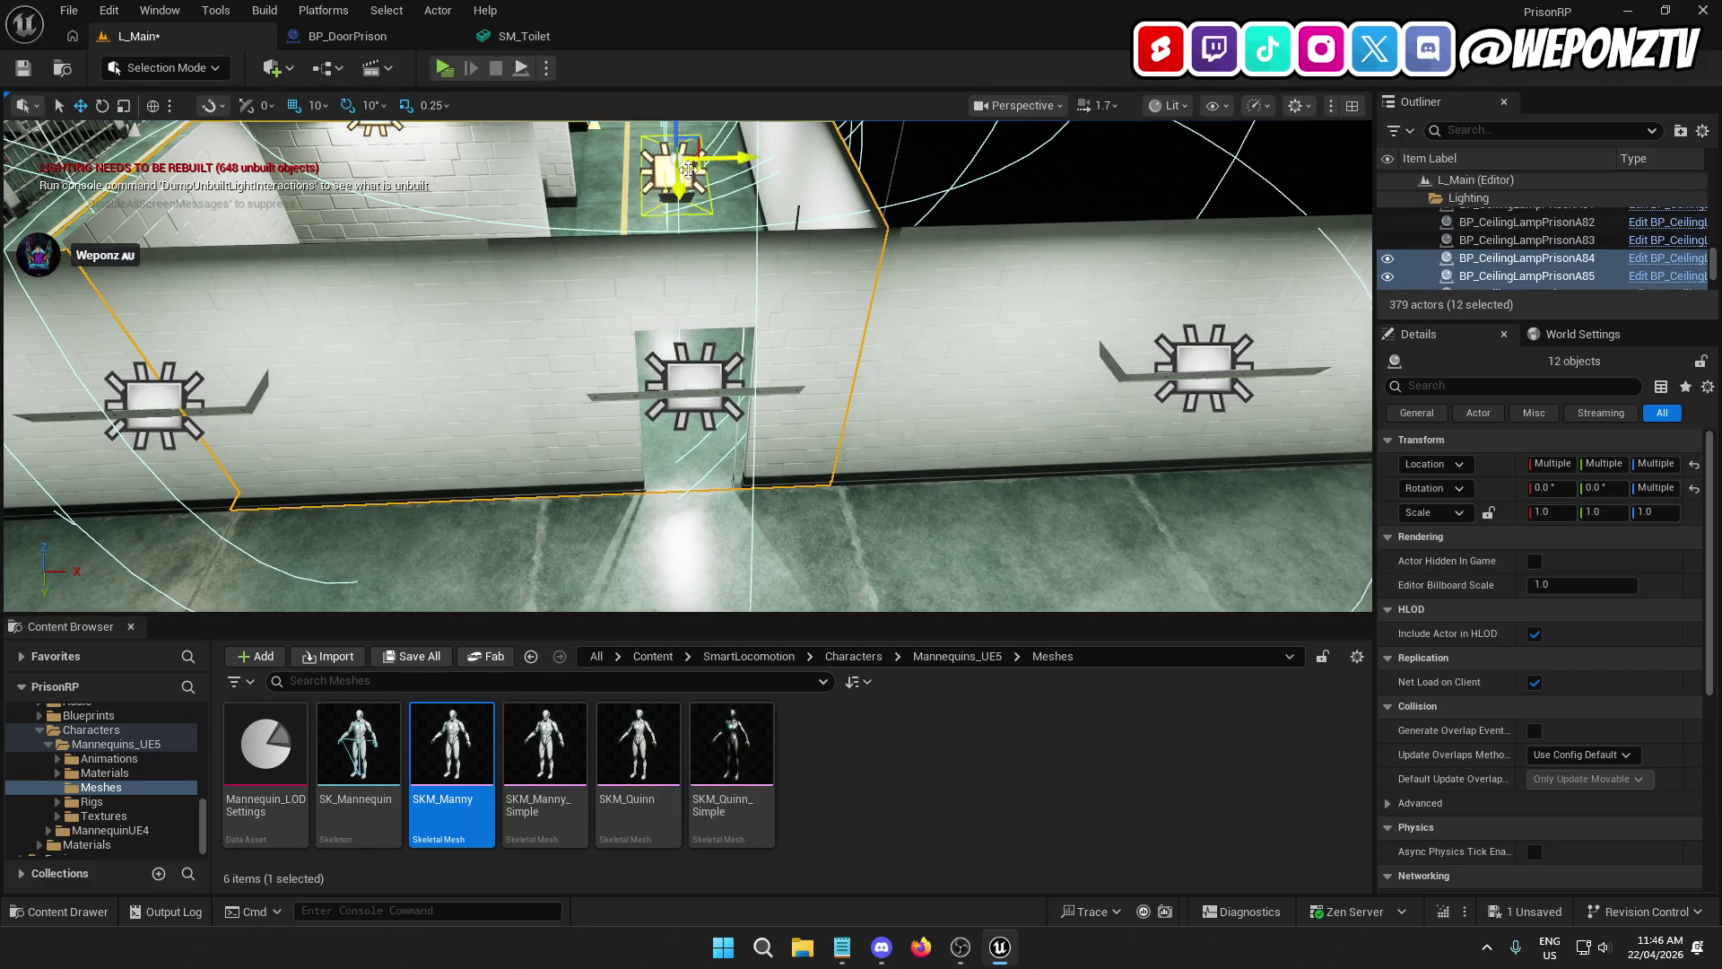
mouse_move(753, 160)
left_mouse_down()
mouse_move(739, 224)
mouse_move(747, 199)
left_mouse_up()
left_click_drag(674, 248, 674, 309)
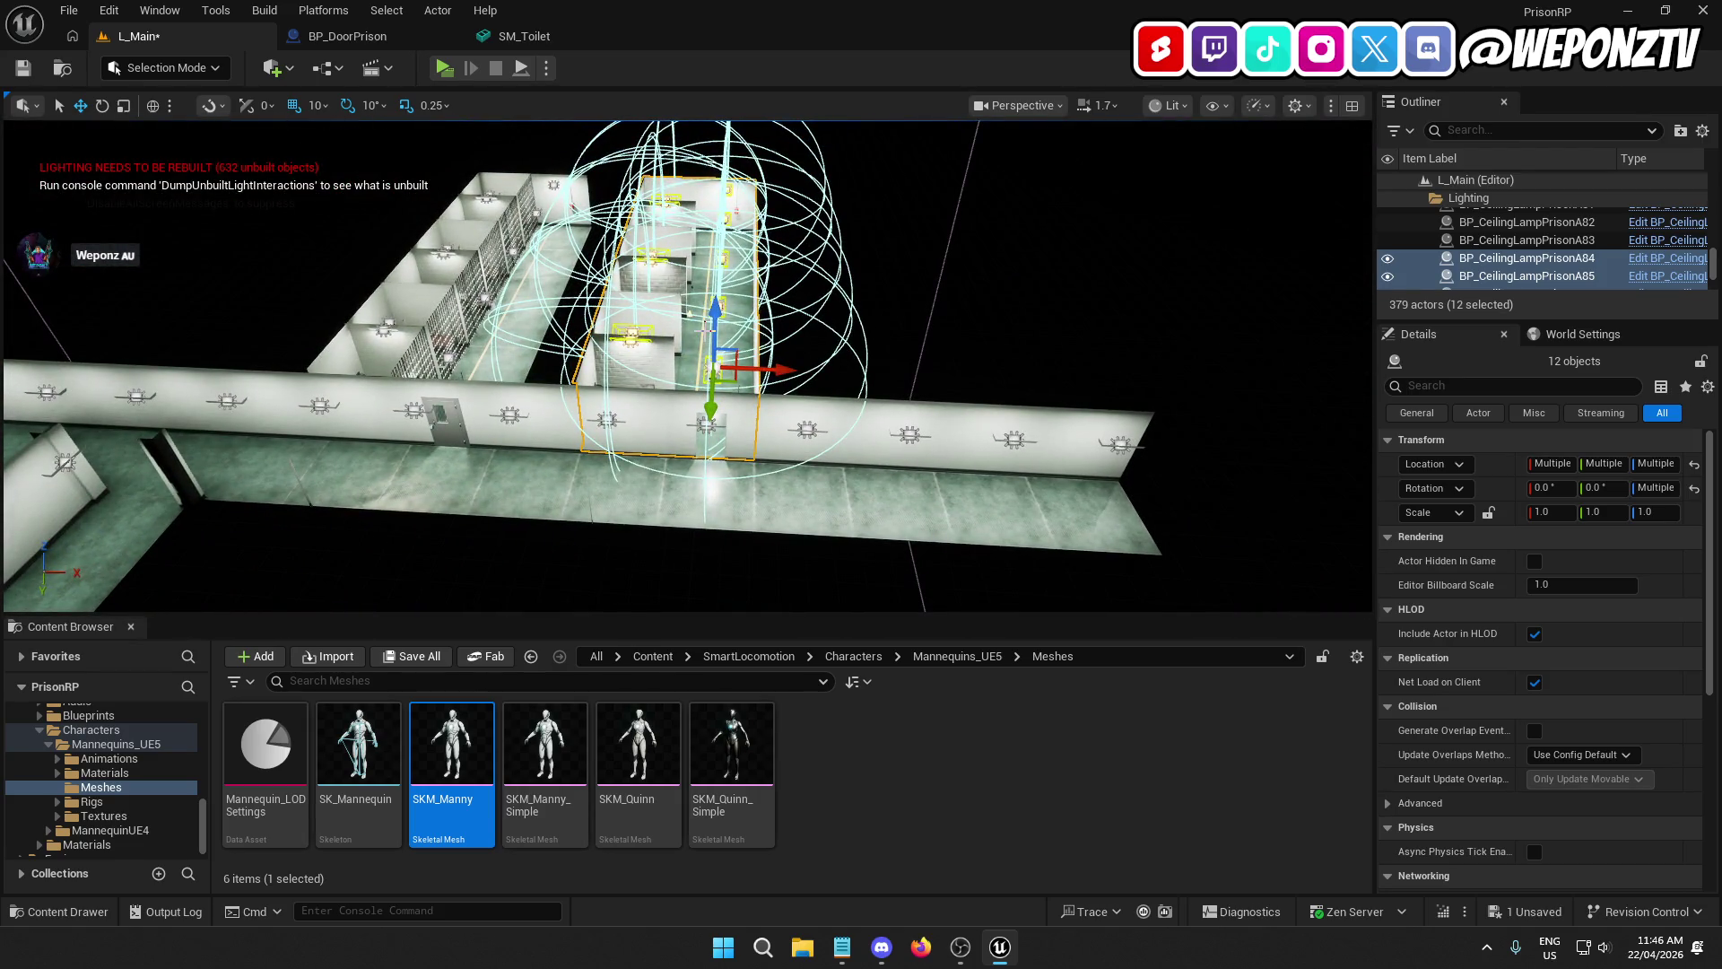
Step: Duplicate the cellblock copy again, then rotate it and move it into a new spot
key("ctrl+d")
left_click_drag(783, 371, 778, 368)
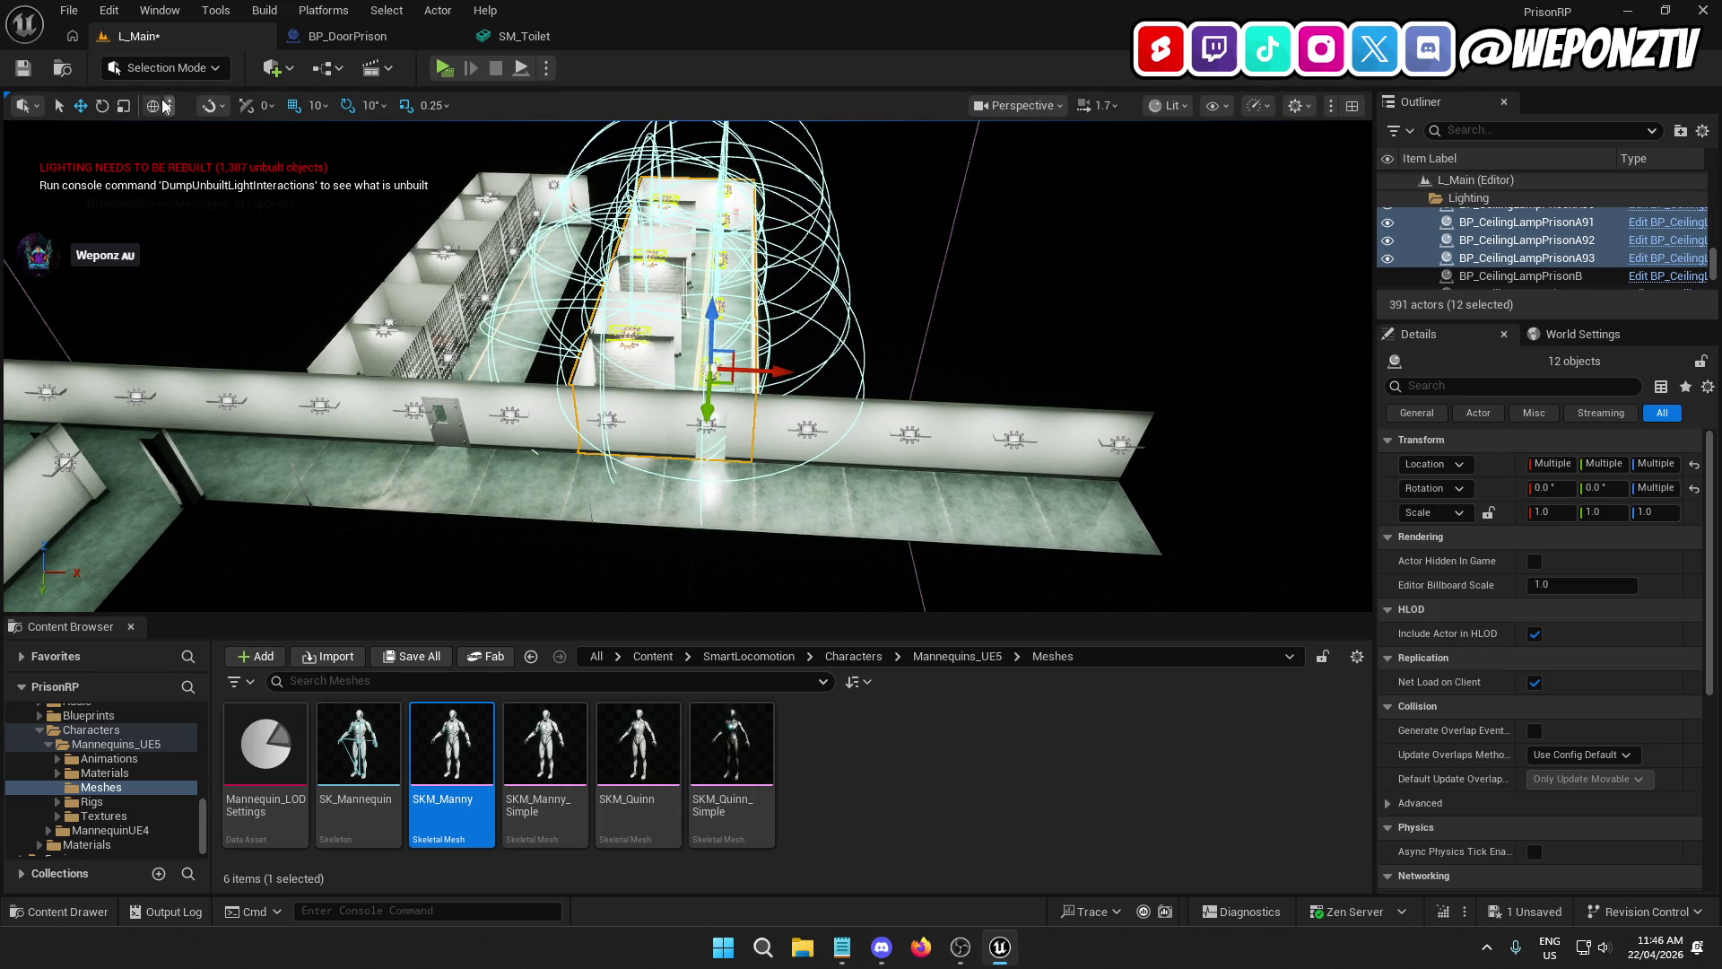
mouse_move(777, 411)
left_mouse_down()
mouse_move(681, 413)
mouse_move(623, 363)
left_mouse_up()
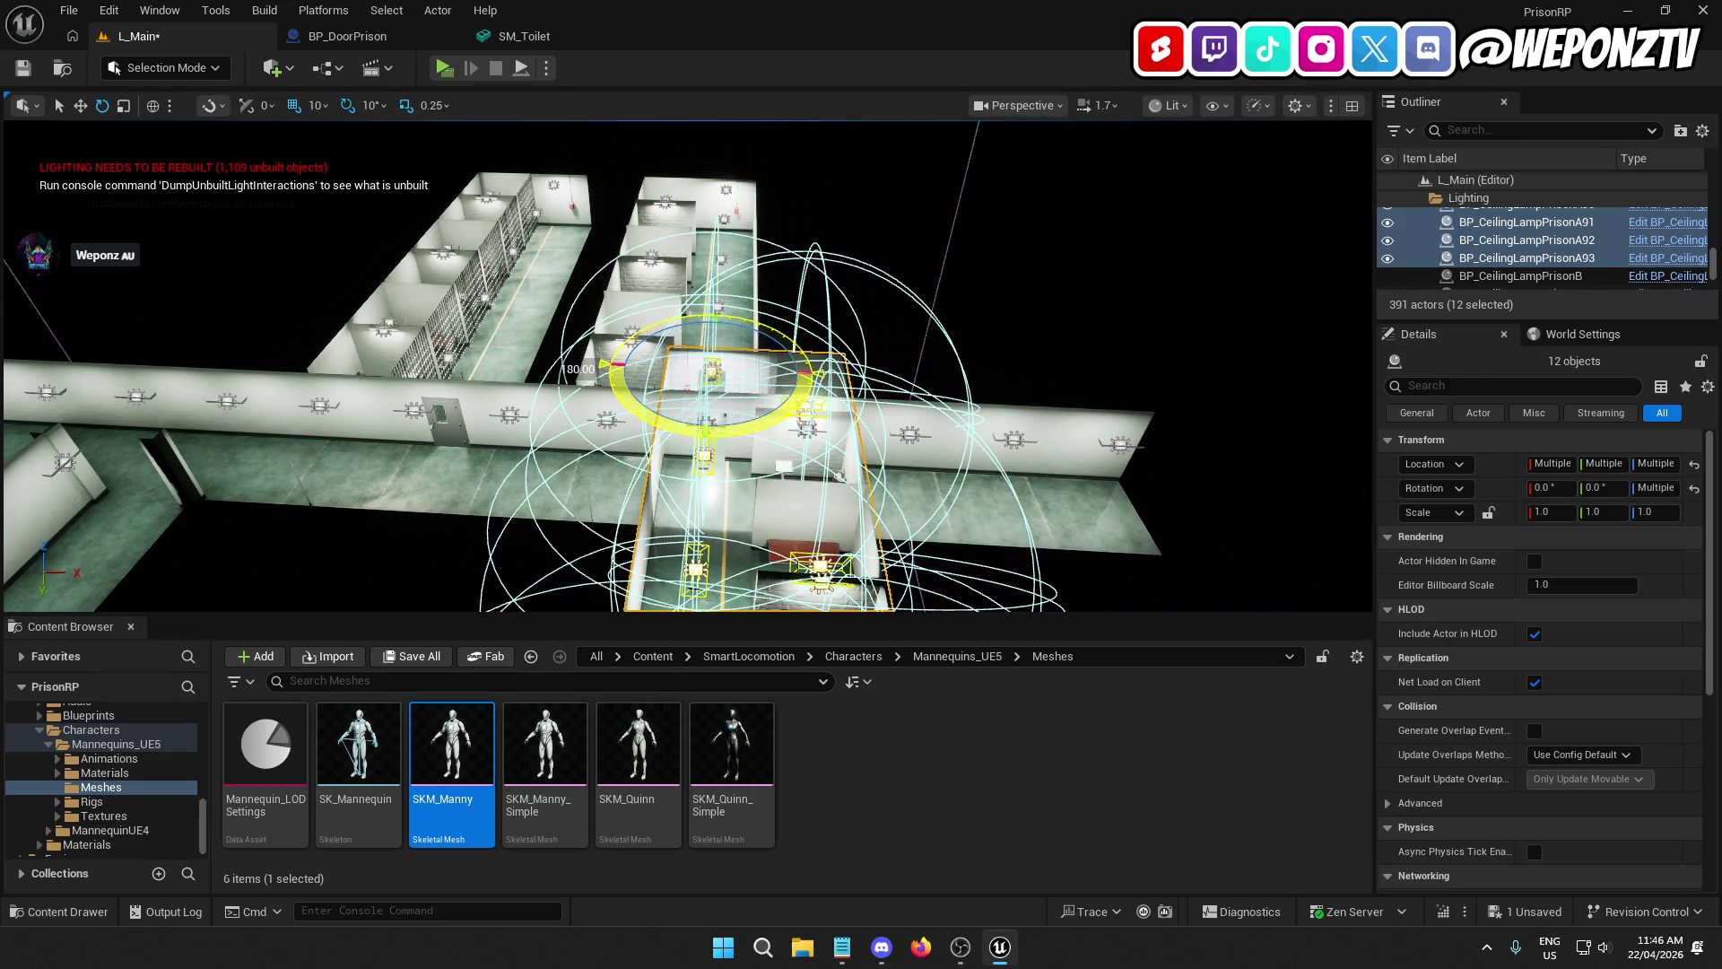
mouse_move(973, 306)
left_mouse_down()
mouse_move(700, 314)
mouse_move(290, 140)
left_mouse_up()
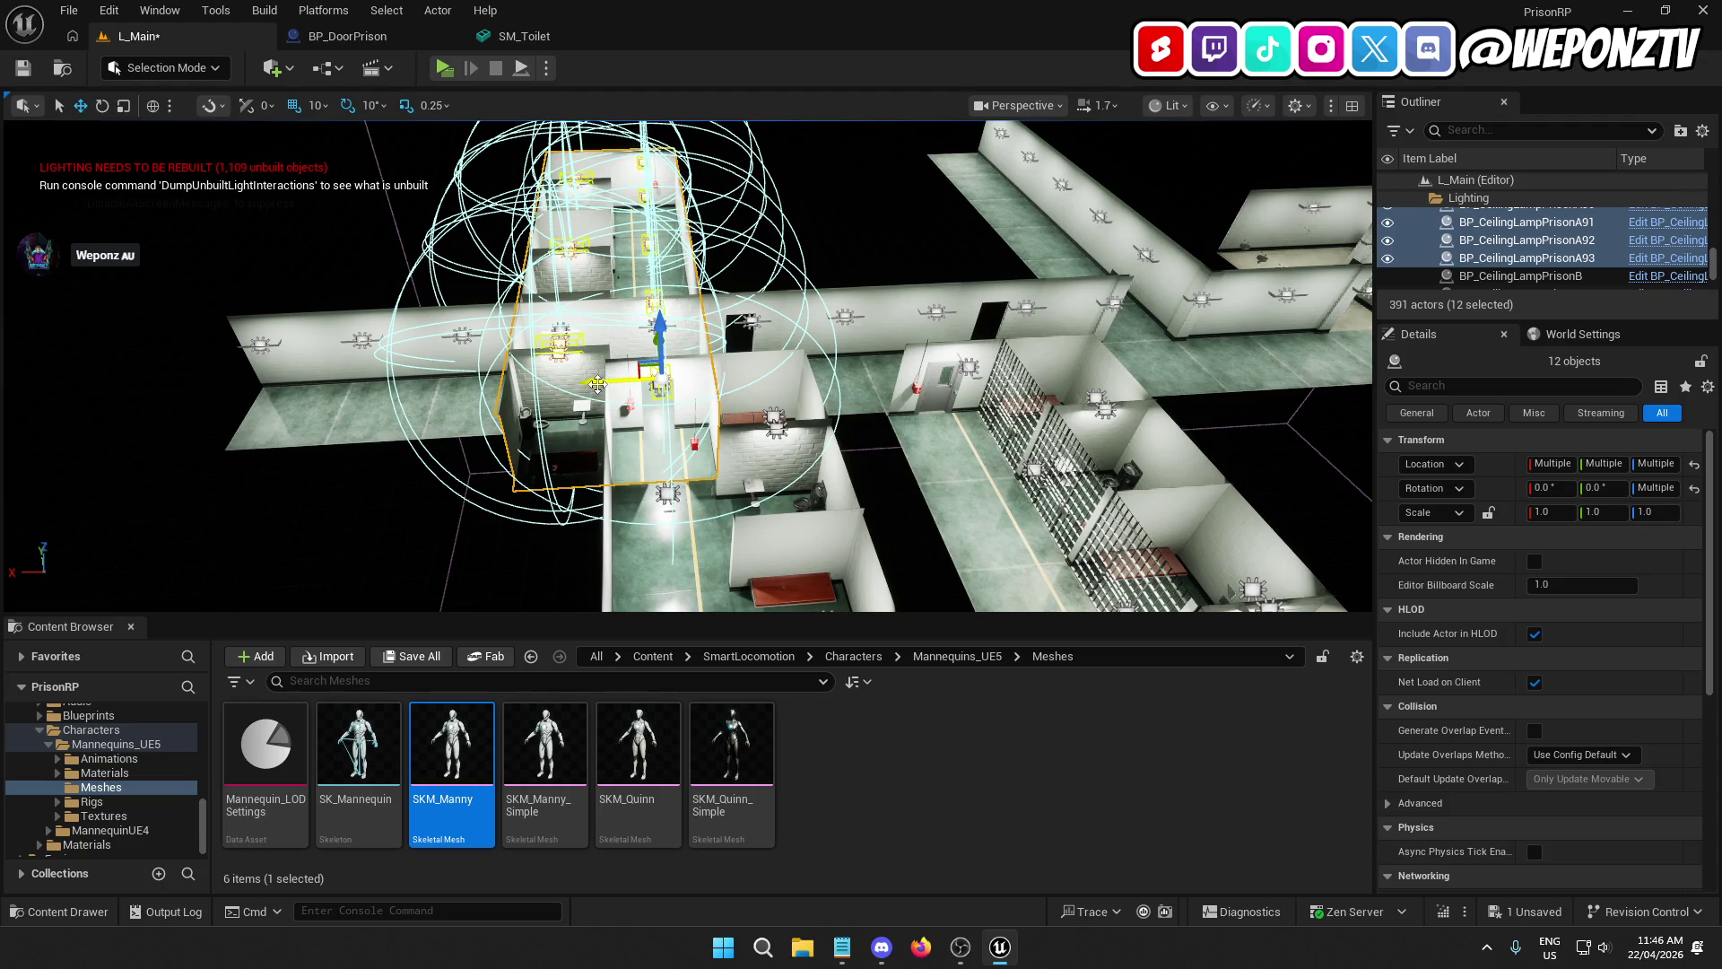
mouse_move(597, 384)
left_mouse_down()
mouse_move(694, 392)
mouse_move(551, 377)
mouse_move(570, 359)
mouse_move(675, 386)
mouse_move(566, 257)
mouse_move(511, 305)
left_mouse_up()
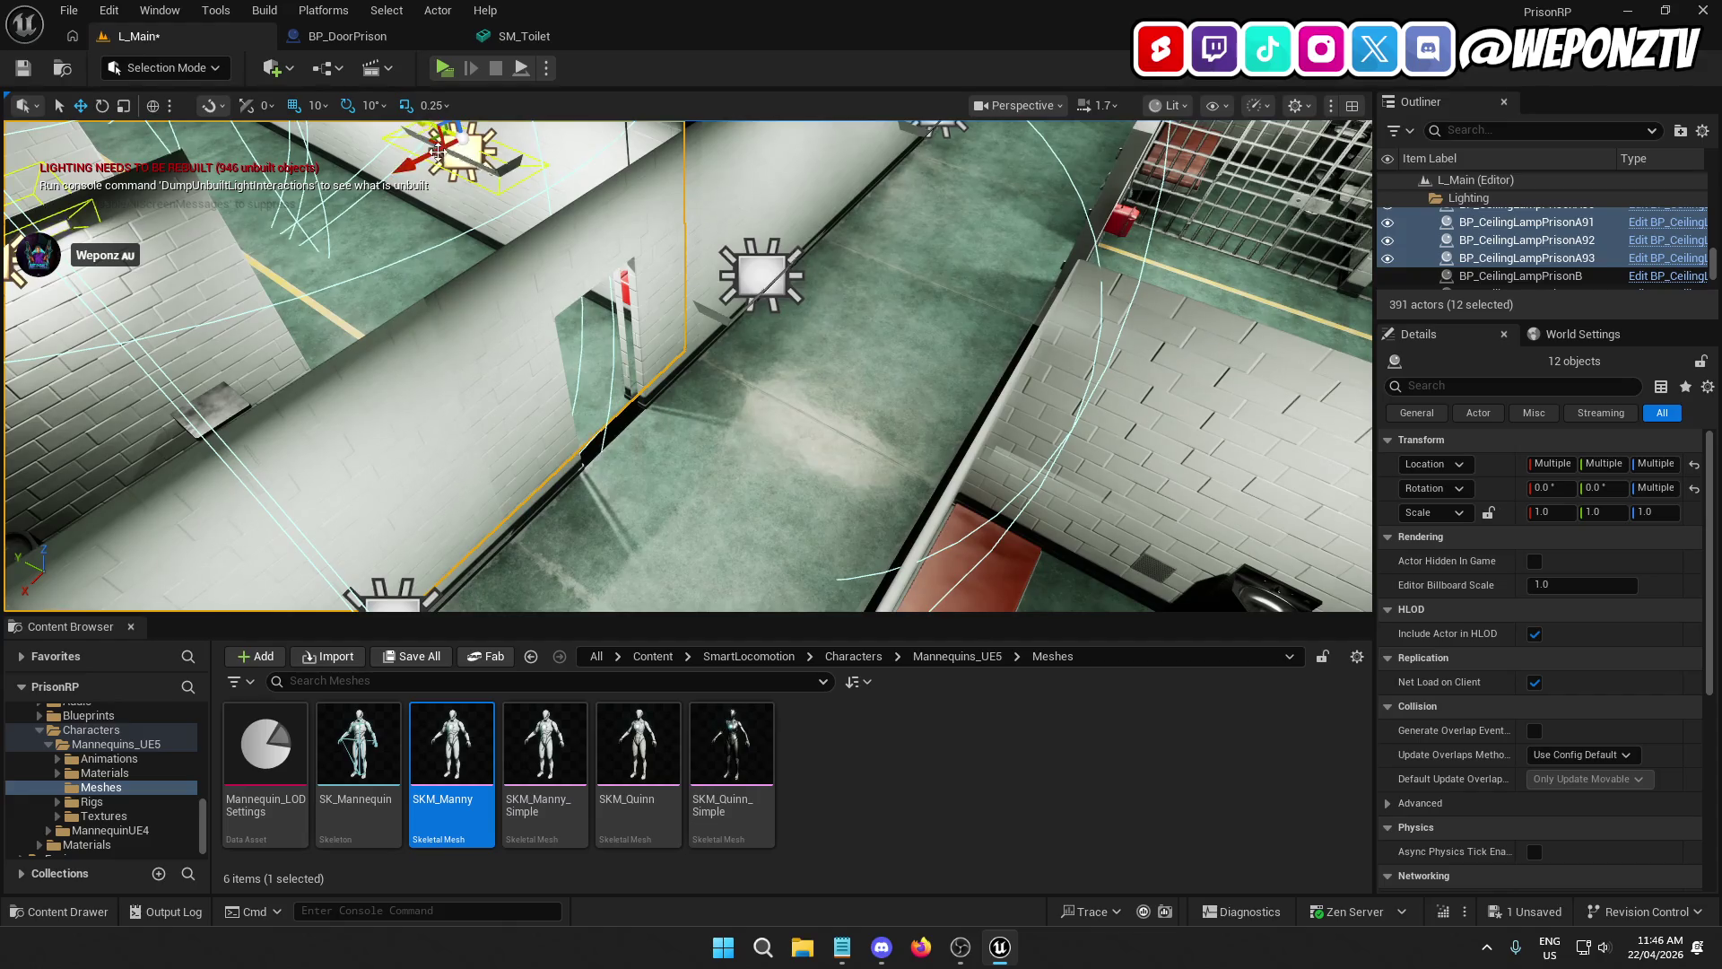
mouse_move(438, 153)
left_mouse_down()
mouse_move(492, 224)
mouse_move(404, 155)
left_mouse_up()
left_click_drag(544, 291, 553, 296)
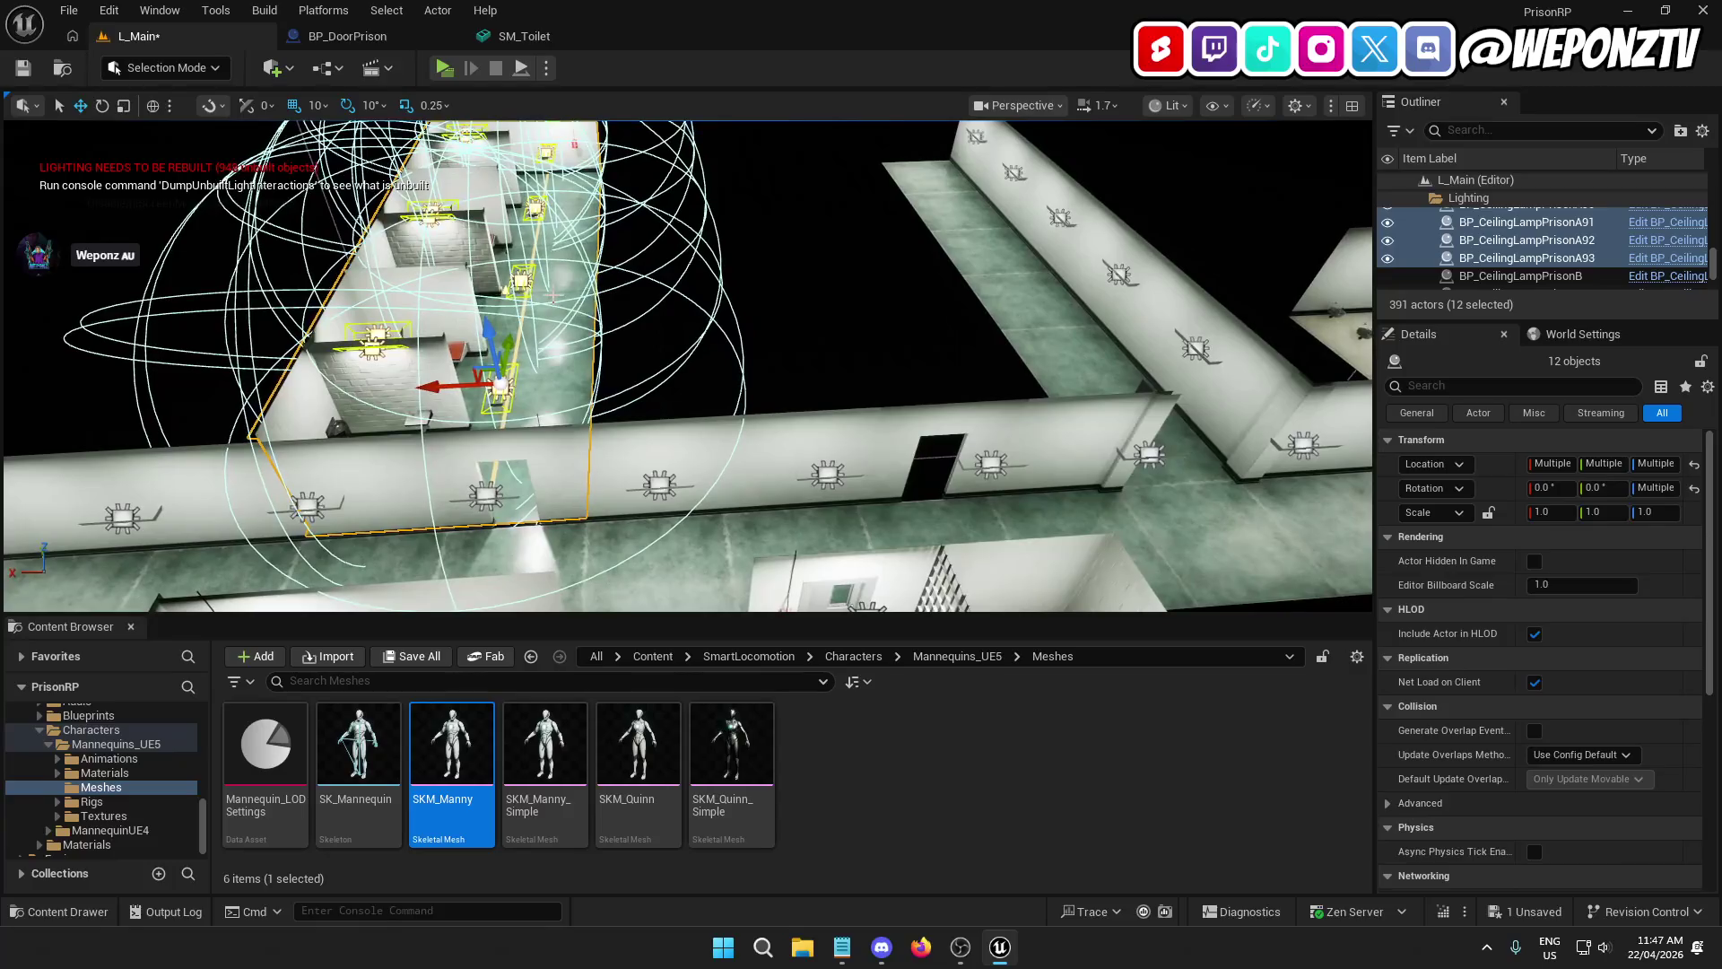
Step: Make a third cellblock copy with its lamps, nudge it into place, and clear the selection
key("ctrl+d")
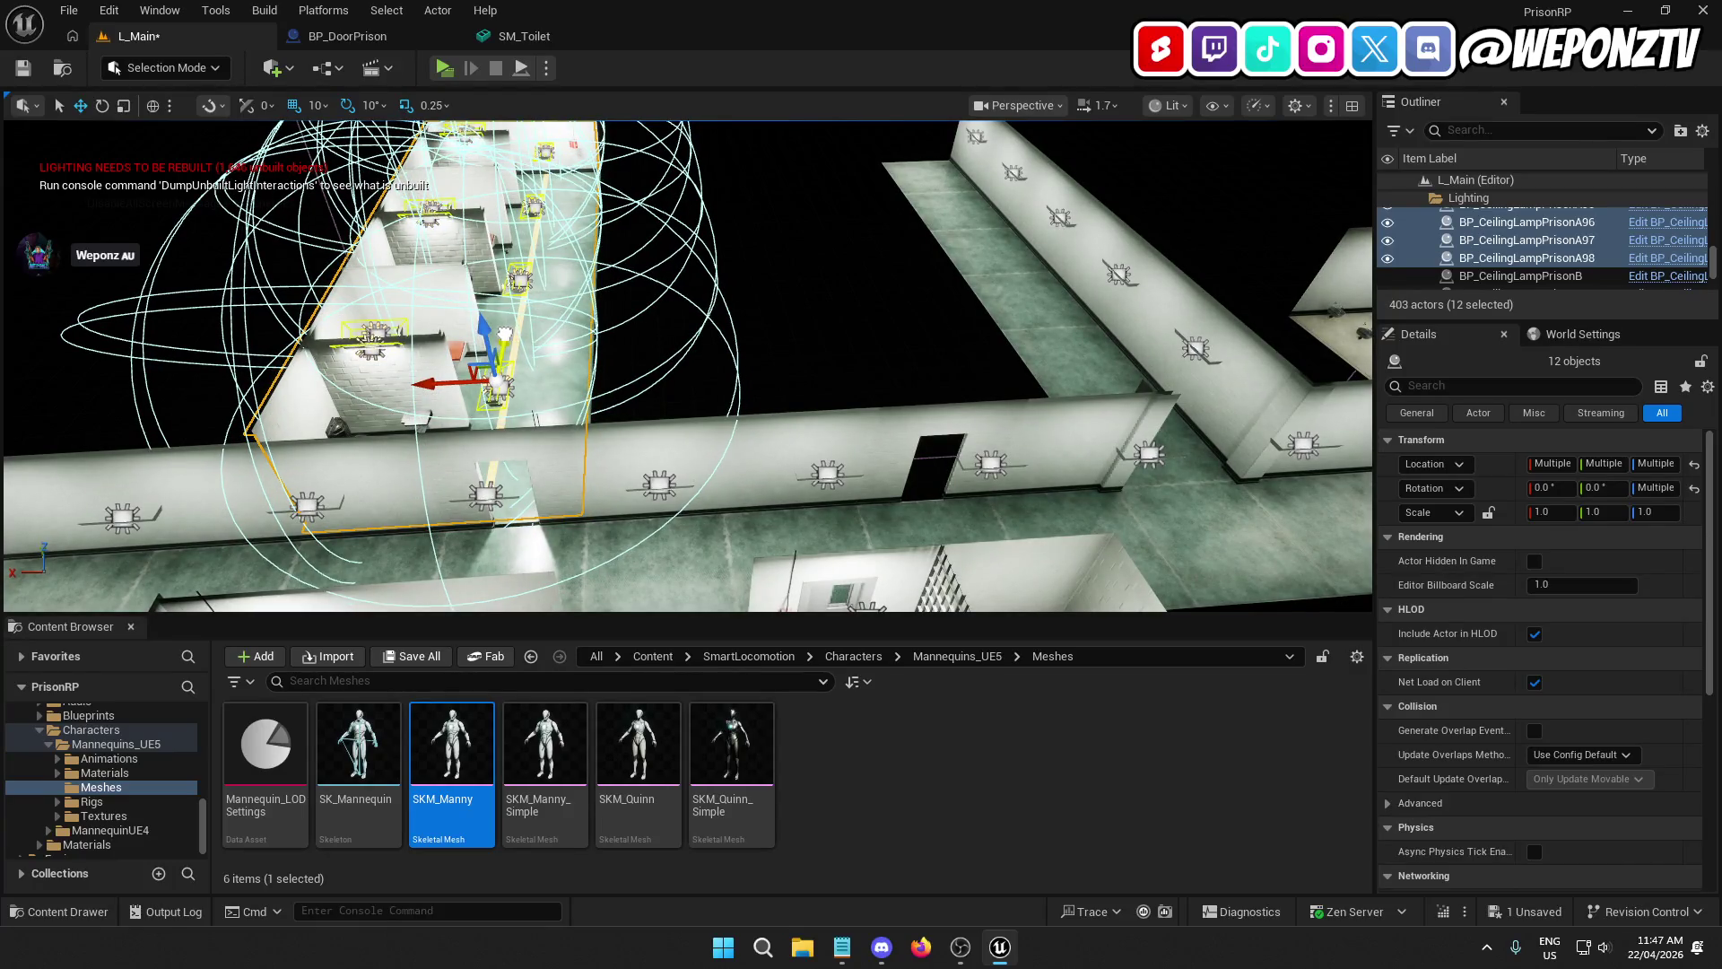
left_click_drag(504, 331, 506, 336)
scroll(426, 387, "up", 5)
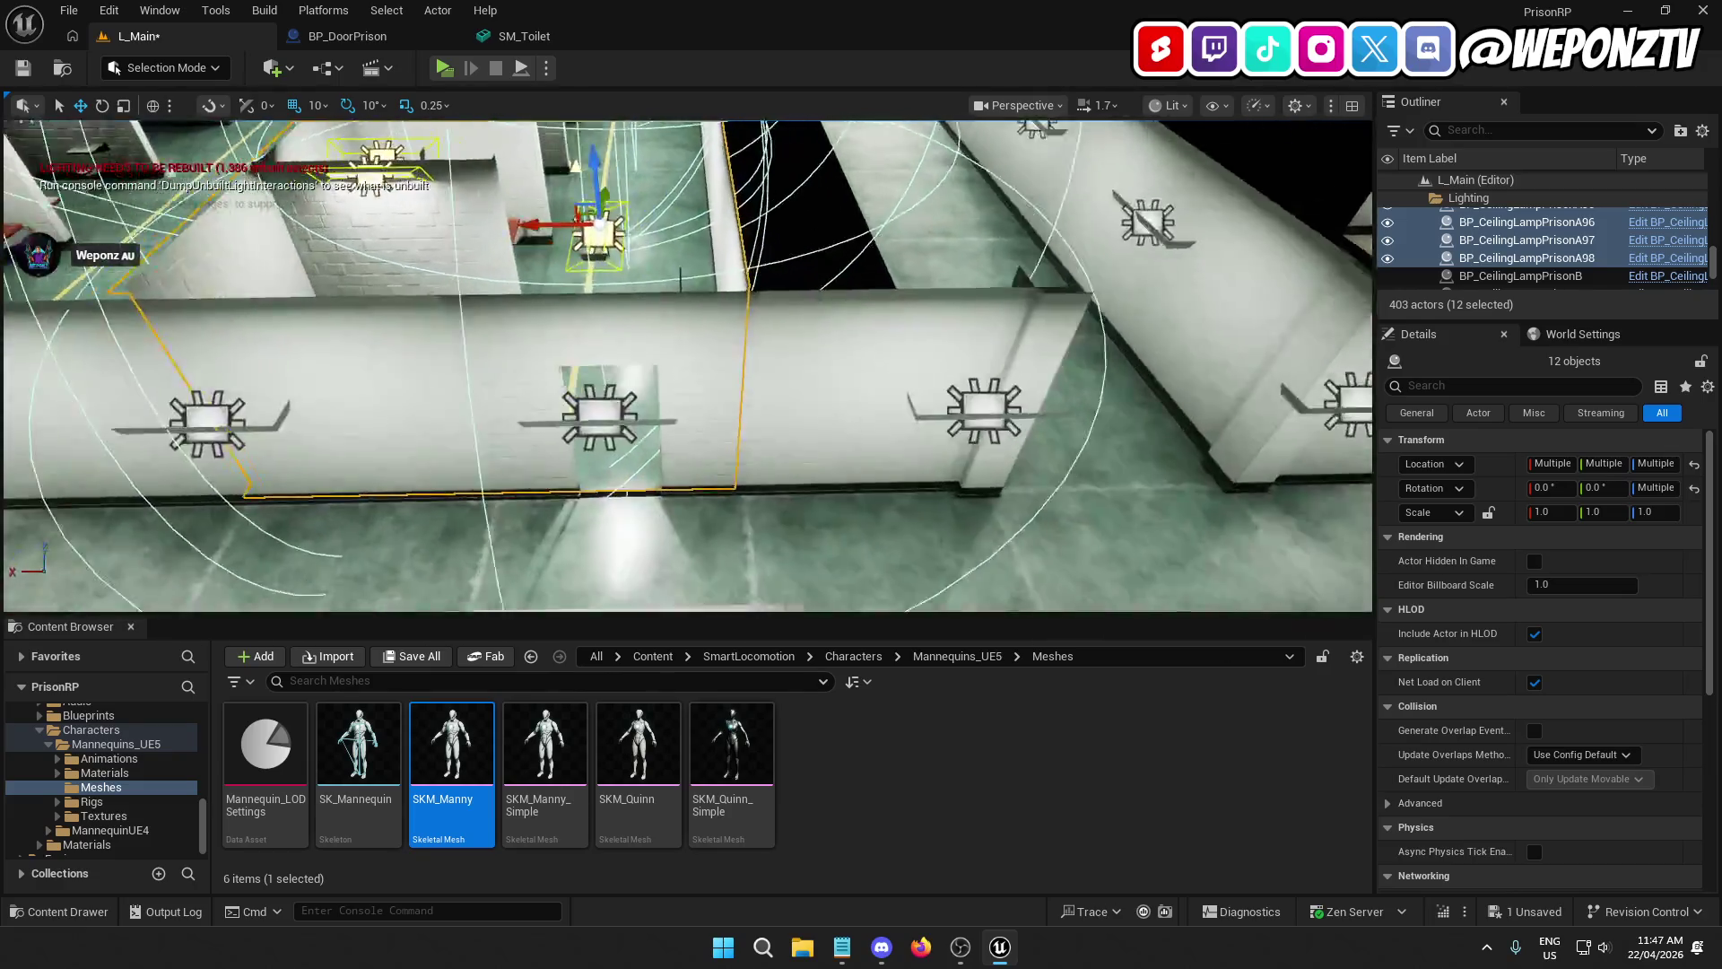
mouse_move(690, 249)
left_mouse_down()
mouse_move(682, 269)
mouse_move(697, 249)
left_mouse_up()
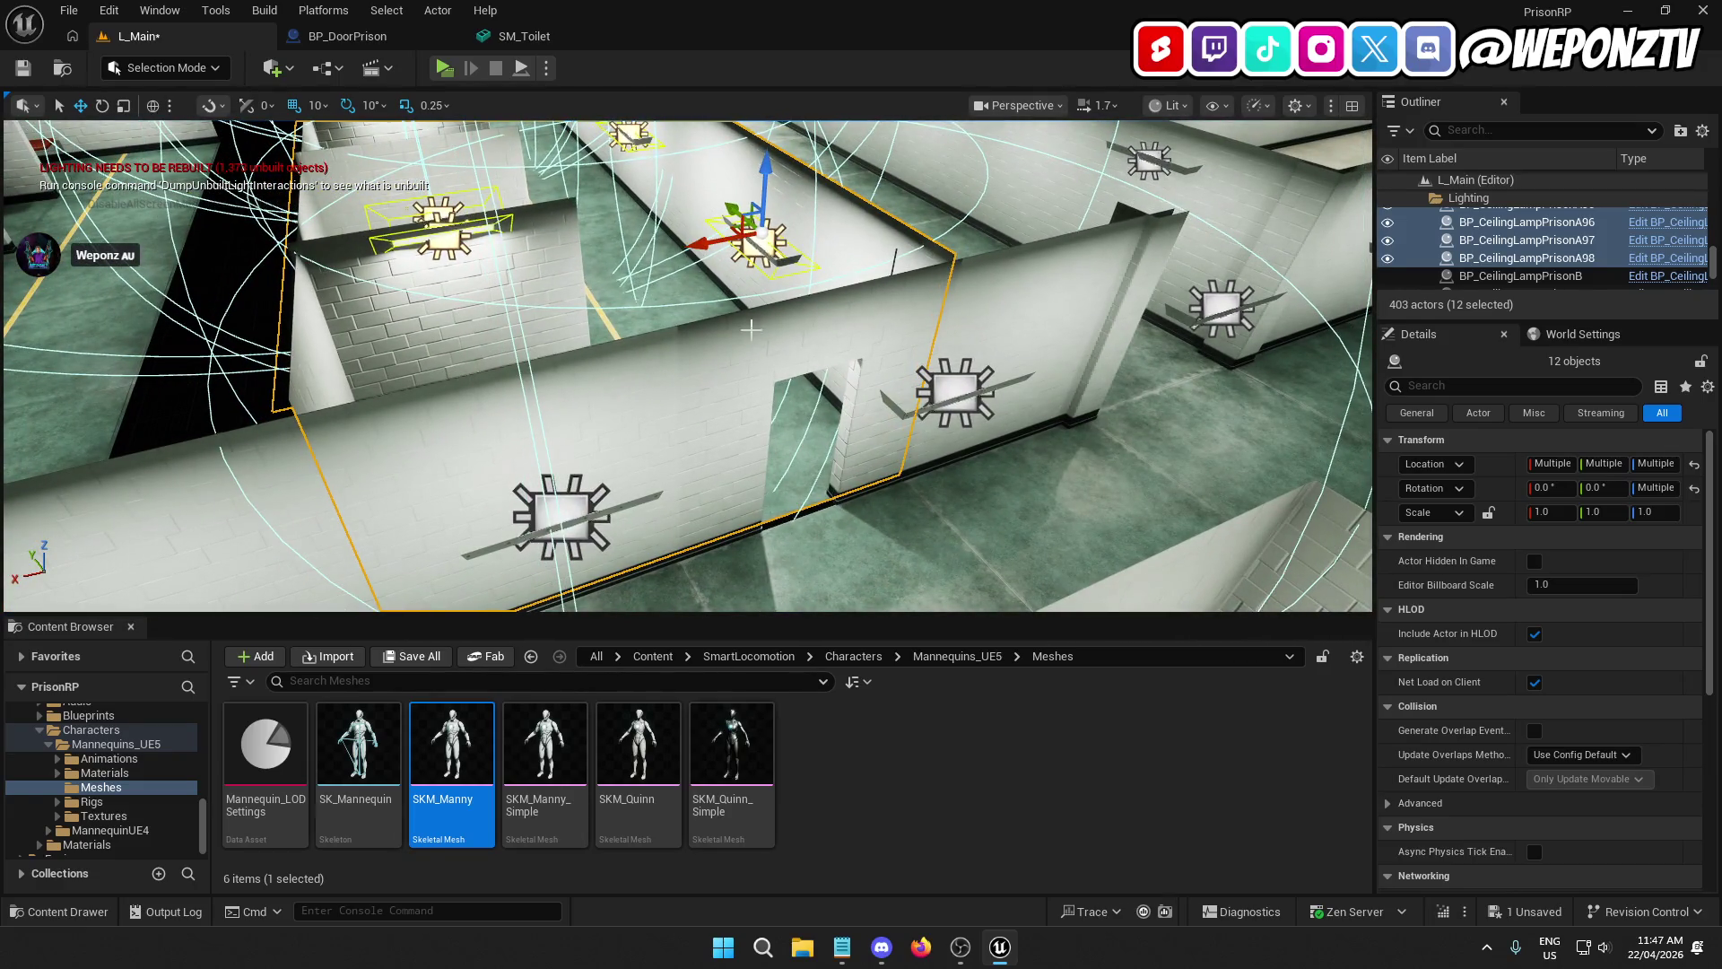
scroll(751, 330, "down", 10)
left_click(904, 233)
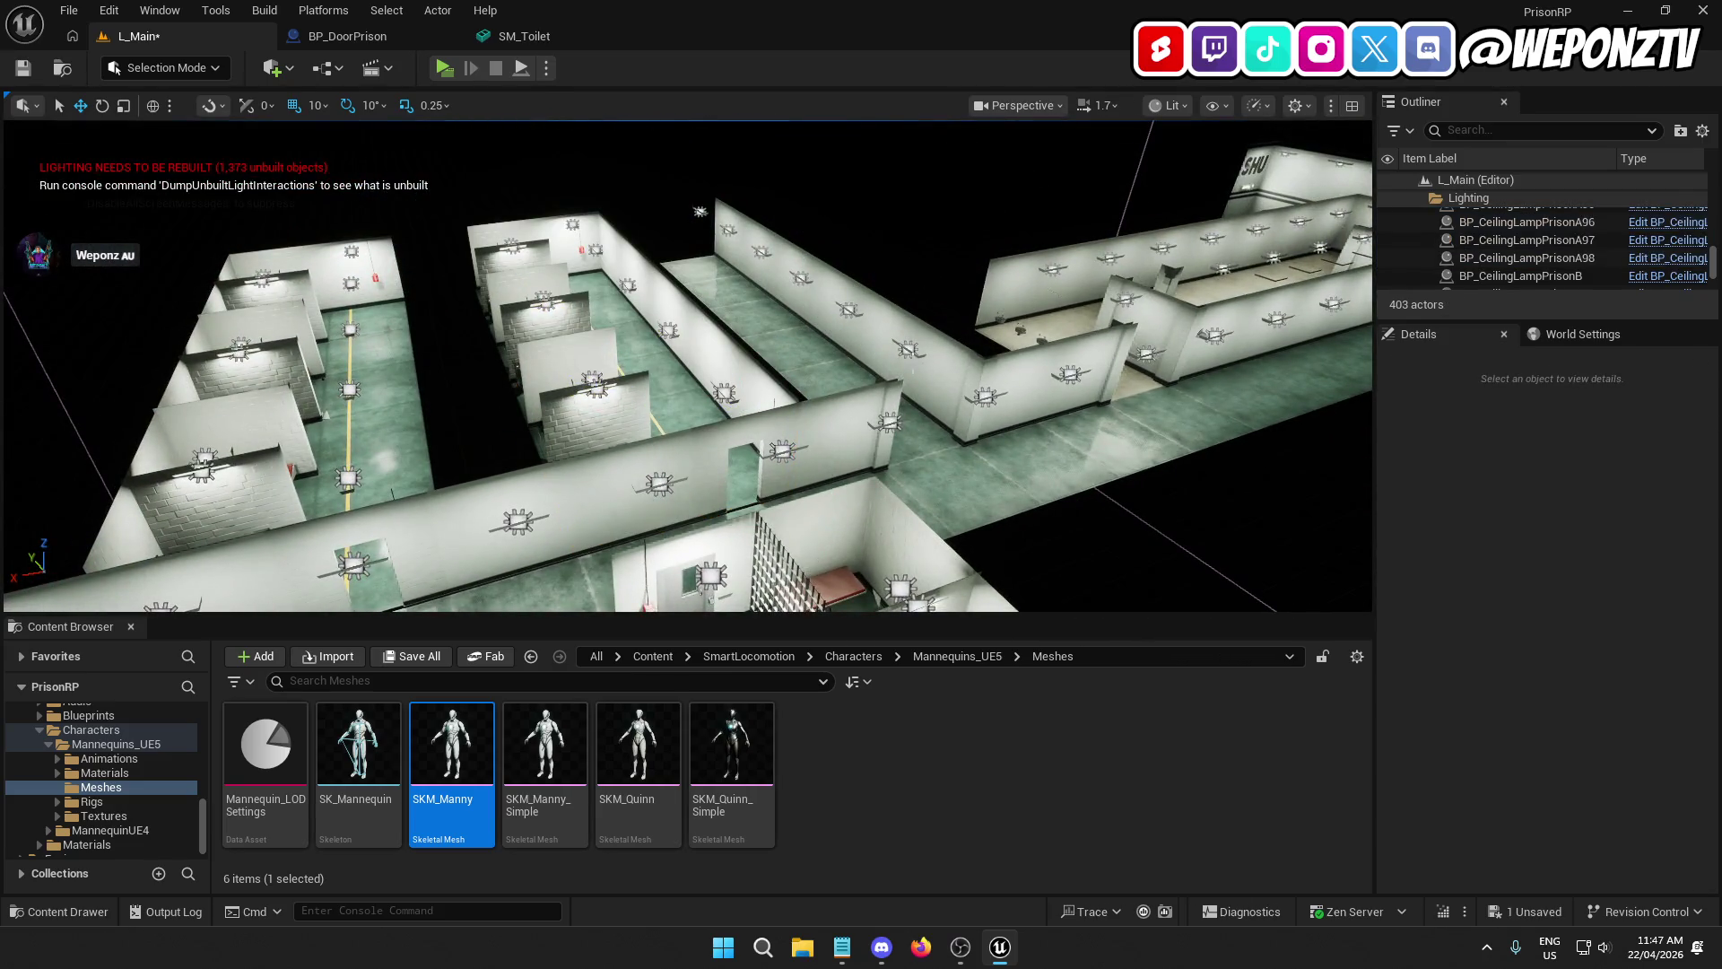
Step: Rename the Outliner entry LI_CellblockA2 to LI_CellblockB
left_click_drag(573, 378, 573, 378)
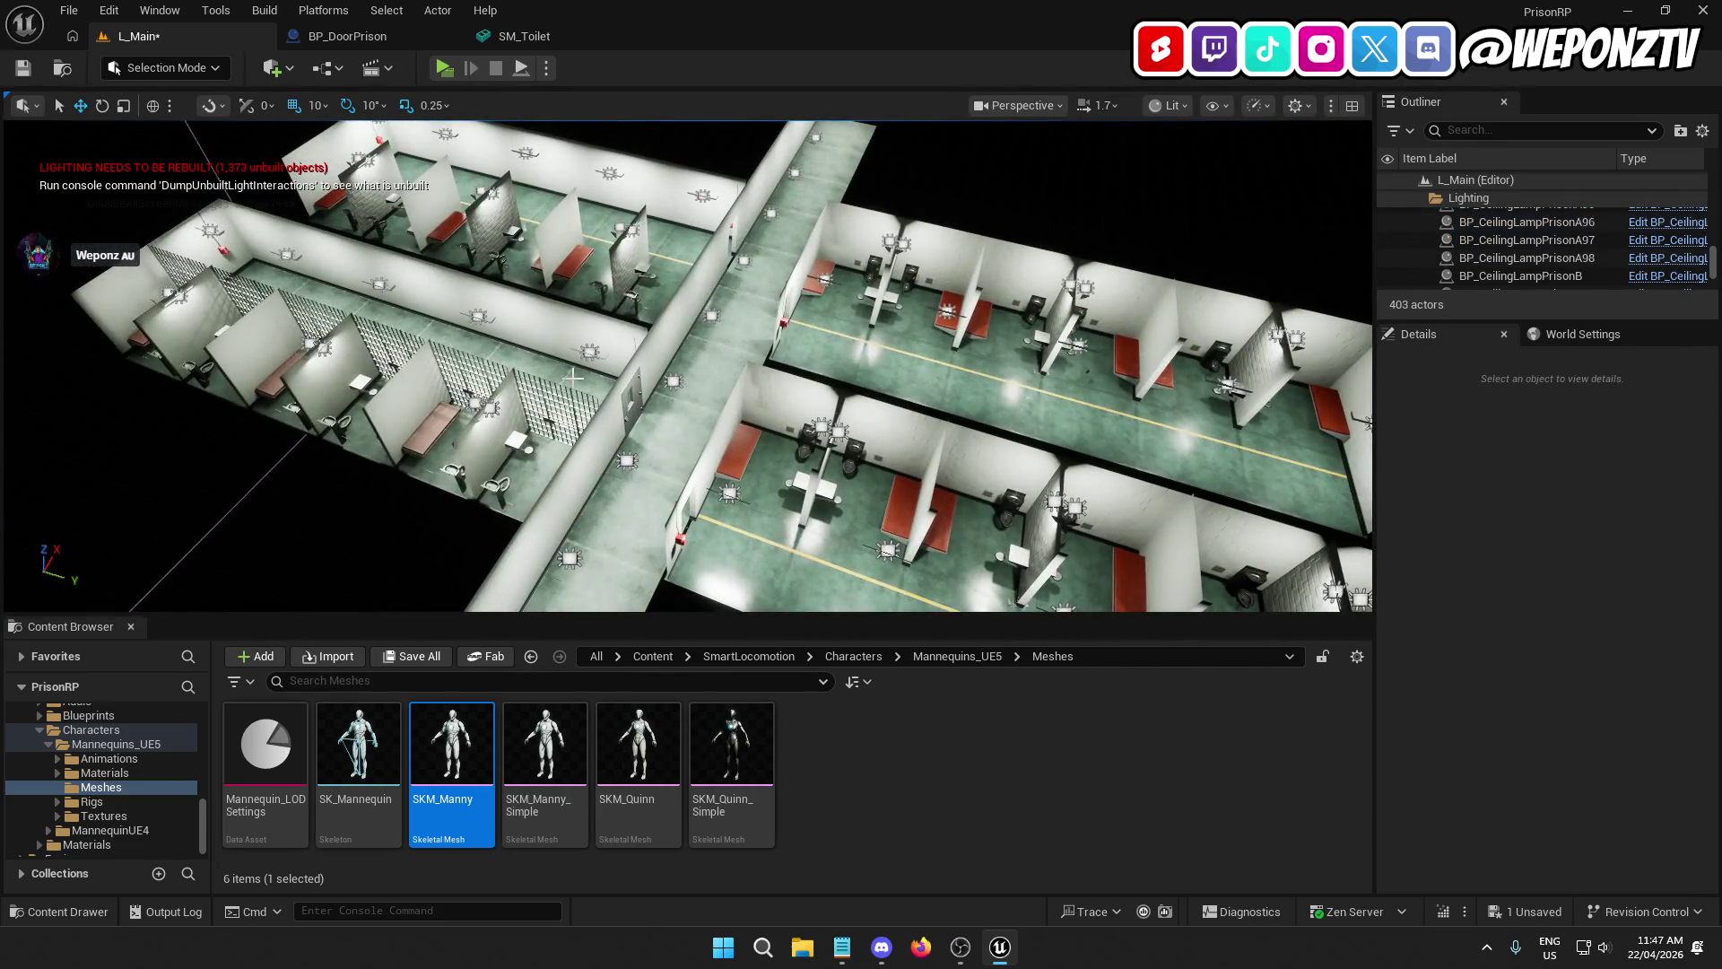
left_click(573, 378)
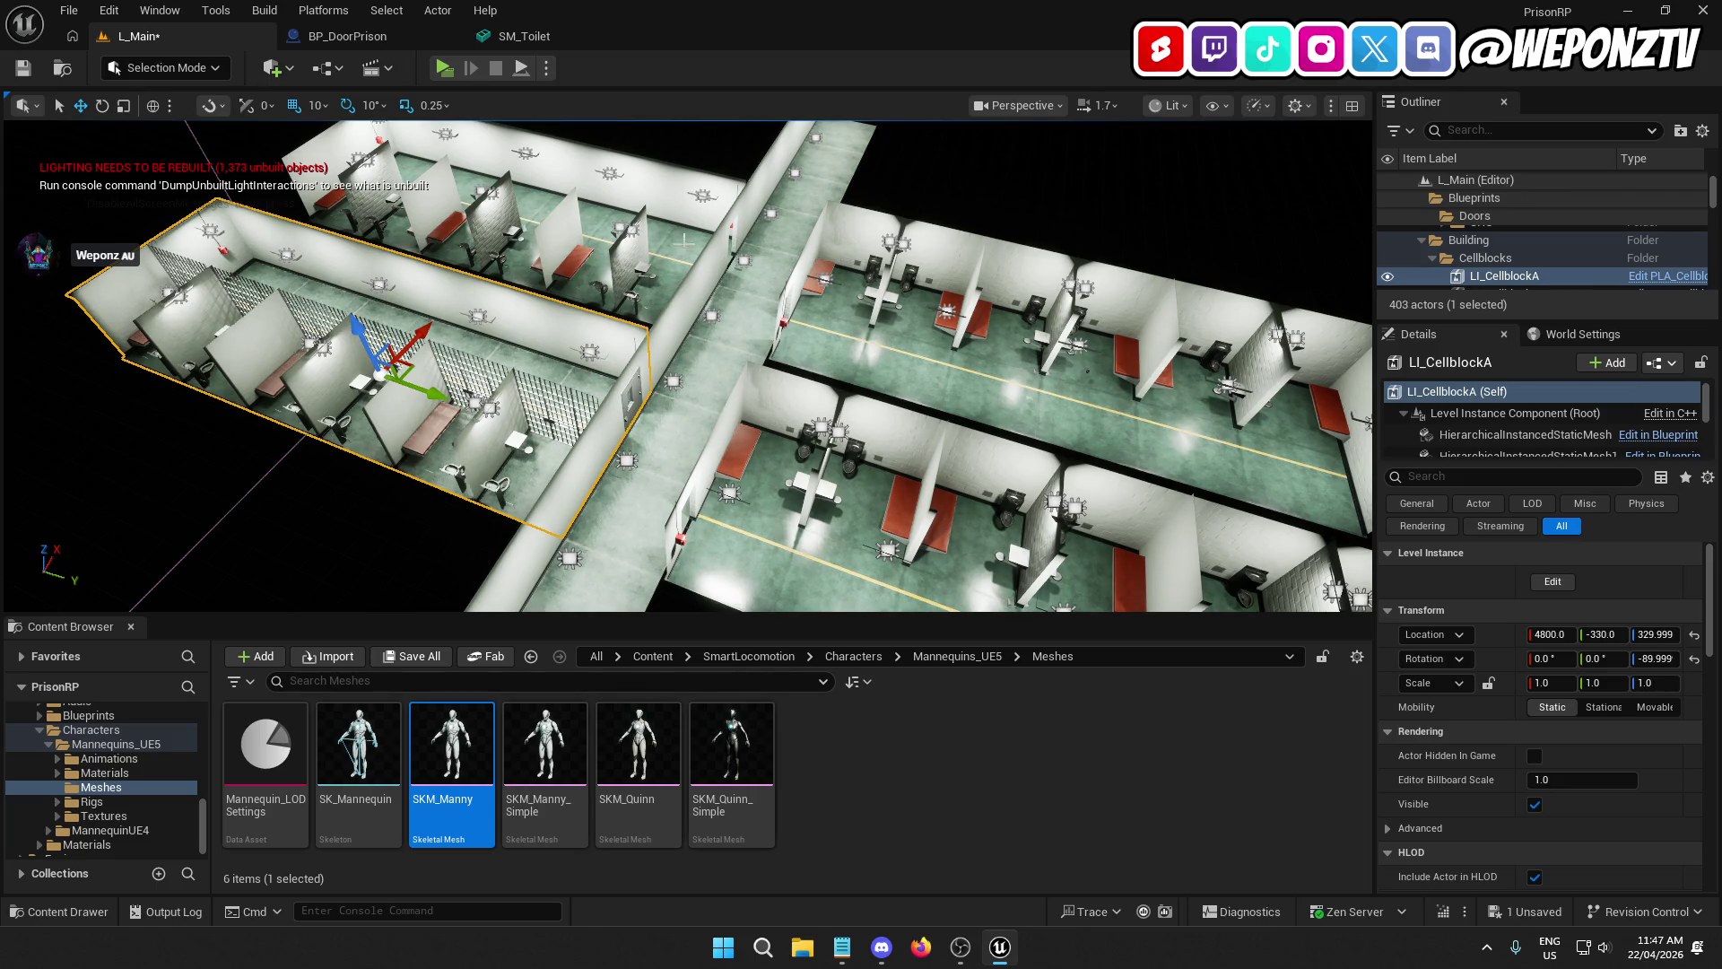
left_click(1524, 248)
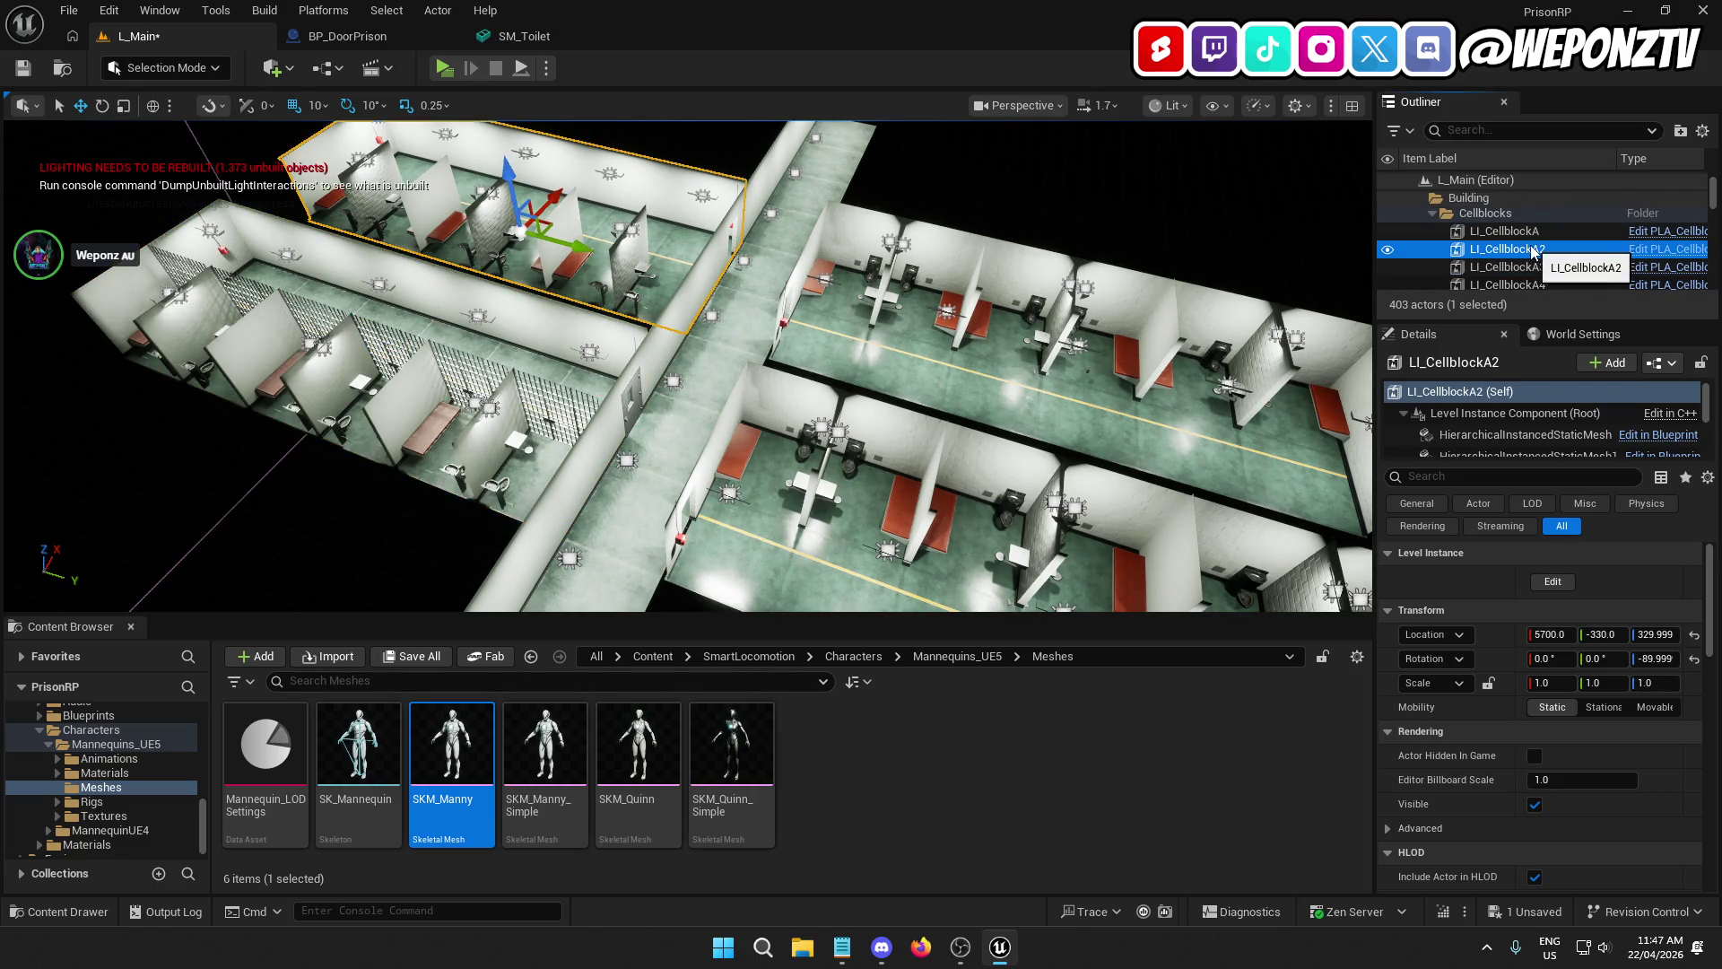
left_click(1532, 249)
left_click(1598, 251)
key("shift+Left")
key("shift+Left")
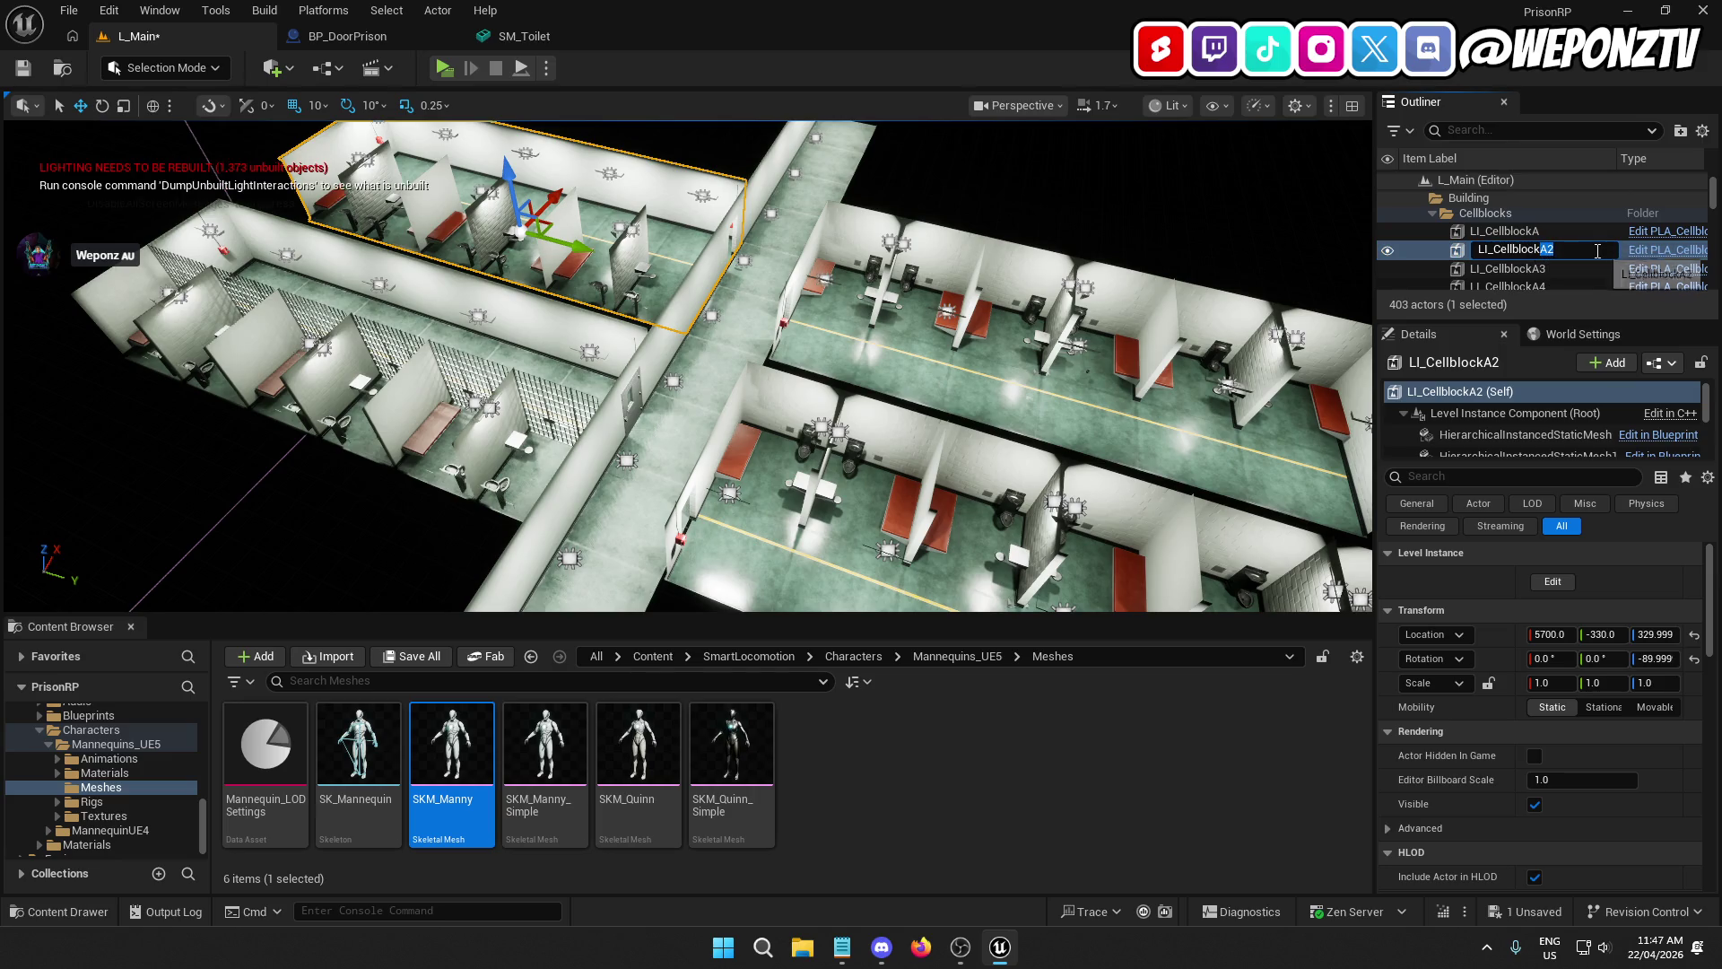
type("B")
key("Return")
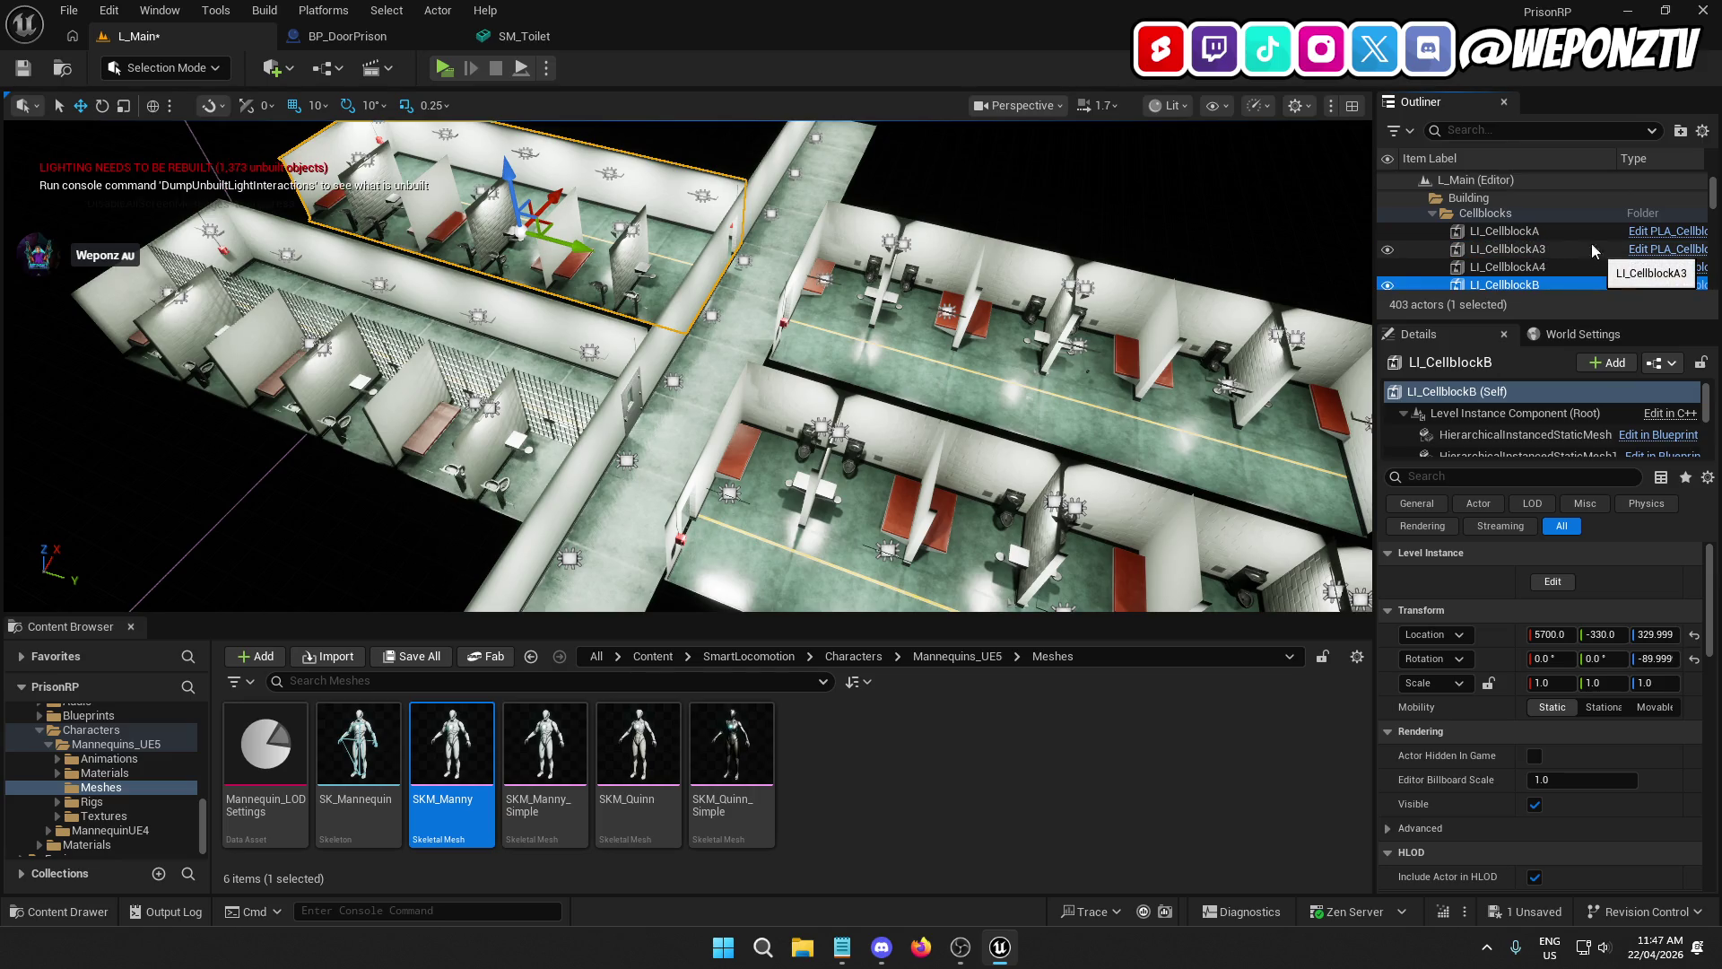
Step: Rename LI_CellblockA3 to LI_CellblockC
left_click(1546, 249)
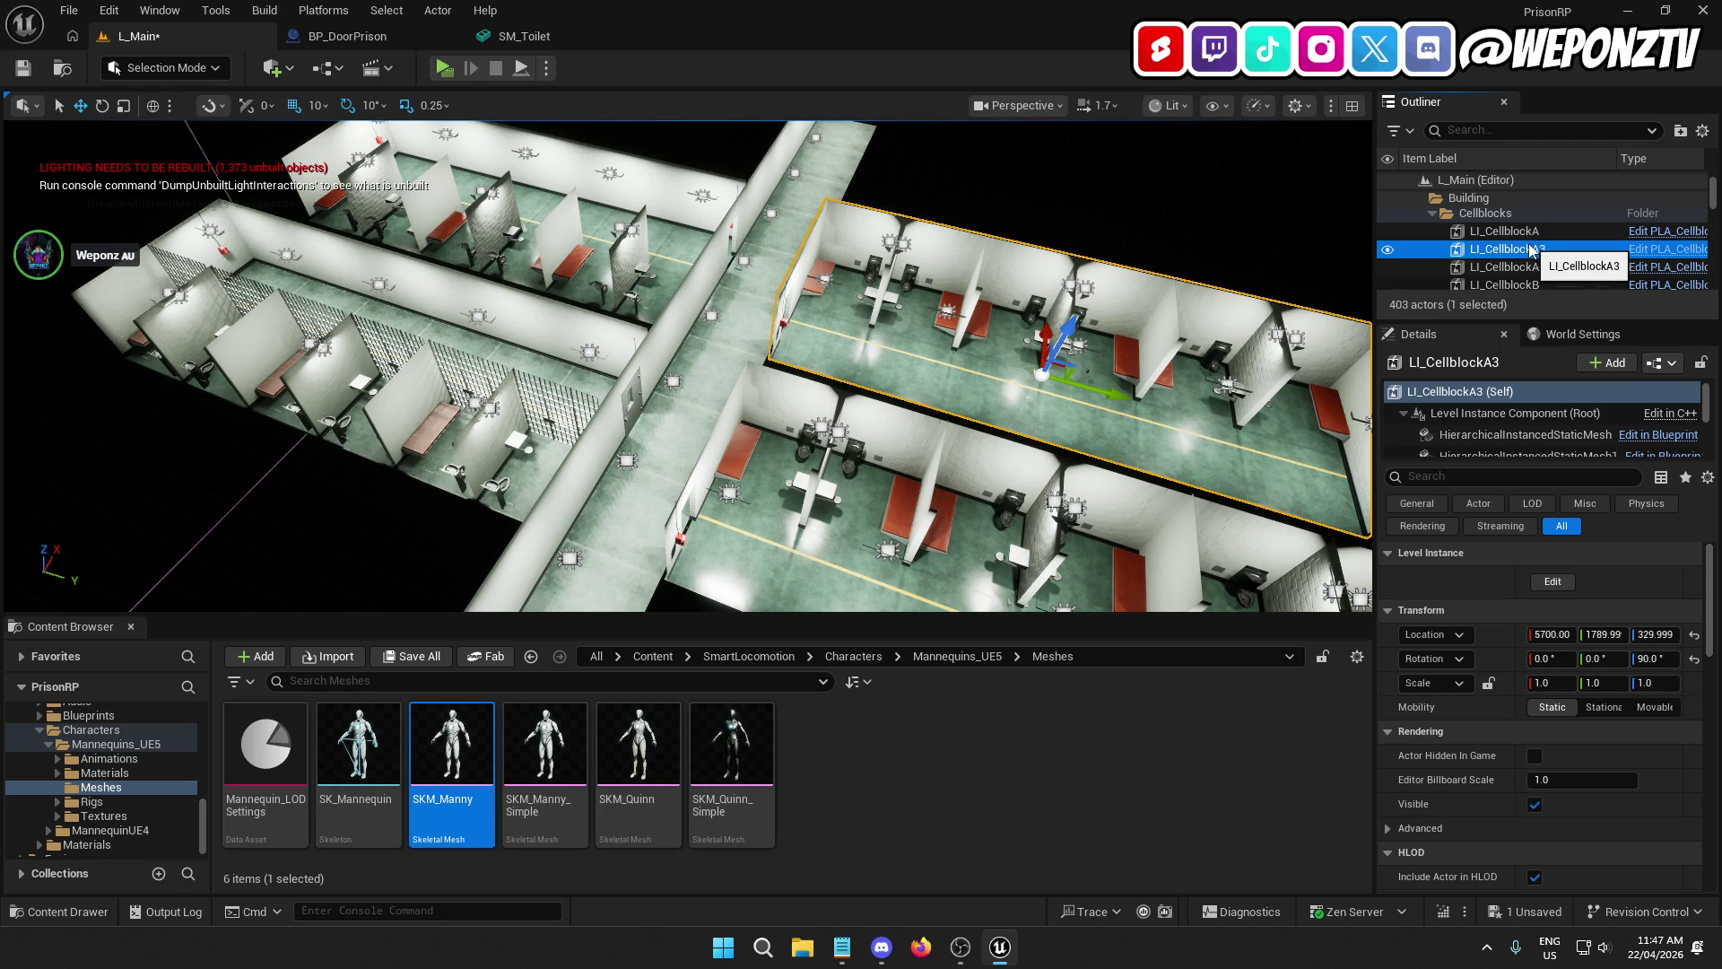
left_click(1541, 248)
left_click_drag(1542, 248, 1609, 249)
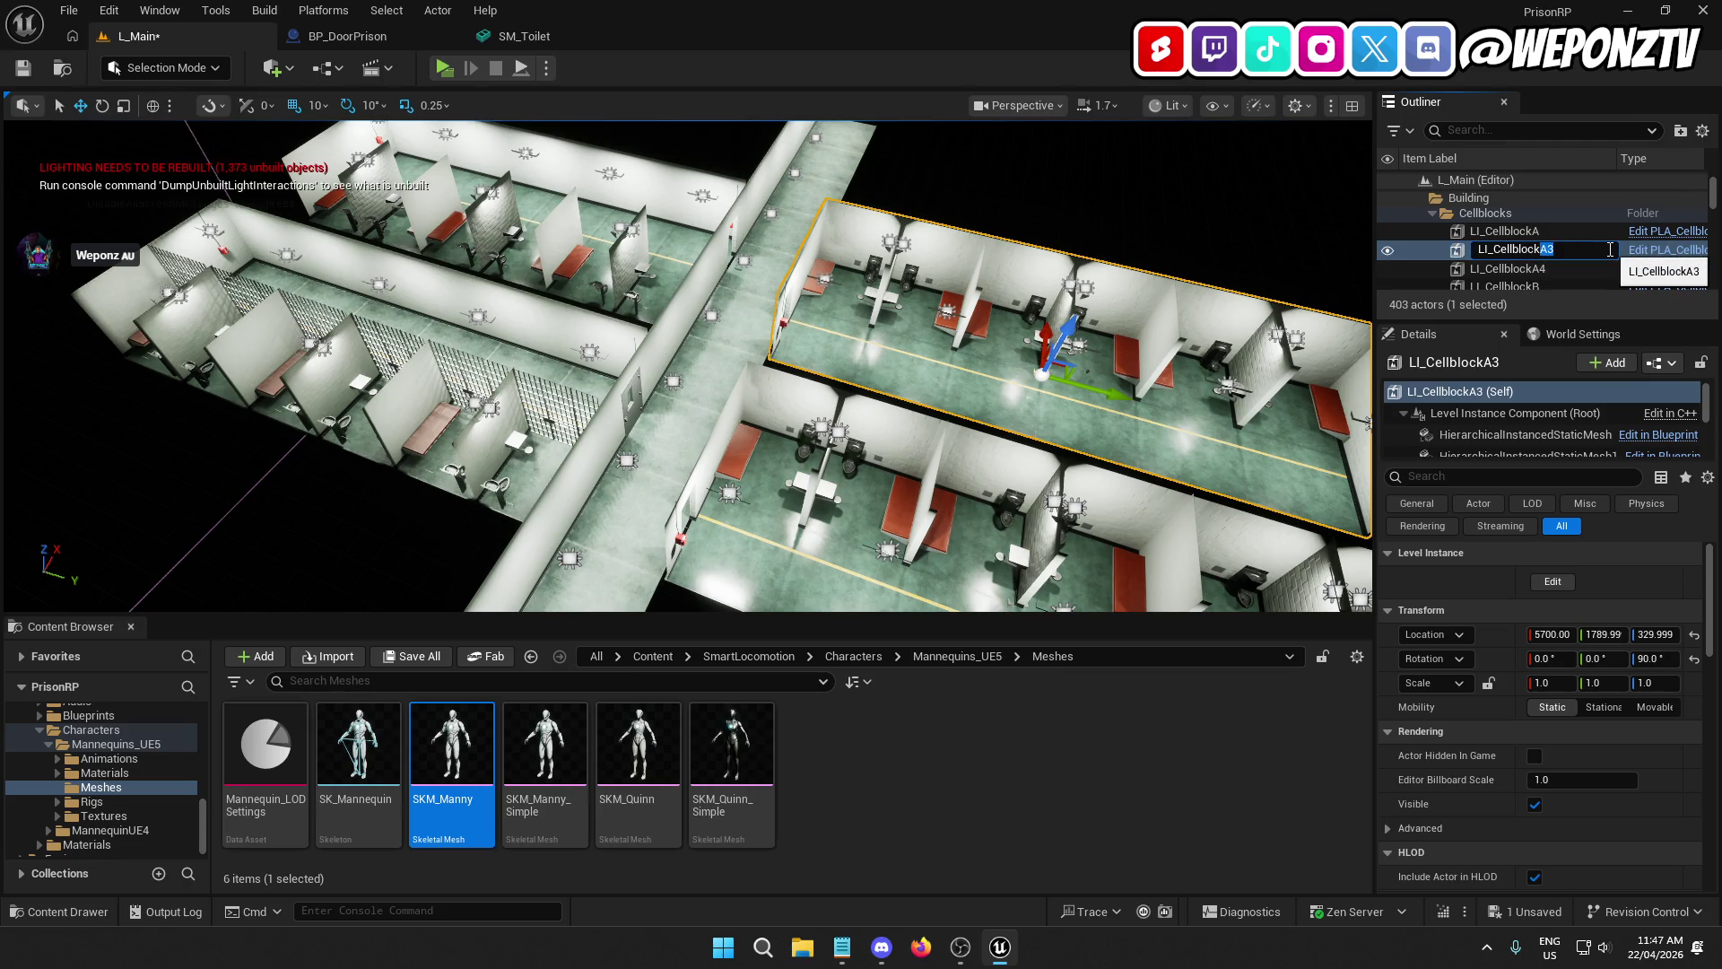
type("C")
key("Return")
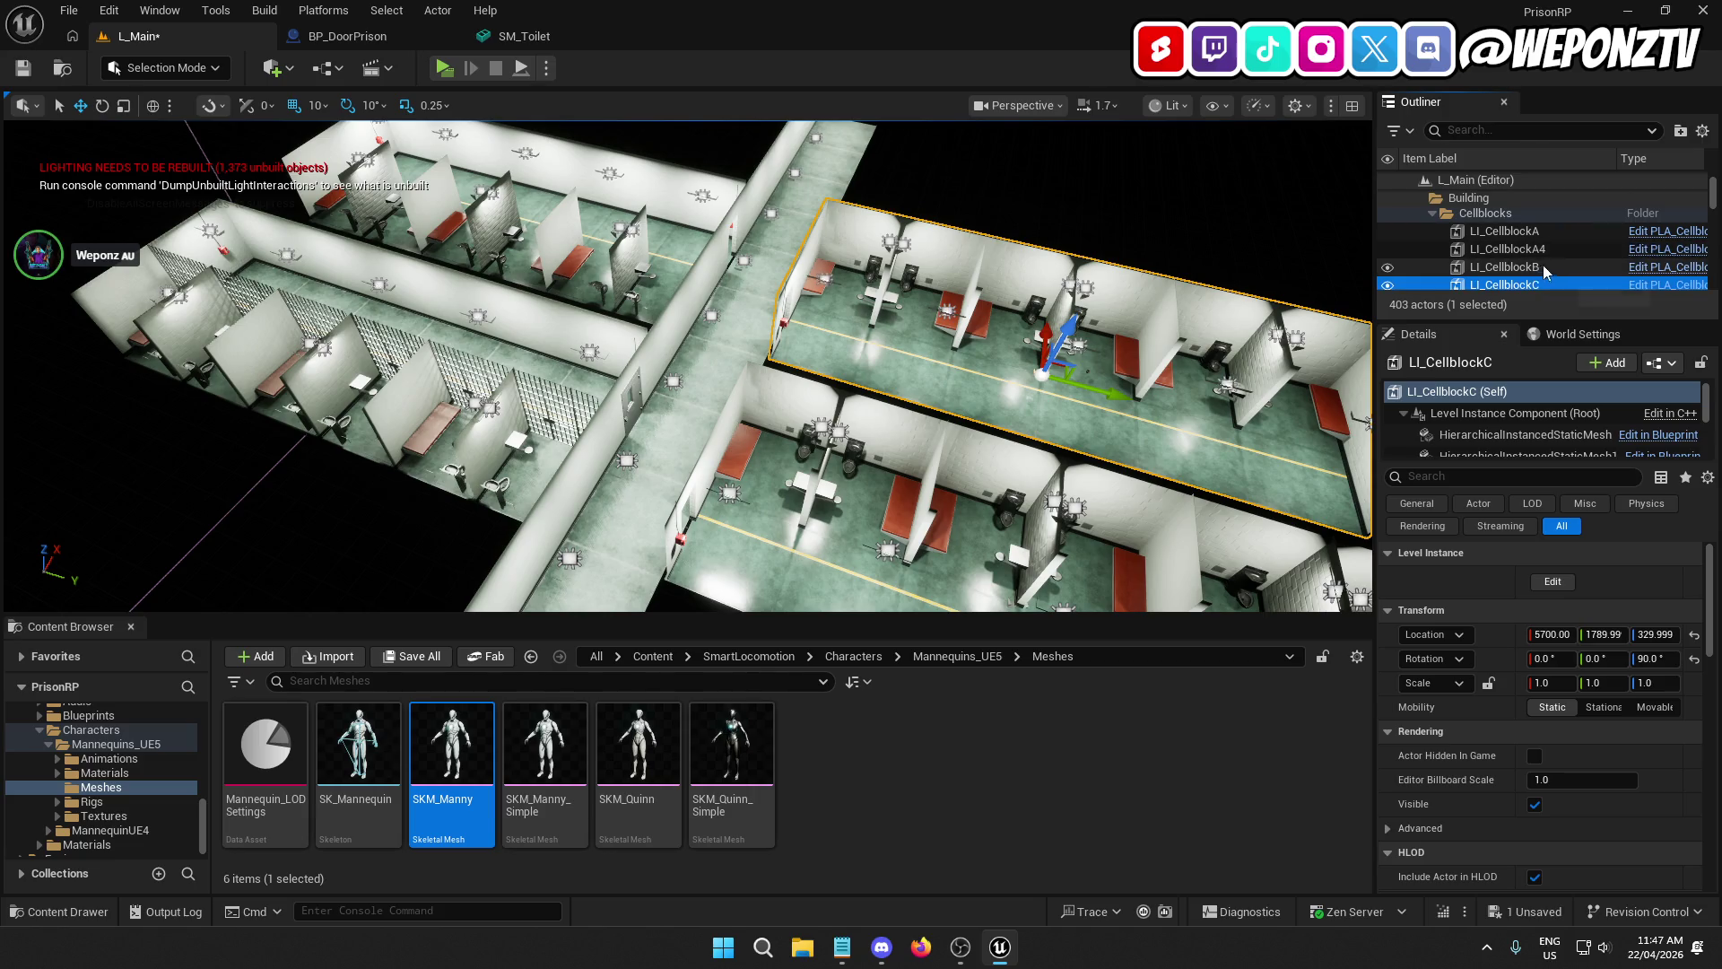
Step: Rename LI_CellblockA4 to LI_CellblockD and focus the view on it
left_click(1554, 250)
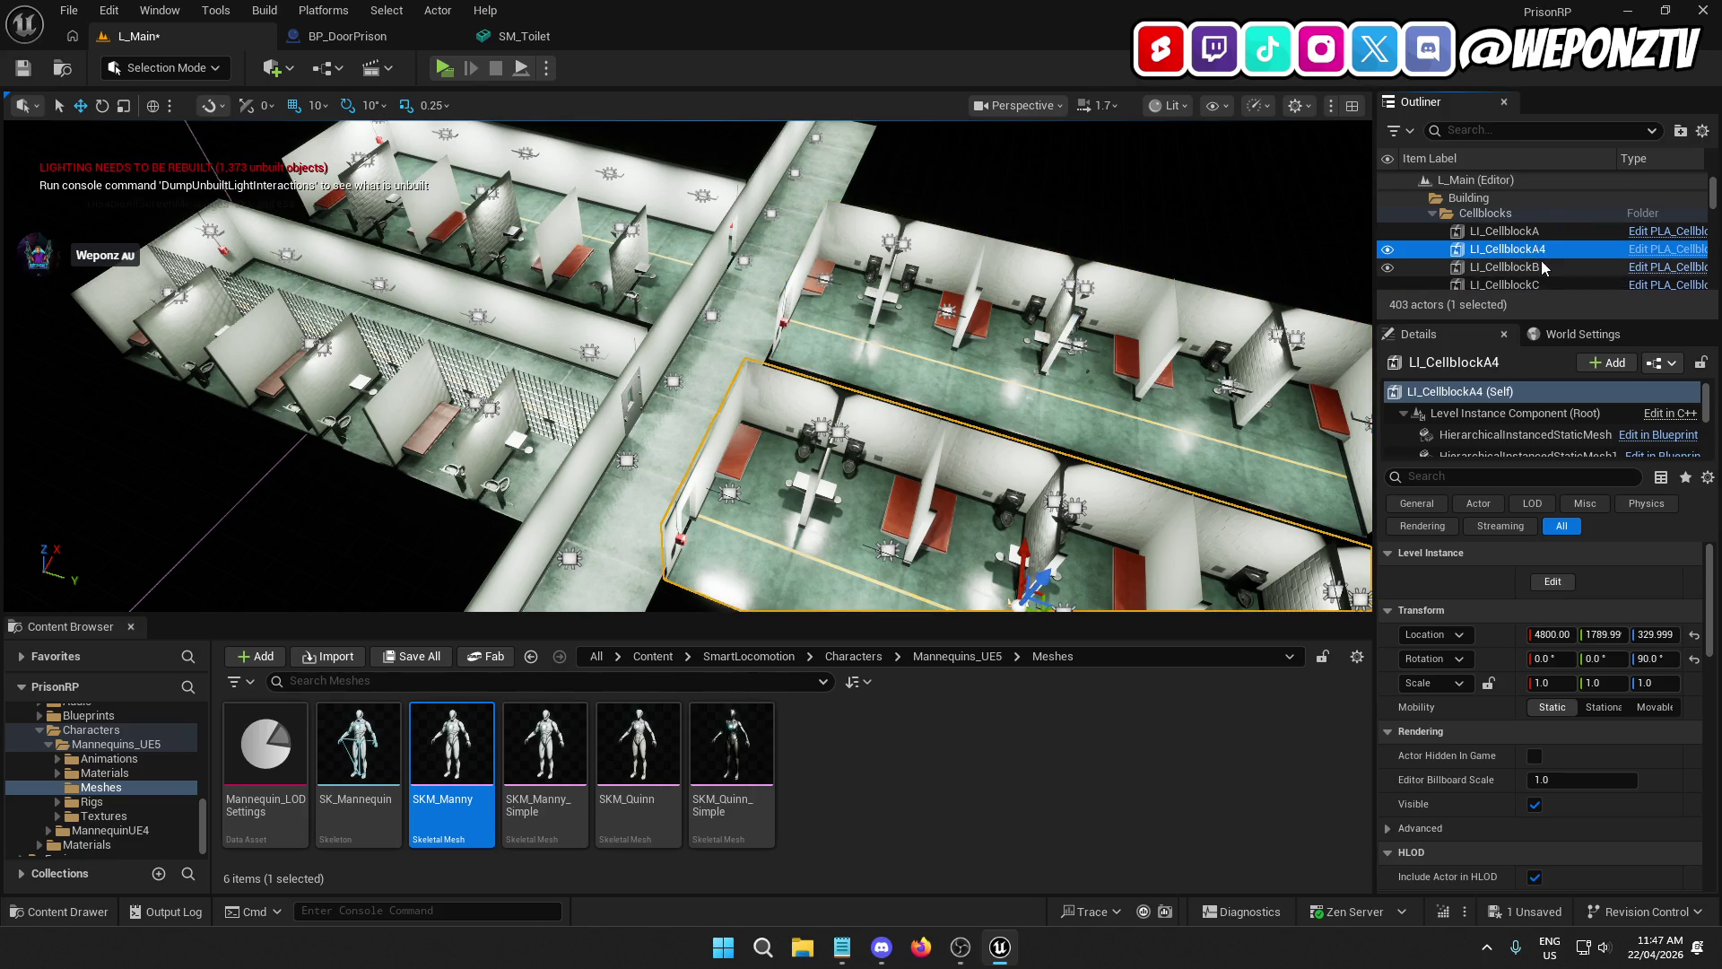
left_click(1543, 253)
left_click_drag(1541, 250, 1576, 251)
type("D")
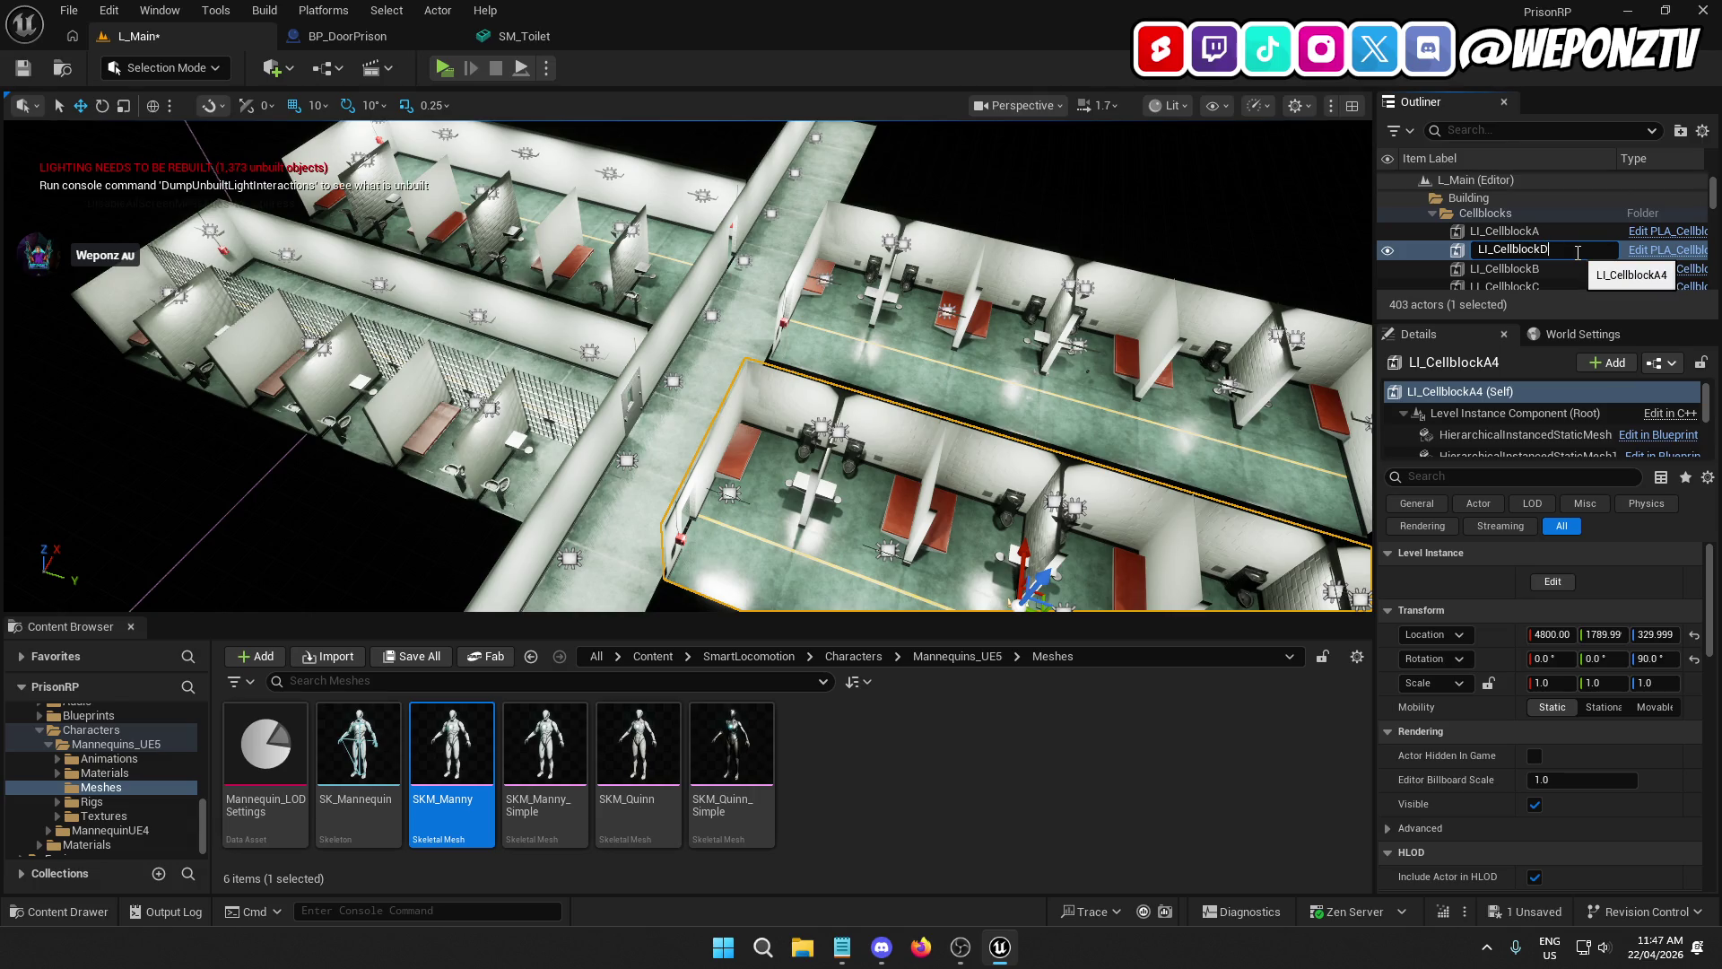
key("Return")
double_click(1515, 285)
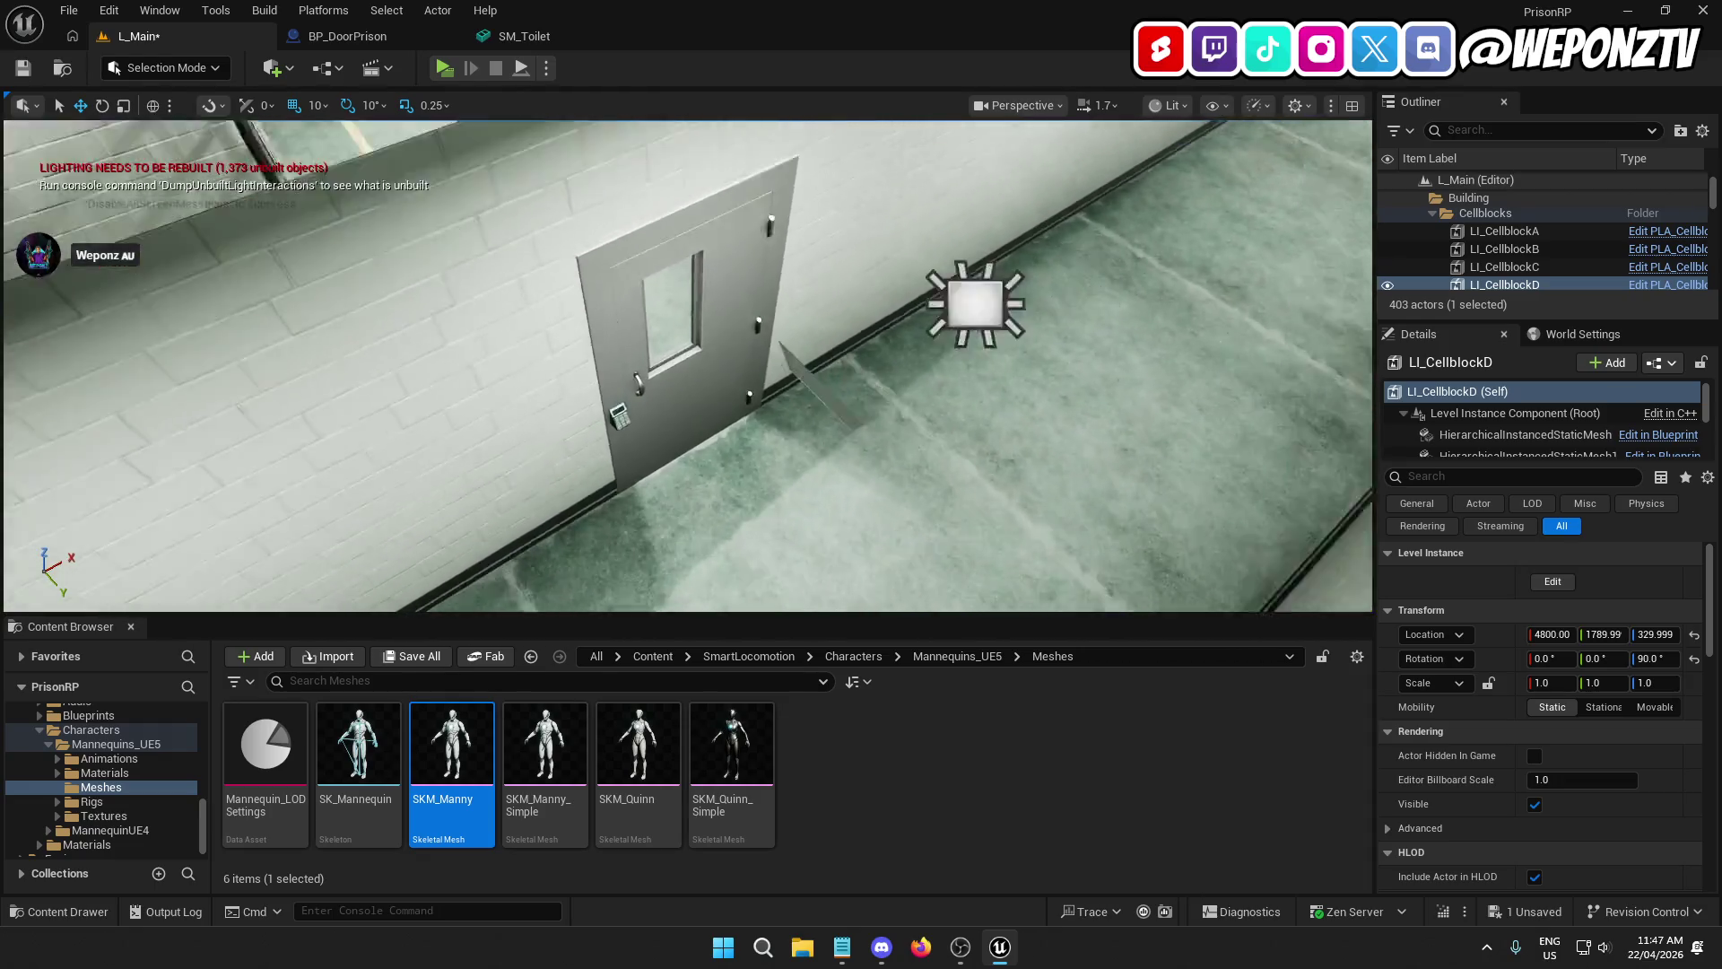
Step: Slide the hallway cell door to X 5030, then duplicate the plinth beneath it and set the copy to Y 780
left_click(712, 376)
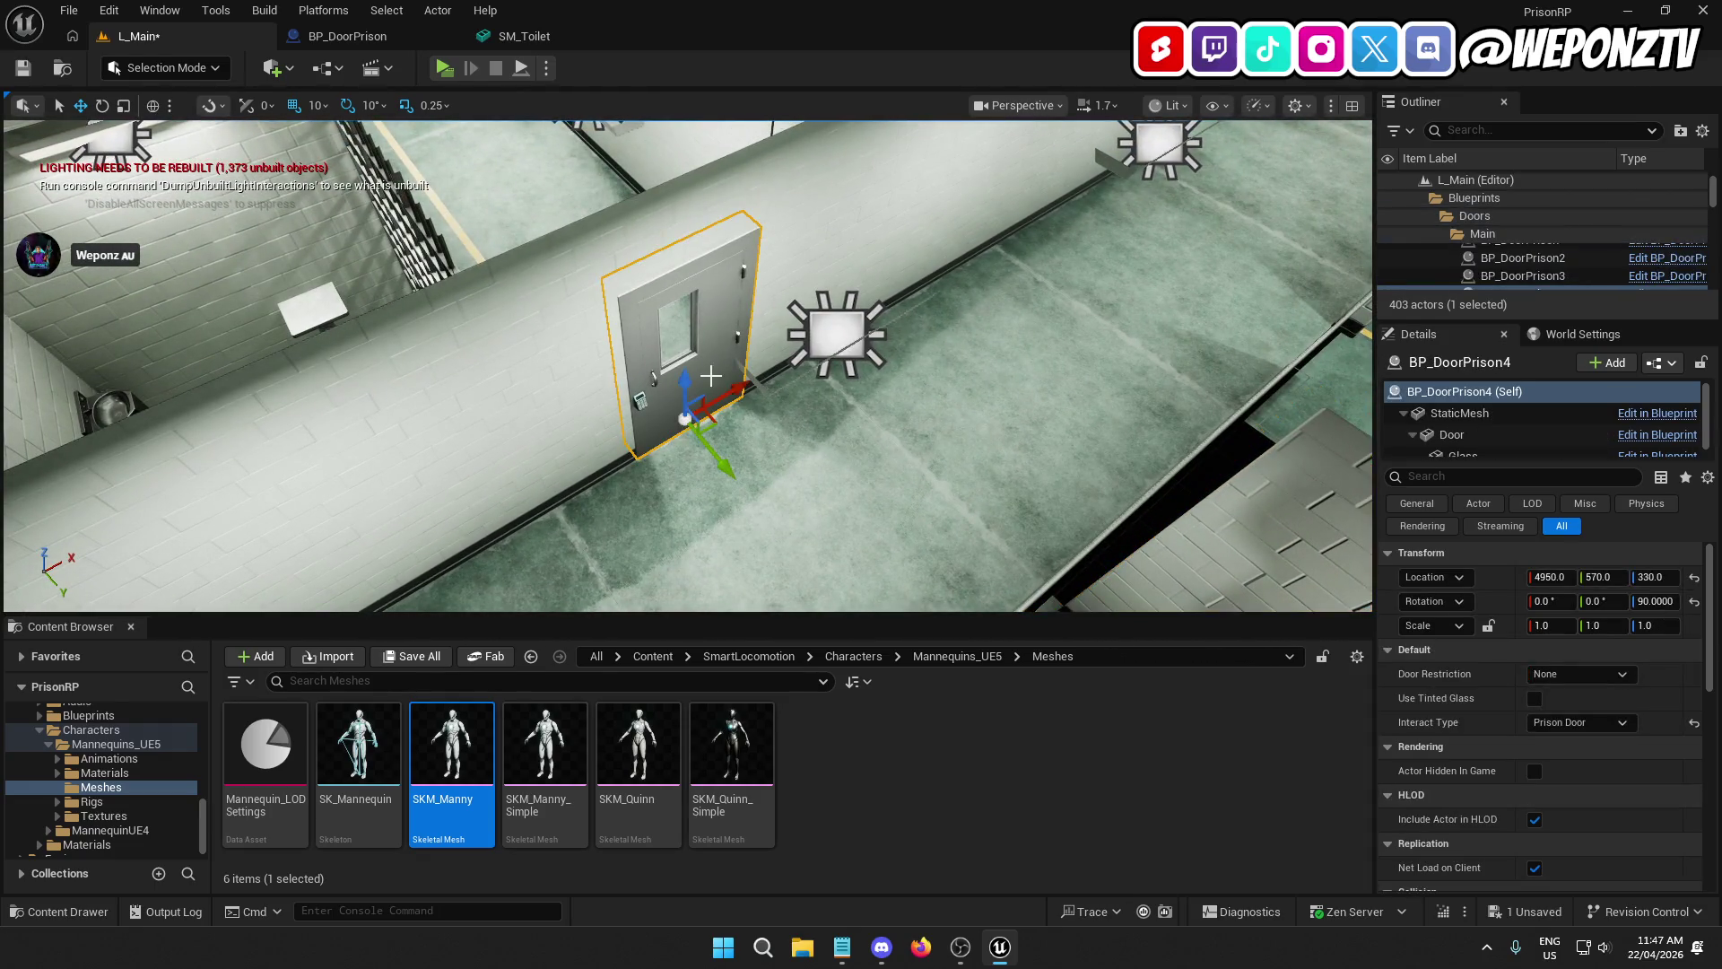
left_click_drag(722, 380, 799, 357)
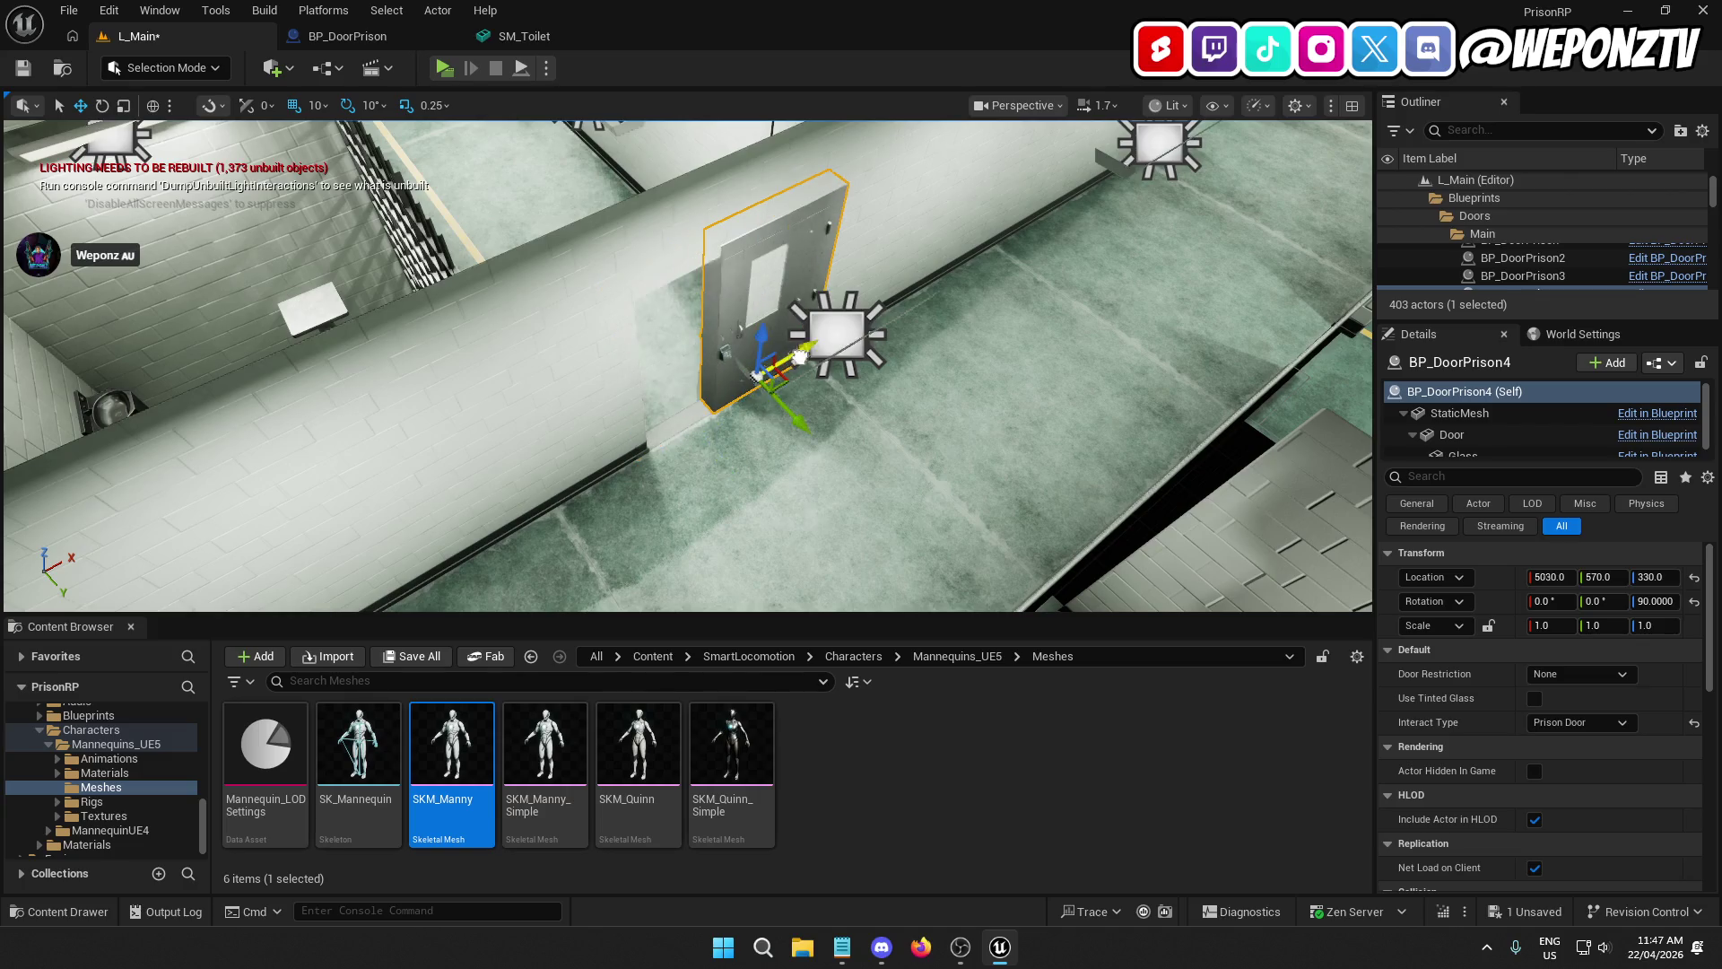
left_click(673, 422)
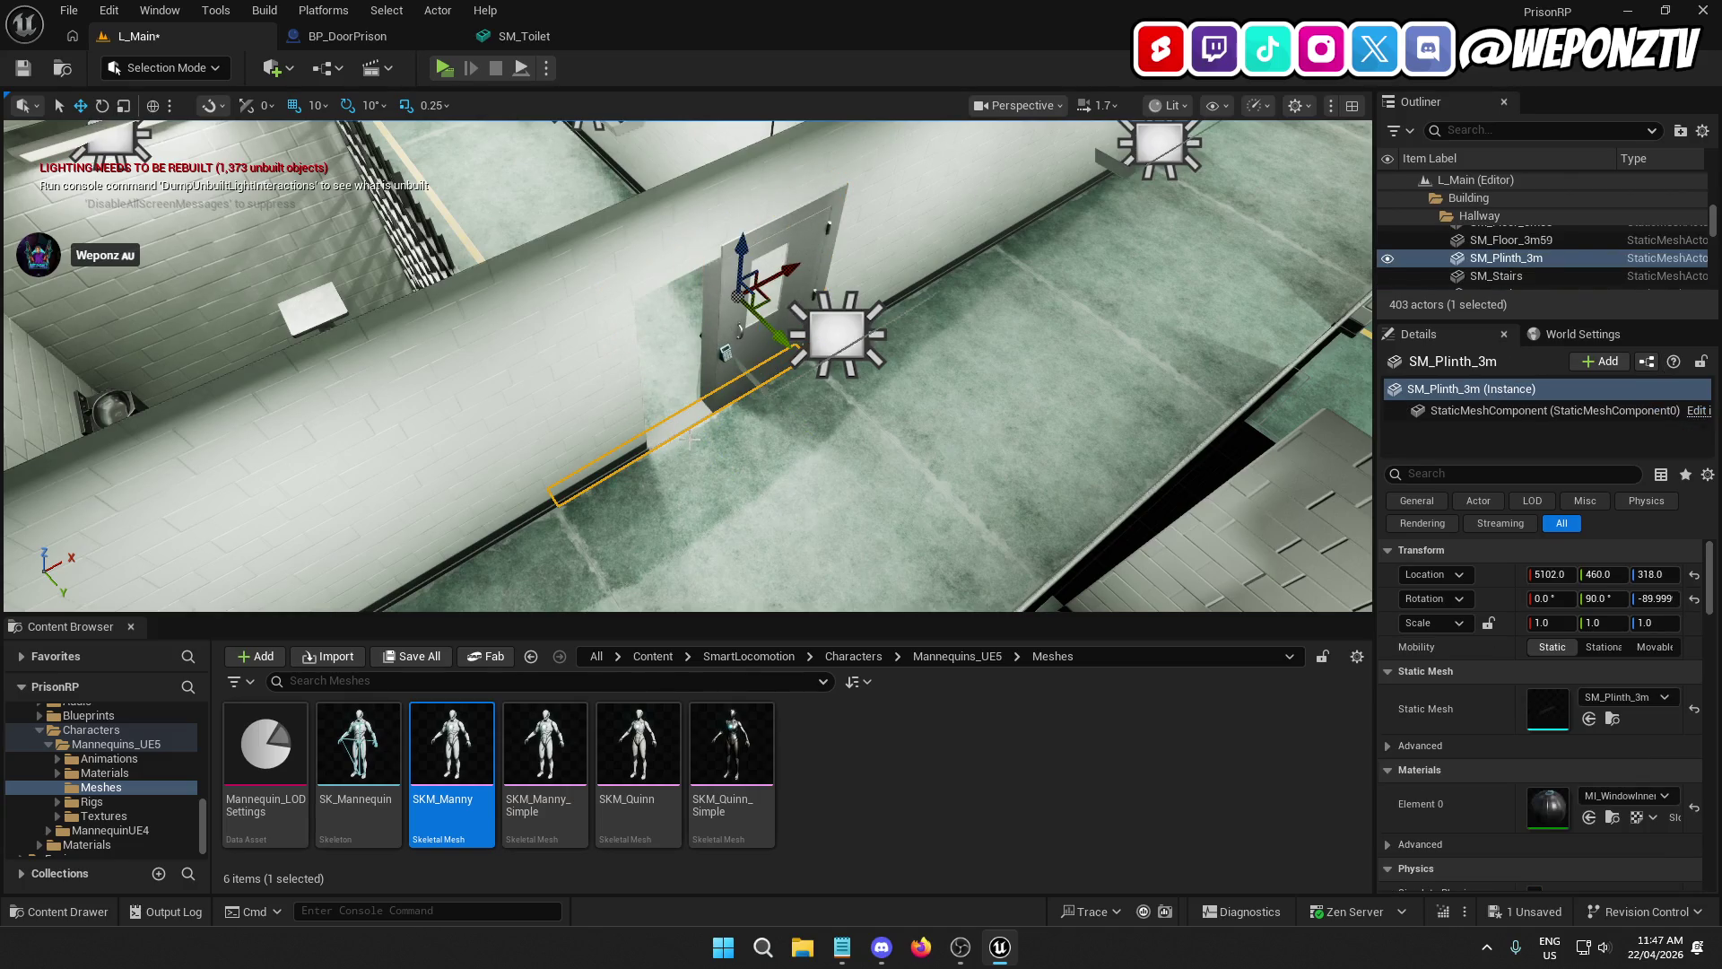
key("ctrl+d")
left_click_drag(793, 340, 783, 335)
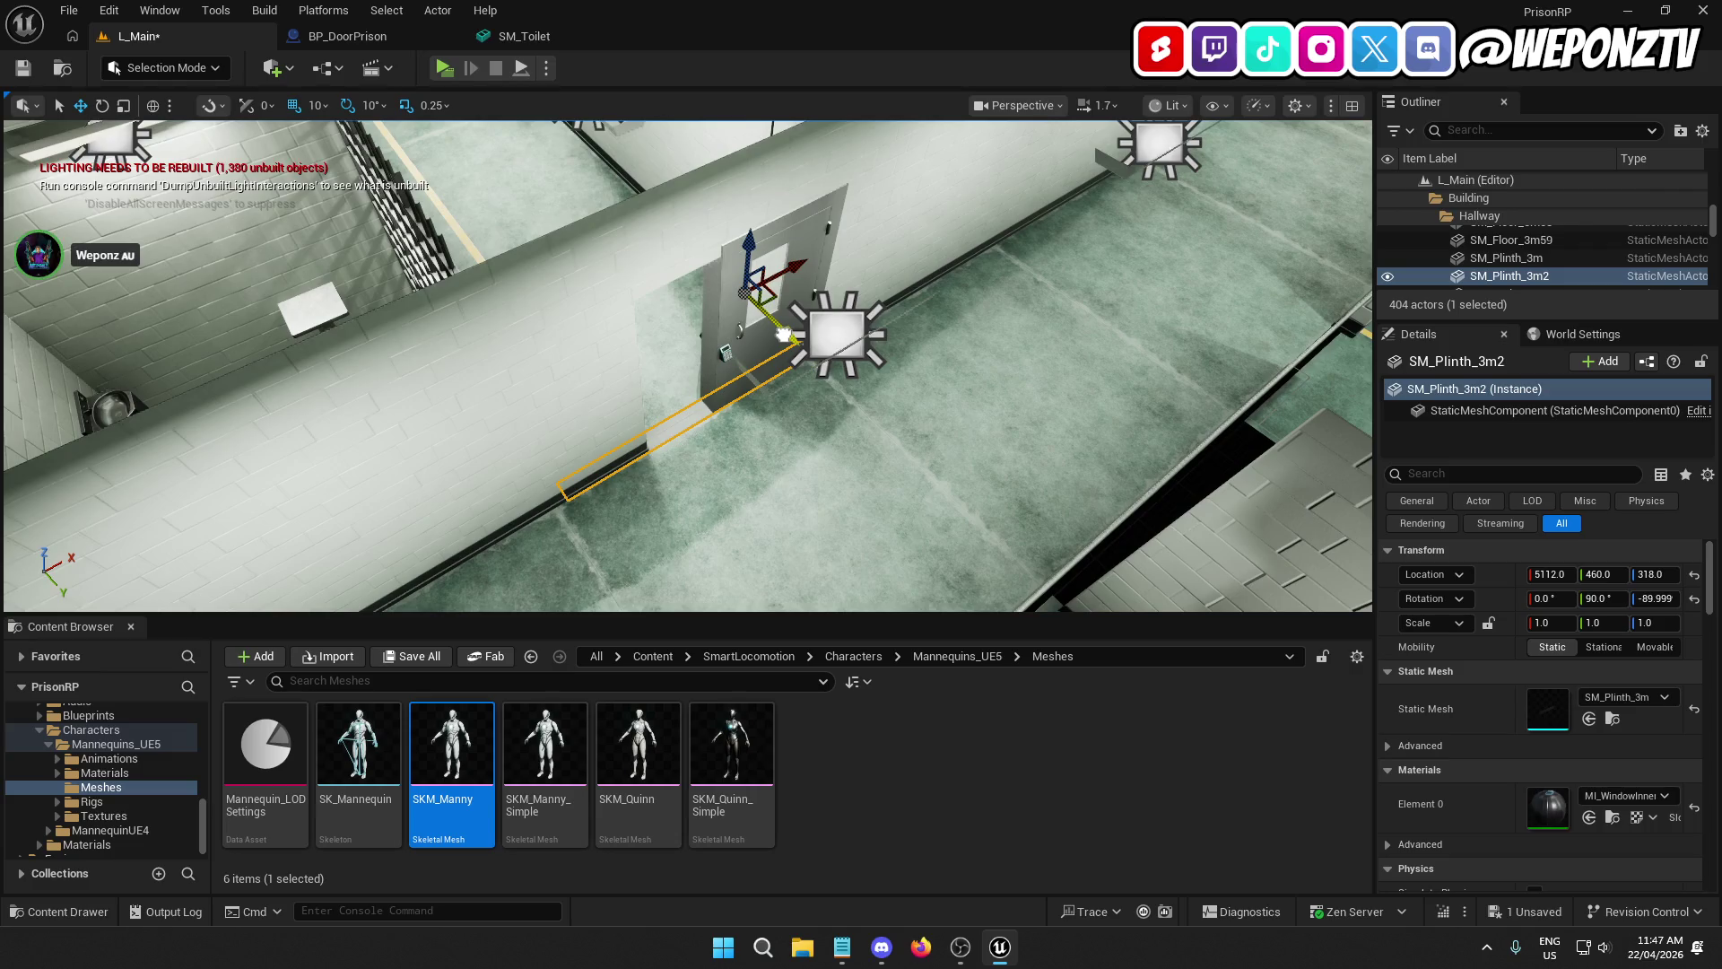
scroll(875, 251, "down", 6)
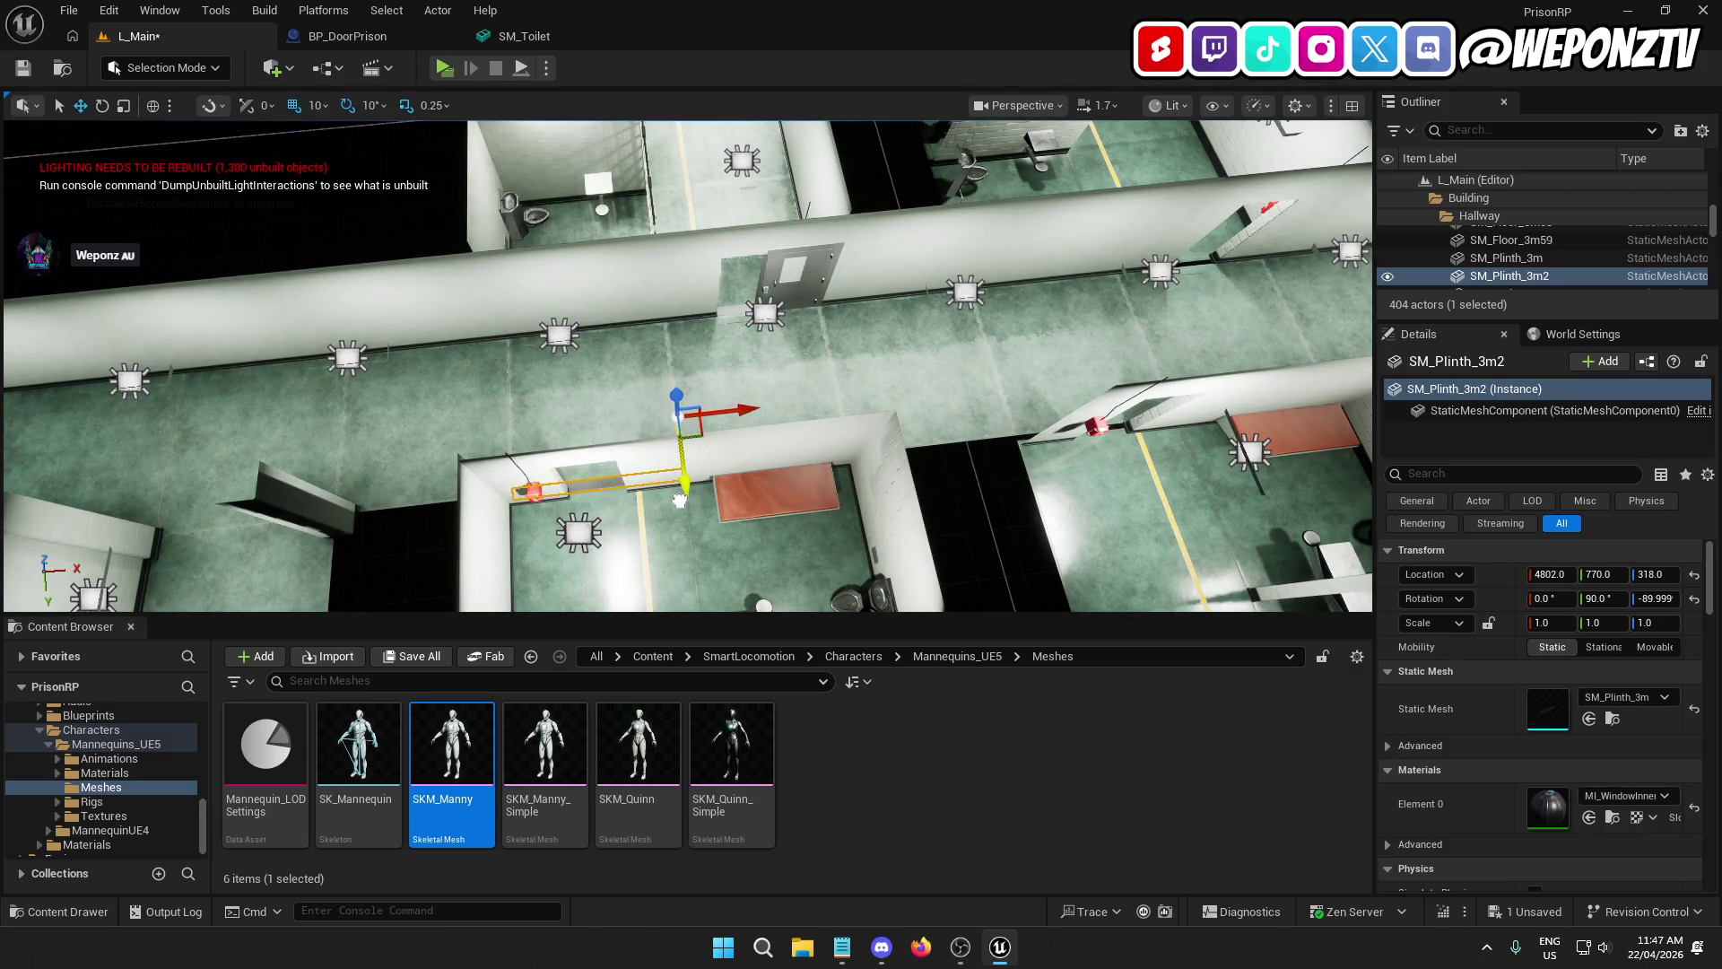
left_click_drag(683, 502, 685, 509)
key("f")
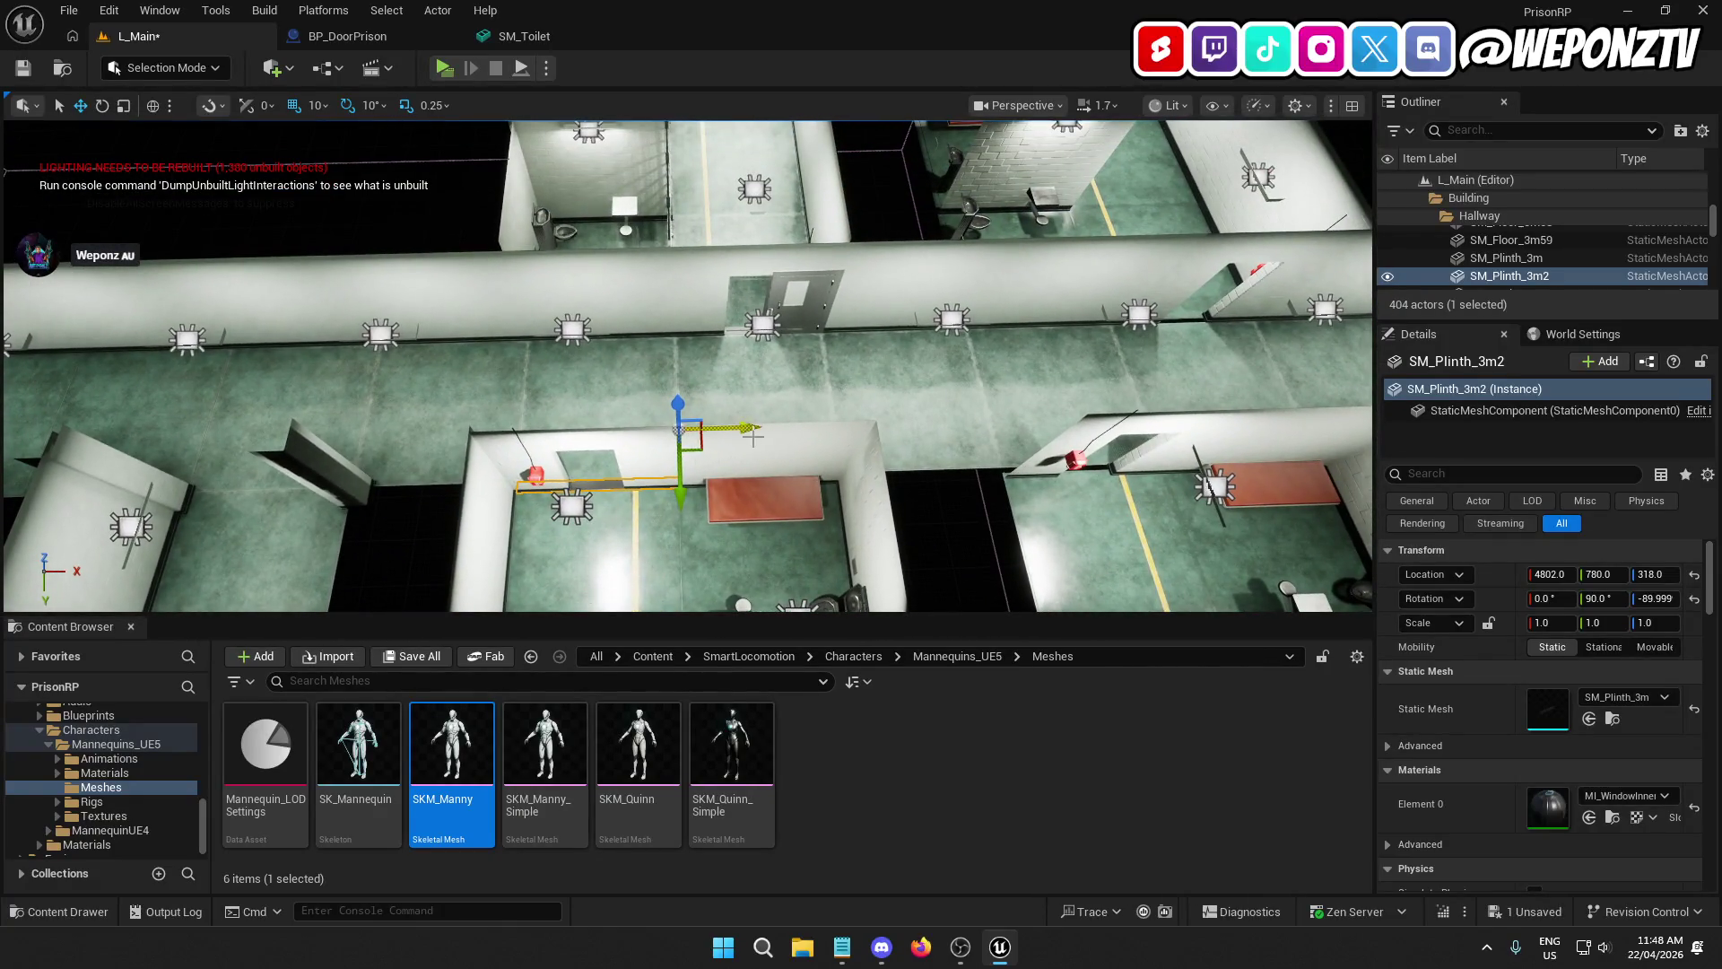
Step: Move that plinth to another doorway, then add one more plinth copy at Y 780 by the next opening
left_click_drag(752, 436, 863, 242)
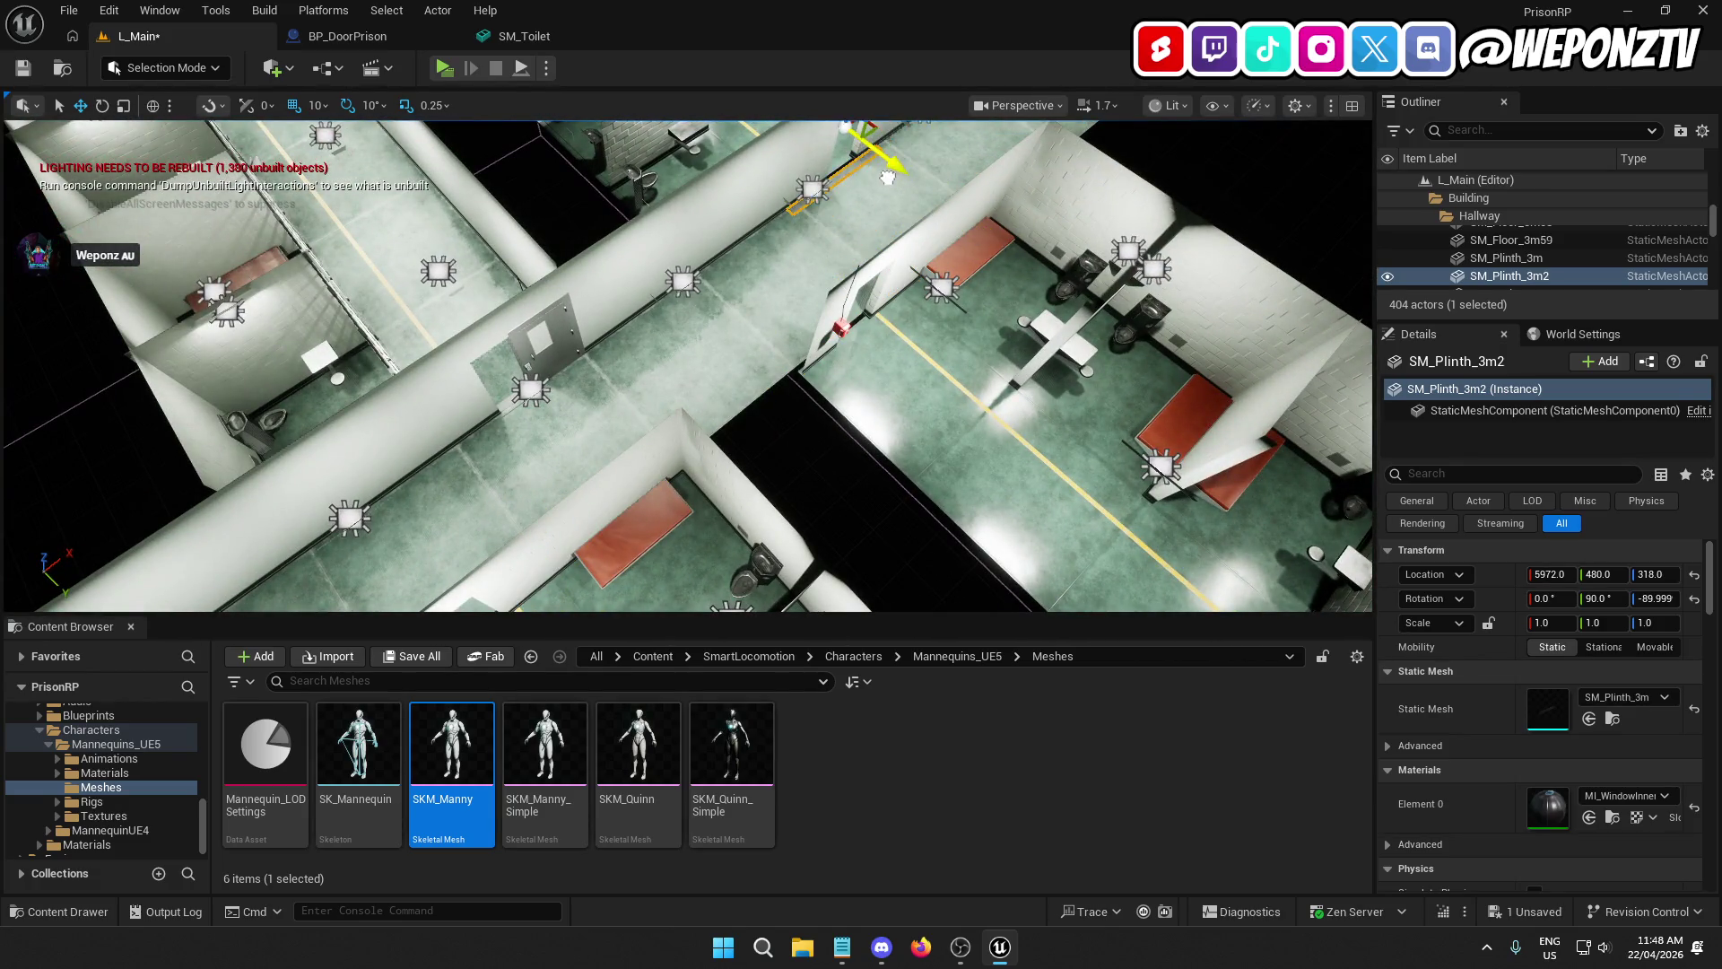
key("f")
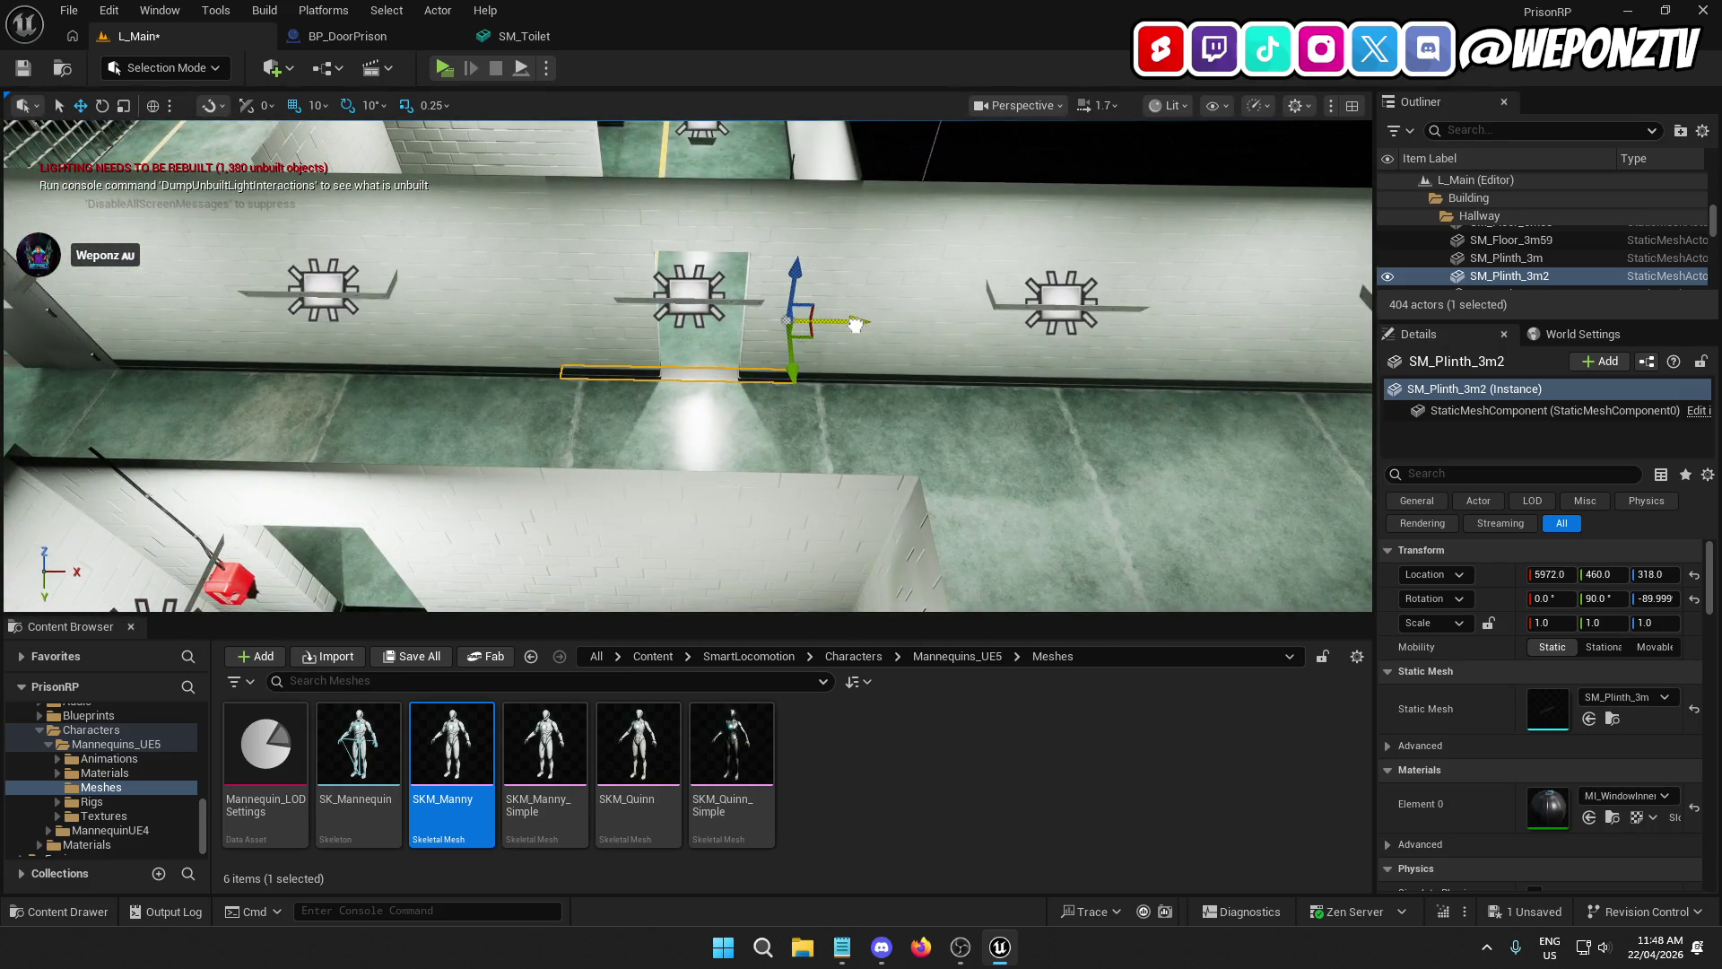
left_click_drag(862, 336, 778, 412)
key("ctrl+d")
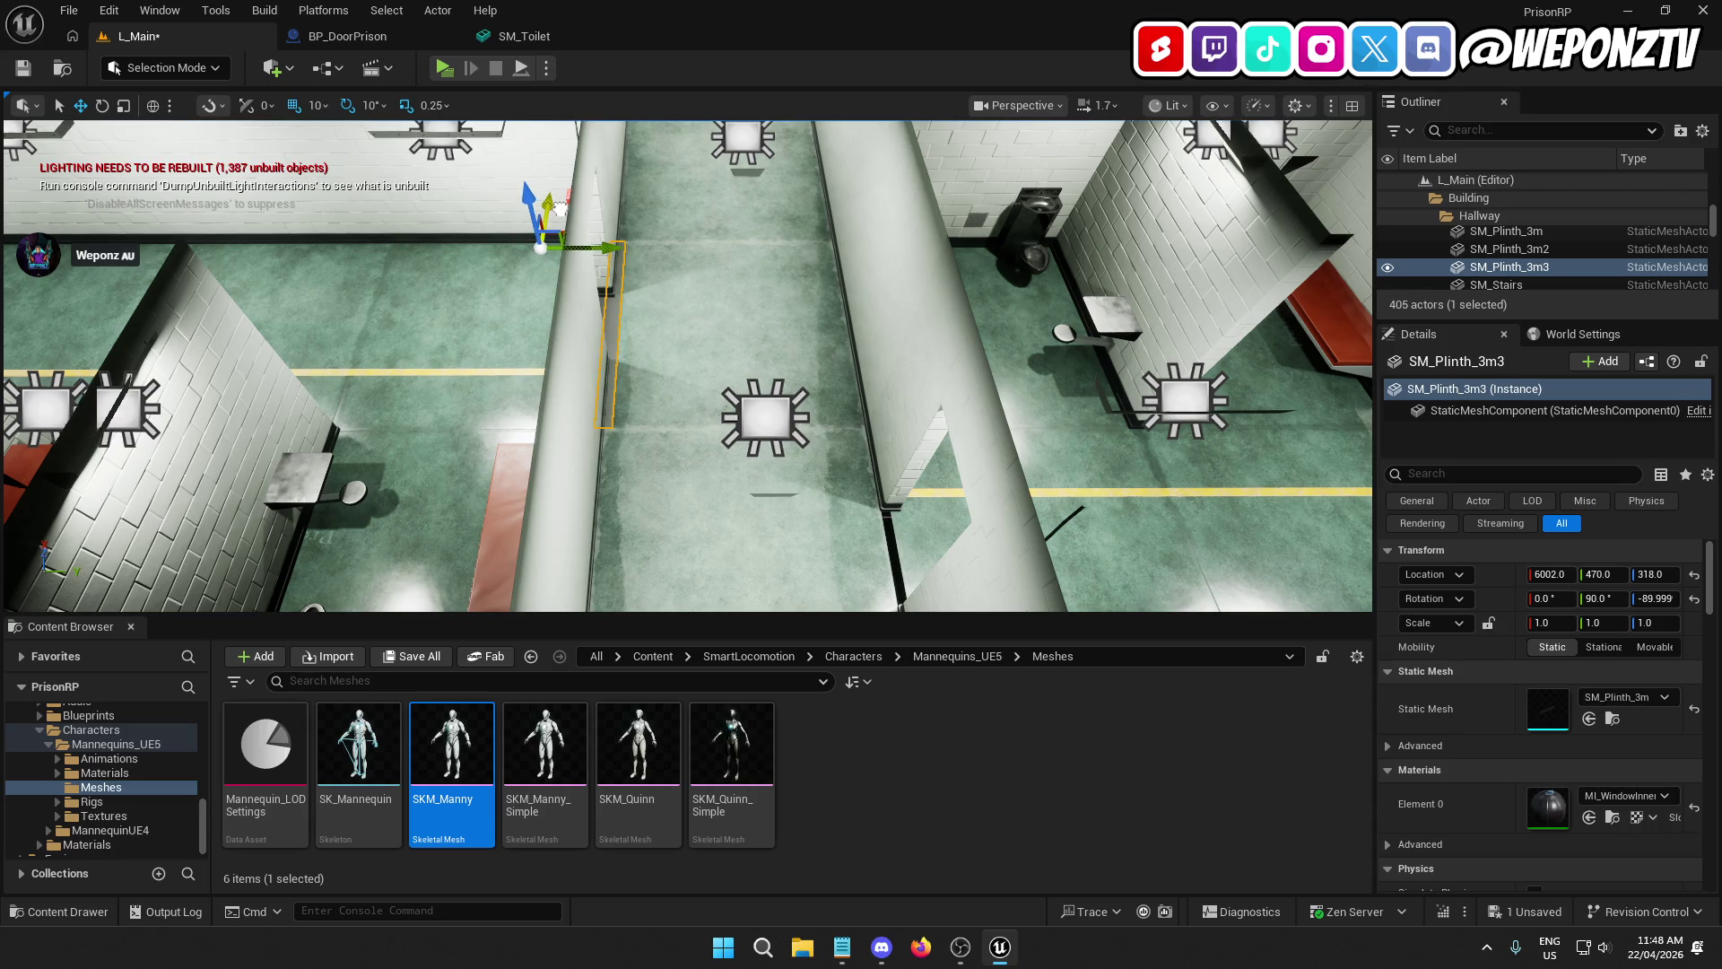
mouse_move(622, 236)
left_mouse_down()
mouse_move(812, 273)
mouse_move(843, 302)
mouse_move(481, 261)
mouse_move(716, 306)
left_mouse_up()
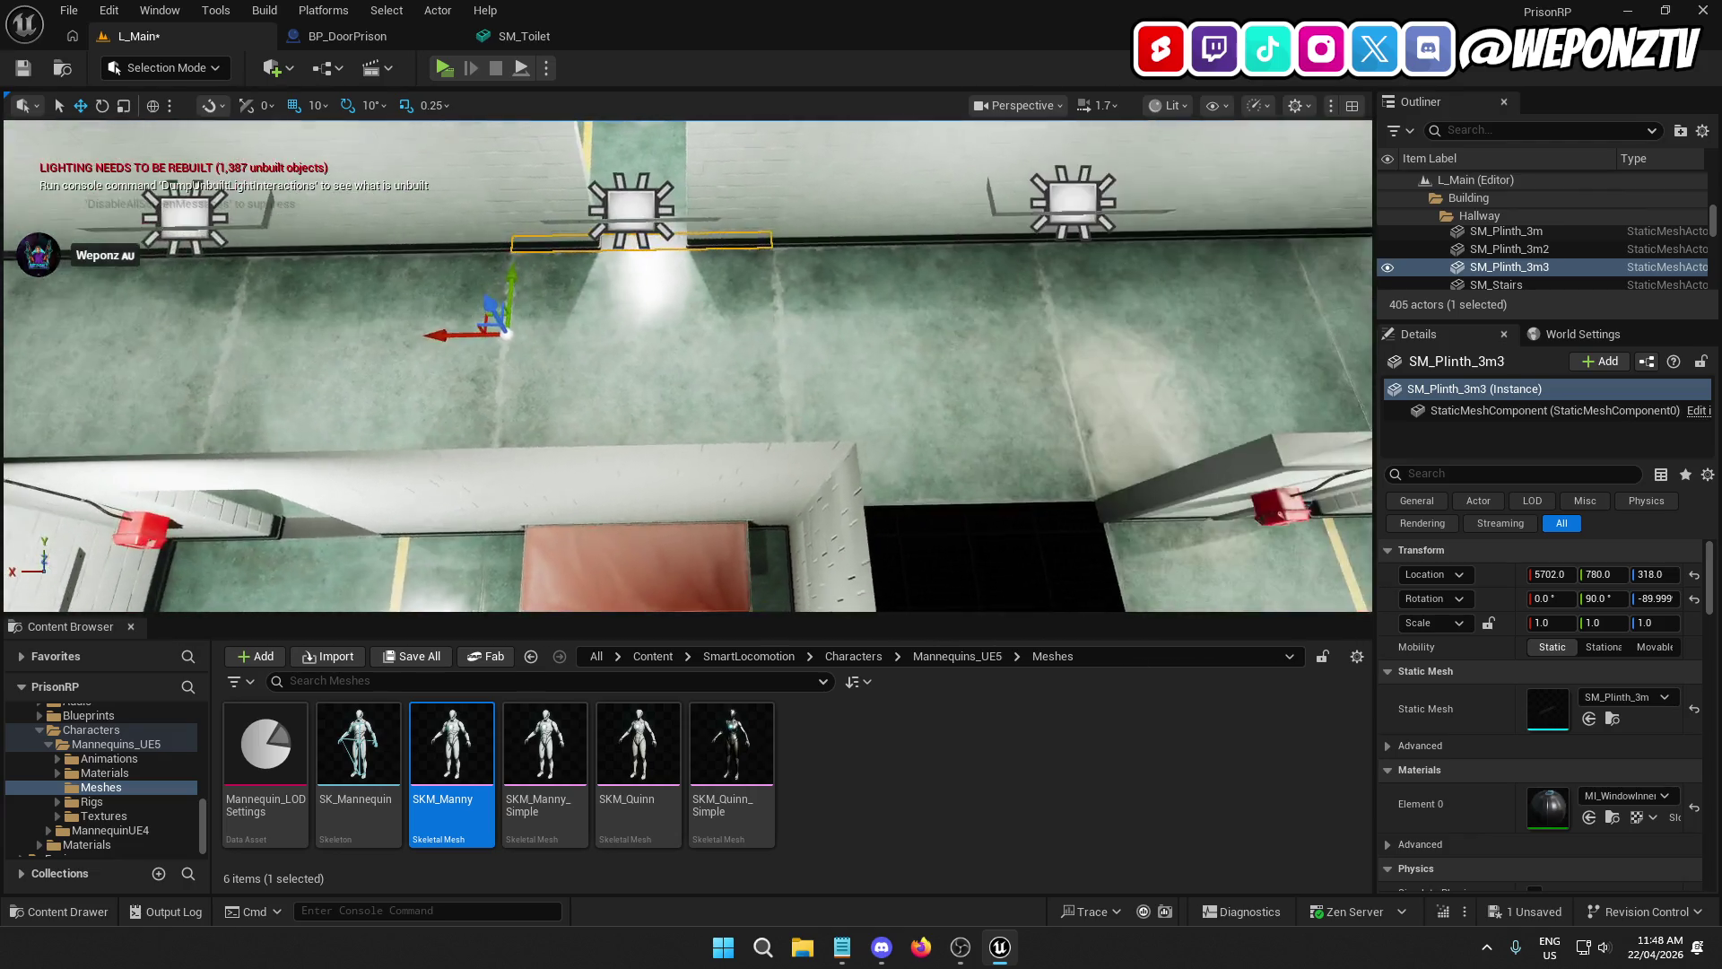
key("f")
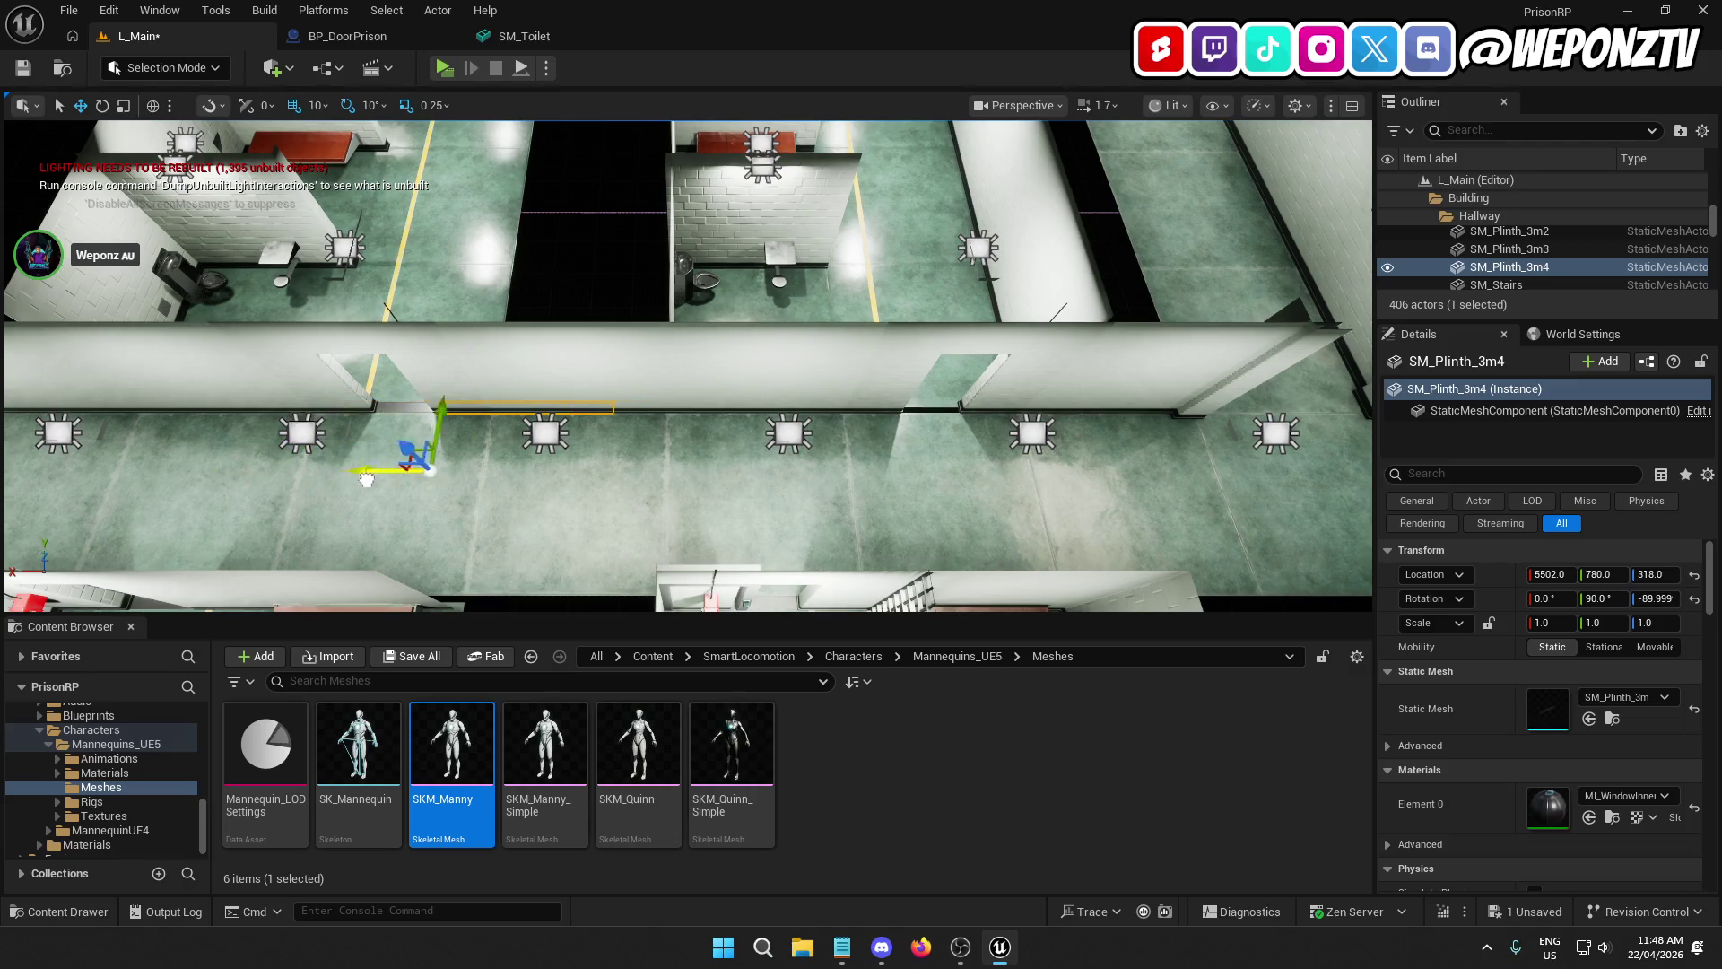
left_click_drag(367, 478, 775, 488)
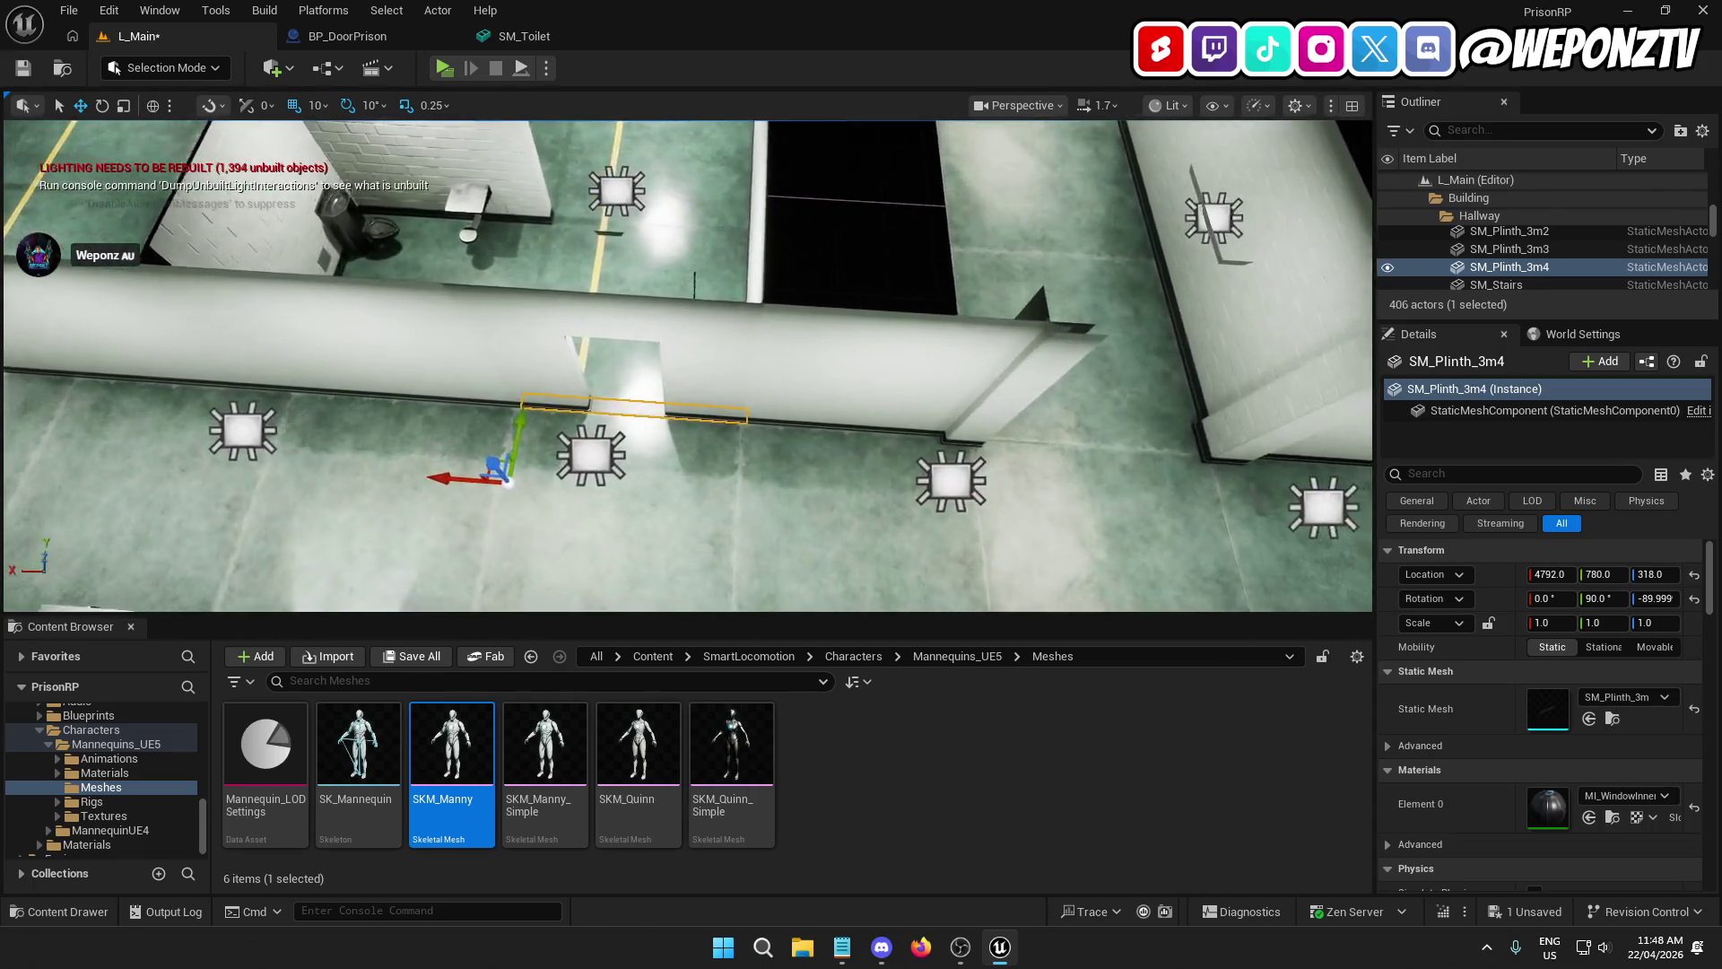
key("f")
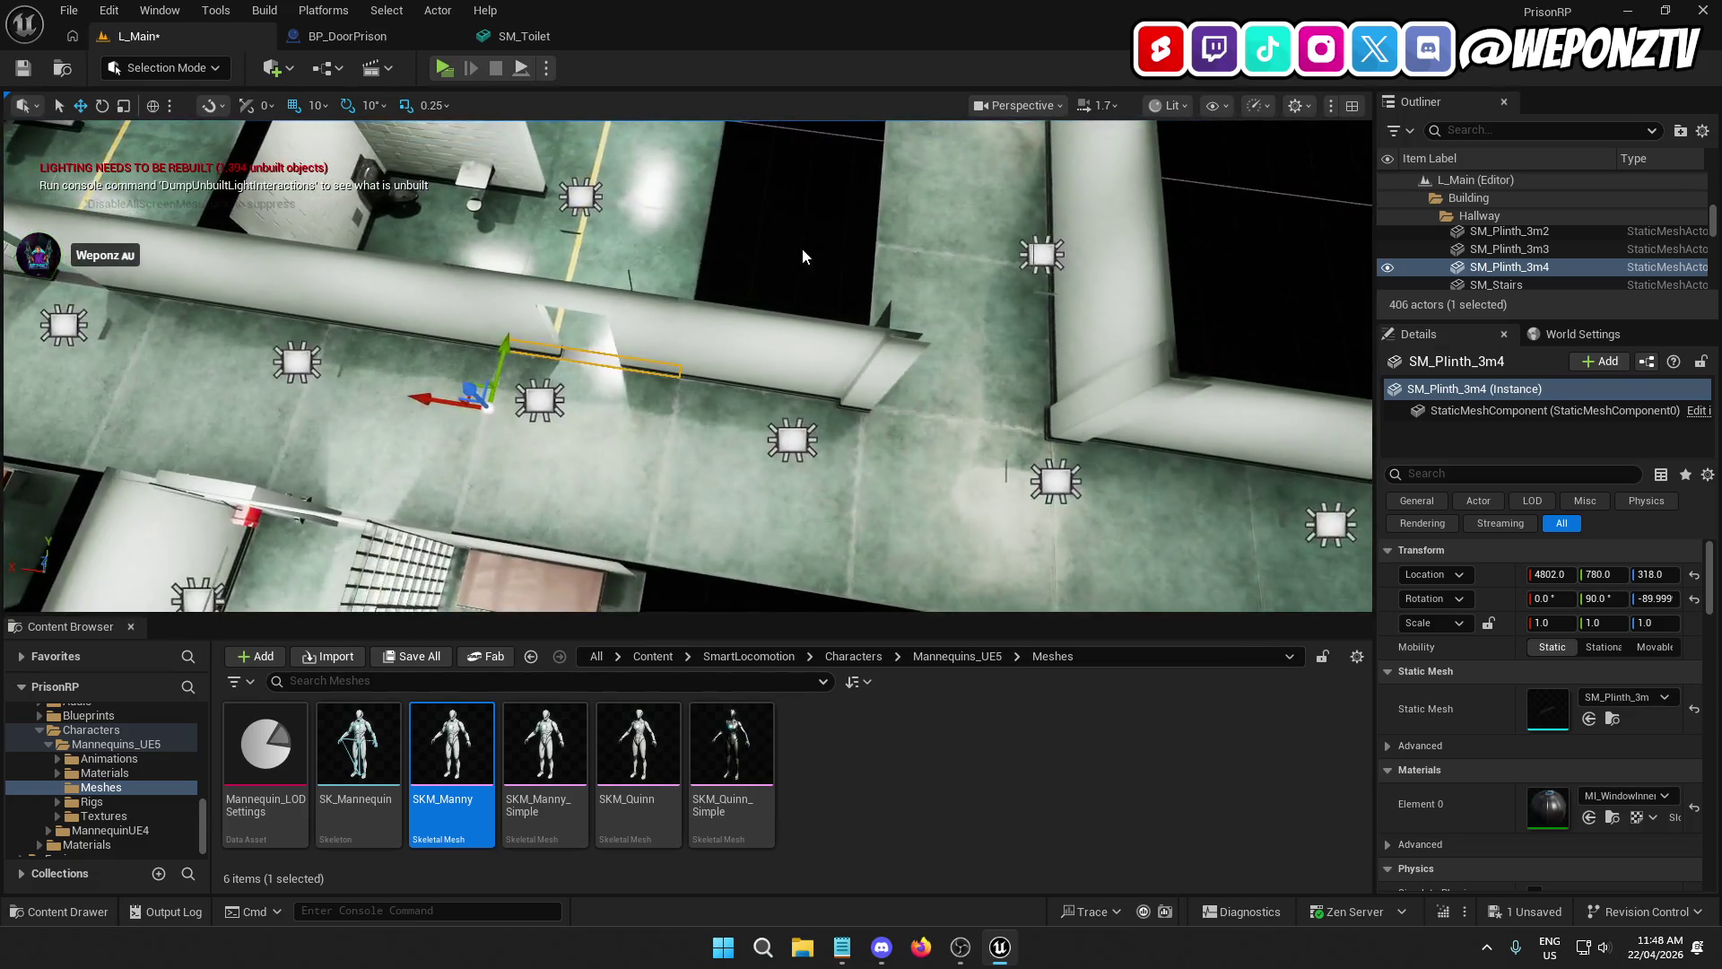
key("Escape")
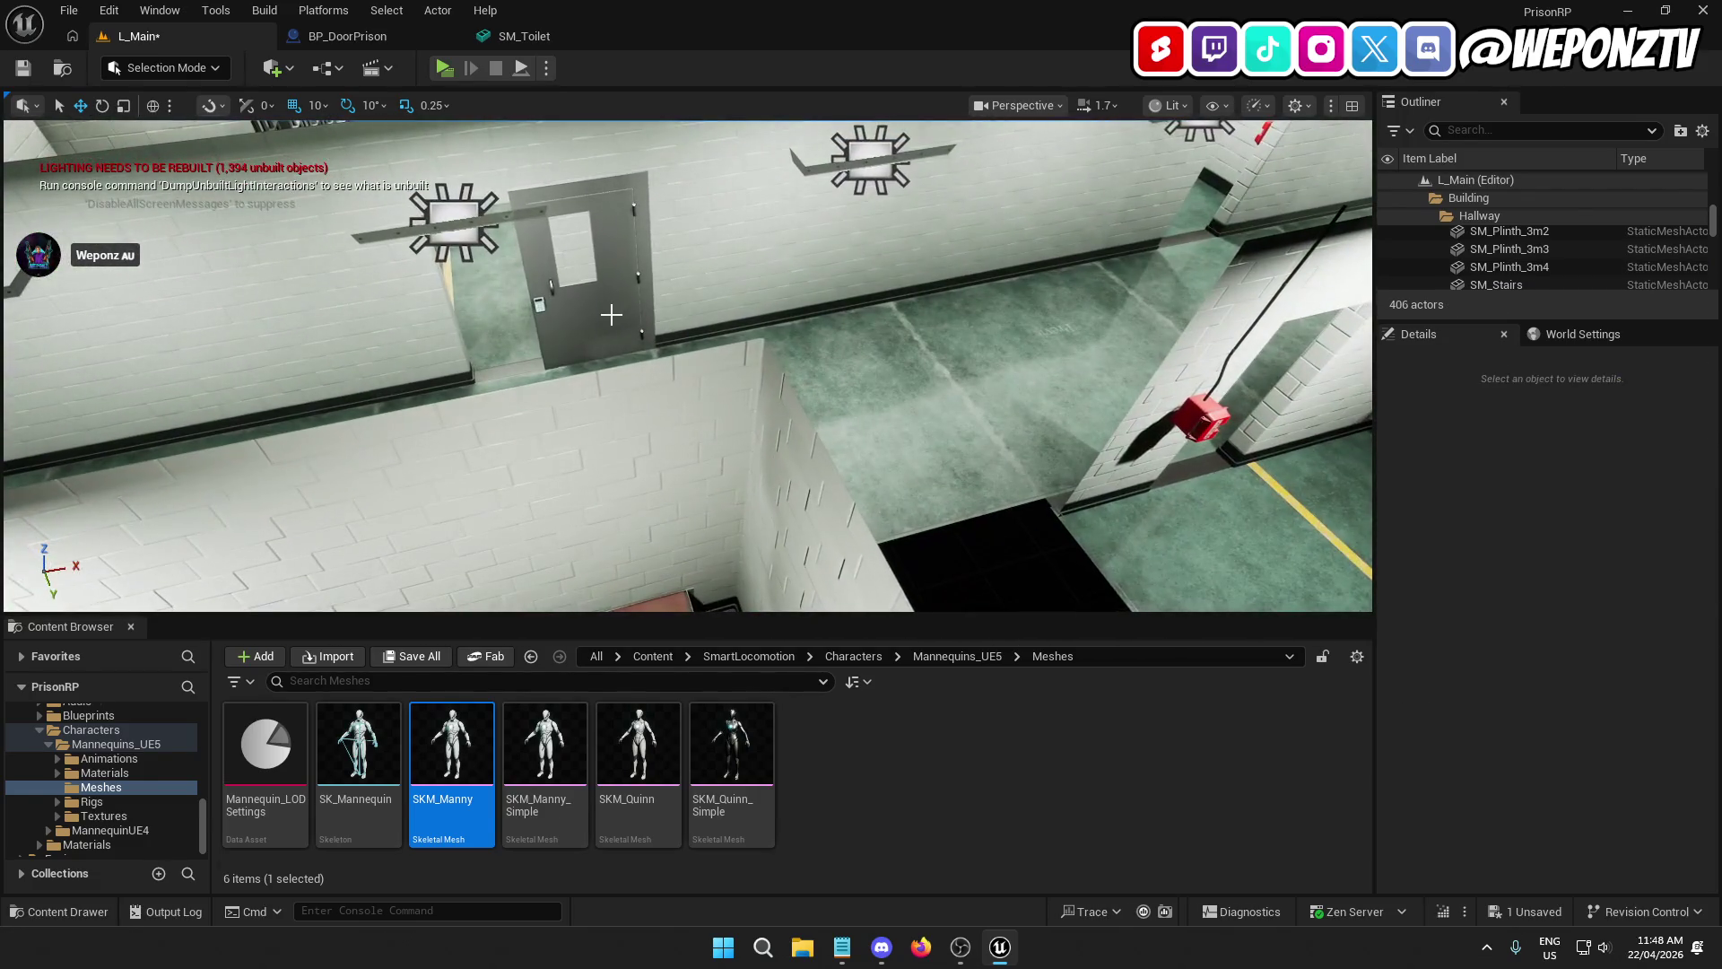
Step: Realign hallway door BP_DoorPrison4 in its wall at X 4950, Y 570
left_click(607, 307)
key("f")
mouse_move(619, 305)
left_mouse_down()
mouse_move(538, 305)
mouse_move(458, 417)
left_mouse_up()
left_click_drag(414, 474, 410, 461)
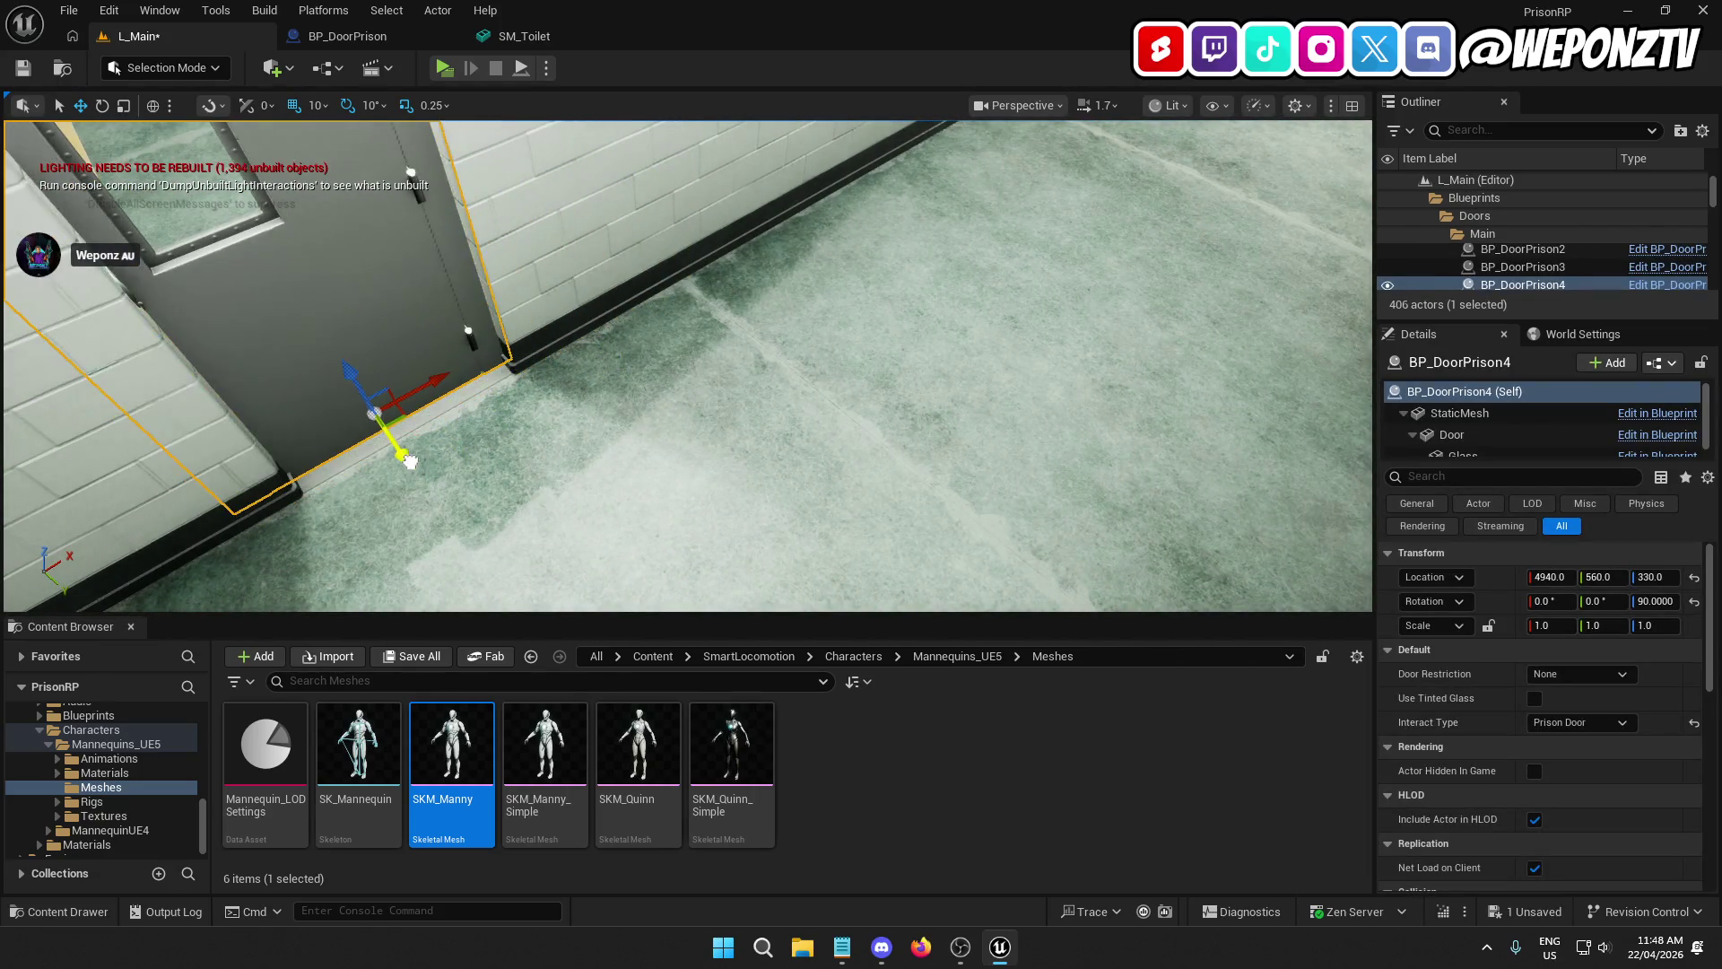
left_click_drag(440, 384, 459, 370)
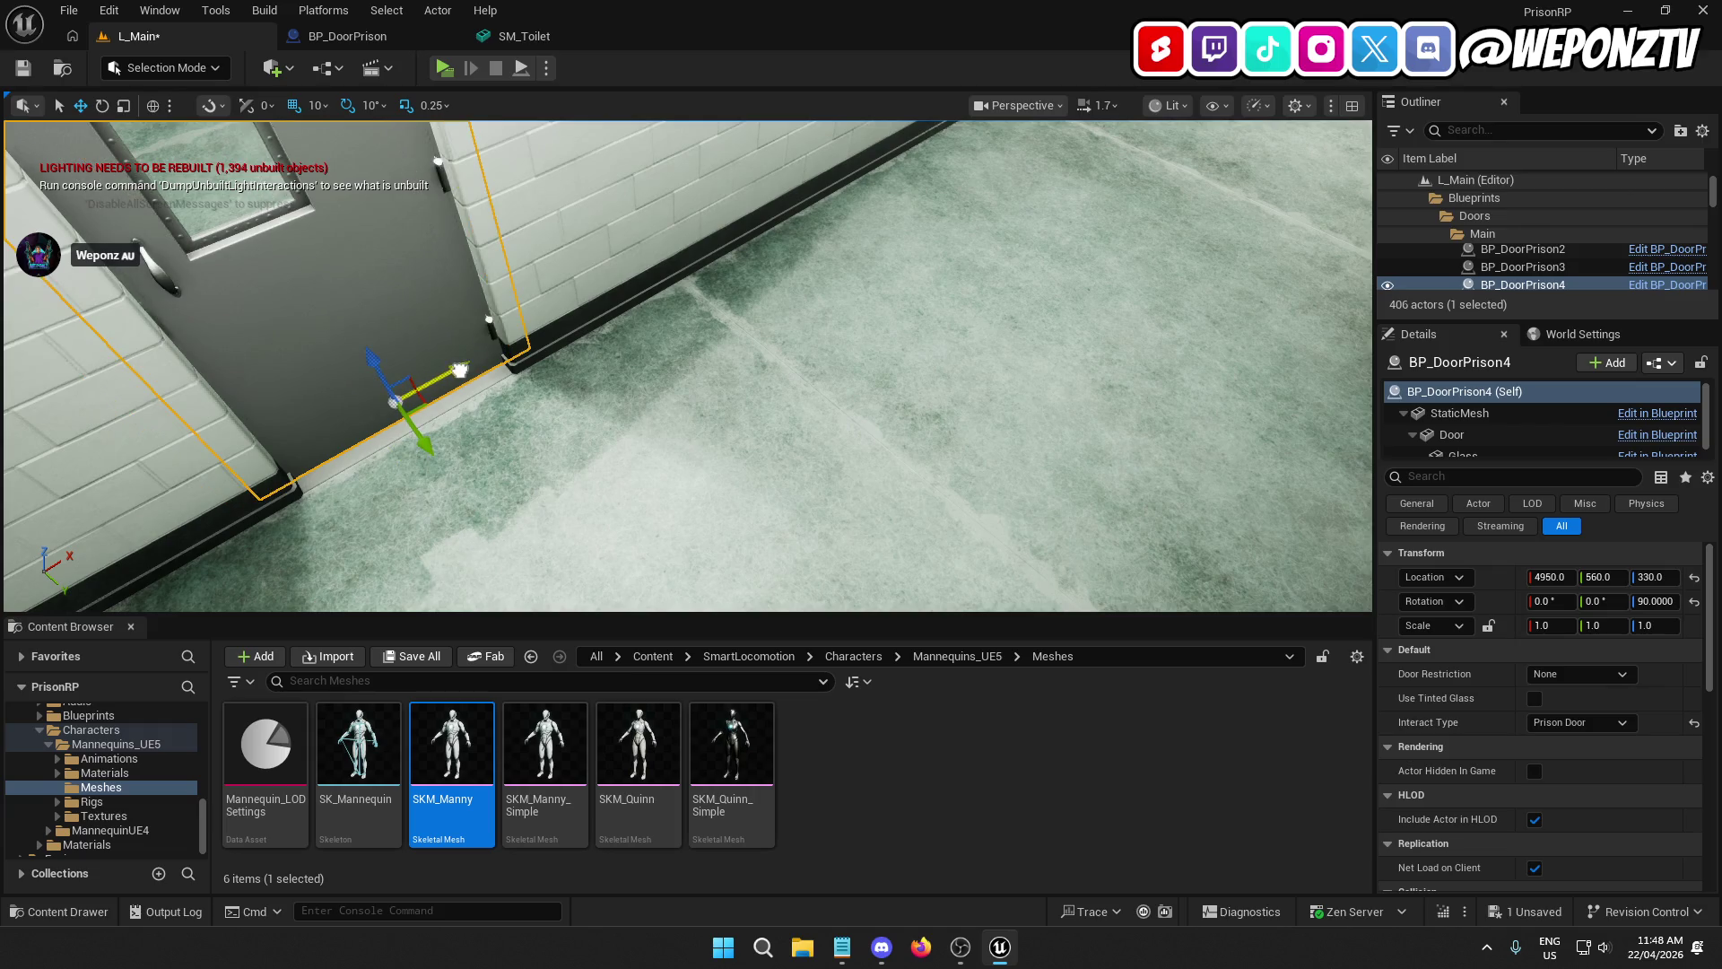
left_click_drag(422, 444, 449, 450)
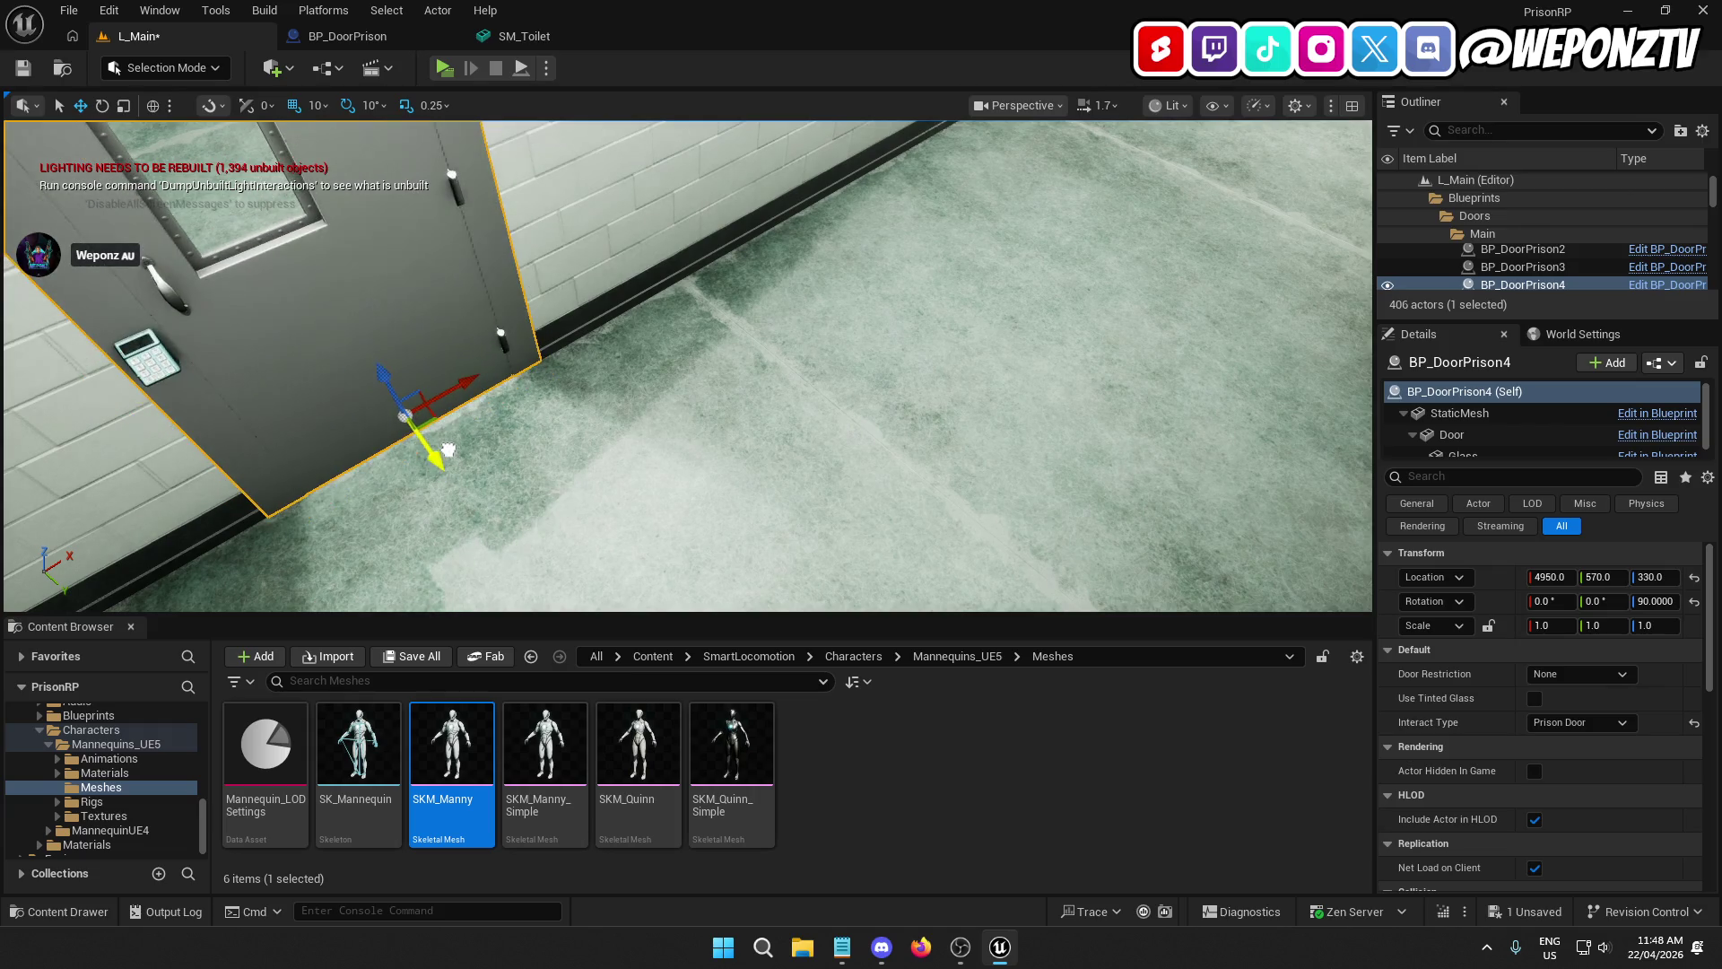
left_click_drag(661, 468, 681, 461)
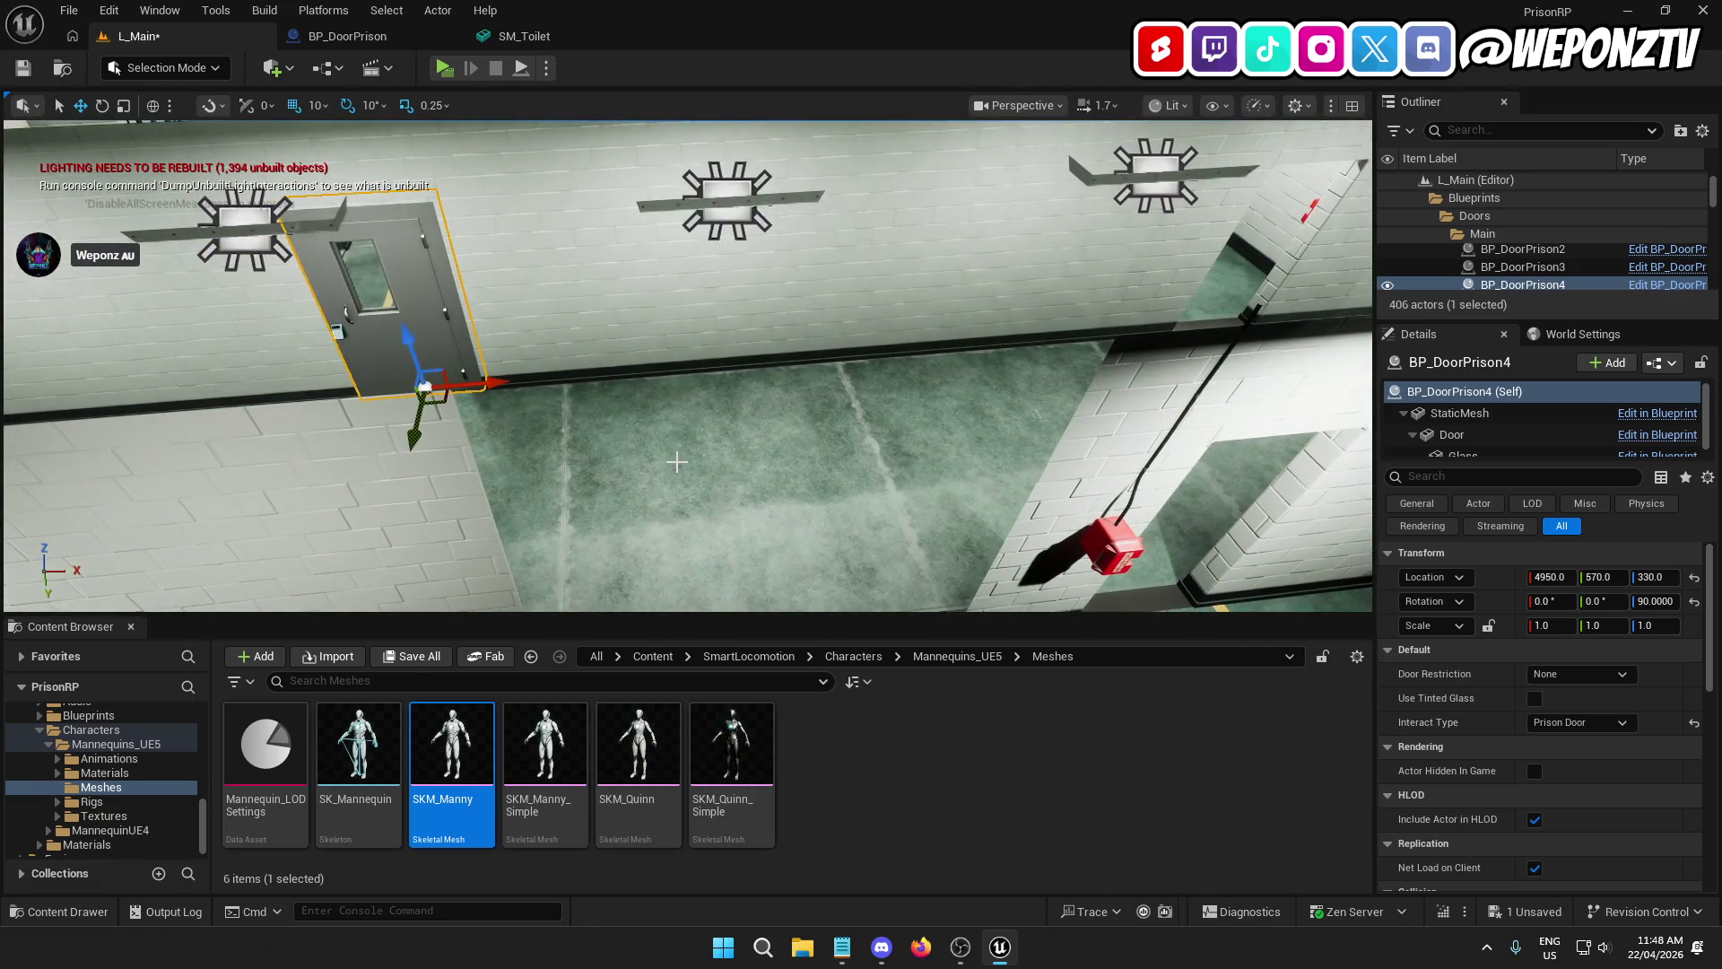
Step: Duplicate the door as BP_DoorPrison5 at X 5850 in the wall, then duplicate it again as BP_DoorPrison6
key("ctrl+d")
left_click_drag(420, 441, 424, 436)
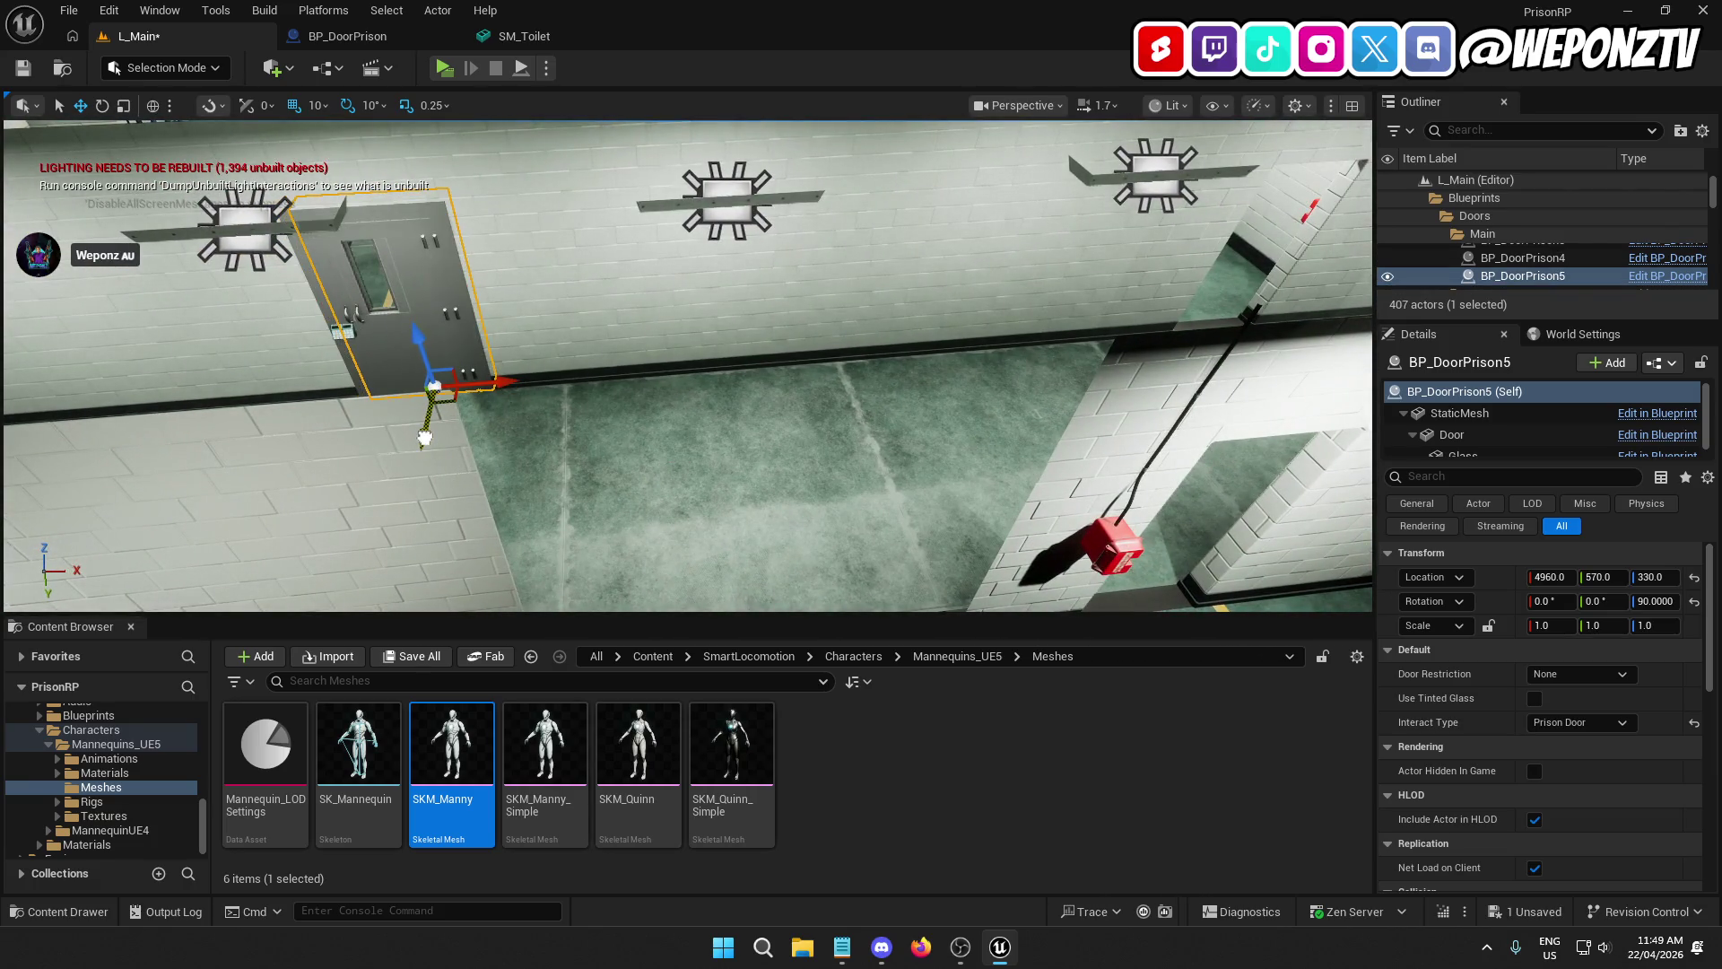
left_click_drag(511, 383, 1210, 364)
key("f")
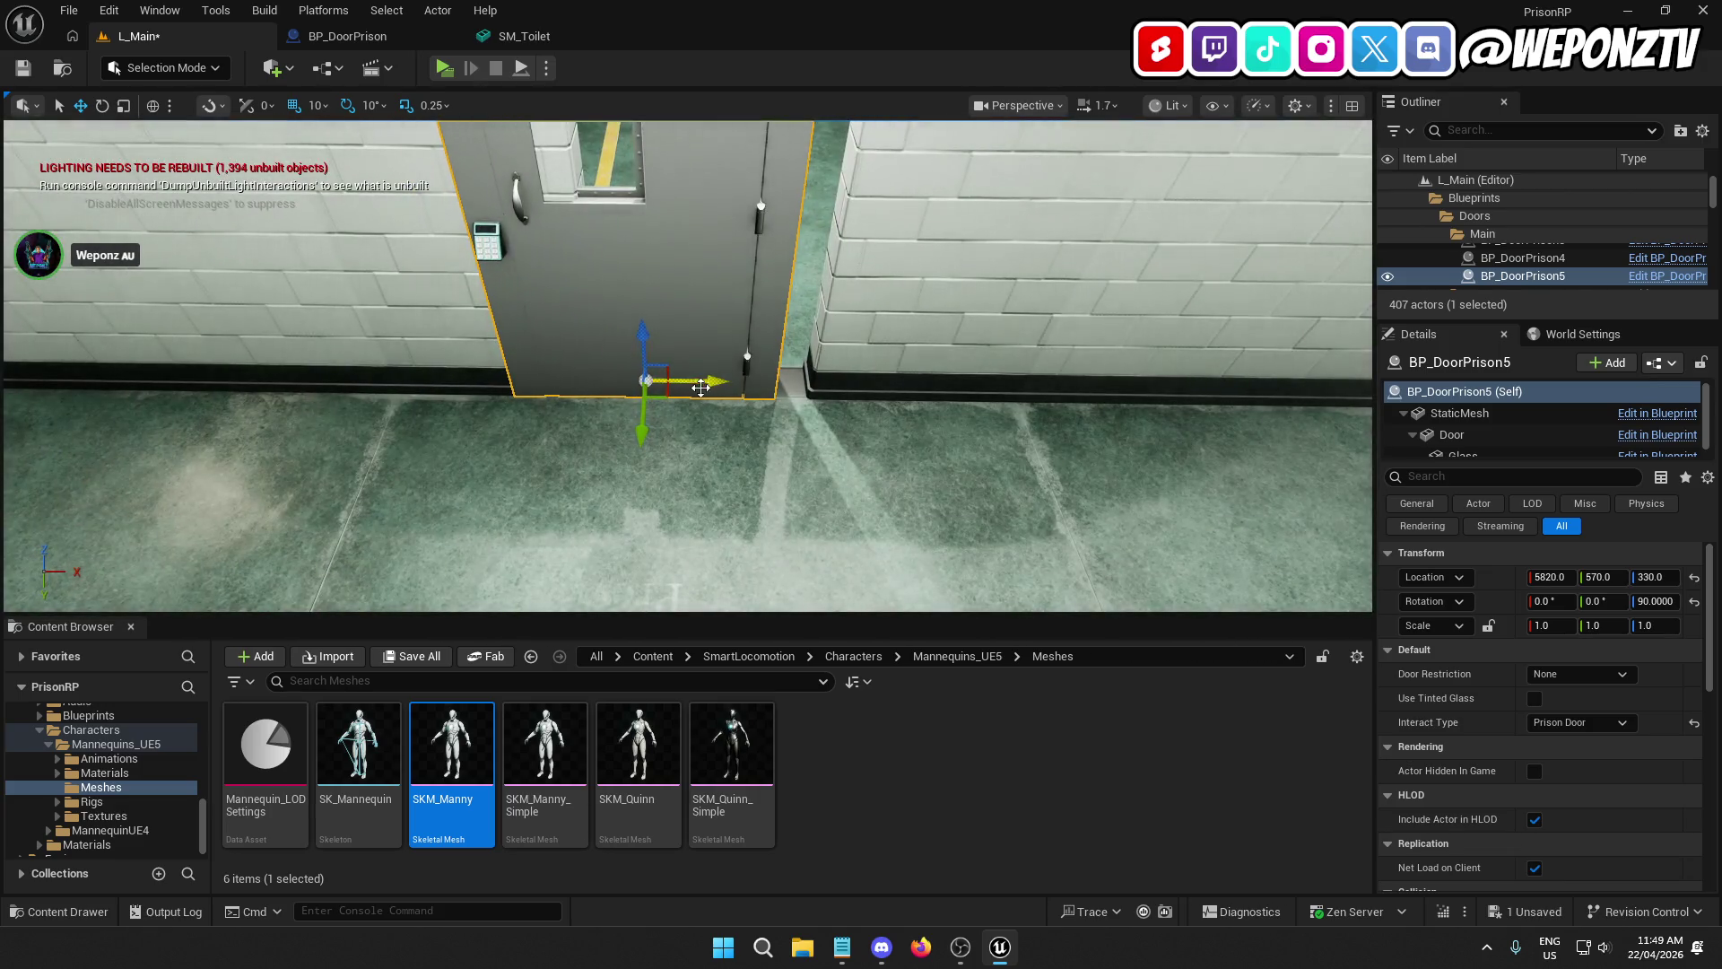
left_click_drag(701, 387, 777, 382)
mouse_move(710, 444)
left_mouse_down()
mouse_move(715, 428)
mouse_move(709, 451)
left_mouse_up()
key("ctrl+d")
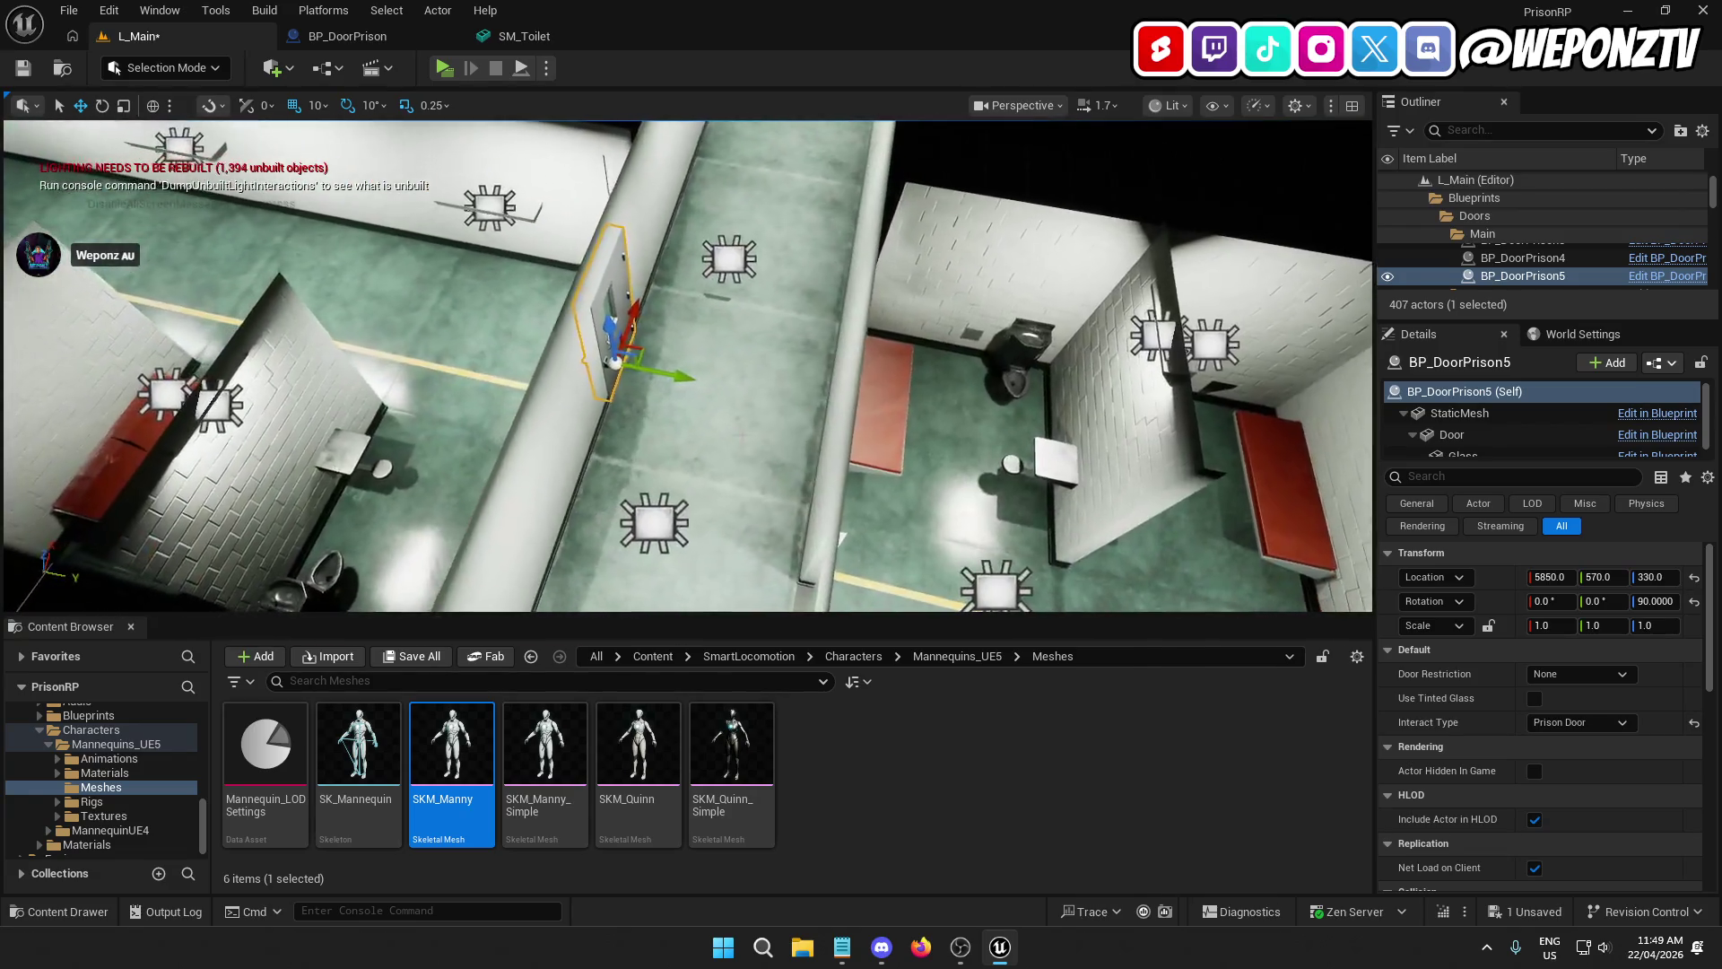
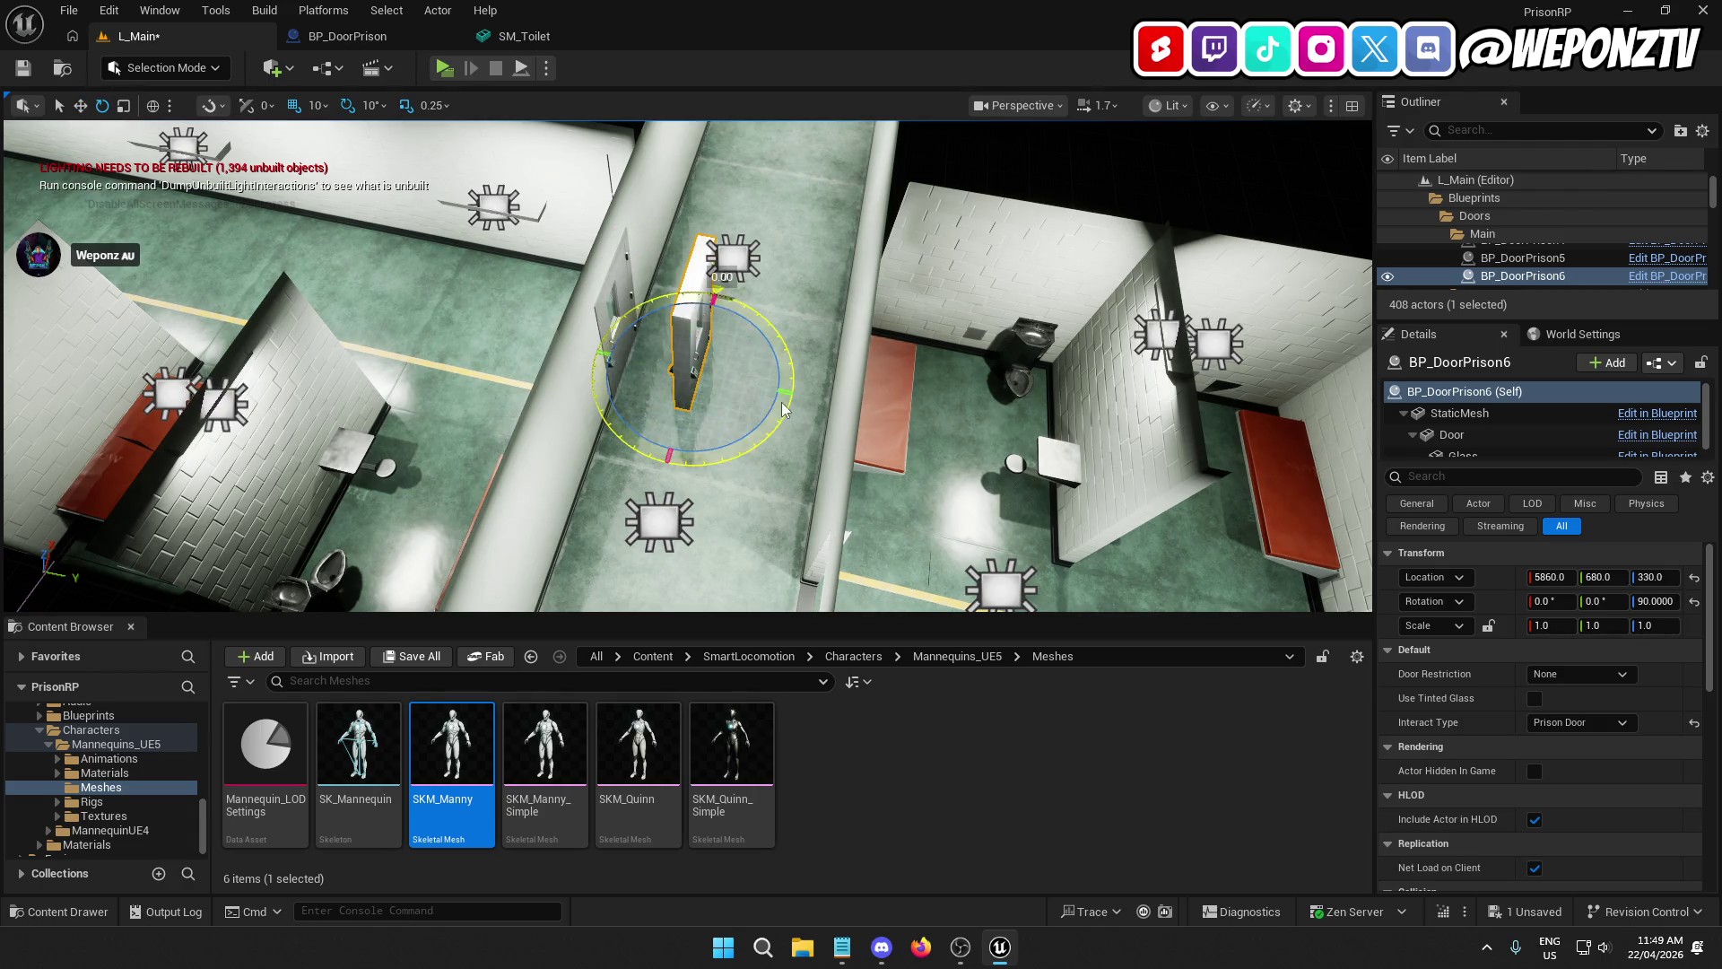
Step: Turn BP_DoorPrison6 to face the hallway and seat it in the wall
mouse_move(782, 410)
left_mouse_down()
mouse_move(812, 381)
mouse_move(802, 466)
left_mouse_up()
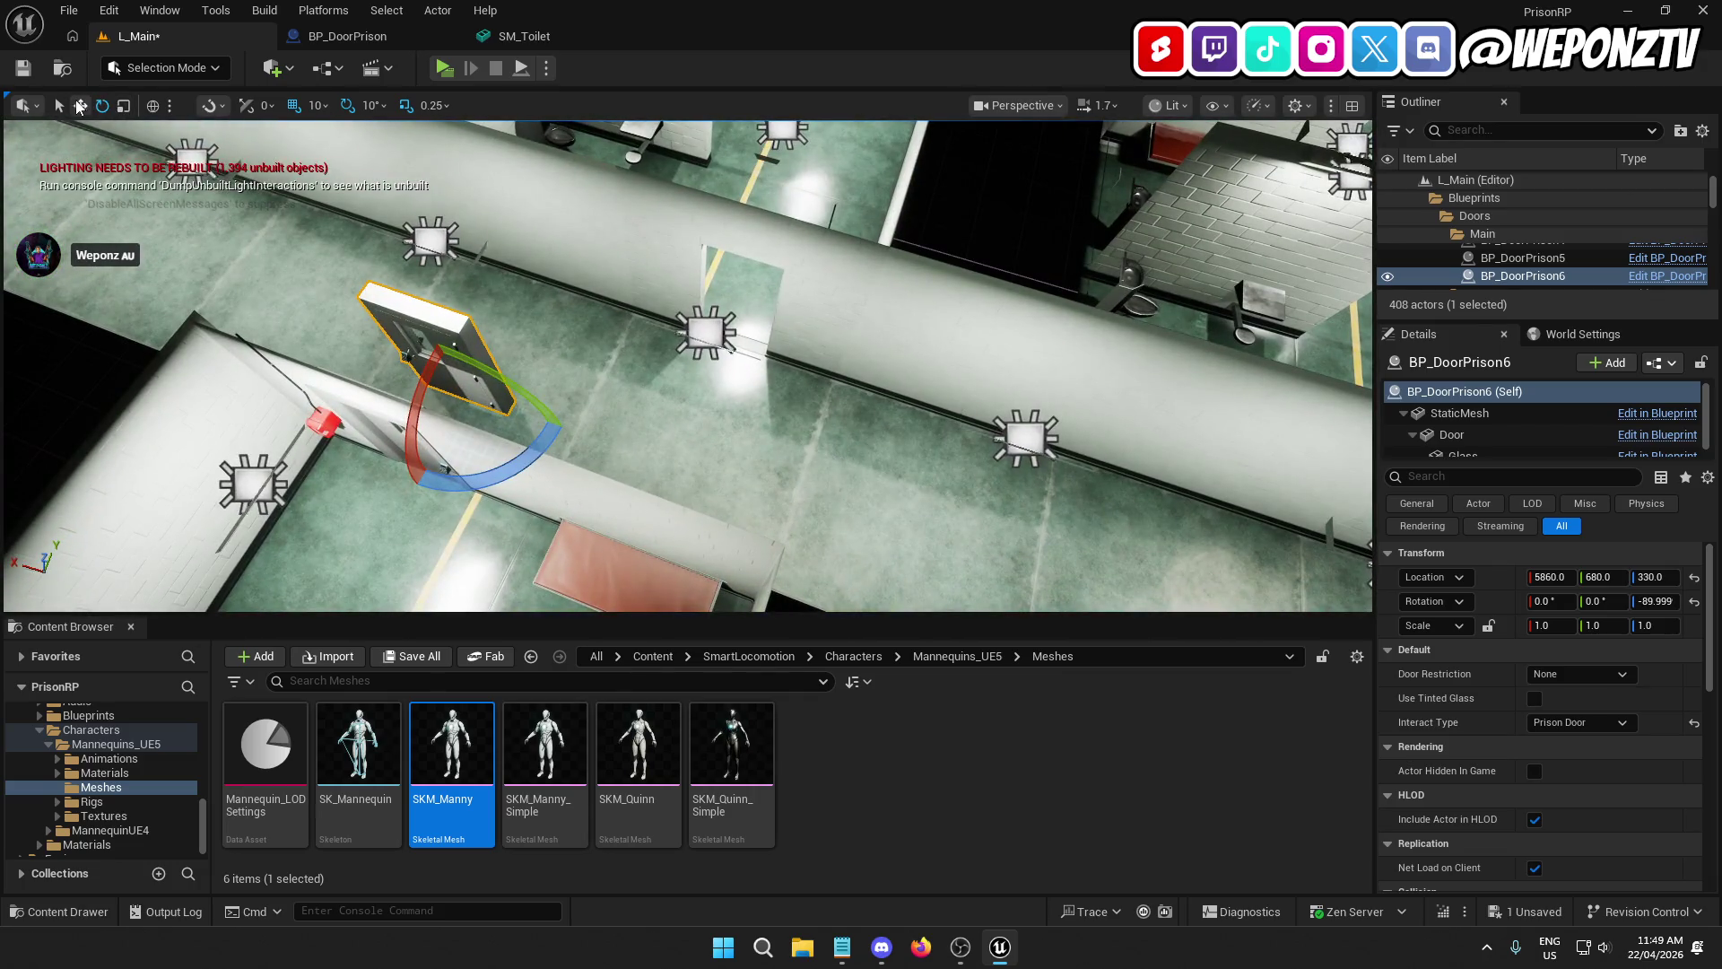
left_click(80, 106)
mouse_move(415, 373)
left_mouse_down()
mouse_move(685, 412)
mouse_move(765, 293)
left_mouse_up()
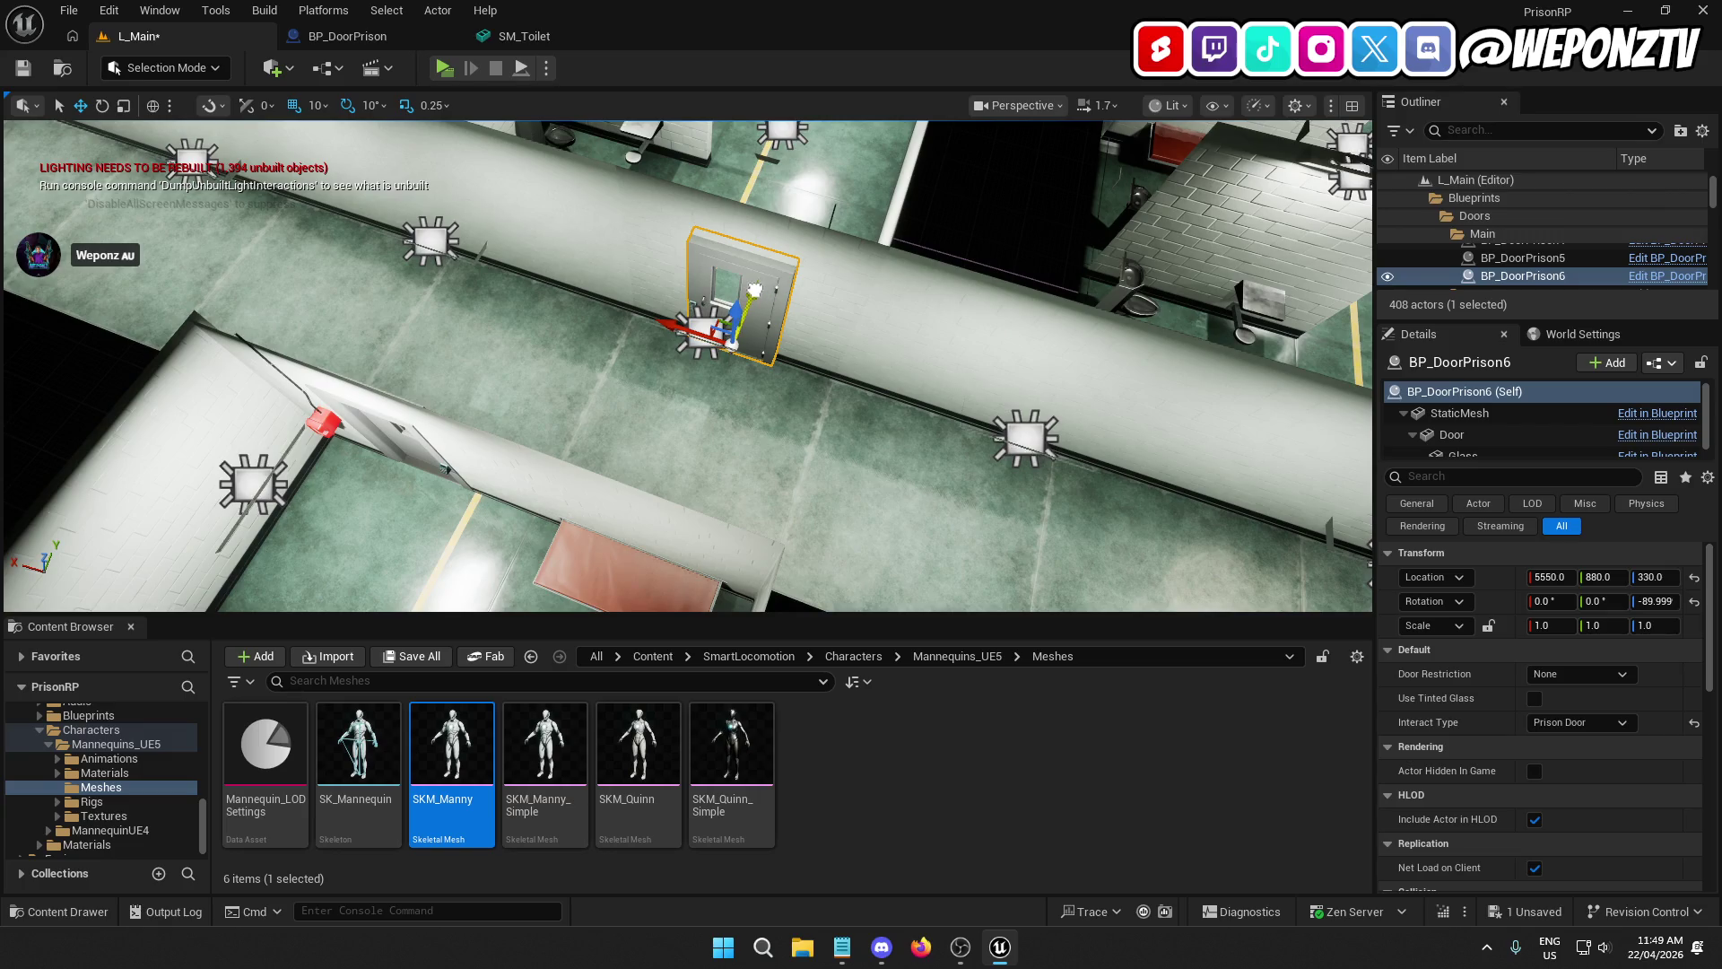
key("ctrl+z")
key("f")
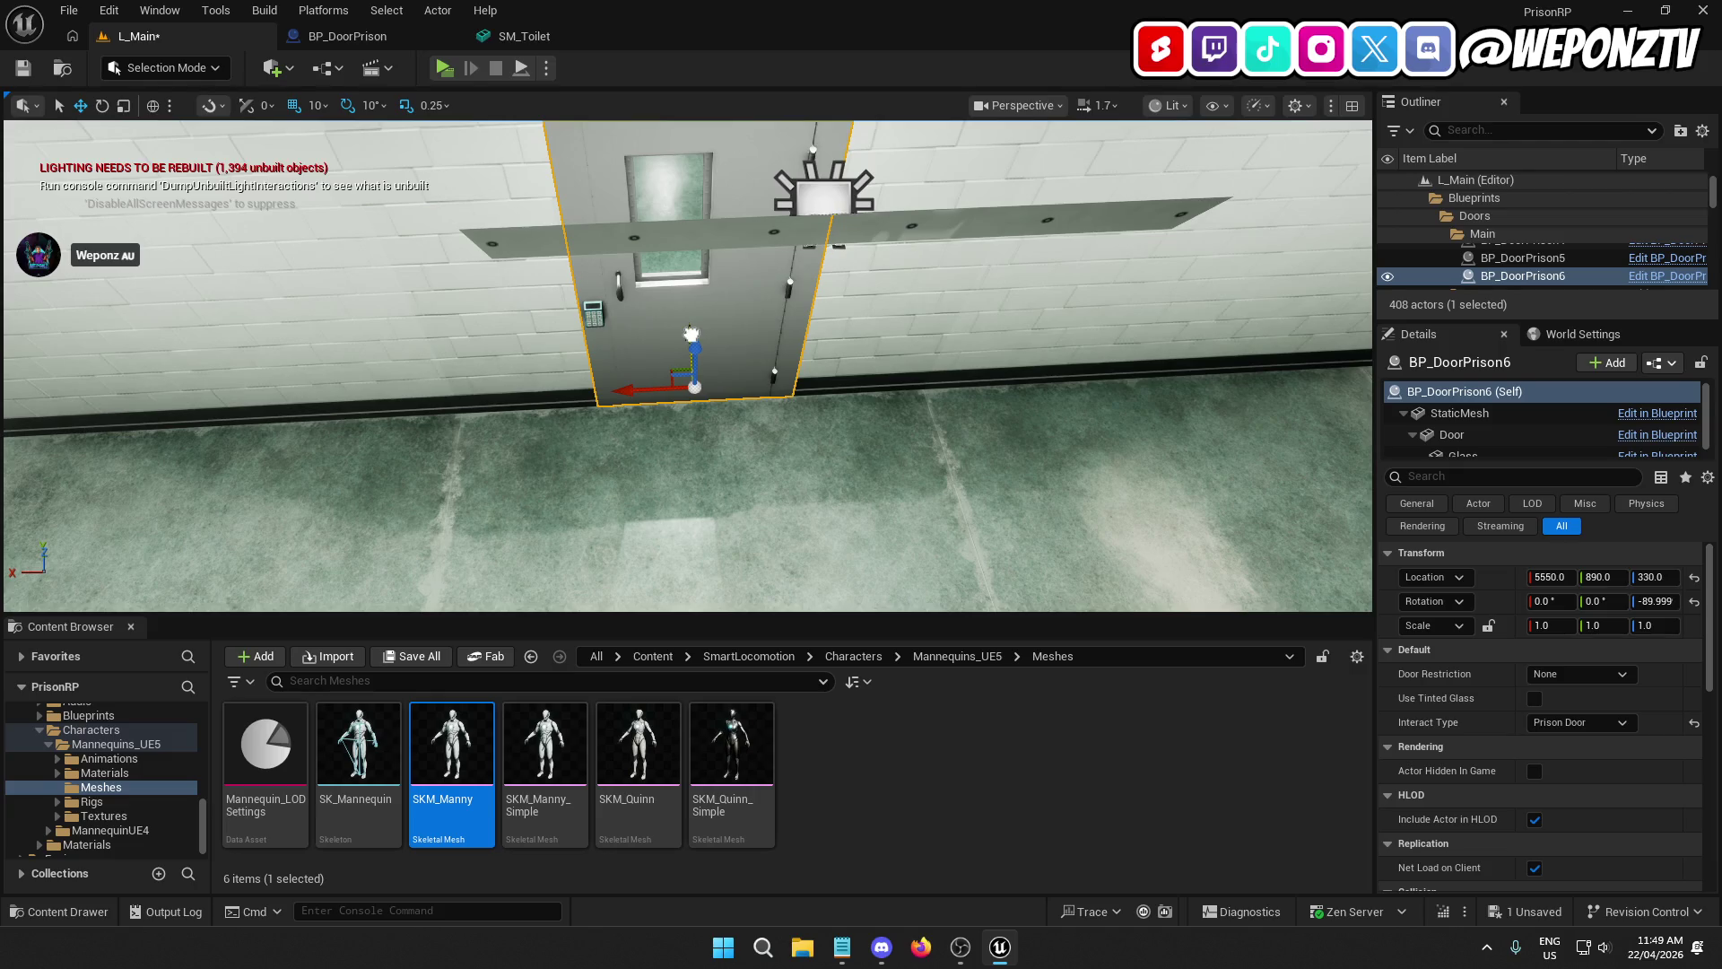
left_click_drag(691, 334, 689, 328)
scroll(721, 340, "down", 5)
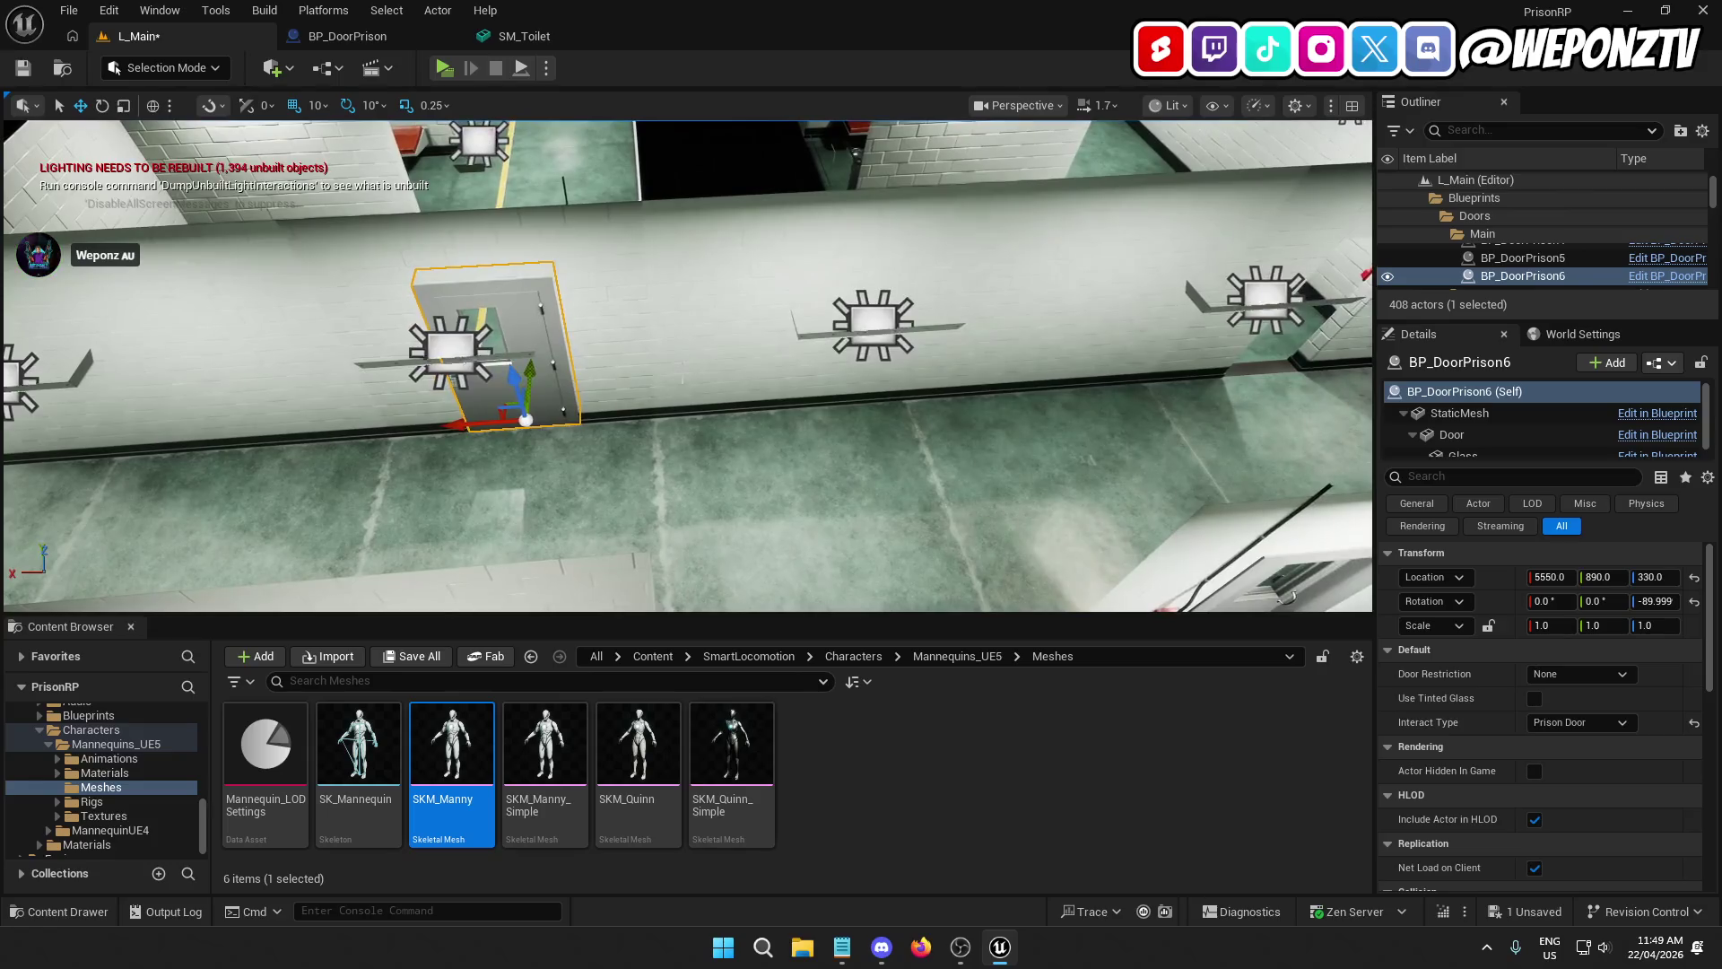
Step: Duplicate the door as BP_DoorPrison7 and place it further along the wall at X 4650
key("ctrl+d")
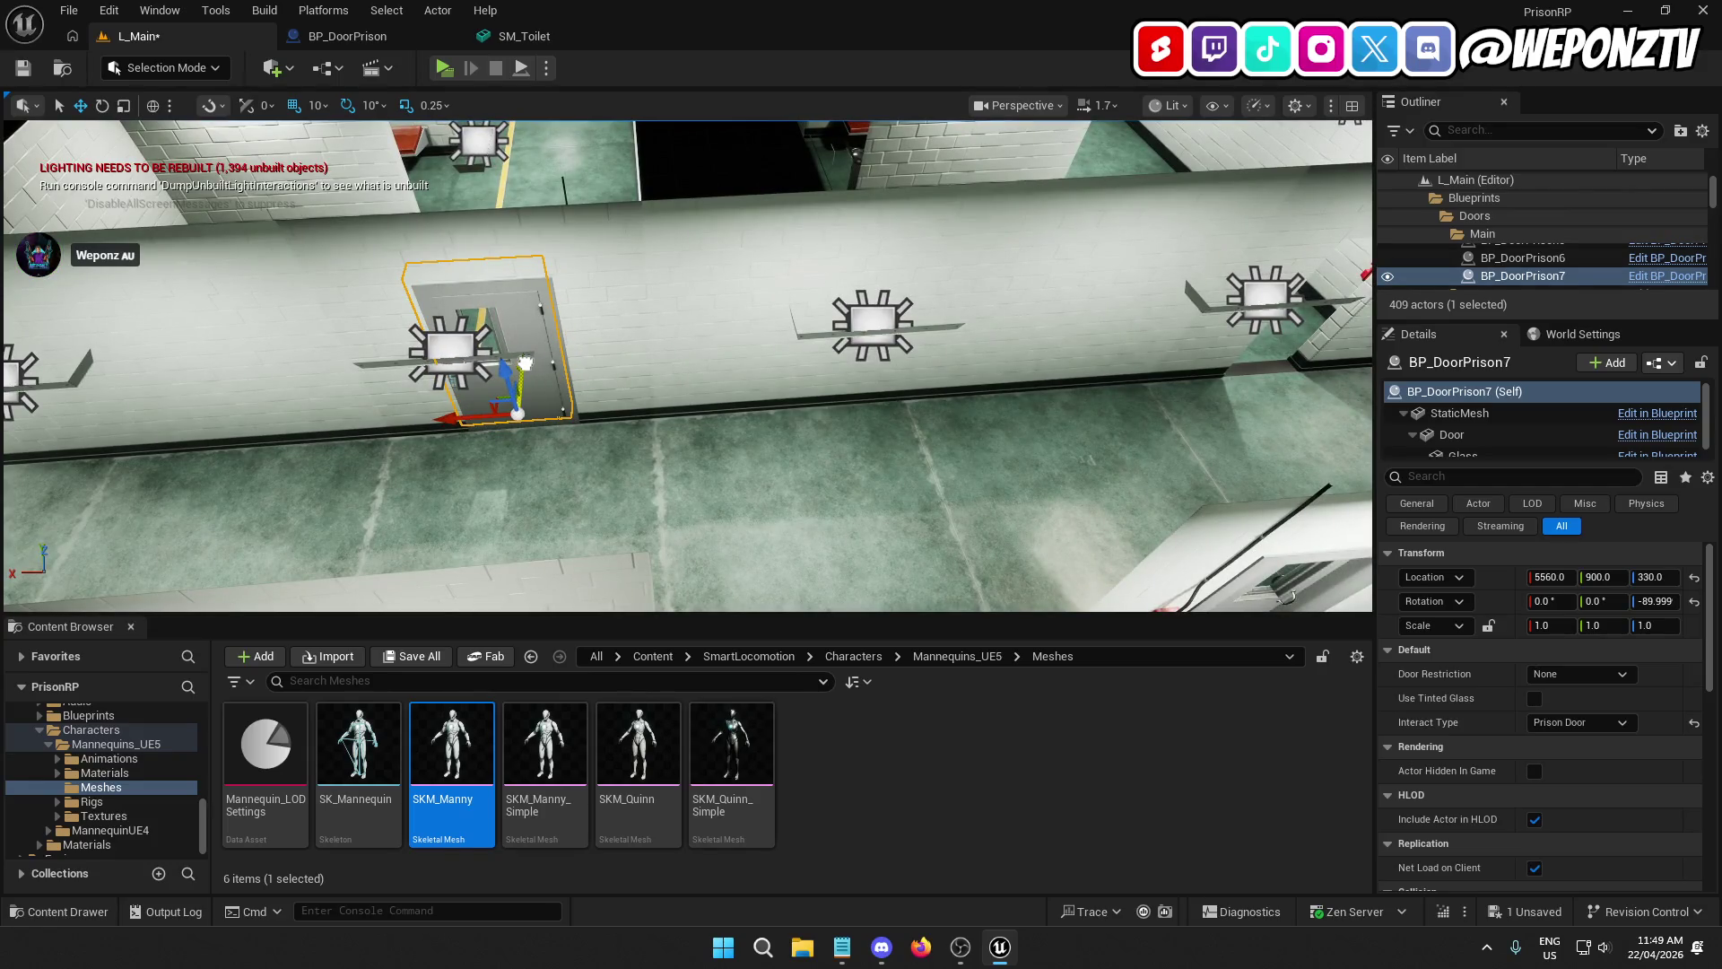
left_click_drag(457, 418, 1166, 385)
key("f")
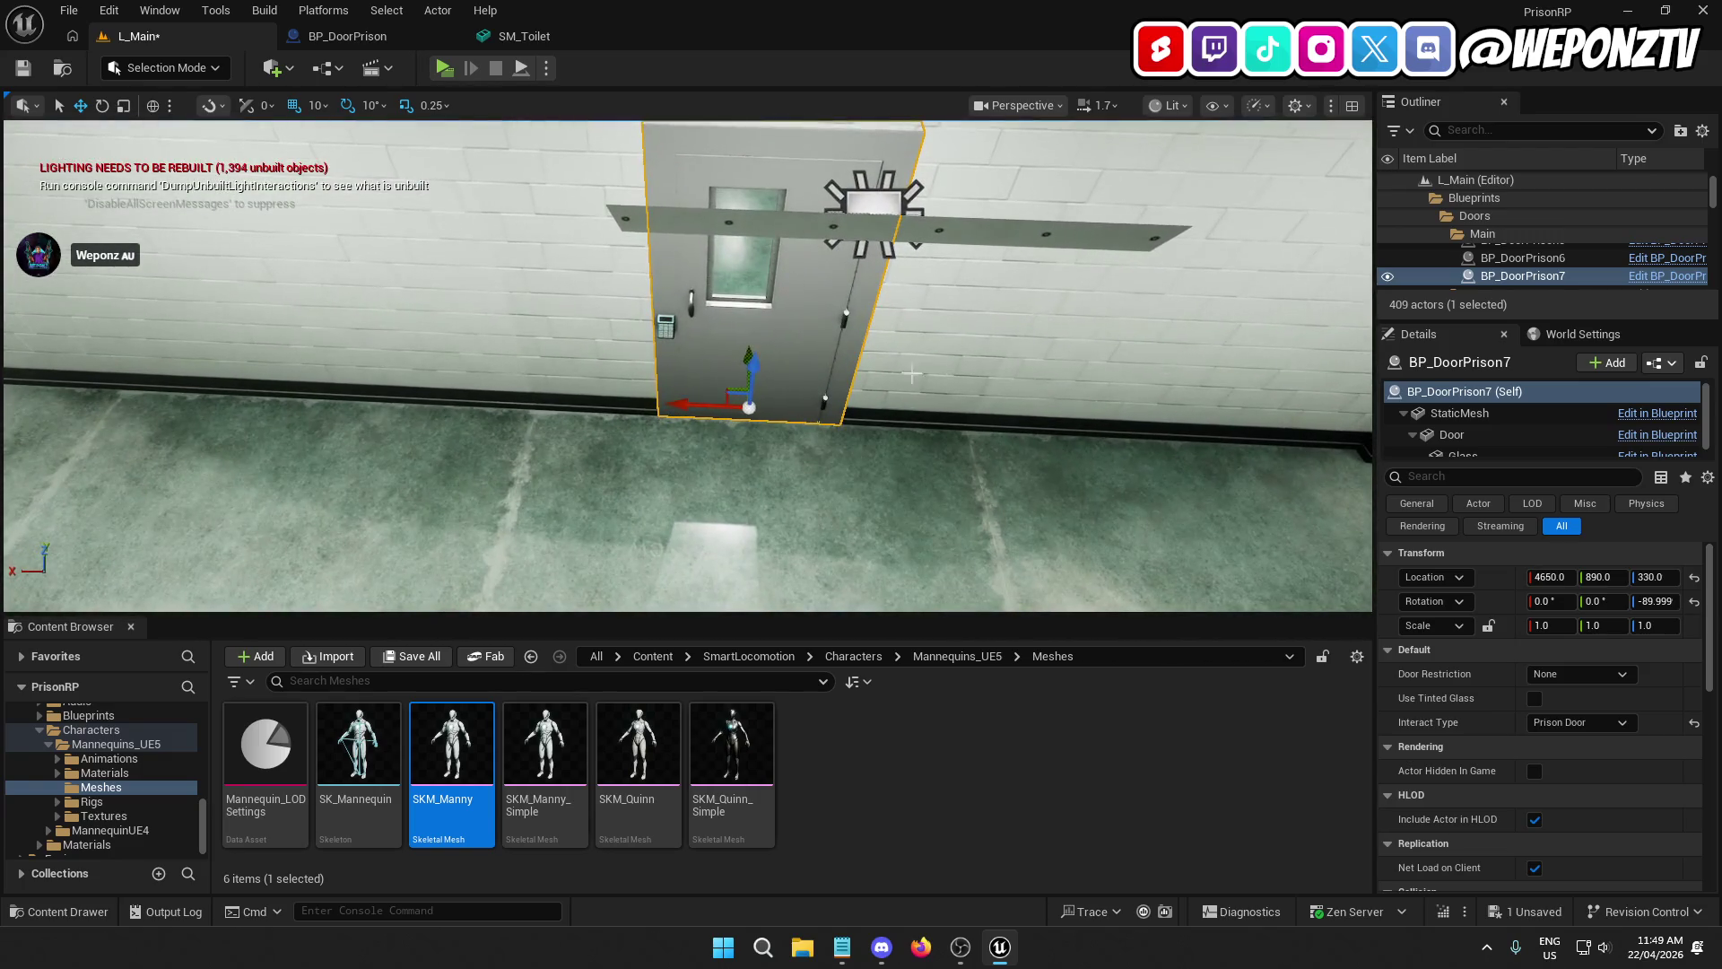
left_click_drag(748, 351, 743, 353)
scroll(773, 371, "down", 10)
left_click(838, 352)
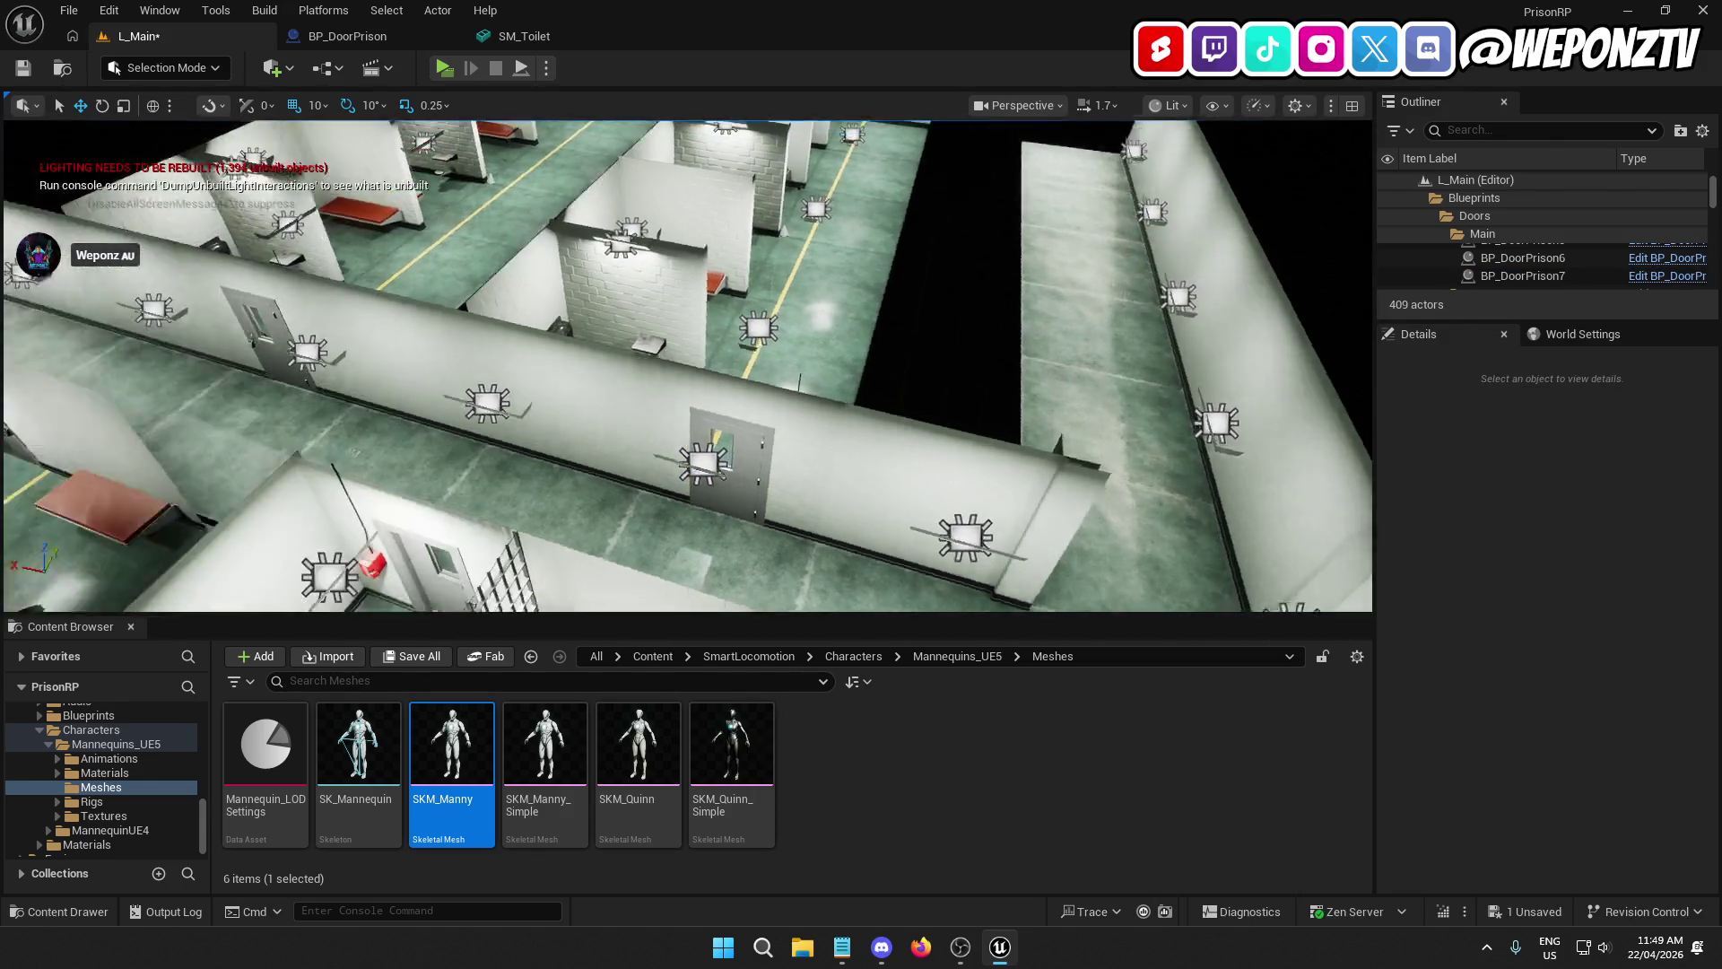
Step: Delete the floor tile at the hallway's far end
mouse_move(838, 351)
left_mouse_down()
mouse_move(744, 332)
mouse_move(754, 368)
mouse_move(713, 341)
left_mouse_up()
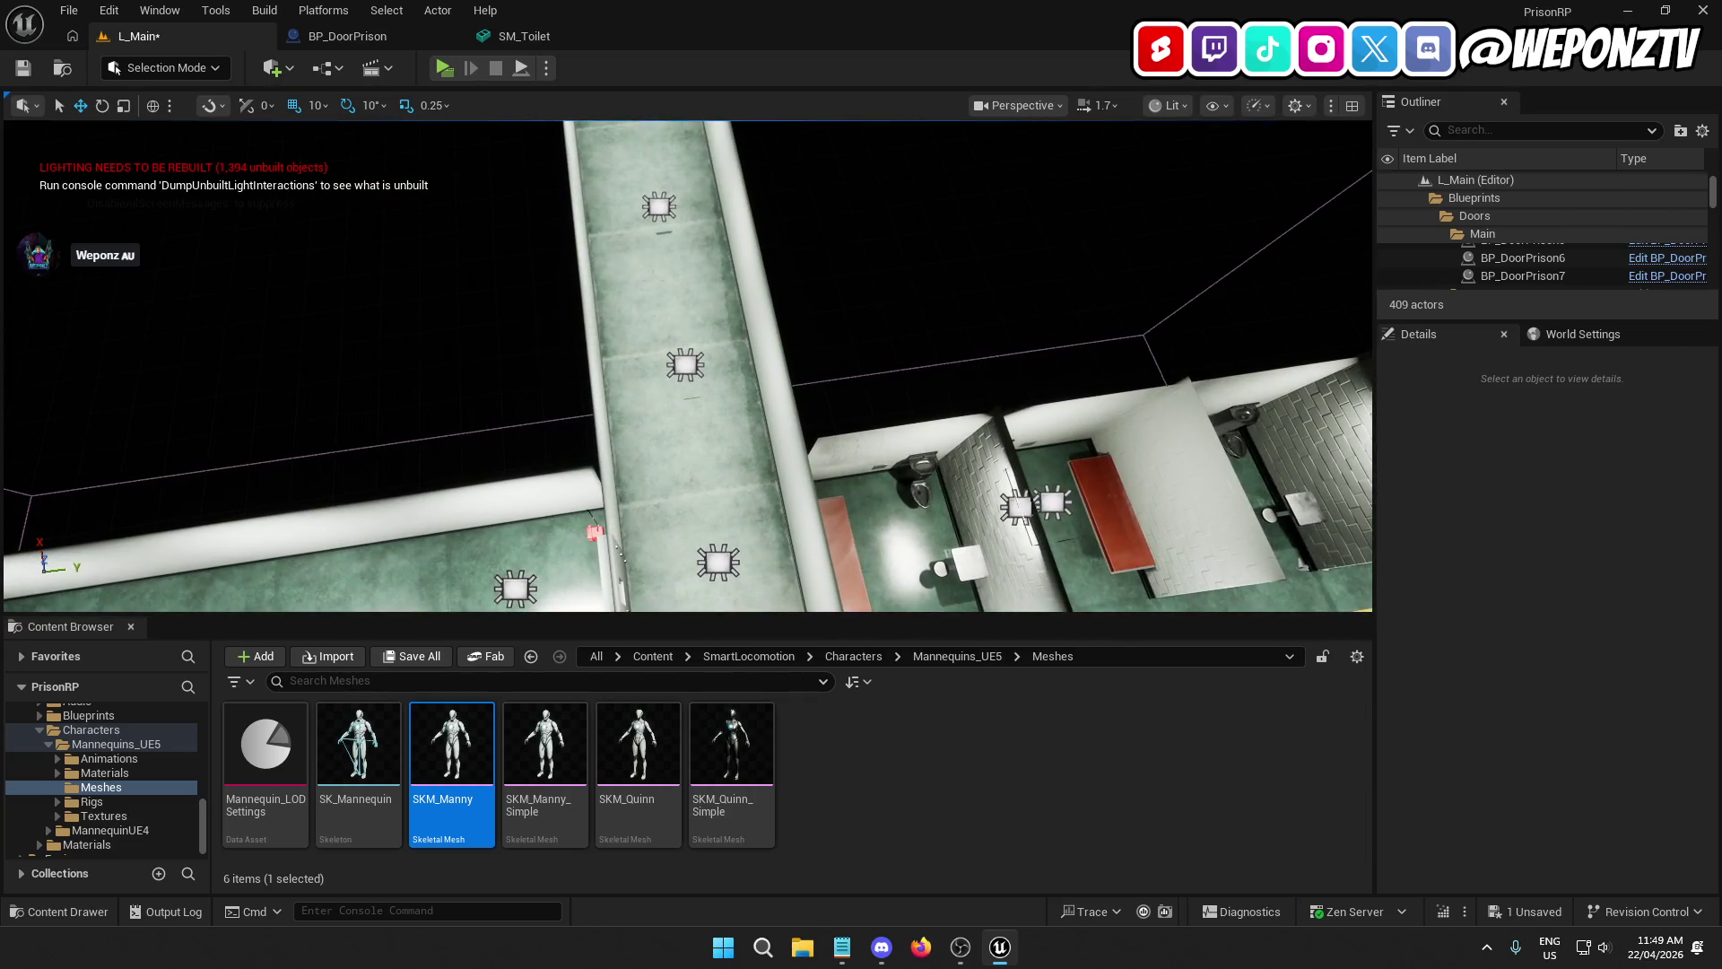
left_click(652, 280)
key("Delete")
mouse_move(653, 281)
left_mouse_down()
mouse_move(653, 332)
mouse_move(605, 256)
left_mouse_up()
Step: Delete the last ceiling lamps, including A76, and the end ceiling tiles such as SM_Ceiling_3m61
left_click(667, 249)
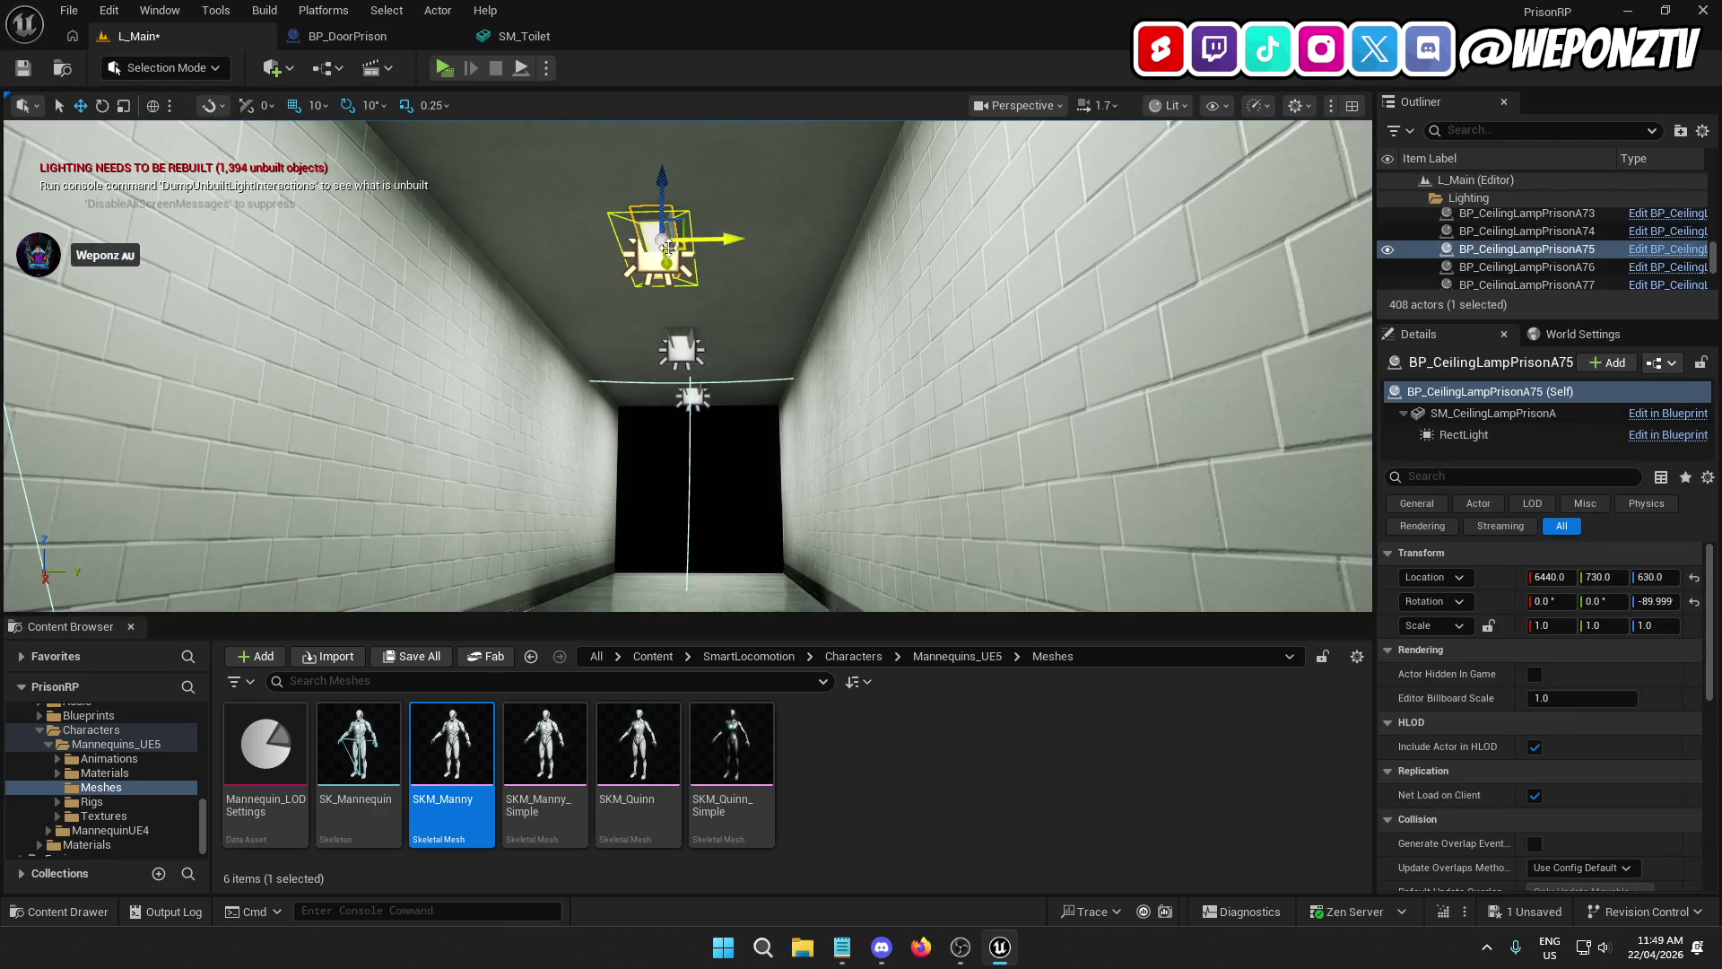
key("Delete")
left_click(681, 339)
key("Delete")
left_click(691, 390)
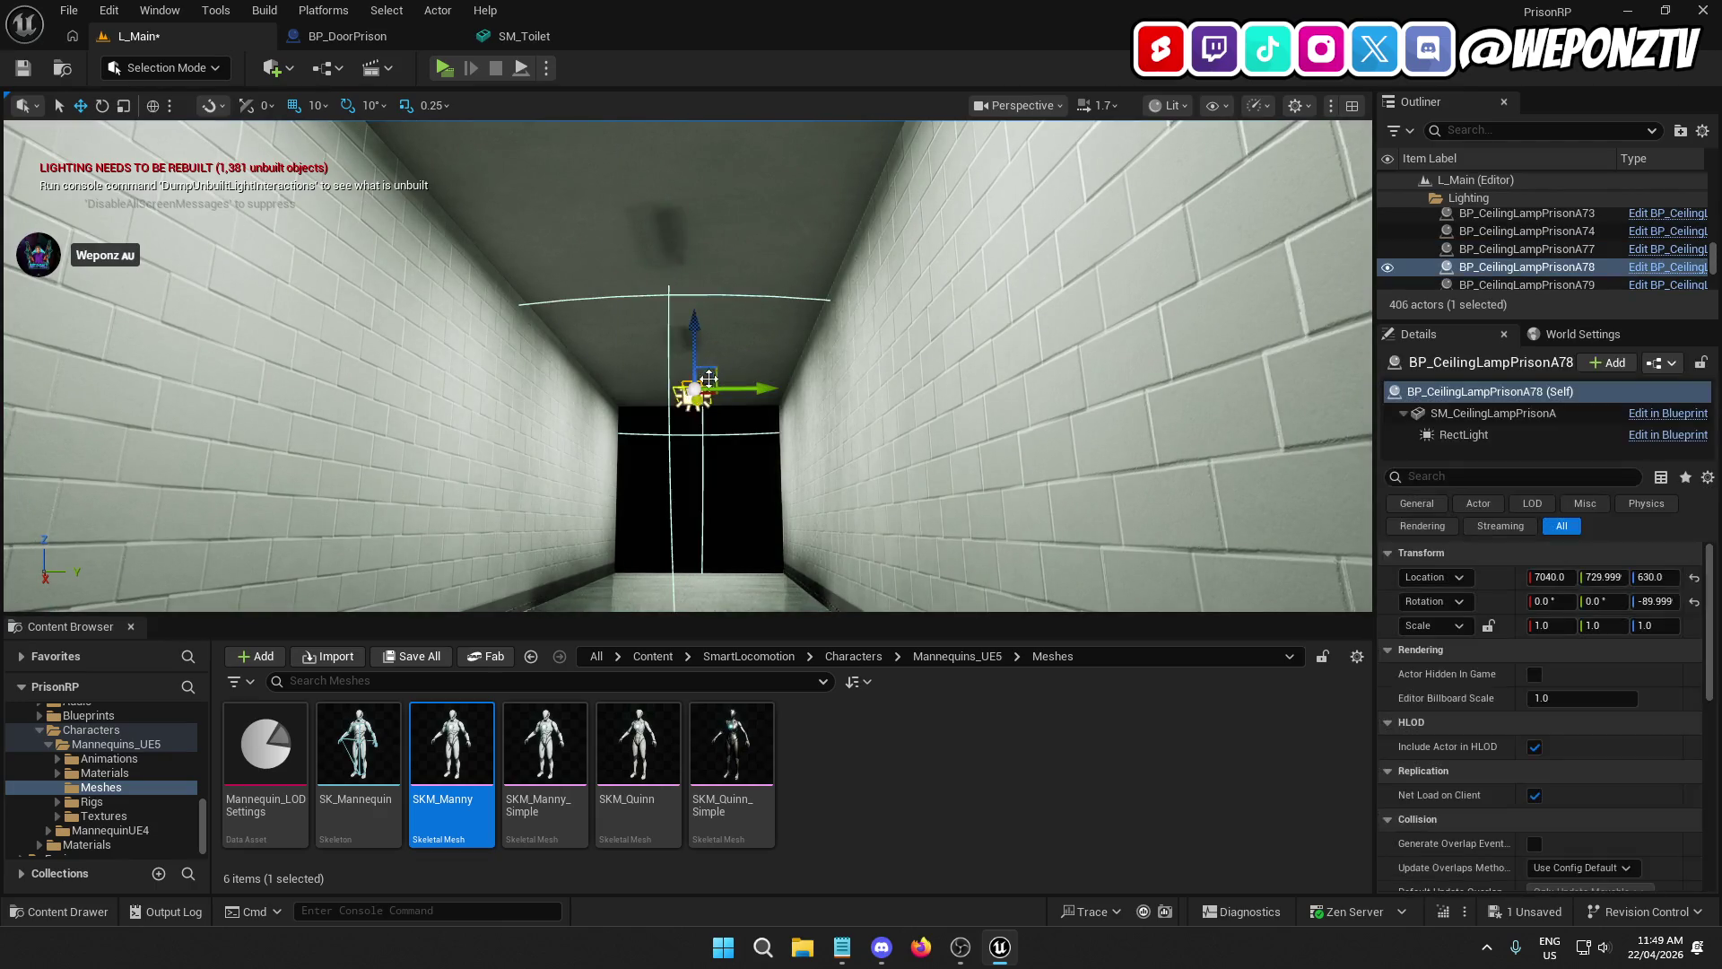
key("Delete")
left_click(711, 373)
key("Delete")
left_click(720, 324)
key("Delete")
left_click(705, 296)
key("Delete")
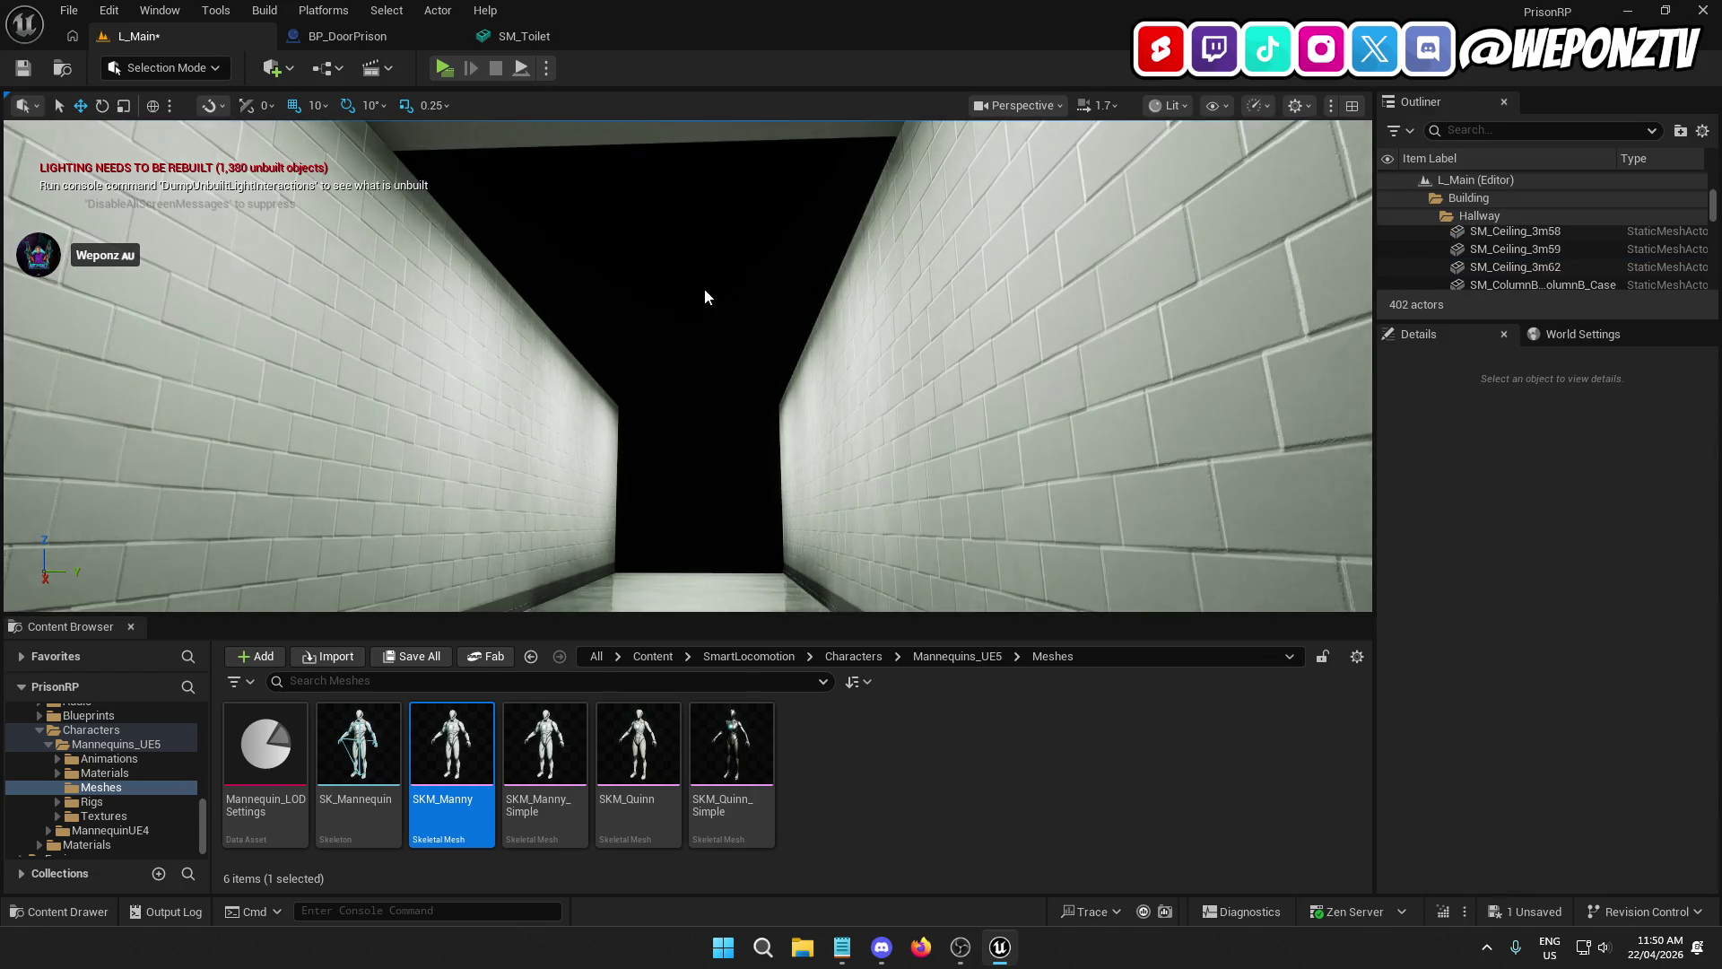
Step: Delete three left-side hallway wall sections at the far end
left_click(556, 403)
key("Delete")
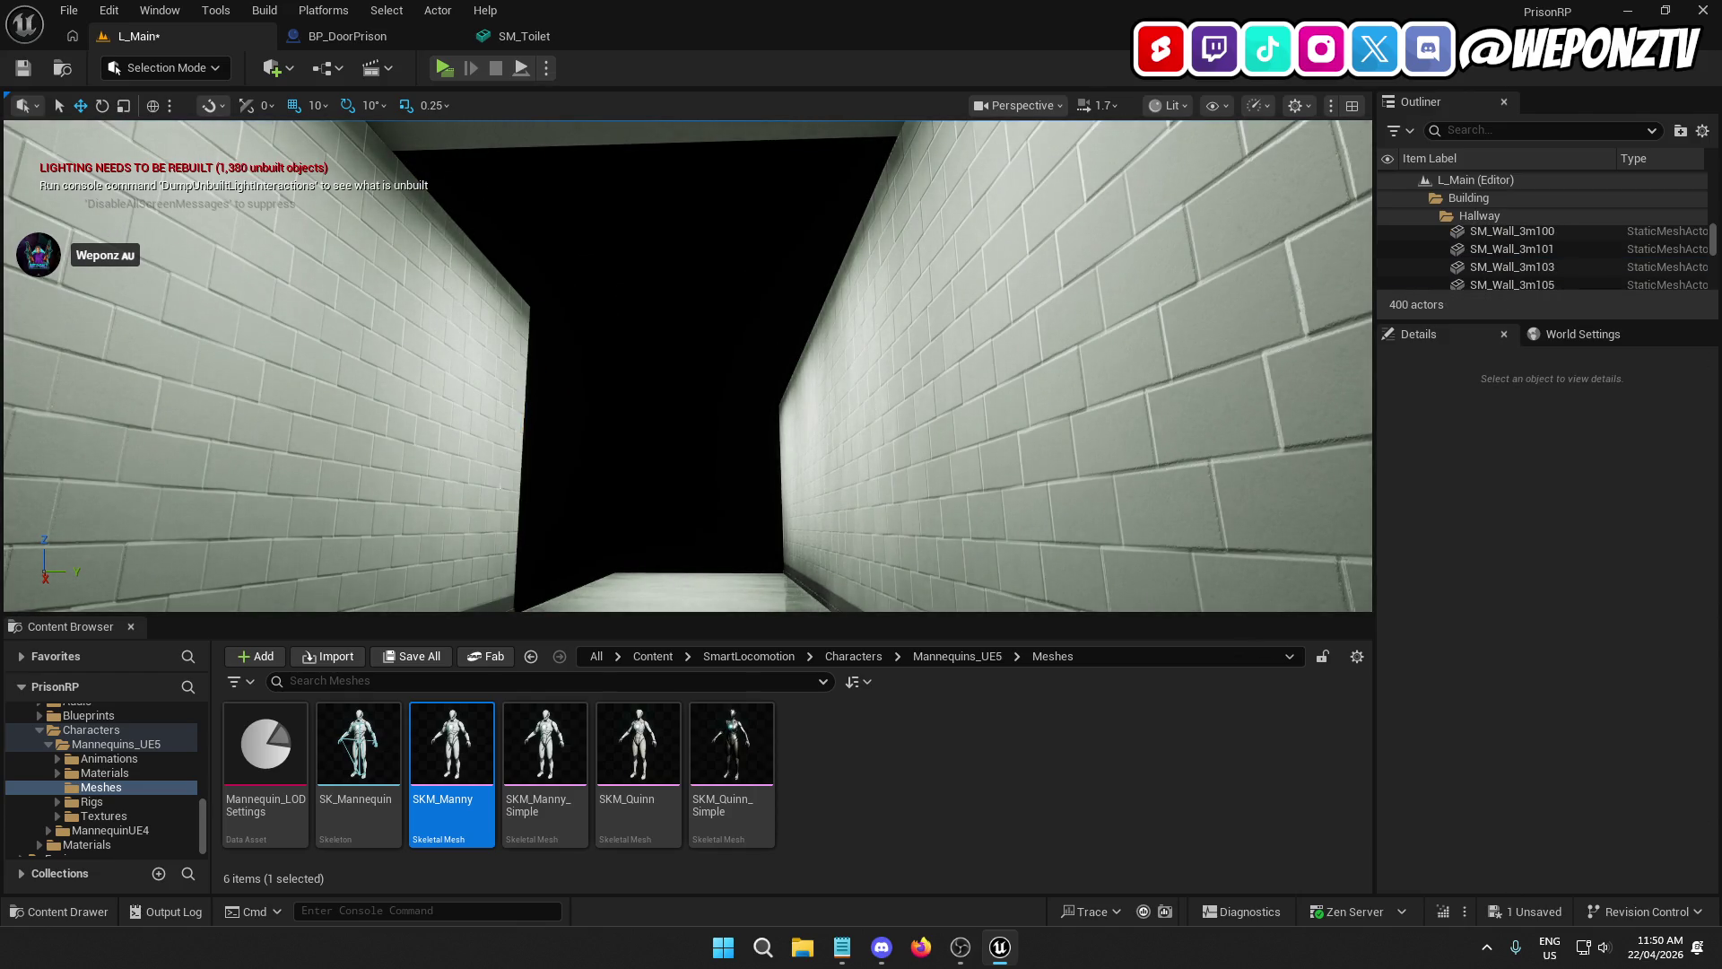
left_click(682, 377)
key("Delete")
left_click(490, 411)
key("Delete")
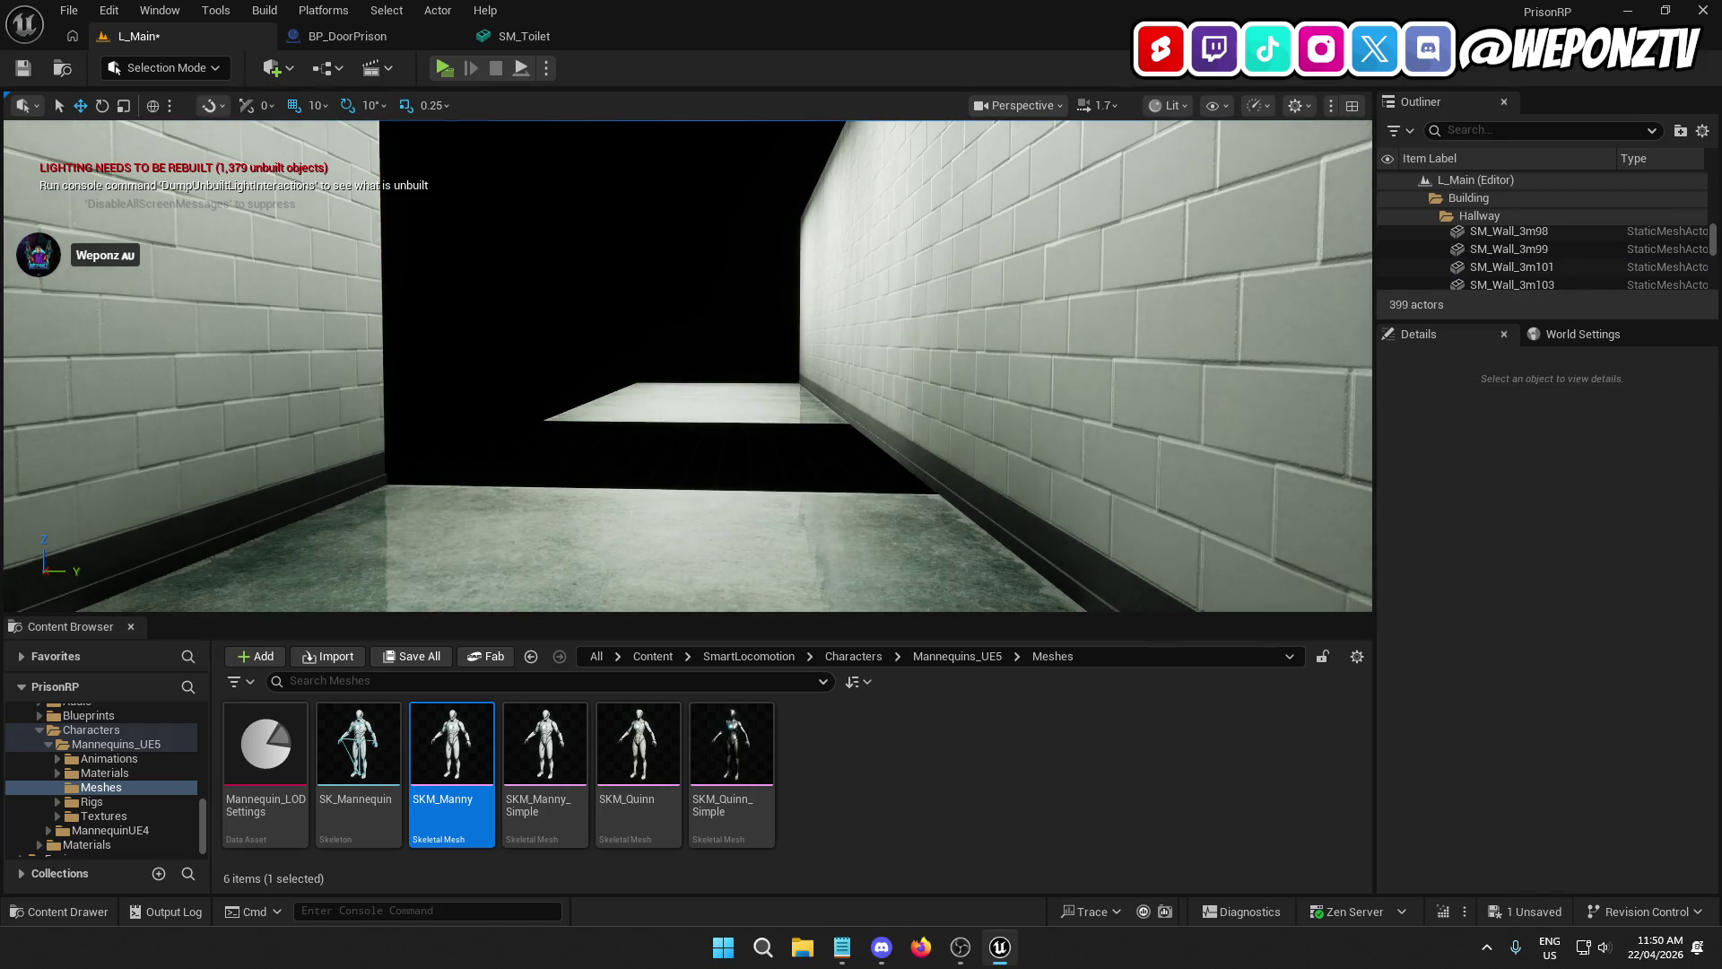
Step: Delete the end floor piece and the right-side and end wall sections, including SM_Wall_3m103
left_click(679, 387)
key("Delete")
left_click(678, 387)
key("Delete")
left_click(879, 405)
key("Delete")
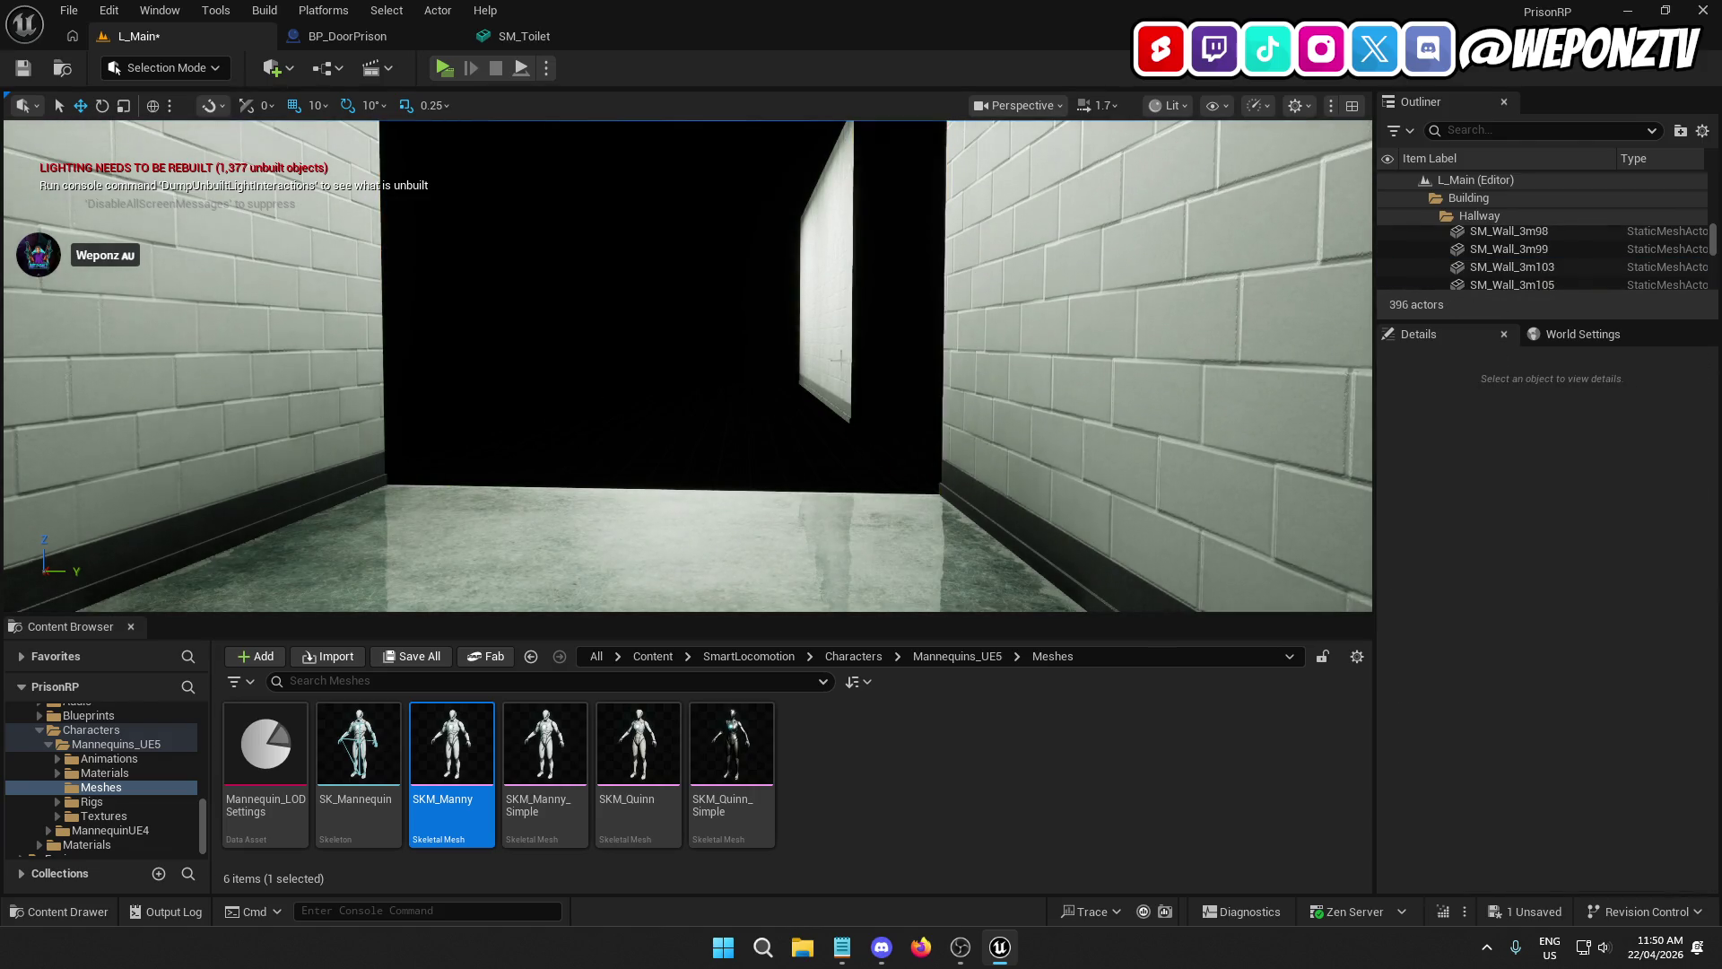
left_click(833, 345)
key("Delete")
left_click(816, 359)
key("Delete")
mouse_move(842, 373)
left_mouse_down()
mouse_move(842, 305)
mouse_move(842, 394)
mouse_move(798, 395)
mouse_move(798, 358)
mouse_move(798, 413)
mouse_move(780, 412)
mouse_move(811, 403)
mouse_move(530, 365)
left_mouse_up()
Step: Duplicate SM_Wall_3m98, rotate the copy 90°, and slide it across the hallway's far end
left_click(344, 413)
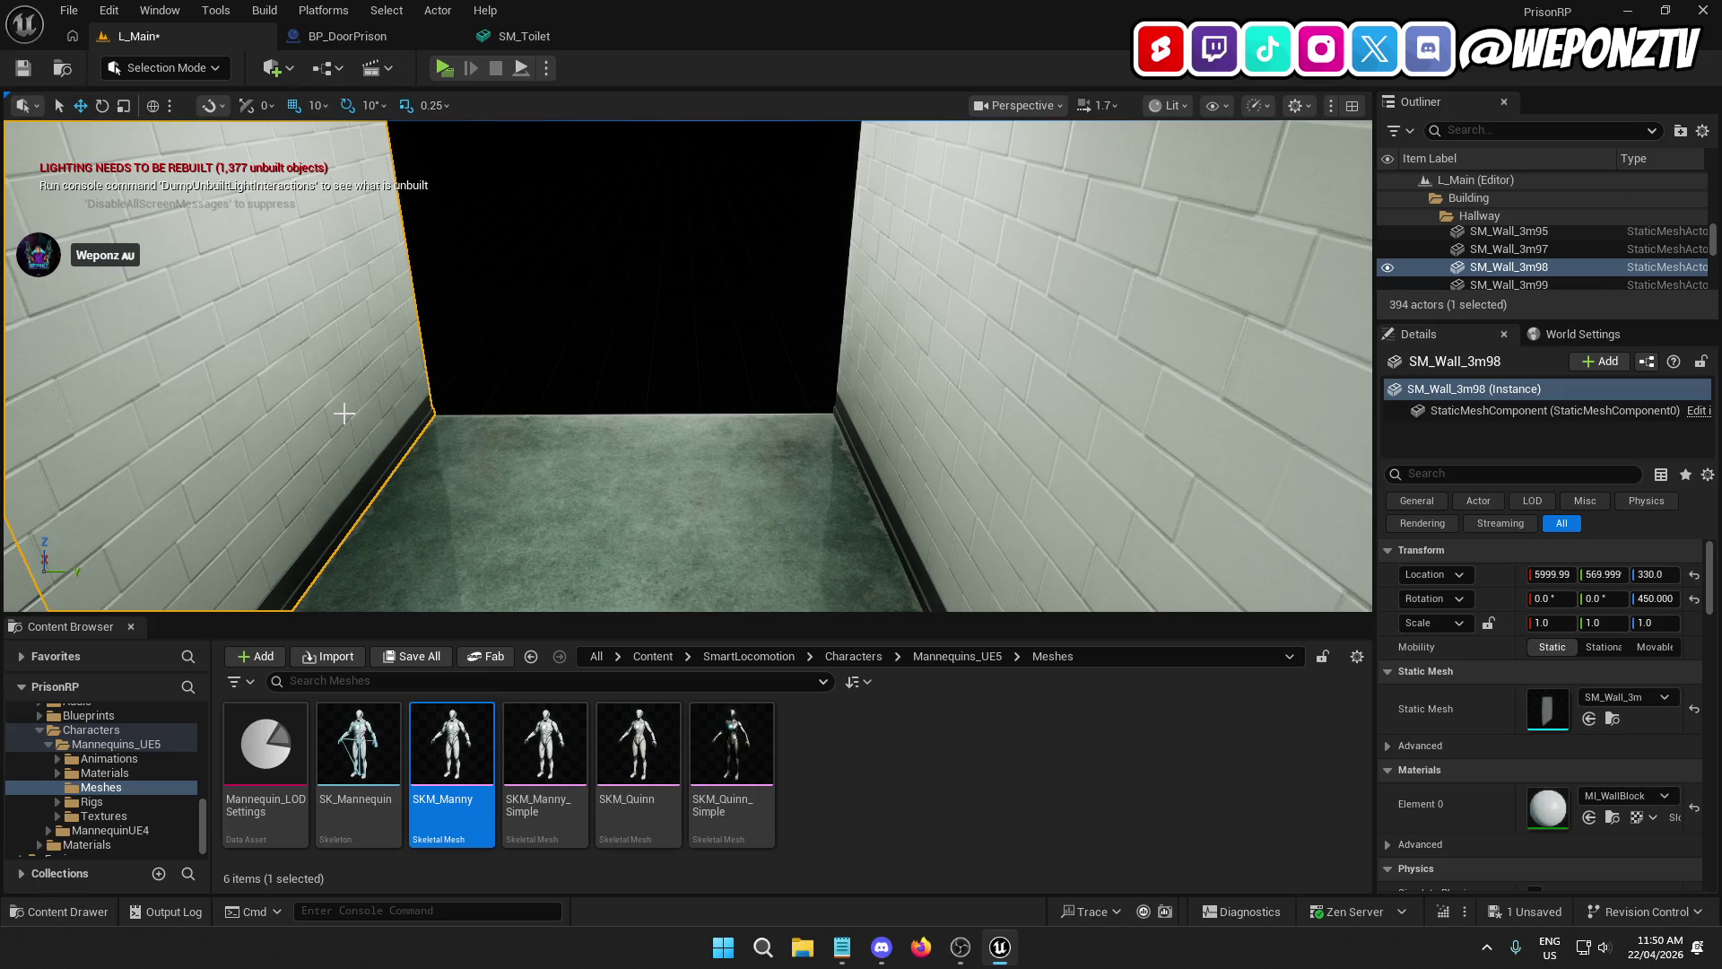
key("ctrl+d")
left_click_drag(364, 425, 395, 381)
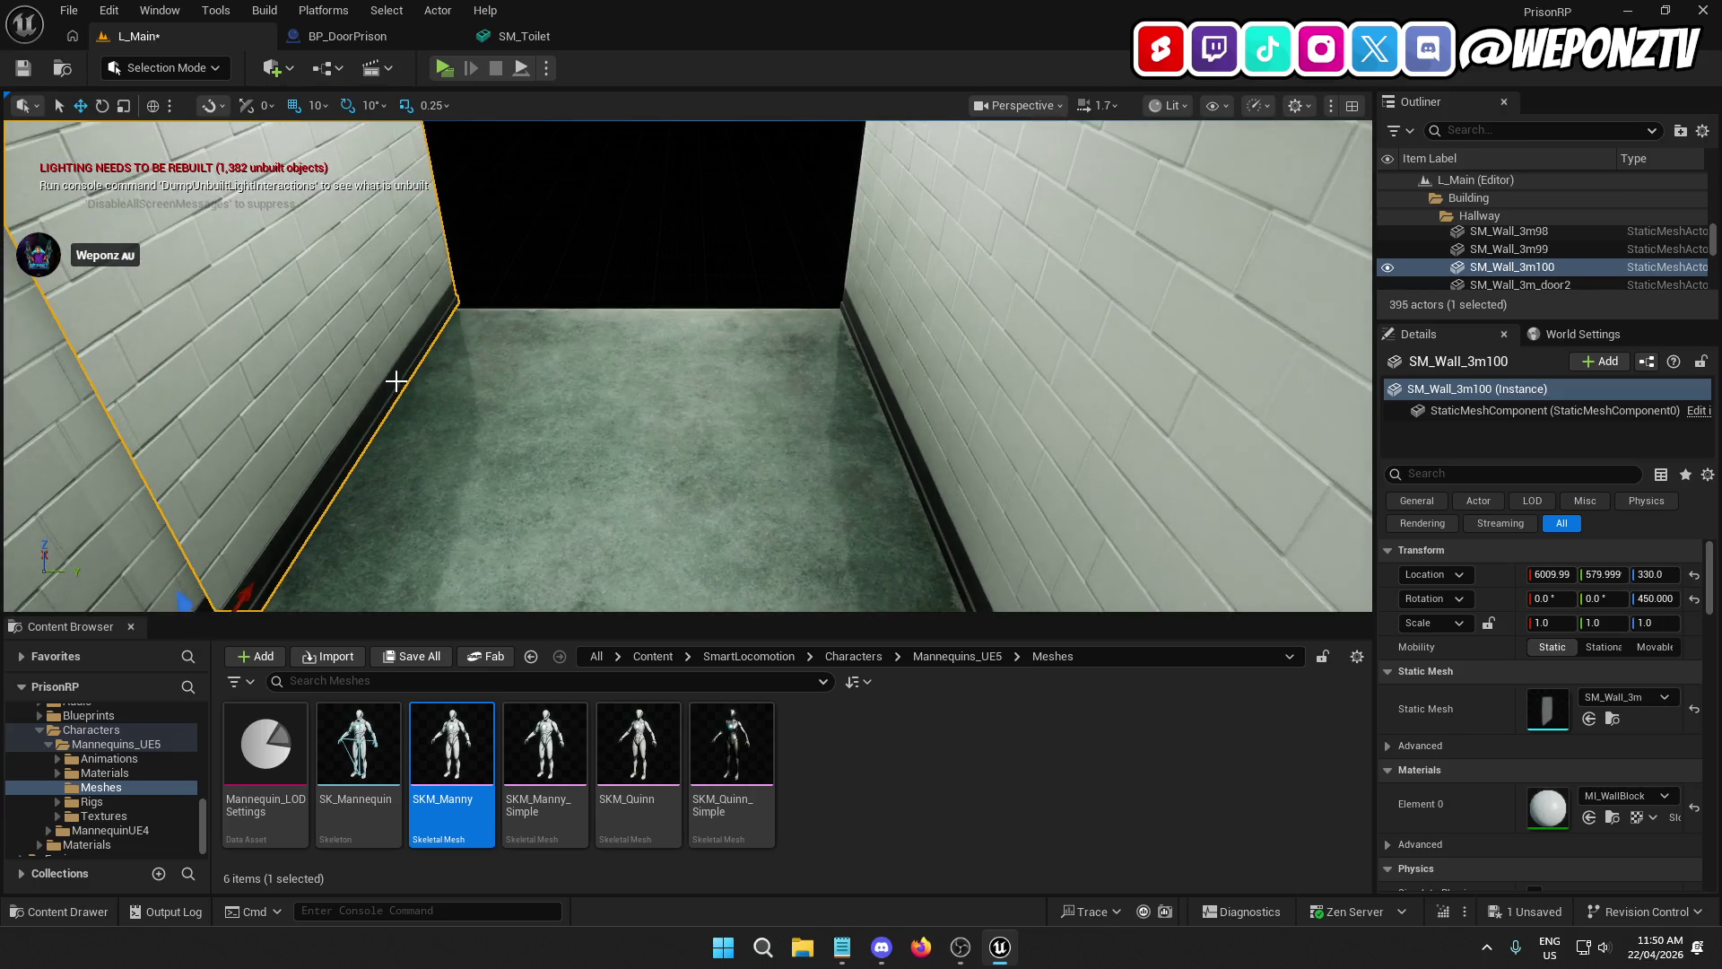
left_click(104, 105)
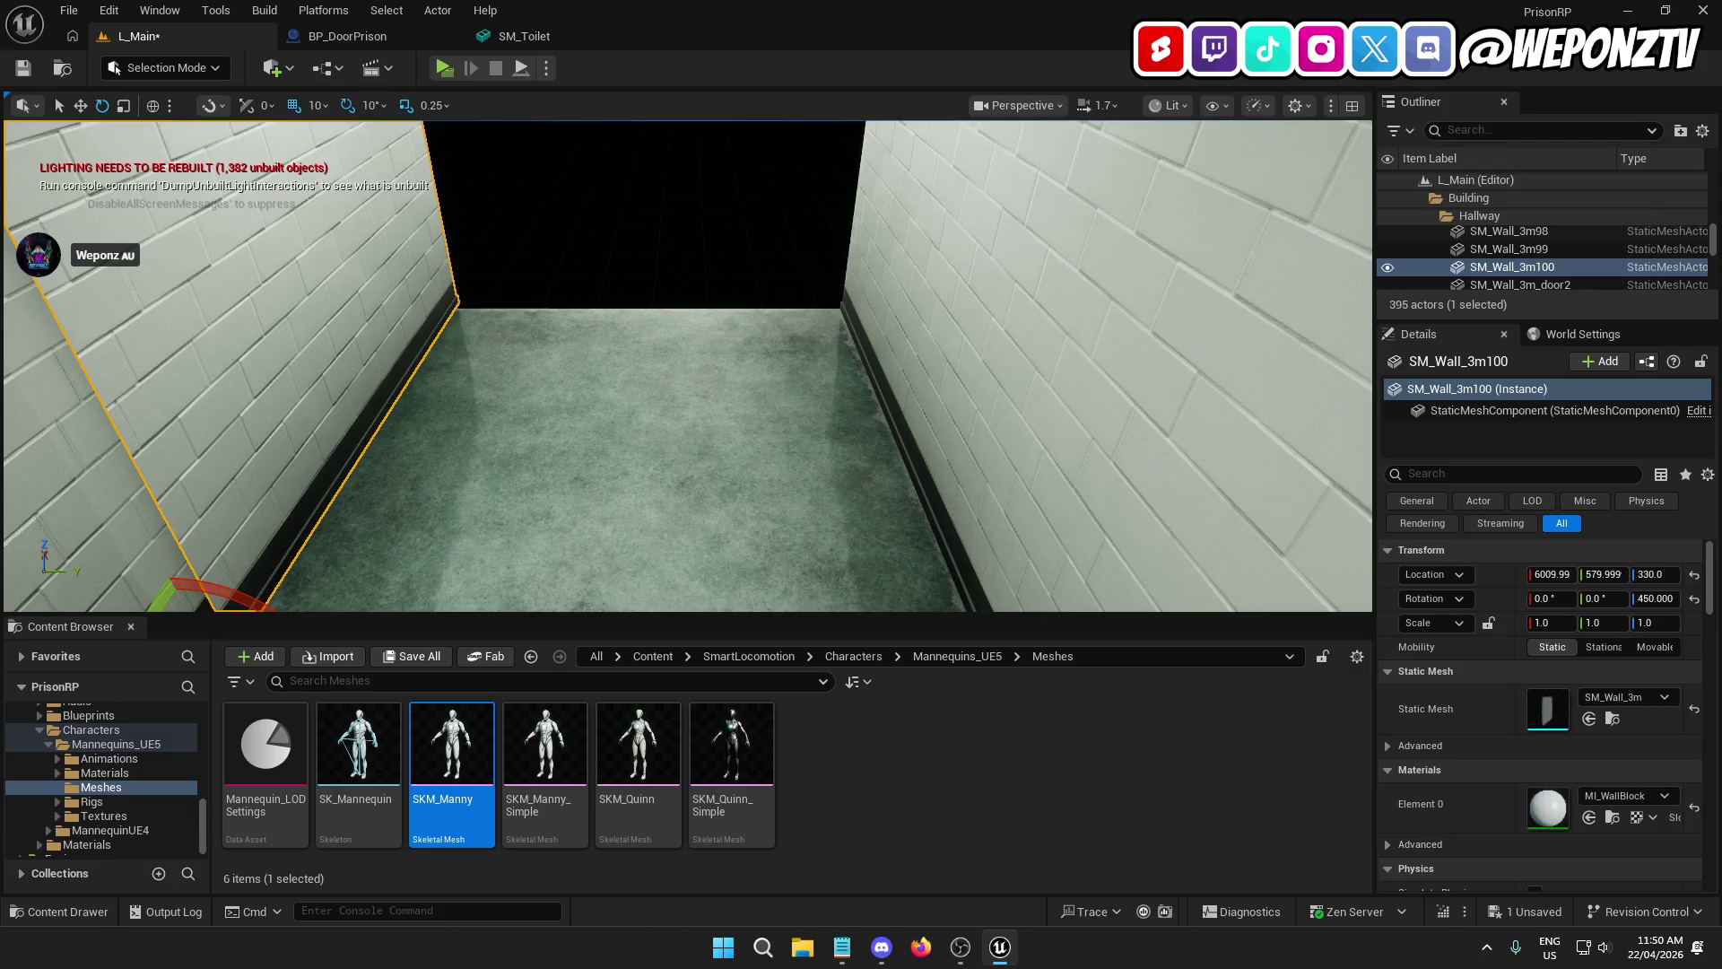
mouse_move(320, 524)
left_mouse_down()
mouse_move(319, 503)
mouse_move(365, 493)
left_mouse_up()
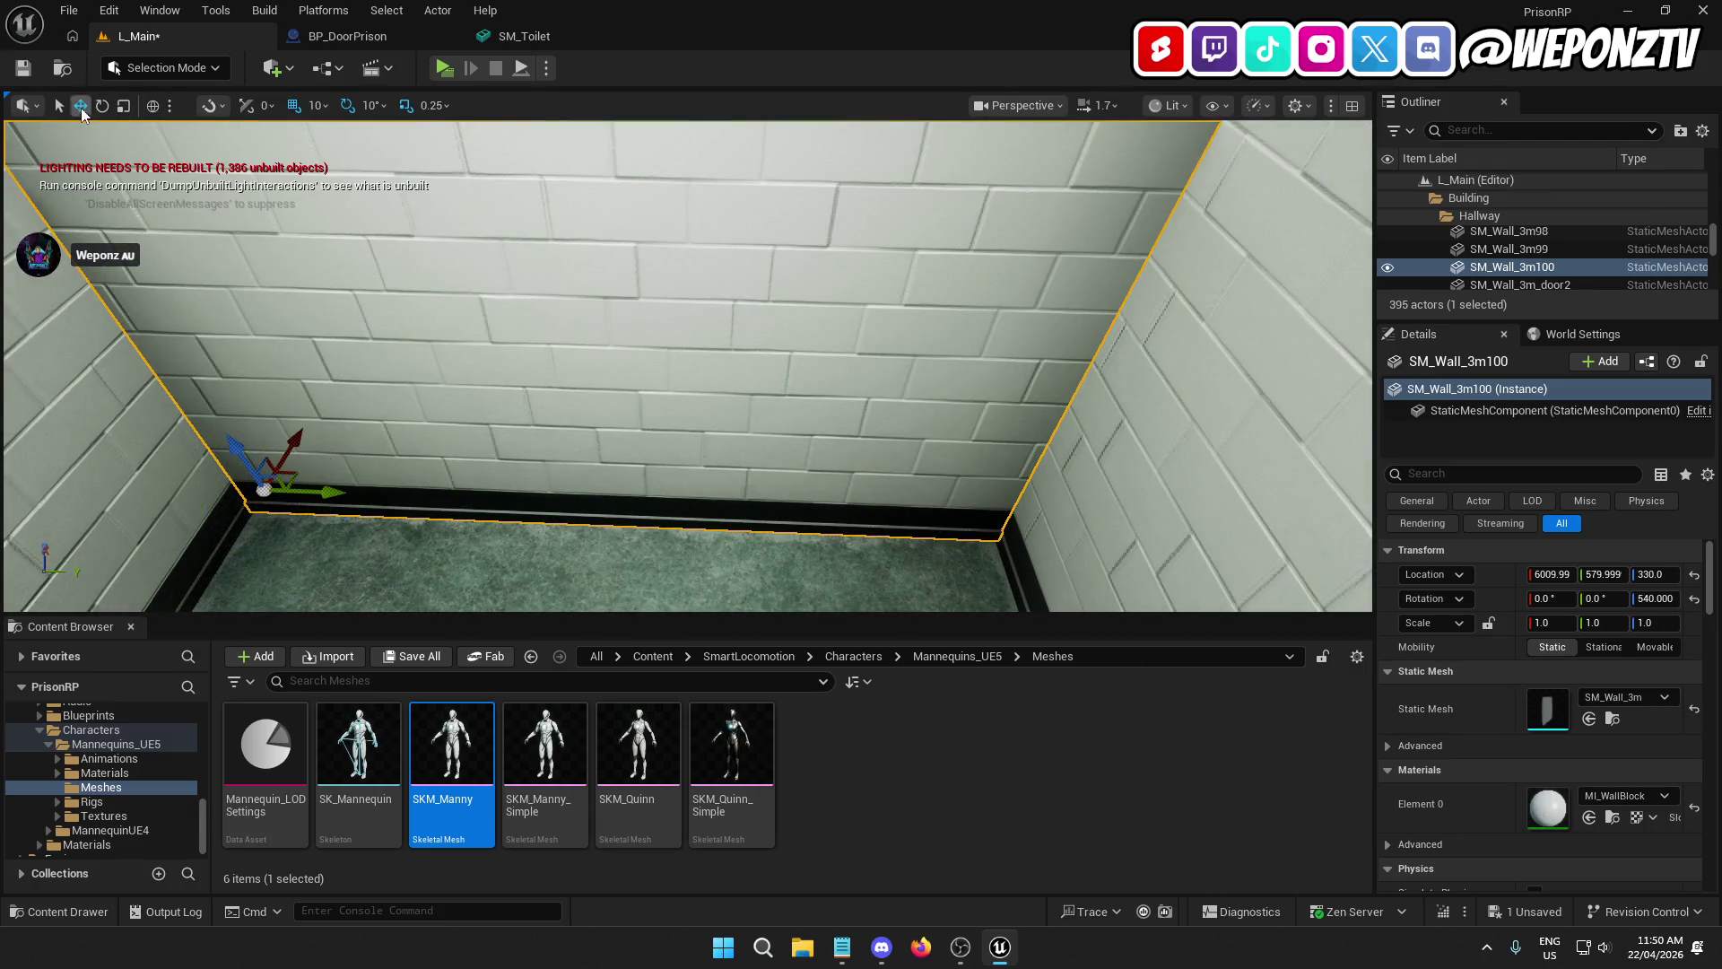
left_click_drag(305, 427, 405, 190)
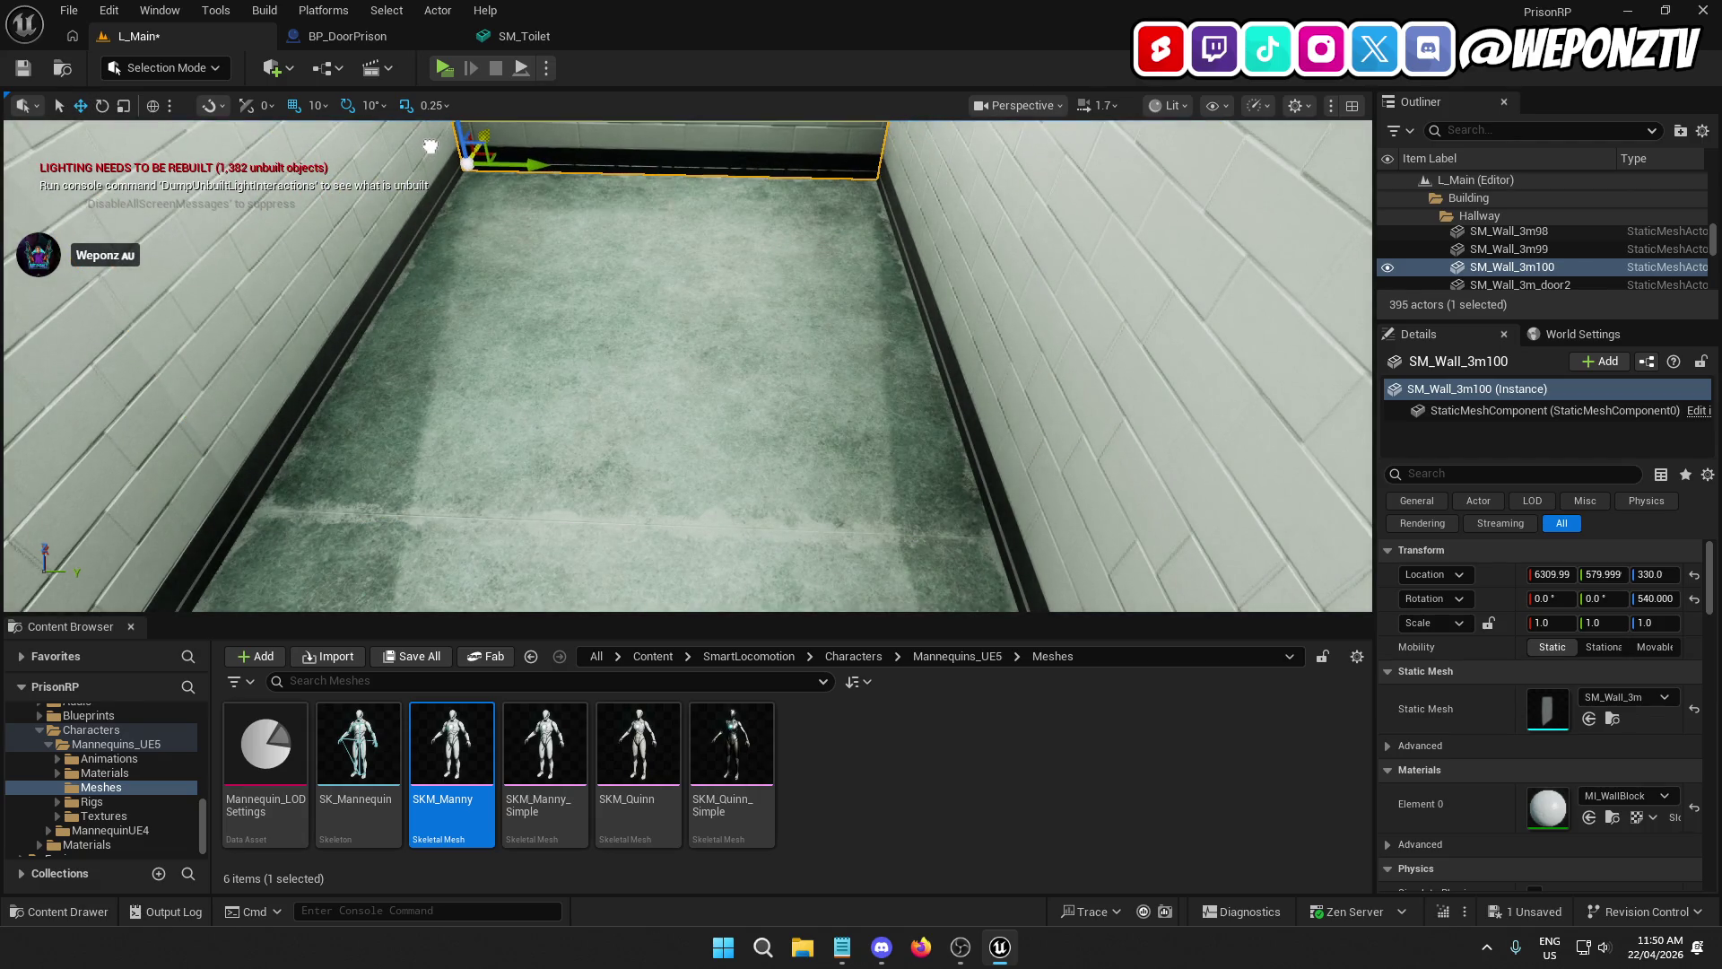
left_click_drag(431, 145, 359, 260)
key("Escape")
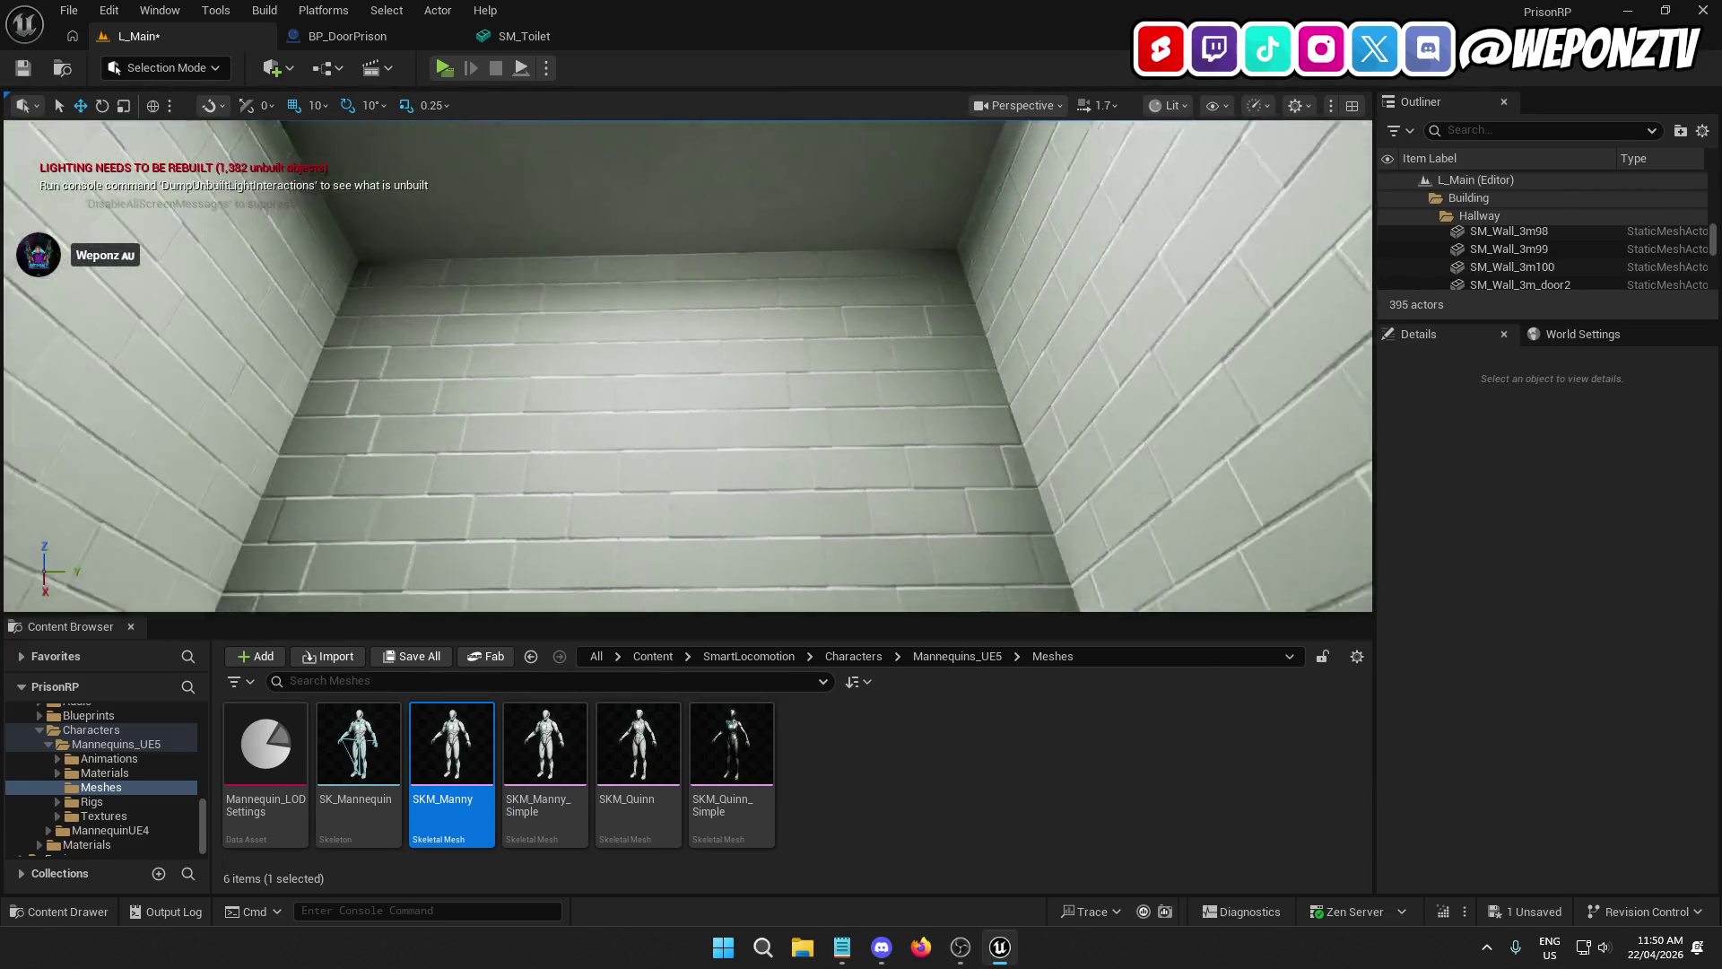
mouse_move(687, 366)
left_mouse_down()
mouse_move(619, 334)
mouse_move(645, 335)
mouse_move(605, 350)
mouse_move(601, 386)
mouse_move(707, 157)
left_mouse_up()
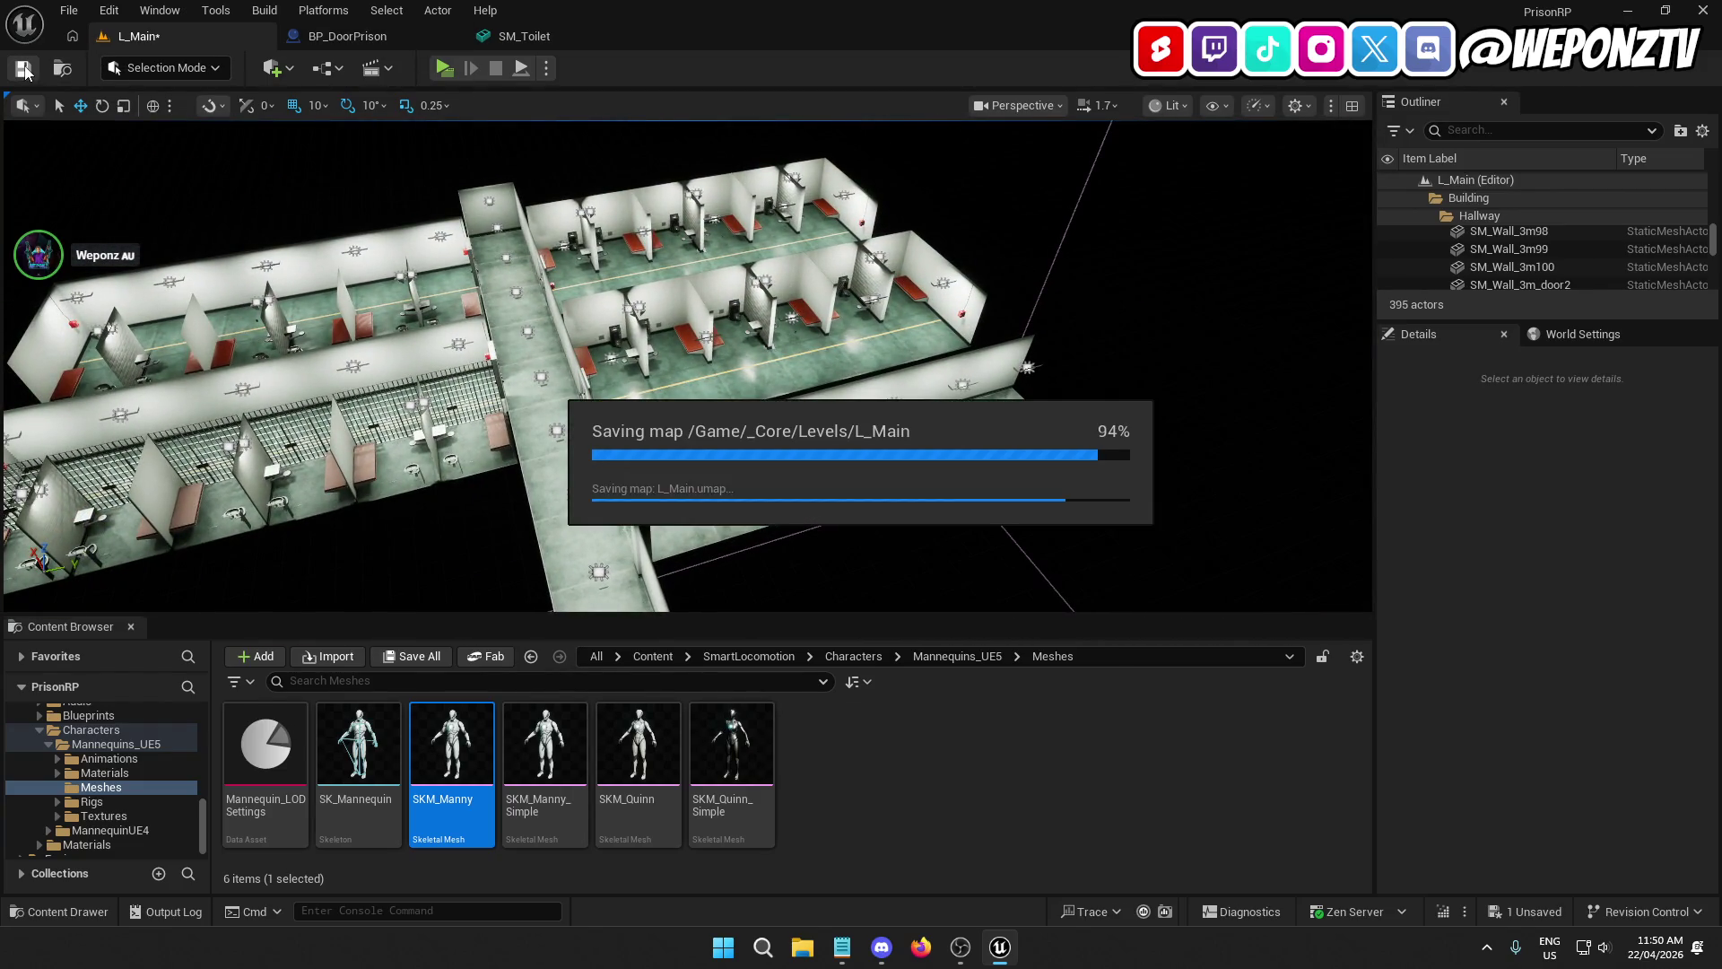
Step: Play-test L_Main standalone by running the prisoner down the shortened hallway
left_click(443, 69)
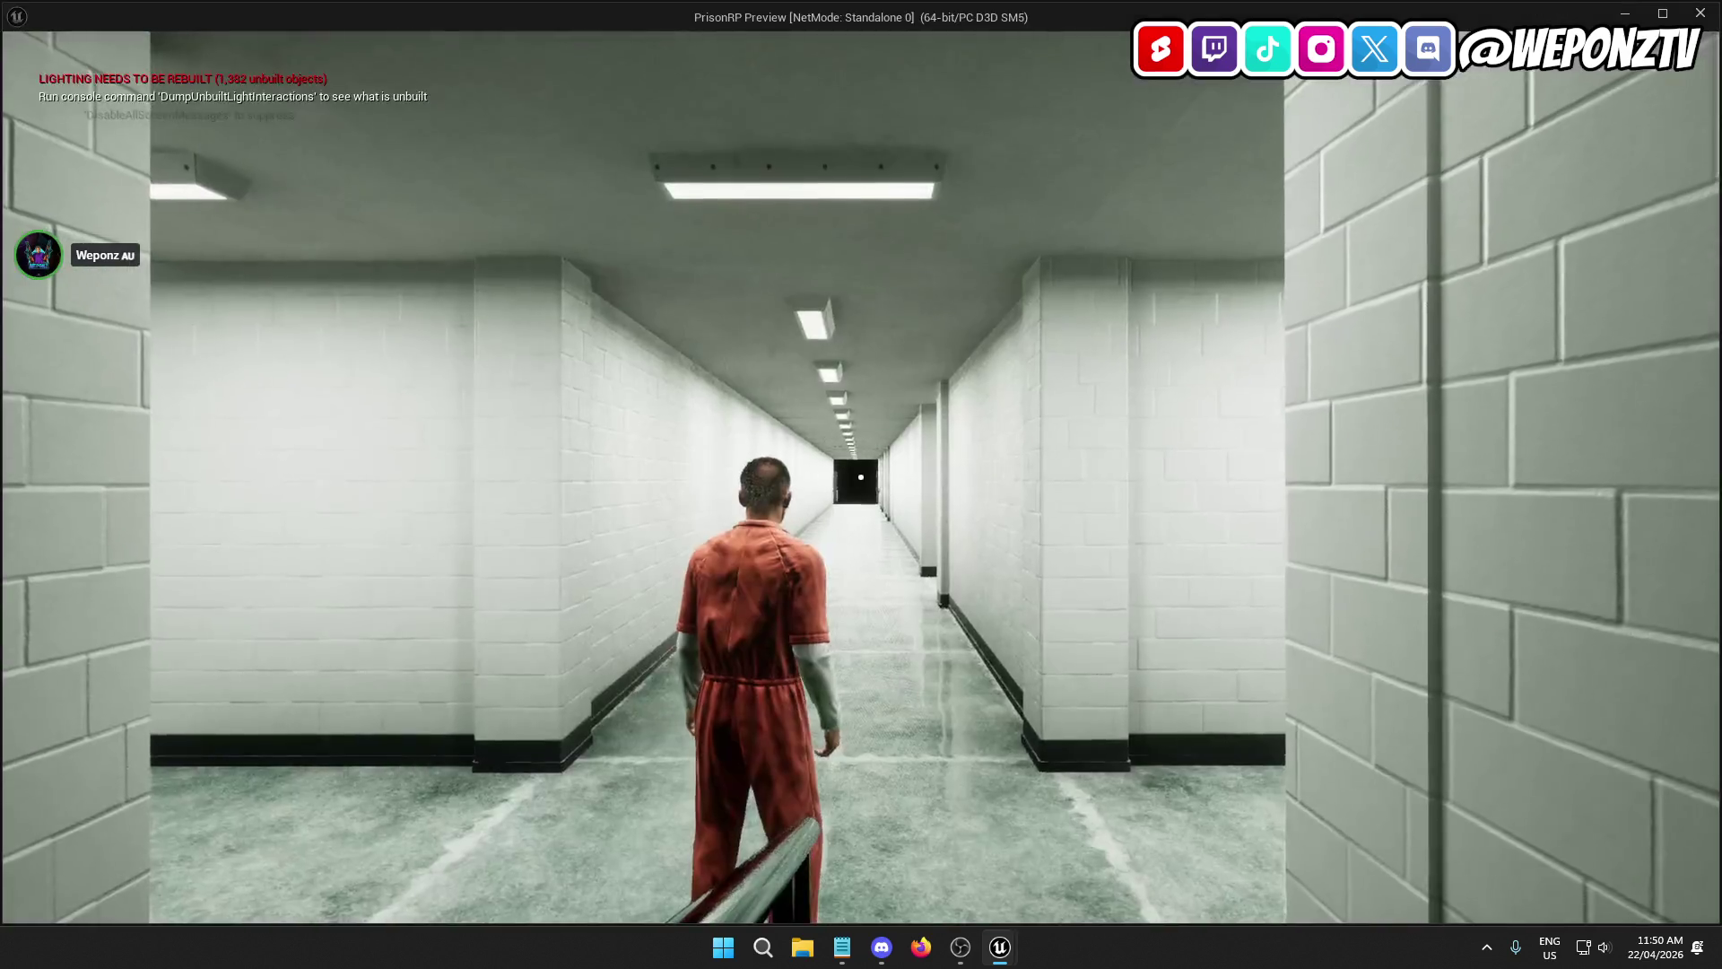
key("w")
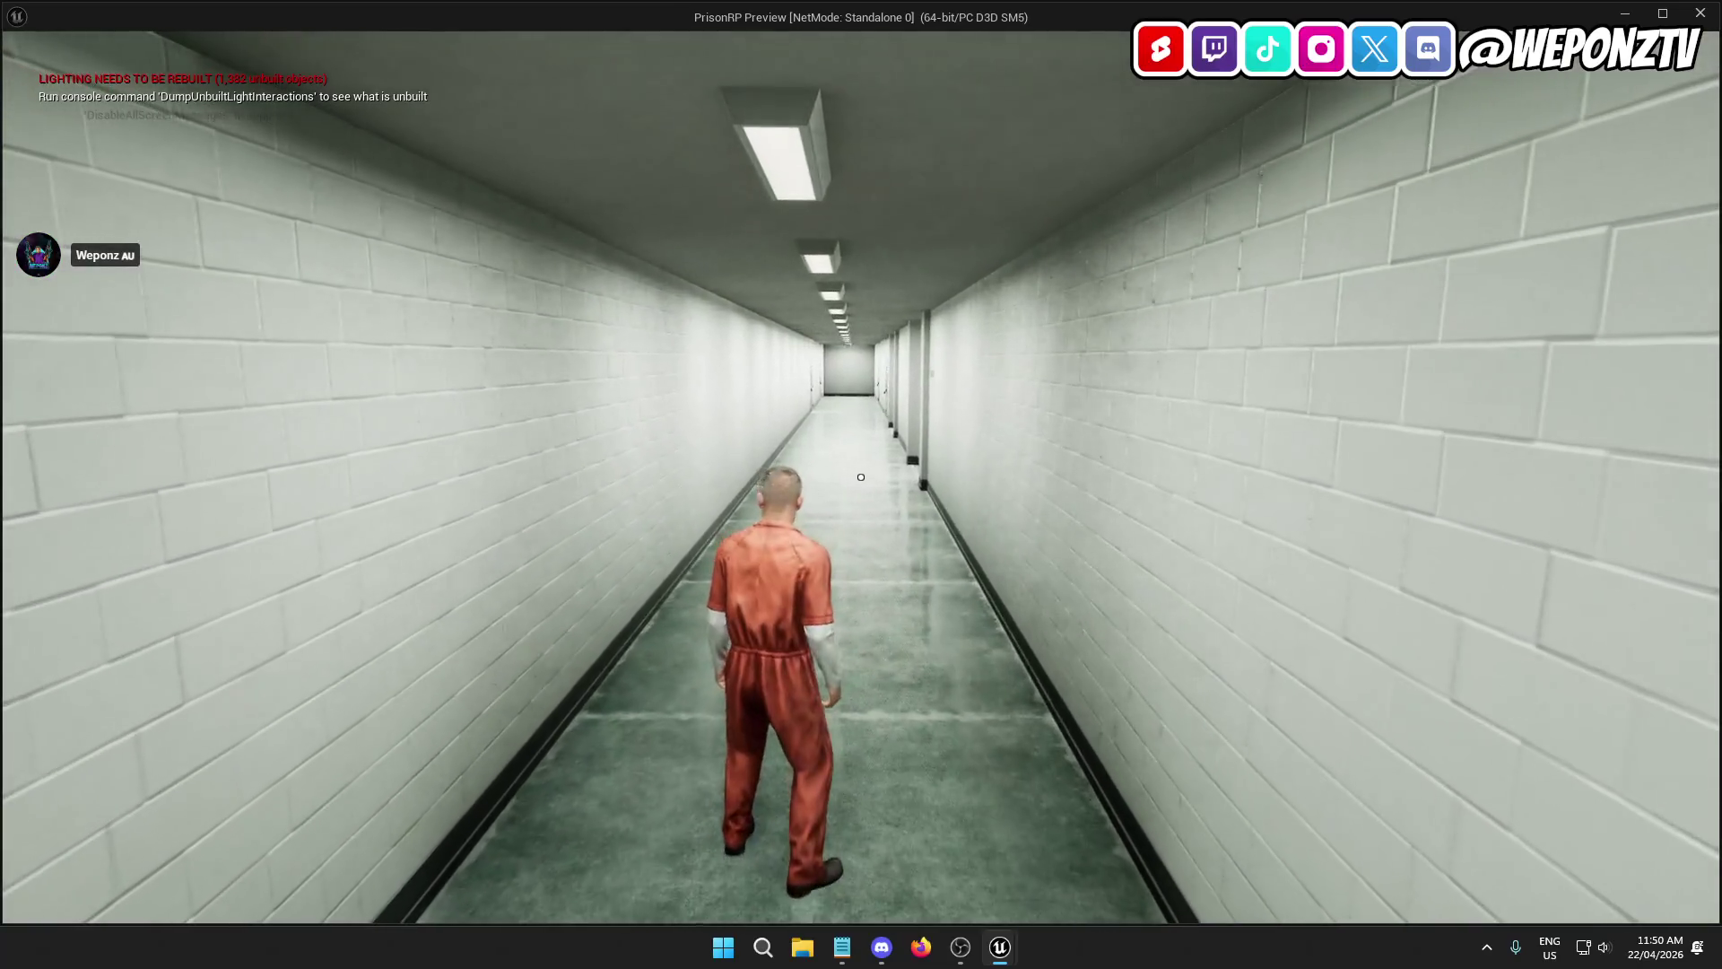
key("Escape")
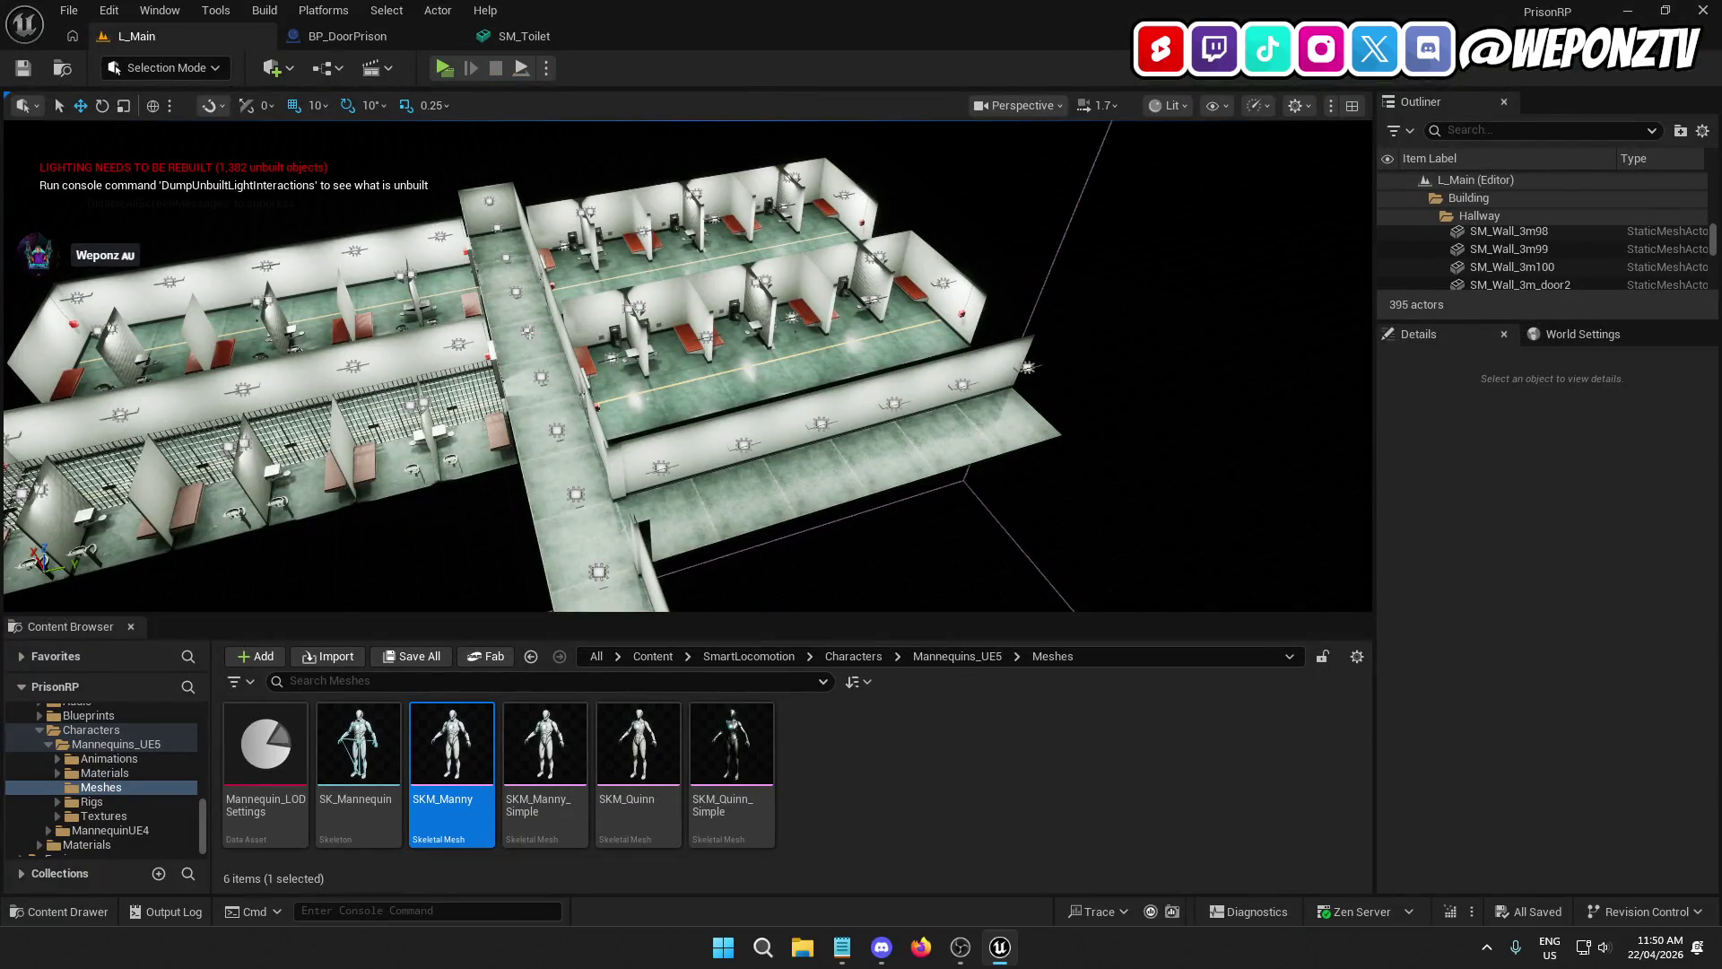
left_click(529, 333)
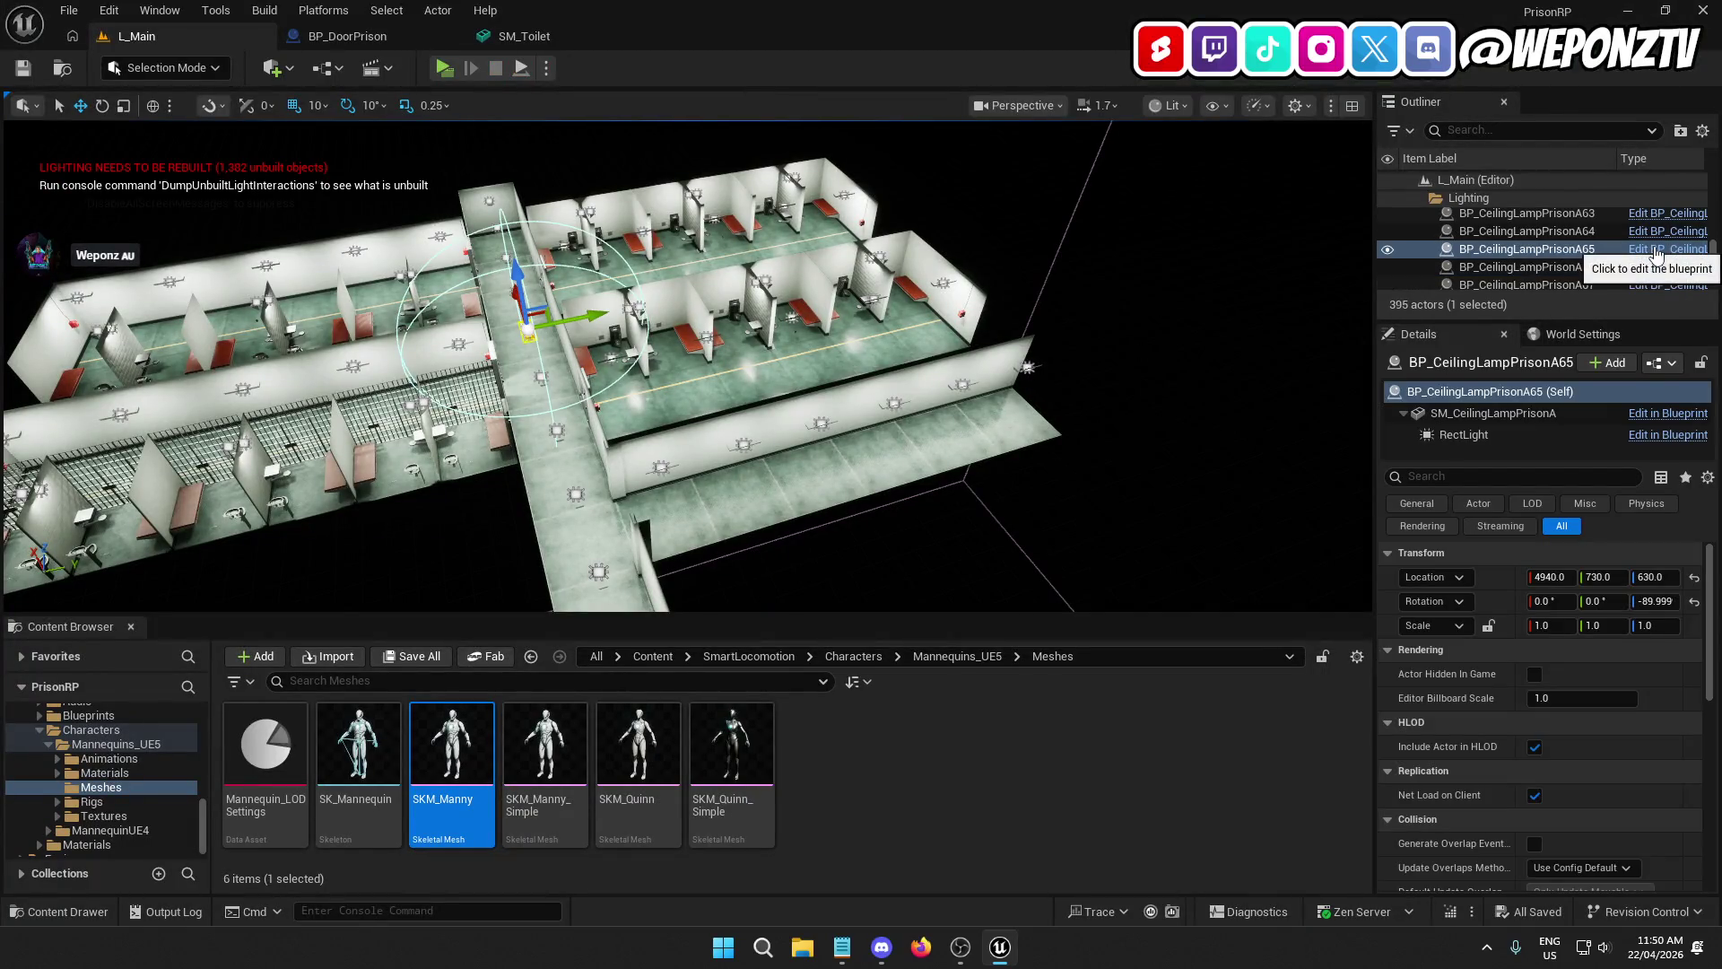
Step: Set BP_CeilingLampPrisonB's RectLight Max Draw Distance to 7000 and compile it
left_click(1668, 249)
left_click(138, 36)
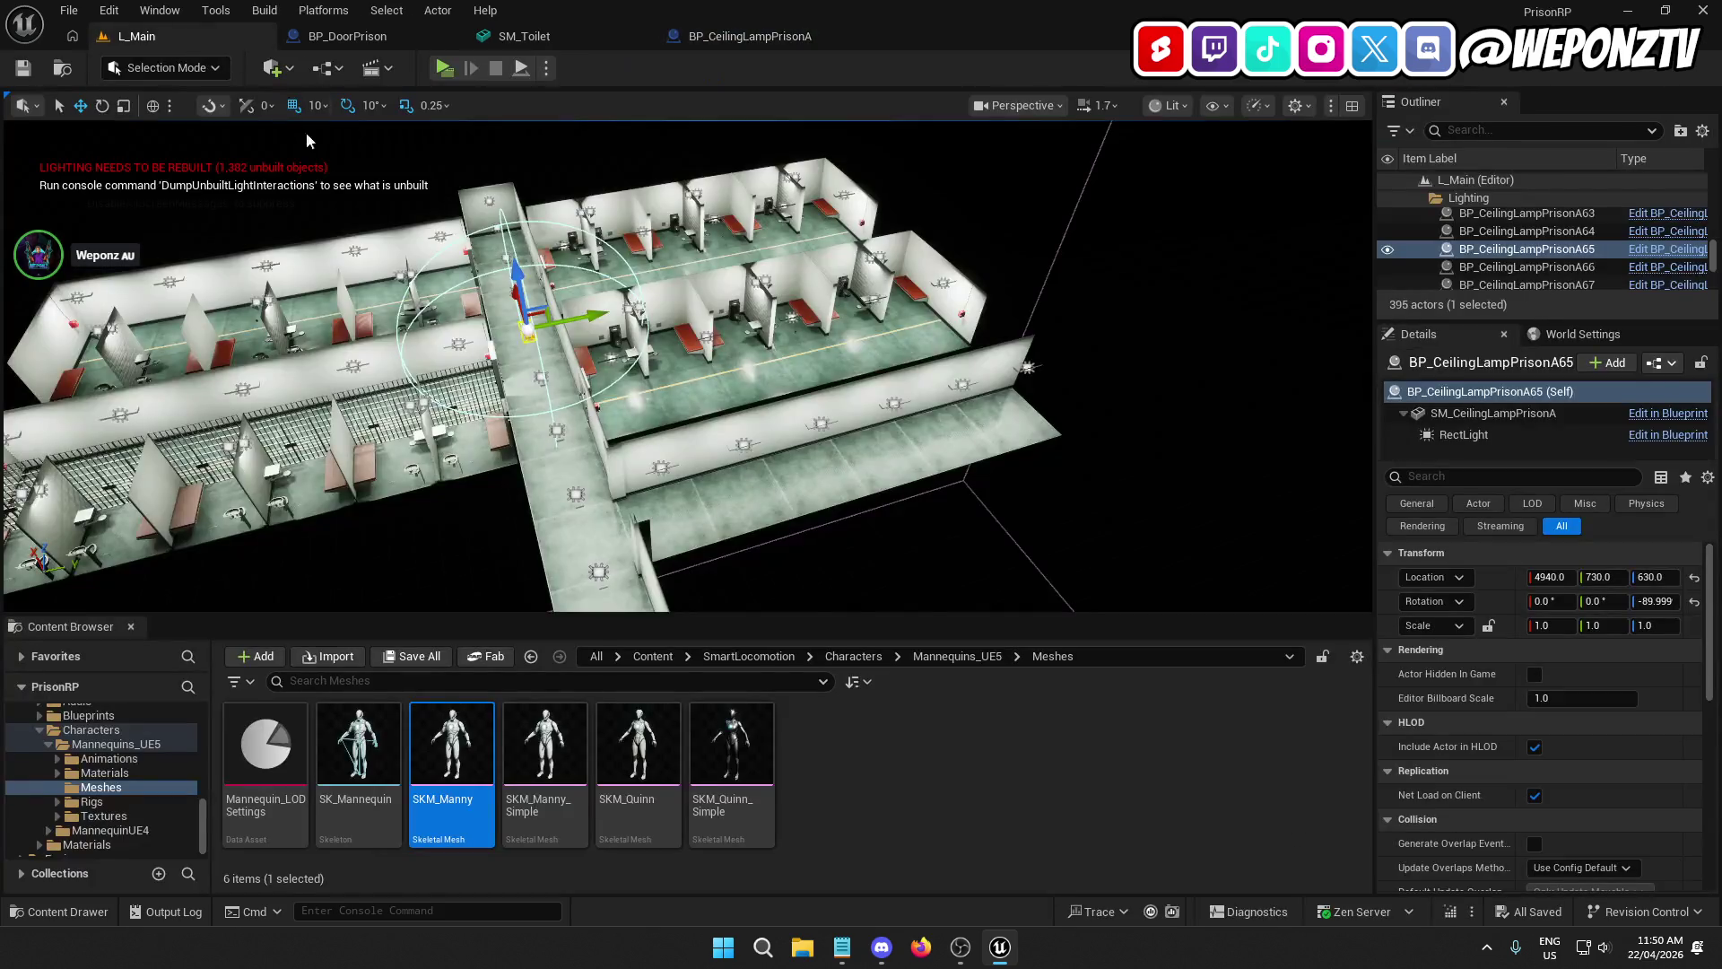
left_click(410, 406)
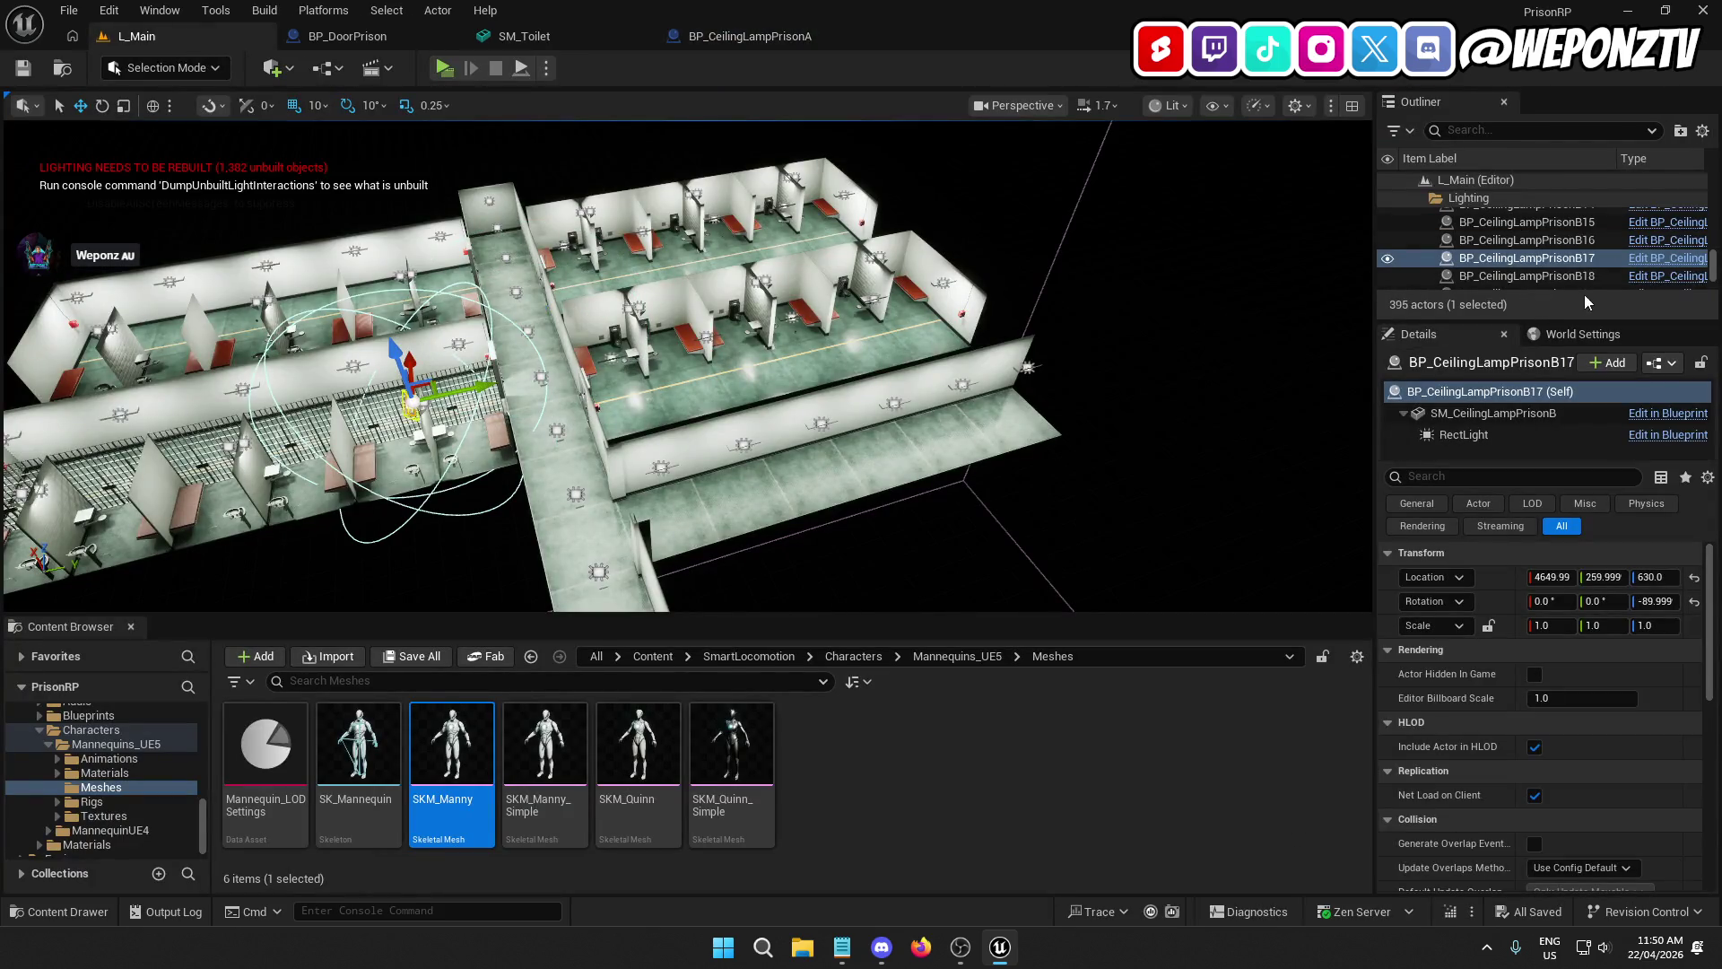
left_click(1654, 267)
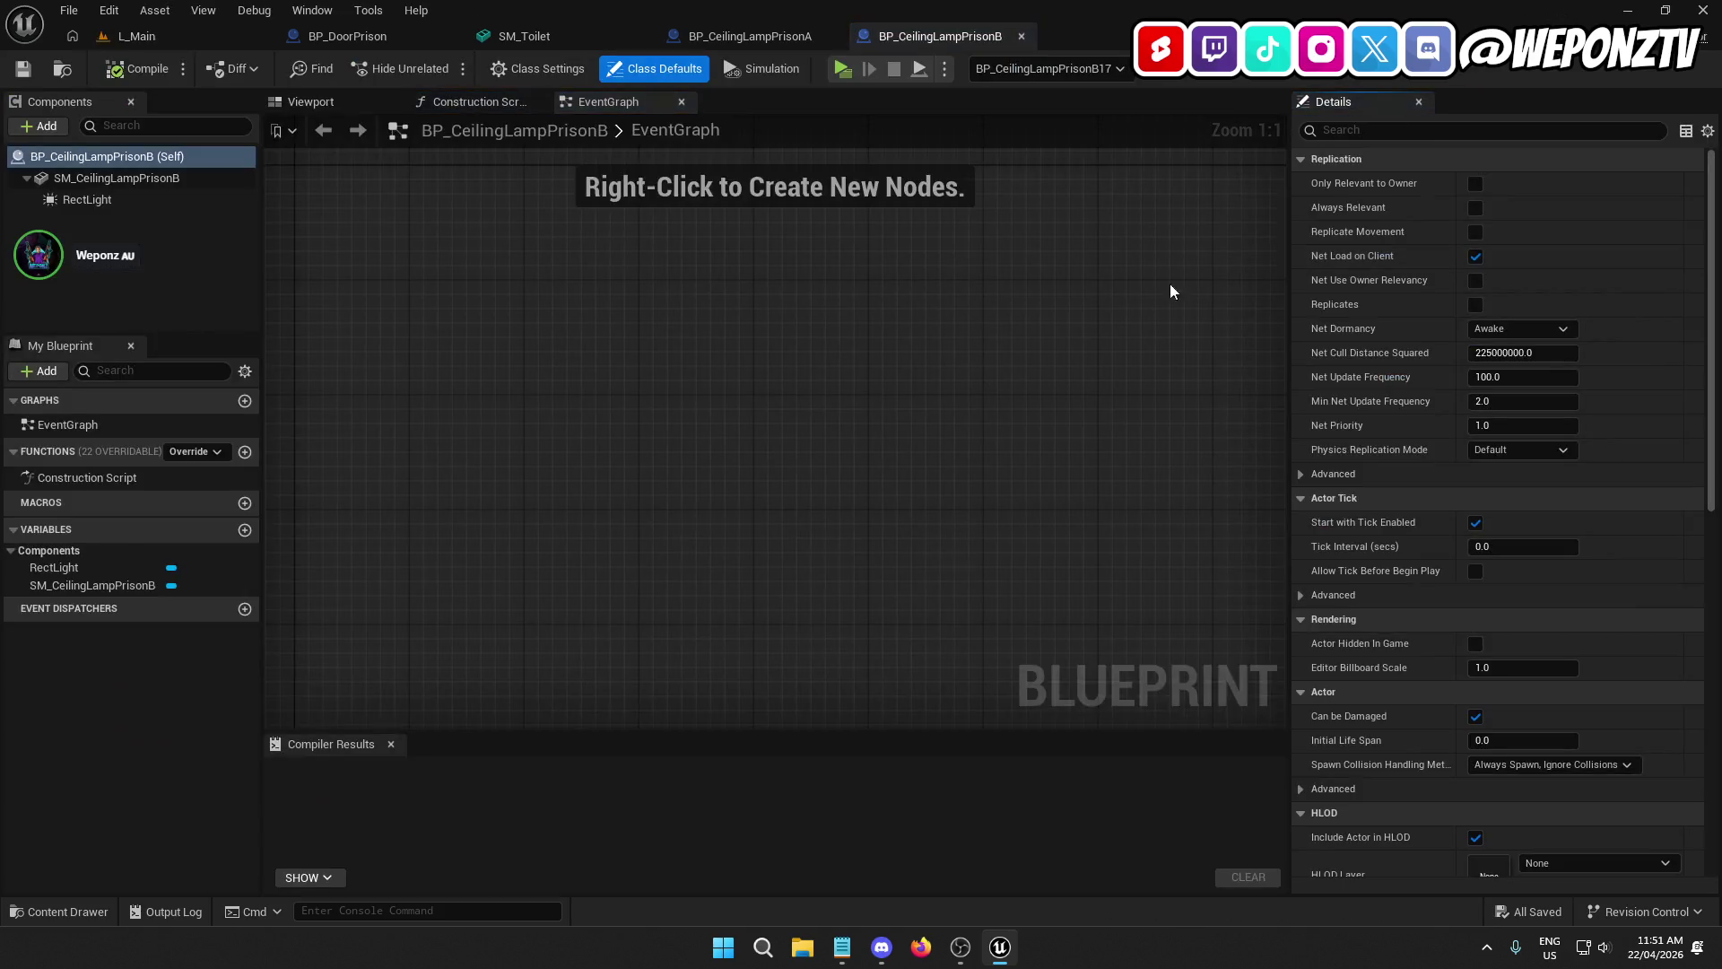
left_click(201, 202)
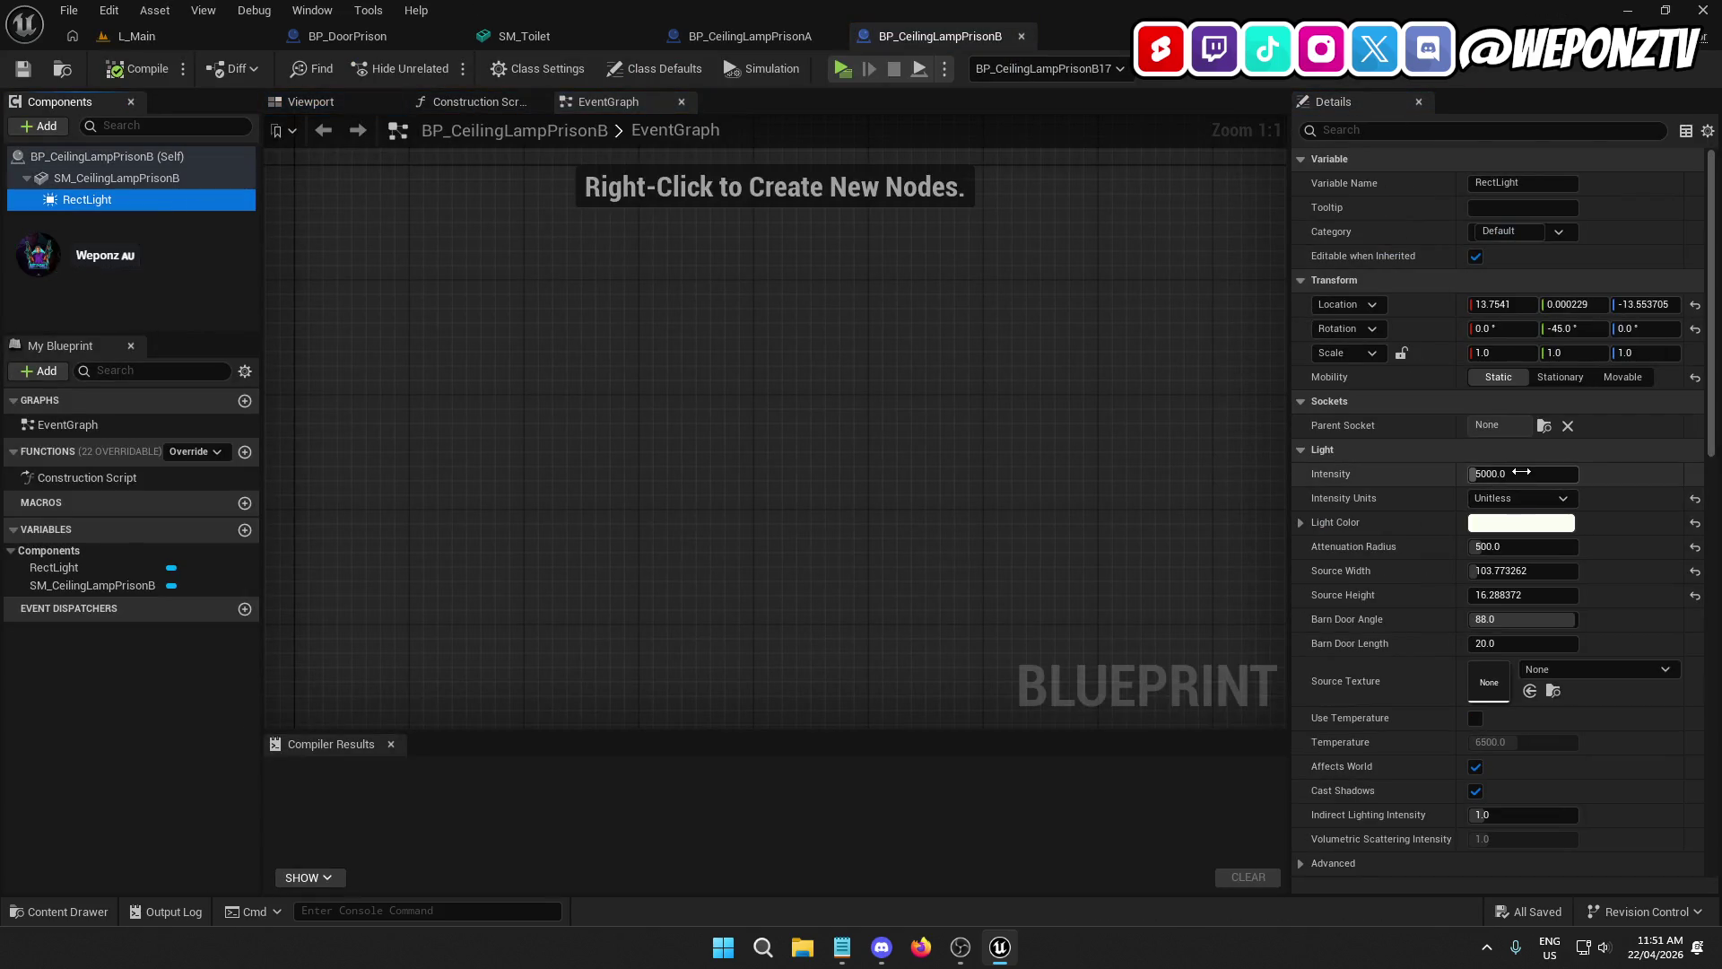
scroll(1421, 606, "down", 10)
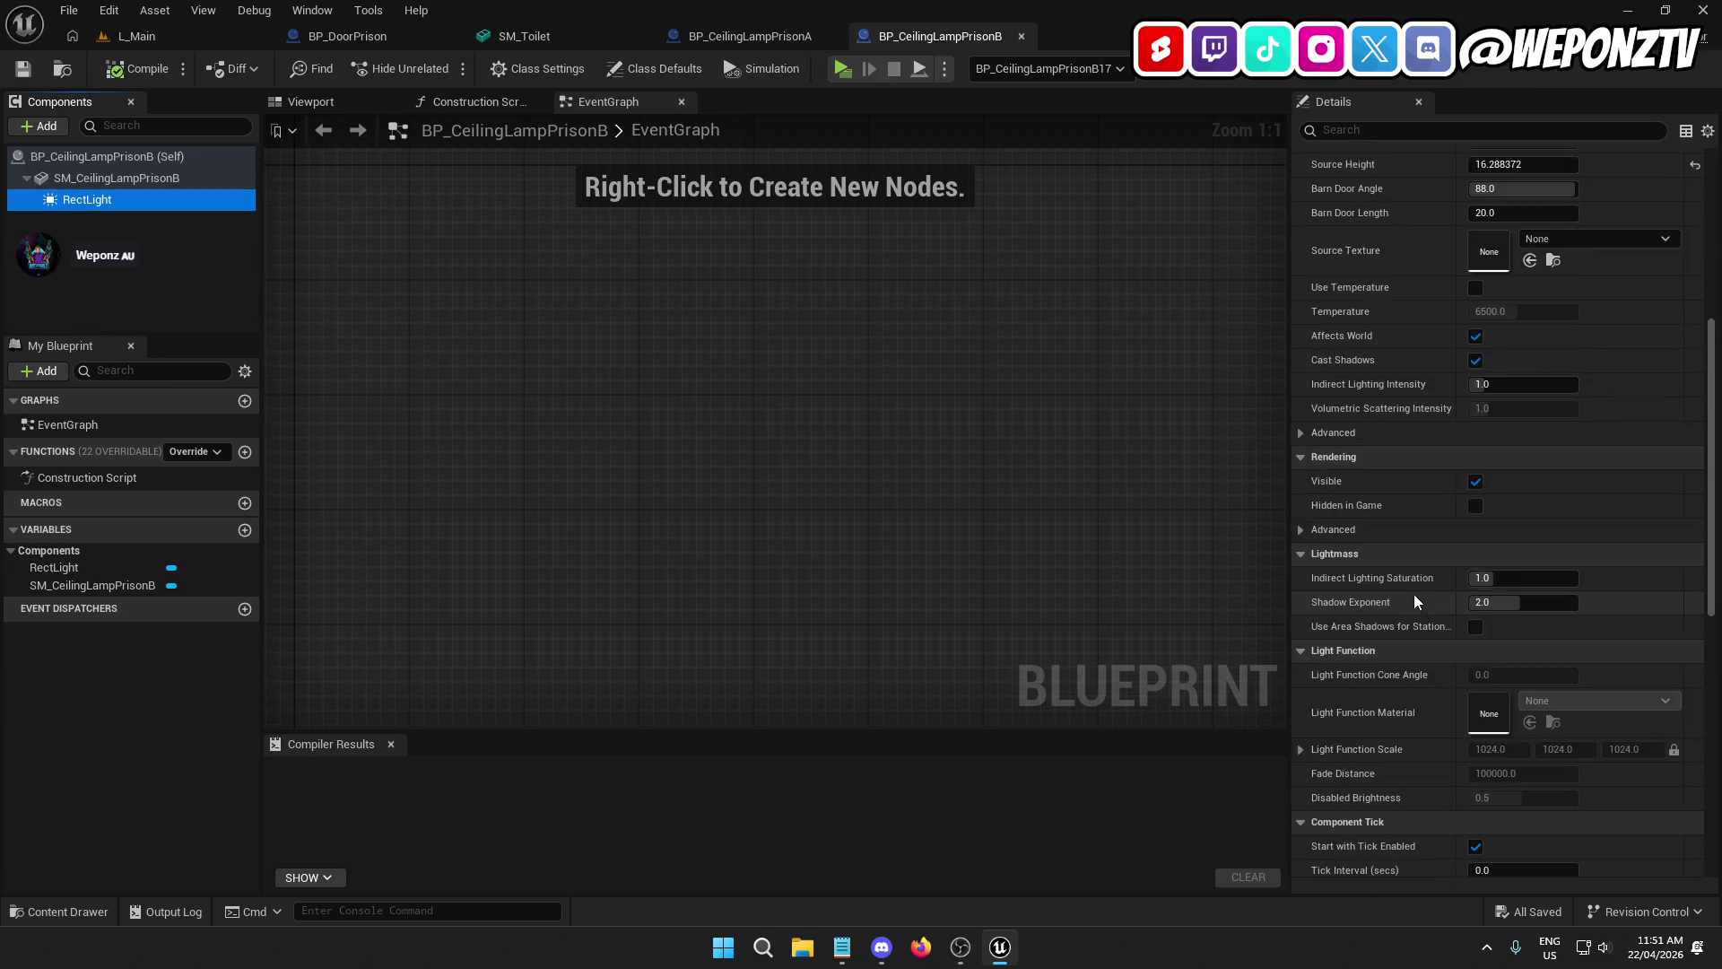
scroll(1417, 601, "down", 3)
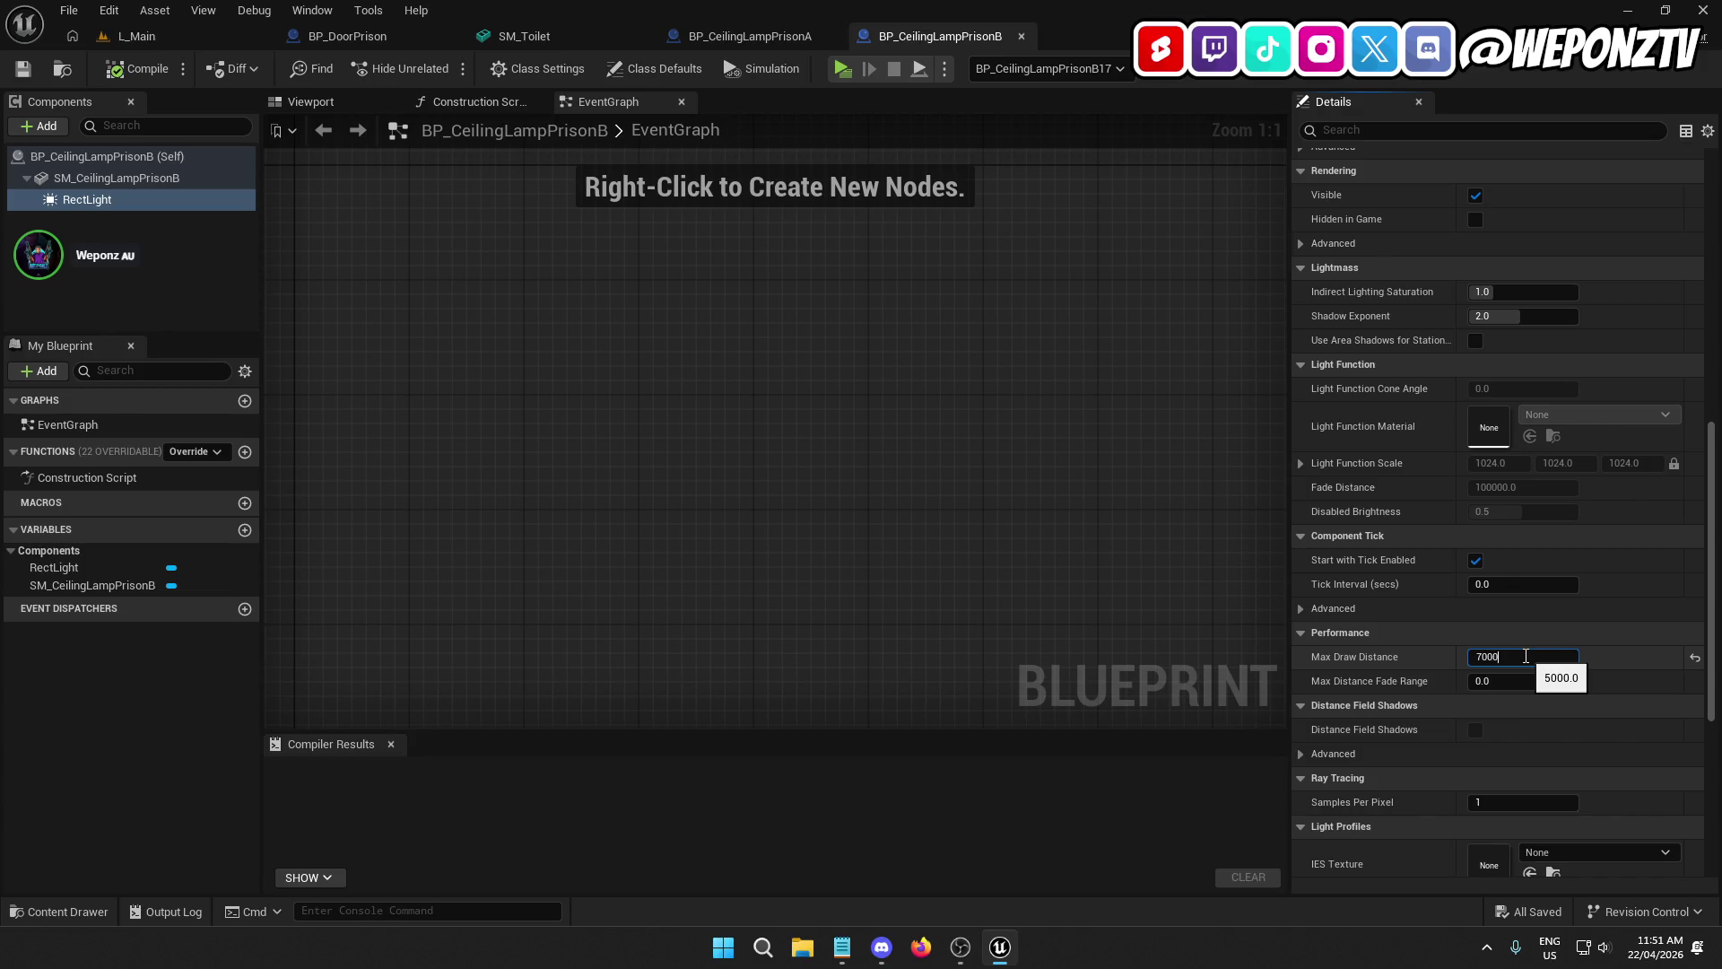
left_click(132, 72)
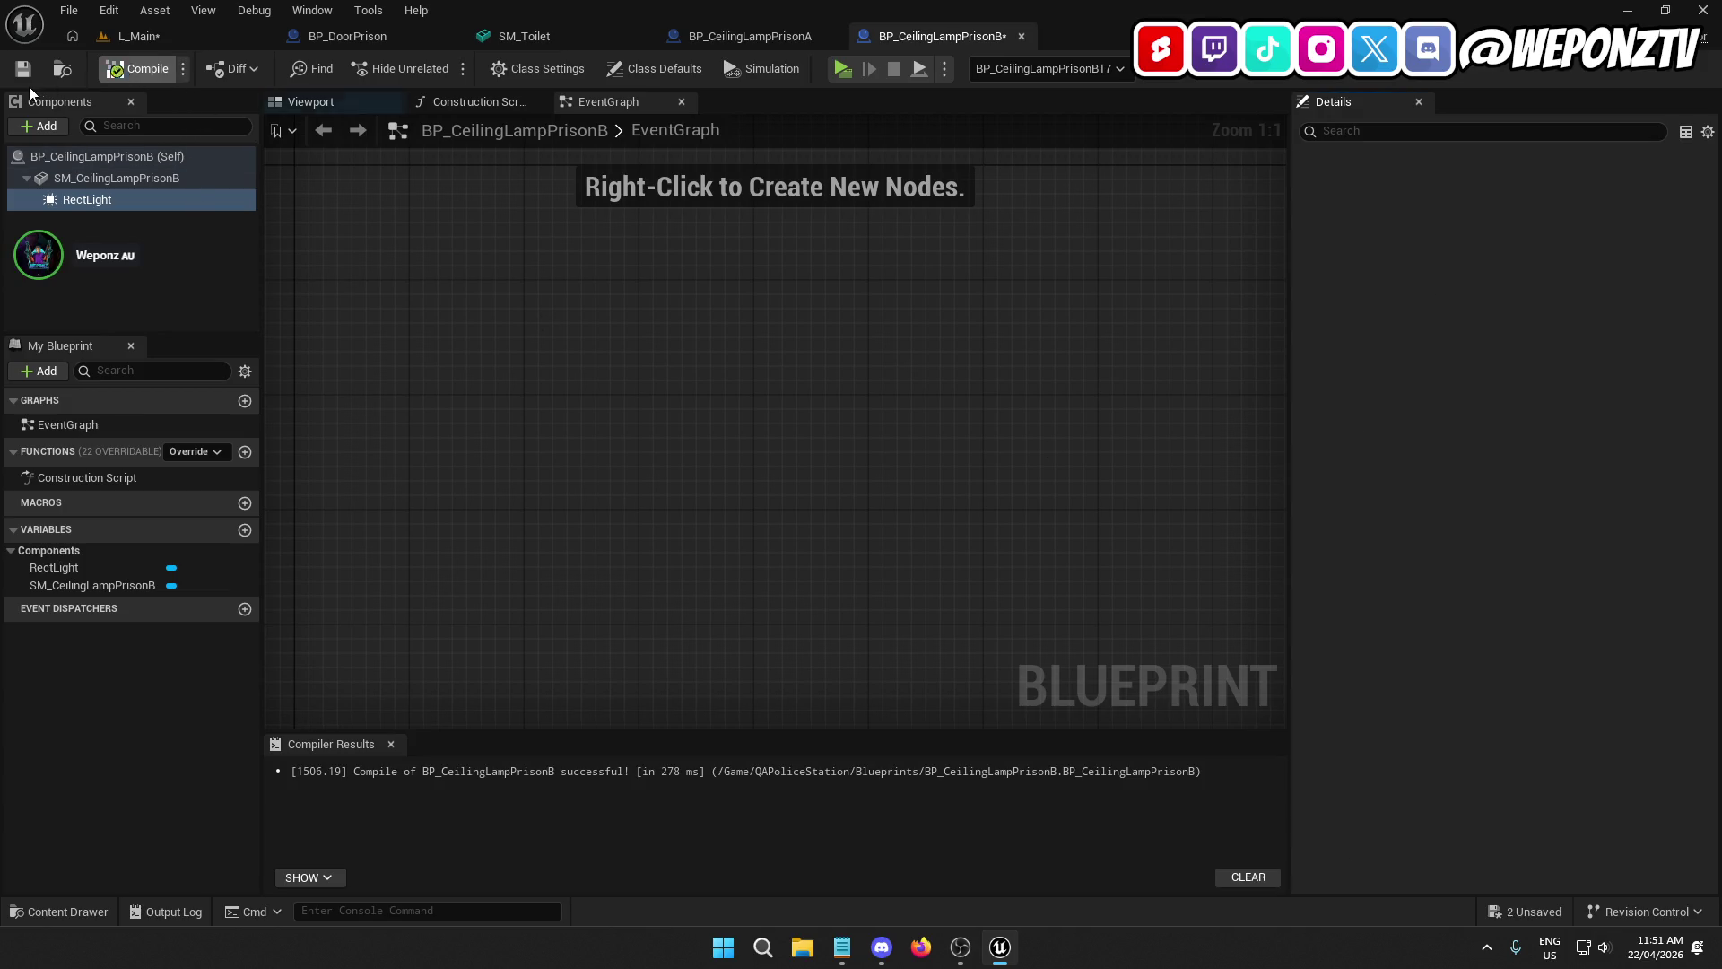
Step: Set BP_CeilingLampPrisonA's RectLight Max Draw Distance to 7000 as well
left_click(754, 34)
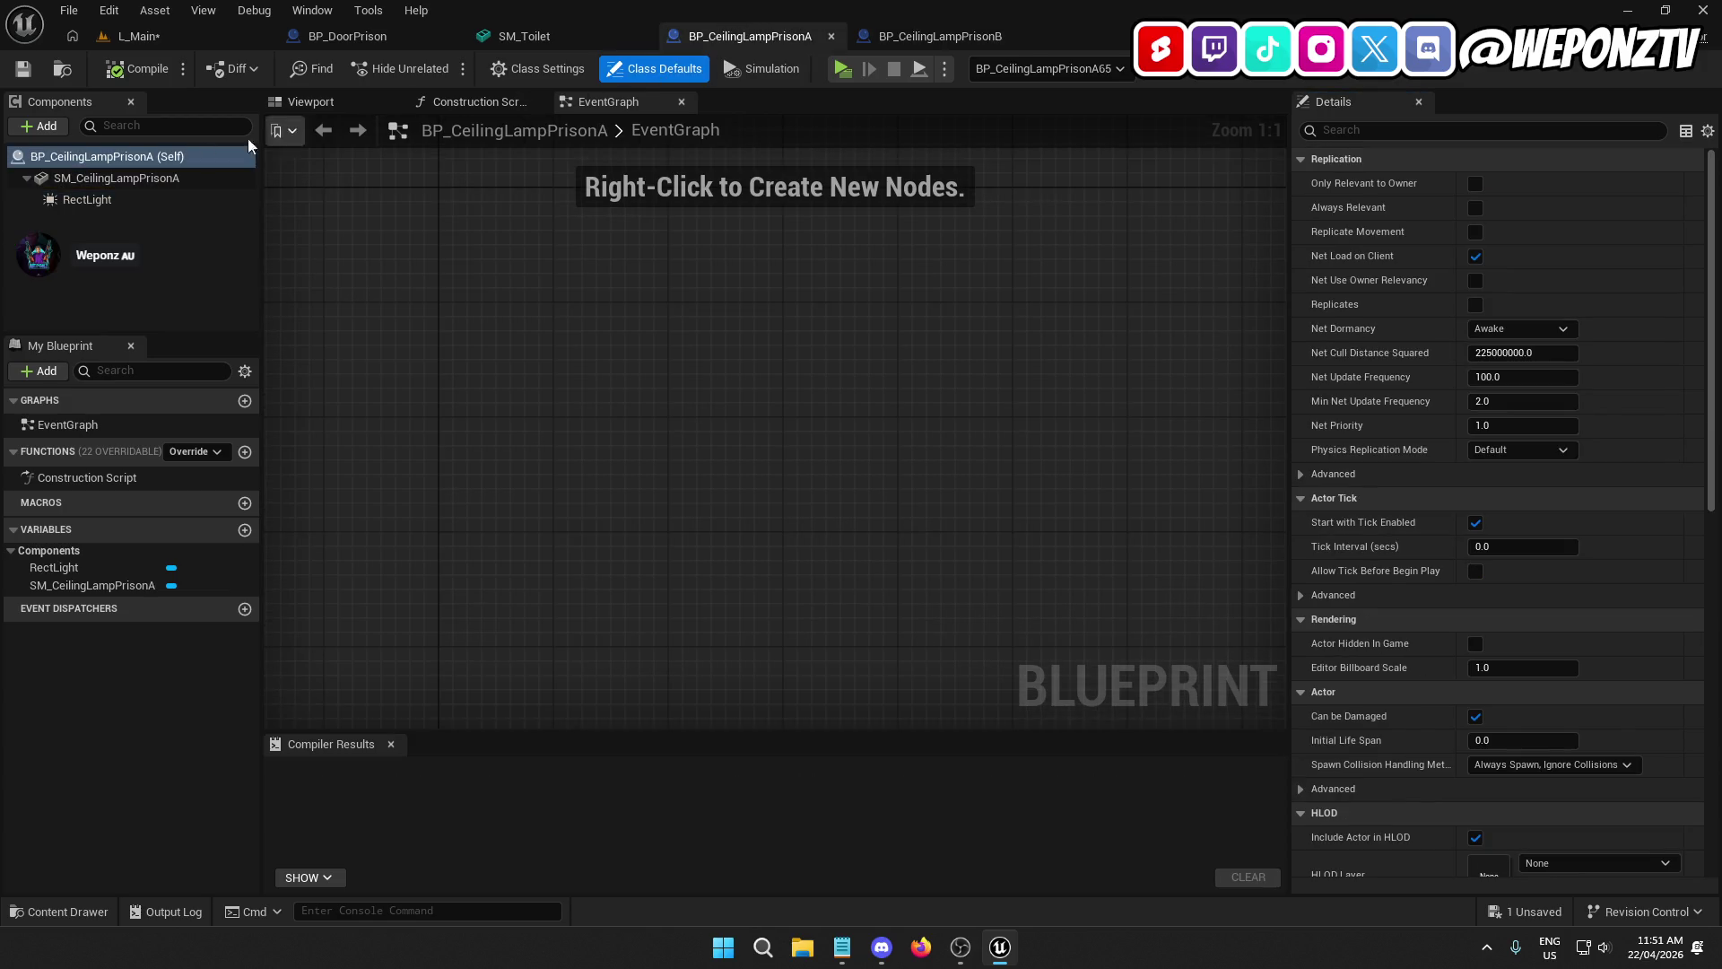
left_click(109, 200)
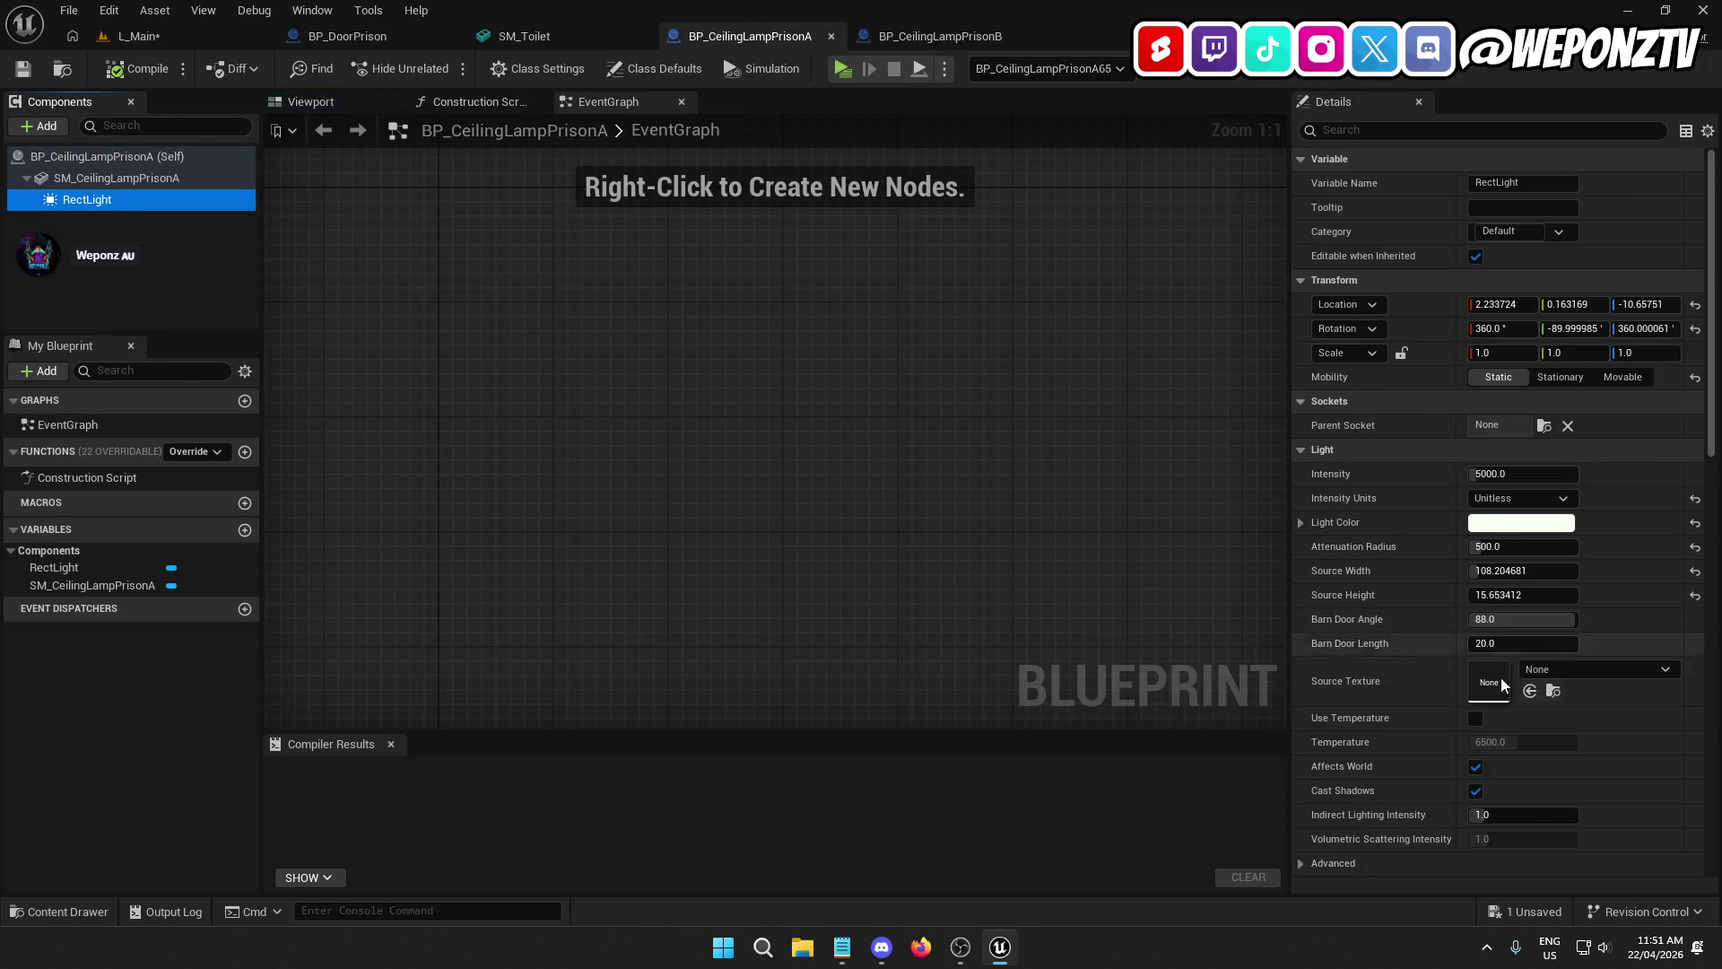
scroll(1461, 713, "down", 3)
scroll(1462, 713, "down", 10)
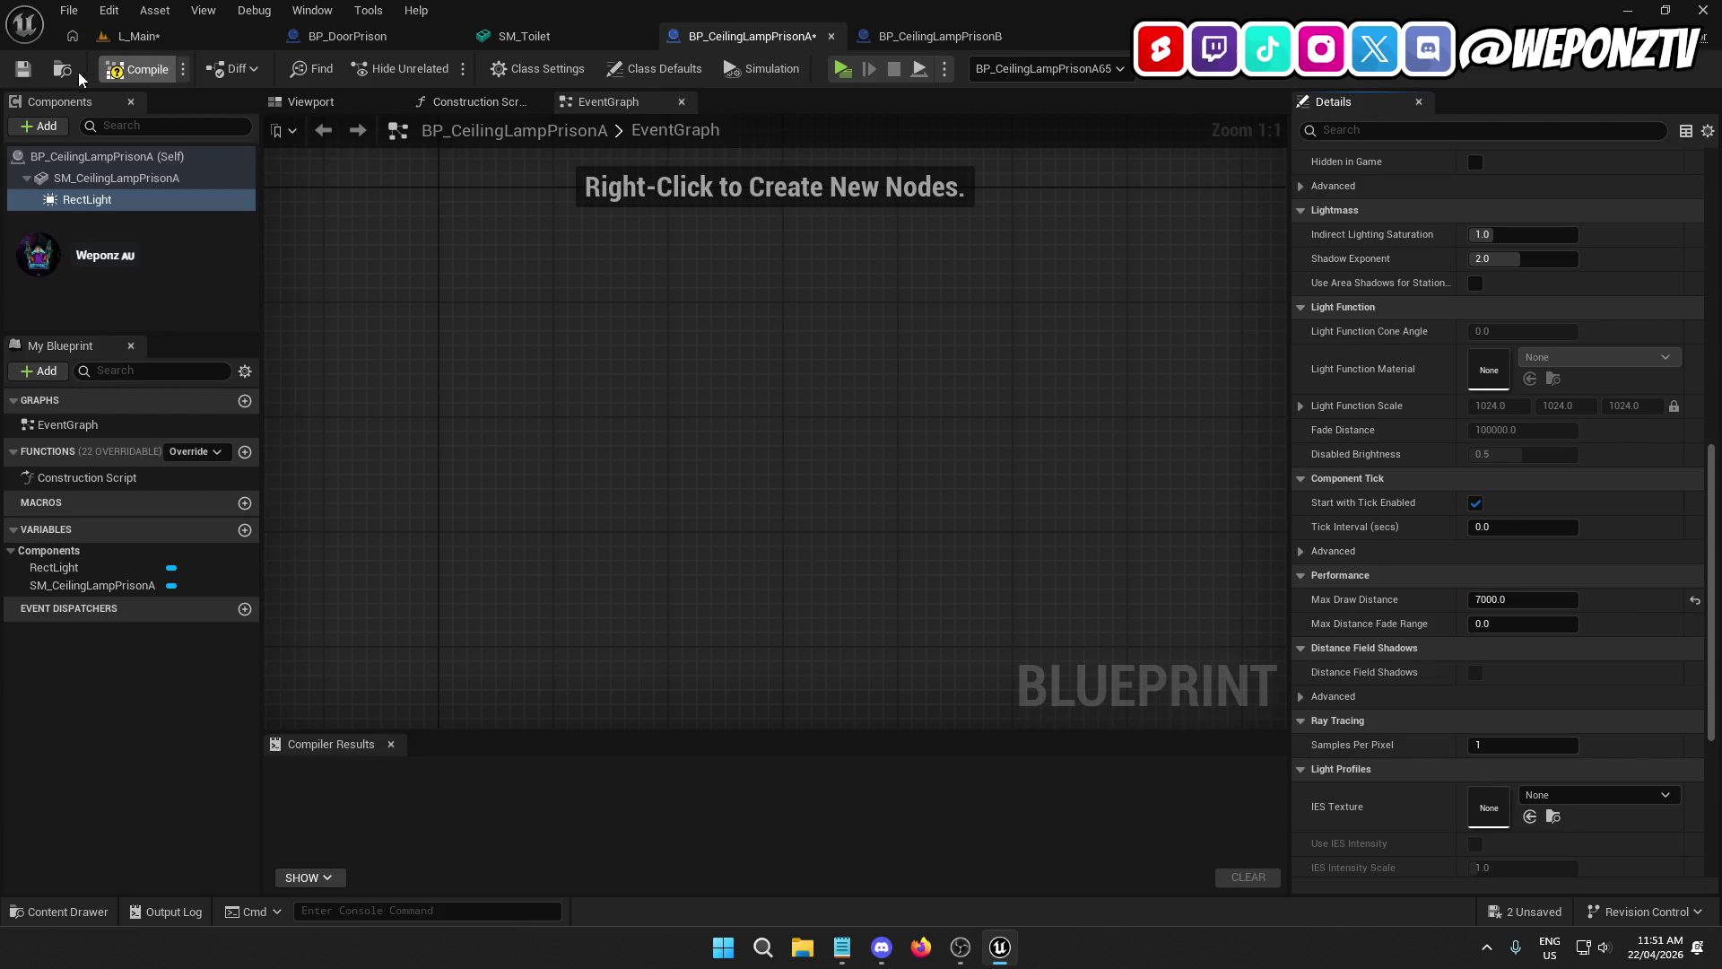
left_click(199, 29)
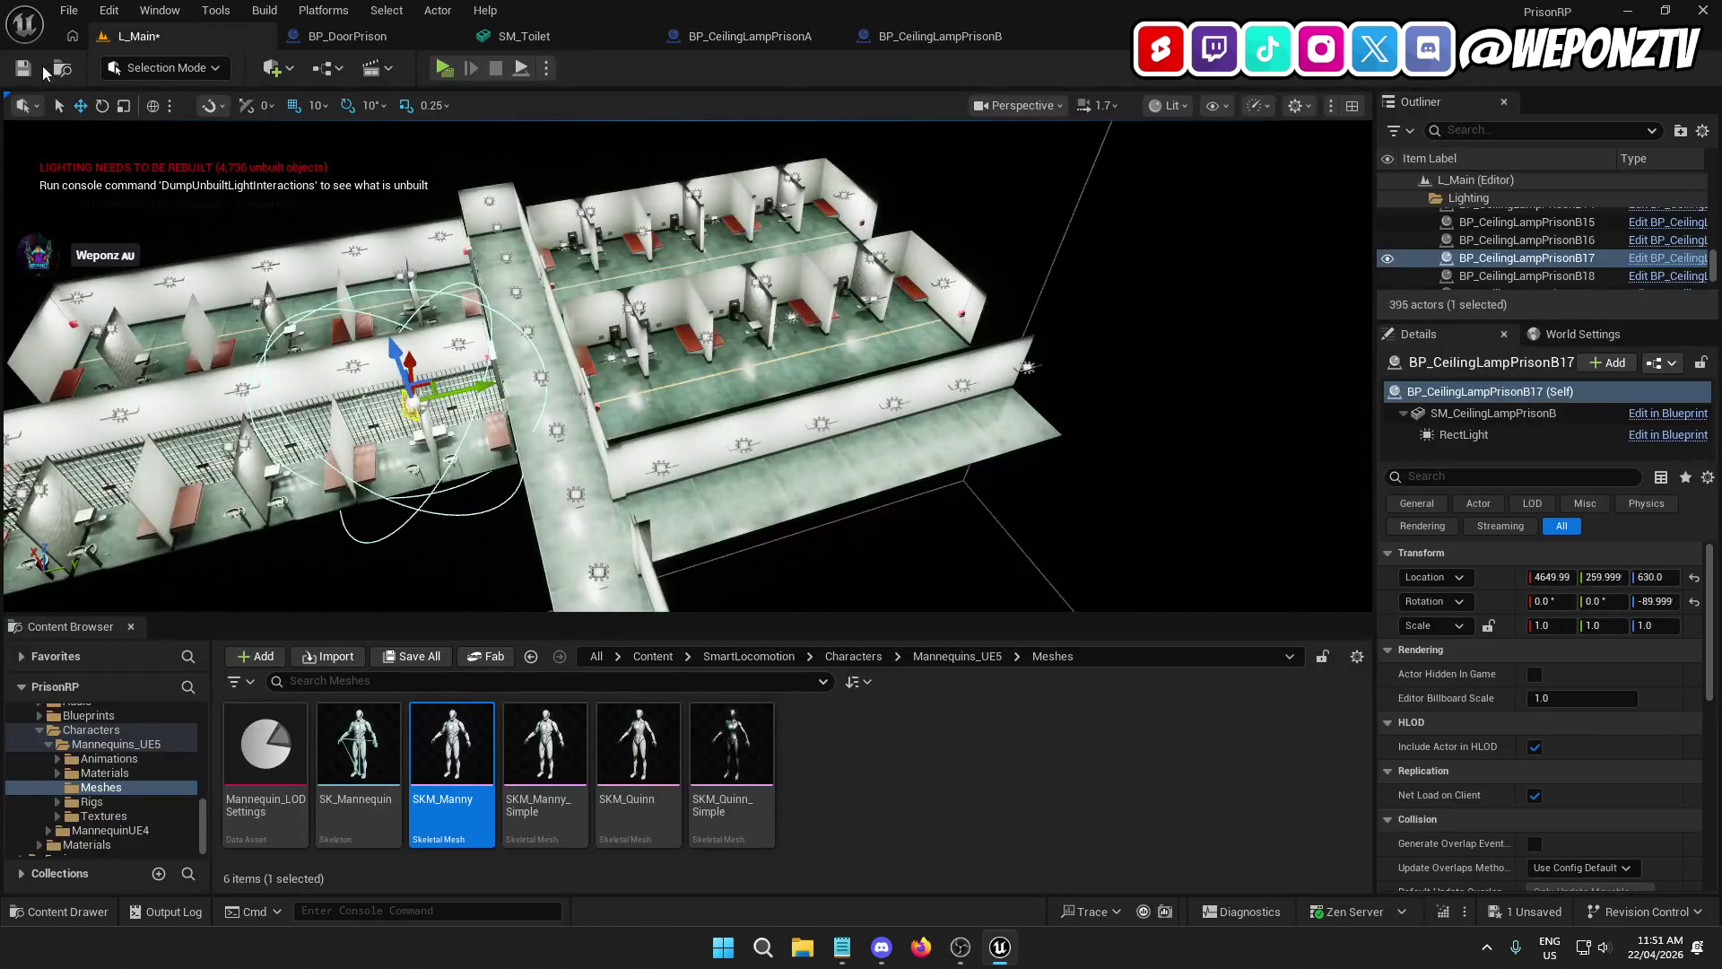
Step: Save the level and close the ceiling lamp, SM_Toilet and BP_DoorPrison editor tabs
key("ctrl+s")
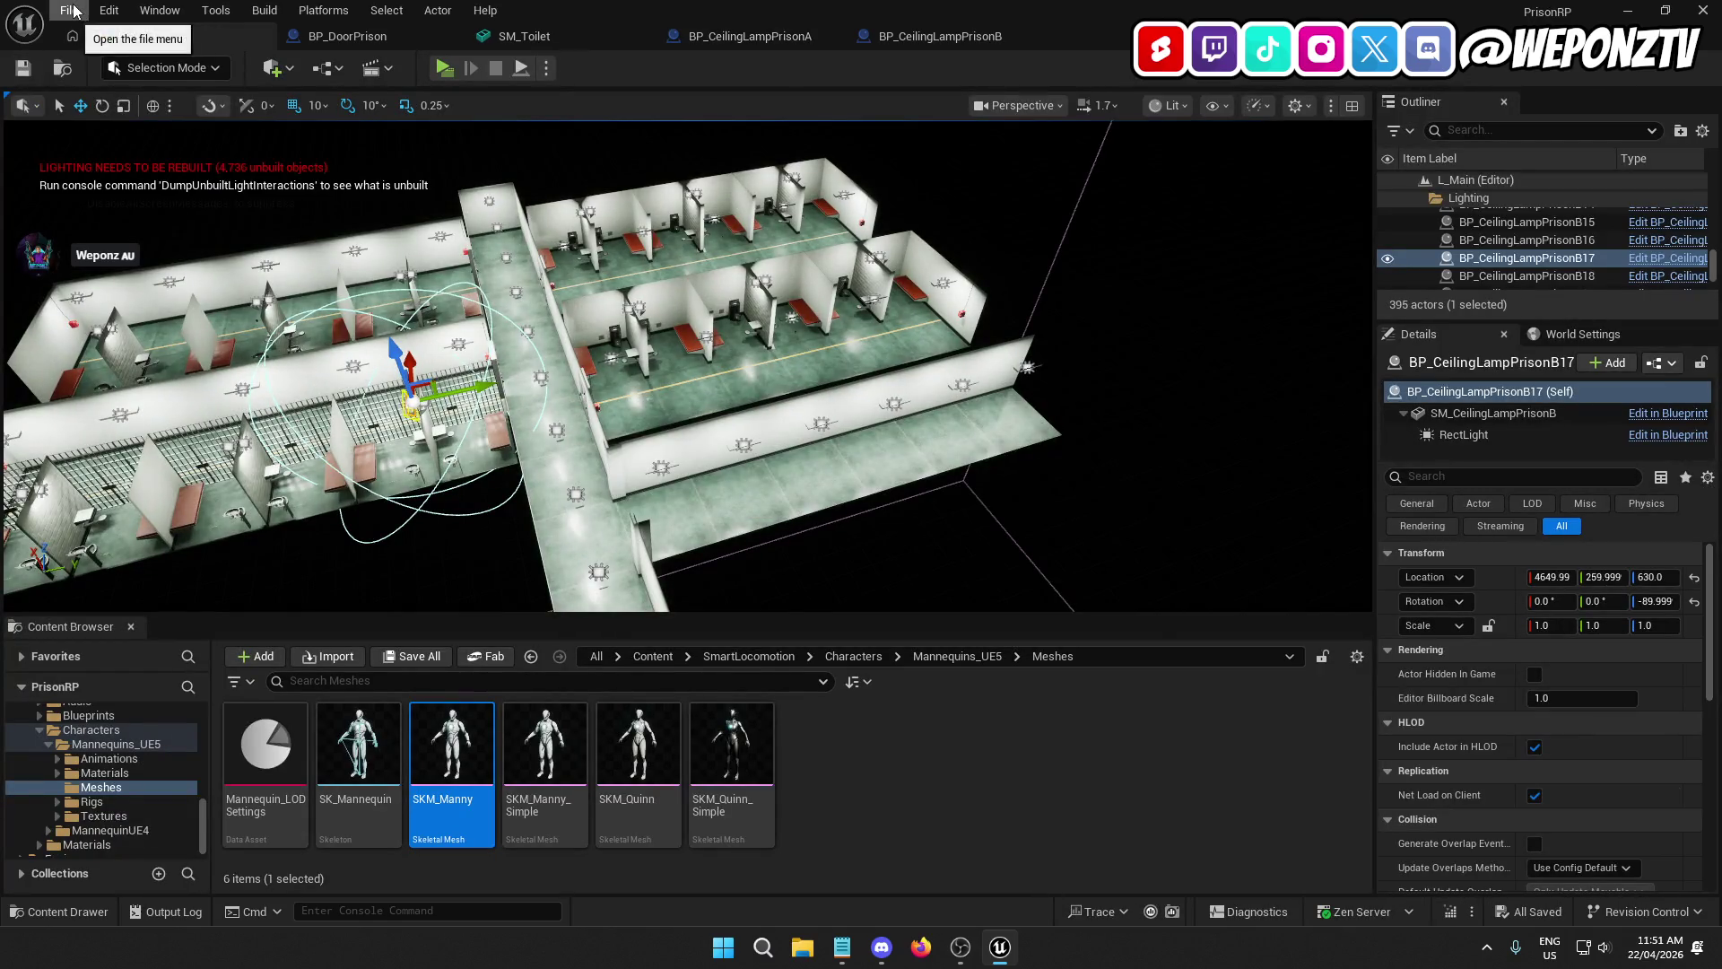
left_click(70, 11)
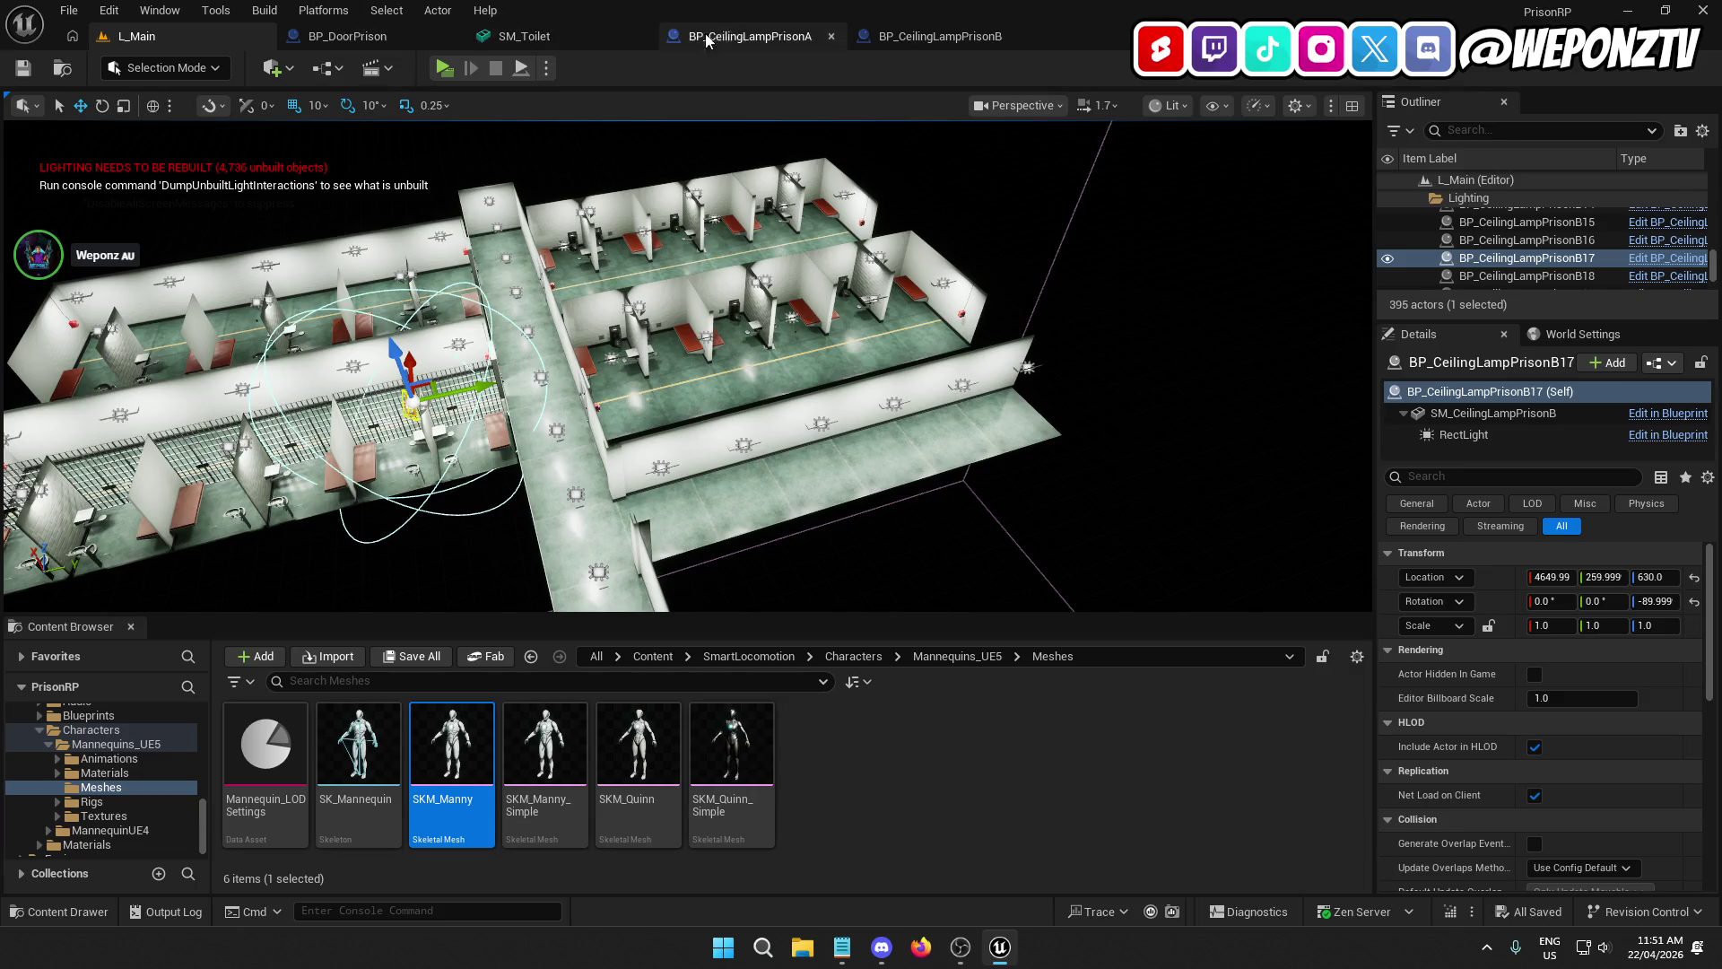
left_click(831, 37)
left_click(834, 36)
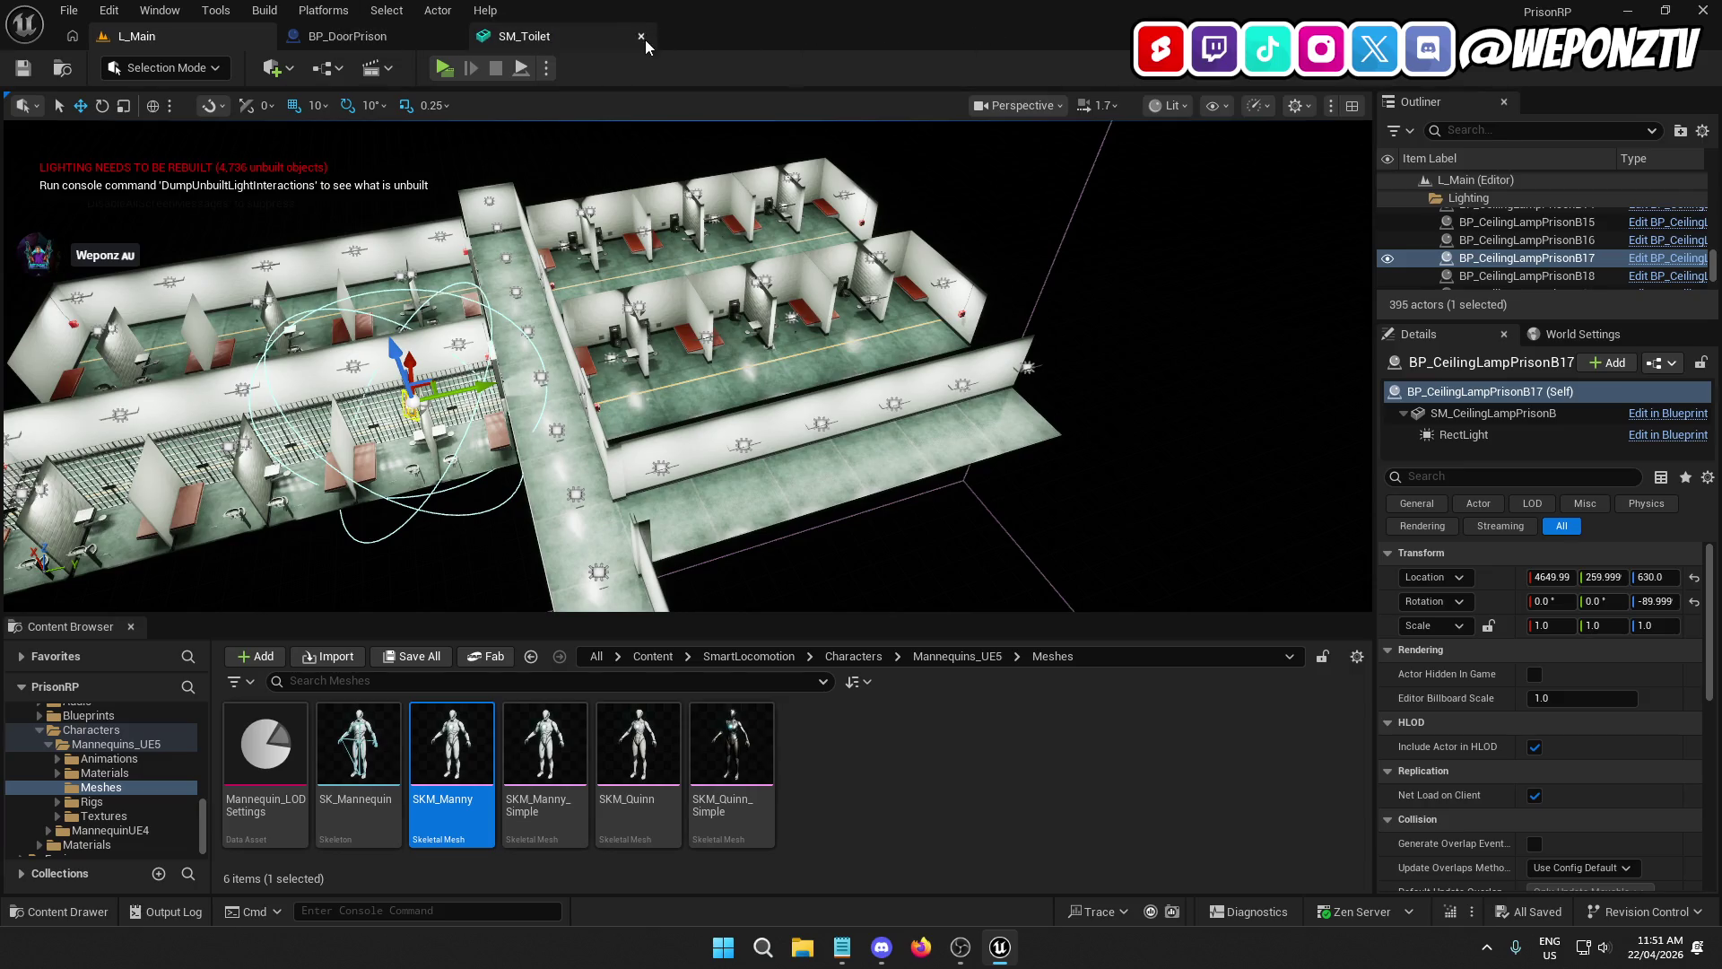
left_click(642, 37)
left_click(451, 38)
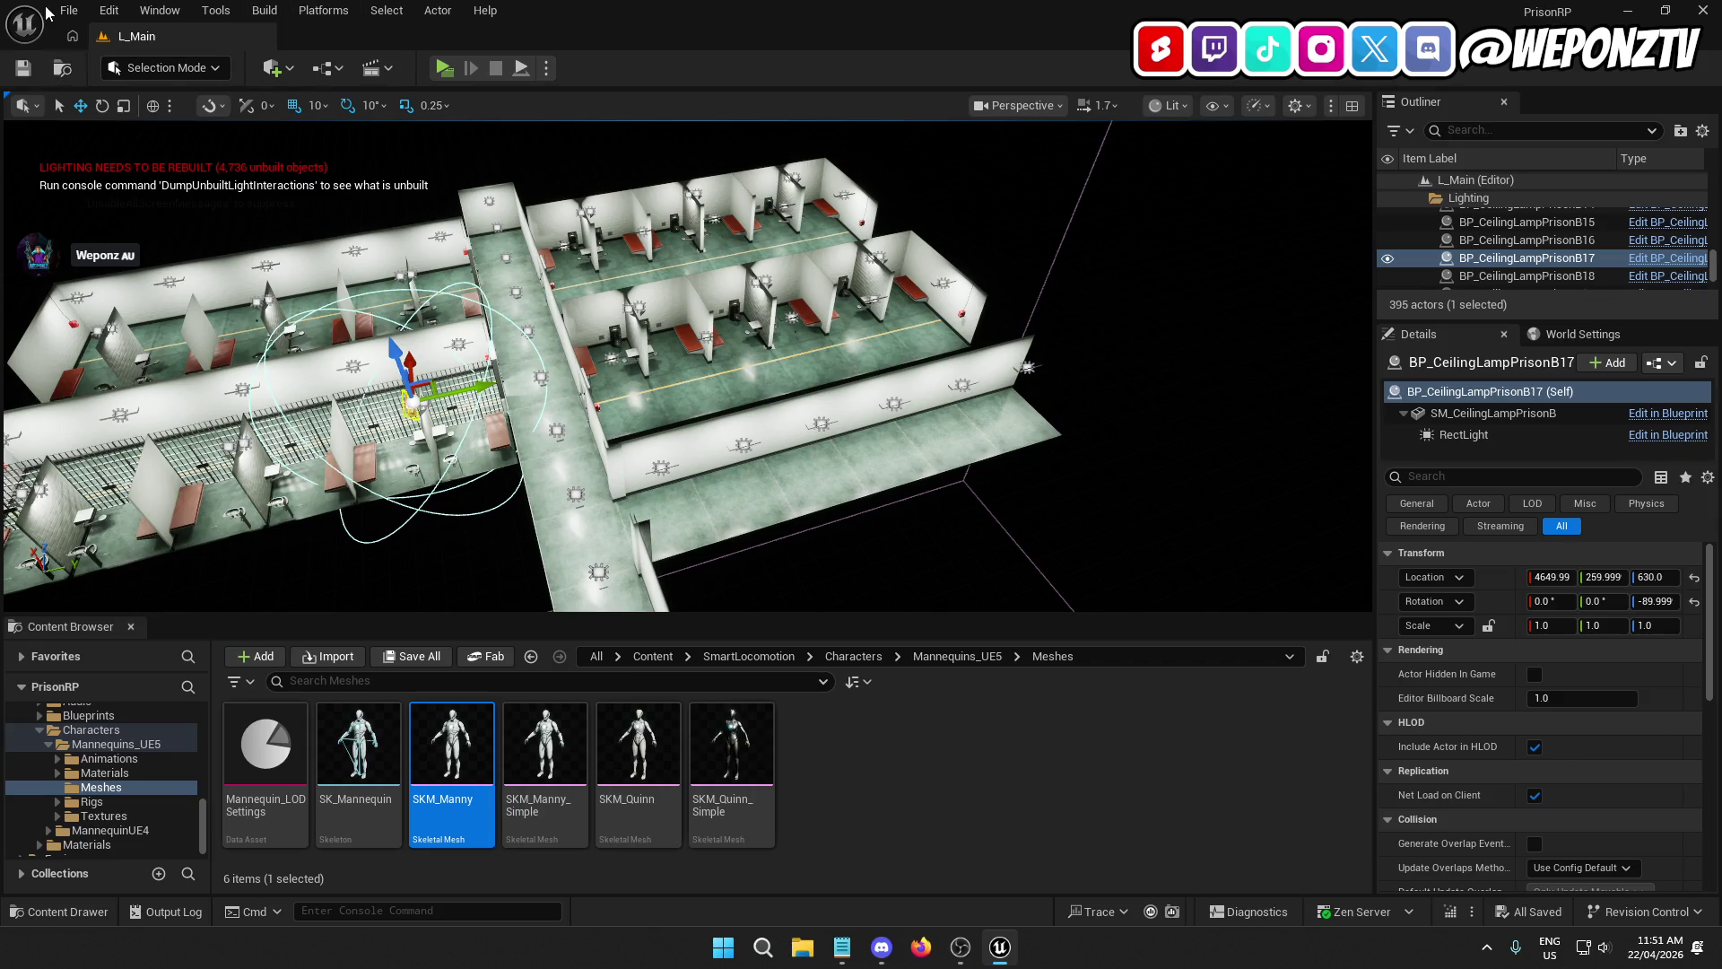
Step: Start Build All Levels, including lighting
left_click(68, 10)
left_click(68, 10)
left_click(68, 10)
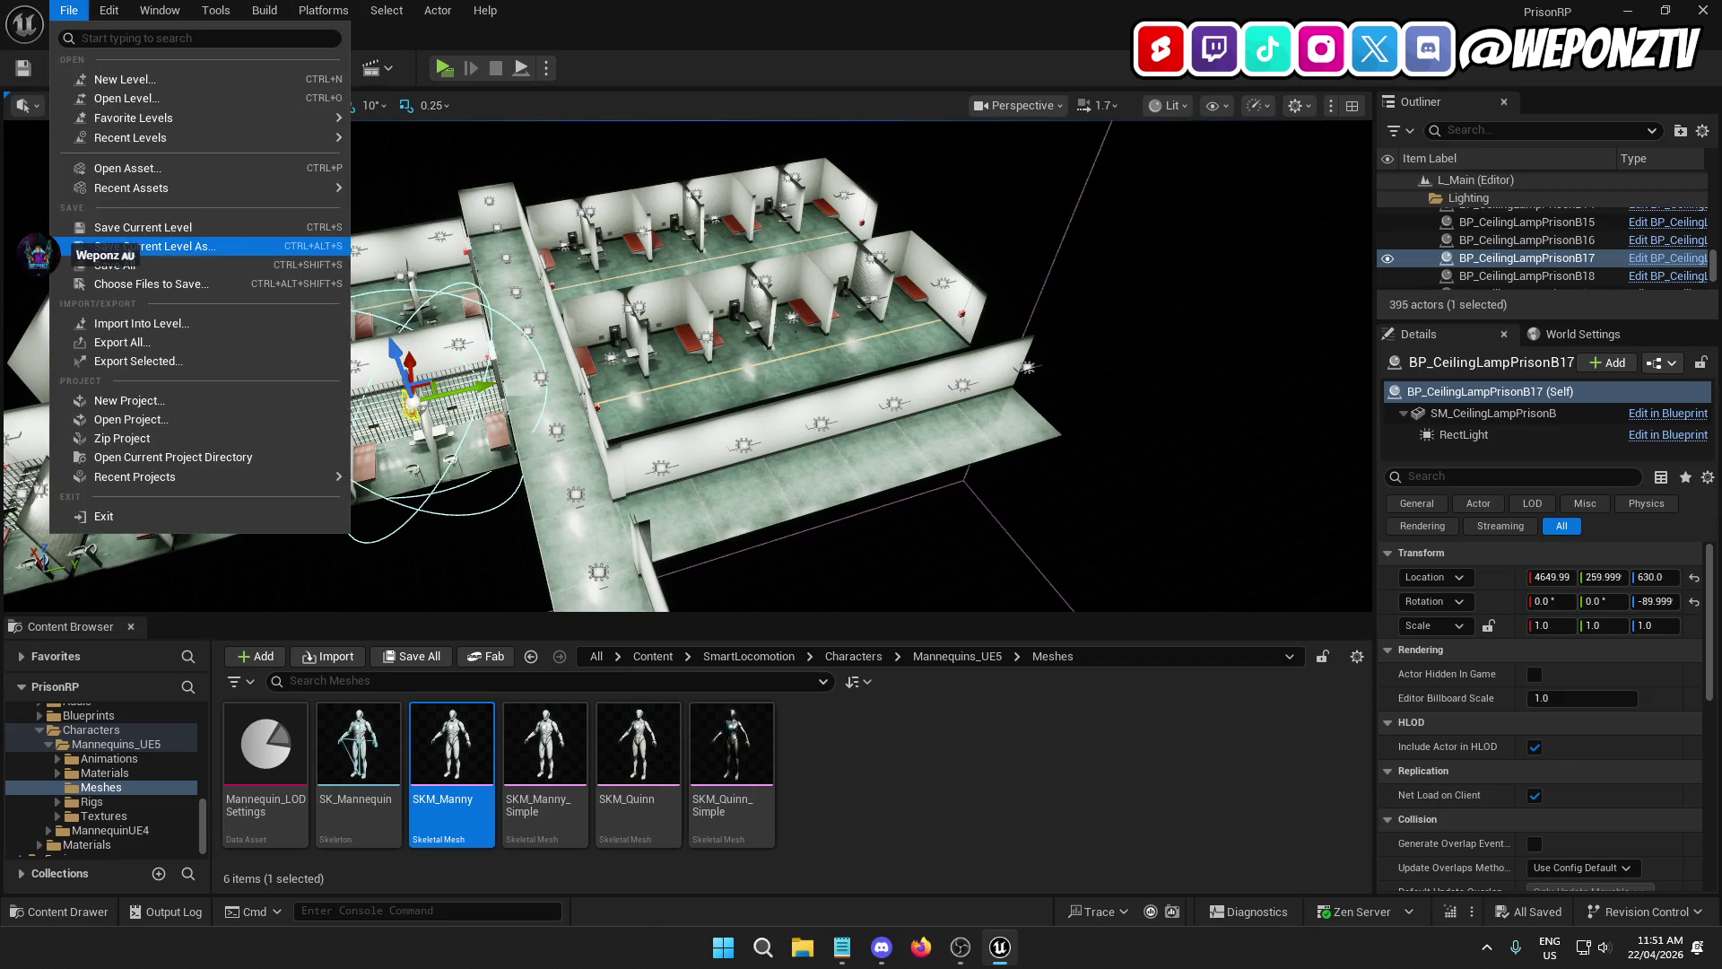
left_click(264, 10)
left_click(264, 10)
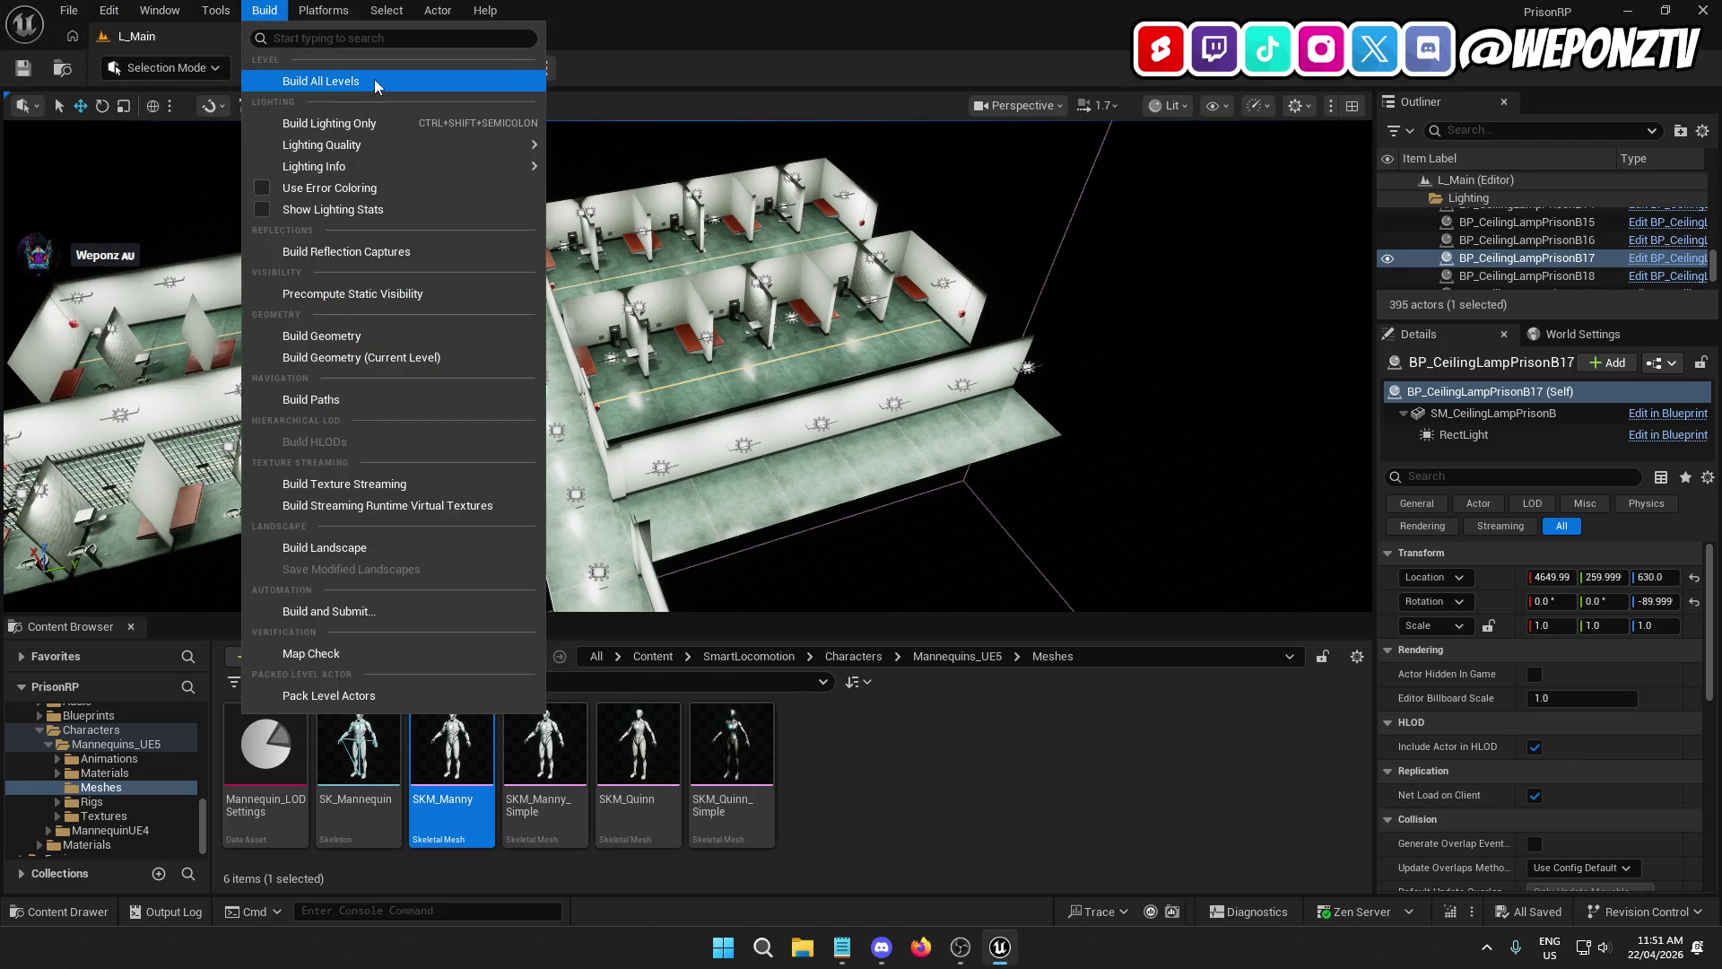
left_click(374, 81)
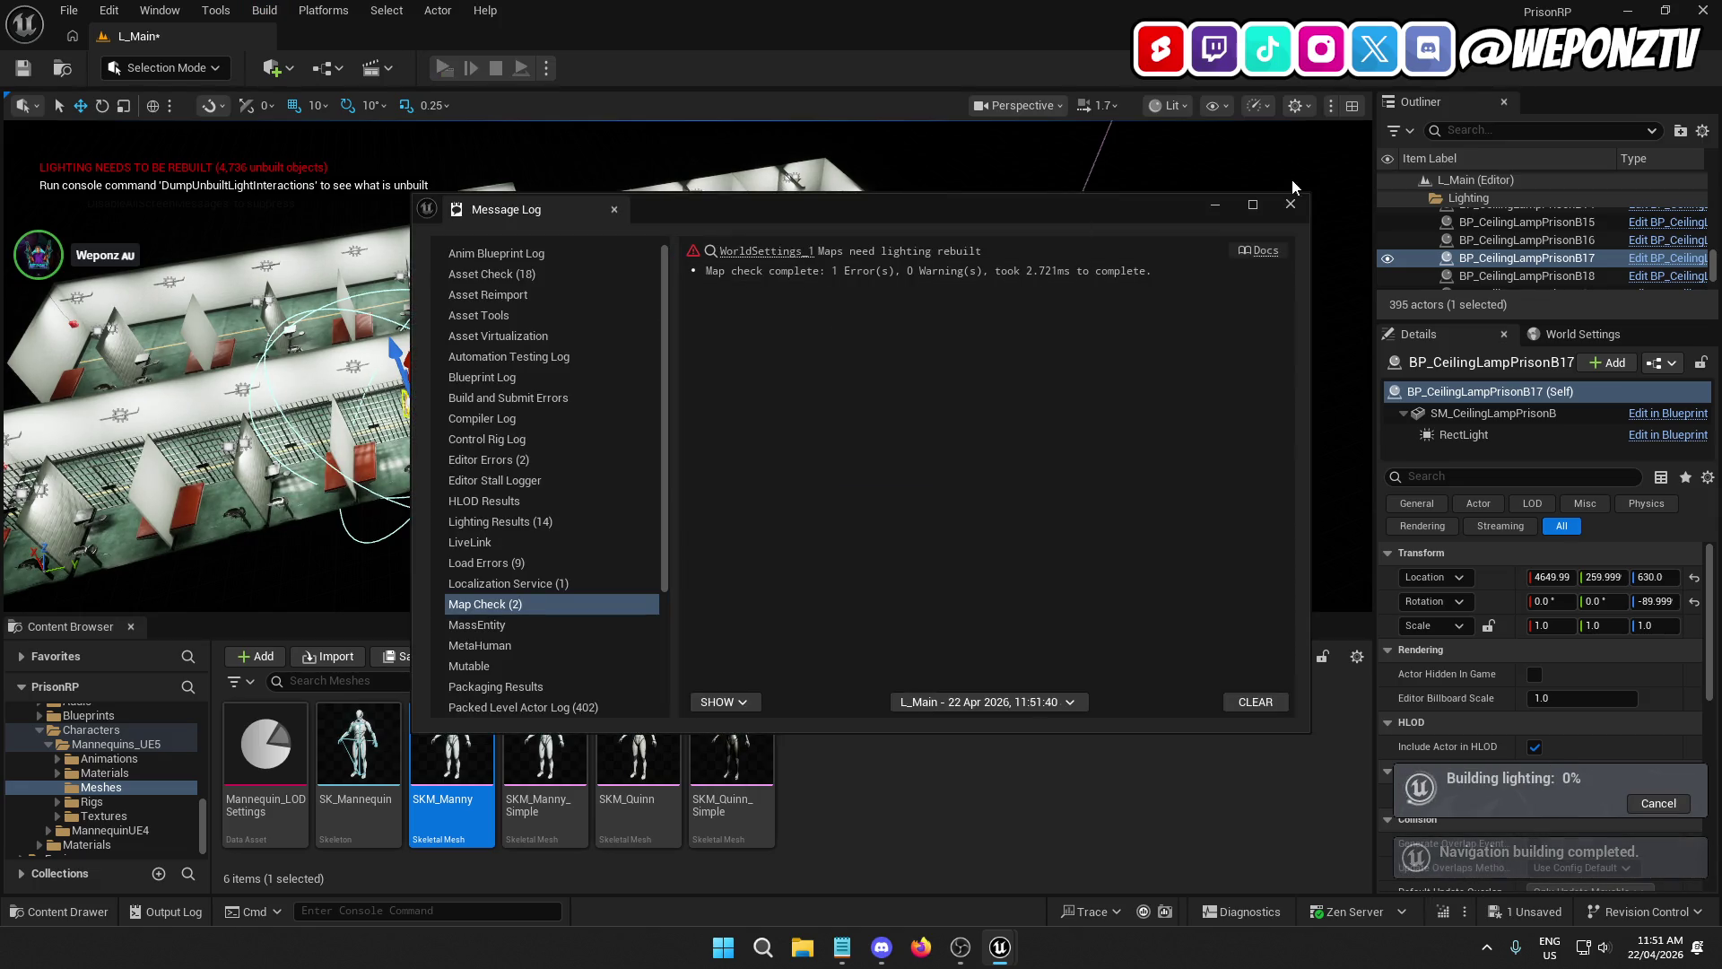
left_click(1291, 207)
Step: Save the current level, skipping the level that fails to save
left_click(68, 11)
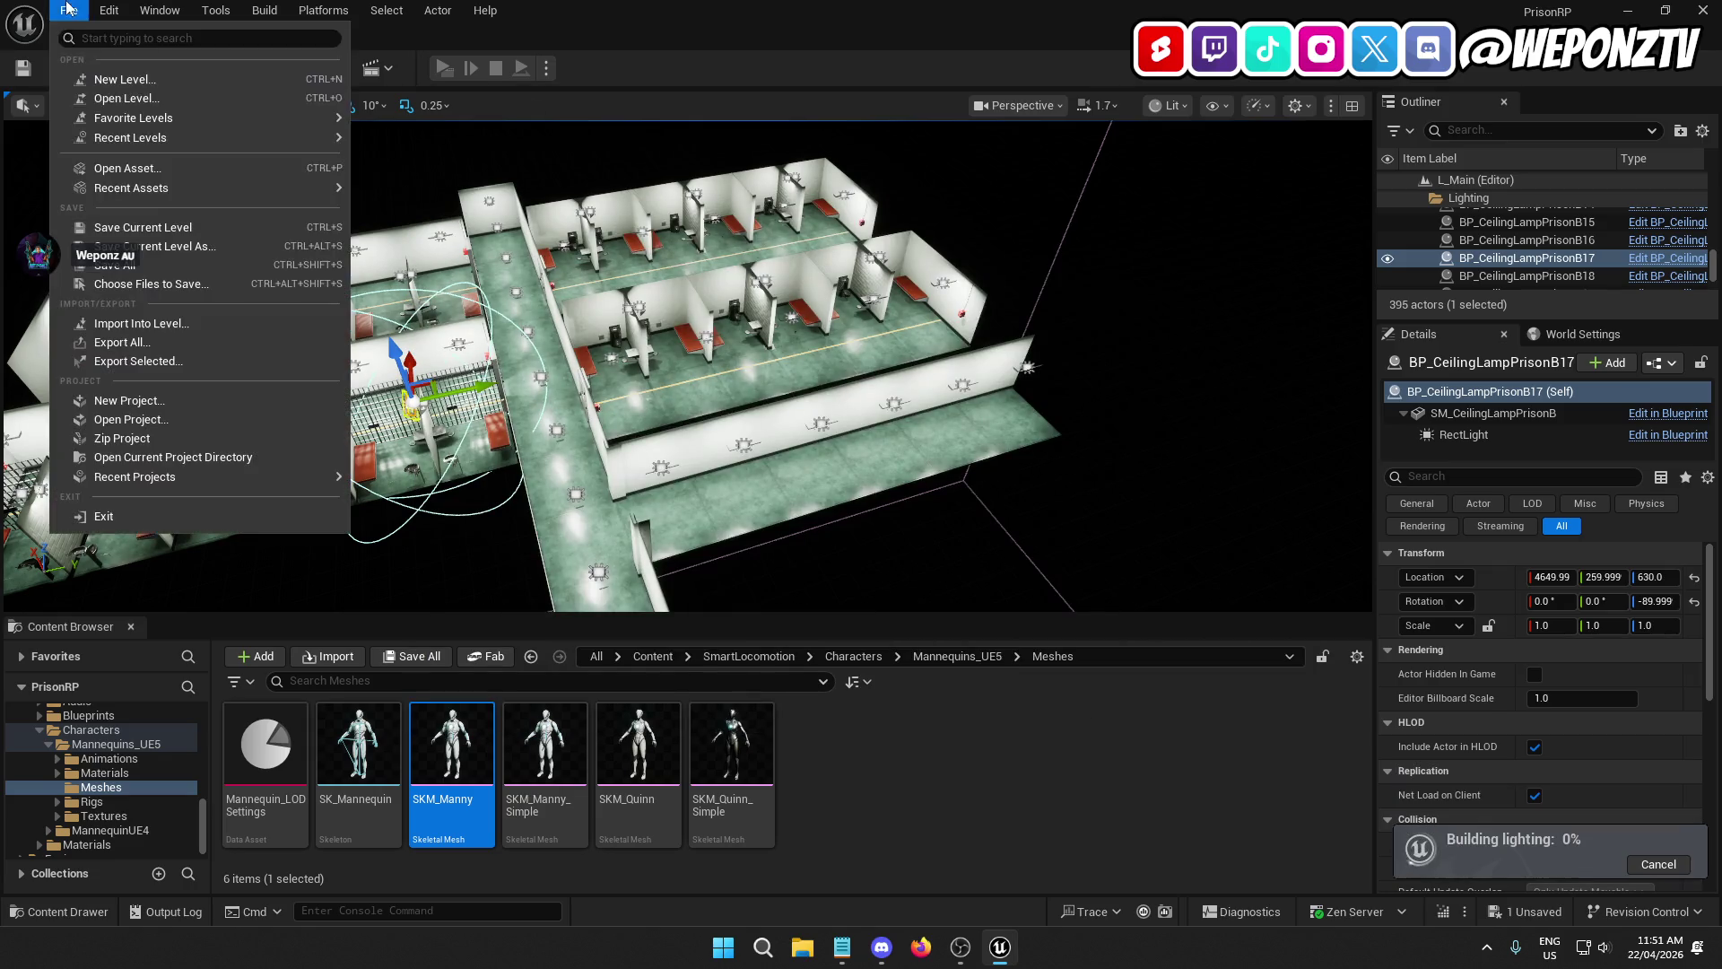
left_click(98, 232)
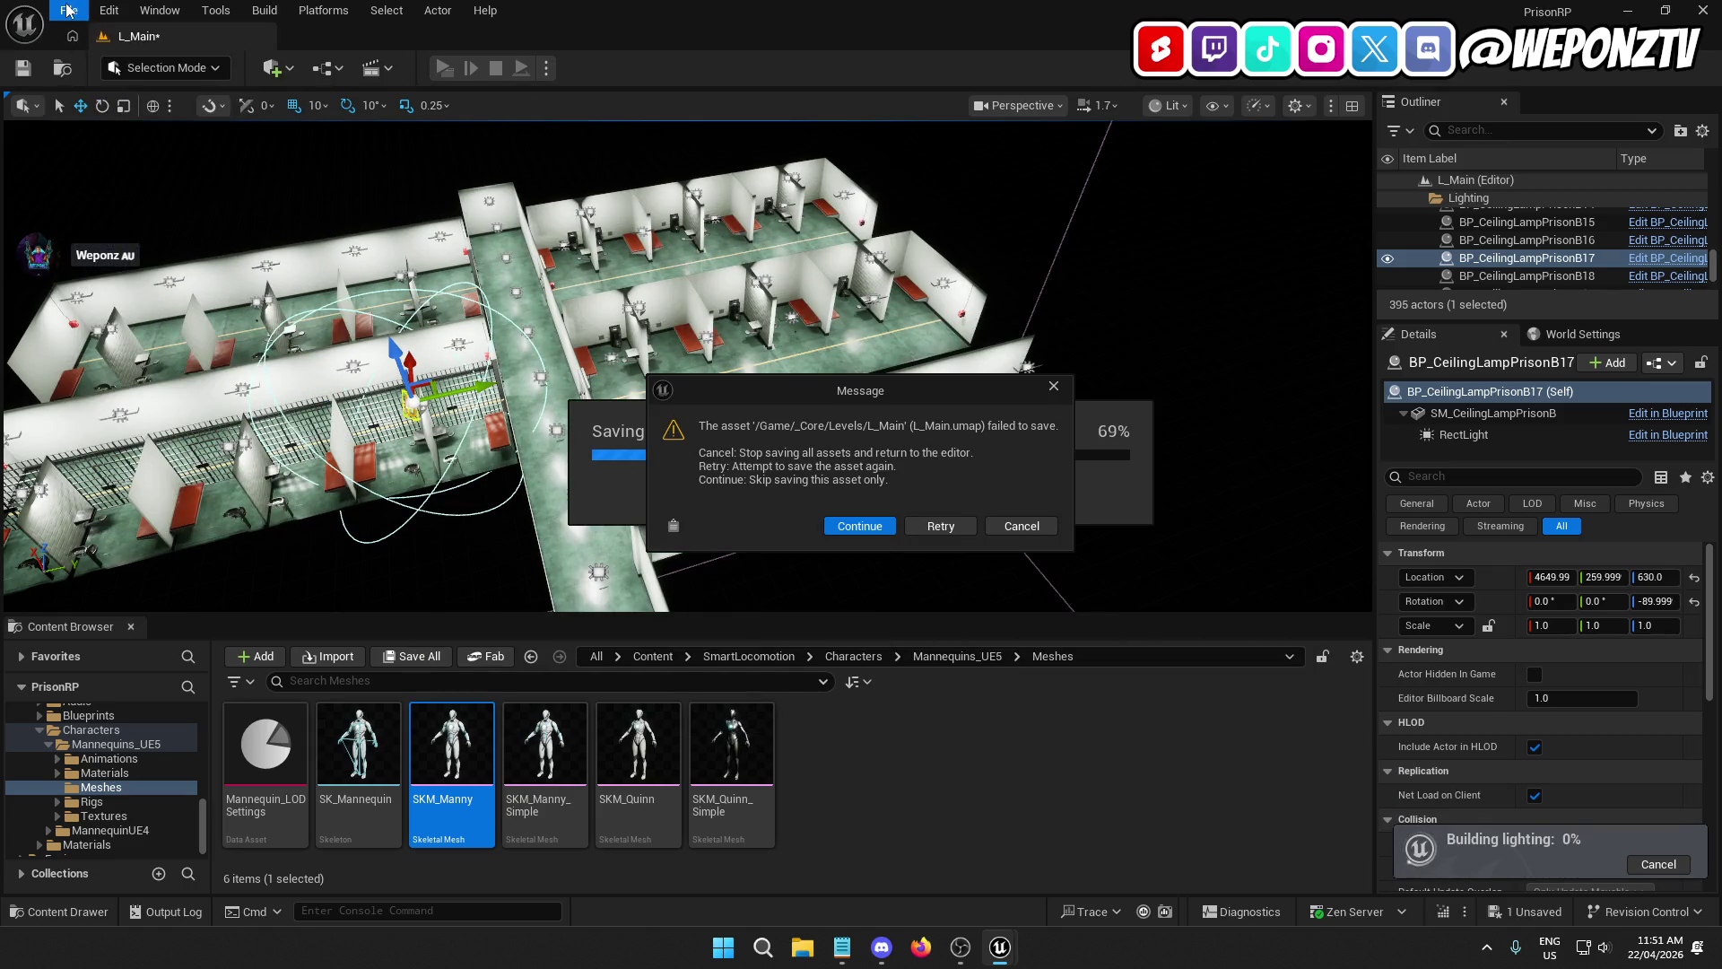
left_click(886, 529)
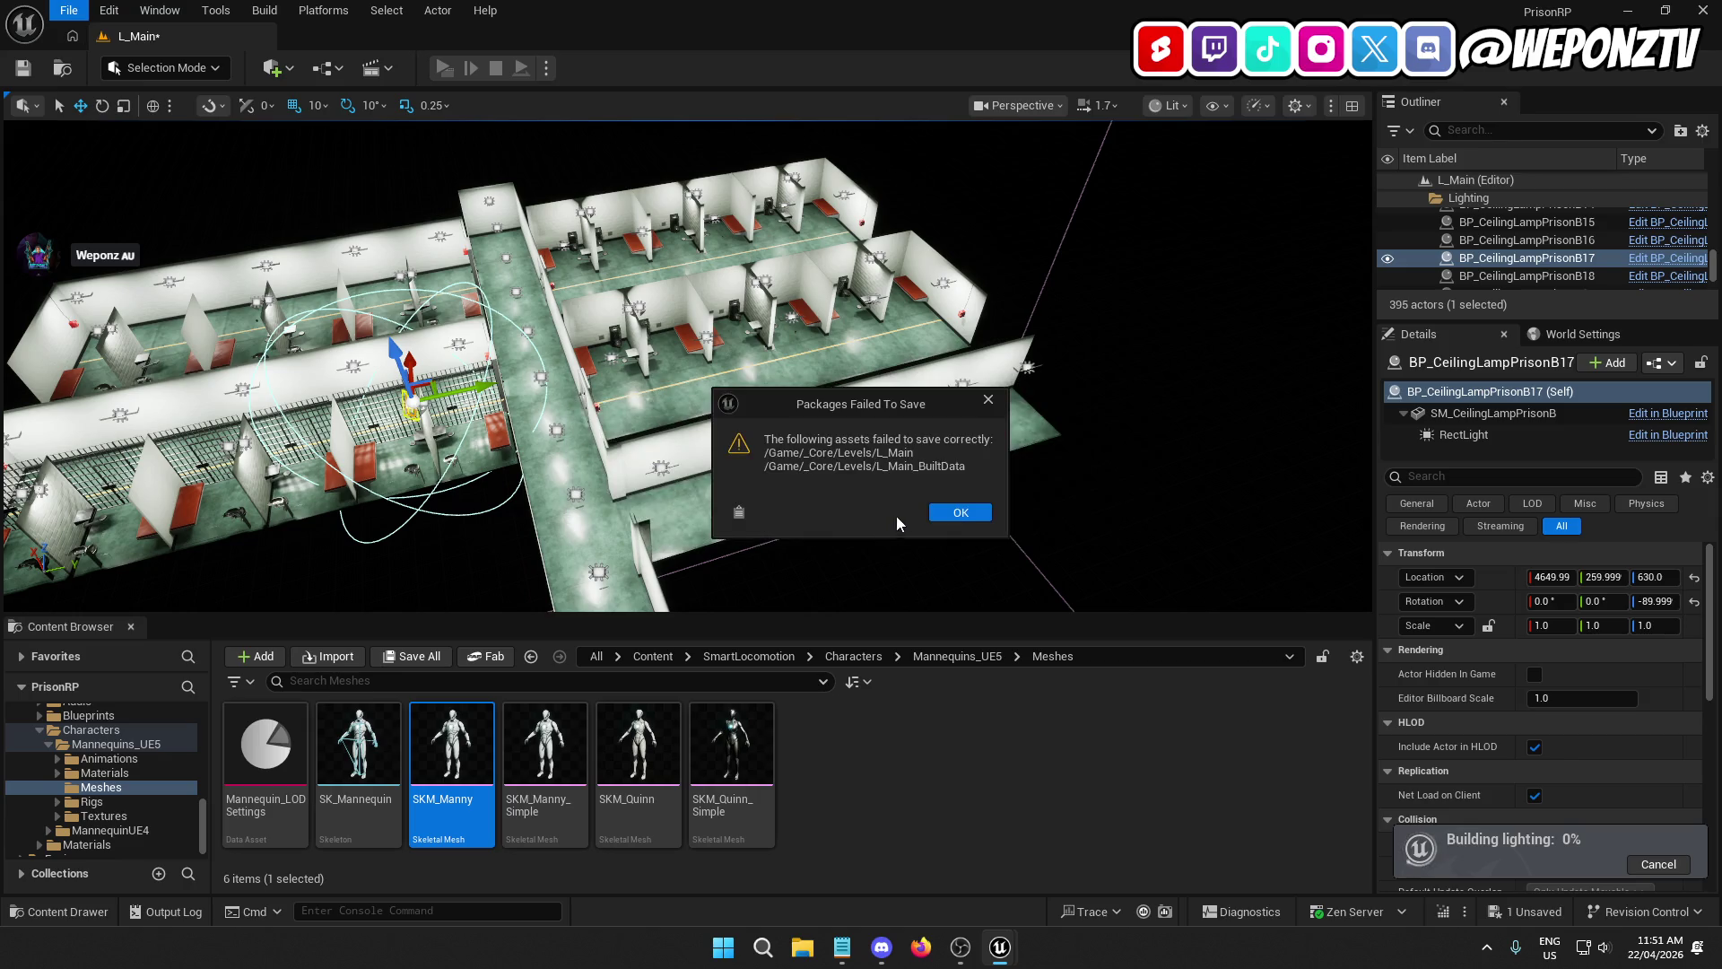
left_click(960, 513)
left_click(1292, 205)
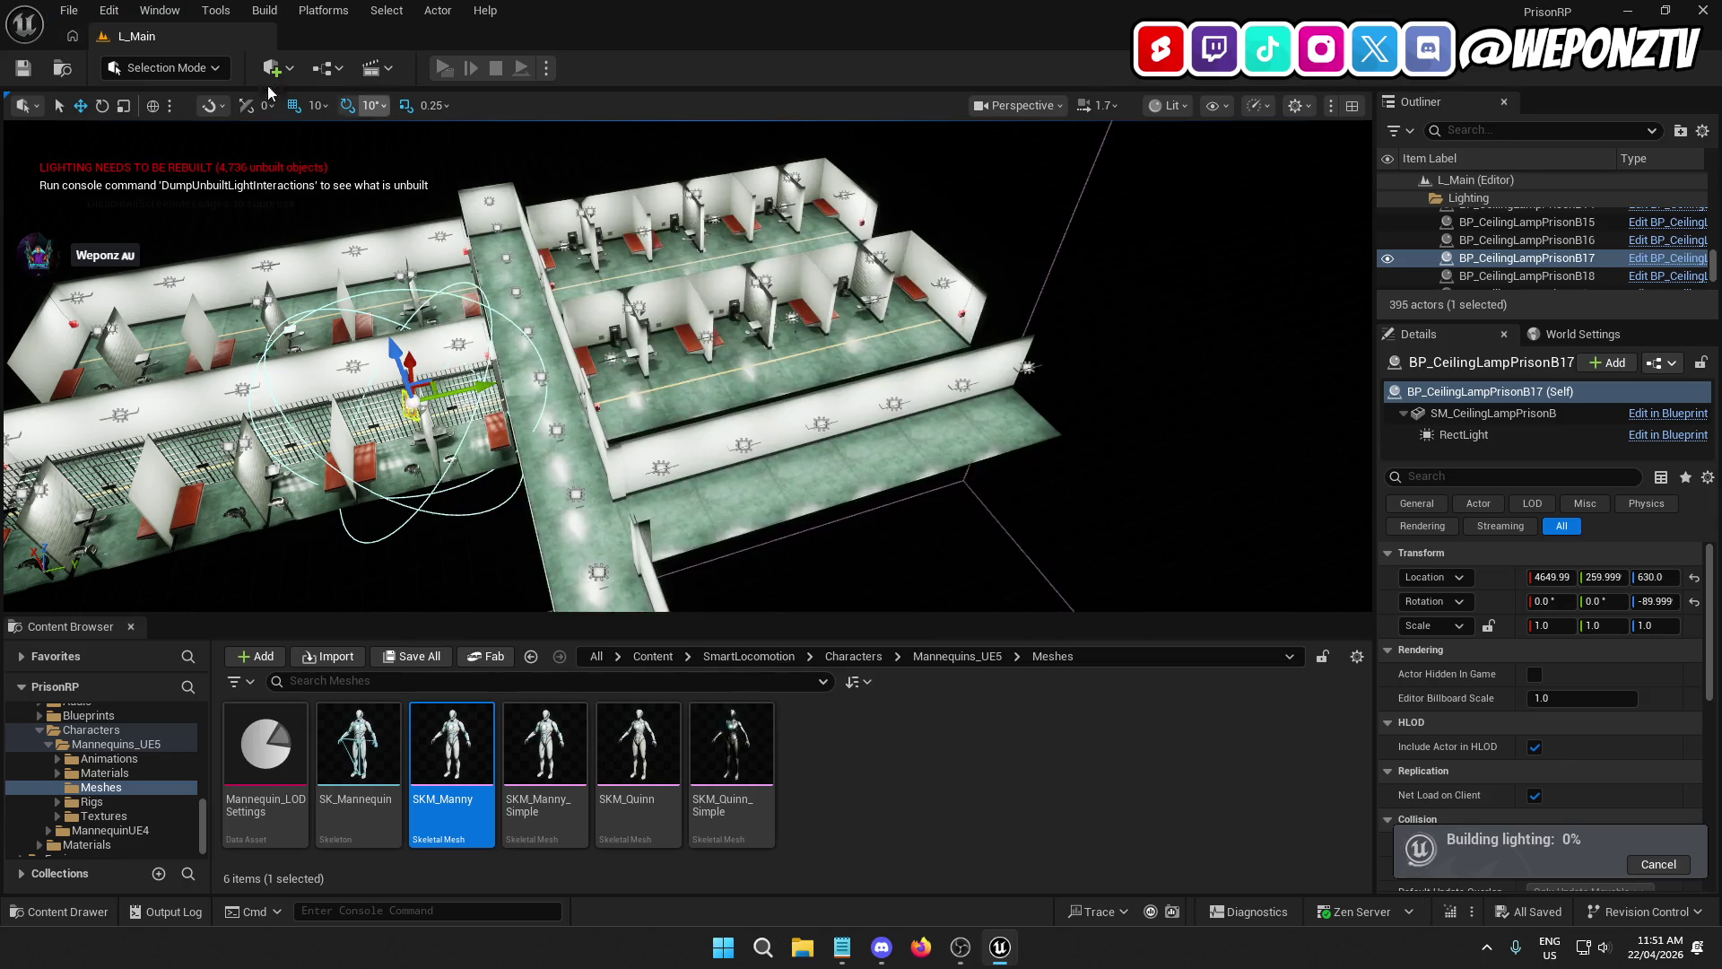
Step: Delete the QAPoliceStation Maps folder along with its holding-cells map assets
left_click(60, 11)
left_click(507, 607)
left_click(660, 657)
double_click(1020, 771)
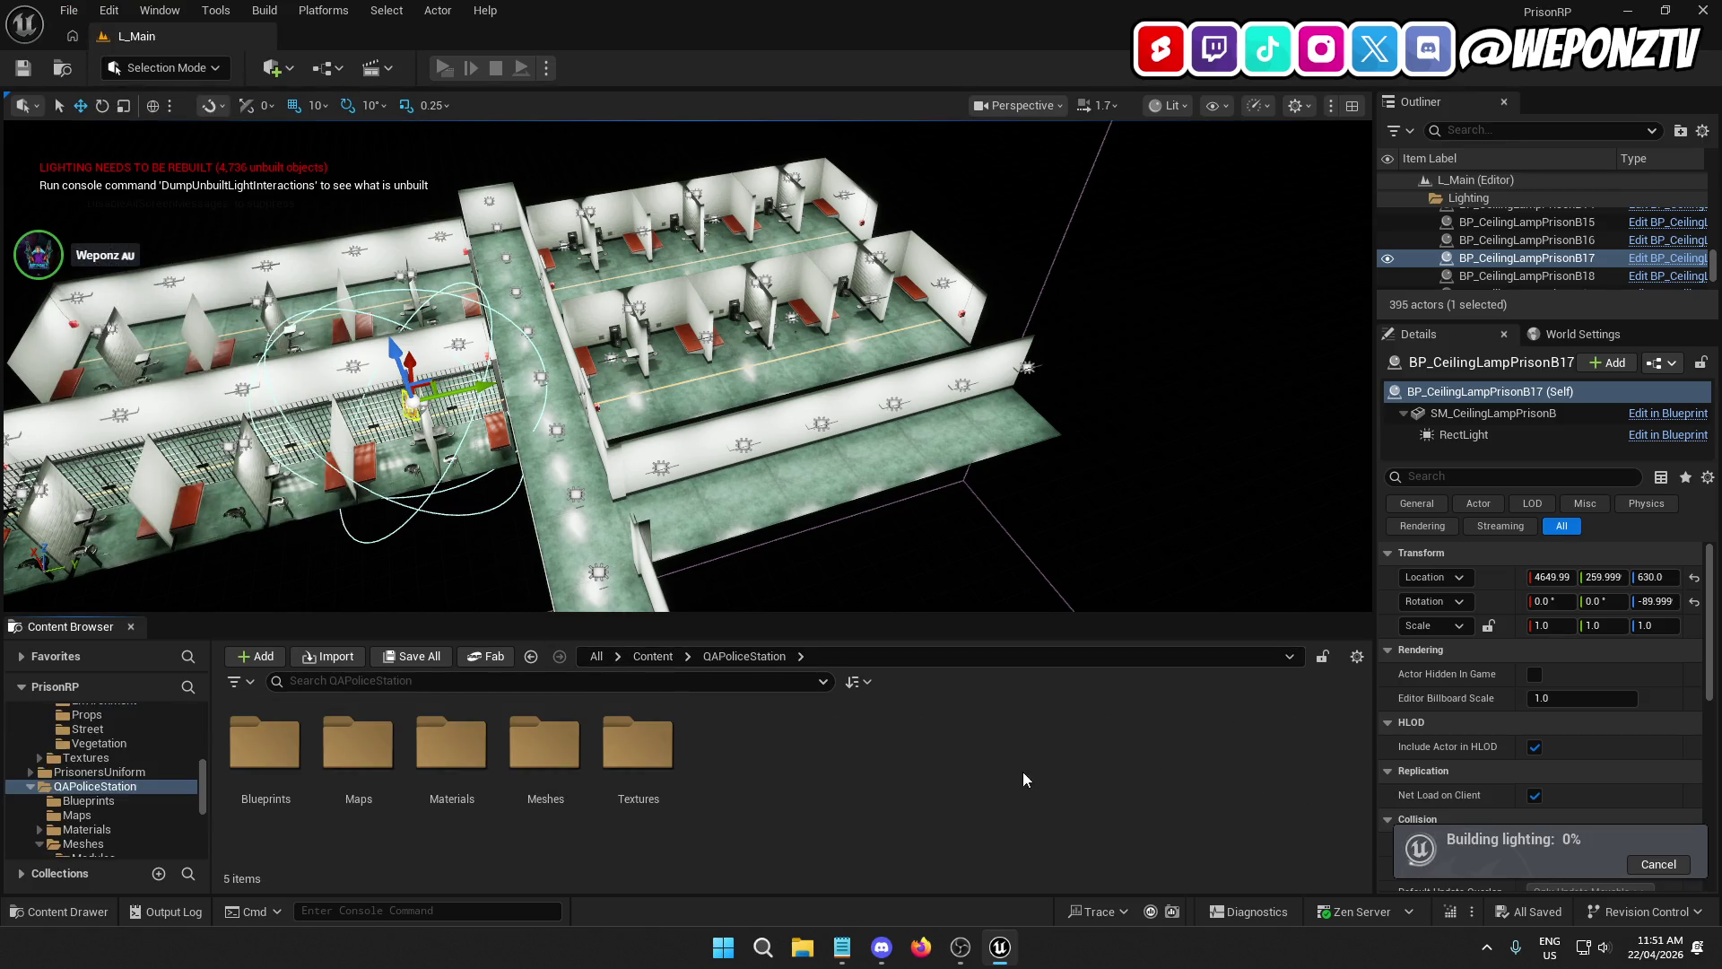
right_click(396, 750)
left_click(461, 566)
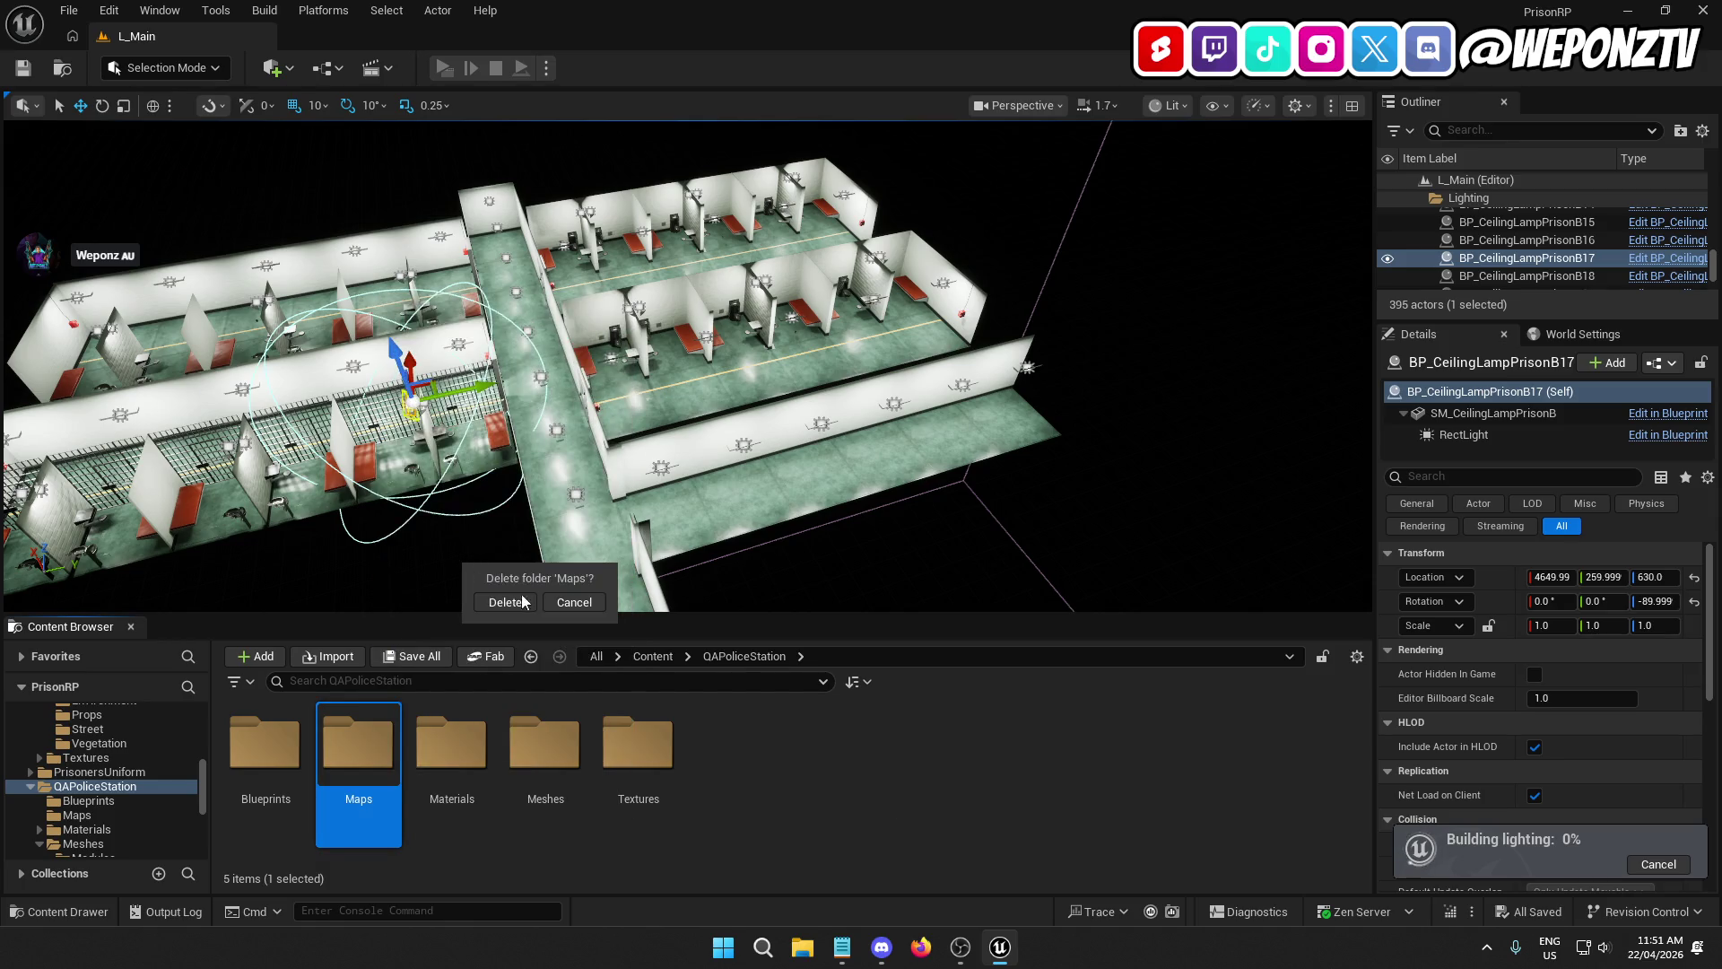
left_click(506, 603)
left_click(802, 758)
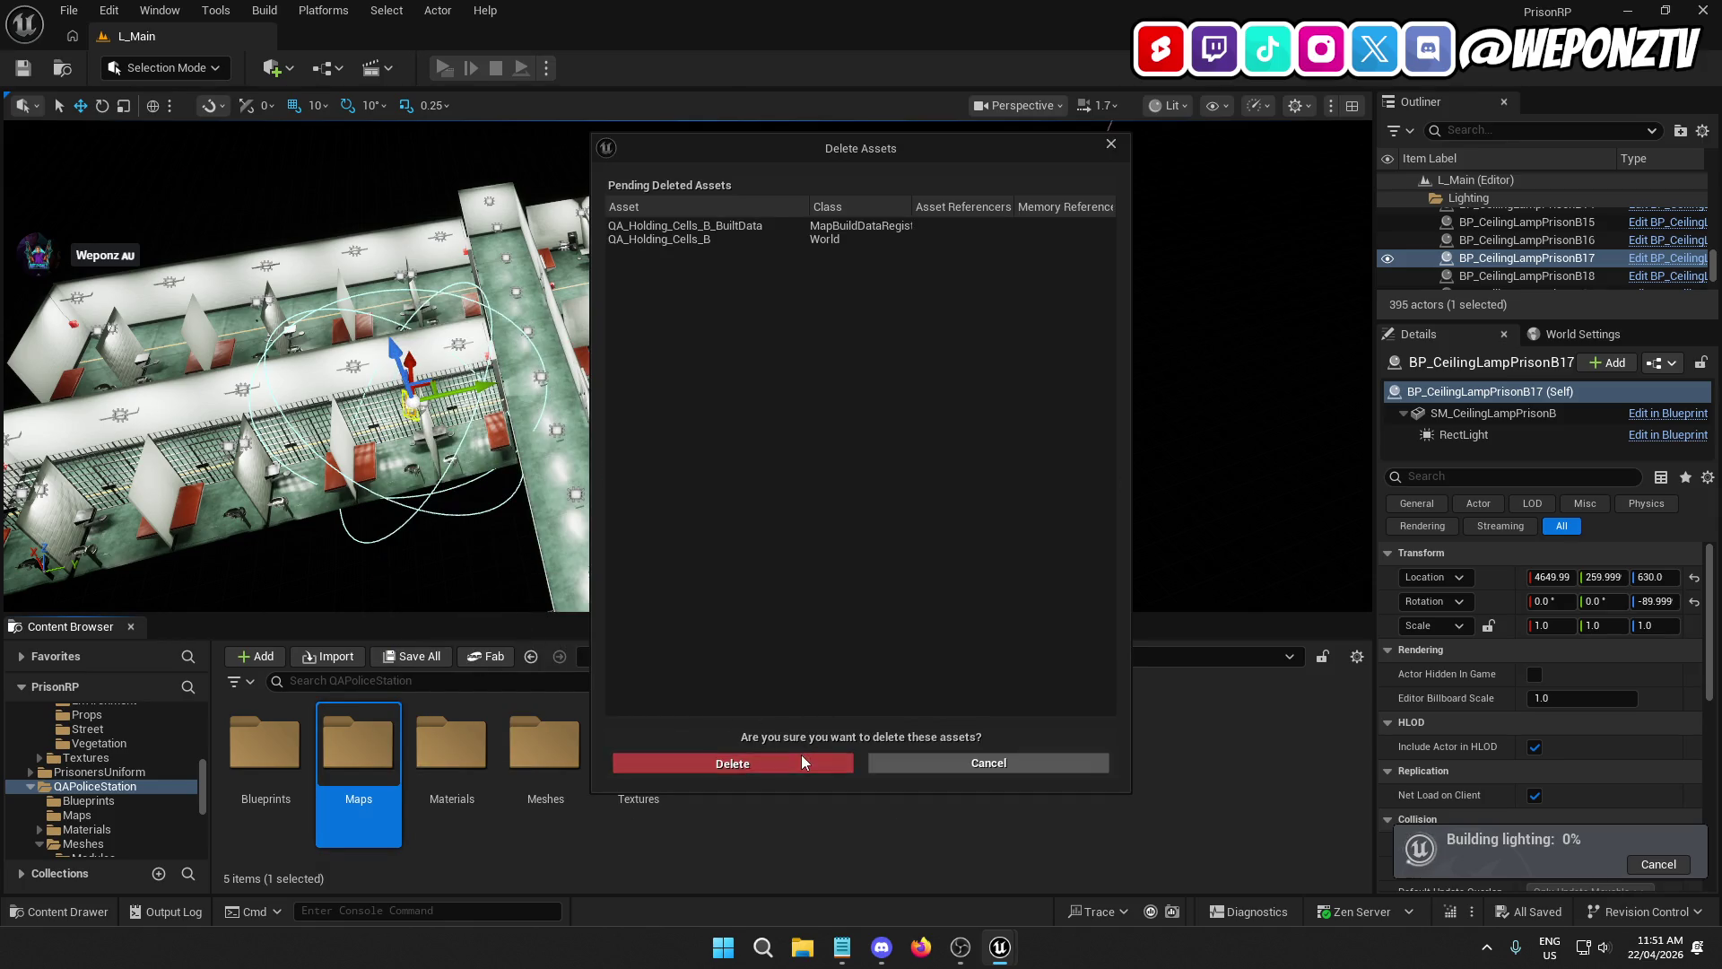
Step: Return to the top-level Content folder in the Content Browser
left_click(652, 656)
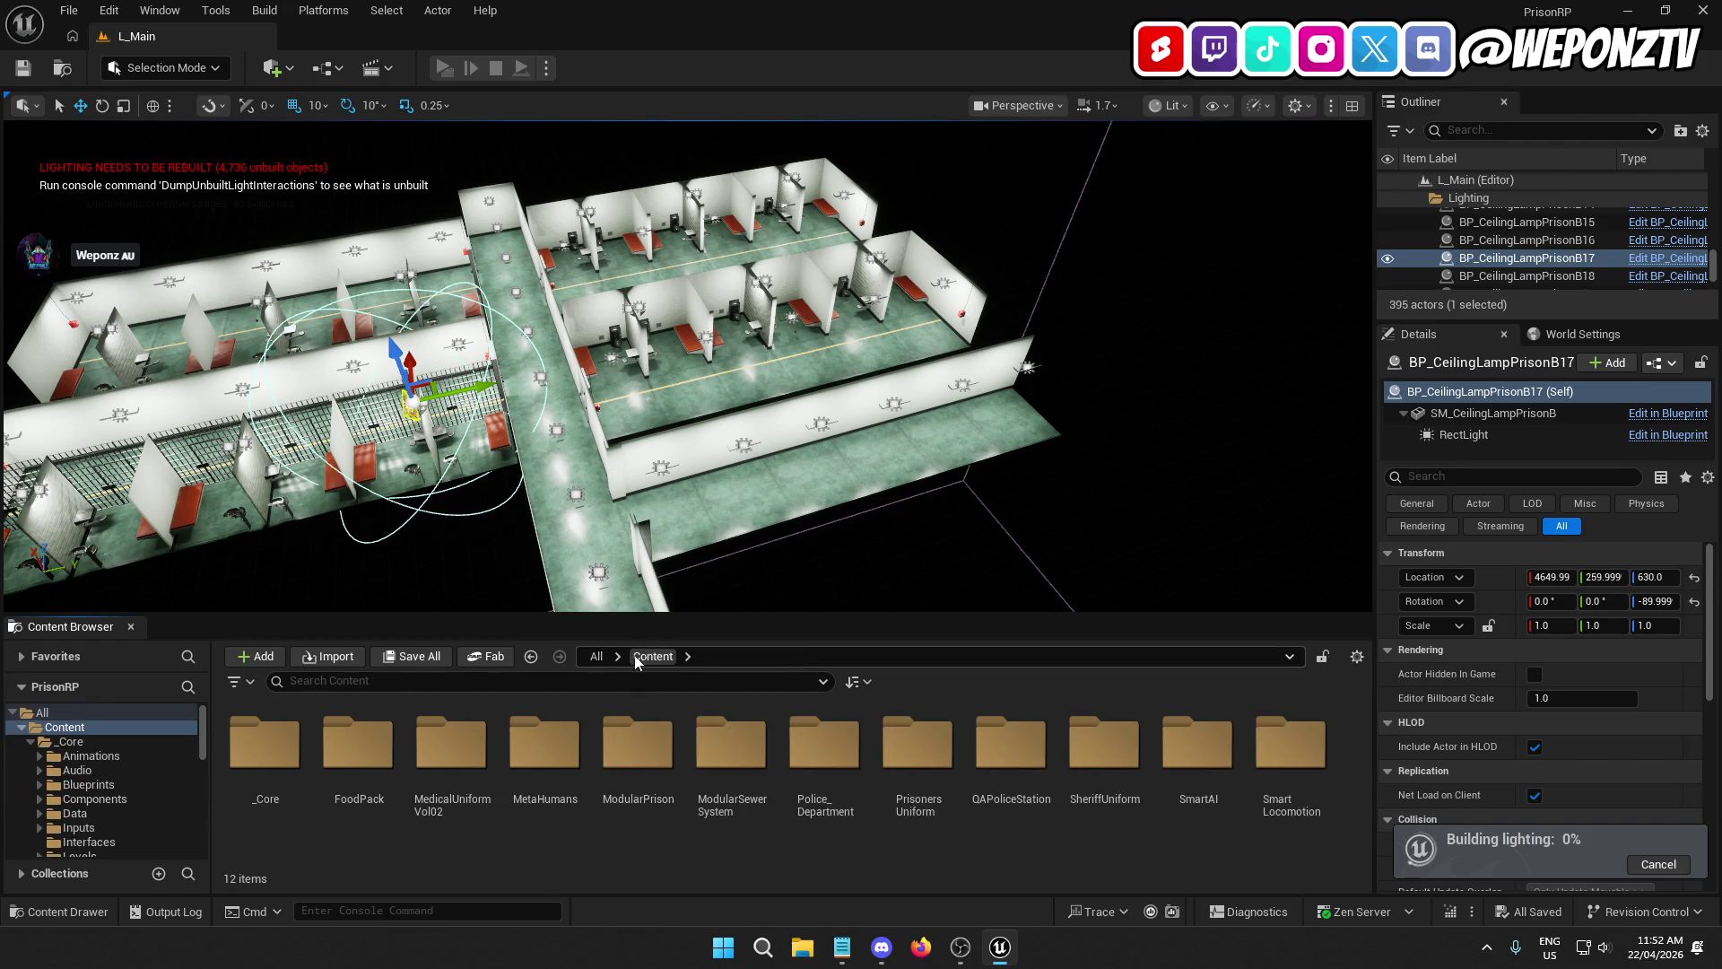
left_click(597, 656)
right_click(265, 749)
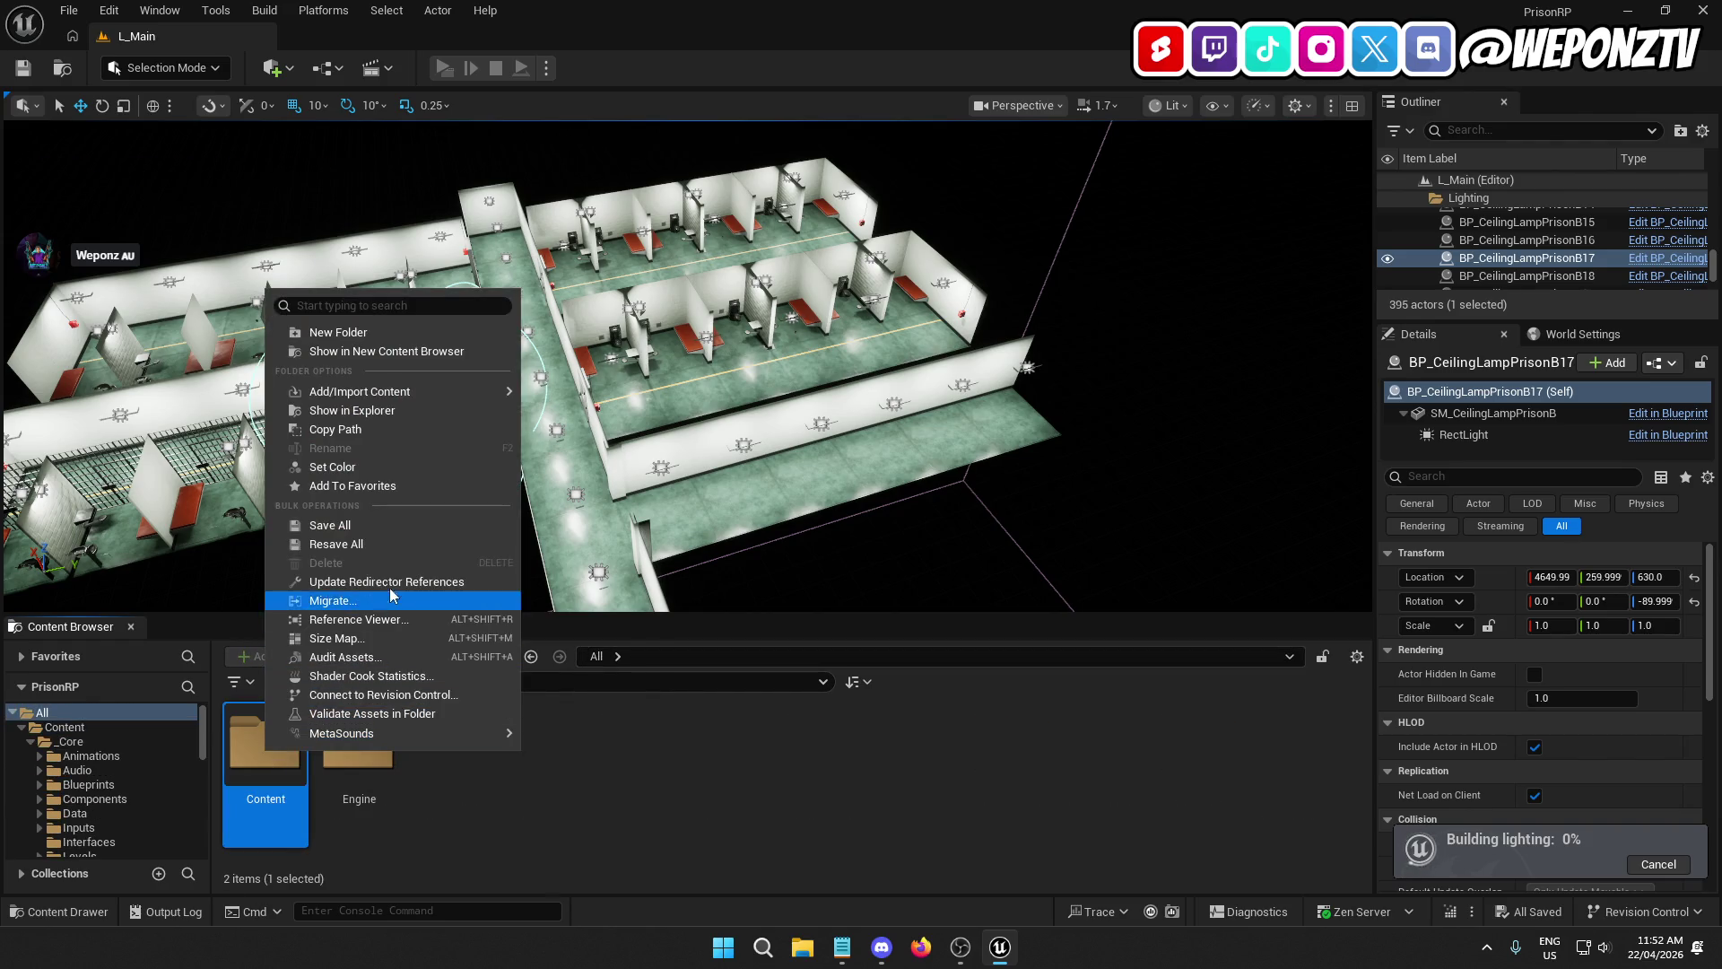
left_click(396, 581)
double_click(265, 745)
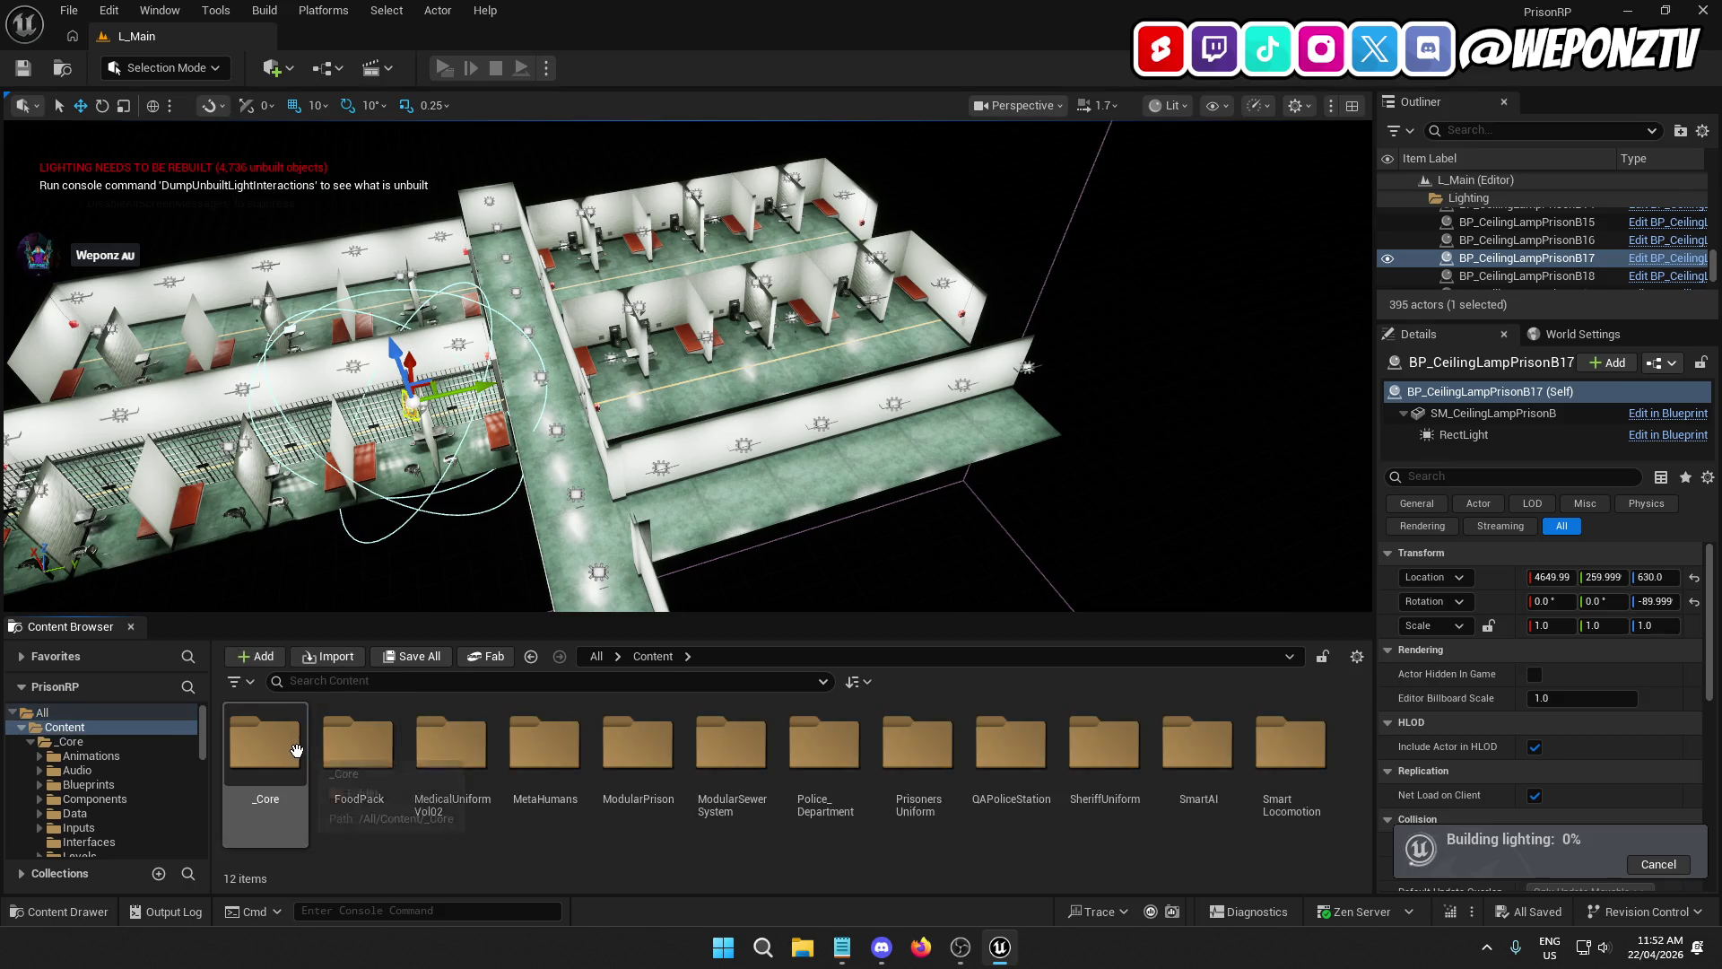
left_click(69, 10)
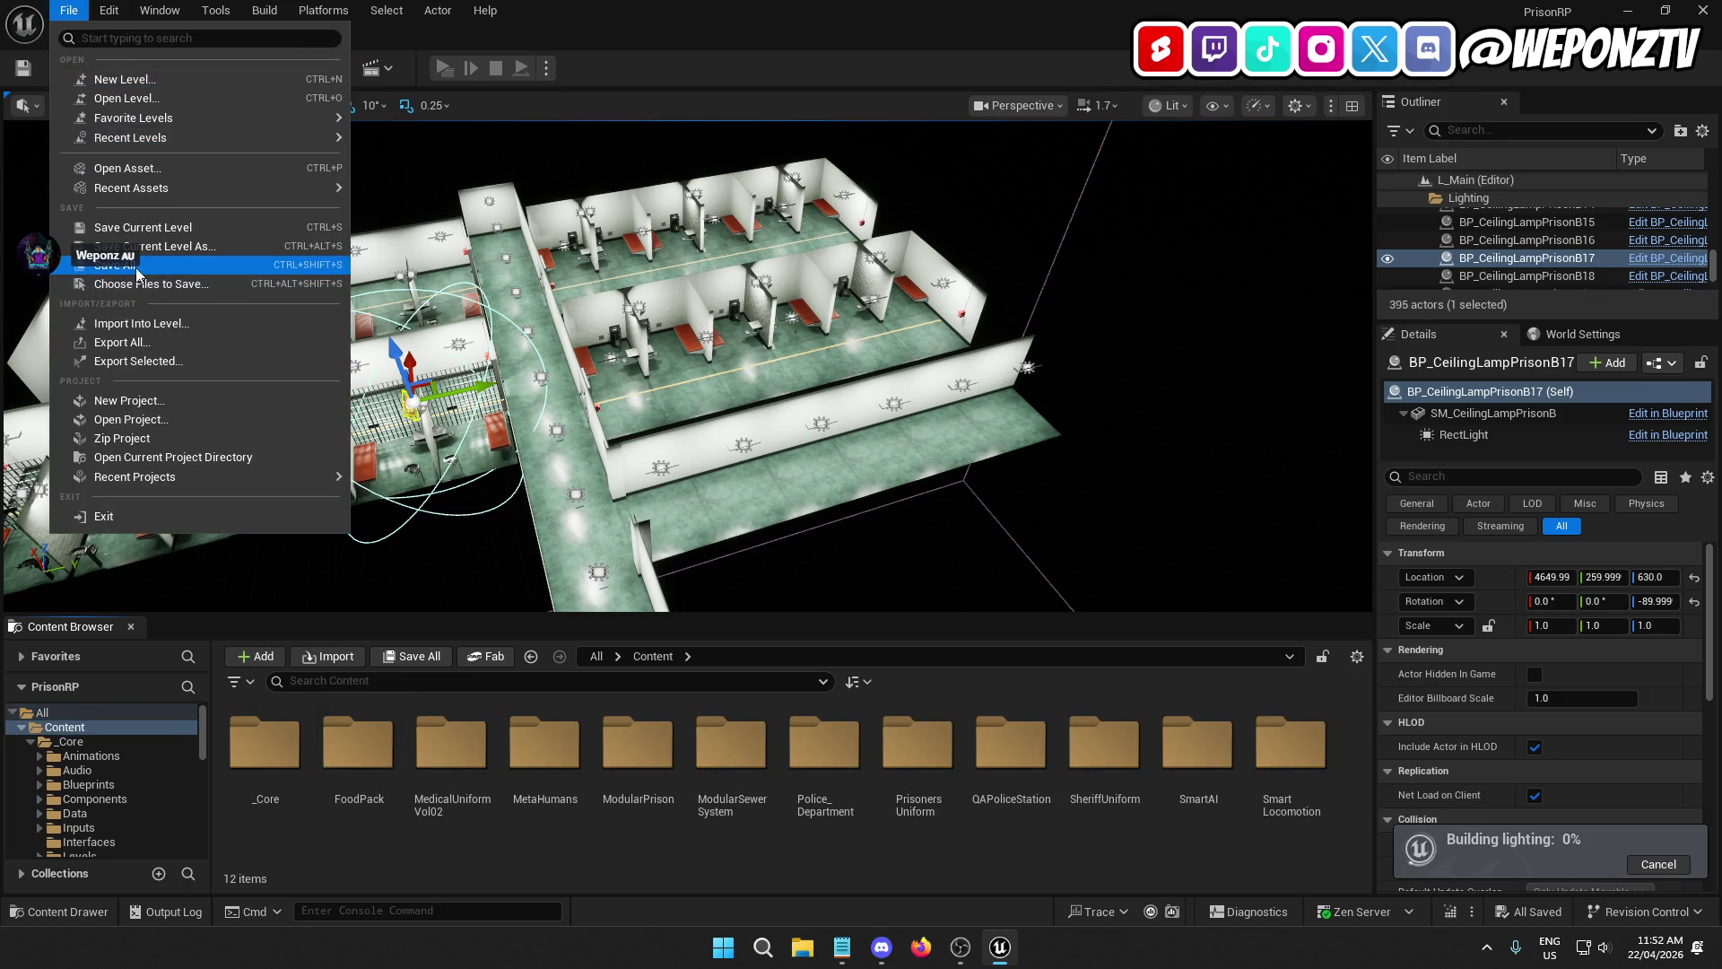
Step: Fly around the cell block, then cancel the running lighting build
left_click(199, 270)
key("w")
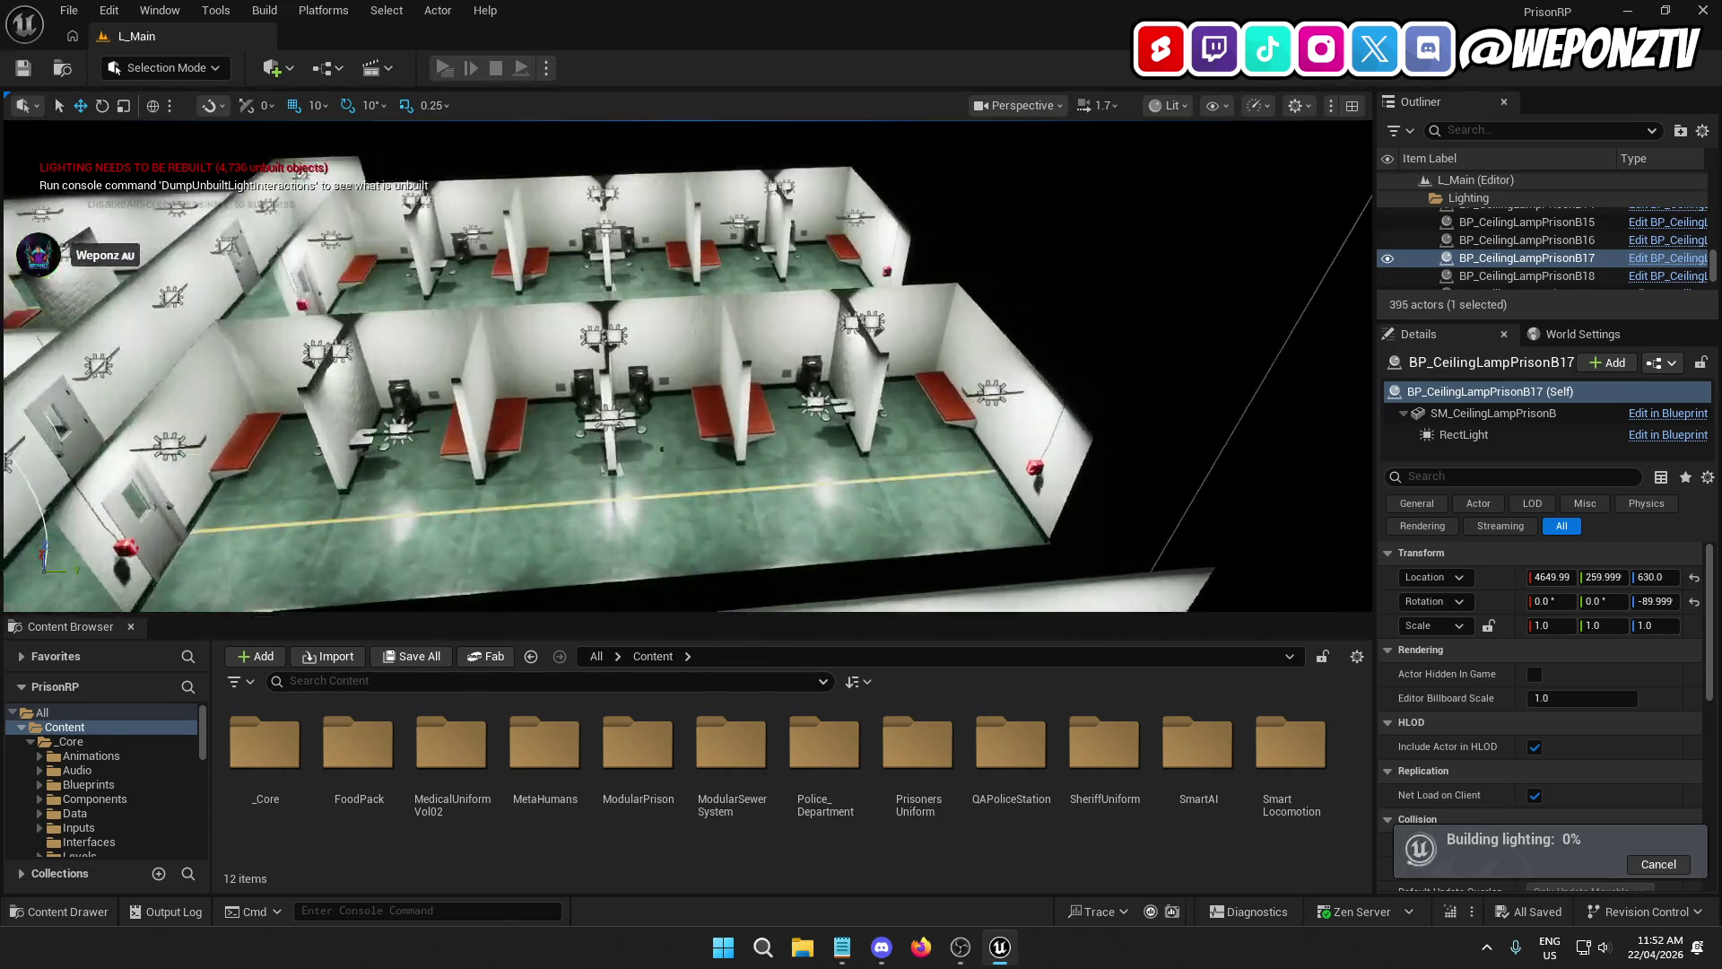
key("w")
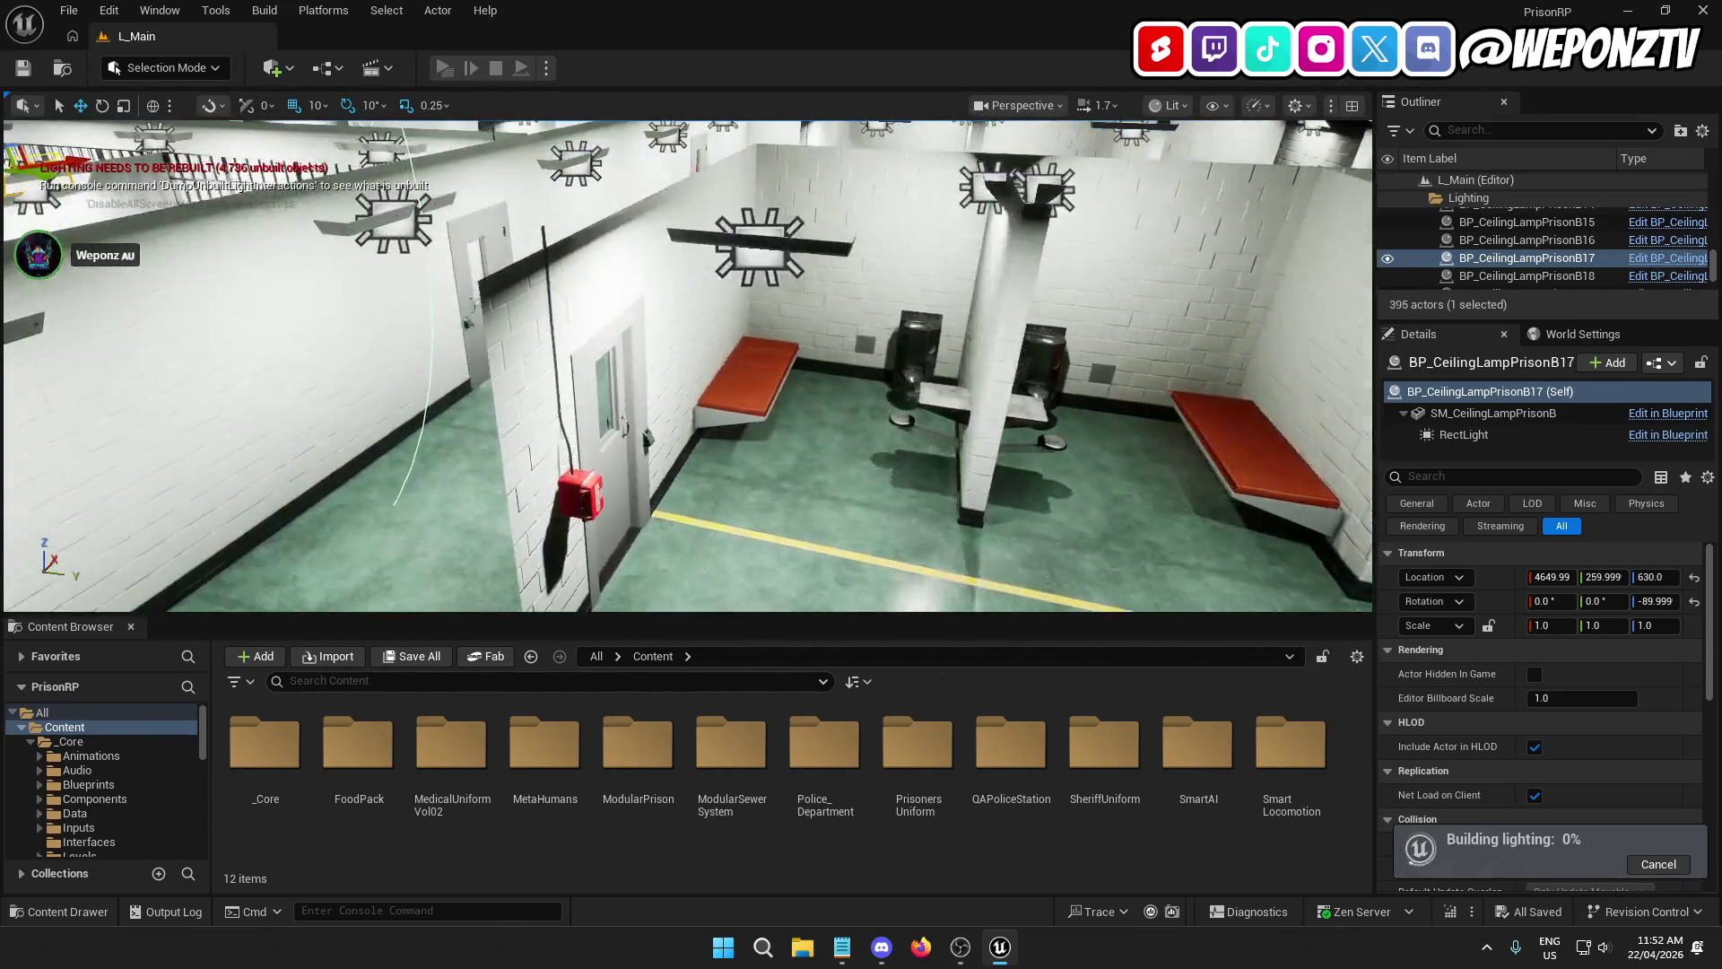
key("s")
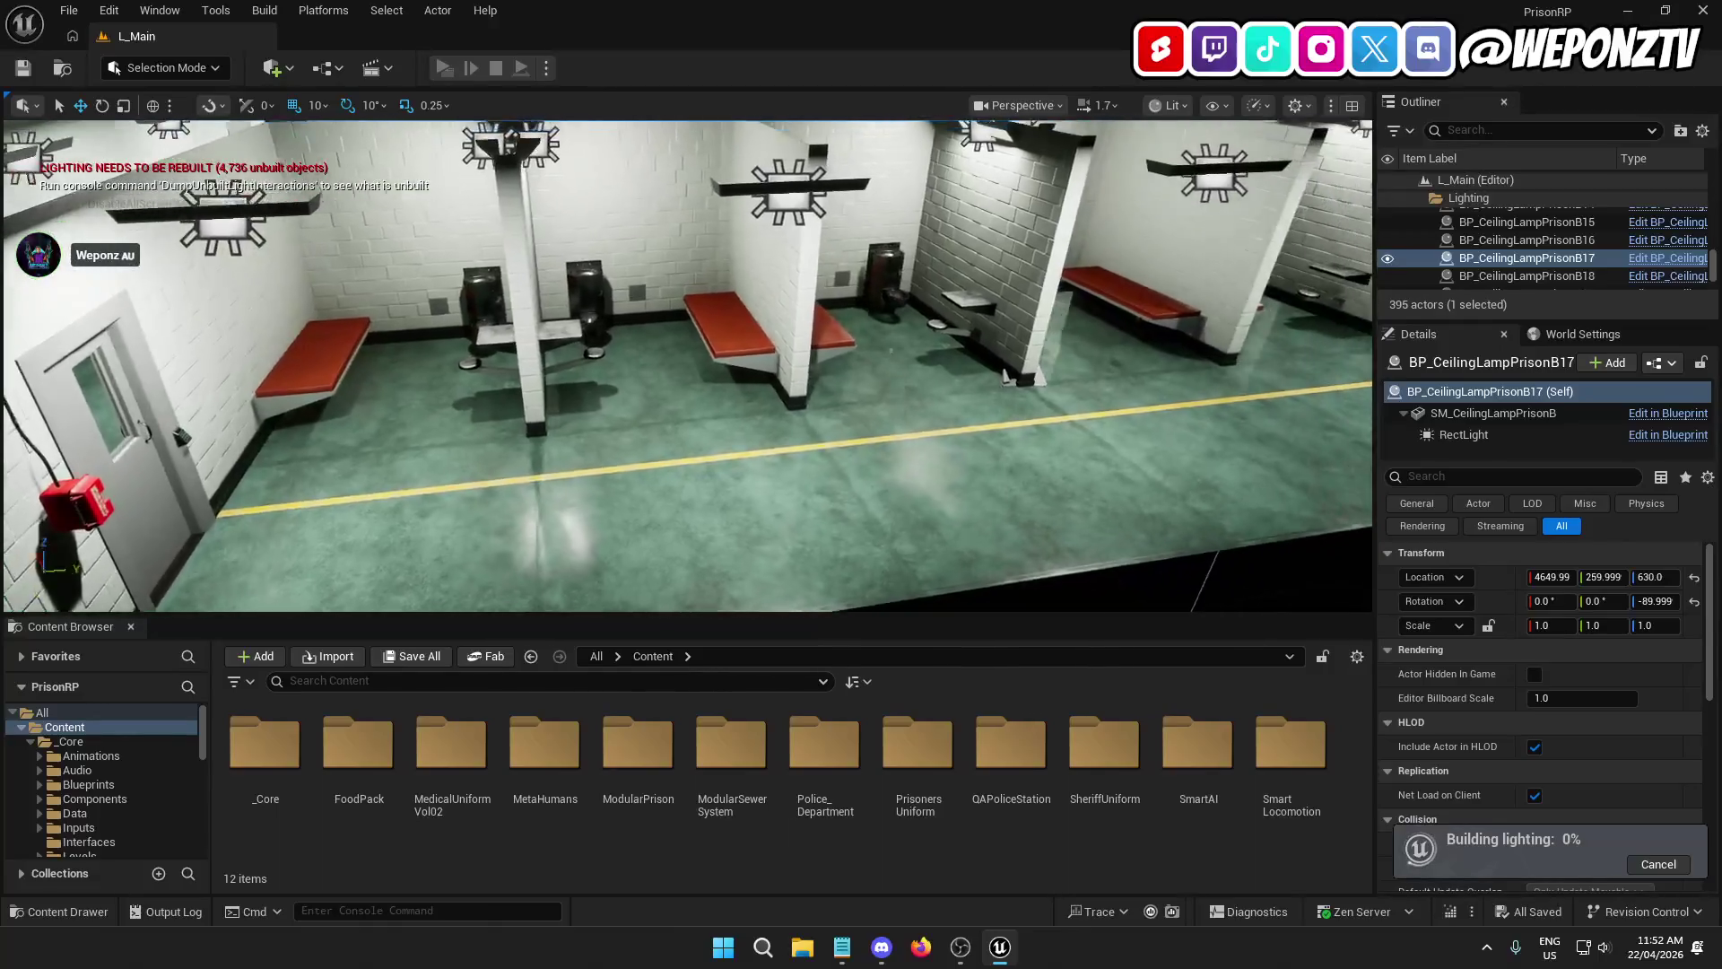
key("w")
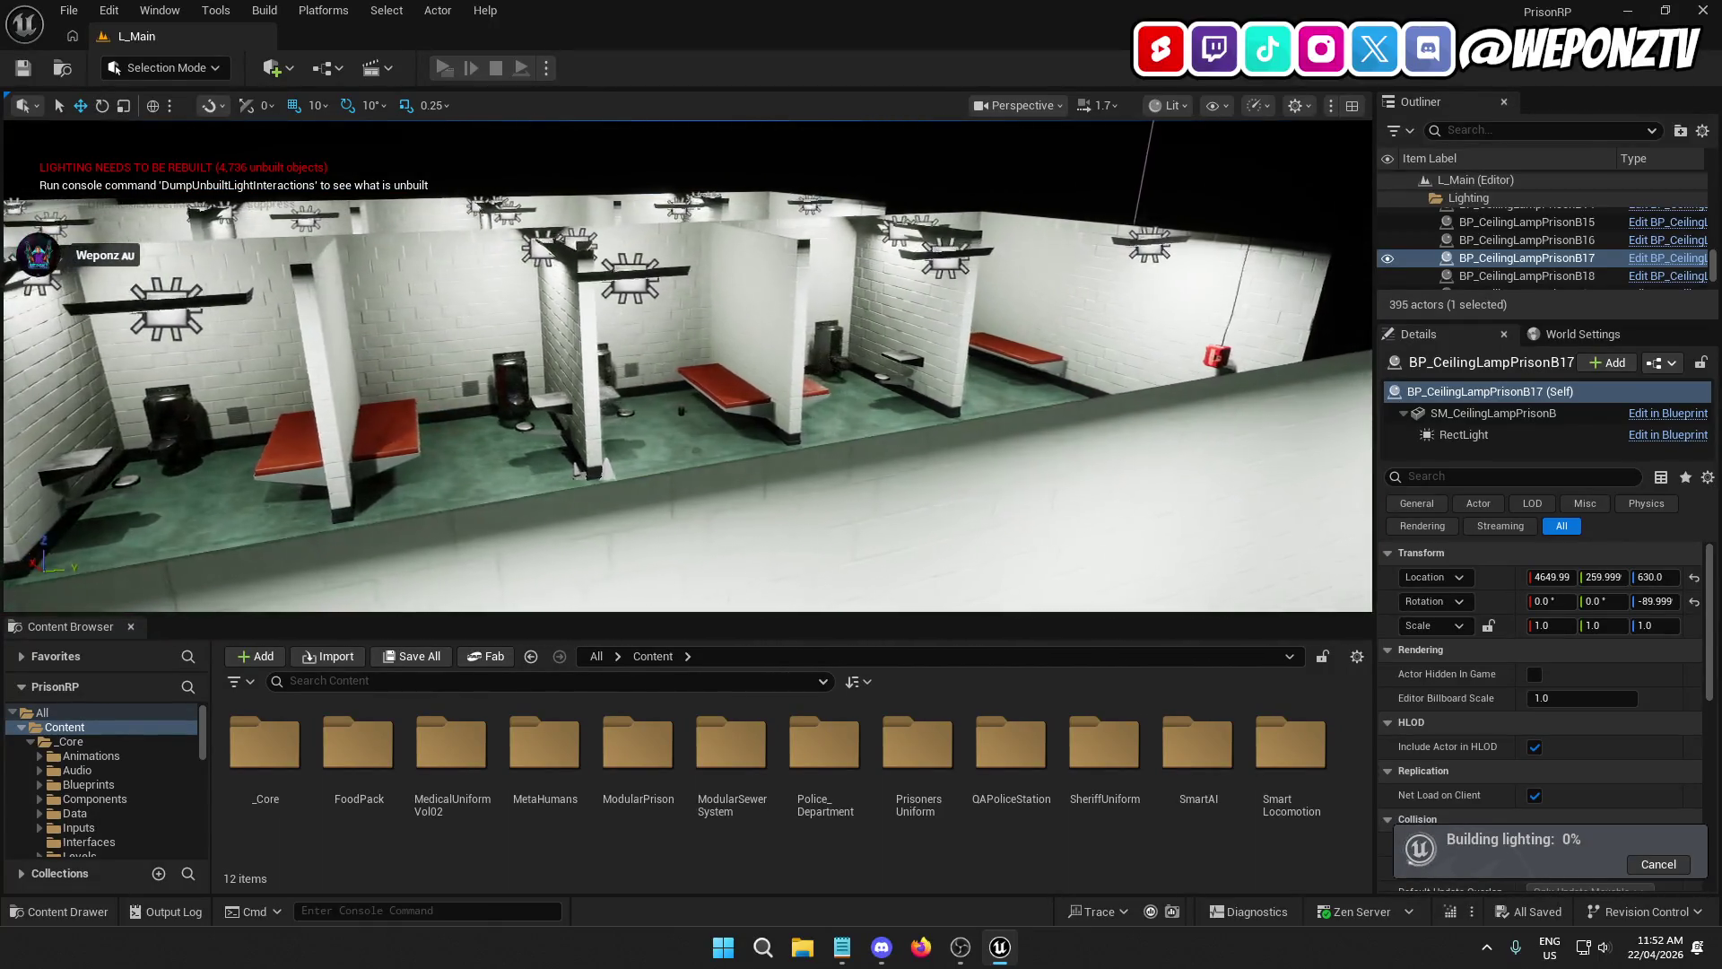
key("e")
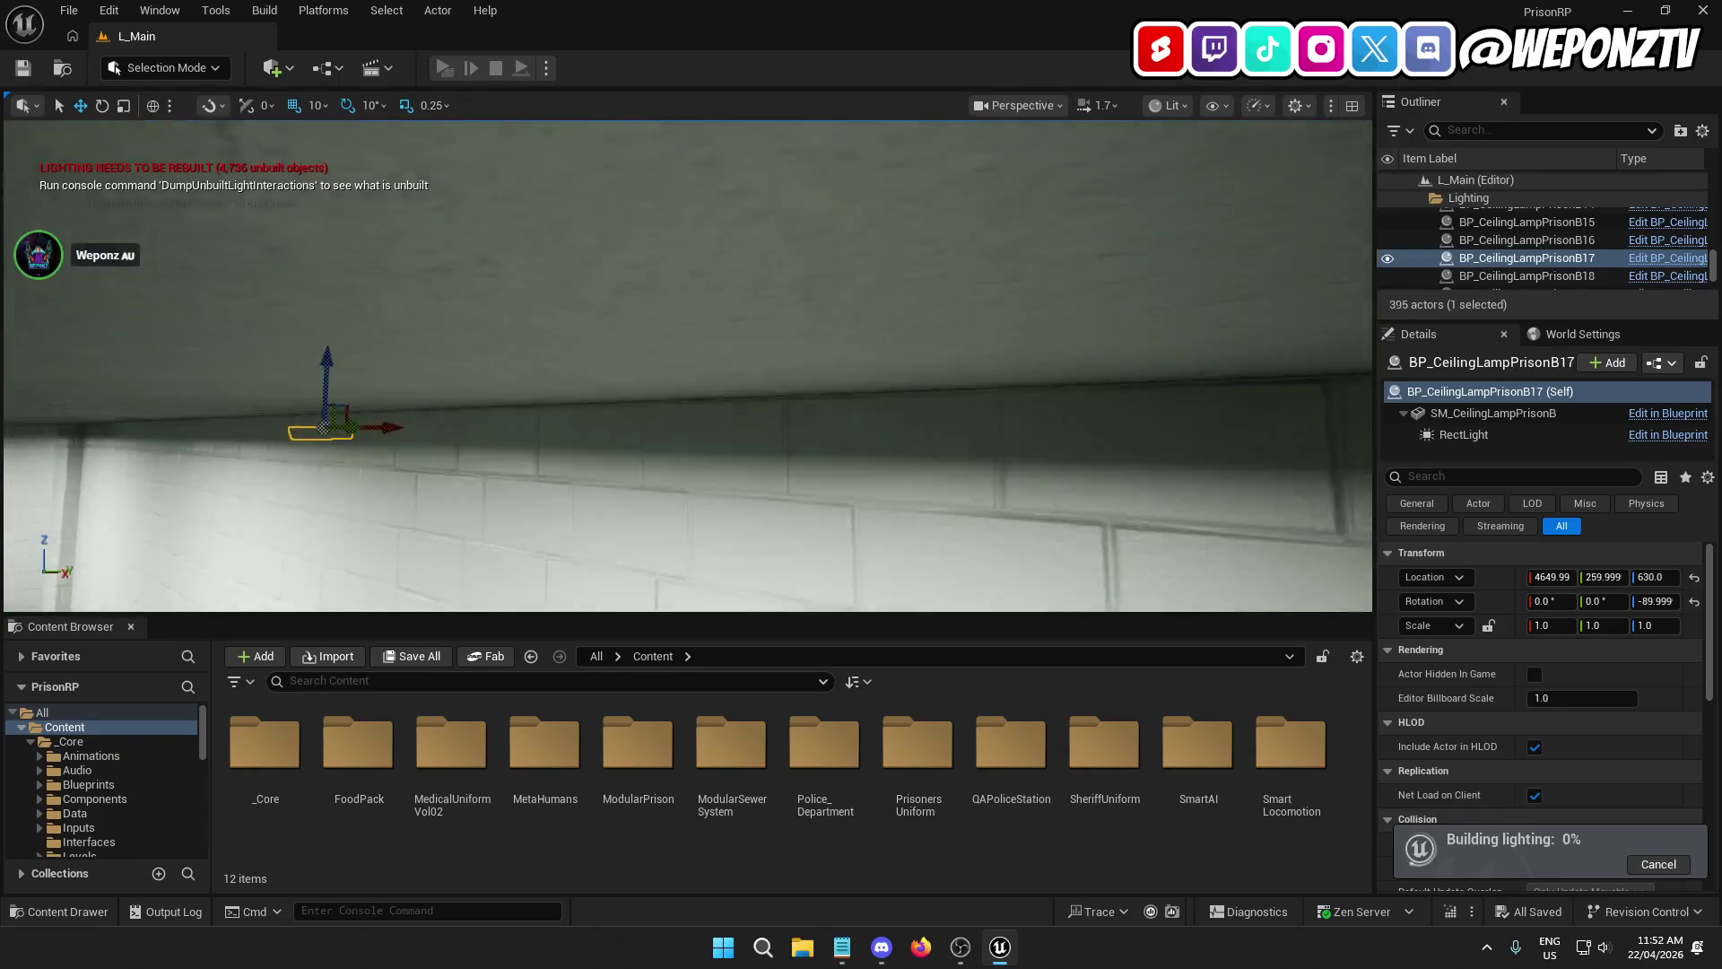
key("s")
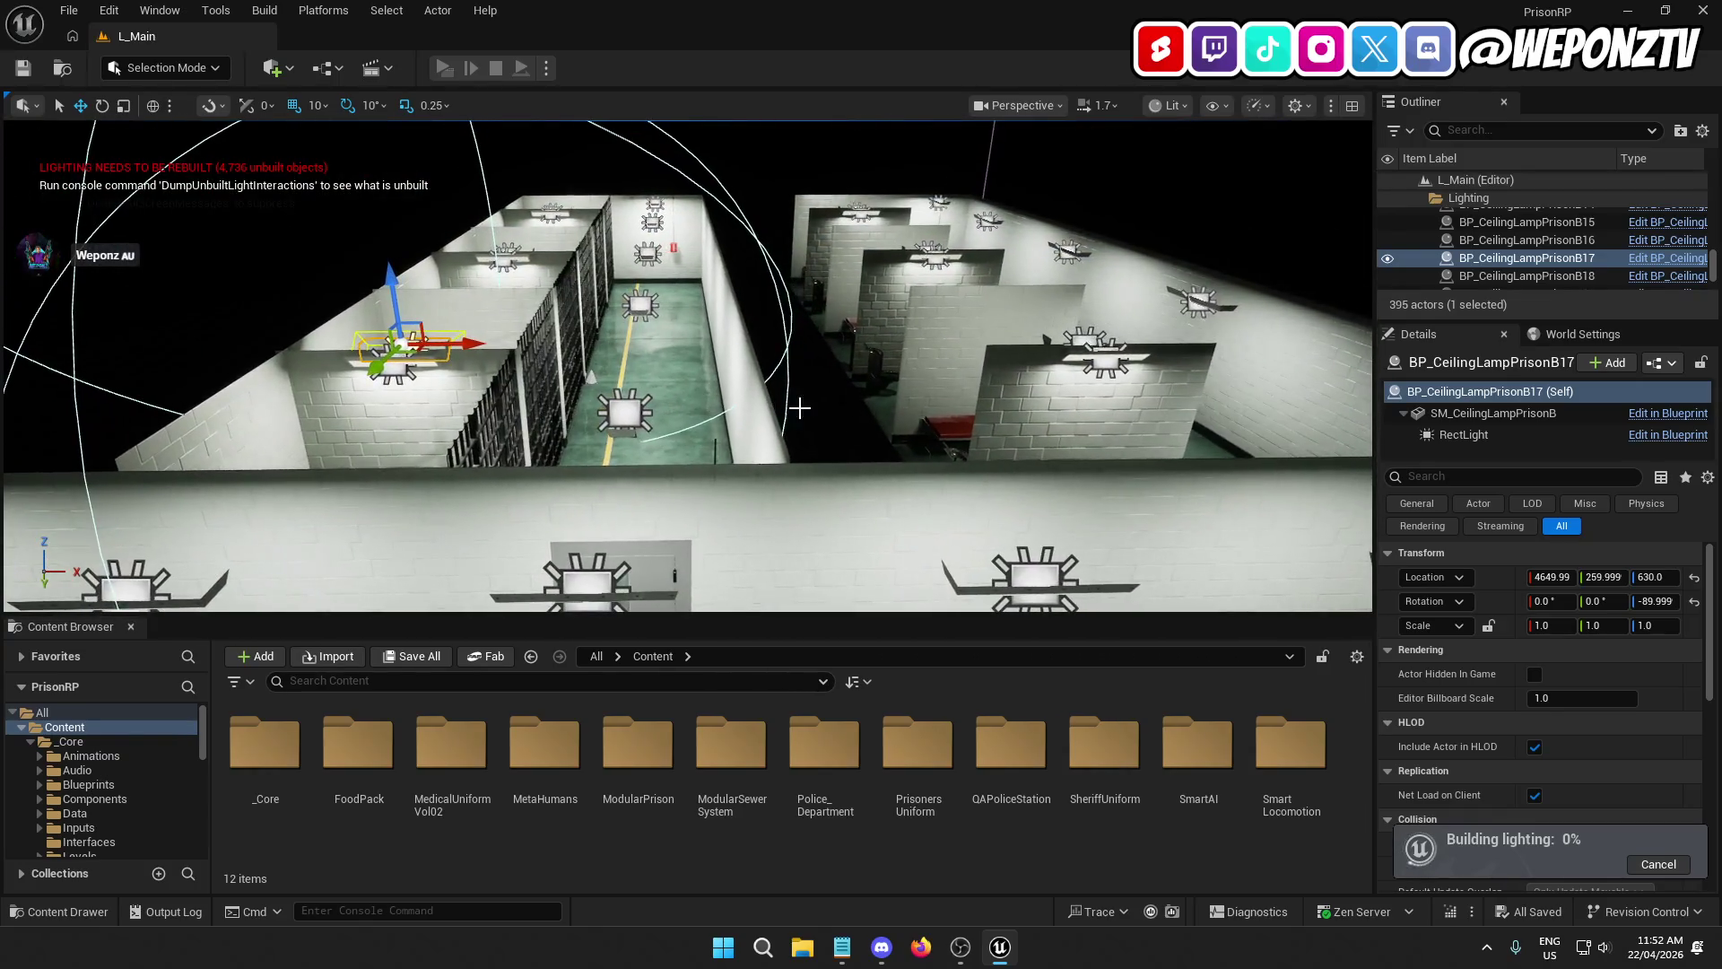
left_click(1657, 865)
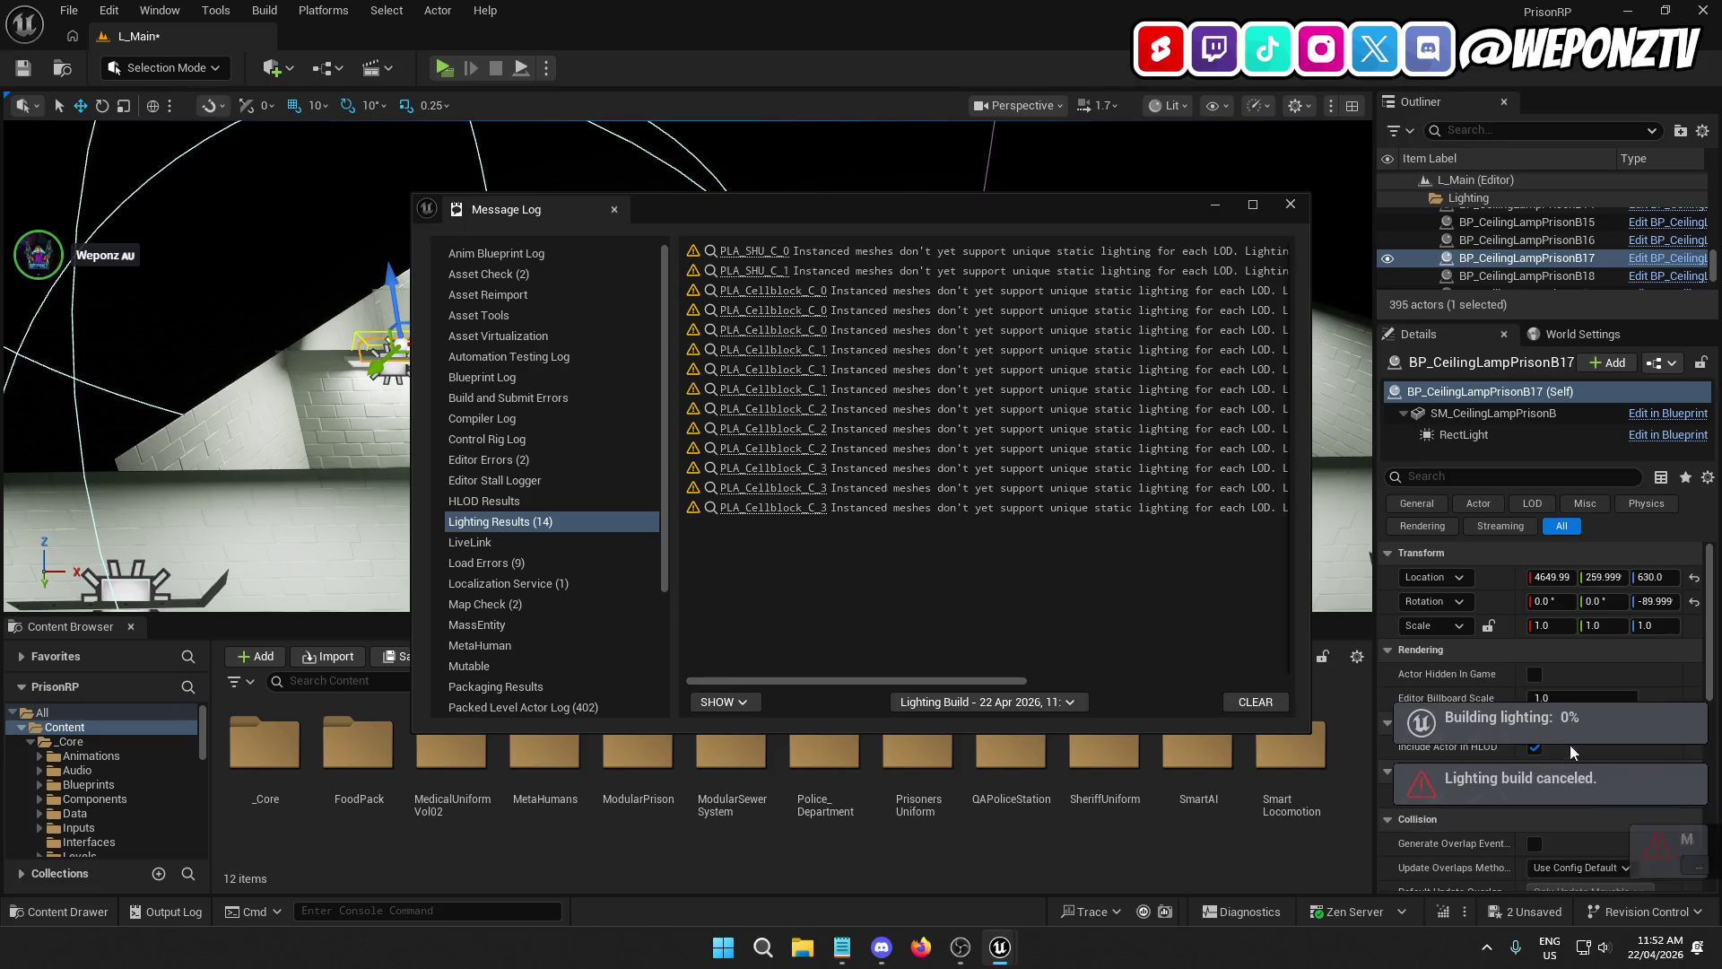
Step: Select the six cell gates, BP_Cell through BP_Cell6
key("w")
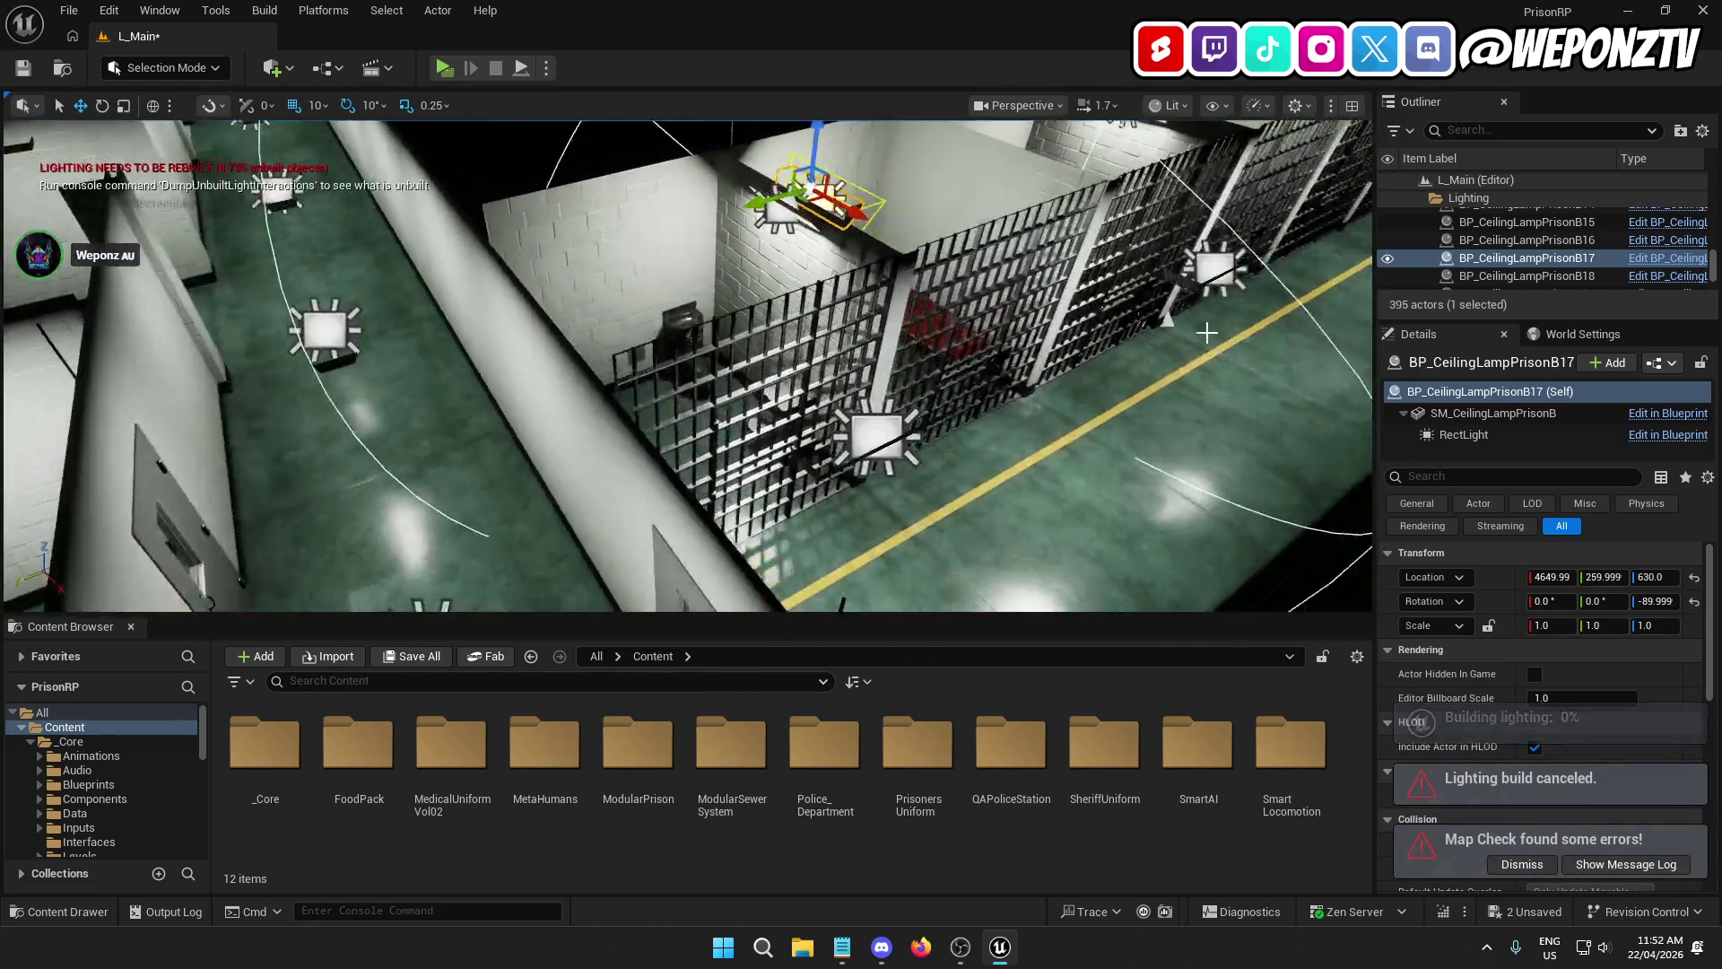
left_click(768, 369)
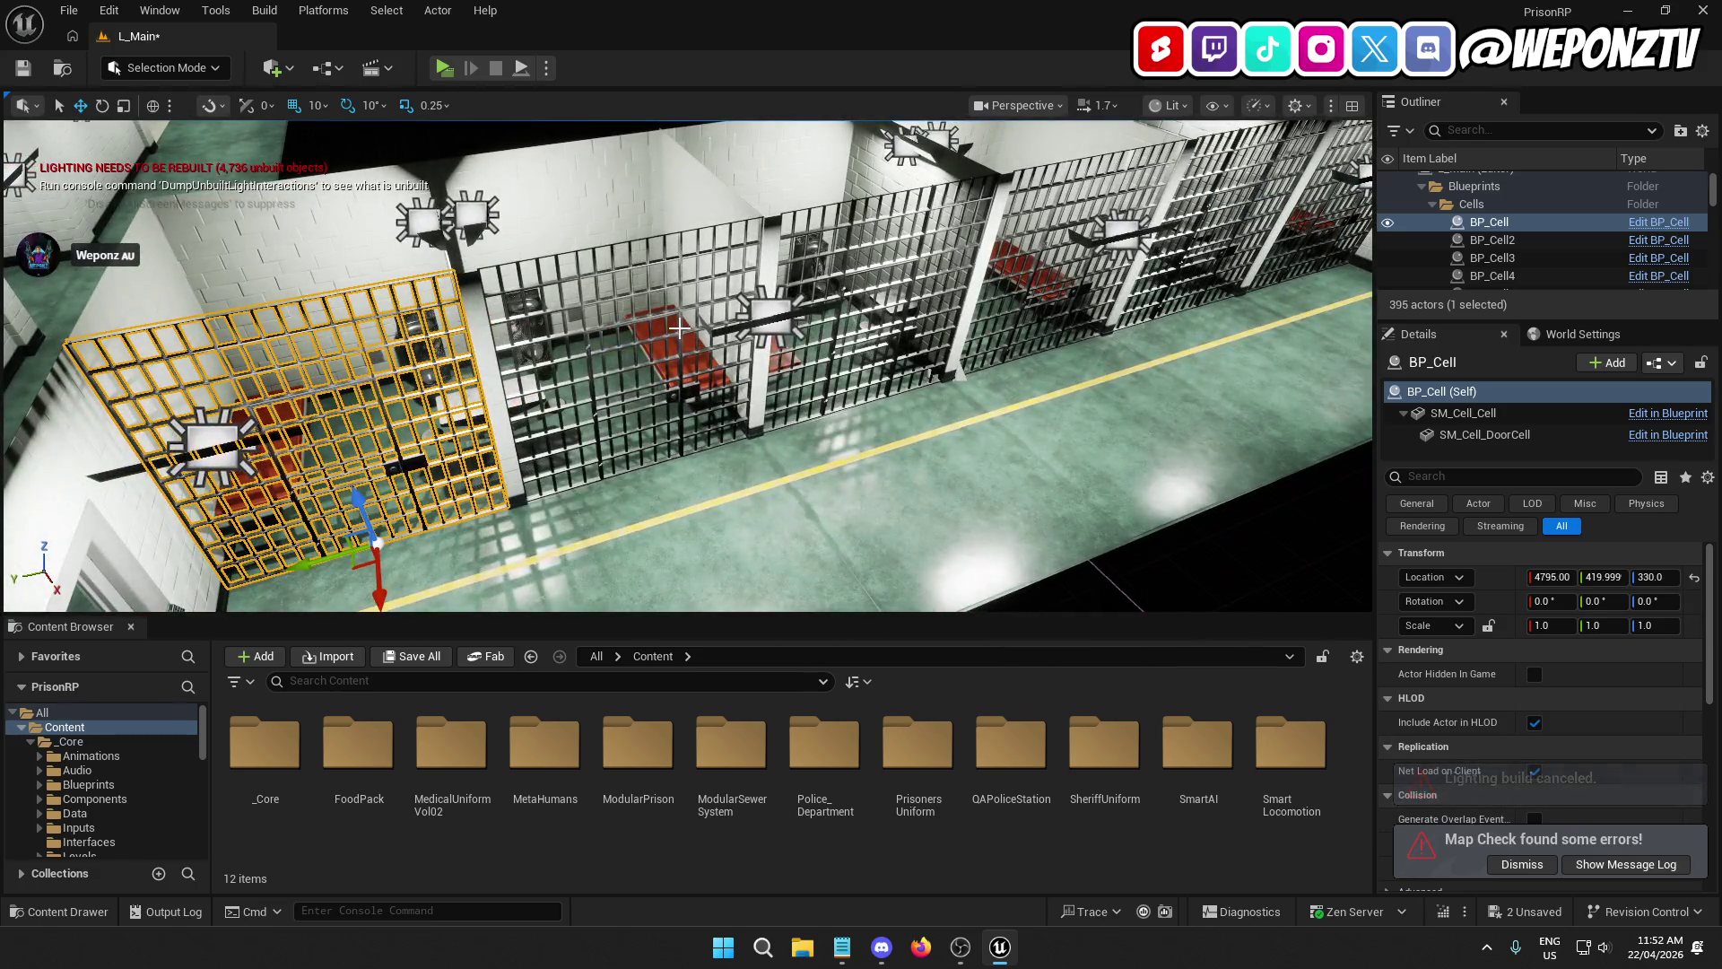
left_click(747, 330, "ctrl")
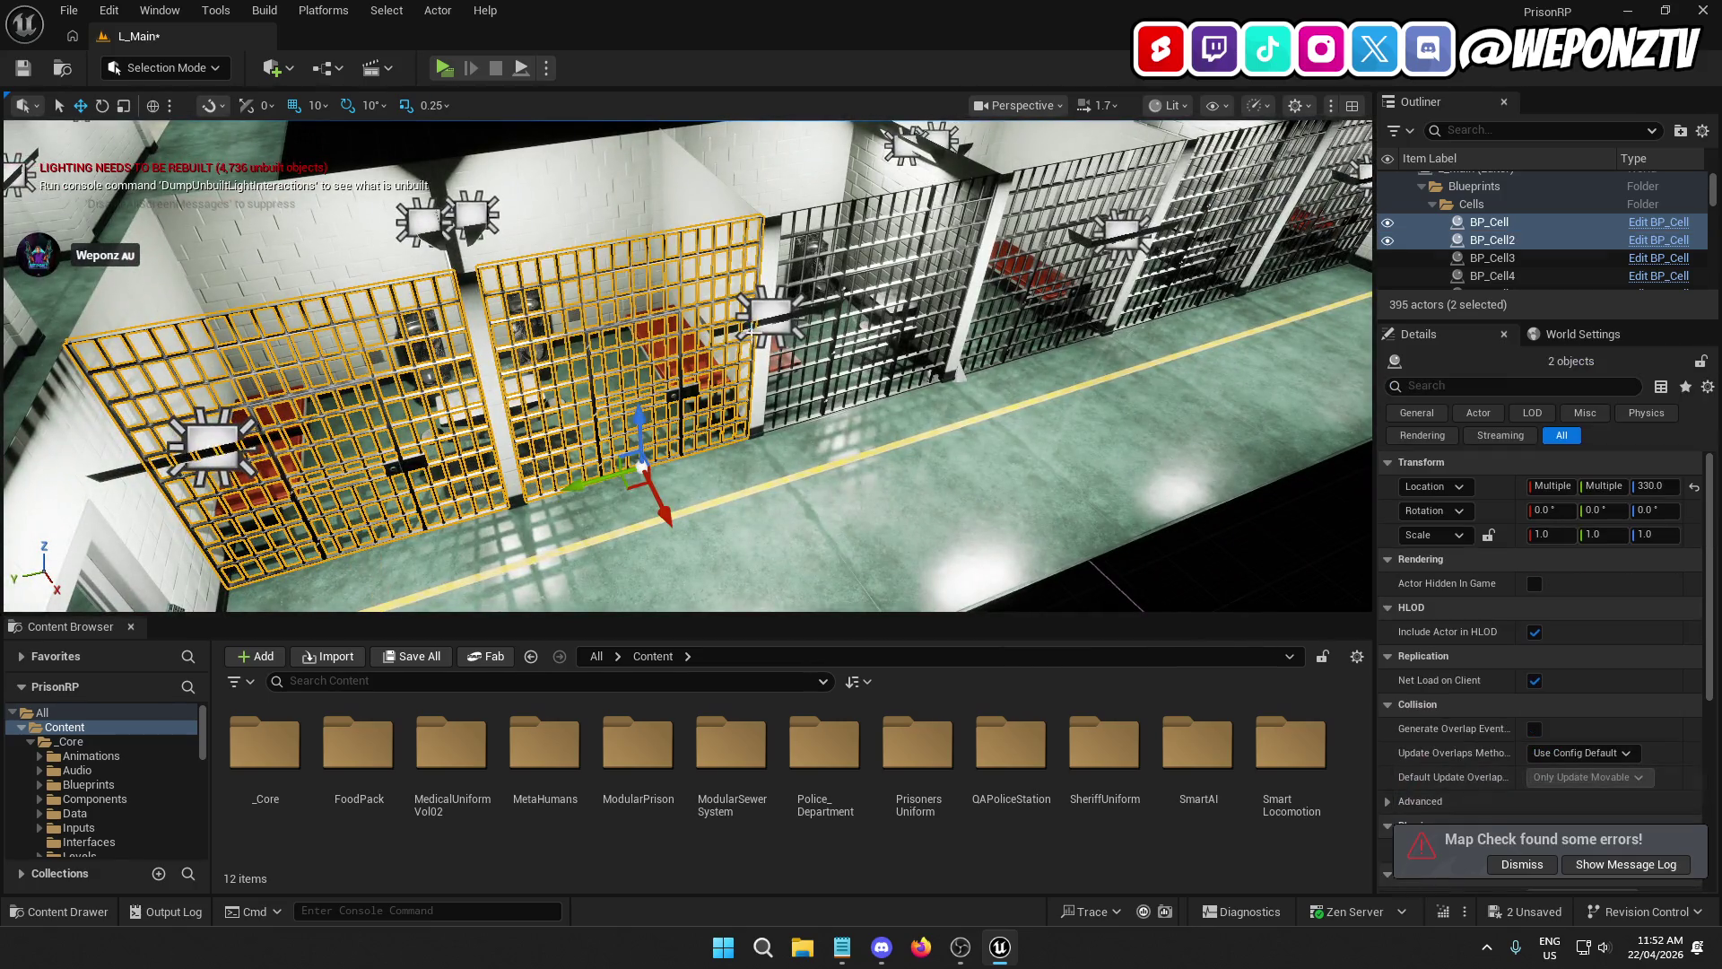
left_click(897, 283, "ctrl")
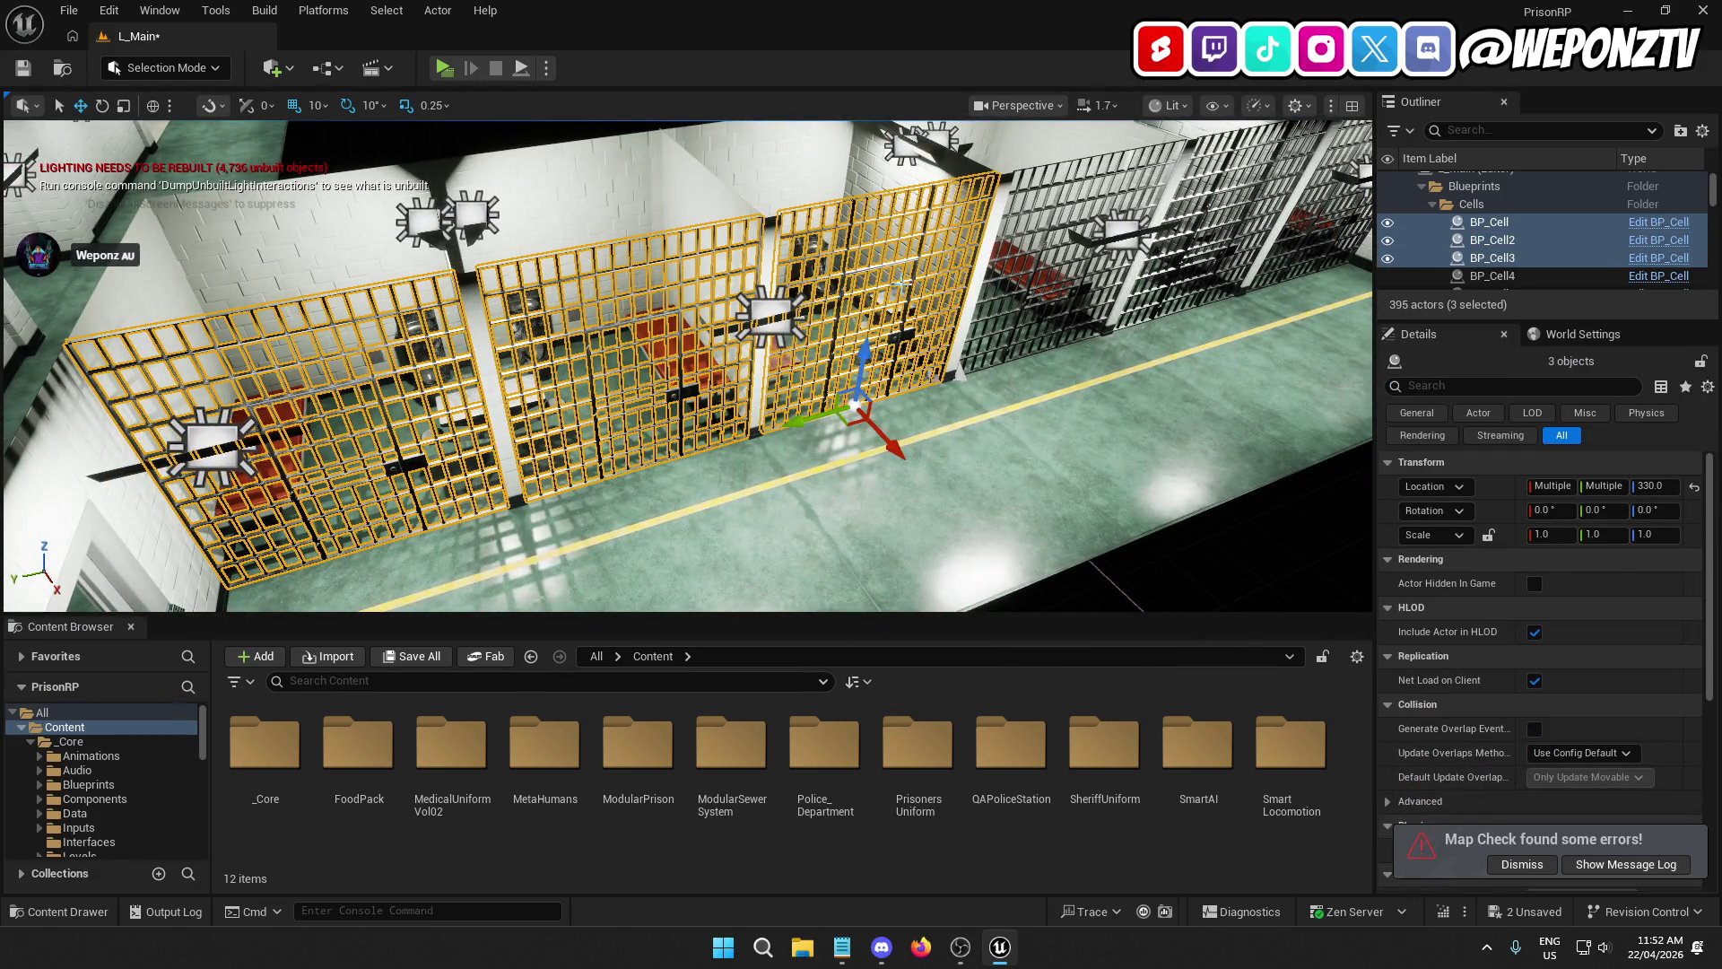
left_click(1086, 225, "ctrl")
key("f")
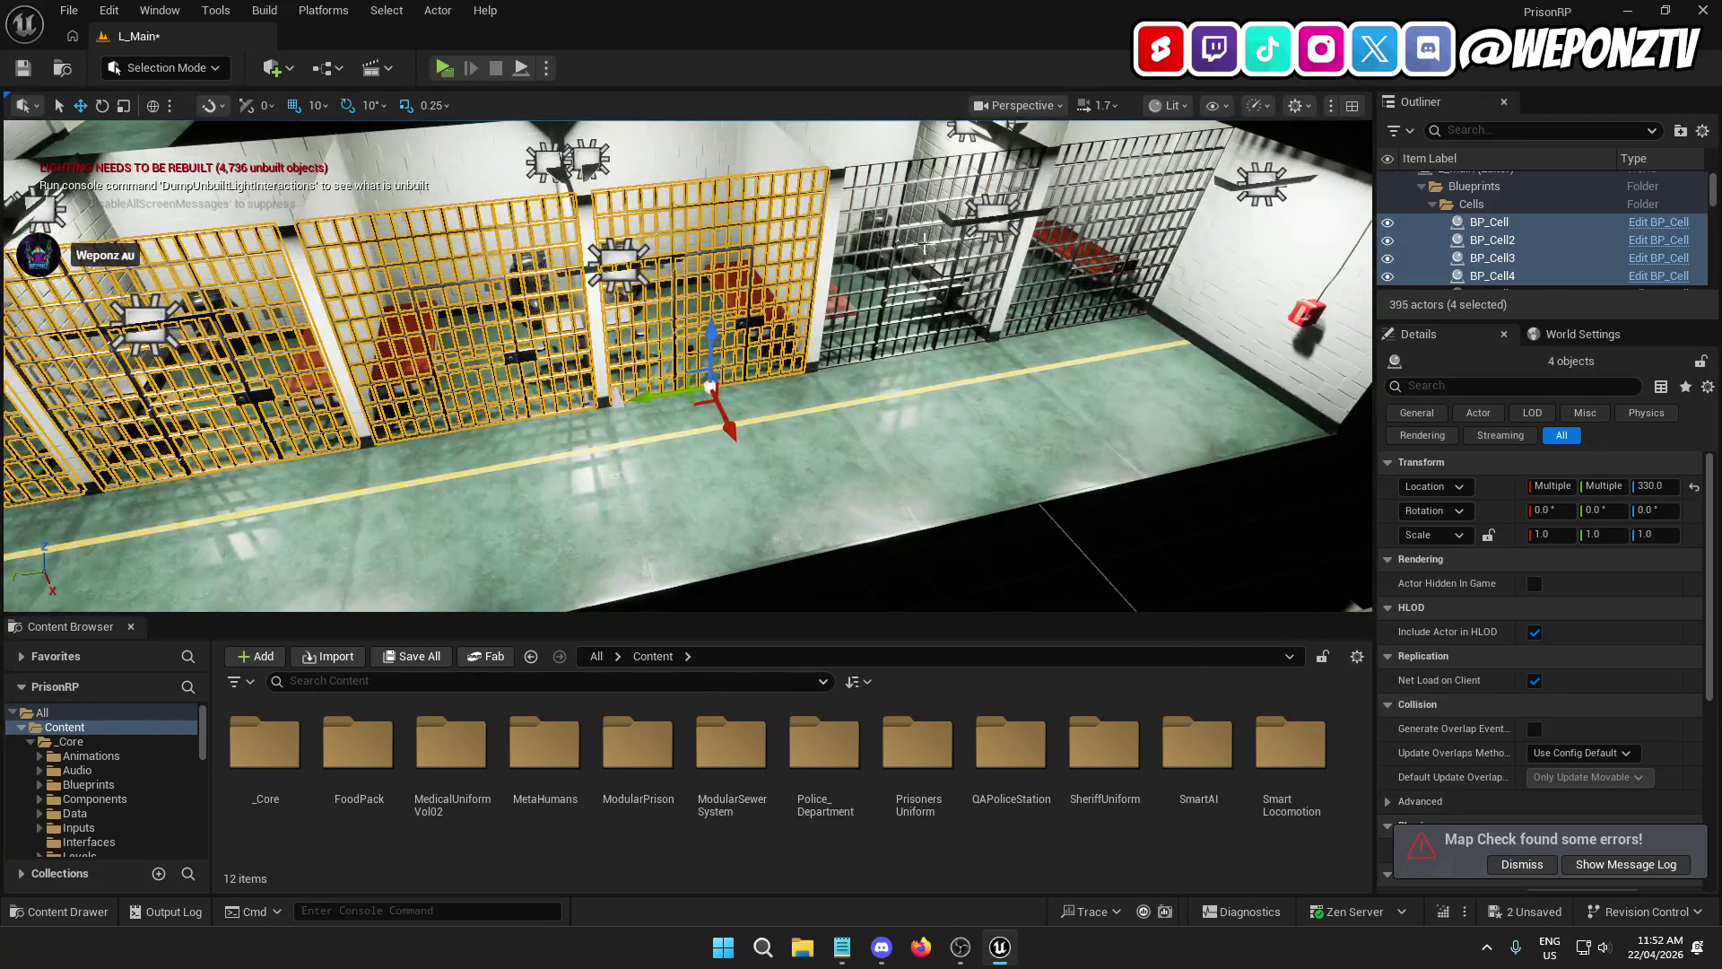
left_click(924, 240, "ctrl")
left_click(1087, 217, "ctrl")
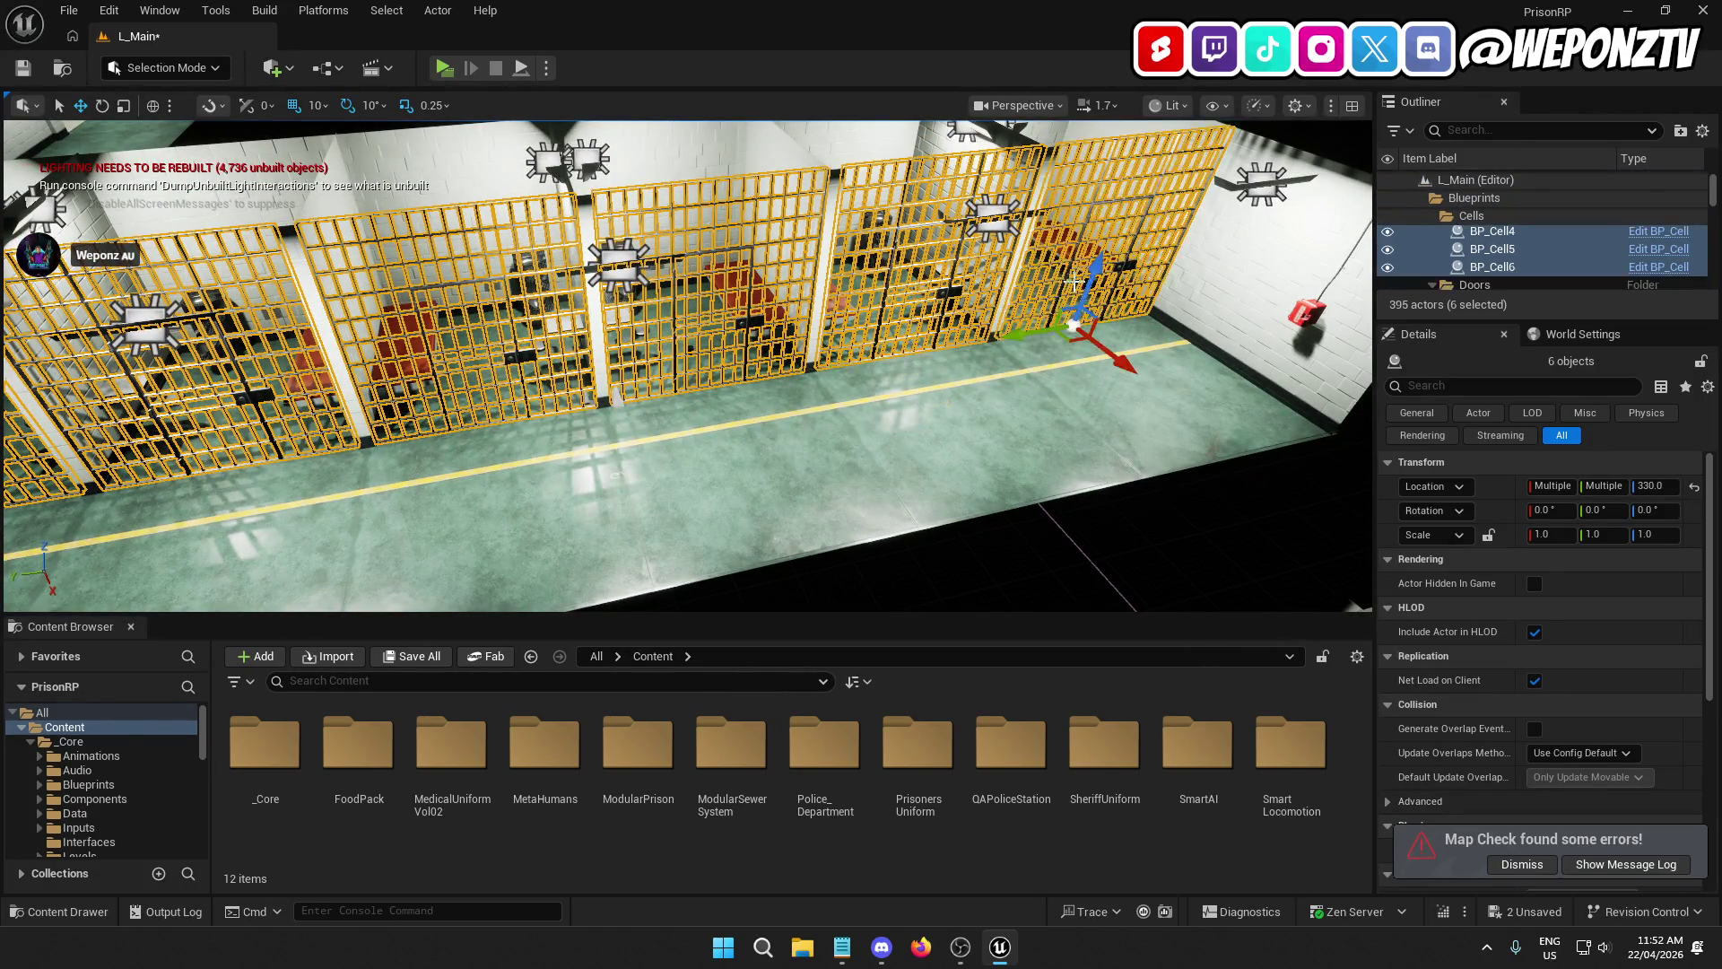
scroll(1067, 269, "down", 10)
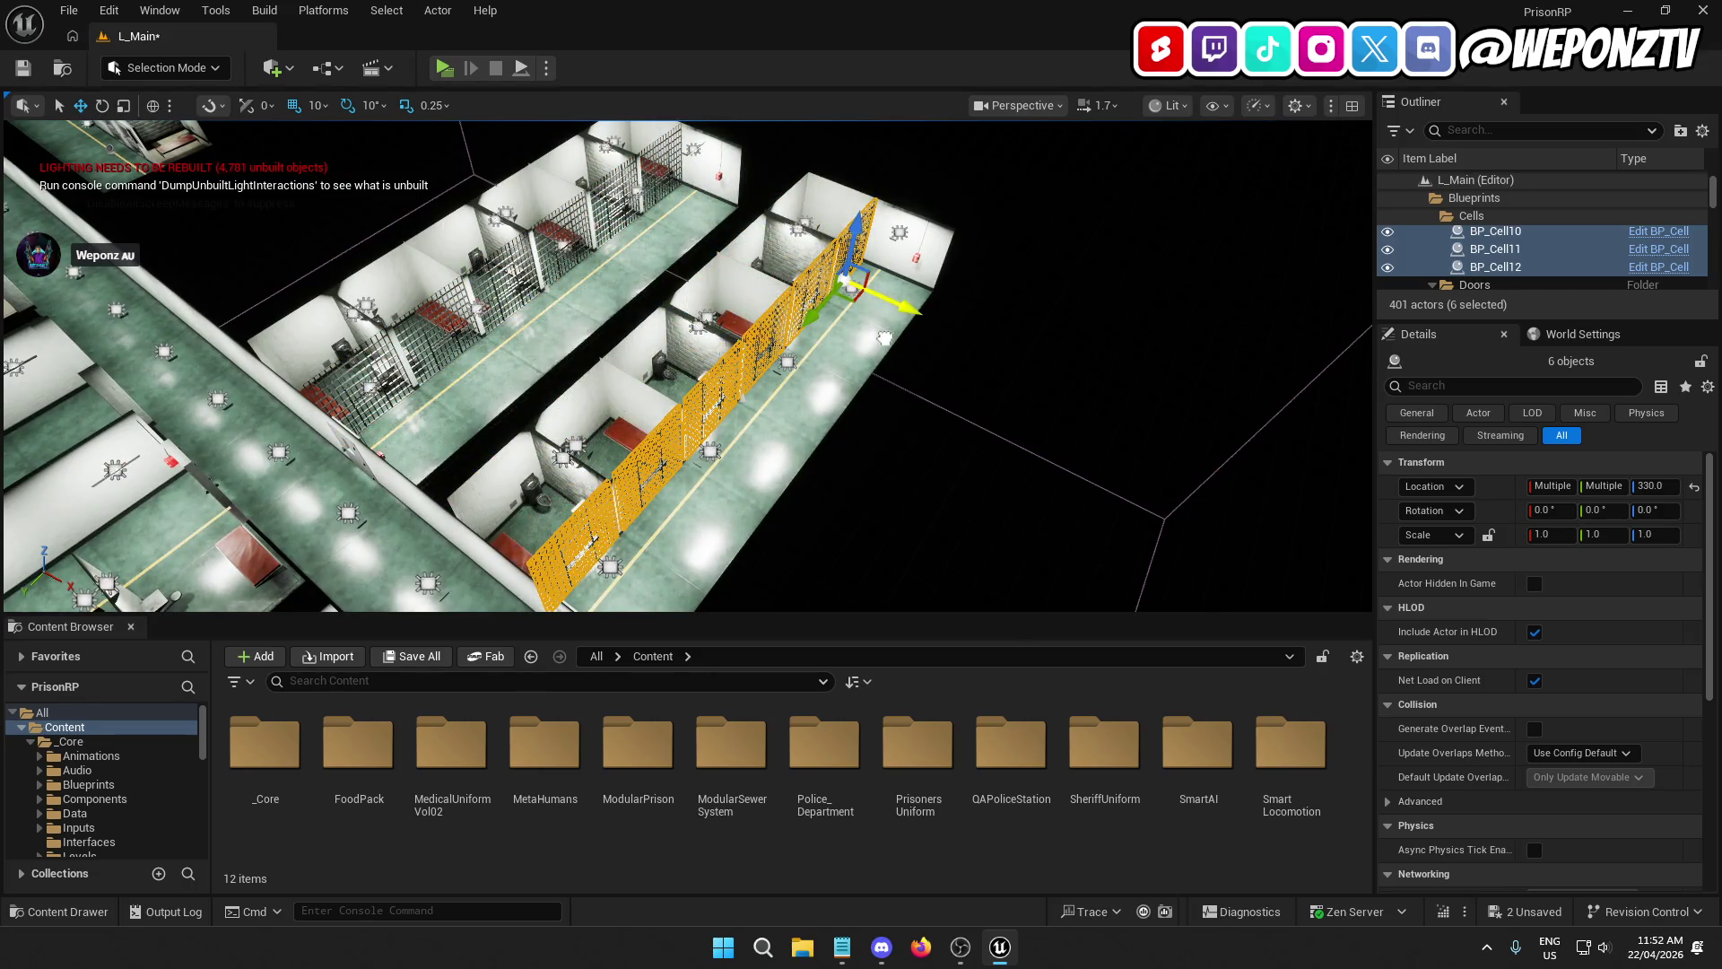
Step: Duplicate the six selected cell gates in place
key("w")
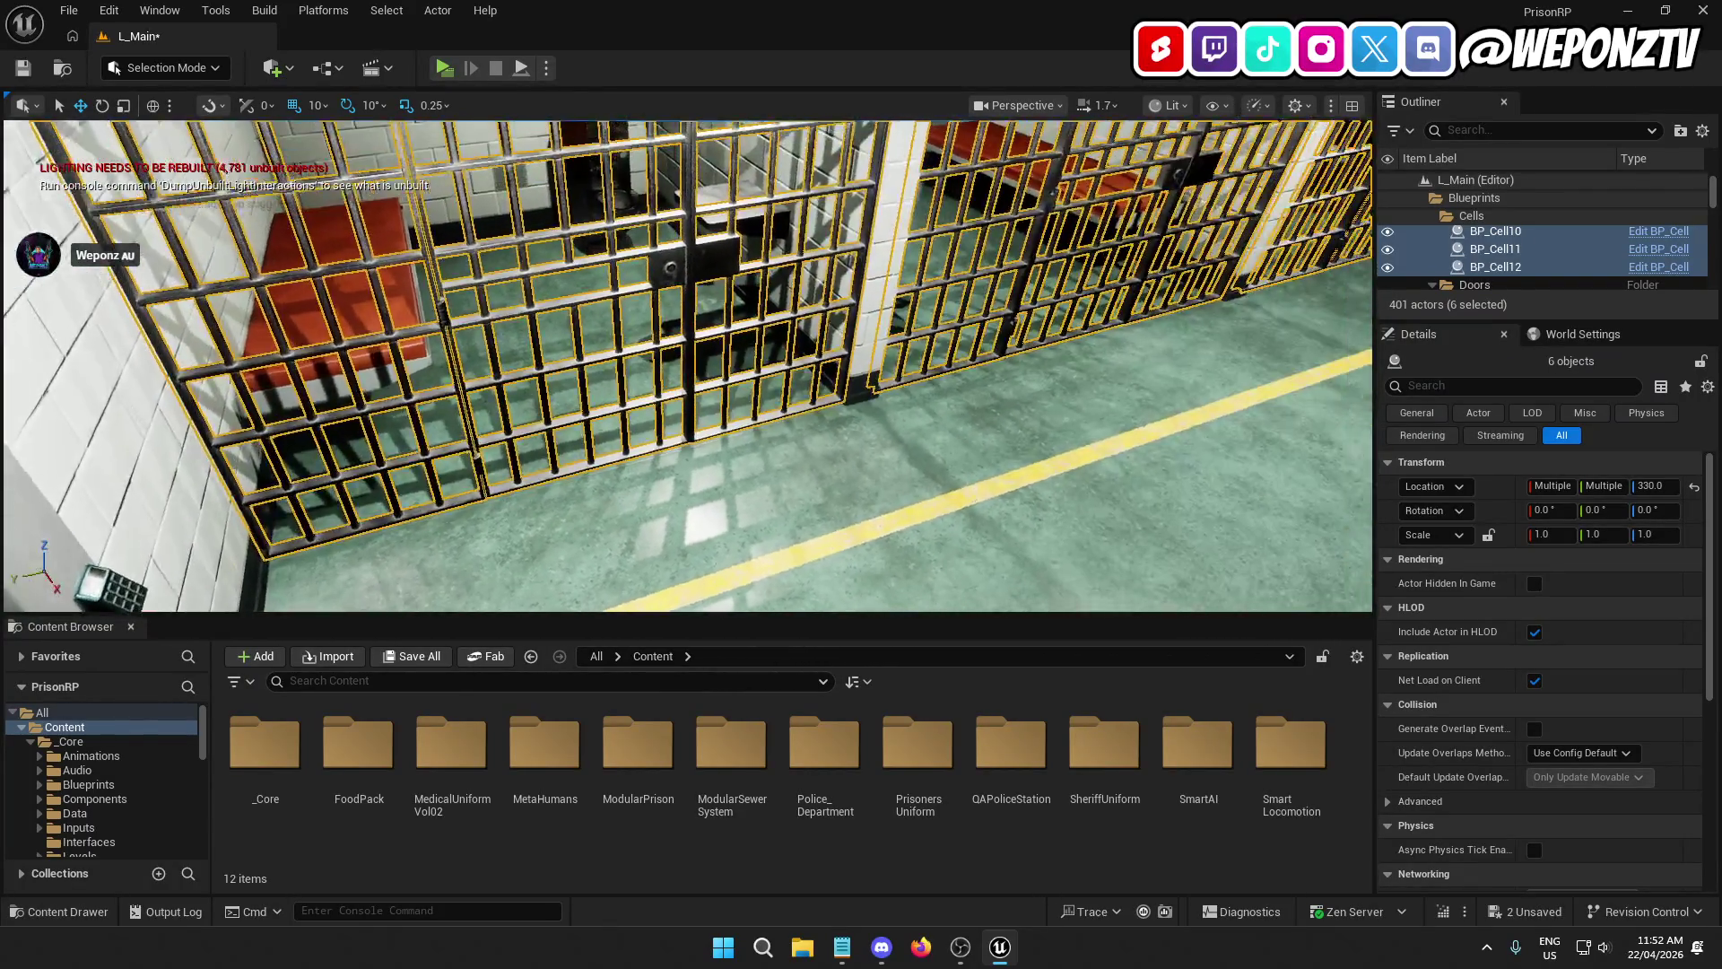
key("ctrl+z")
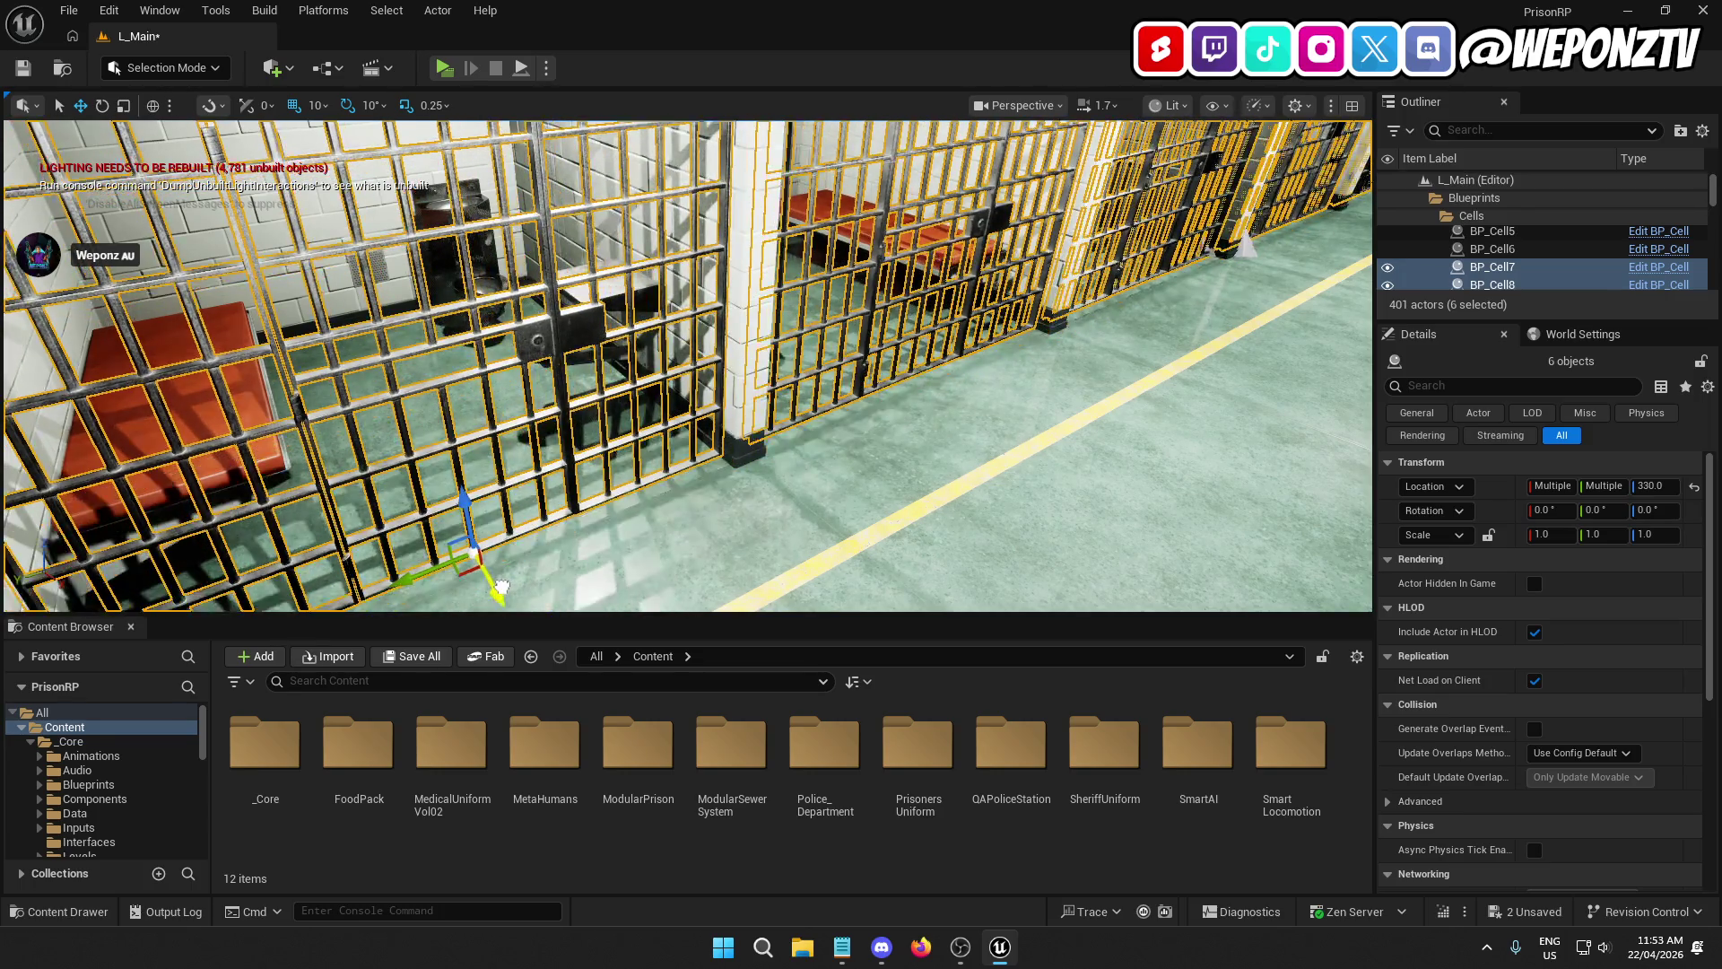
left_click_drag(505, 585, 435, 411)
left_click_drag(649, 553, 648, 554)
key("ctrl+d")
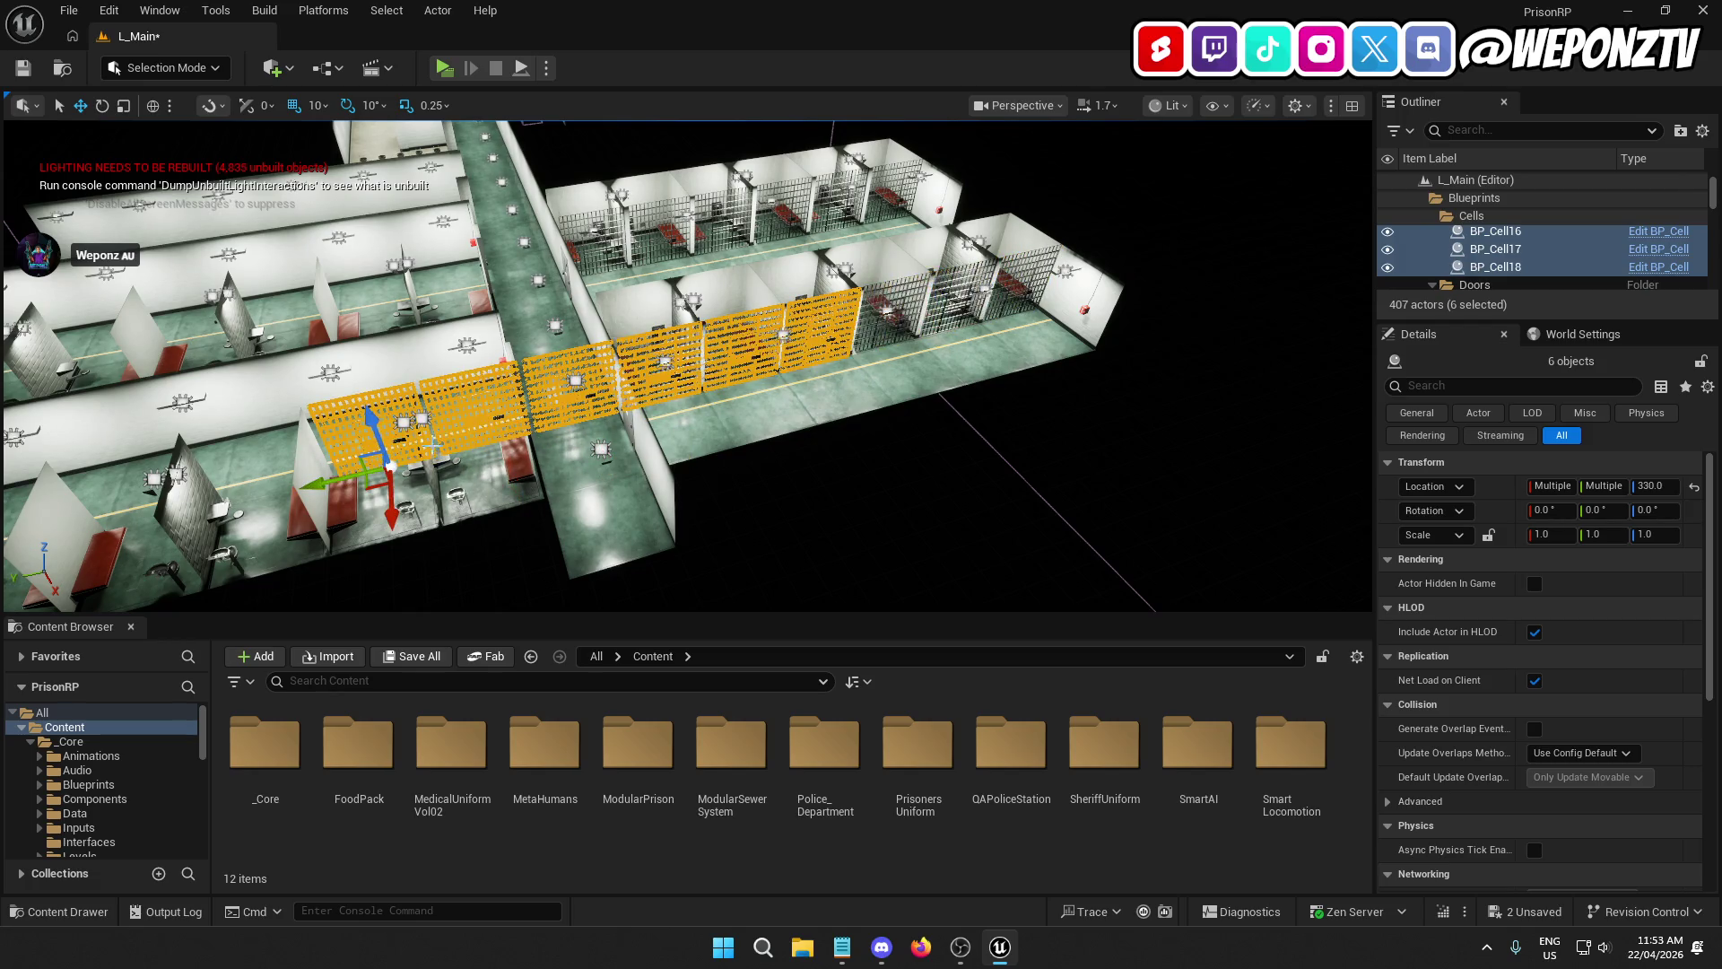
Step: Rotate the copied gates 180° on Z and slide them along Y to front the second cell row
left_click(102, 106)
mouse_move(393, 543)
left_mouse_down()
mouse_move(269, 516)
mouse_move(323, 421)
mouse_move(387, 402)
left_mouse_up()
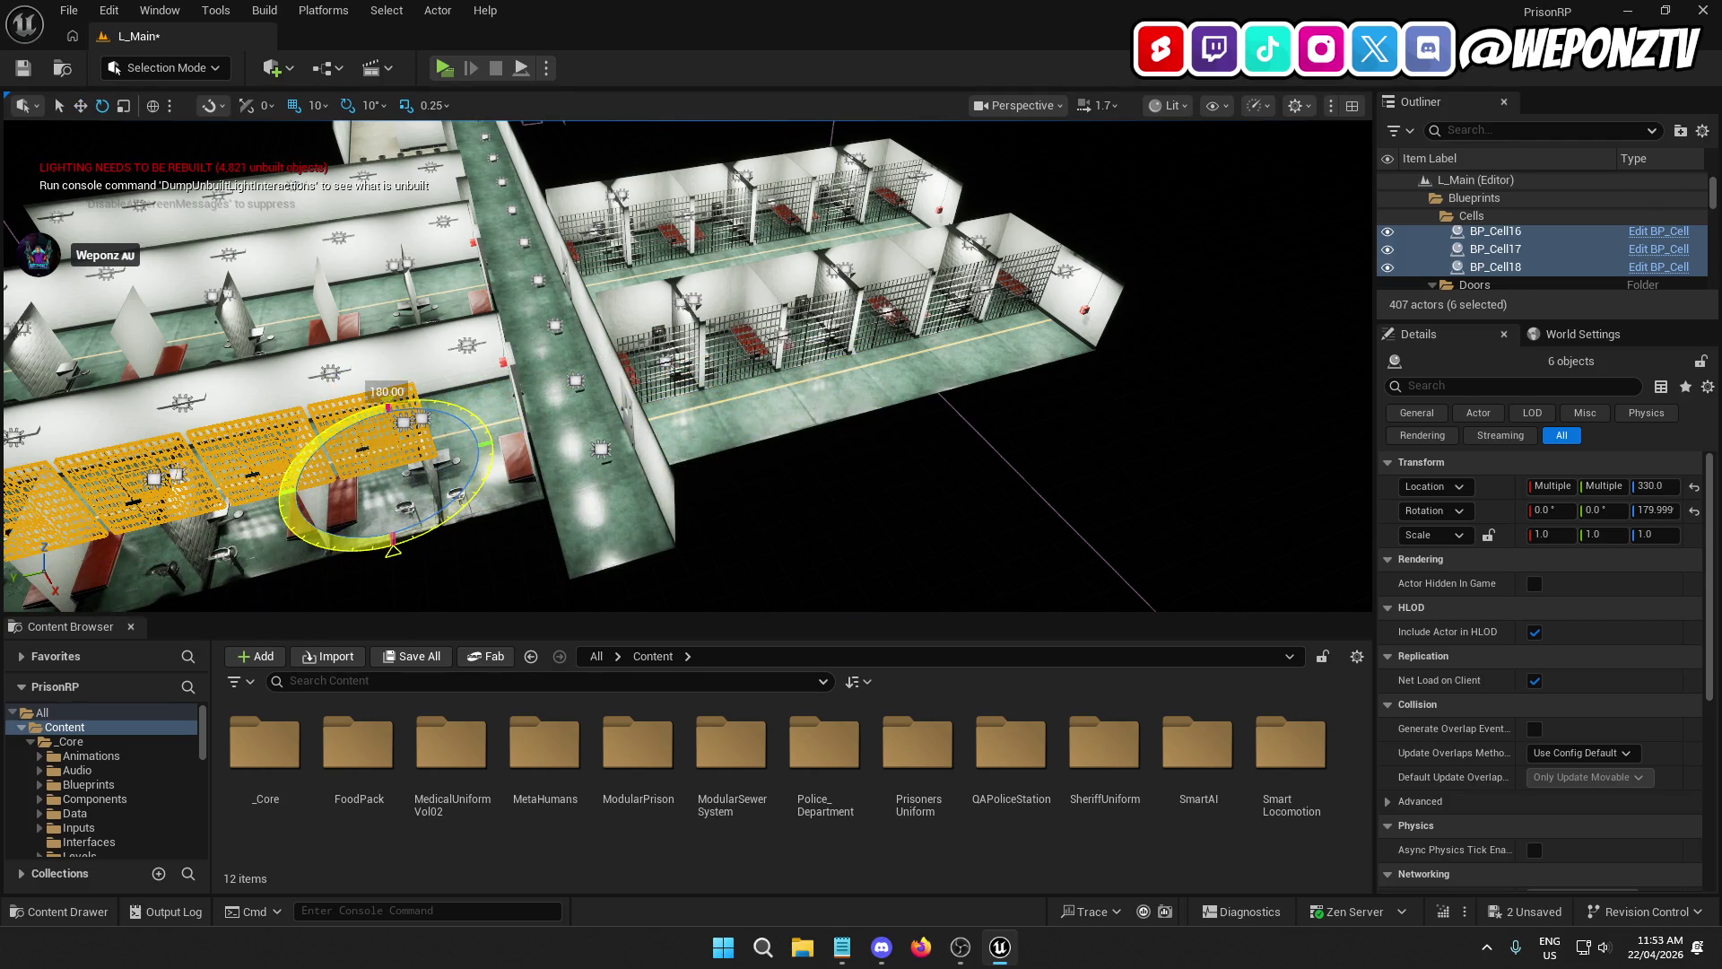
key("f")
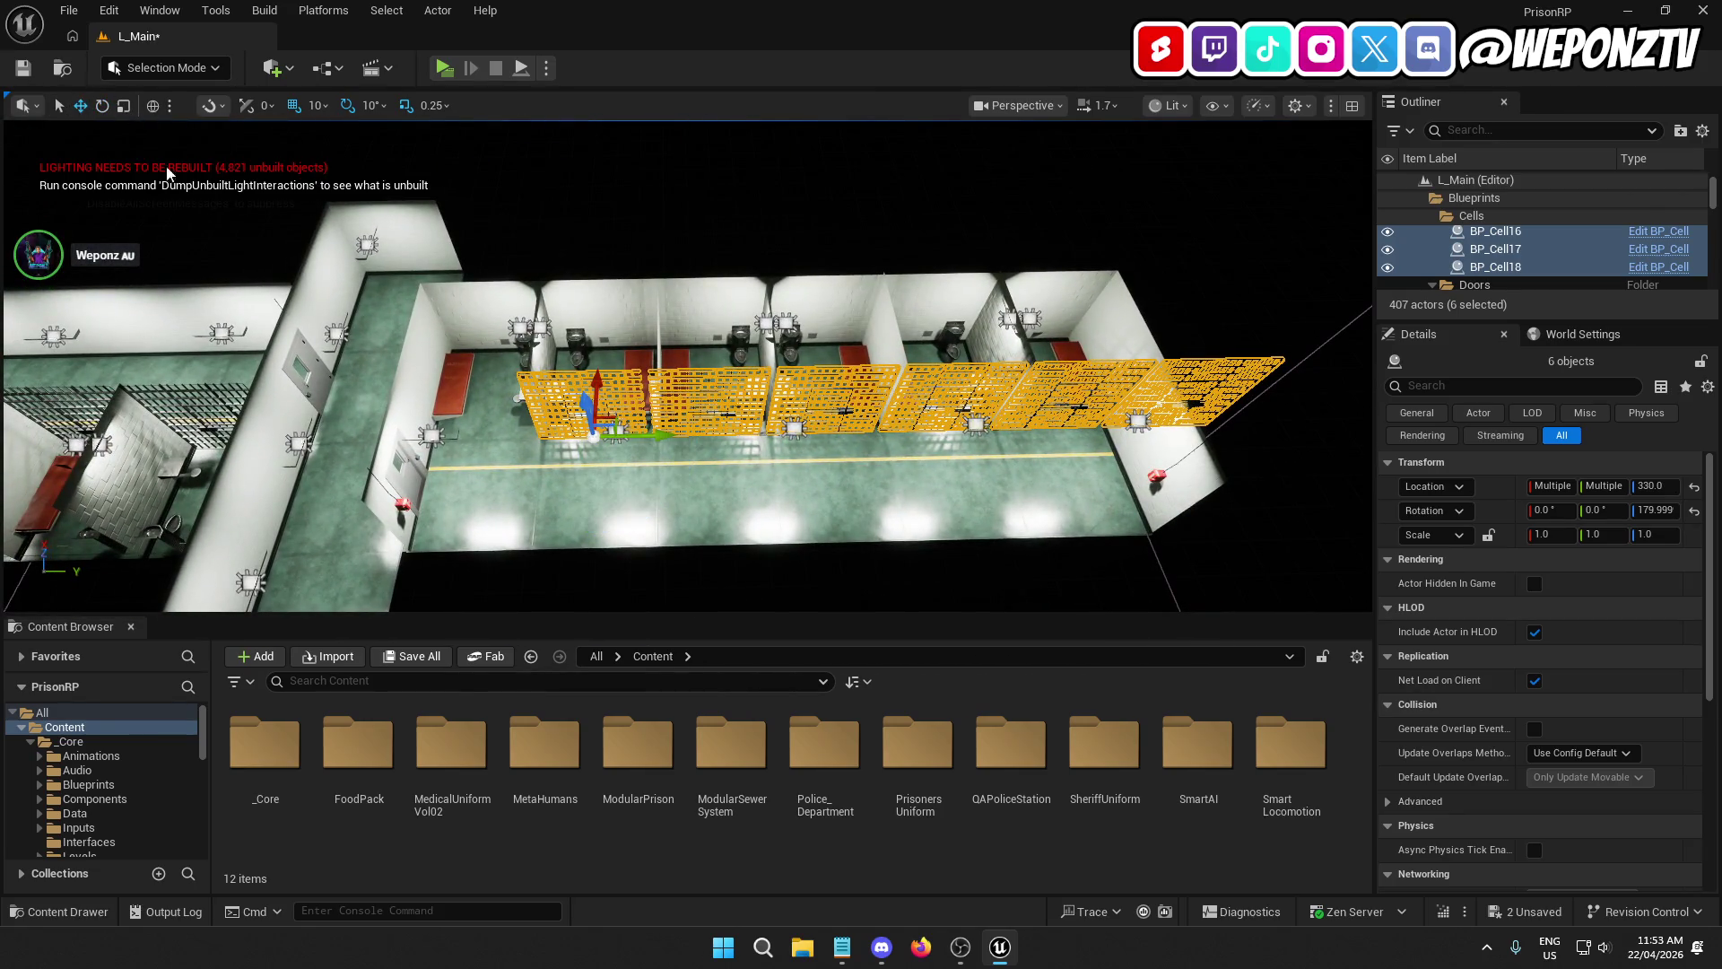
left_click_drag(667, 433, 568, 450)
scroll(567, 451, "up", 10)
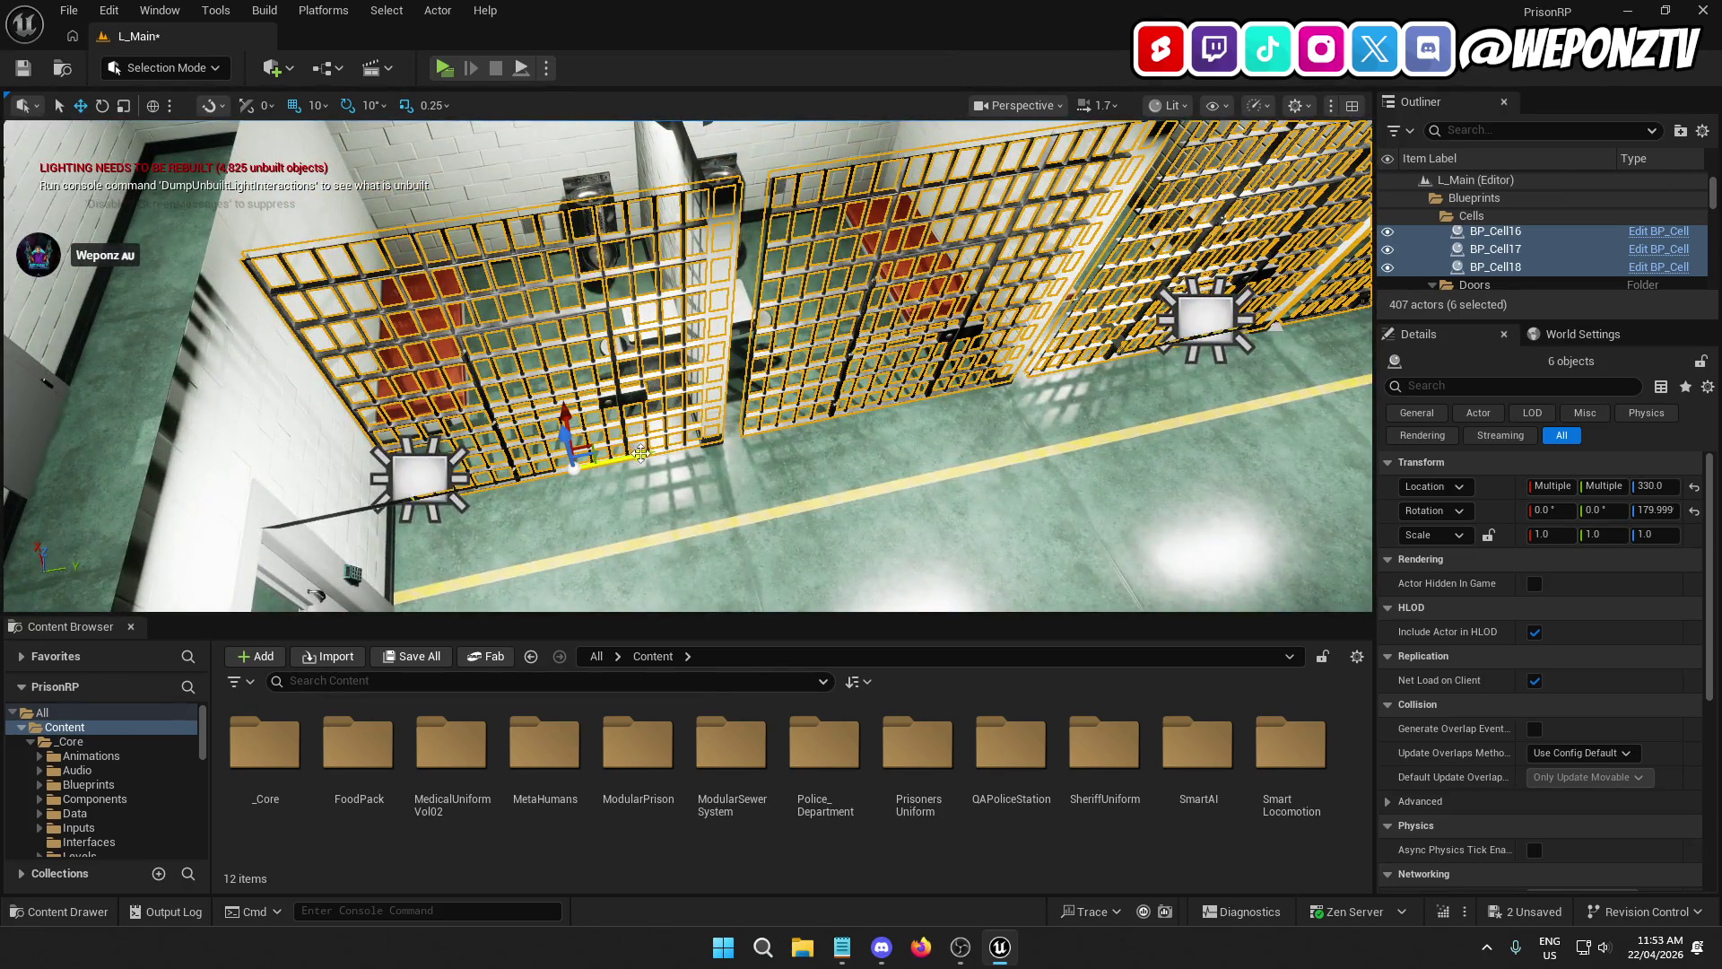
mouse_move(641, 453)
left_mouse_down()
mouse_move(618, 466)
mouse_move(652, 359)
left_mouse_up()
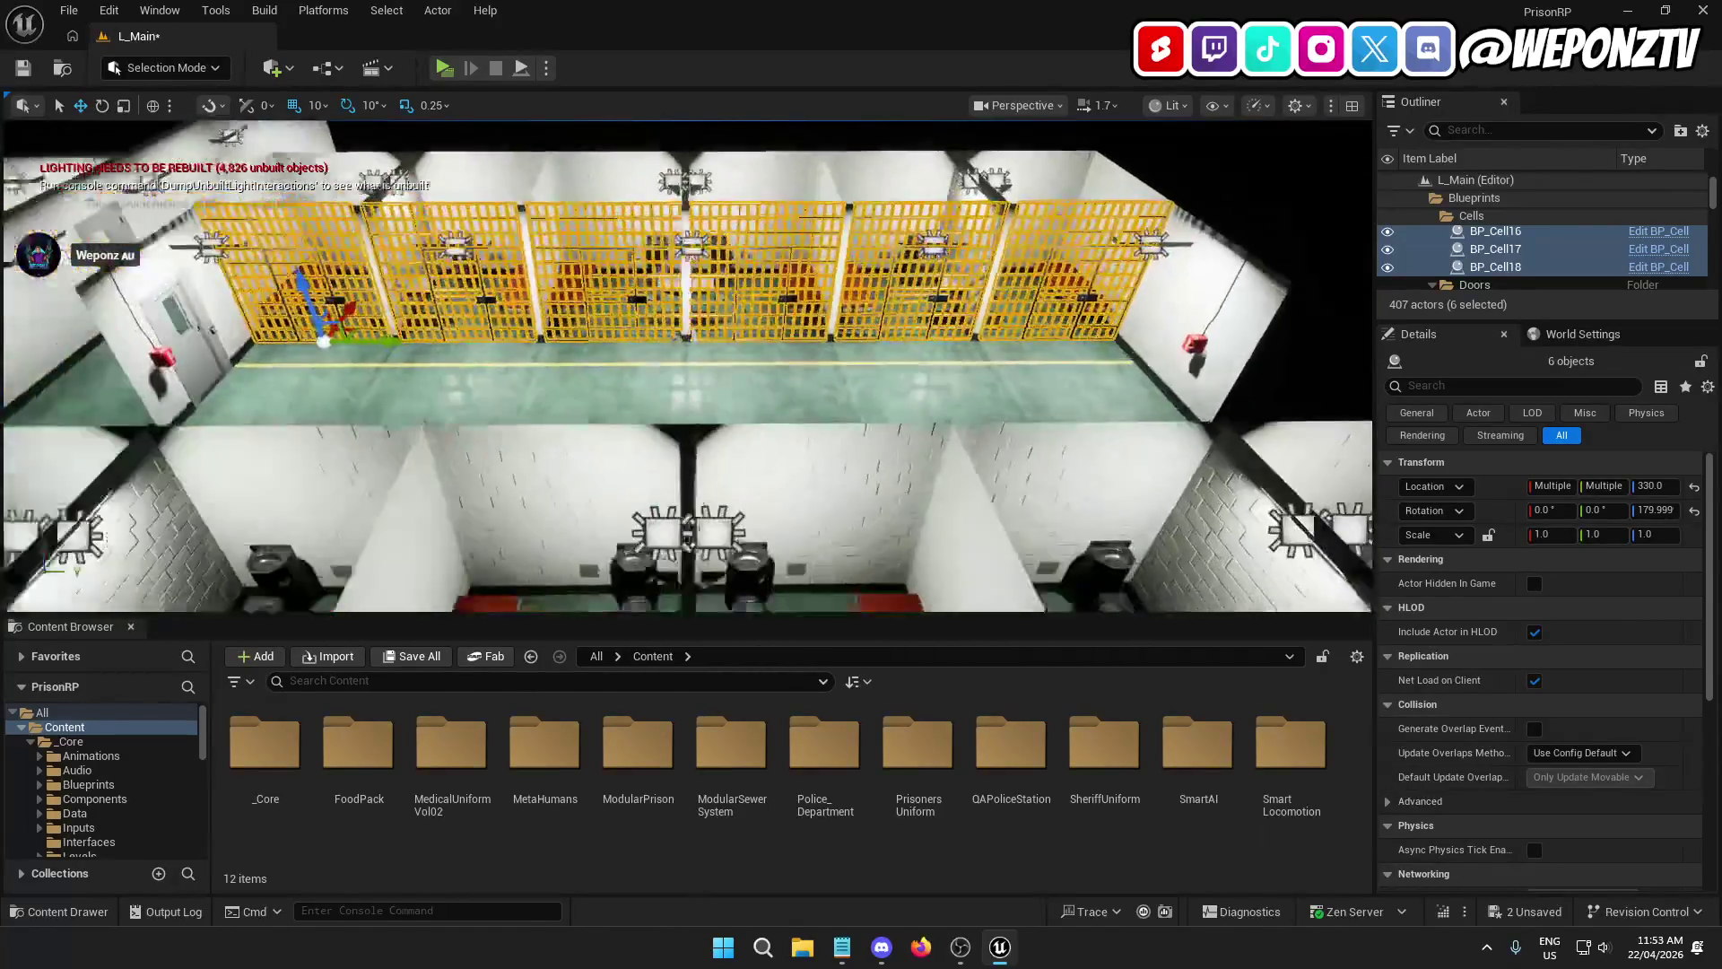
right_click(623, 450)
Step: Select six cell gates in the row, including BP_Cell13, BP_Cell14, BP_Cell15 and BP_Cell18
mouse_move(758, 480)
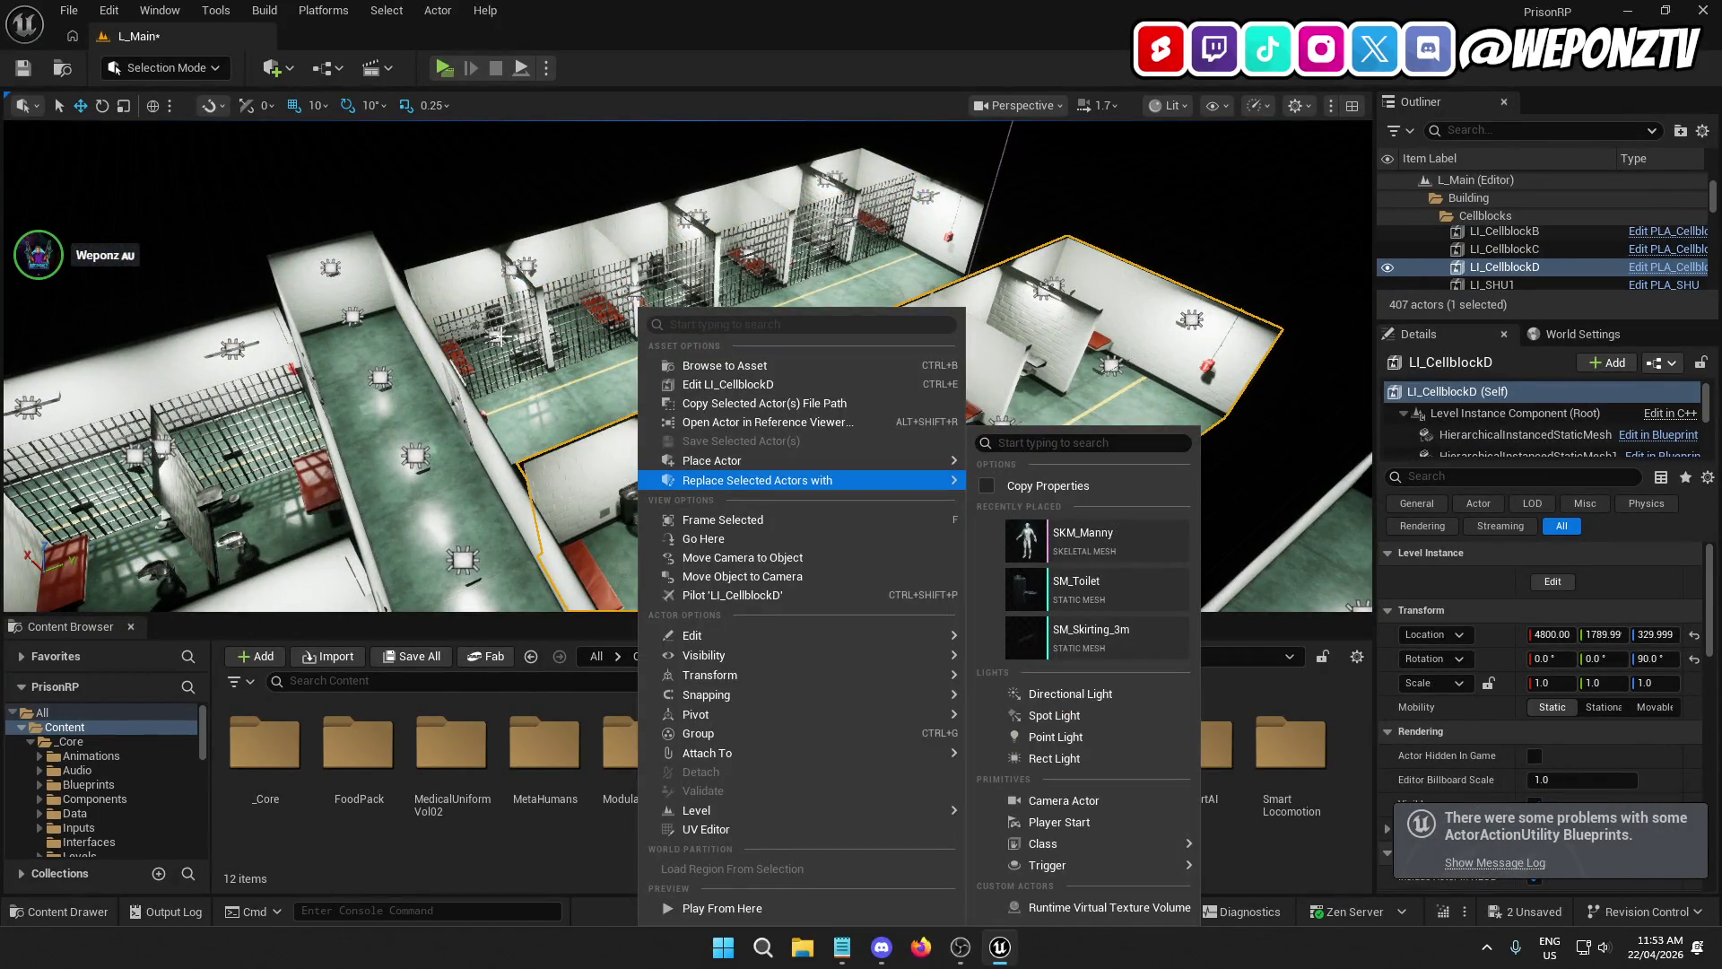
left_click(498, 336)
left_click_drag(498, 336, 506, 328)
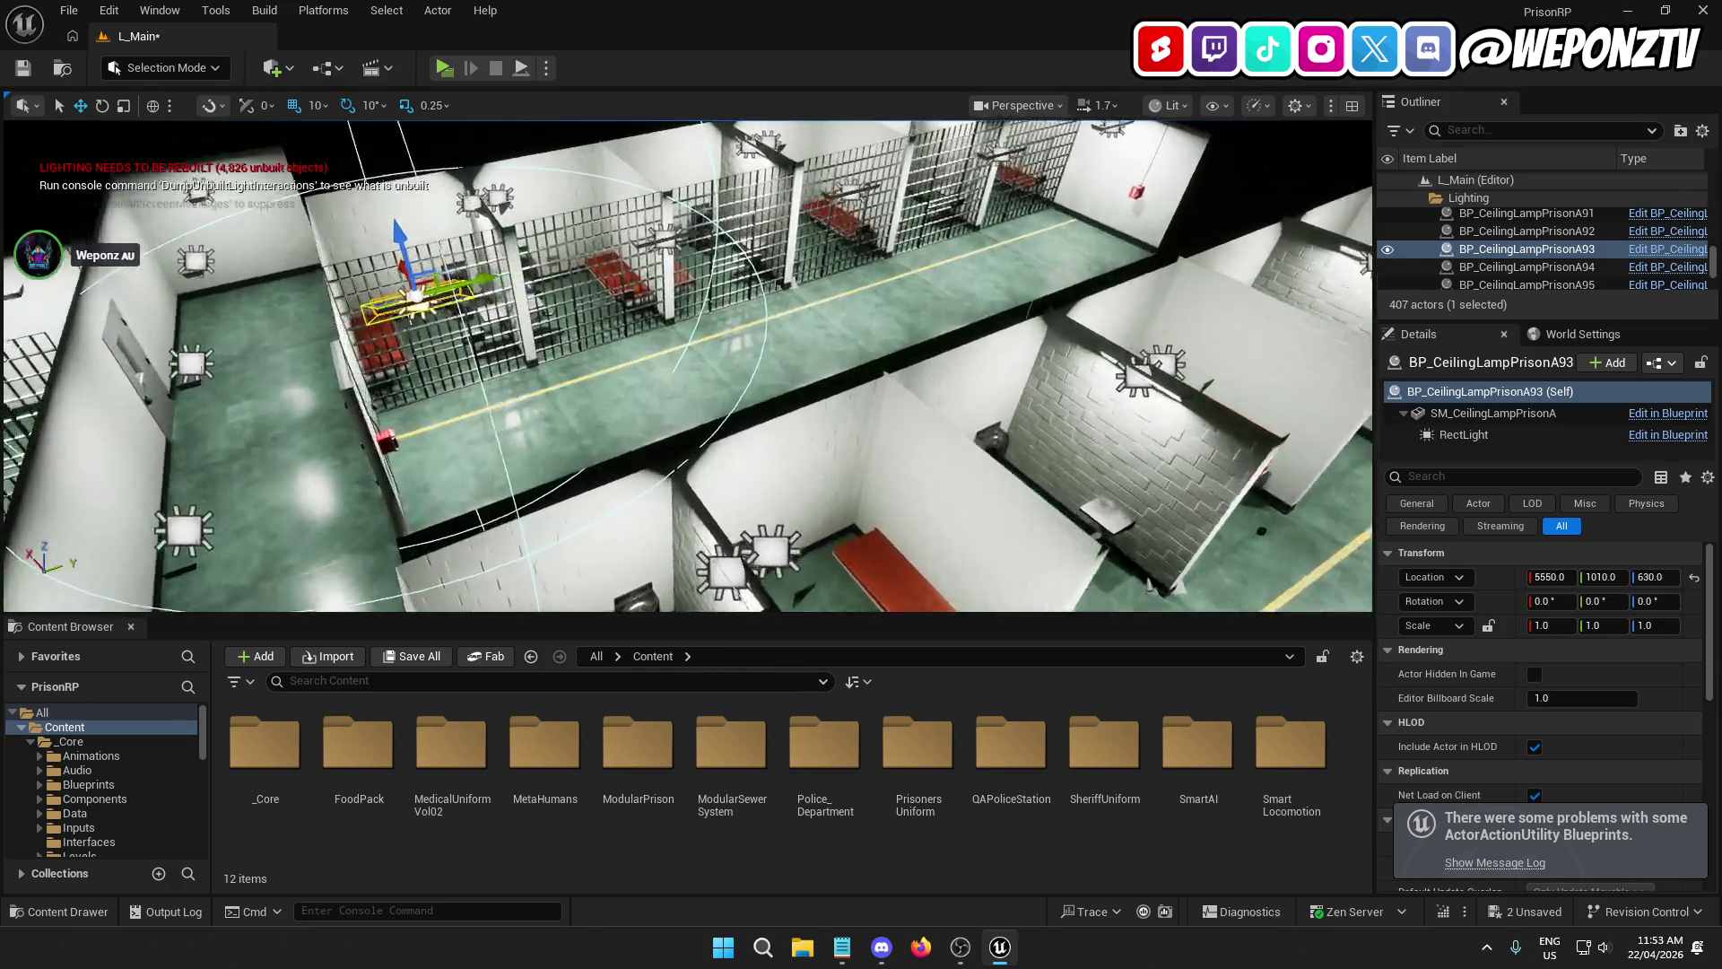
left_click_drag(663, 269, 663, 260)
left_click(664, 259)
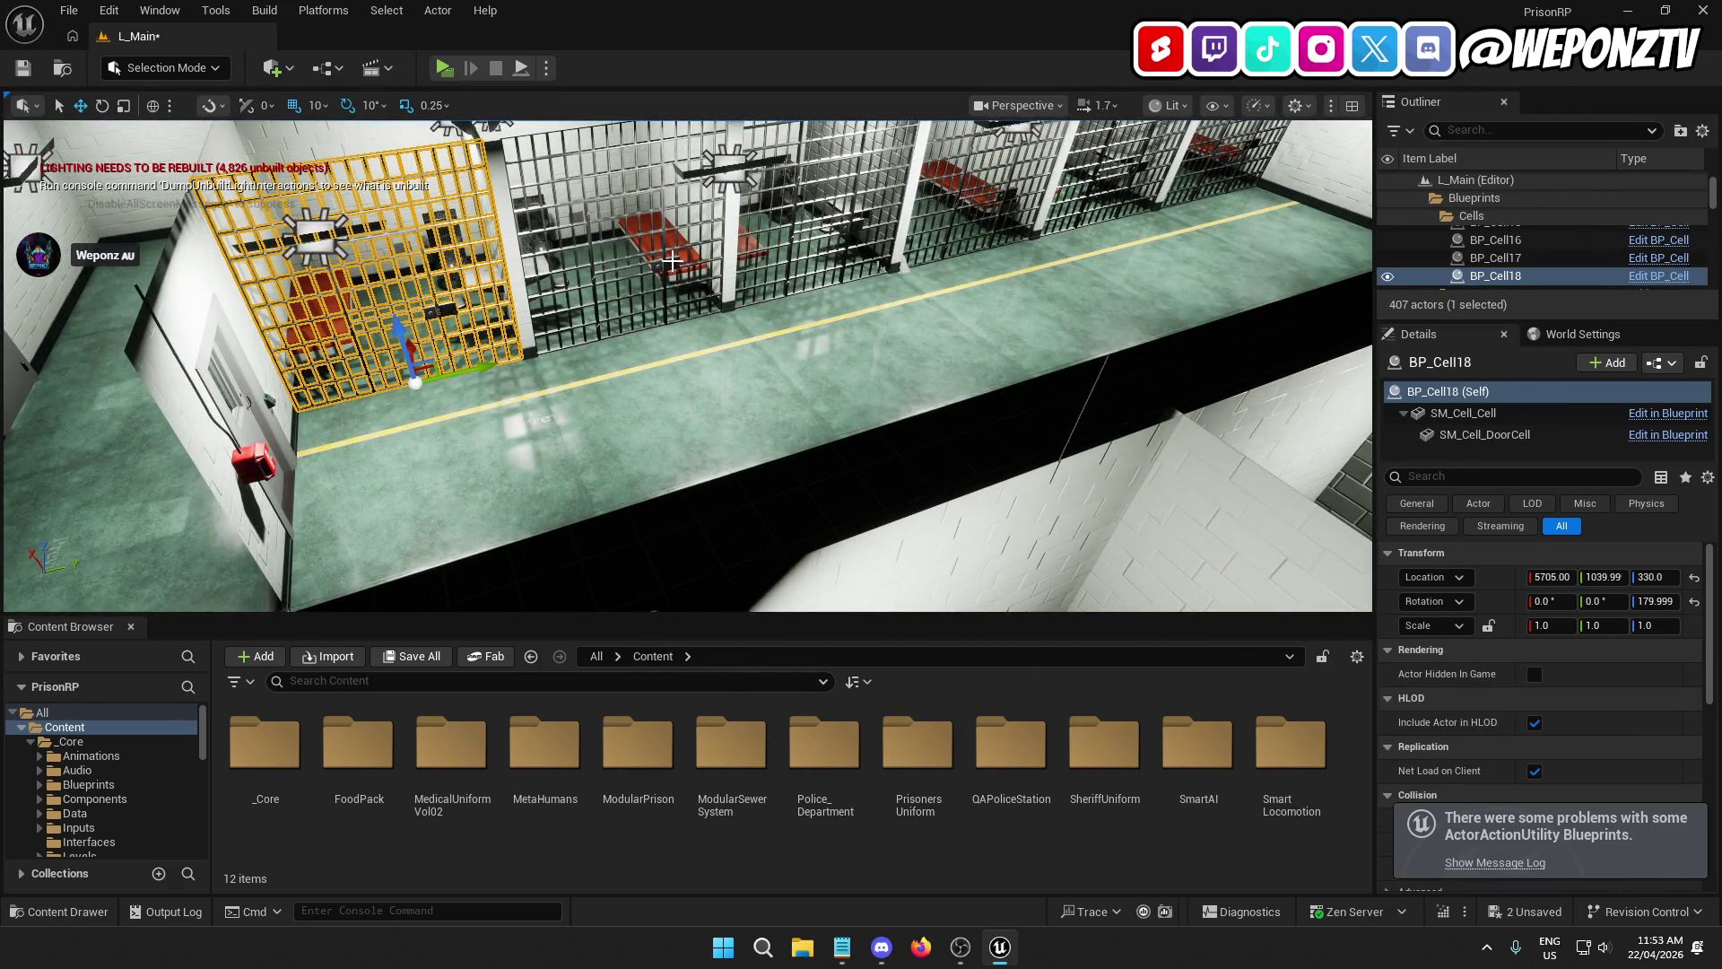
left_click(671, 259, "ctrl")
left_click(852, 224, "ctrl")
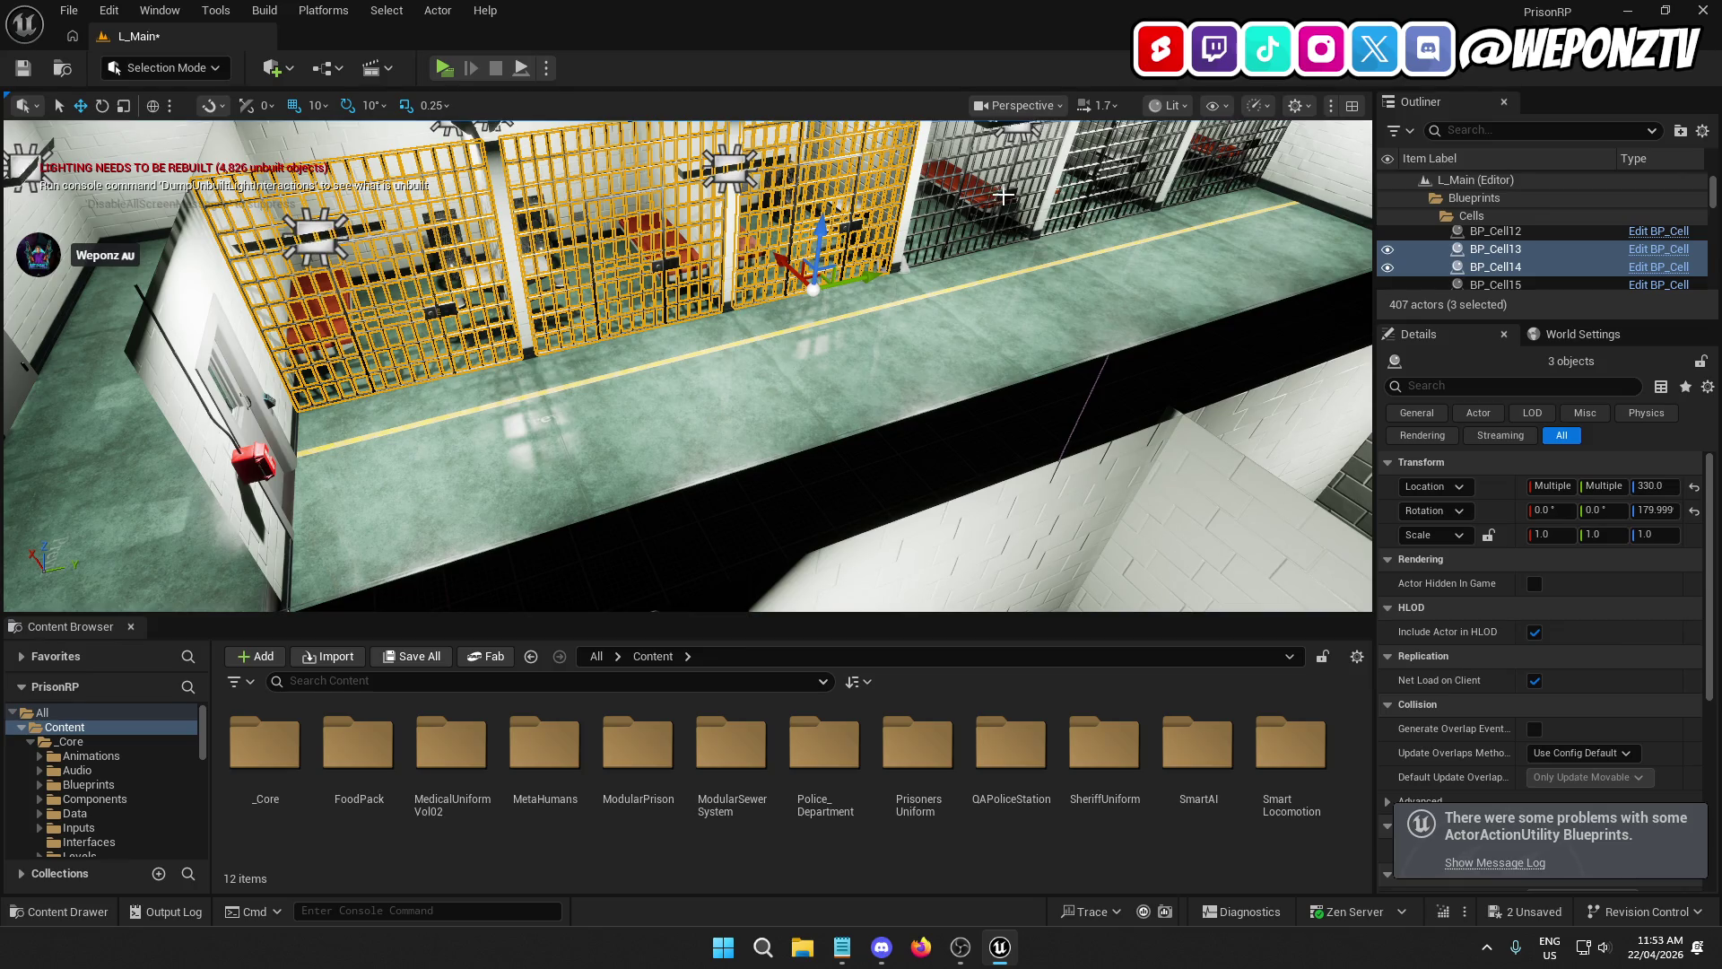
left_click(1004, 194, "ctrl")
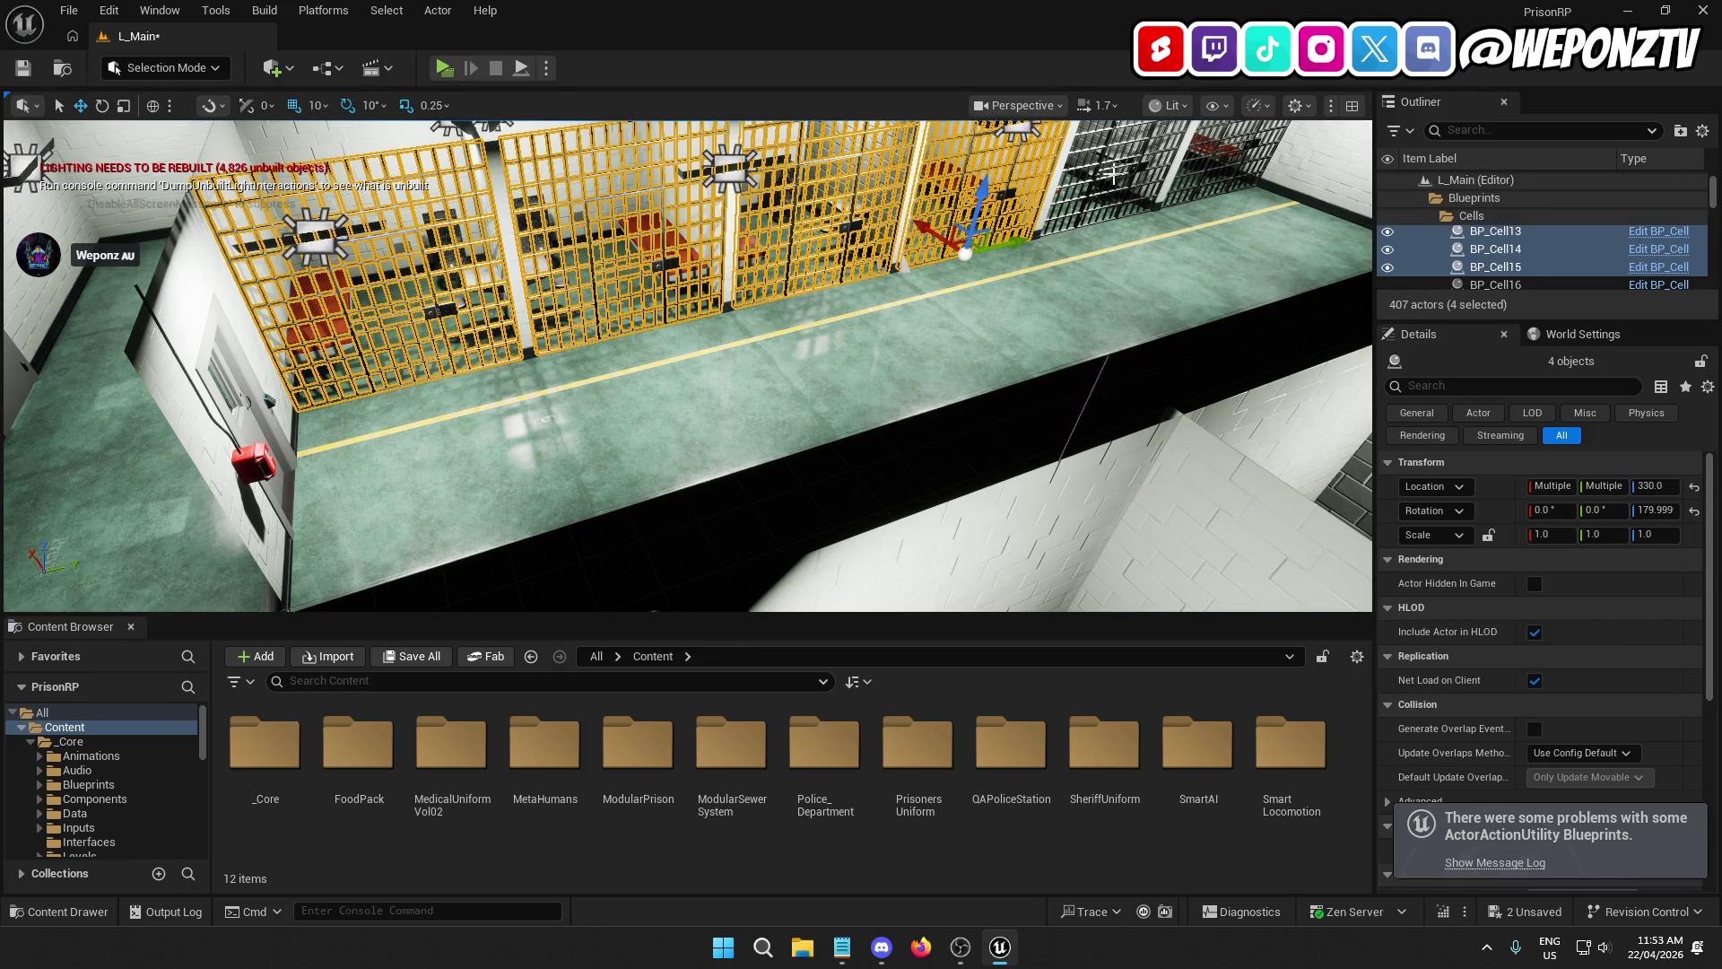
left_click(1248, 142, "ctrl")
Step: Duplicate the six gates and move the copies down to the lower corridor
key("ctrl+d")
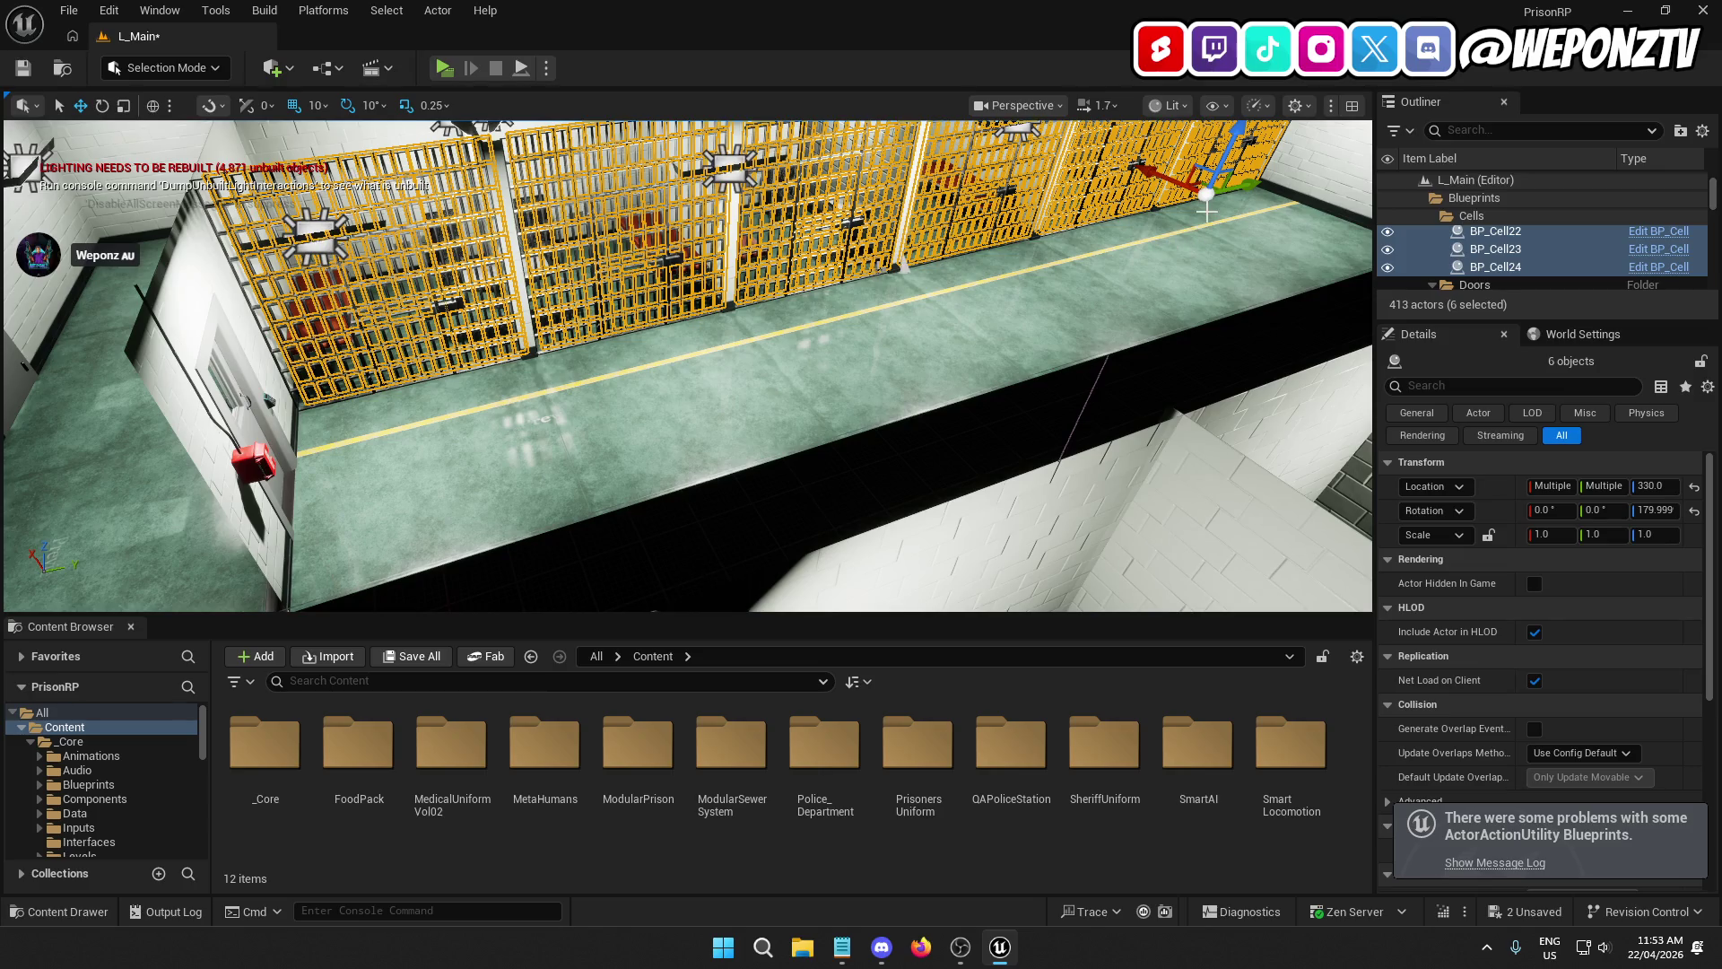
left_click_drag(1250, 180, 1246, 182)
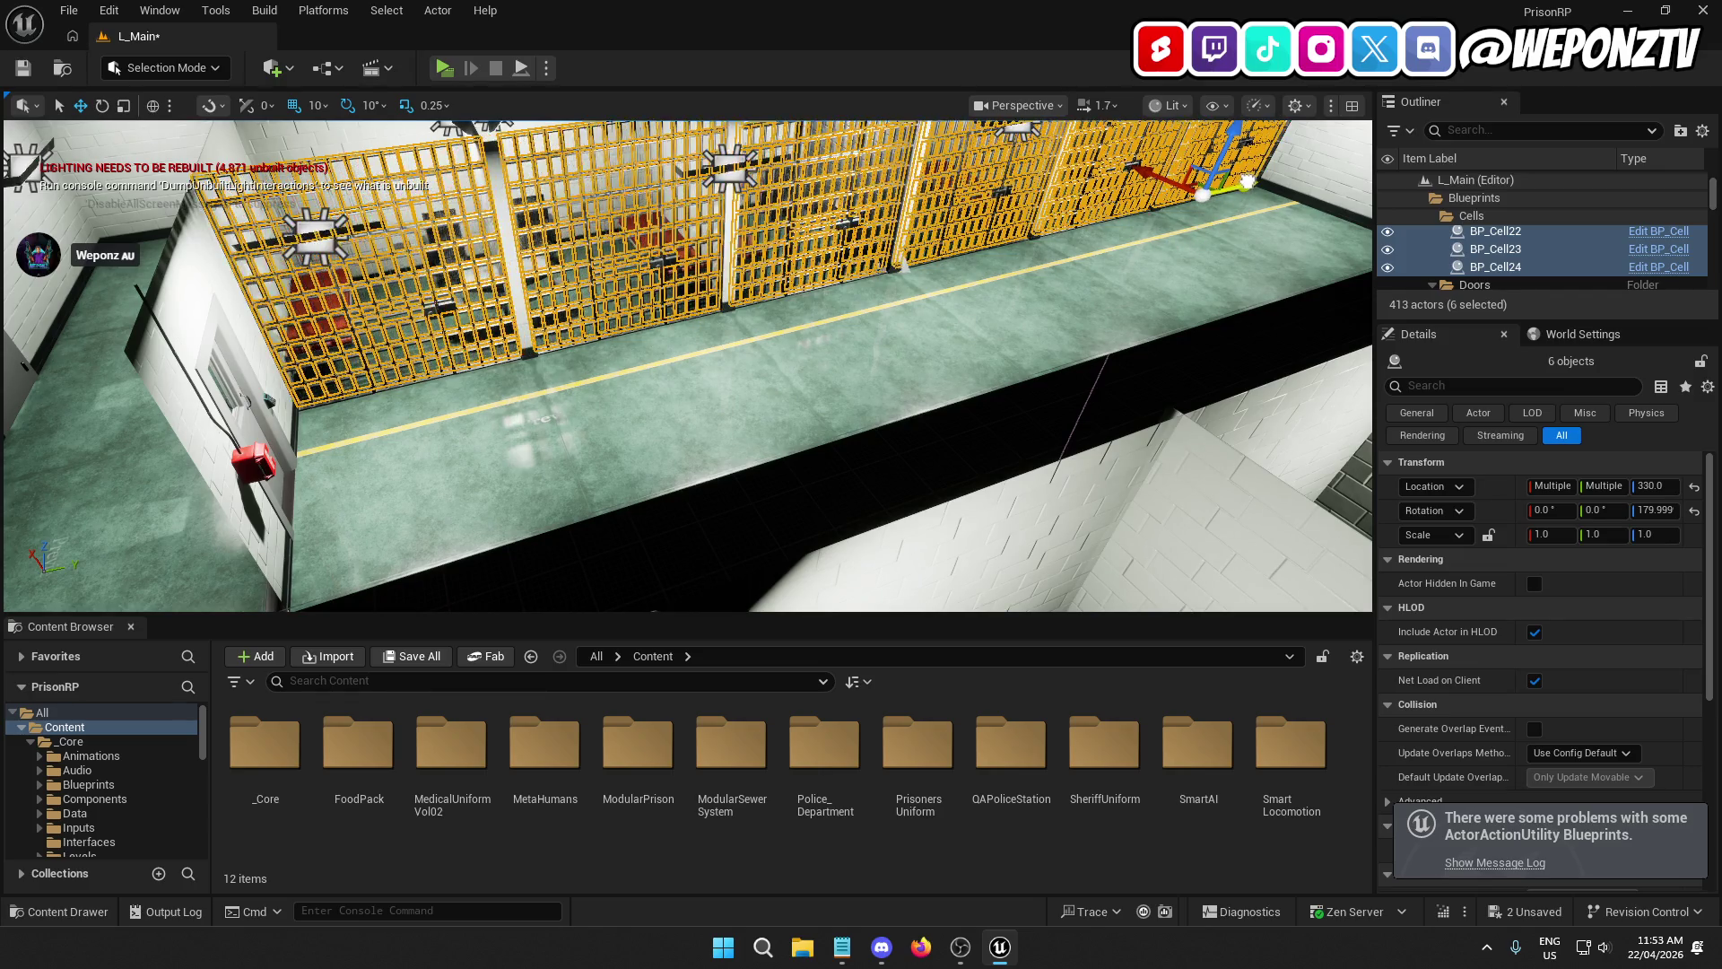
scroll(1143, 165, "down", 10)
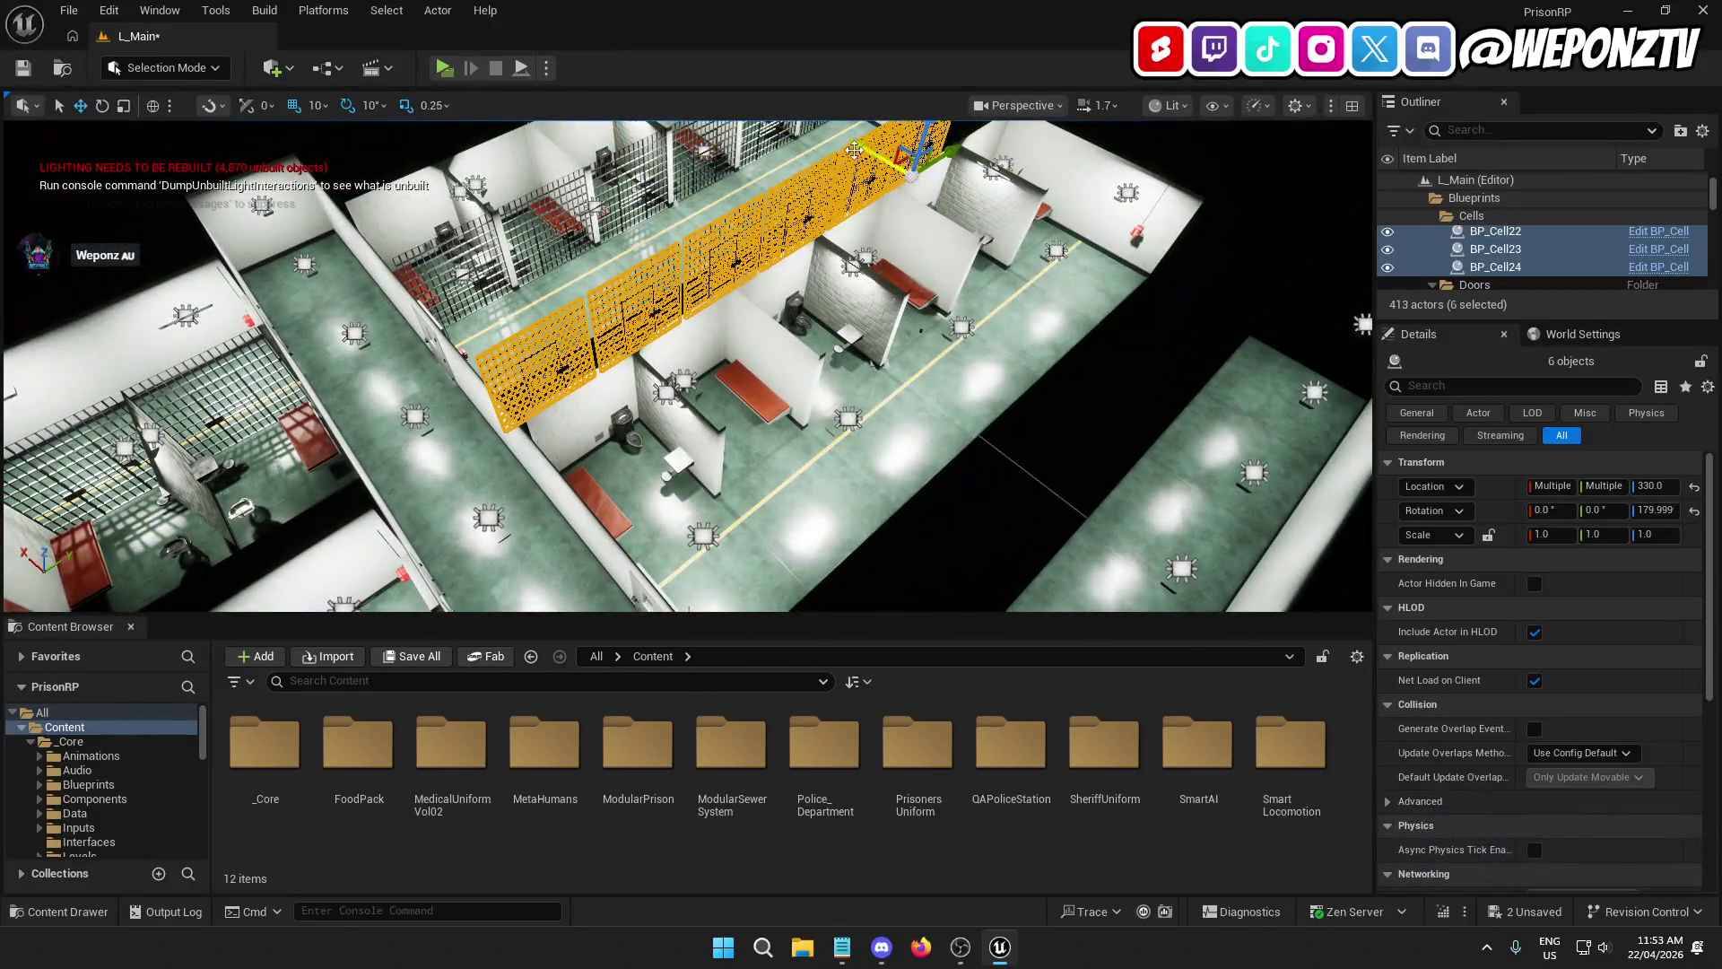
left_click_drag(888, 153, 950, 225)
scroll(672, 493, "up", 10)
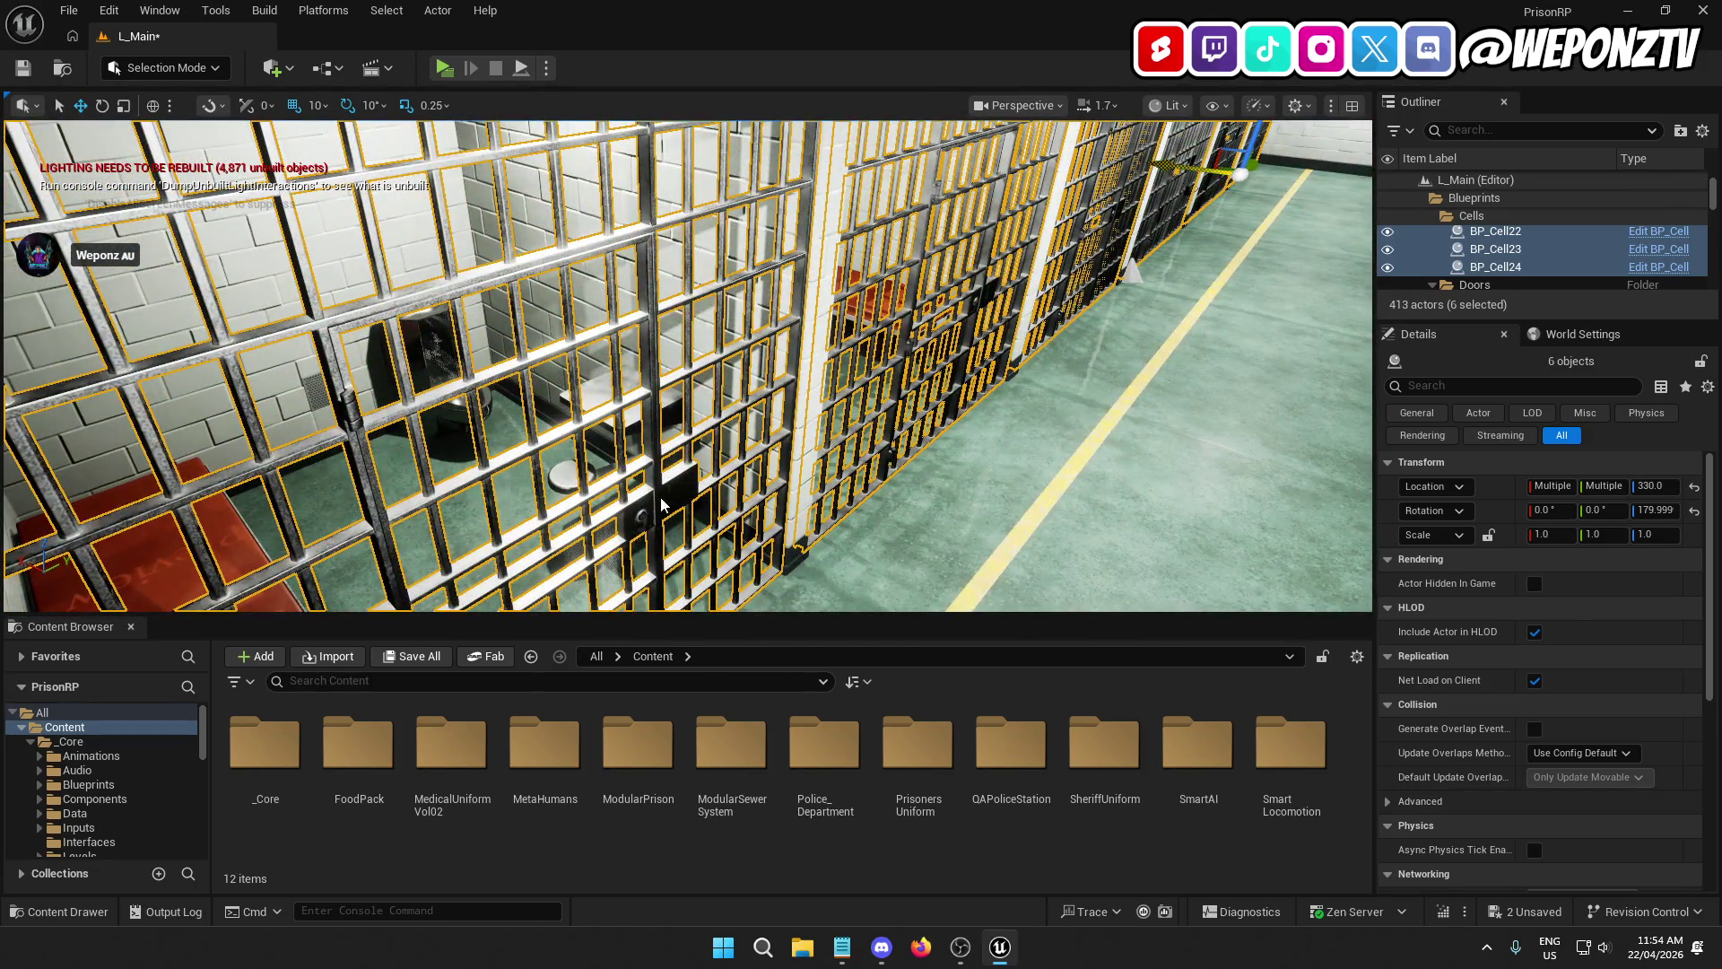
scroll(661, 505, "up", 6)
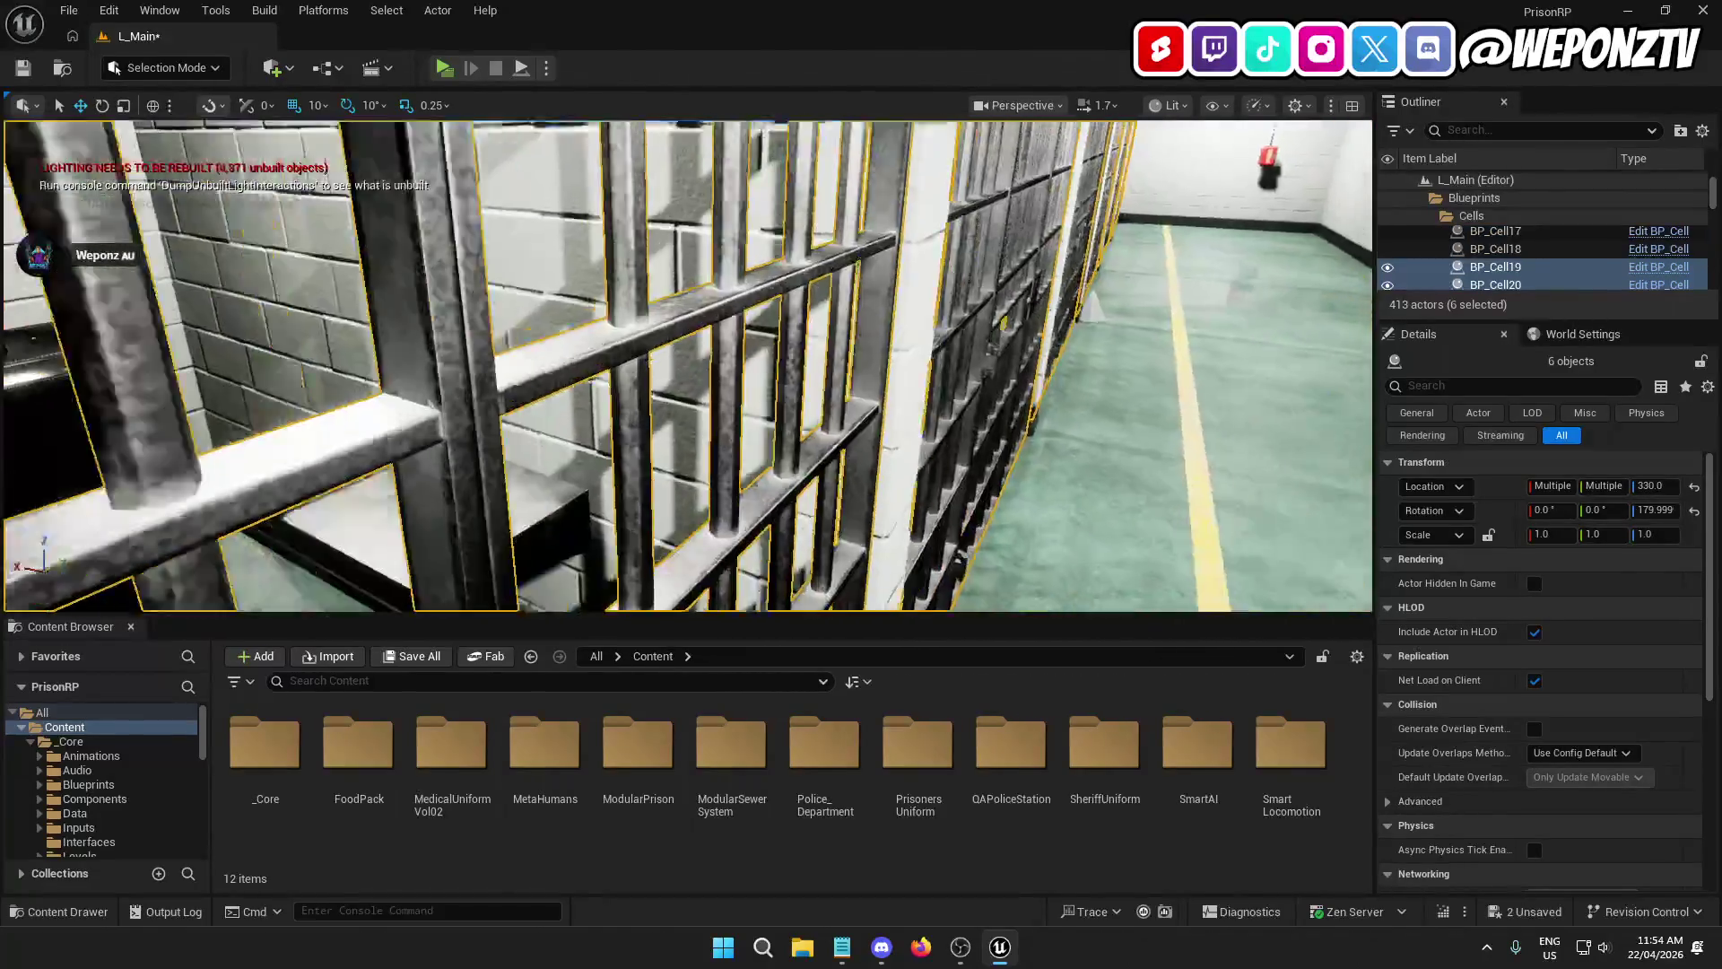
scroll(661, 505, "down", 3)
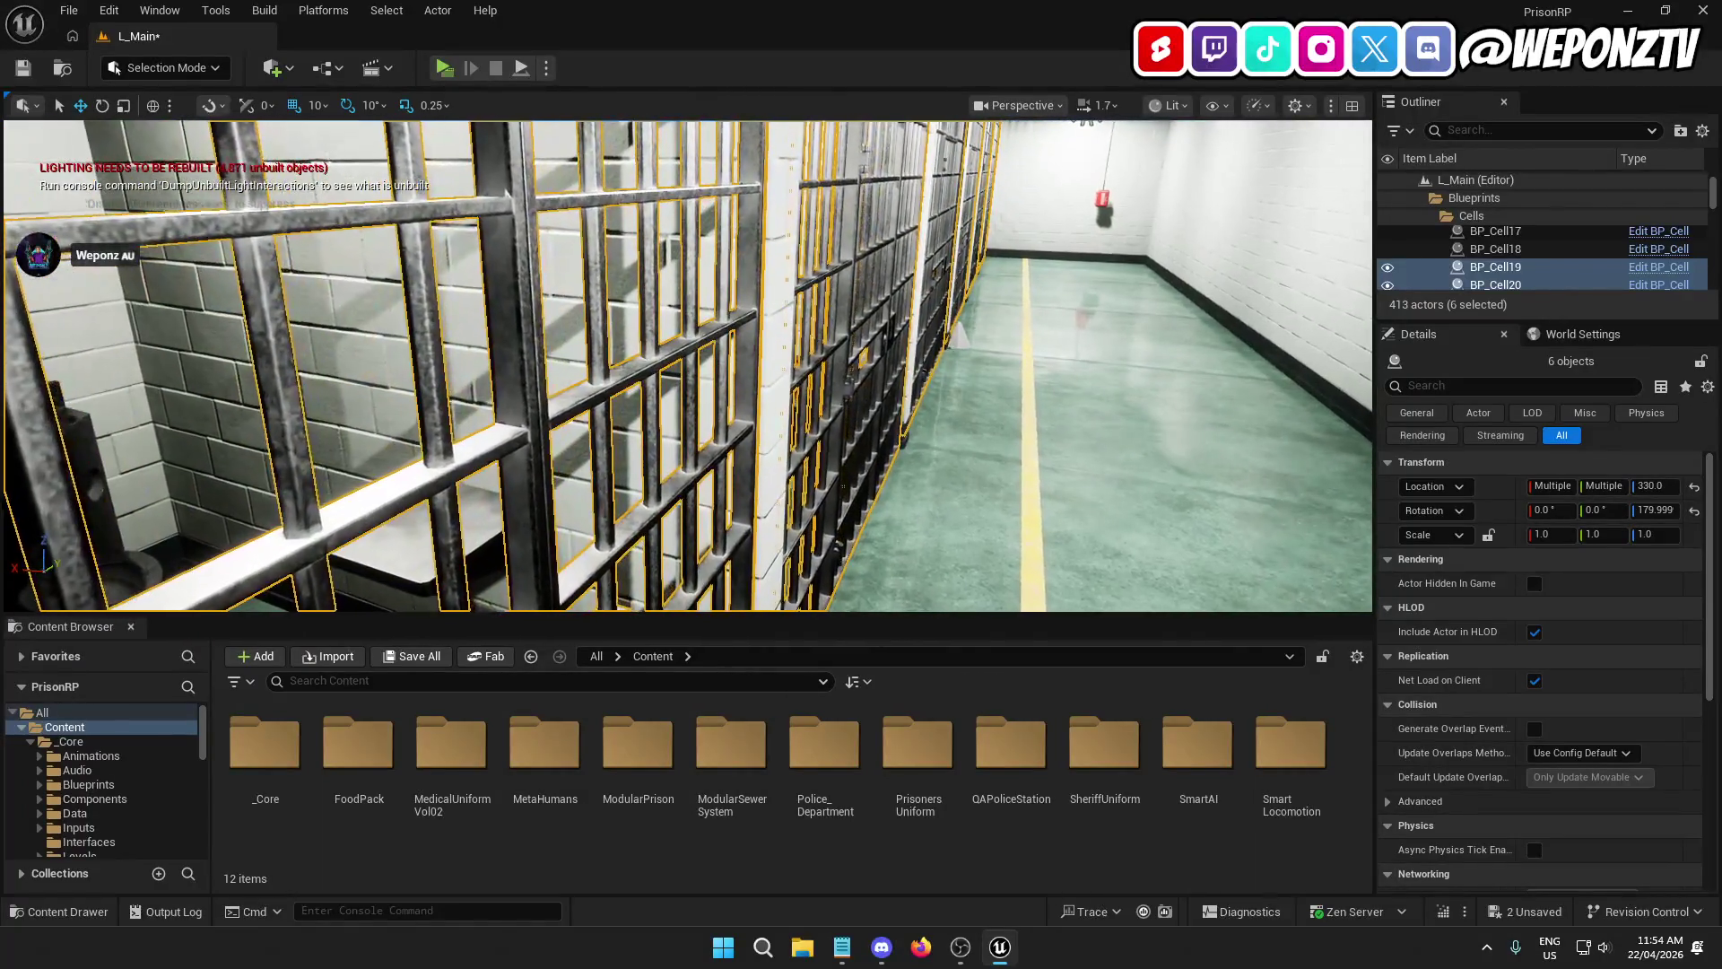
scroll(688, 366, "up", 5)
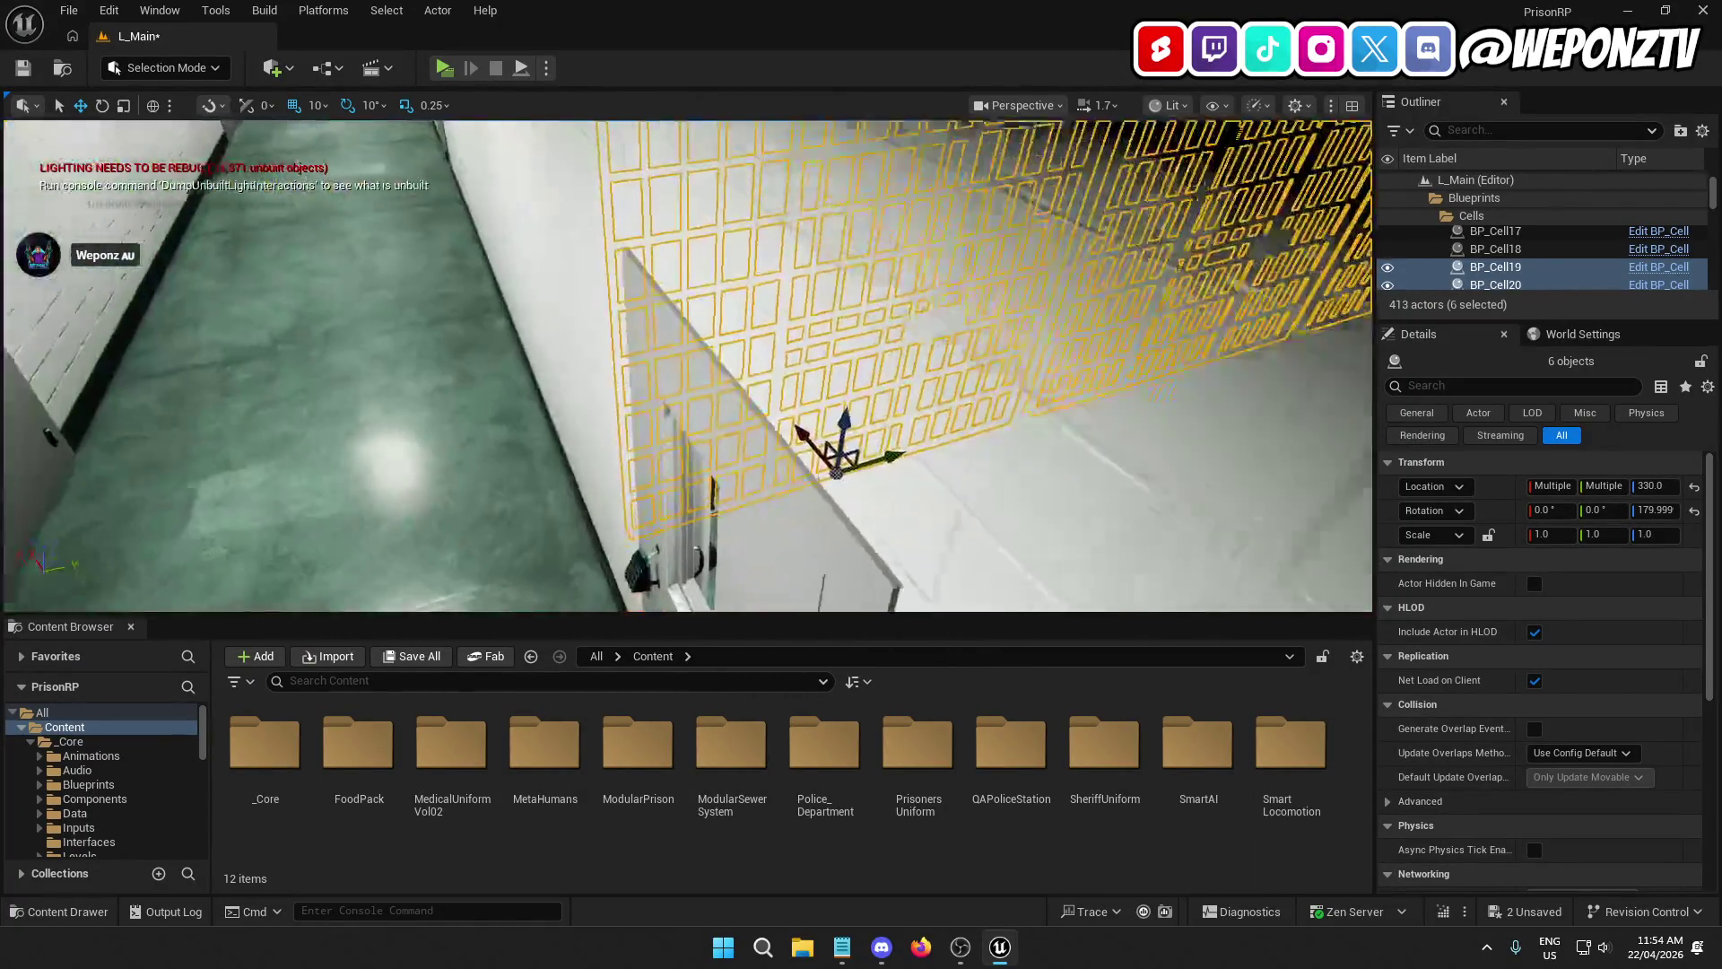
scroll(688, 366, "down", 4)
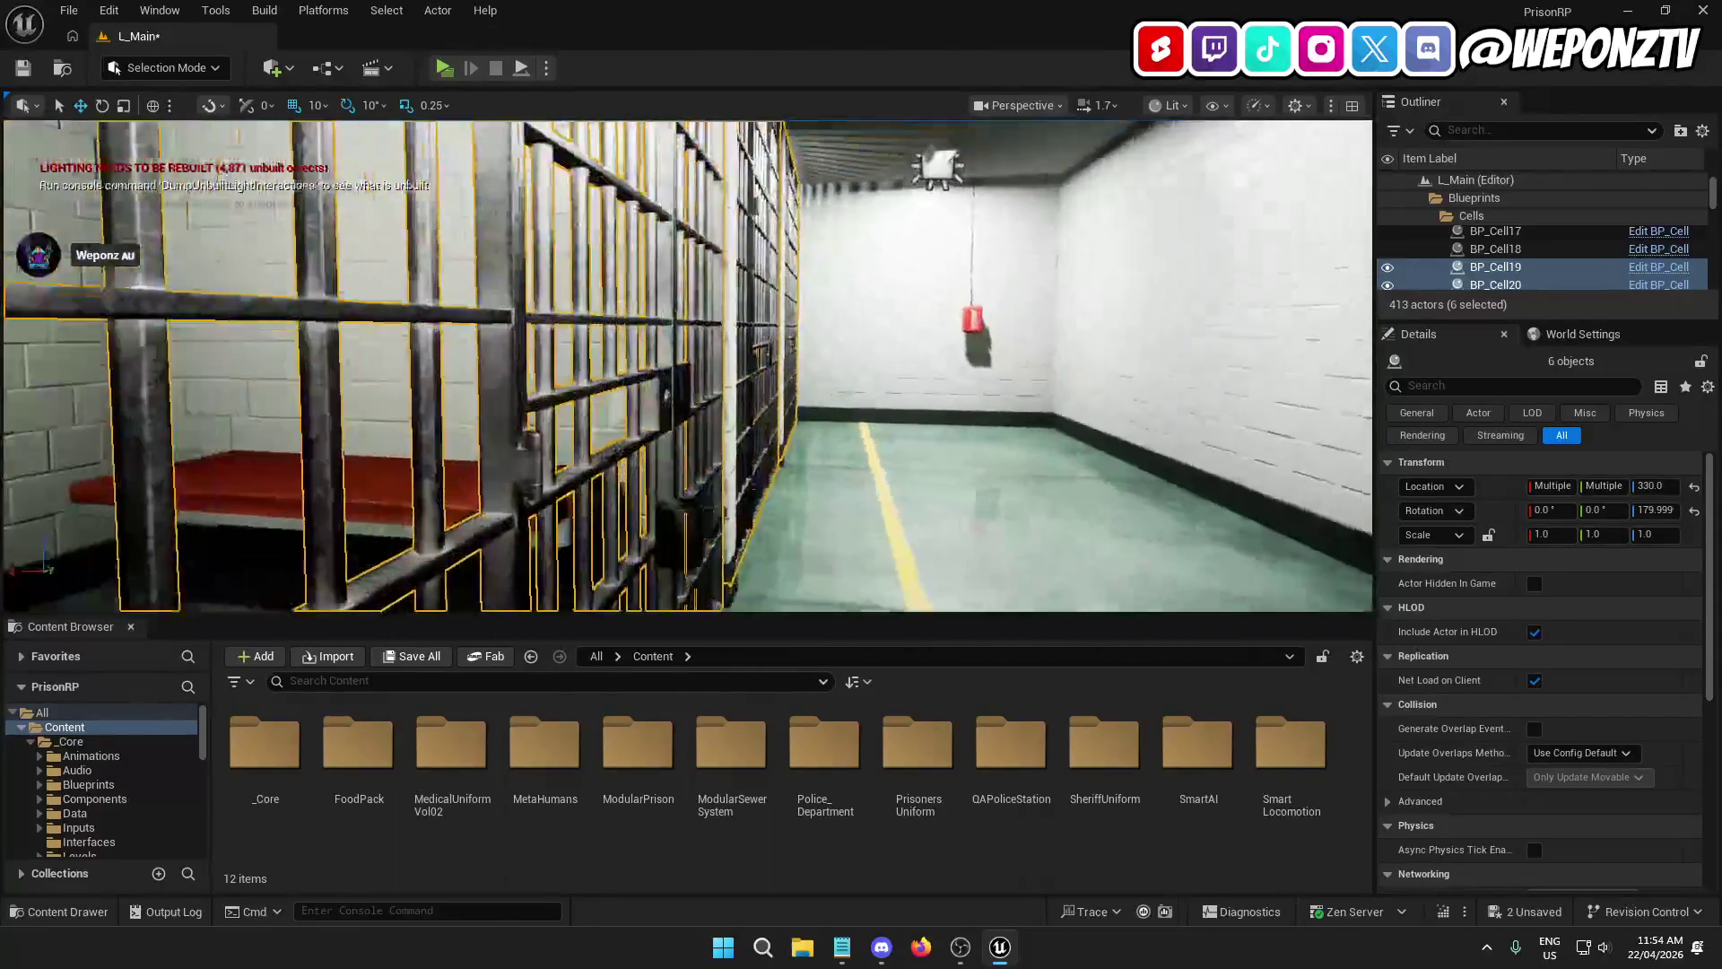
scroll(688, 366, "up", 5)
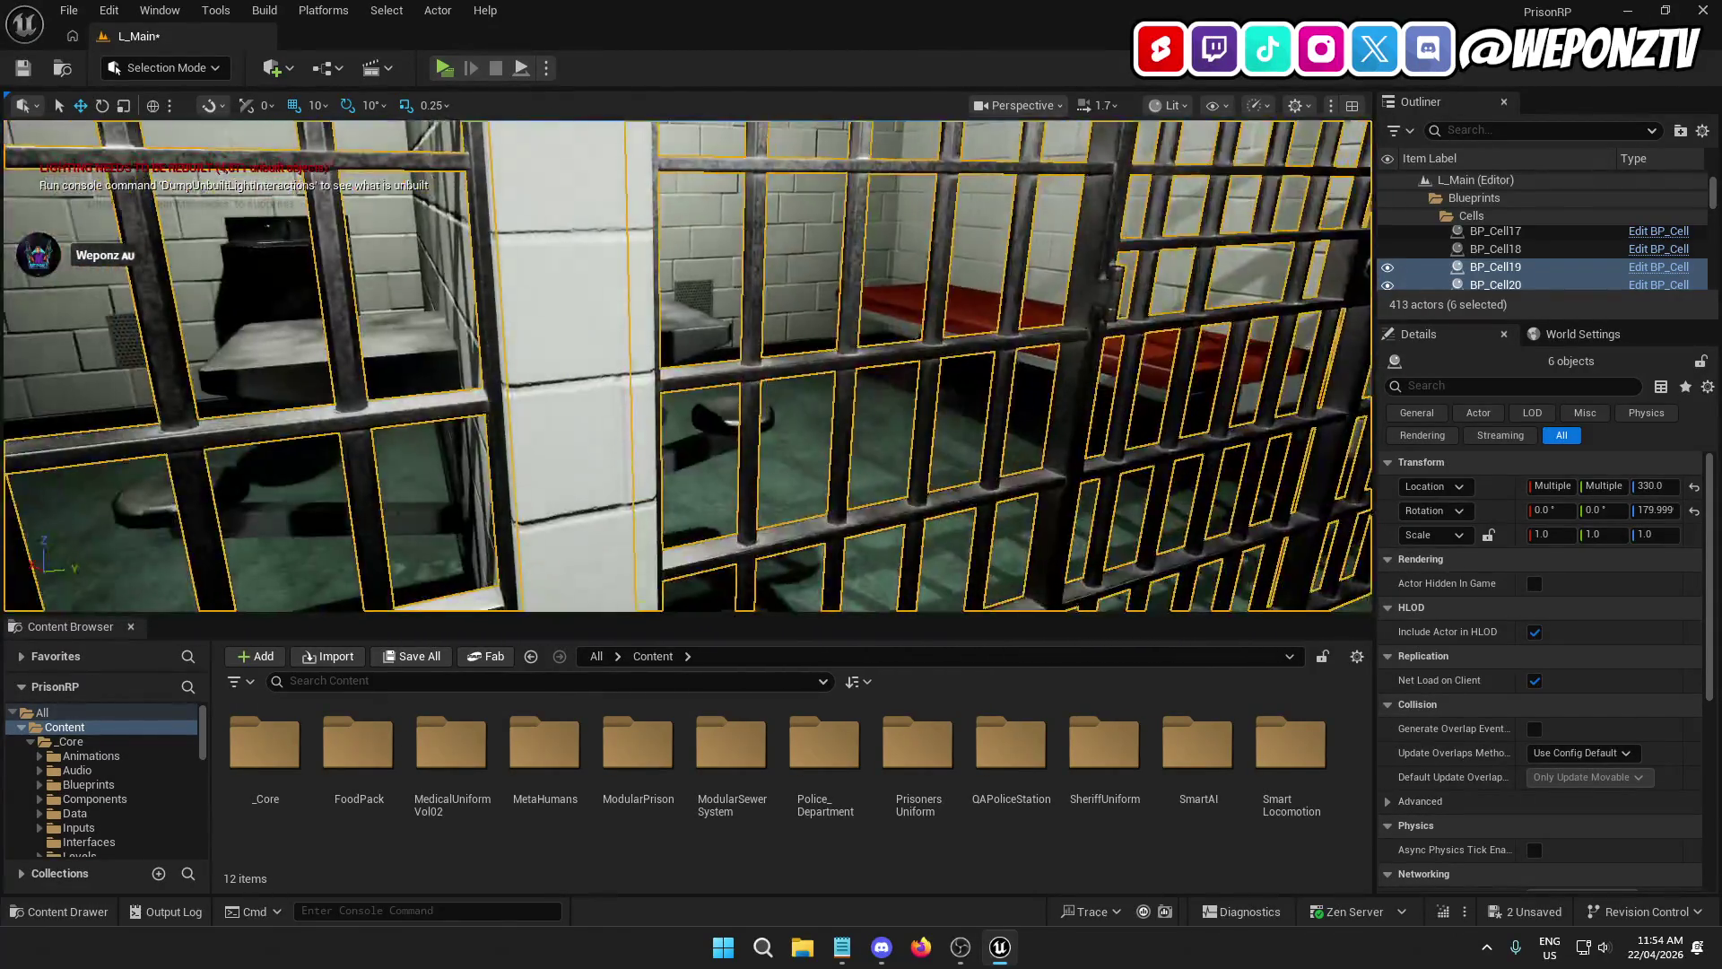
scroll(688, 365, "down", 5)
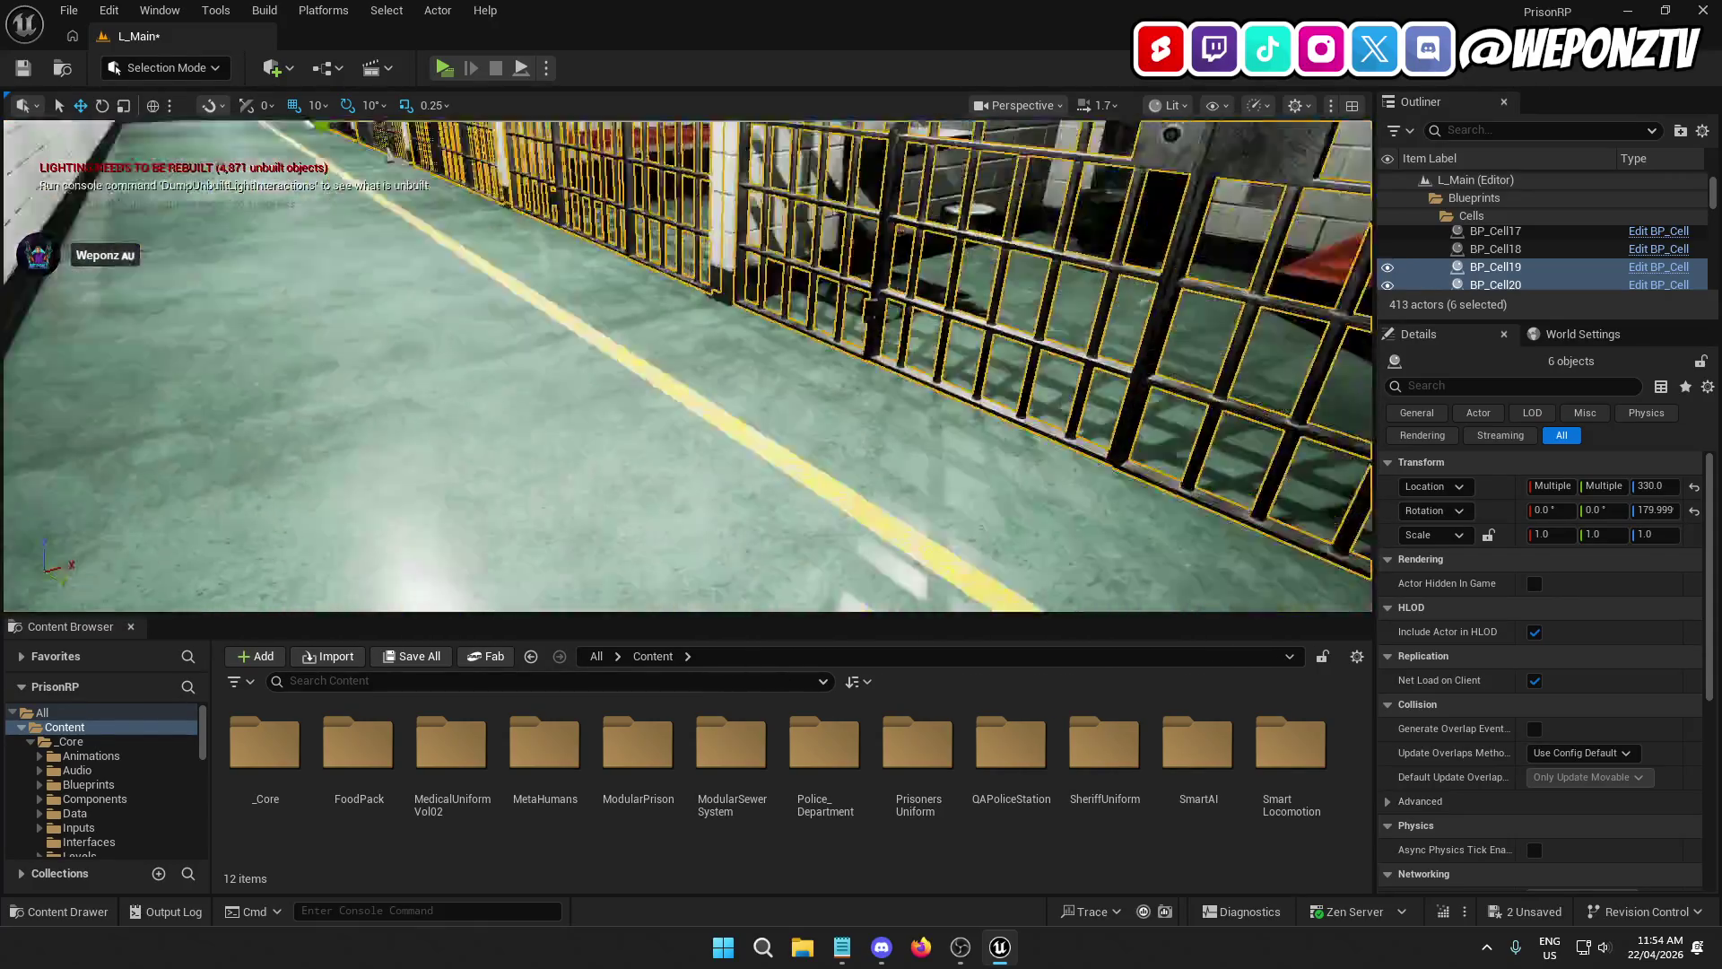
scroll(688, 366, "down", 10)
Step: Deselect the gates, save the level, and select the SHOWERS decal on the corridor wall
left_click(653, 518)
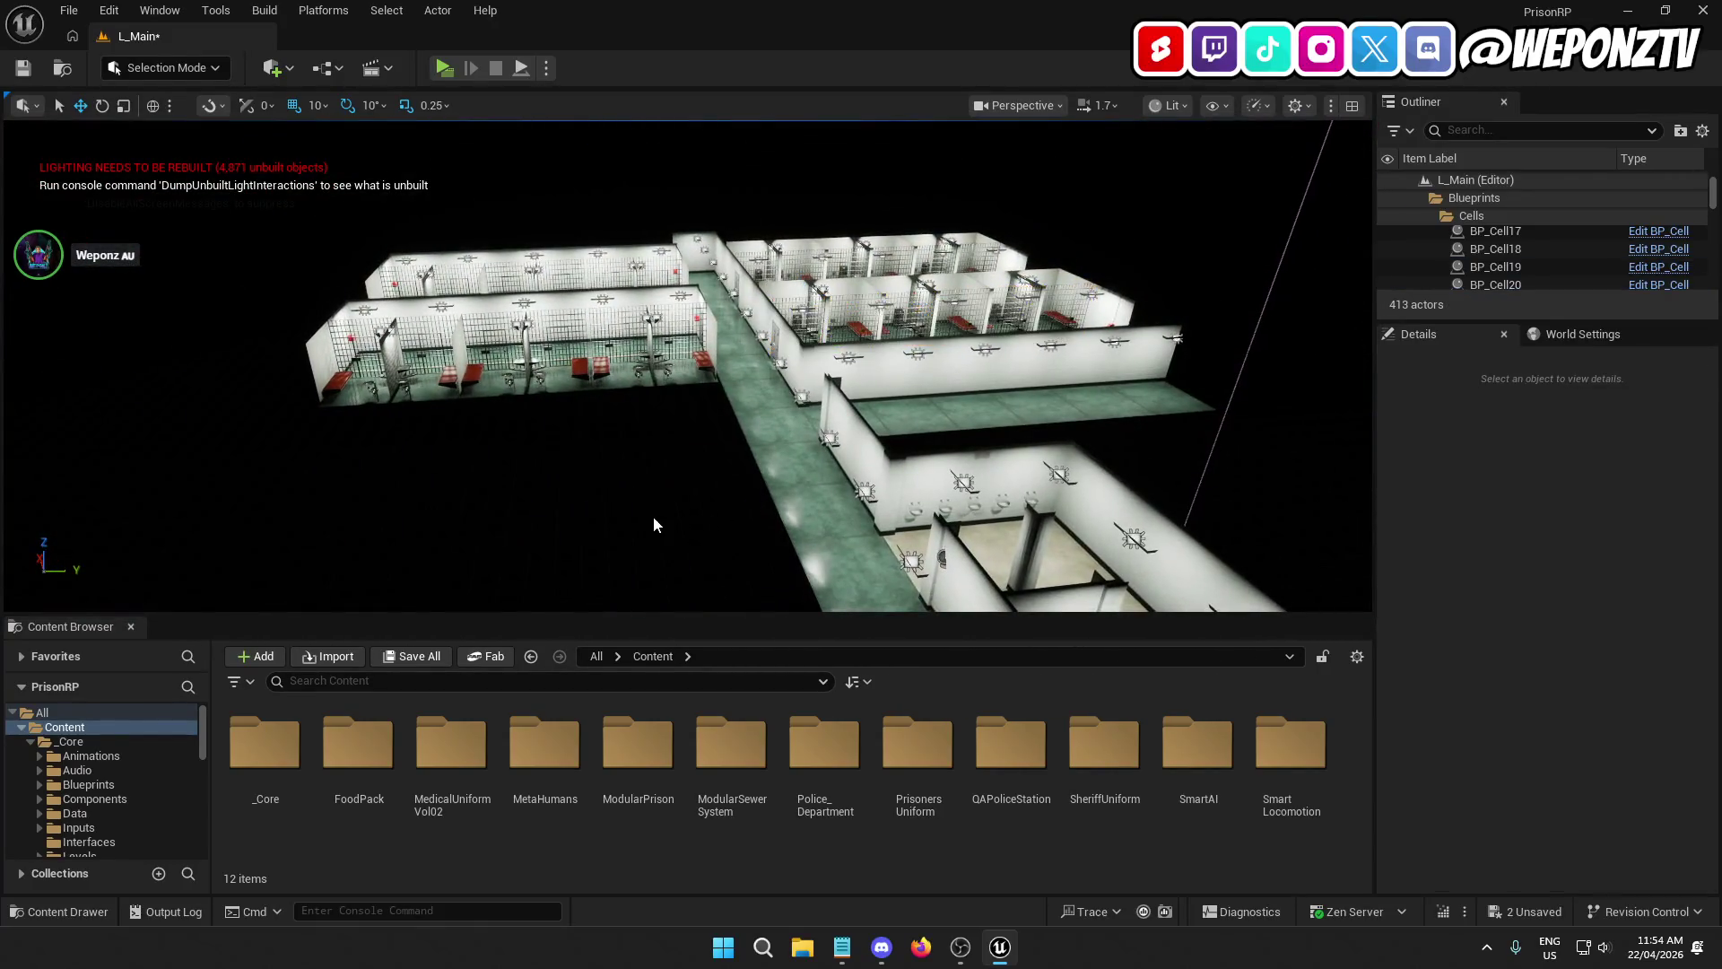
mouse_move(653, 525)
left_mouse_down()
mouse_move(672, 453)
mouse_move(637, 381)
left_mouse_up()
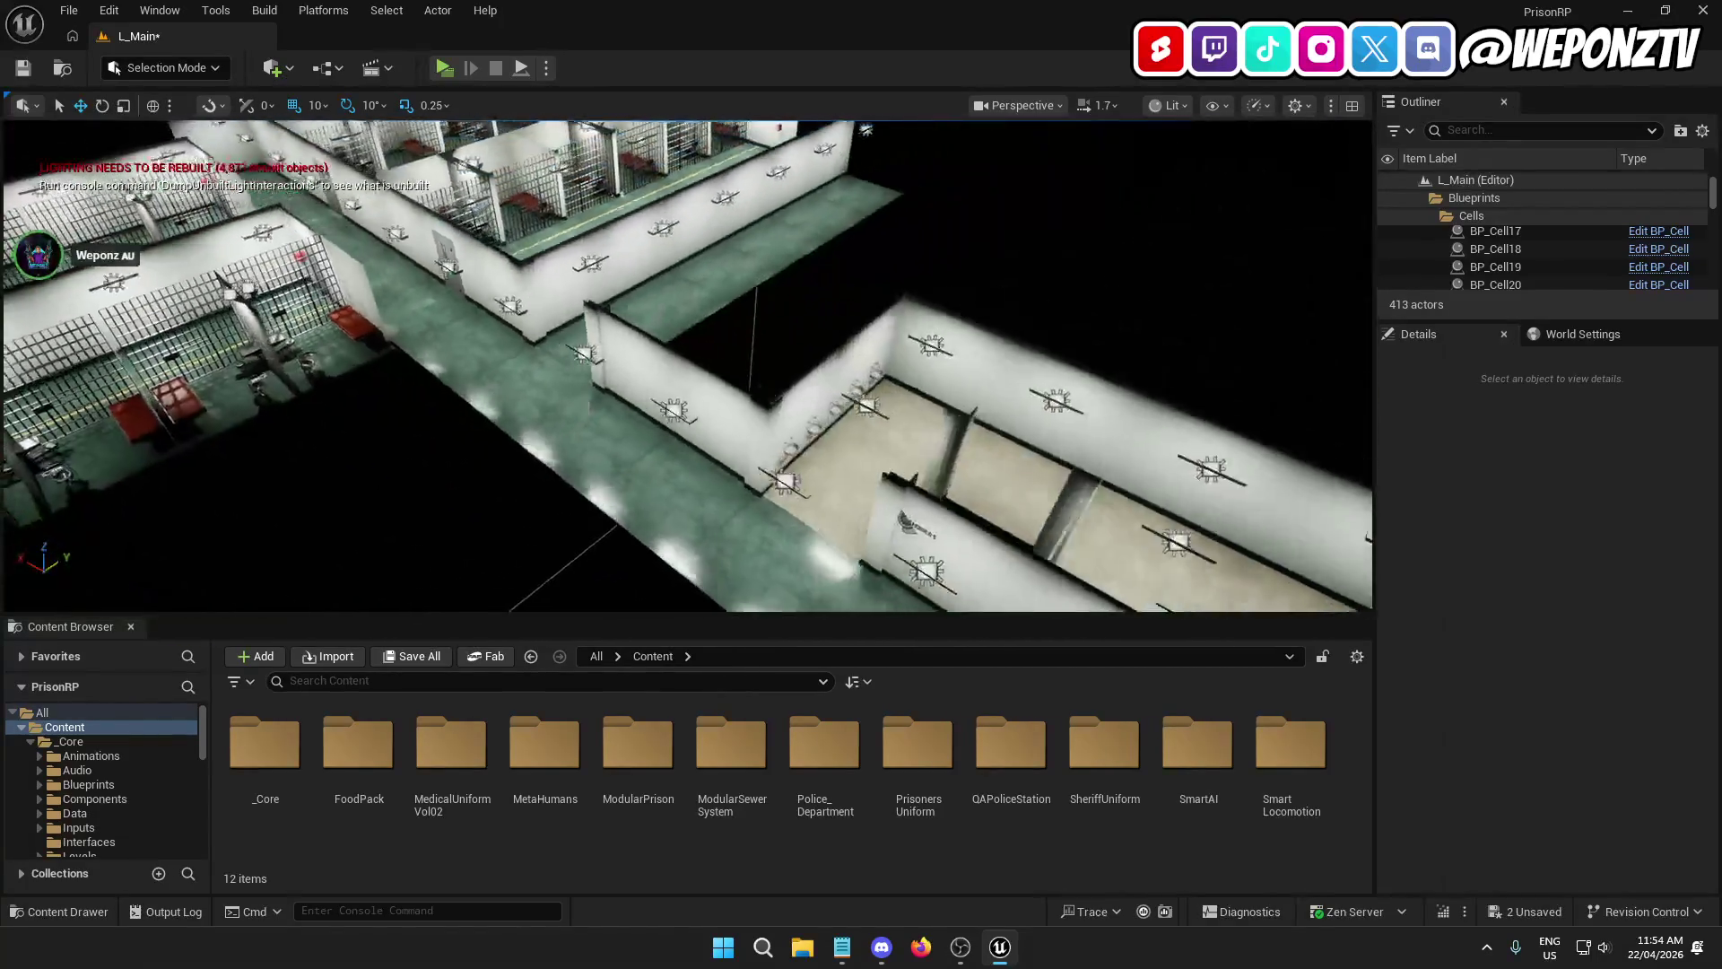
left_click(25, 72)
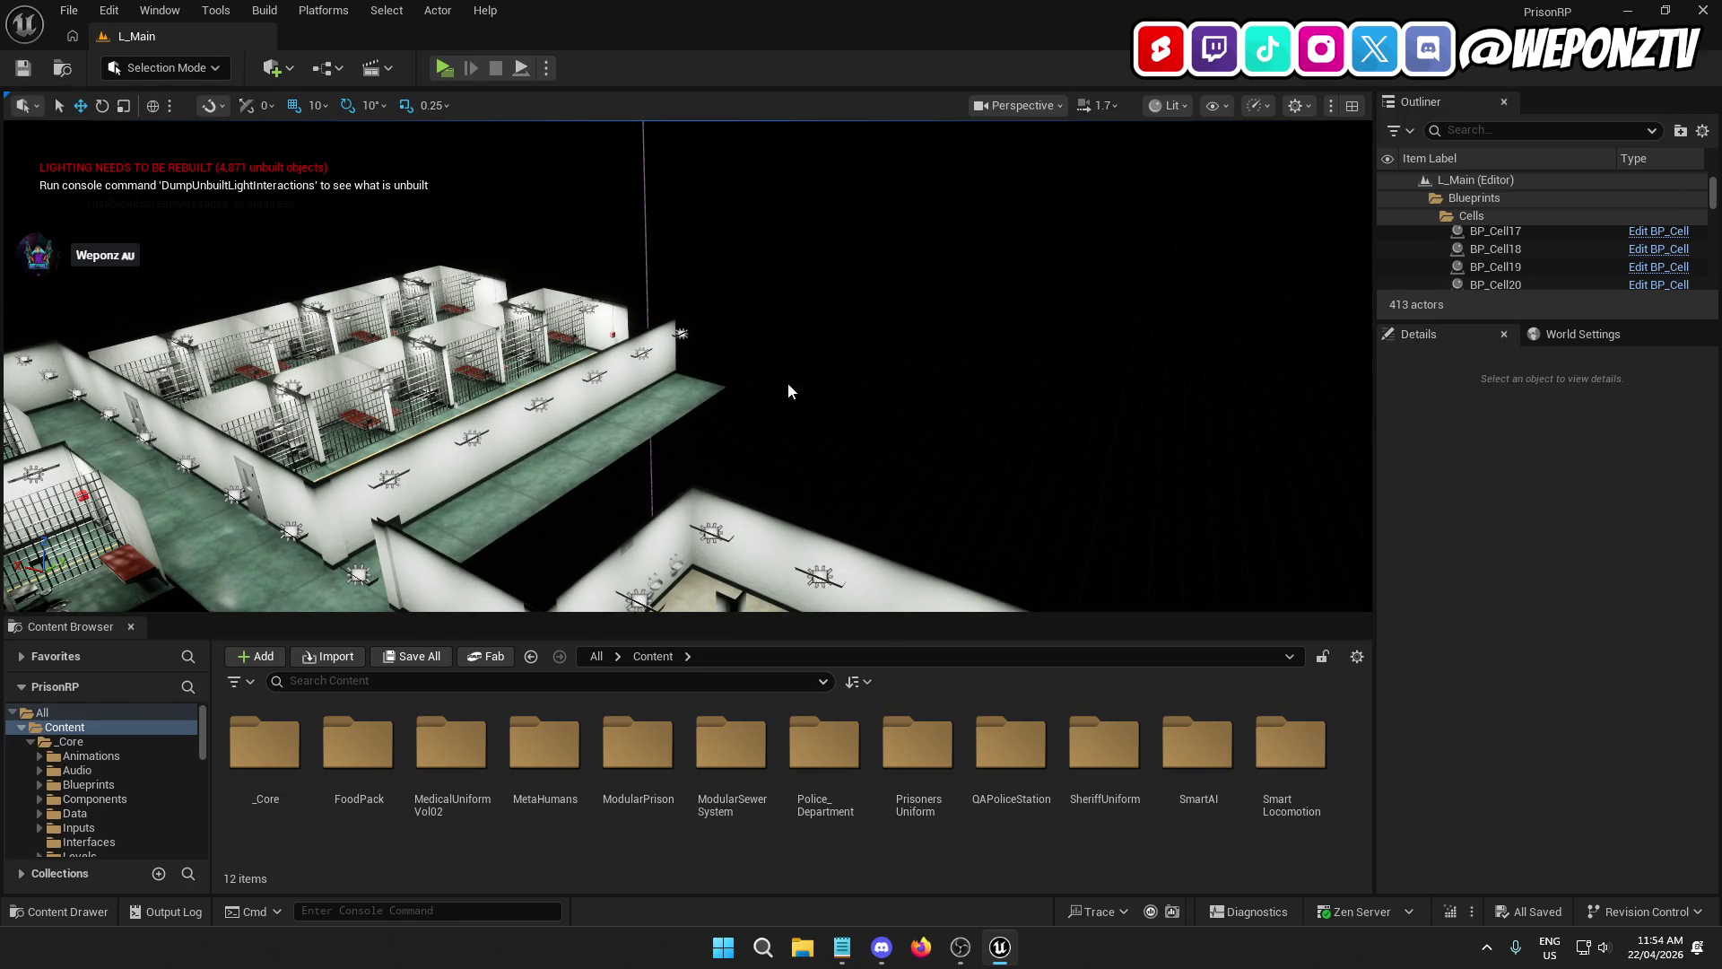
left_click_drag(788, 386, 788, 341)
left_click(681, 243)
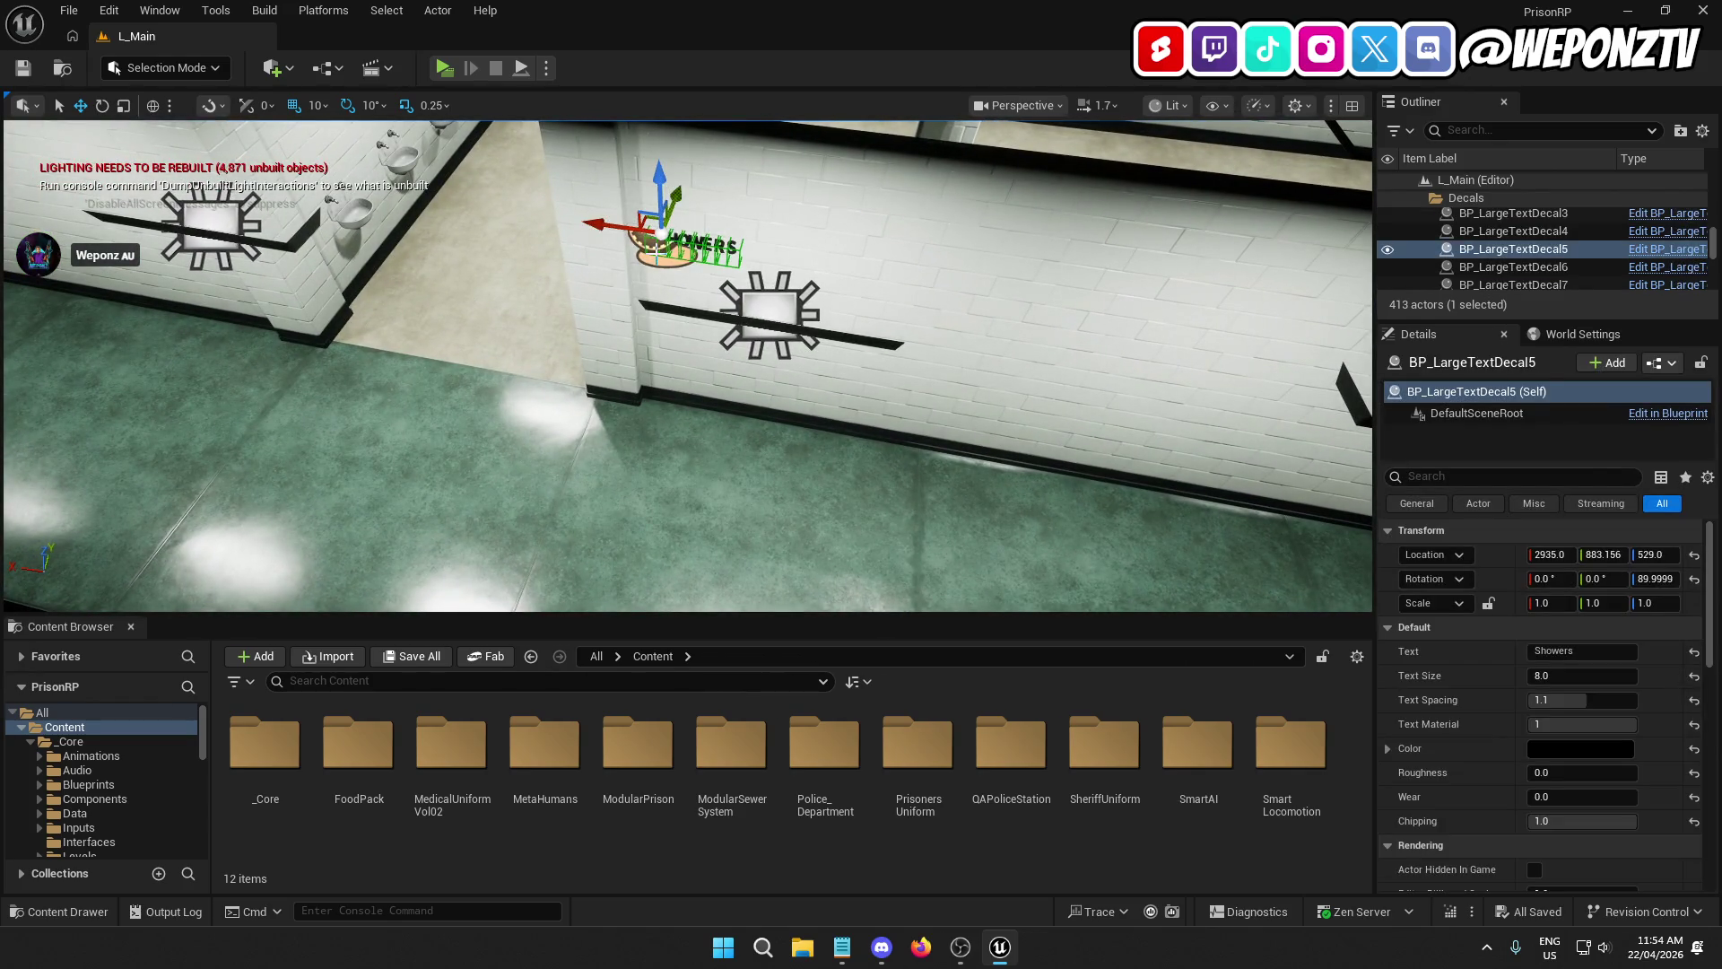
Step: Duplicate the SHOWERS decal, move the copy down the corridor, and rotate it 180 degrees
key("ctrl+d")
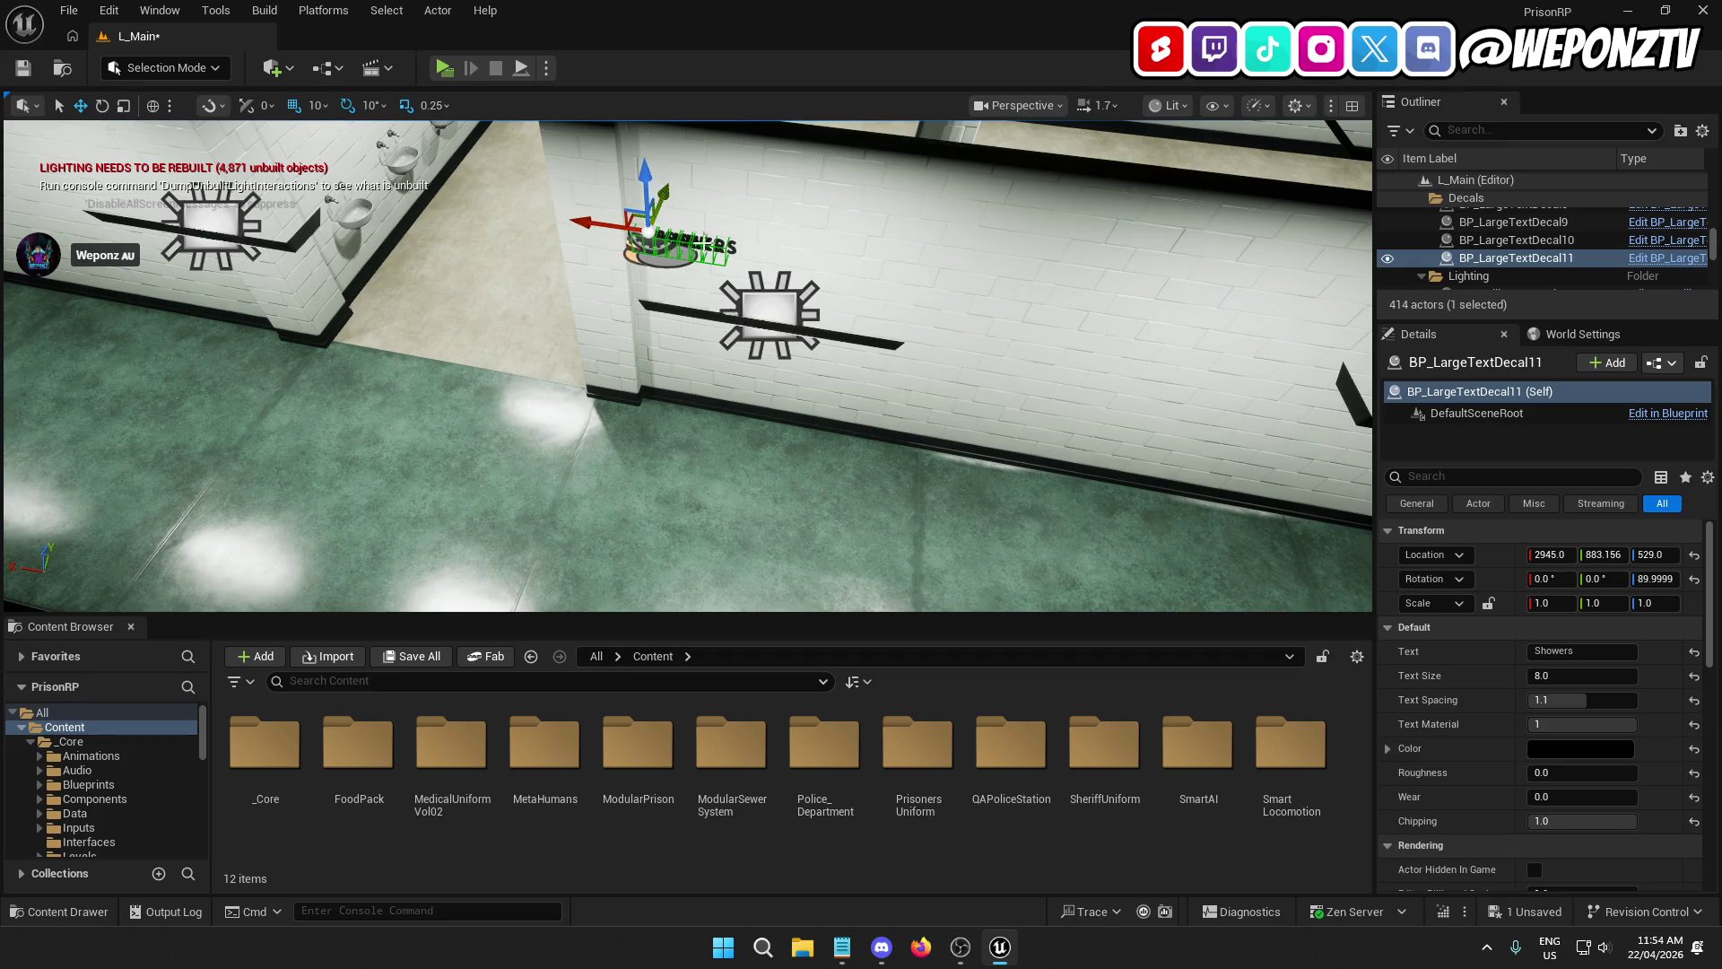
mouse_move(619, 220)
left_mouse_down()
mouse_move(442, 227)
mouse_move(150, 201)
left_mouse_up()
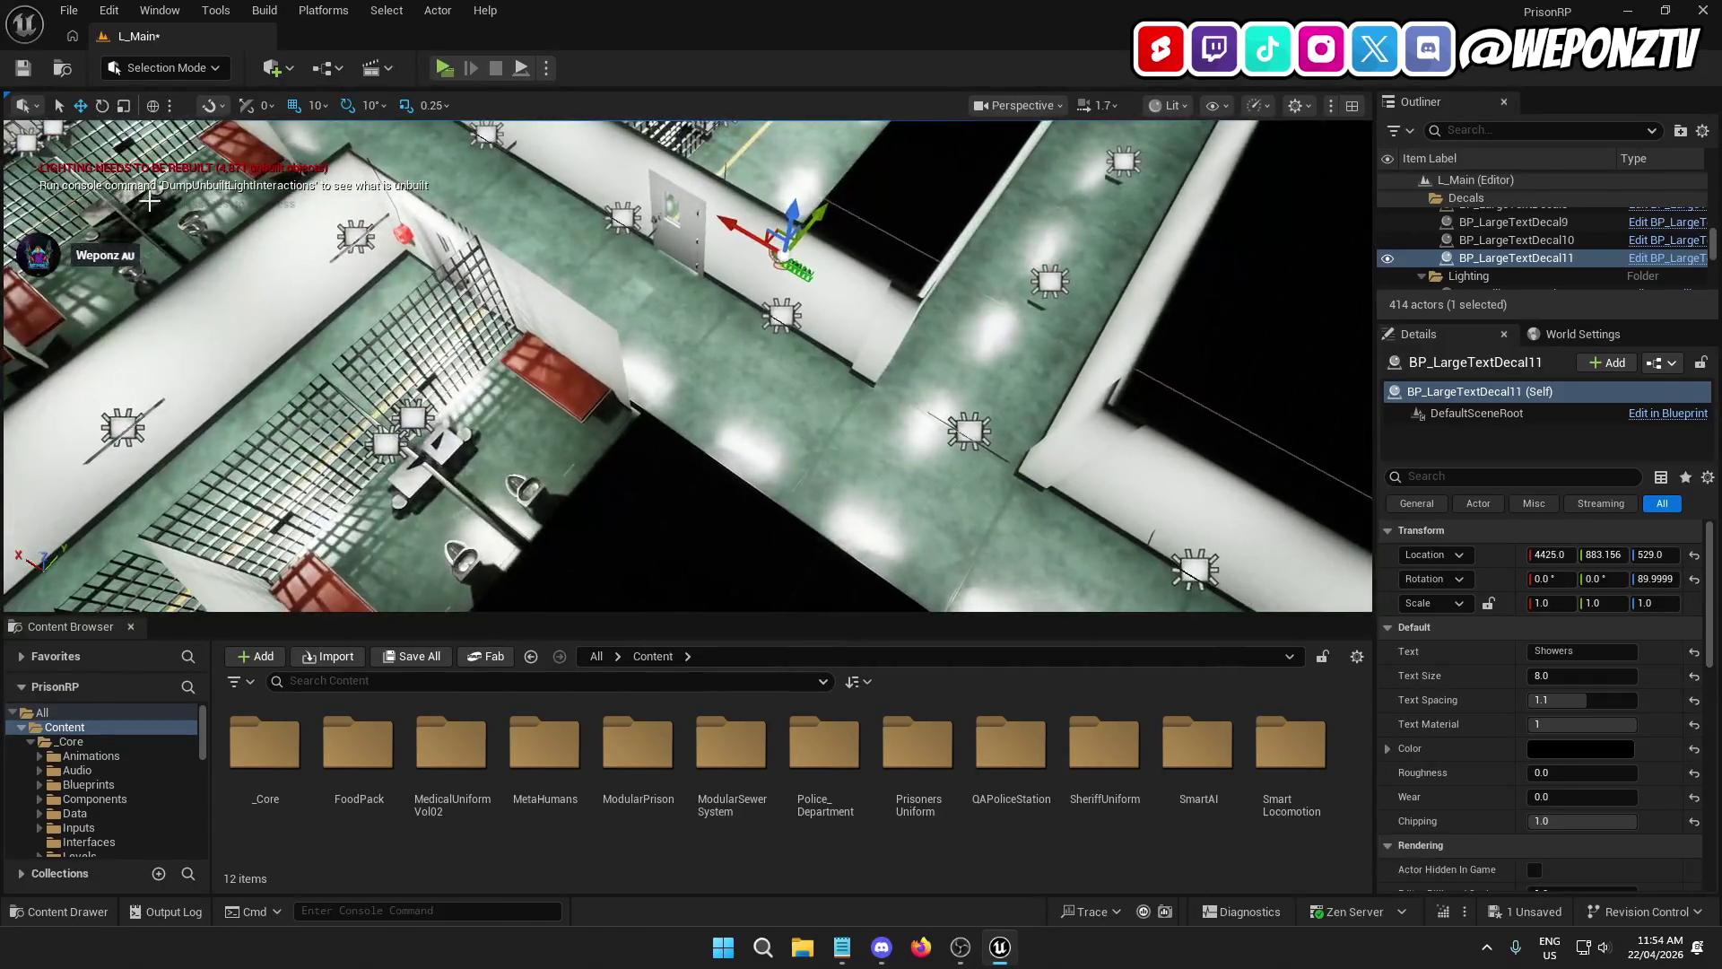
left_click(101, 107)
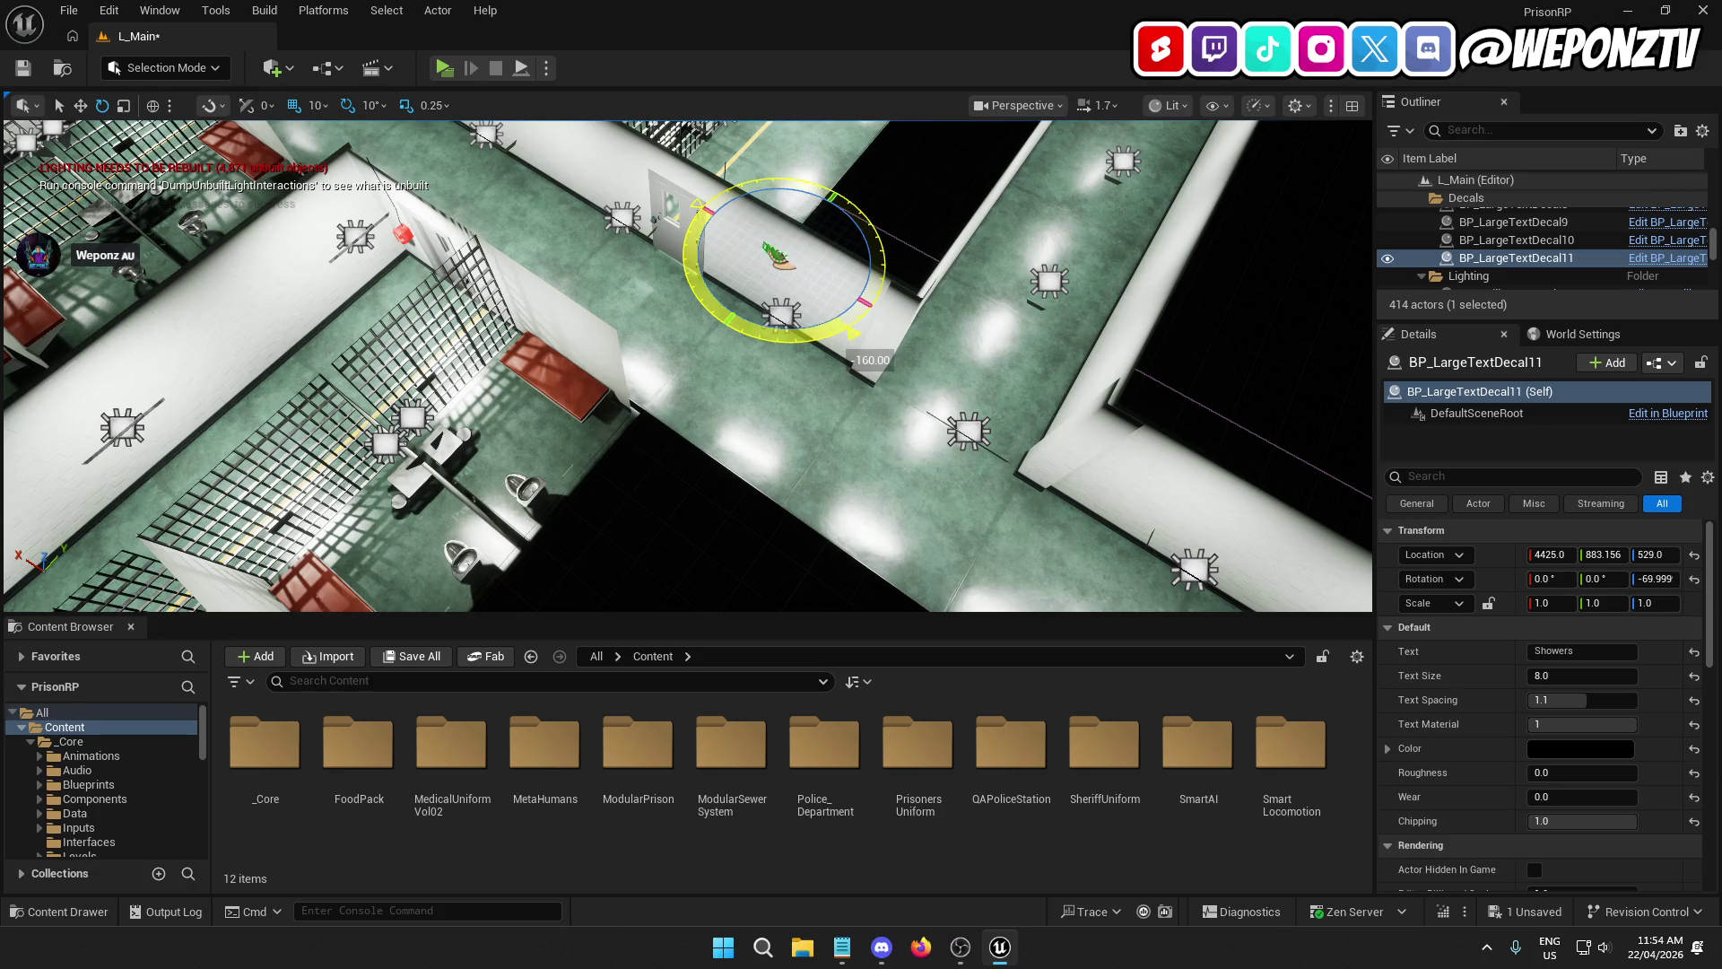
left_click_drag(884, 321, 536, 304)
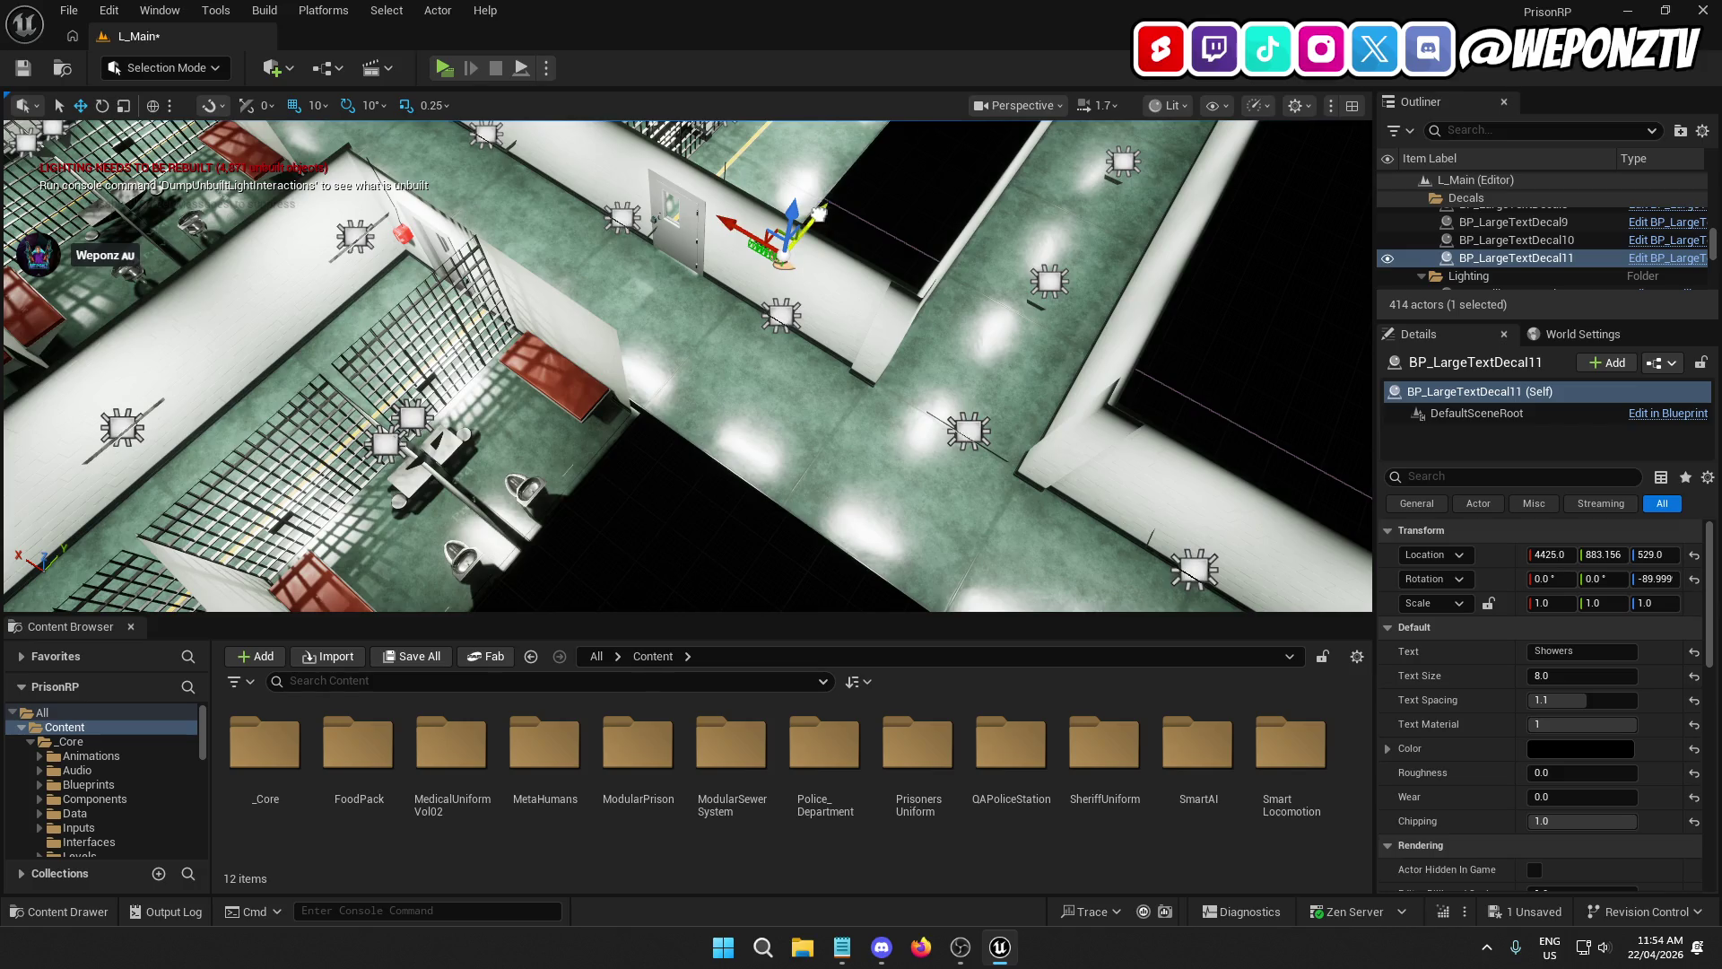
mouse_move(699, 317)
left_mouse_down()
mouse_move(492, 264)
mouse_move(1157, 259)
left_mouse_up()
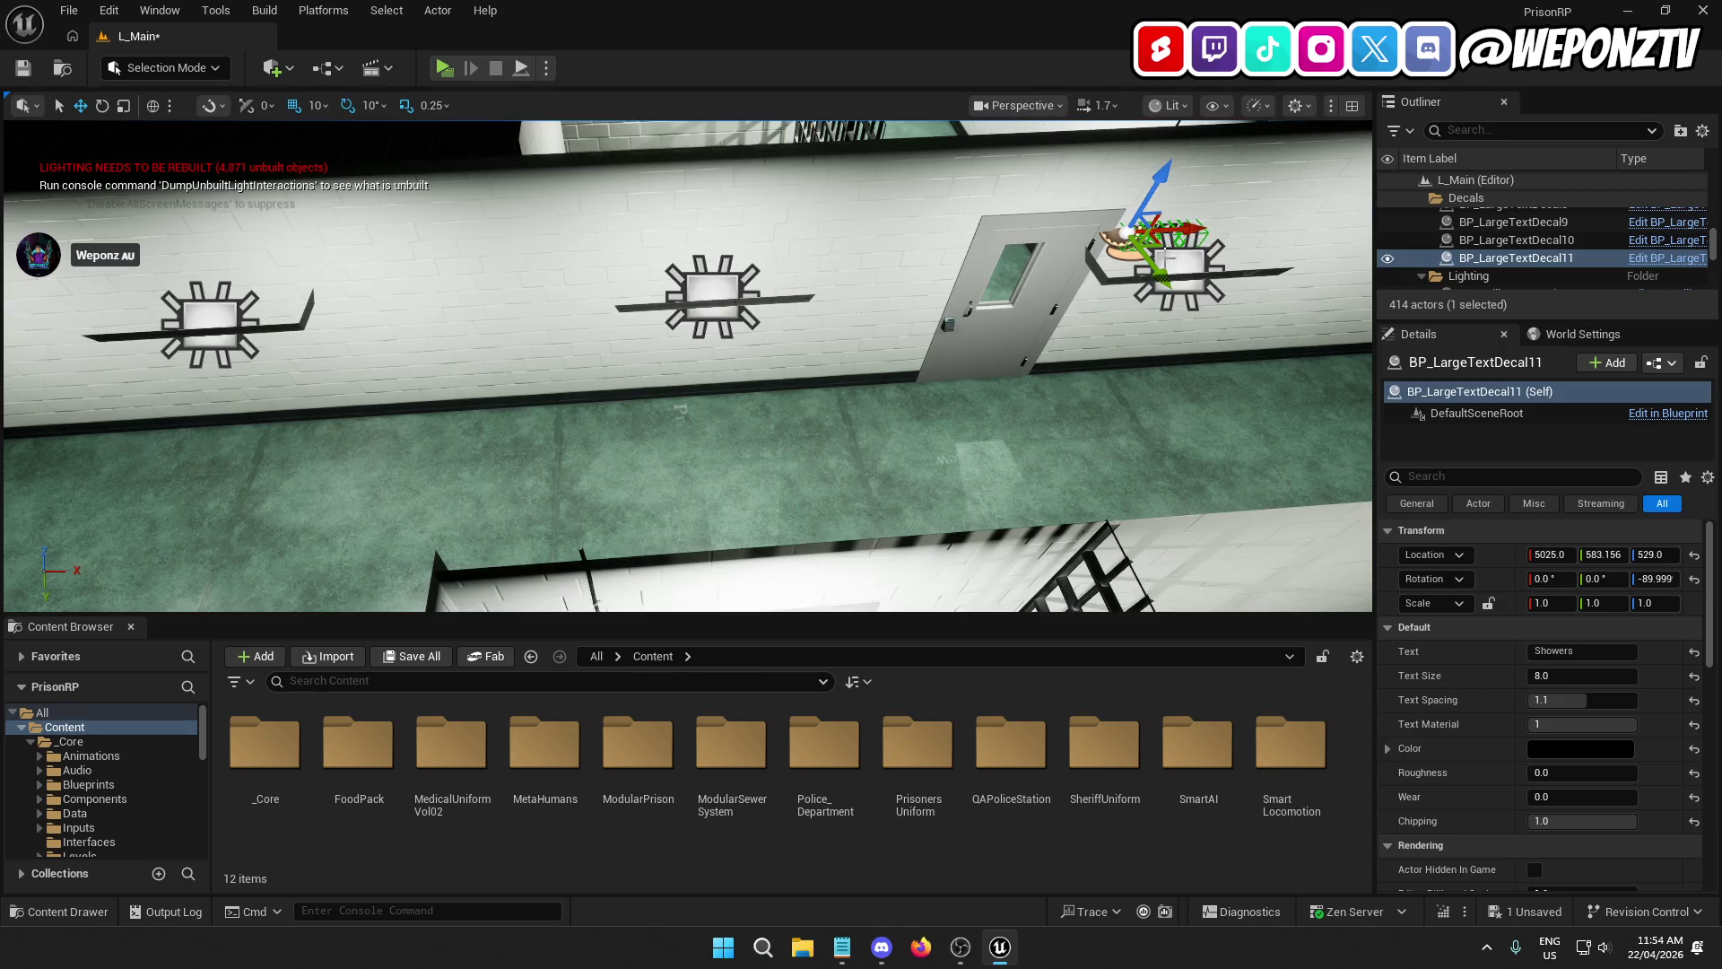
key("f")
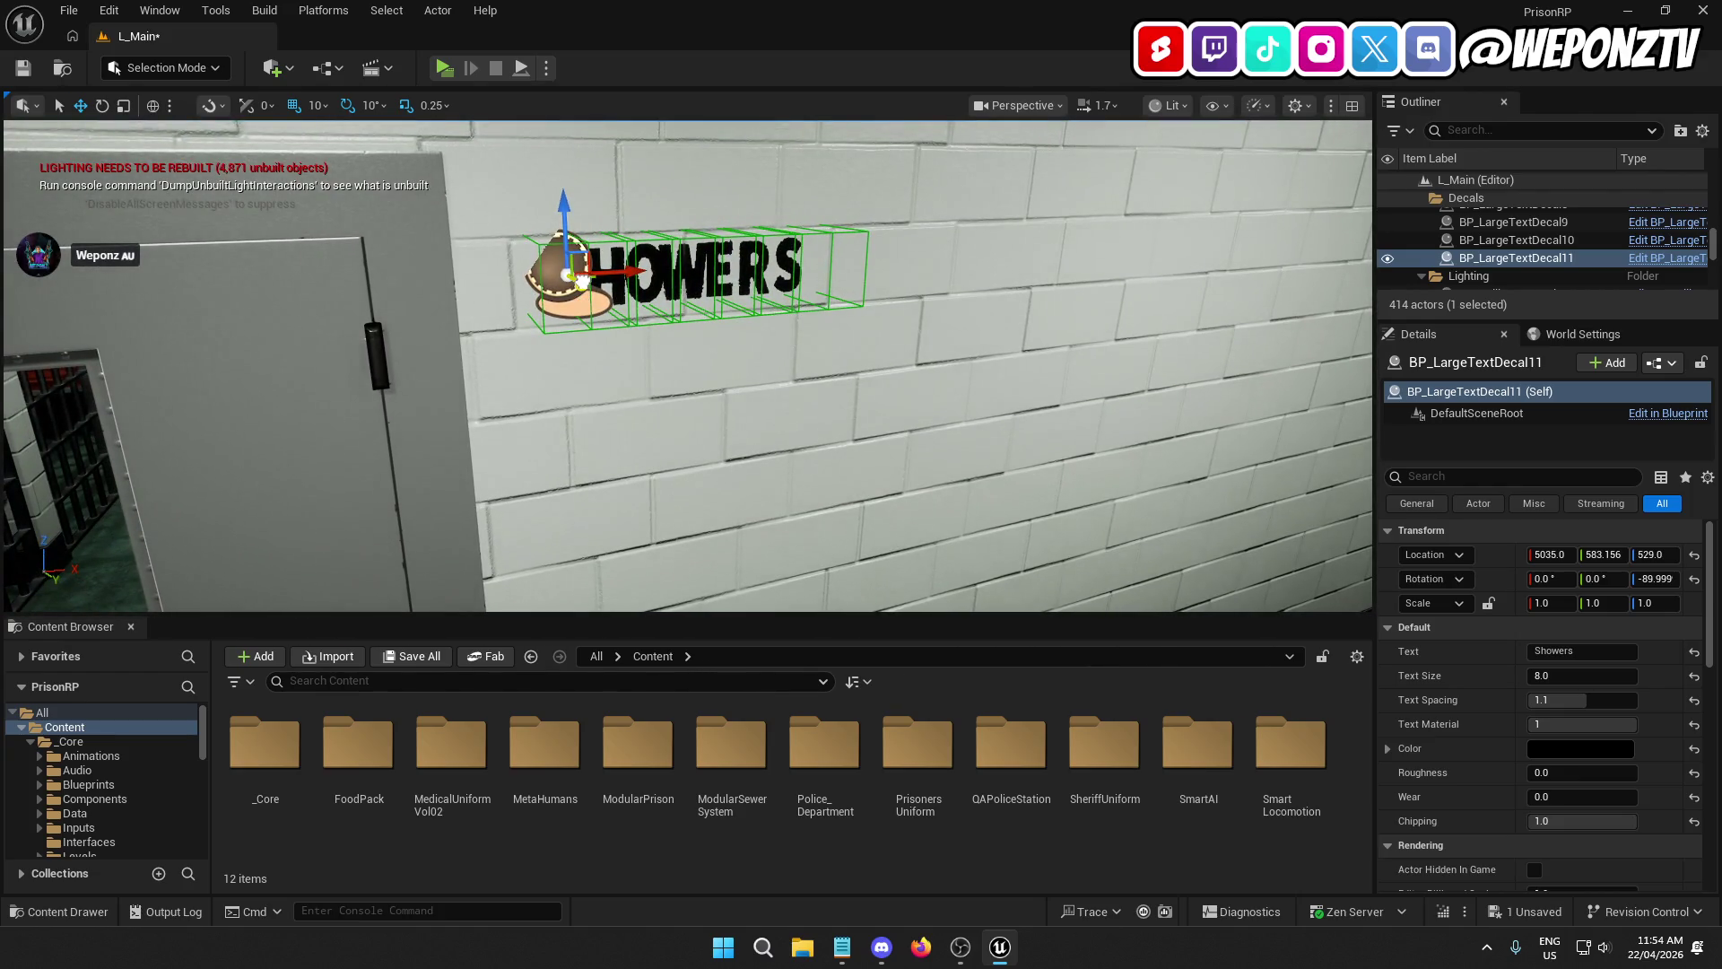
Step: Snap the copy flush to the end wall at X 5032 using 5-unit, then 1-unit grid snapping
left_click_drag(581, 279, 570, 278)
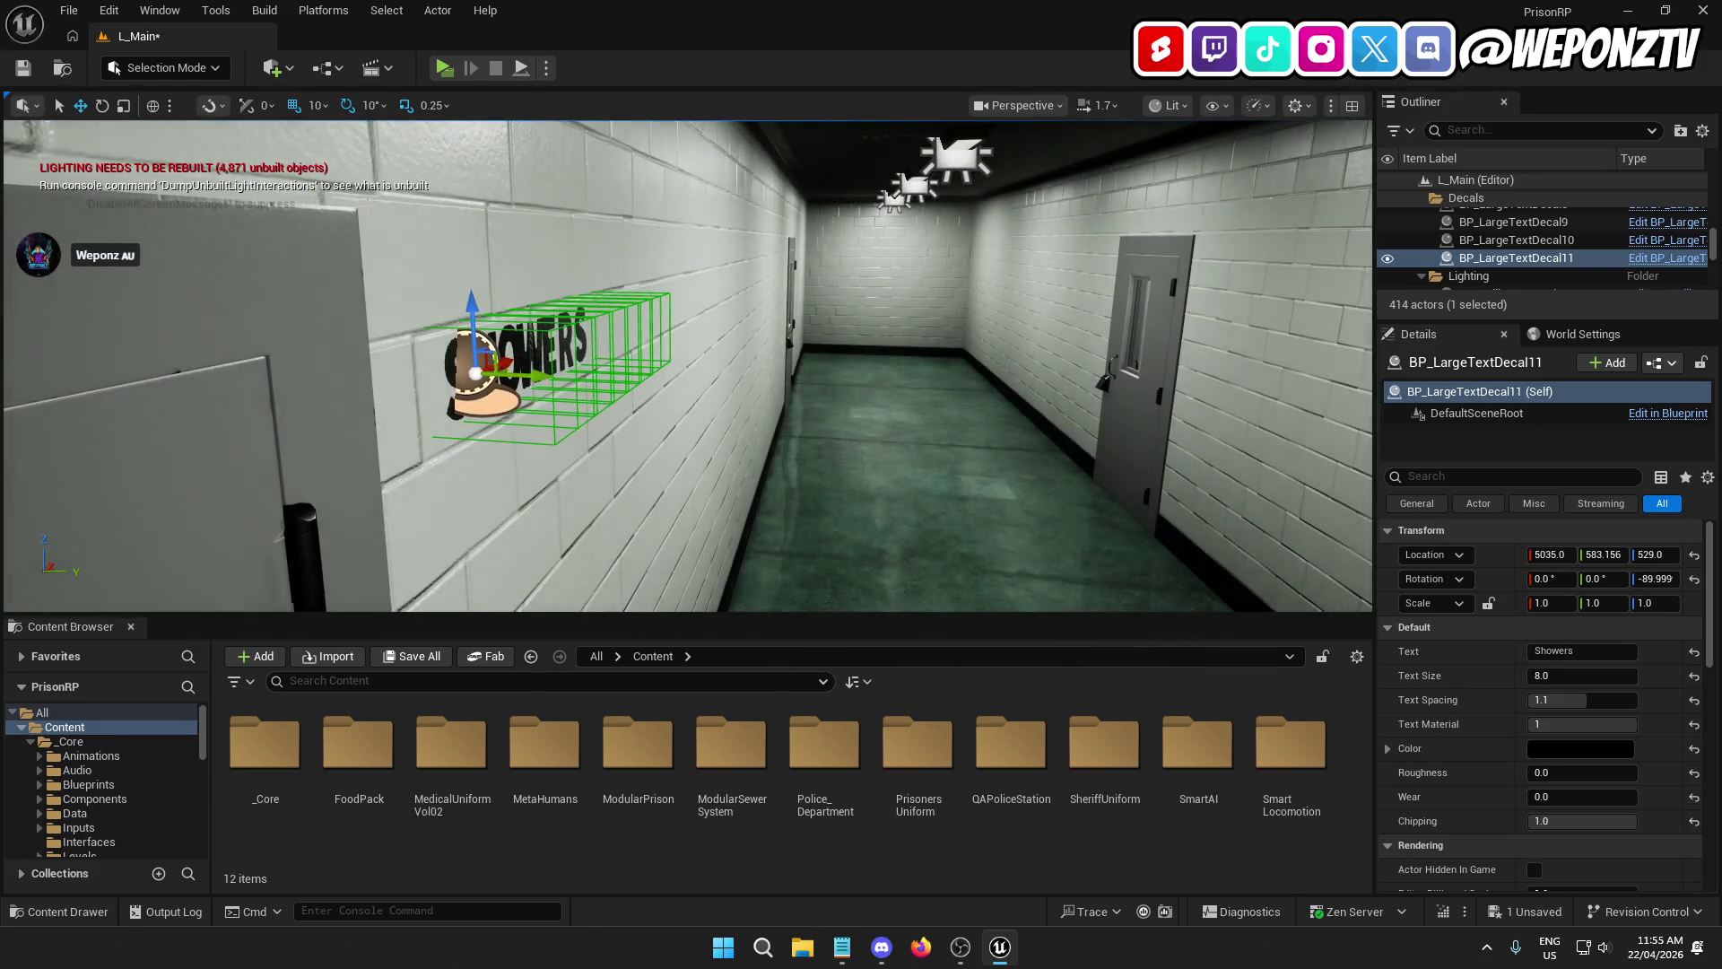
left_click(336, 174)
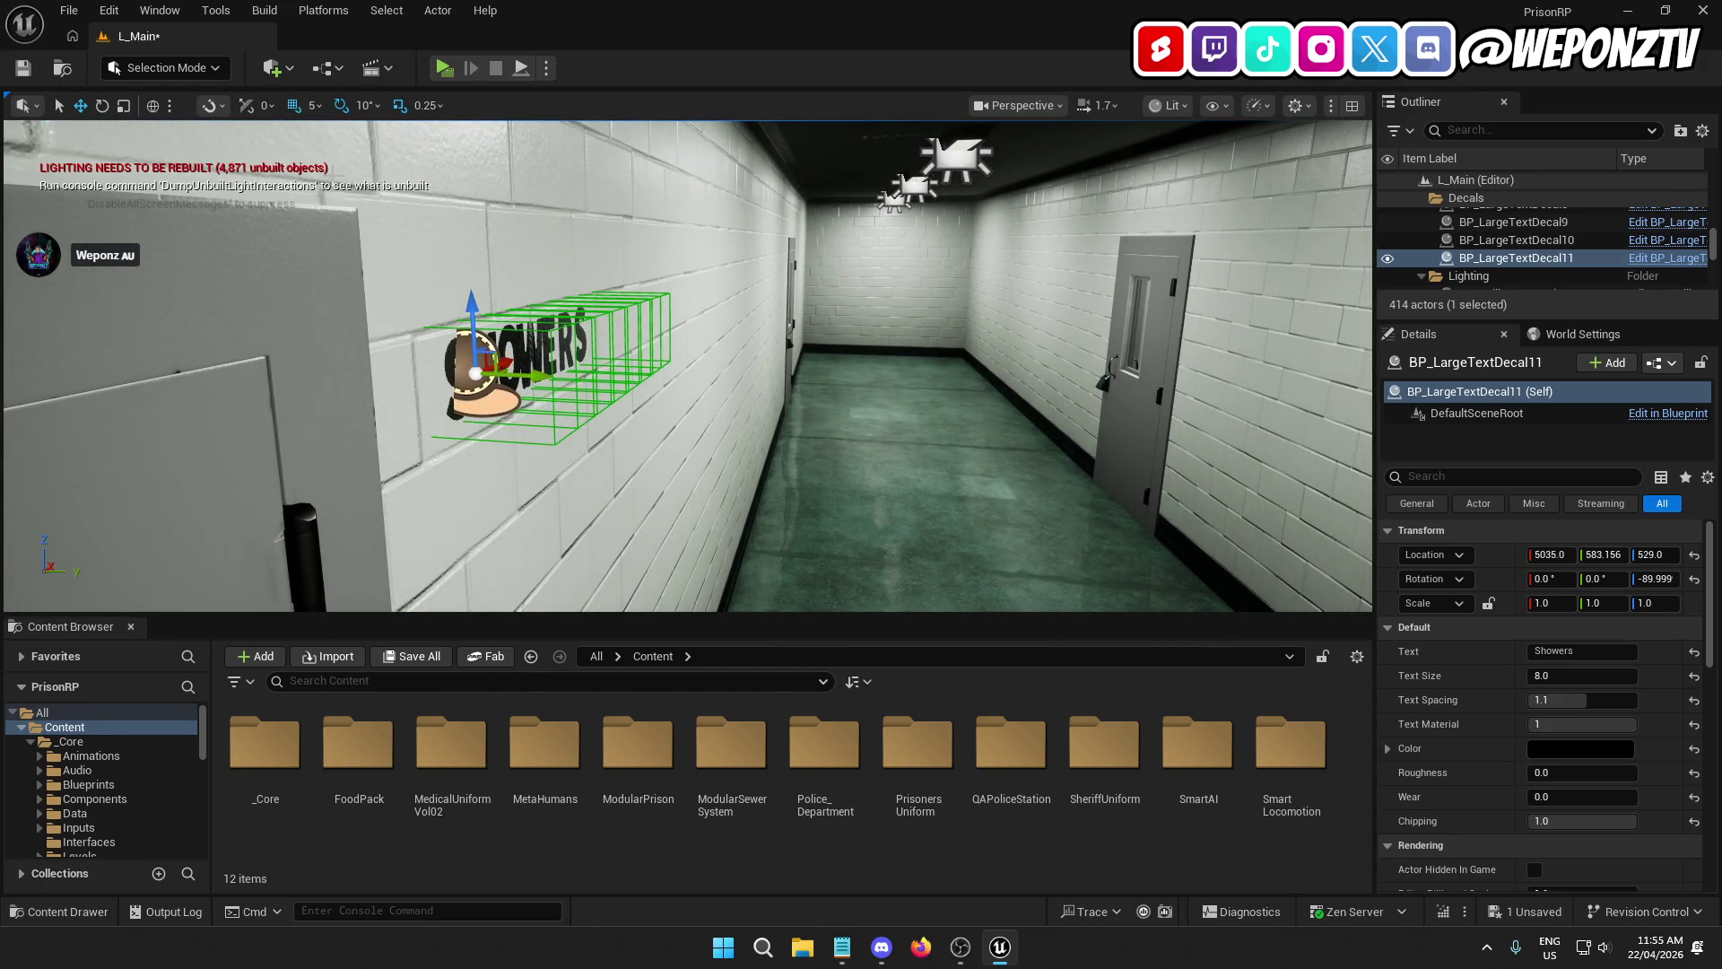
left_click_drag(532, 372, 516, 372)
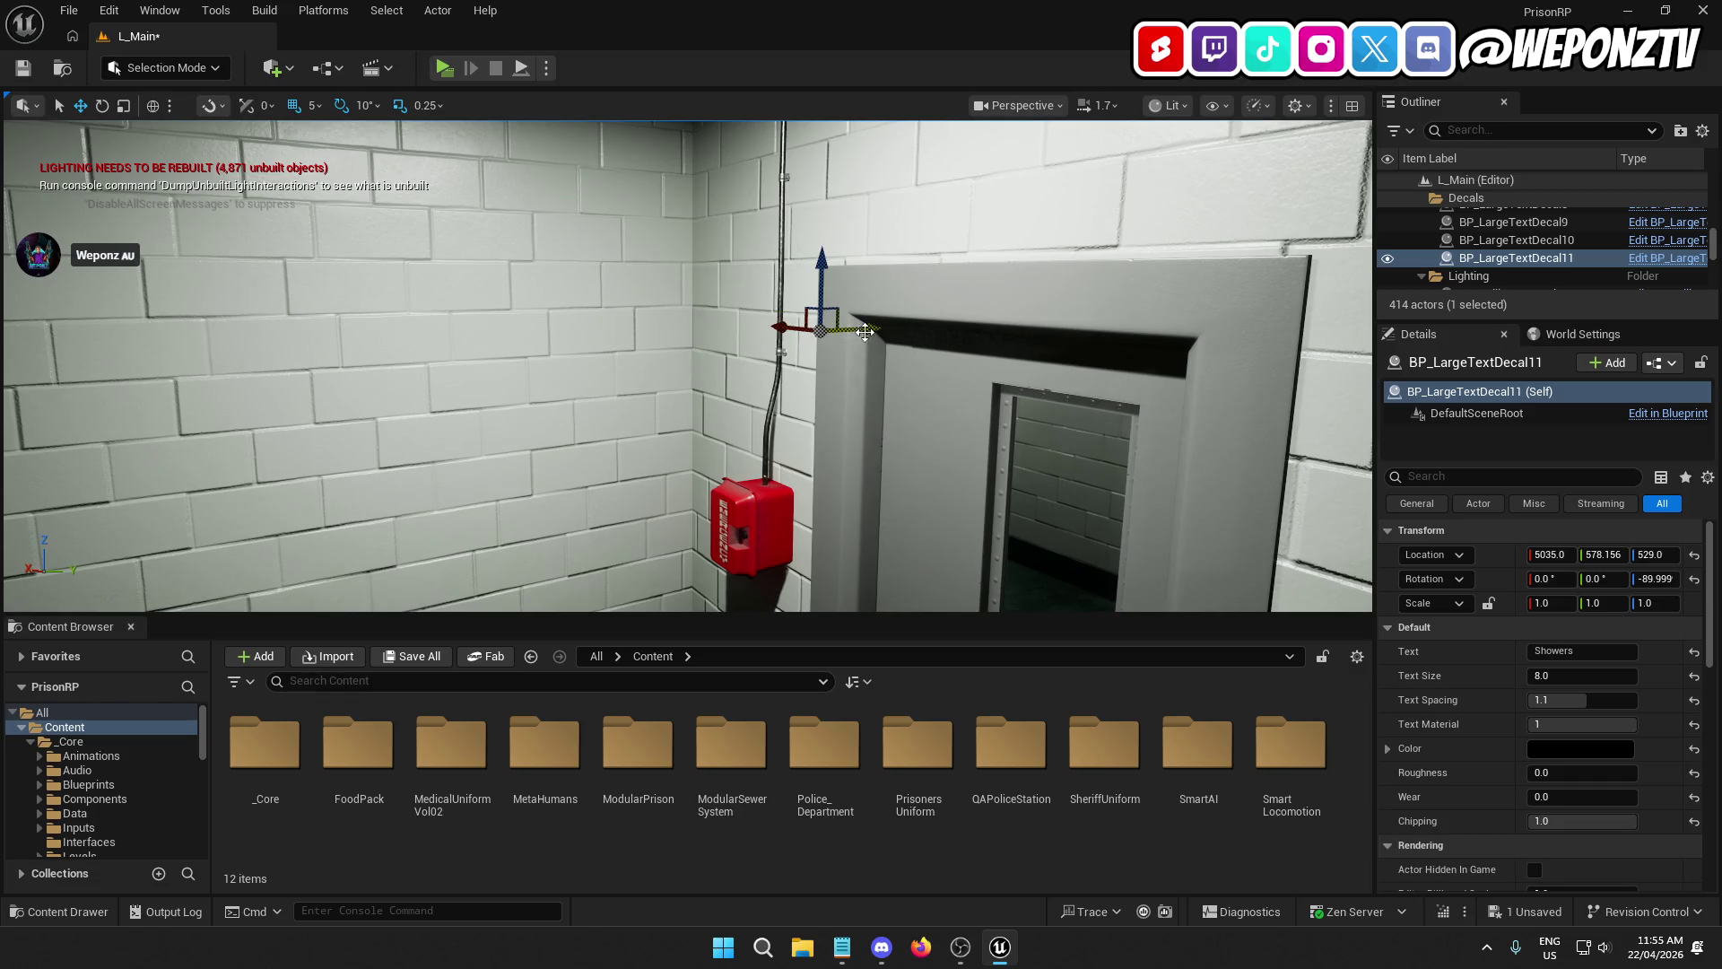
key("f")
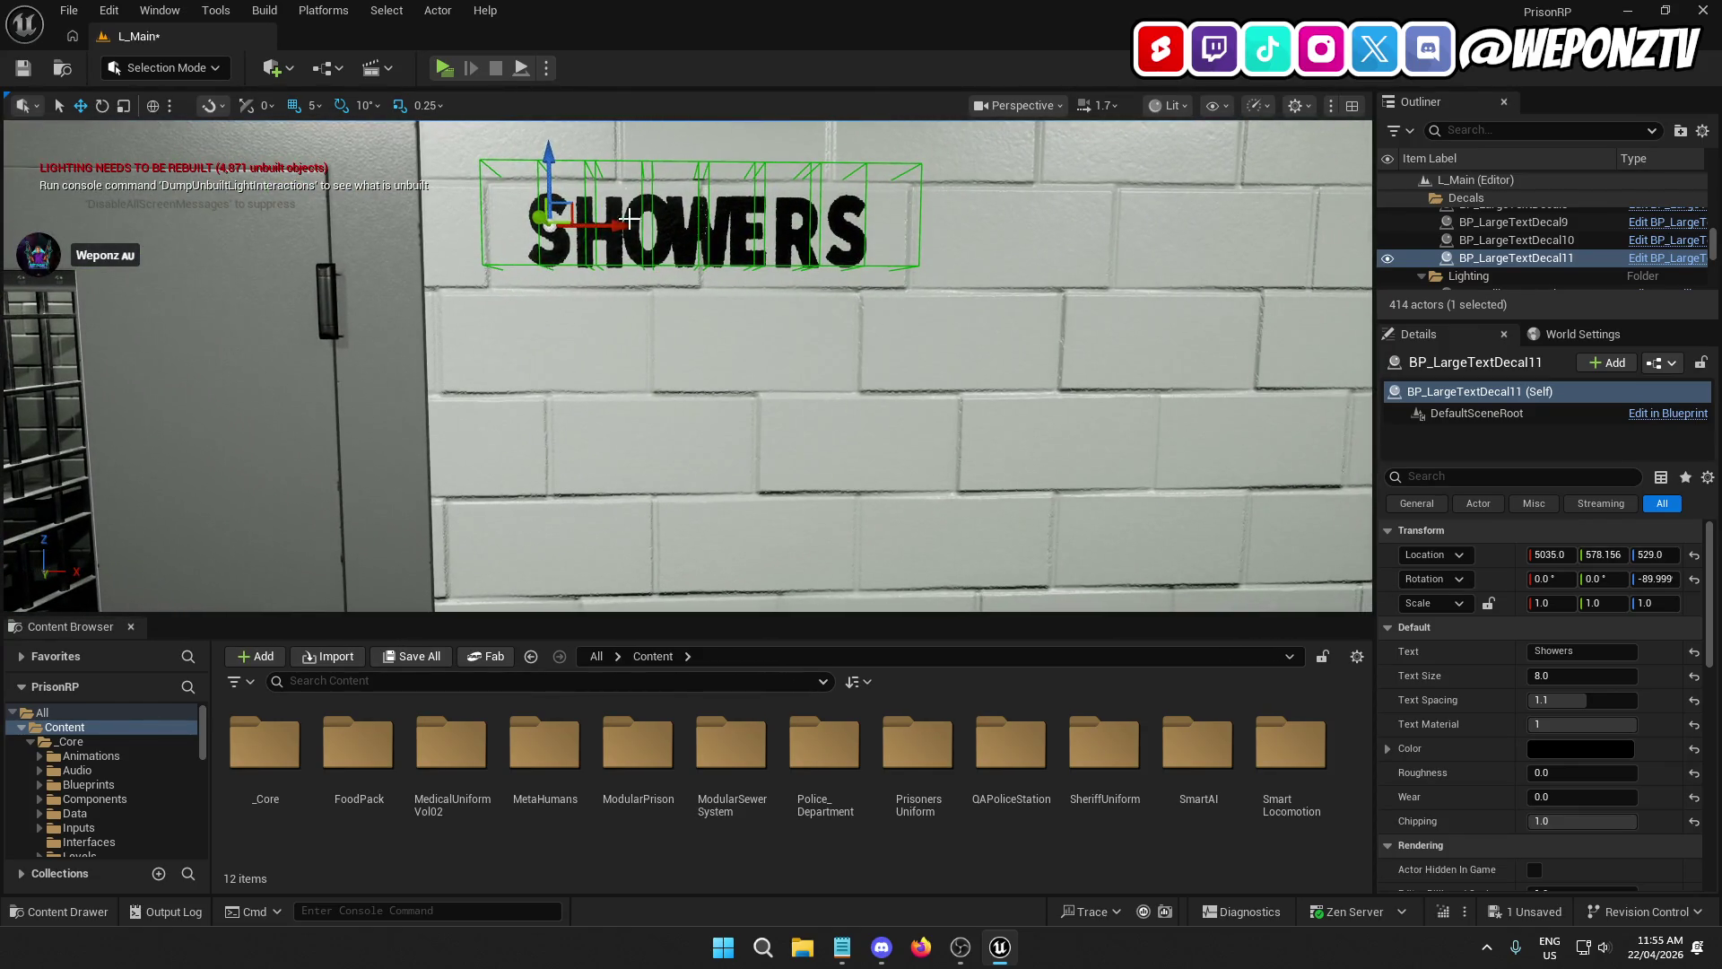
left_click_drag(621, 230, 594, 231)
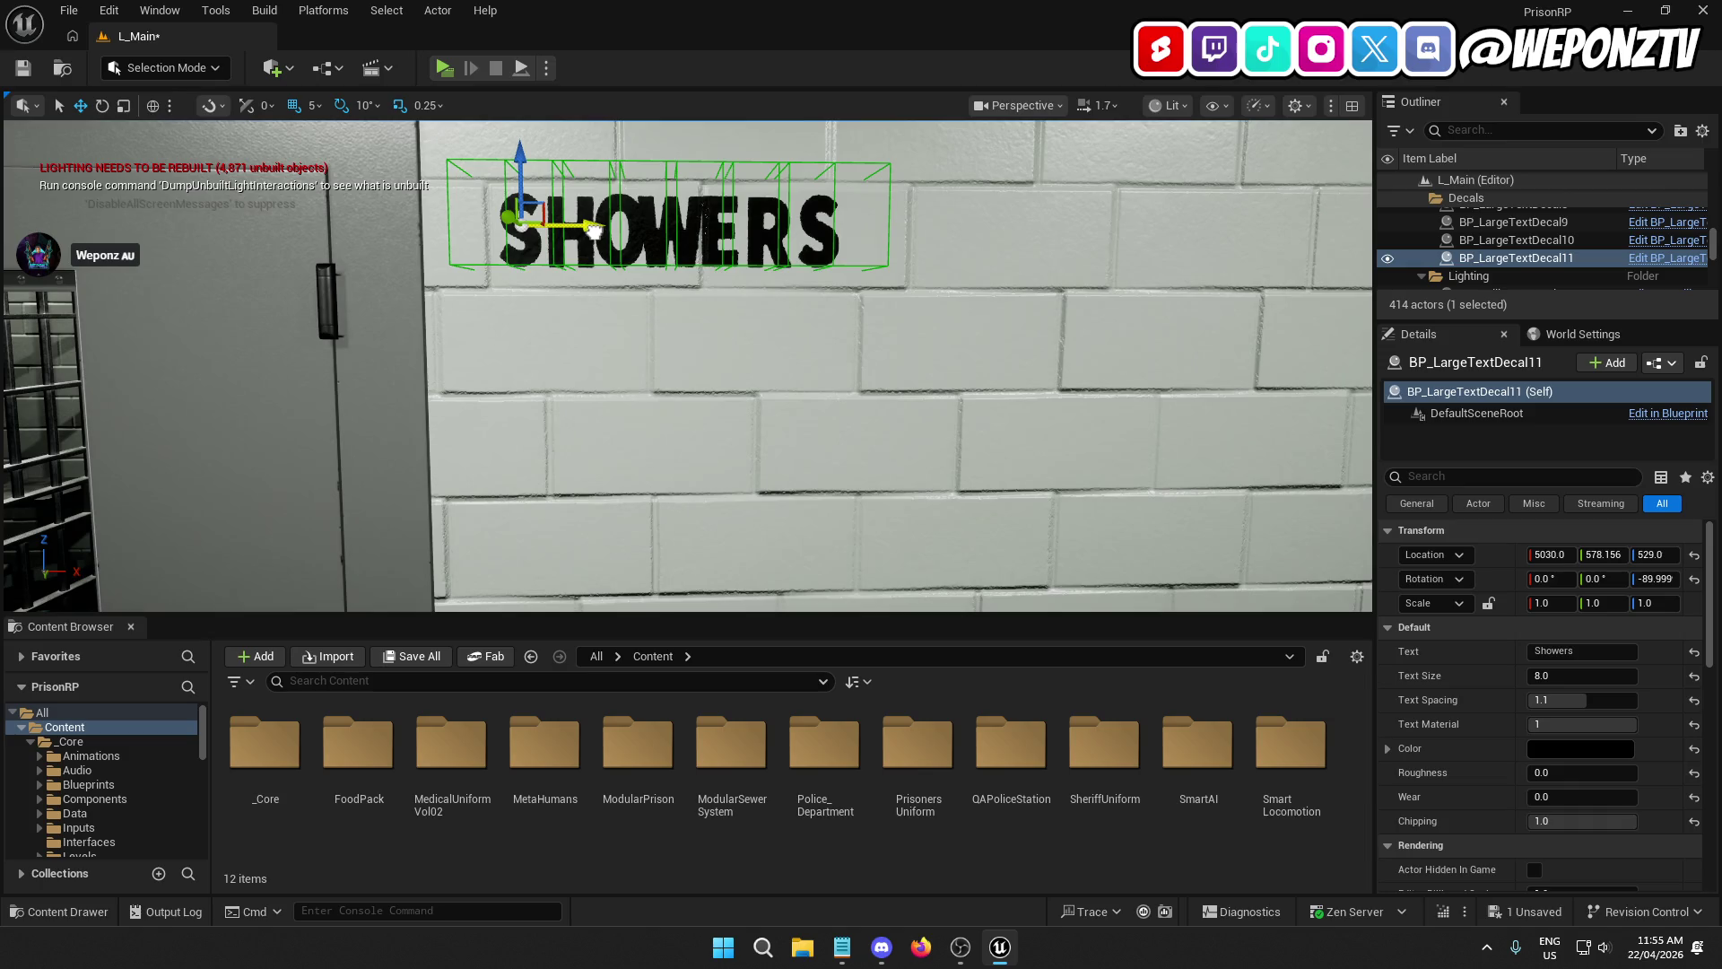
left_click(309, 105)
left_click(352, 163)
left_click_drag(591, 226, 603, 227)
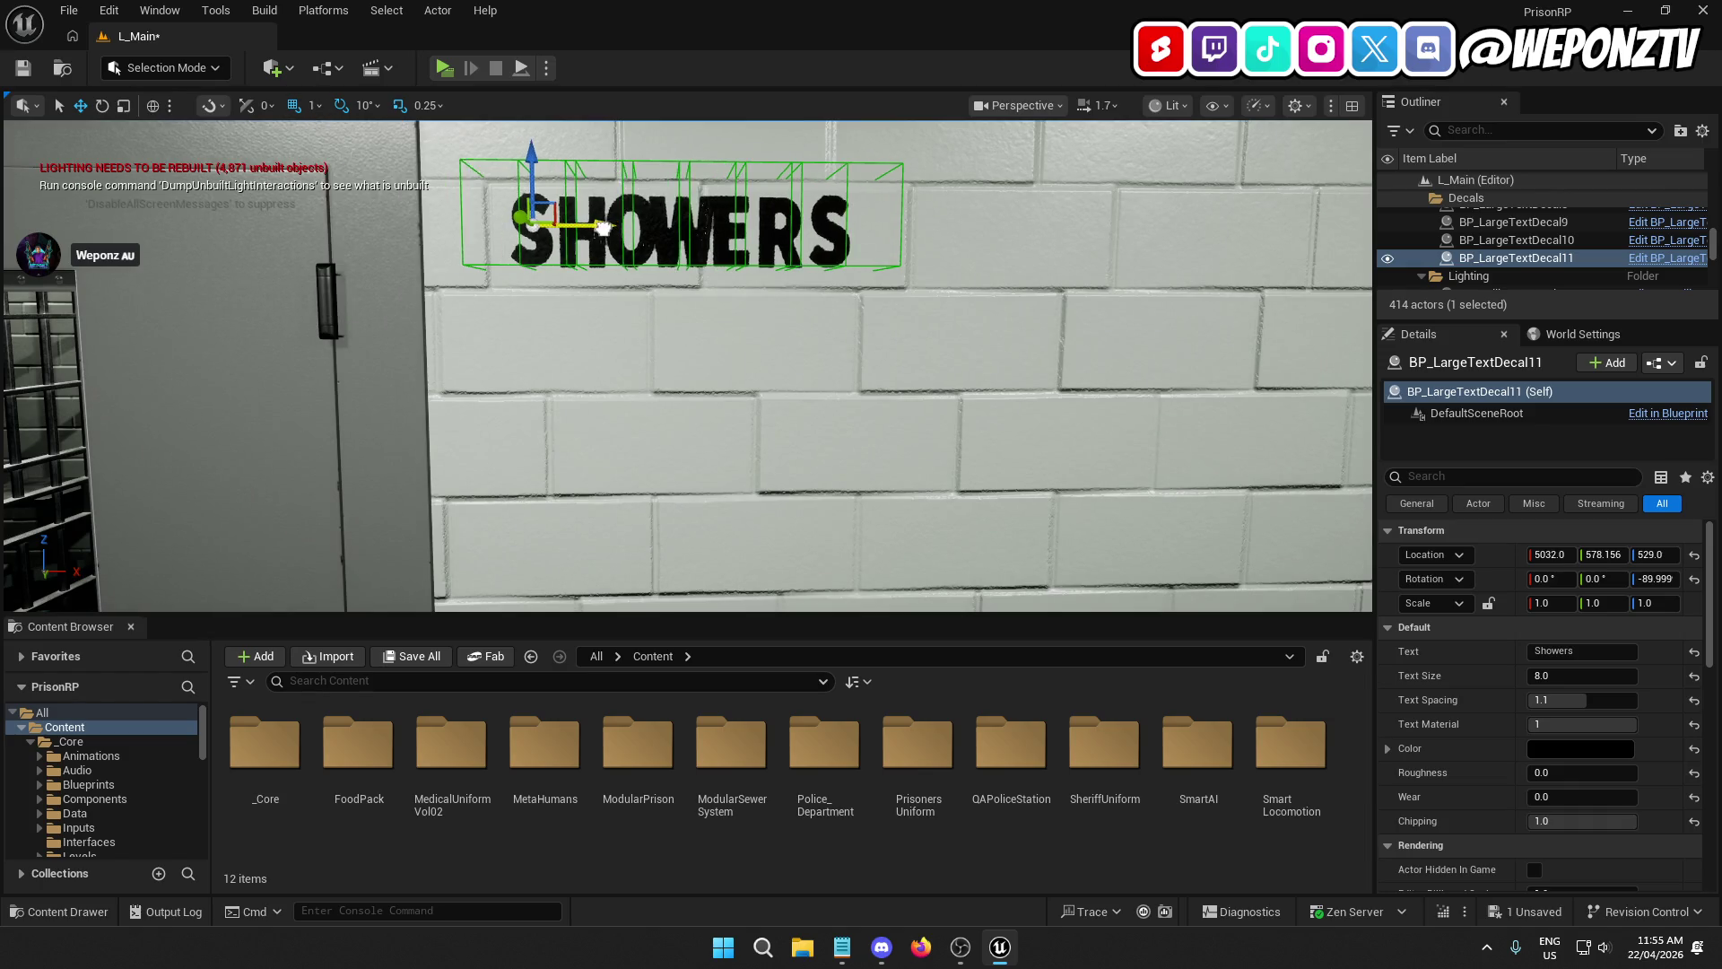
scroll(602, 227, "down", 5)
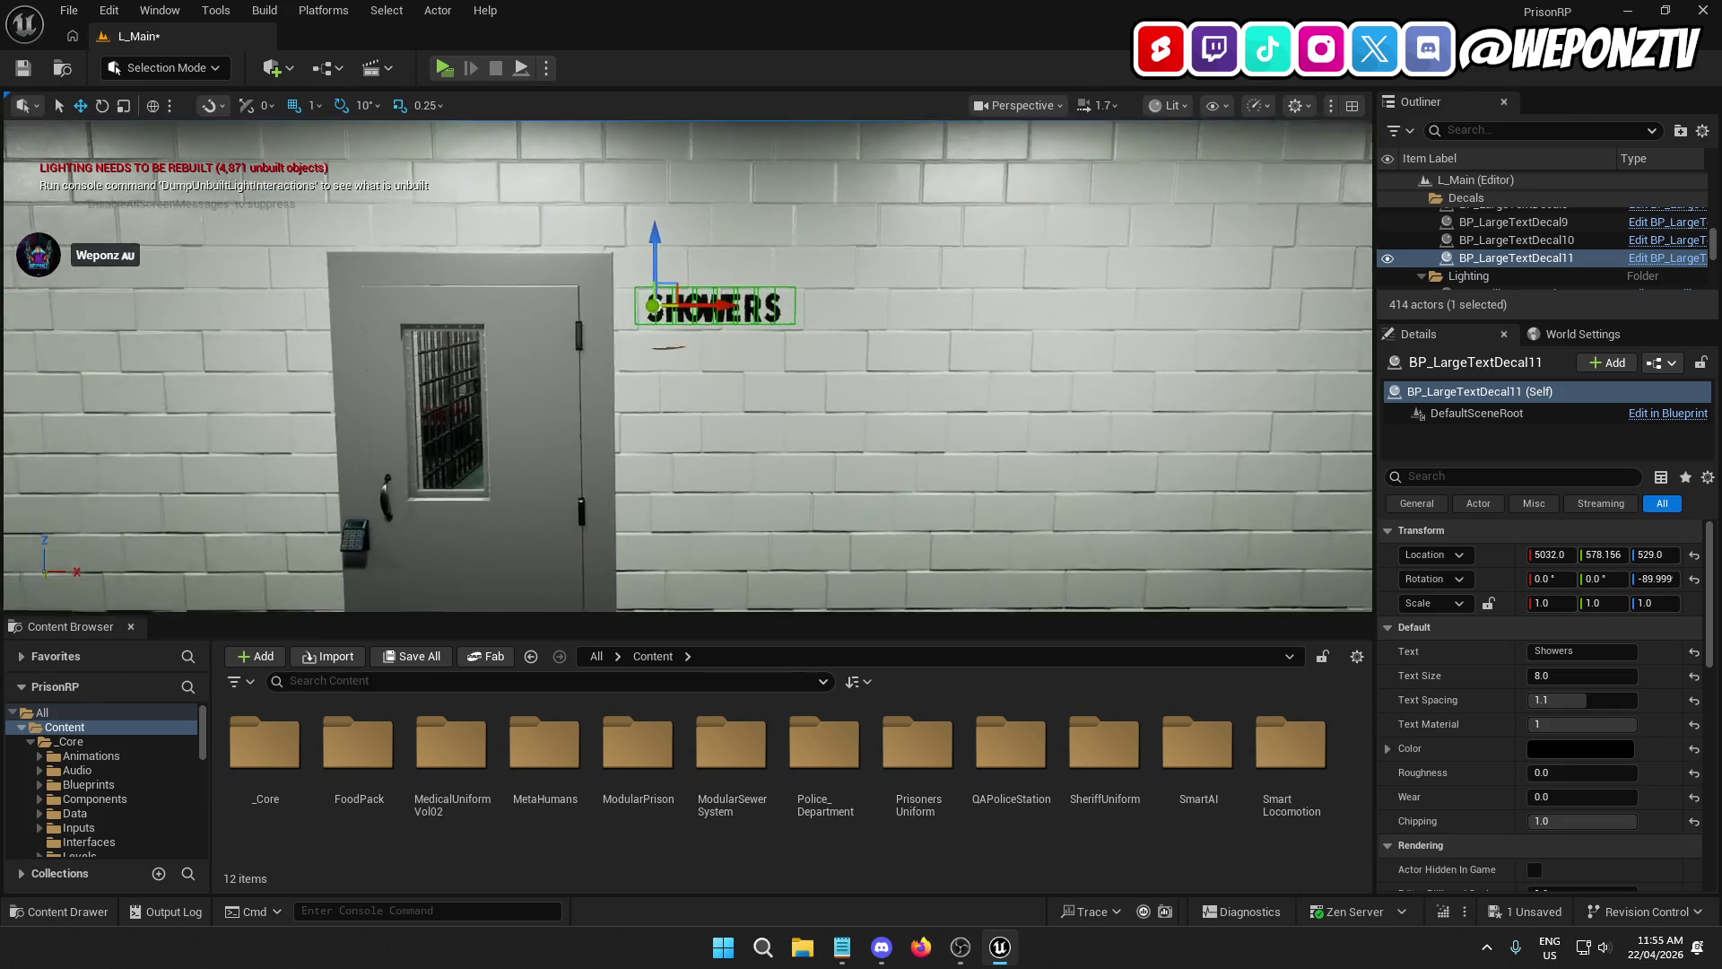
scroll(688, 366, "up", 5)
scroll(688, 366, "down", 4)
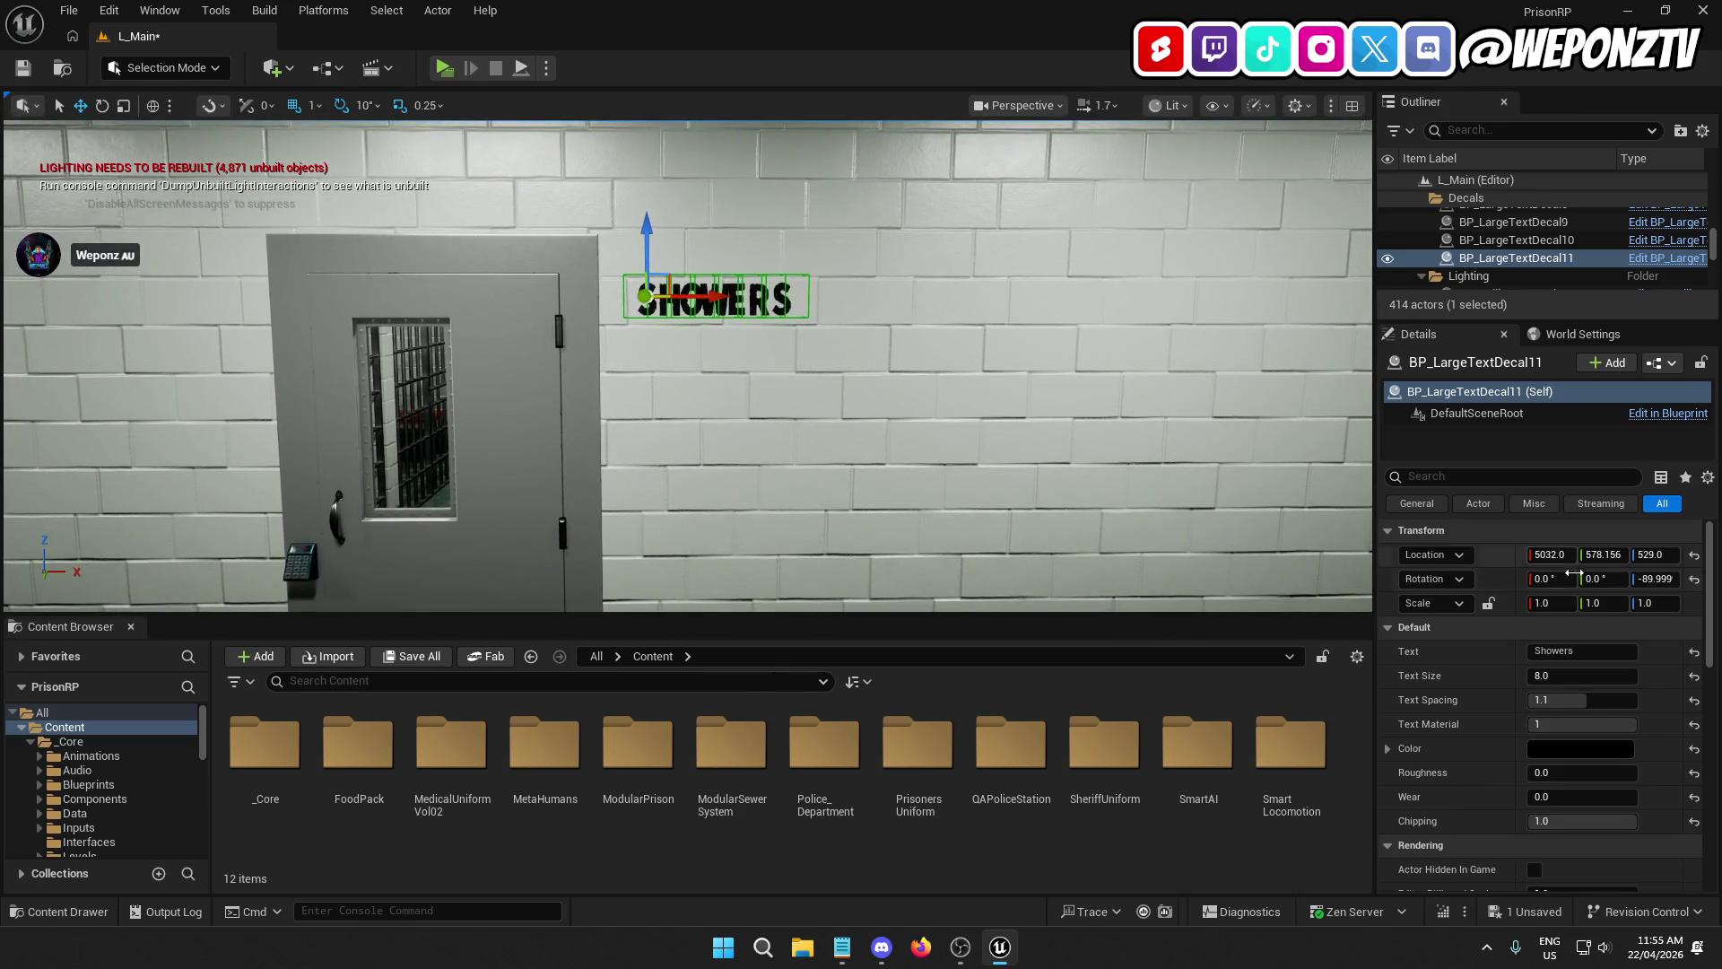
left_click(1582, 651)
type("Cel")
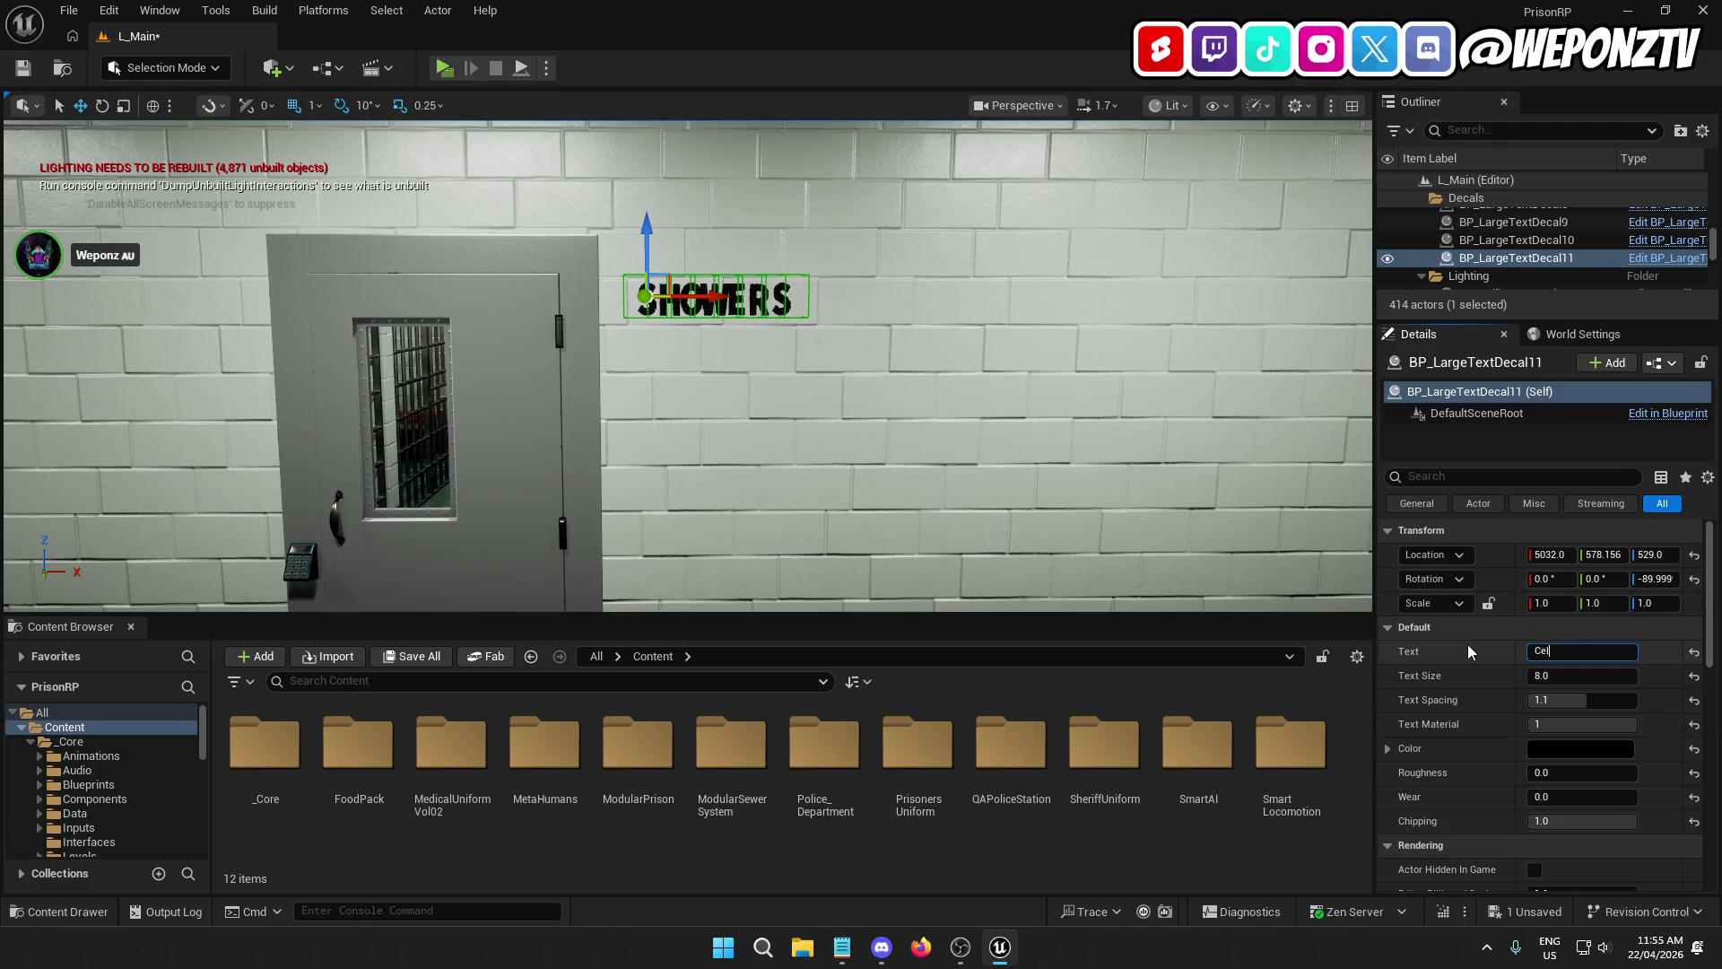
key("BackSpace")
type("e")
type("llblock")
key("ctrl+shift+a")
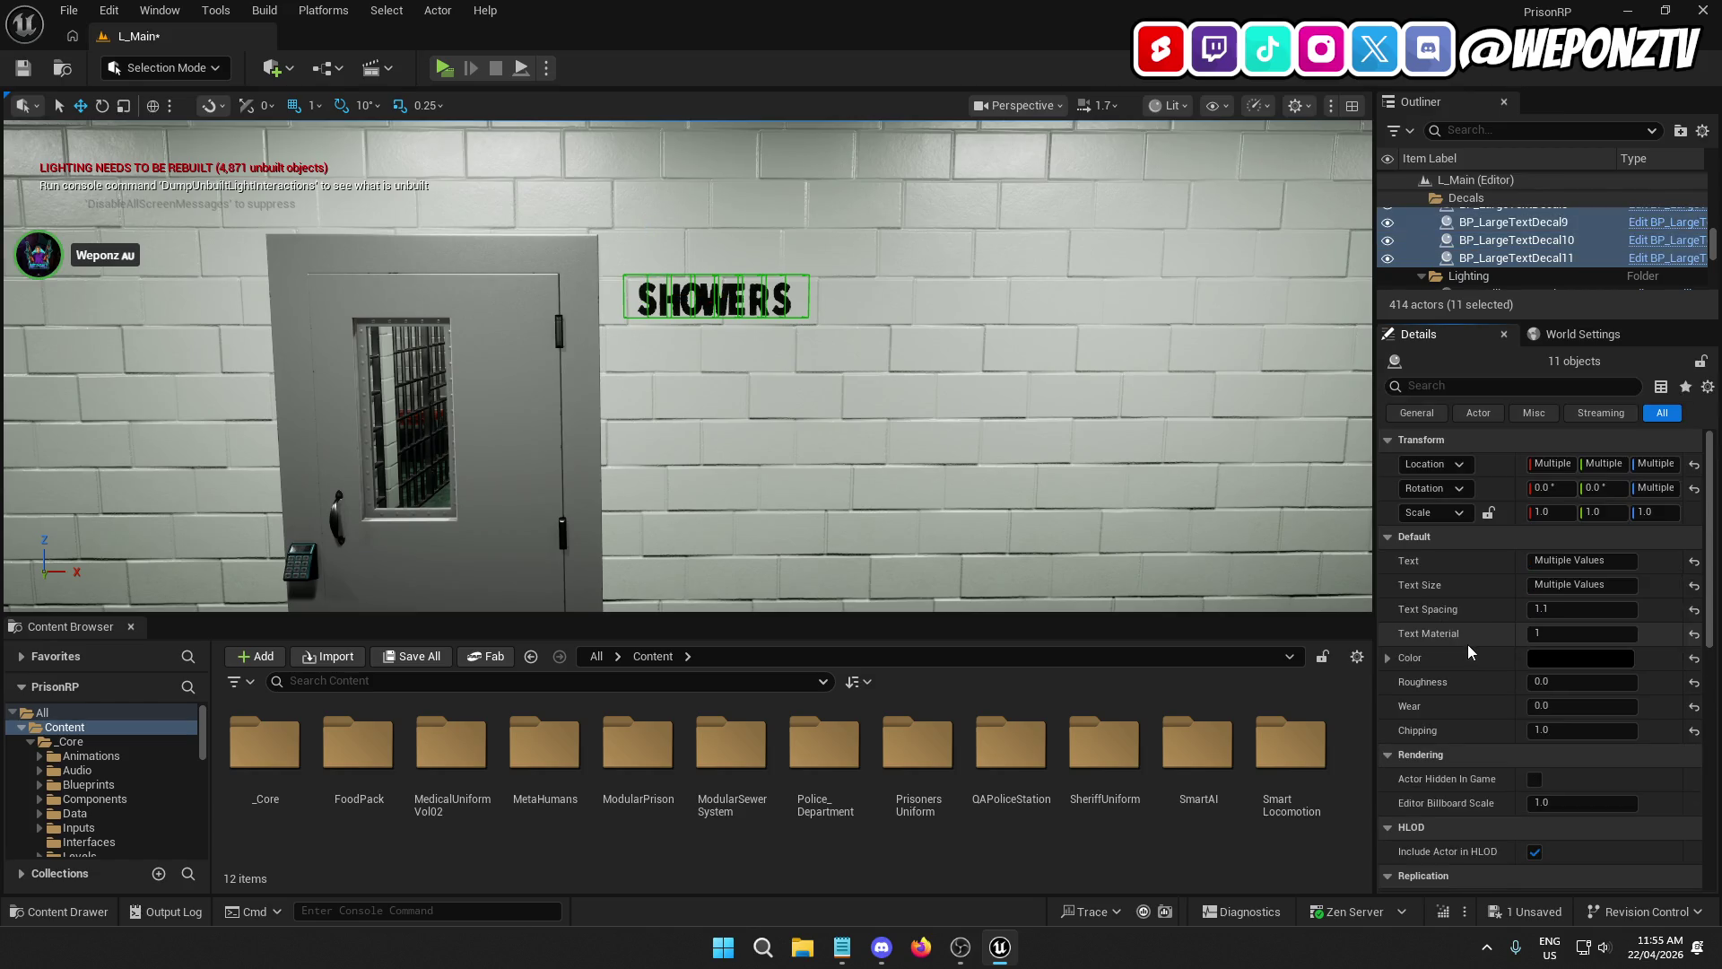
left_click(431, 421)
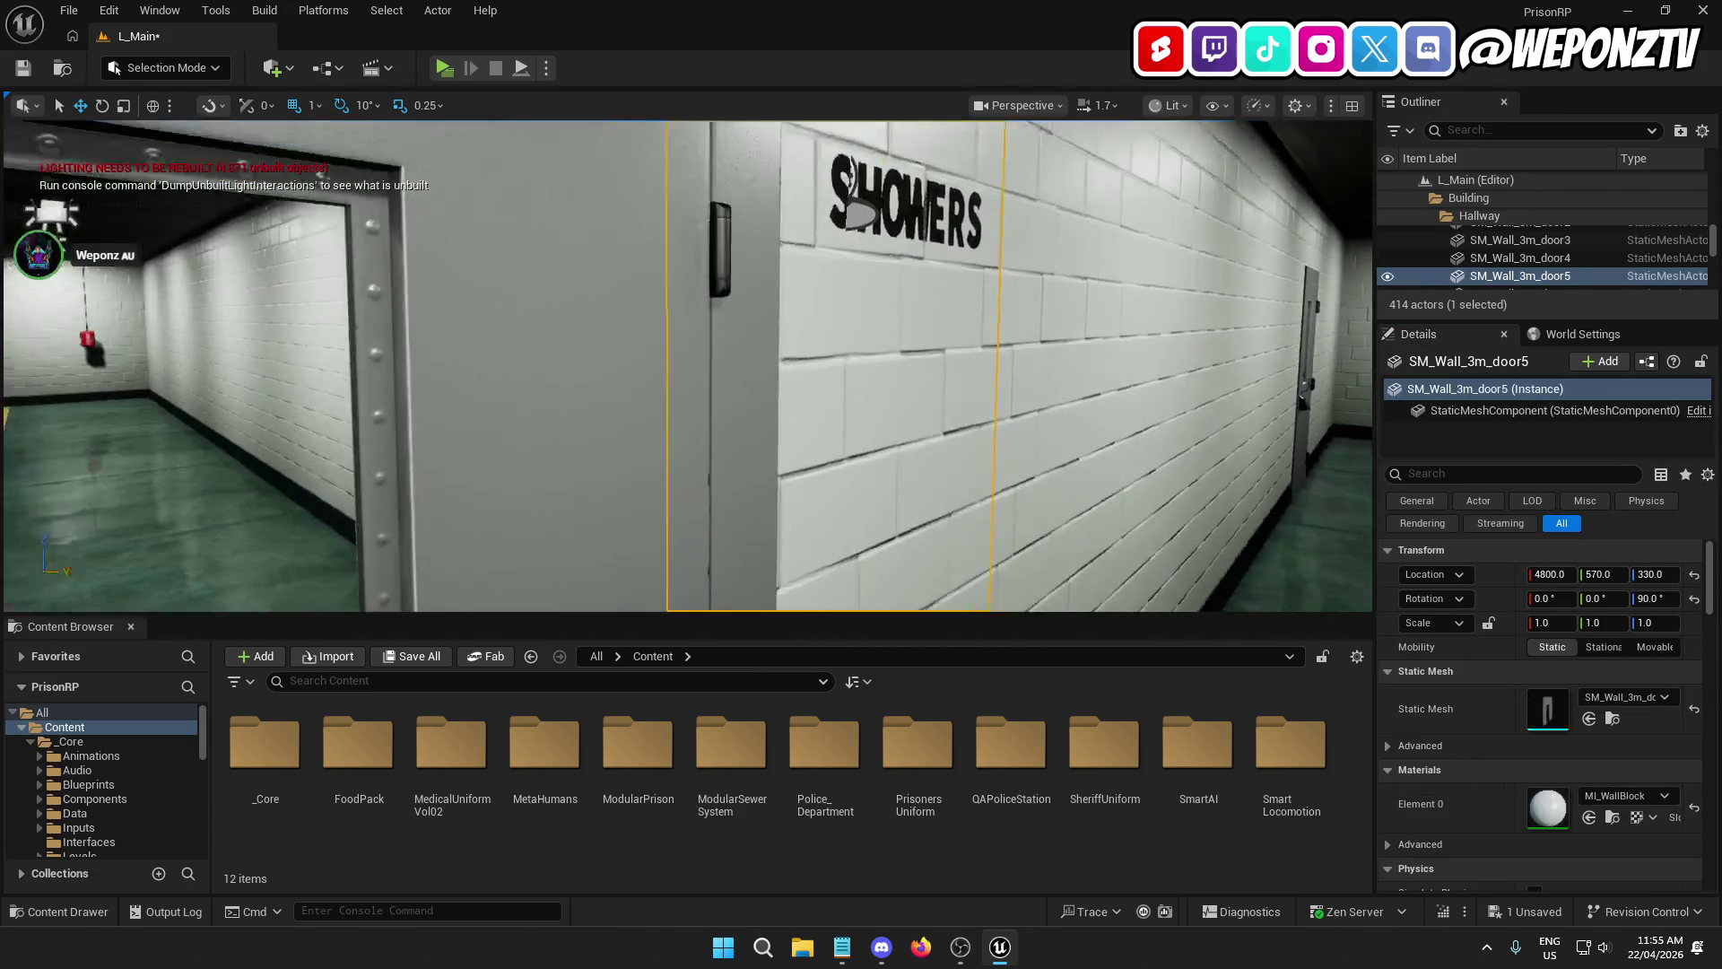
right_click(698, 316)
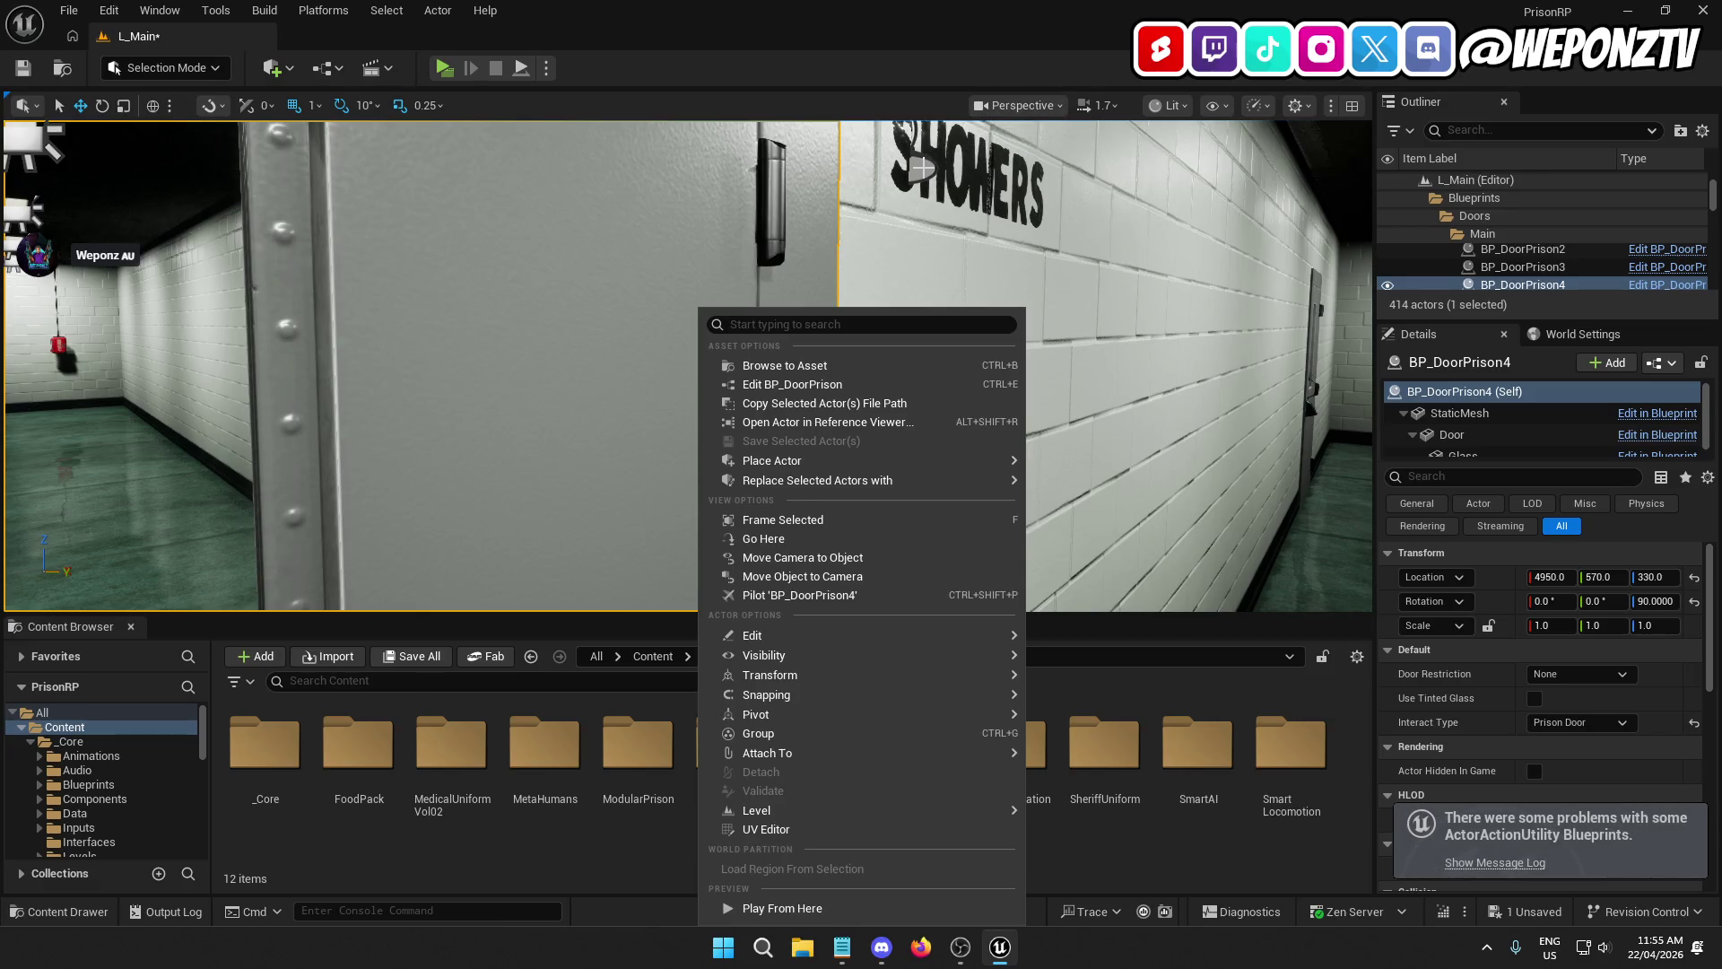
left_click(953, 236)
left_click(1587, 652)
type("Cellblock A")
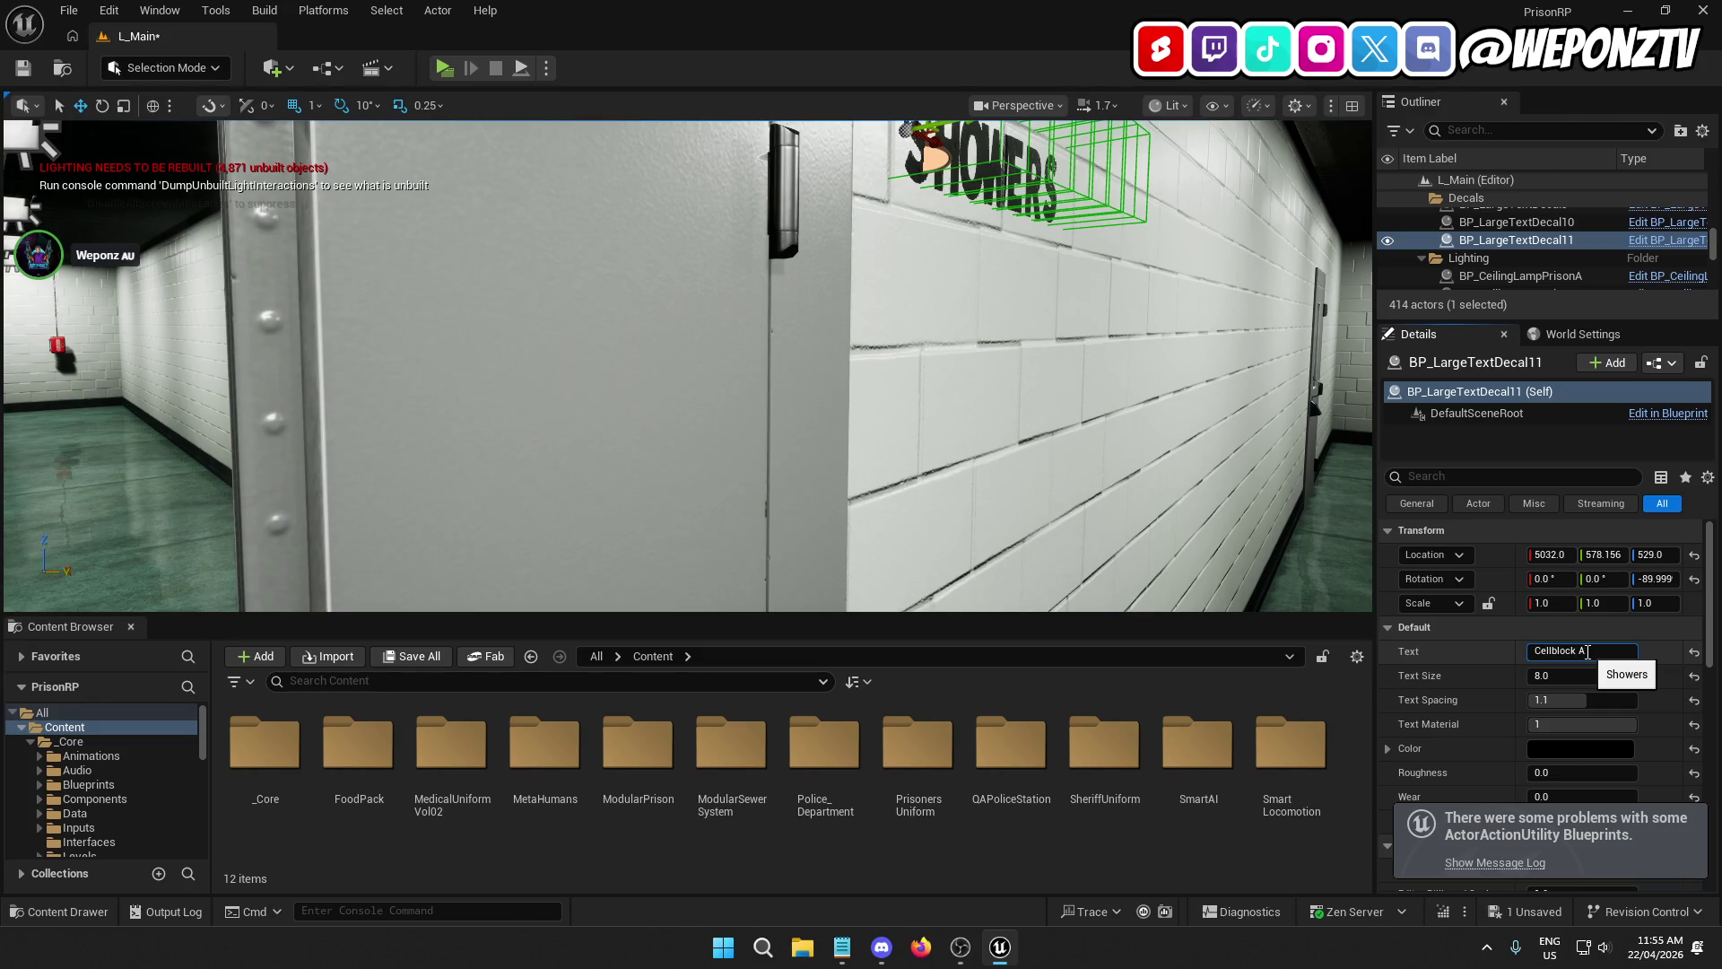
key("Return")
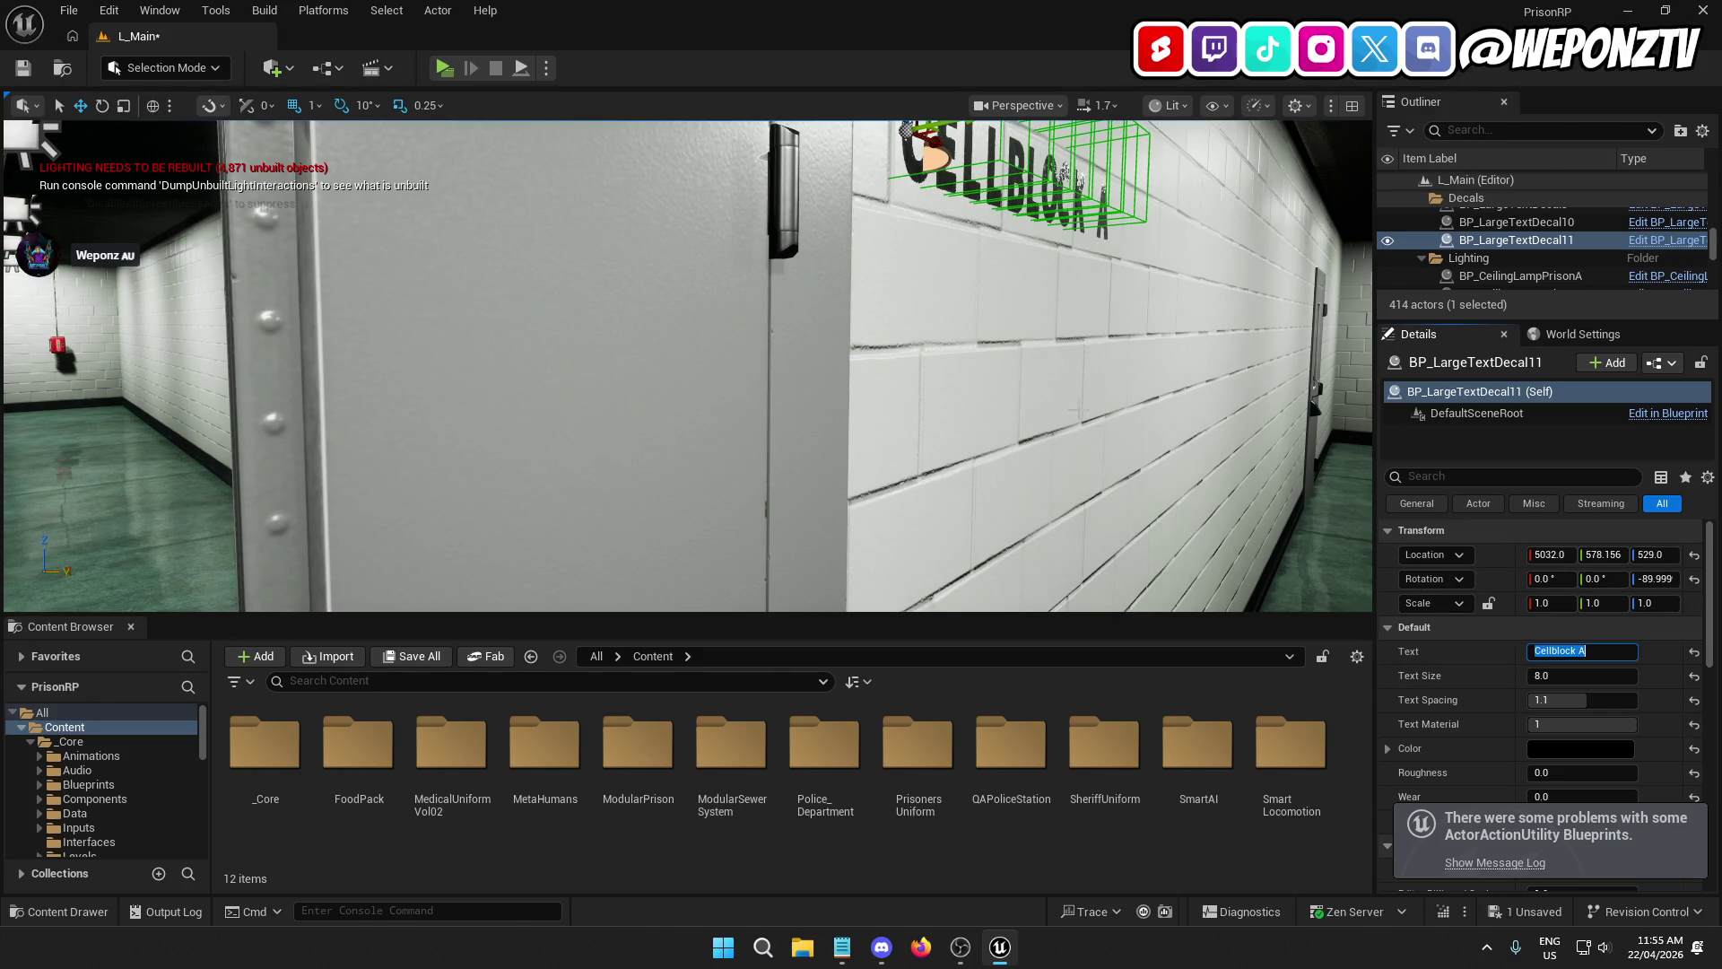
key("f")
key("s")
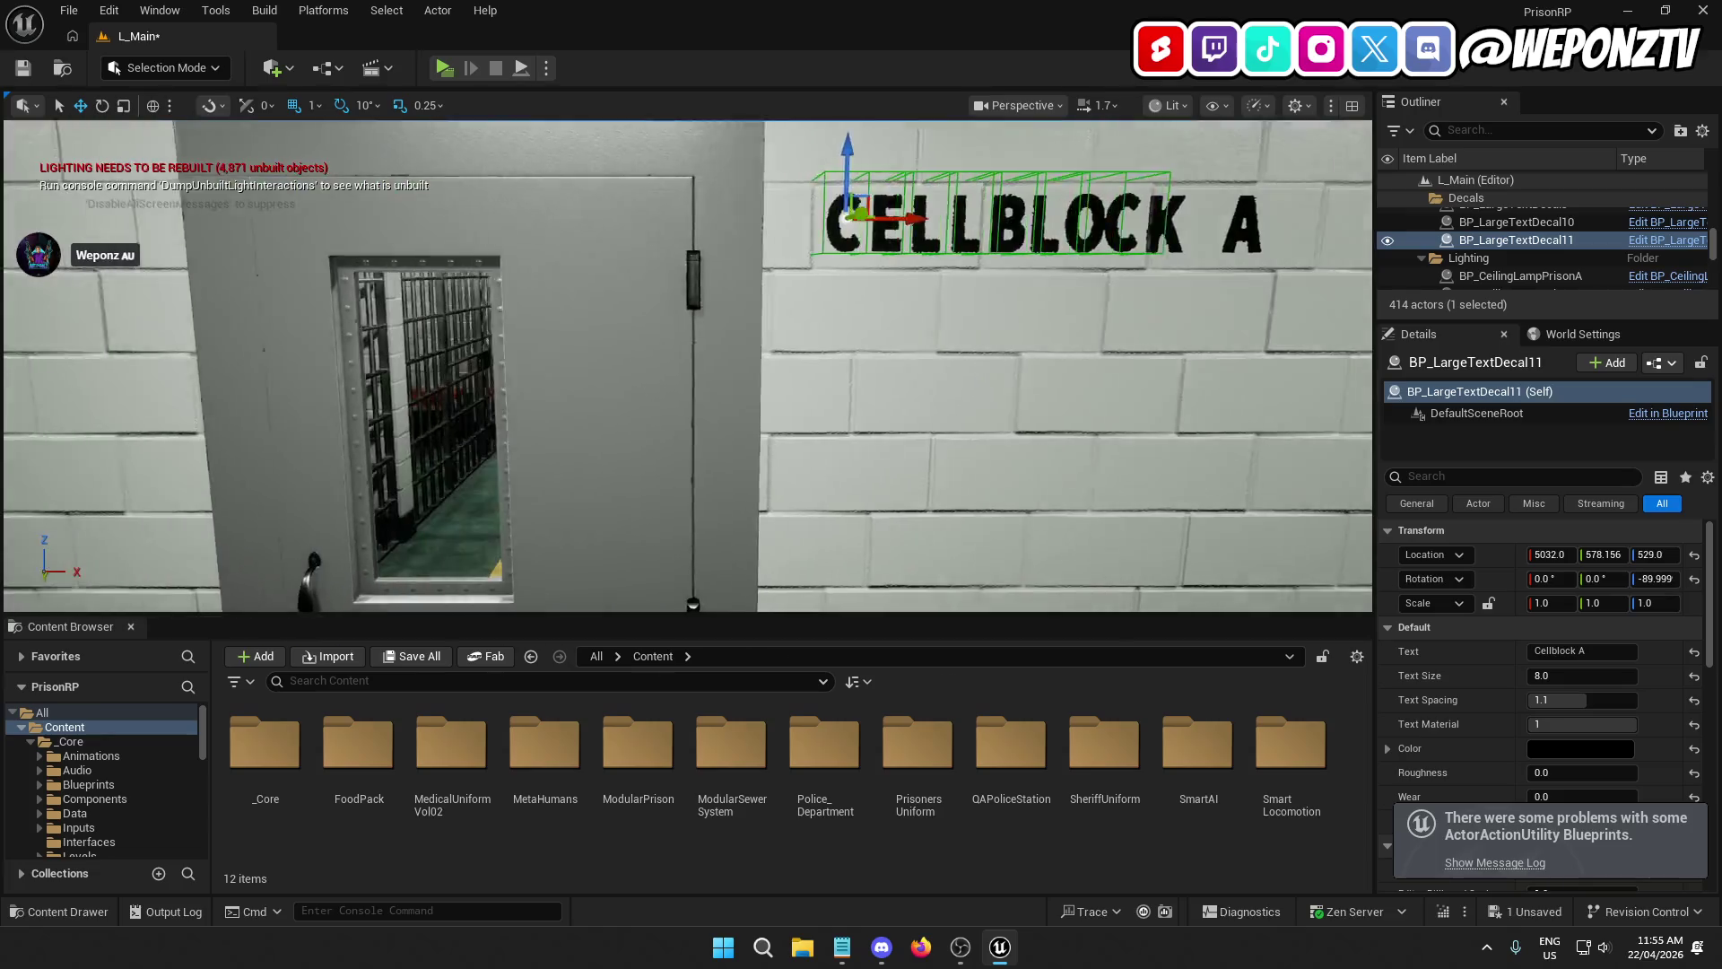
key("d")
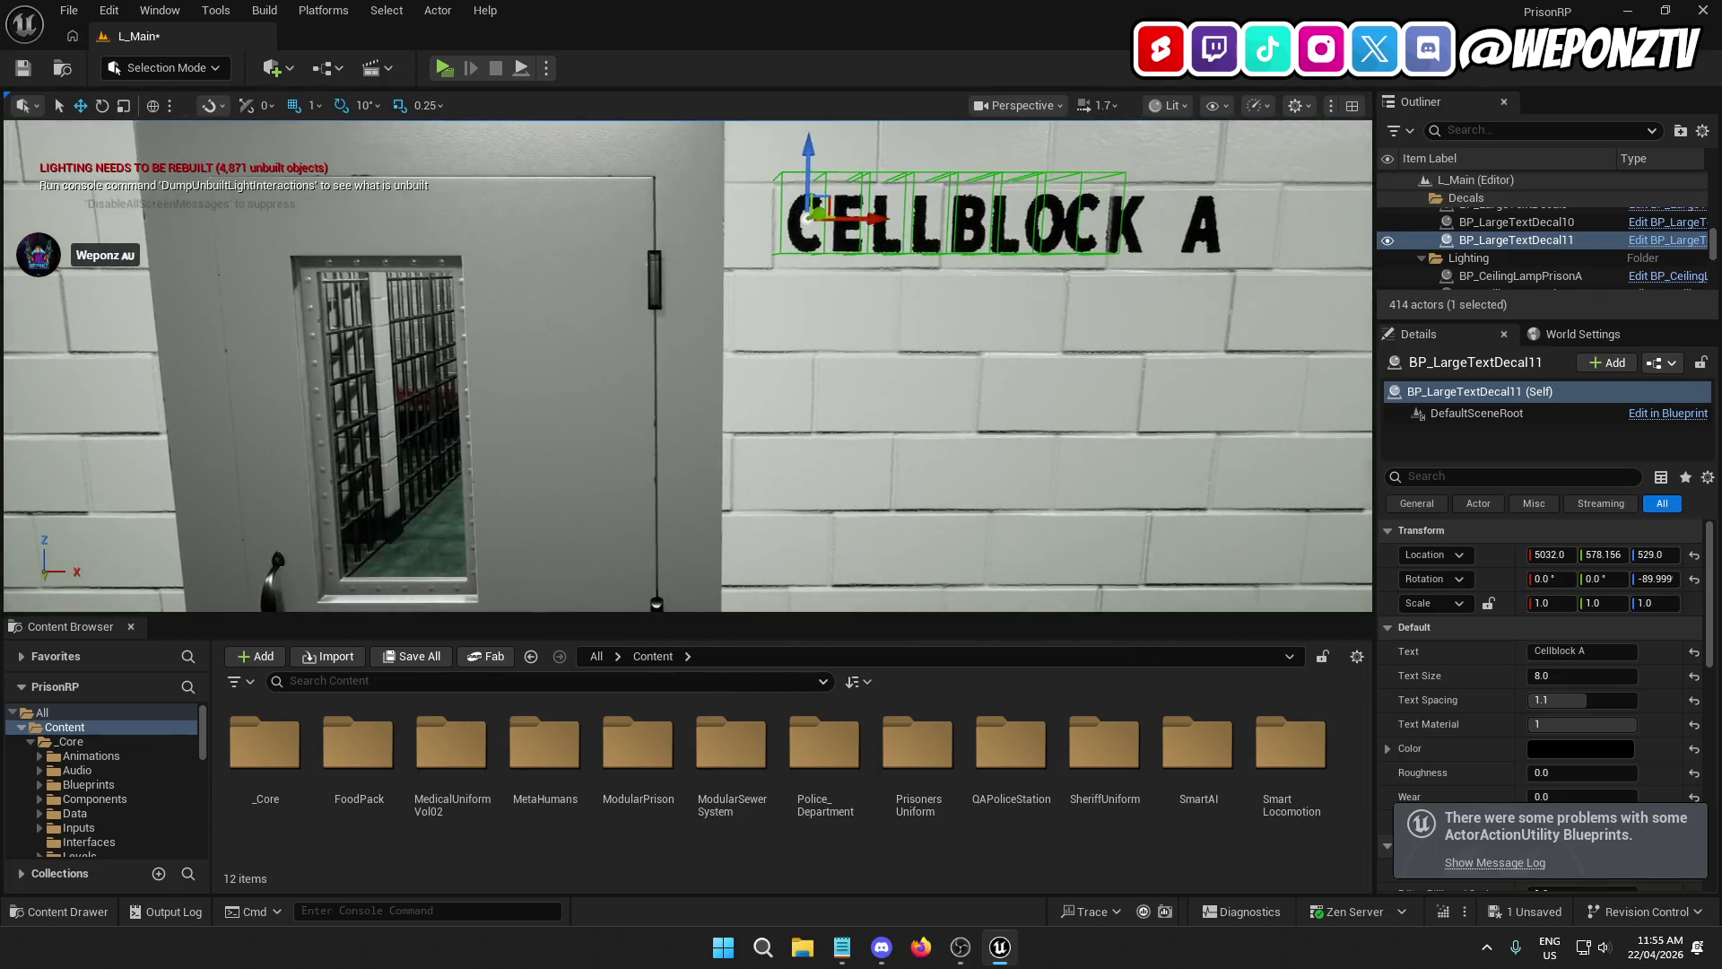
key("s")
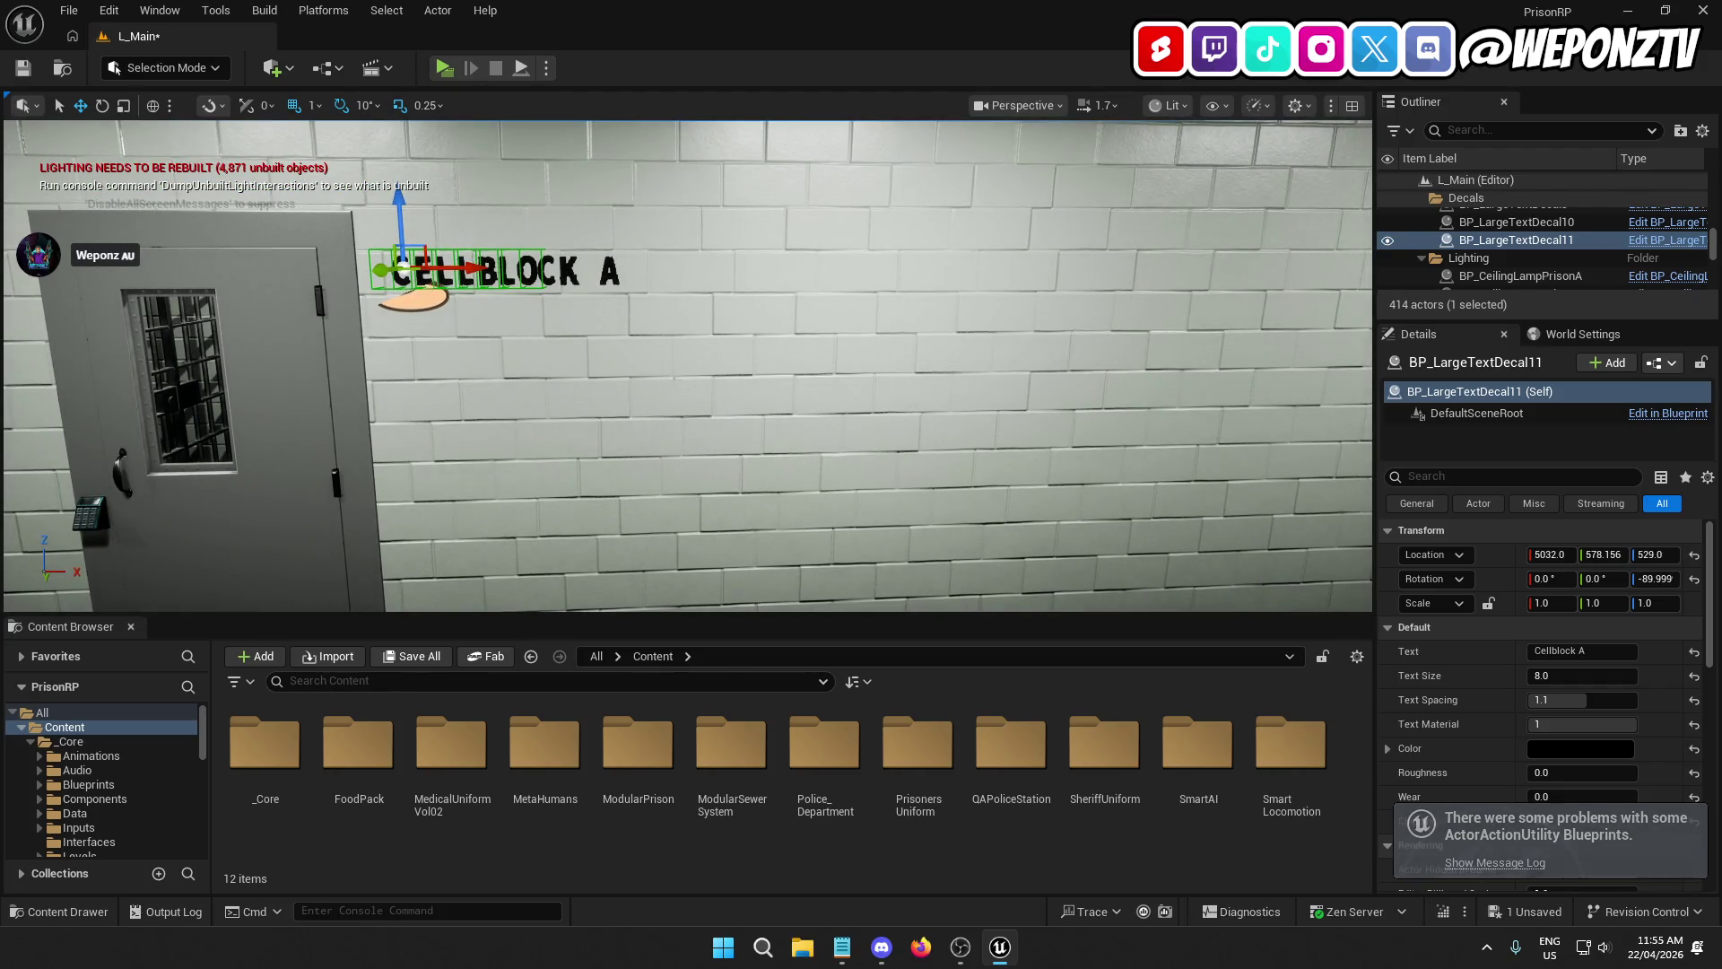
left_click_drag(477, 269, 474, 270)
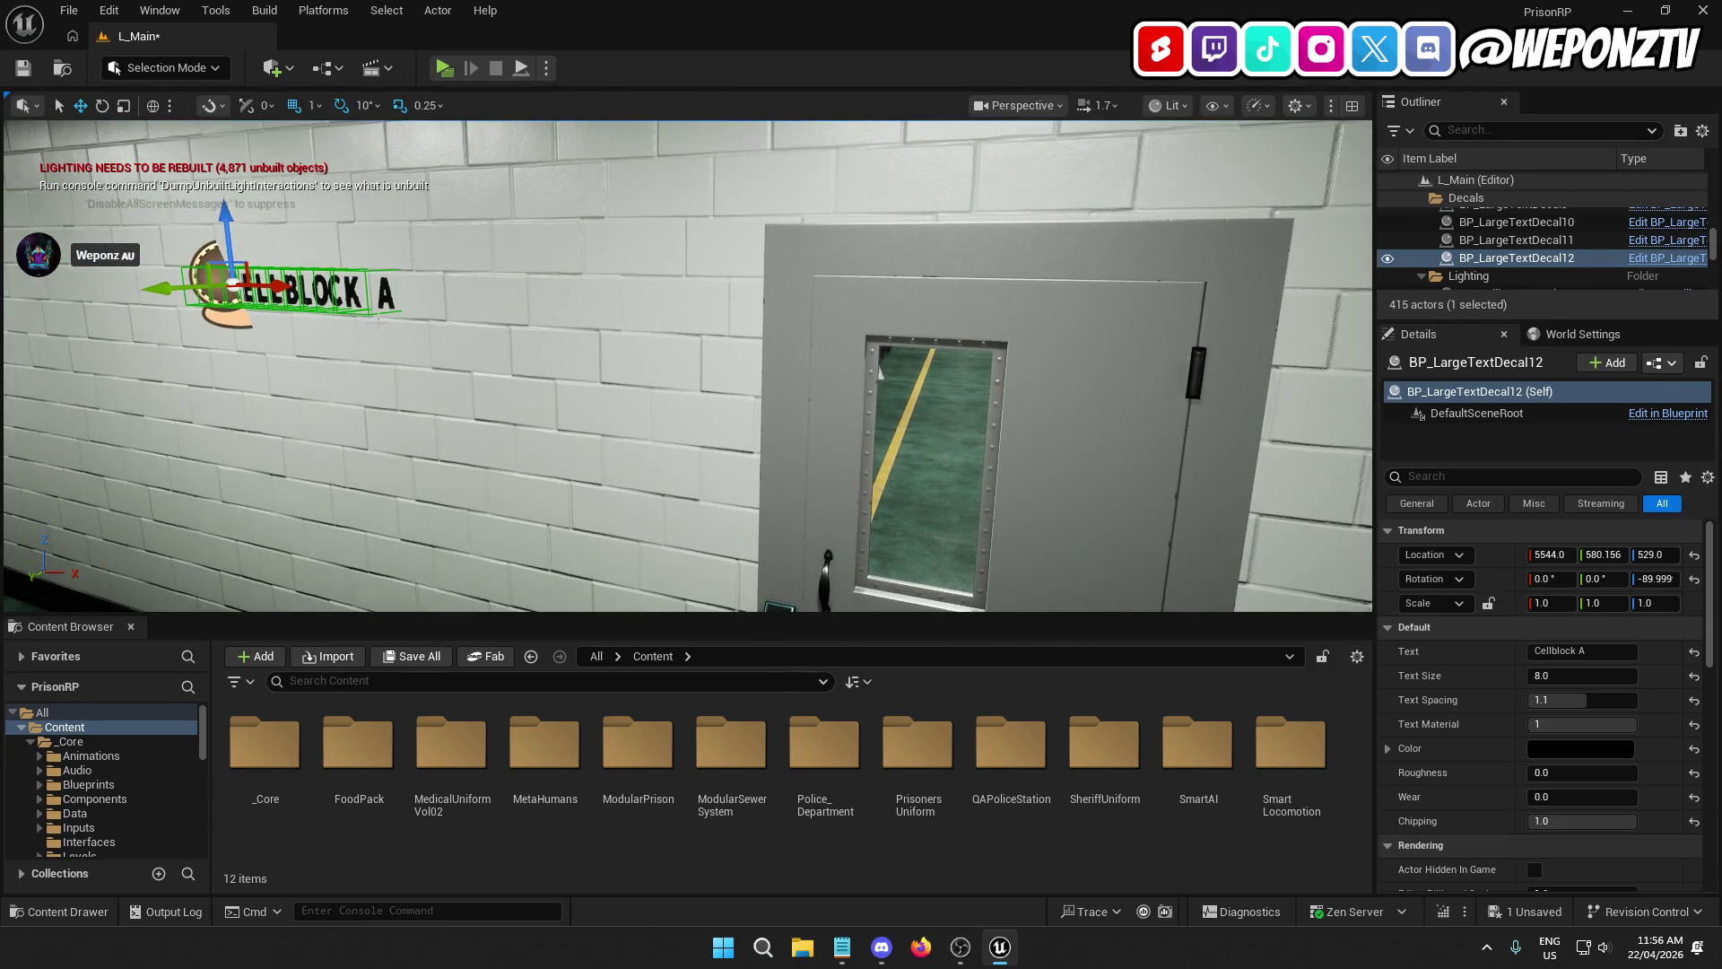
Step: Slide the copied sign further along the wall to X 5932
left_click_drag(276, 286, 1202, 288)
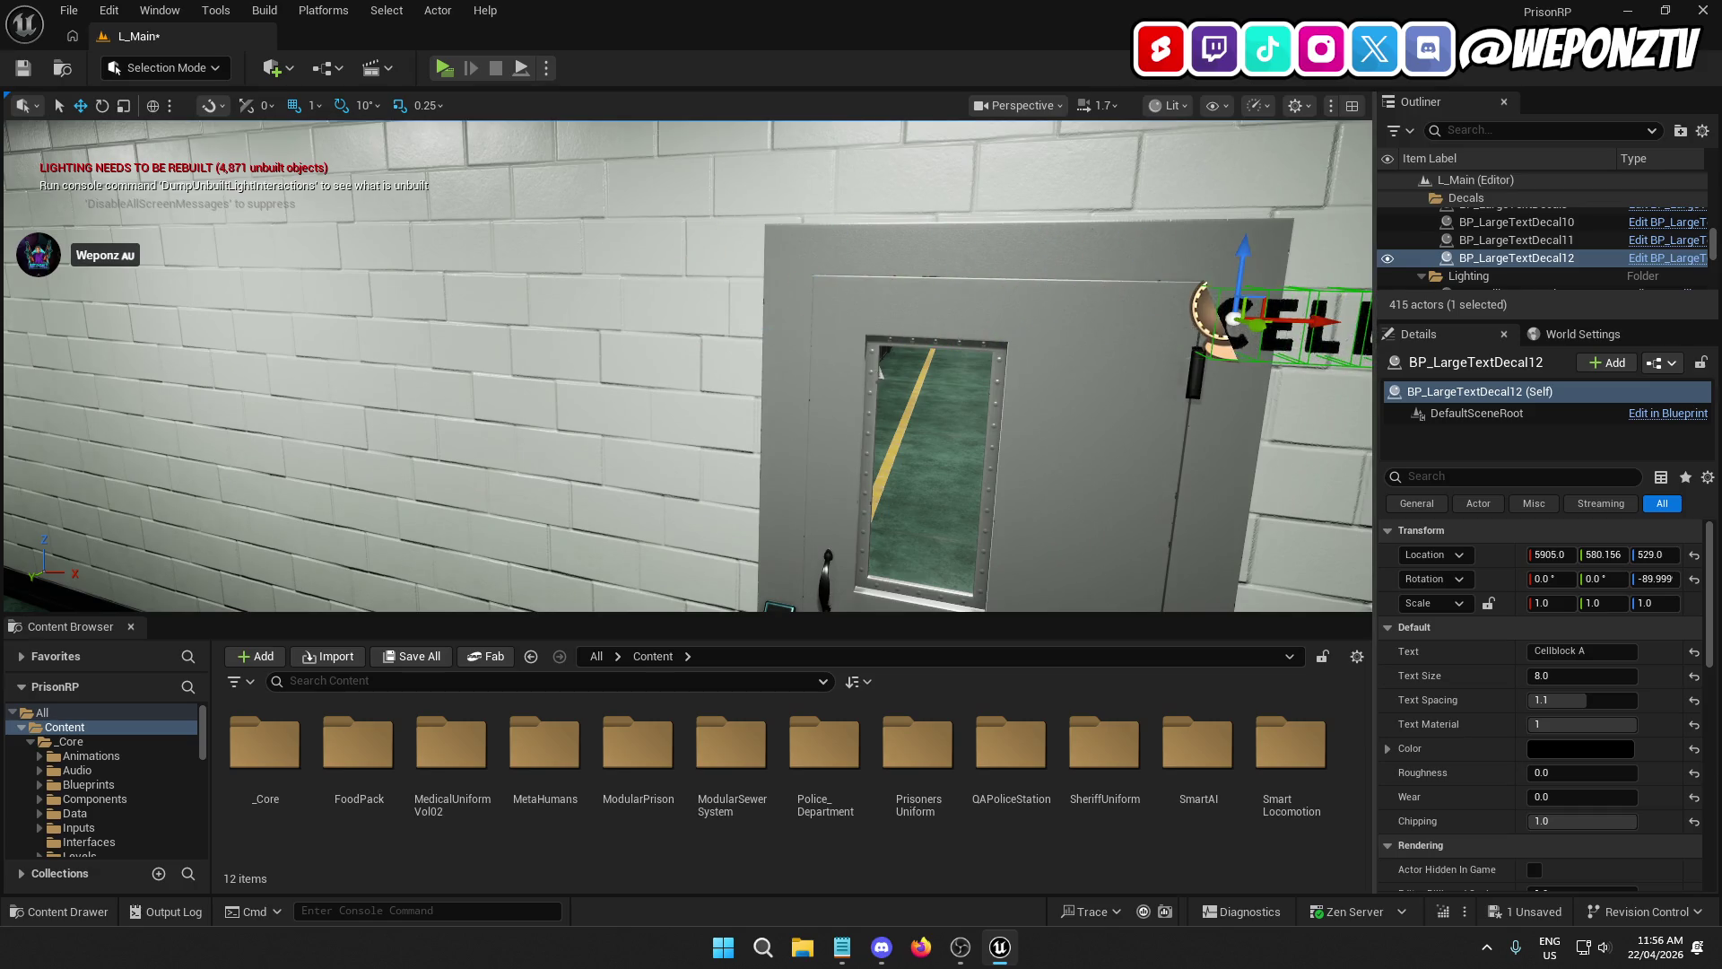
scroll(1162, 334, "up", 8)
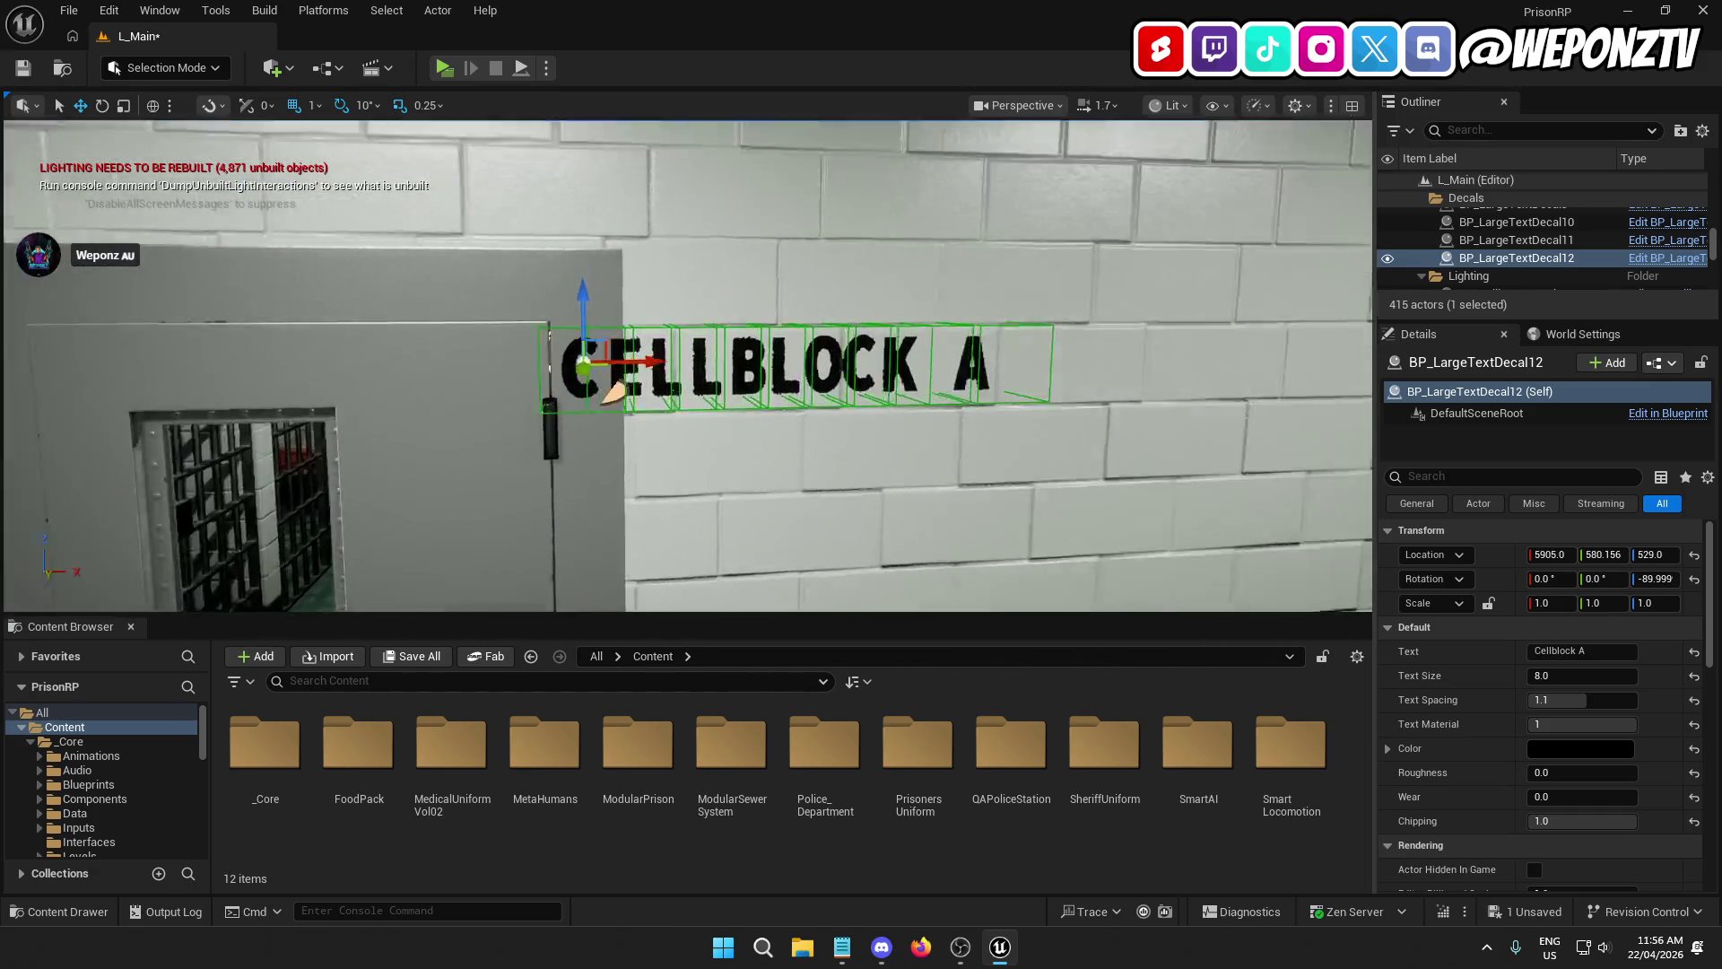
scroll(1162, 333, "up", 1)
left_click_drag(305, 358, 814, 359)
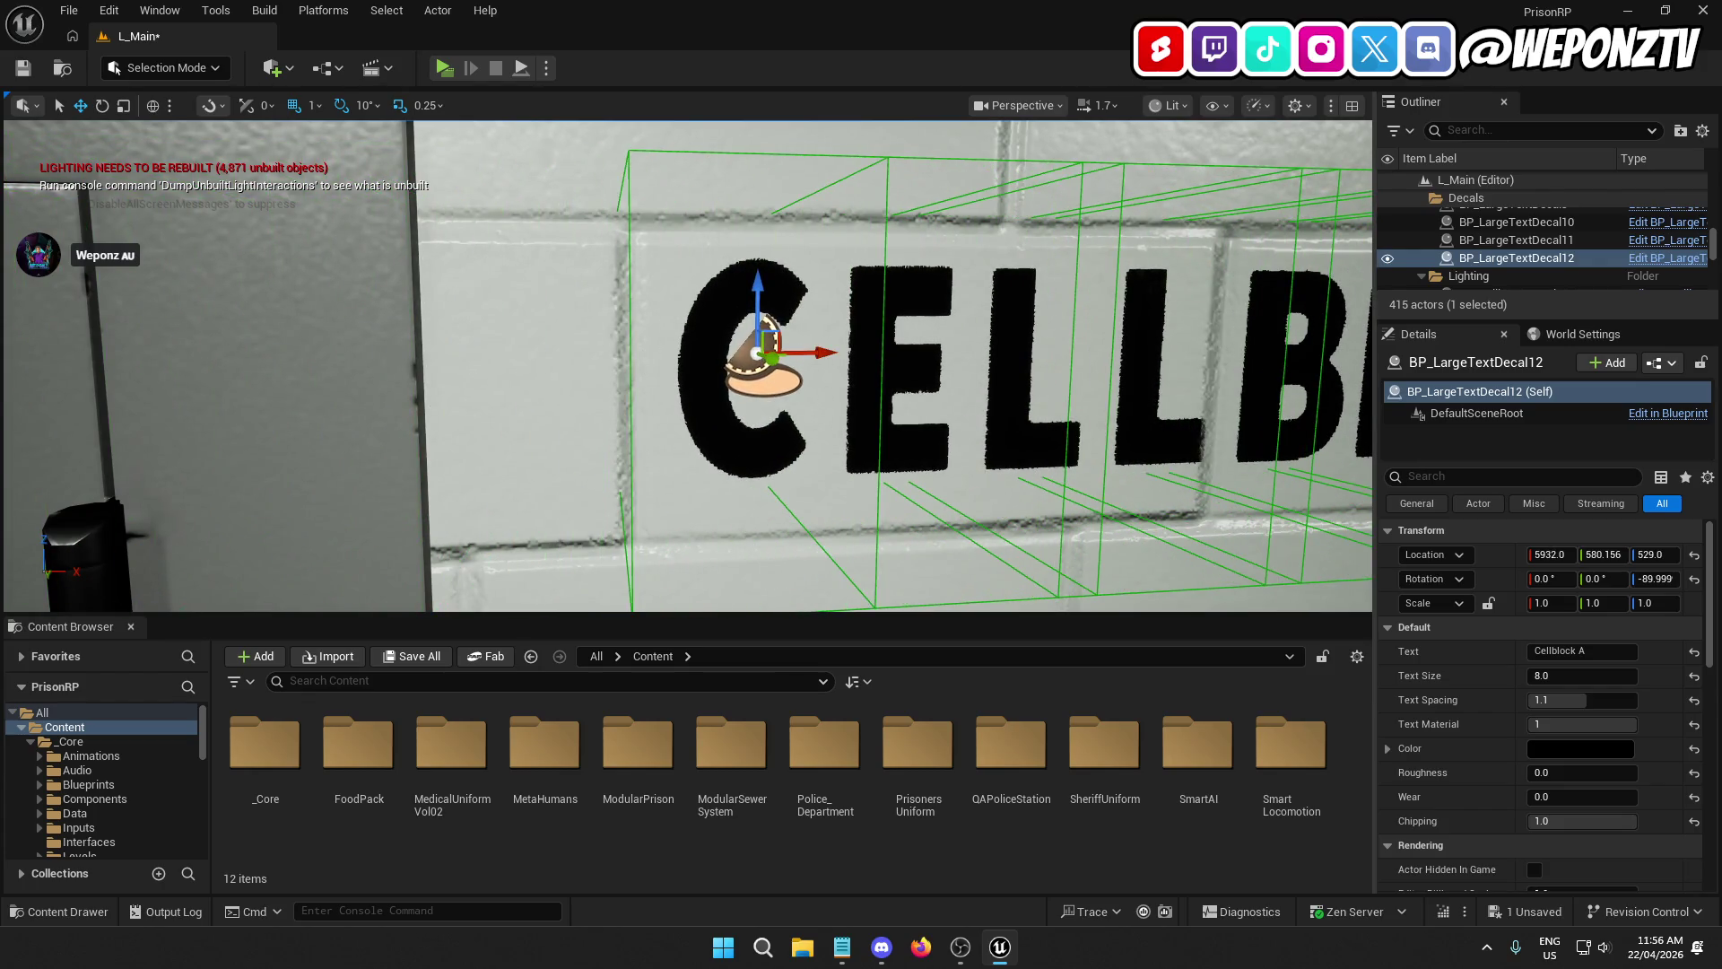
scroll(861, 439, "down", 6)
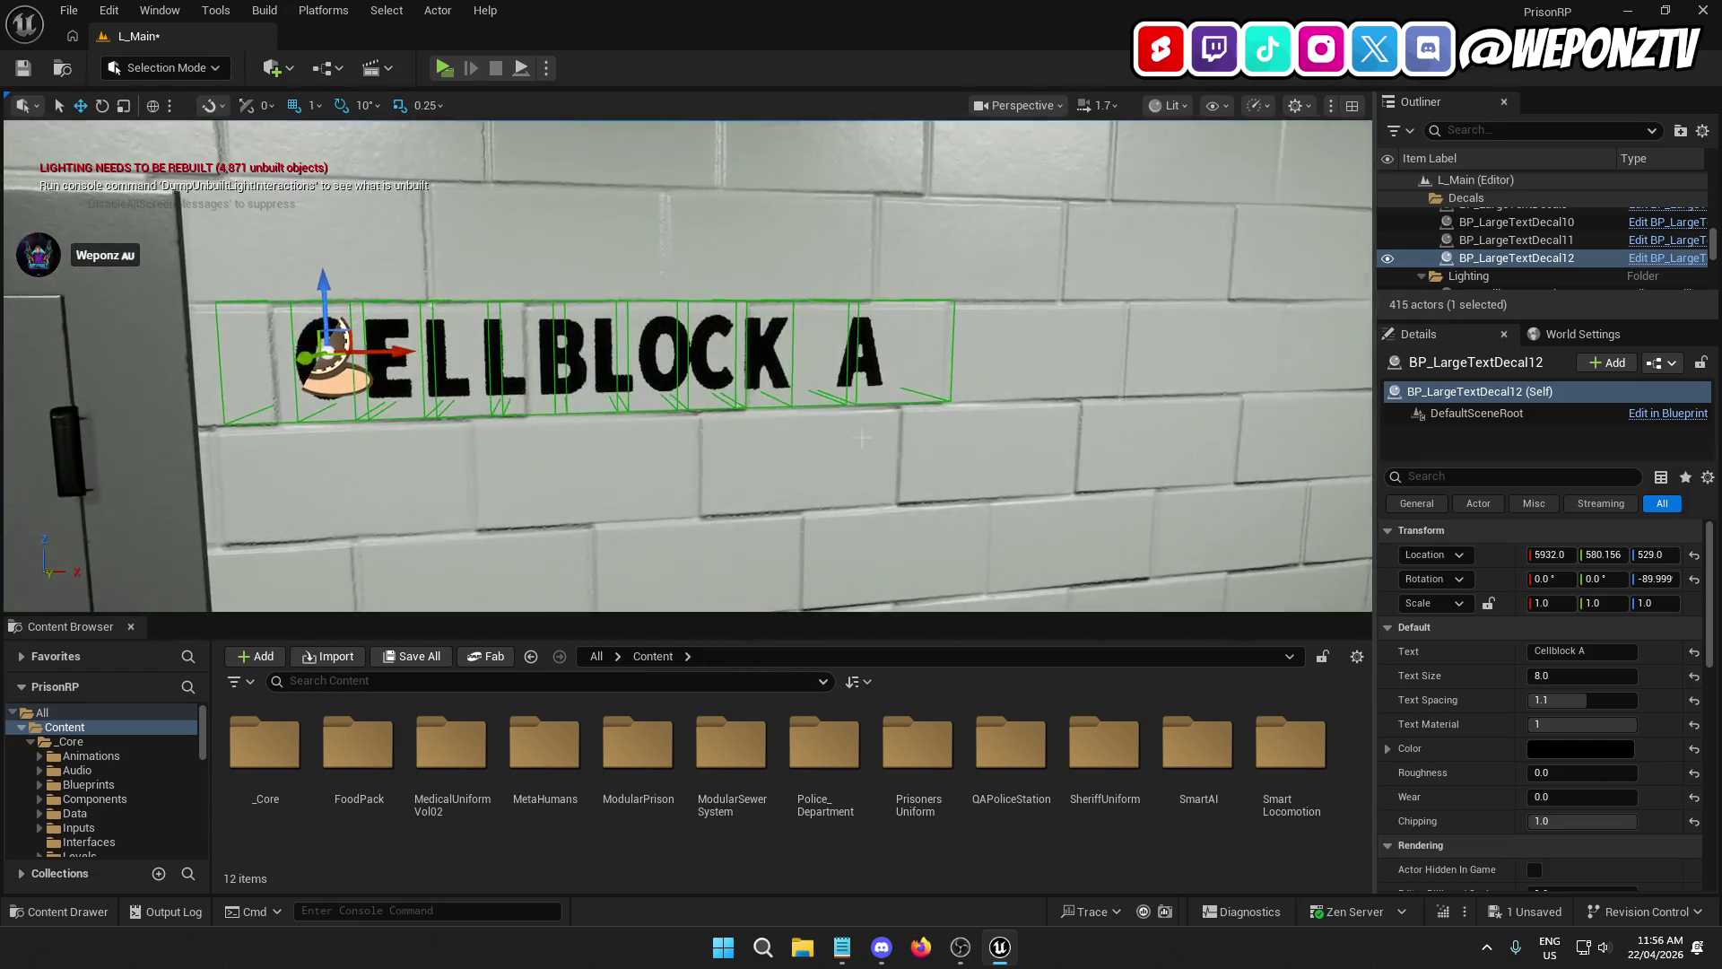
Step: Change the sign's text to Cellblock B and save the level
left_click(1610, 651)
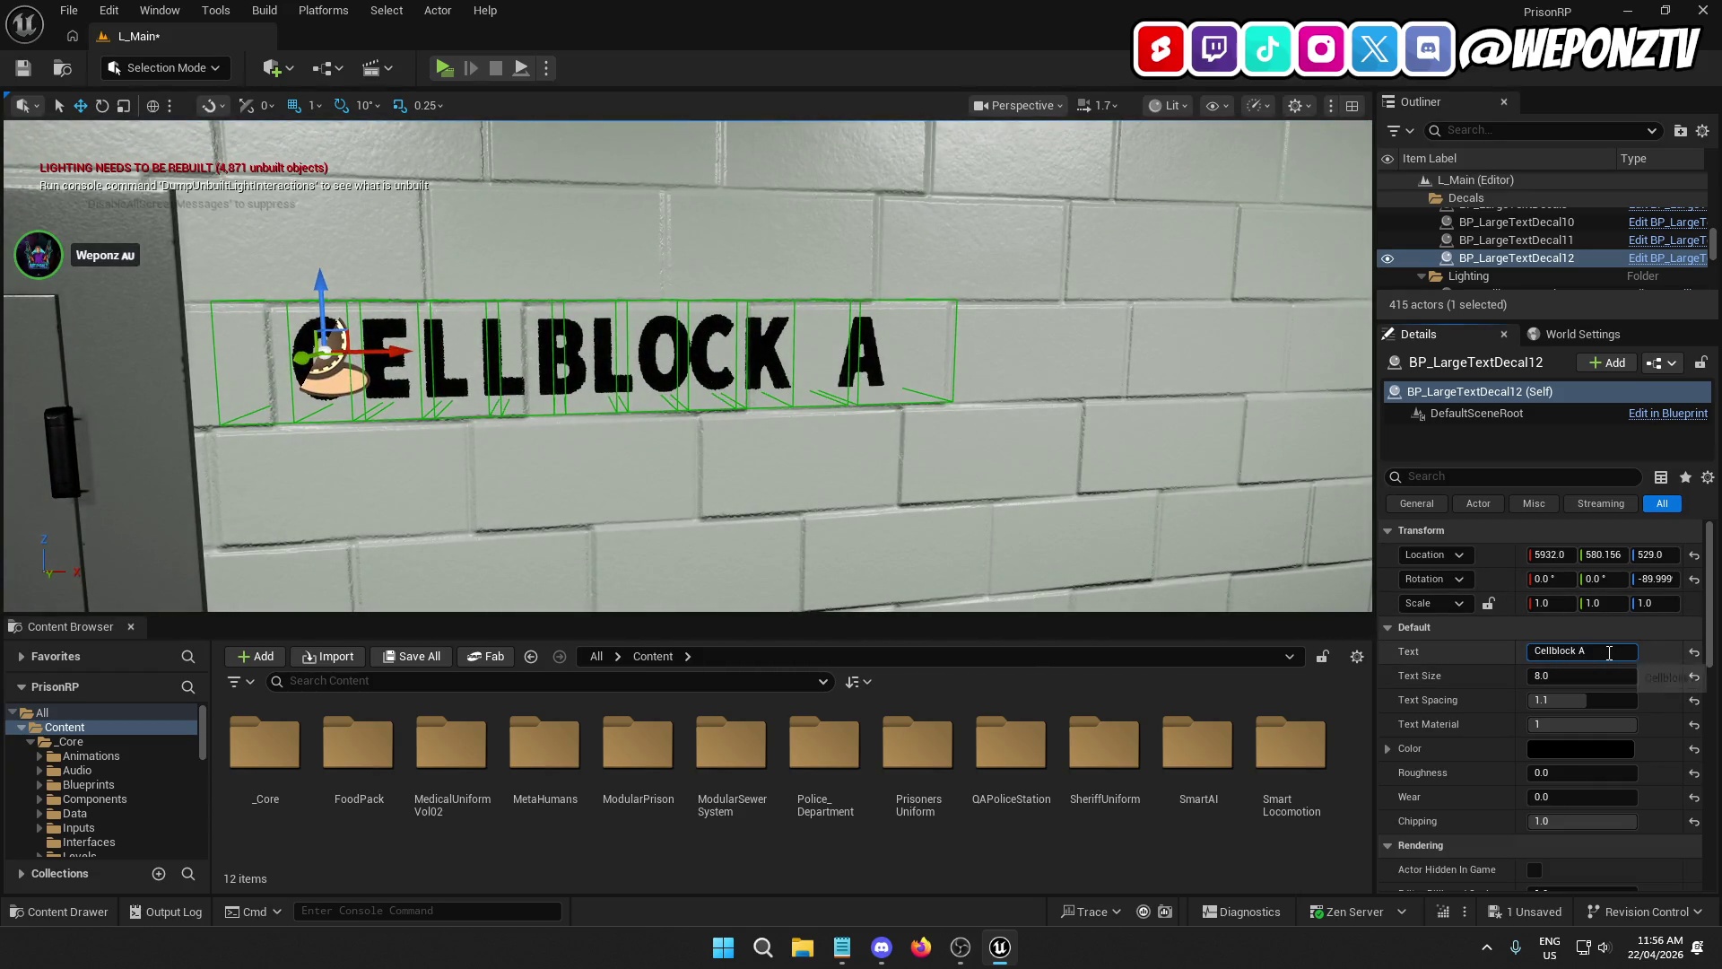
key("BackSpace")
type("B")
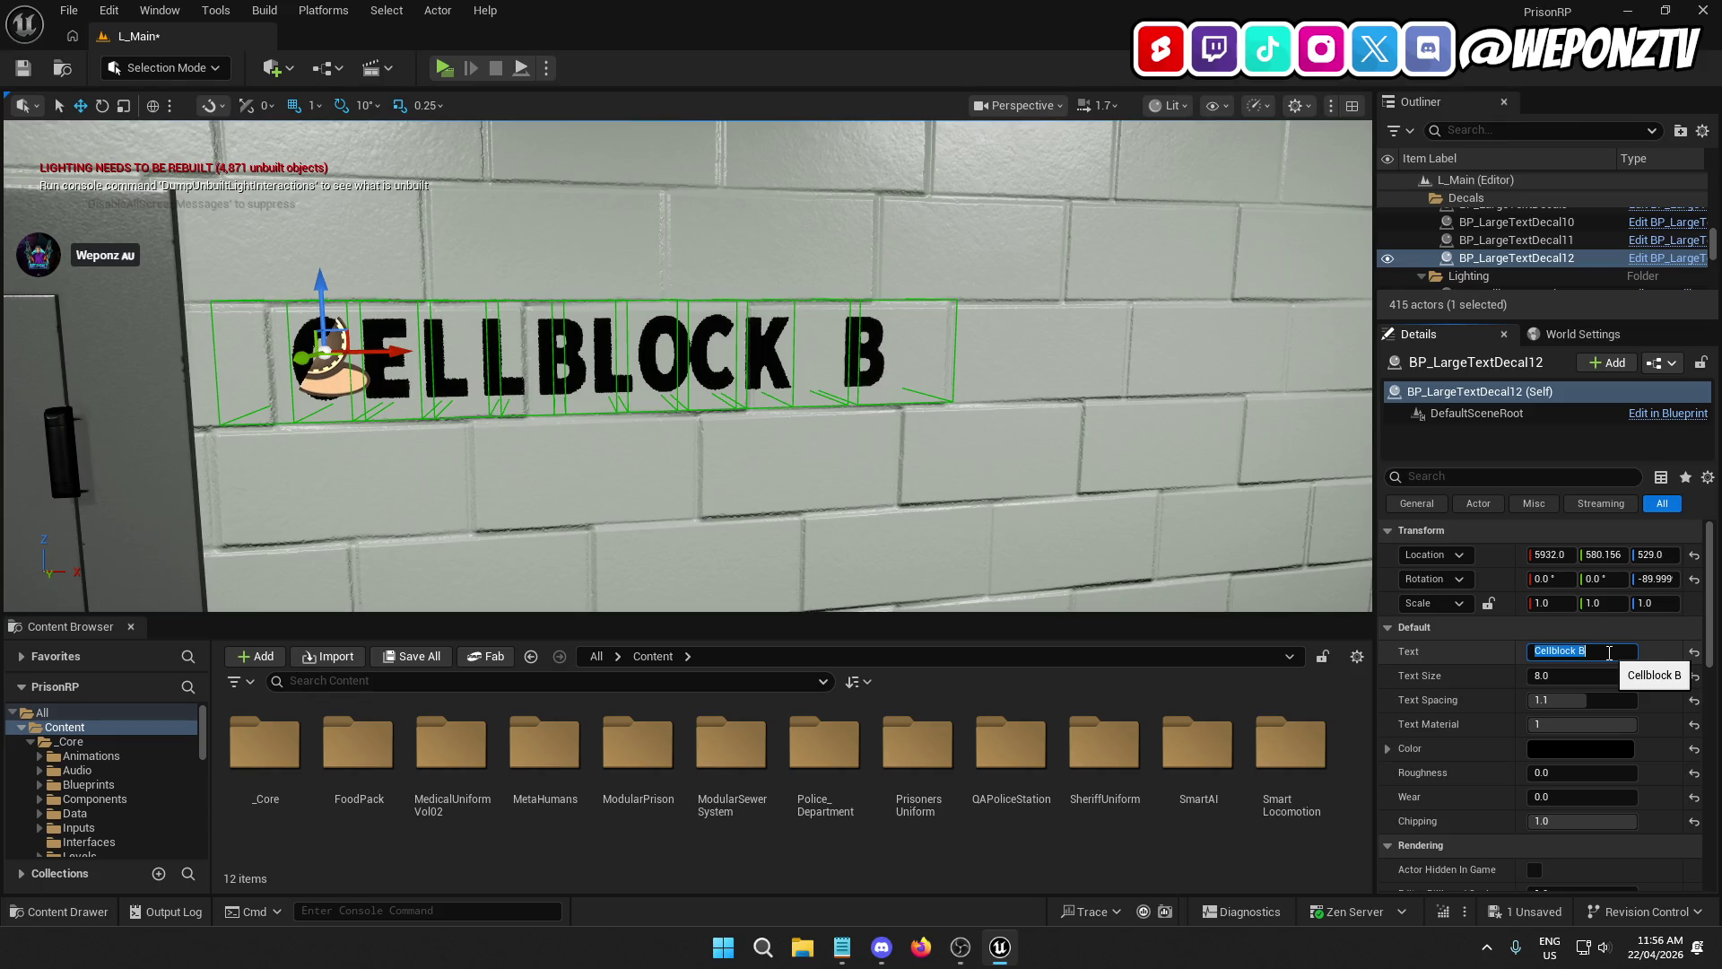
left_click(23, 68)
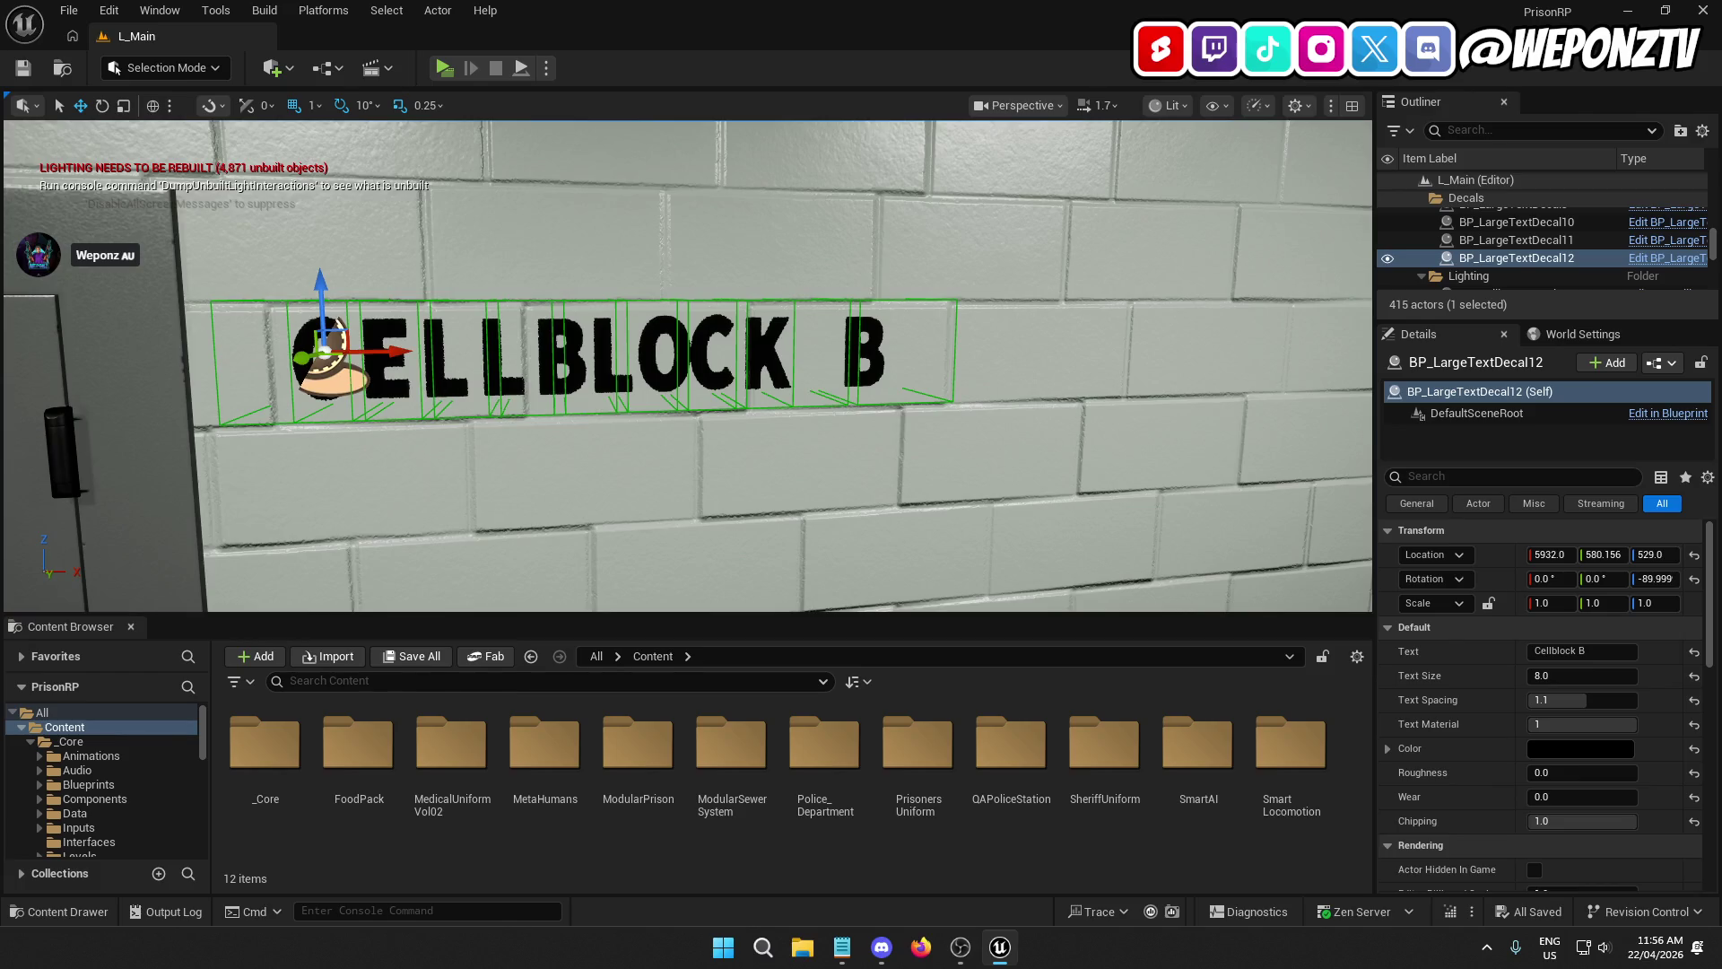
key("ctrl+d")
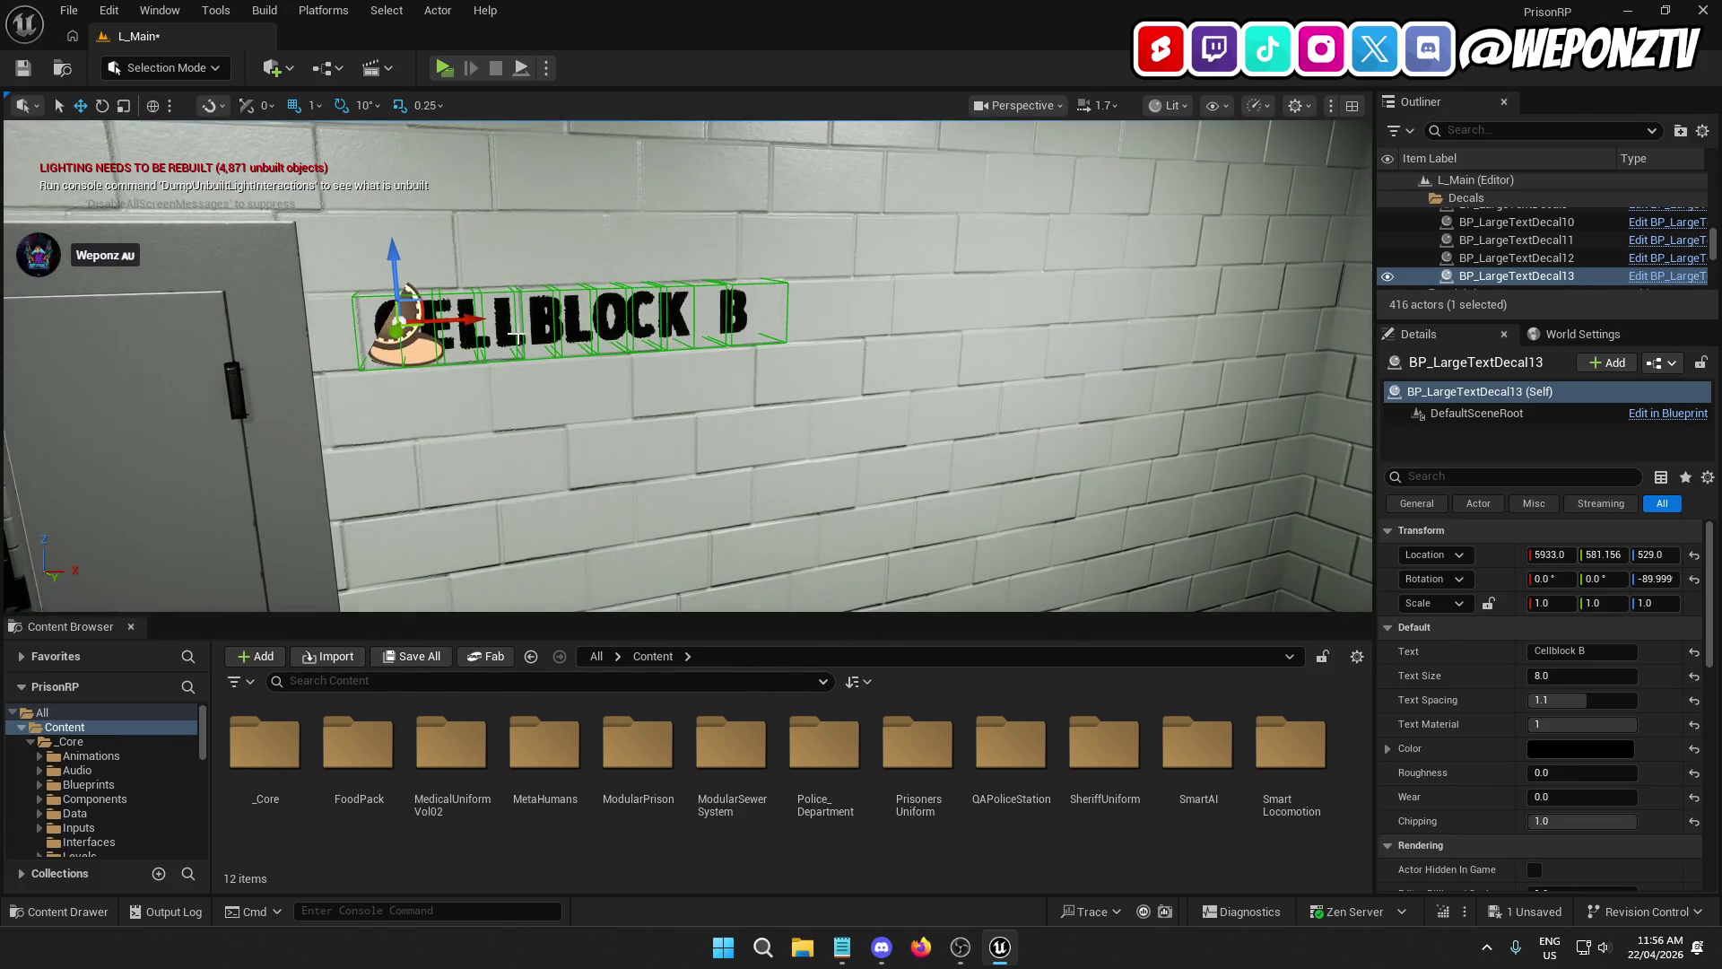
Step: Rotate the copied Cellblock B sign 180 degrees on Z
left_click_drag(513, 335, 739, 346)
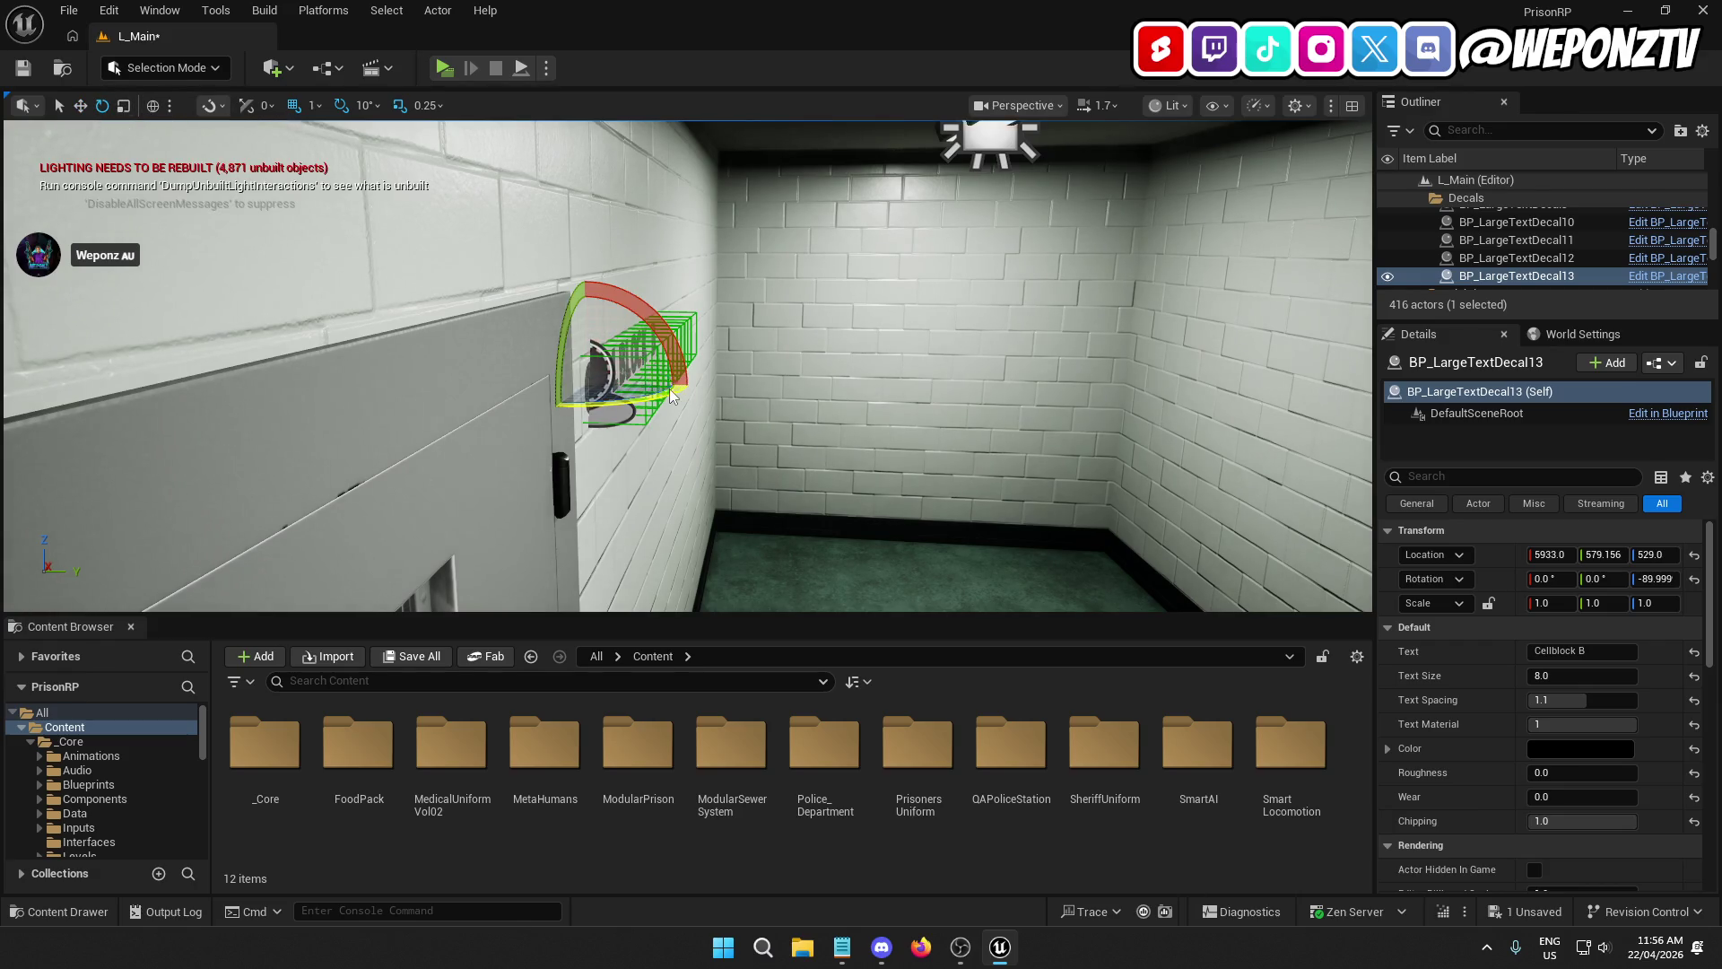
mouse_move(670, 395)
left_mouse_down()
mouse_move(520, 430)
mouse_move(592, 435)
left_mouse_up()
left_click_drag(447, 233, 395, 235)
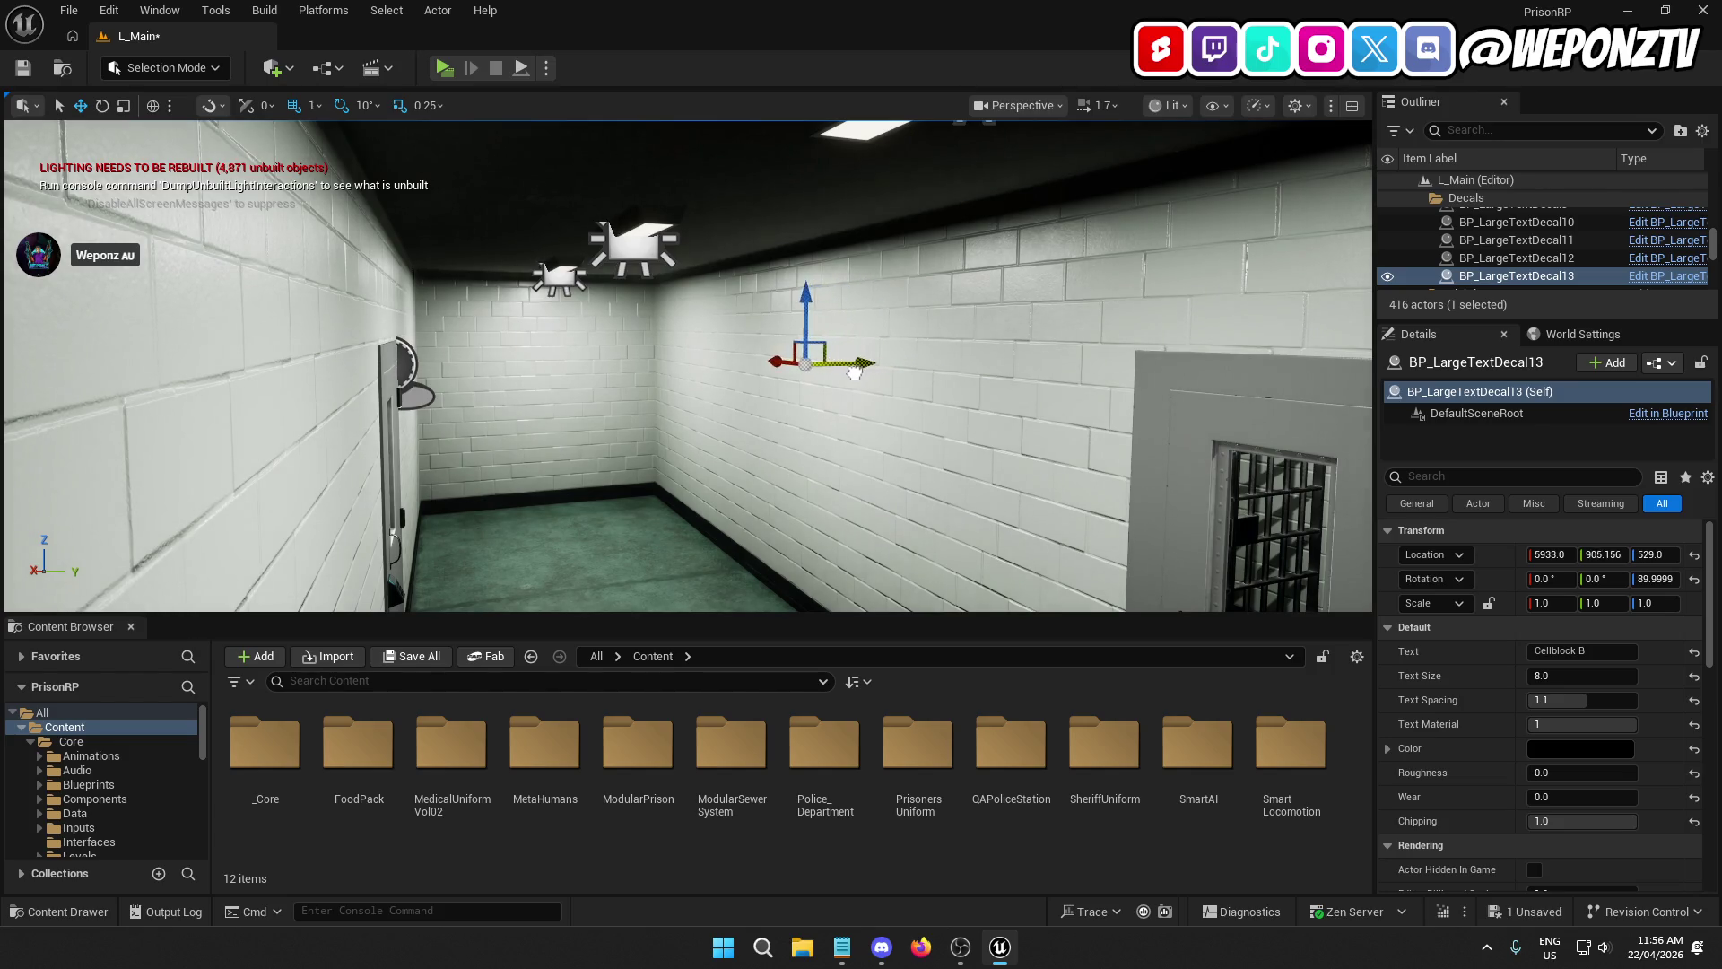
key("f")
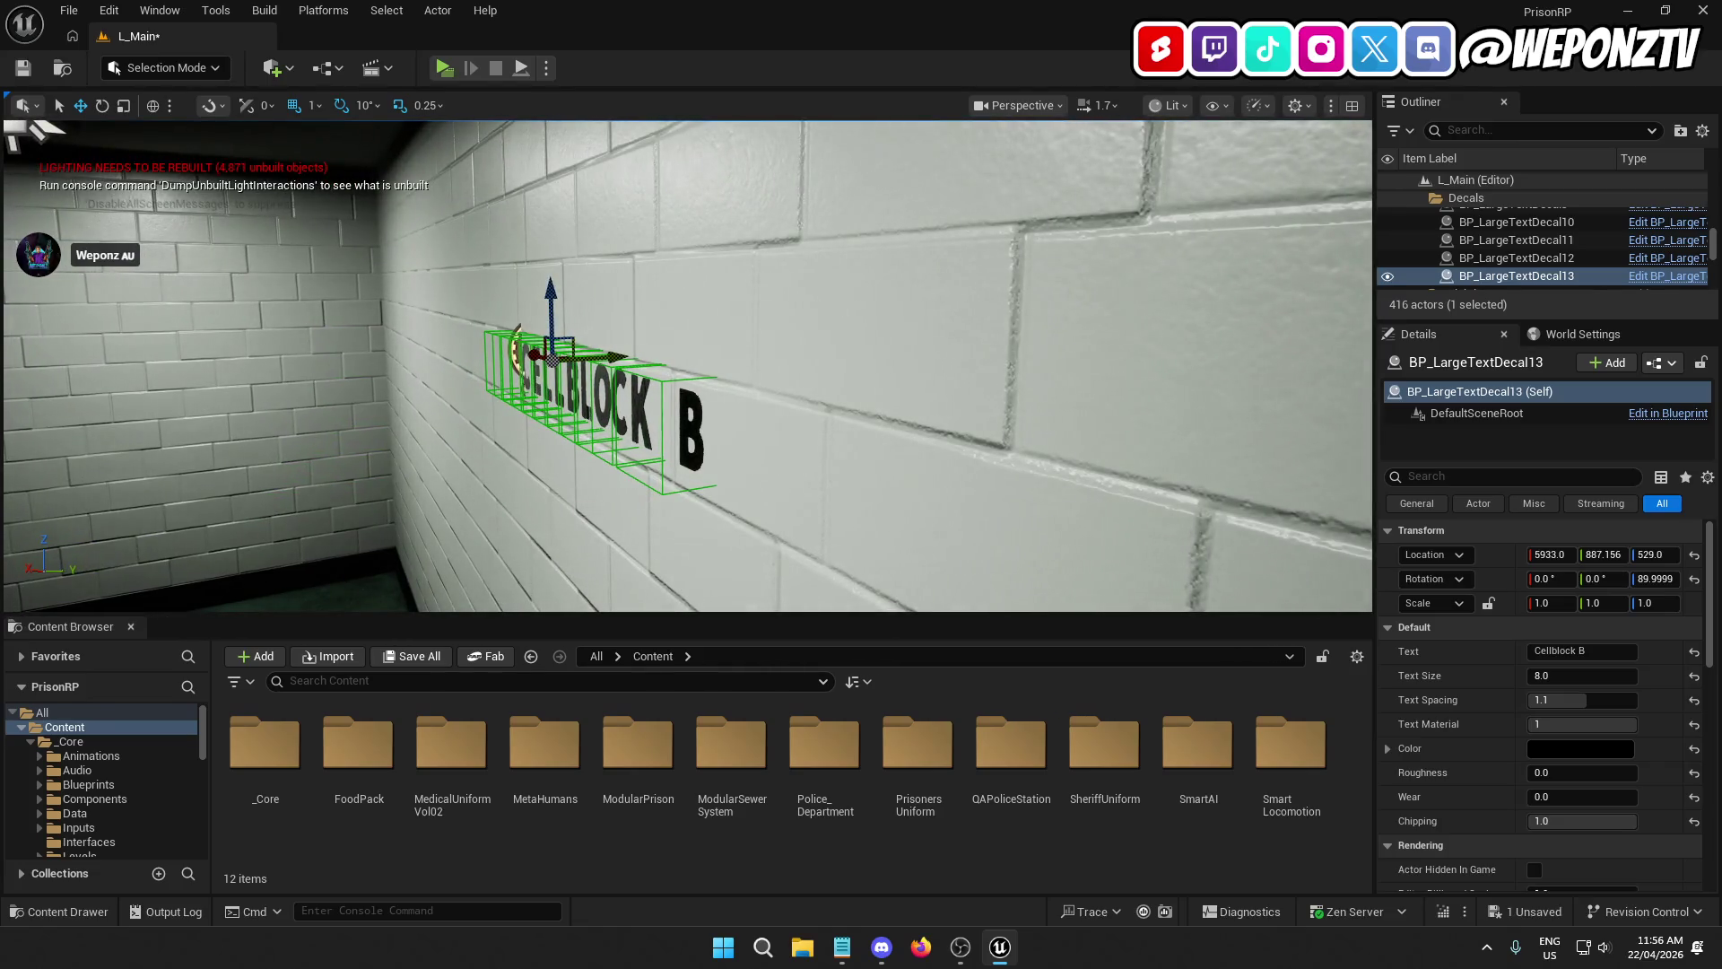
Step: Slide the turned sign along X to 5460, beside the door on the opposite wall
left_click_drag(618, 362, 632, 361)
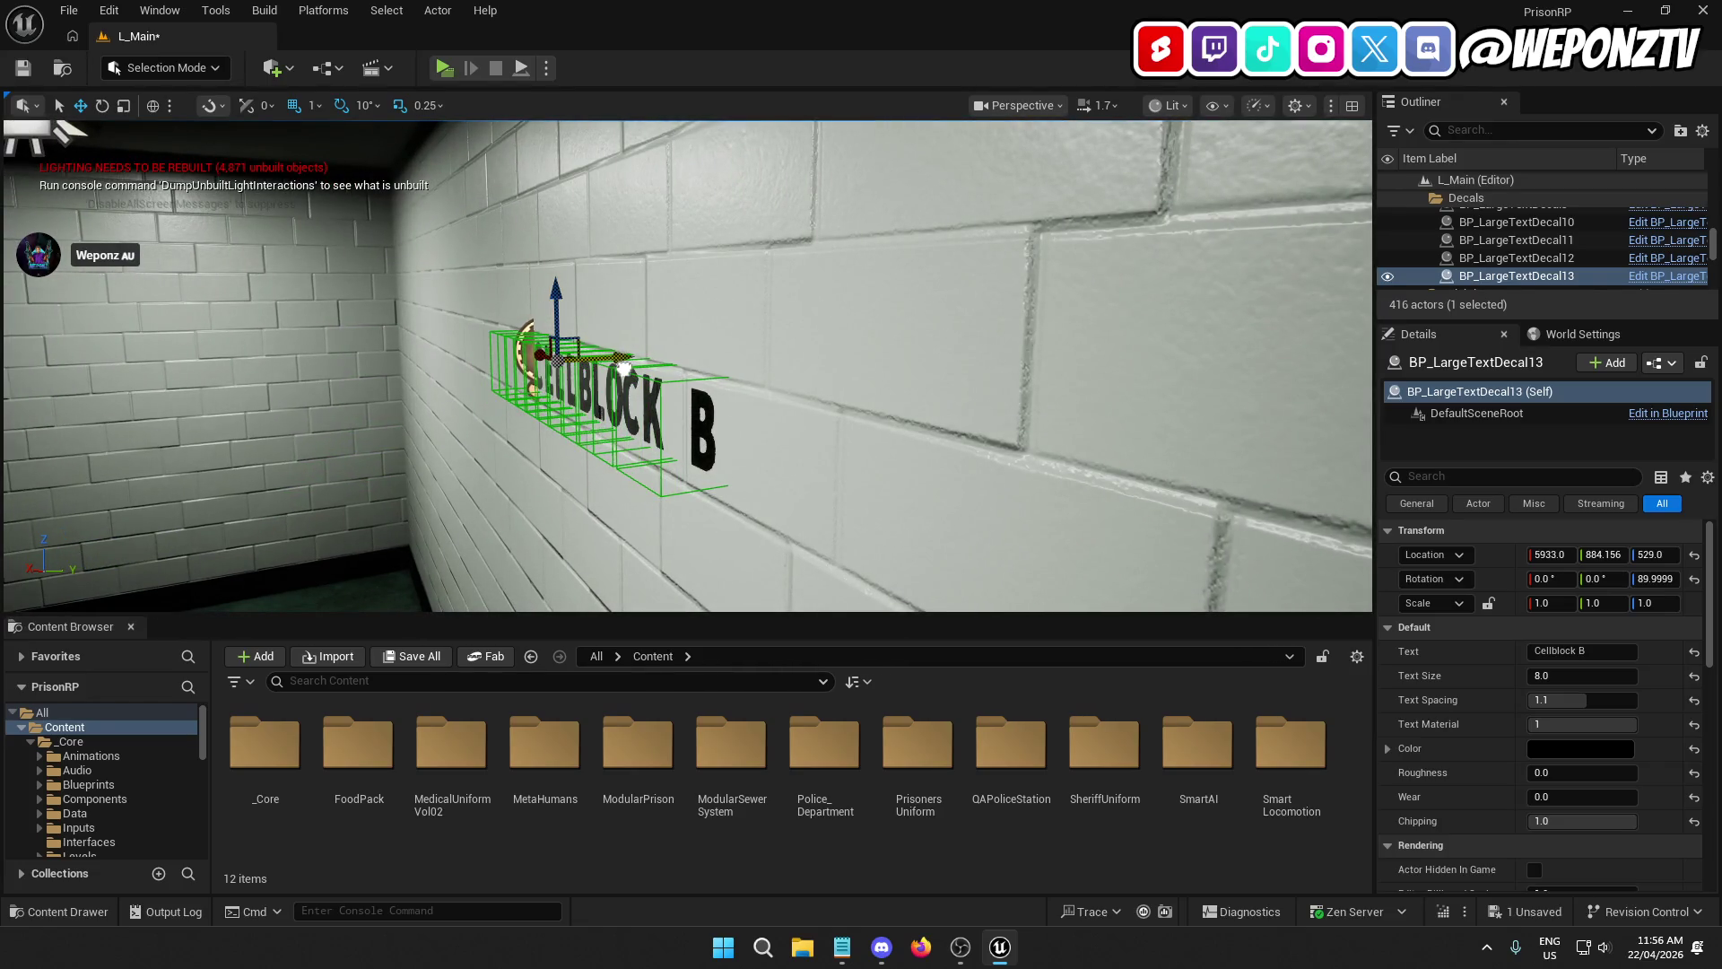
mouse_move(617, 368)
left_mouse_down()
mouse_move(538, 377)
mouse_move(627, 358)
left_mouse_up()
left_click_drag(408, 369, 136, 385)
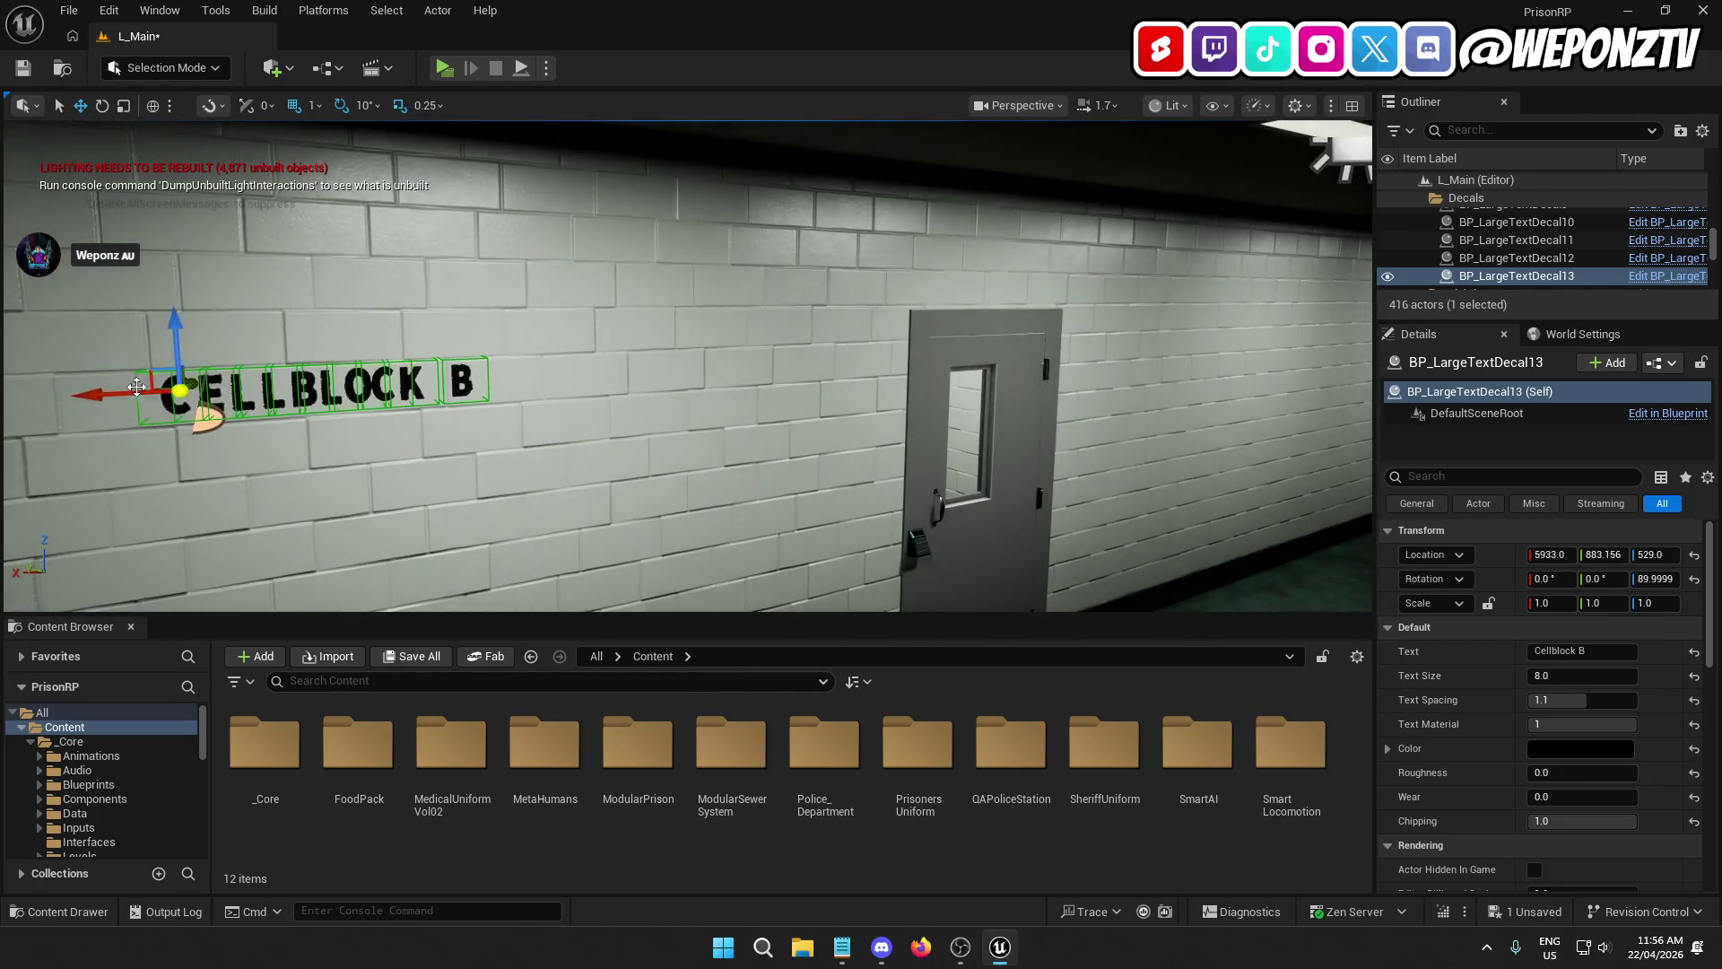
left_click_drag(1069, 363, 518, 354)
scroll(688, 366, "up", 5)
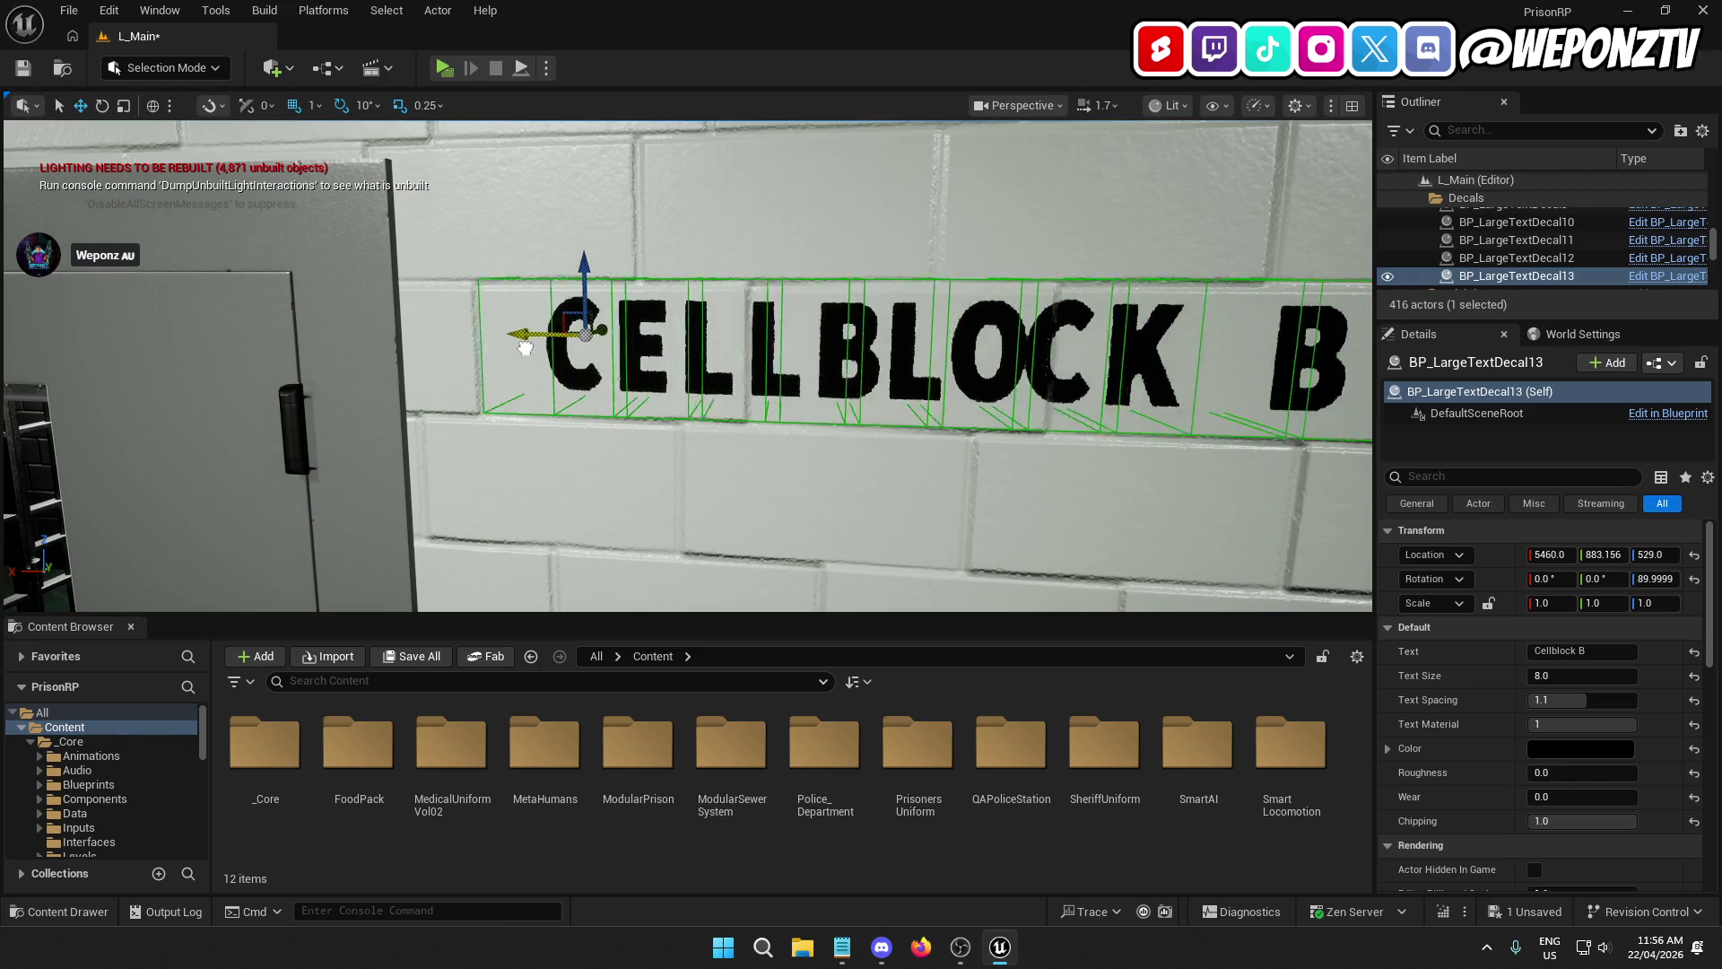
left_click(556, 367)
mouse_move(556, 367)
left_mouse_down()
mouse_move(314, 363)
mouse_move(413, 354)
mouse_move(377, 359)
left_mouse_up()
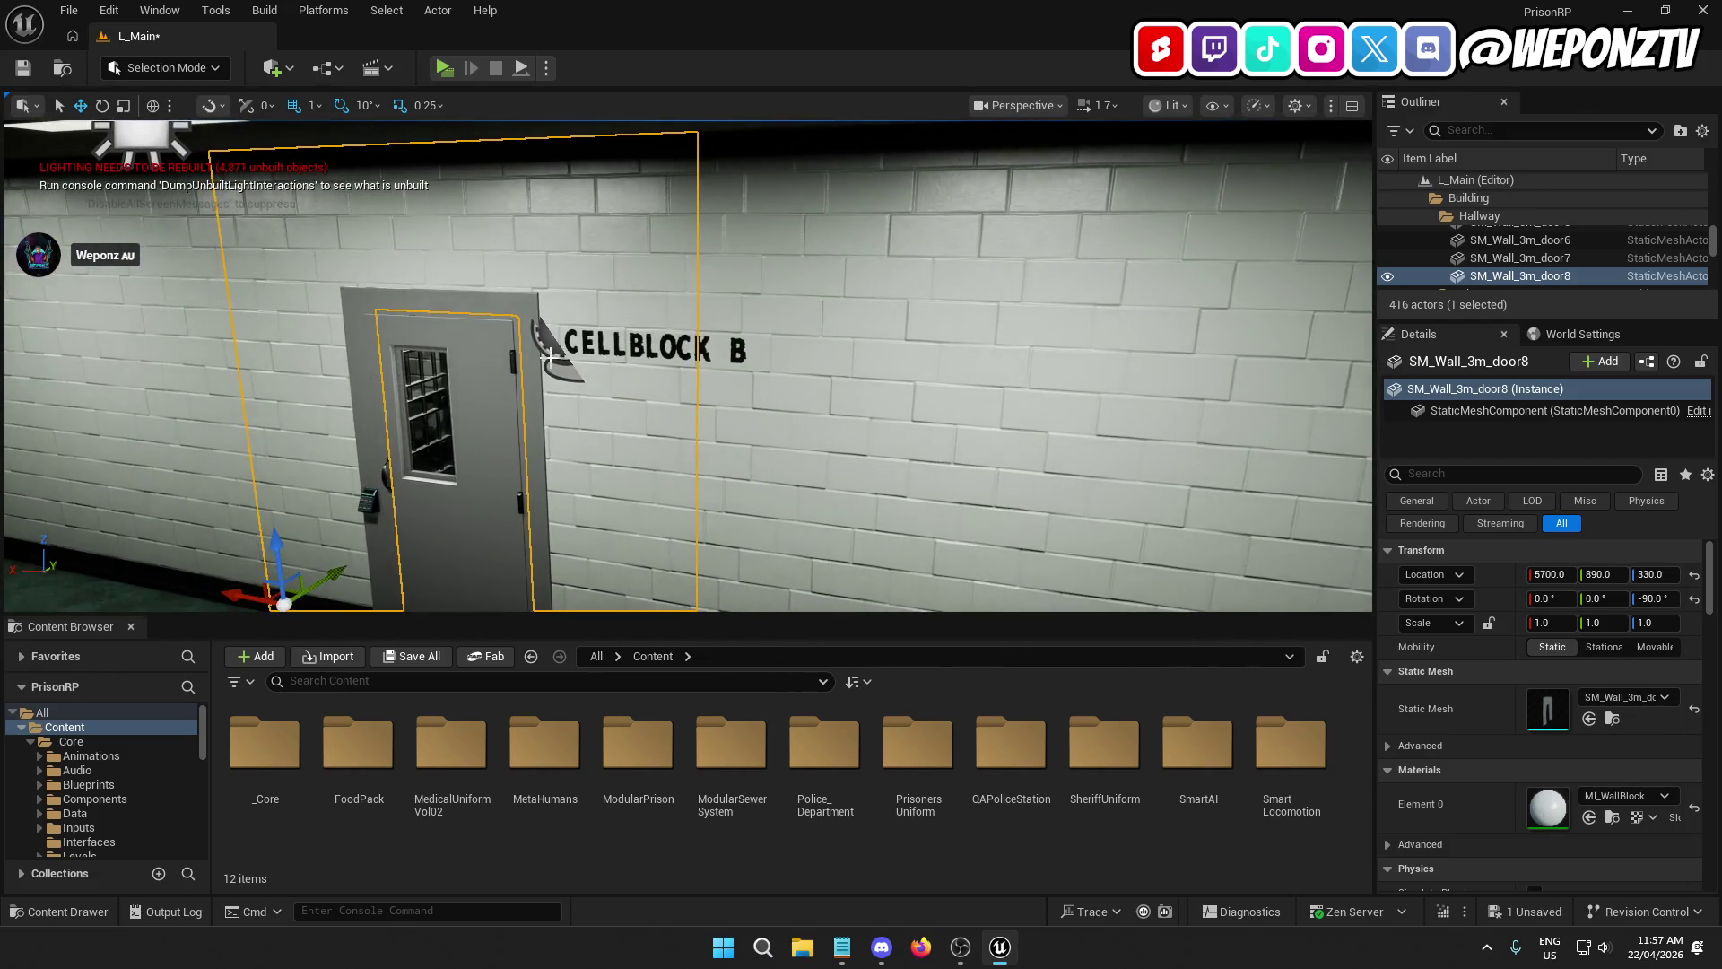
Step: Reselect the turned-around sign and relabel it Cellblock C
left_click(663, 346)
mouse_move(663, 345)
left_mouse_down()
mouse_move(664, 309)
mouse_move(619, 309)
left_mouse_up()
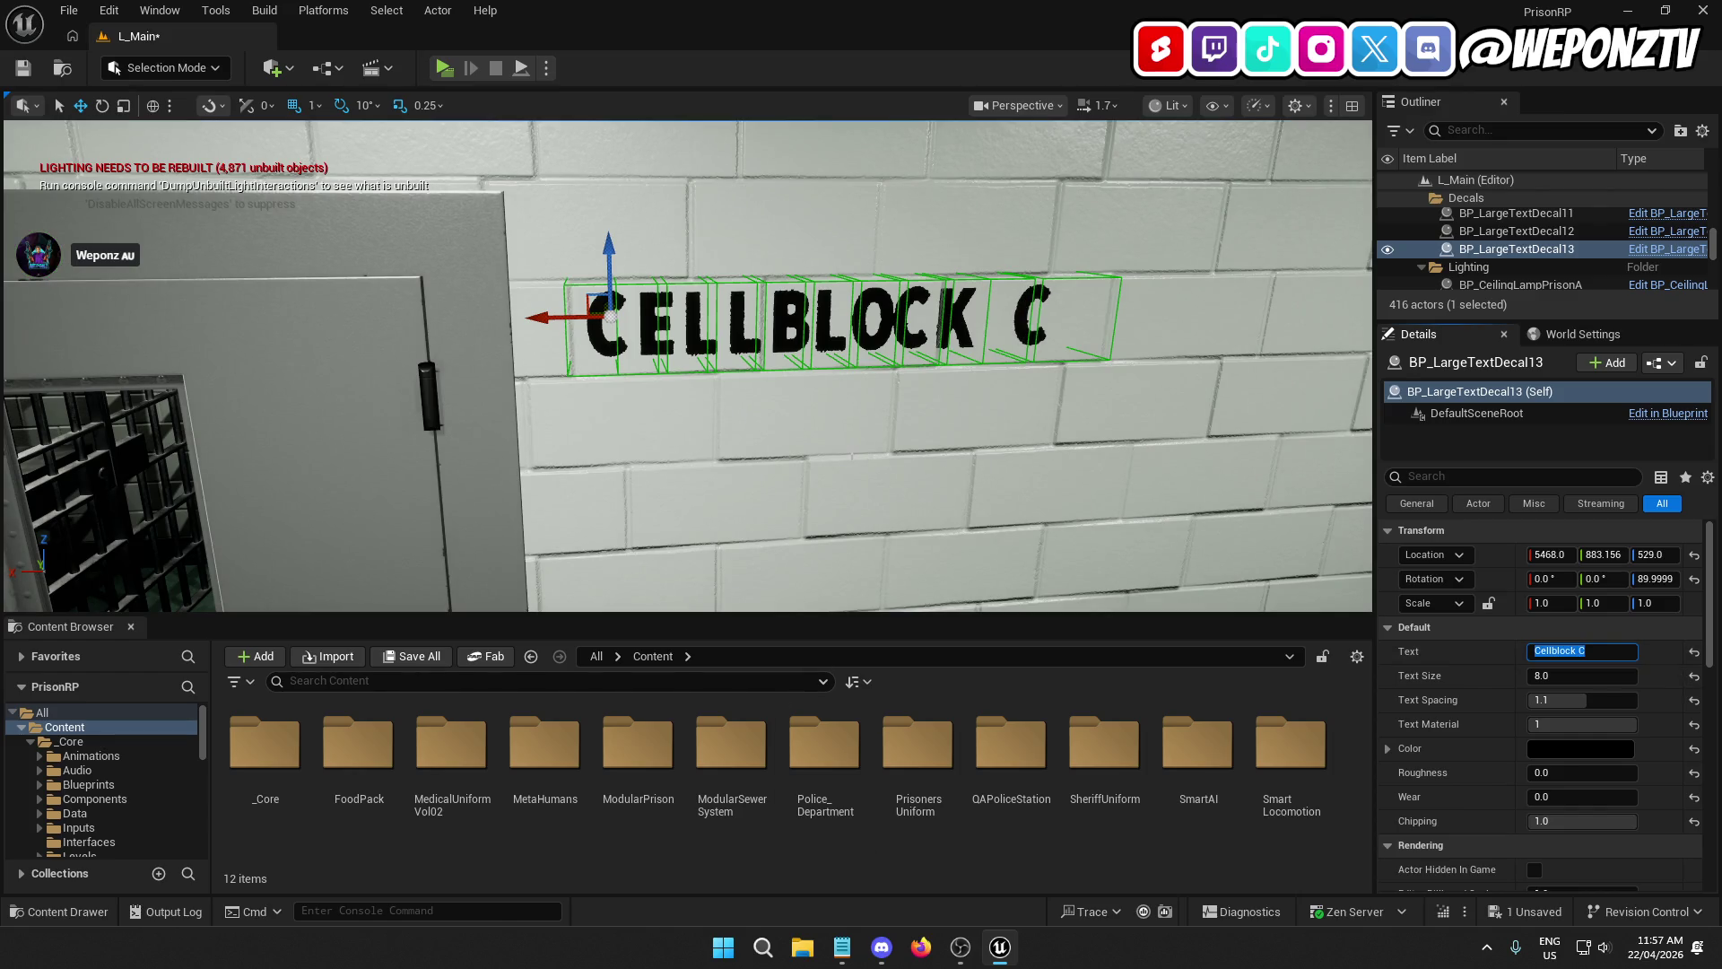
key("ctrl+d")
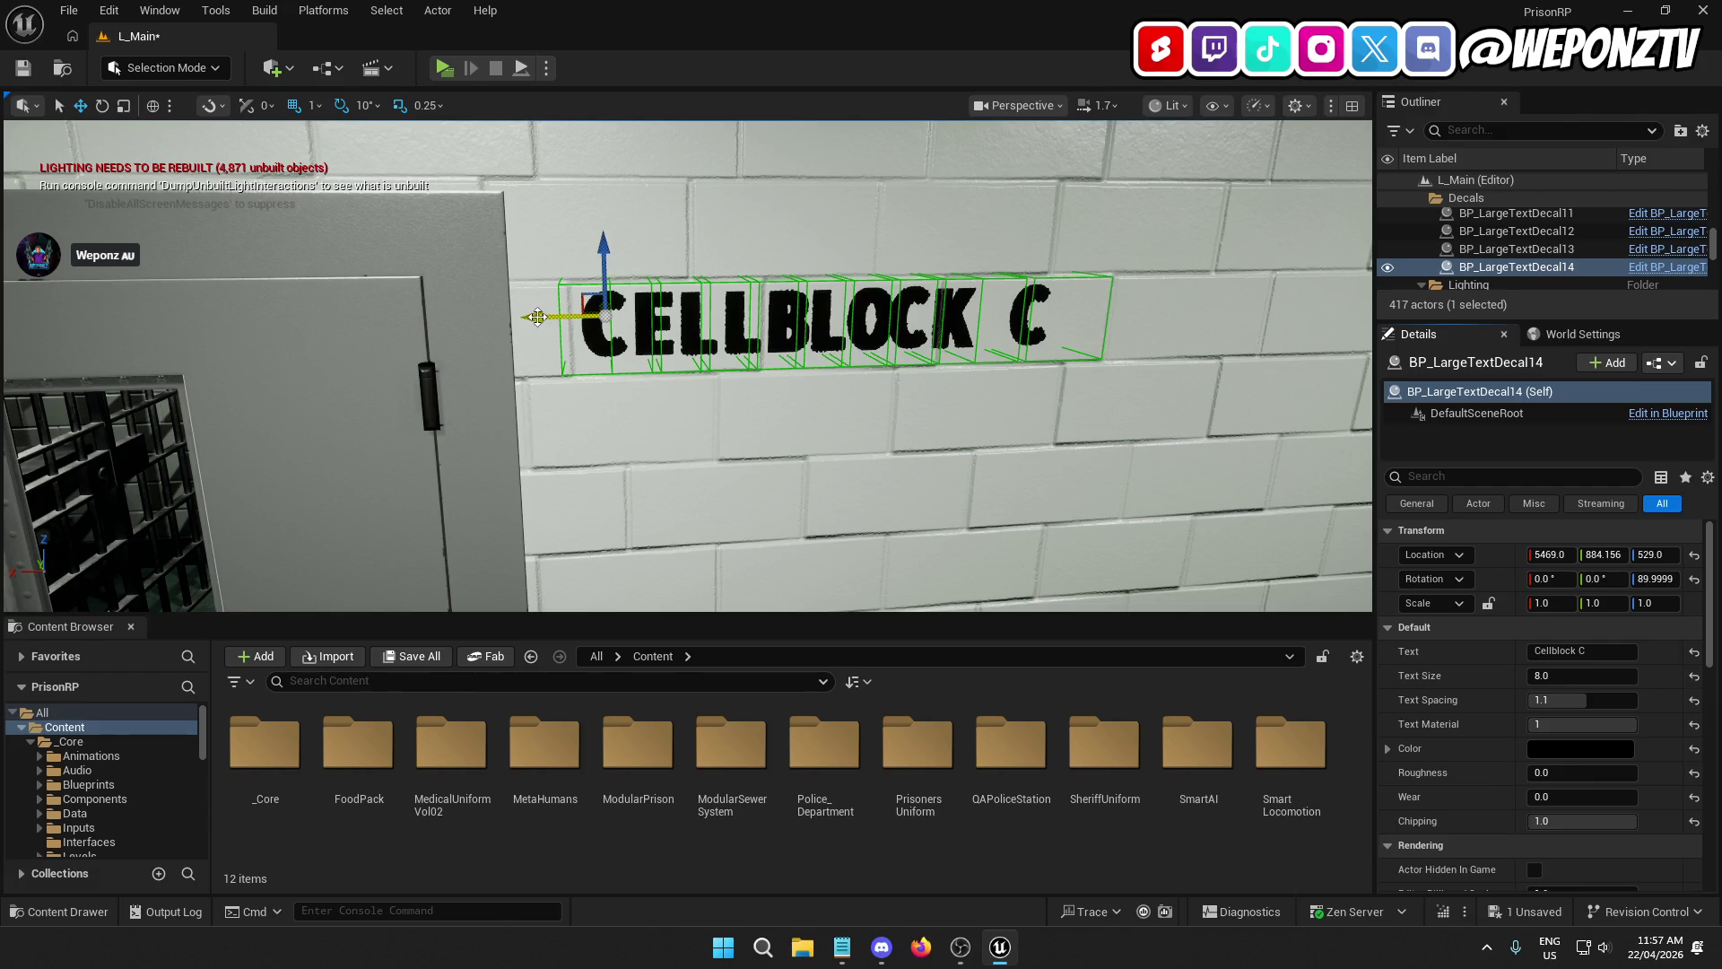
Step: Slide the duplicated Cellblock C sign along X toward the next door
left_click_drag(538, 316, 535, 317)
mouse_move(535, 316)
left_mouse_down()
mouse_move(628, 251)
mouse_move(697, 322)
mouse_move(762, 328)
mouse_move(65, 311)
mouse_move(1032, 282)
mouse_move(227, 269)
left_mouse_up()
left_click_drag(688, 359, 682, 350)
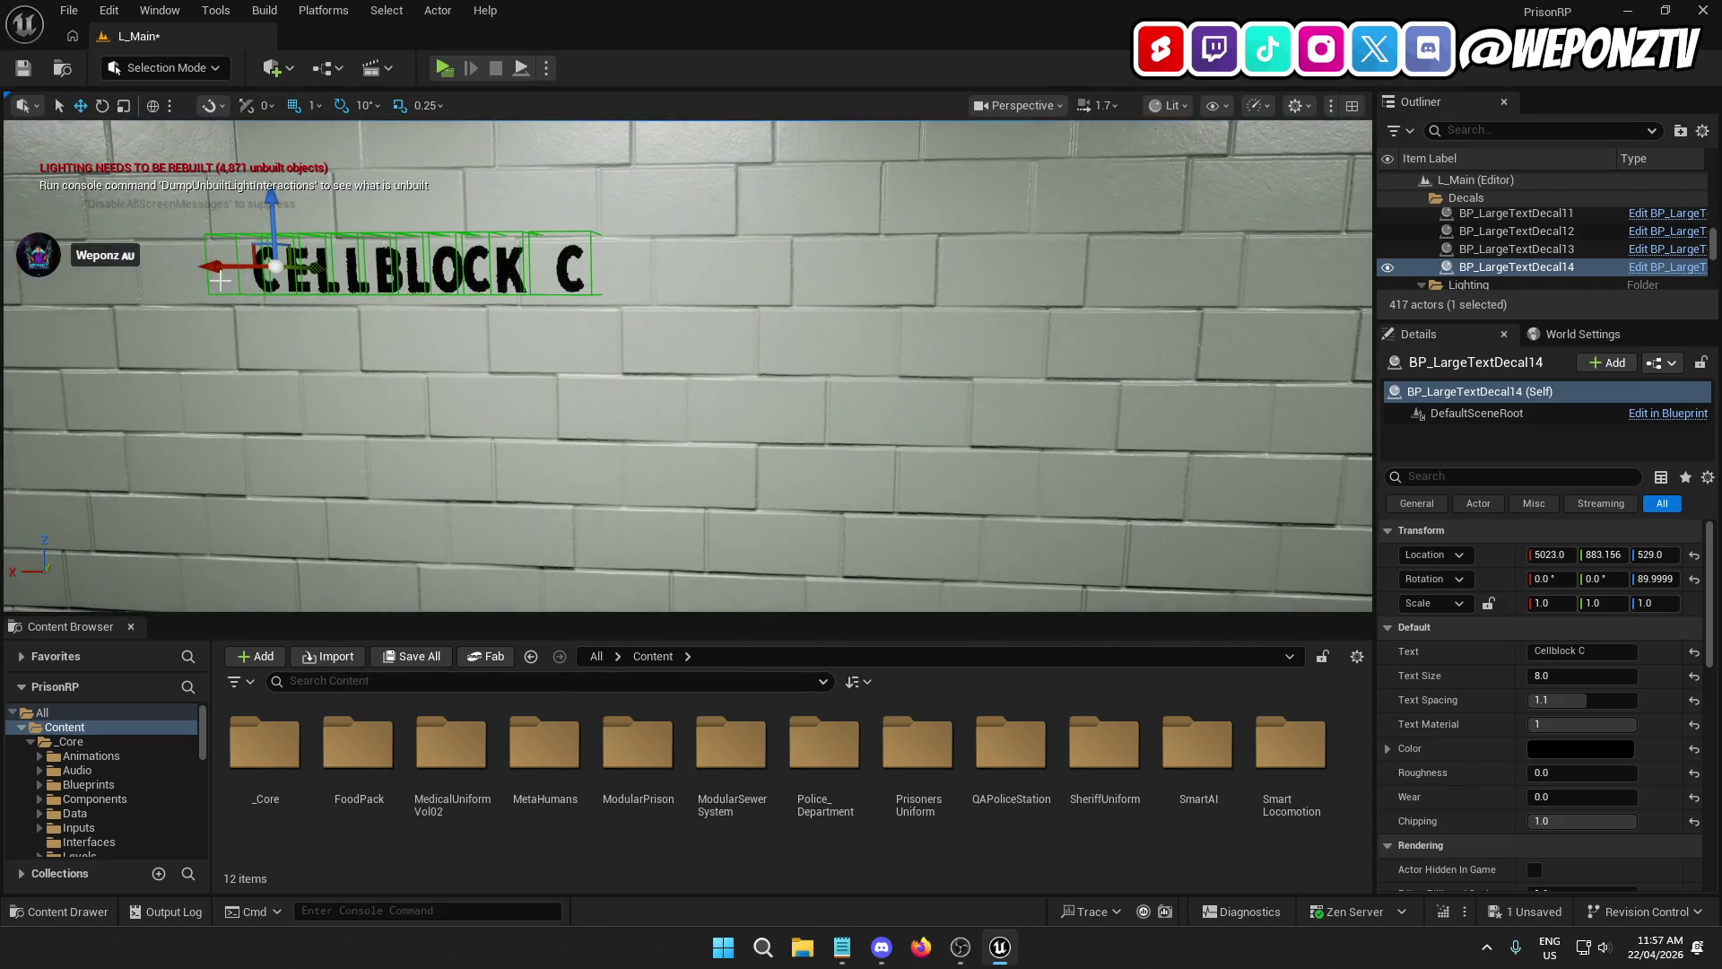
mouse_move(219, 280)
left_mouse_down()
mouse_move(1137, 280)
mouse_move(991, 283)
left_mouse_up()
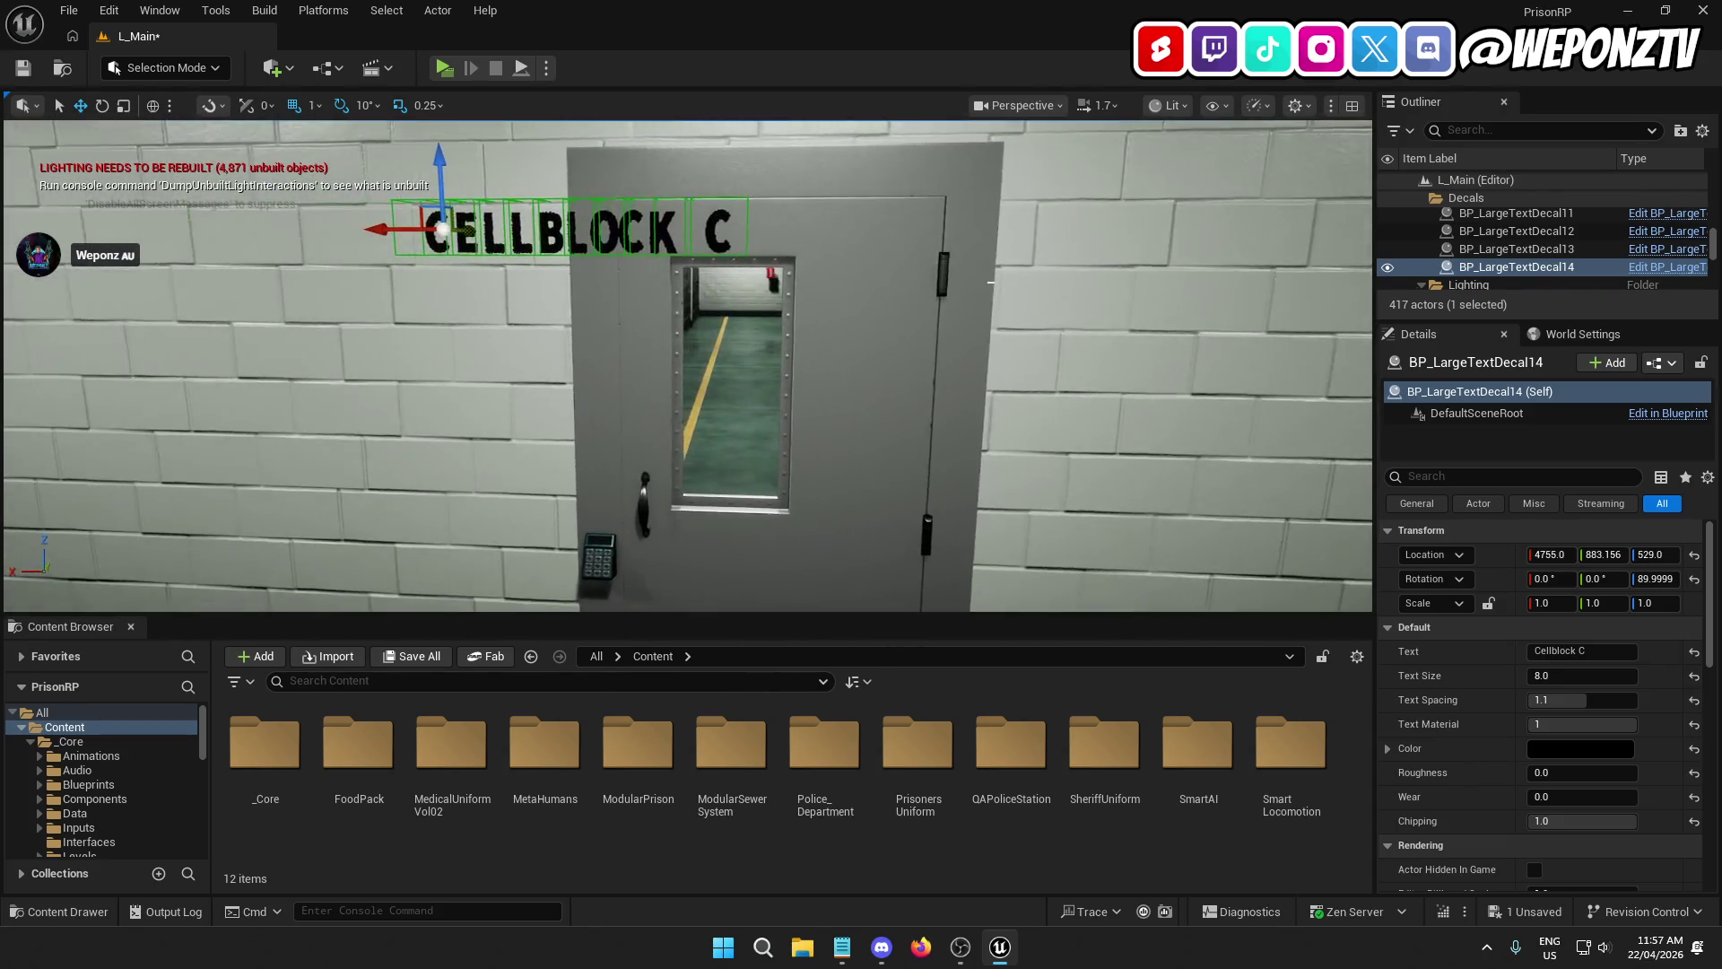
left_click_drag(393, 253, 958, 261)
Step: Place the copy at X 4568 beside the door, make it read Cellblock D, and deselect it
mouse_move(897, 404)
left_mouse_down()
mouse_move(1121, 404)
mouse_move(1005, 430)
left_mouse_up()
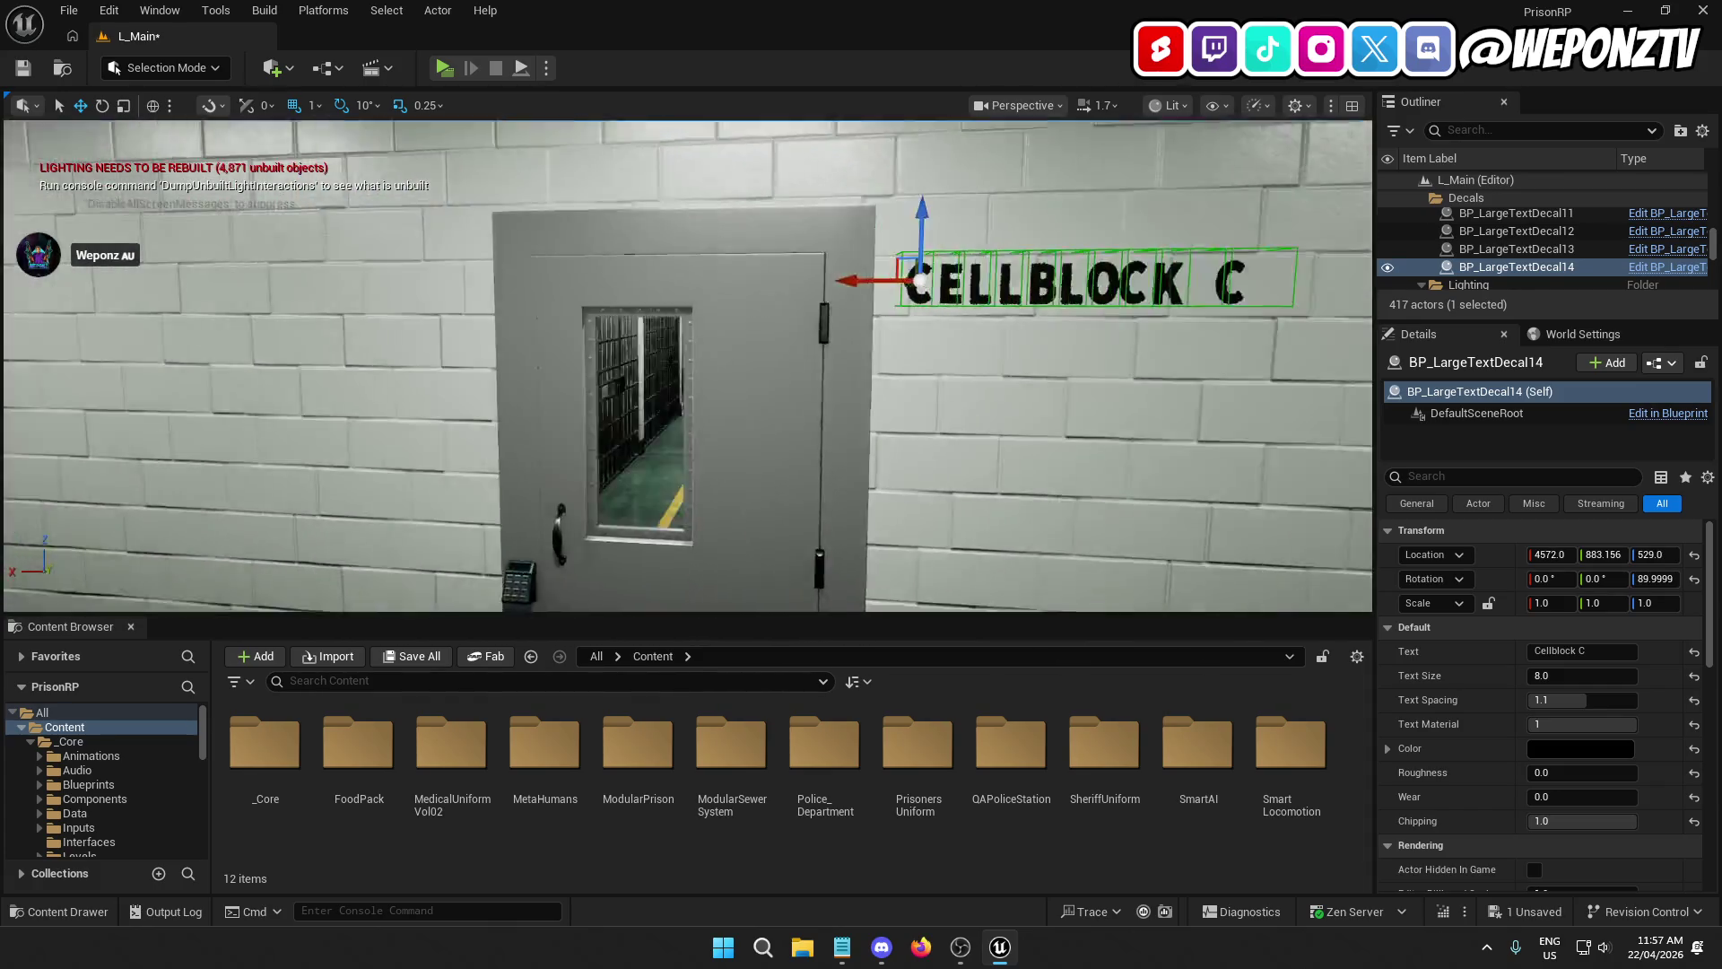
scroll(689, 332, "up", 5)
scroll(689, 332, "down", 3)
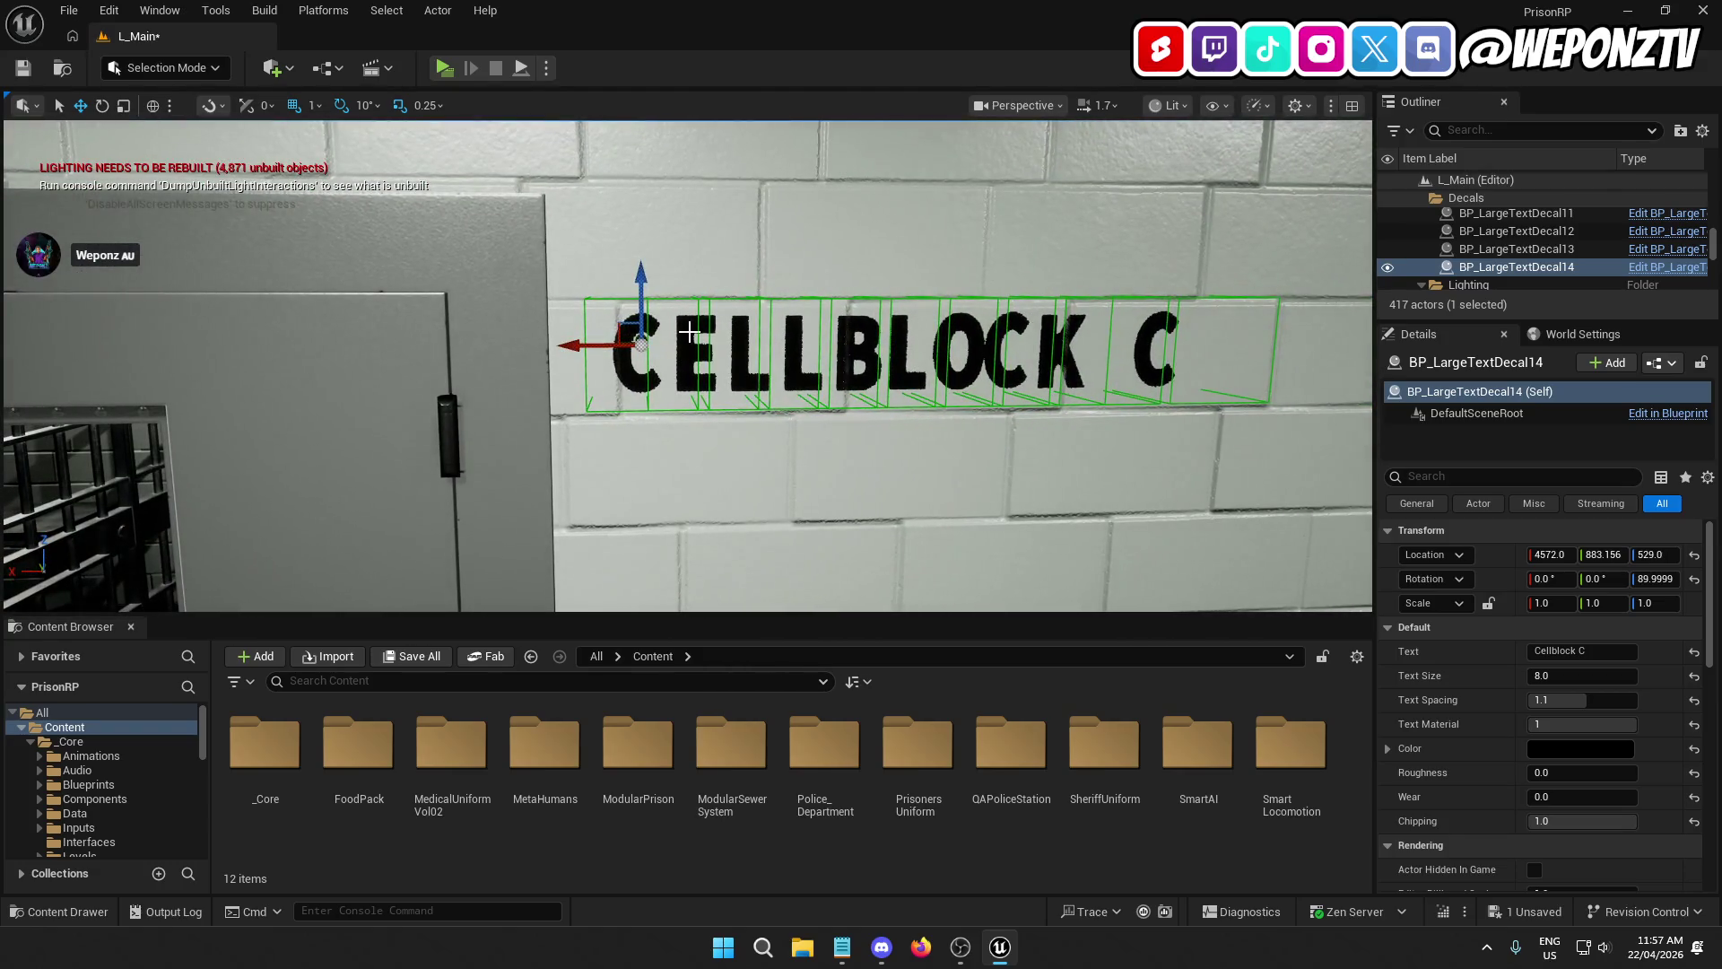
left_click_drag(577, 349, 603, 352)
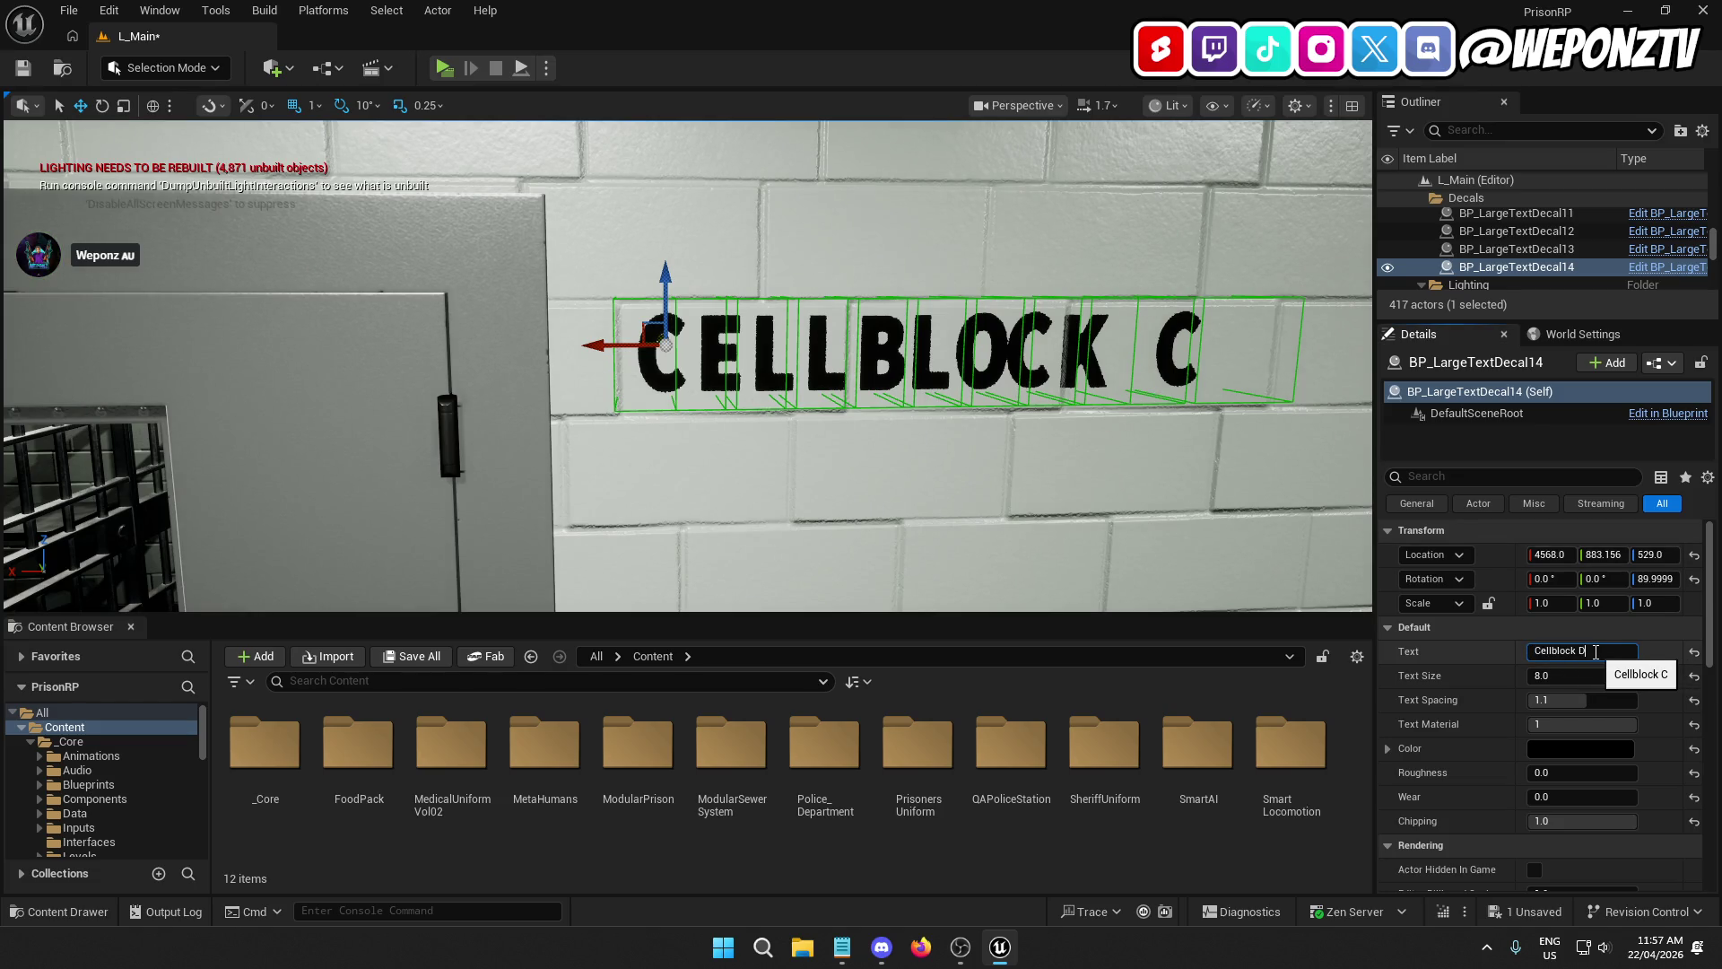
scroll(688, 366, "down", 8)
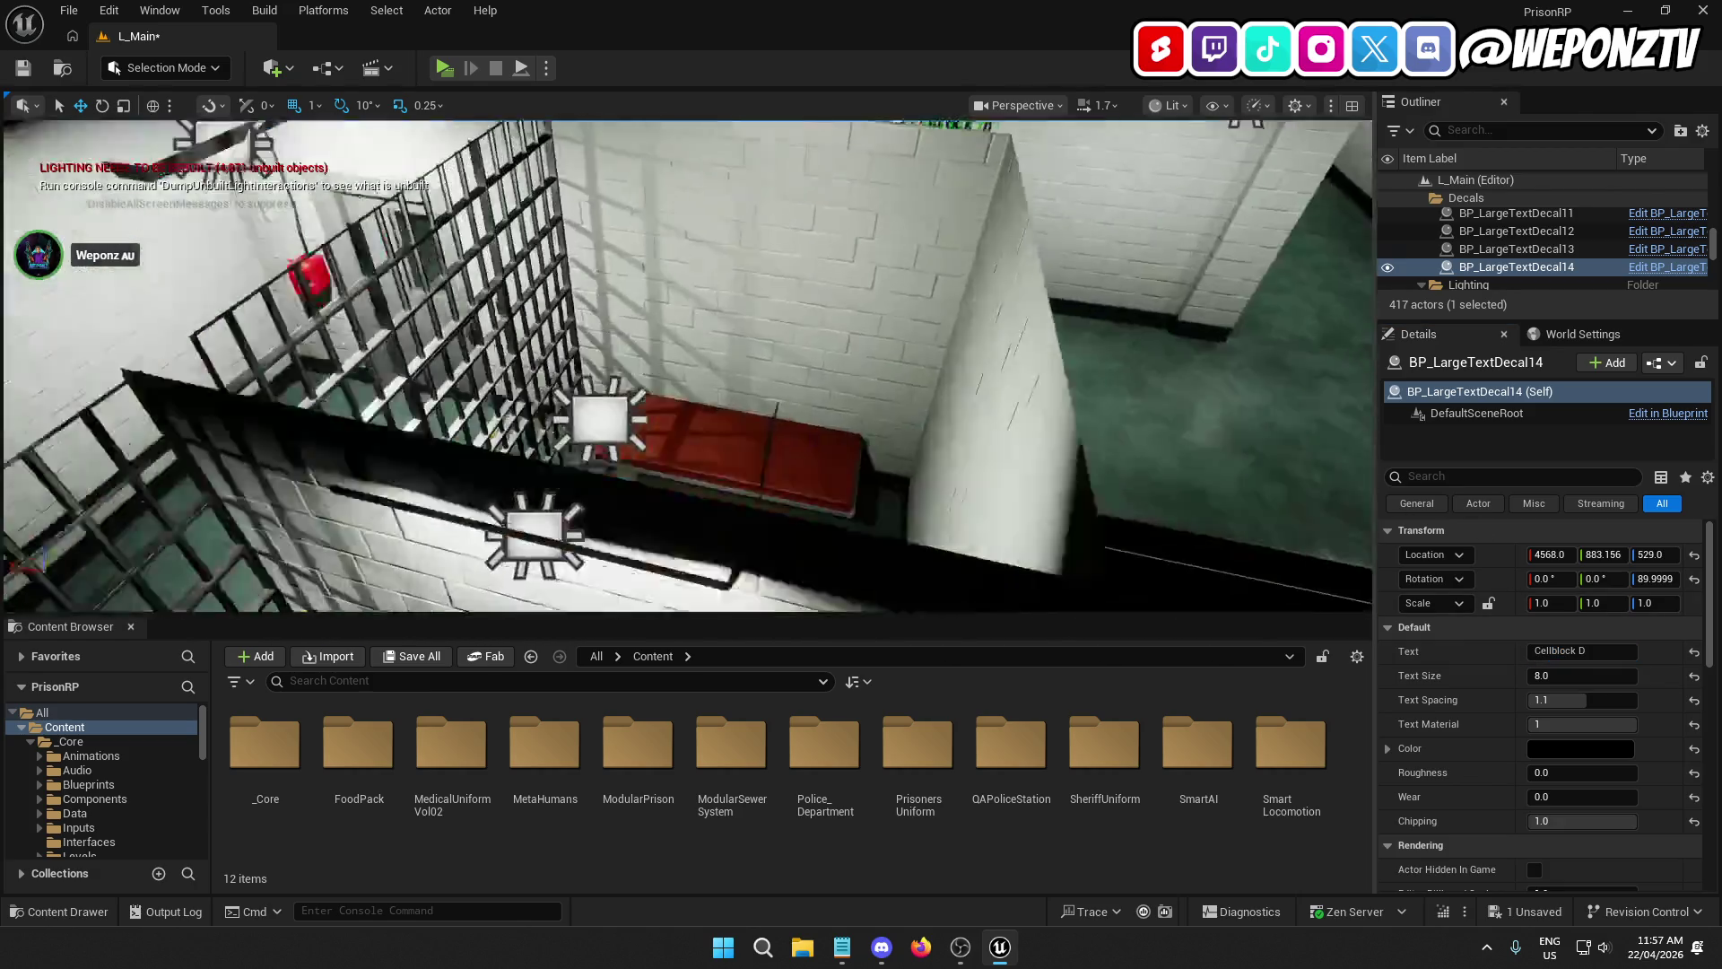
key("Escape")
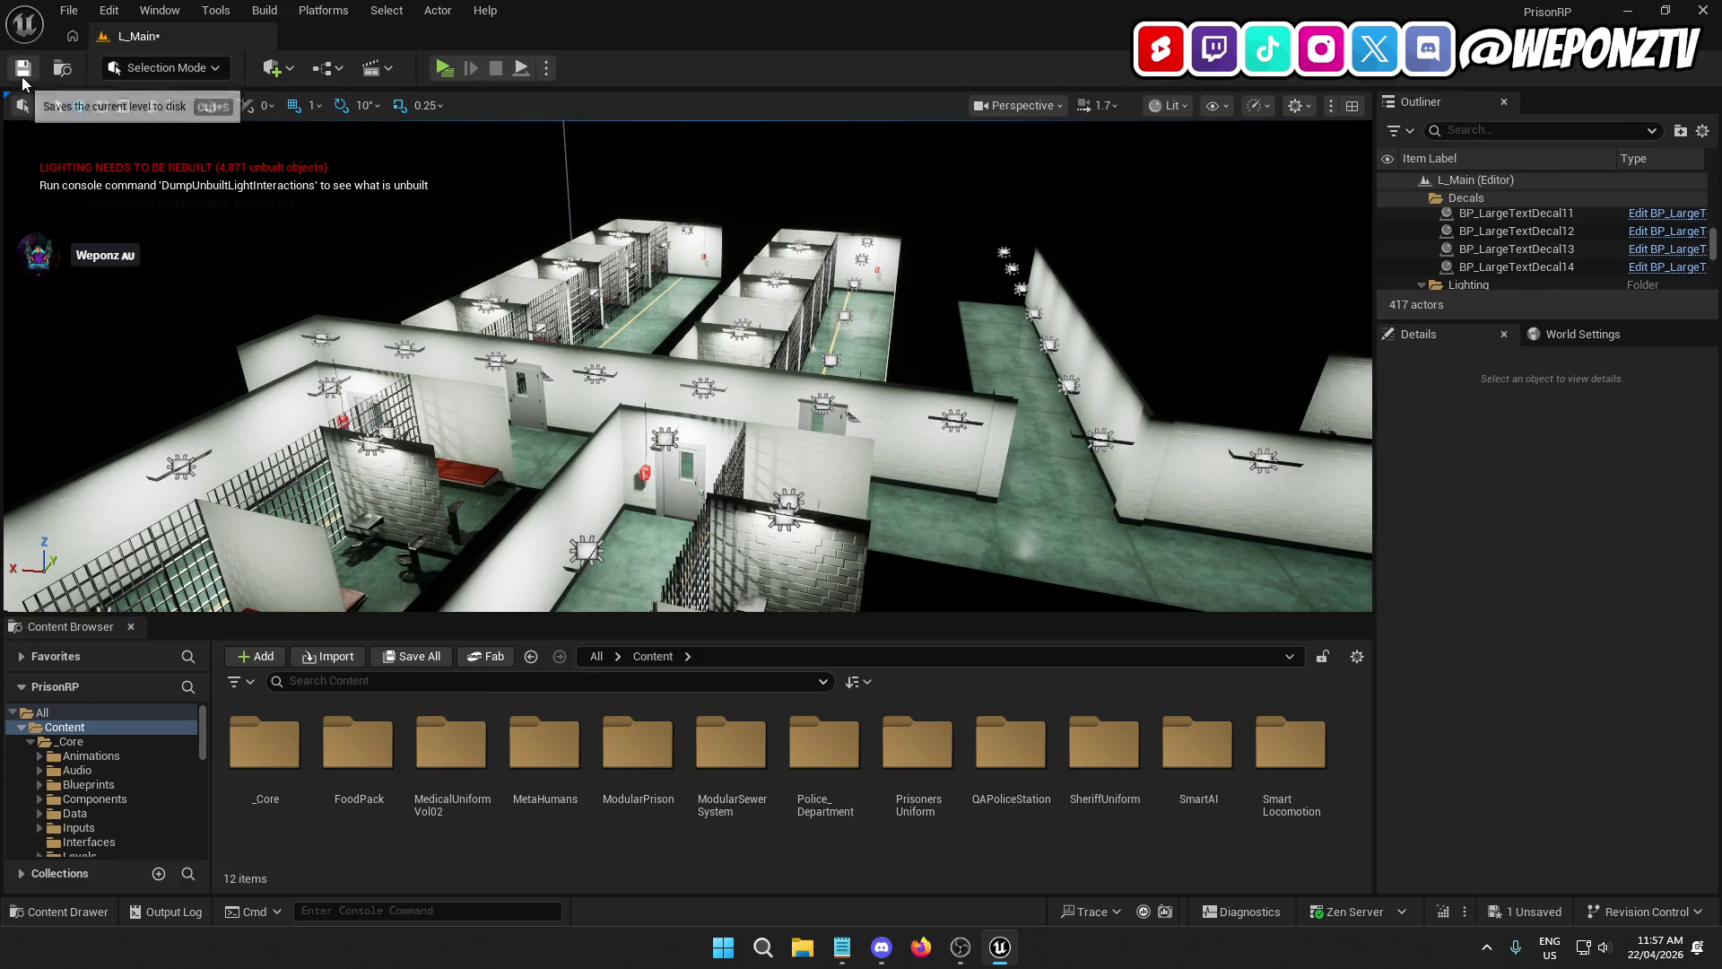
Step: Save the level with the Cellblock A–D signs in place
left_click(23, 69)
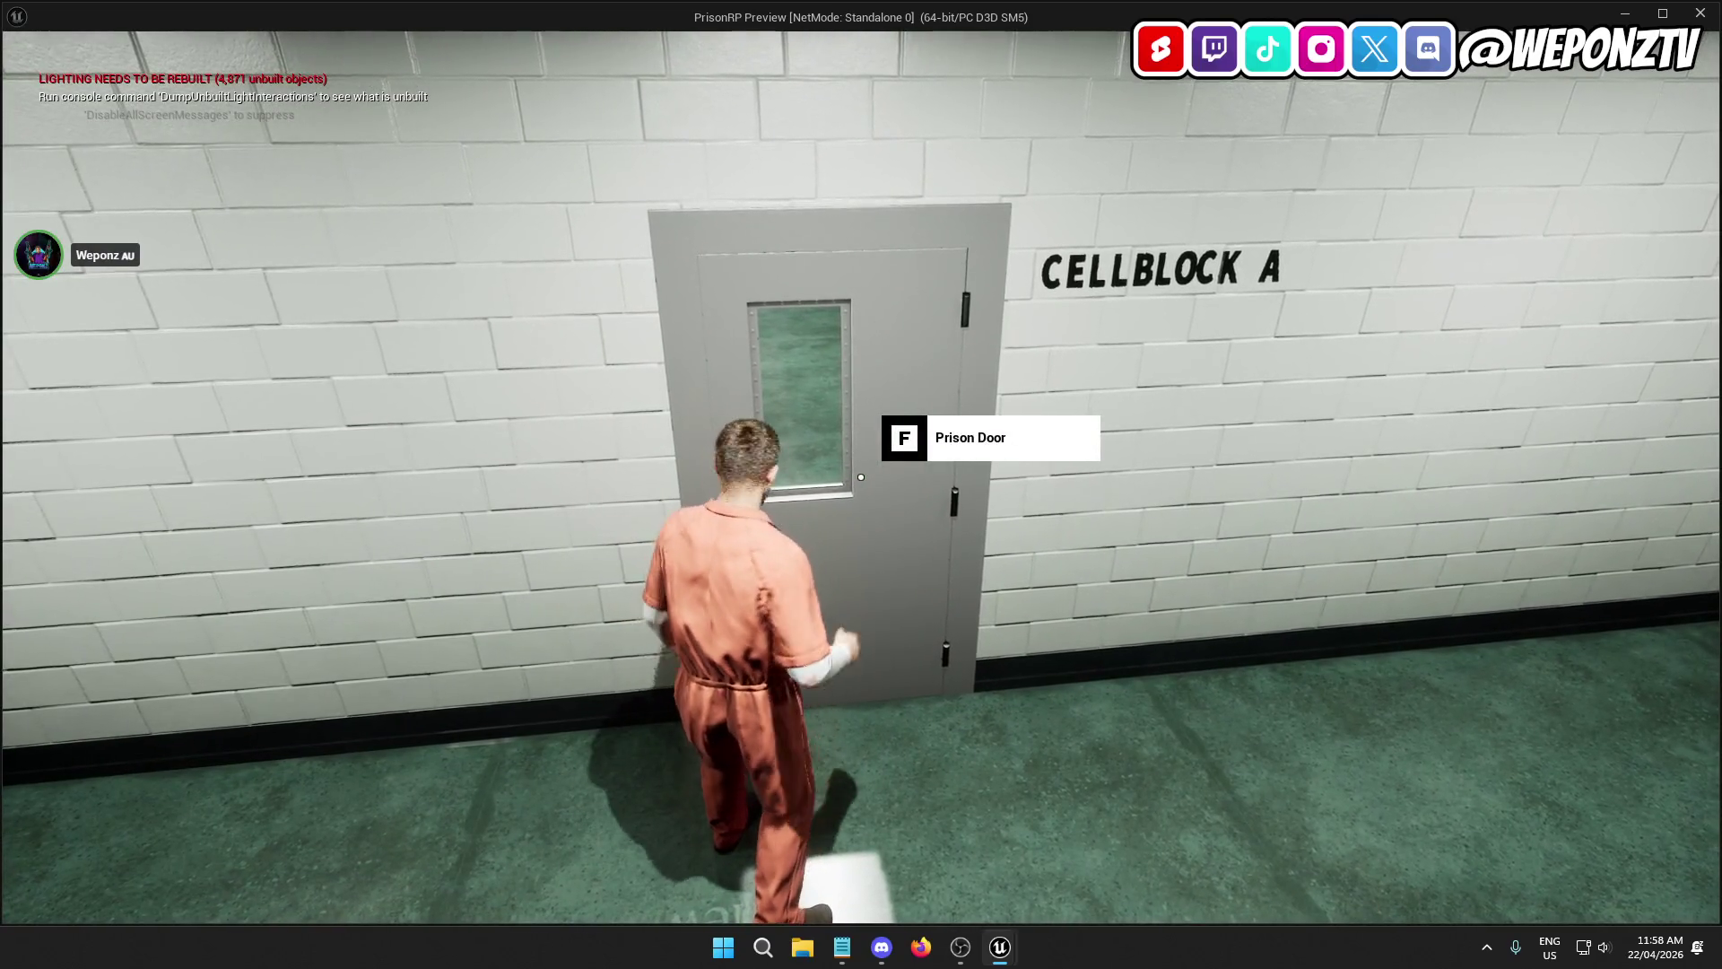
Step: Open and close the prison door, run the prisoner down the corridor, then exit the preview
key("f")
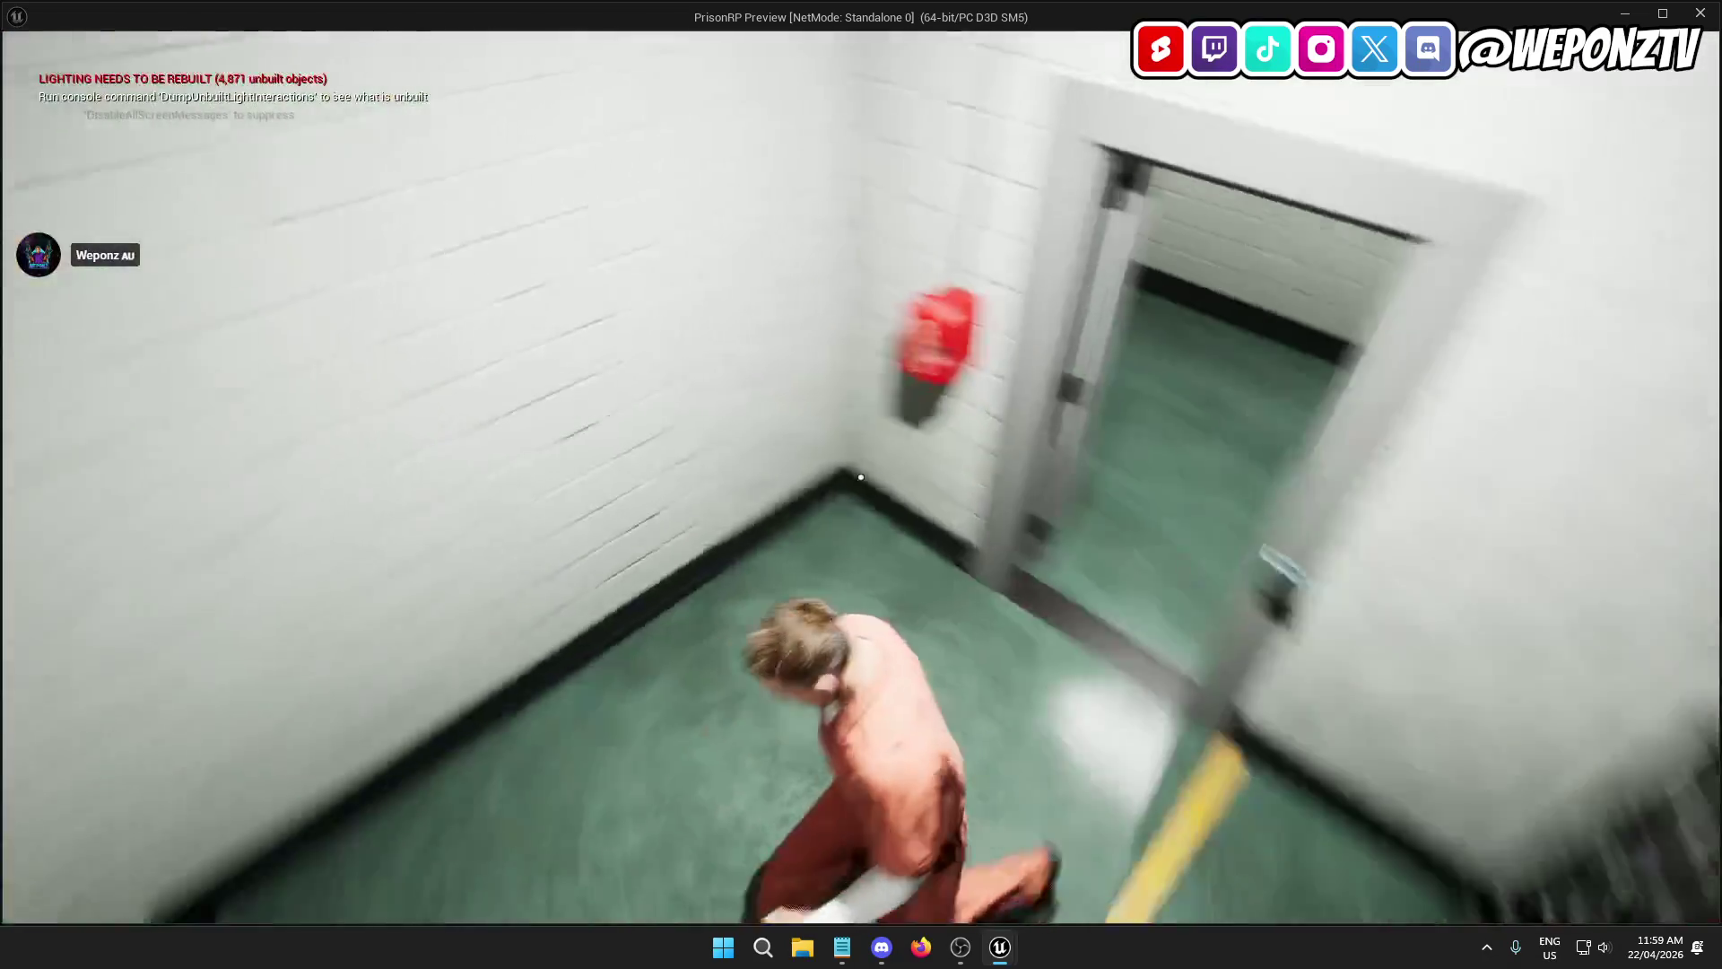
key("f")
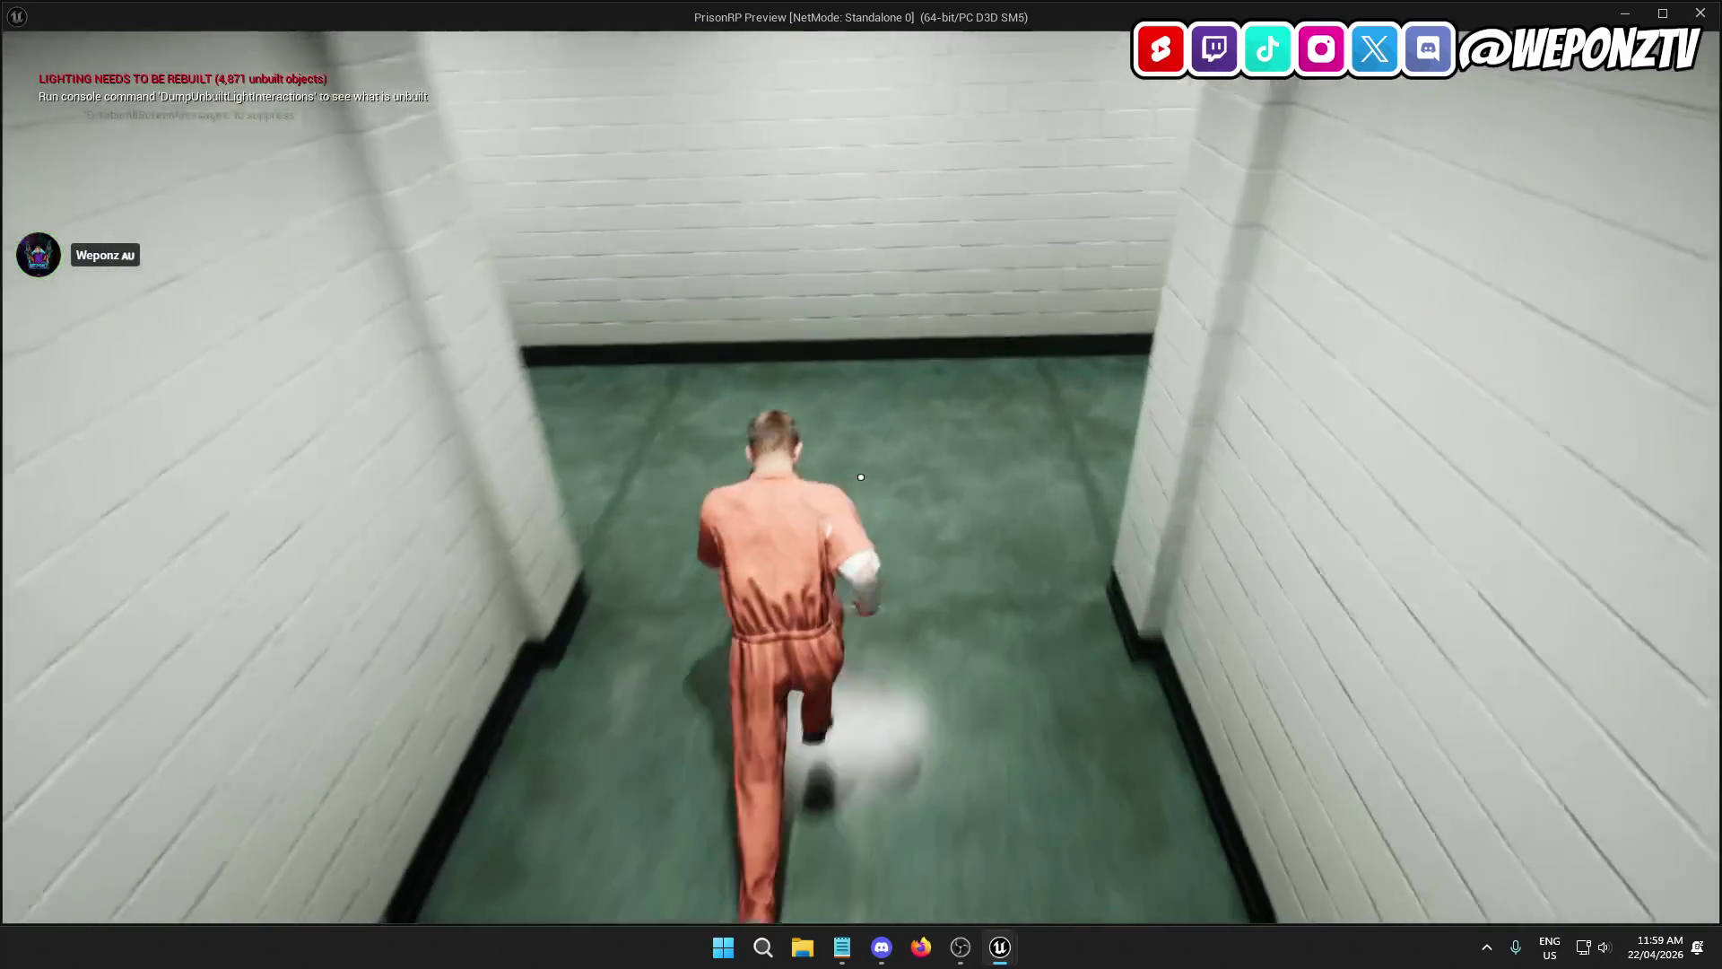
key("w")
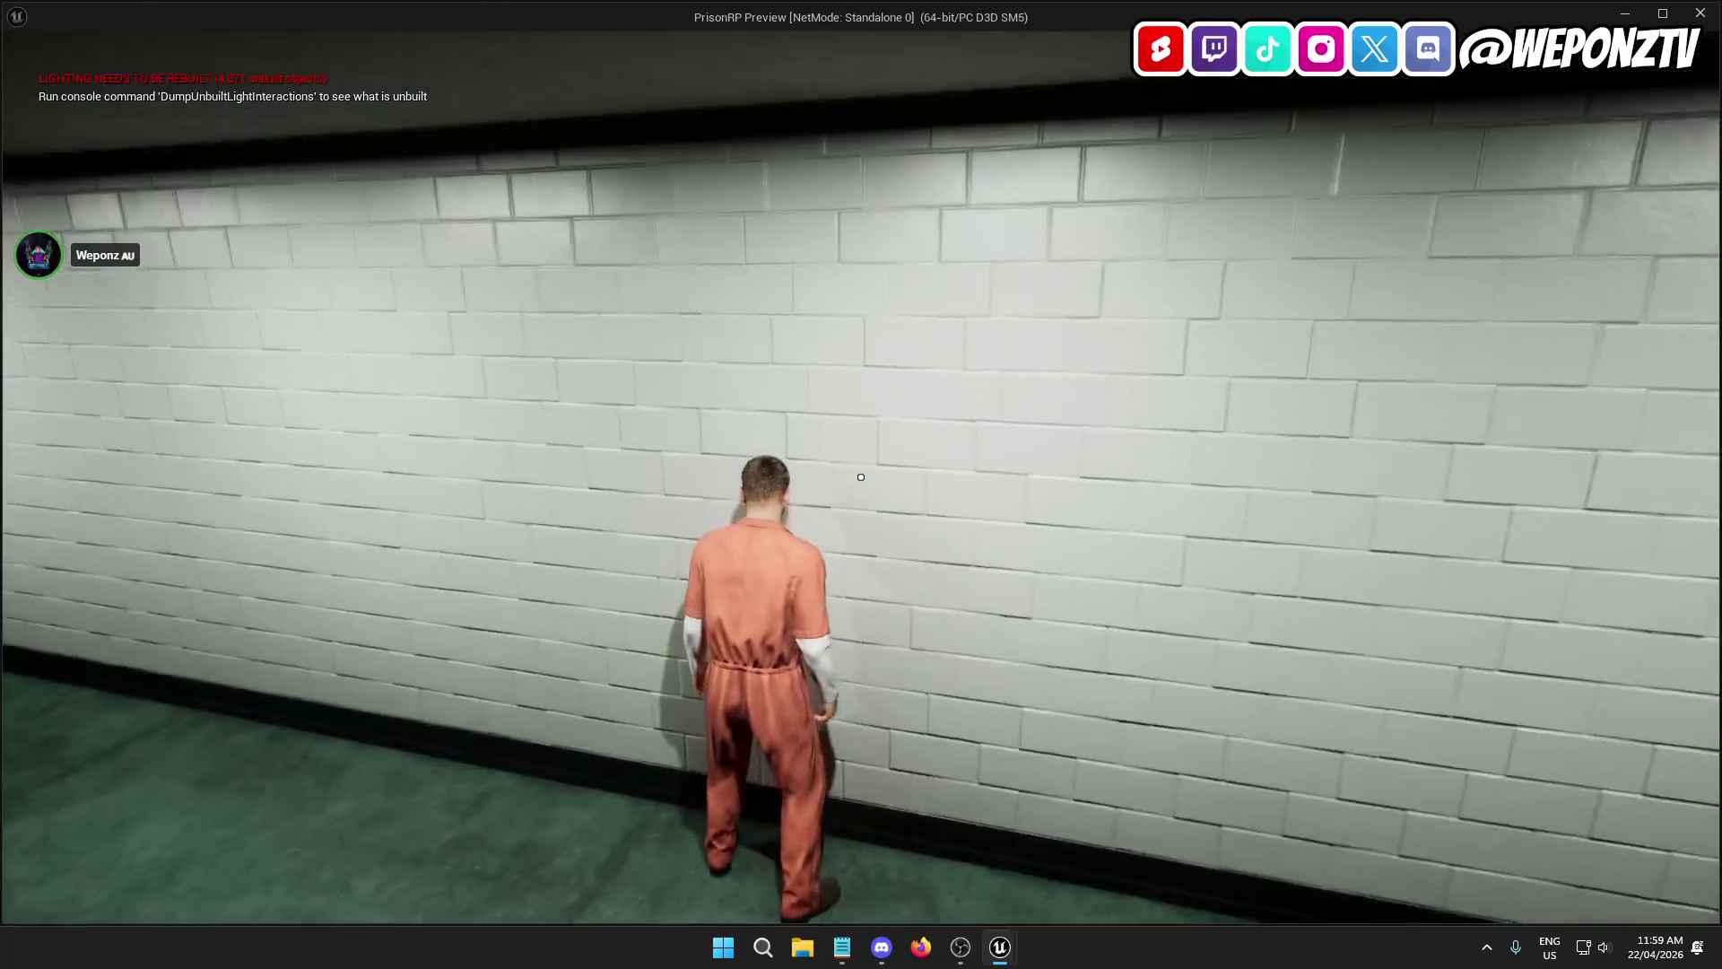
key("w")
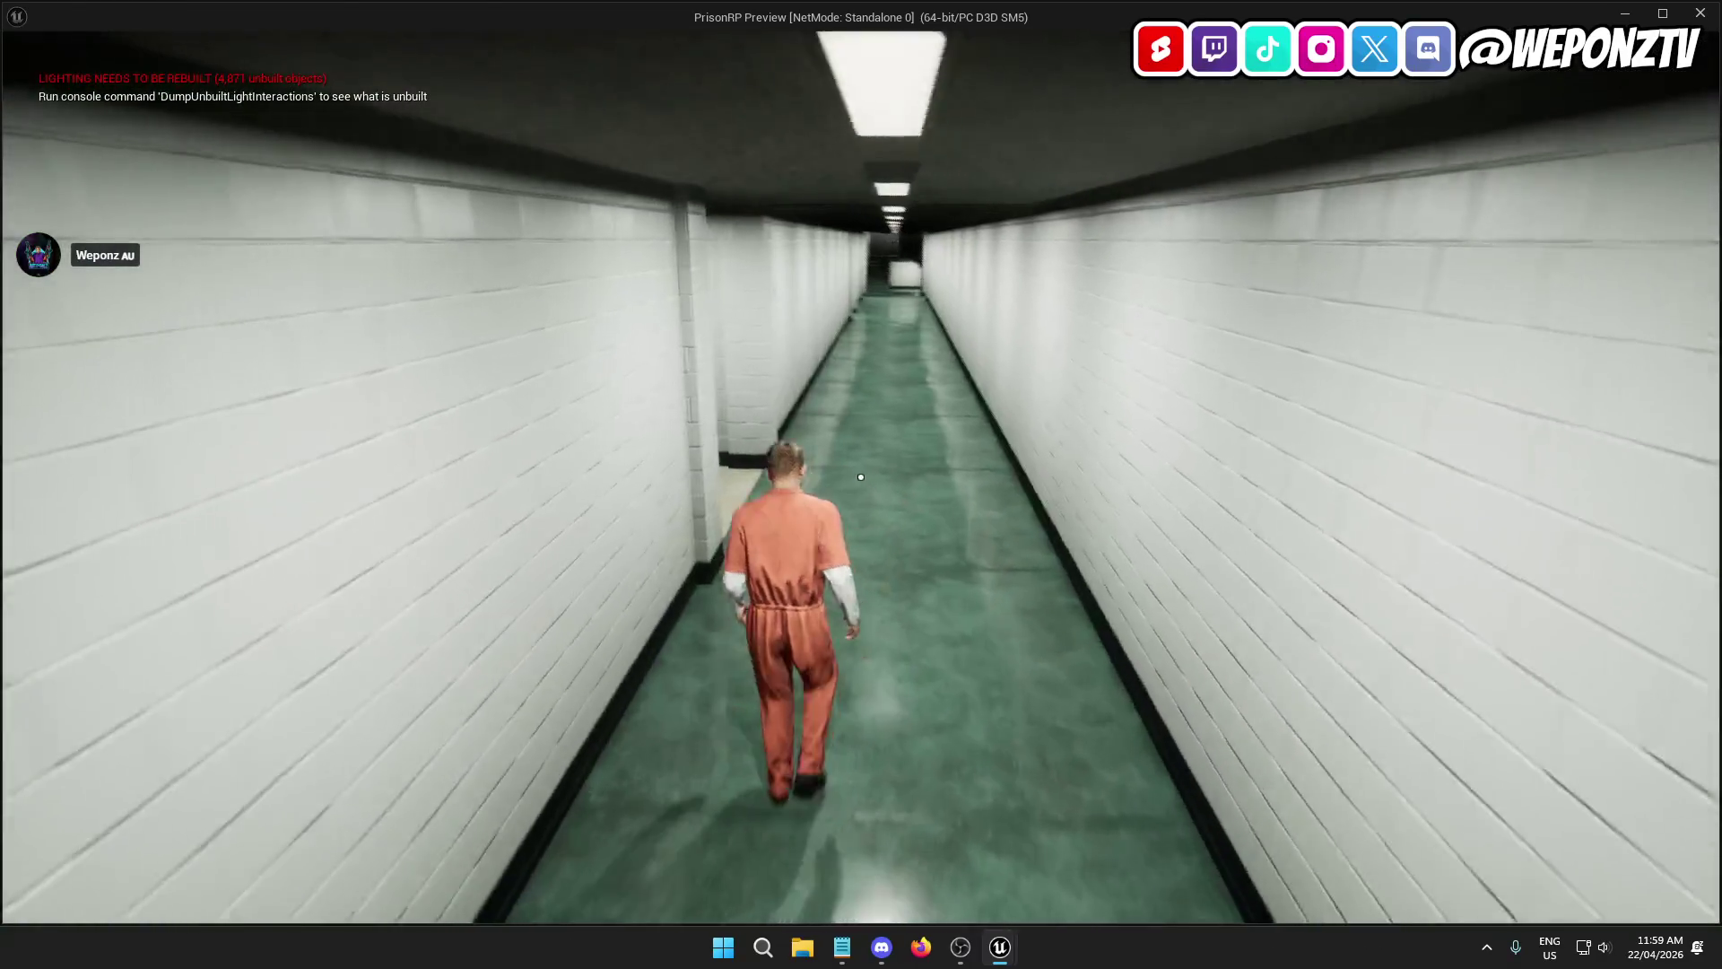
key("w")
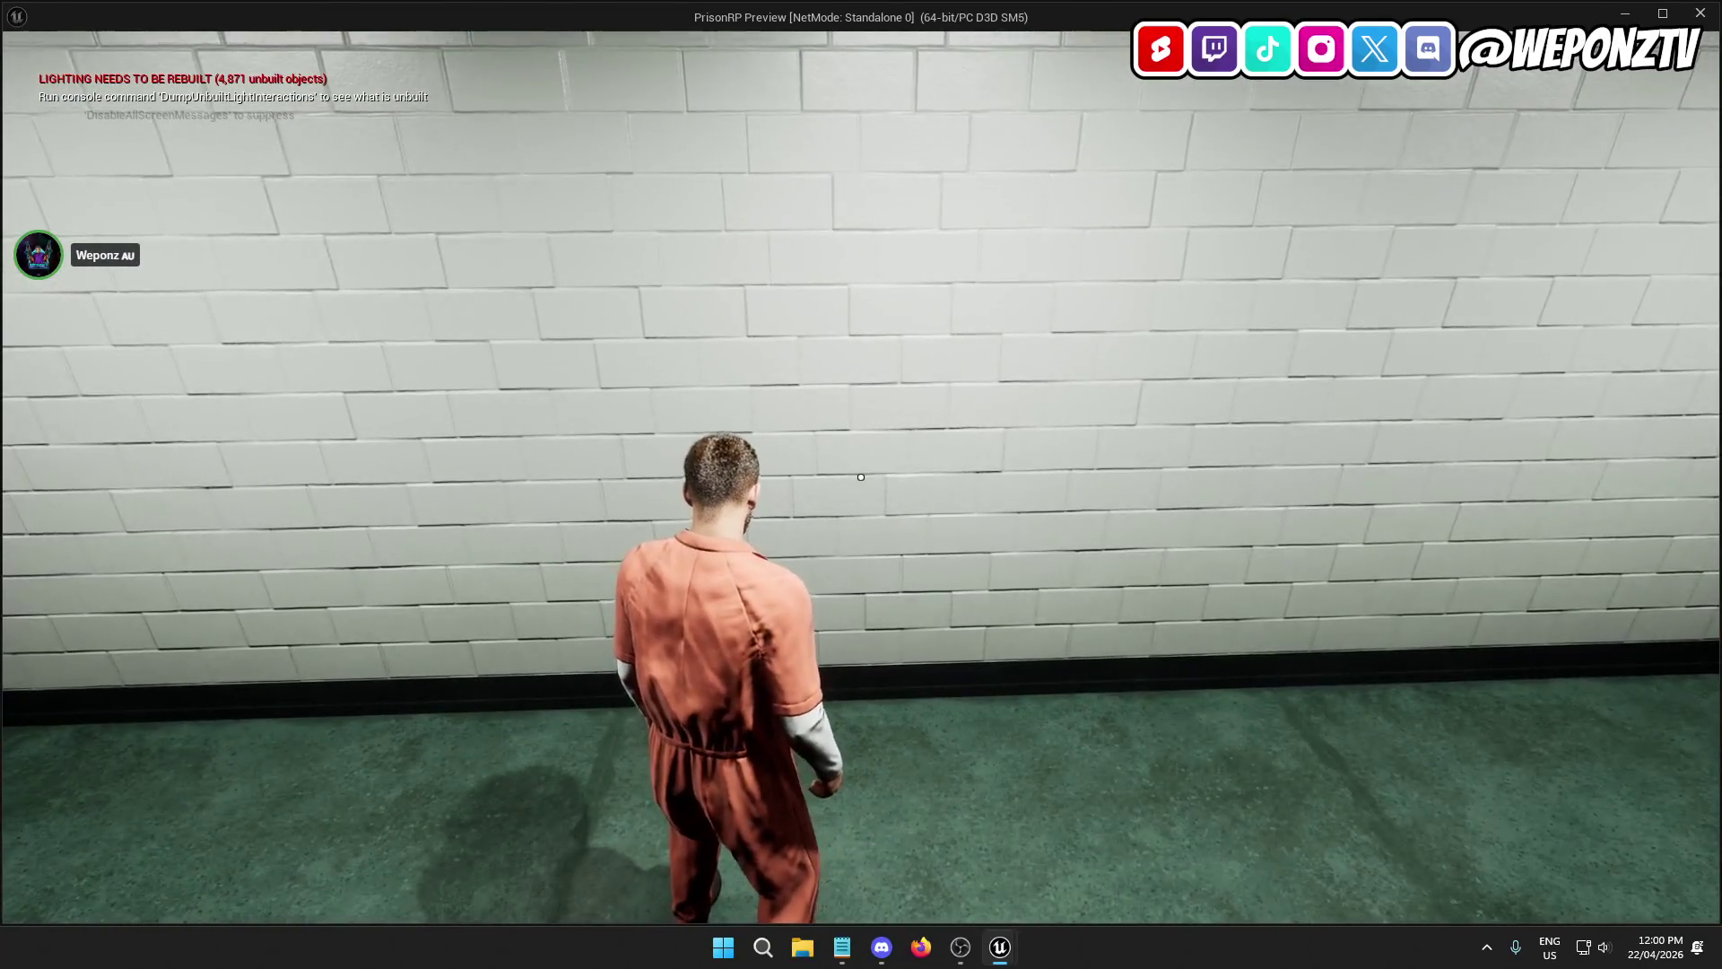
key("Escape")
mouse_move(858, 466)
left_mouse_down()
mouse_move(897, 430)
mouse_move(897, 403)
mouse_move(858, 519)
mouse_move(888, 463)
mouse_move(875, 468)
mouse_move(897, 464)
left_mouse_up()
Step: Fly from the corridor overview to Cell 06's wall and select the '2' decal BP_LargeTextDecal7
left_click(574, 302)
scroll(574, 302, "down", 3)
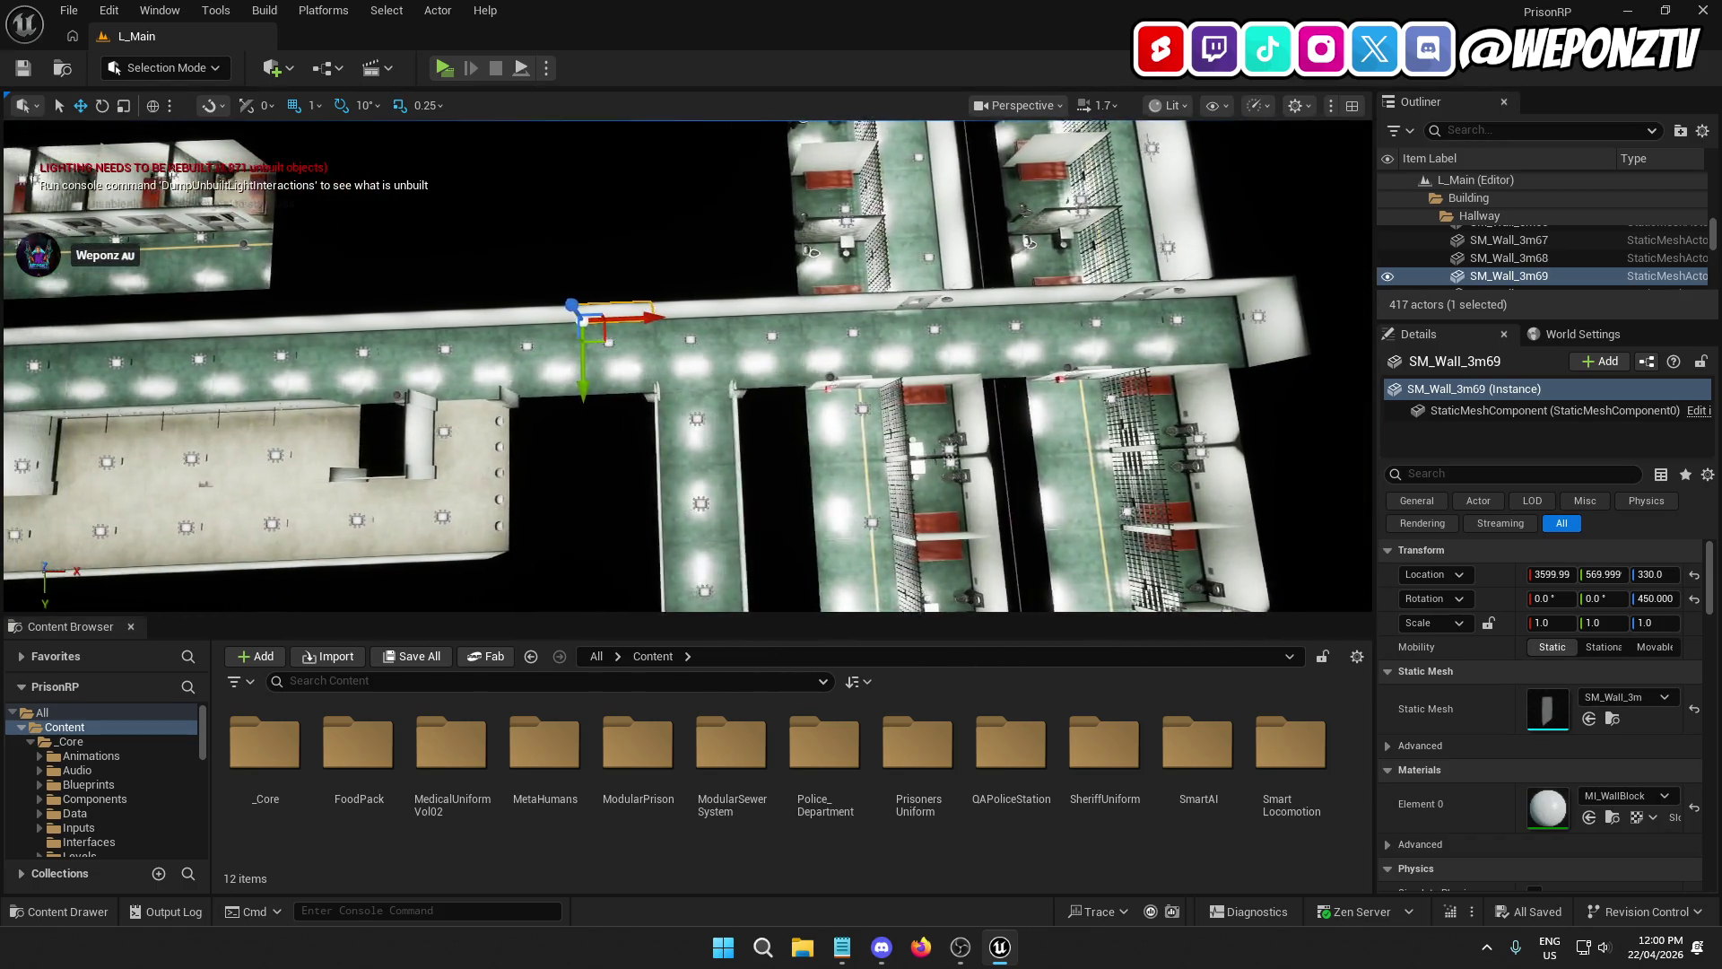
left_click_drag(765, 250, 766, 215)
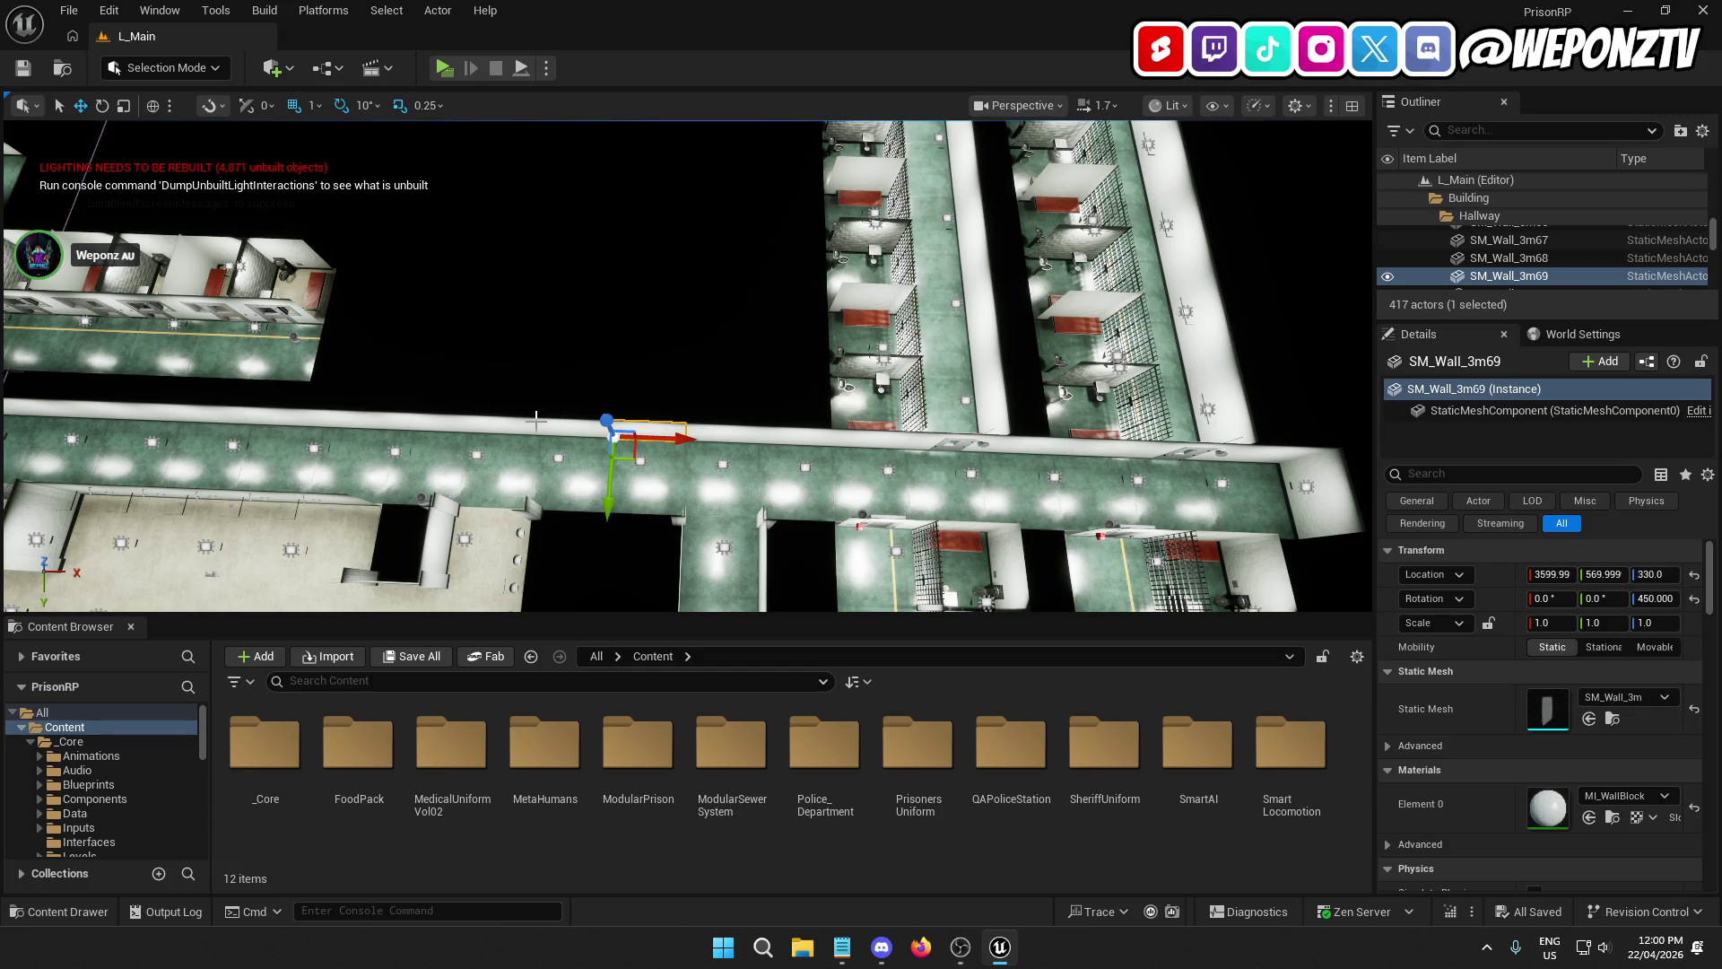
left_click_drag(627, 292, 627, 228)
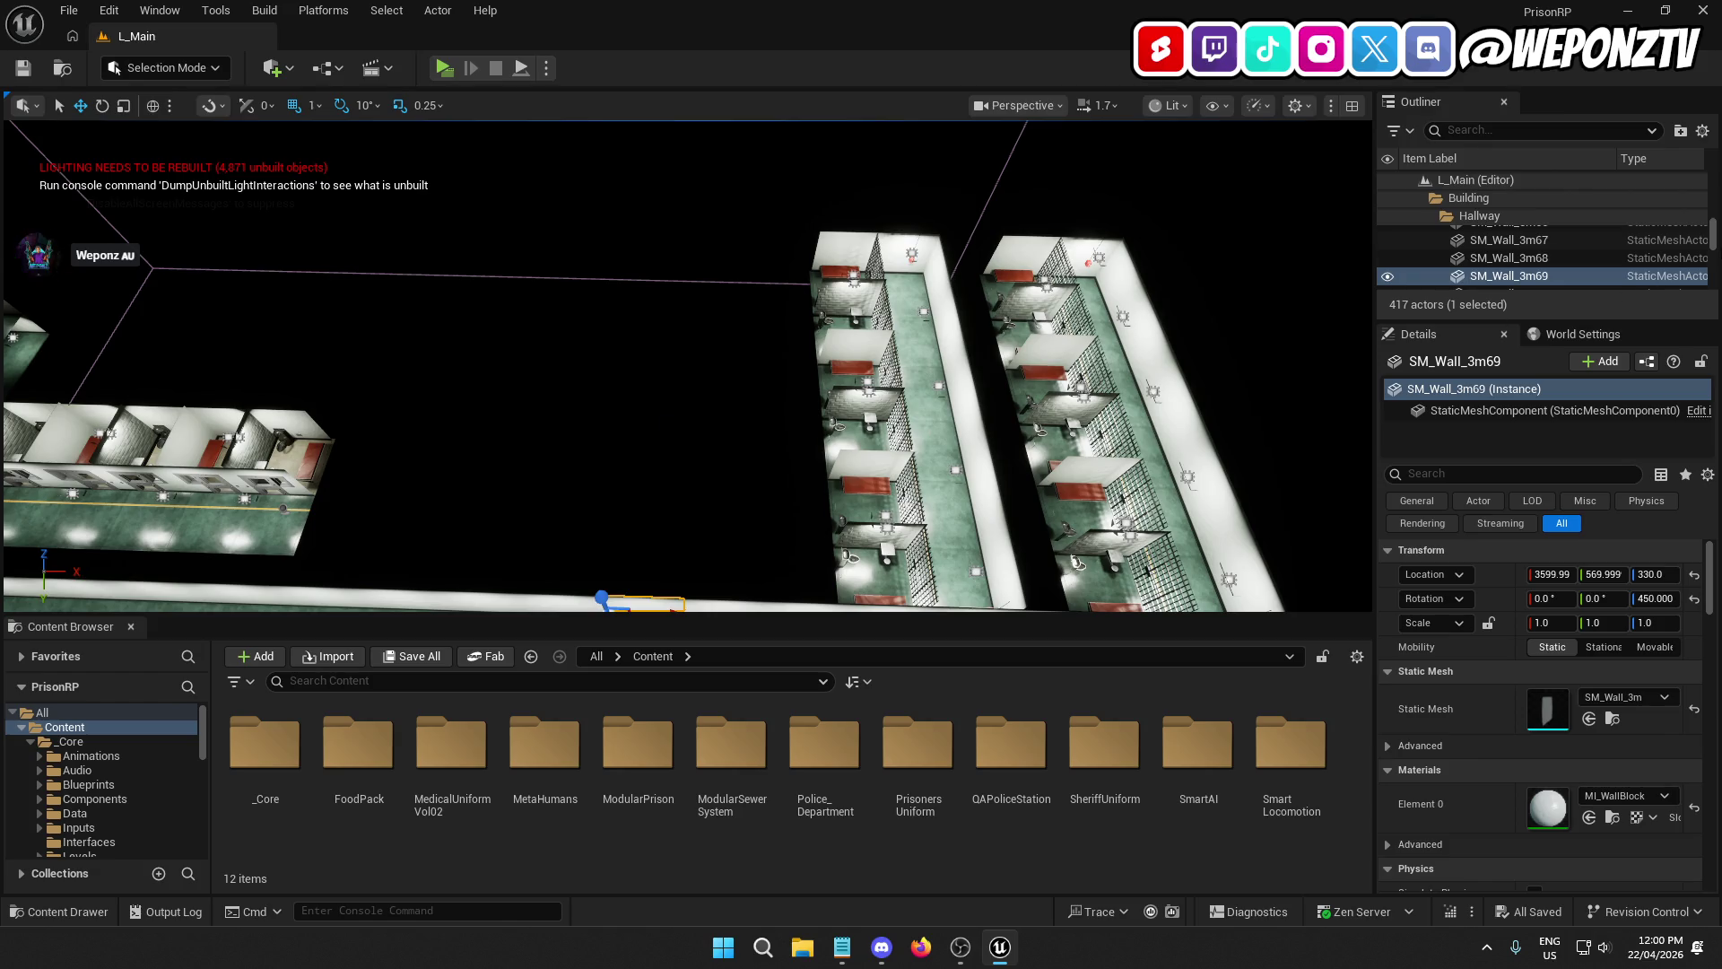
left_click_drag(1714, 235, 1714, 273)
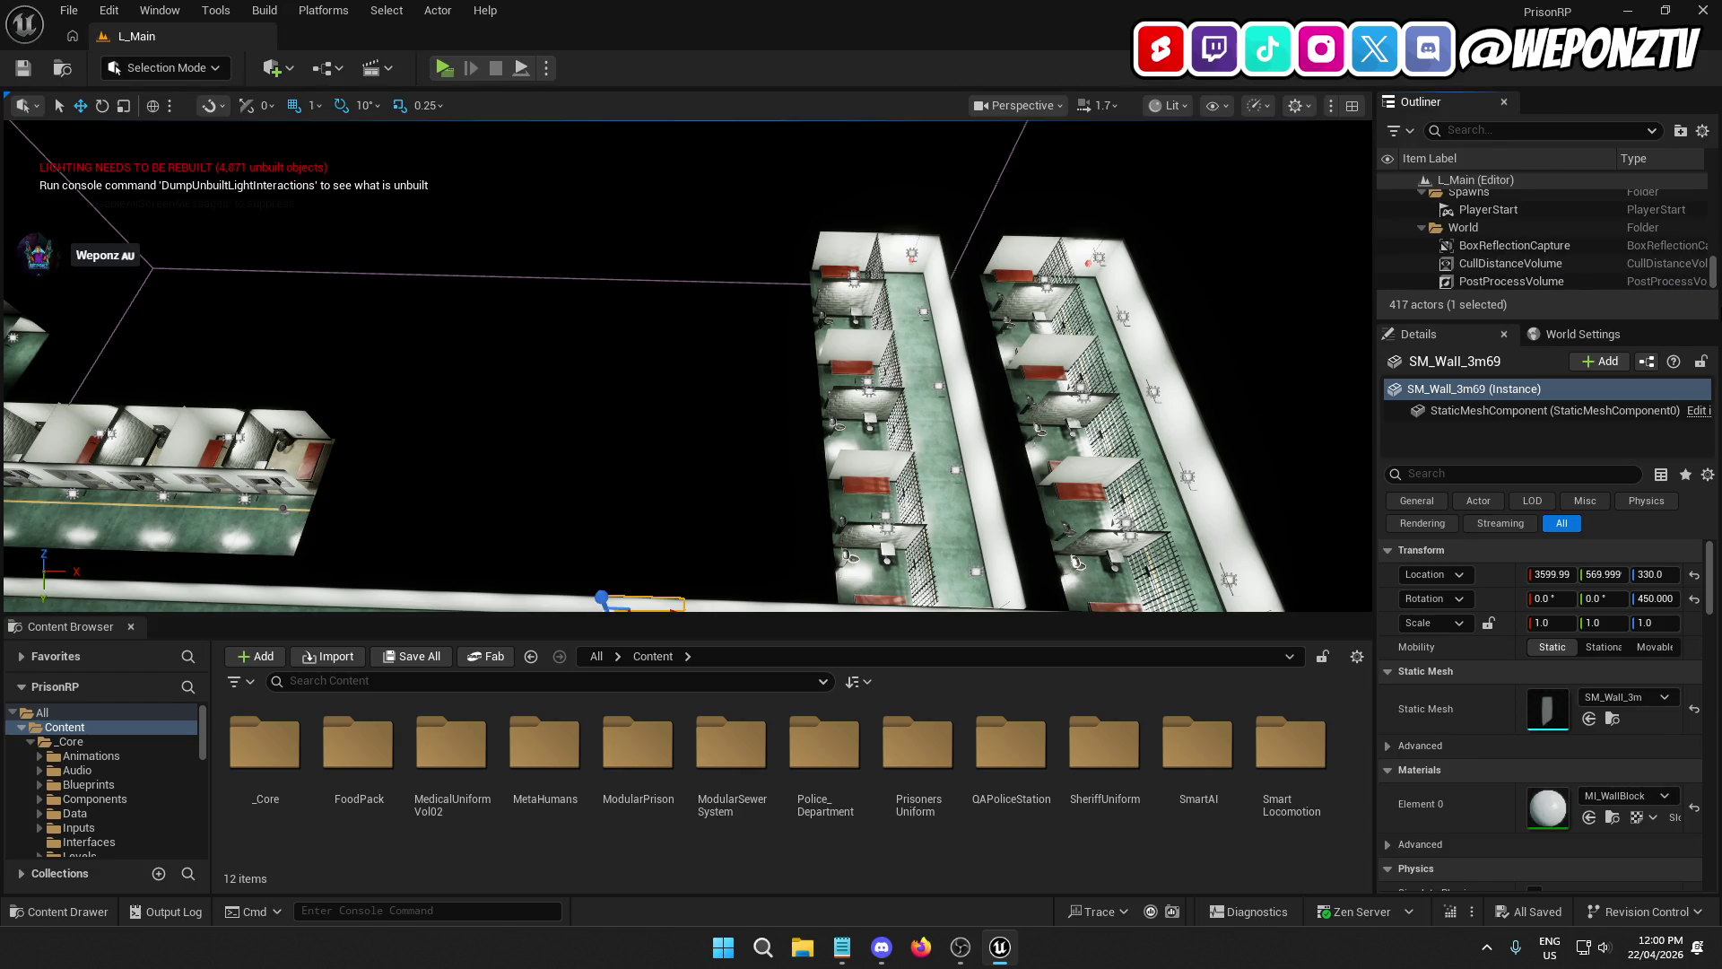
left_click_drag(470, 496, 470, 495)
left_click_drag(704, 348, 704, 348)
left_click(704, 348)
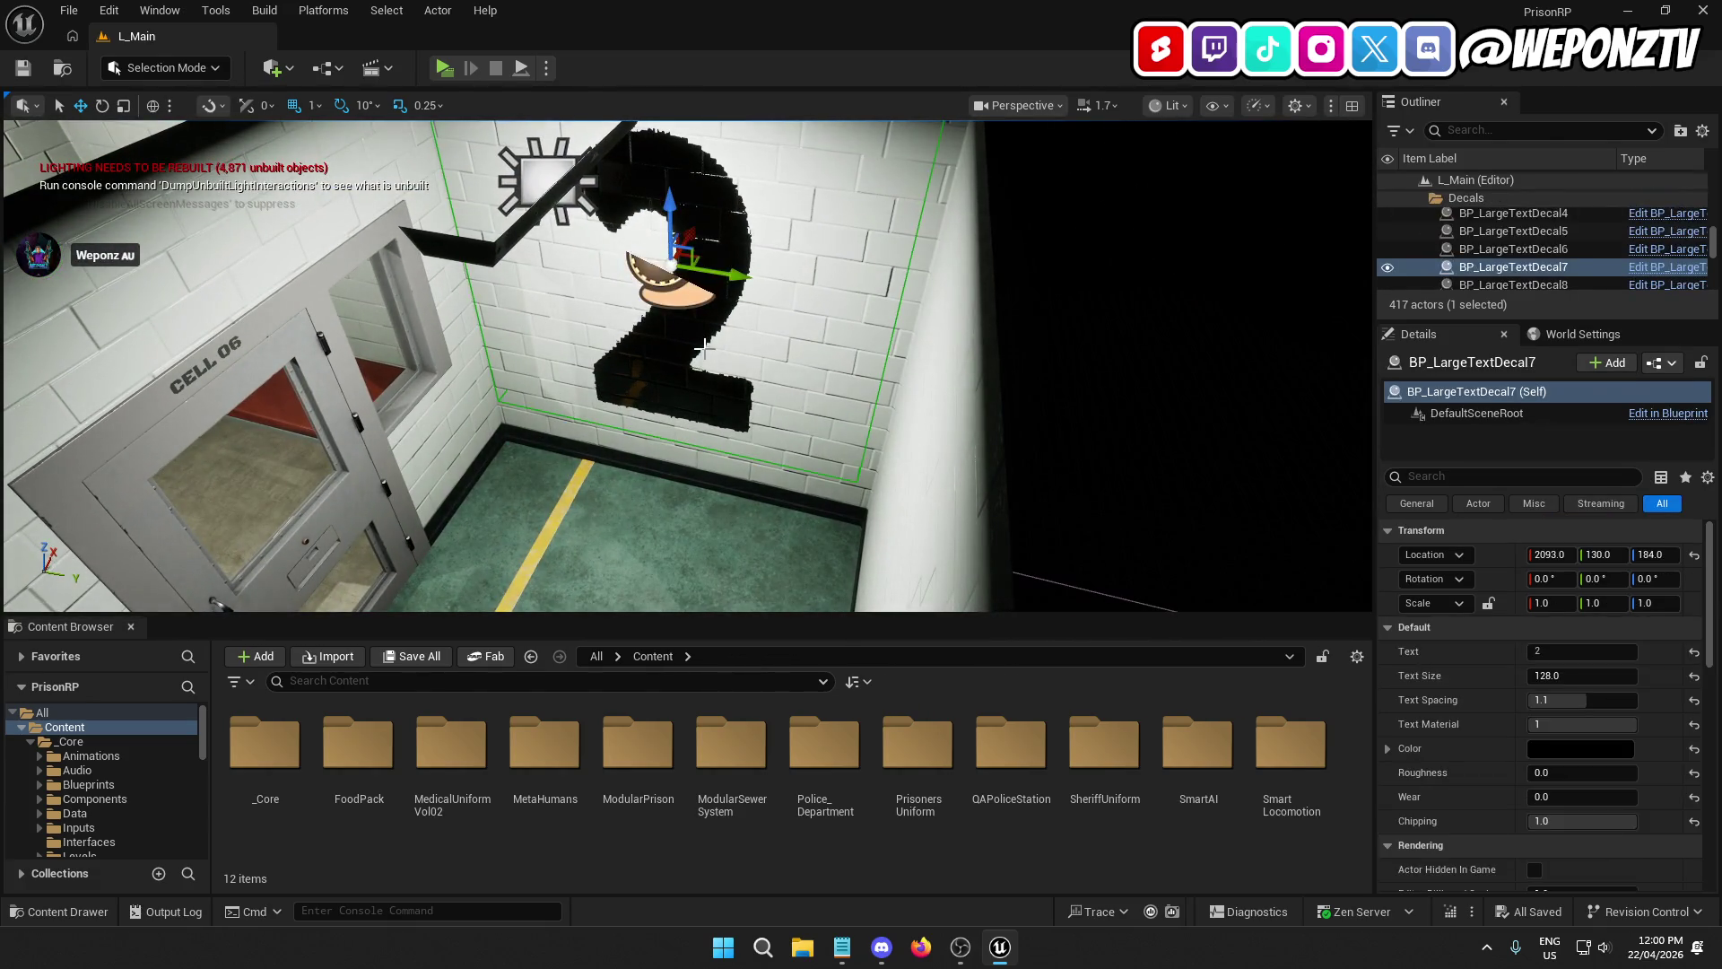
Step: Duplicate the '2' decal, raise it, and move the copy along X to 4855
key("ctrl+d")
scroll(749, 346, "down", 10)
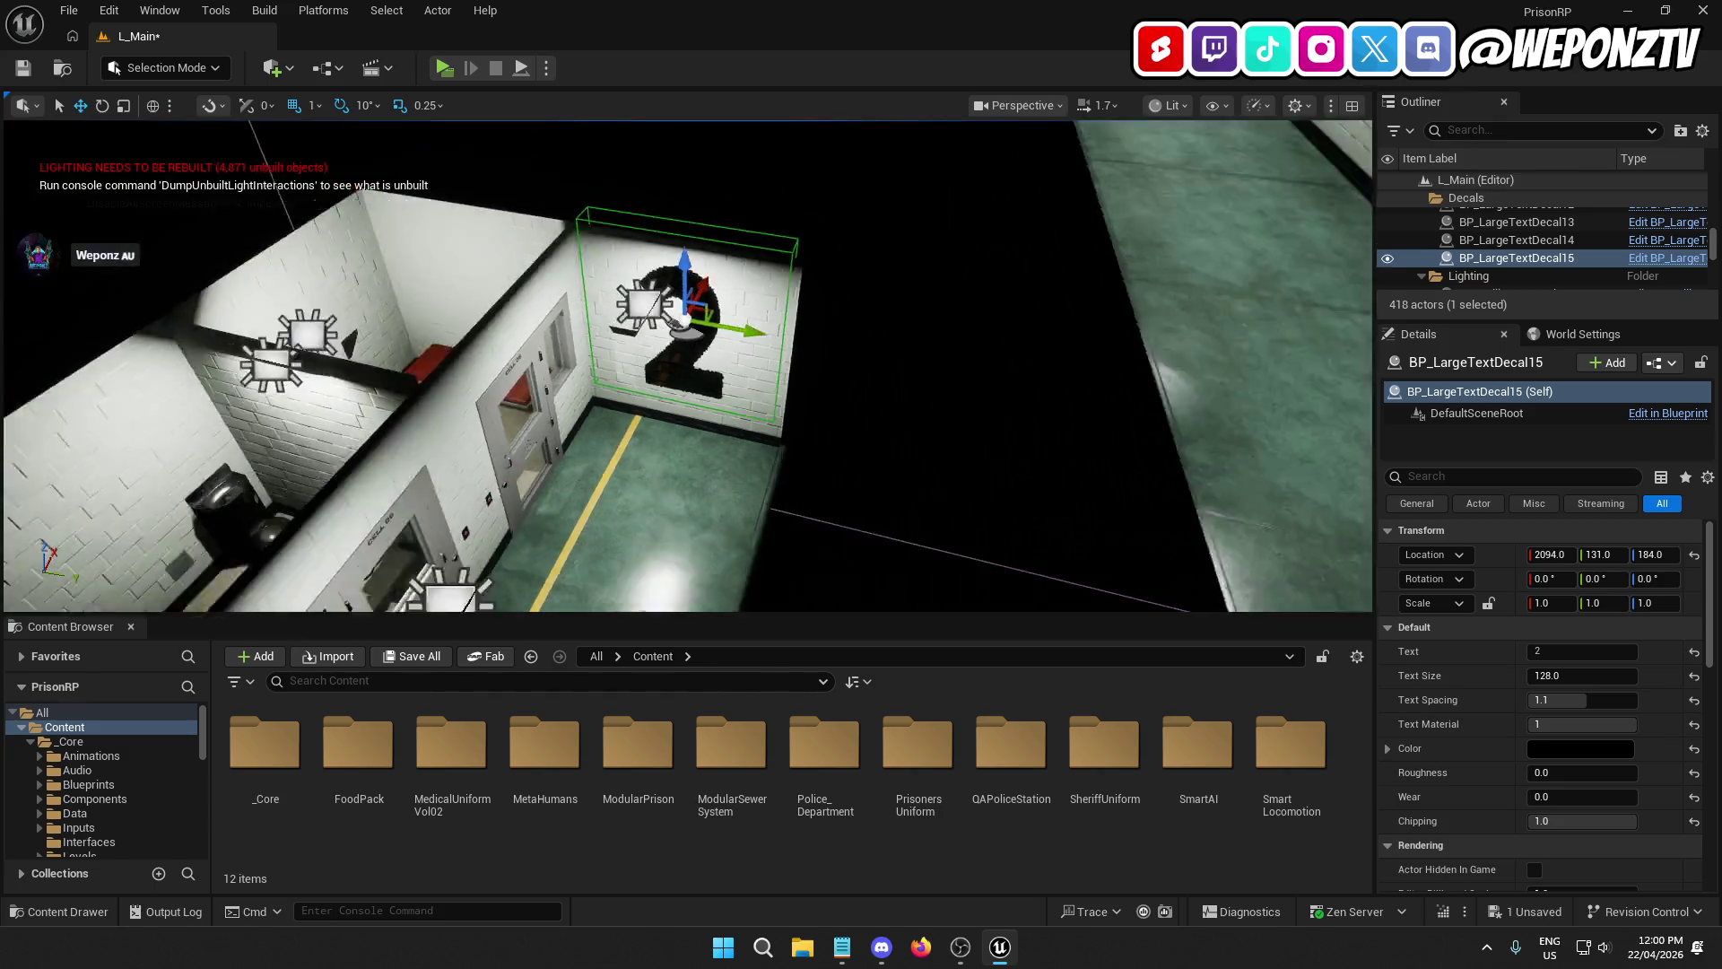
left_click_drag(699, 334, 783, 175)
mouse_move(646, 321)
left_mouse_down()
mouse_move(1167, 244)
mouse_move(1105, 219)
left_mouse_up()
mouse_move(687, 368)
left_mouse_down()
mouse_move(688, 287)
mouse_move(688, 376)
left_mouse_up()
mouse_move(659, 235)
left_mouse_down()
mouse_move(745, 216)
mouse_move(888, 224)
left_mouse_up()
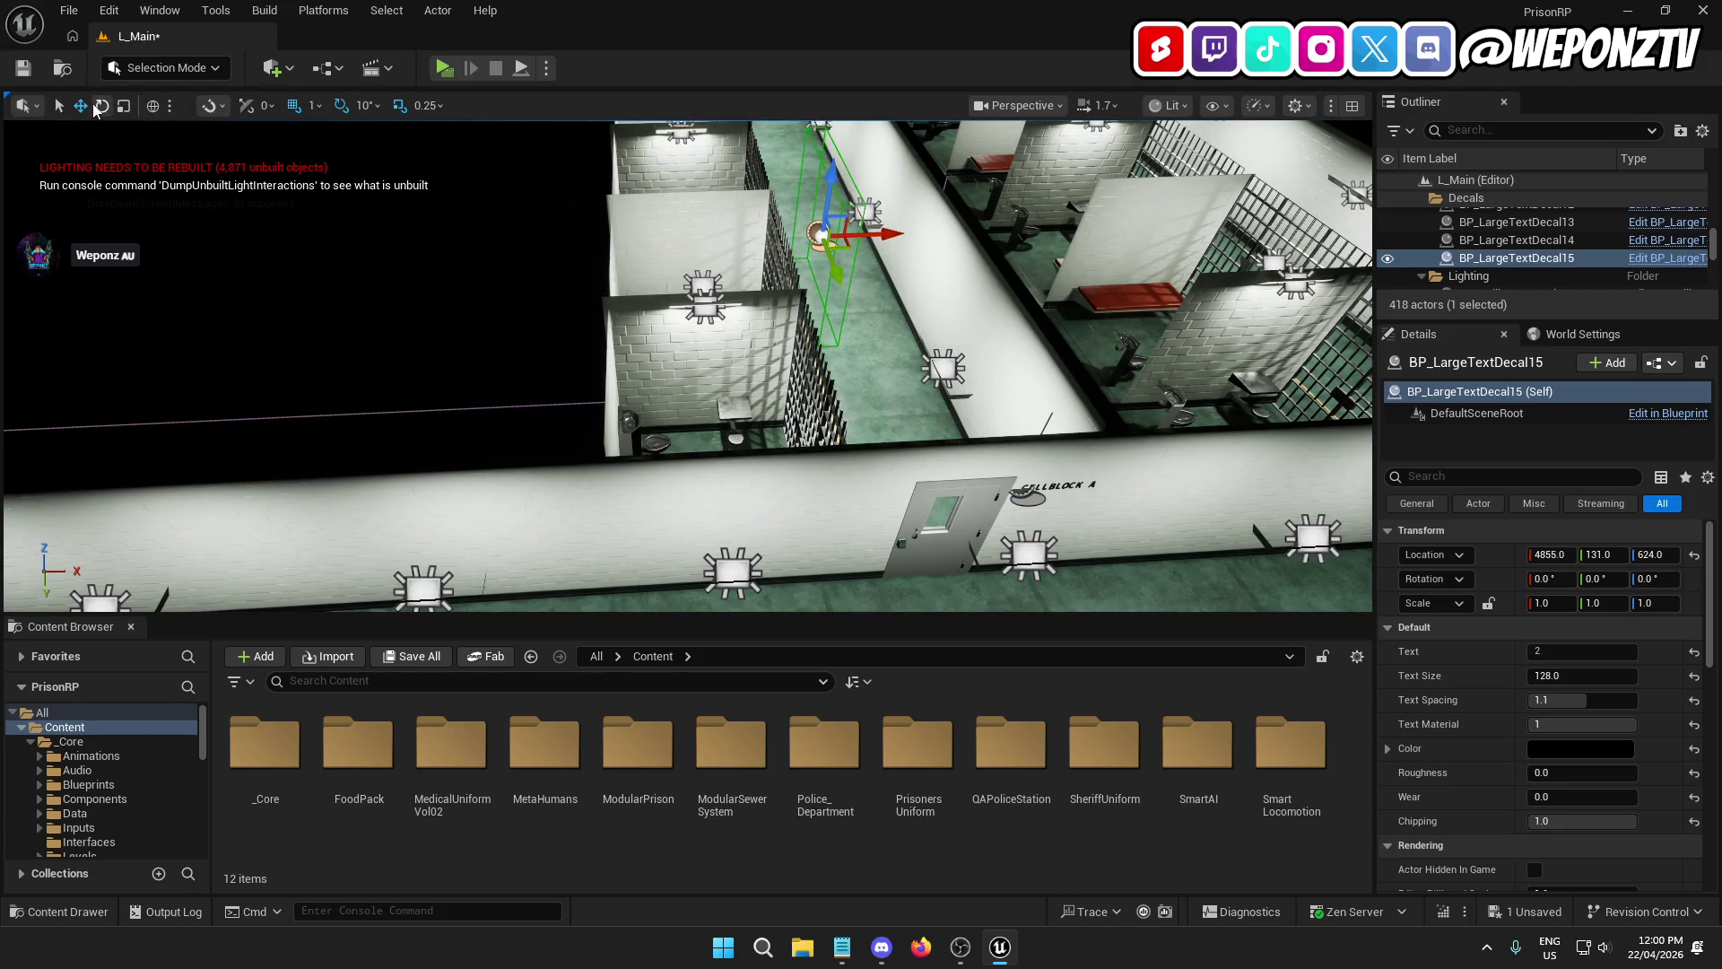
Step: Rotate the copy to -90 on Z, lower it, and slide it to Y -1213 on the end wall
left_click(102, 104)
left_click_drag(757, 278, 619, 269)
mouse_move(808, 269)
left_mouse_down()
mouse_move(756, 255)
mouse_move(869, 291)
left_mouse_up()
left_click(80, 105)
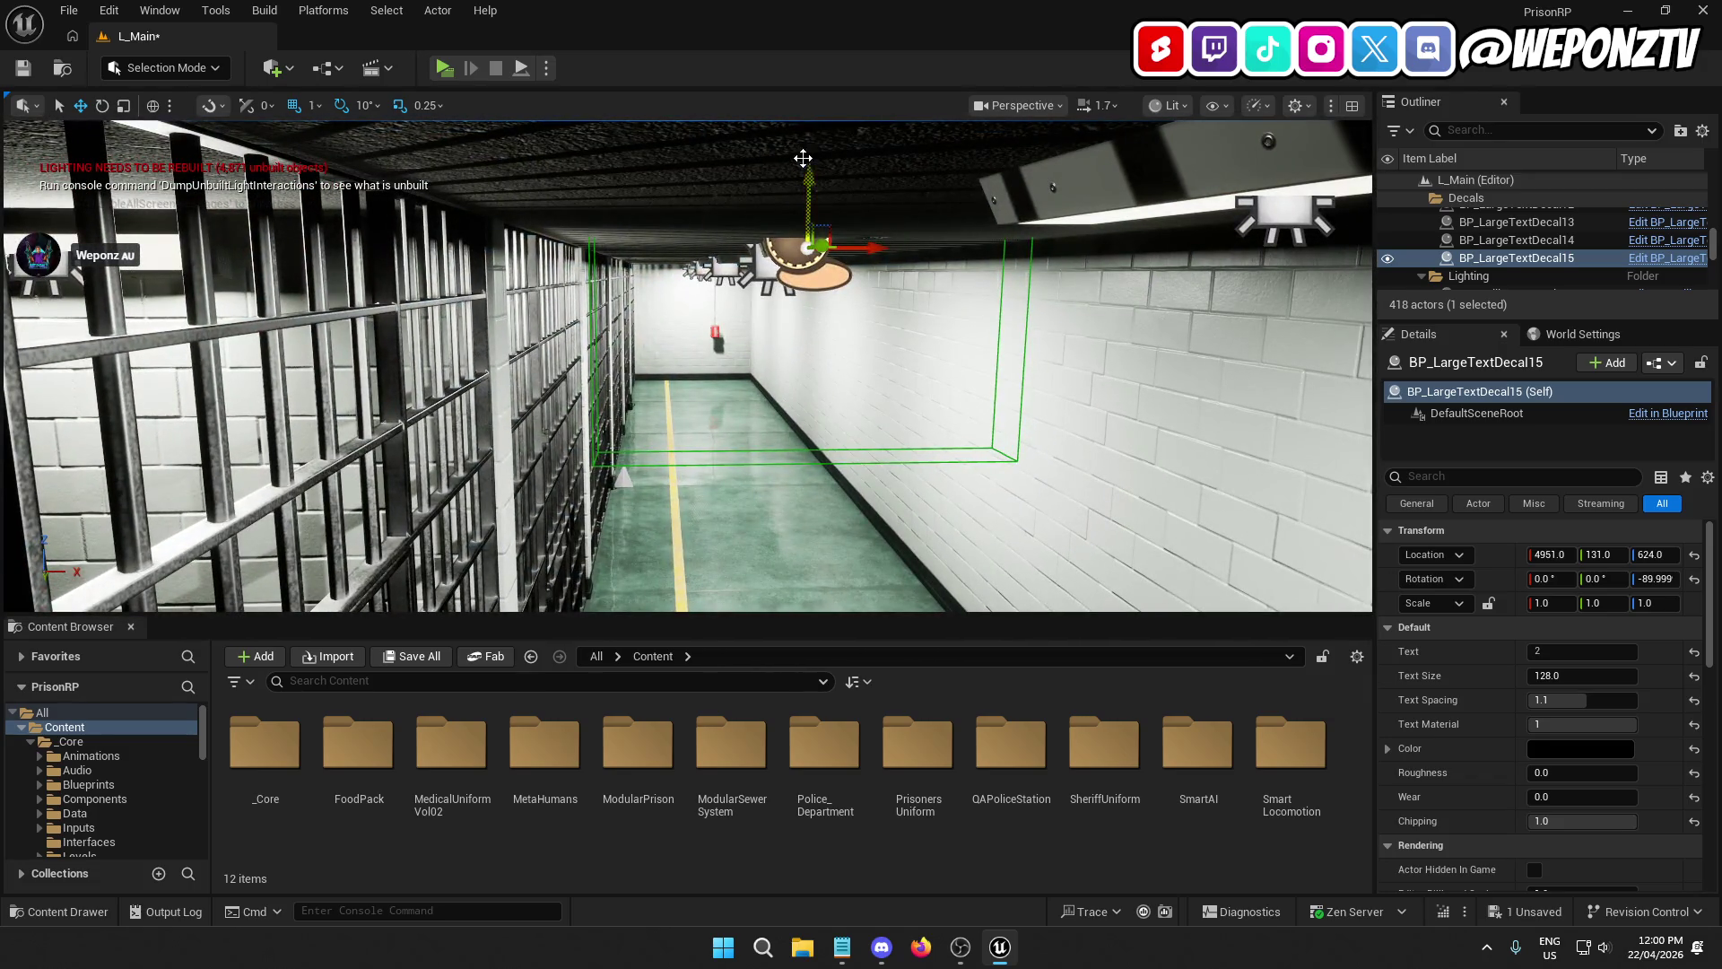
left_click_drag(807, 193, 843, 395)
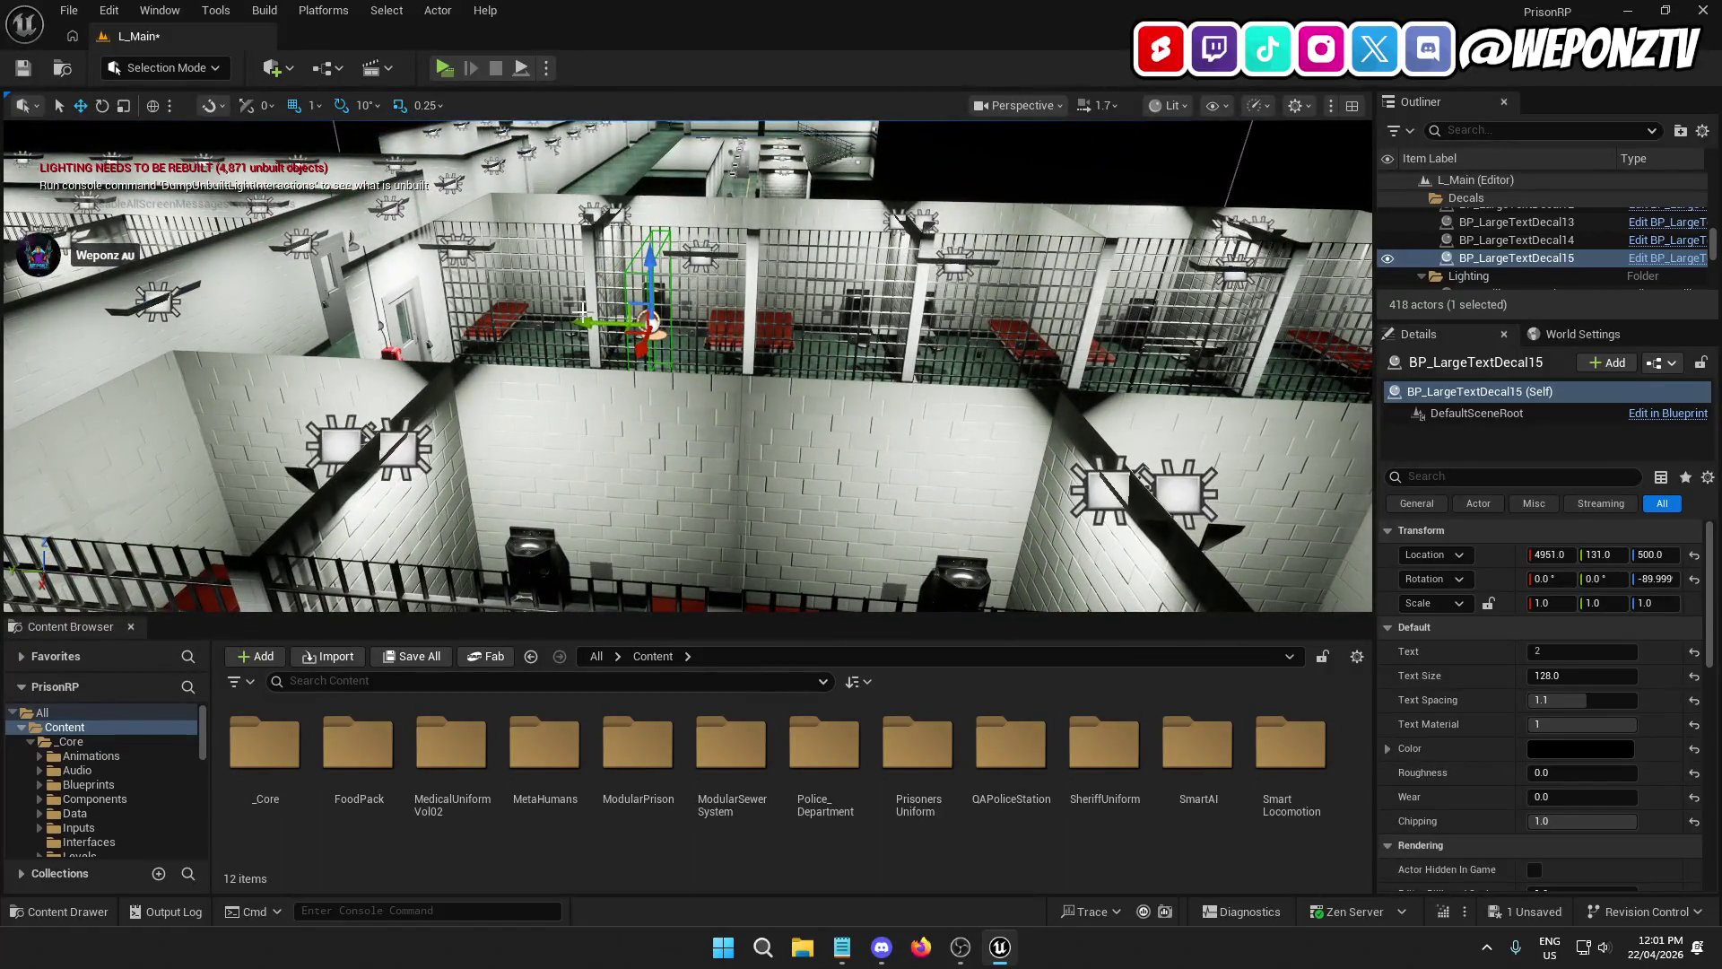
mouse_move(587, 315)
left_mouse_down()
mouse_move(1247, 332)
mouse_move(806, 343)
mouse_move(976, 339)
mouse_move(779, 530)
left_mouse_up()
left_click(780, 530)
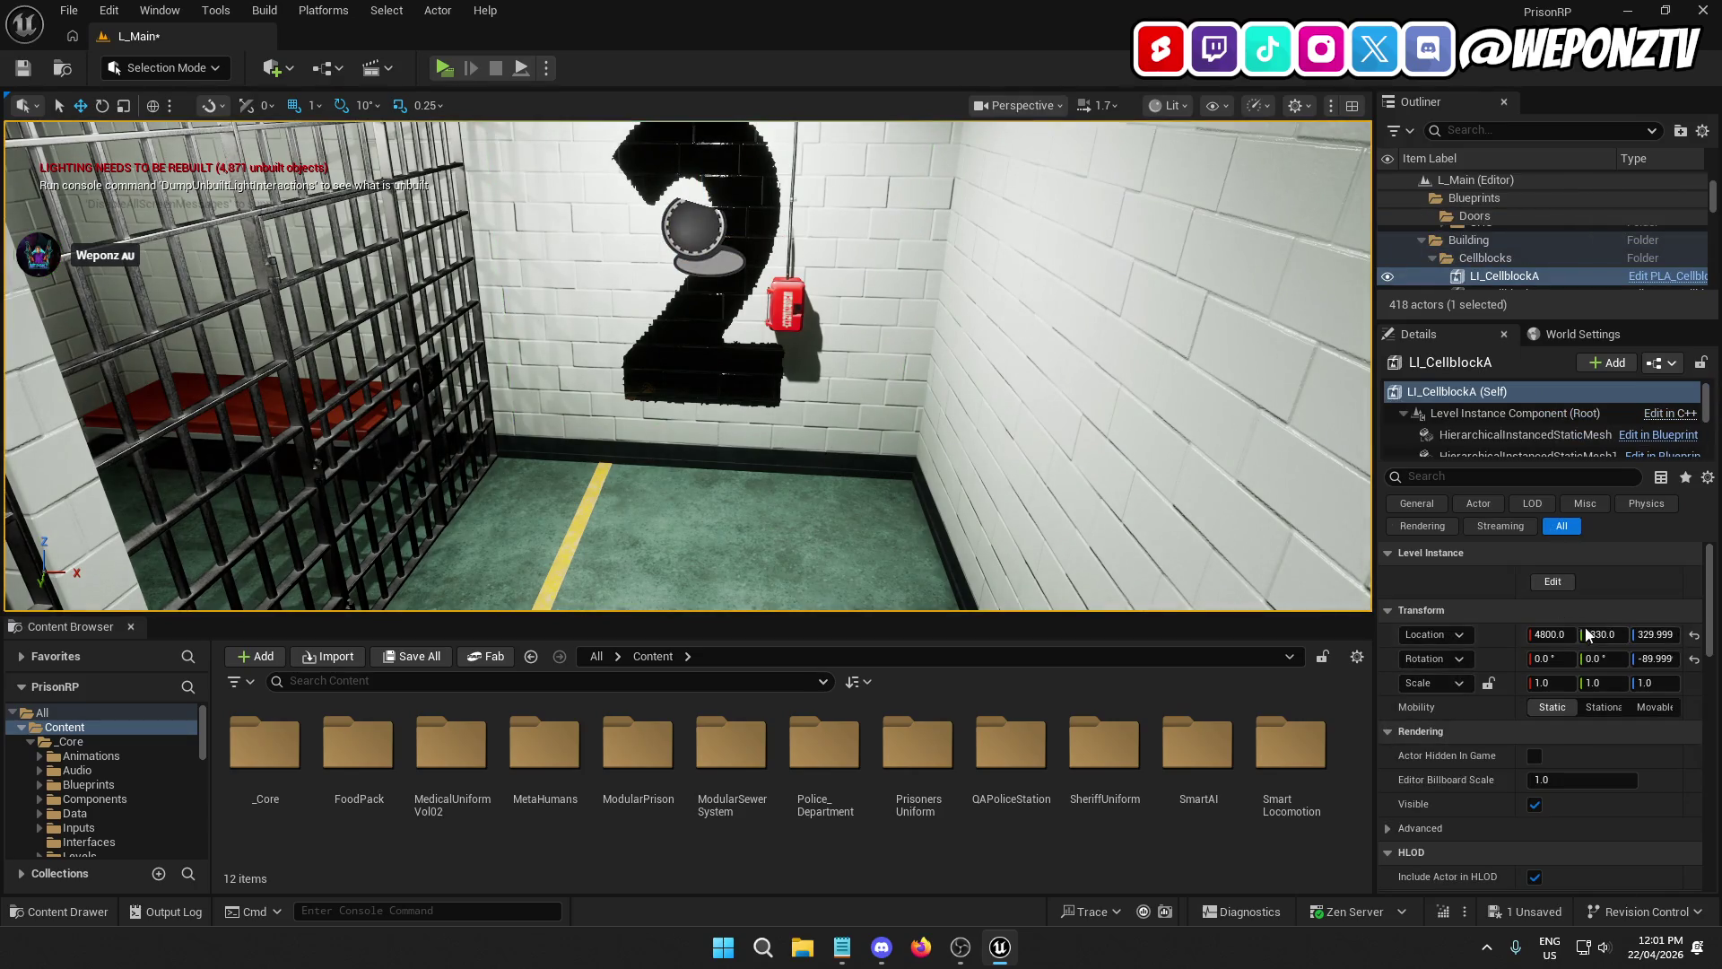
Step: Delete the red emergency button from Cellblock A, save the instance, then select the 2 decal
left_click(1553, 582)
left_click(779, 311)
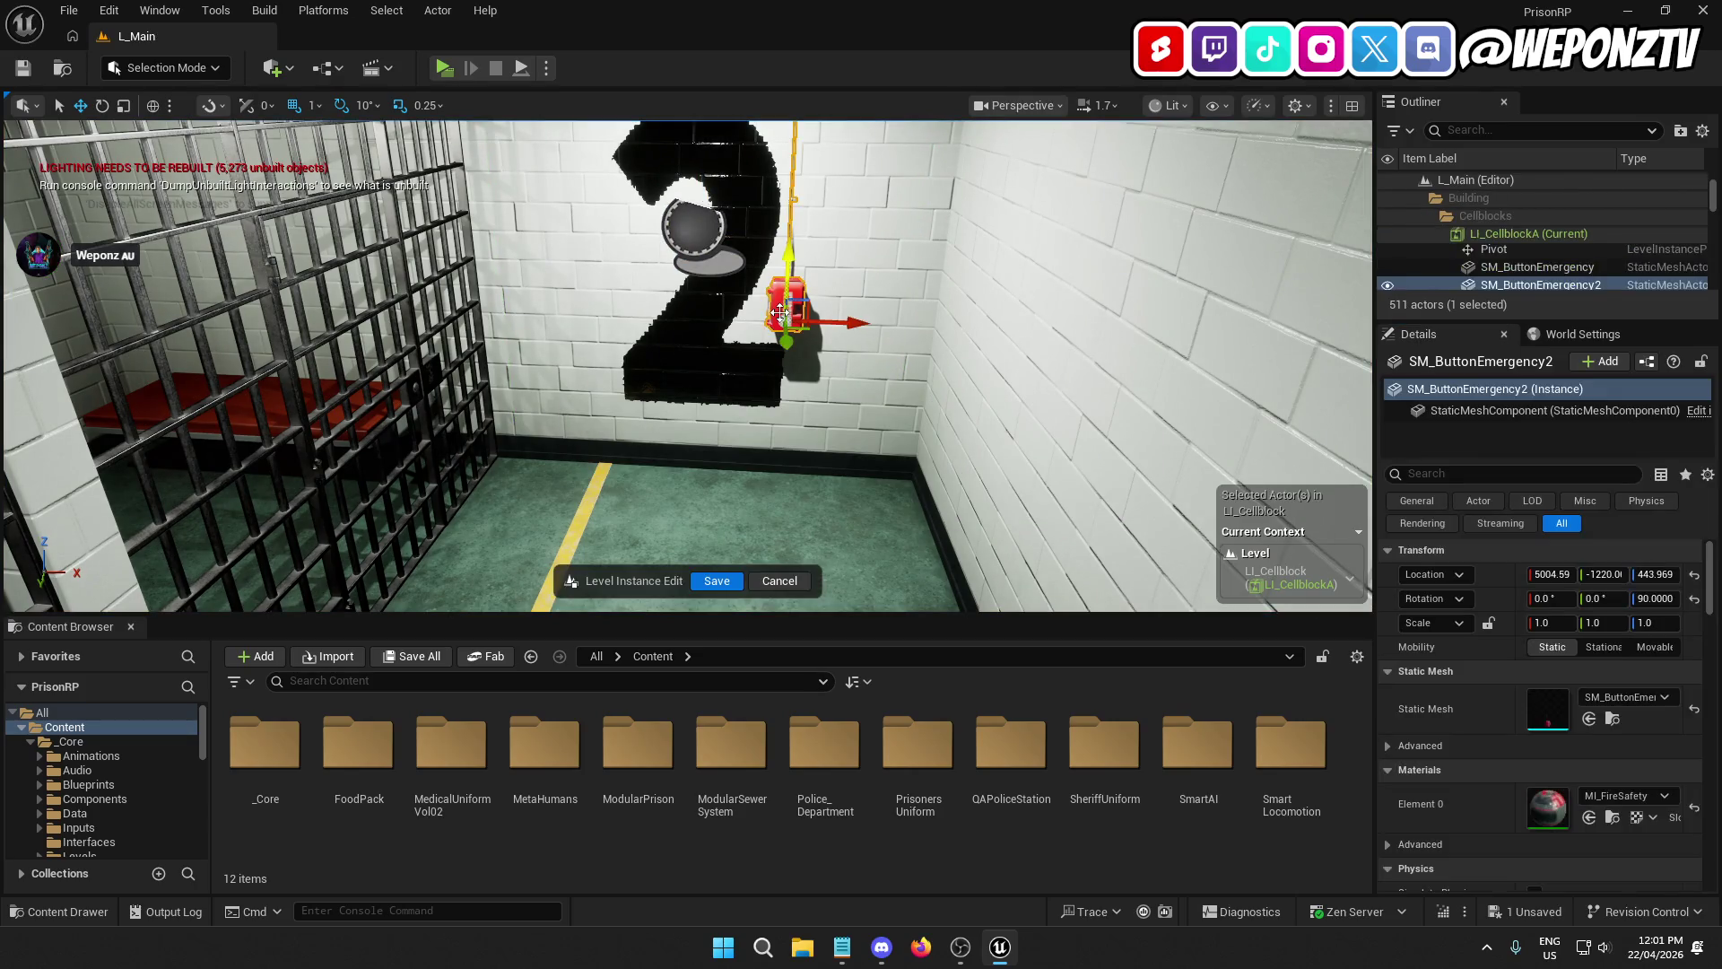
key("Delete")
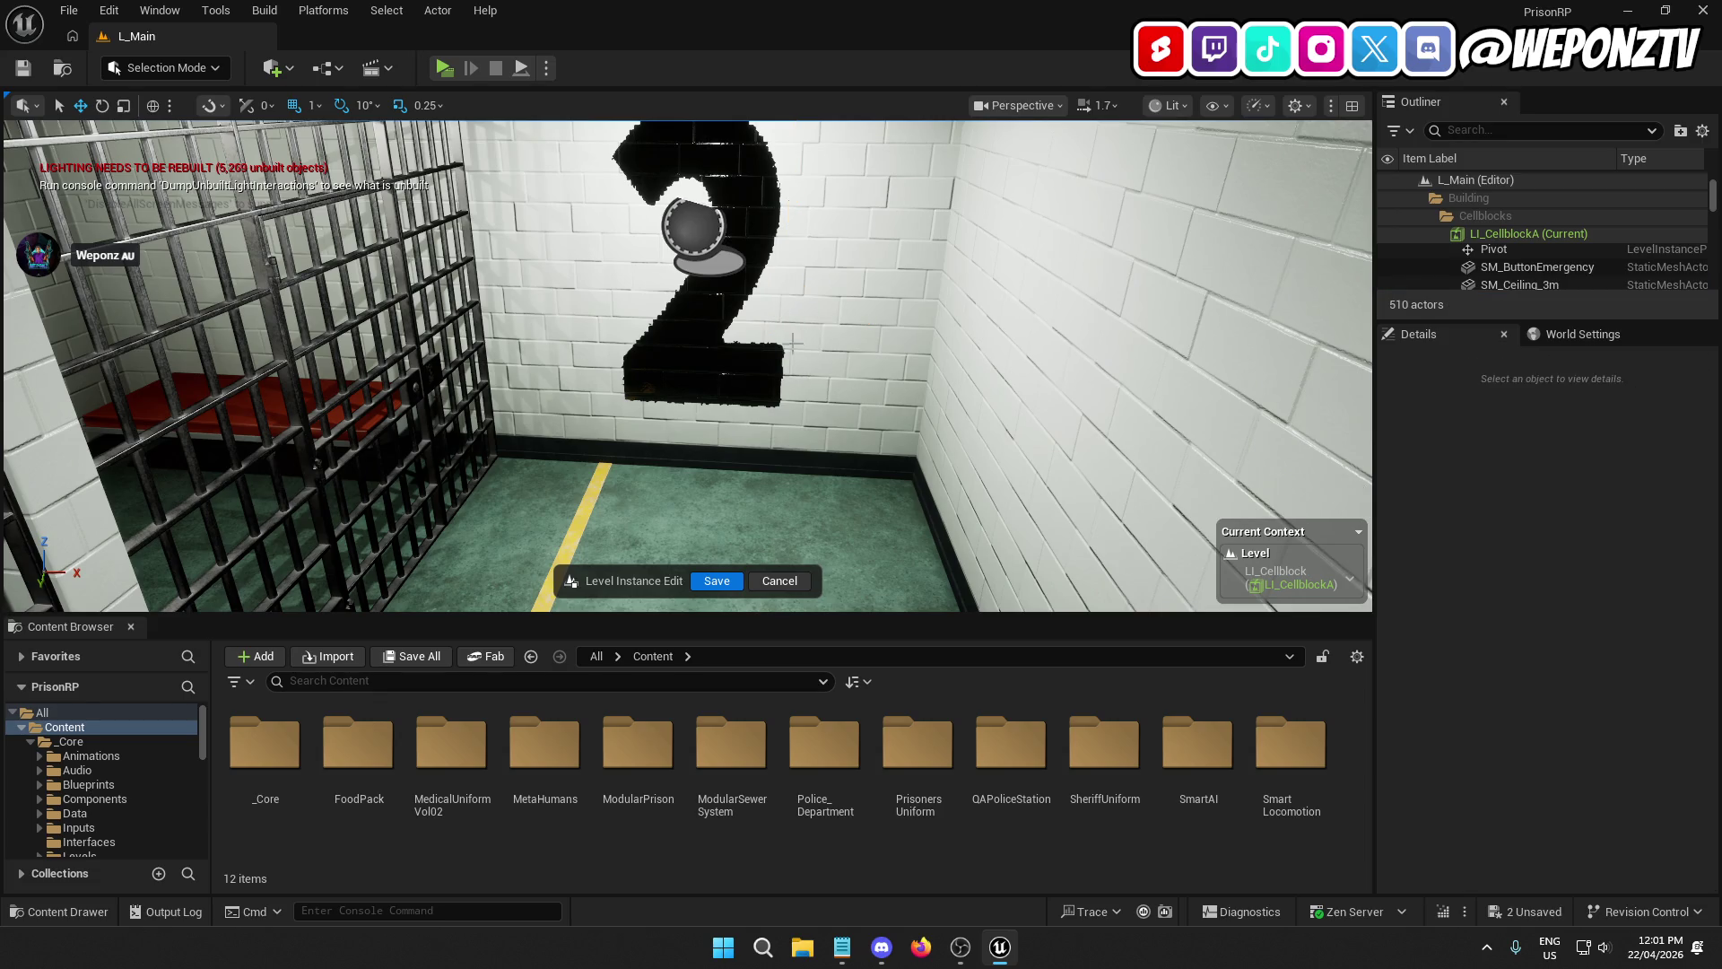
left_click(720, 582)
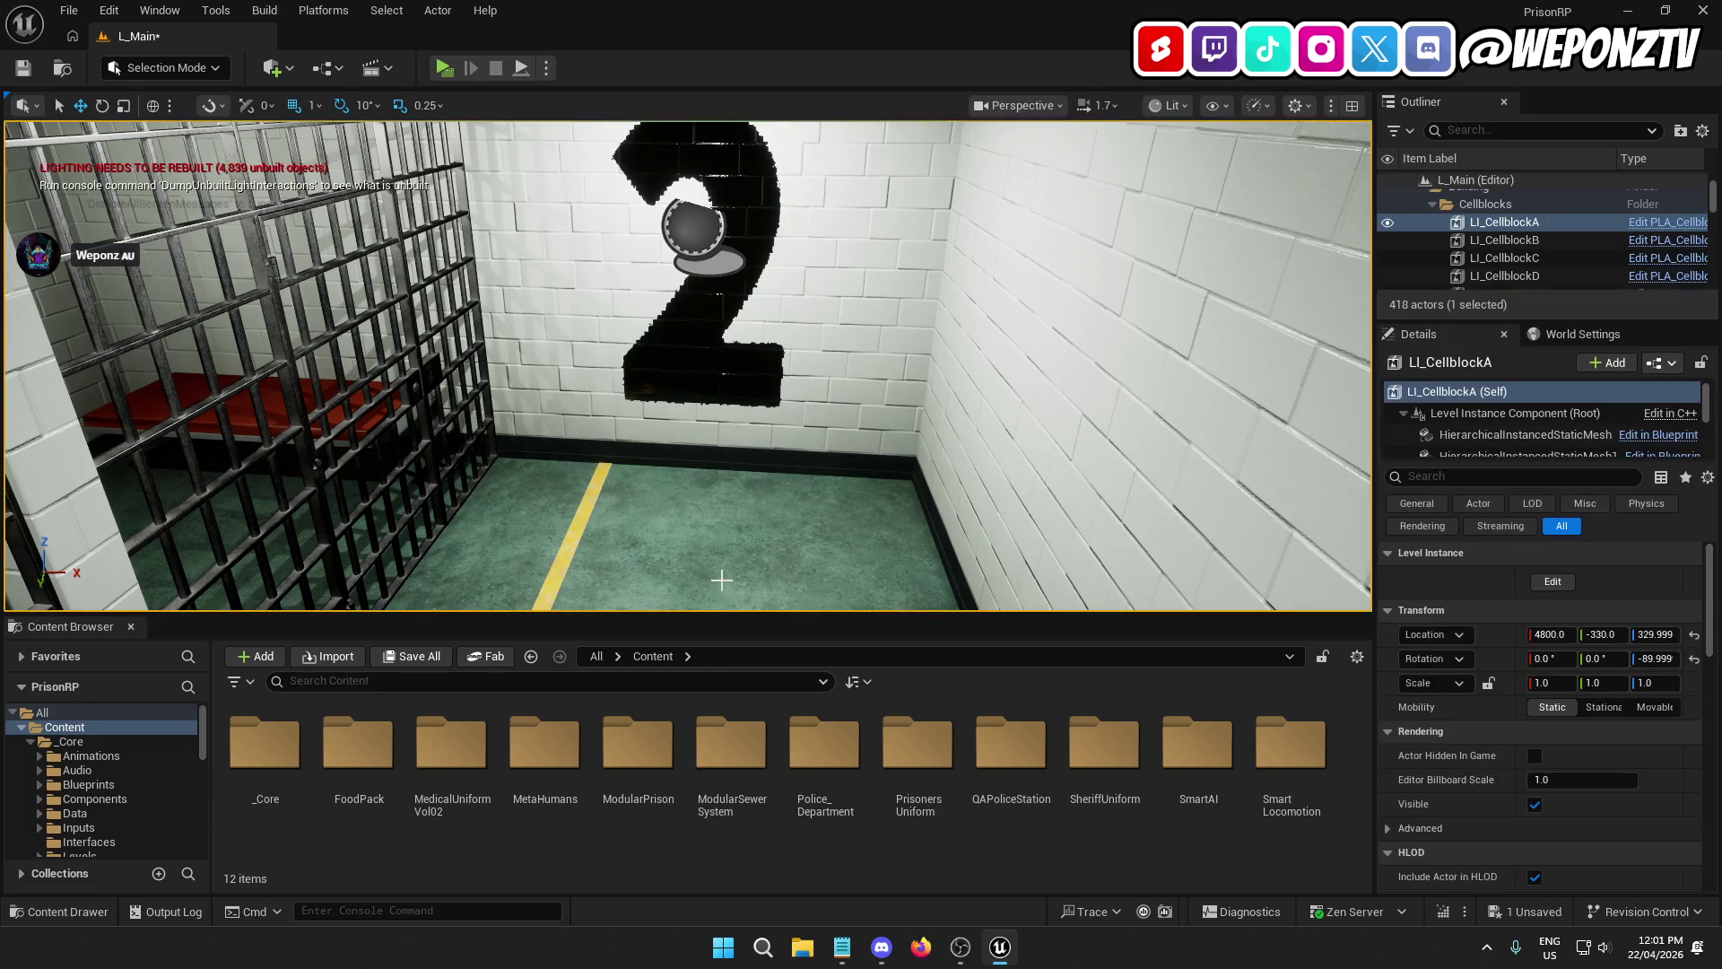
key("f")
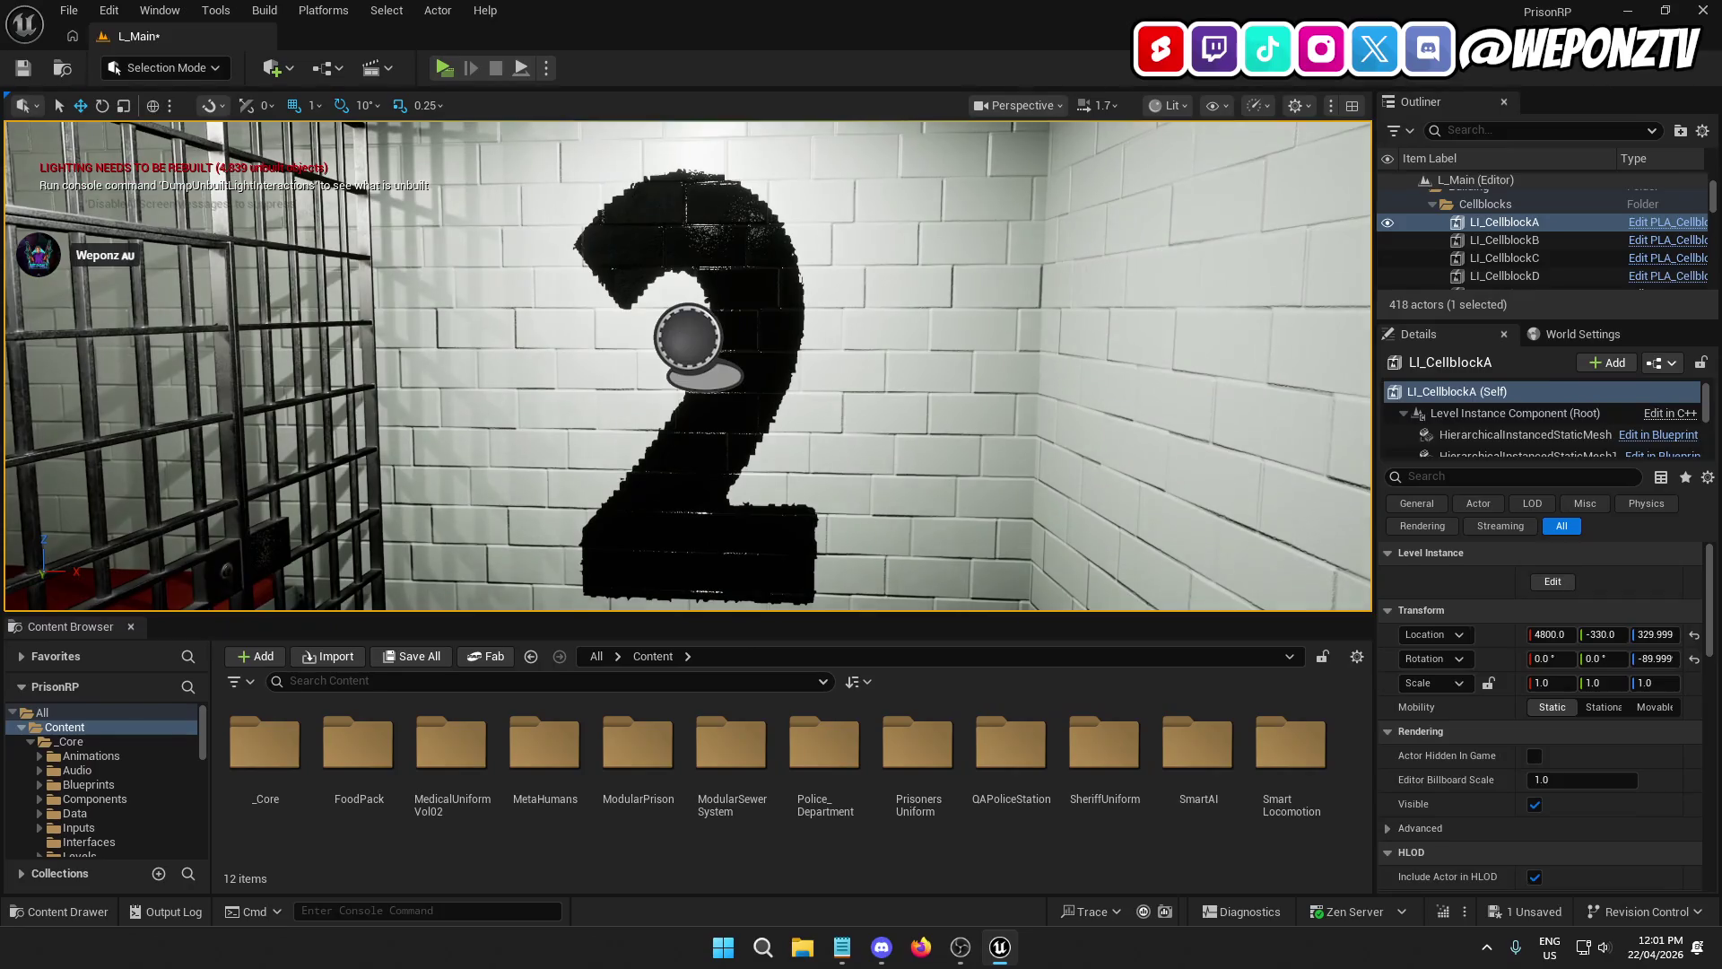
left_click(708, 341)
Step: Undo a trial move of the decal and set the movement grid snap to 5
key("f")
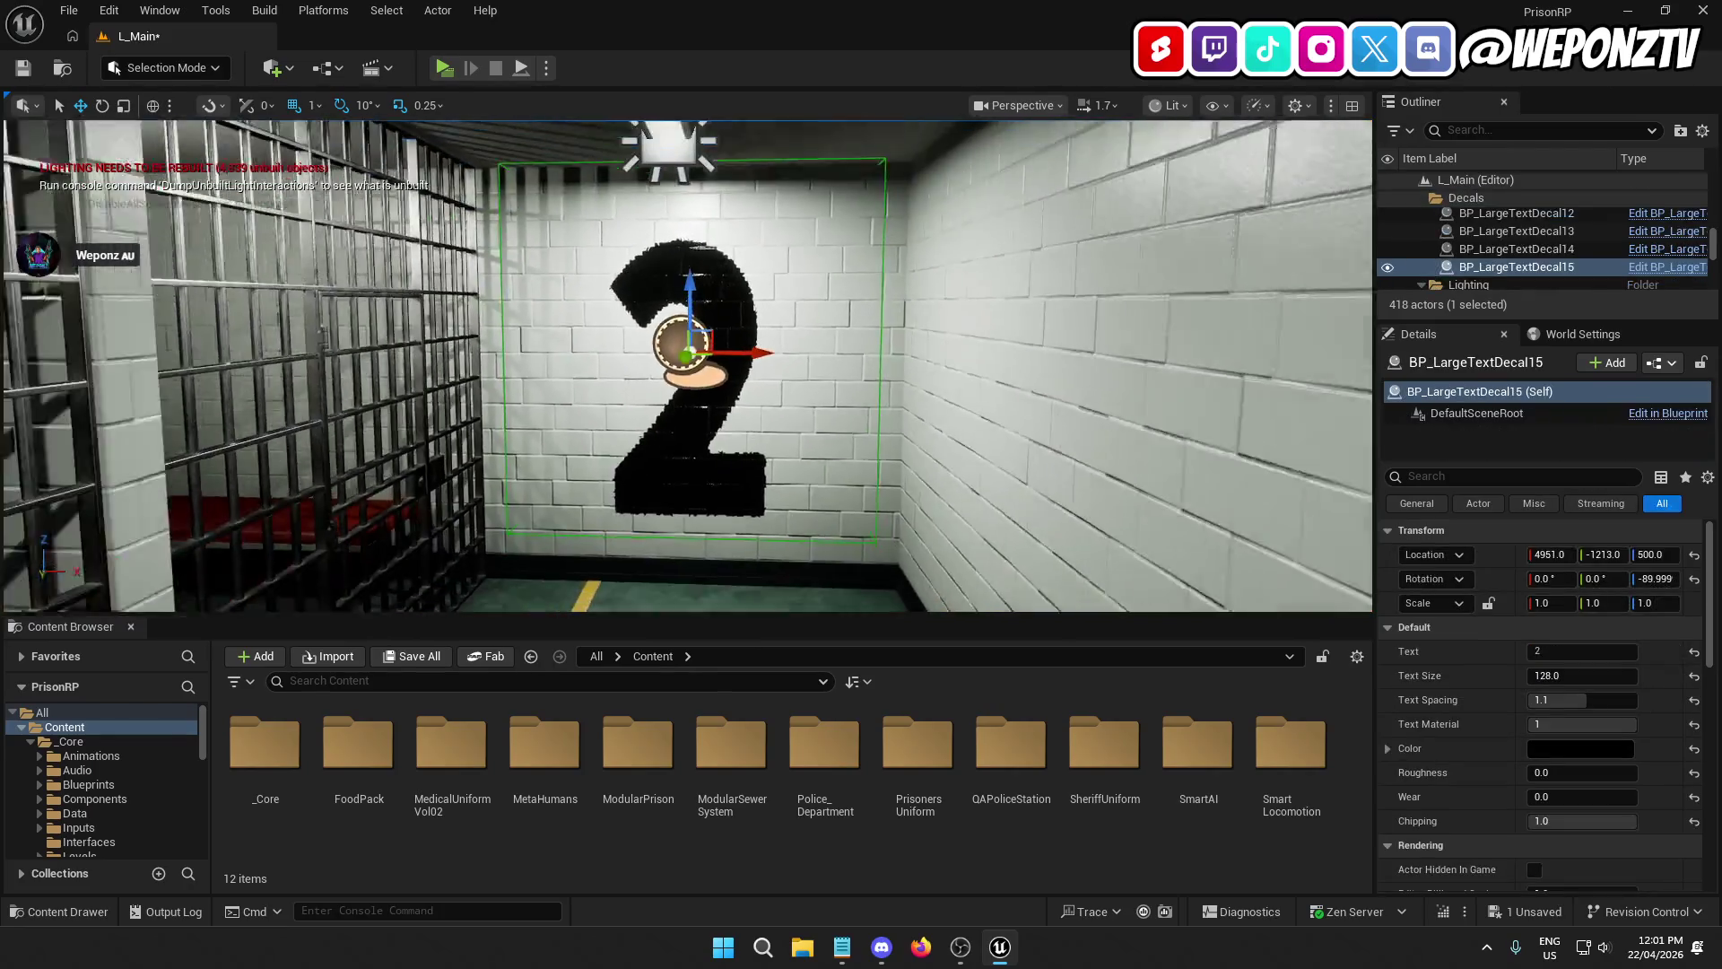
left_click_drag(717, 344, 767, 344)
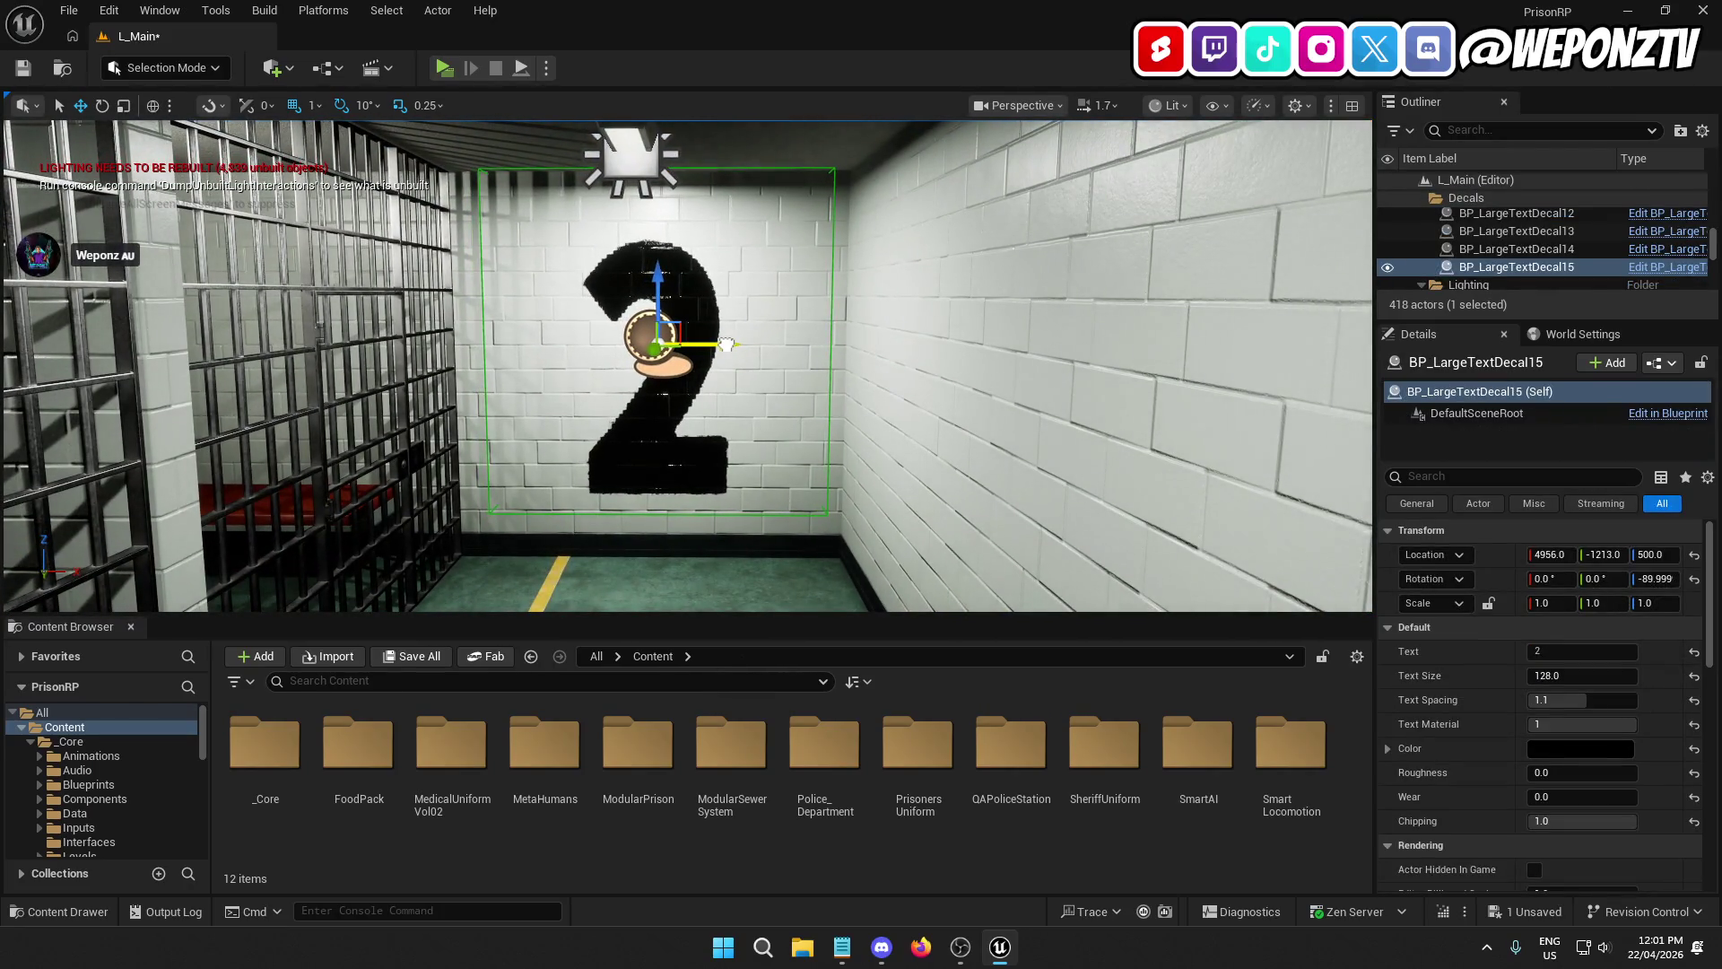
key("ctrl+z")
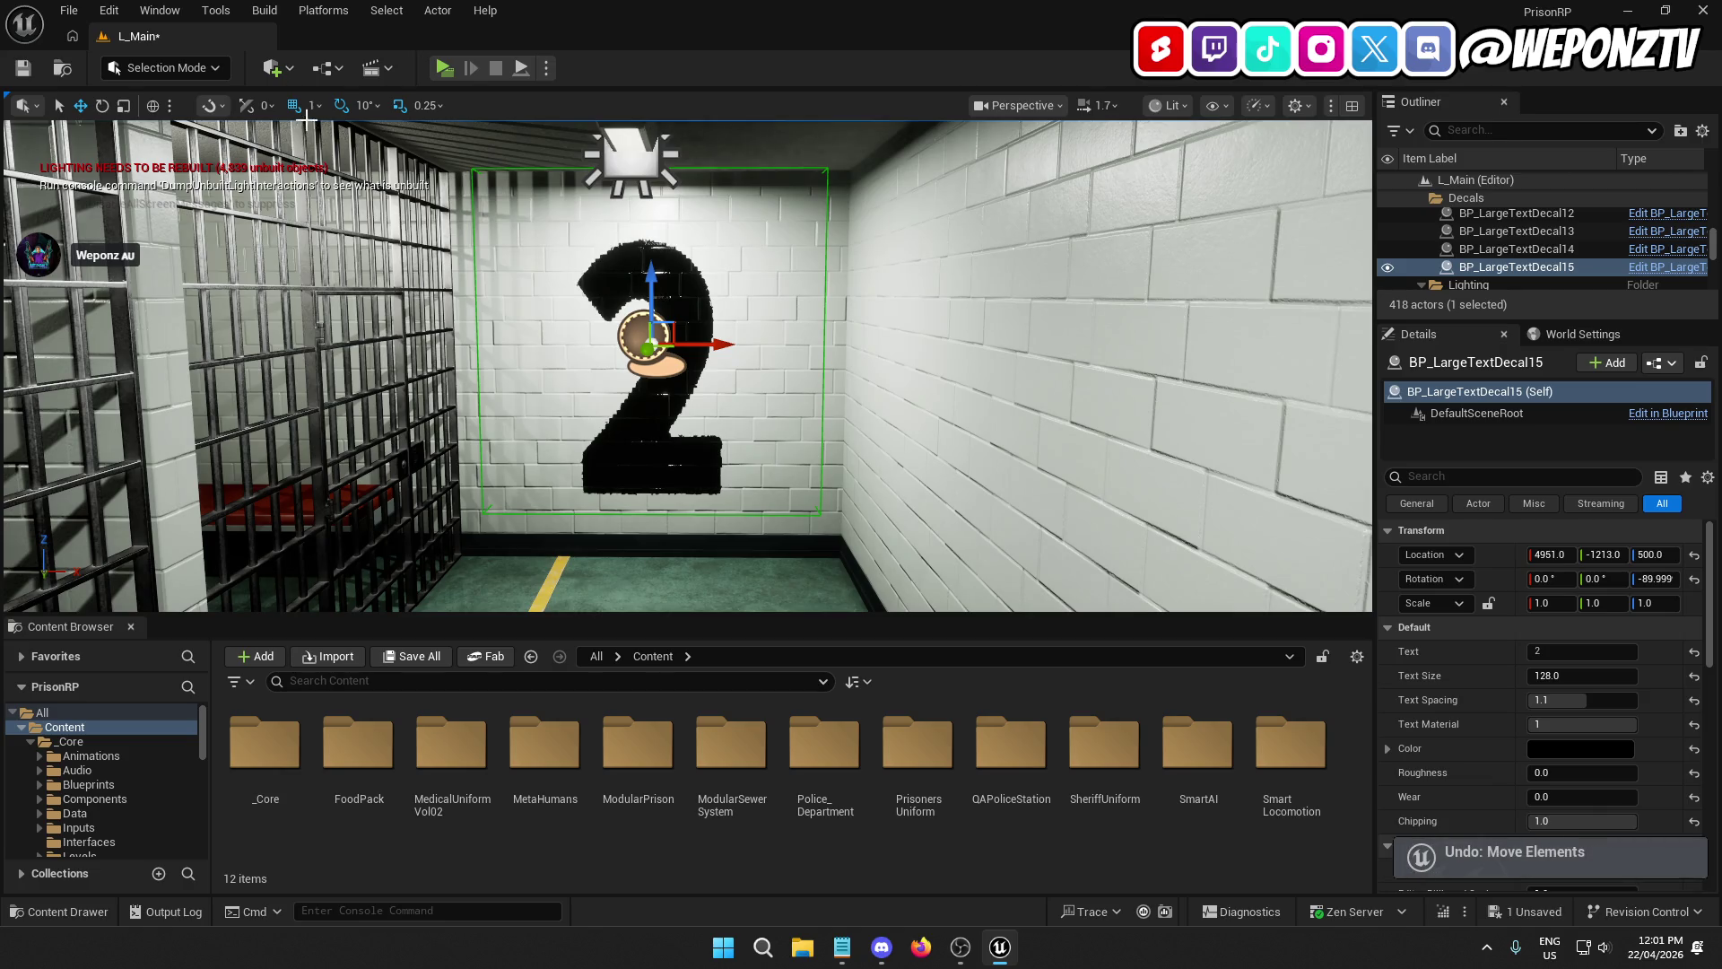
left_click(309, 105)
left_click(327, 172)
Step: Nudge the decal to X 4951 and raise it 5 units to Z 515
left_click_drag(731, 346, 727, 350)
scroll(726, 349, "down", 3)
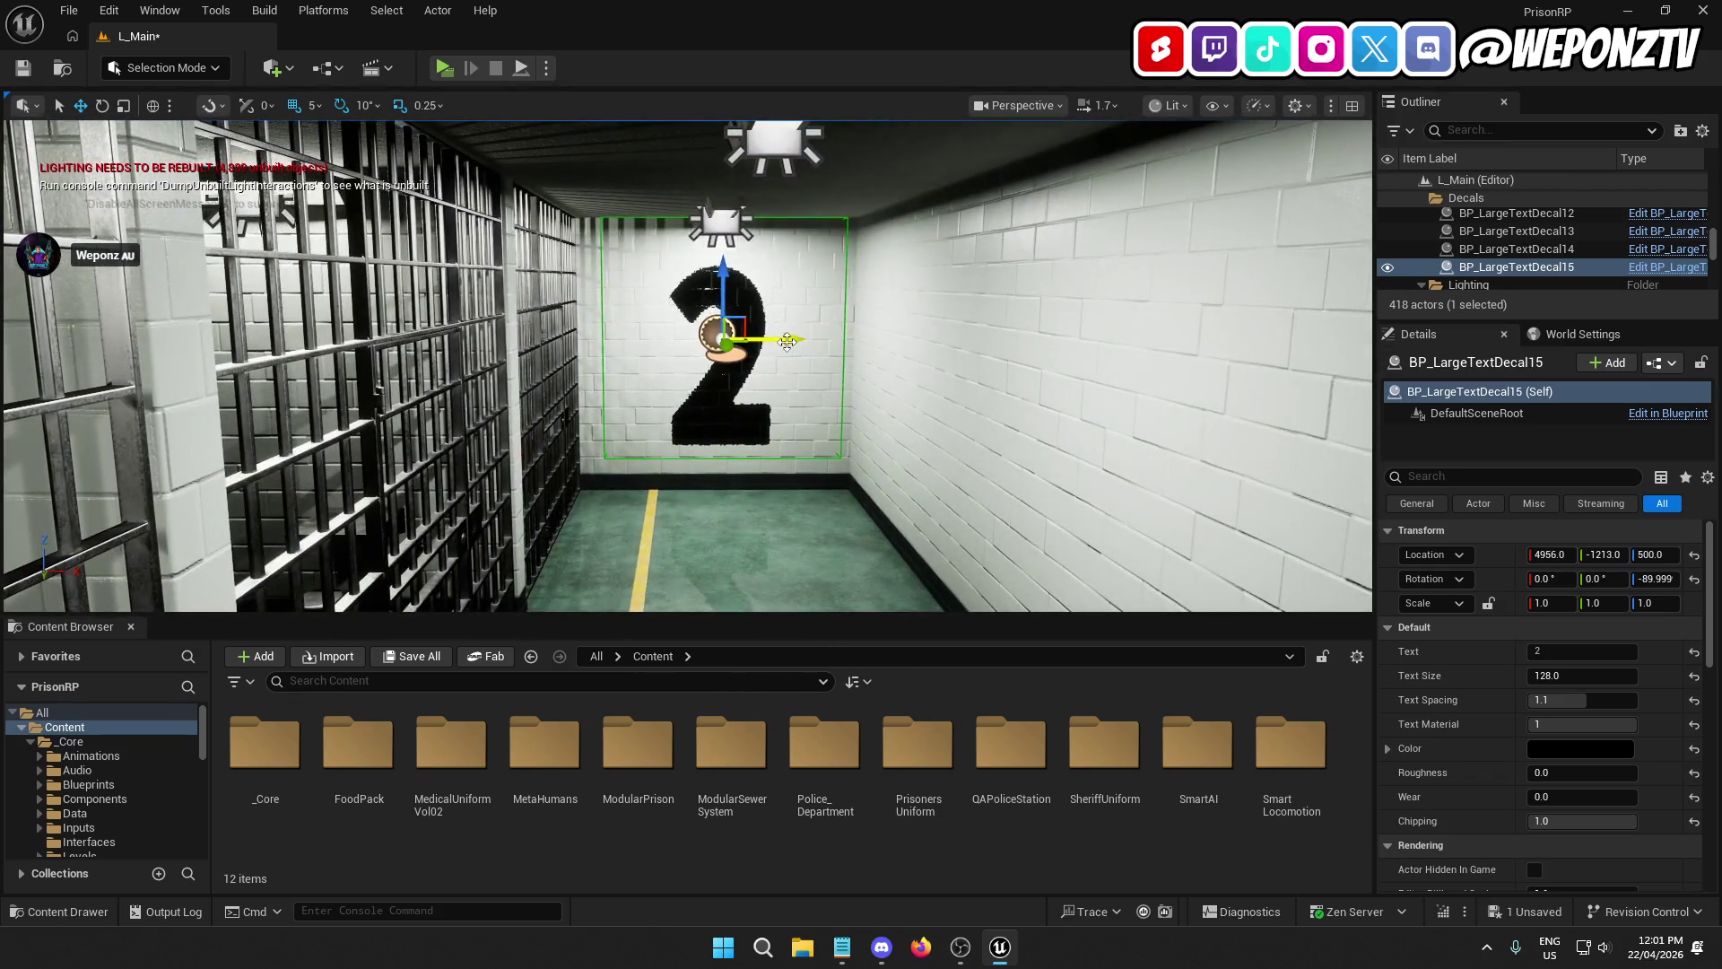
left_click_drag(788, 342, 782, 341)
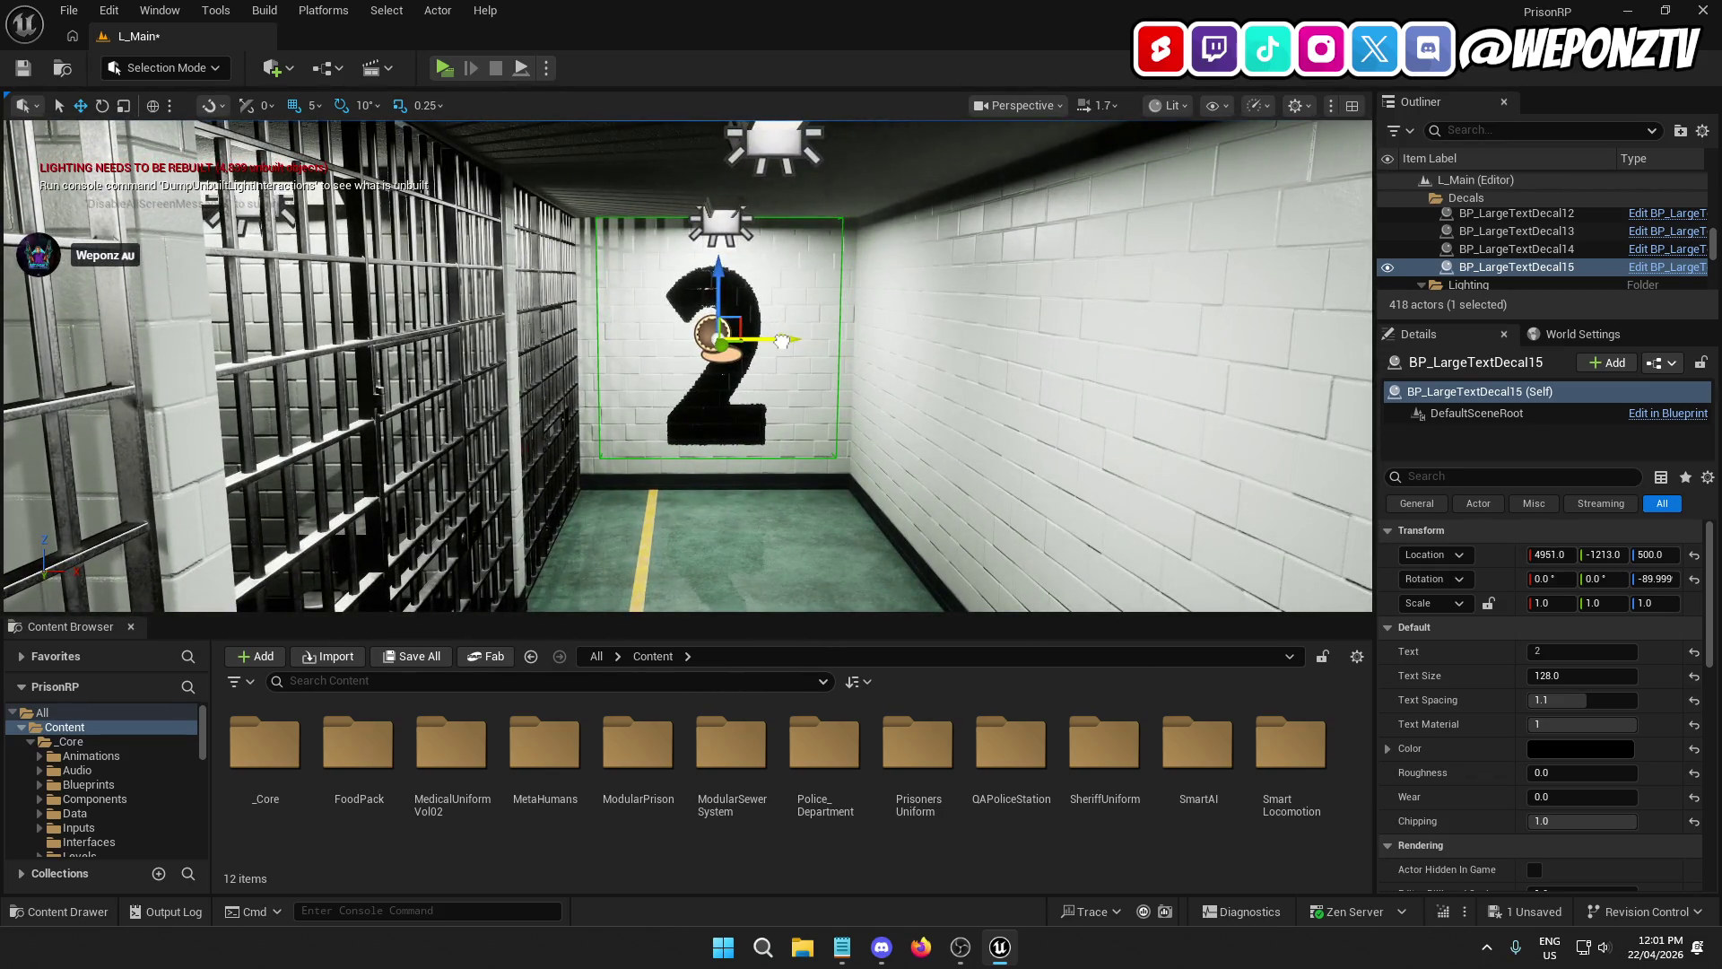
scroll(688, 366, "up", 5)
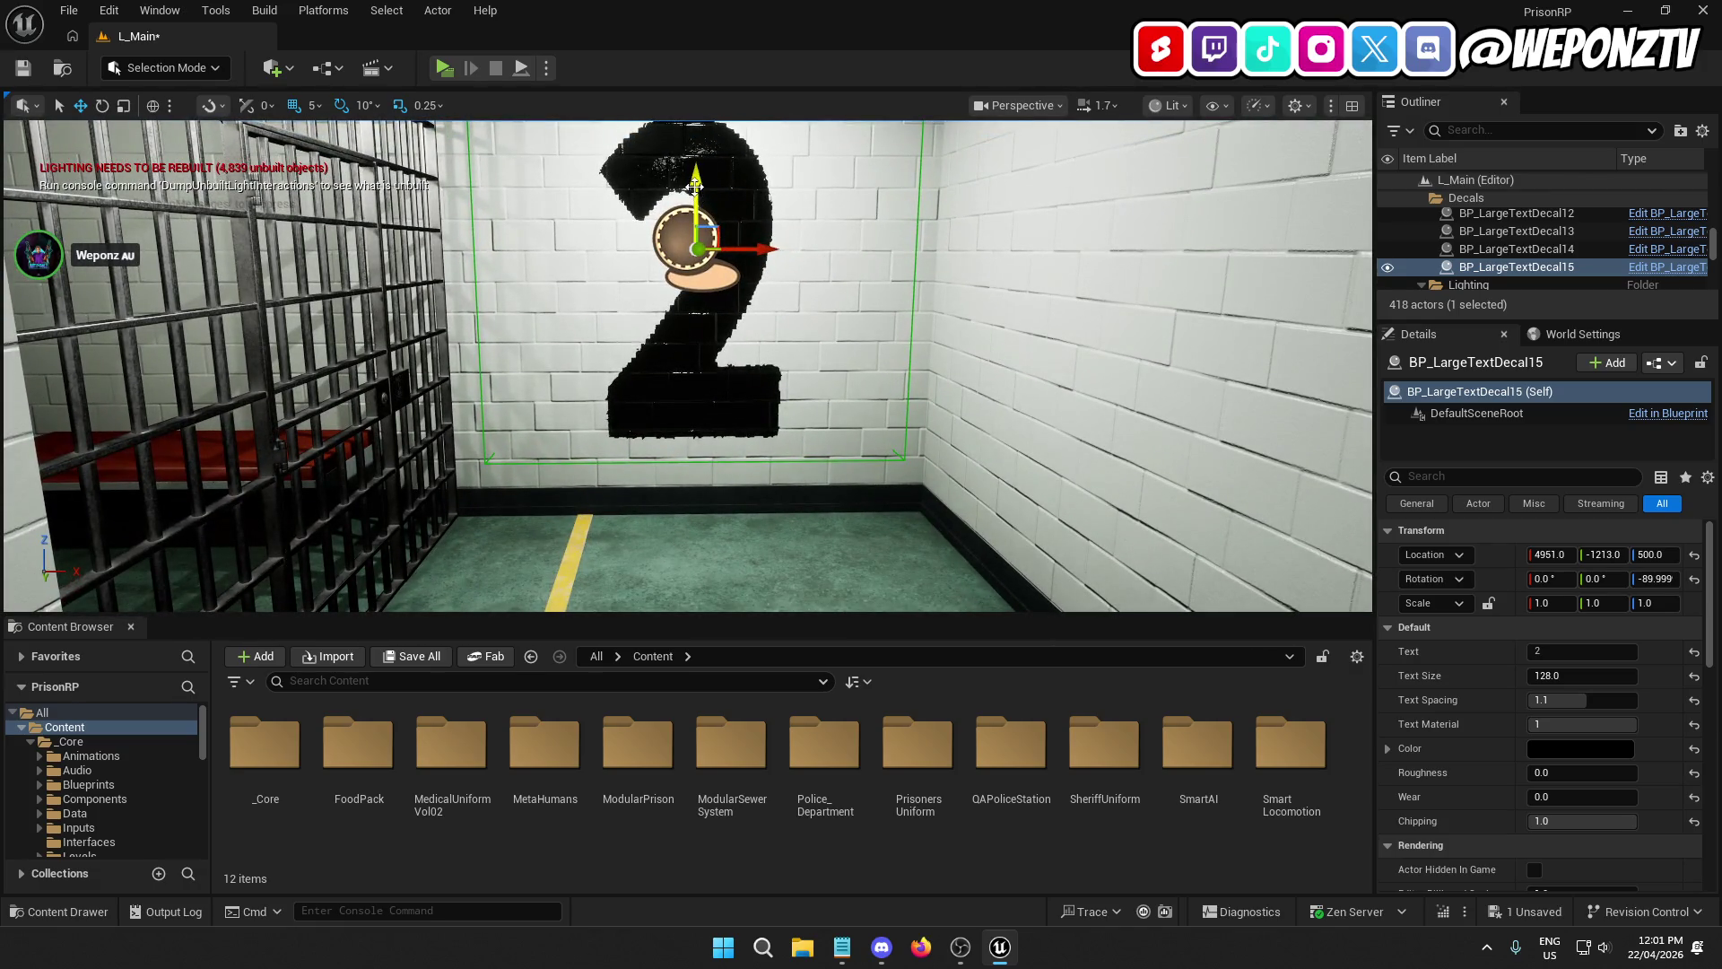
left_click_drag(701, 180, 706, 173)
scroll(707, 171, "down", 5)
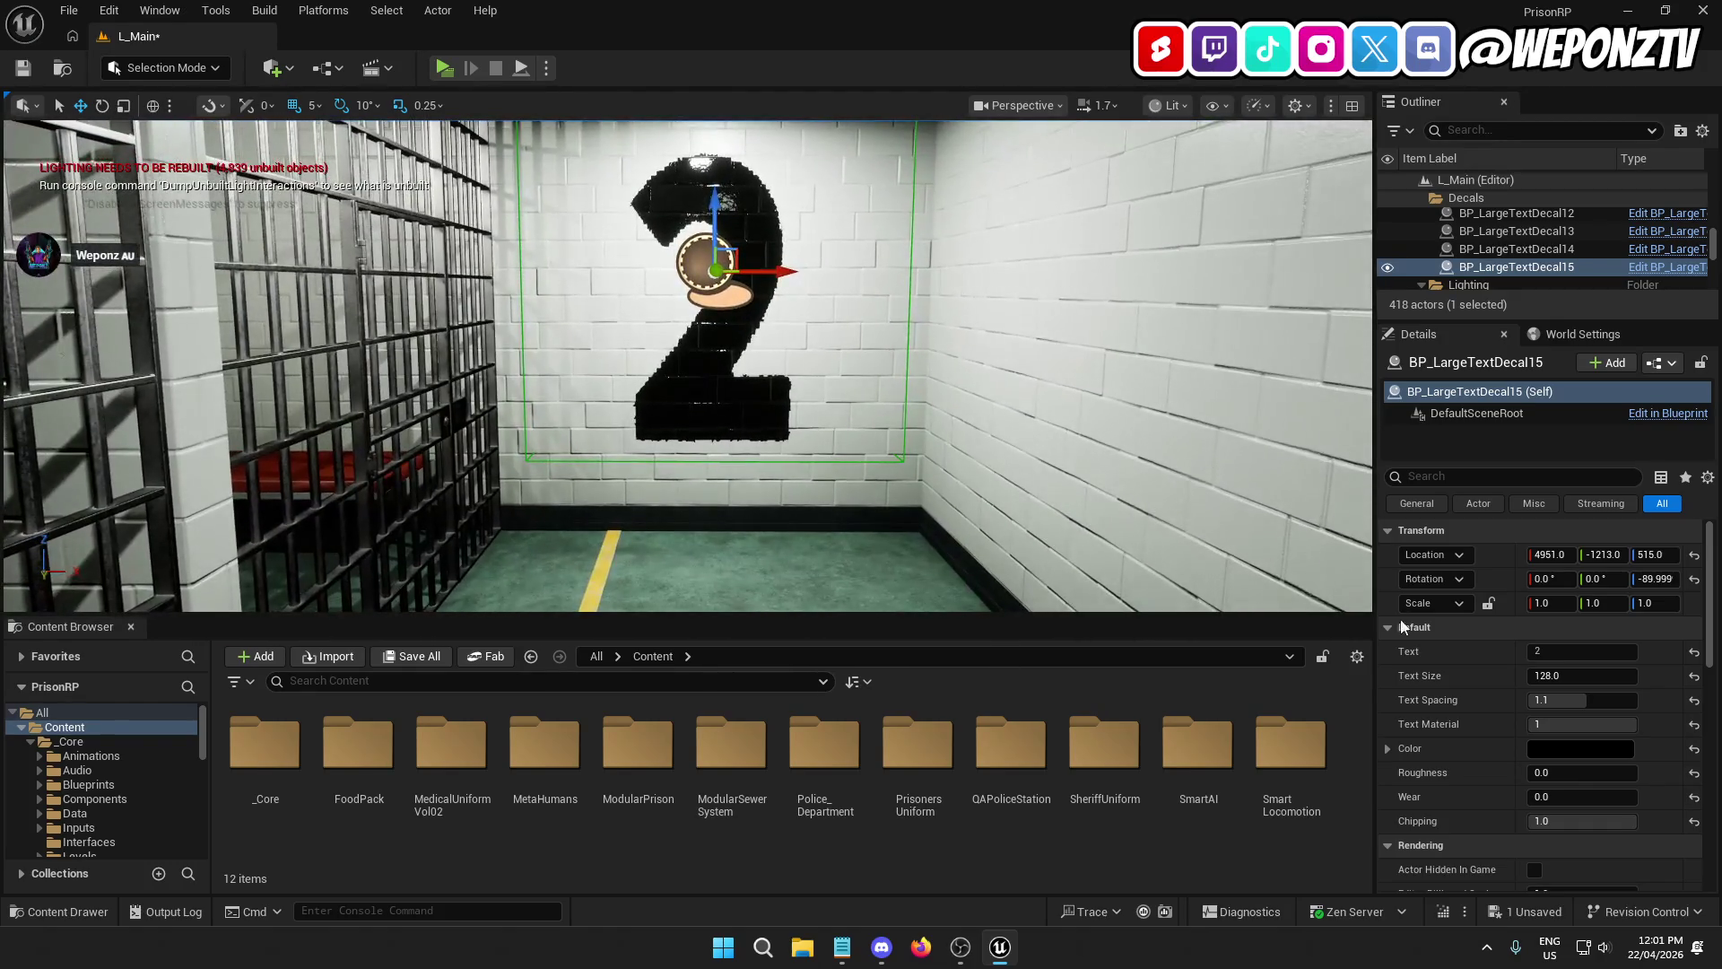
left_click(1535, 652)
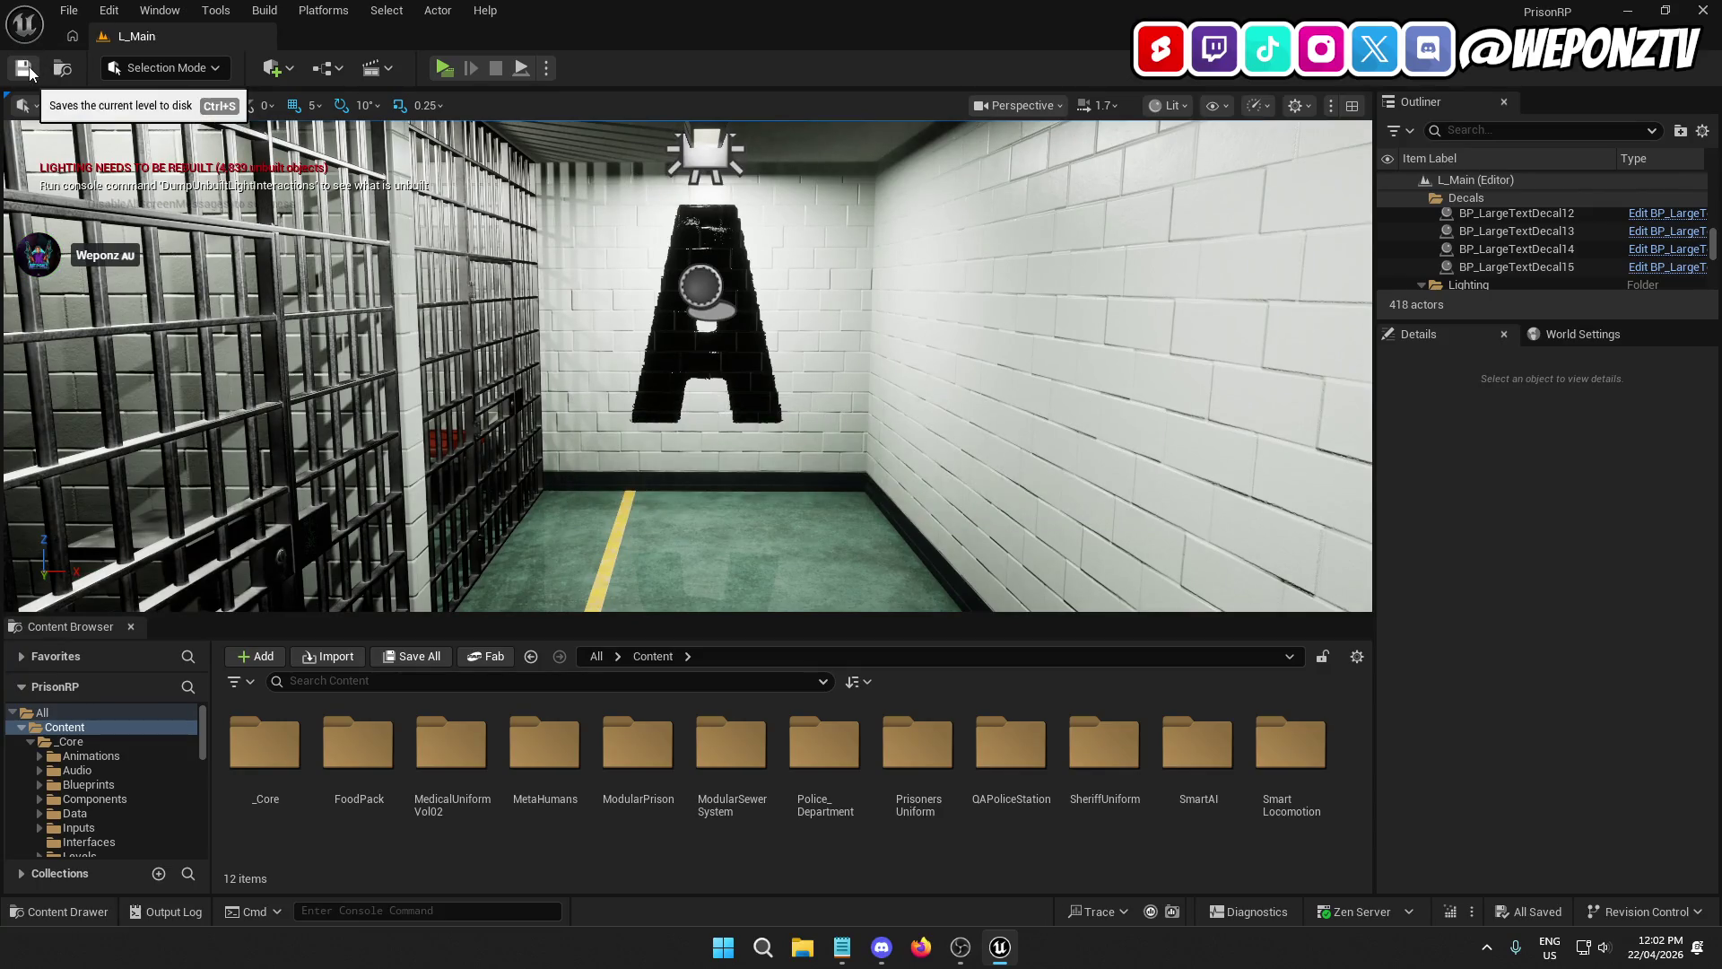
scroll(489, 305, "up", 6)
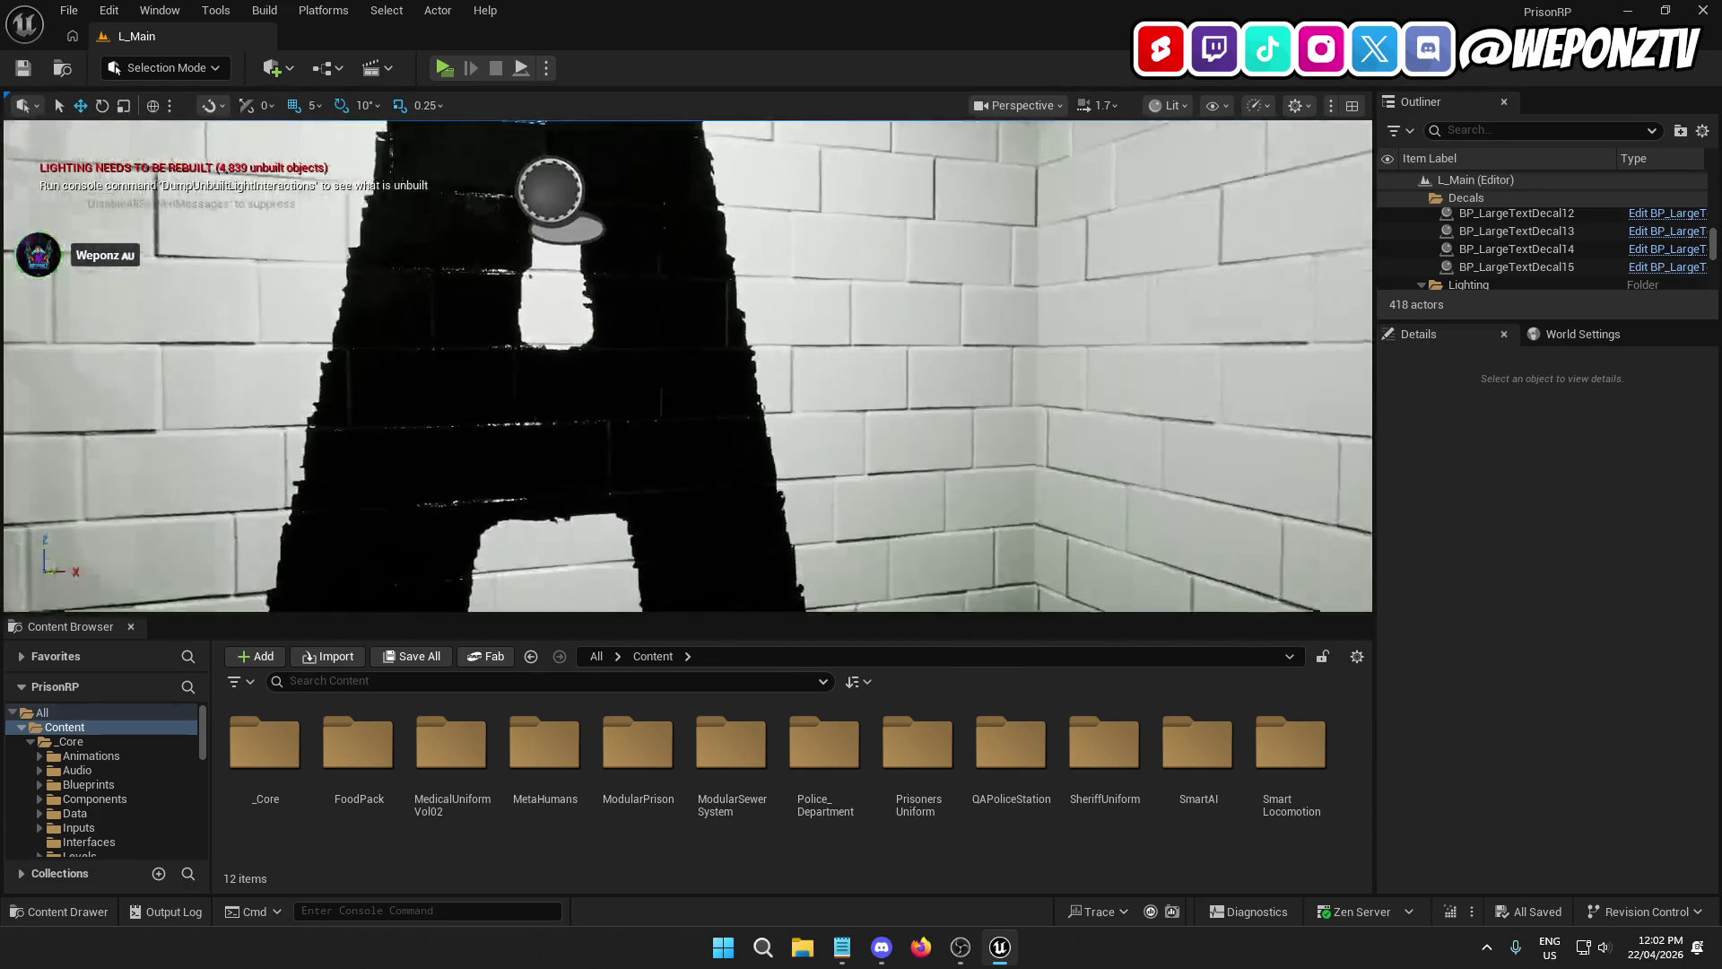
mouse_move(687, 366)
left_mouse_down()
mouse_move(682, 394)
mouse_move(691, 323)
left_mouse_up()
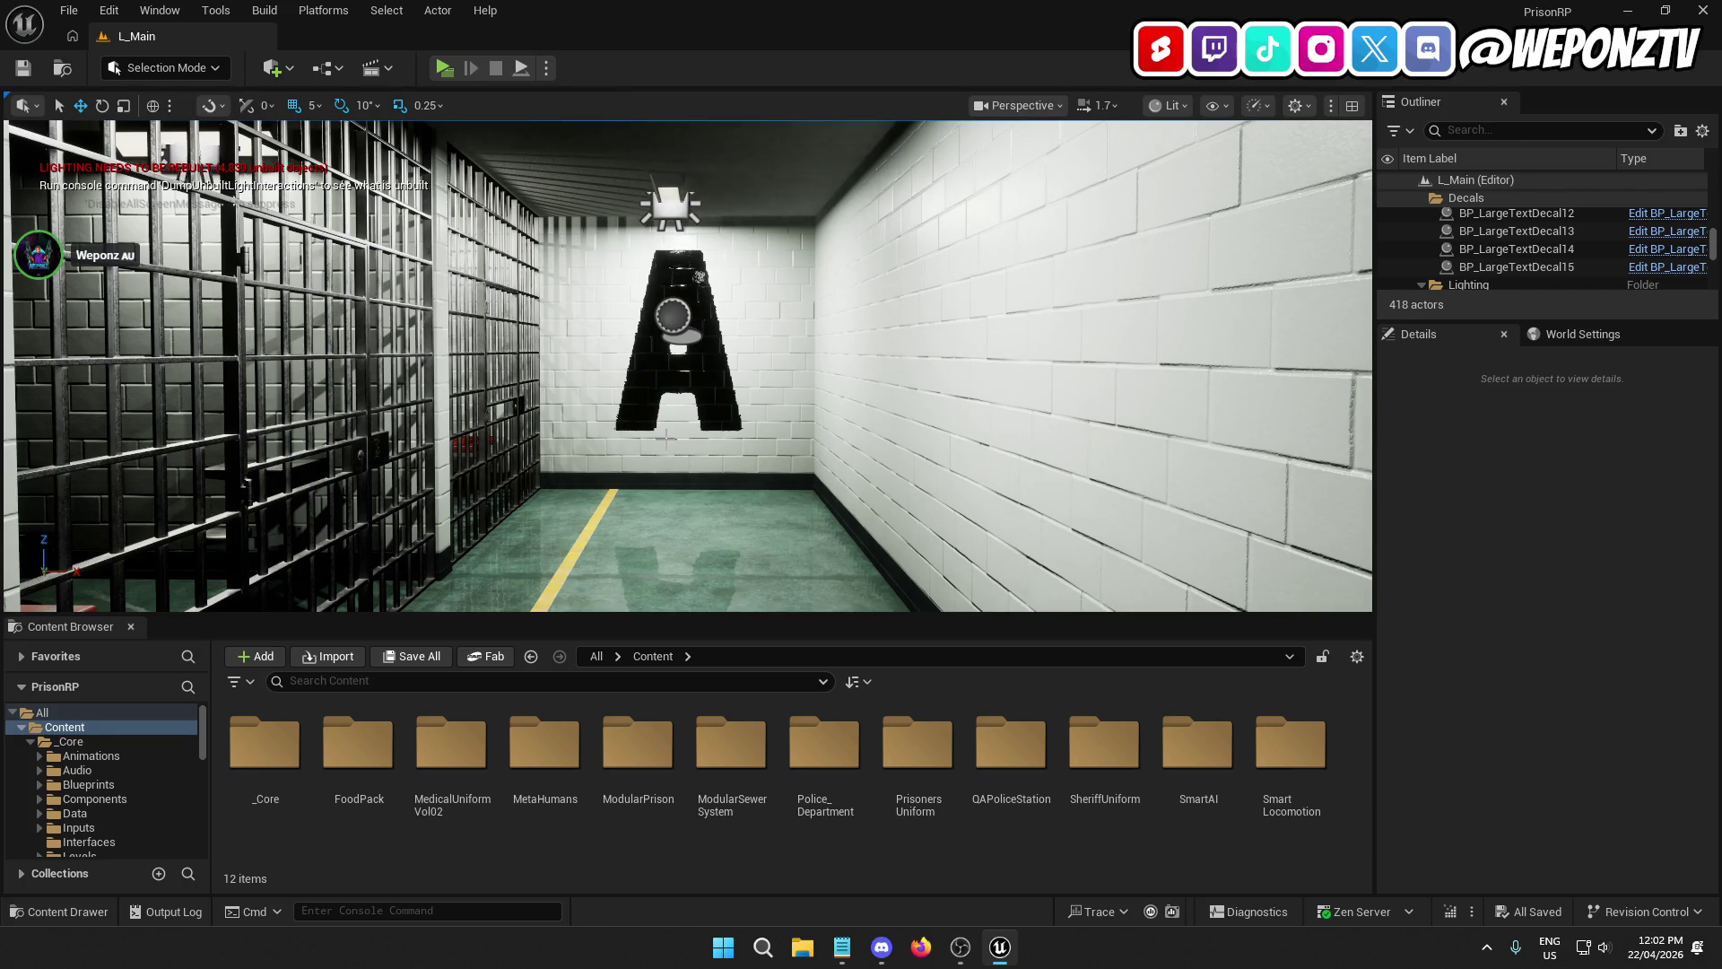
scroll(666, 437, "up", 5)
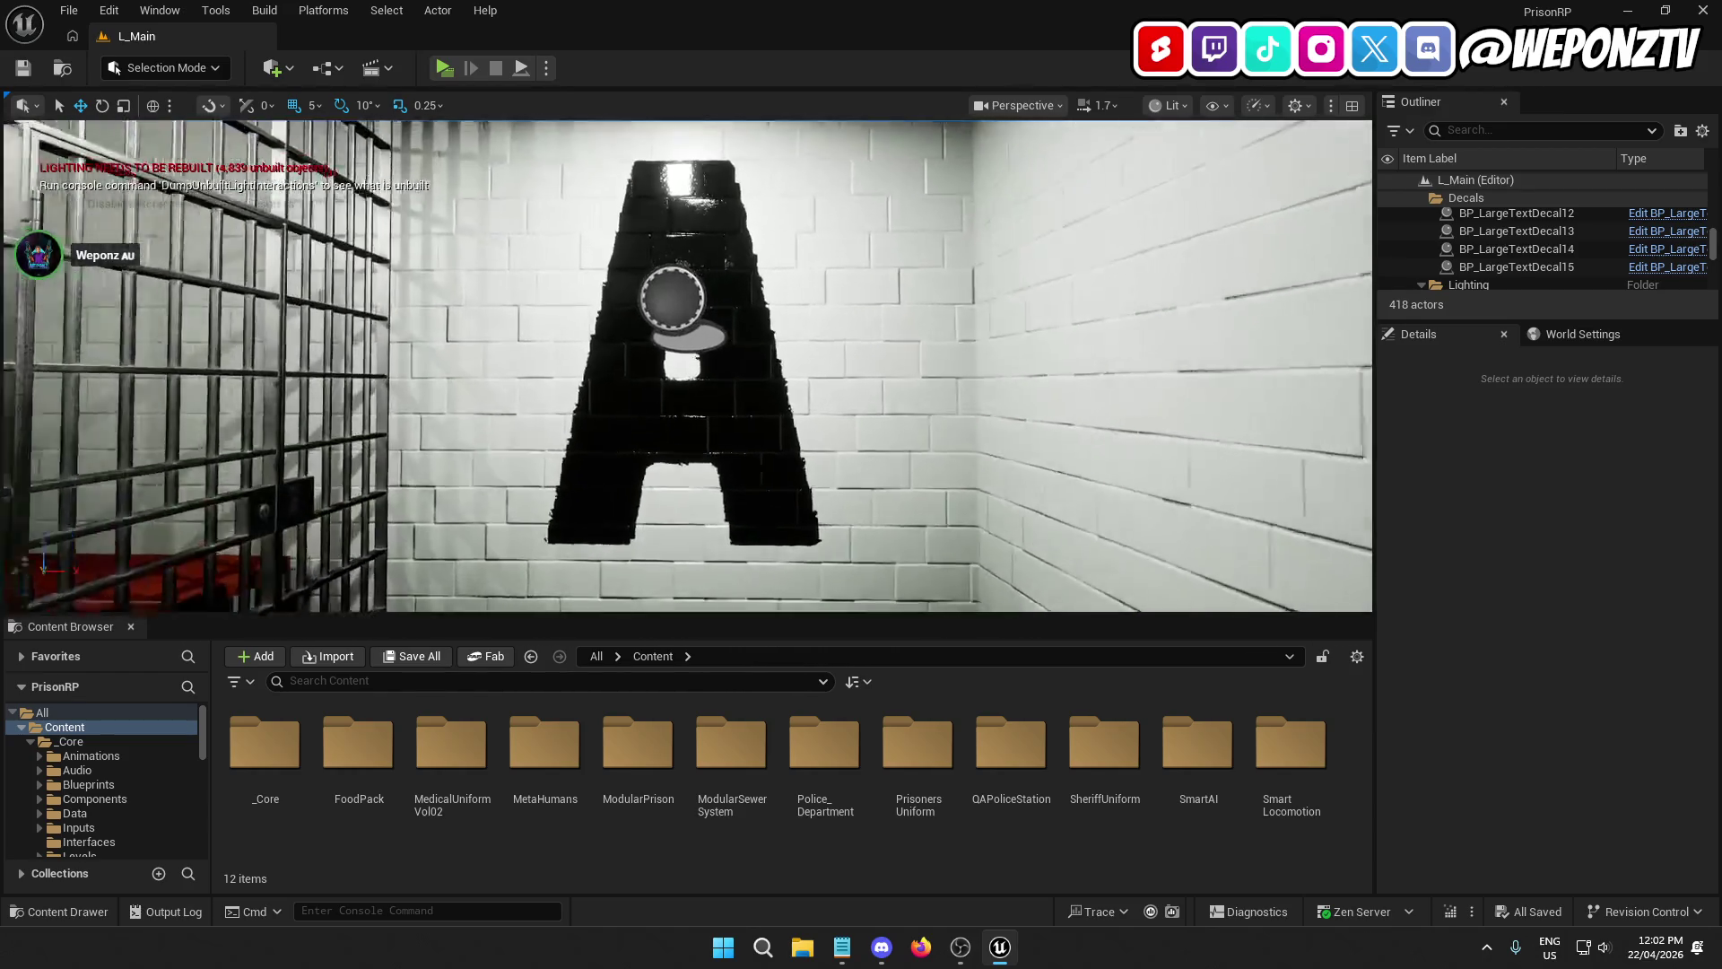
scroll(700, 284, "up", 2)
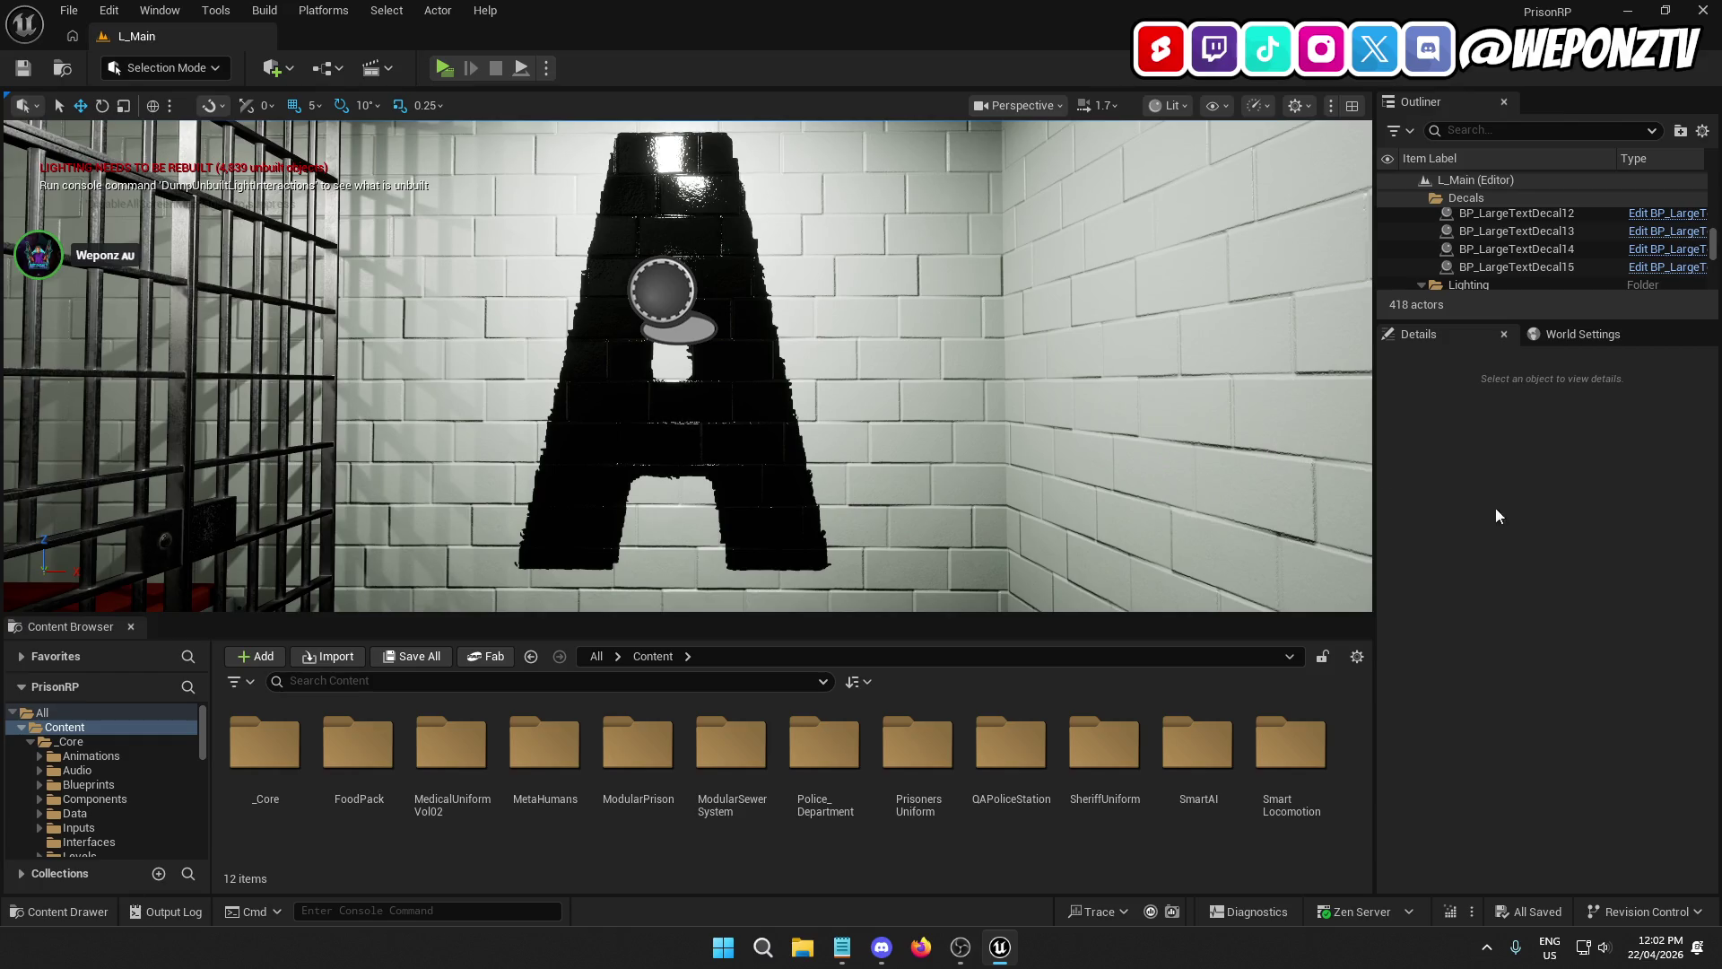
scroll(1091, 350, "down", 10)
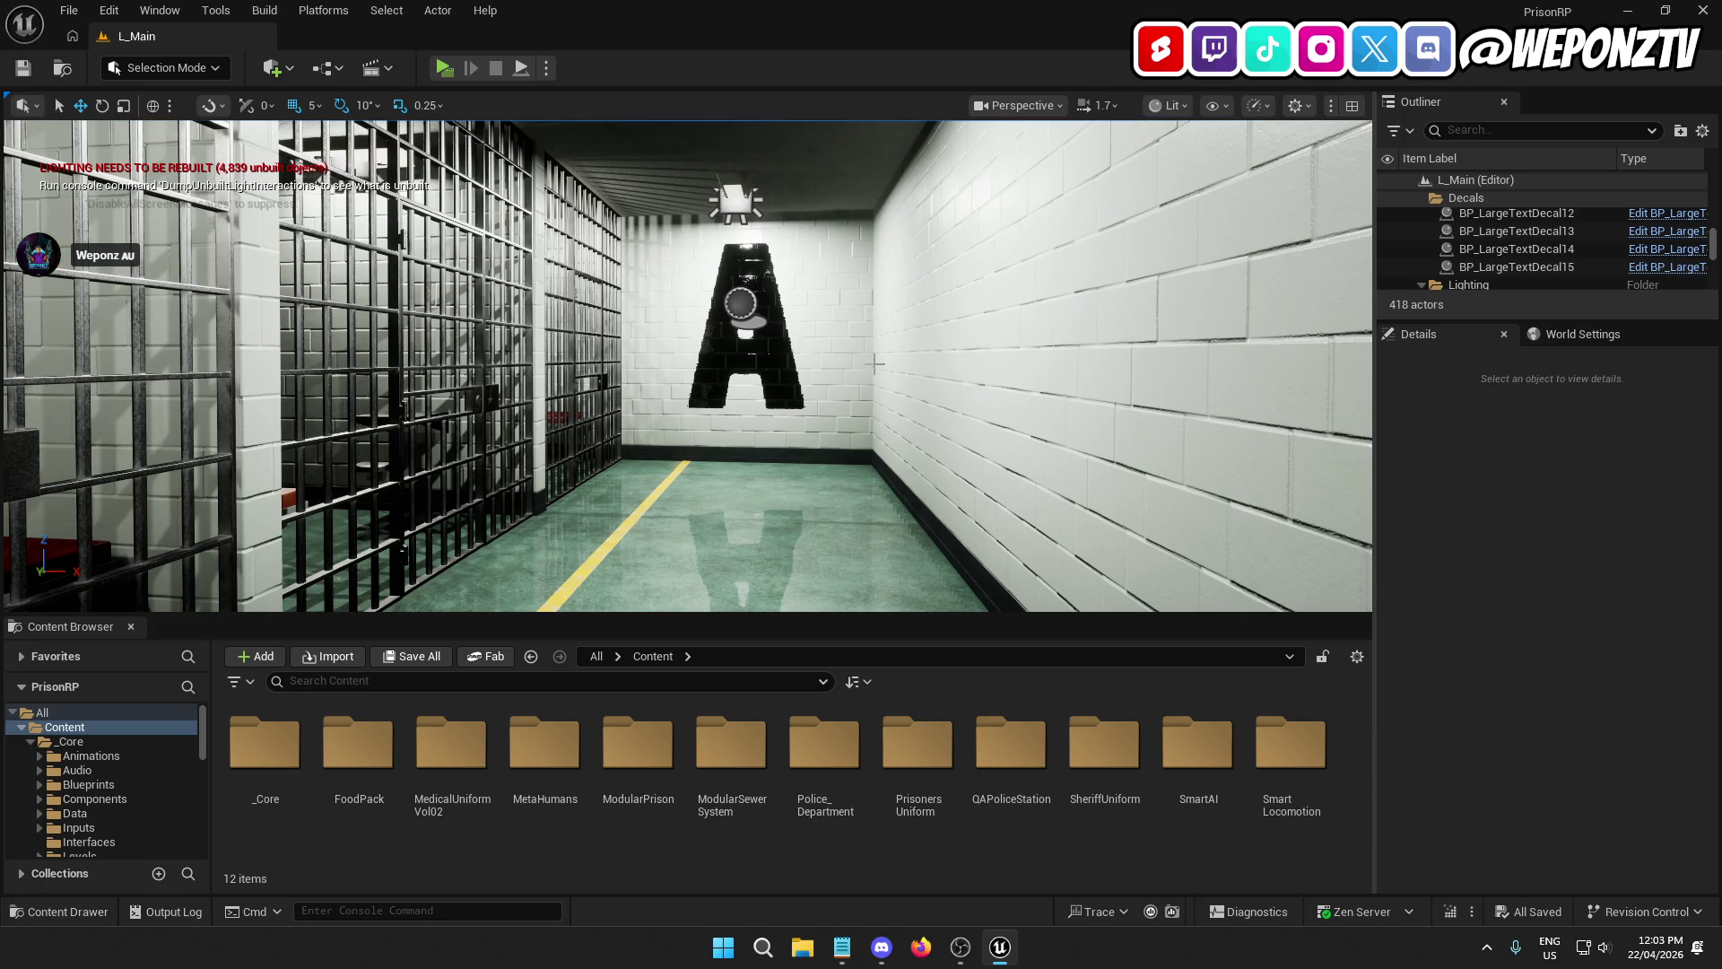
Step: Shift the A decal sideways along the end wall to Y -1223, then deselect it
mouse_move(874, 363)
left_mouse_down()
mouse_move(874, 341)
mouse_move(646, 327)
mouse_move(633, 376)
left_mouse_up()
left_click(633, 413)
left_click_drag(709, 429, 633, 424)
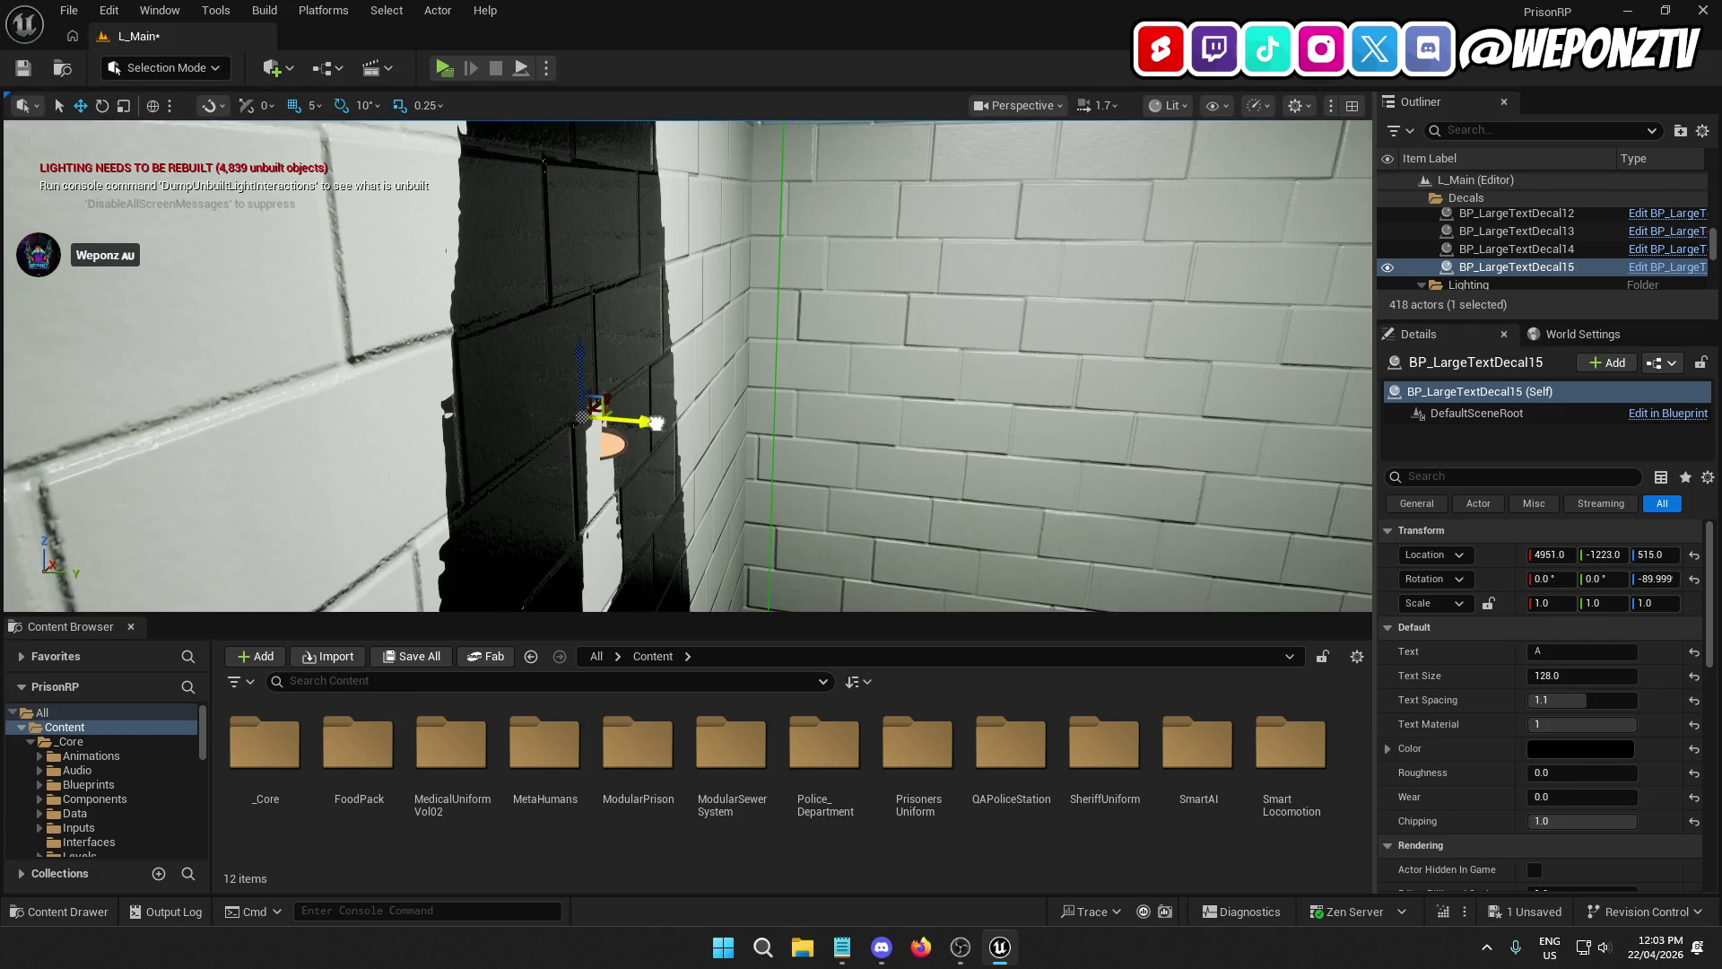
key("f")
mouse_move(686, 358)
left_mouse_down()
mouse_move(879, 359)
mouse_move(805, 410)
left_mouse_up()
key("Escape")
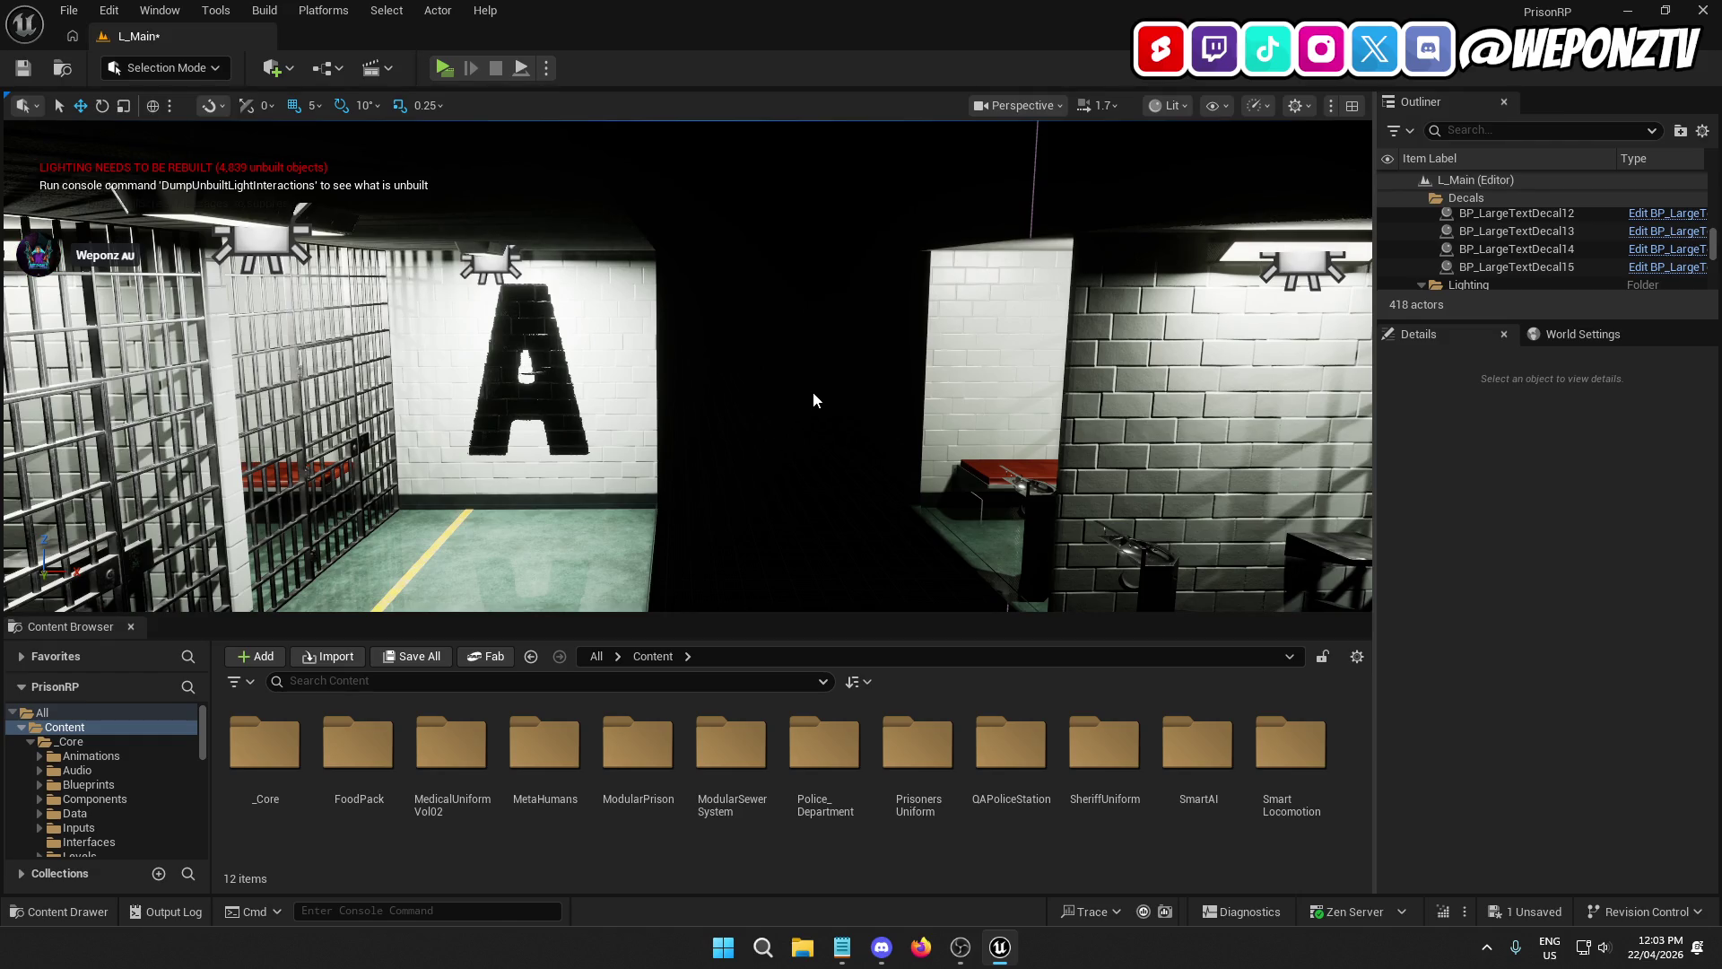
Step: Save the level and reselect the A letter decal
left_click_drag(813, 391, 663, 381)
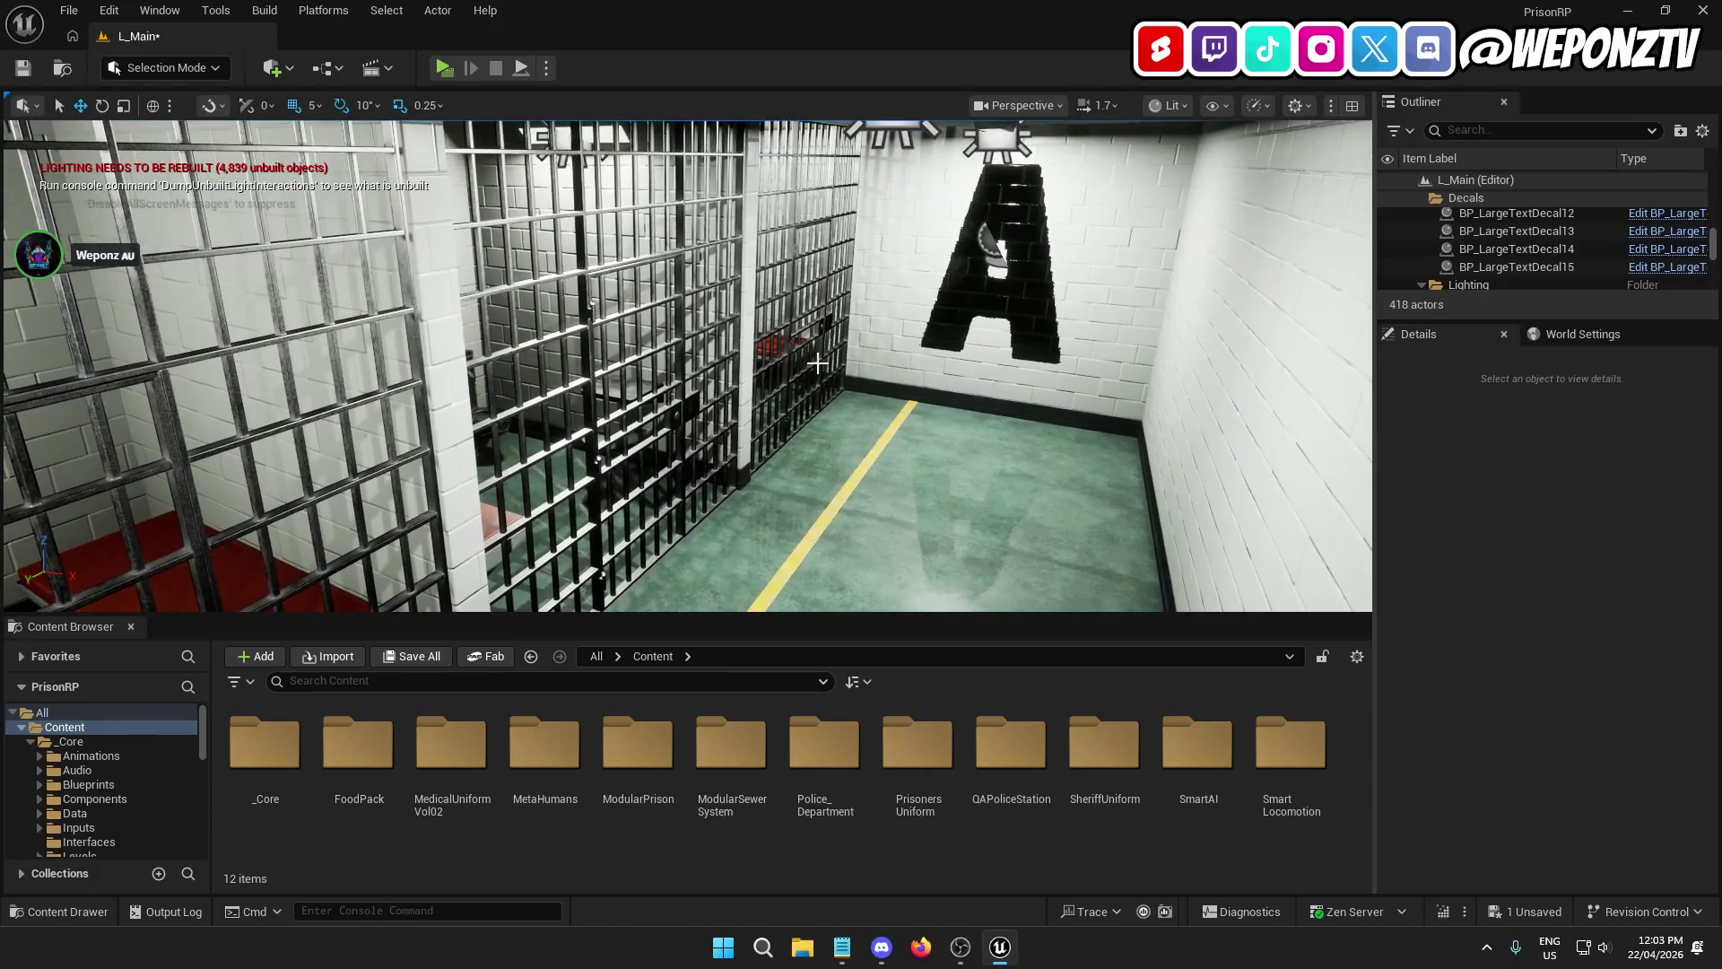
left_click(25, 68)
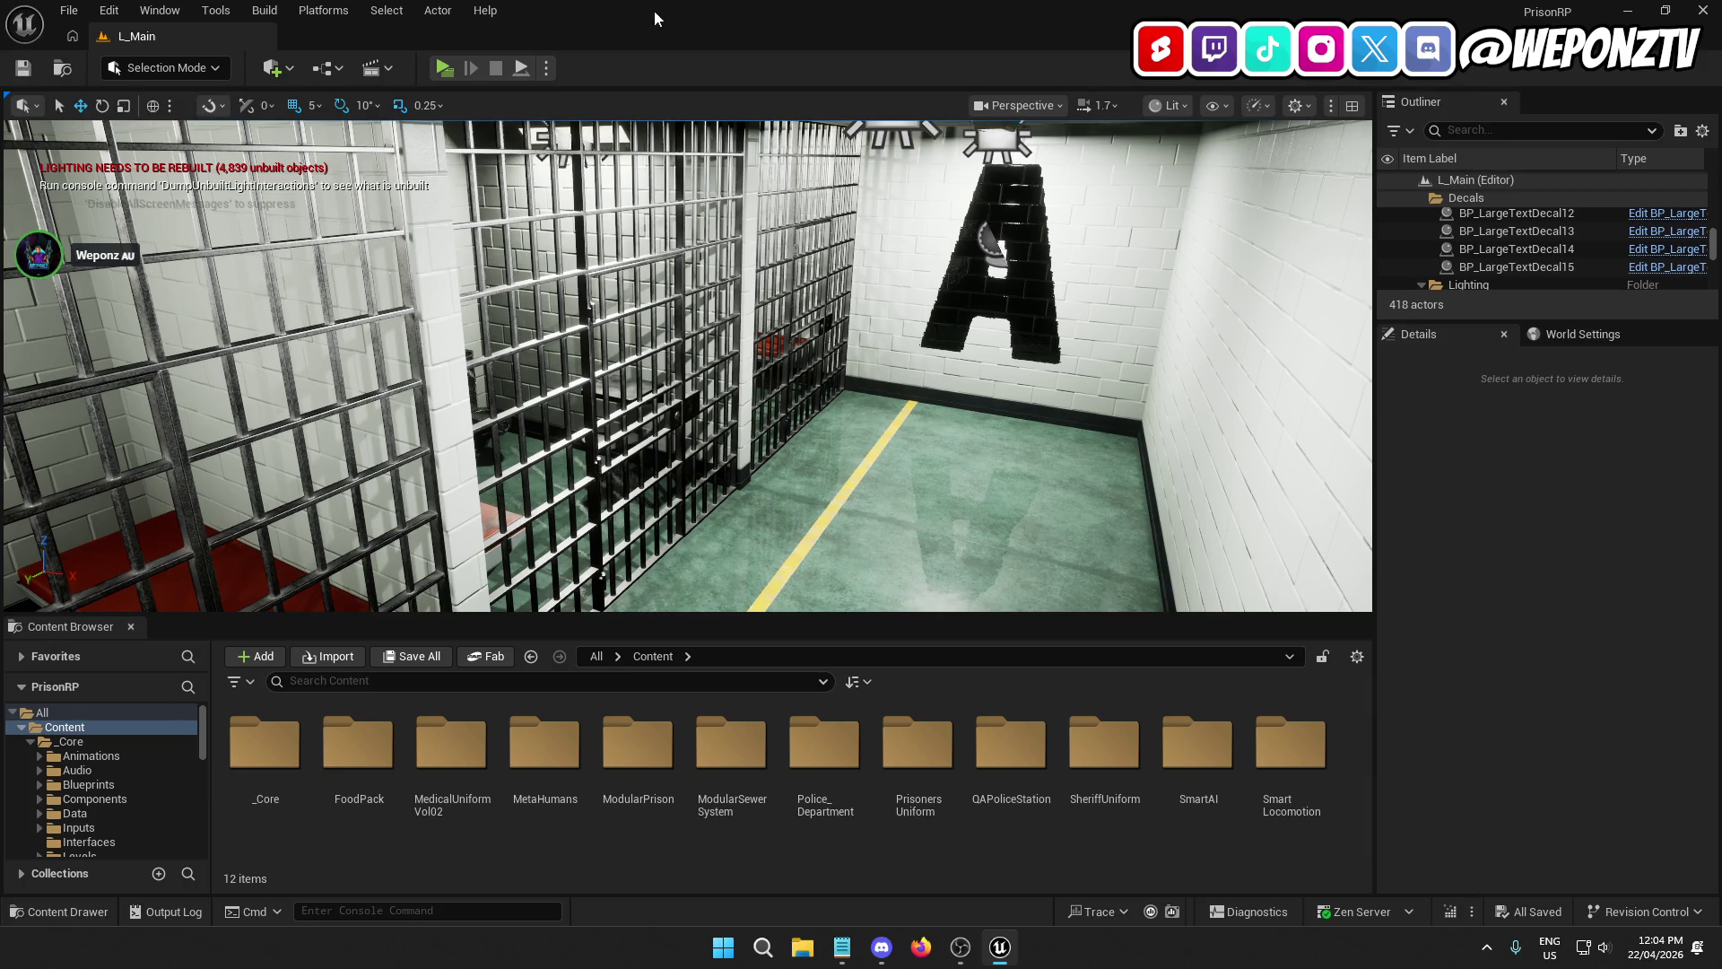
left_click(987, 235)
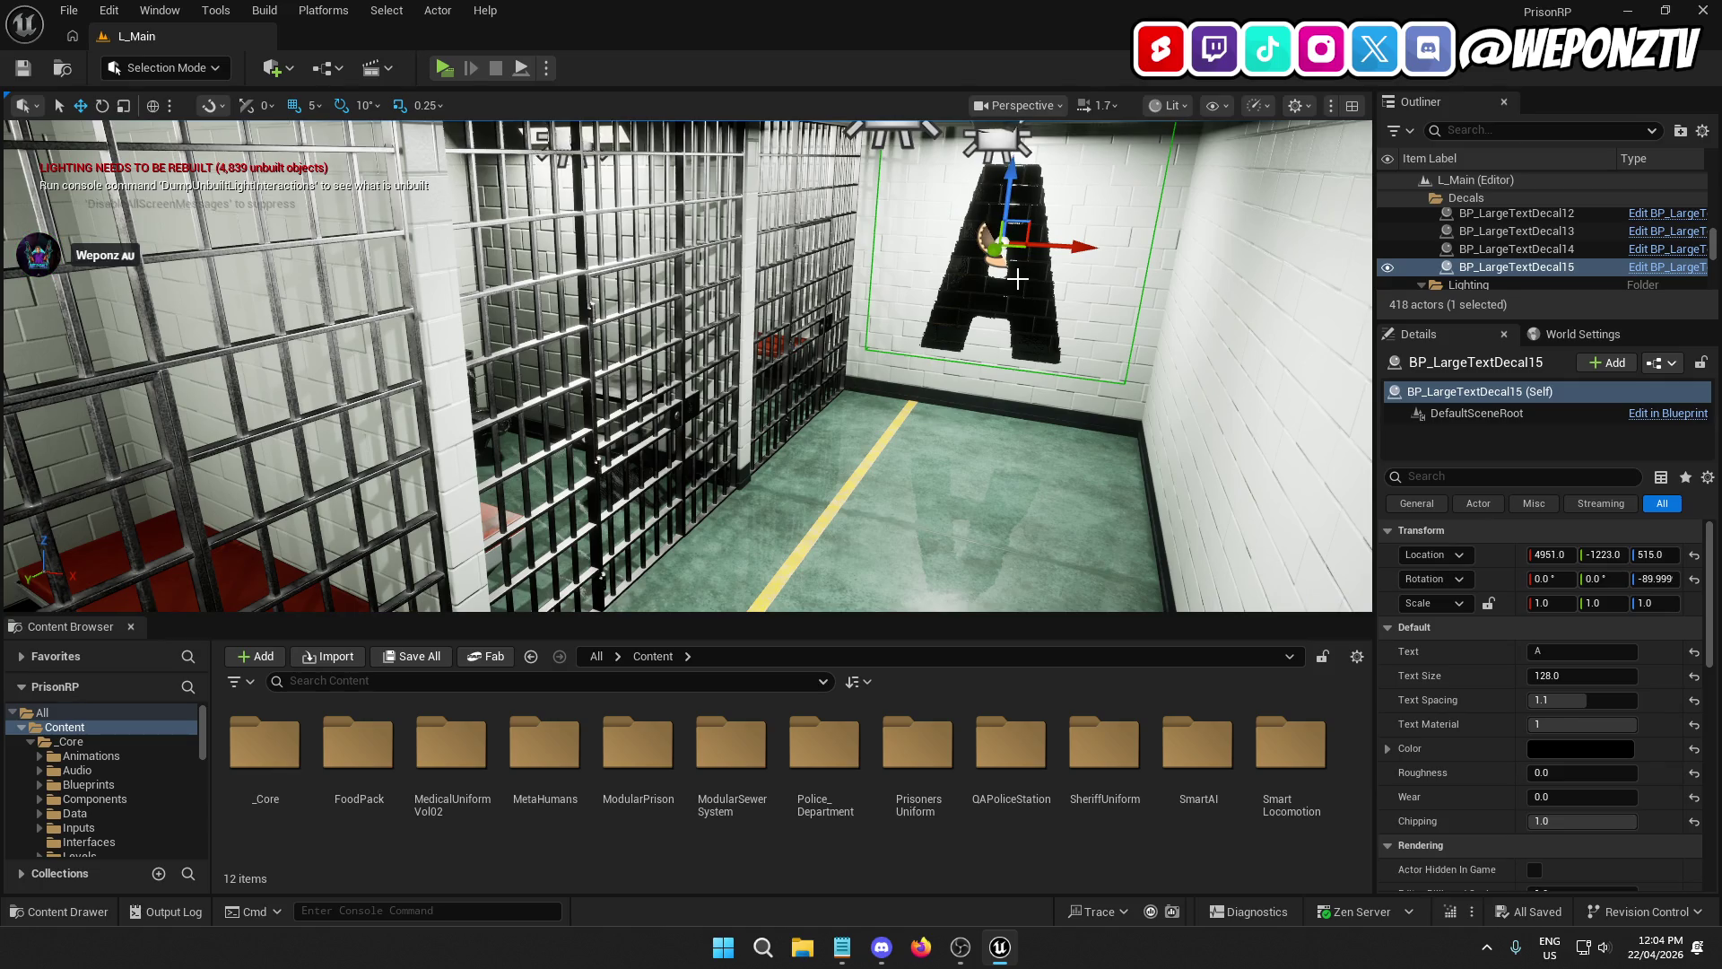
Step: Duplicate the A decal and move the copy to the opposite hallway's end wall at X 5851
key("ctrl+d")
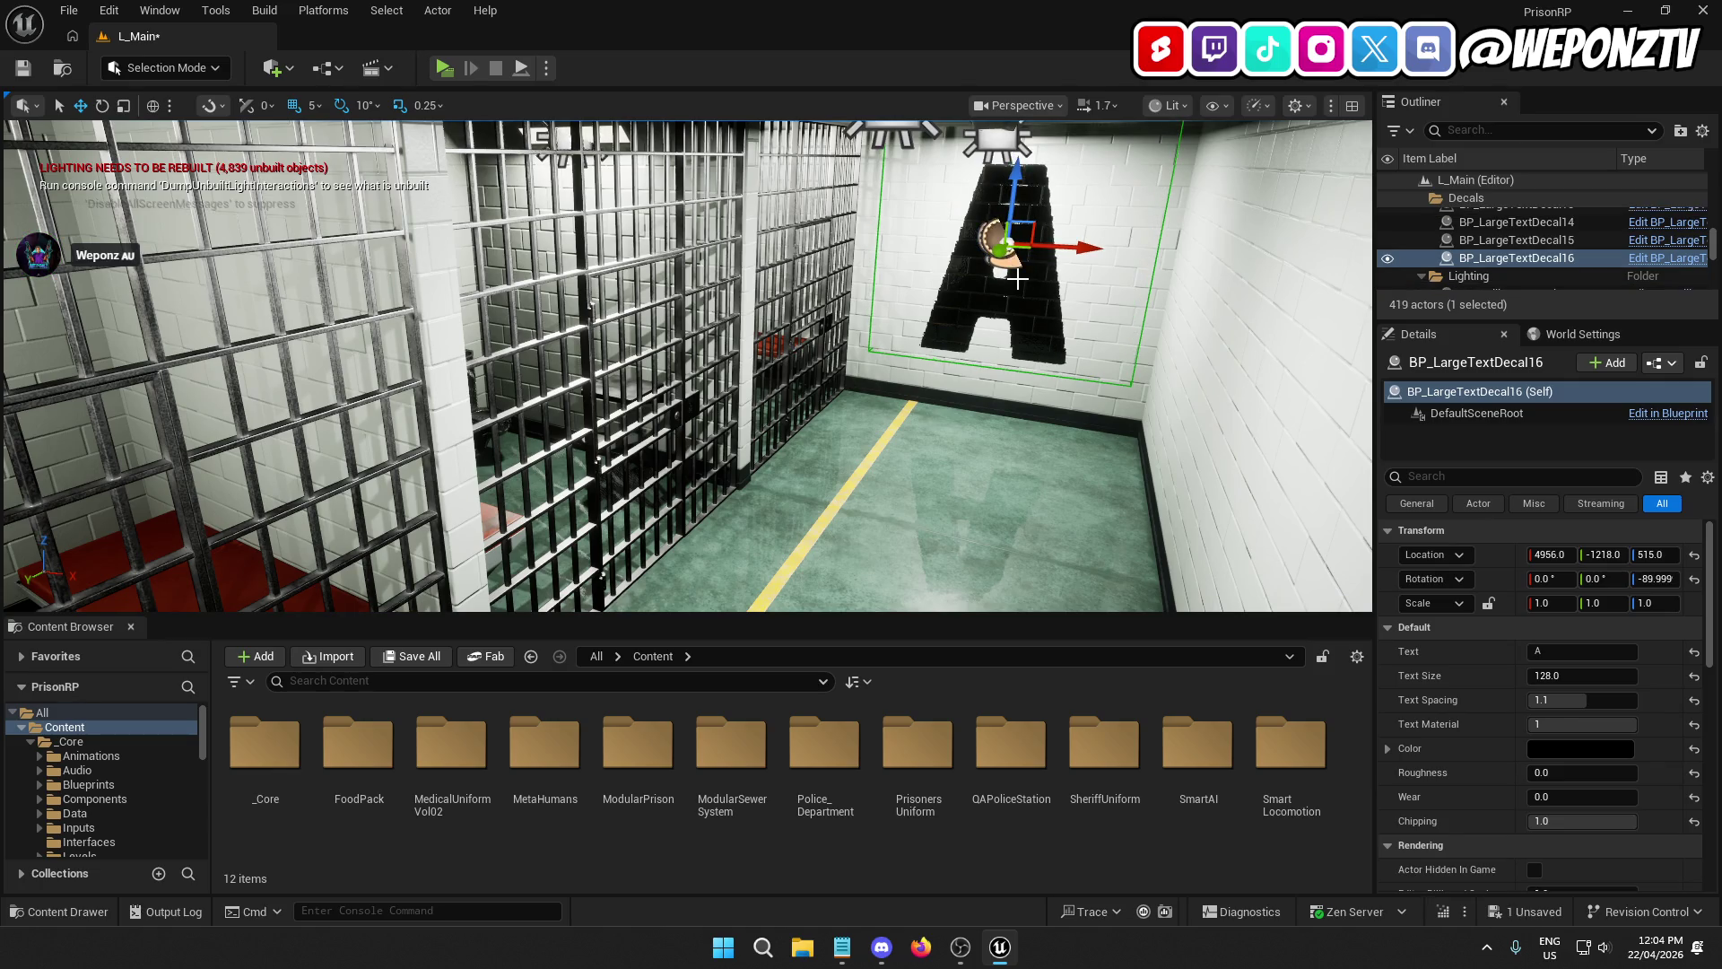
left_click_drag(1077, 245, 1083, 244)
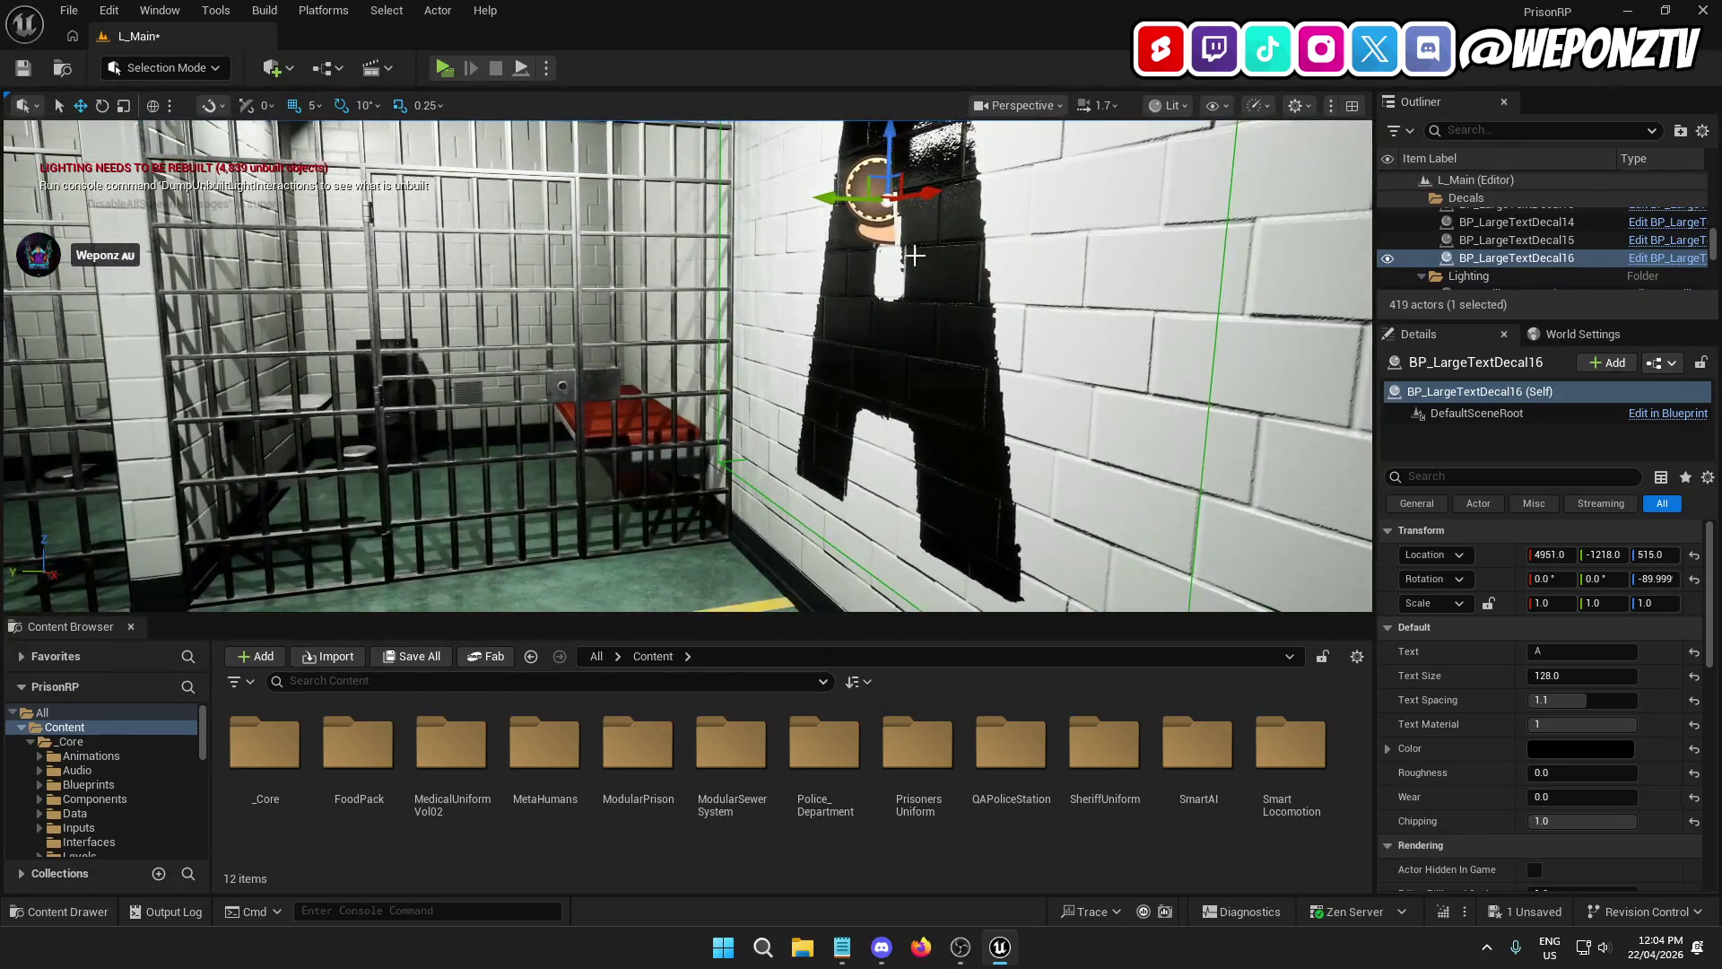
left_click_drag(827, 197, 827, 198)
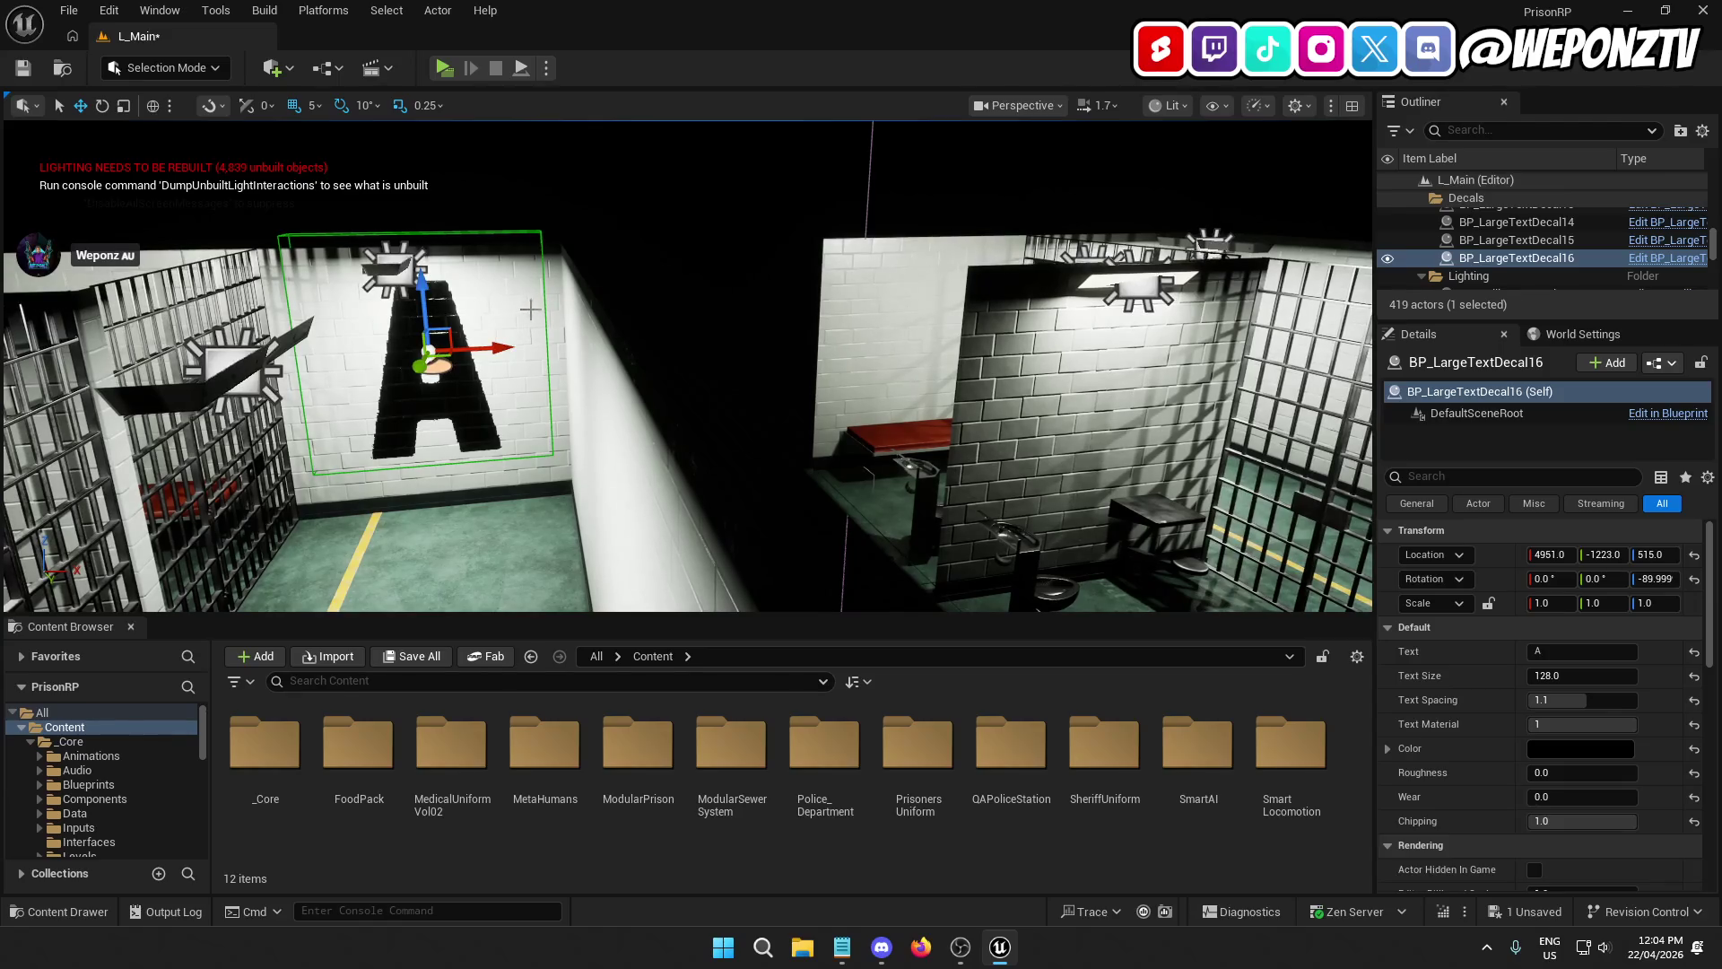
mouse_move(489, 345)
left_mouse_down()
mouse_move(708, 179)
mouse_move(1157, 325)
left_mouse_up()
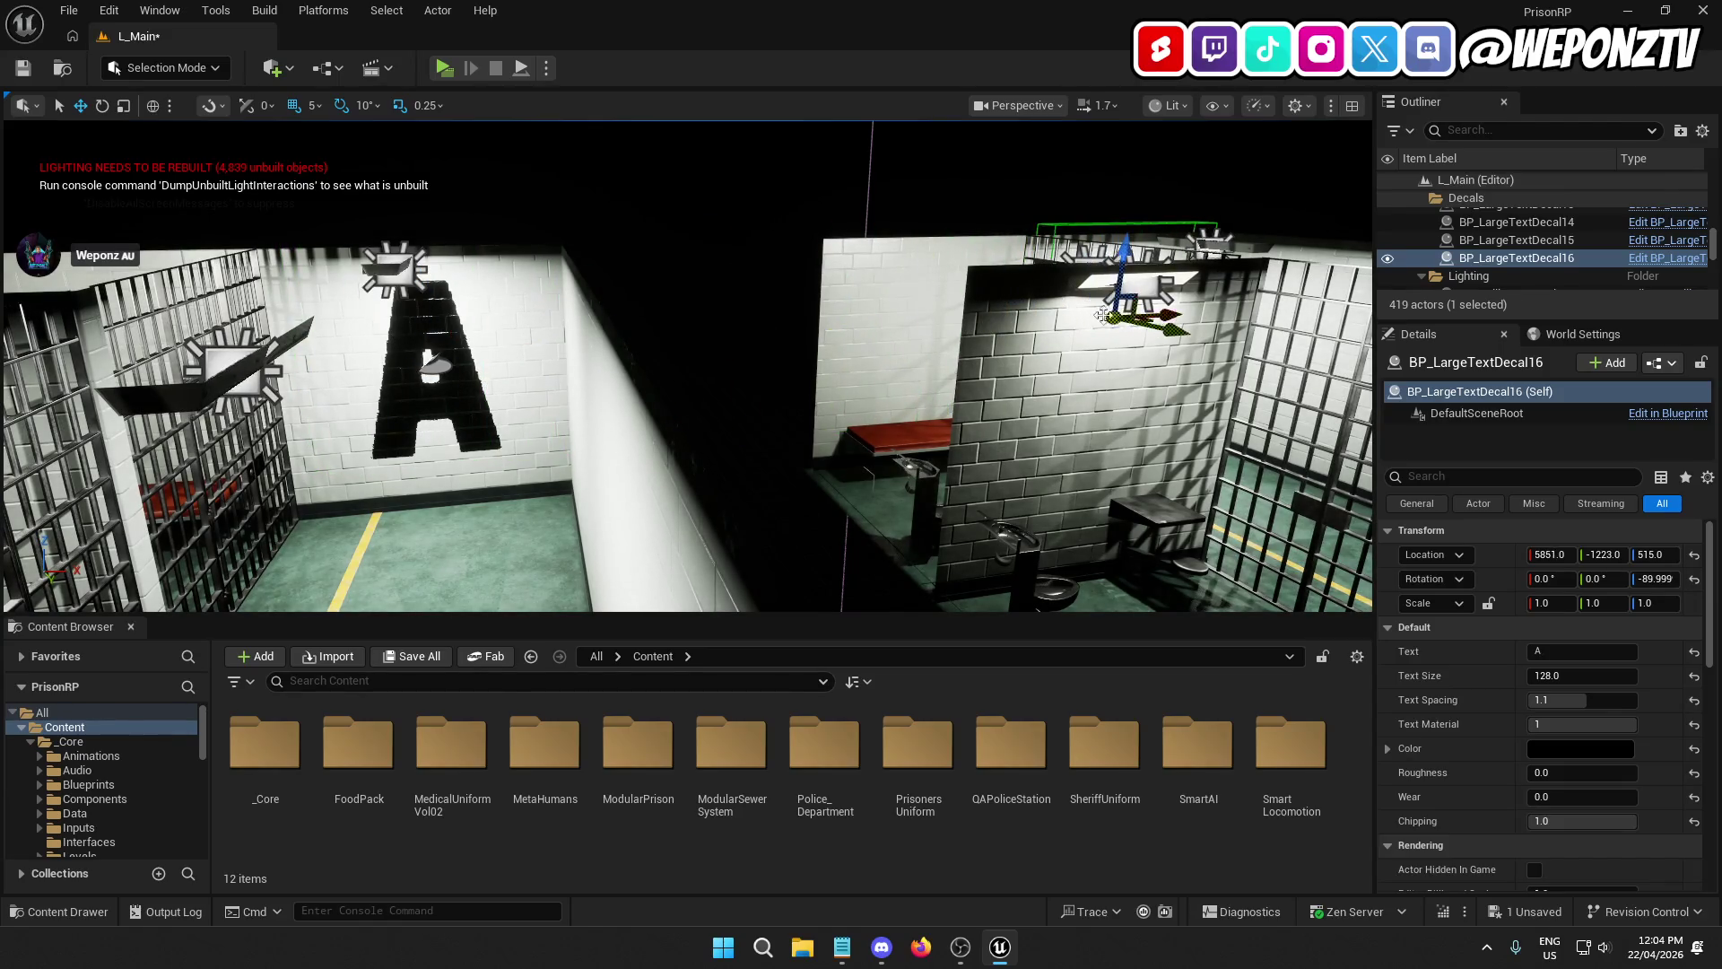
key("f")
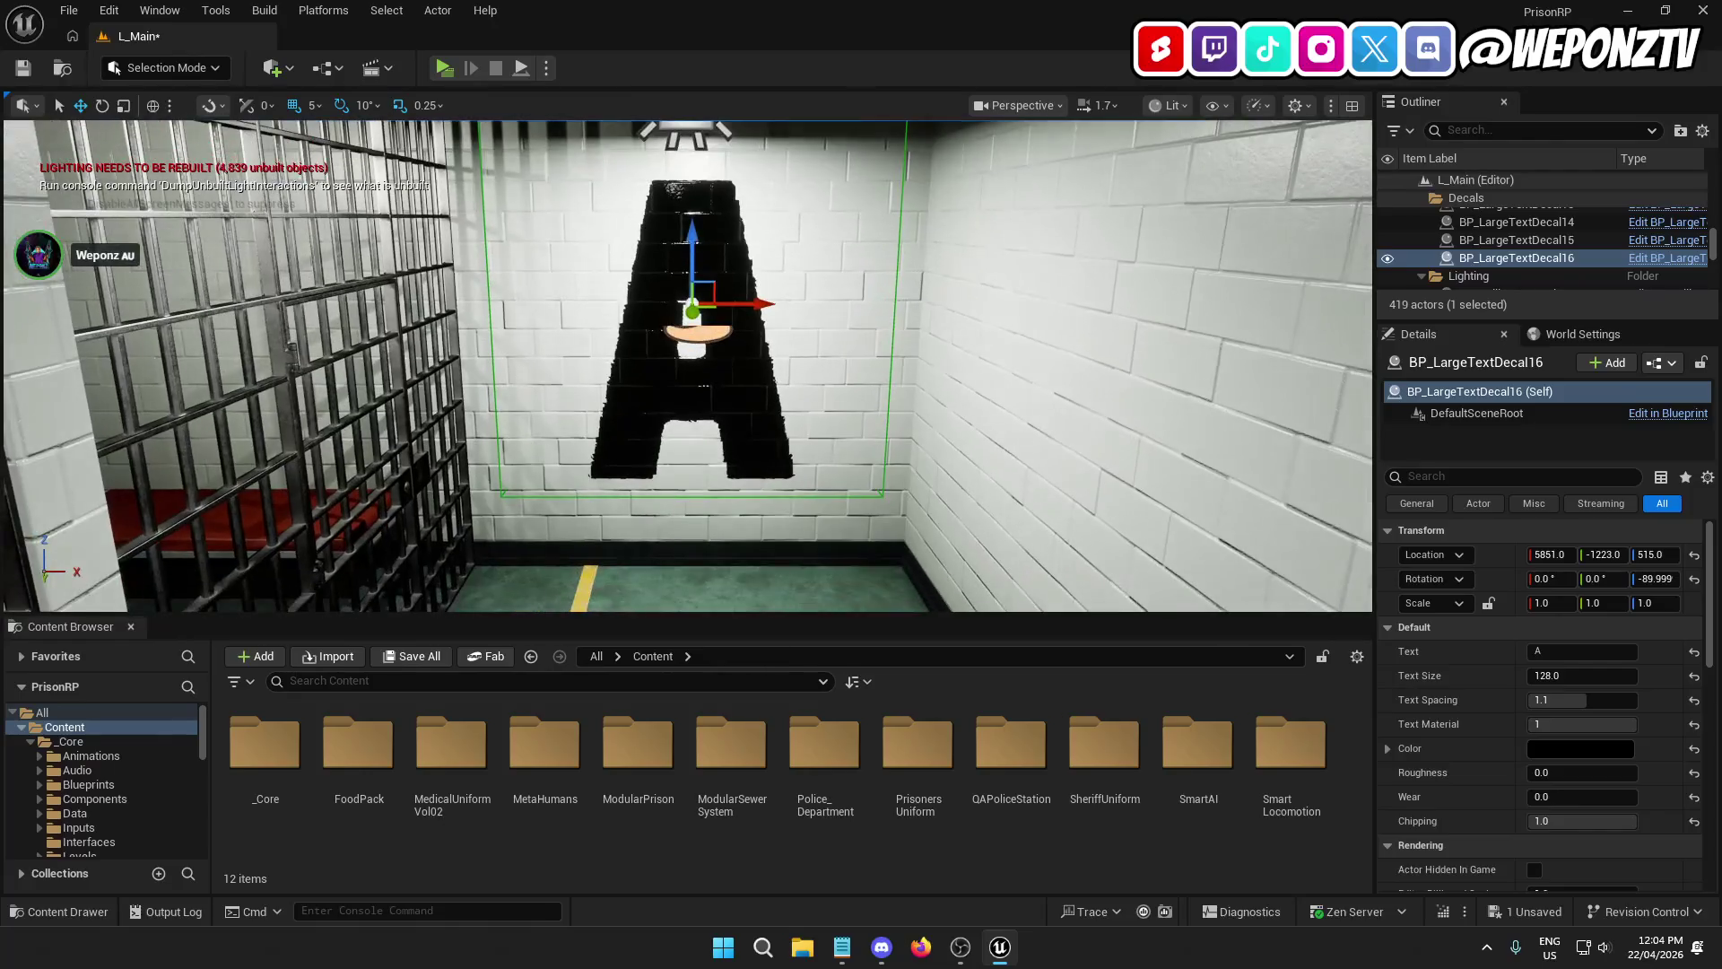
Step: Set the copied decal's Text to B
mouse_move(690, 358)
left_mouse_down()
mouse_move(870, 359)
mouse_move(774, 323)
mouse_move(845, 322)
mouse_move(845, 376)
mouse_move(812, 328)
mouse_move(901, 325)
mouse_move(902, 296)
mouse_move(941, 296)
left_mouse_up()
left_click(1539, 651)
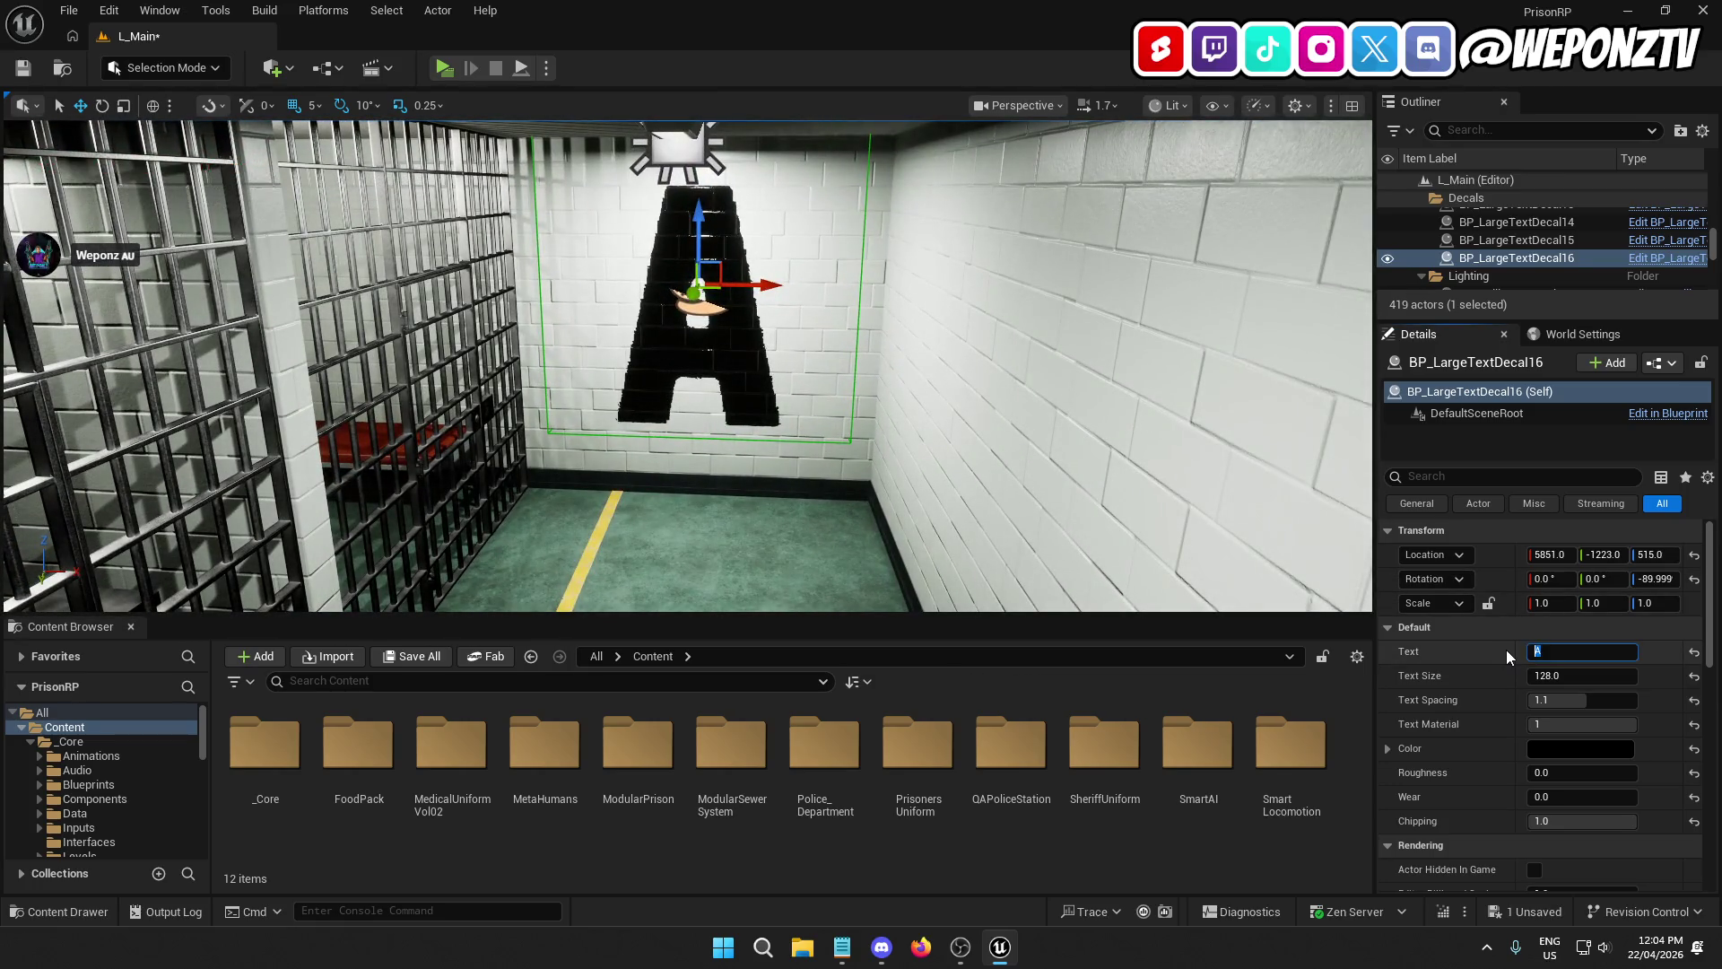
type("B")
key("Return")
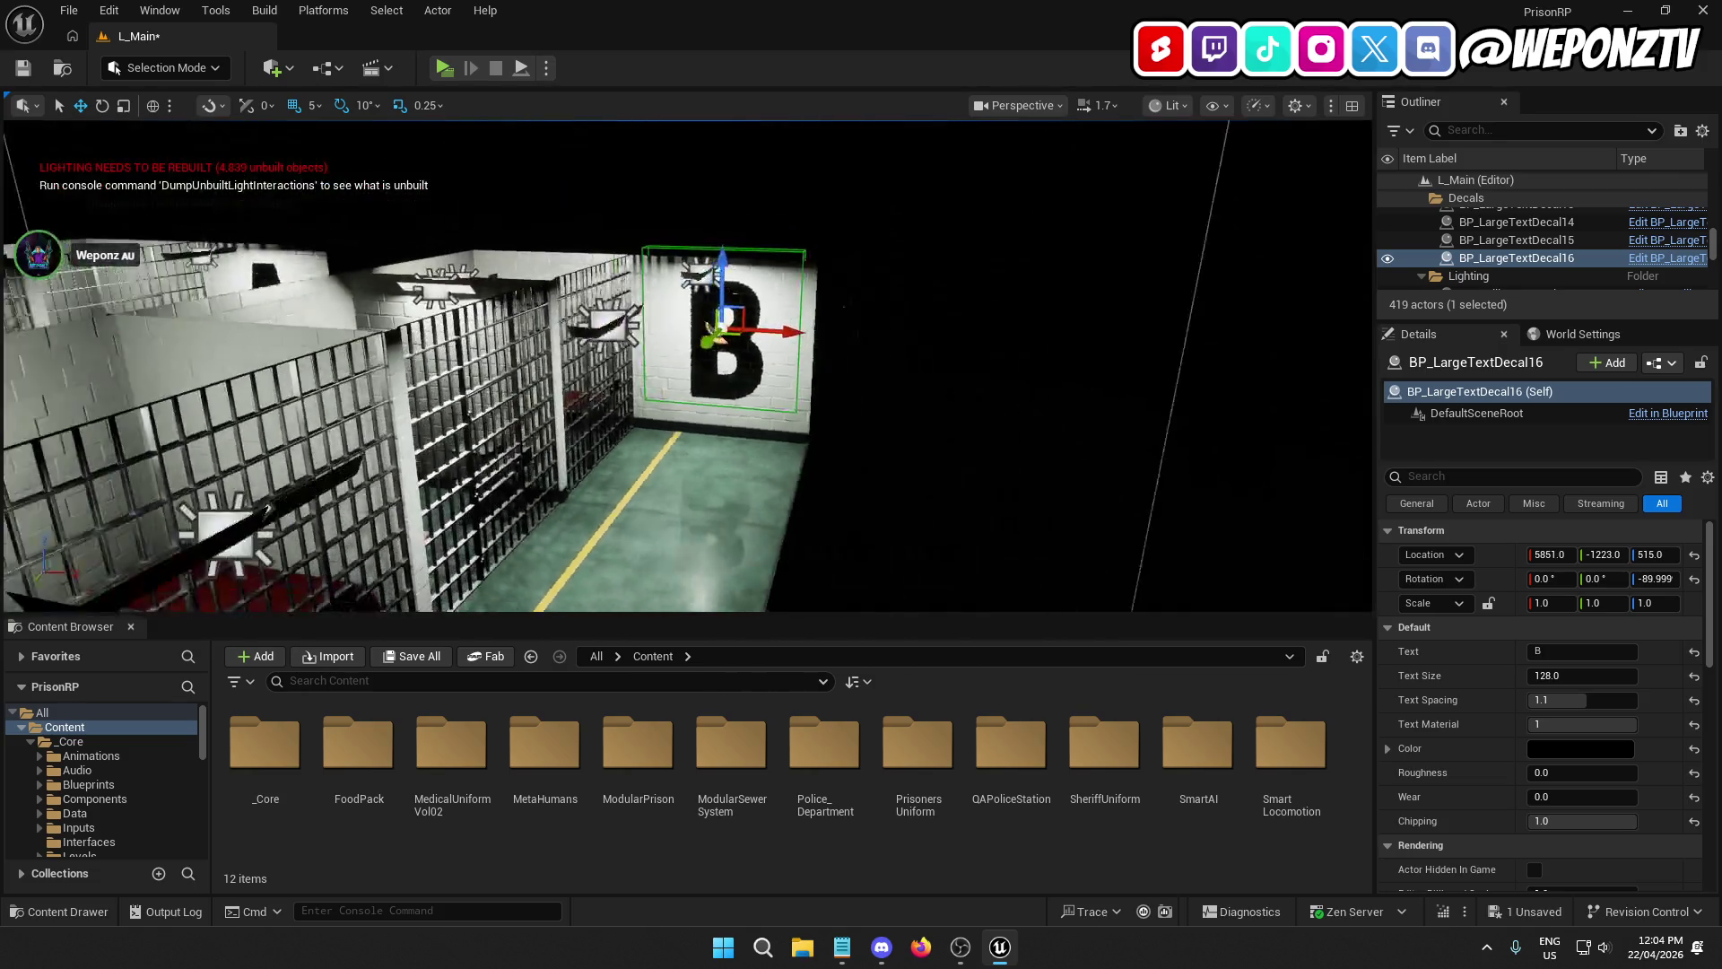
Step: Deselect the B decal, save the level, and inspect it on the wall
left_click_drag(905, 474, 906, 473)
left_click(906, 473)
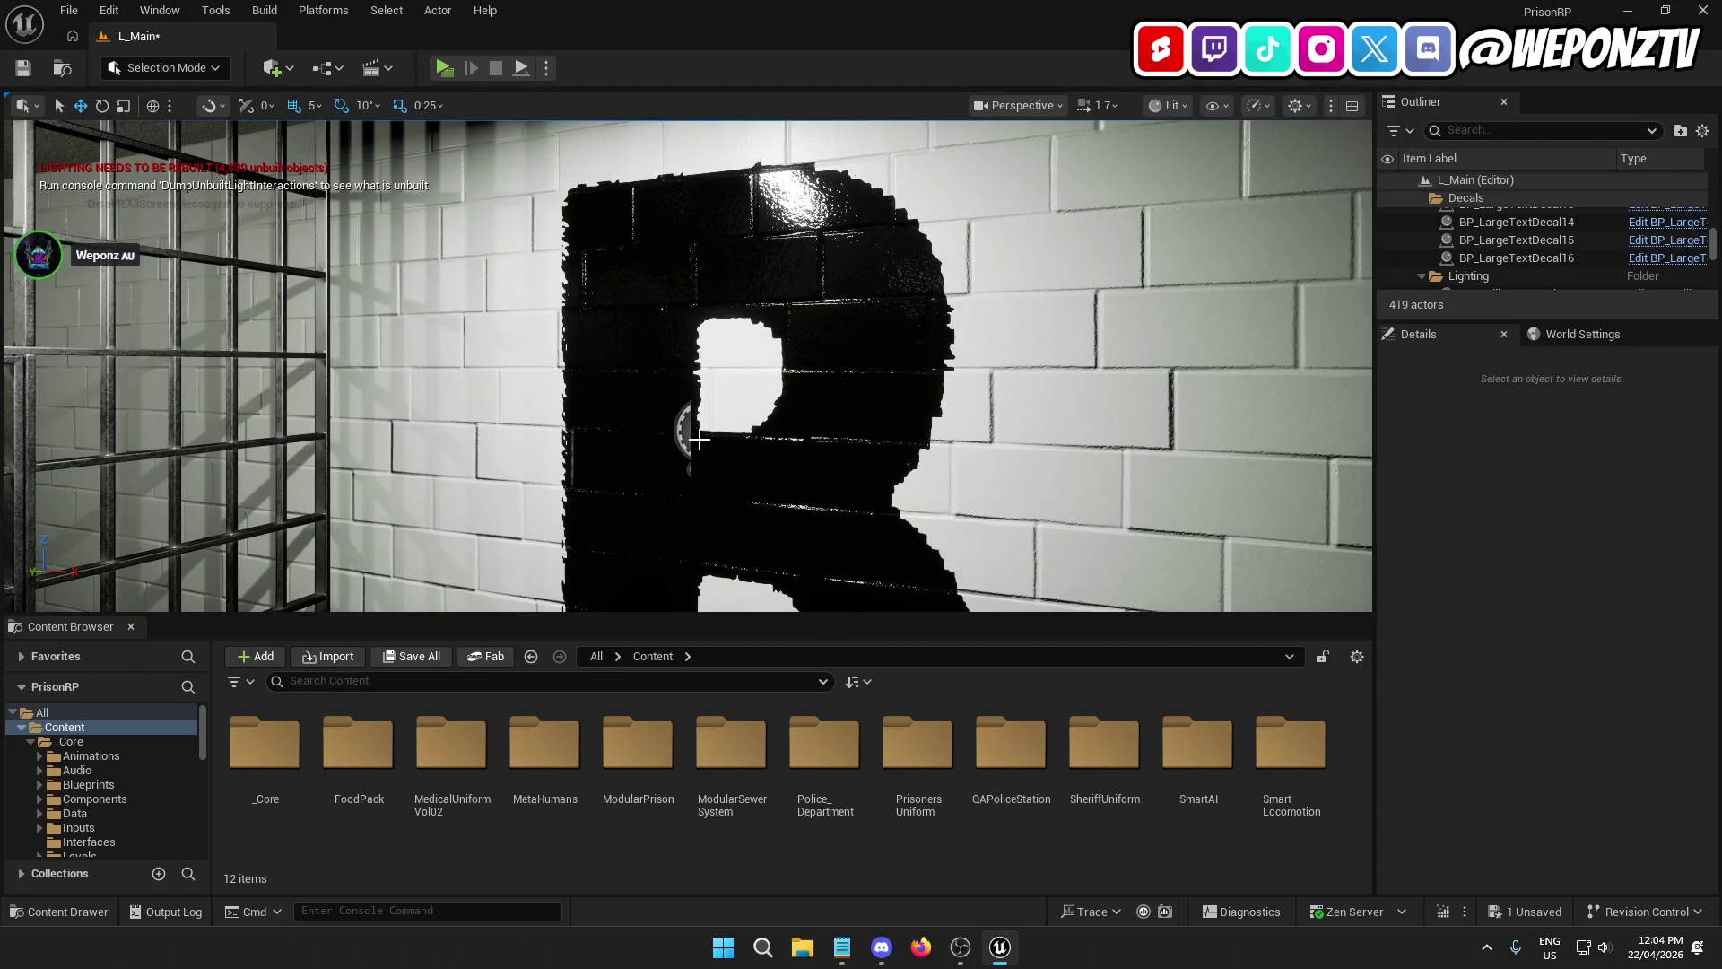
left_click(27, 73)
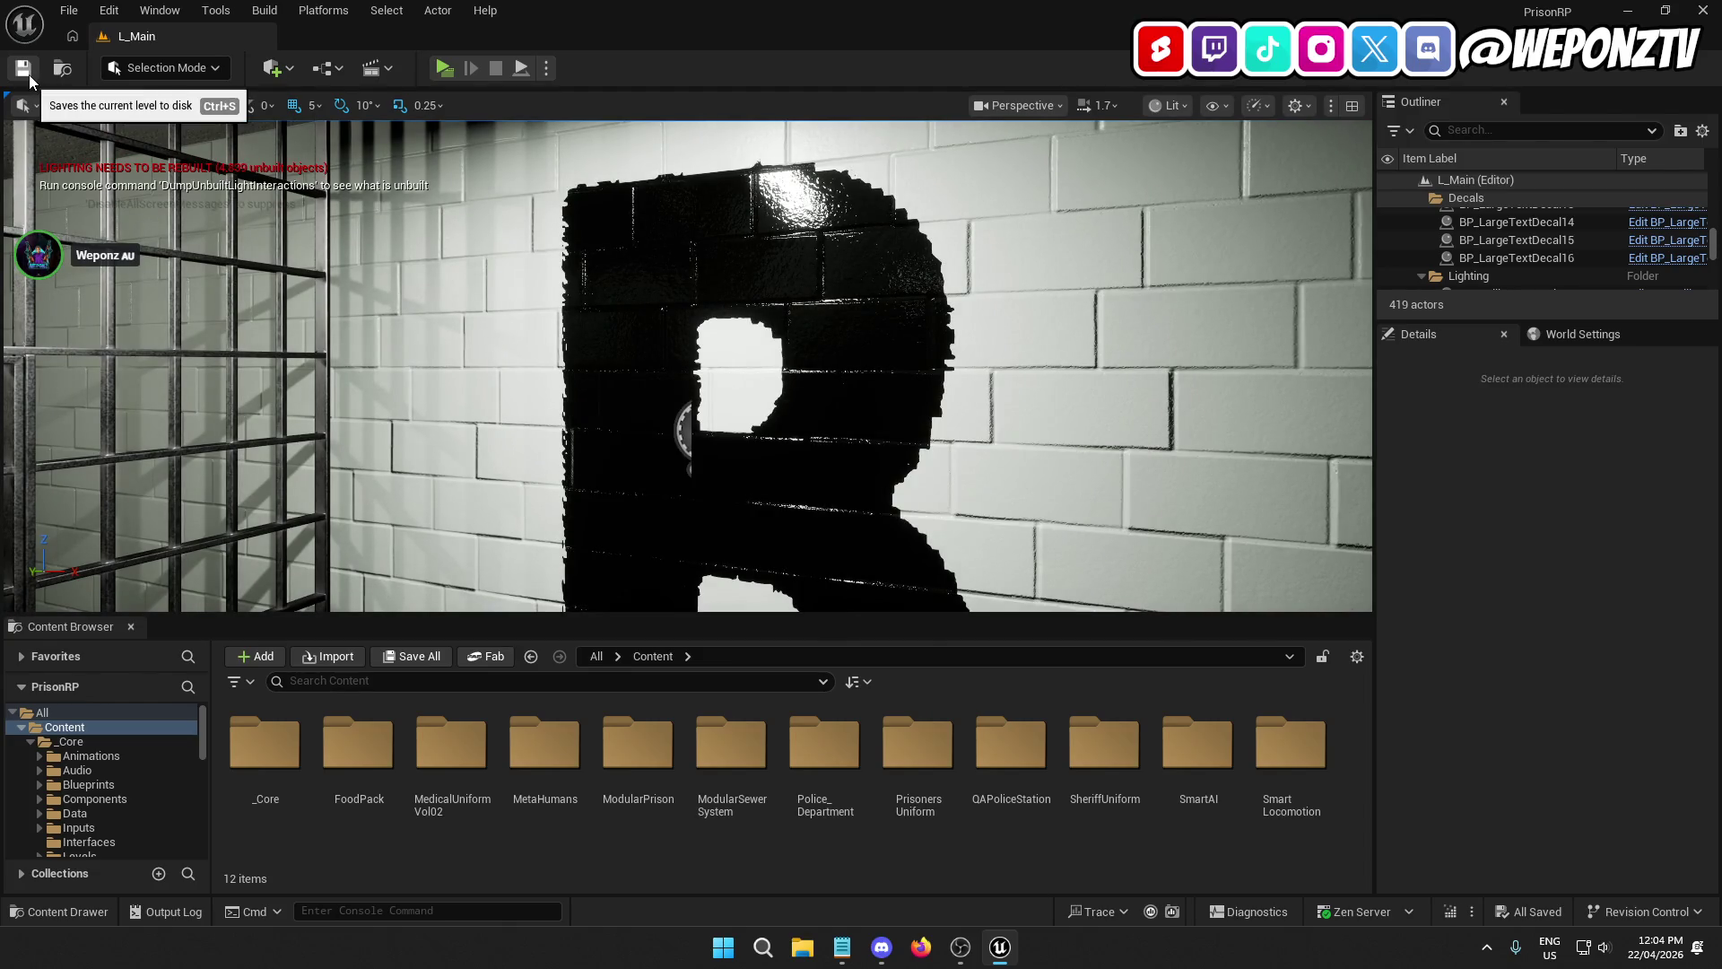
left_click_drag(906, 473, 906, 473)
left_click_drag(864, 341, 864, 341)
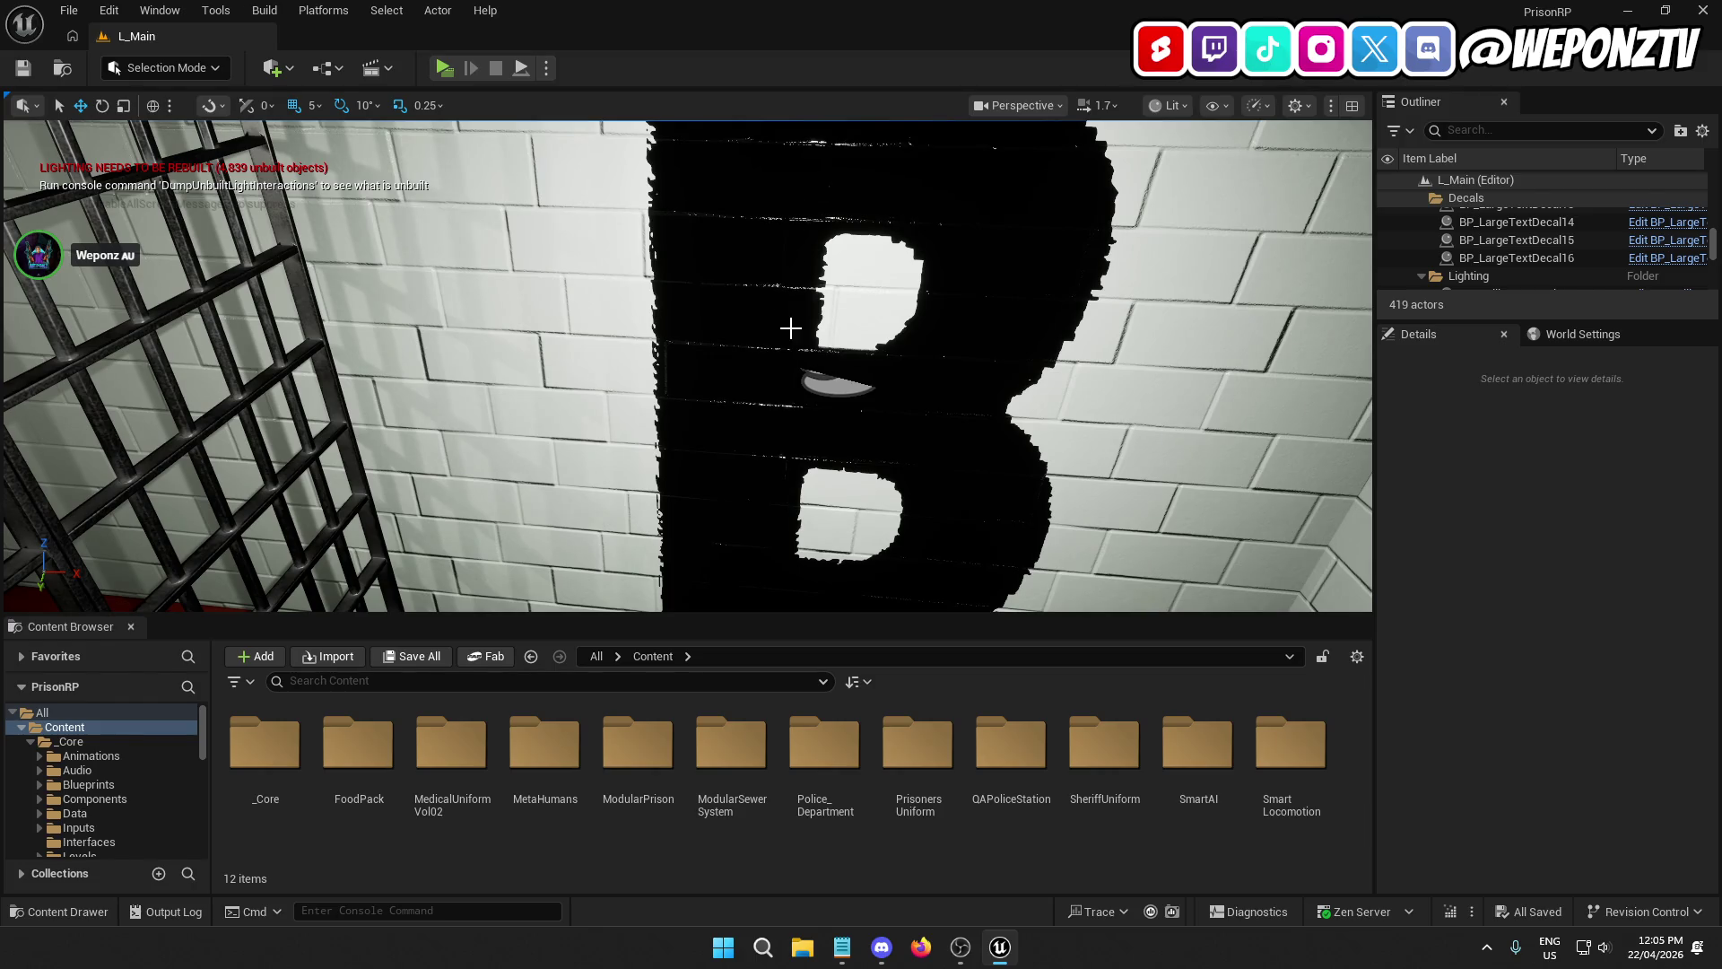
left_click(846, 384)
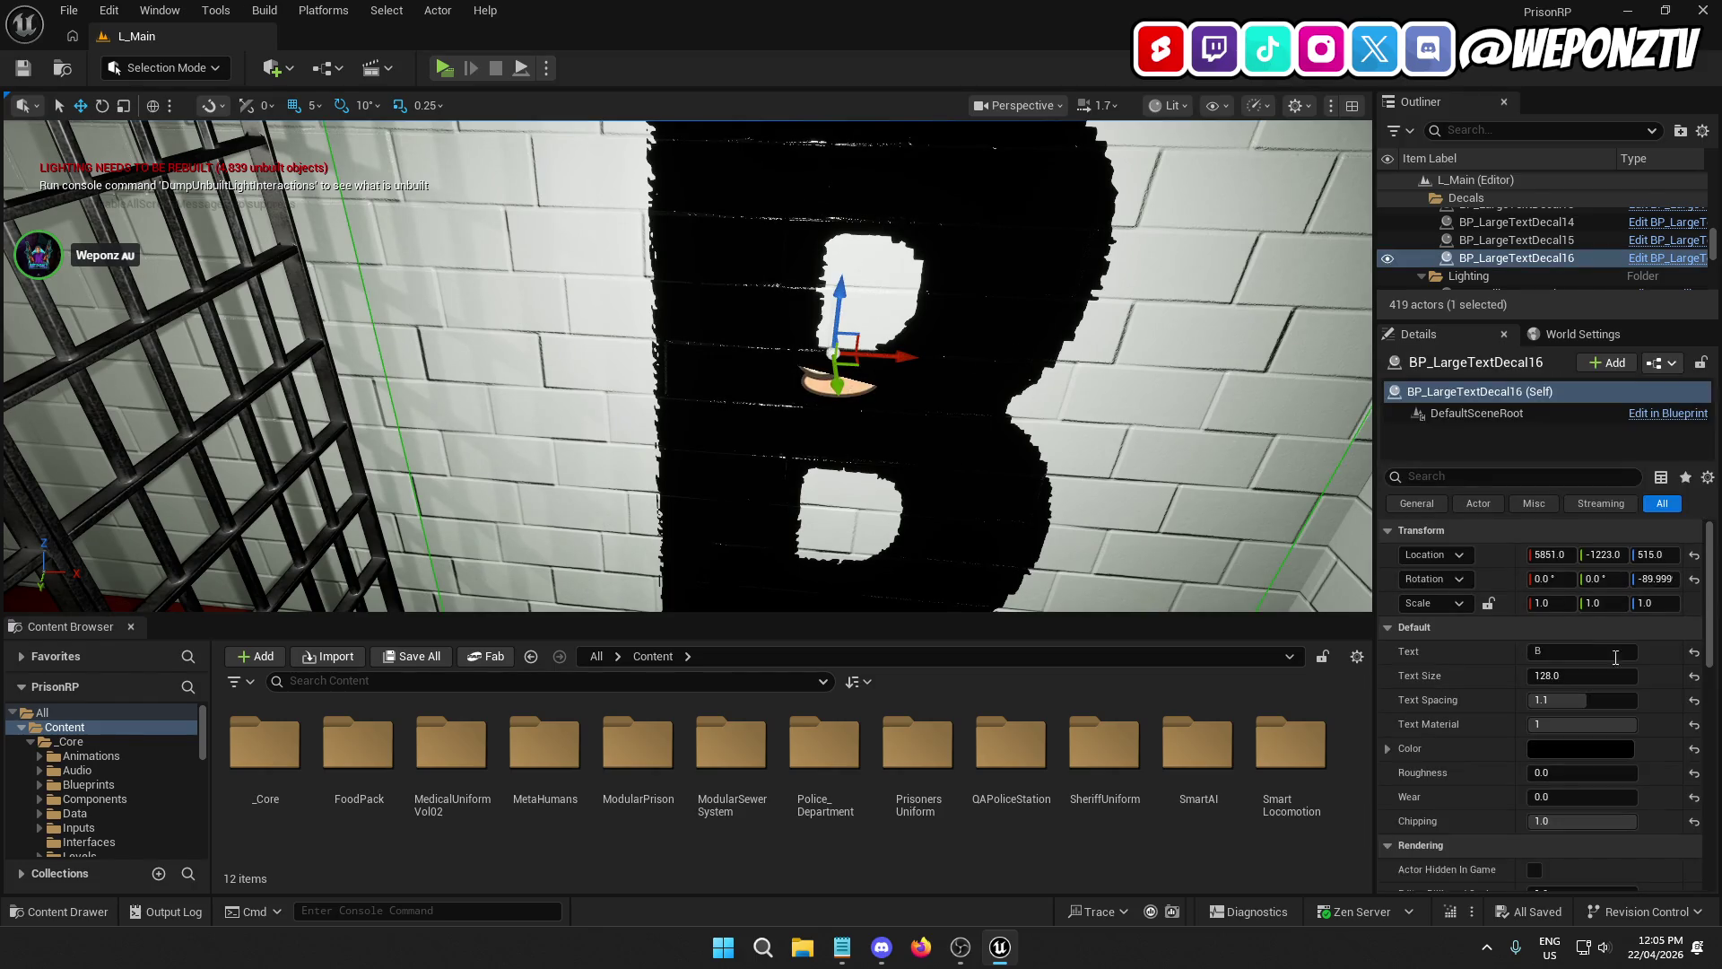
left_click(1551, 797)
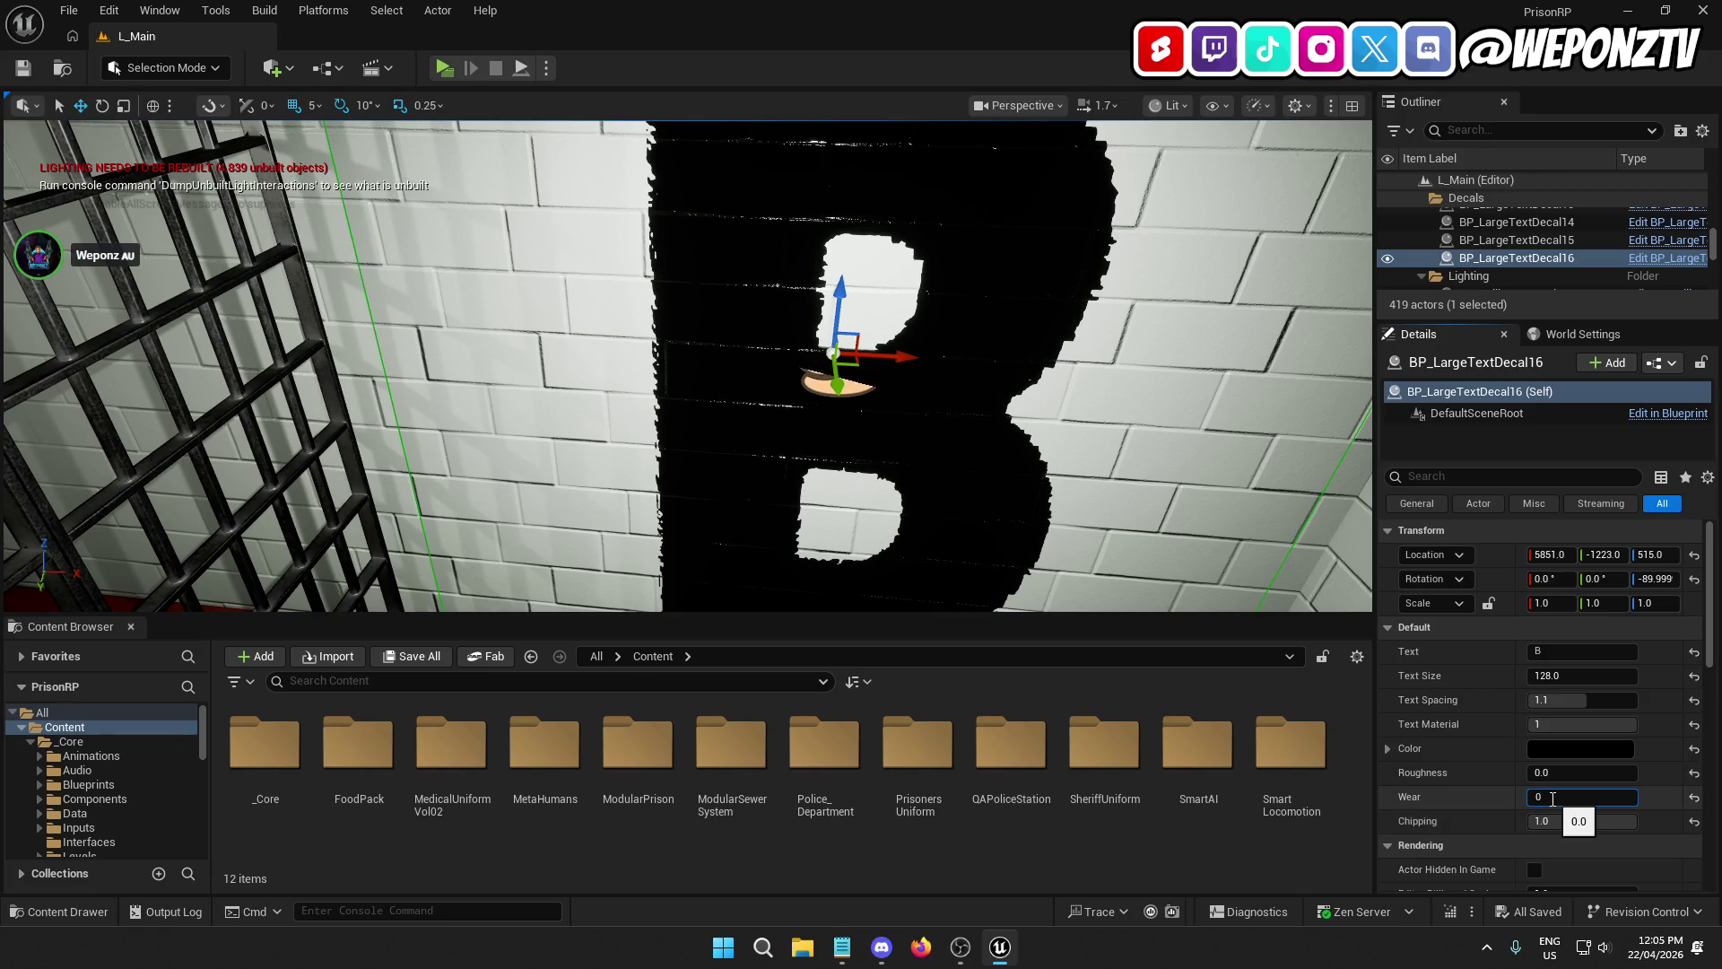
type("2")
key("Return")
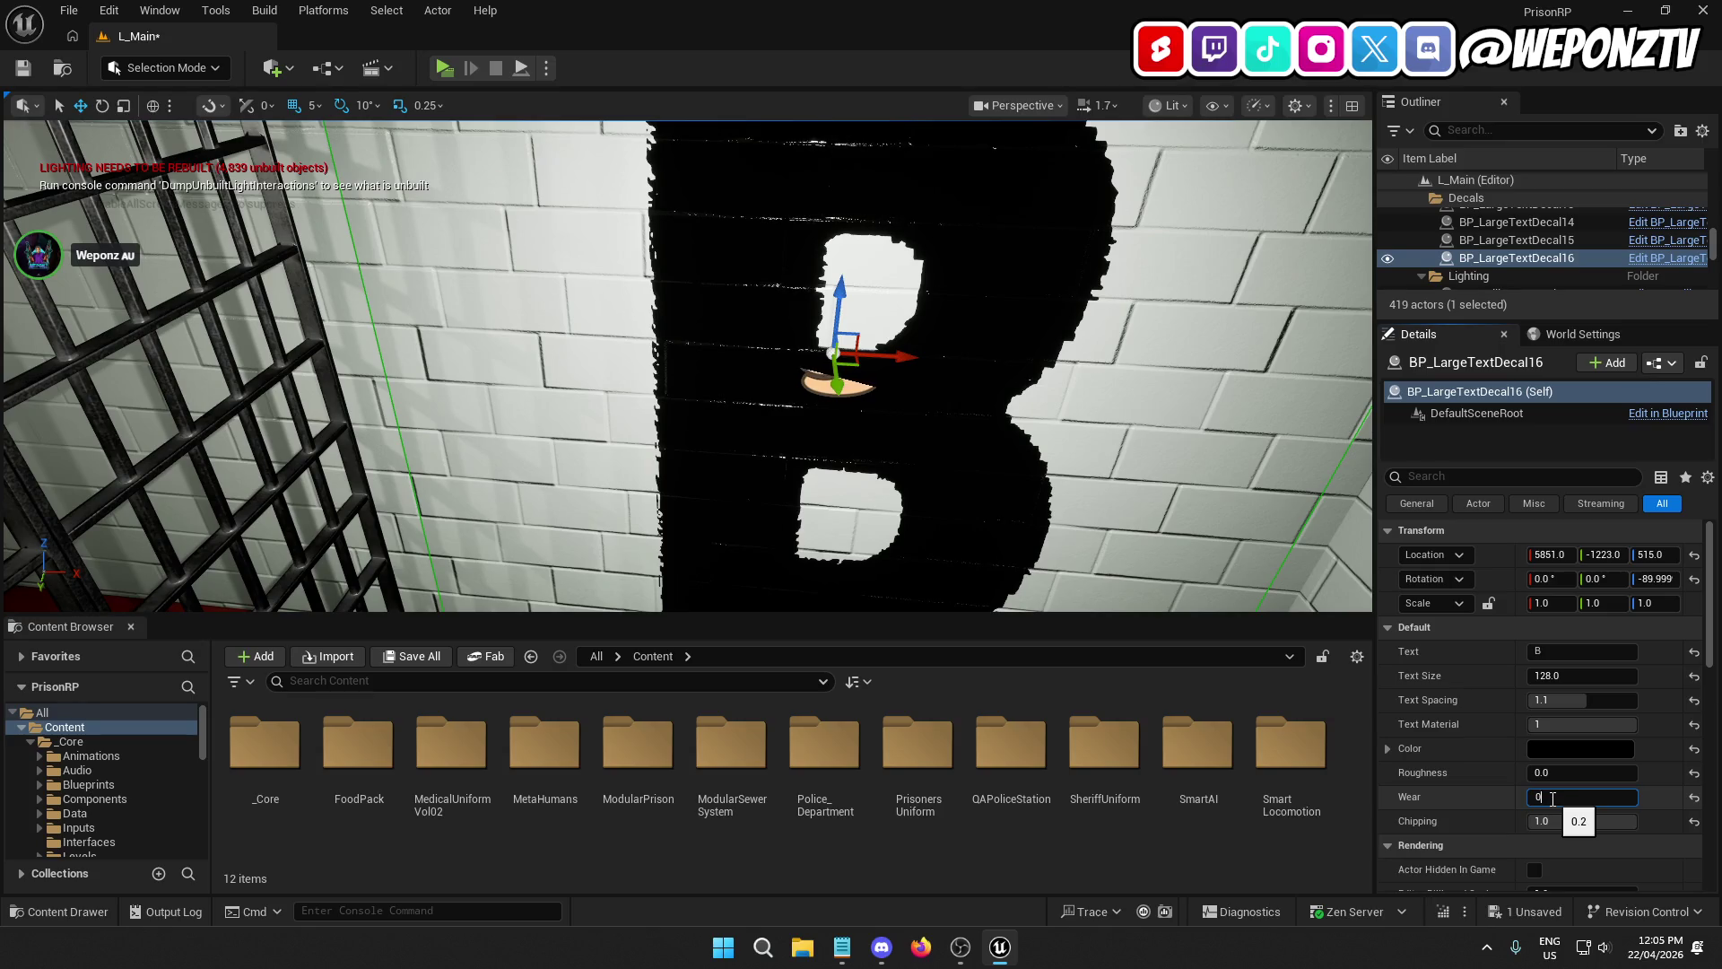
type(".5")
key("Return")
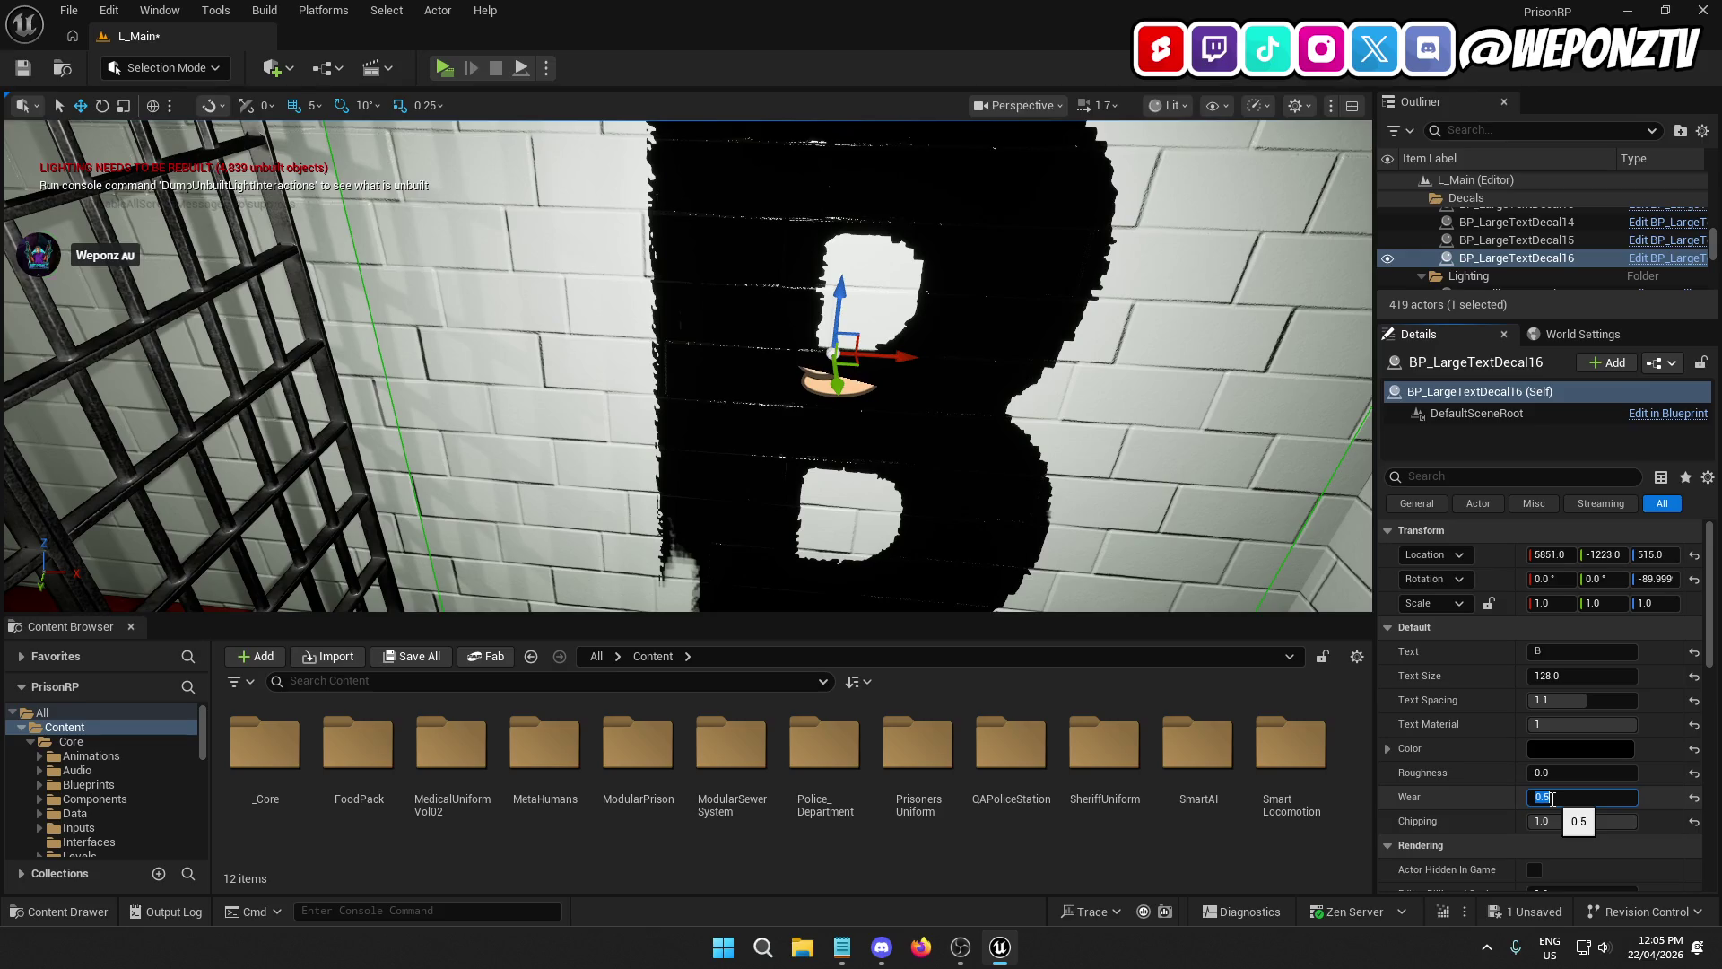
scroll(807, 377, "down", 5)
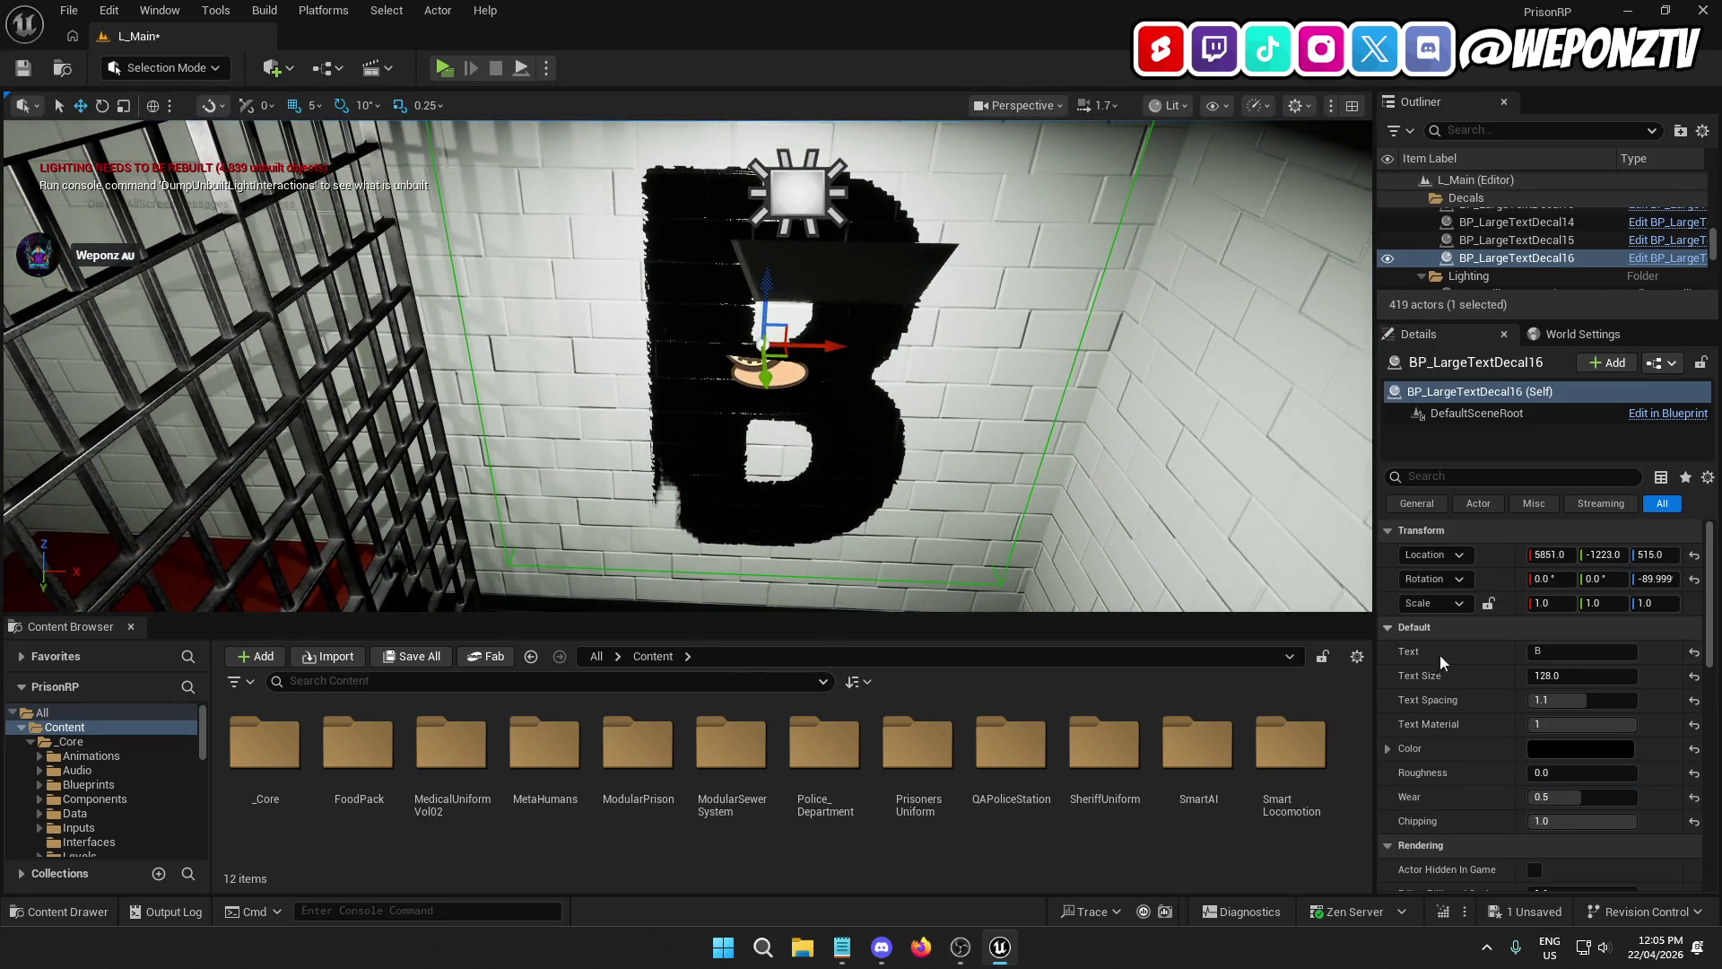
left_click(1543, 800)
type("1")
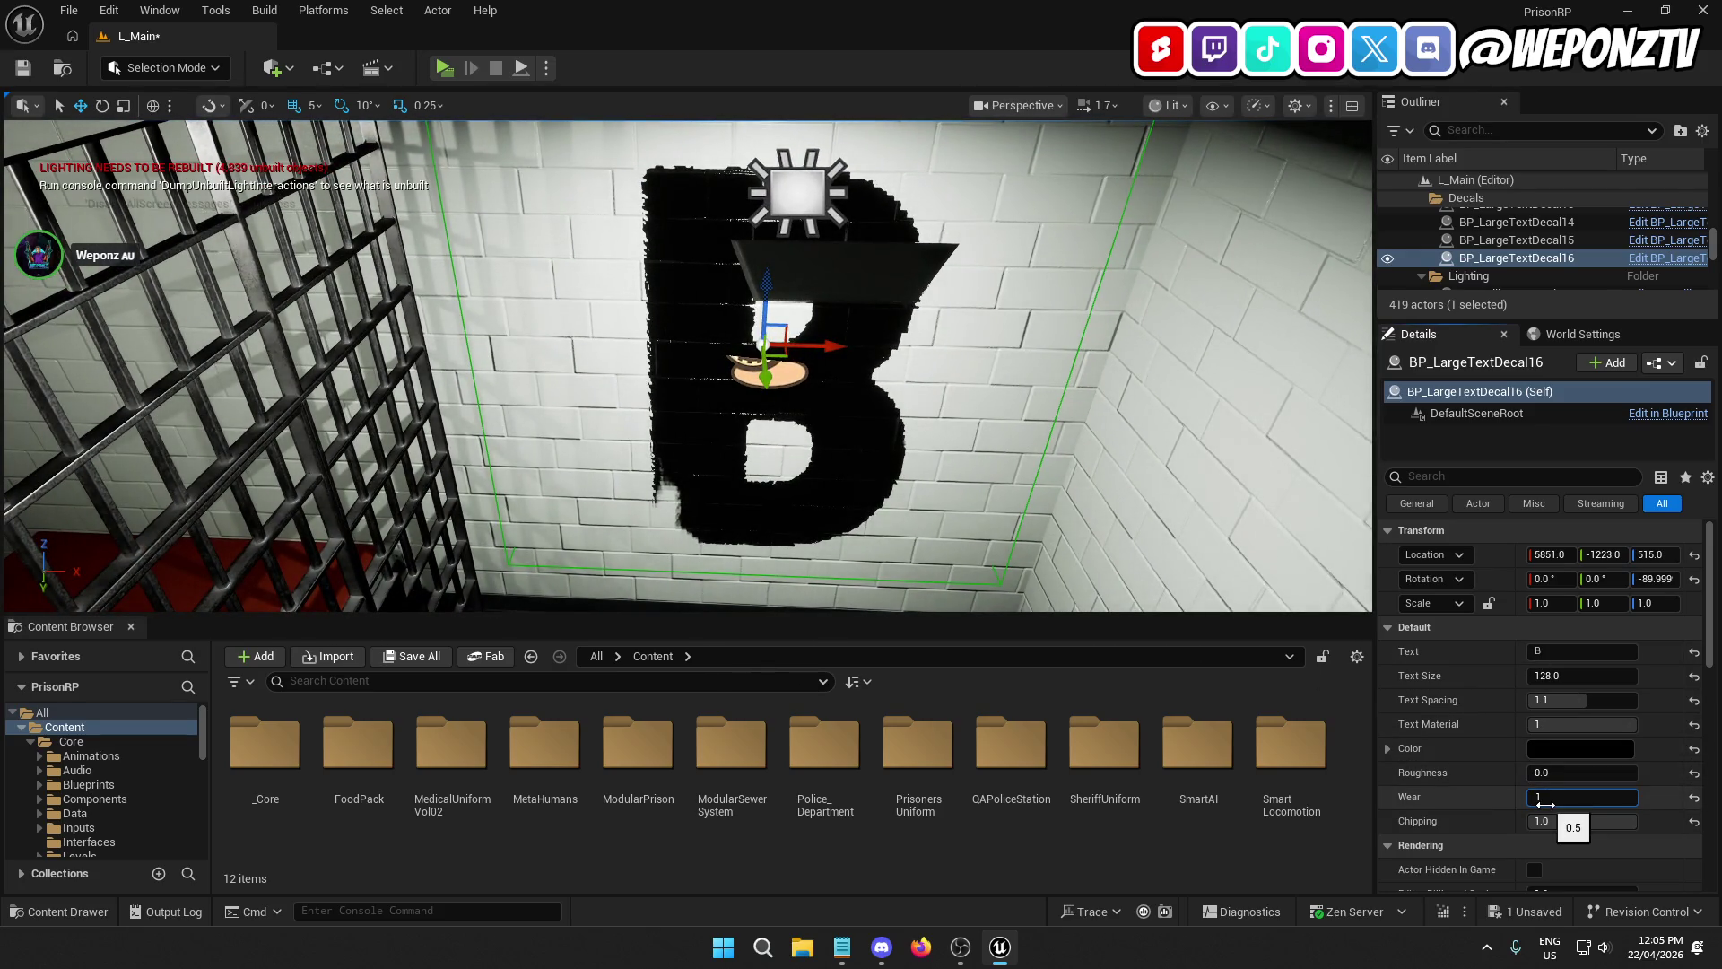
key("Return")
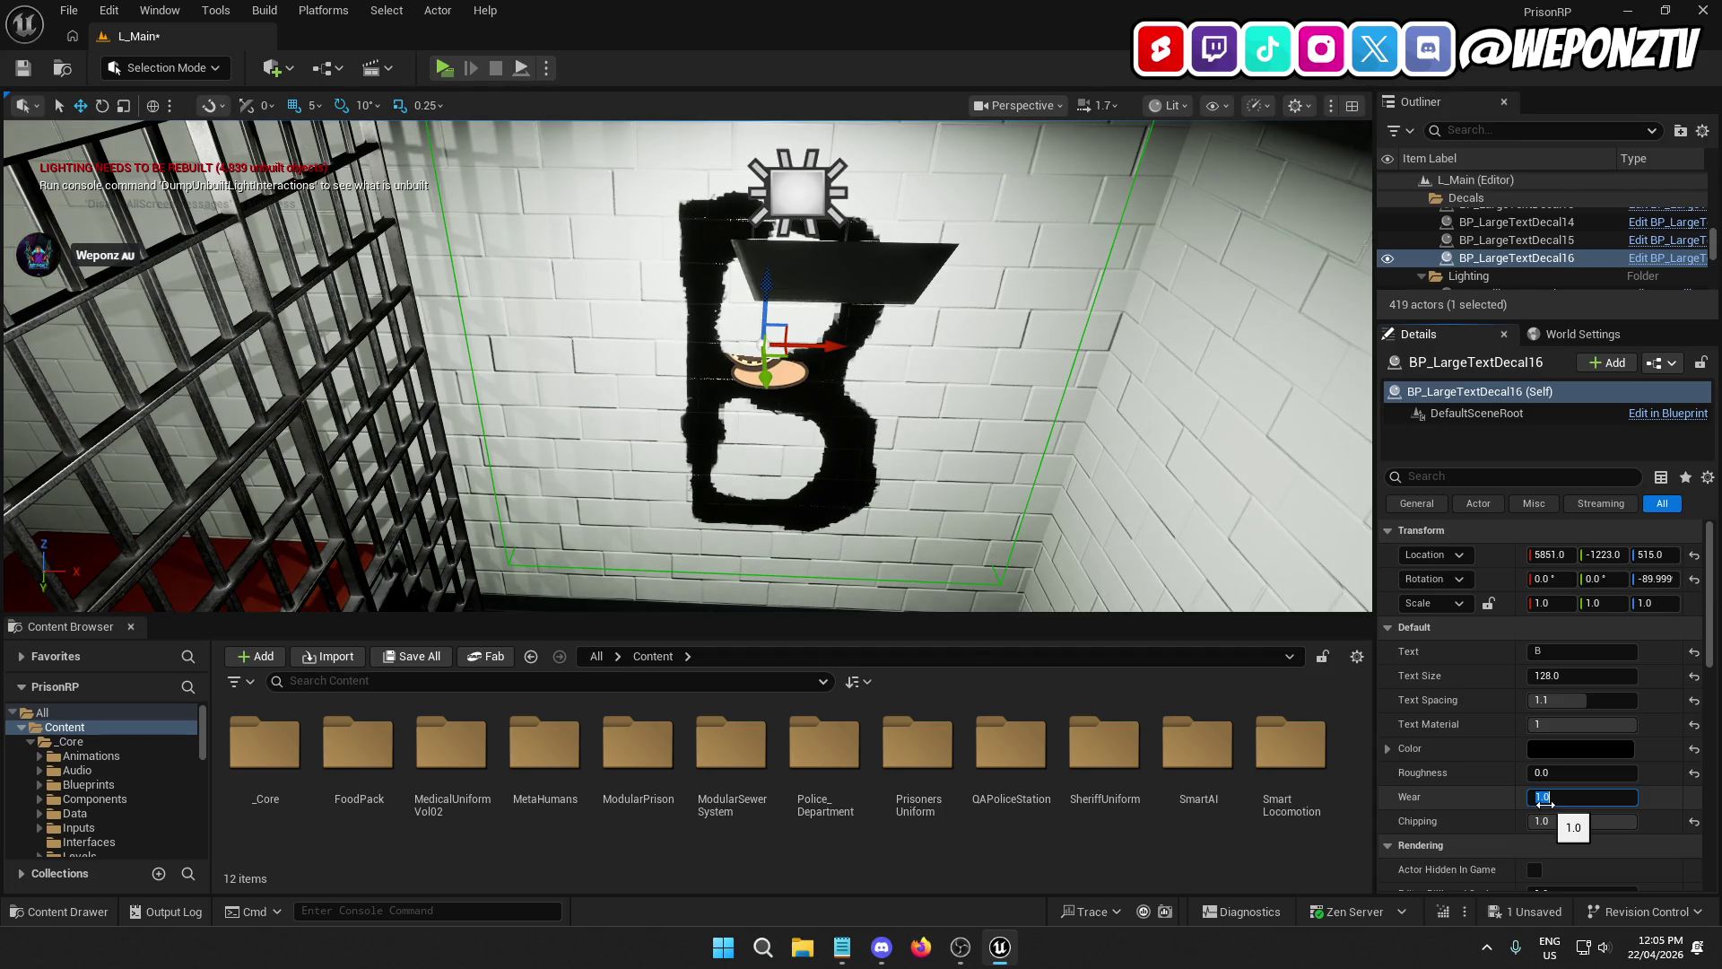
type("0.7")
key("Return")
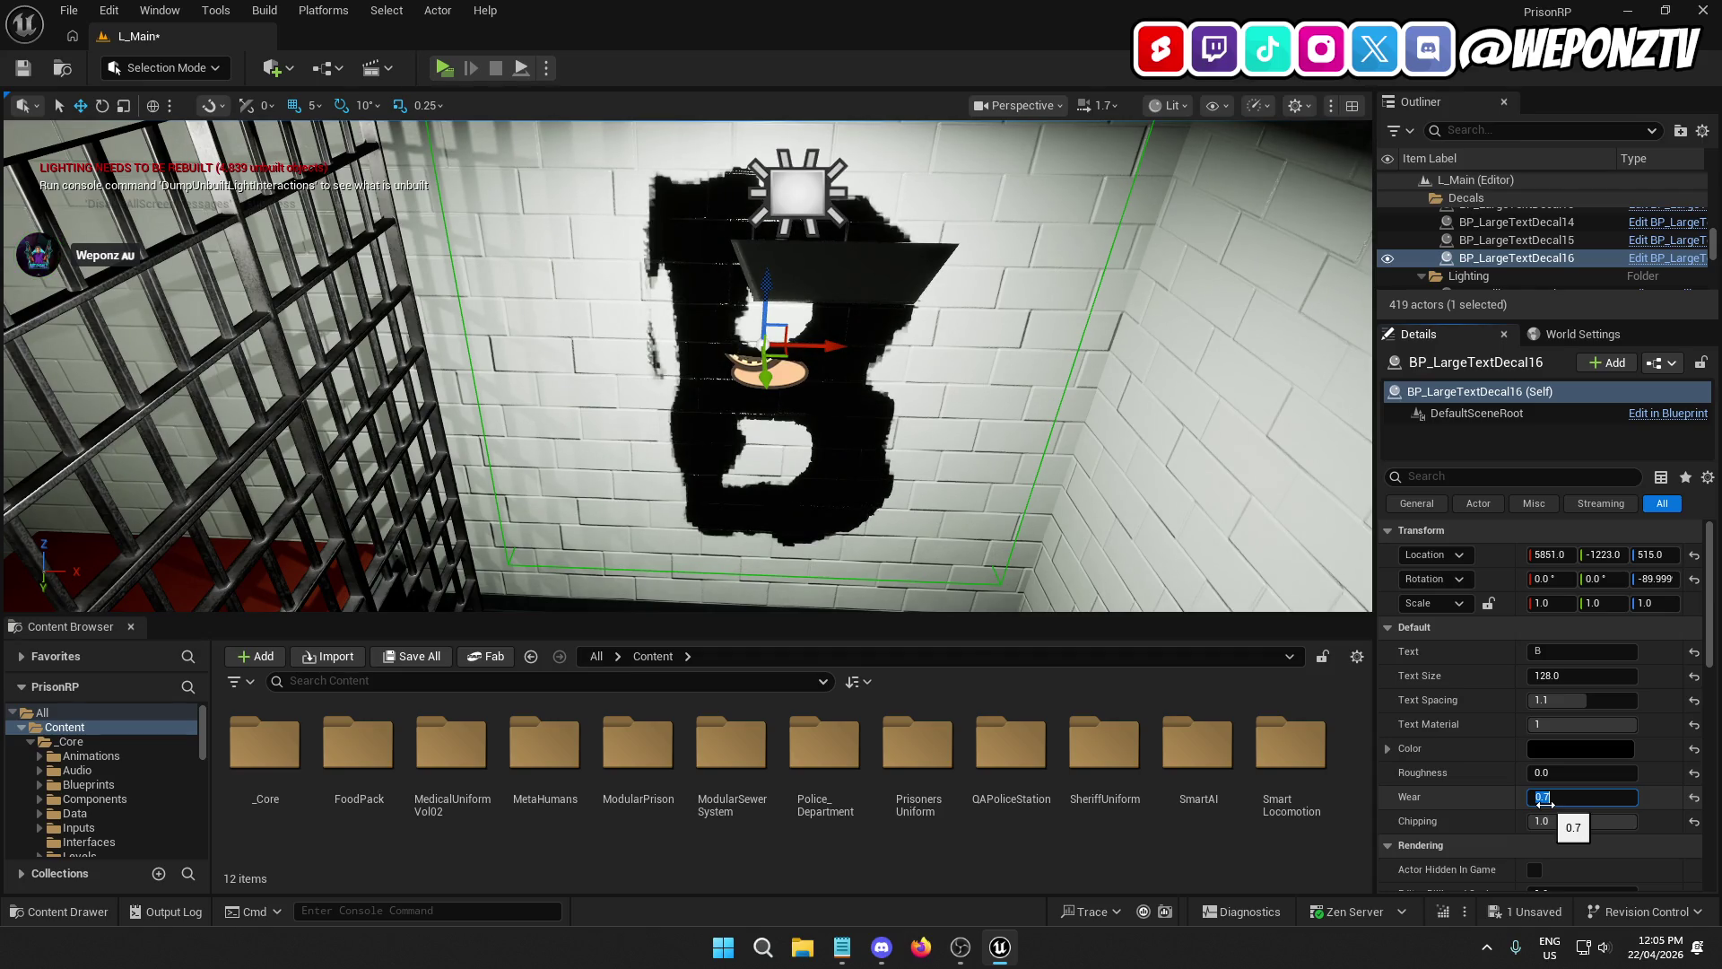
type("1")
key("Return")
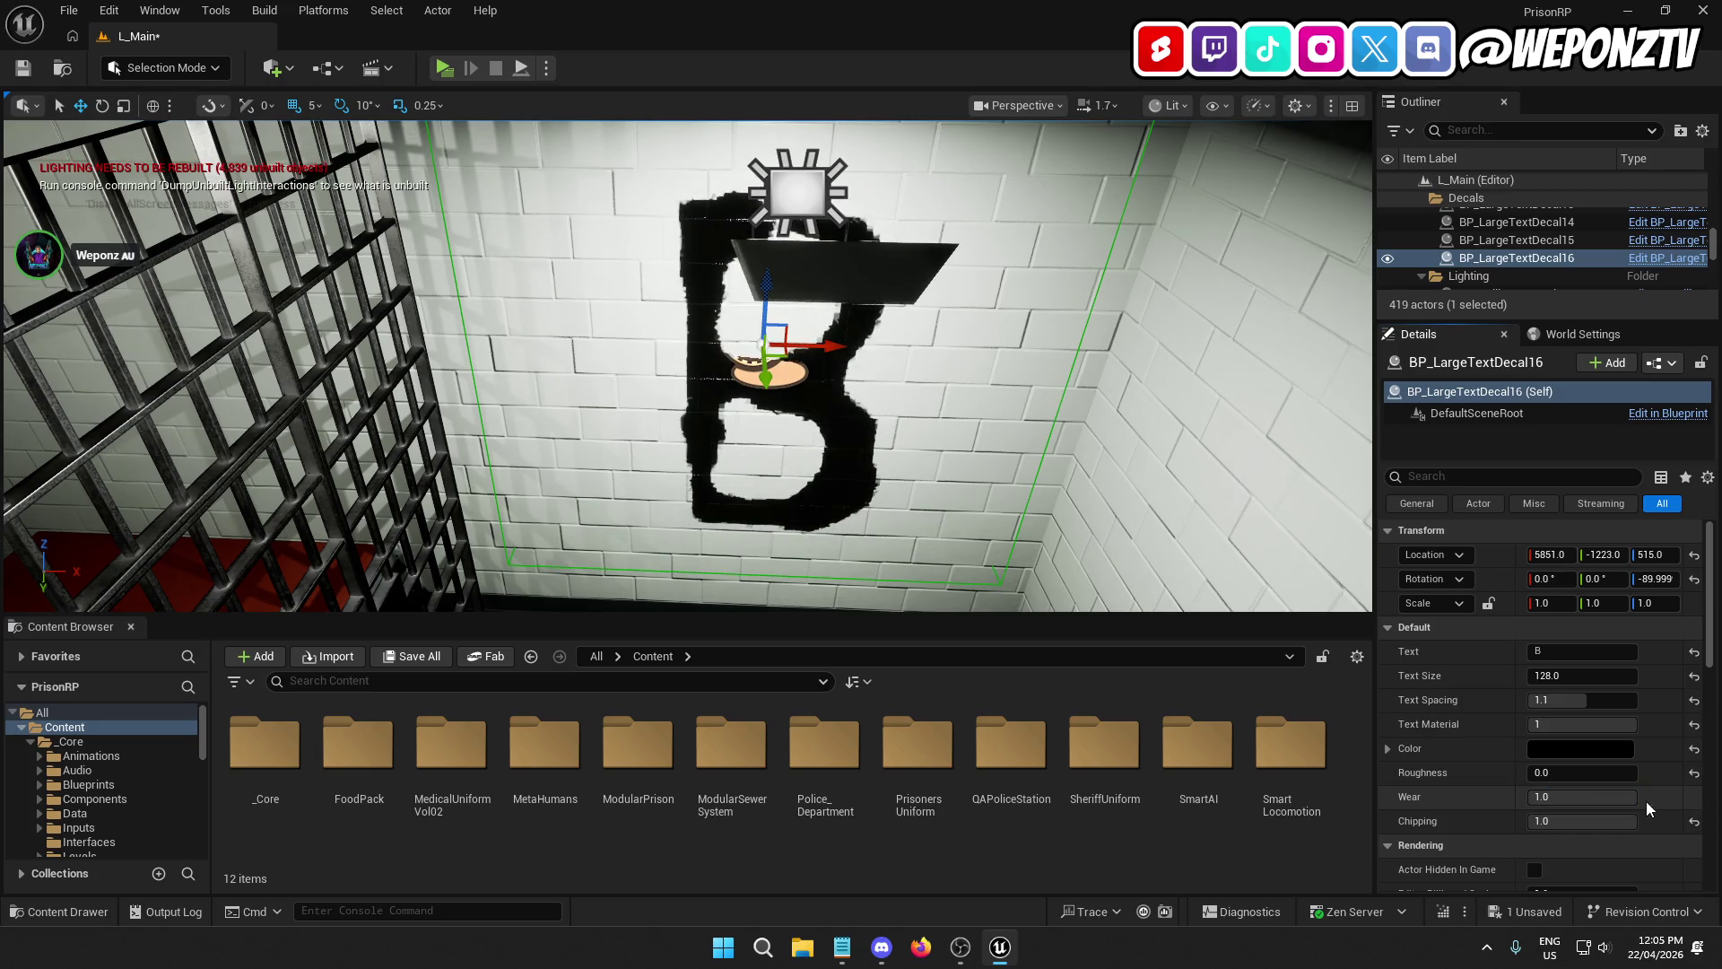
left_click(1577, 796)
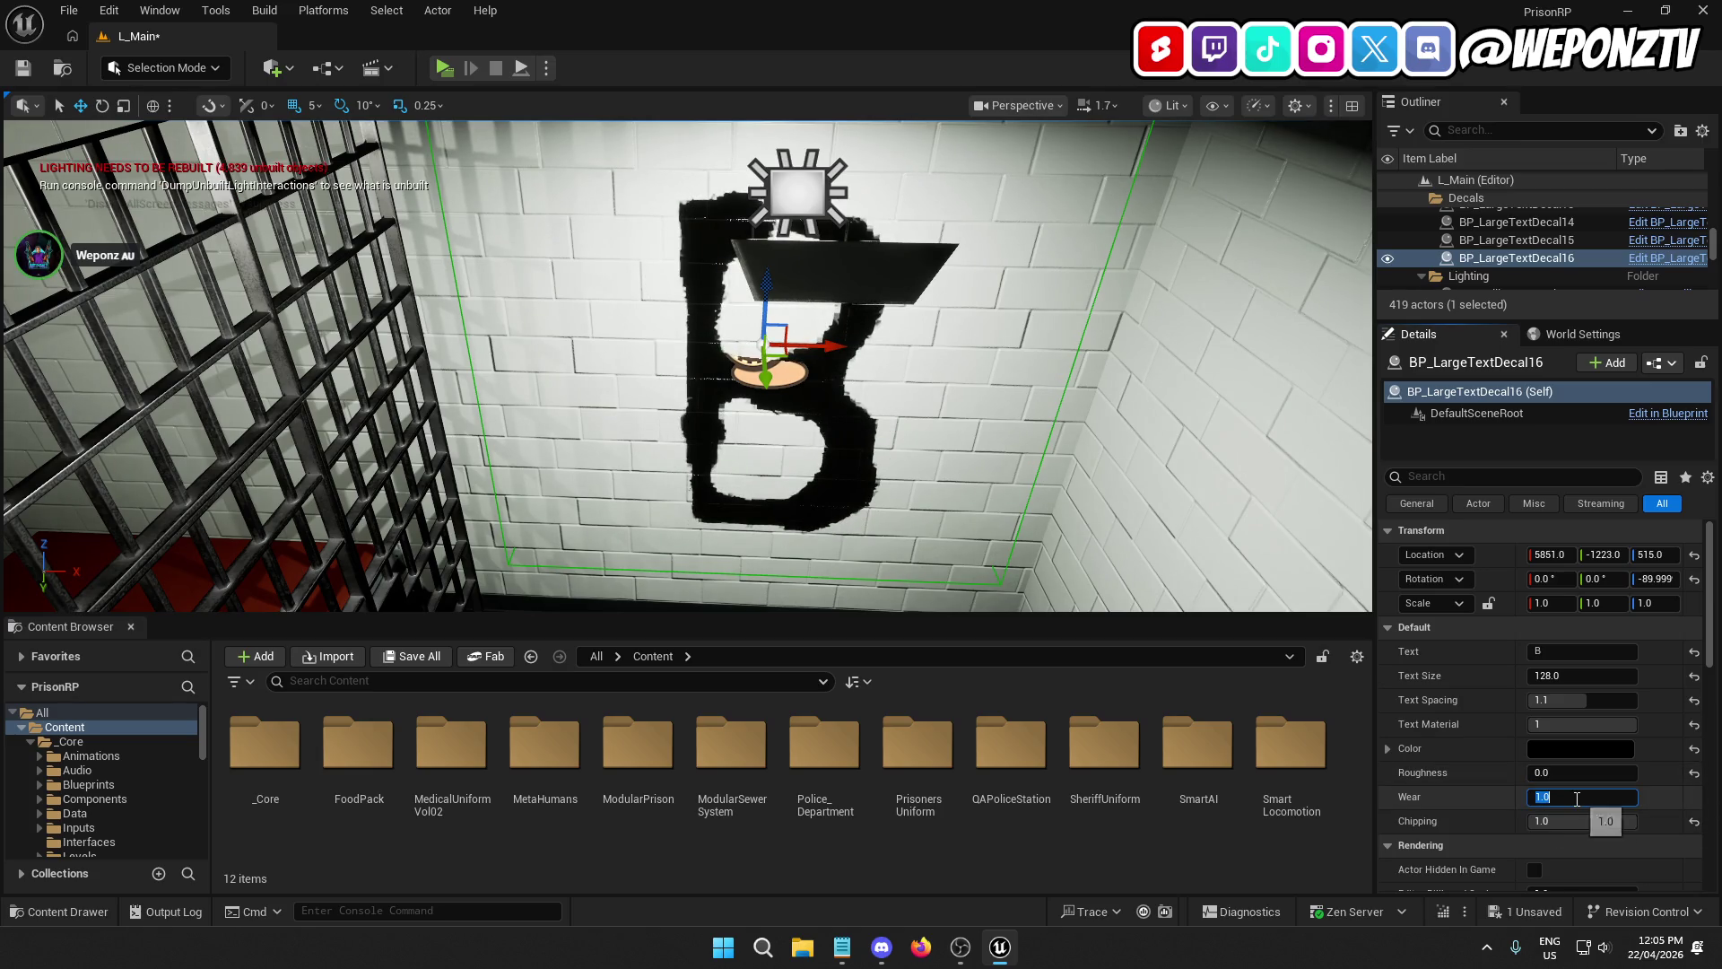
type("0")
key("Return")
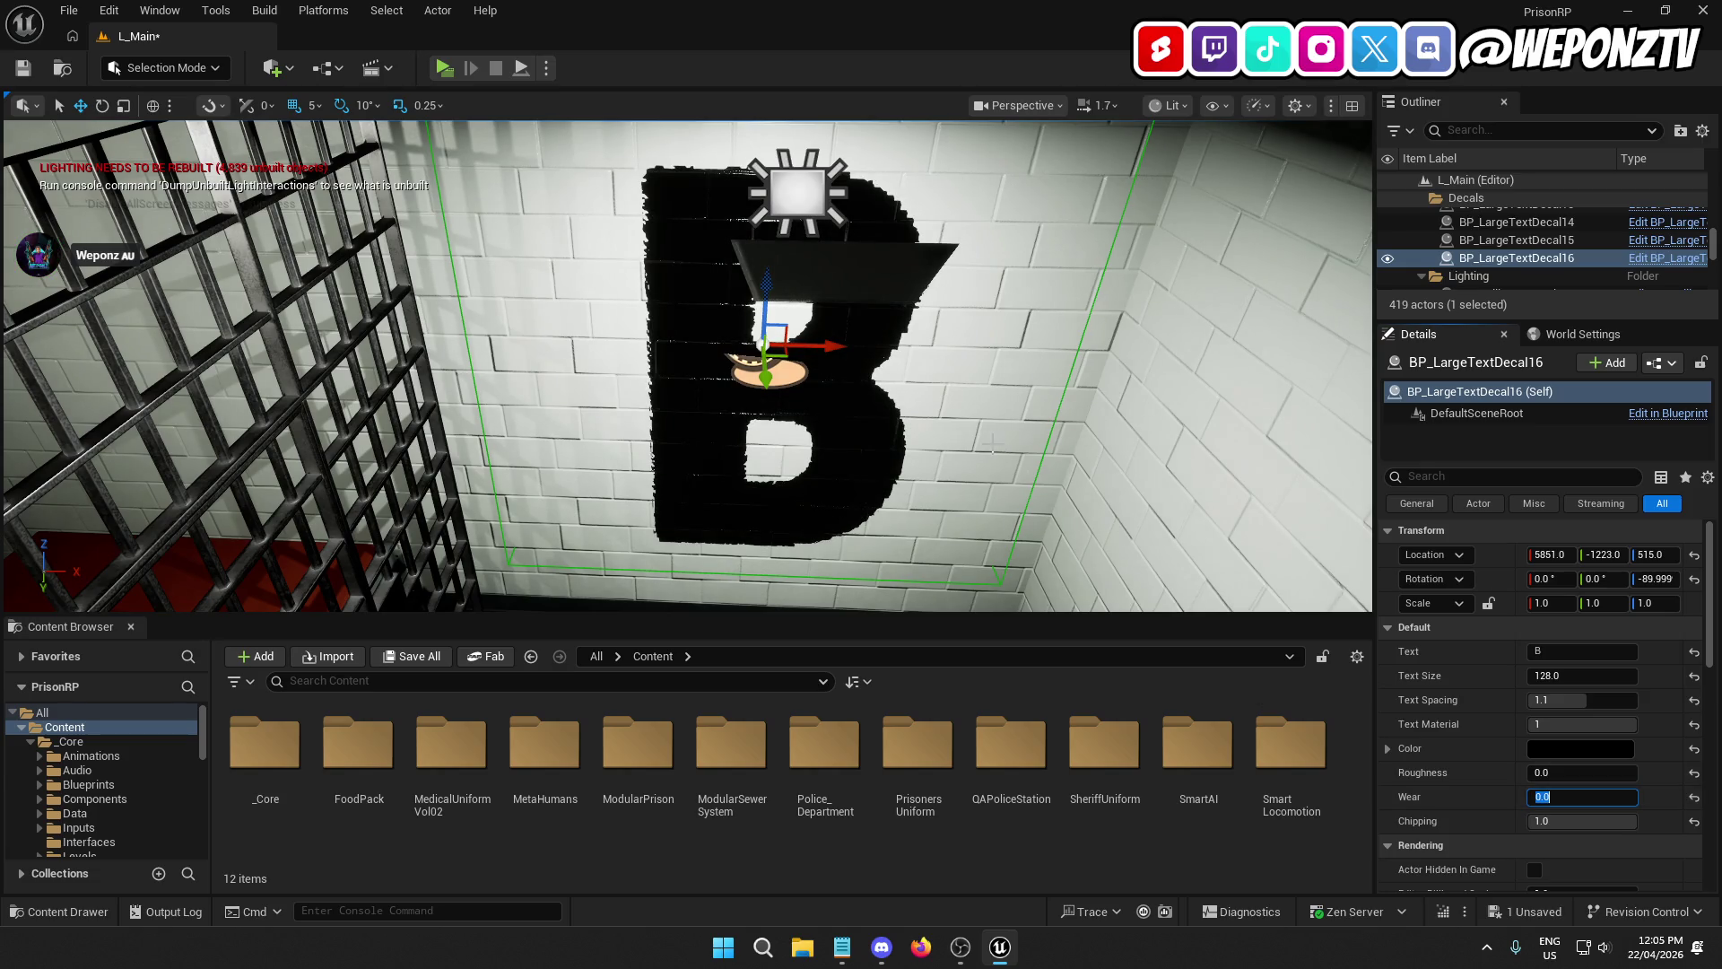
scroll(708, 367, "up", 2)
scroll(847, 373, "down", 5)
left_click(847, 373)
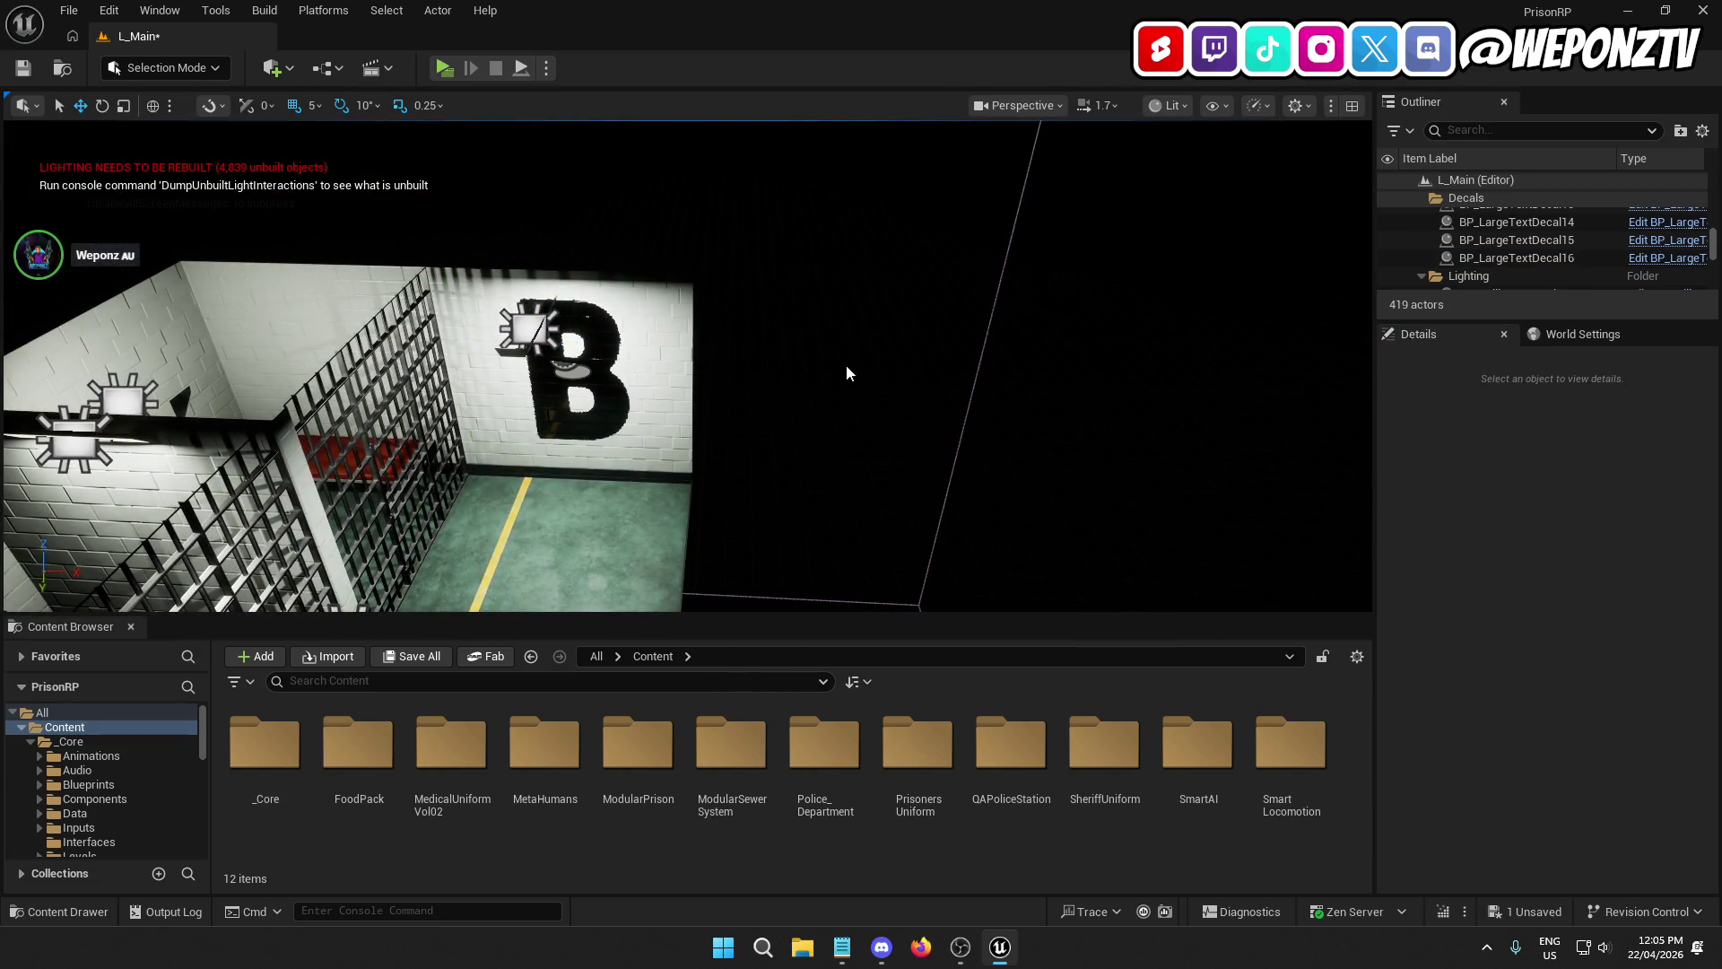
Step: Duplicate the B decal and rotate the copy 180° to face the other way
left_click(567, 366)
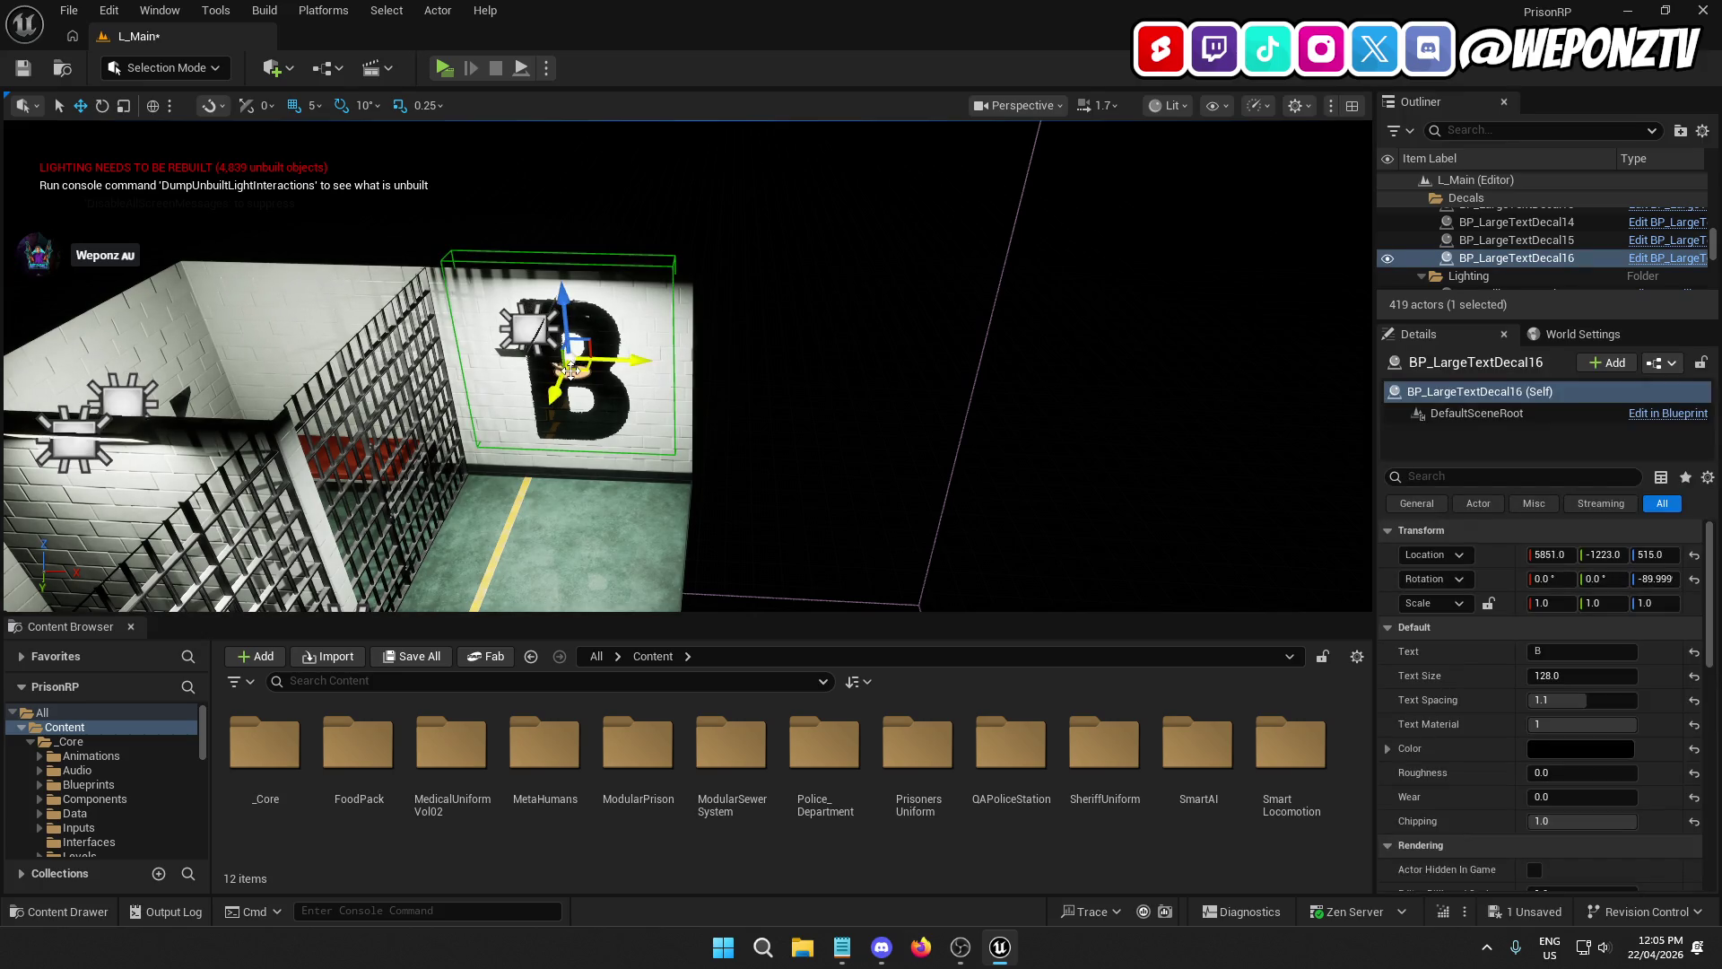
key("ctrl+d")
key("f")
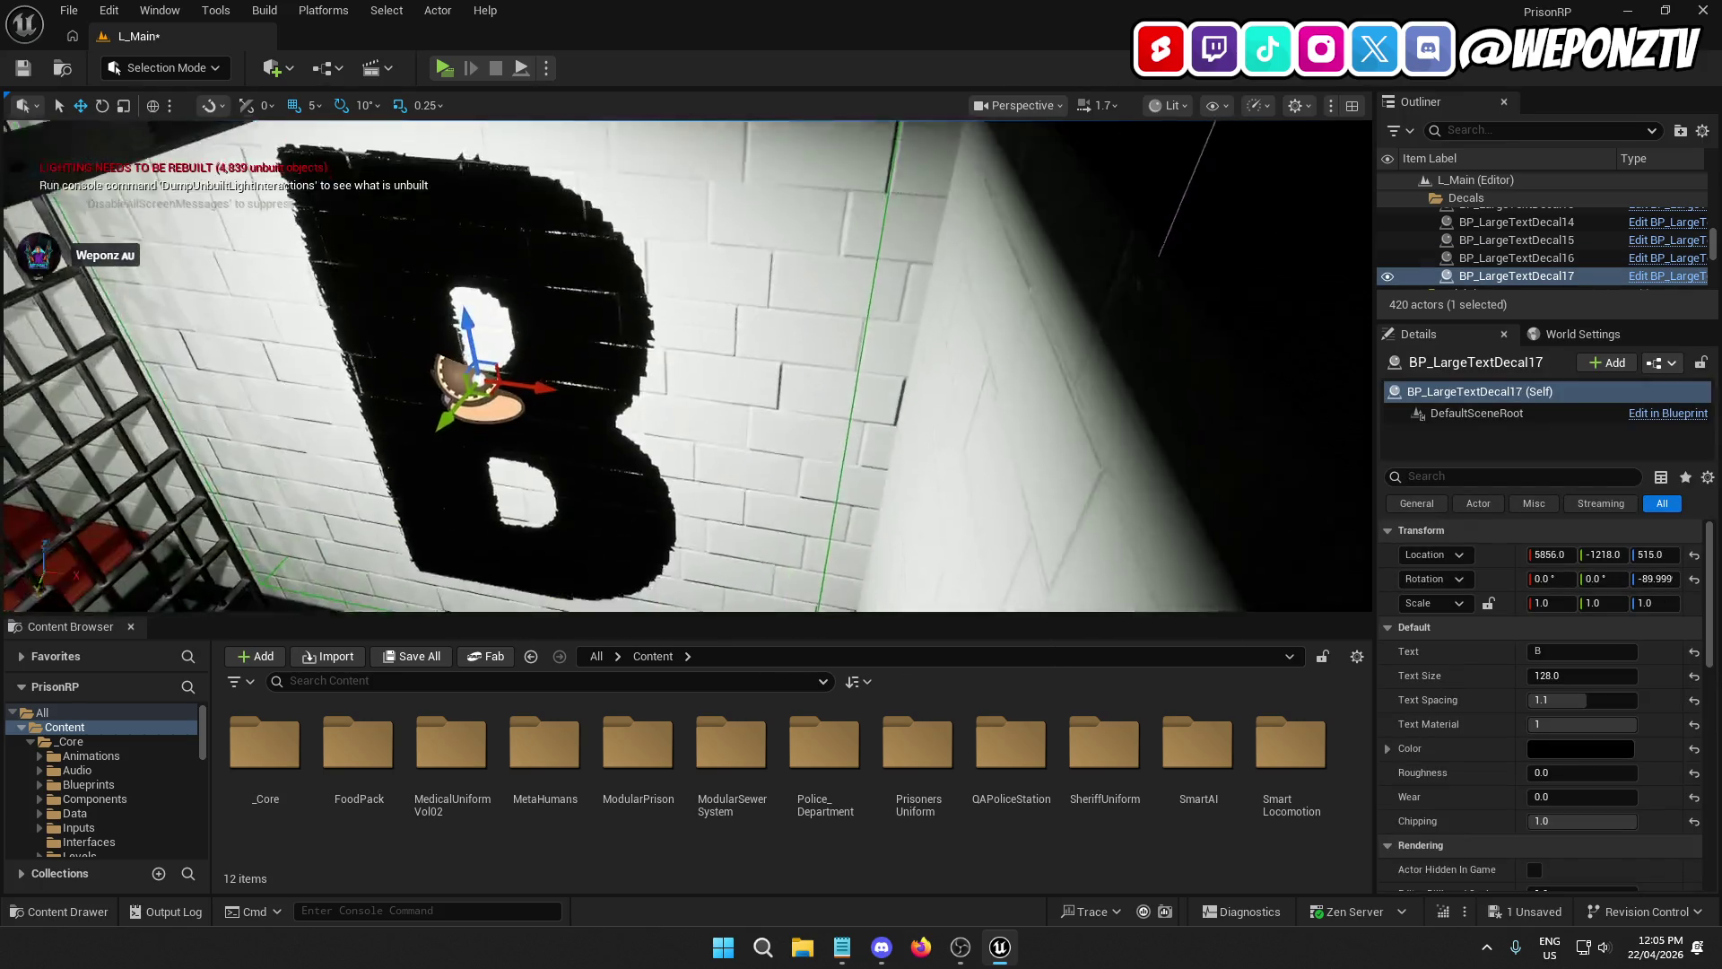
left_click_drag(541, 363, 527, 362)
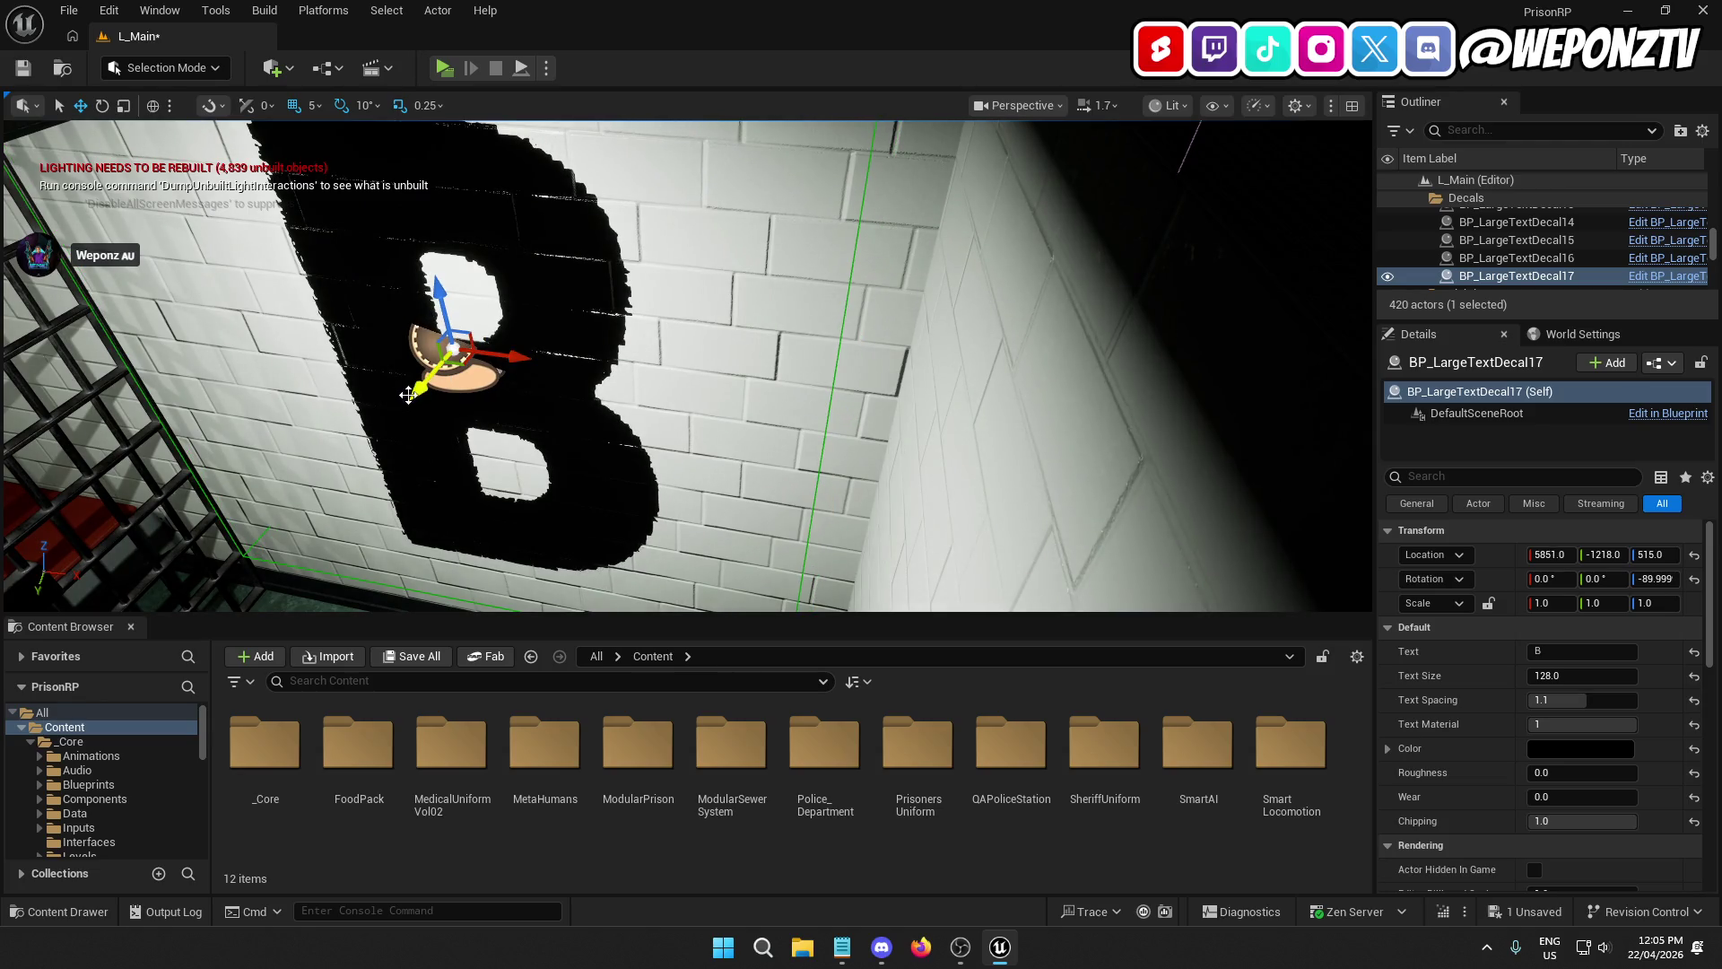
left_click_drag(421, 392, 377, 405)
scroll(422, 392, "down", 10)
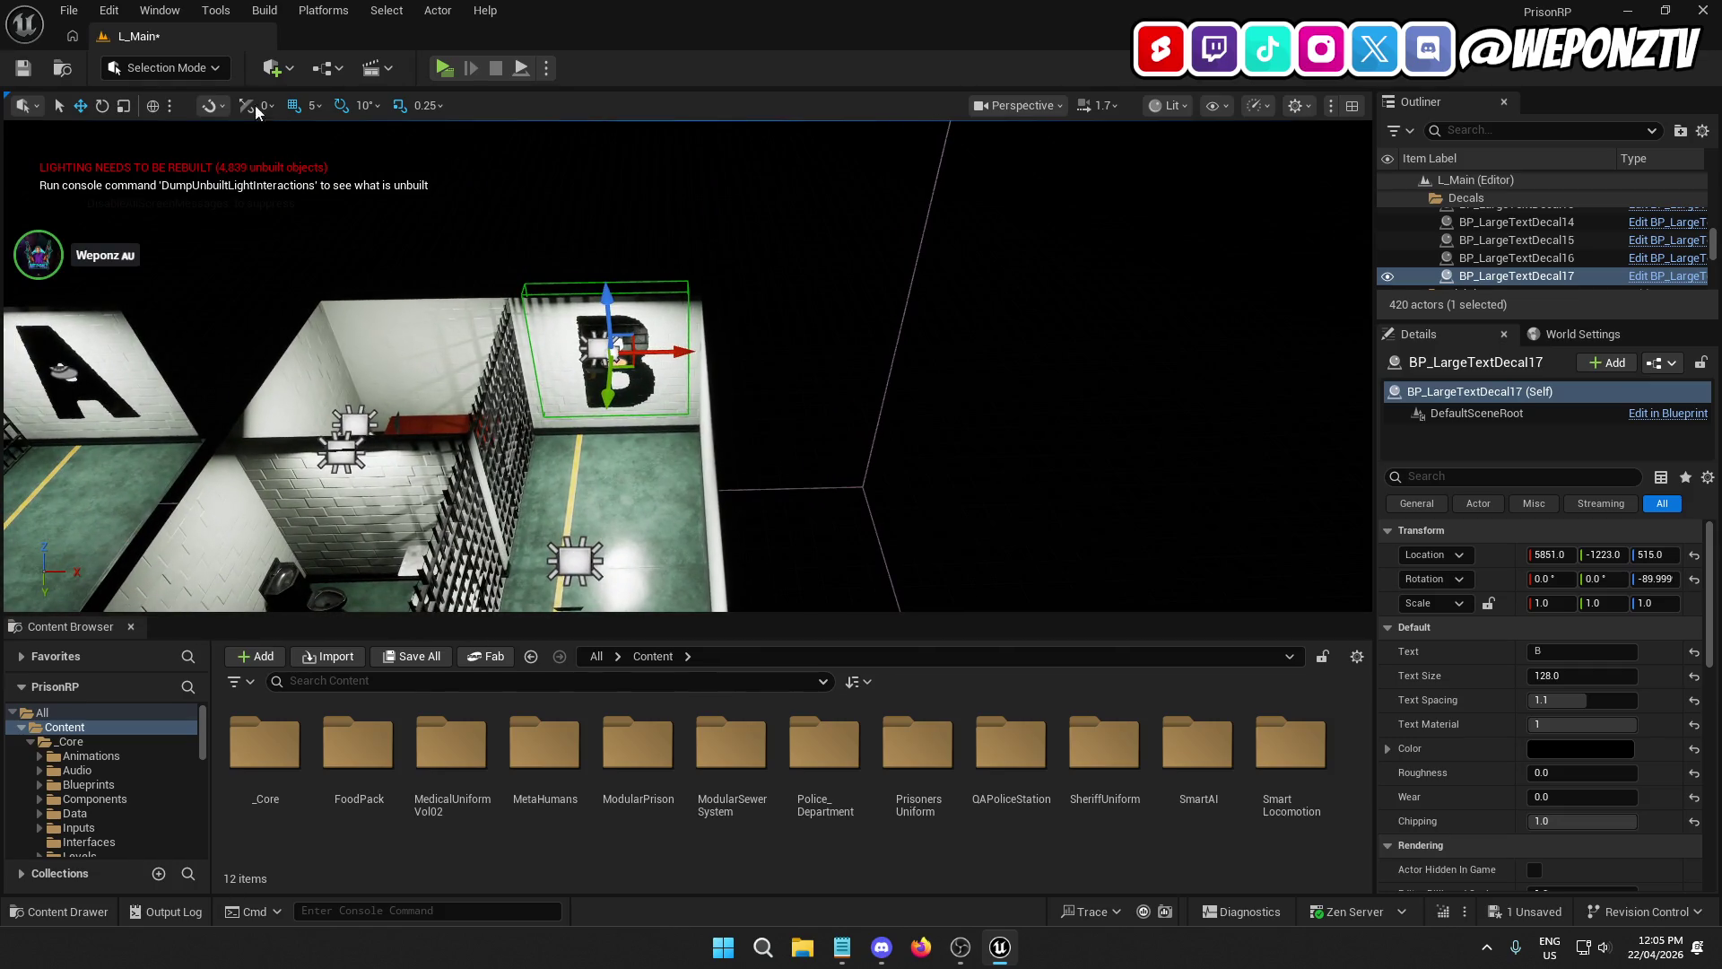
left_click(102, 106)
mouse_move(704, 376)
left_mouse_down()
mouse_move(663, 421)
mouse_move(475, 361)
mouse_move(682, 395)
left_mouse_up()
Step: Move the copy up the corridor onto the next hallway's end wall at 5551, 2682, 515
key("w")
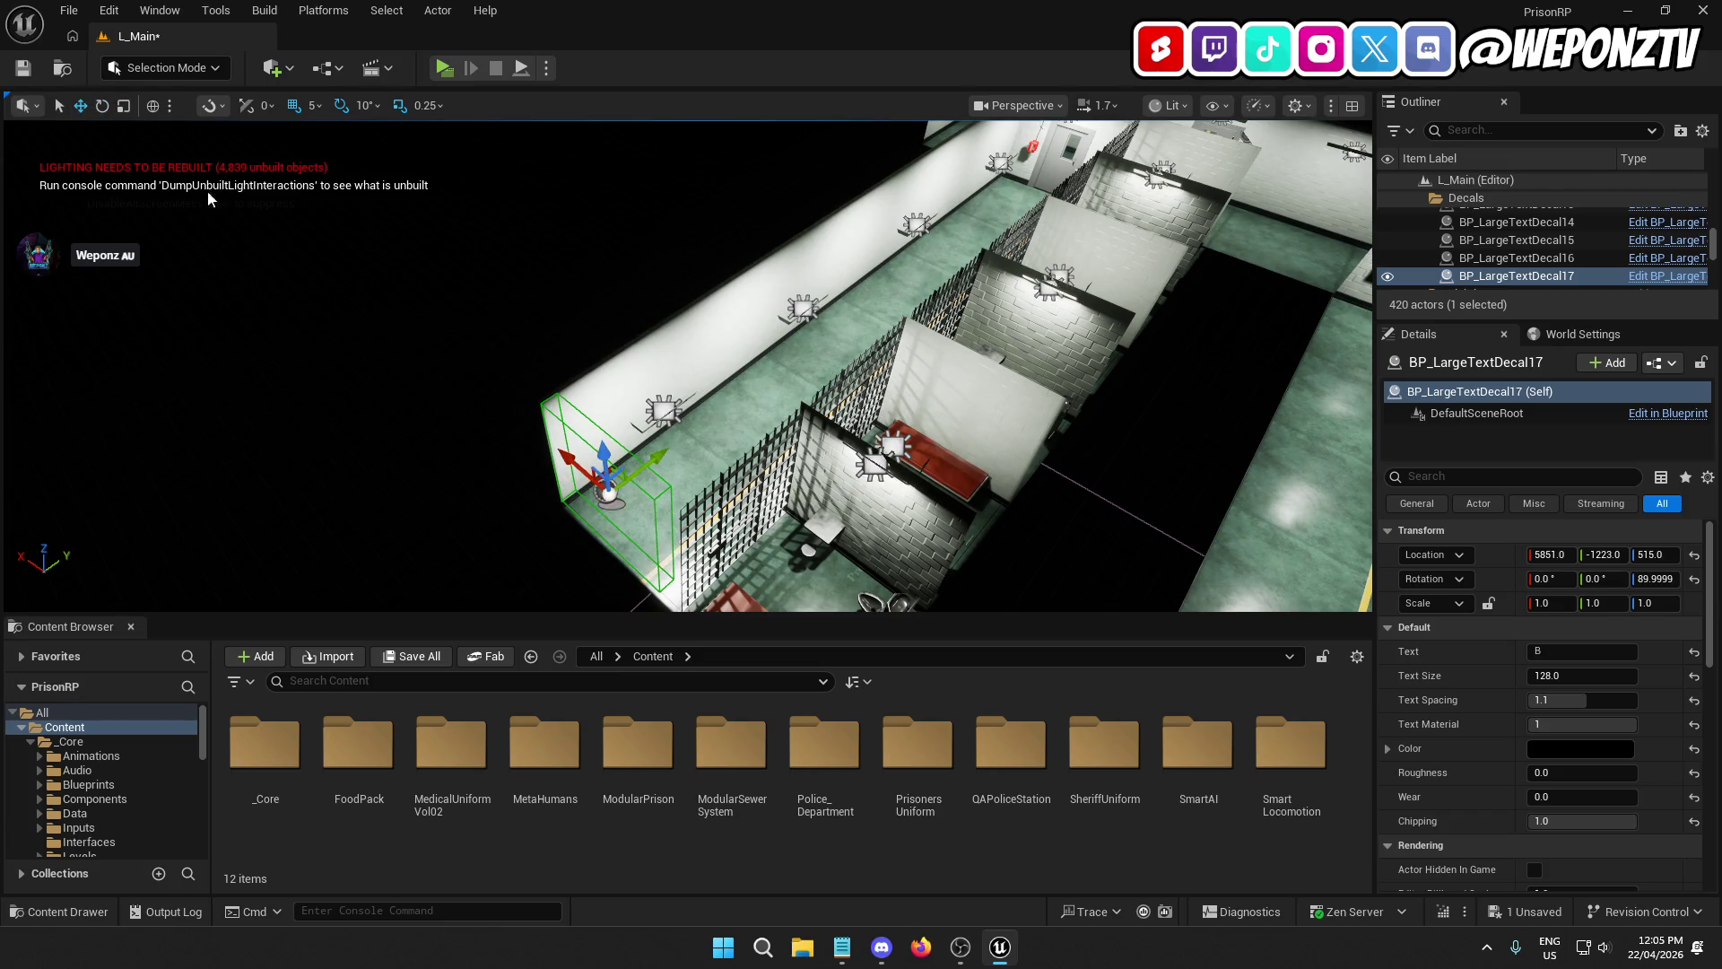
mouse_move(657, 456)
left_mouse_down()
mouse_move(901, 235)
mouse_move(861, 377)
left_mouse_up()
key("f")
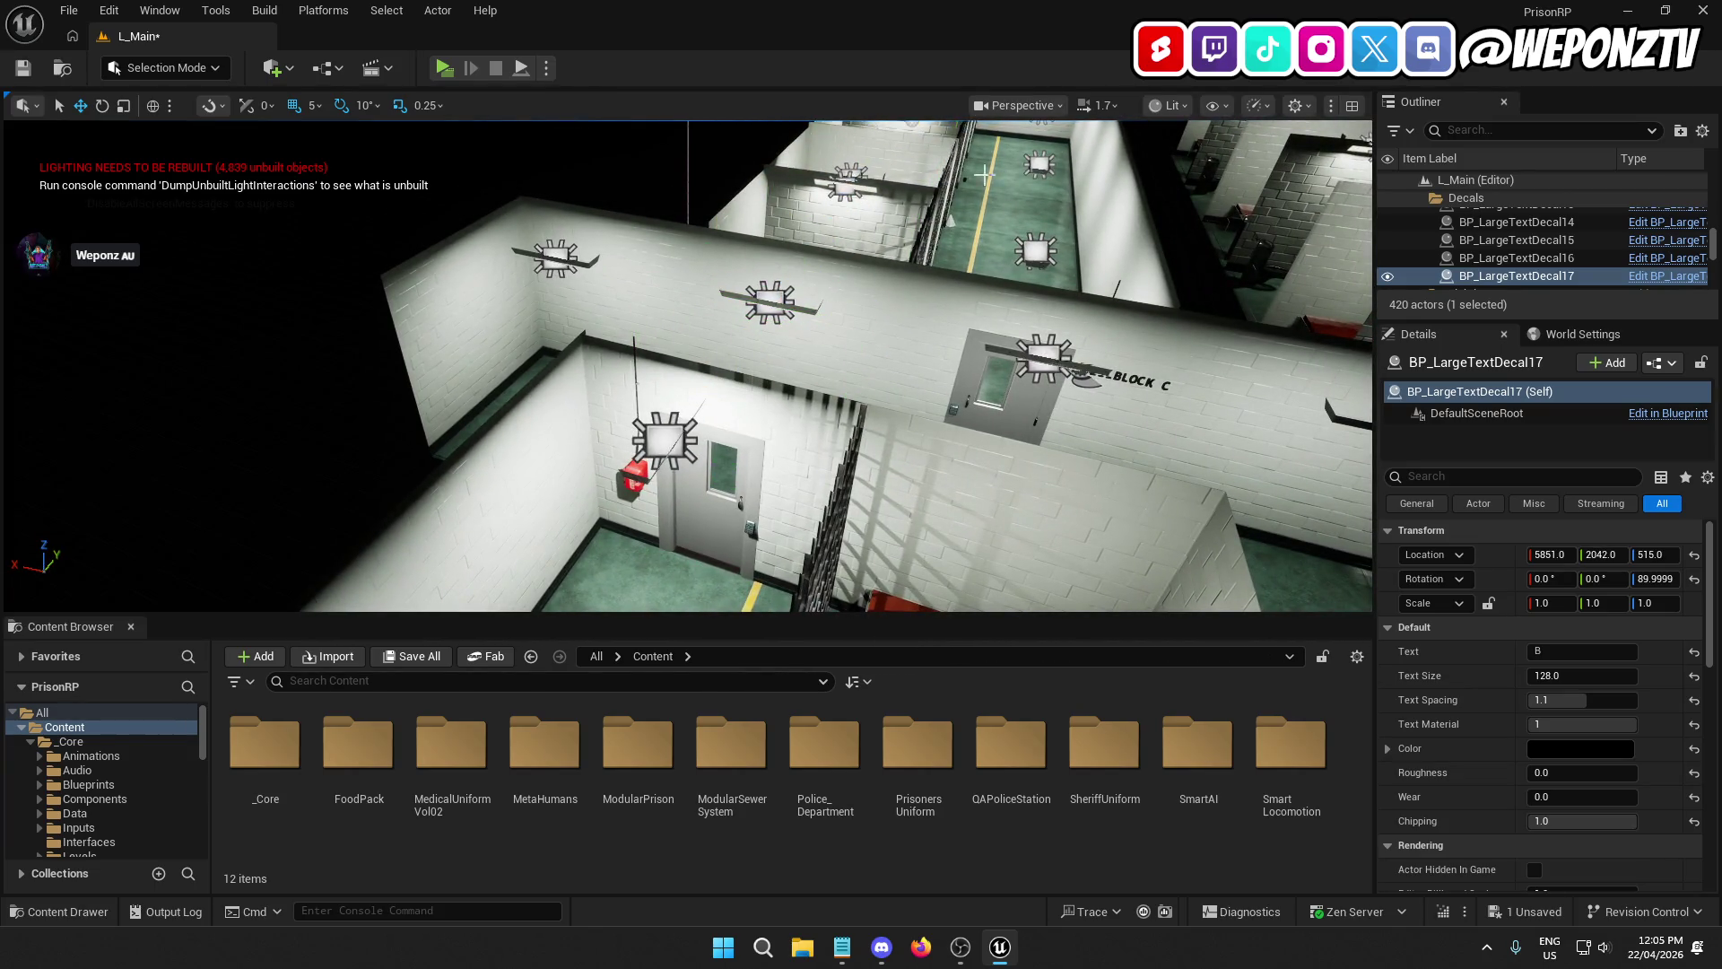
scroll(984, 174, "down", 5)
scroll(587, 365, "up", 5)
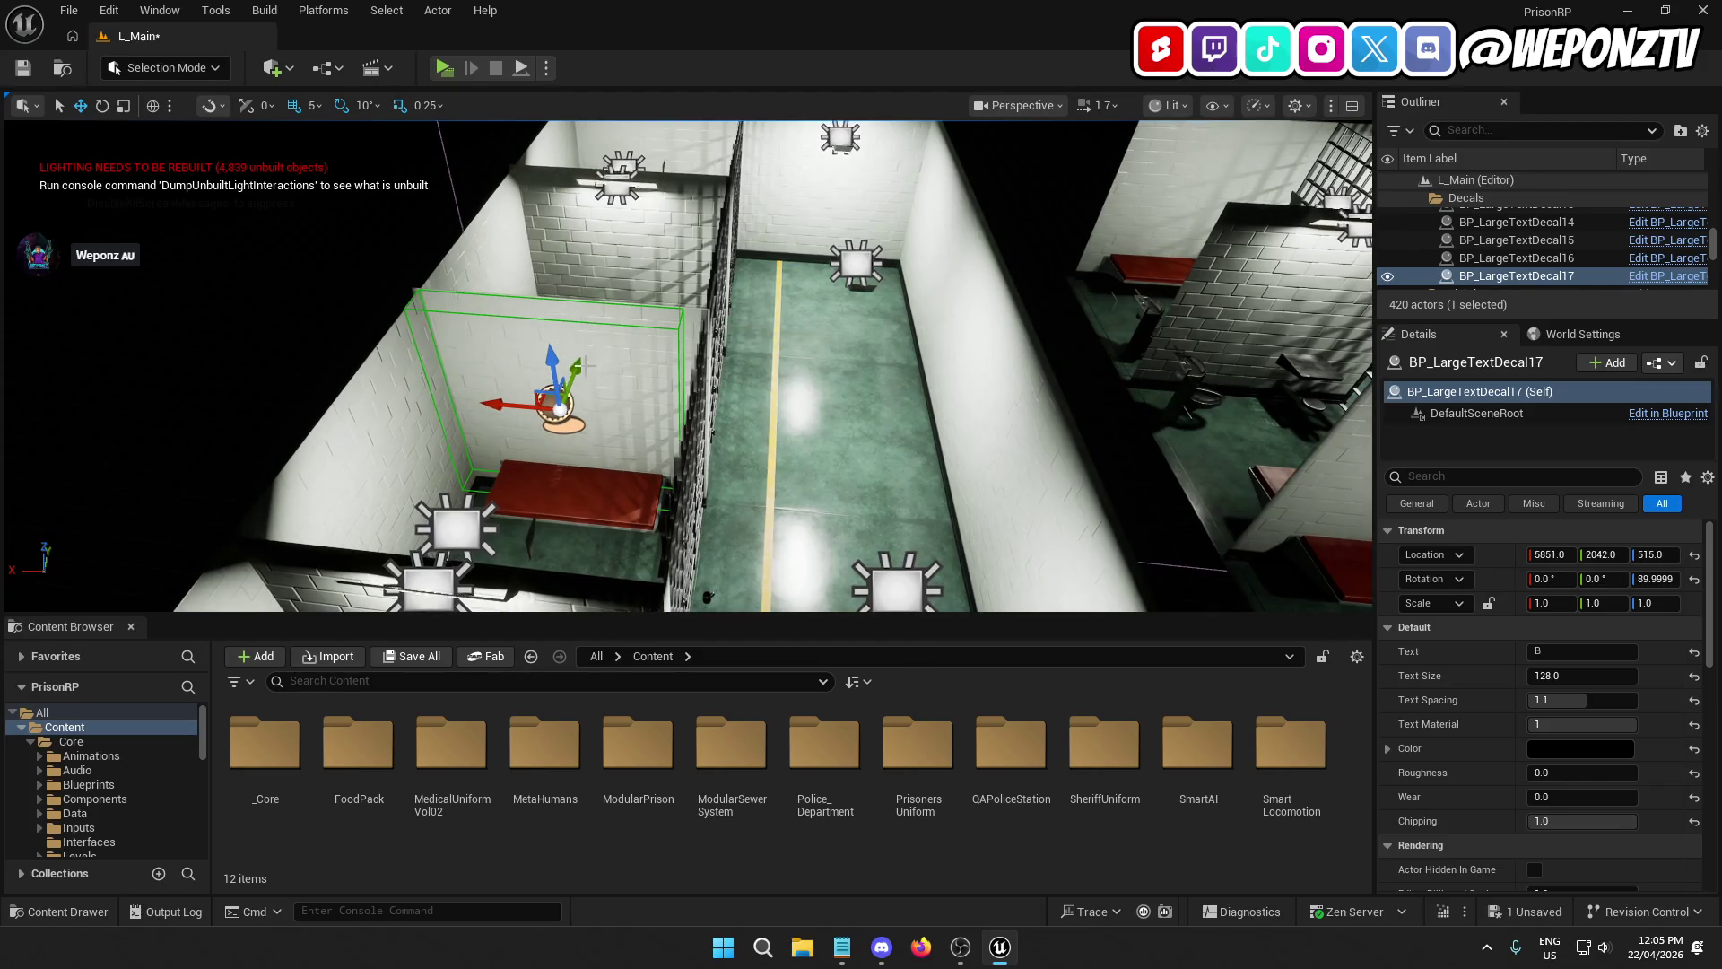
left_click_drag(588, 366, 601, 325)
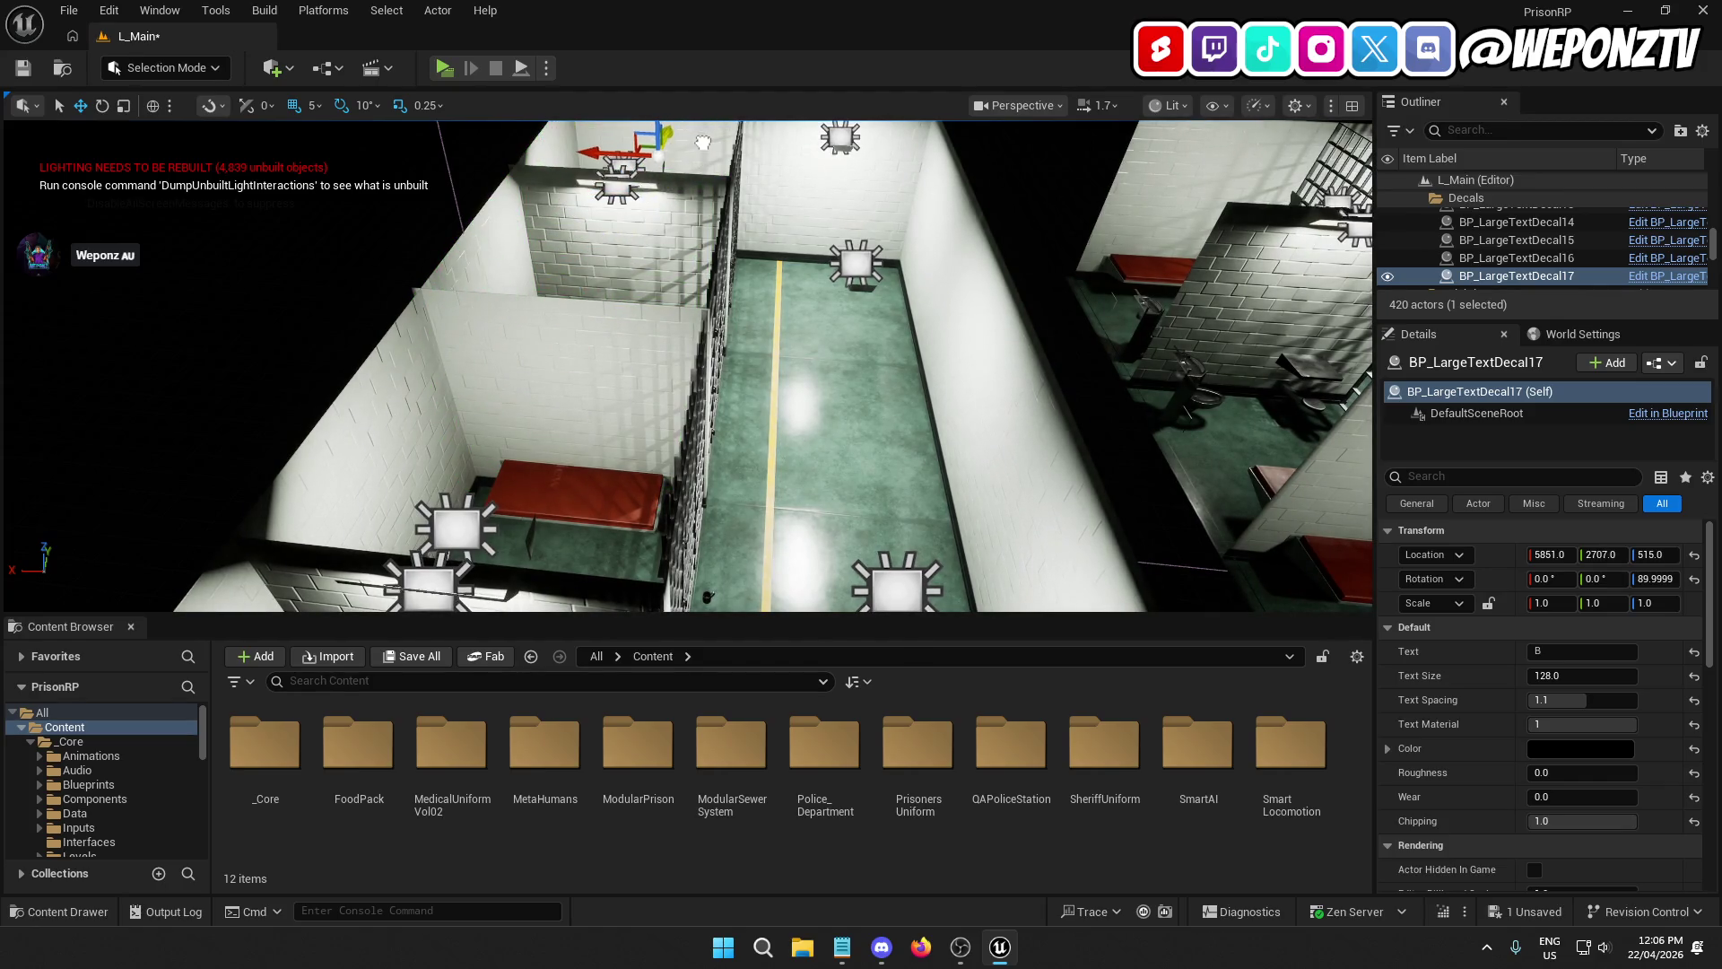
left_click_drag(602, 159, 773, 169)
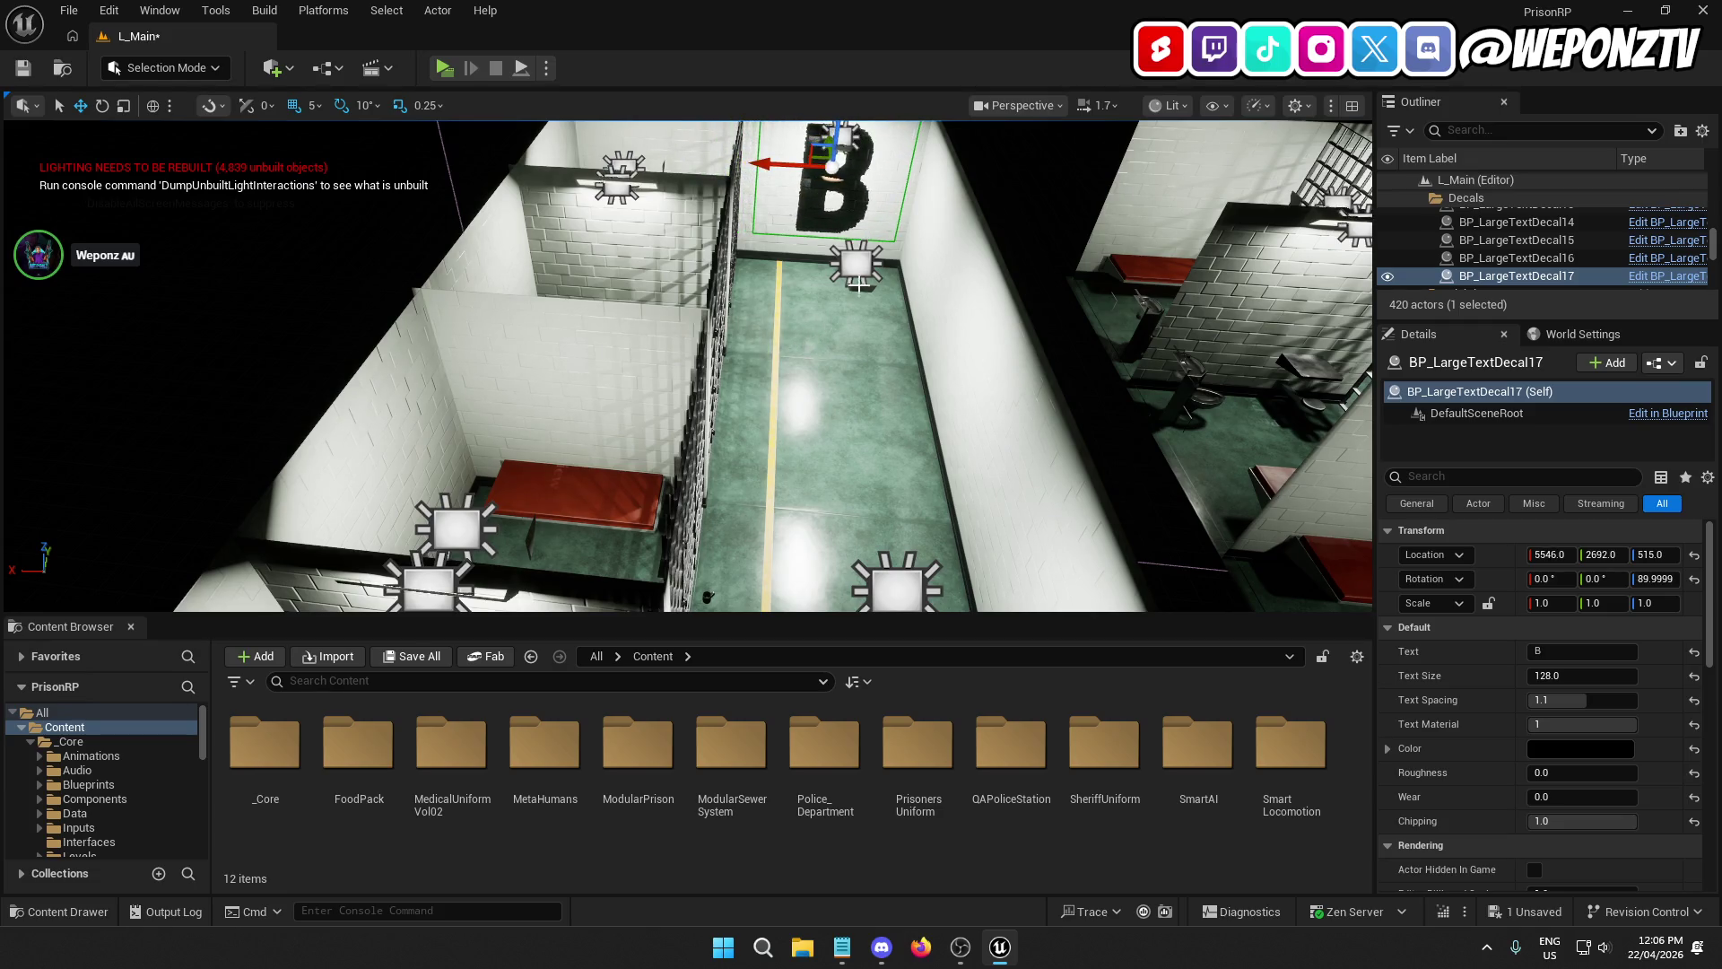
left_click_drag(858, 285, 858, 207)
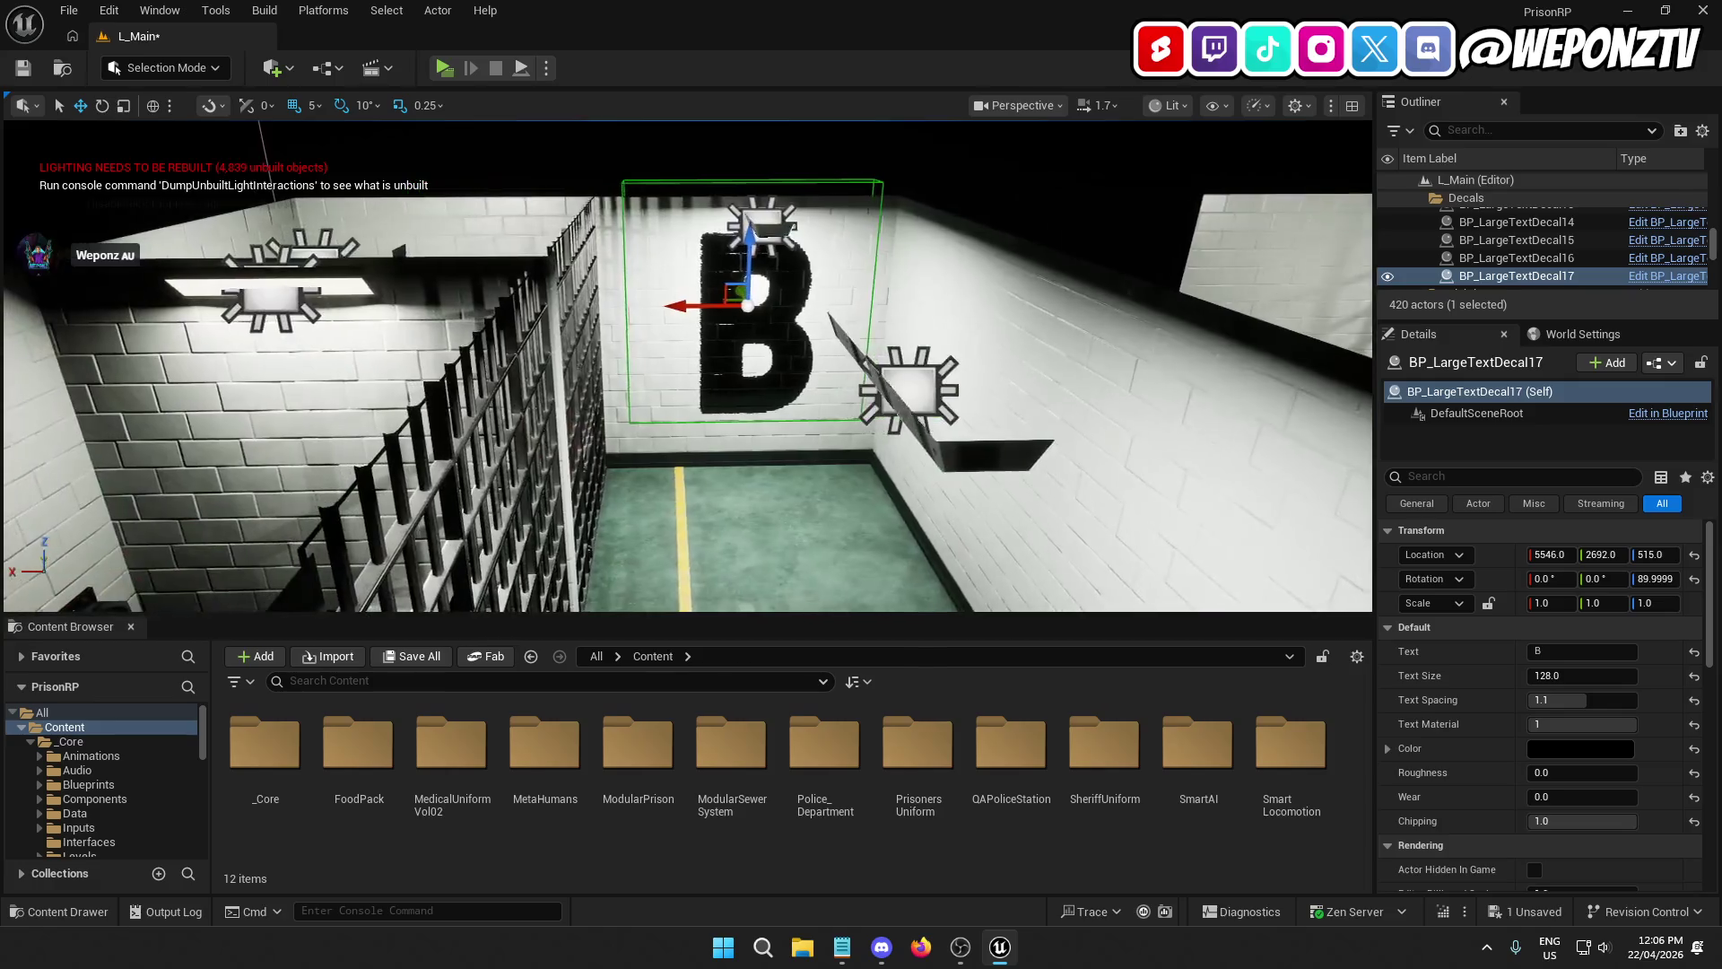
left_click_drag(718, 278, 689, 301)
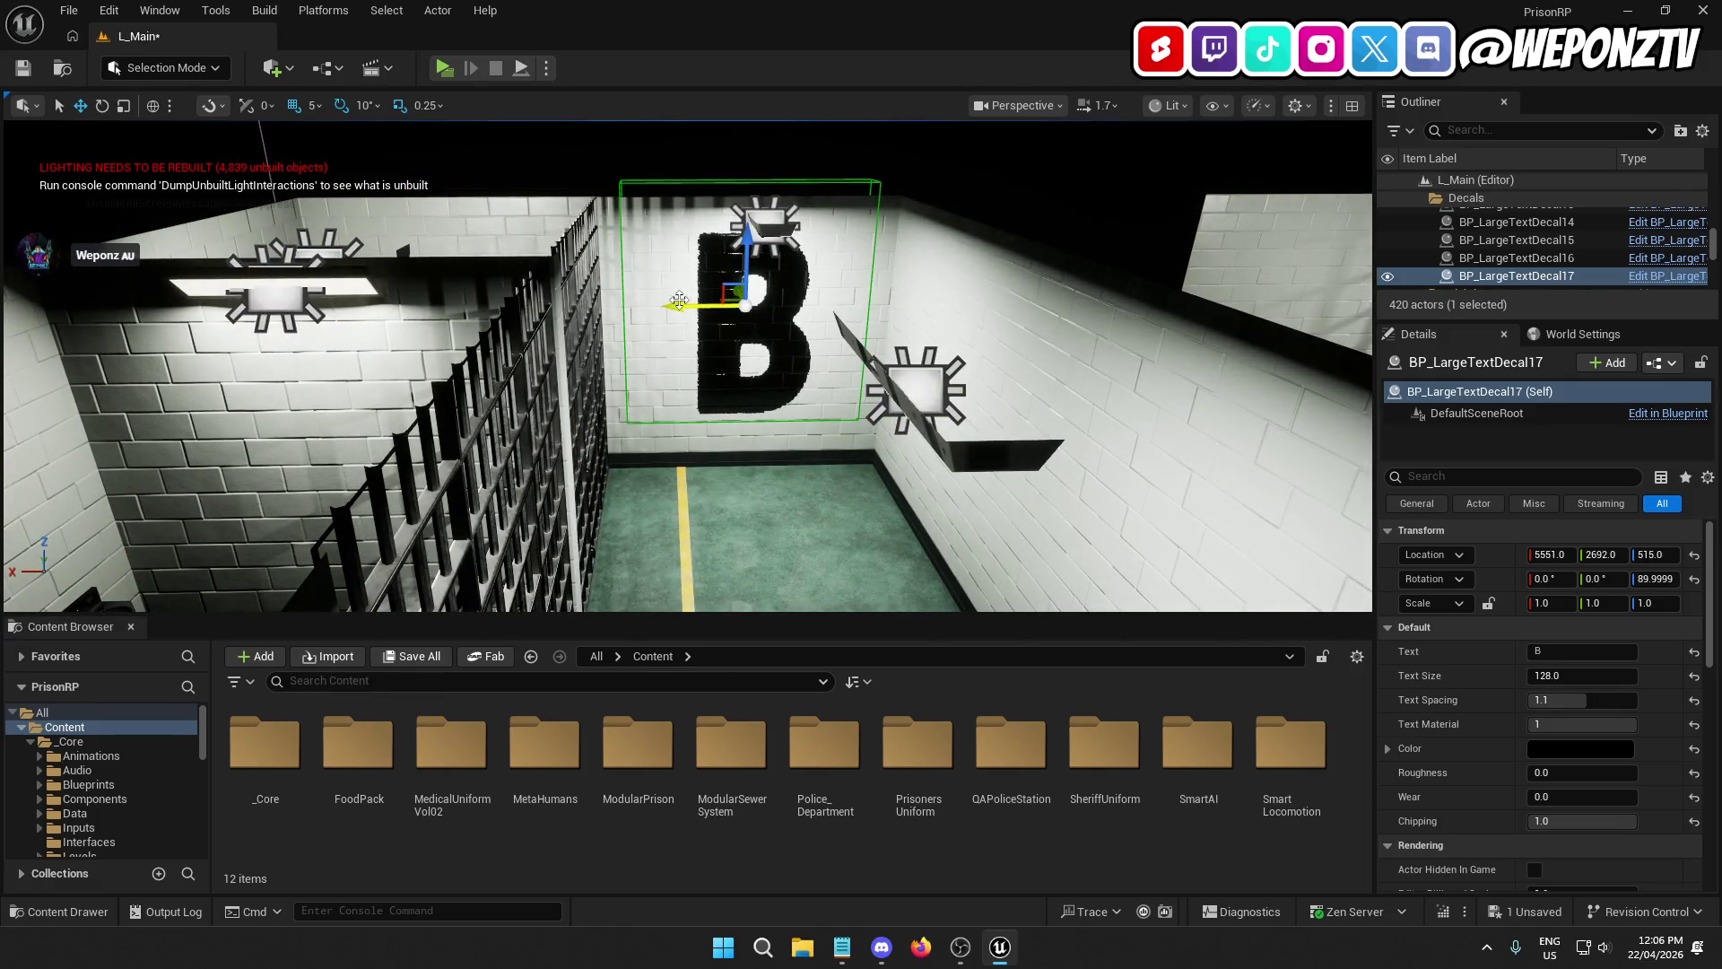
mouse_move(682, 376)
left_mouse_down()
mouse_move(681, 323)
mouse_move(687, 409)
mouse_move(690, 321)
mouse_move(628, 323)
mouse_move(659, 322)
left_mouse_up()
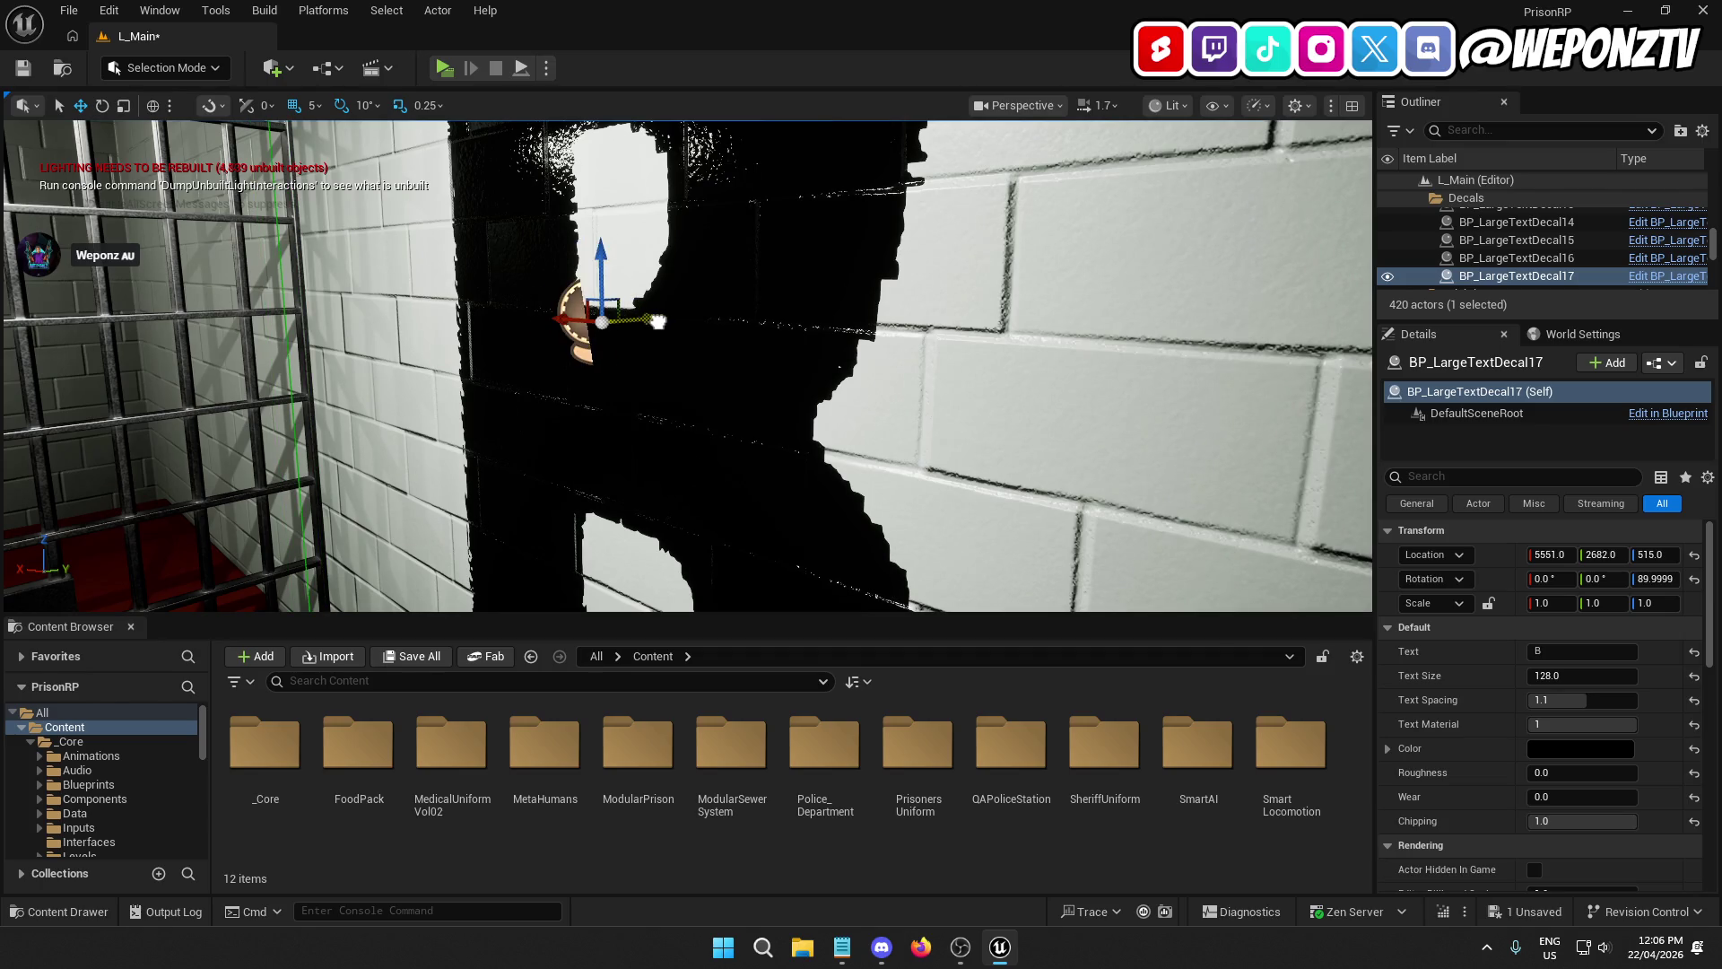
key("f")
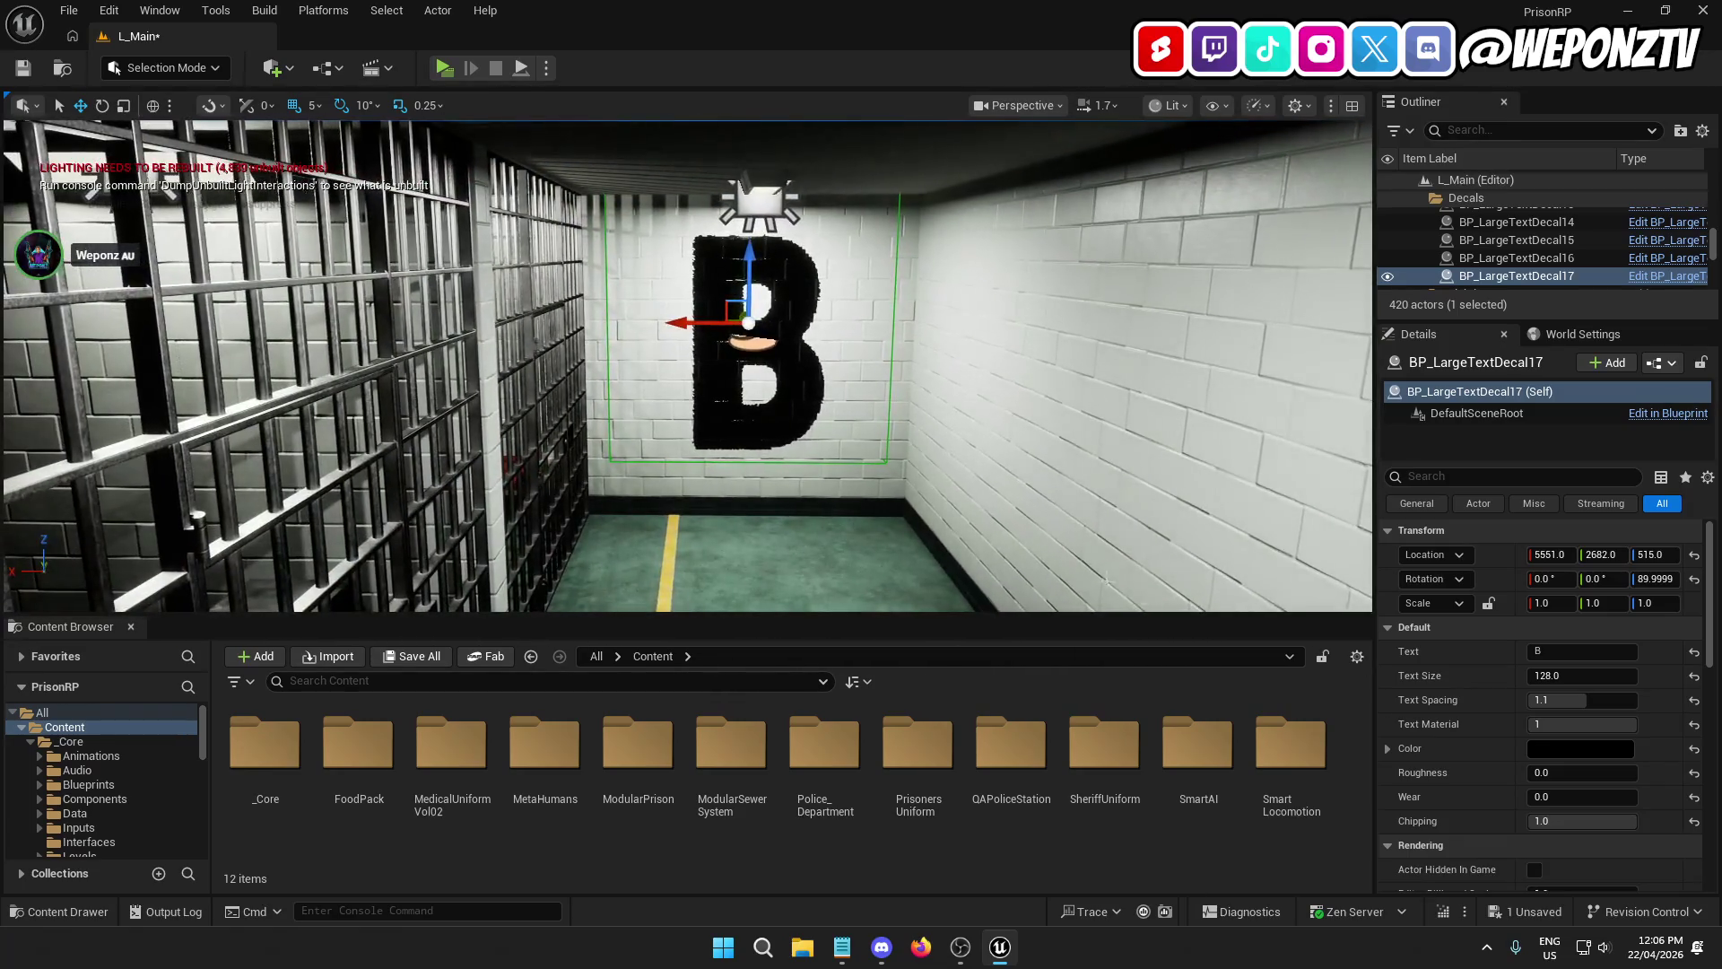
left_click(1536, 650)
type("C")
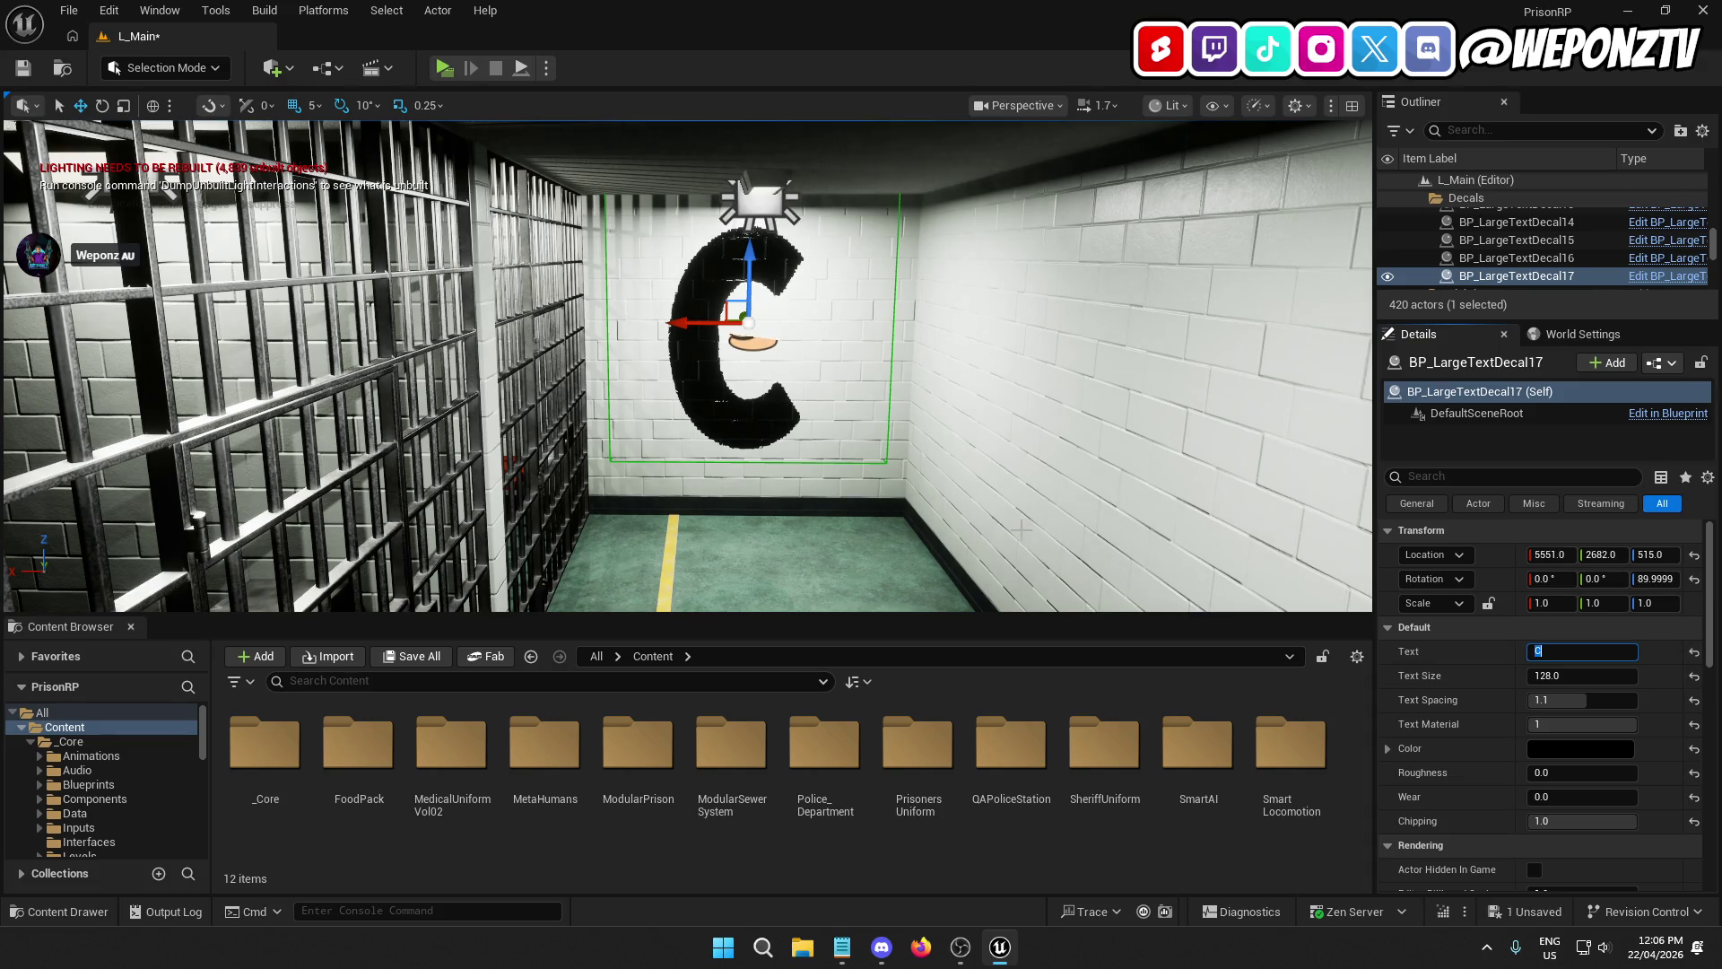
Step: Duplicate the C decal and move the copy to the next hallway's end wall at 4651, 2682, 515
key("ctrl+d")
key("f")
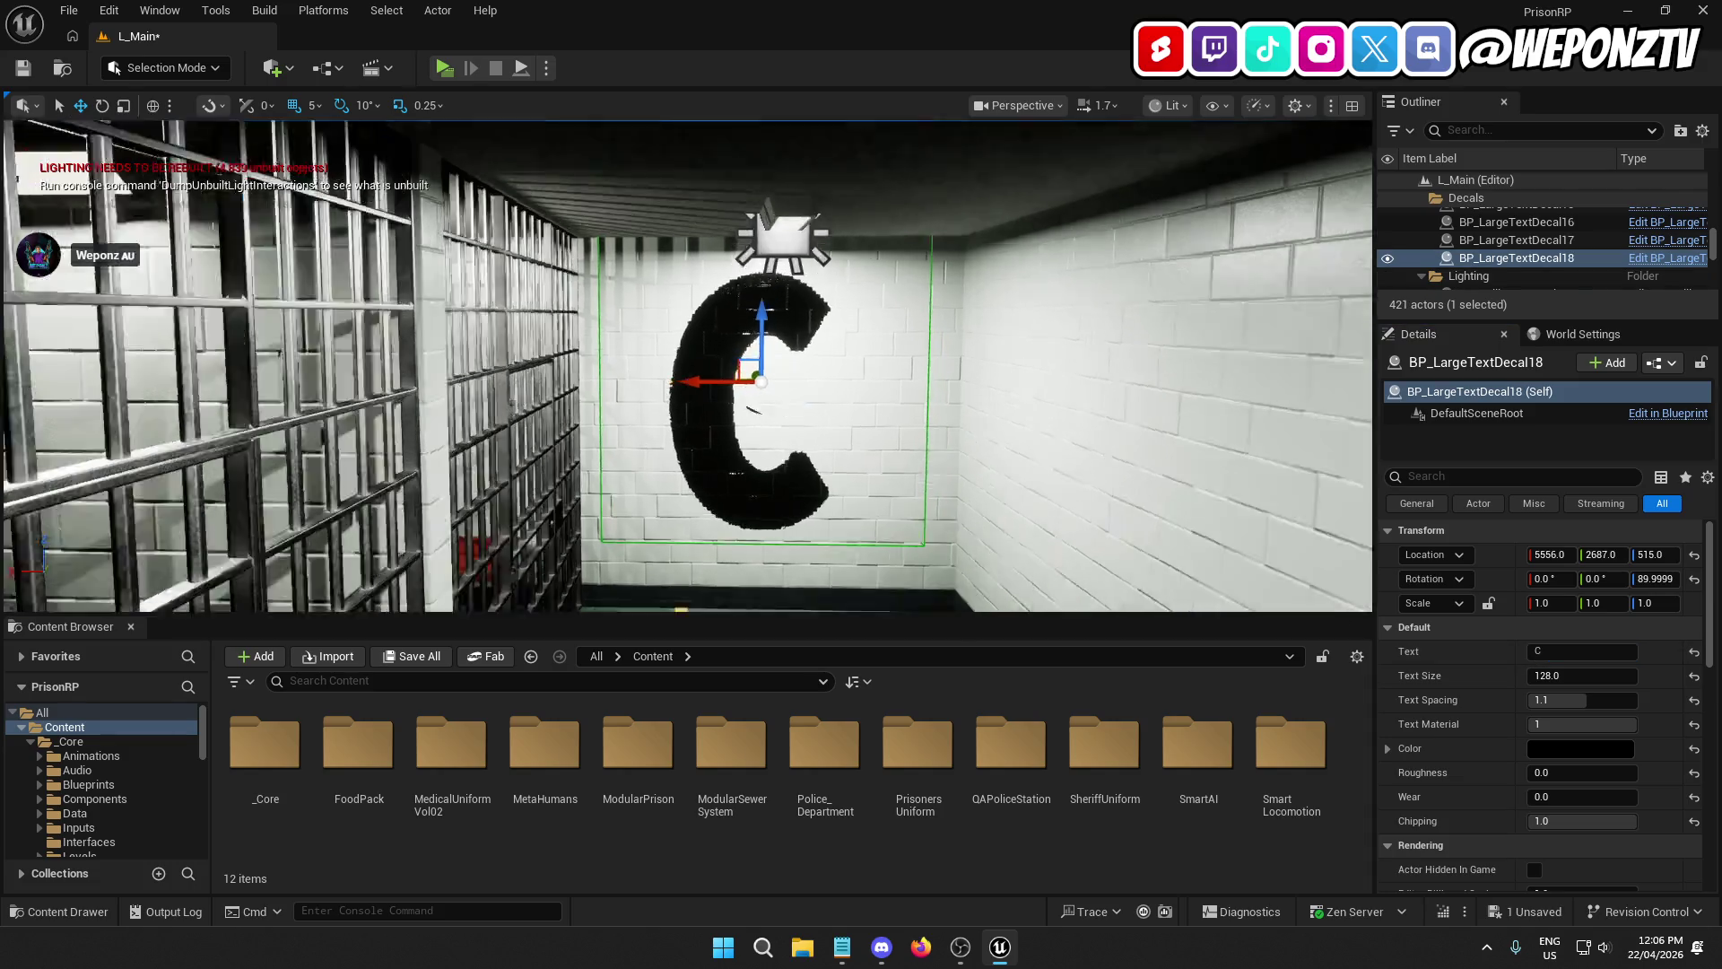
left_click_drag(707, 386, 714, 384)
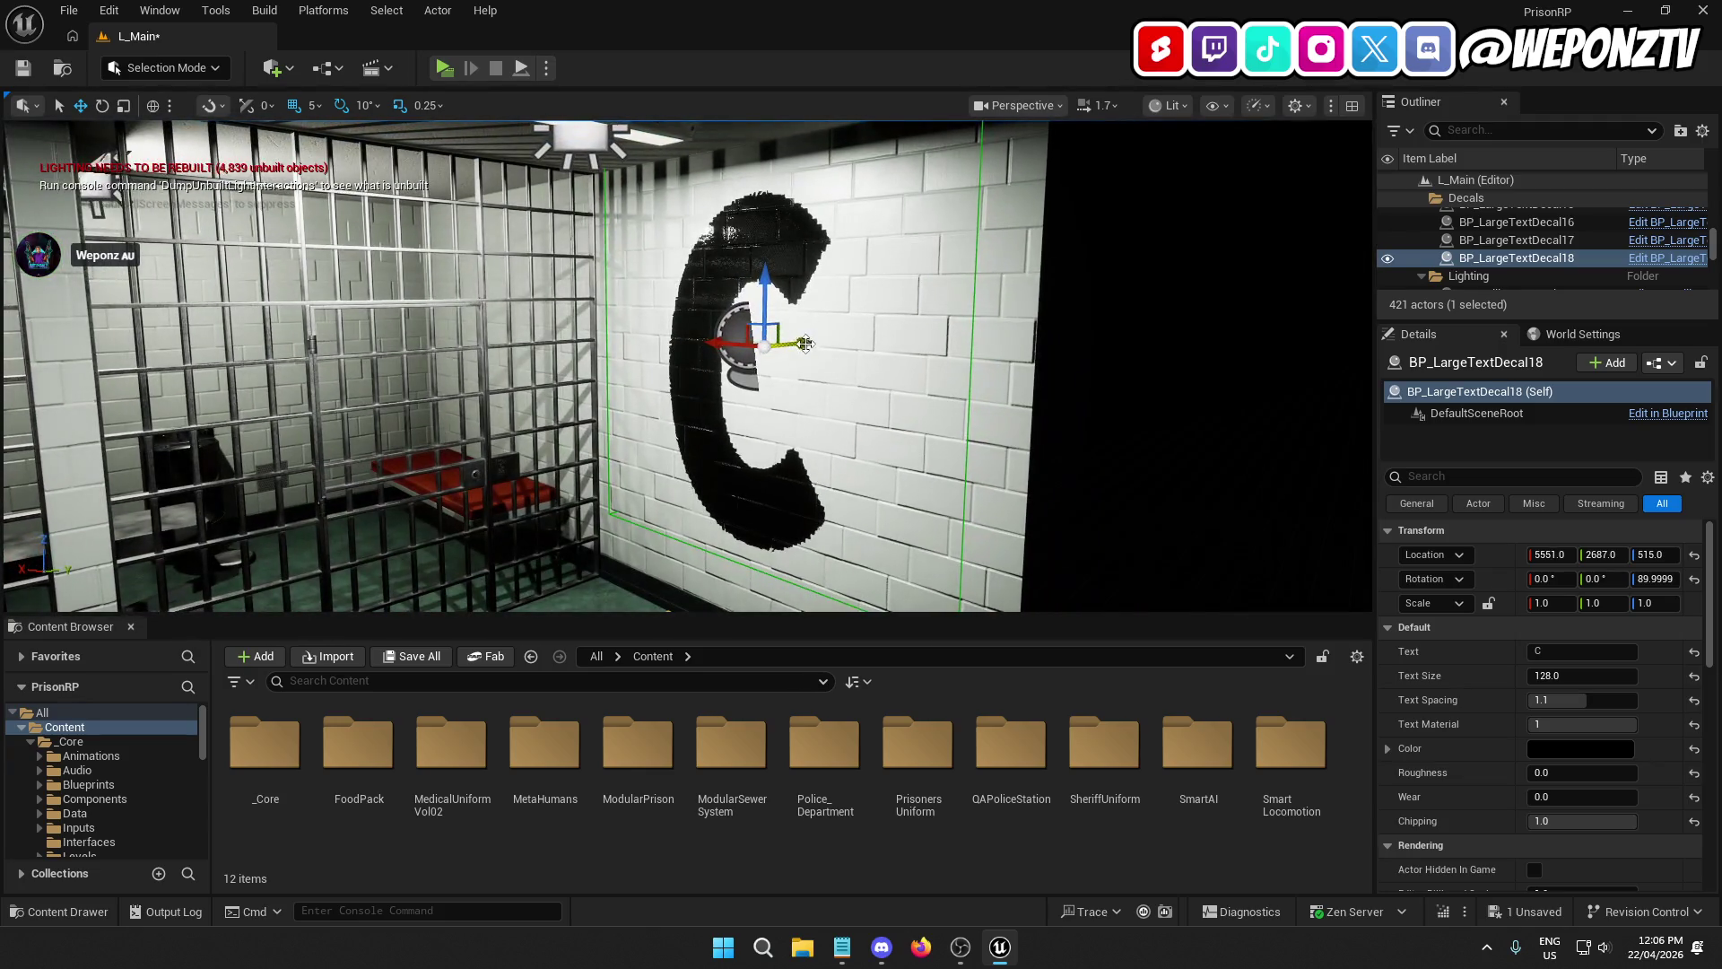
left_click_drag(805, 344, 799, 342)
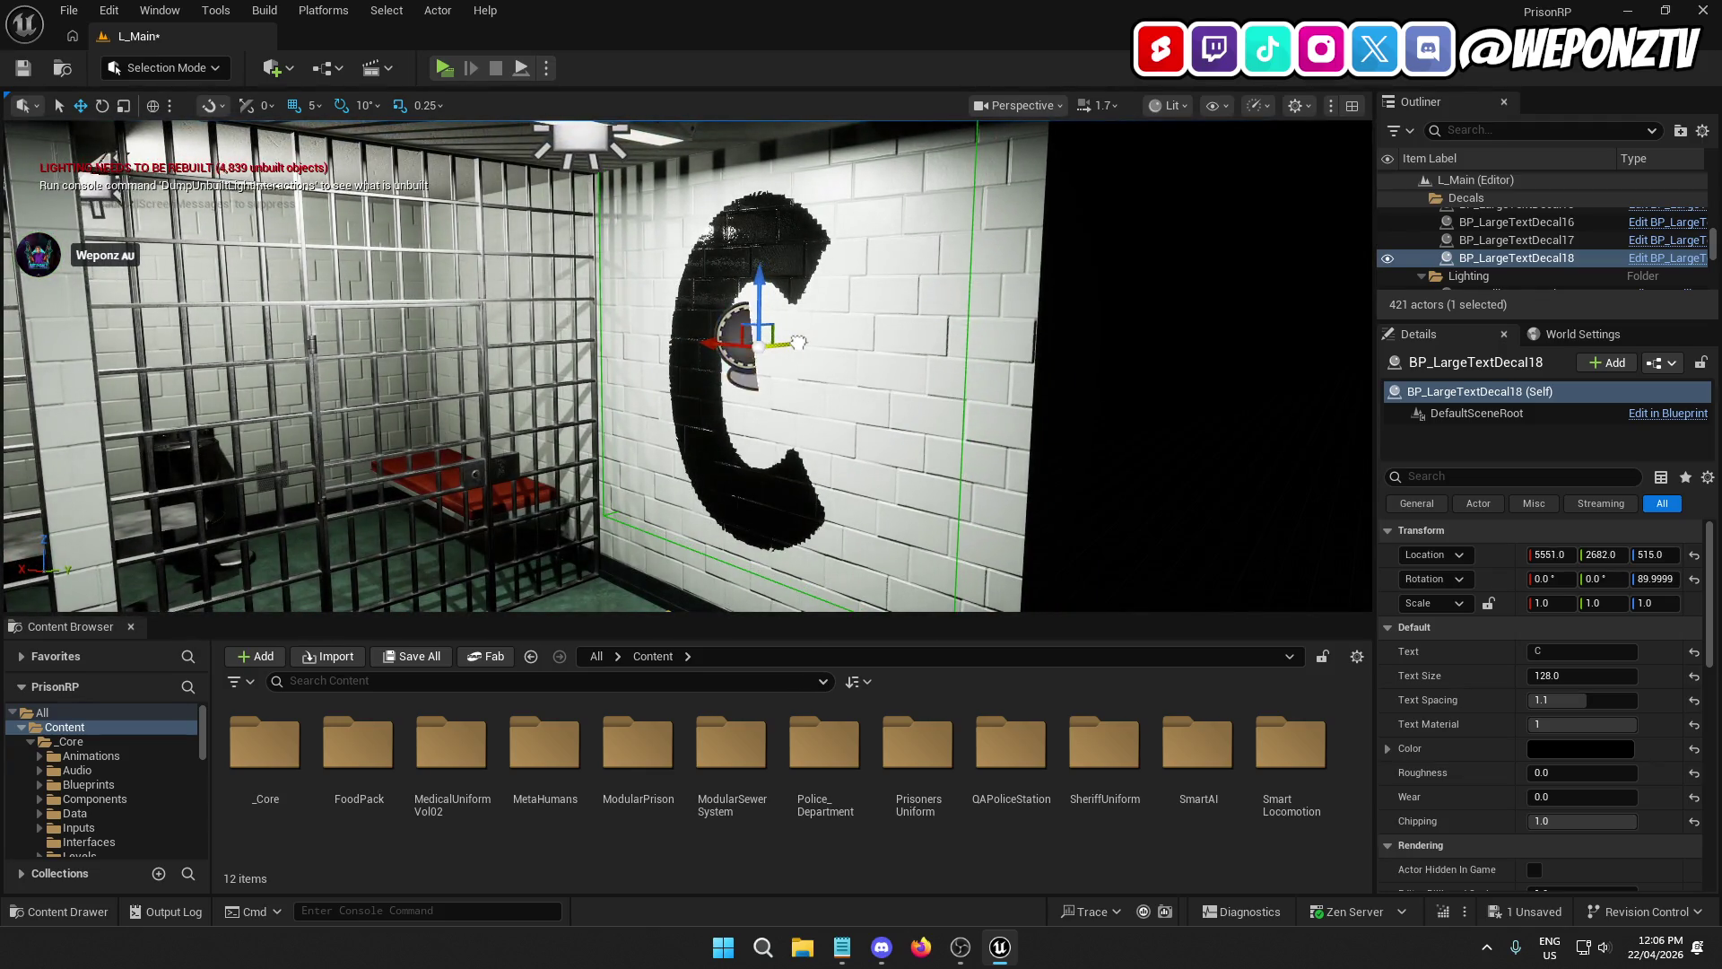
scroll(798, 342, "down", 5)
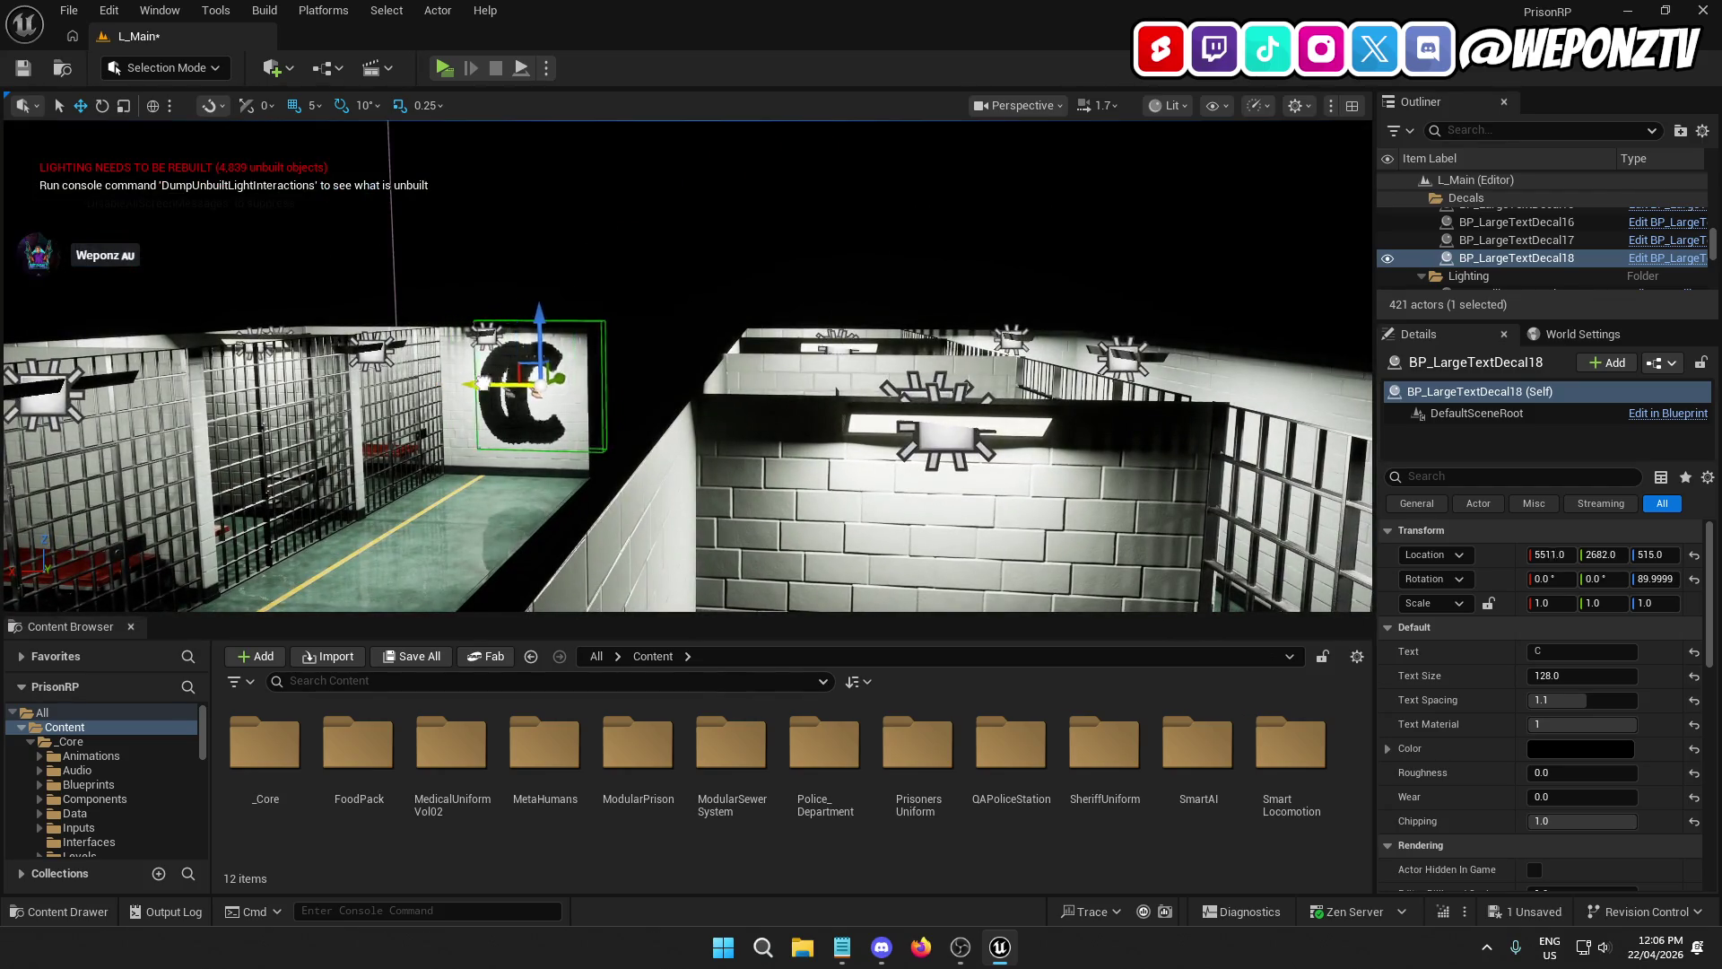
left_click_drag(502, 383, 996, 386)
key("f")
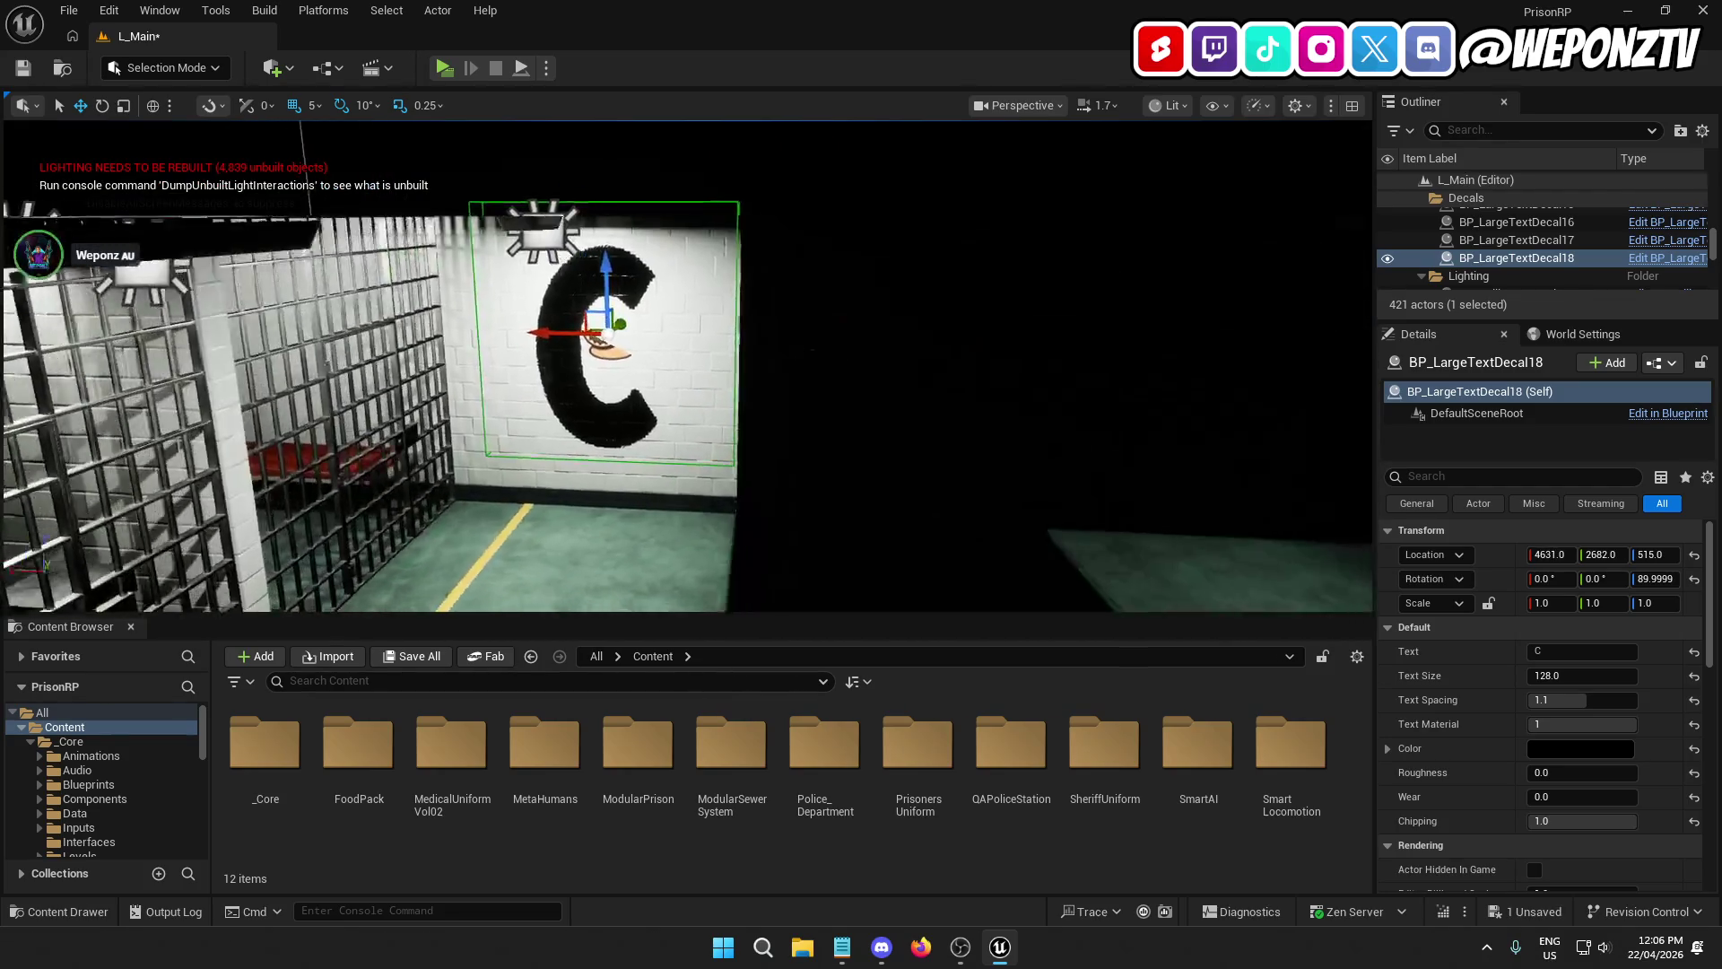
scroll(754, 368, "up", 5)
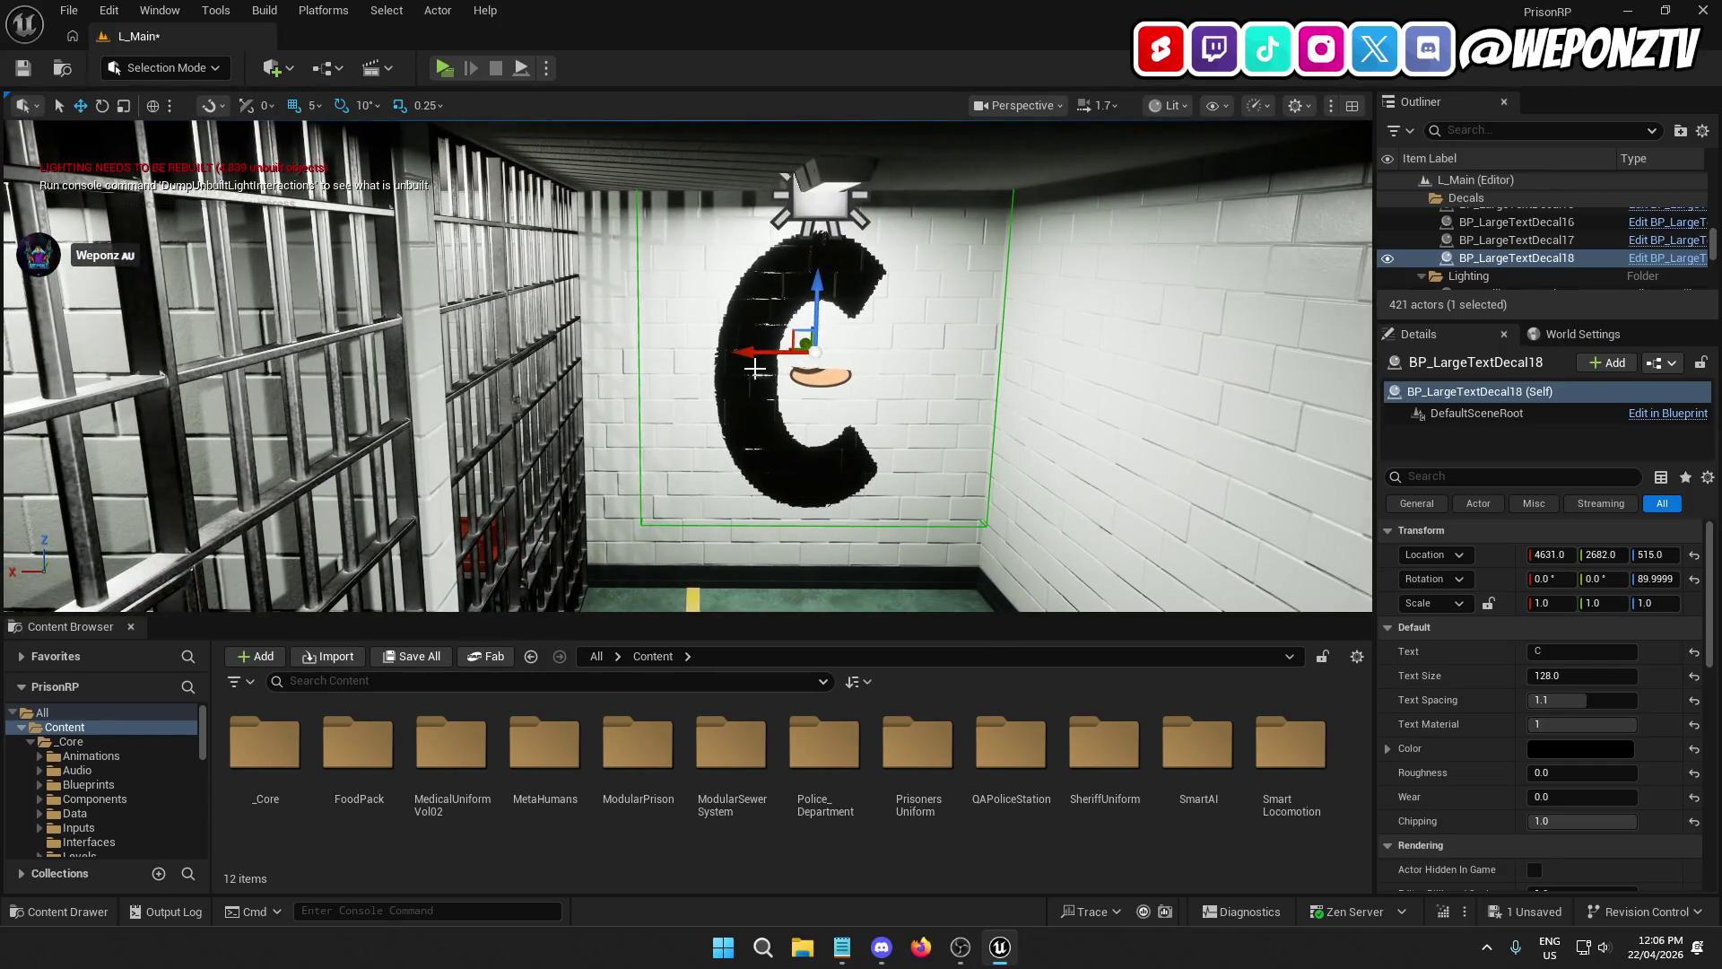
left_click_drag(720, 349, 715, 349)
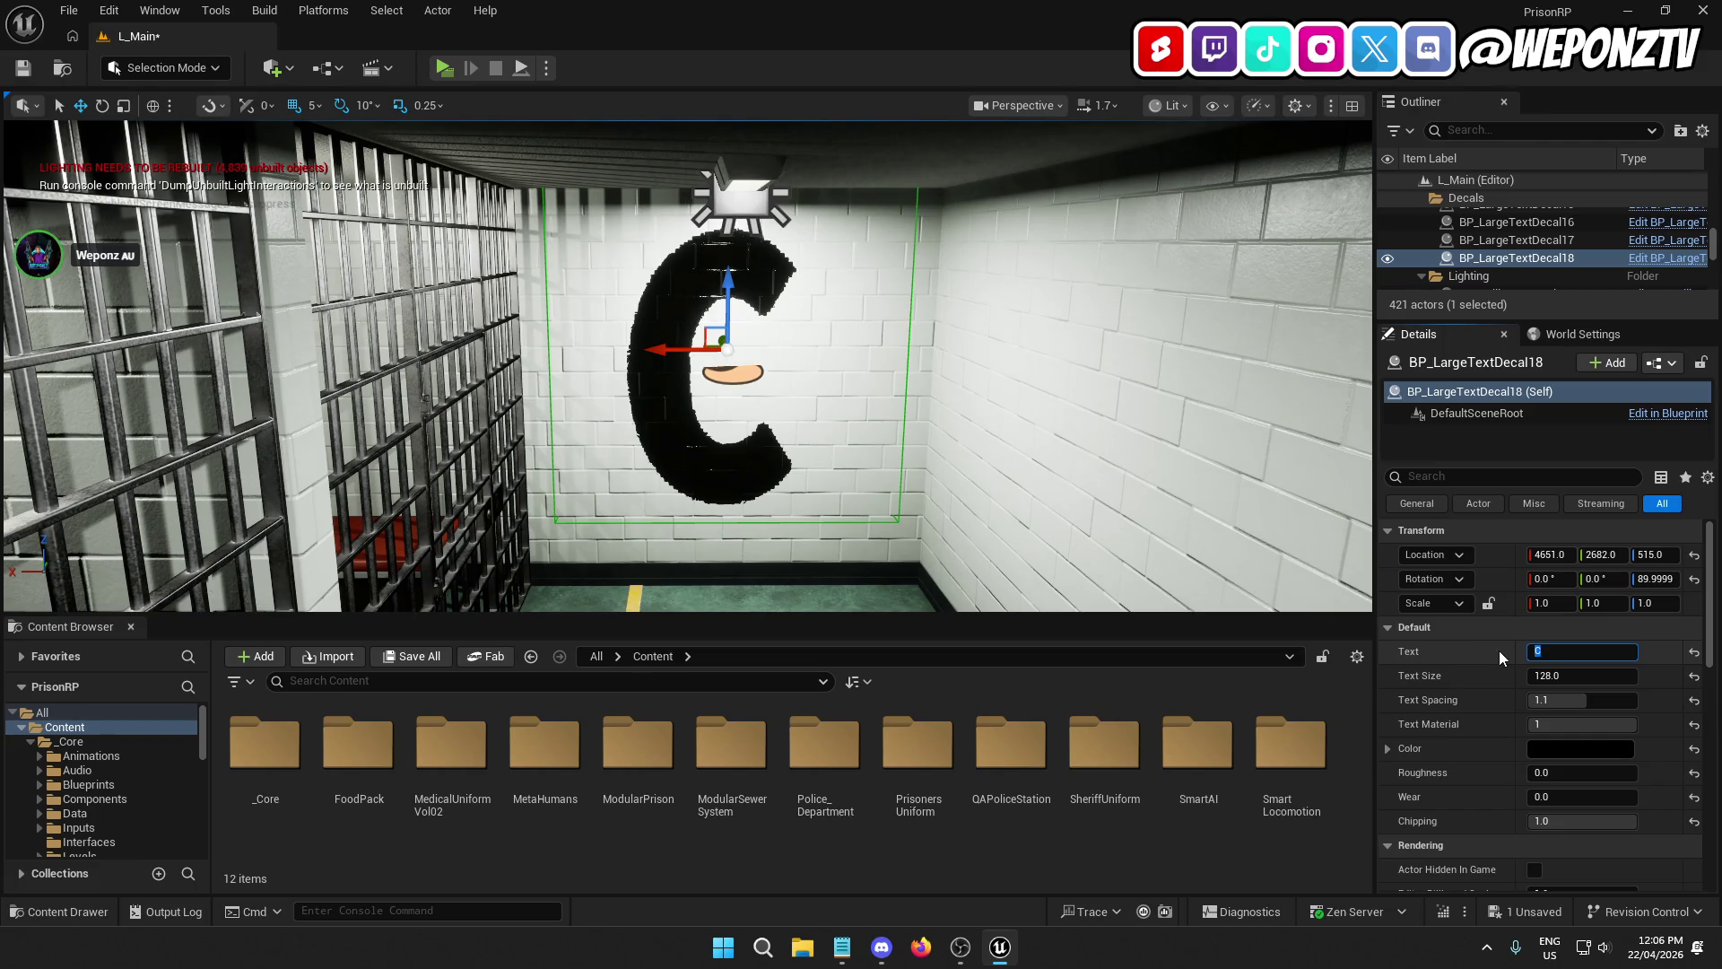
type("D")
Step: Change the copy's letter to D, deselect it, and save the level
key("Return")
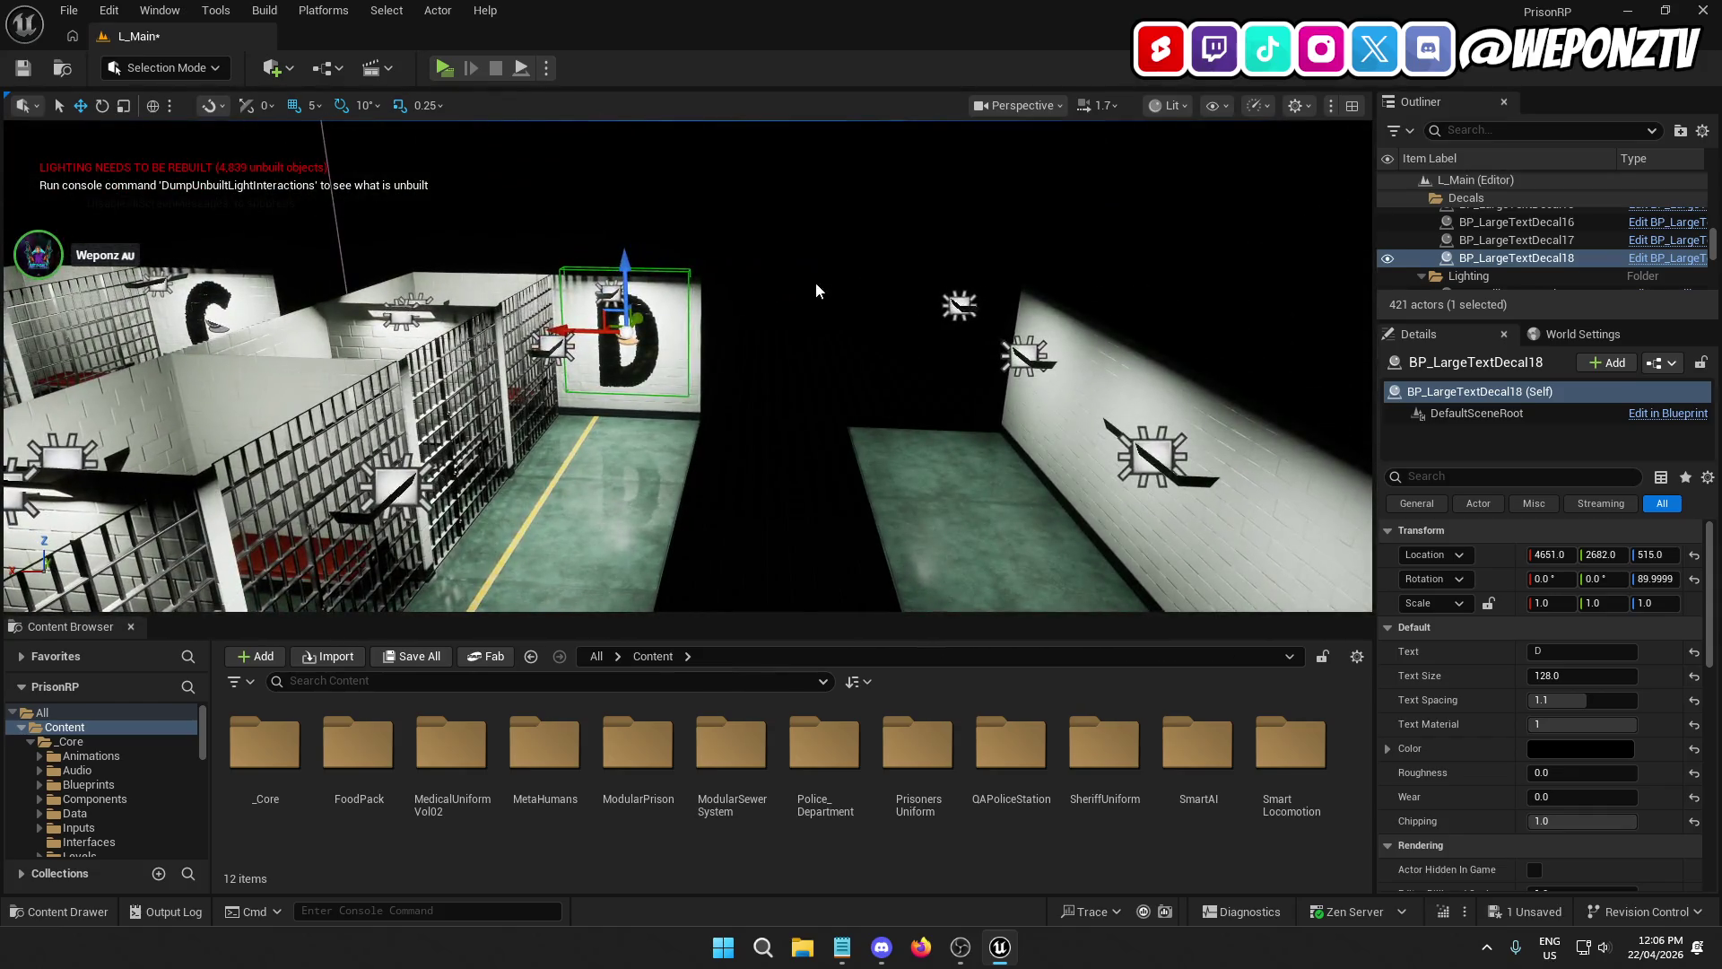
left_click(285, 199)
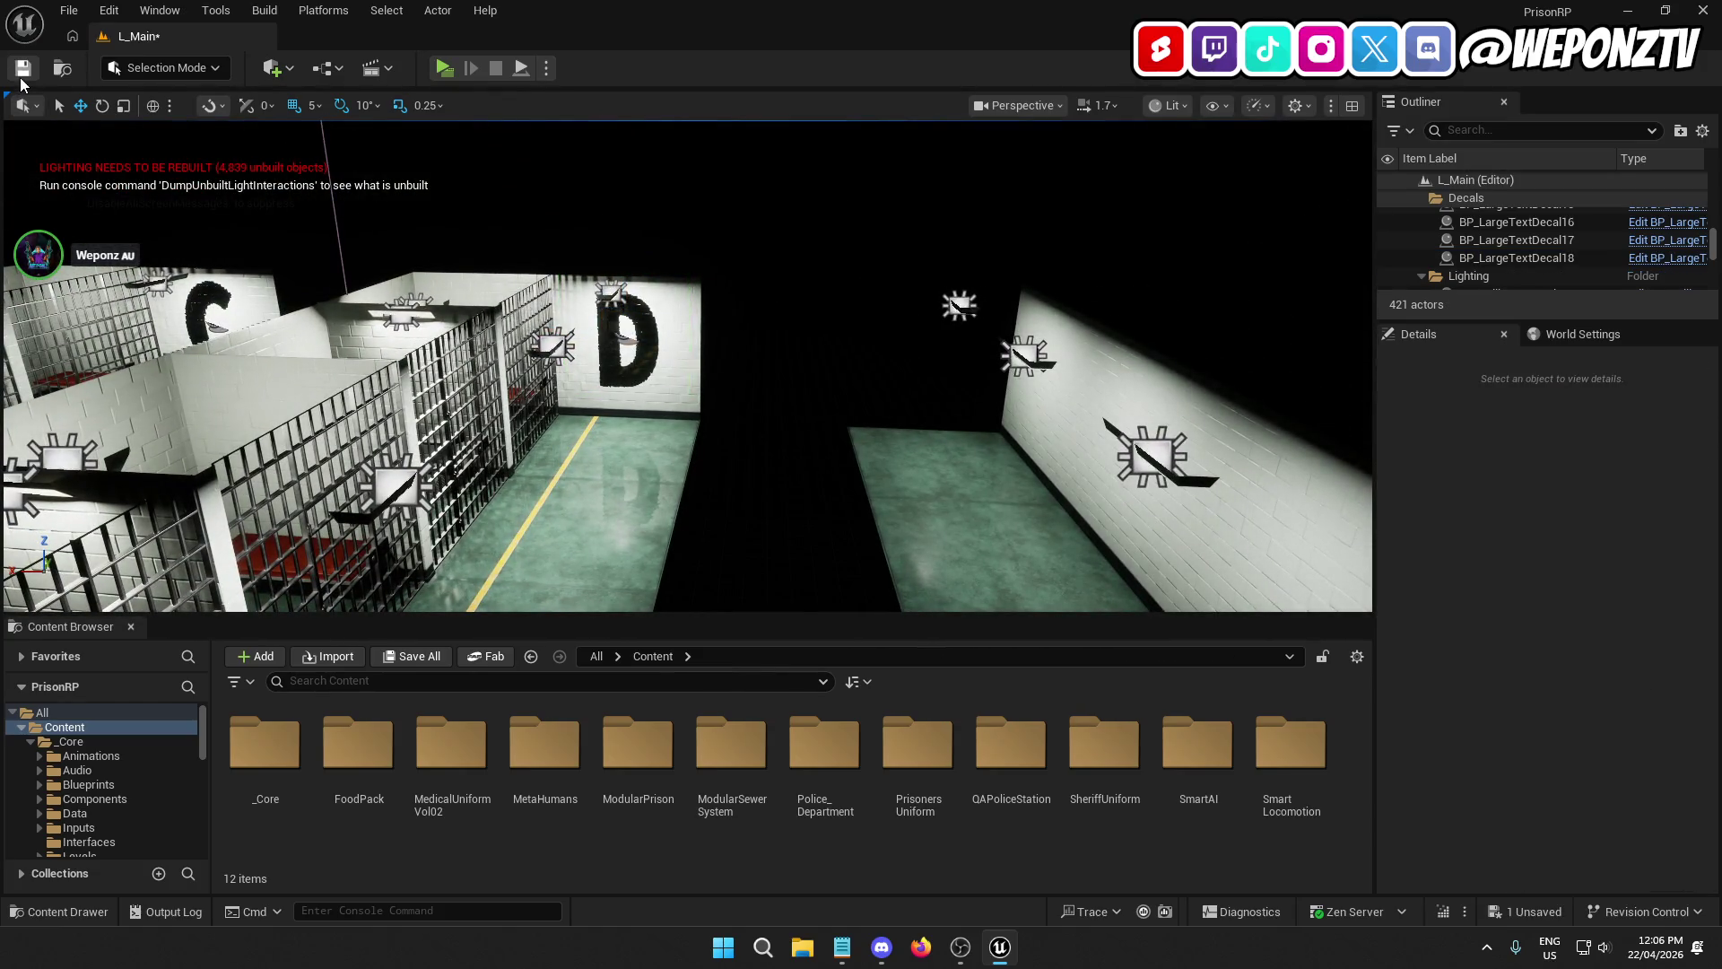
left_click(23, 68)
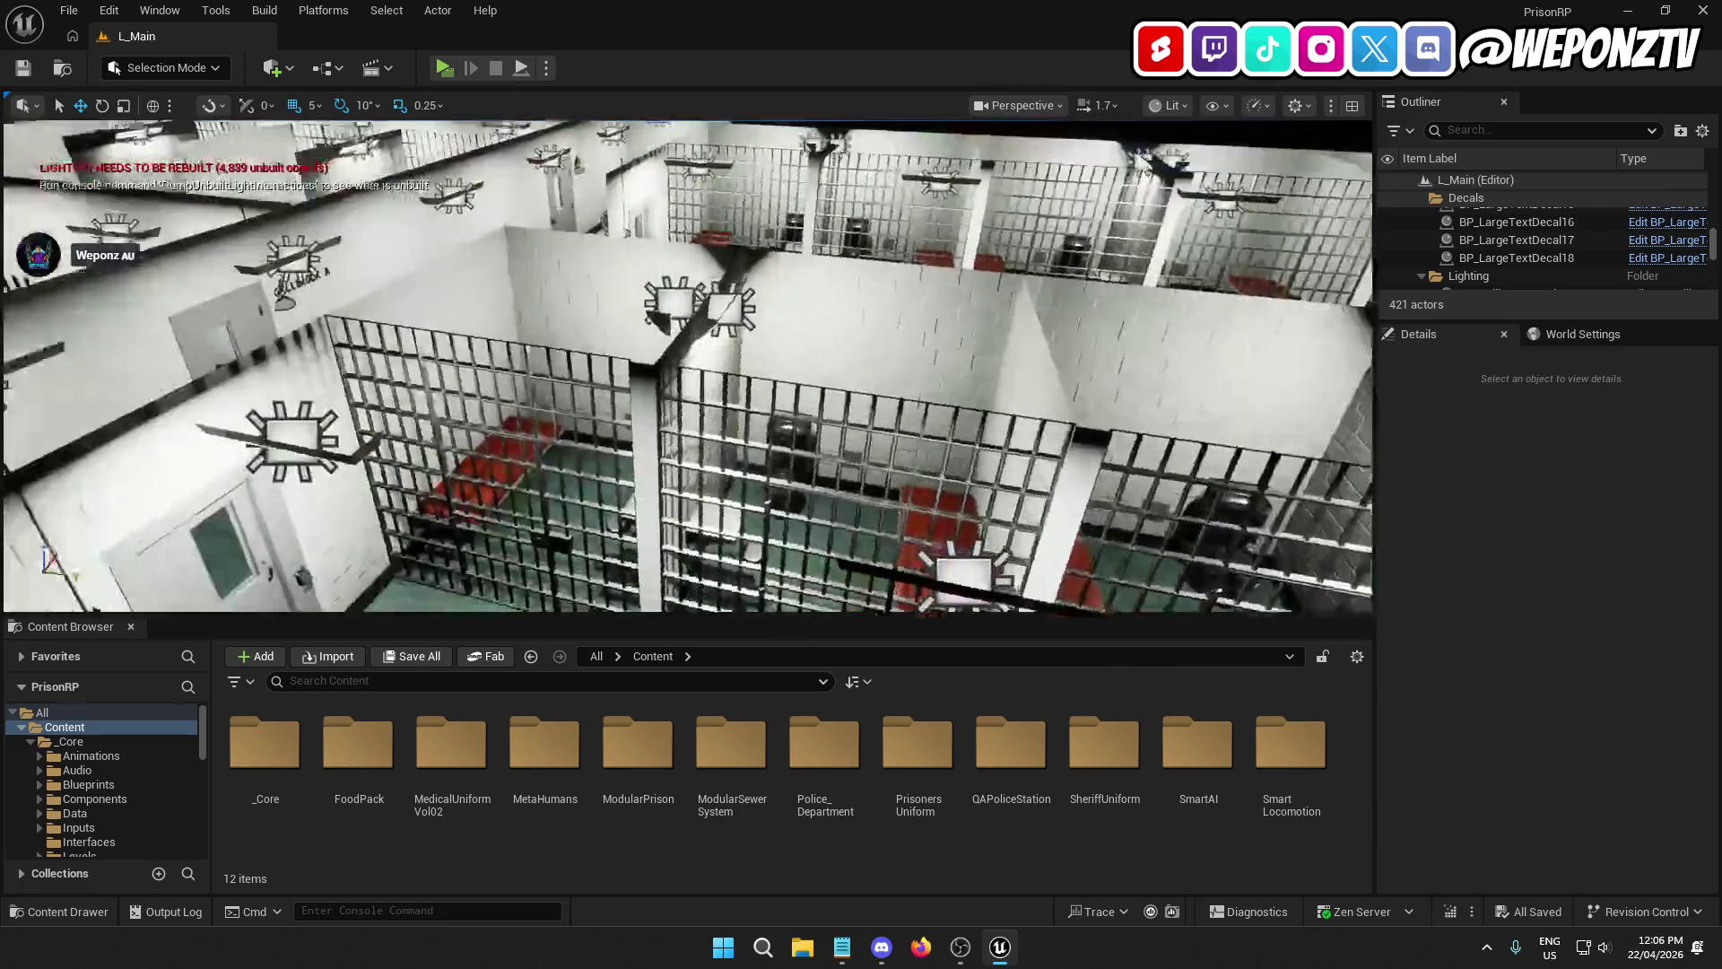
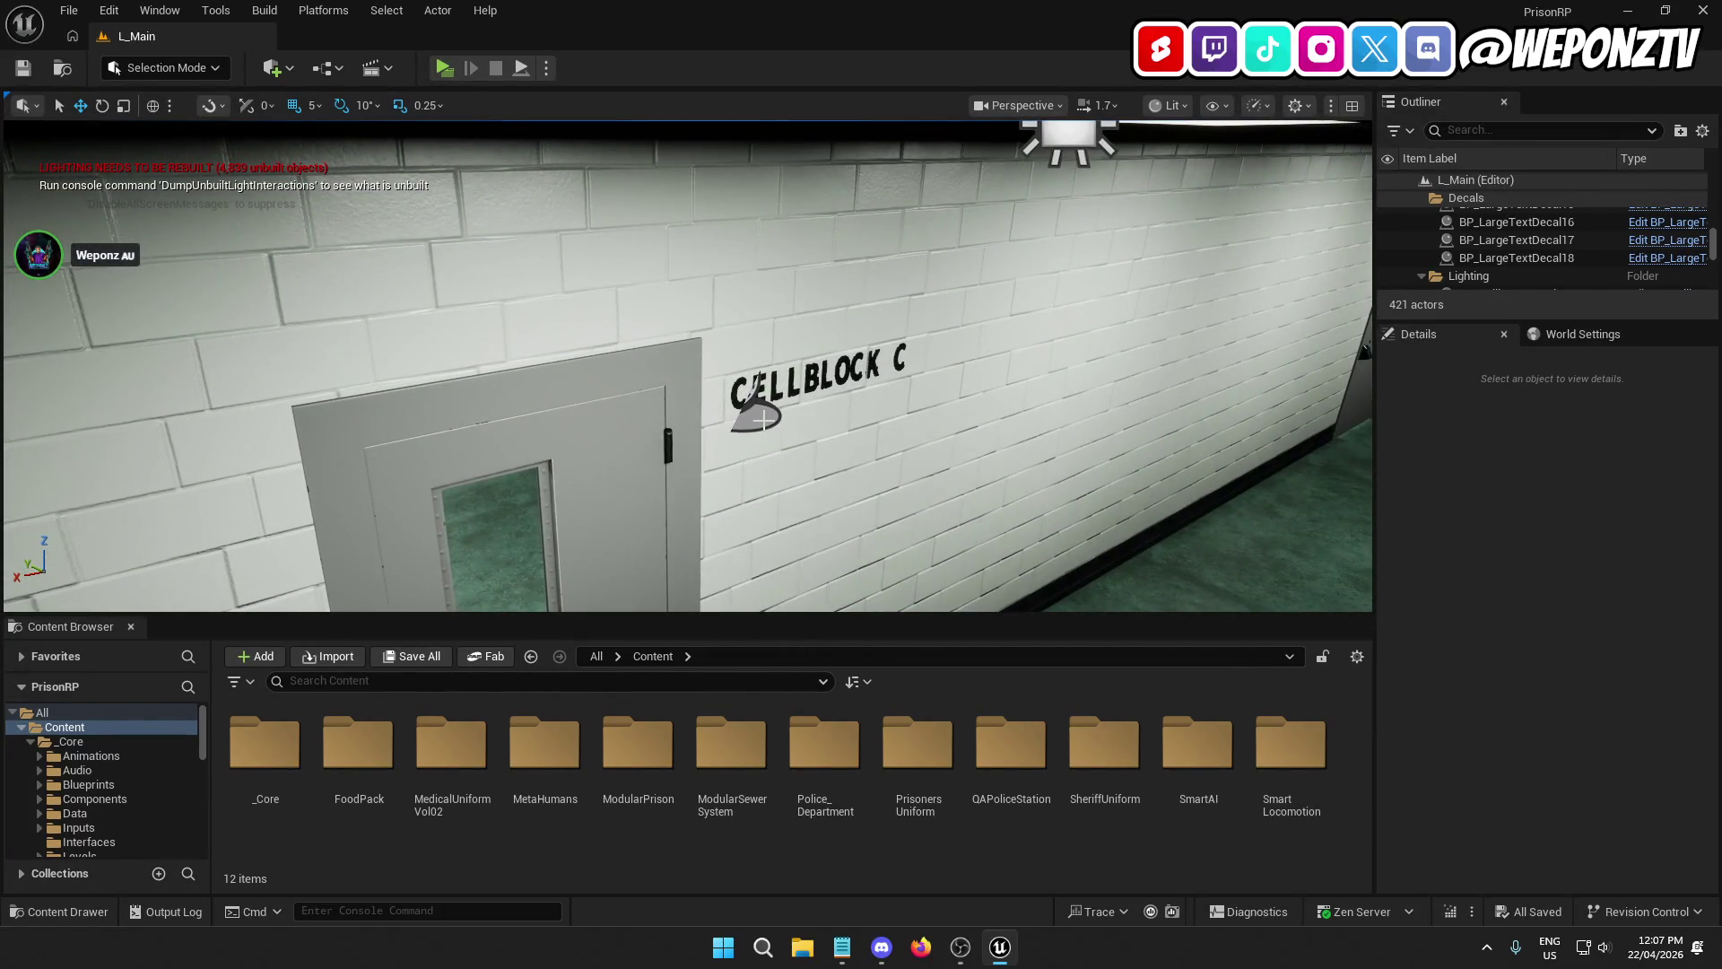
Step: Select the CELLBLOCK C text decal and look through its Details properties
left_click(762, 419)
scroll(1539, 635, "down", 10)
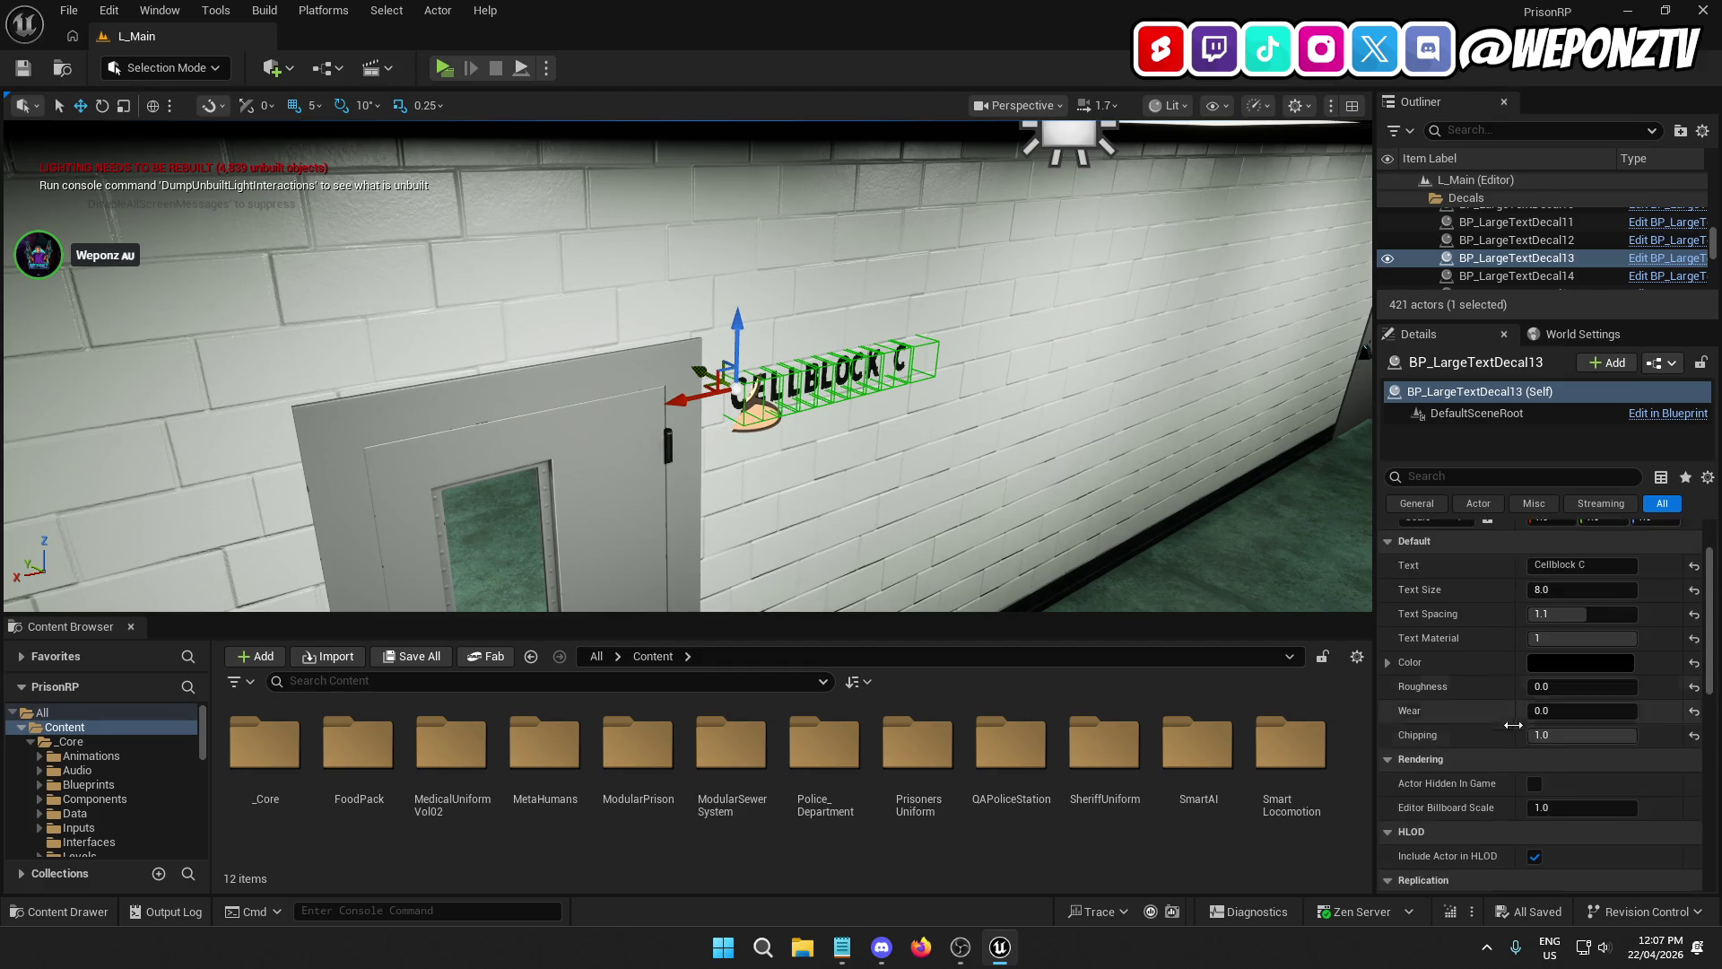
scroll(1525, 737, "down", 5)
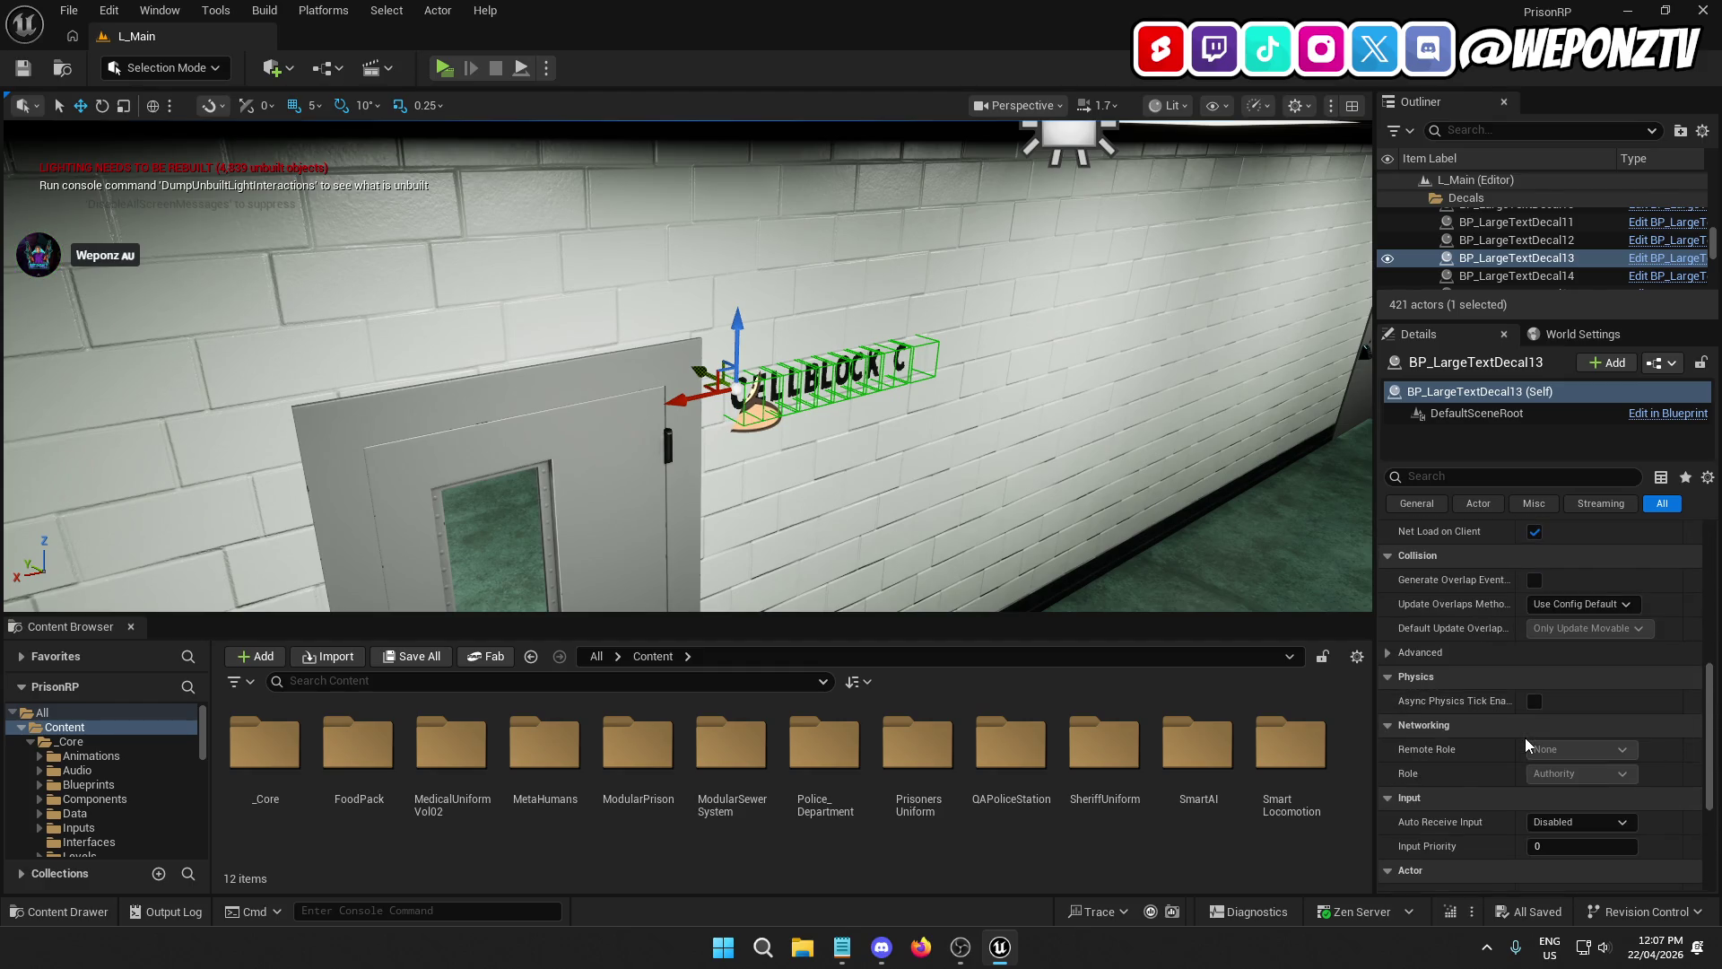
scroll(1524, 742, "down", 2)
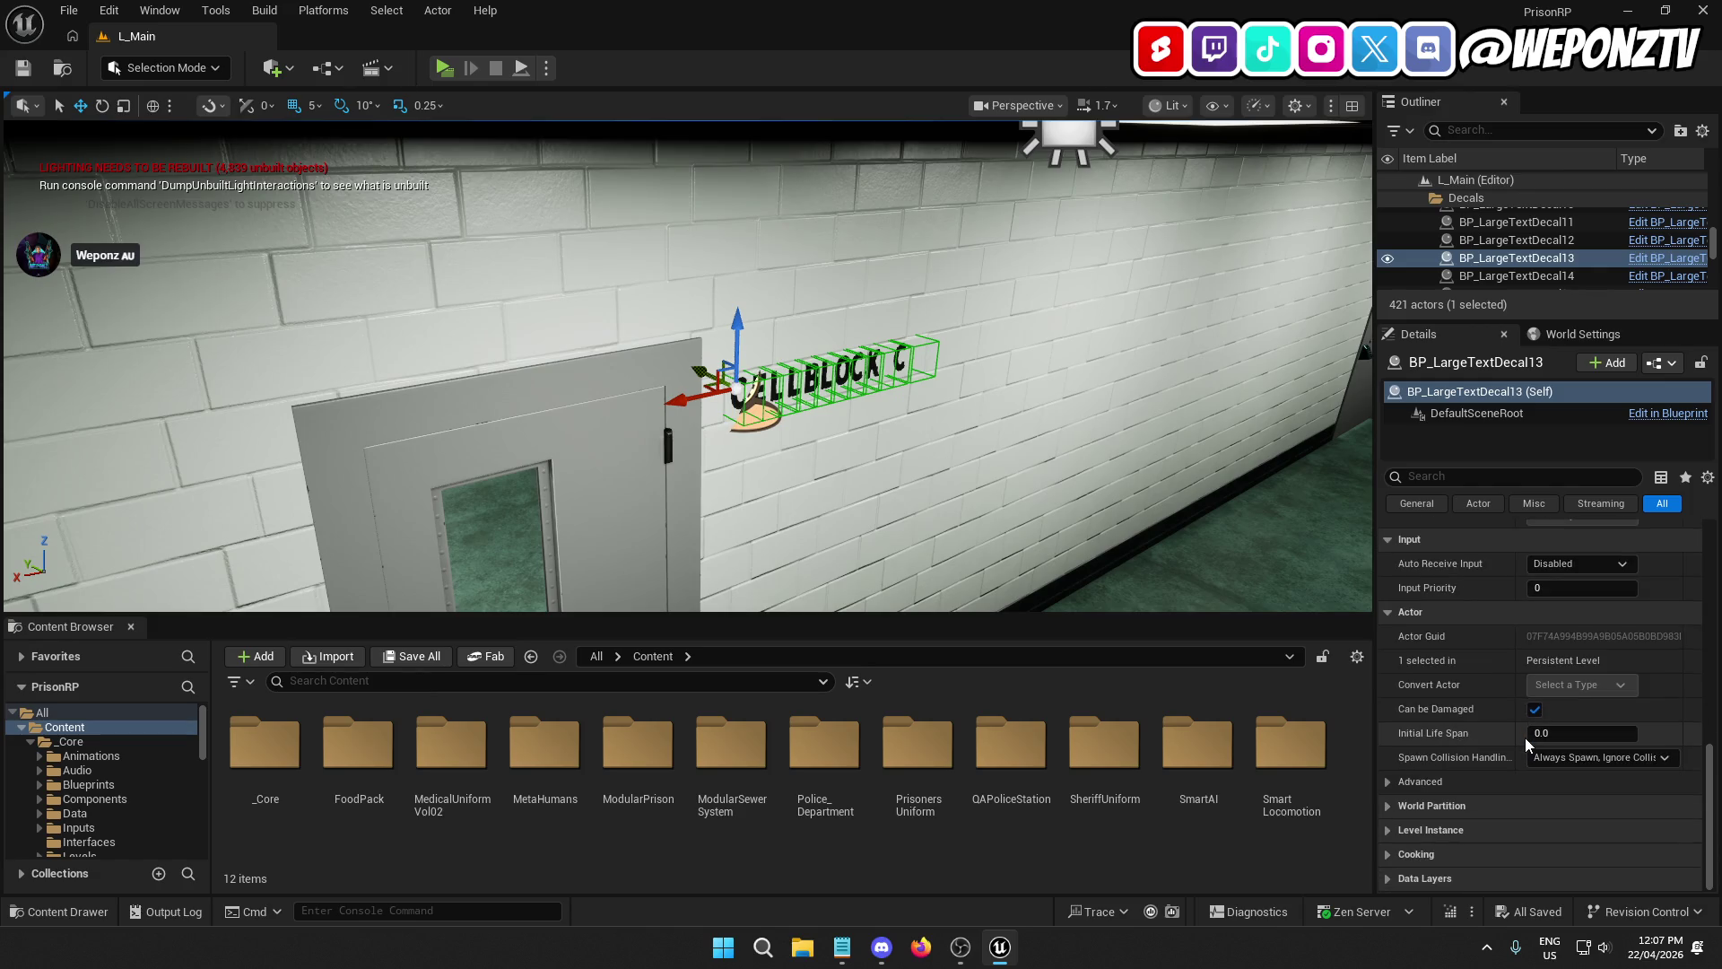
scroll(1524, 735, "up", 6)
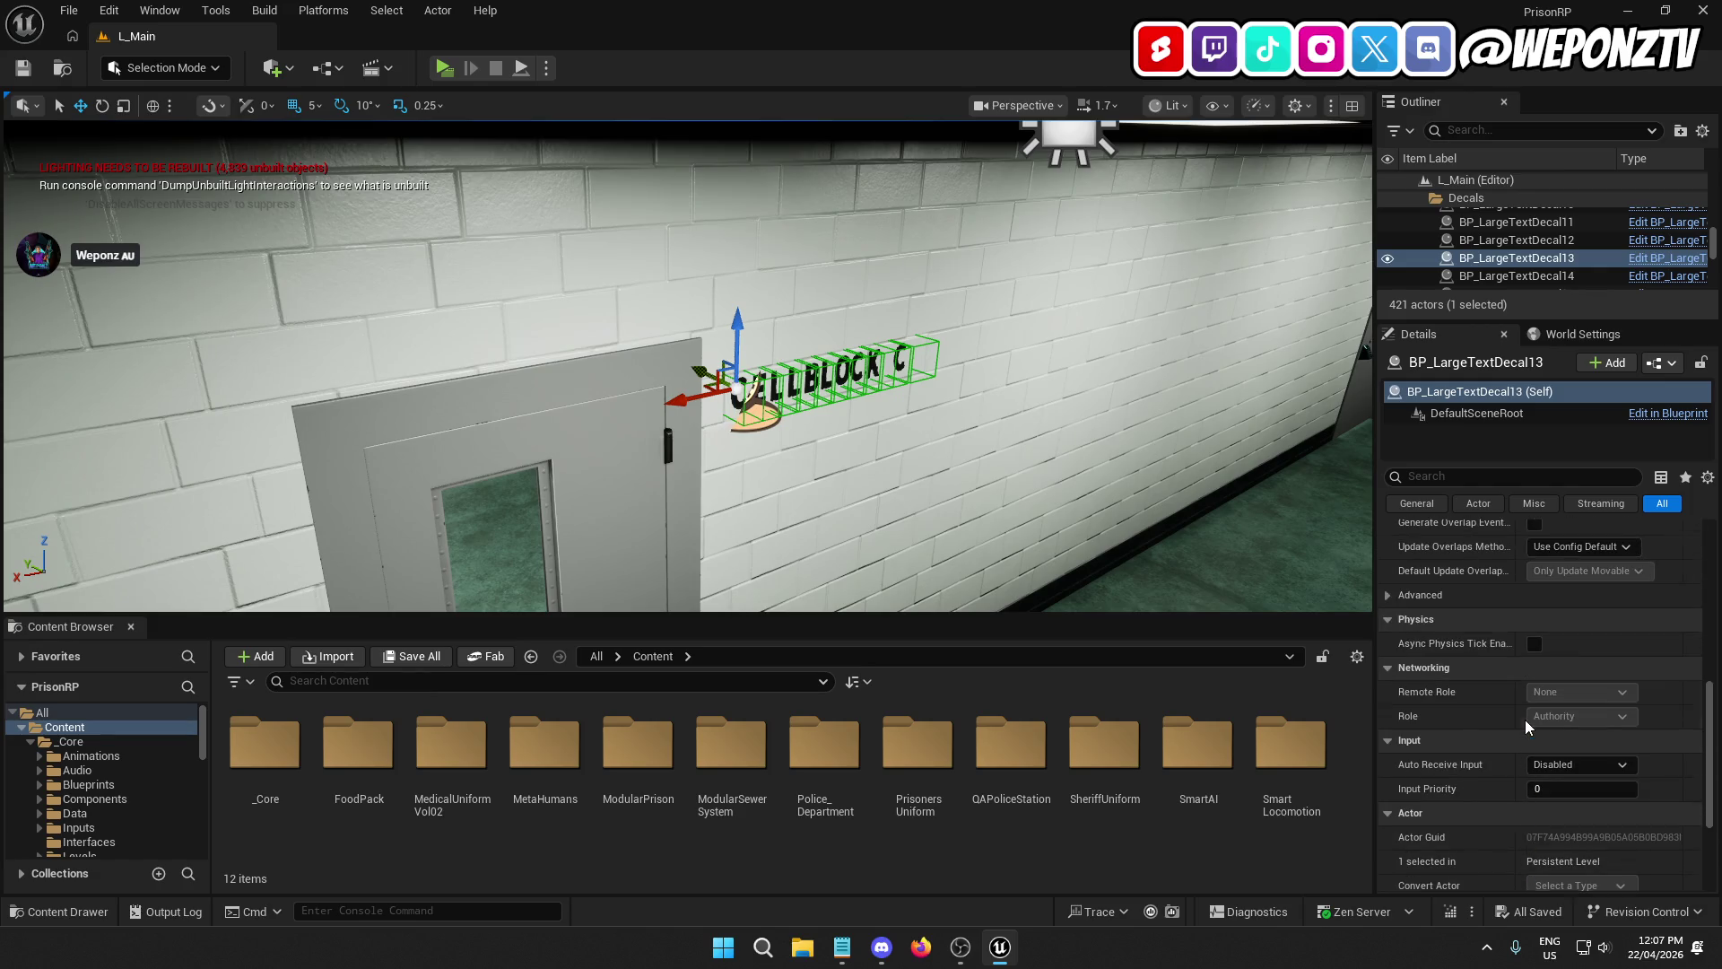
scroll(1524, 719, "up", 5)
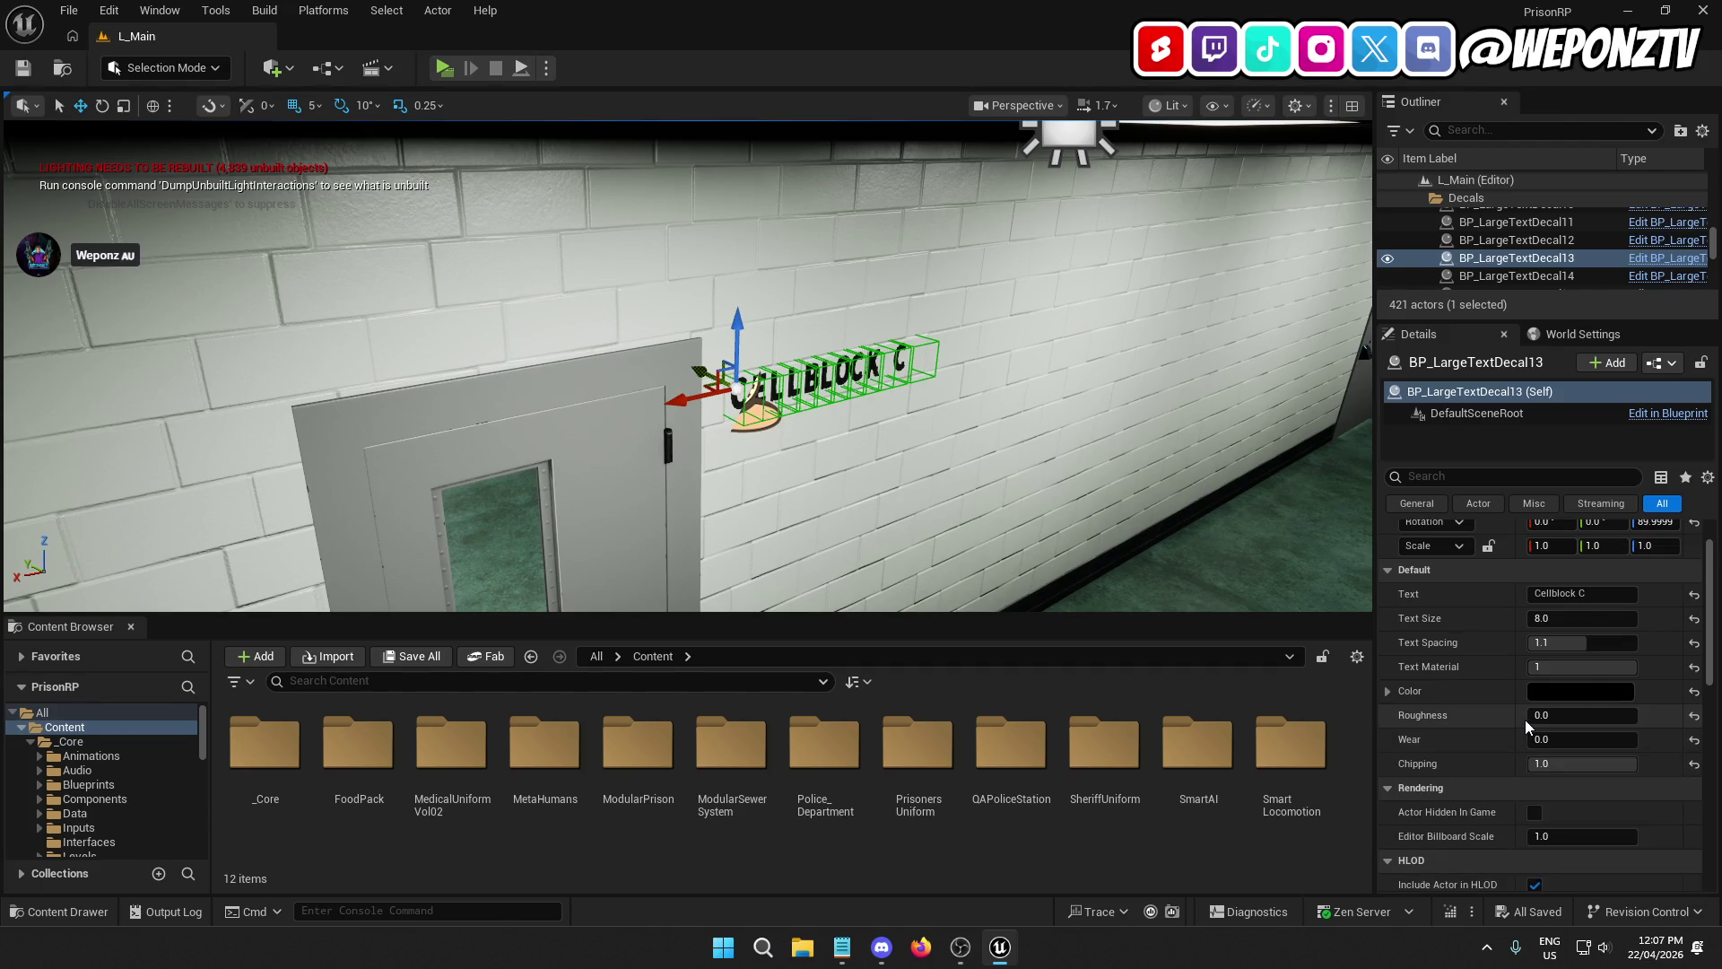
scroll(1524, 719, "up", 1)
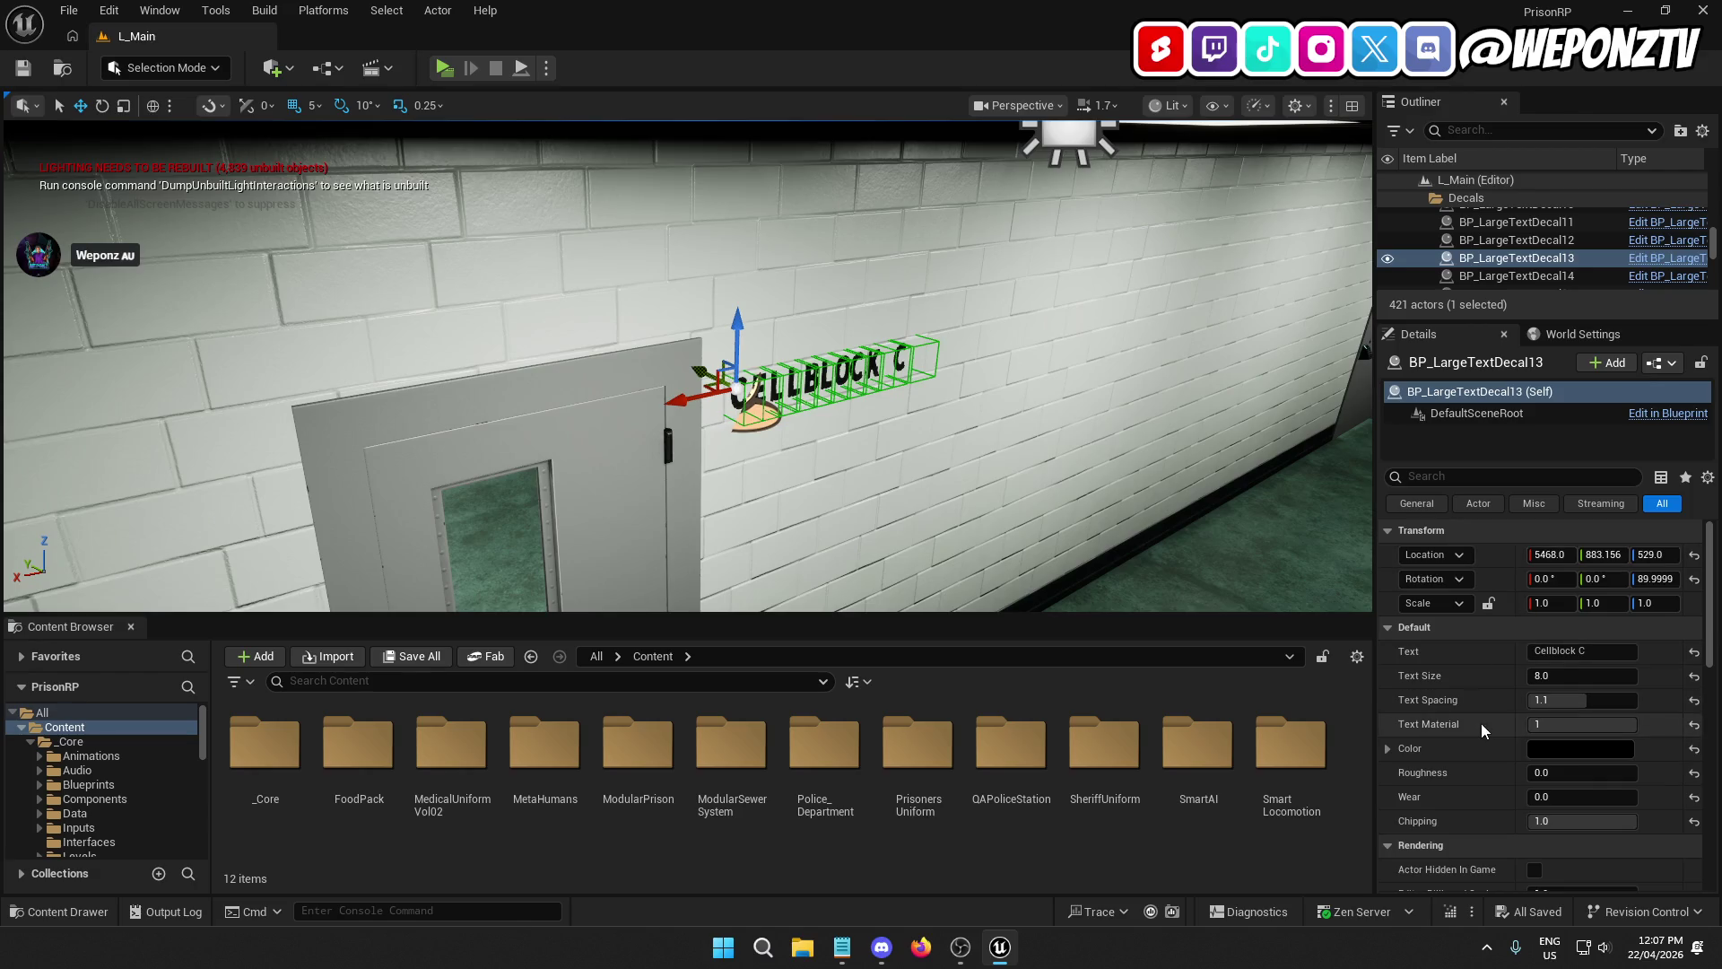
scroll(1481, 722, "down", 3)
scroll(1477, 717, "up", 2)
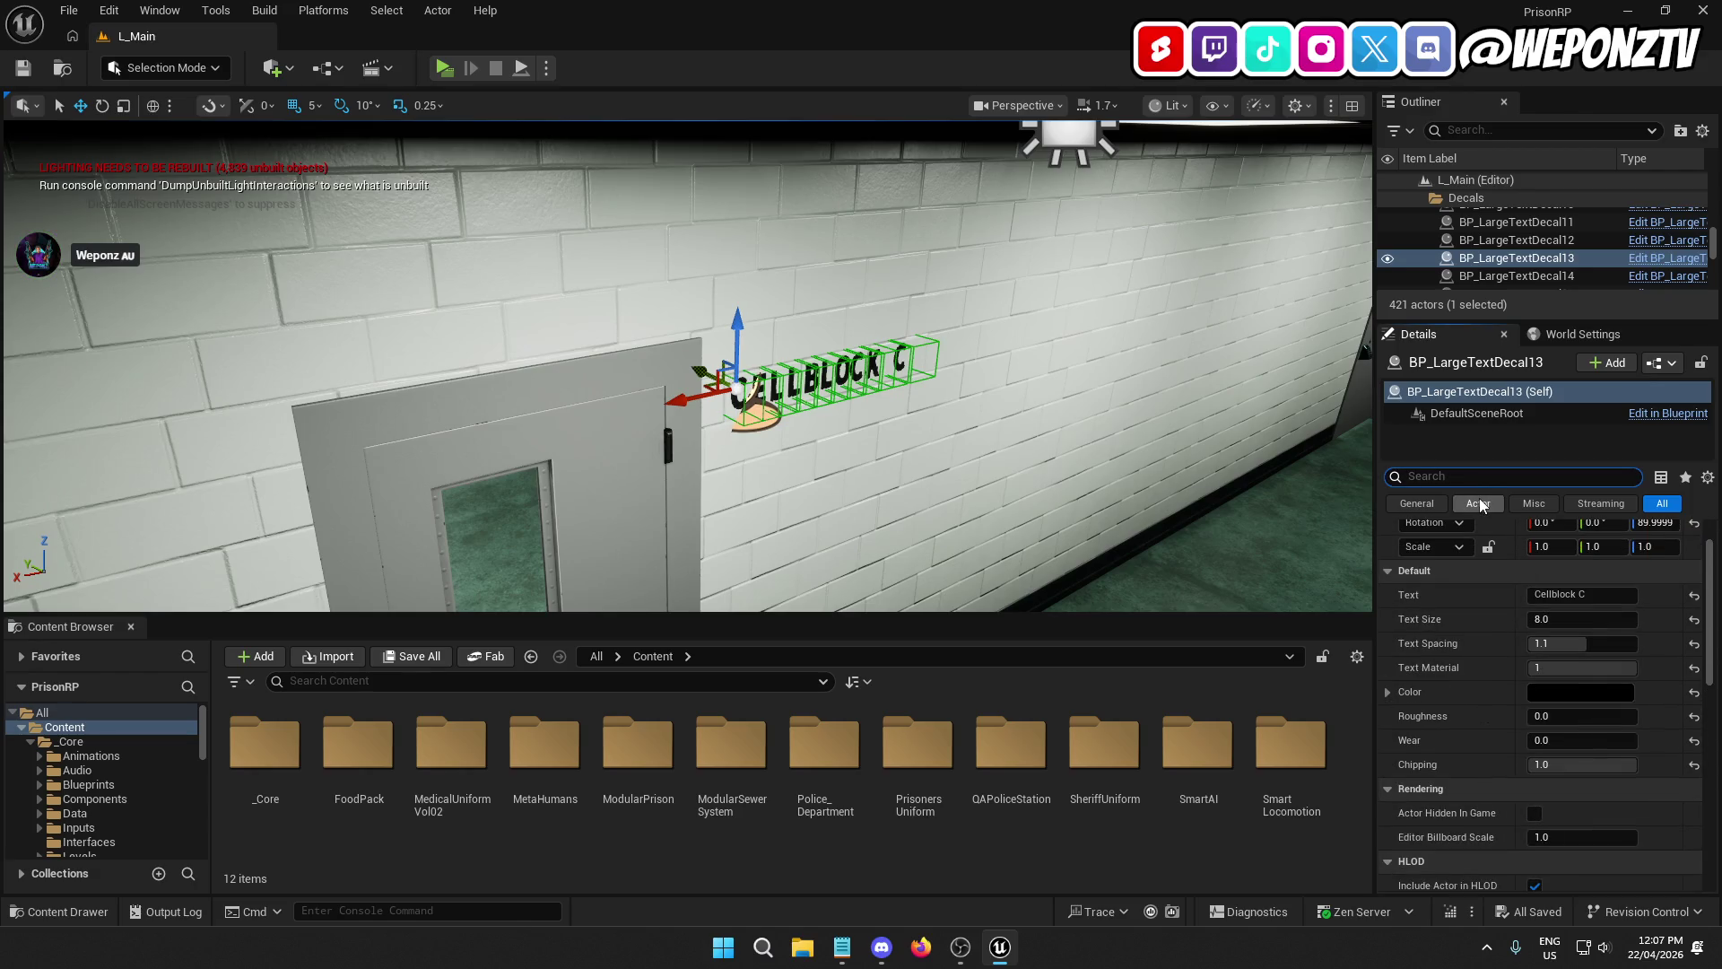
Step: Search the Details for 'draw' and 'render', clear the filter, and open the decal's Blueprint
type("dra")
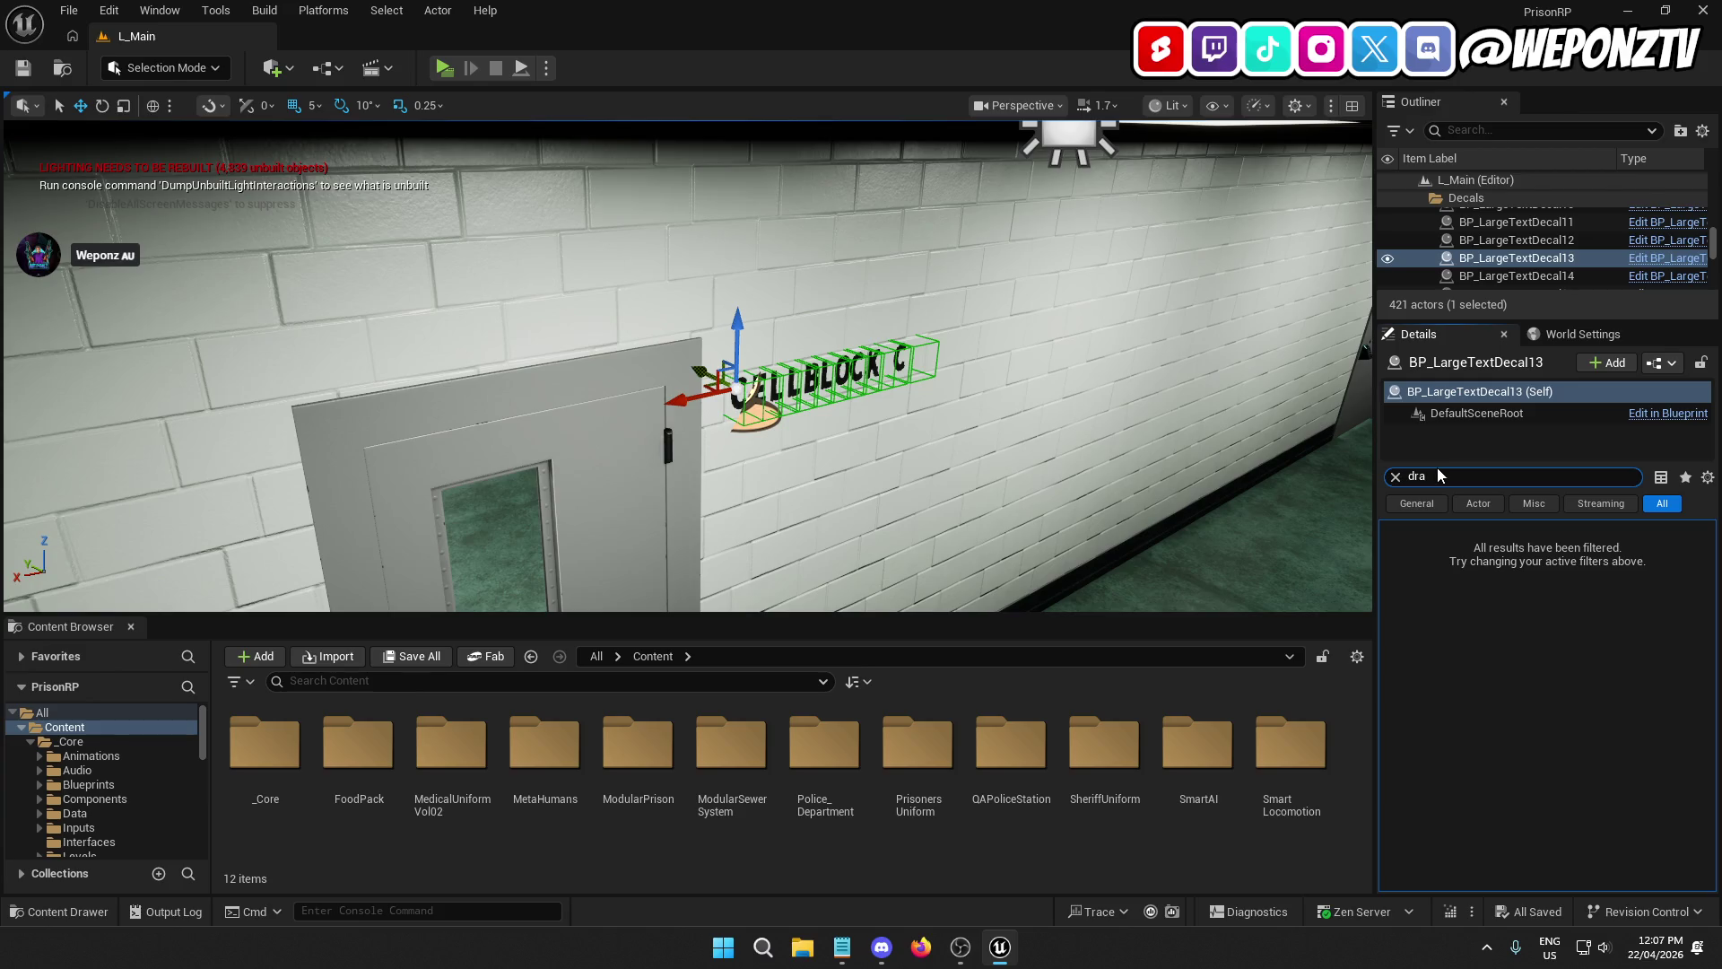
double_click(1416, 476)
type("re")
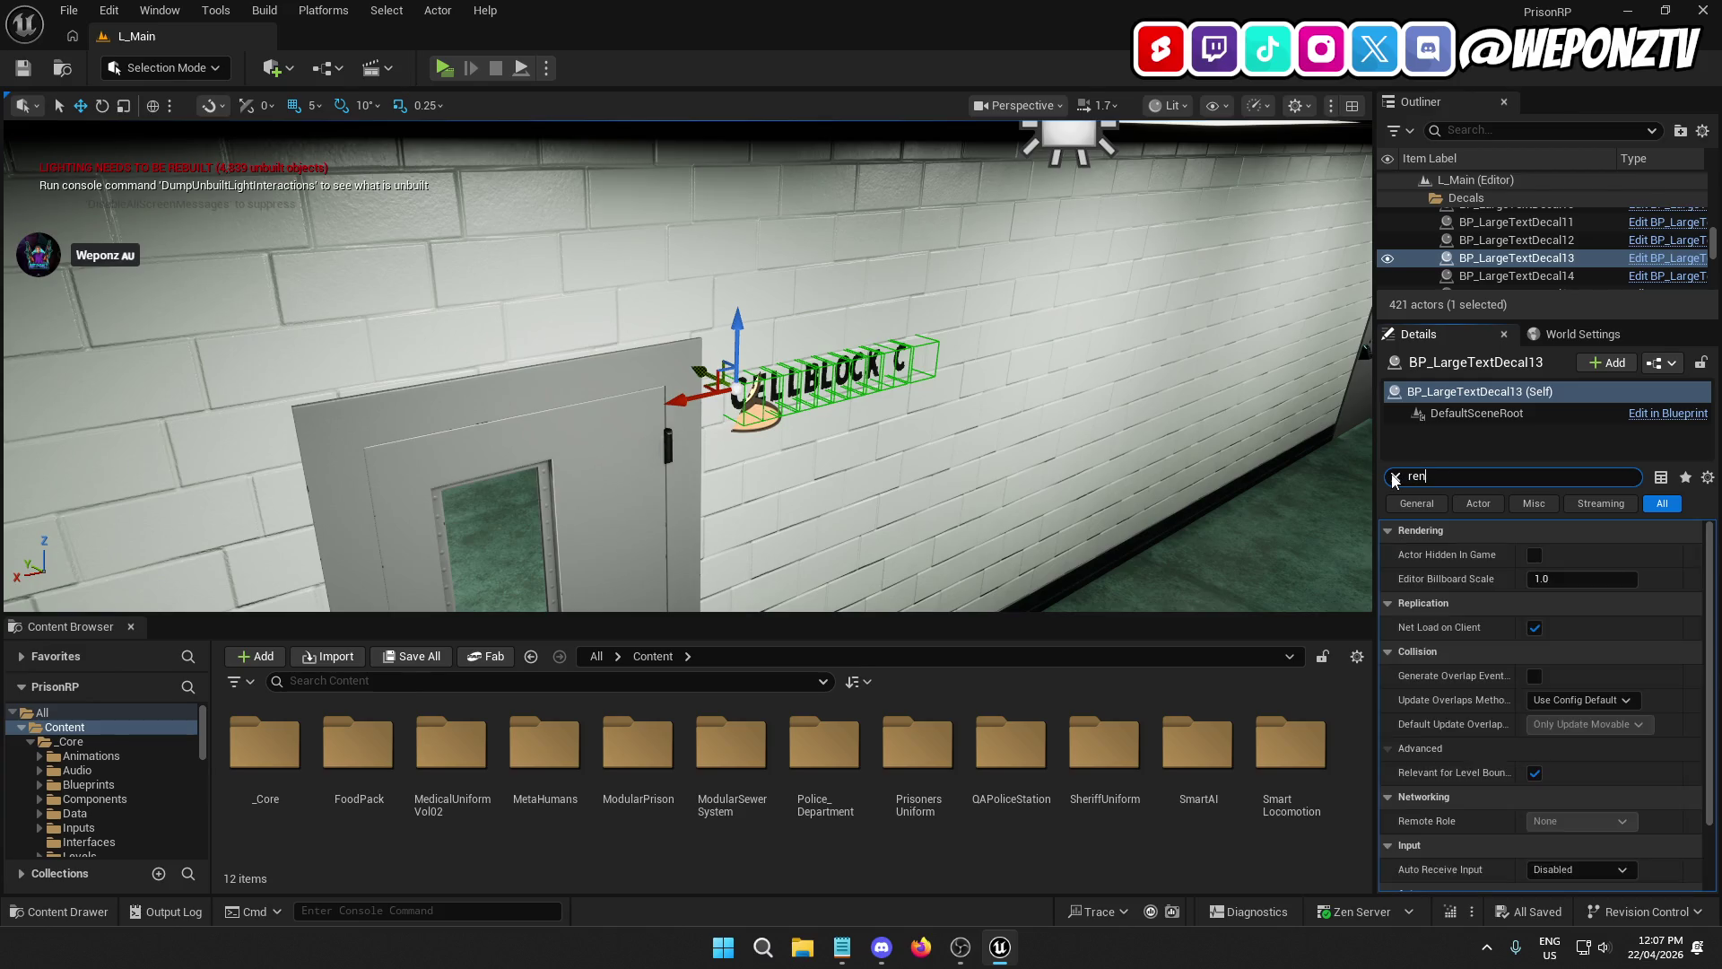
type("n")
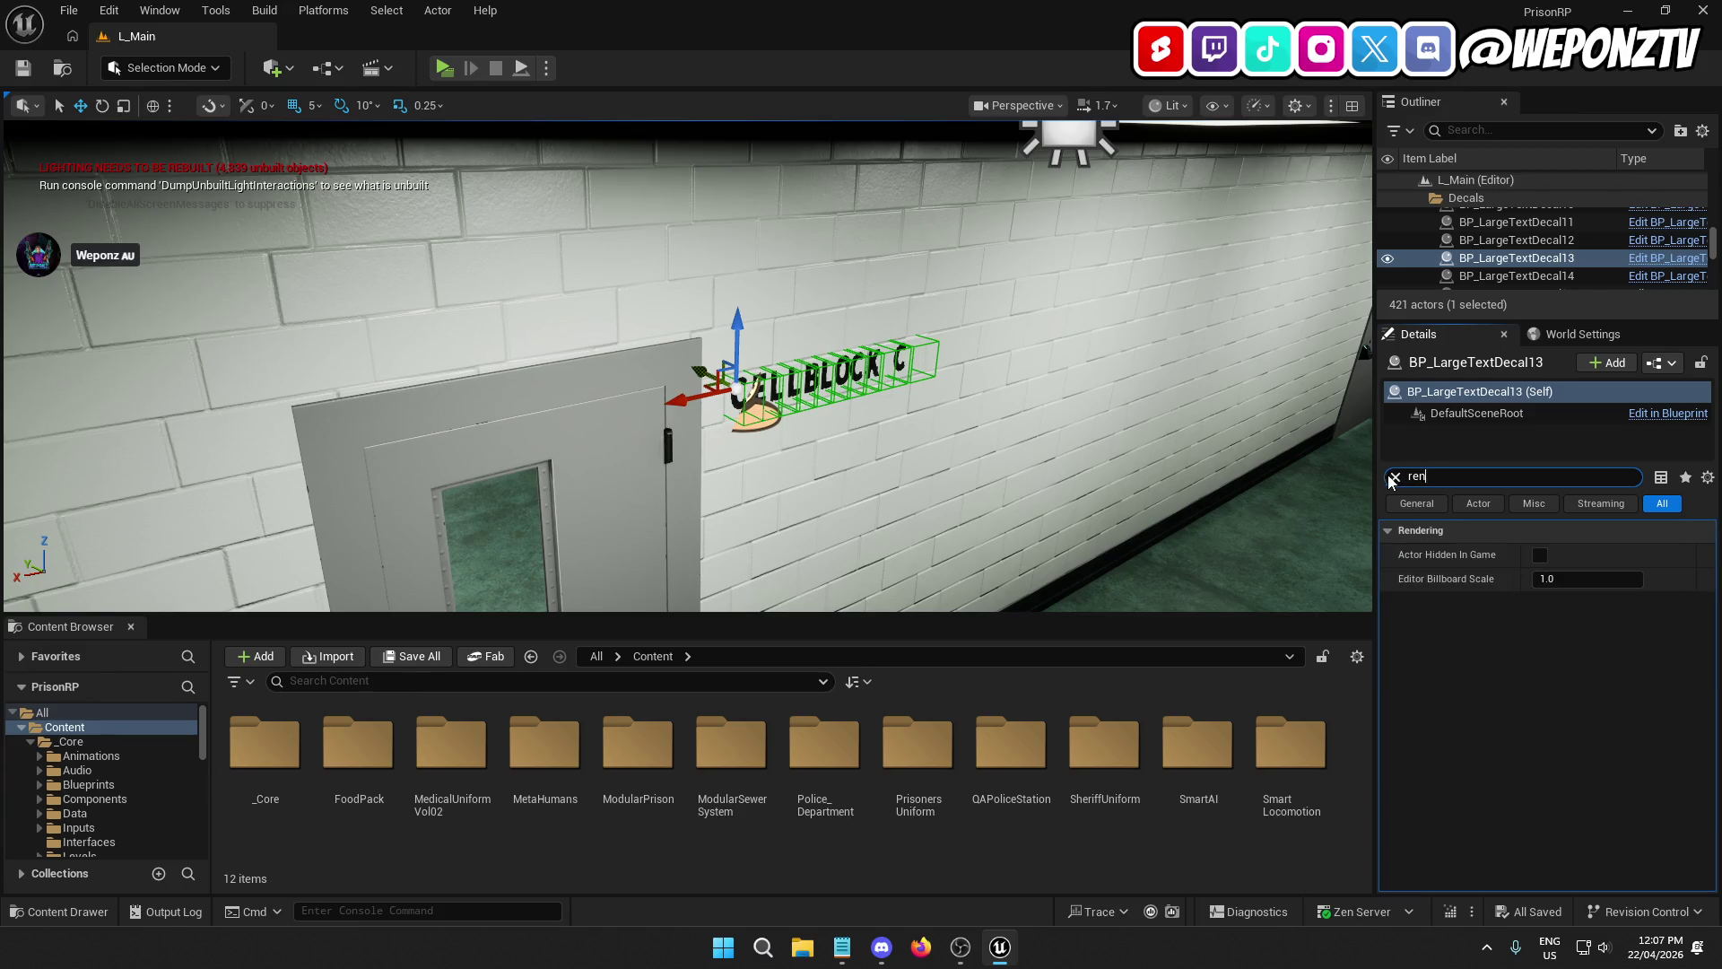
left_click(1394, 477)
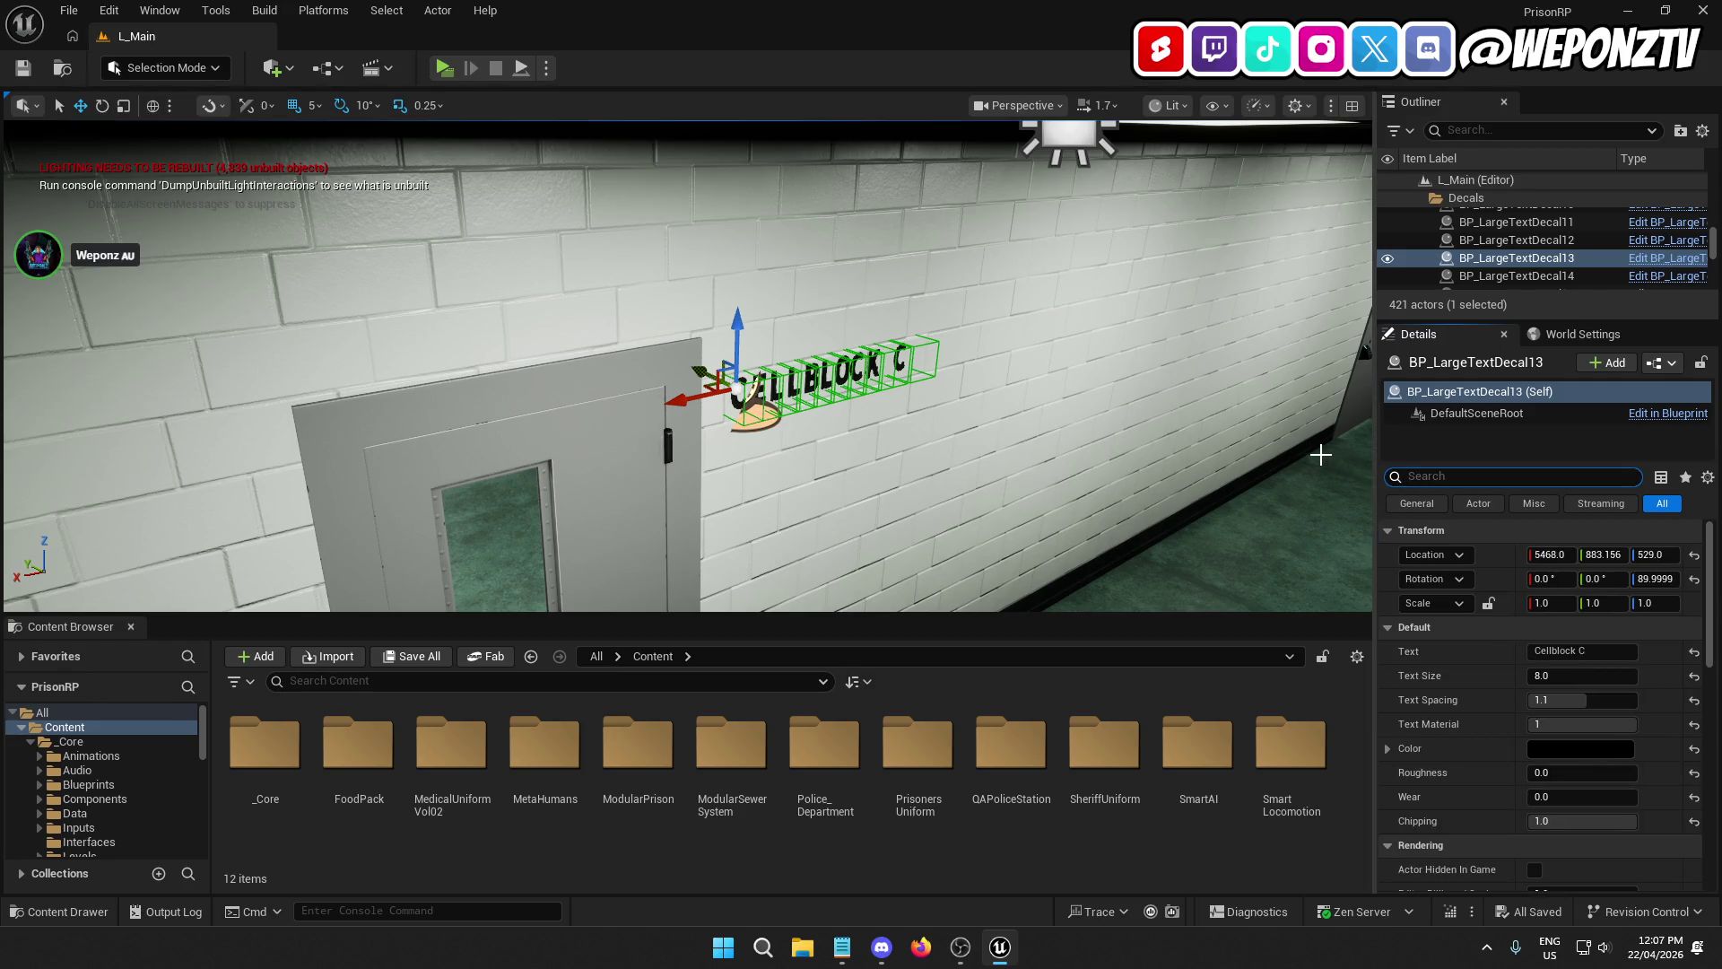
left_click(1663, 267)
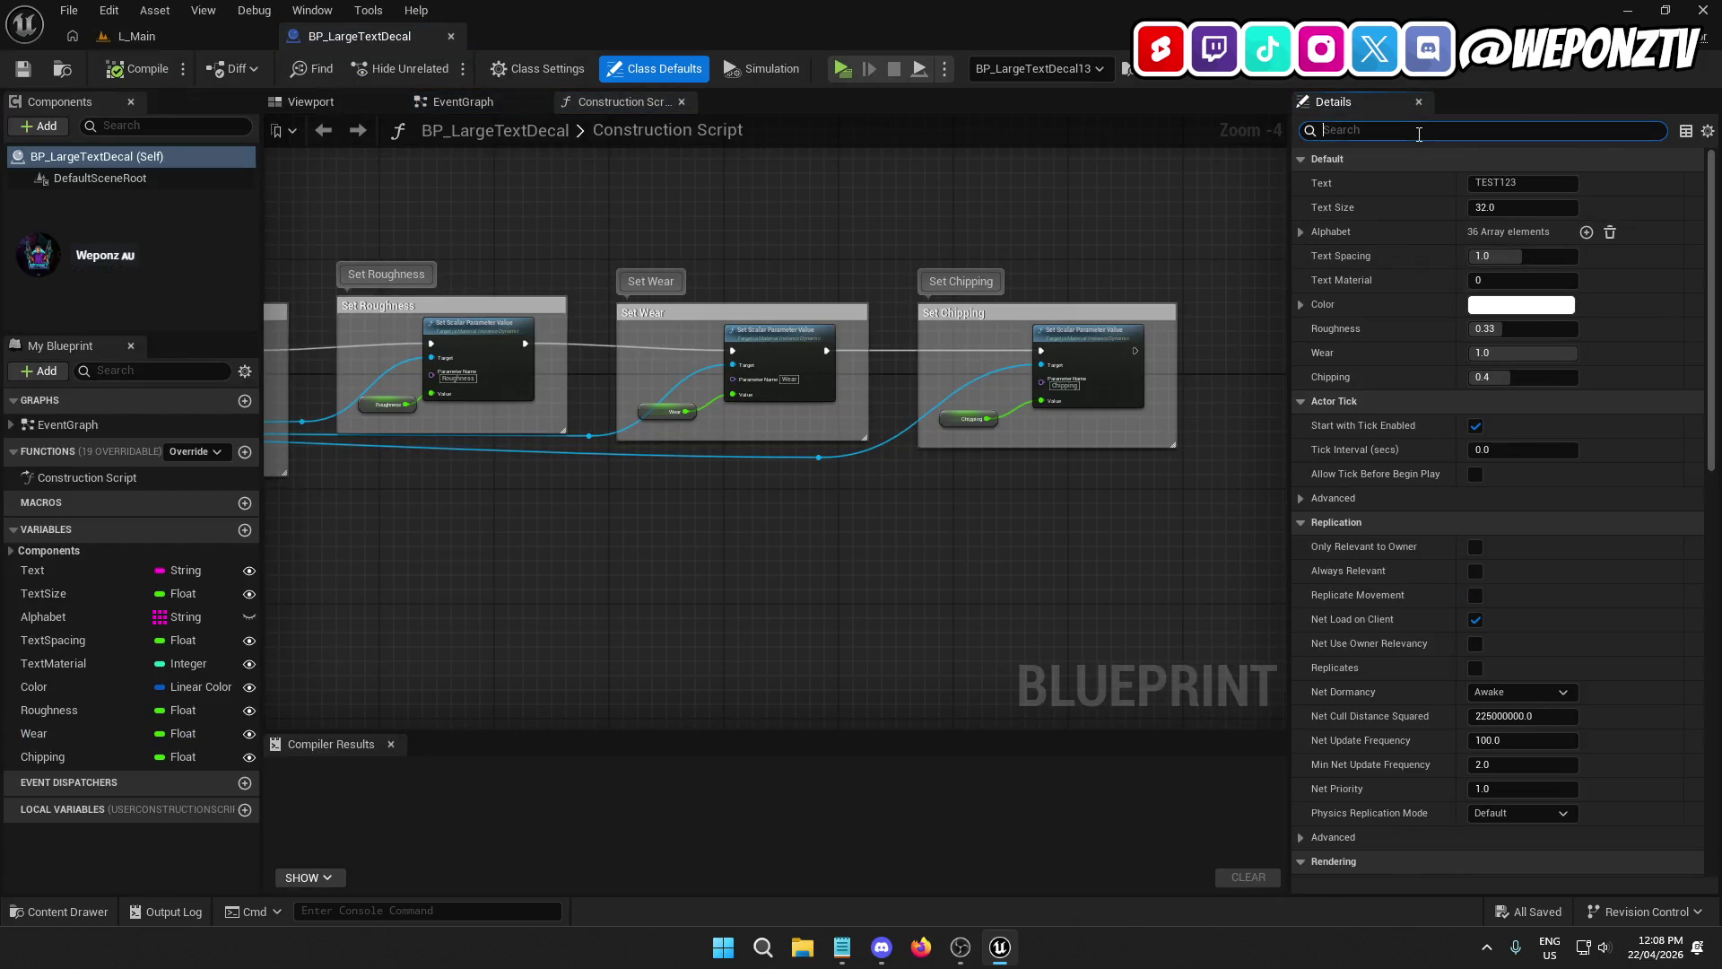
type("cra")
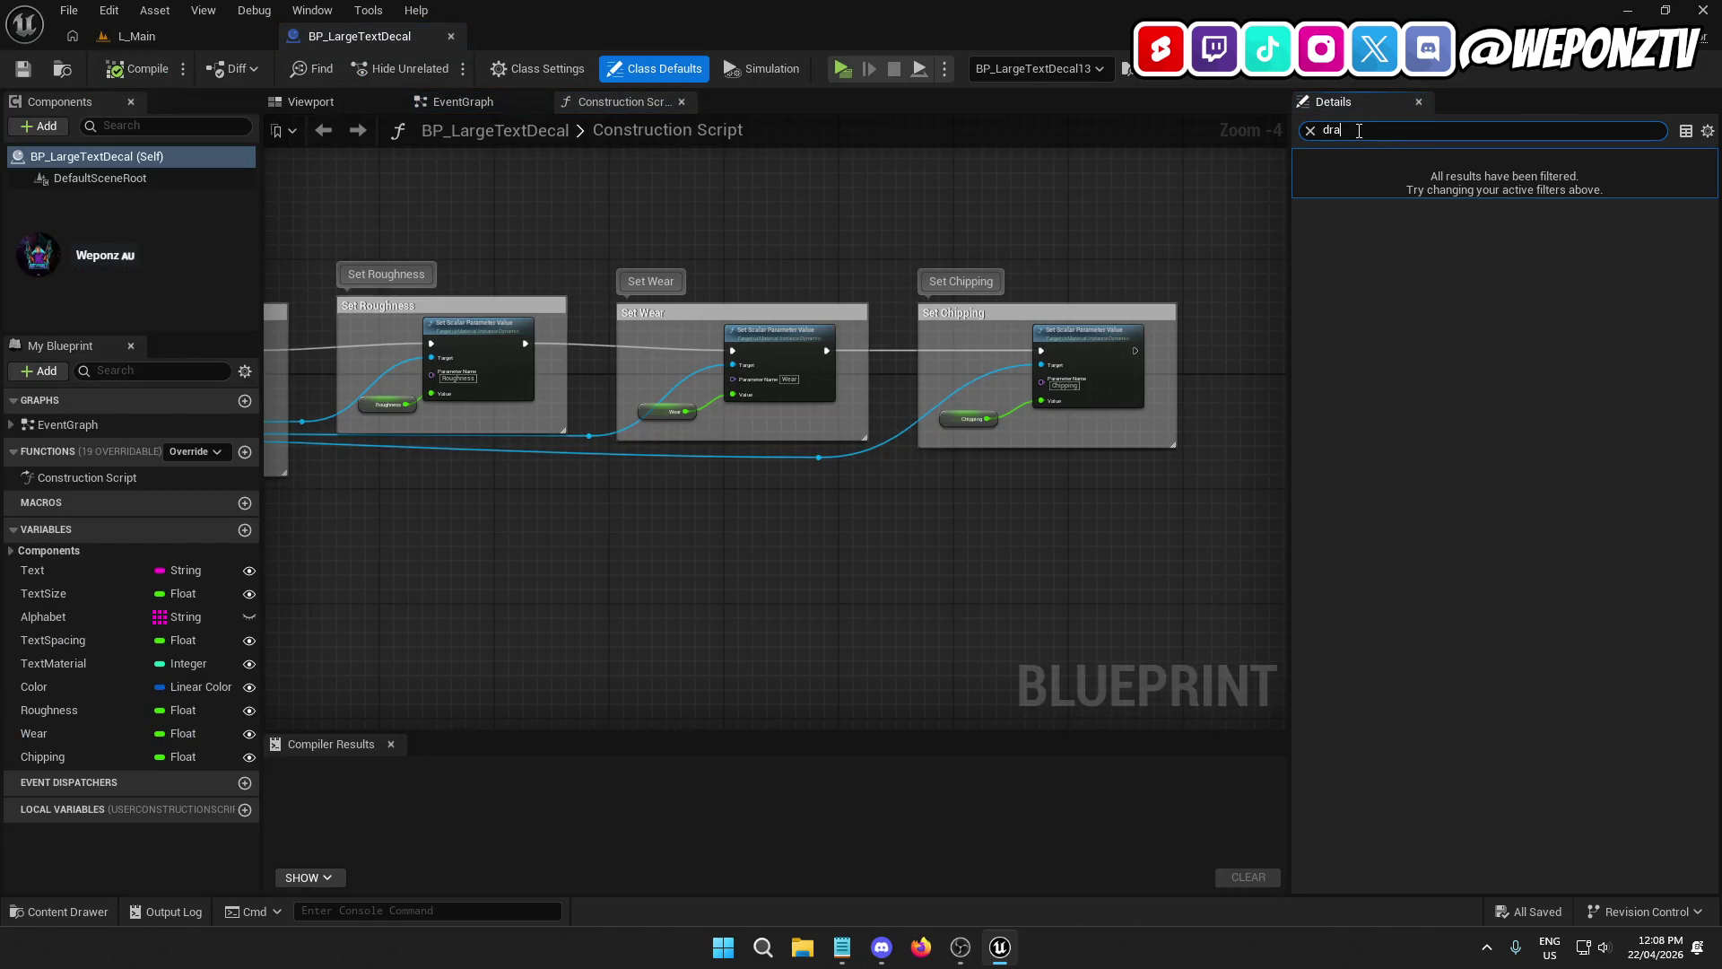
type("en")
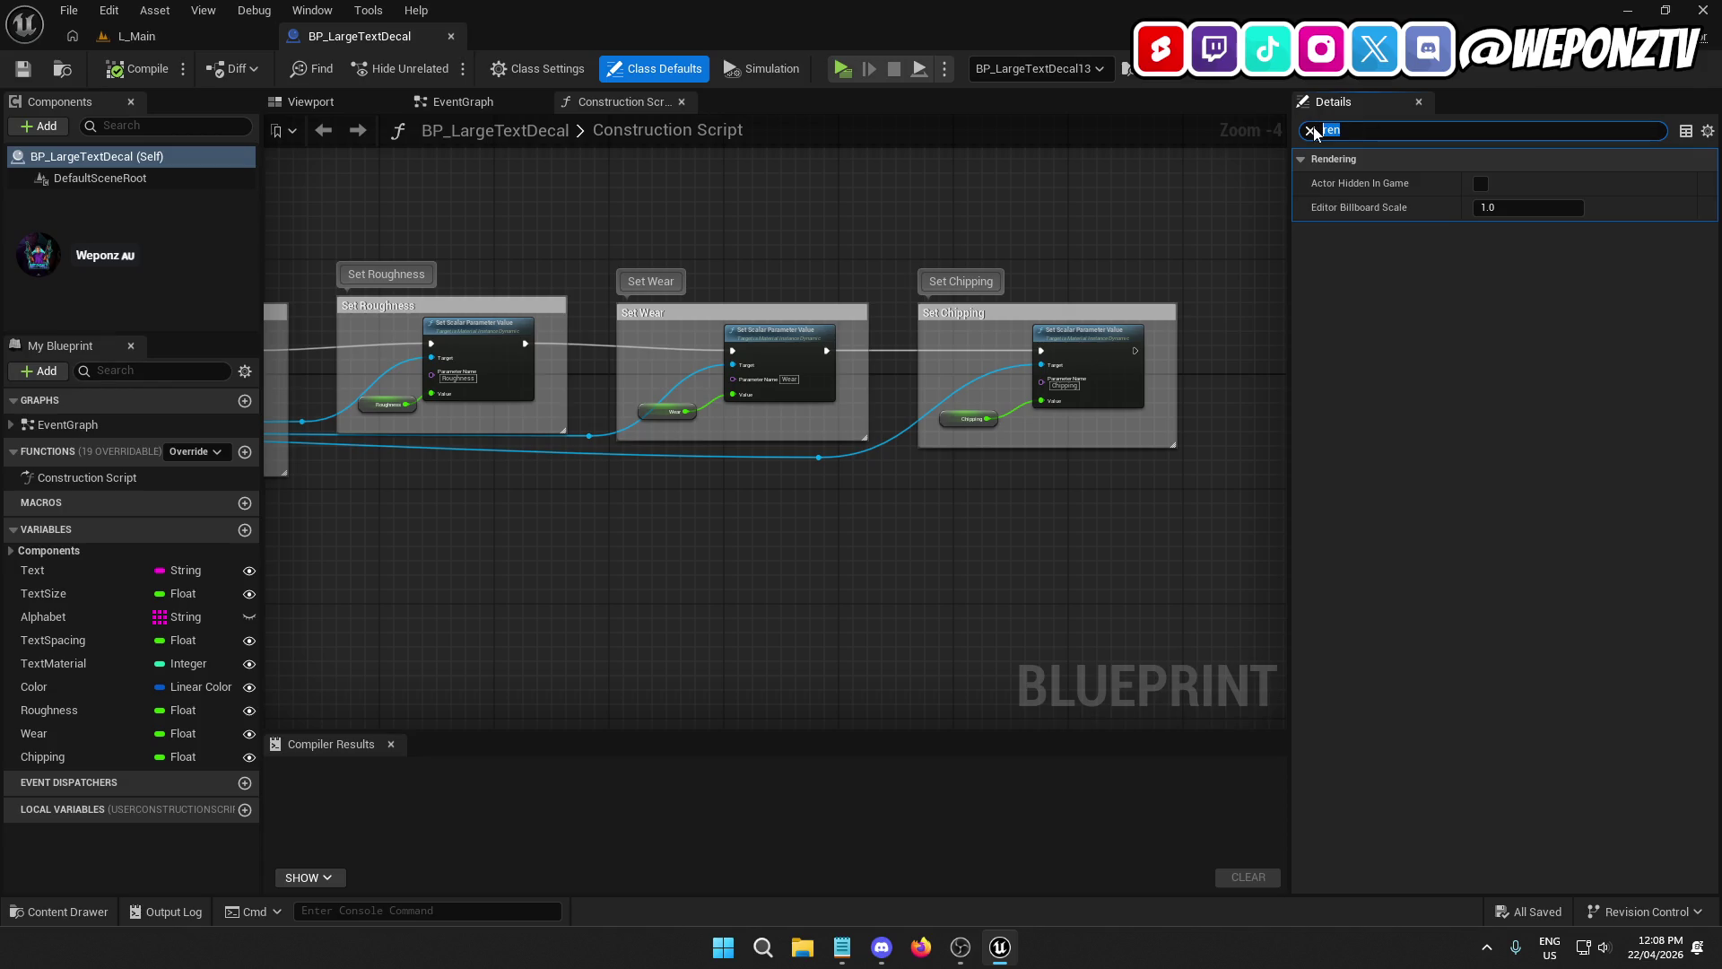
type("dis")
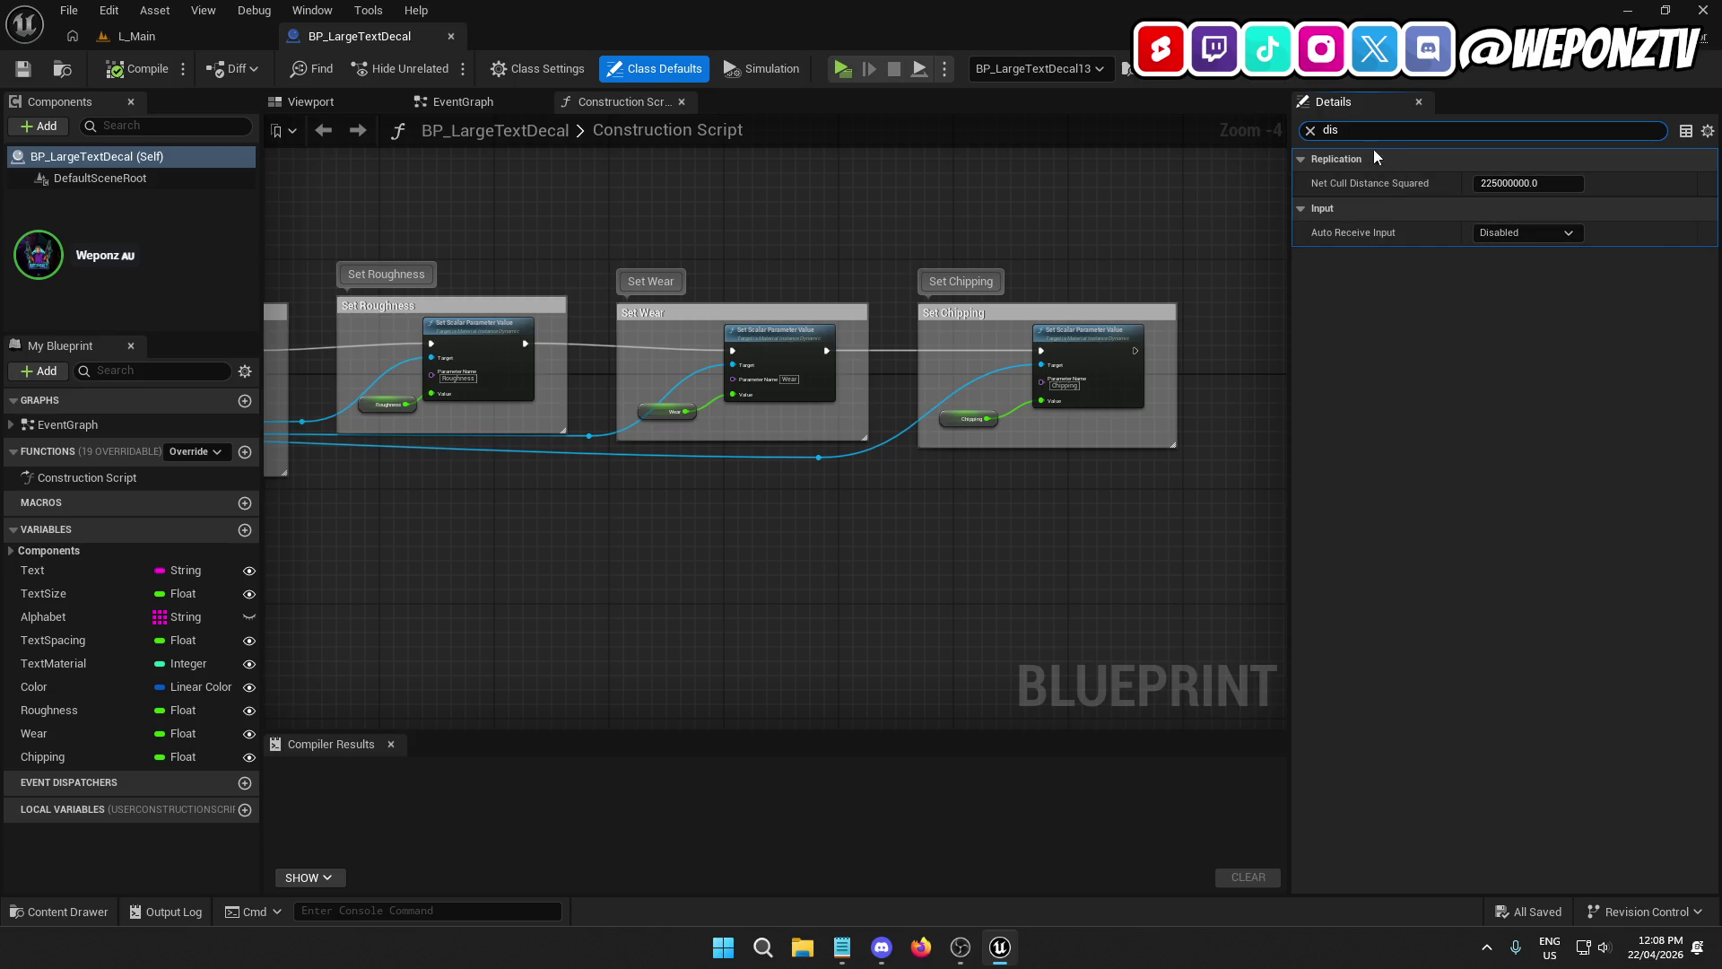
left_click(1306, 130)
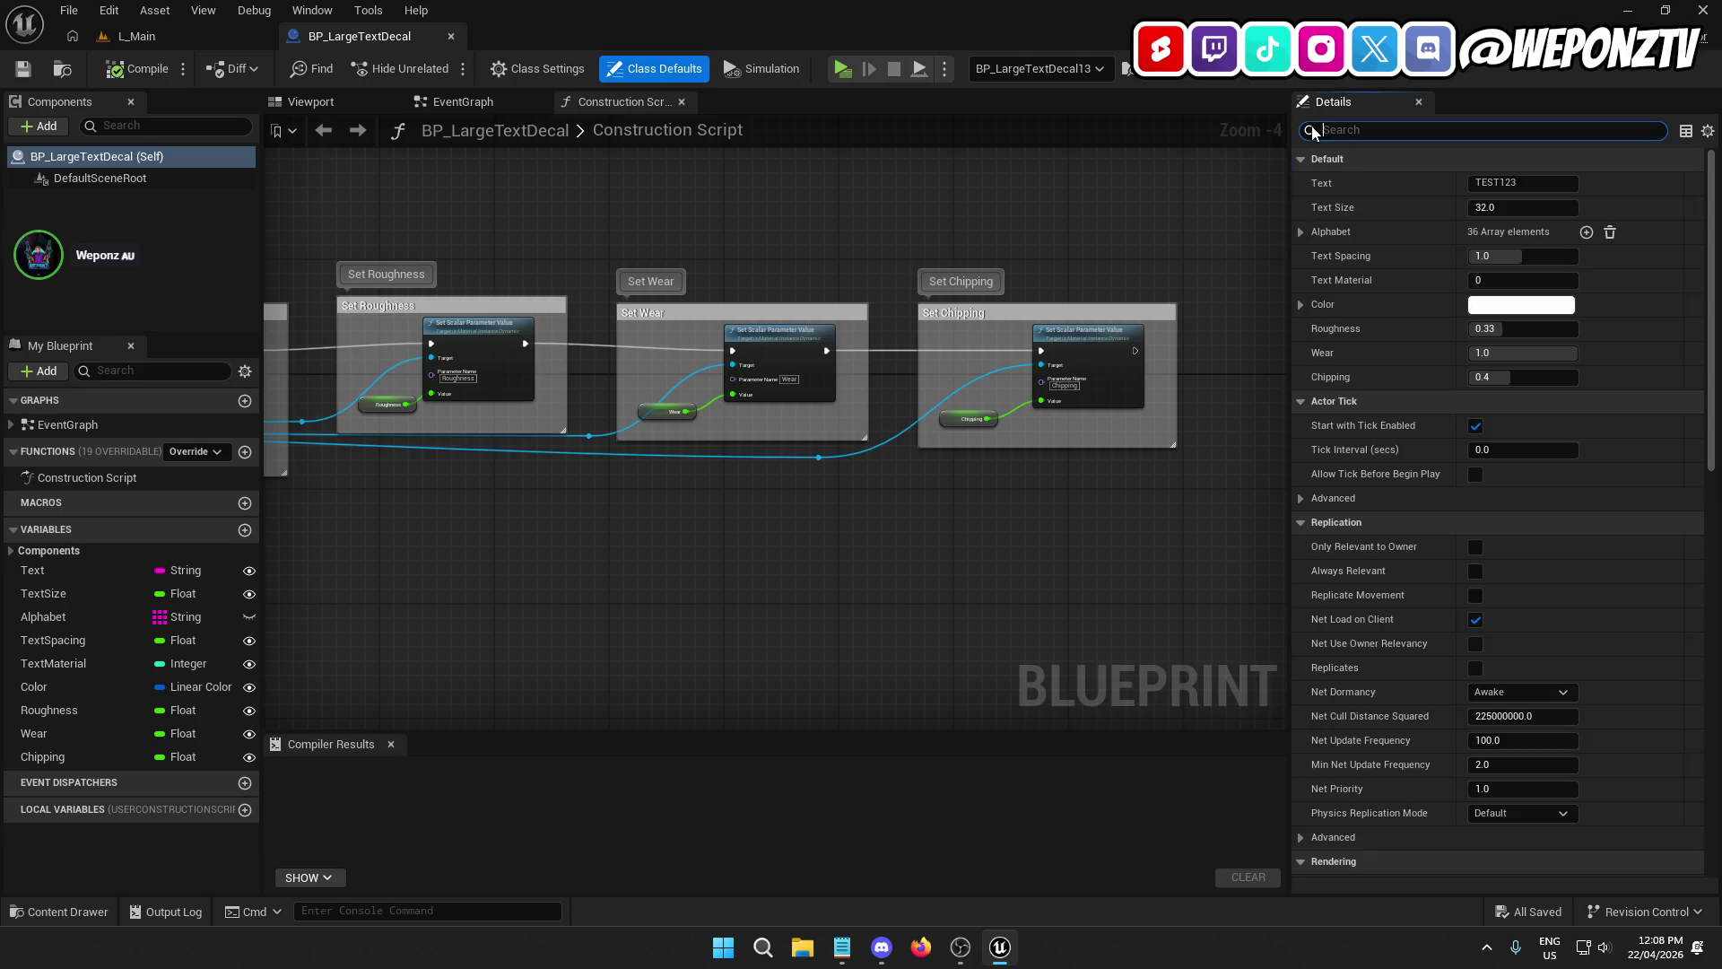
left_click(450, 36)
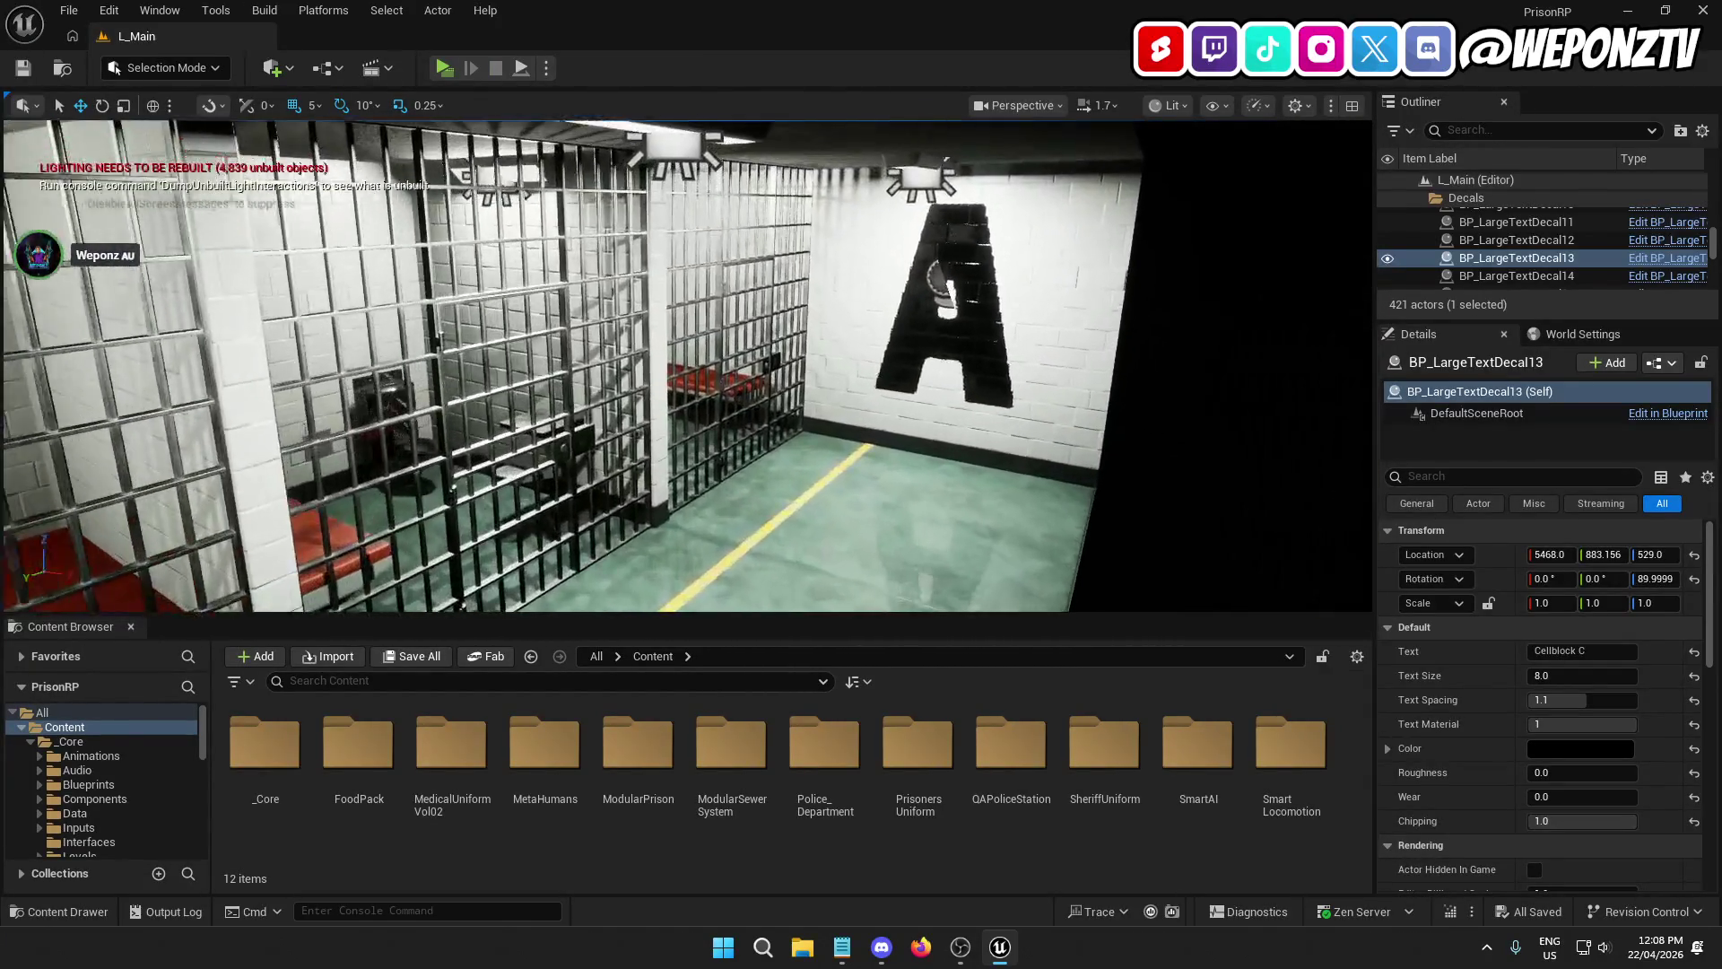
Step: Alt-drag a copy of the large A decal and rotate it 180° on Z
left_click(911, 279)
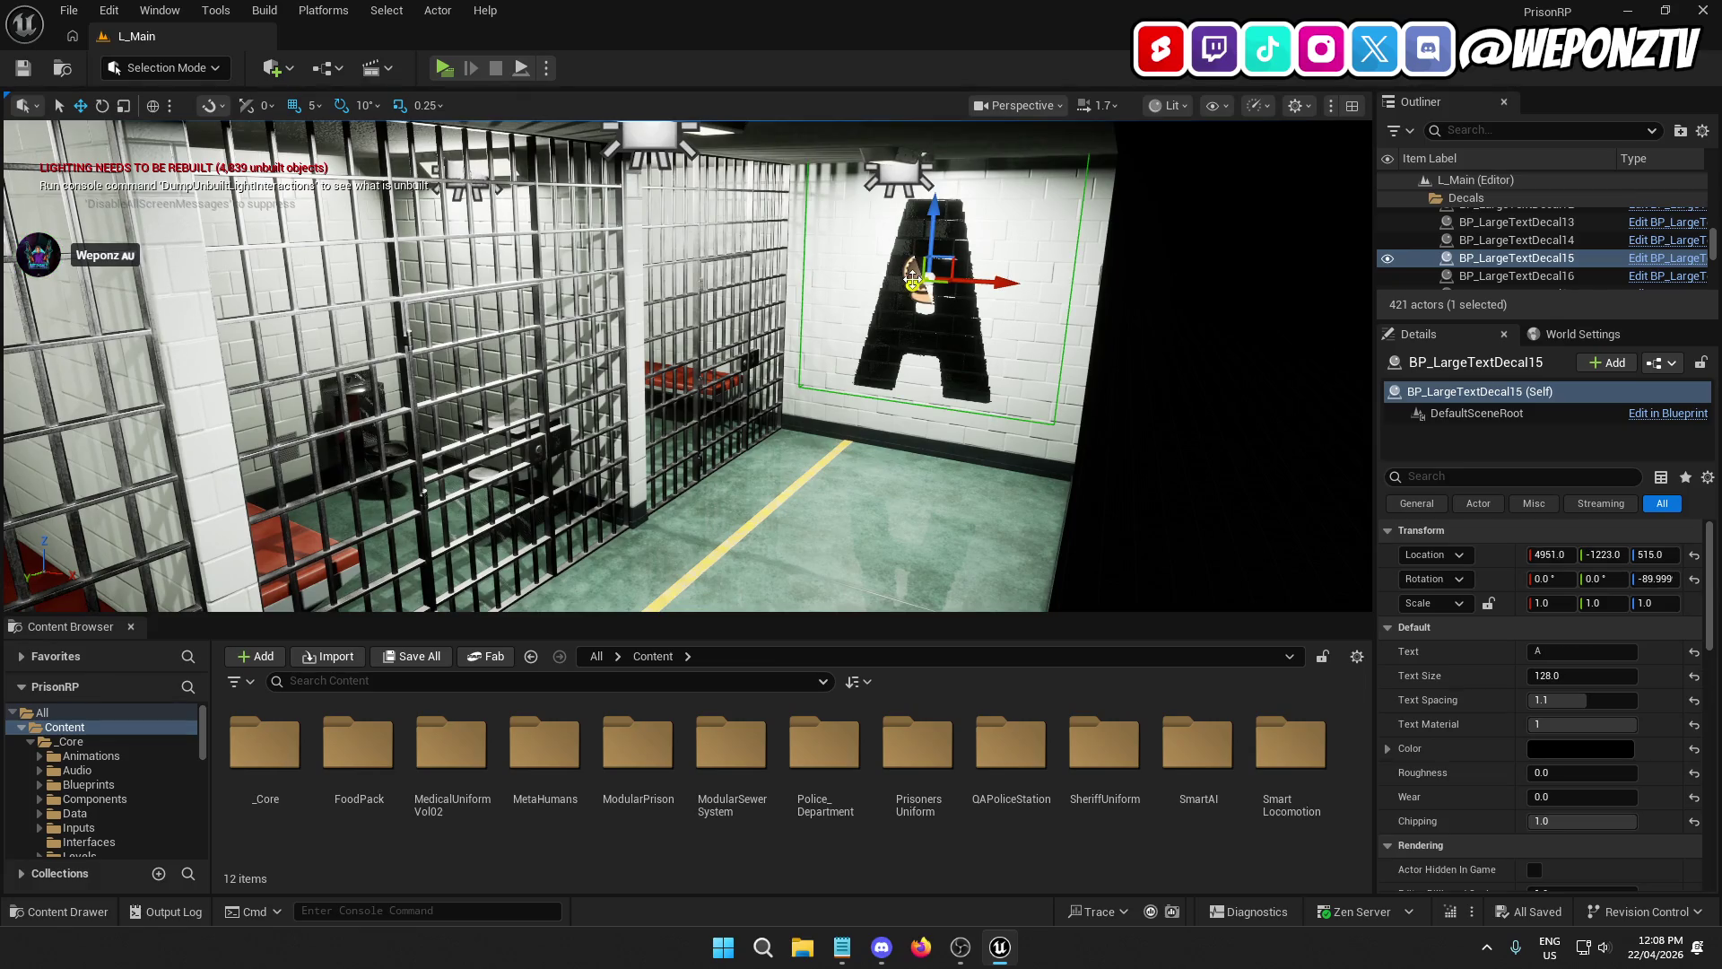
mouse_move(911, 279)
left_mouse_down()
mouse_move(995, 283)
mouse_move(829, 307)
left_mouse_up()
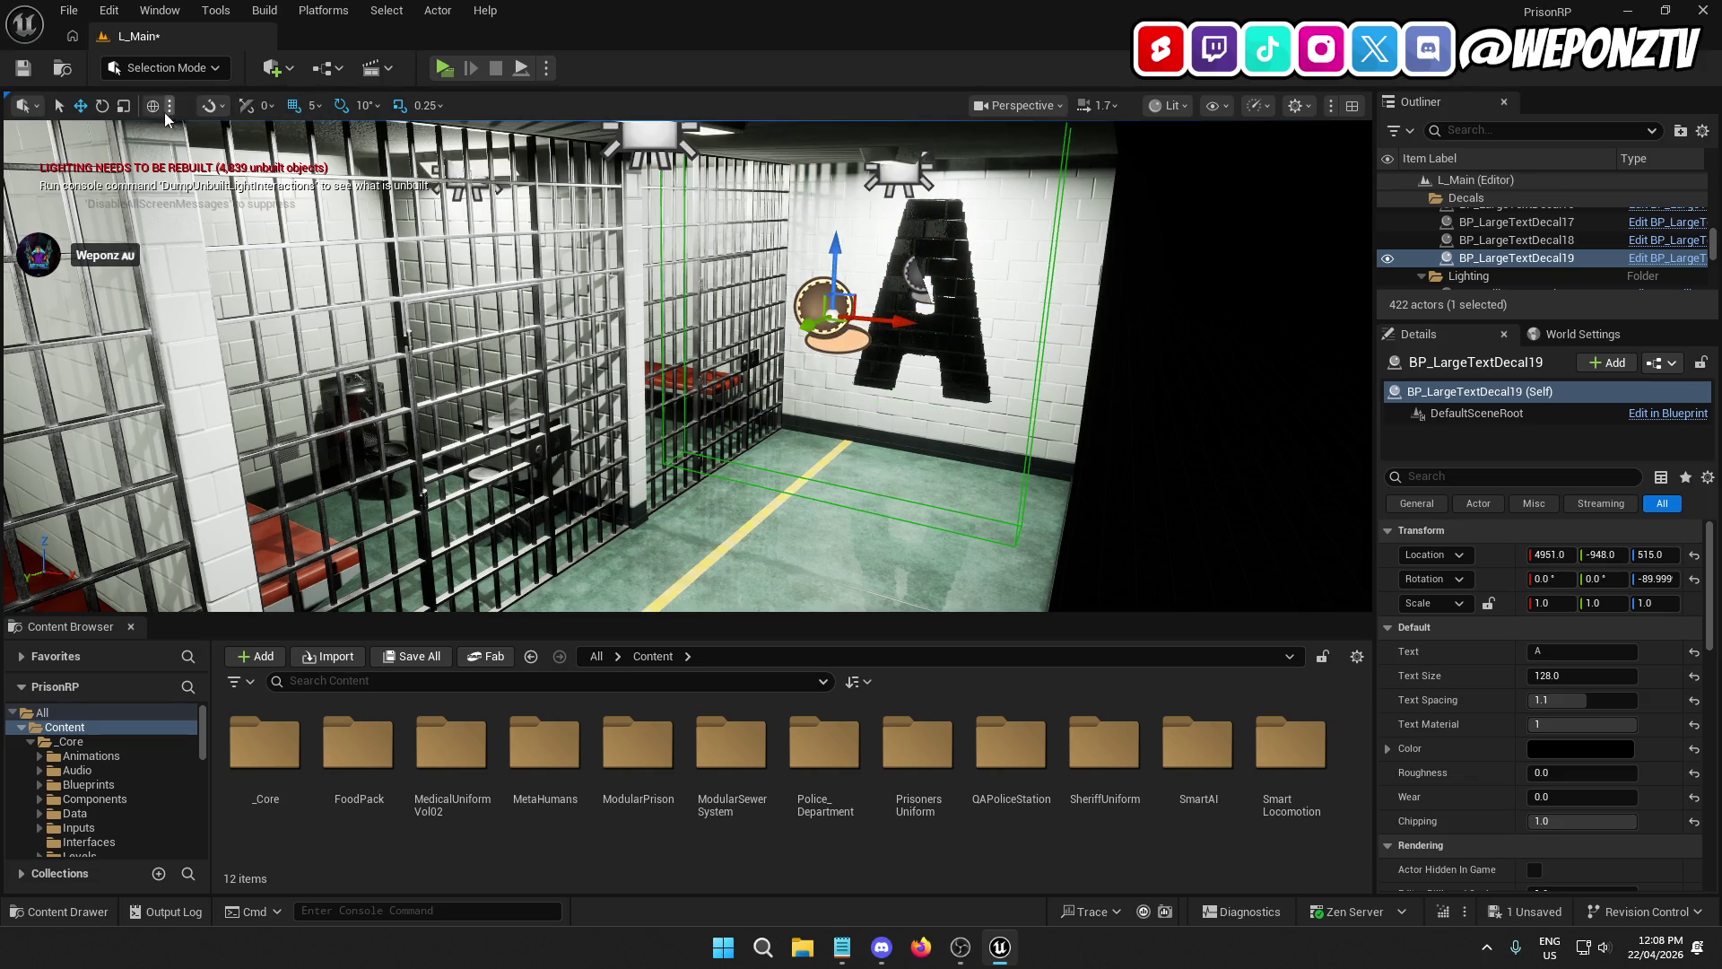
left_click(103, 106)
mouse_move(864, 341)
left_mouse_down()
mouse_move(767, 326)
mouse_move(660, 250)
mouse_move(153, 125)
left_mouse_up()
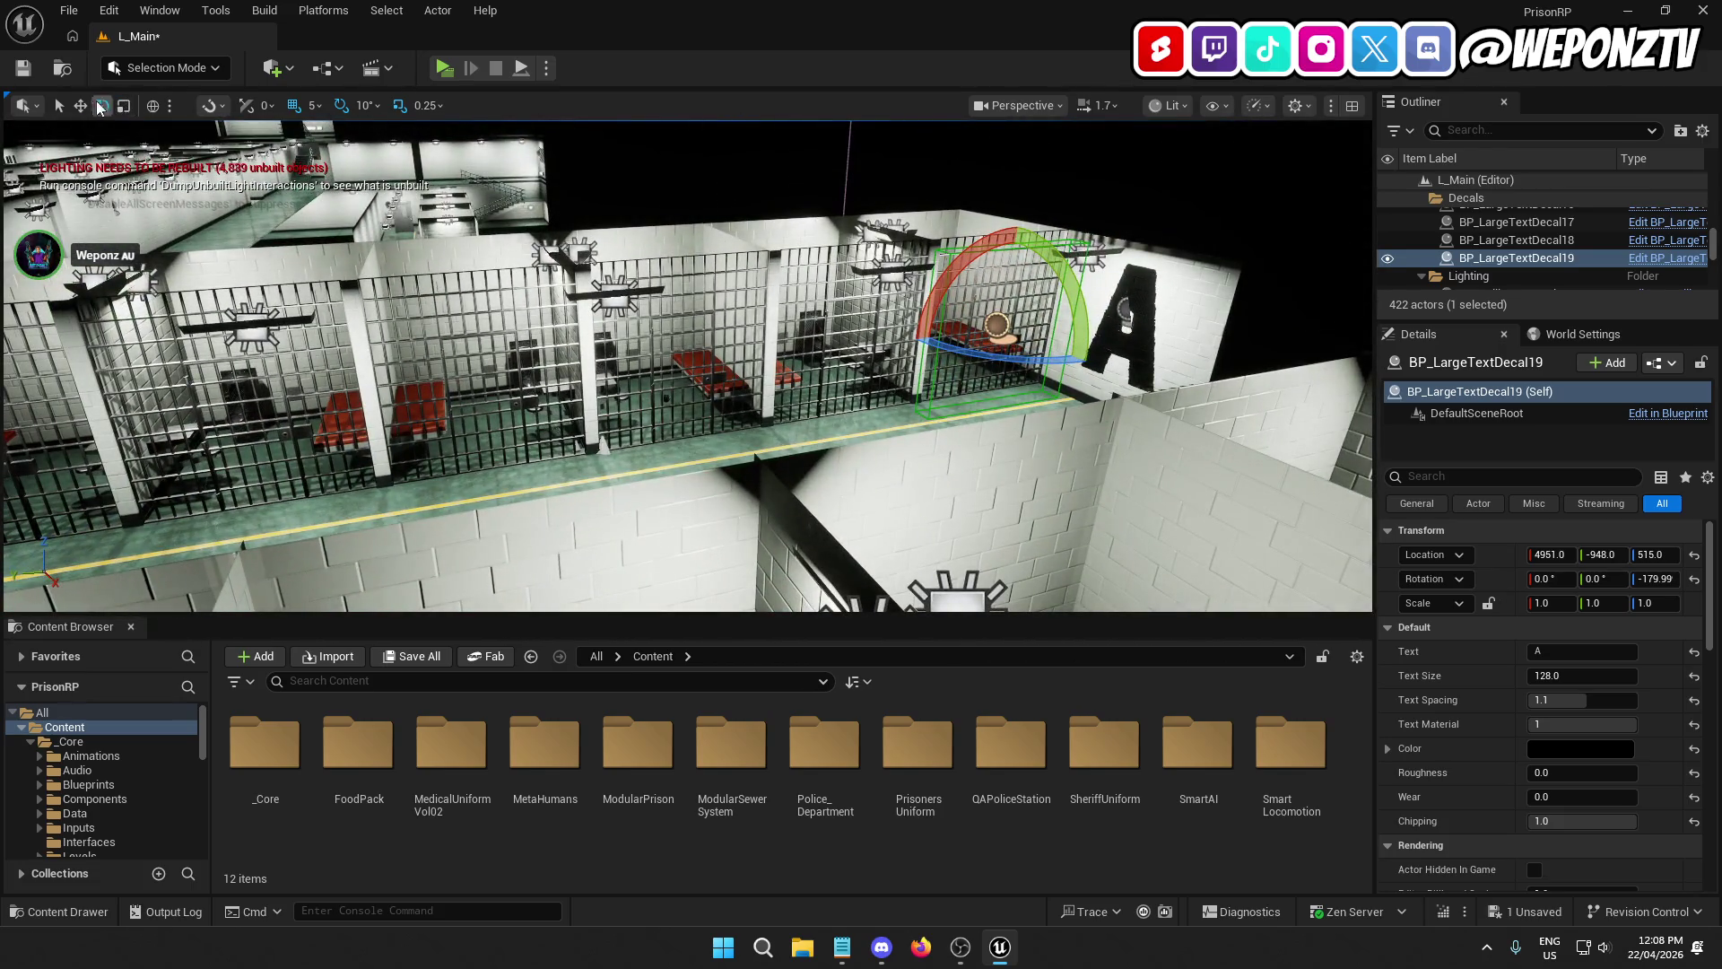
Step: Move the copy along the corridor to the opposite row of cells, around 4501, 422, 515
left_click(81, 106)
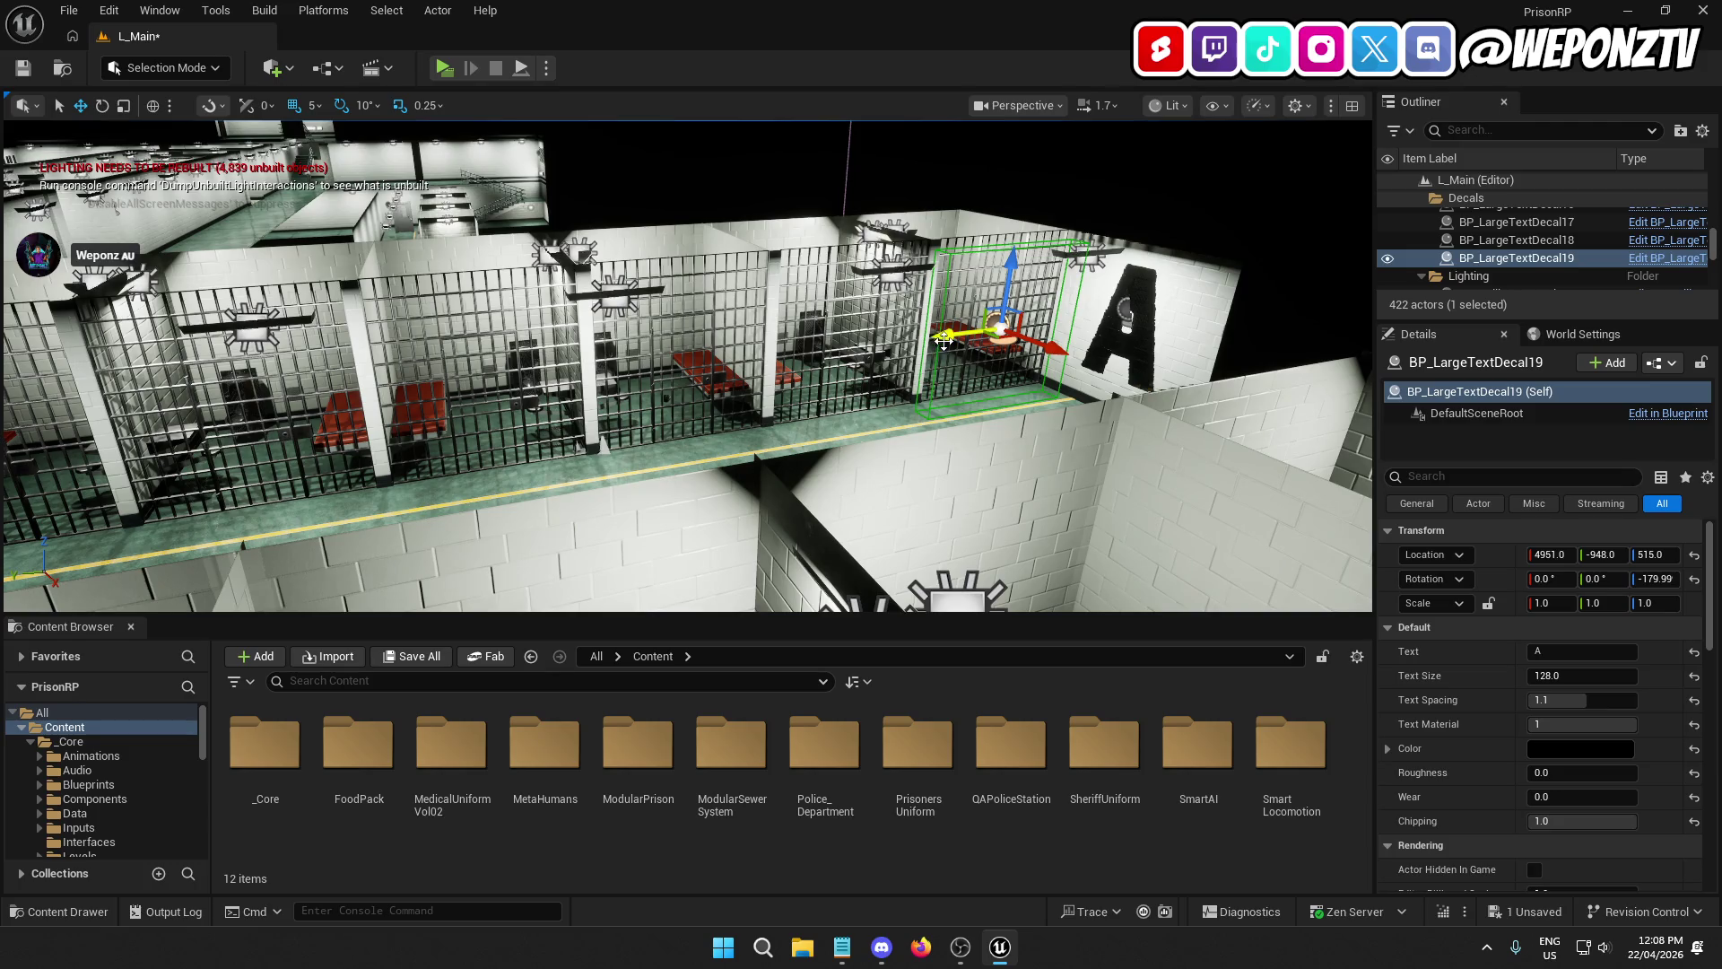
mouse_move(944, 339)
left_mouse_down()
mouse_move(708, 384)
mouse_move(193, 383)
left_mouse_up()
key("f")
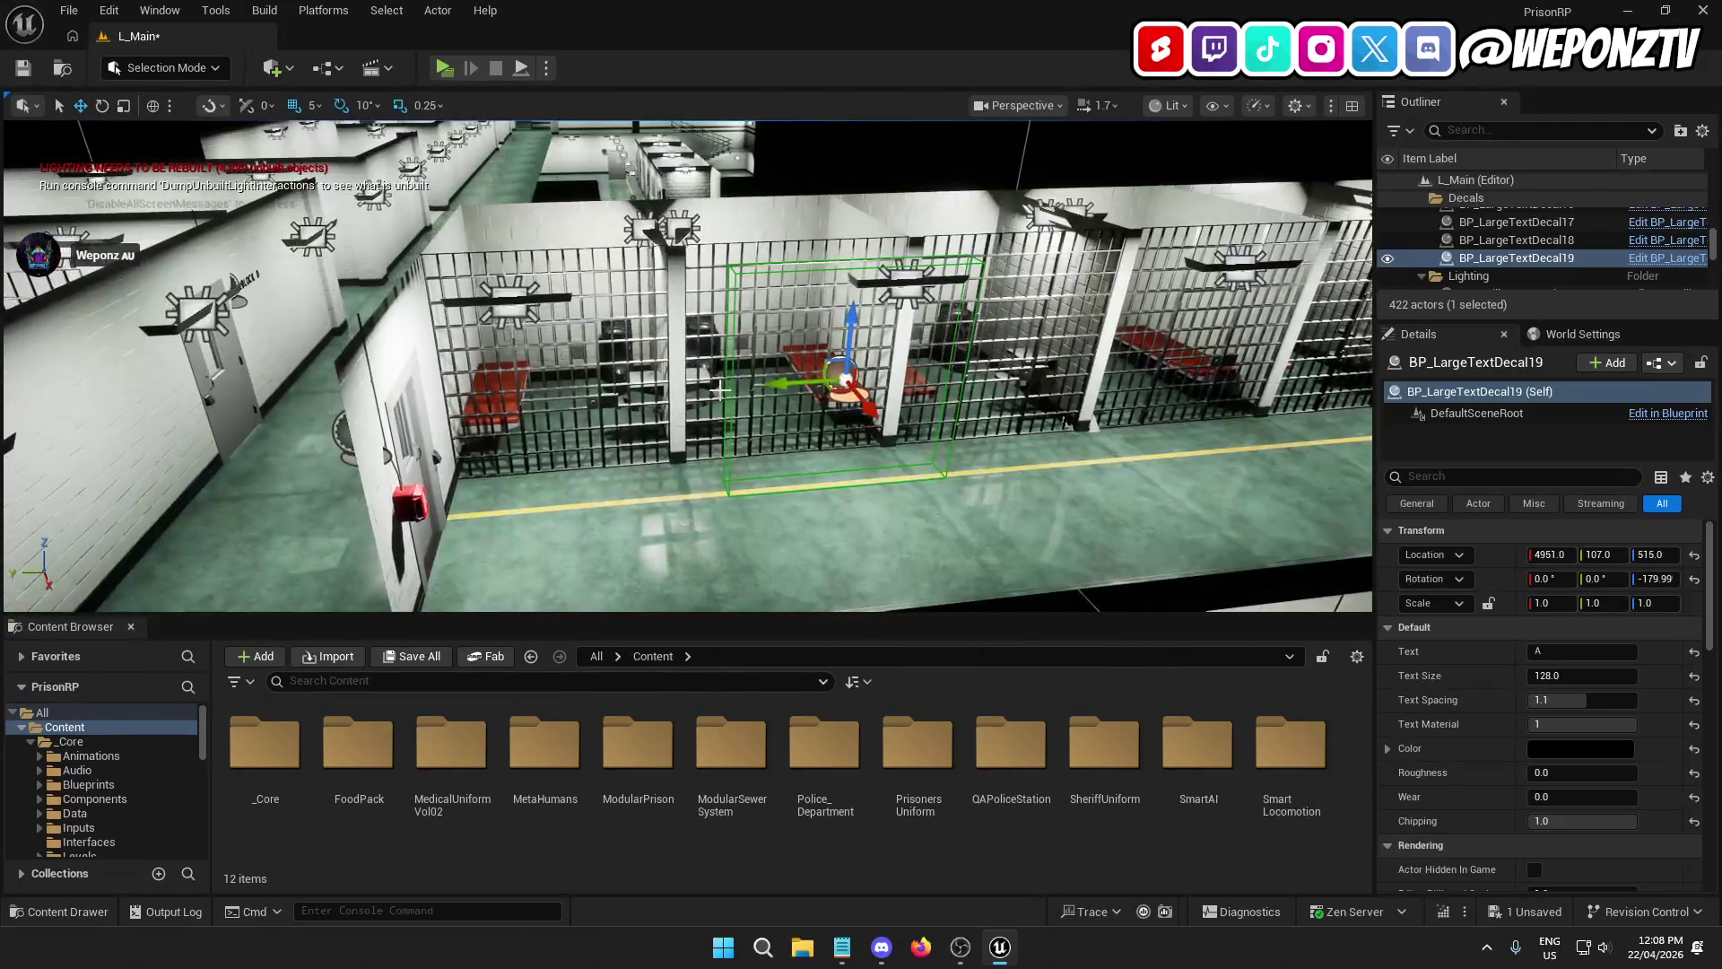
left_click_drag(786, 390, 482, 392)
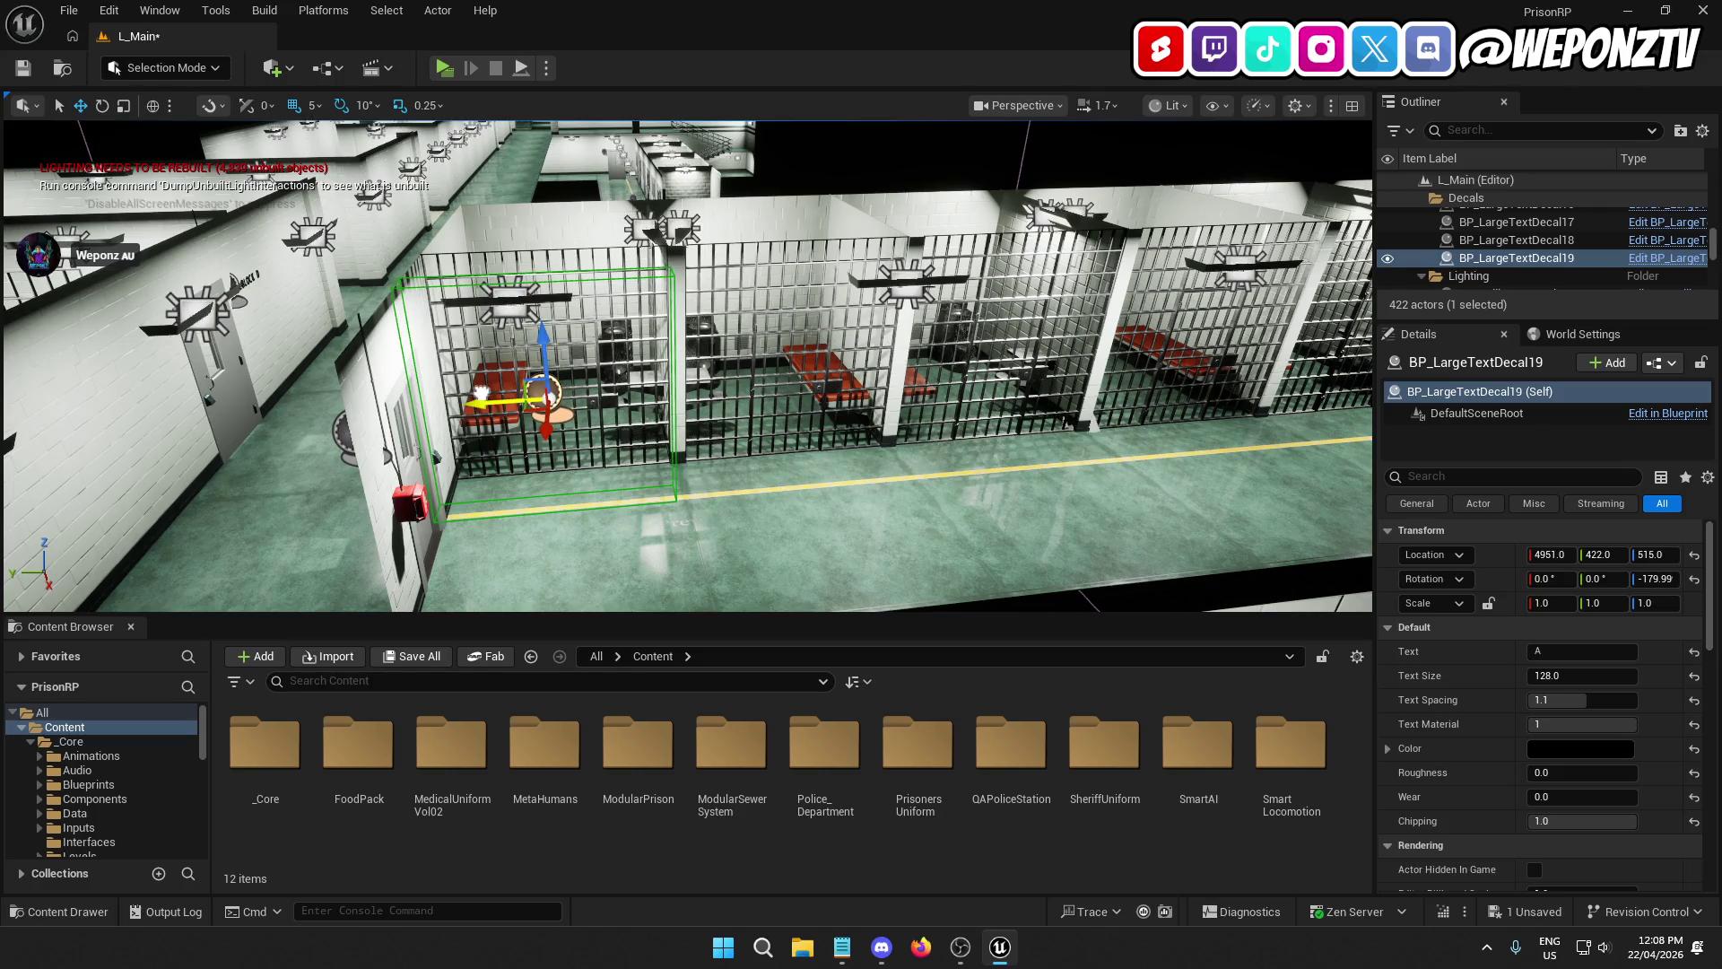
key("f")
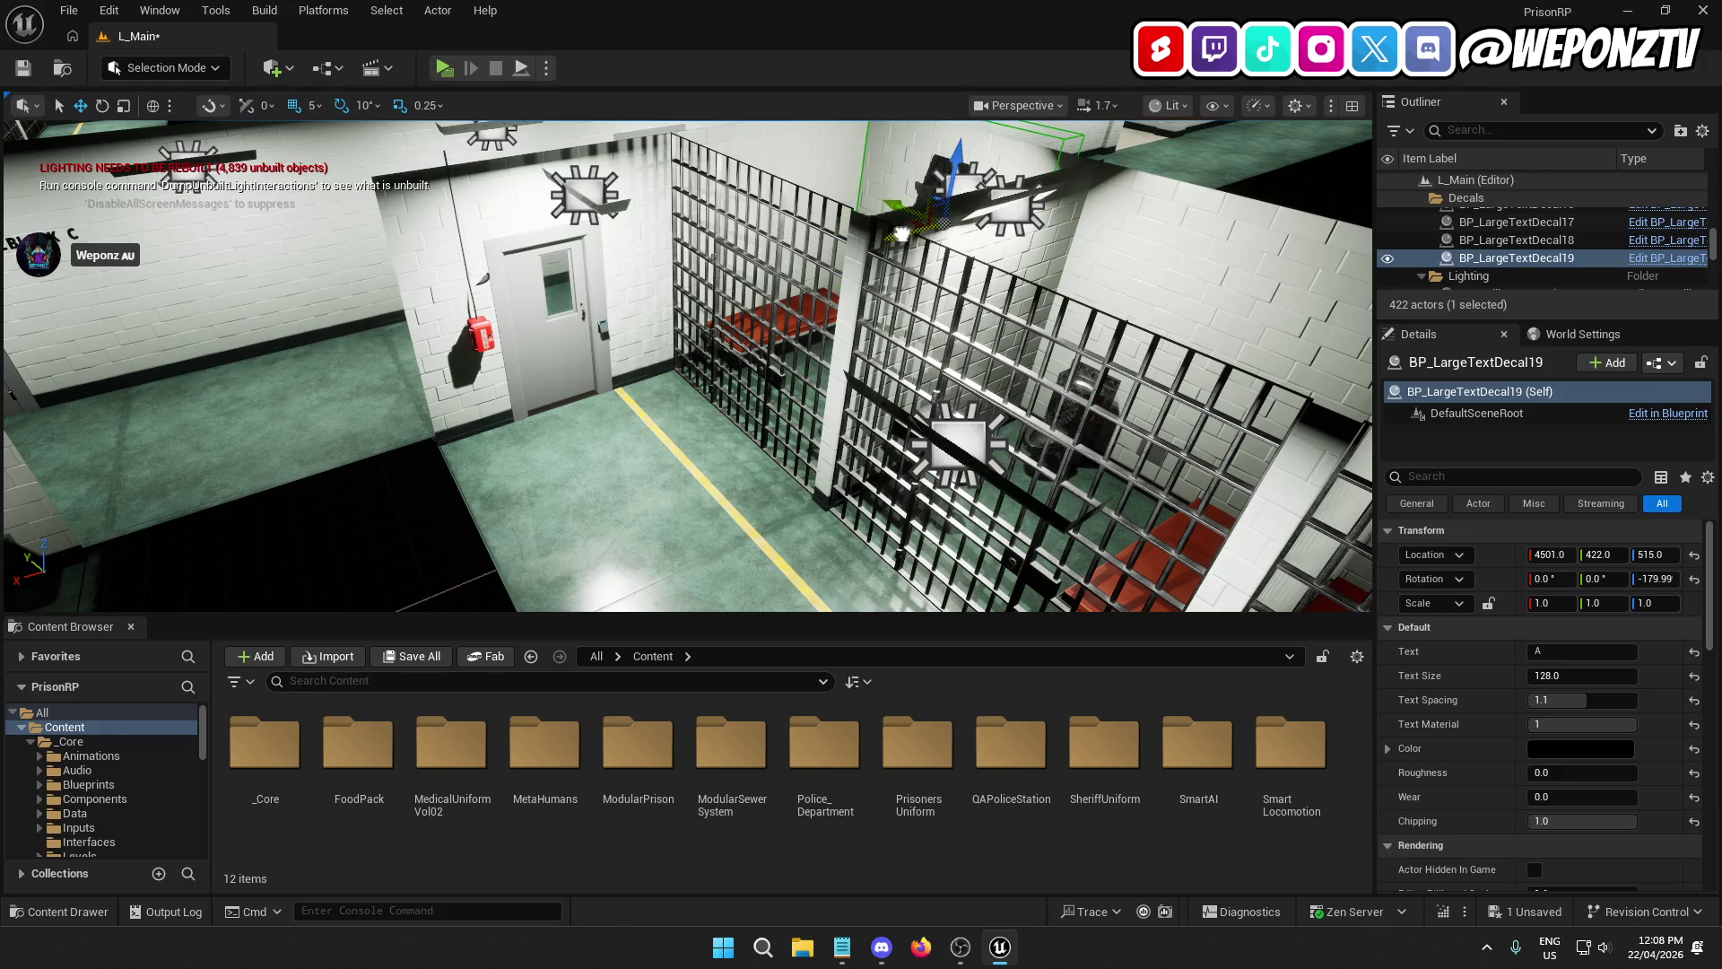
Step: Commit the copied decal's Text as 1 and frame it
scroll(688, 366, "up", 5)
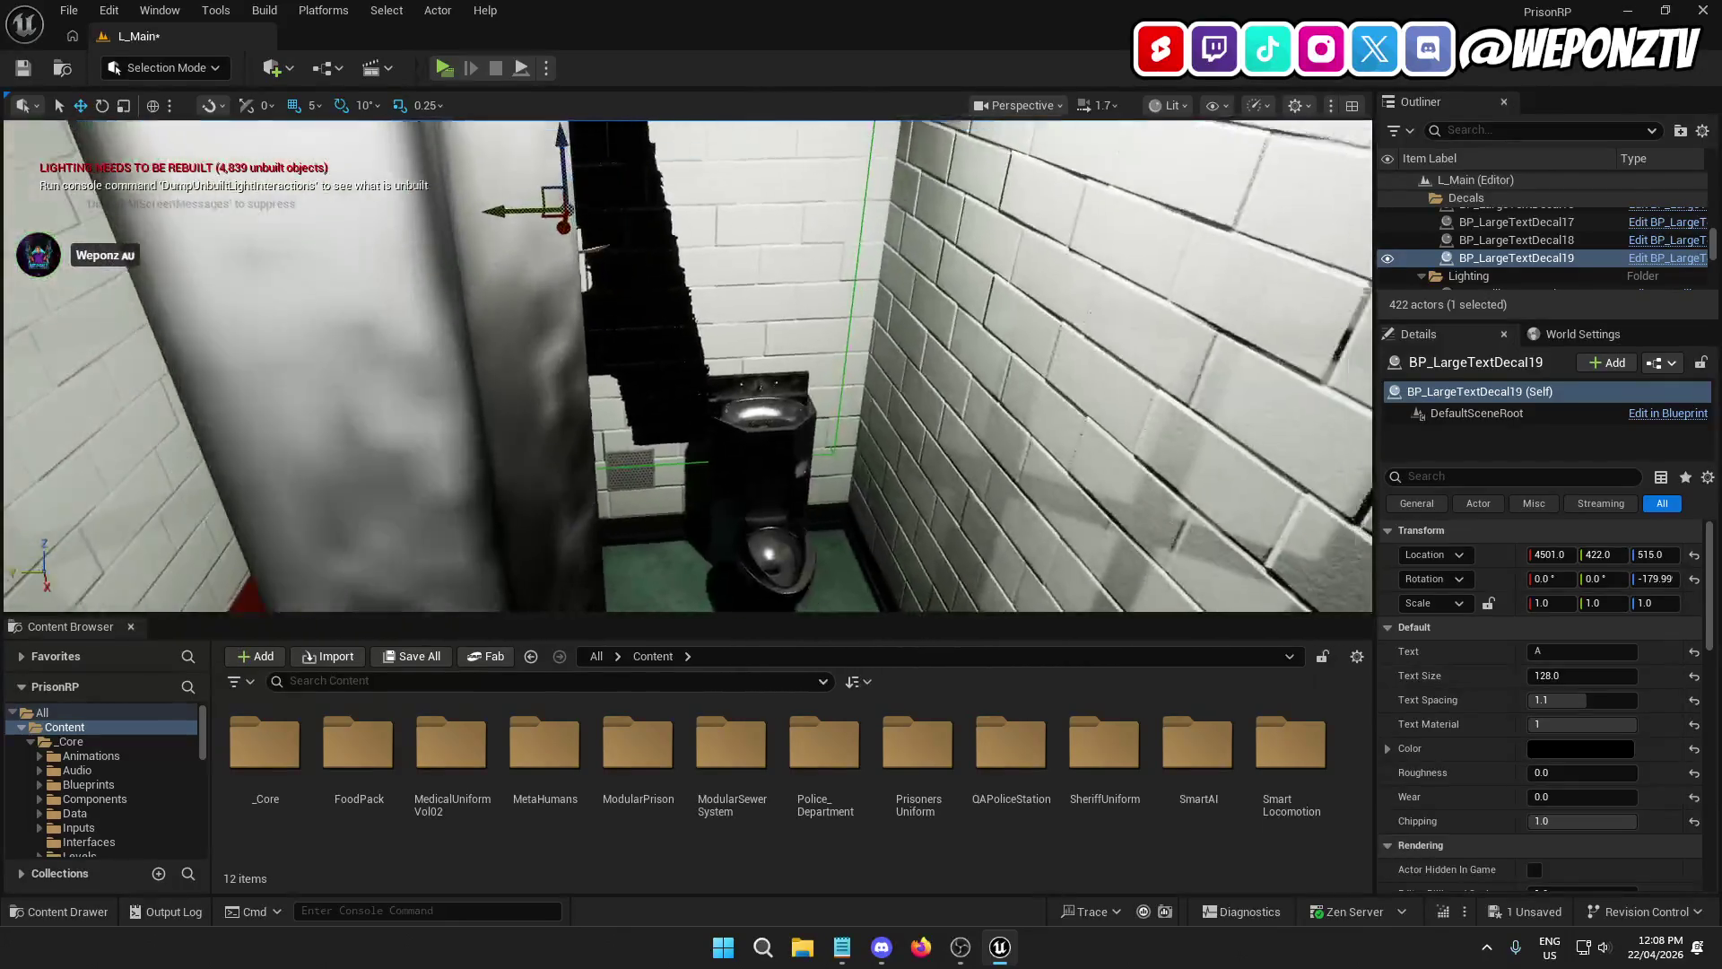
scroll(688, 366, "down", 5)
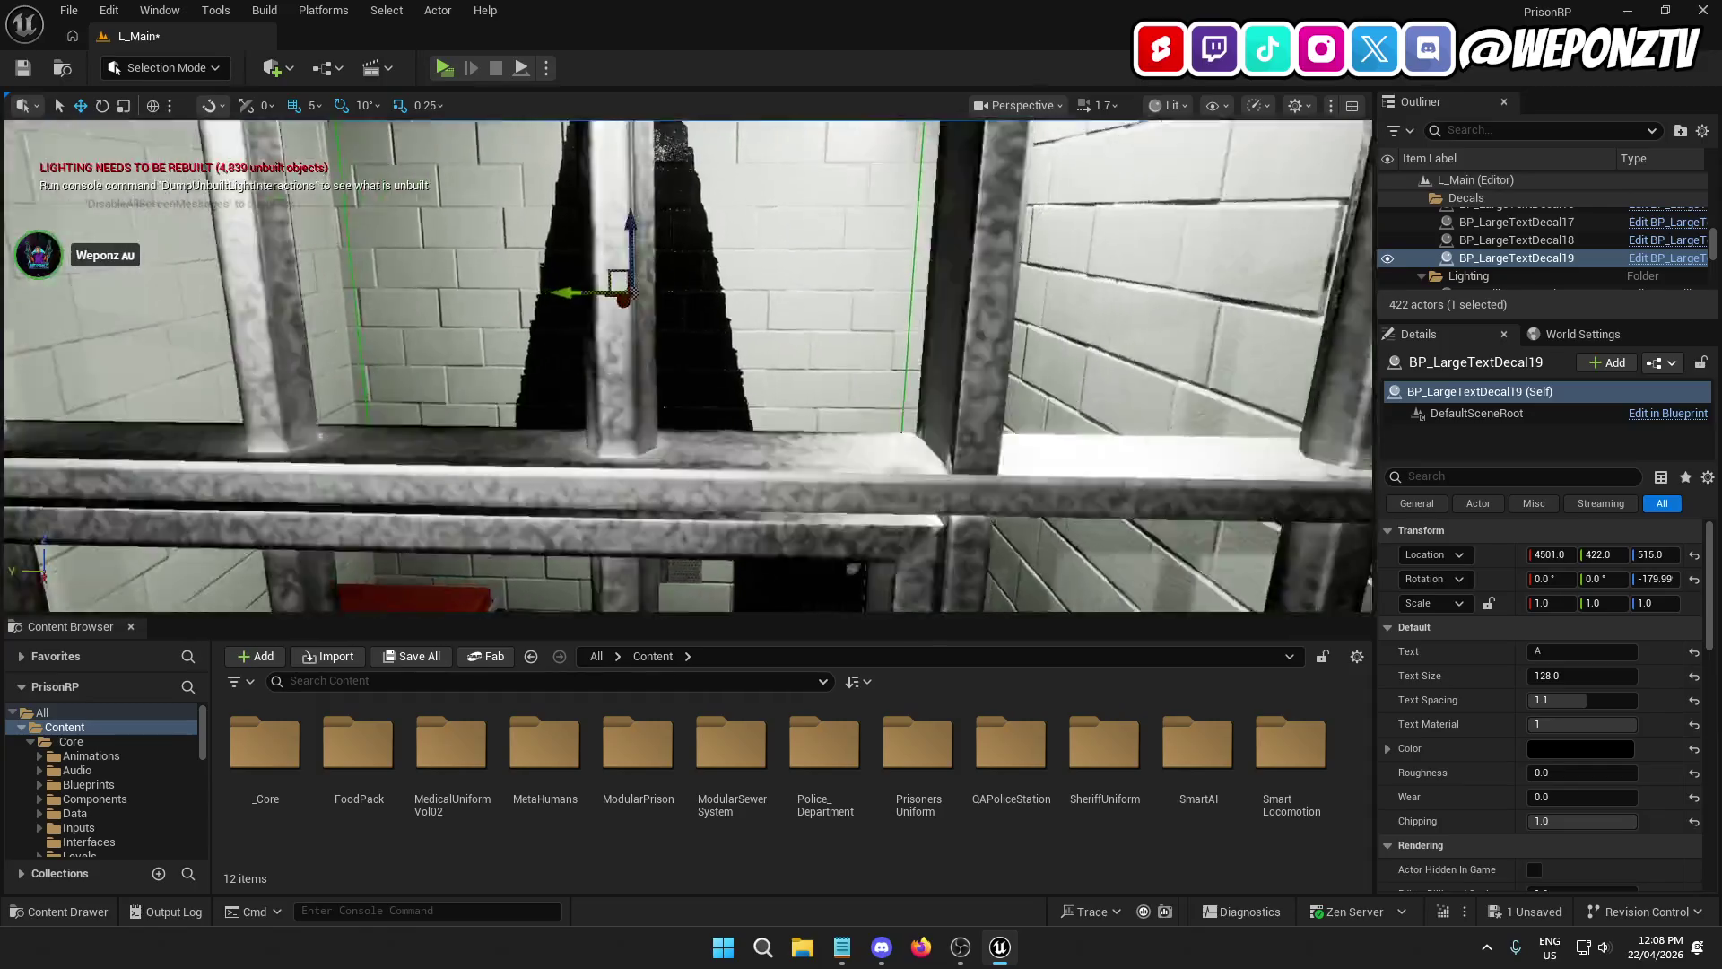
scroll(688, 366, "up", 3)
scroll(688, 366, "down", 6)
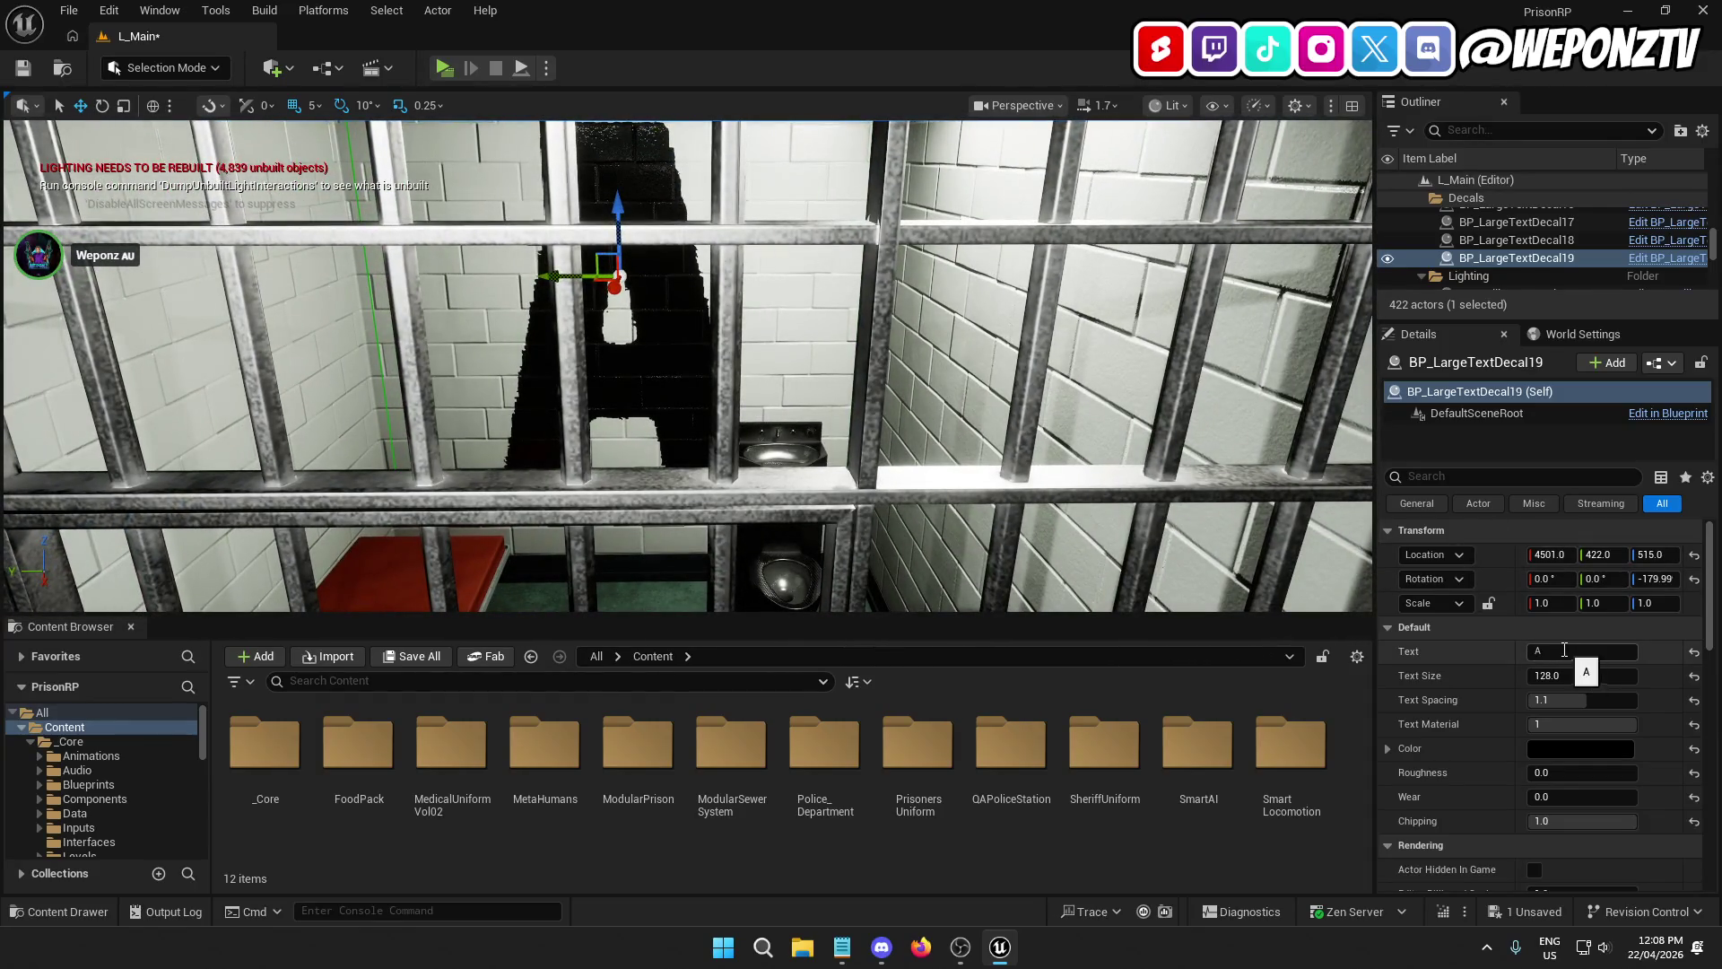
type("1")
key("Return")
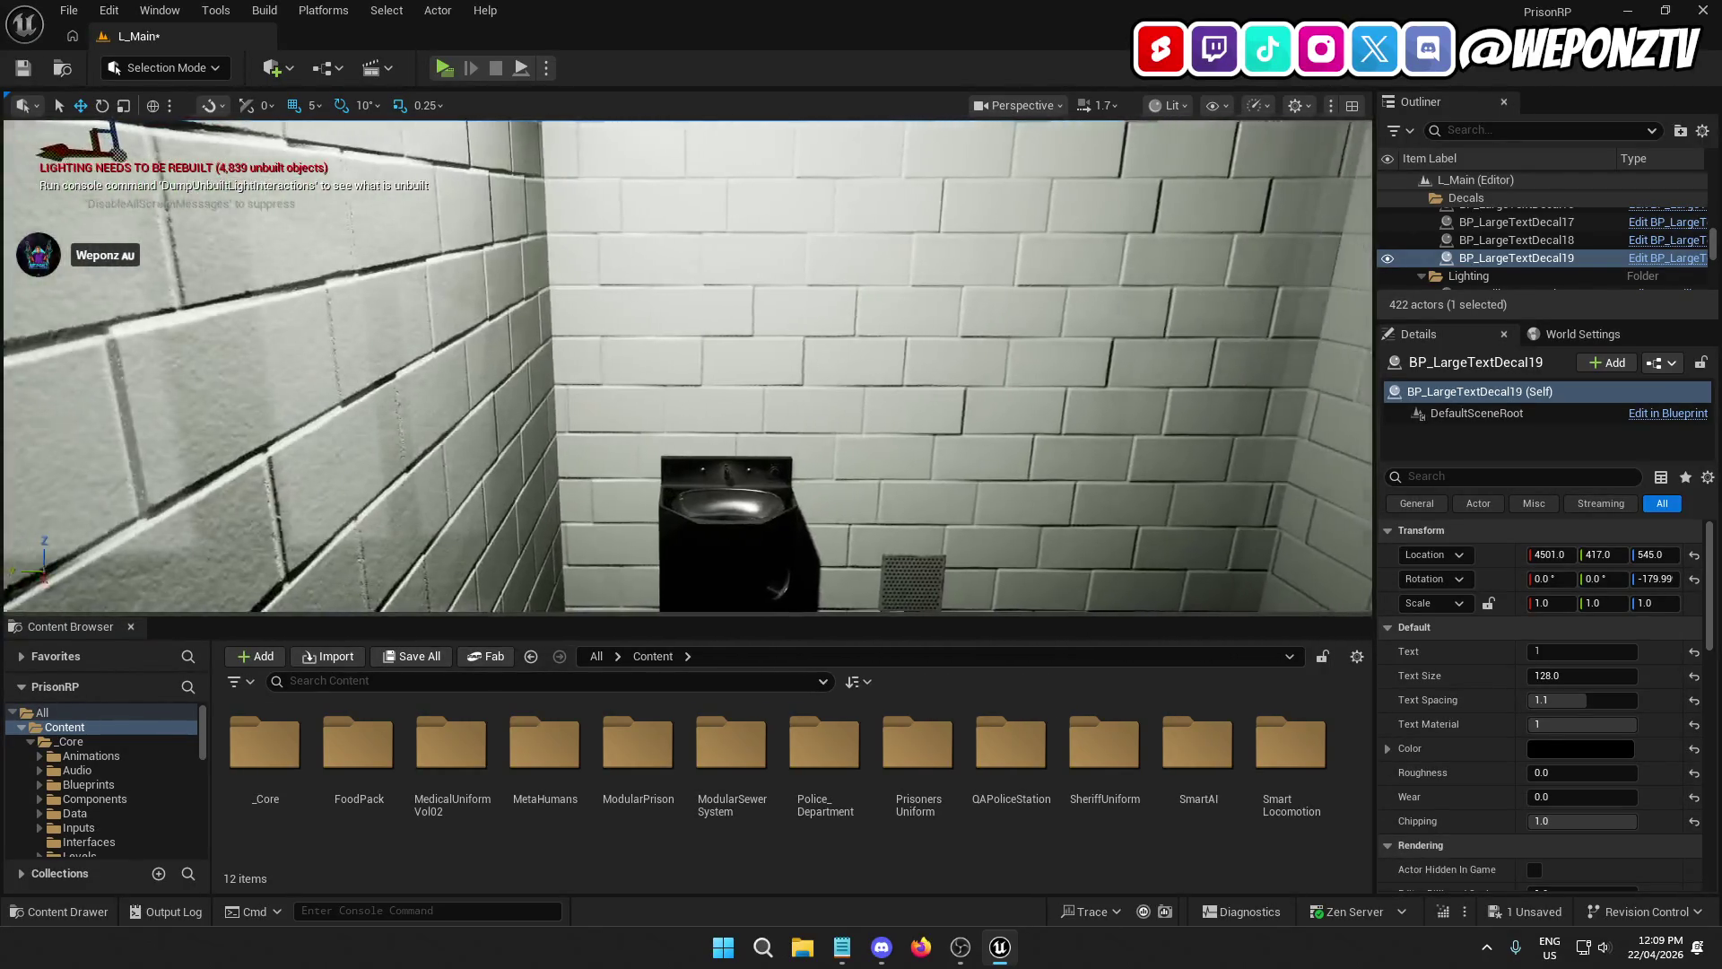
key("f")
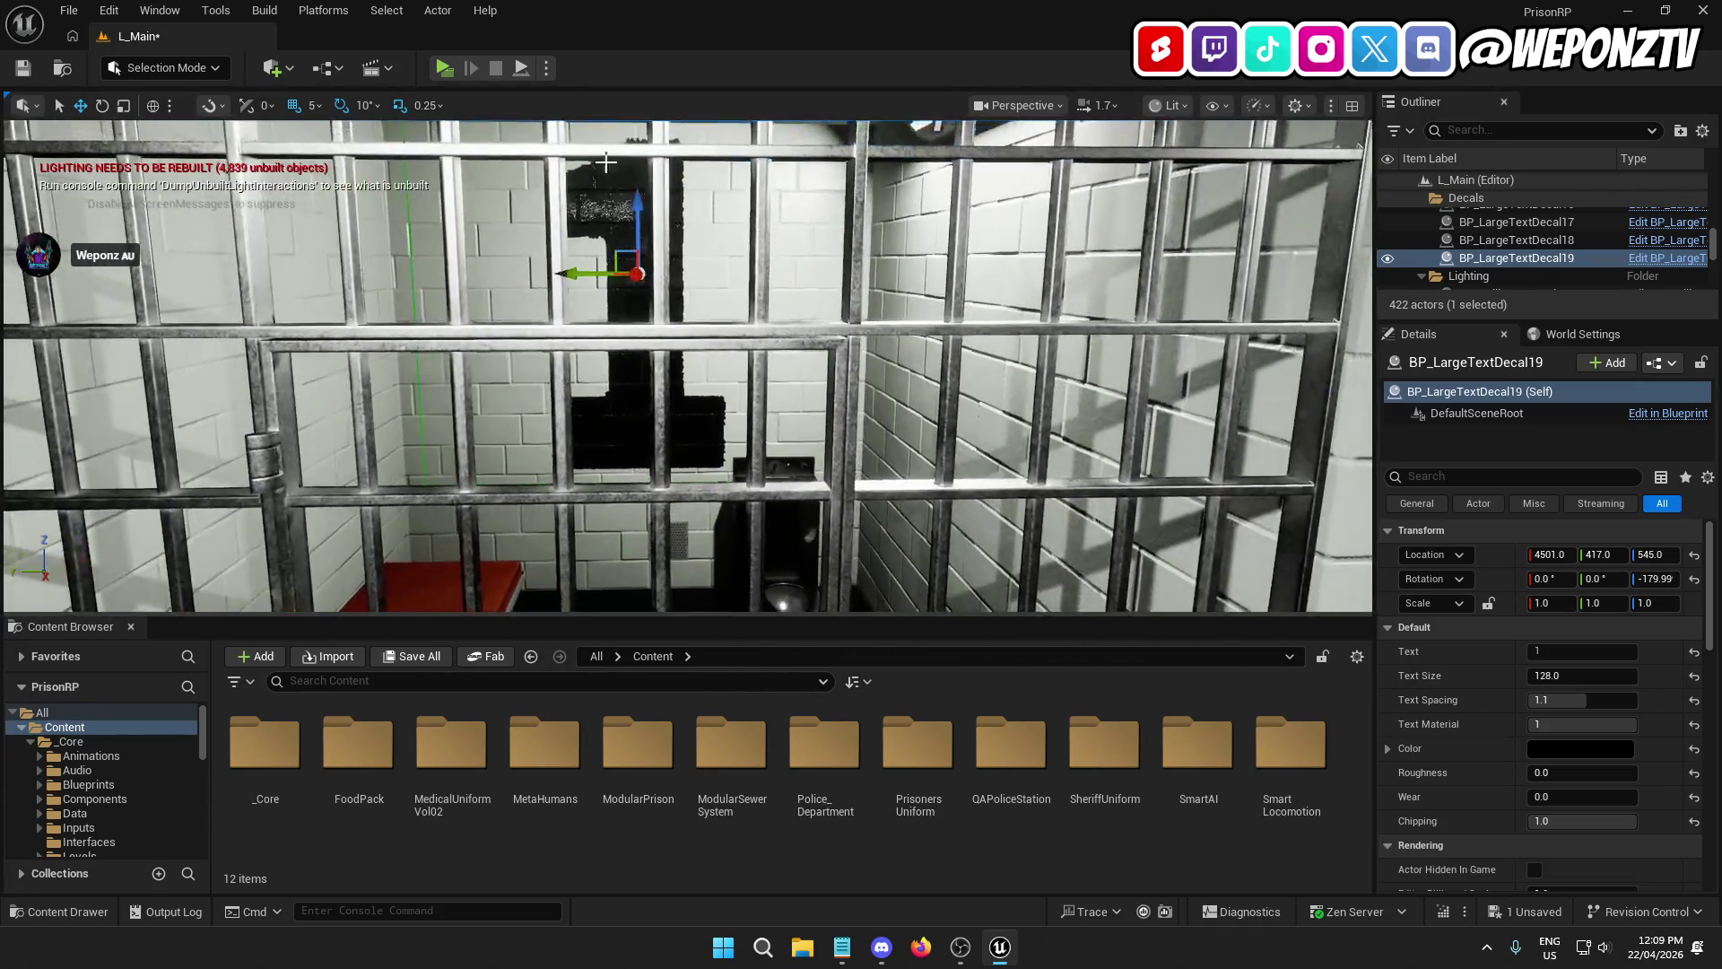
Step: Set grid snap to 1 and nudge the decal along Y from 417 to 420
left_click(313, 105)
left_click(345, 154)
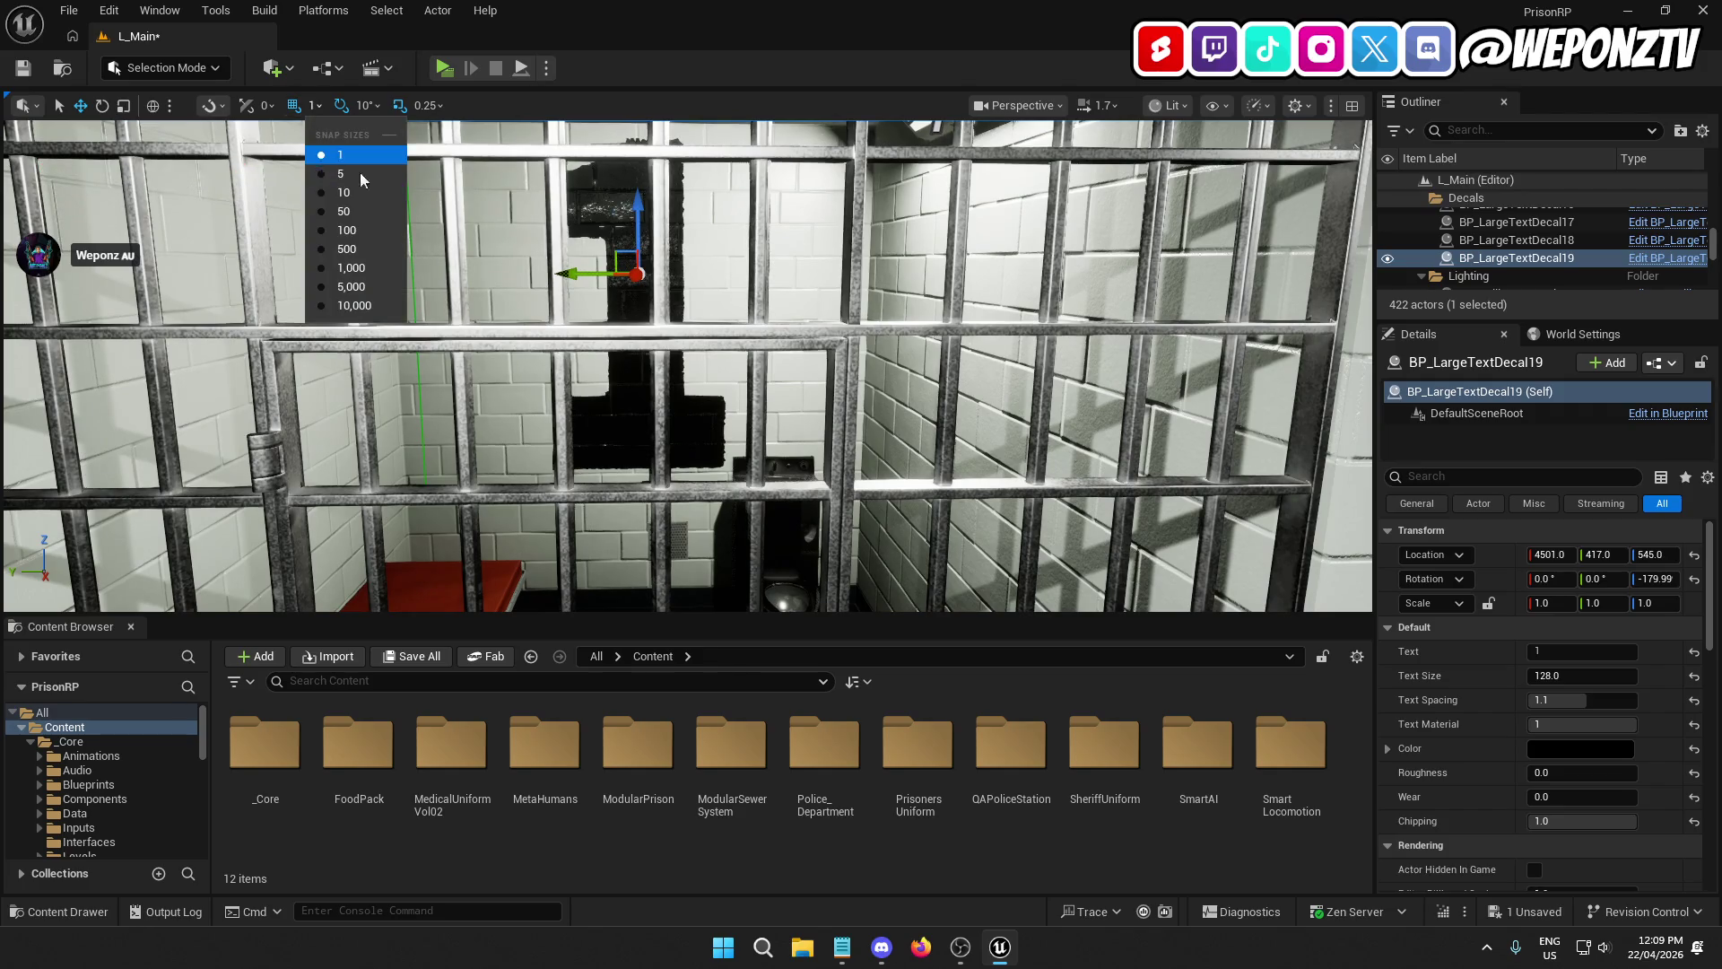
left_click_drag(575, 280, 562, 278)
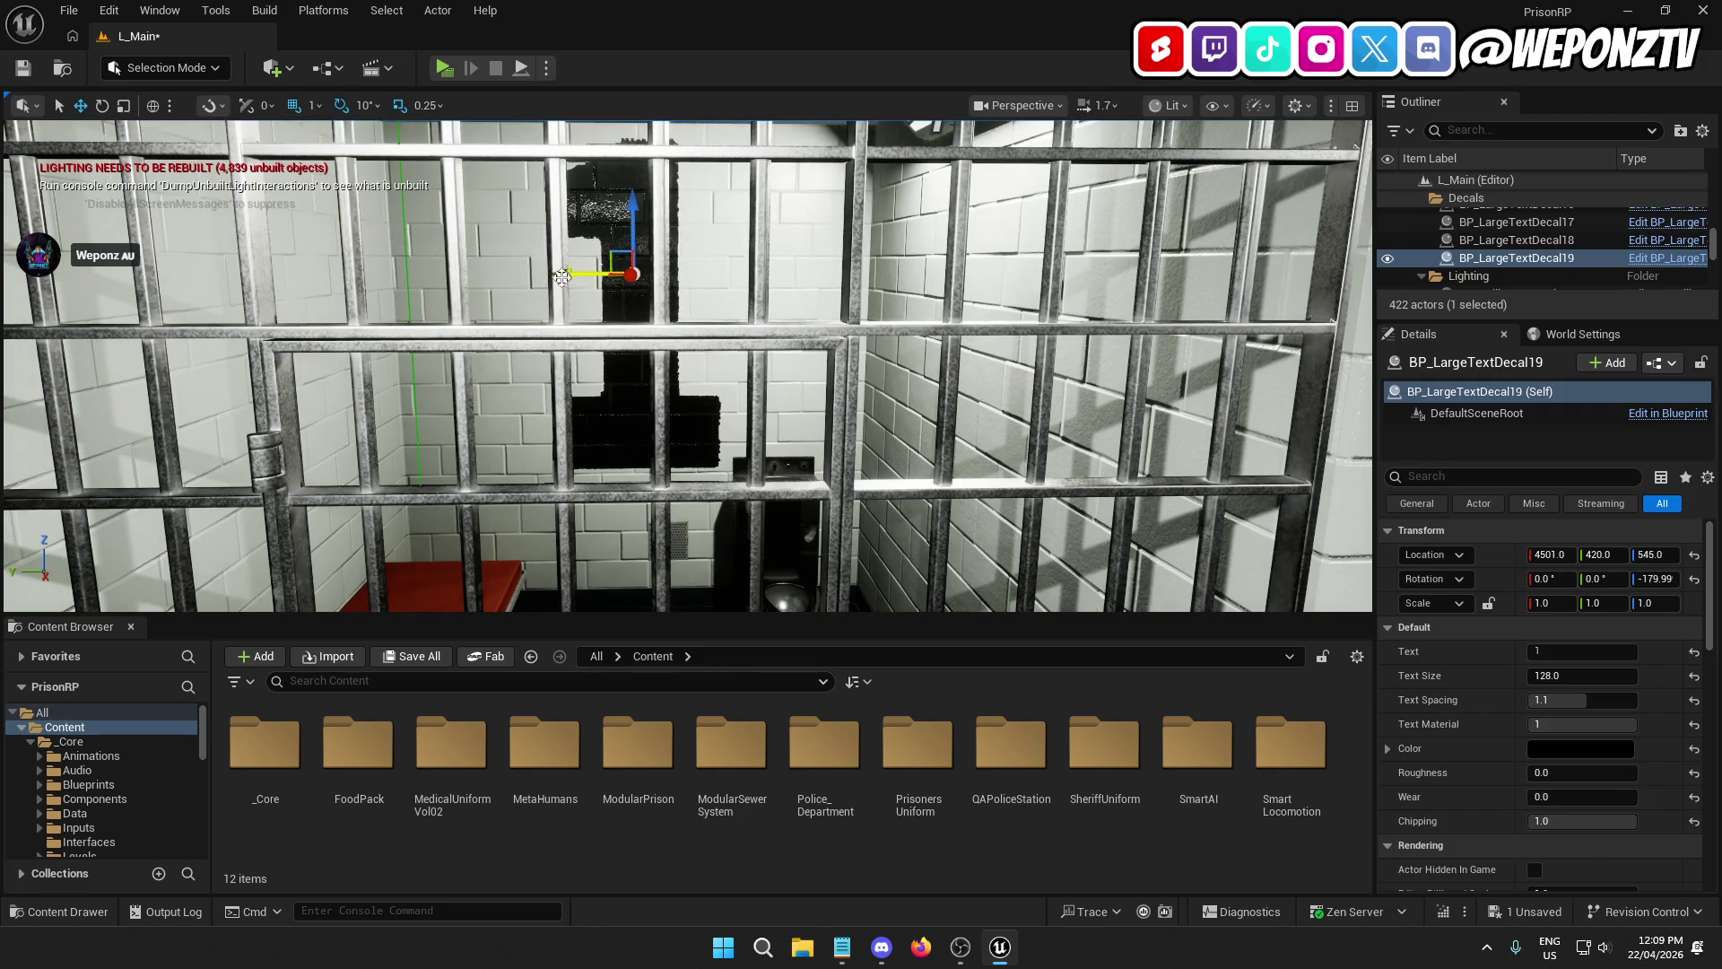
Step: Fly into the cell to inspect the wall, then reselect and refocus on the 1 decal
key("w")
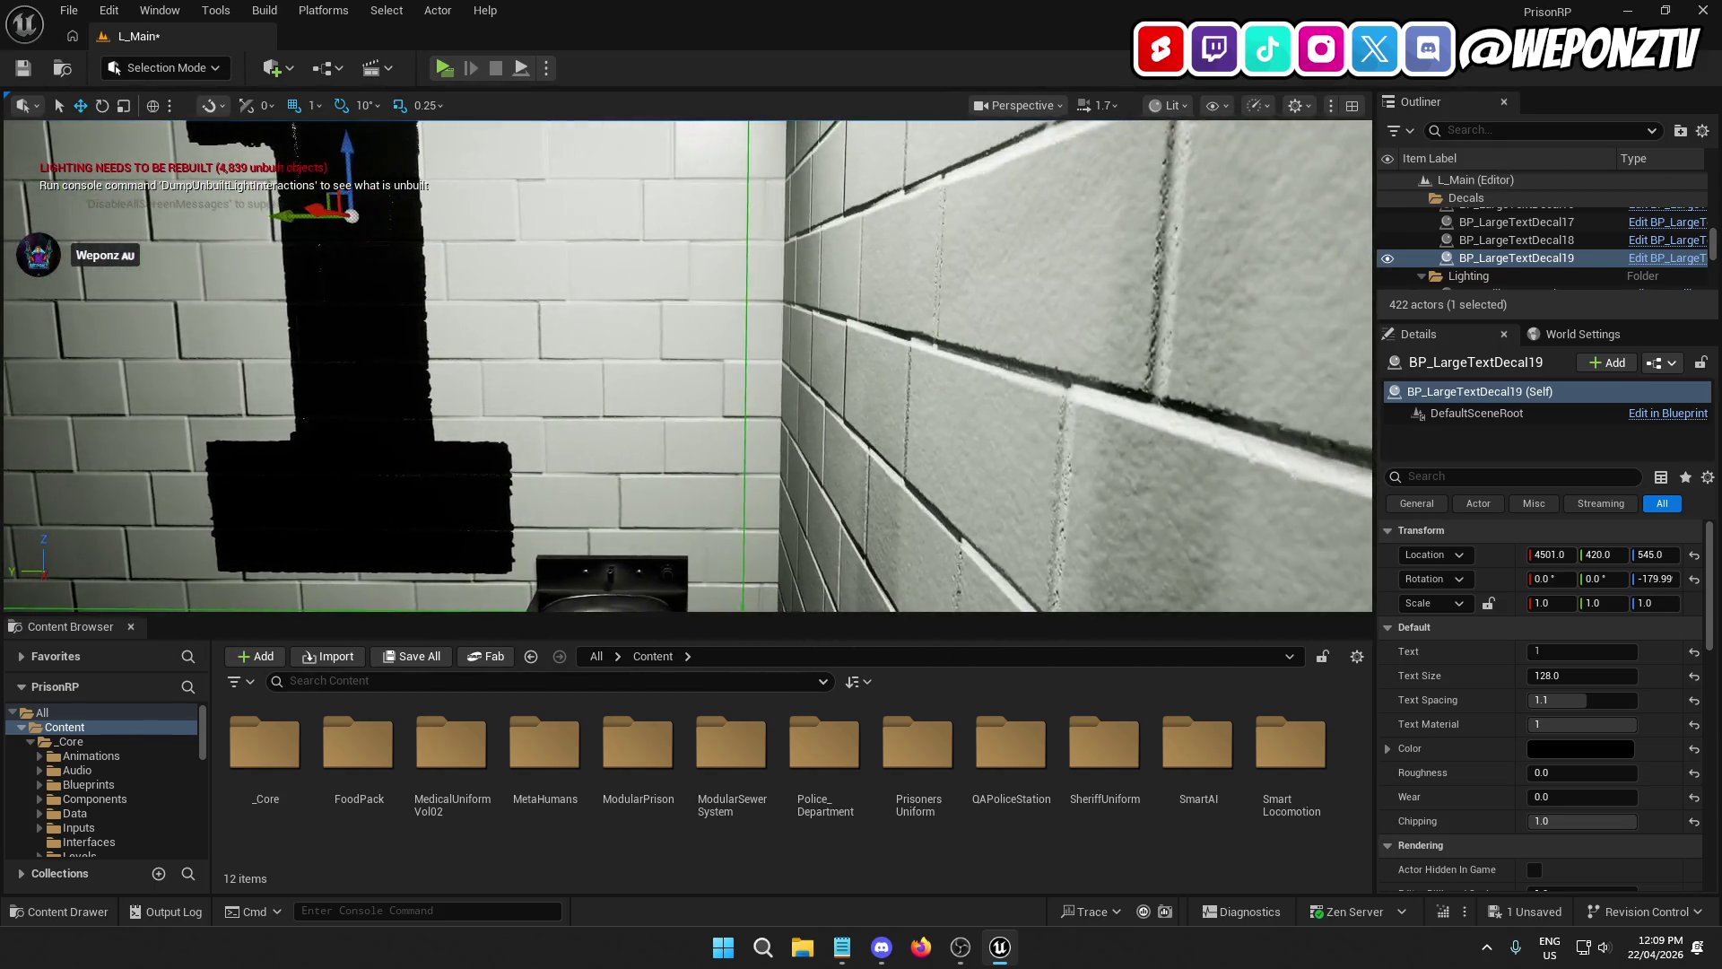
right_click(599, 323)
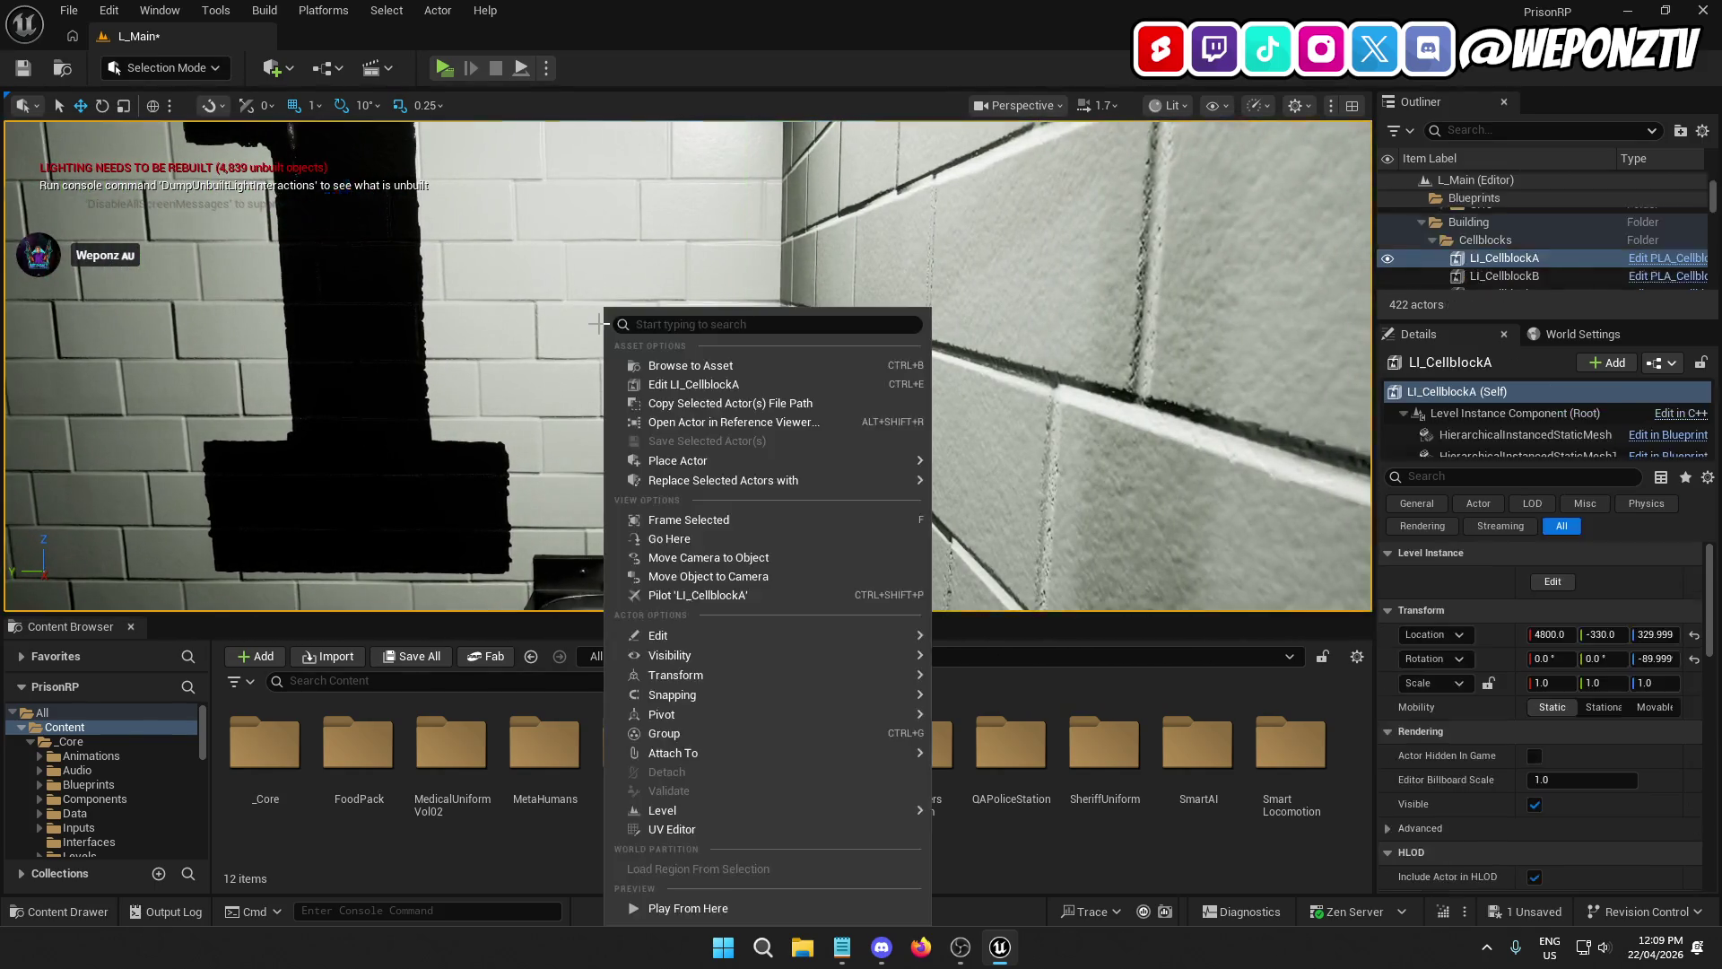
key("s")
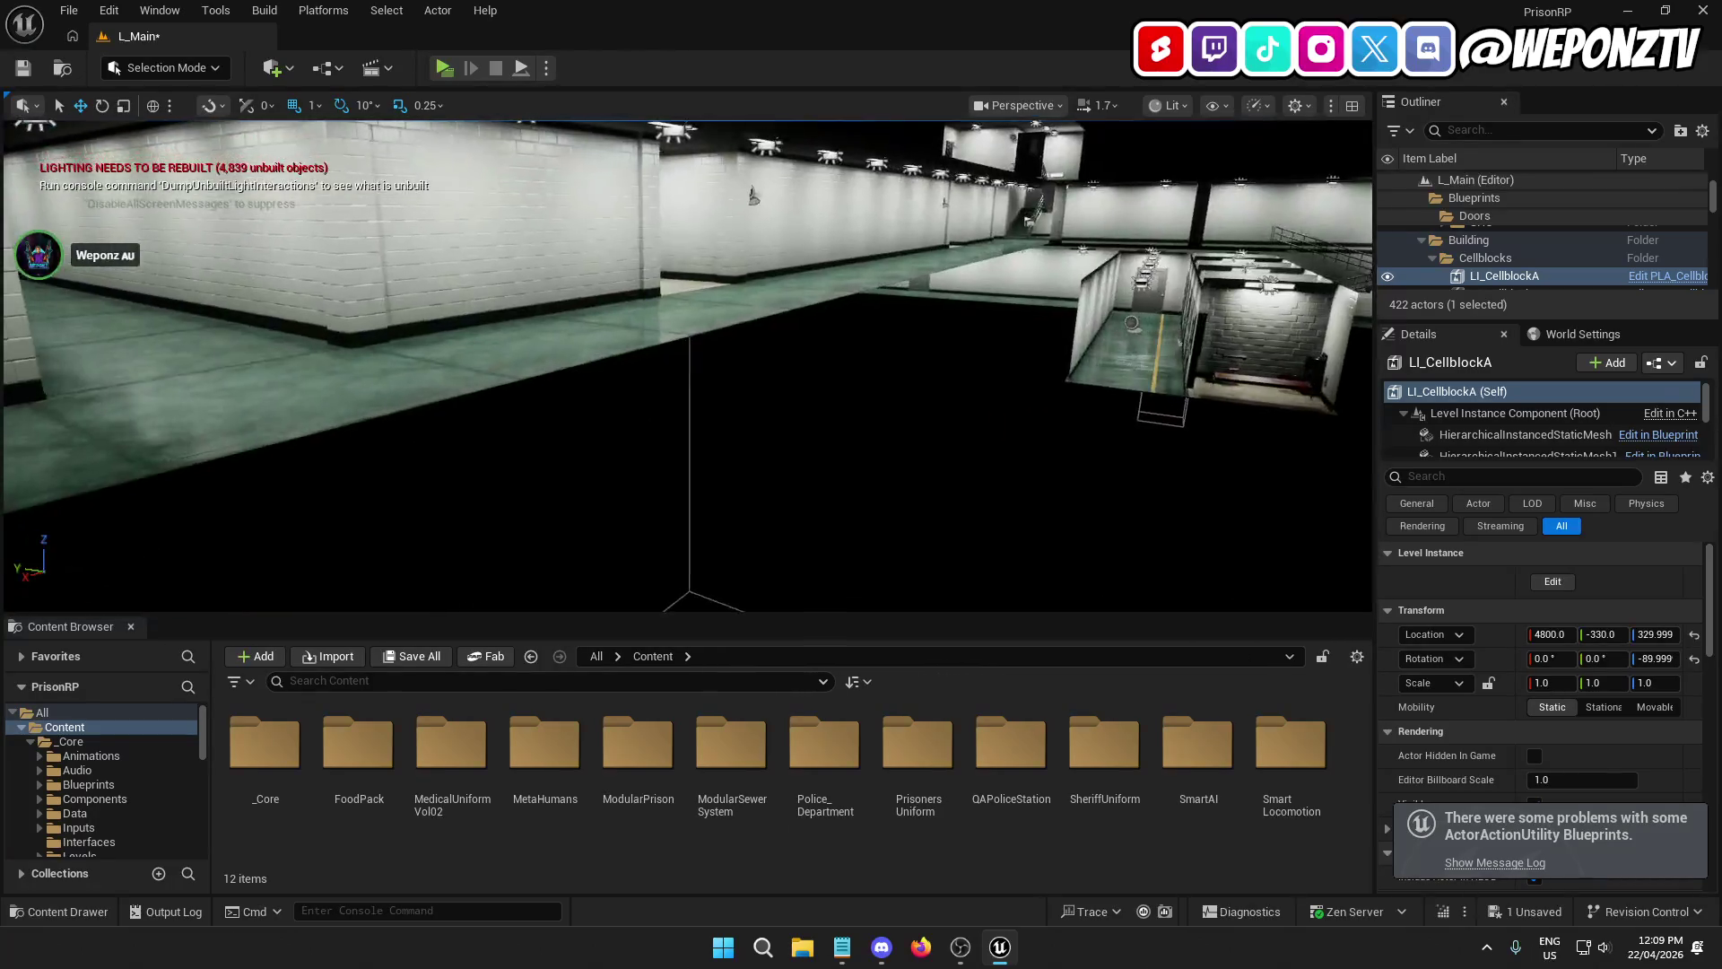
left_click(719, 434)
key("w")
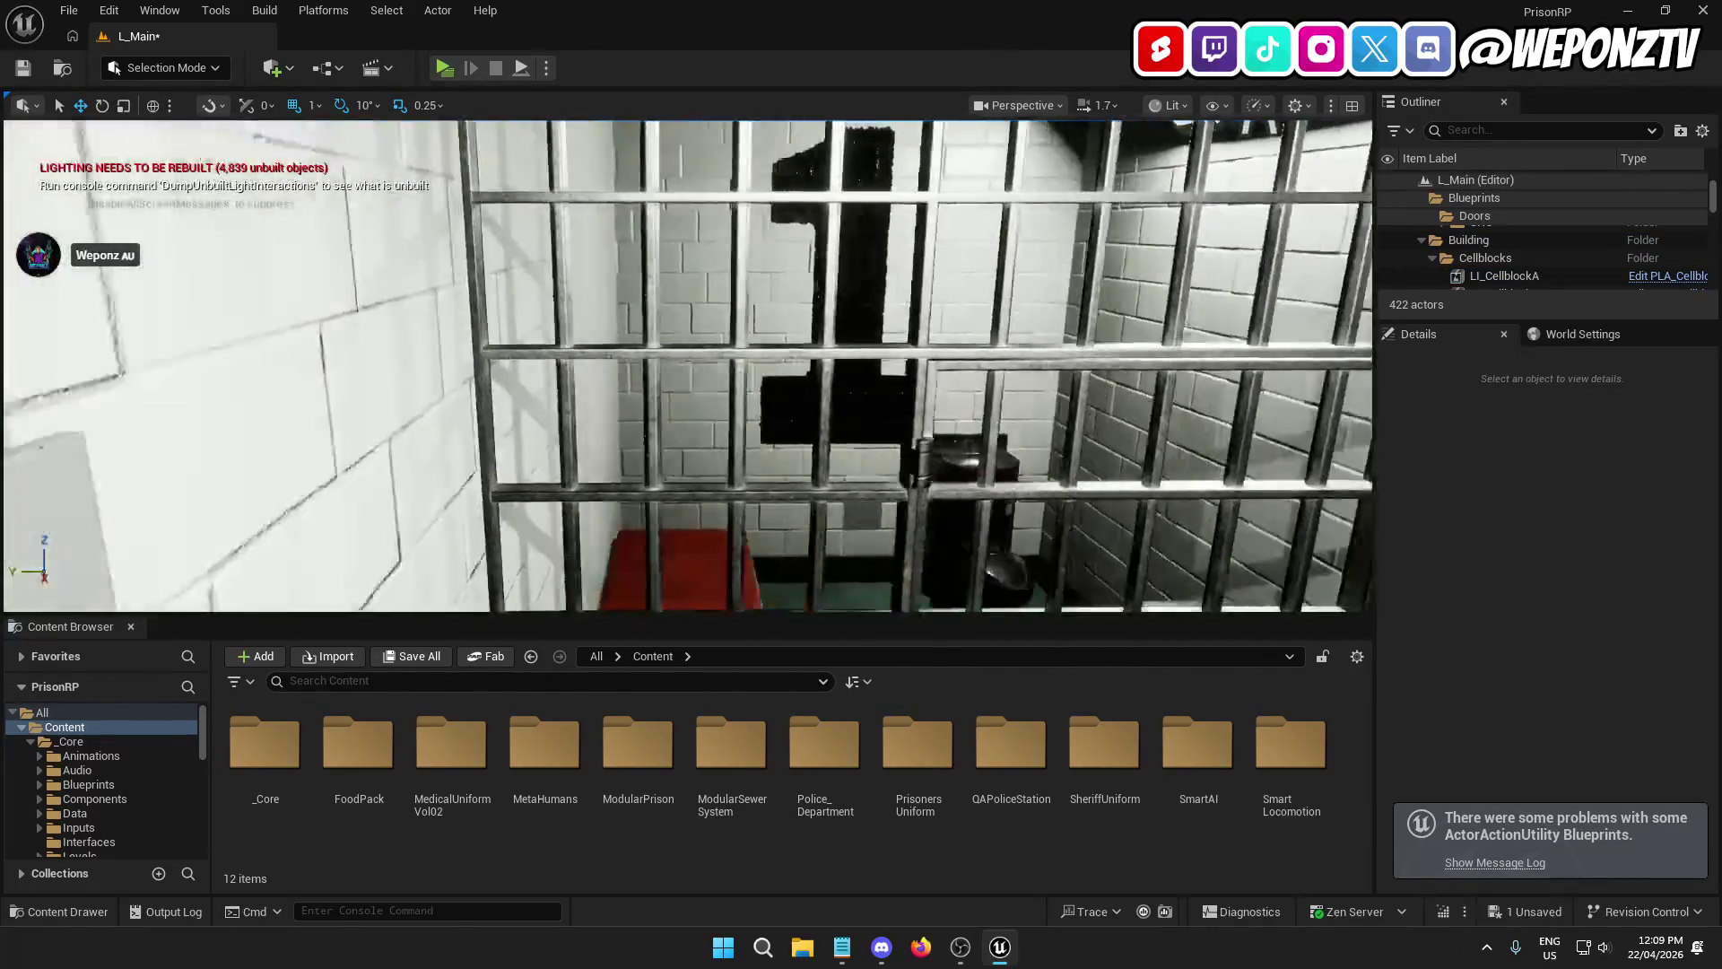
key("w")
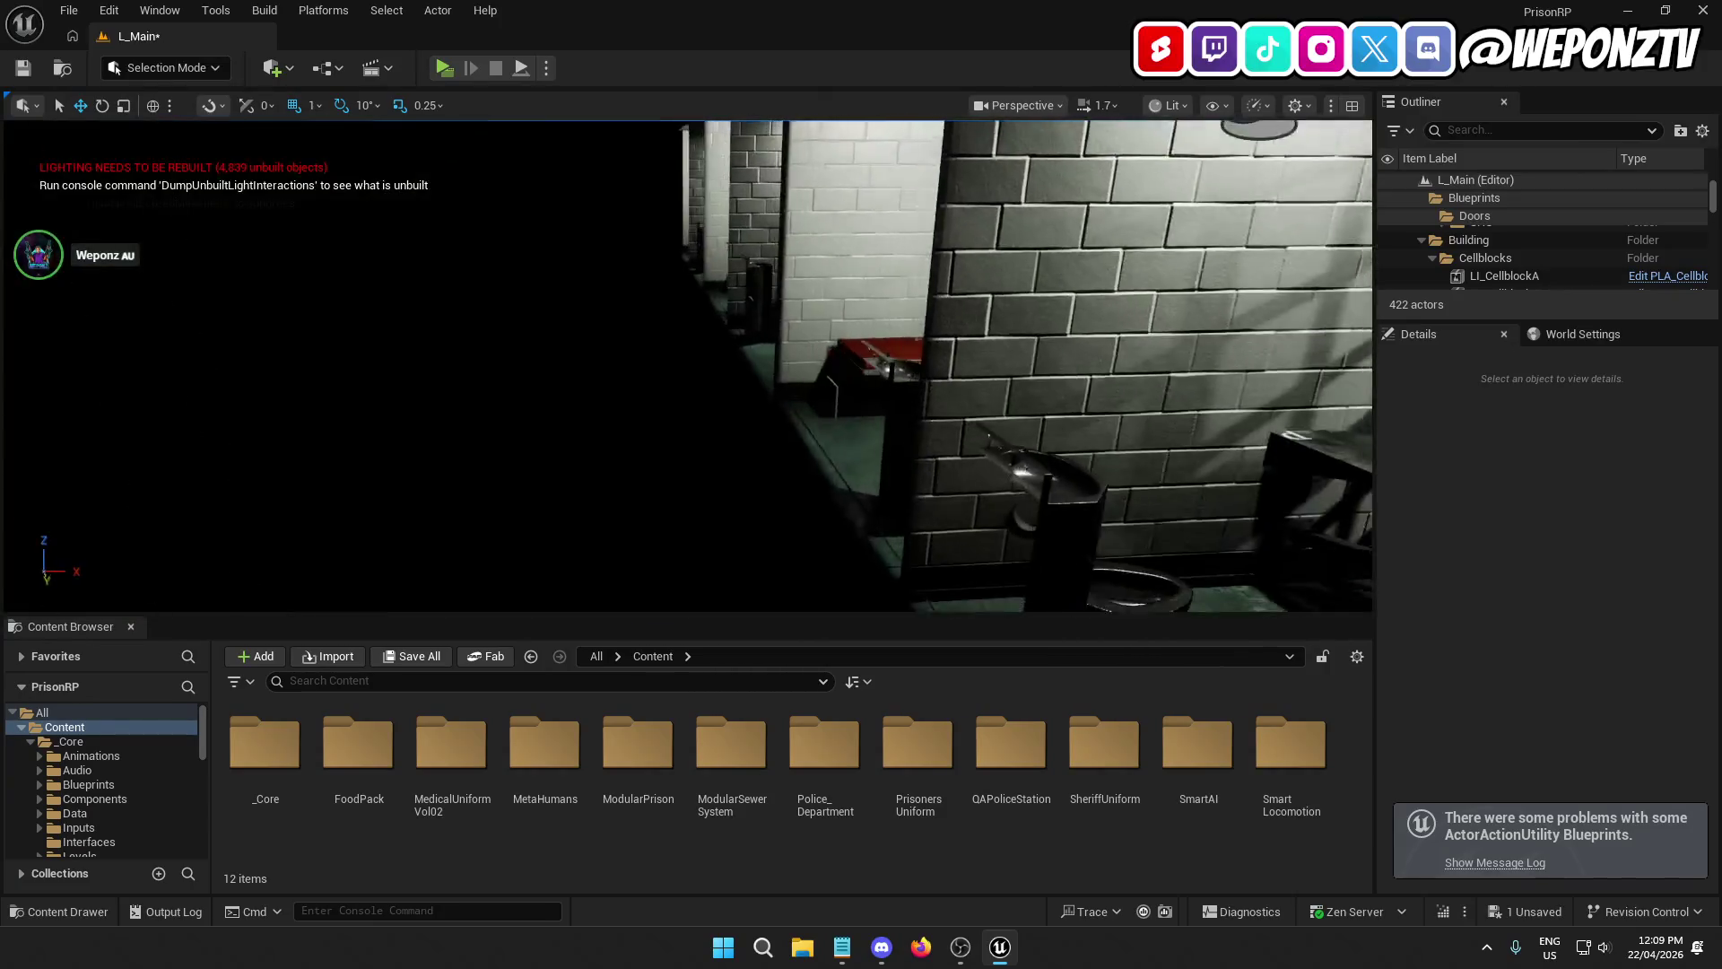
key("s")
left_click(956, 231)
key("f")
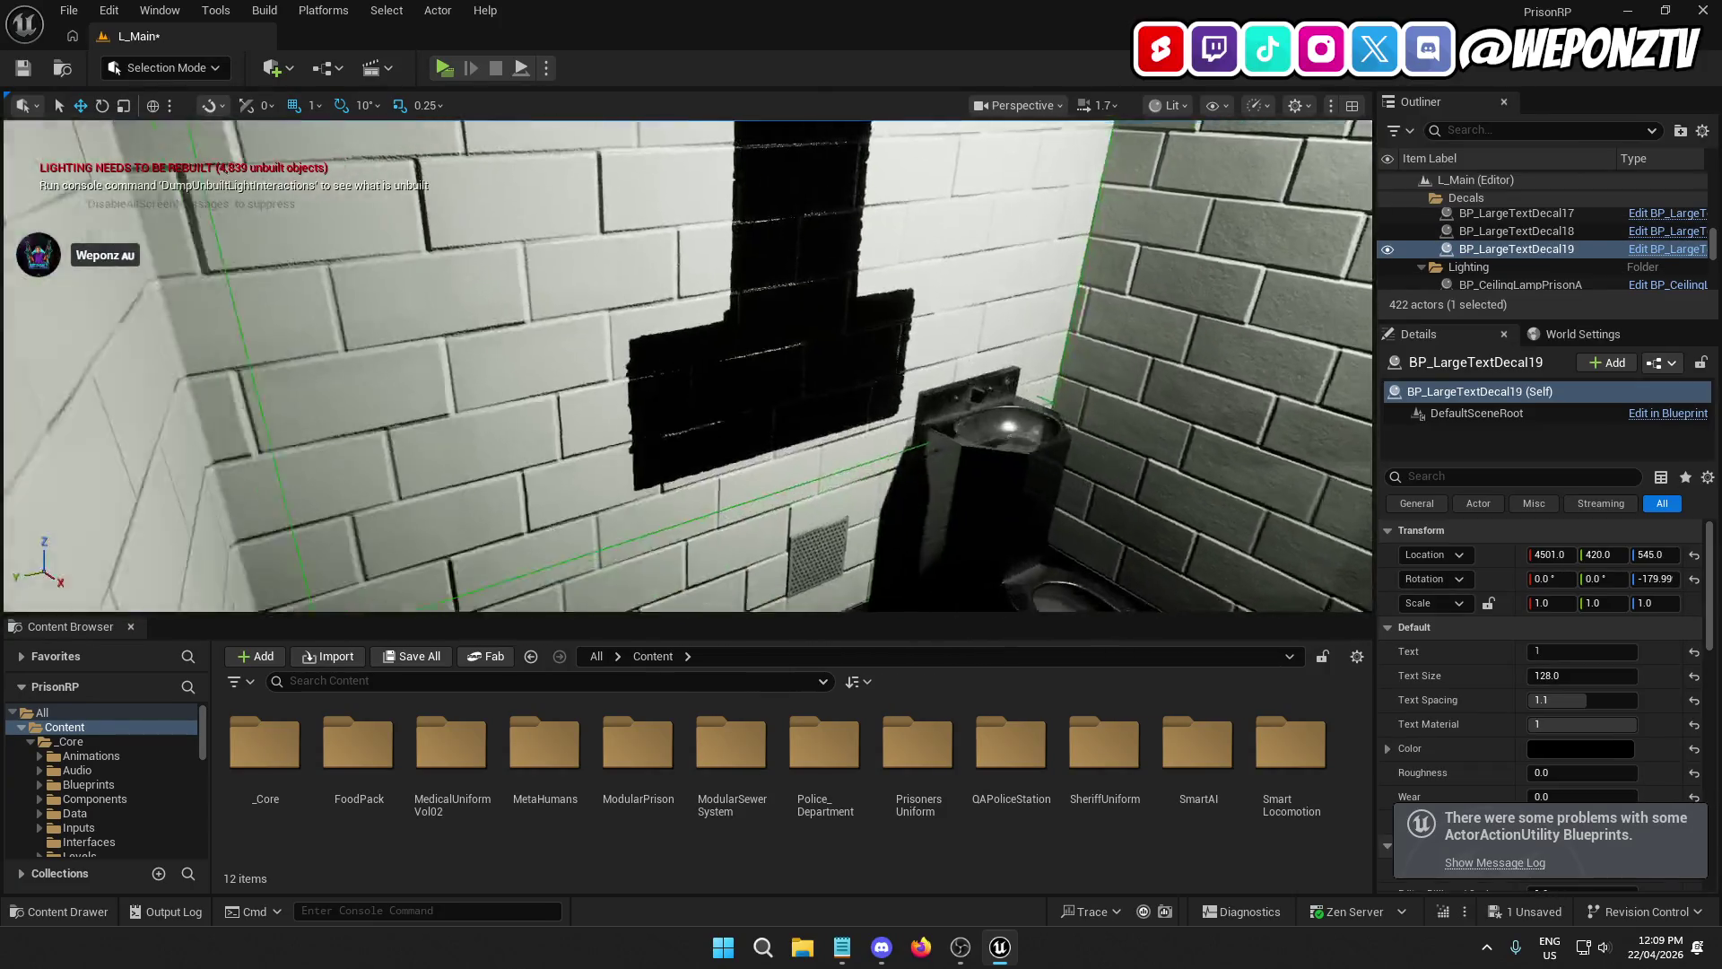
key("s")
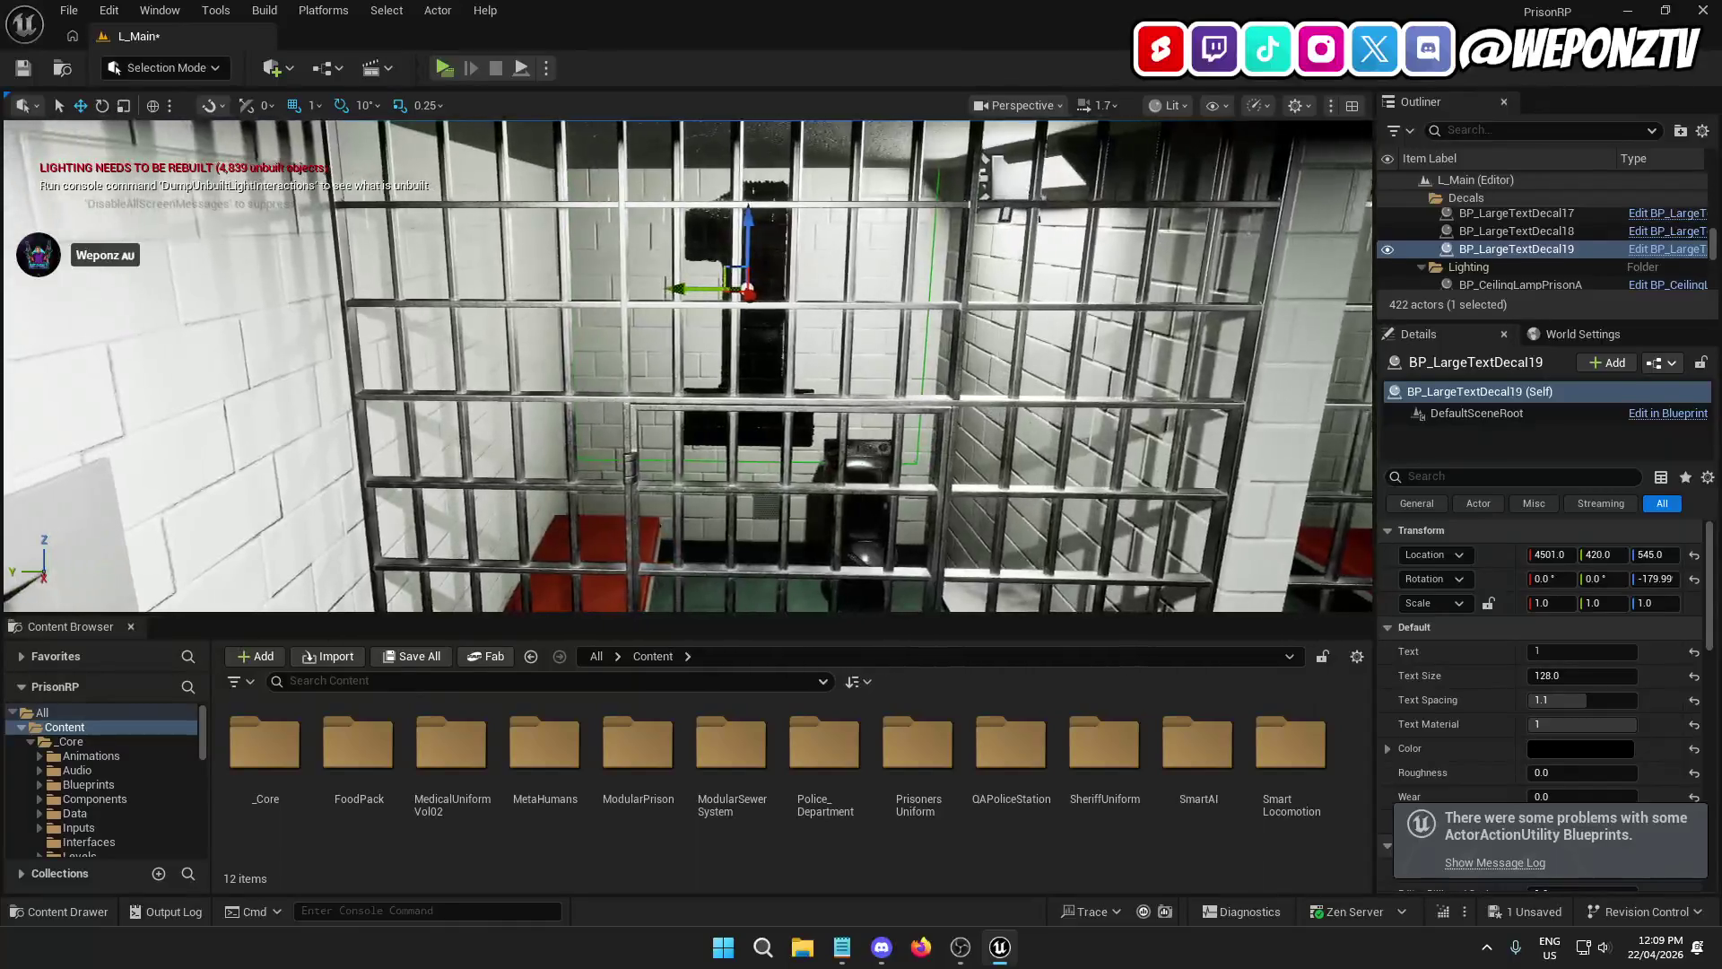
key("w")
key("f")
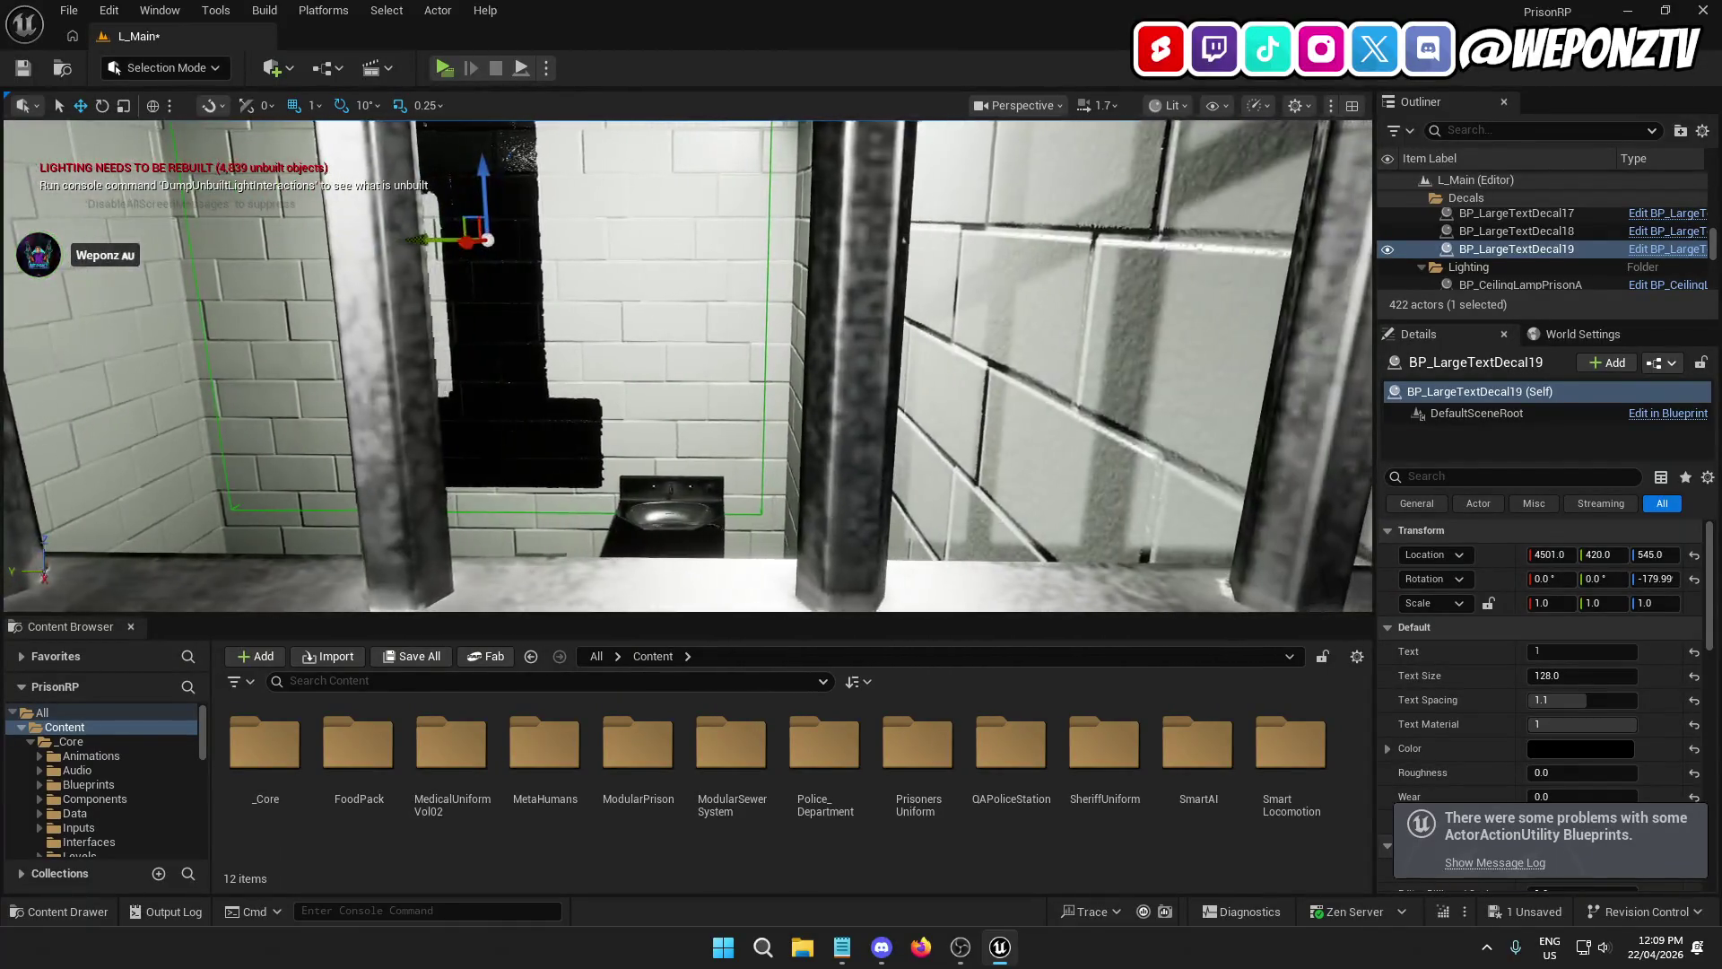
Step: Set the number 1 decal's Text Size to 92
key("s")
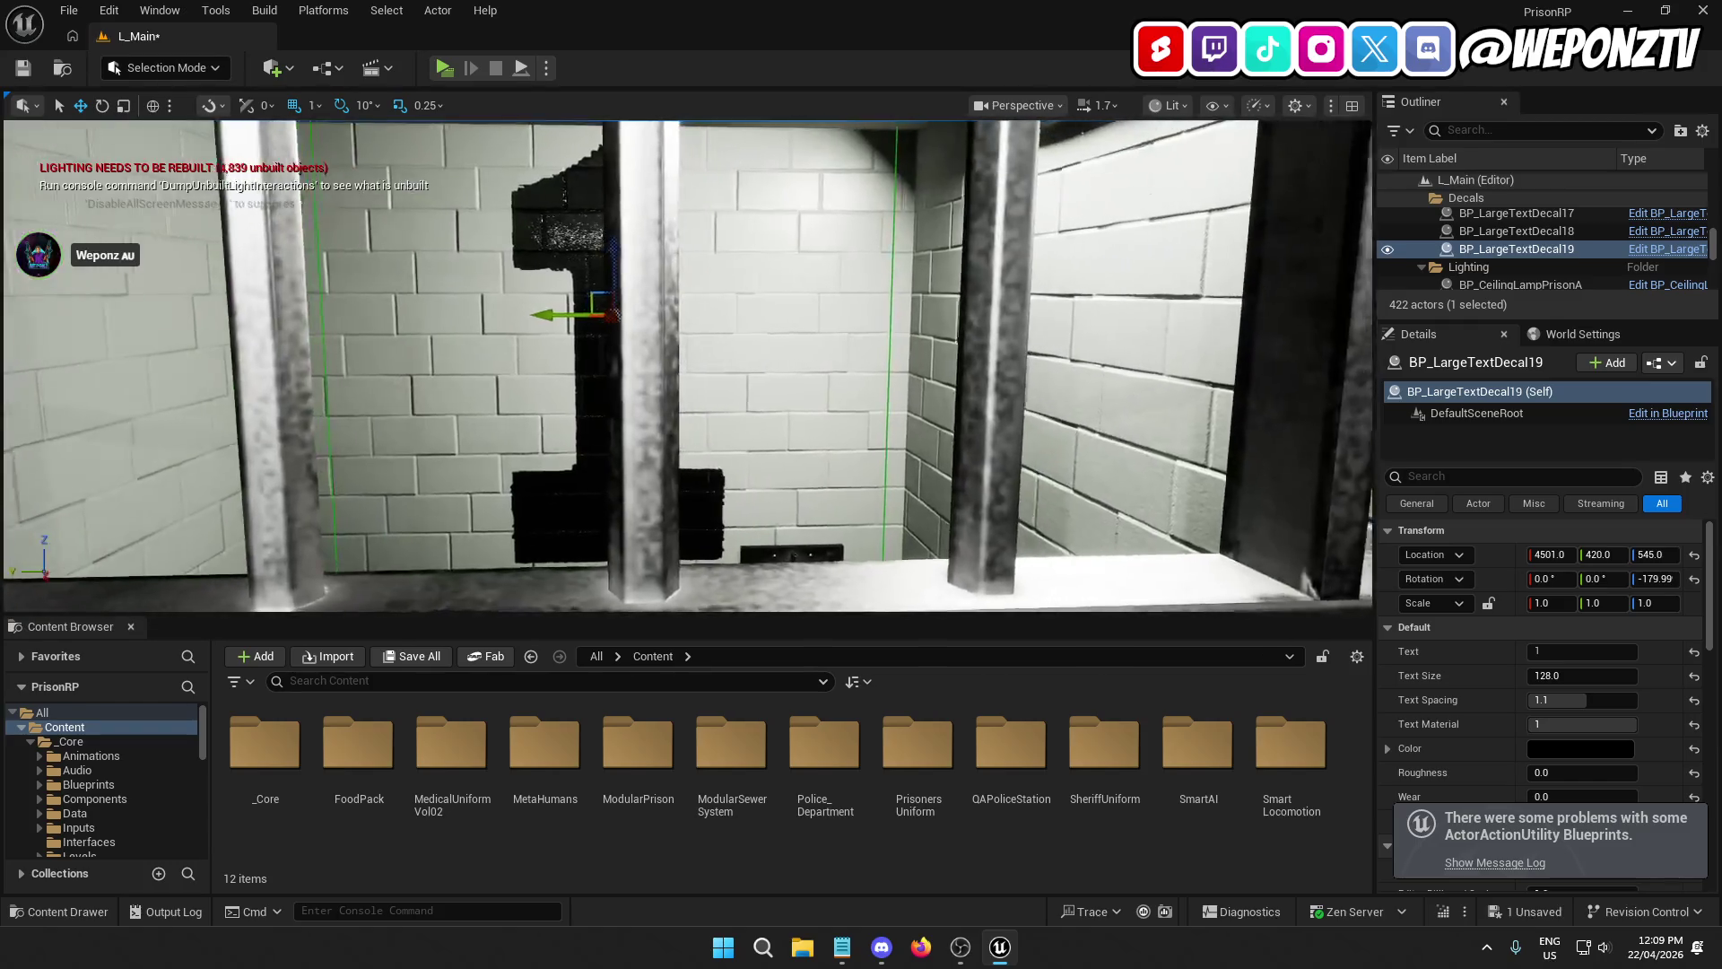
key("s")
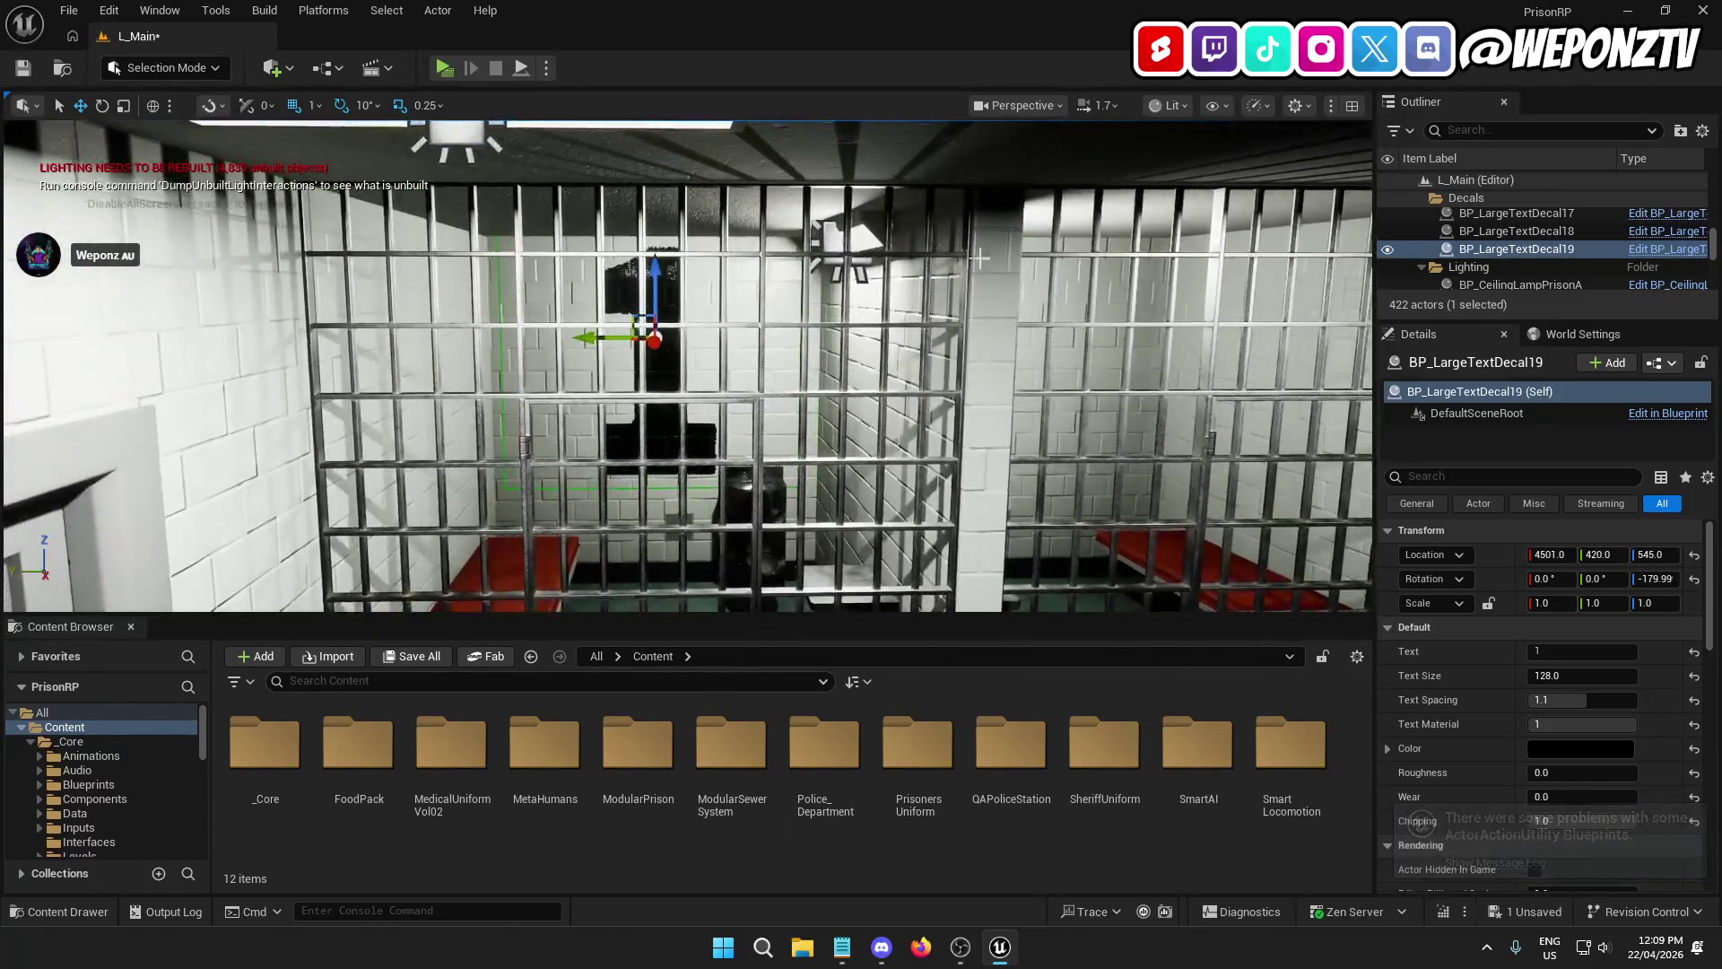
left_click(1602, 673)
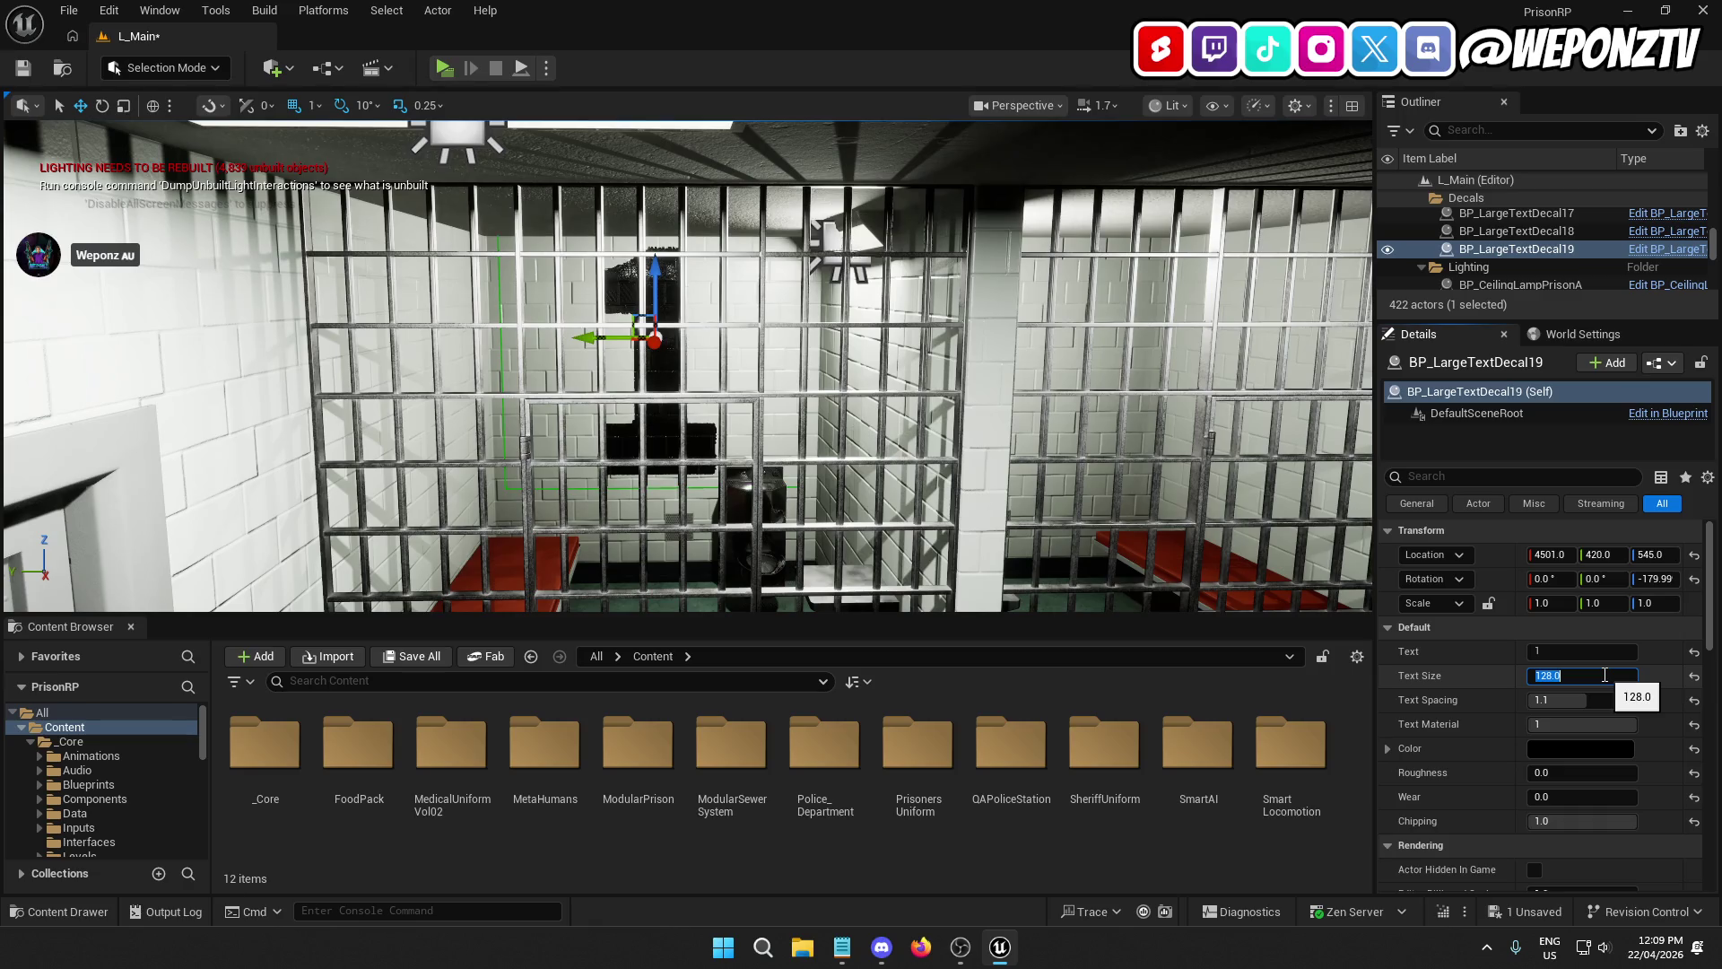
type("92")
key("Return")
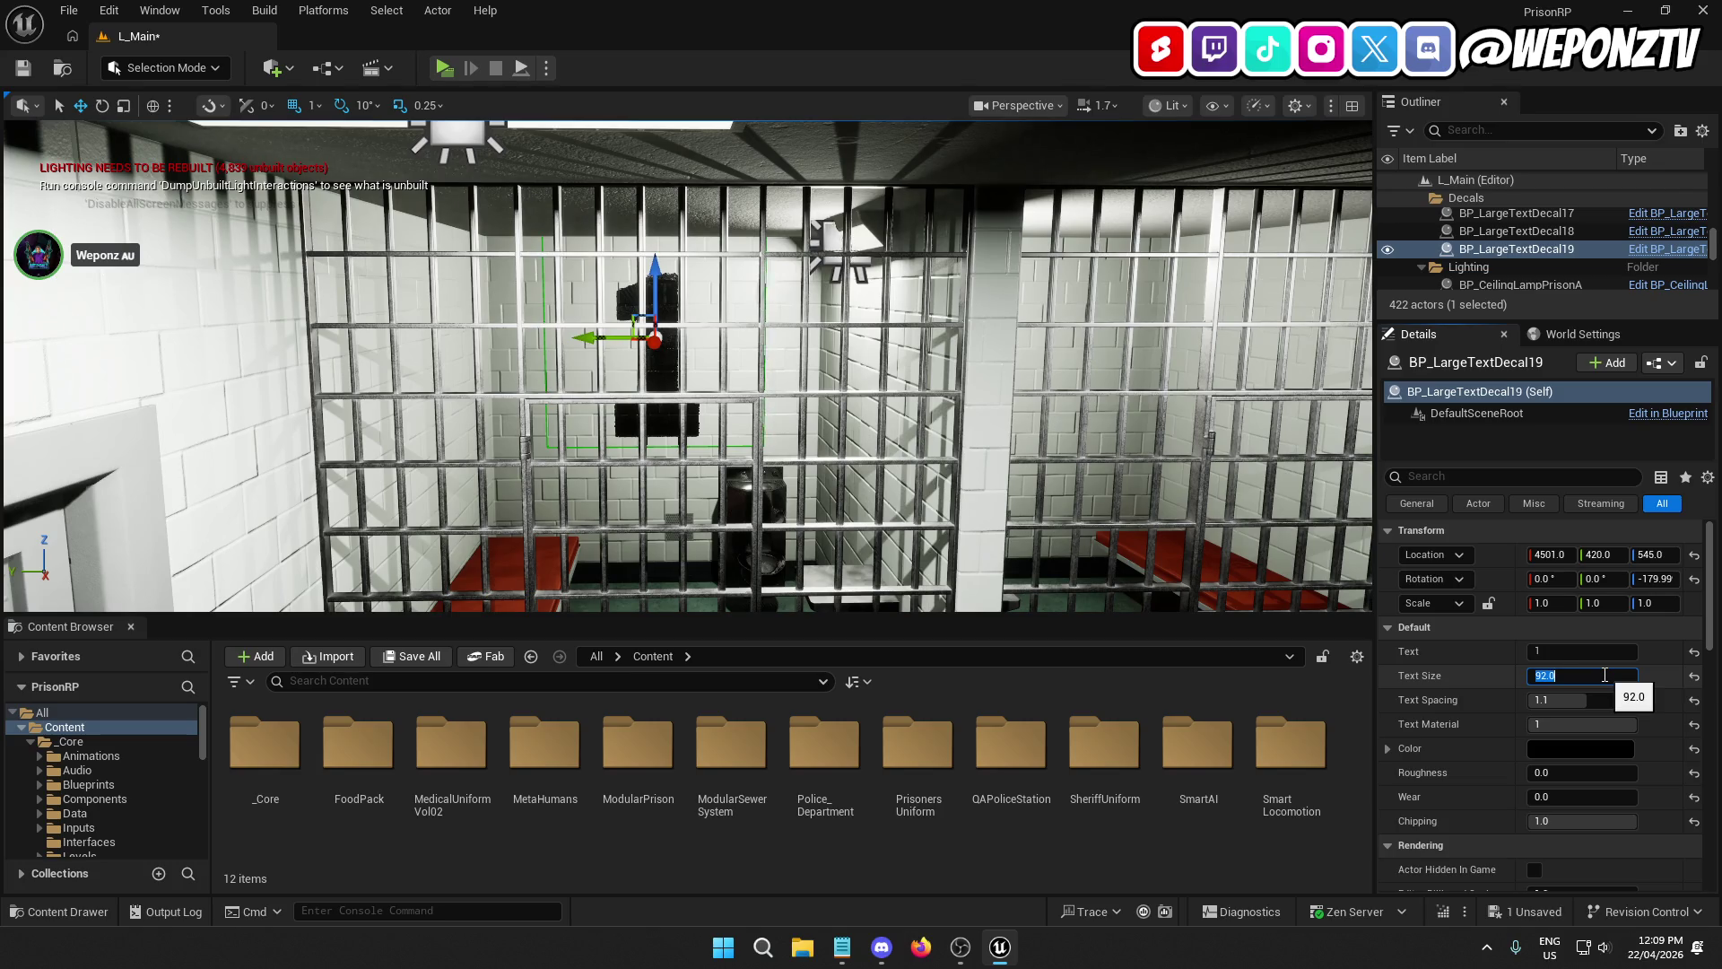
Step: Settle the decal's depth against the back wall at X 4505, with grid snap back at 5
double_click(1516, 248)
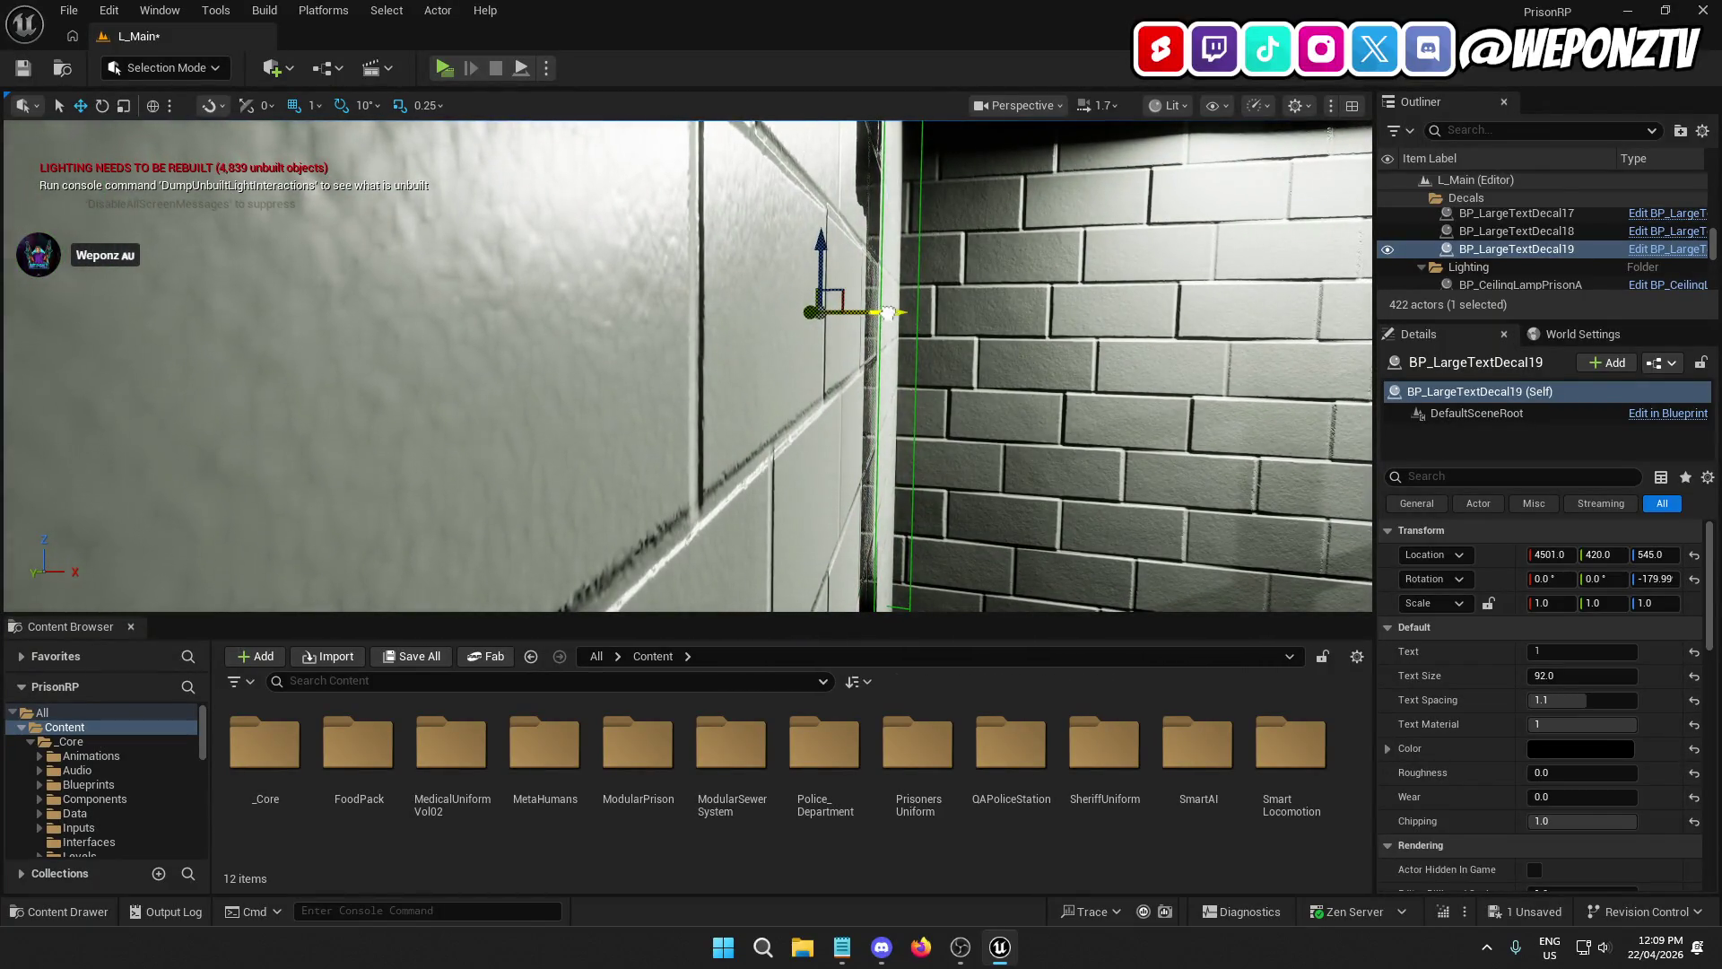
left_click_drag(887, 312, 942, 314)
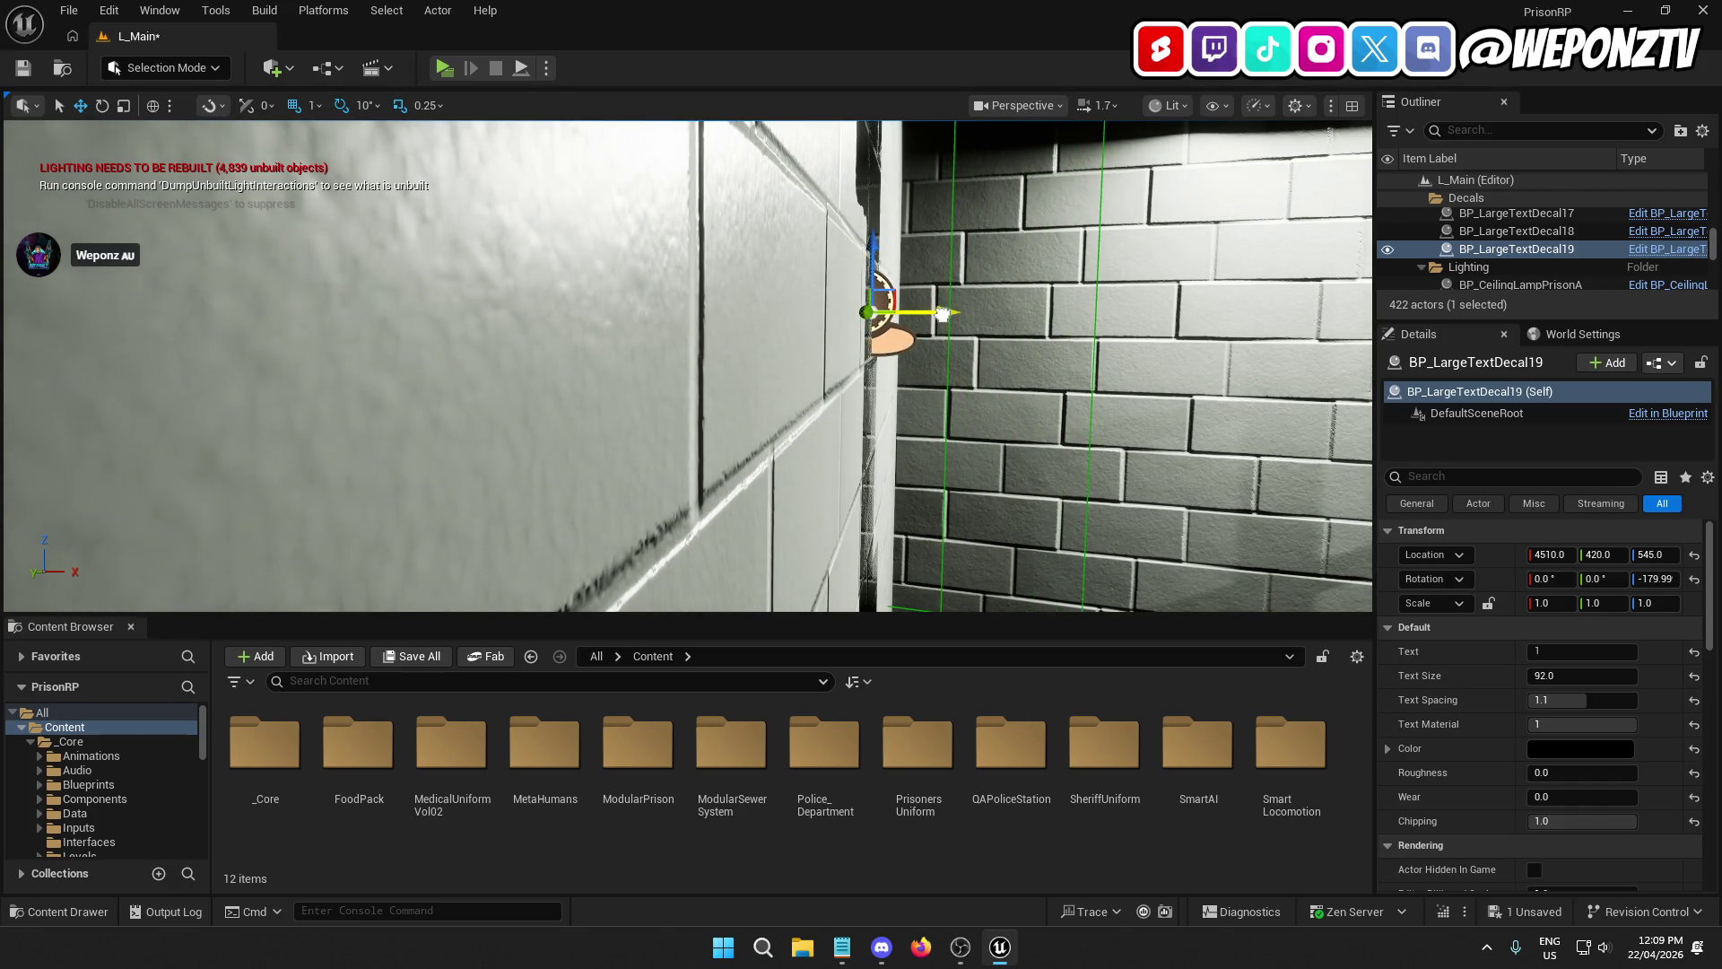
left_click(311, 105)
left_click(350, 169)
left_click_drag(929, 311, 919, 312)
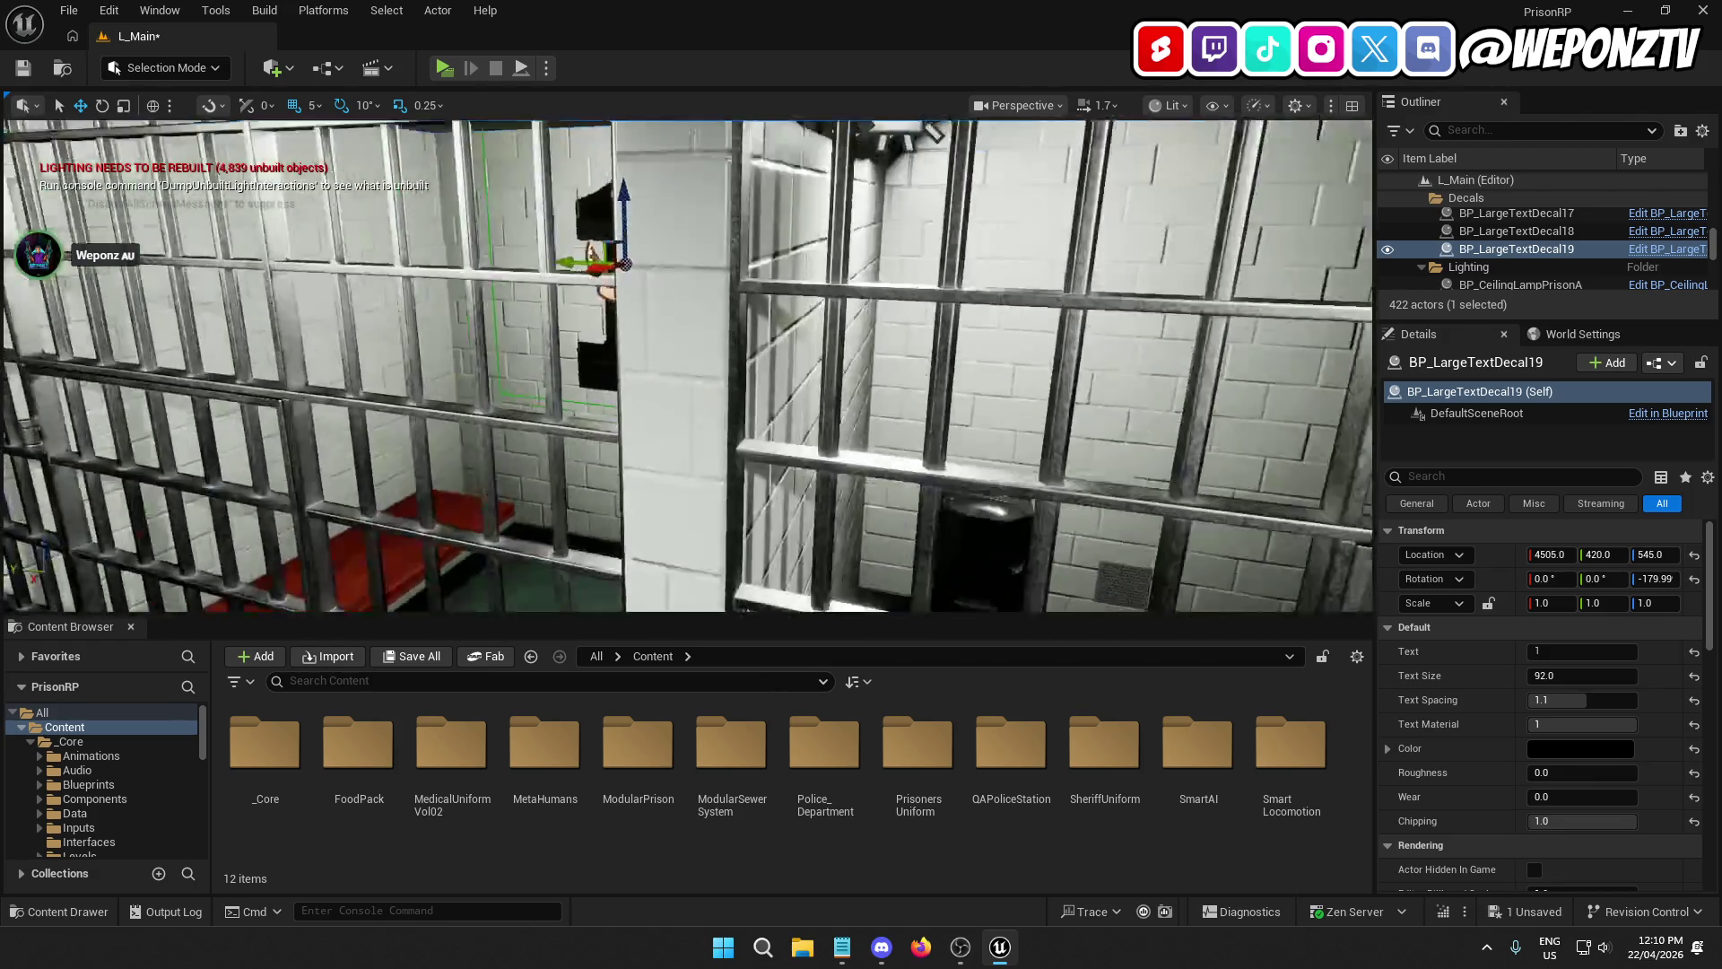
Step: Deselect the decal and save the L_Main level
scroll(687, 366, "down", 10)
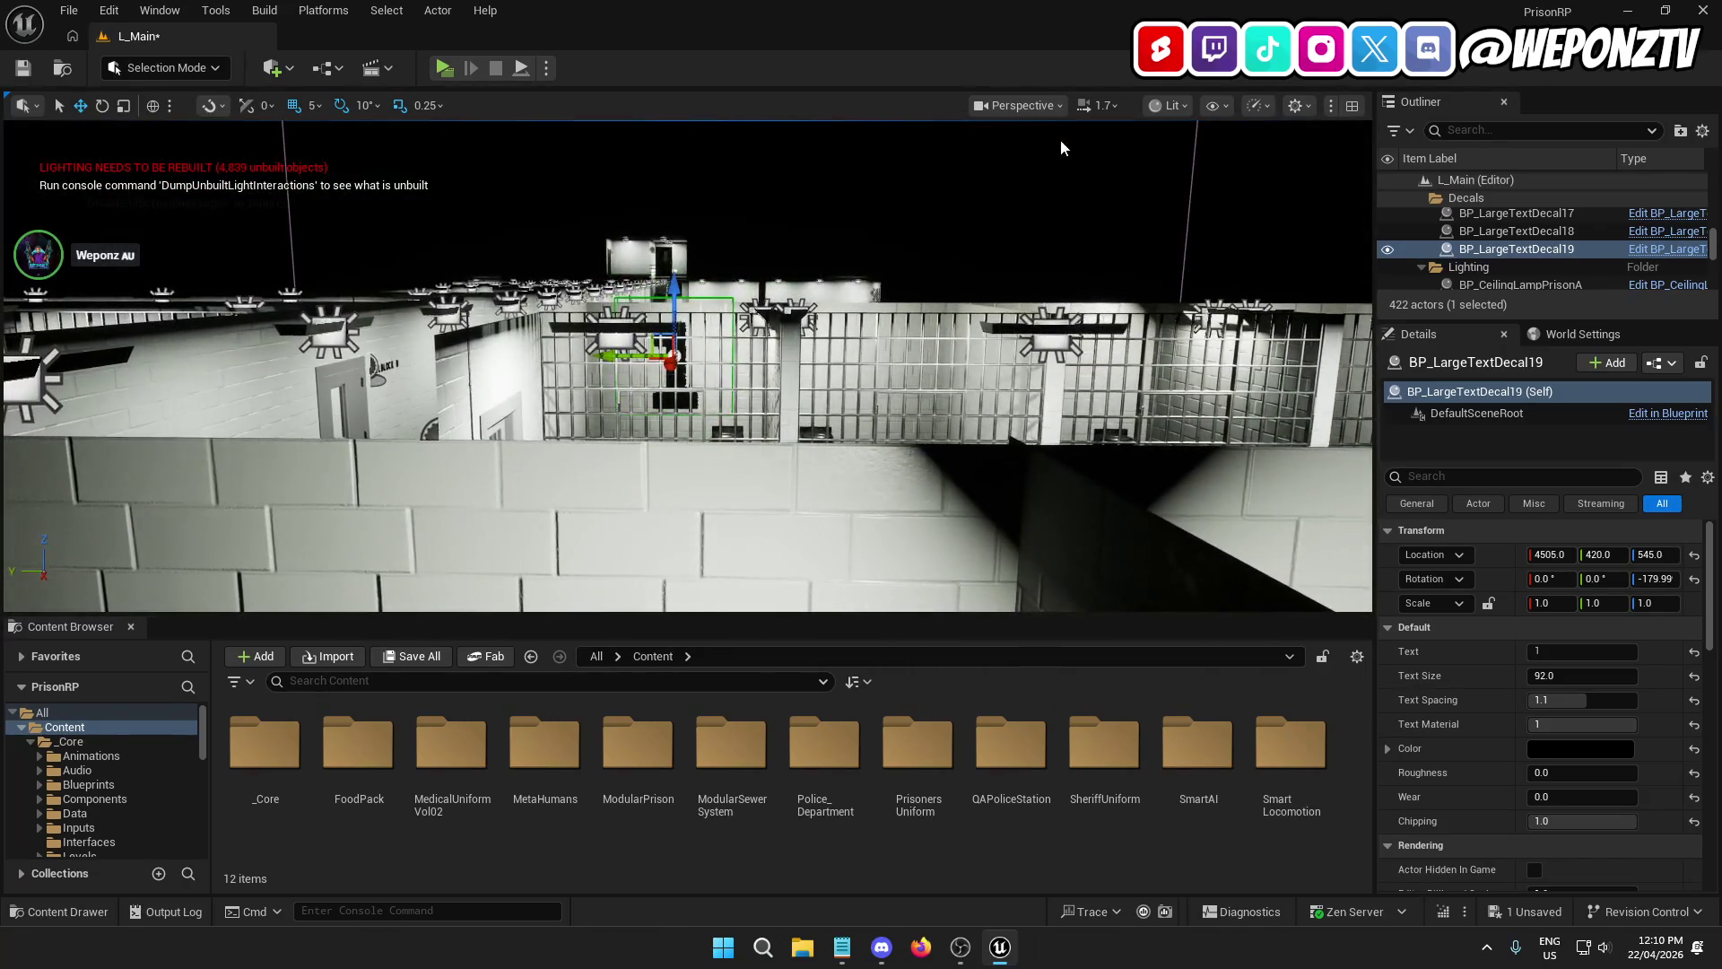
left_click(1026, 295)
scroll(1027, 299, "up", 10)
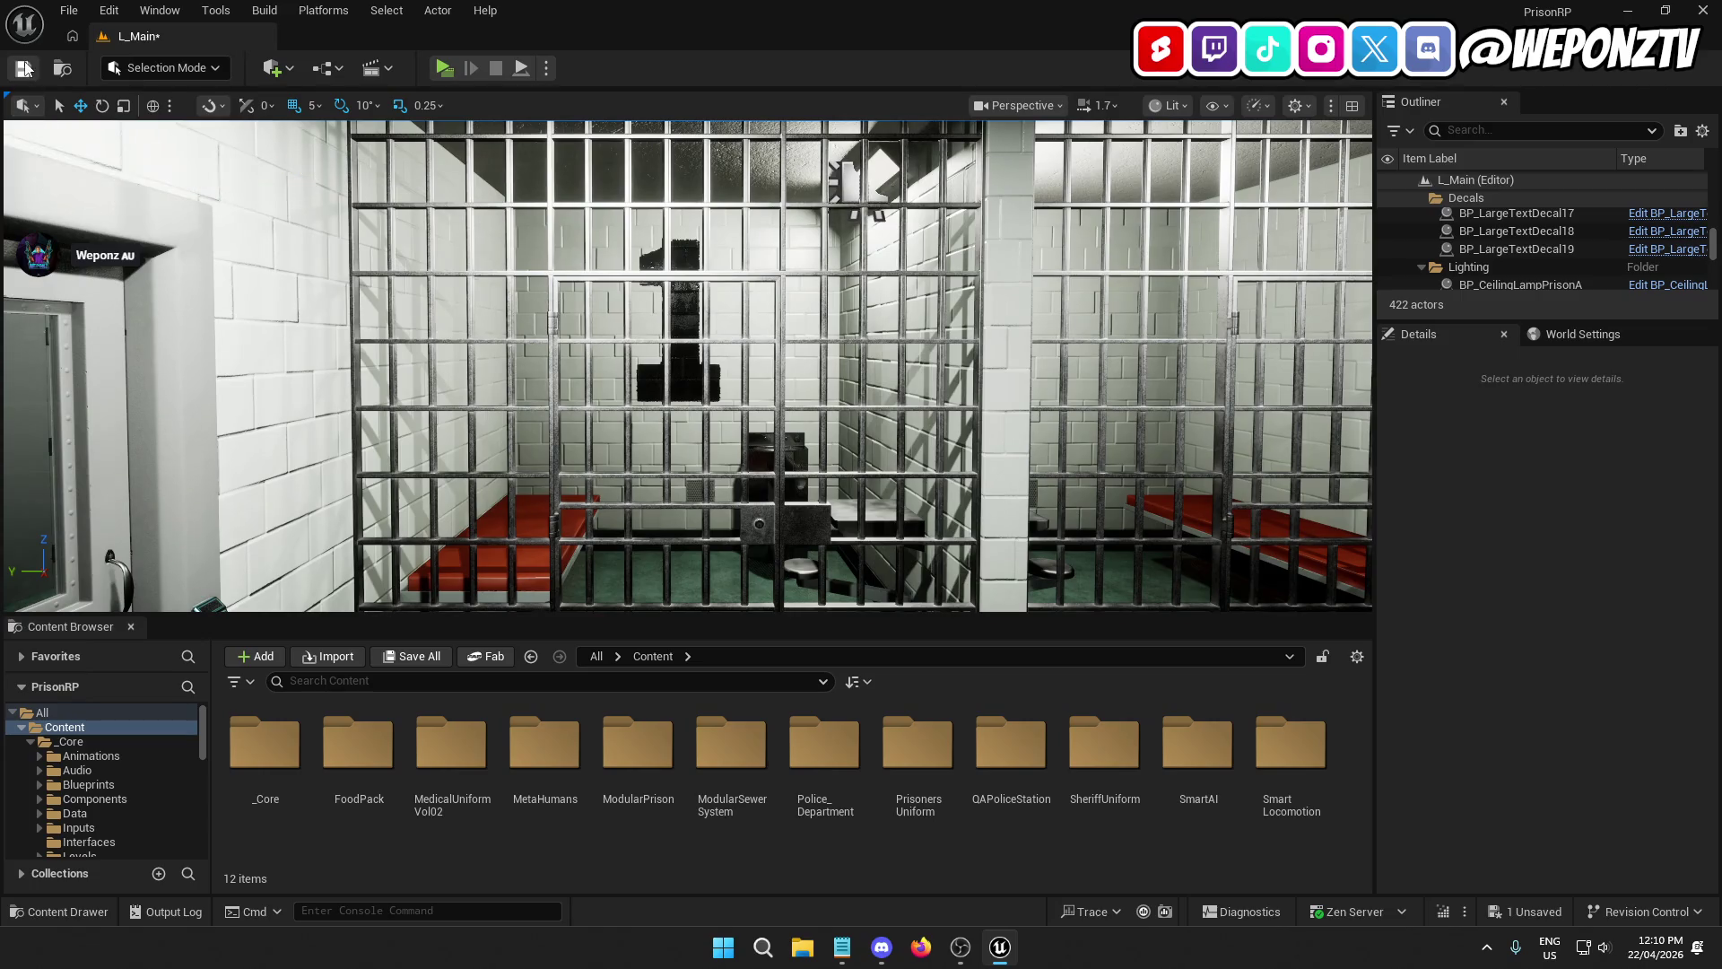
left_click(24, 68)
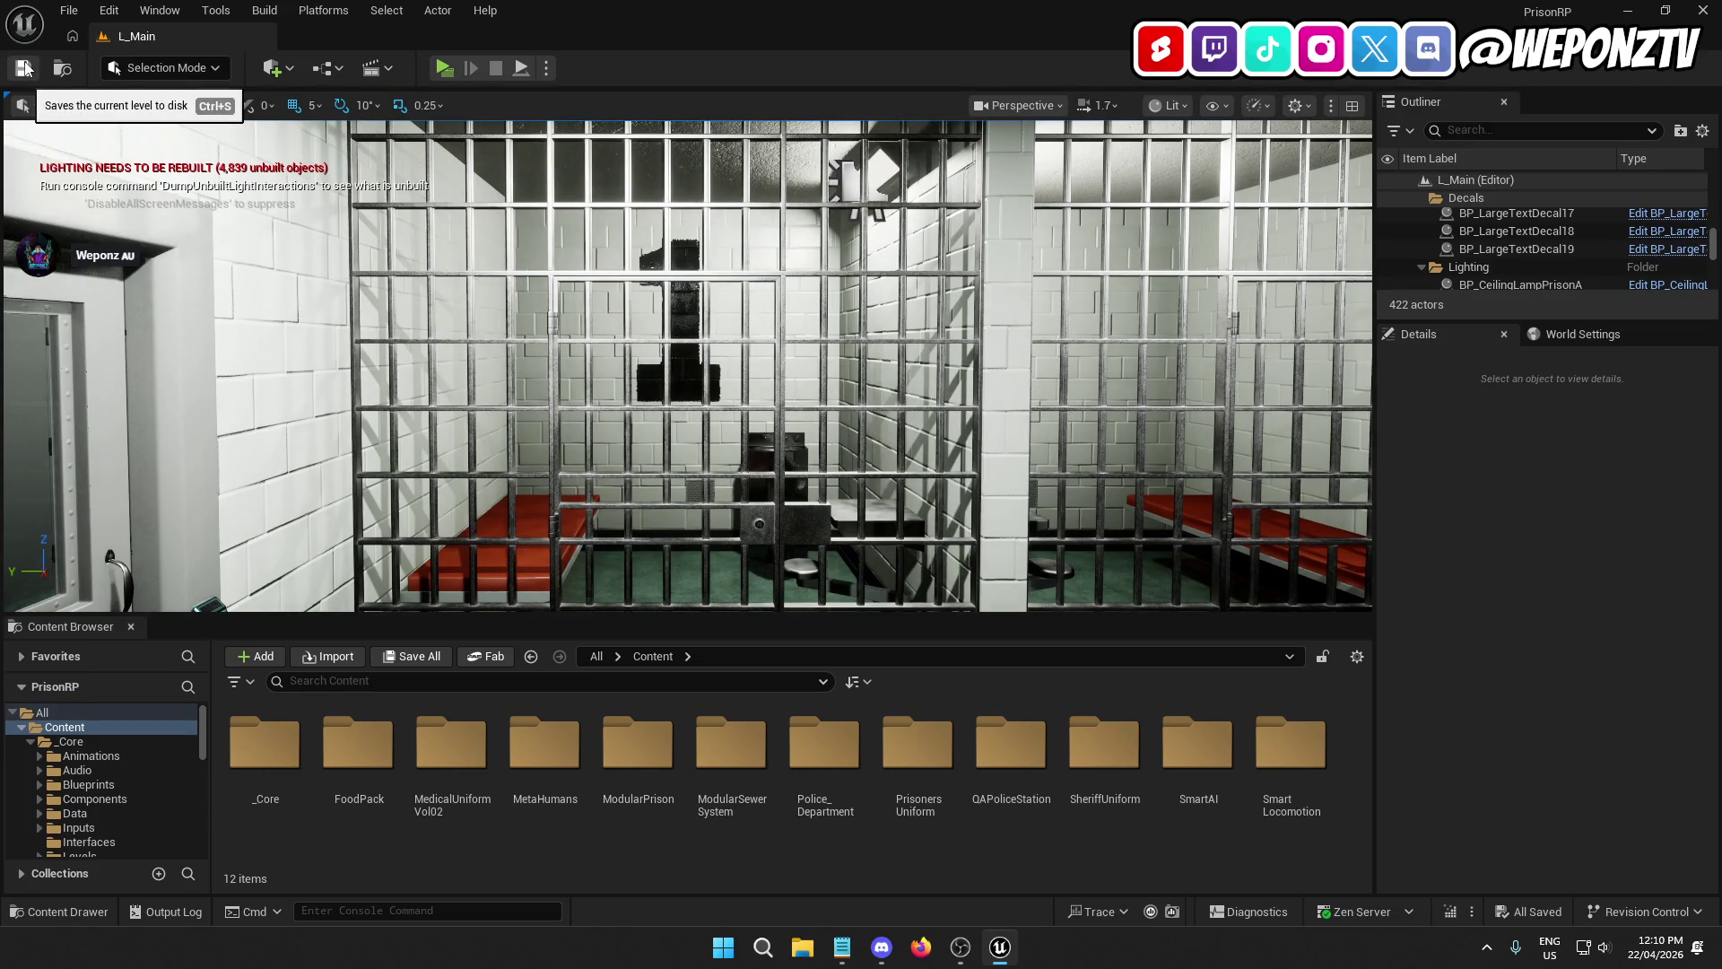
key("d")
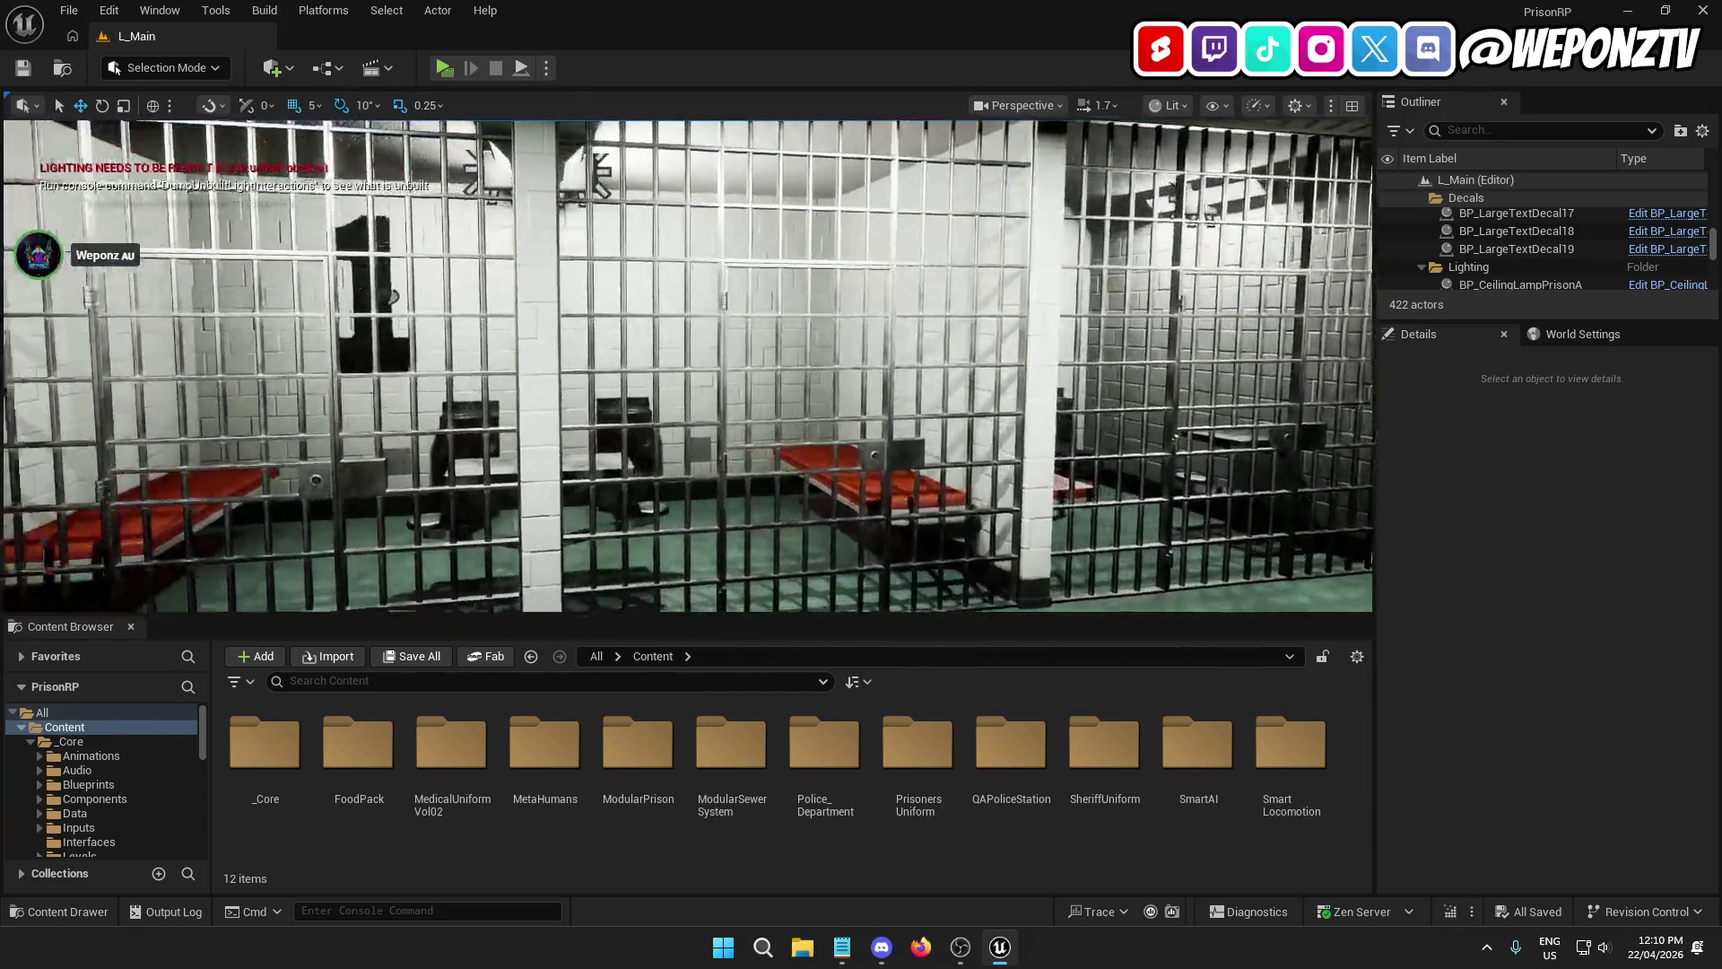
key("a")
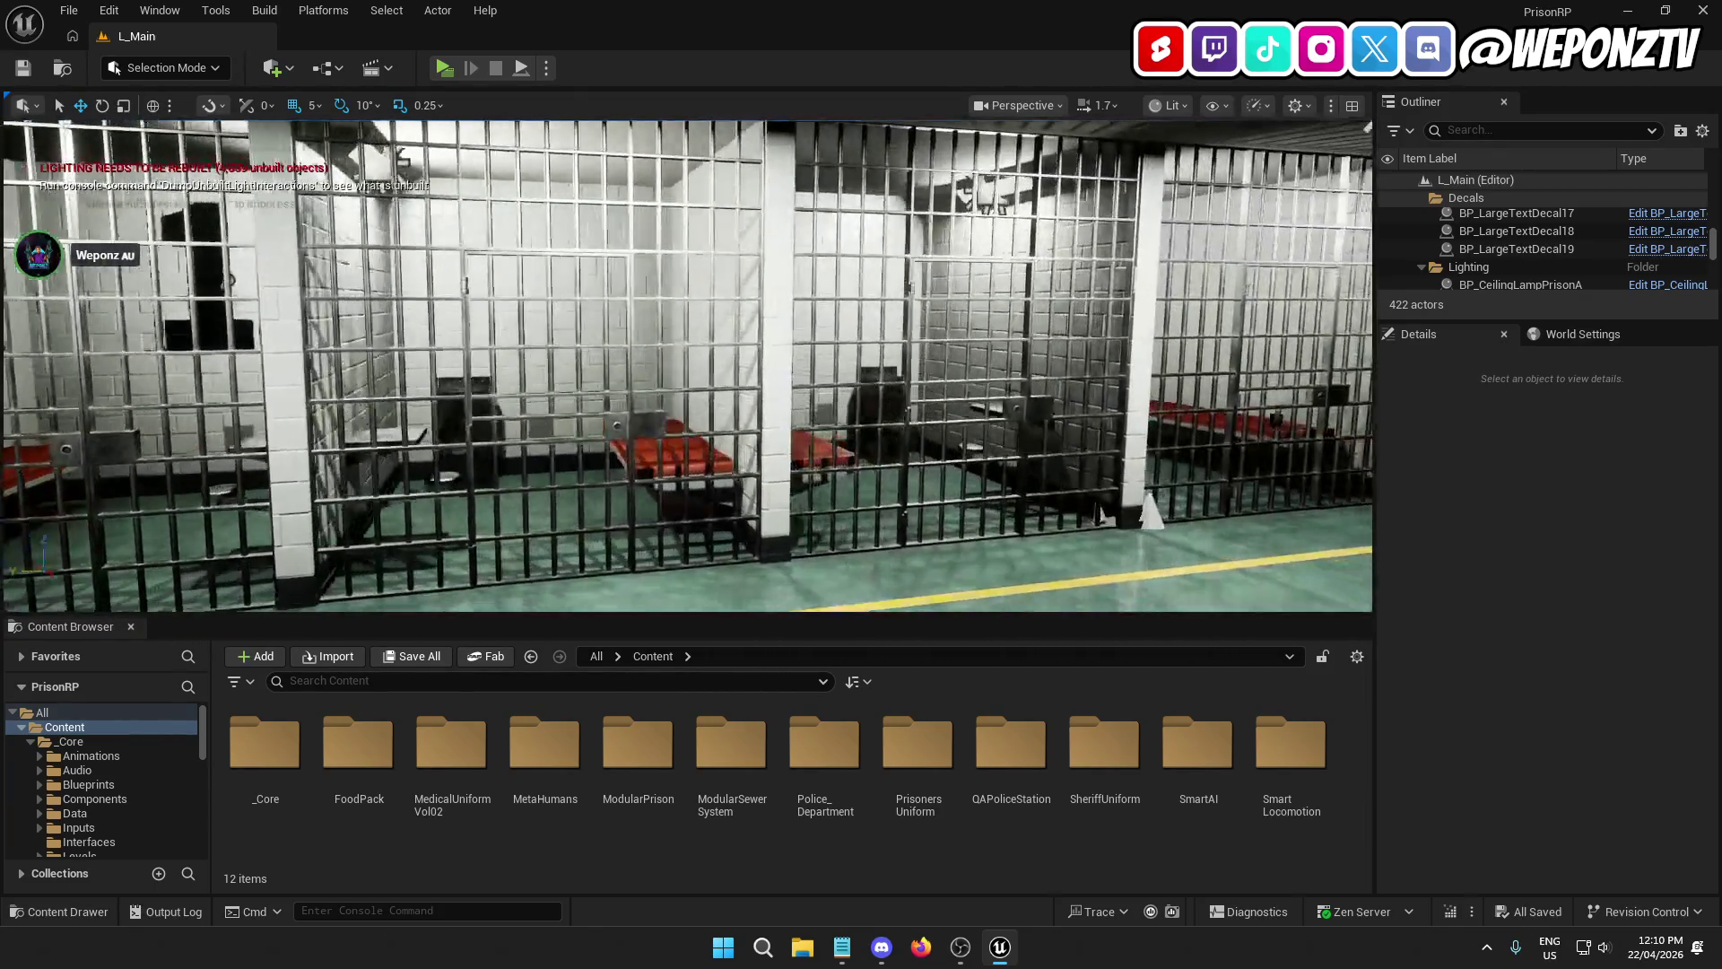
key("w")
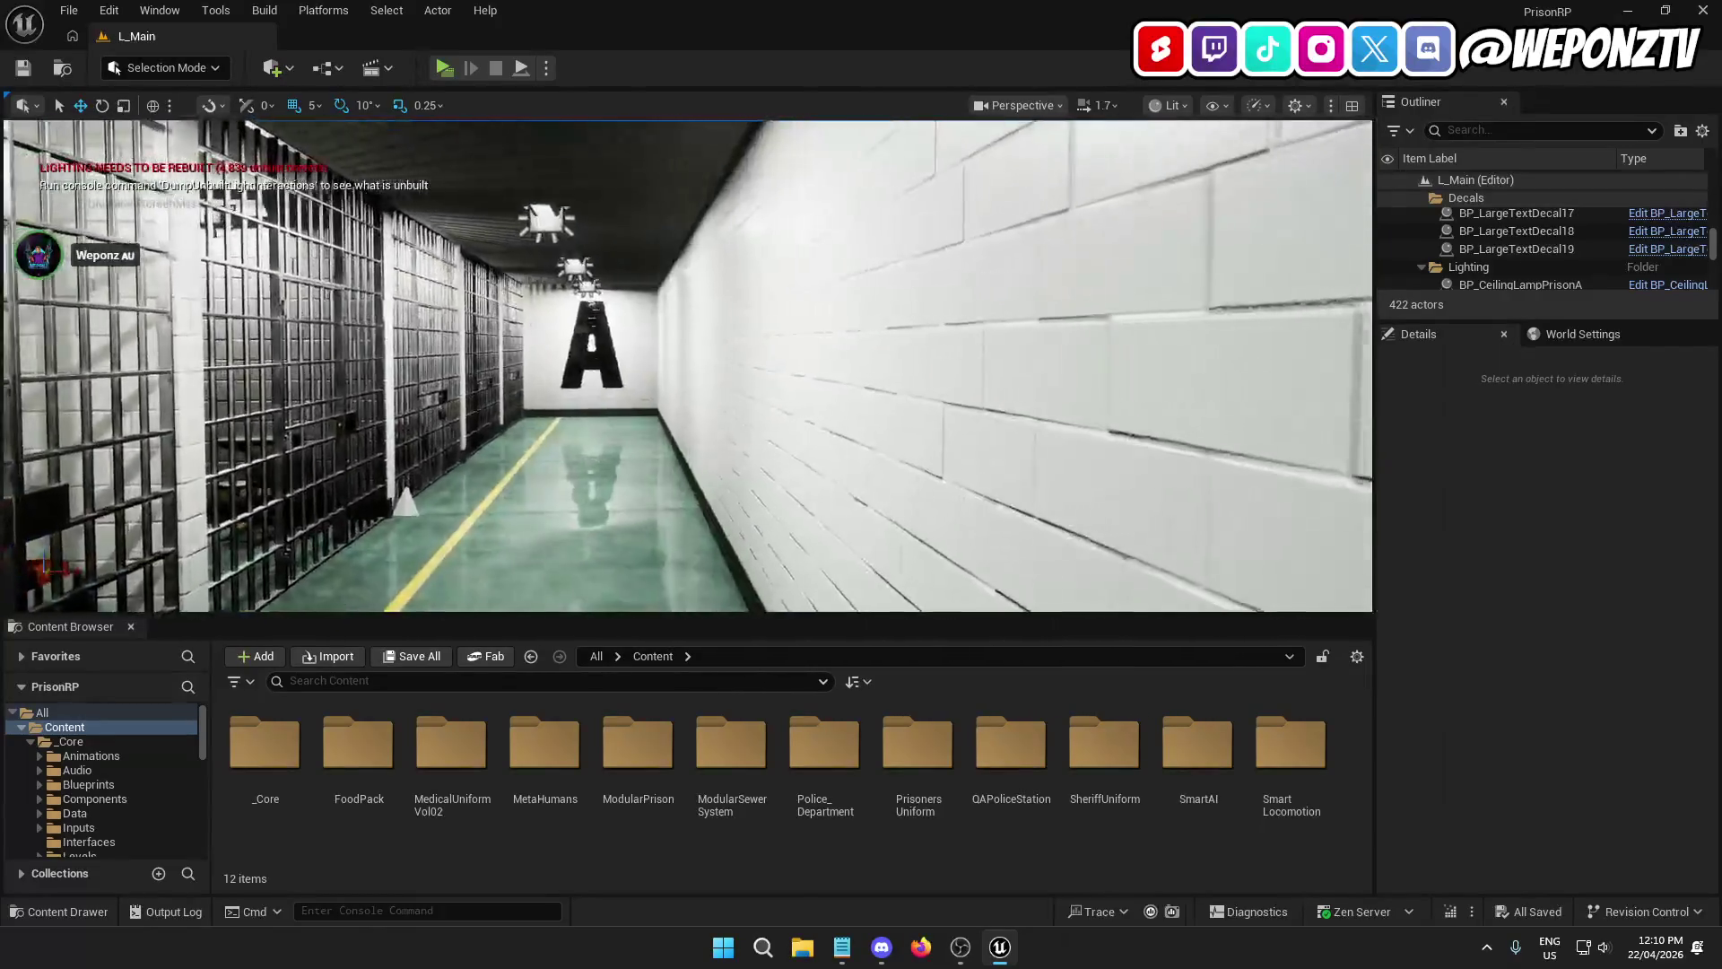
key("q")
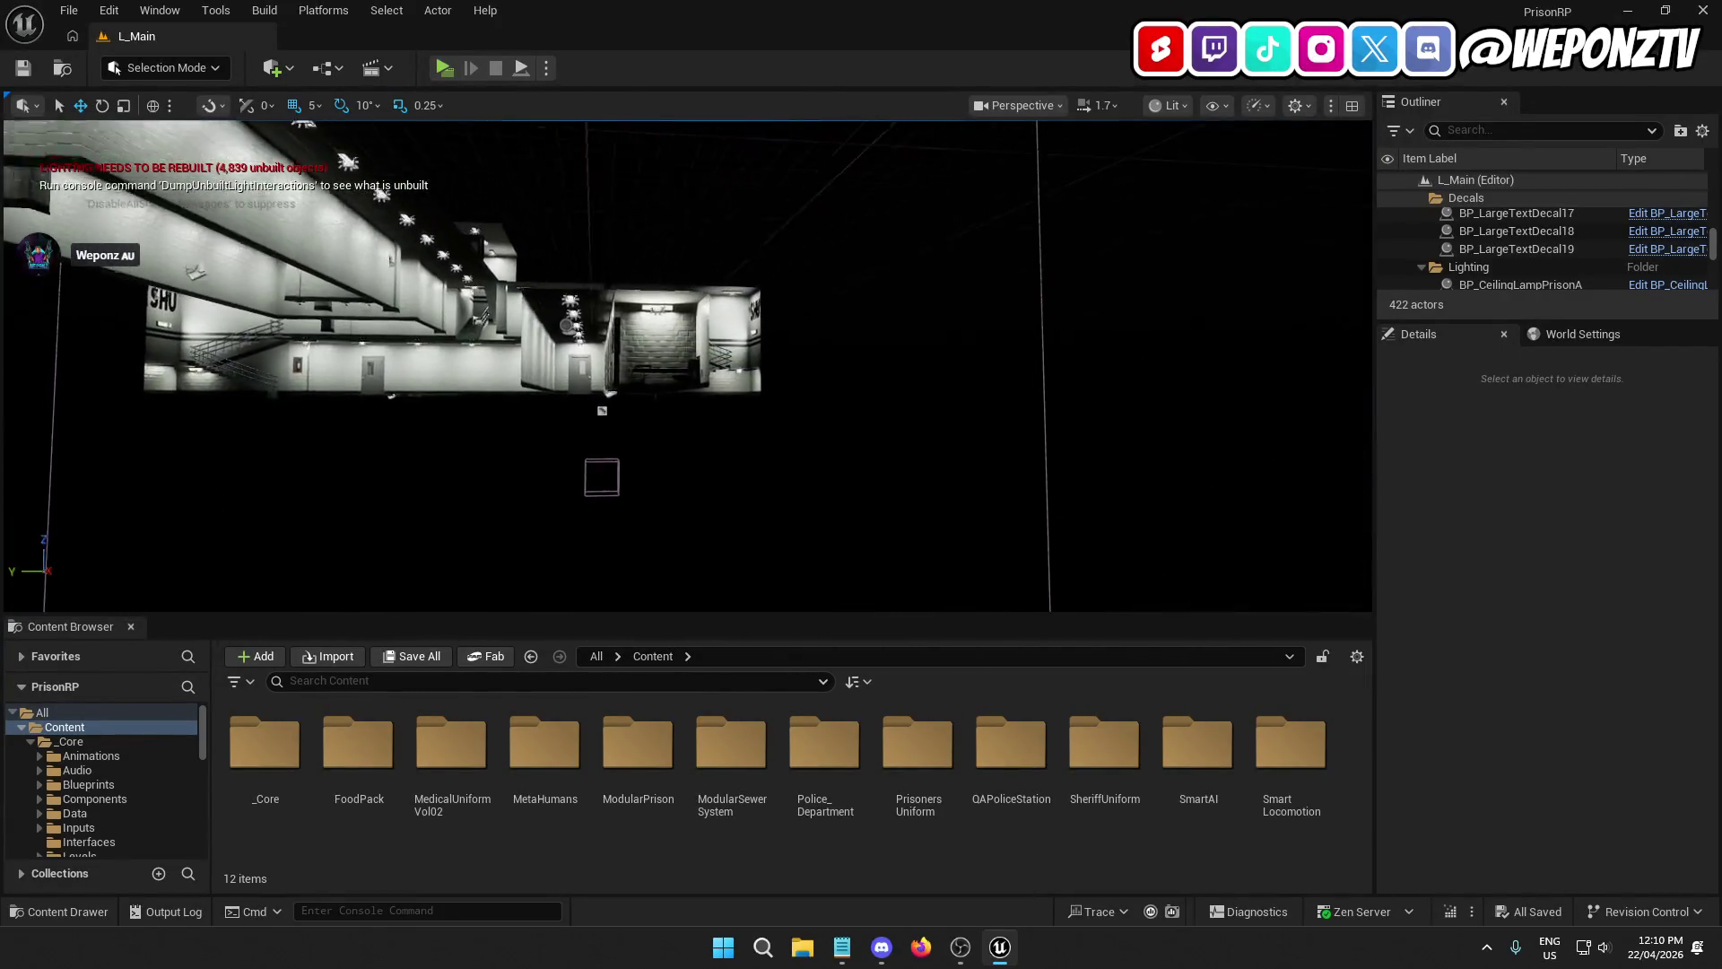
key("e")
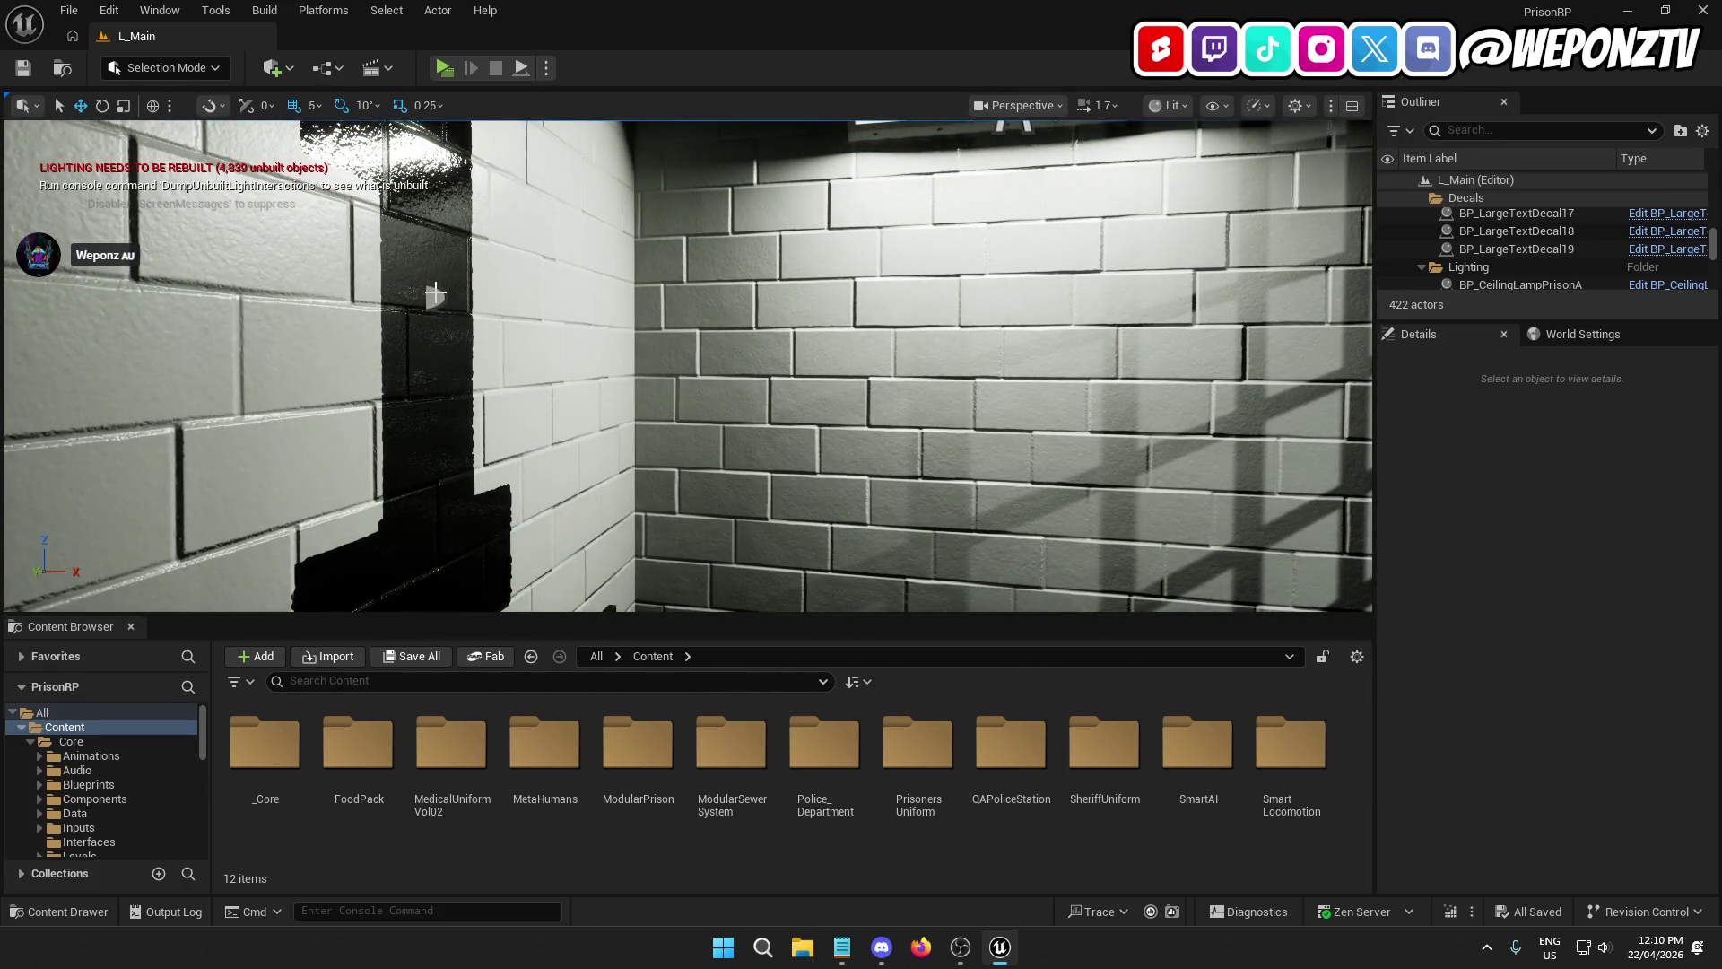
Step: Select BP_LargeTextDecal19 and set its Text to 1
left_click(435, 292)
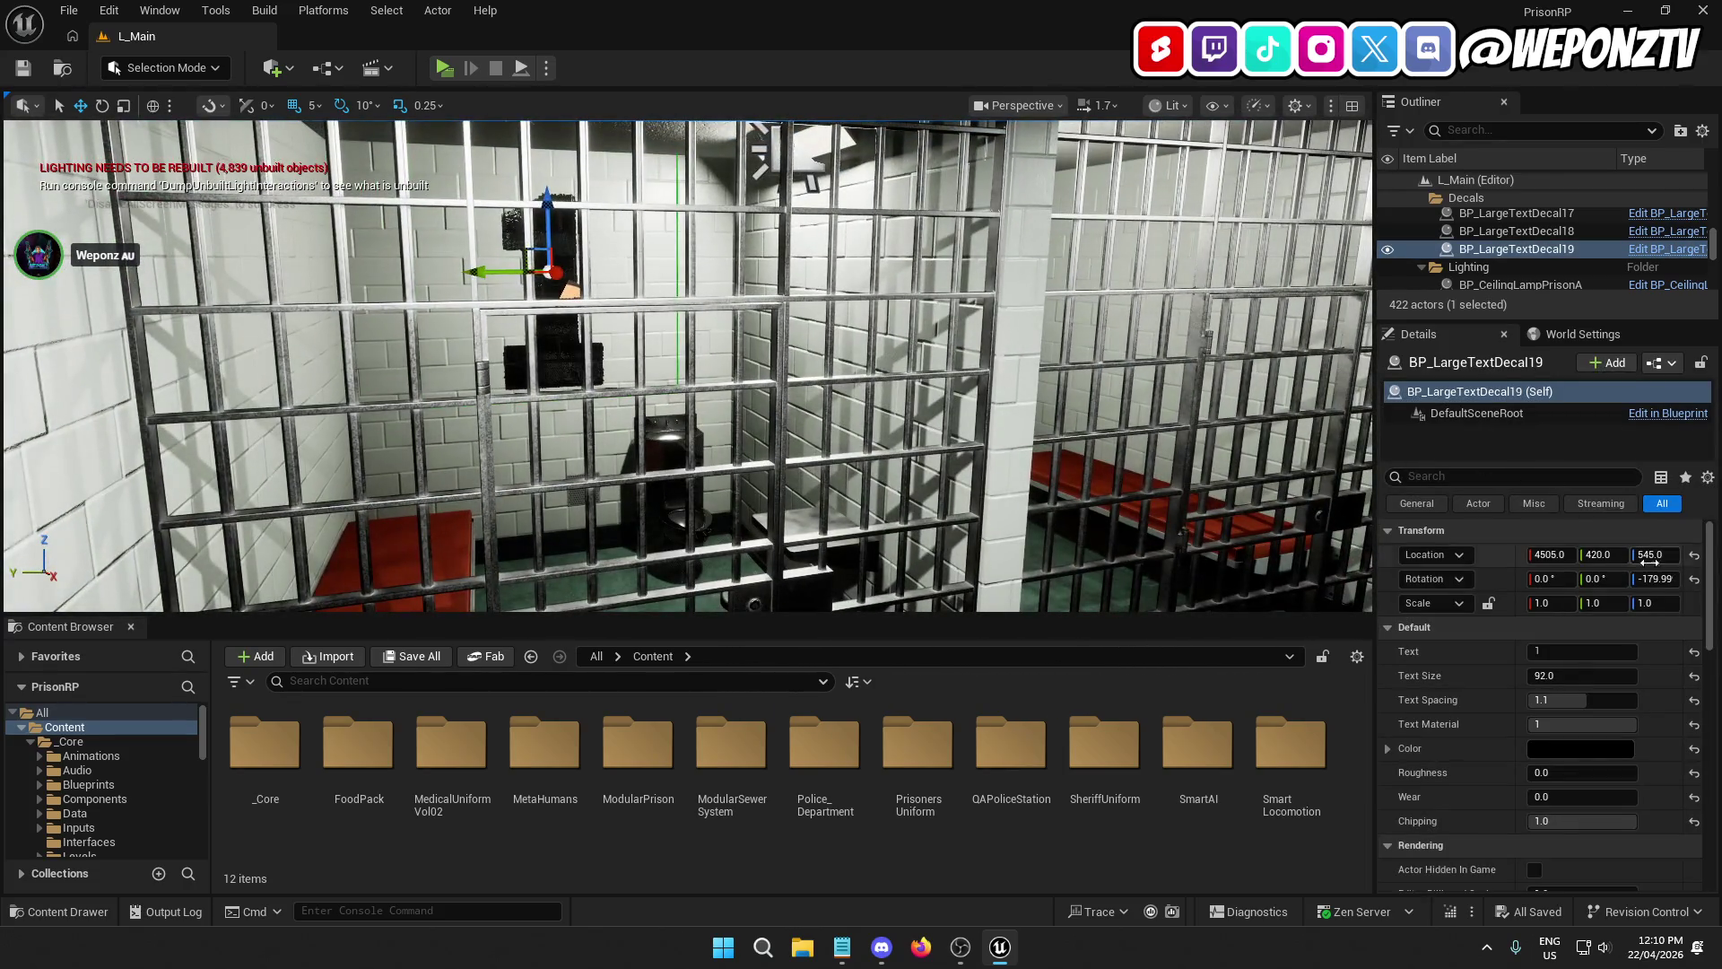
left_click(1587, 652)
type("01")
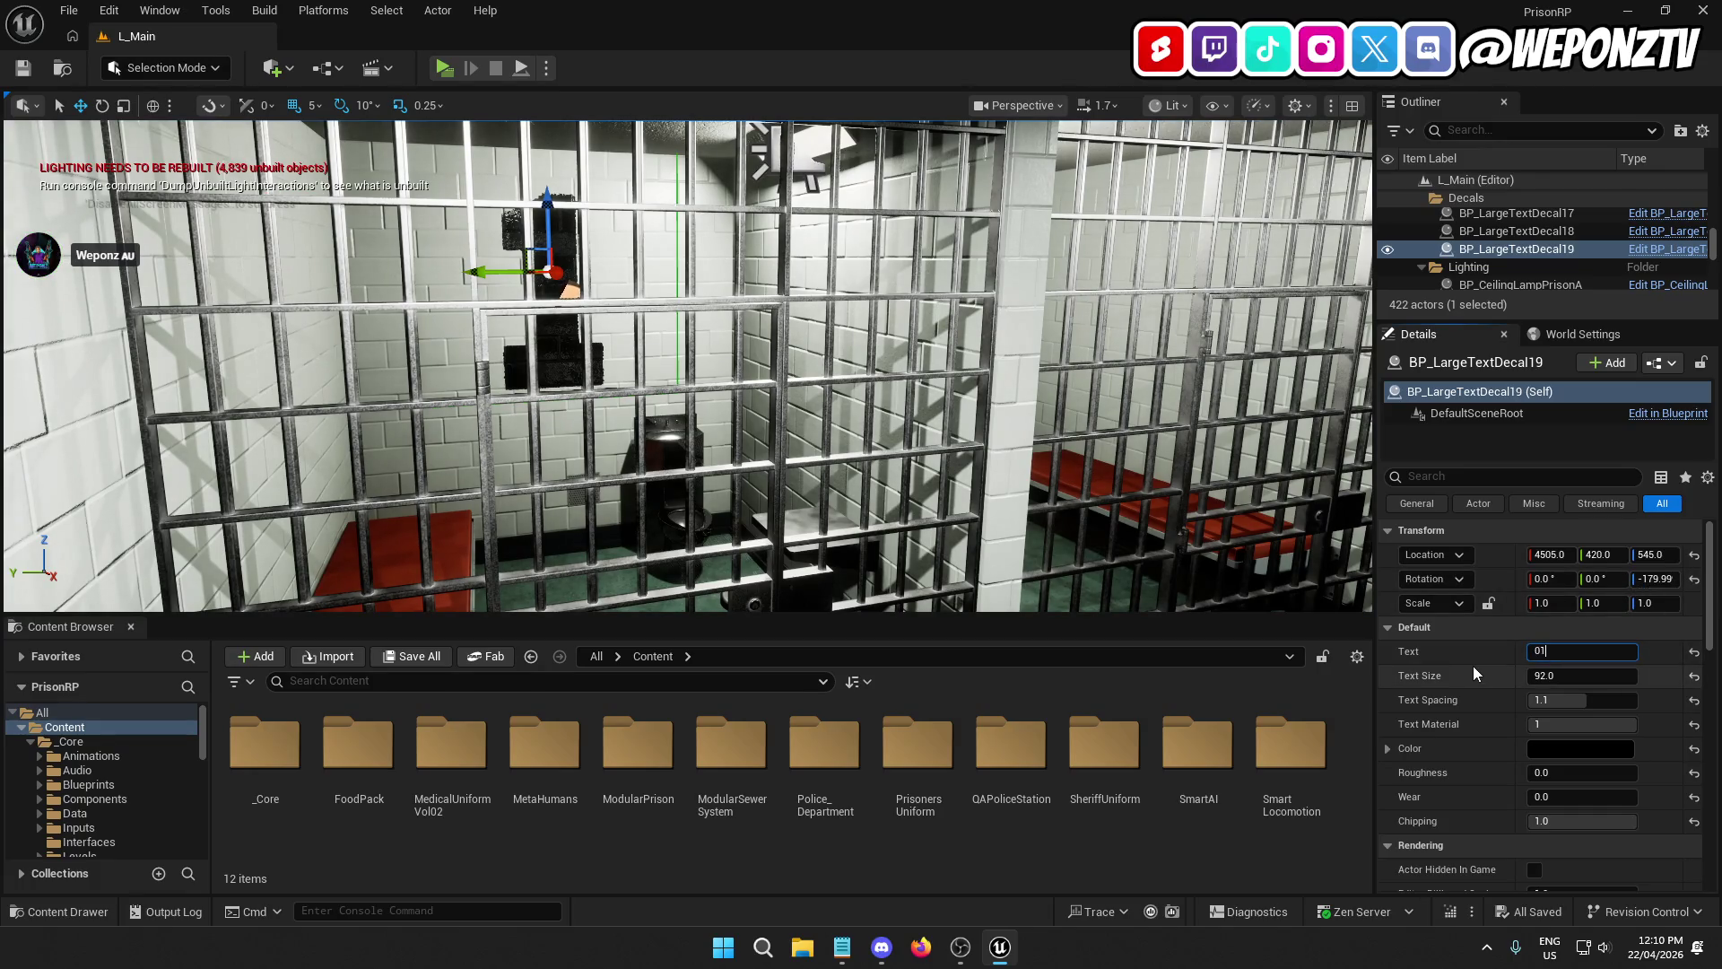
key("Return")
type("1")
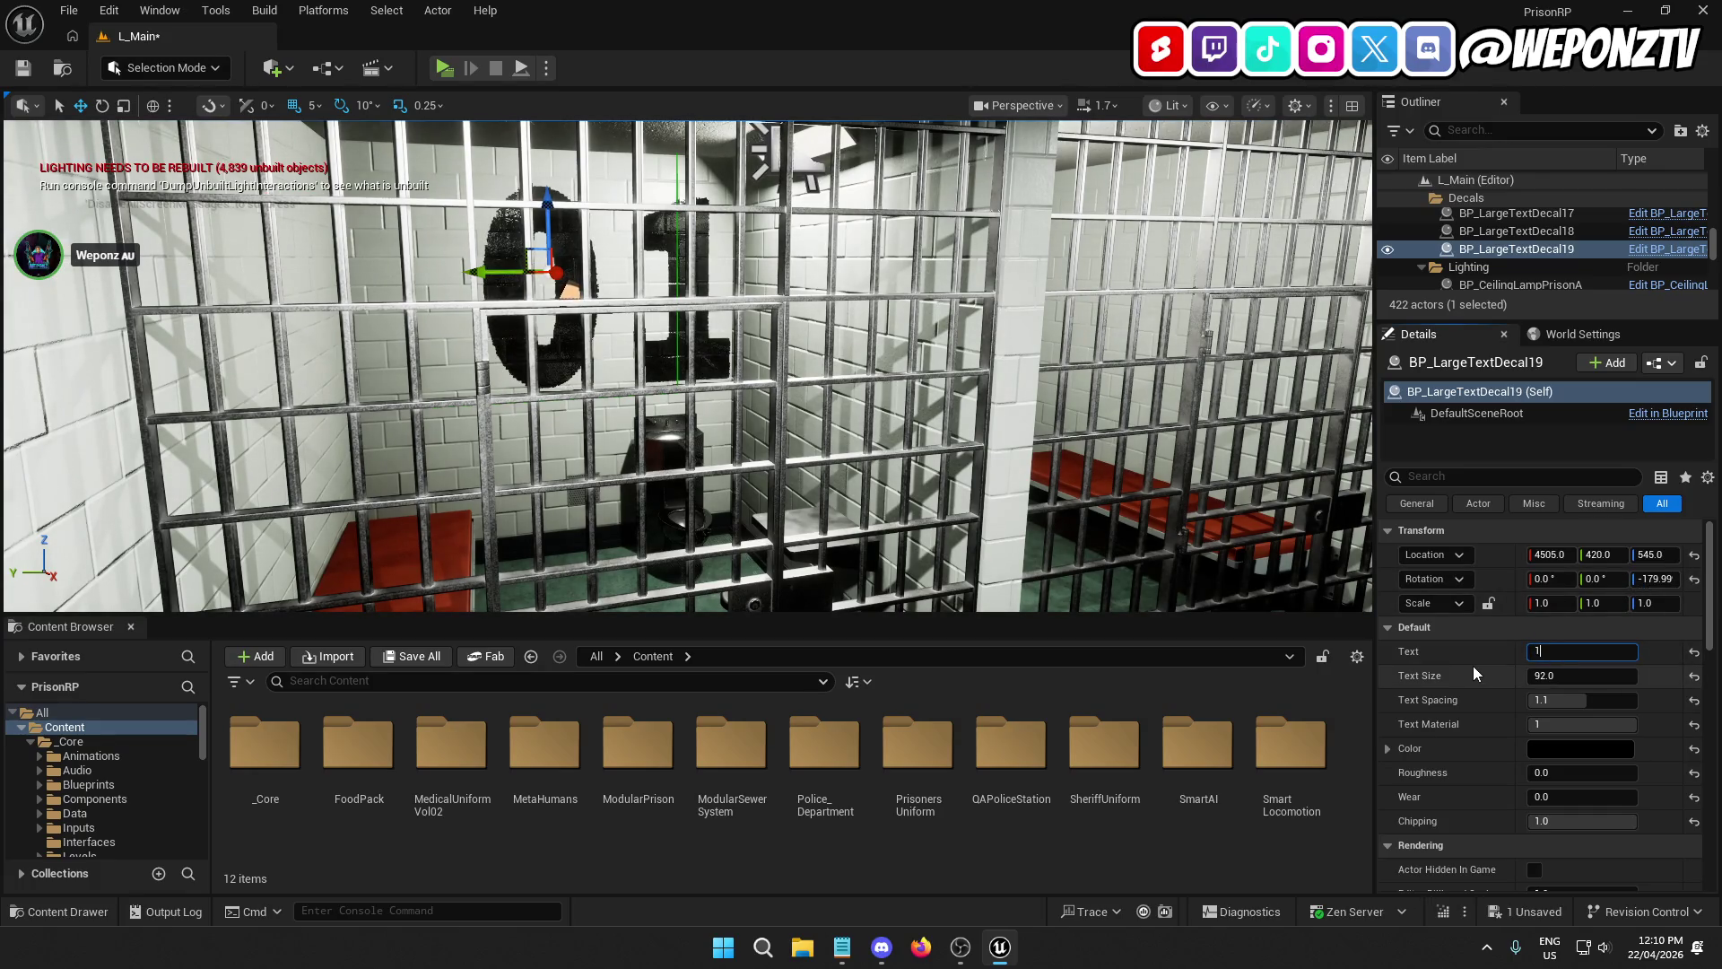
key("Return")
Step: Duplicate it as BP_LargeTextDecal20 and align the copy at 4505, 420, 545
scroll(698, 432, "up", 5)
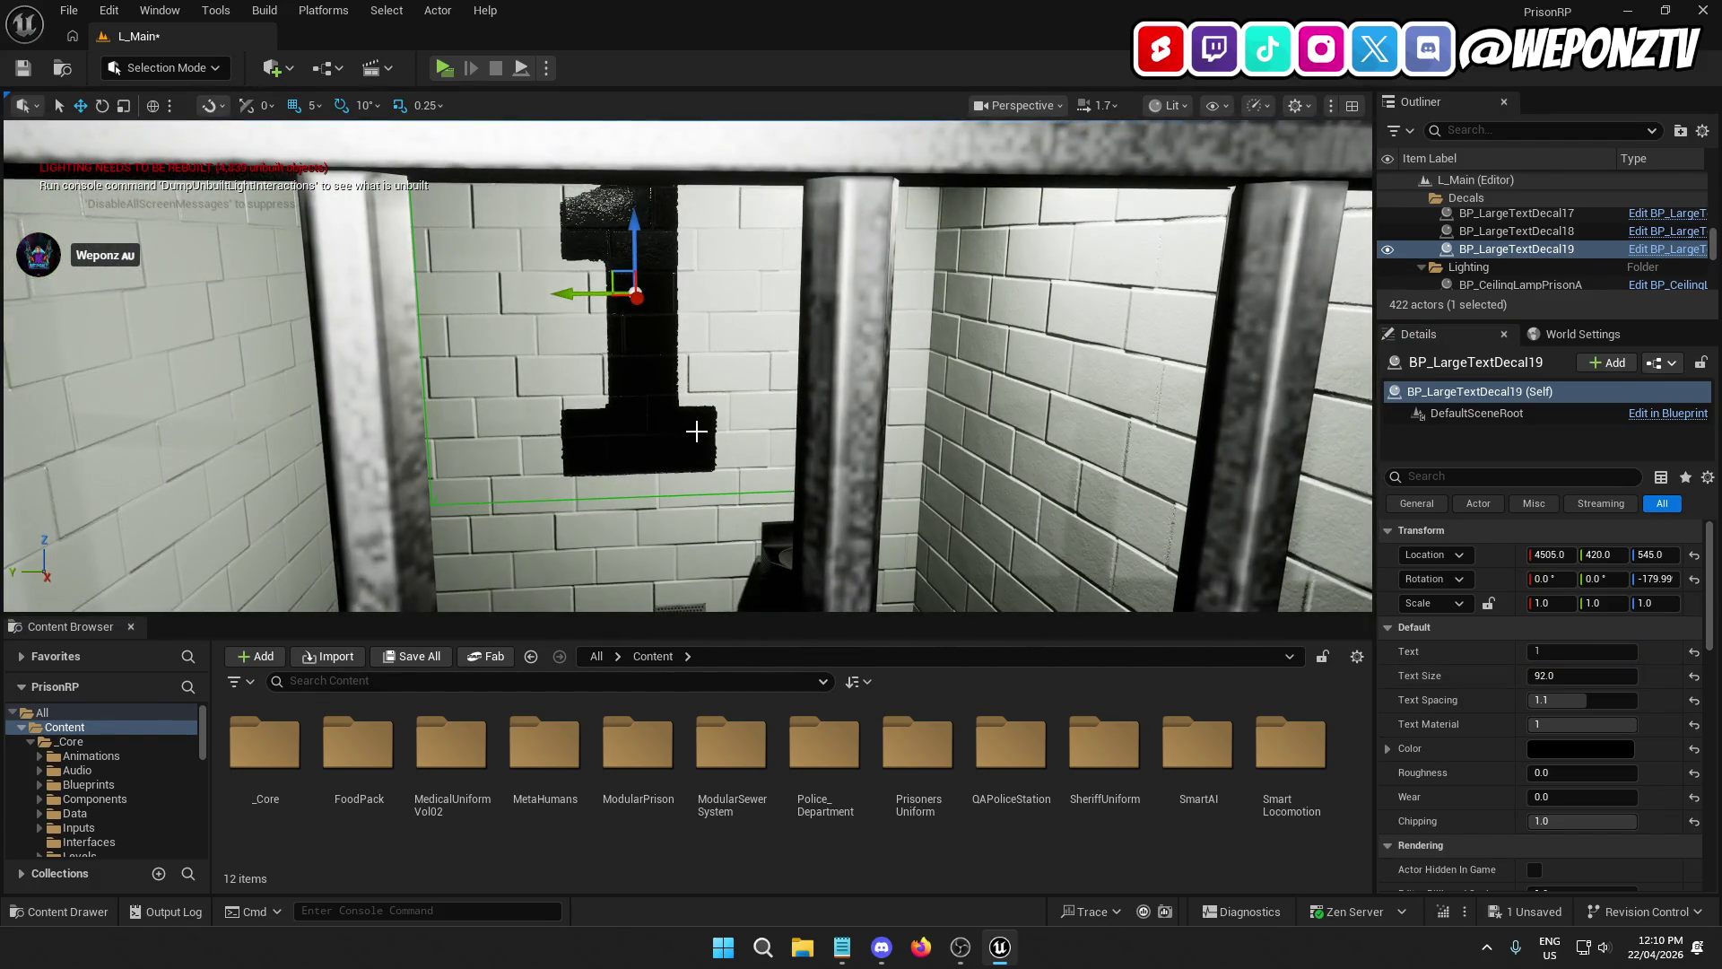
key("ctrl+d")
mouse_move(556, 290)
left_mouse_down()
mouse_move(502, 323)
mouse_move(426, 274)
left_mouse_up()
left_click_drag(224, 236, 193, 235)
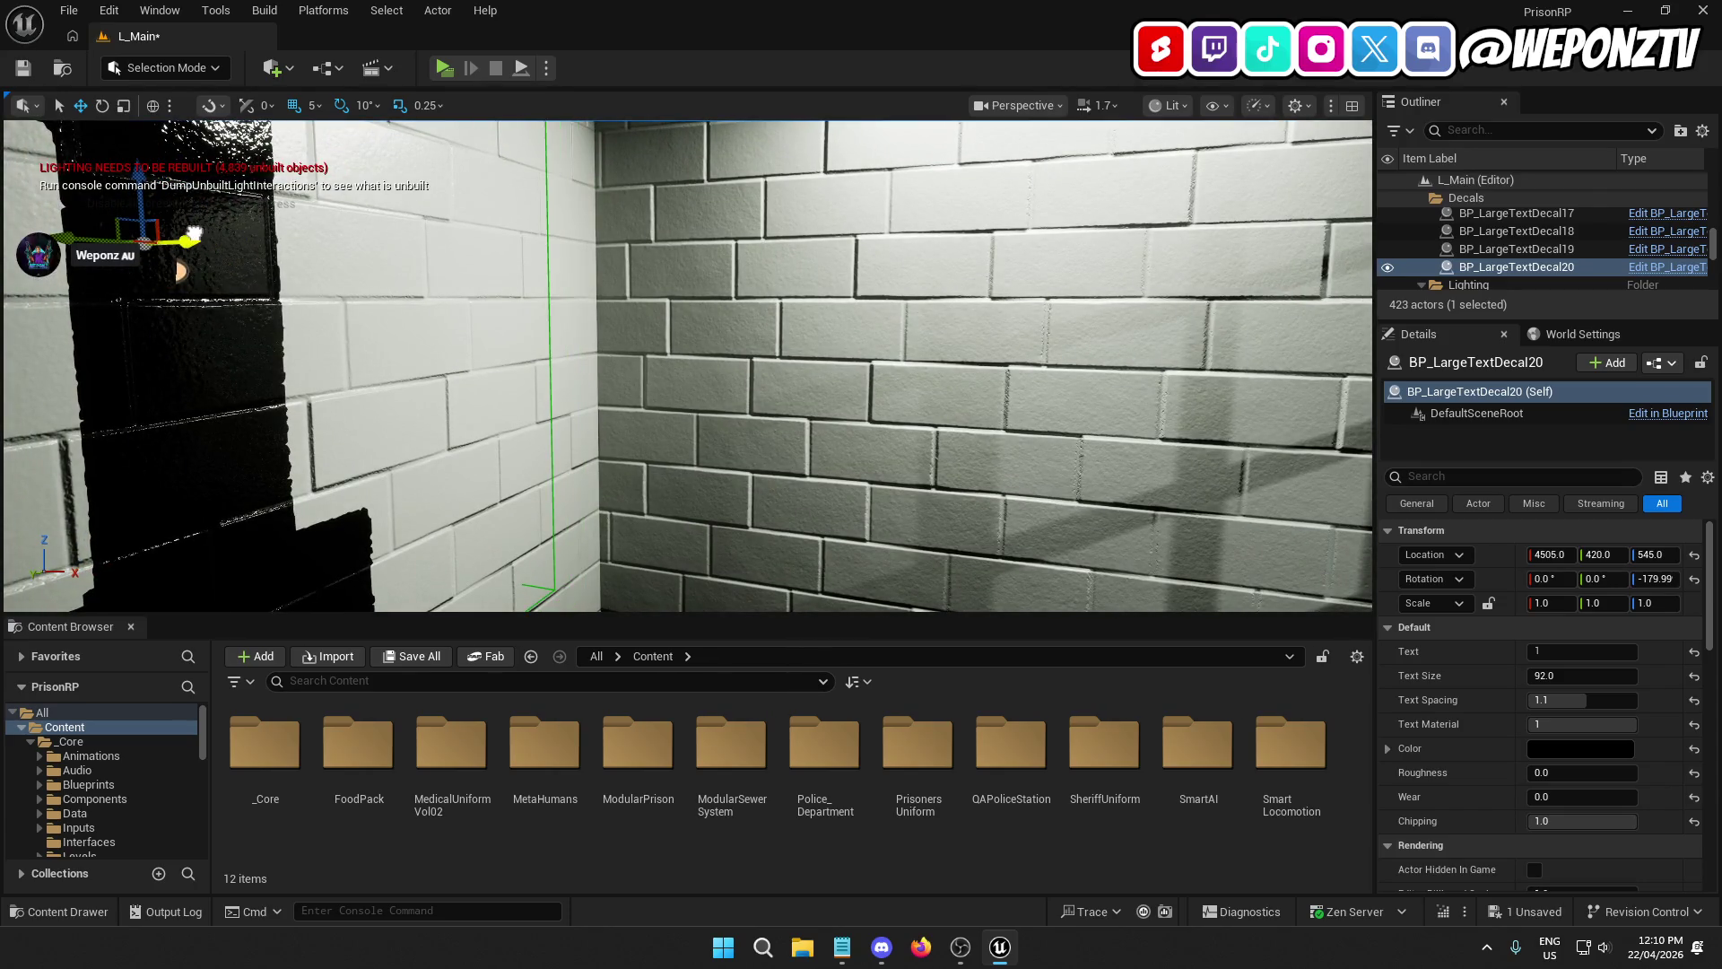
Step: Move the copy onto the next cell's back wall and change its Text to 2
scroll(343, 329, "down", 10)
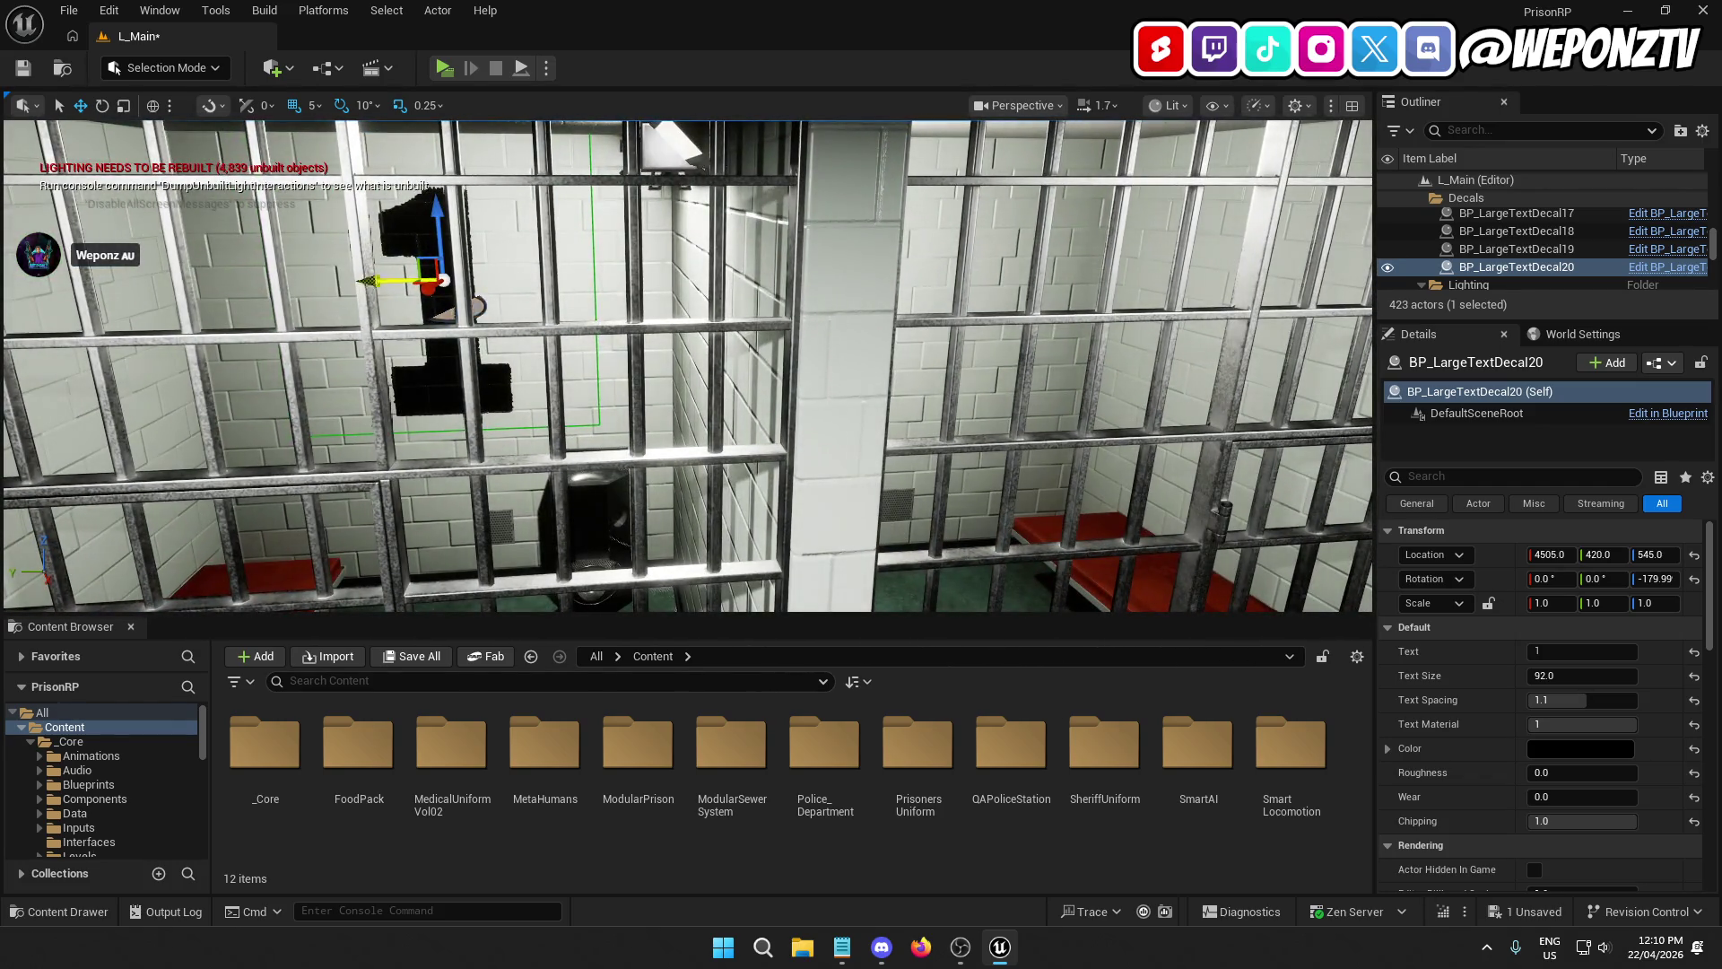
left_click_drag(883, 271, 892, 272)
key("f")
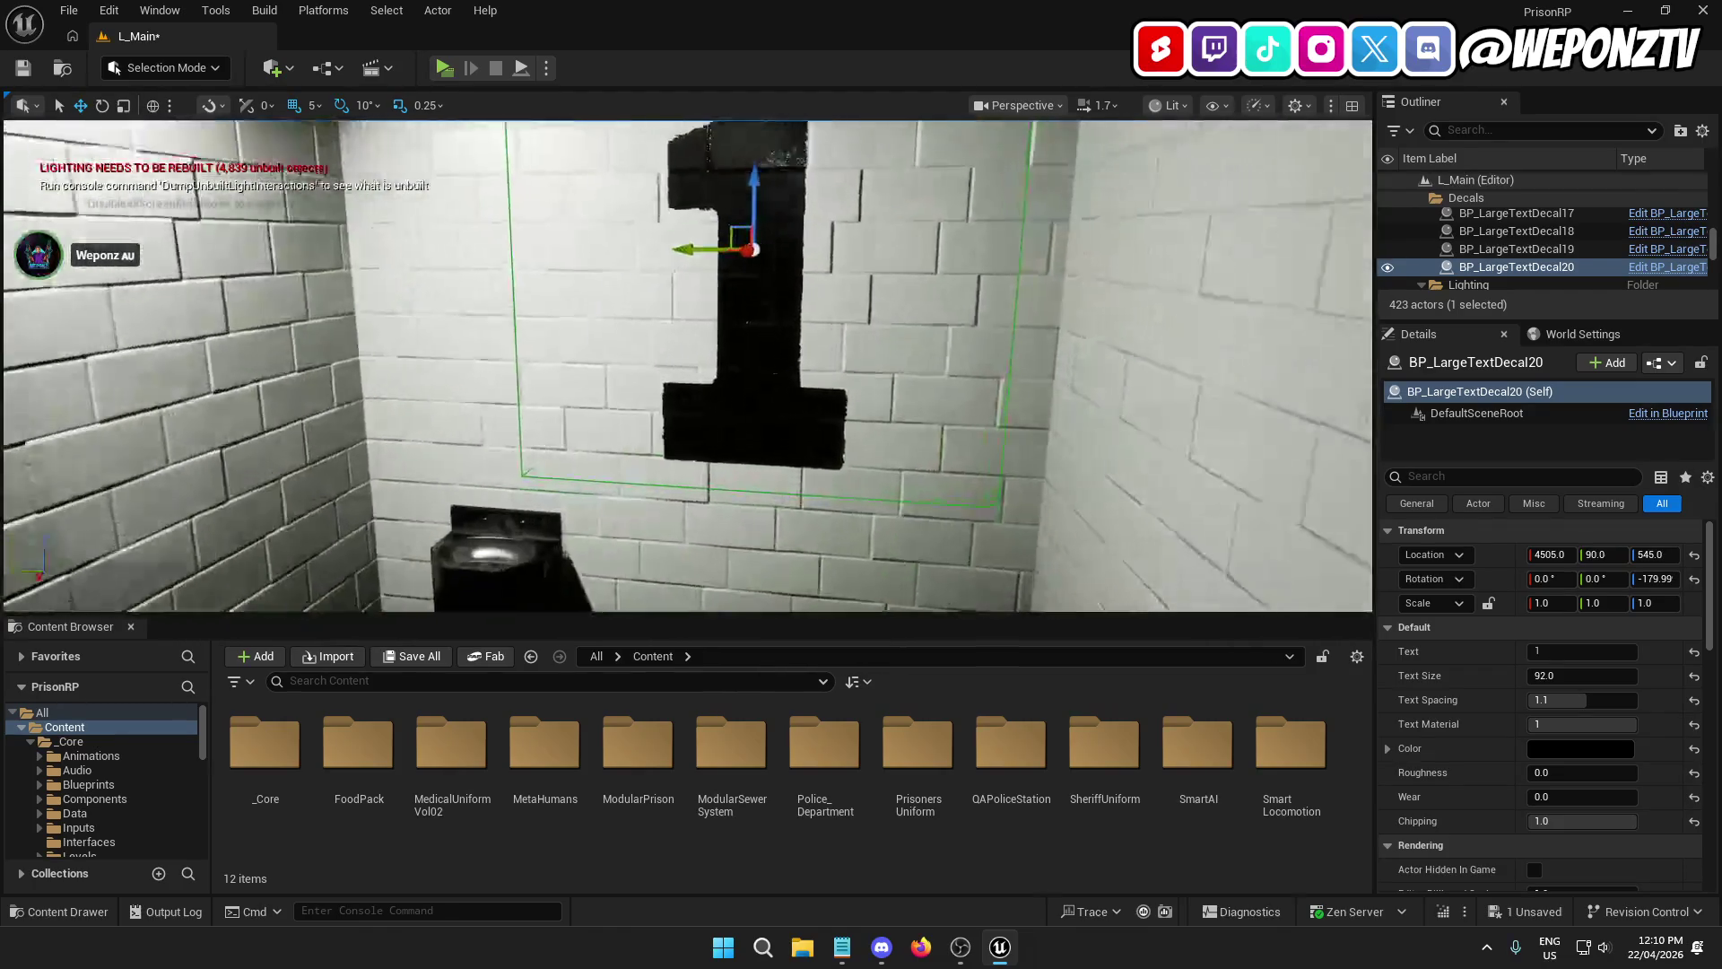
left_click(1587, 651)
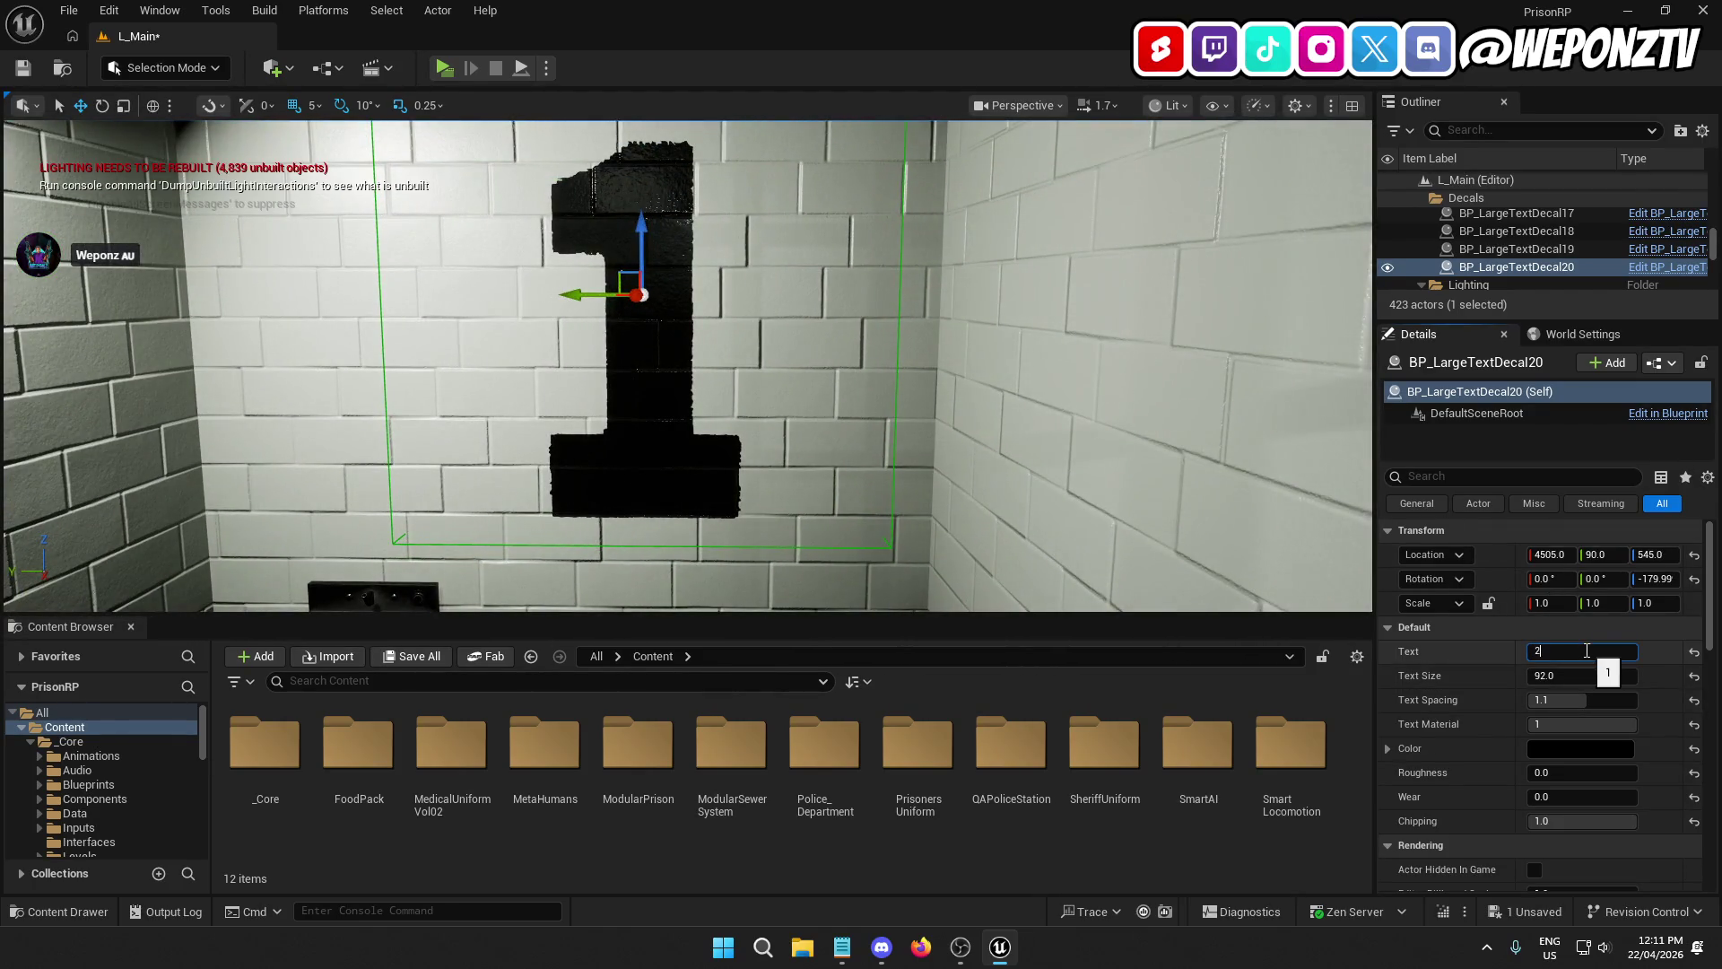
type("2")
mouse_move(572, 295)
left_mouse_down()
mouse_move(489, 305)
mouse_move(503, 377)
mouse_move(556, 305)
mouse_move(592, 349)
mouse_move(687, 336)
left_mouse_up()
key("f")
Step: Fine-tune the 2 decal's position along the wall, deselect it, and save the level
mouse_move(686, 400)
left_mouse_down()
mouse_move(628, 399)
mouse_move(646, 399)
left_mouse_up()
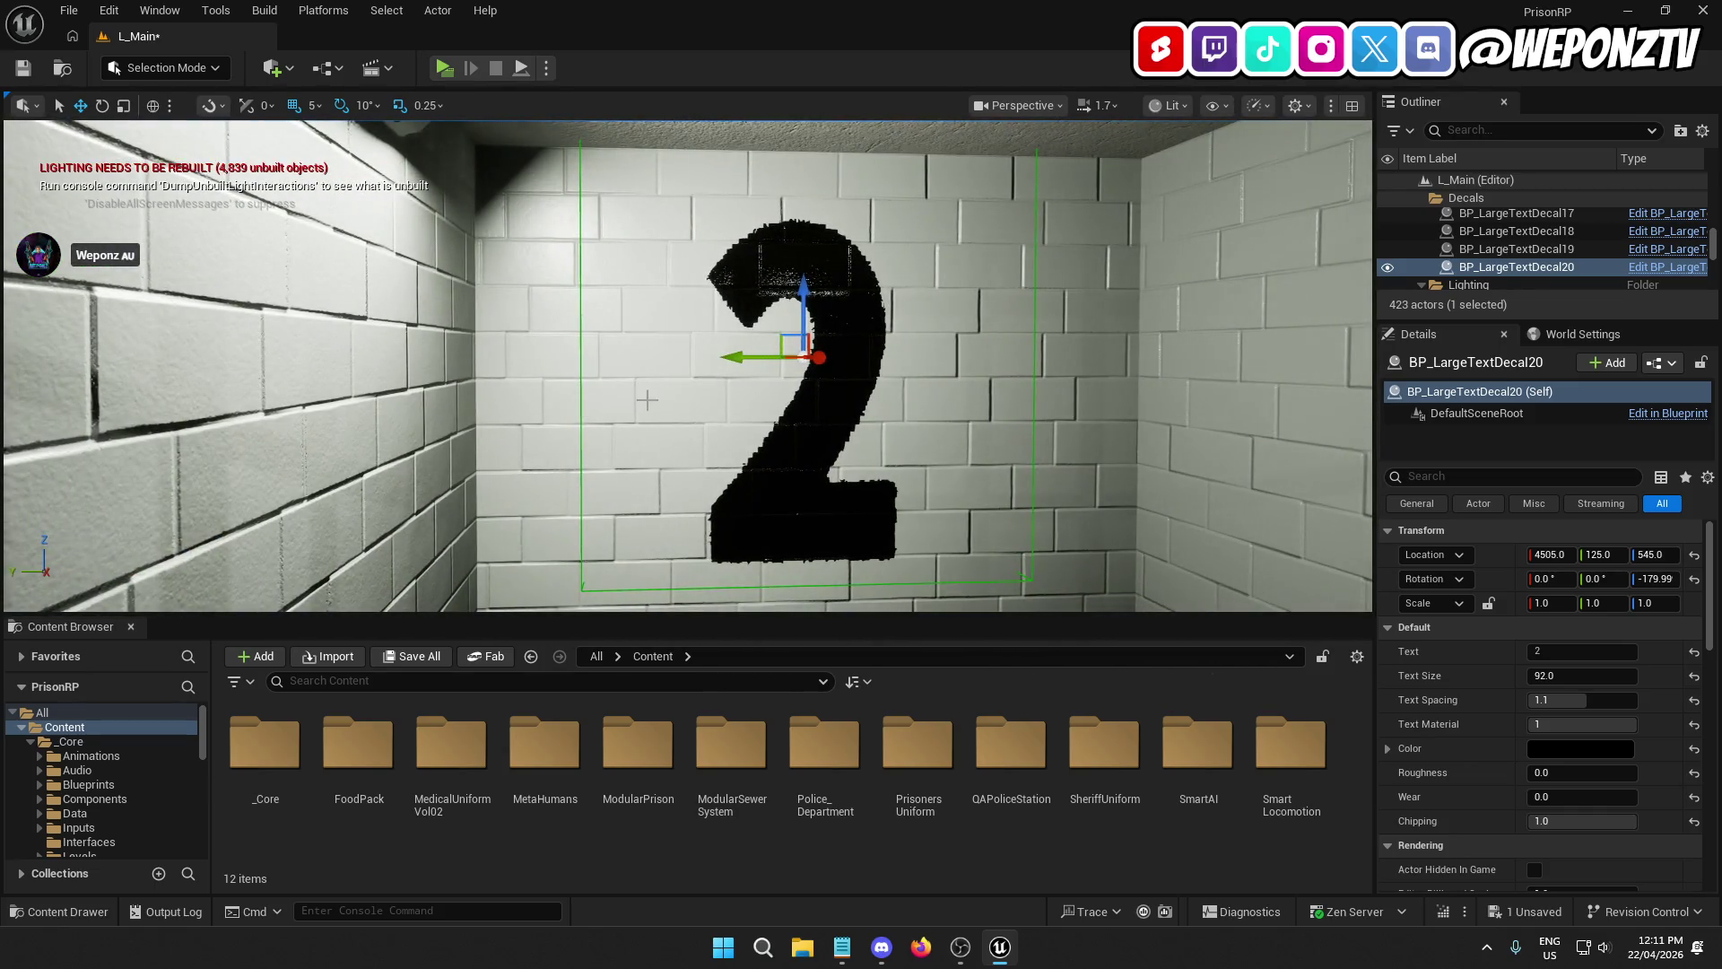
mouse_move(738, 355)
left_mouse_down()
mouse_move(790, 355)
mouse_move(763, 355)
left_mouse_up()
scroll(687, 366, "down", 10)
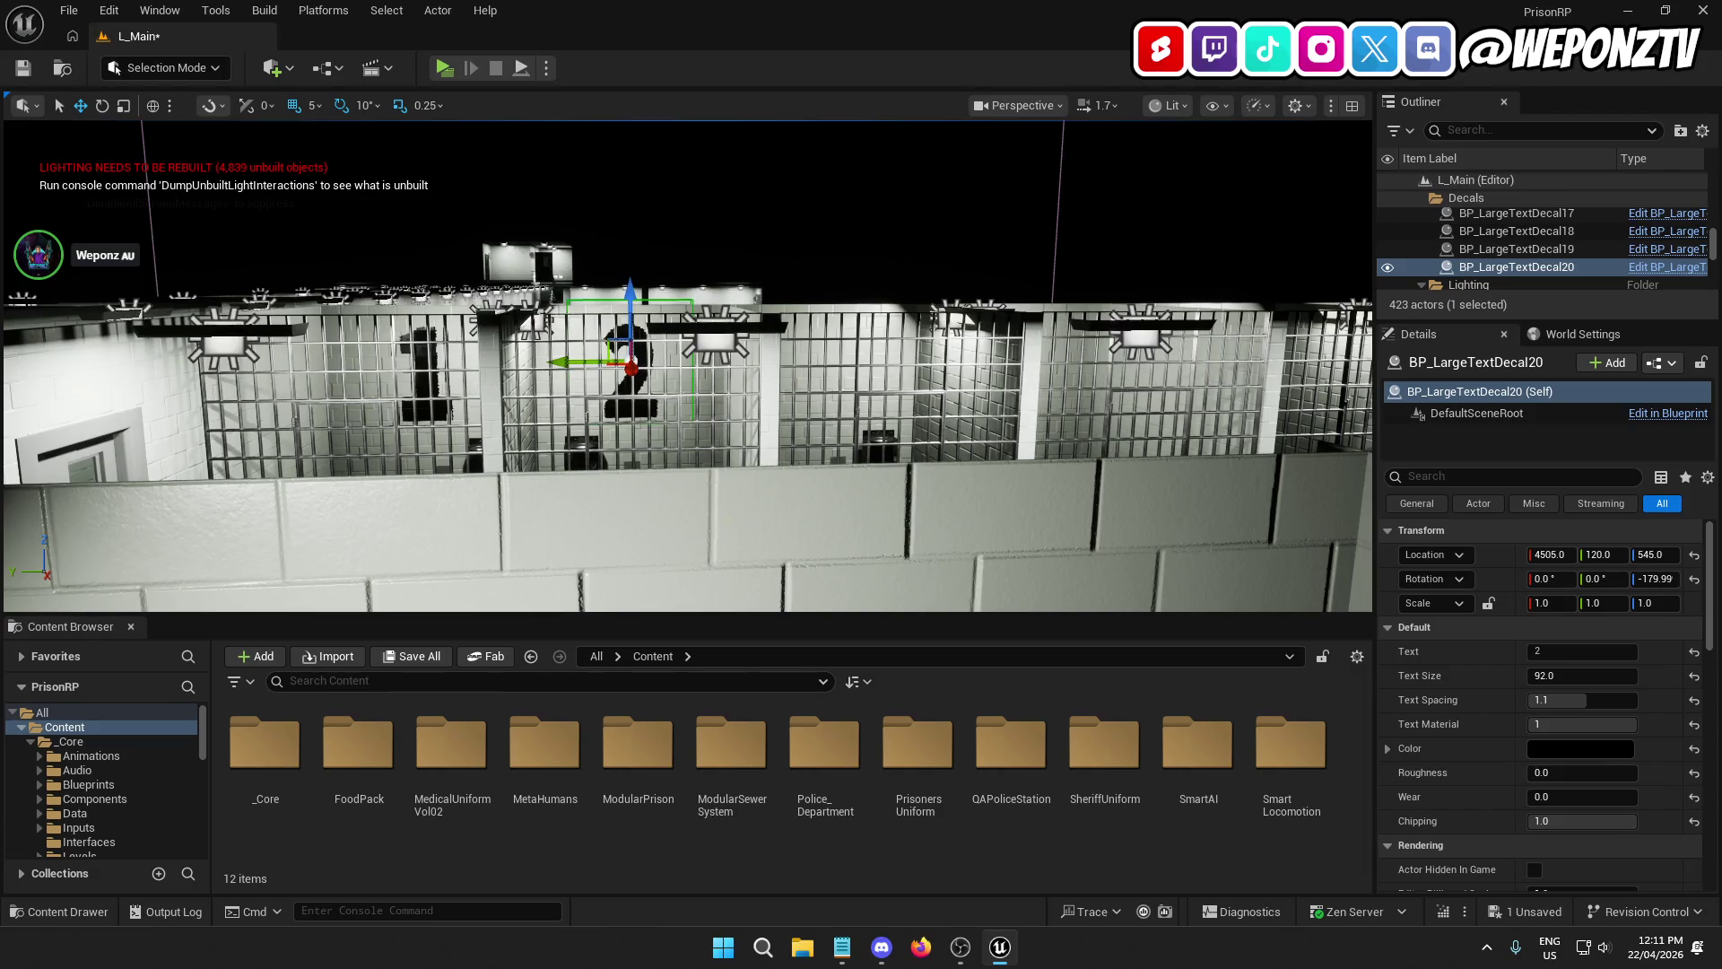
scroll(870, 242, "up", 5)
left_click(399, 215)
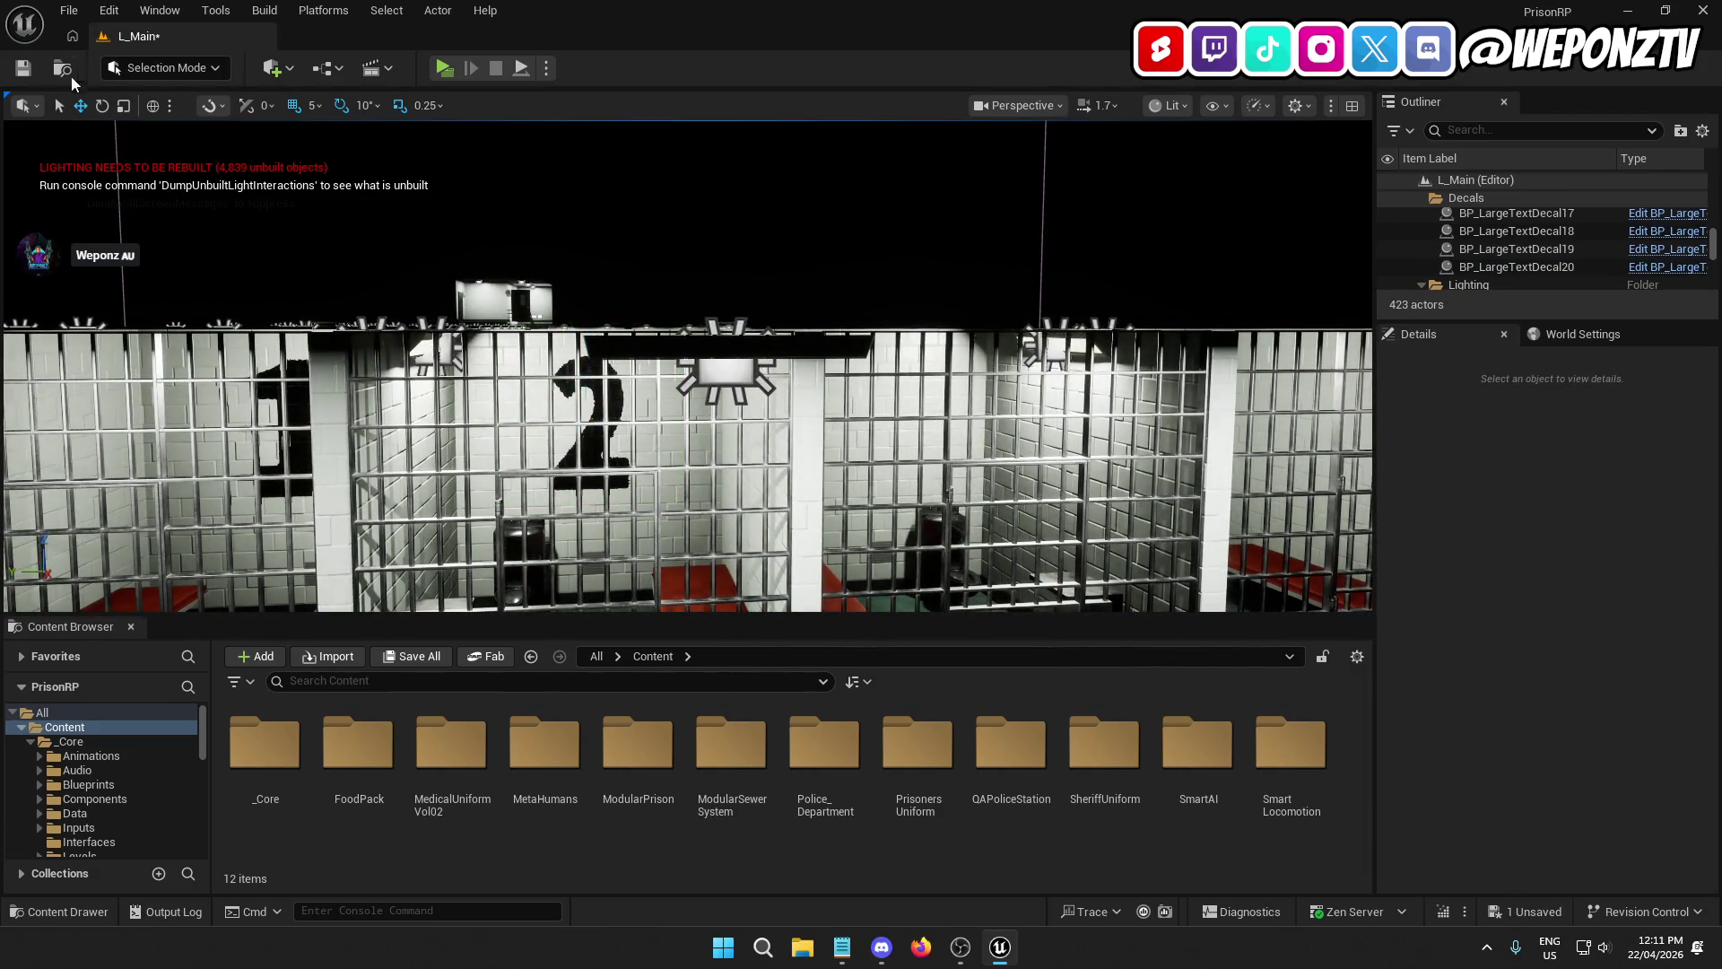
left_click(26, 69)
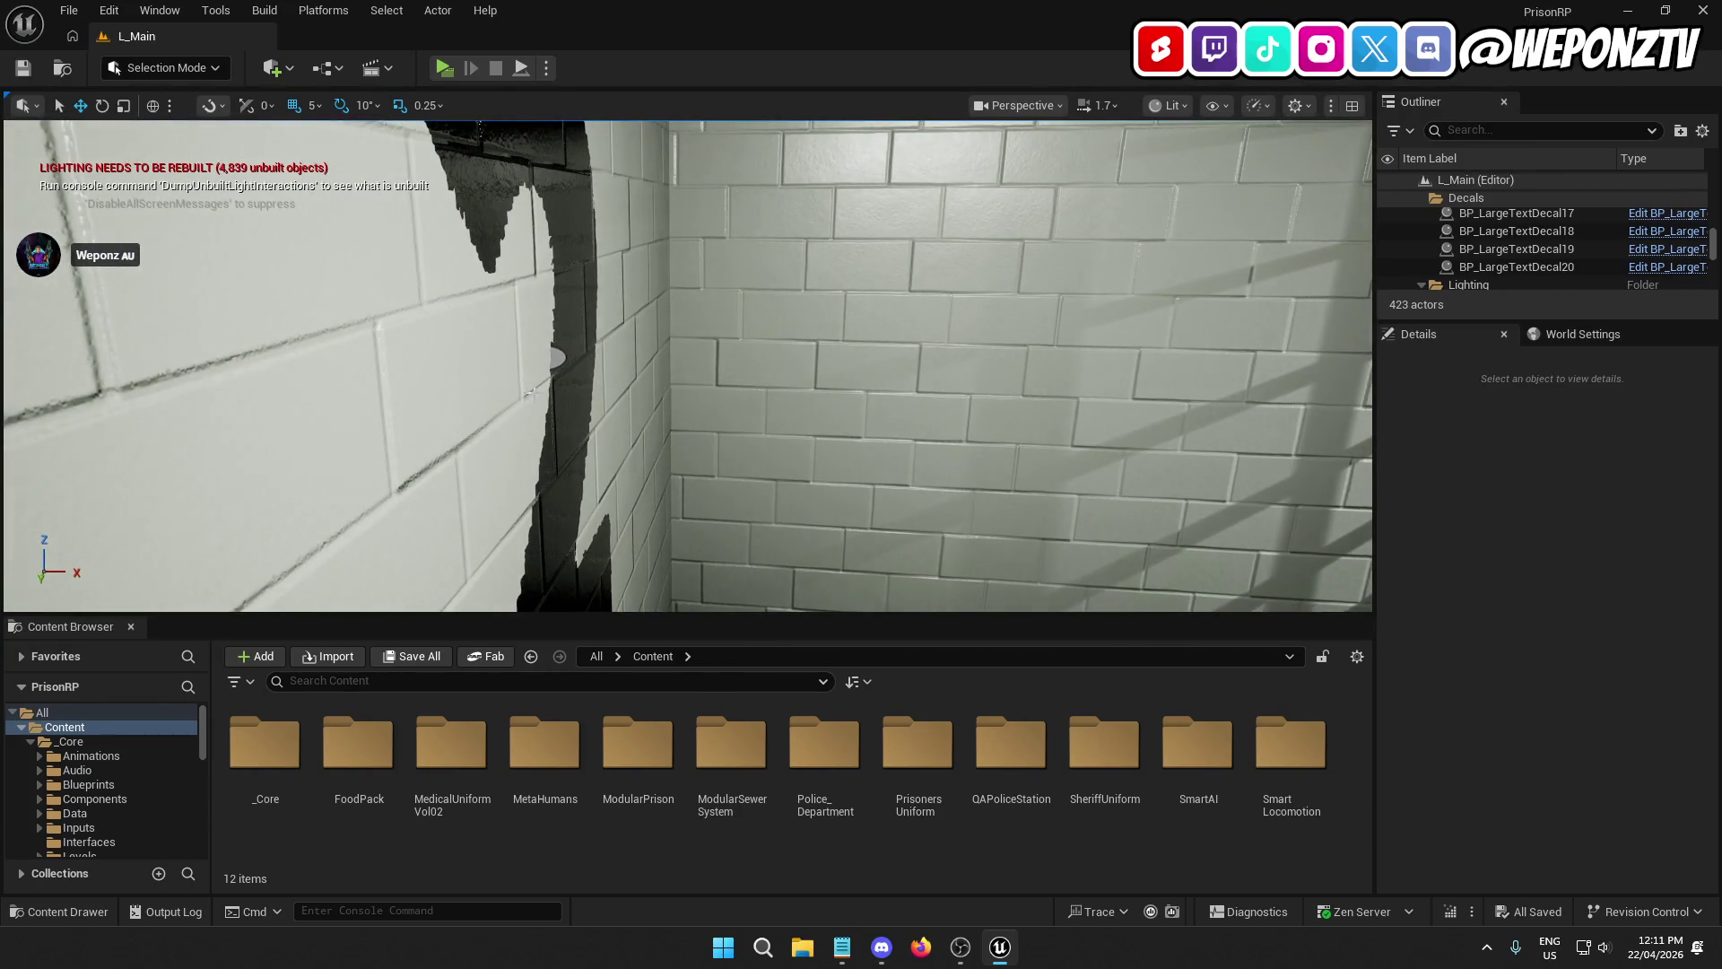
Step: Select the number 2 decal BP_LargeTextDecal20 at Y 120 and focus the view on it
left_click(557, 357)
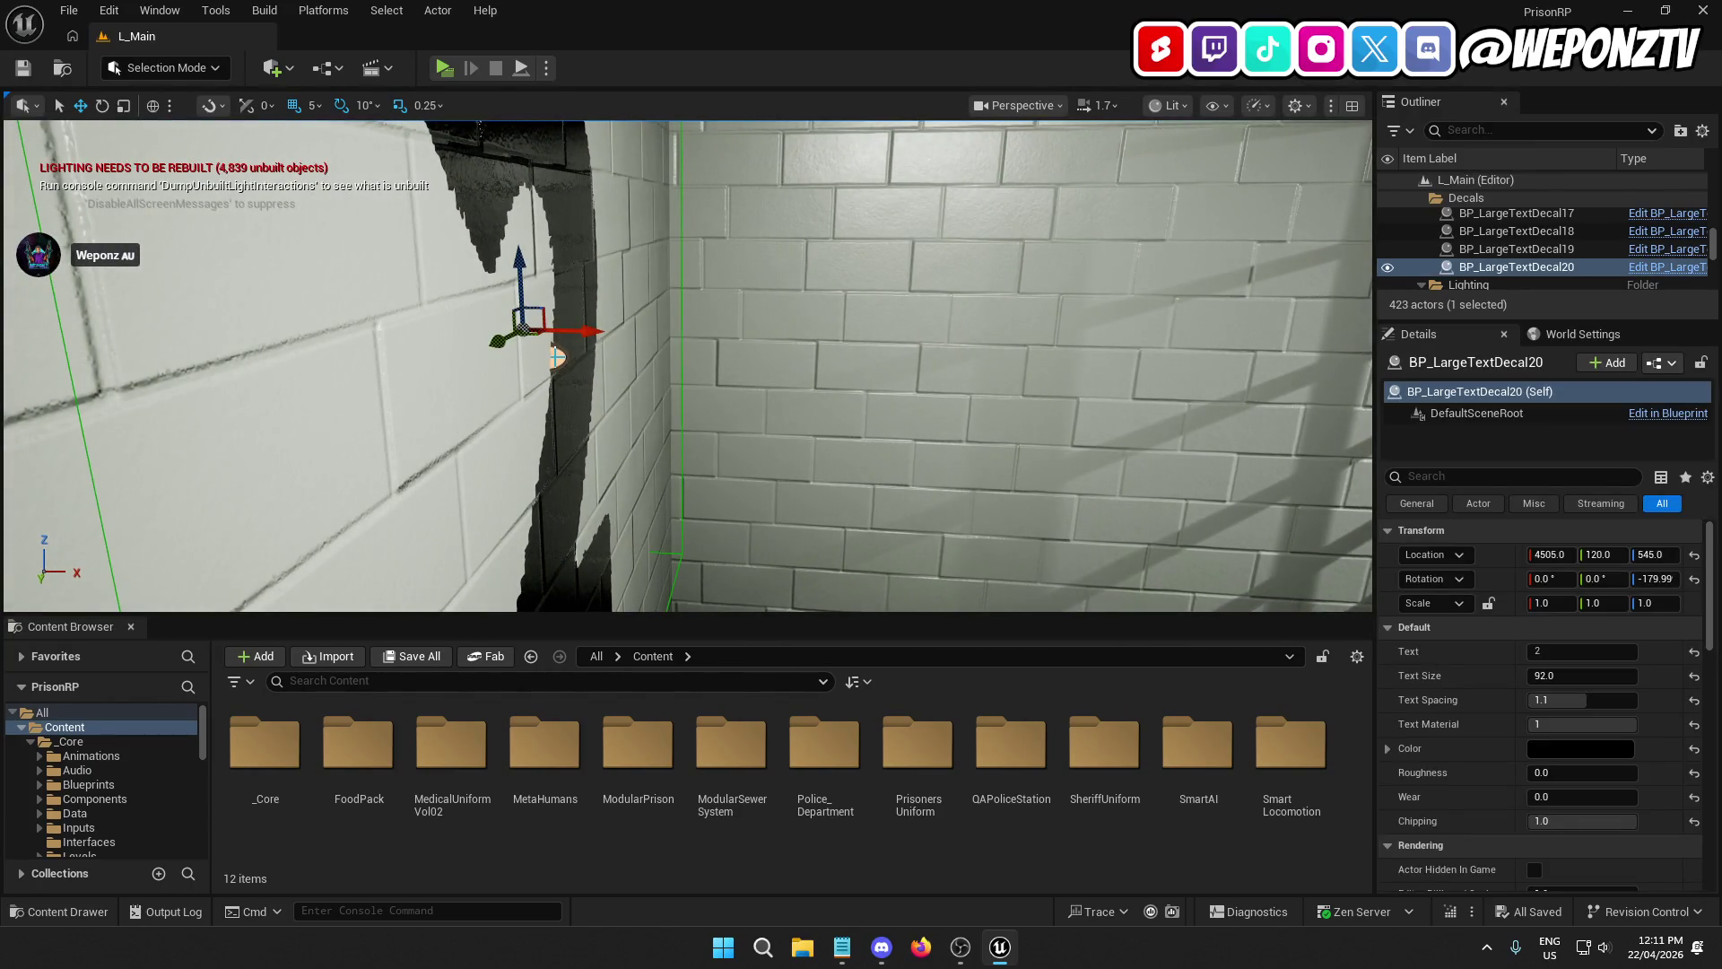
key("f")
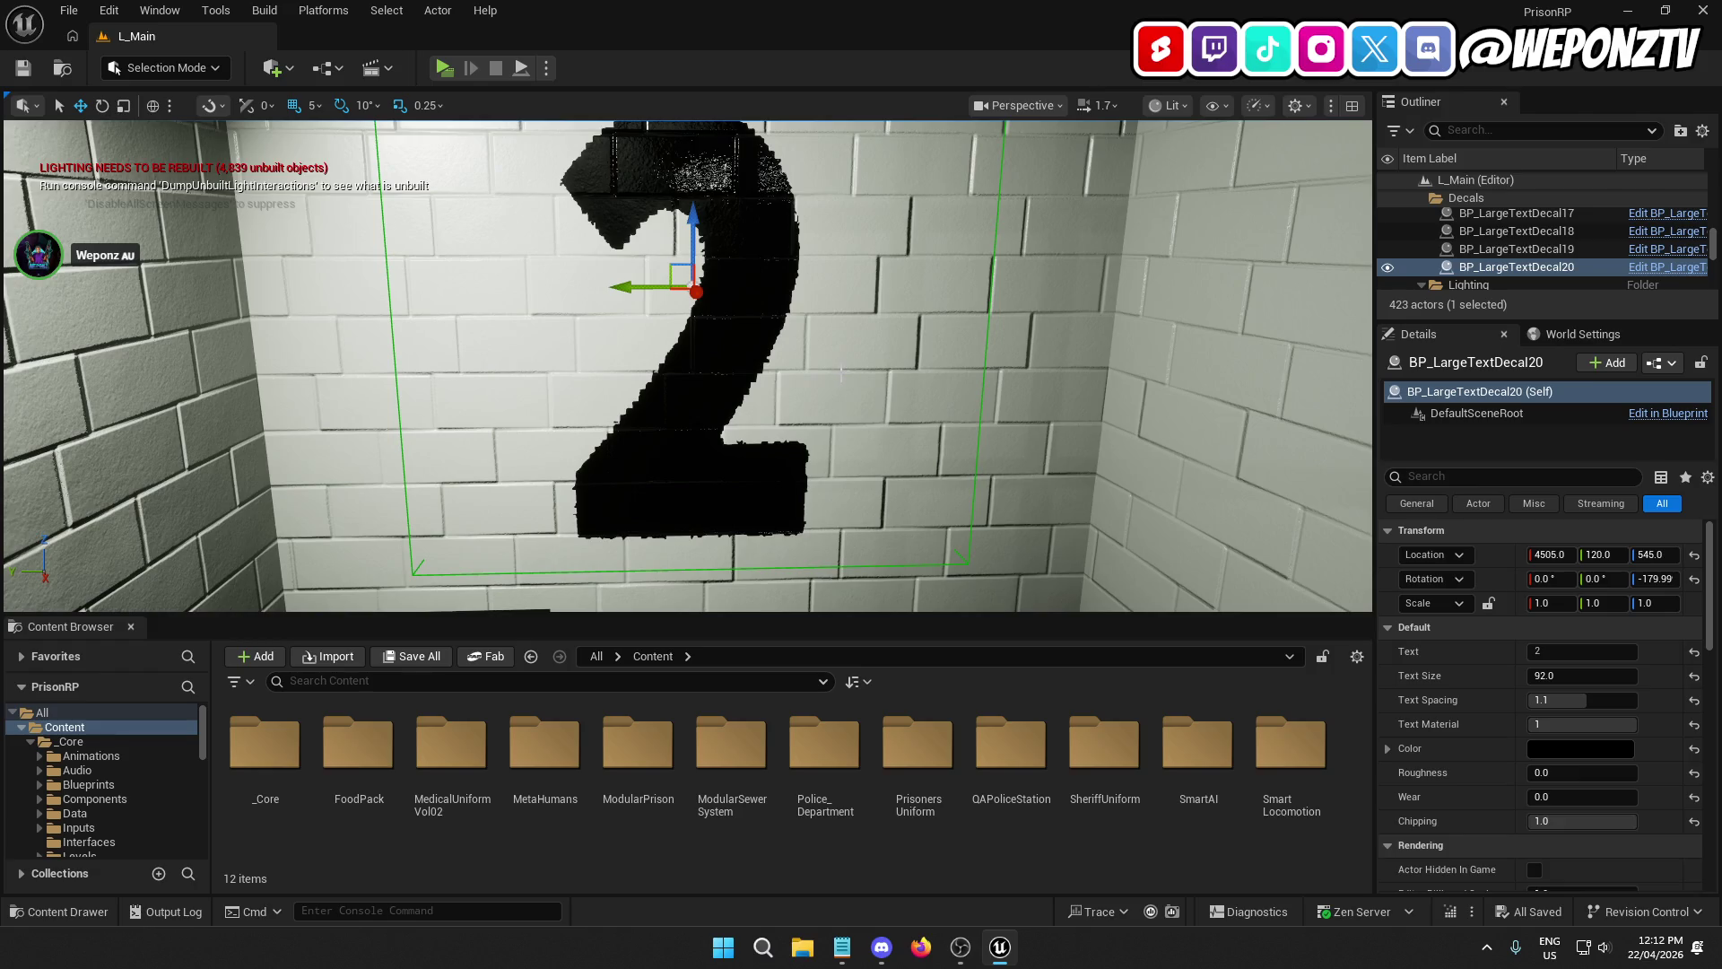
left_click_drag(842, 373, 841, 371)
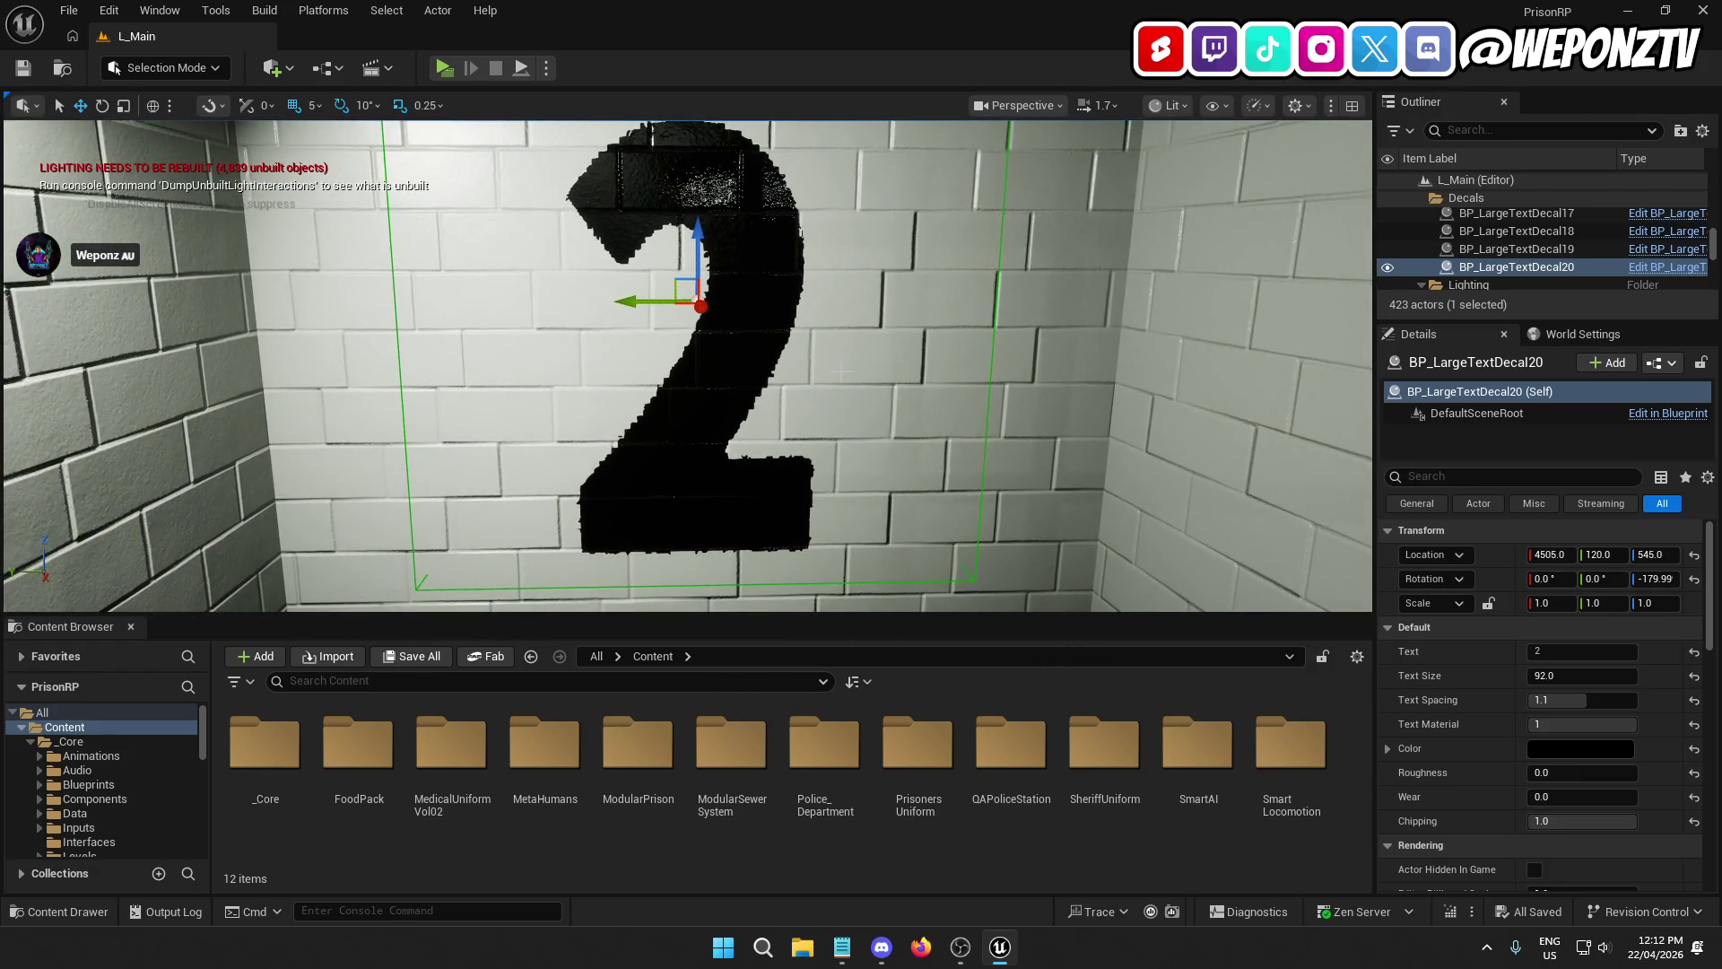
Step: Duplicate the 2 decal and move the copy into the third cell at Y -180
key("ctrl+d")
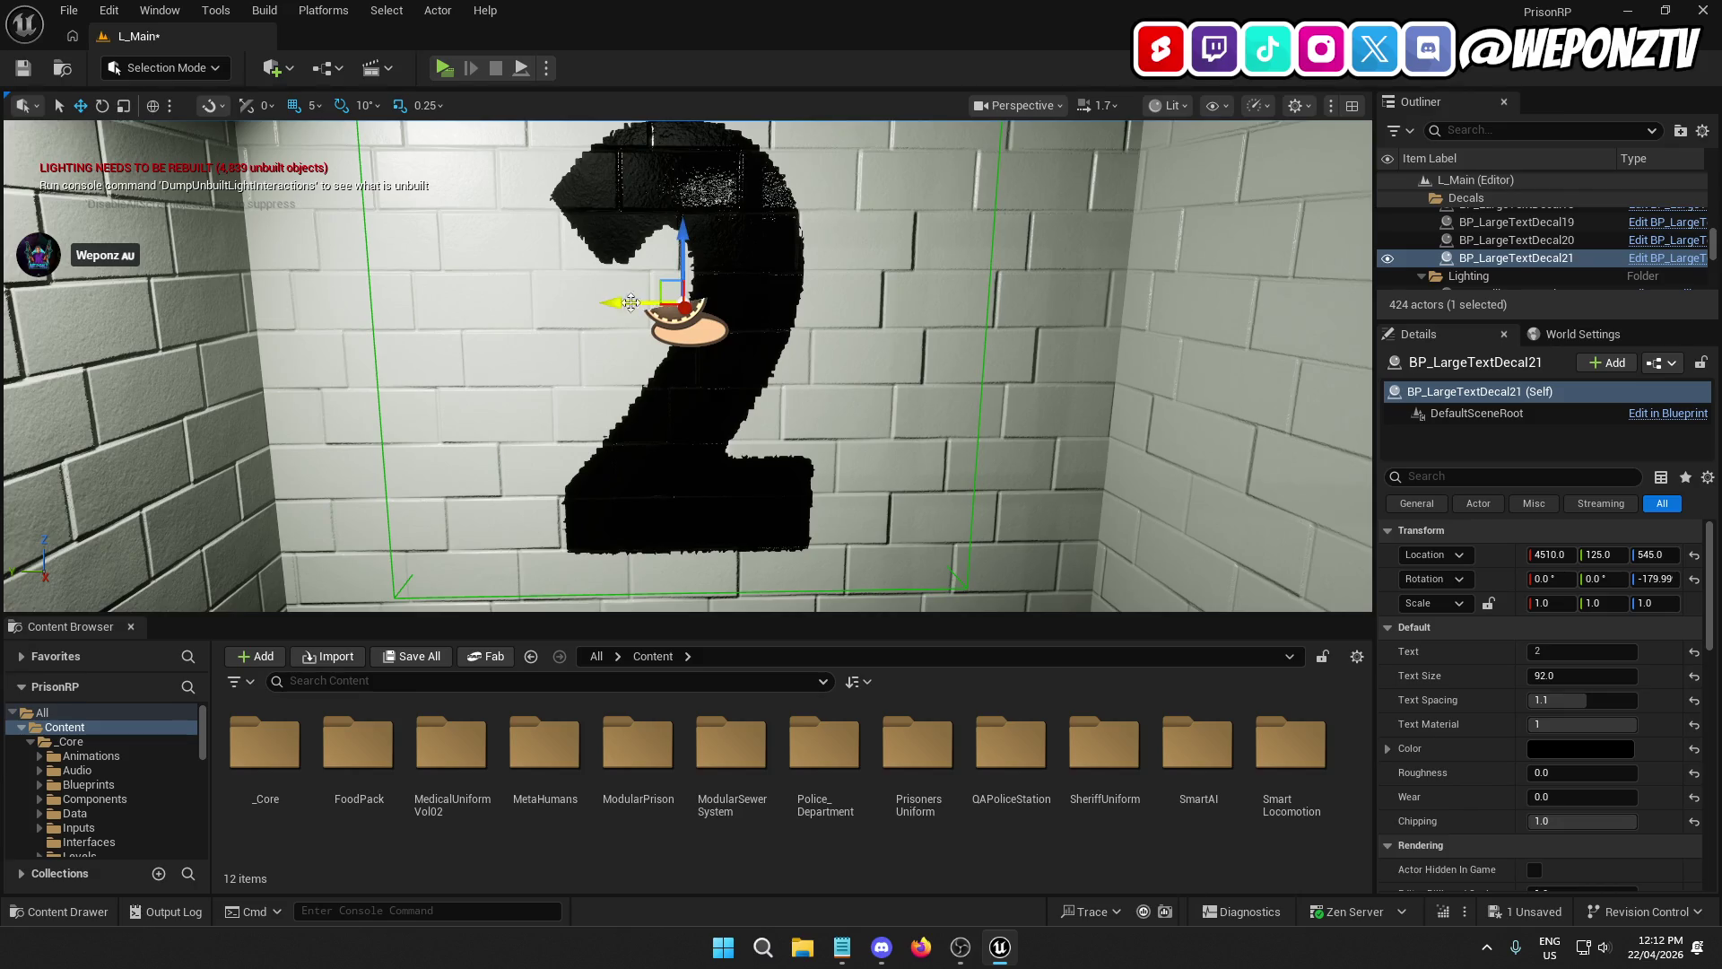
mouse_move(614, 305)
left_mouse_down()
mouse_move(603, 296)
mouse_move(615, 315)
left_mouse_up()
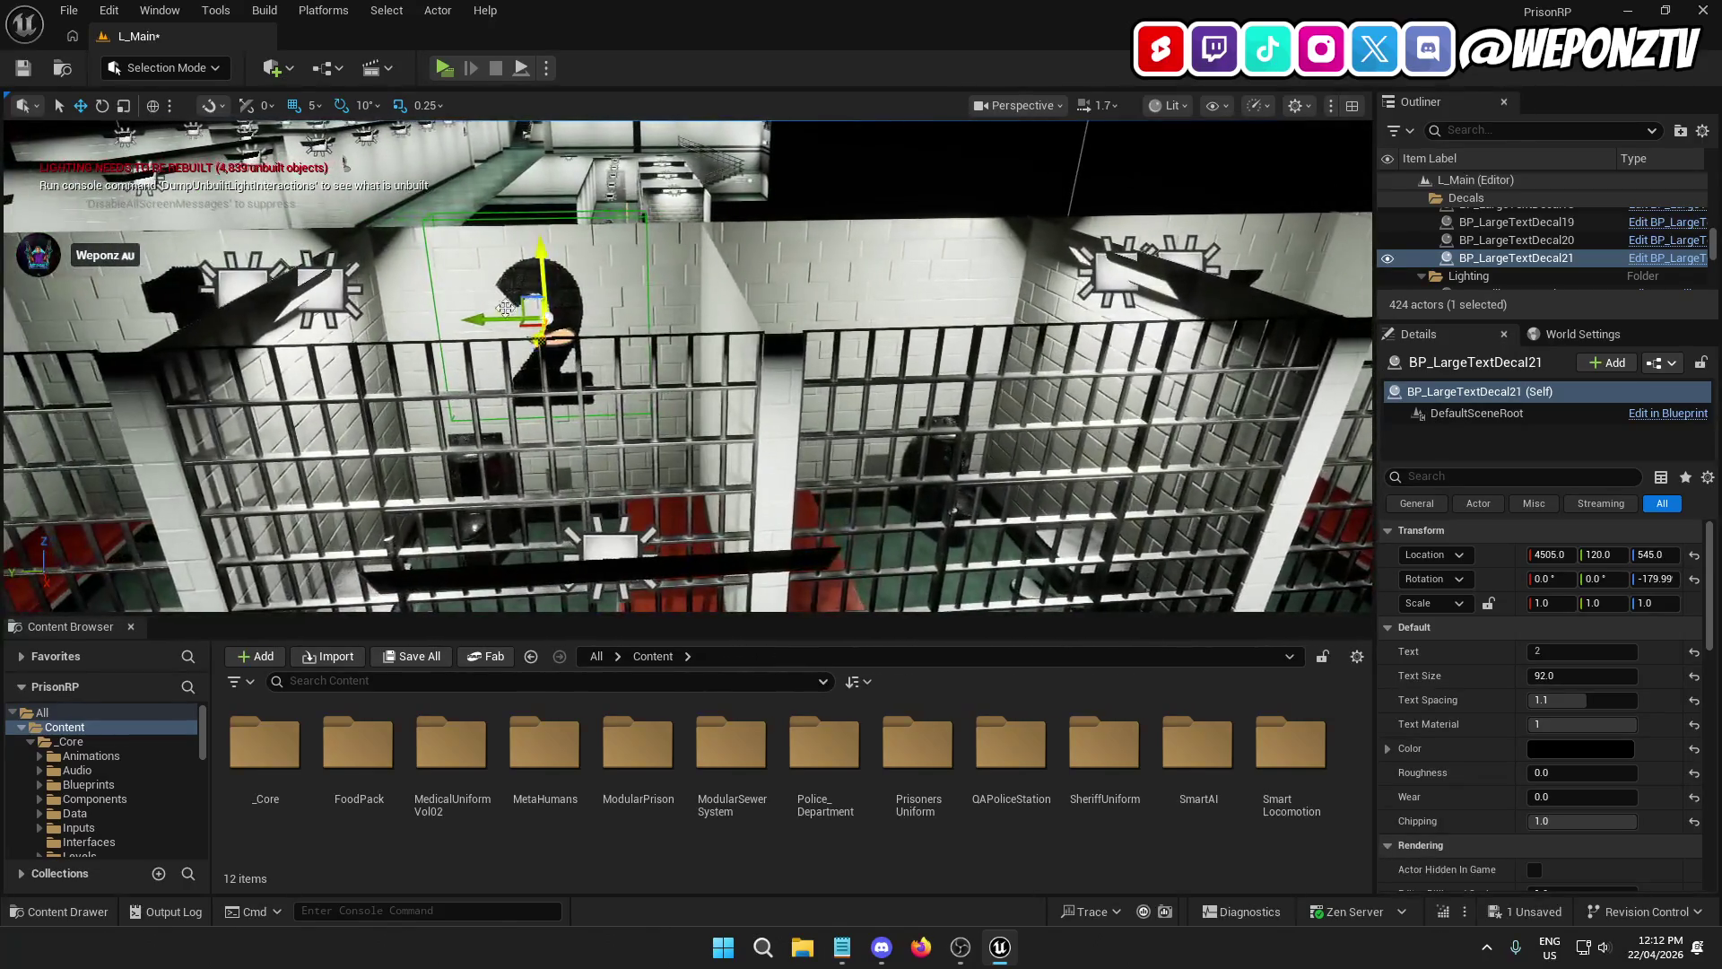
left_click_drag(481, 320, 762, 312)
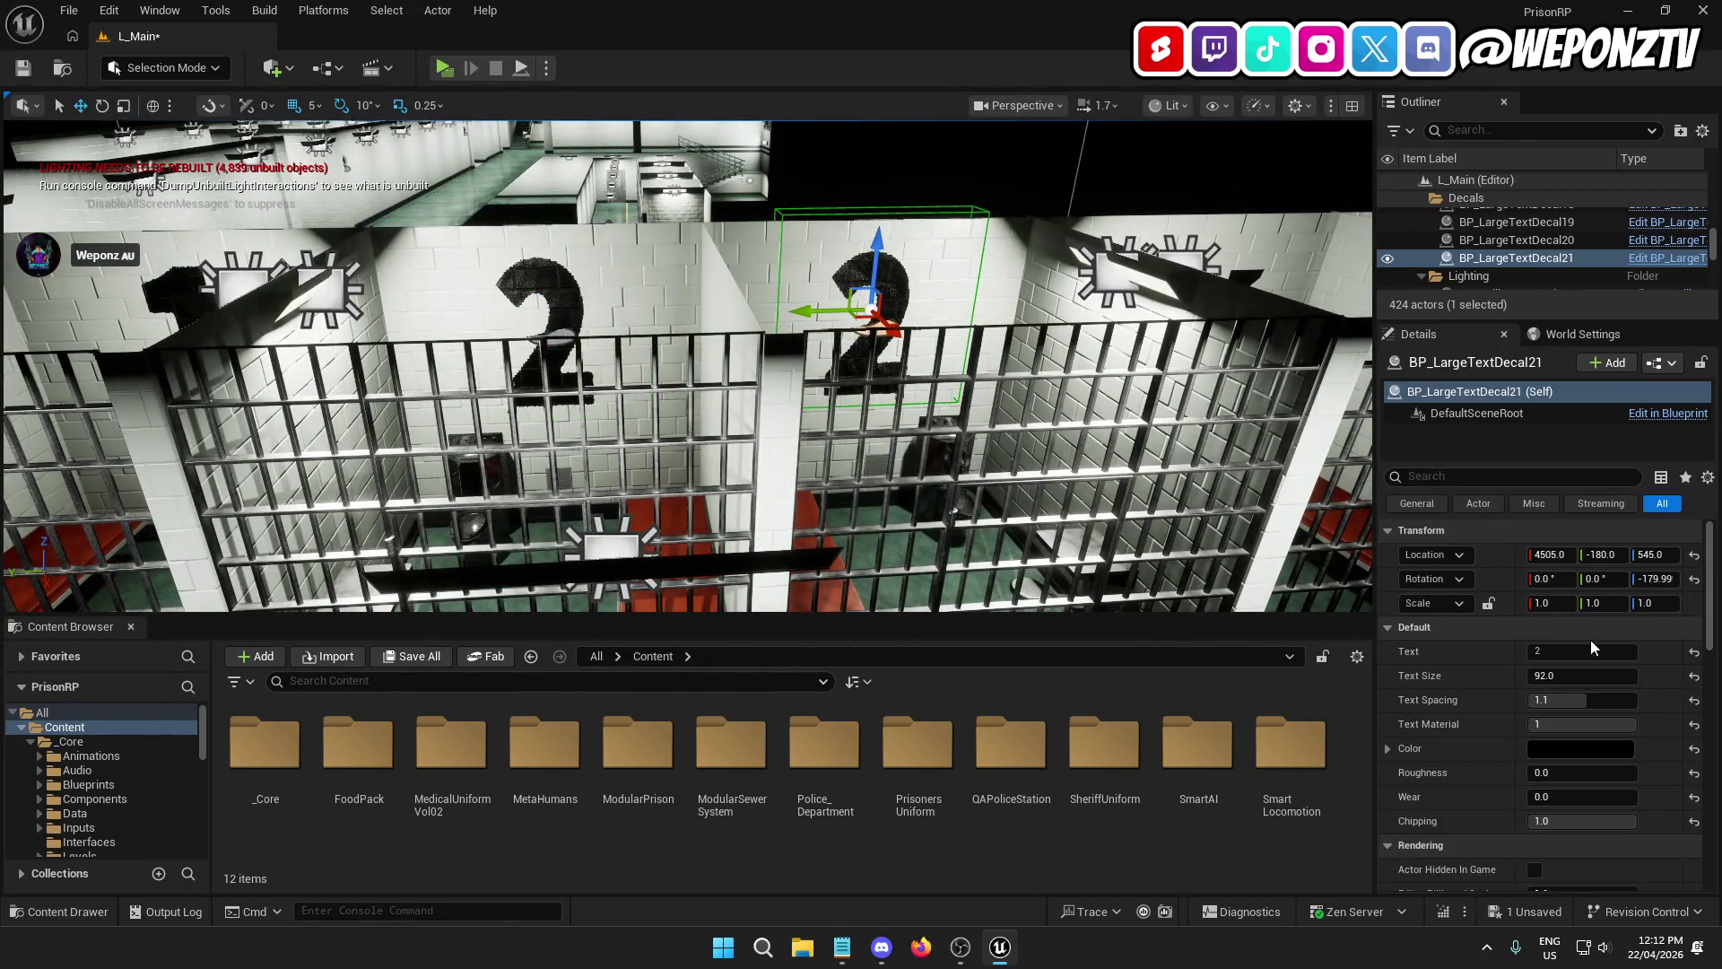
Step: Set the copy's Text to 3, frame it, and duplicate it again
left_click(1551, 649)
type("3")
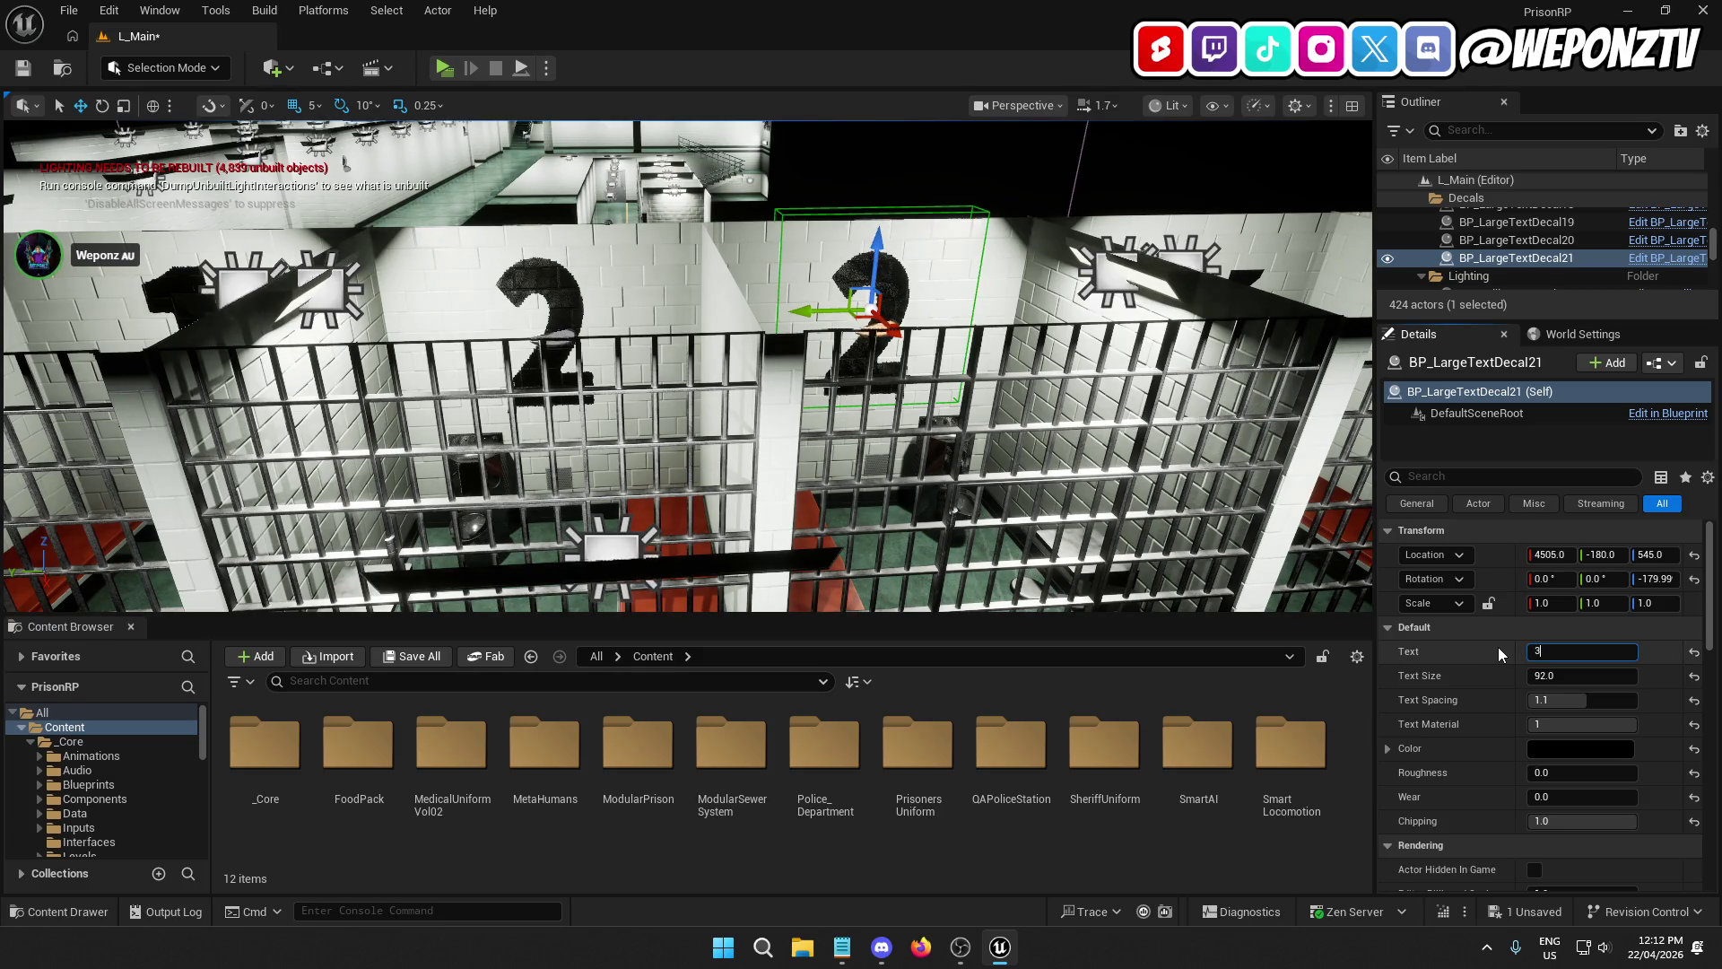
key("Return")
key("f")
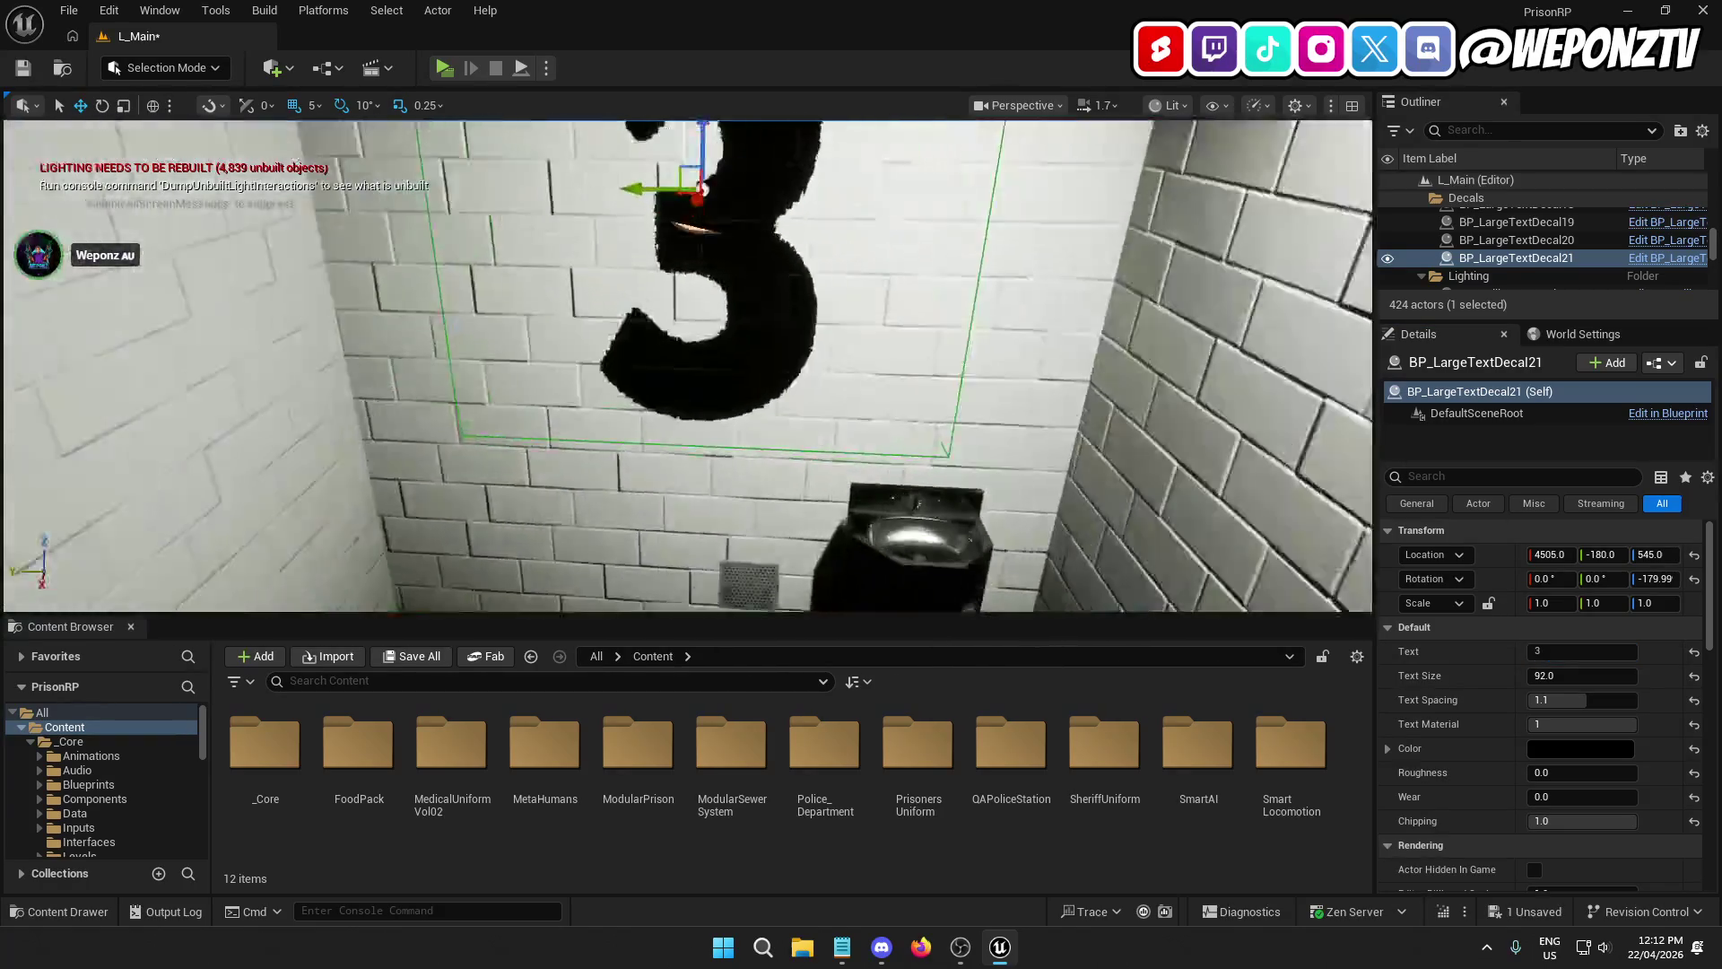
scroll(687, 366, "down", 5)
scroll(687, 366, "up", 5)
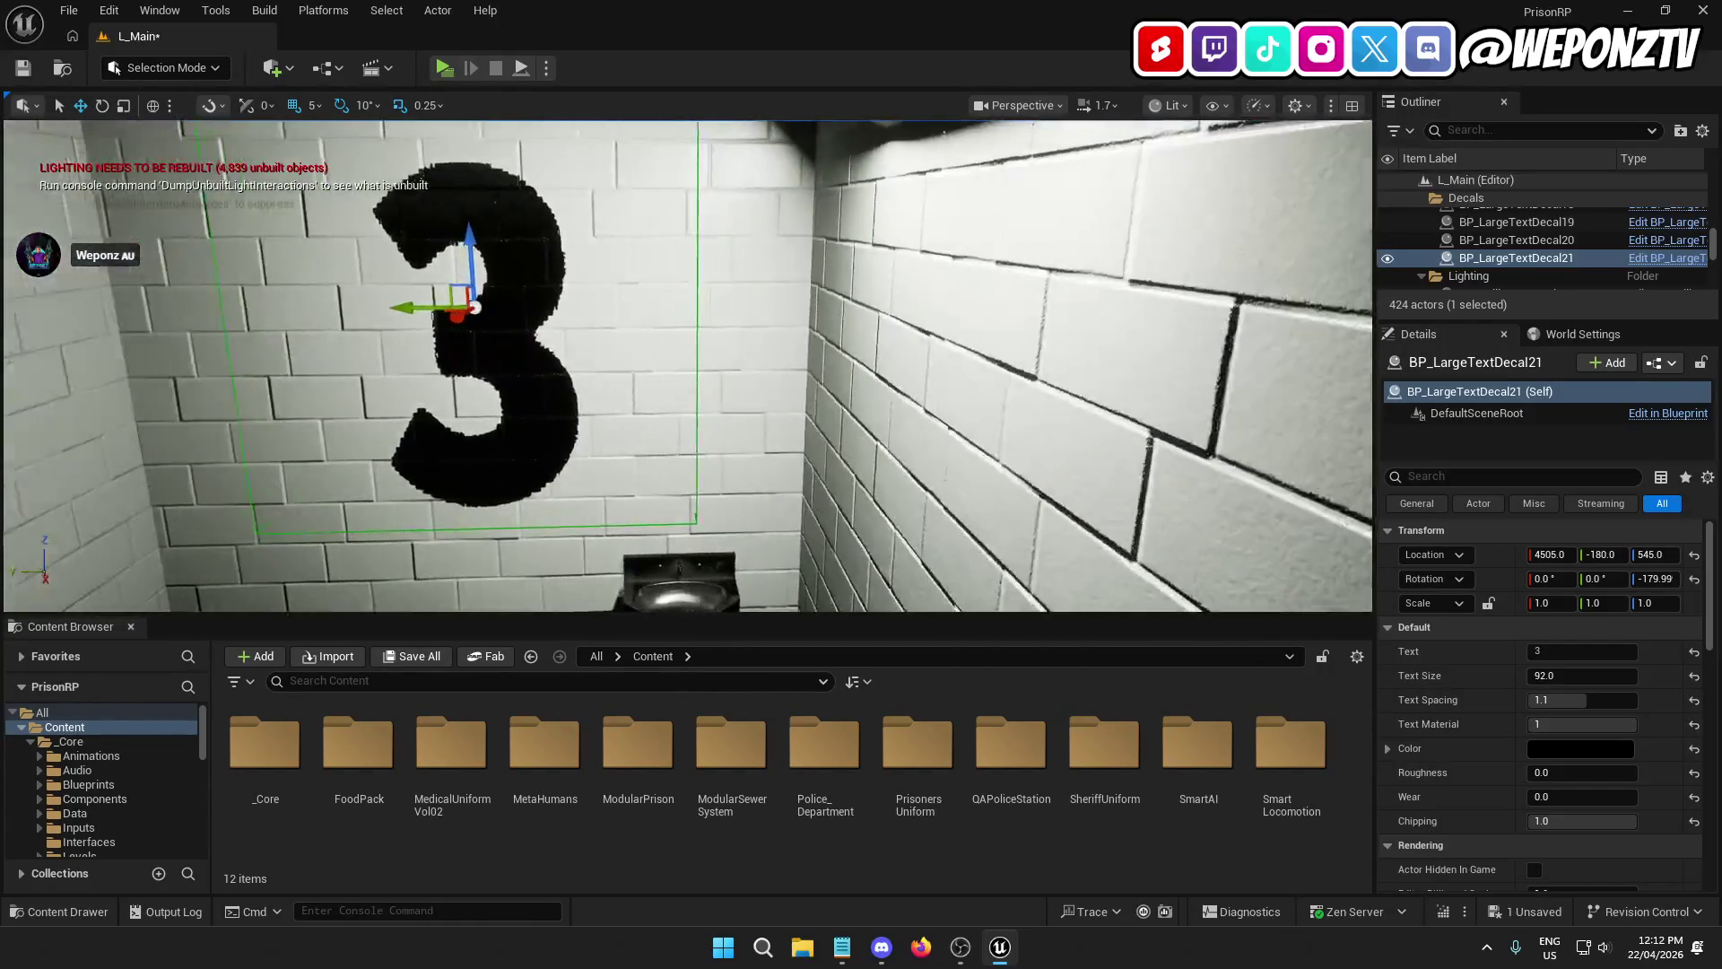
left_click_drag(687, 366, 599, 356)
key("ctrl+d")
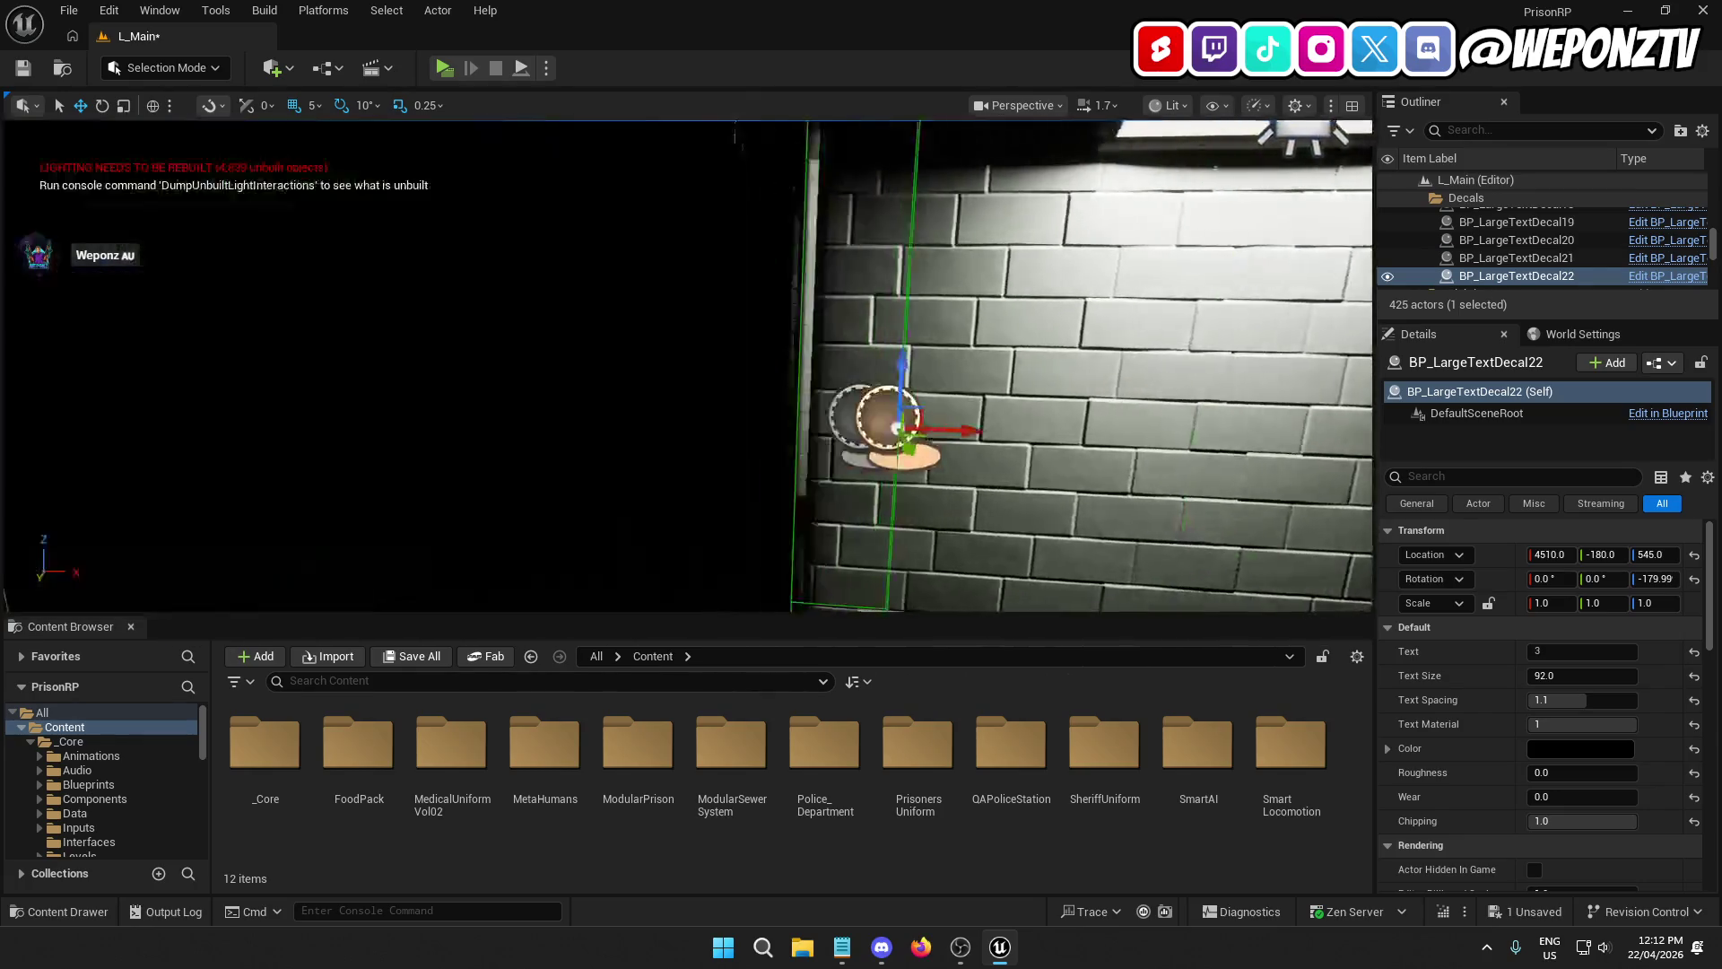
Step: Move the copied decal into the fourth cell and set its Text to 4
key("f")
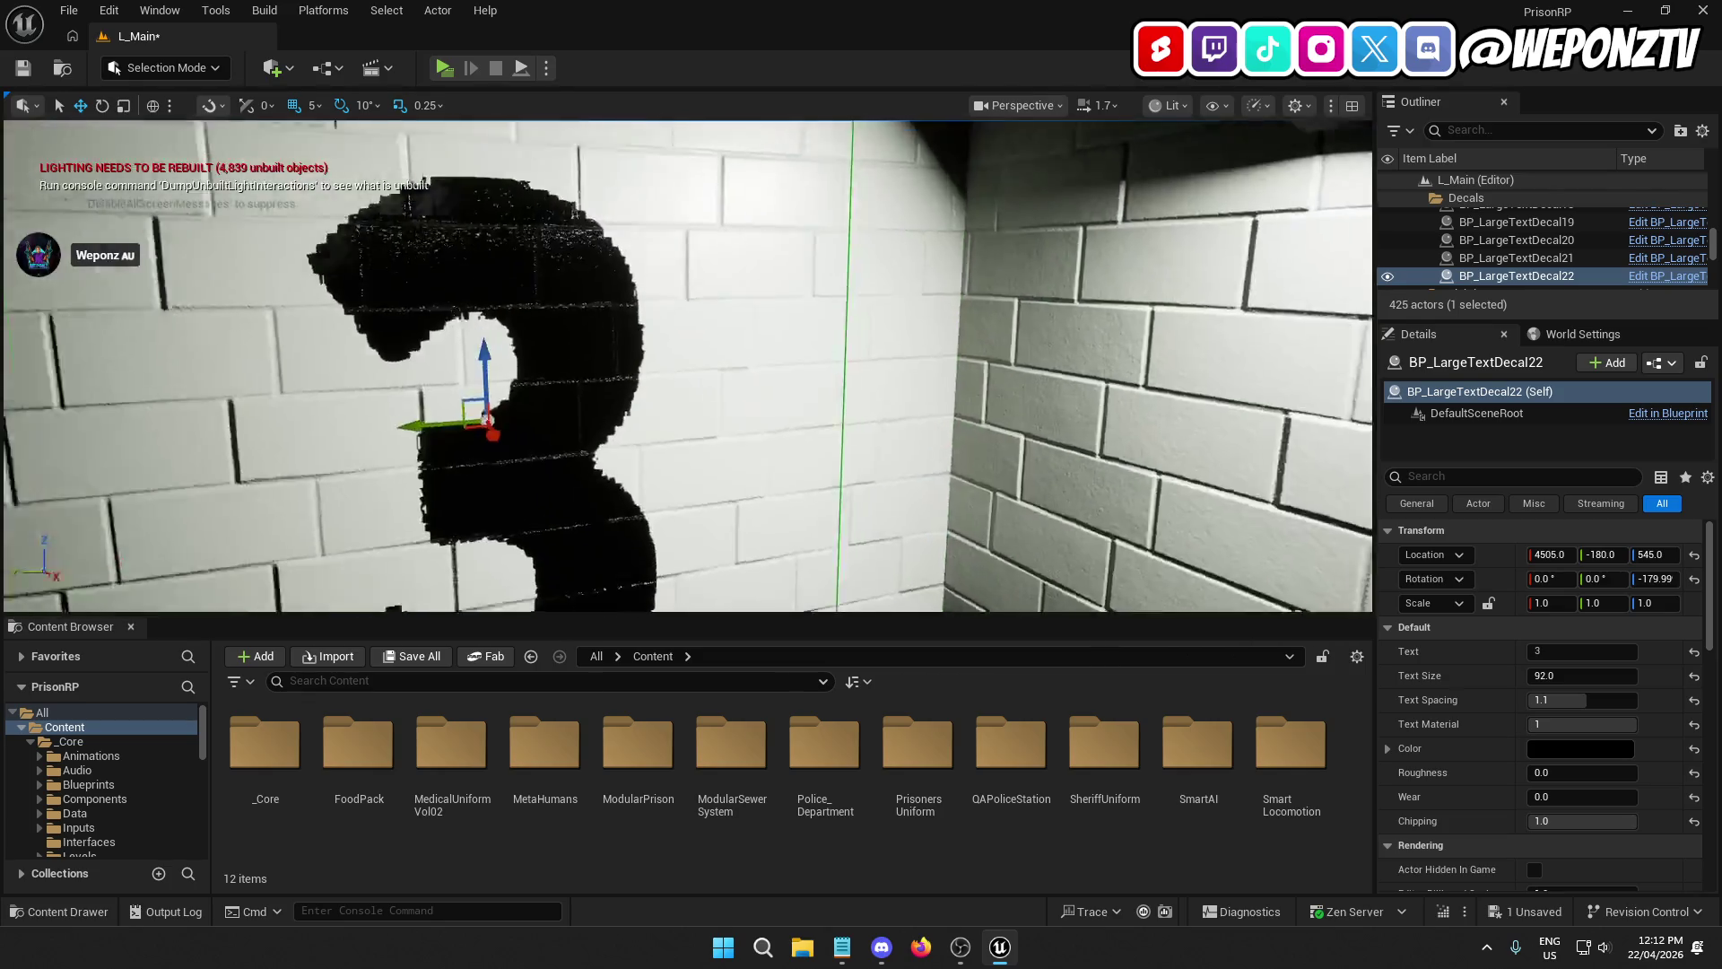
mouse_move(640, 360)
left_mouse_down()
mouse_move(1031, 359)
mouse_move(1103, 394)
mouse_move(1112, 419)
left_mouse_up()
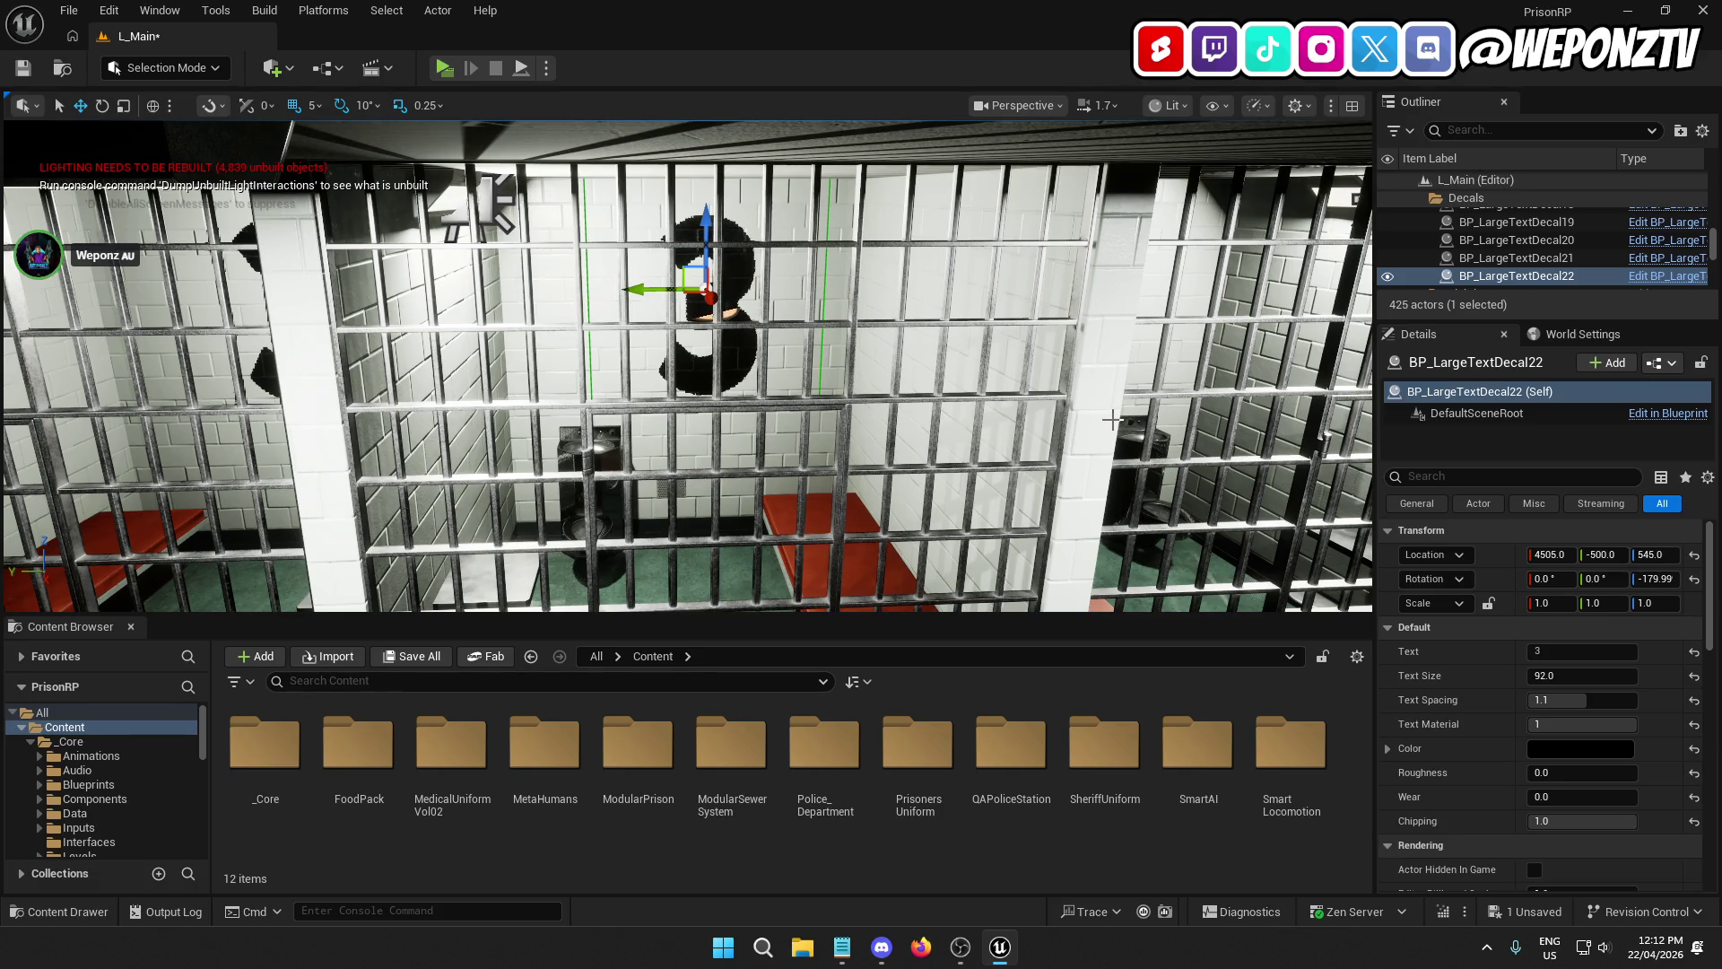
left_click(1537, 651)
type("4")
key("Return")
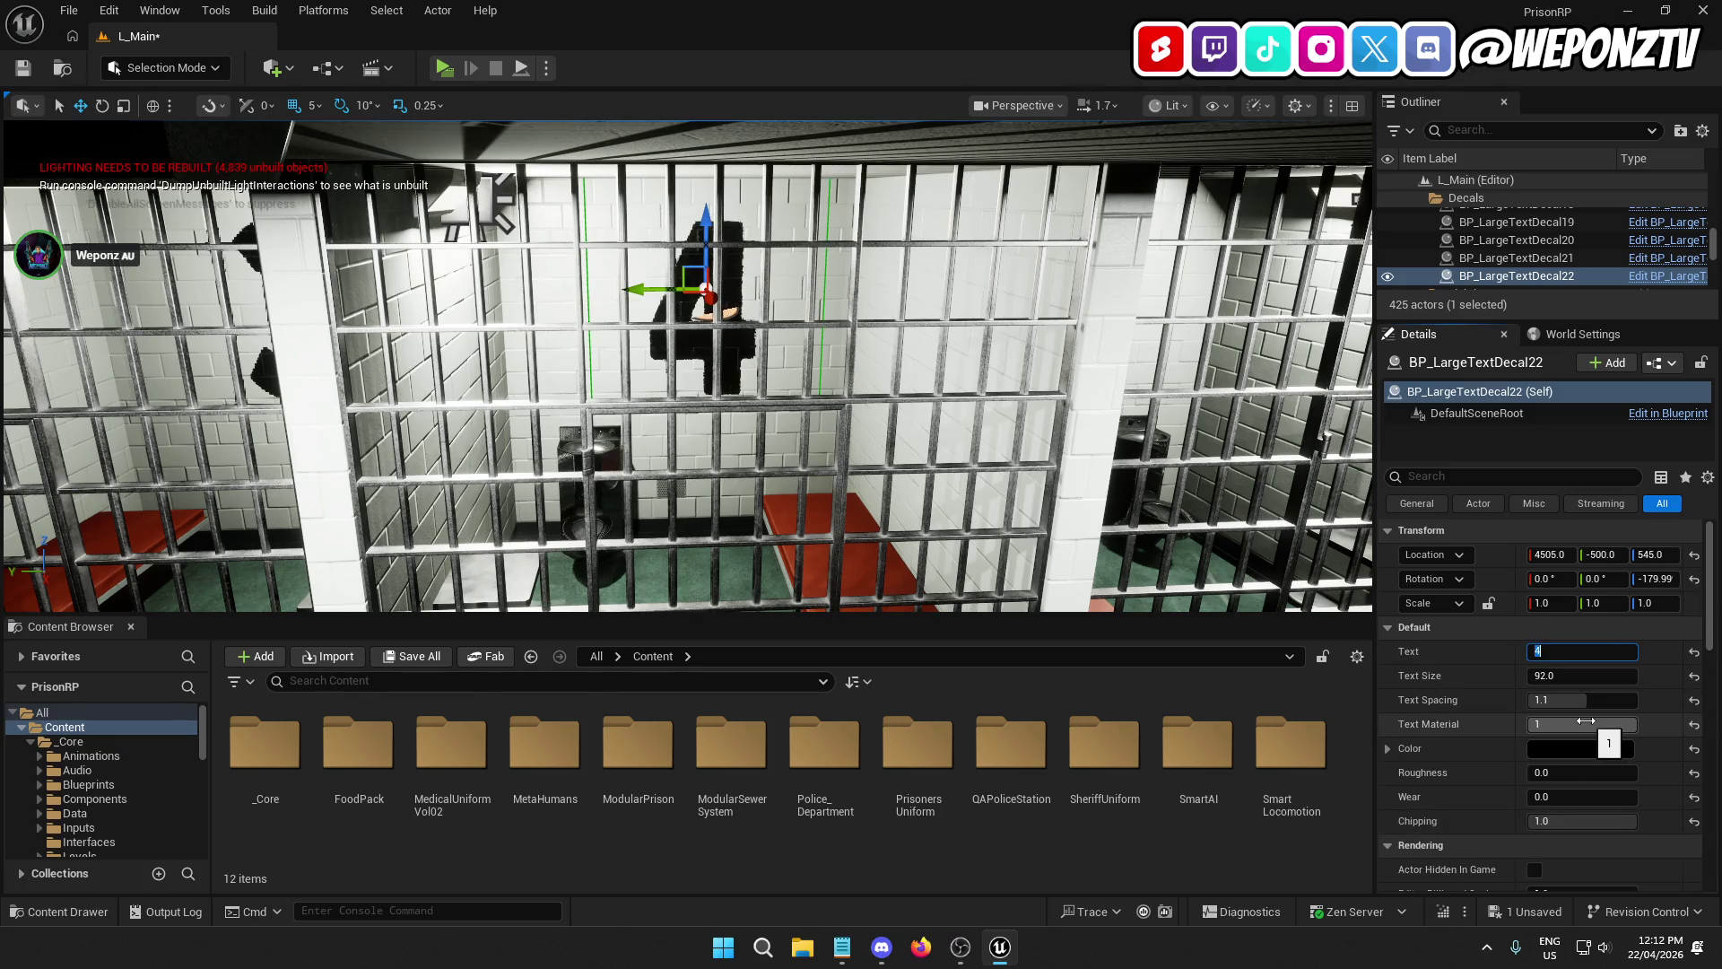
key("f")
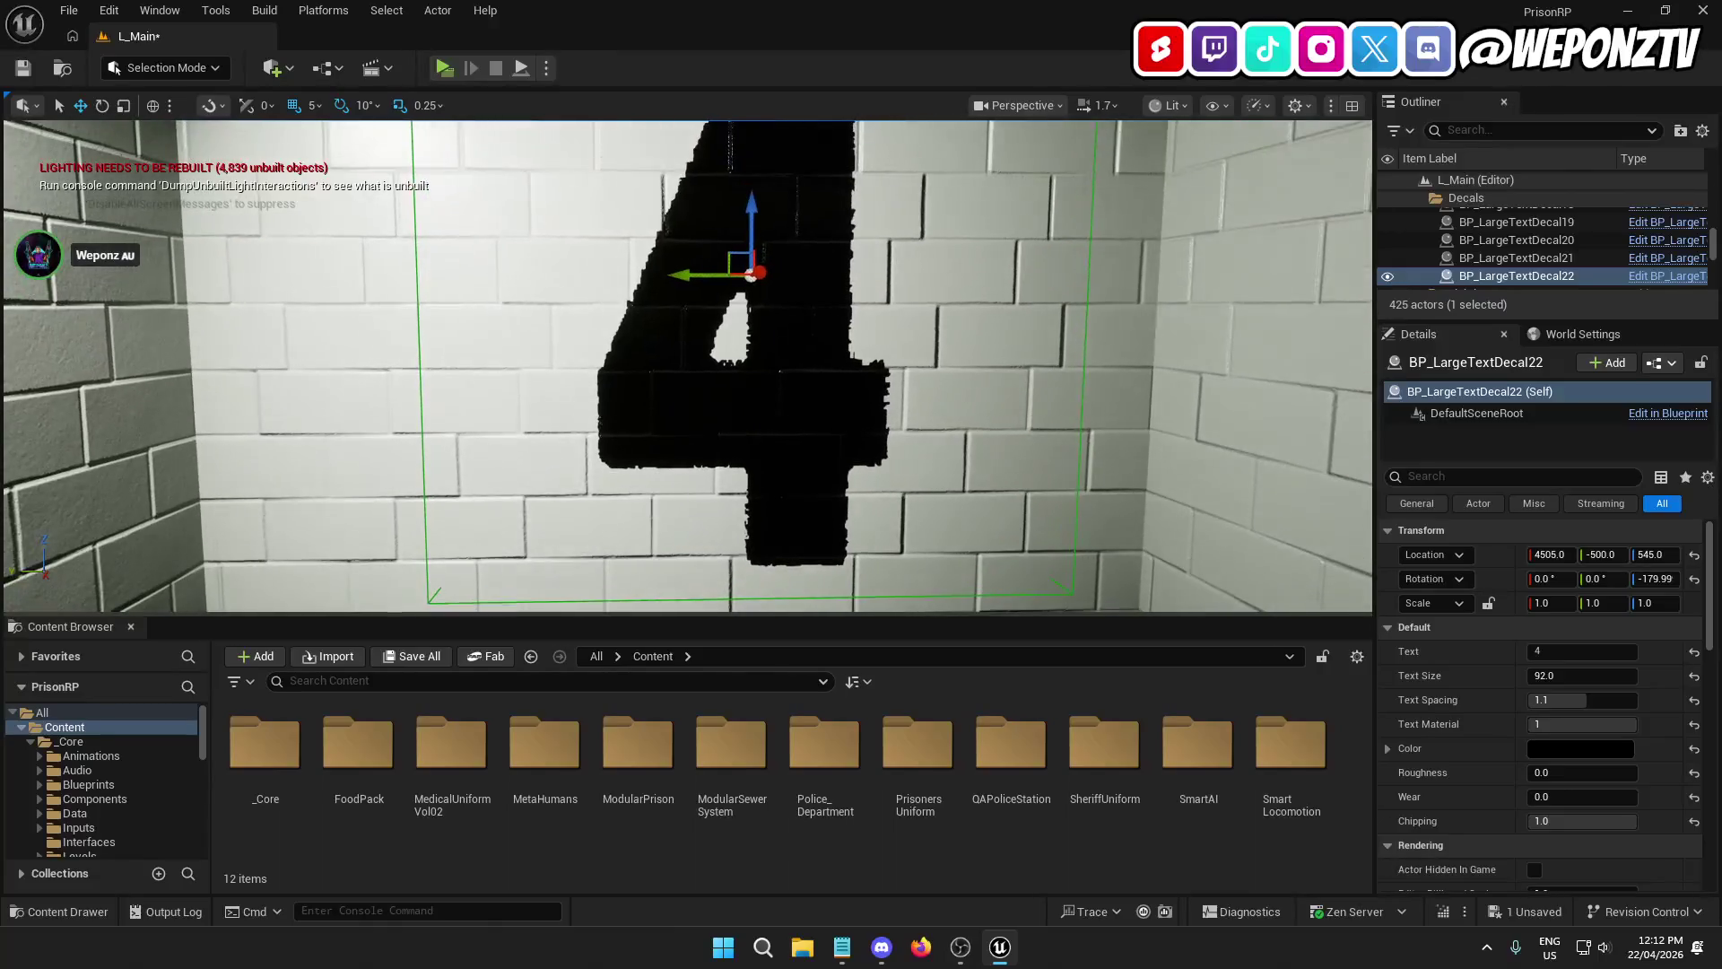
left_click_drag(685, 271, 621, 276)
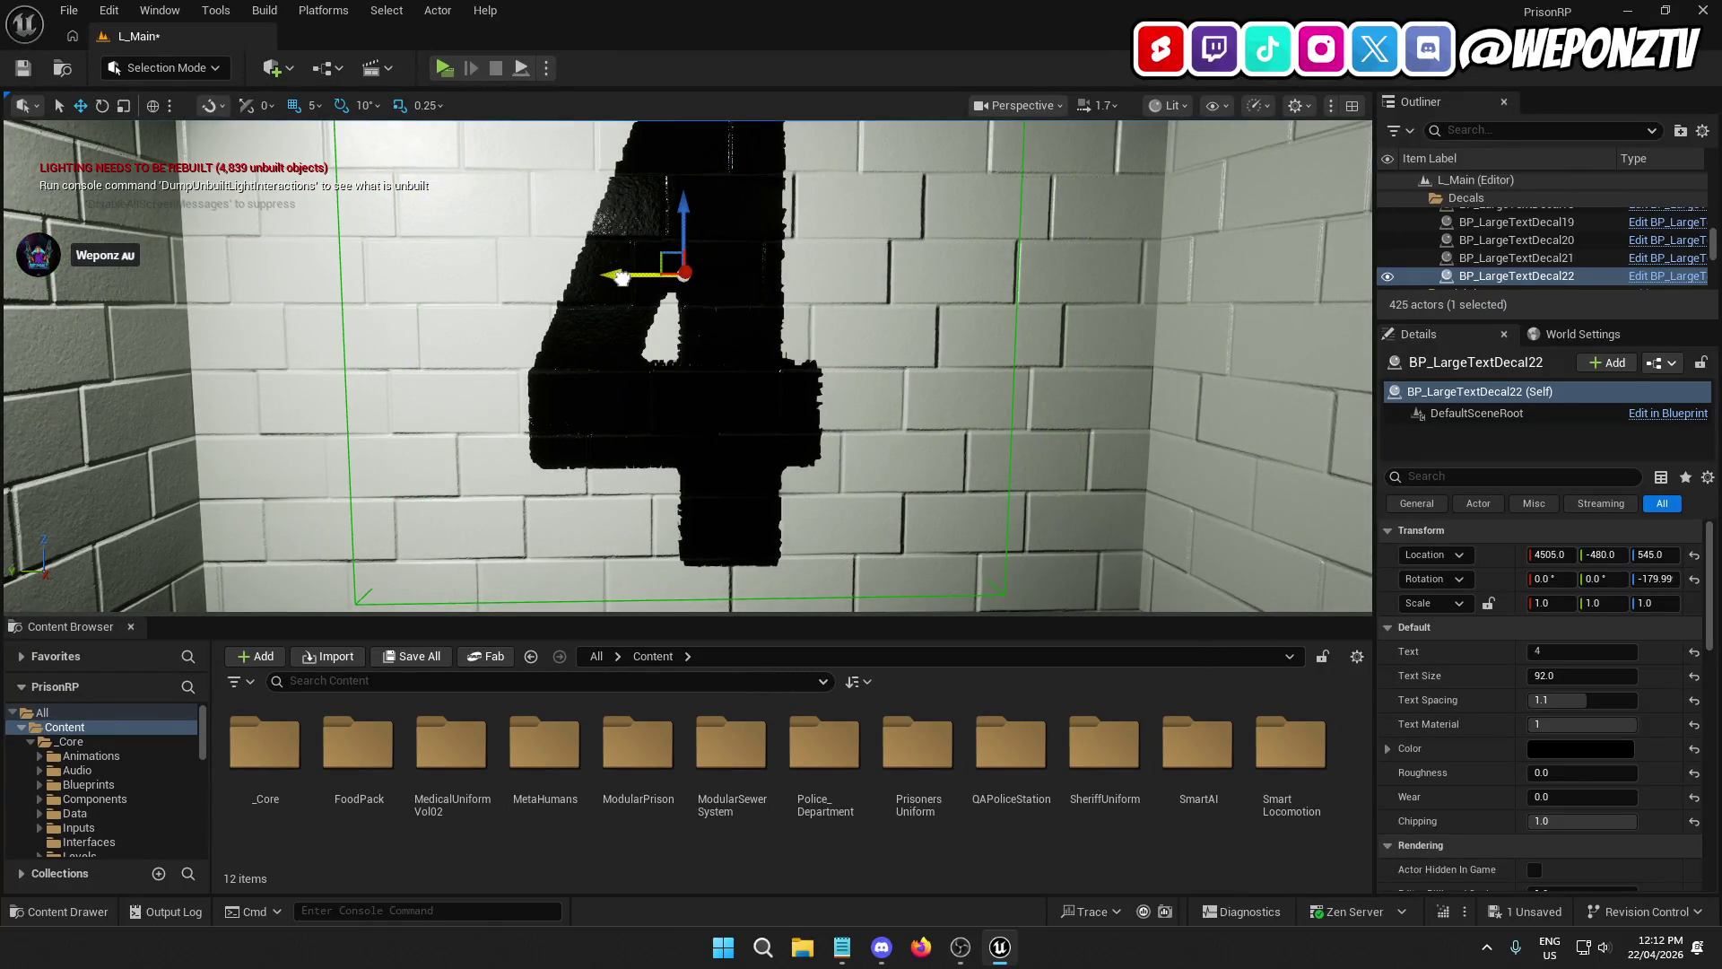
scroll(655, 356, "down", 5)
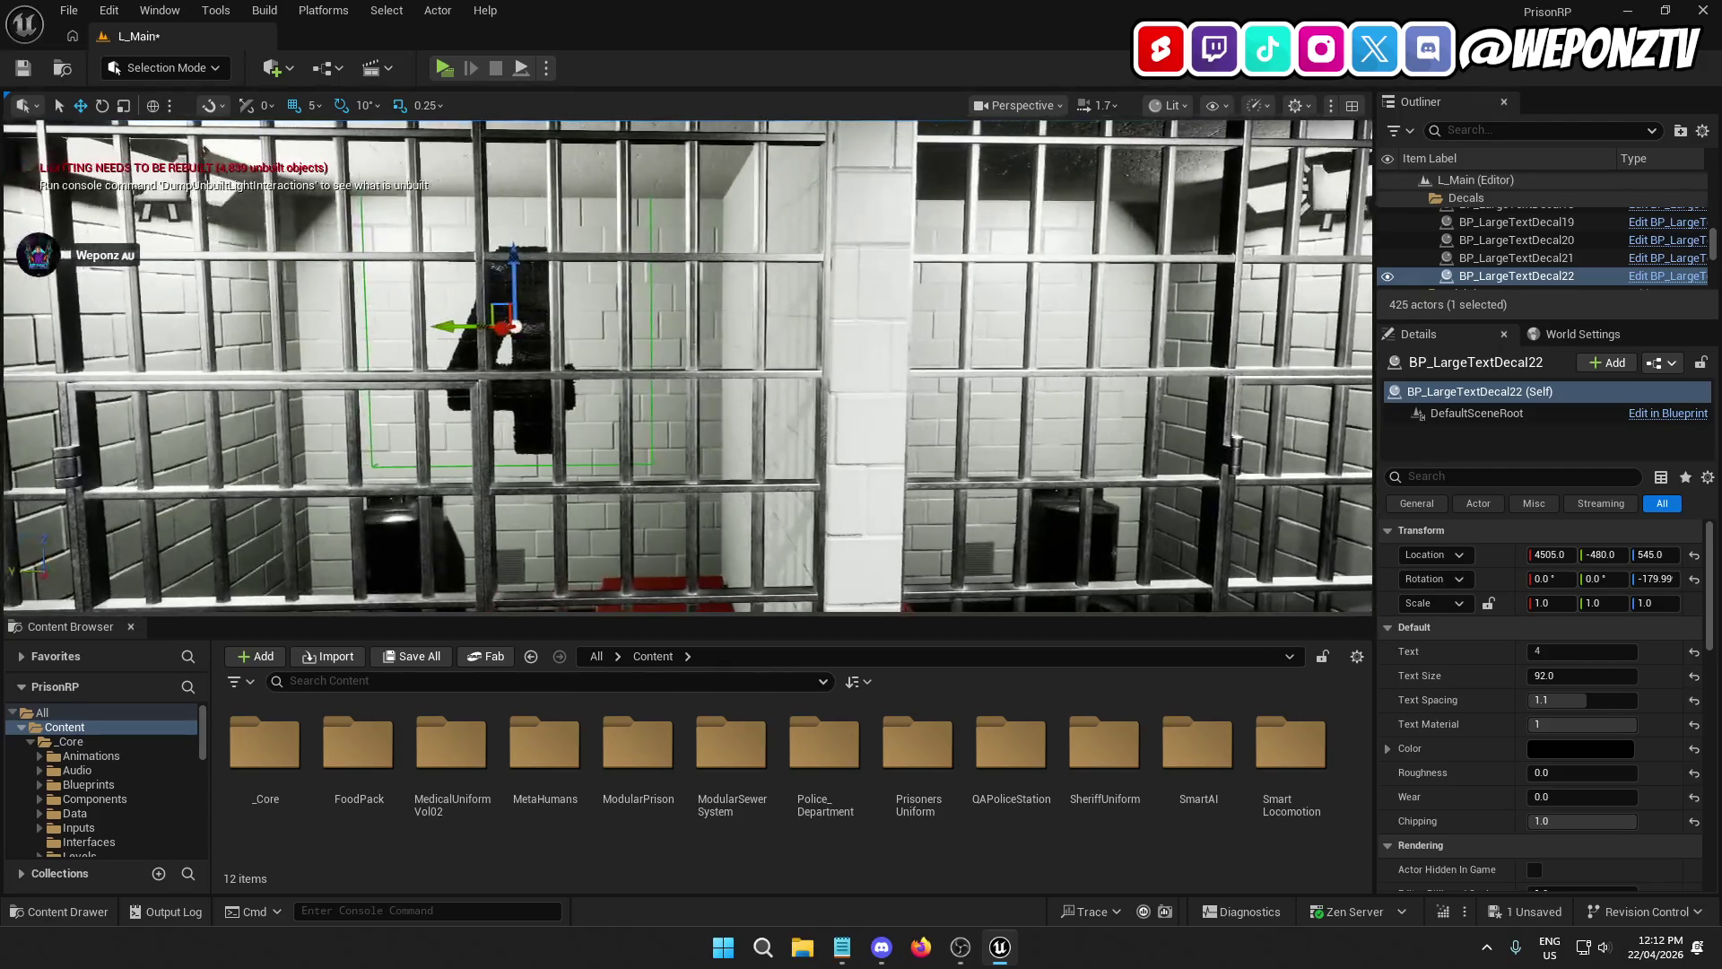
key("f")
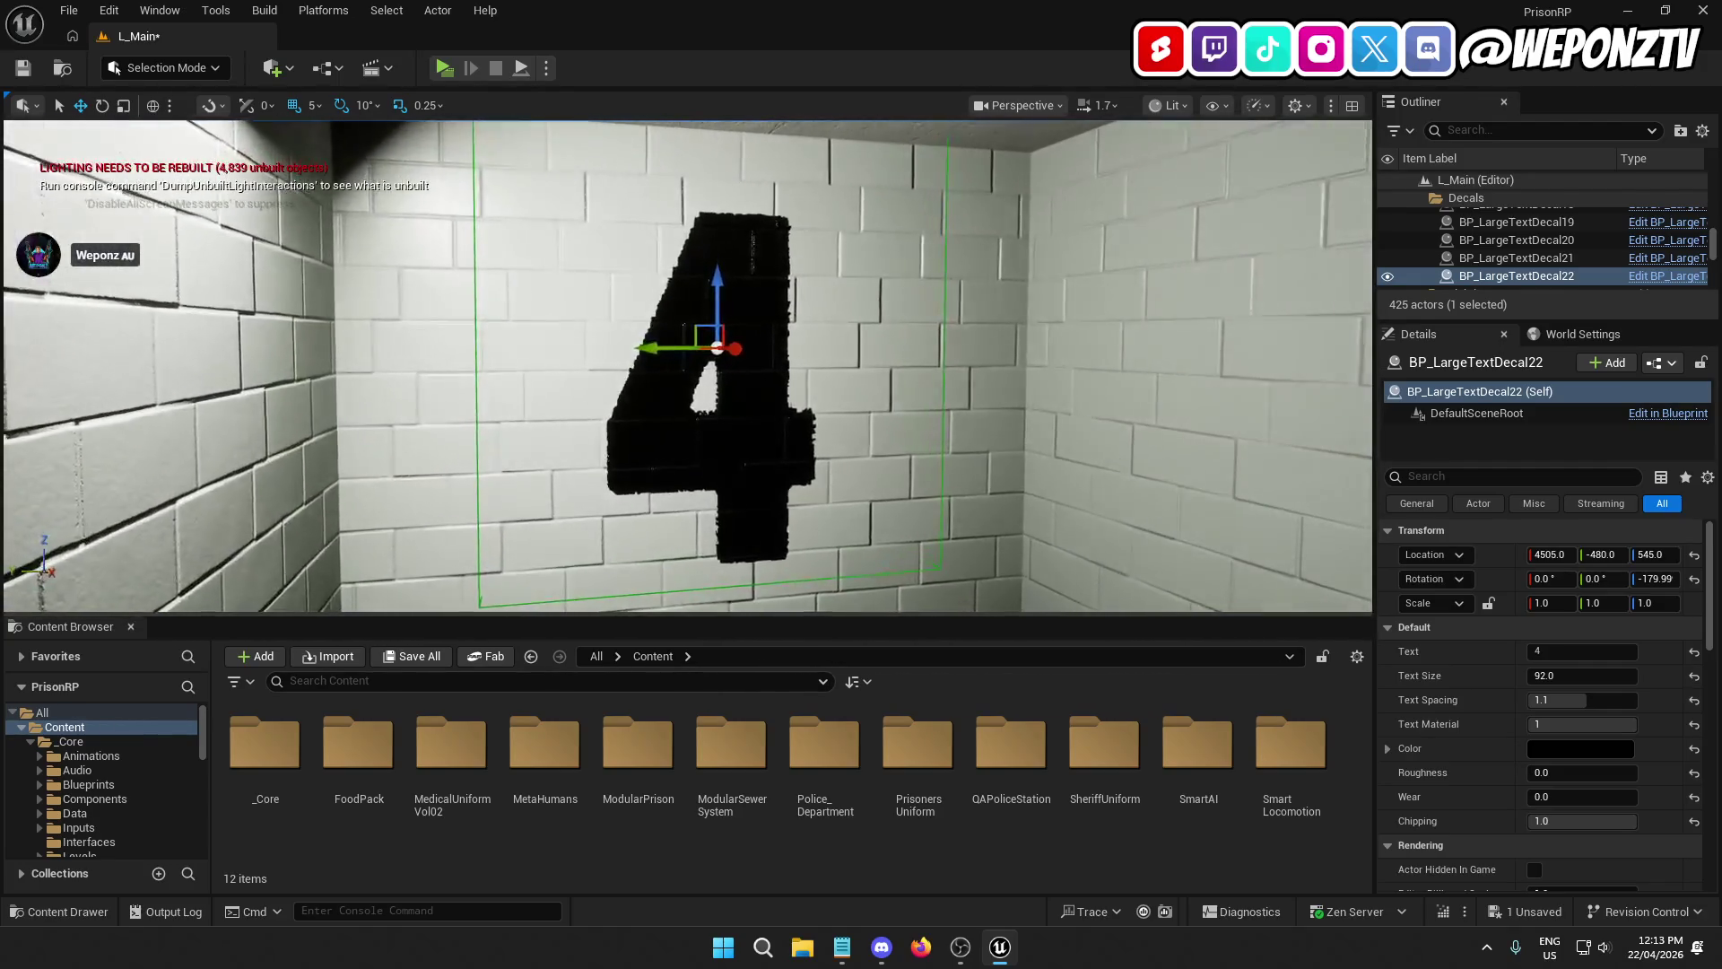
Step: Duplicate the 4 decal, slide it to Y -780, set its Text to 5, and duplicate again
key("ctrl+d")
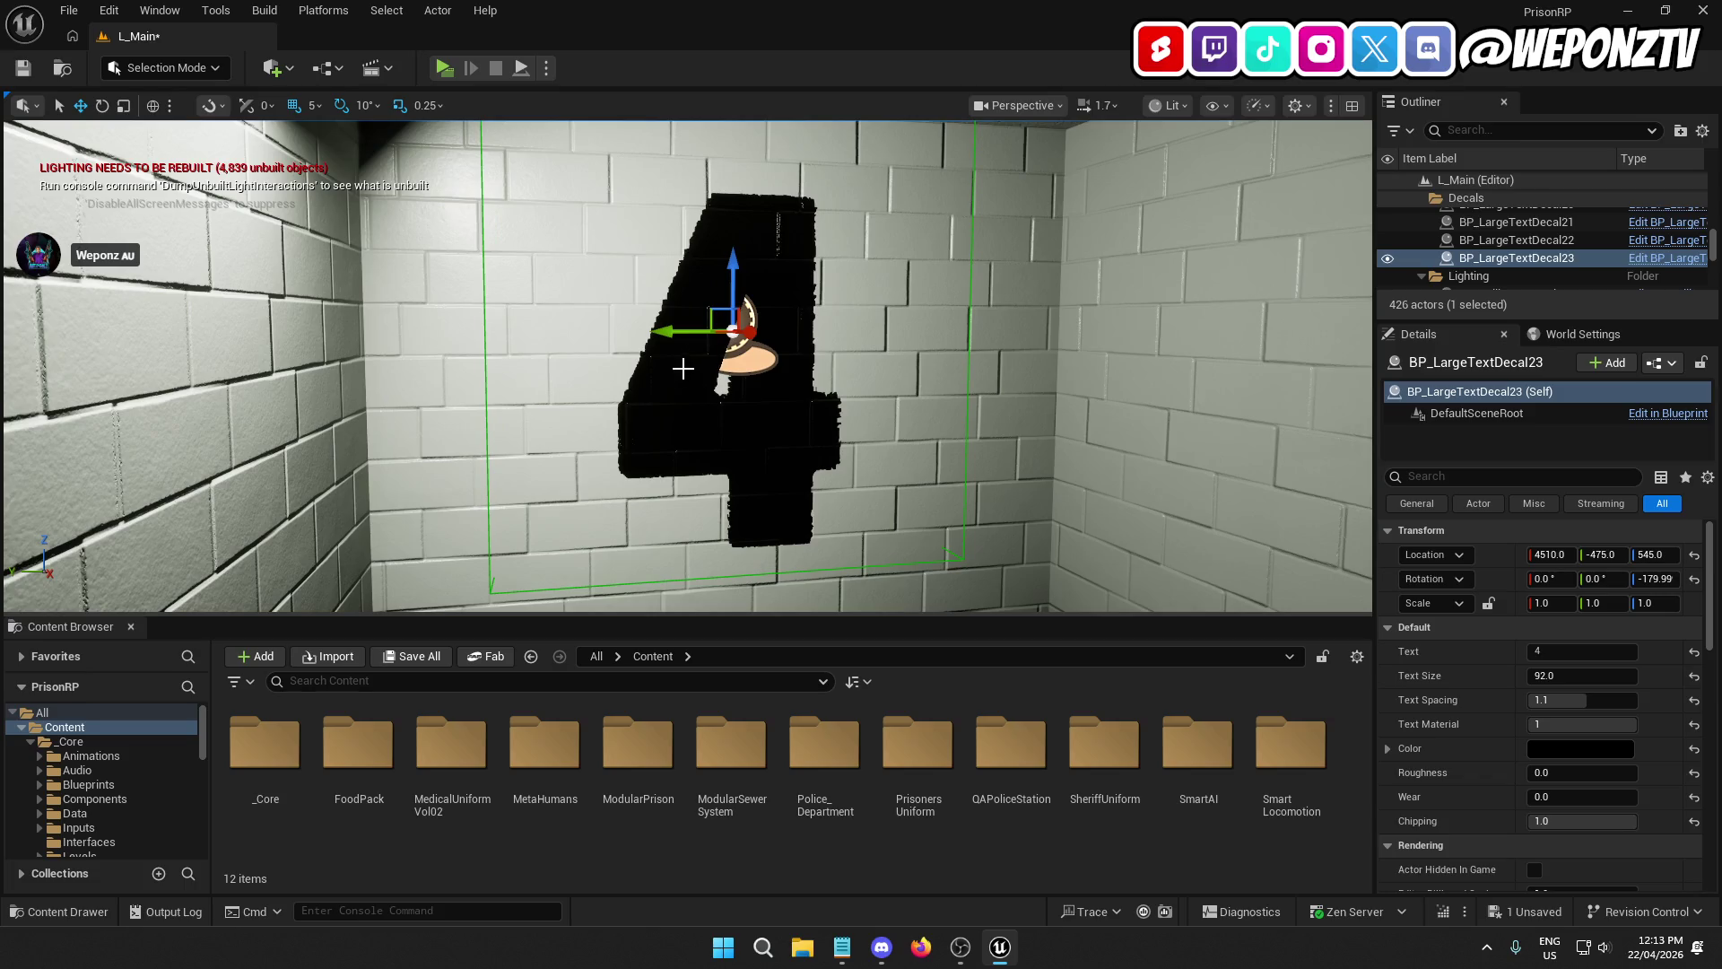
mouse_move(667, 332)
left_mouse_down()
mouse_move(1095, 330)
mouse_move(1166, 296)
mouse_move(1148, 340)
mouse_move(1108, 363)
left_mouse_up()
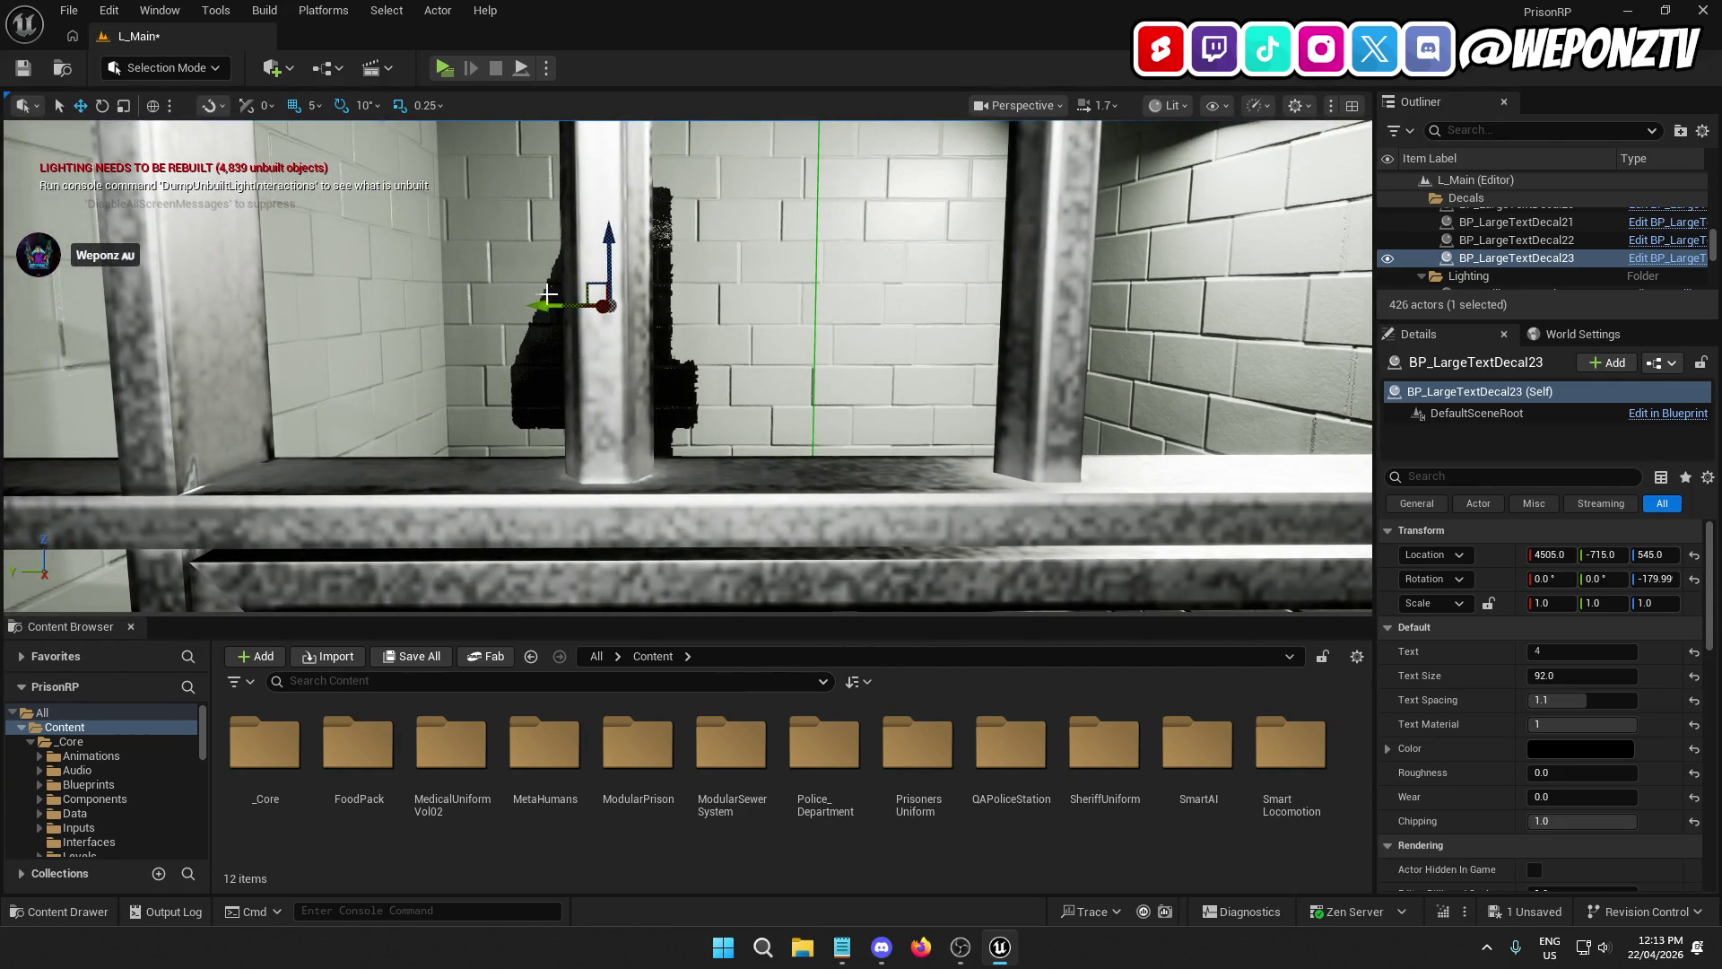
left_click_drag(548, 294, 695, 294)
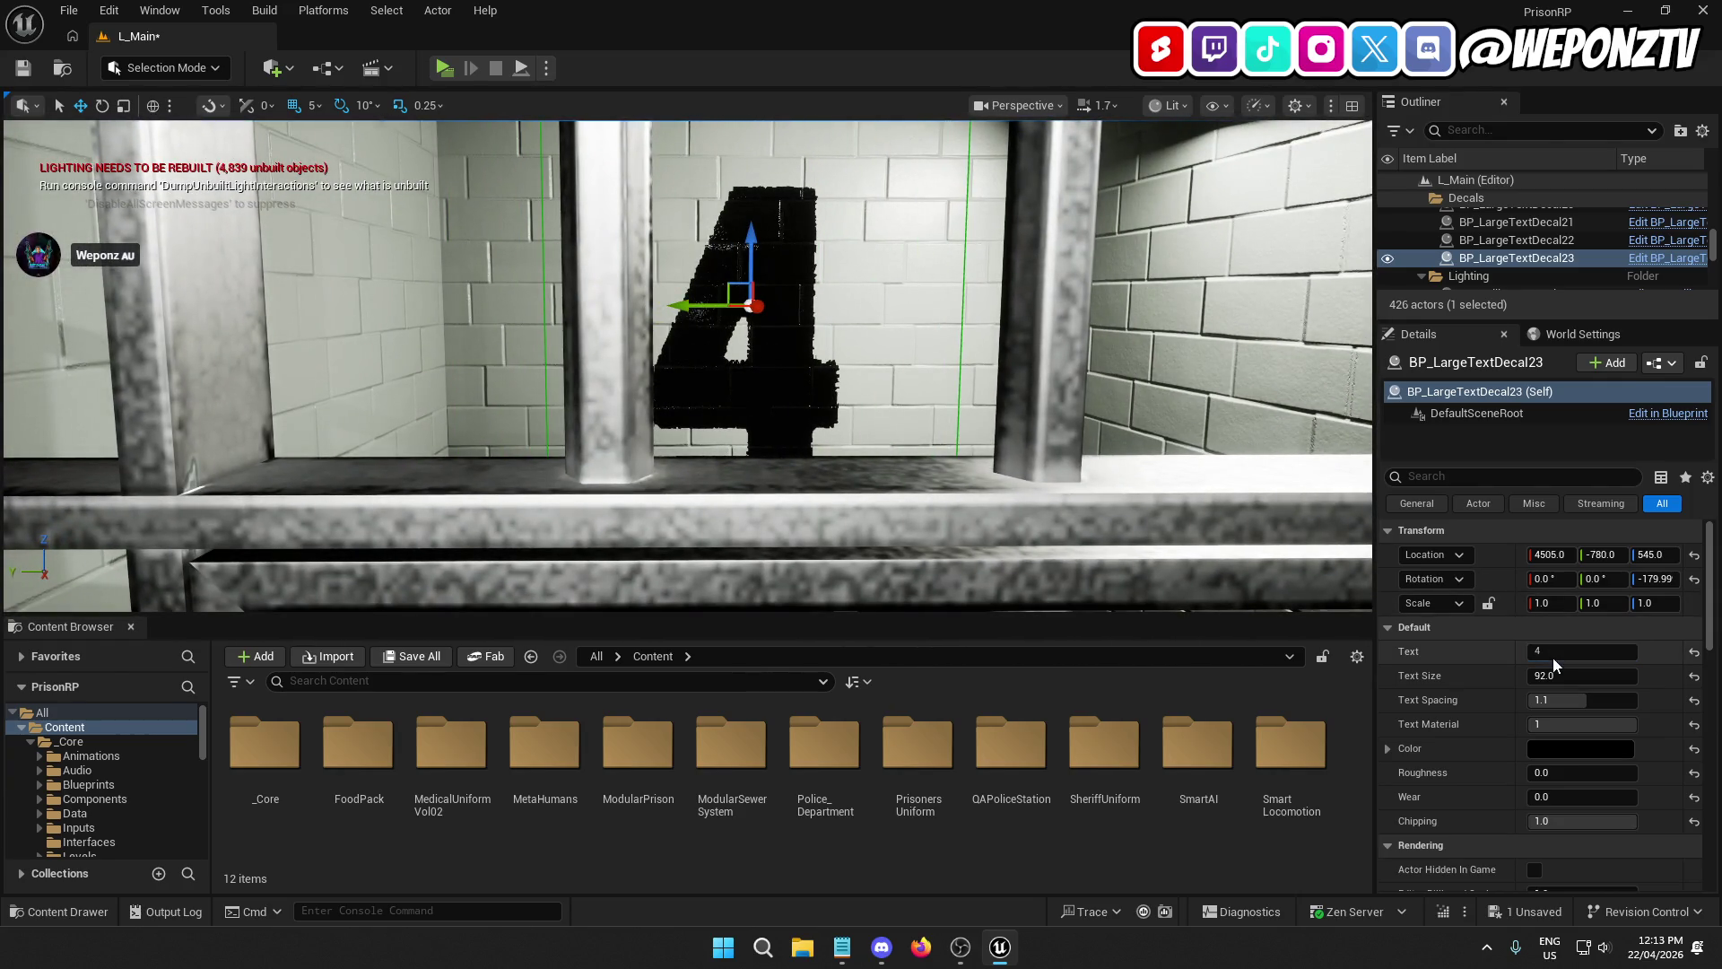
left_click(1552, 655)
type("5")
key("Return")
key("f")
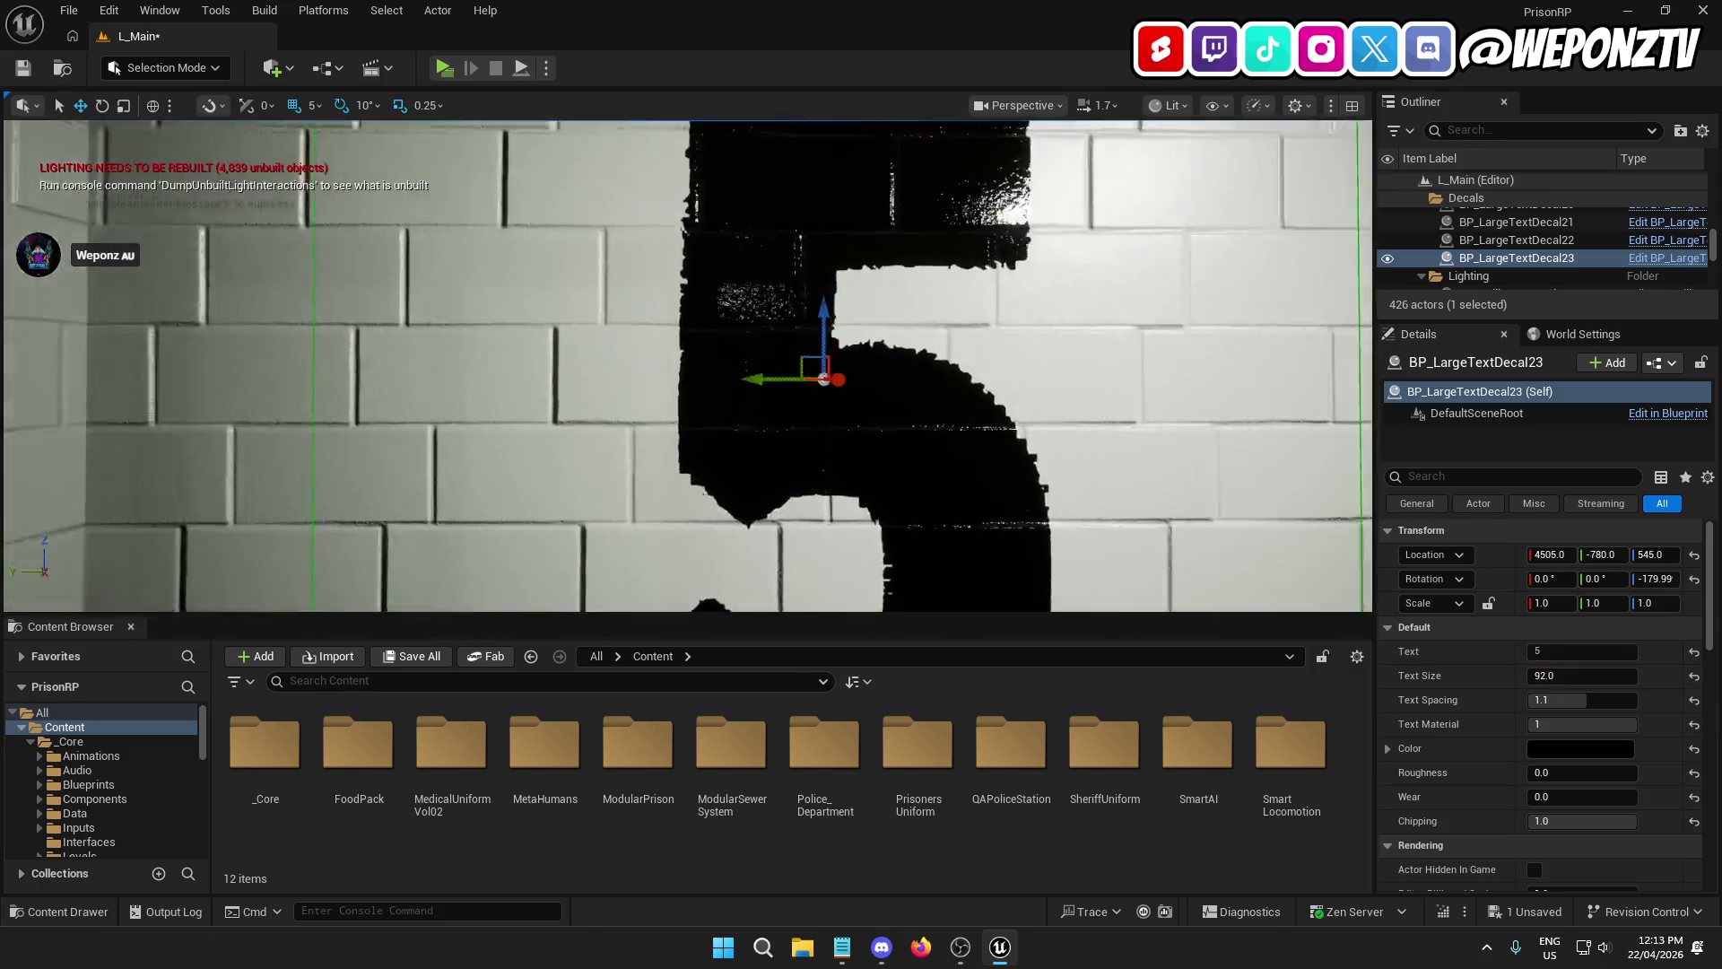
scroll(687, 366, "down", 5)
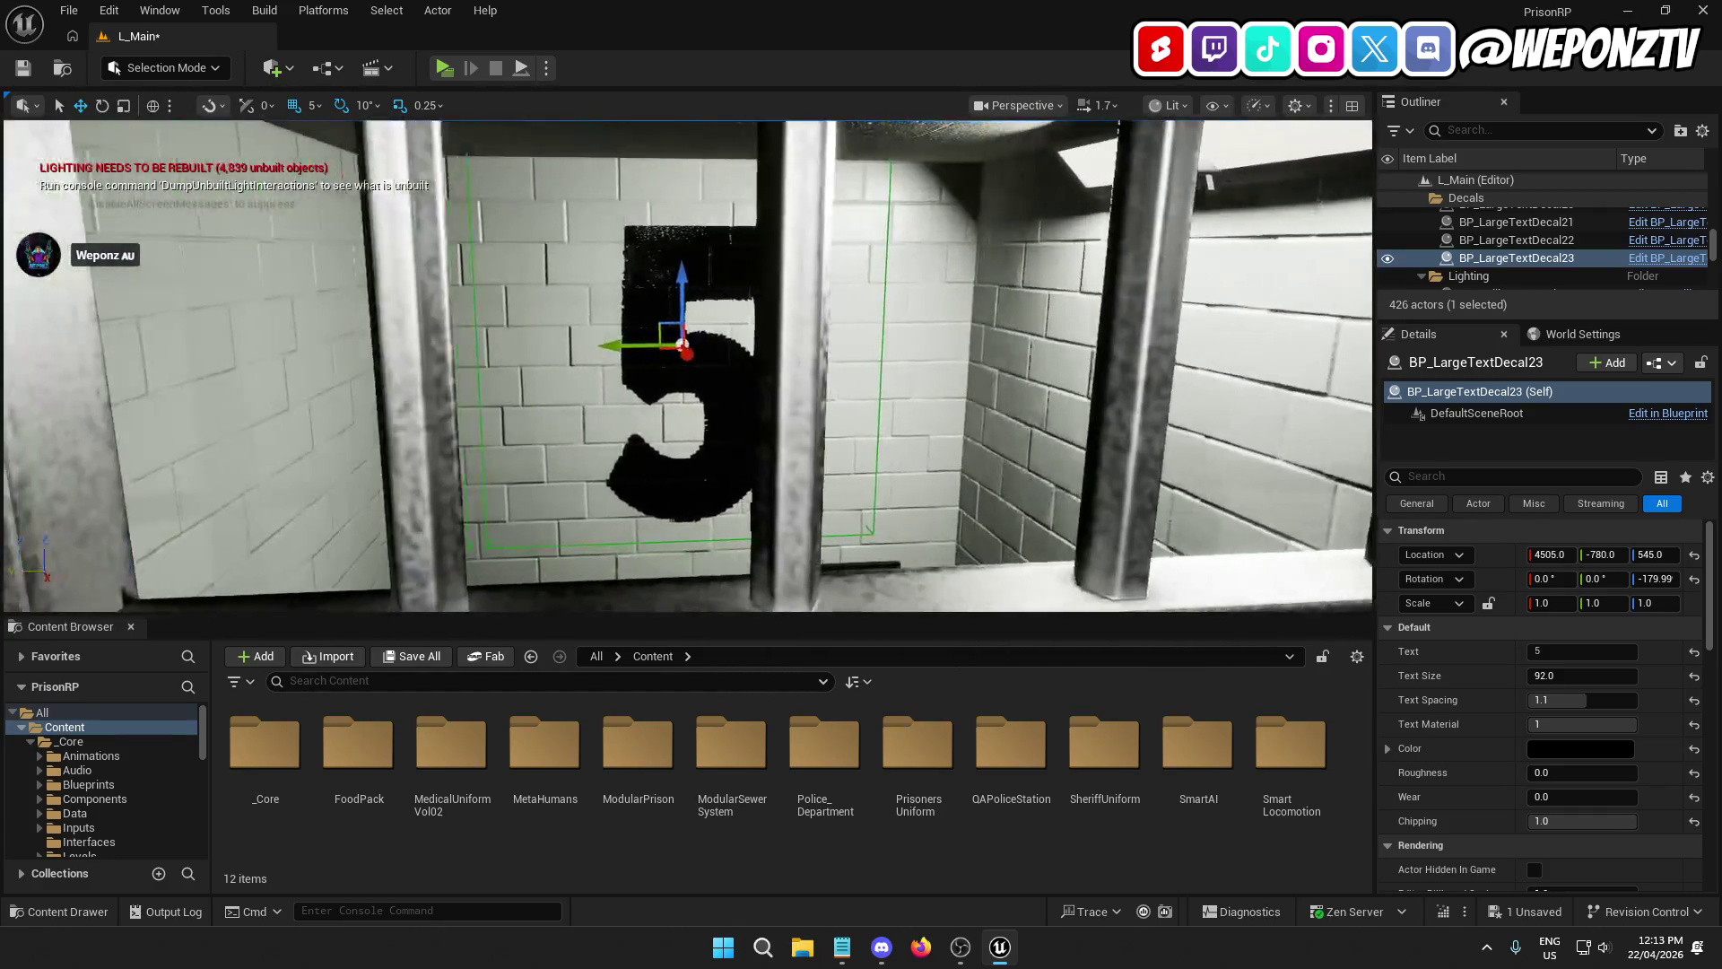
key("ctrl+d")
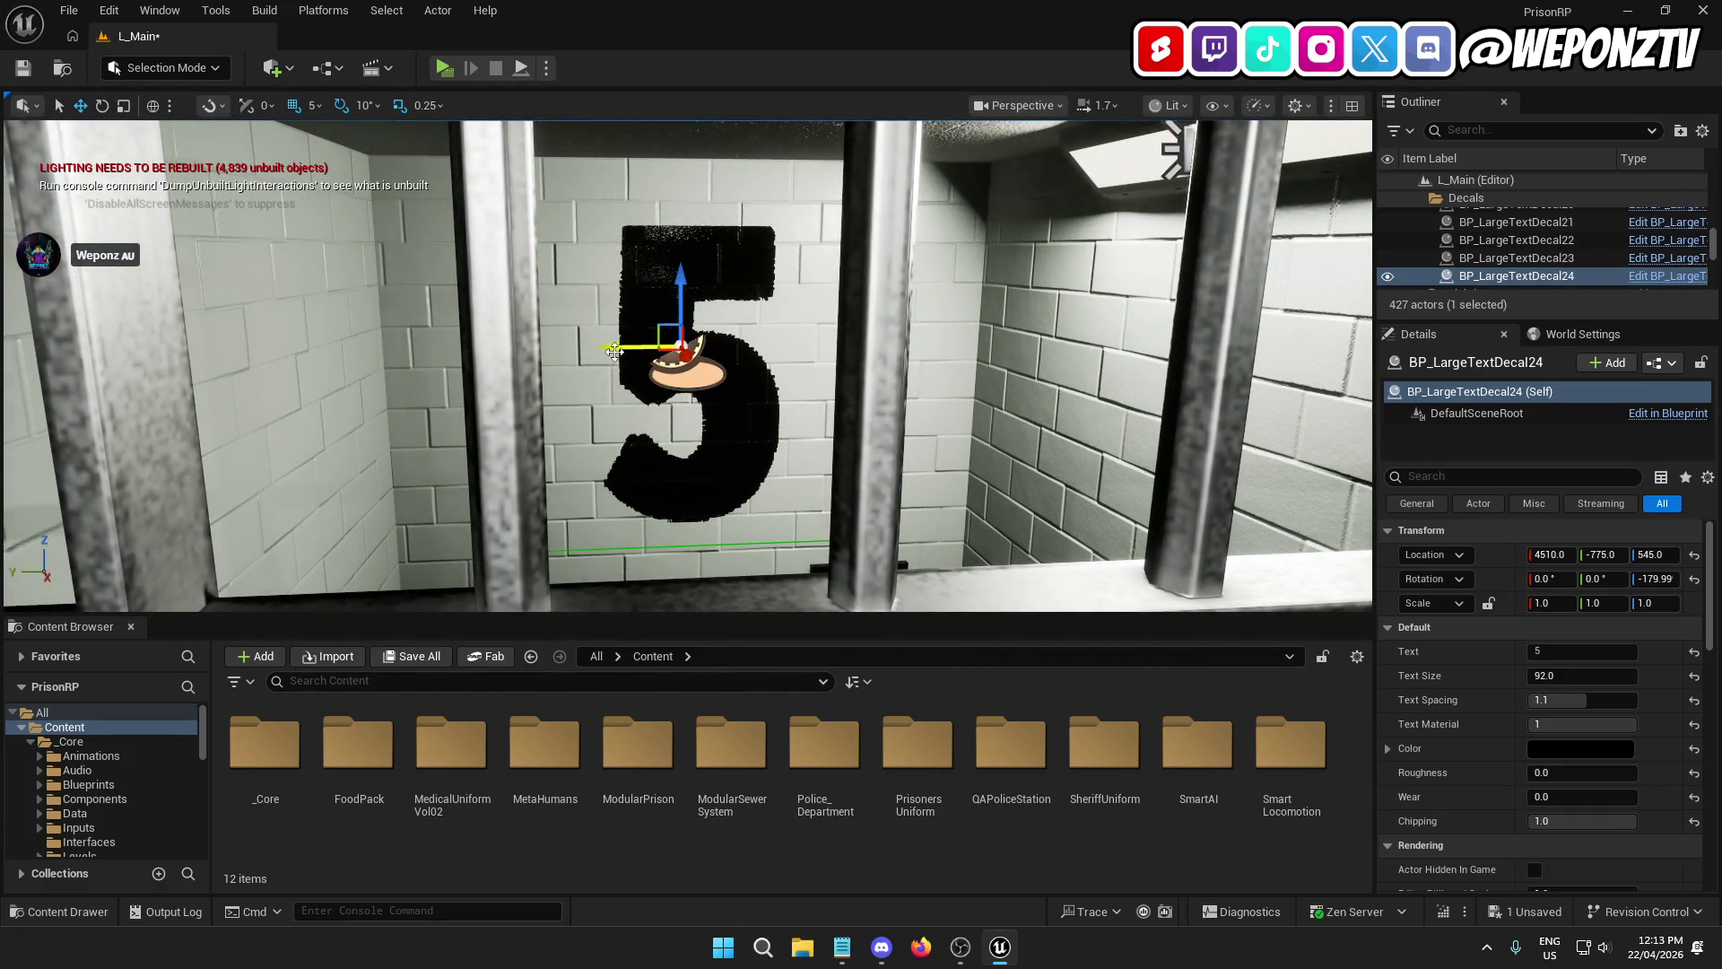
Step: Slide BP_LargeTextDecal24 to Y -1080 in the next cell, change its Text to 6, and frame it
left_click_drag(613, 351, 632, 346)
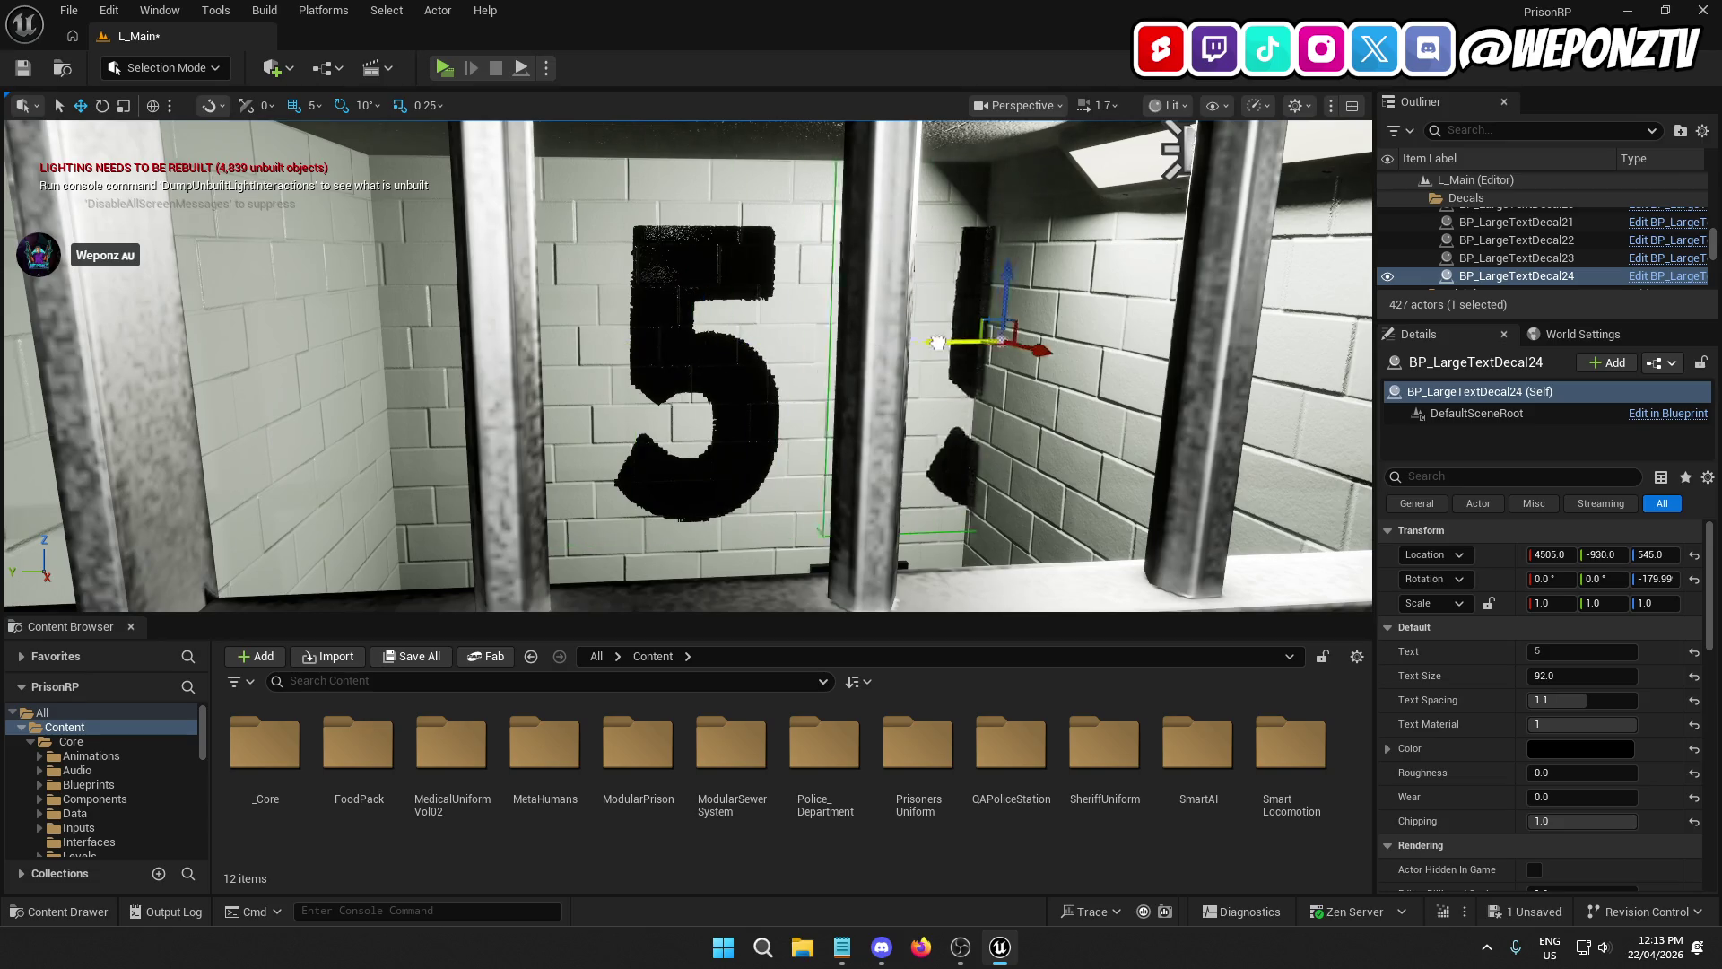
left_click_drag(1056, 337, 941, 340)
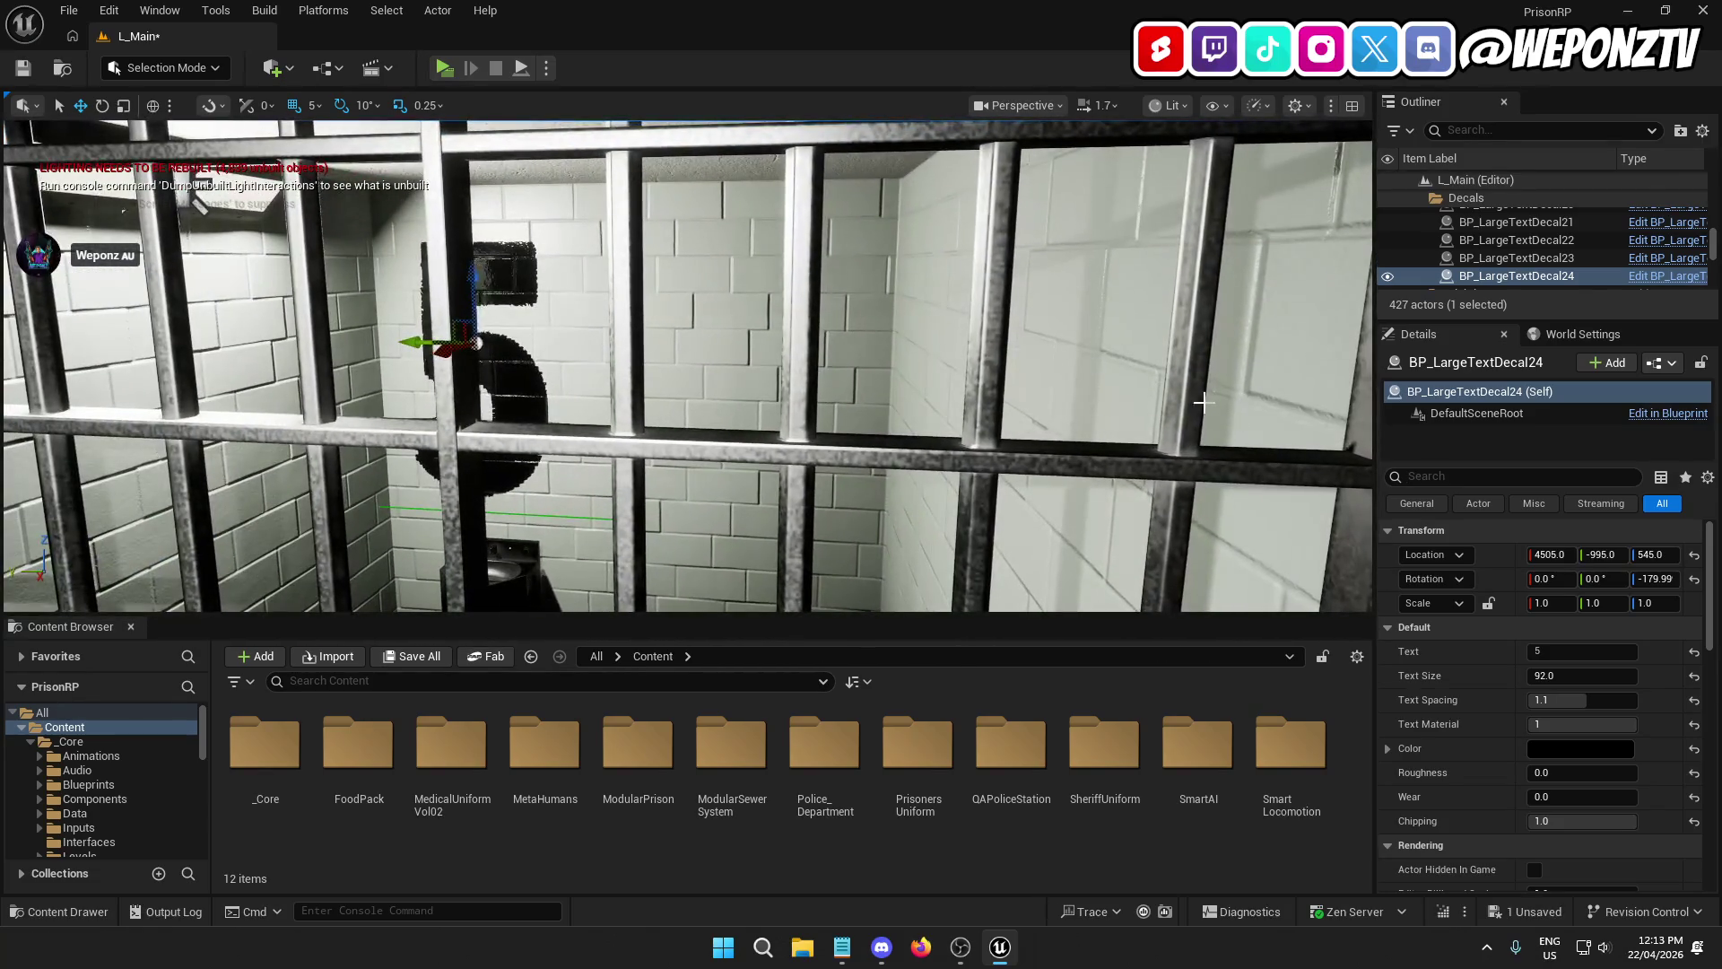
left_click(1551, 649)
type("6")
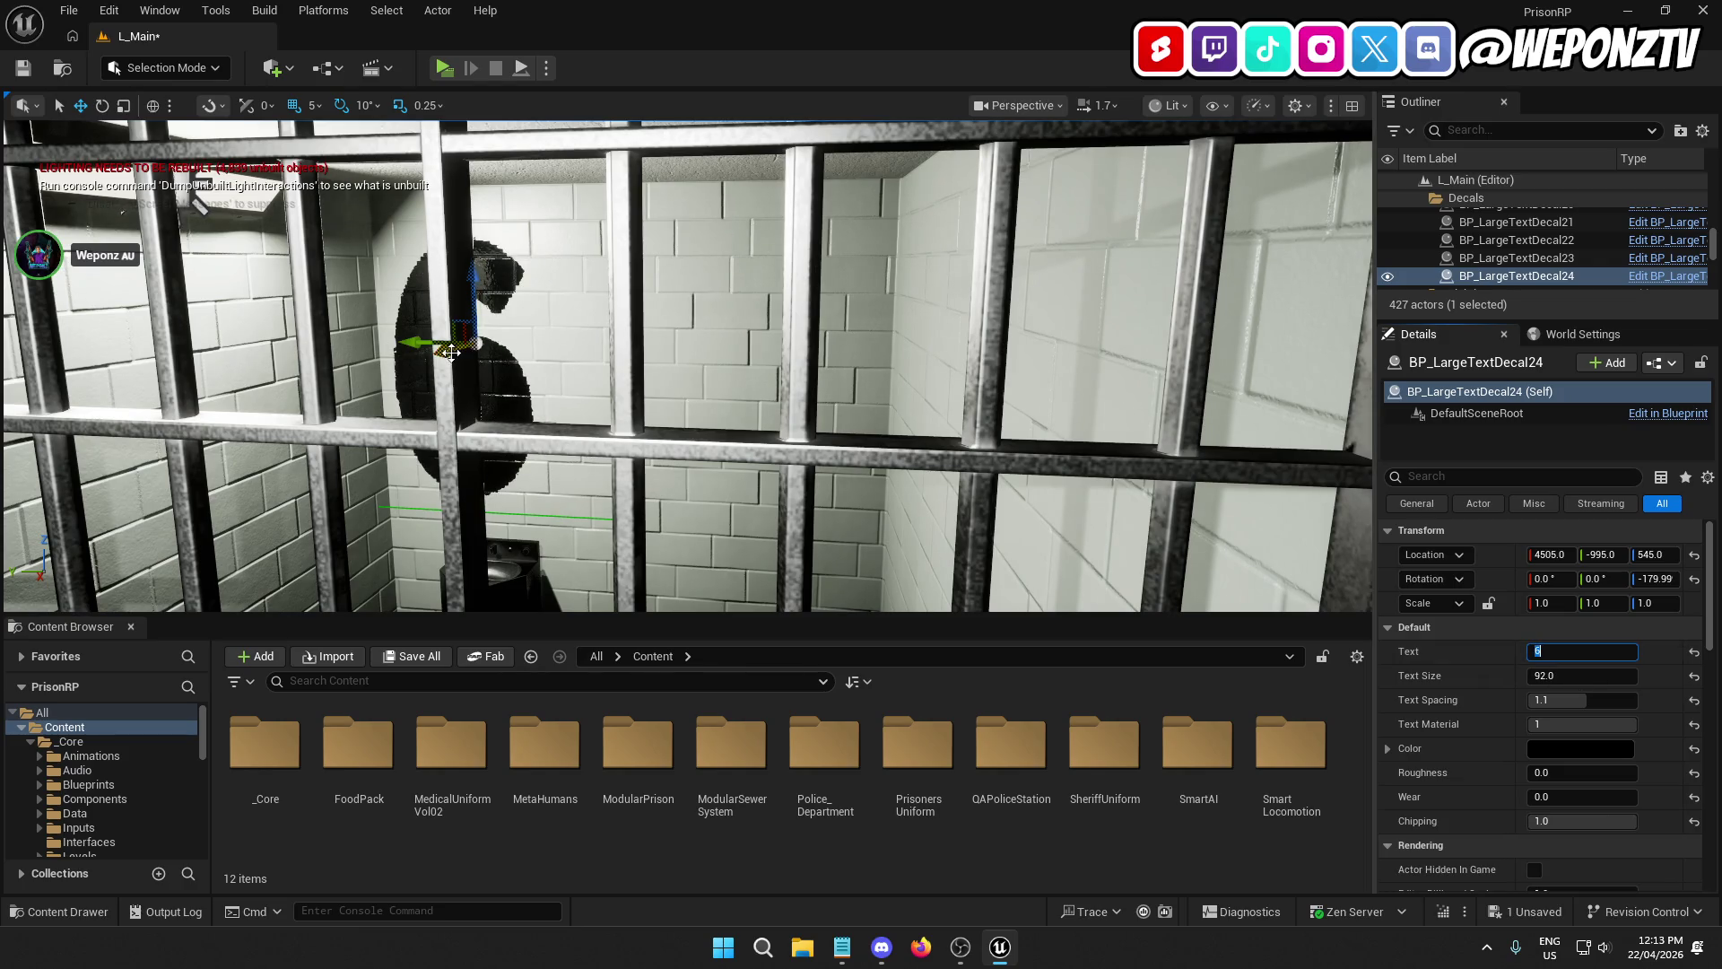
mouse_move(409, 348)
left_mouse_down()
mouse_move(550, 339)
mouse_move(603, 358)
left_mouse_up()
key("f")
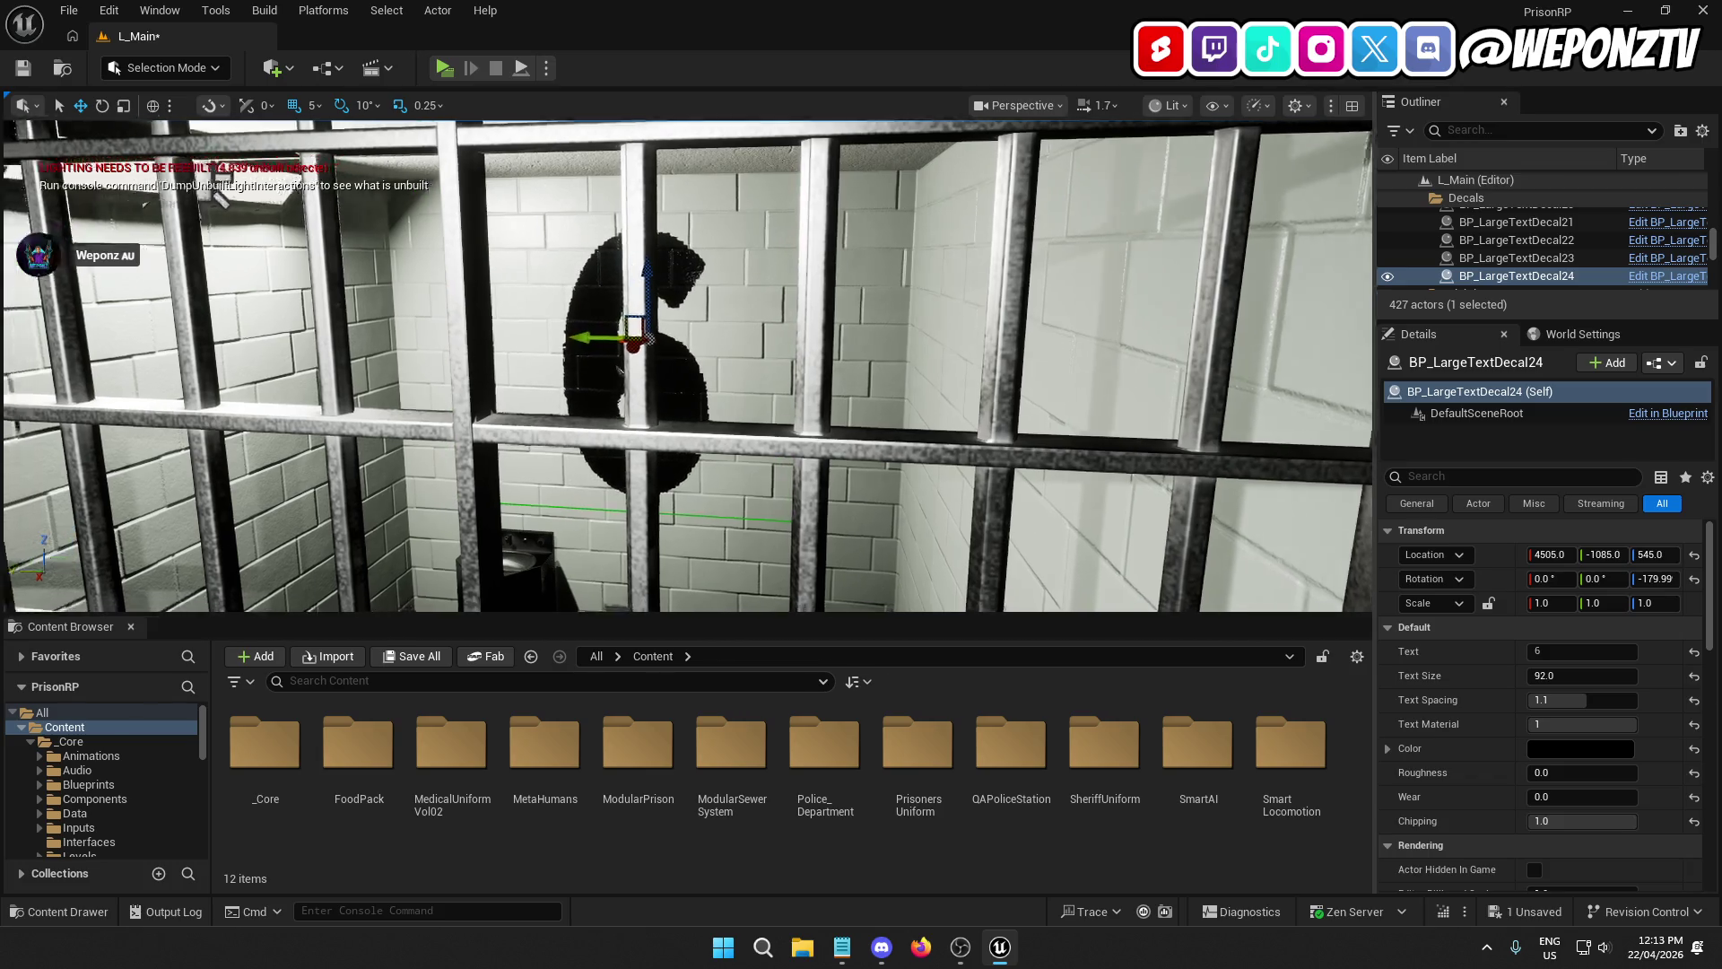
scroll(687, 366, "down", 5)
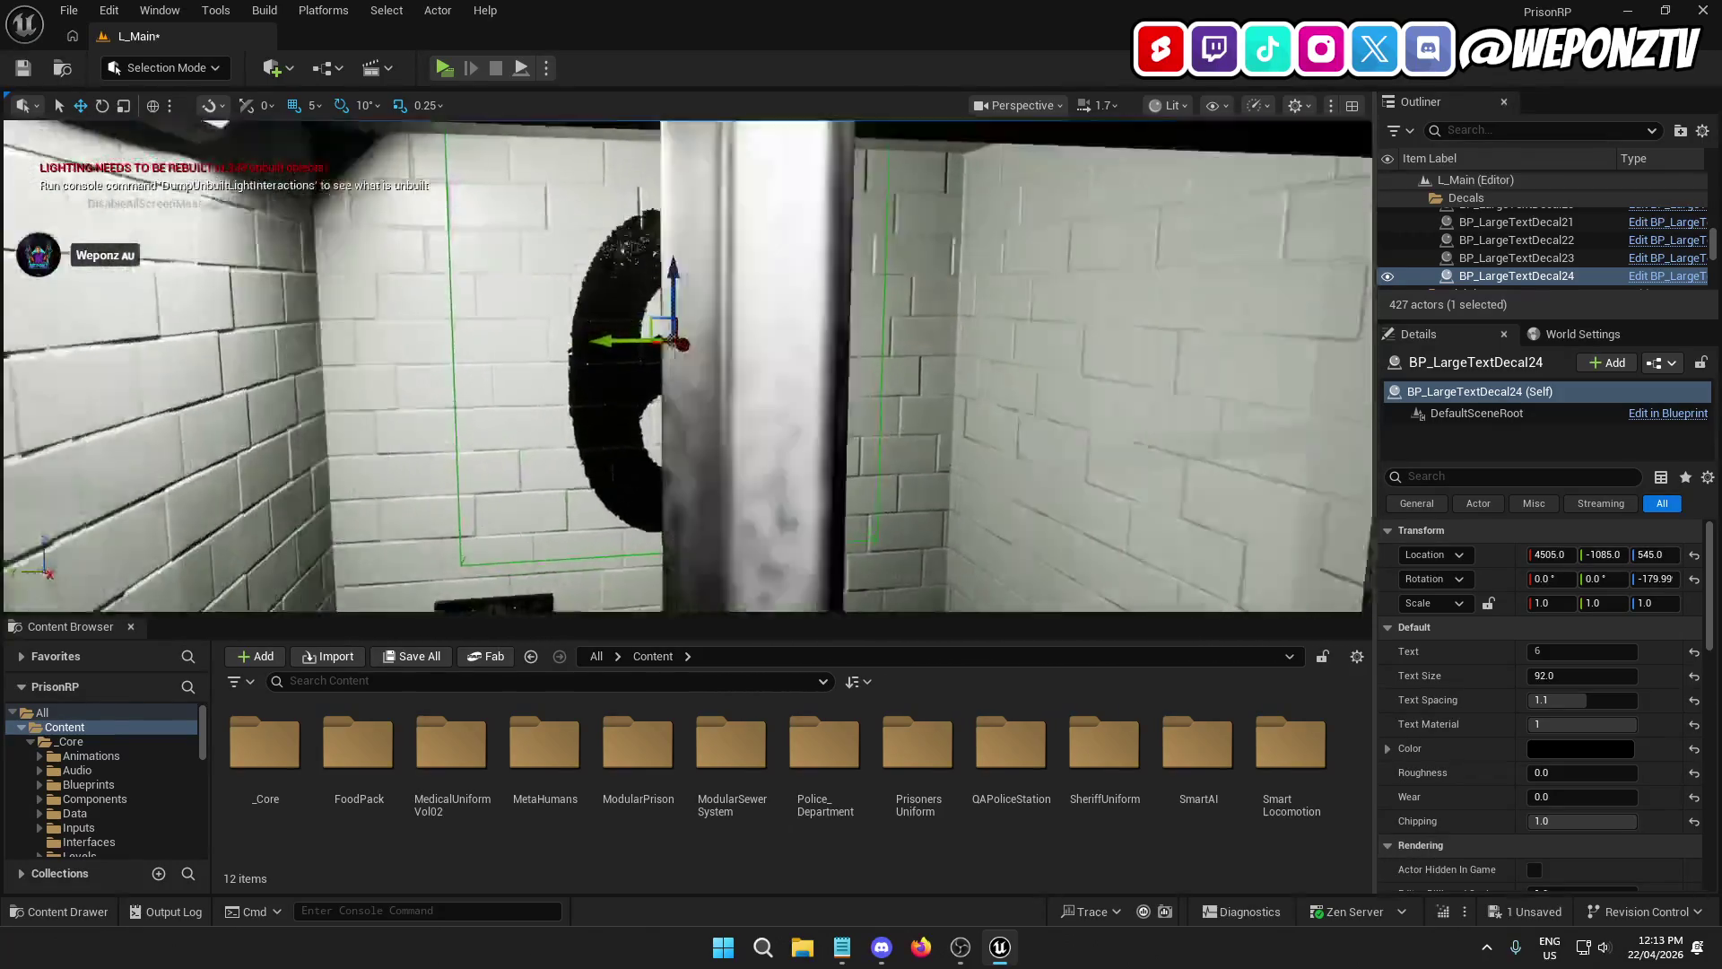
scroll(686, 366, "up", 5)
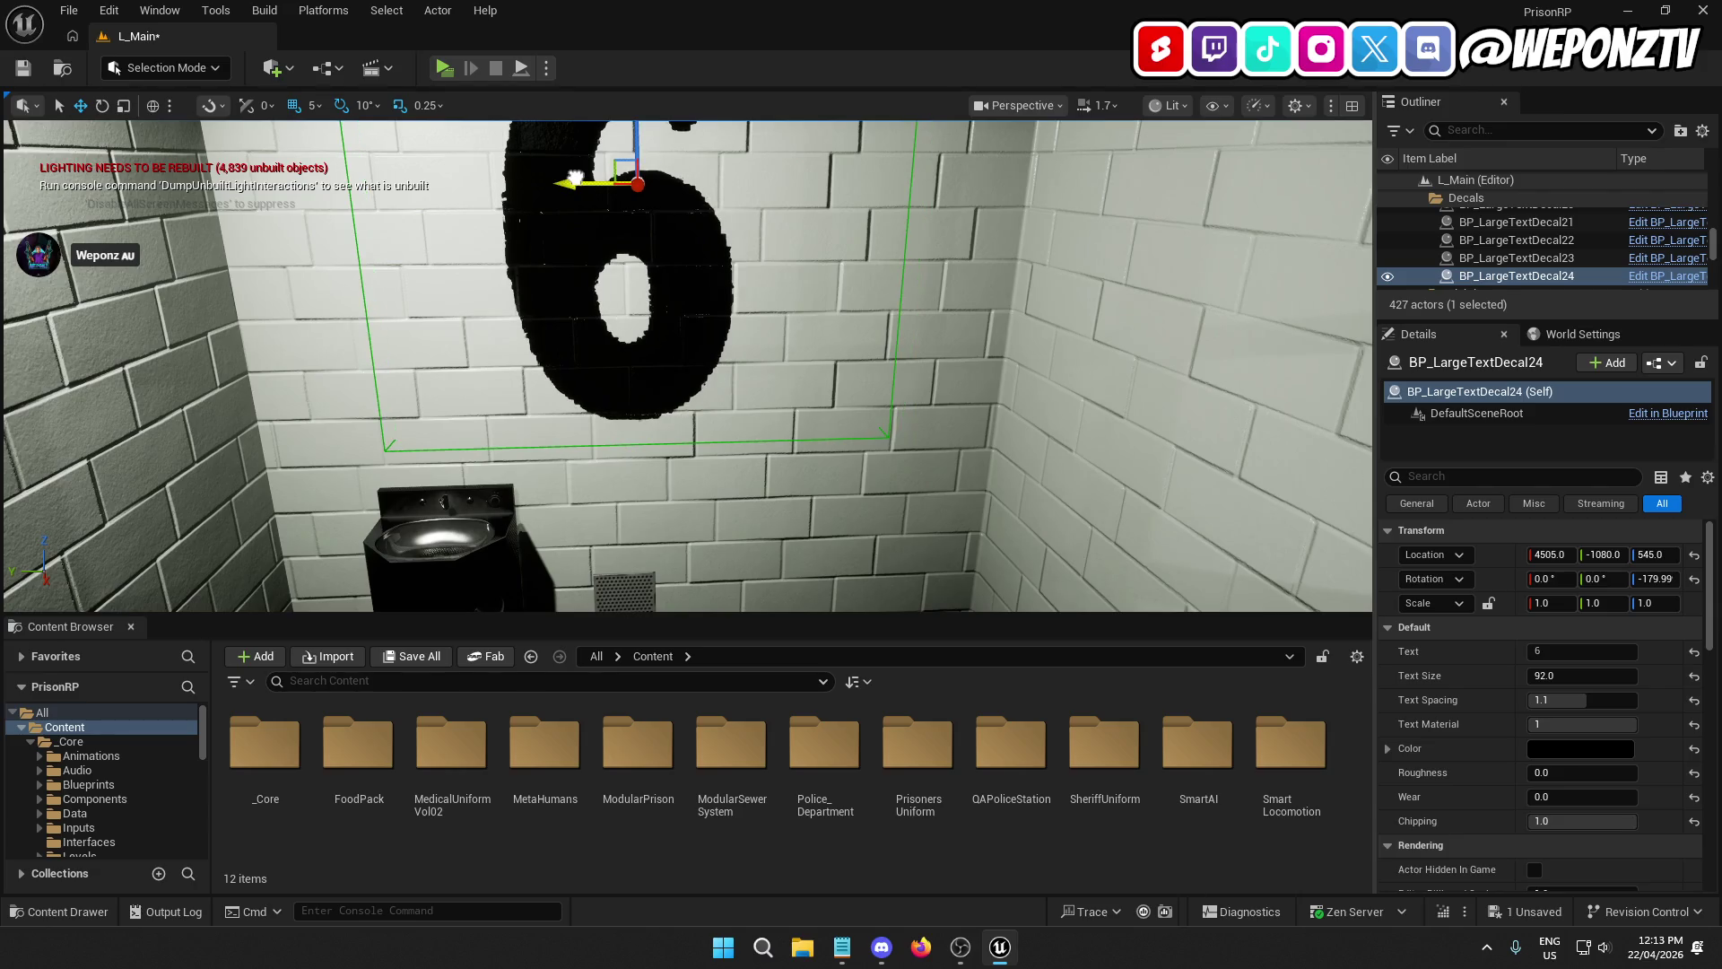
scroll(605, 205, "down", 10)
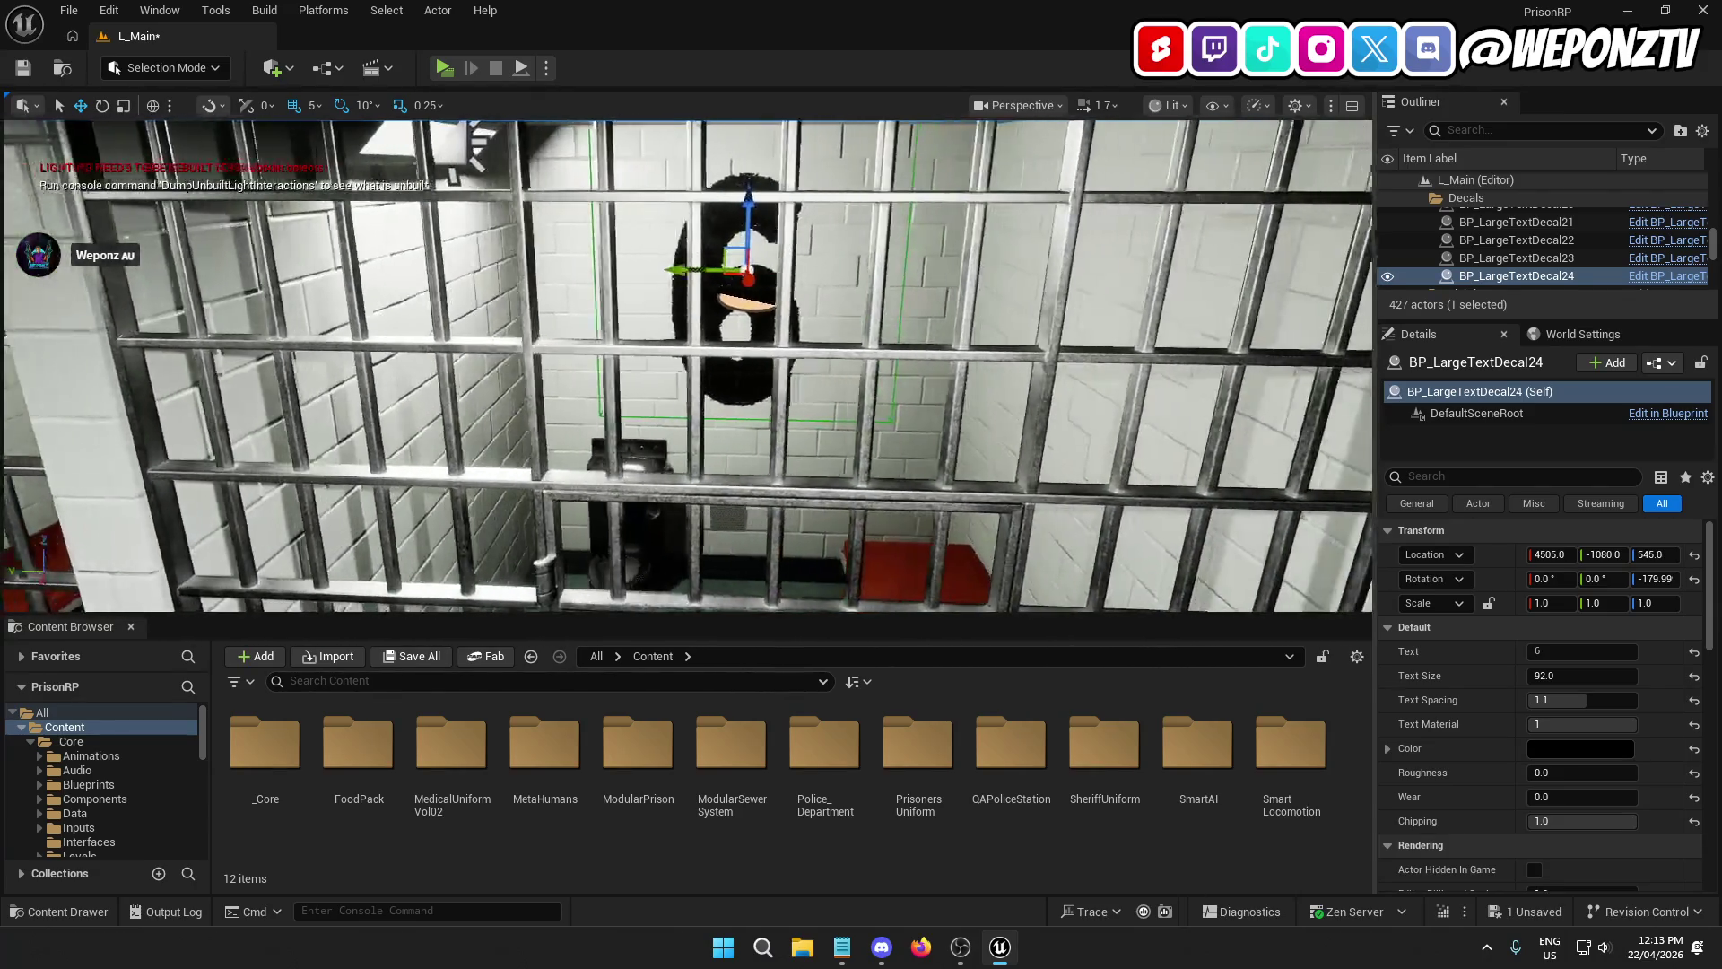
Step: Select the six number decals BP_LargeTextDecal19–24 and frame them in the viewport
scroll(686, 366, "down", 10)
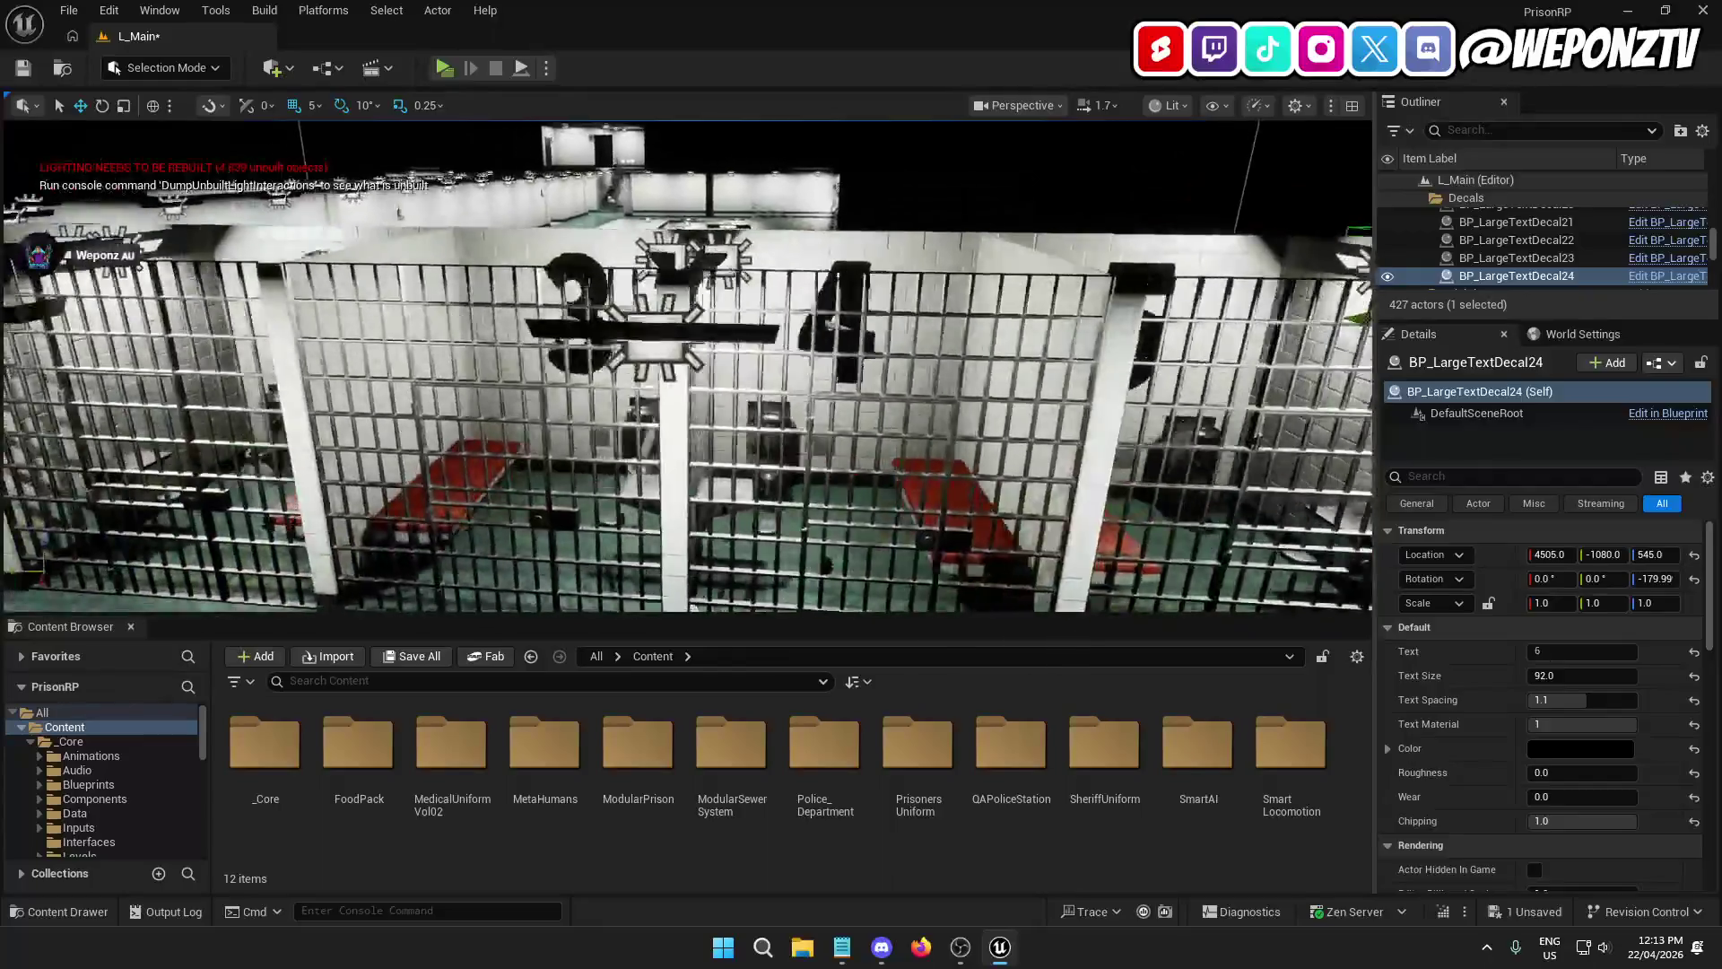
scroll(686, 366, "up", 10)
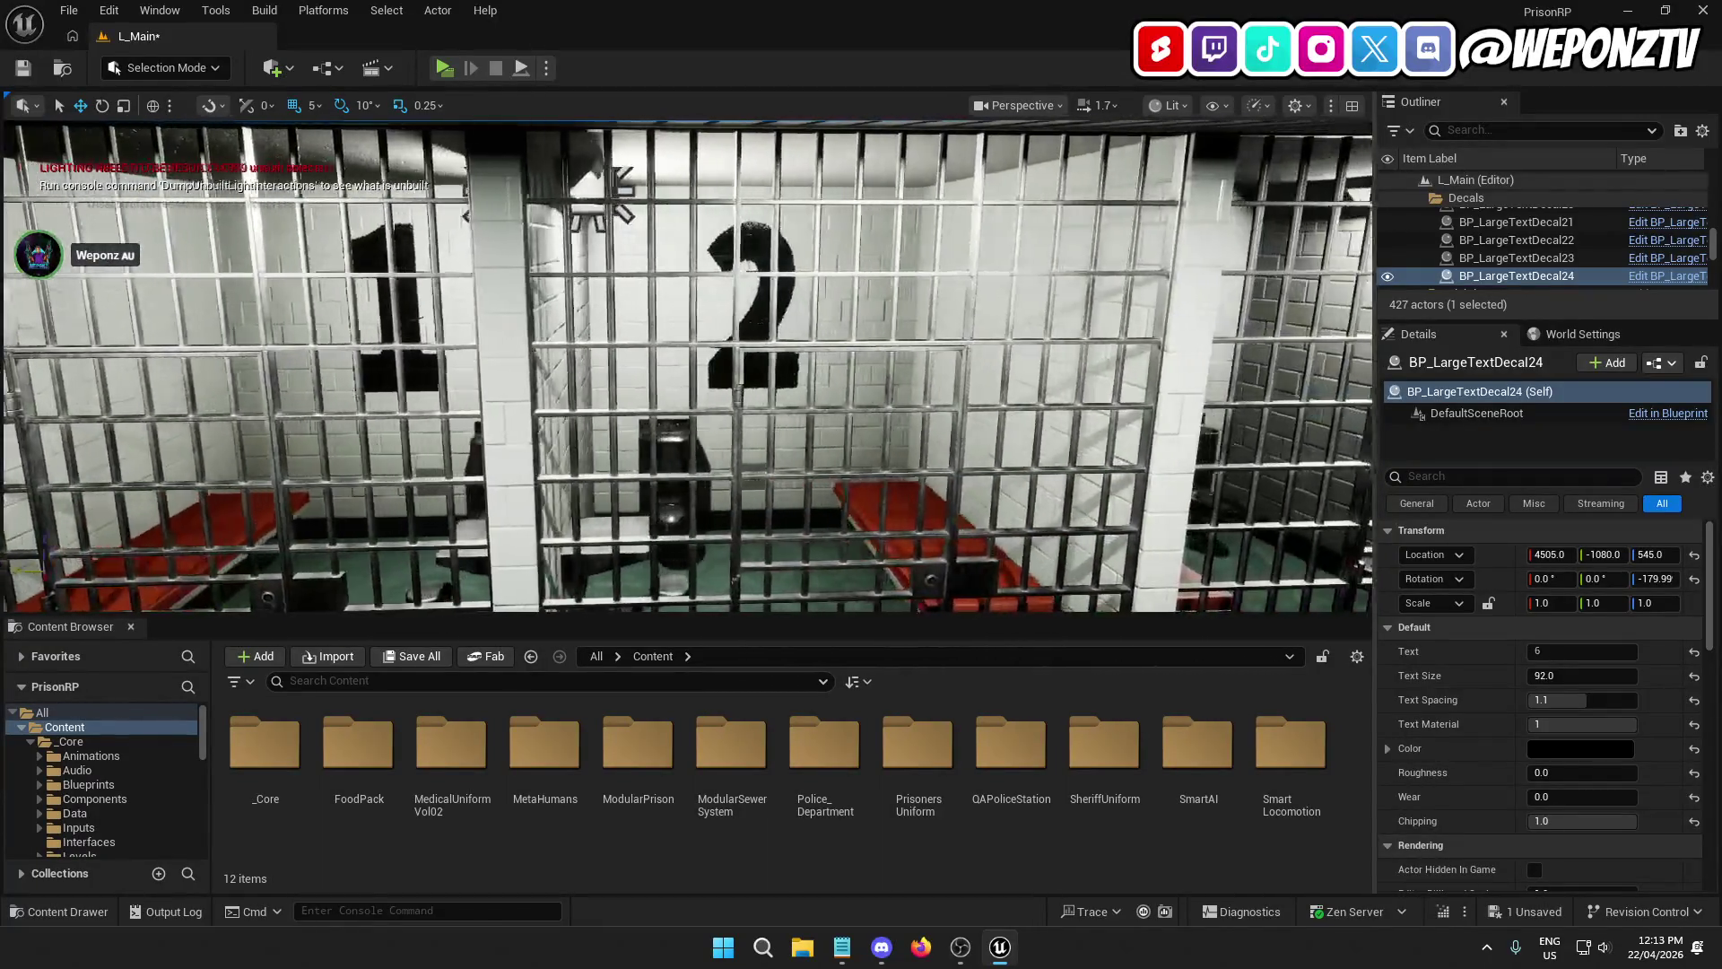
key("d")
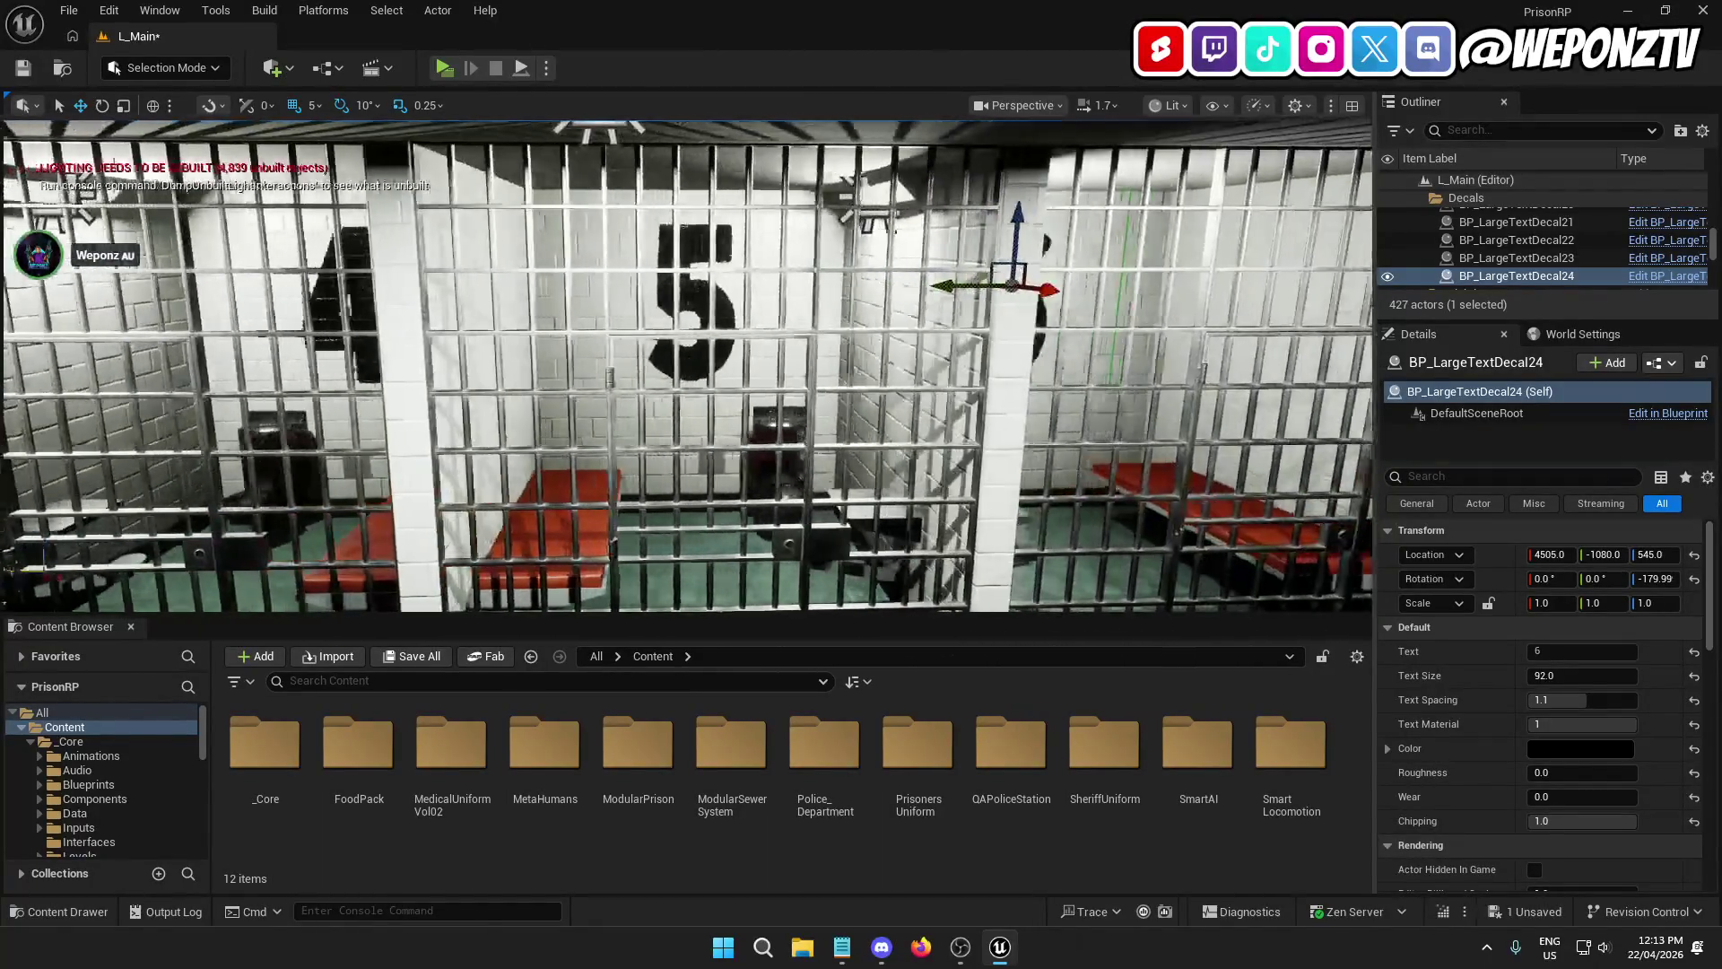
key("a")
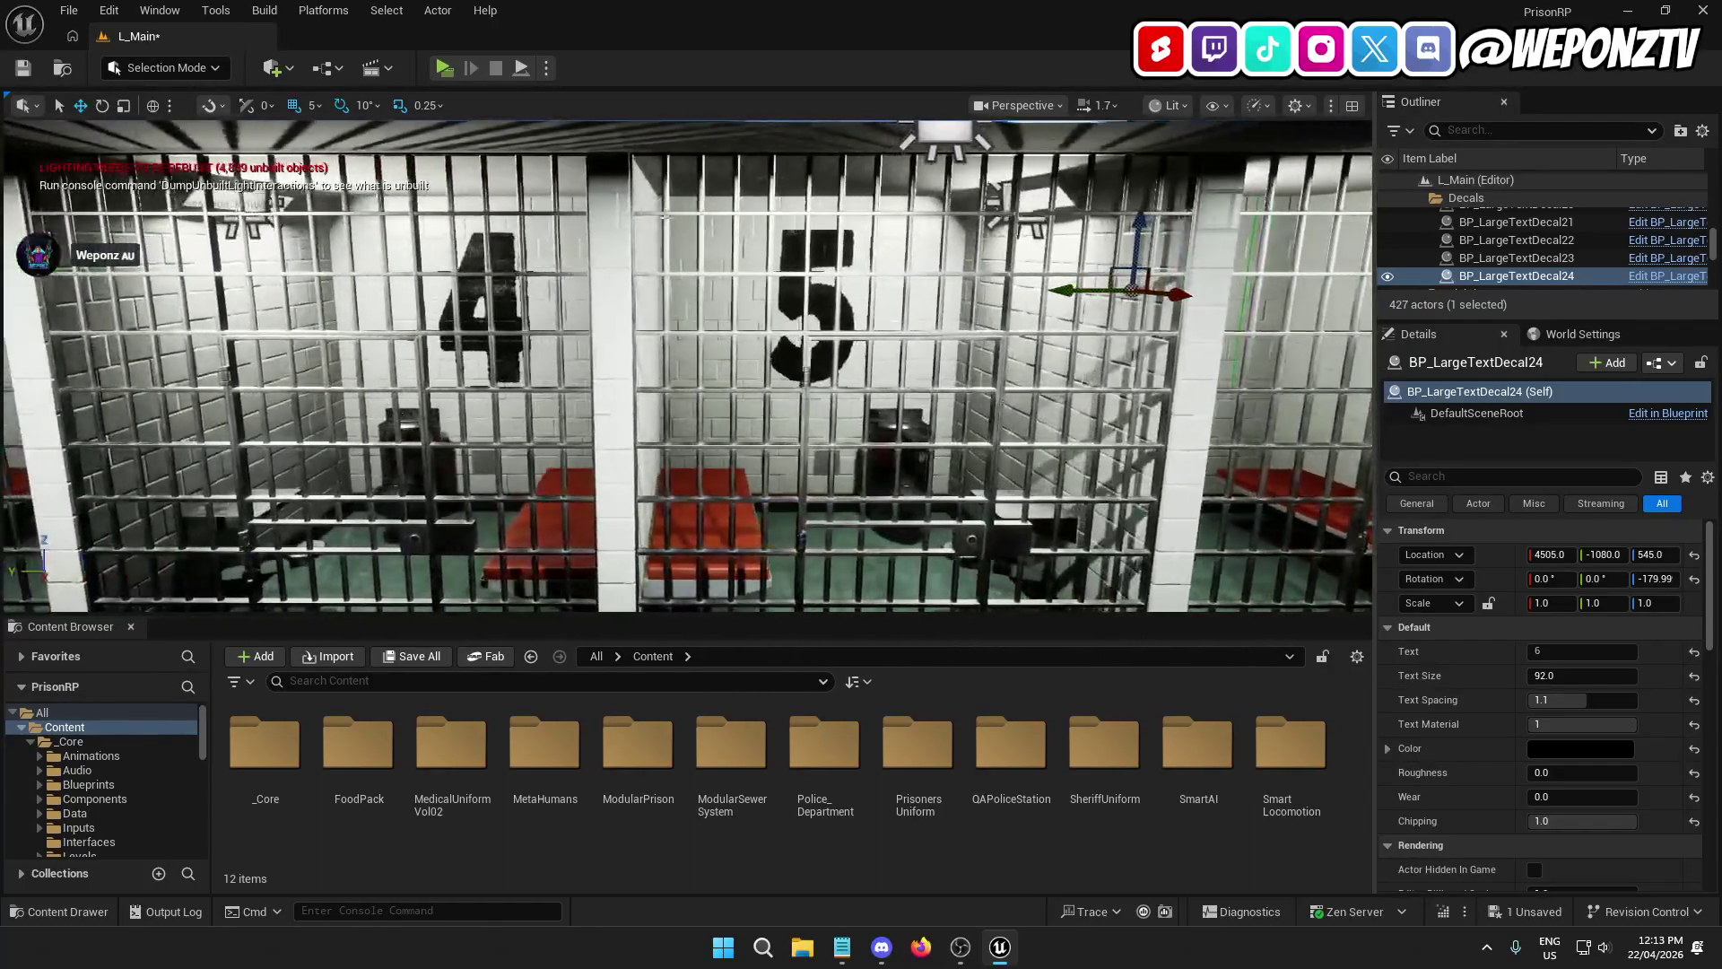
scroll(1547, 224, "up", 1)
left_click(1536, 218, "shift")
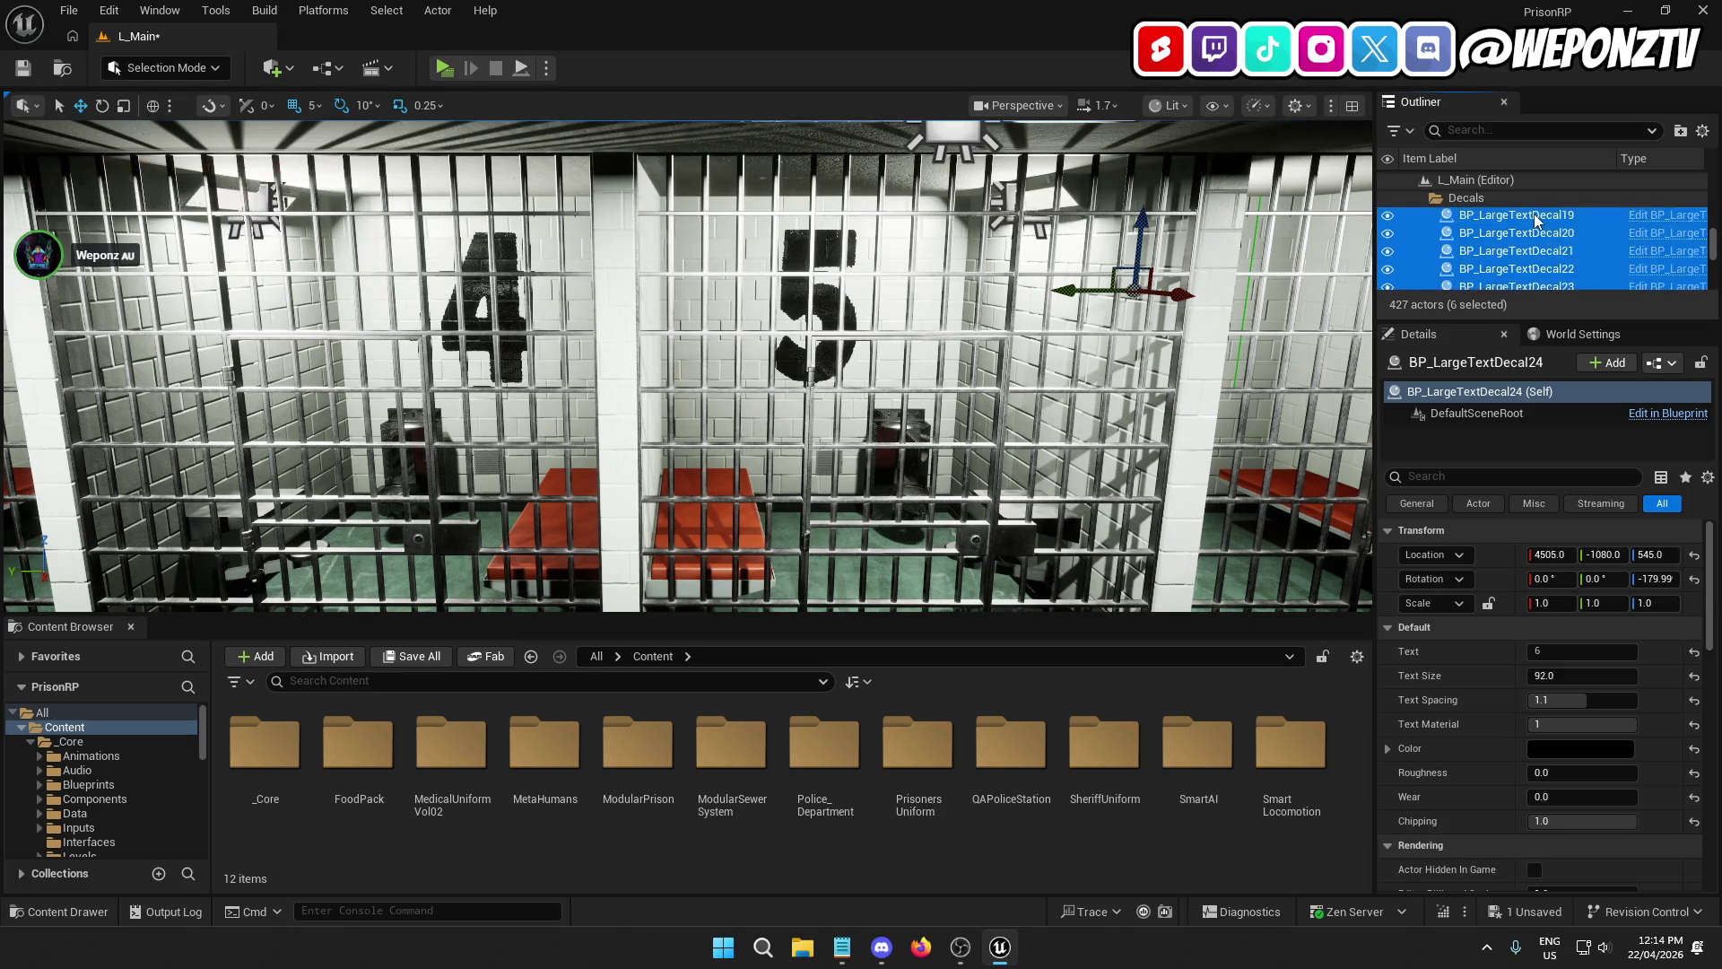
key("f")
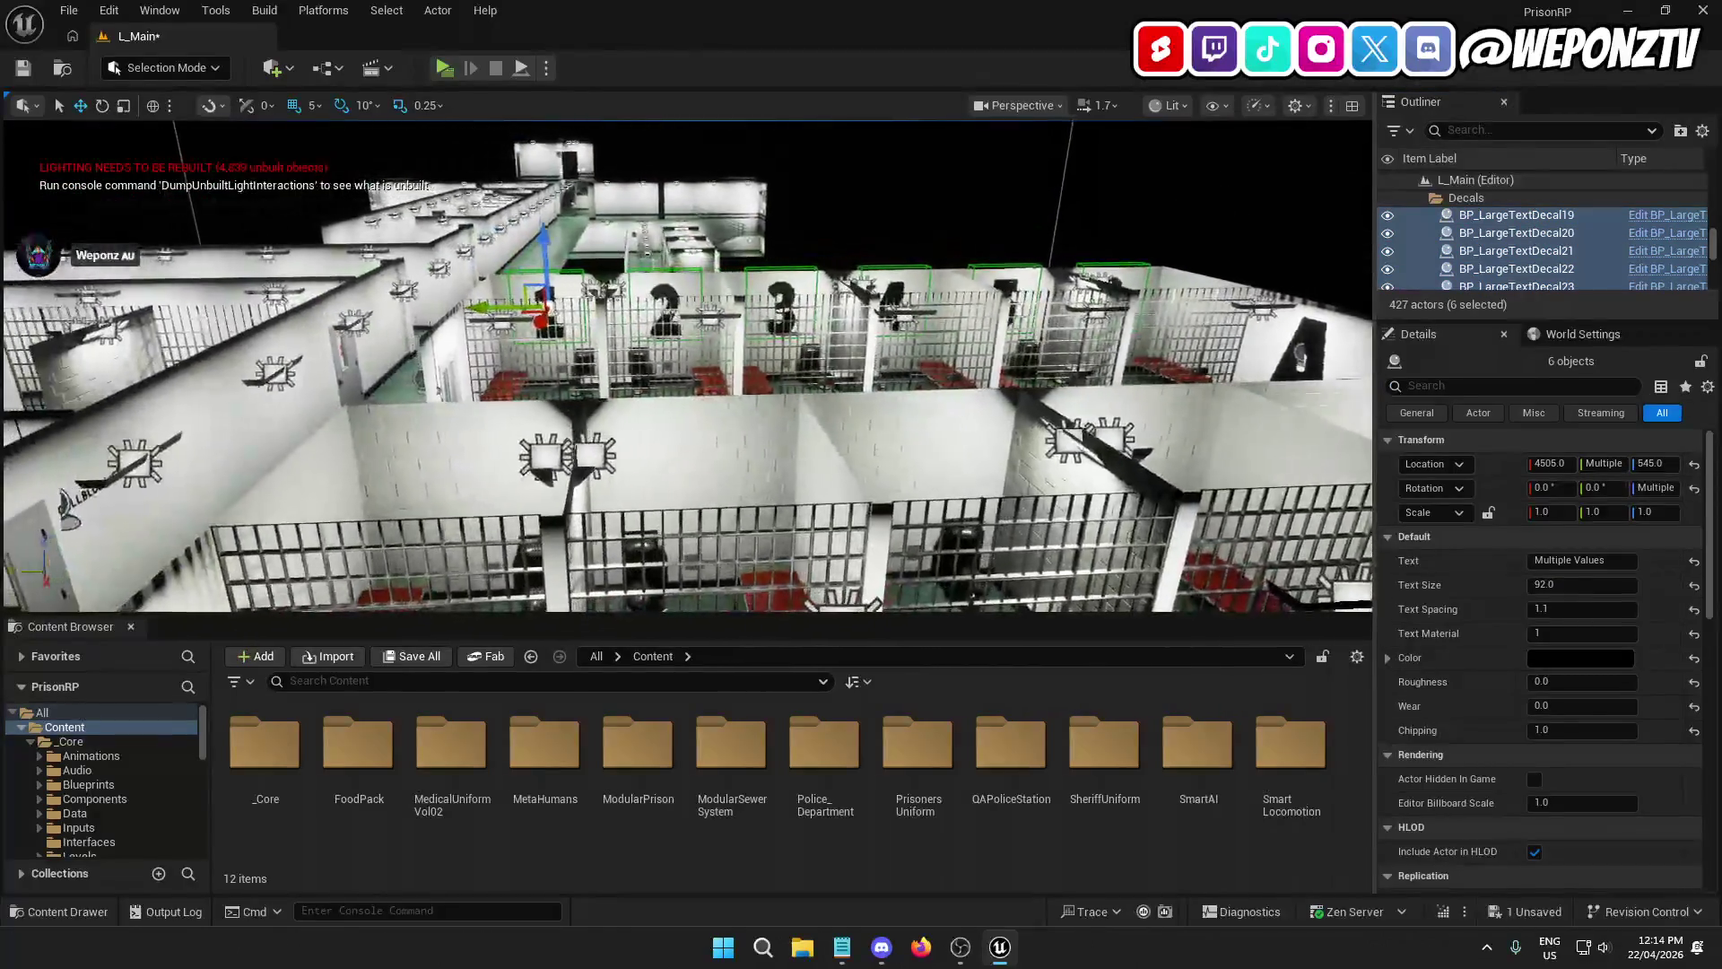
Step: Set position grid snapping to 10 units and duplicate the six selected decals
left_click_drag(1128, 305, 1128, 321)
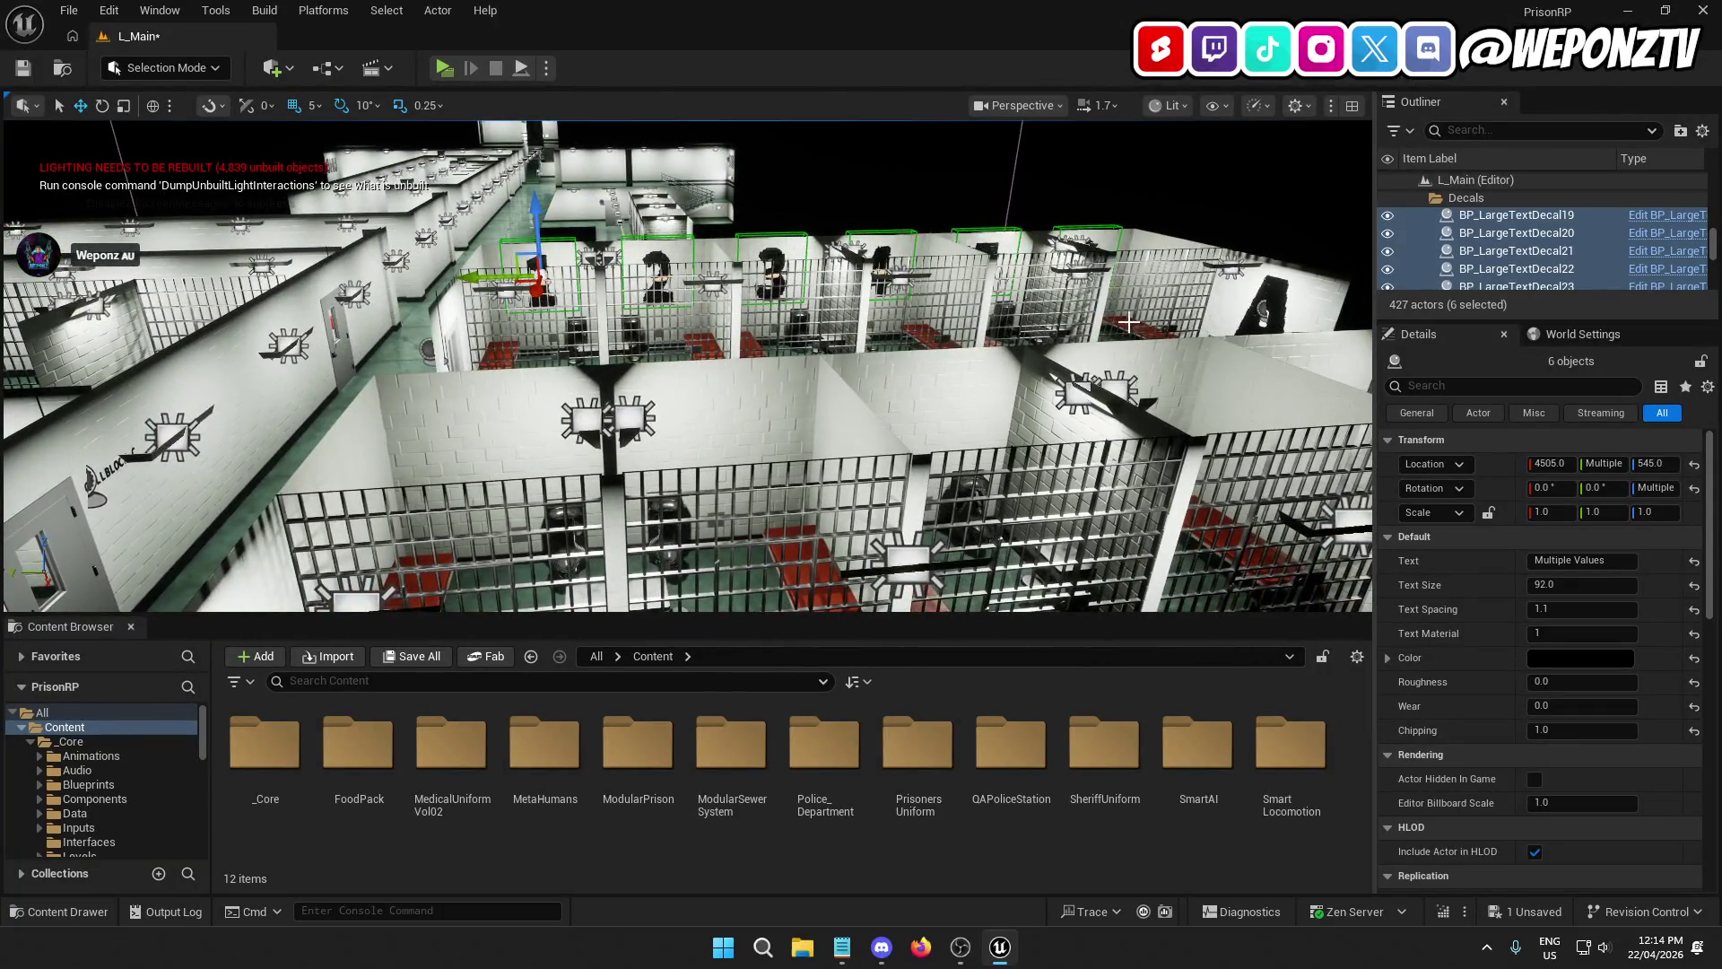
left_click_drag(223, 142, 222, 142)
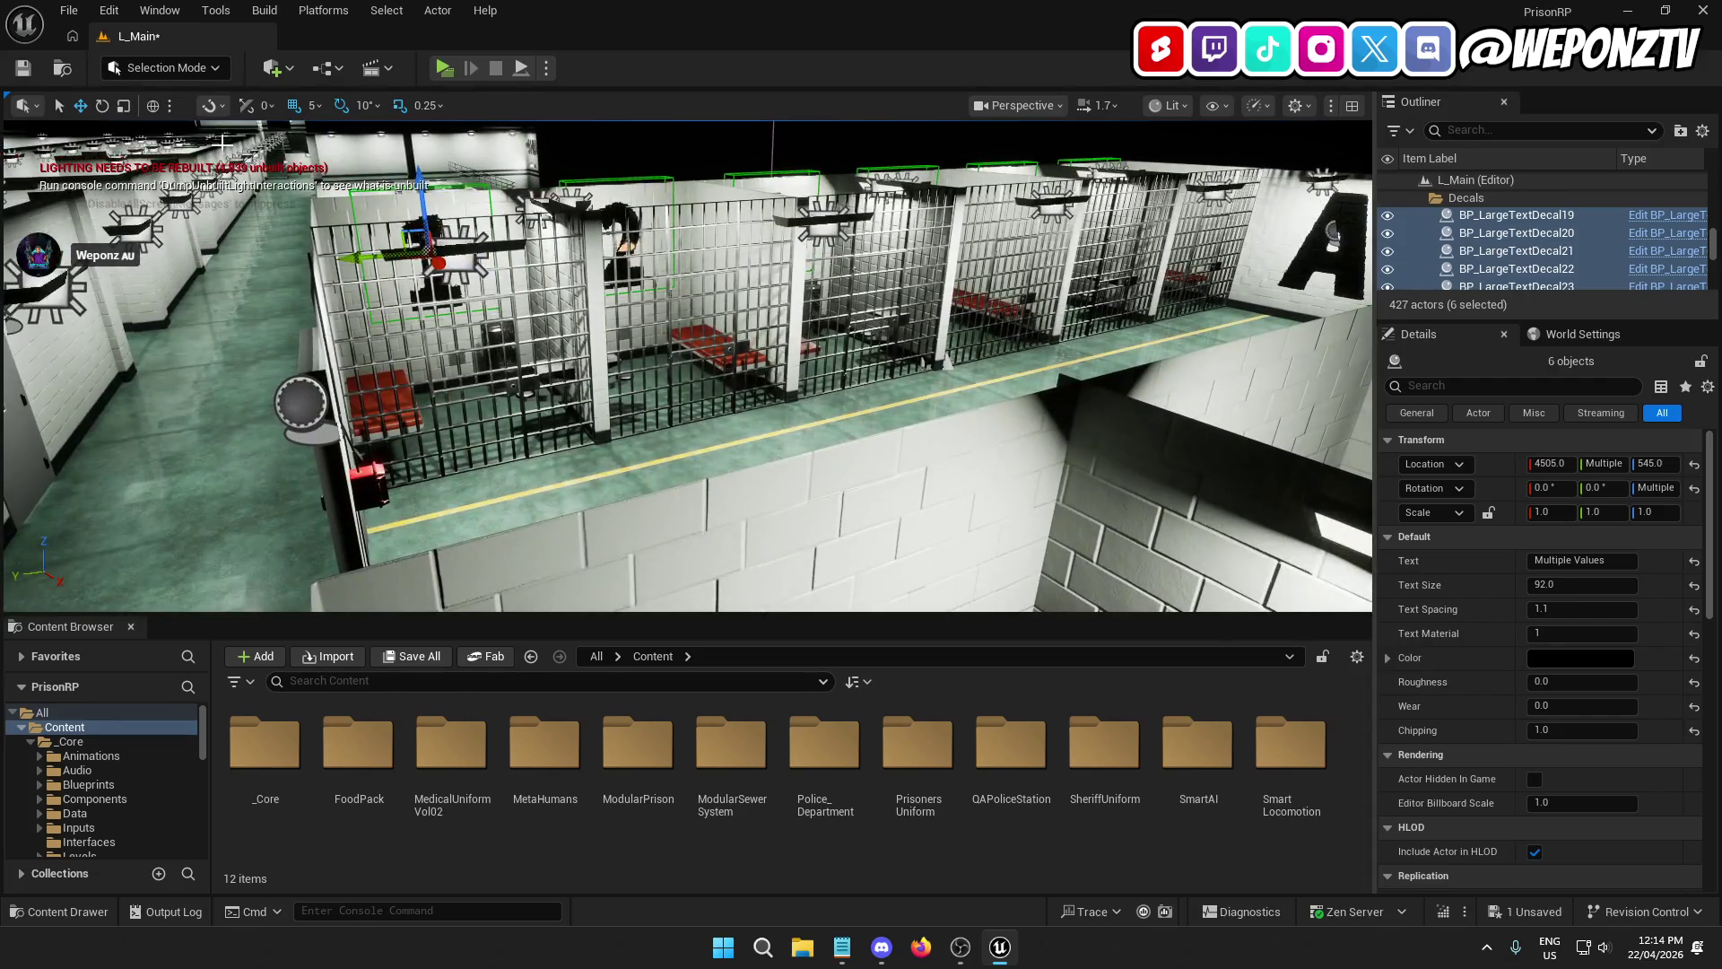
left_click(313, 106)
left_click(348, 187)
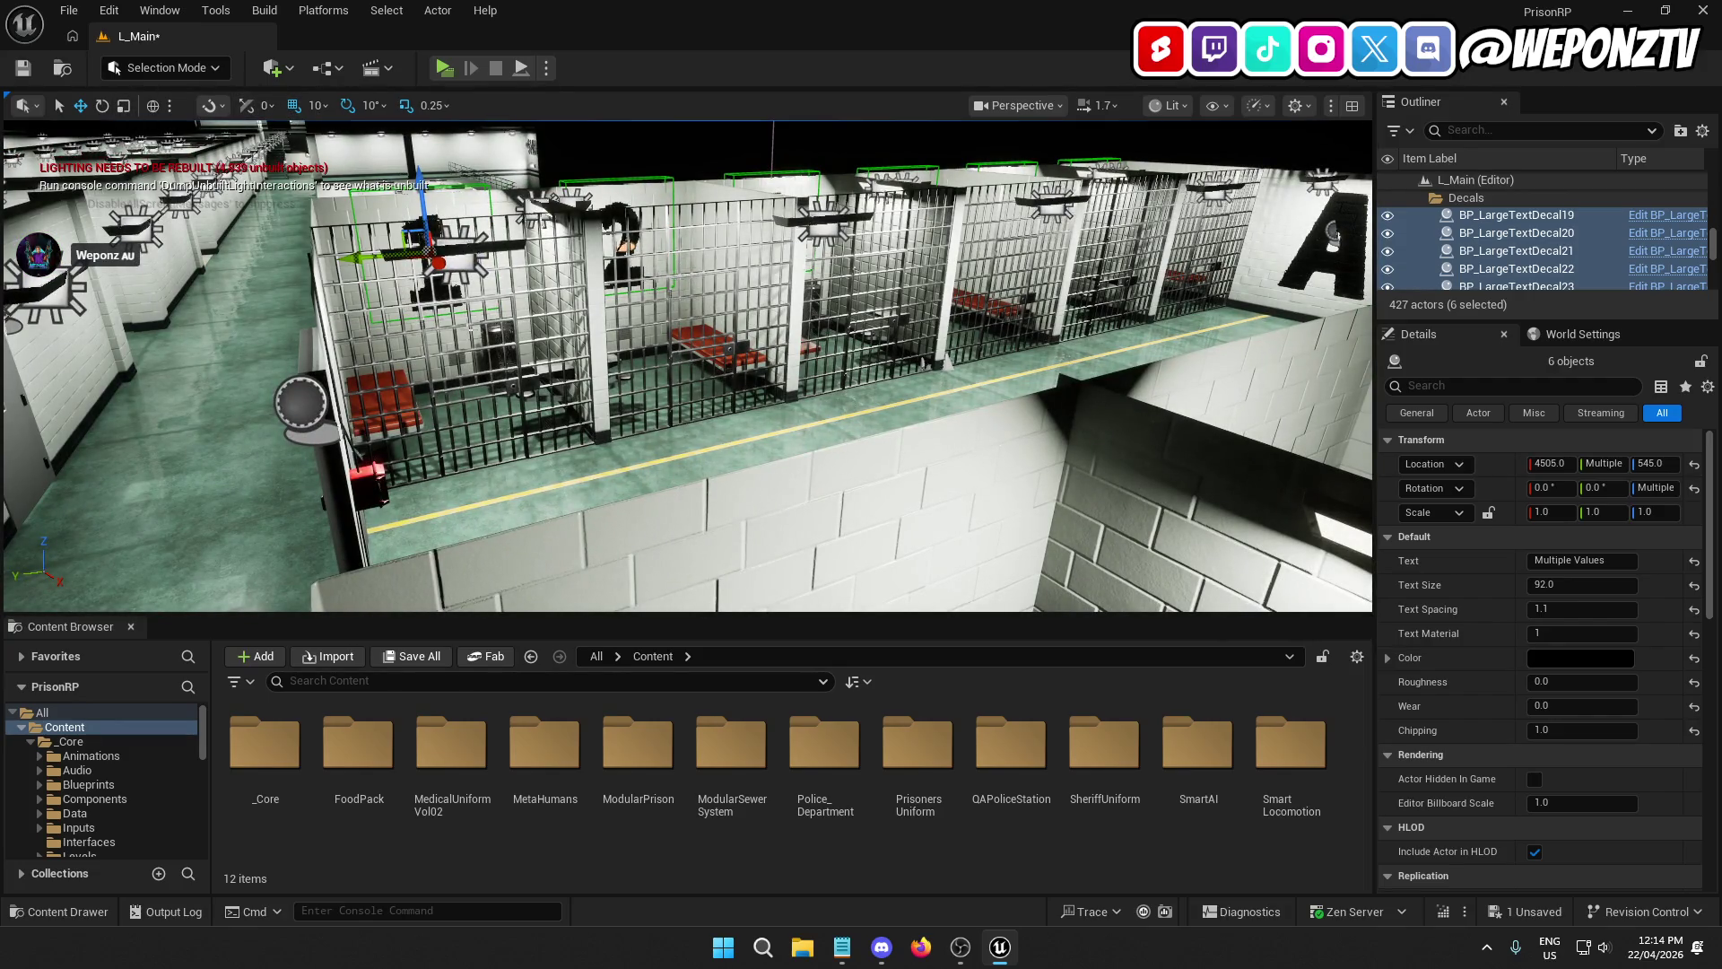
key("ctrl+d")
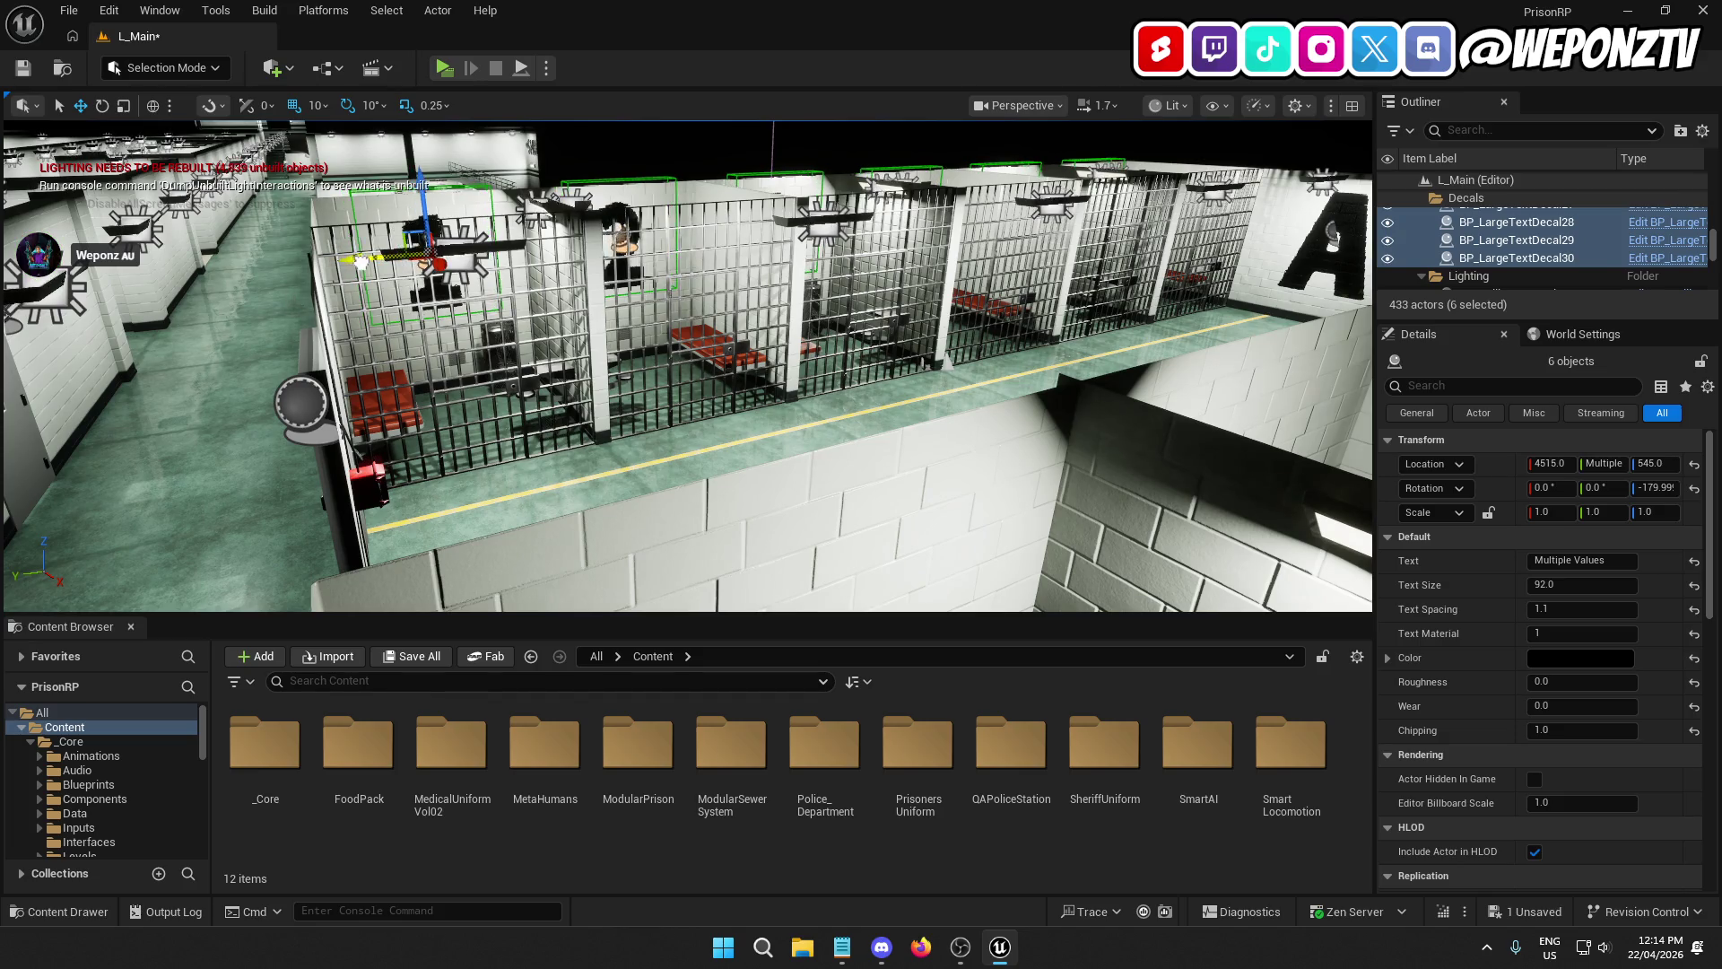